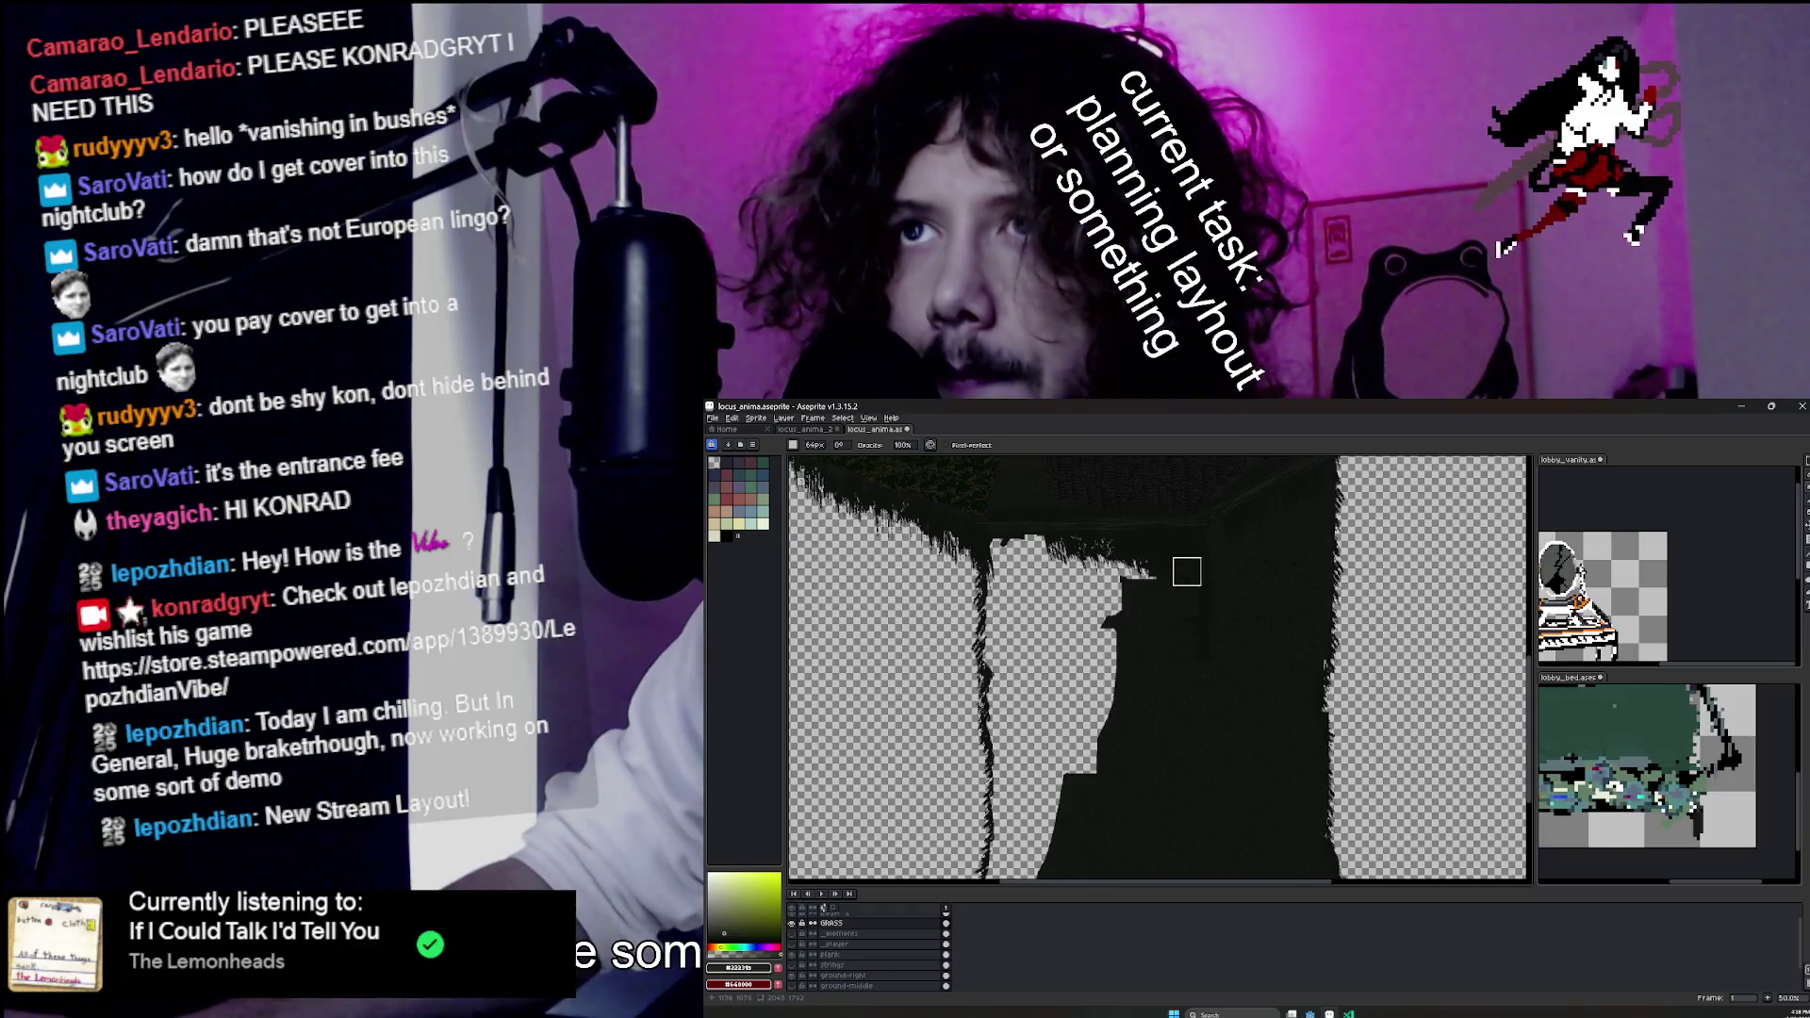
Erase vertical strips along the dark trunk's lower-left edge to transparency.
{"action": "scroll", "coordinate": [1159, 681], "scroll_direction": "down", "scroll_amount": 1}
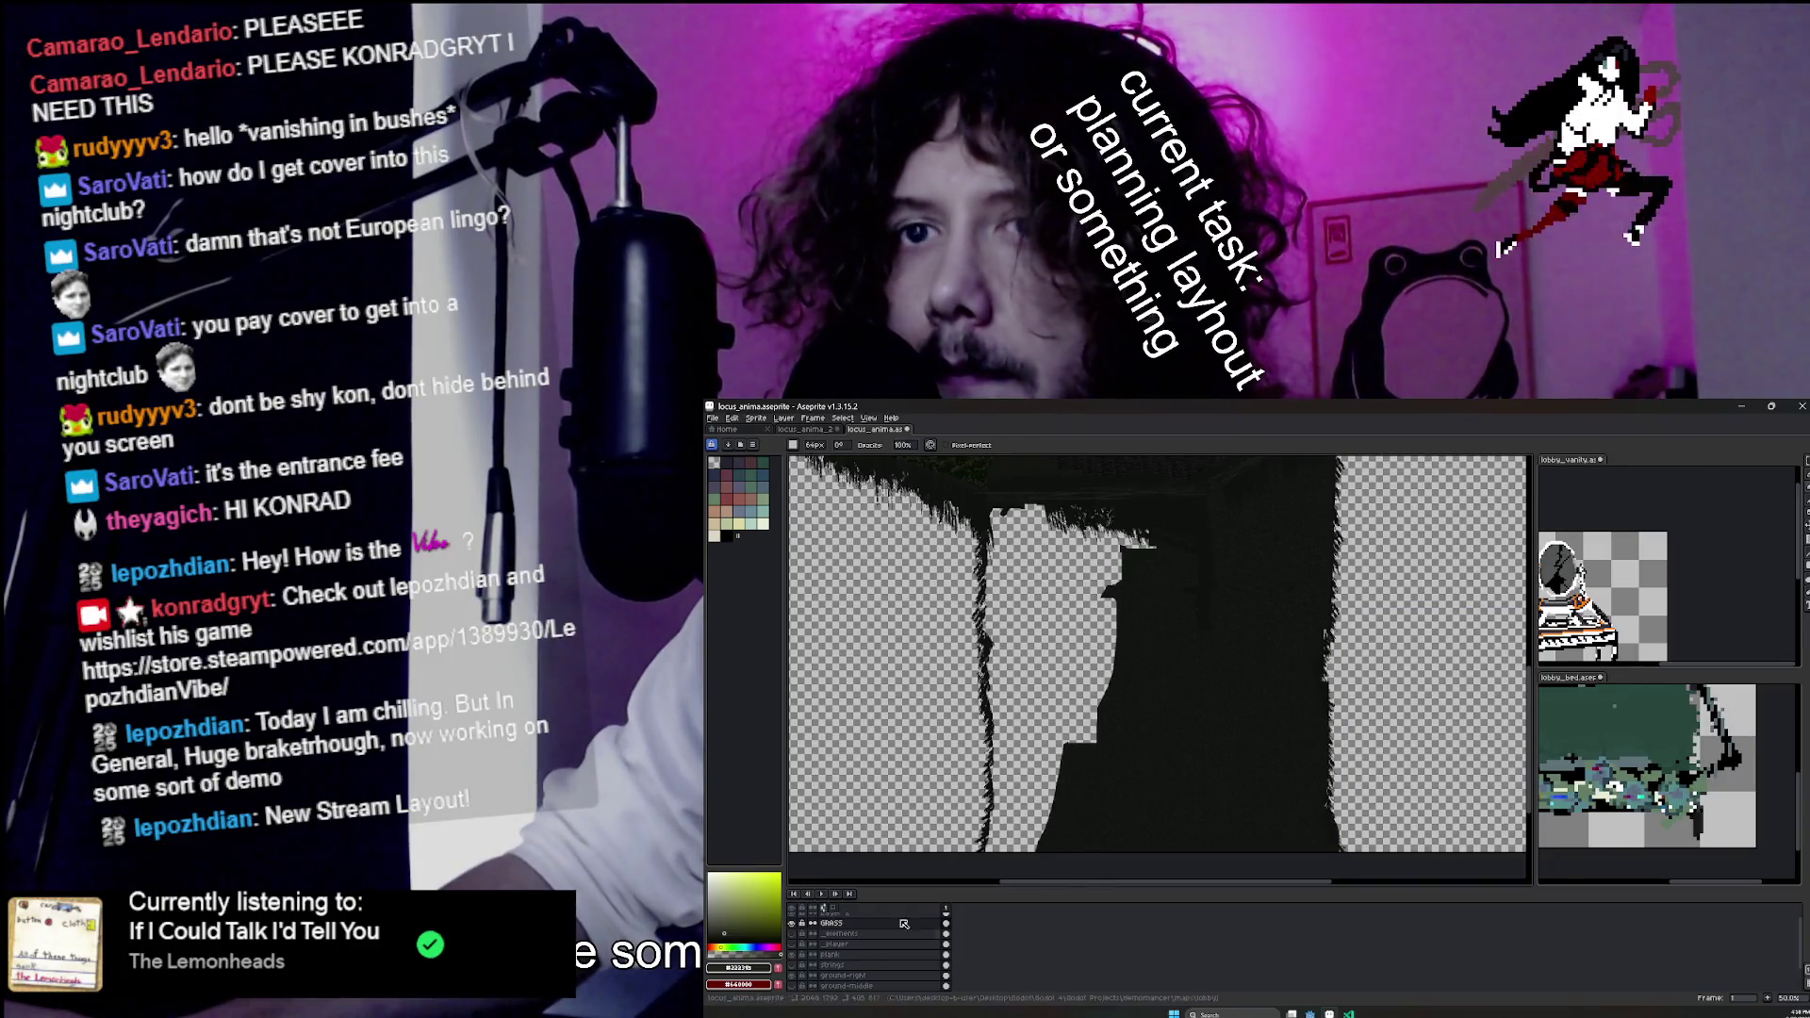
{"action": "scroll", "coordinate": [873, 975], "scroll_direction": "down", "scroll_amount": 1}
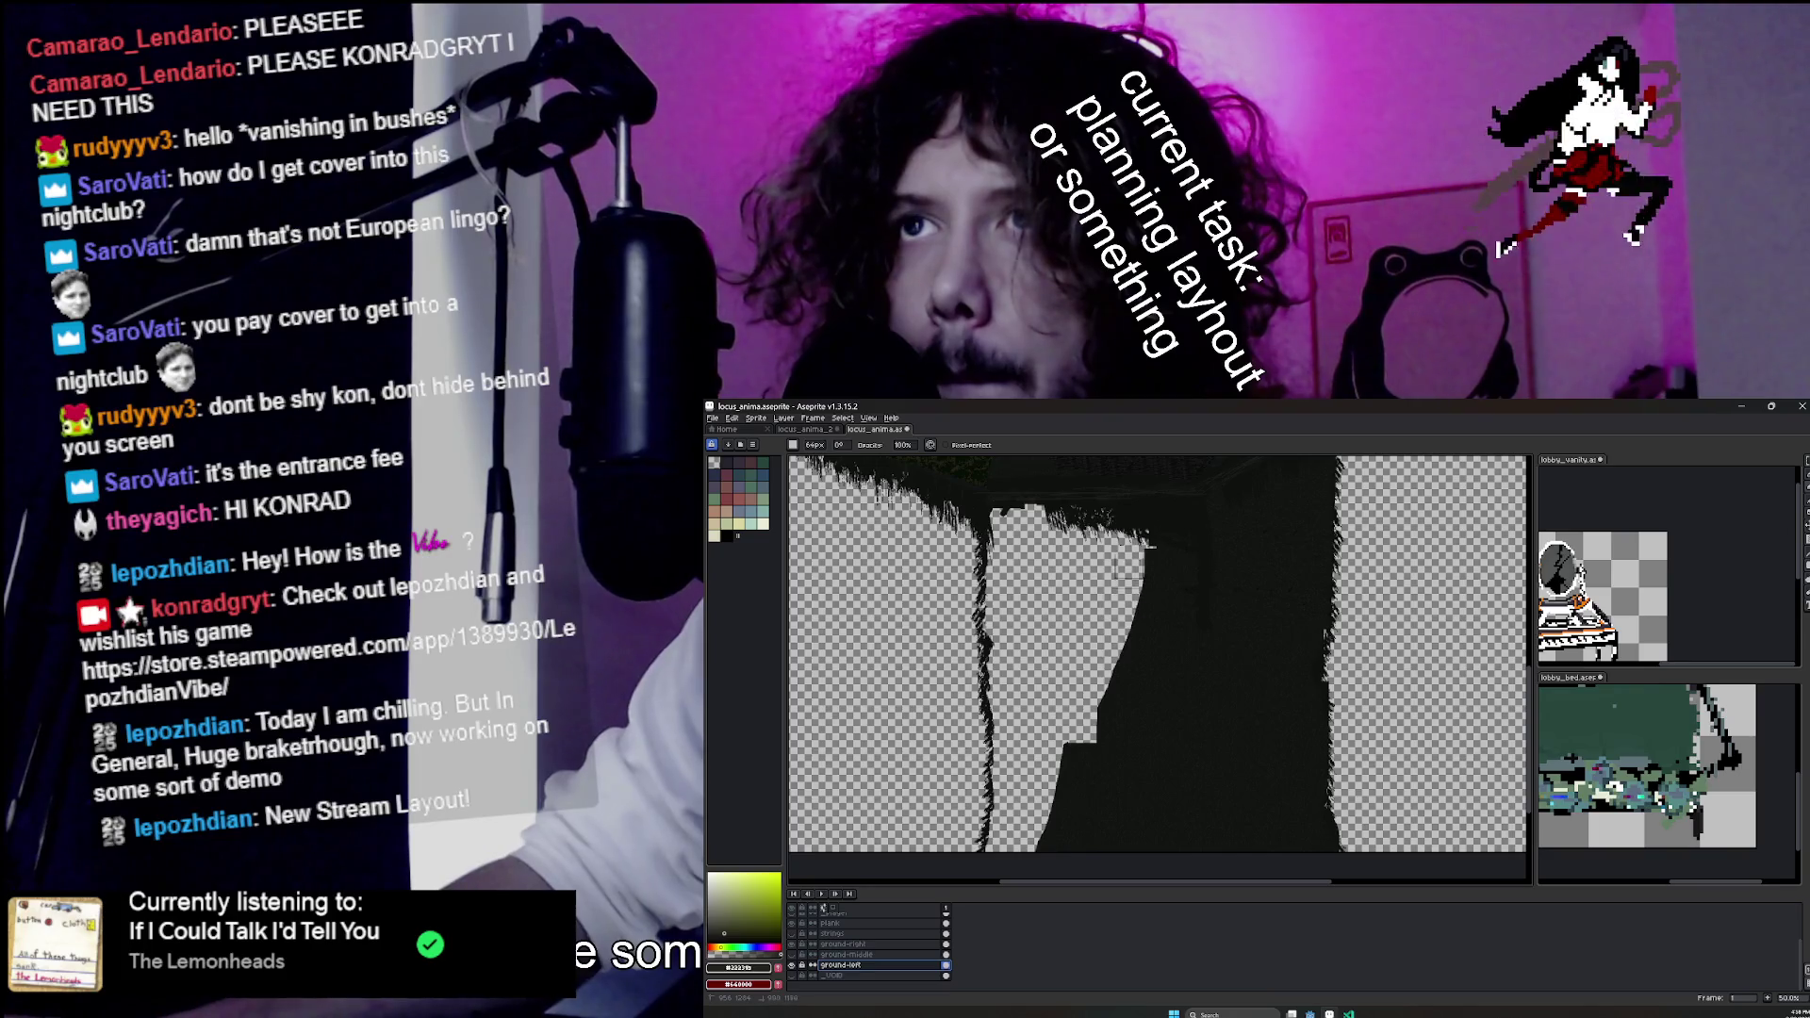
{"action": "scroll", "coordinate": [1128, 571], "scroll_direction": "up", "scroll_amount": 2}
{"action": "scroll", "coordinate": [1084, 735], "scroll_direction": "left", "scroll_amount": 2}
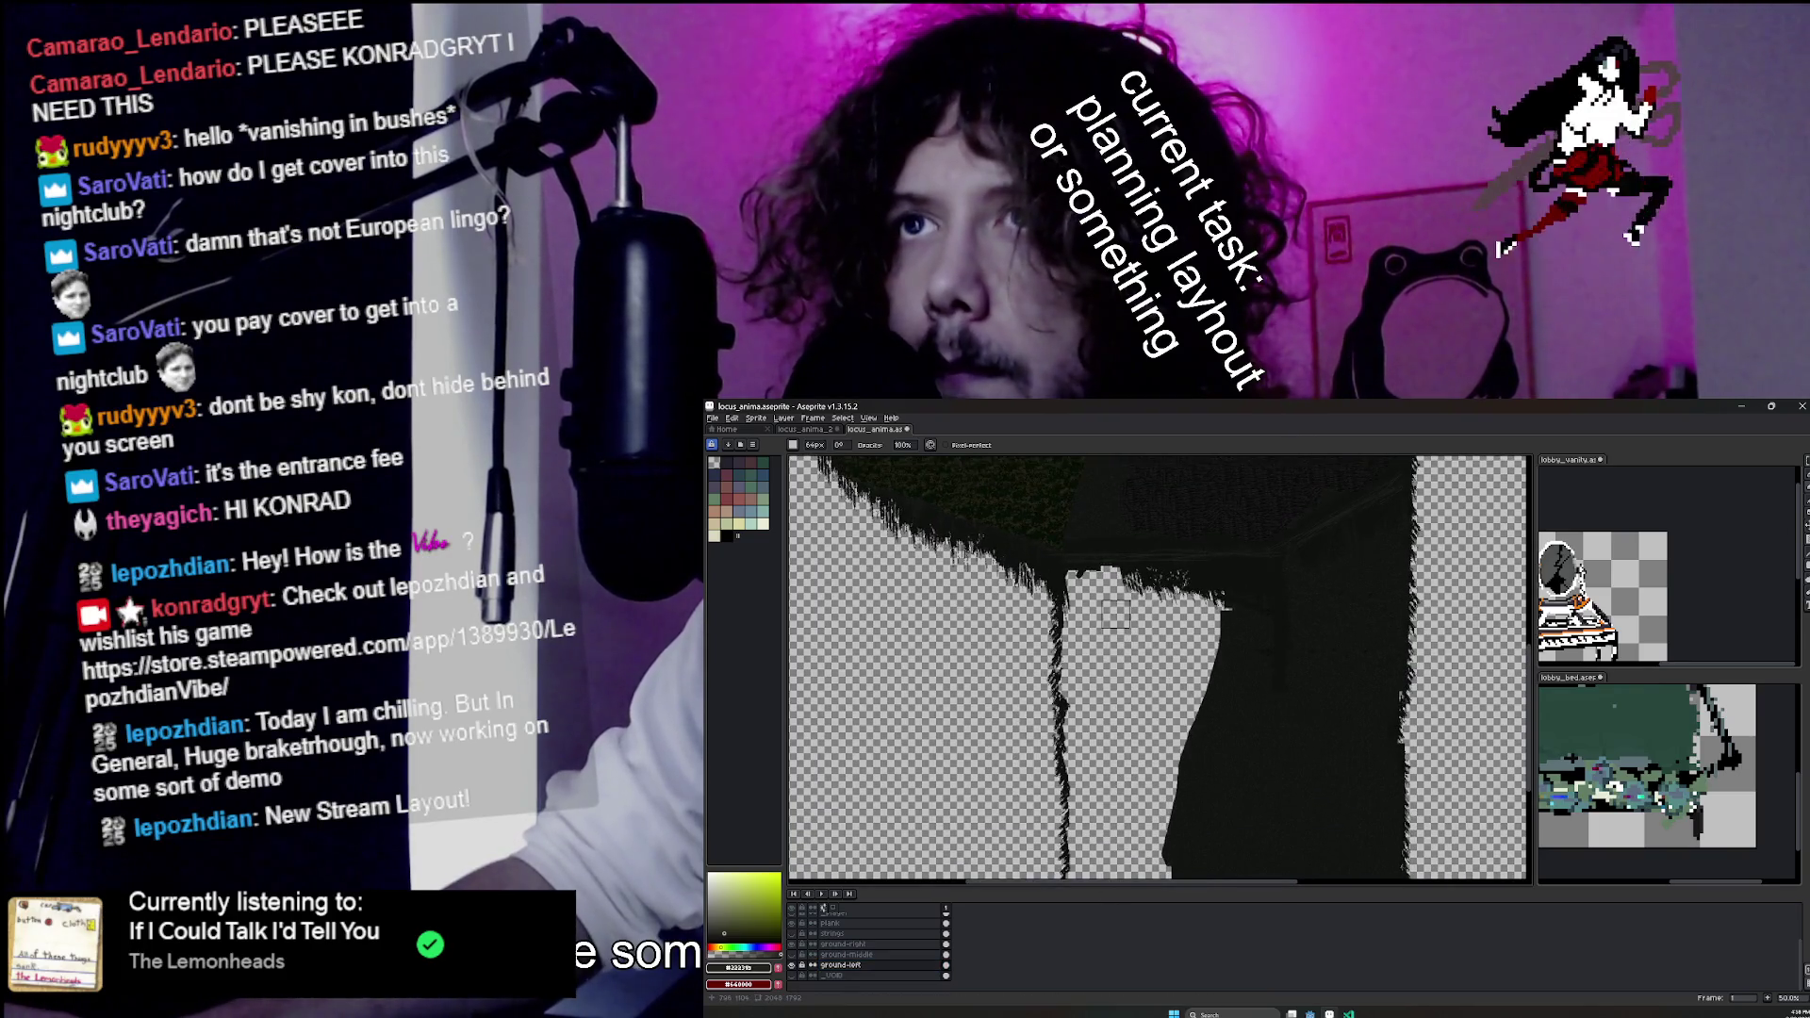
{"action": "left_click_drag", "start_coordinate": [1224, 613], "coordinate": [1207, 721]}
{"action": "scroll", "coordinate": [1179, 823], "scroll_direction": "down", "scroll_amount": 3}
{"action": "mouse_move", "coordinate": [1179, 824]}
{"action": "left_mouse_down"}
{"action": "mouse_move", "coordinate": [1218, 660]}
{"action": "mouse_move", "coordinate": [1204, 761]}
{"action": "left_mouse_up"}
{"action": "mouse_move", "coordinate": [1225, 674]}
{"action": "left_mouse_down"}
{"action": "mouse_move", "coordinate": [1212, 711]}
{"action": "mouse_move", "coordinate": [1223, 599]}
{"action": "left_mouse_up"}
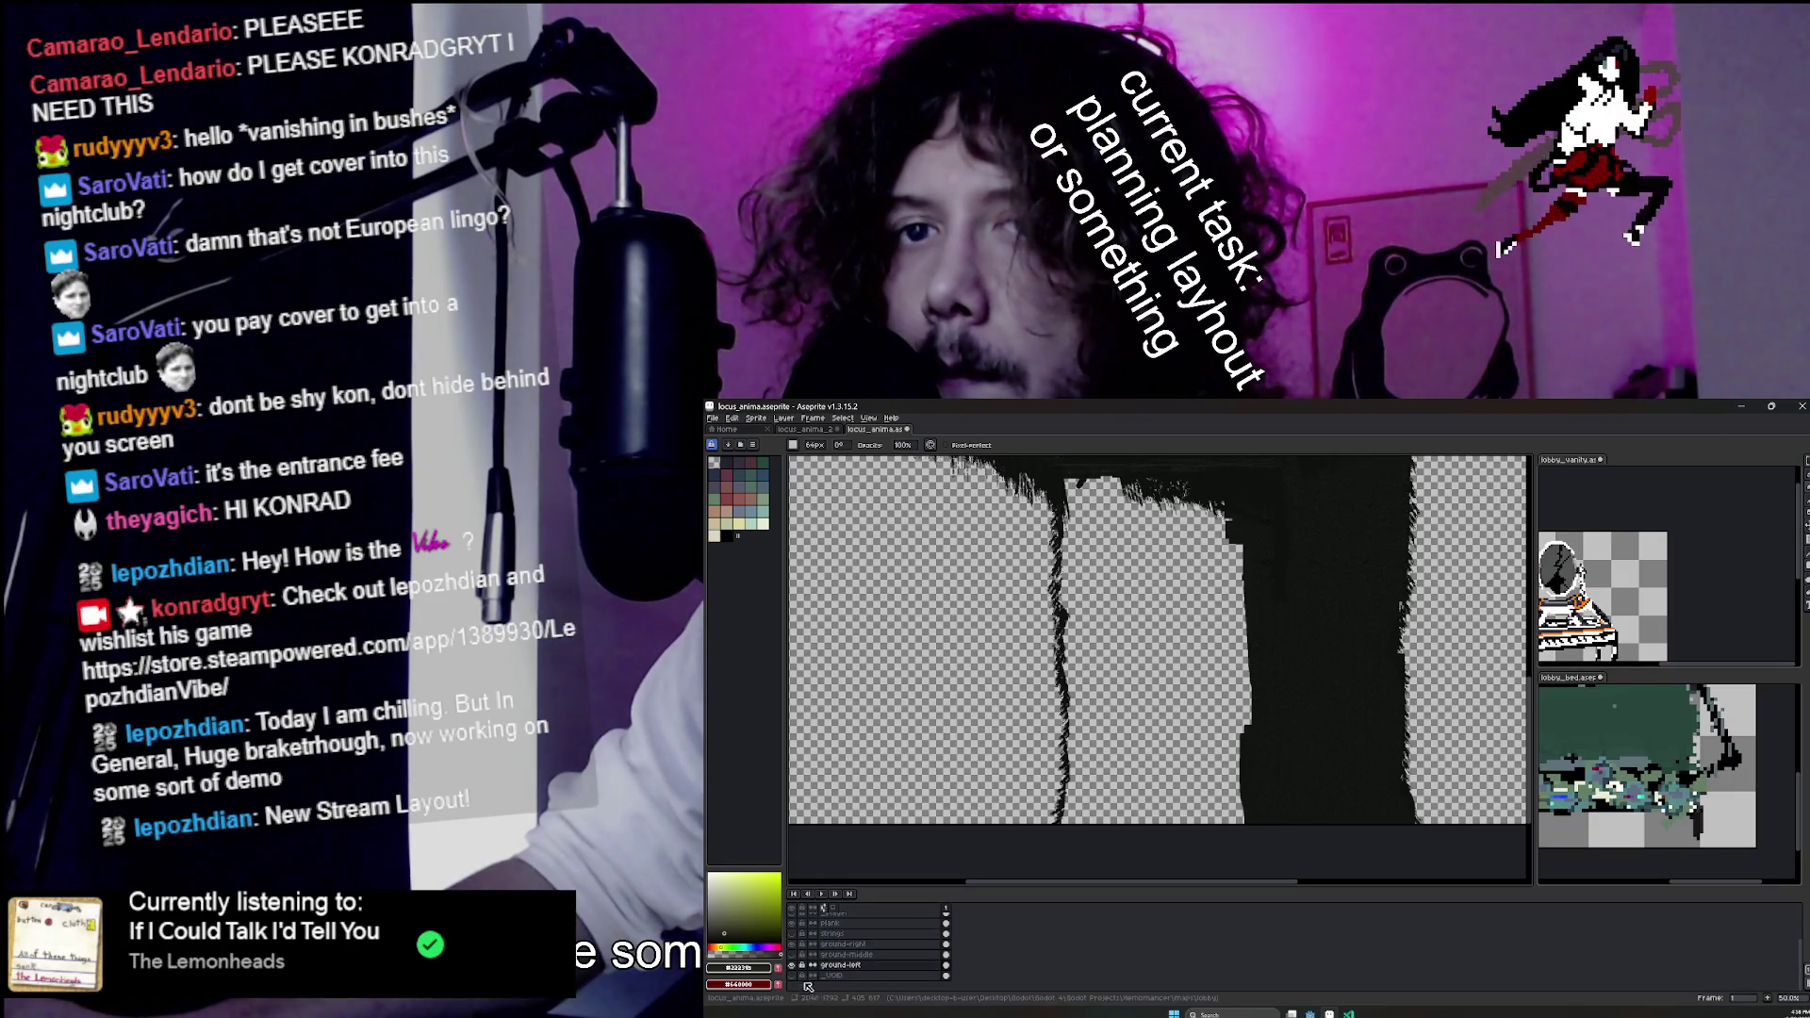
Hide and re-show the GRASS layer to inspect the trimmed trunk.
{"action": "scroll", "coordinate": [797, 934], "scroll_direction": "up", "scroll_amount": 1}
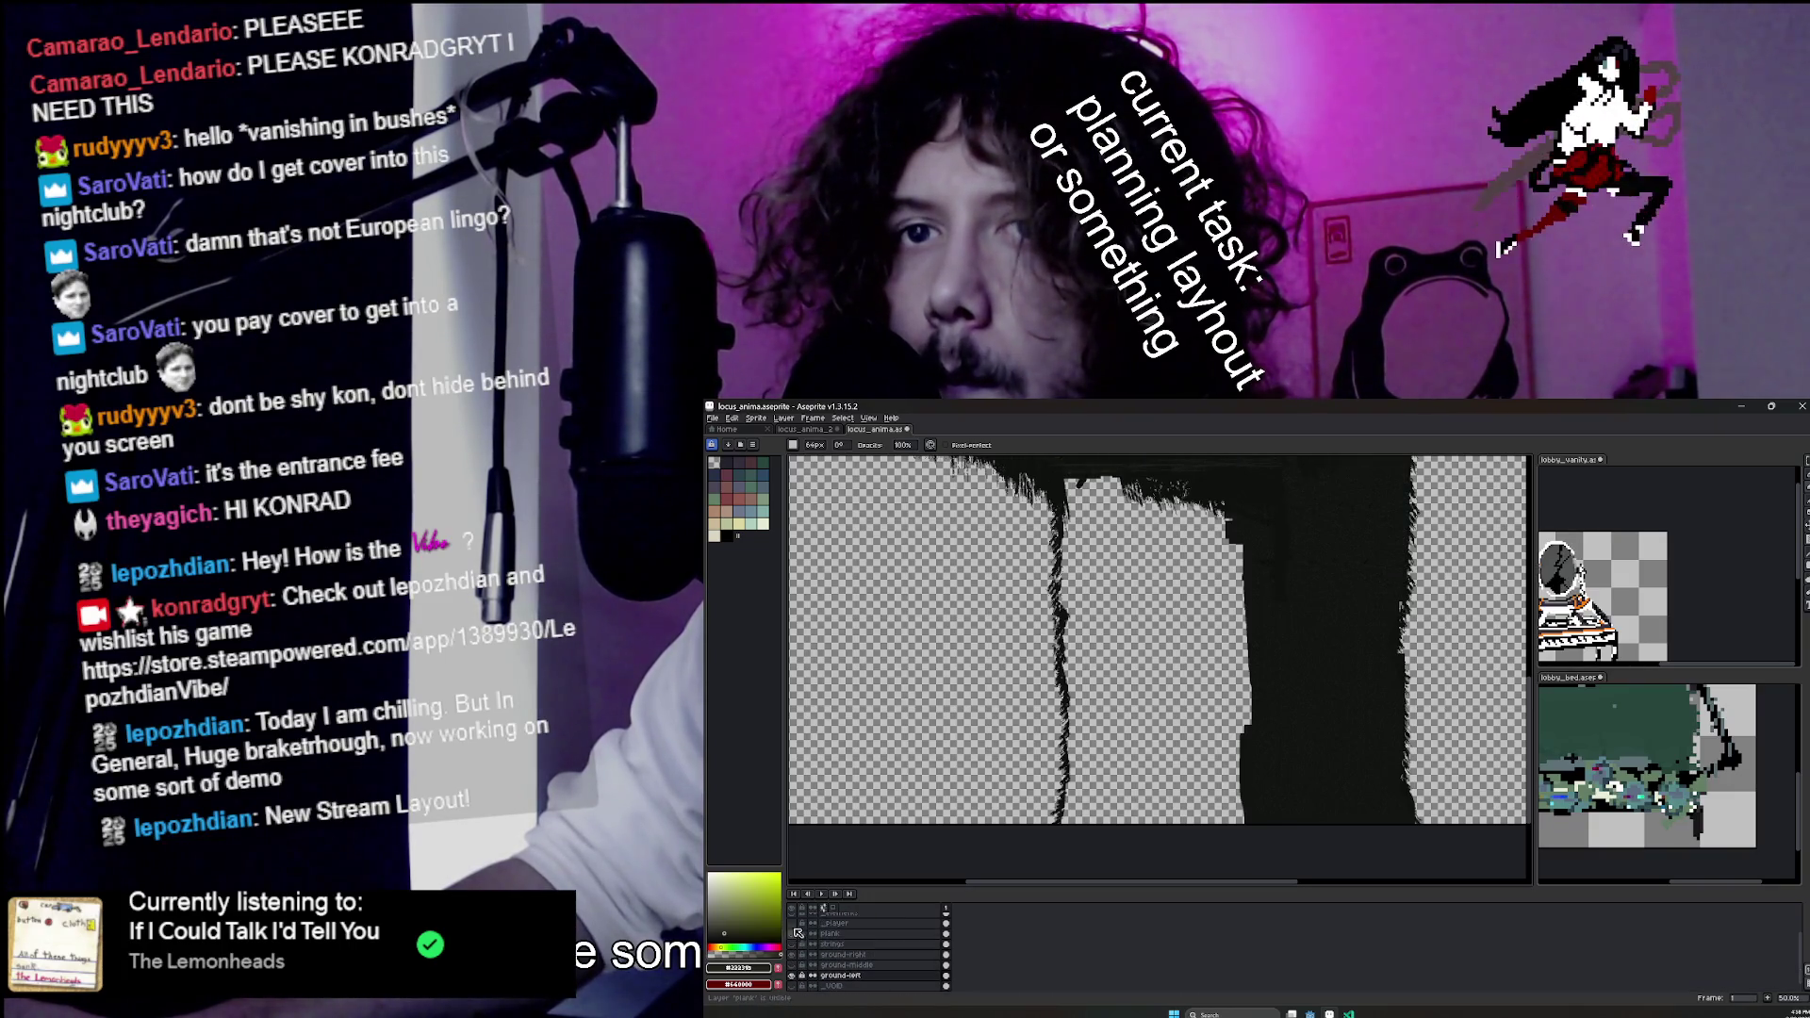
{"action": "scroll", "coordinate": [797, 927], "scroll_direction": "down", "scroll_amount": 1}
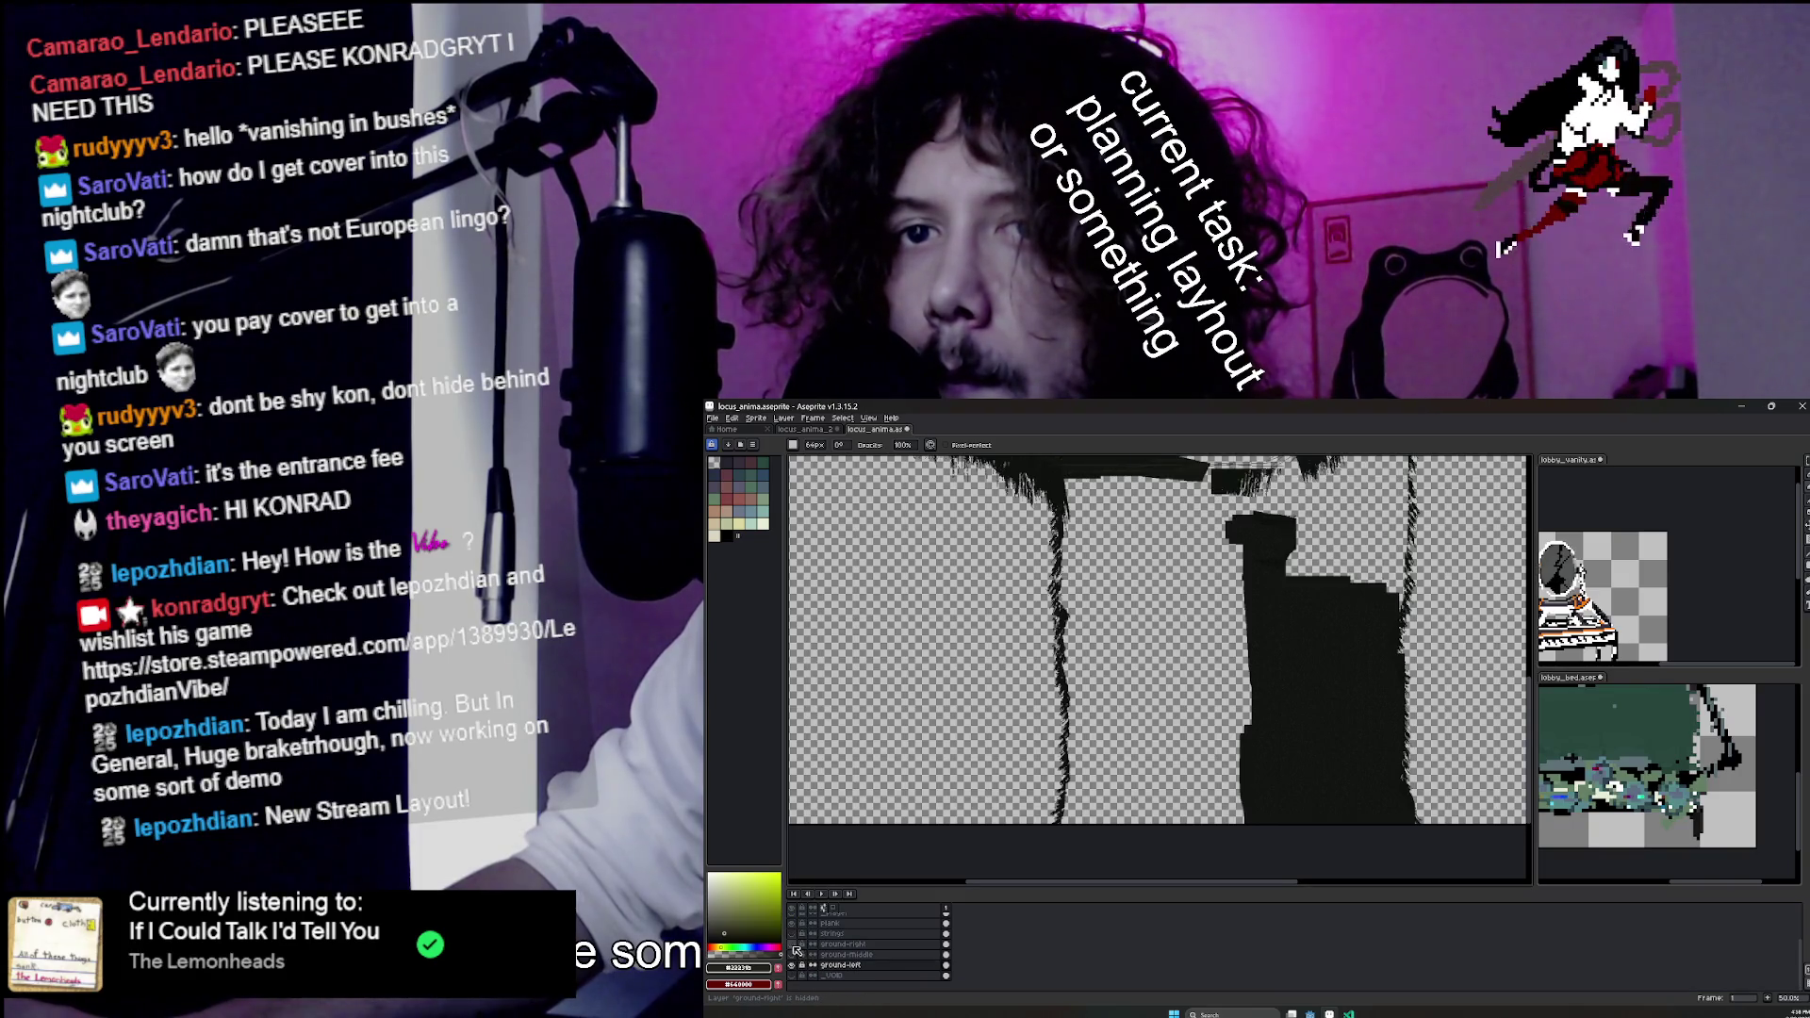
{"action": "scroll", "coordinate": [794, 968], "scroll_direction": "up", "scroll_amount": 2}
{"action": "scroll", "coordinate": [797, 933], "scroll_direction": "up", "scroll_amount": 2}
{"action": "left_click", "coordinate": [795, 929]}
{"action": "left_click", "coordinate": [795, 930]}
{"action": "left_click", "coordinate": [795, 930]}
{"action": "left_click", "coordinate": [796, 934]}
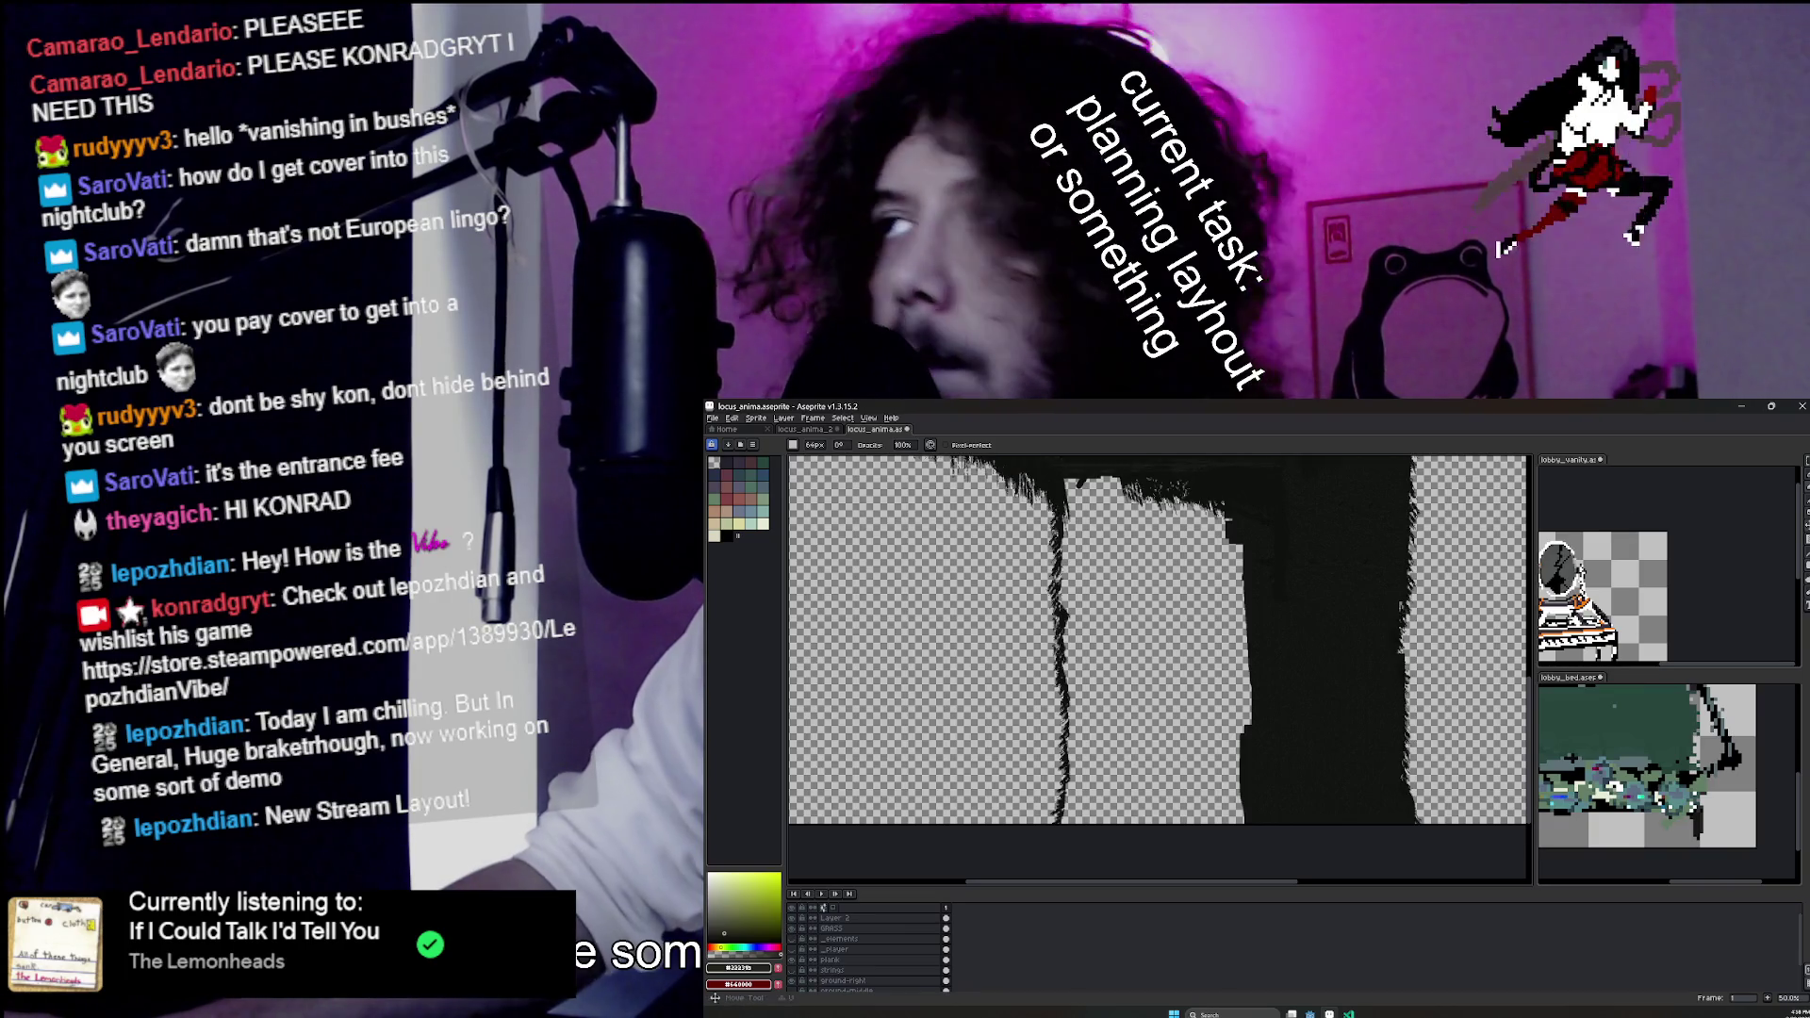
Marquee-select a grass strand on the GRASS layer and drag it right against the trunk.
{"action": "left_click", "coordinate": [1743, 462]}
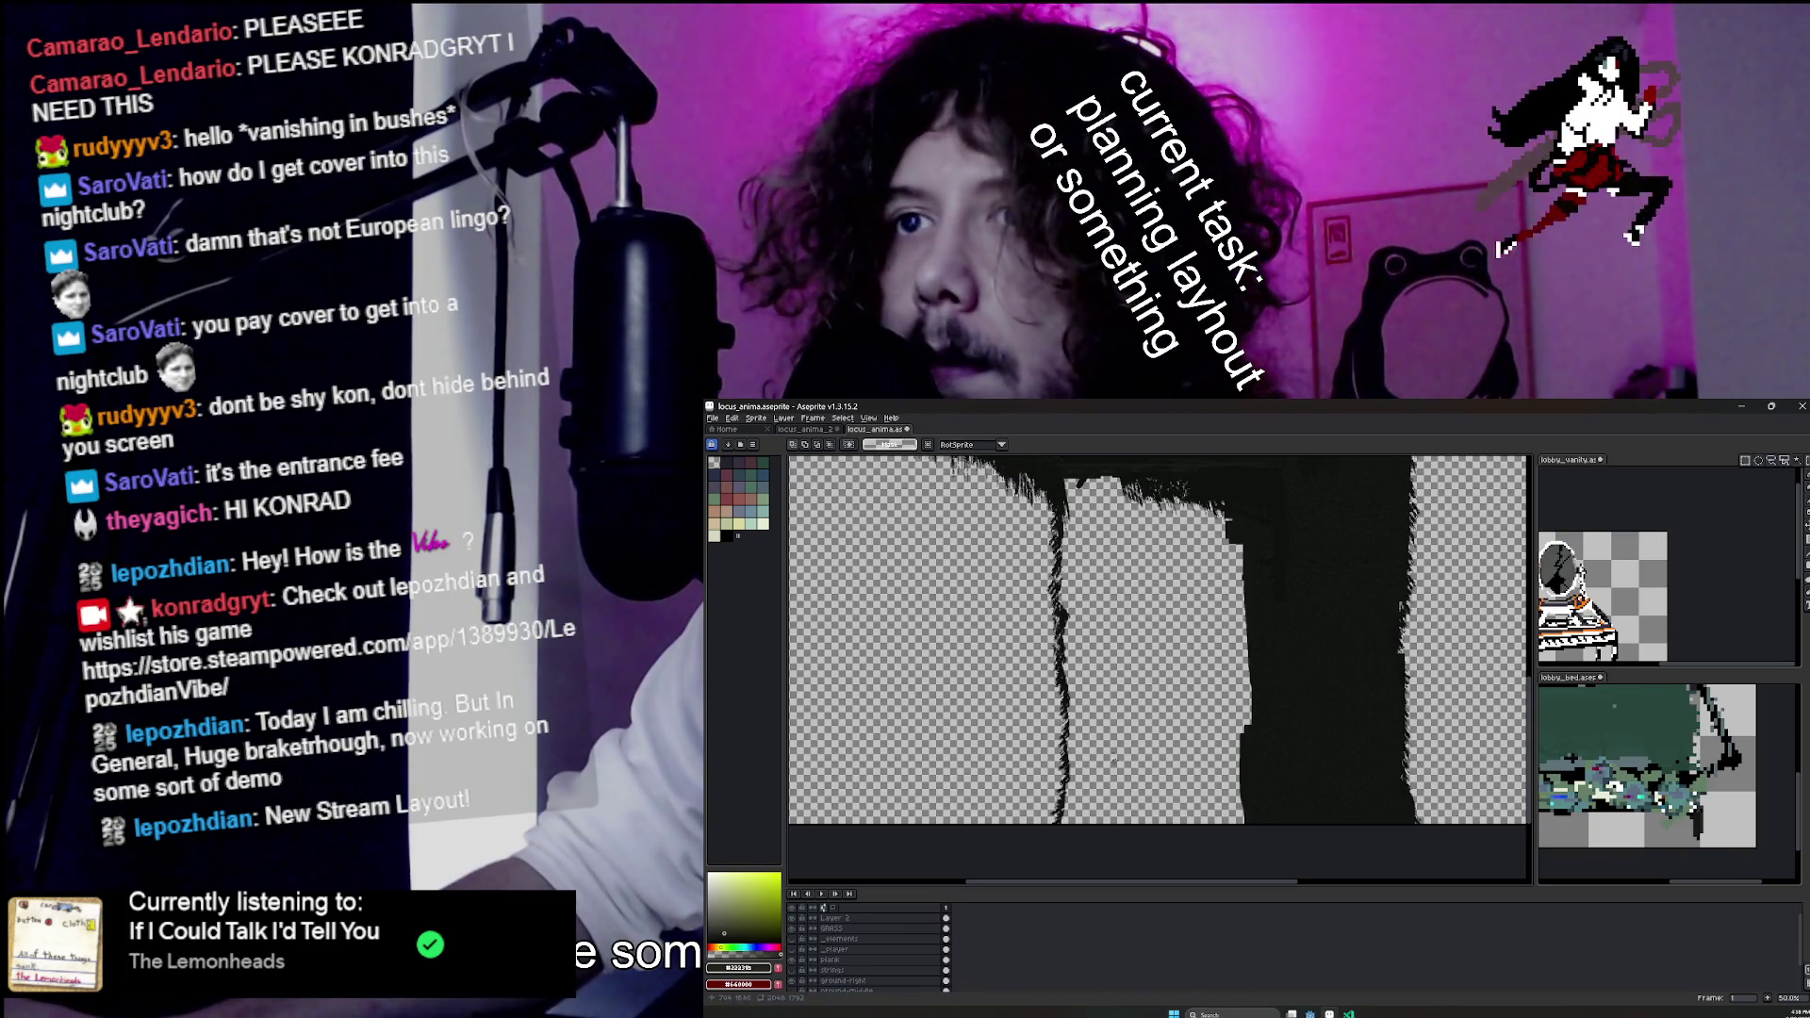
{"action": "mouse_move", "coordinate": [1007, 566]}
{"action": "left_mouse_down"}
{"action": "mouse_move", "coordinate": [1030, 478]}
{"action": "mouse_move", "coordinate": [1053, 490]}
{"action": "left_mouse_up"}
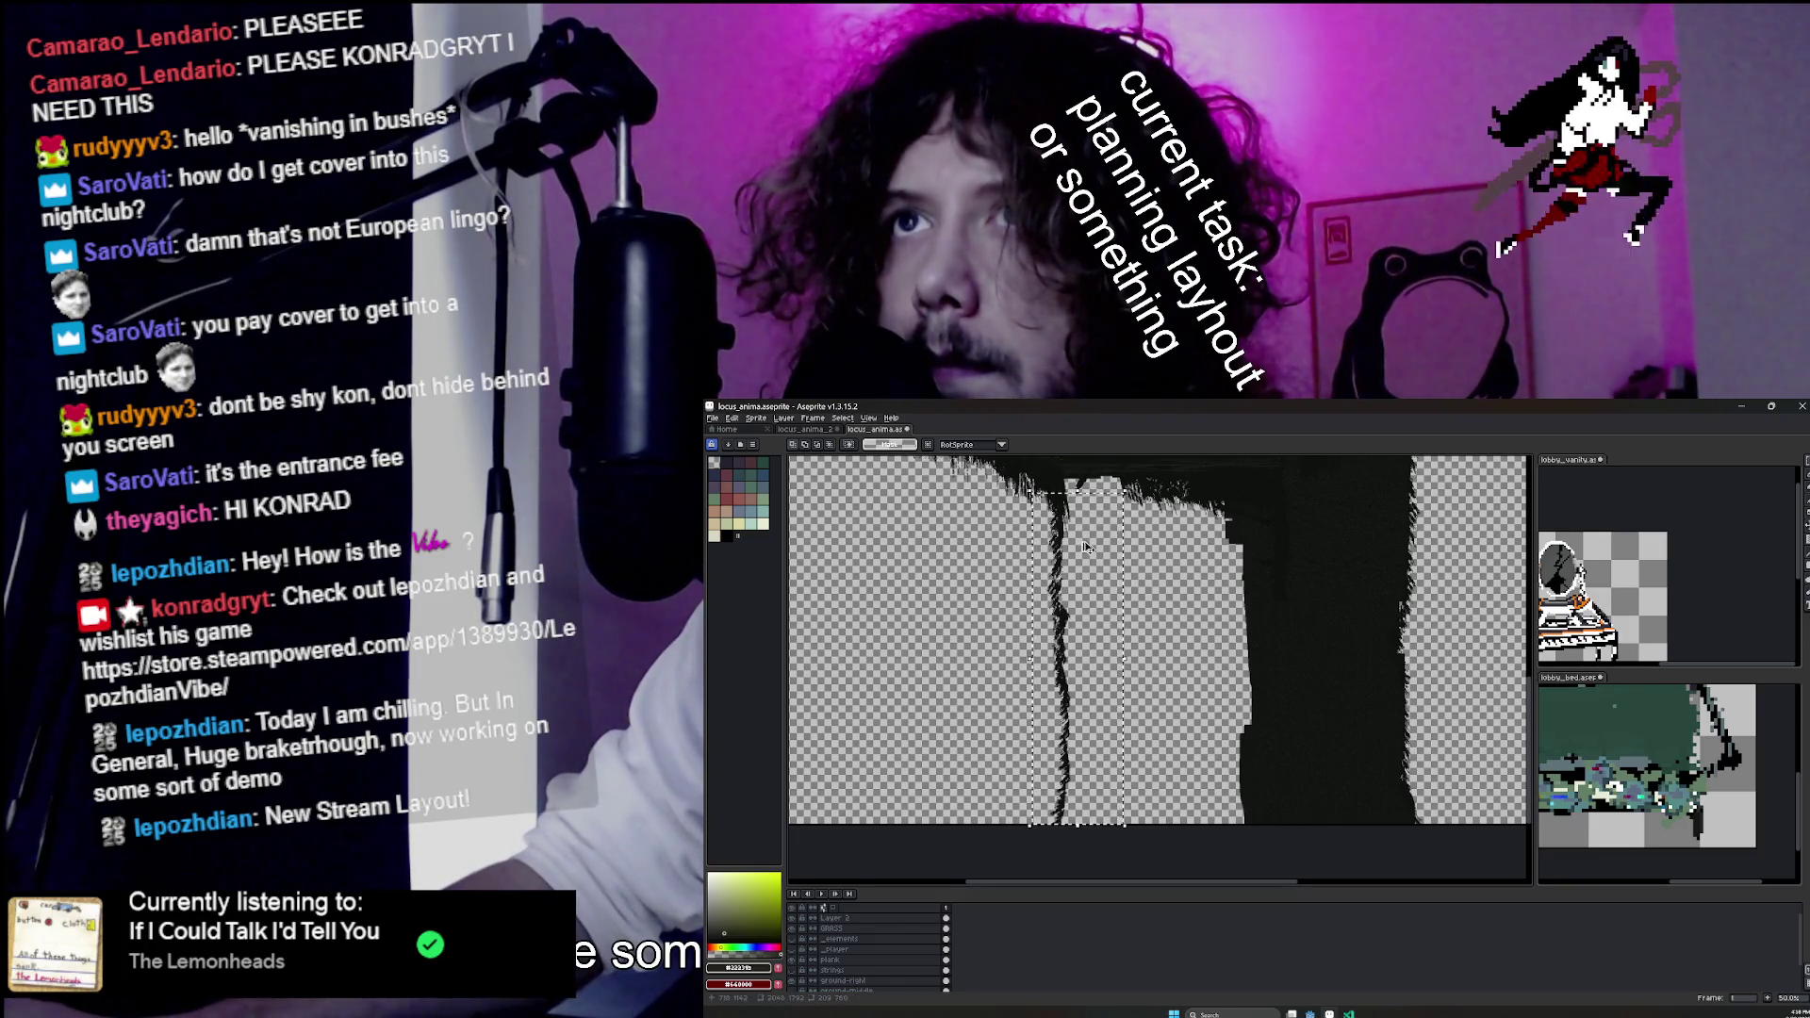
{"action": "key", "text": "Escape"}
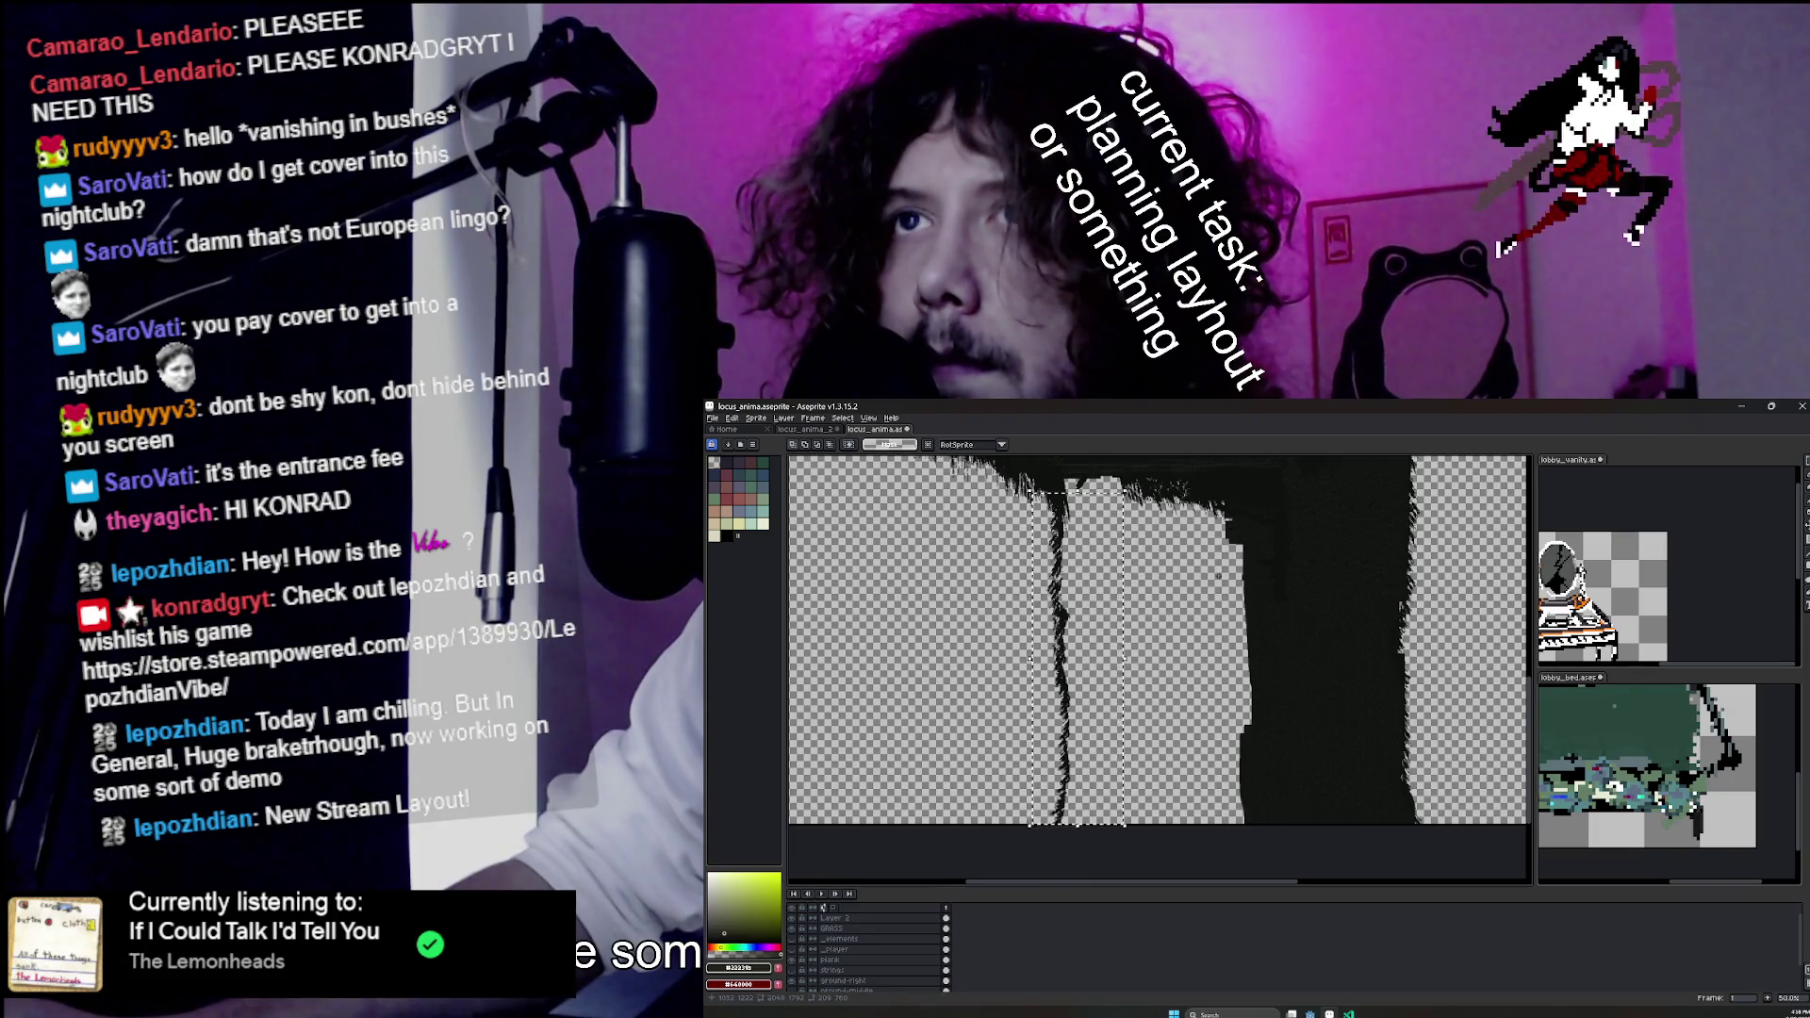
{"action": "left_click", "coordinate": [830, 929]}
{"action": "left_click", "coordinate": [794, 929]}
{"action": "left_click", "coordinate": [794, 929]}
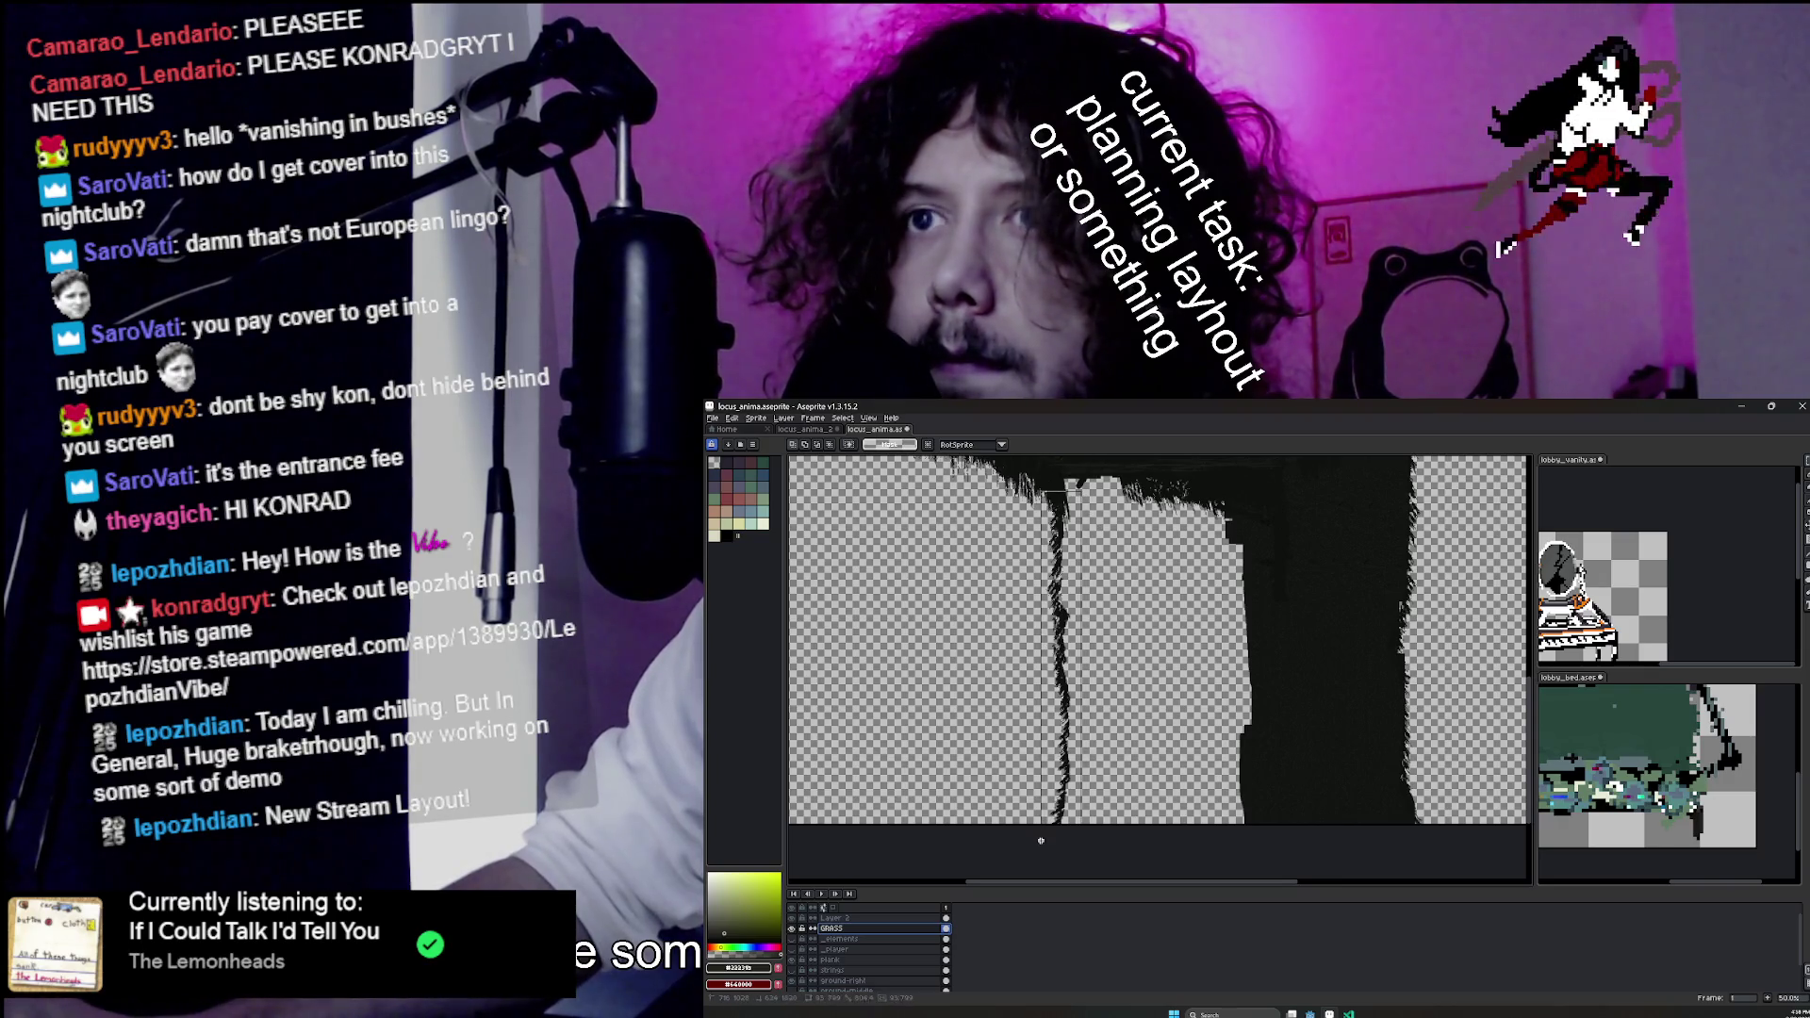
{"action": "mouse_move", "coordinate": [1070, 703]}
{"action": "left_mouse_down"}
{"action": "mouse_move", "coordinate": [1256, 701]}
{"action": "mouse_move", "coordinate": [1245, 720]}
{"action": "left_mouse_up"}
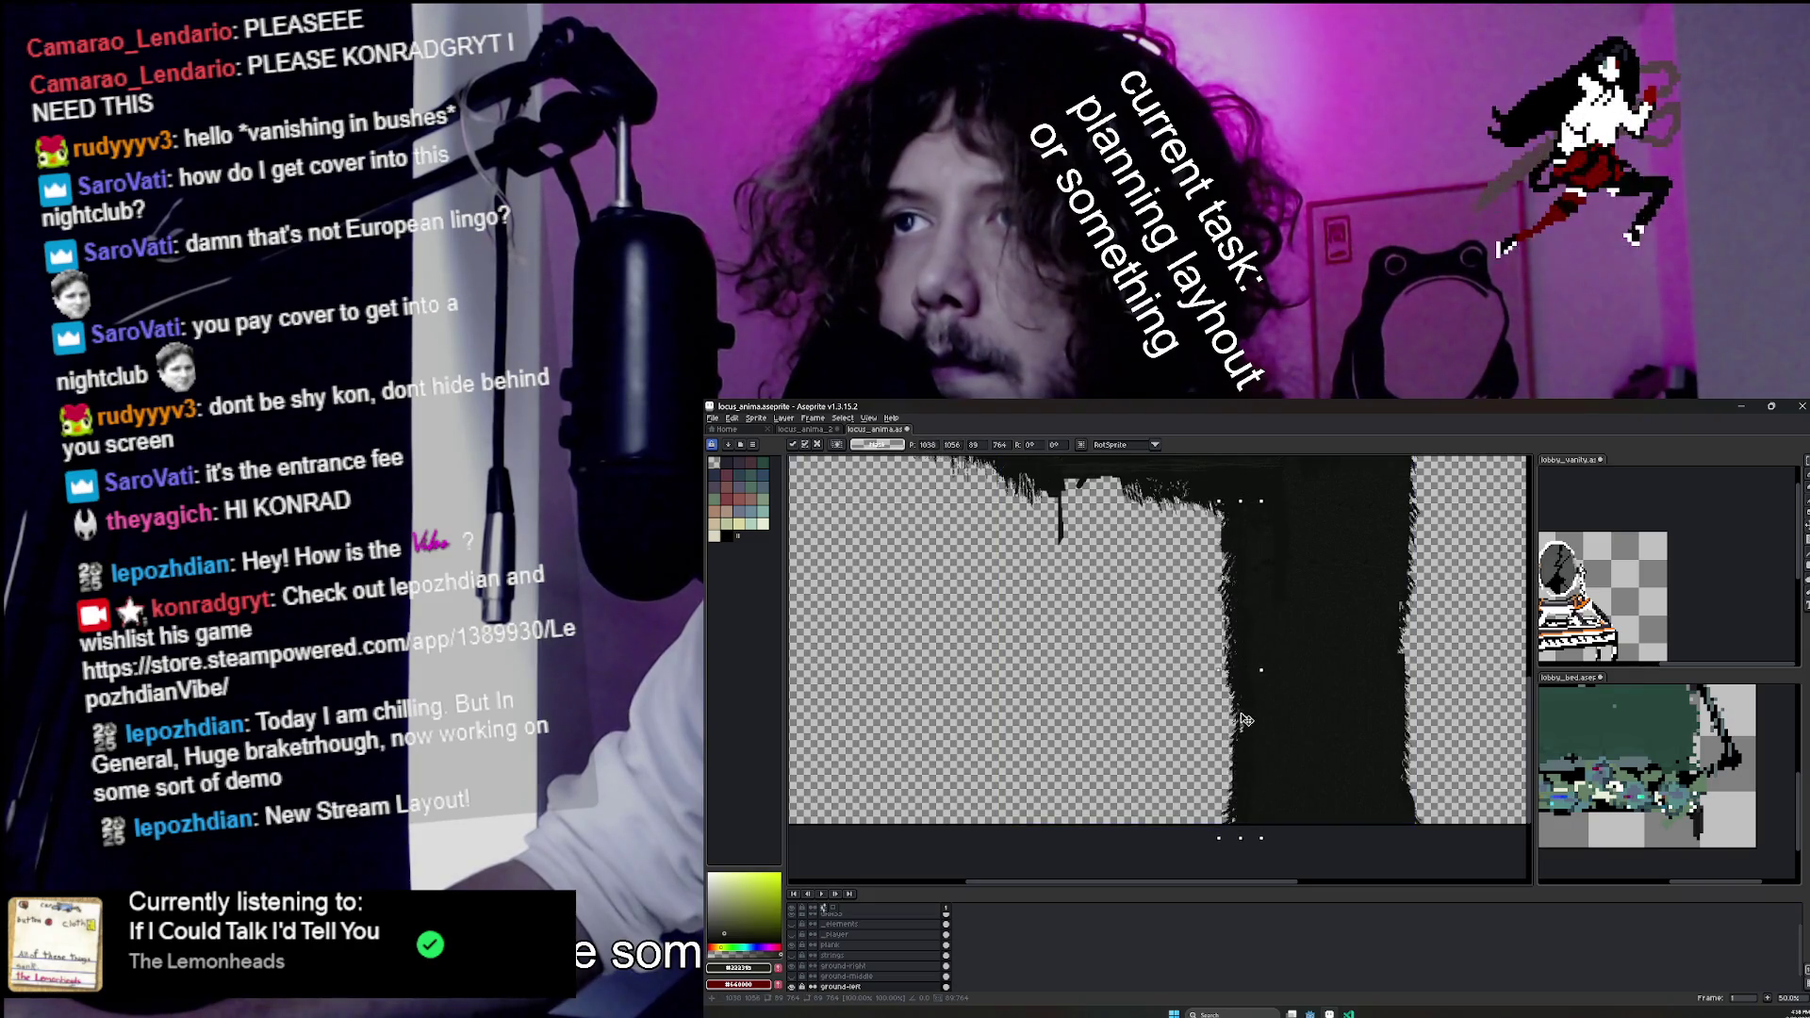
Commit and deselect the moved strand, select a thin strip beside it, then hide and activate GRASS.
{"action": "key", "text": "ctrl+d"}
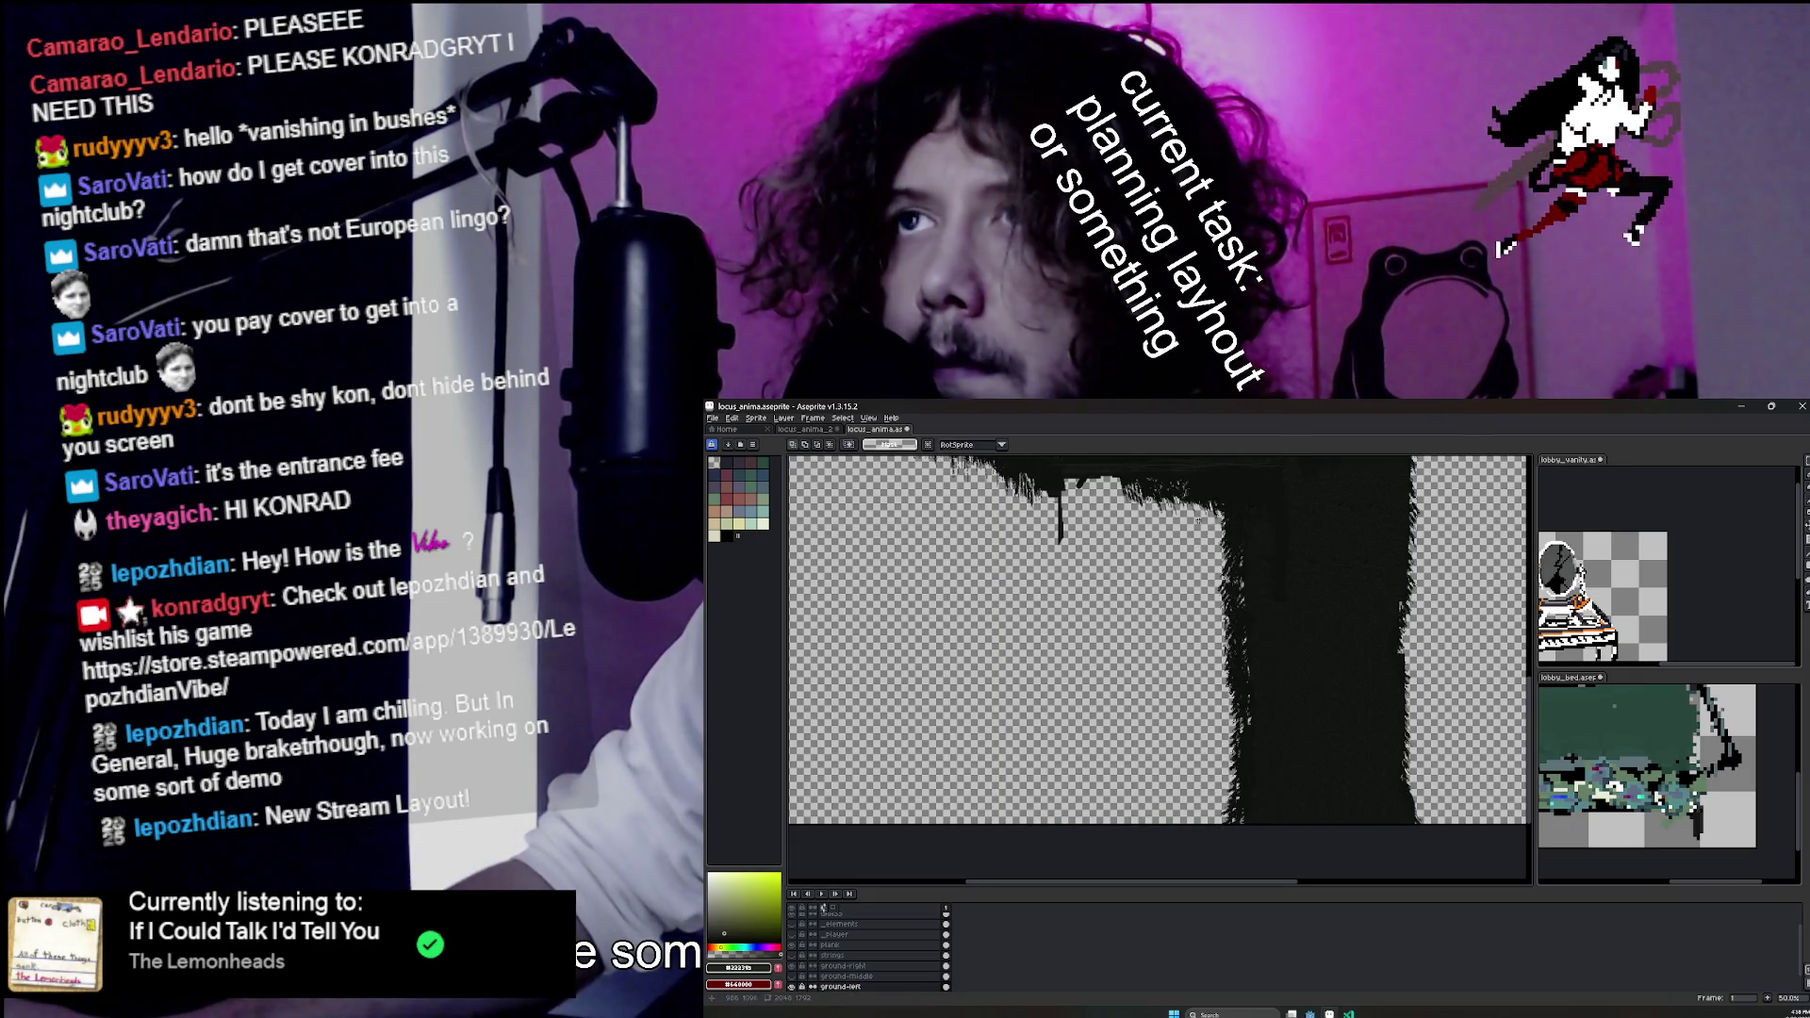
{"action": "left_click_drag", "start_coordinate": [1207, 533], "coordinate": [1228, 754]}
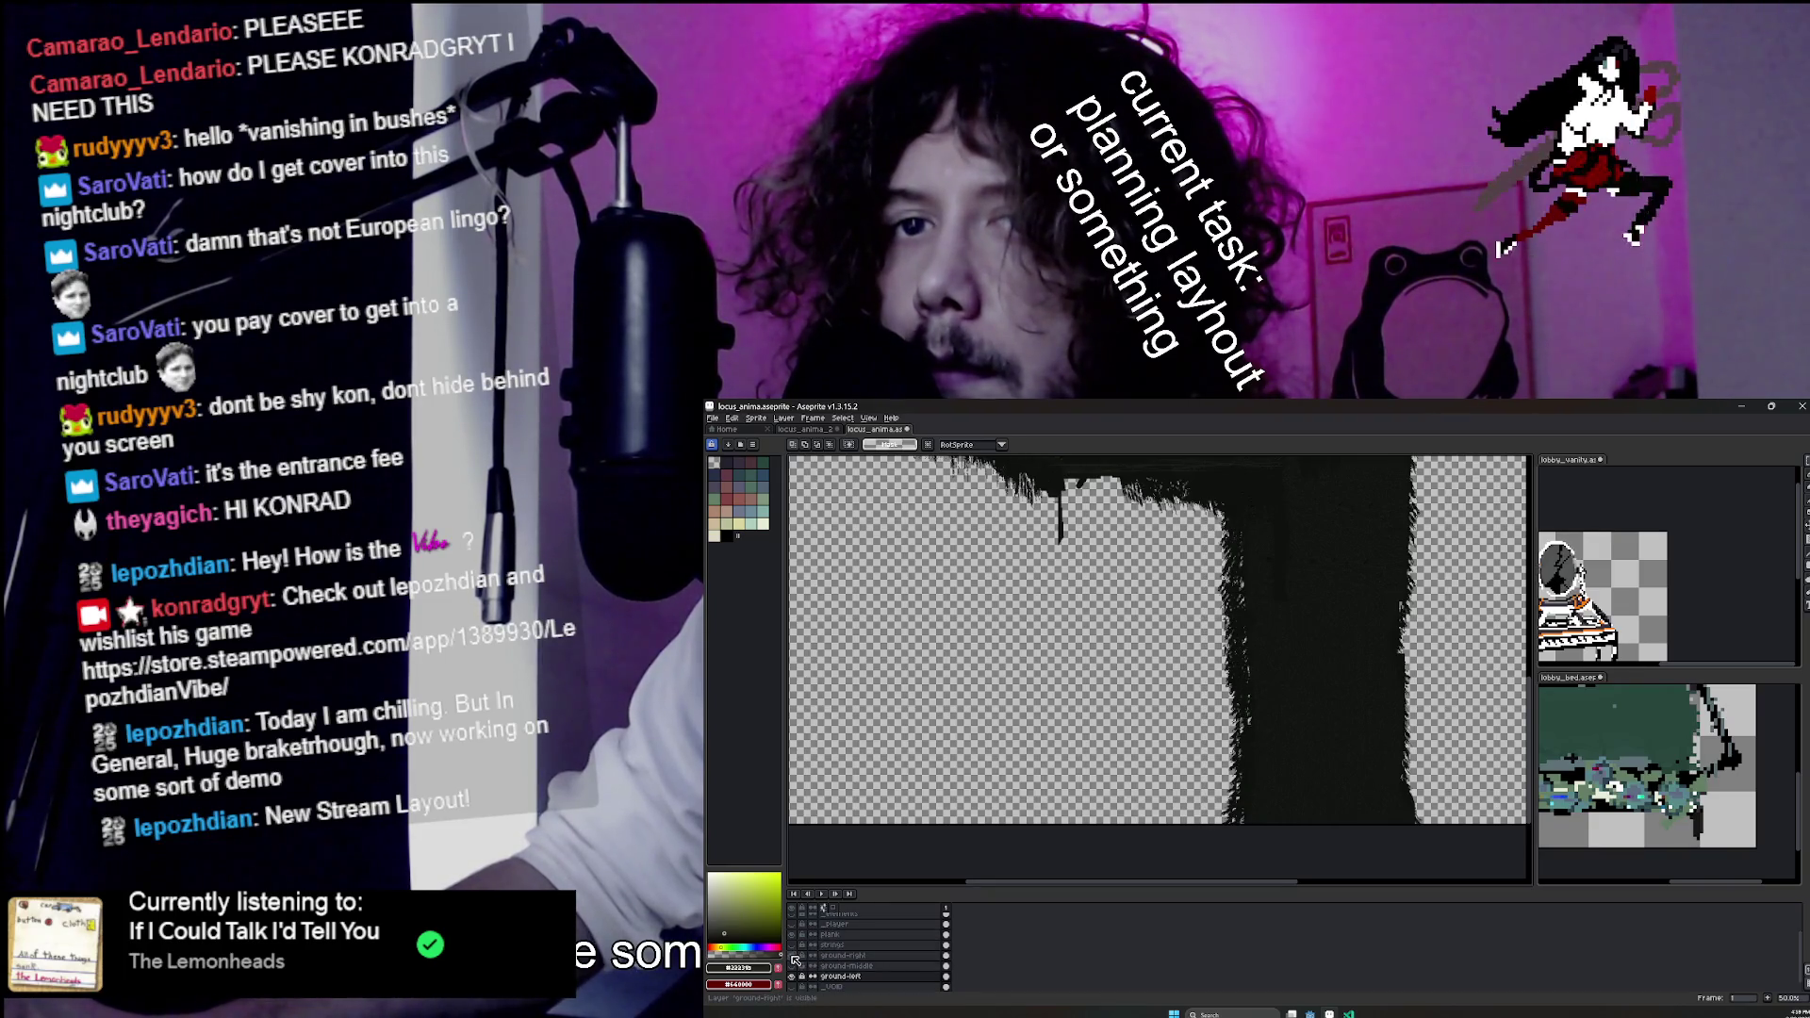
{"action": "scroll", "coordinate": [796, 958], "scroll_direction": "up", "scroll_amount": 2}
{"action": "left_click", "coordinate": [795, 930]}
{"action": "left_click", "coordinate": [877, 928]}
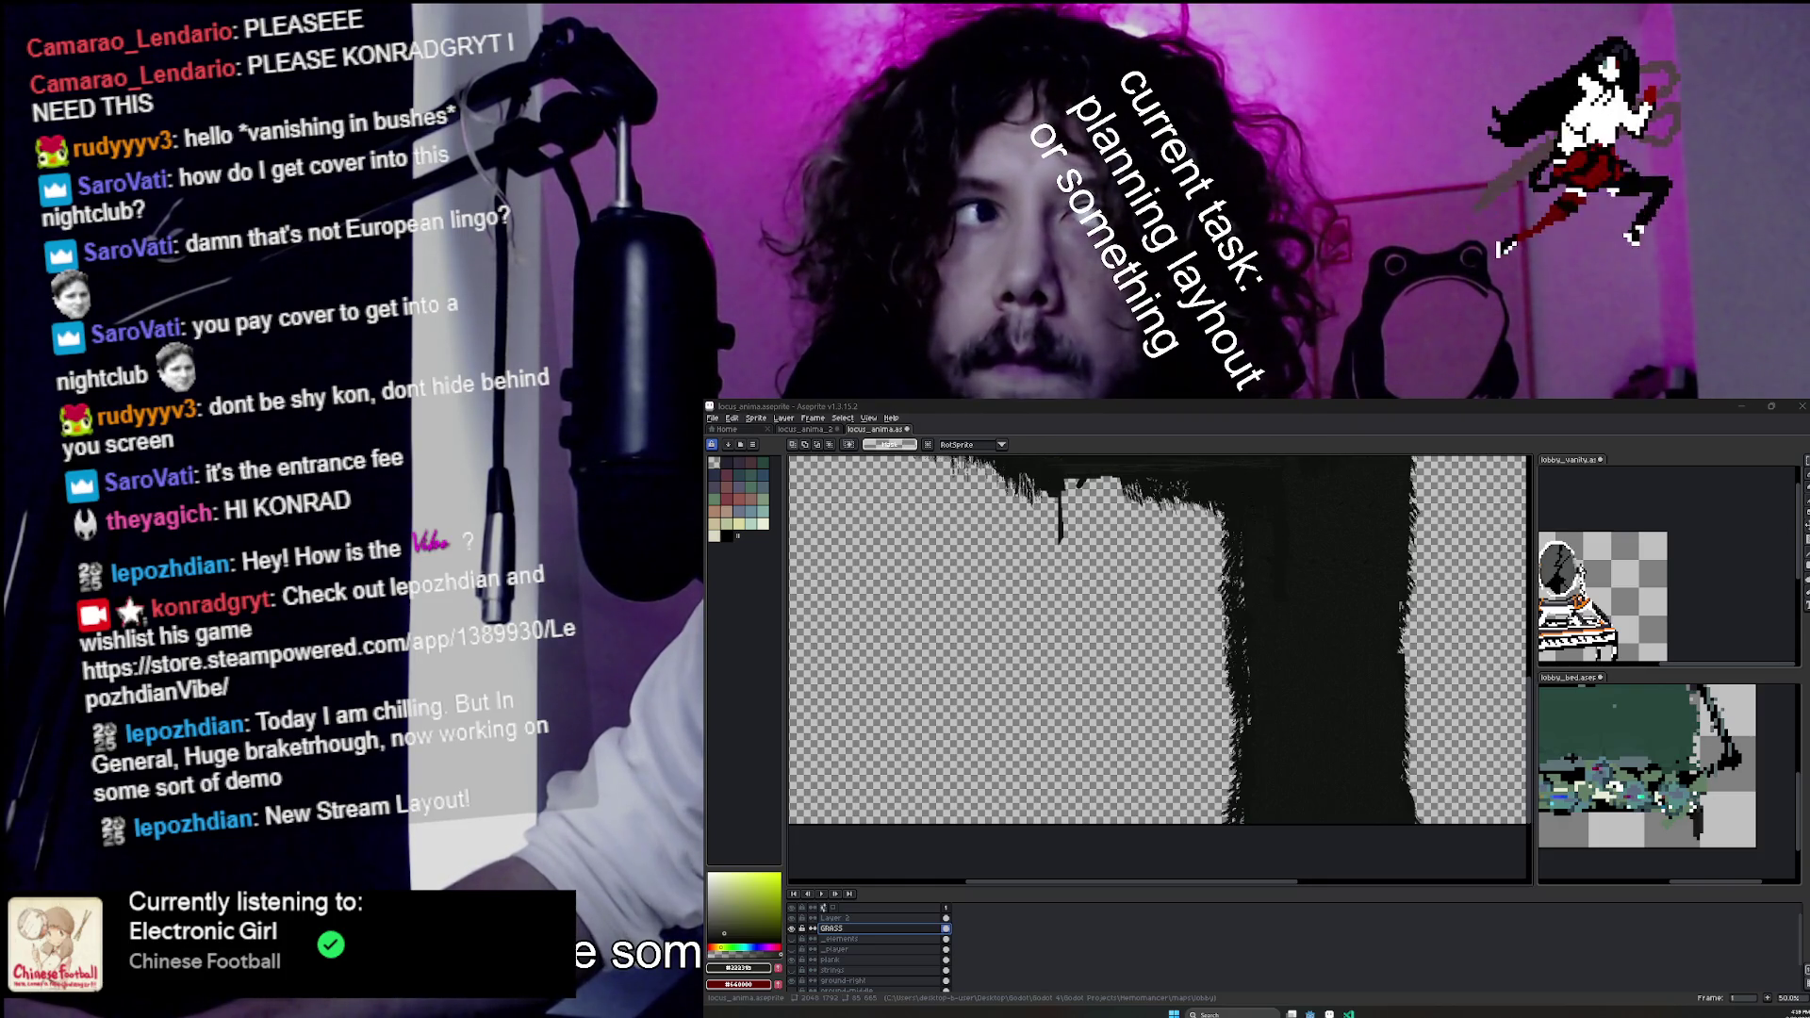
{"action": "scroll", "coordinate": [1178, 584], "scroll_direction": "down", "scroll_amount": 3}
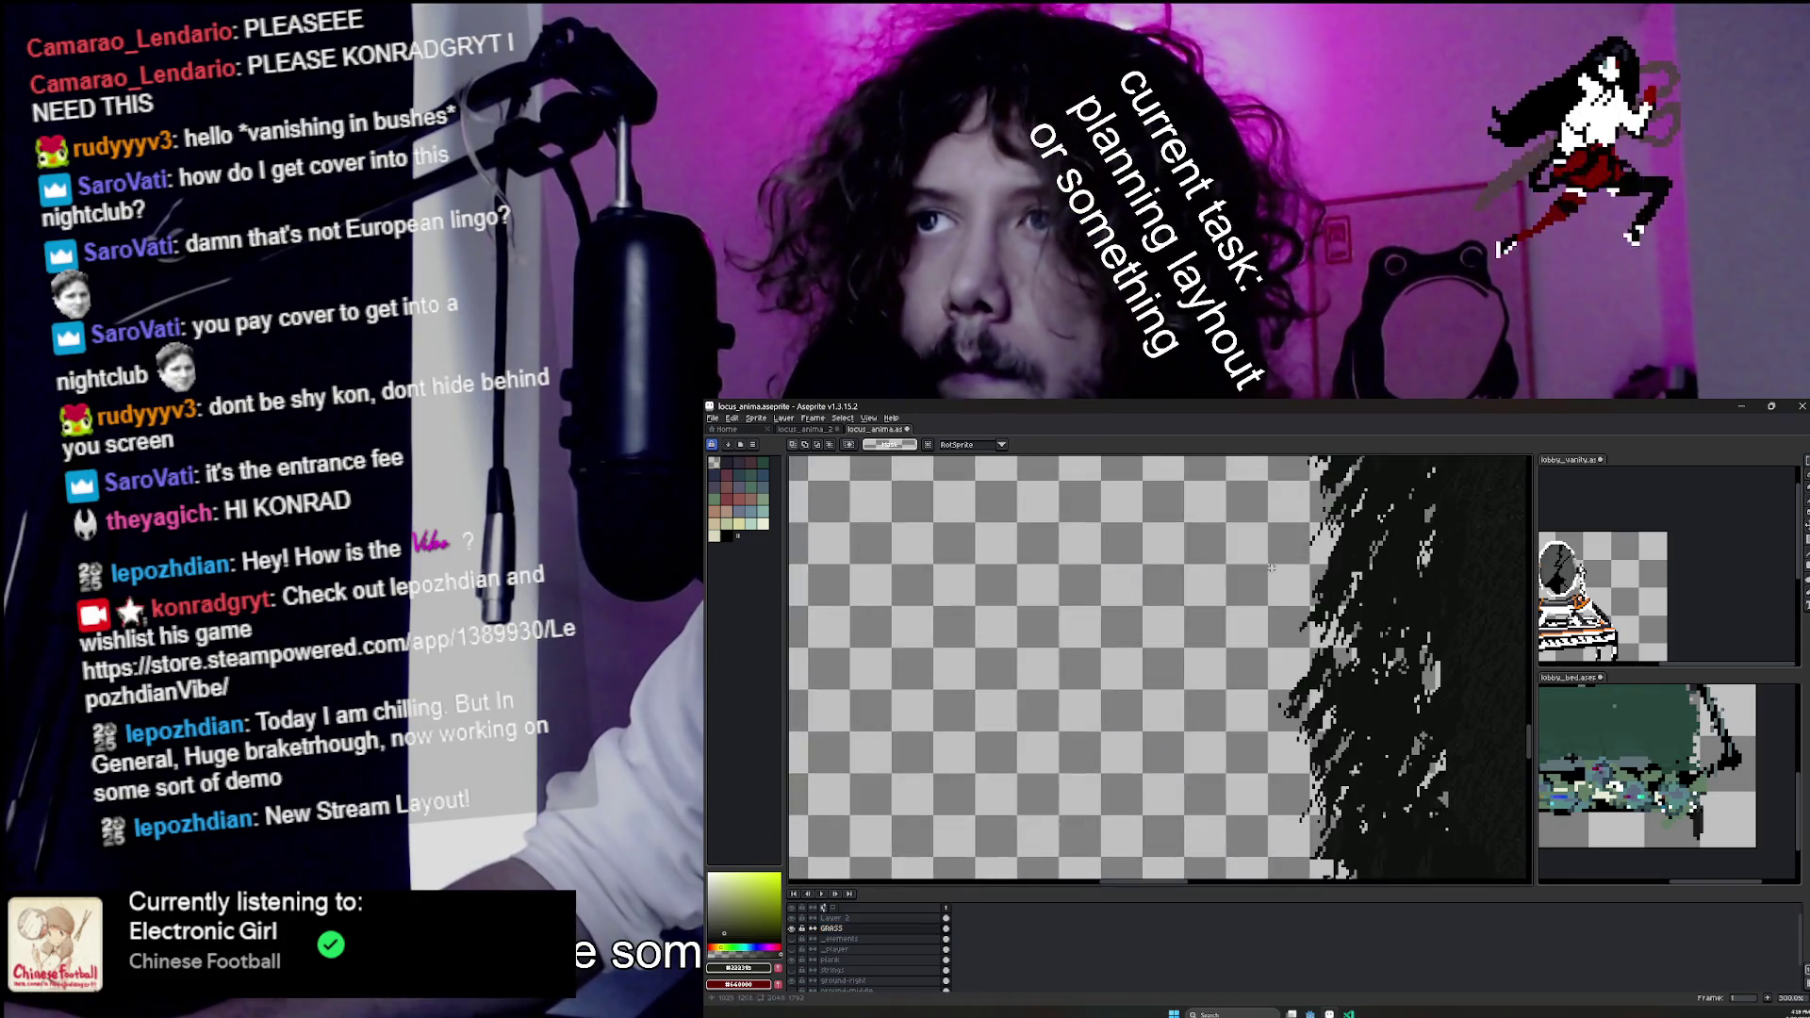
{"action": "scroll", "coordinate": [1174, 576], "scroll_direction": "up", "scroll_amount": 2}
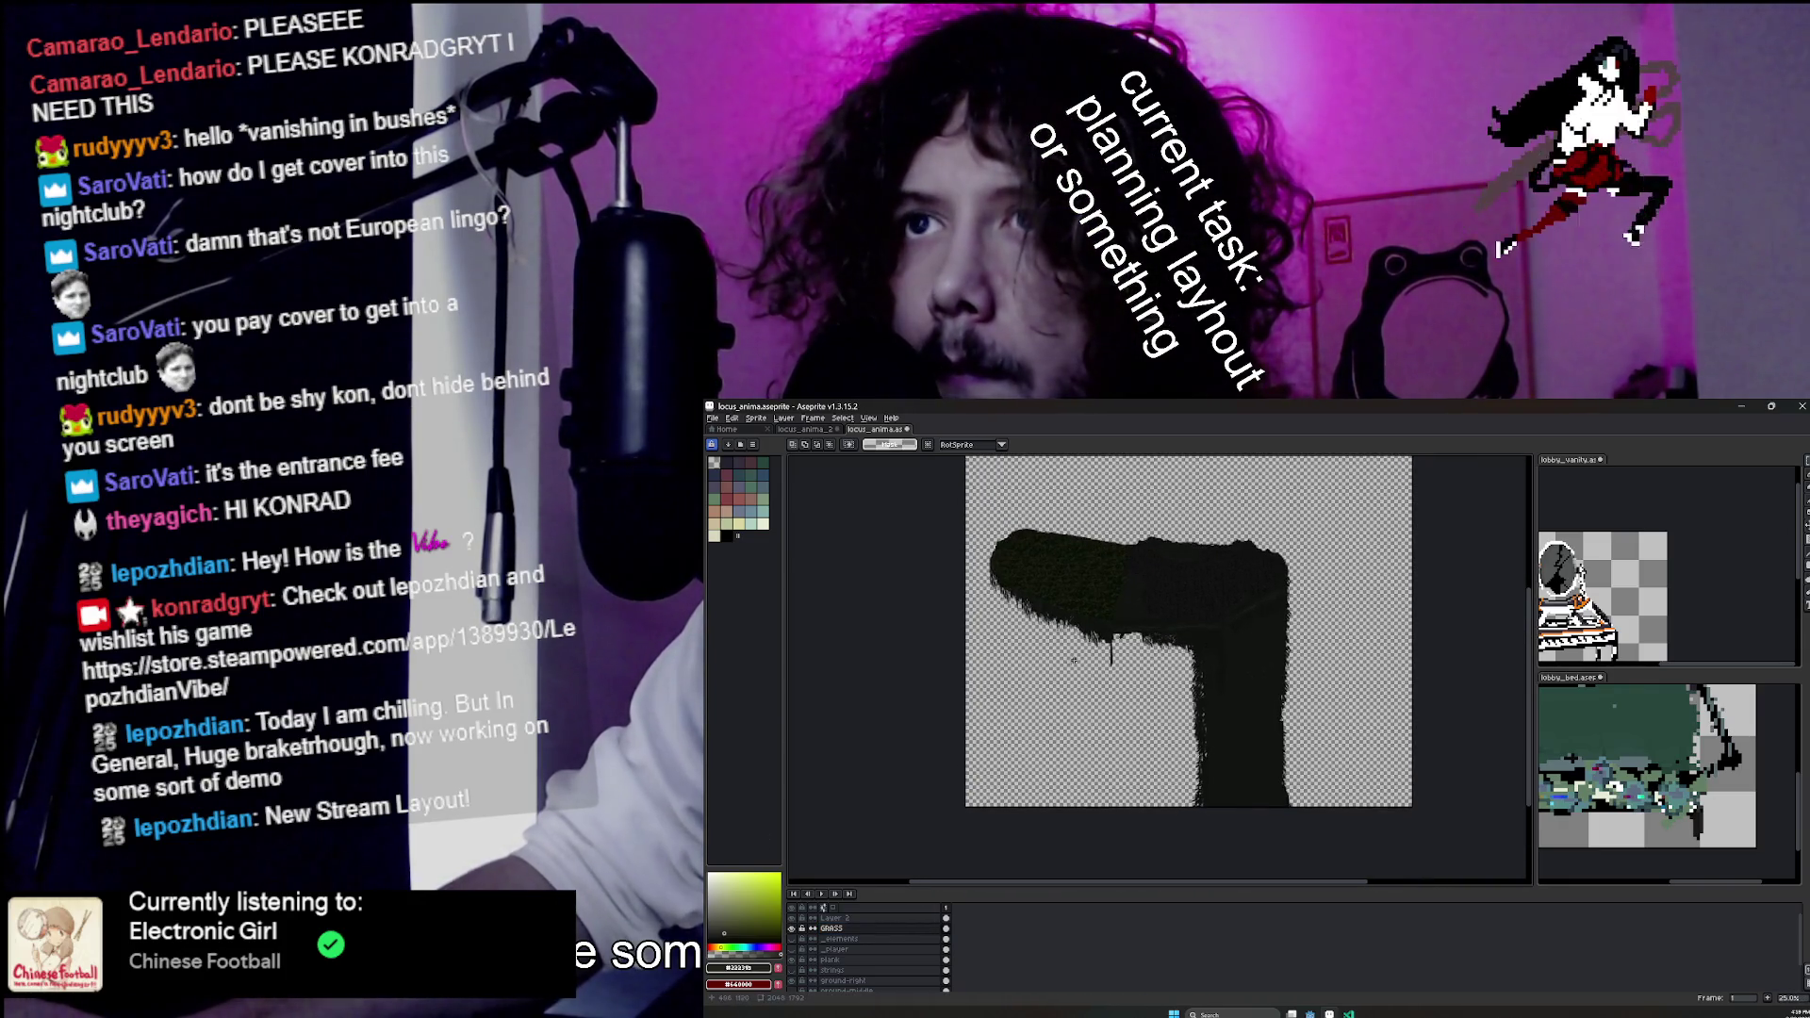
{"action": "key", "text": "e"}
{"action": "scroll", "coordinate": [1147, 660], "scroll_direction": "up", "scroll_amount": 2}
{"action": "scroll", "coordinate": [877, 962], "scroll_direction": "down", "scroll_amount": 2}
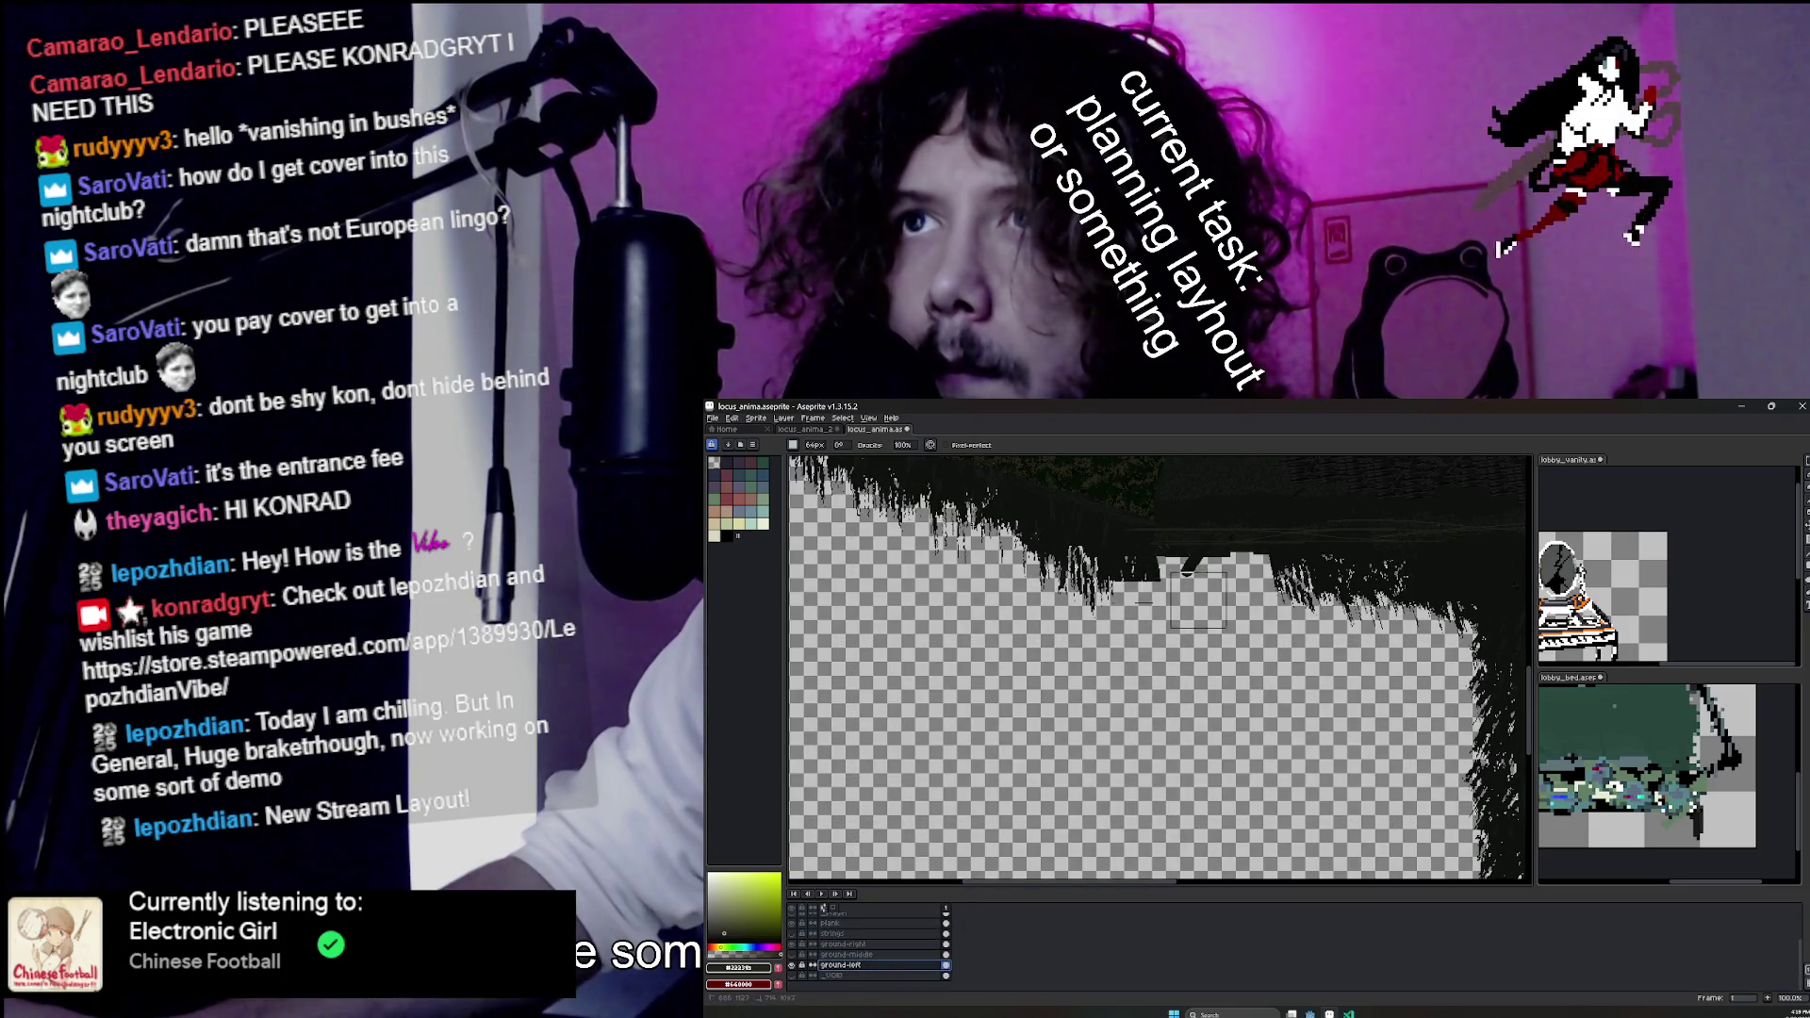
{"action": "left_click", "coordinate": [877, 944]}
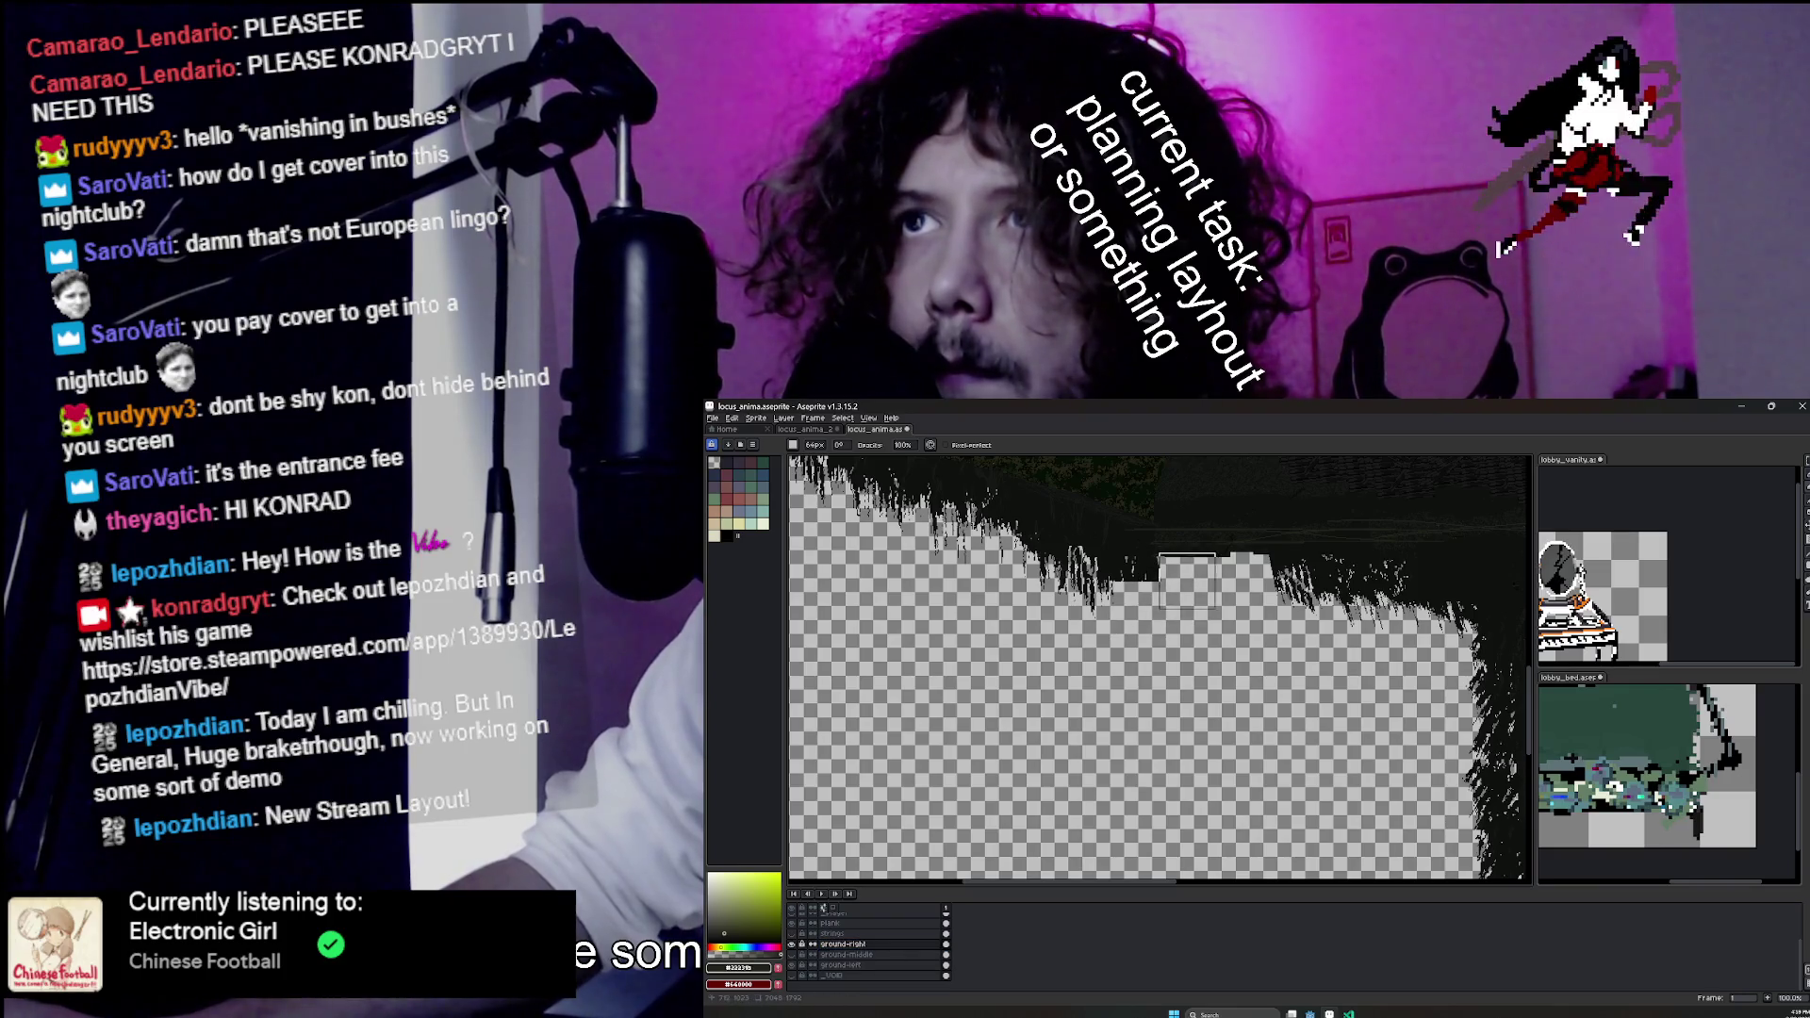
{"action": "left_click_drag", "start_coordinate": [1188, 581], "coordinate": [1155, 678]}
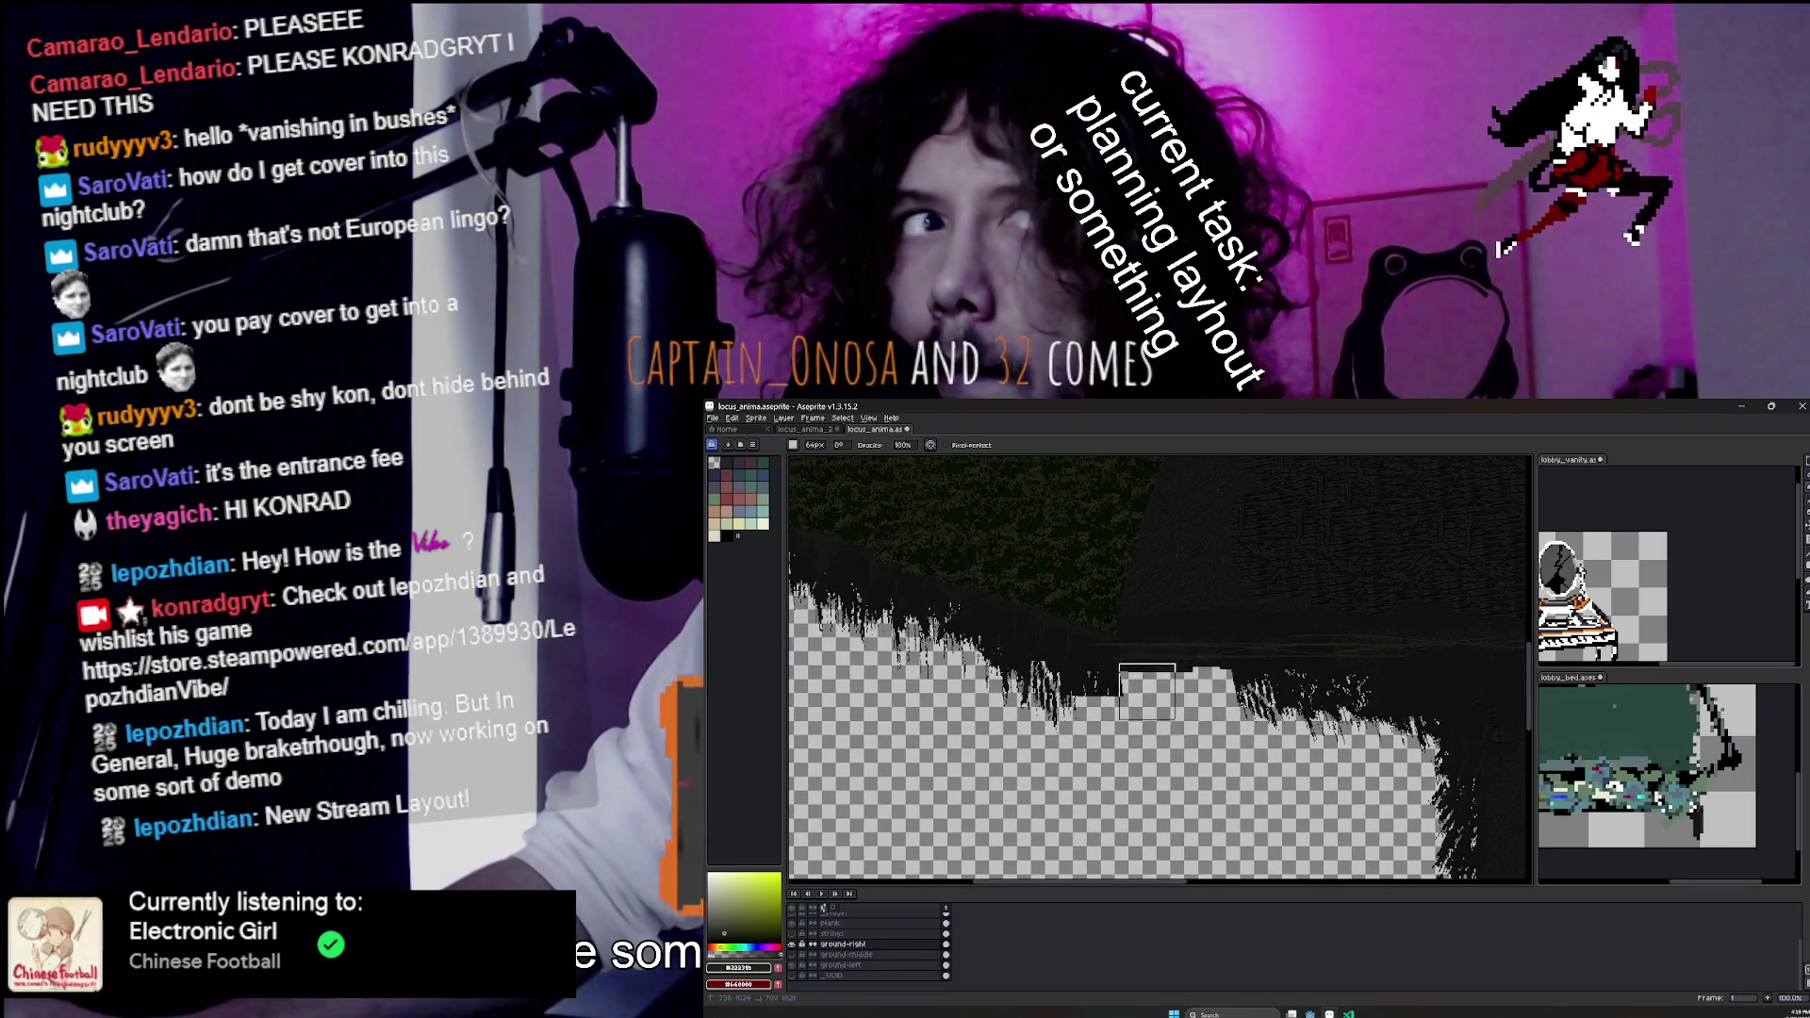
{"action": "scroll", "coordinate": [1165, 685], "scroll_direction": "down", "scroll_amount": 1}
{"action": "left_click_drag", "start_coordinate": [1157, 680], "coordinate": [1147, 724]}
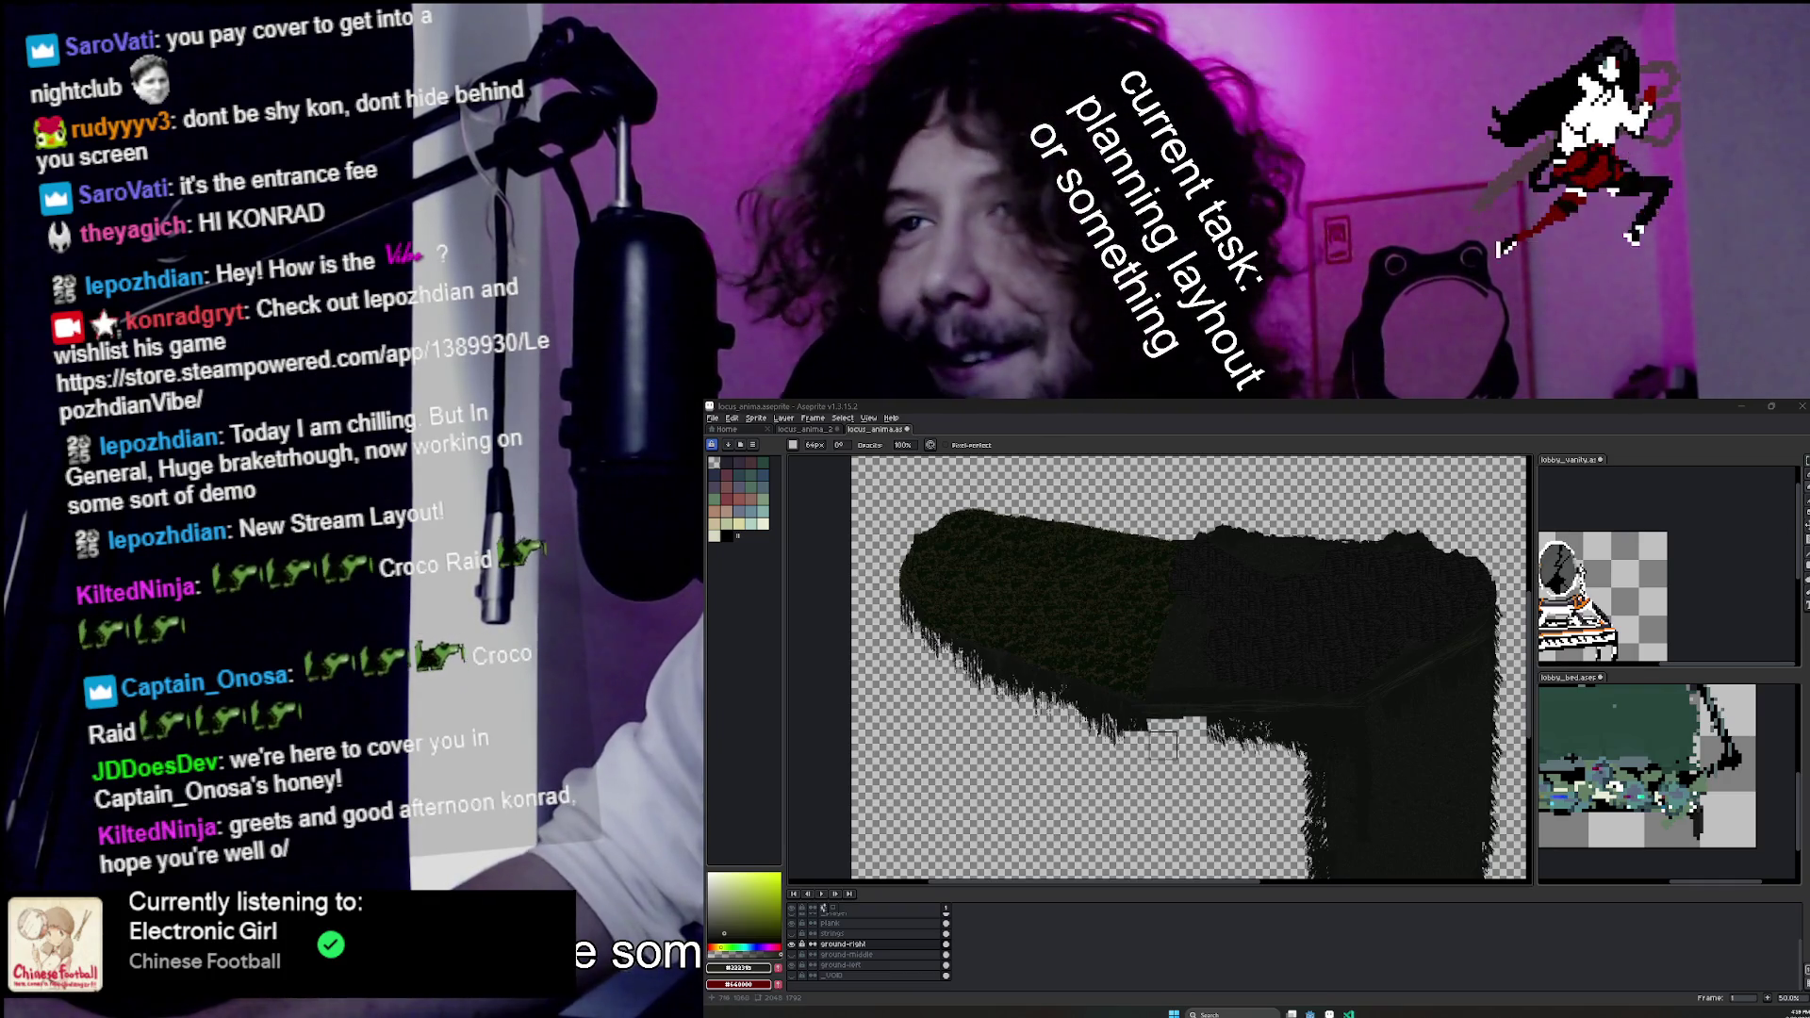
Briefly hide and re-show the GRASS layer, then make it the active layer.
{"action": "scroll", "coordinate": [1163, 746], "scroll_direction": "up", "scroll_amount": 2}
{"action": "scroll", "coordinate": [811, 933], "scroll_direction": "up", "scroll_amount": 2}
{"action": "left_click", "coordinate": [798, 932]}
{"action": "left_click", "coordinate": [798, 932]}
{"action": "left_click", "coordinate": [832, 929]}
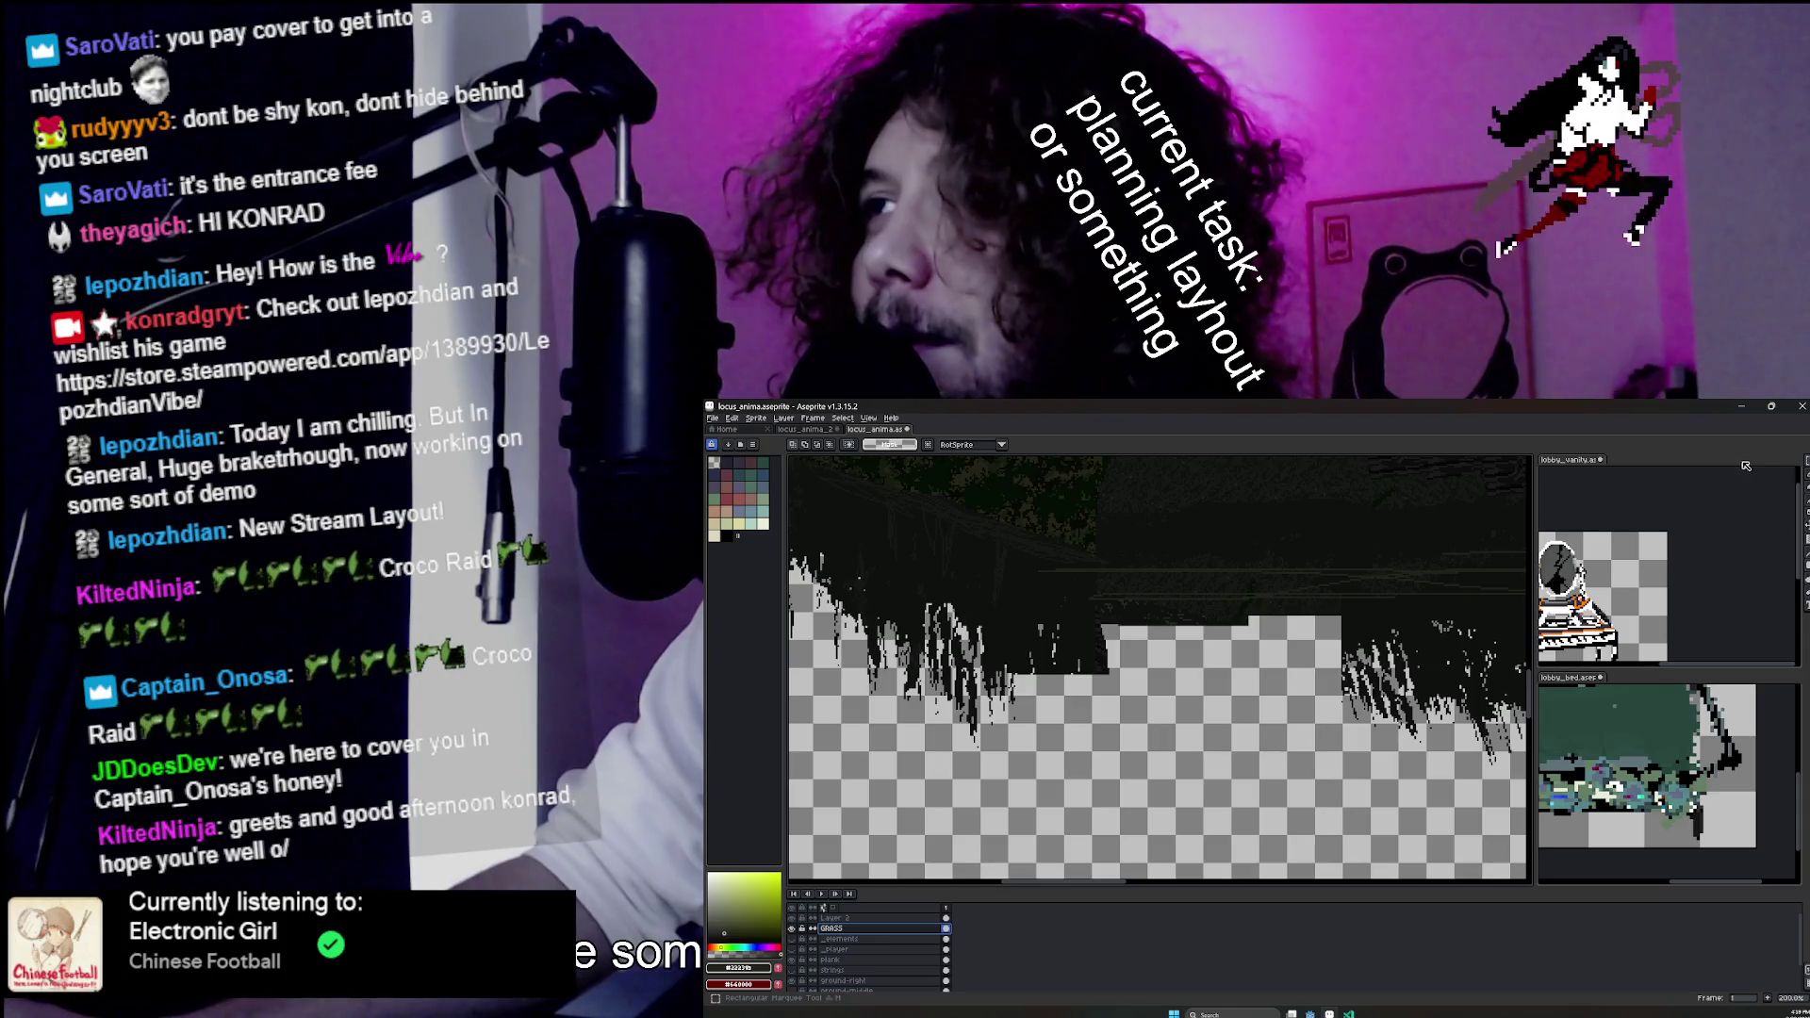
Lasso a section of hanging grass, move it down, rotate it 13.3° and commit.
{"action": "scroll", "coordinate": [1204, 653], "scroll_direction": "left", "scroll_amount": 3}
{"action": "scroll", "coordinate": [1157, 670], "scroll_direction": "left", "scroll_amount": 2}
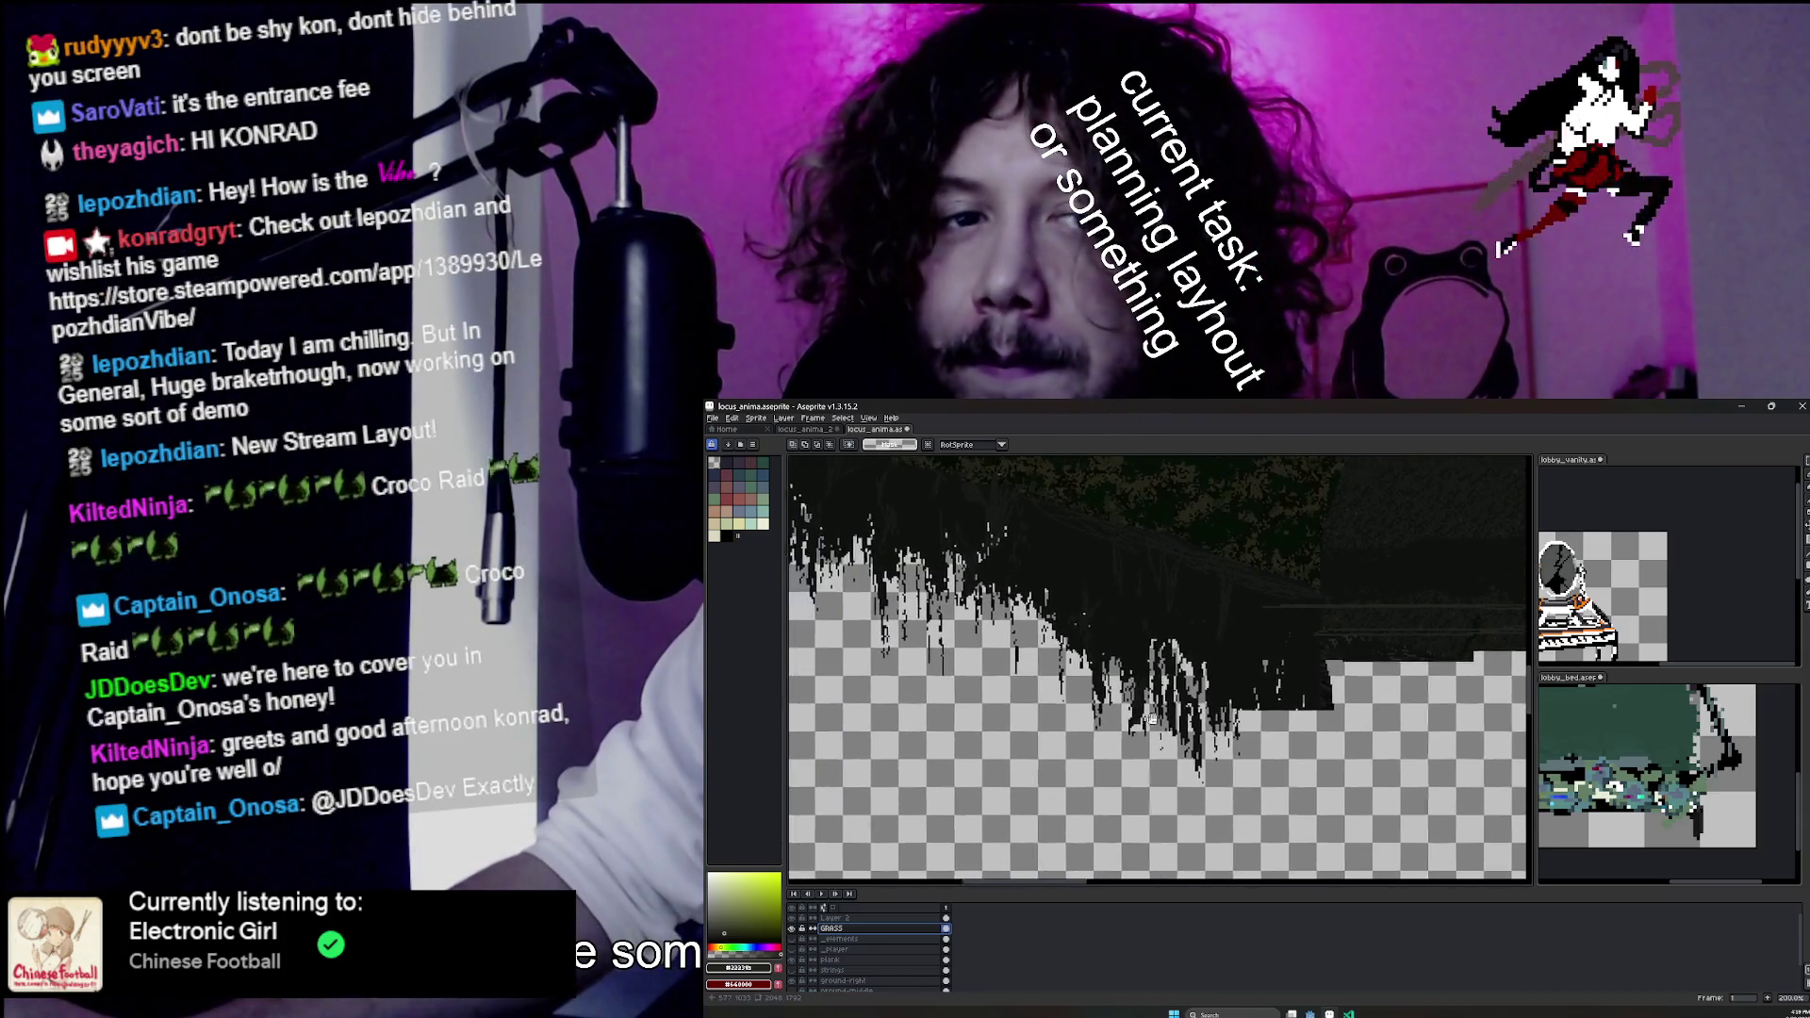
{"action": "left_click_drag", "start_coordinate": [1805, 461], "coordinate": [1774, 461]}
{"action": "scroll", "coordinate": [1160, 669], "scroll_direction": "left", "scroll_amount": 5}
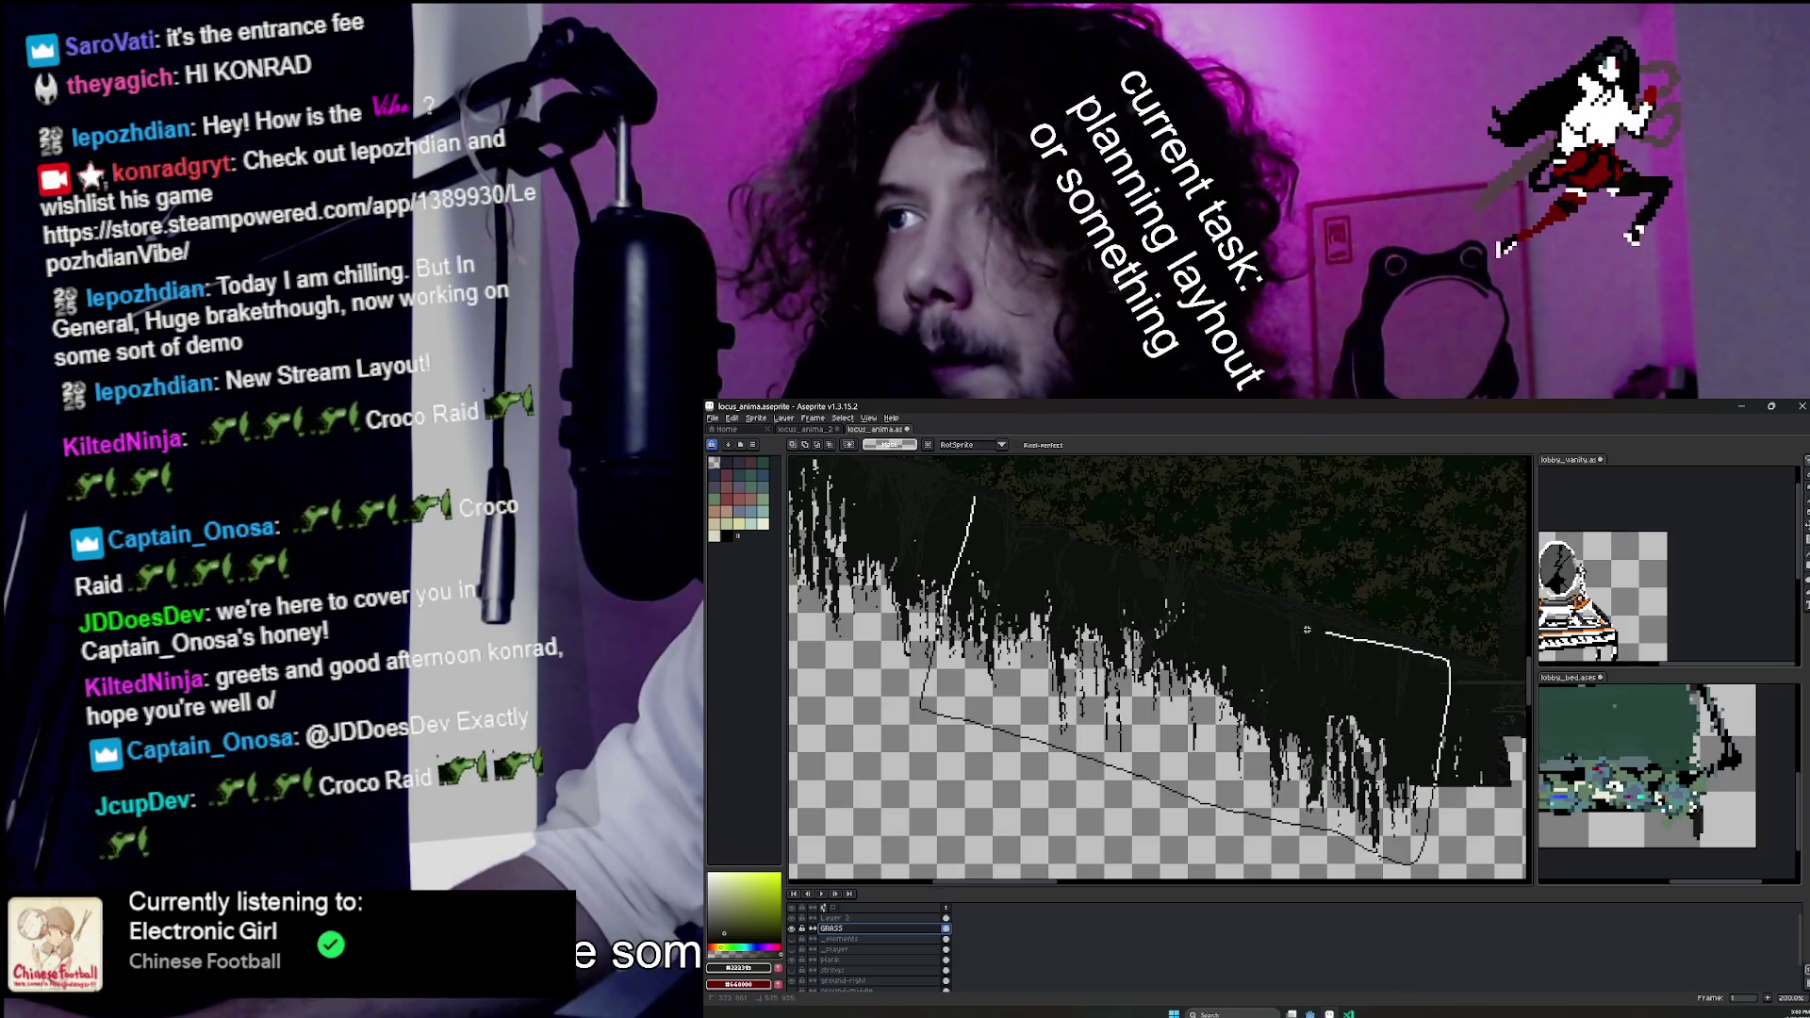
{"action": "left_click_drag", "start_coordinate": [1307, 629], "coordinate": [980, 504]}
{"action": "mouse_move", "coordinate": [1132, 613]}
{"action": "left_mouse_down"}
{"action": "mouse_move", "coordinate": [1127, 788]}
{"action": "mouse_move", "coordinate": [1048, 833]}
{"action": "left_mouse_up"}
{"action": "left_click_drag", "start_coordinate": [1381, 576], "coordinate": [1285, 584]}
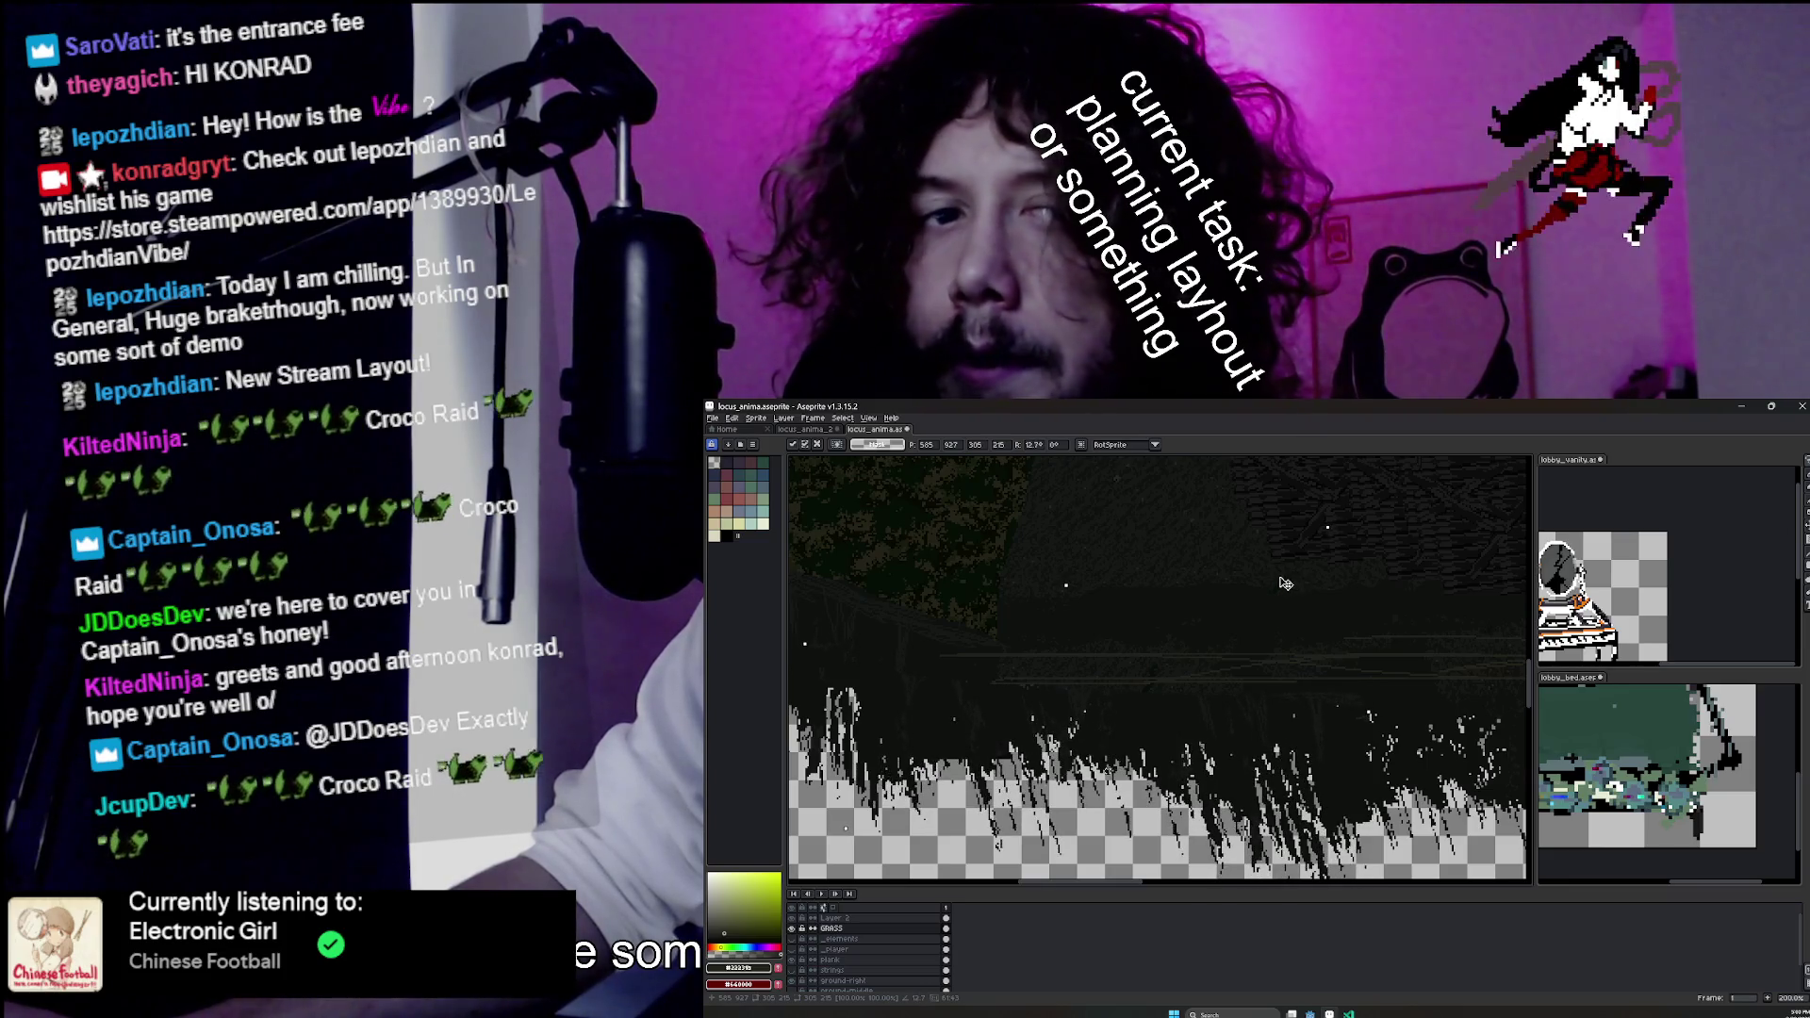
{"action": "left_click_drag", "start_coordinate": [1312, 748], "coordinate": [1305, 748]}
Paste a copied grass clump beneath the tilted section and commit it in place.
{"action": "scroll", "coordinate": [1160, 669], "scroll_direction": "up", "scroll_amount": 5}
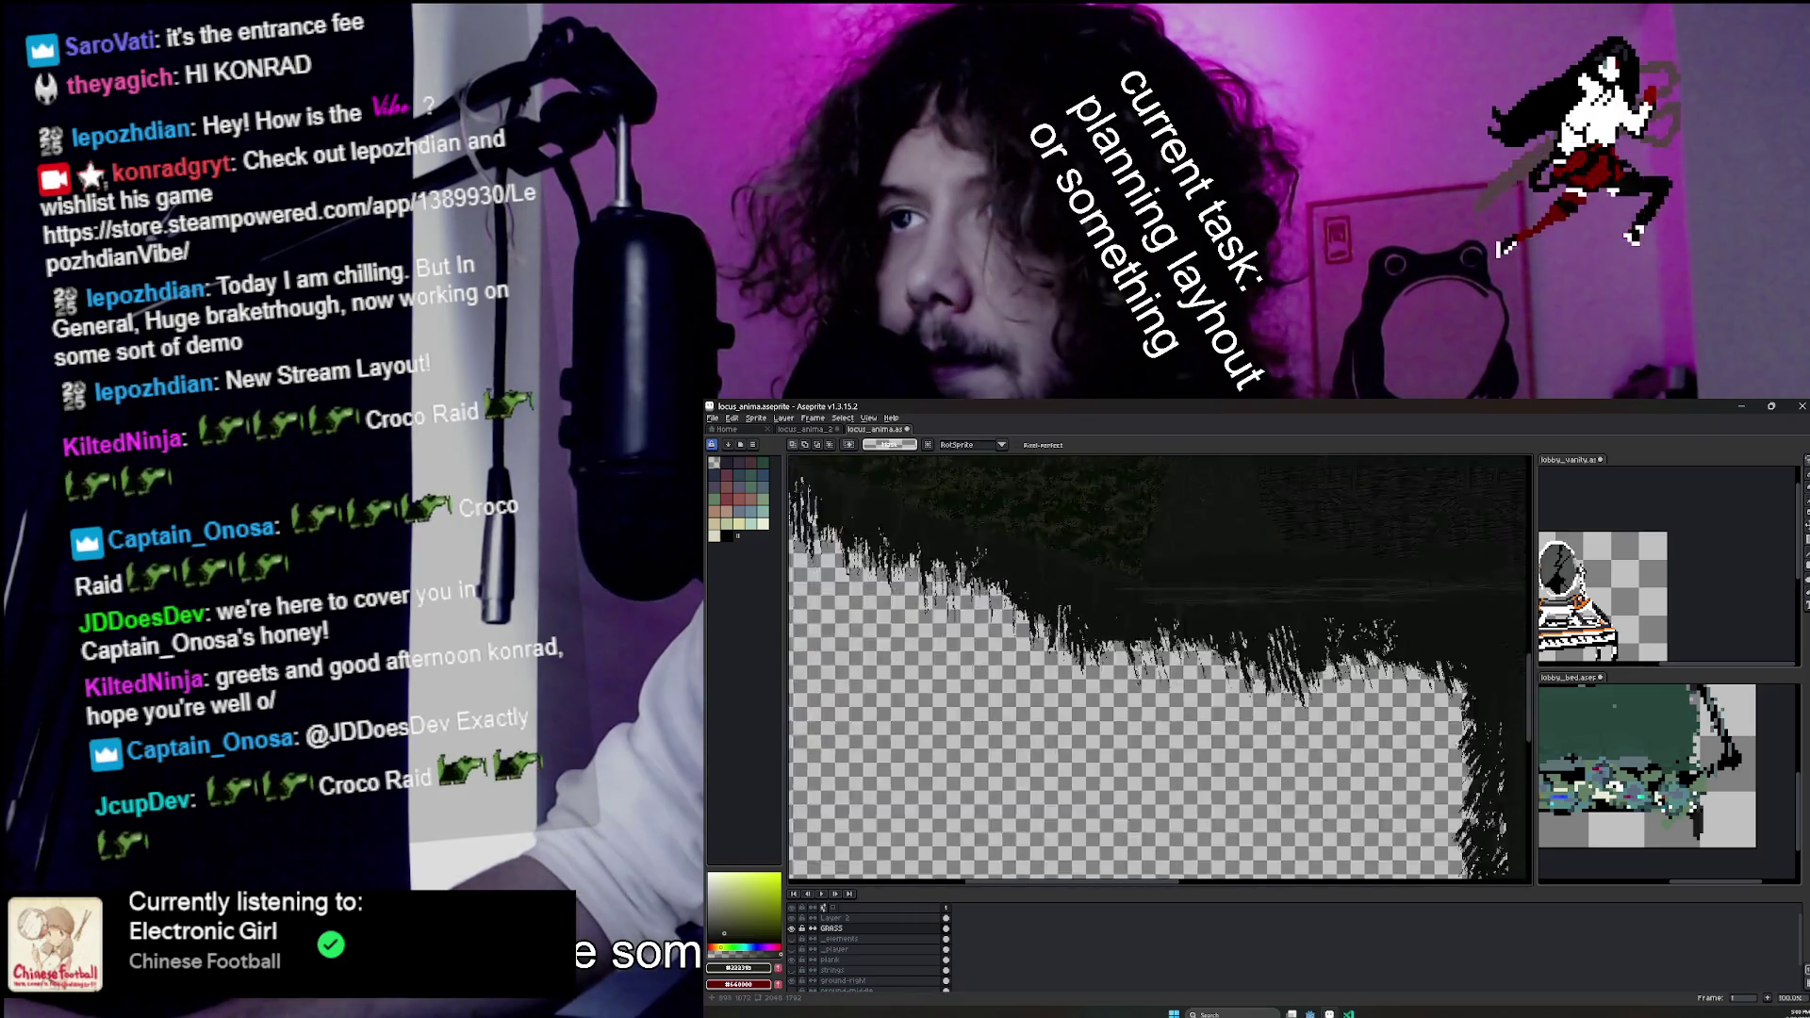
{"action": "key", "text": "b"}
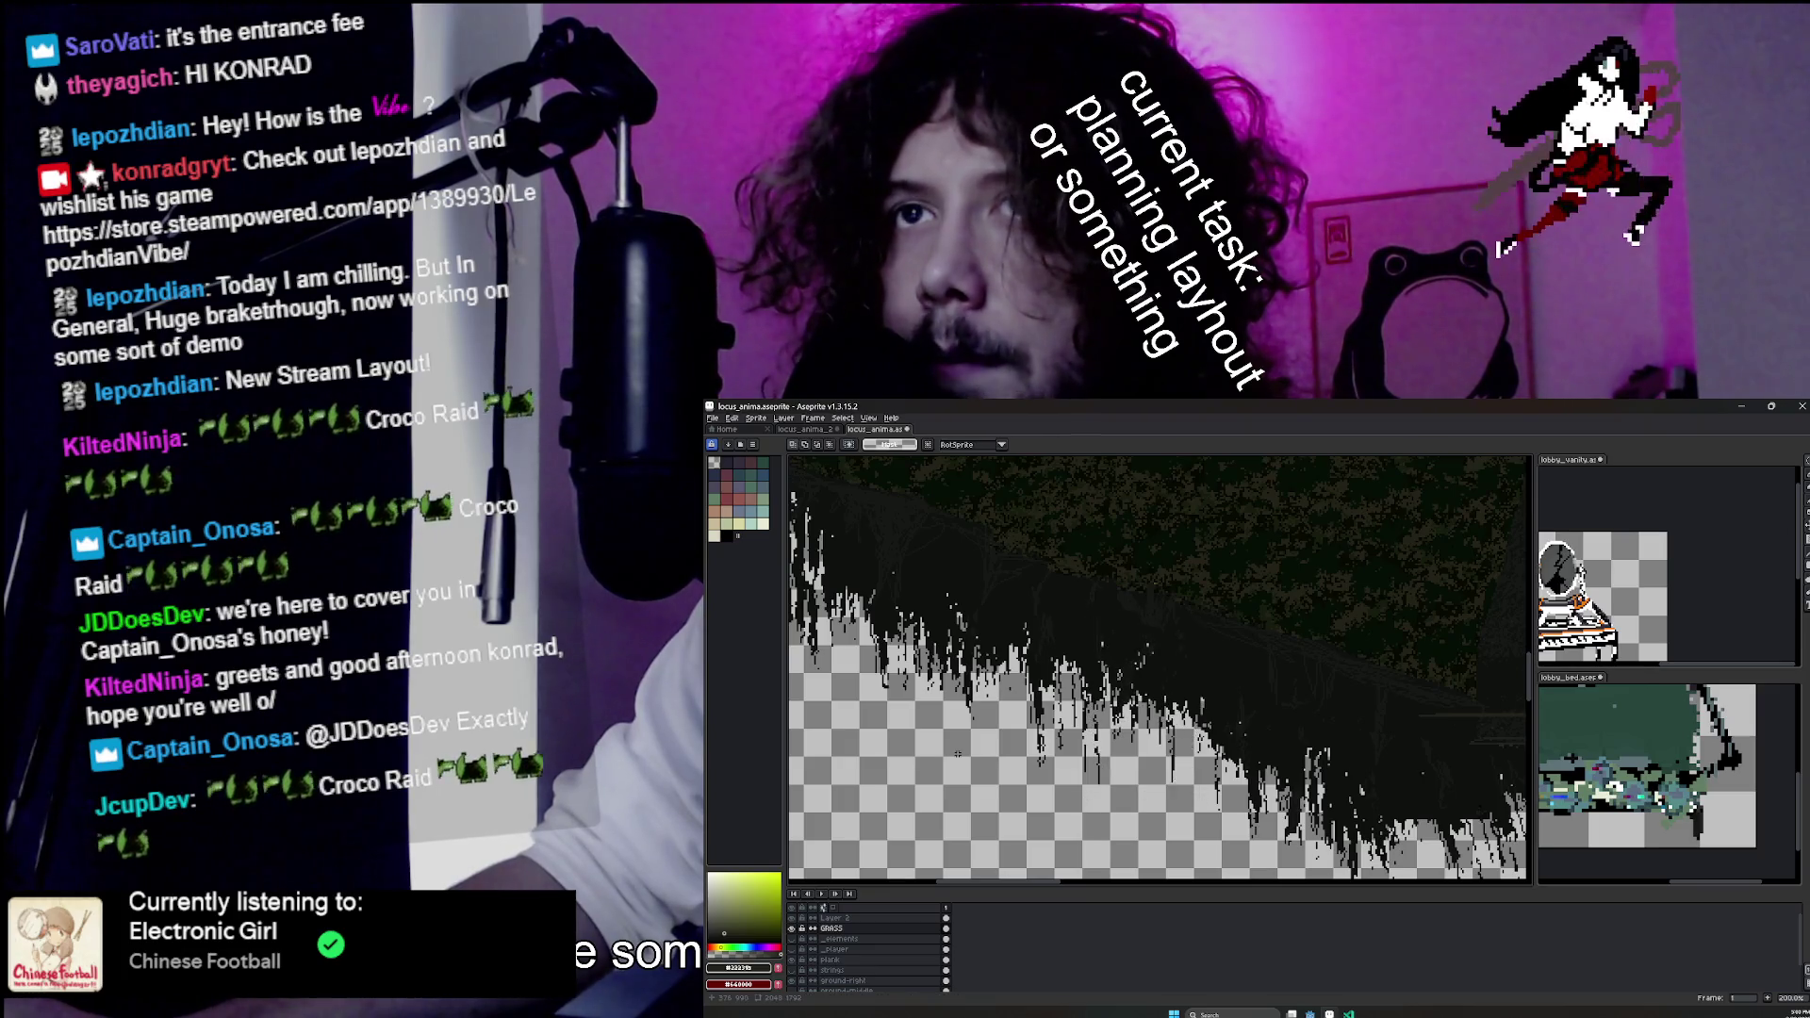
{"action": "scroll", "coordinate": [958, 754], "scroll_direction": "down", "scroll_amount": 3}
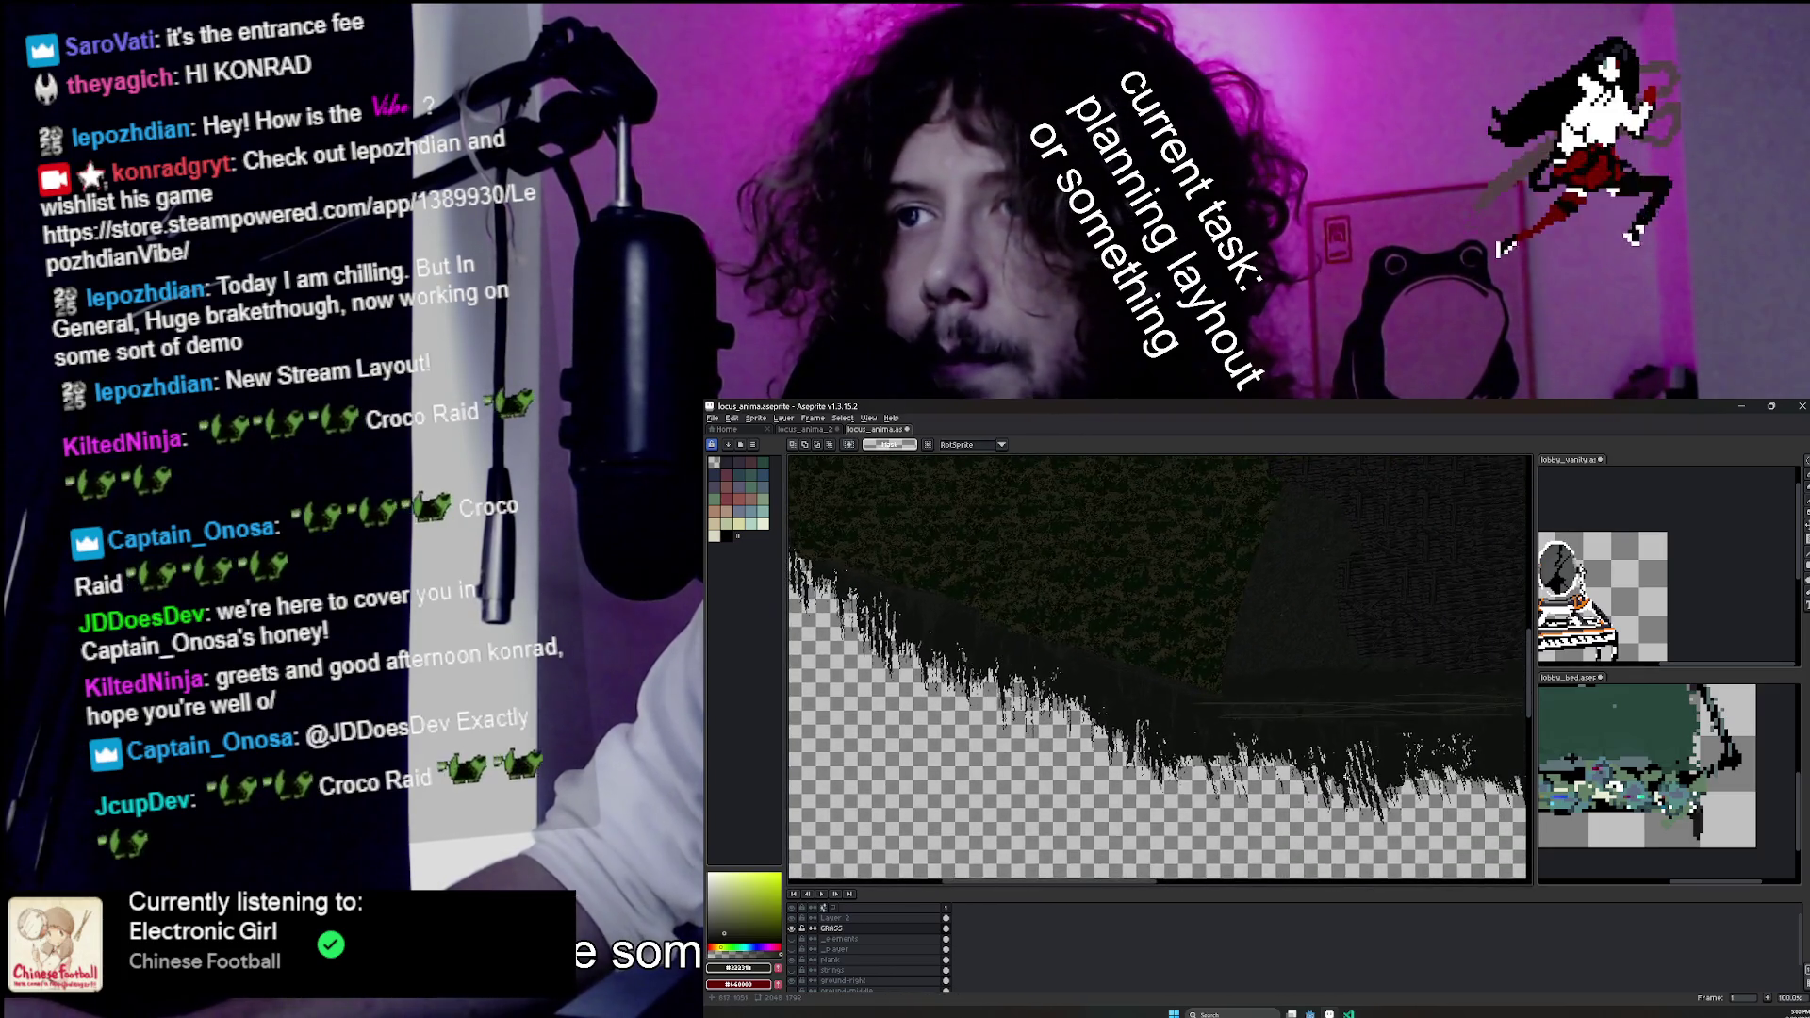
{"action": "scroll", "coordinate": [1174, 715], "scroll_direction": "up", "scroll_amount": 1}
{"action": "key", "text": "ctrl+v"}
{"action": "left_click_drag", "start_coordinate": [1134, 824], "coordinate": [1329, 834]}
{"action": "key", "text": "Return"}
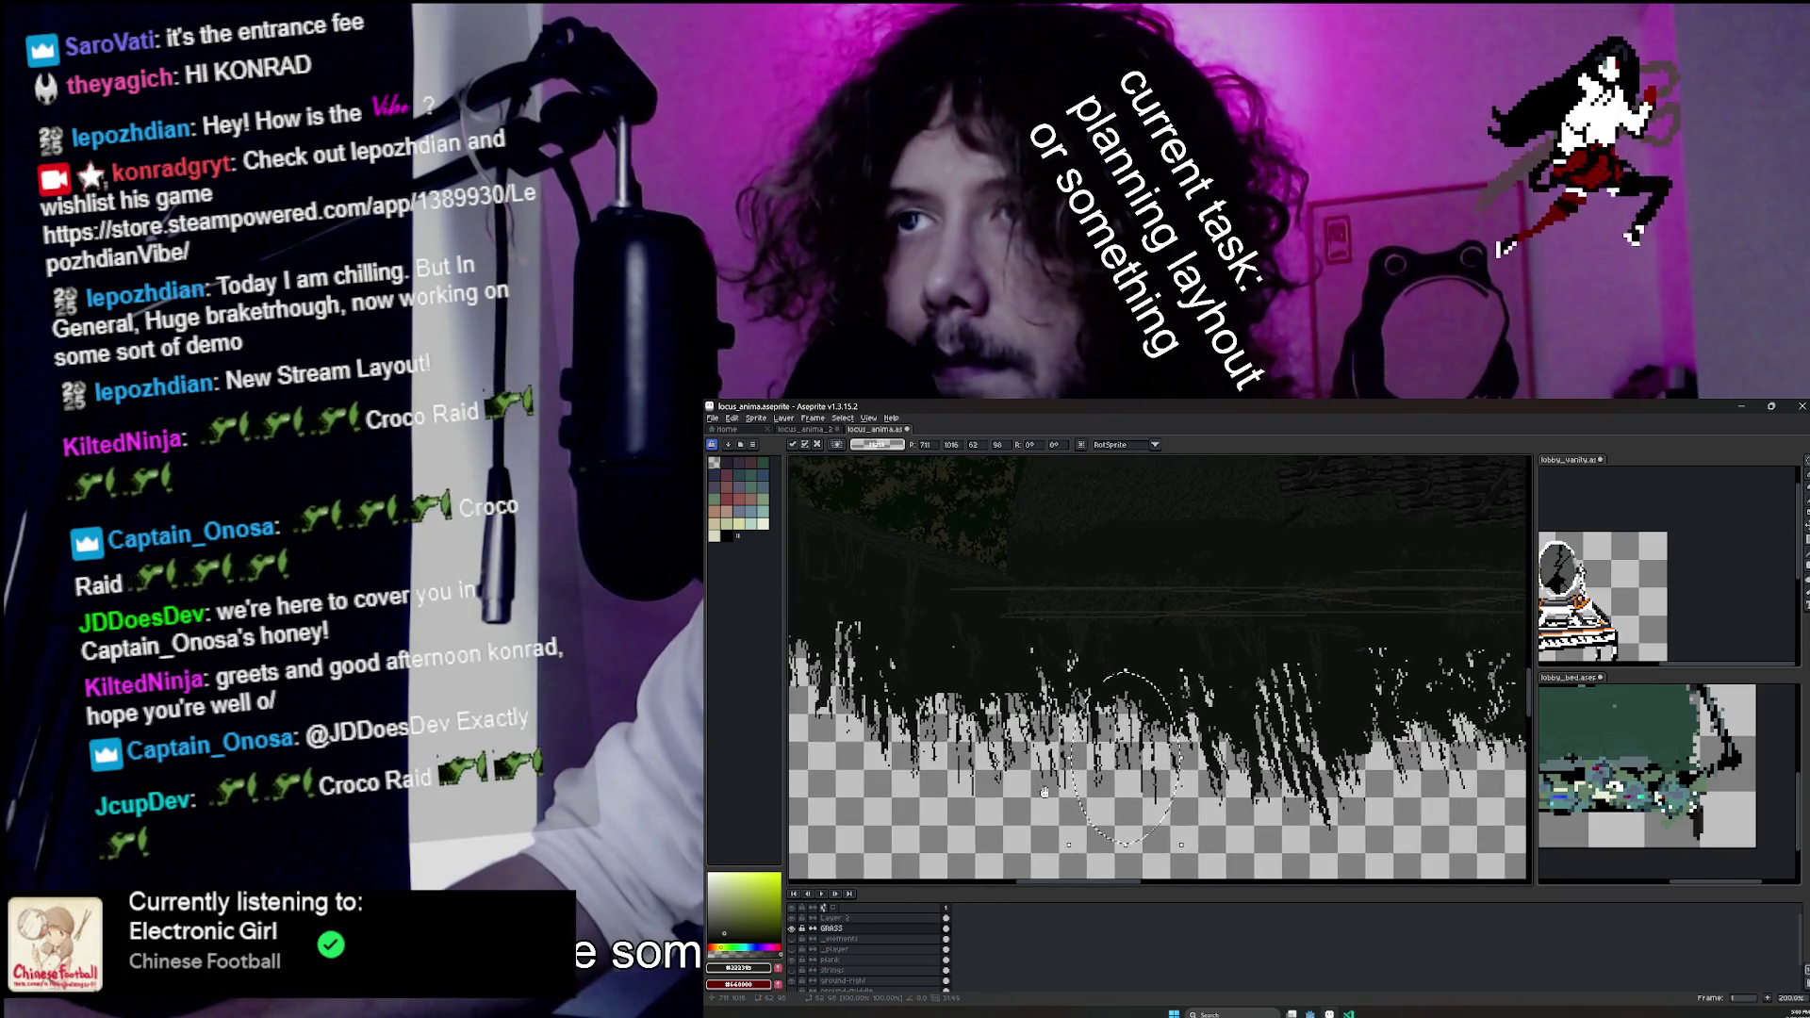
Save the locus_anima sprite and switch over to the Godot editor.
{"action": "scroll", "coordinate": [1283, 714], "scroll_direction": "down", "scroll_amount": 3}
{"action": "mouse_move", "coordinate": [1283, 714]}
{"action": "left_mouse_down"}
{"action": "mouse_move", "coordinate": [1169, 698]}
{"action": "mouse_move", "coordinate": [1235, 792]}
{"action": "mouse_move", "coordinate": [1248, 778]}
{"action": "left_mouse_up"}
{"action": "key", "text": "ctrl+s"}
{"action": "key", "text": "alt+Tab"}
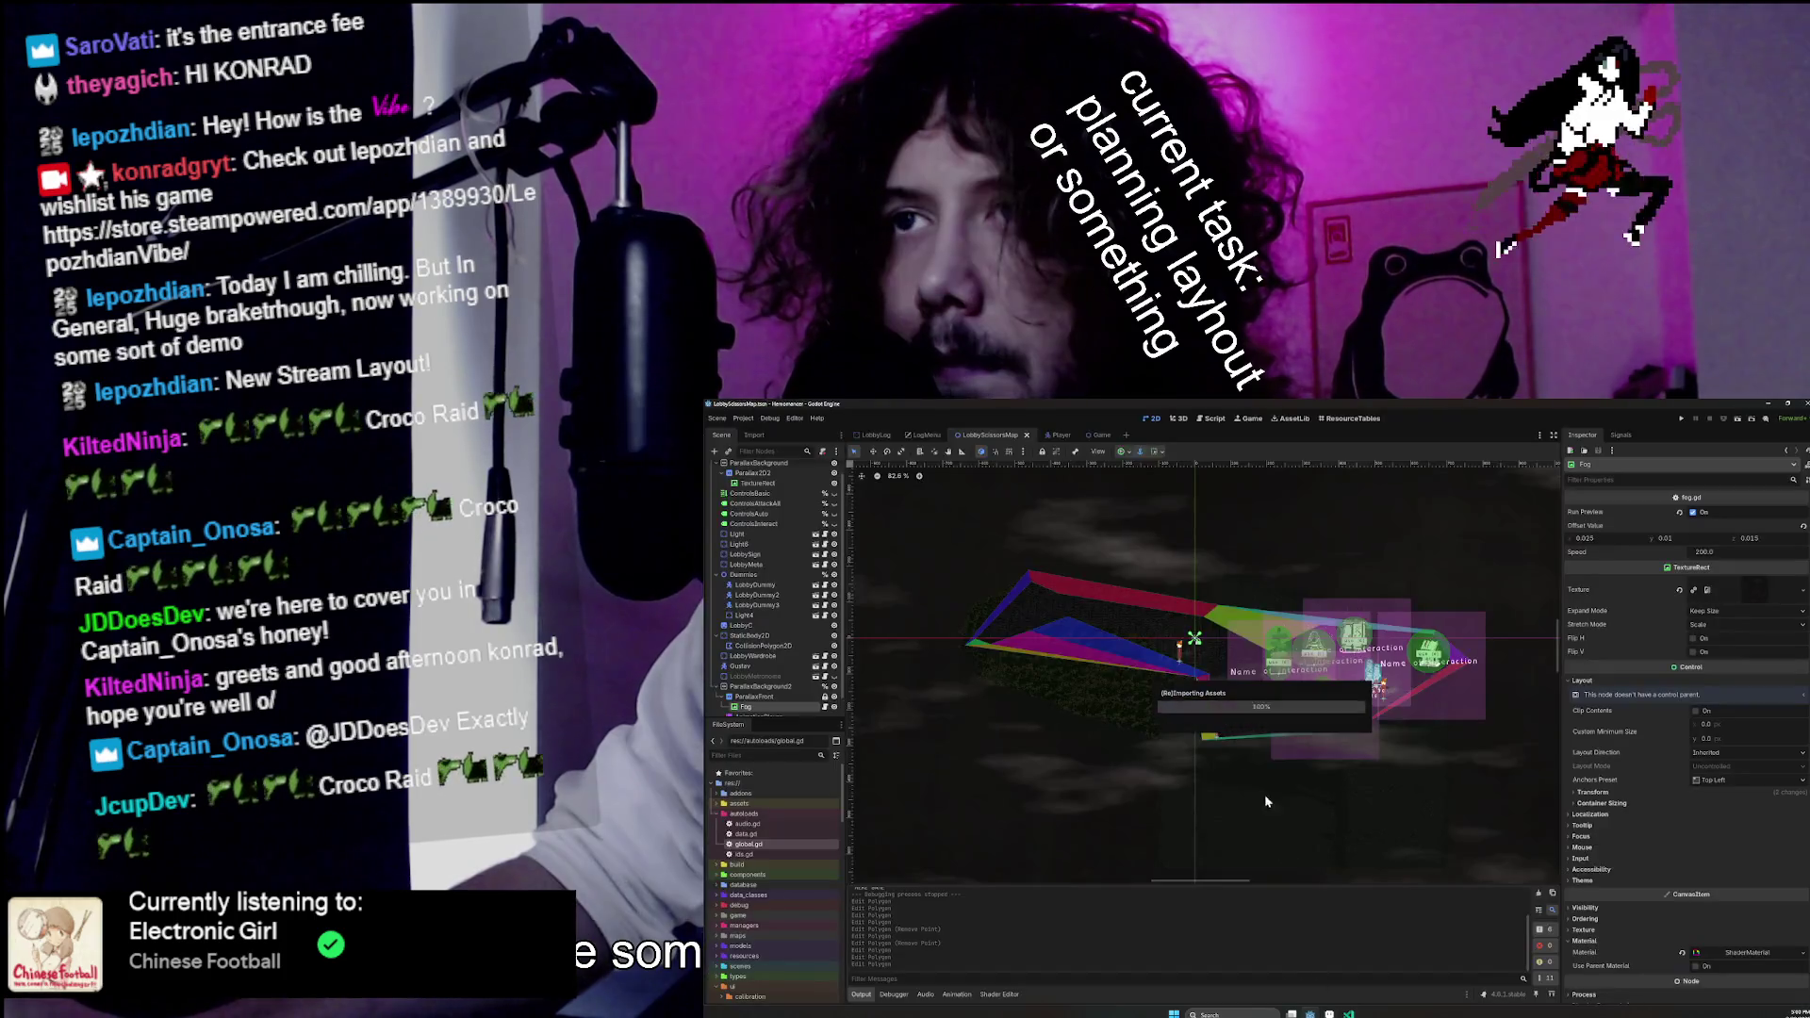
Run Hemomancer with F5, choose START, and walk the character up-left toward the grass hill.
{"action": "key", "text": "F5"}
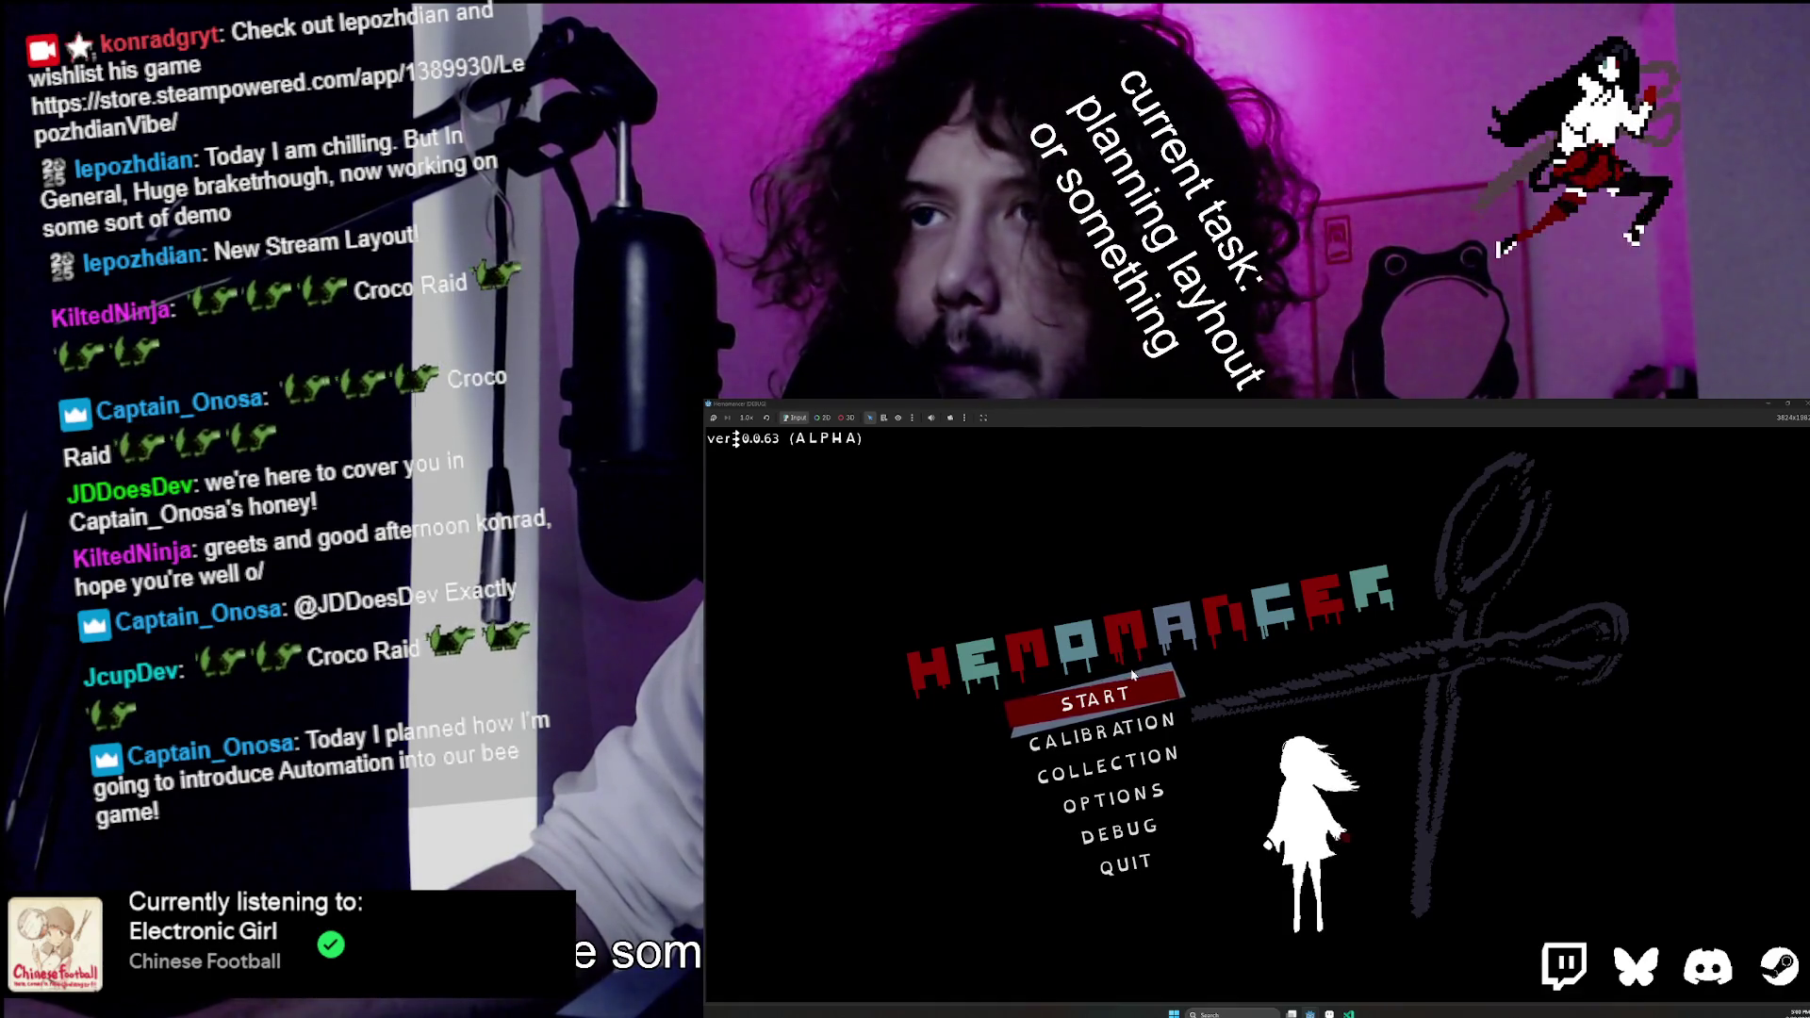
{"action": "key", "text": "Return"}
{"action": "key", "text": "a"}
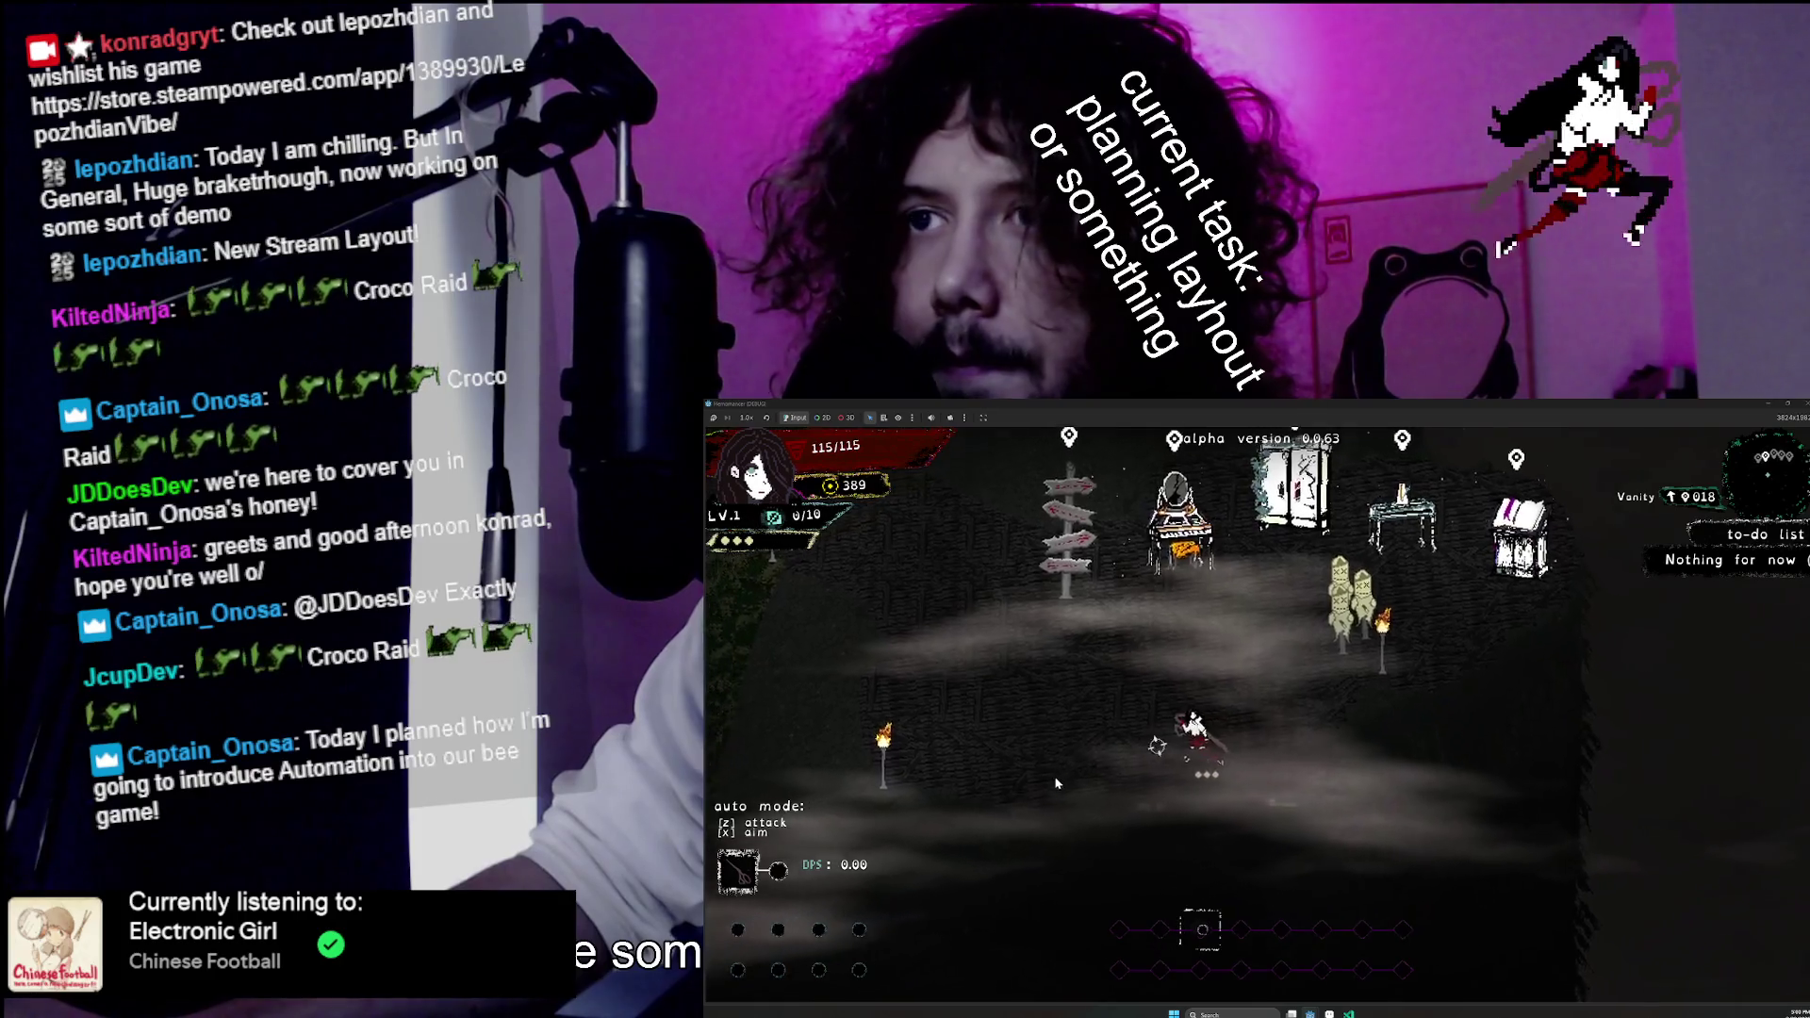
{"action": "key", "text": "a"}
{"action": "key", "text": "w"}
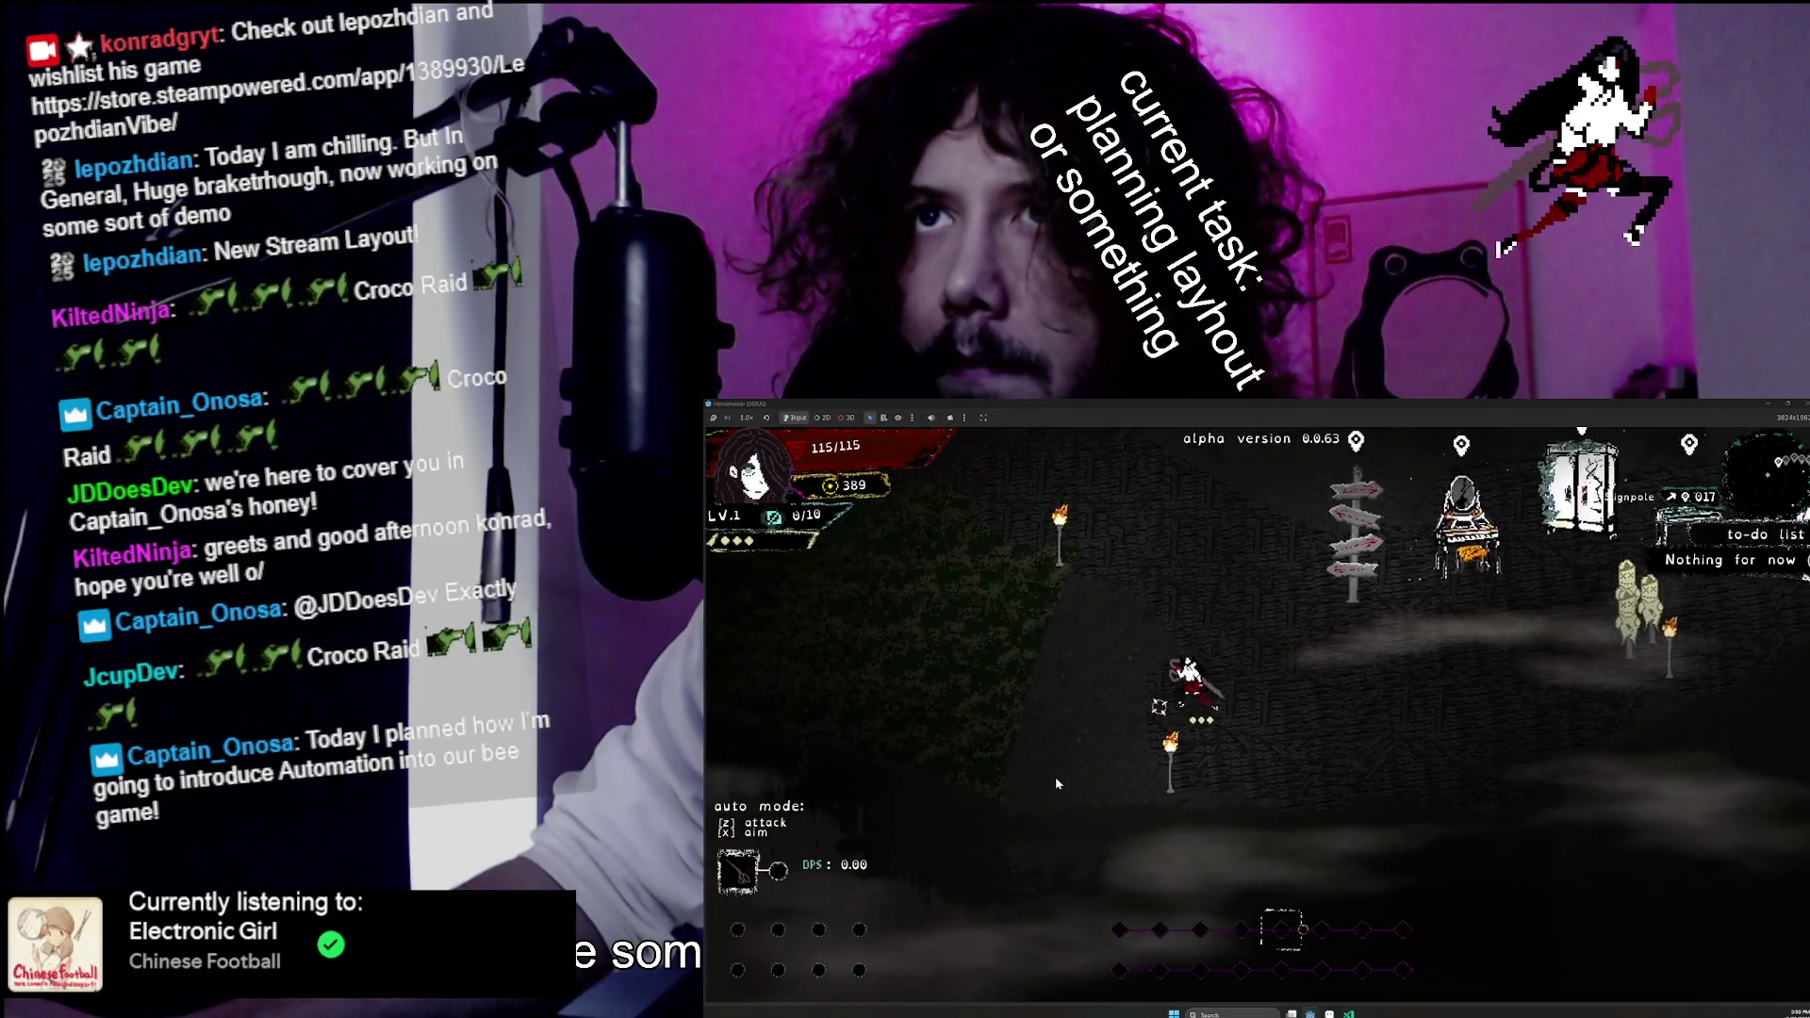
{"action": "key", "text": "a"}
{"action": "key", "text": "w"}
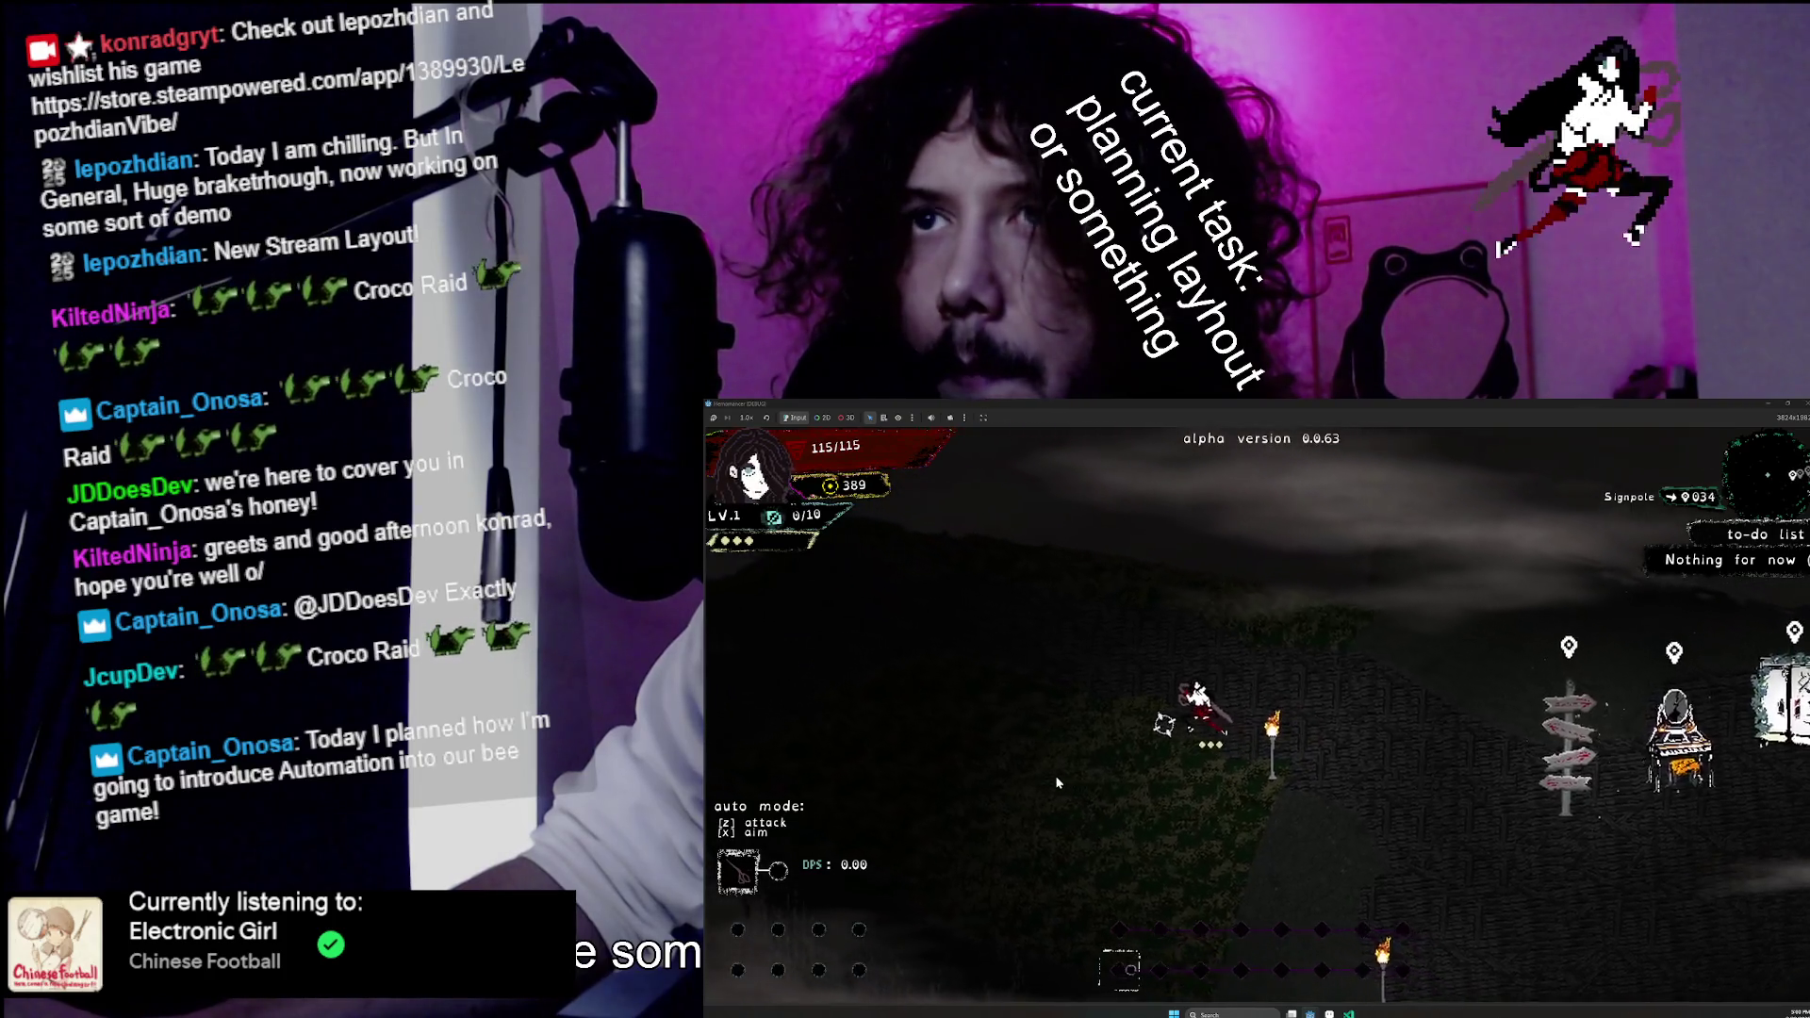
Walk left across the grass hill and back toward the torch and signpole, then return to Aseprite.
{"action": "key", "text": "a"}
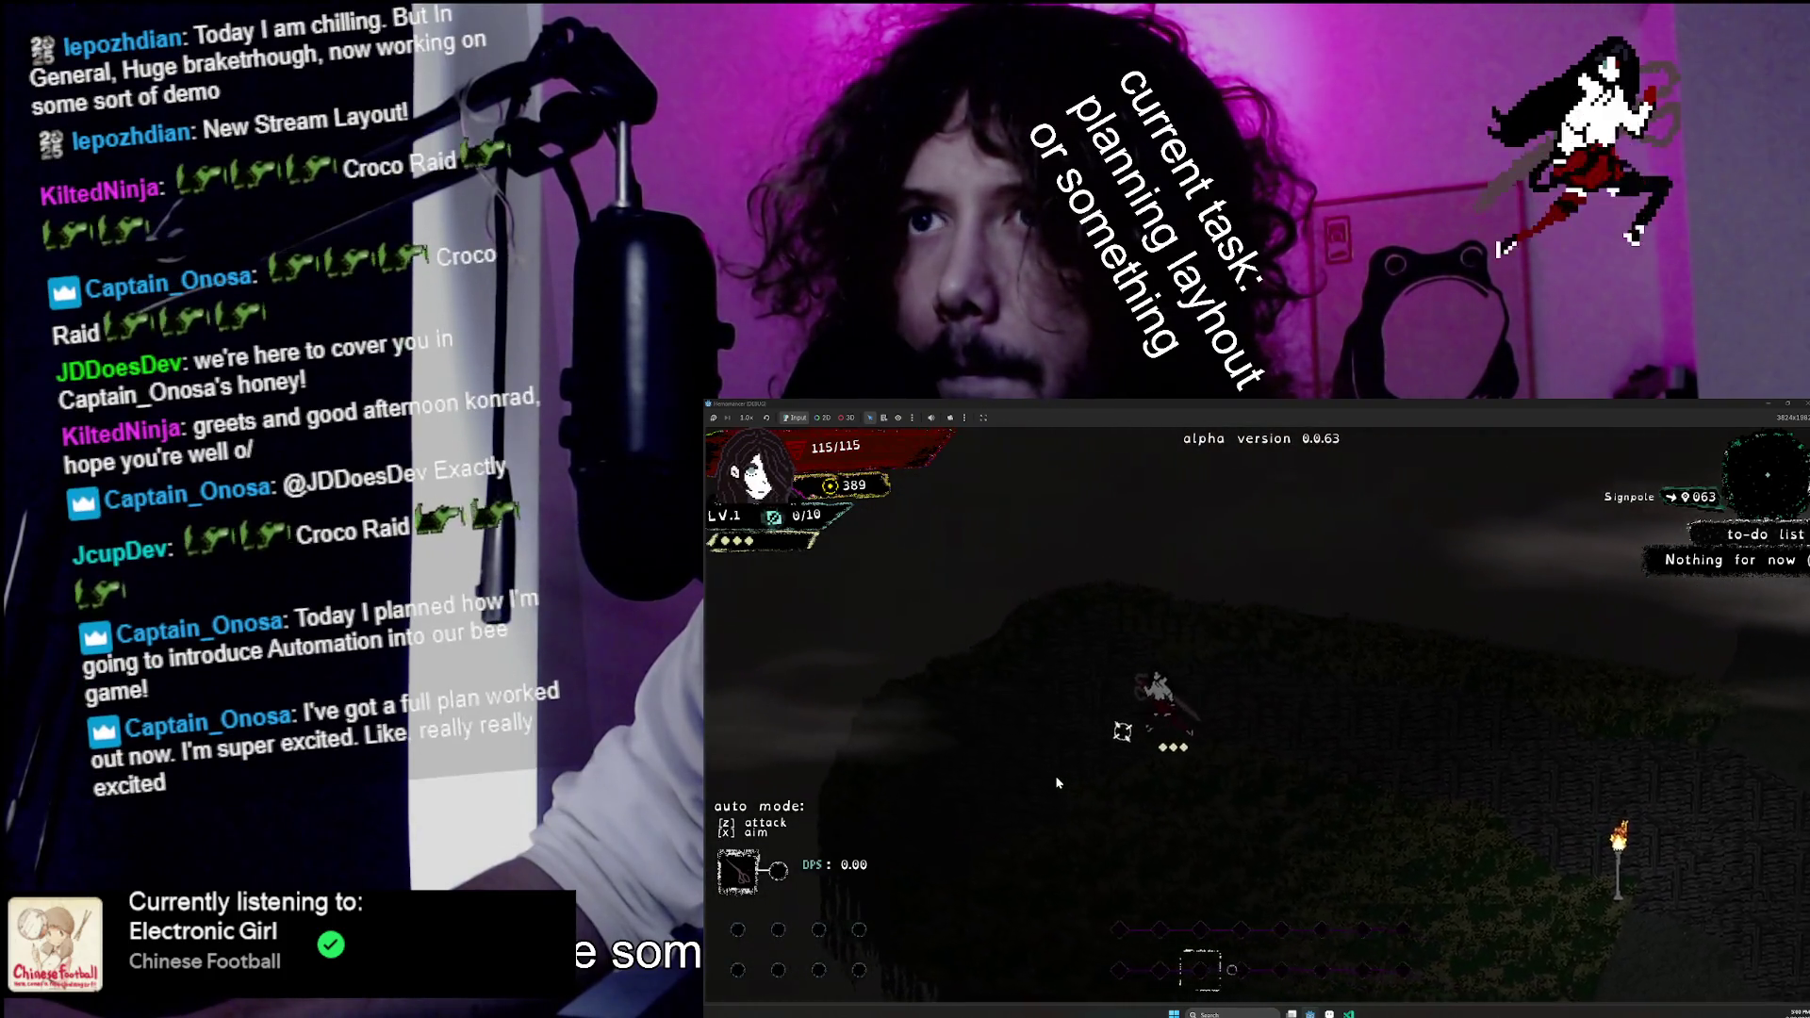
{"action": "key", "text": "a"}
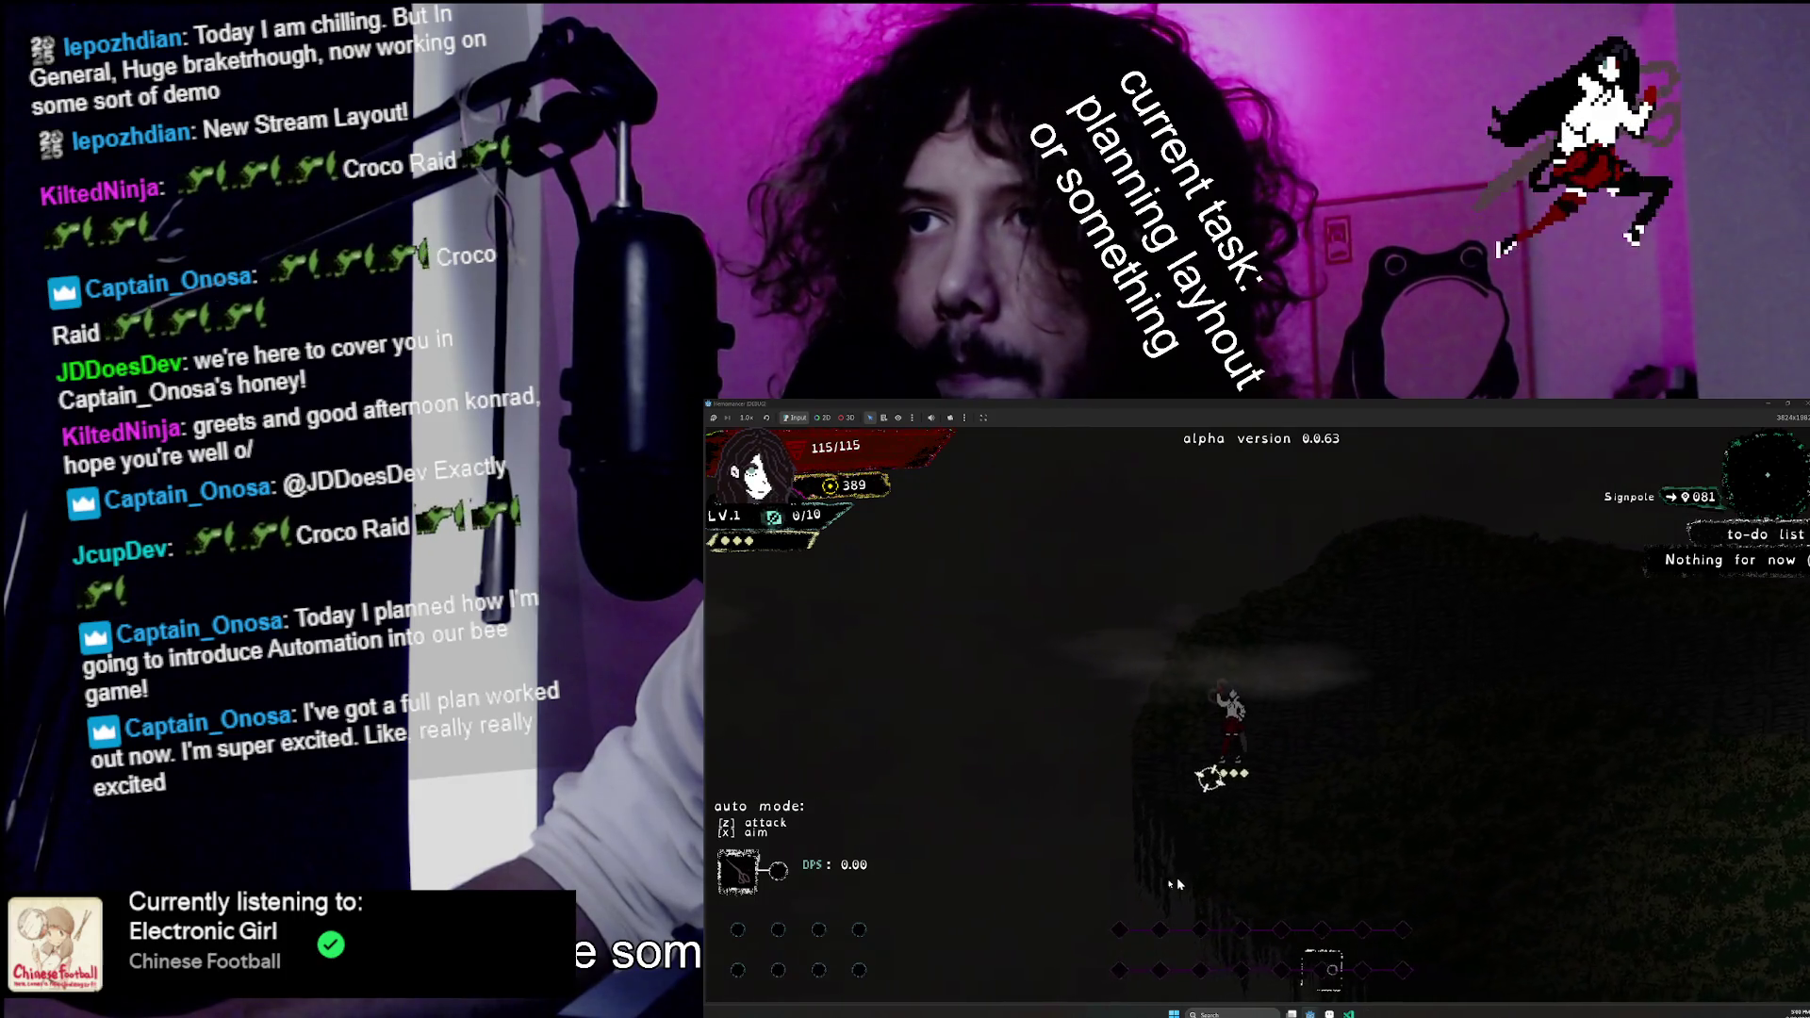
{"action": "key", "text": "d"}
{"action": "key", "text": "w"}
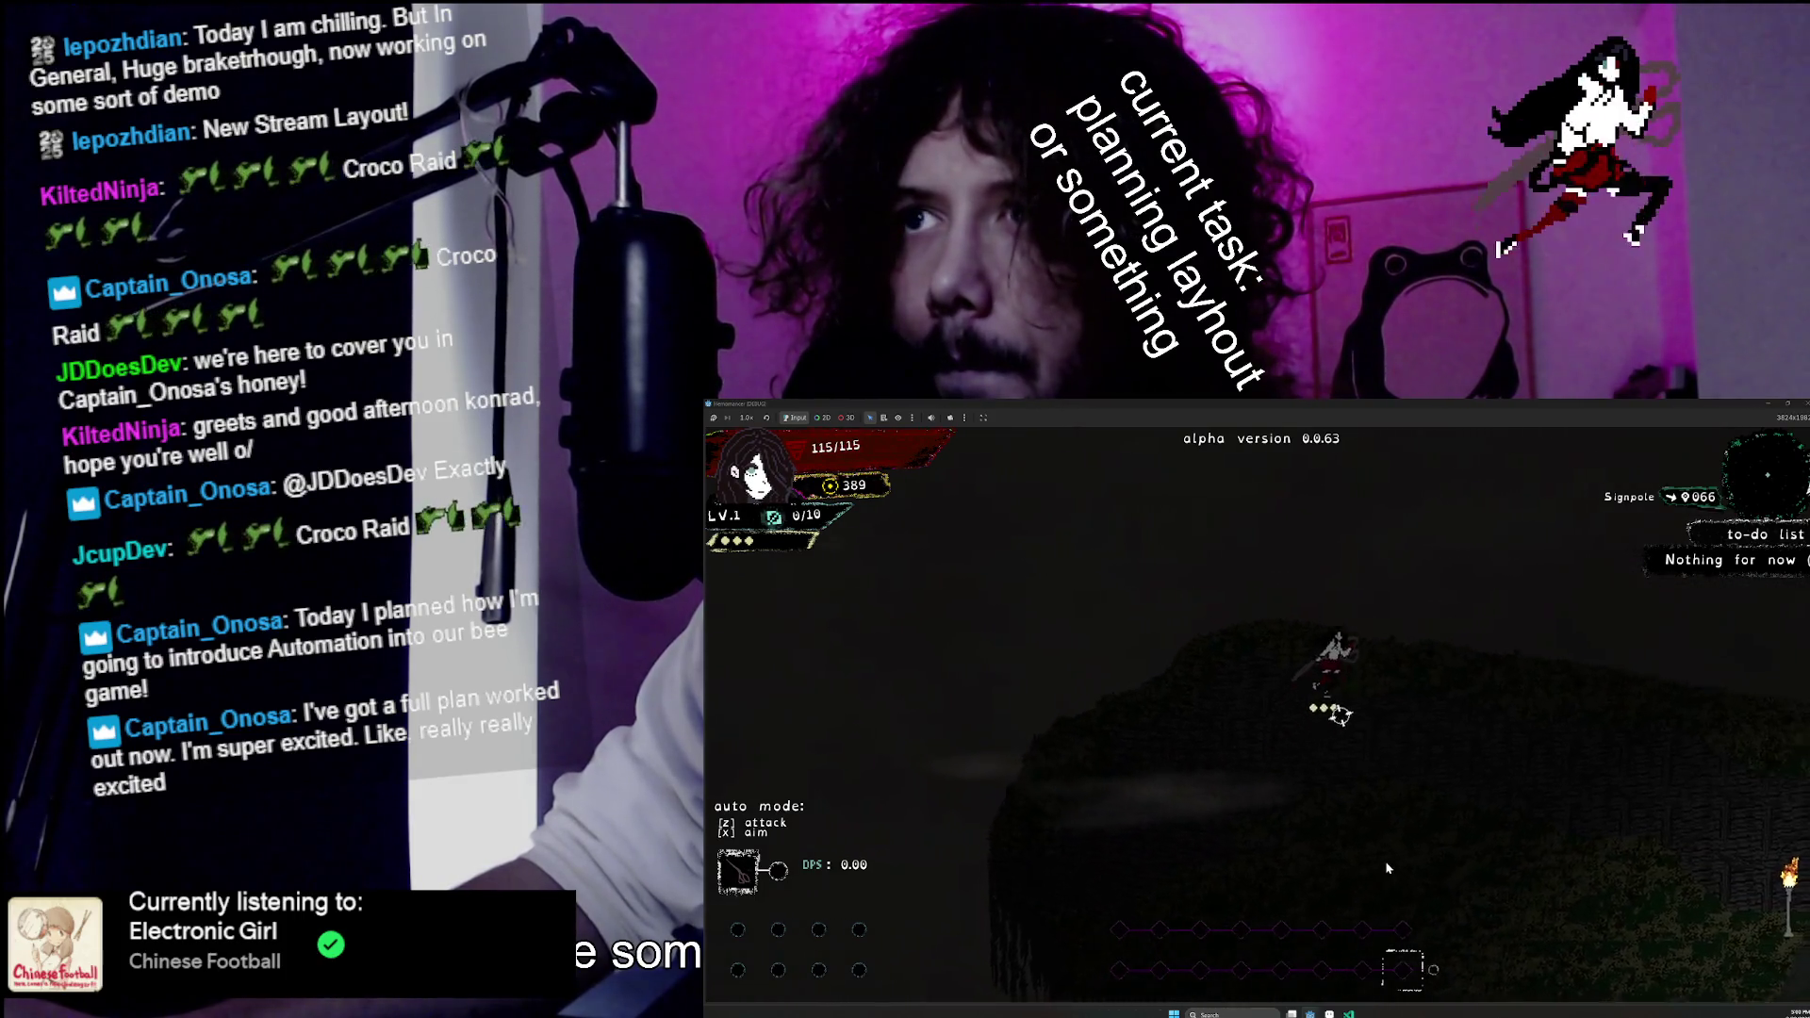
{"action": "key", "text": "d"}
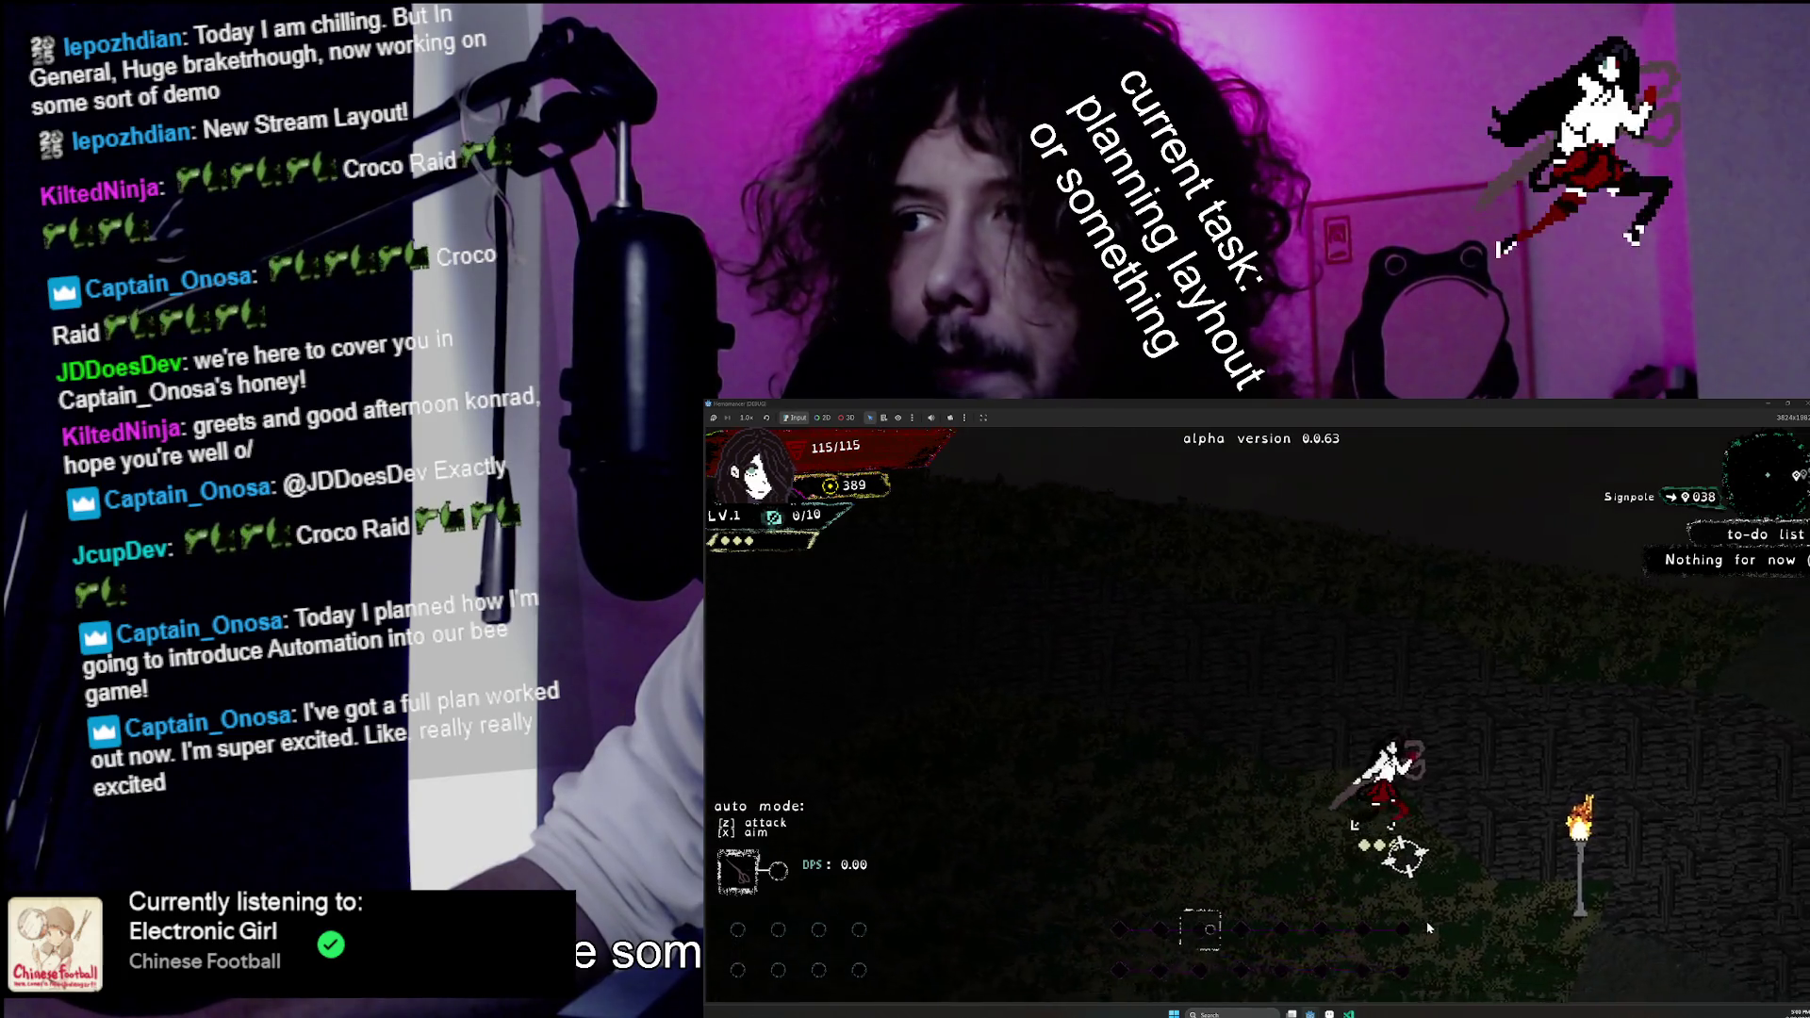
{"action": "key", "text": "d"}
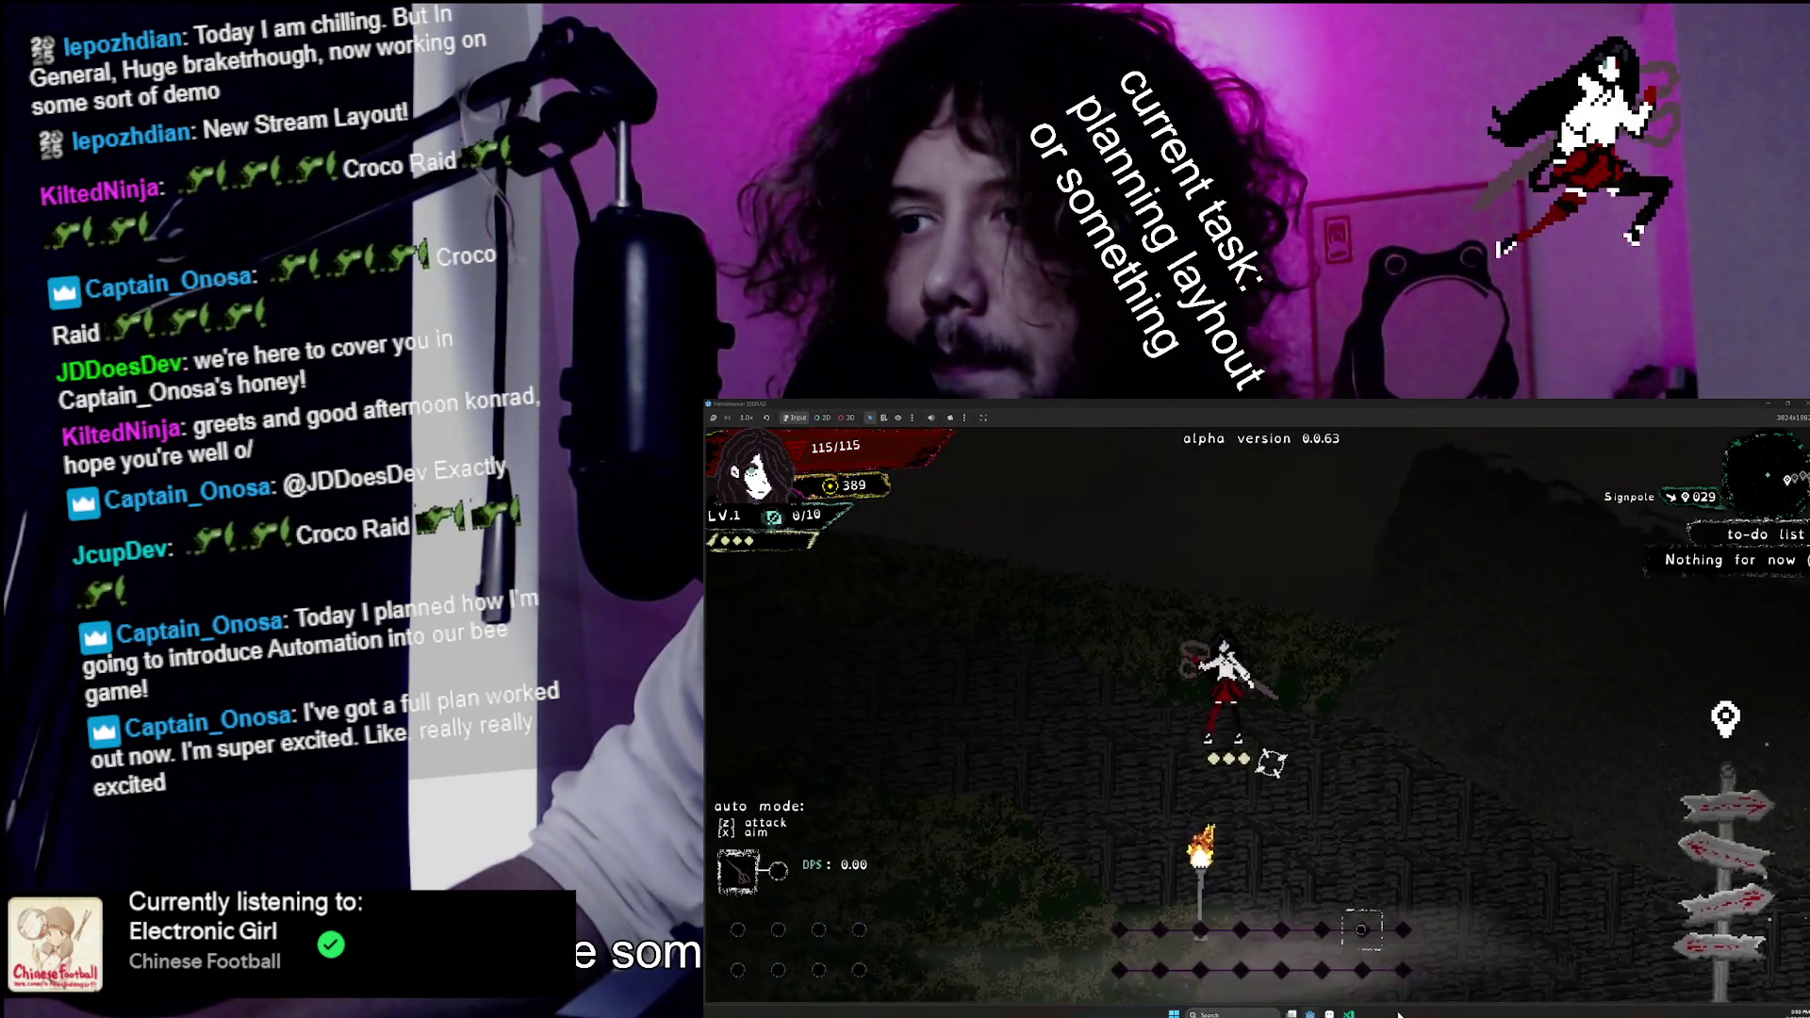
{"action": "key", "text": "alt+Tab"}
{"action": "scroll", "coordinate": [1200, 505], "scroll_direction": "up", "scroll_amount": 5}
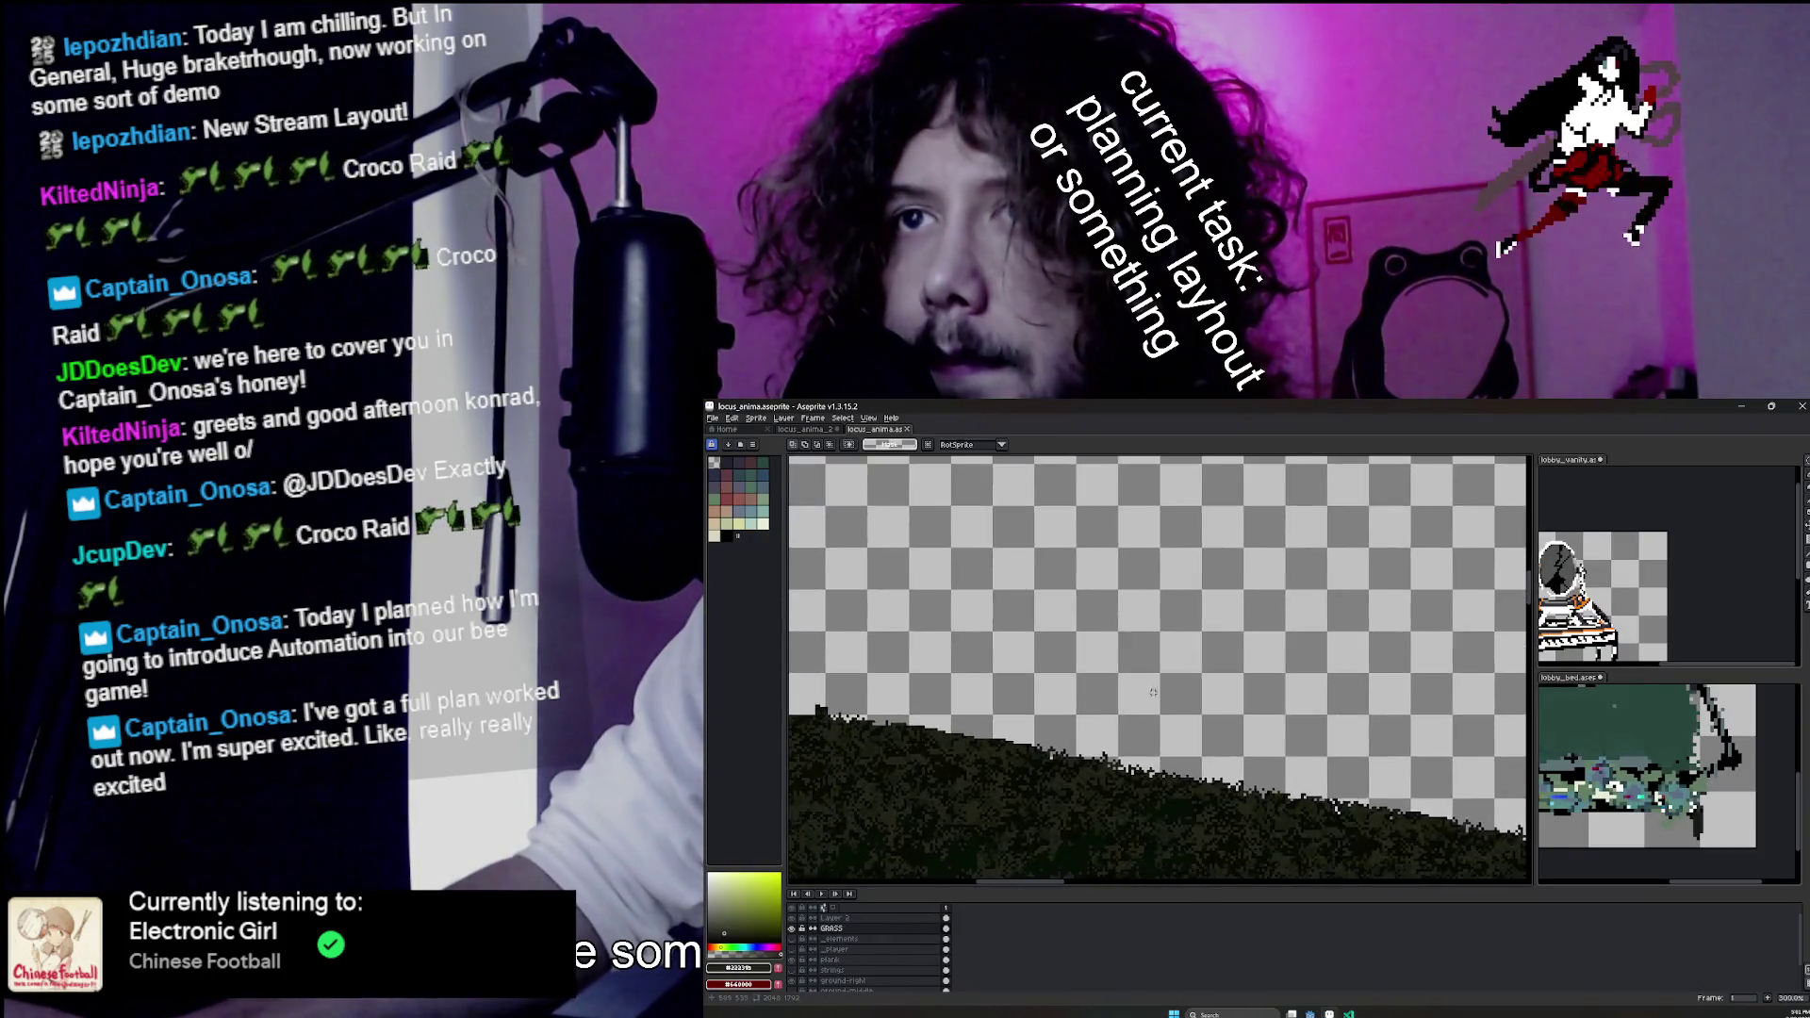
Pan to the grass hill's top edge, glance at the lobby bed sprite, and return to locus_anima.
{"action": "scroll", "coordinate": [1060, 683], "scroll_direction": "down", "scroll_amount": 5}
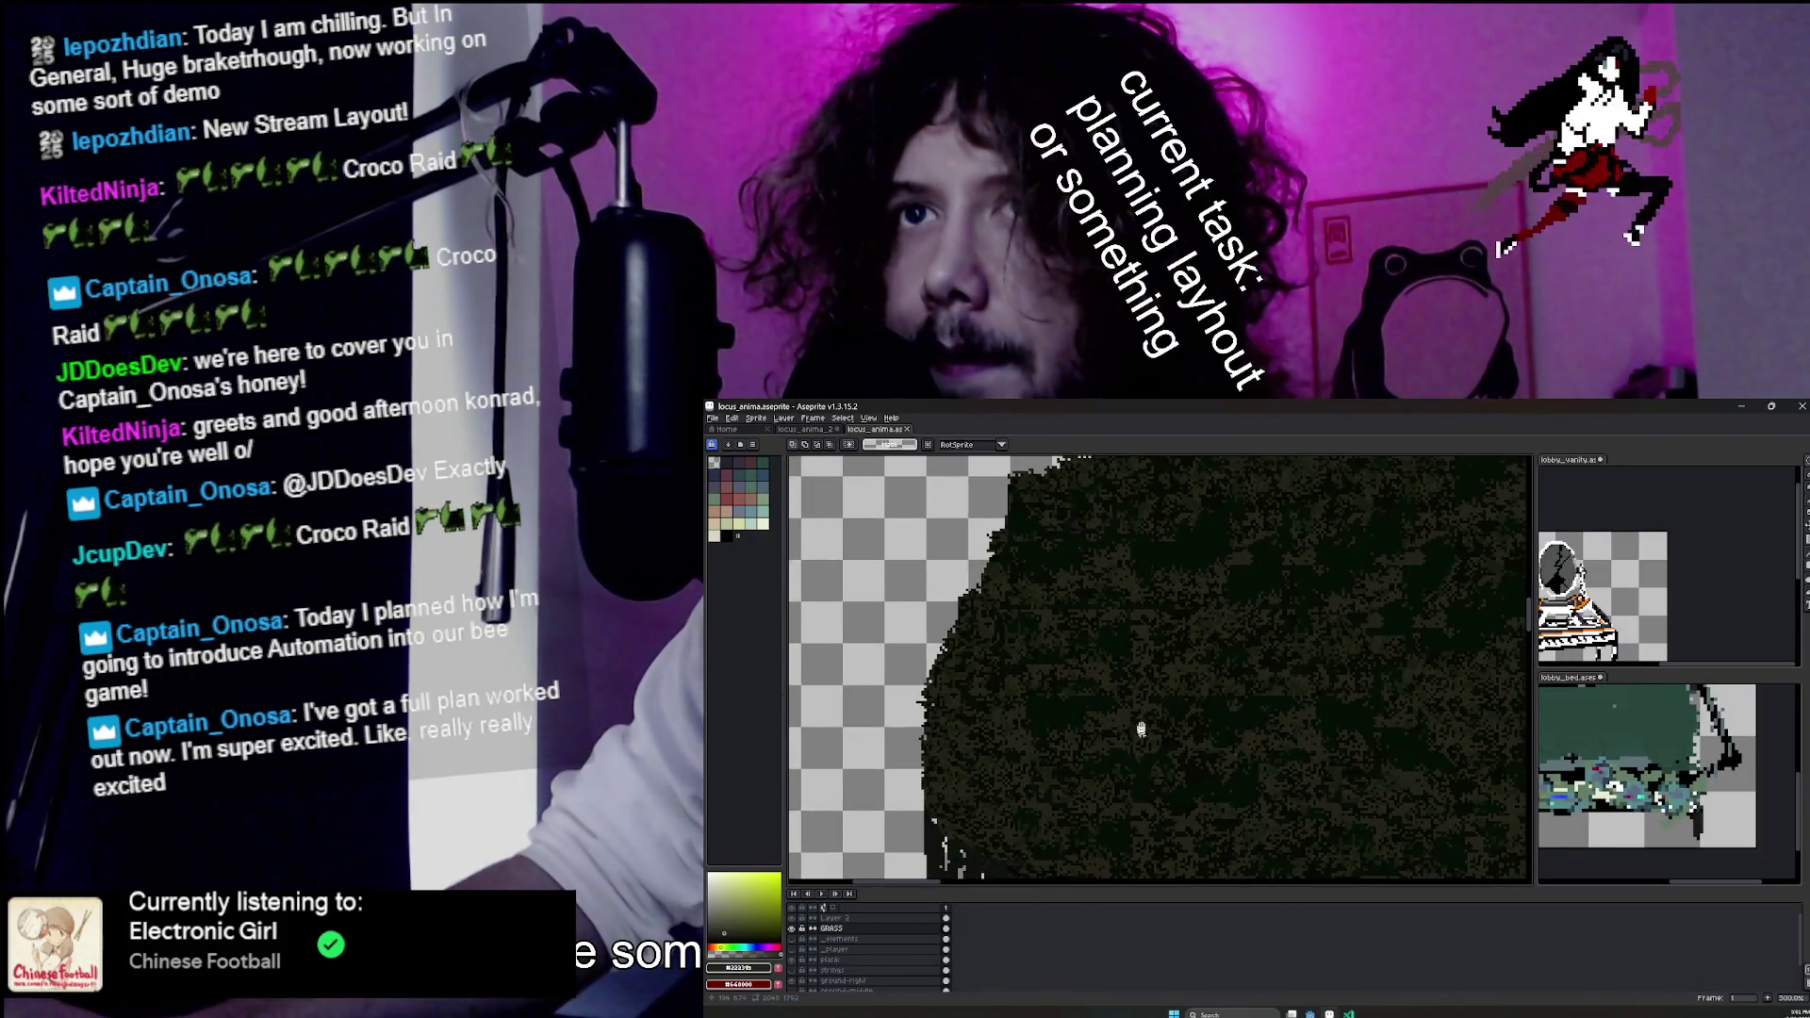
{"action": "left_click_drag", "start_coordinate": [1196, 551], "coordinate": [1176, 598]}
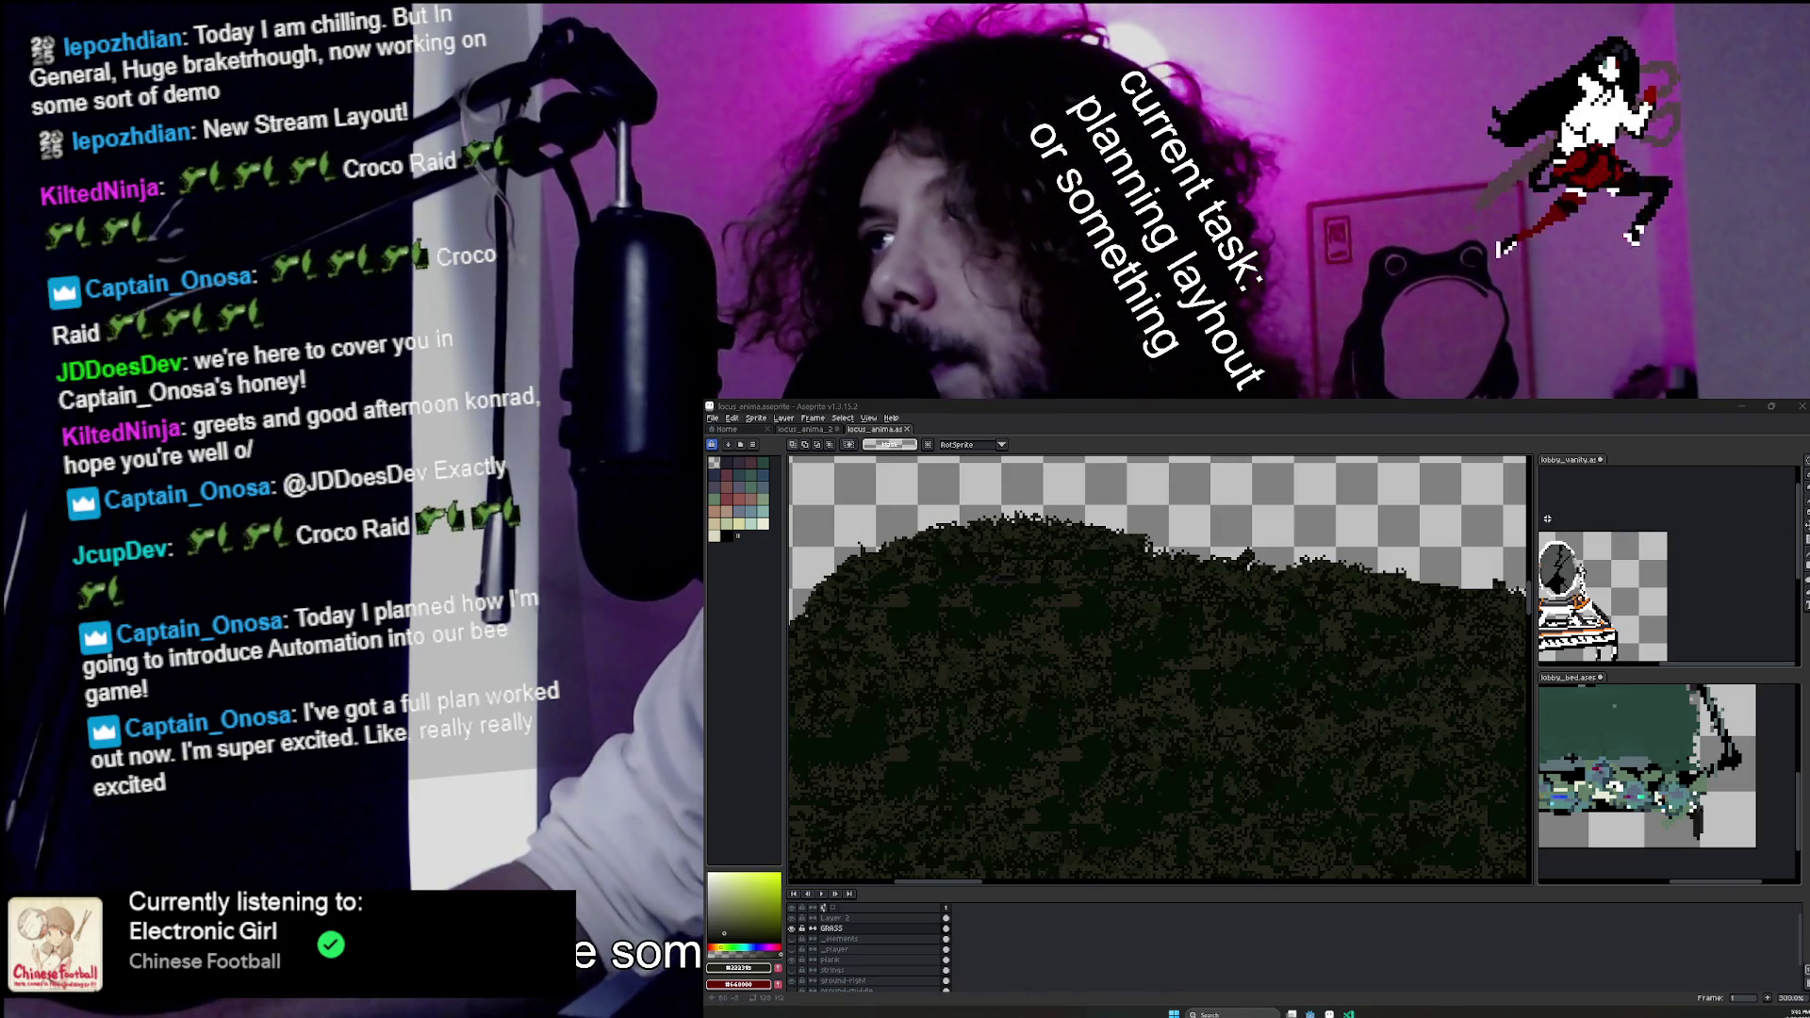
{"action": "mouse_move", "coordinate": [1687, 735]}
{"action": "left_mouse_down"}
{"action": "mouse_move", "coordinate": [1697, 781]}
{"action": "mouse_move", "coordinate": [1735, 785]}
{"action": "mouse_move", "coordinate": [1717, 788]}
{"action": "left_mouse_up"}
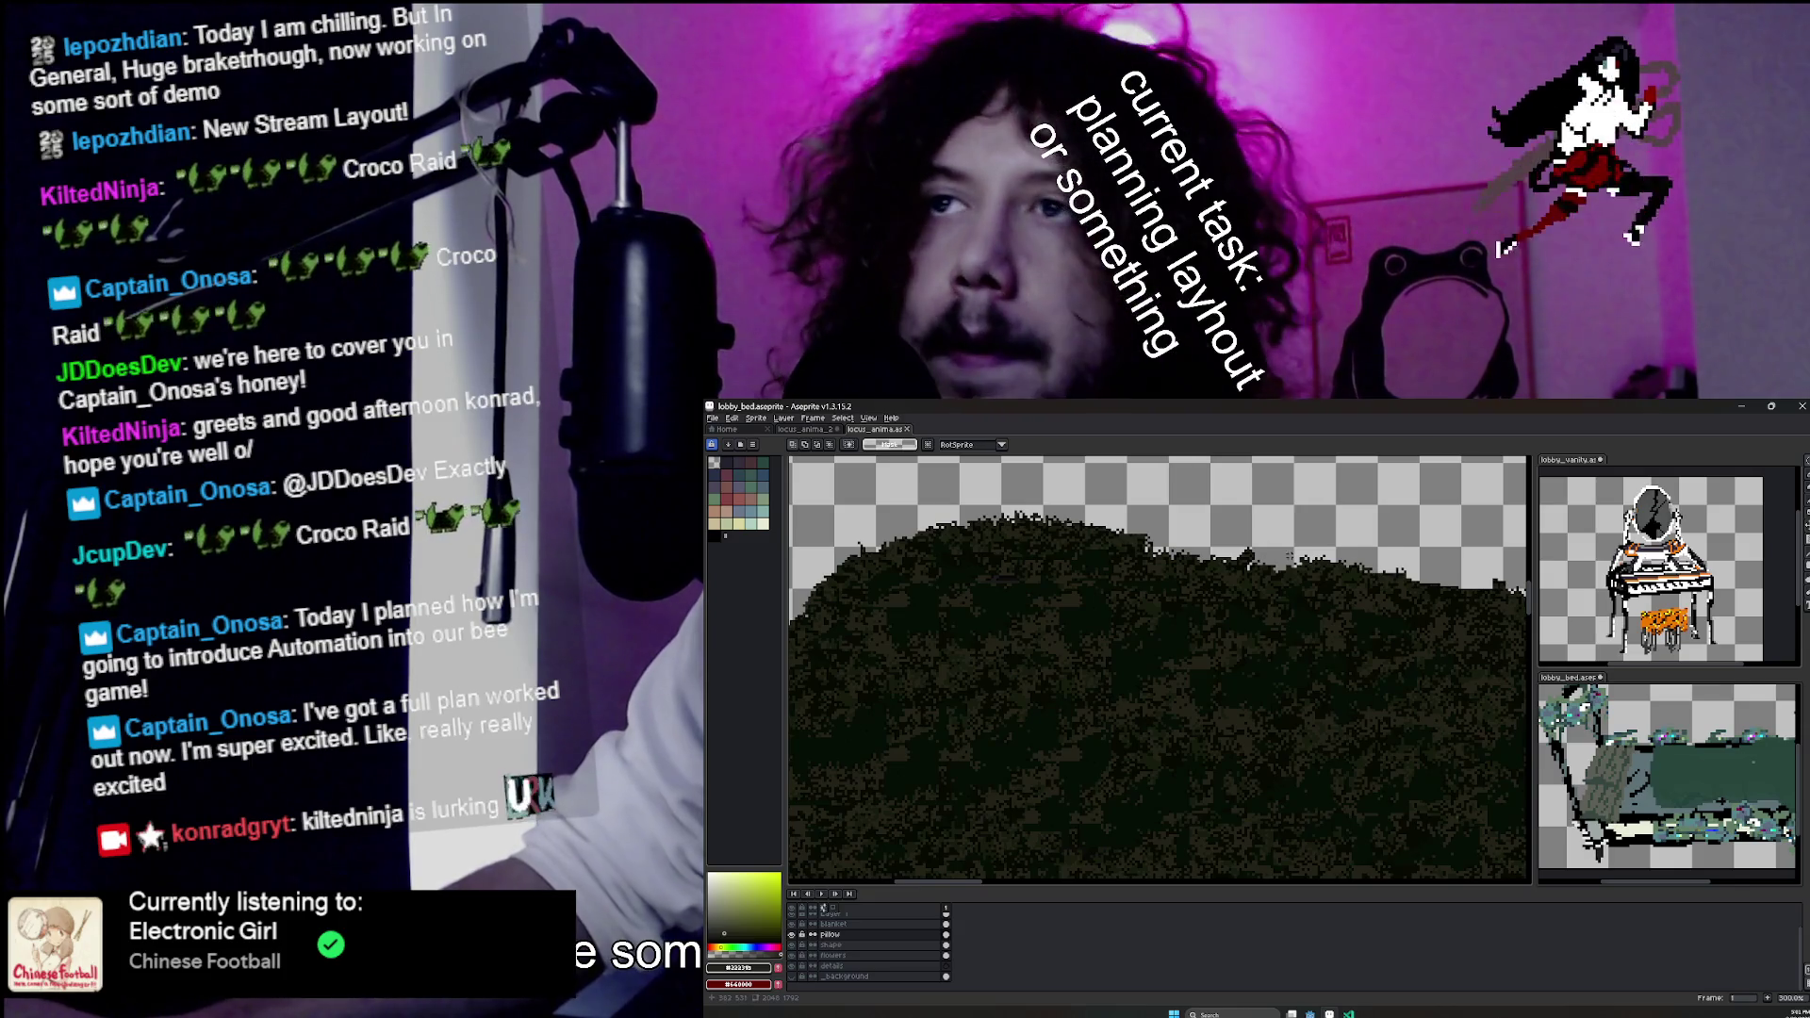
{"action": "left_click", "coordinate": [823, 907]}
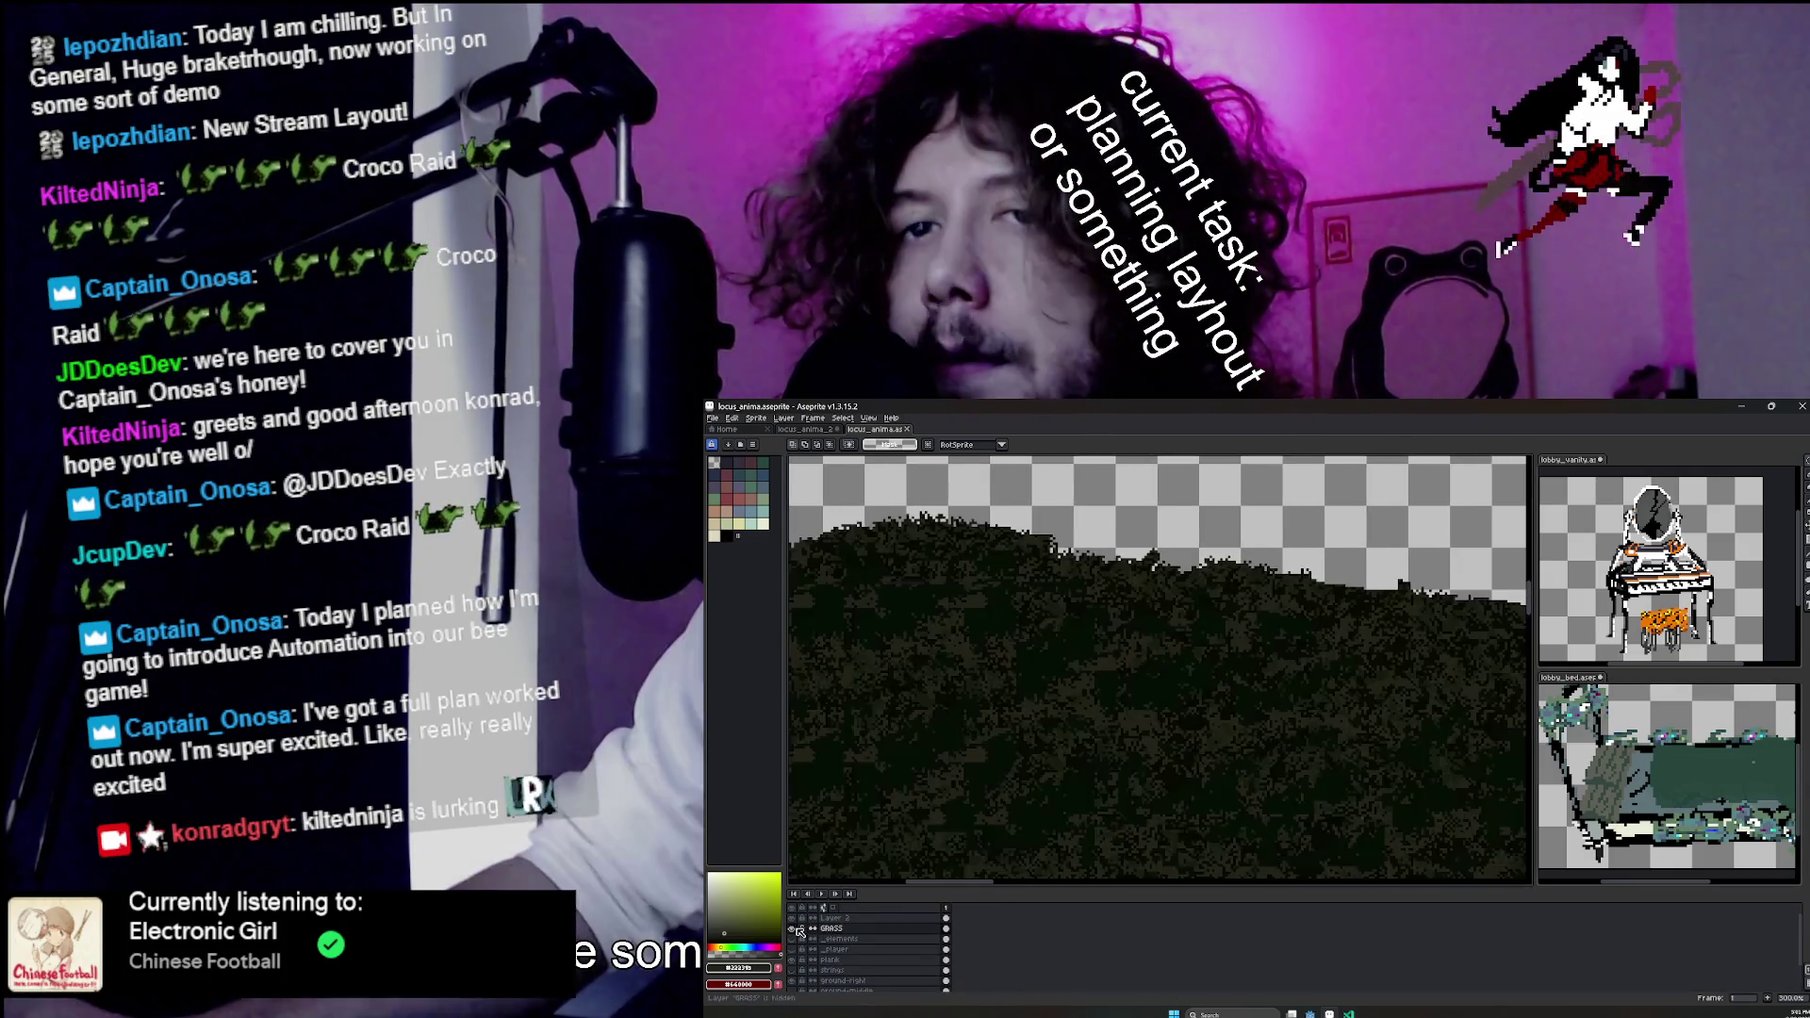
Lasso and move a patch of the grass top edge, then tidy it with eraser and pencil.
{"action": "scroll", "coordinate": [1126, 641], "scroll_direction": "up", "scroll_amount": 2}
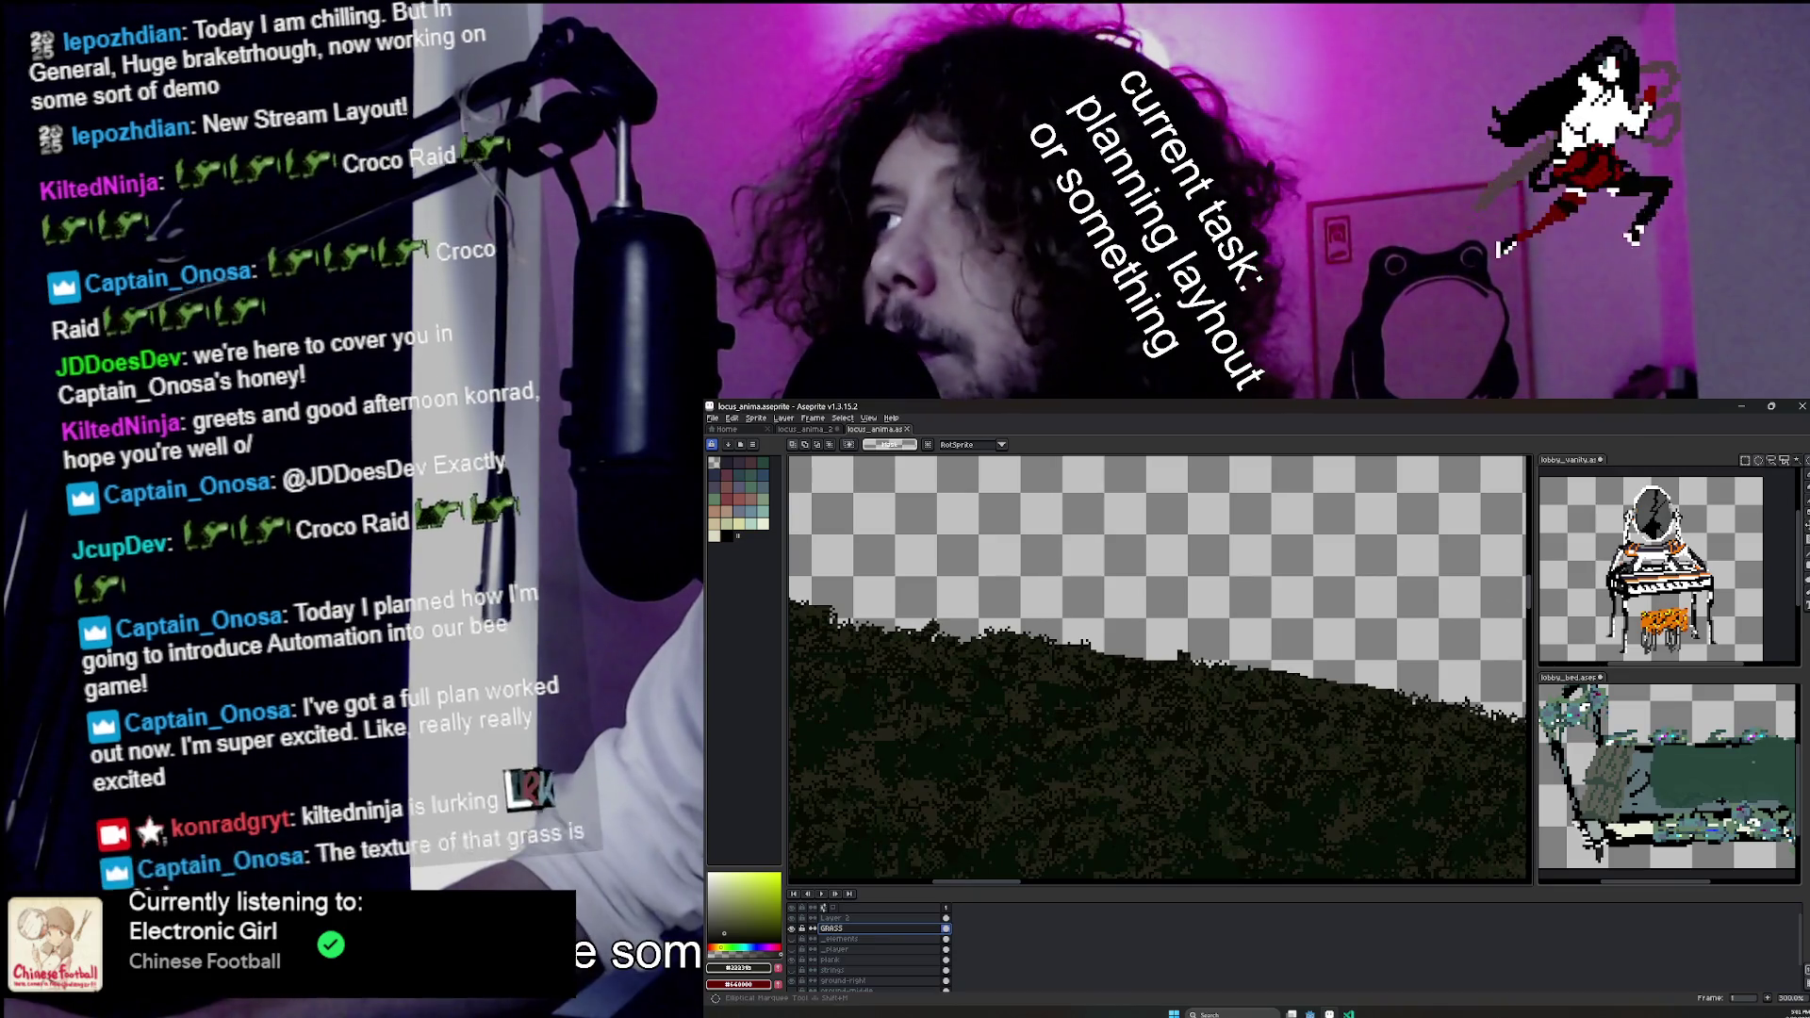
{"action": "scroll", "coordinate": [1147, 627], "scroll_direction": "up", "scroll_amount": 2}
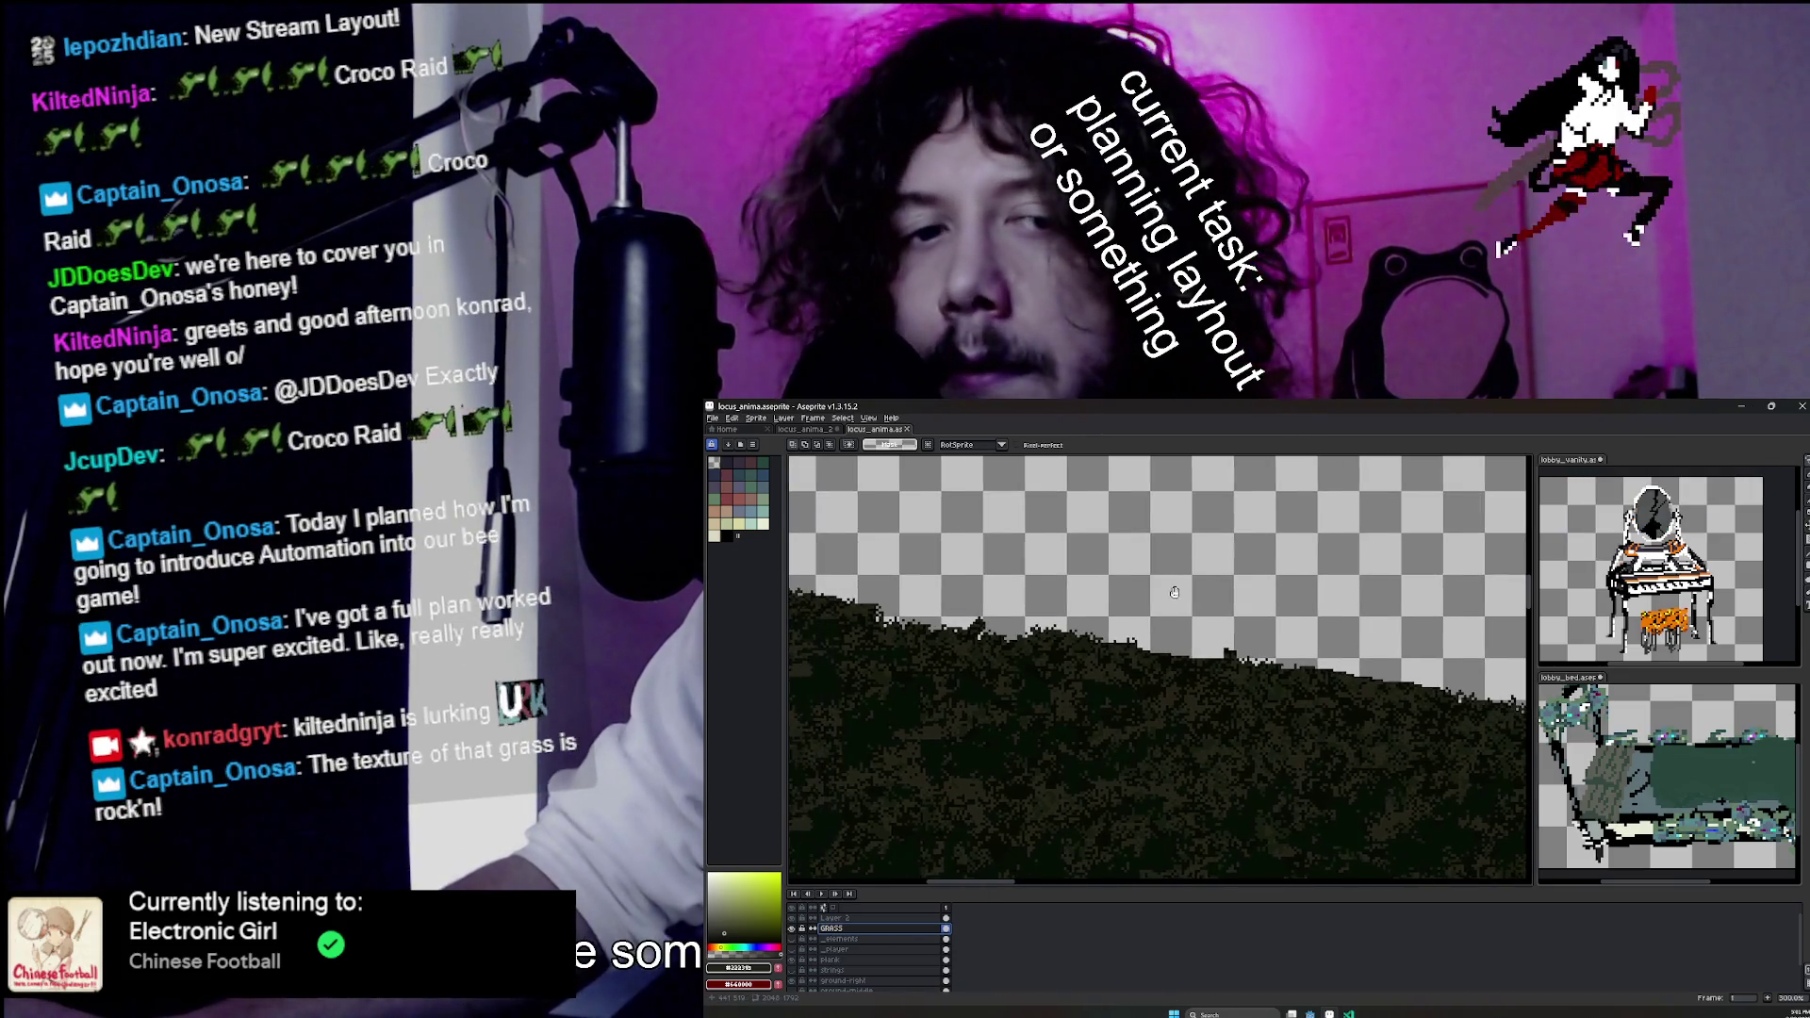
{"action": "mouse_move", "coordinate": [1306, 655]}
{"action": "left_mouse_down"}
{"action": "mouse_move", "coordinate": [1131, 651]}
{"action": "mouse_move", "coordinate": [1188, 611]}
{"action": "mouse_move", "coordinate": [1263, 624]}
{"action": "mouse_move", "coordinate": [1320, 664]}
{"action": "mouse_move", "coordinate": [1490, 670]}
{"action": "mouse_move", "coordinate": [1188, 650]}
{"action": "mouse_move", "coordinate": [1367, 664]}
{"action": "mouse_move", "coordinate": [1160, 580]}
{"action": "mouse_move", "coordinate": [1254, 636]}
{"action": "mouse_move", "coordinate": [1394, 644]}
{"action": "mouse_move", "coordinate": [1112, 605]}
{"action": "mouse_move", "coordinate": [1130, 609]}
{"action": "left_mouse_up"}
{"action": "key", "text": "q"}
{"action": "key", "text": "b"}
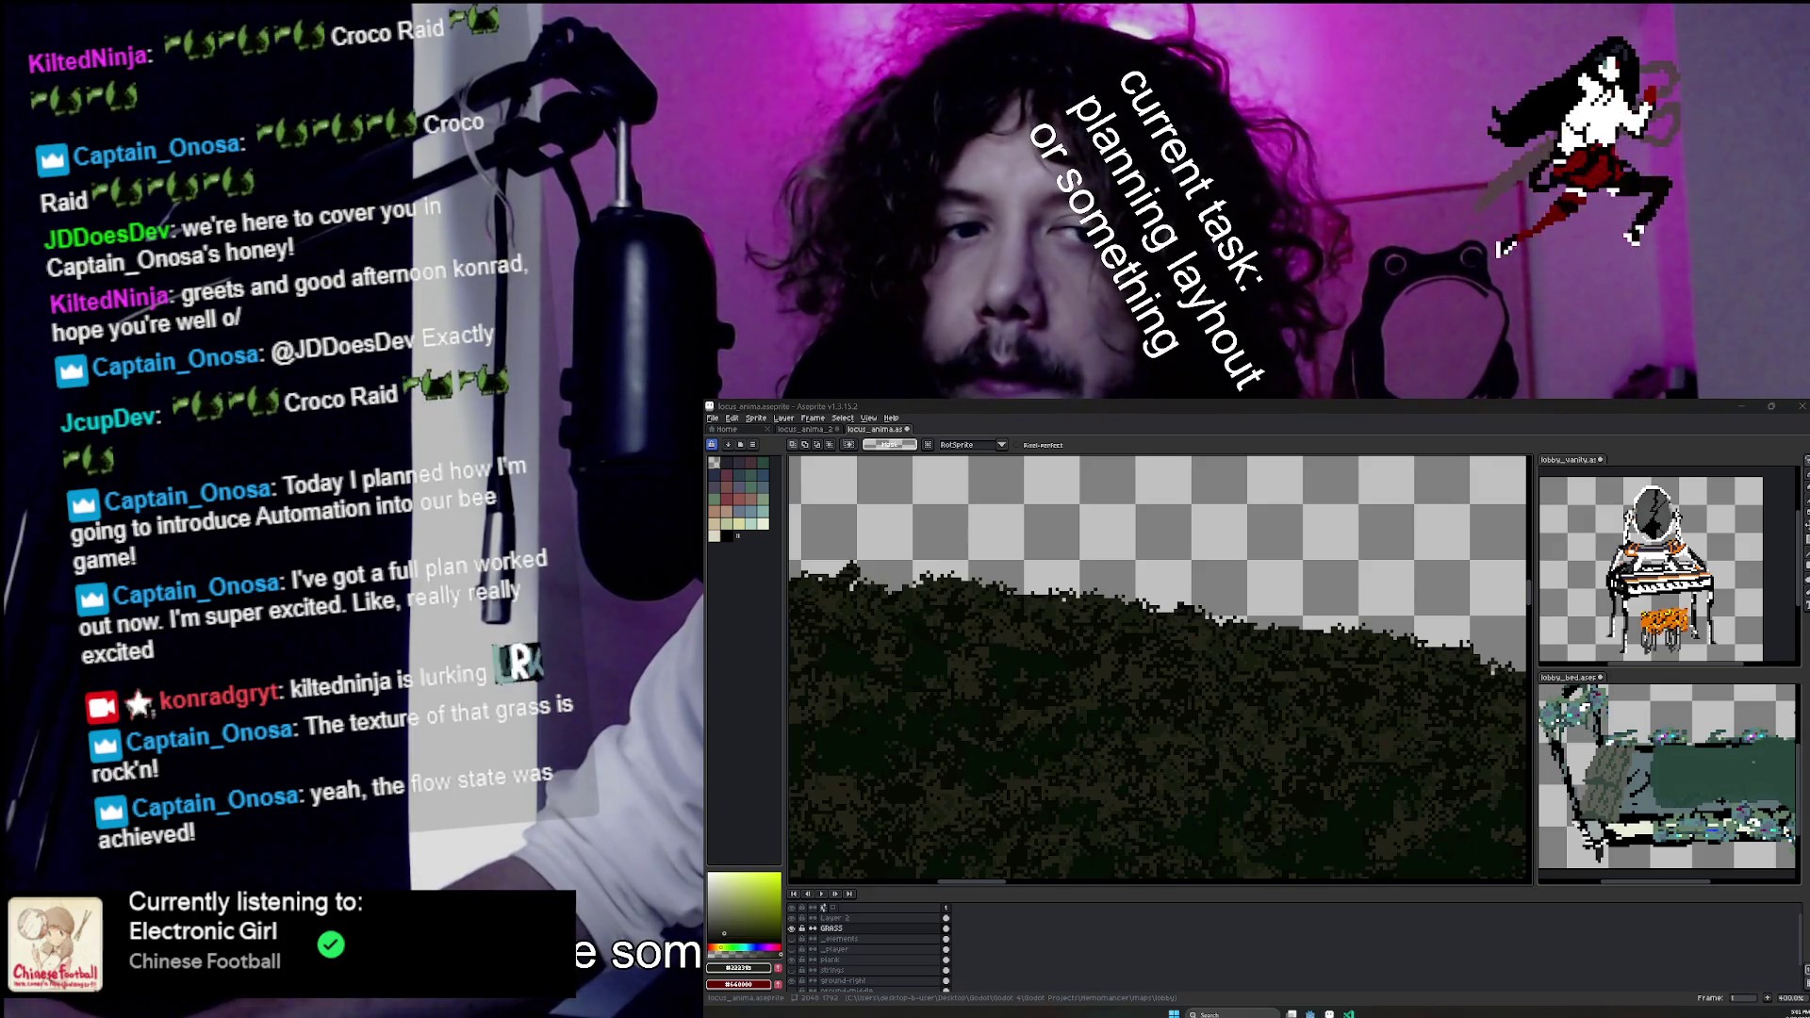
{"action": "key", "text": "e"}
{"action": "scroll", "coordinate": [1108, 611], "scroll_direction": "up", "scroll_amount": 1}
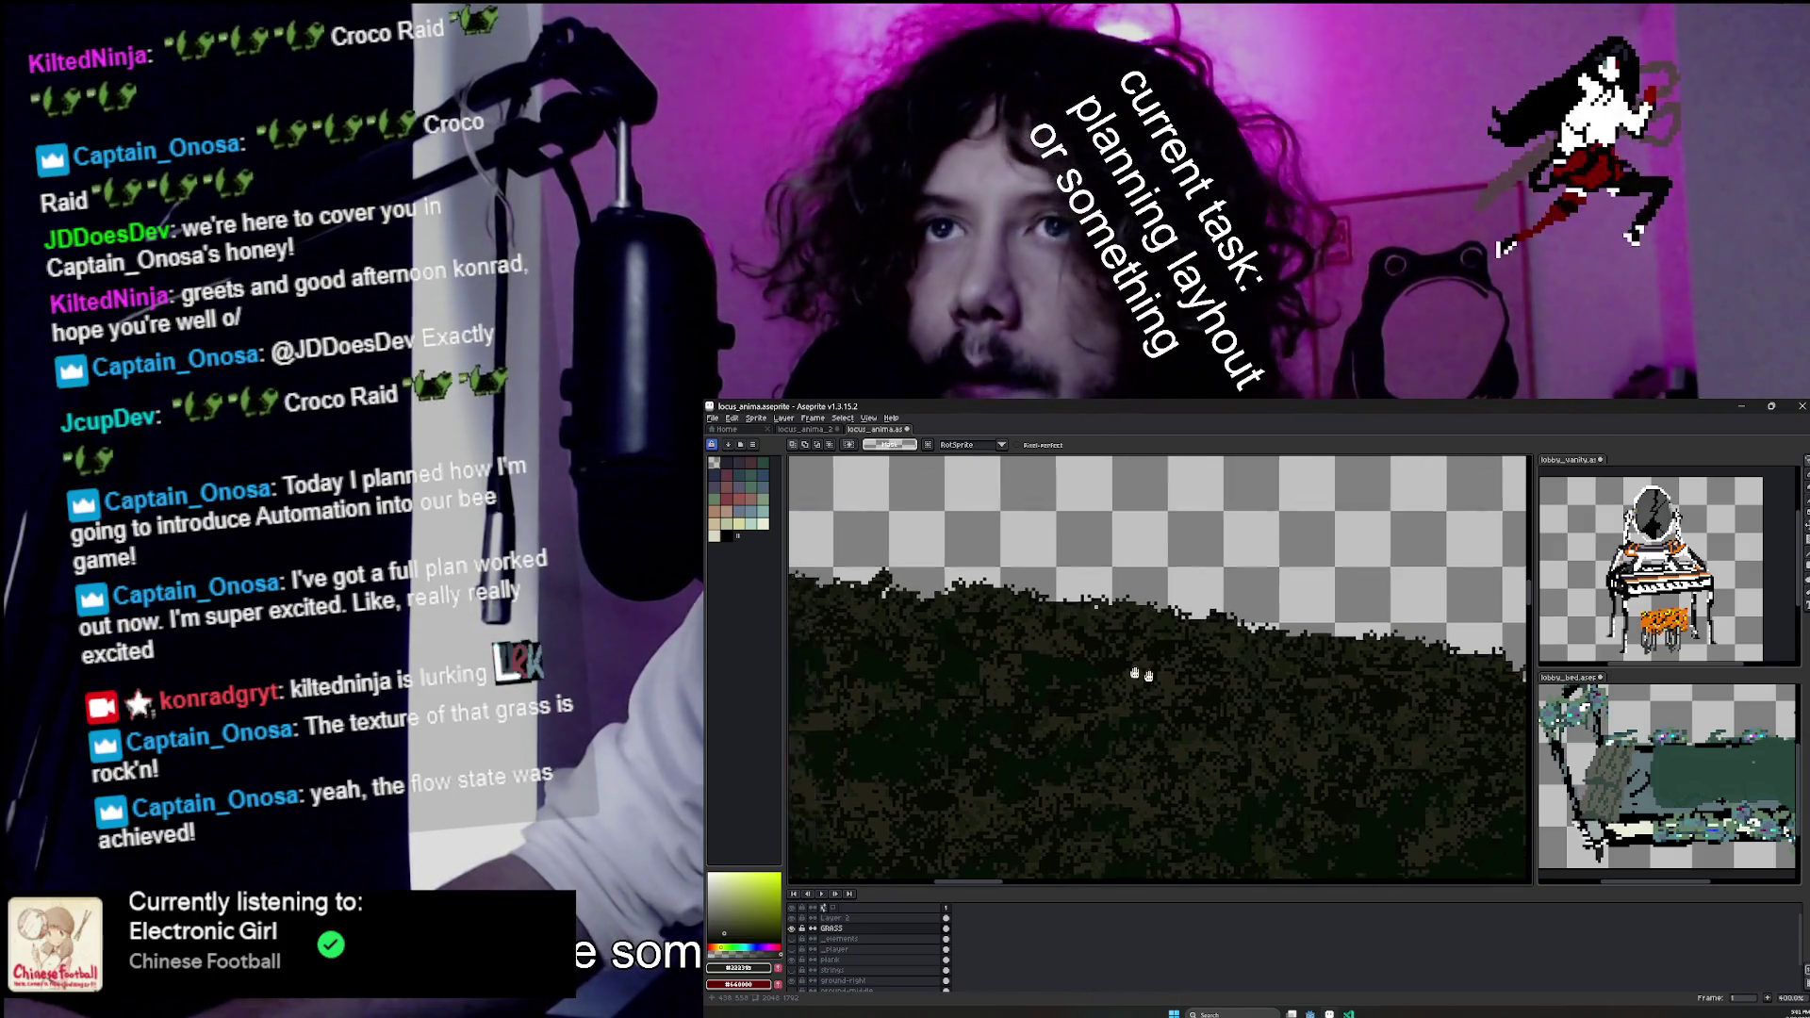
{"action": "key", "text": "b"}
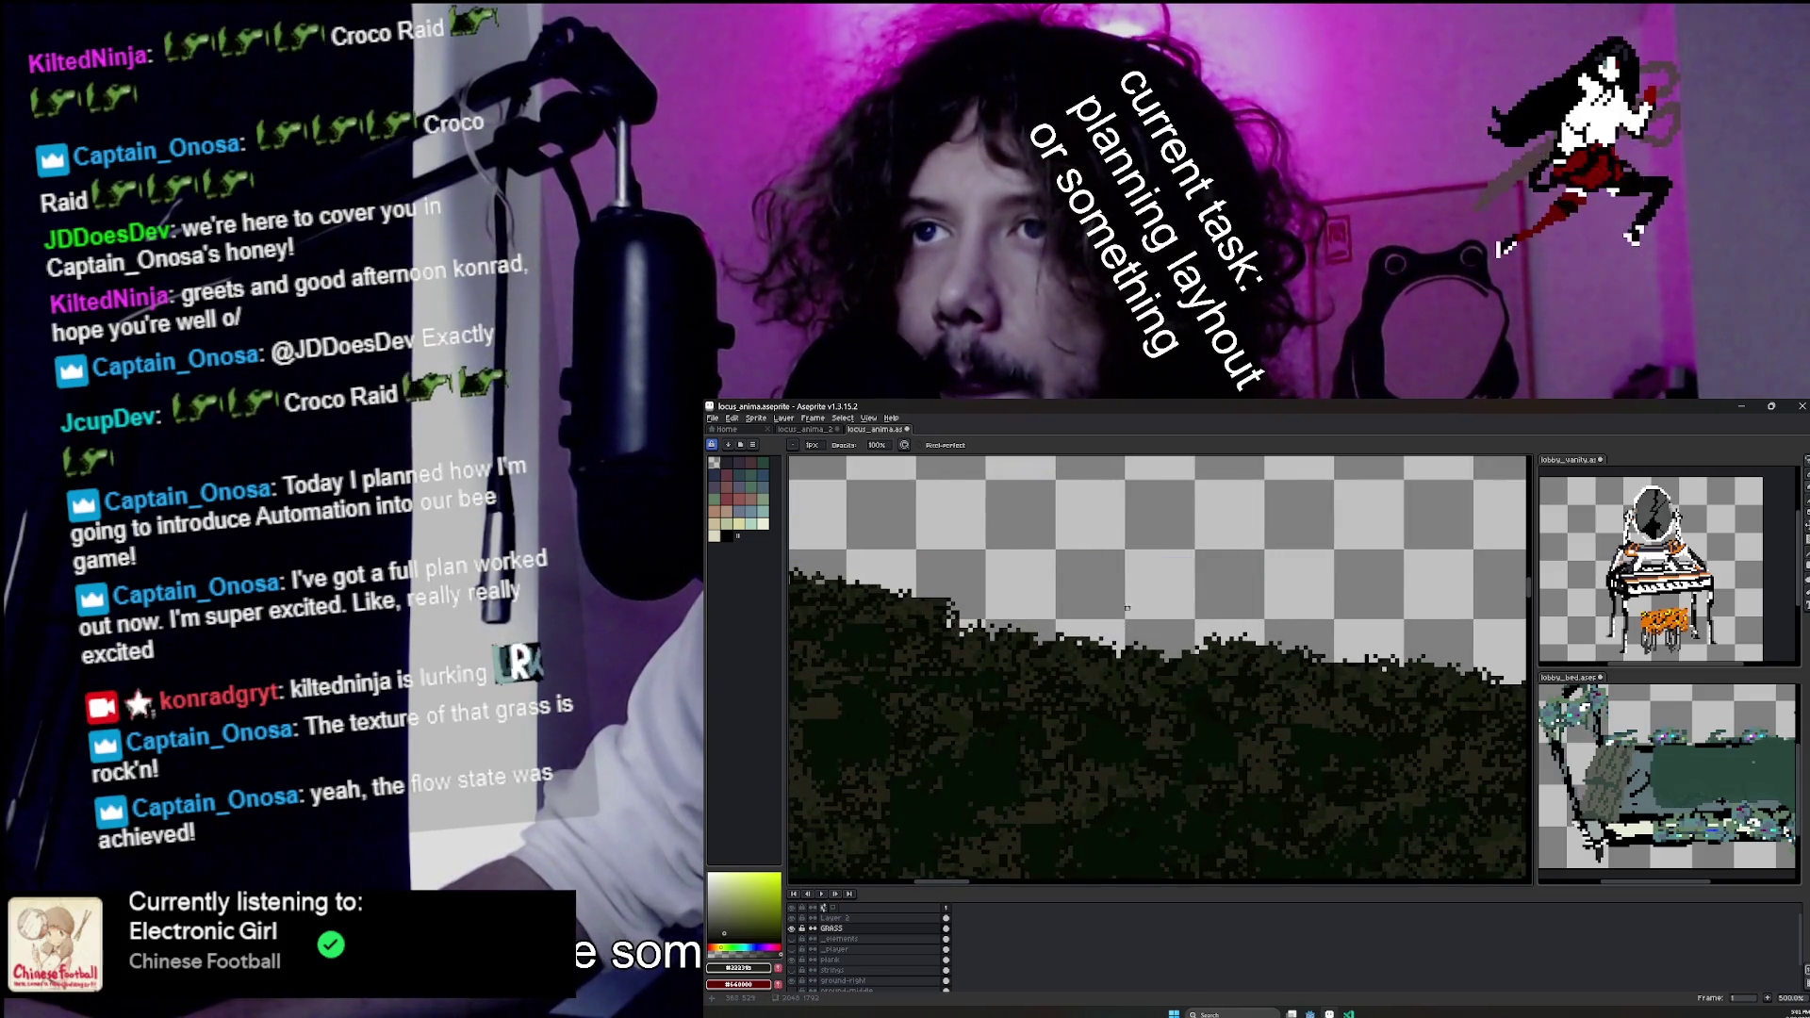
Paint dark drip-like strands hanging down the grass mass's diagonal left edge.
{"action": "scroll", "coordinate": [1267, 600], "scroll_direction": "left", "scroll_amount": 3}
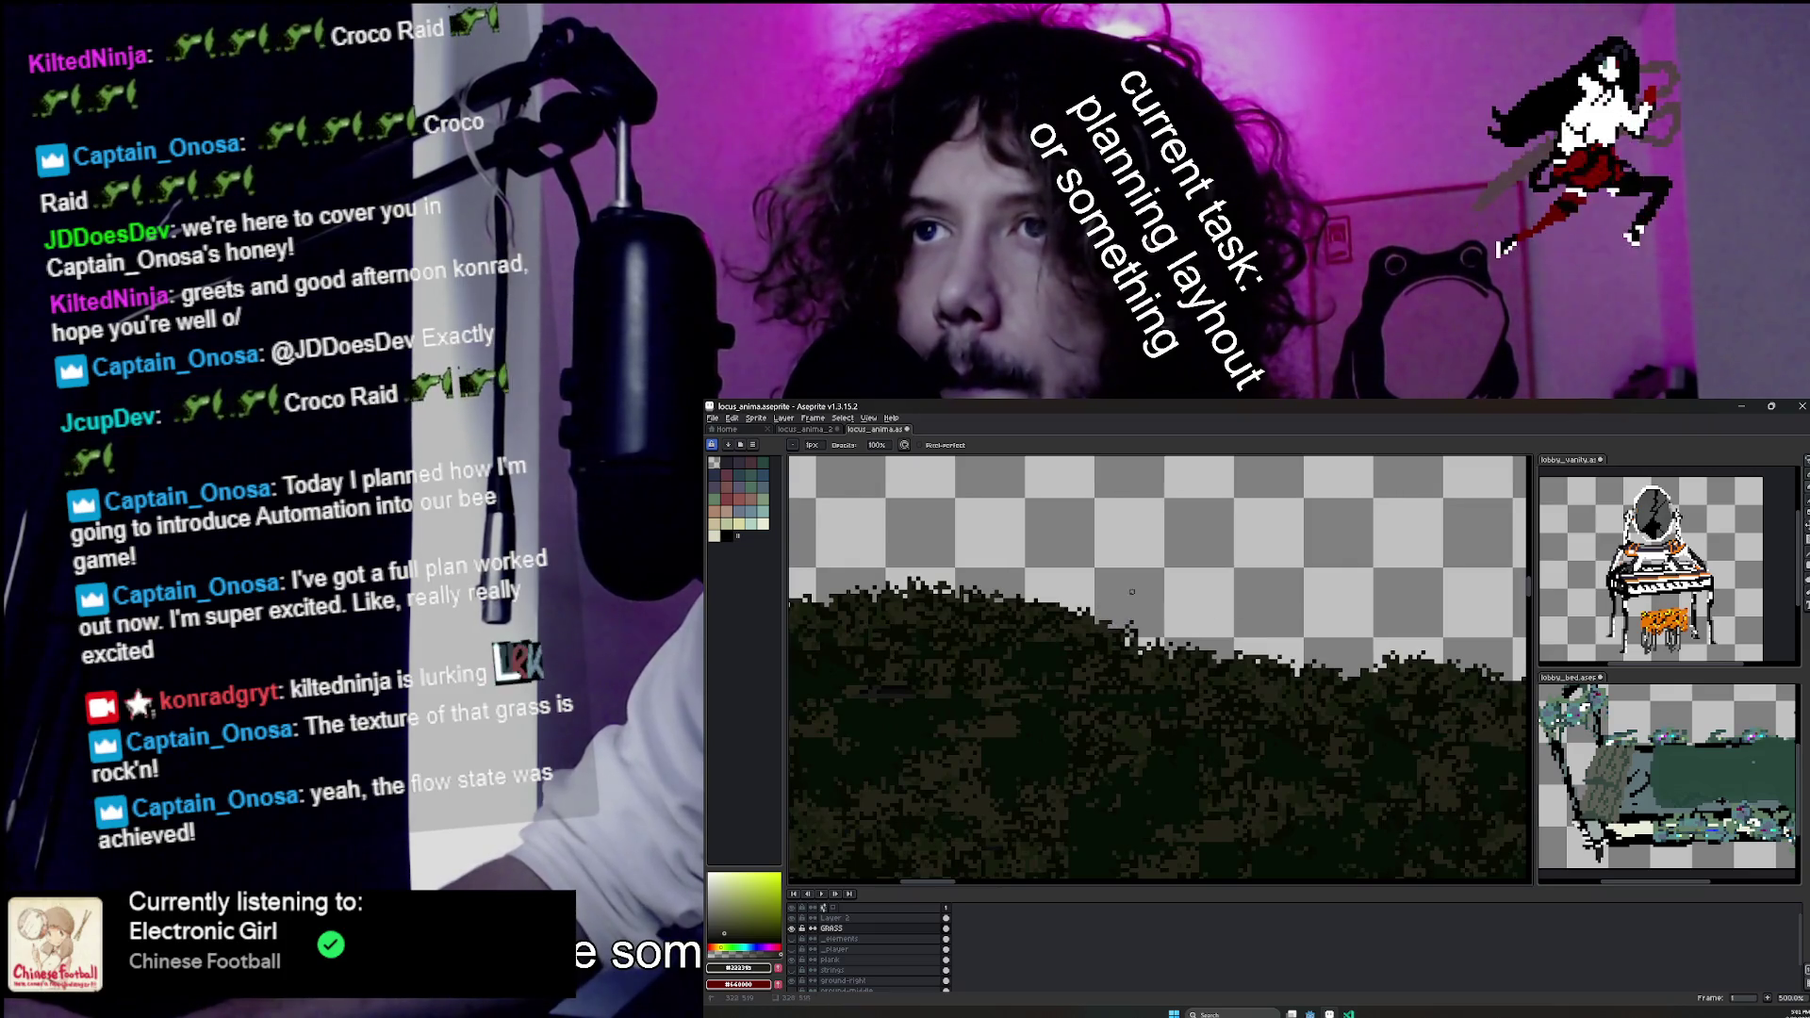
{"action": "scroll", "coordinate": [1132, 591], "scroll_direction": "down", "scroll_amount": 2}
{"action": "scroll", "coordinate": [1034, 661], "scroll_direction": "up", "scroll_amount": 3}
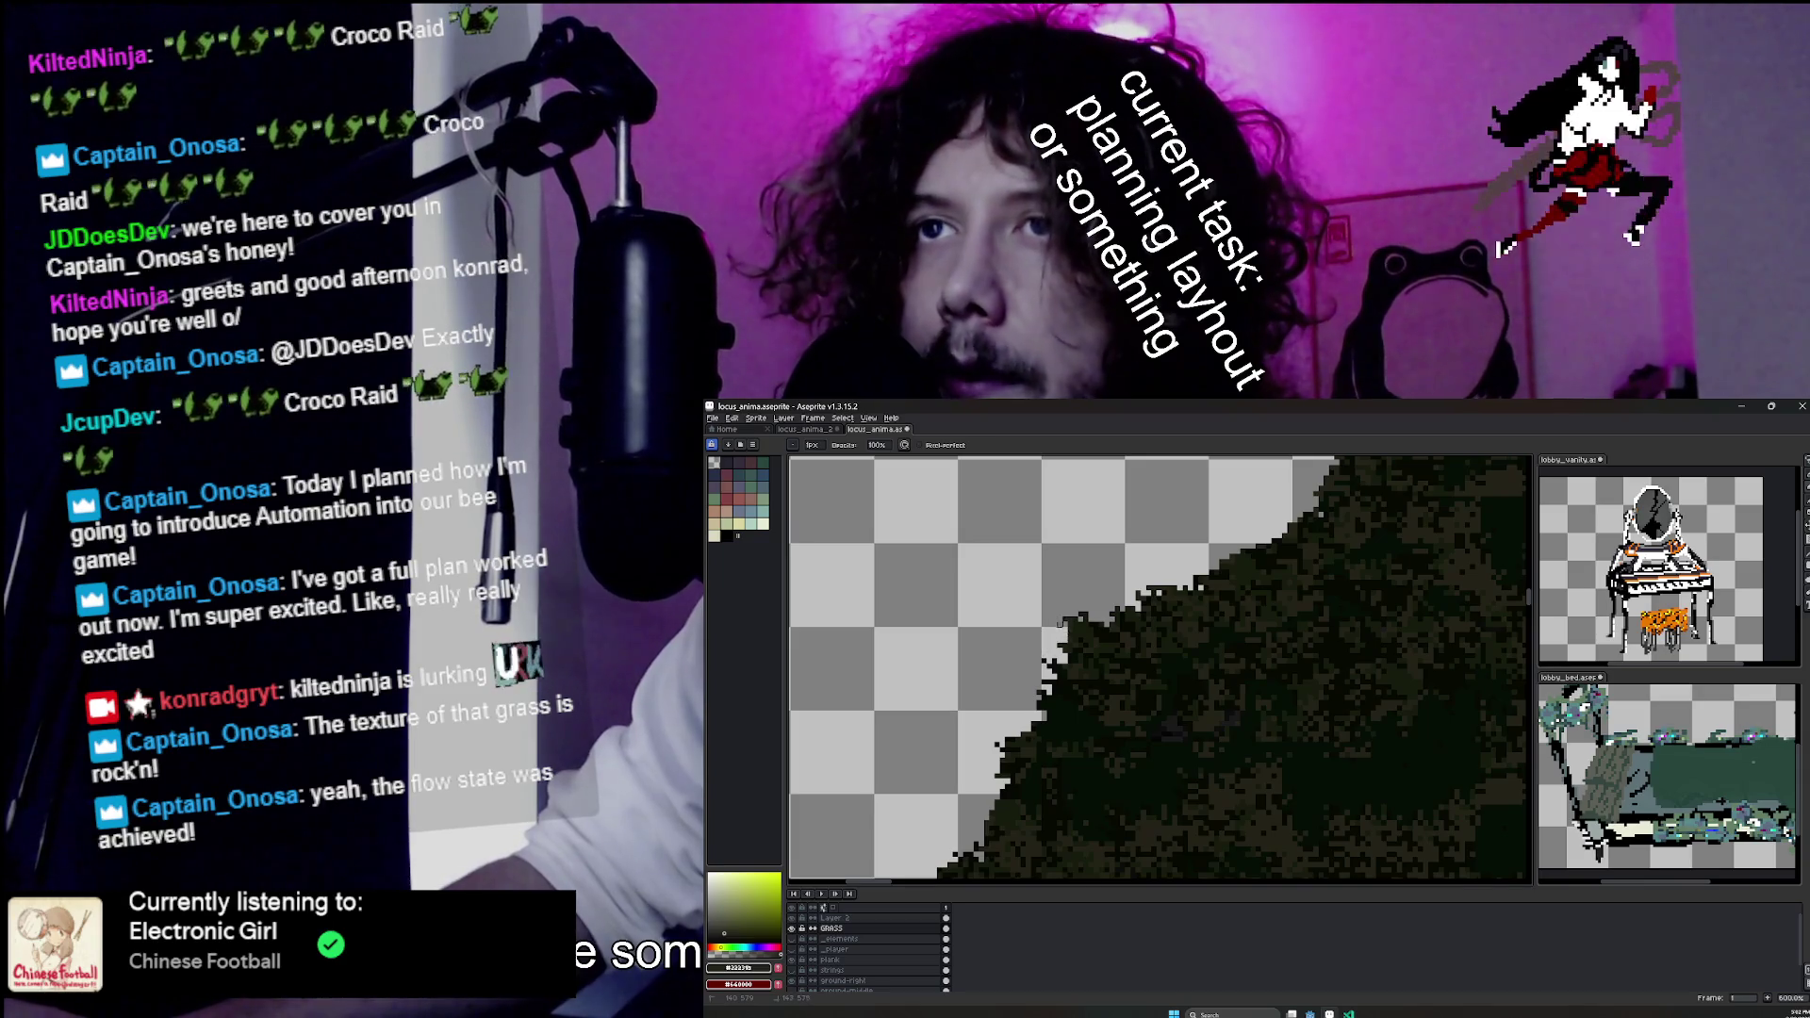
{"action": "scroll", "coordinate": [1058, 622], "scroll_direction": "down", "scroll_amount": 2}
{"action": "scroll", "coordinate": [1084, 623], "scroll_direction": "up", "scroll_amount": 1}
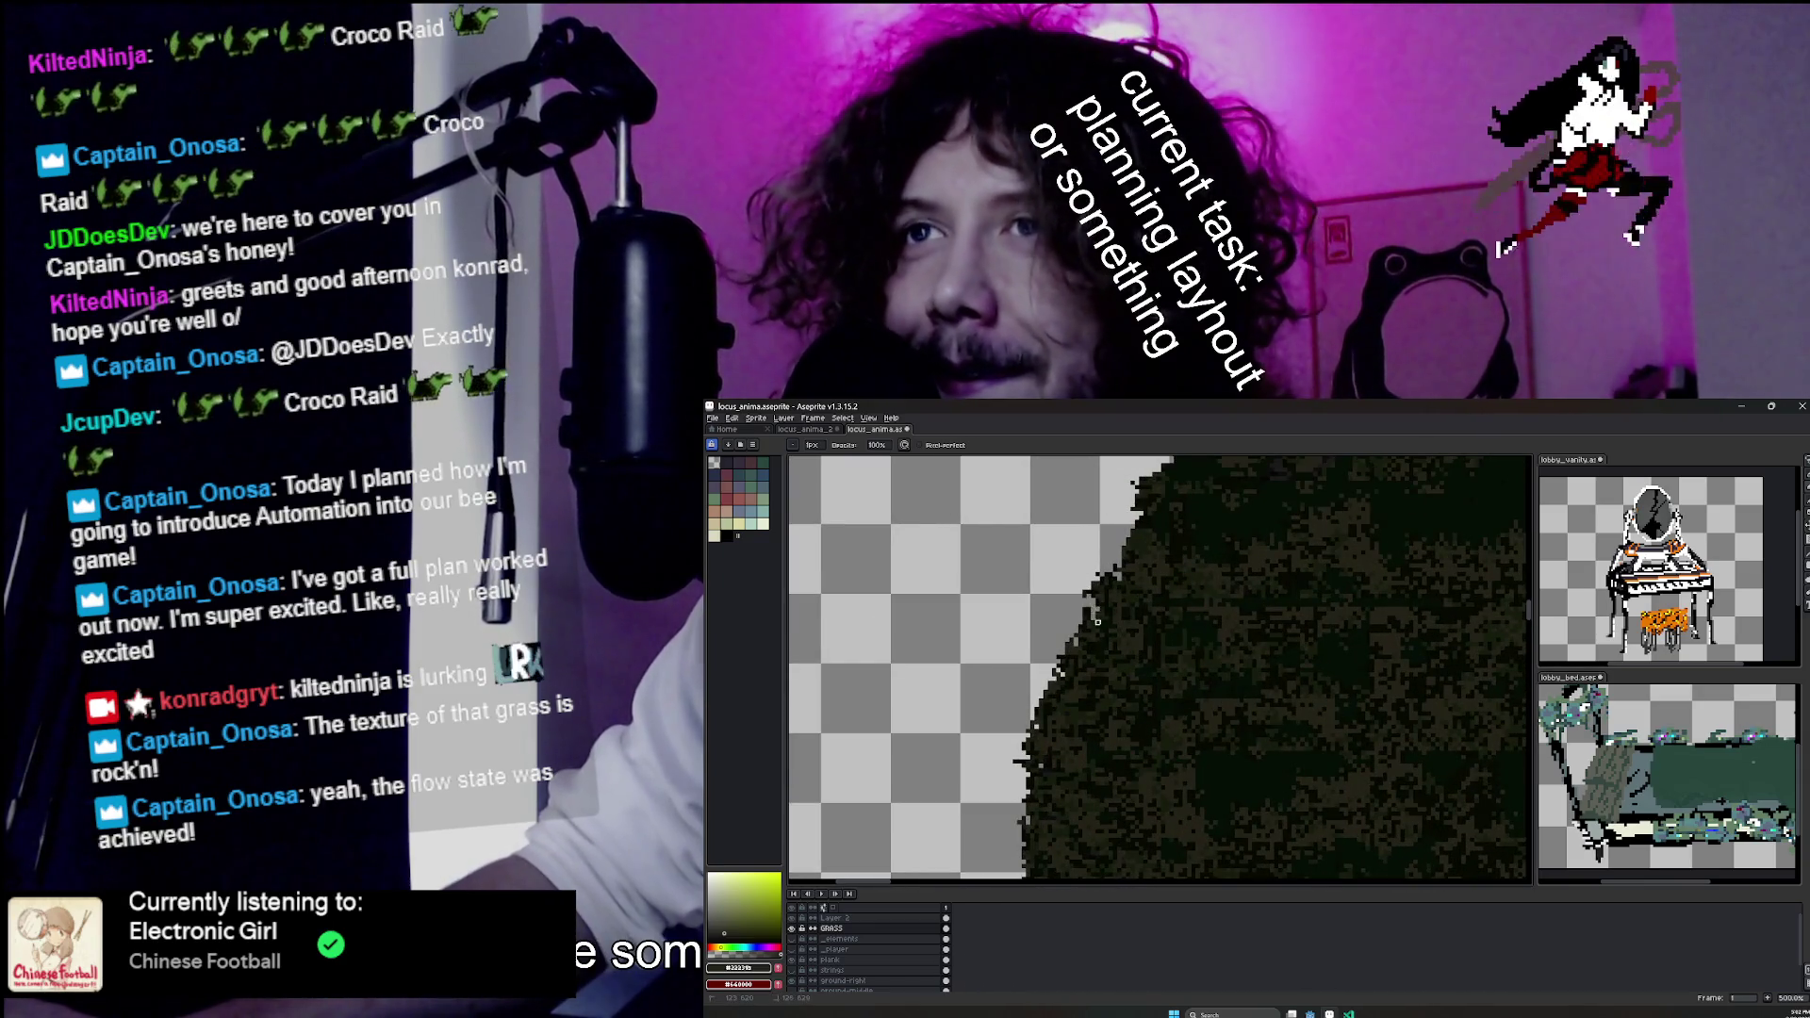
{"action": "scroll", "coordinate": [1130, 545], "scroll_direction": "down", "scroll_amount": 1}
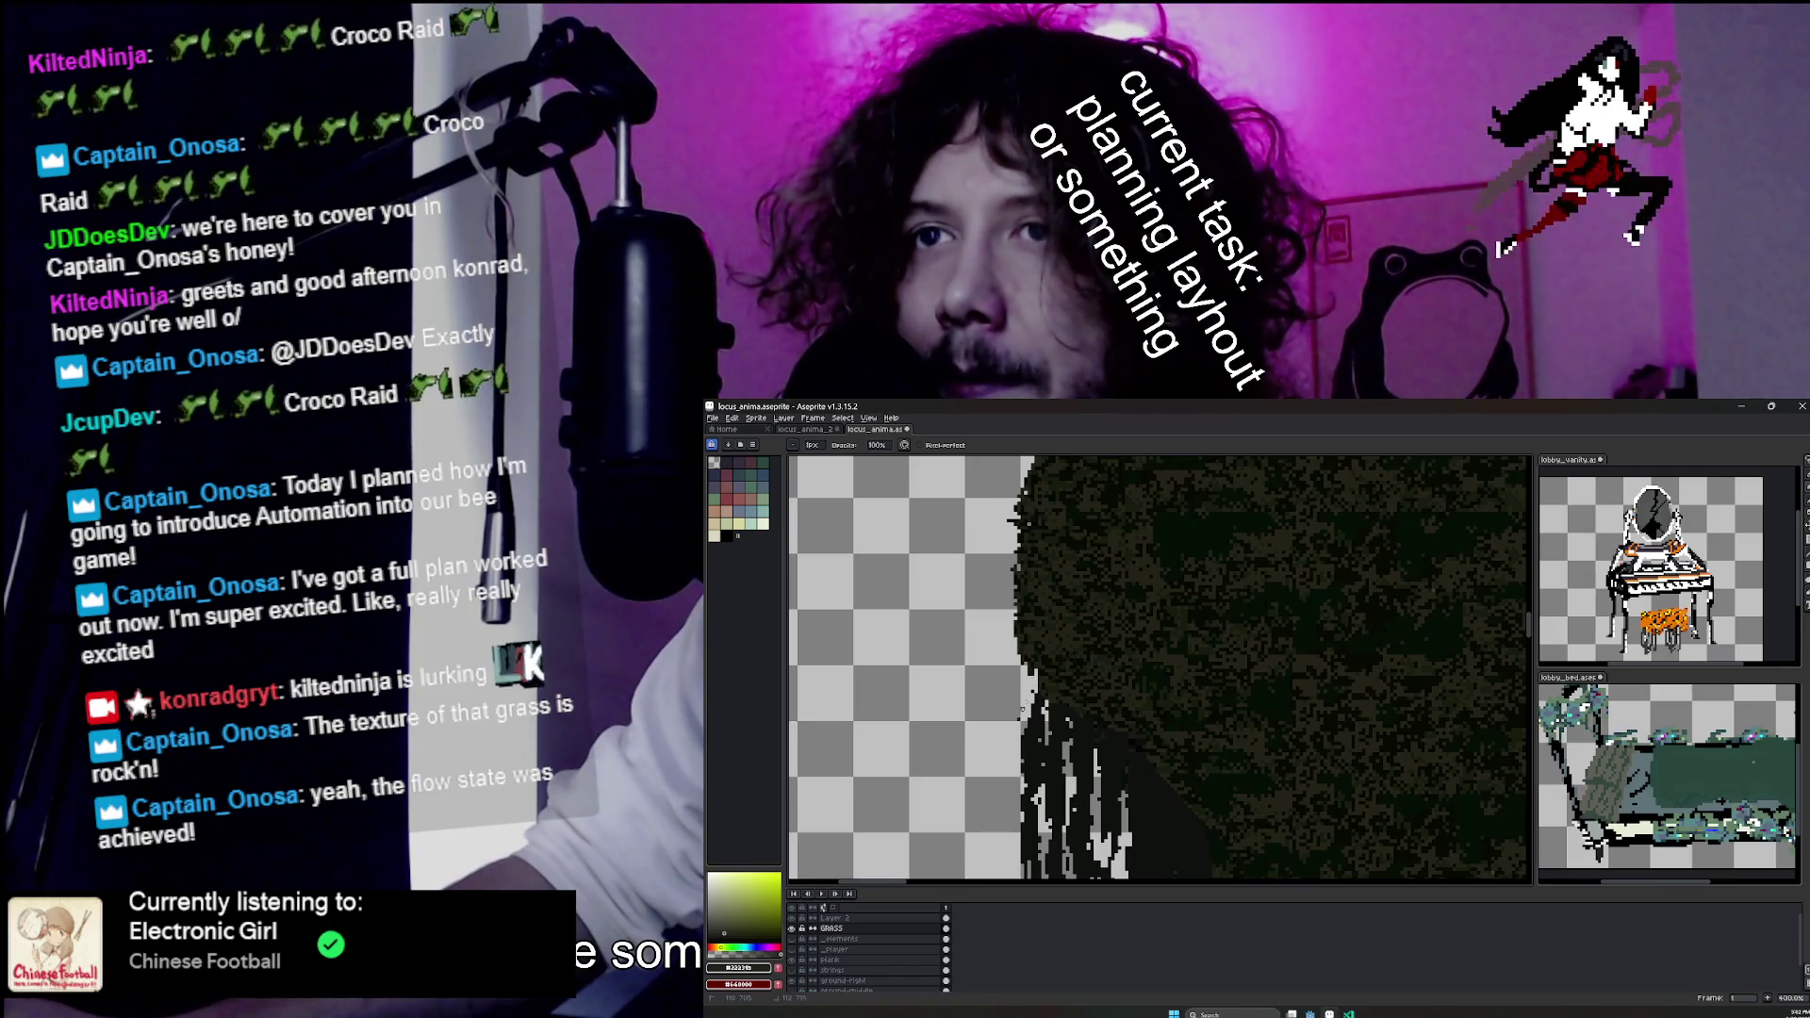
{"action": "scroll", "coordinate": [1026, 681], "scroll_direction": "down", "scroll_amount": 2}
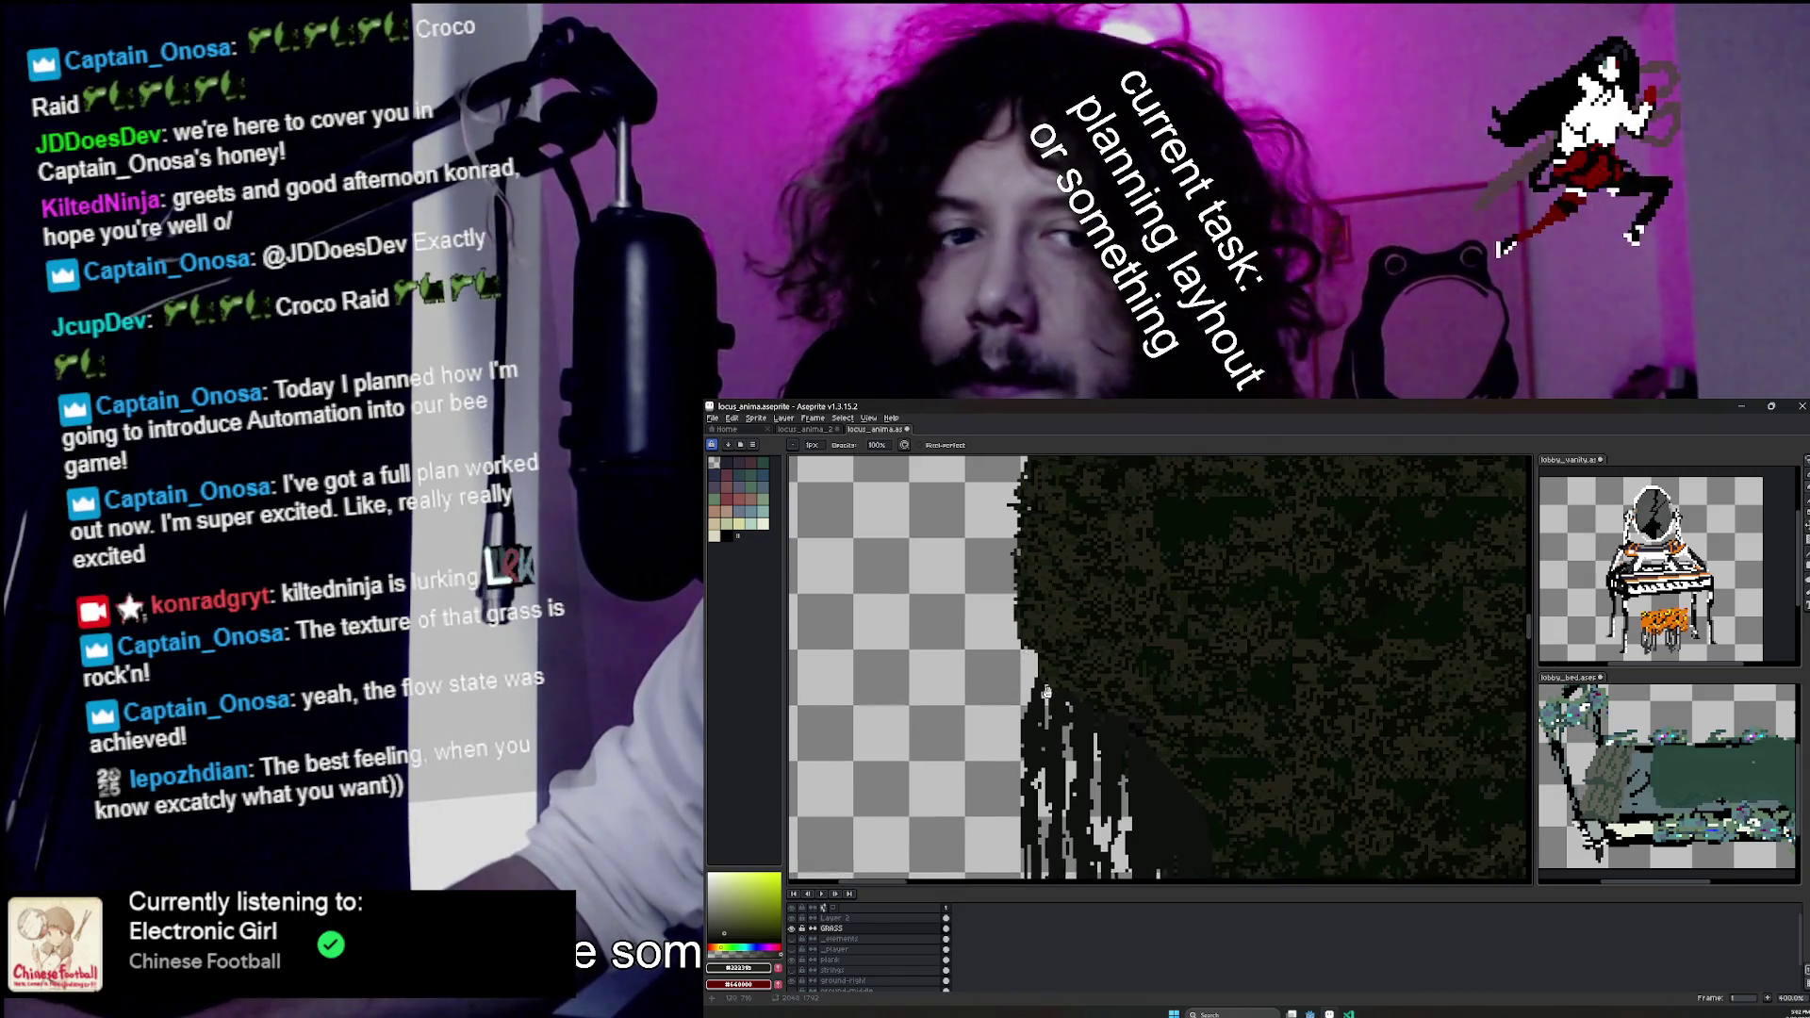
{"action": "scroll", "coordinate": [1033, 679], "scroll_direction": "down", "scroll_amount": 2}
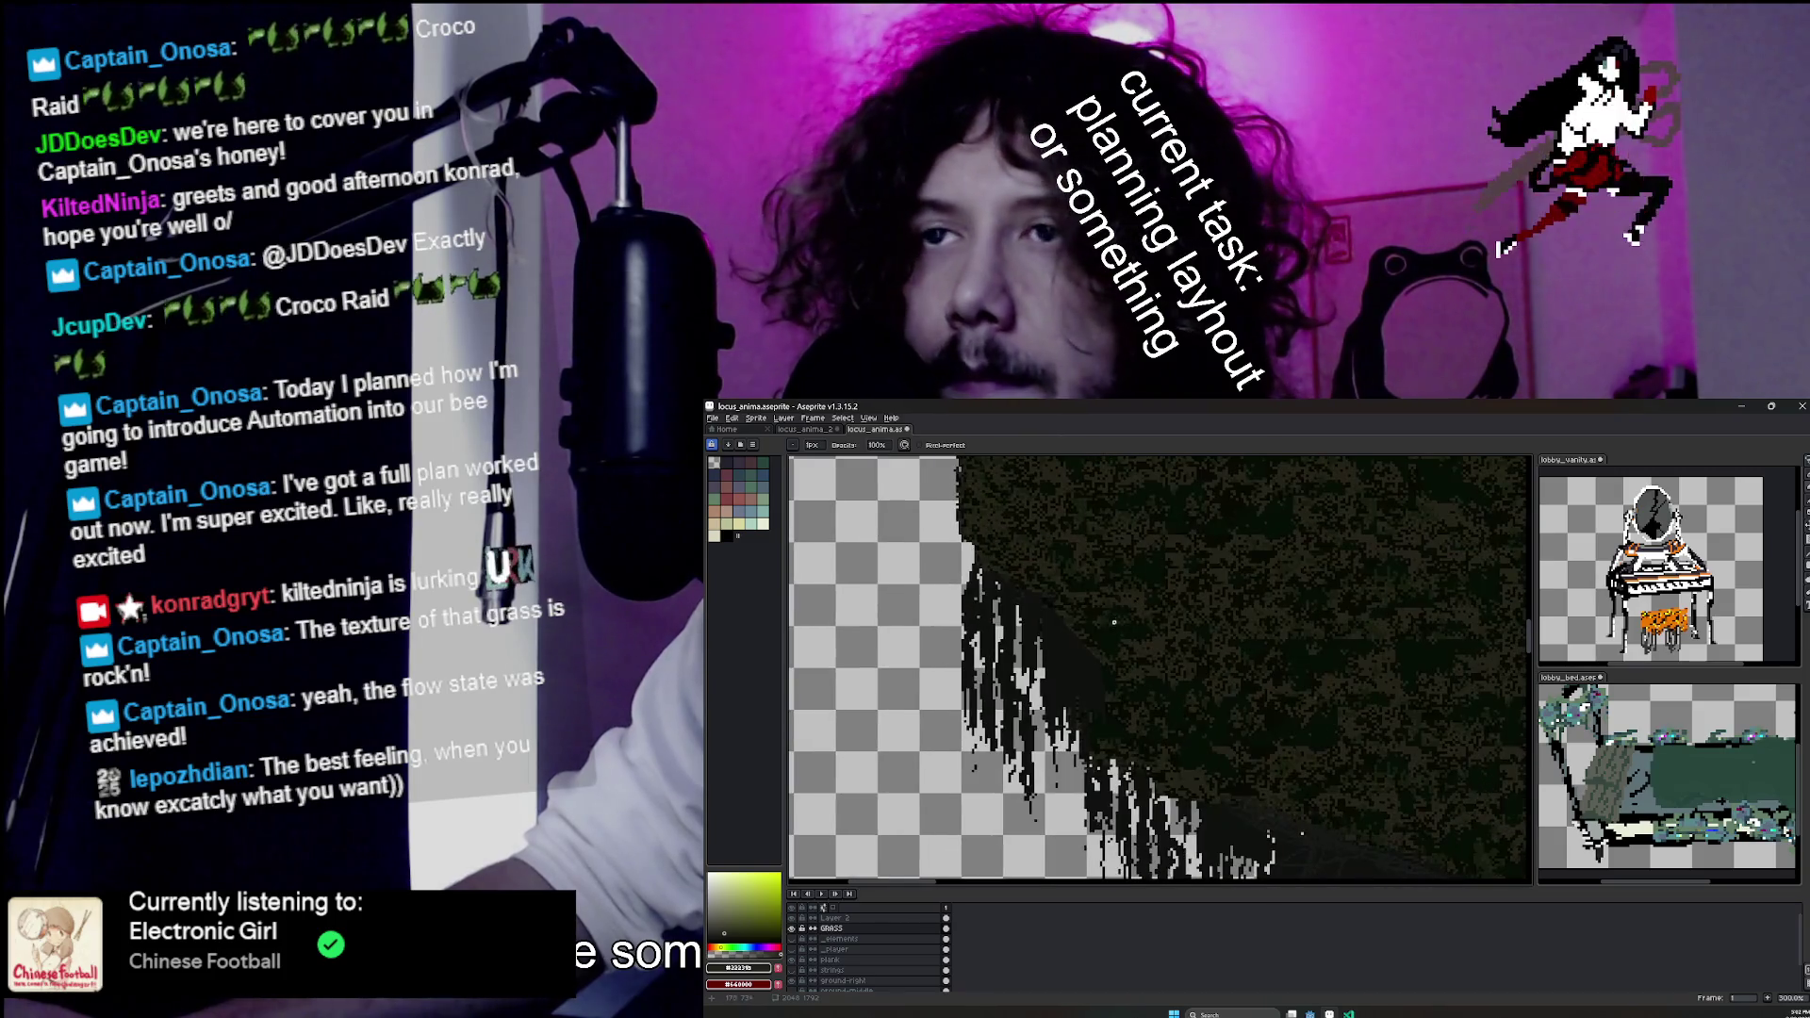
{"action": "scroll", "coordinate": [1036, 719], "scroll_direction": "down", "scroll_amount": 2}
{"action": "key", "text": "q"}
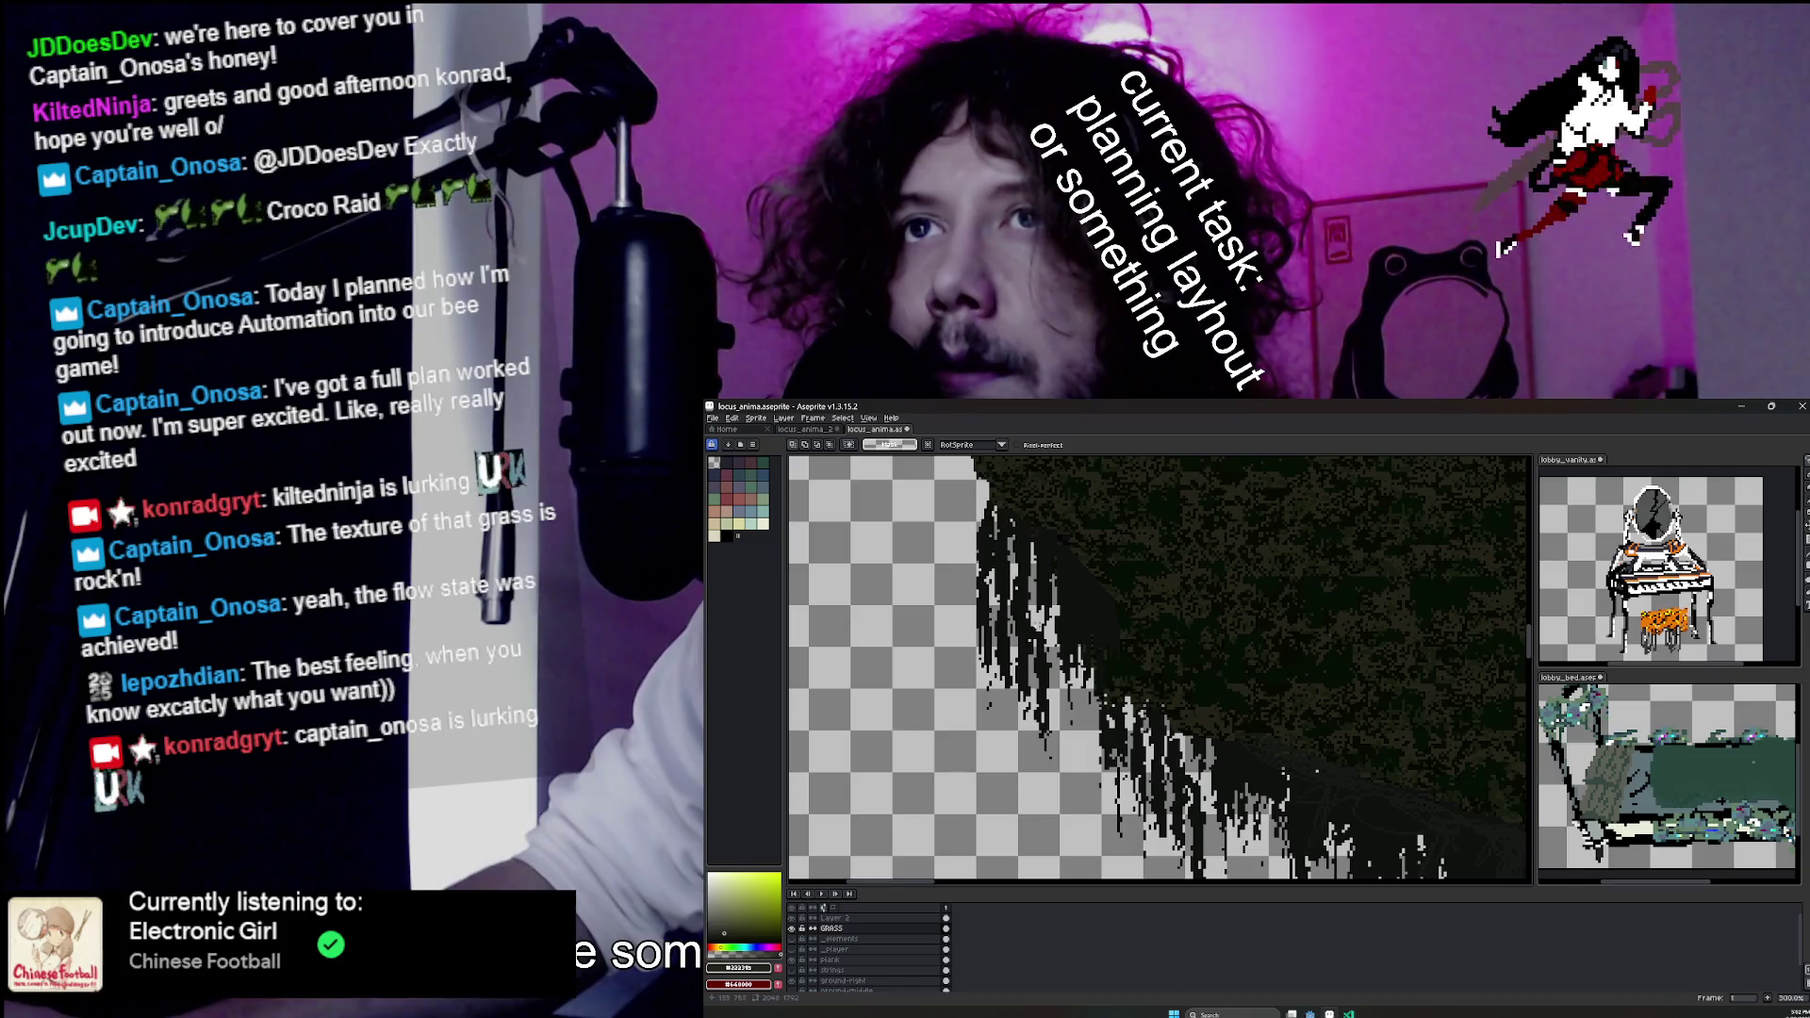
Move a grass strand further left, commit it, and undo a stray curved stroke.
{"action": "mouse_move", "coordinate": [1042, 564]}
{"action": "left_mouse_down"}
{"action": "mouse_move", "coordinate": [1045, 794]}
{"action": "mouse_move", "coordinate": [1023, 562]}
{"action": "left_mouse_up"}
{"action": "left_click_drag", "start_coordinate": [1037, 679], "coordinate": [900, 690]}
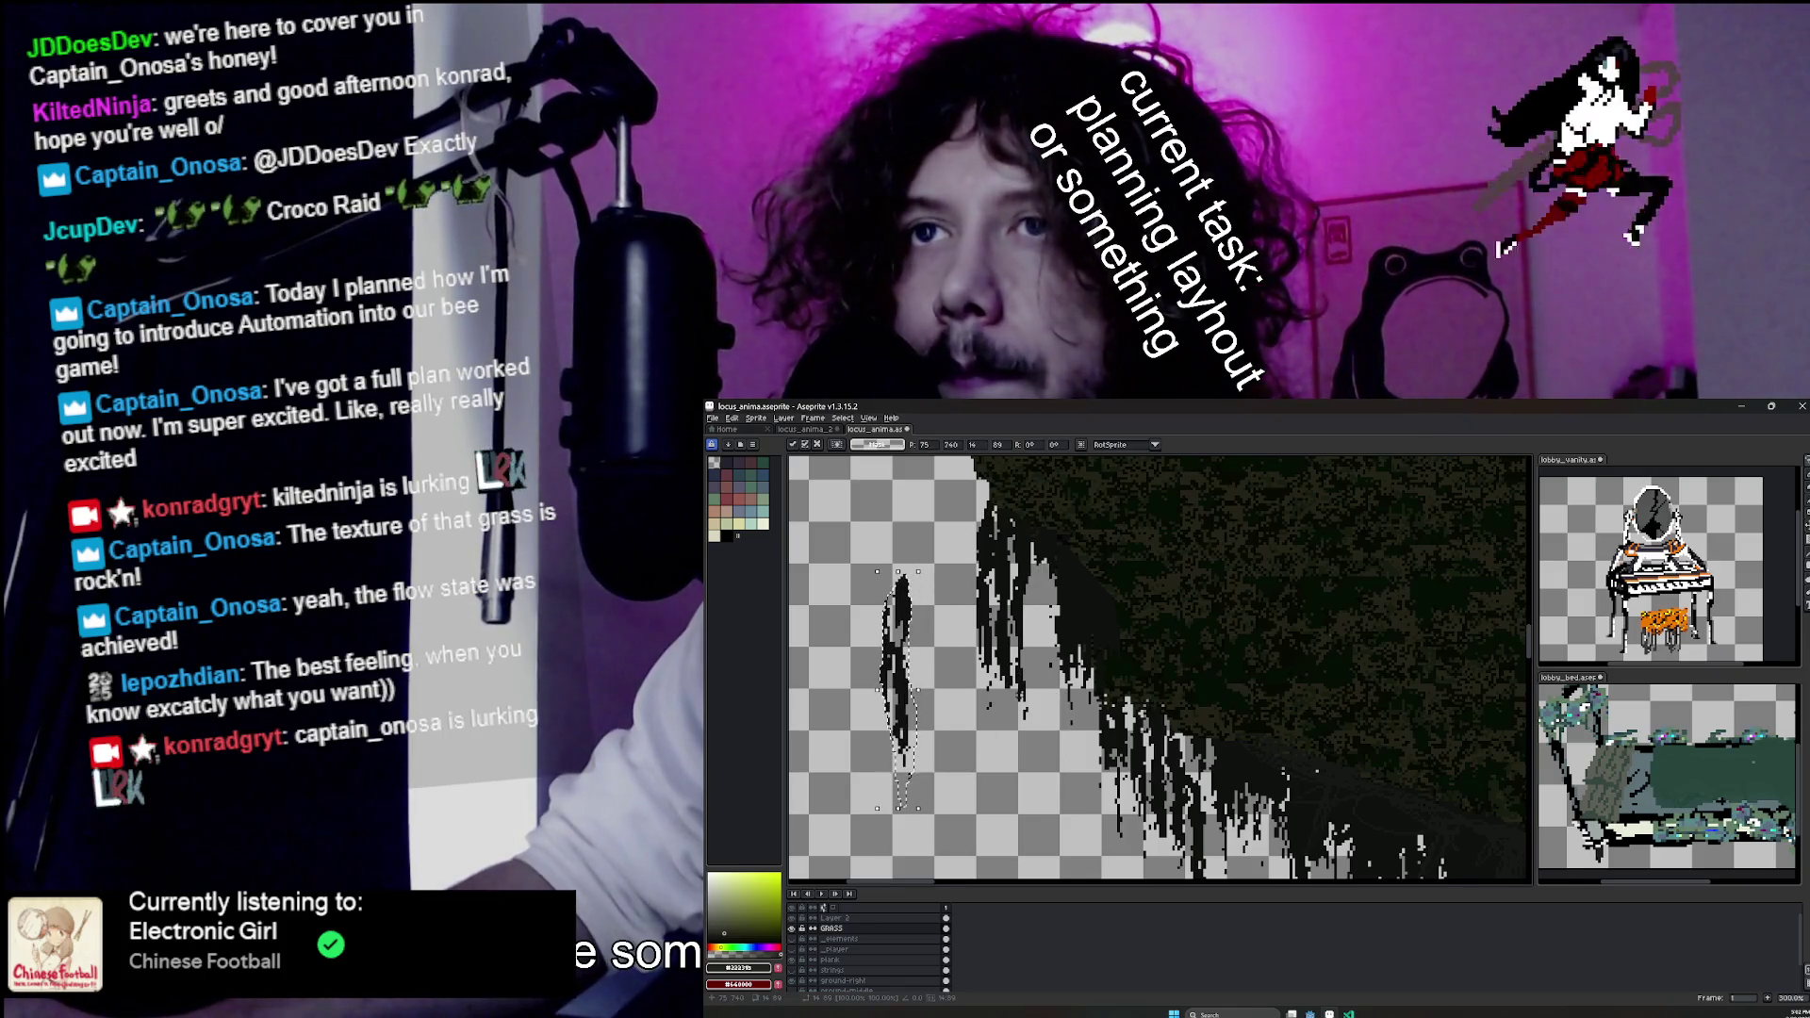
{"action": "key", "text": "Return"}
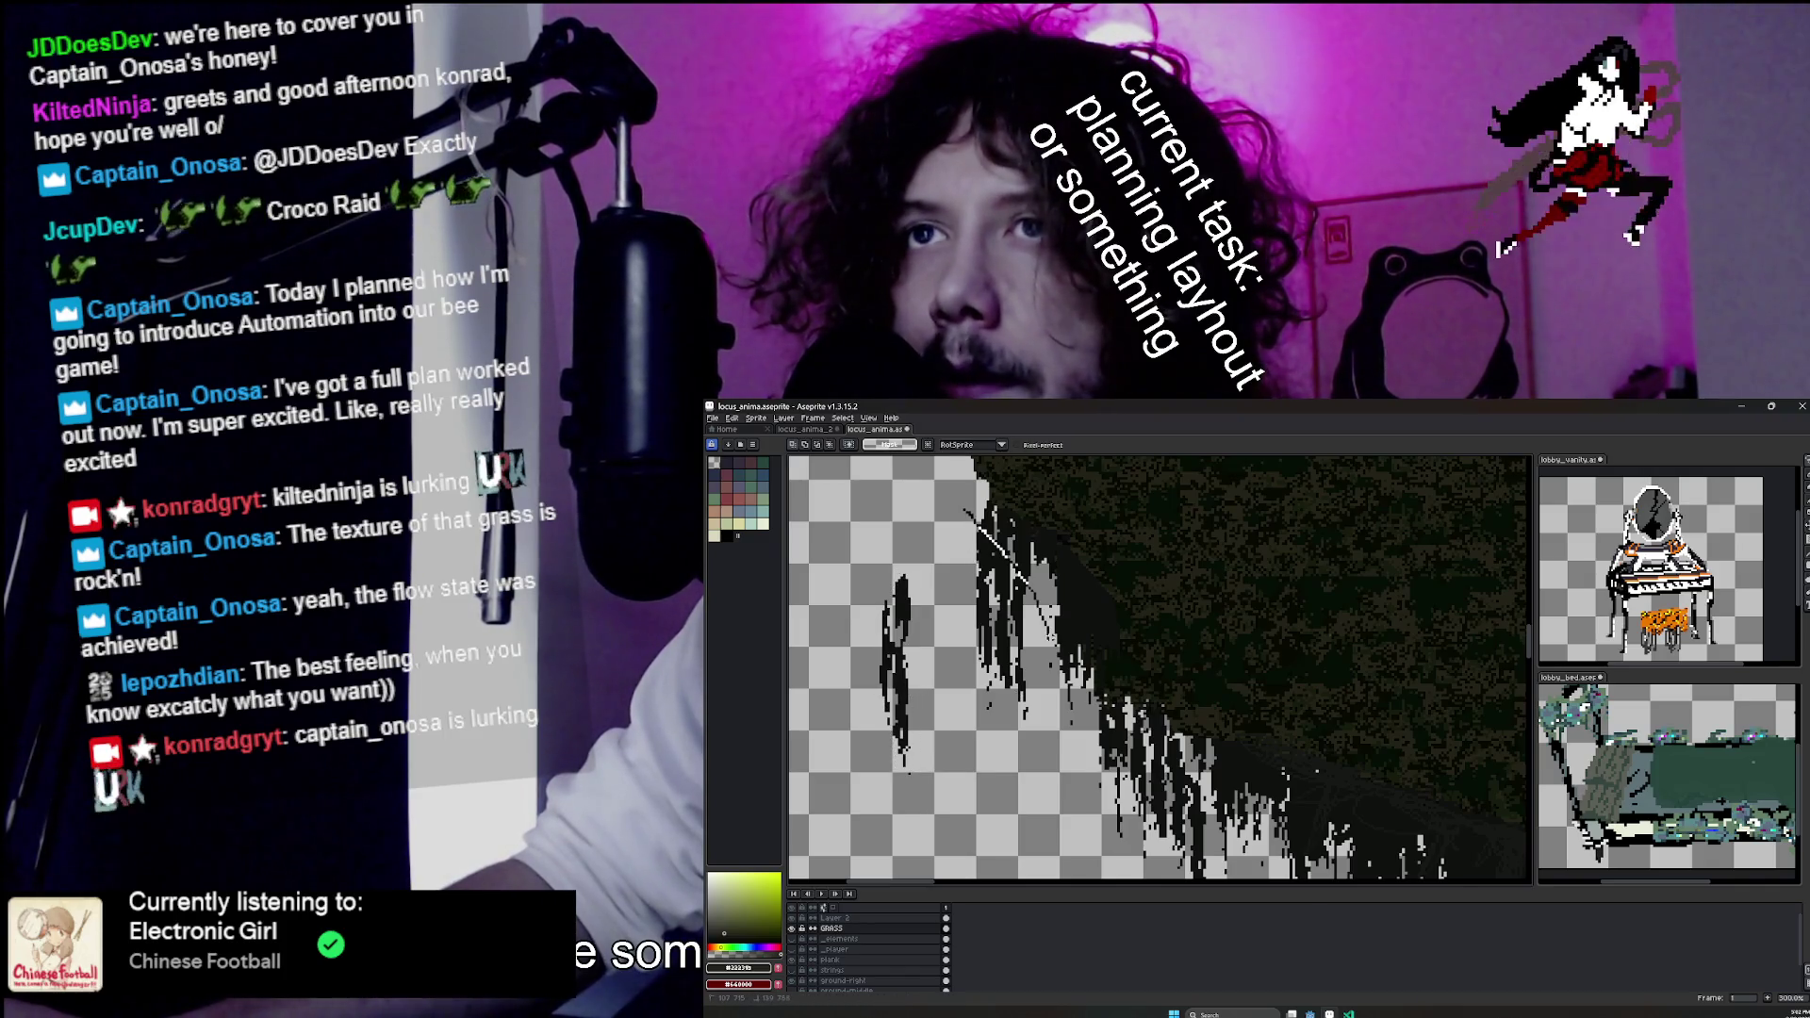
{"action": "key", "text": "ctrl+z"}
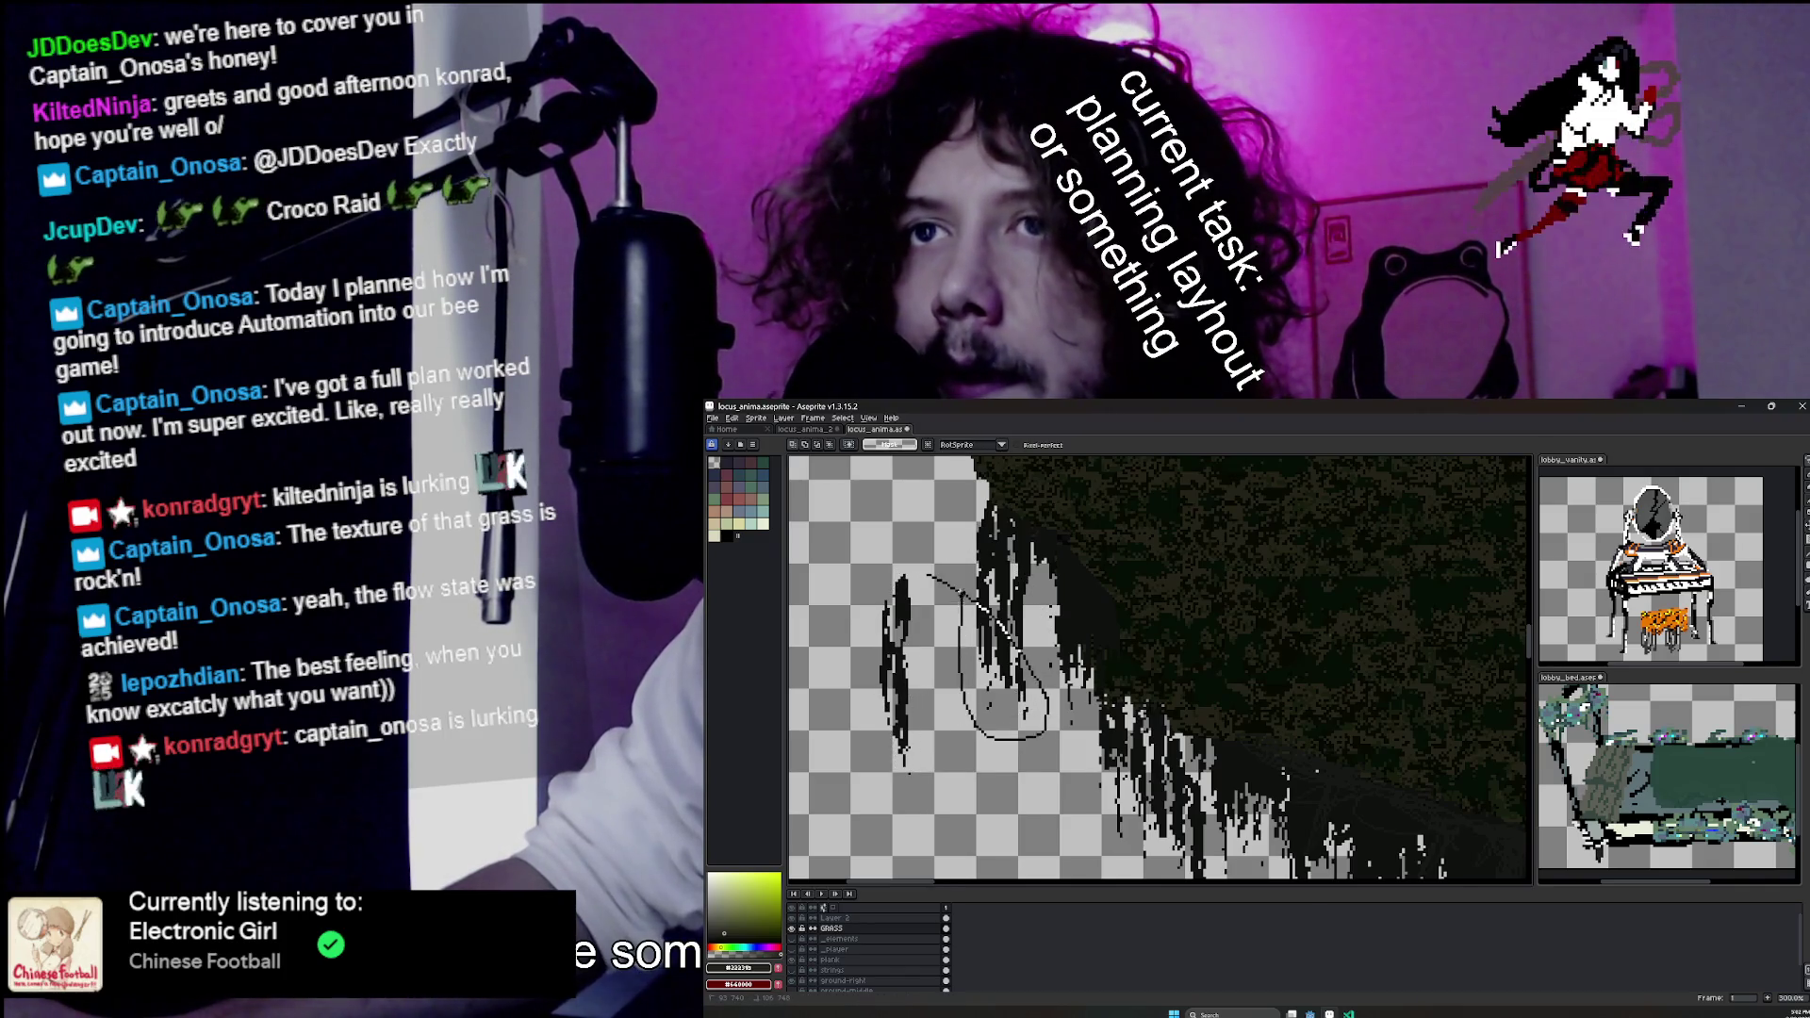
{"action": "mouse_move", "coordinate": [926, 531]}
{"action": "left_mouse_down"}
{"action": "mouse_move", "coordinate": [971, 658]}
{"action": "mouse_move", "coordinate": [1066, 754]}
{"action": "mouse_move", "coordinate": [1037, 654]}
{"action": "left_mouse_up"}
Lasso the thin diagonal strand beside the grass and move it up and right.
{"action": "key", "text": "q"}
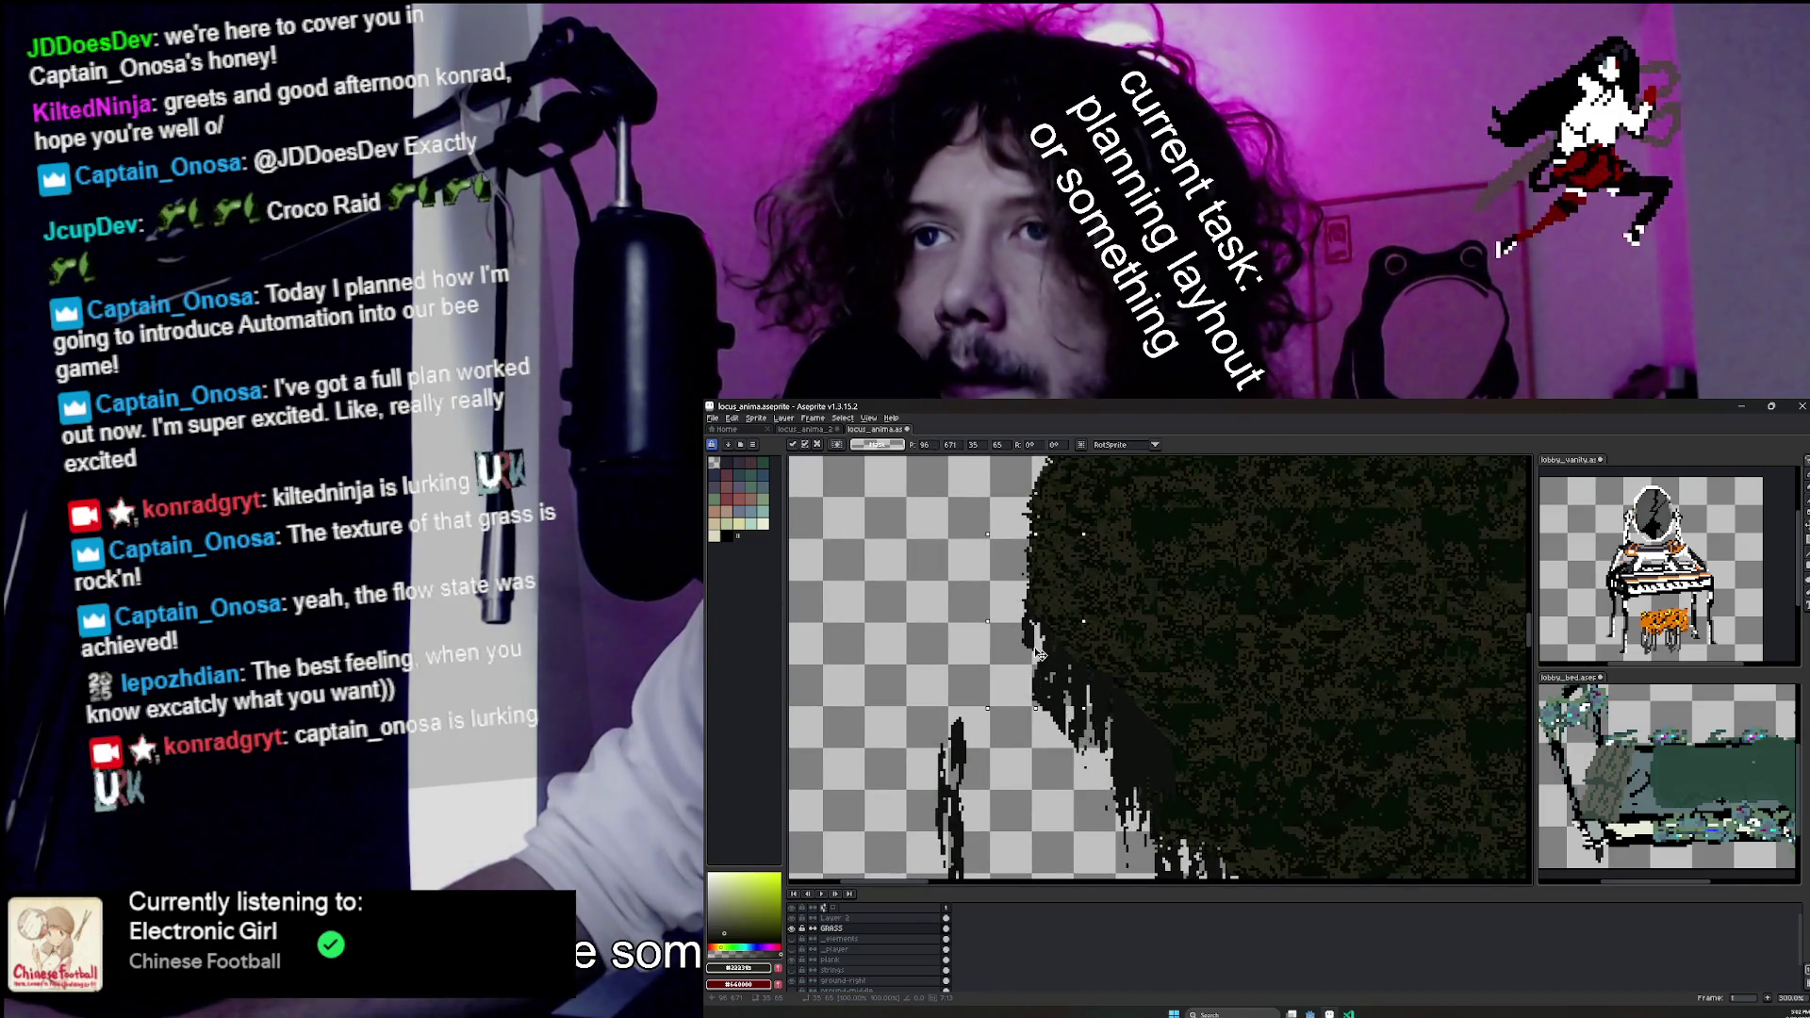
{"action": "scroll", "coordinate": [1039, 654], "scroll_direction": "down", "scroll_amount": 1}
{"action": "left_click_drag", "start_coordinate": [897, 646], "coordinate": [1003, 832]}
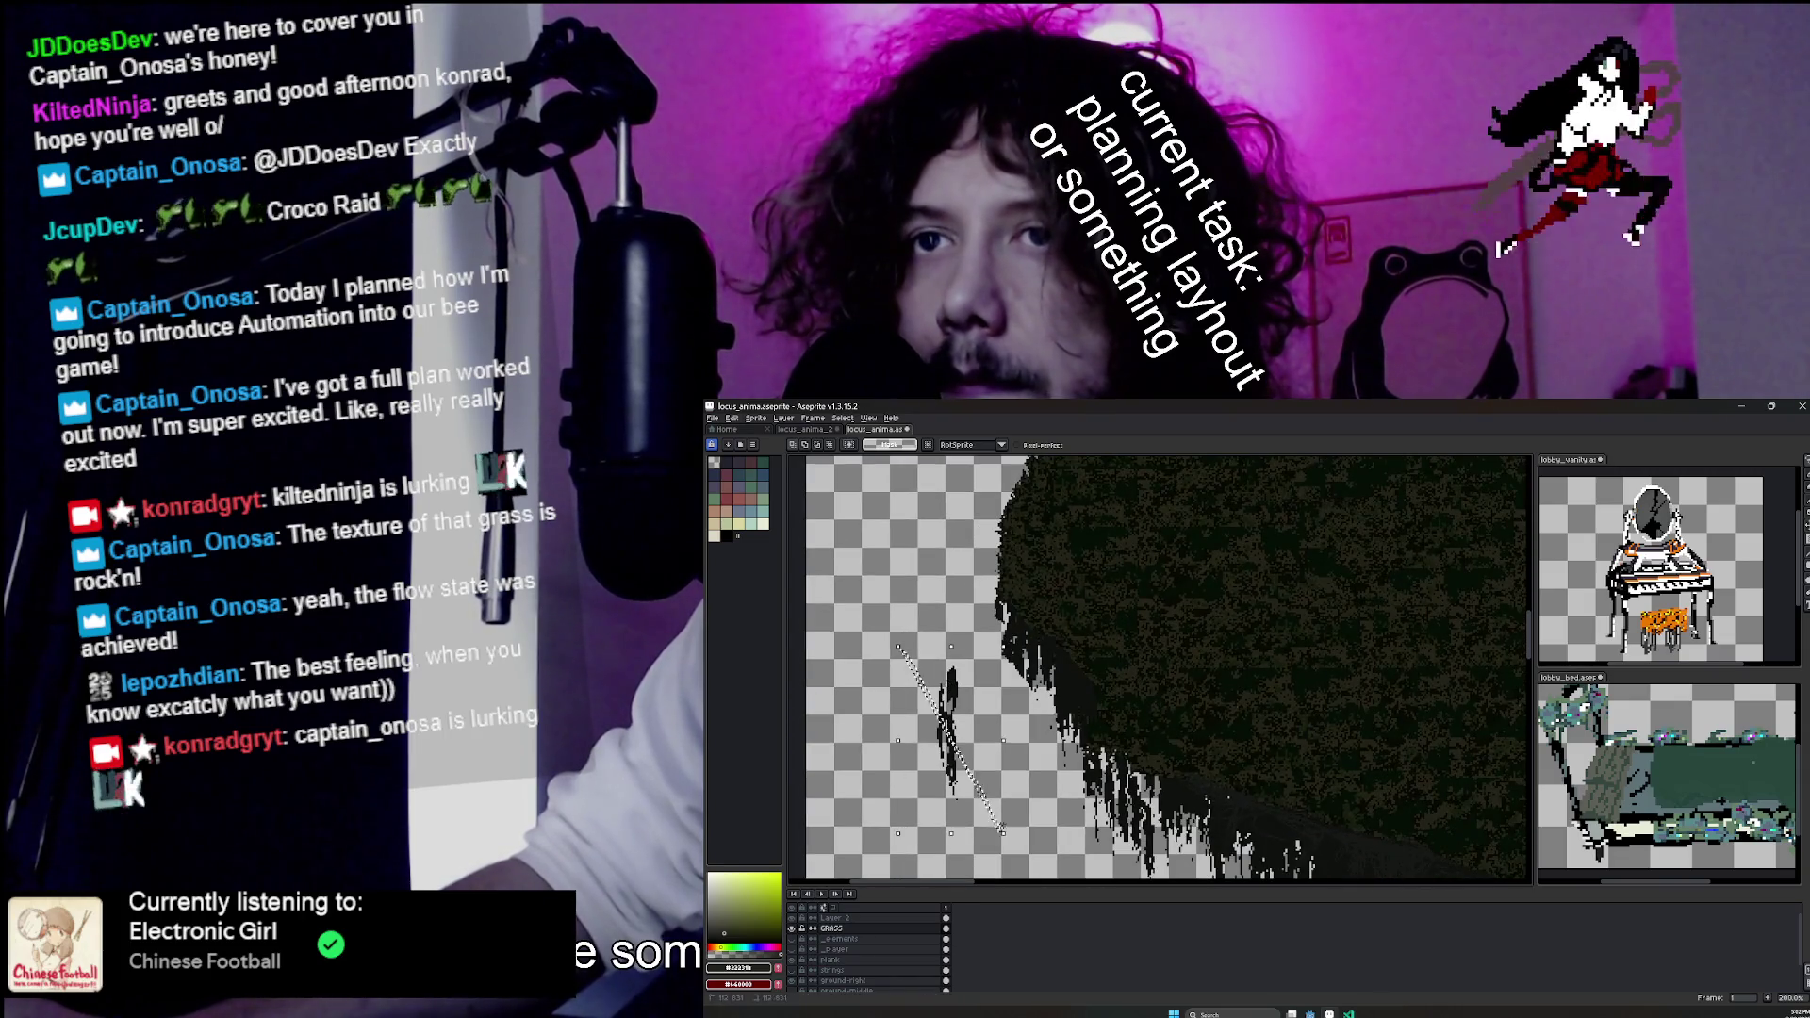
{"action": "left_click_drag", "start_coordinate": [972, 762], "coordinate": [1028, 698]}
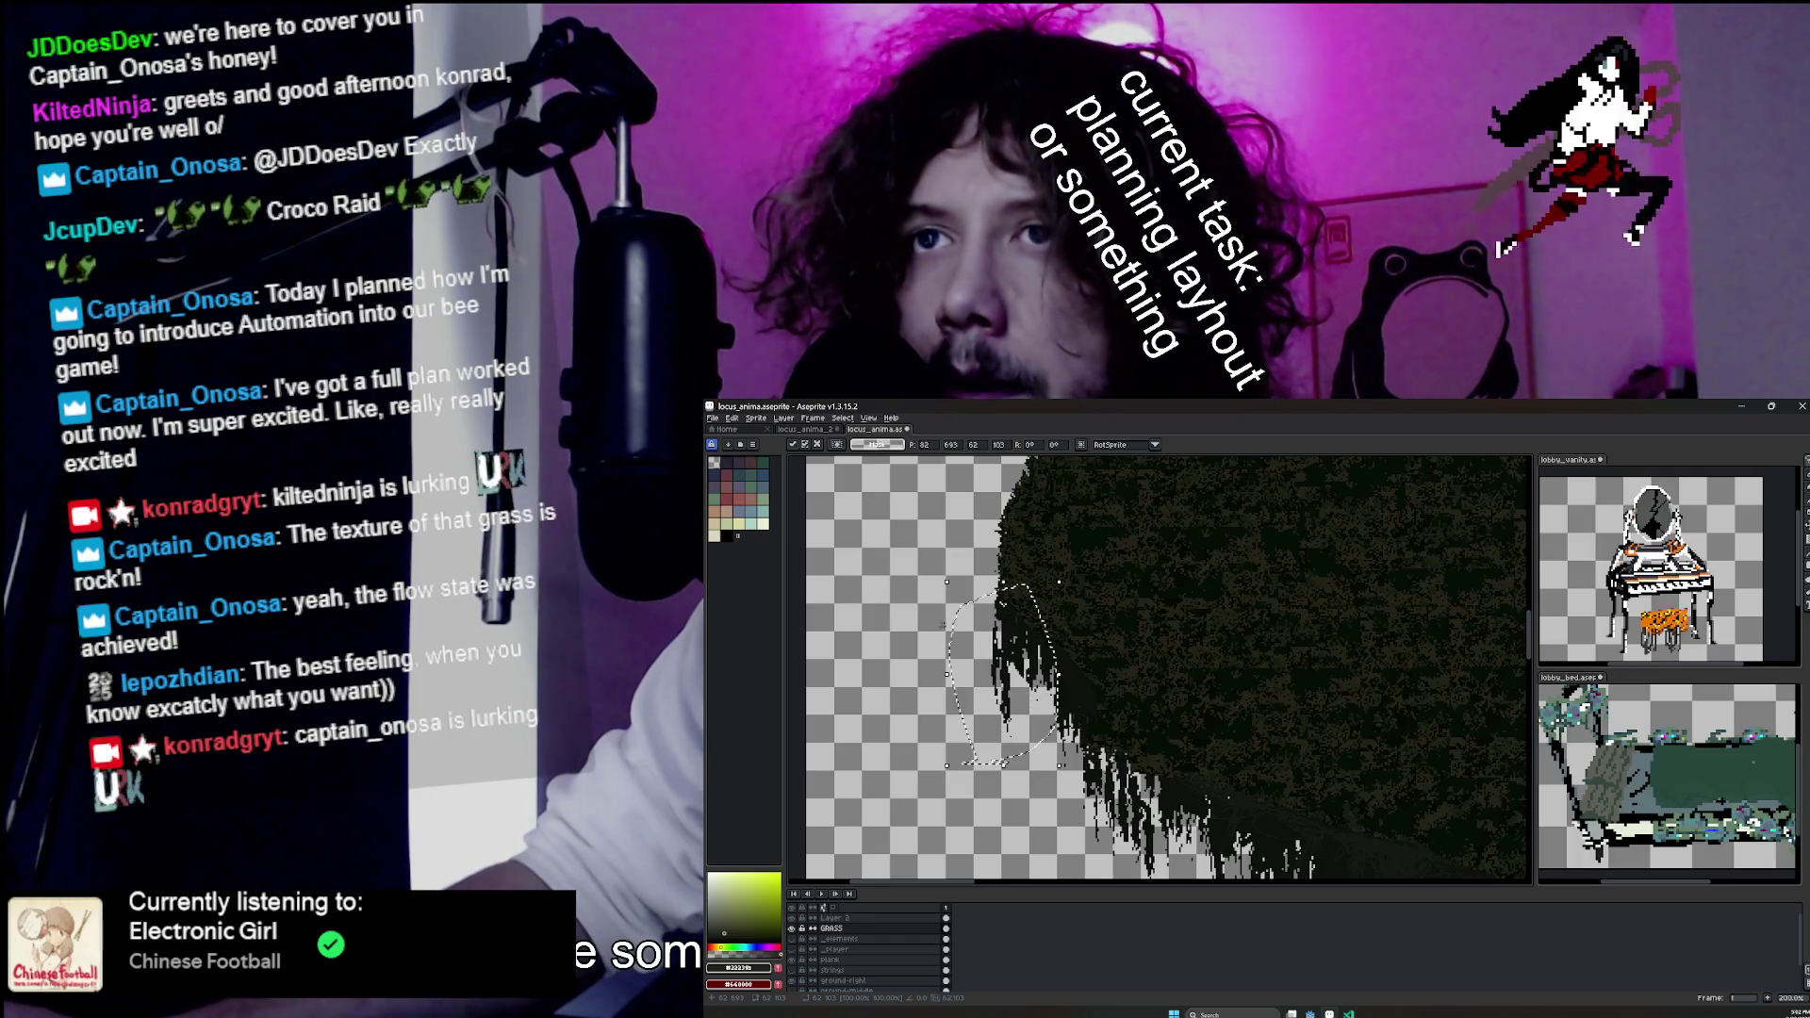
{"action": "key", "text": "b"}
{"action": "scroll", "coordinate": [944, 625], "scroll_direction": "up", "scroll_amount": 1}
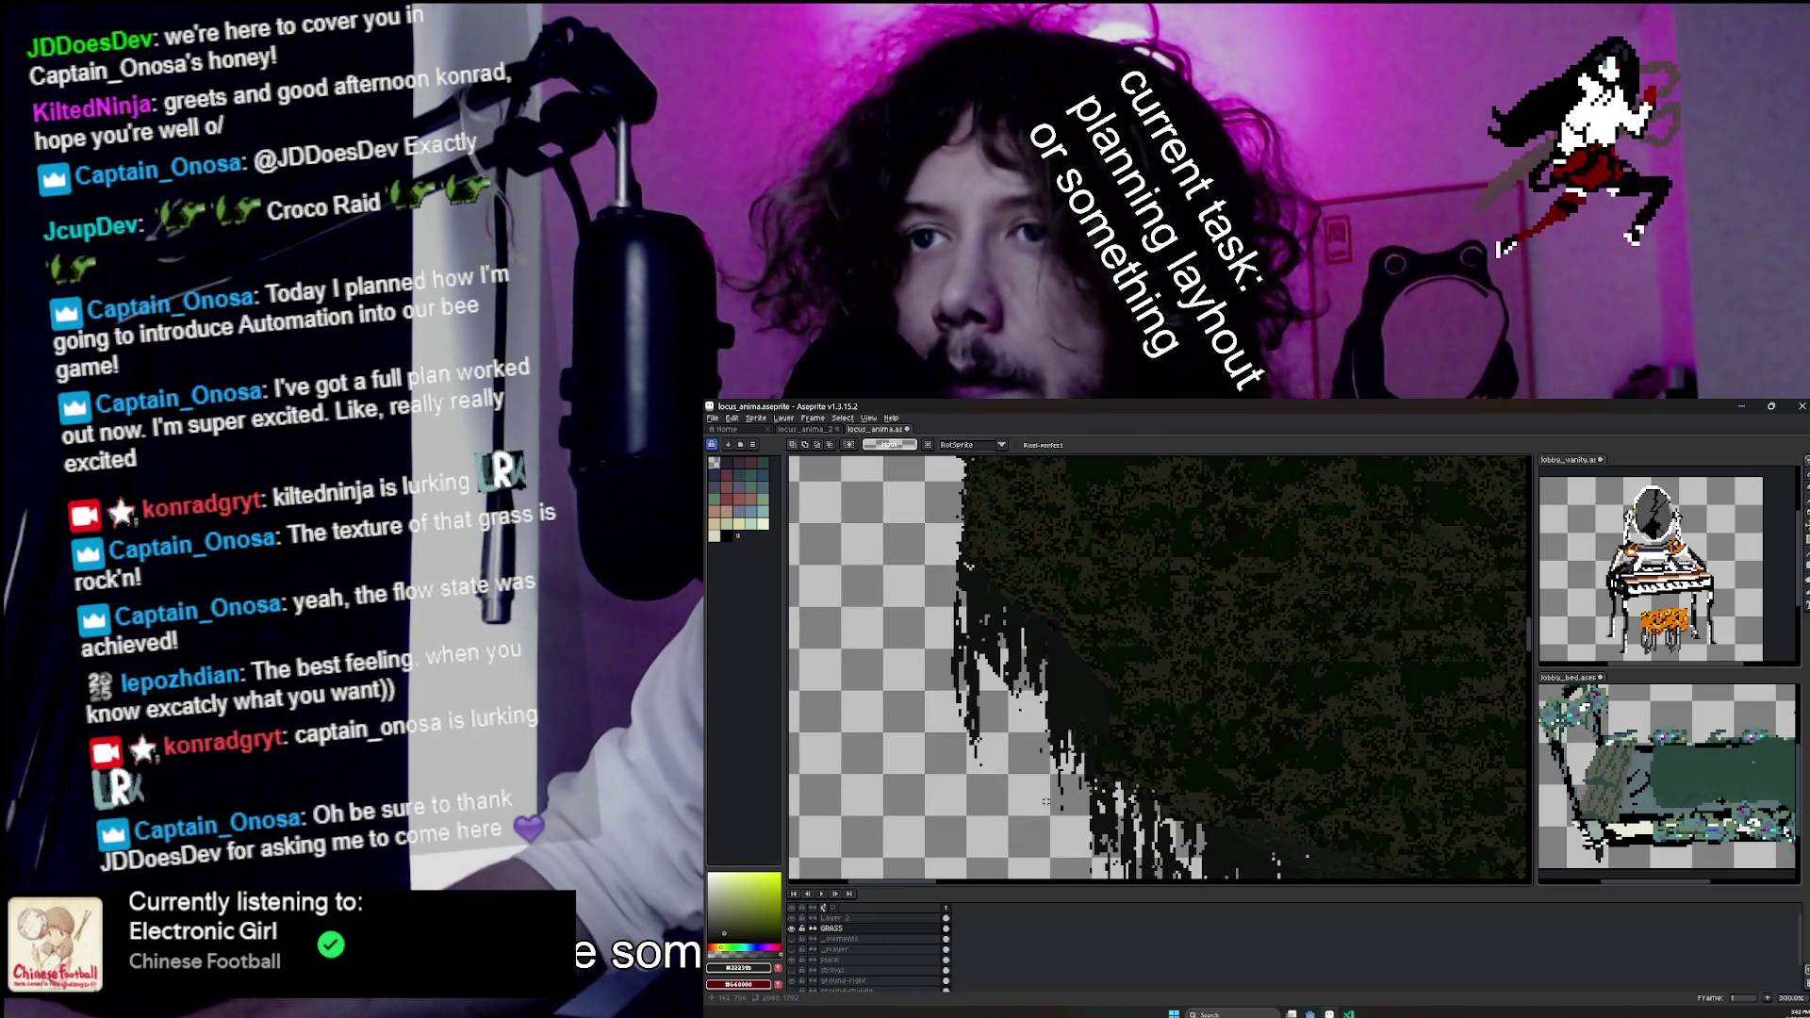
{"action": "scroll", "coordinate": [1060, 790], "scroll_direction": "up", "scroll_amount": 1}
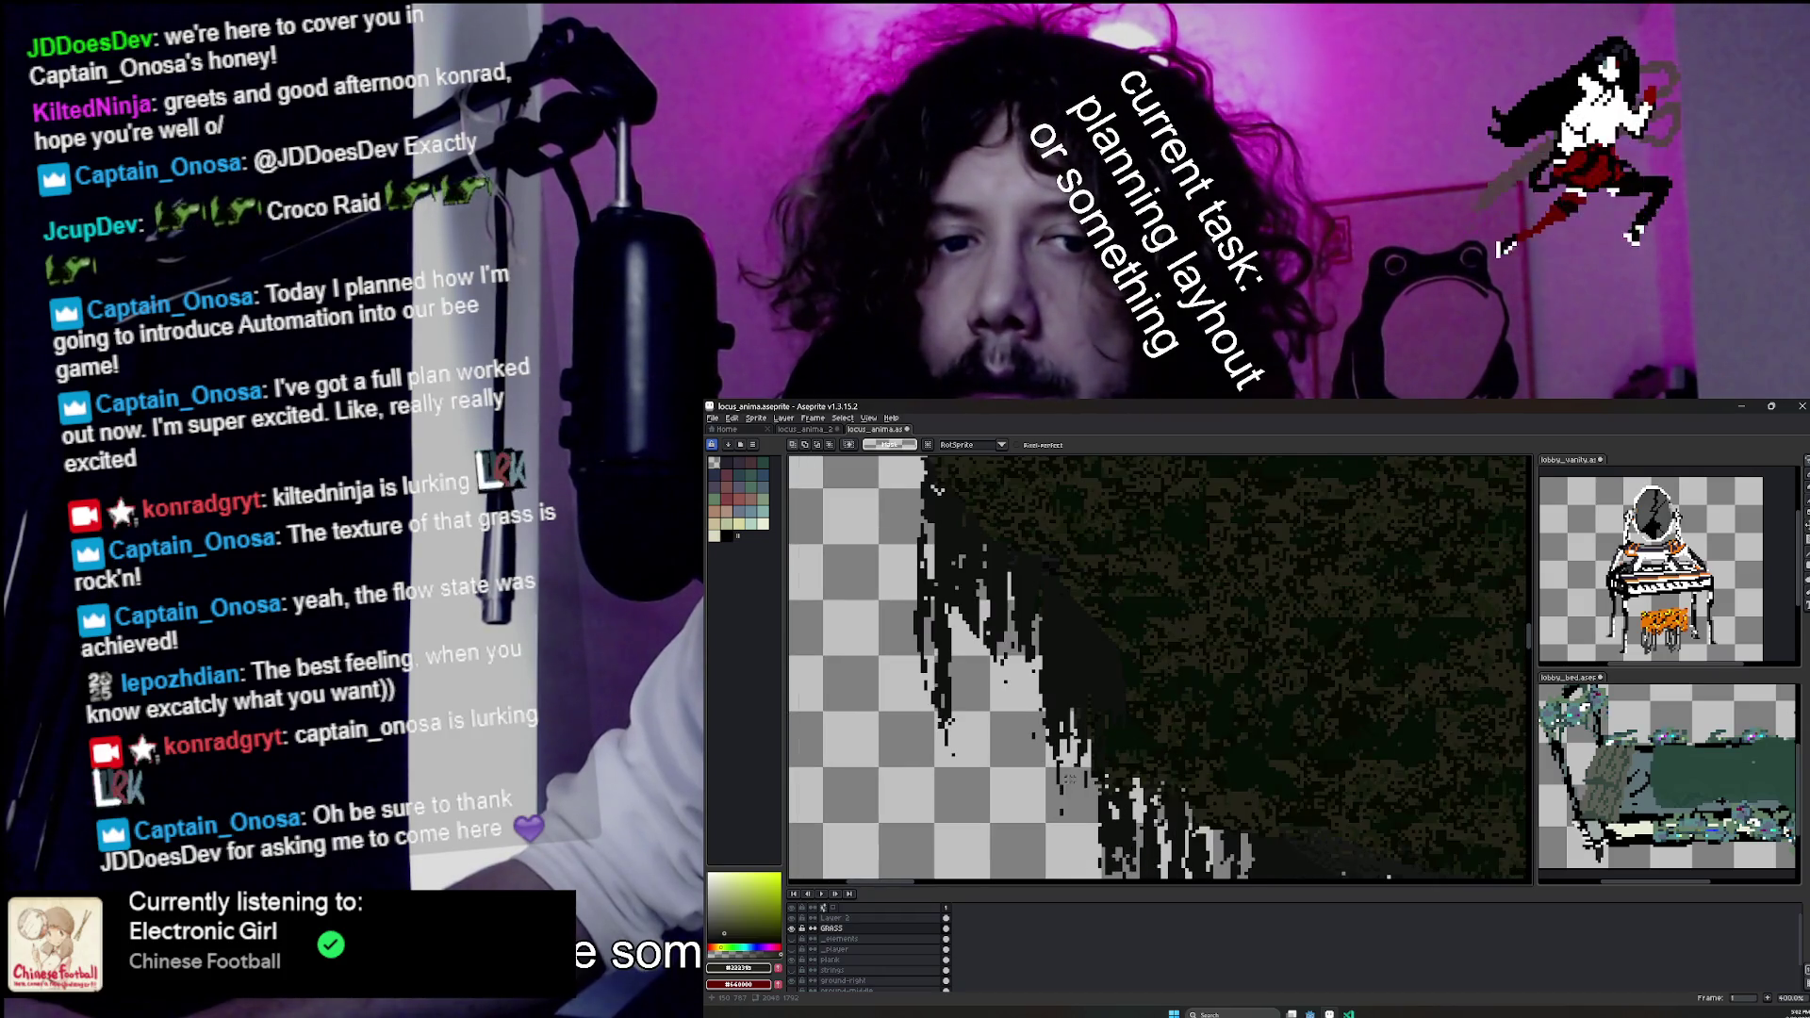
Erase stray dark pixels along the strand's ragged edge.
{"action": "left_click_drag", "start_coordinate": [1071, 778], "coordinate": [1036, 749]}
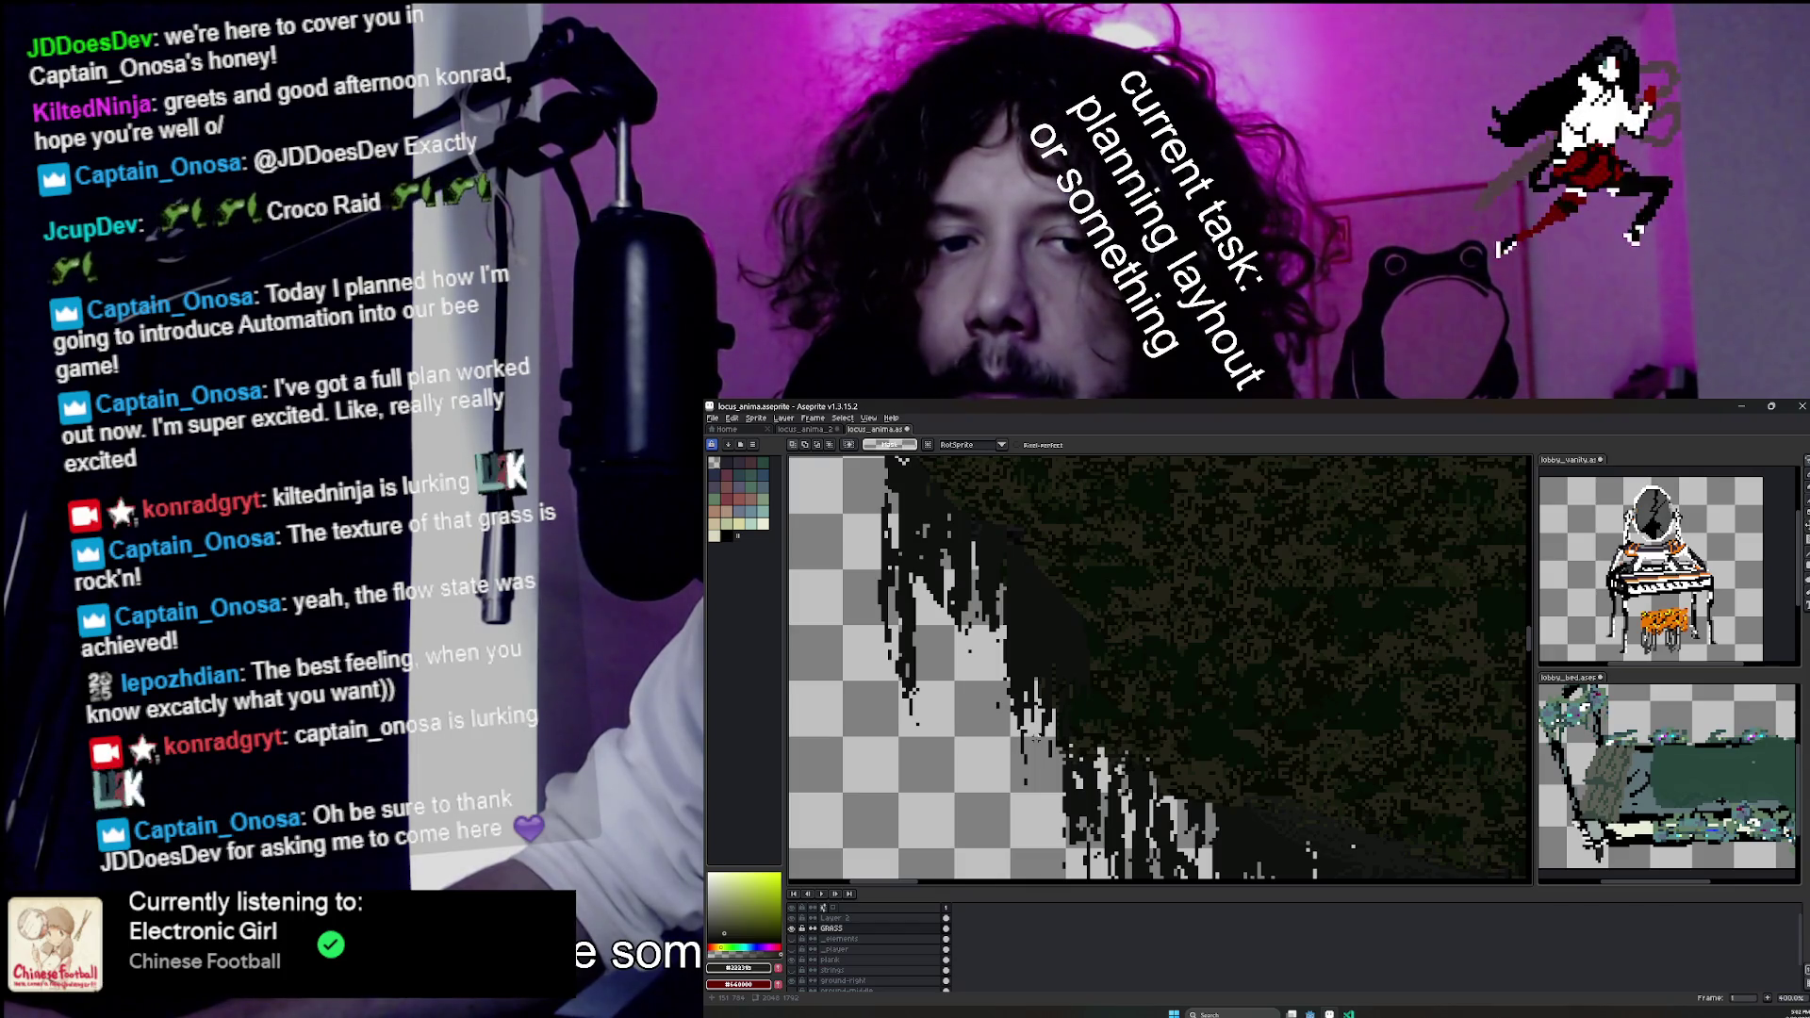
{"action": "scroll", "coordinate": [994, 698], "scroll_direction": "up", "scroll_amount": 1}
{"action": "key", "text": "e"}
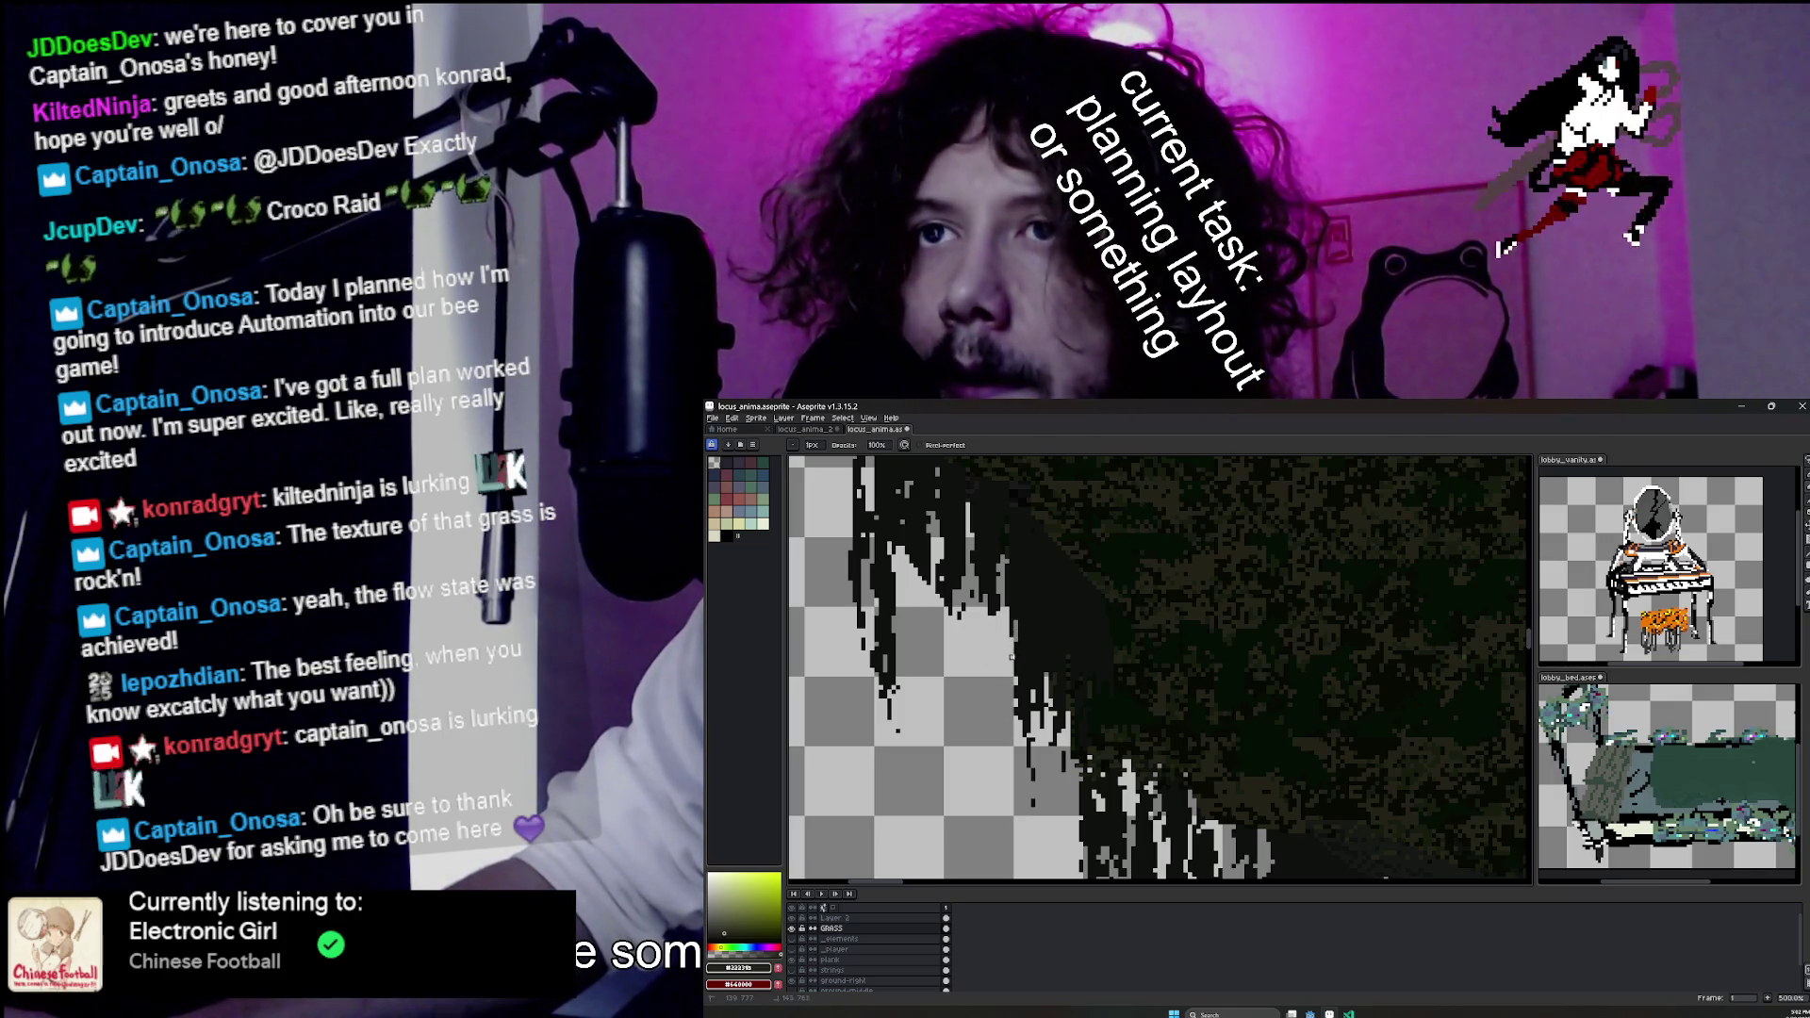
{"action": "left_click_drag", "start_coordinate": [1019, 629], "coordinate": [1023, 660]}
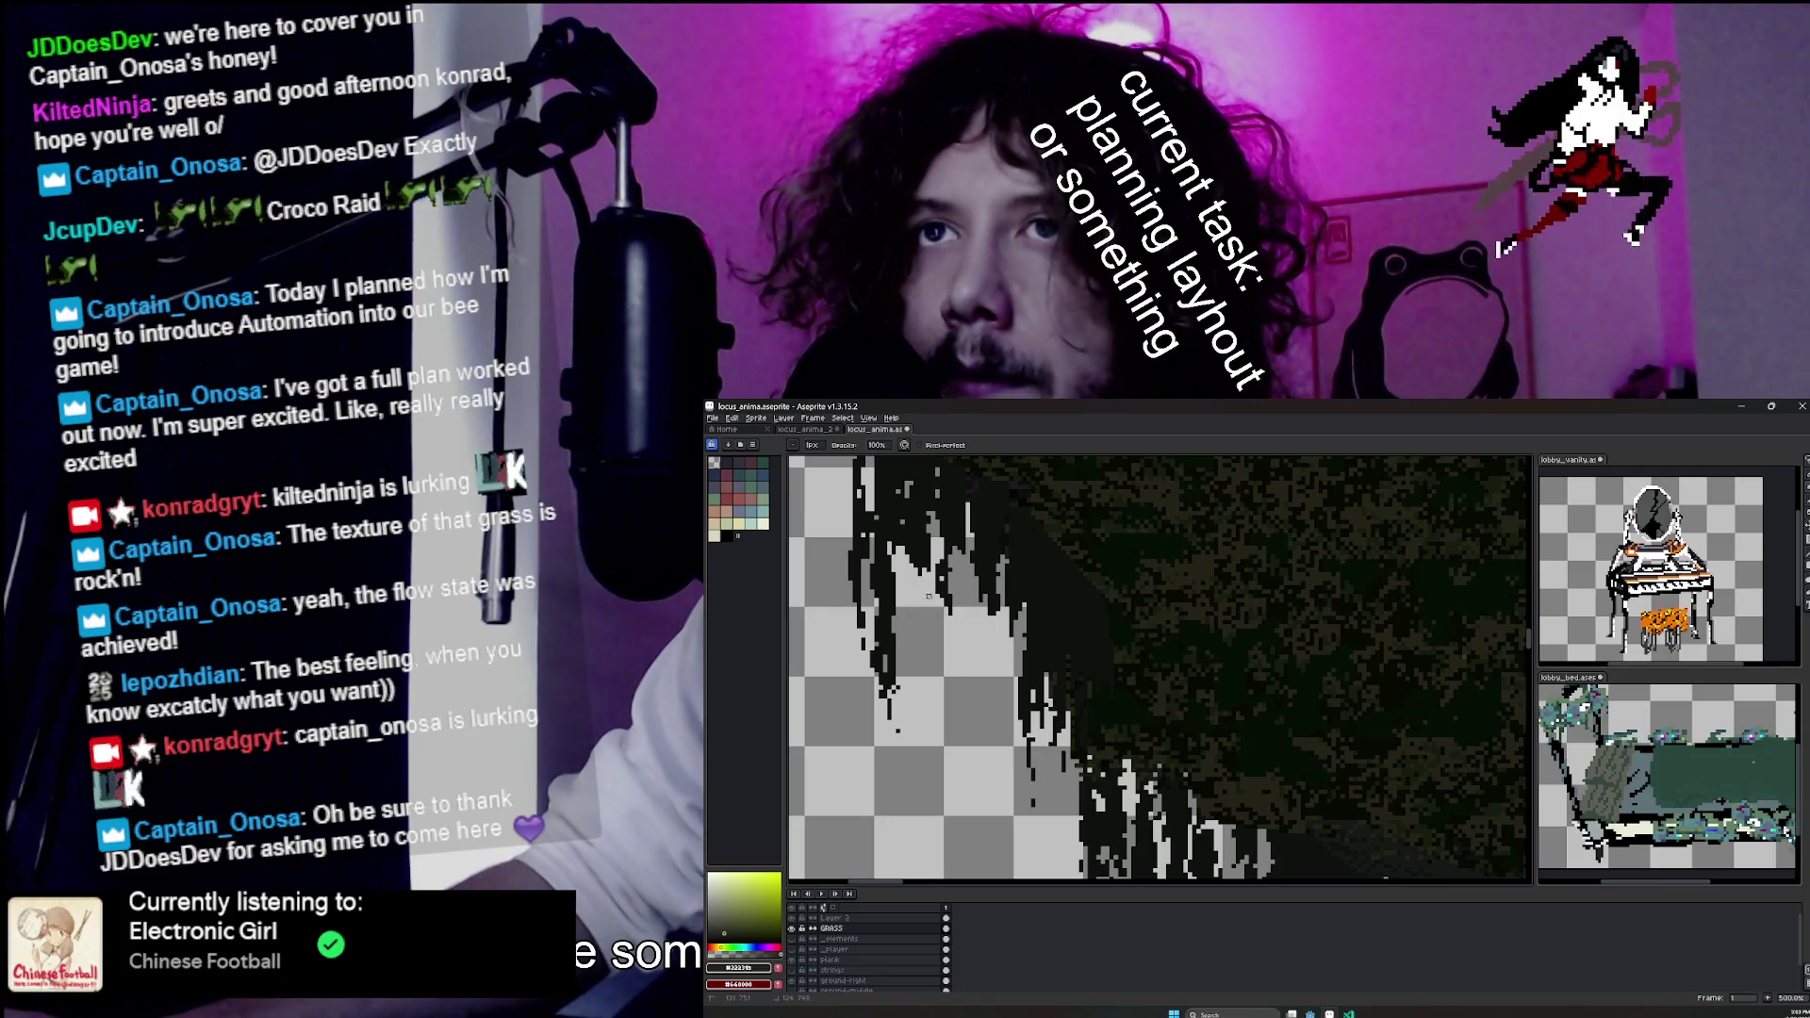
Marquee-select a tall block of dangling strands, shift it slightly up, and commit.
{"action": "key", "text": "m"}
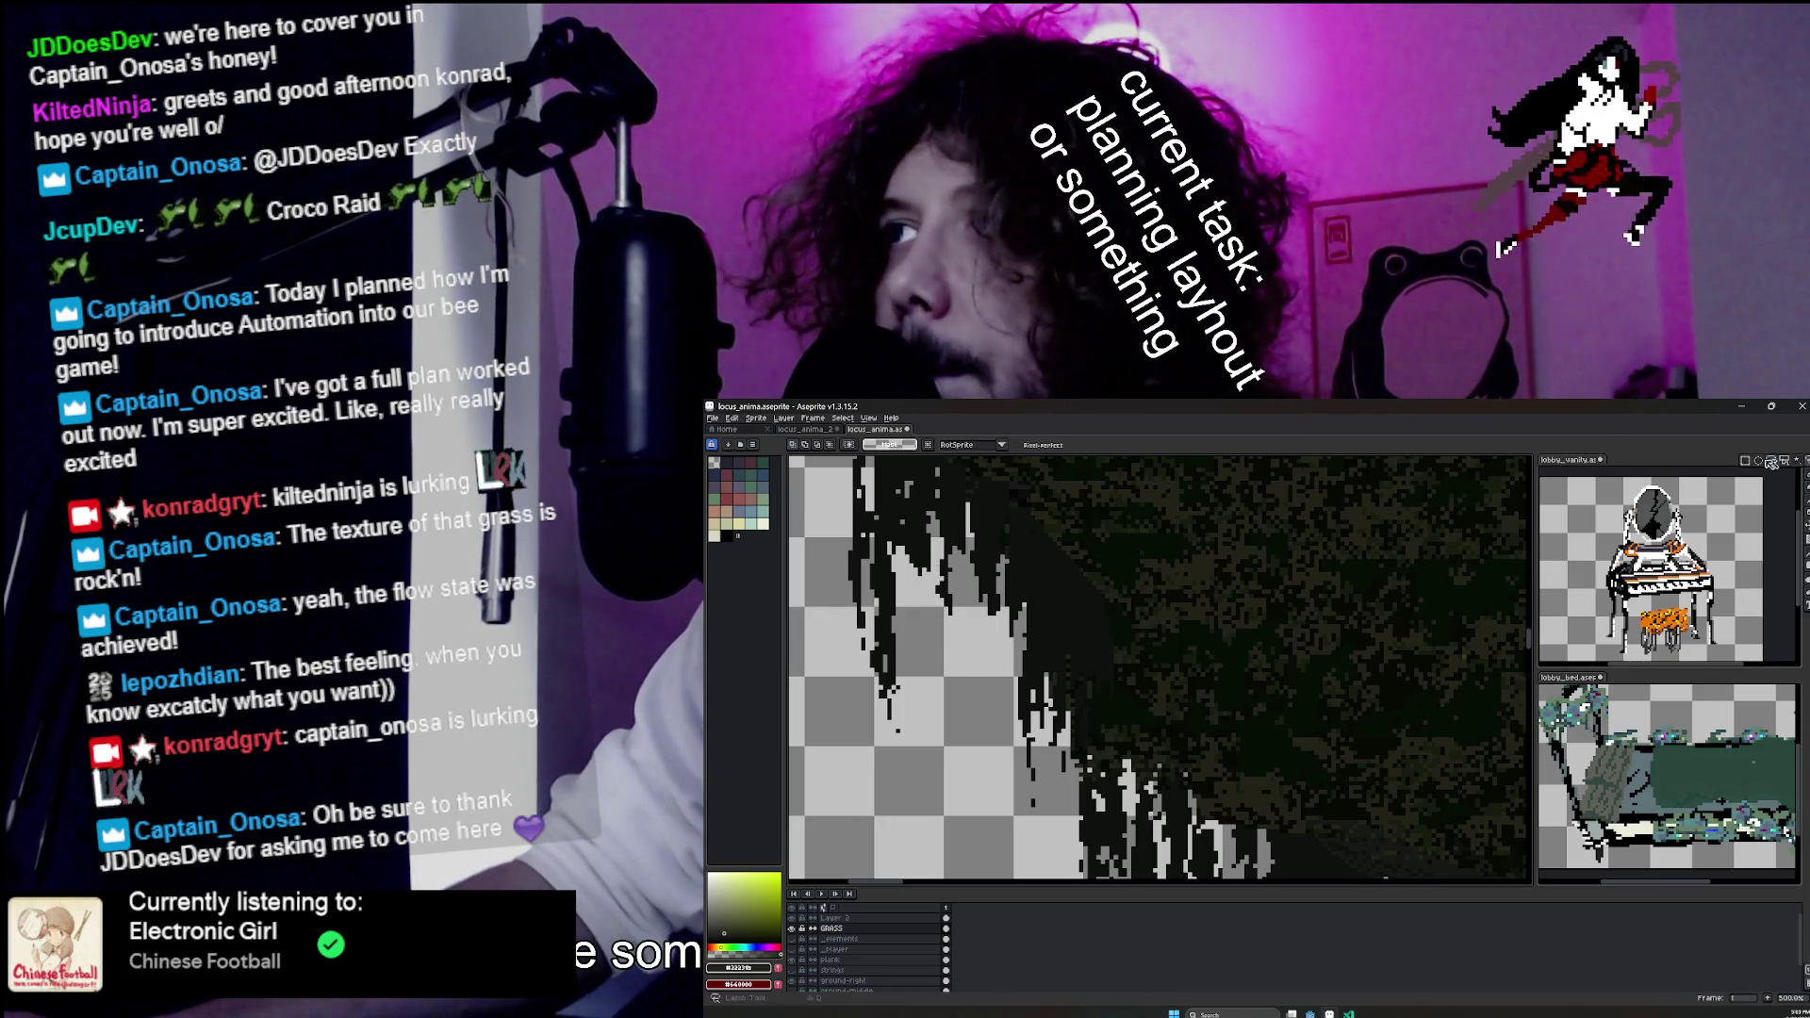
{"action": "left_click_drag", "start_coordinate": [917, 541], "coordinate": [1054, 842]}
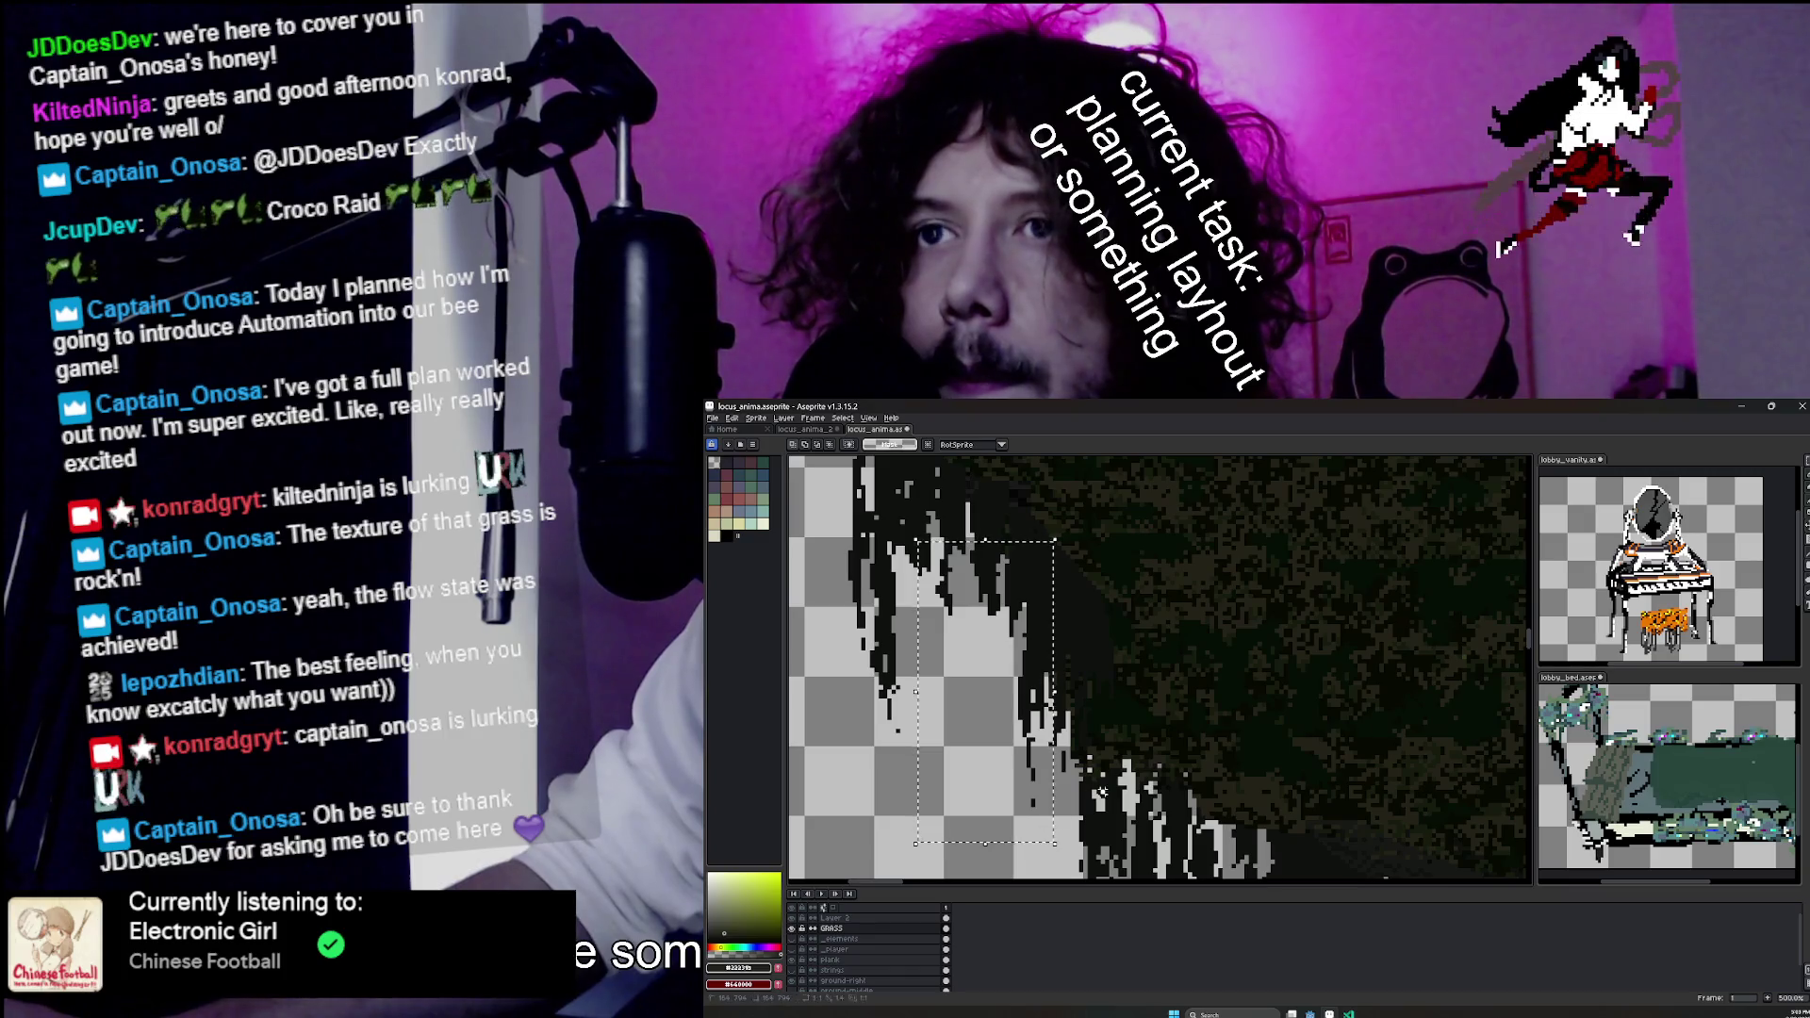
{"action": "left_click_drag", "start_coordinate": [993, 681], "coordinate": [981, 657]}
{"action": "key", "text": "Return"}
{"action": "scroll", "coordinate": [1009, 785], "scroll_direction": "down", "scroll_amount": 1}
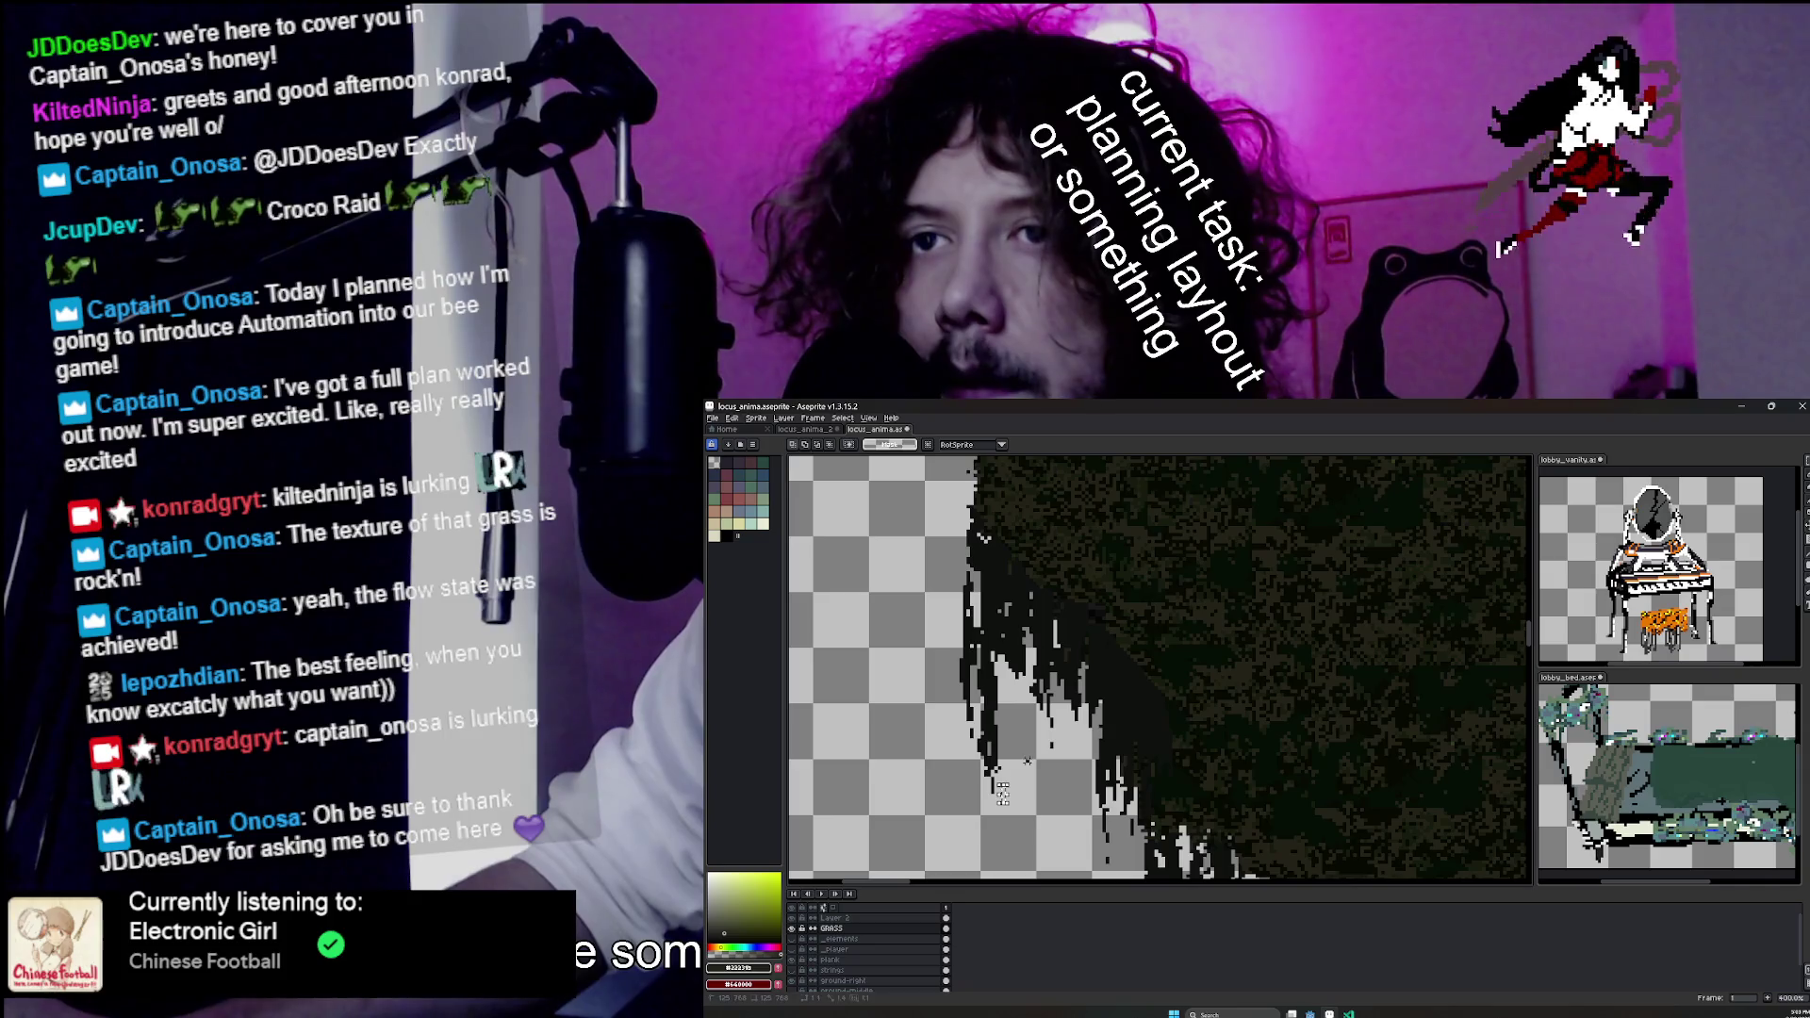
{"action": "key", "text": "b"}
Close the lobby_vanity reference file, bringing up its save-changes prompt.
{"action": "scroll", "coordinate": [996, 865], "scroll_direction": "up", "scroll_amount": 1}
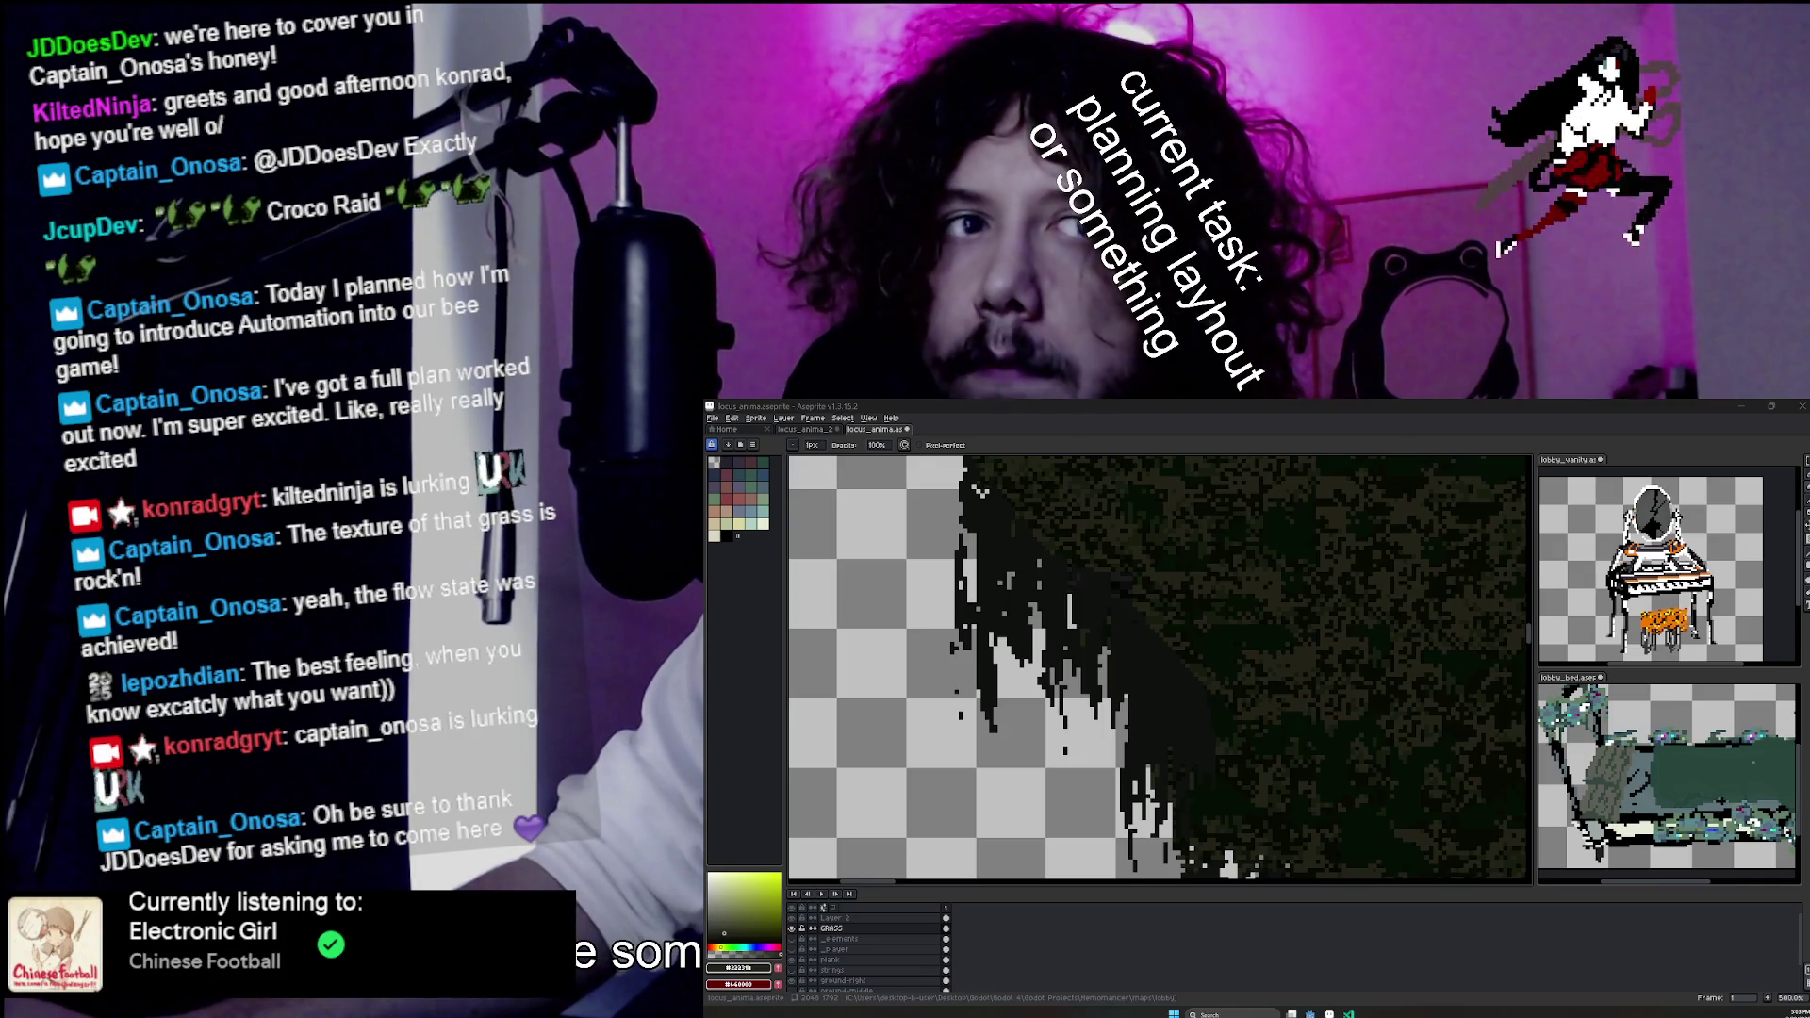
{"action": "scroll", "coordinate": [1109, 770], "scroll_direction": "down", "scroll_amount": 1}
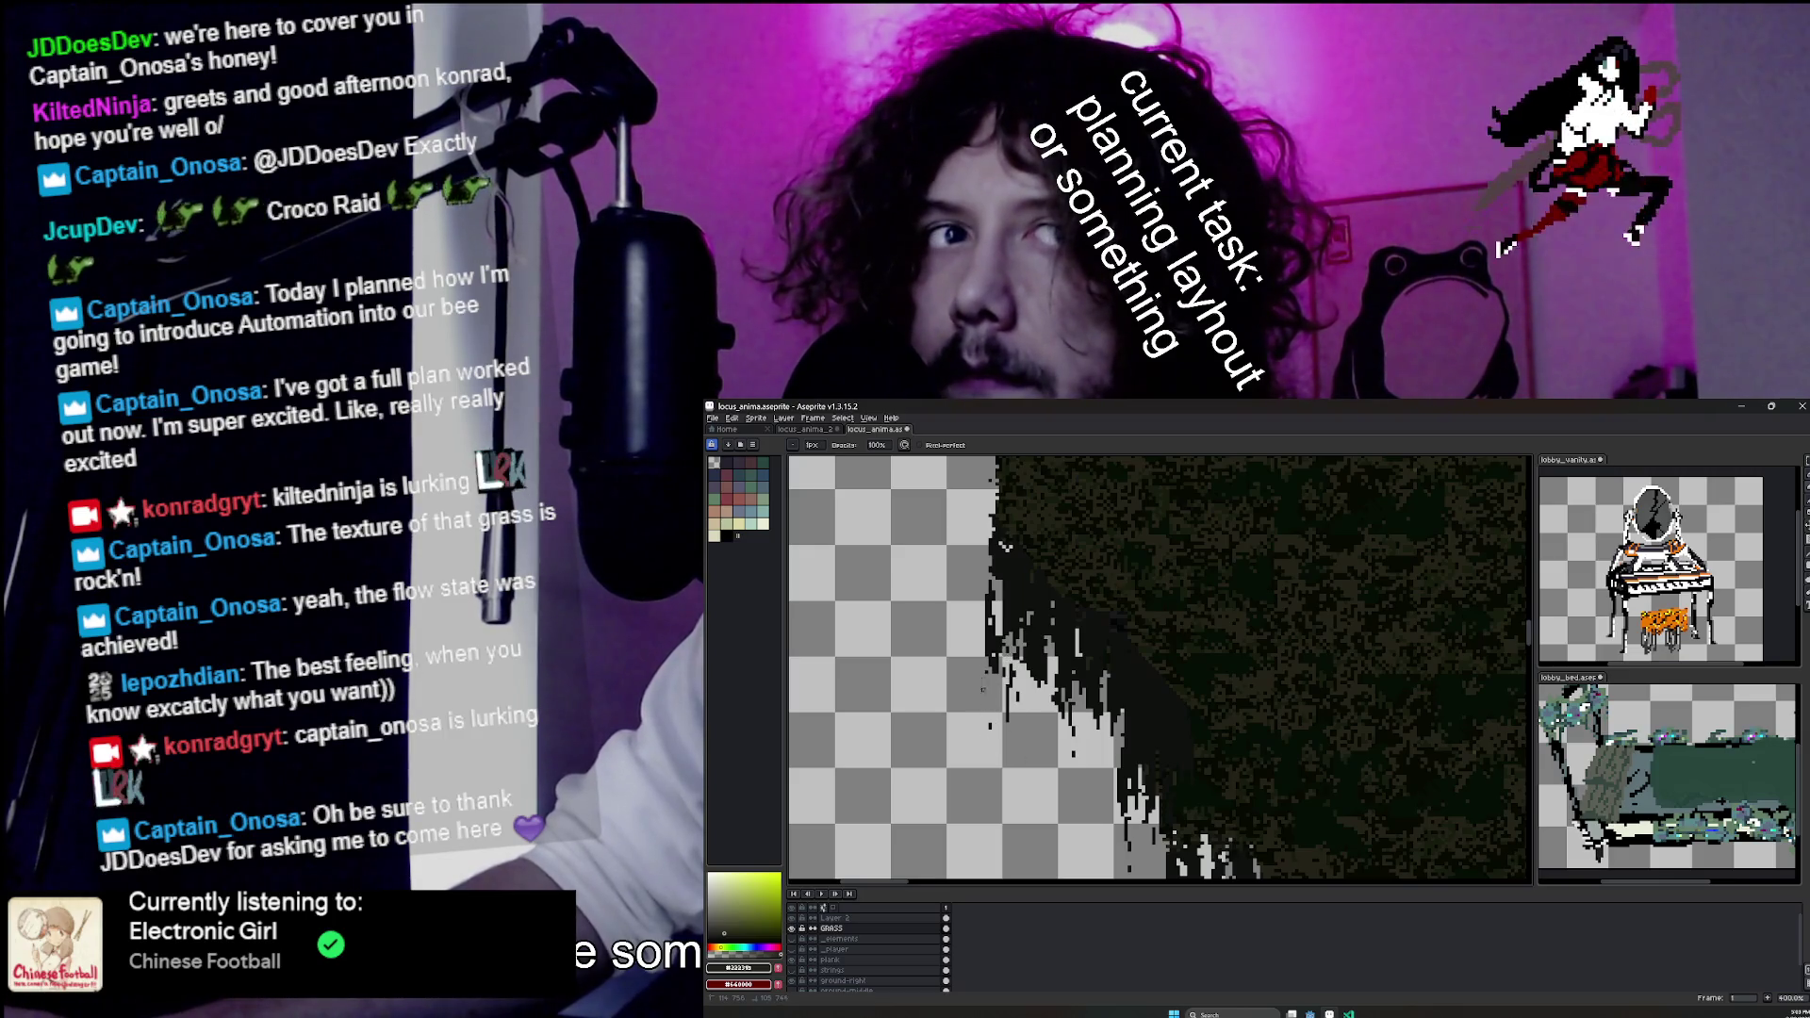
{"action": "scroll", "coordinate": [1004, 545], "scroll_direction": "down", "scroll_amount": 2}
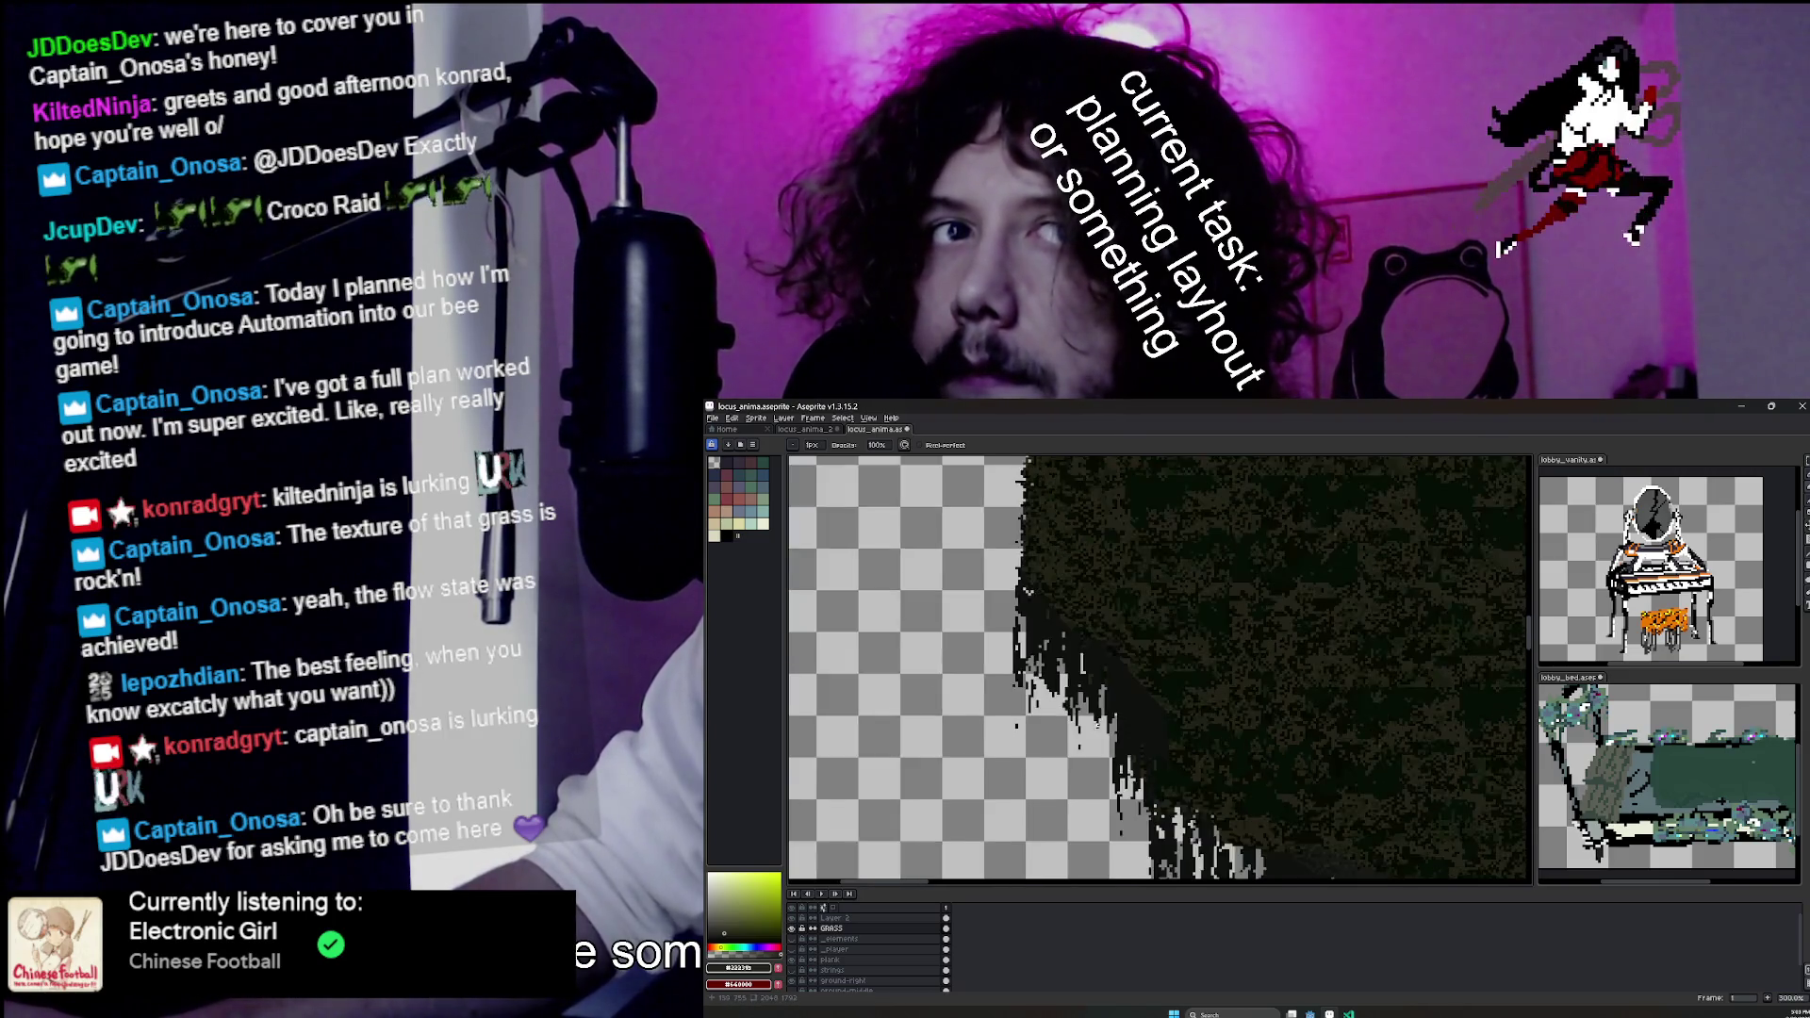
{"action": "left_click", "coordinate": [1610, 460]}
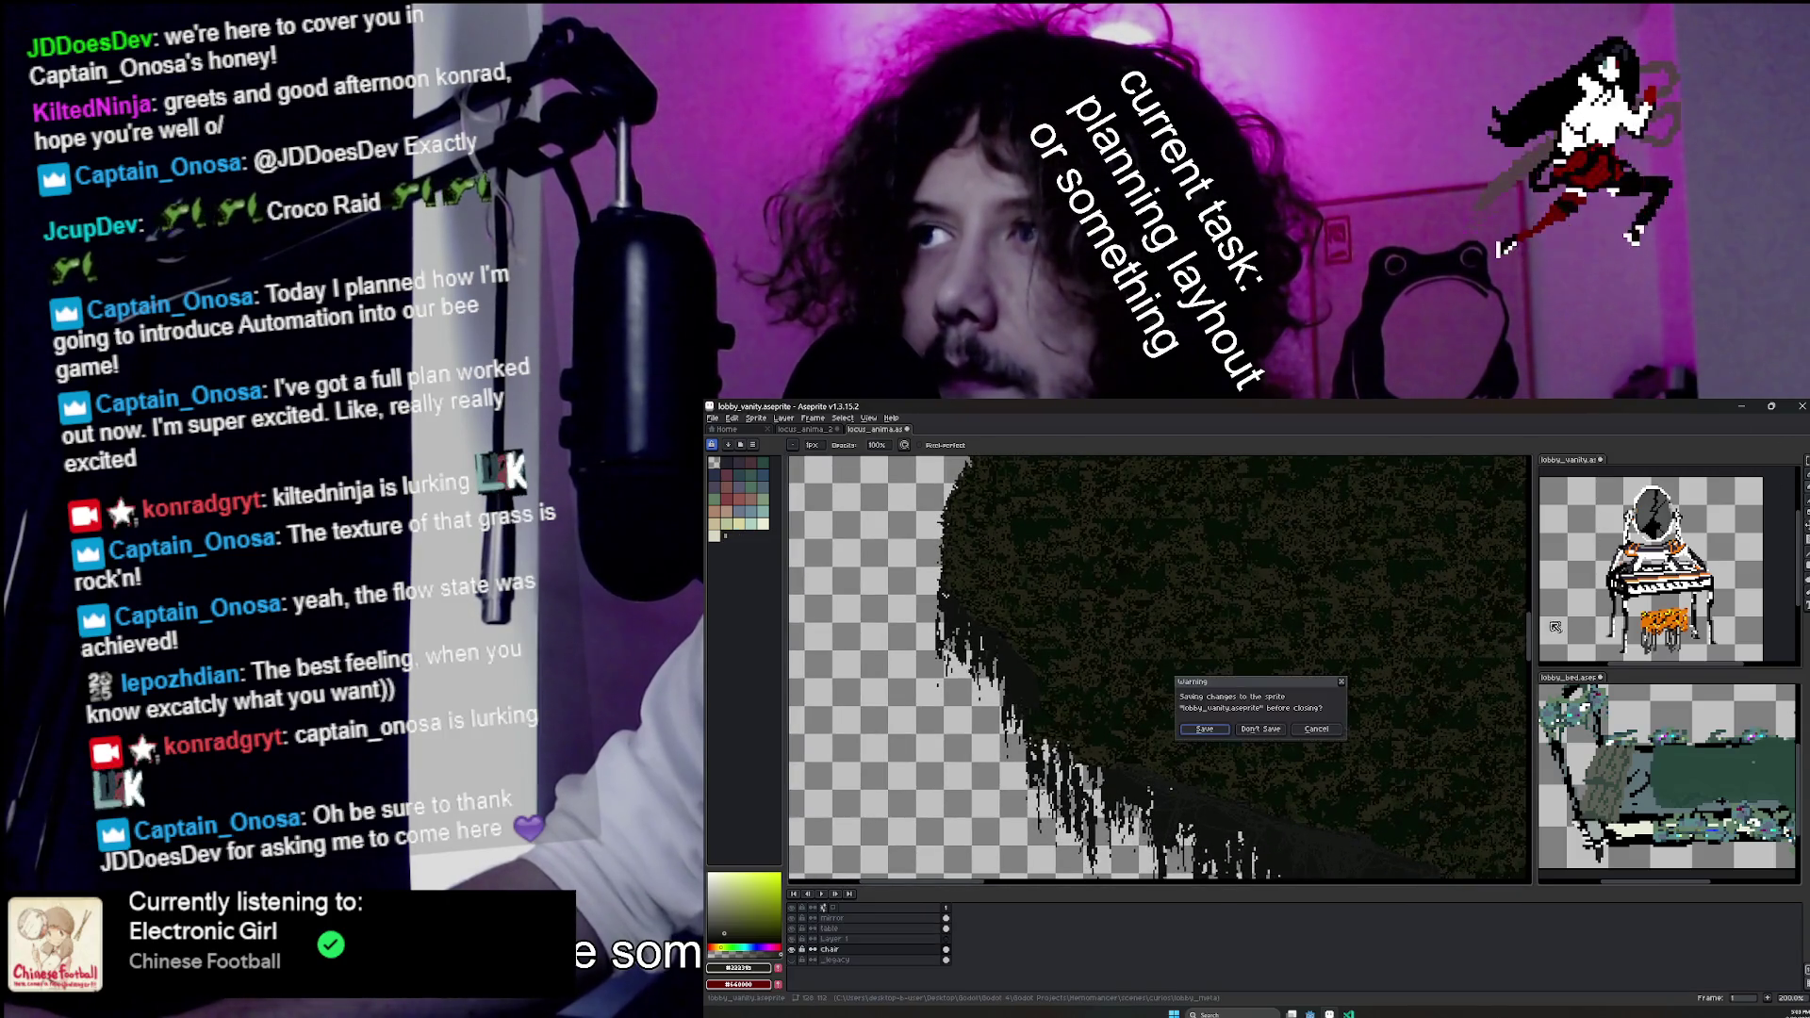
Dismiss the save prompts to close both lobby_vanity and lobby_bed reference files.
{"action": "left_click", "coordinate": [1261, 730]}
{"action": "left_click", "coordinate": [1600, 460]}
{"action": "left_click", "coordinate": [1261, 730]}
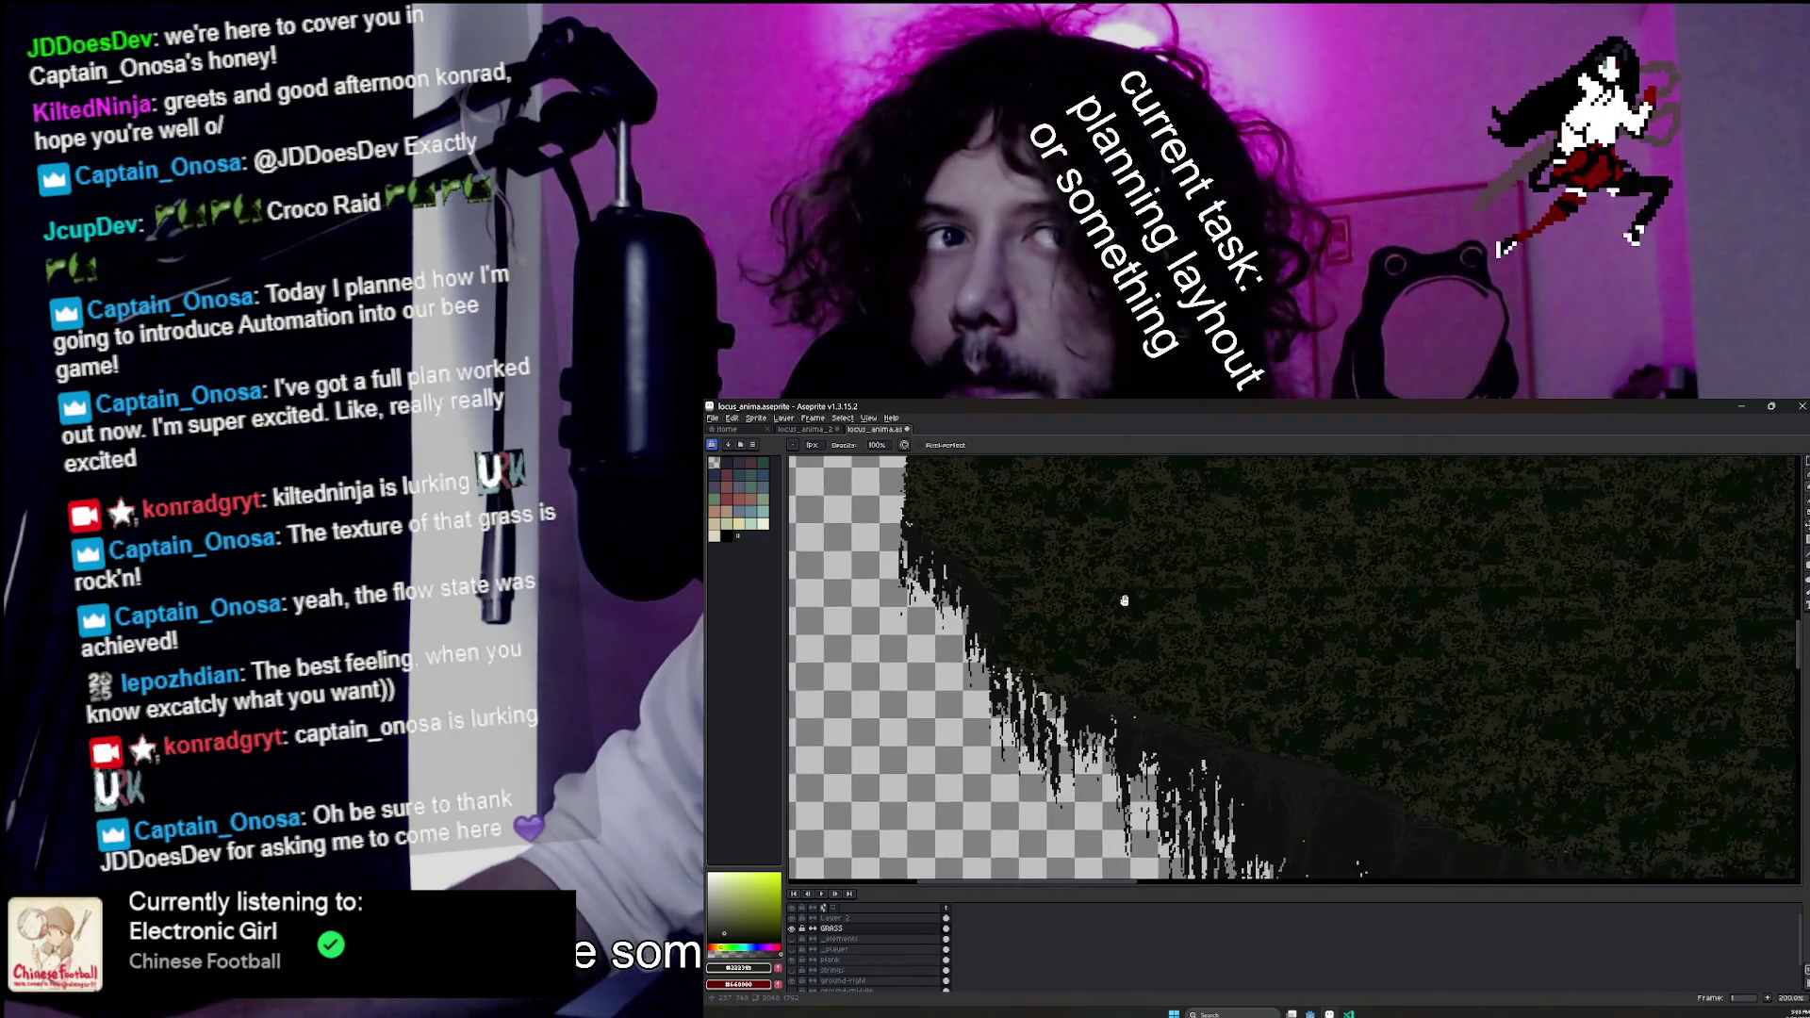
{"action": "scroll", "coordinate": [1226, 697], "scroll_direction": "down", "scroll_amount": 1}
{"action": "scroll", "coordinate": [1261, 709], "scroll_direction": "up", "scroll_amount": 3}
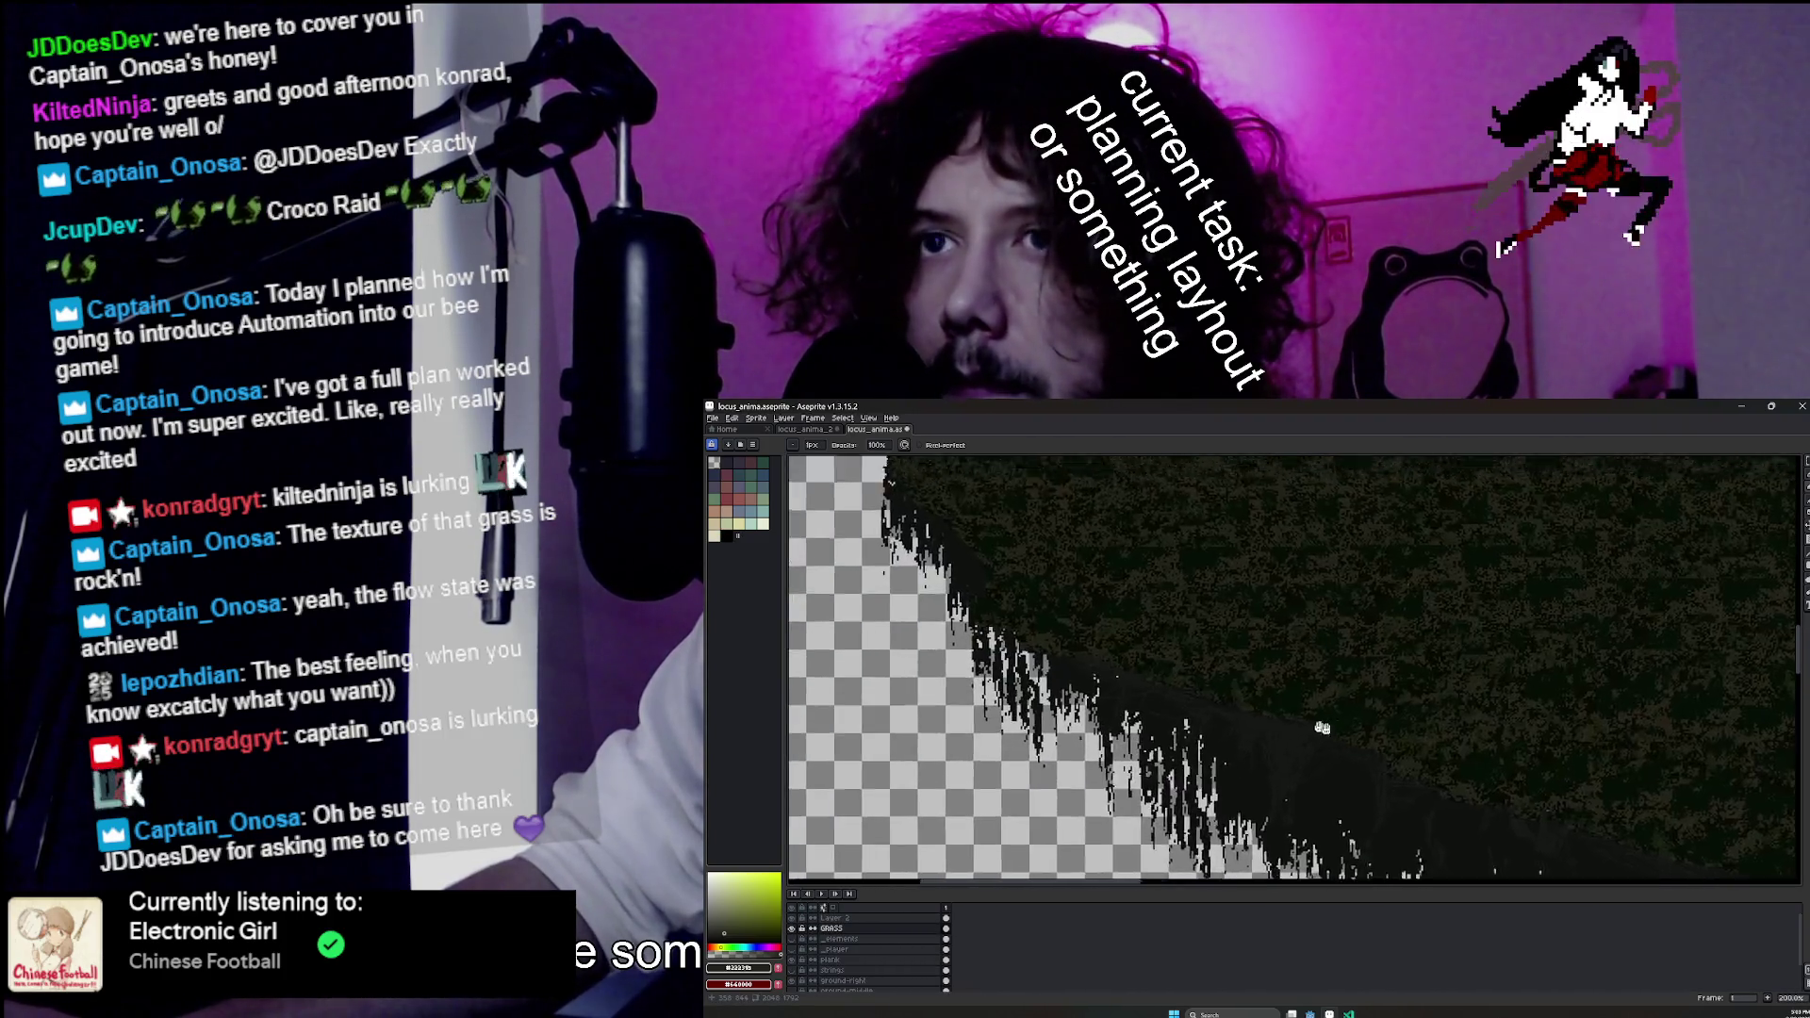
Eyedrop a green colour from the locus_anima grass mass.
{"action": "left_click", "coordinate": [1072, 615], "text": "alt"}
{"action": "scroll", "coordinate": [1072, 615], "scroll_direction": "up", "scroll_amount": 2}
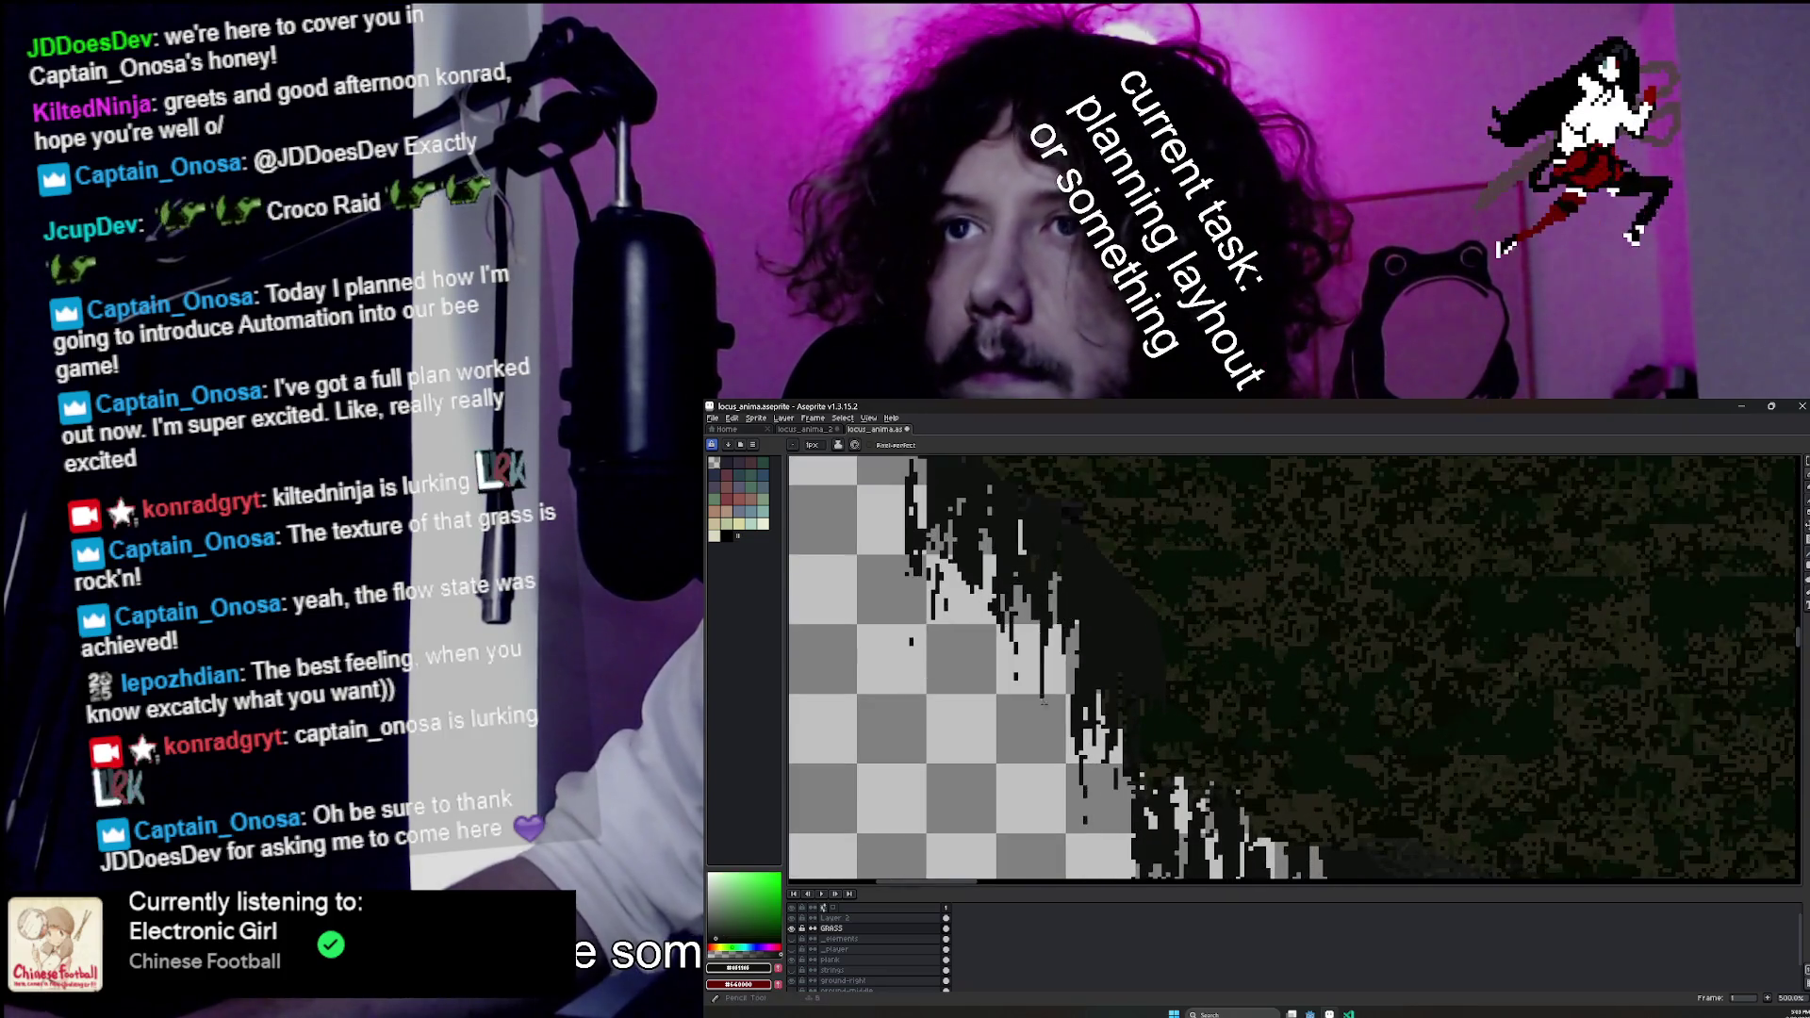
{"action": "scroll", "coordinate": [1034, 656], "scroll_direction": "down", "scroll_amount": 1}
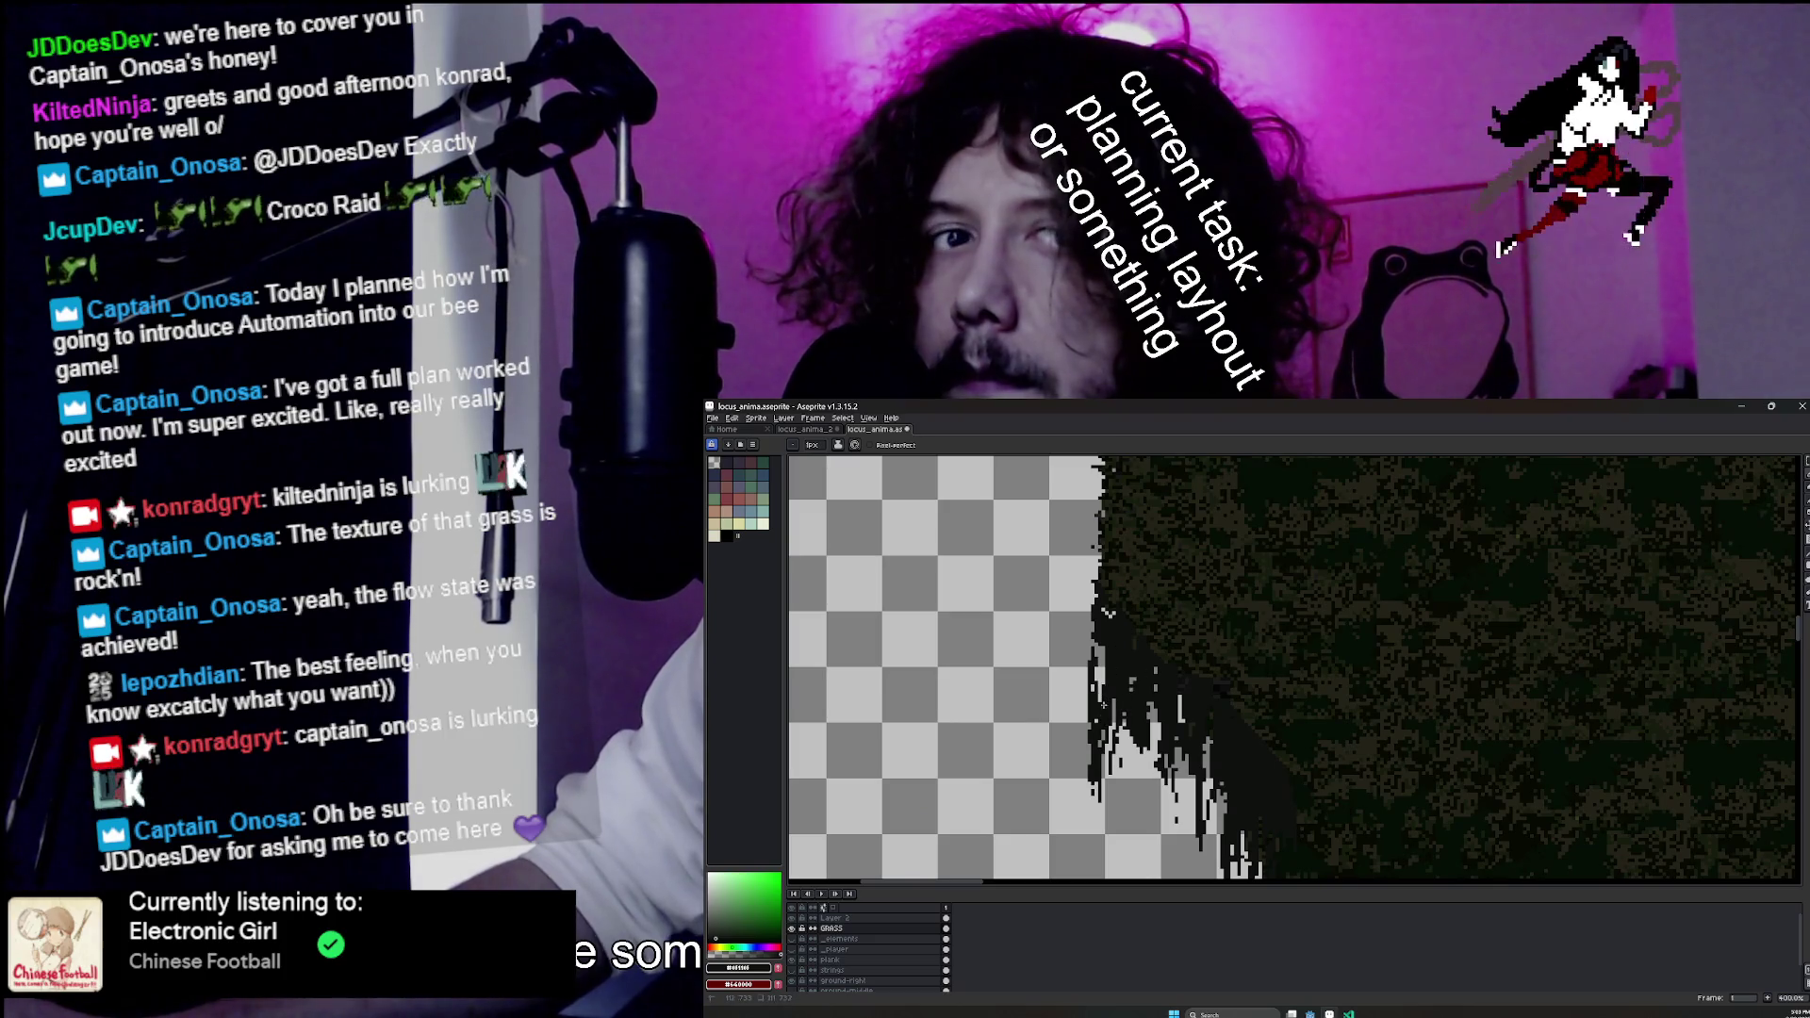
{"action": "scroll", "coordinate": [1122, 715], "scroll_direction": "up", "scroll_amount": 2}
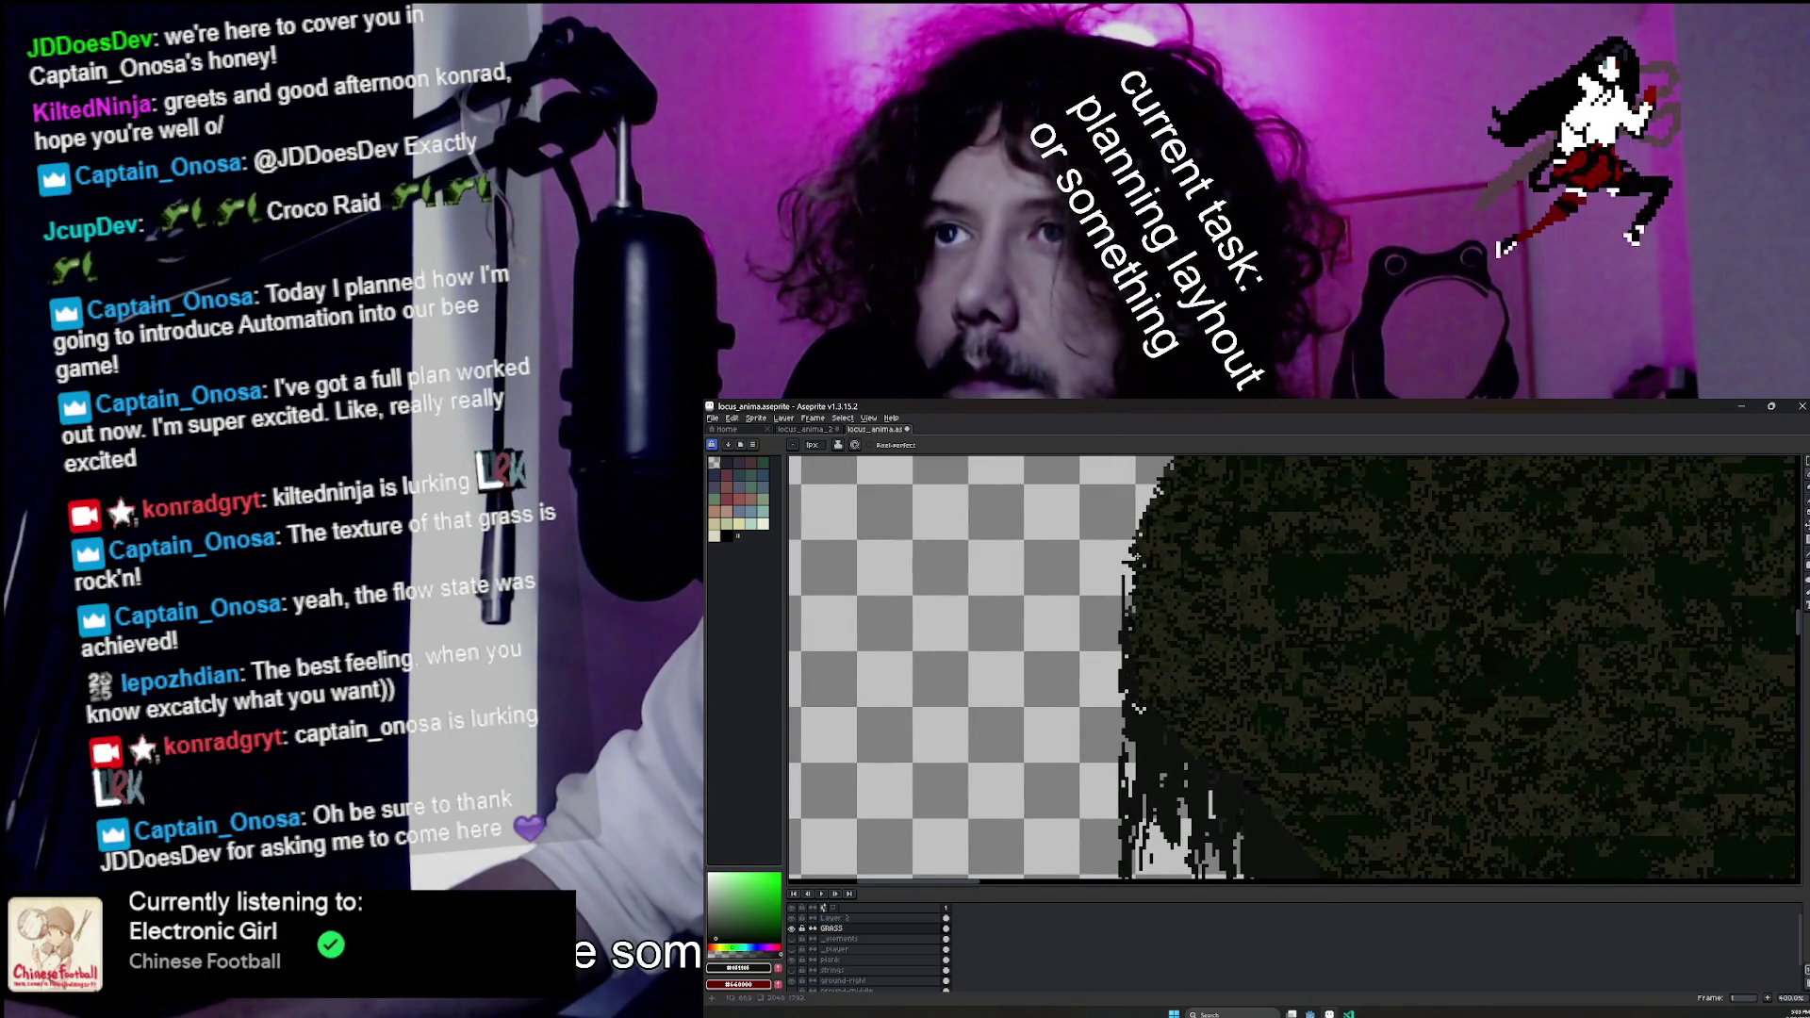
{"action": "scroll", "coordinate": [1137, 554], "scroll_direction": "up", "scroll_amount": 2}
{"action": "scroll", "coordinate": [1125, 714], "scroll_direction": "down", "scroll_amount": 5}
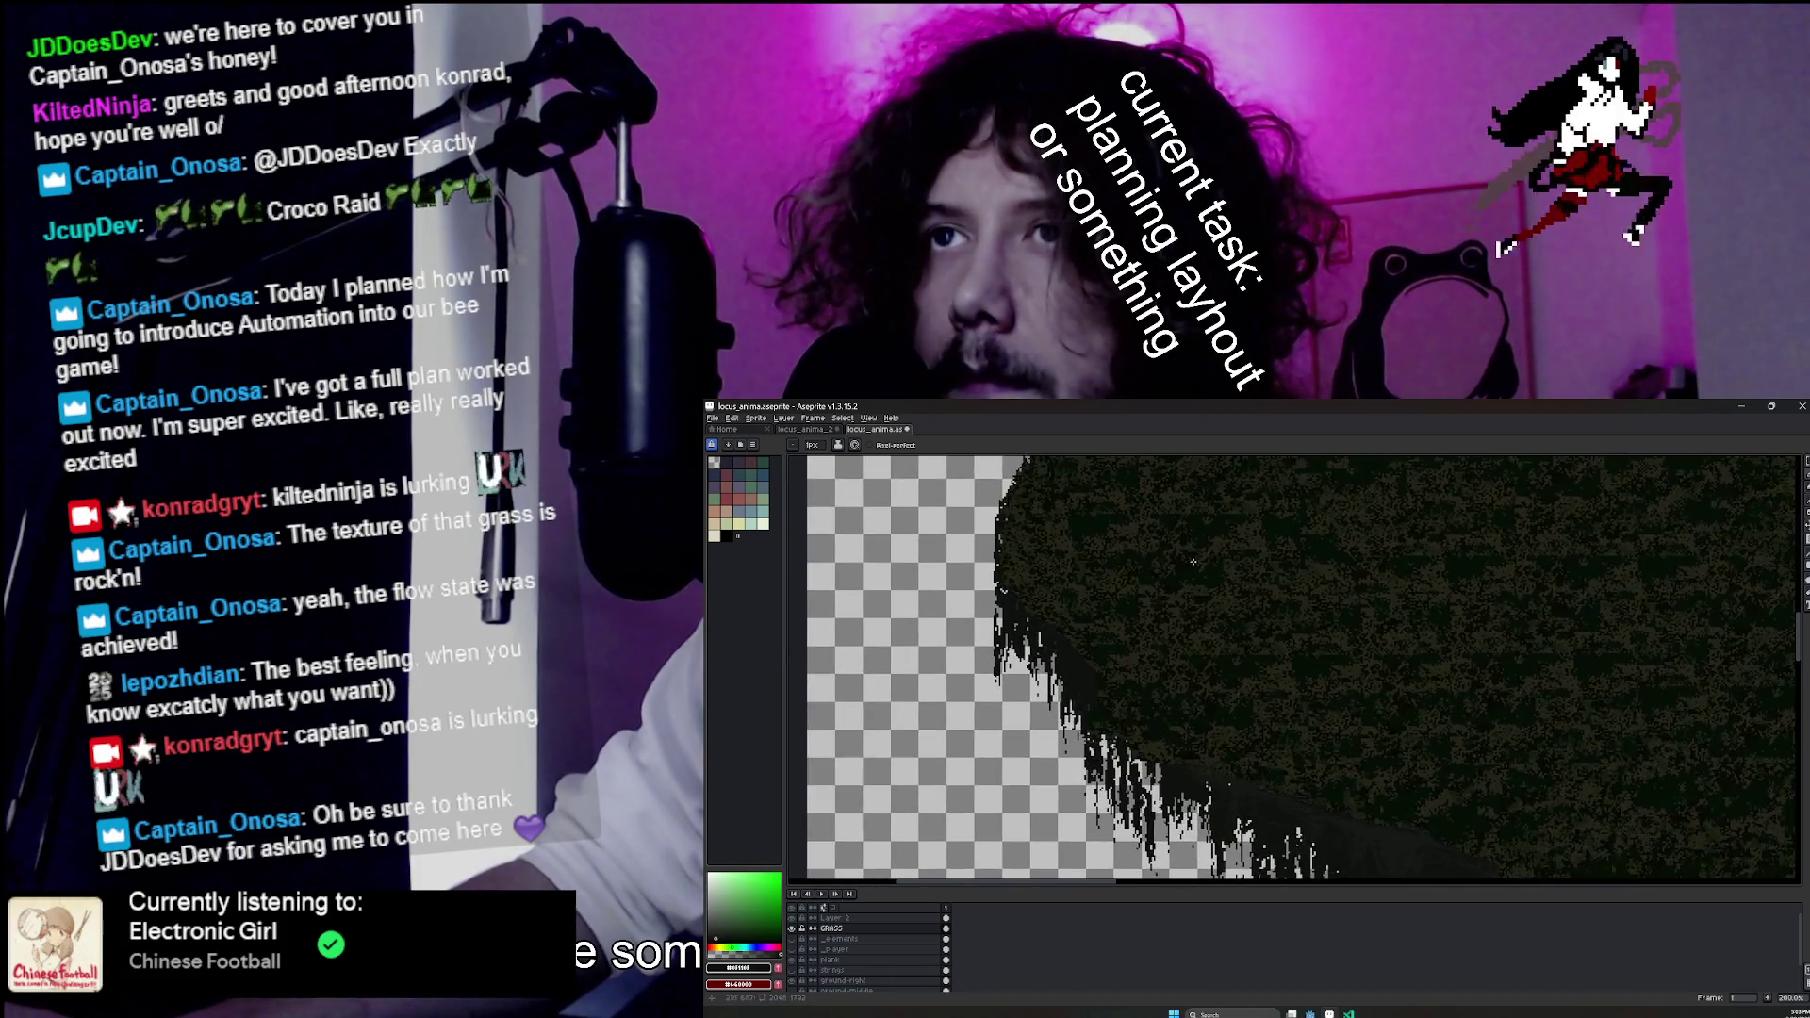
{"action": "scroll", "coordinate": [1242, 569], "scroll_direction": "up", "scroll_amount": 4}
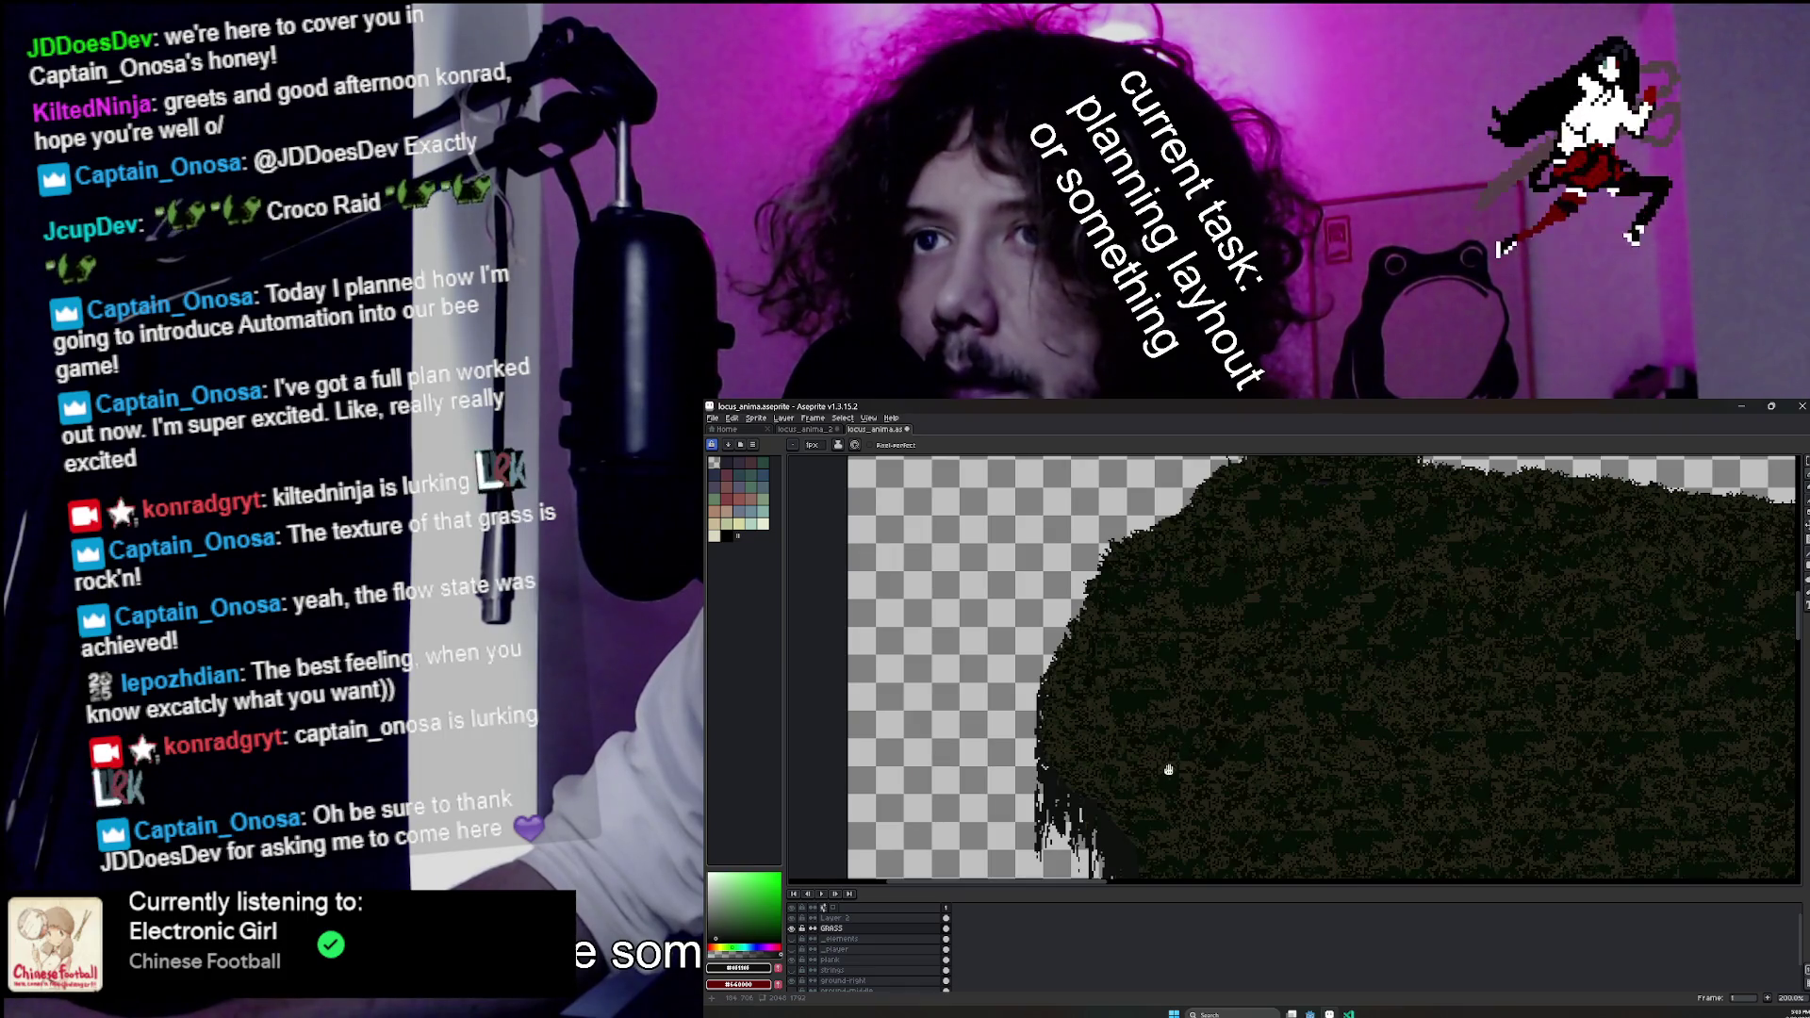
{"action": "scroll", "coordinate": [1168, 770], "scroll_direction": "down", "scroll_amount": 2}
{"action": "scroll", "coordinate": [1525, 620], "scroll_direction": "up", "scroll_amount": 1}
{"action": "scroll", "coordinate": [1216, 631], "scroll_direction": "up", "scroll_amount": 2}
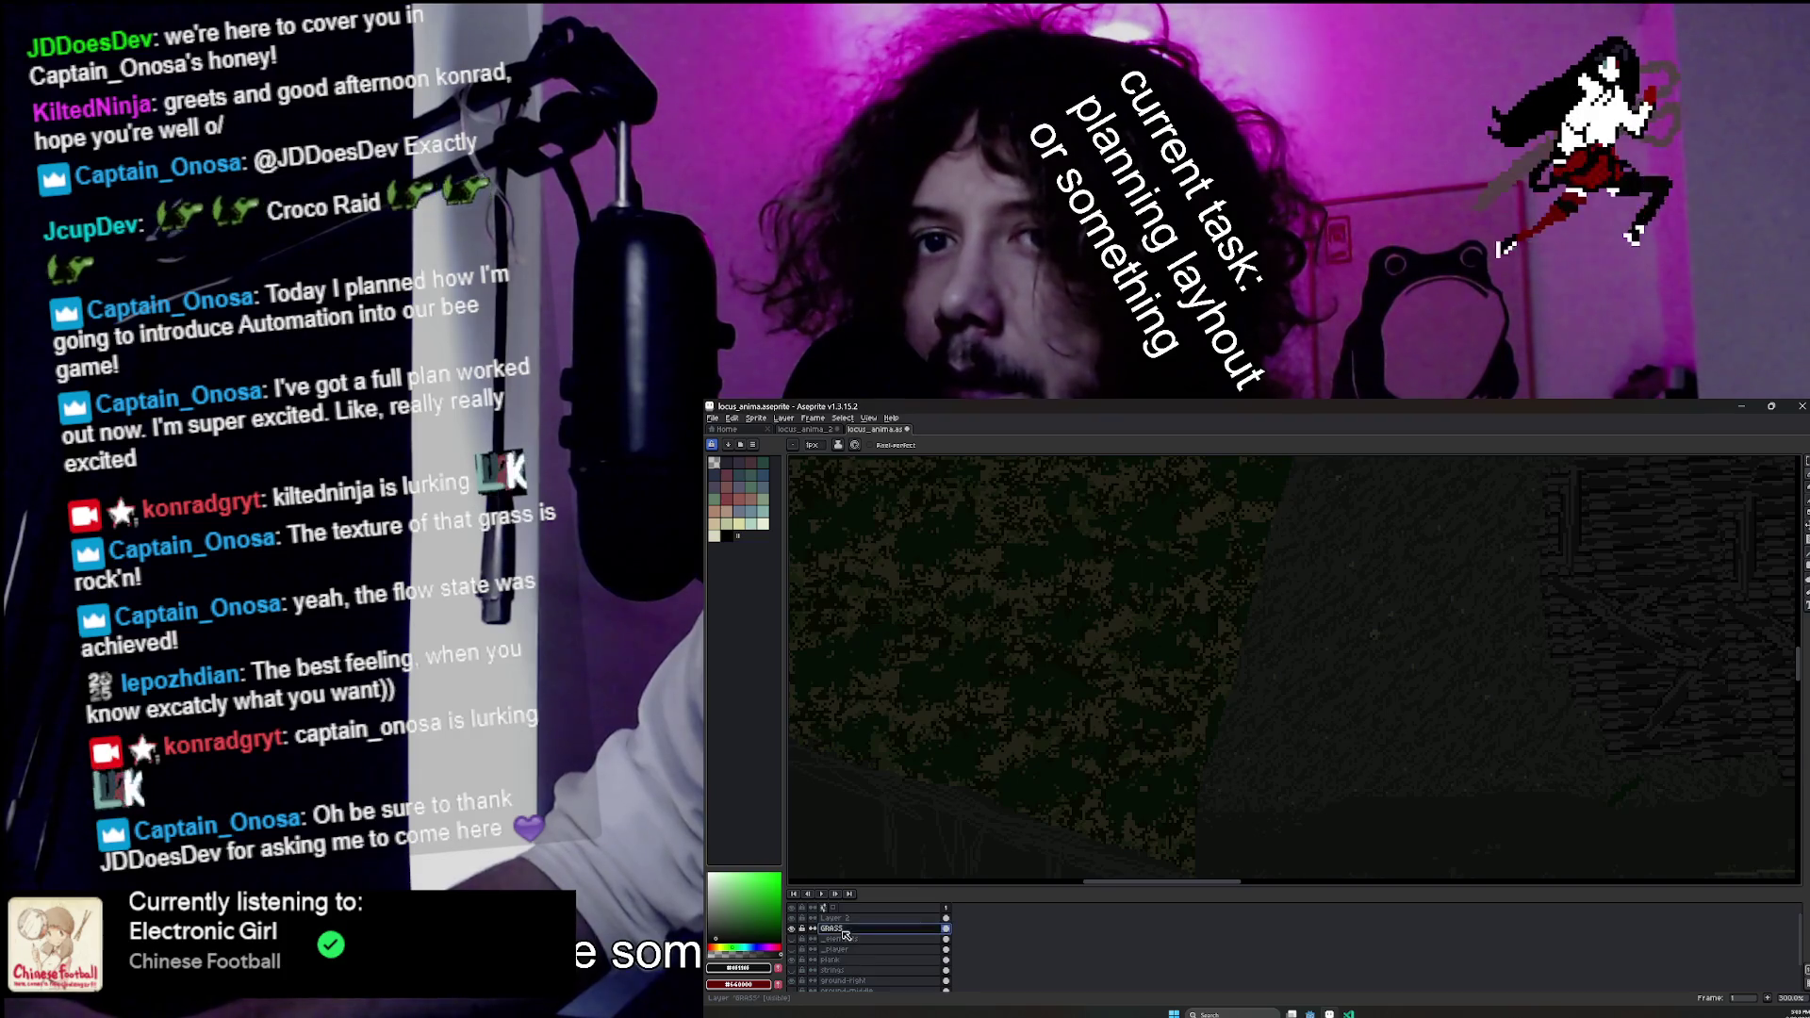
{"action": "left_click", "coordinate": [1804, 462]}
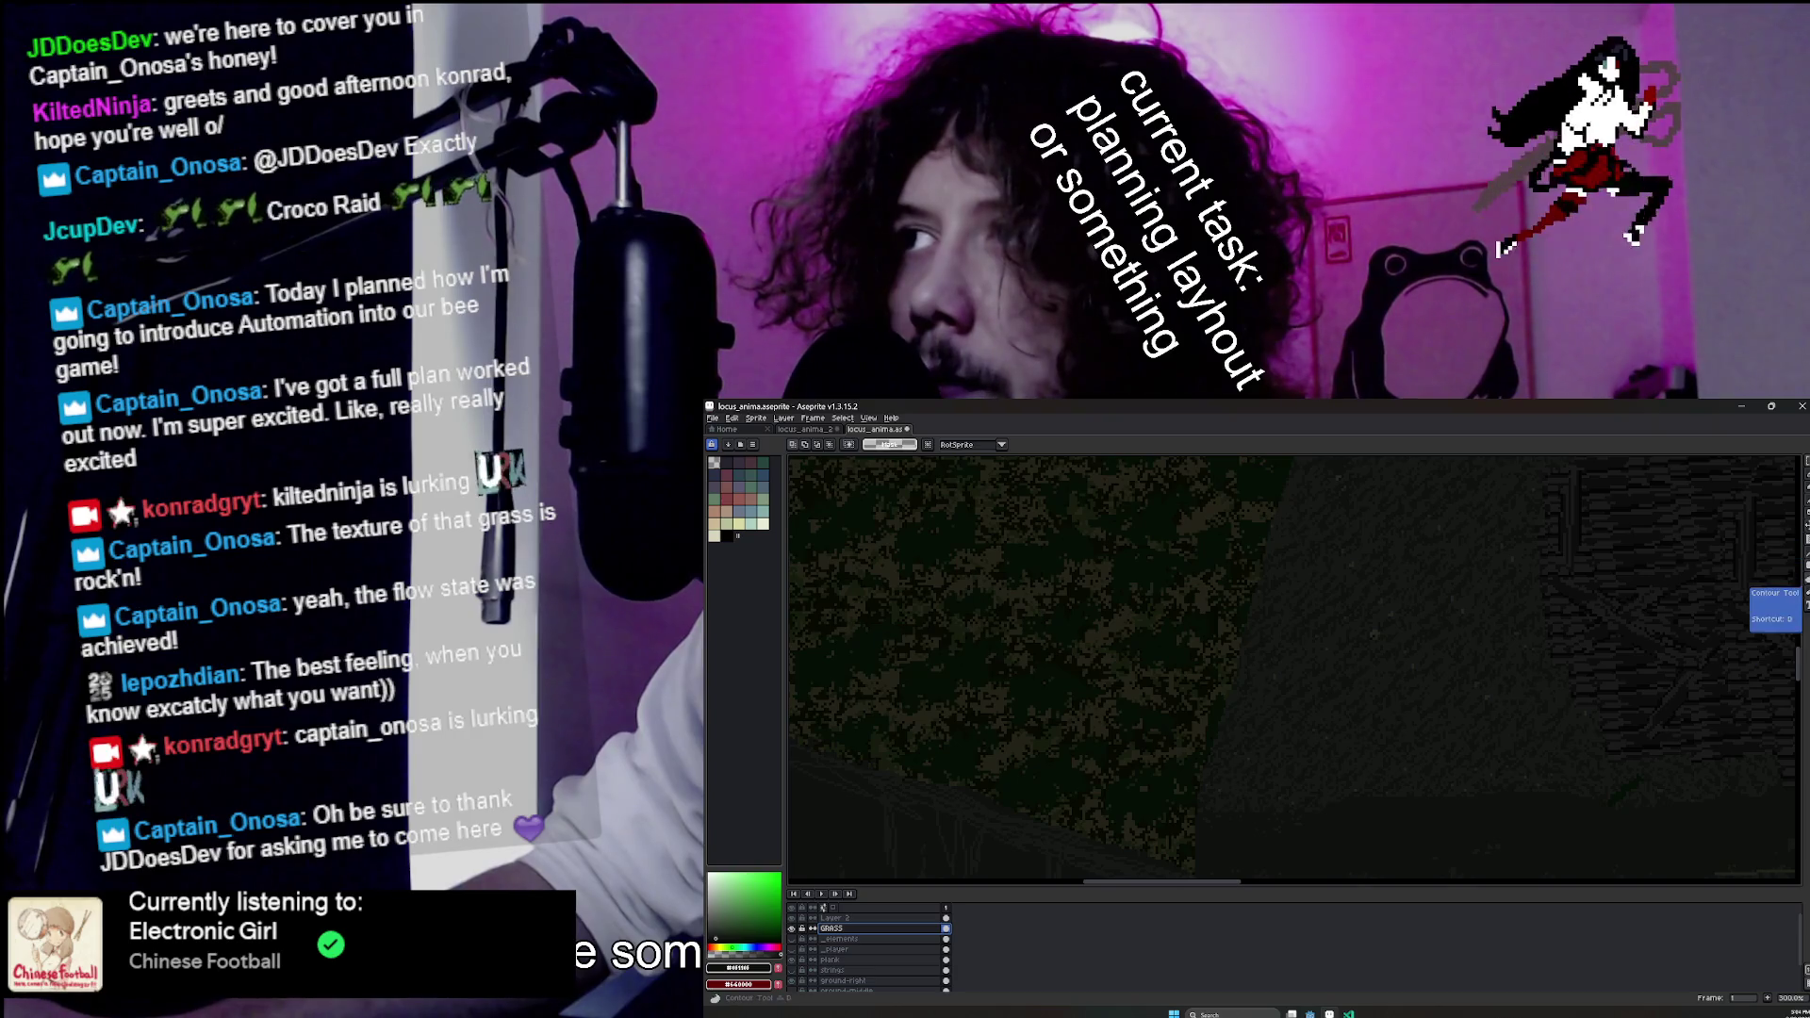
{"action": "mouse_move", "coordinate": [1079, 529]}
{"action": "left_mouse_down"}
{"action": "mouse_move", "coordinate": [1273, 771]}
{"action": "mouse_move", "coordinate": [1357, 740]}
{"action": "mouse_move", "coordinate": [1548, 727]}
{"action": "mouse_move", "coordinate": [1314, 731]}
{"action": "mouse_move", "coordinate": [1475, 748]}
{"action": "left_mouse_up"}
{"action": "key", "text": "Escape"}
{"action": "key", "text": "ctrl+d"}
{"action": "key", "text": "b"}
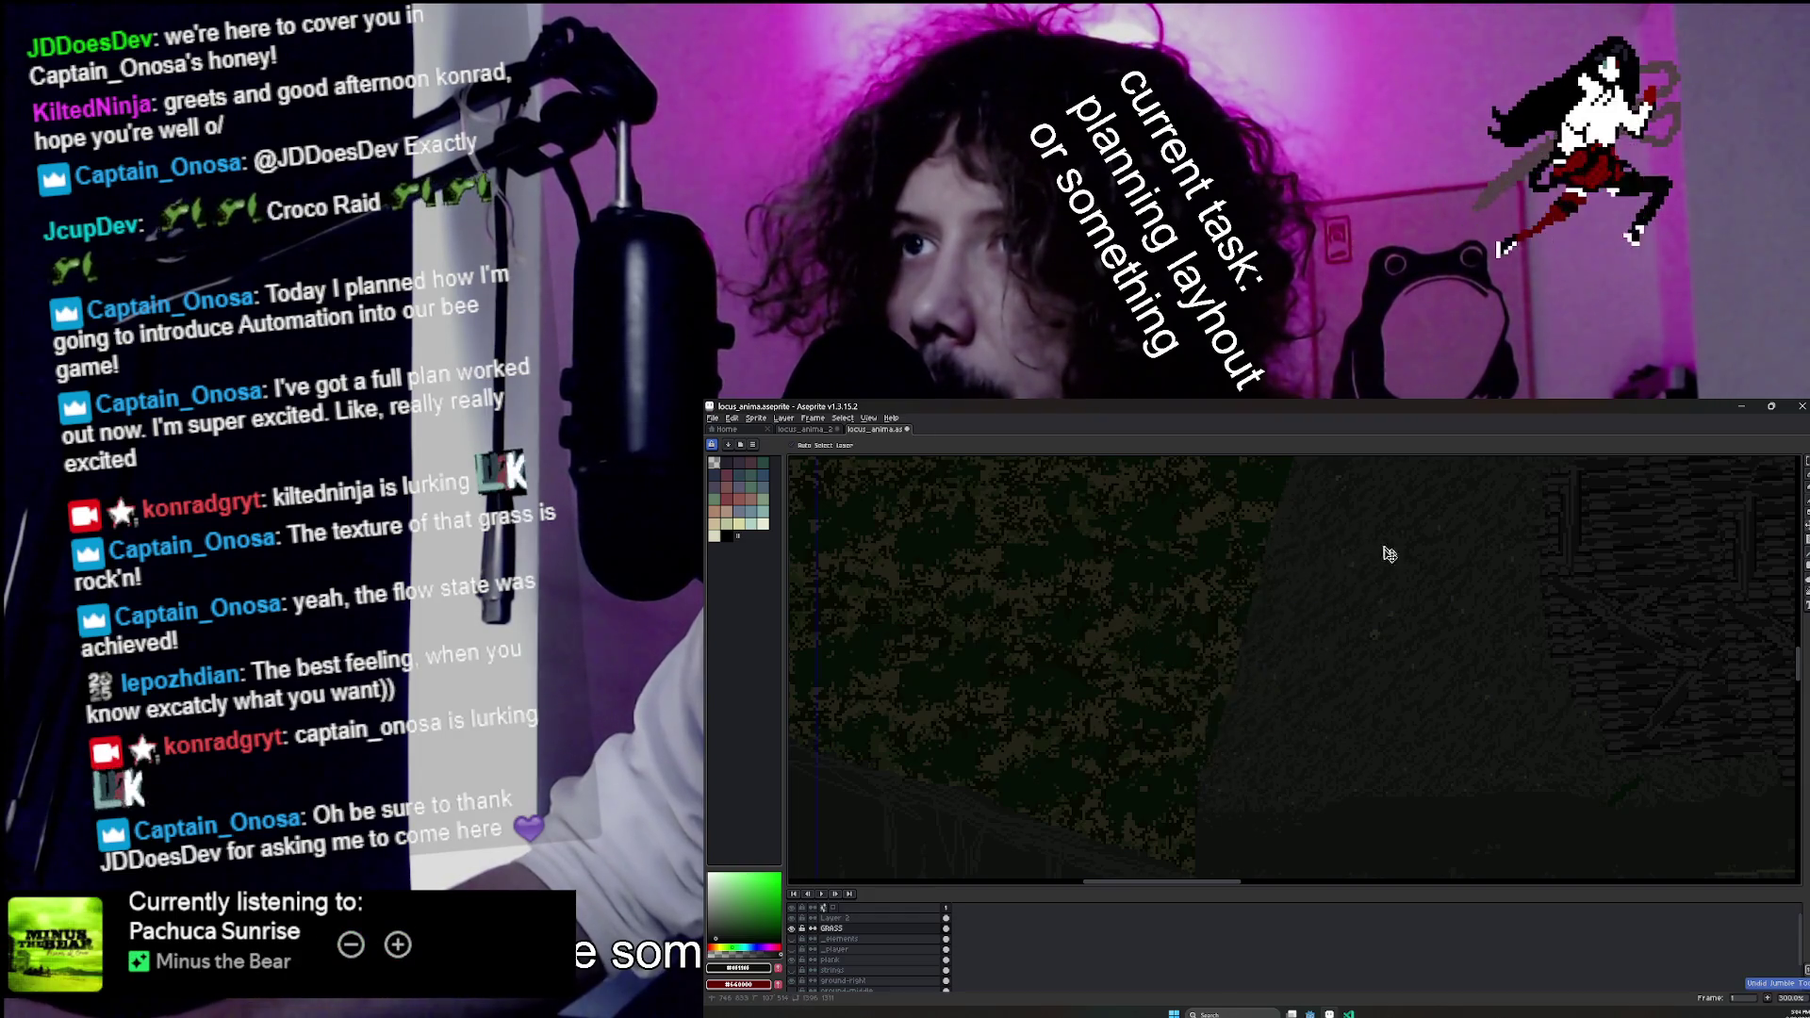
{"action": "mouse_move", "coordinate": [1362, 537]}
{"action": "left_mouse_down"}
{"action": "mouse_move", "coordinate": [1291, 704]}
{"action": "mouse_move", "coordinate": [1297, 658]}
{"action": "left_mouse_up"}
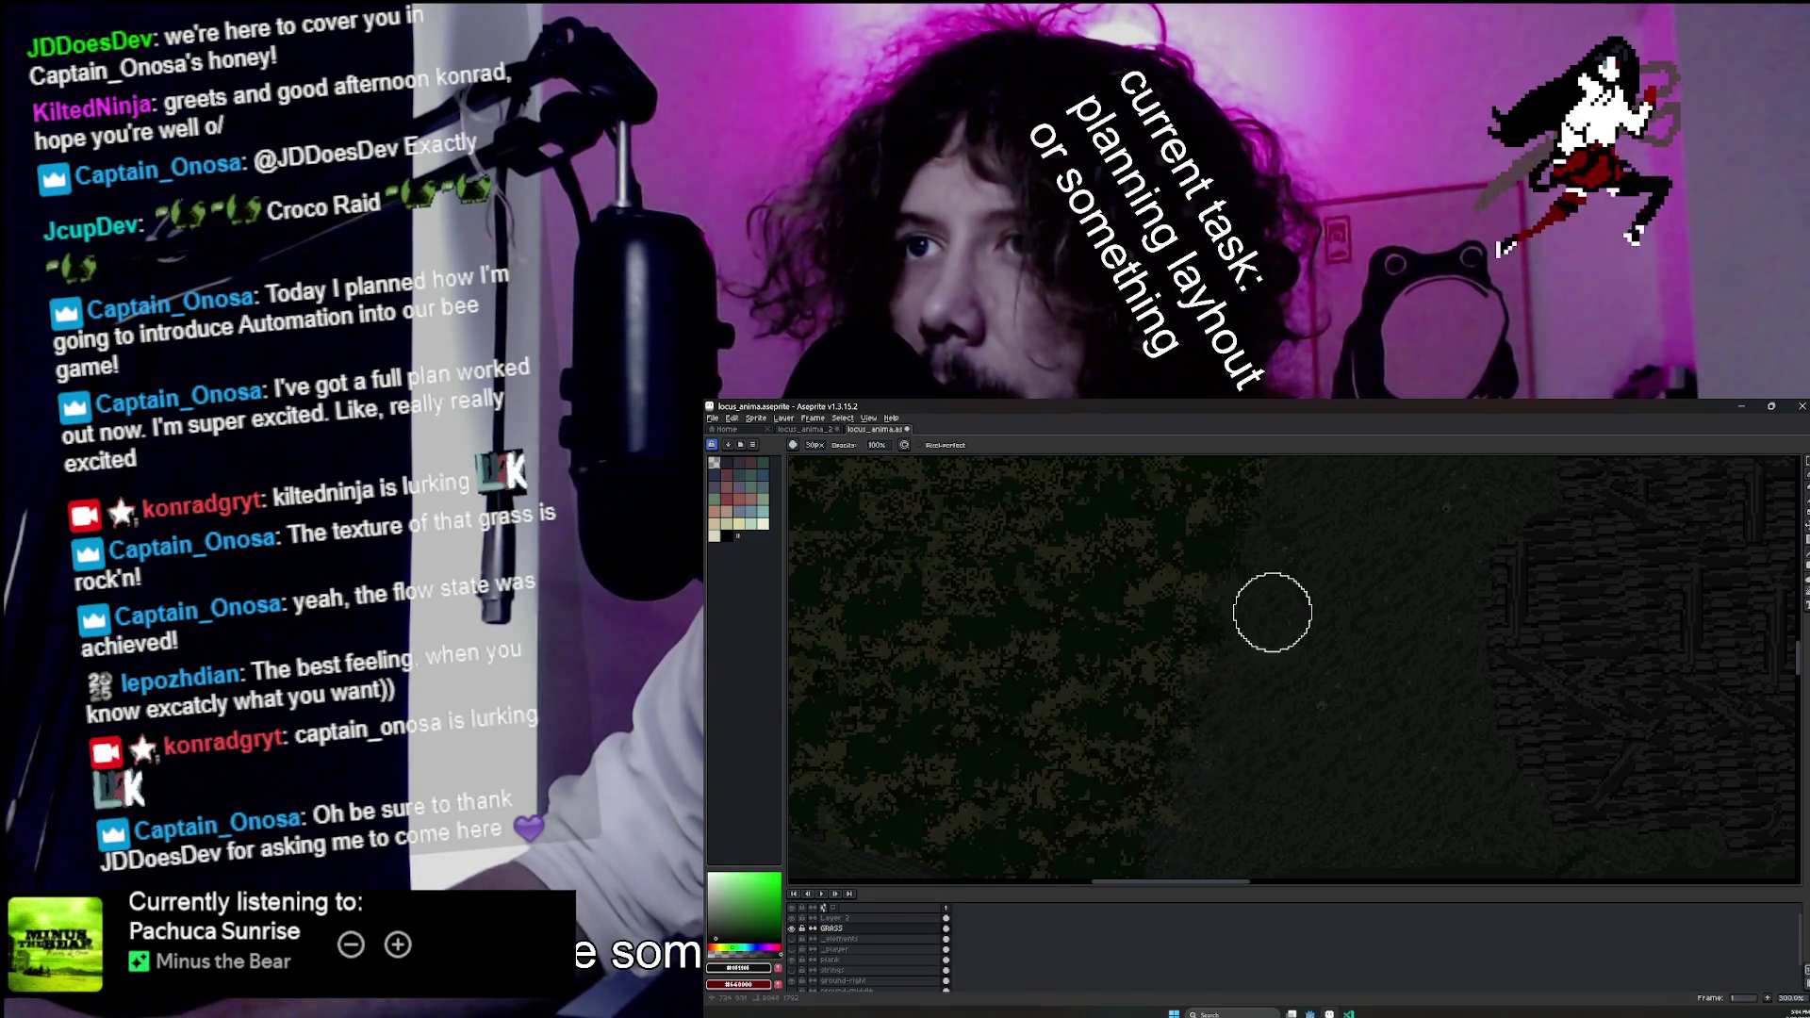
{"action": "scroll", "coordinate": [1226, 651], "scroll_direction": "down", "scroll_amount": 3}
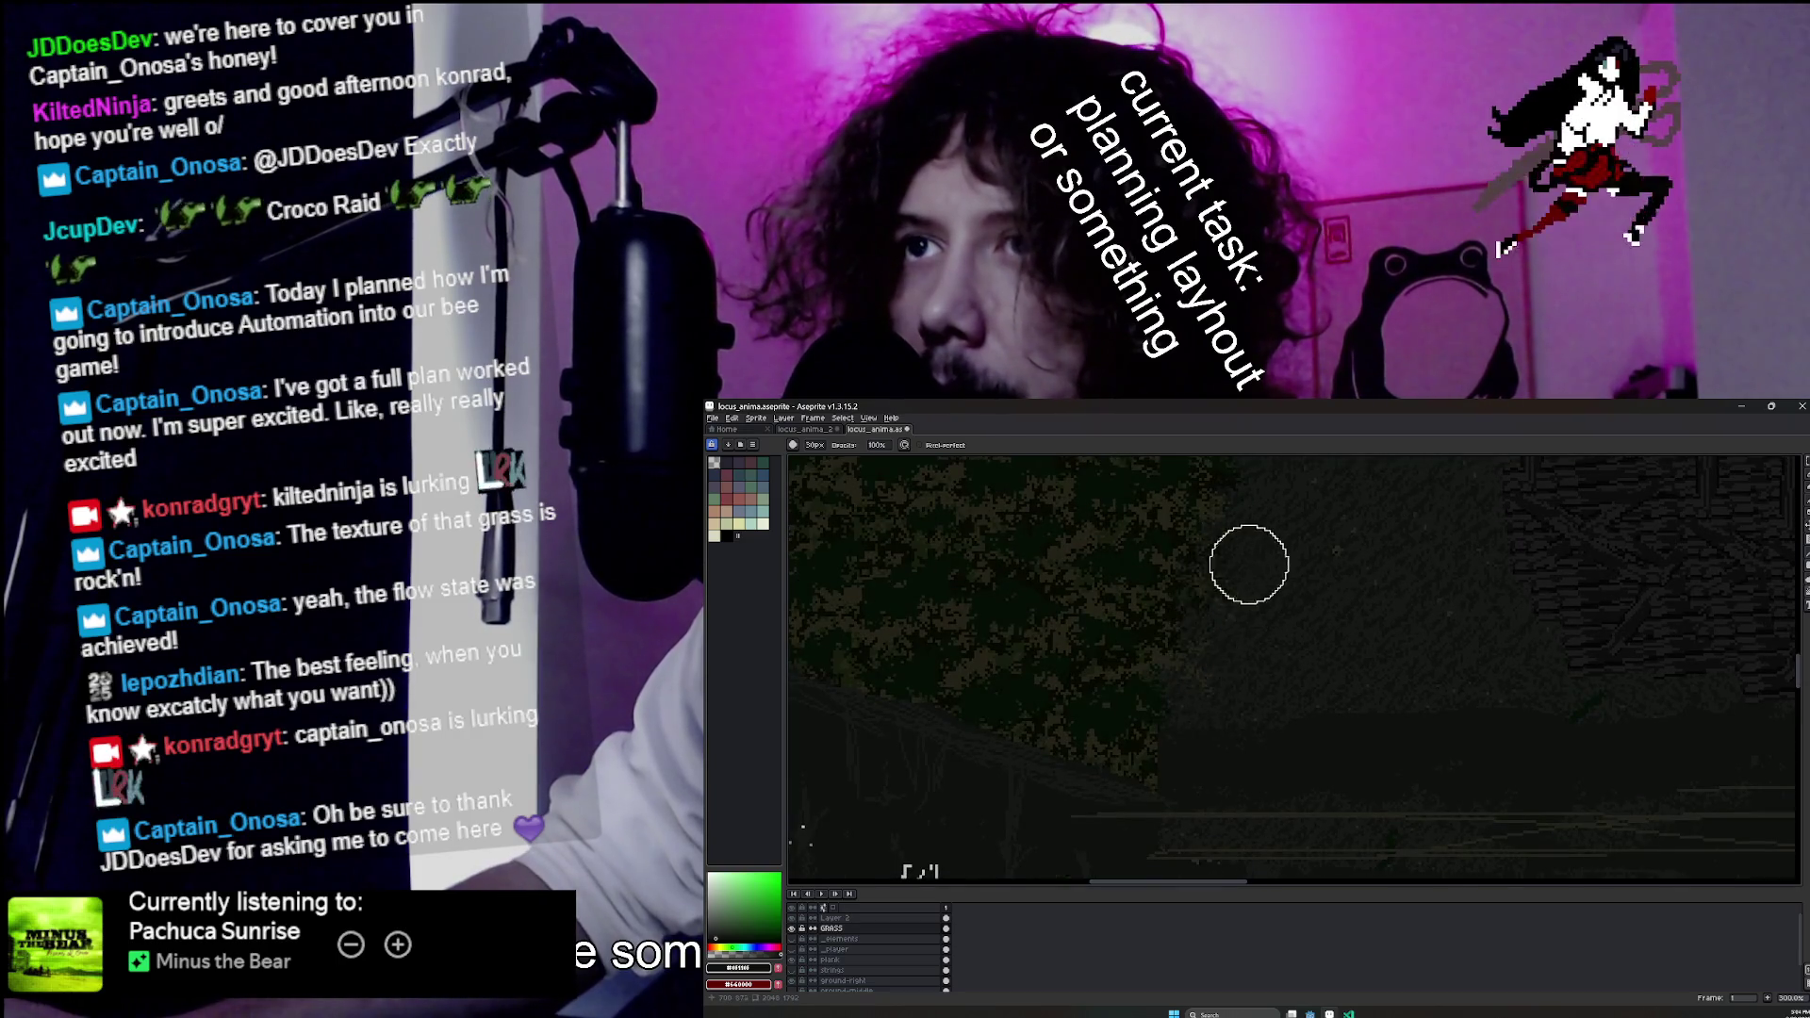
{"action": "scroll", "coordinate": [1248, 562], "scroll_direction": "up", "scroll_amount": 4}
{"action": "scroll", "coordinate": [1162, 775], "scroll_direction": "up", "scroll_amount": 3}
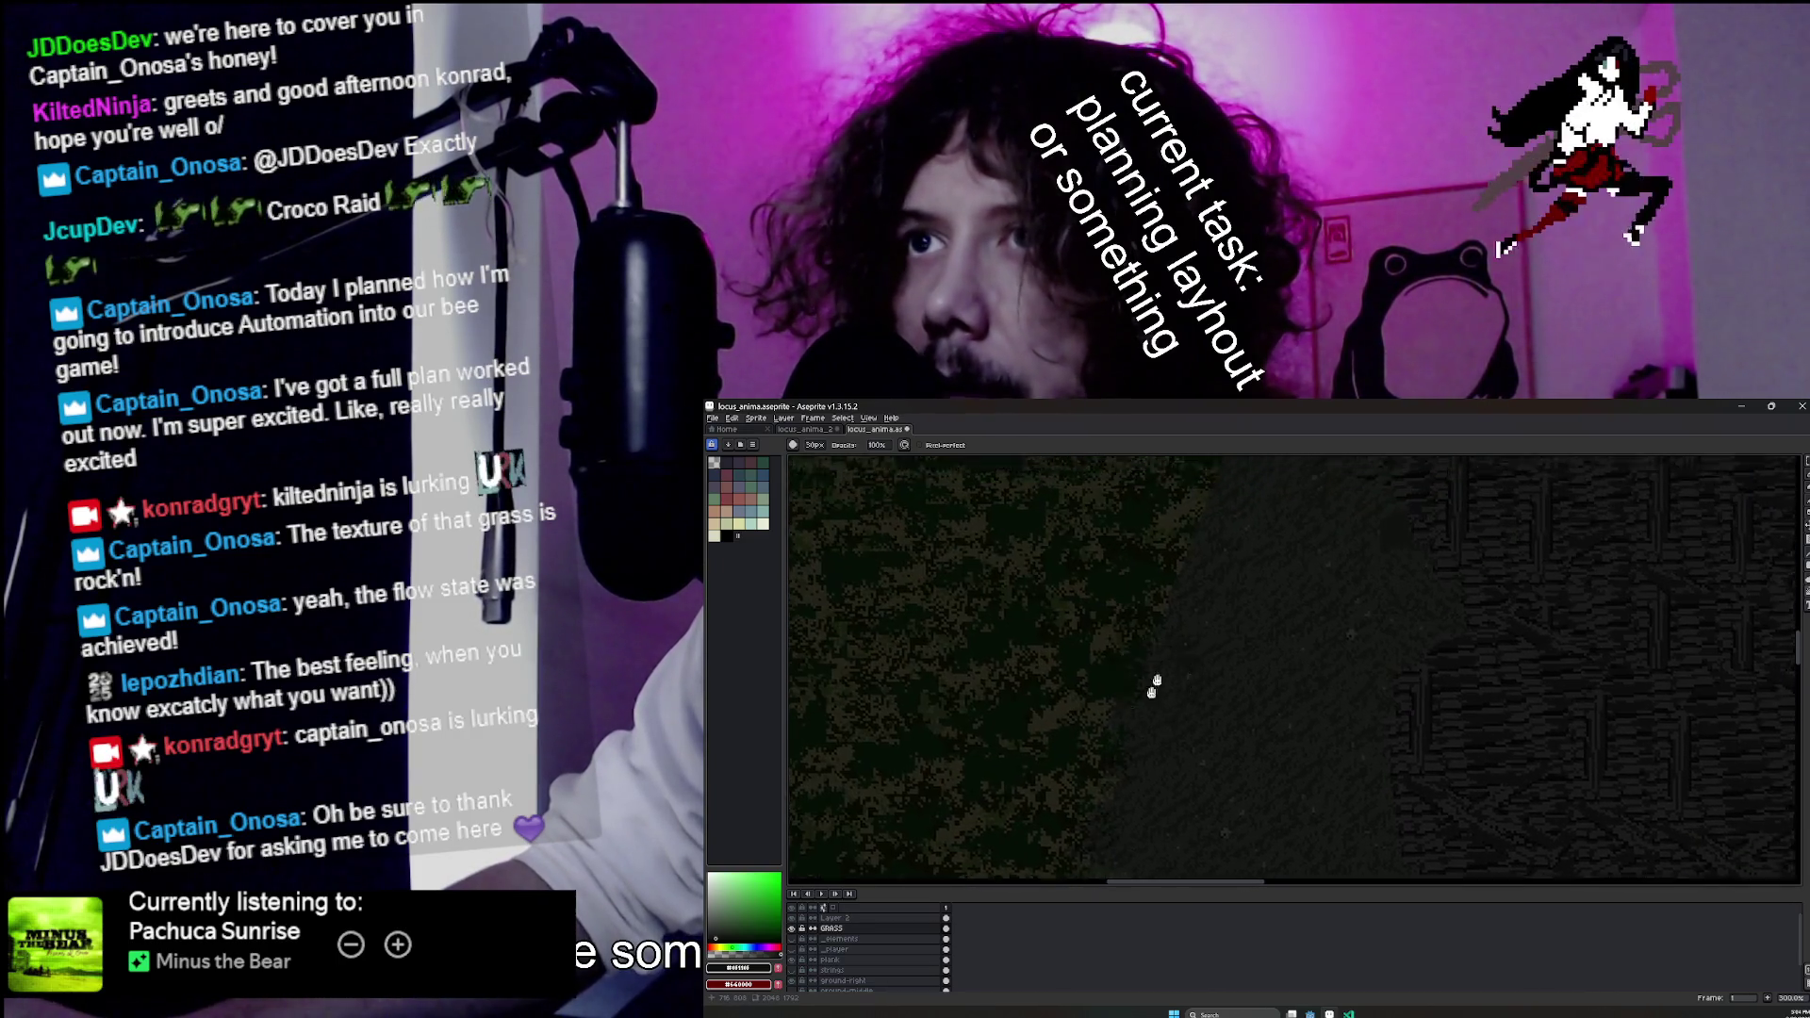
{"action": "scroll", "coordinate": [1153, 775], "scroll_direction": "up", "scroll_amount": 2}
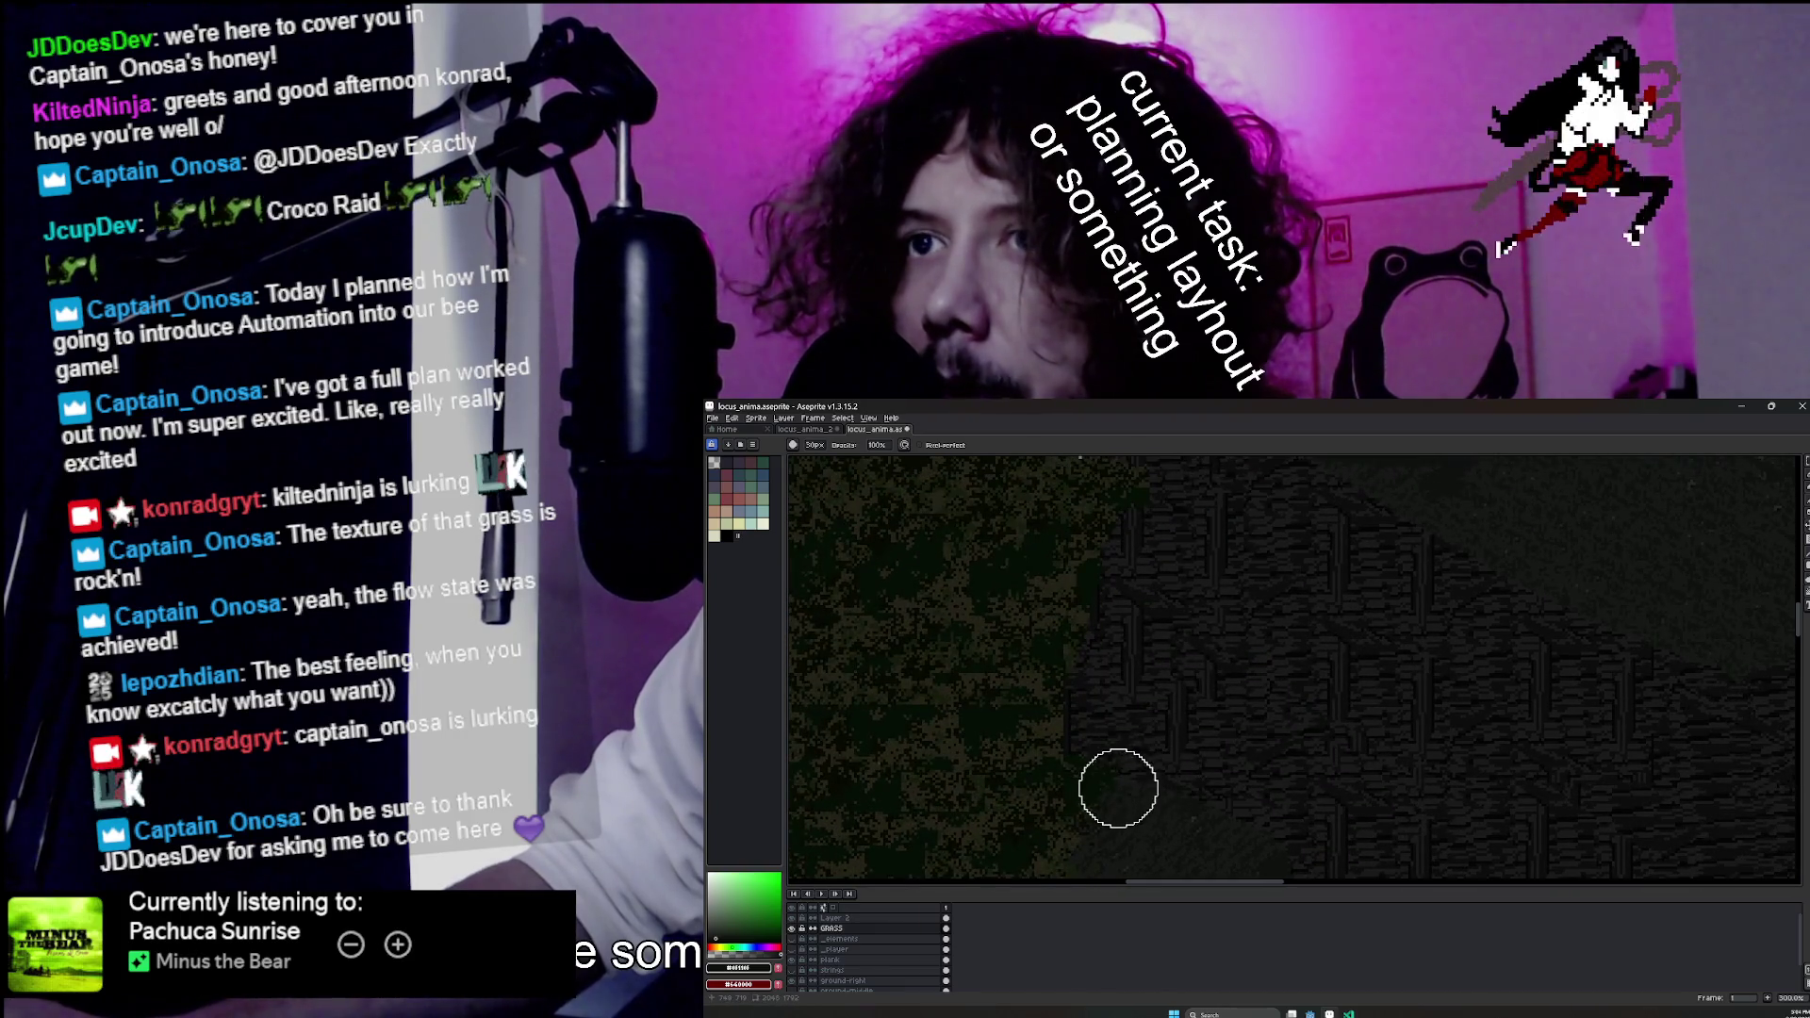
{"action": "scroll", "coordinate": [1163, 659], "scroll_direction": "up", "scroll_amount": 2}
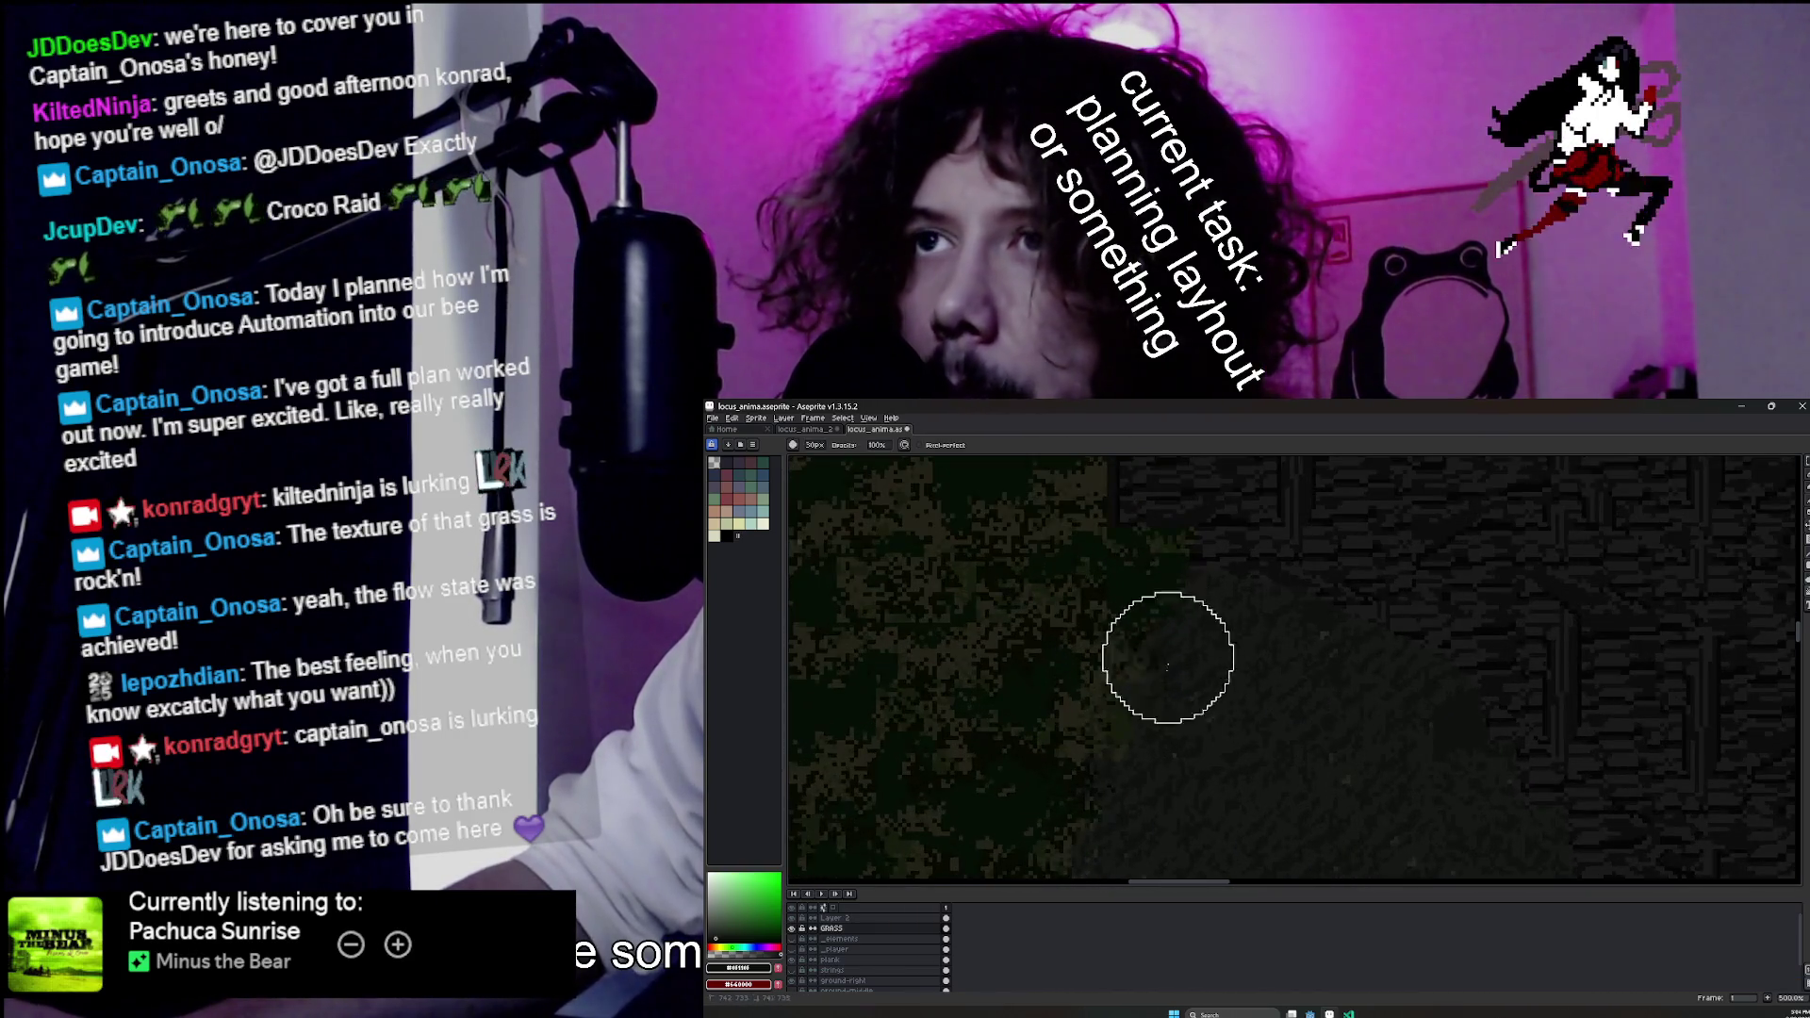
{"action": "scroll", "coordinate": [1204, 659], "scroll_direction": "down", "scroll_amount": 3}
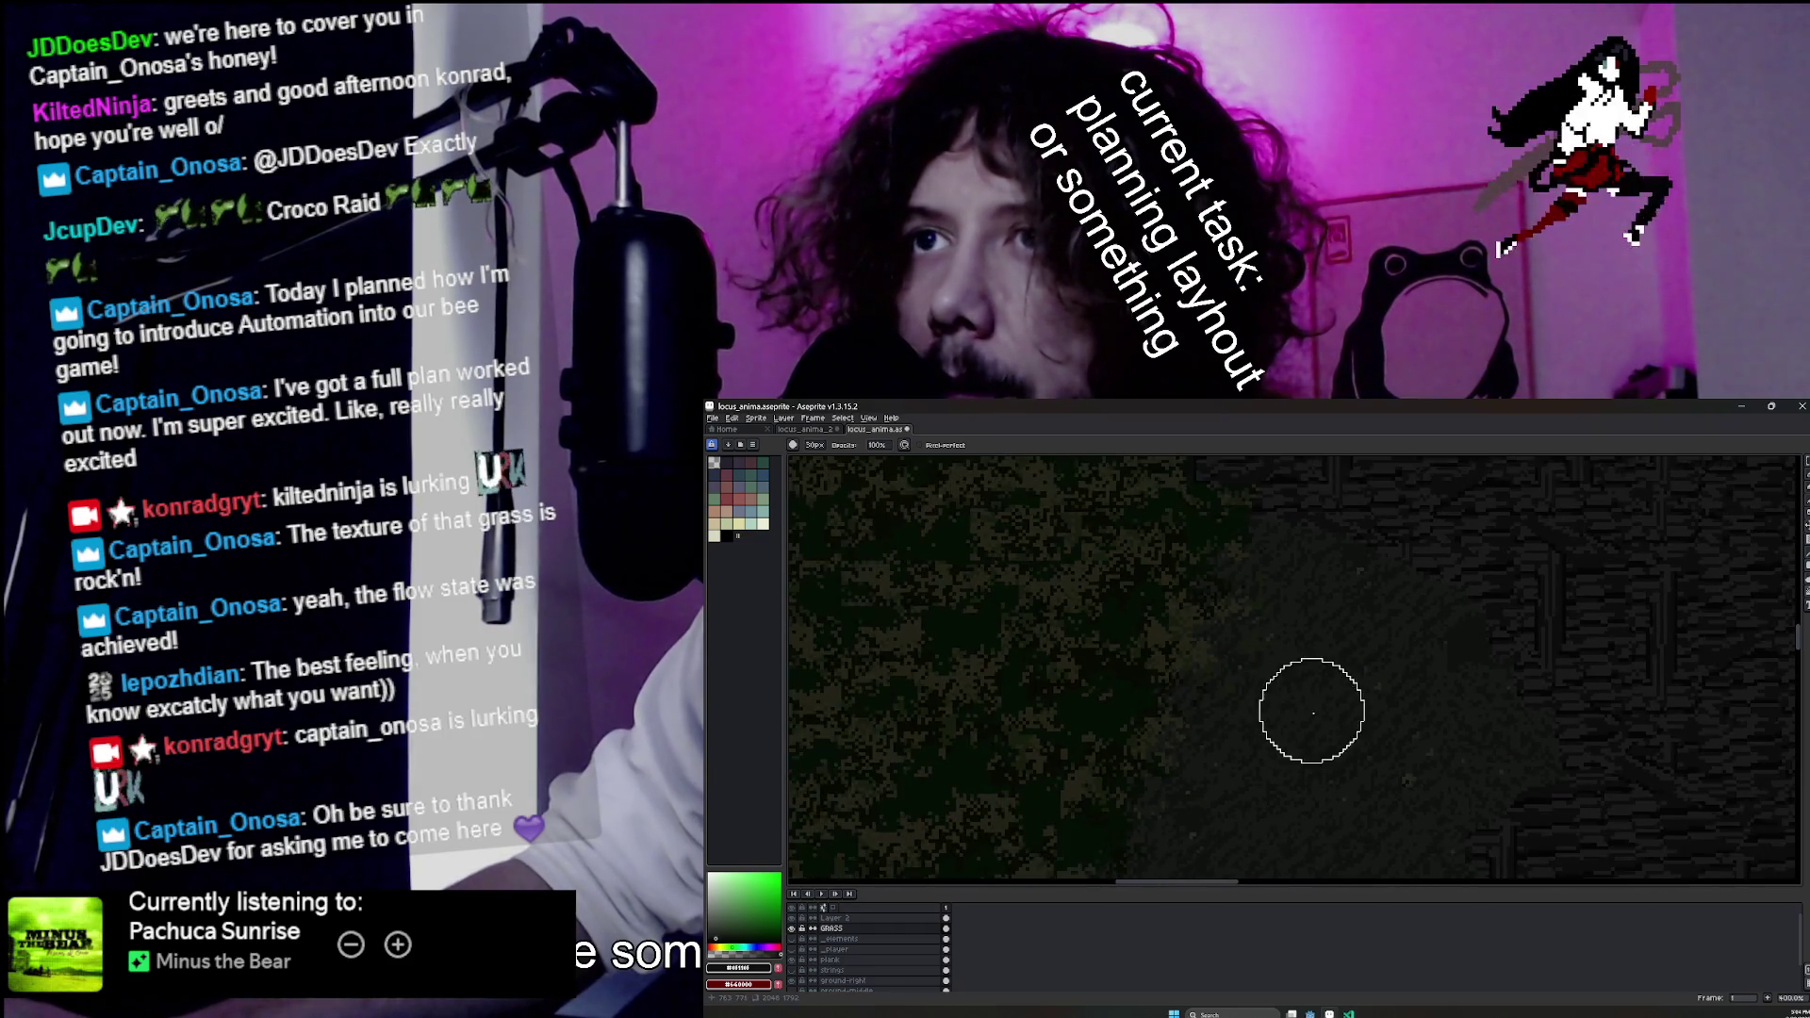
{"action": "scroll", "coordinate": [1285, 660], "scroll_direction": "up", "scroll_amount": 1}
{"action": "scroll", "coordinate": [1279, 644], "scroll_direction": "down", "scroll_amount": 2}
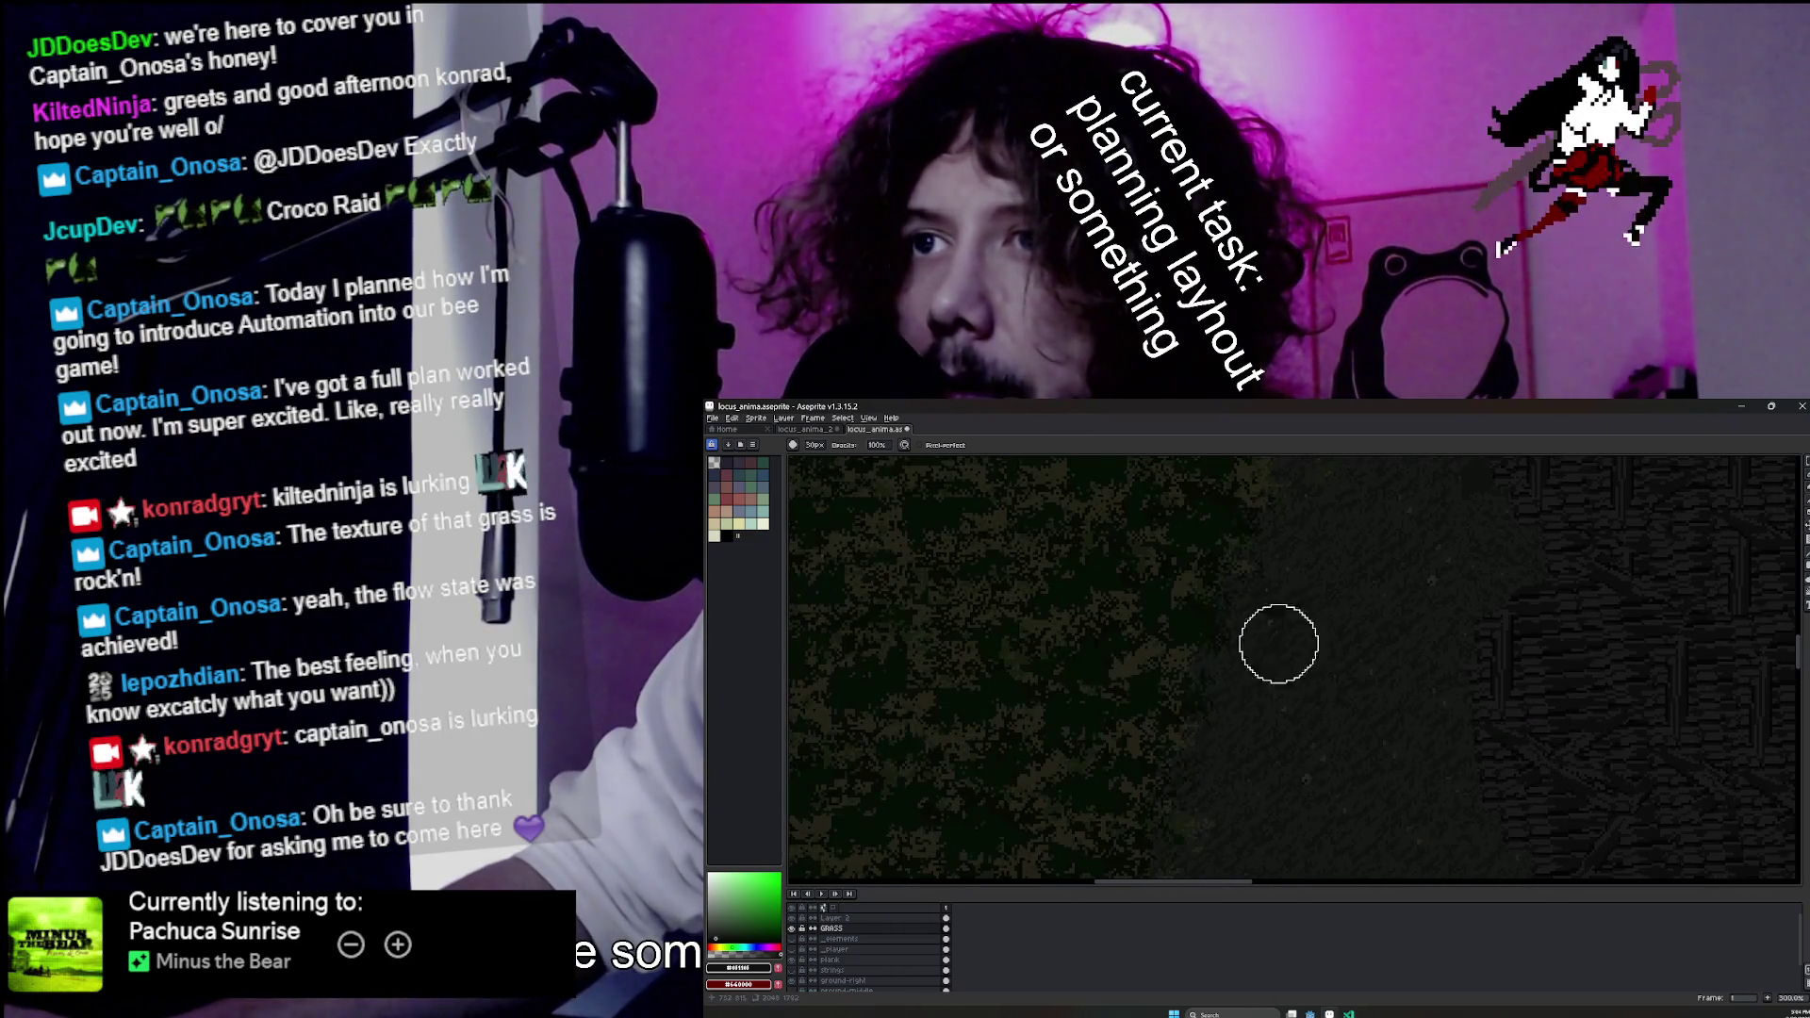
{"action": "scroll", "coordinate": [1217, 771], "scroll_direction": "down", "scroll_amount": 2}
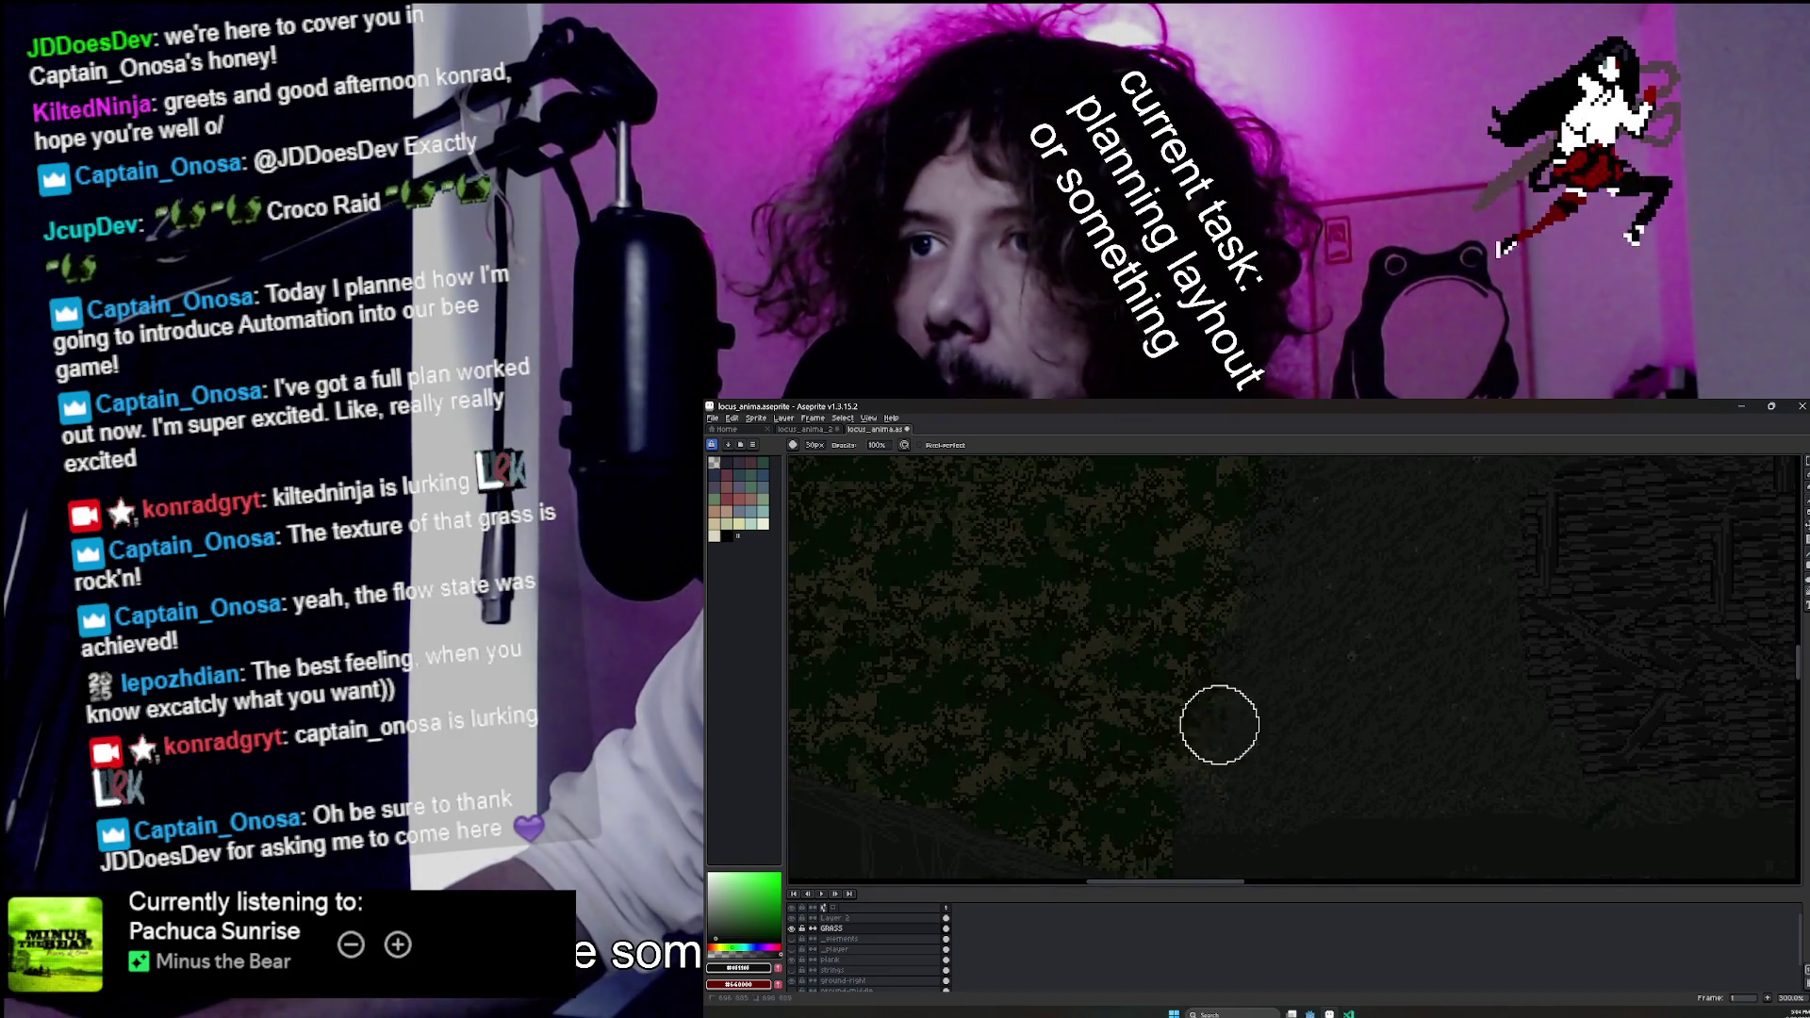
{"action": "scroll", "coordinate": [1301, 650], "scroll_direction": "down", "scroll_amount": 2}
{"action": "scroll", "coordinate": [1226, 703], "scroll_direction": "down", "scroll_amount": 2}
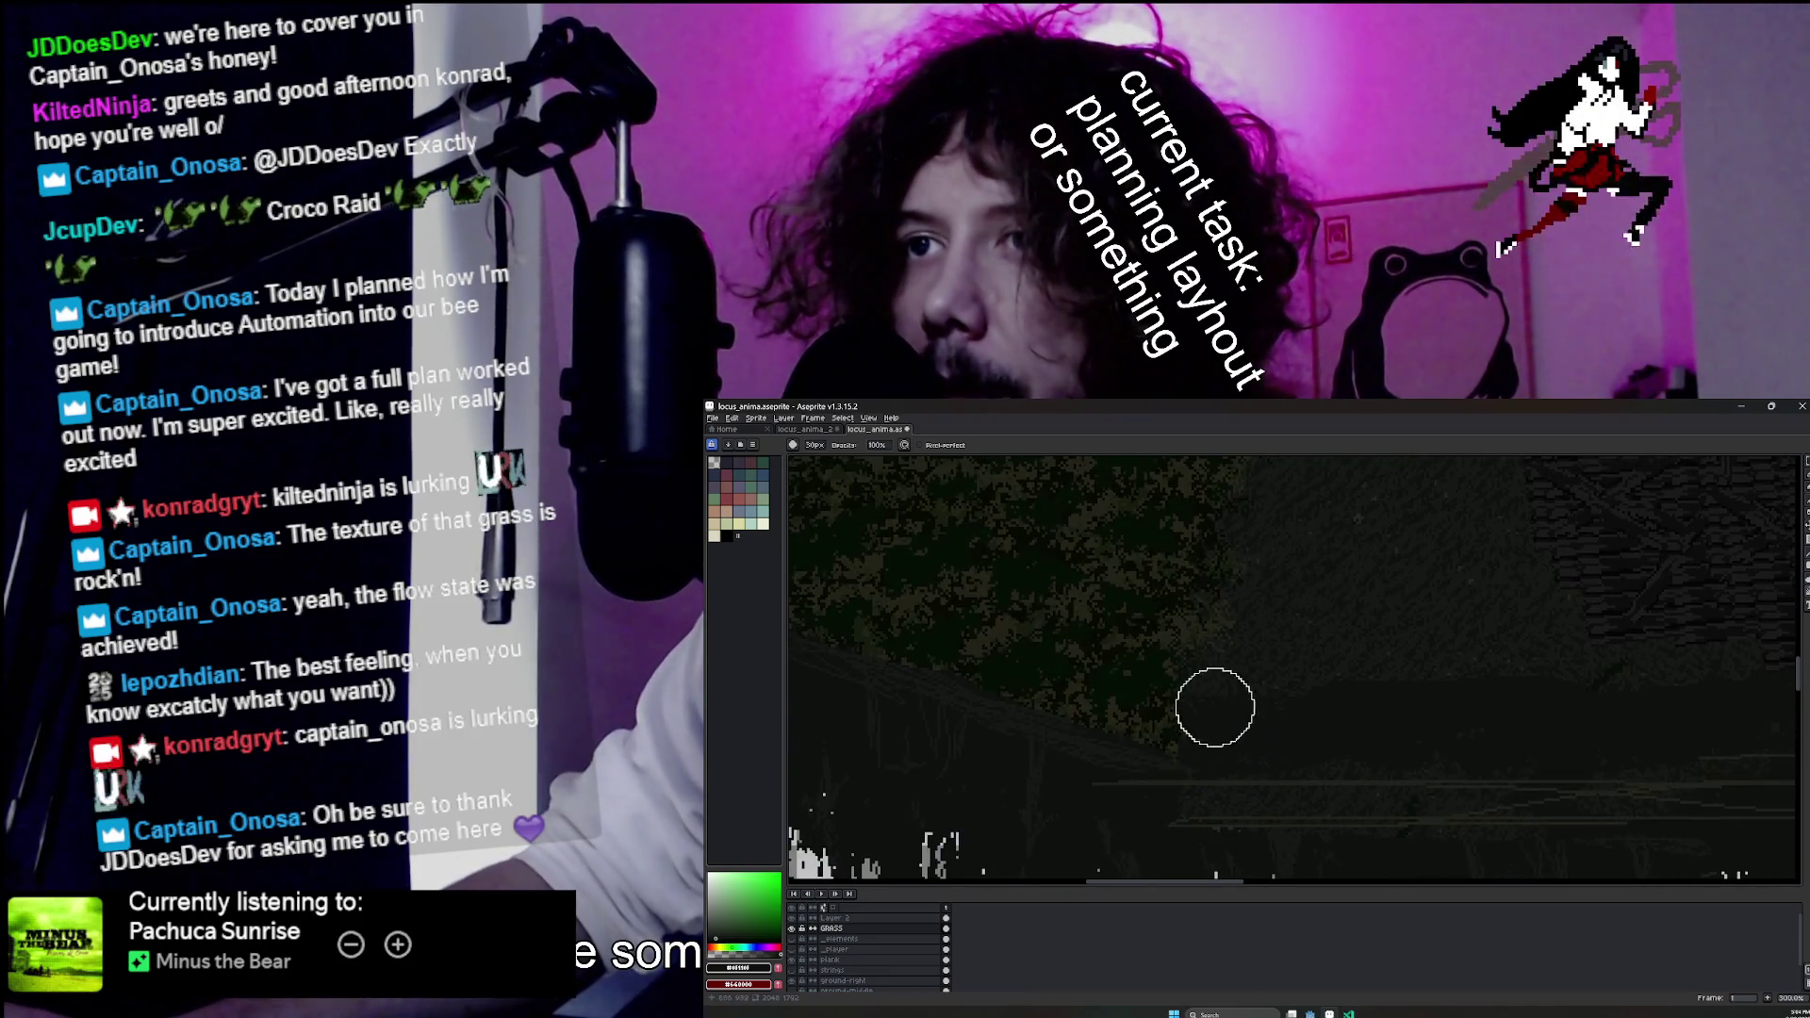
{"action": "scroll", "coordinate": [1292, 580], "scroll_direction": "down", "scroll_amount": 2}
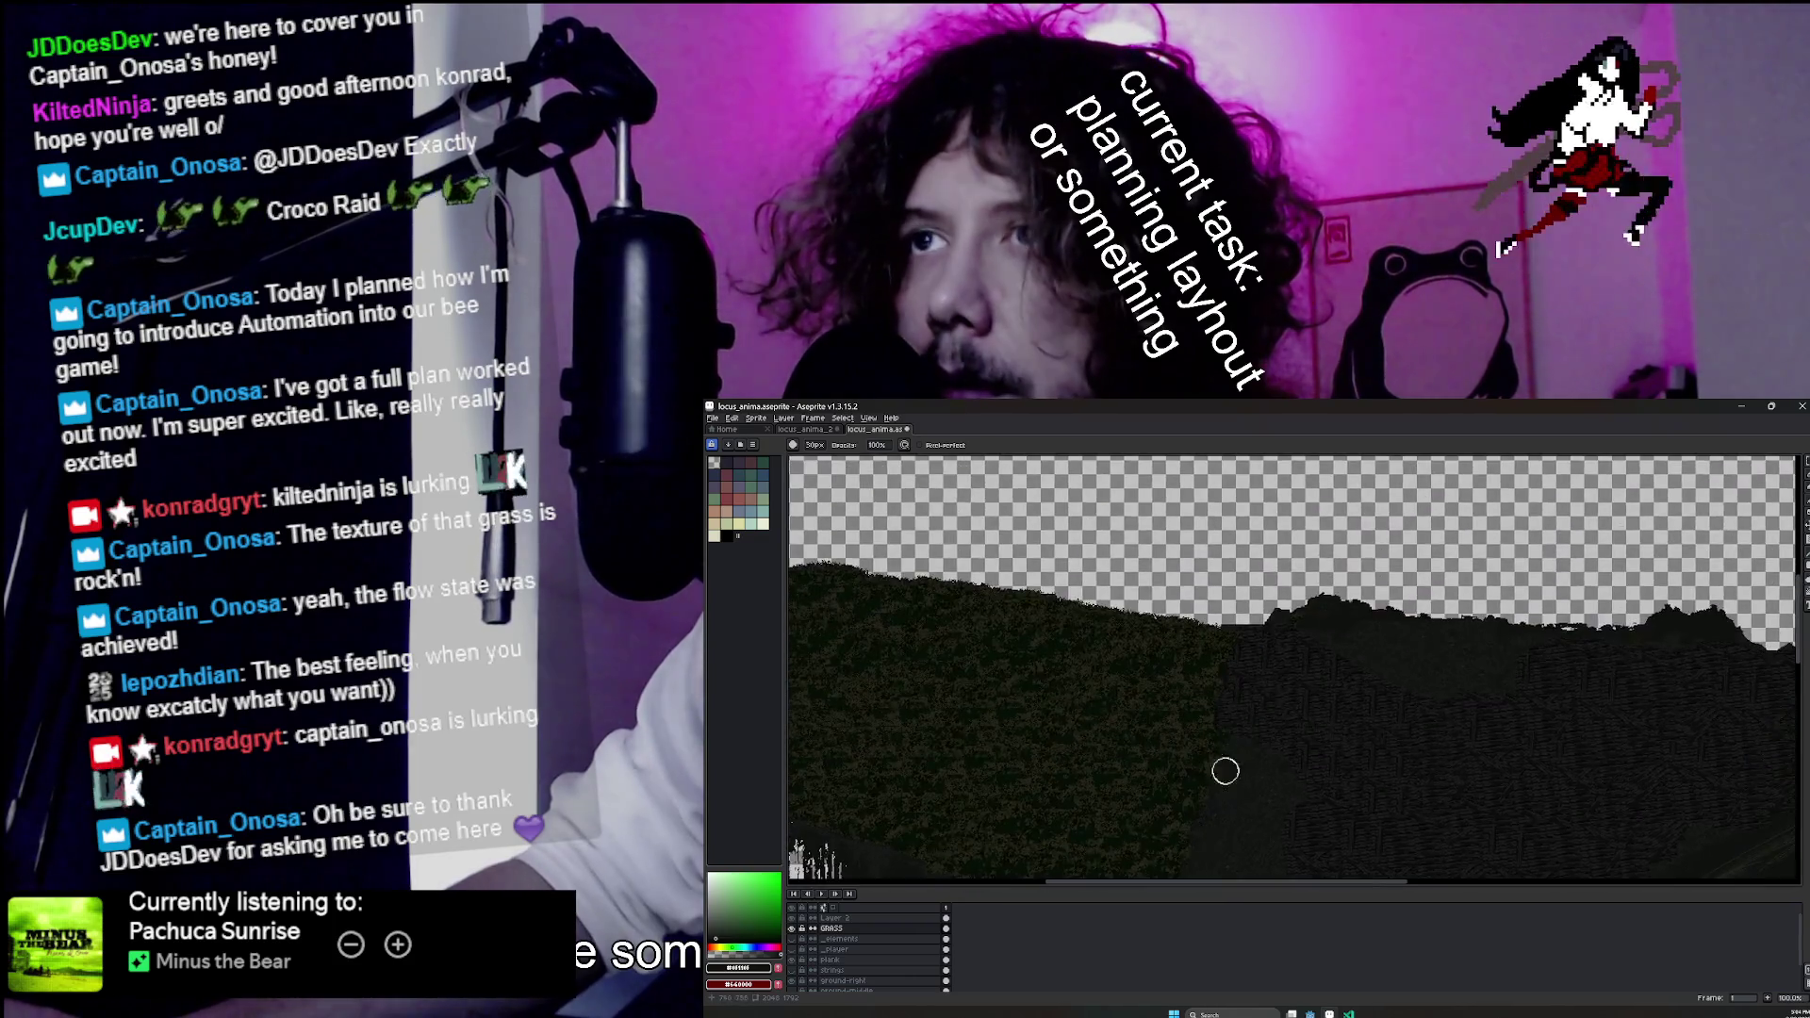
{"action": "scroll", "coordinate": [1226, 754], "scroll_direction": "up", "scroll_amount": 3}
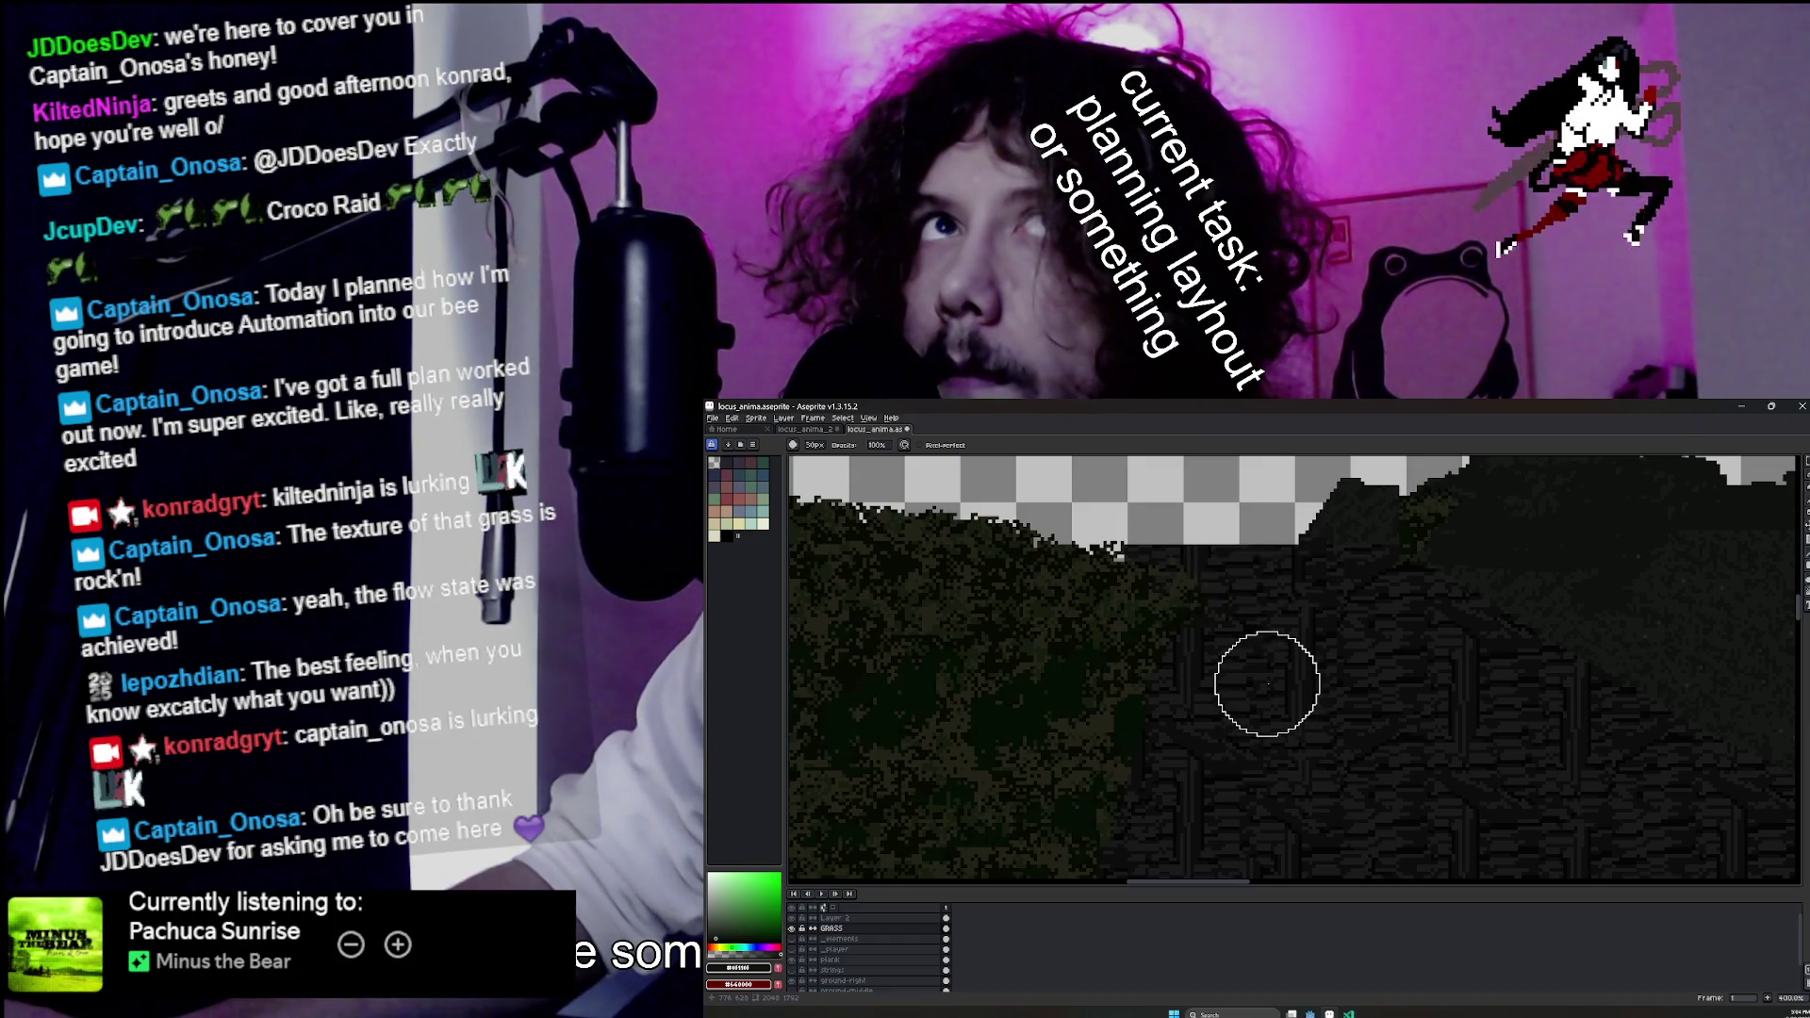
{"action": "scroll", "coordinate": [1591, 649], "scroll_direction": "down", "scroll_amount": 4}
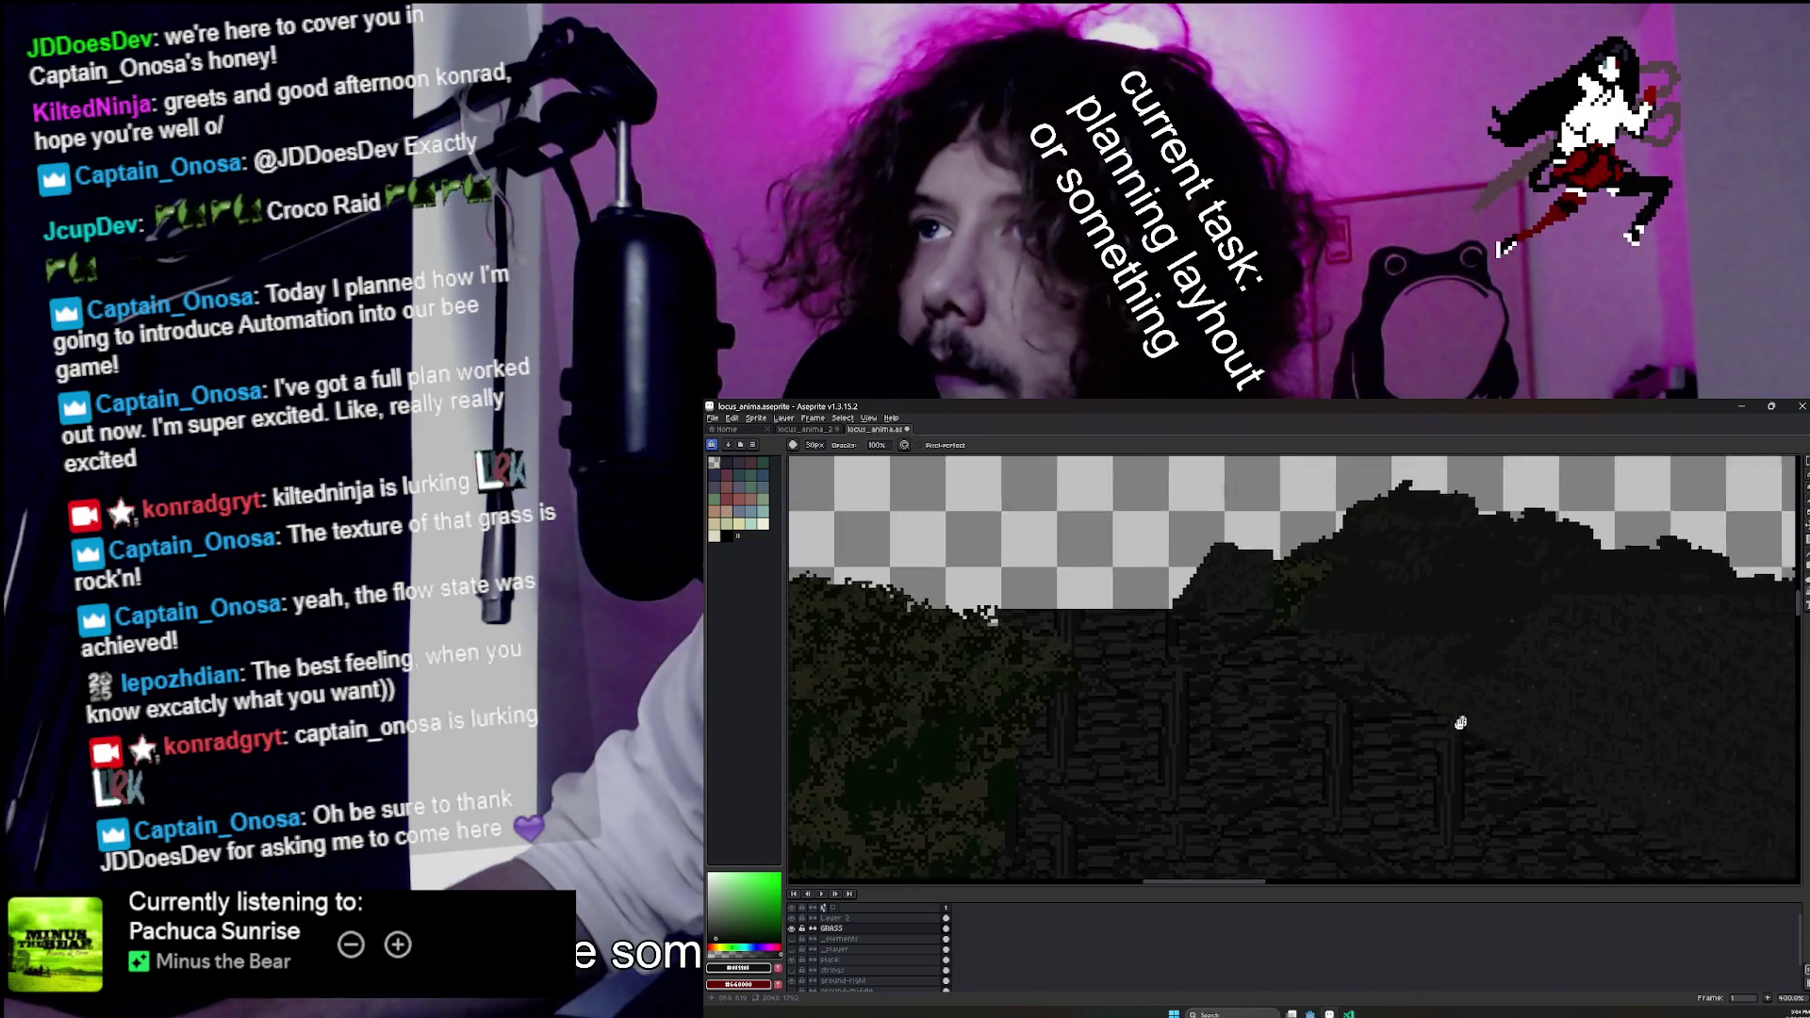
{"action": "scroll", "coordinate": [1251, 595], "scroll_direction": "up", "scroll_amount": 4}
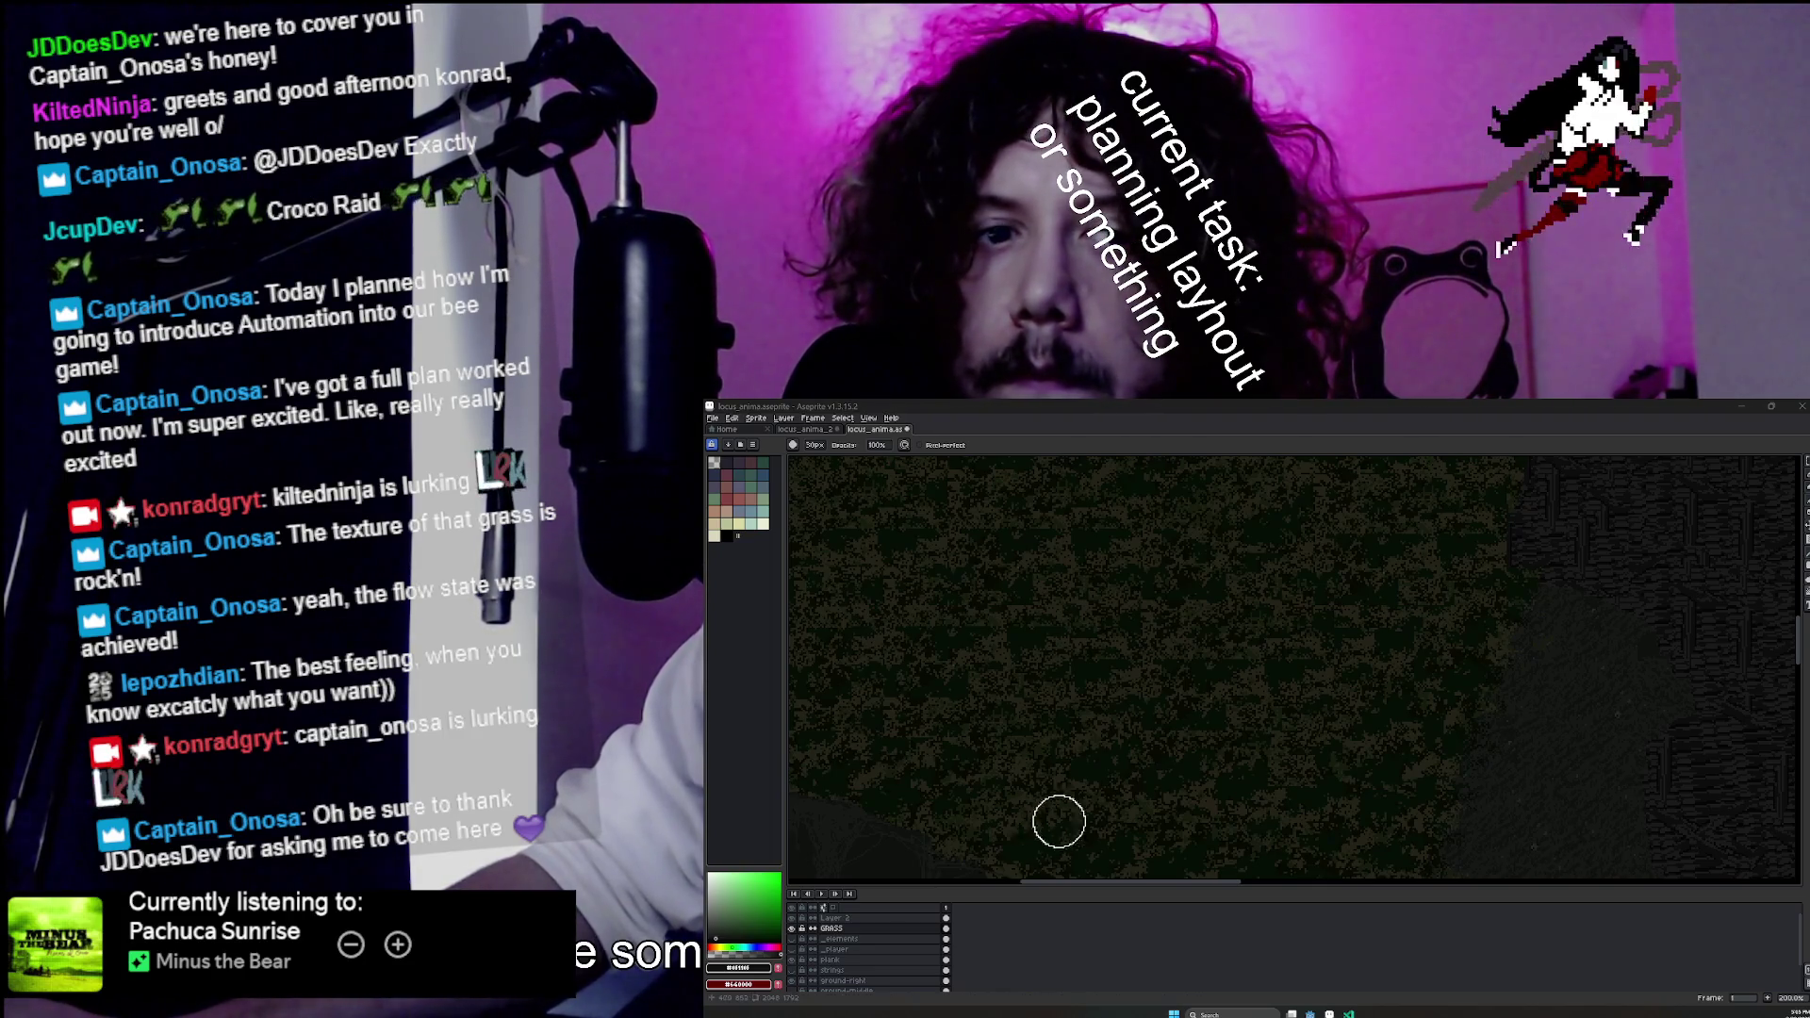
{"action": "scroll", "coordinate": [1115, 744], "scroll_direction": "down", "scroll_amount": 1}
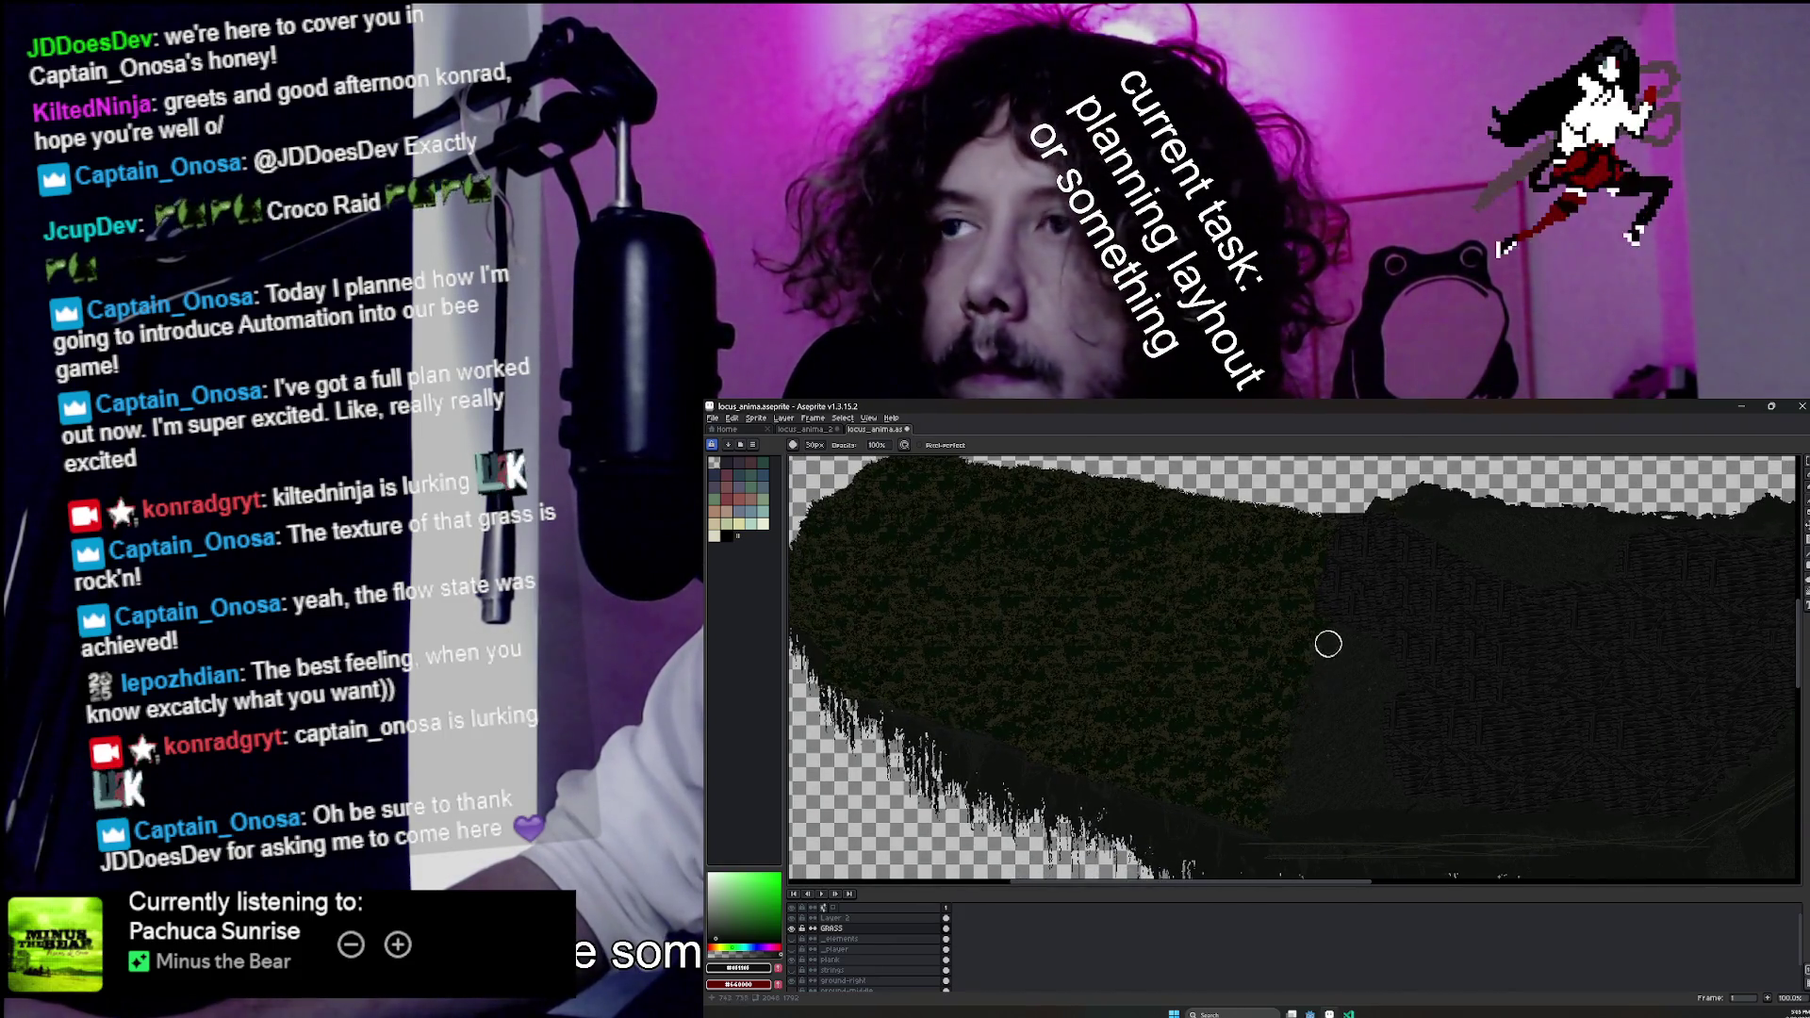
{"action": "scroll", "coordinate": [1311, 695], "scroll_direction": "up", "scroll_amount": 2}
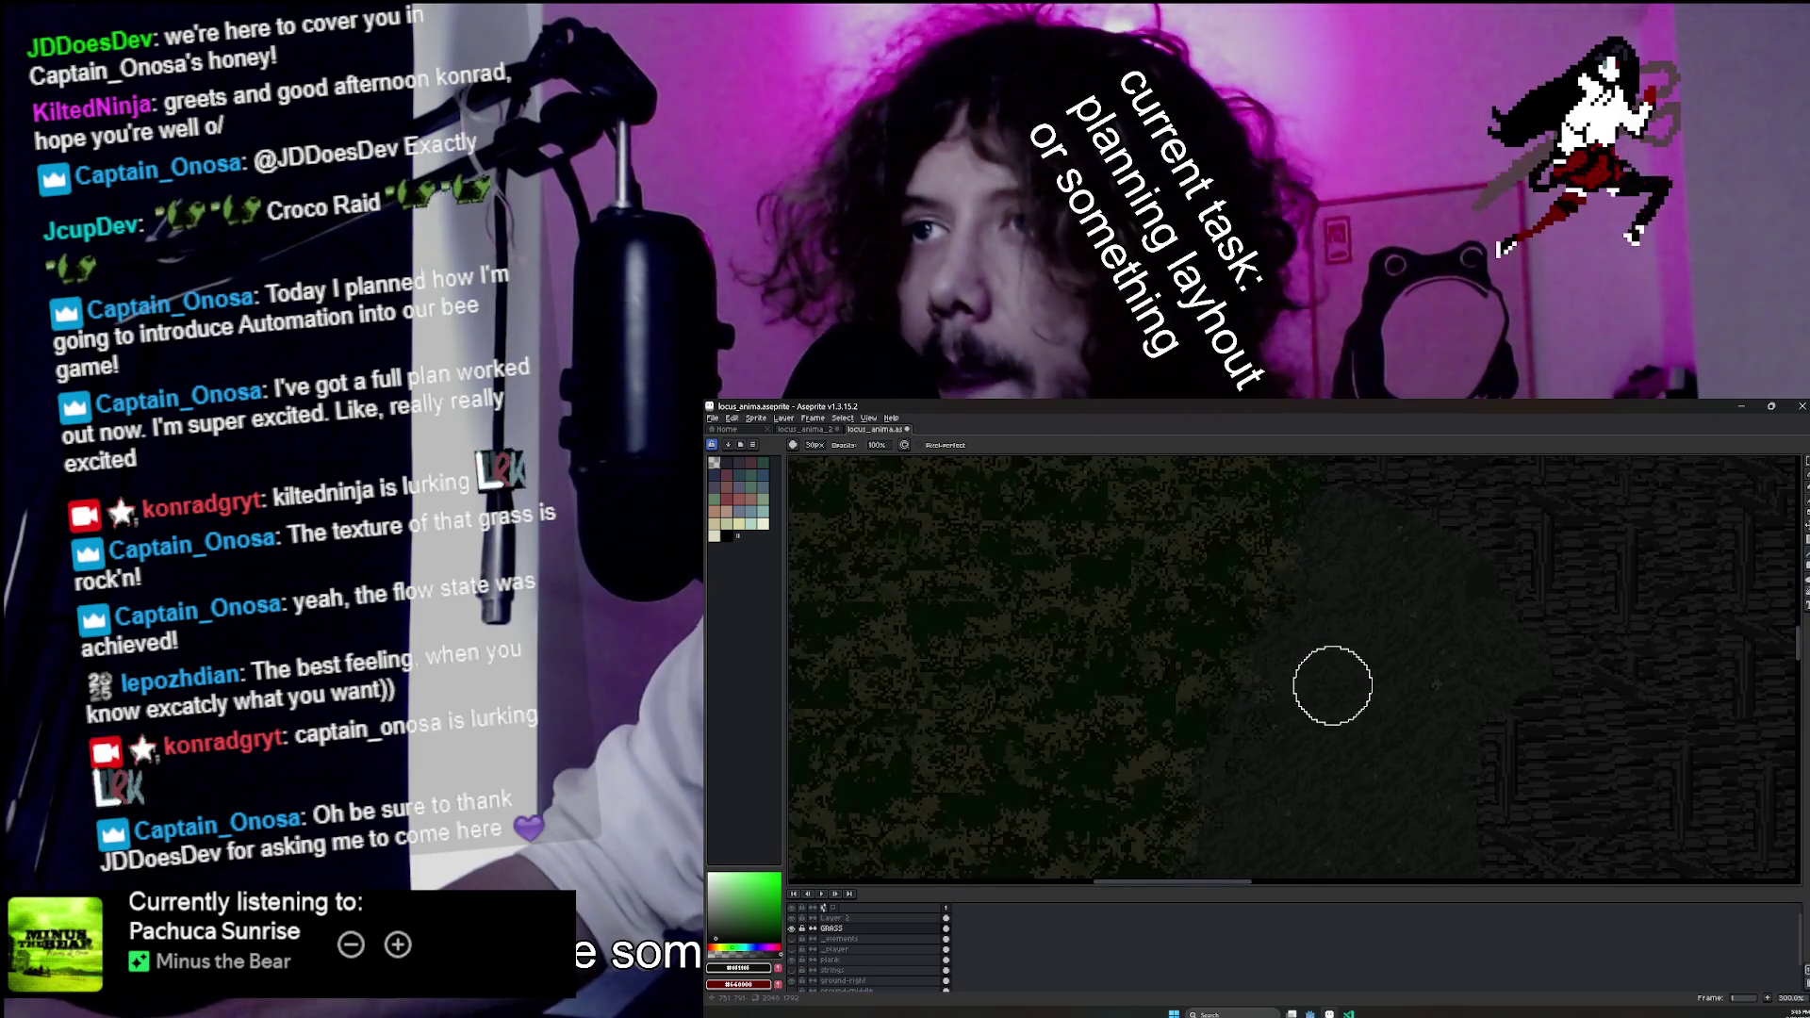
{"action": "scroll", "coordinate": [1273, 590], "scroll_direction": "down", "scroll_amount": 2}
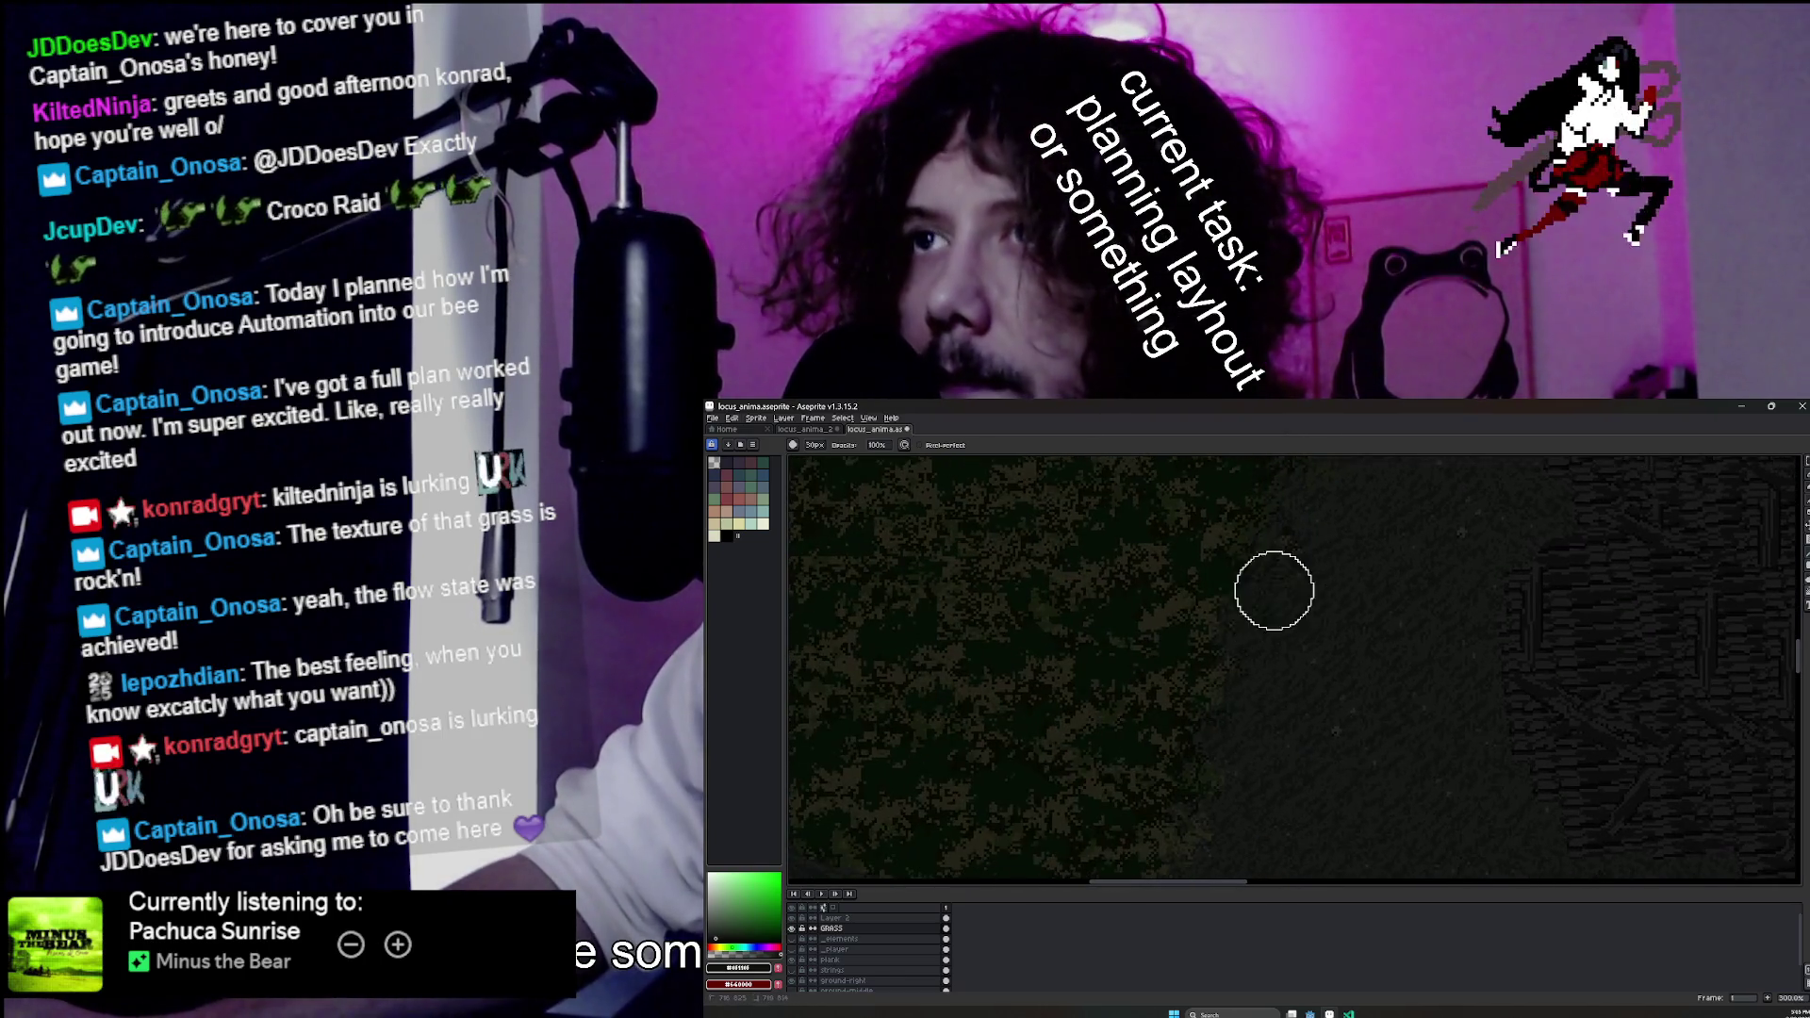
{"action": "scroll", "coordinate": [1204, 736], "scroll_direction": "down", "scroll_amount": 1}
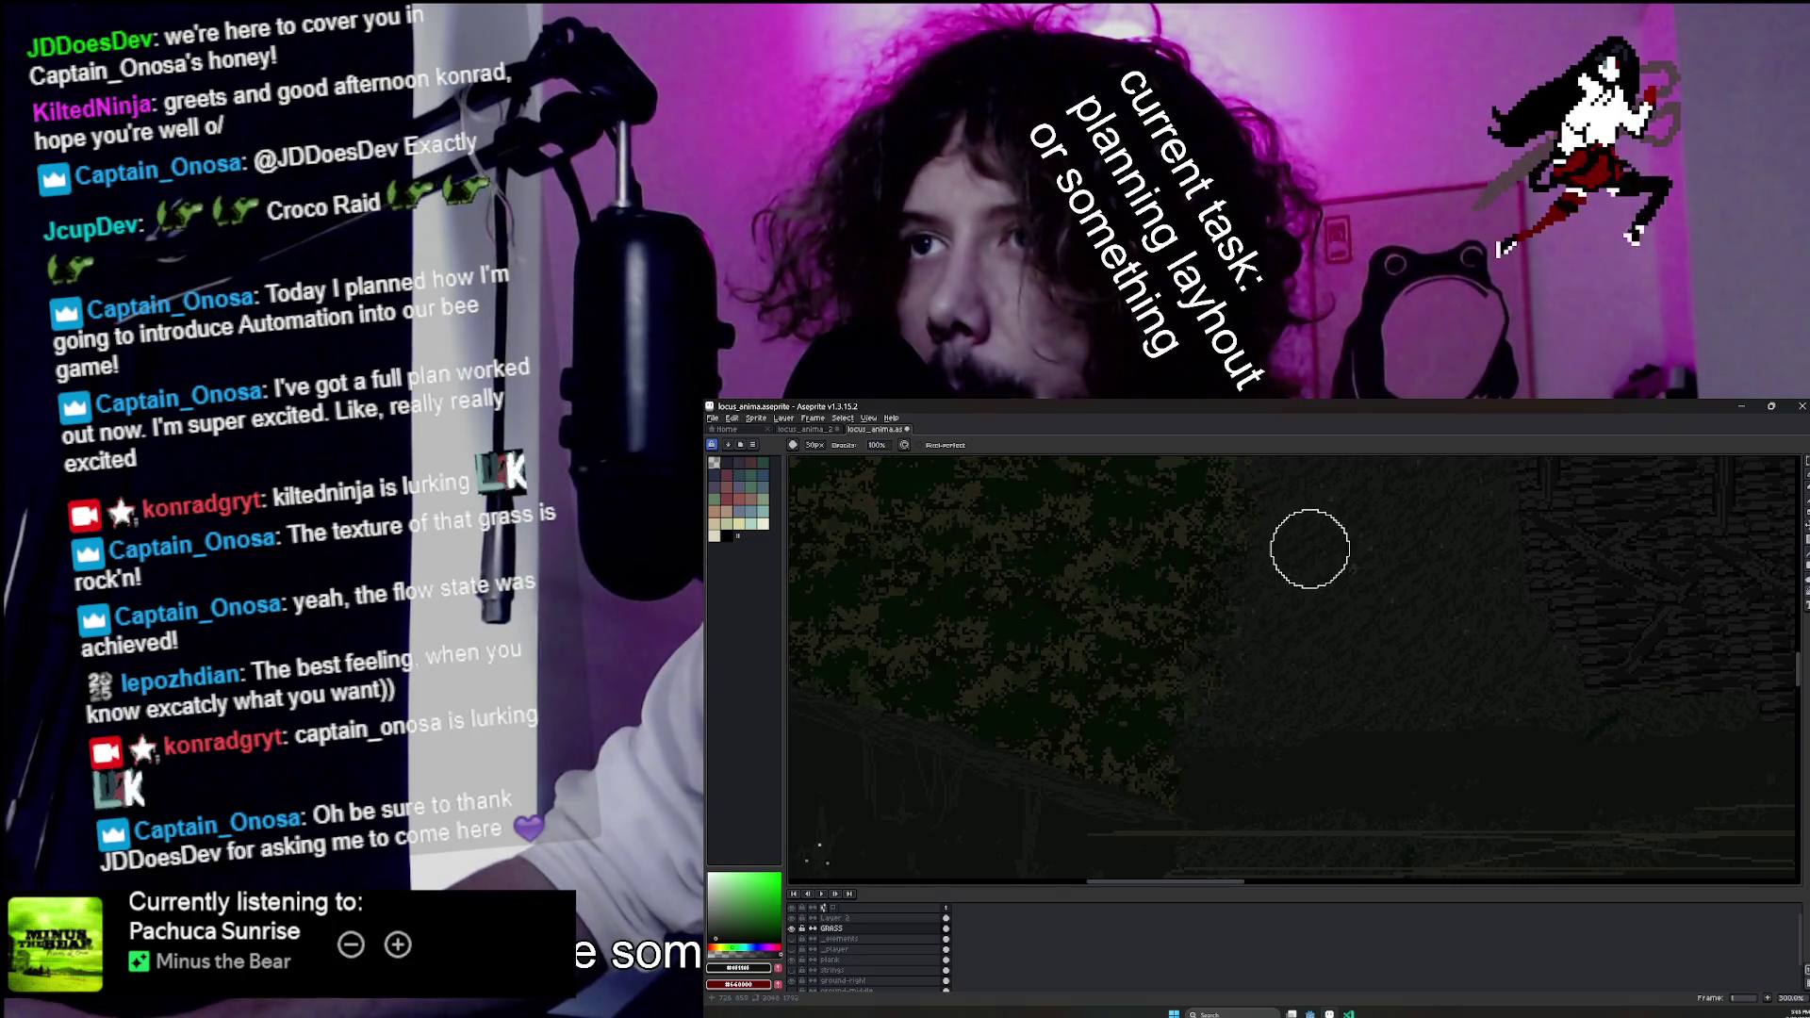
{"action": "left_click_drag", "start_coordinate": [1207, 722], "coordinate": [1181, 798]}
{"action": "scroll", "coordinate": [1186, 698], "scroll_direction": "up", "scroll_amount": 3}
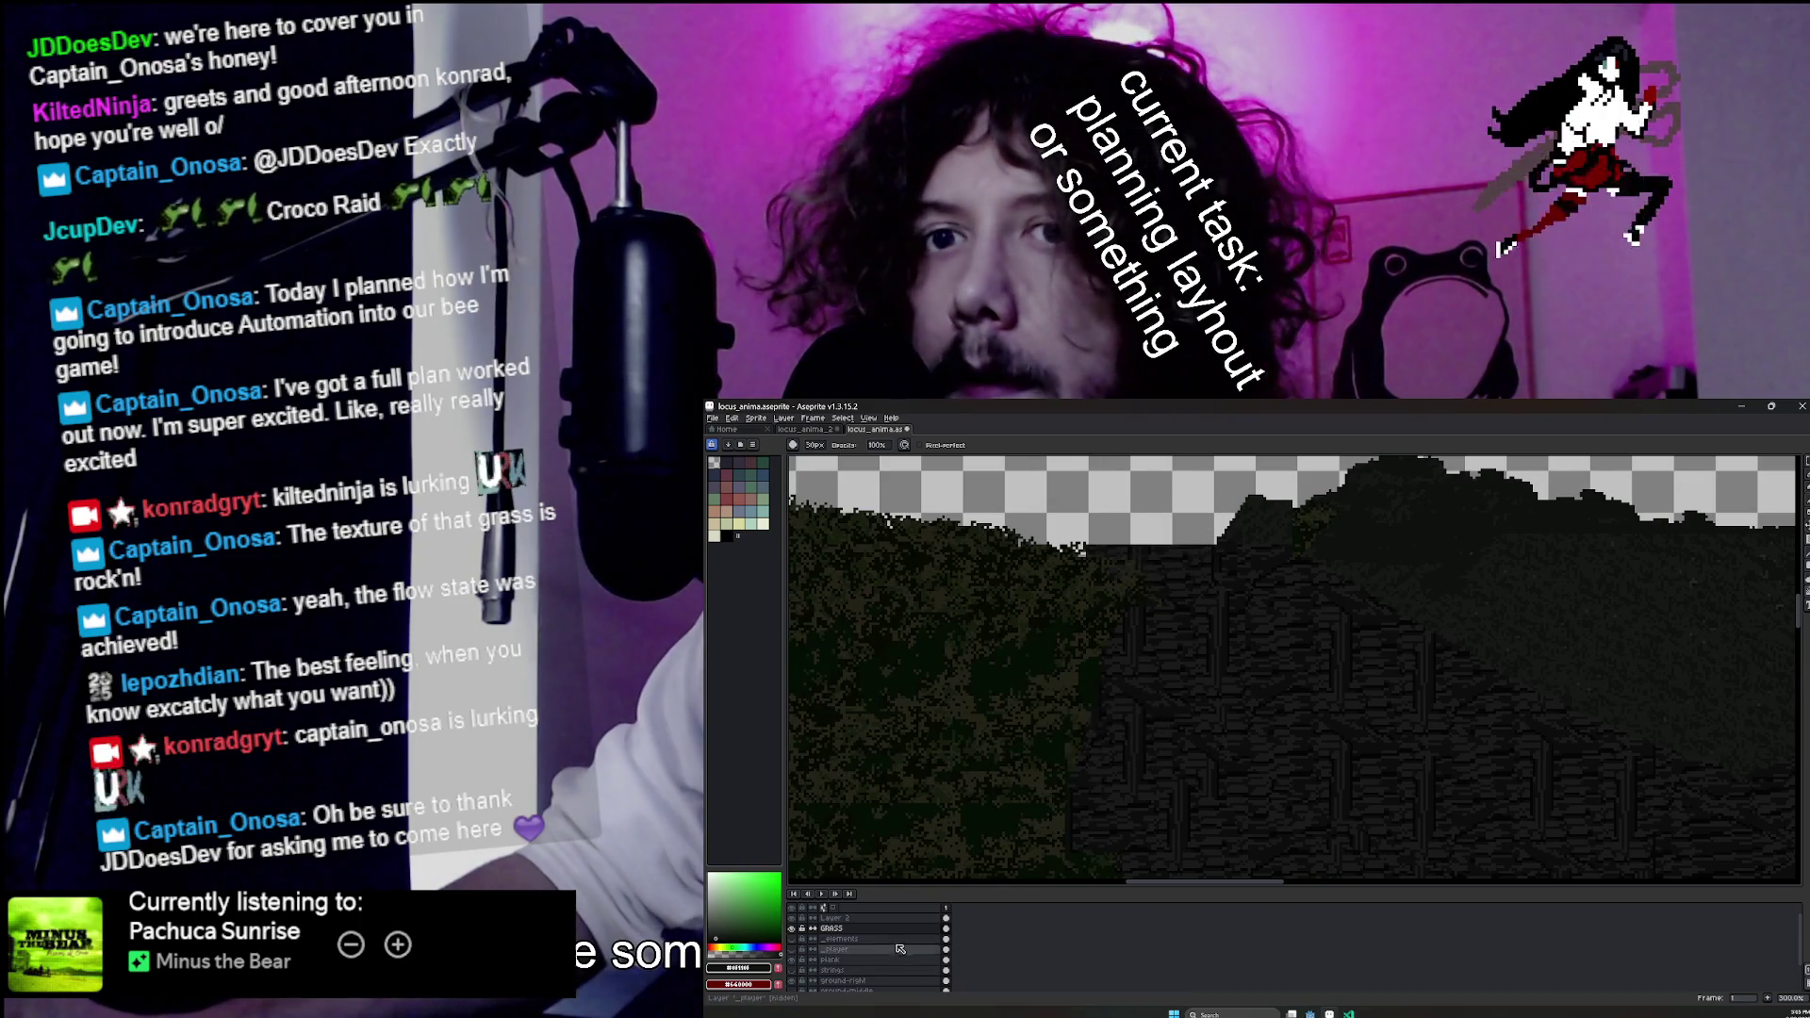
{"action": "left_click", "coordinate": [793, 929]}
Toggle the GRASS, ground-right and upper layers' visibility and unlock the ground-left layer to compare them.
{"action": "left_click", "coordinate": [793, 929]}
{"action": "scroll", "coordinate": [797, 943], "scroll_direction": "down", "scroll_amount": 1}
{"action": "left_click", "coordinate": [794, 970]}
{"action": "left_click", "coordinate": [794, 970]}
{"action": "scroll", "coordinate": [800, 976], "scroll_direction": "down", "scroll_amount": 1}
{"action": "left_click", "coordinate": [803, 981]}
{"action": "left_click", "coordinate": [793, 983]}
{"action": "left_click", "coordinate": [793, 983]}
{"action": "scroll", "coordinate": [793, 976], "scroll_direction": "down", "scroll_amount": 1}
{"action": "left_click", "coordinate": [799, 945]}
{"action": "left_click", "coordinate": [800, 945]}
{"action": "scroll", "coordinate": [800, 947], "scroll_direction": "up", "scroll_amount": 2}
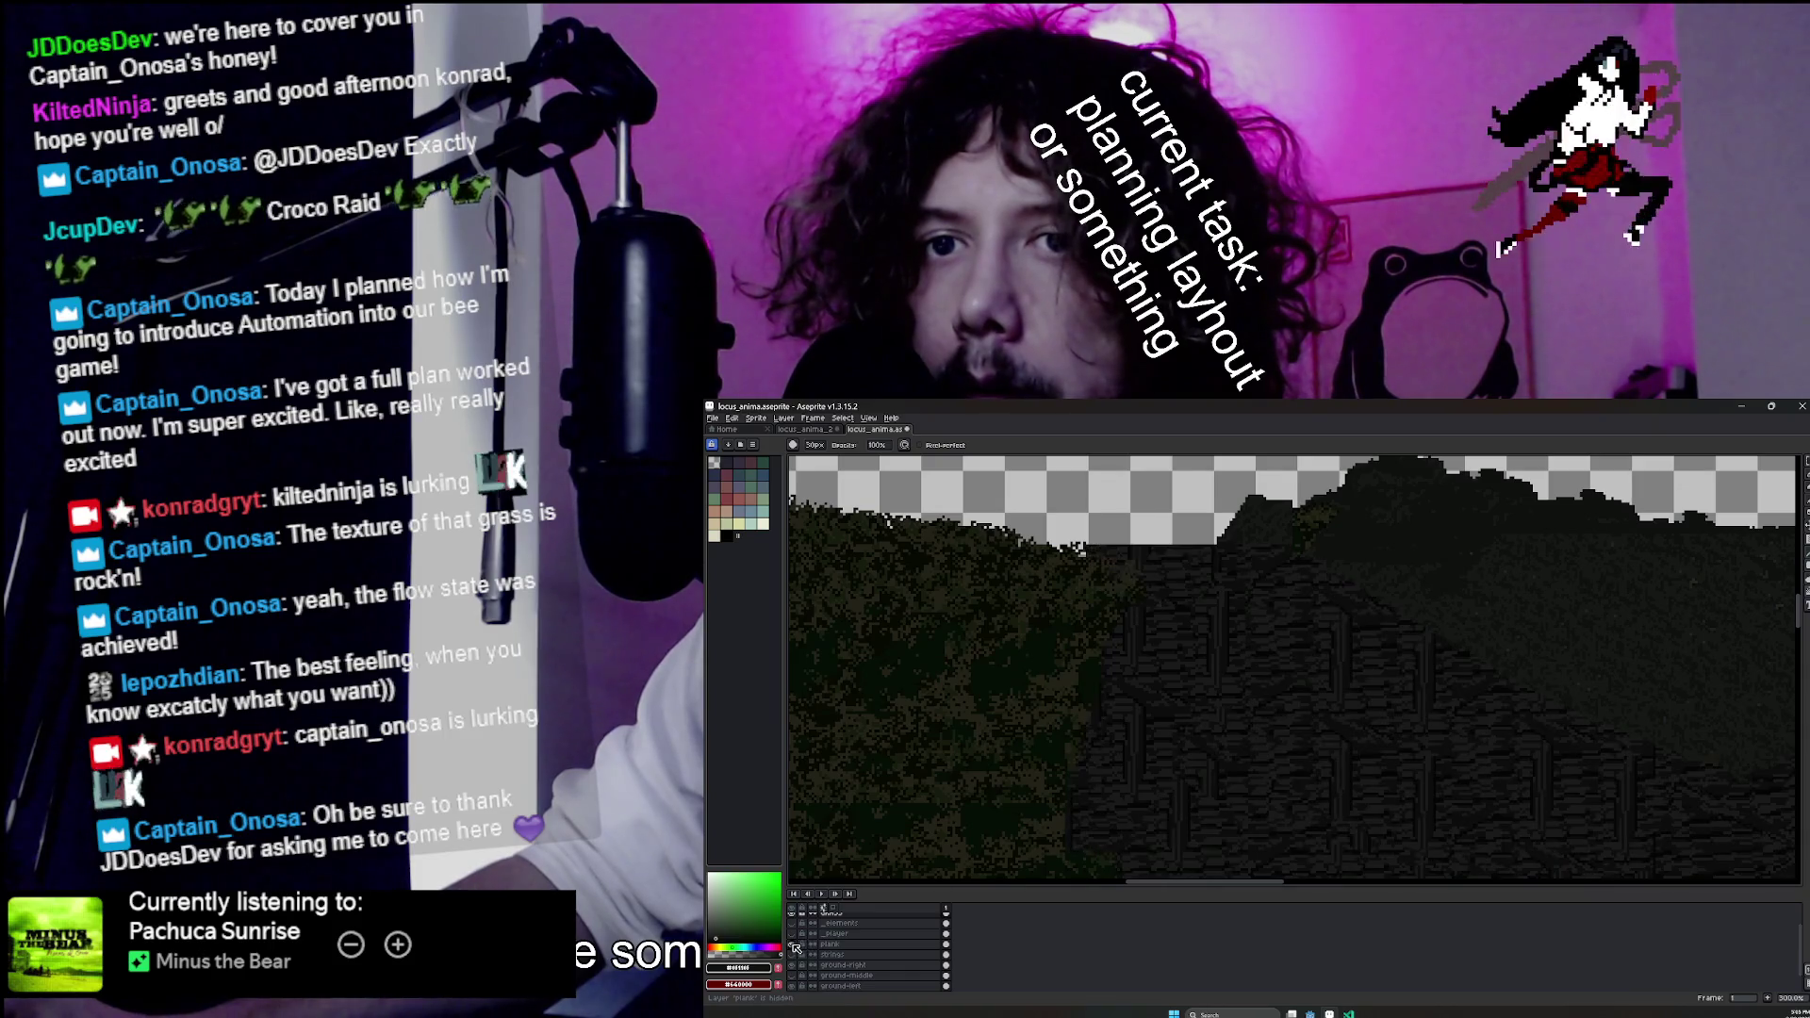
On the plank layer, erase a diagonal strip along the dark hill's slope, redoing the first stroke.
{"action": "left_click", "coordinate": [830, 944]}
{"action": "key", "text": "e"}
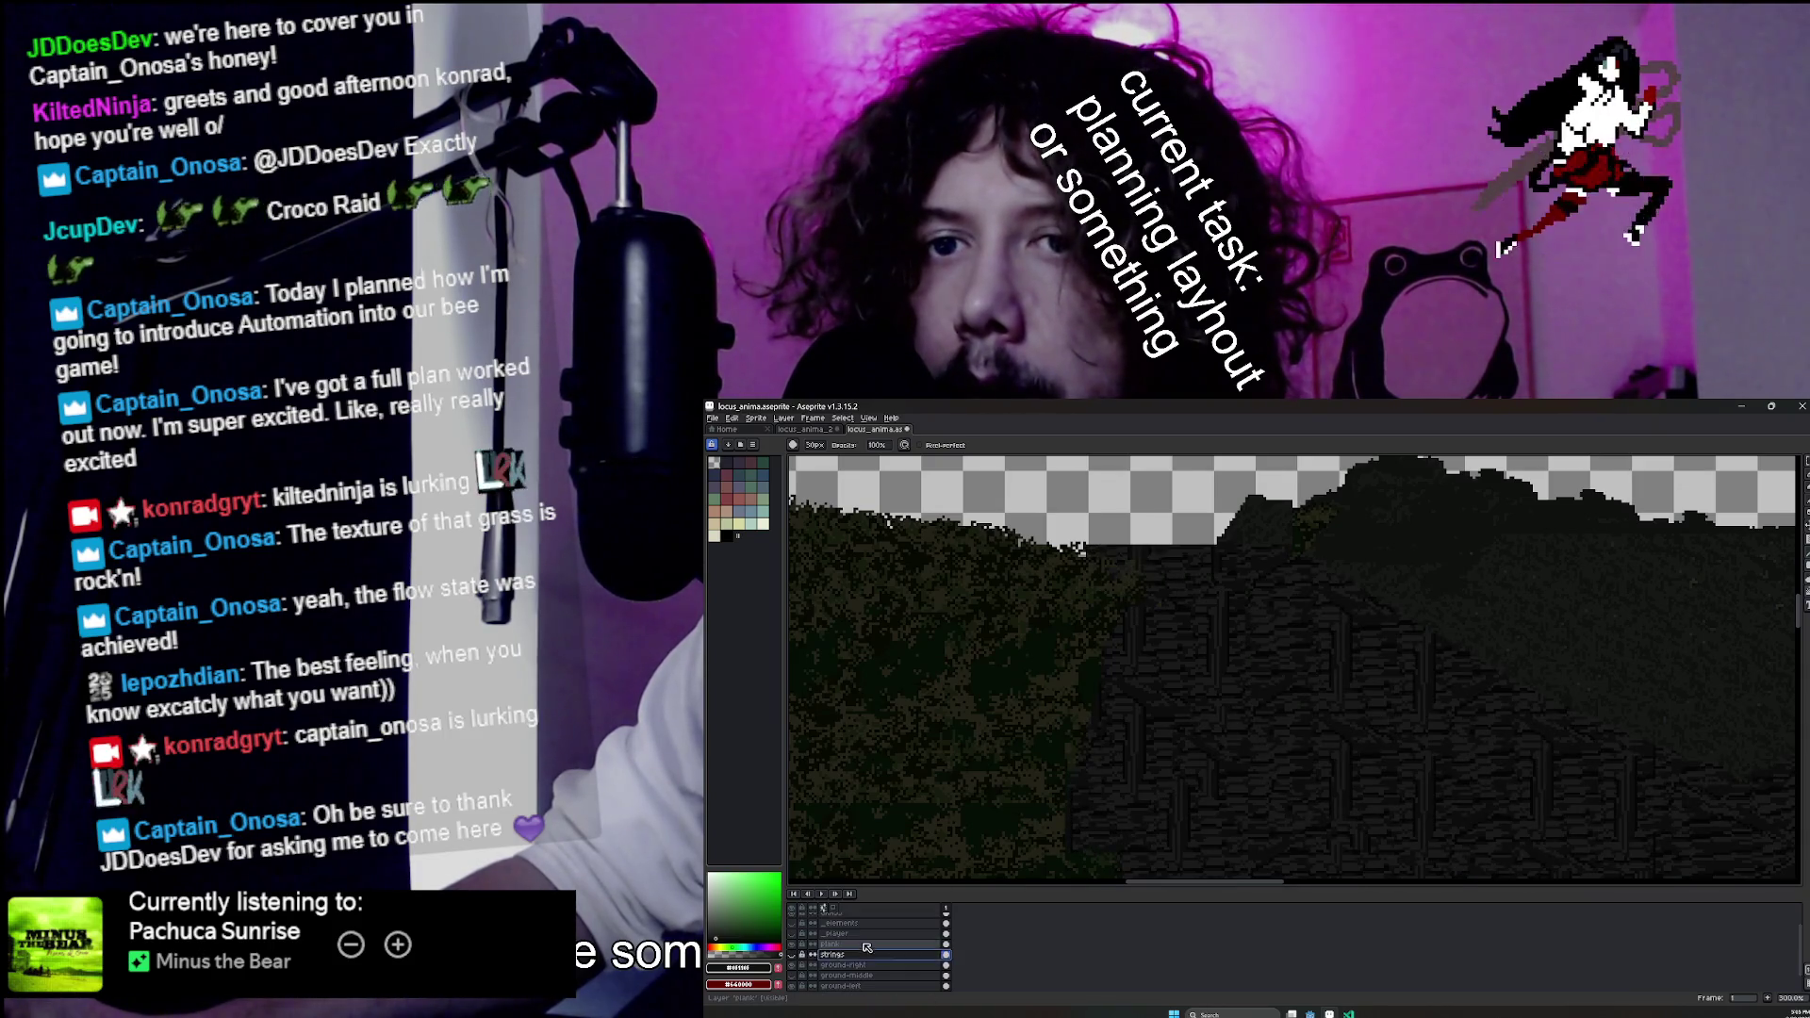
{"action": "scroll", "coordinate": [1111, 540], "scroll_direction": "up", "scroll_amount": 10}
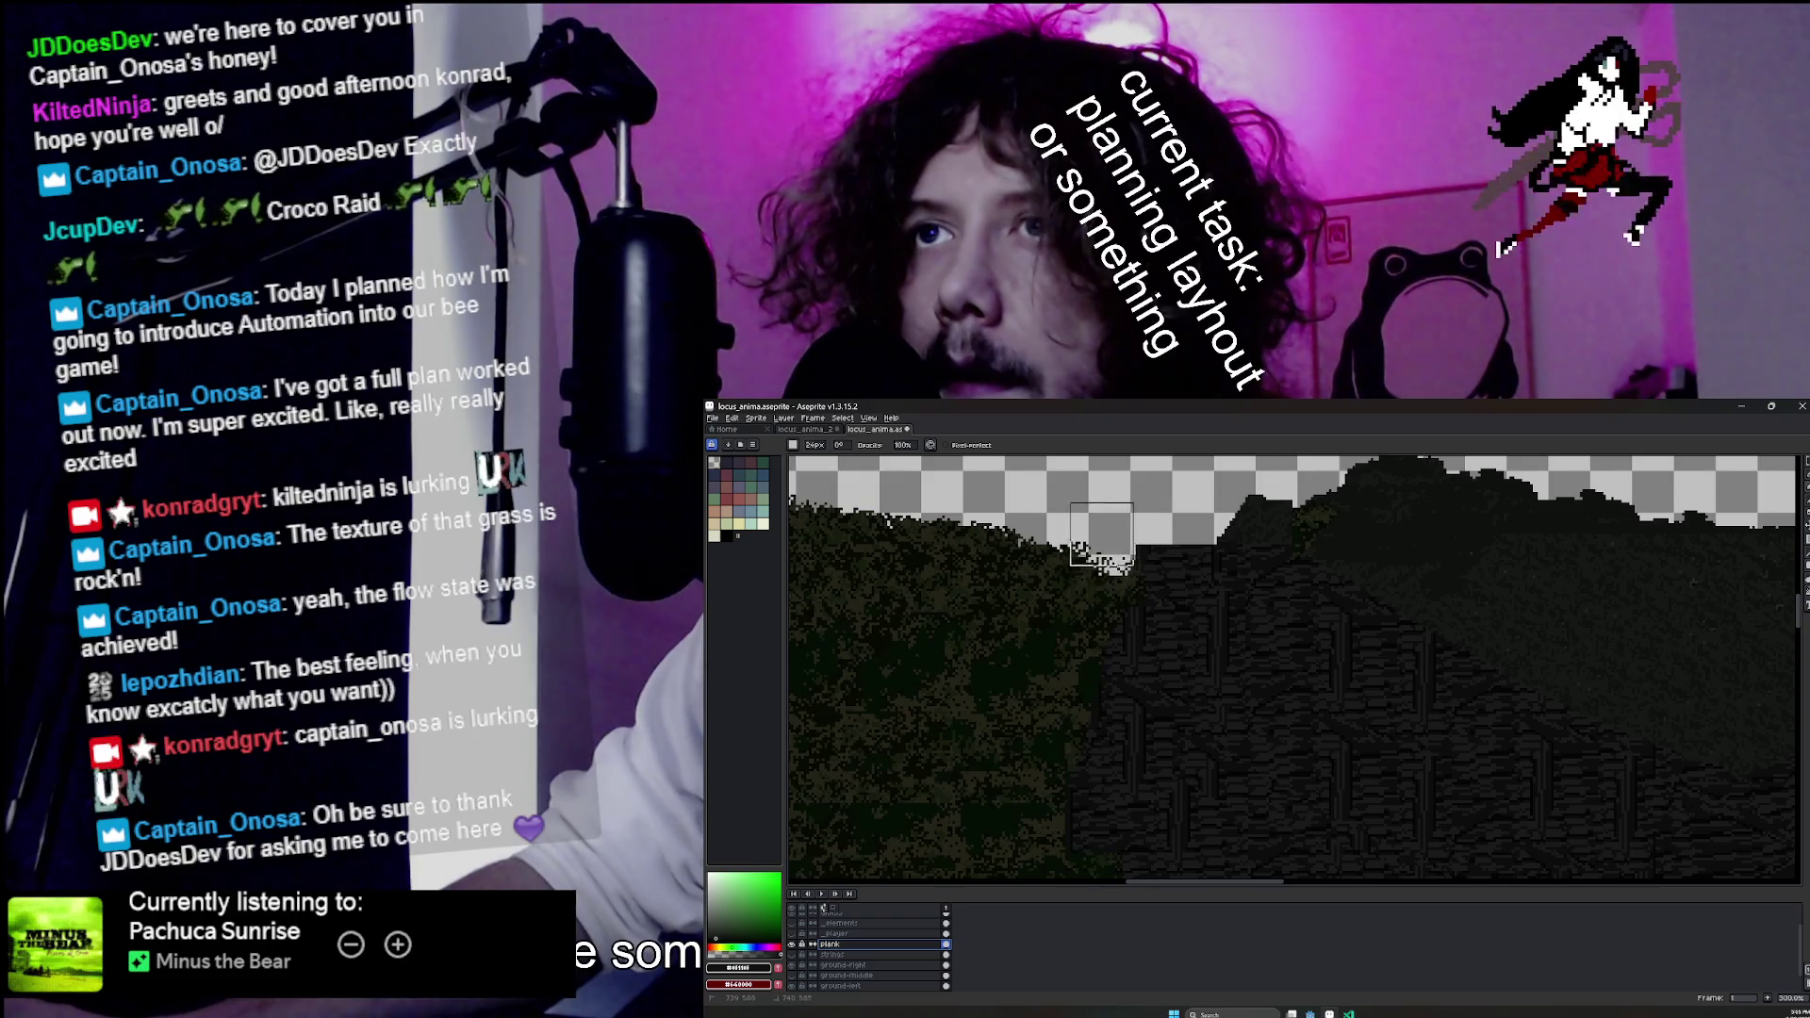
{"action": "mouse_move", "coordinate": [1133, 531]}
{"action": "left_mouse_down"}
{"action": "mouse_move", "coordinate": [1190, 551]}
{"action": "mouse_move", "coordinate": [1225, 539]}
{"action": "left_mouse_up"}
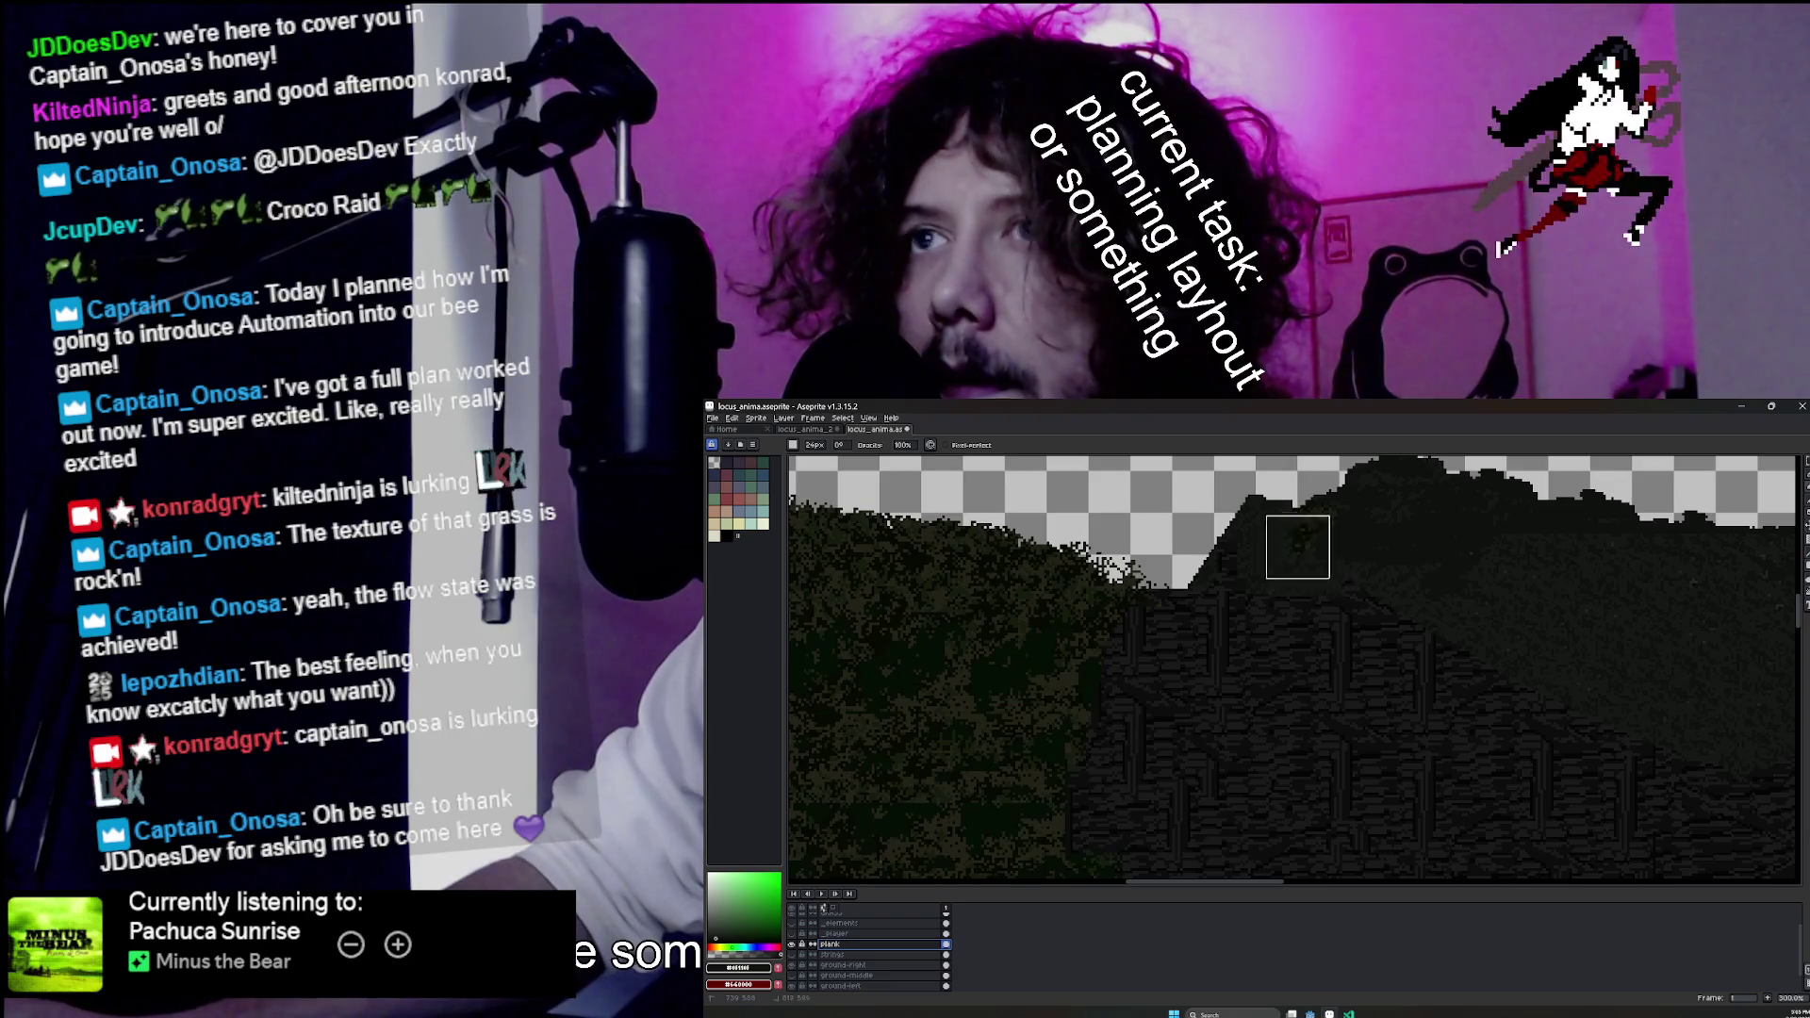
{"action": "key", "text": "ctrl+z"}
{"action": "mouse_move", "coordinate": [1169, 552]}
{"action": "left_mouse_down"}
{"action": "mouse_move", "coordinate": [1122, 575]}
{"action": "mouse_move", "coordinate": [1193, 542]}
{"action": "mouse_move", "coordinate": [1228, 553]}
{"action": "left_mouse_up"}
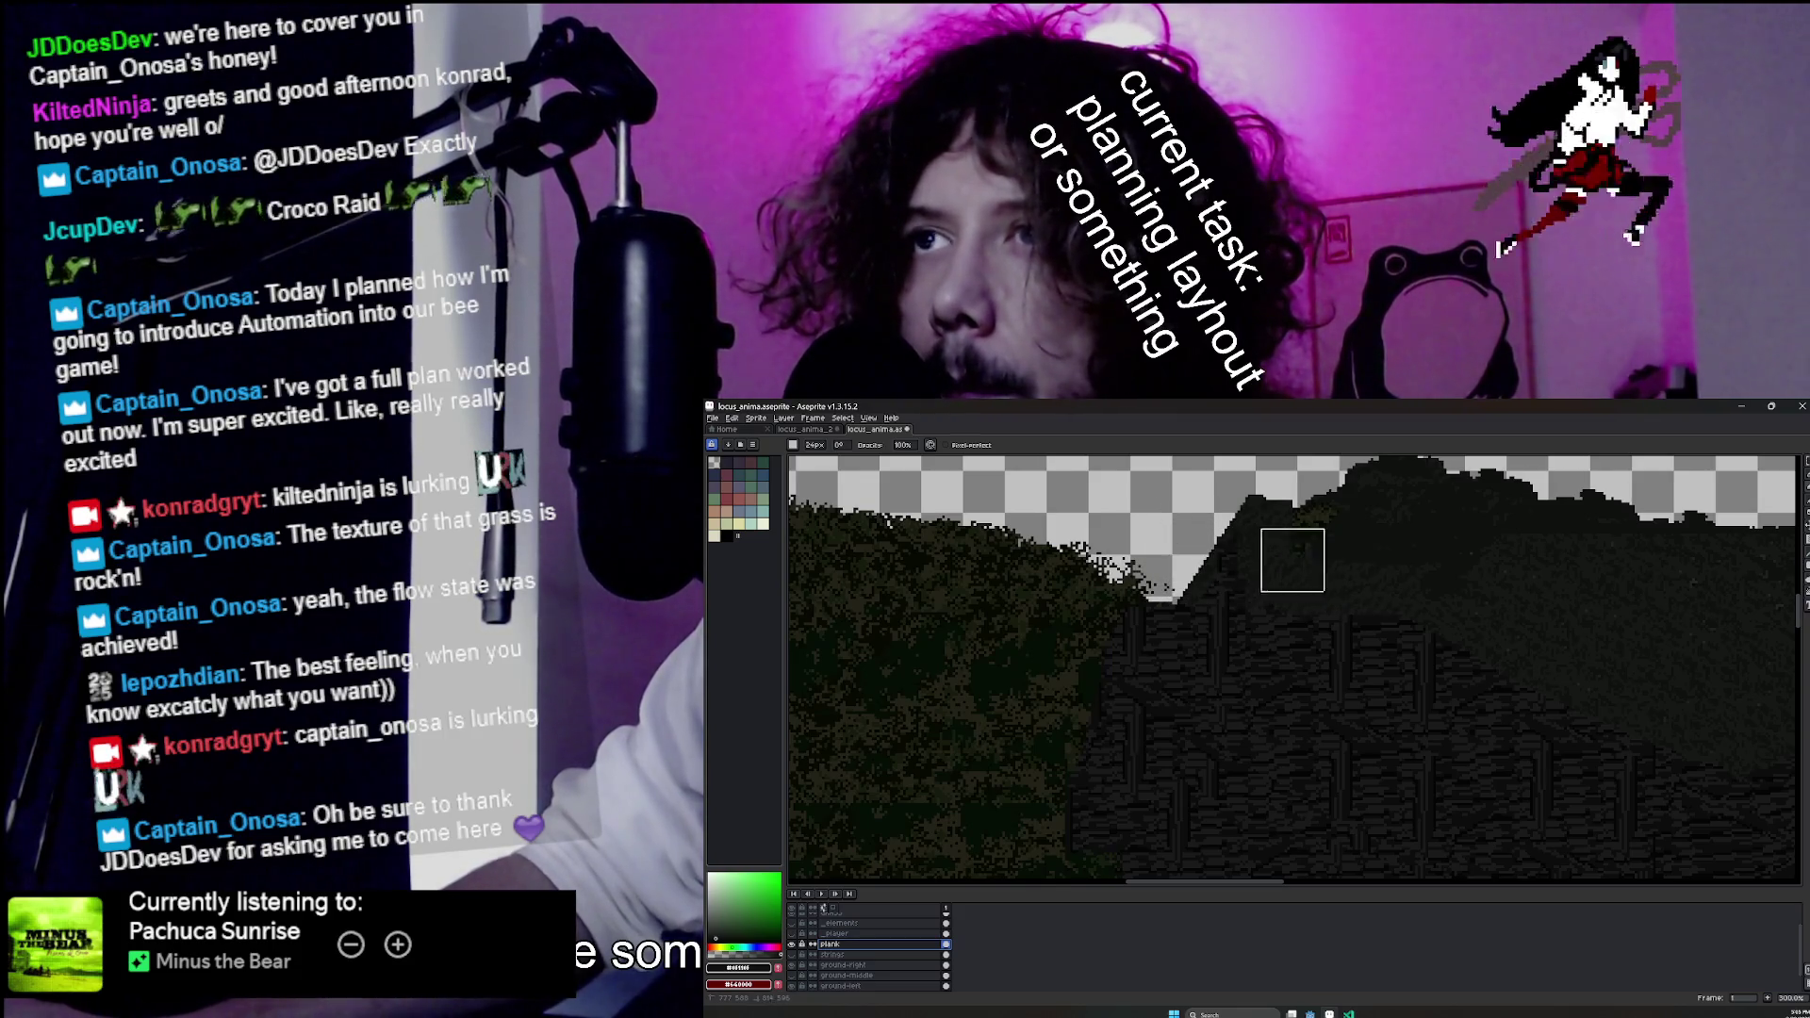
{"action": "scroll", "coordinate": [1324, 538], "scroll_direction": "up", "scroll_amount": 3}
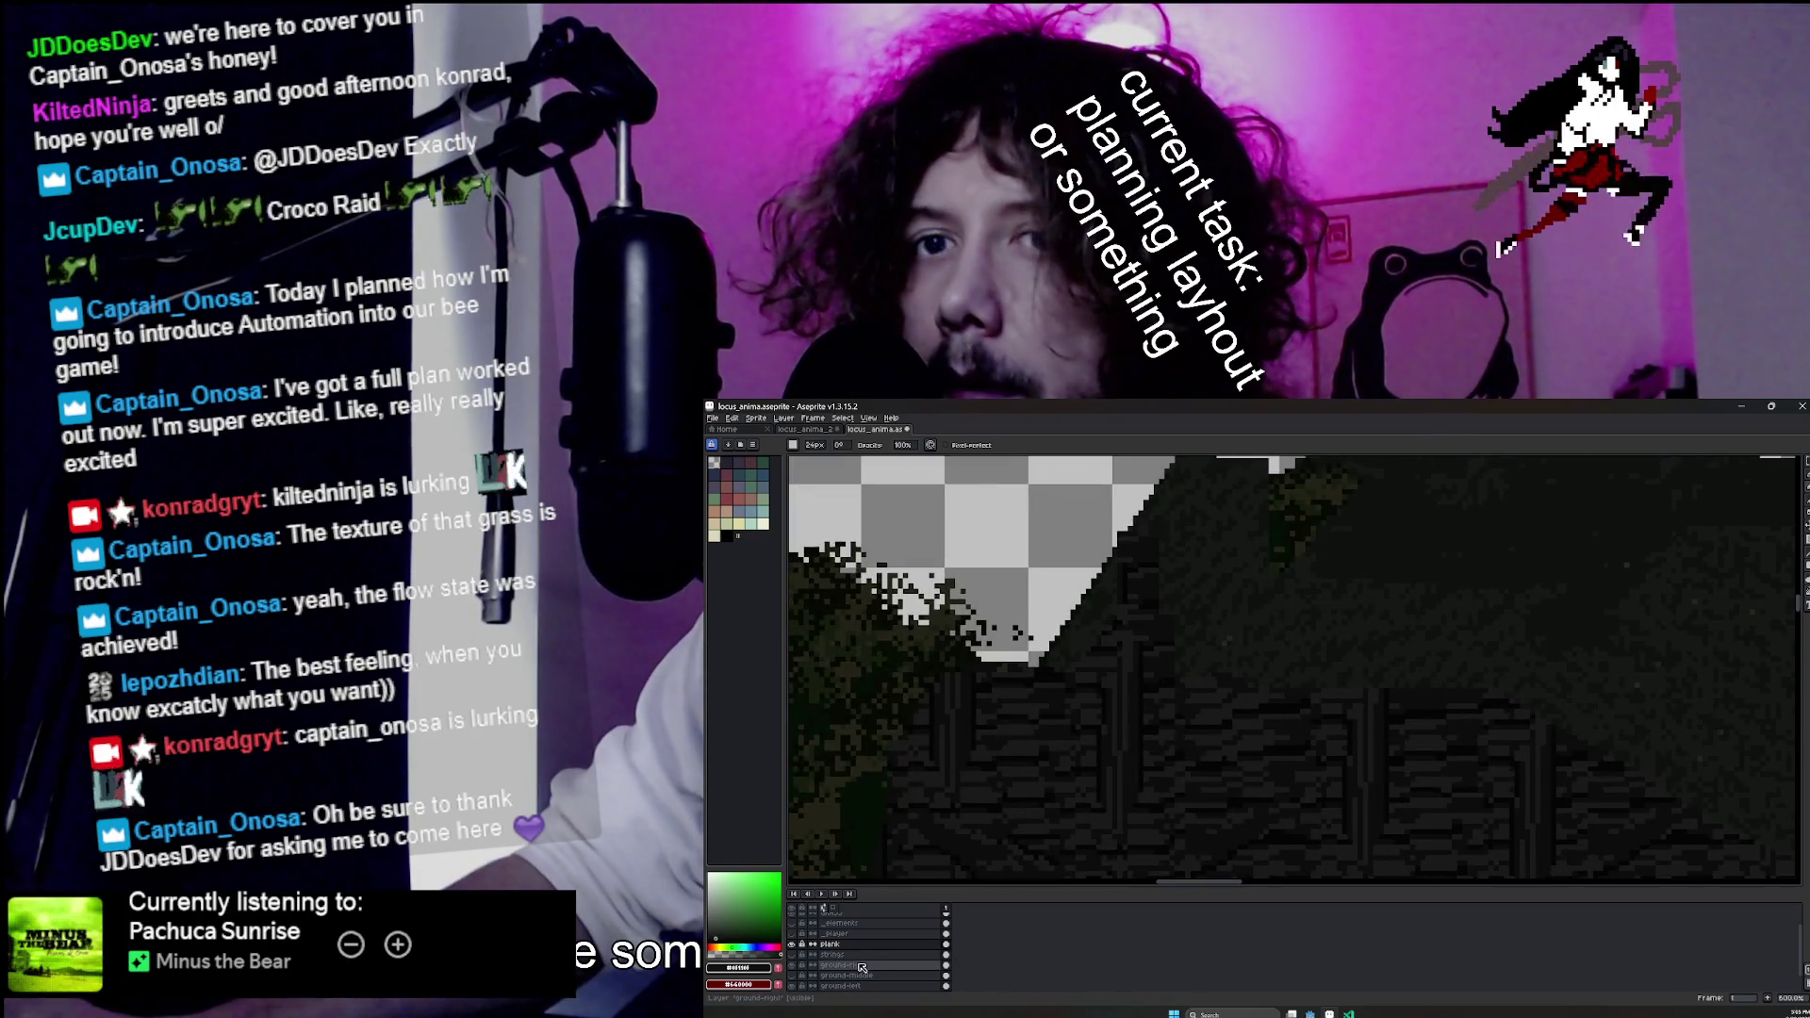
{"action": "scroll", "coordinate": [848, 953], "scroll_direction": "down", "scroll_amount": 1}
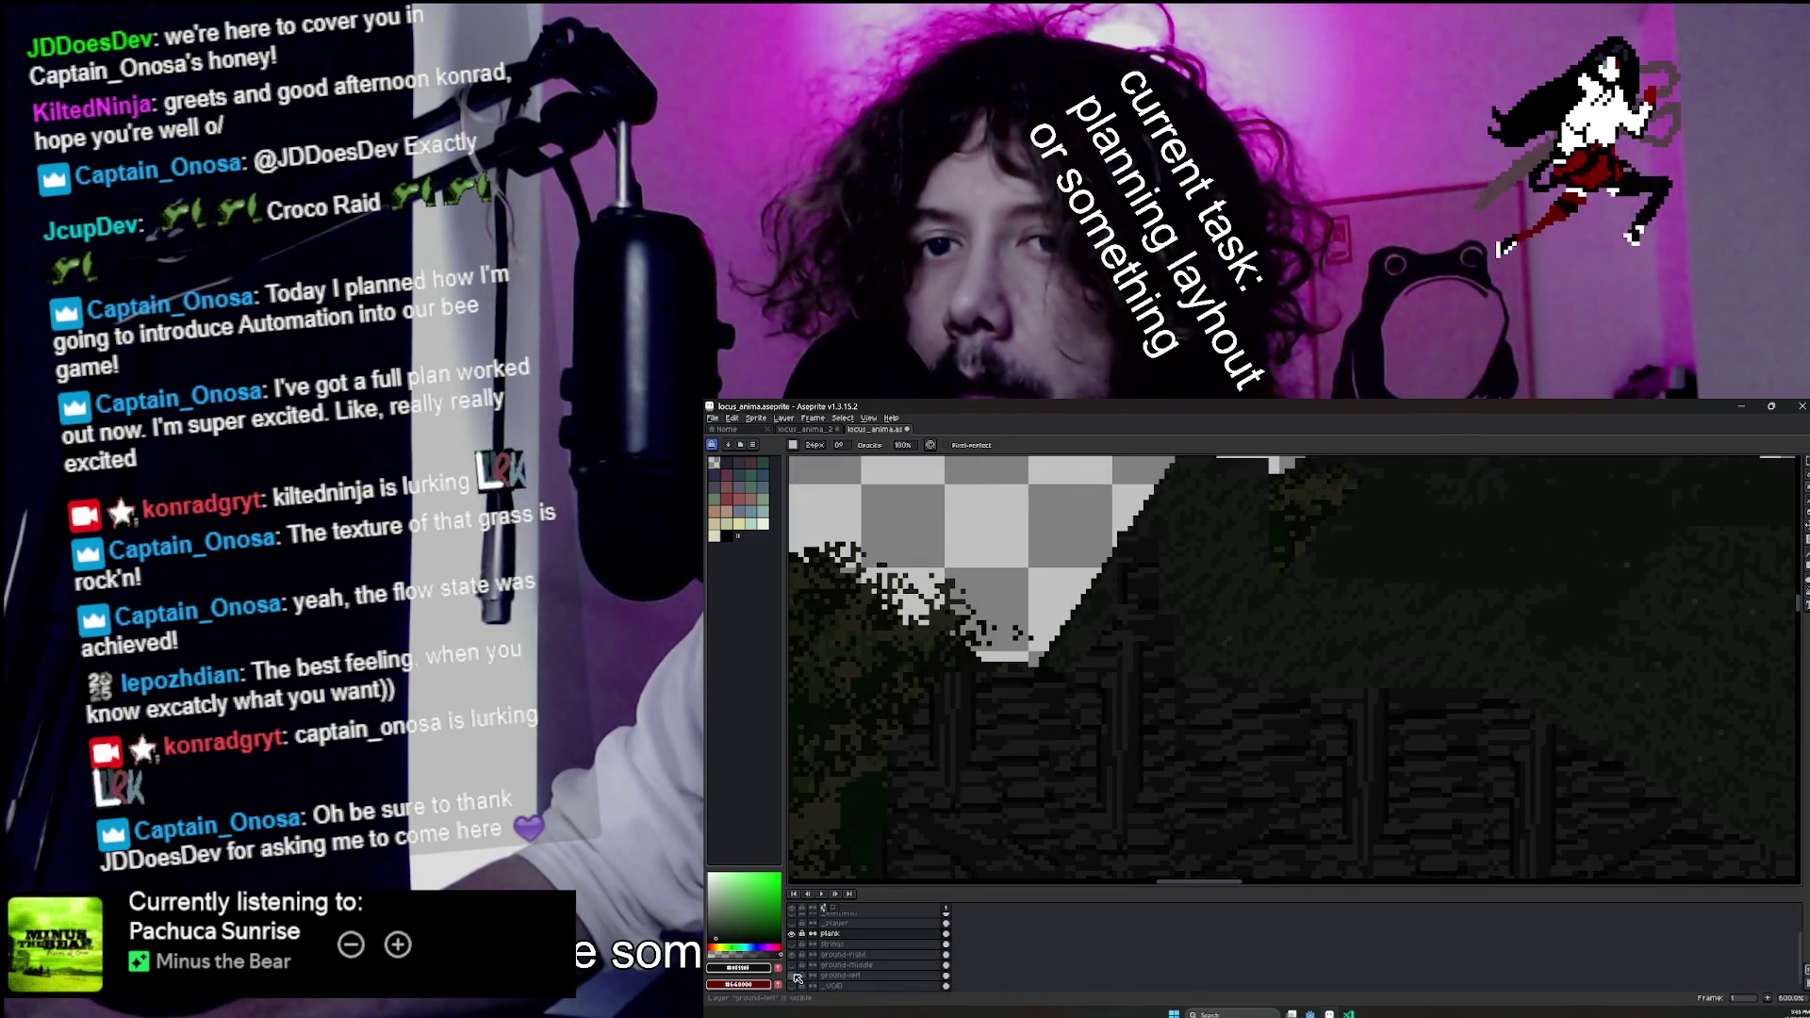
{"action": "scroll", "coordinate": [797, 933], "scroll_direction": "up", "scroll_amount": 2}
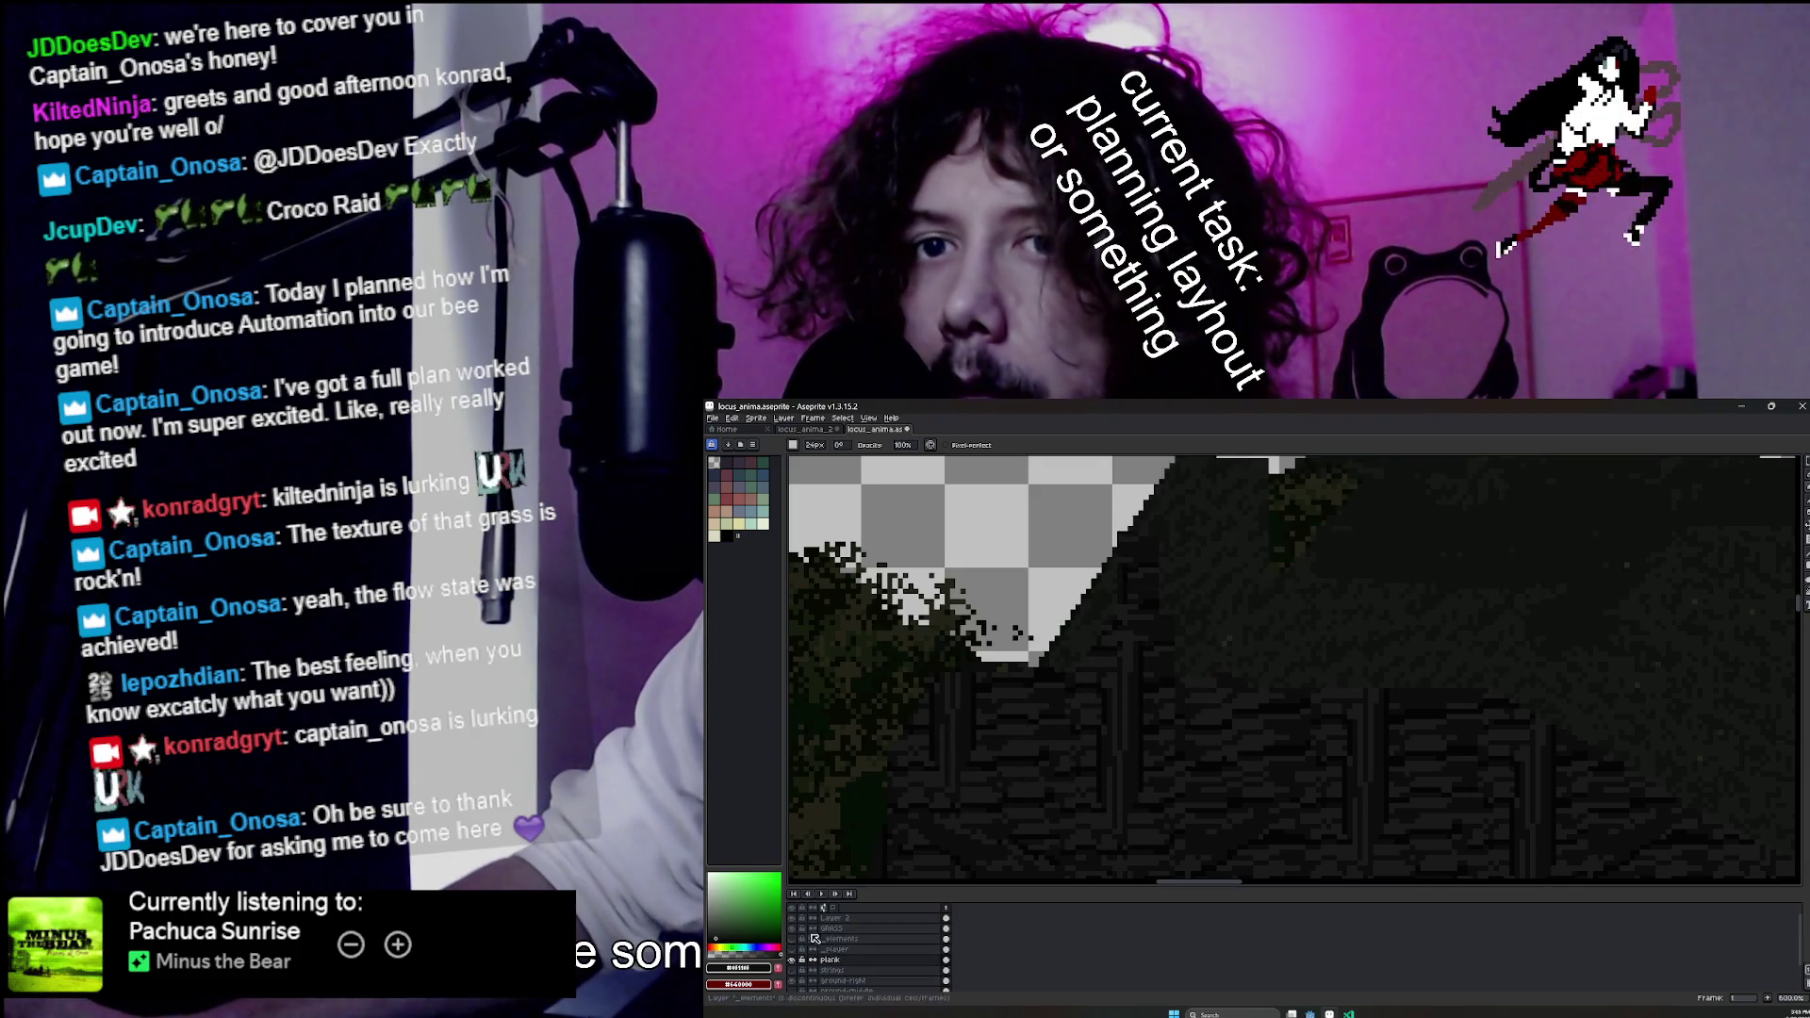
{"action": "left_click", "coordinate": [835, 917]}
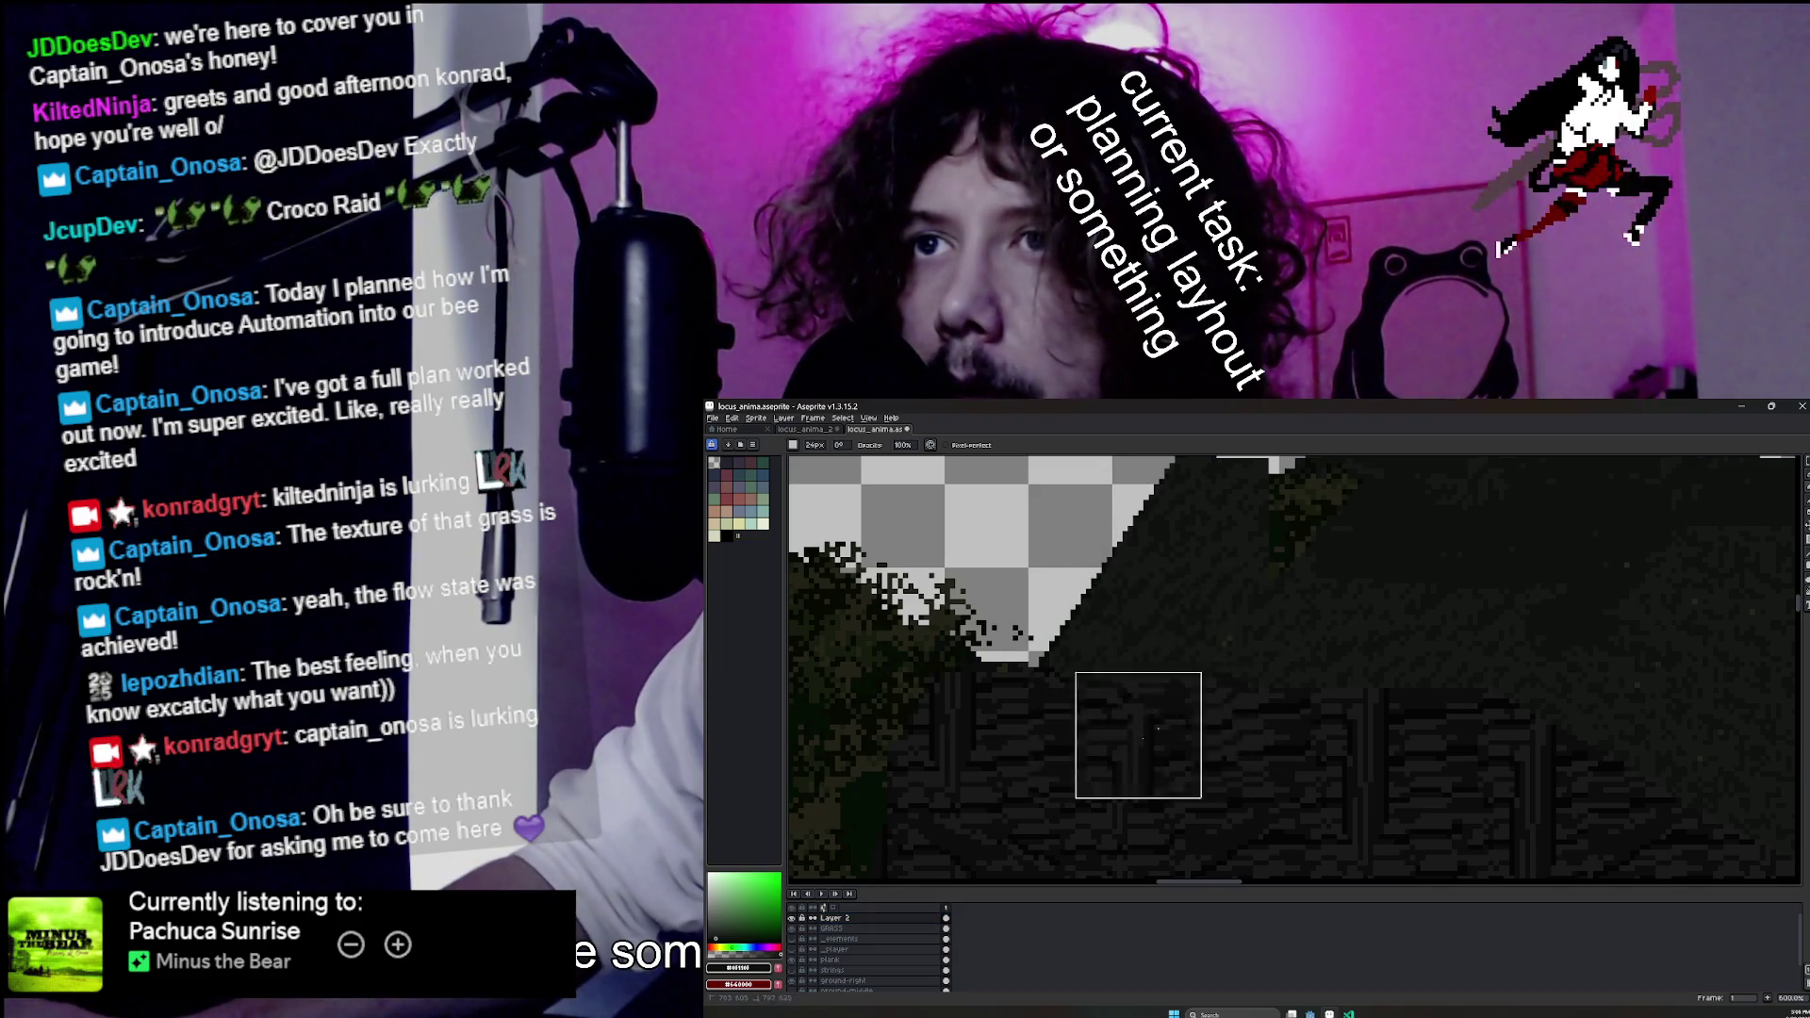
Undo the last eraser stroke on the hill and drag the sprite content with Move.
{"action": "scroll", "coordinate": [1206, 603], "scroll_direction": "down", "scroll_amount": 2}
{"action": "key", "text": "ctrl+z"}
{"action": "key", "text": "ctrl+z"}
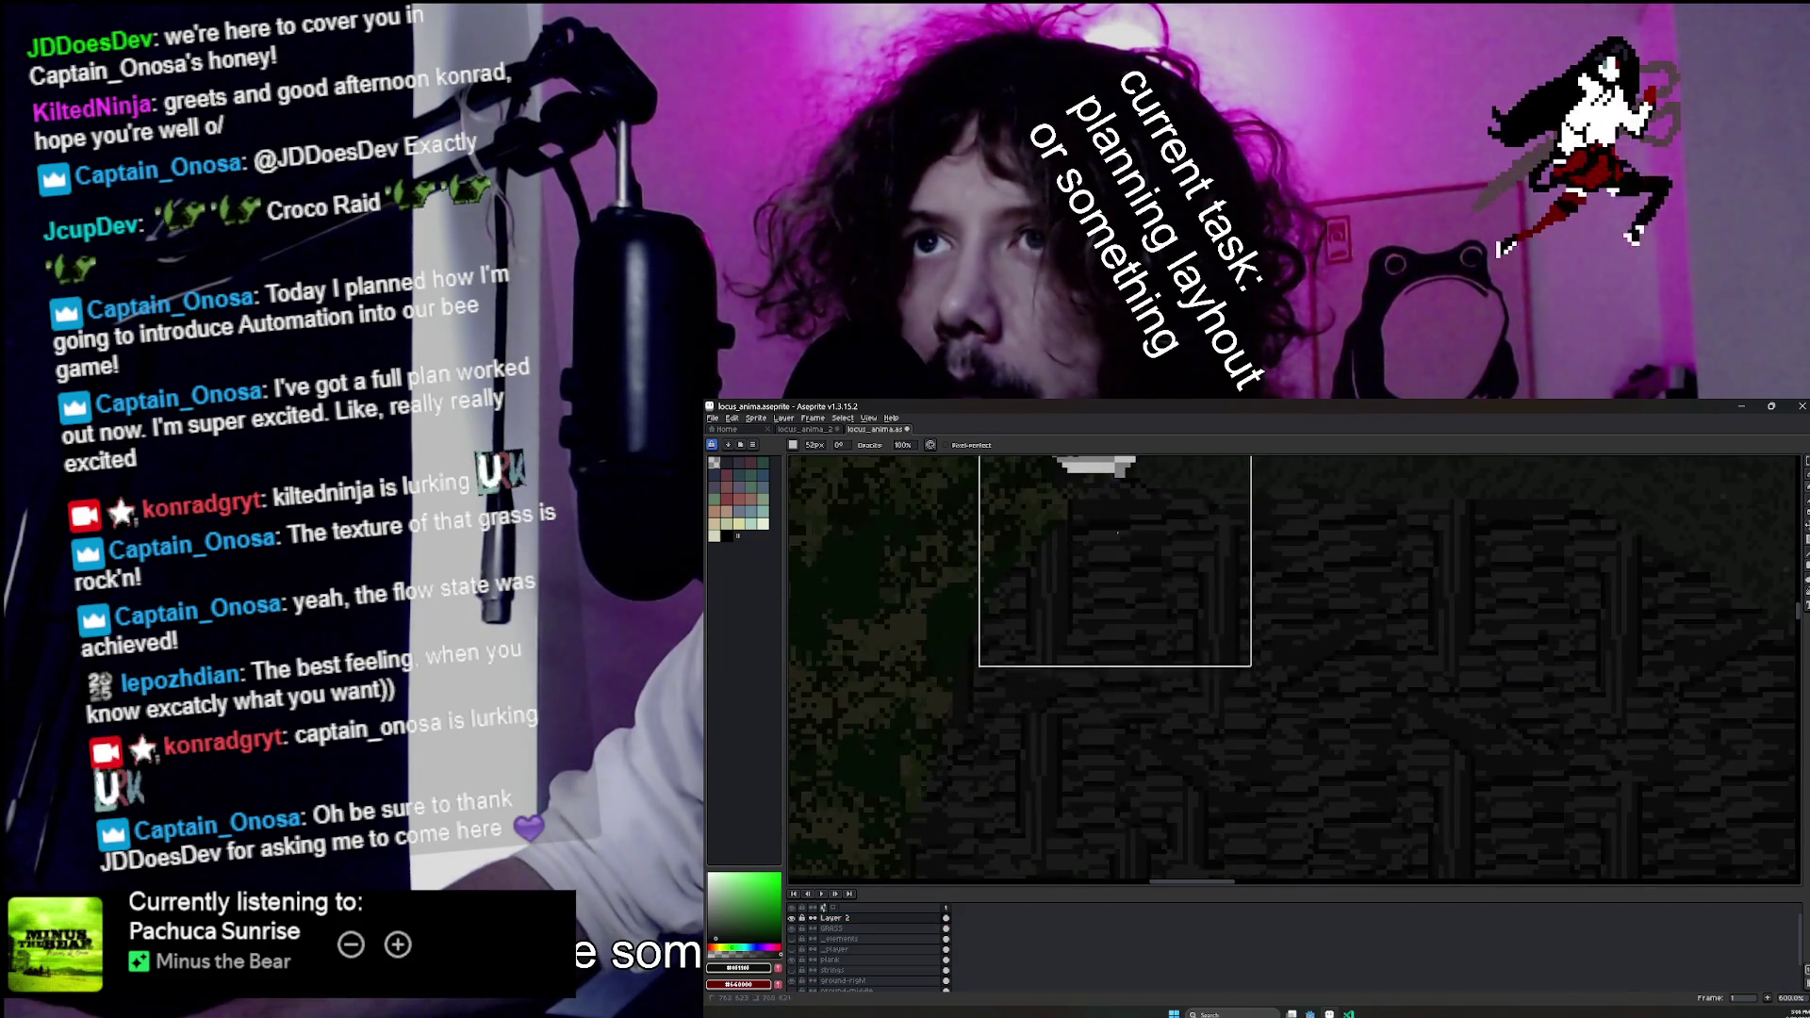
{"action": "mouse_move", "coordinate": [1183, 553]}
{"action": "left_mouse_down"}
{"action": "mouse_move", "coordinate": [1217, 552]}
{"action": "mouse_move", "coordinate": [1223, 599]}
{"action": "left_mouse_up"}
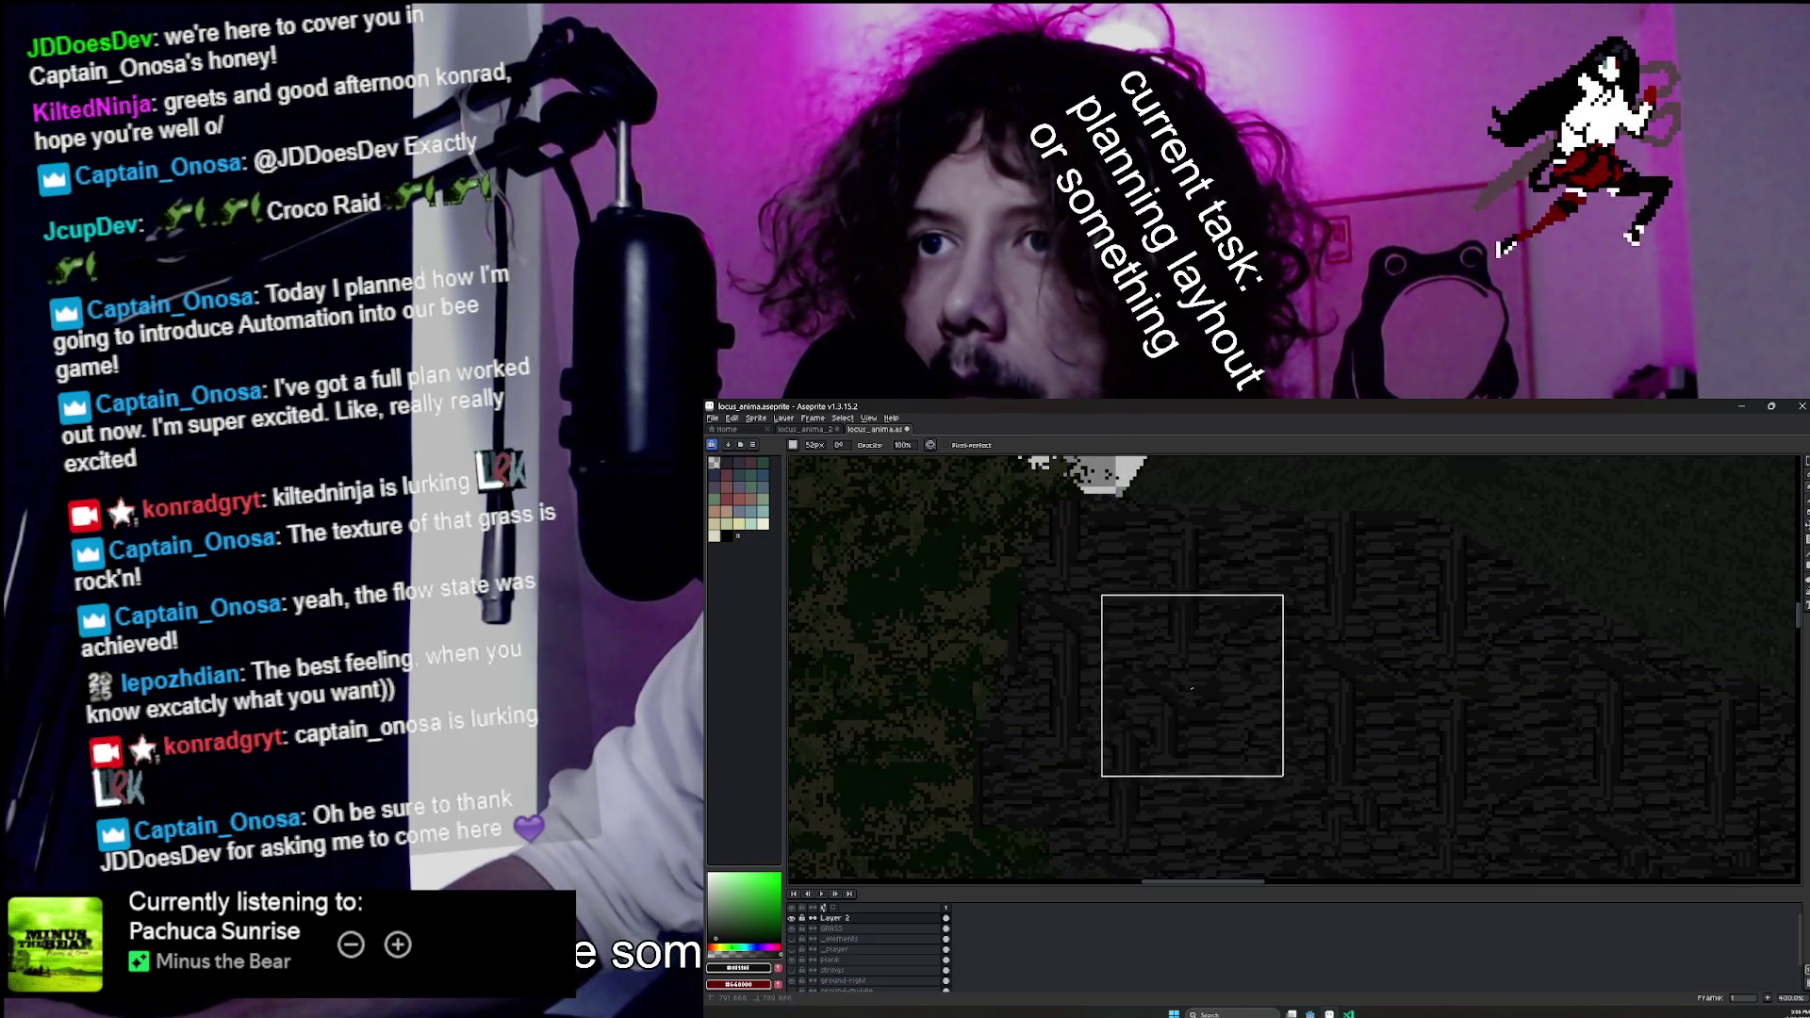
{"action": "scroll", "coordinate": [1217, 627], "scroll_direction": "down", "scroll_amount": 2}
{"action": "scroll", "coordinate": [1275, 660], "scroll_direction": "down", "scroll_amount": 2}
{"action": "scroll", "coordinate": [1145, 742], "scroll_direction": "up", "scroll_amount": 2}
{"action": "scroll", "coordinate": [1146, 743], "scroll_direction": "down", "scroll_amount": 1}
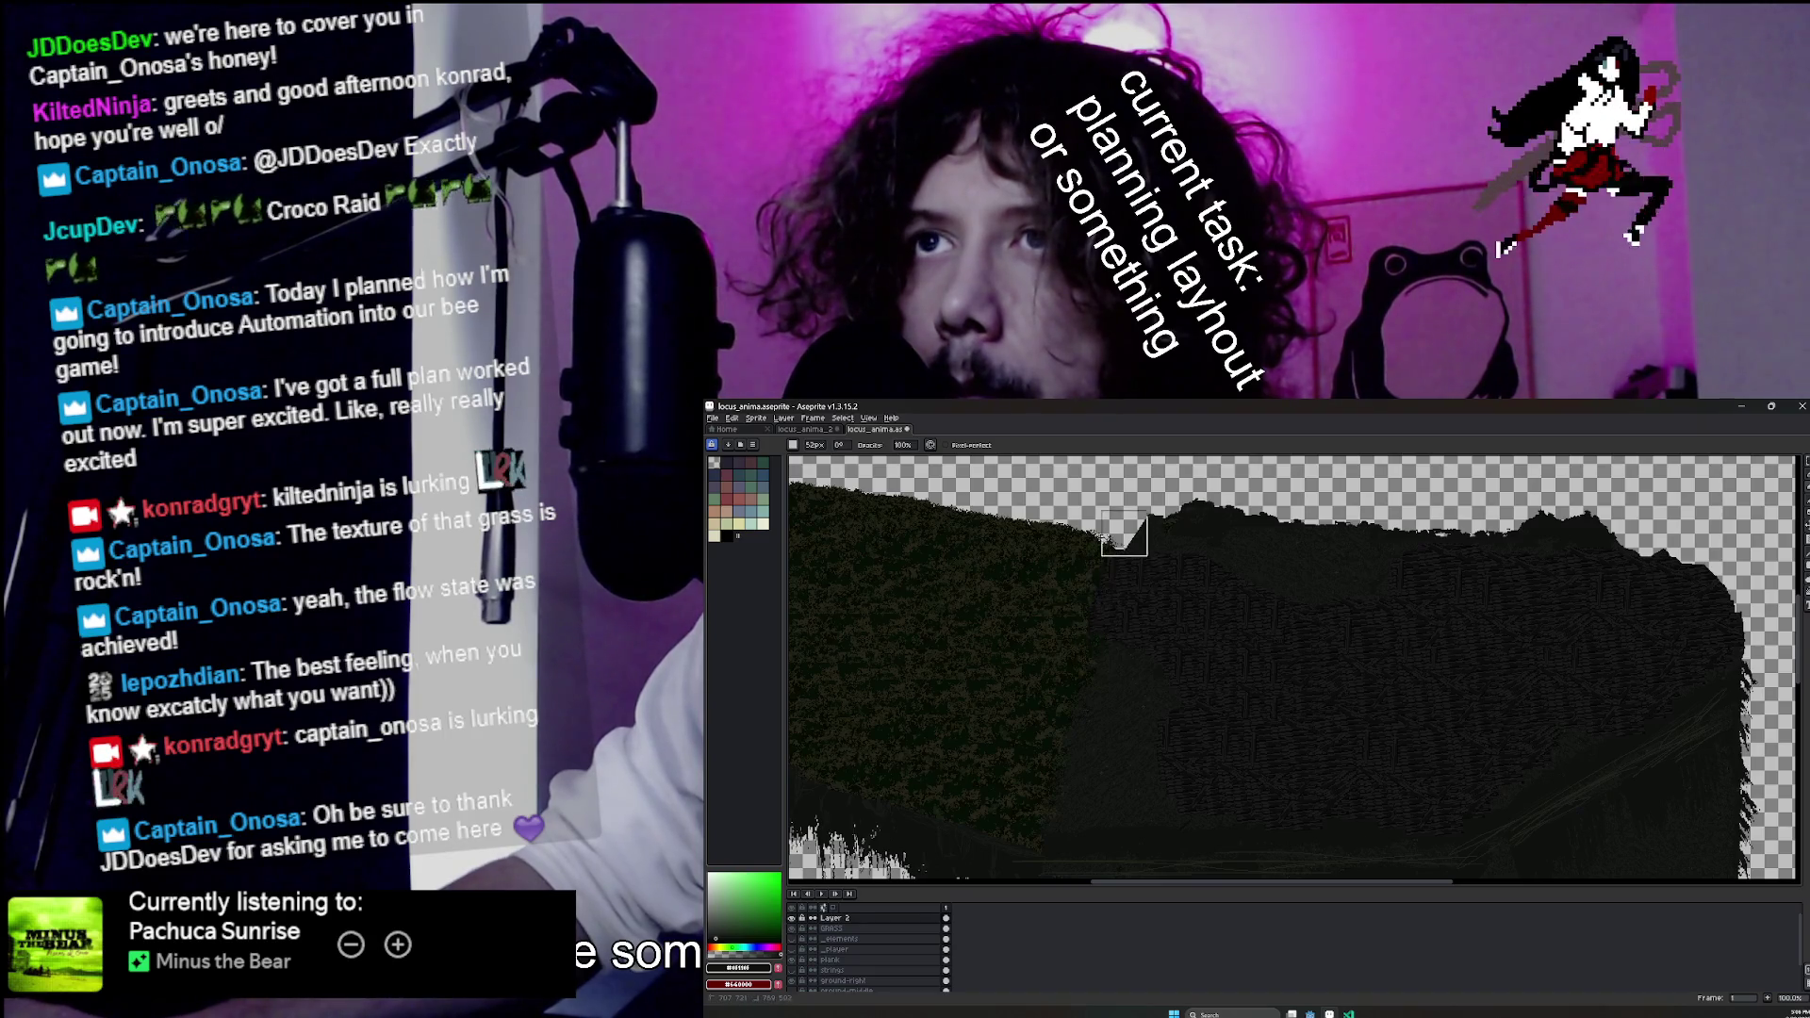
{"action": "scroll", "coordinate": [1244, 635], "scroll_direction": "down", "scroll_amount": 1}
{"action": "scroll", "coordinate": [1263, 721], "scroll_direction": "up", "scroll_amount": 2}
{"action": "scroll", "coordinate": [1277, 730], "scroll_direction": "down", "scroll_amount": 1}
Save the terrain sprite file and recentre the view on the grass hill.
{"action": "key", "text": "v"}
{"action": "key", "text": "ctrl+s"}
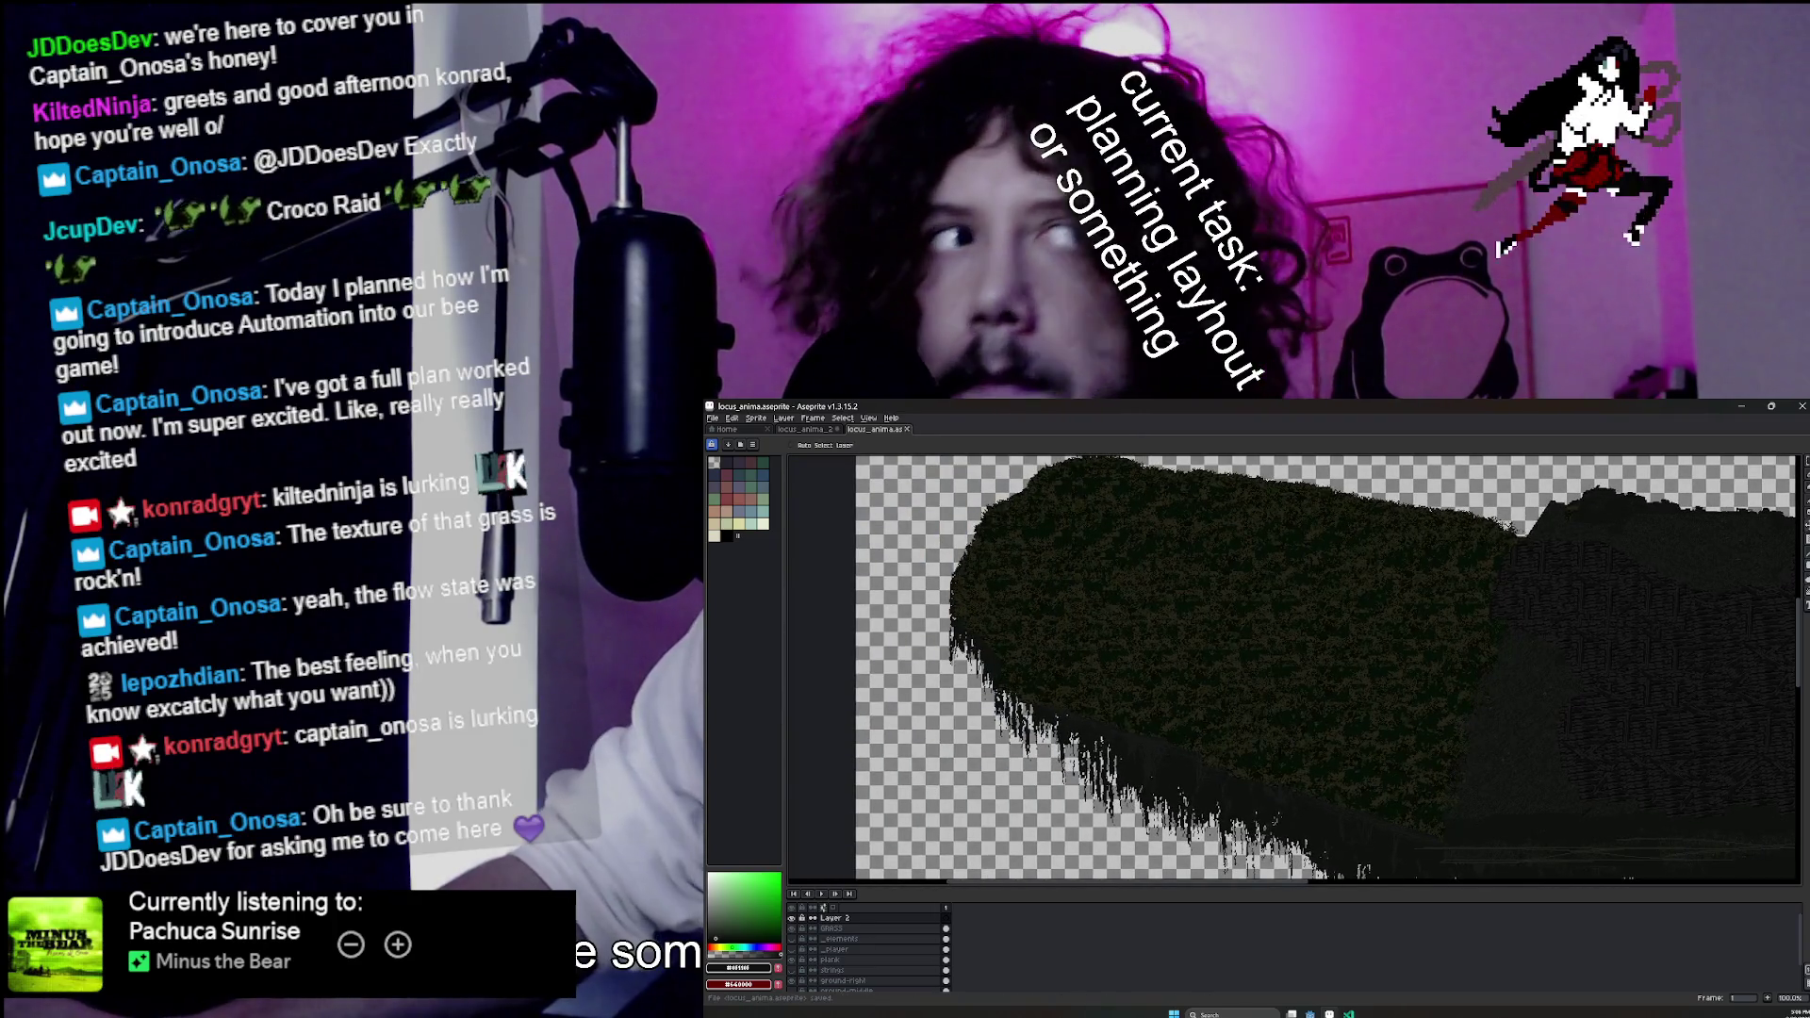
{"action": "key", "text": "b"}
{"action": "mouse_move", "coordinate": [1309, 1014]}
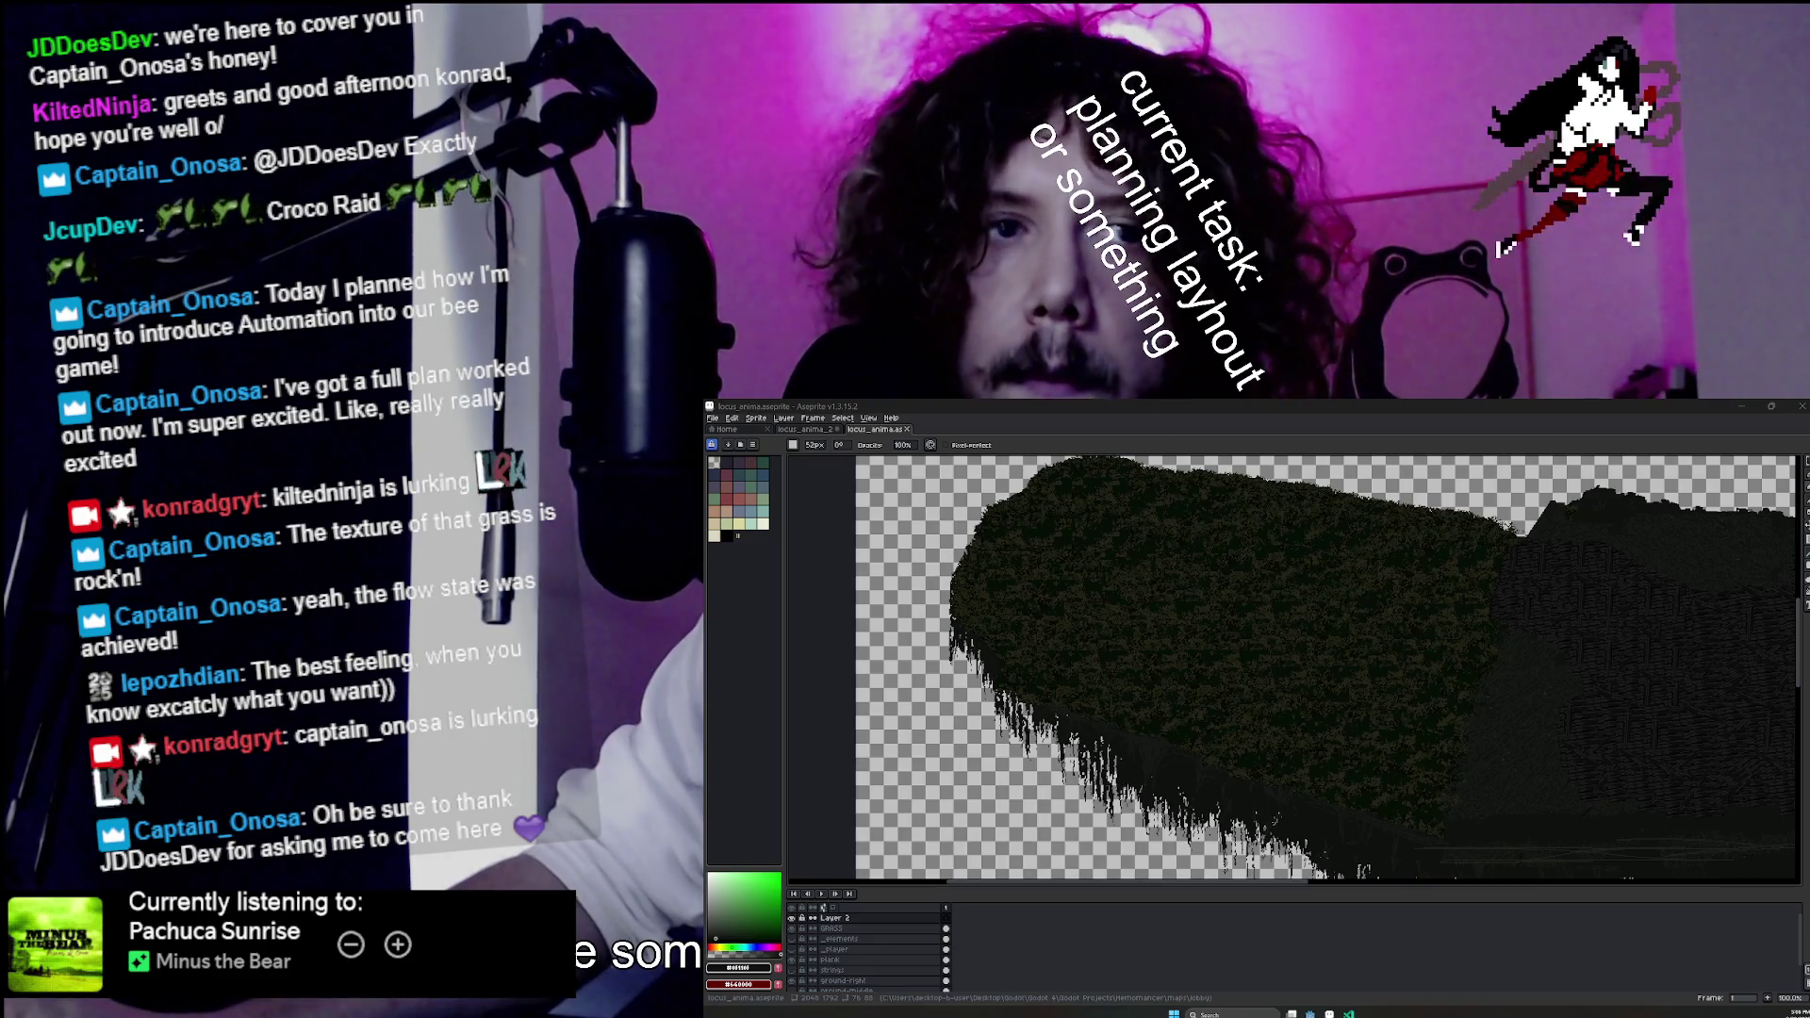
{"action": "left_click_drag", "start_coordinate": [1236, 595], "coordinate": [1217, 647]}
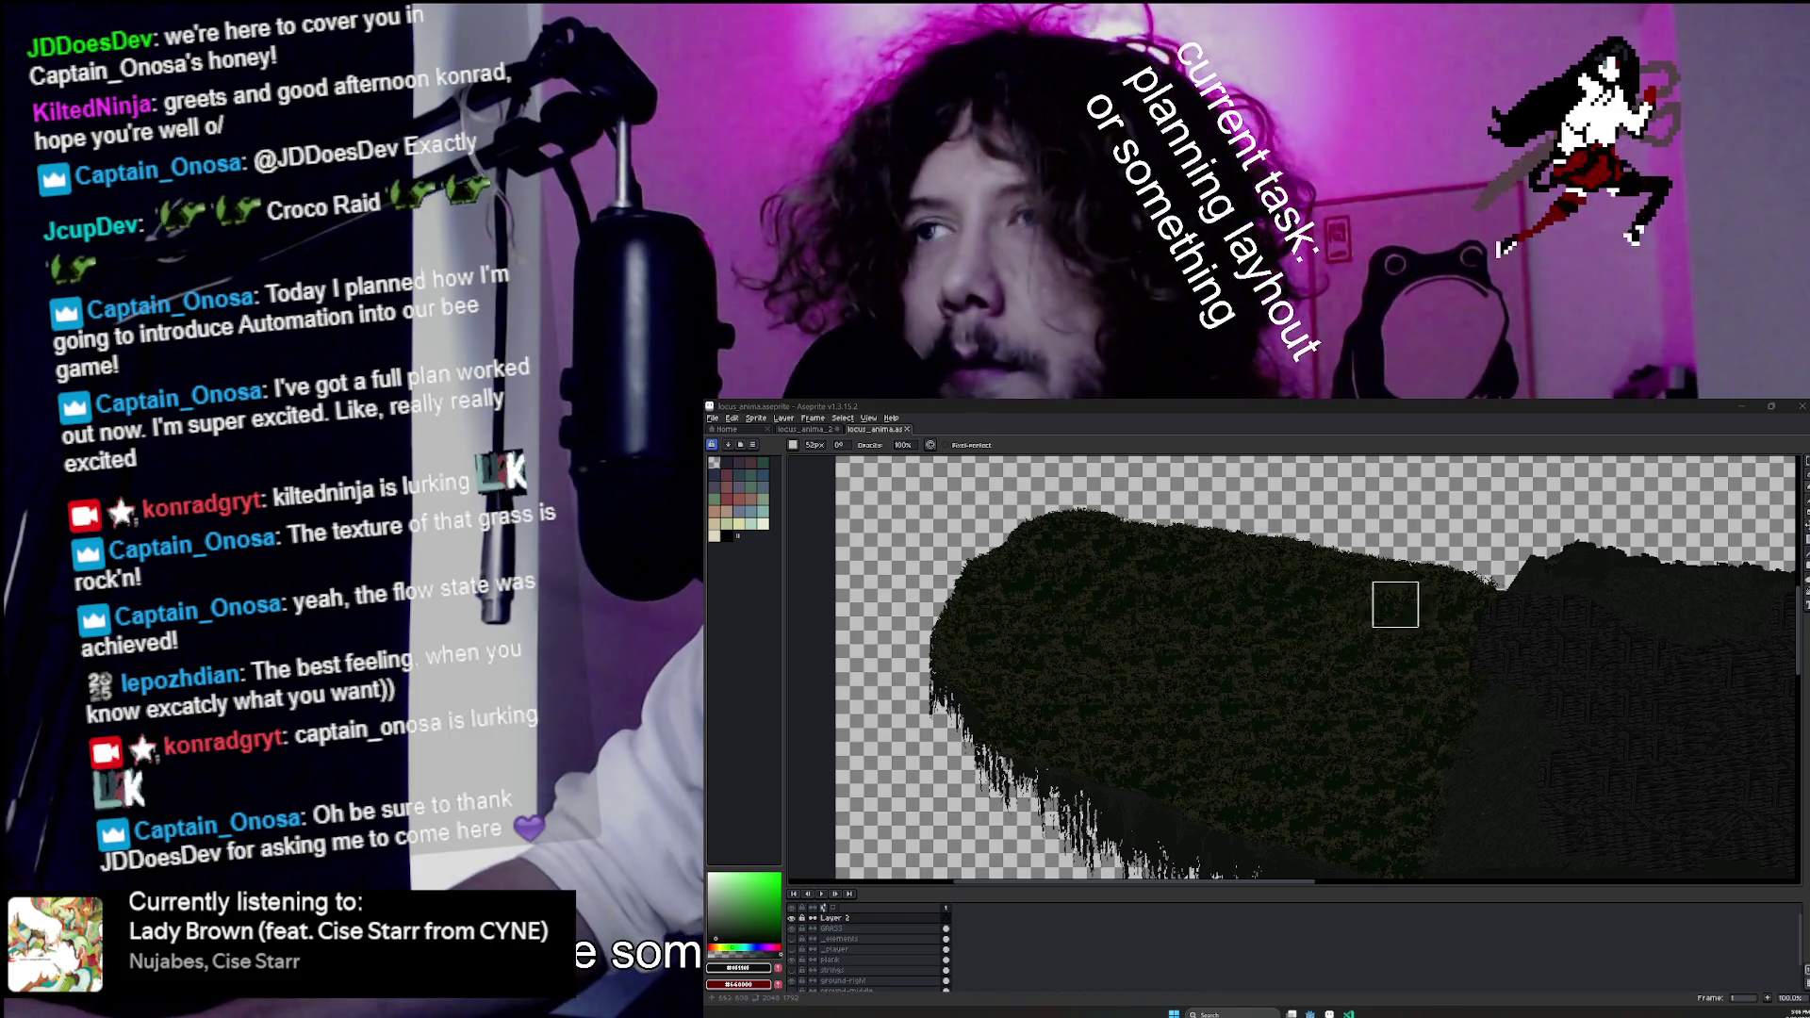
{"action": "left_click_drag", "start_coordinate": [1309, 649], "coordinate": [1257, 655]}
Select the GRASS and then plank layer and switch to a single-pixel Pencil.
{"action": "left_click", "coordinate": [916, 930]}
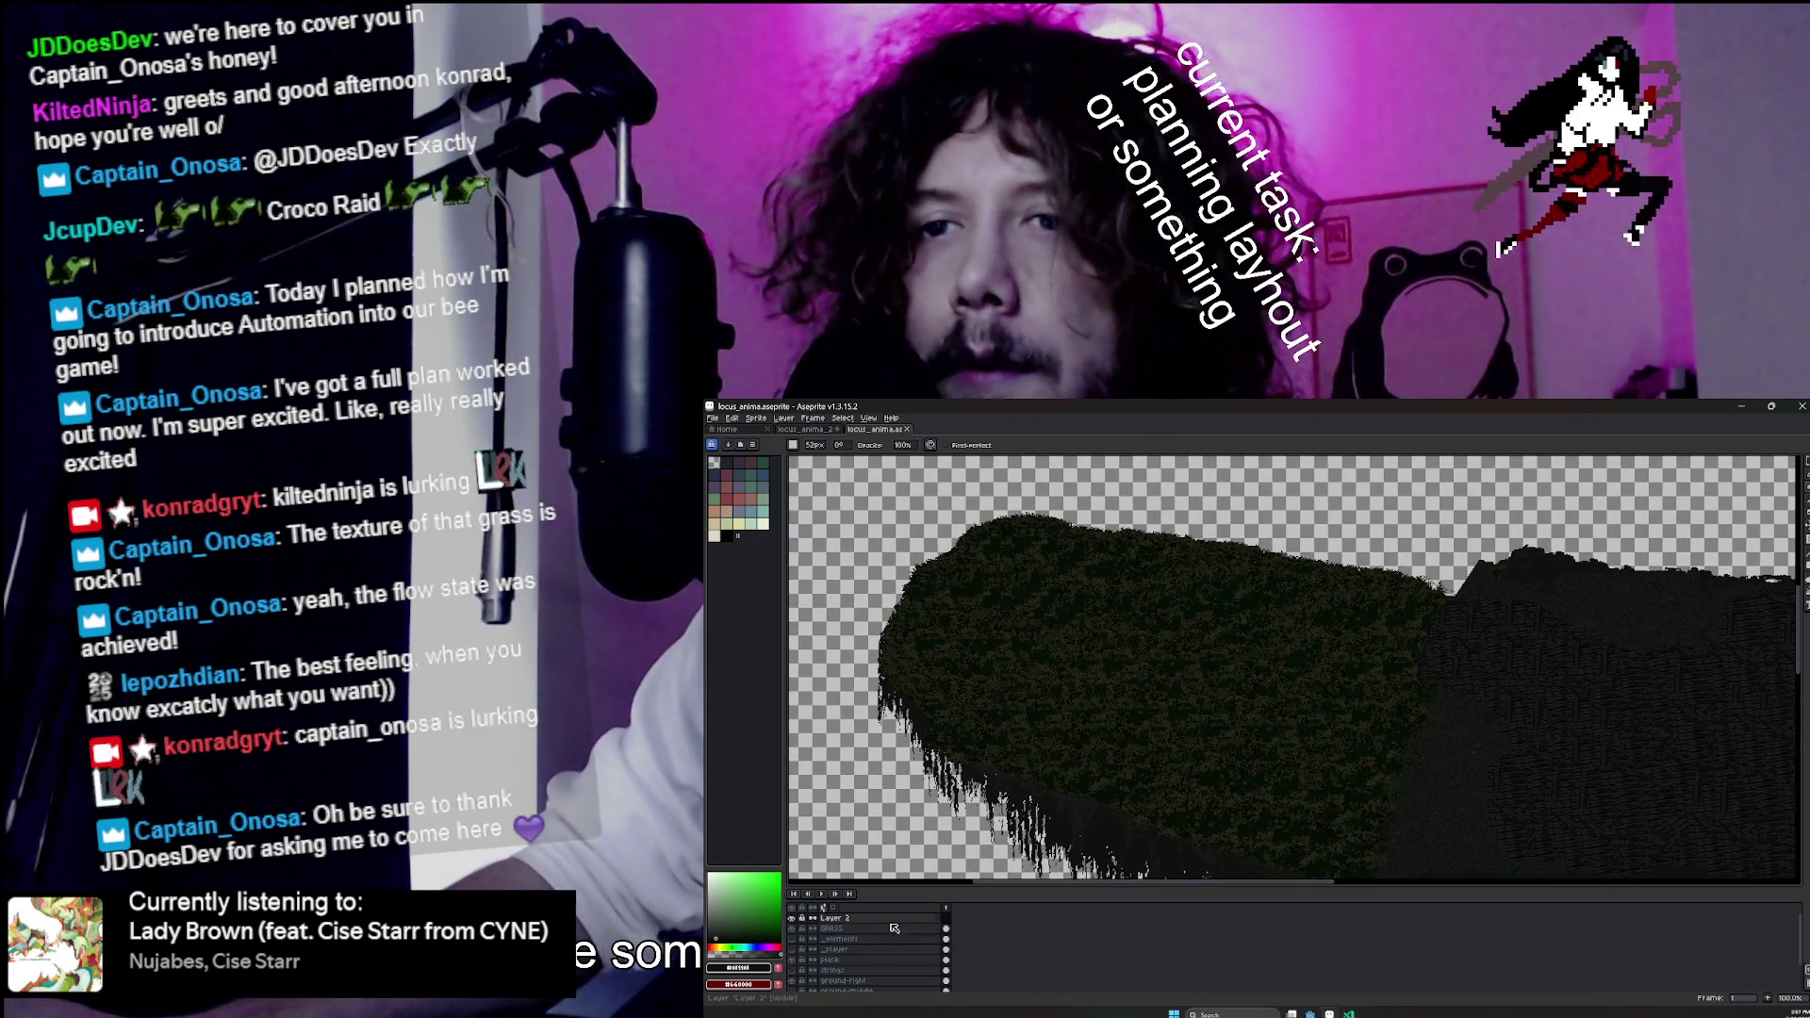
{"action": "left_click_drag", "start_coordinate": [1430, 624], "coordinate": [1289, 666]}
{"action": "scroll", "coordinate": [1289, 665], "scroll_direction": "up", "scroll_amount": 1}
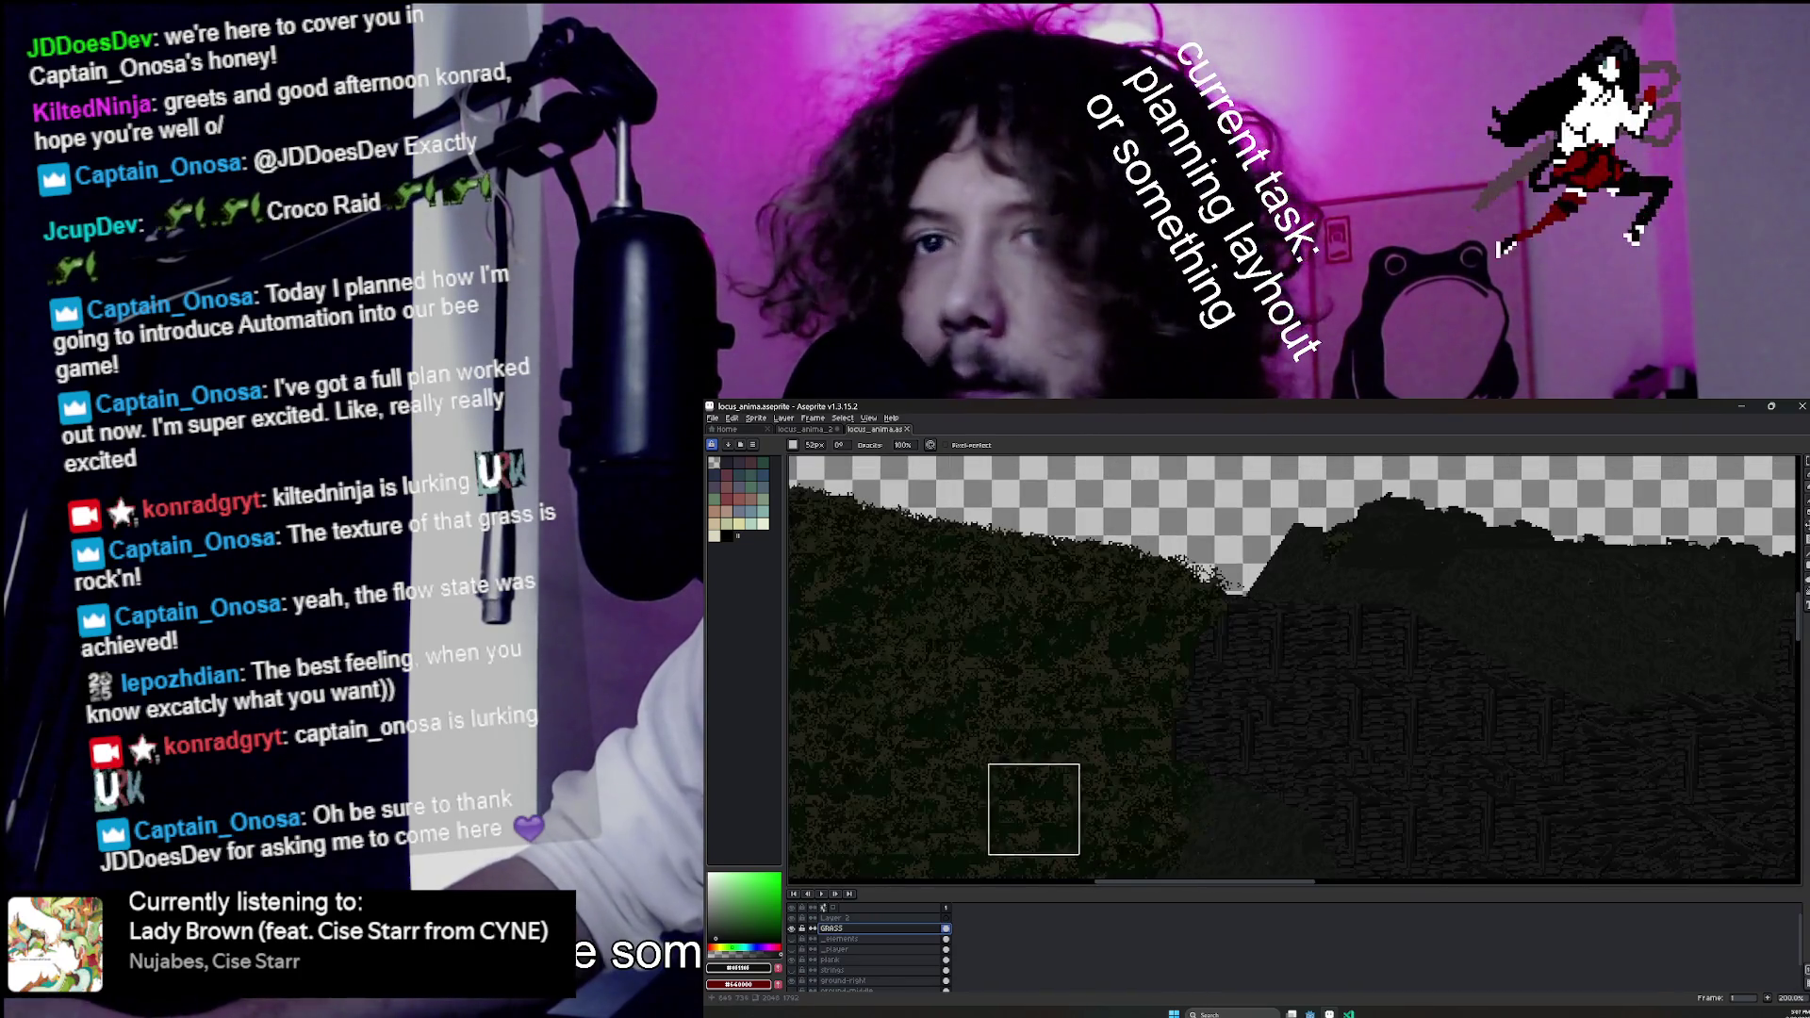
{"action": "left_click", "coordinate": [830, 959]}
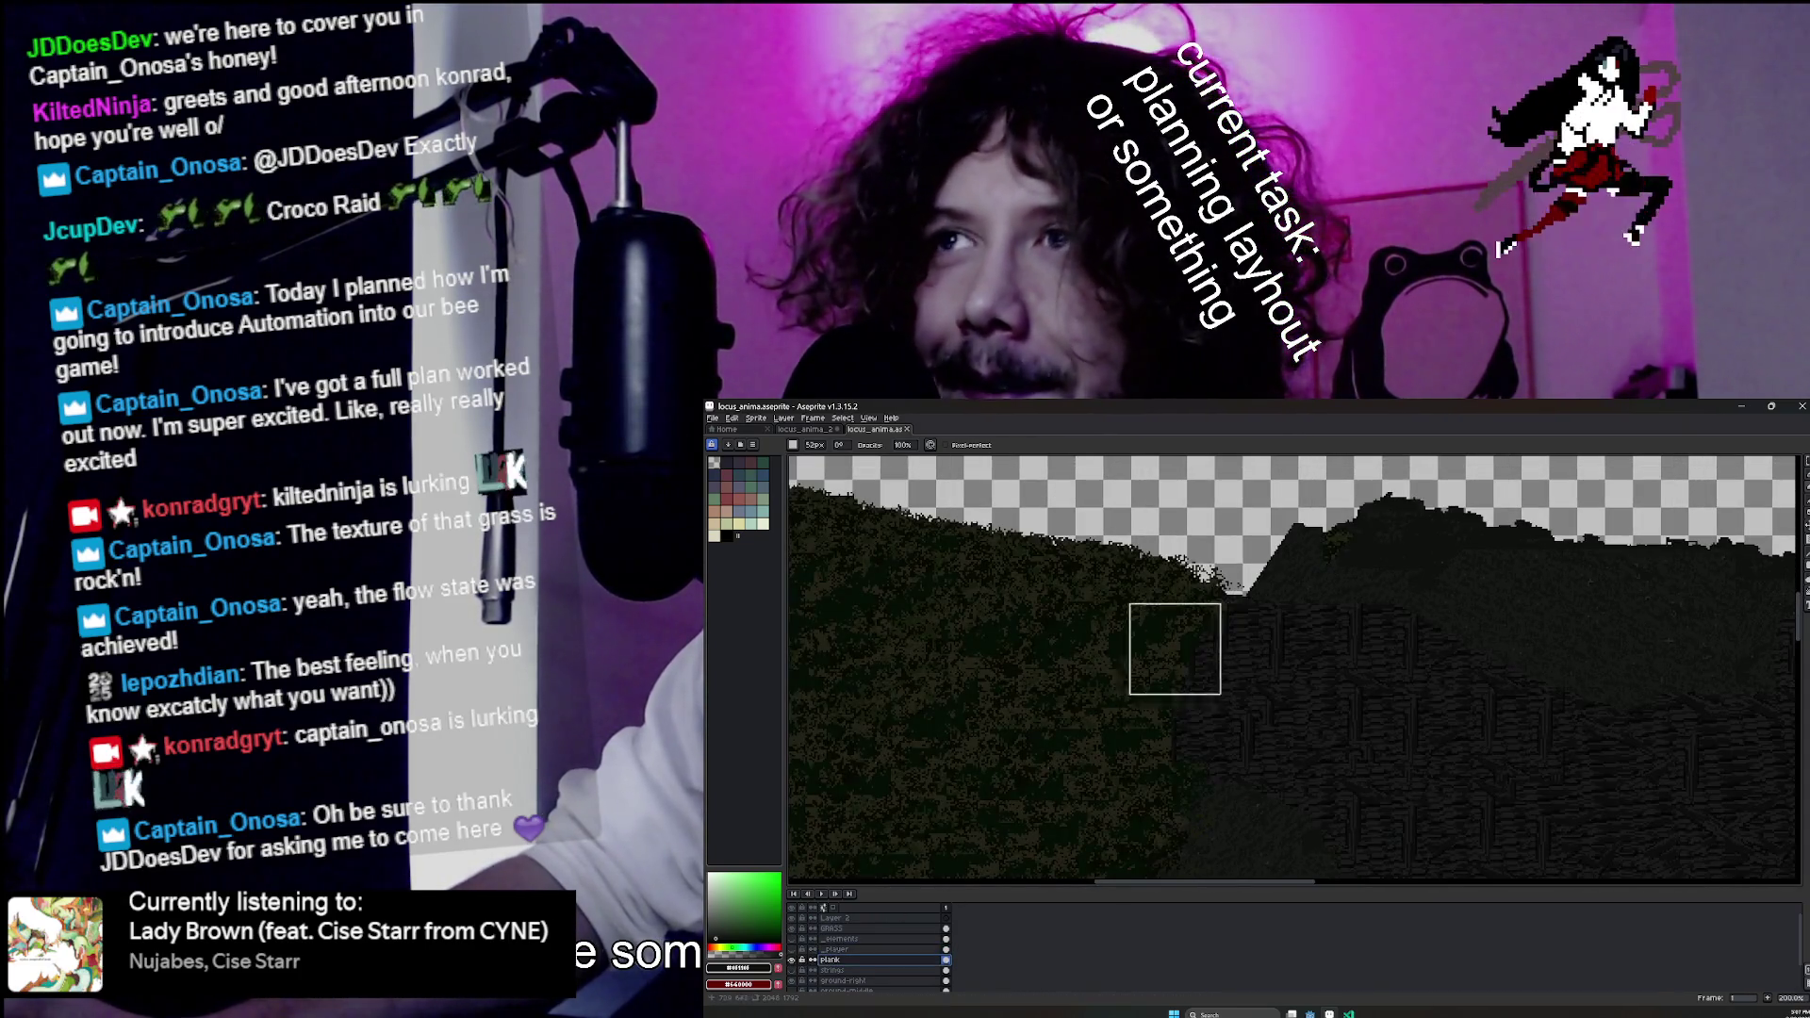
{"action": "scroll", "coordinate": [1285, 598], "scroll_direction": "up", "scroll_amount": 1}
{"action": "key", "text": "b"}
{"action": "key", "text": "minus"}
{"action": "key", "text": "minus"}
{"action": "scroll", "coordinate": [1236, 559], "scroll_direction": "up", "scroll_amount": 3}
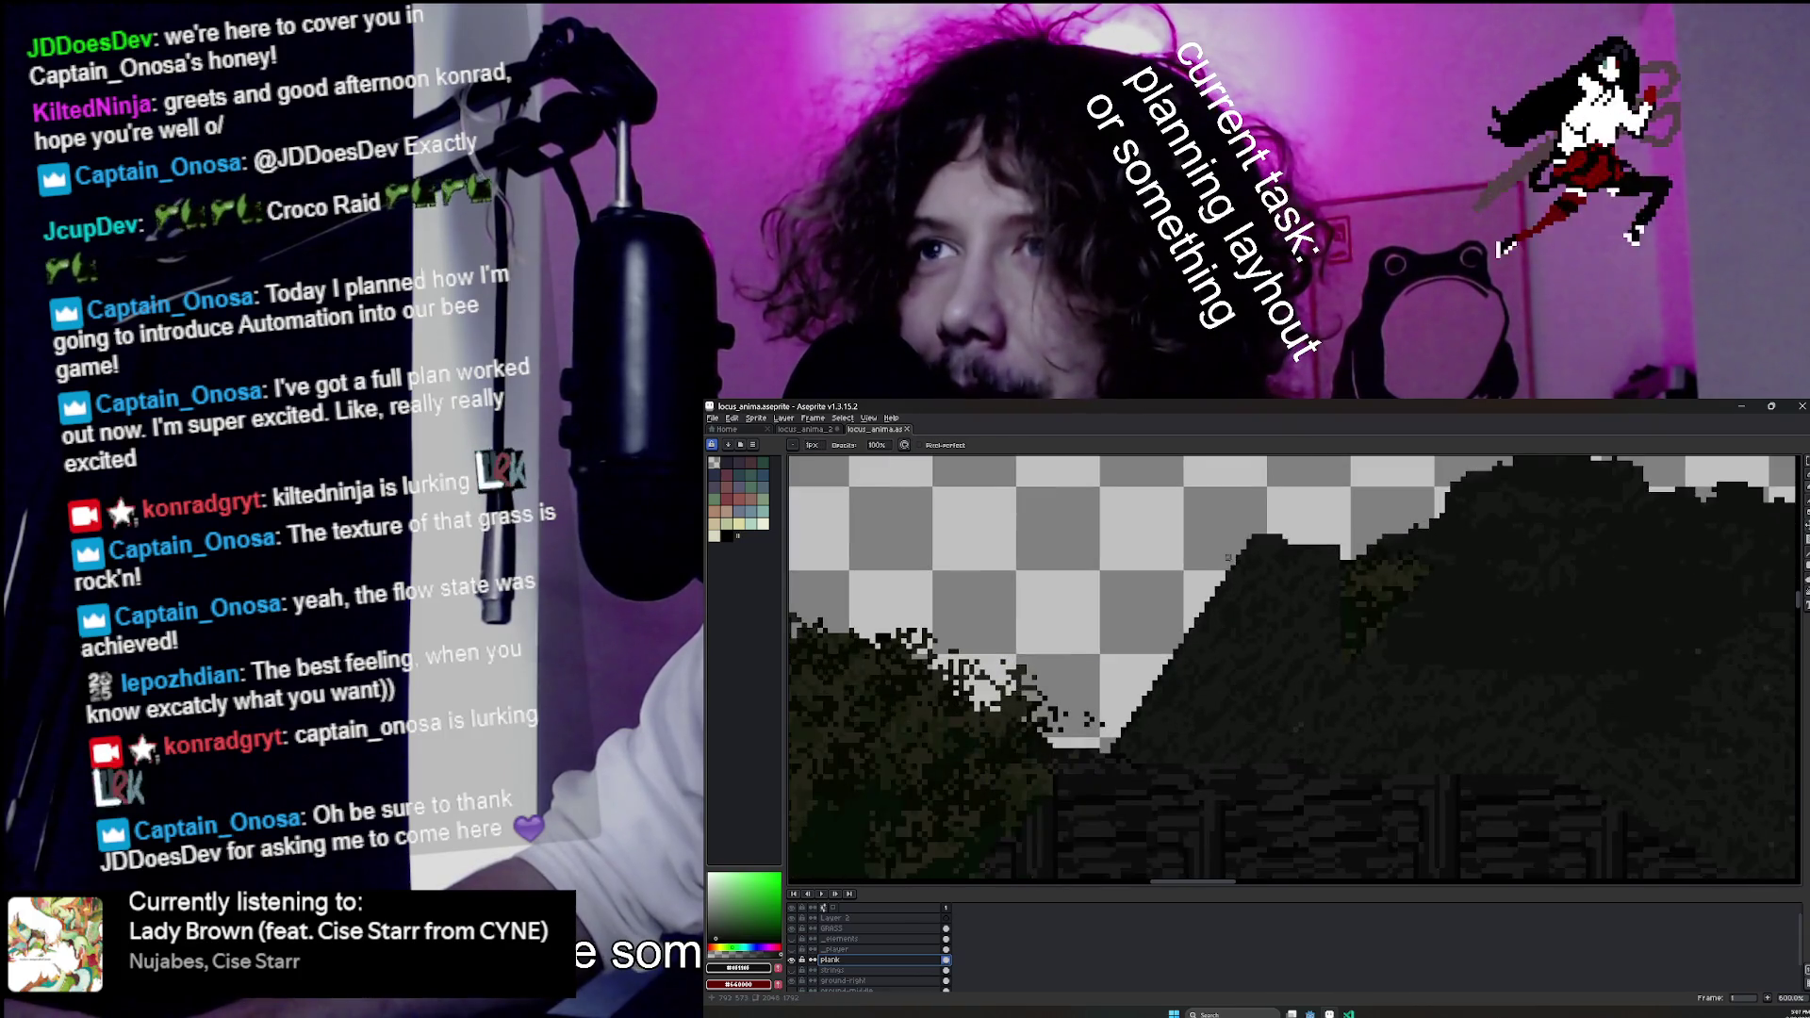
{"action": "scroll", "coordinate": [1244, 568], "scroll_direction": "down", "scroll_amount": 2}
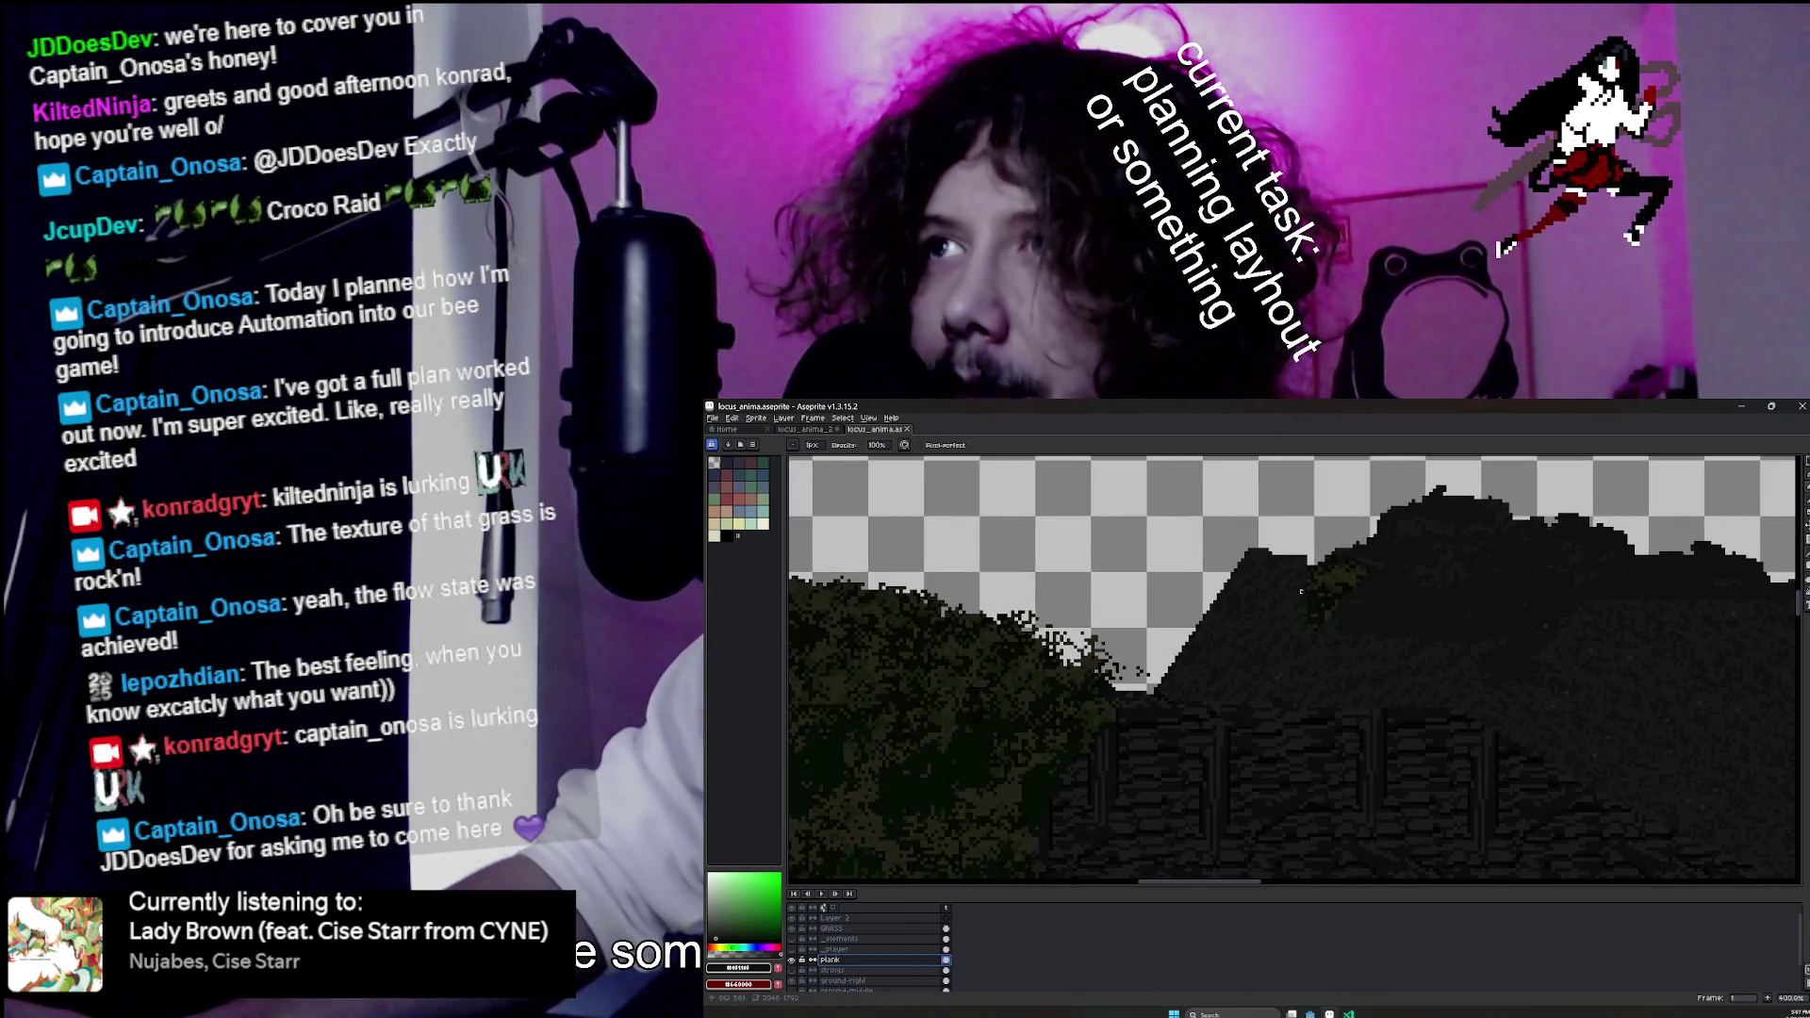
{"action": "scroll", "coordinate": [848, 952], "scroll_direction": "down", "scroll_amount": 1}
Select the ground-right layer, then the ground-left layer, with the left ground area in view.
{"action": "left_click", "coordinate": [801, 960]}
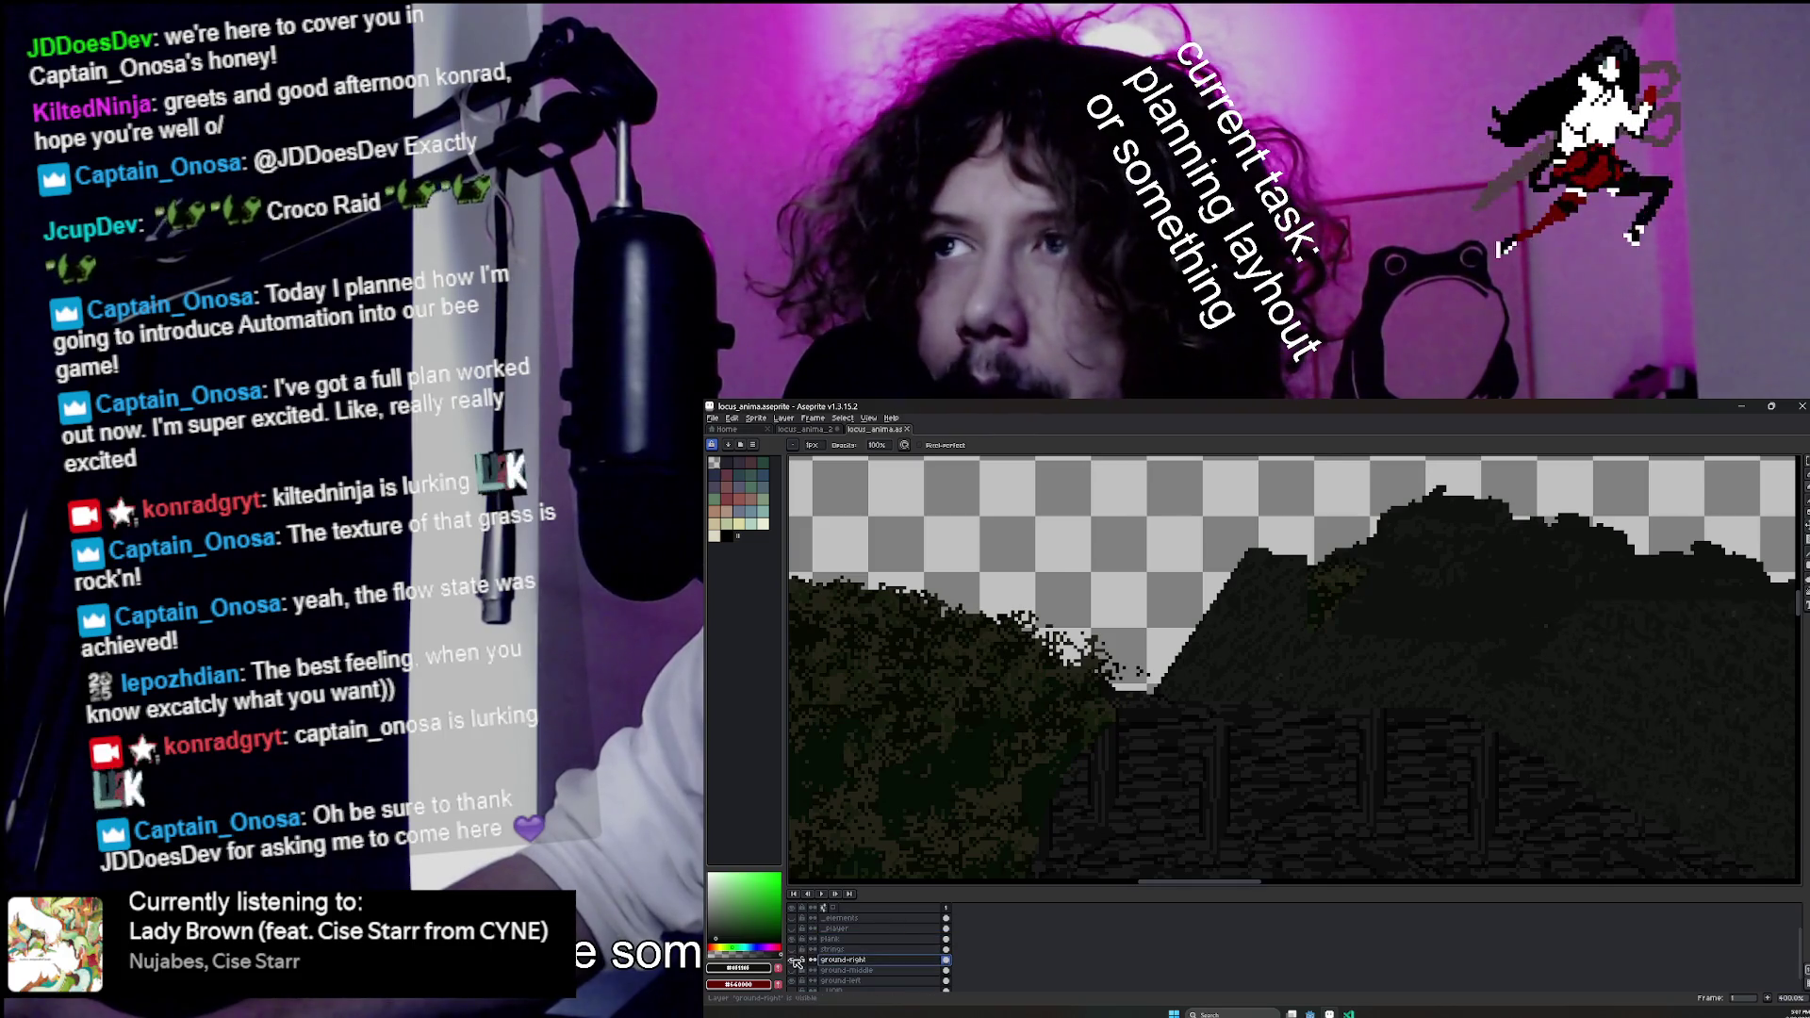
{"action": "left_click", "coordinate": [800, 981]}
{"action": "left_click_drag", "start_coordinate": [1494, 661], "coordinate": [1334, 727]}
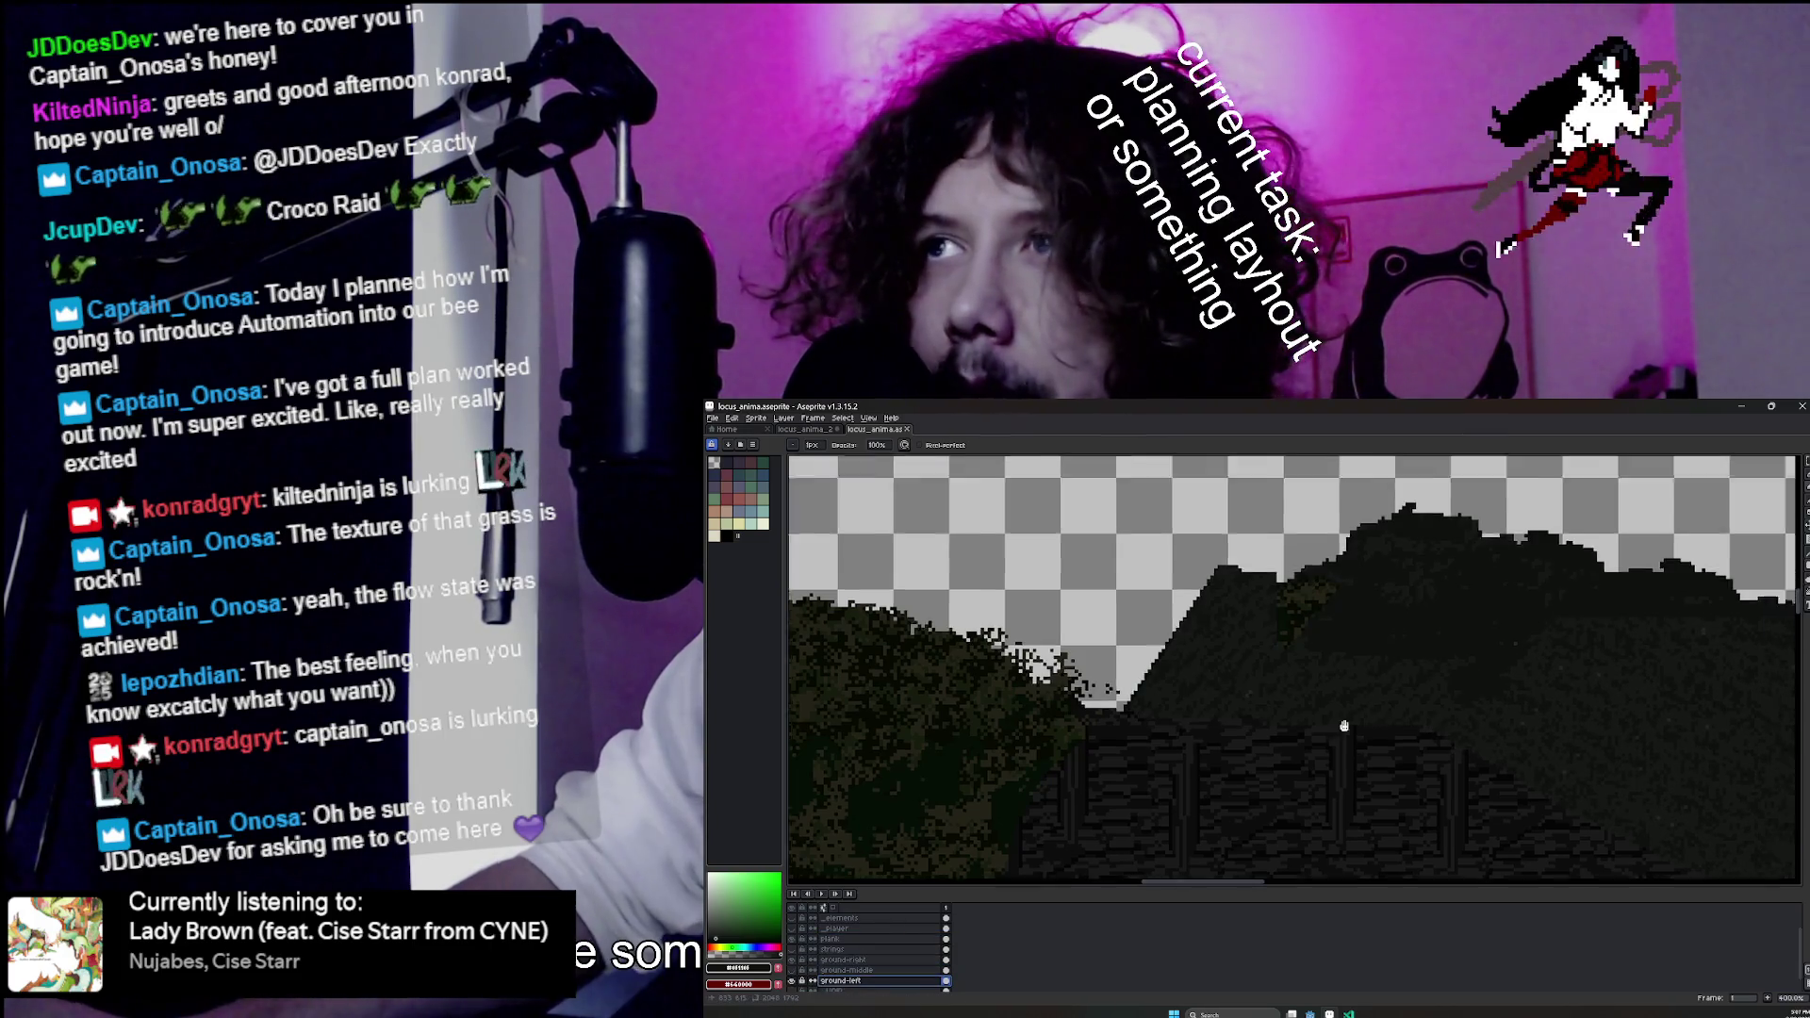
{"action": "left_click", "coordinate": [1803, 462]}
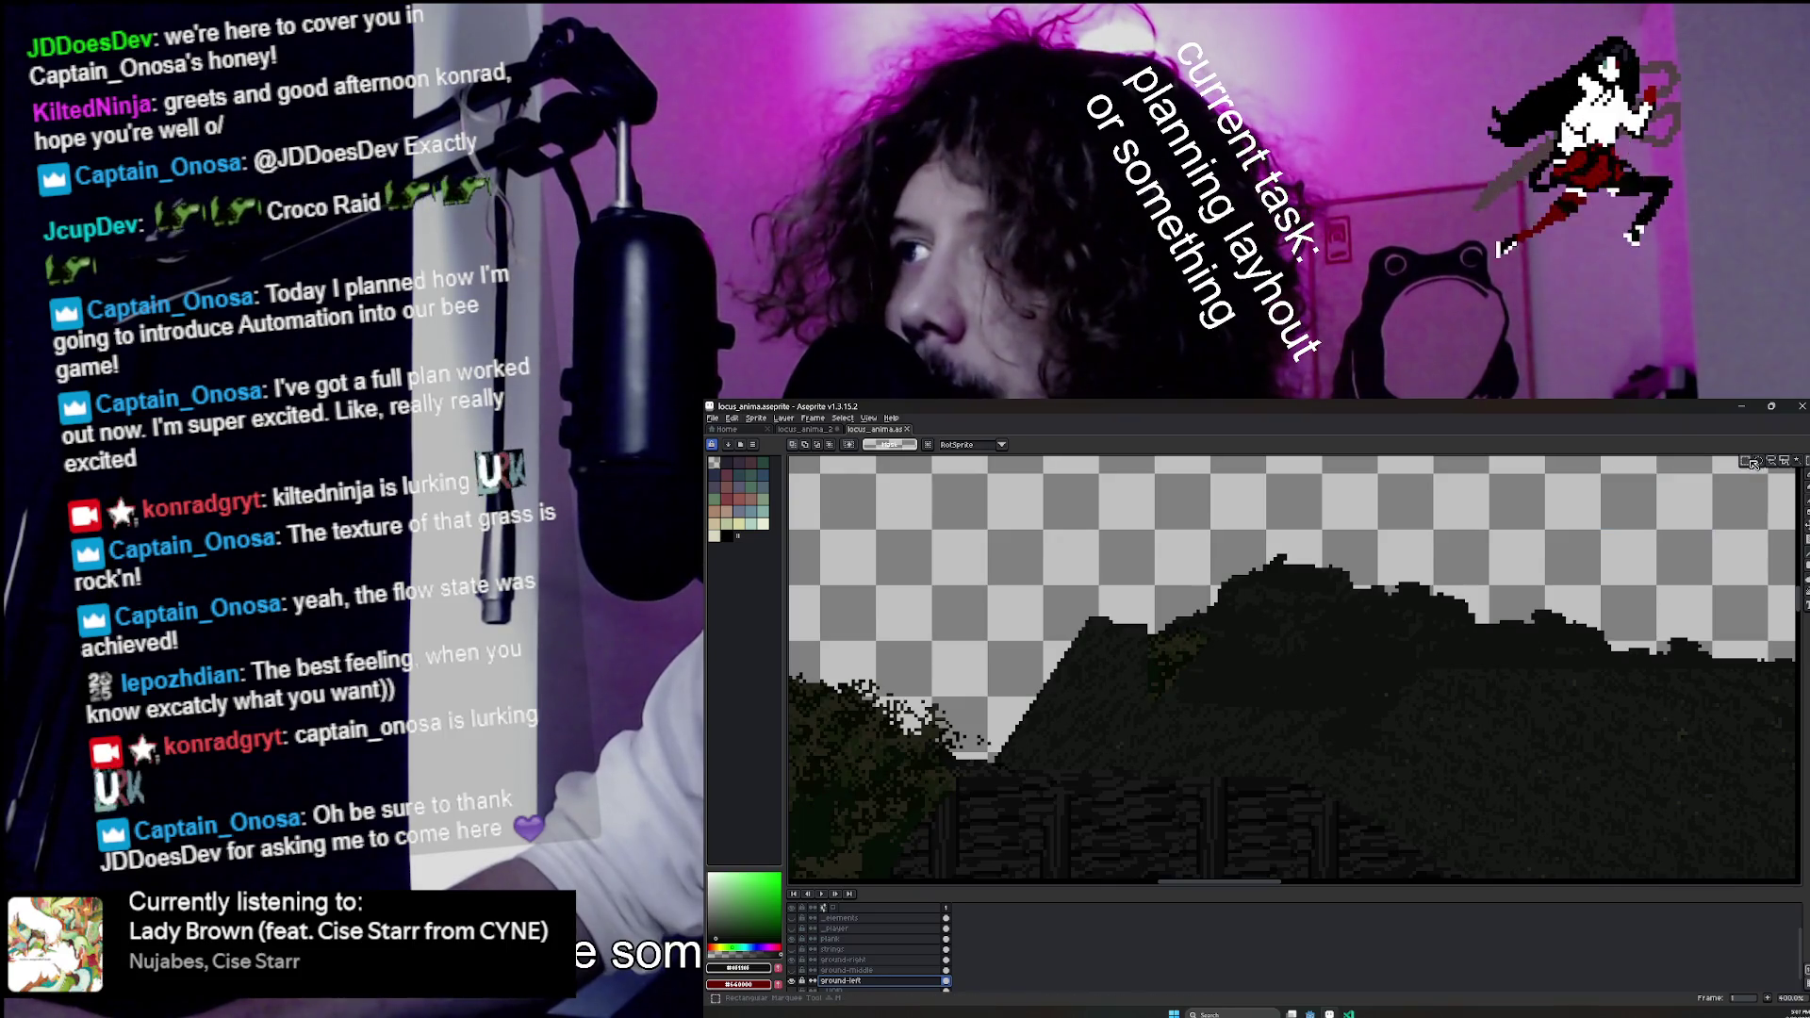
Fill the light gap in the ground with dark ground colour using the Paint Bucket.
{"action": "scroll", "coordinate": [1429, 583], "scroll_direction": "down", "scroll_amount": 1}
{"action": "scroll", "coordinate": [1277, 566], "scroll_direction": "right", "scroll_amount": 5}
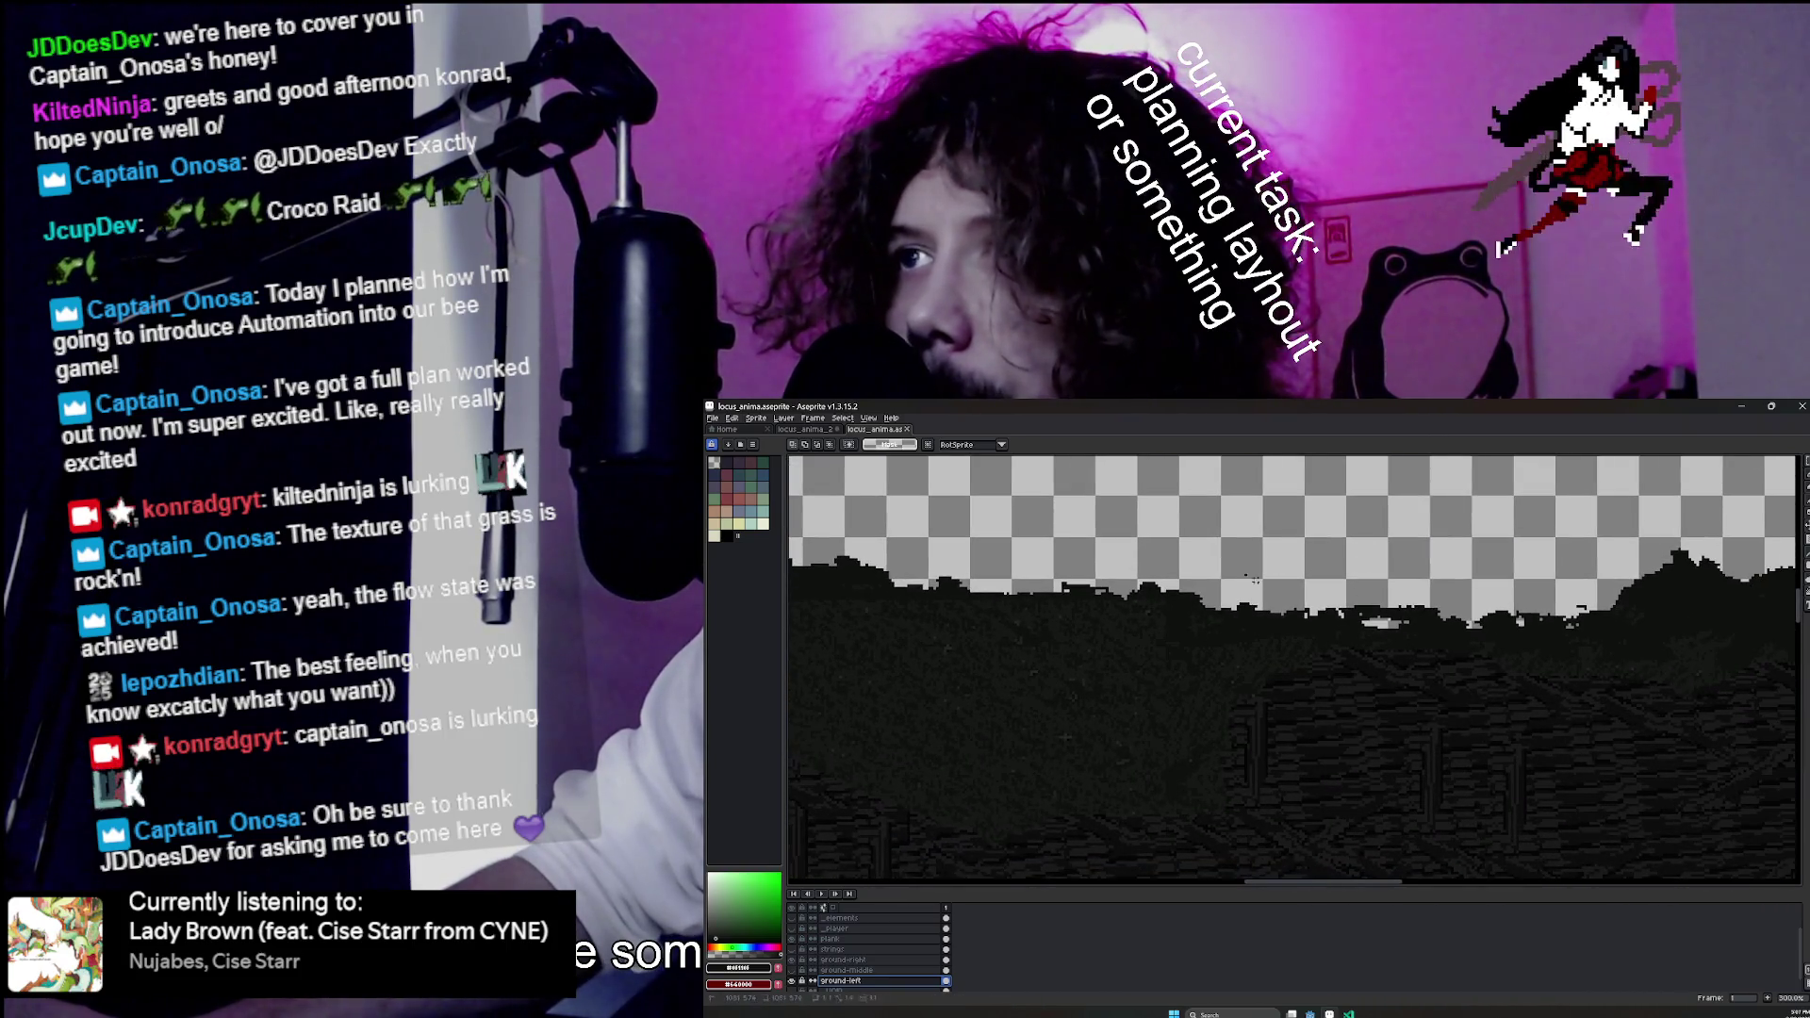
{"action": "scroll", "coordinate": [1346, 615], "scroll_direction": "up", "scroll_amount": 4}
{"action": "left_click_drag", "start_coordinate": [1158, 669], "coordinate": [1306, 652]}
{"action": "key", "text": "ctrl+z"}
{"action": "key", "text": "g"}
{"action": "left_click", "coordinate": [1247, 630]}
{"action": "key", "text": "b"}
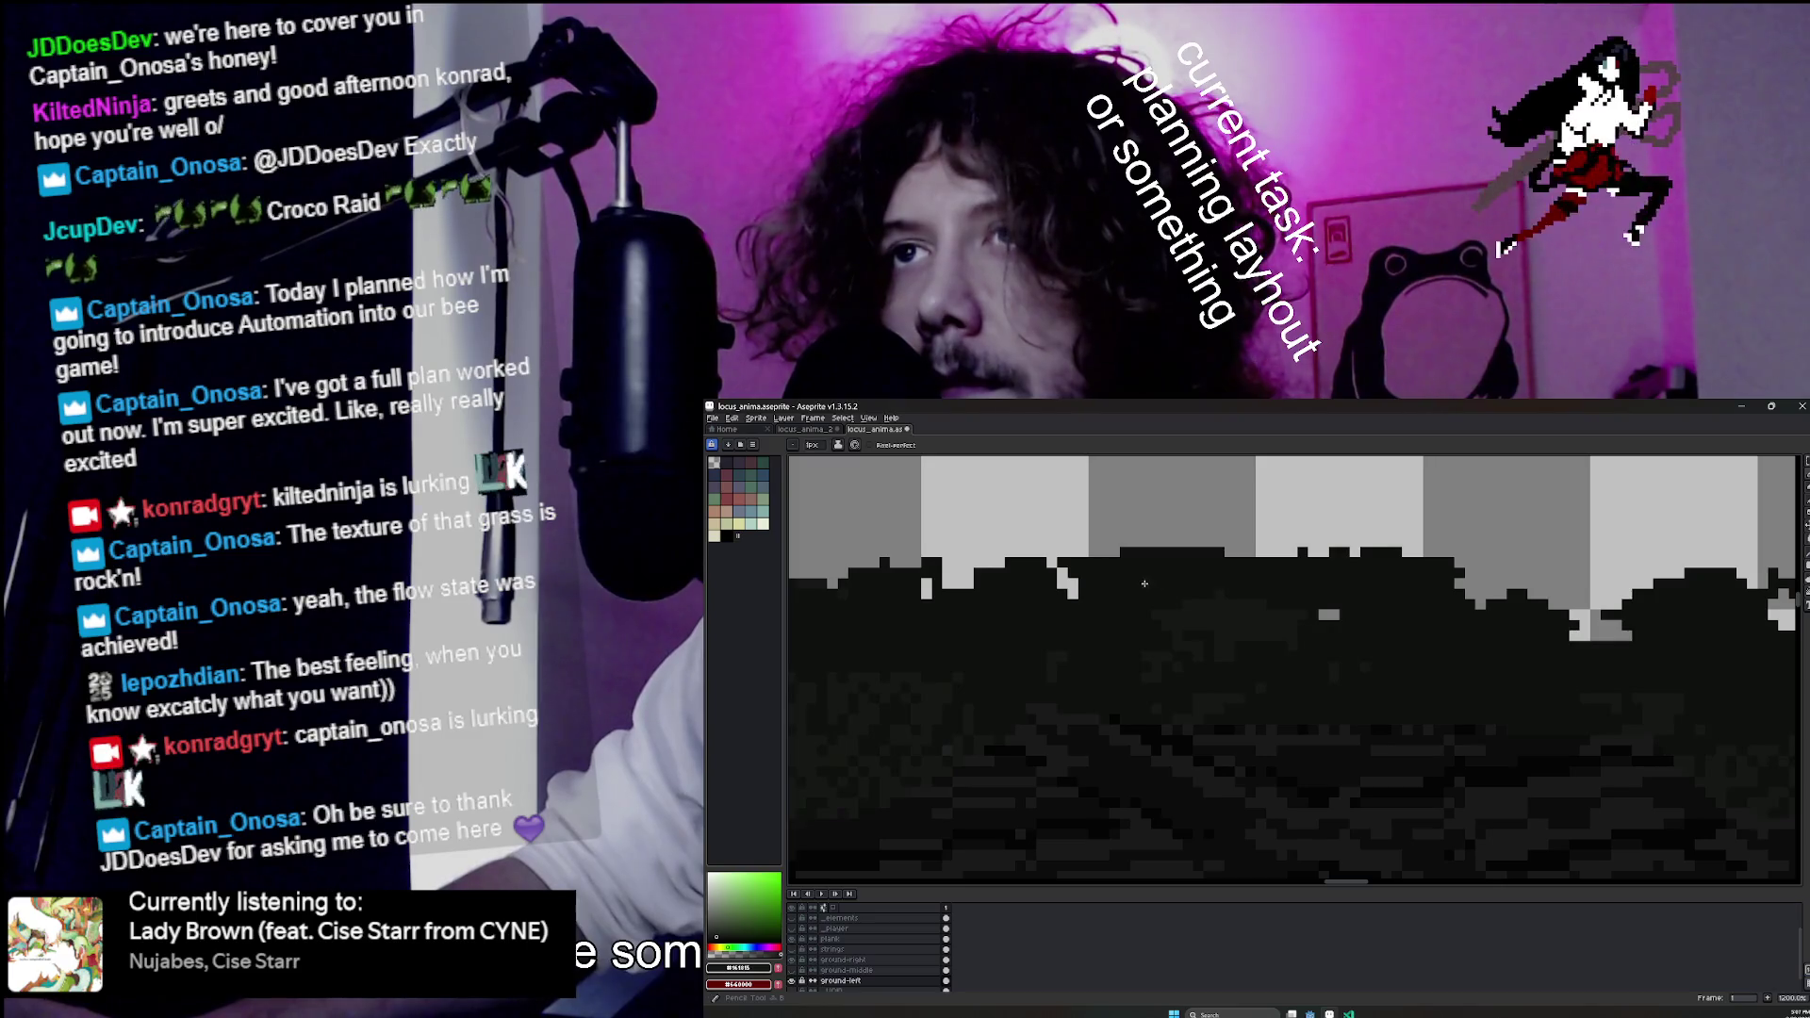
{"action": "scroll", "coordinate": [1336, 624], "scroll_direction": "down", "scroll_amount": 2}
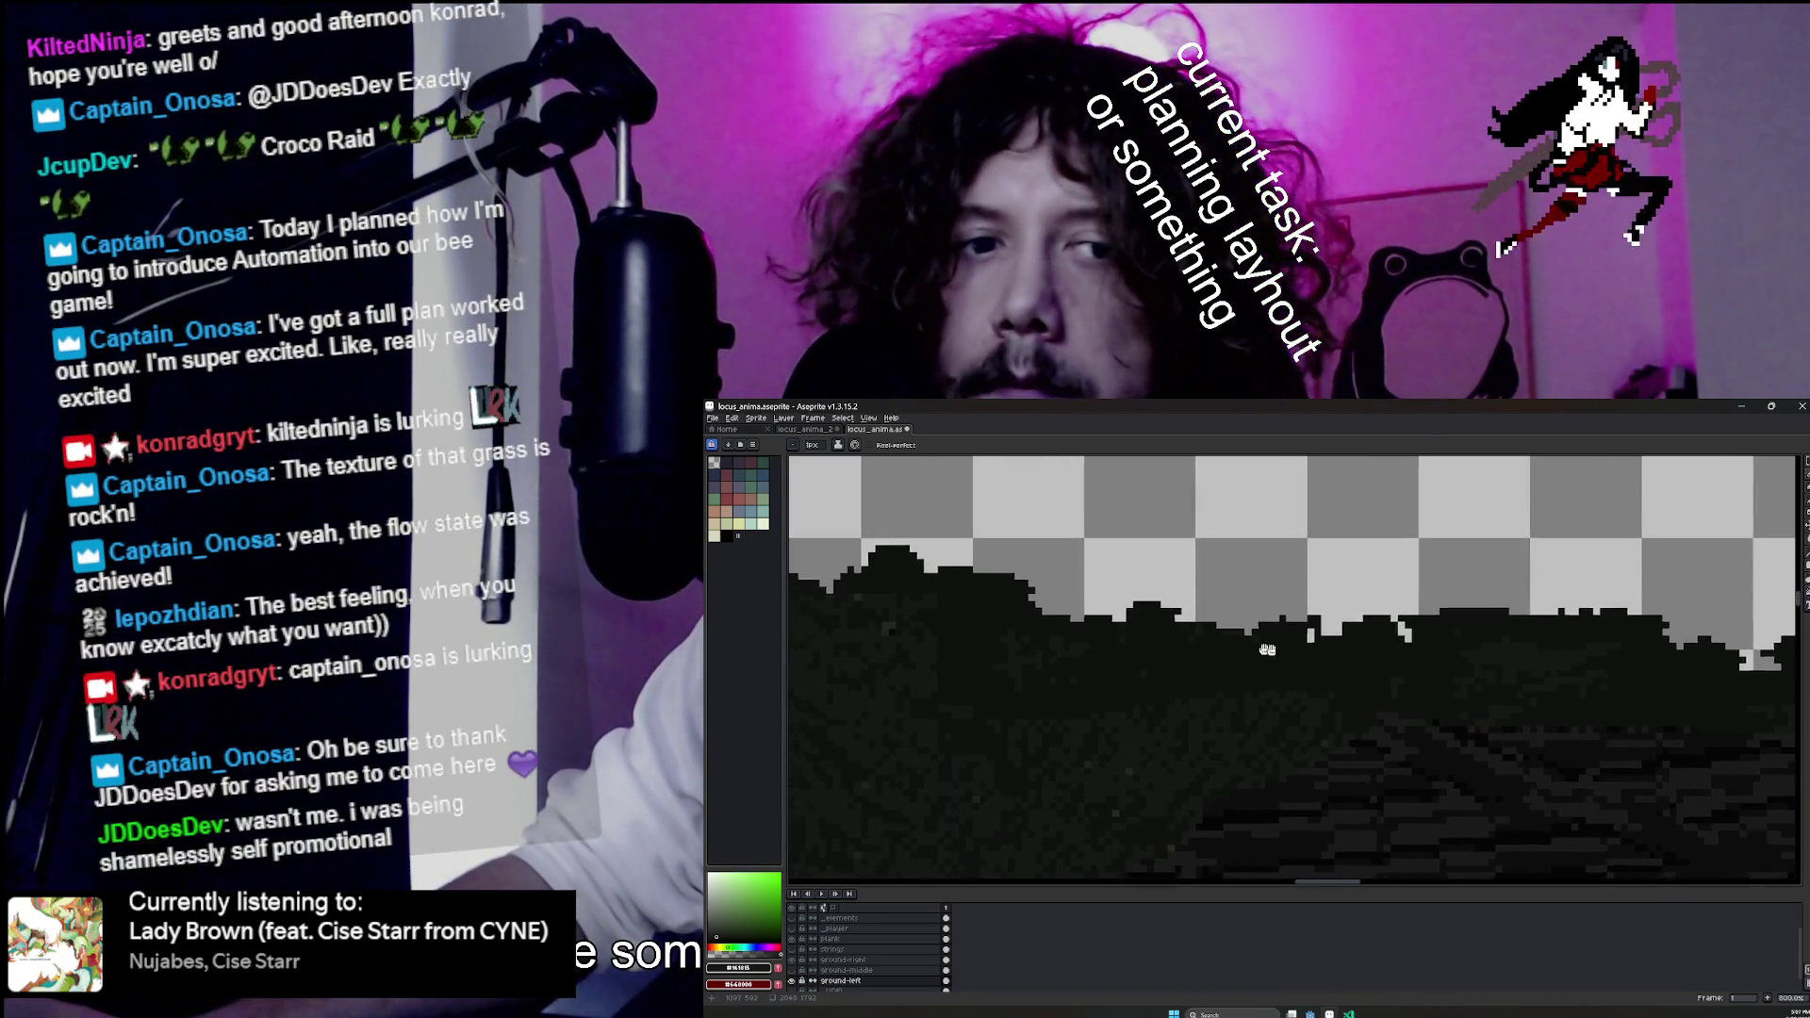
{"action": "scroll", "coordinate": [1346, 662], "scroll_direction": "left", "scroll_amount": 3}
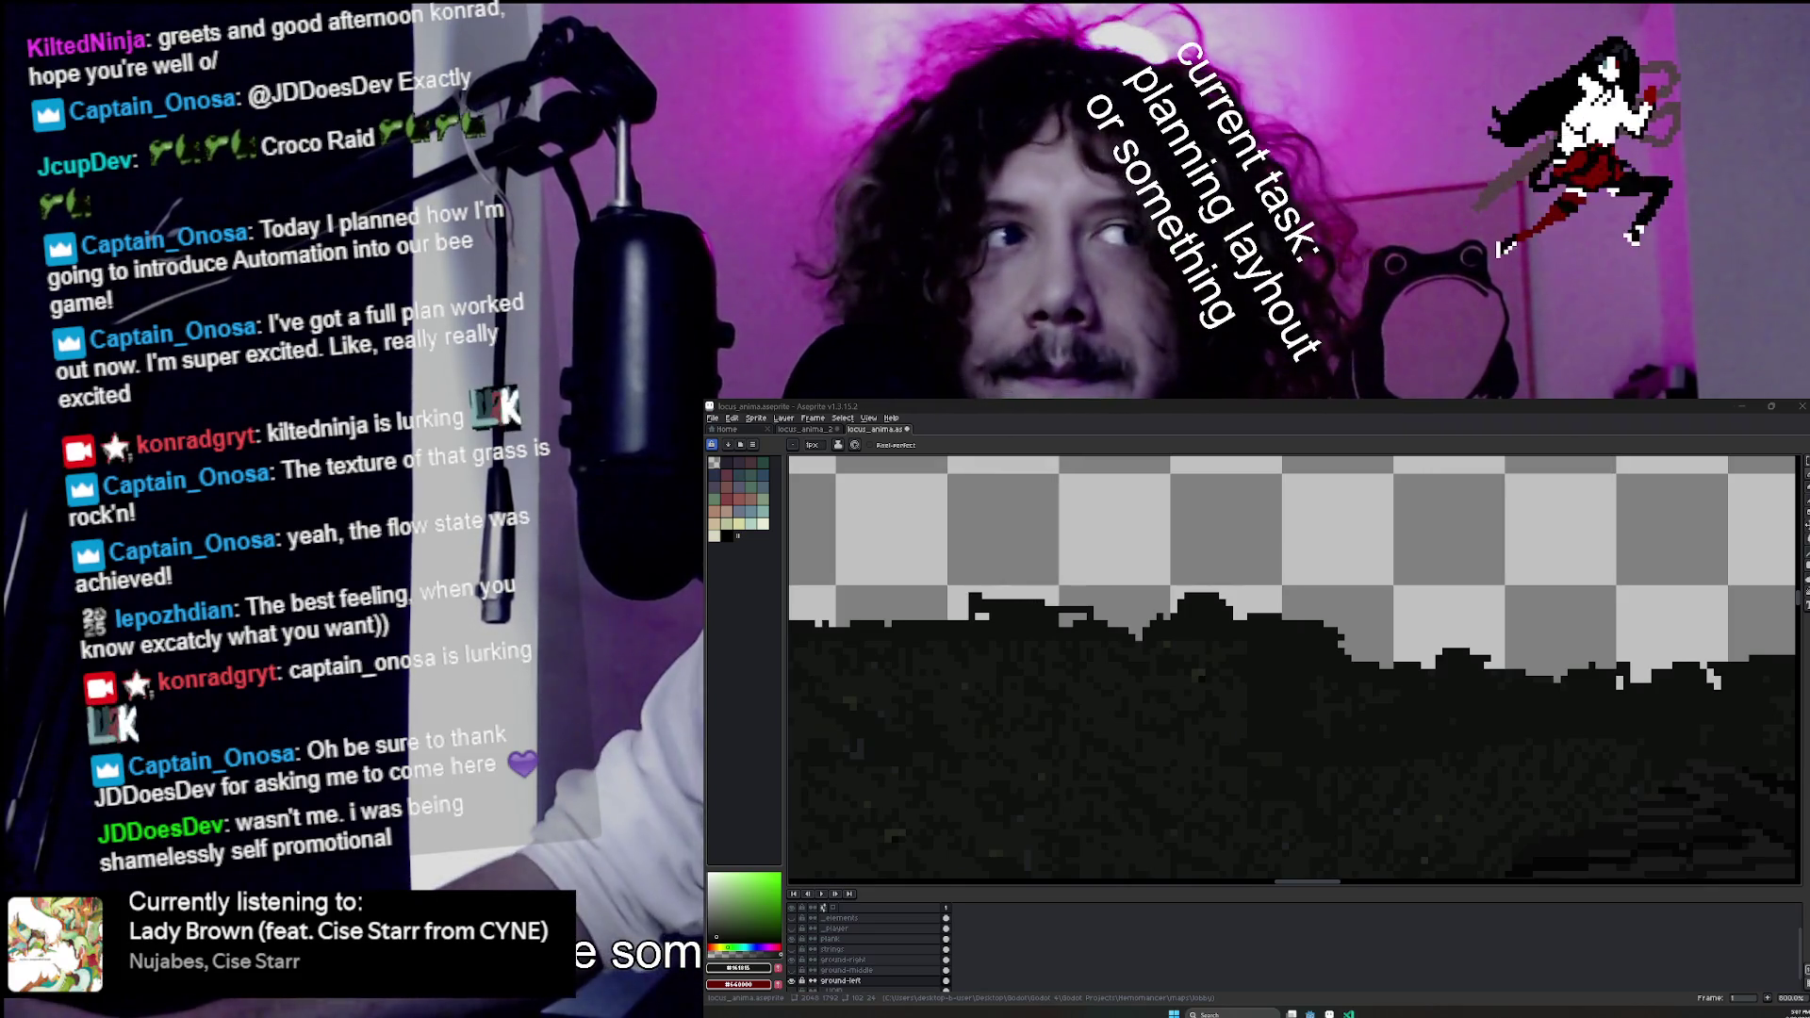
Make elliptical selections on the ground and try pasting ground texture, then cancel the paste.
{"action": "left_click", "coordinate": [1804, 462]}
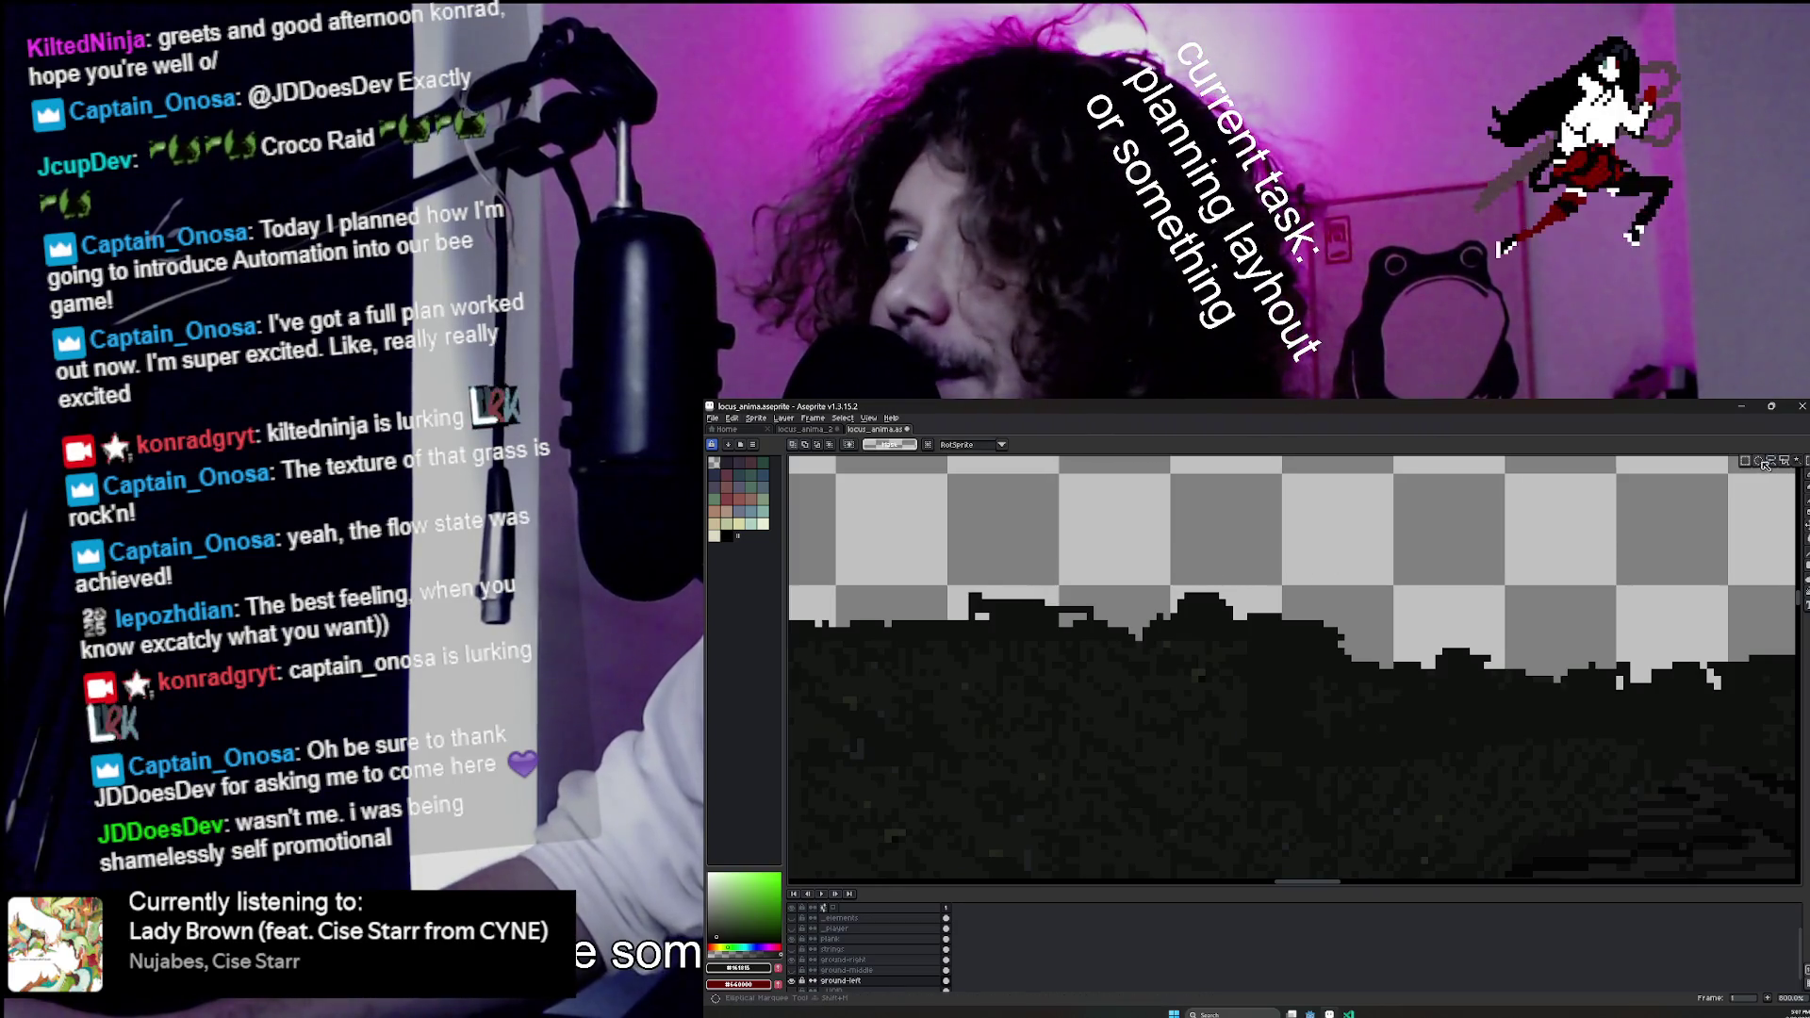
{"action": "left_click_drag", "start_coordinate": [1048, 560], "coordinate": [1169, 603]}
{"action": "left_click_drag", "start_coordinate": [1344, 603], "coordinate": [1518, 668]}
{"action": "key", "text": "ctrl+v"}
{"action": "key", "text": "Escape"}
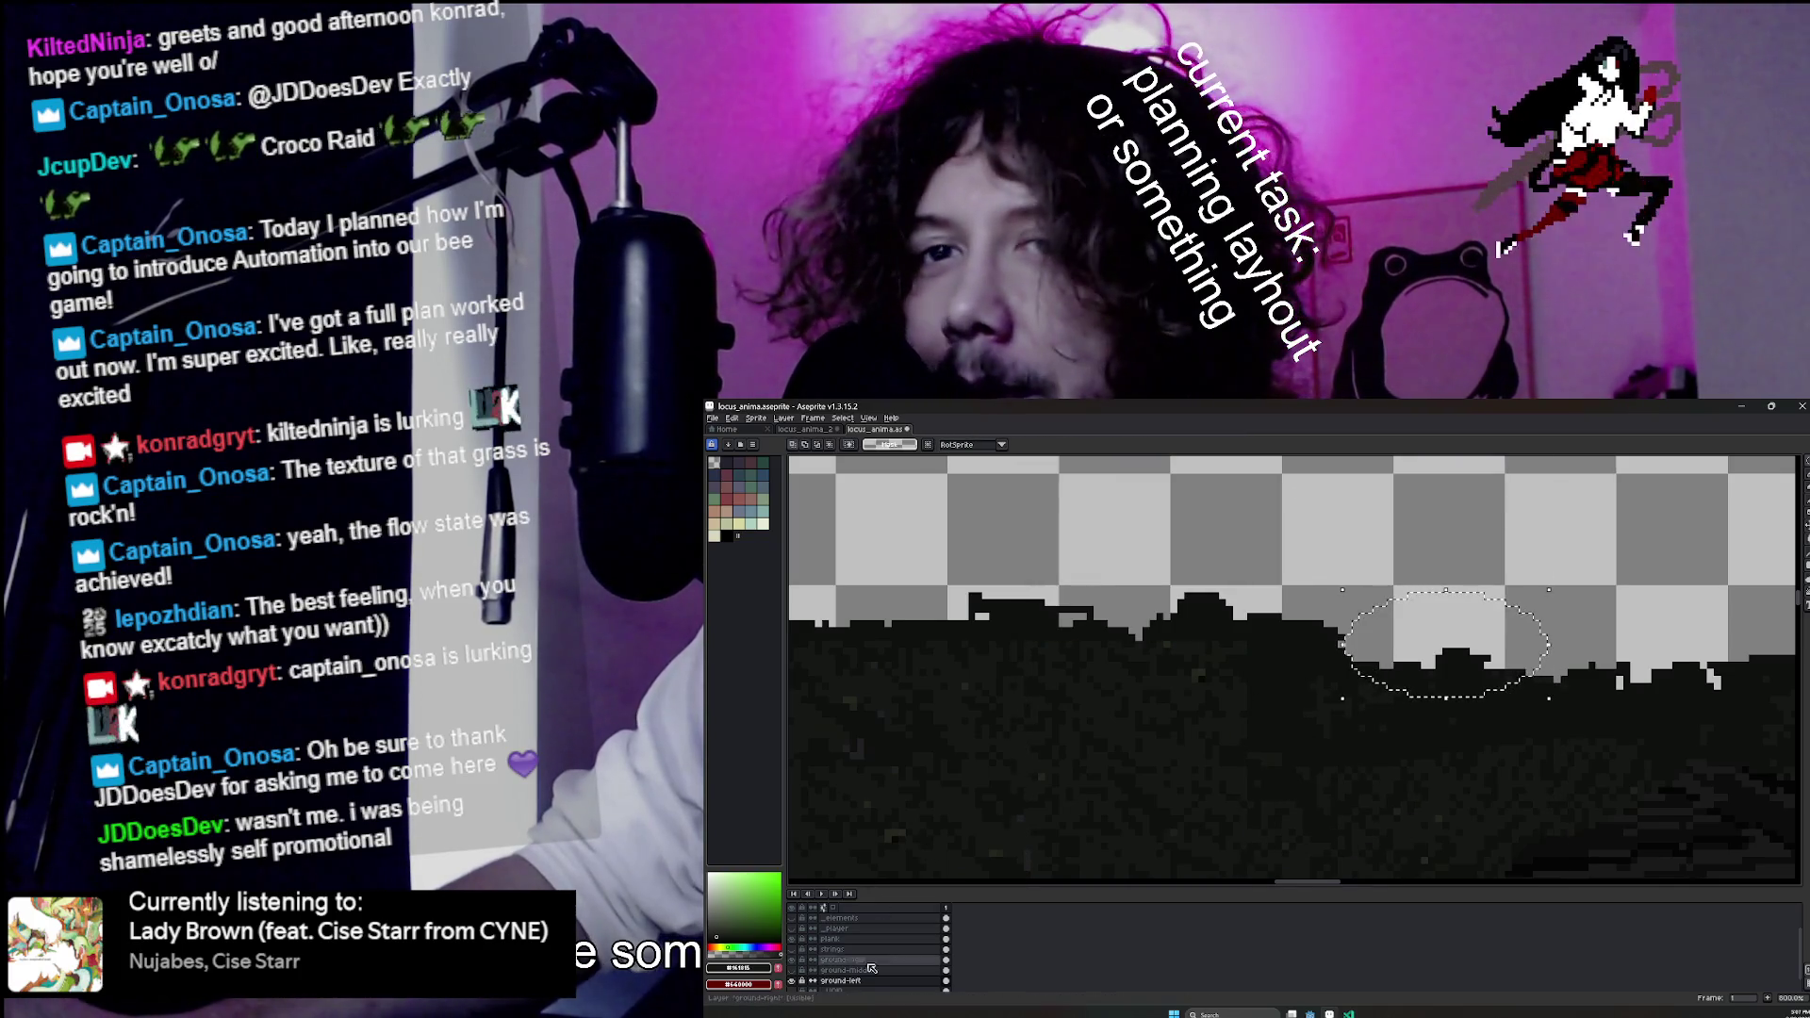
Select a rectangular terrain patch, then paint dark ground pixels along the left slope.
{"action": "left_click", "coordinate": [1804, 462]}
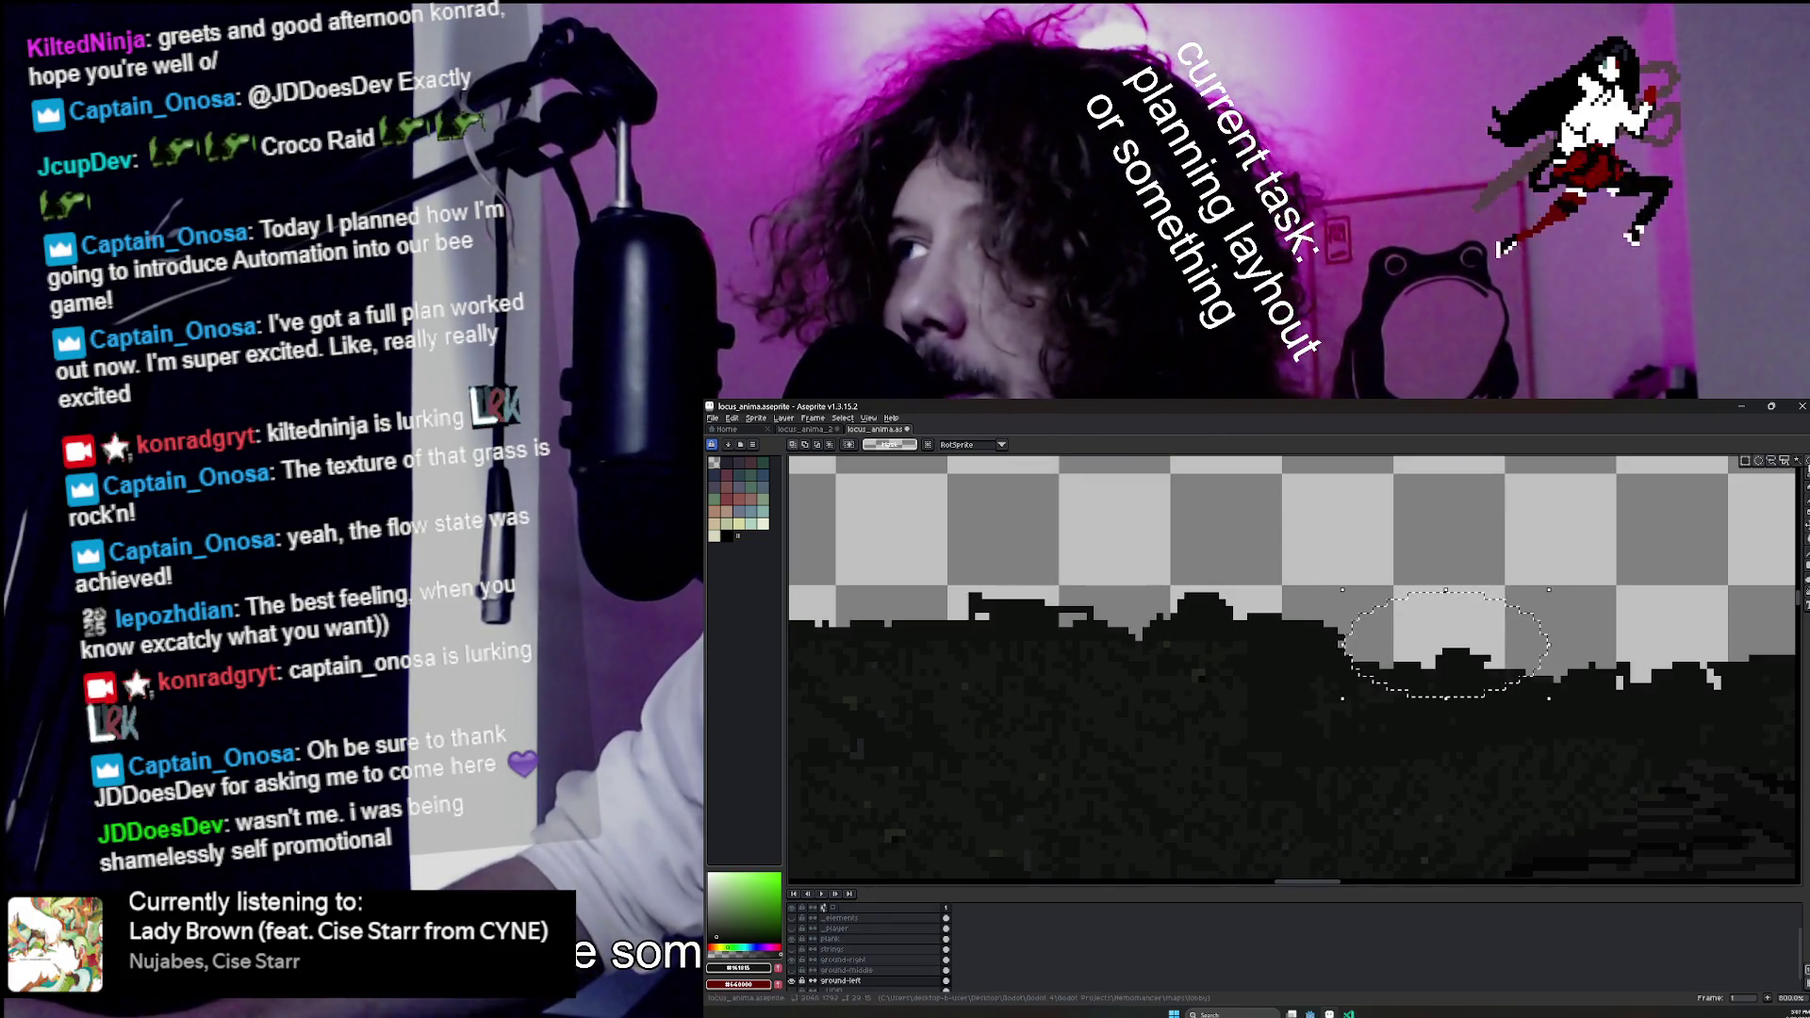
{"action": "left_click", "coordinate": [1746, 461]}
{"action": "left_click_drag", "start_coordinate": [1372, 606], "coordinate": [1570, 716]}
{"action": "mouse_move", "coordinate": [921, 634]}
{"action": "left_mouse_down"}
{"action": "mouse_move", "coordinate": [1255, 677]}
{"action": "mouse_move", "coordinate": [1075, 649]}
{"action": "mouse_move", "coordinate": [1226, 641]}
{"action": "mouse_move", "coordinate": [1149, 639]}
{"action": "left_mouse_up"}
{"action": "scroll", "coordinate": [1149, 640], "scroll_direction": "down", "scroll_amount": 2}
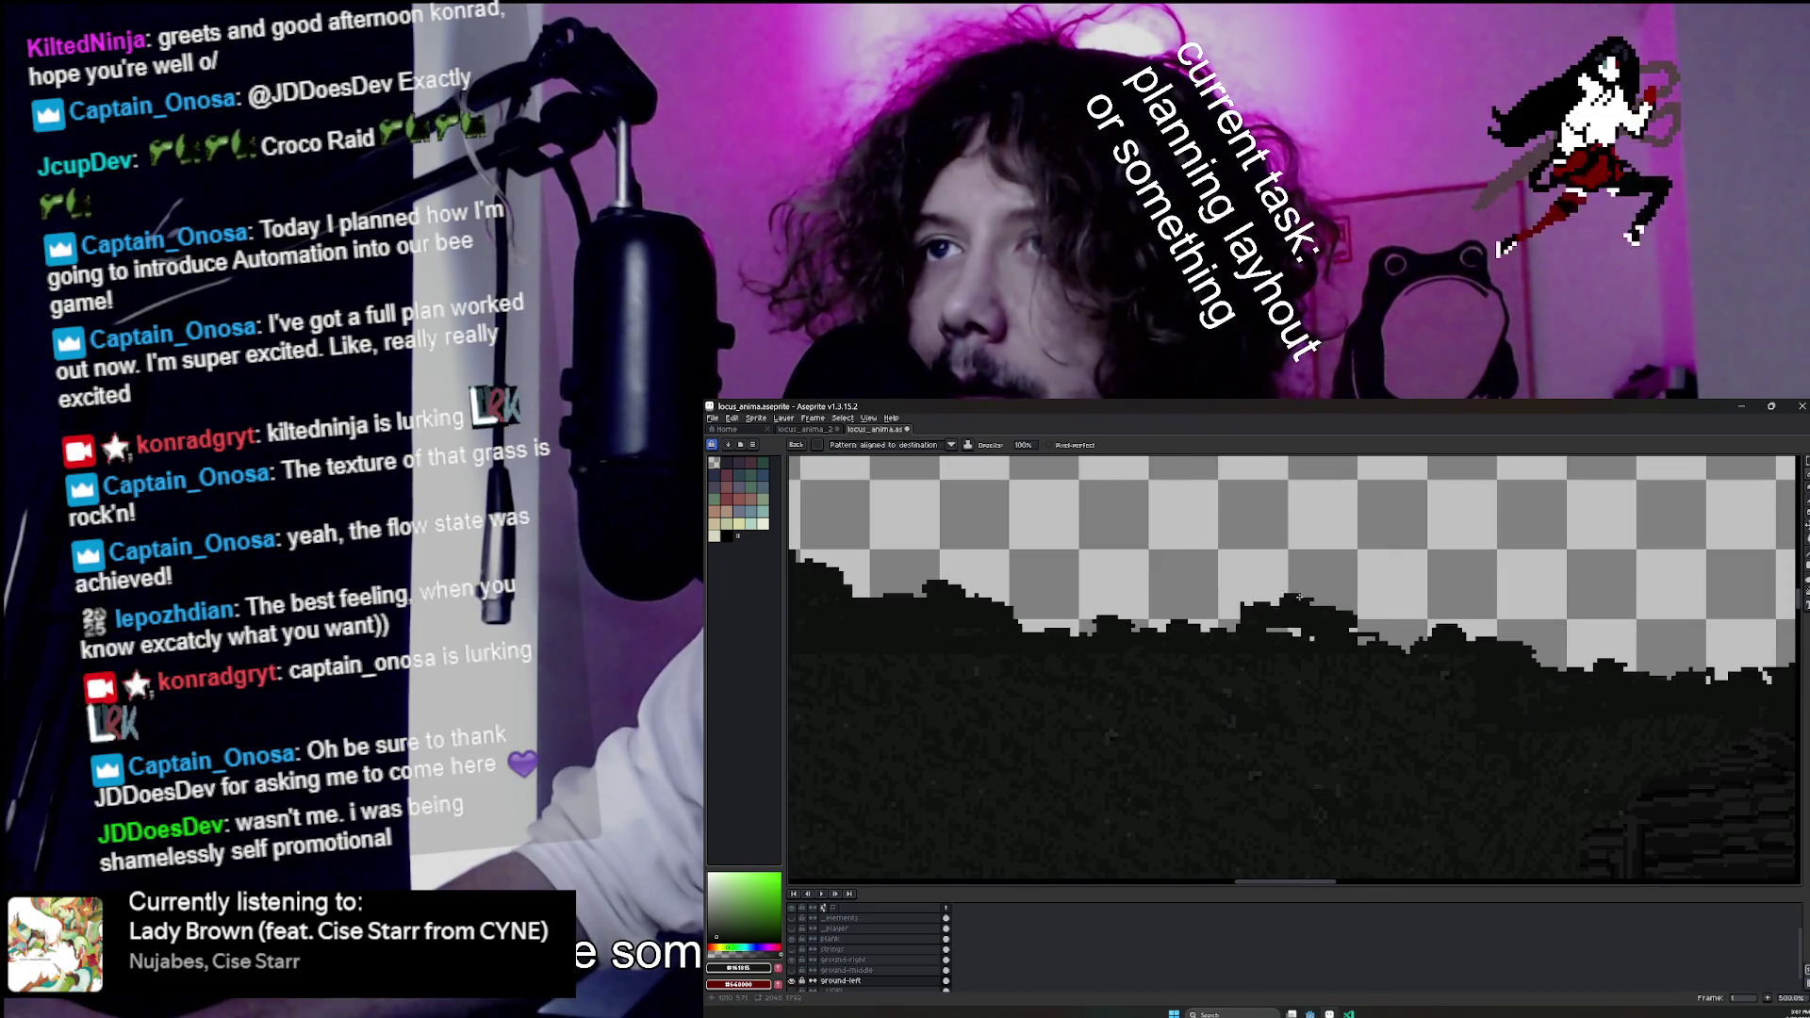
{"action": "mouse_move", "coordinate": [1145, 658]}
{"action": "left_mouse_down"}
{"action": "mouse_move", "coordinate": [1013, 671]}
{"action": "mouse_move", "coordinate": [986, 722]}
{"action": "left_mouse_up"}
Set the Eraser to 1px and erase stray dark pixels along the left slope edge.
{"action": "key", "text": "e"}
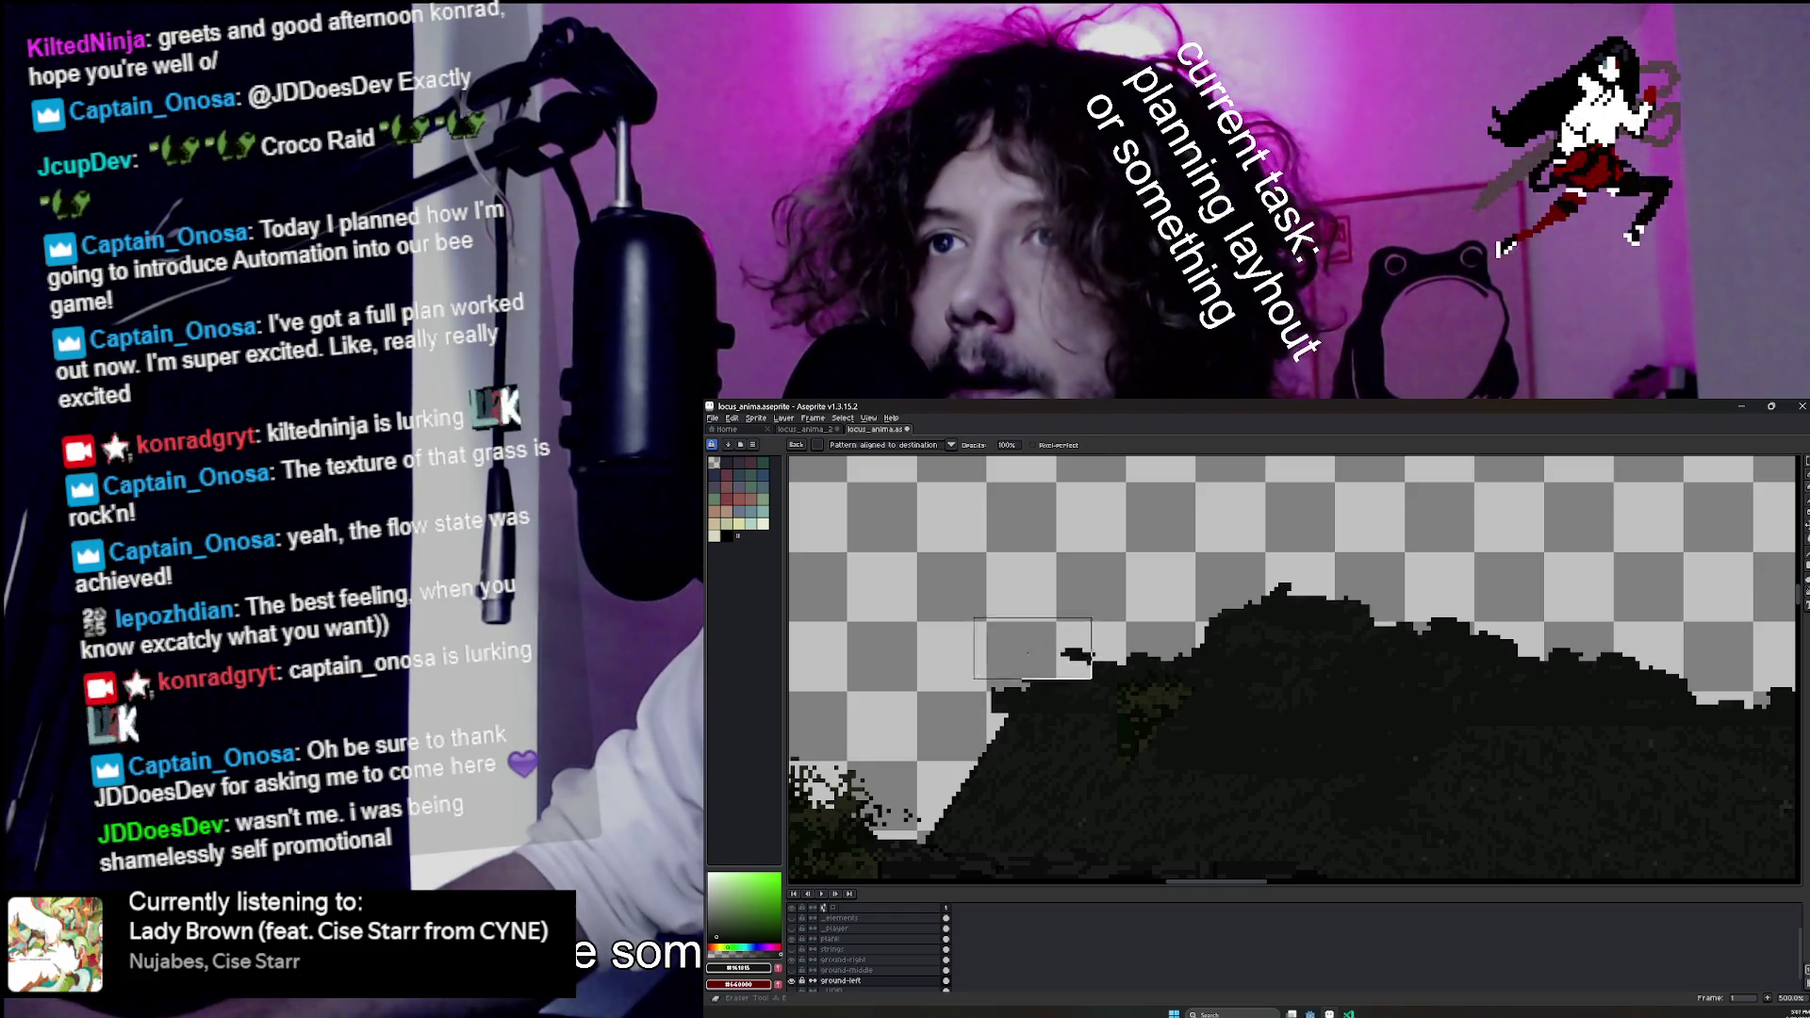
{"action": "left_click", "coordinate": [795, 444]}
{"action": "left_click", "coordinate": [832, 472]}
{"action": "mouse_move", "coordinate": [995, 731]}
{"action": "left_mouse_down"}
{"action": "mouse_move", "coordinate": [1004, 751]}
{"action": "mouse_move", "coordinate": [983, 716]}
{"action": "mouse_move", "coordinate": [959, 809]}
{"action": "left_mouse_up"}
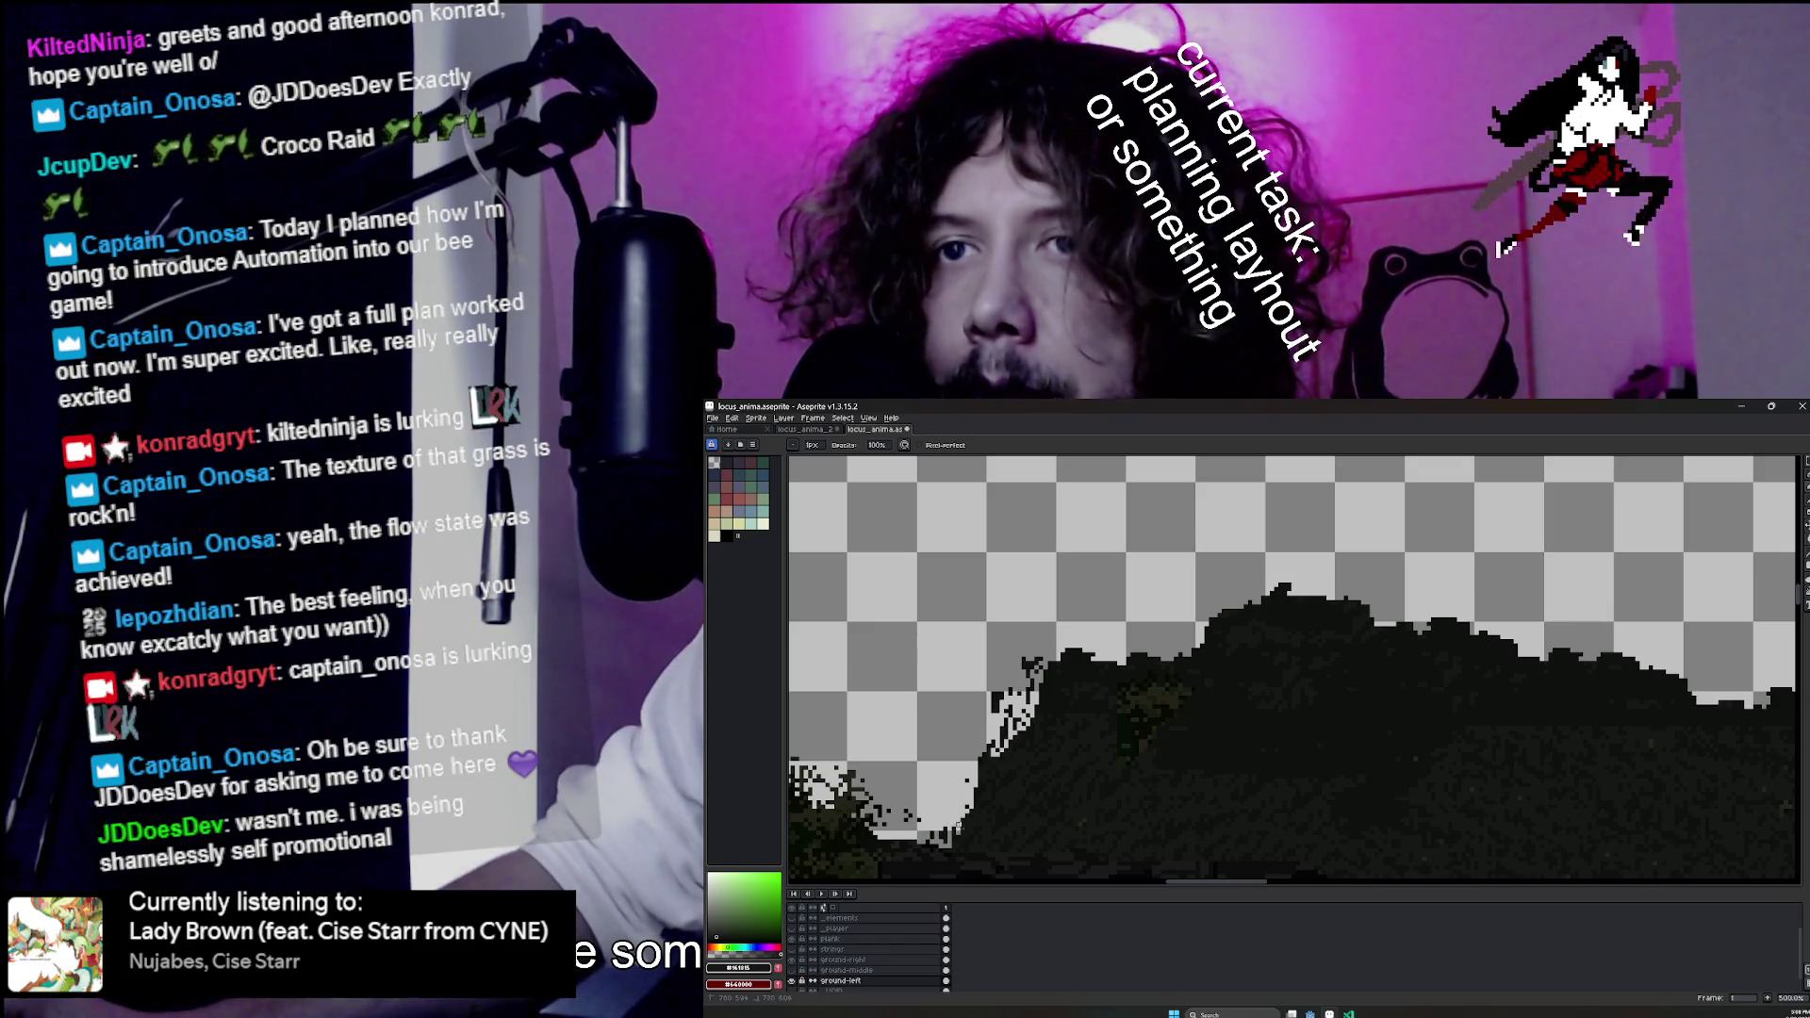
{"action": "left_click_drag", "start_coordinate": [968, 767], "coordinate": [1243, 626]}
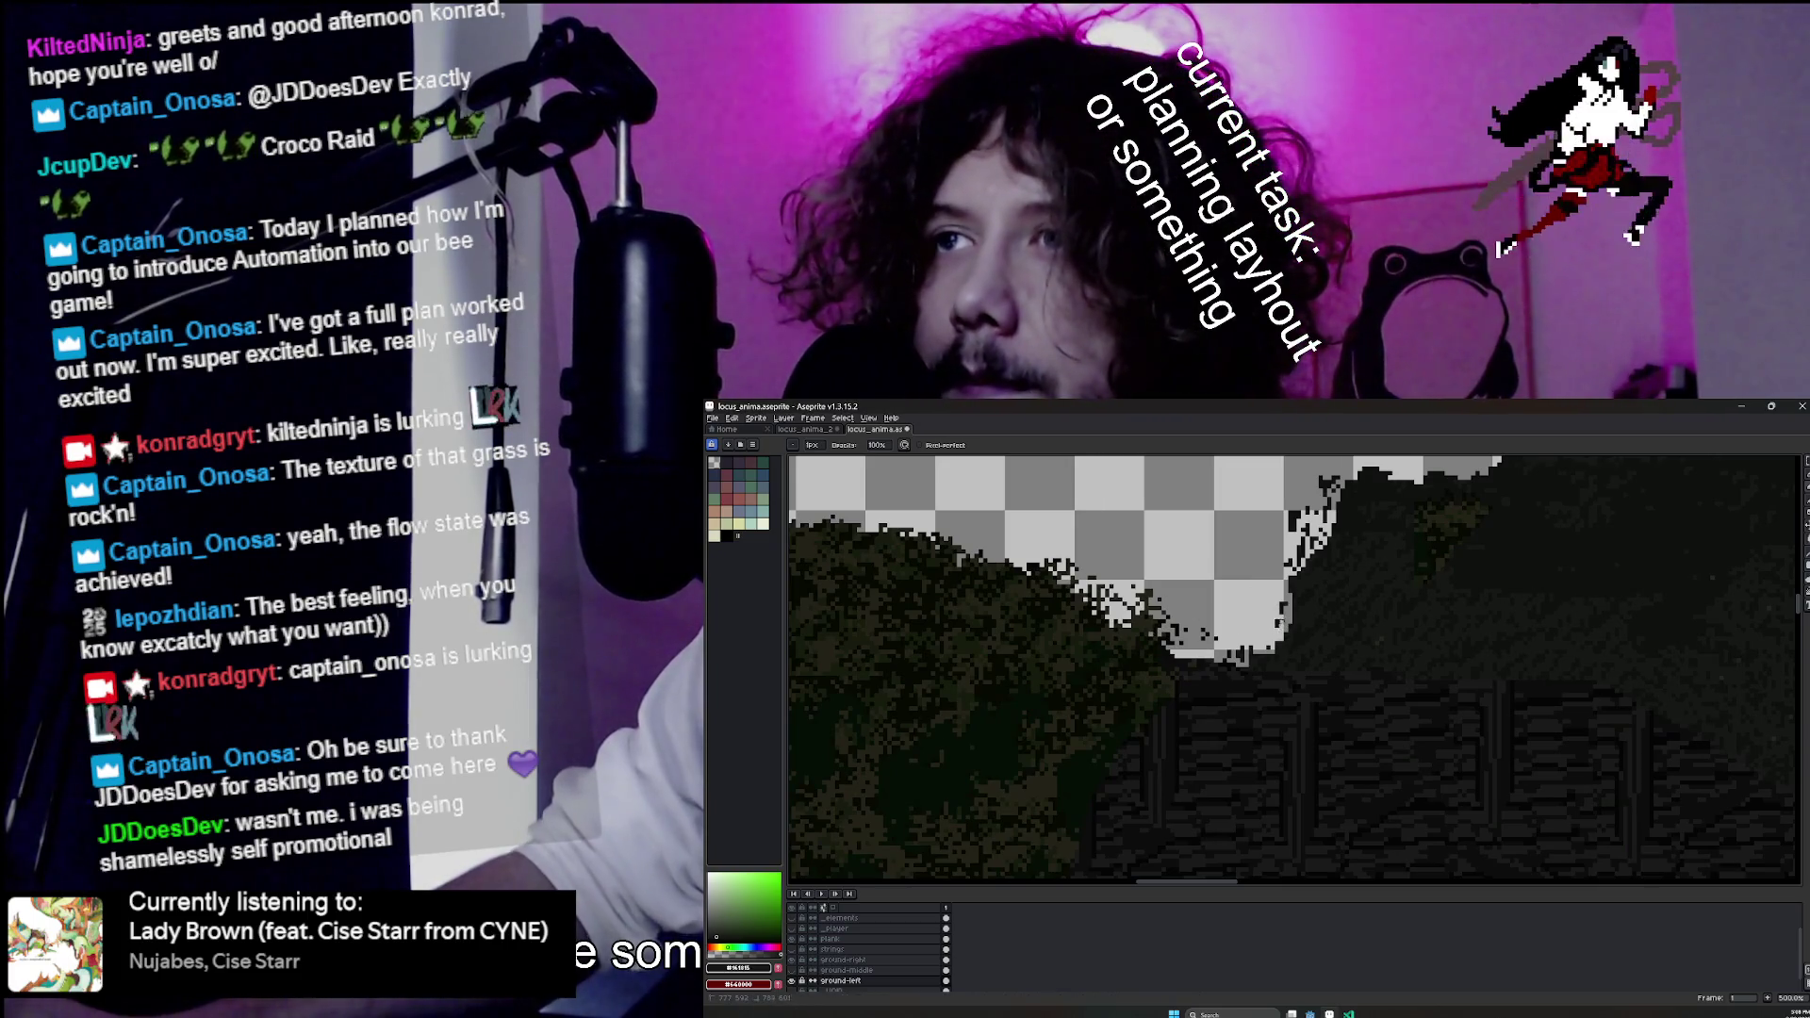
Zoom out to check the whole terrain and save locus_anima.aseprite.
{"action": "scroll", "coordinate": [1294, 667], "scroll_direction": "up", "scroll_amount": 3}
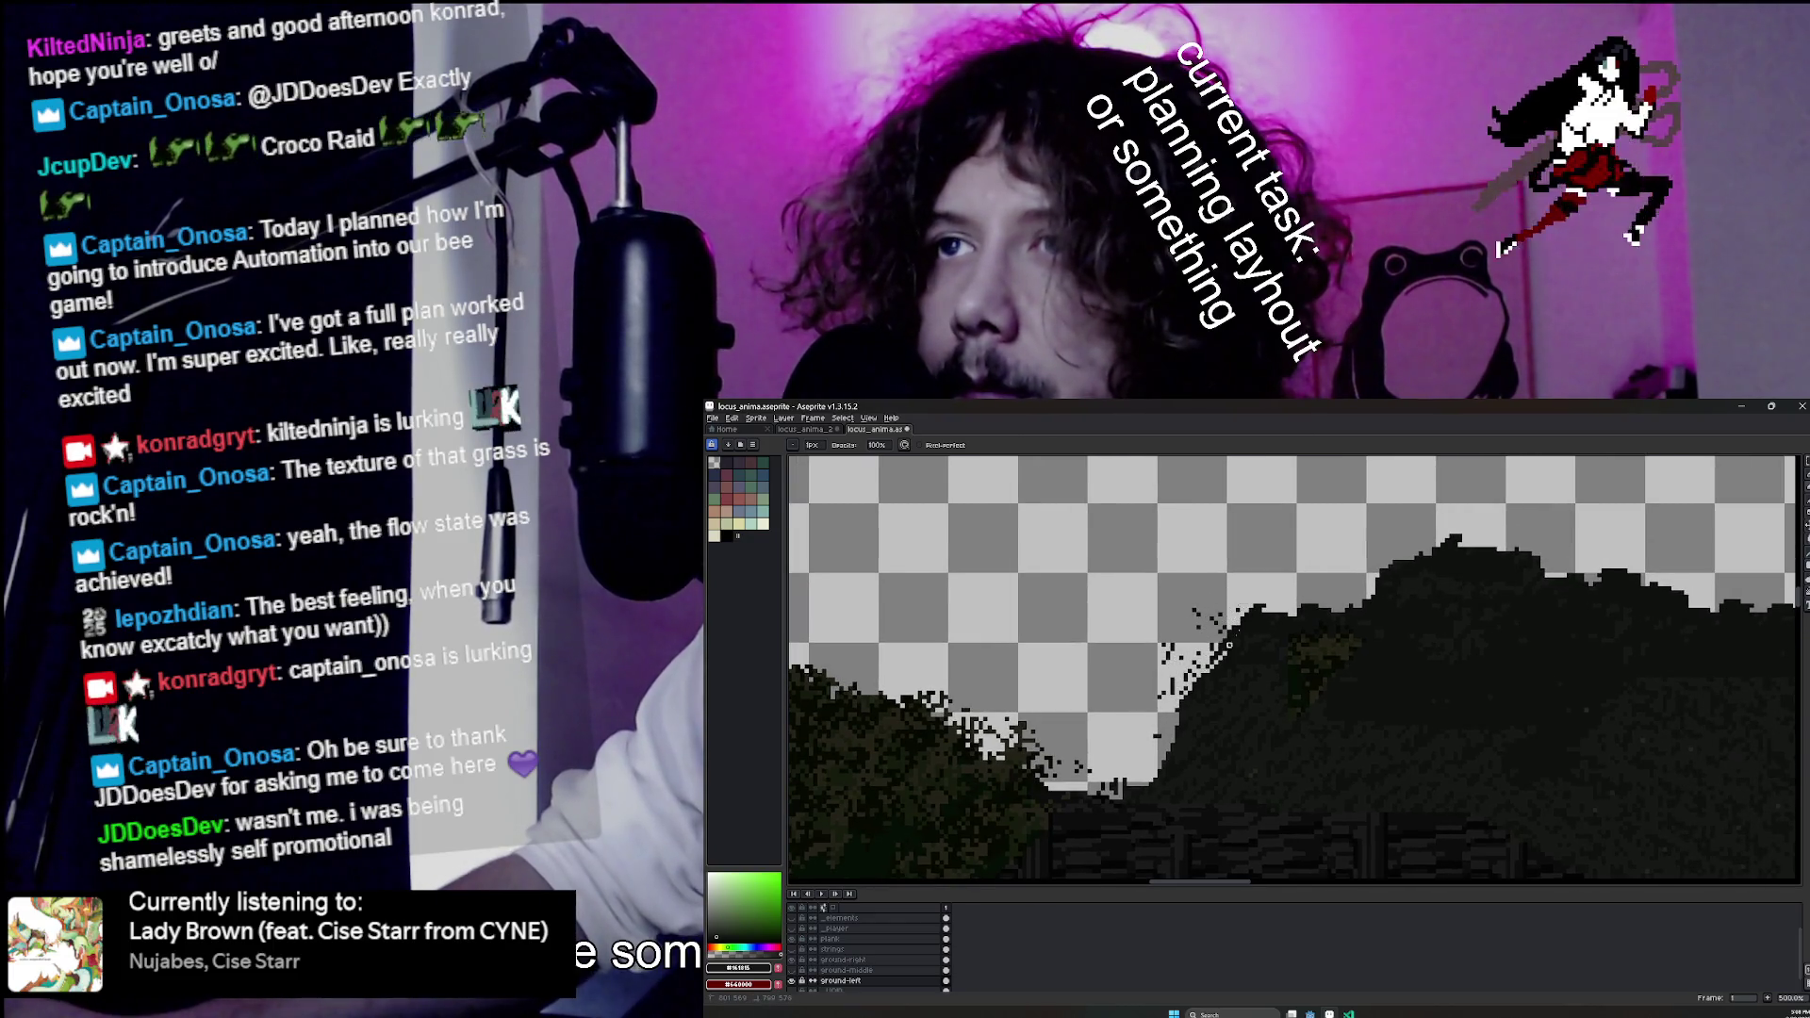
{"action": "scroll", "coordinate": [1287, 632], "scroll_direction": "down", "scroll_amount": 3}
{"action": "scroll", "coordinate": [1238, 660], "scroll_direction": "up", "scroll_amount": 2}
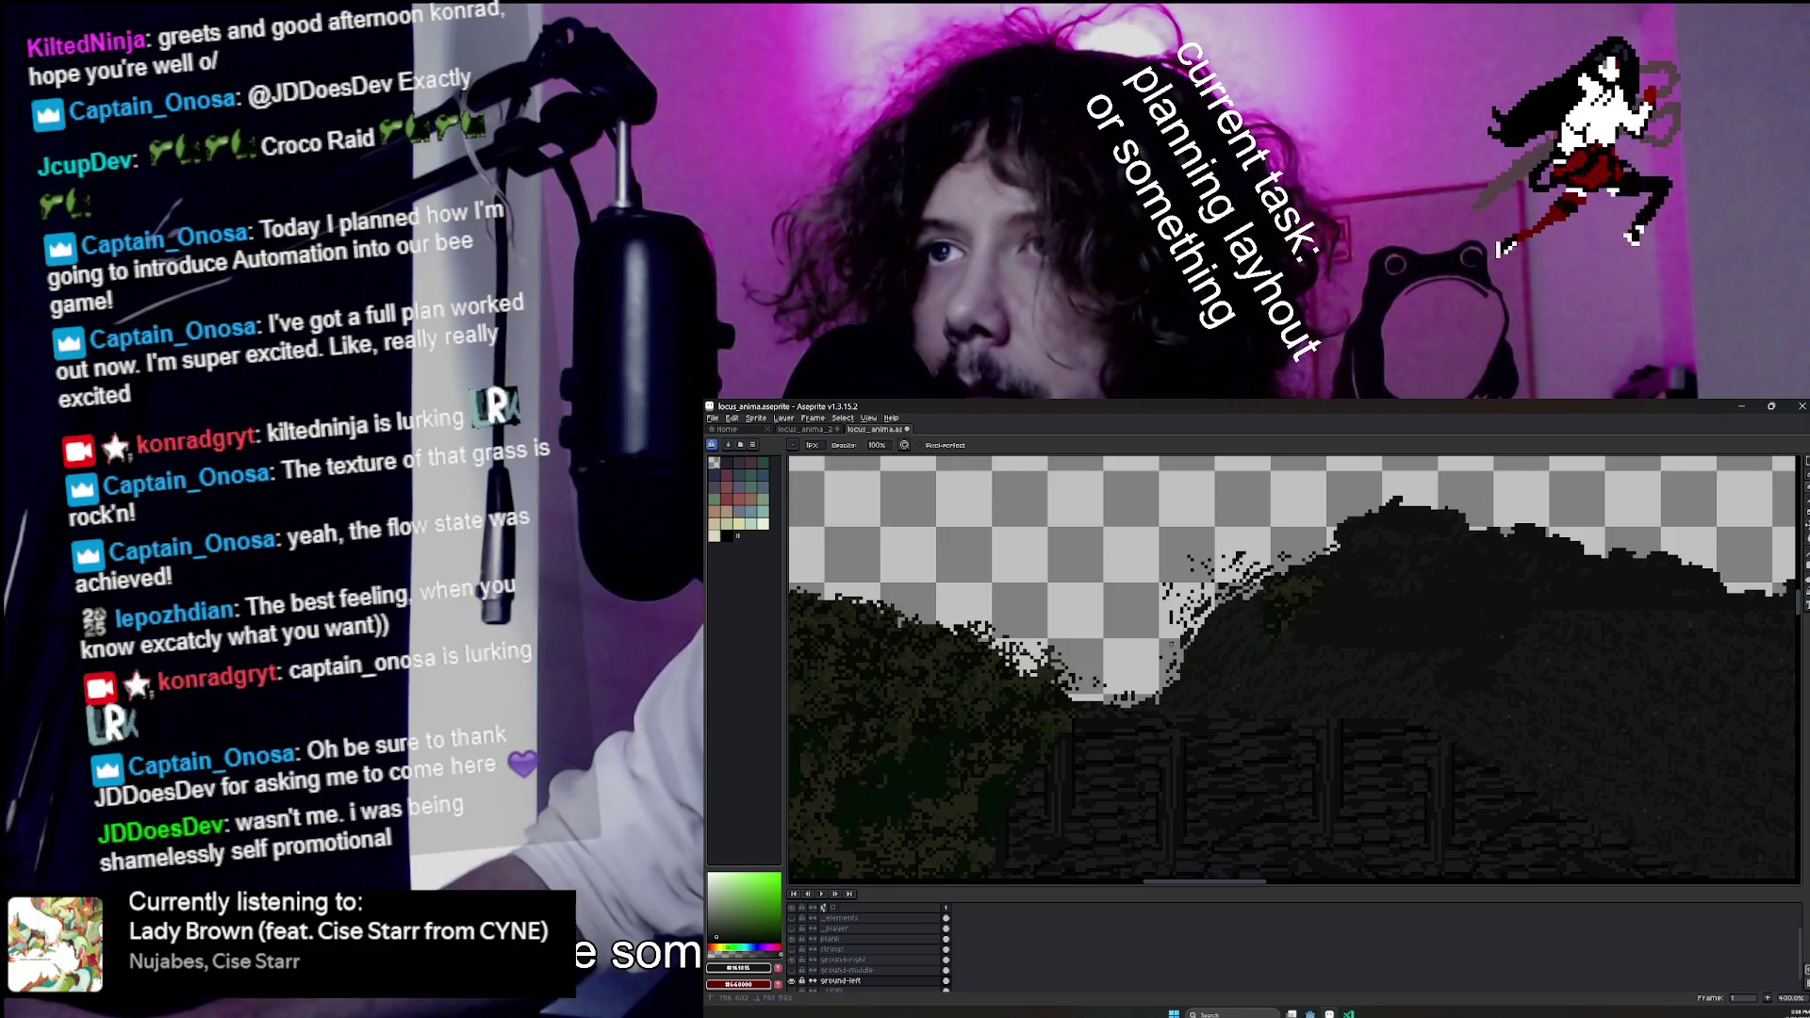
{"action": "scroll", "coordinate": [1293, 668], "scroll_direction": "up", "scroll_amount": 2}
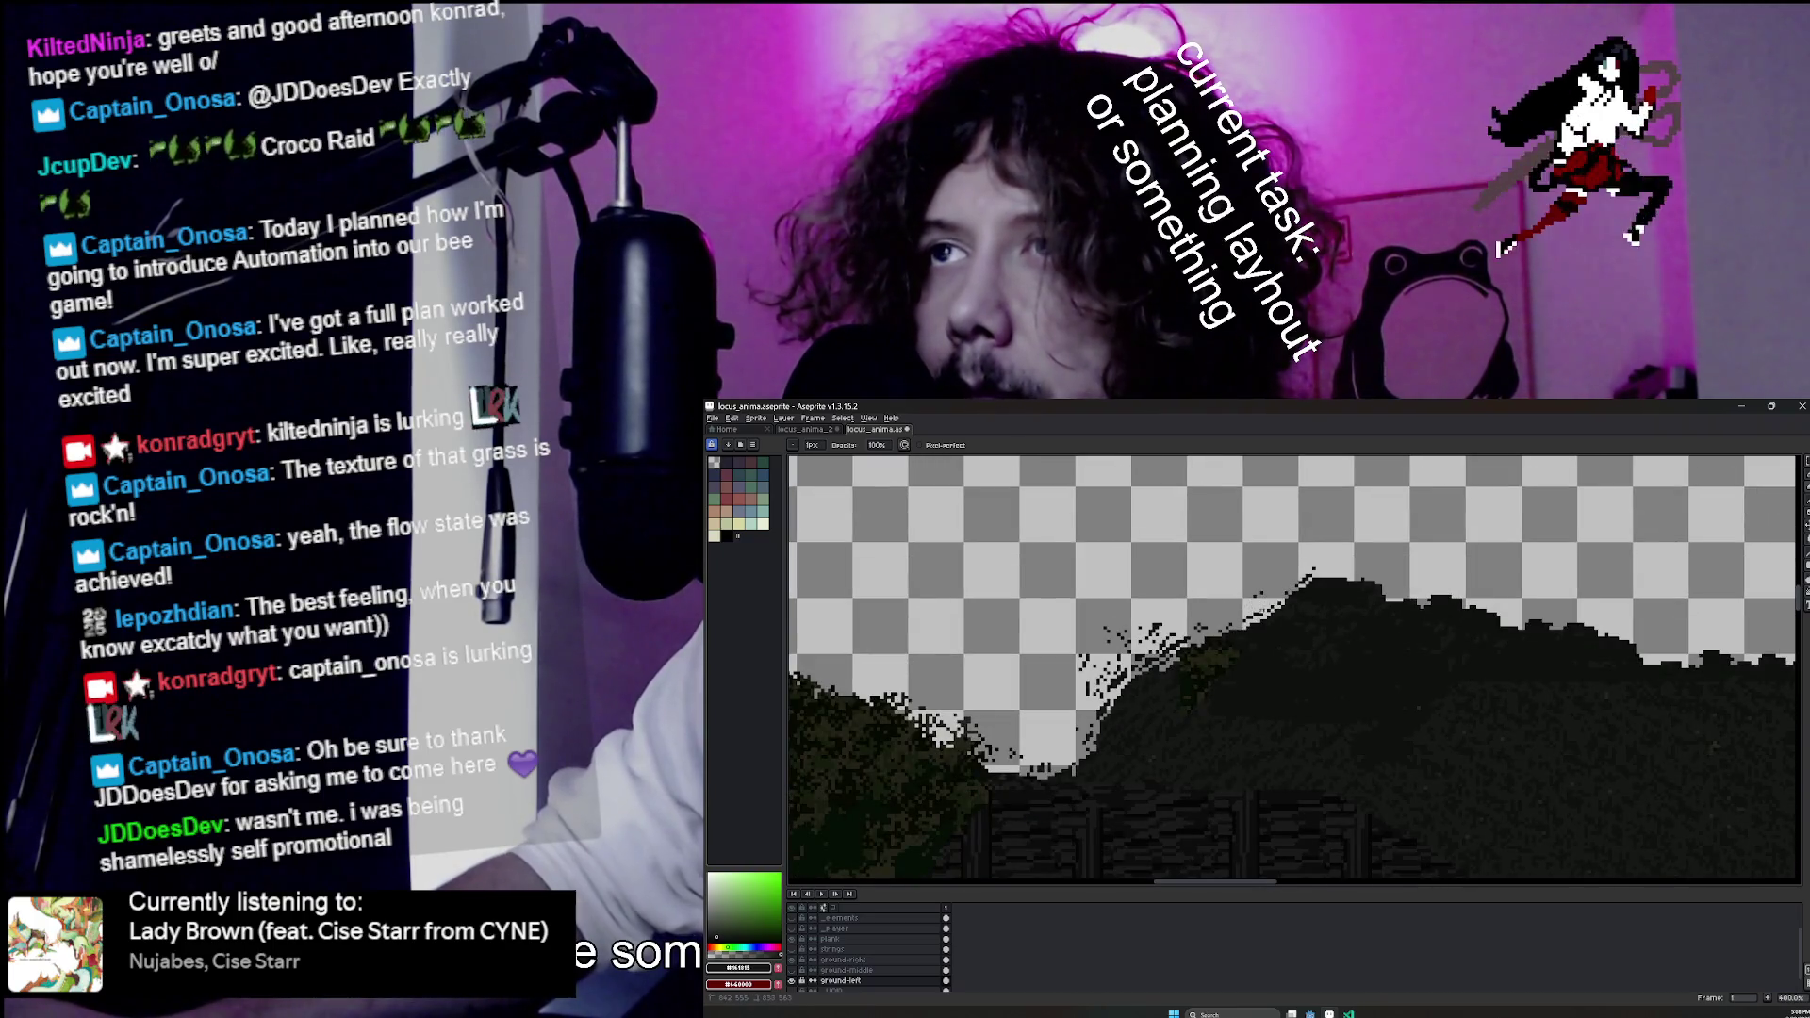
{"action": "scroll", "coordinate": [1291, 660], "scroll_direction": "down", "scroll_amount": 1}
{"action": "scroll", "coordinate": [1292, 660], "scroll_direction": "up", "scroll_amount": 1}
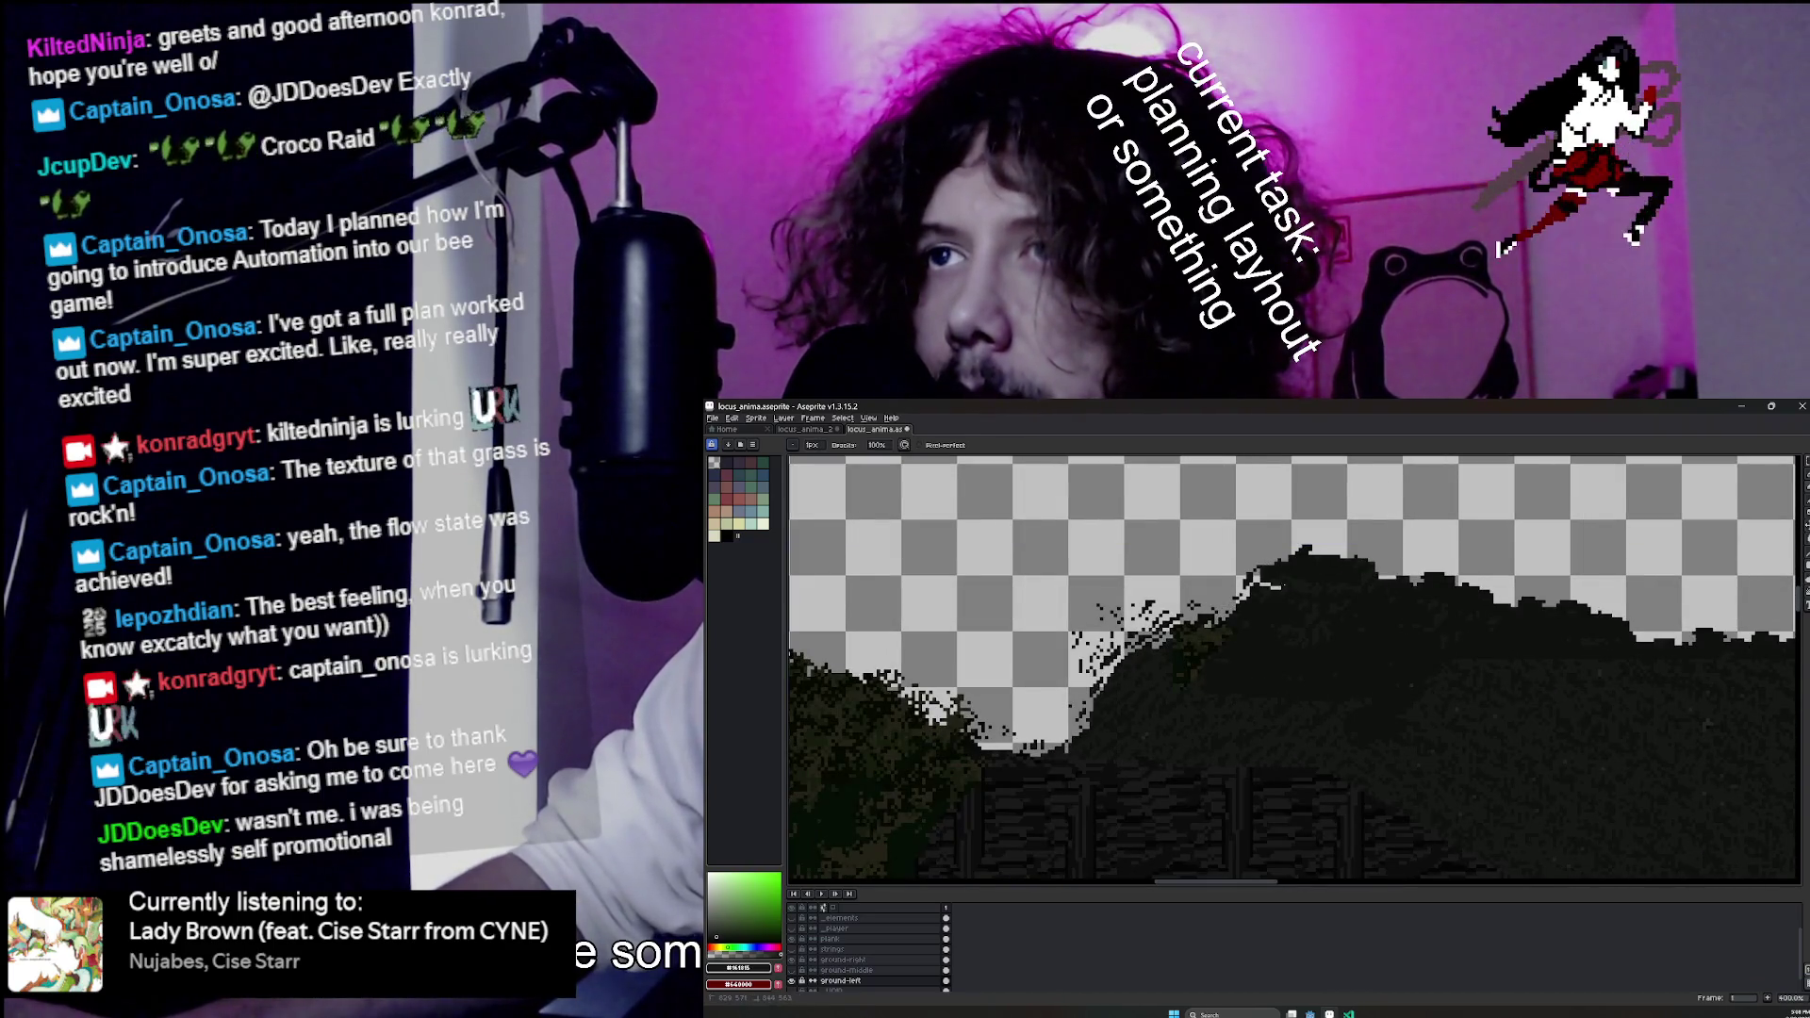
{"action": "scroll", "coordinate": [1140, 657], "scroll_direction": "down", "scroll_amount": 4}
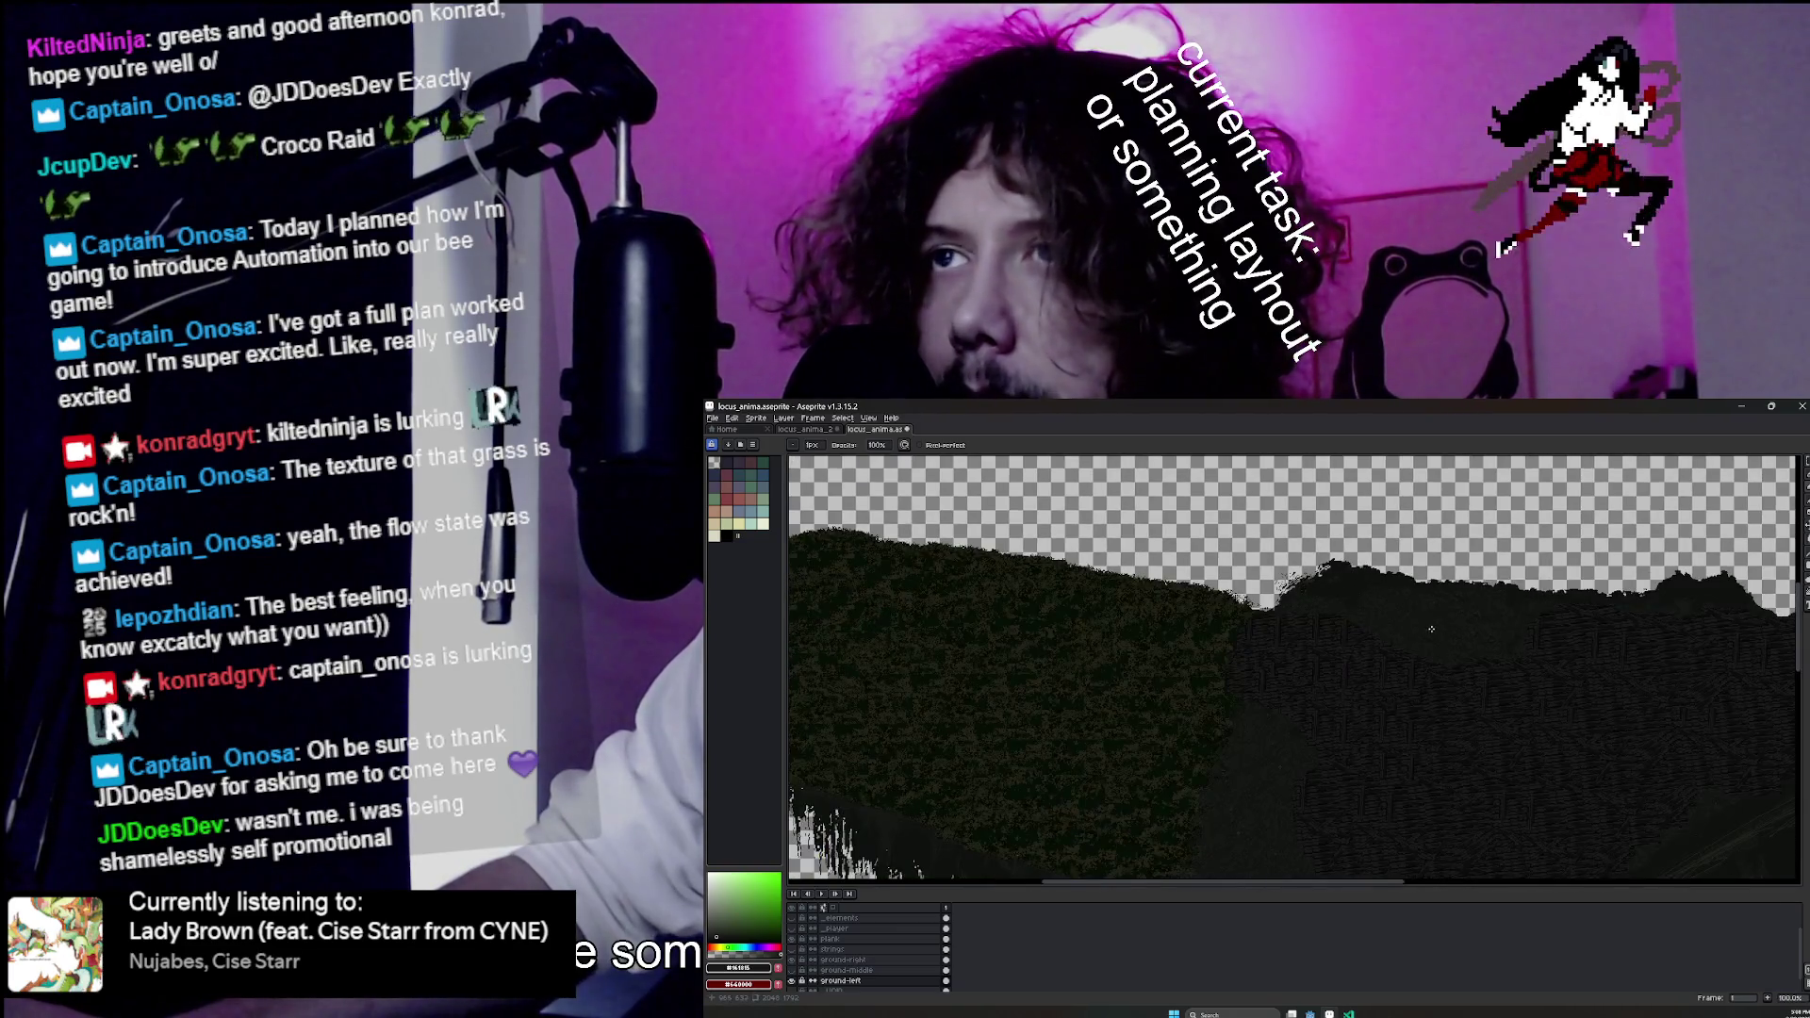
{"action": "left_click_drag", "start_coordinate": [1409, 624], "coordinate": [1319, 632]}
{"action": "key", "text": "ctrl+s"}
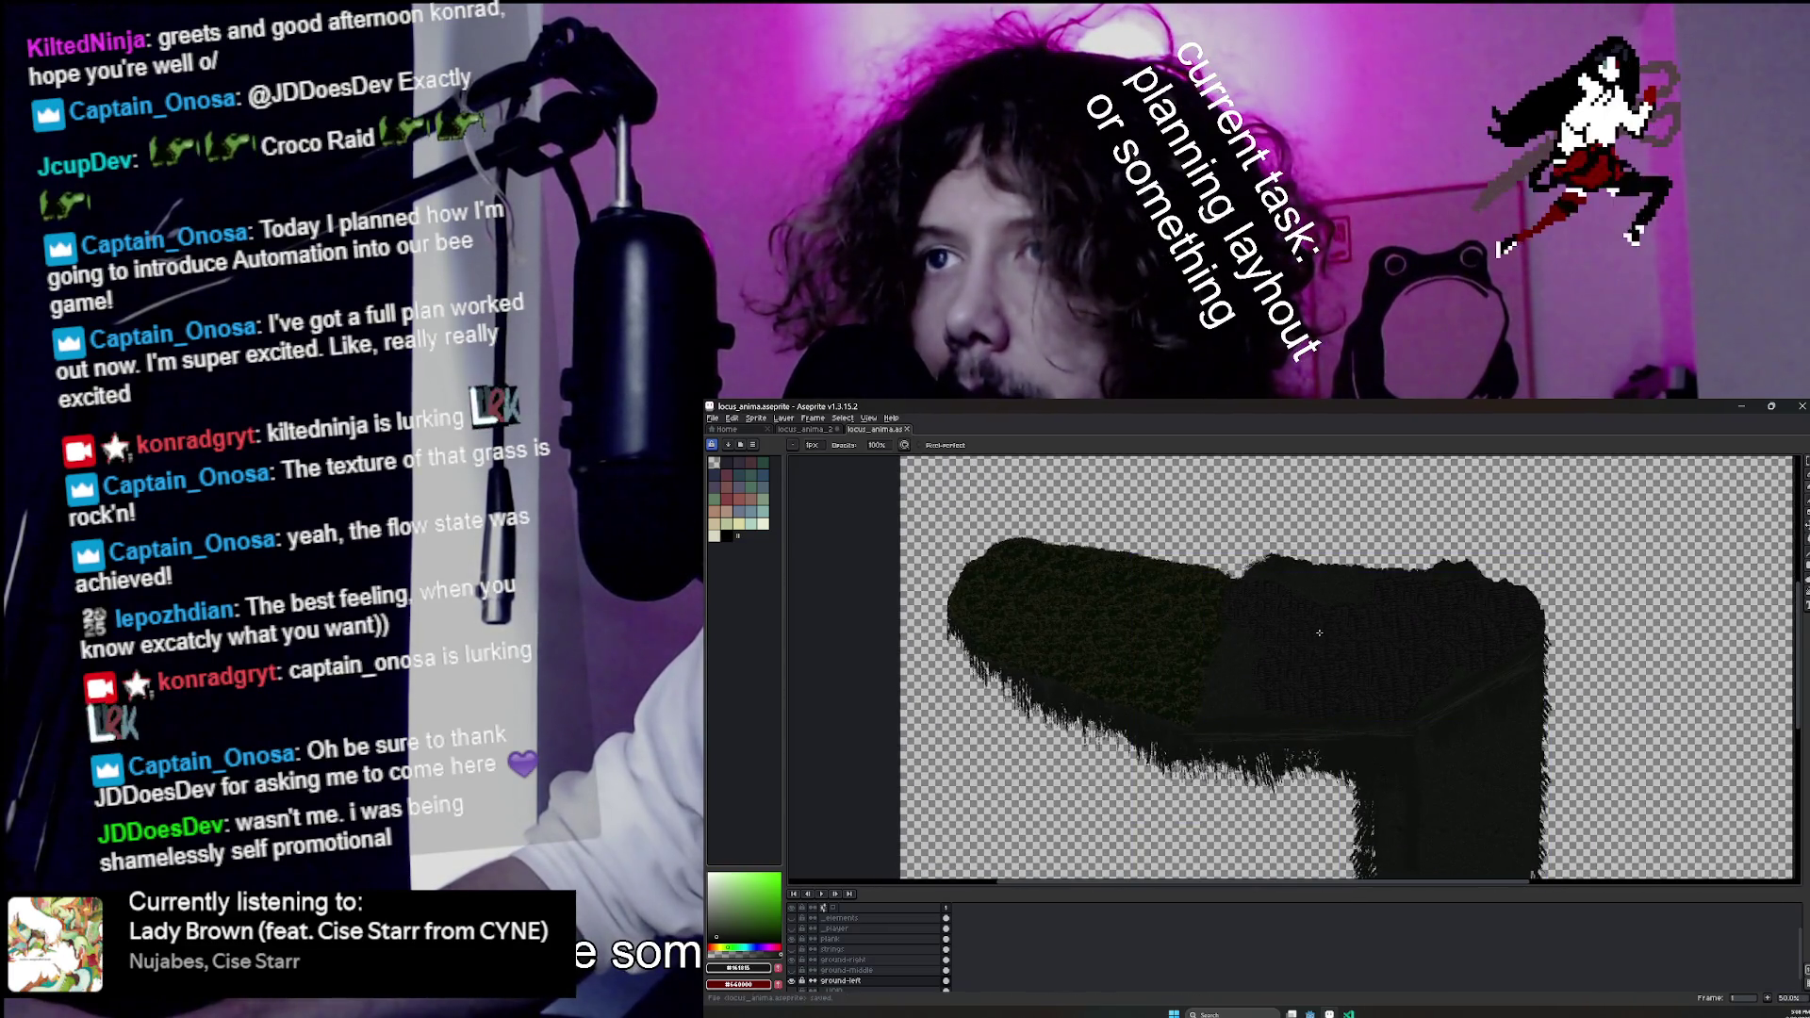
{"action": "scroll", "coordinate": [1320, 630], "scroll_direction": "up", "scroll_amount": 1}
{"action": "scroll", "coordinate": [1318, 630], "scroll_direction": "down", "scroll_amount": 1}
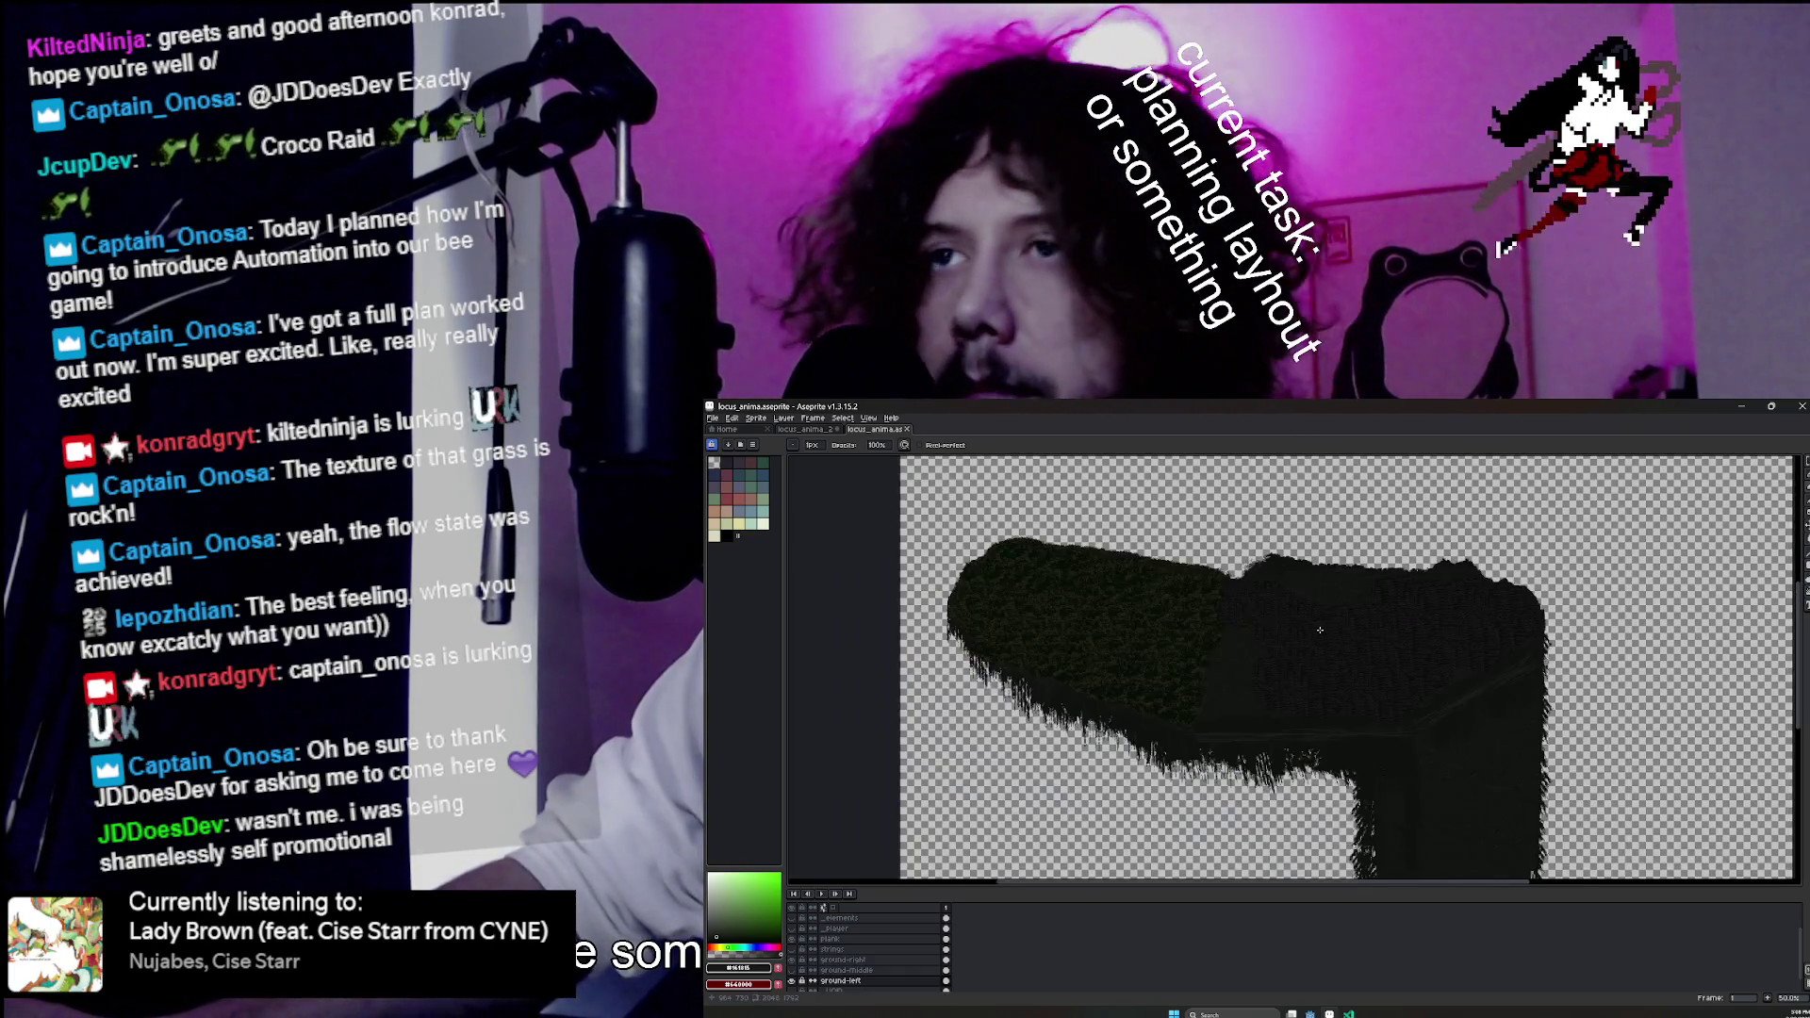
{"action": "scroll", "coordinate": [1314, 633], "scroll_direction": "up", "scroll_amount": 1}
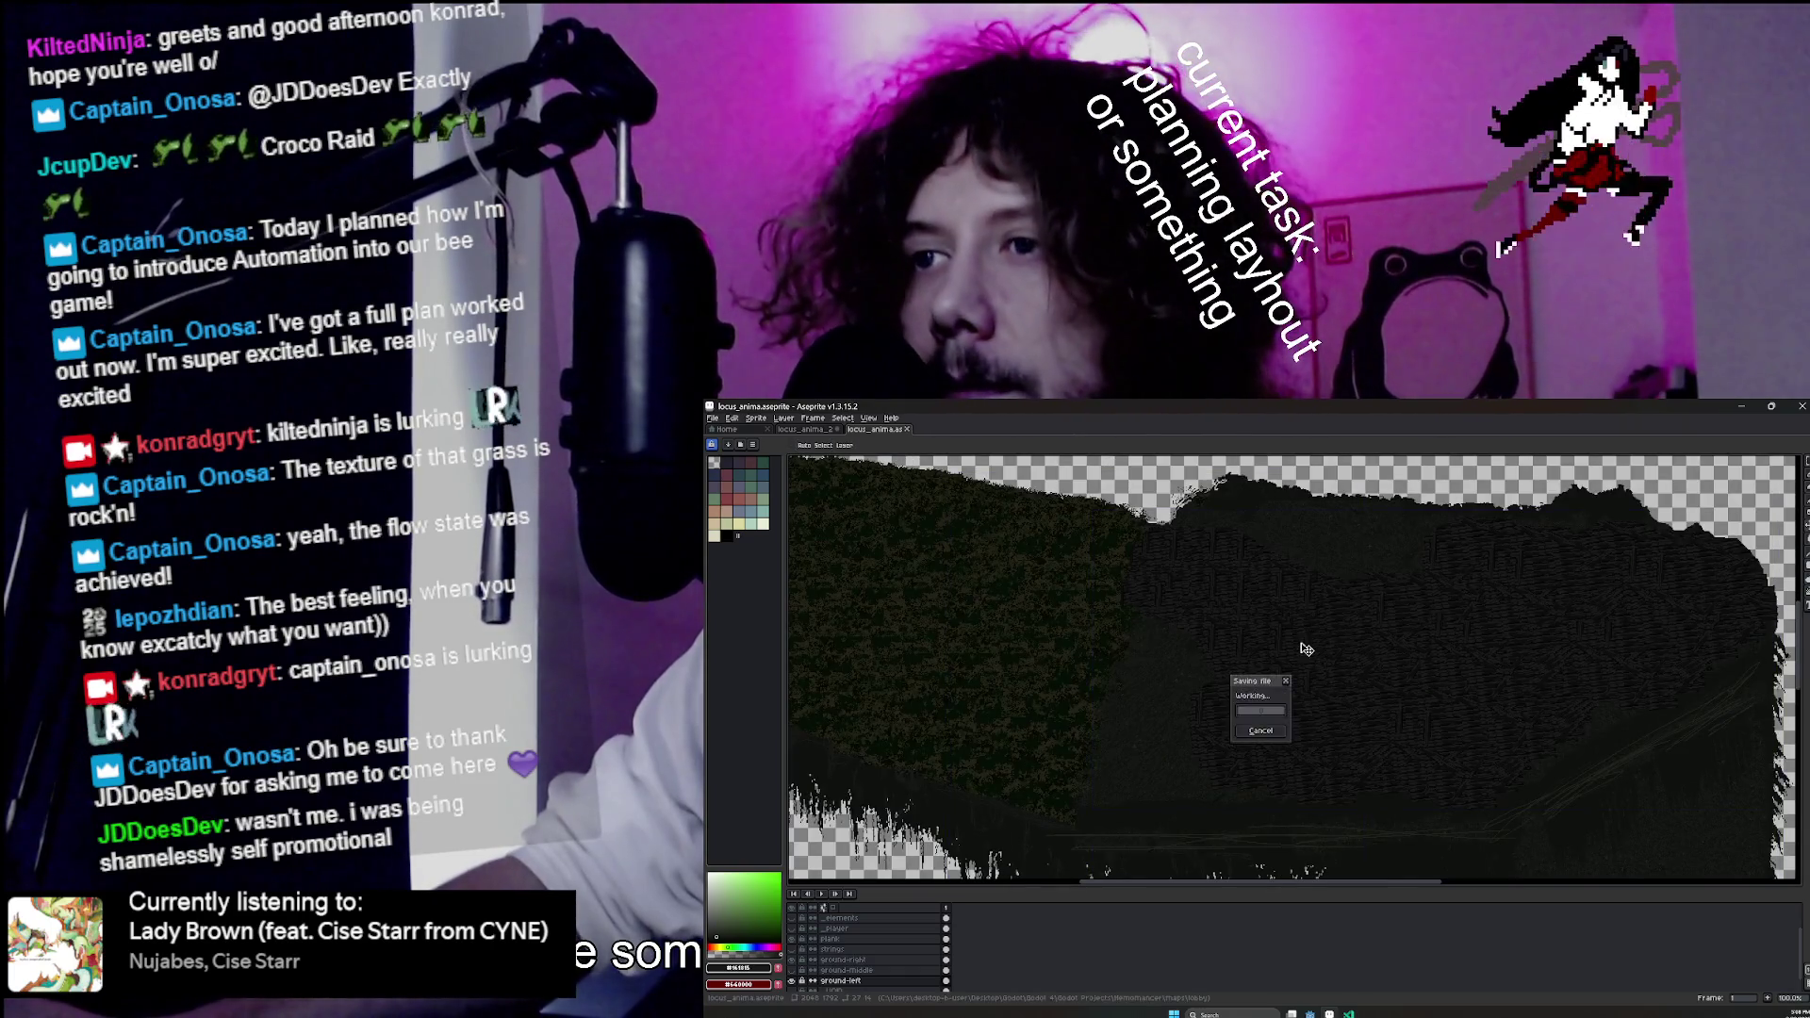
{"action": "mouse_move", "coordinate": [1311, 1015]}
{"action": "left_click", "coordinate": [1259, 960]}
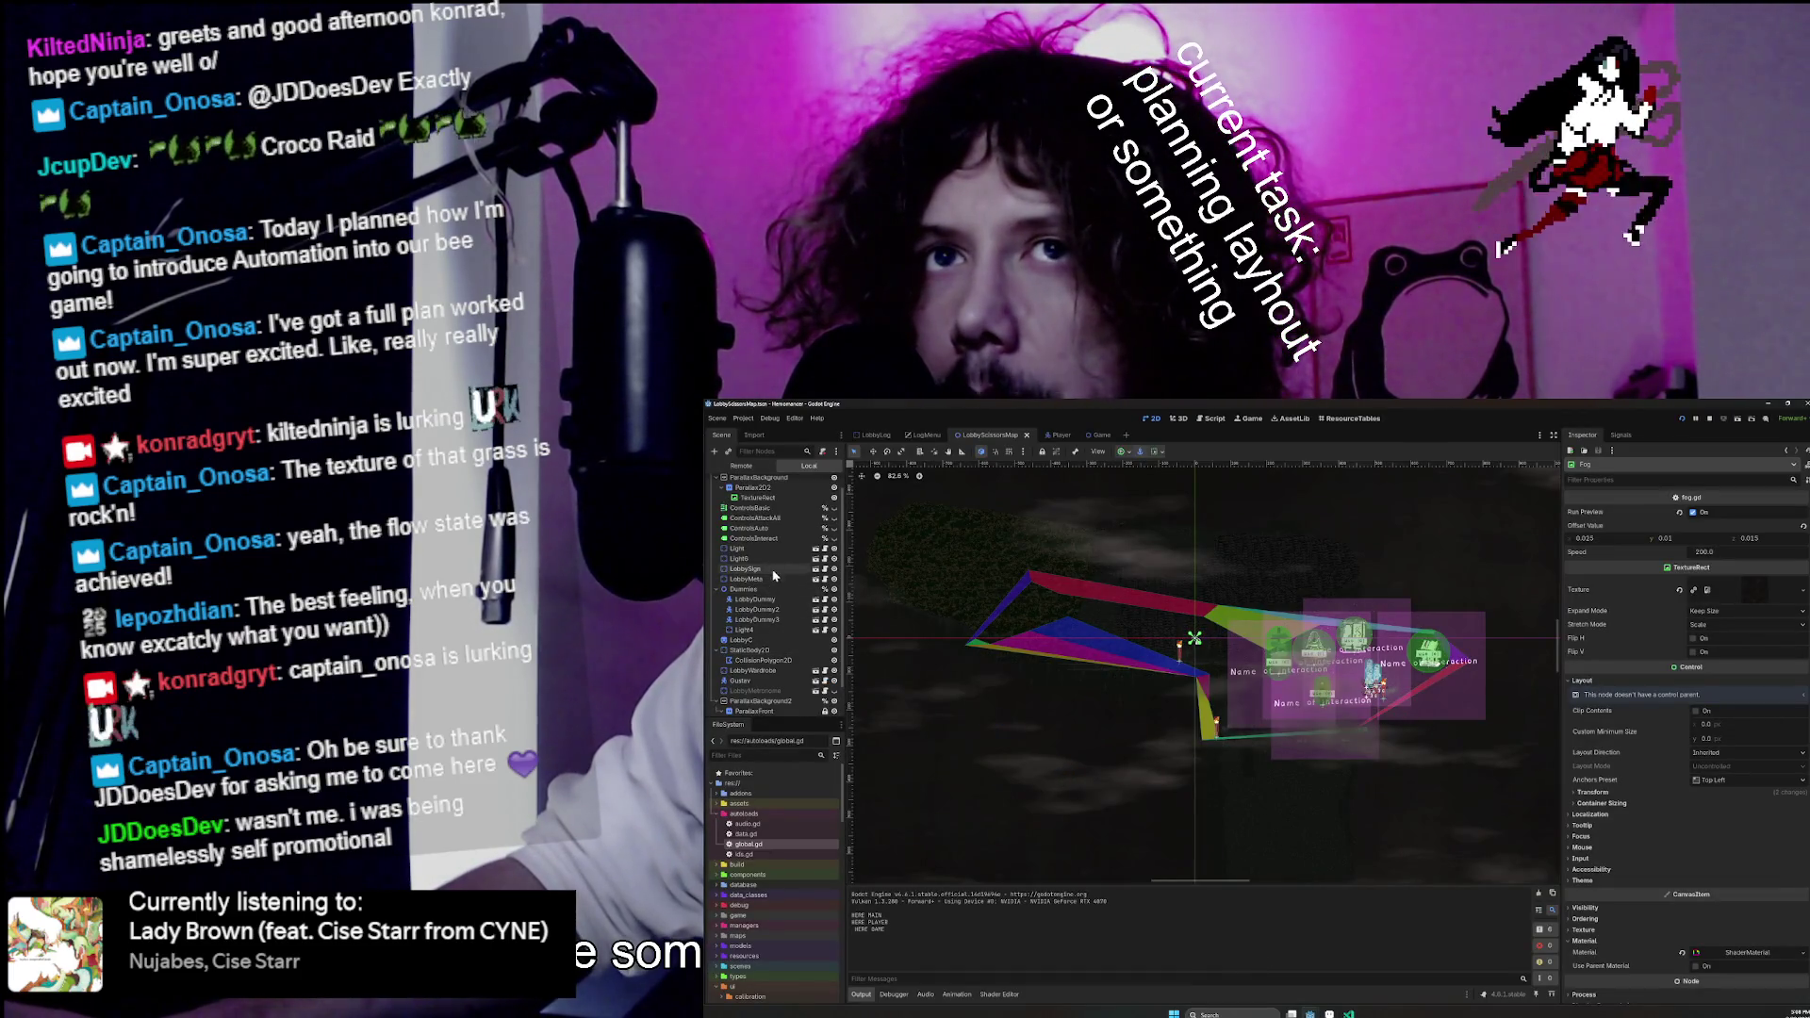
Frame the scene, select Light6 and LobbyC in the Scene tree, and run the game with F5.
{"action": "scroll", "coordinate": [775, 575], "scroll_direction": "up", "scroll_amount": 1}
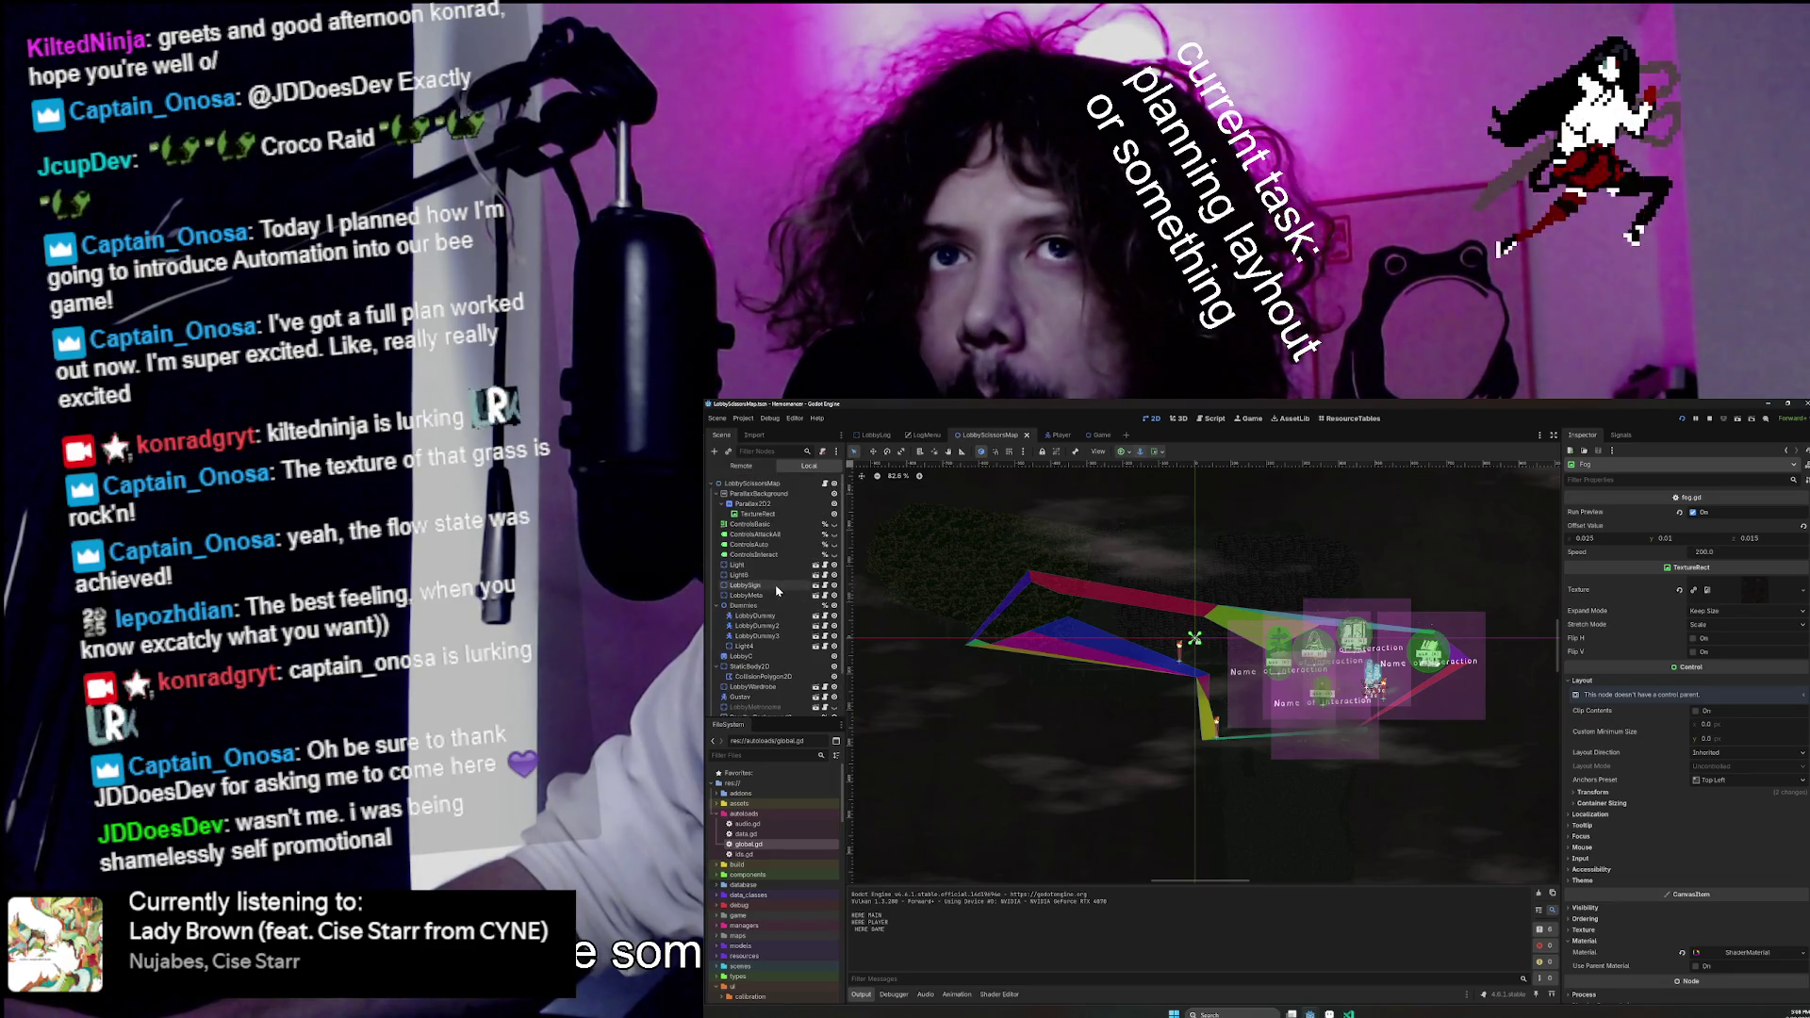
{"action": "scroll", "coordinate": [773, 605], "scroll_direction": "down", "scroll_amount": 2}
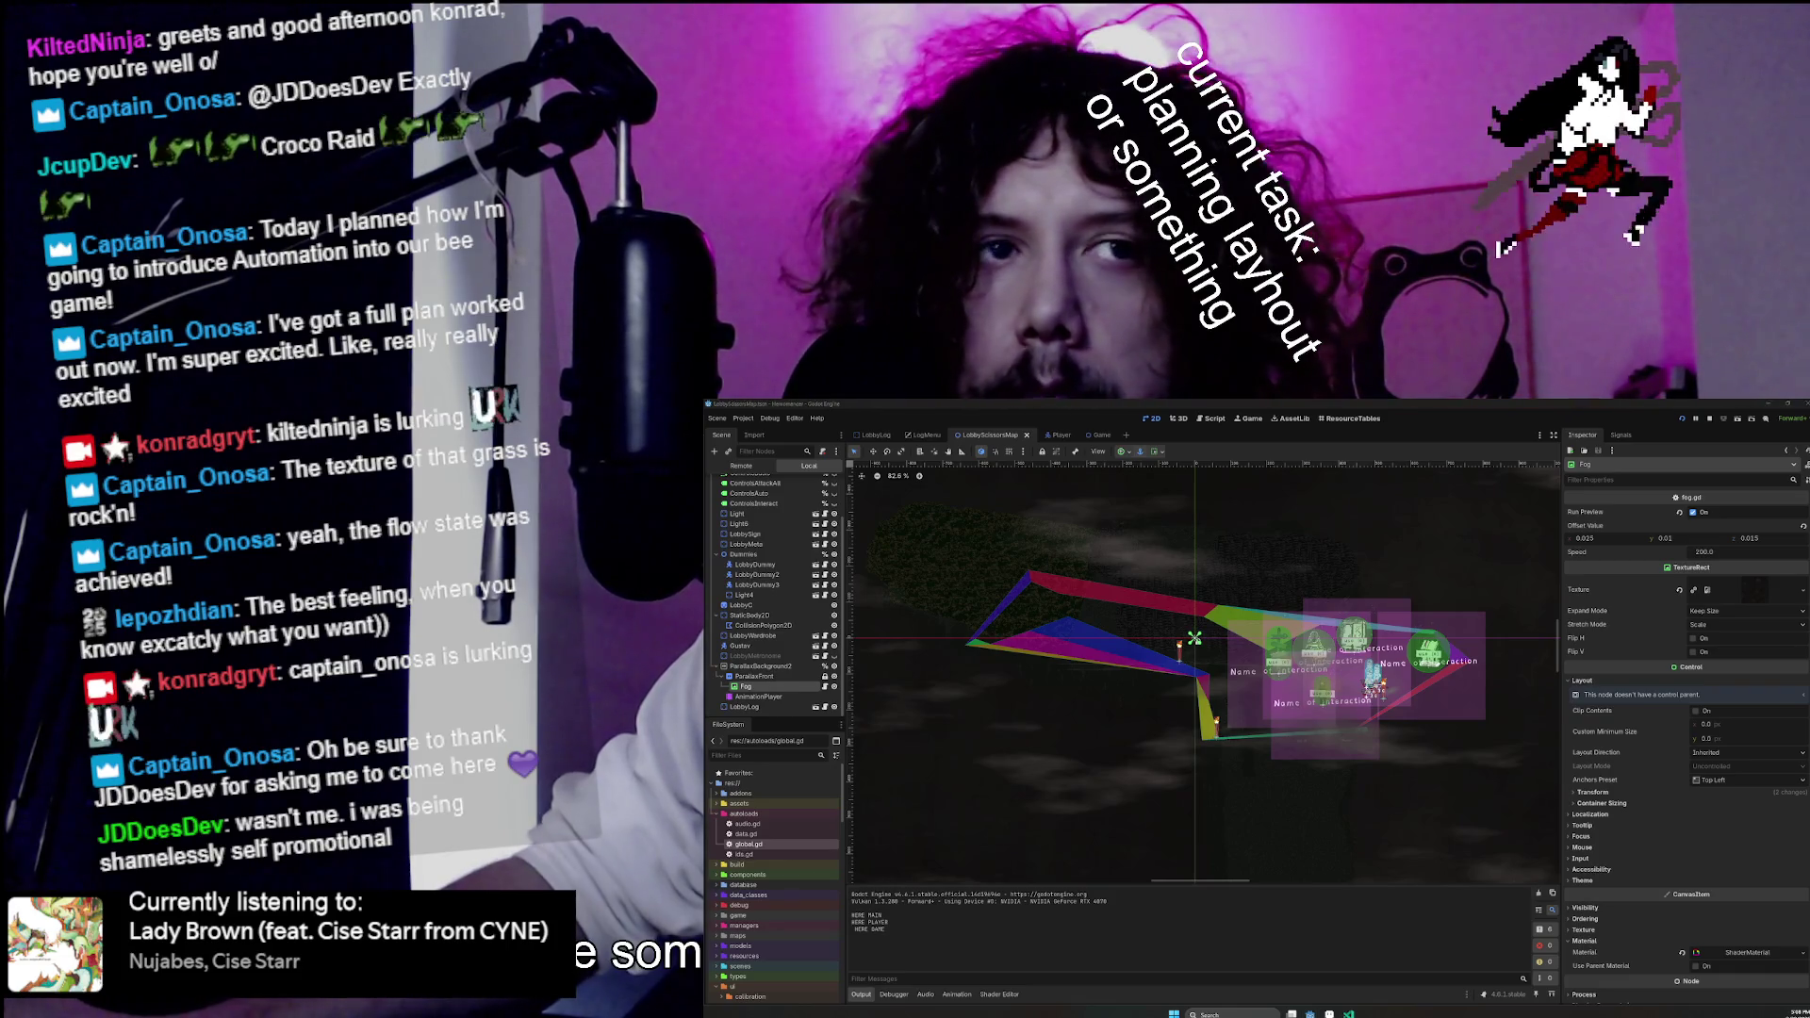
{"action": "scroll", "coordinate": [1231, 613], "scroll_direction": "up", "scroll_amount": 4}
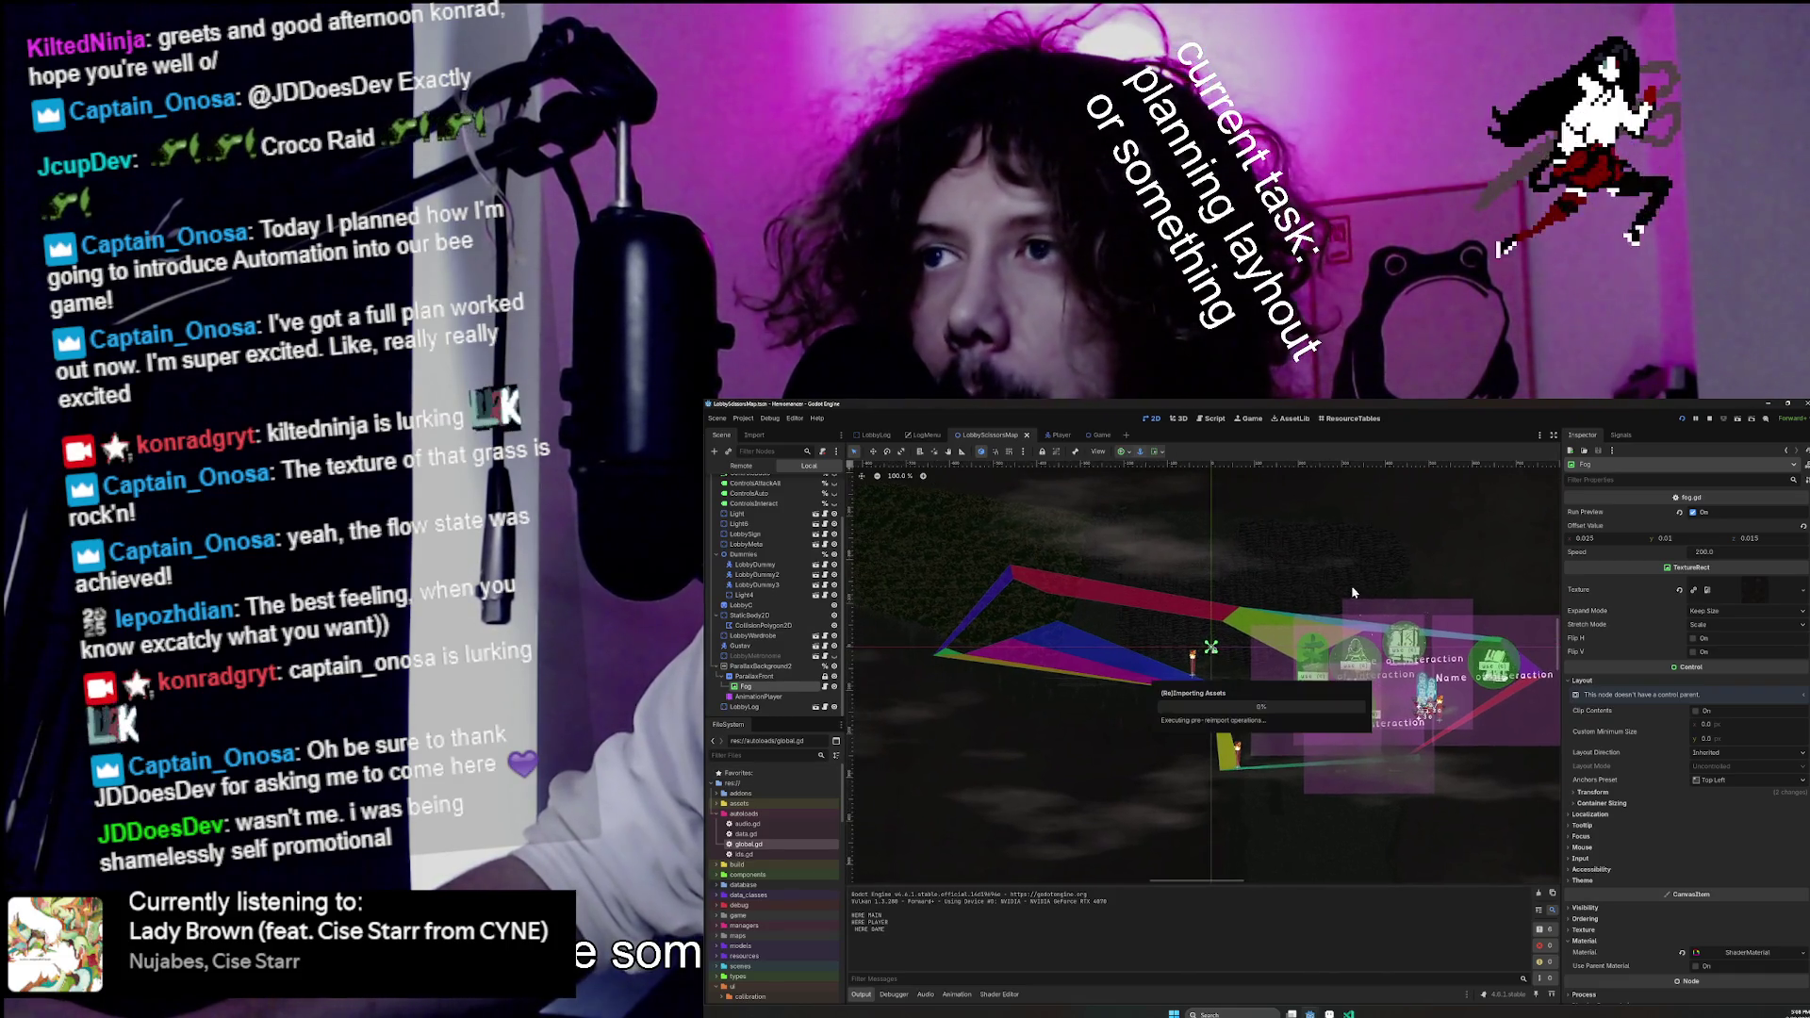
{"action": "double_click", "coordinate": [731, 688]}
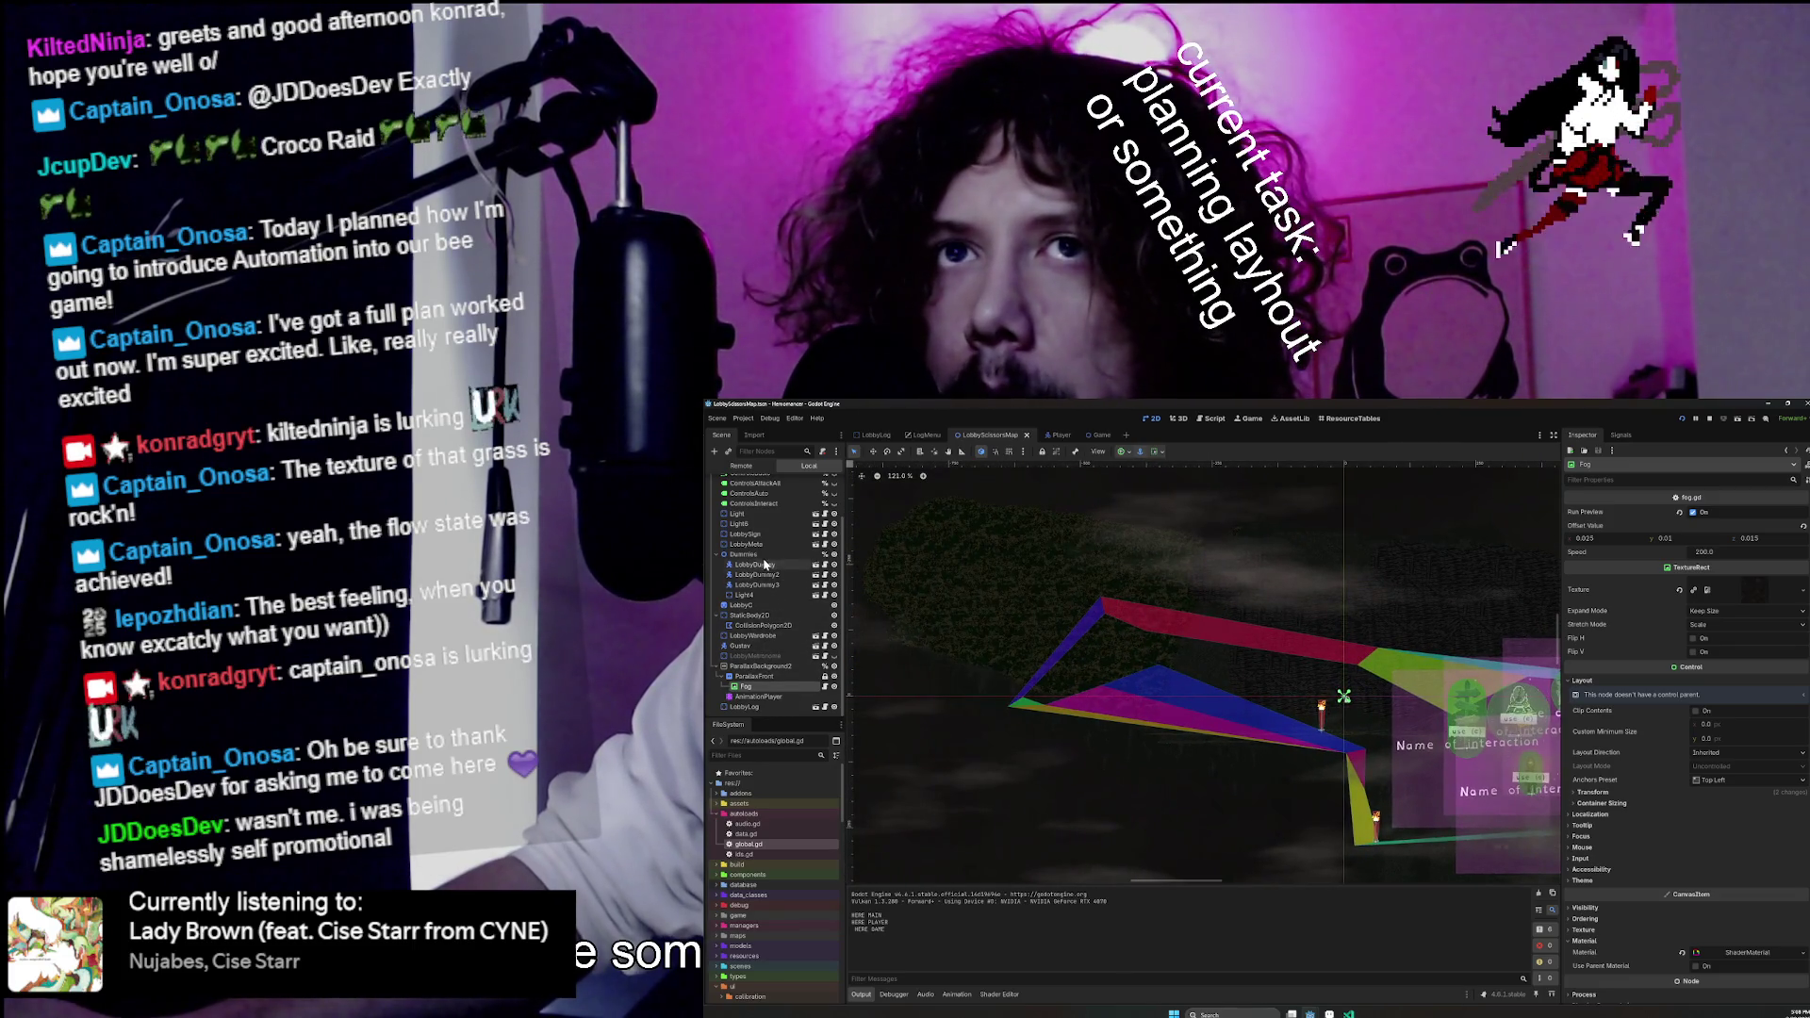
{"action": "left_click", "coordinate": [764, 523]}
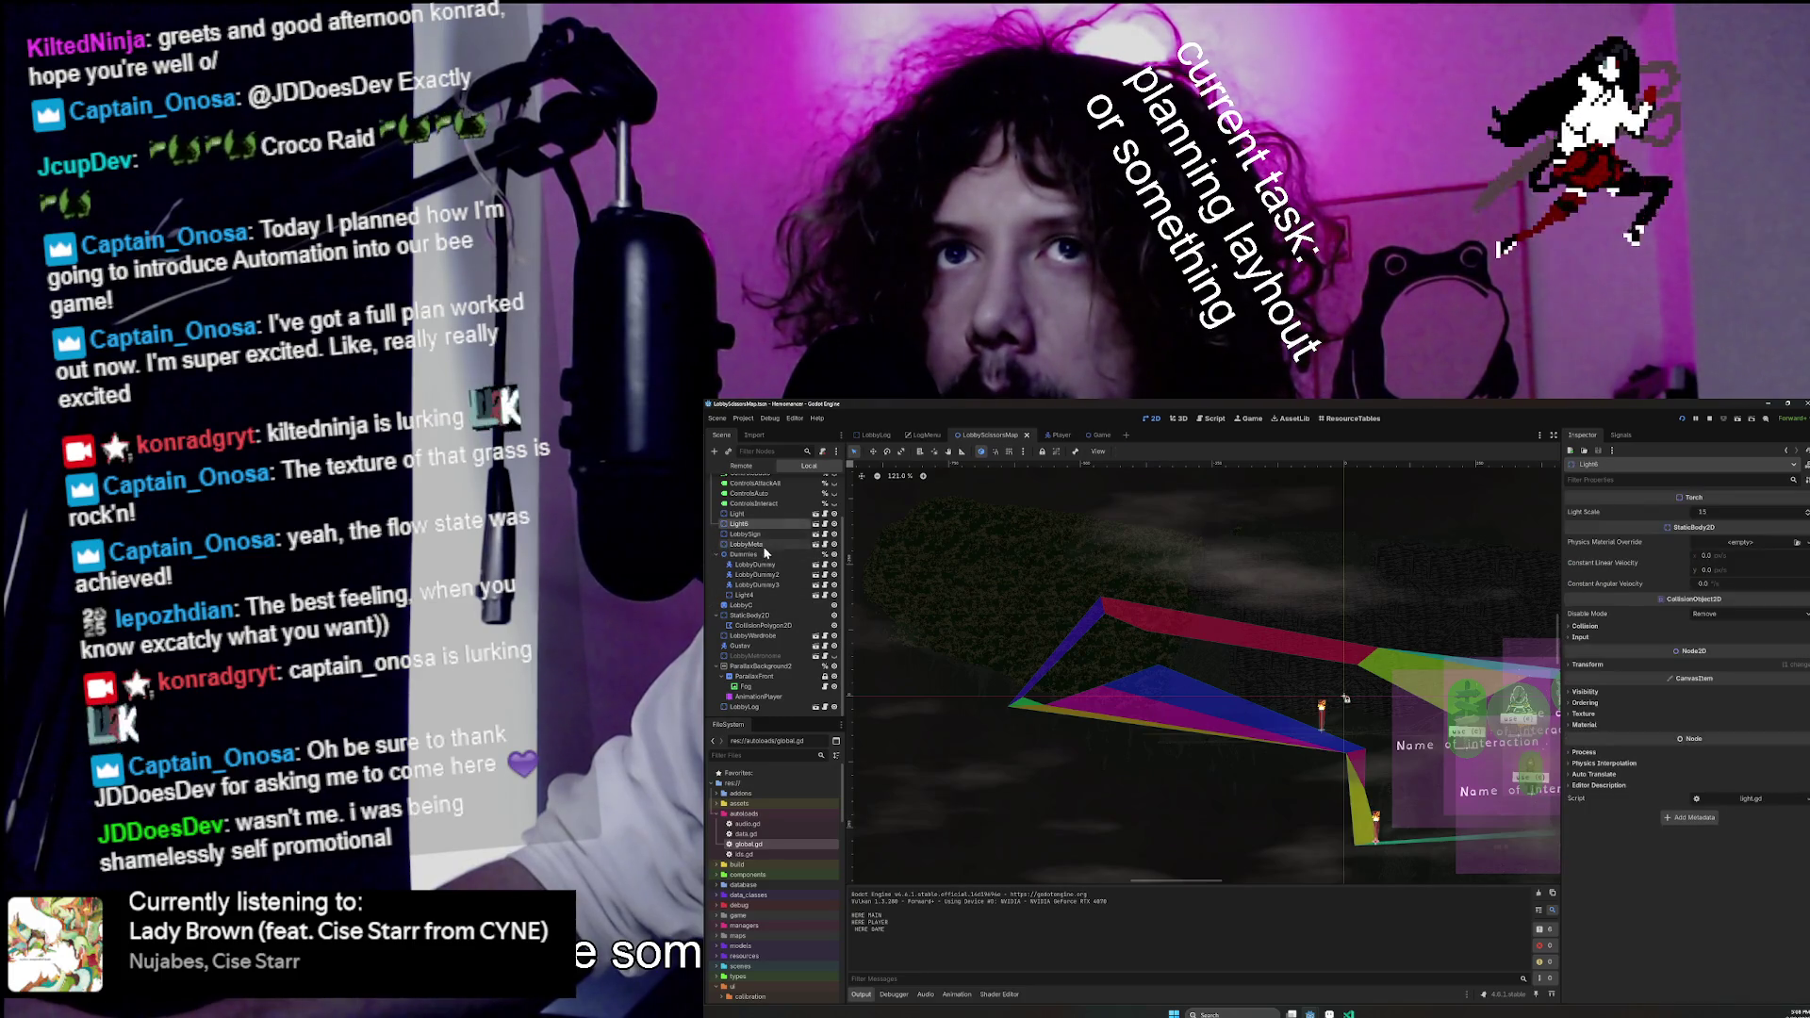
{"action": "scroll", "coordinate": [772, 529], "scroll_direction": "up", "scroll_amount": 2}
{"action": "left_click", "coordinate": [766, 657]}
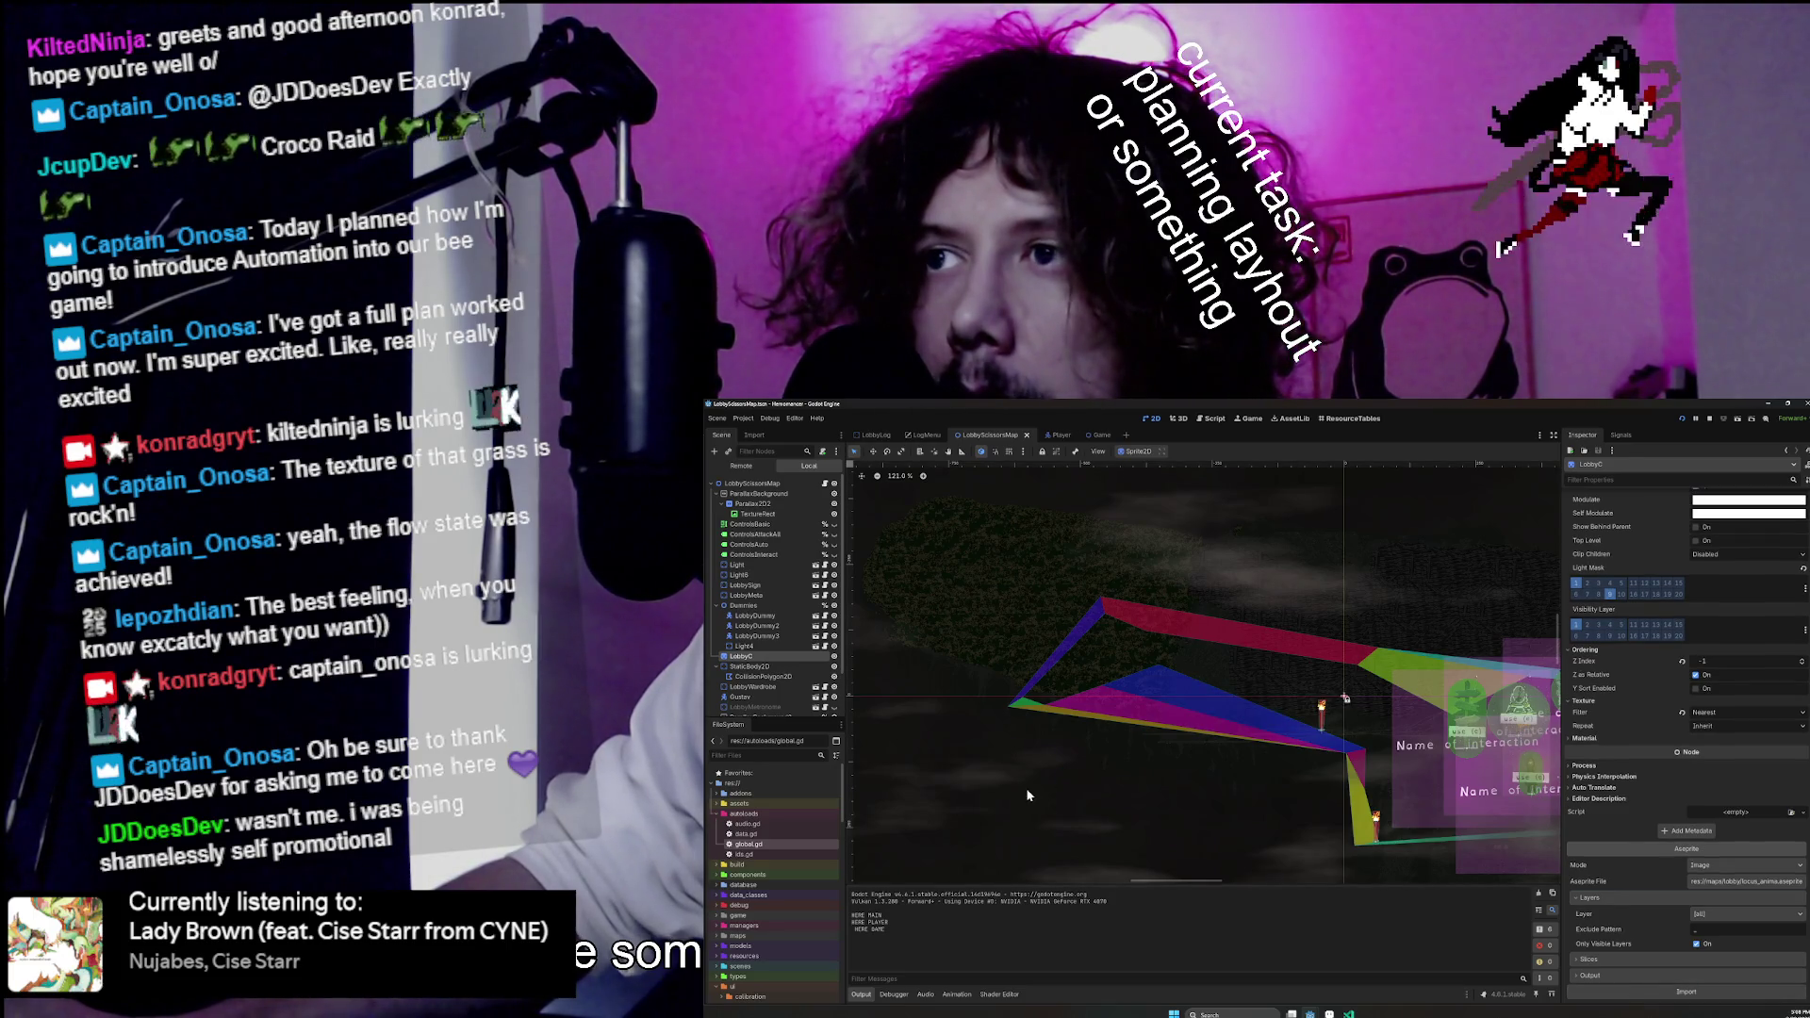
{"action": "key", "text": "F5"}
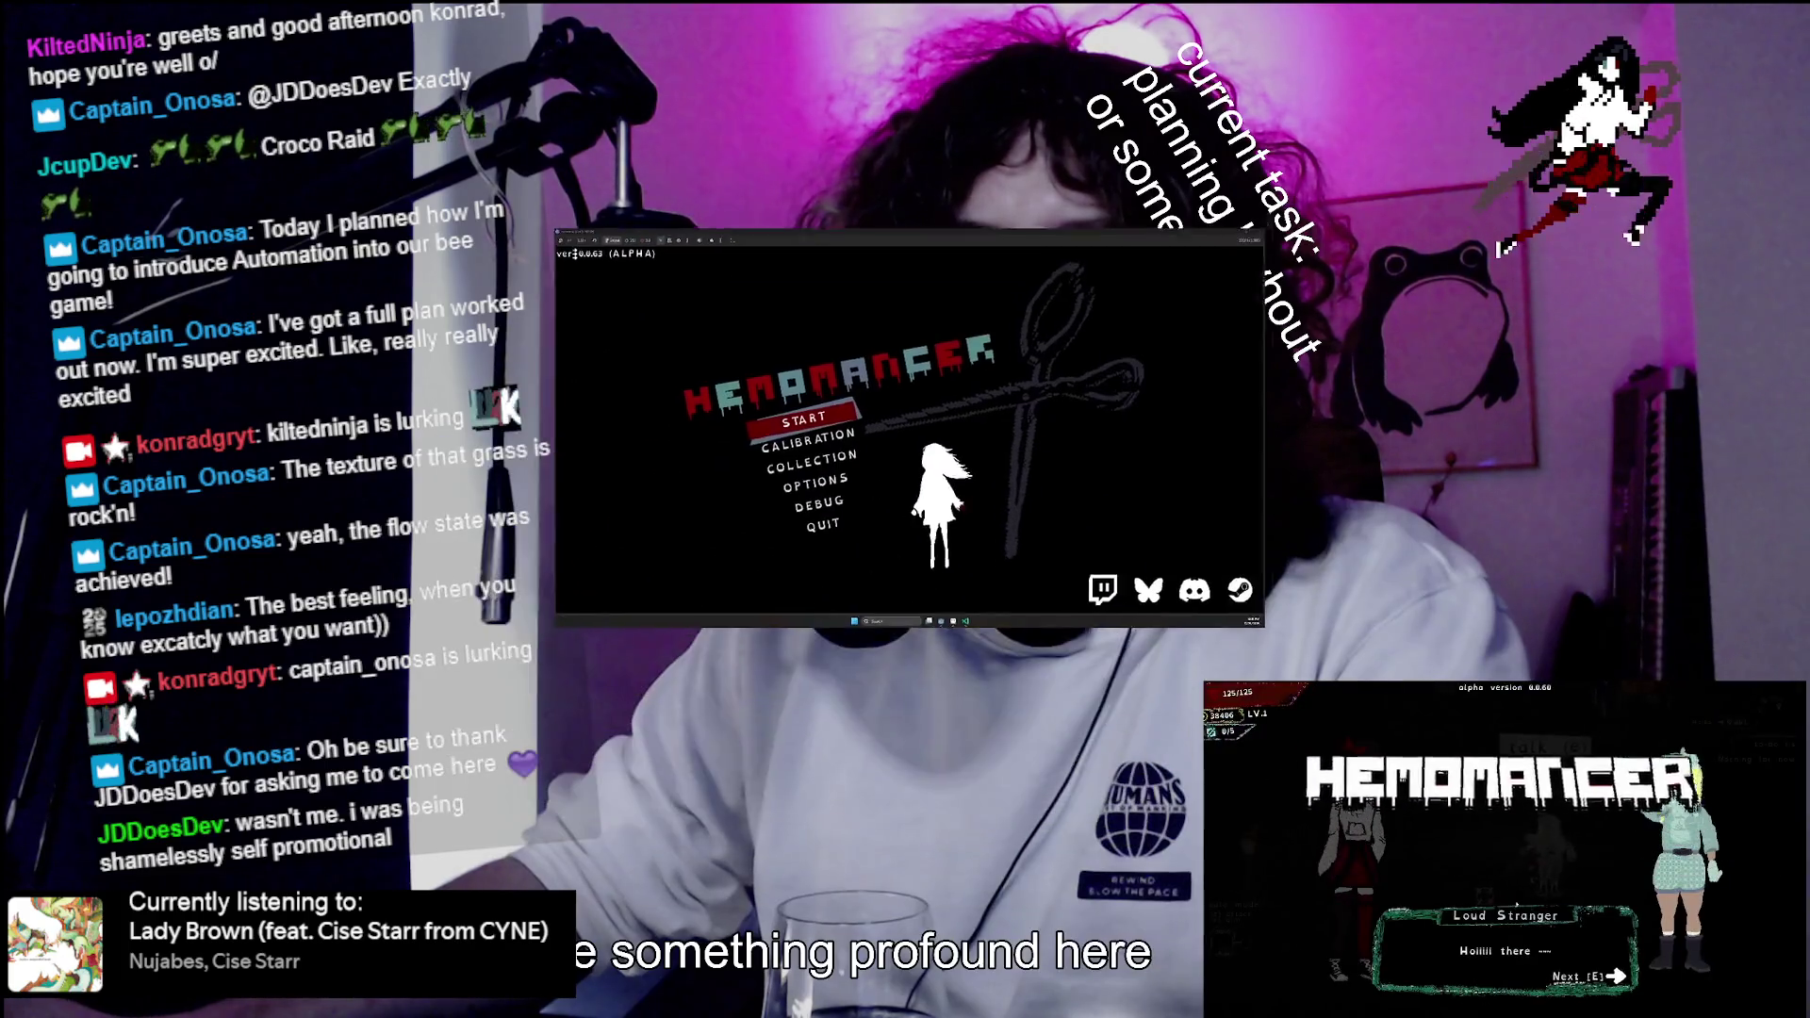
Enter CALIBRATION from the game menu, then select ParallaxBackground back in the editor.
{"action": "key", "text": "Down"}
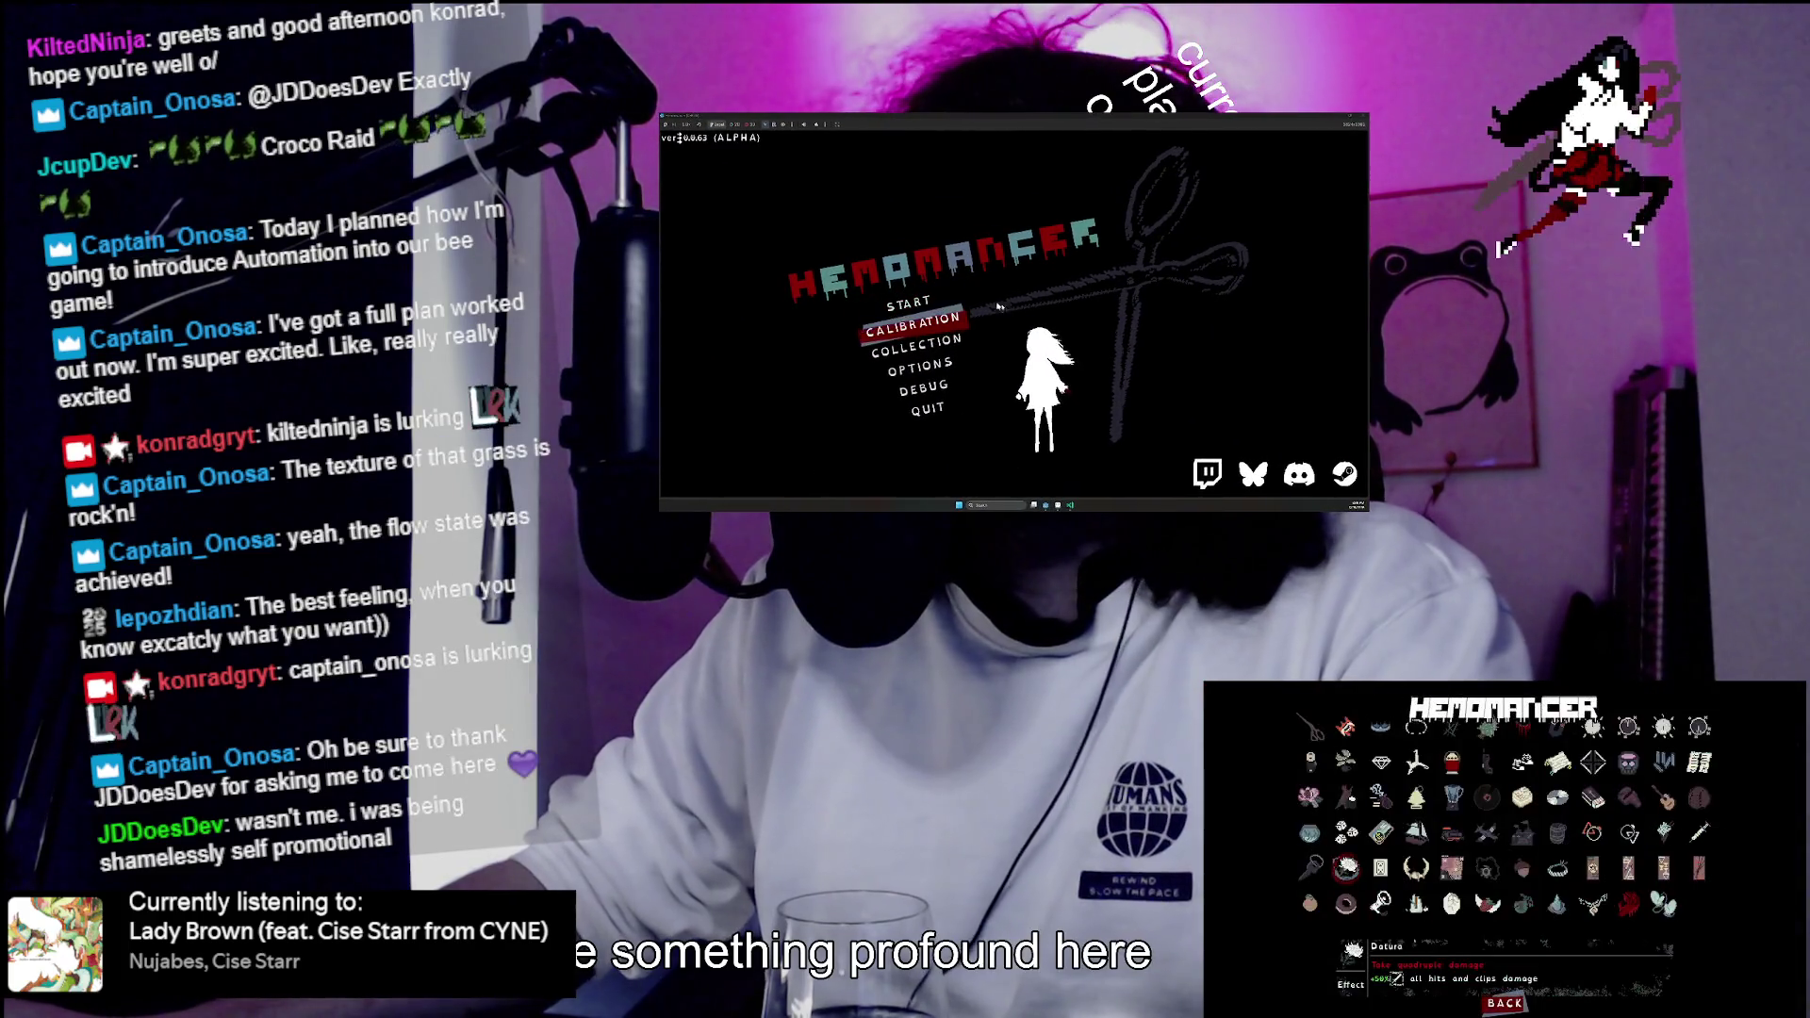
{"action": "key", "text": "Return"}
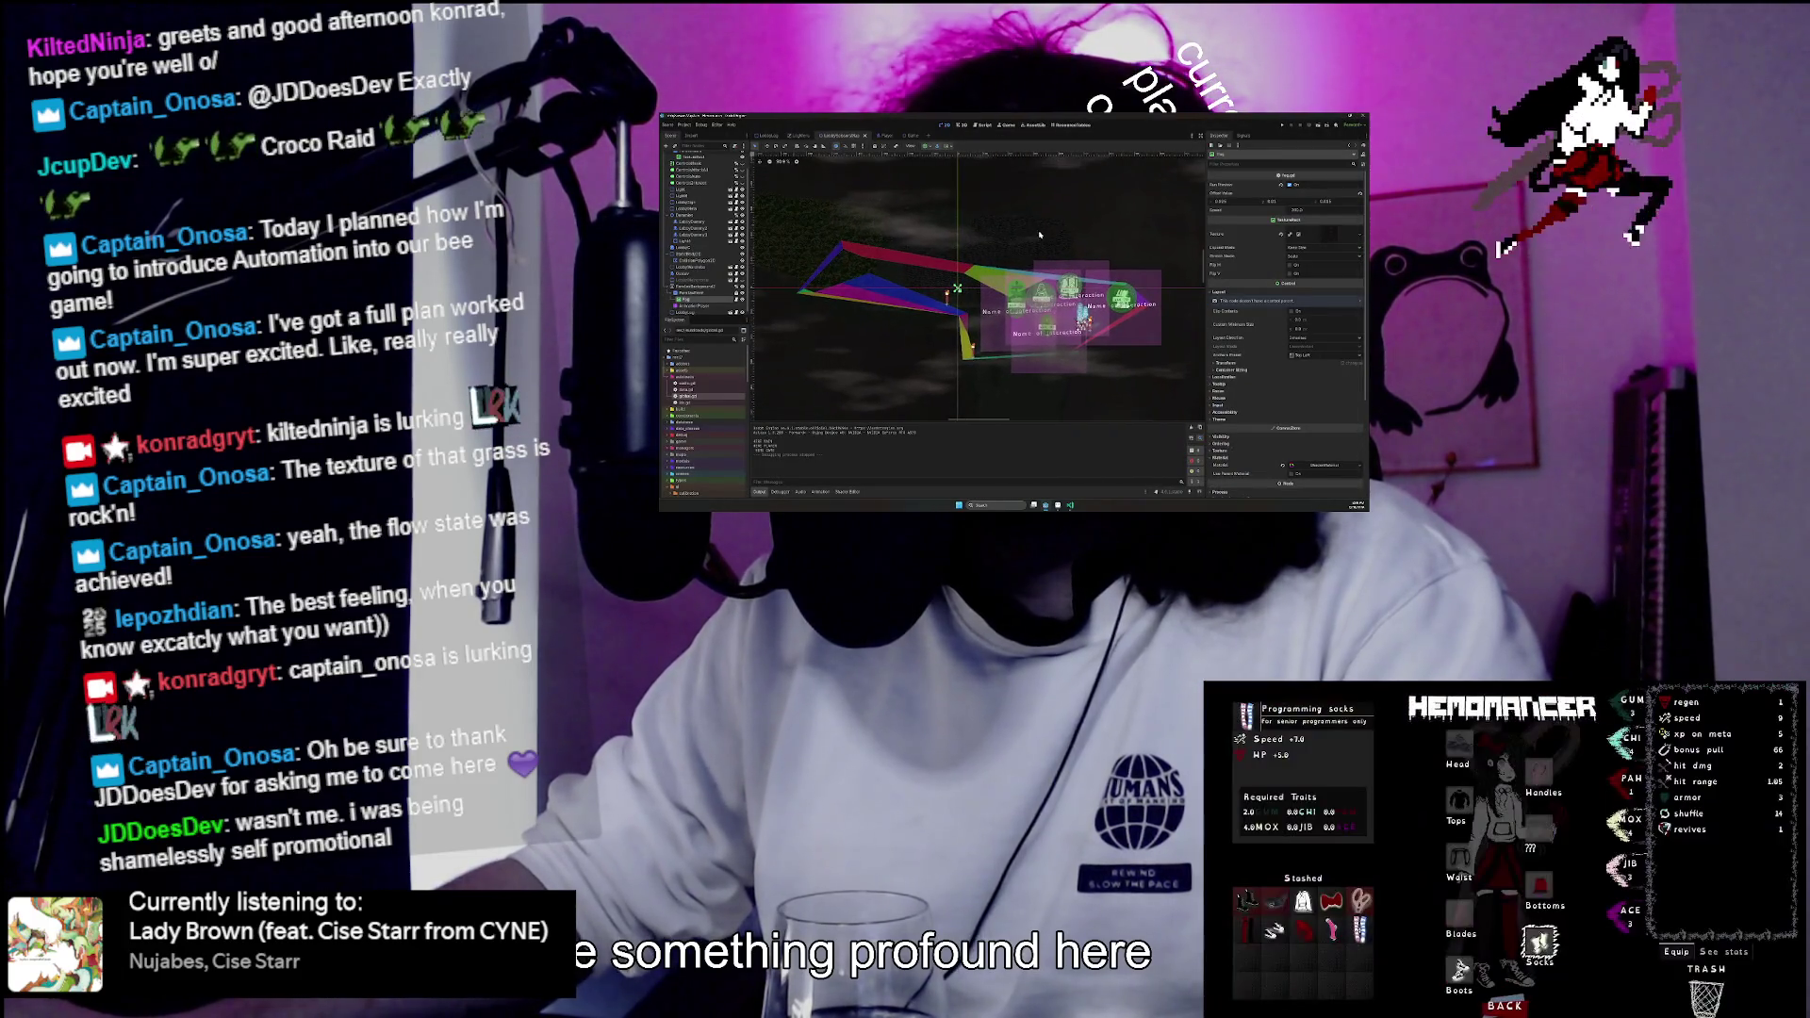
{"action": "left_click", "coordinate": [694, 287]}
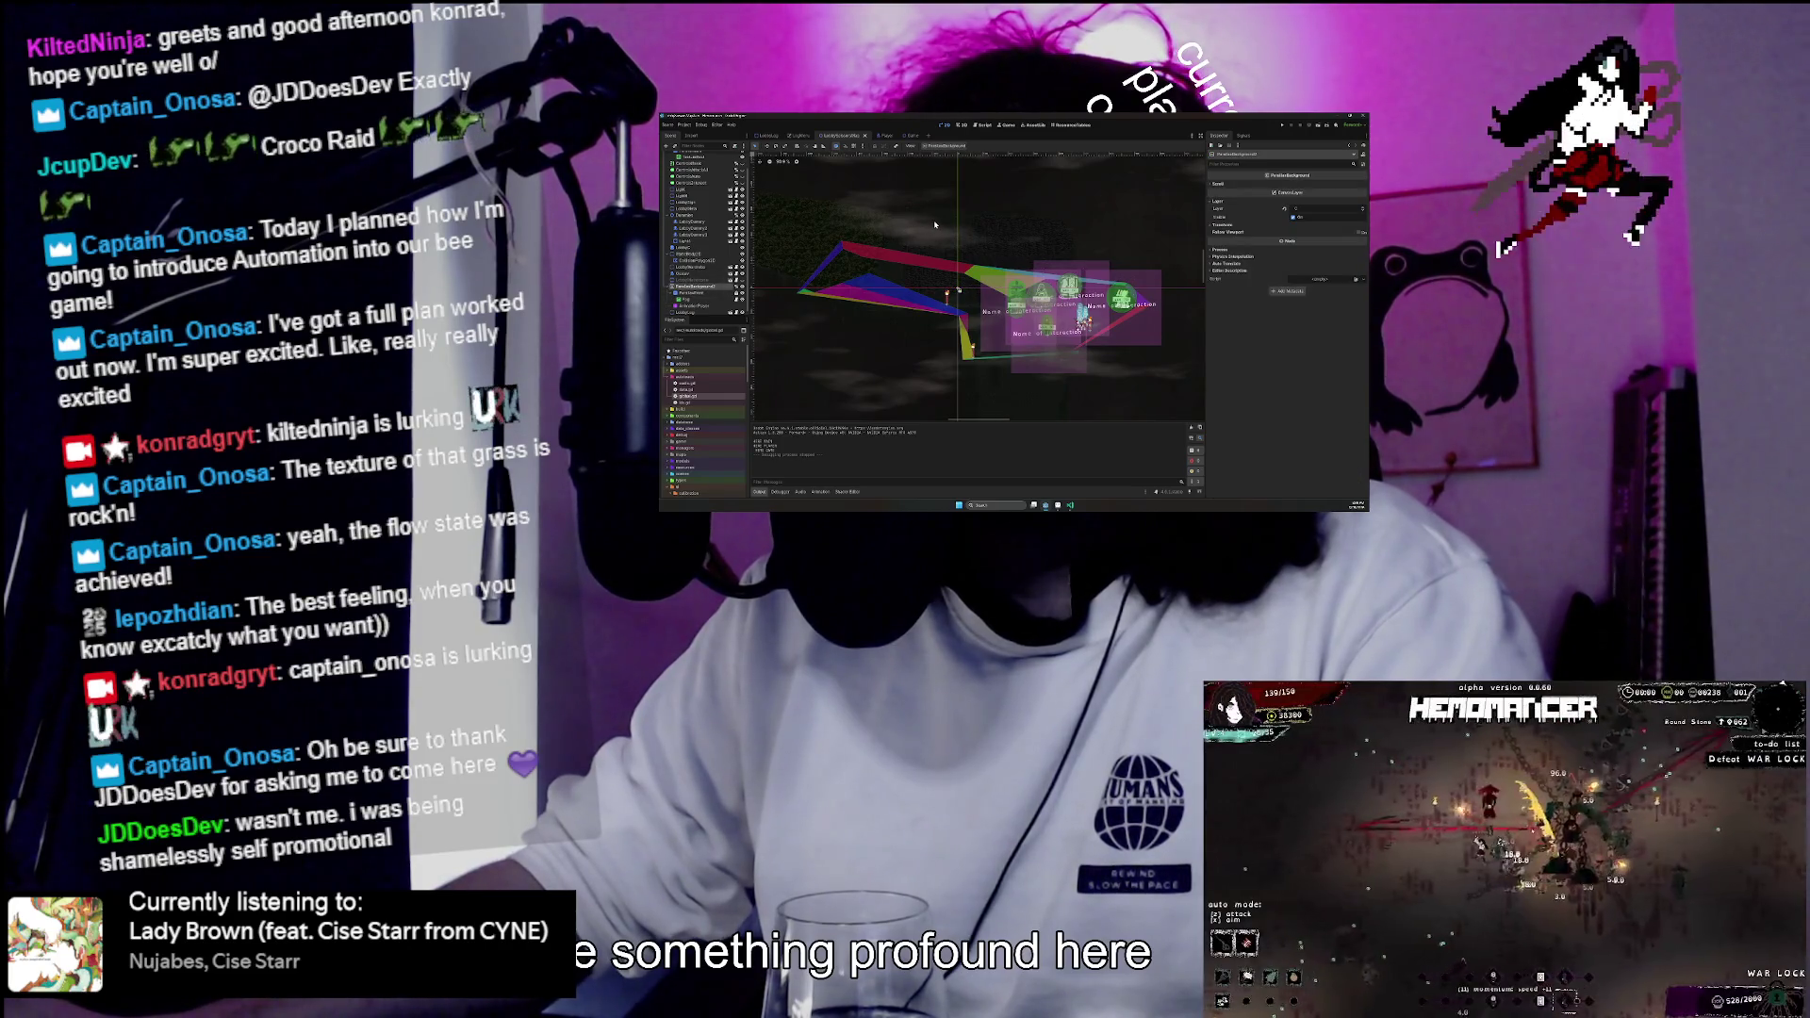
{"action": "scroll", "coordinate": [935, 225], "scroll_direction": "down", "scroll_amount": 1}
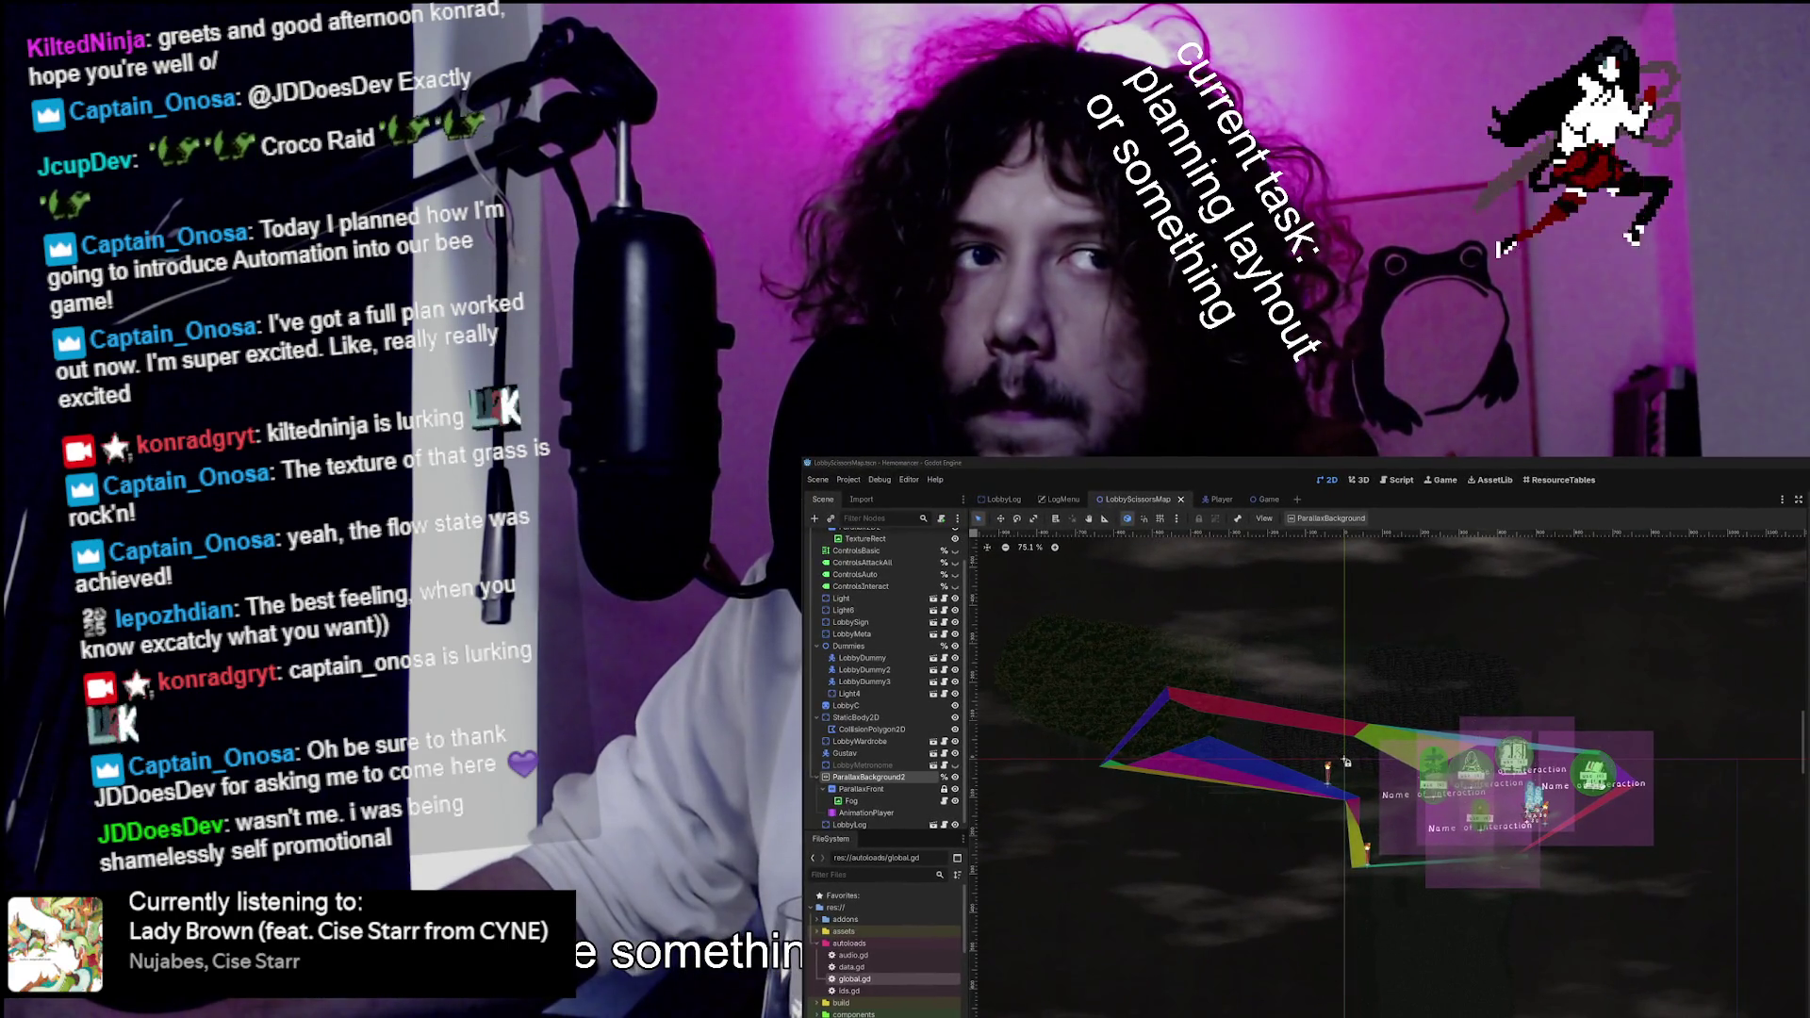
Inspect the Fog, ParallaxBackground2, Light, Dummies, Light6 and ParallaxBackground nodes in the Scene tree.
{"action": "left_click", "coordinate": [987, 881]}
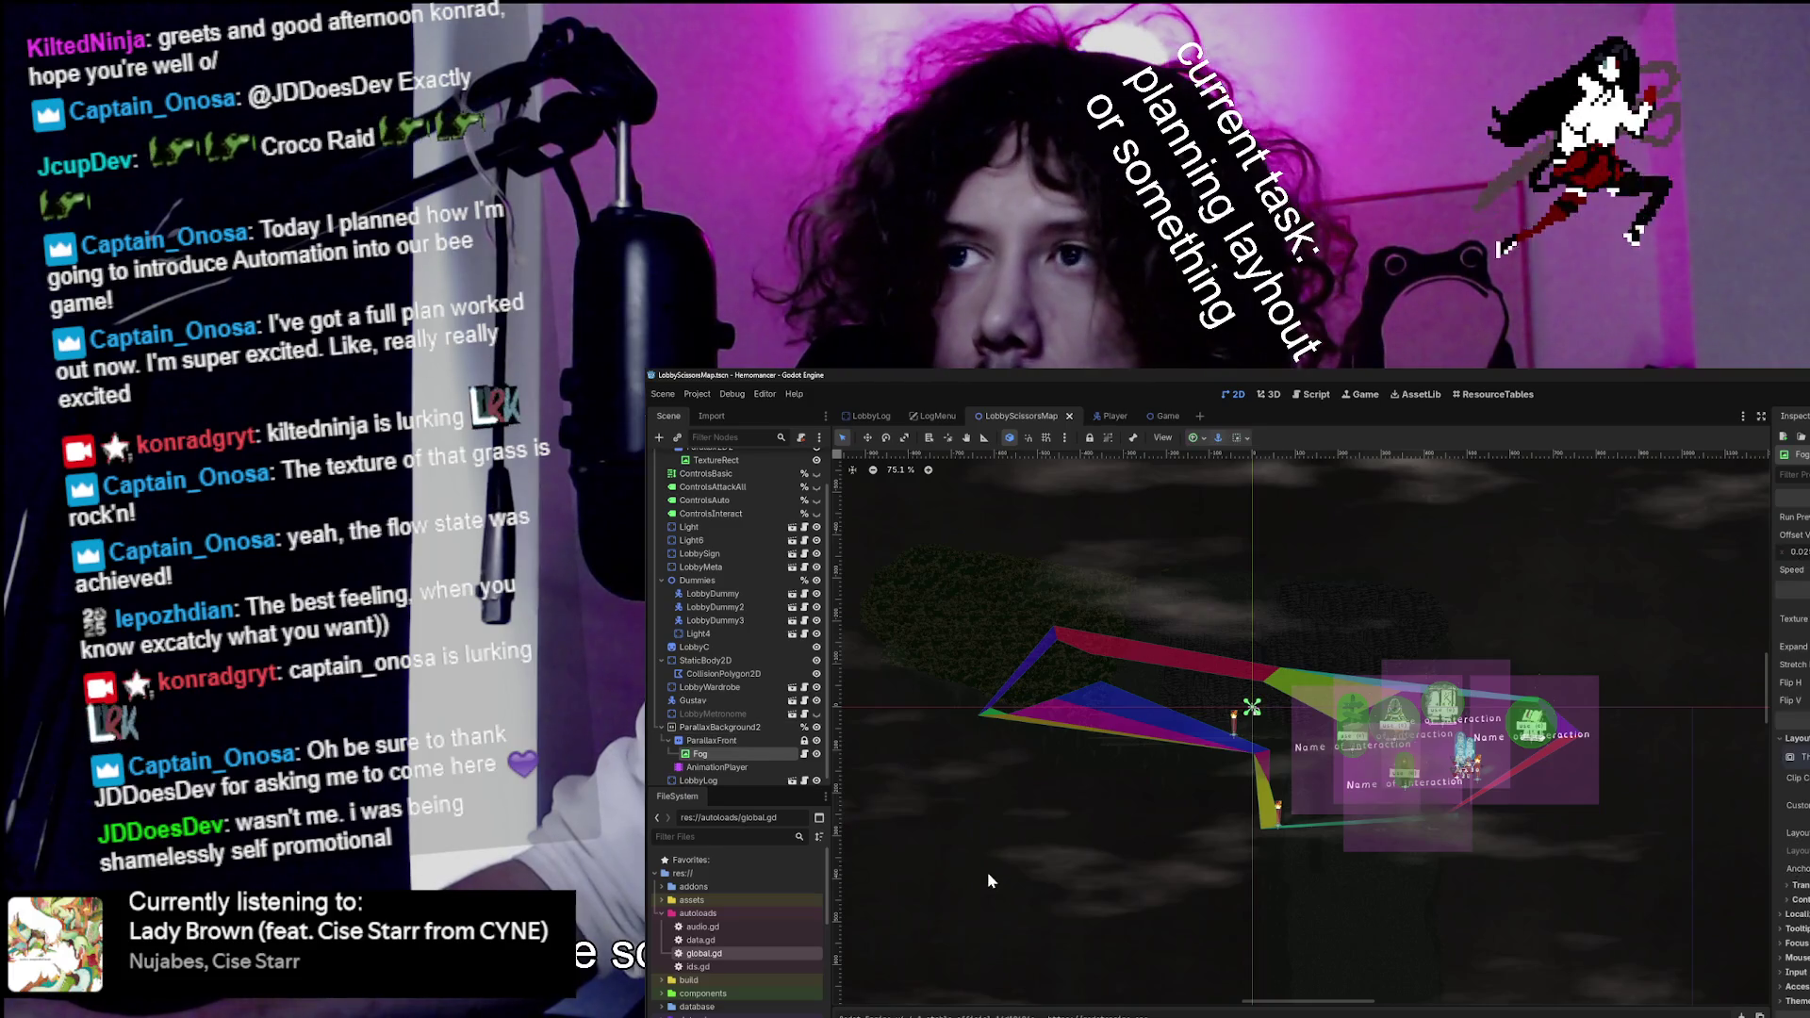
{"action": "scroll", "coordinate": [1075, 577], "scroll_direction": "up", "scroll_amount": 2}
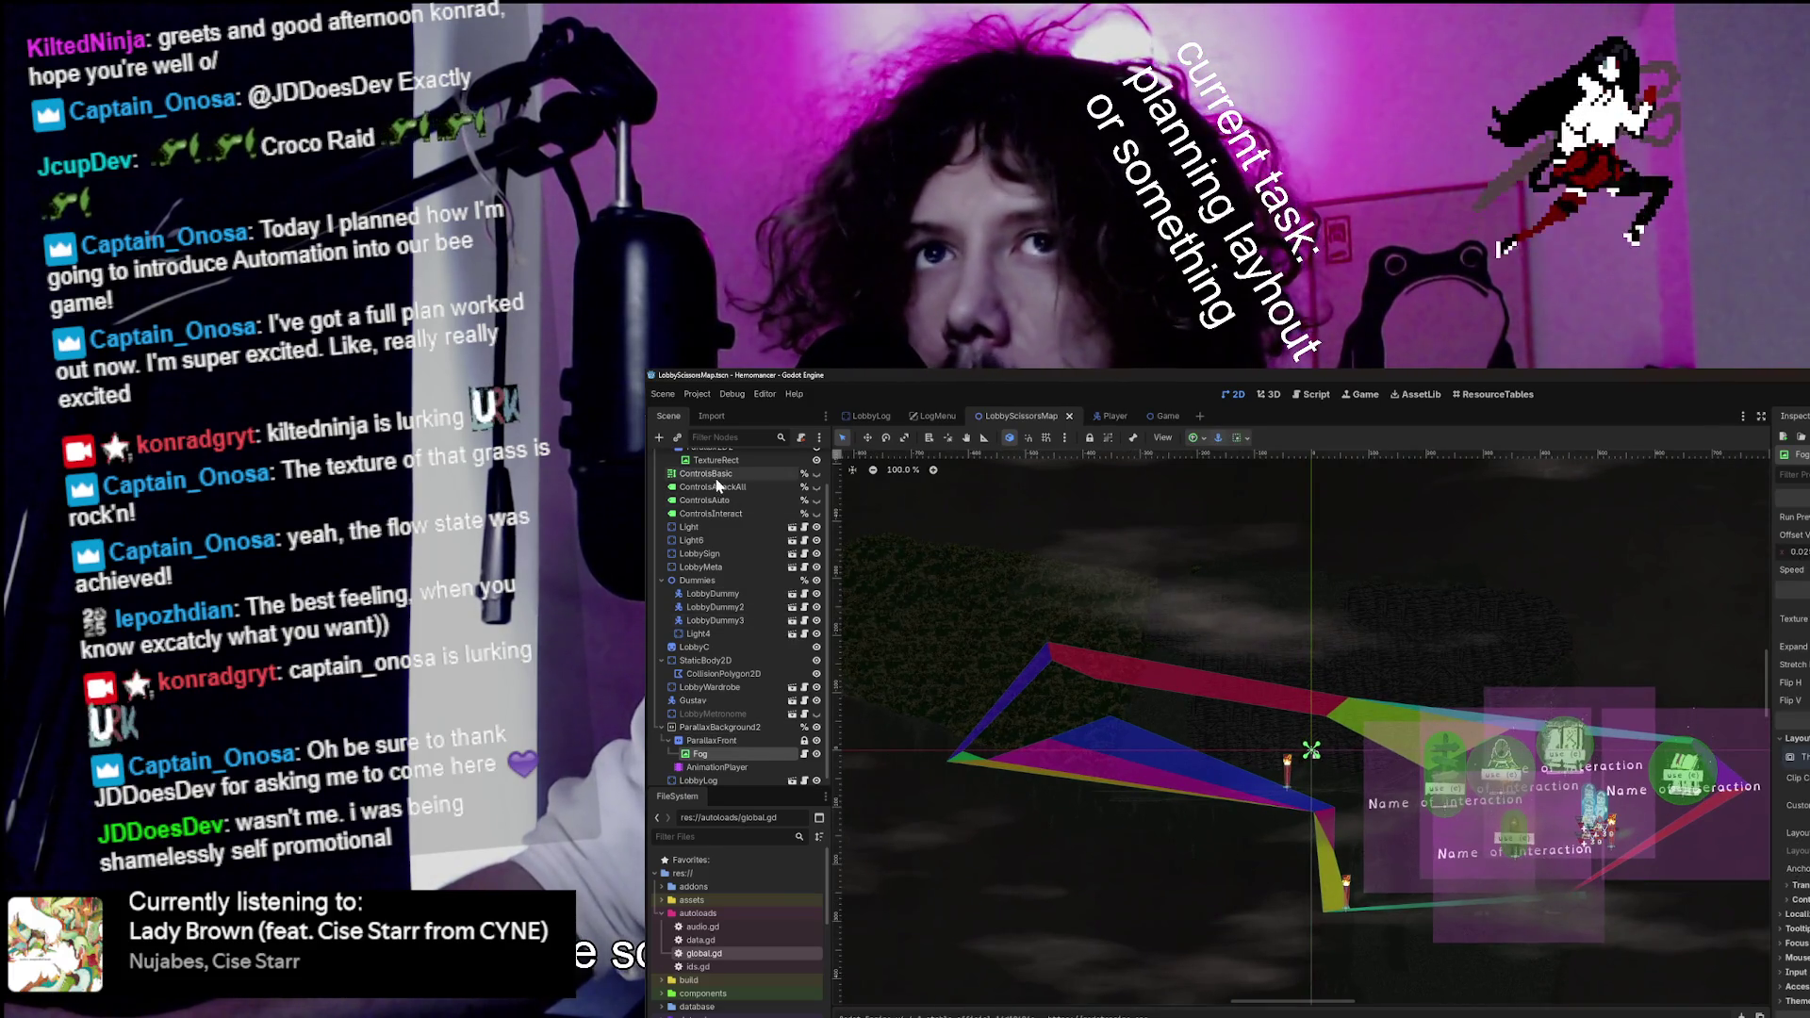
{"action": "scroll", "coordinate": [729, 665], "scroll_direction": "down", "scroll_amount": 1}
{"action": "left_click", "coordinate": [727, 721]}
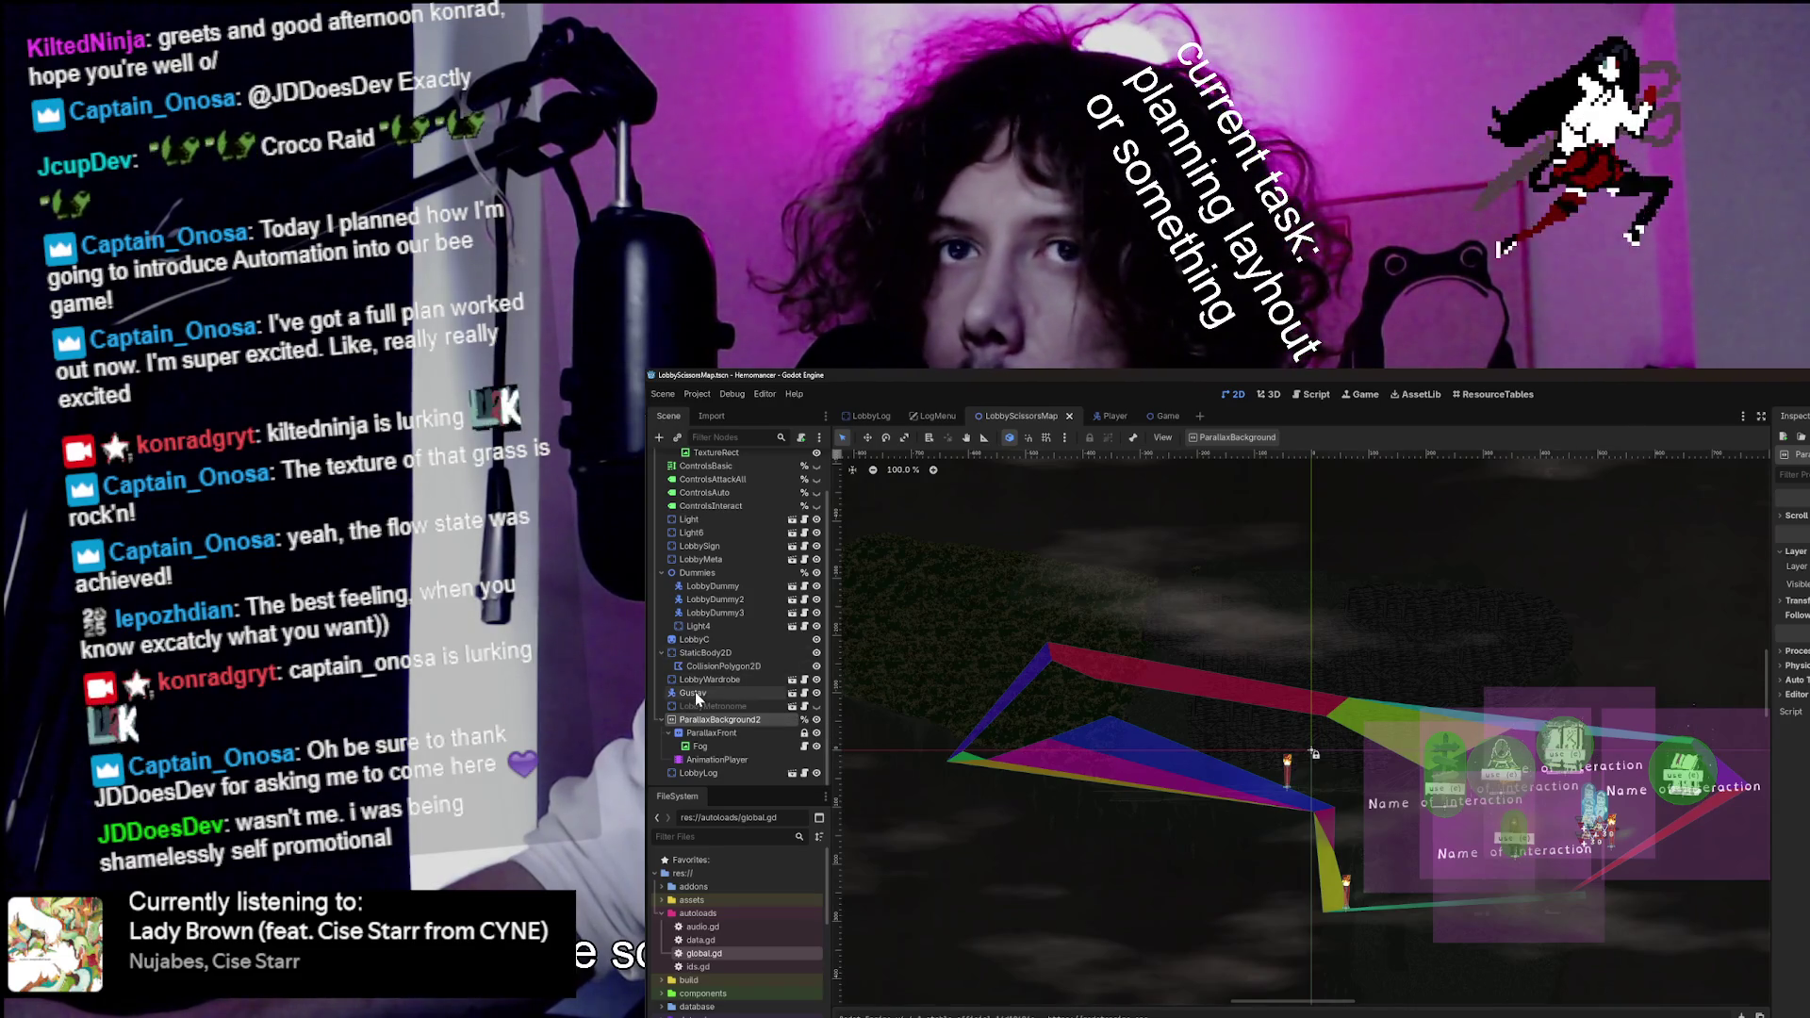
{"action": "left_click", "coordinate": [711, 519]}
{"action": "scroll", "coordinate": [728, 551], "scroll_direction": "up", "scroll_amount": 2}
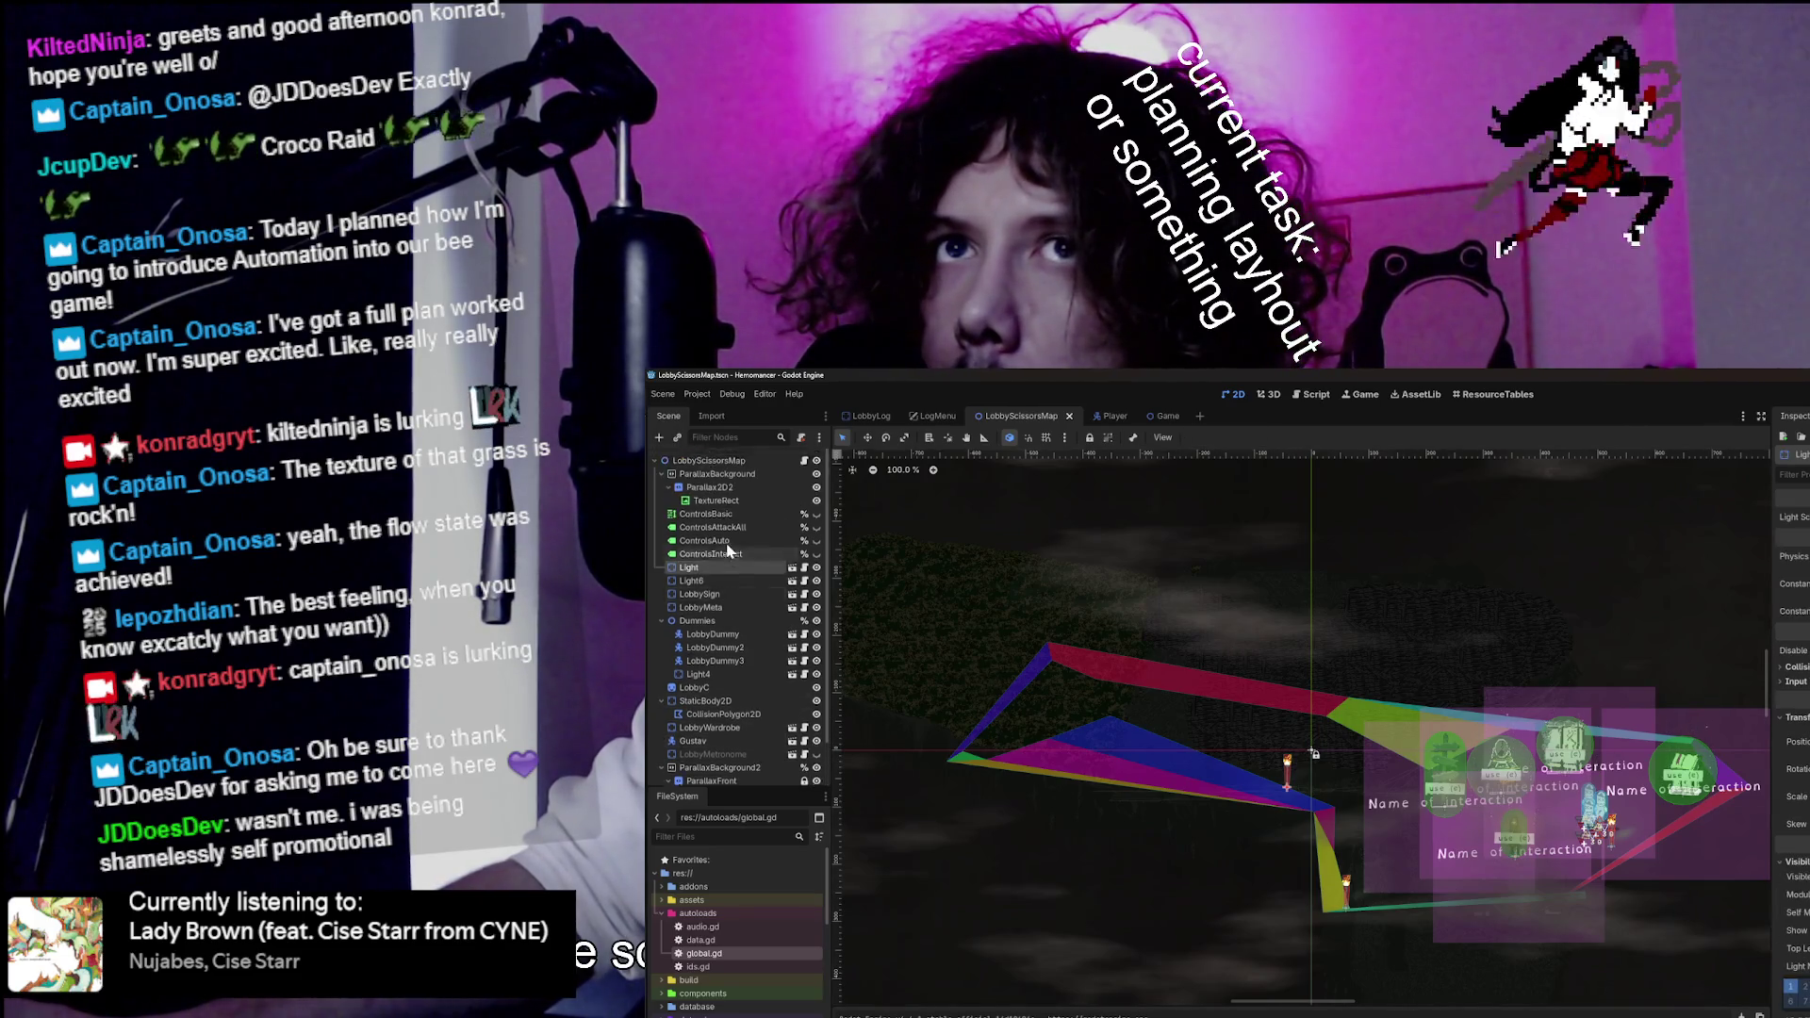
{"action": "left_click", "coordinate": [714, 623]}
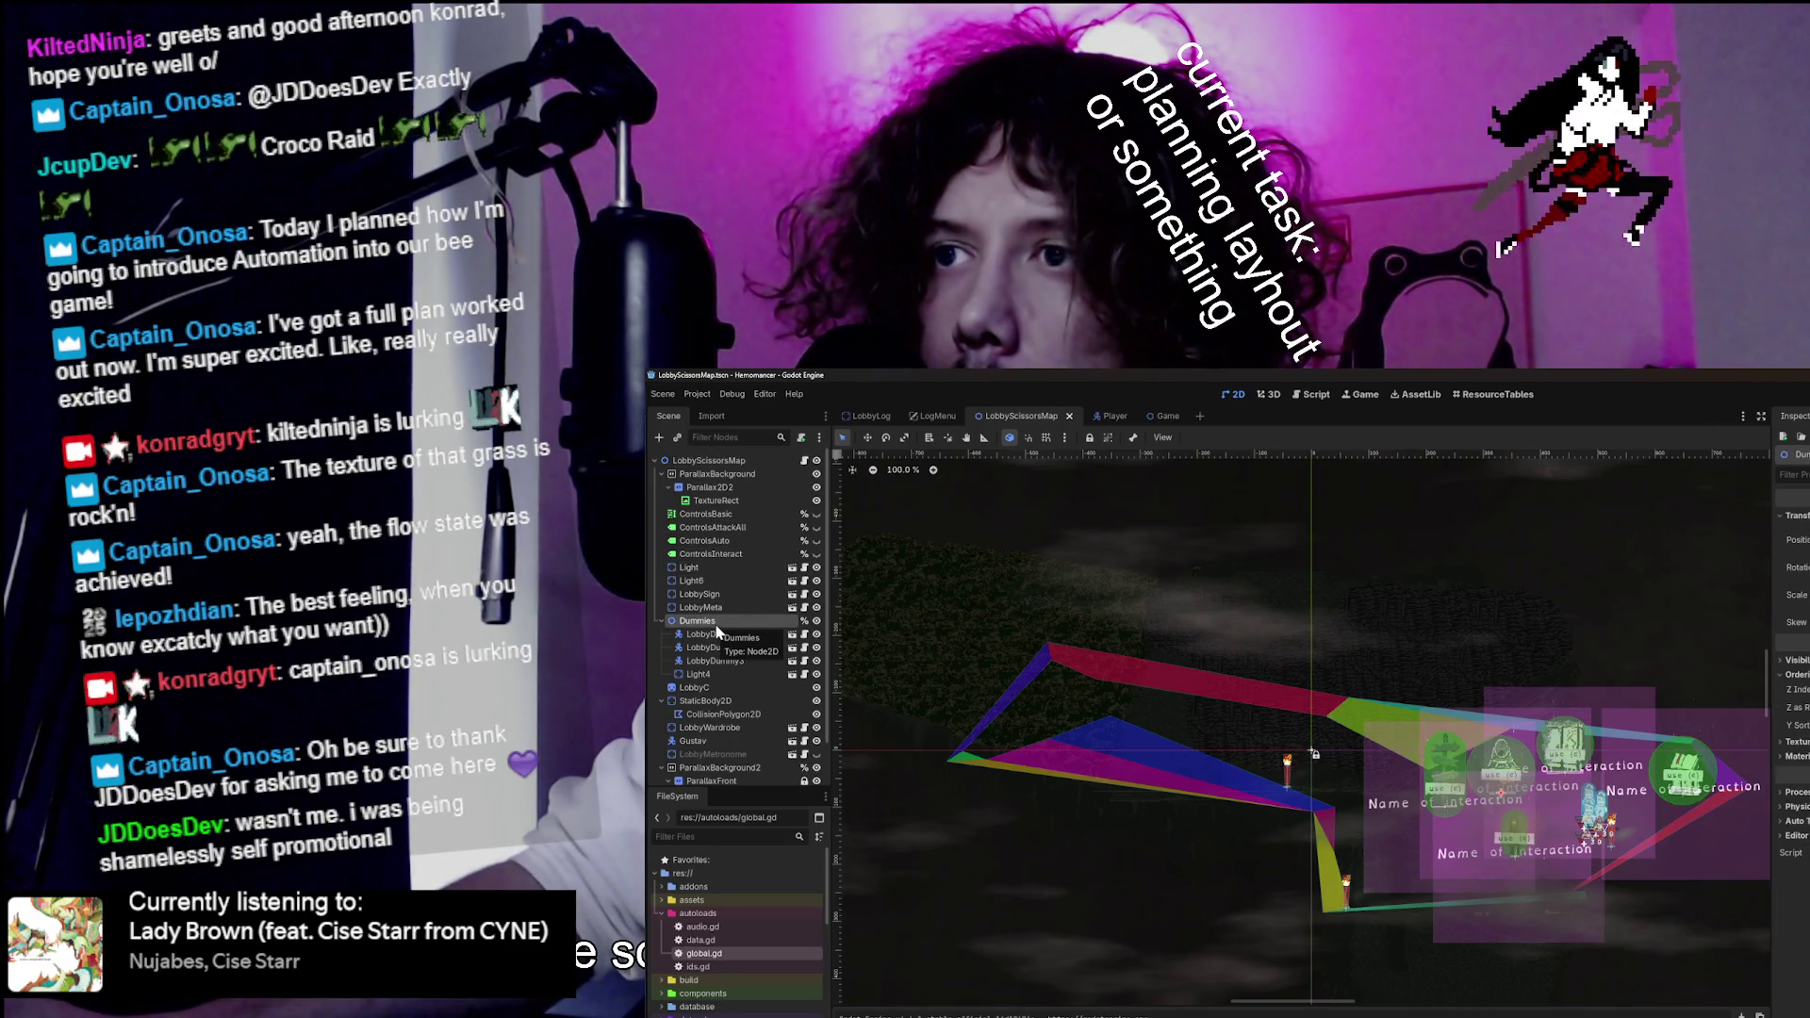
{"action": "left_click", "coordinate": [749, 581]}
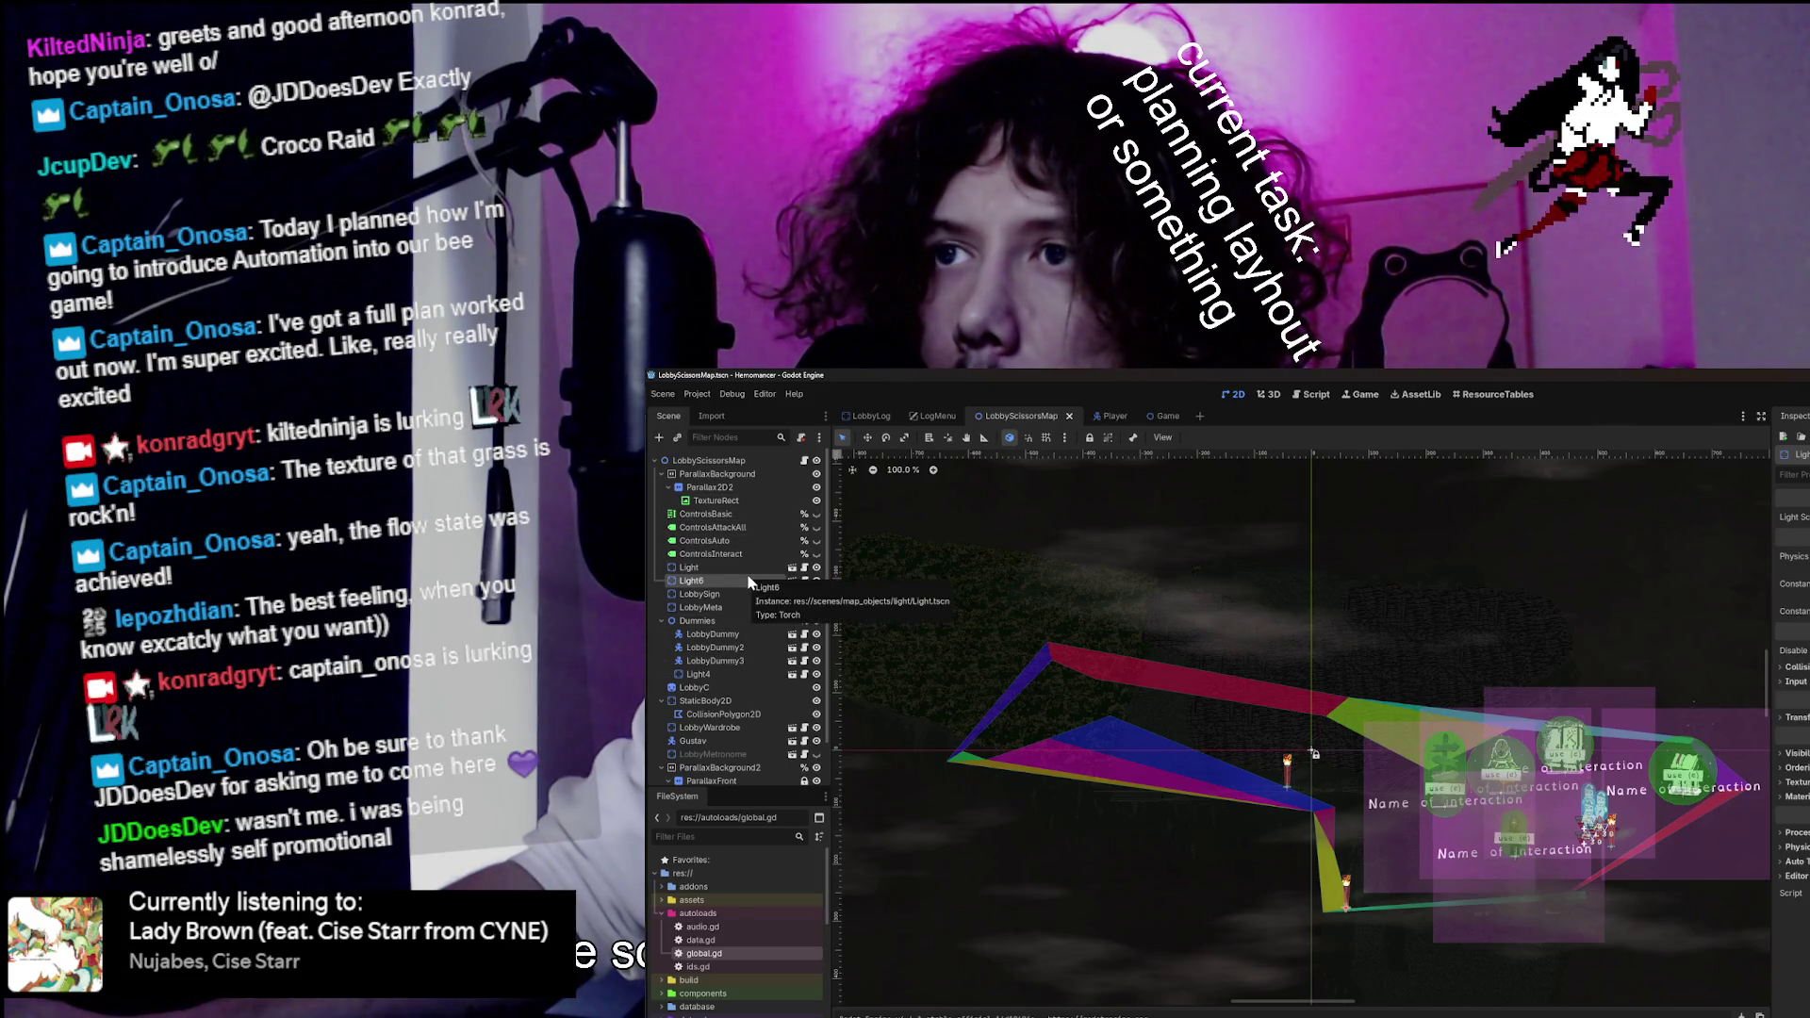
{"action": "scroll", "coordinate": [1132, 607], "scroll_direction": "down", "scroll_amount": 2}
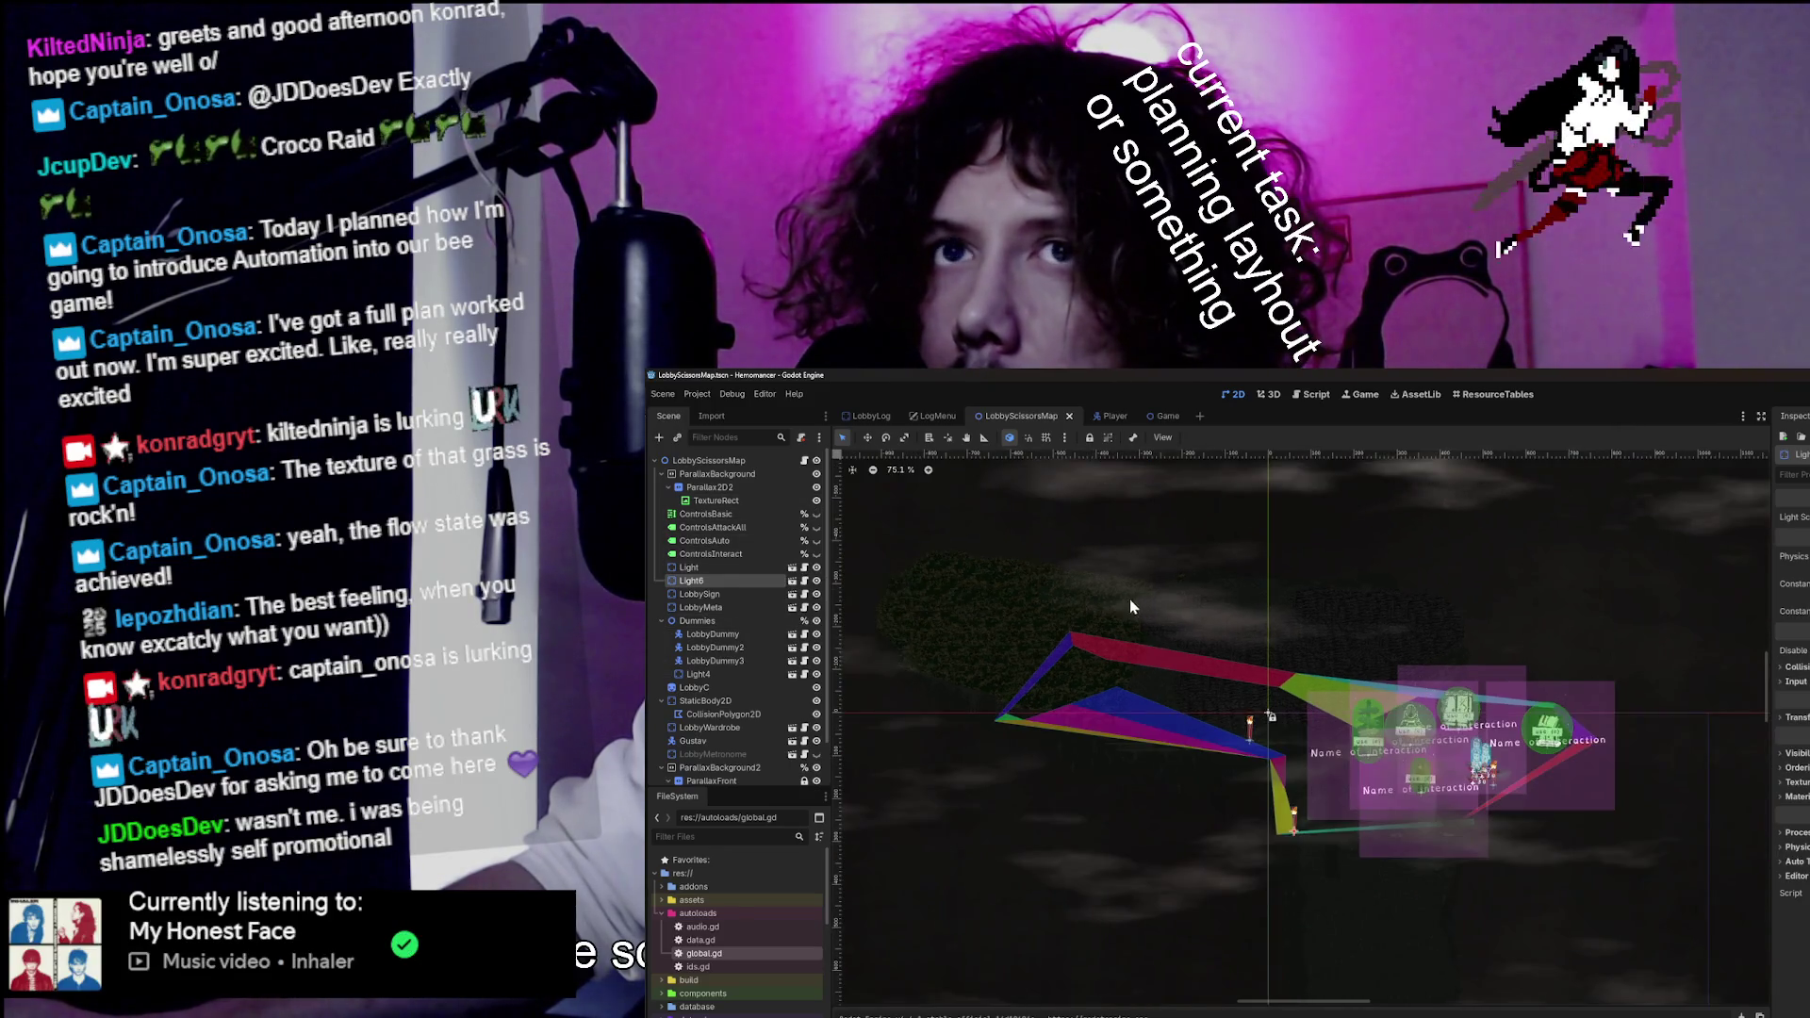
{"action": "scroll", "coordinate": [724, 742], "scroll_direction": "down", "scroll_amount": 2}
{"action": "scroll", "coordinate": [809, 541], "scroll_direction": "up", "scroll_amount": 2}
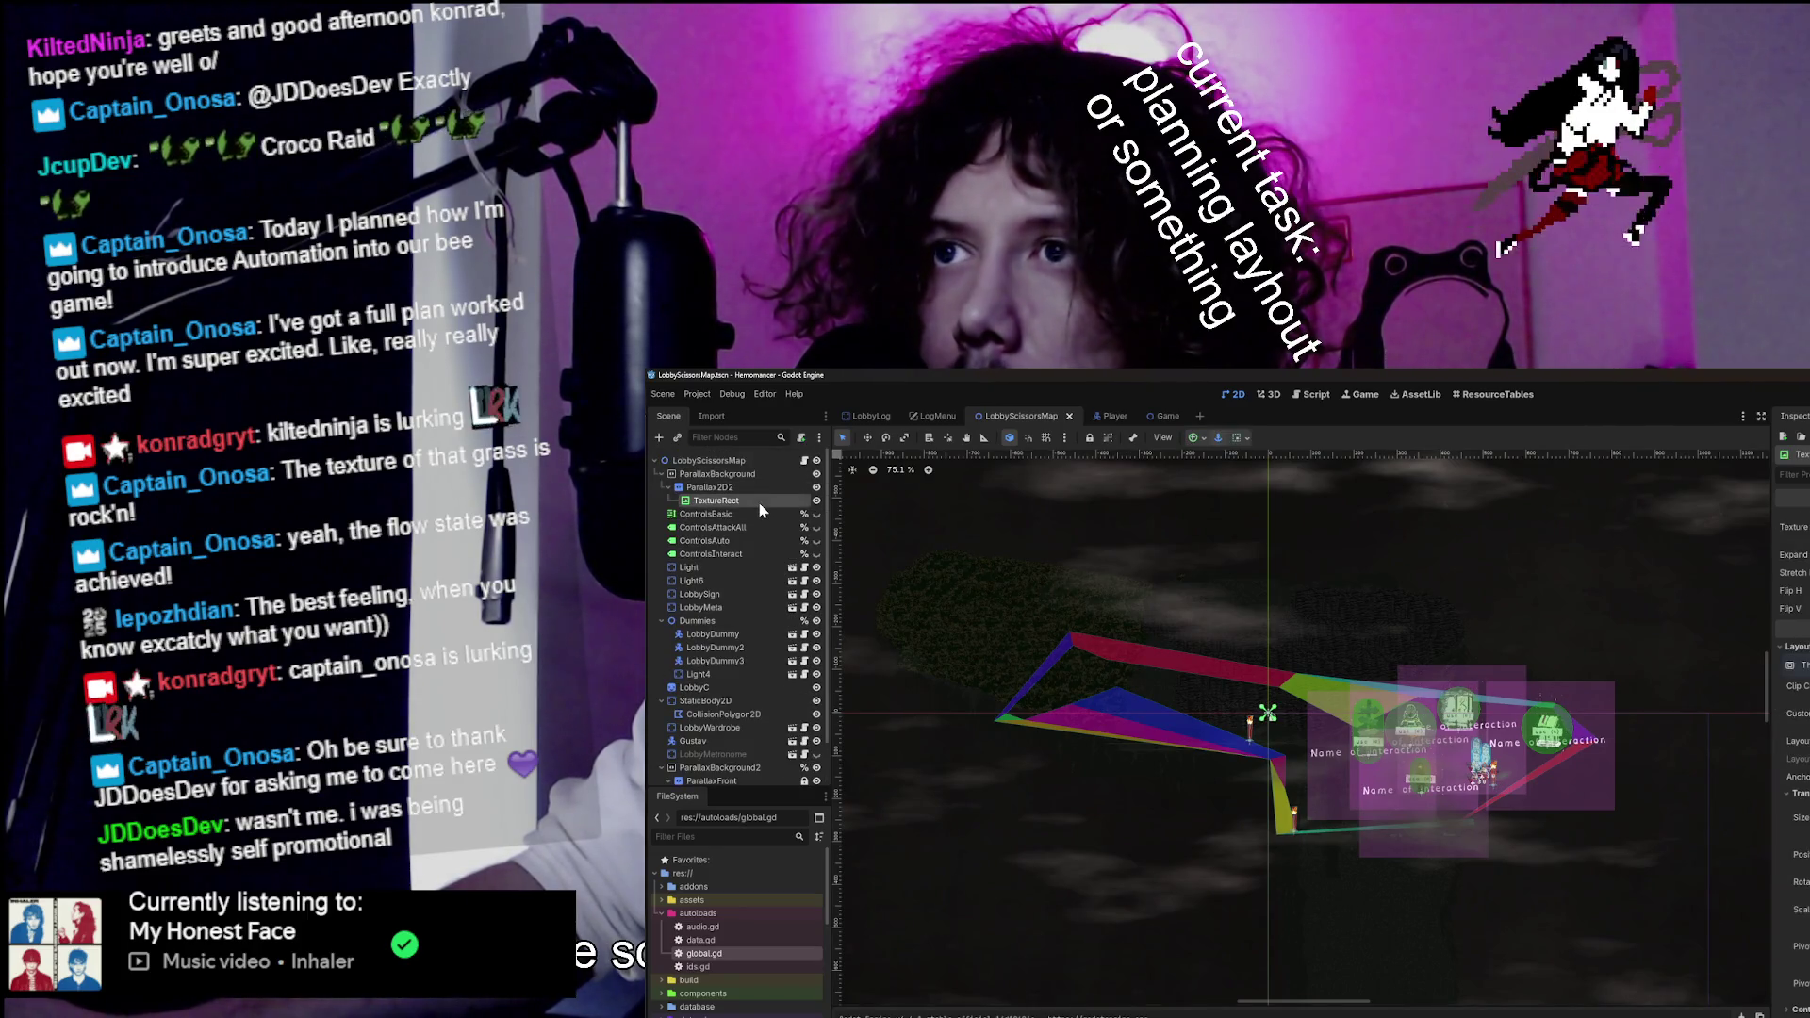
{"action": "left_click", "coordinate": [757, 476]}
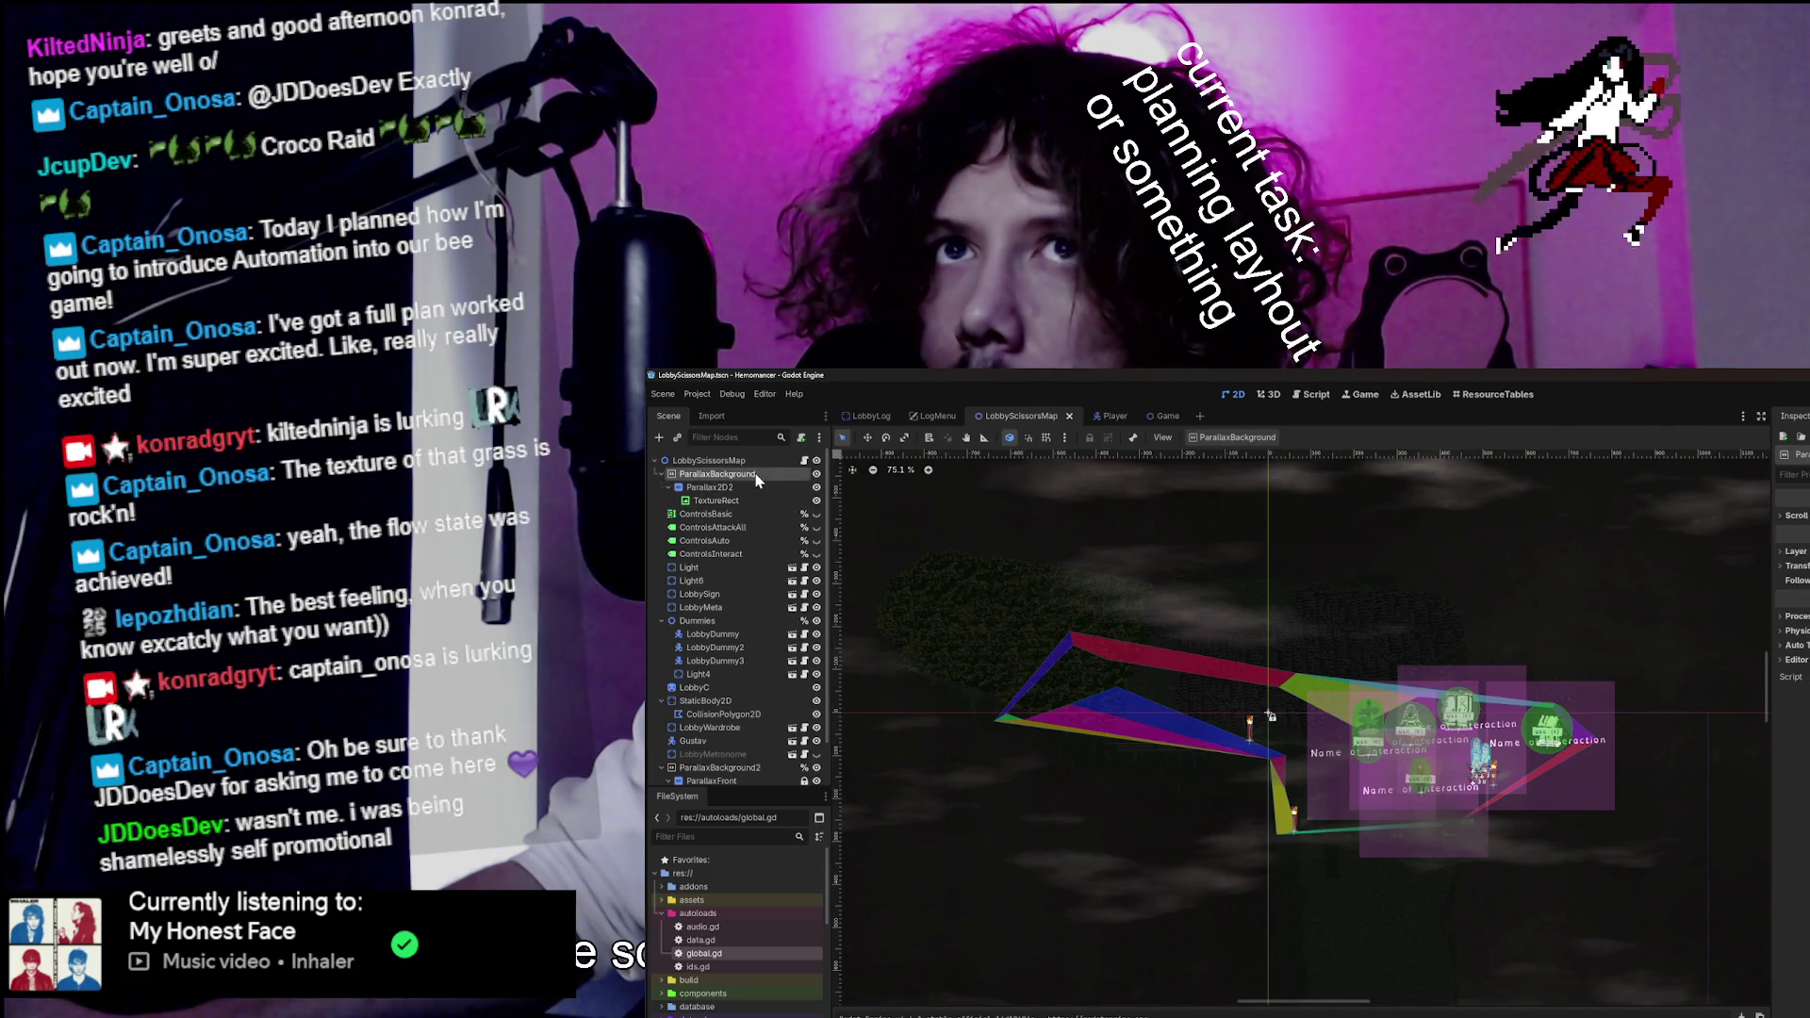
With the Move tool, reposition the TextureRect background under ControlsBasic on the map.
{"action": "left_click", "coordinate": [868, 440]}
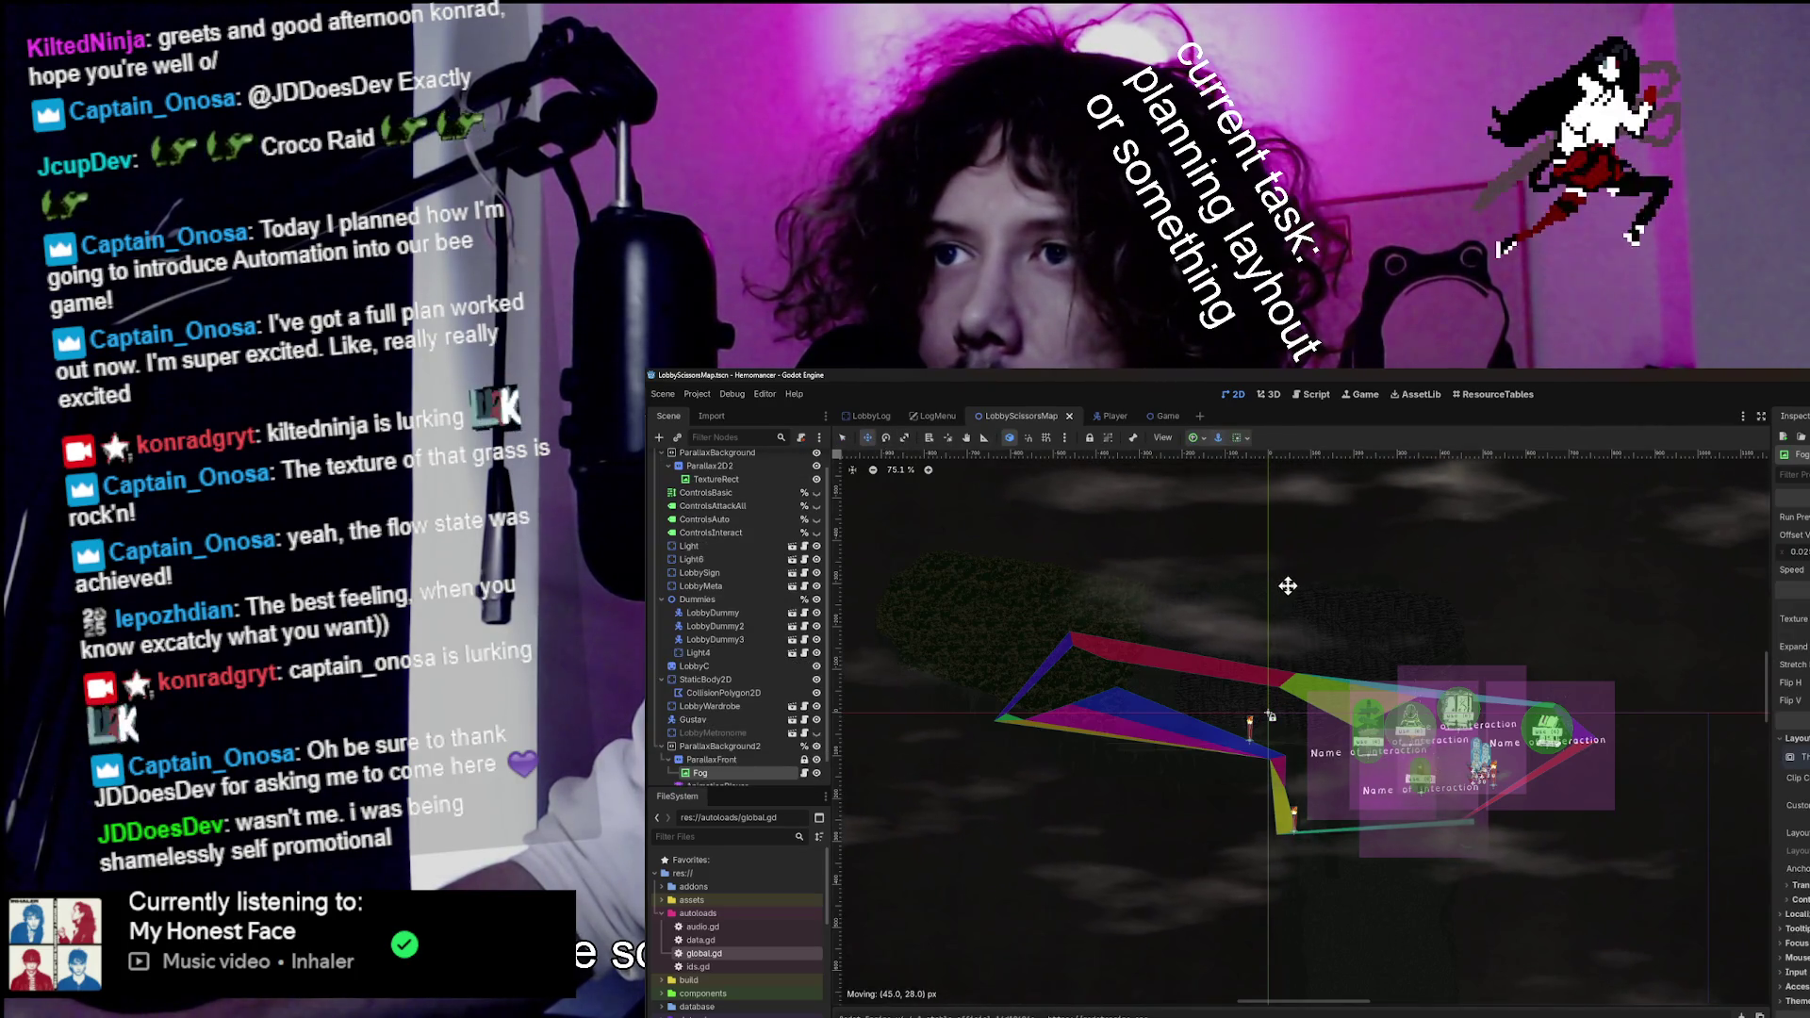
{"action": "left_click", "coordinate": [767, 516]}
{"action": "left_click", "coordinate": [747, 506]}
{"action": "left_click_drag", "start_coordinate": [1158, 504], "coordinate": [1316, 574]}
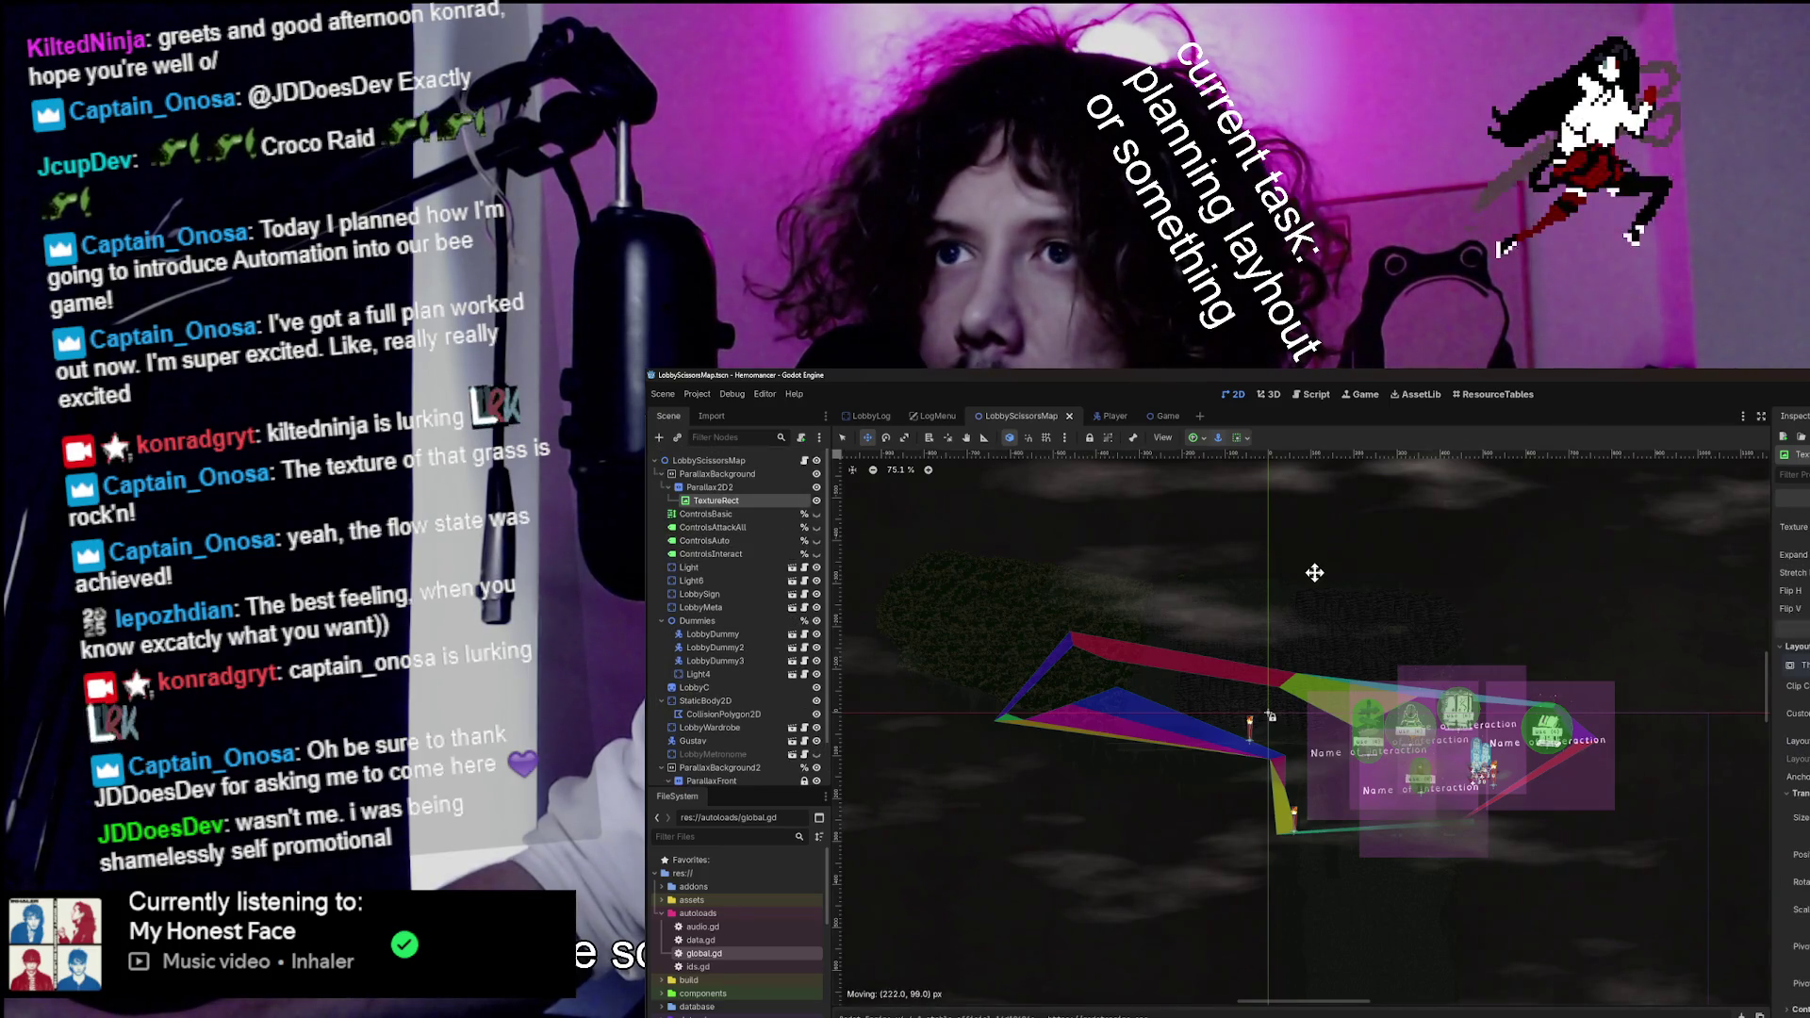
{"action": "scroll", "coordinate": [754, 666], "scroll_direction": "down", "scroll_amount": 2}
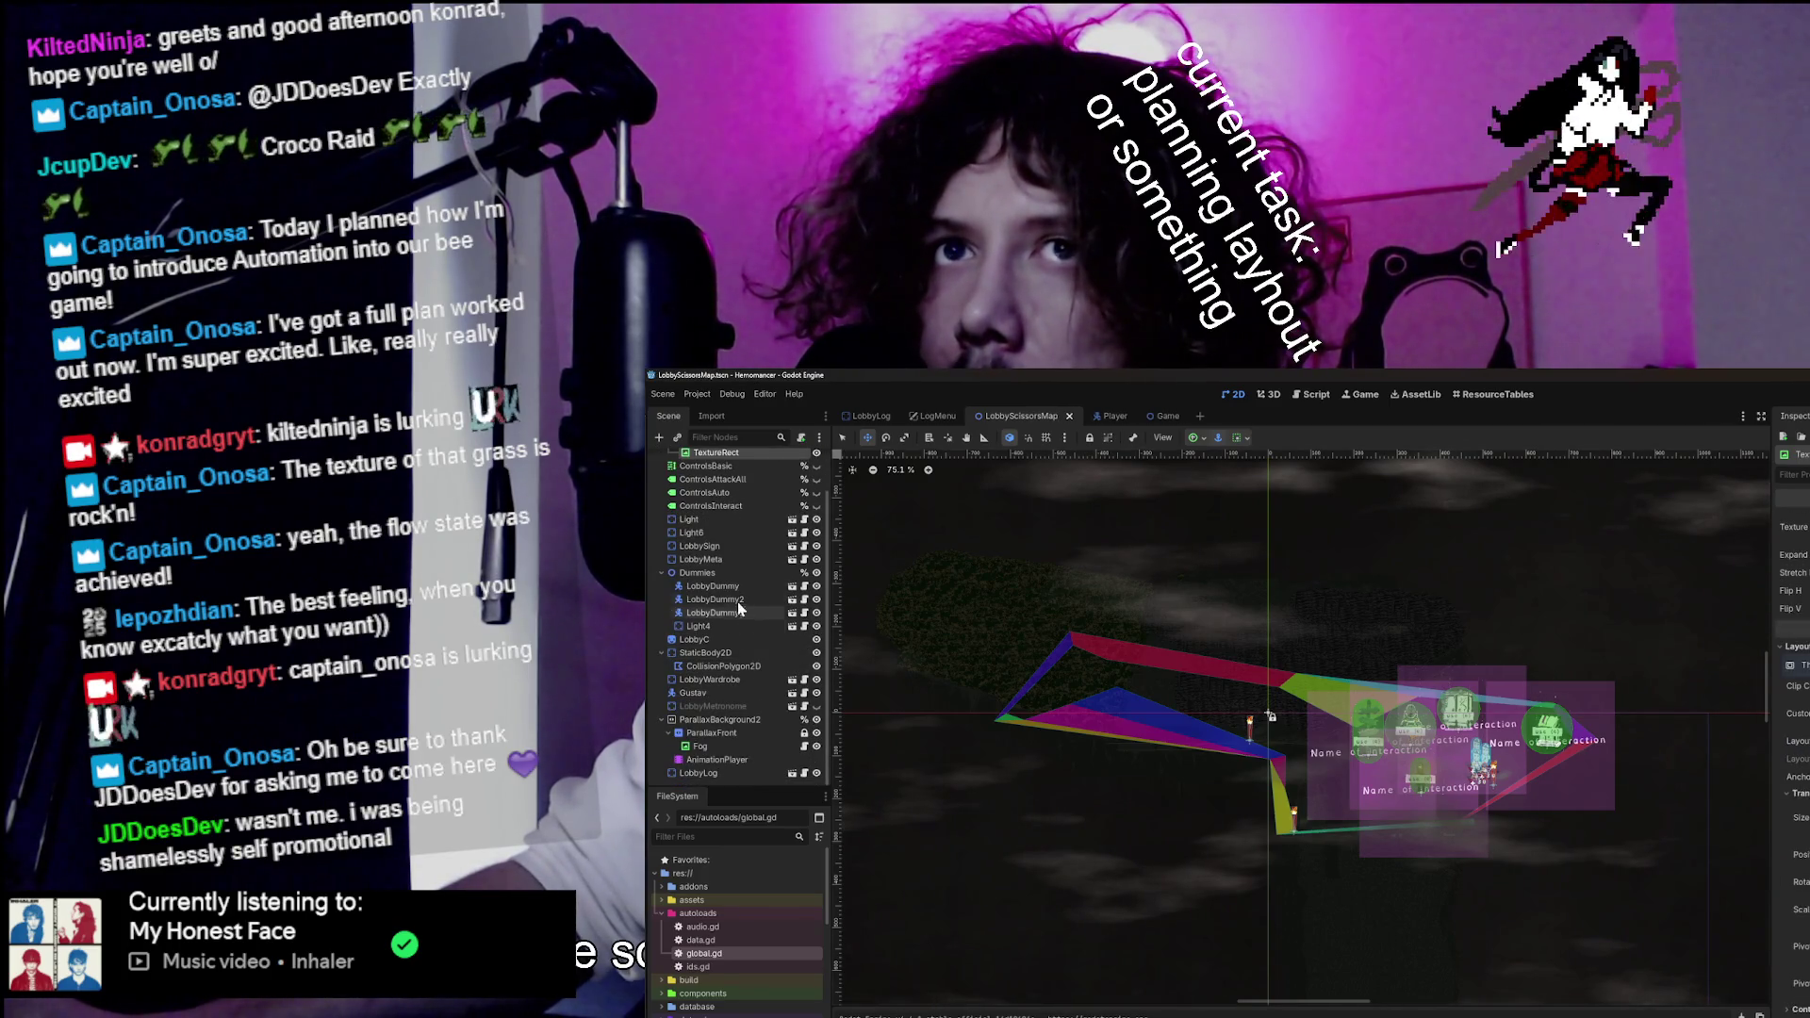
Drag LobbyC to a new spot, nudge it slightly left and down, and run the game with F5.
{"action": "left_click", "coordinate": [732, 642]}
{"action": "mouse_move", "coordinate": [1345, 557]}
{"action": "left_mouse_down"}
{"action": "mouse_move", "coordinate": [1420, 621]}
{"action": "mouse_move", "coordinate": [1613, 679]}
{"action": "left_mouse_up"}
{"action": "scroll", "coordinate": [1622, 717], "scroll_direction": "up", "scroll_amount": 7}
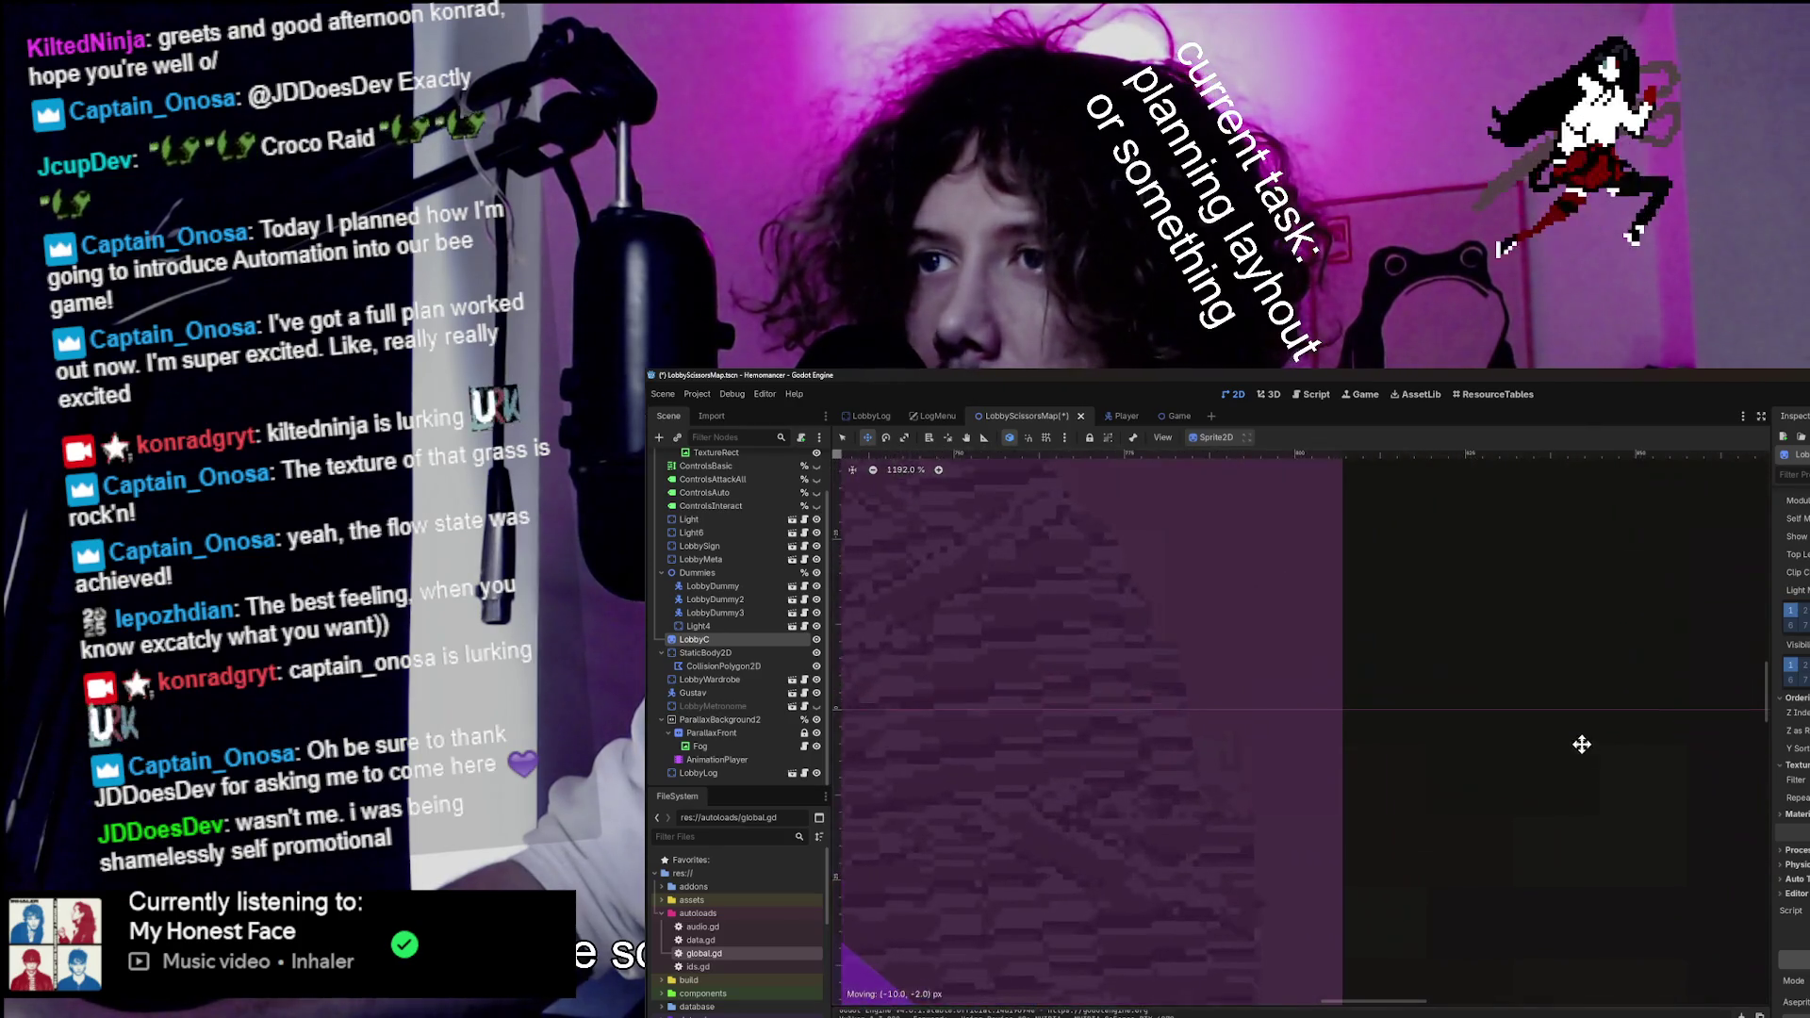
{"action": "scroll", "coordinate": [1582, 740], "scroll_direction": "down", "scroll_amount": 6}
{"action": "mouse_move", "coordinate": [1620, 600]}
{"action": "left_mouse_down"}
{"action": "mouse_move", "coordinate": [1507, 629]}
{"action": "mouse_move", "coordinate": [1487, 672]}
{"action": "left_mouse_up"}
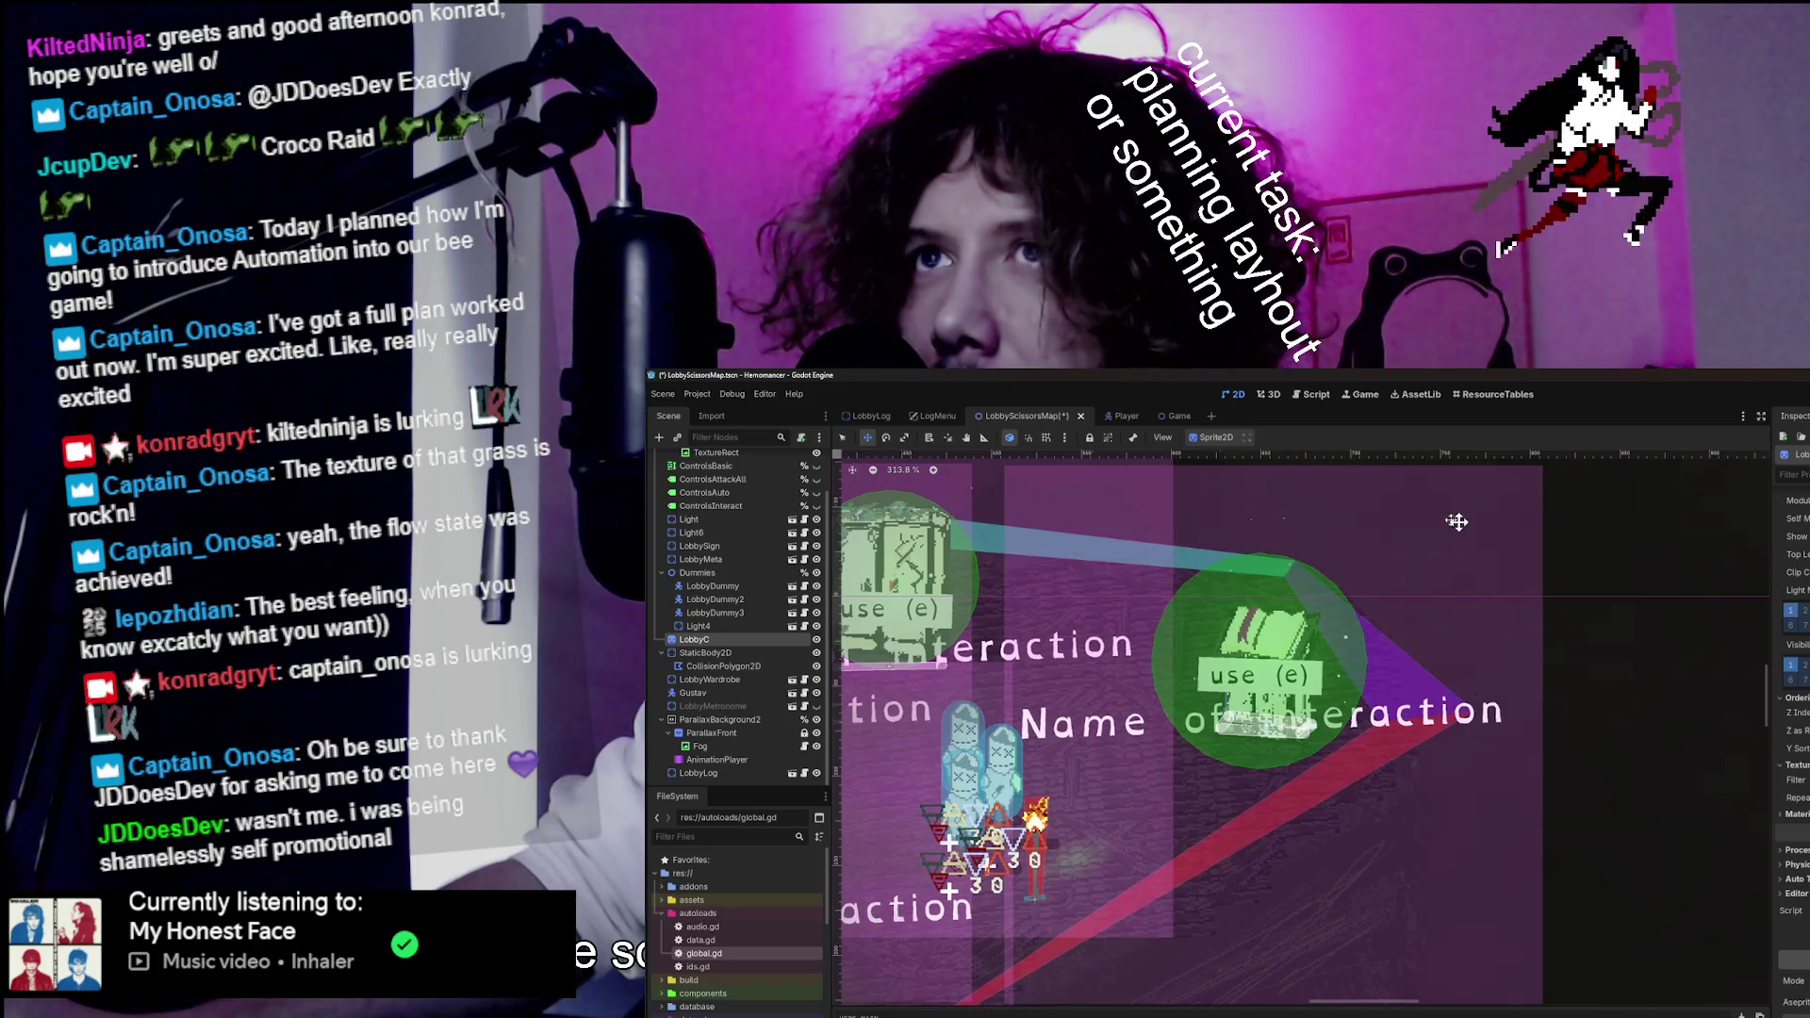
{"action": "scroll", "coordinate": [1457, 521], "scroll_direction": "left", "scroll_amount": 5}
{"action": "scroll", "coordinate": [1490, 585], "scroll_direction": "up", "scroll_amount": 3}
{"action": "scroll", "coordinate": [1487, 644], "scroll_direction": "down", "scroll_amount": 12}
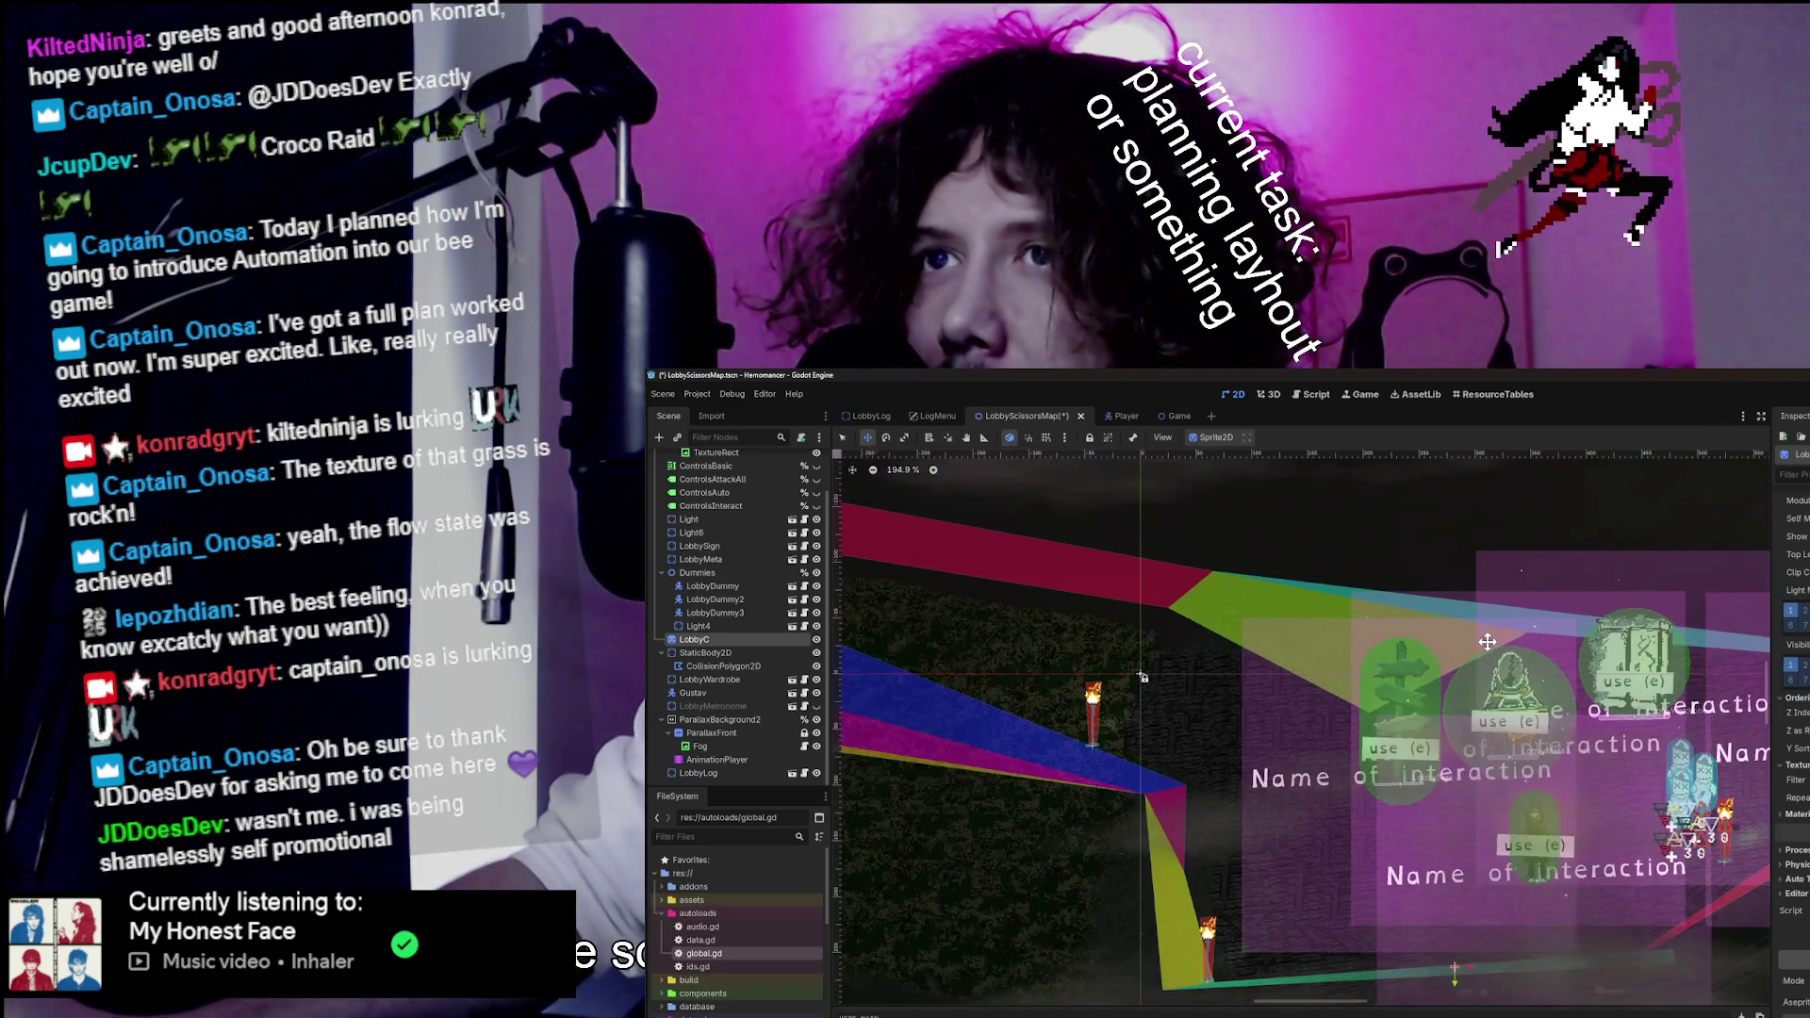
{"action": "scroll", "coordinate": [1304, 808], "scroll_direction": "up", "scroll_amount": 6}
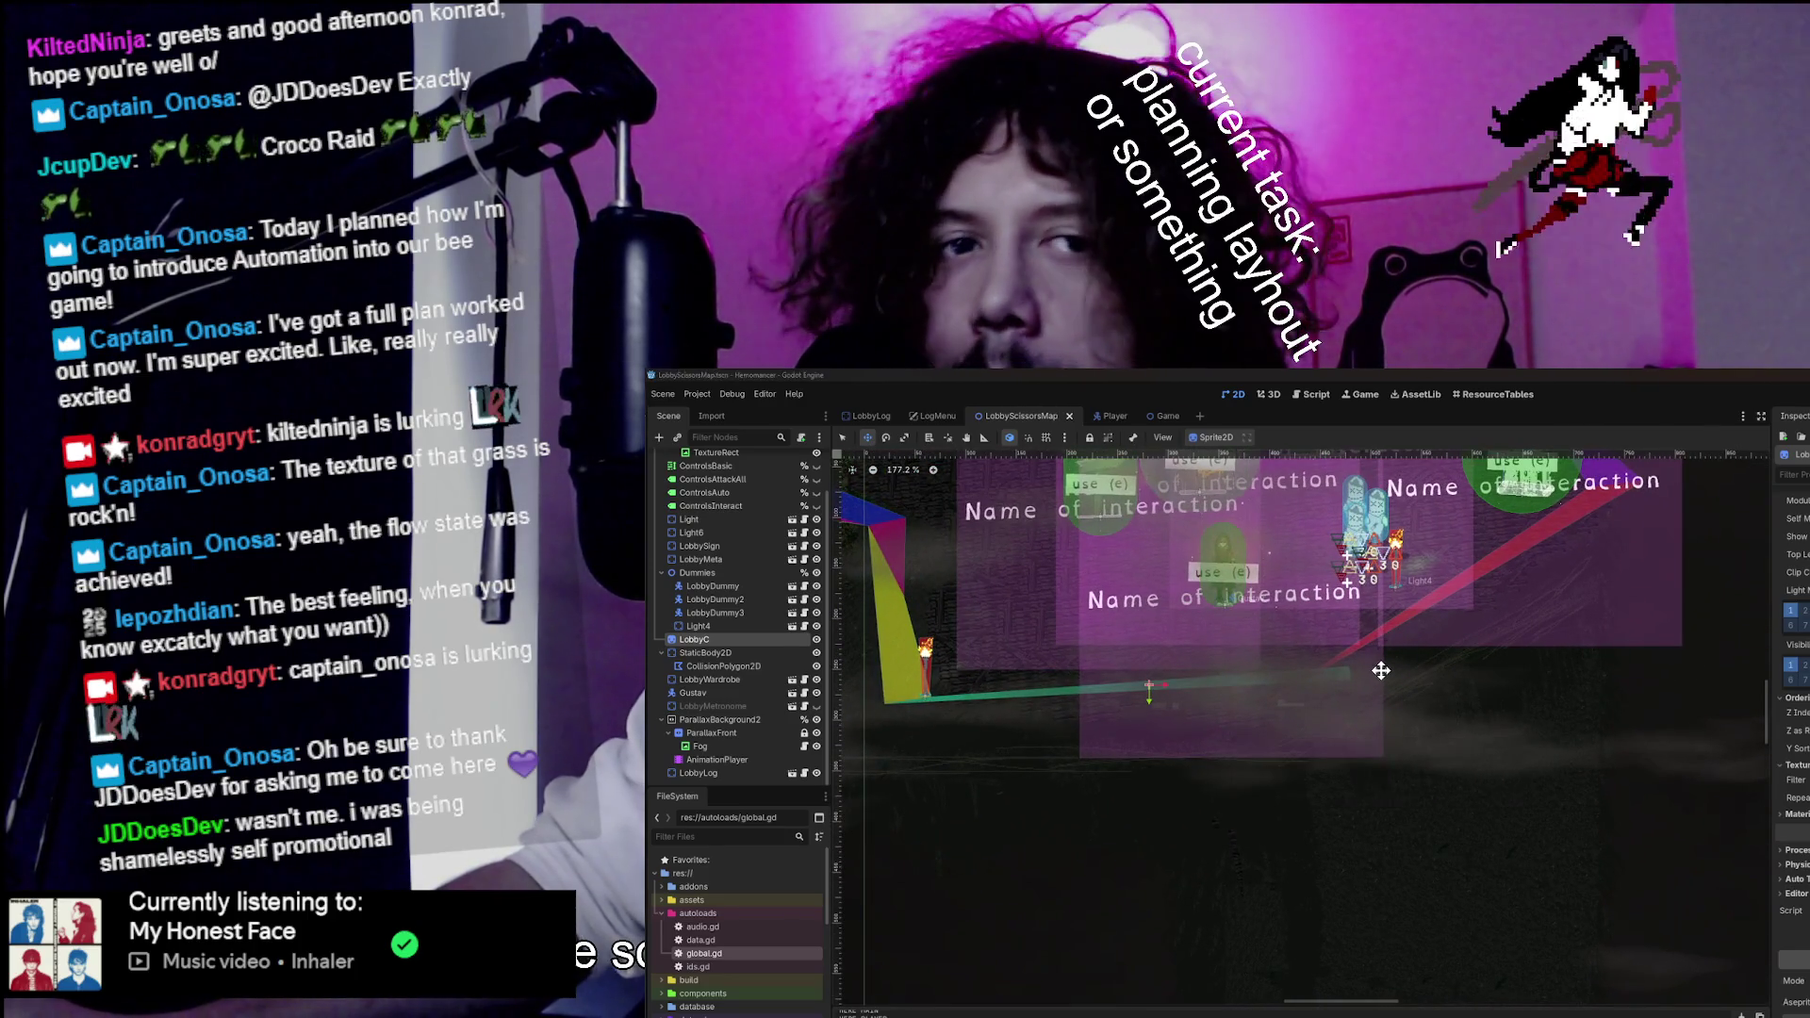
{"action": "key", "text": "F5"}
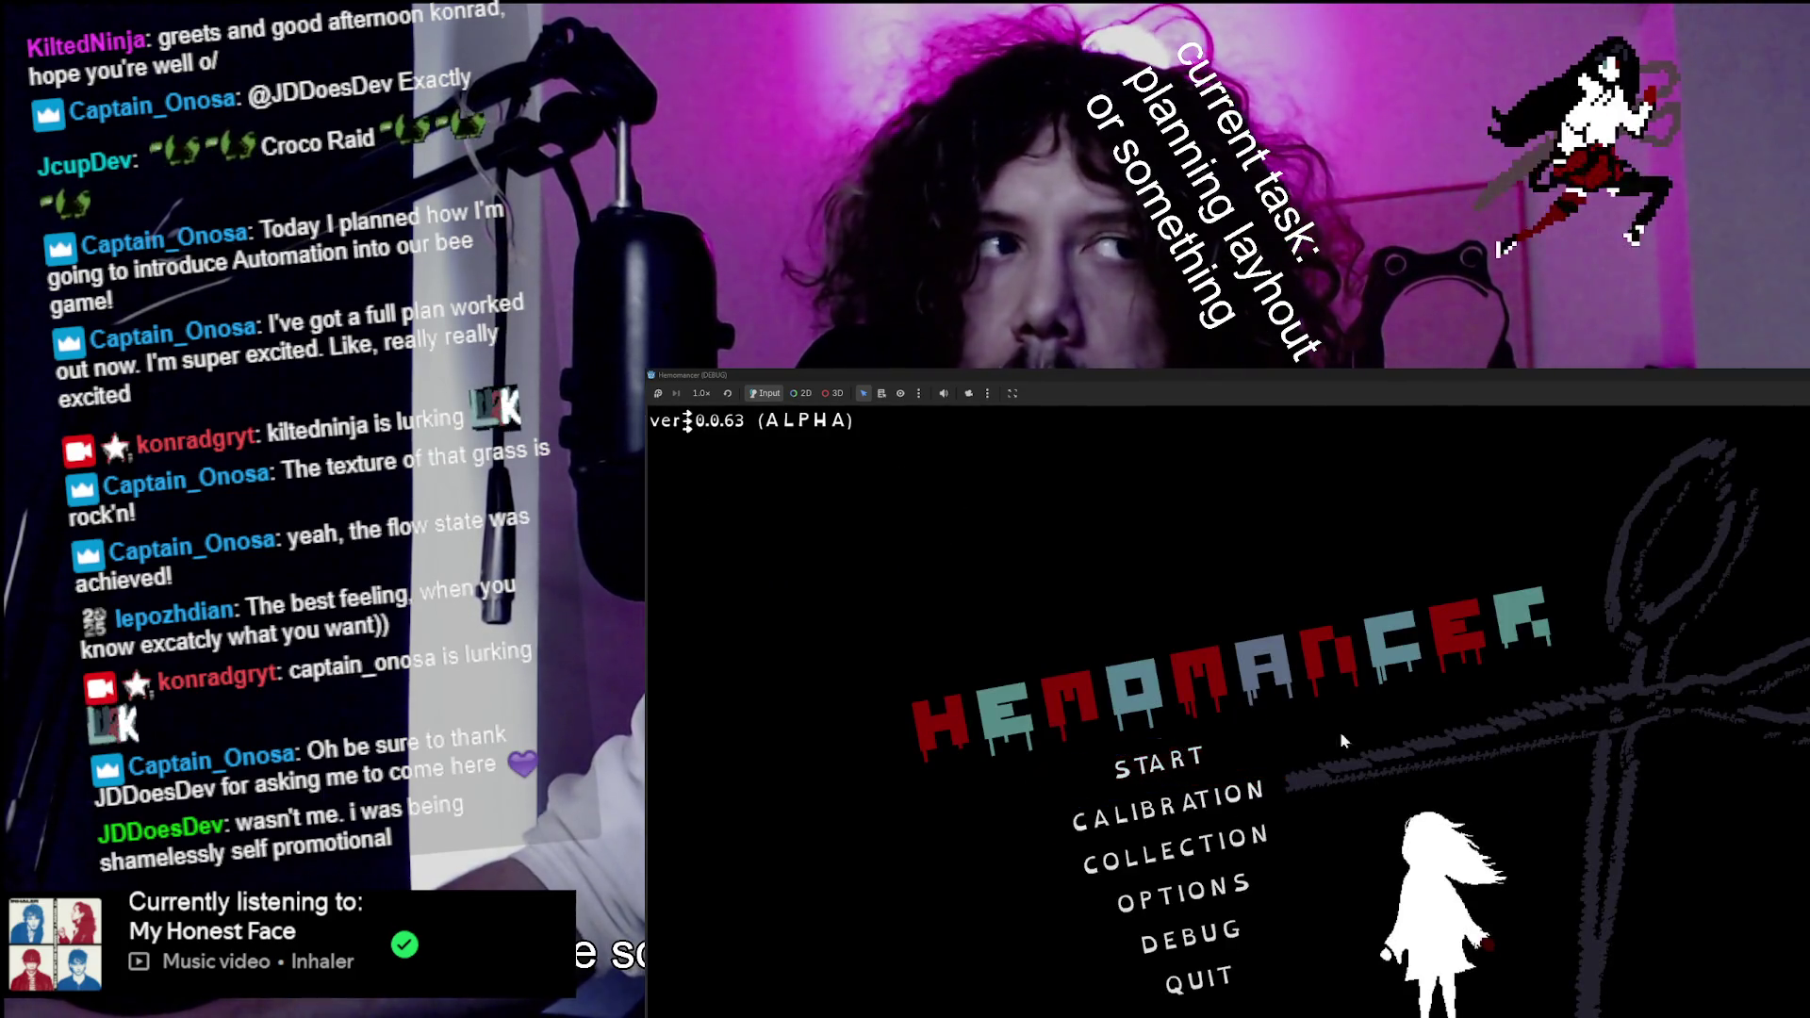
Start the game from the title menu, walk left, then open and close the pause menu.
{"action": "key", "text": "Return"}
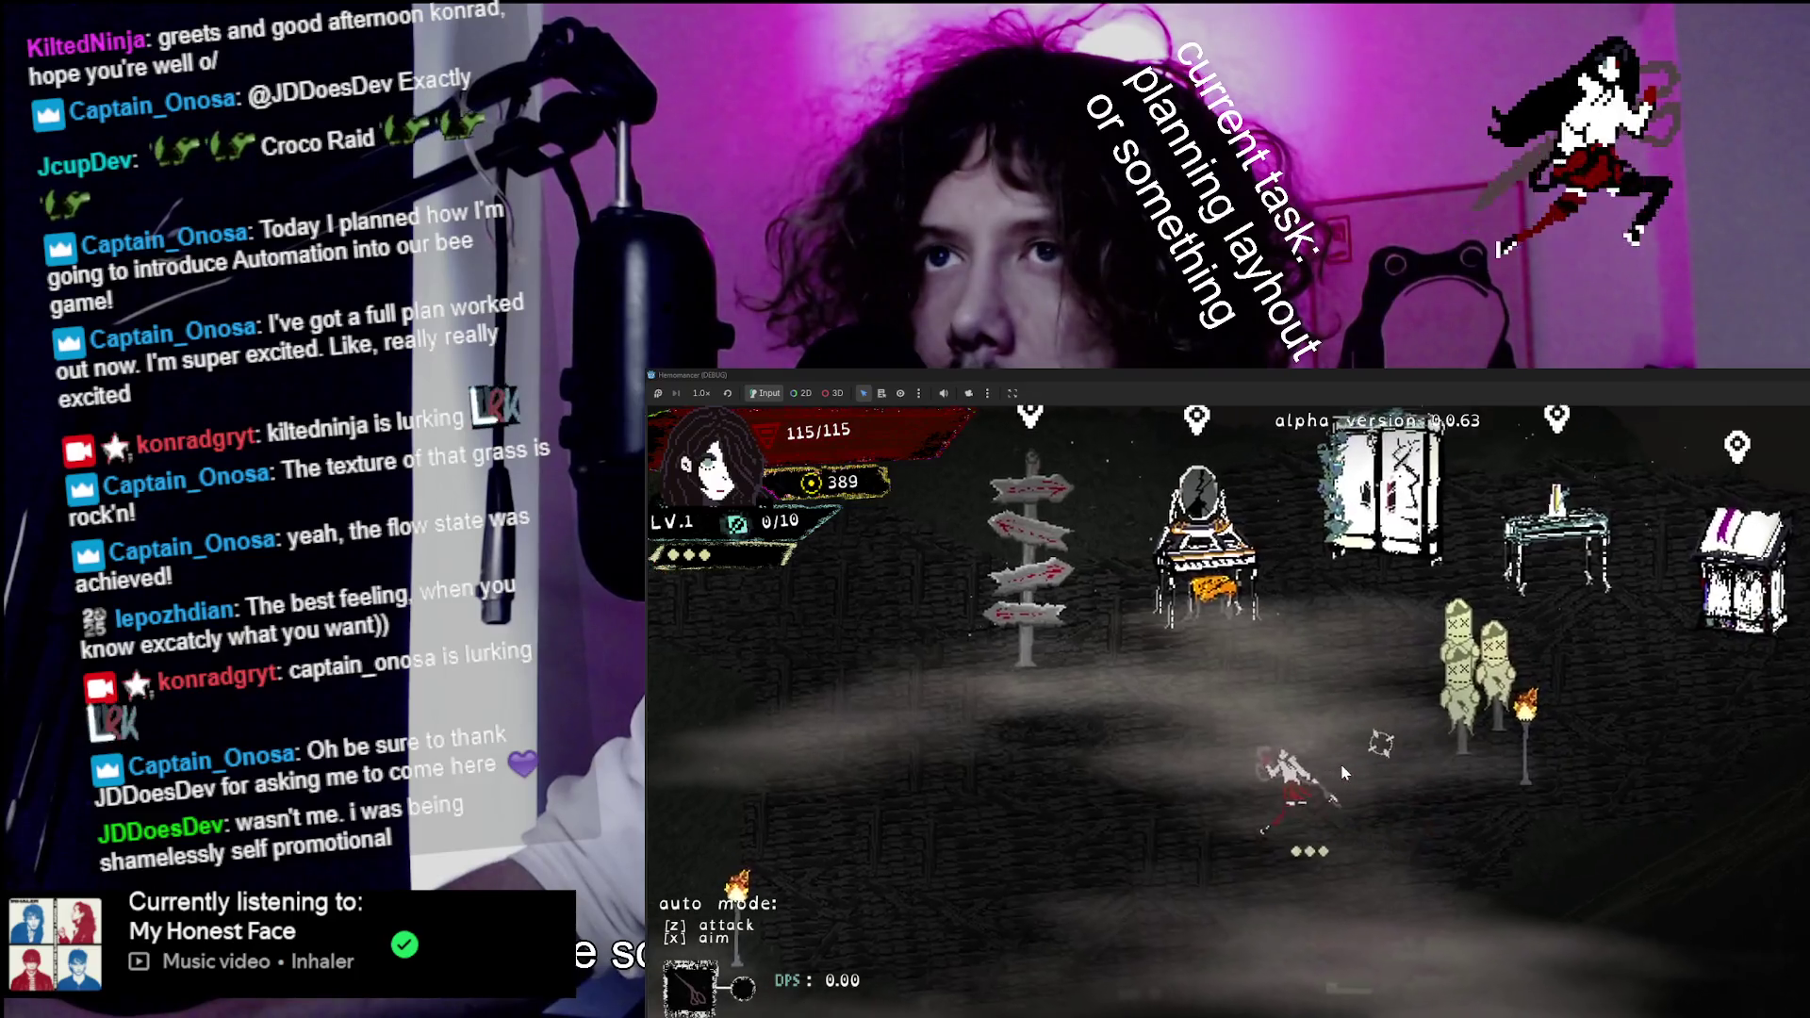
{"action": "key", "text": "a"}
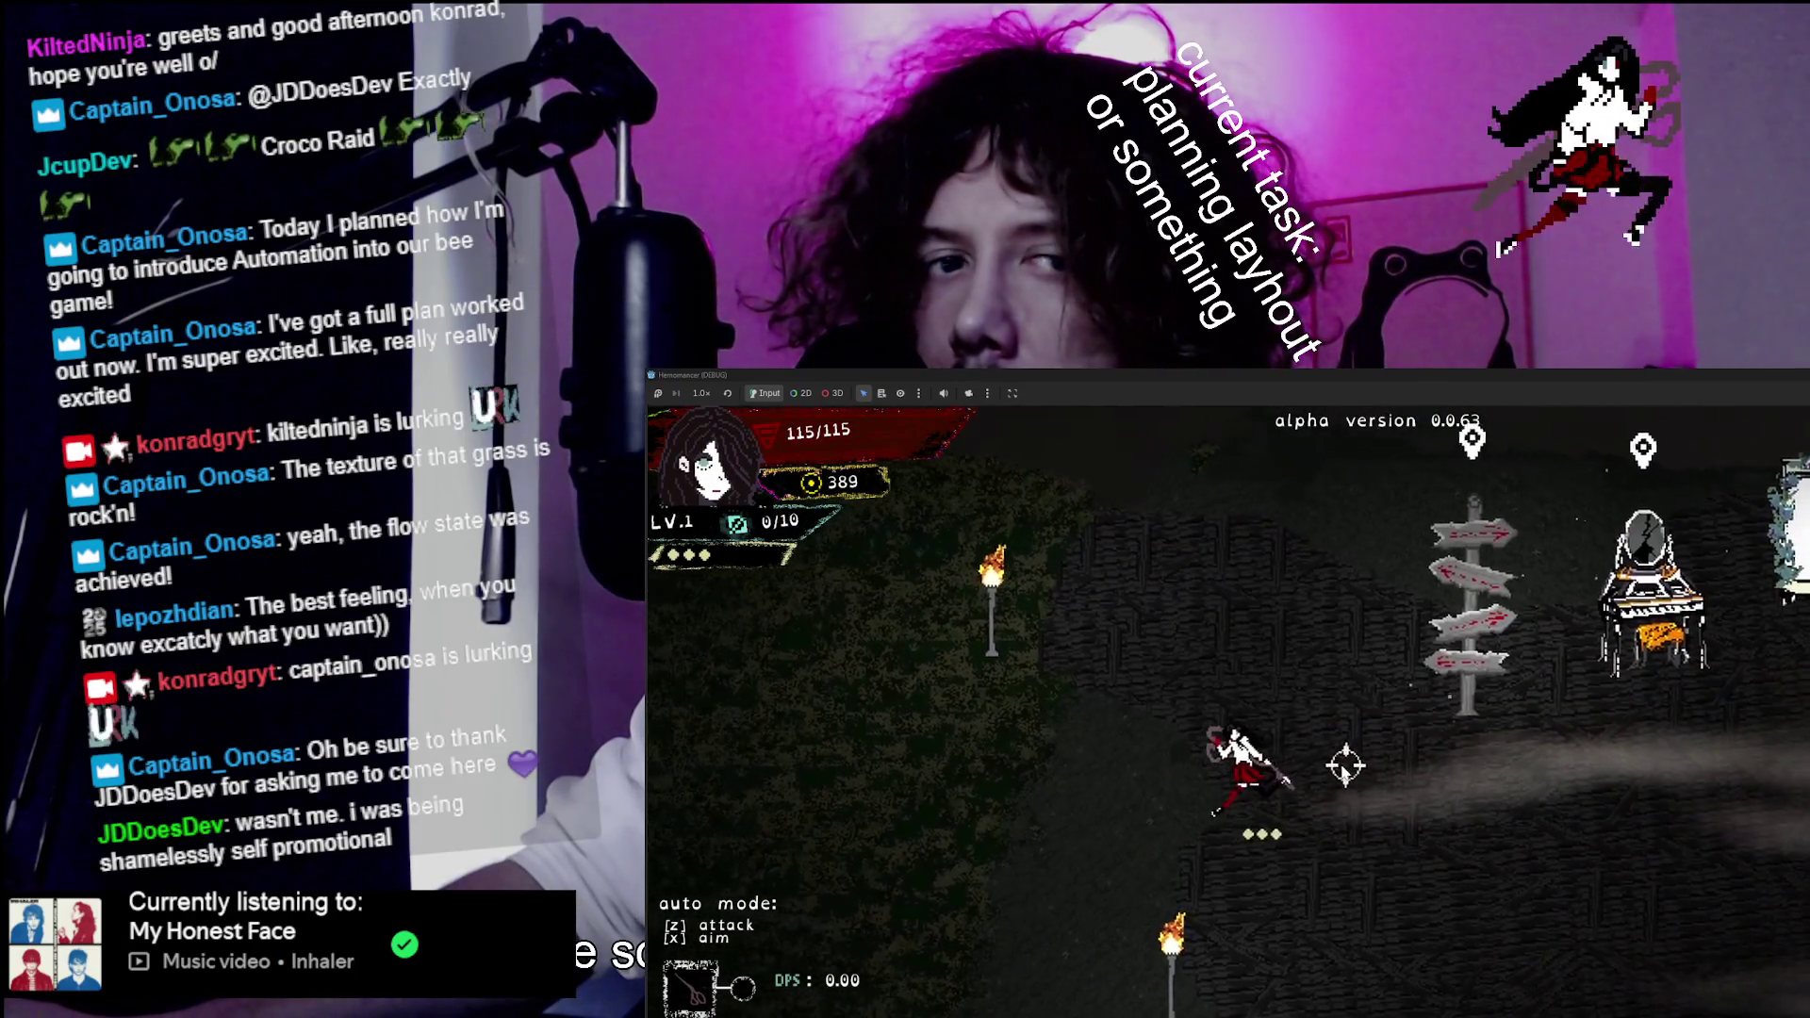
{"action": "key", "text": "Escape"}
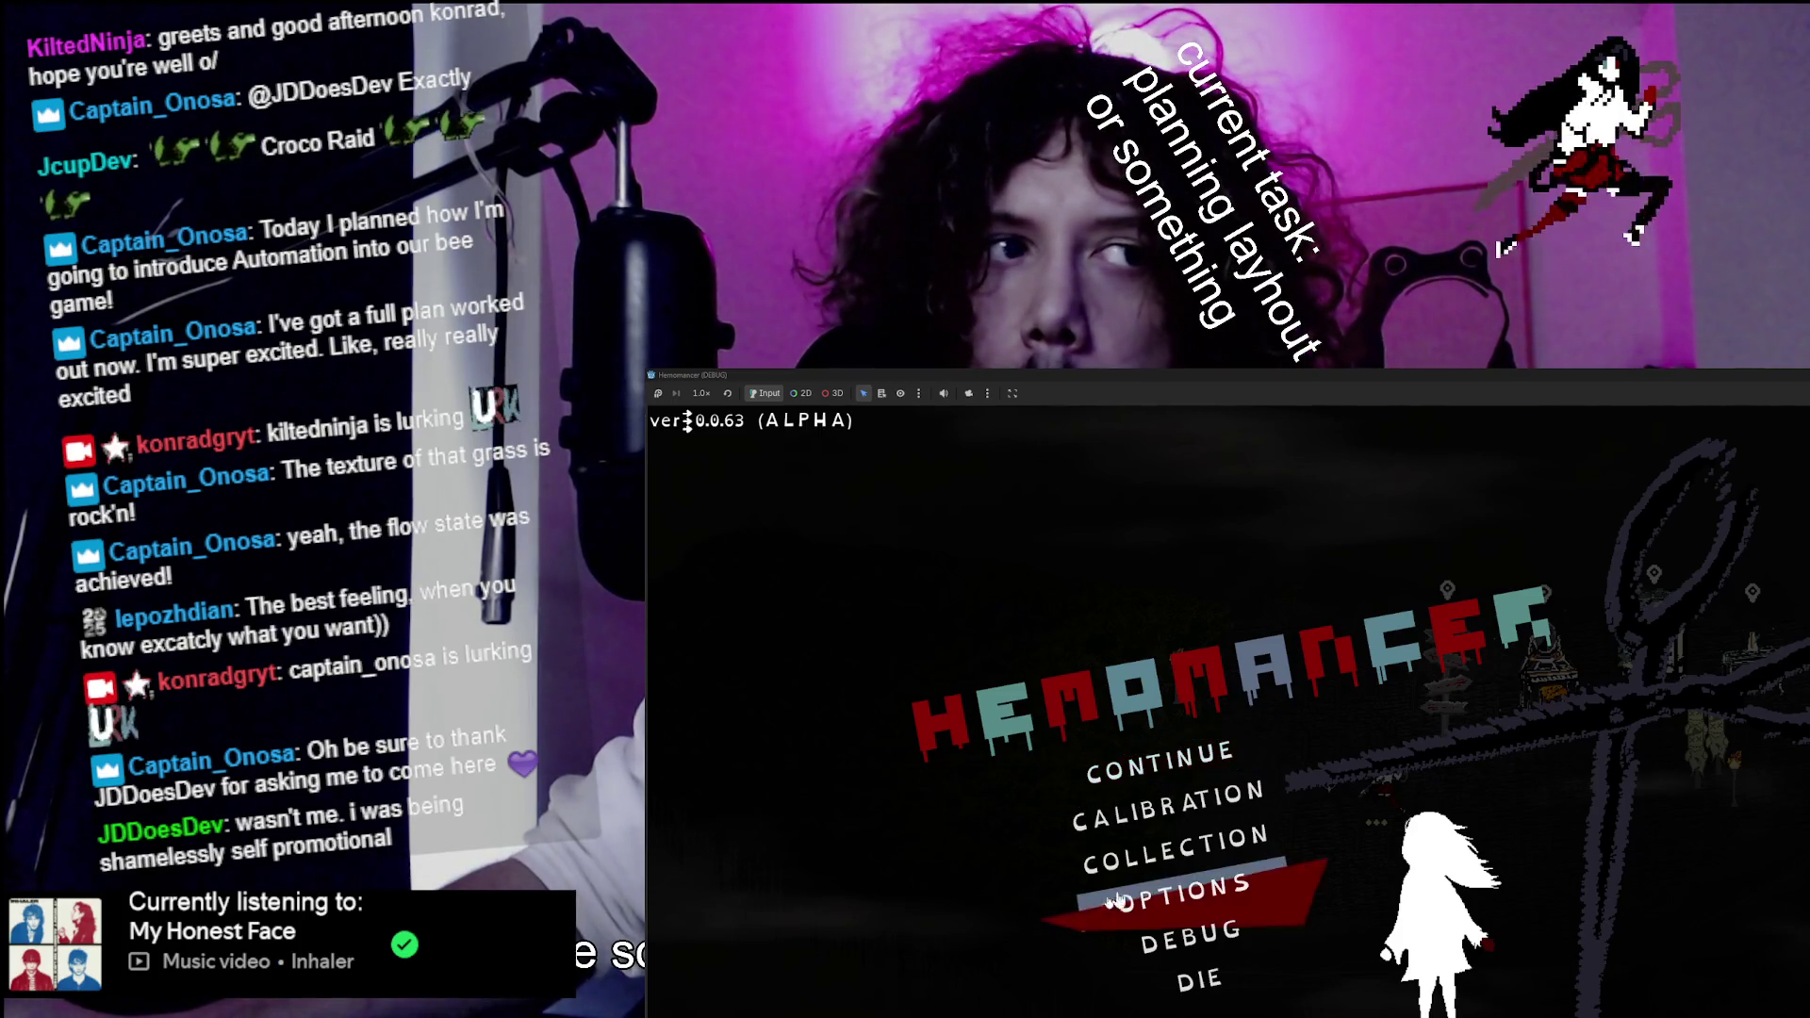
{"action": "left_click", "coordinate": [1317, 779]}
Walk the character around the lobby and over to the Bookstand.
{"action": "key", "text": "a"}
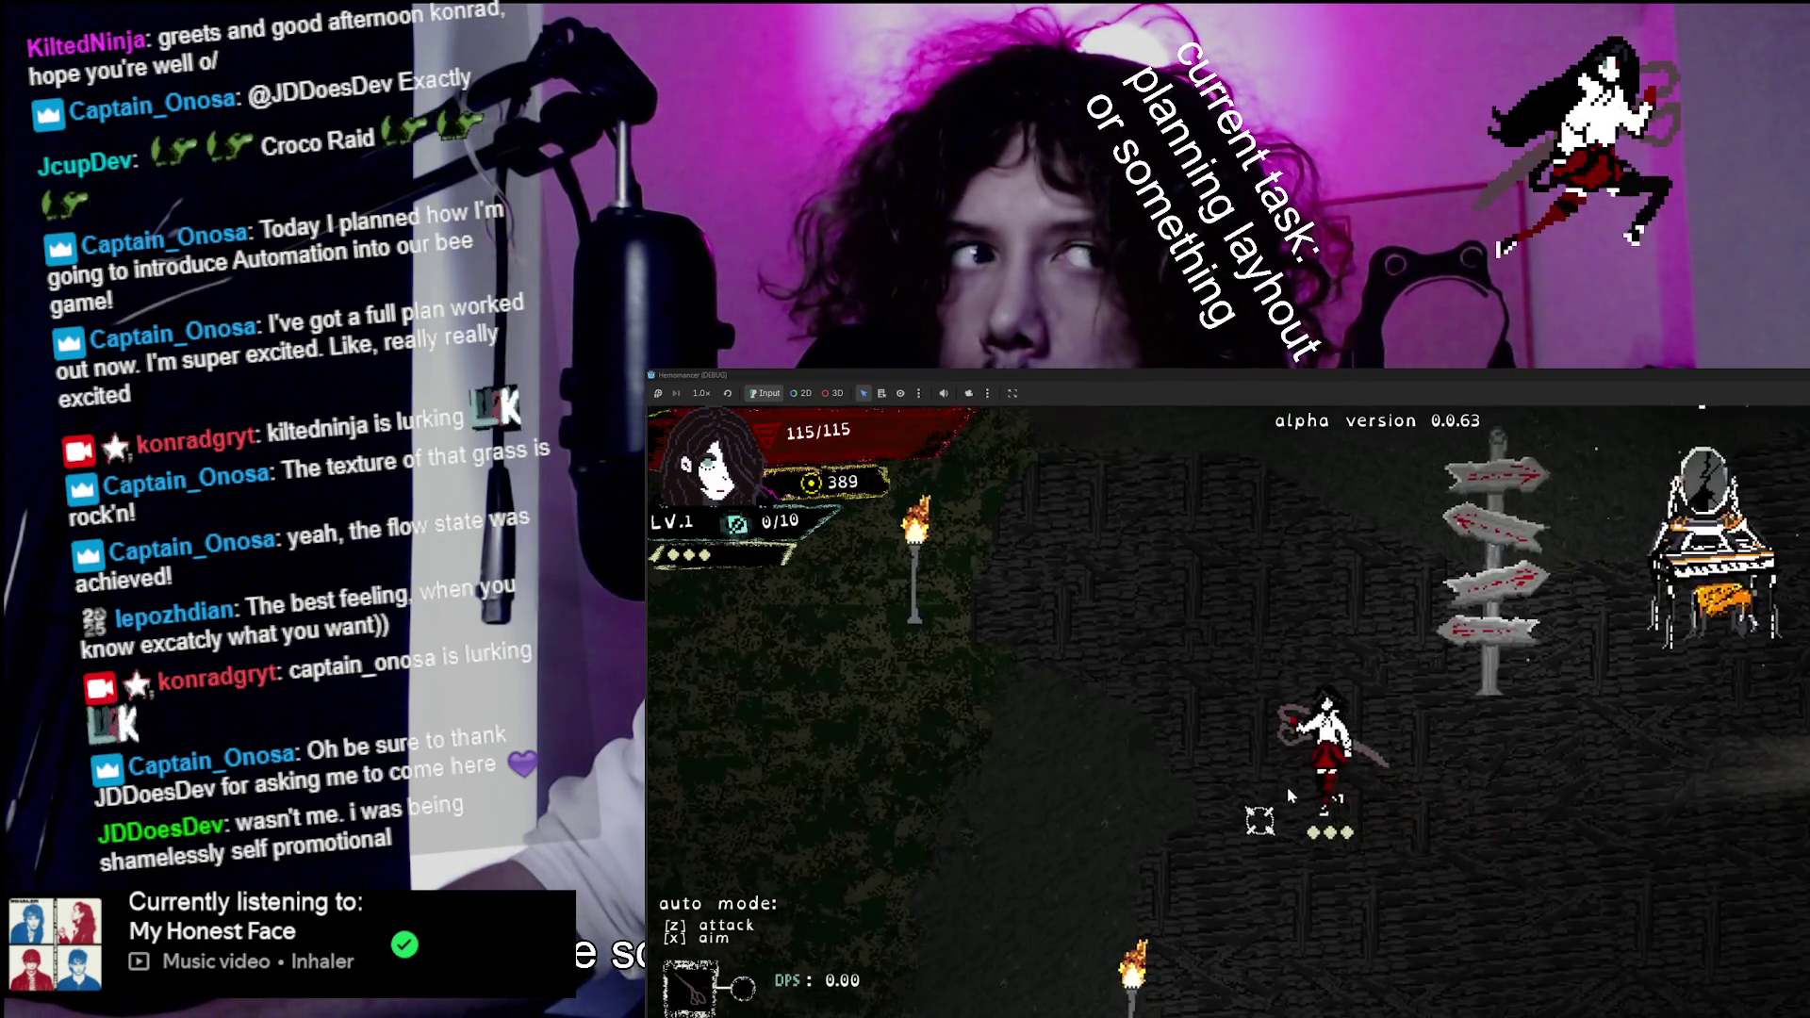
{"action": "key", "text": "d"}
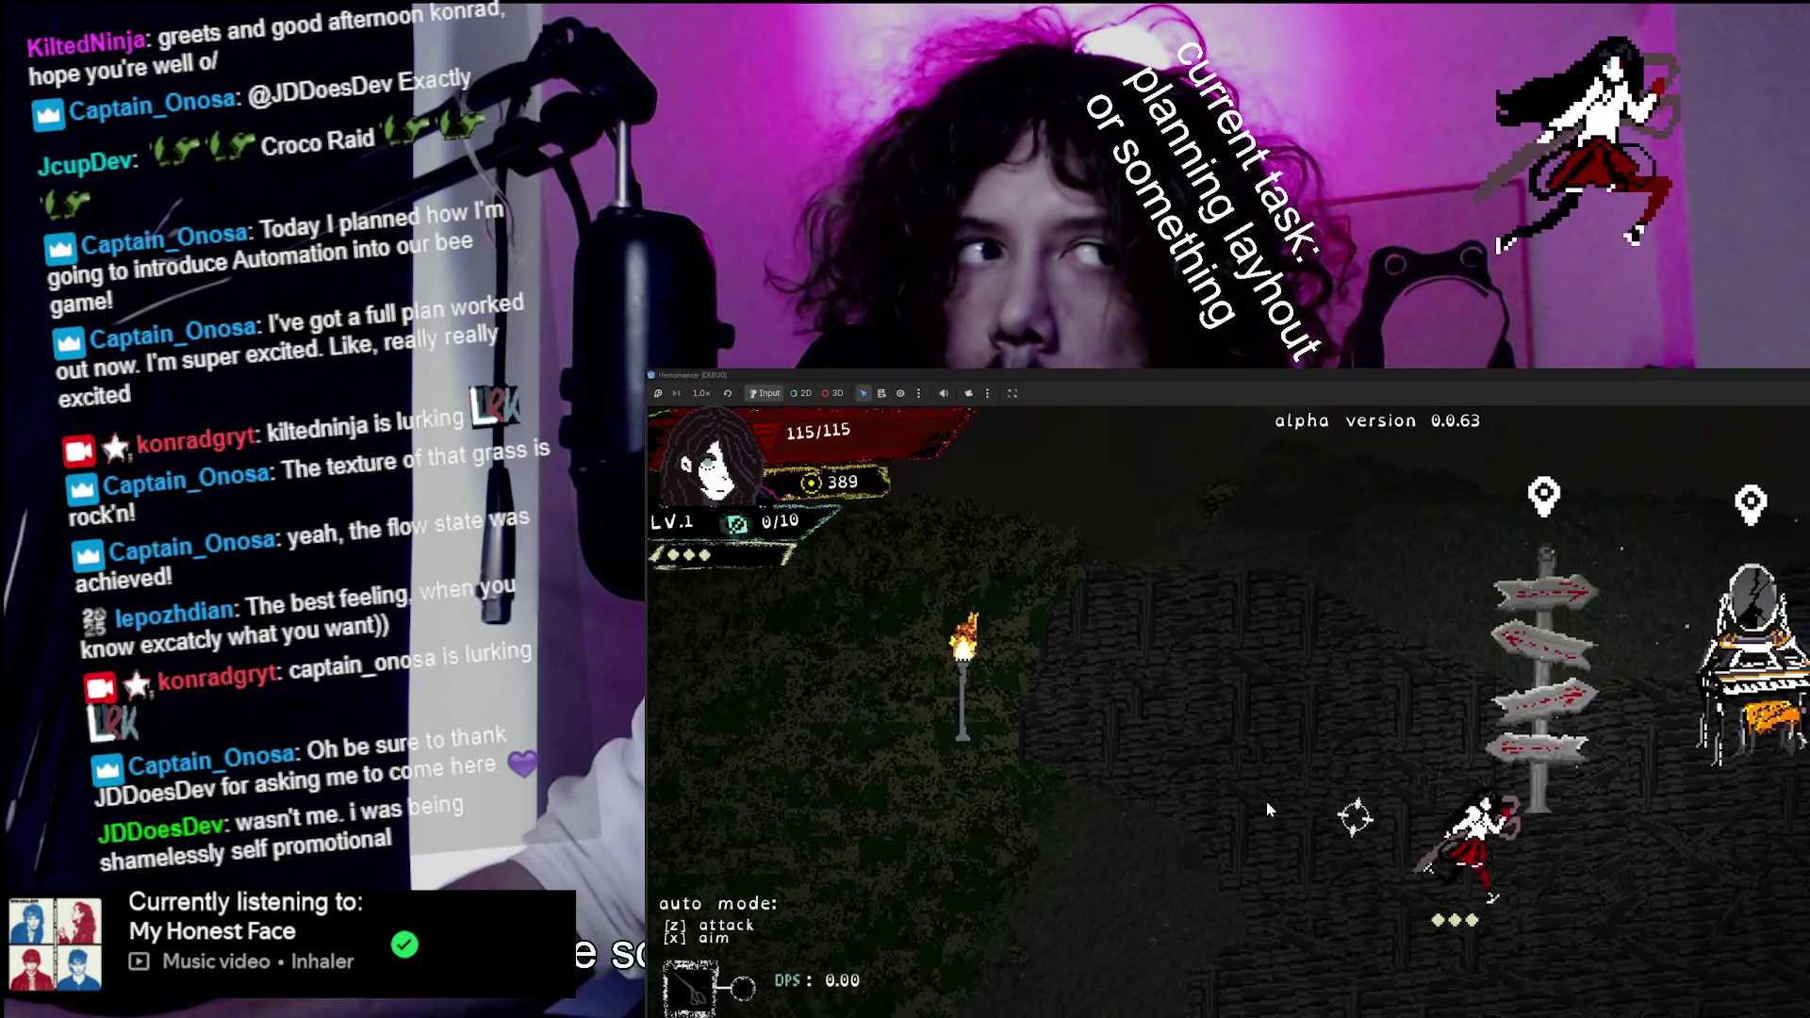
{"action": "key", "text": "d"}
{"action": "key", "text": "s"}
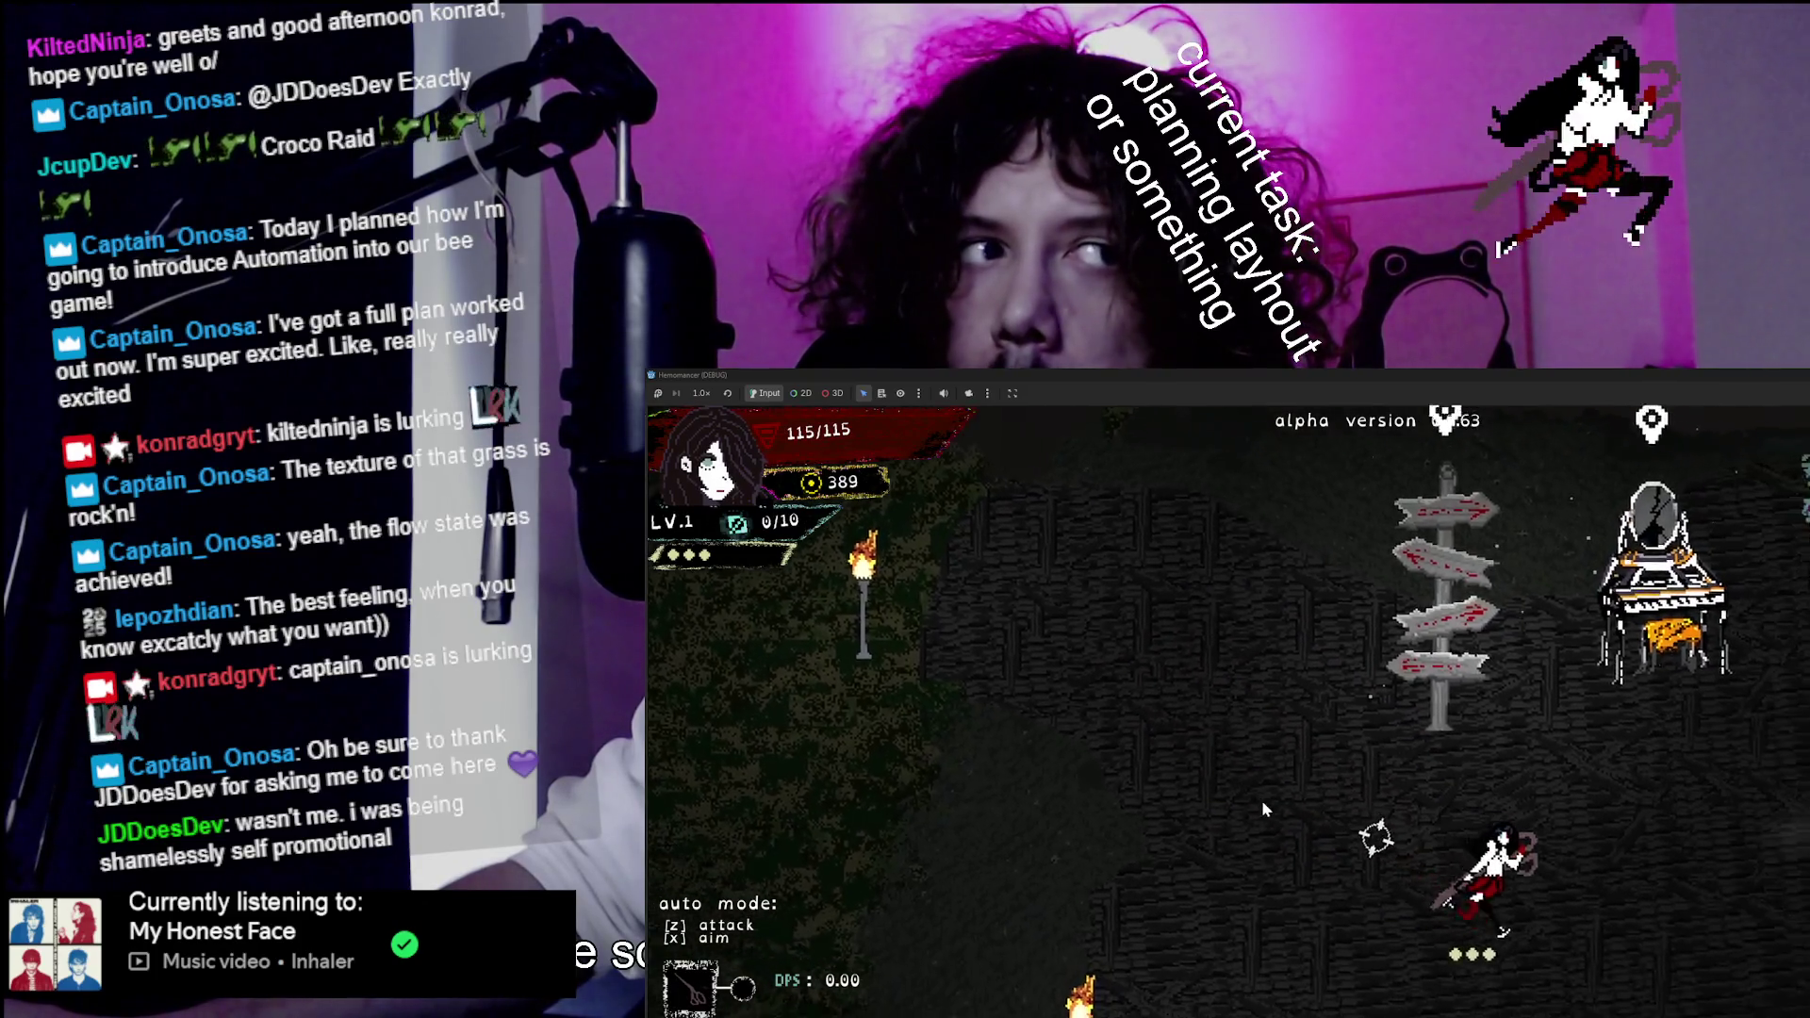
{"action": "key", "text": "d"}
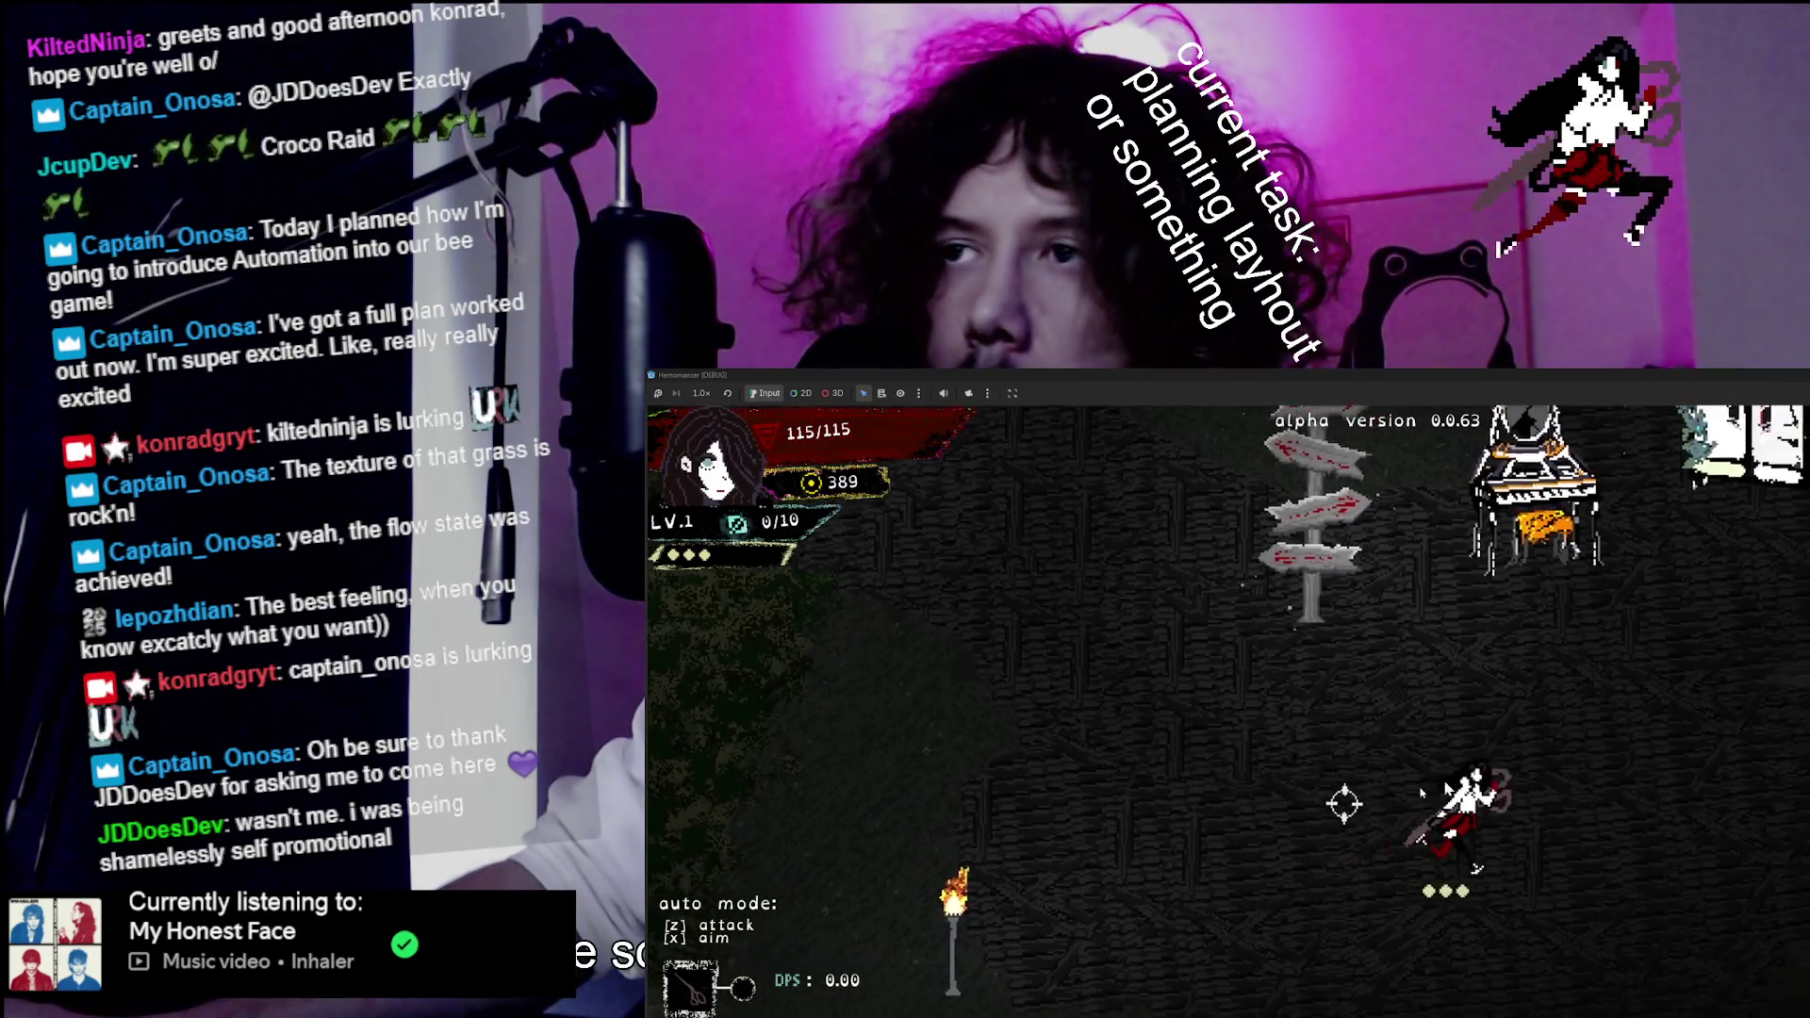
{"action": "key", "text": "w"}
{"action": "key", "text": "d"}
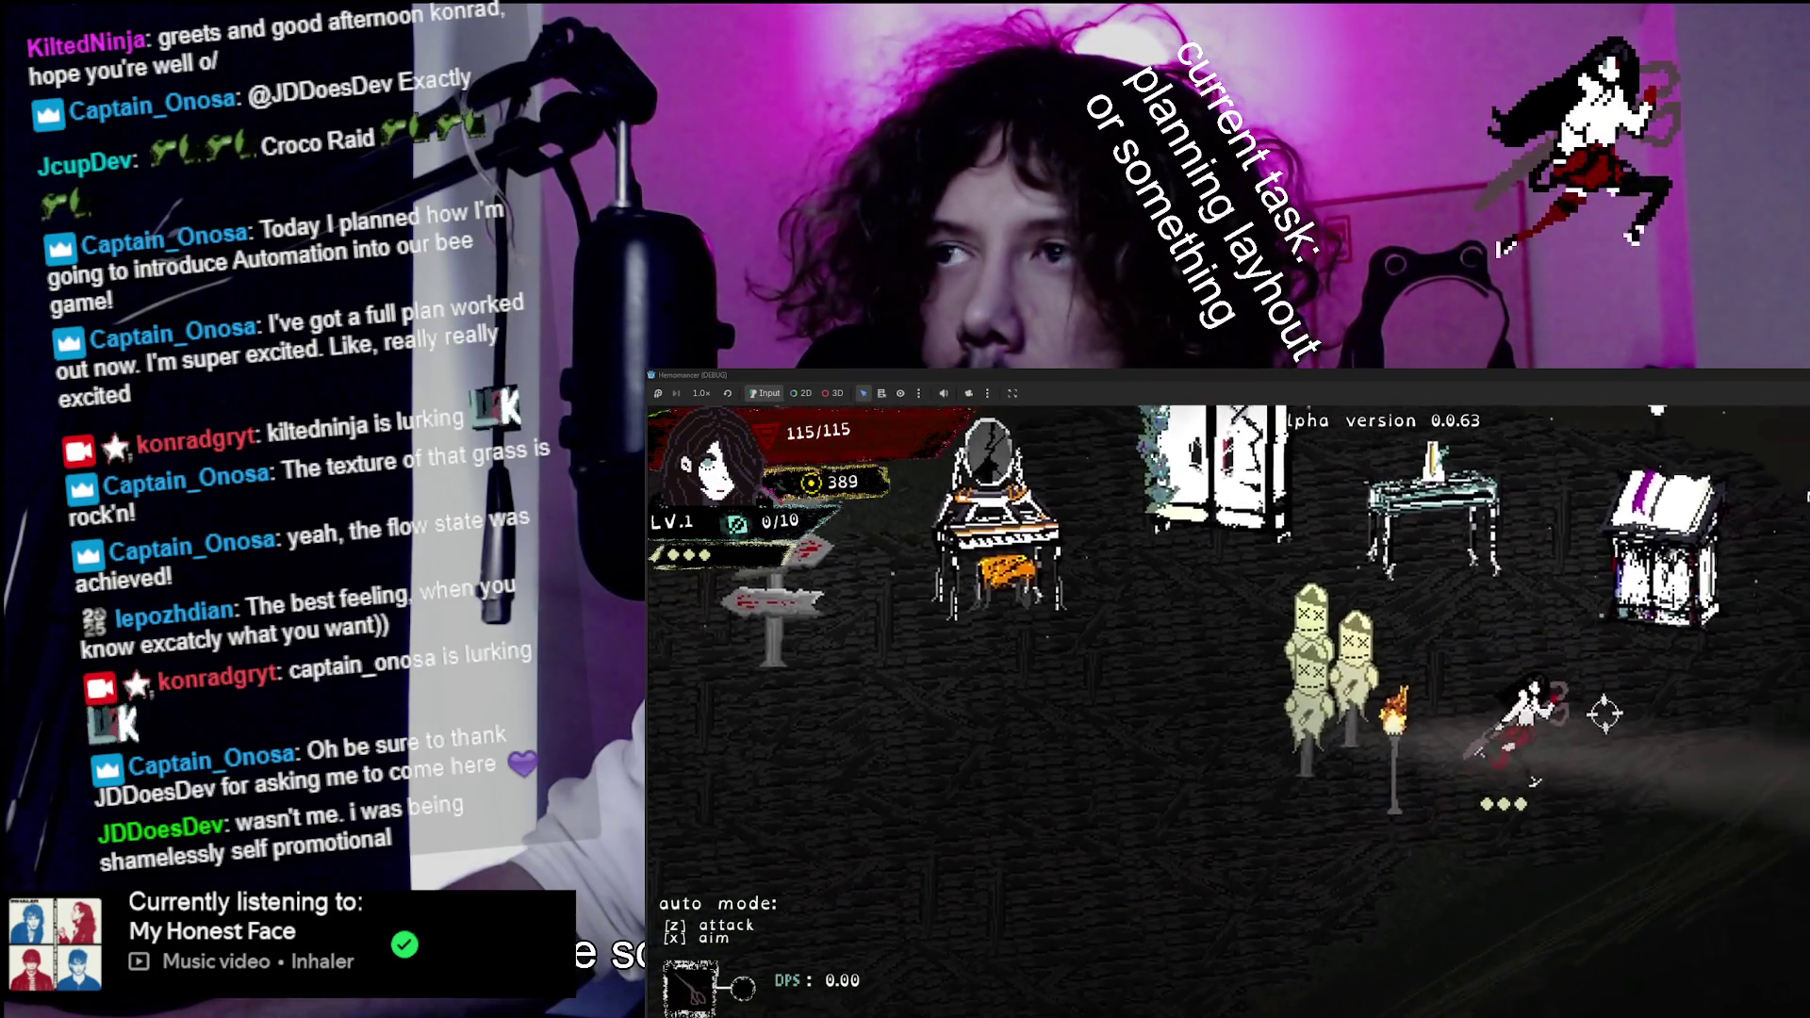
Walk back and forth between the Metronome and the Bookstand, then open and leave the main menu.
{"action": "key", "text": "w"}
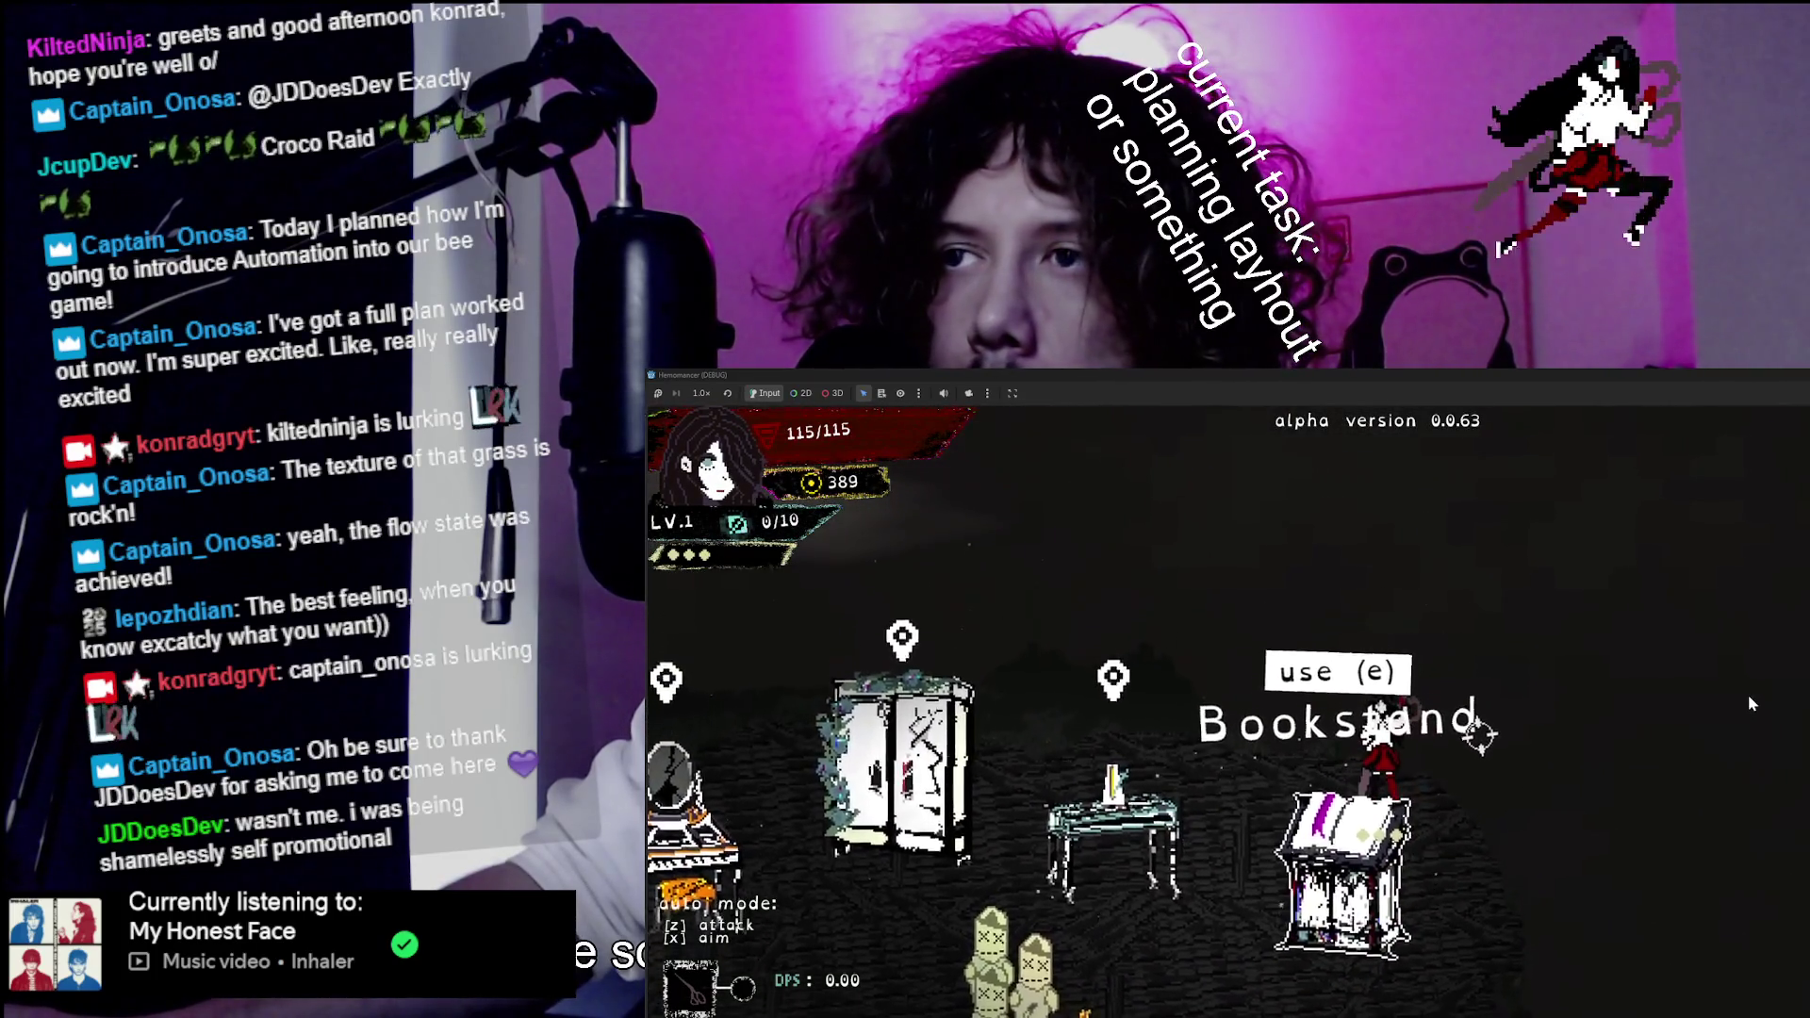
{"action": "key", "text": "a"}
{"action": "key", "text": "d"}
{"action": "key", "text": "s"}
{"action": "key", "text": "w"}
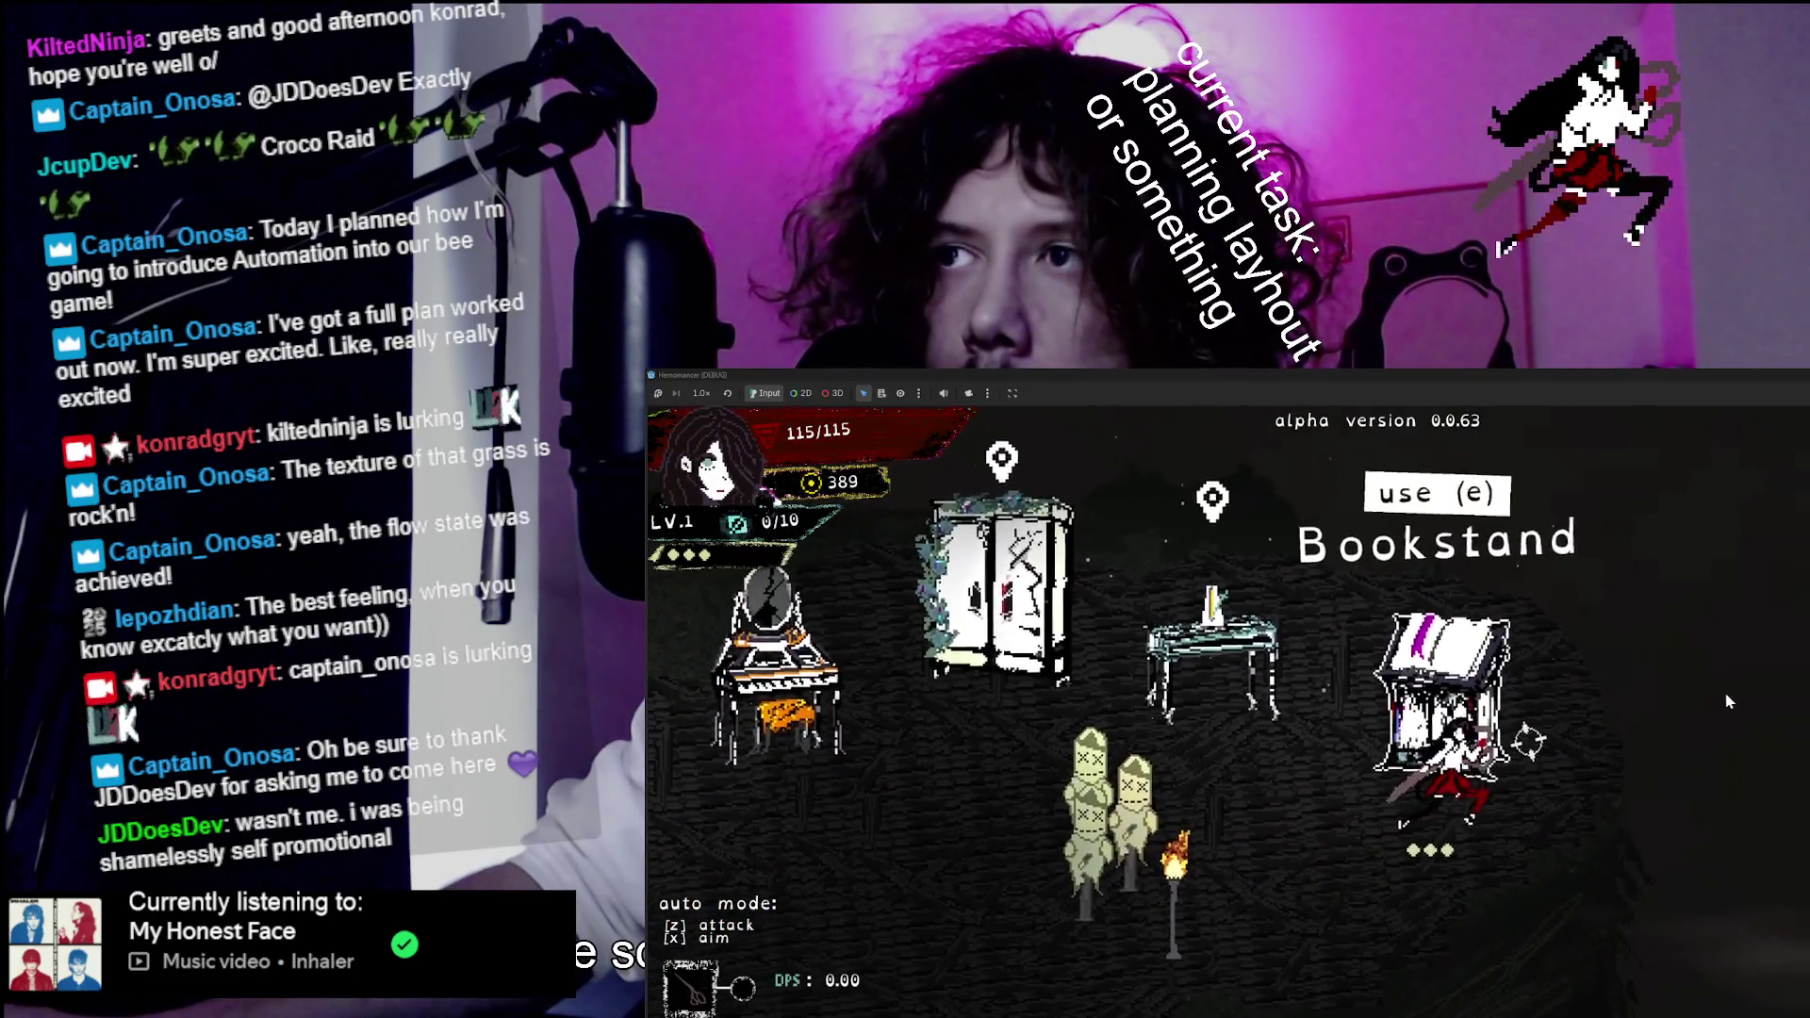
{"action": "key", "text": "a"}
{"action": "key", "text": "d"}
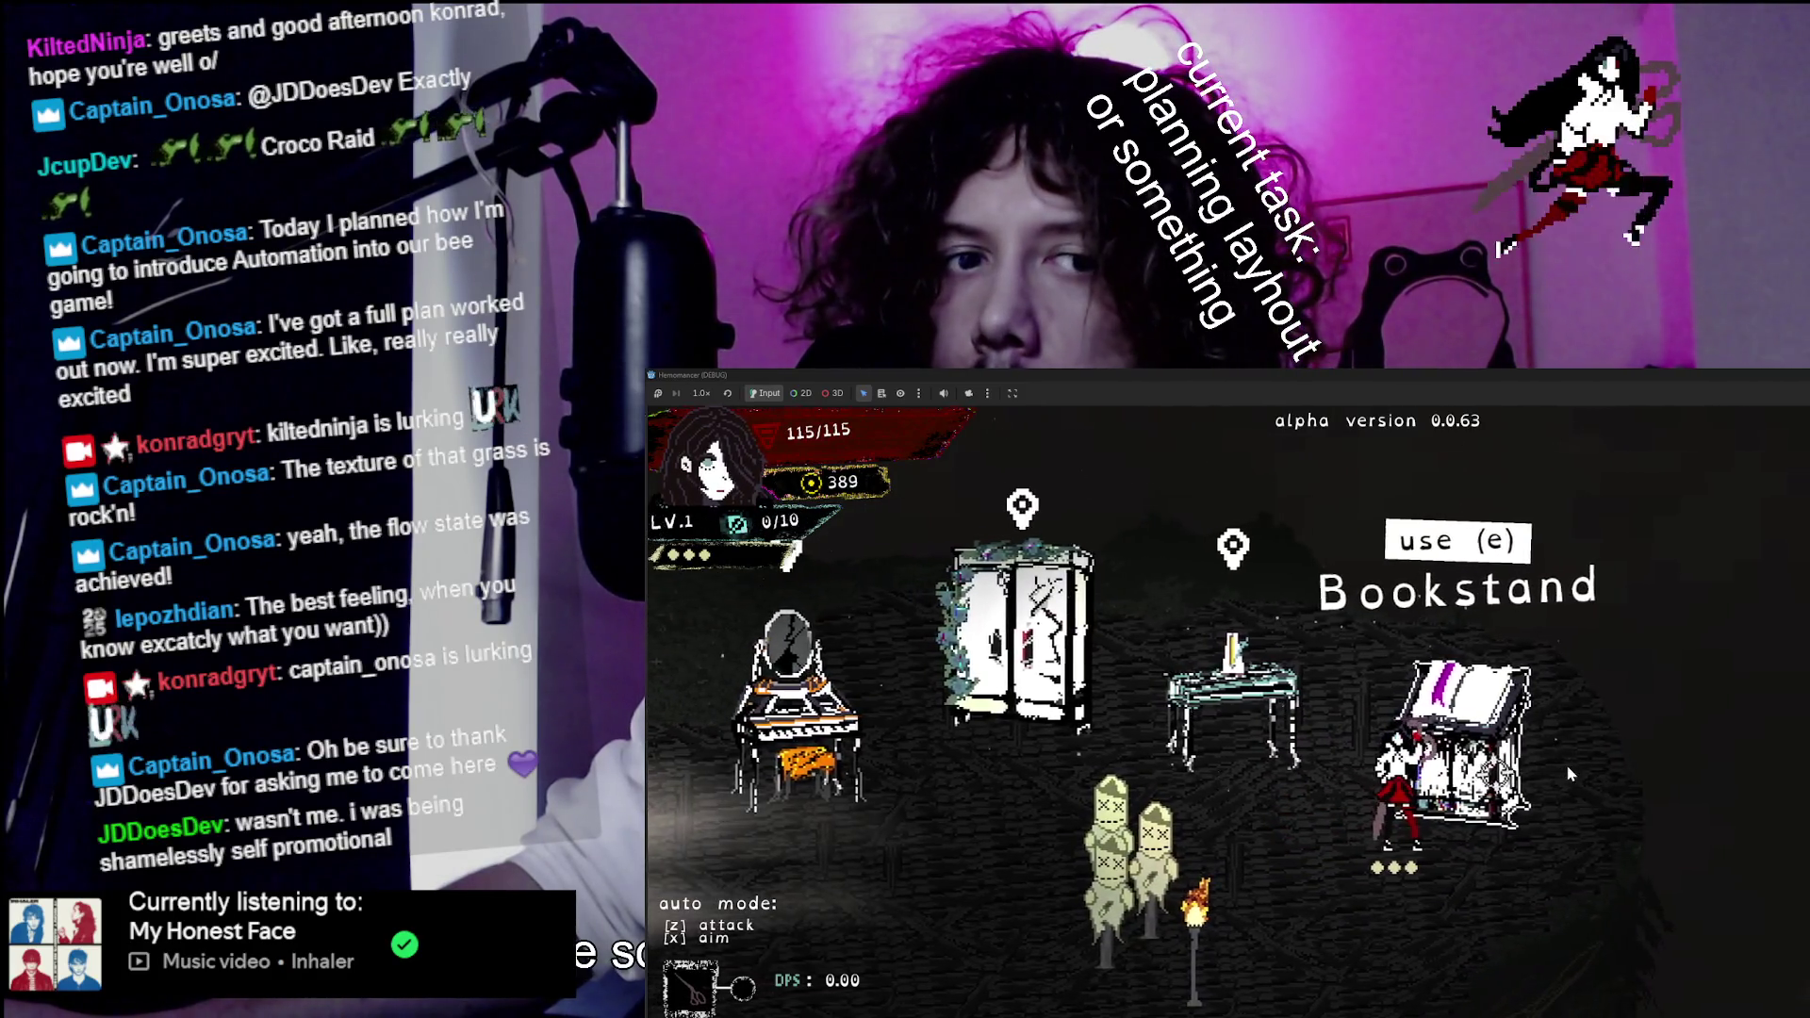
{"action": "key", "text": "e"}
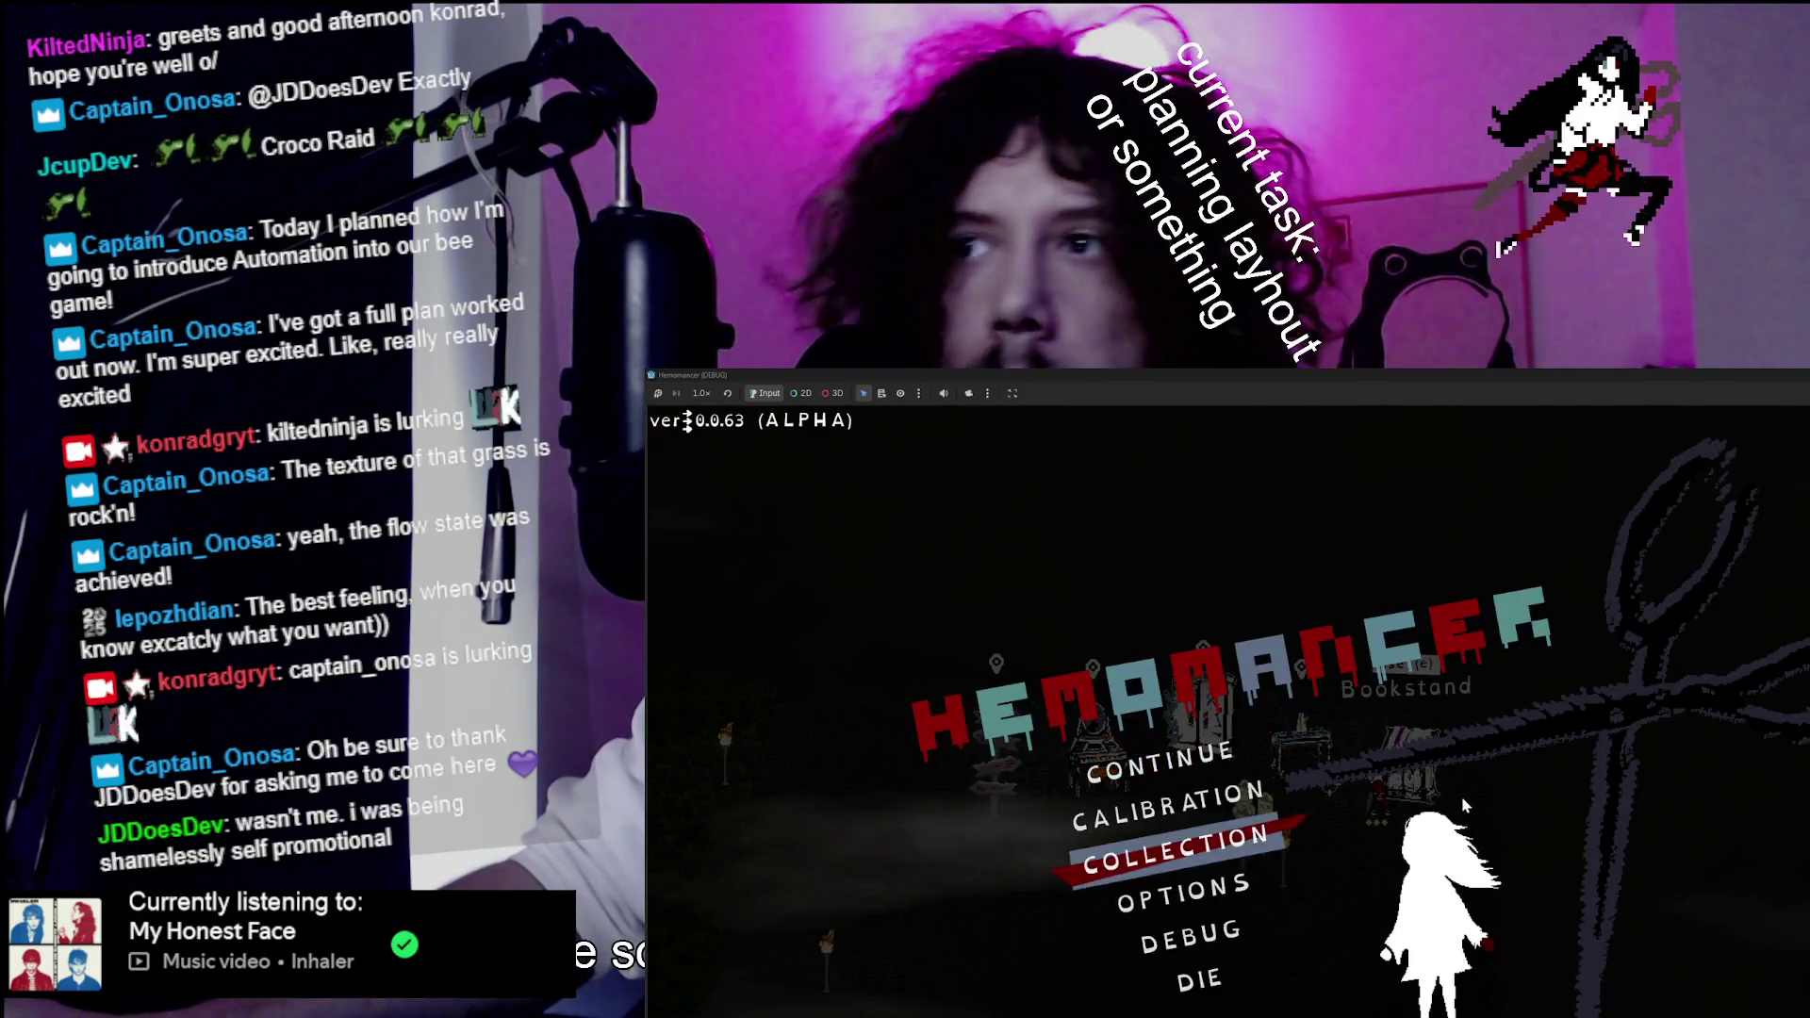
{"action": "left_click", "coordinate": [1191, 762]}
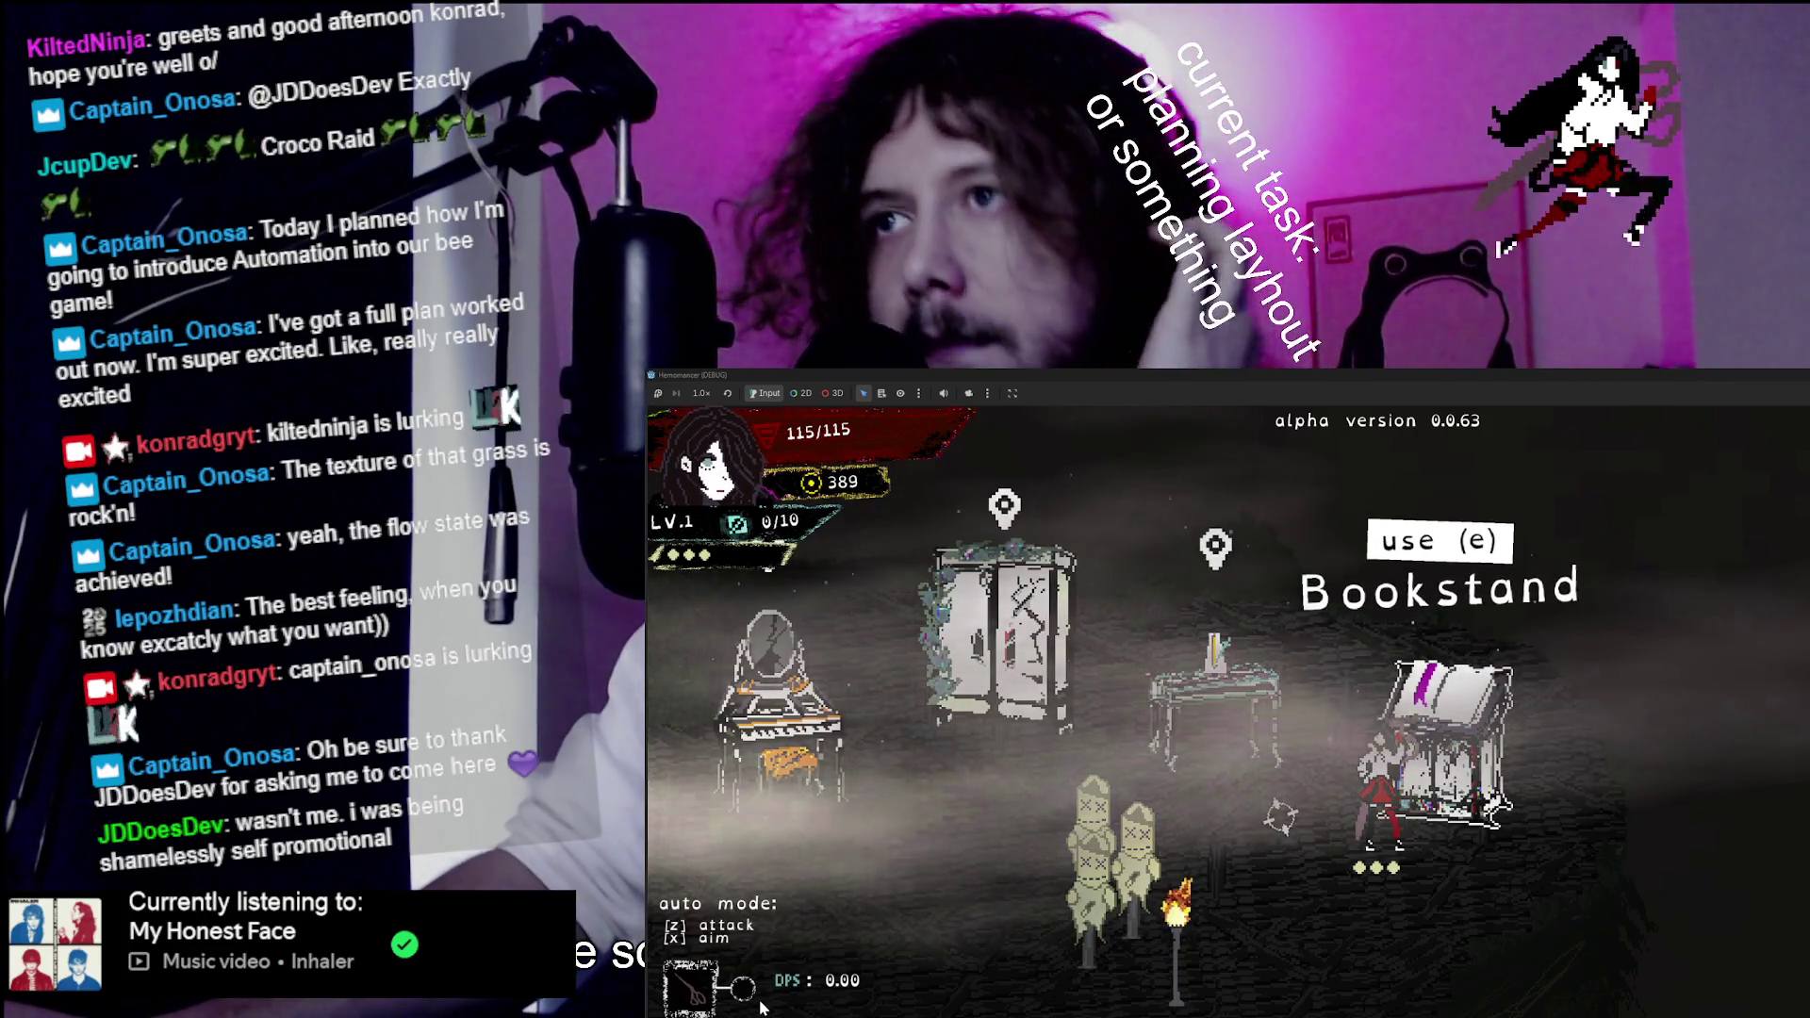
Walk down-left from the Bookstand and back up, briefly opening and closing the main menu.
{"action": "key", "text": "a"}
{"action": "key", "text": "a"}
{"action": "key", "text": "s"}
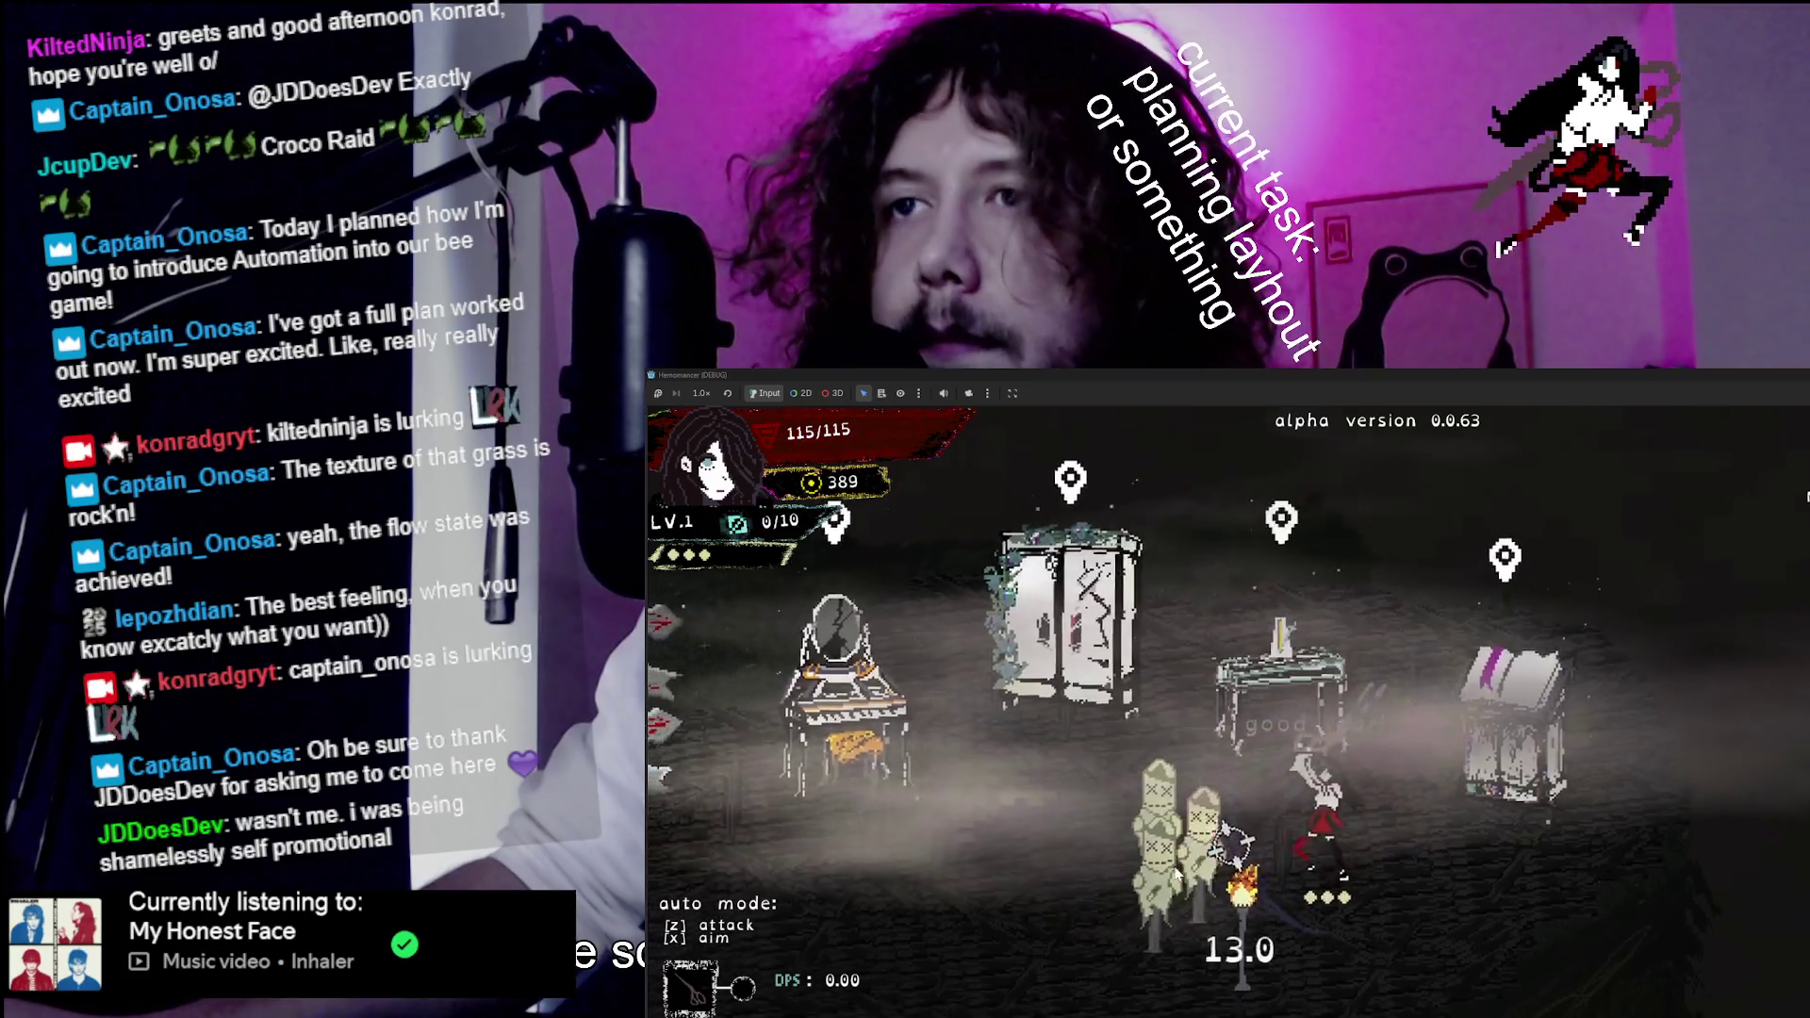
{"action": "key", "text": "a"}
{"action": "key", "text": "w"}
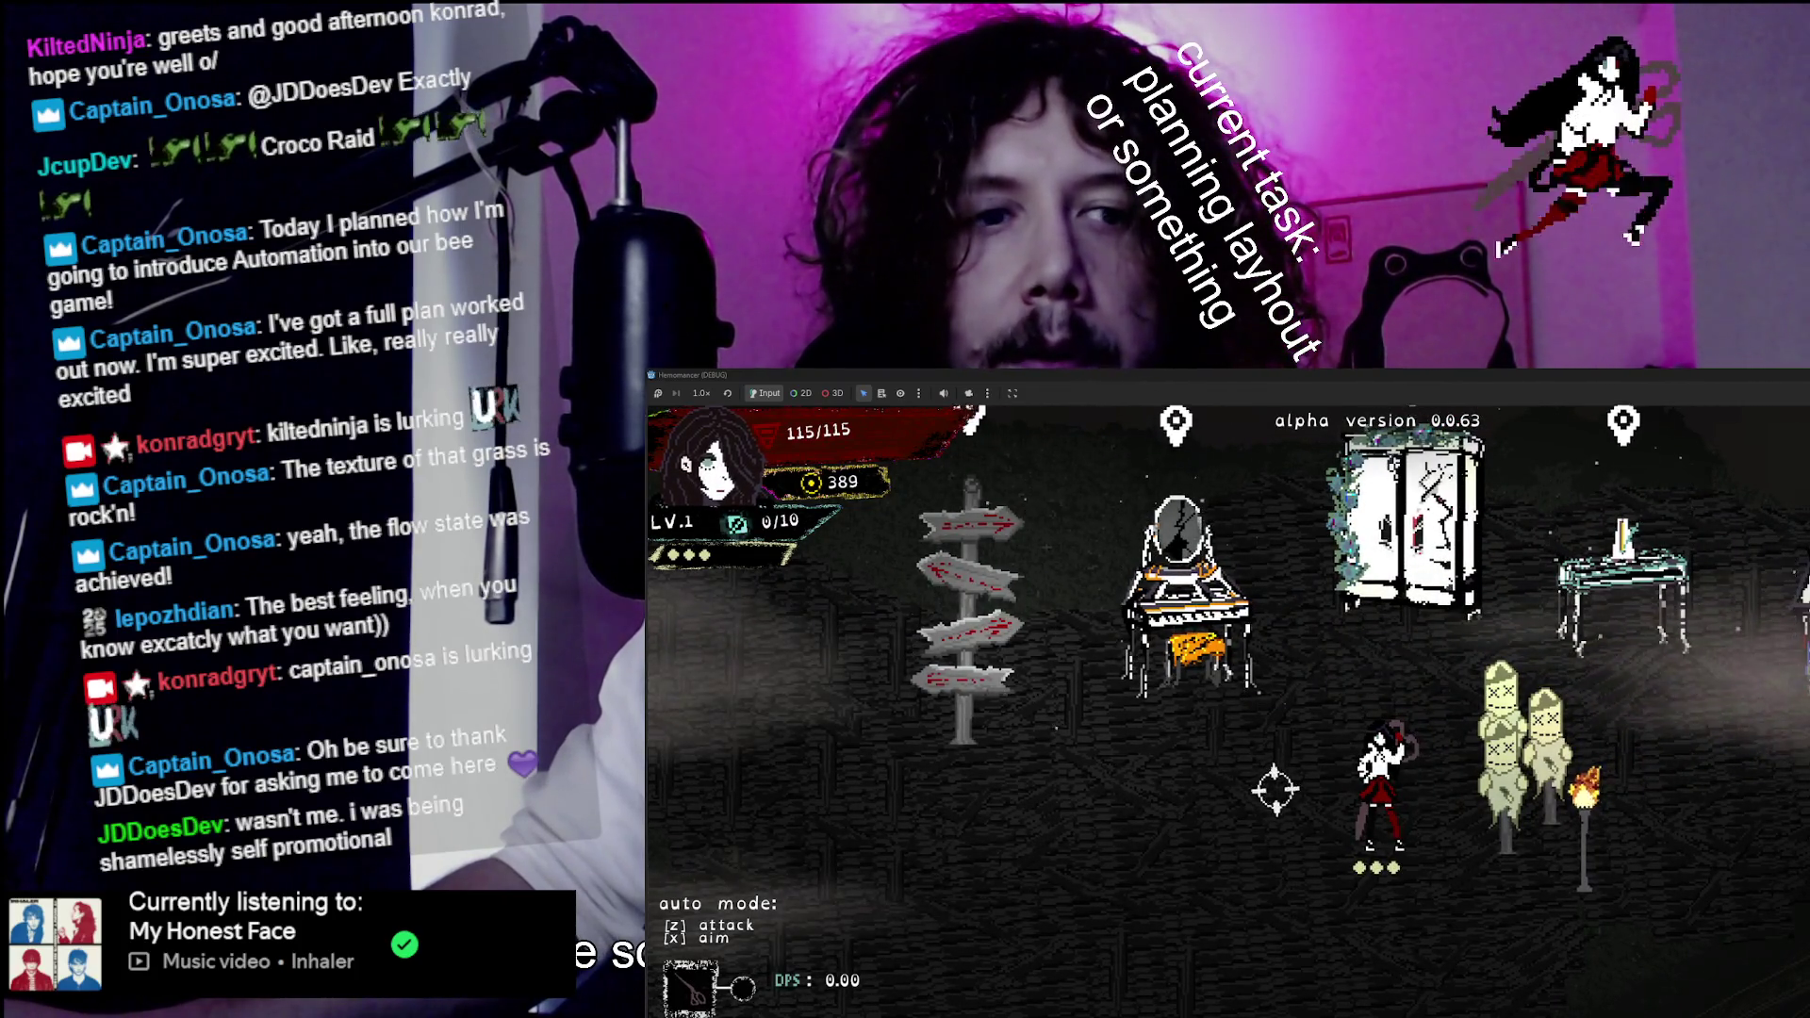
{"action": "key", "text": "Escape"}
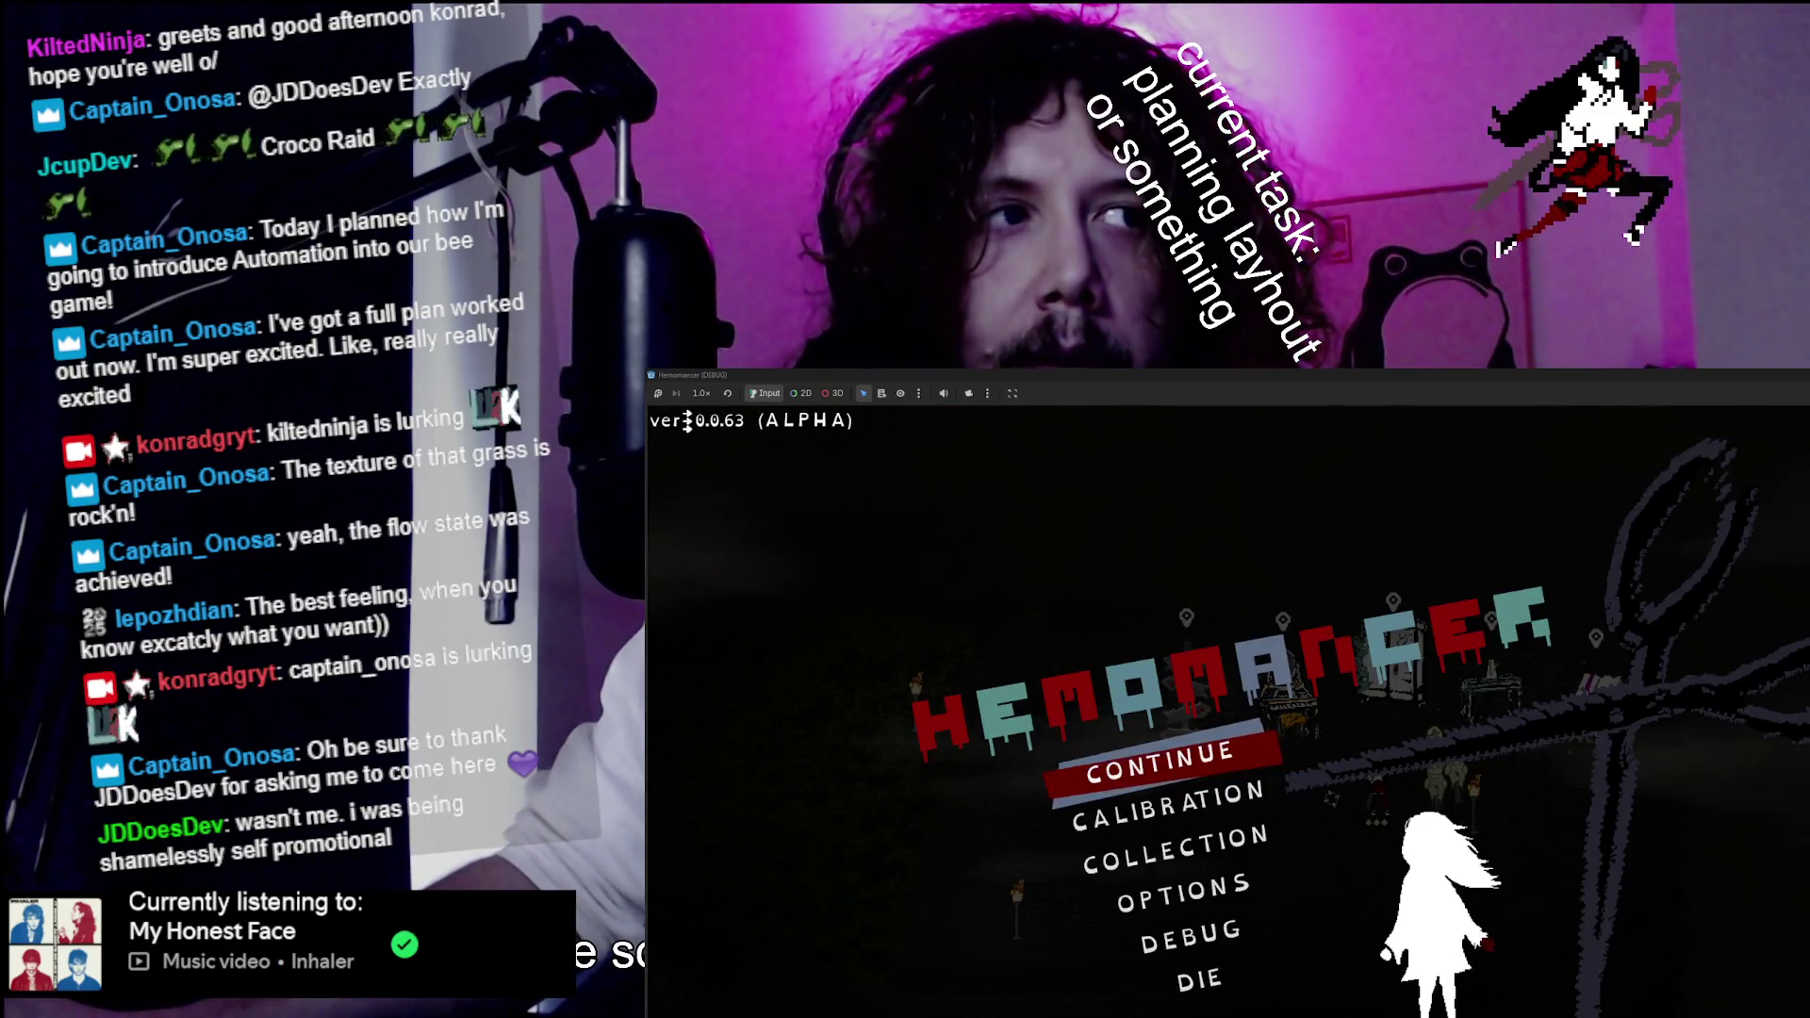
{"action": "key", "text": "Escape"}
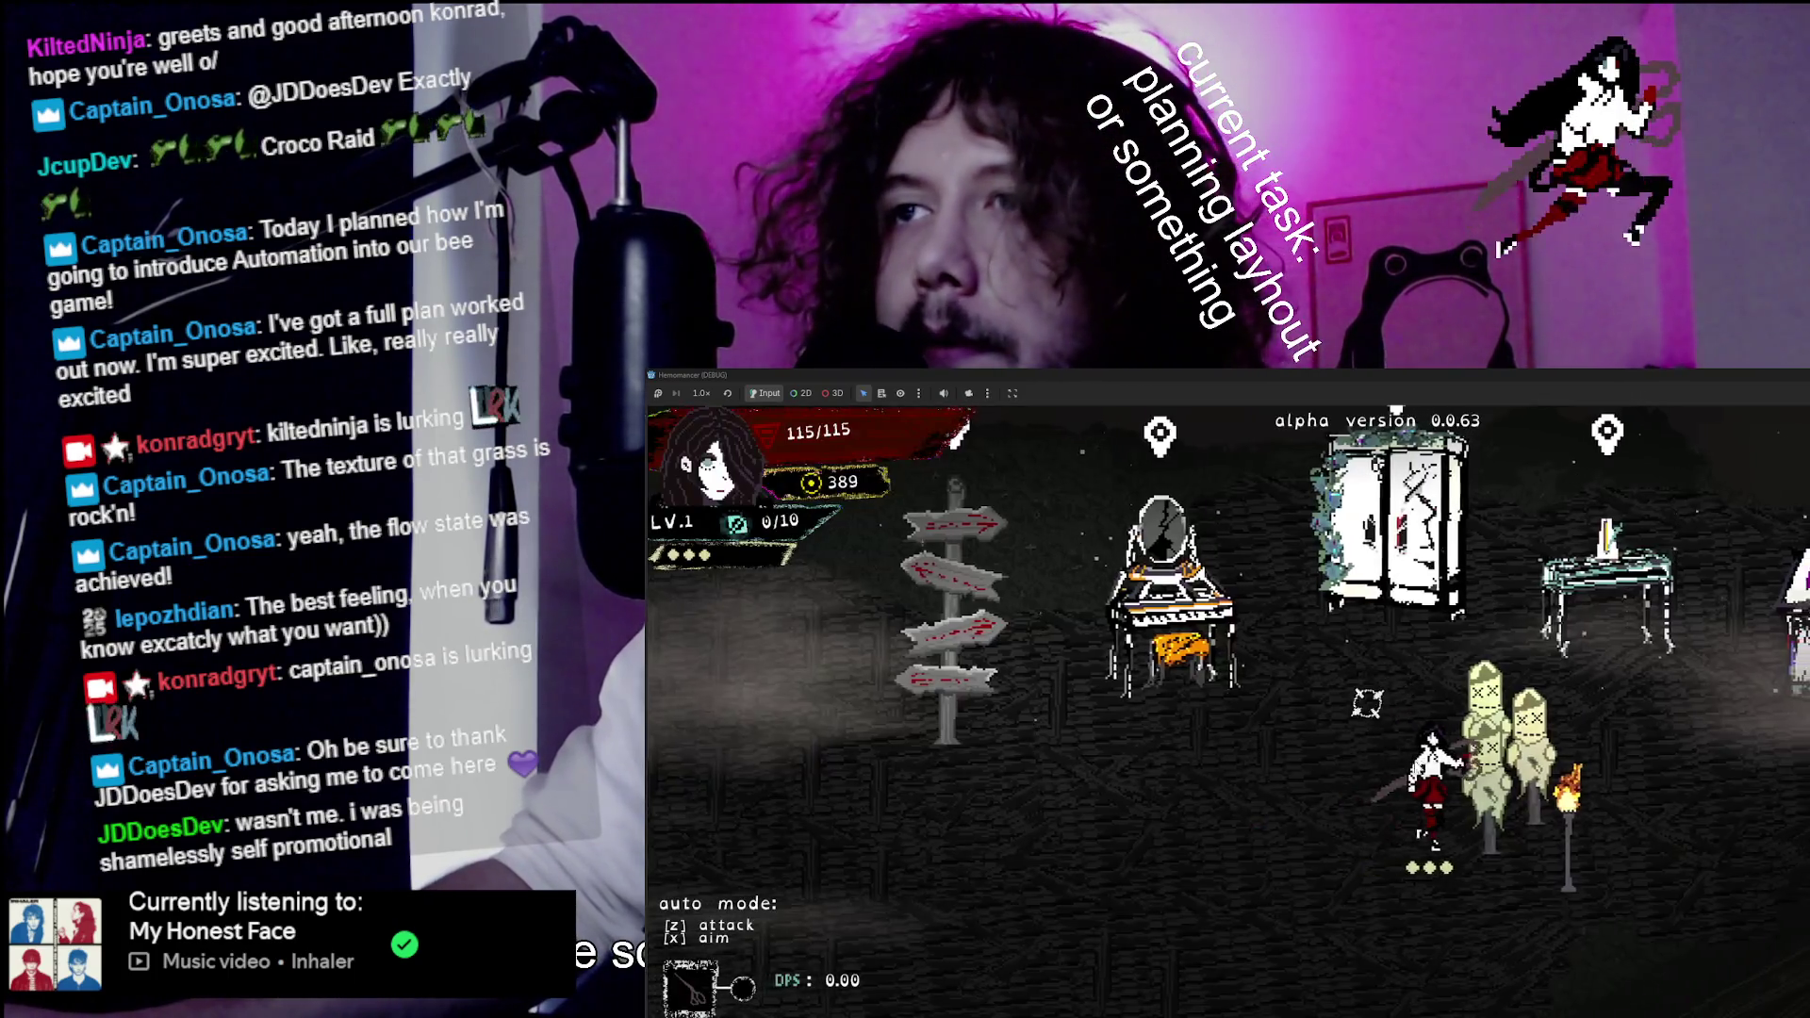
Slash the two scarecrows for 13 damage, then walk past the wardrobe to the signpost.
{"action": "key", "text": "w"}
{"action": "left_click", "coordinate": [1355, 787]}
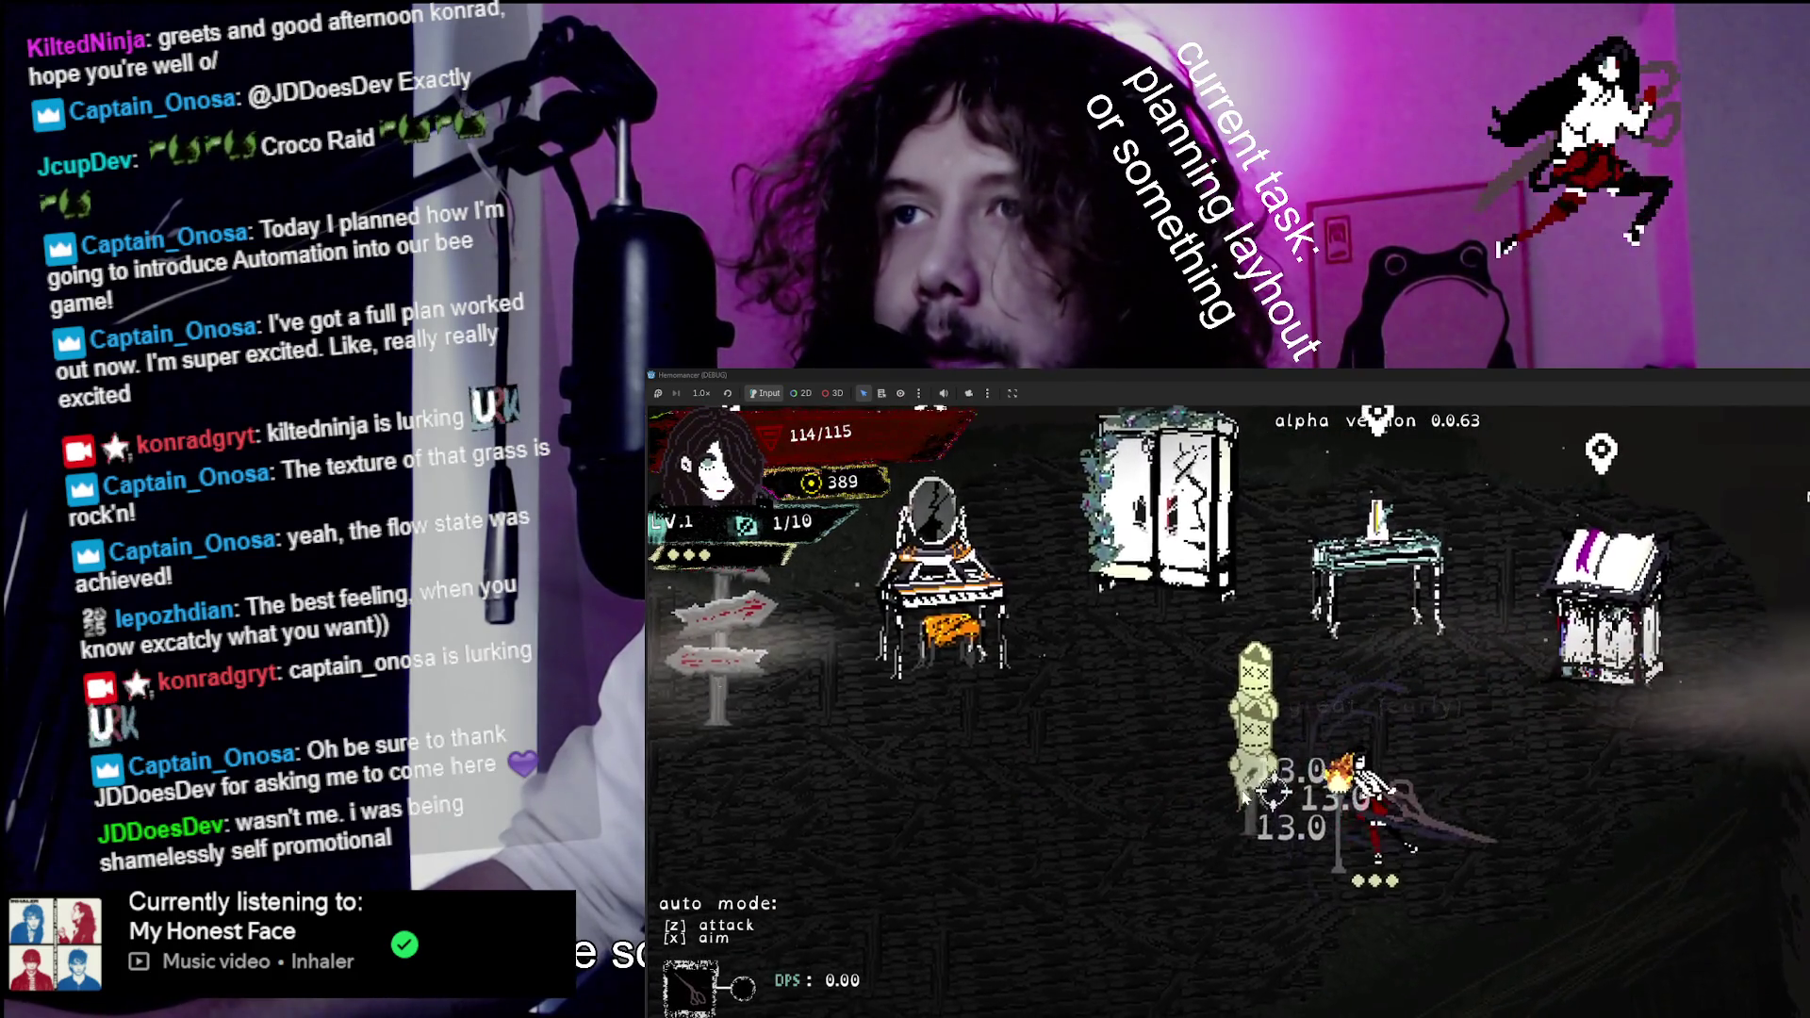
{"action": "key", "text": "a"}
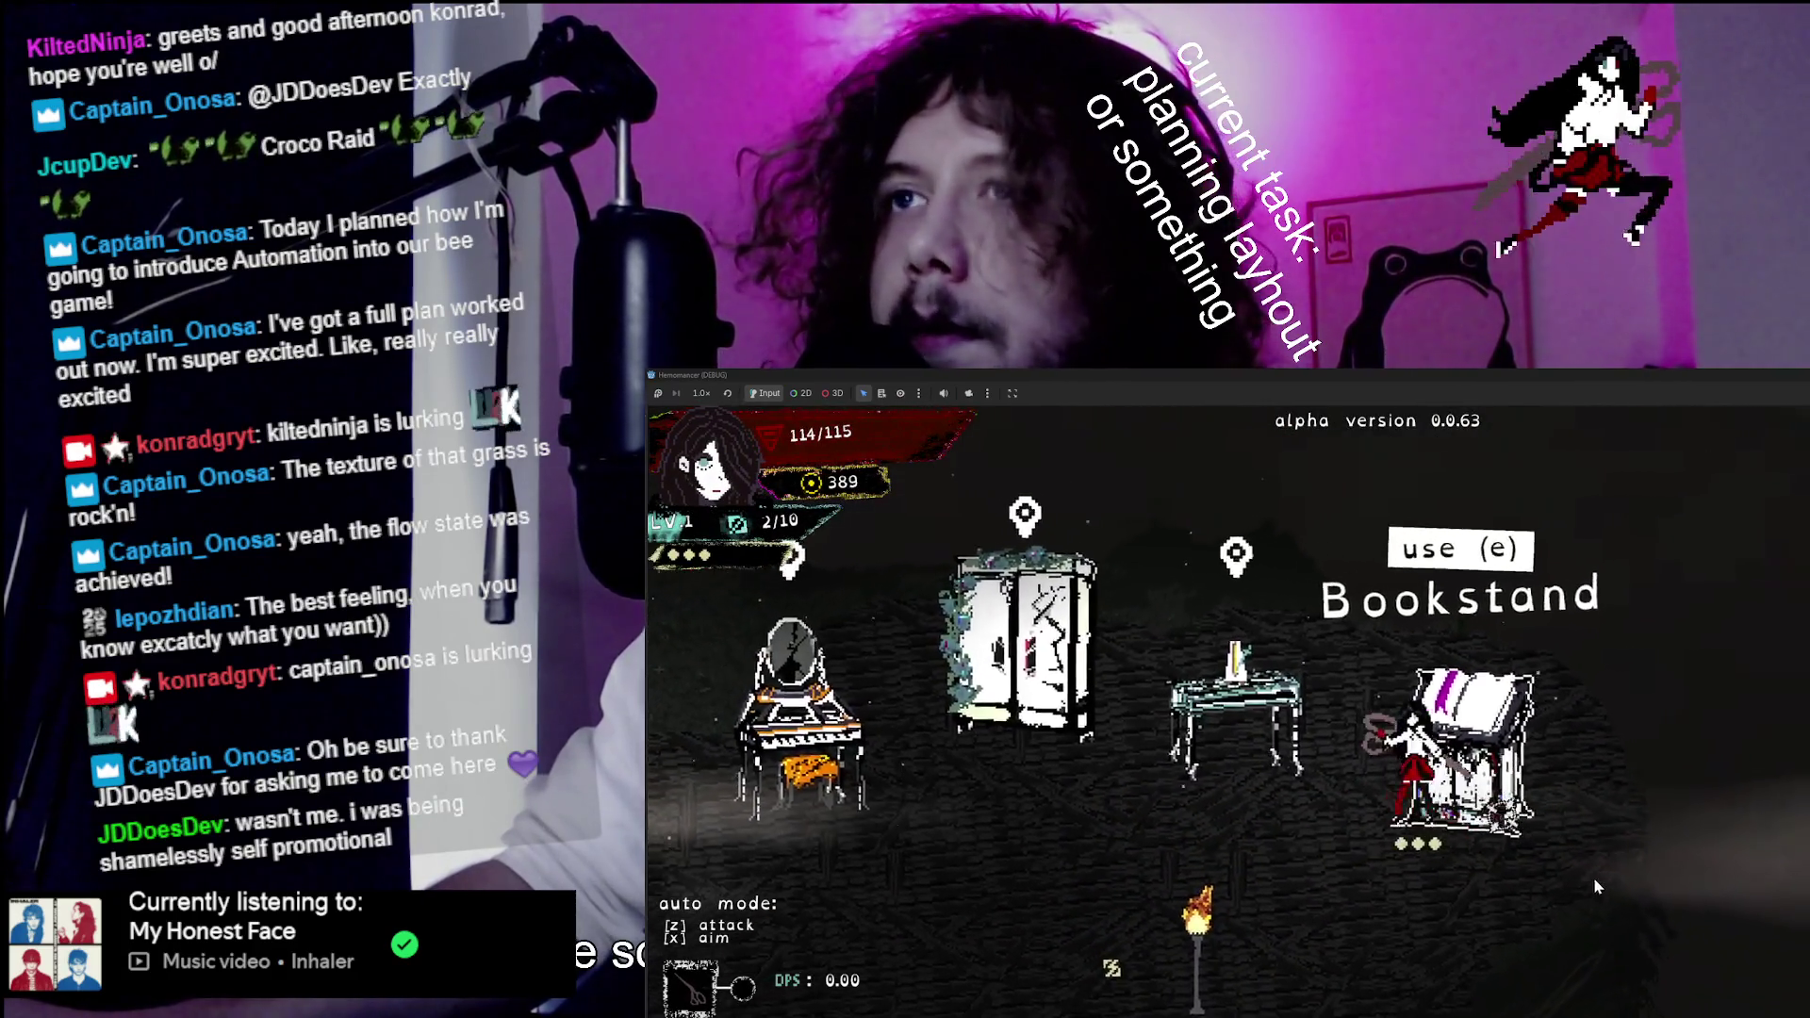
{"action": "key", "text": "s"}
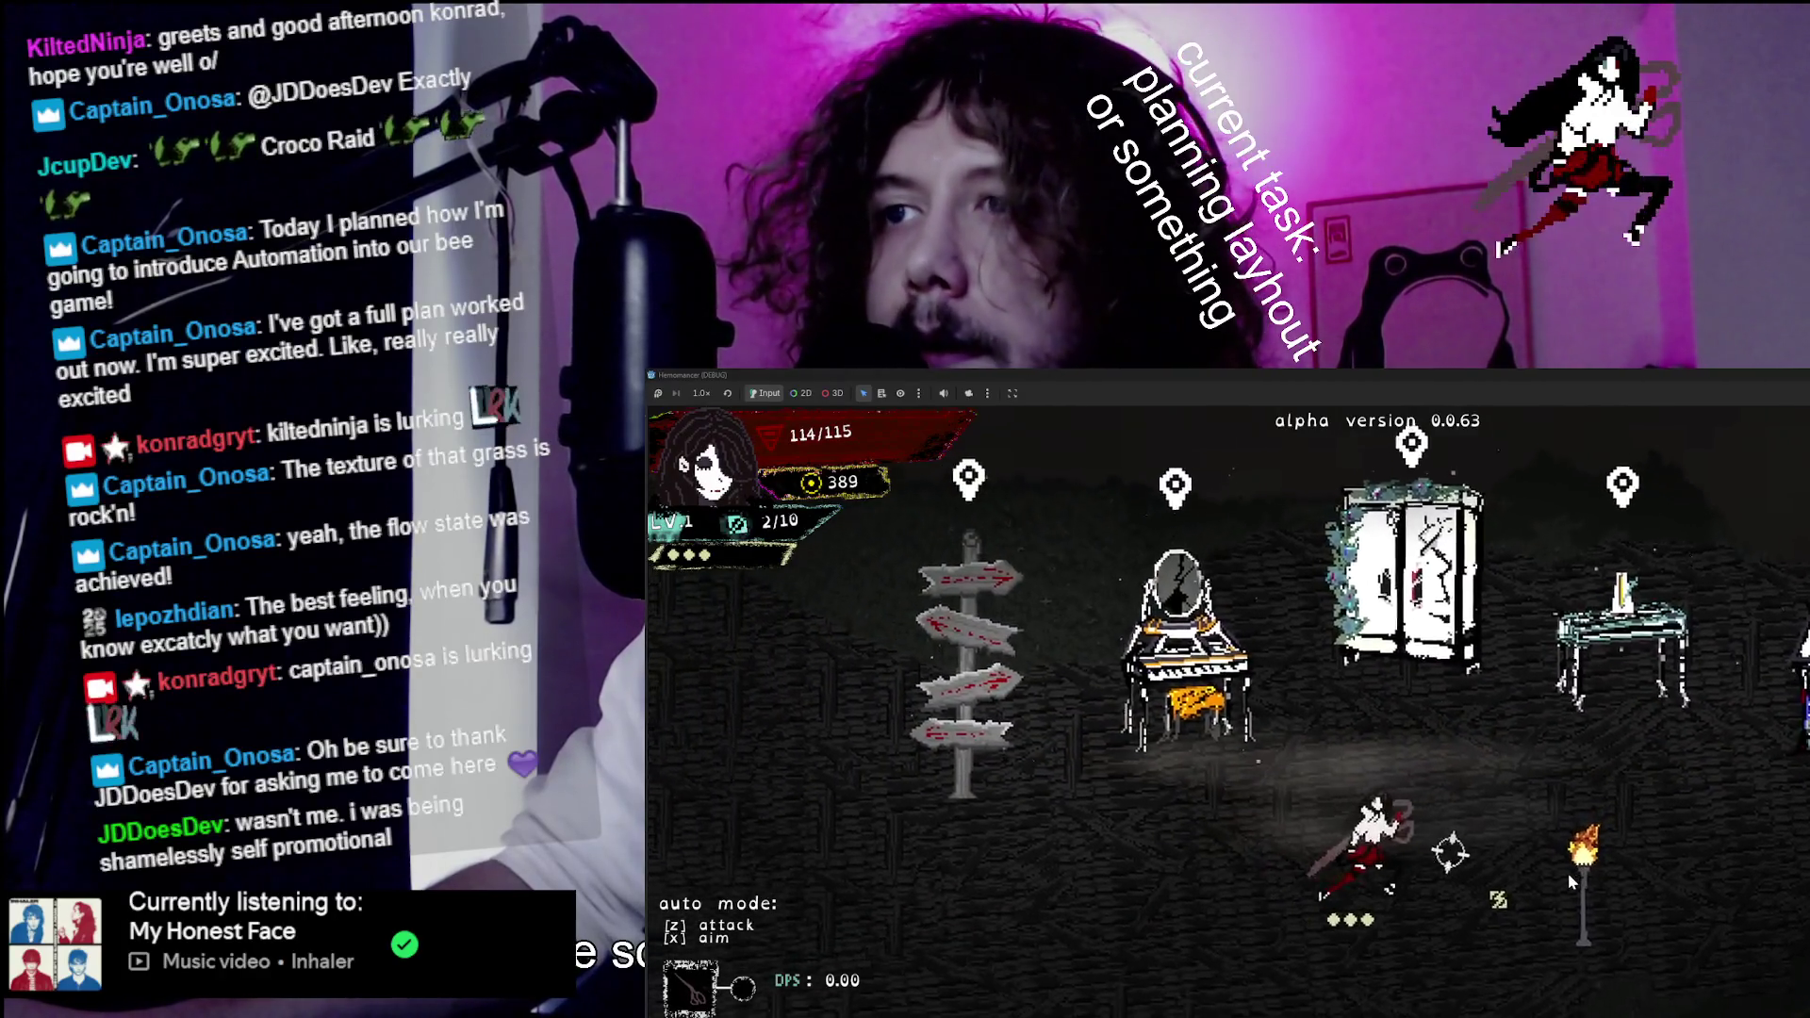
Start the trip from the Travel map, then walk up and read the field signpost.
{"action": "key", "text": "e"}
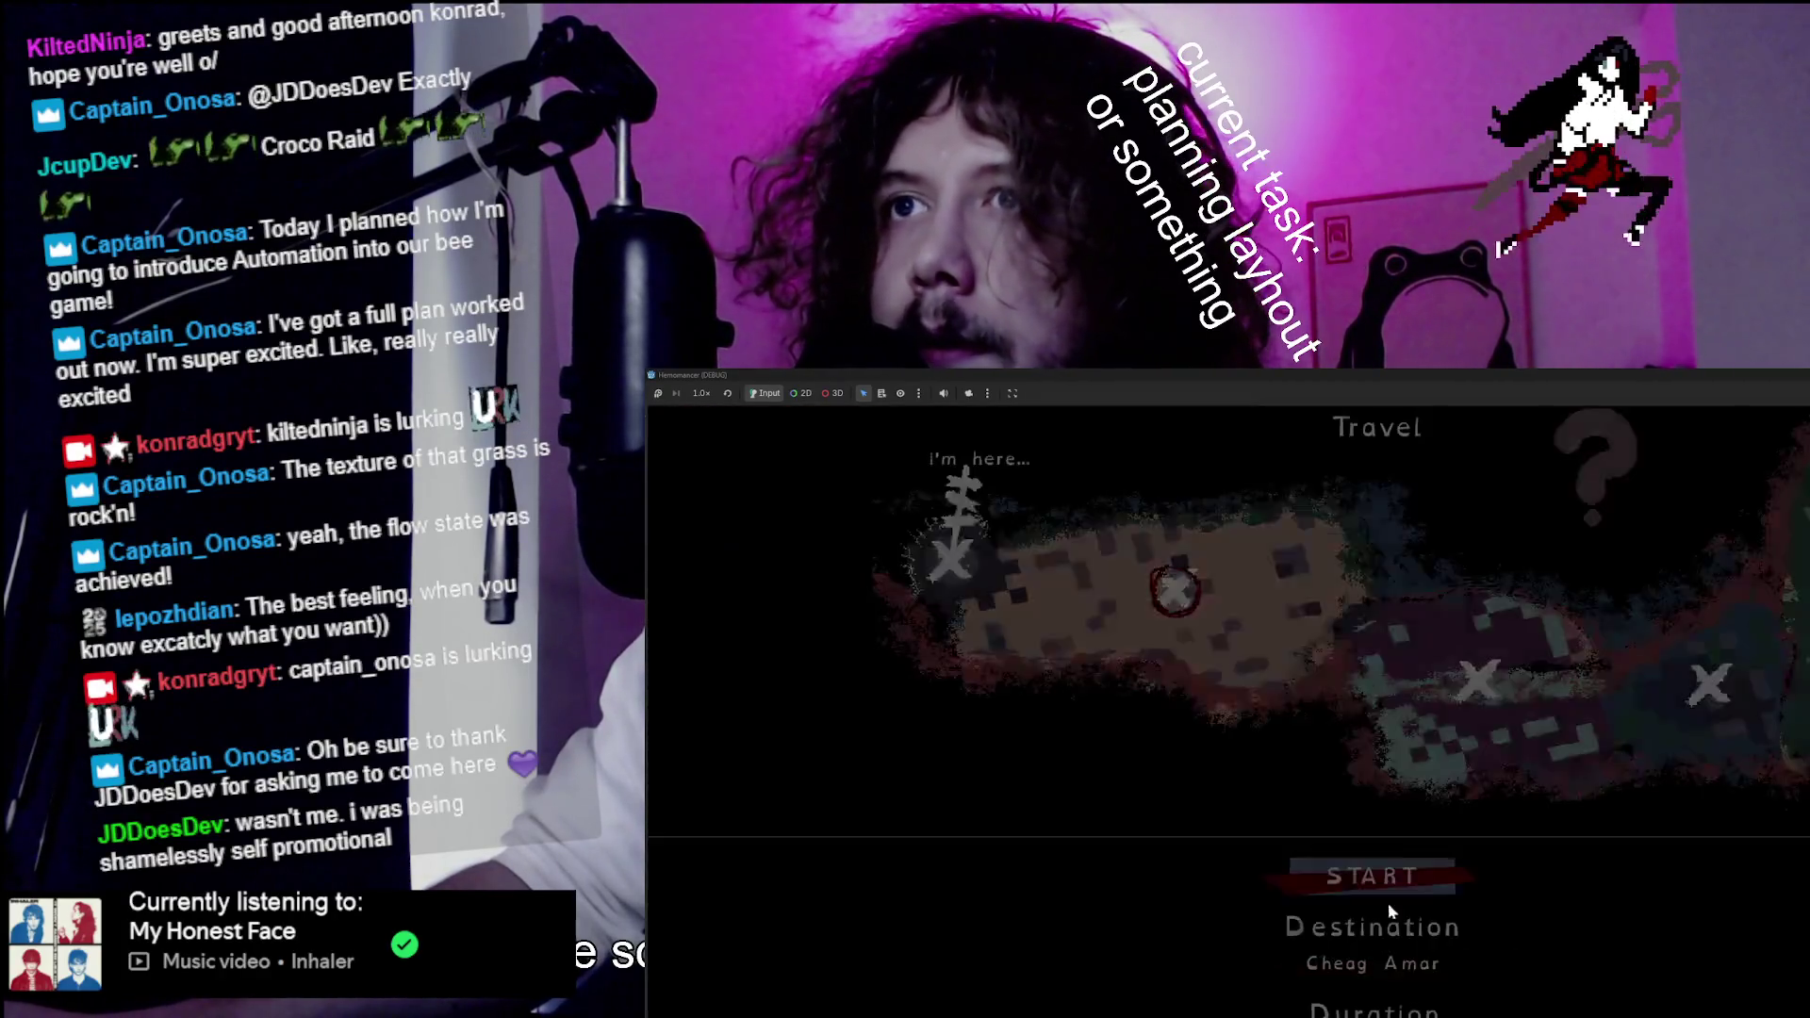
{"action": "key", "text": "Return"}
{"action": "key", "text": "w"}
{"action": "key", "text": "c"}
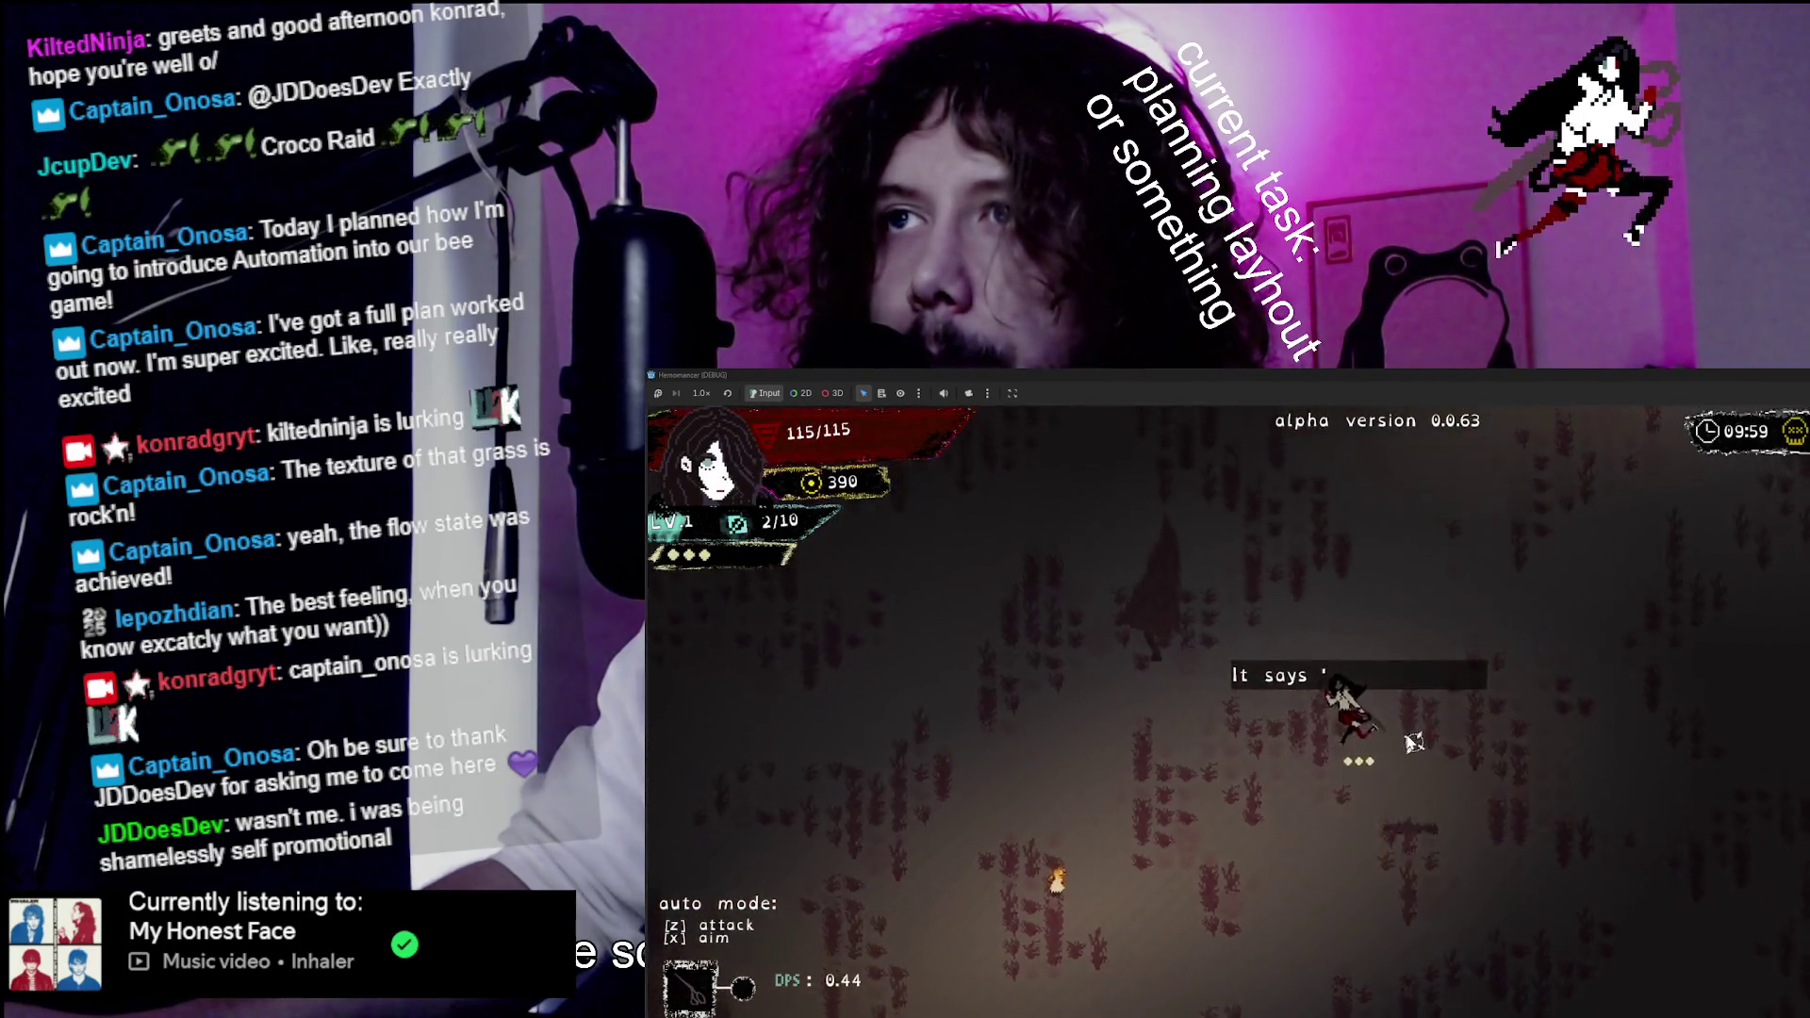
Move through the field fighting the approaching enemies, then pause to the main menu.
{"action": "key", "text": "w"}
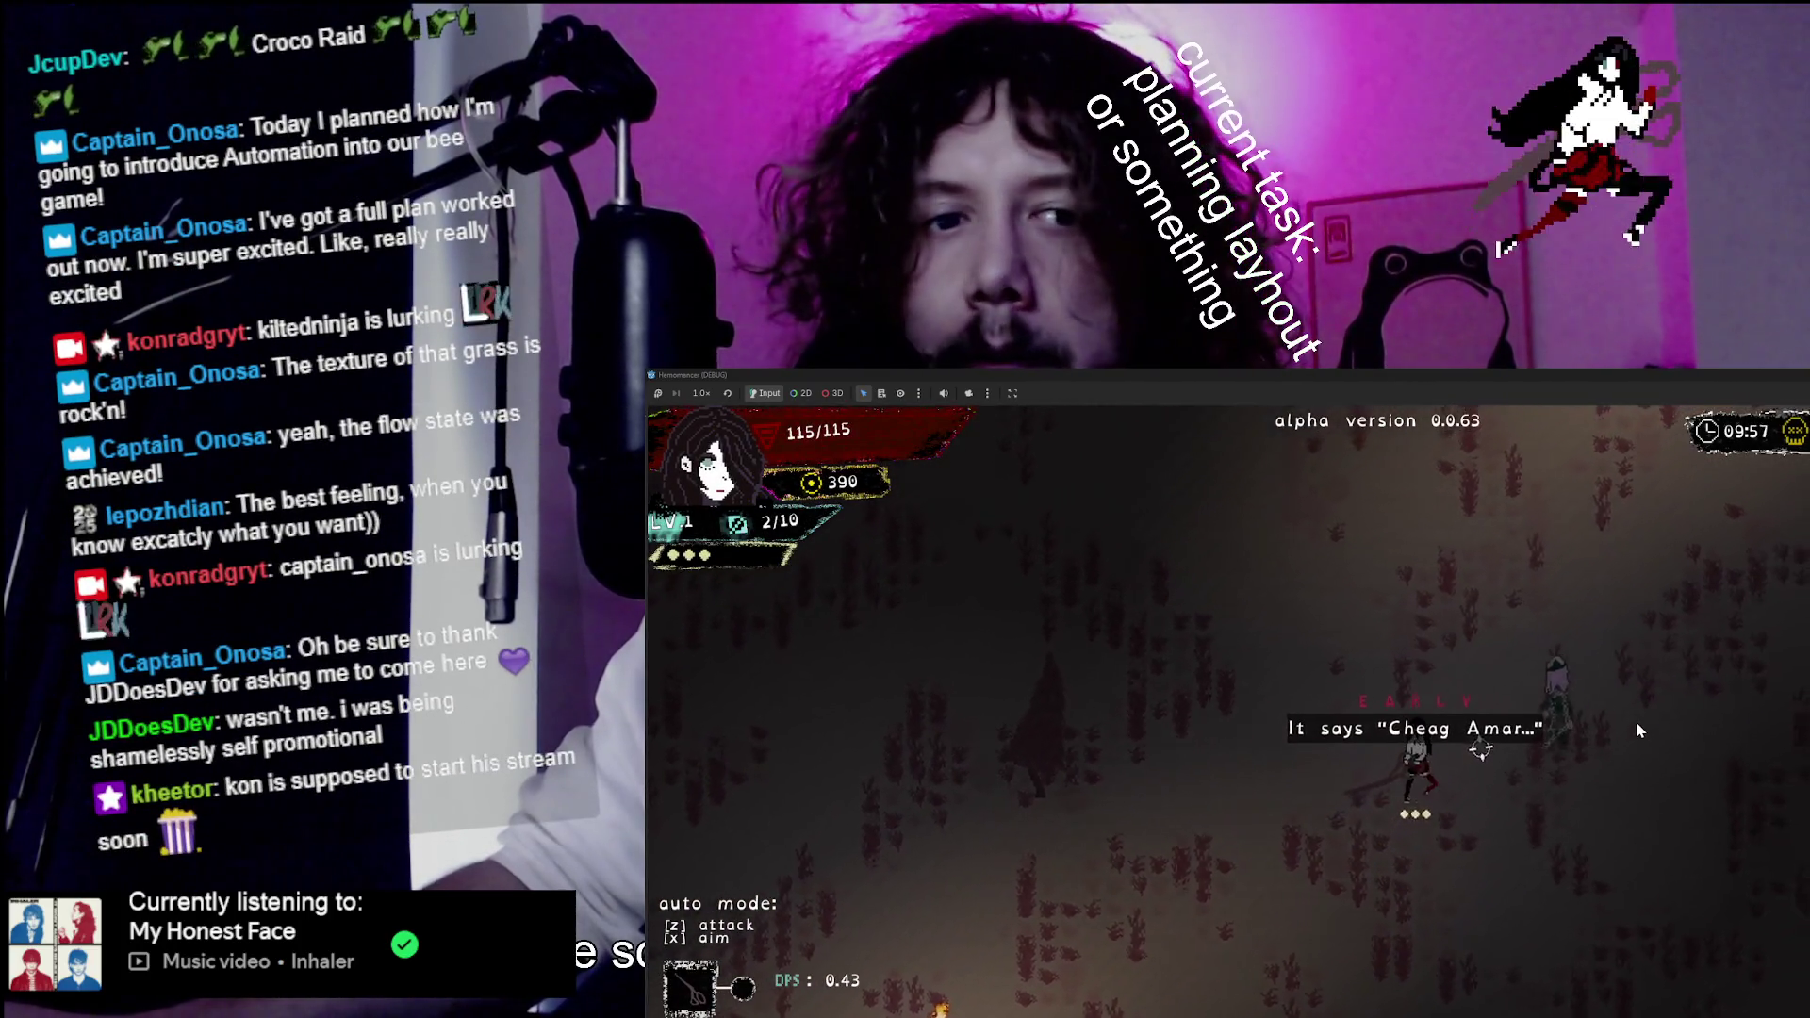
{"action": "key", "text": "w"}
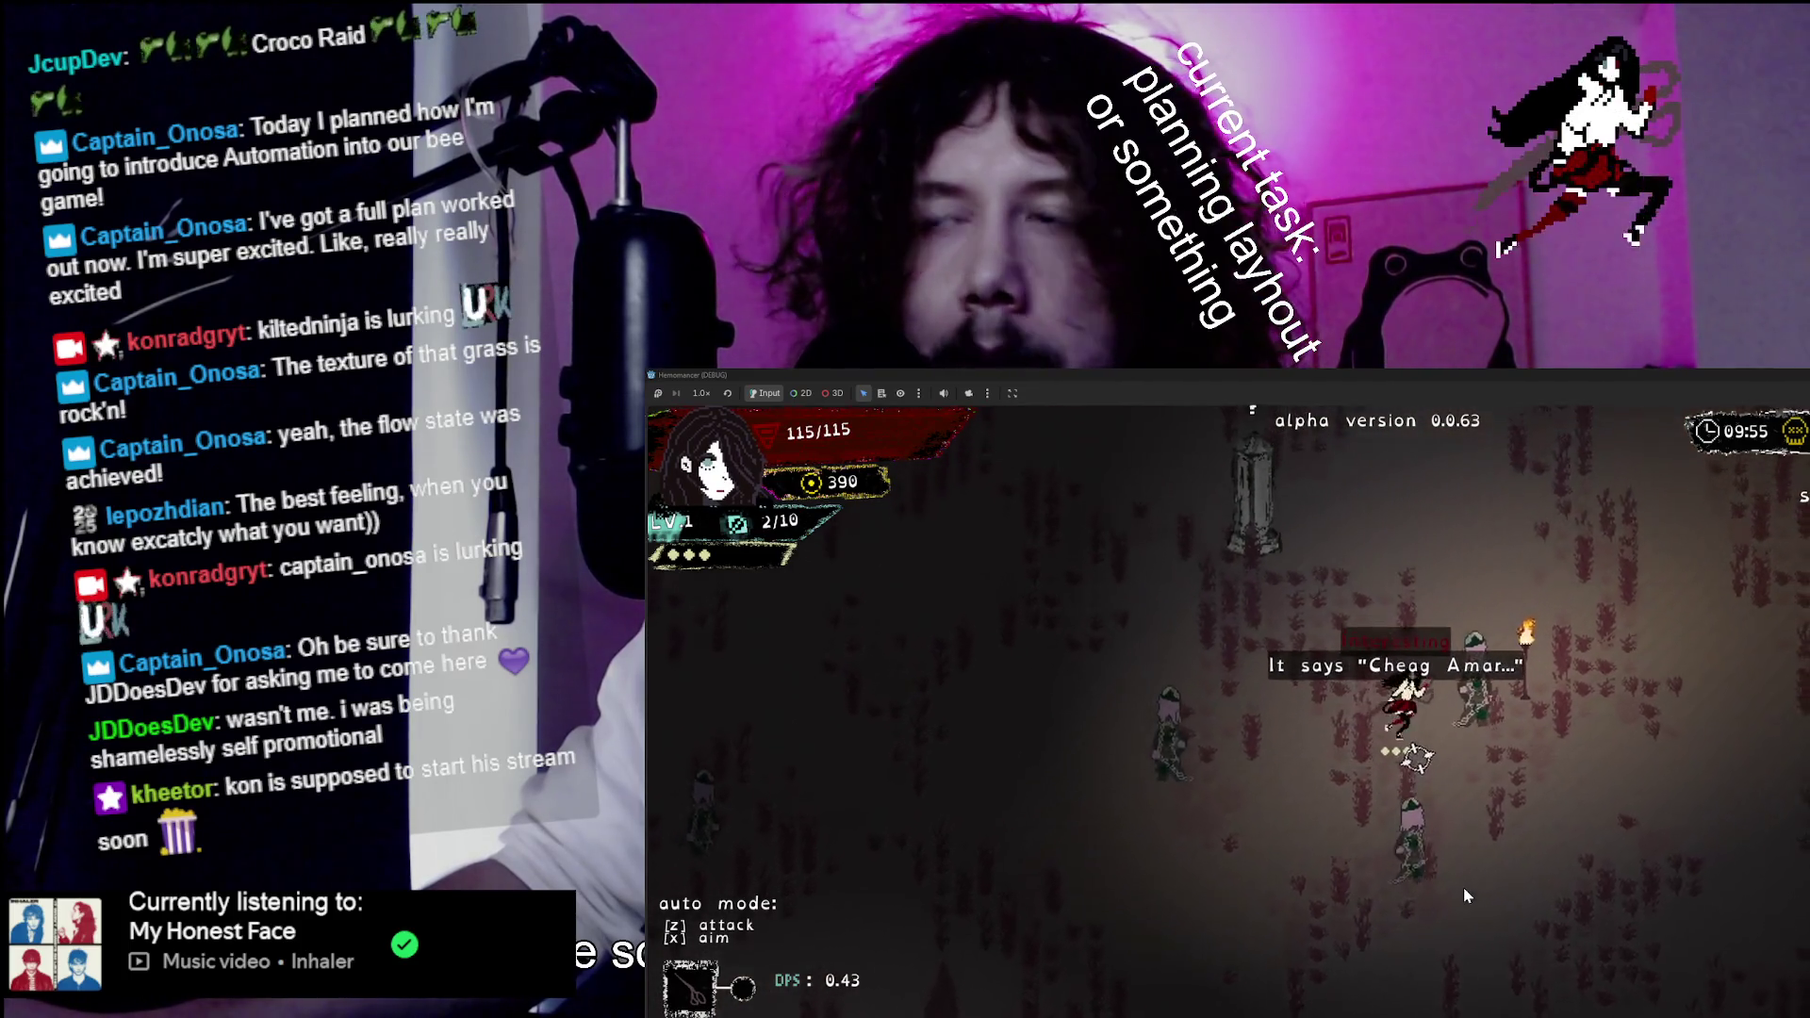
{"action": "key", "text": "a"}
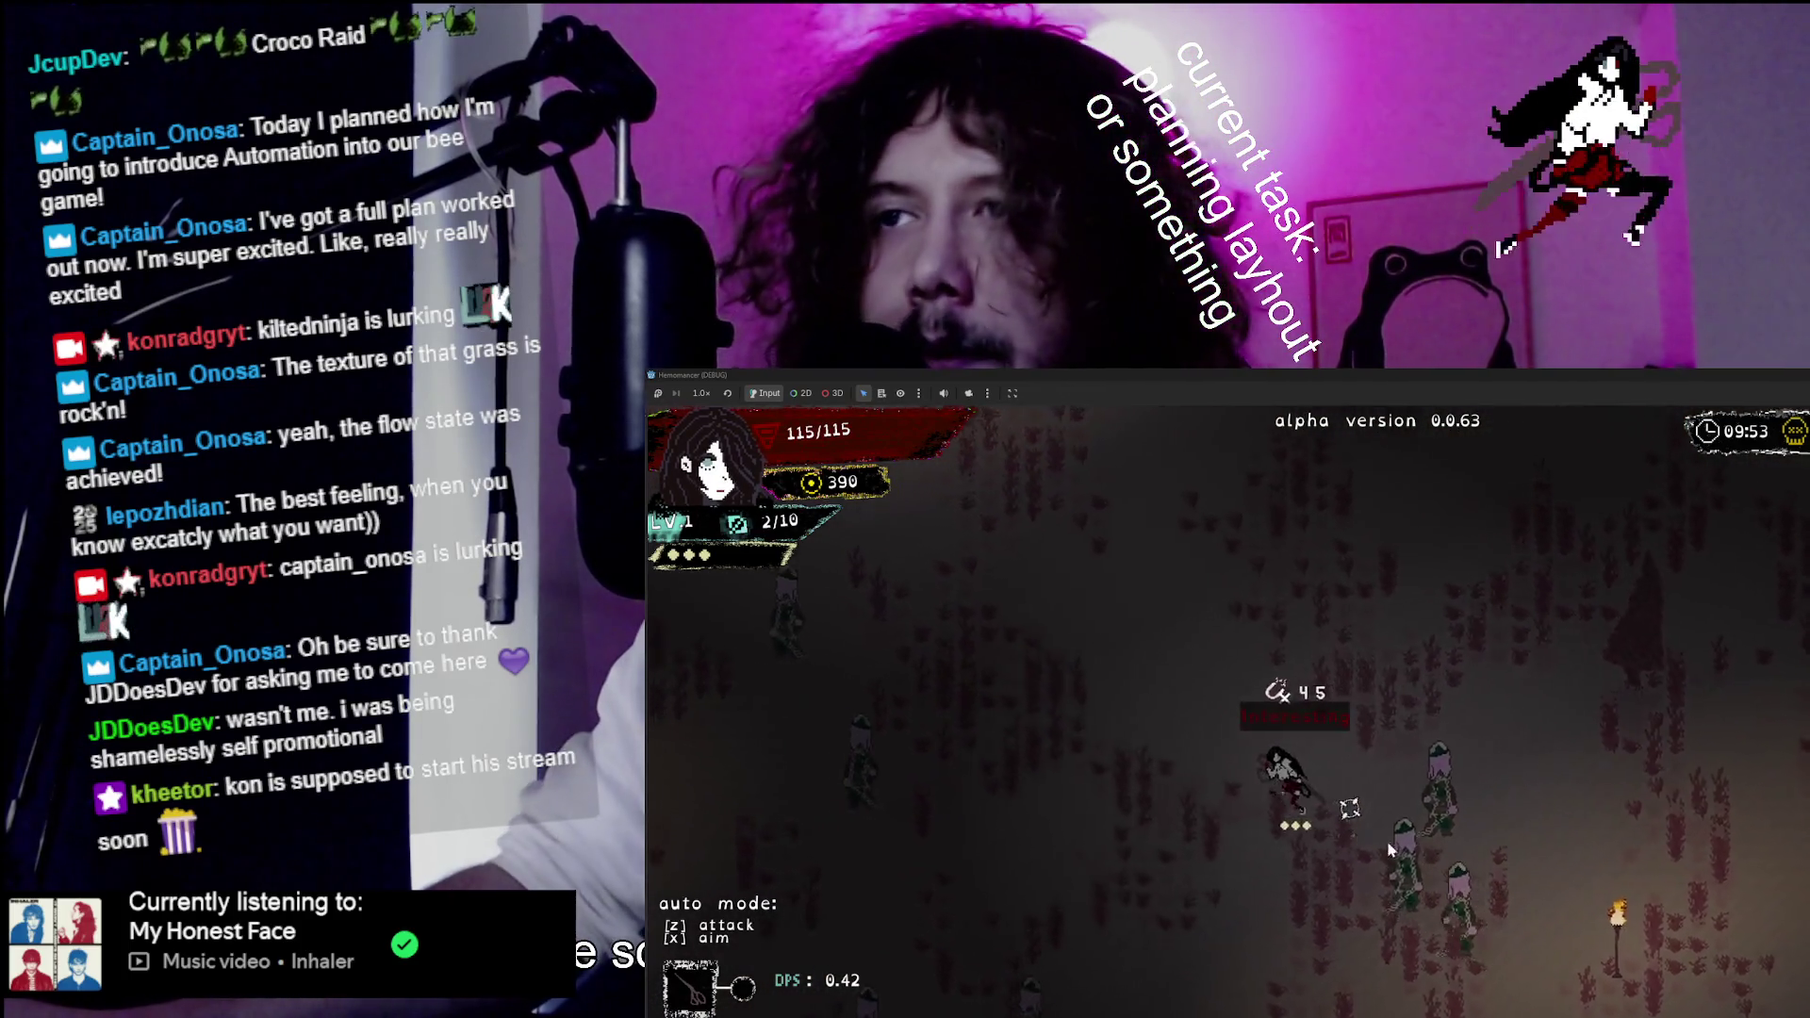
{"action": "key", "text": "d"}
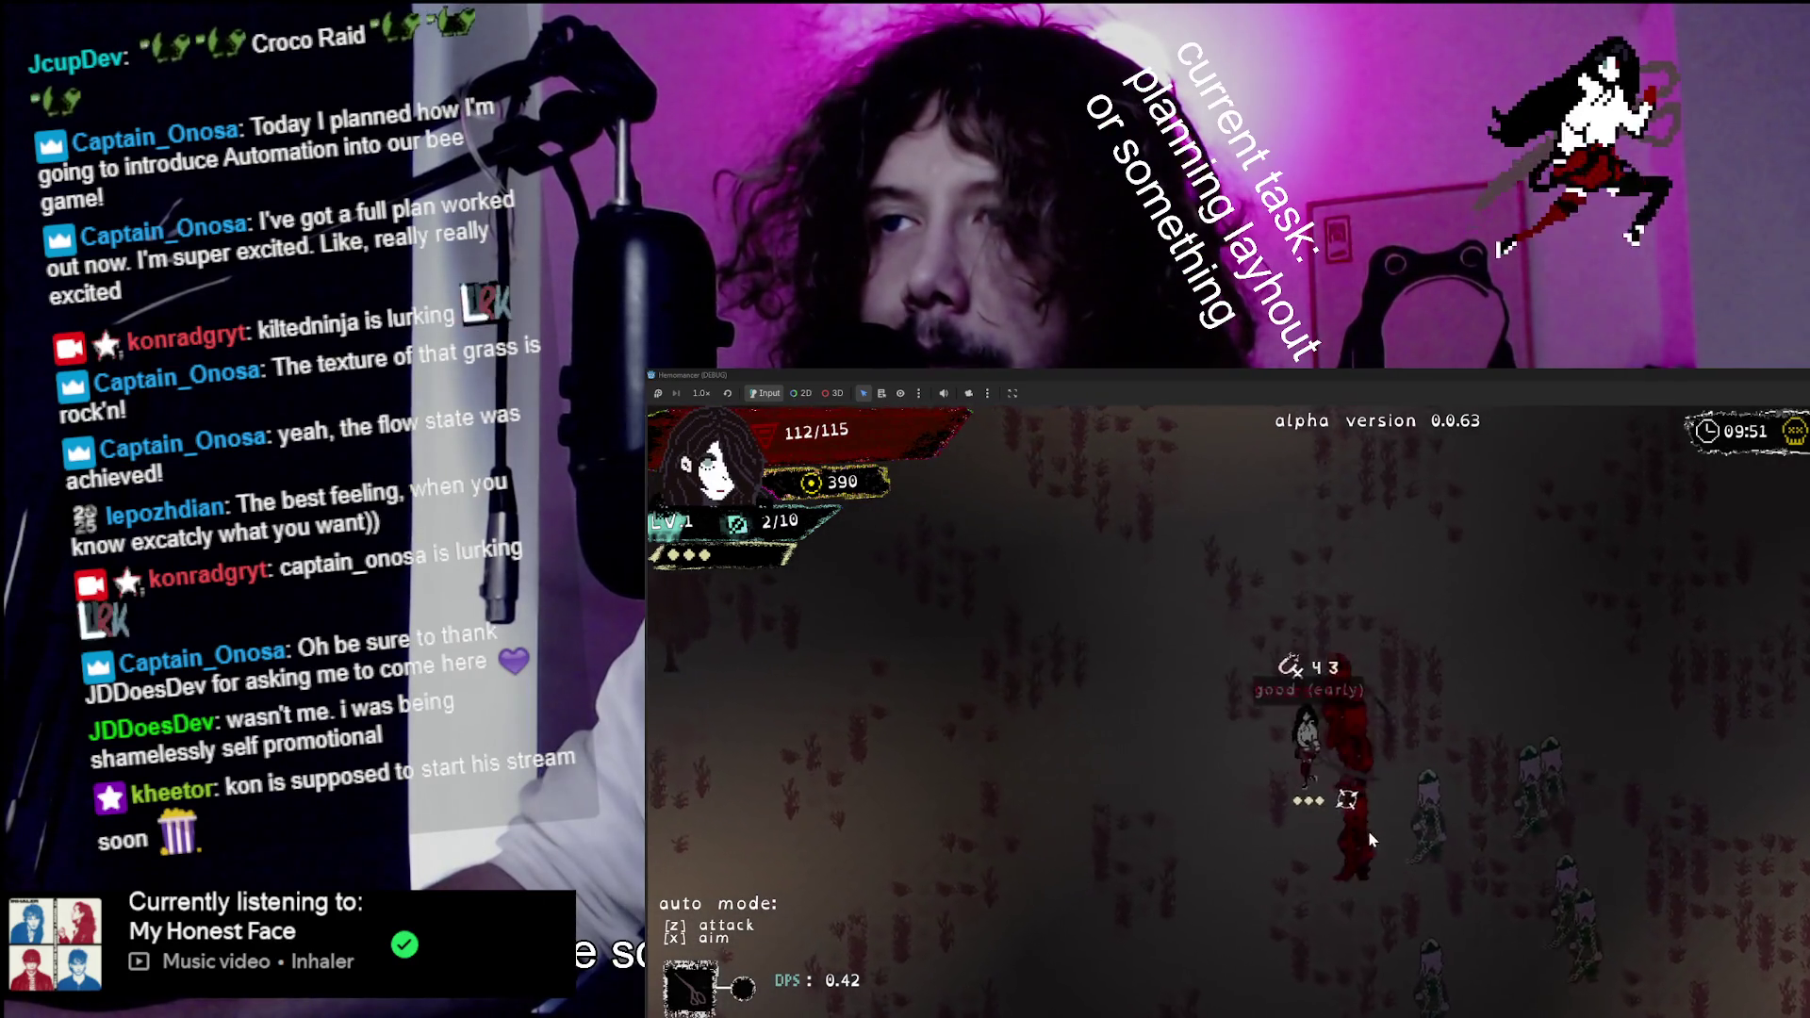
{"action": "key", "text": "a"}
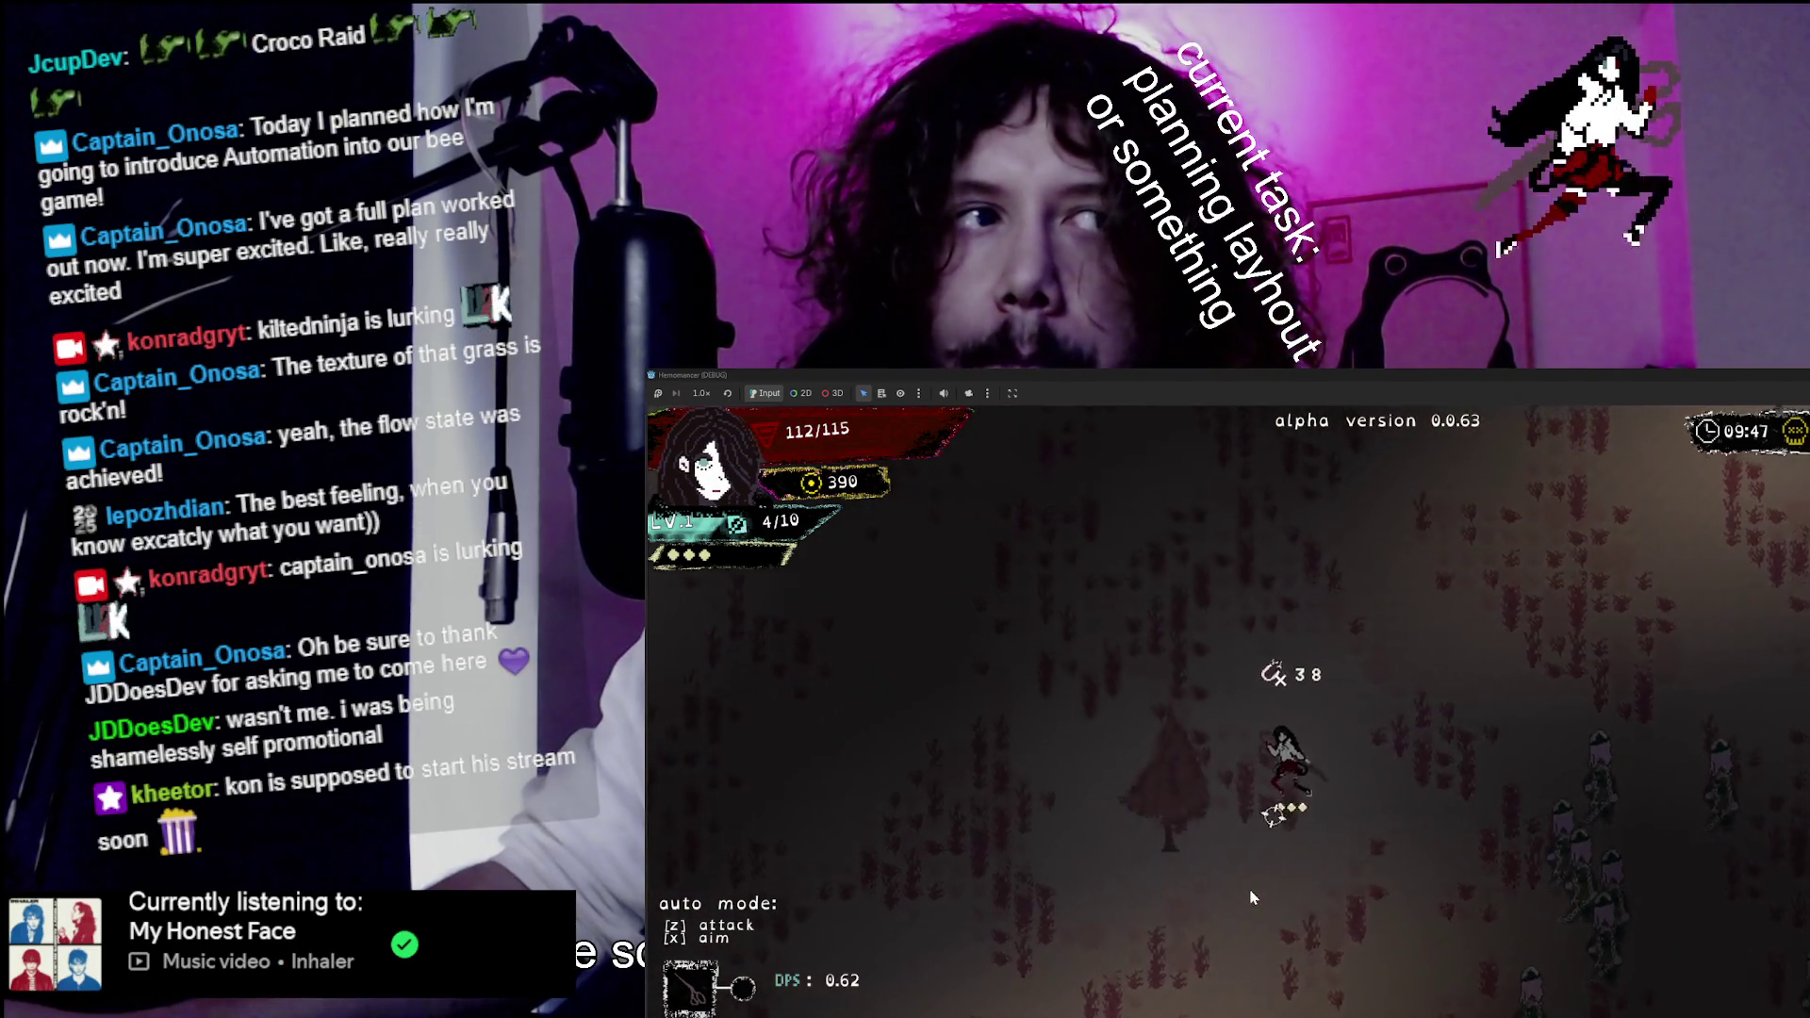
{"action": "key", "text": "Escape"}
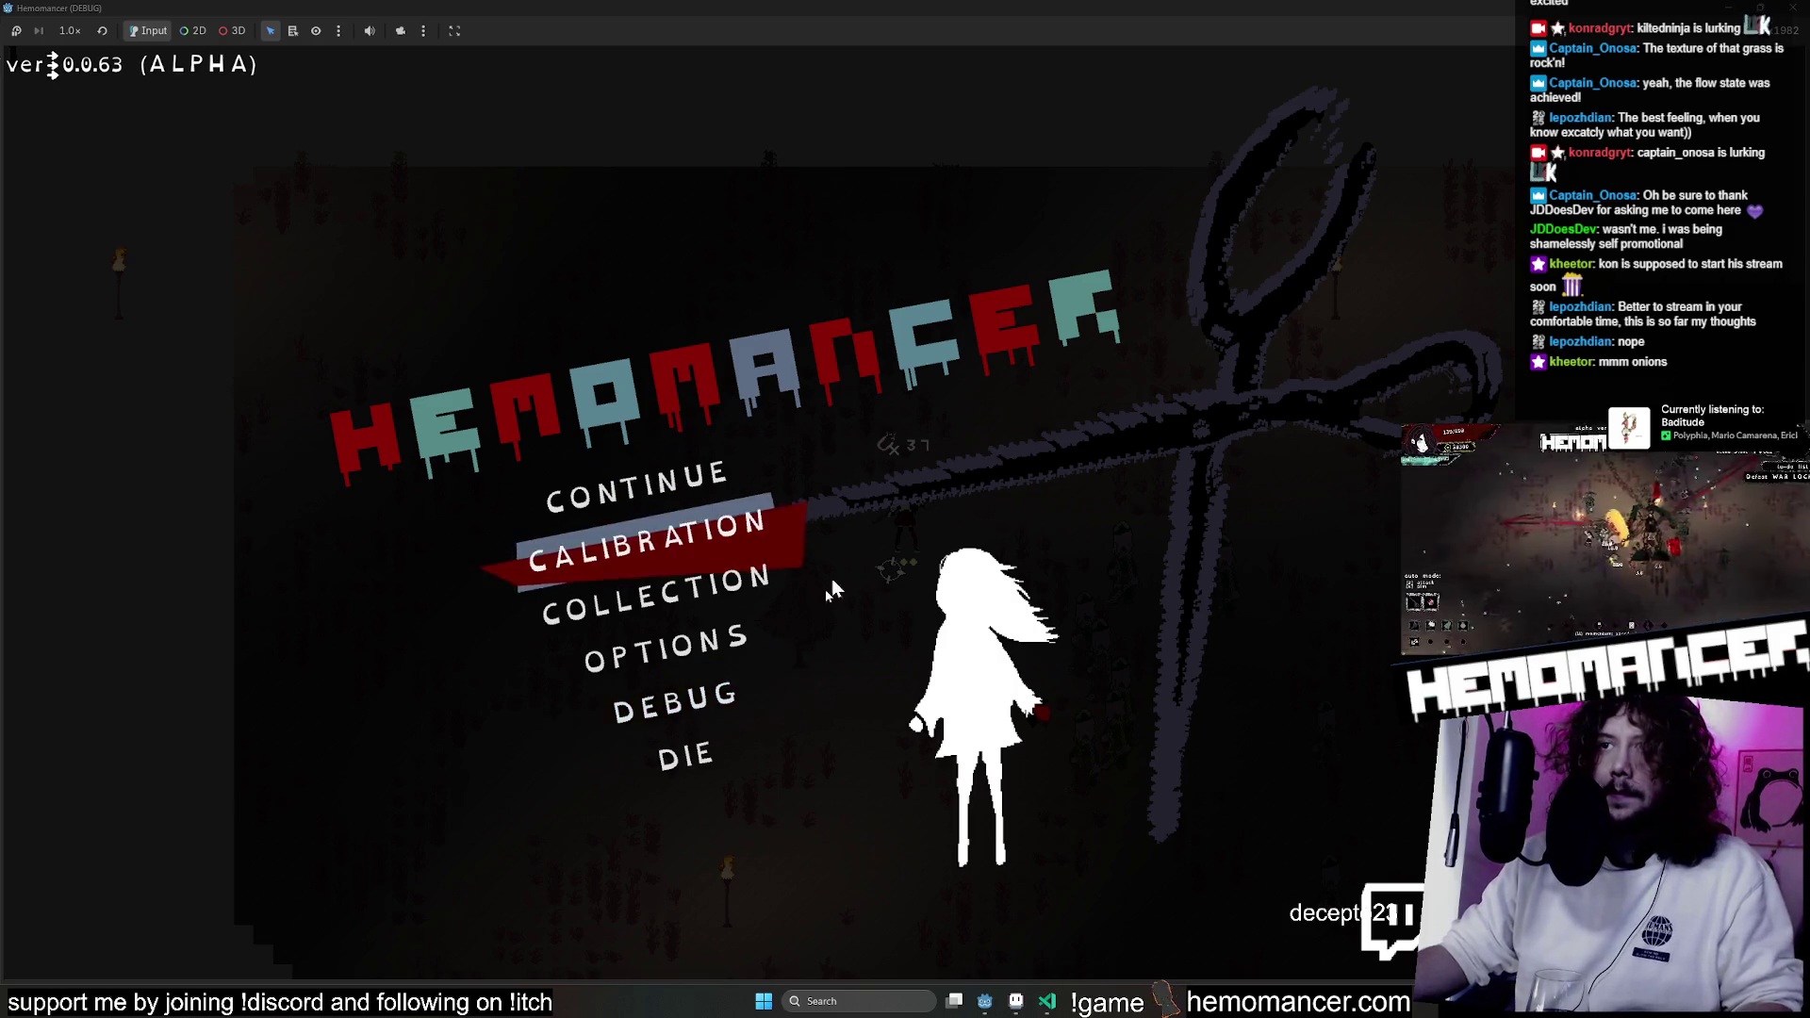
Resume the run, fight through the forest, and take the Friendship bracelet upgrade.
{"action": "left_click", "coordinate": [717, 481]}
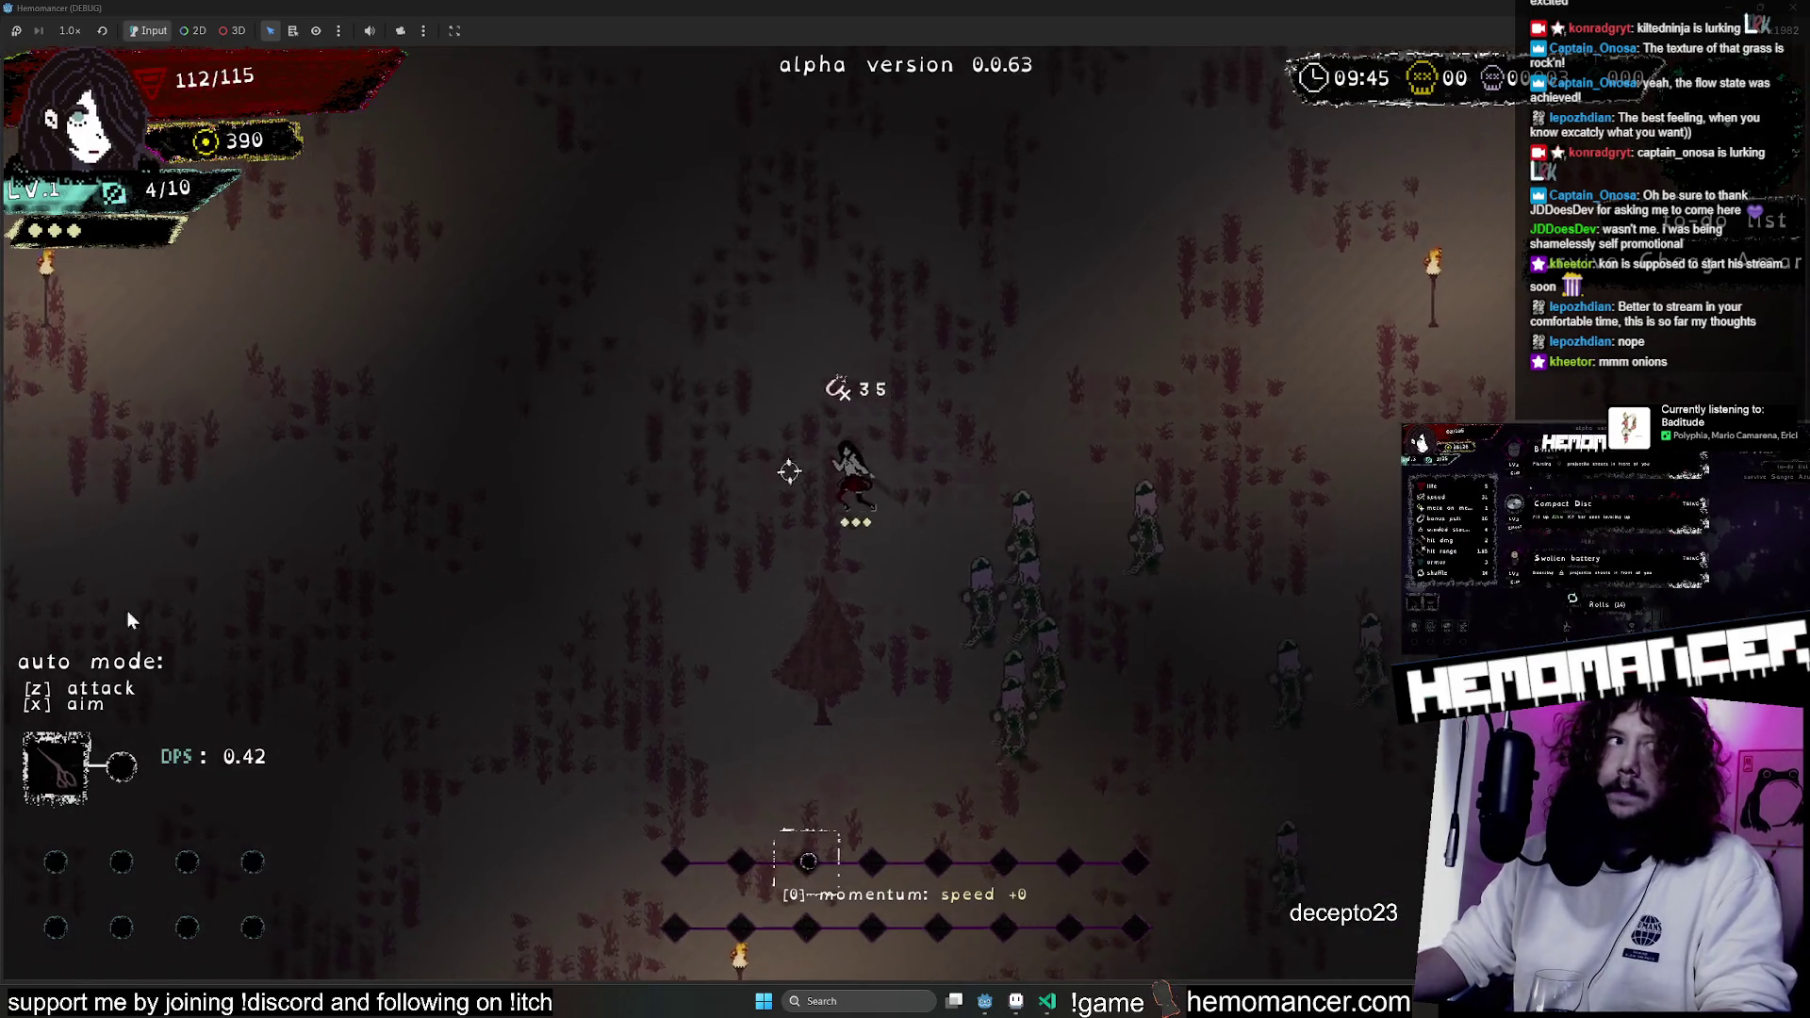
{"action": "key", "text": "Escape"}
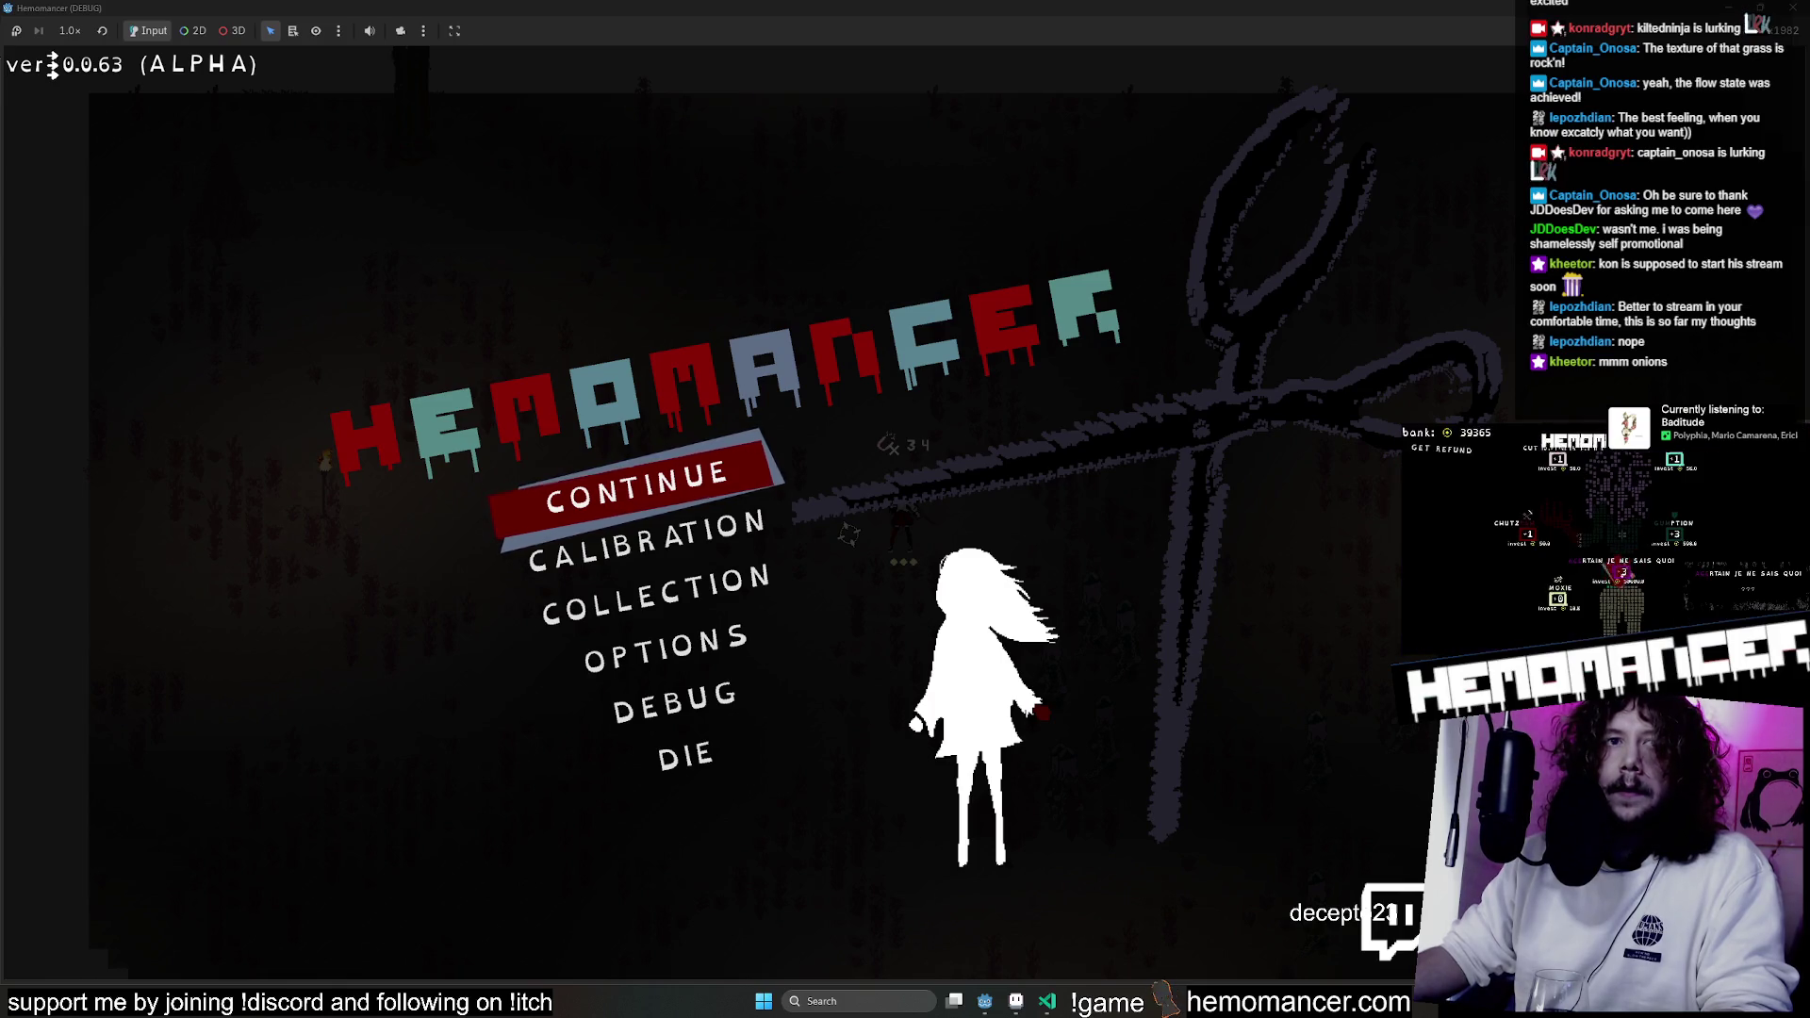
{"action": "left_click", "coordinate": [663, 490]}
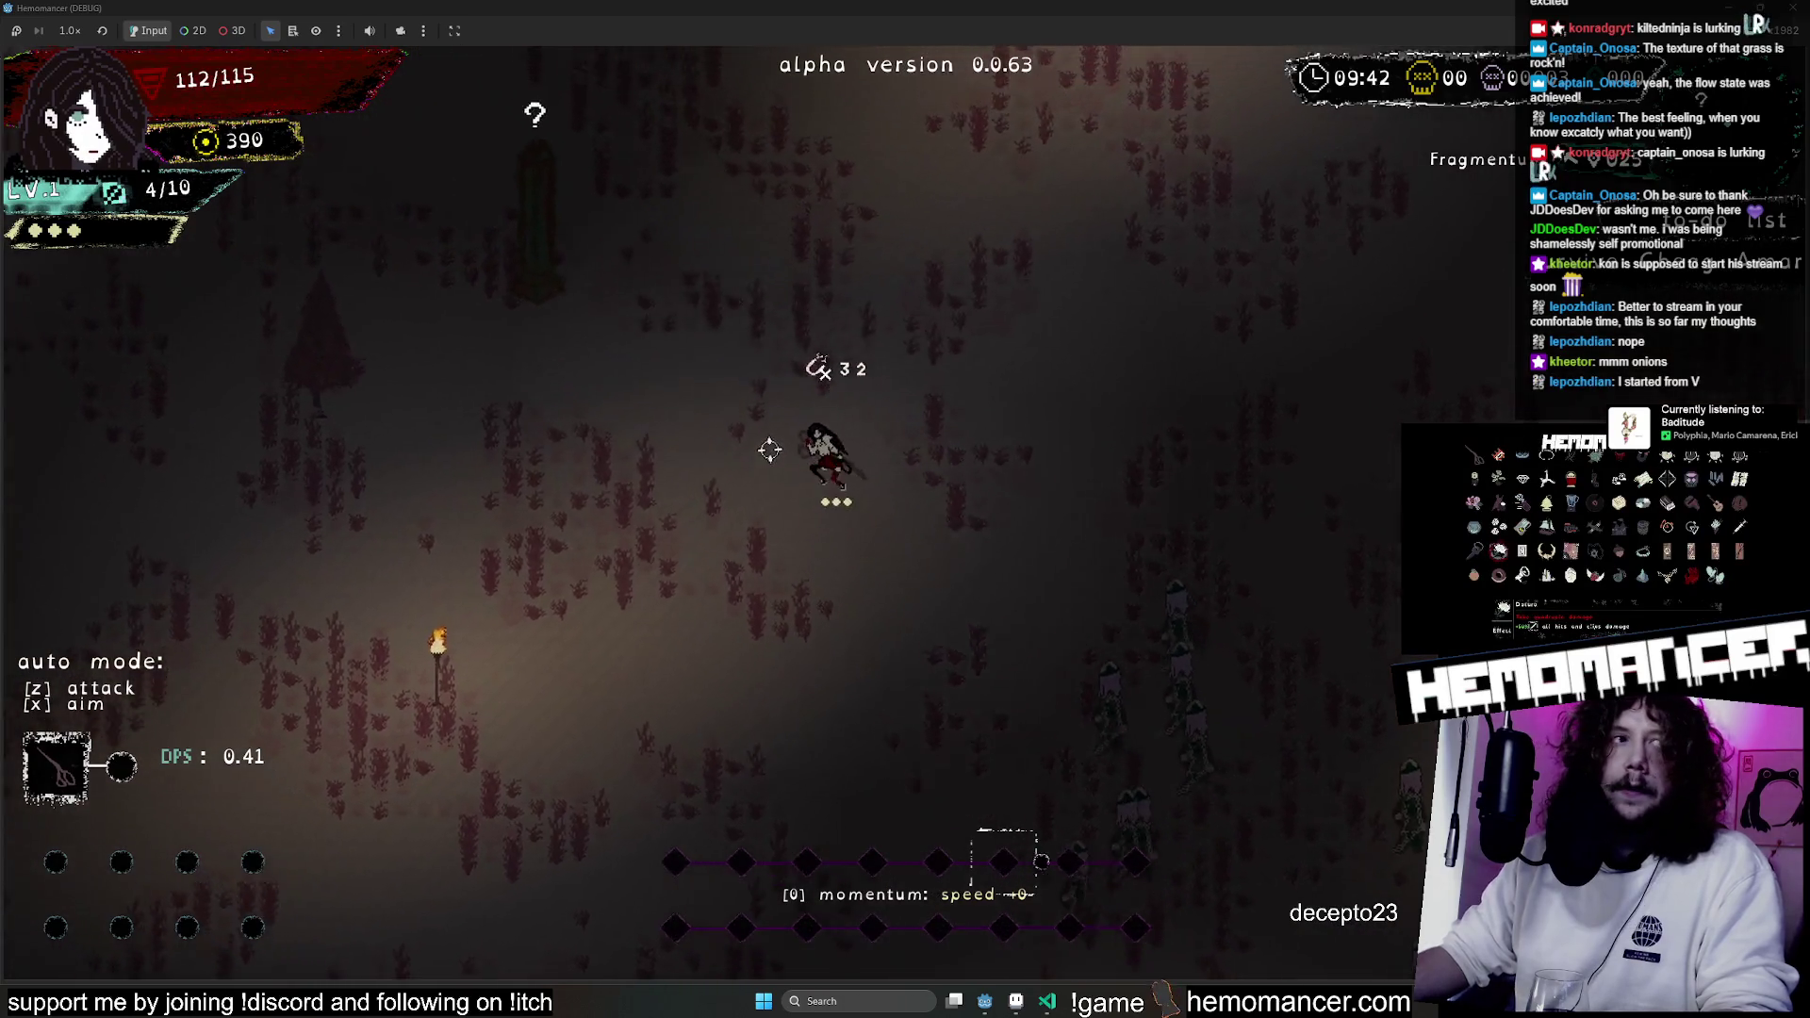
{"action": "key", "text": "w"}
{"action": "key", "text": "a"}
{"action": "key", "text": "d"}
{"action": "key", "text": "s"}
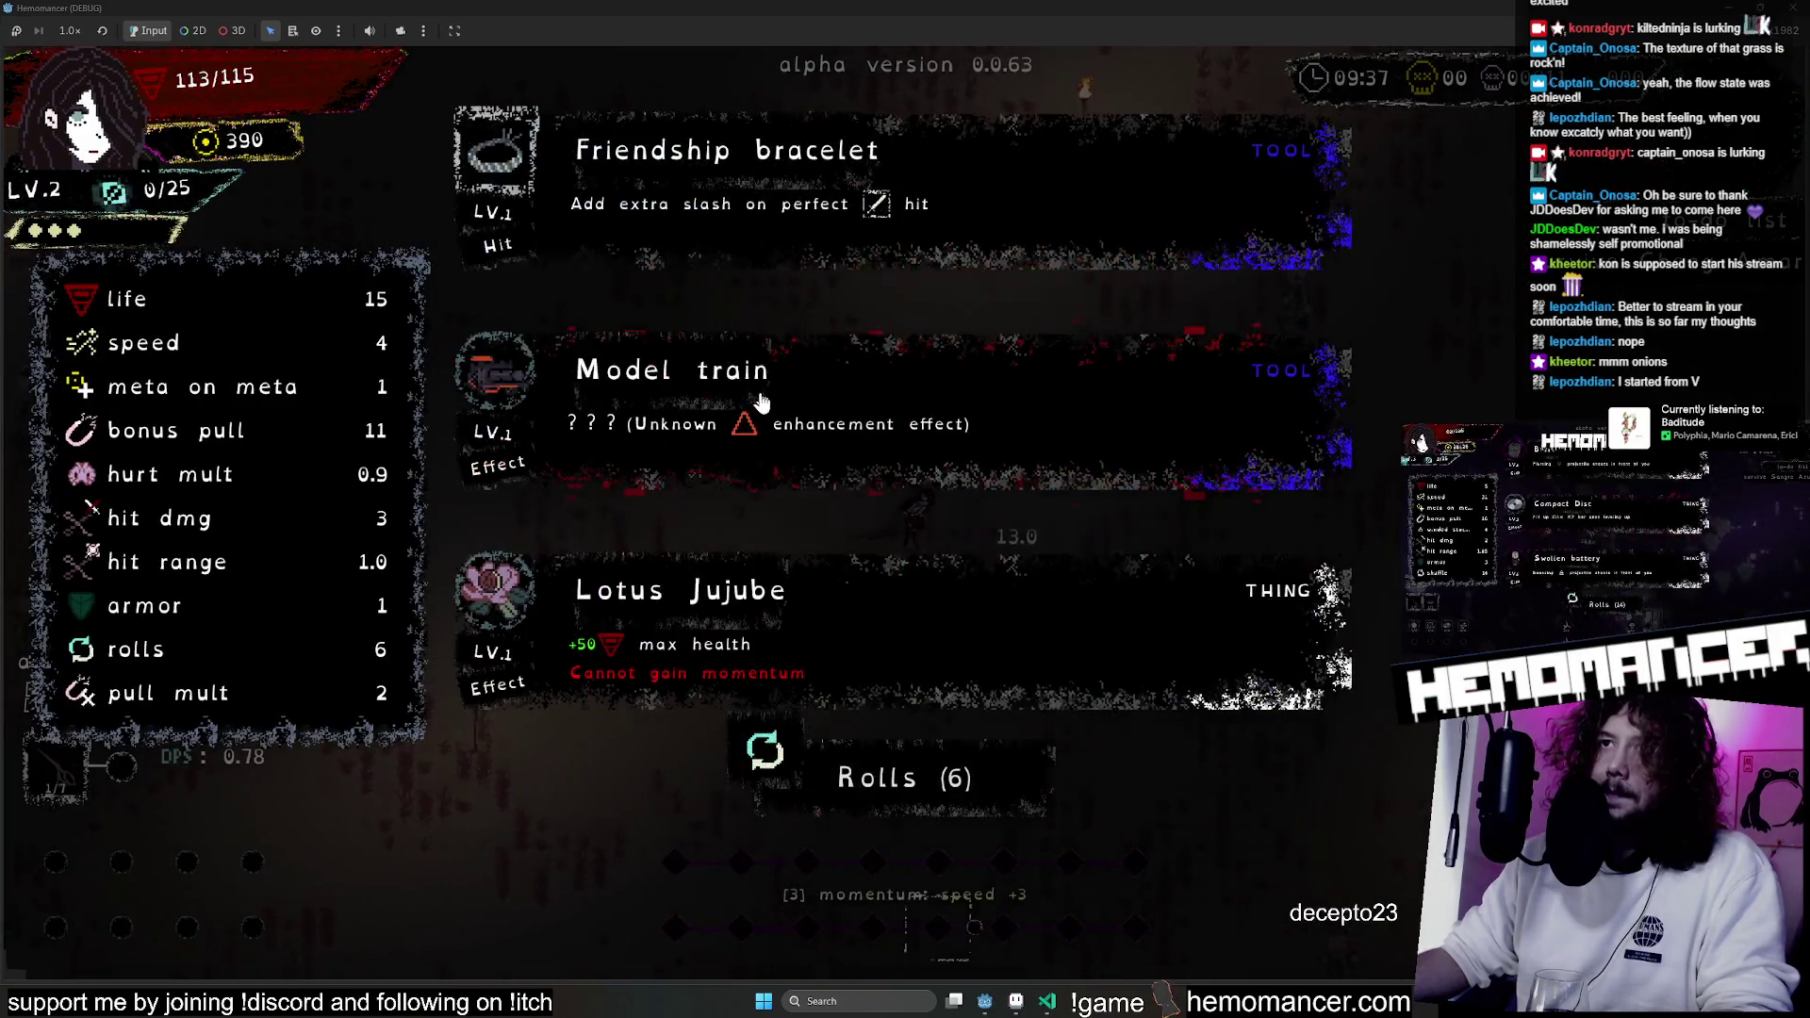
{"action": "key", "text": "z"}
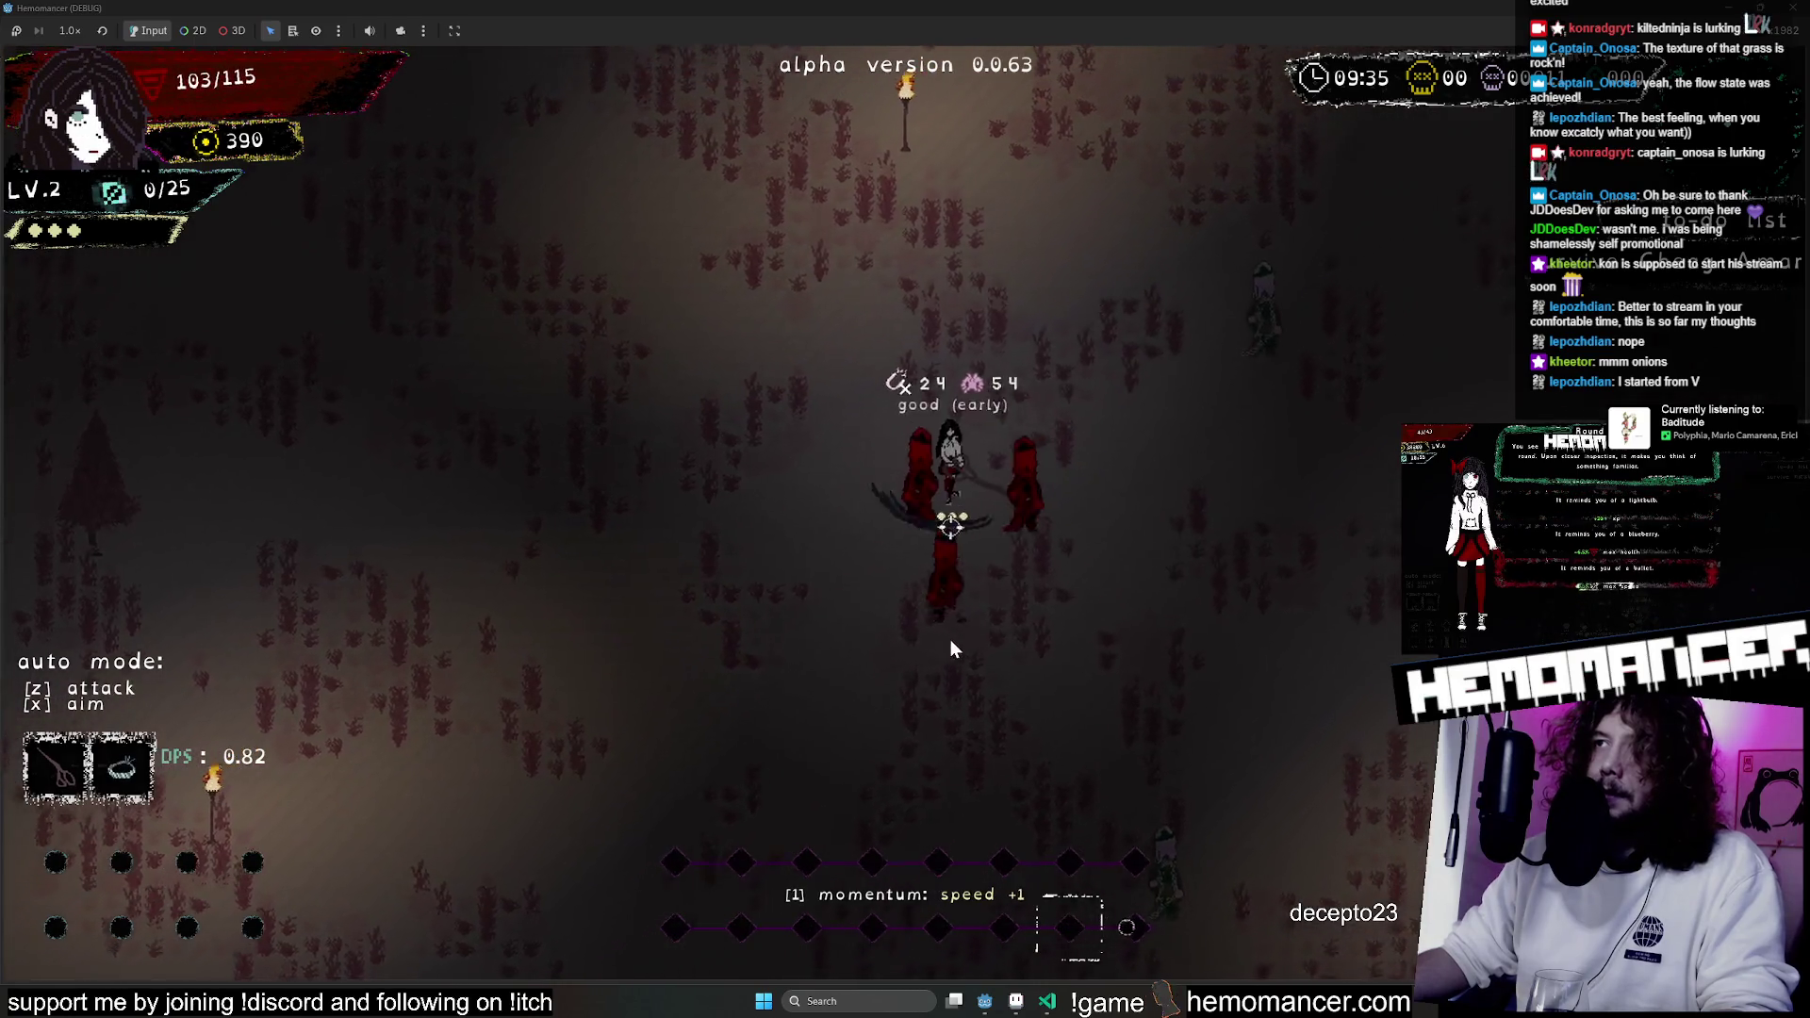
Fight up-right, then walk up-left past the torch and right past the pillar.
{"action": "key", "text": "w"}
{"action": "key", "text": "d"}
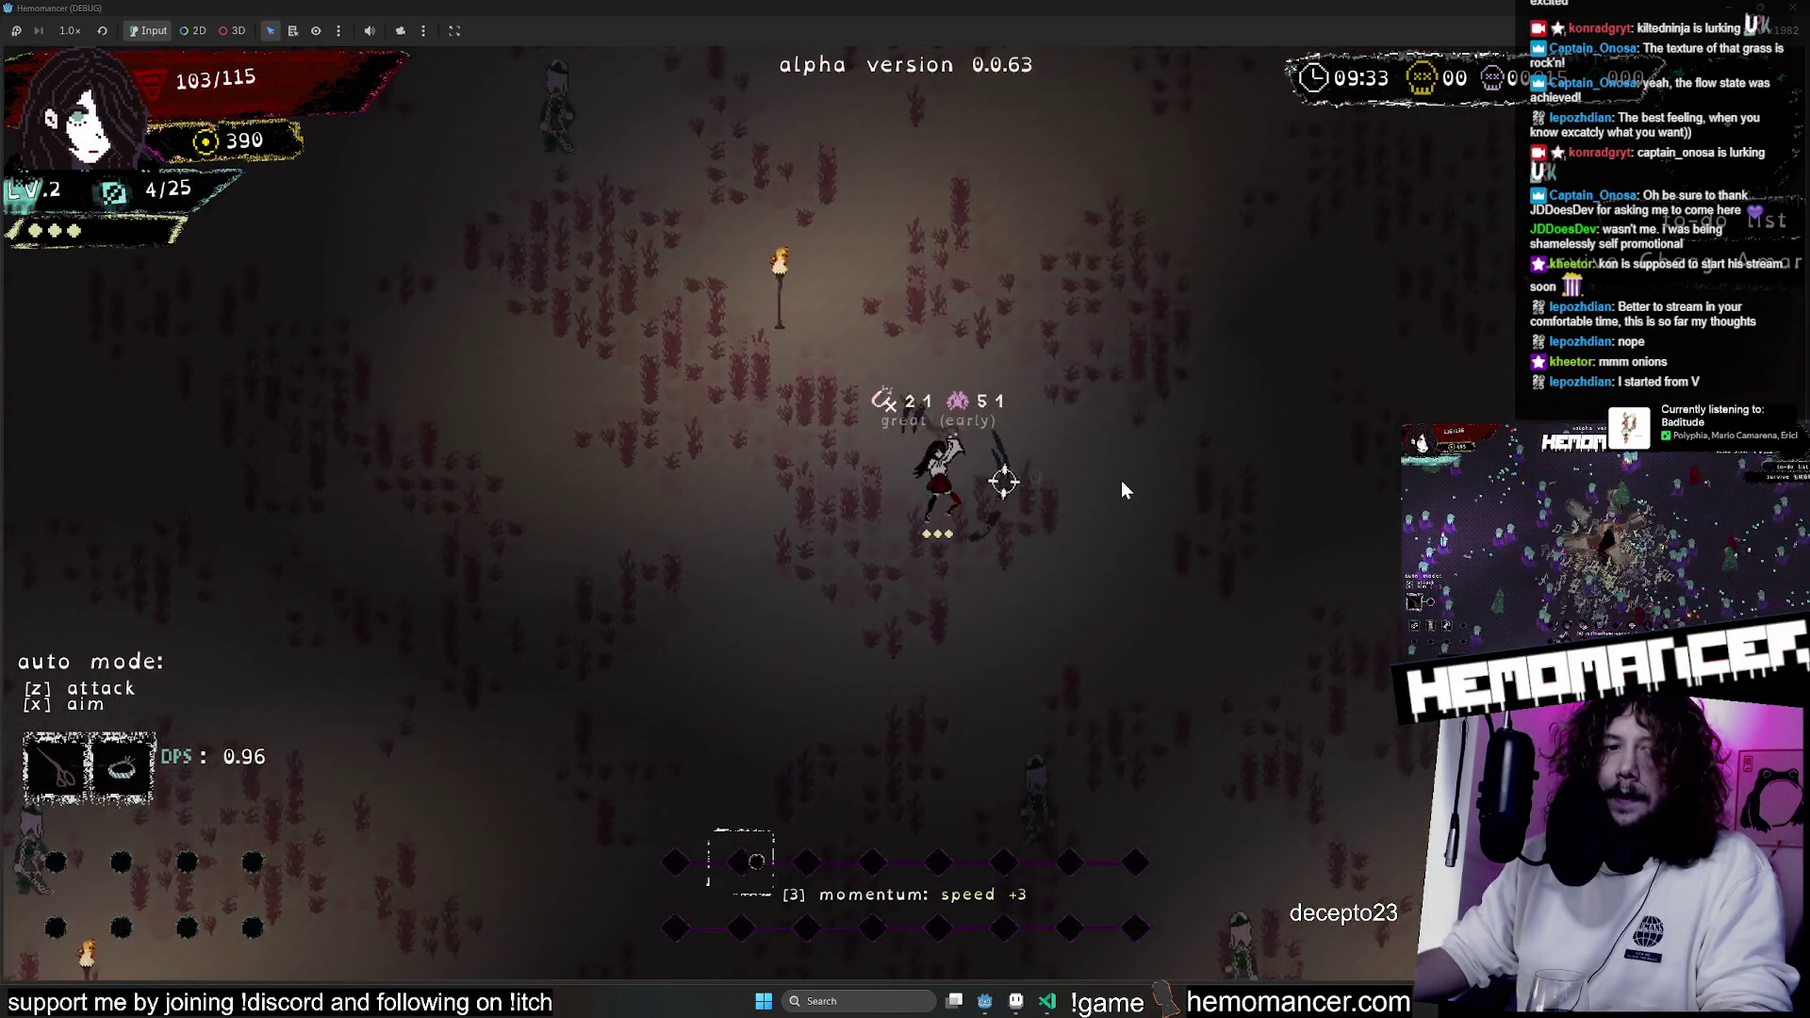
{"action": "key", "text": "w"}
{"action": "key", "text": "a"}
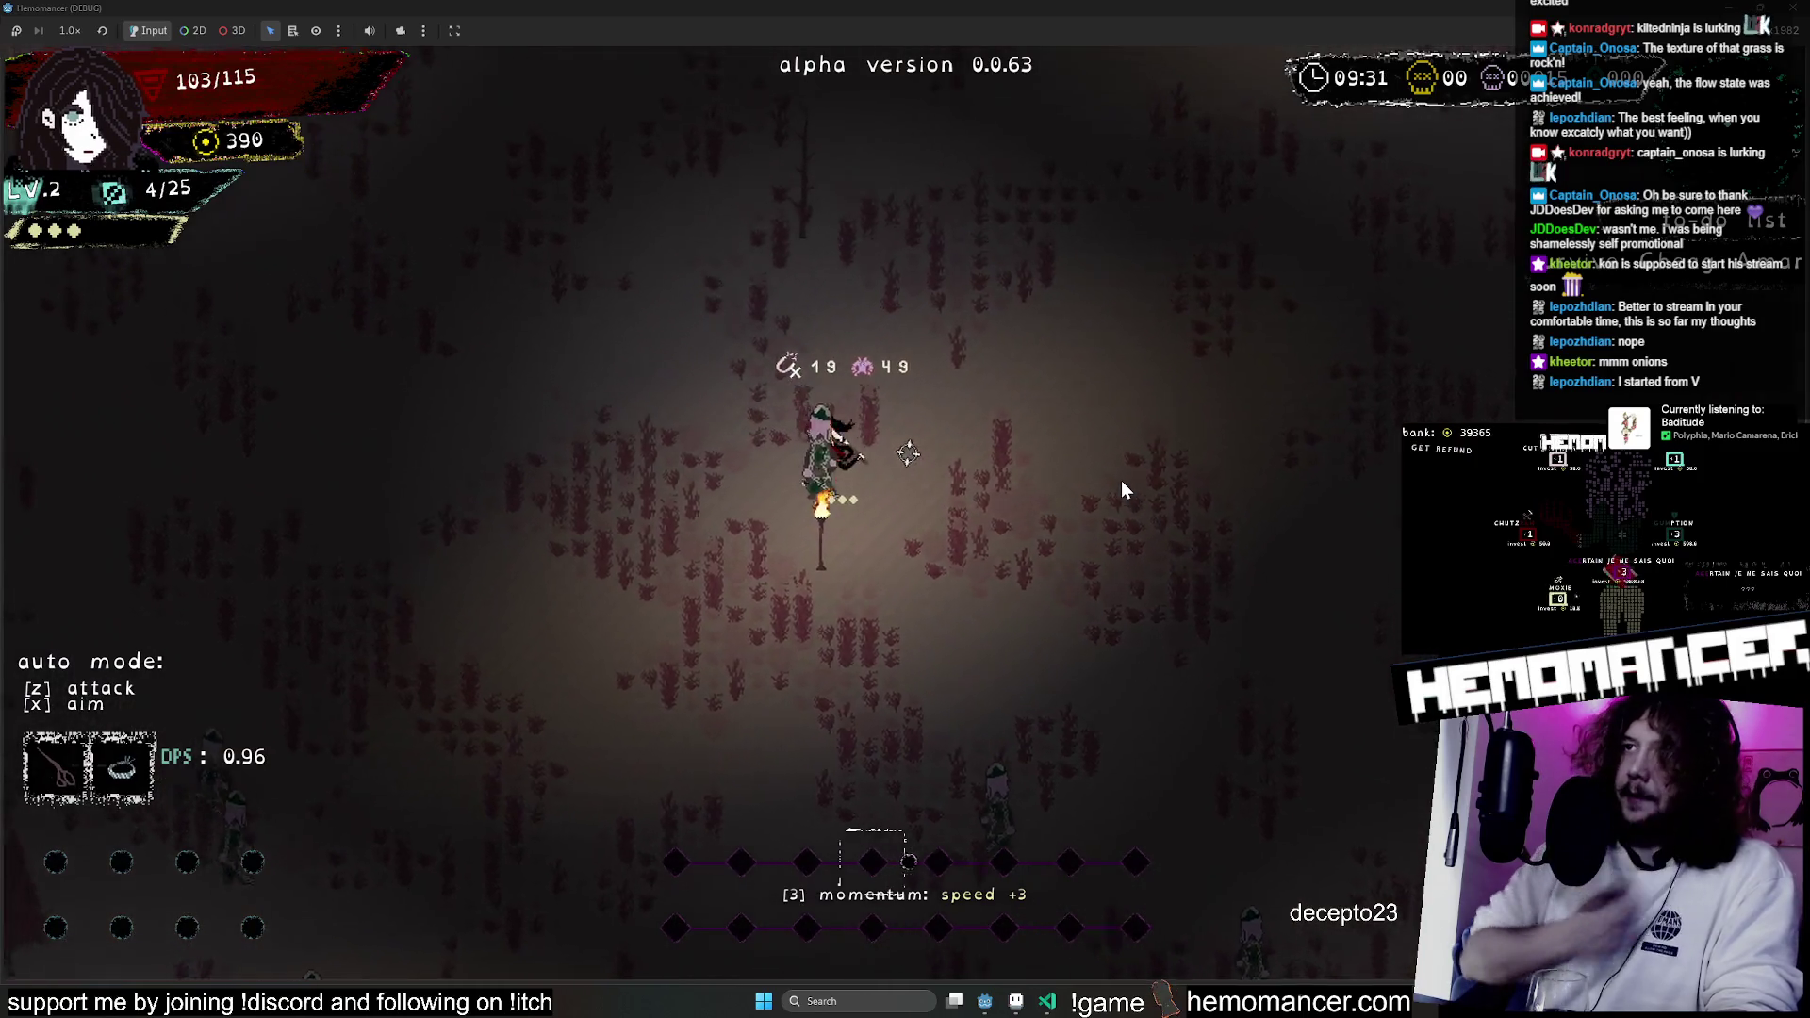
{"action": "key", "text": "w"}
{"action": "key", "text": "a"}
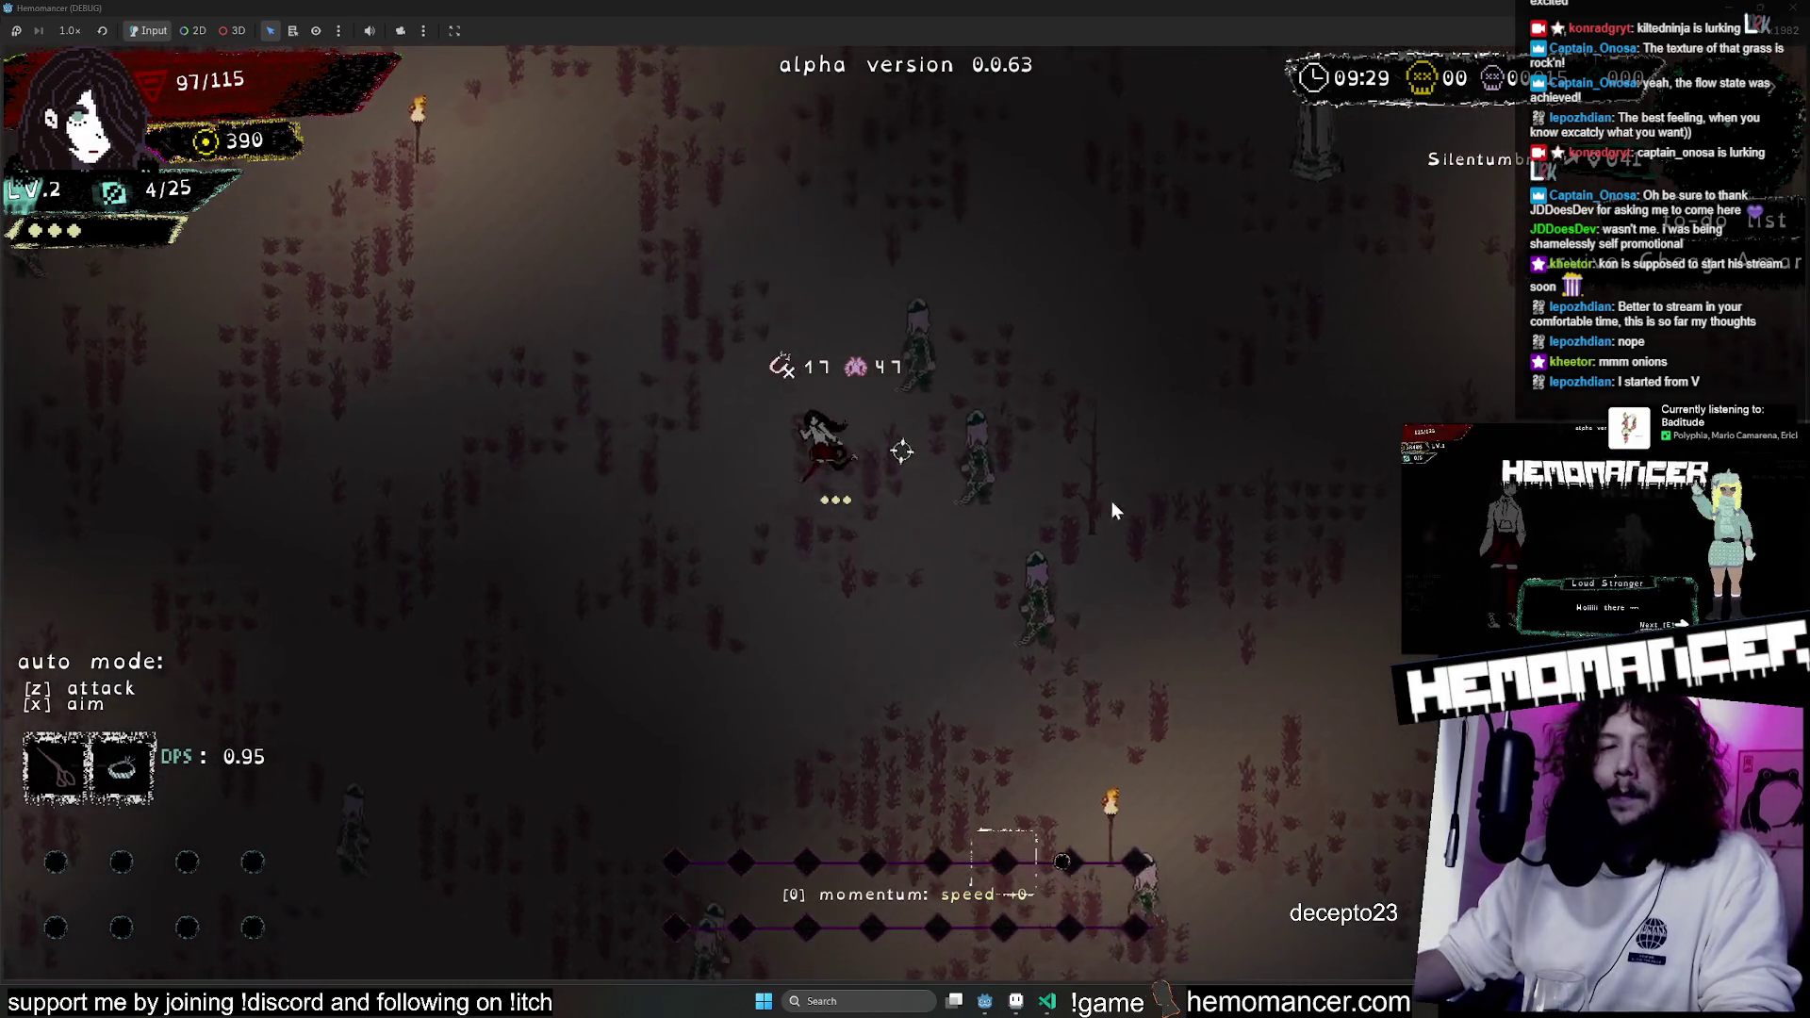
{"action": "key", "text": "w"}
{"action": "key", "text": "a"}
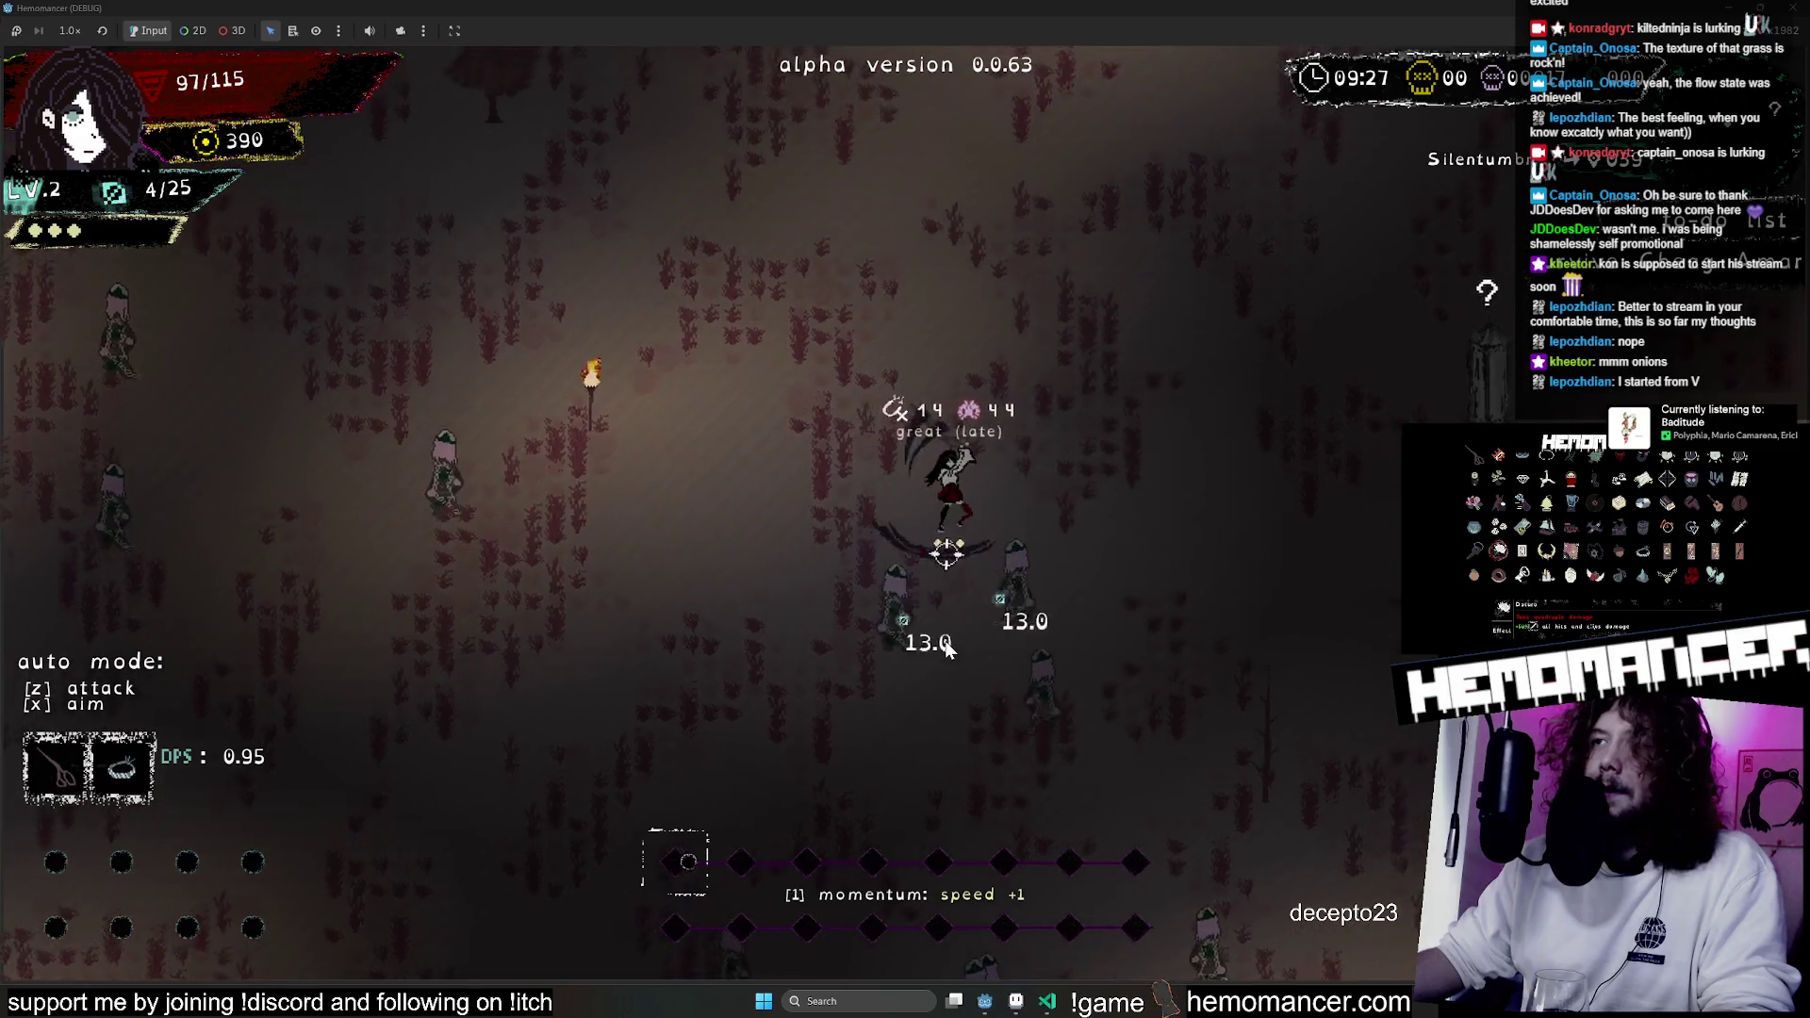
{"action": "key", "text": "d"}
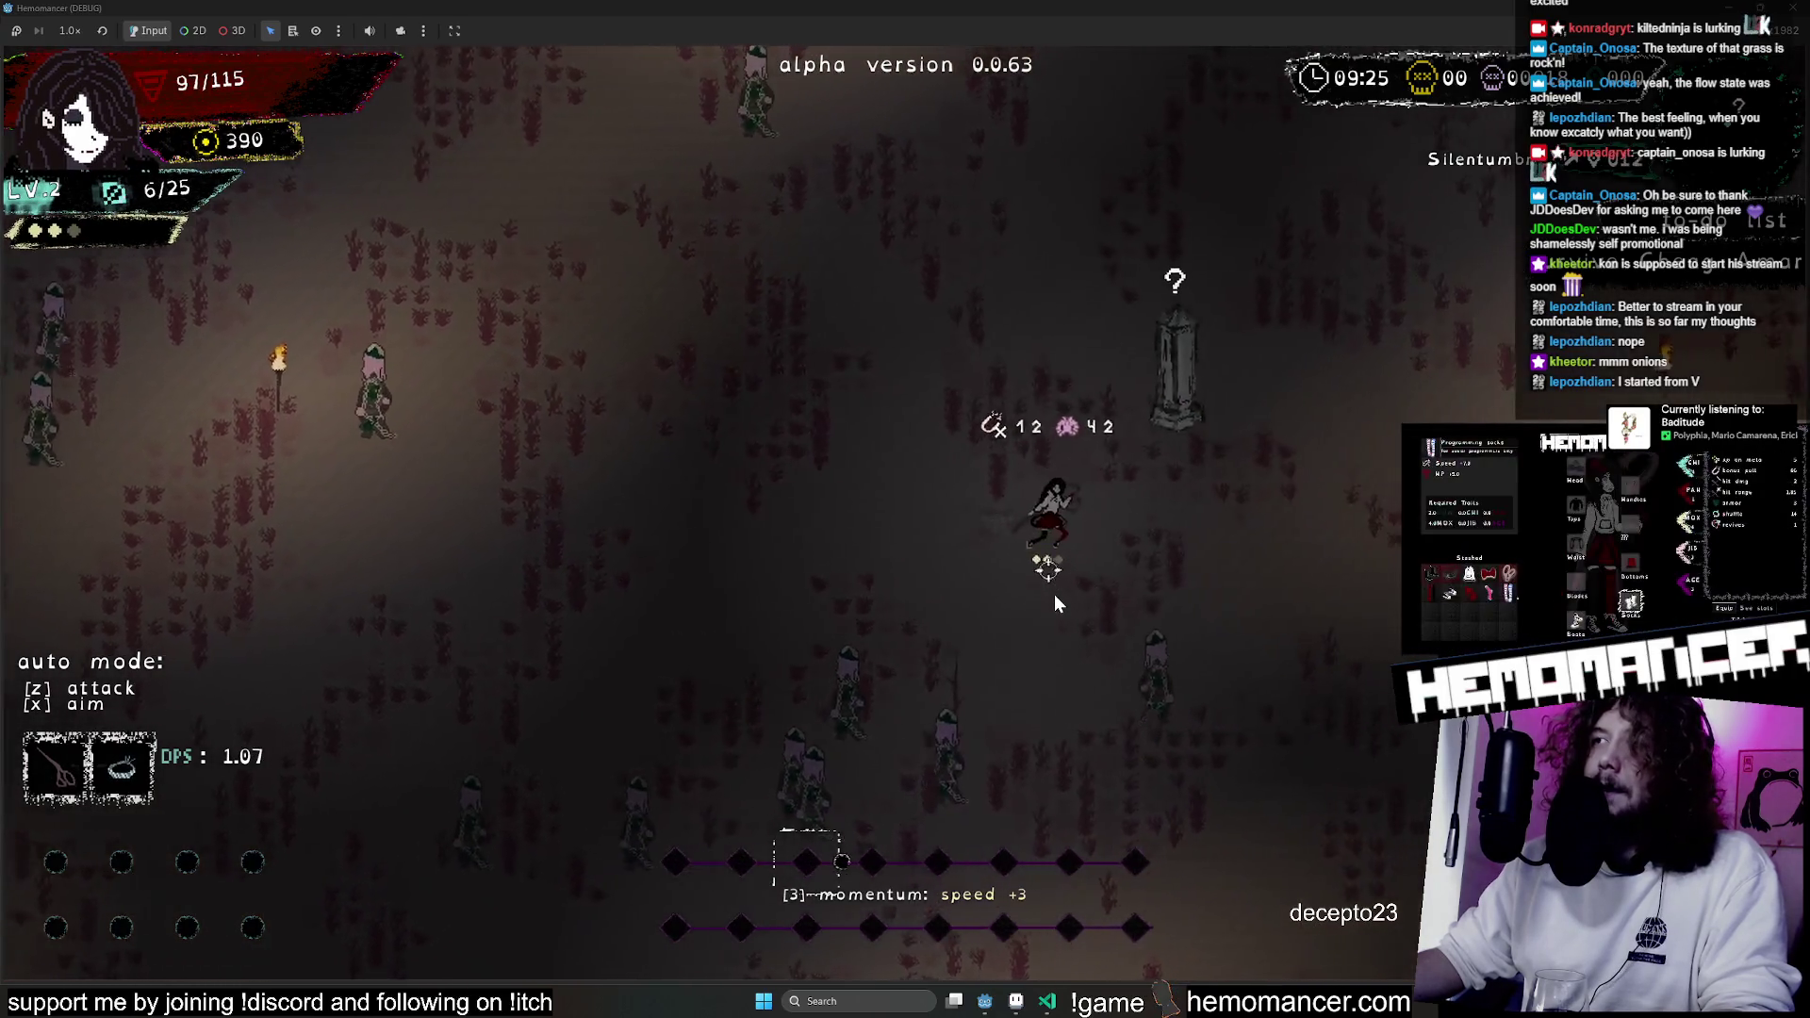
Walk up-left past the torches and slash through the nearby enemy group.
{"action": "key", "text": "w"}
{"action": "key", "text": "a"}
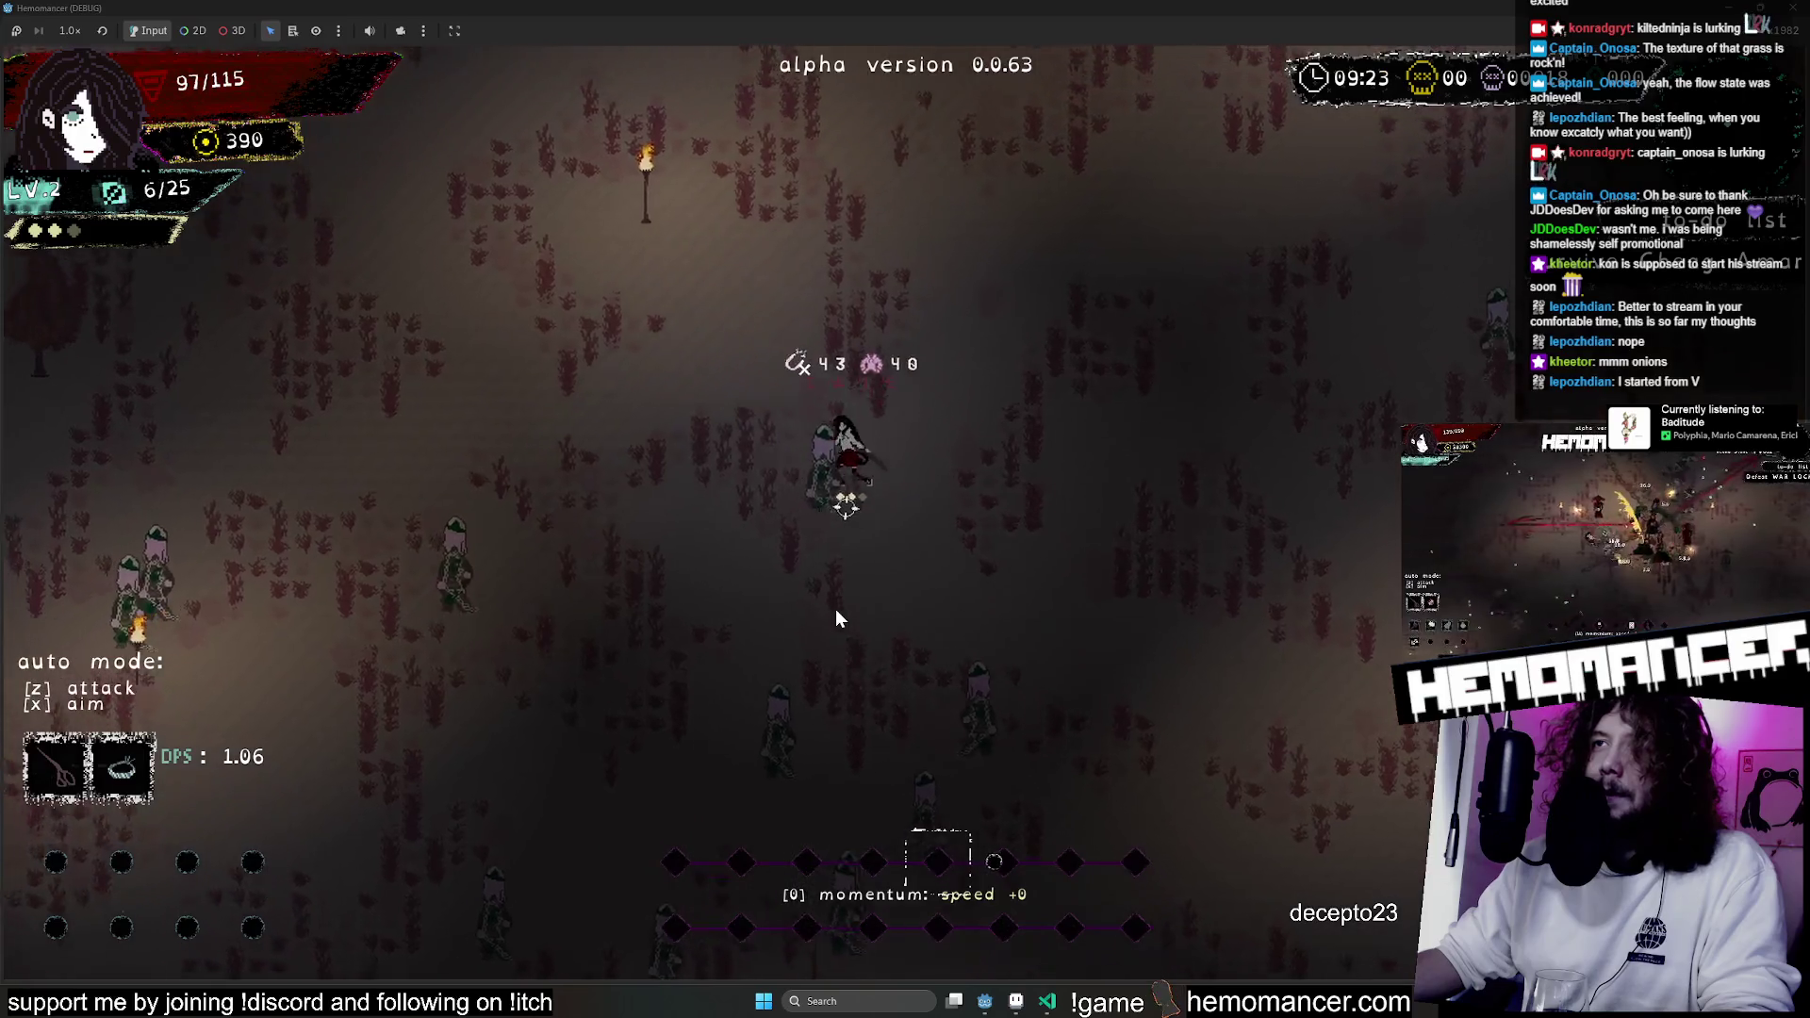
{"action": "key", "text": "w"}
{"action": "key", "text": "a"}
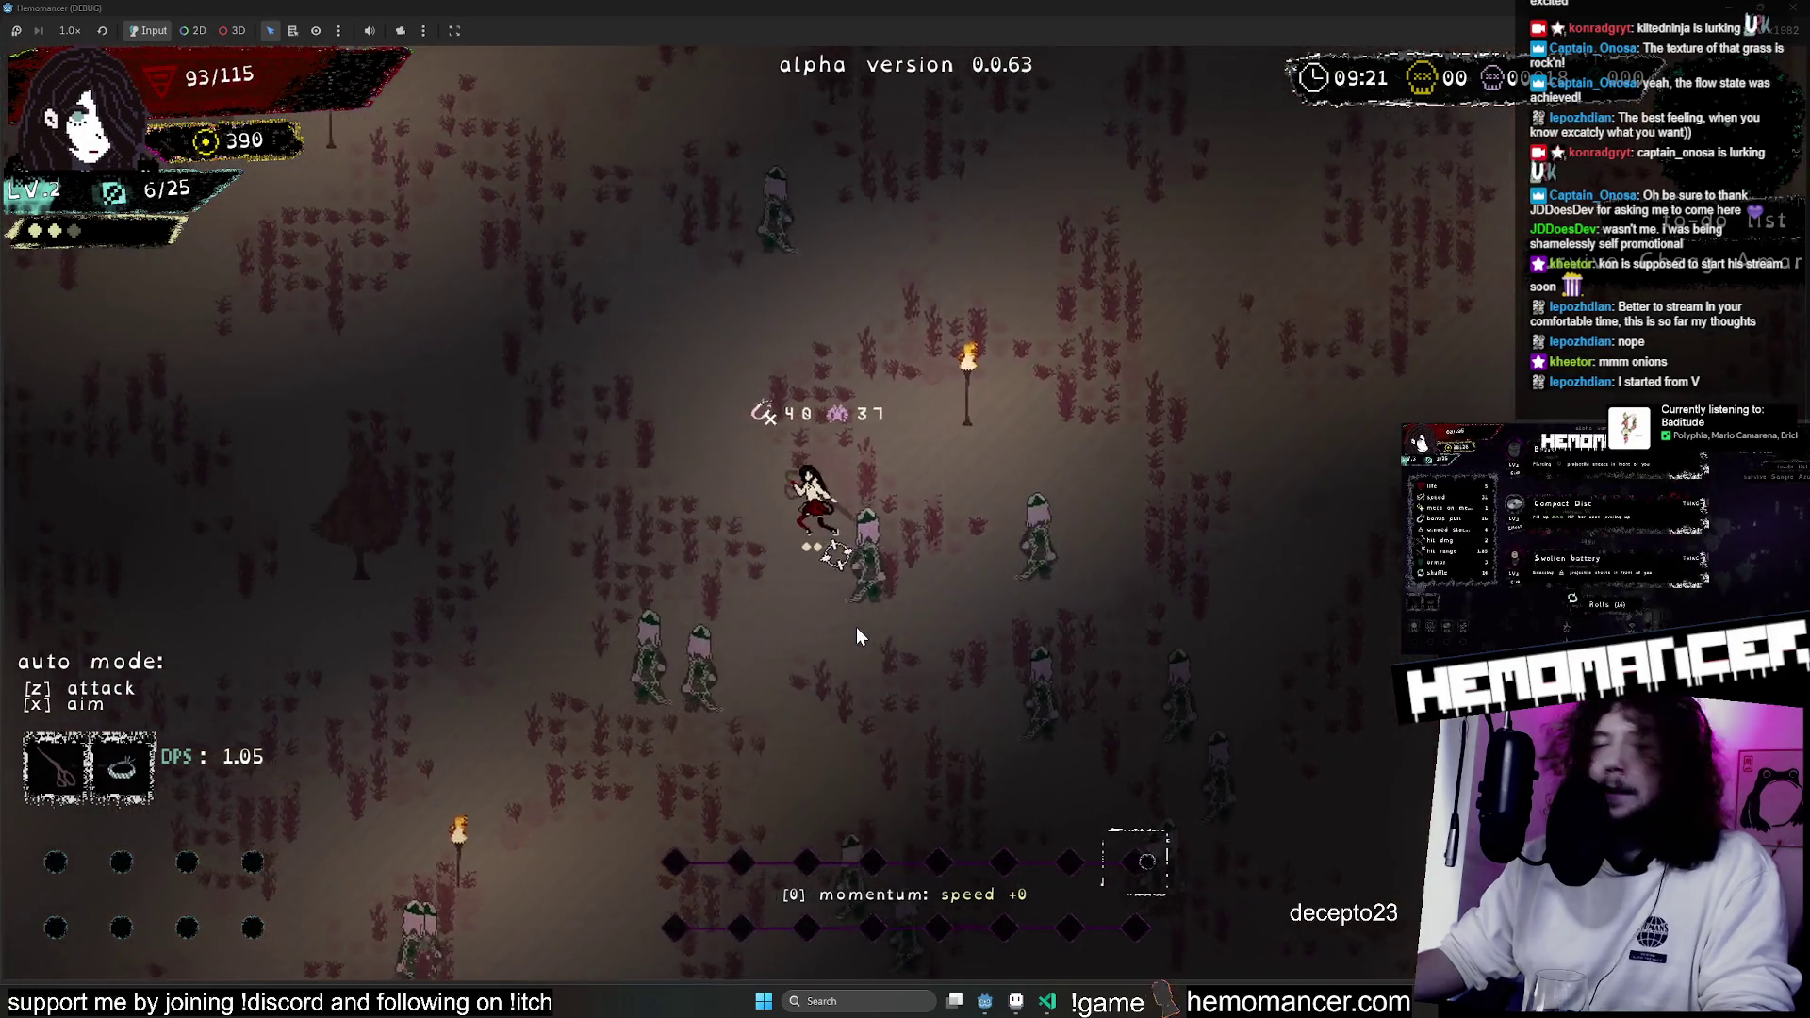
{"action": "key", "text": "w"}
{"action": "key", "text": "a"}
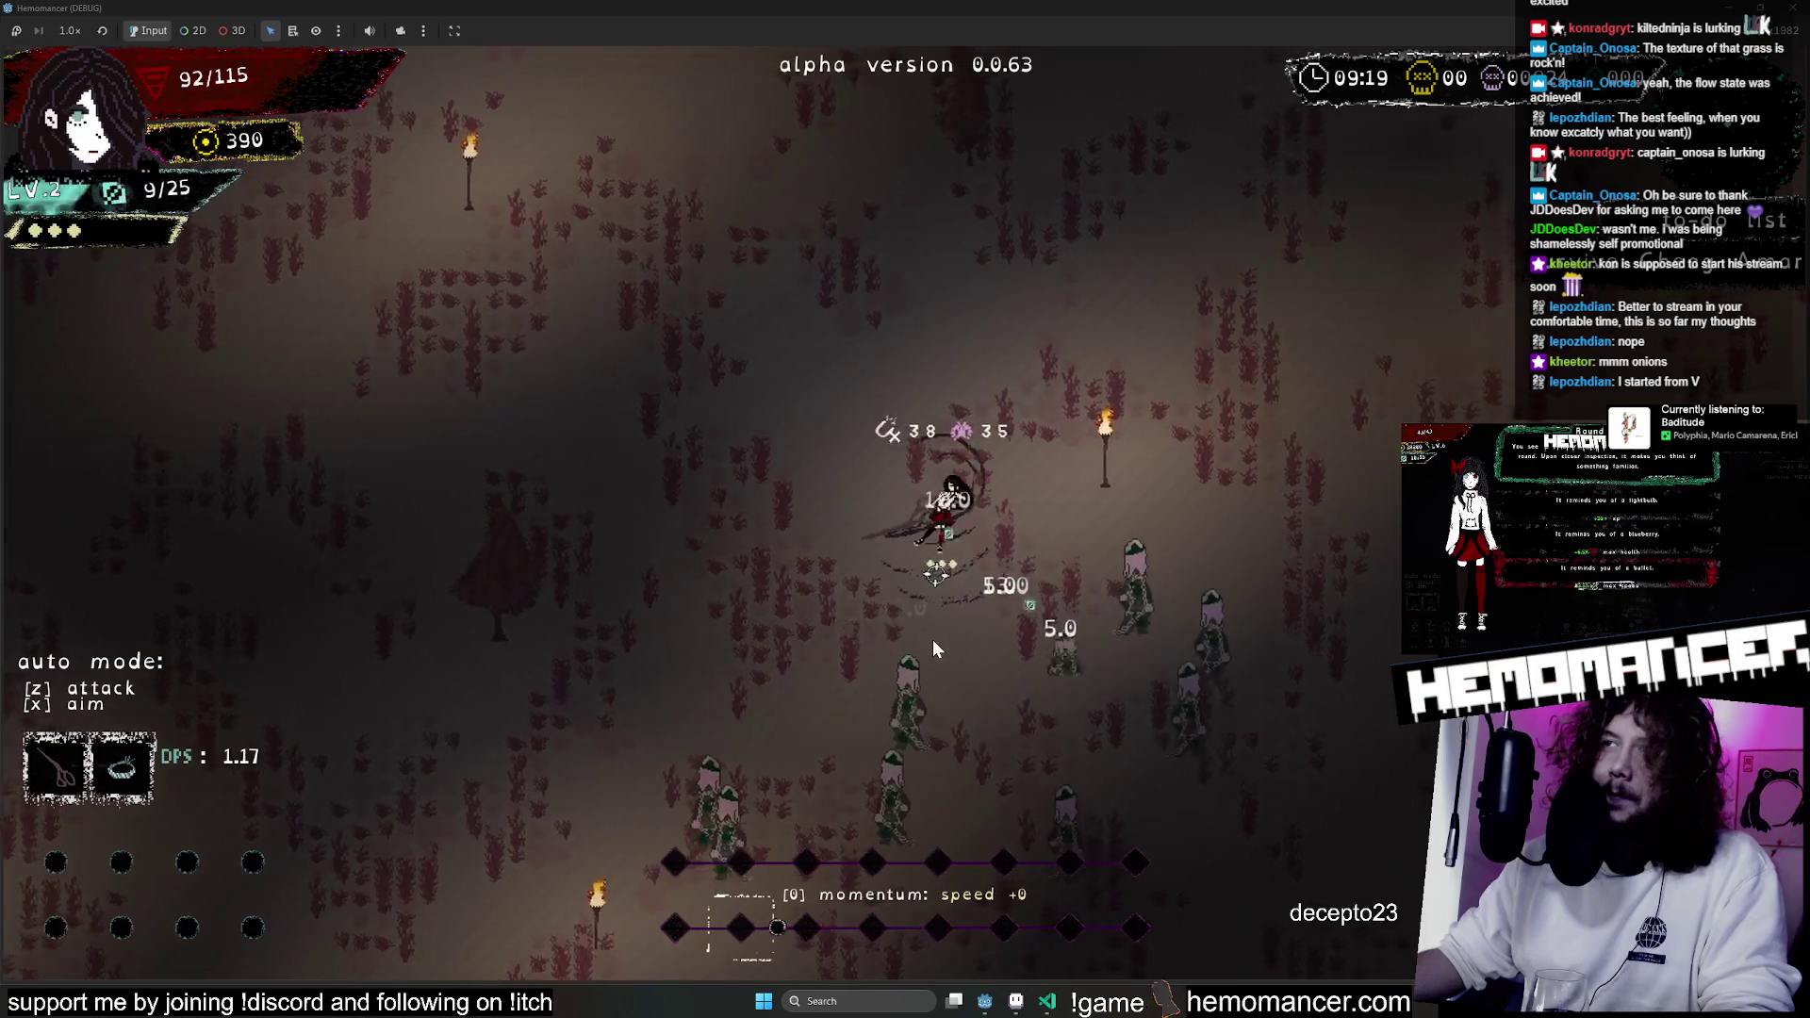
{"action": "key", "text": "s"}
{"action": "key", "text": "d"}
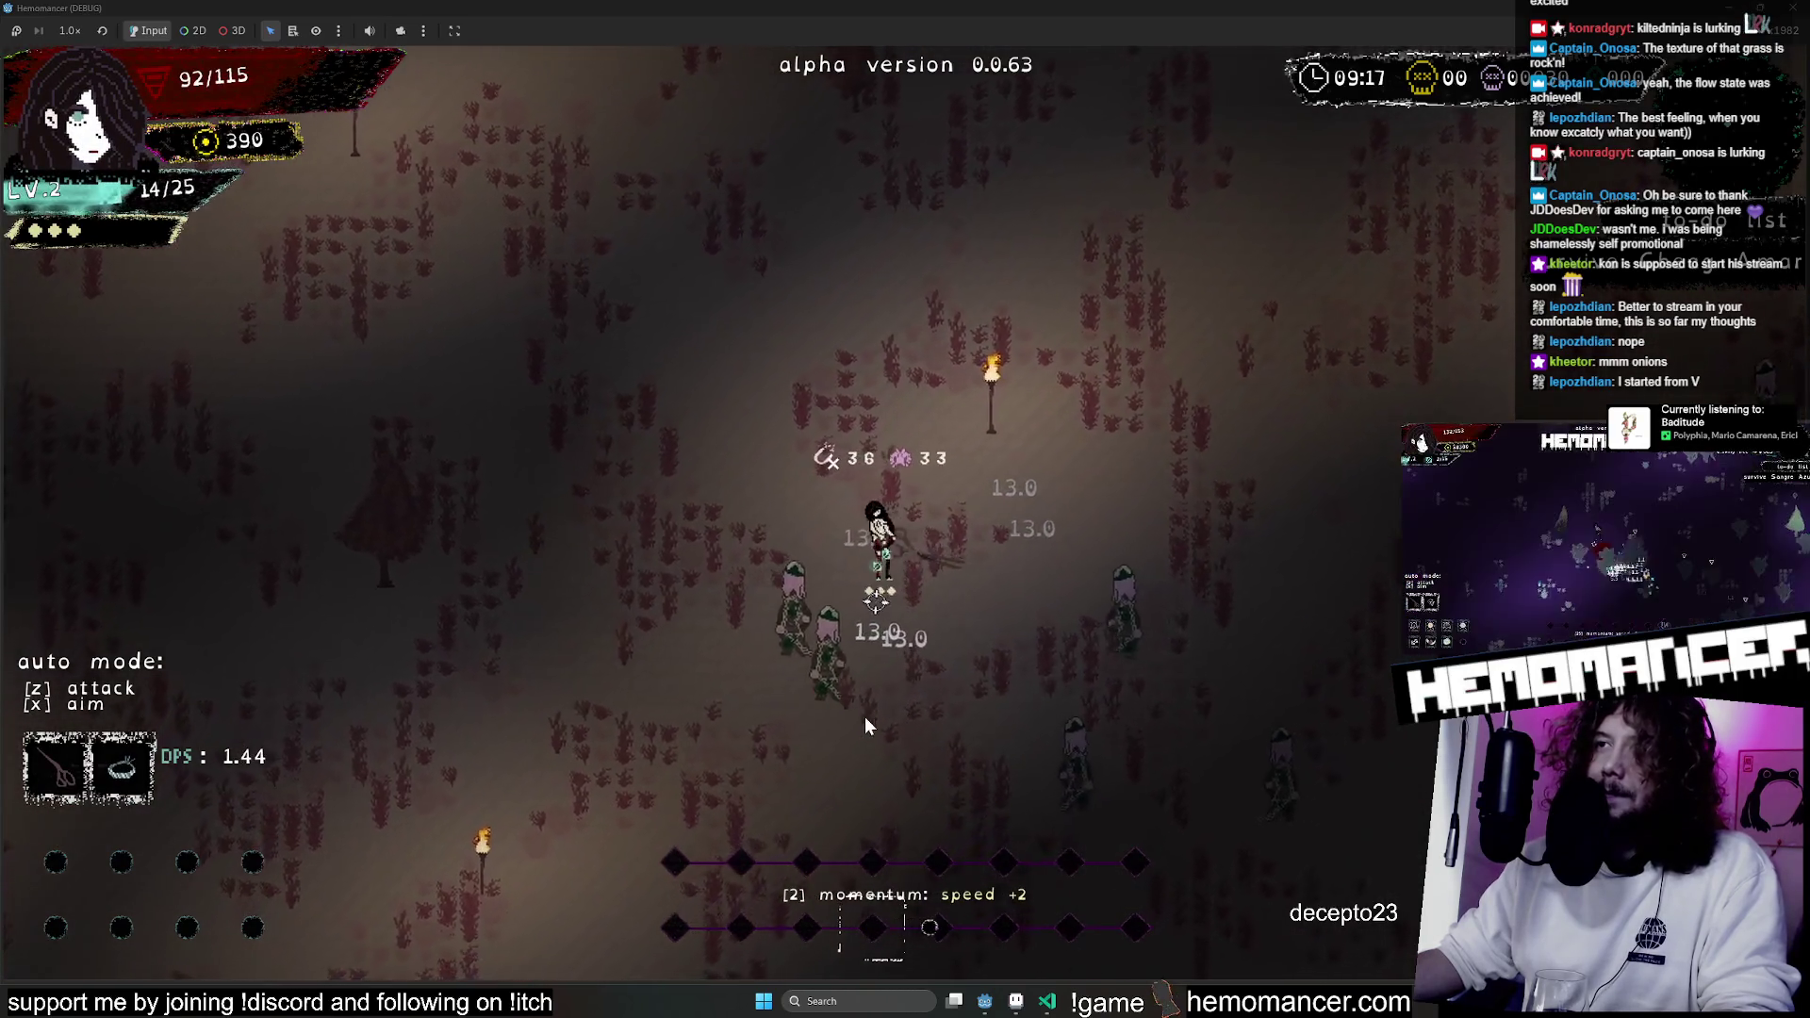
{"action": "key", "text": "a"}
{"action": "key", "text": "s"}
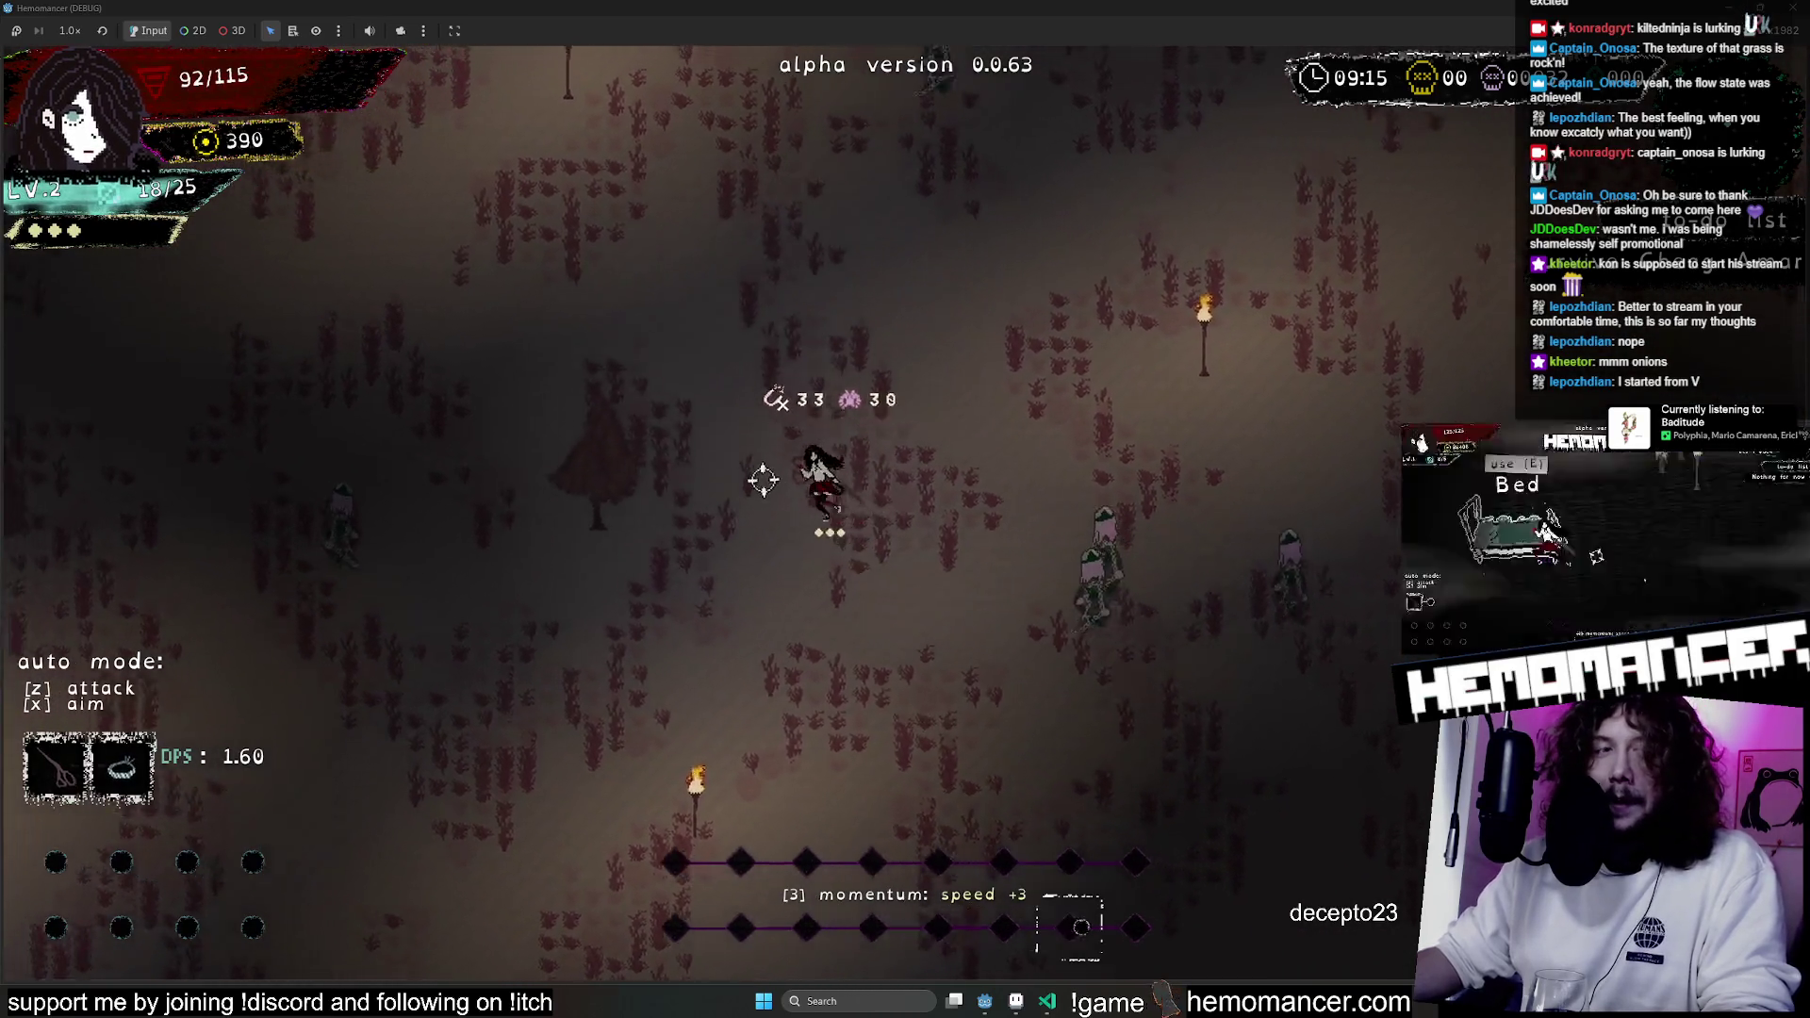
Walk into the Terrafirmis pillar and pick the Vigil light upgrade.
{"action": "key", "text": "w"}
{"action": "key", "text": "a"}
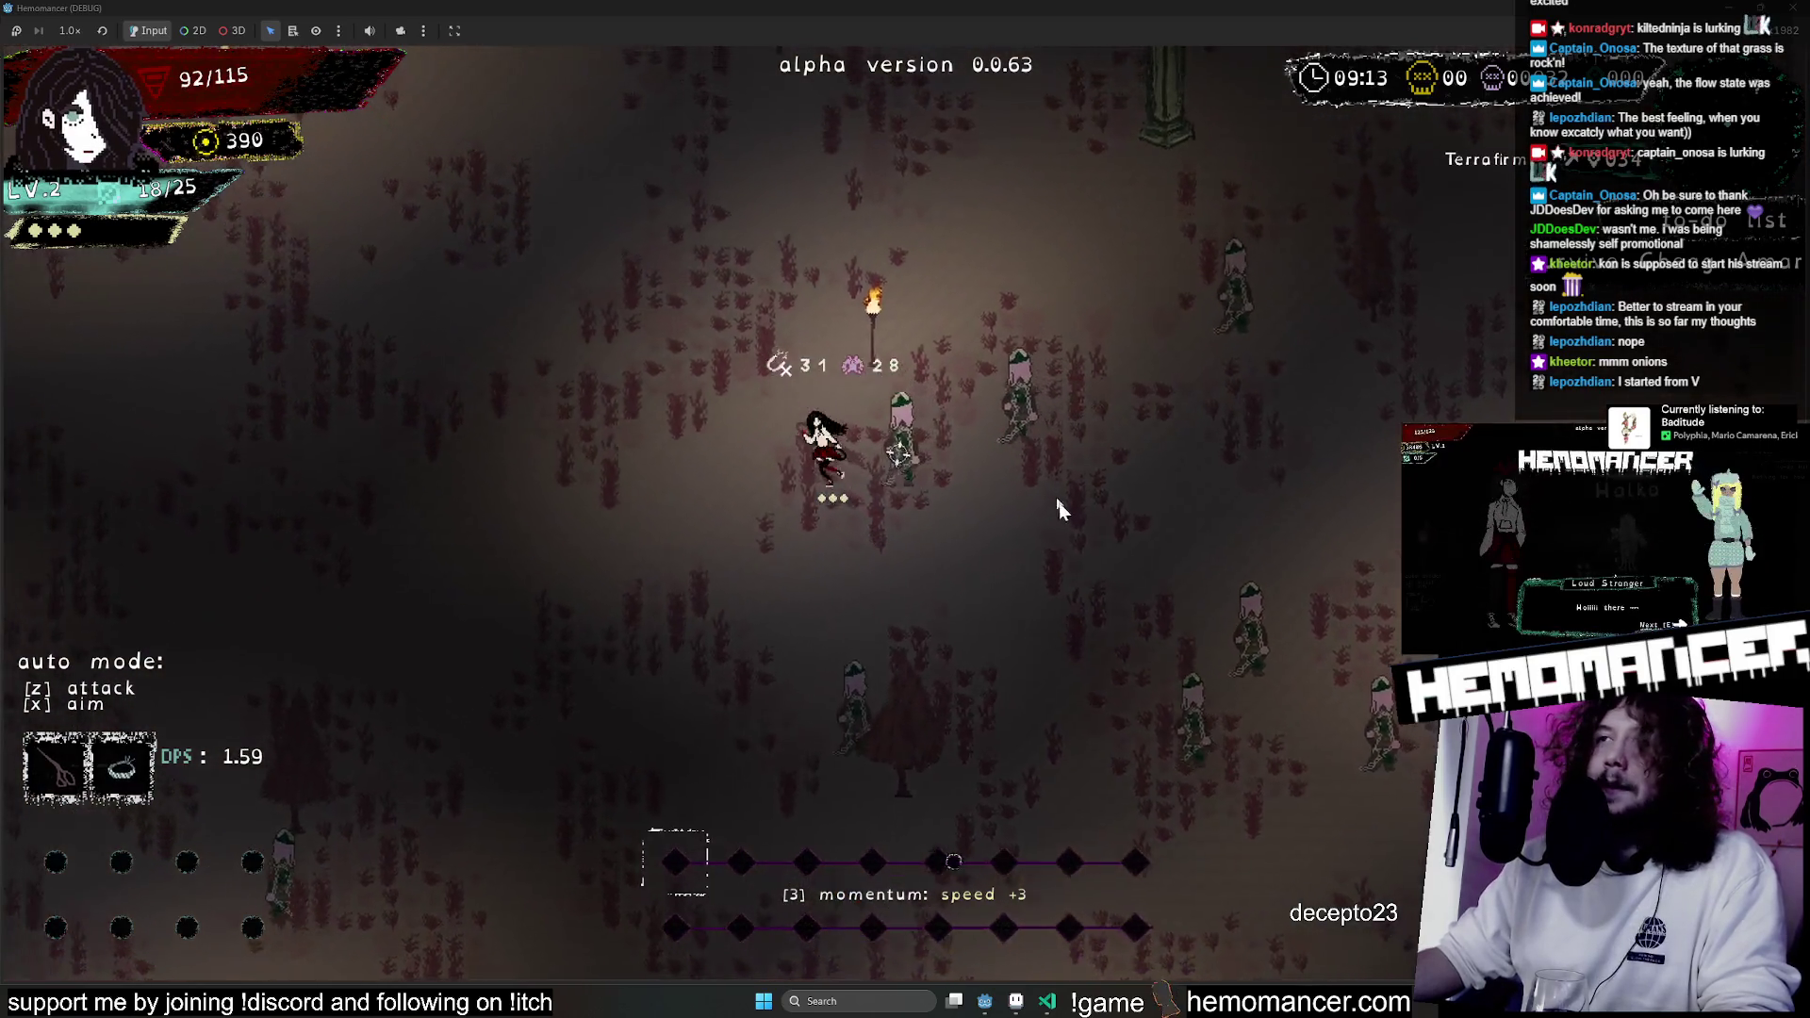
{"action": "key", "text": "w"}
{"action": "key", "text": "d"}
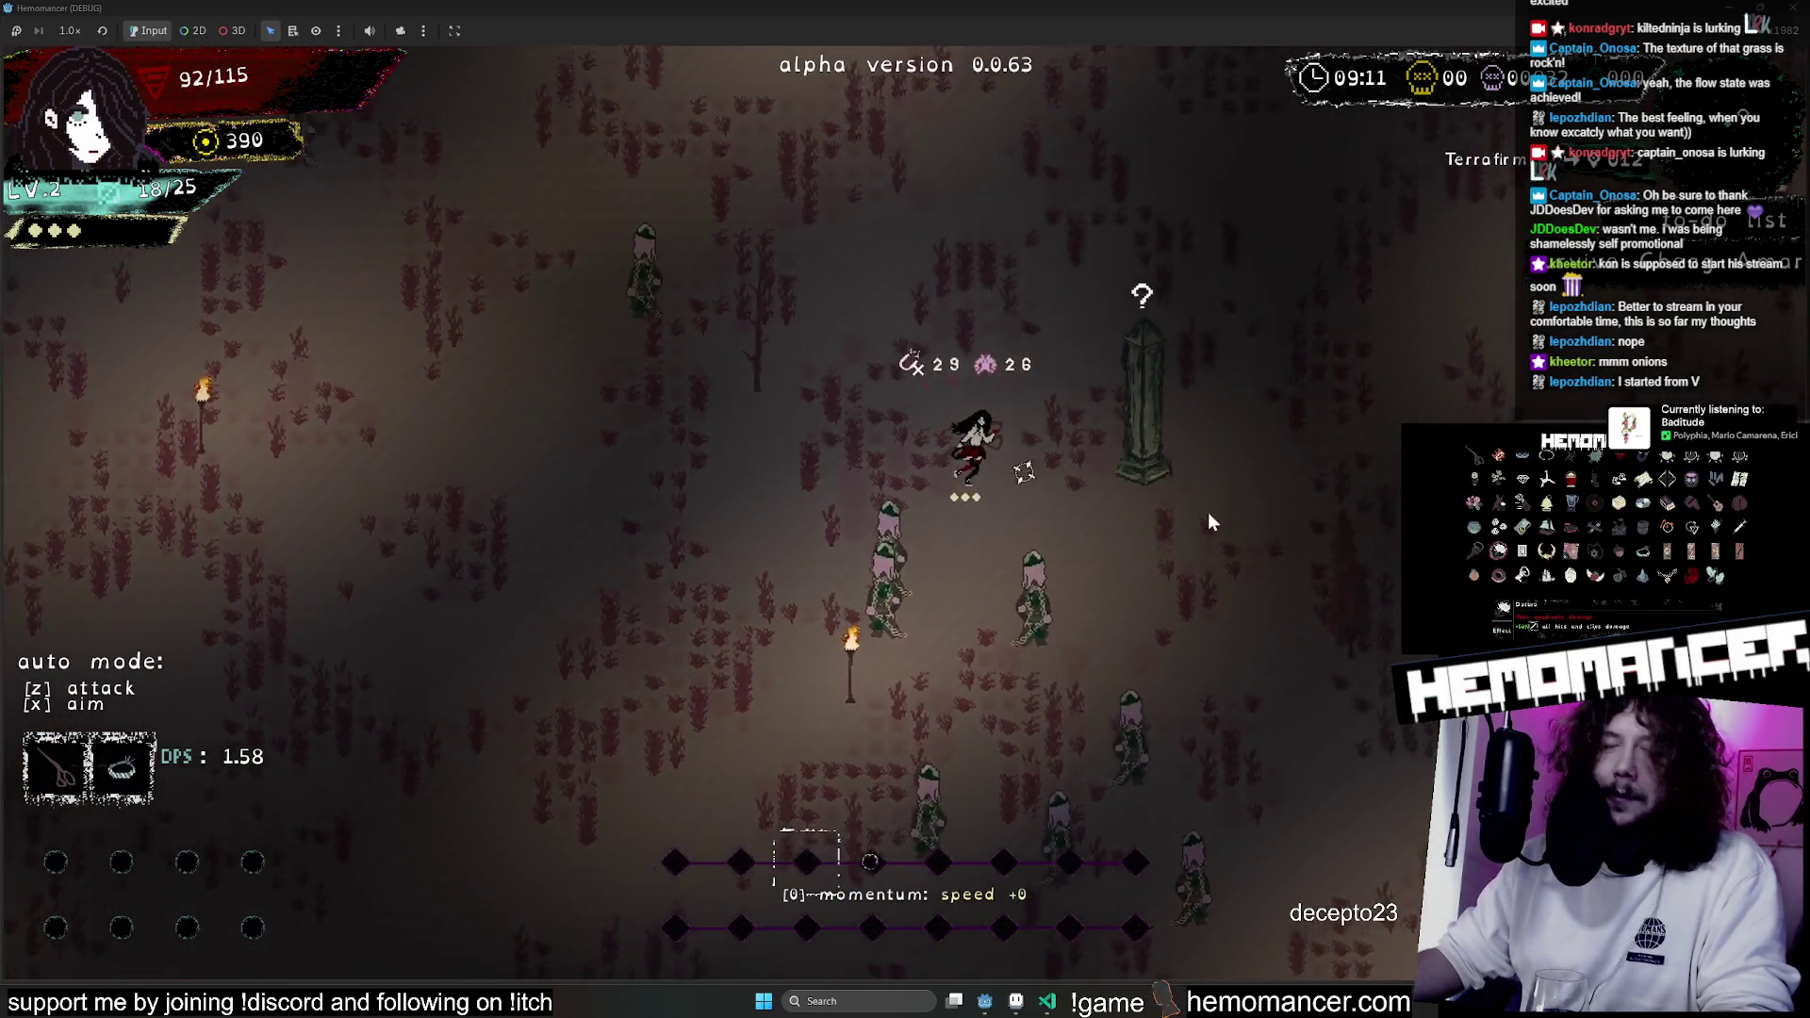
{"action": "key", "text": "d"}
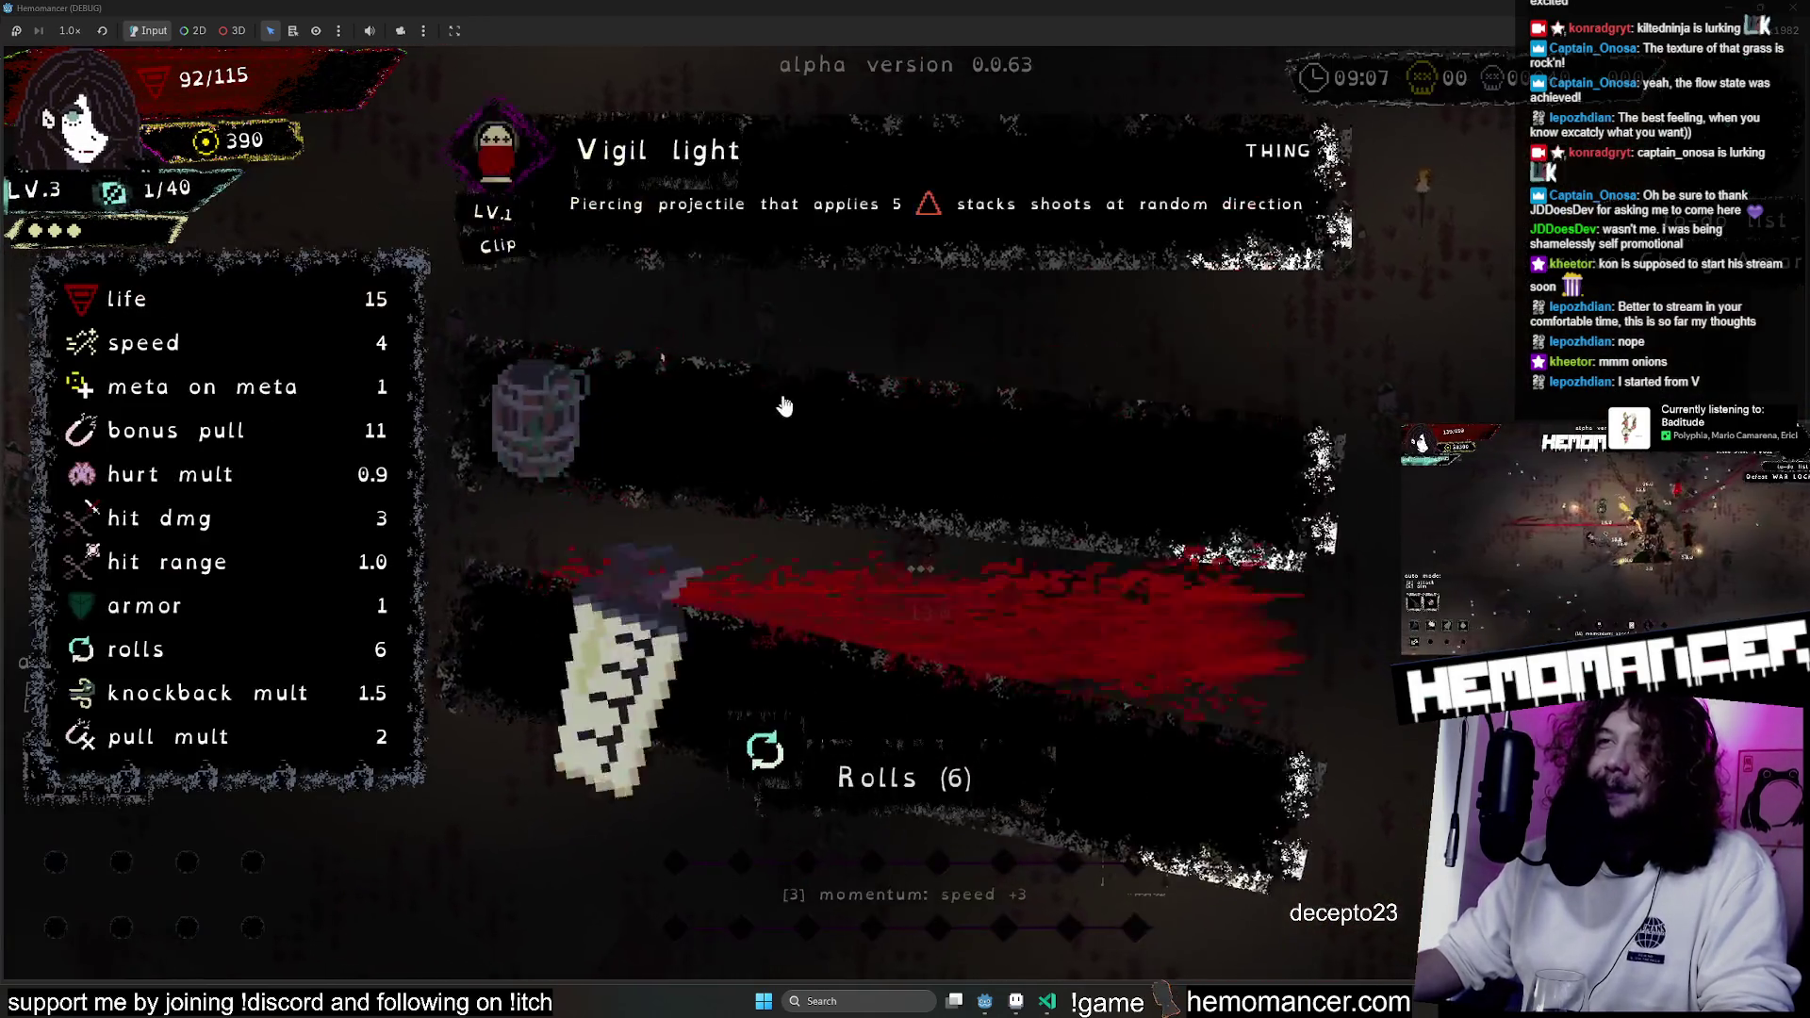
{"action": "left_click", "coordinate": [795, 420]}
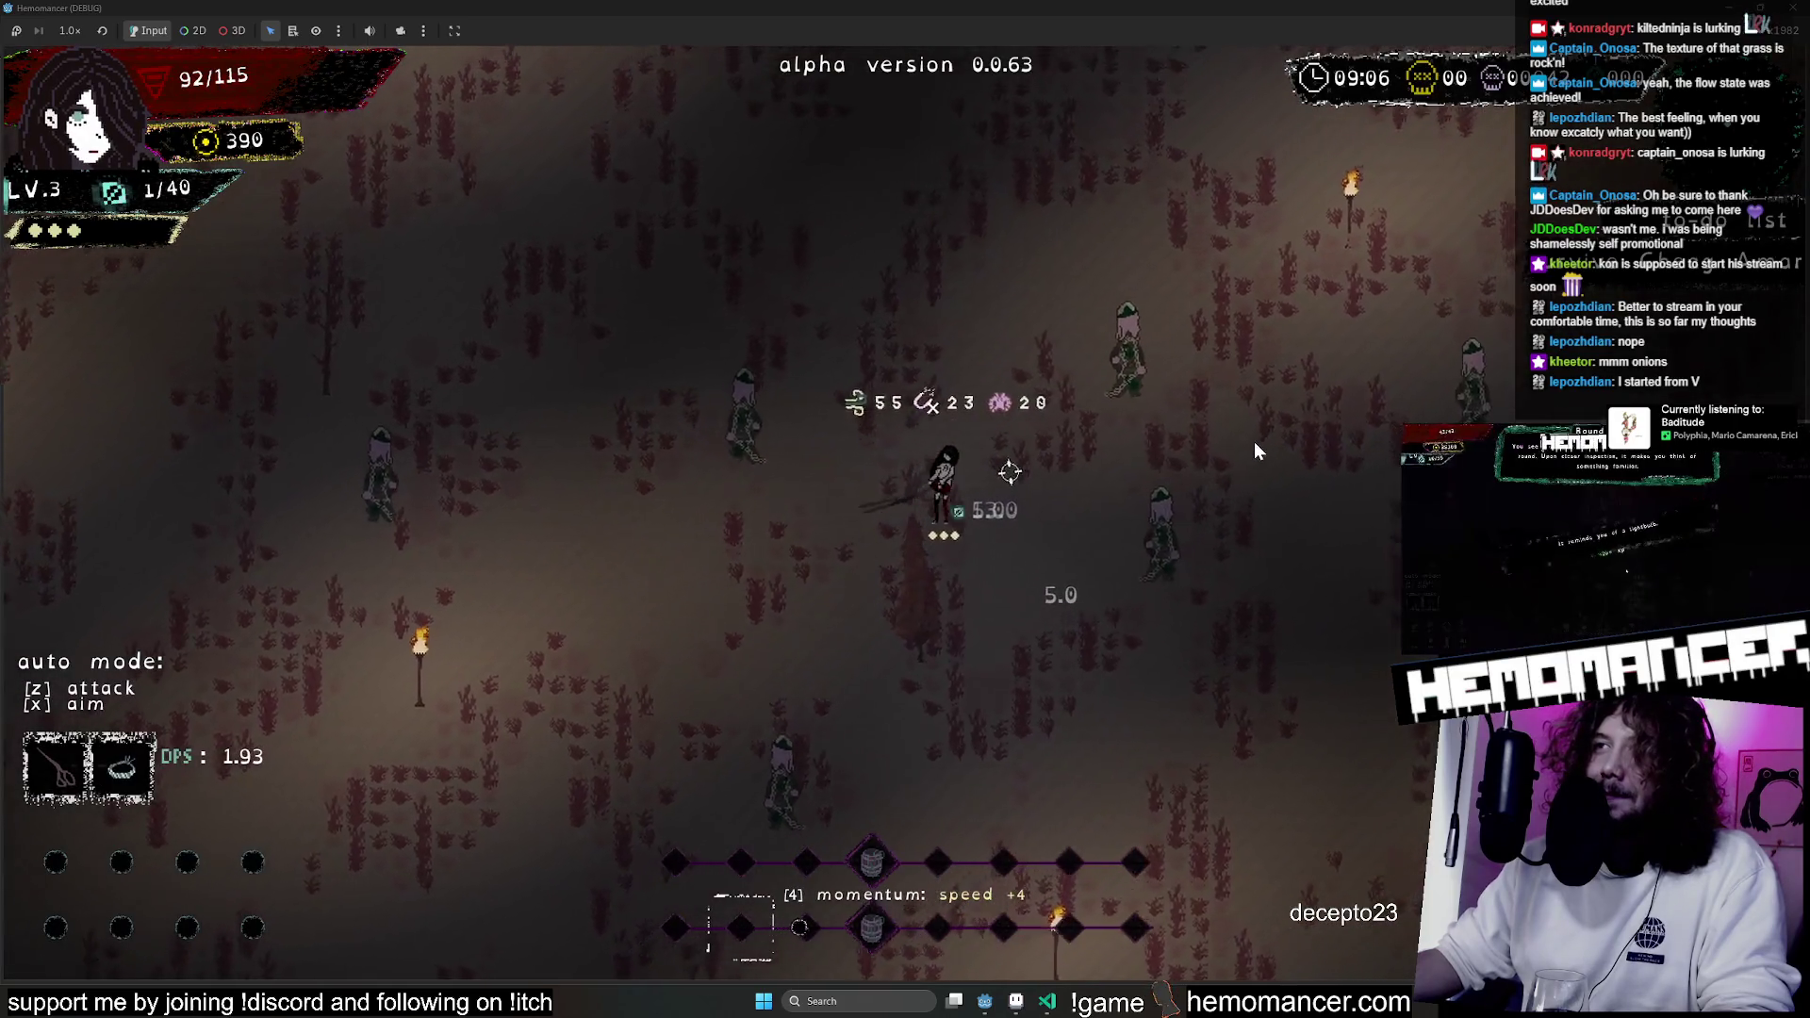
Fight through the forest enemies, pushing north through the crowd.
{"action": "key", "text": "w+d"}
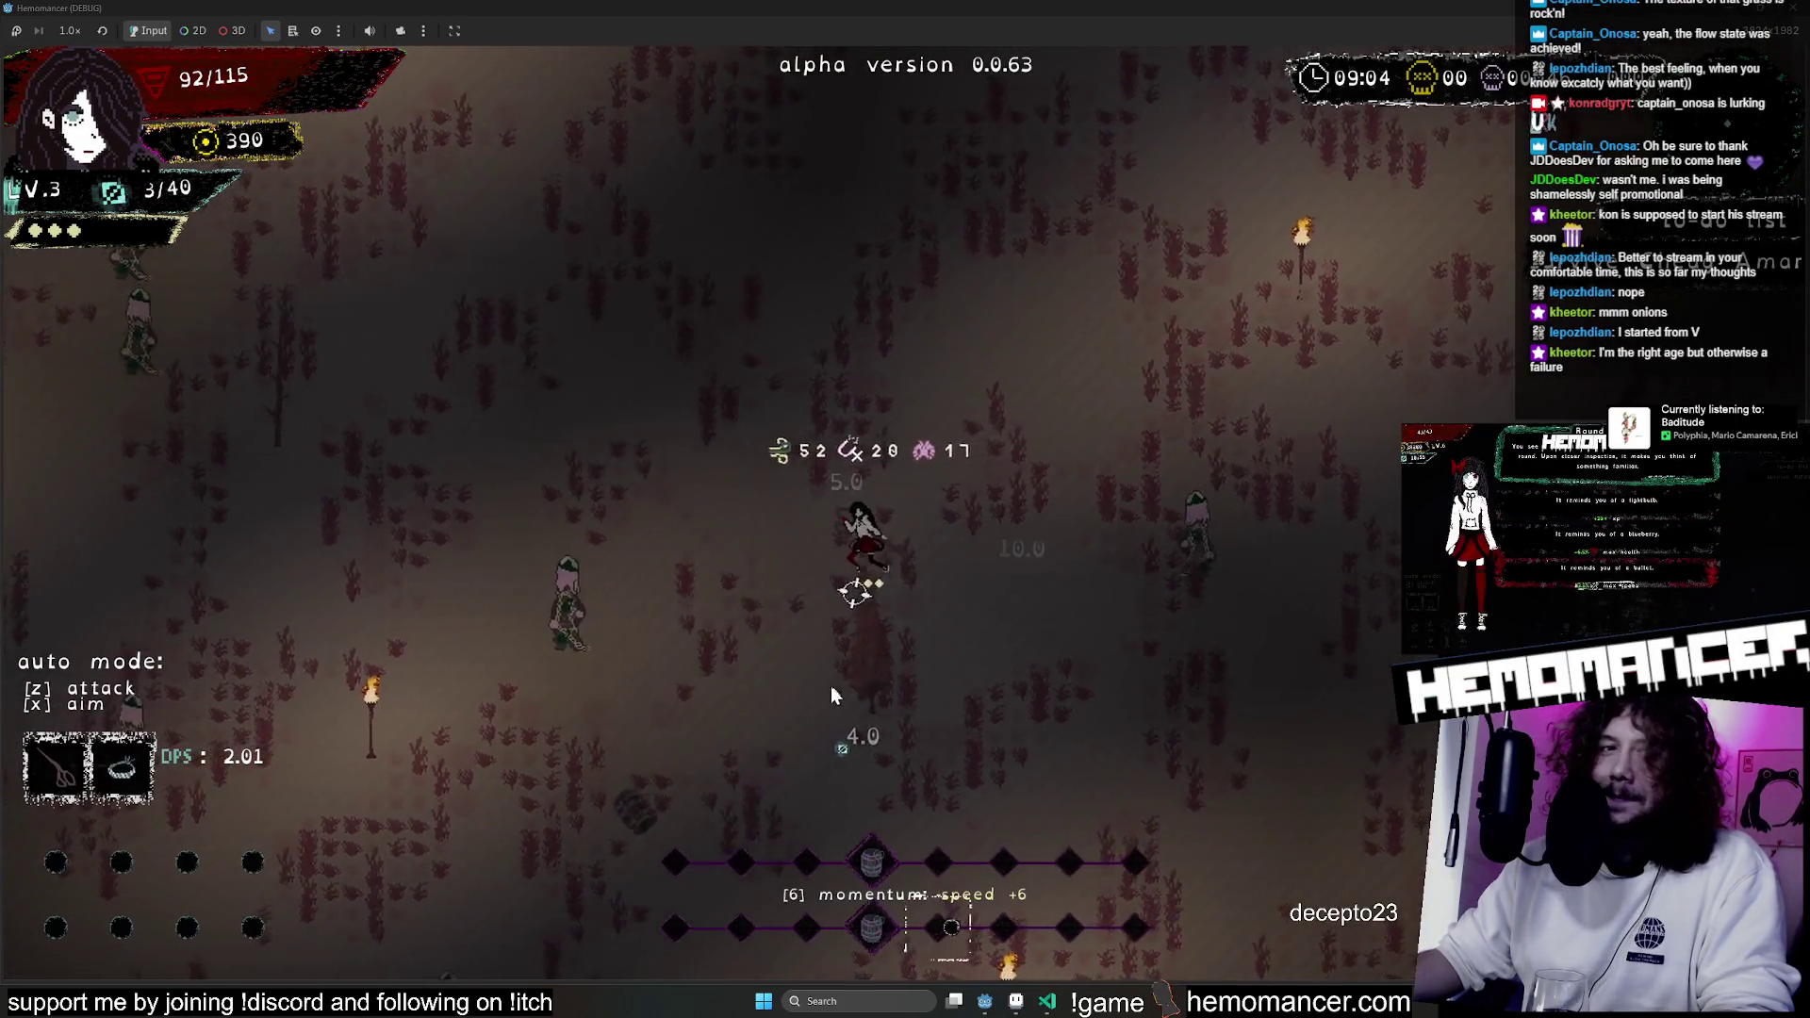
{"action": "key", "text": "a"}
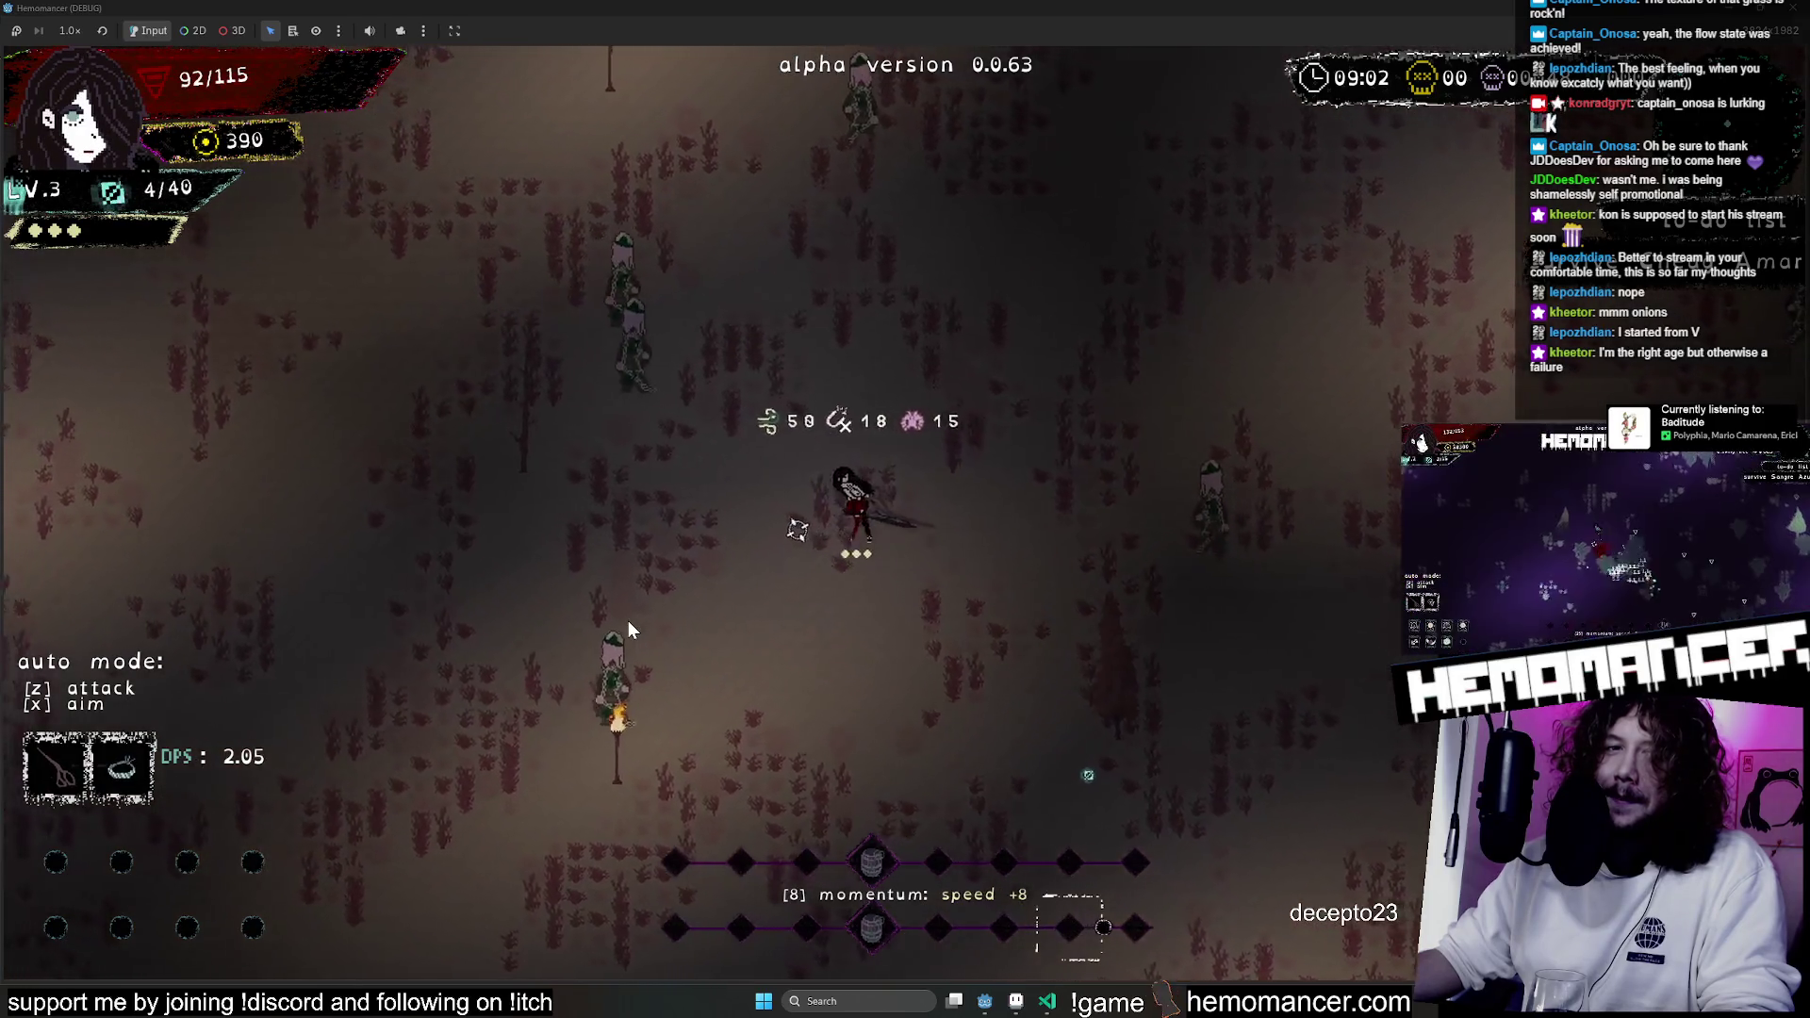
{"action": "key", "text": "w+a"}
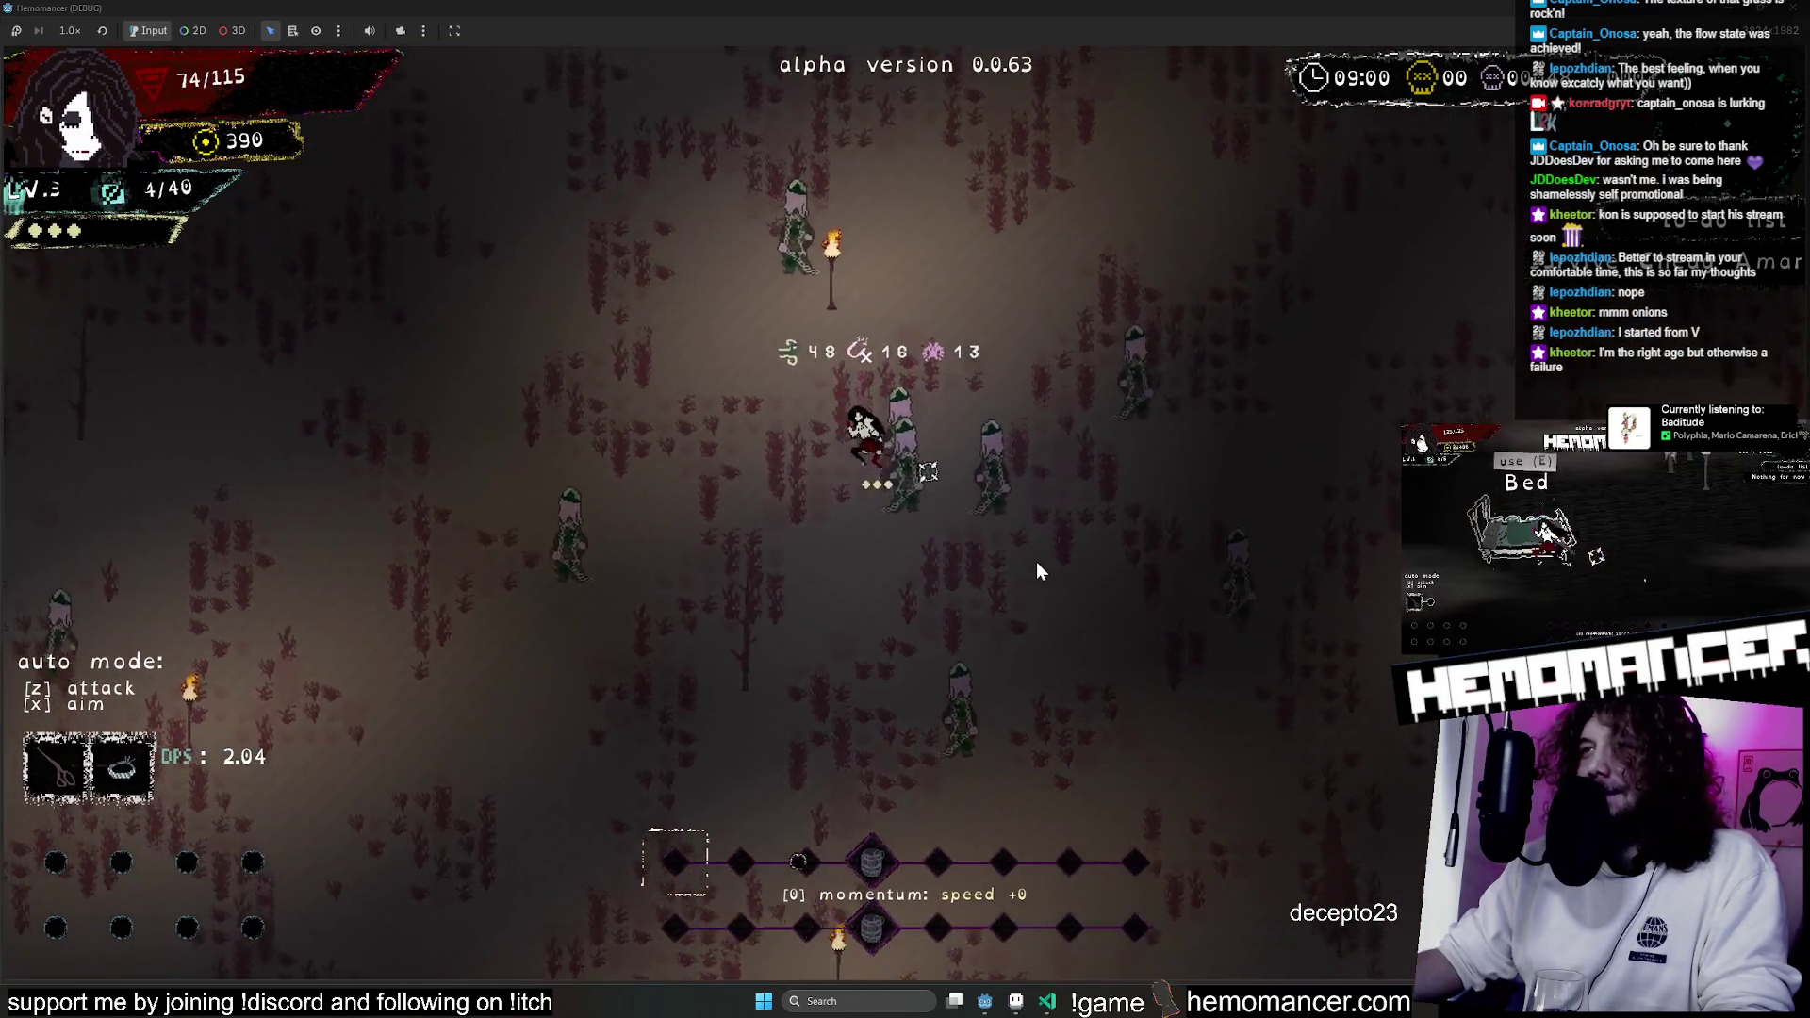
{"action": "key", "text": "w+a"}
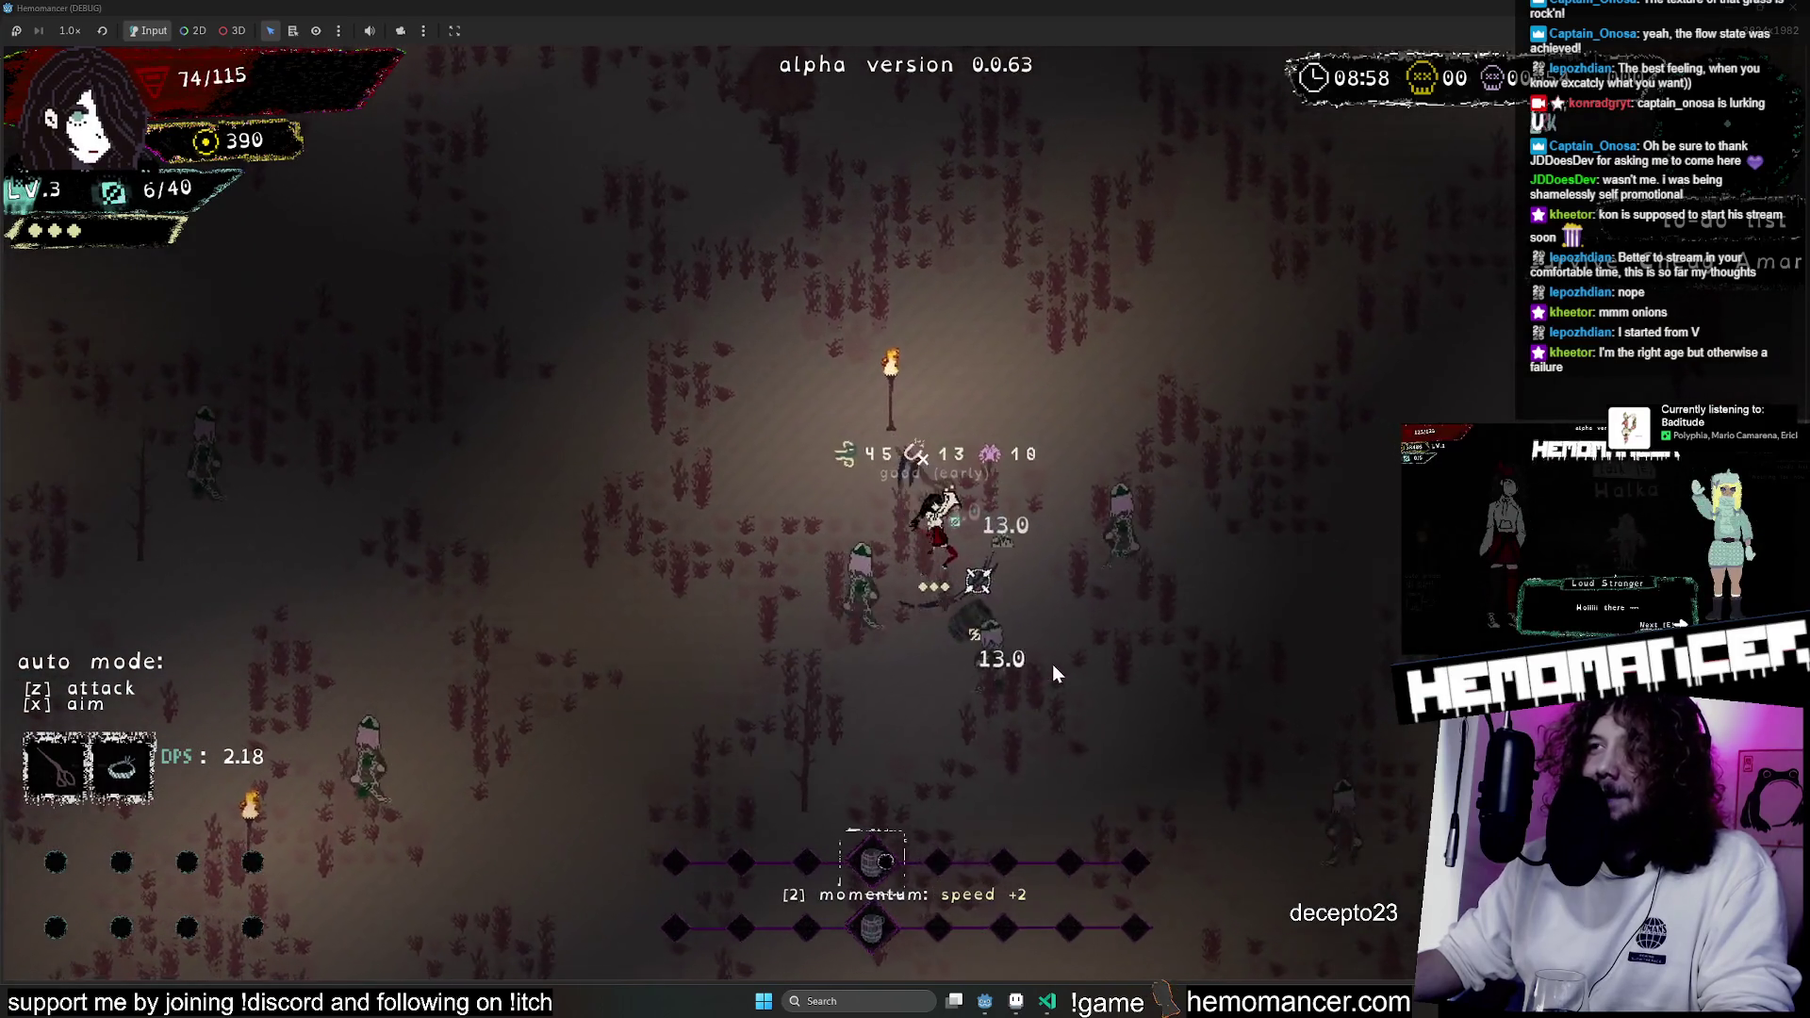
{"action": "key", "text": "s+d"}
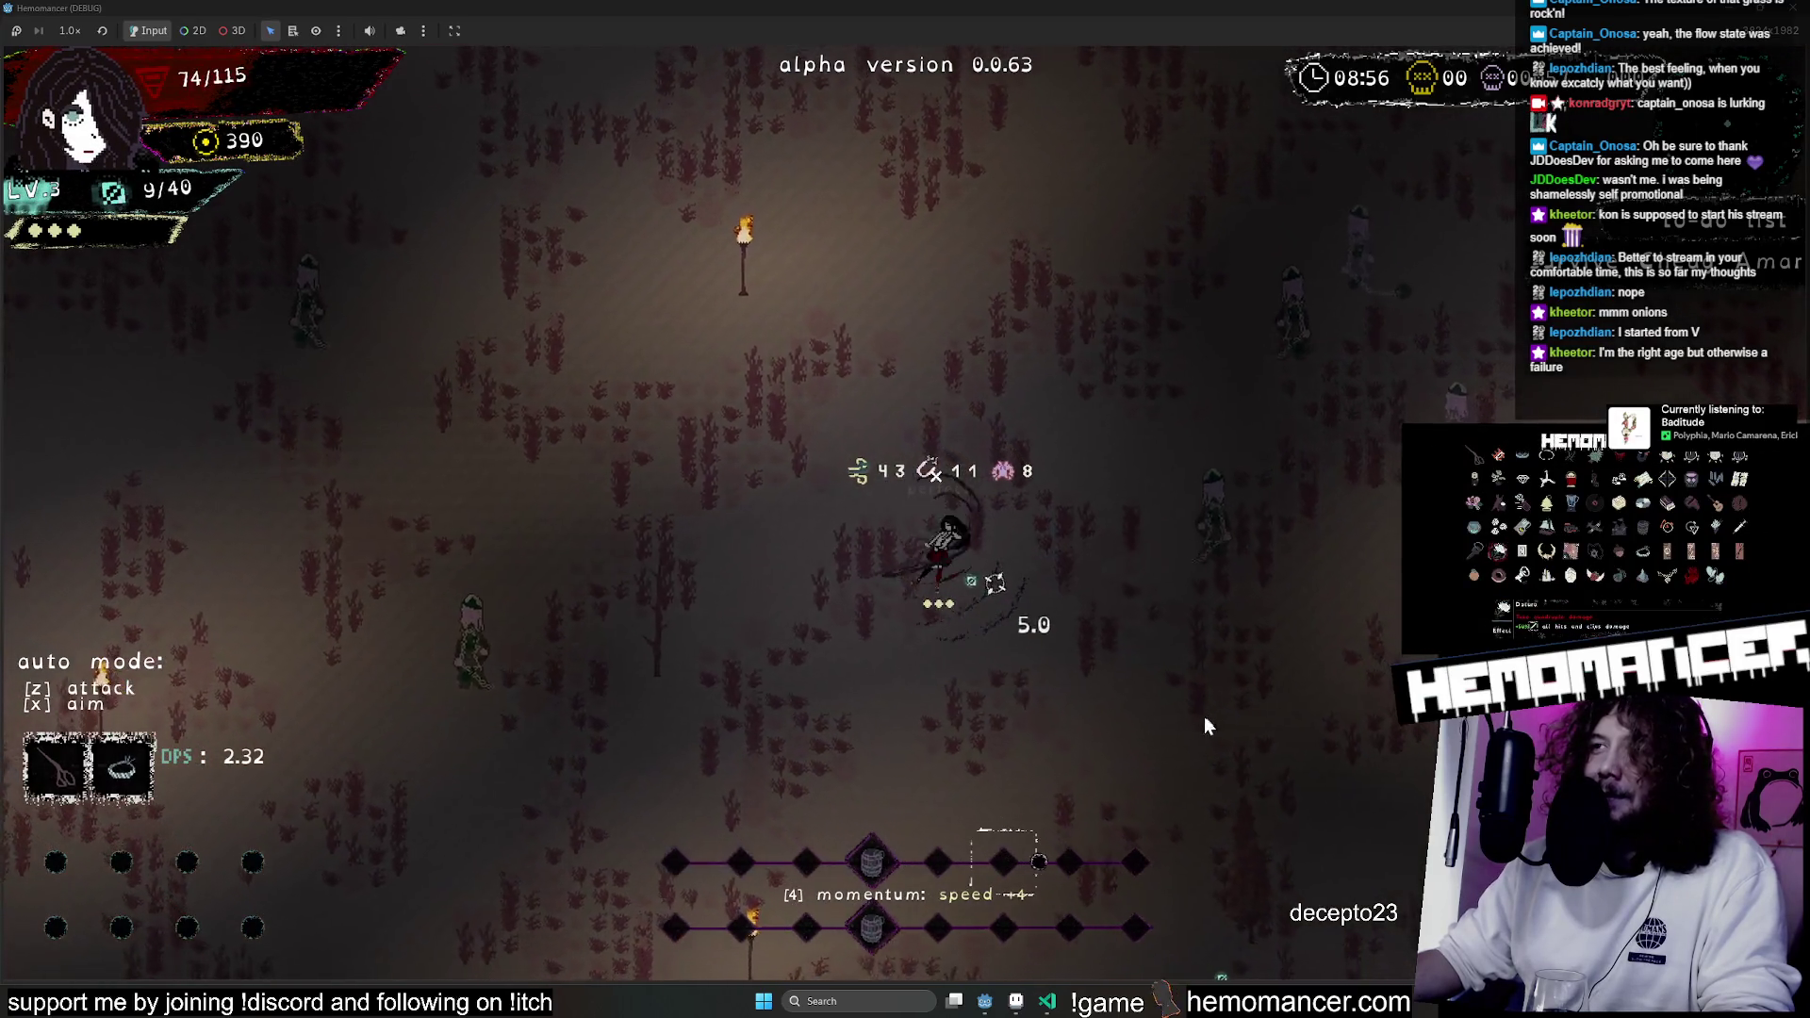
{"action": "key", "text": "w"}
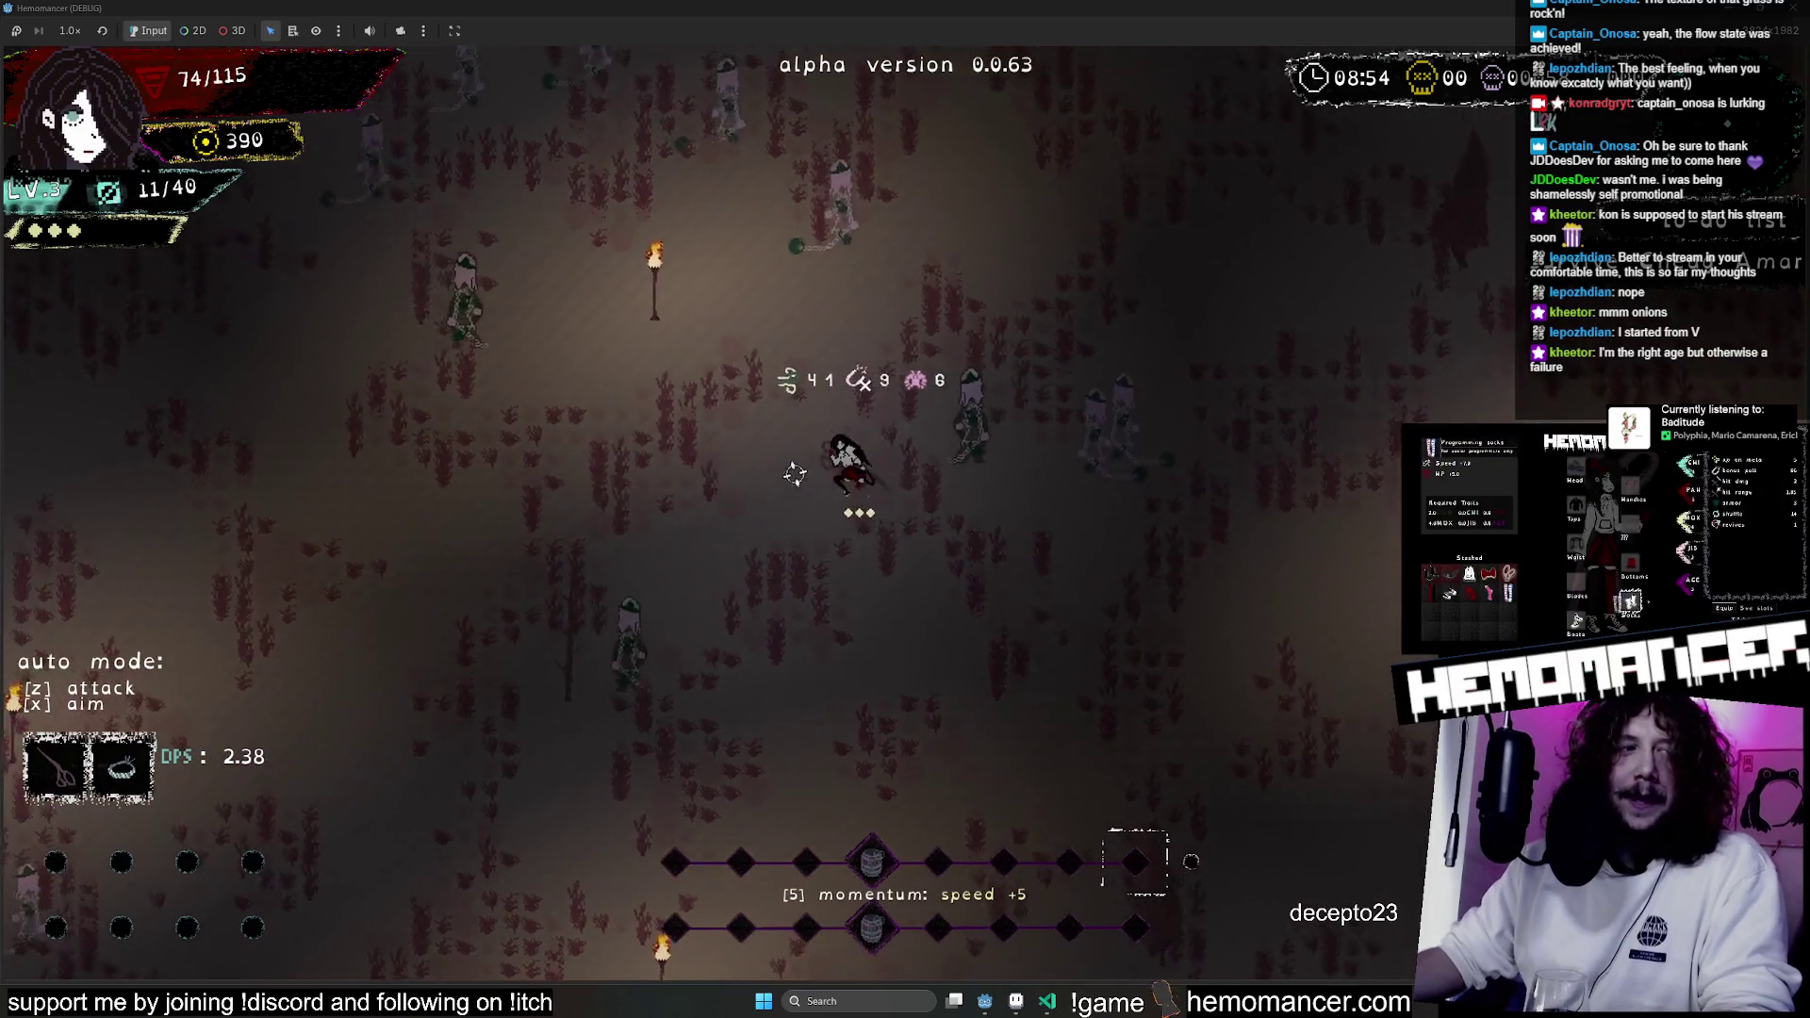
{"action": "key", "text": "w+a"}
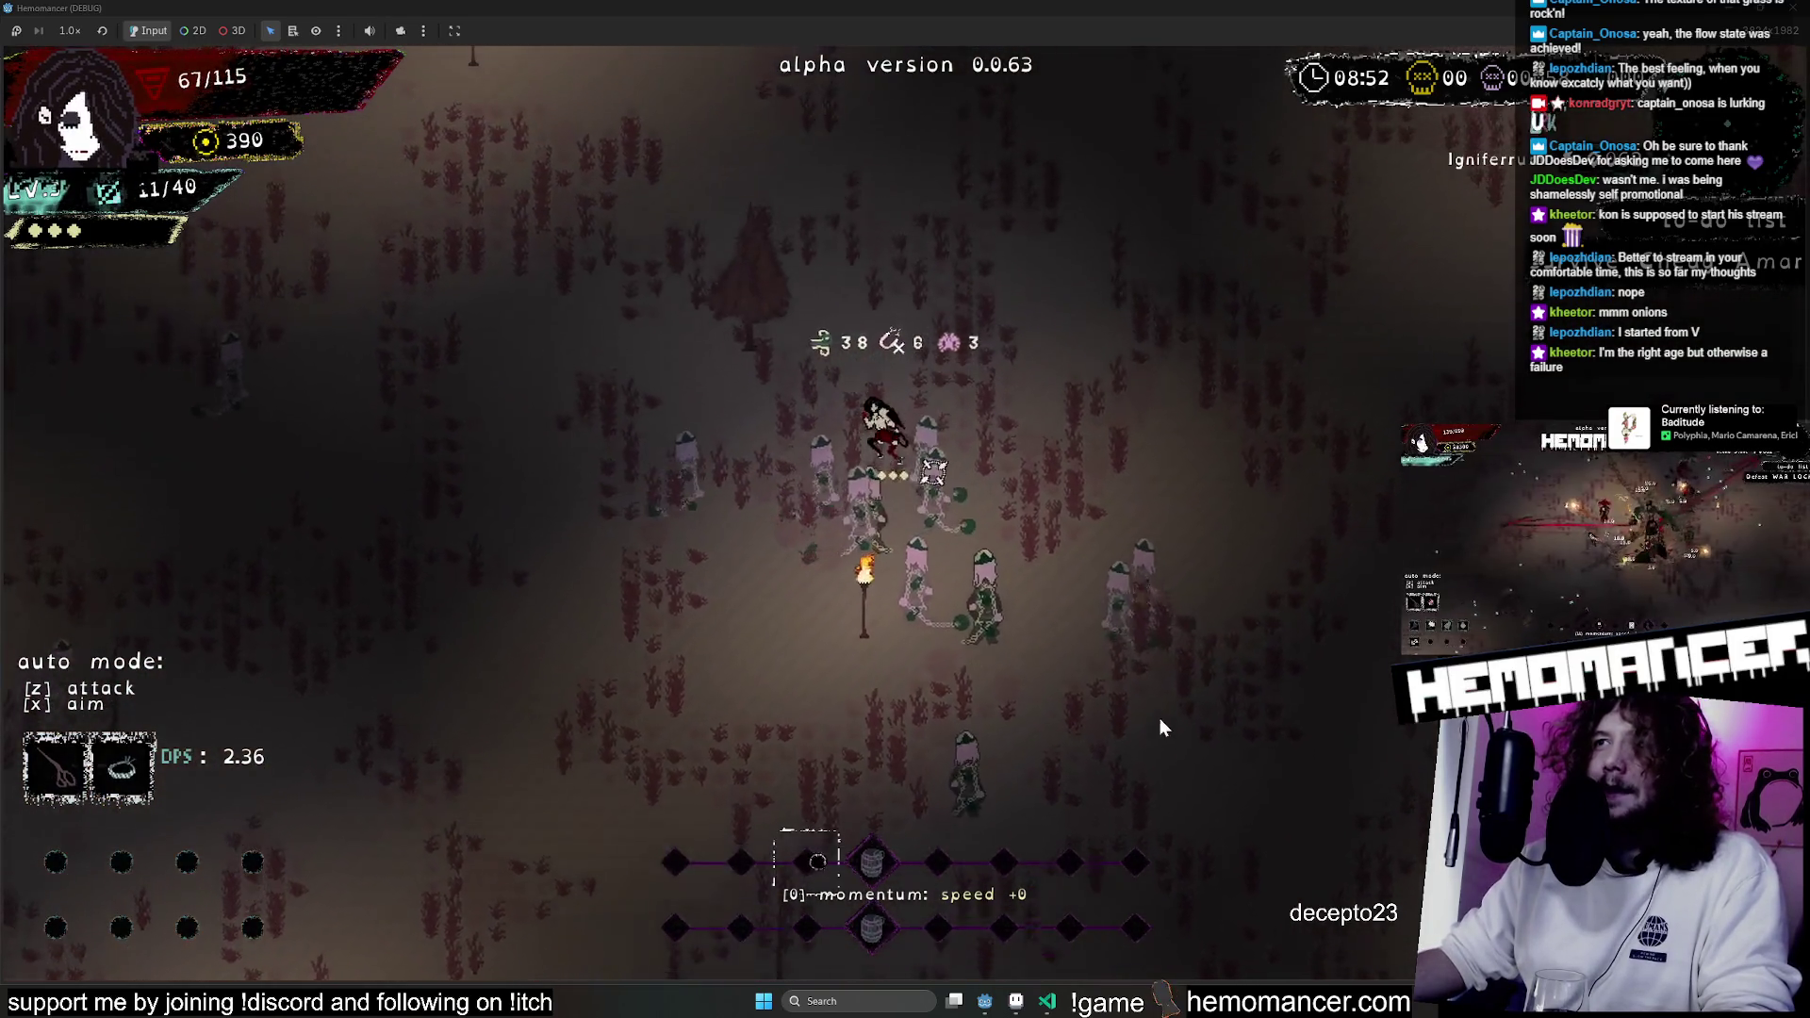
{"action": "key", "text": "w"}
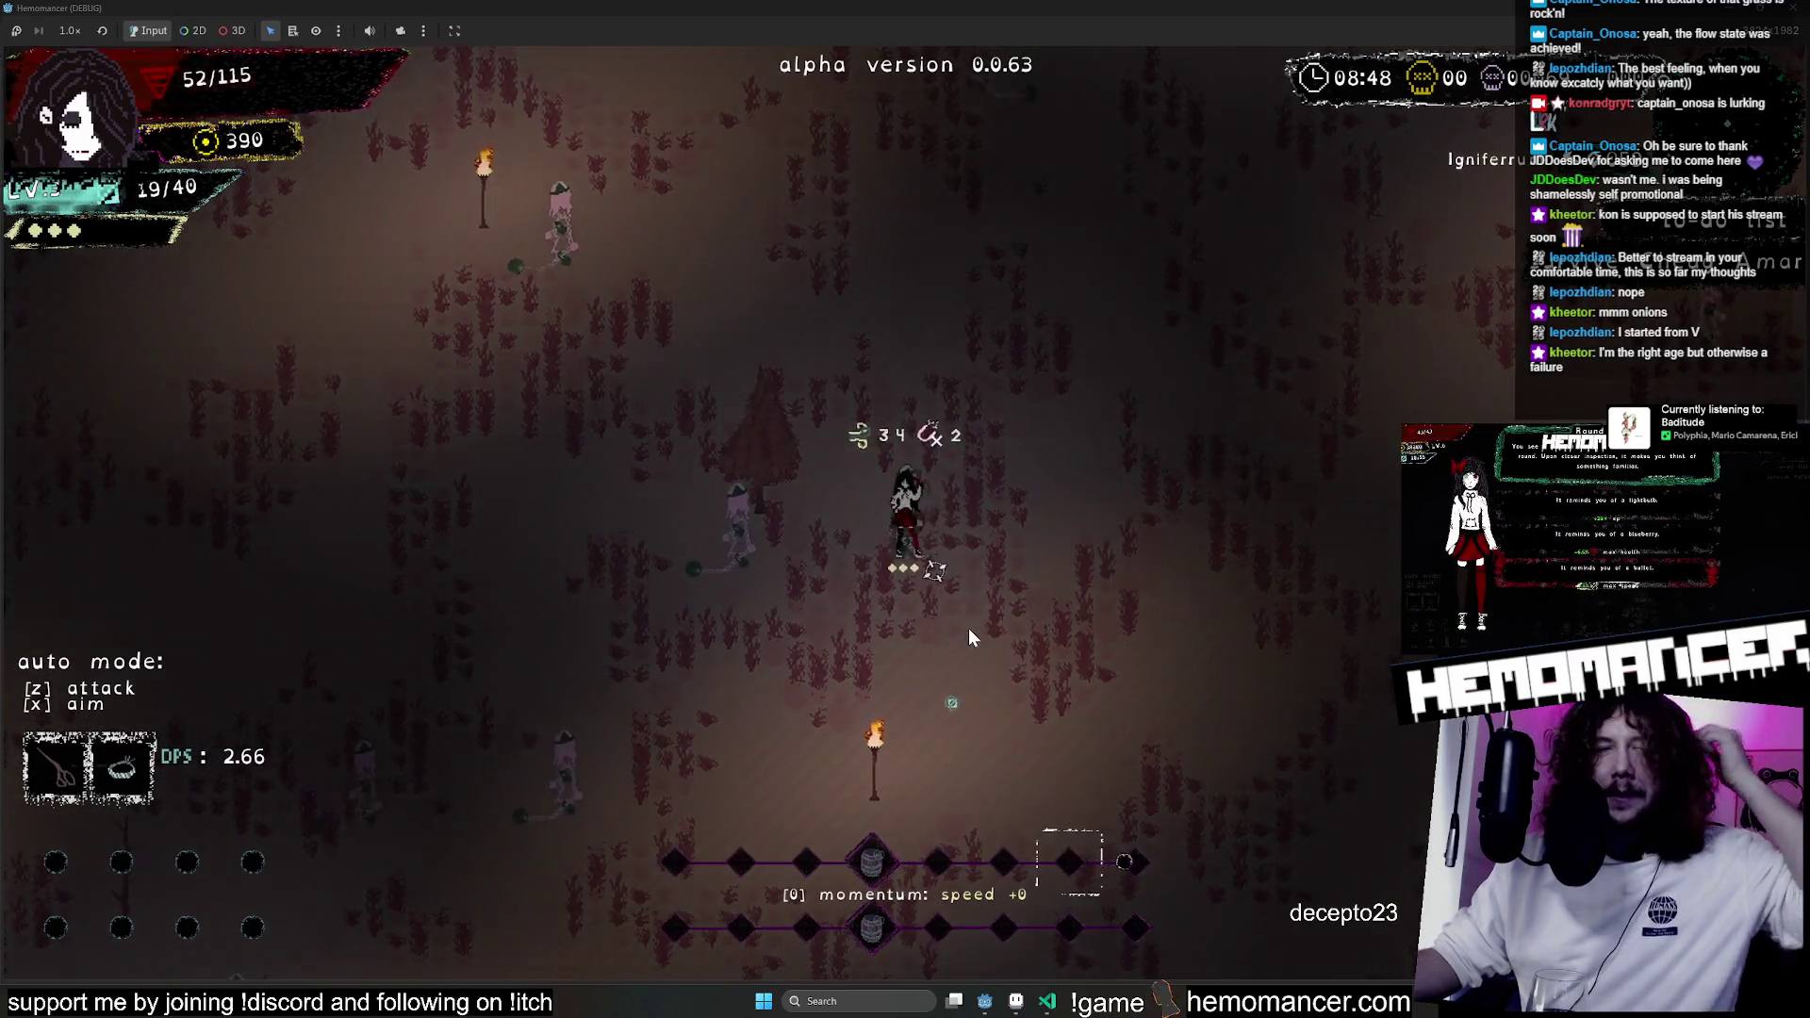
Head up-left while attacking and walk into the red pillar.
{"action": "key", "text": "w+a"}
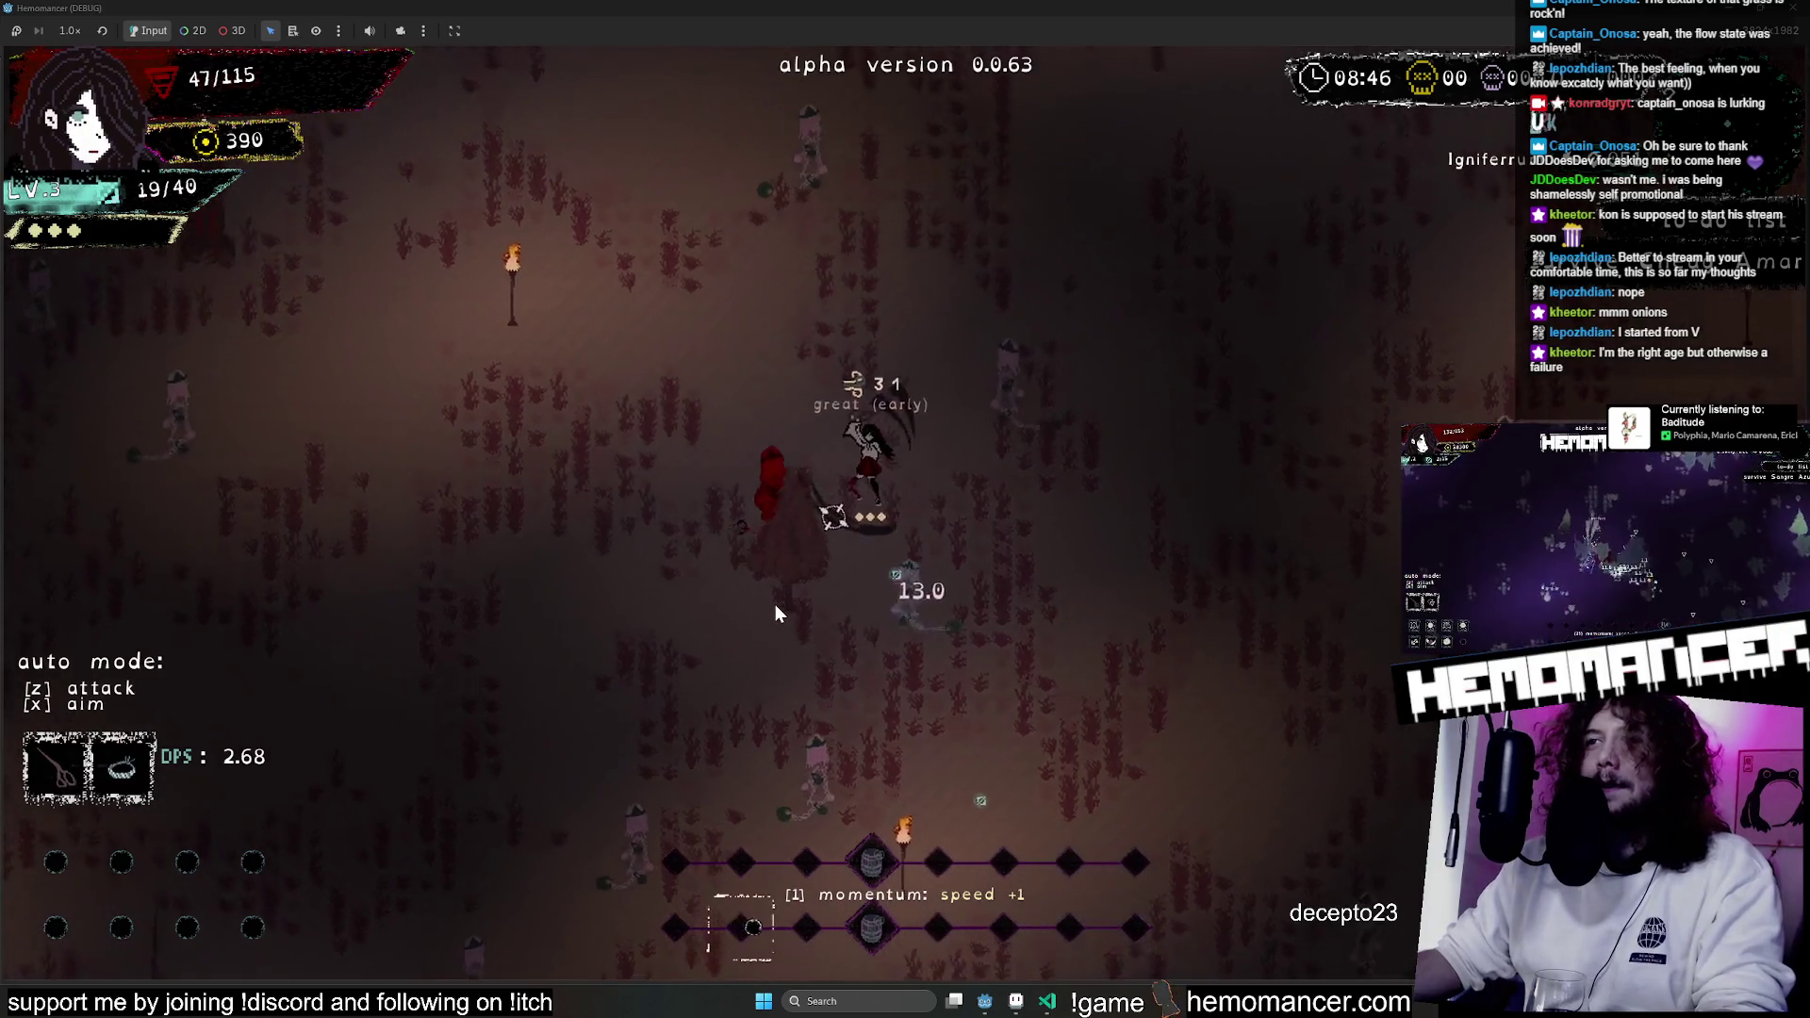
{"action": "key", "text": "w+a"}
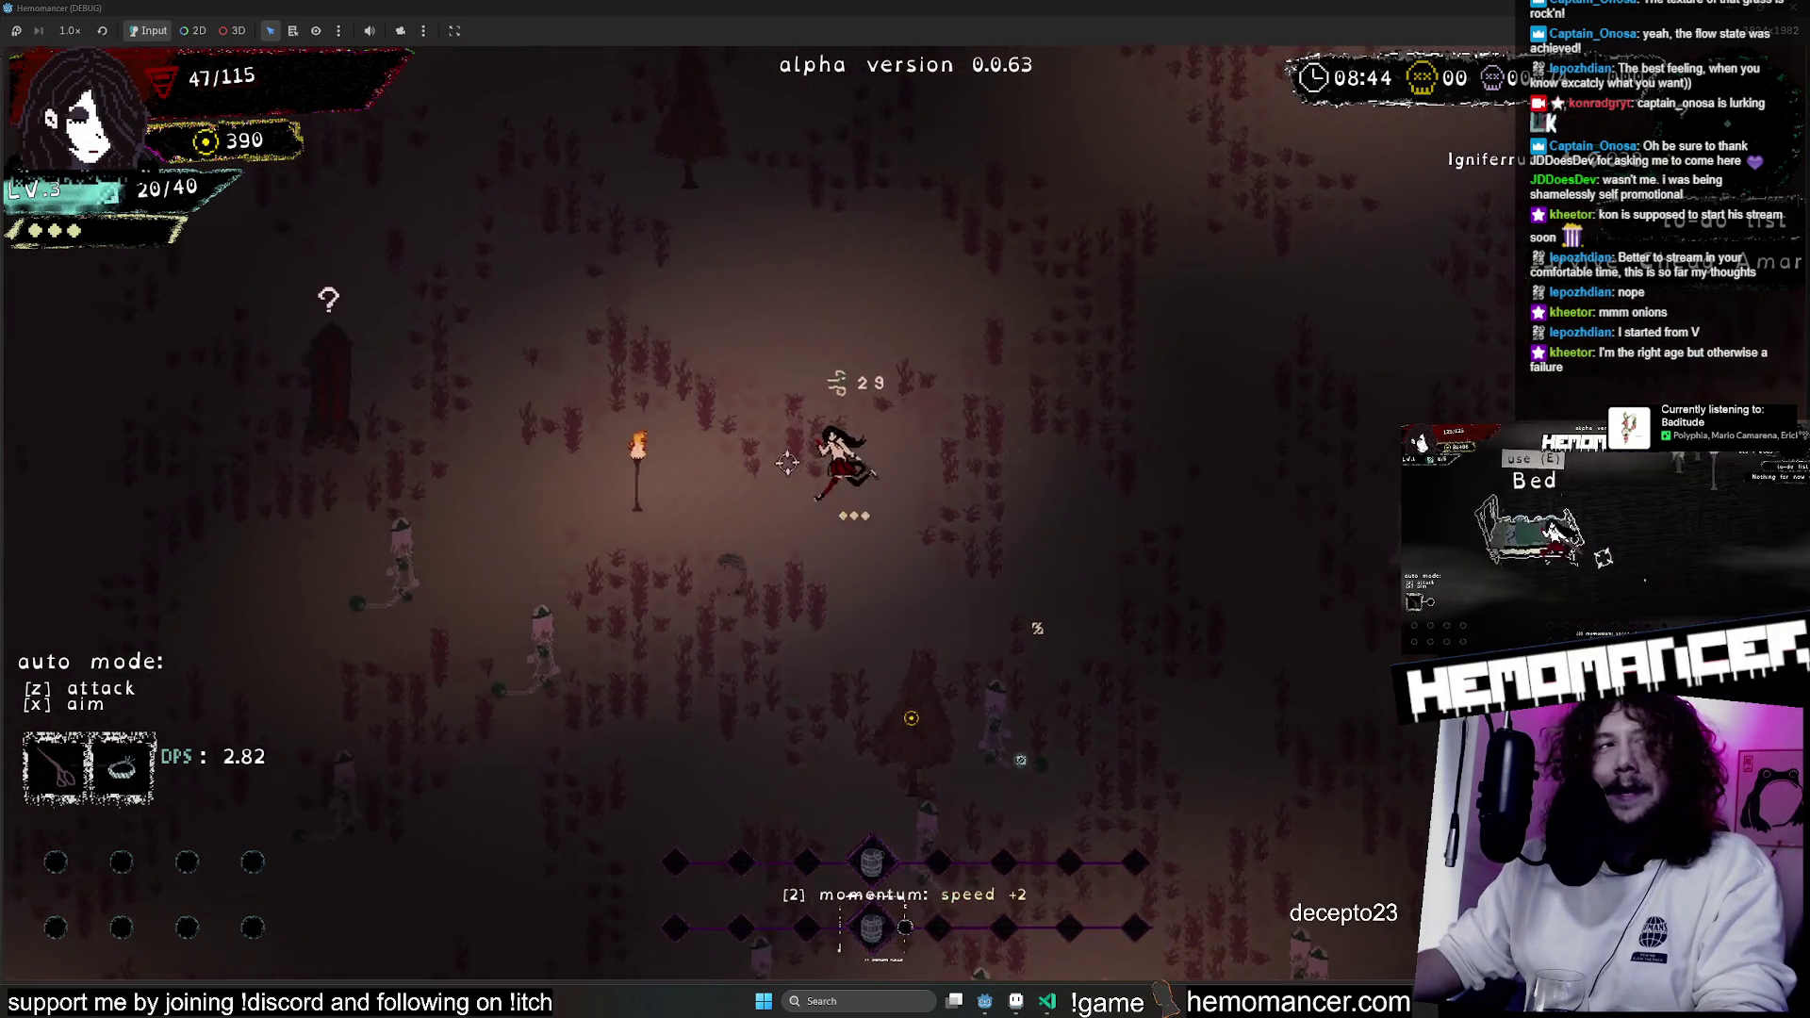
{"action": "key", "text": "w+a"}
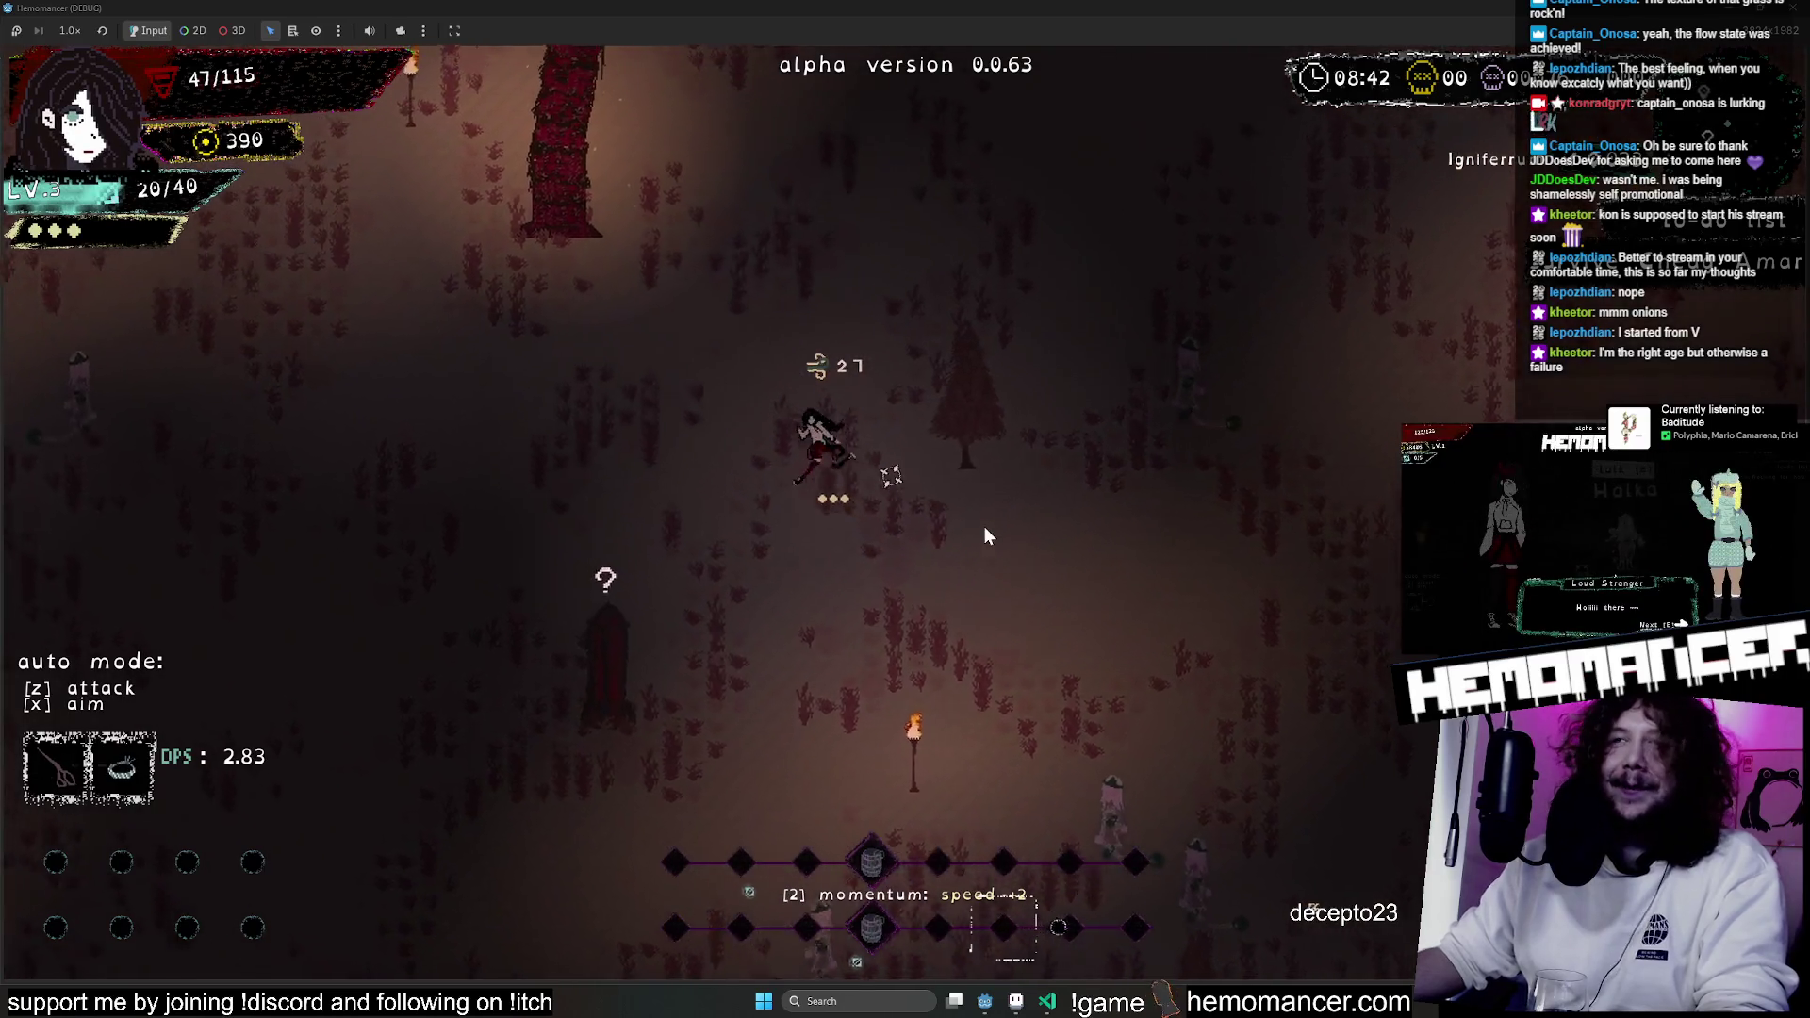
{"action": "key", "text": "w+a"}
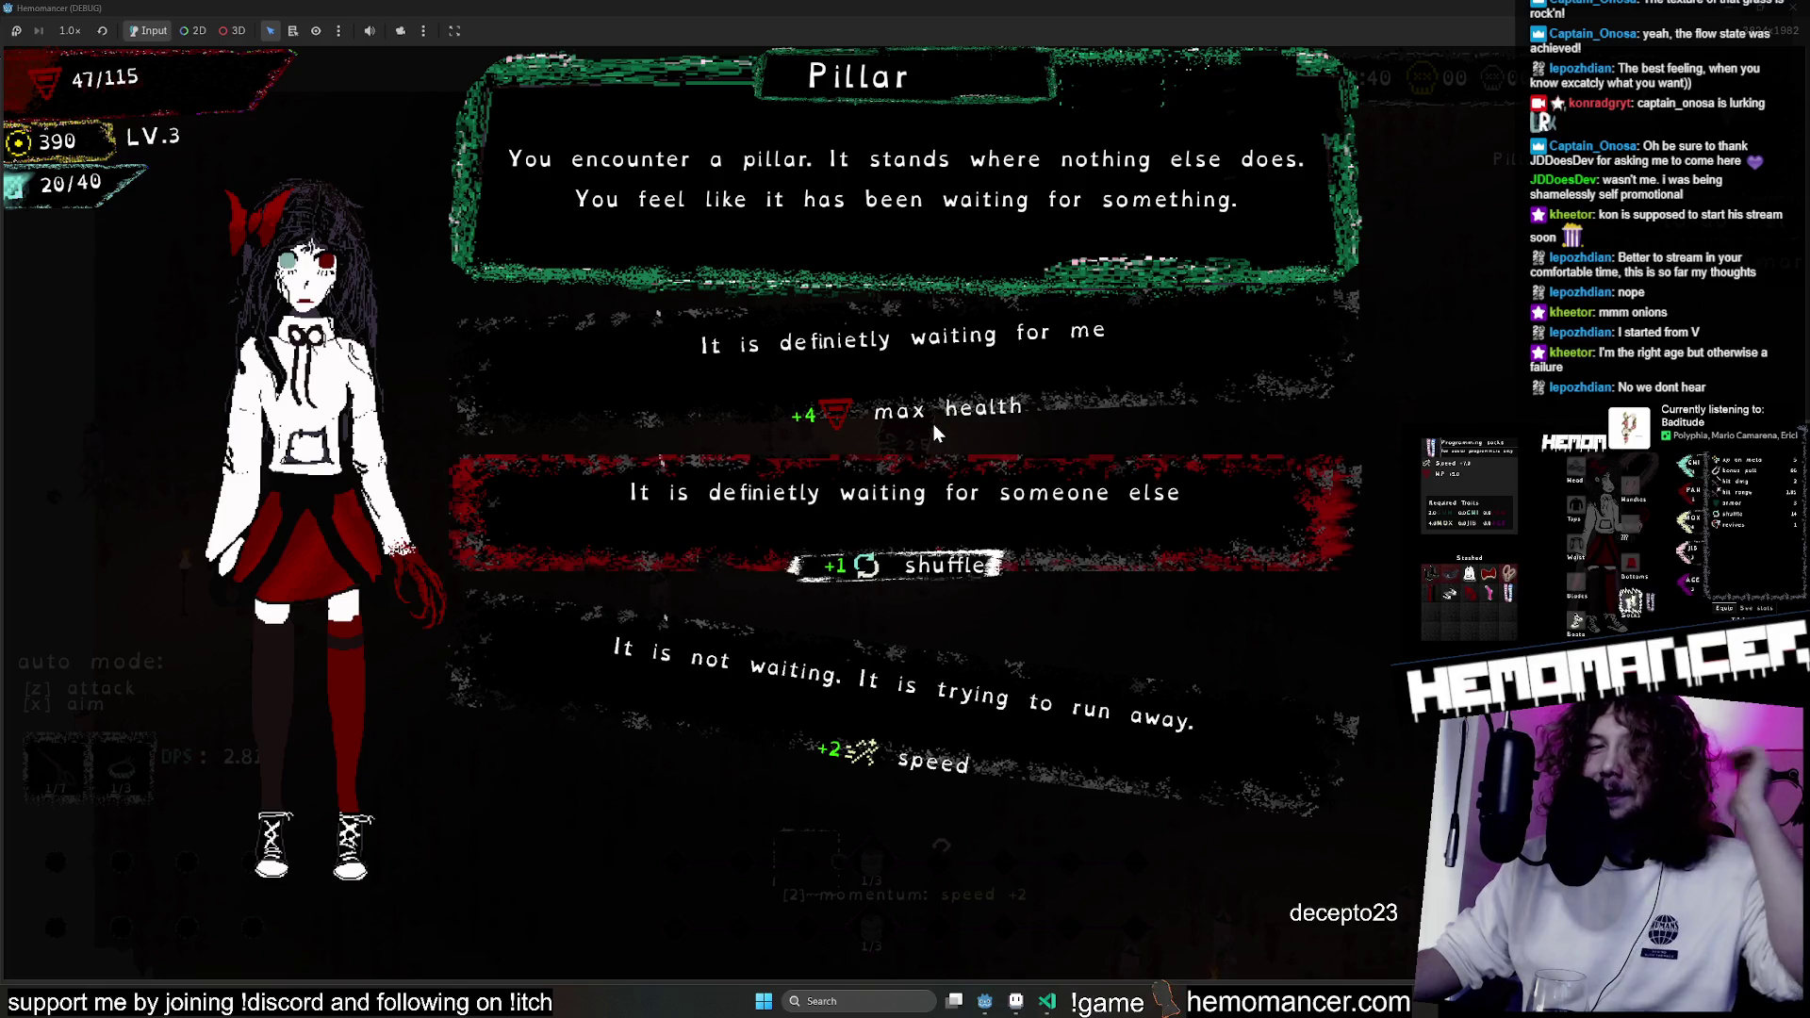
Choose the +1 shuffle pillar option and walk up past the Tympanum pillar.
{"action": "key", "text": "Return"}
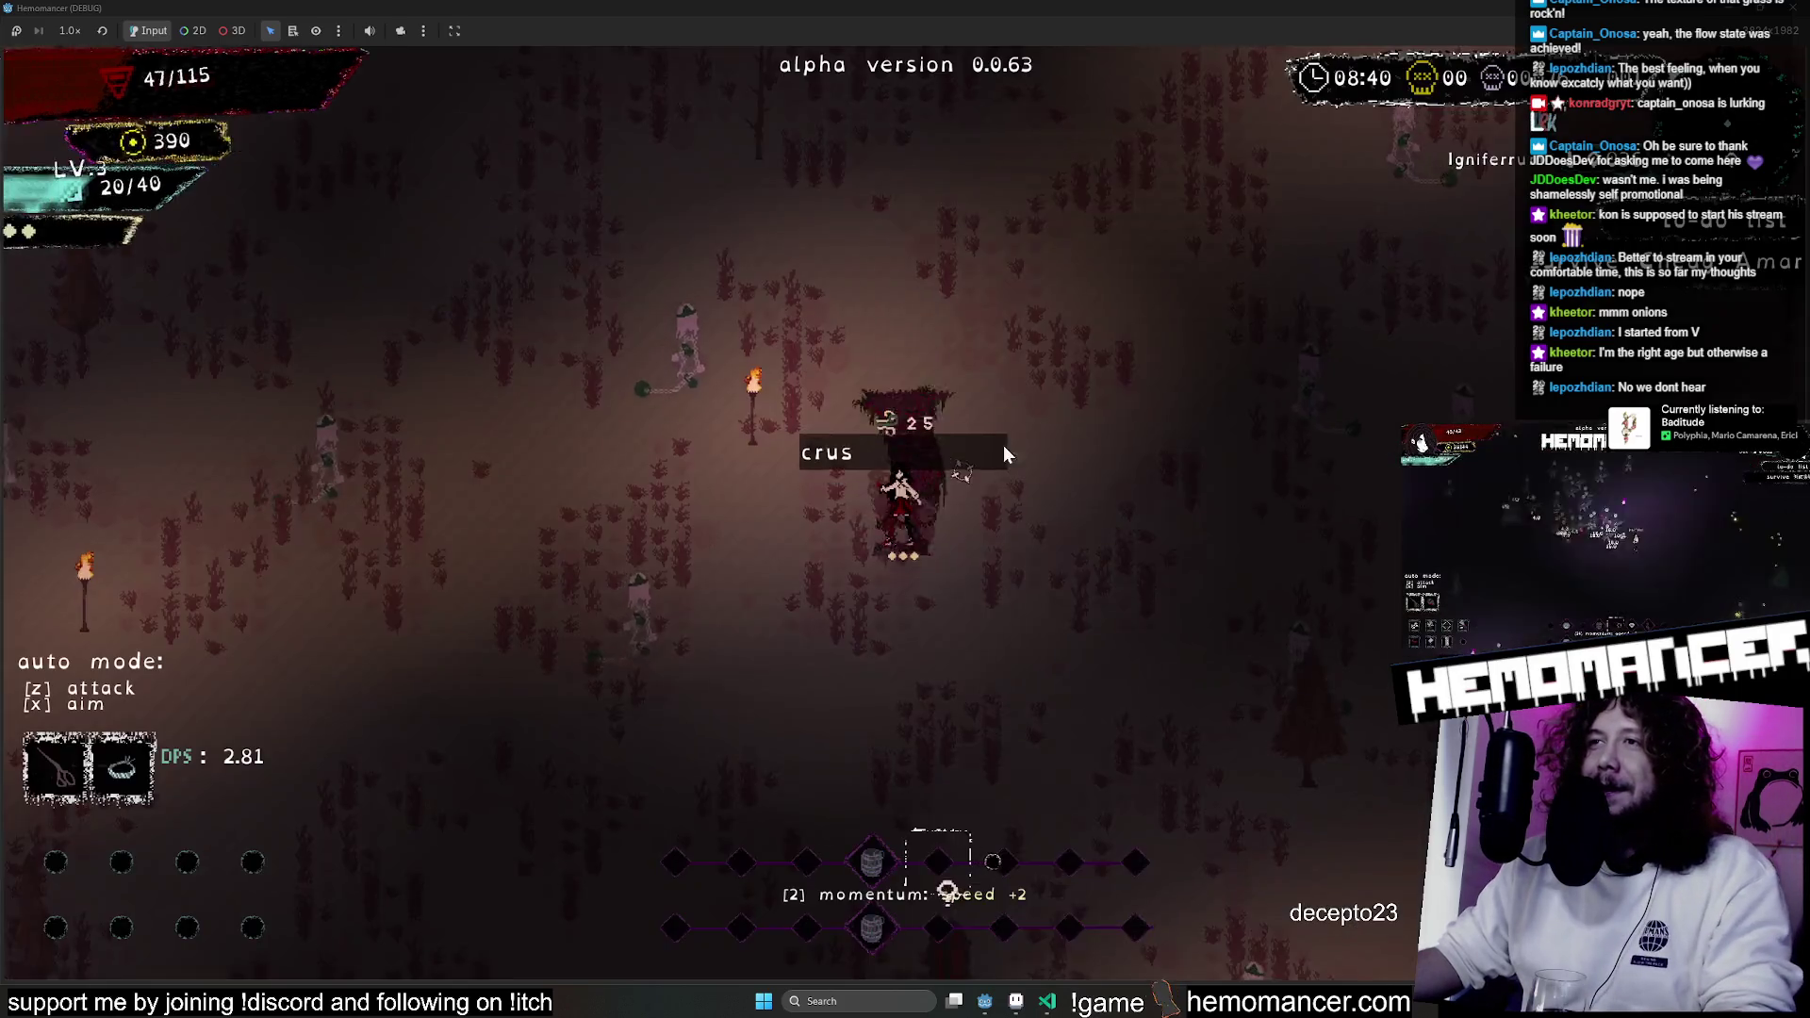
{"action": "key", "text": "w+d"}
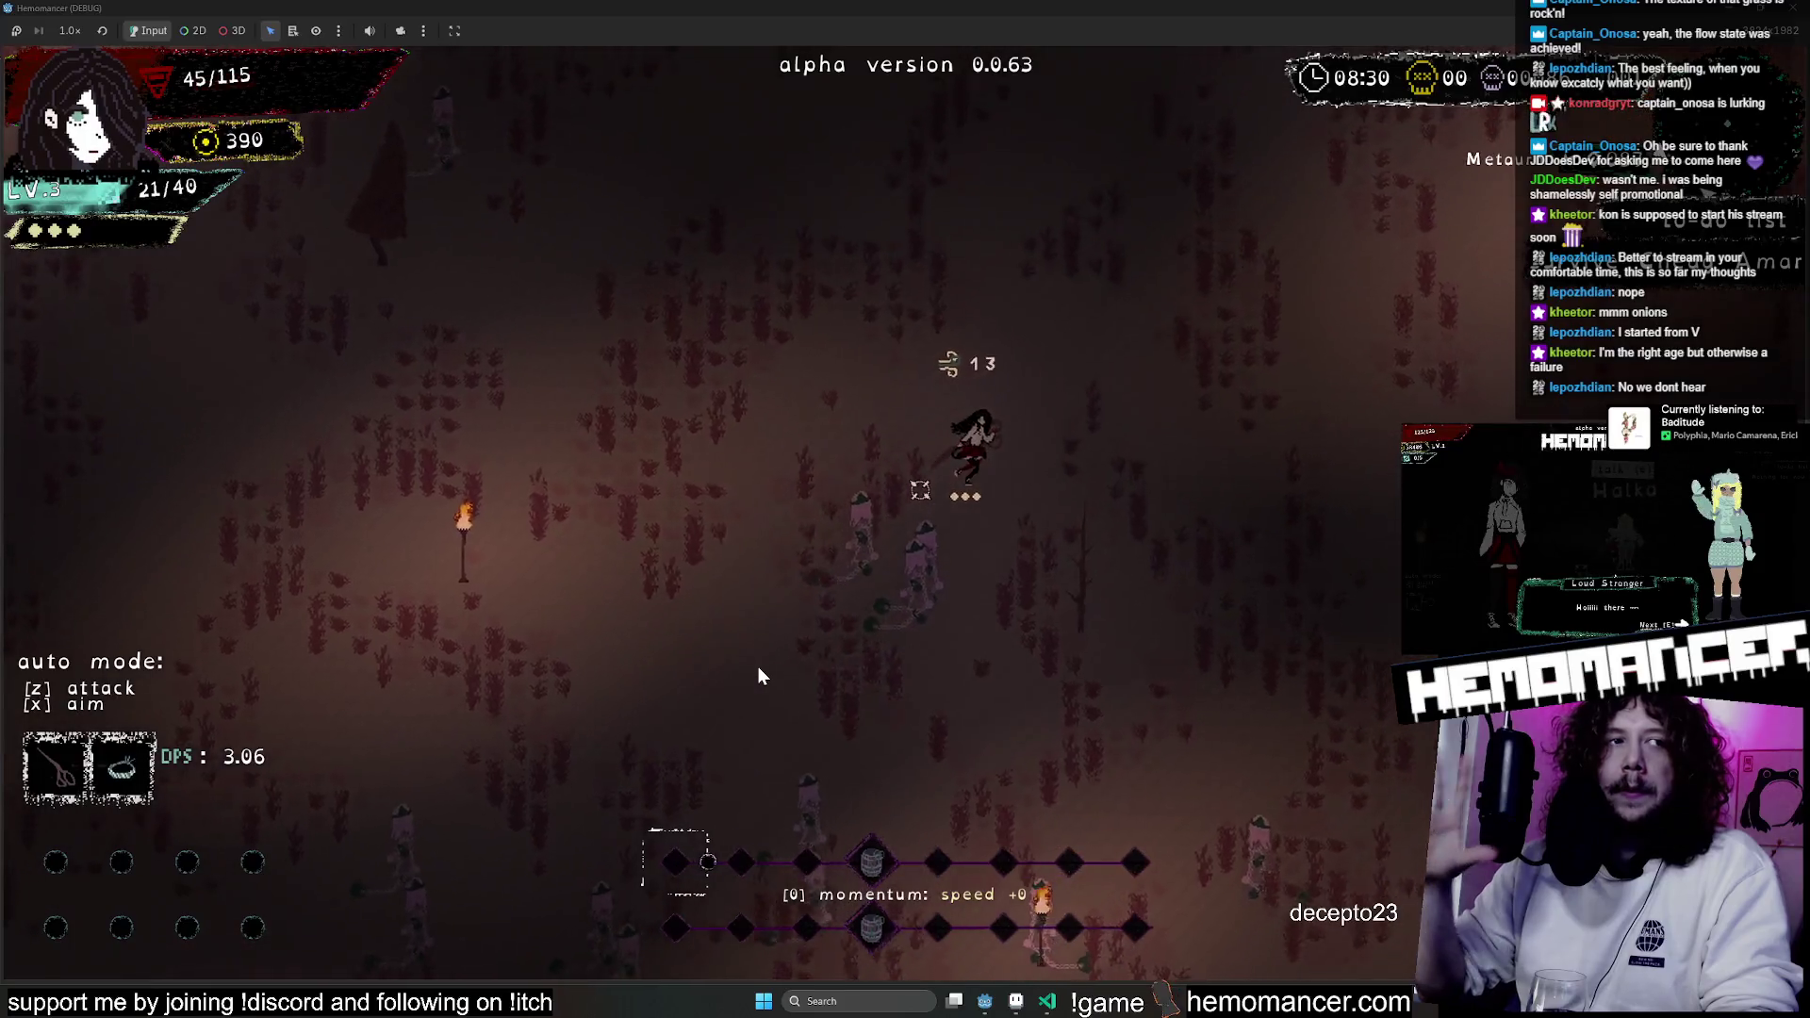
{"action": "key", "text": "w+d"}
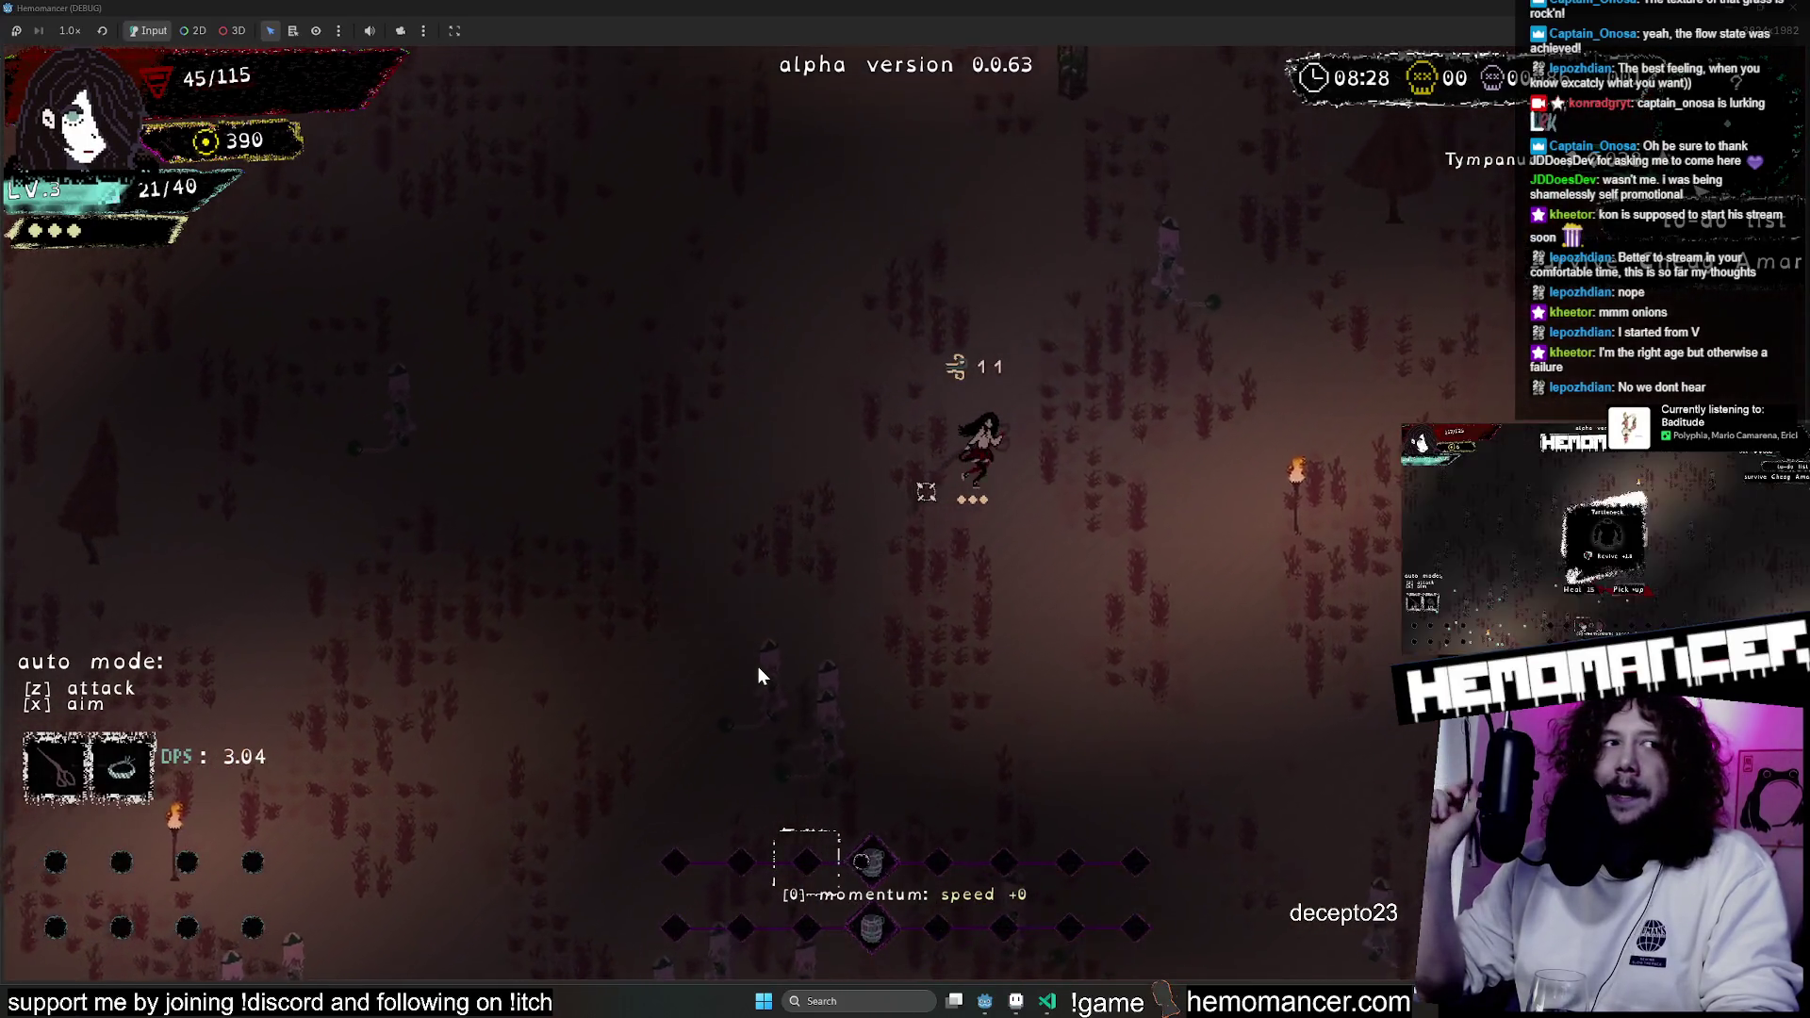
{"action": "key", "text": "w"}
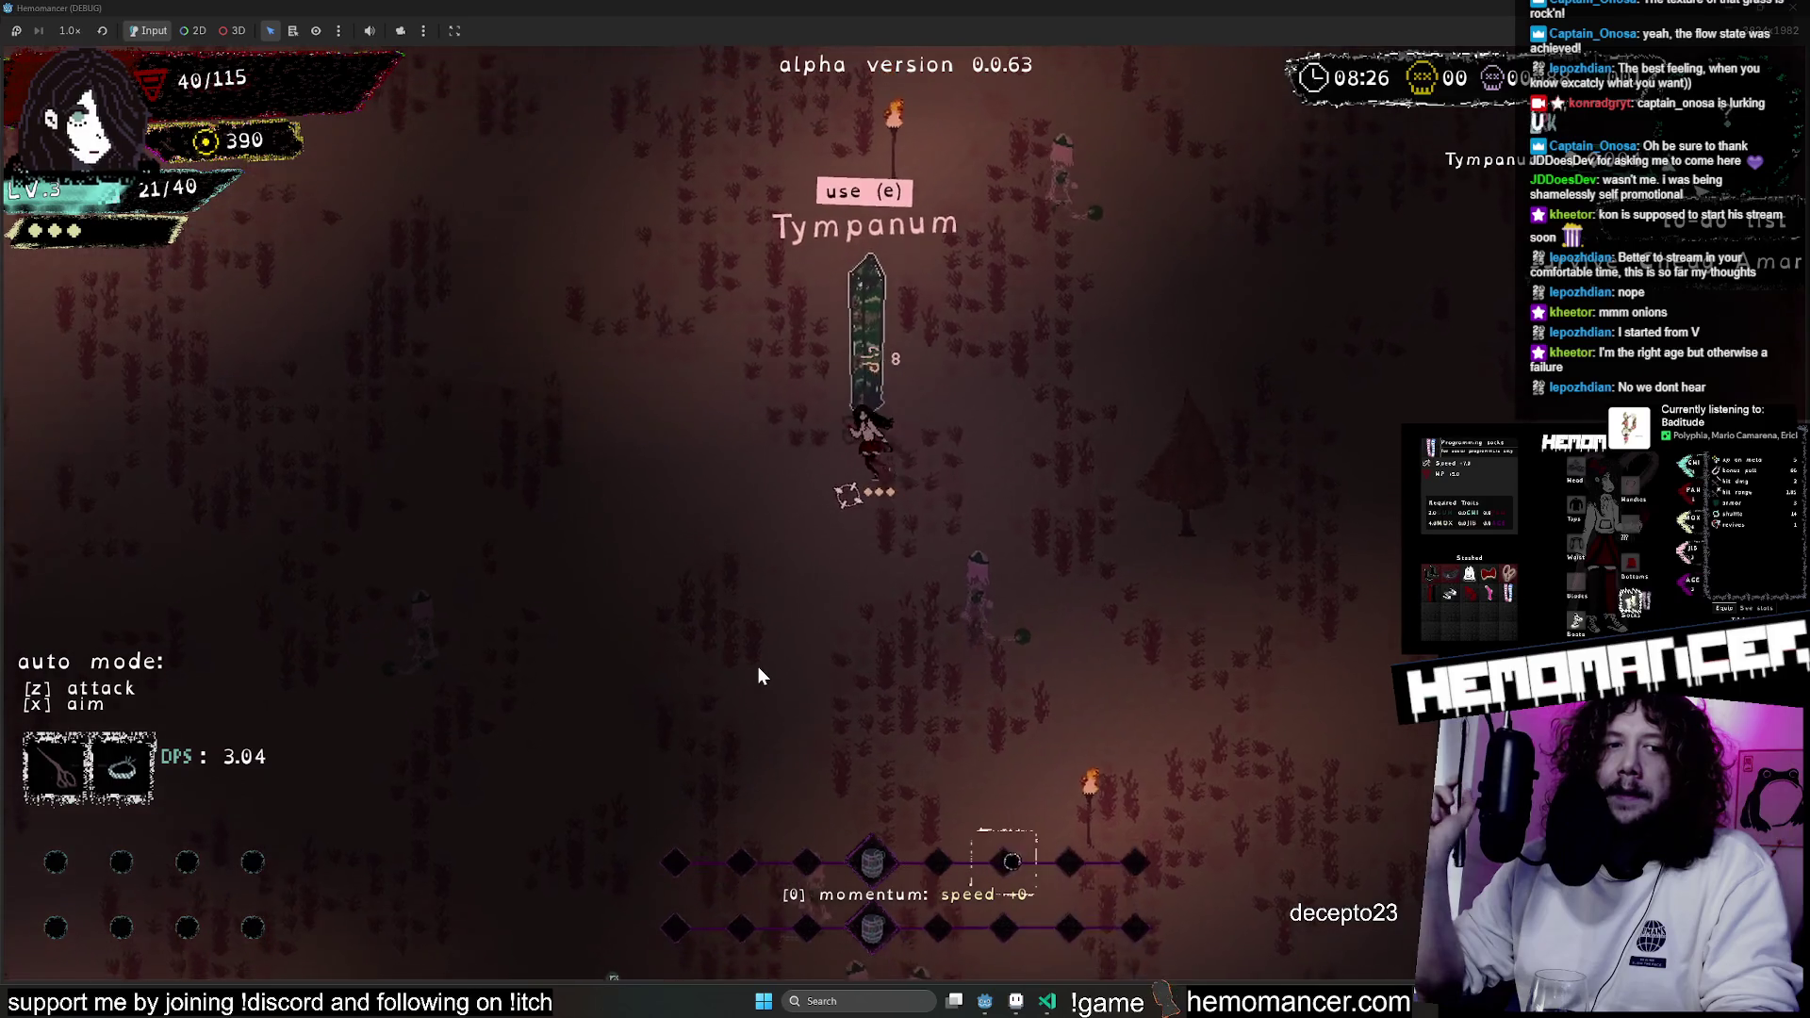
{"action": "key", "text": "w+a"}
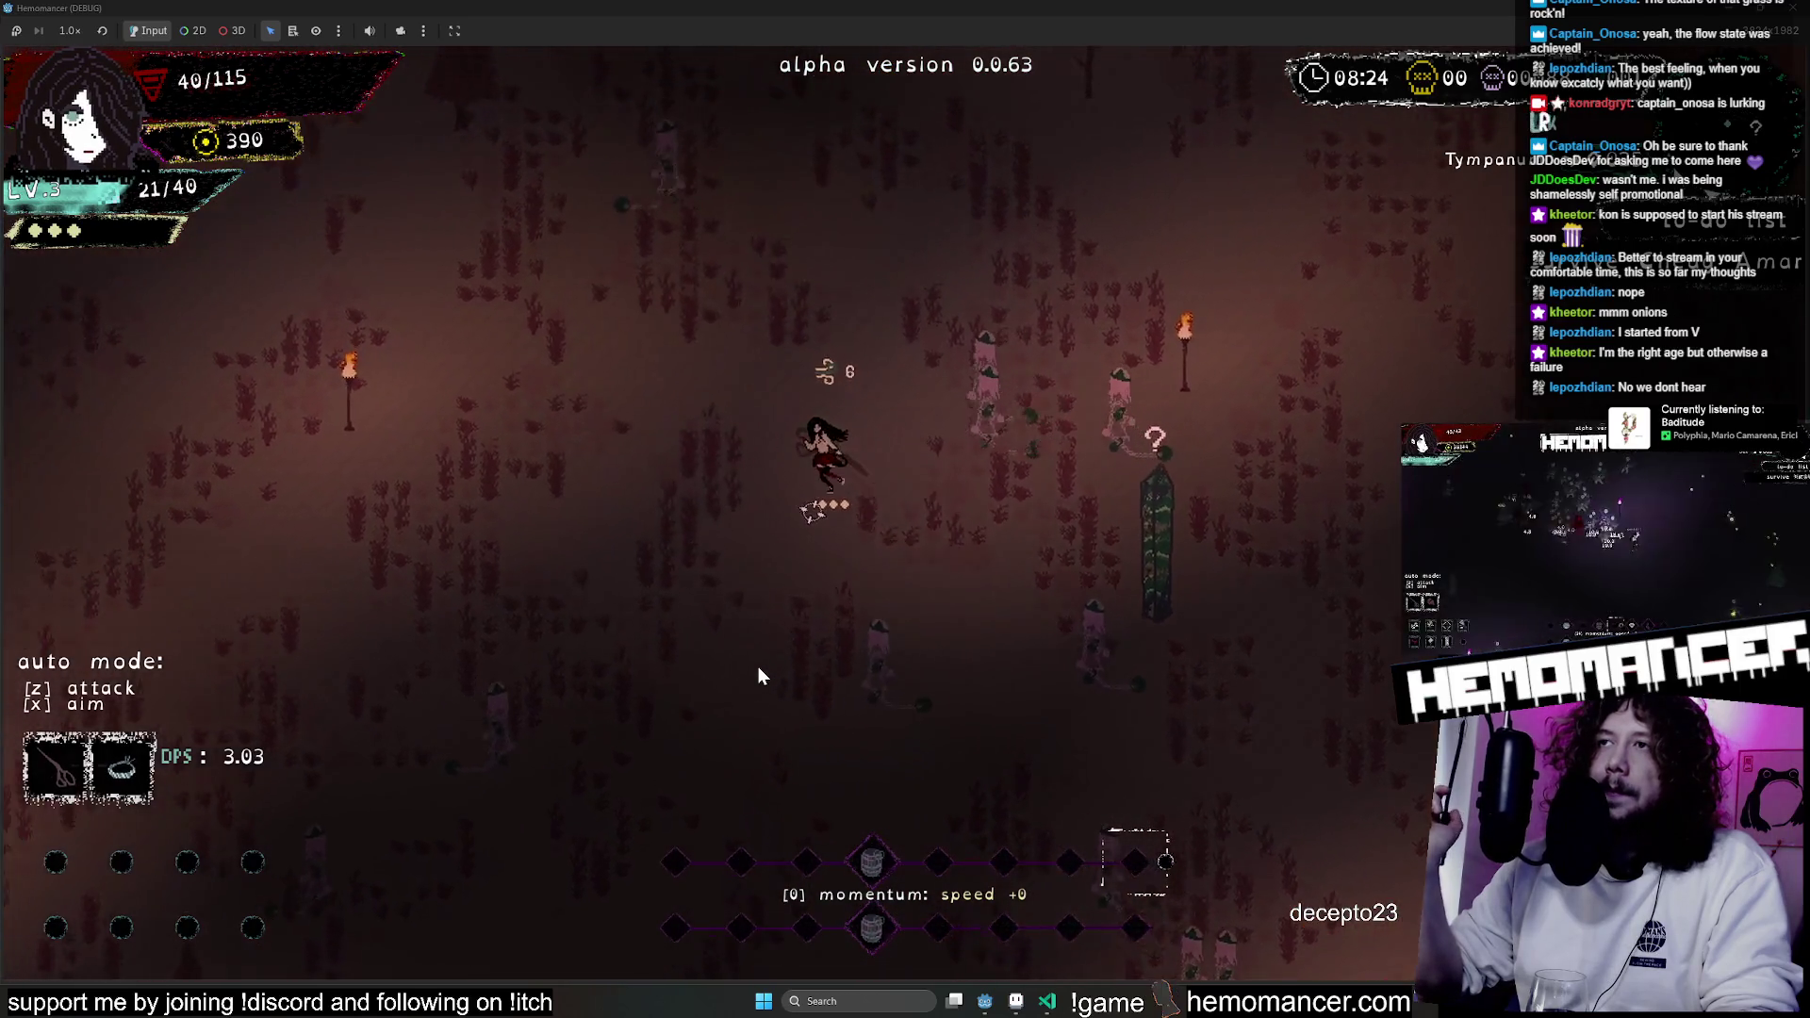
Keep walking up through the forest, veering up-left through the trees.
{"action": "key", "text": "w"}
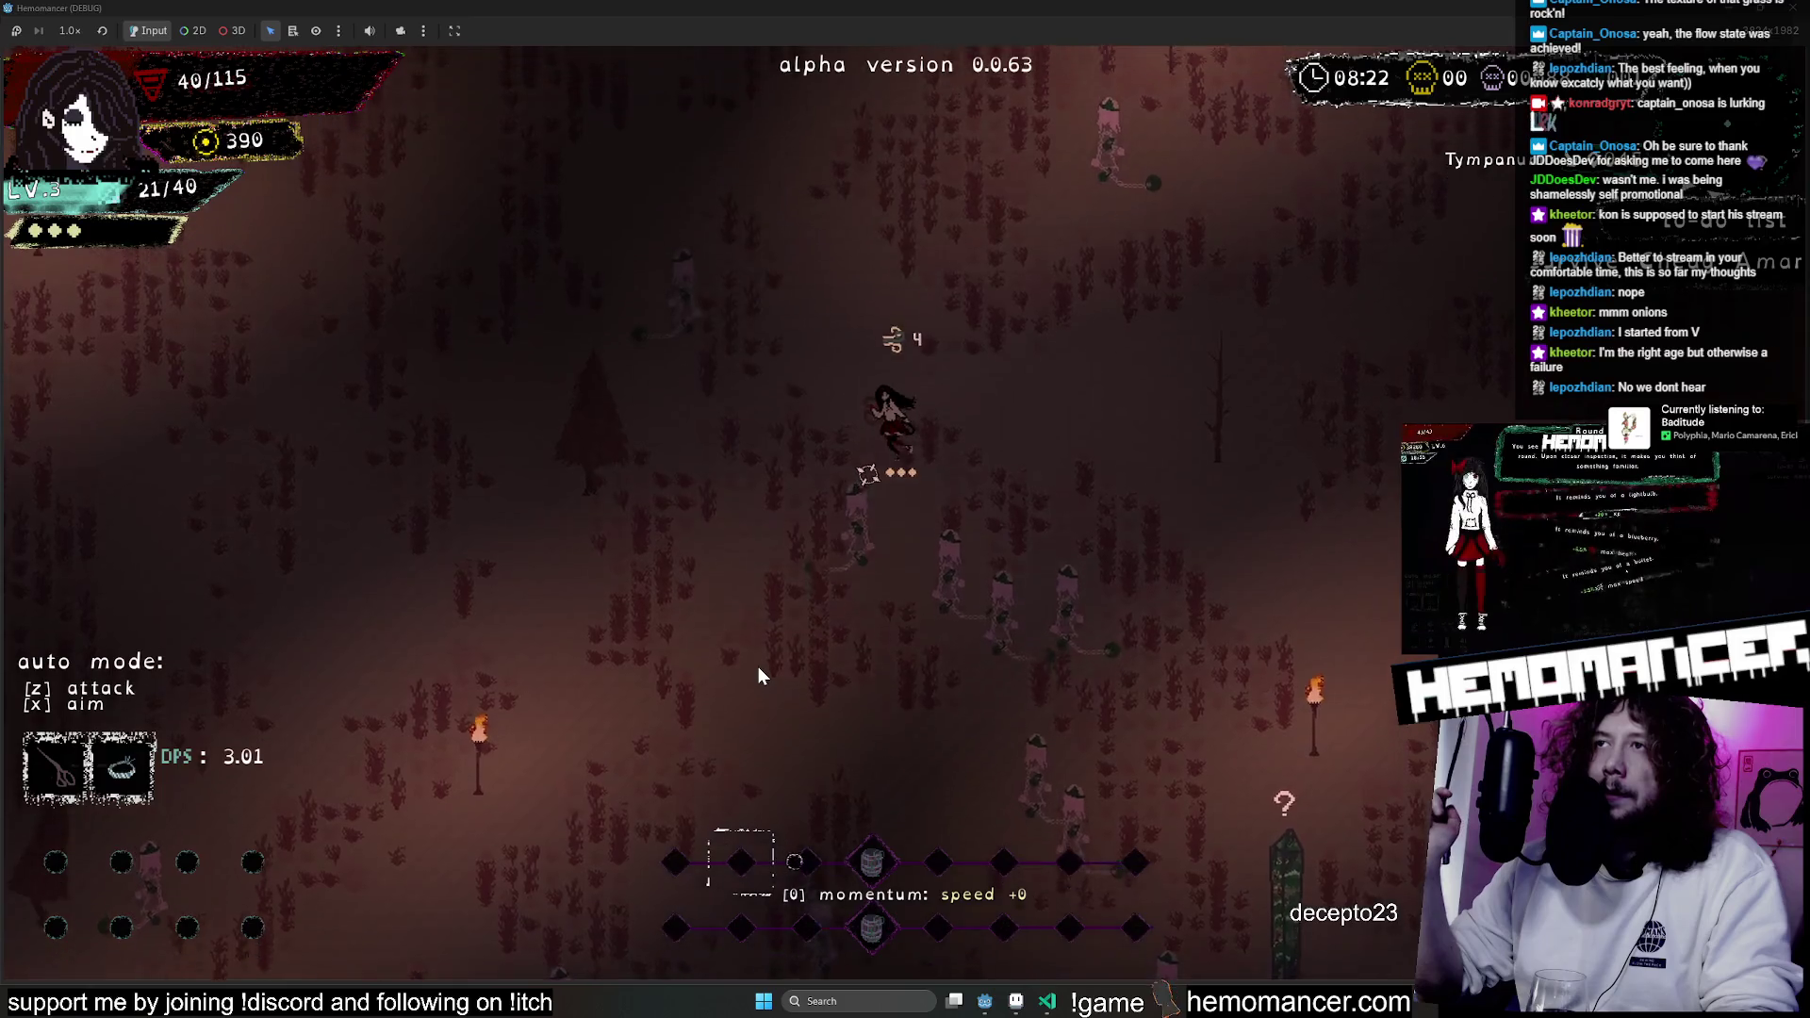
{"action": "key", "text": "w"}
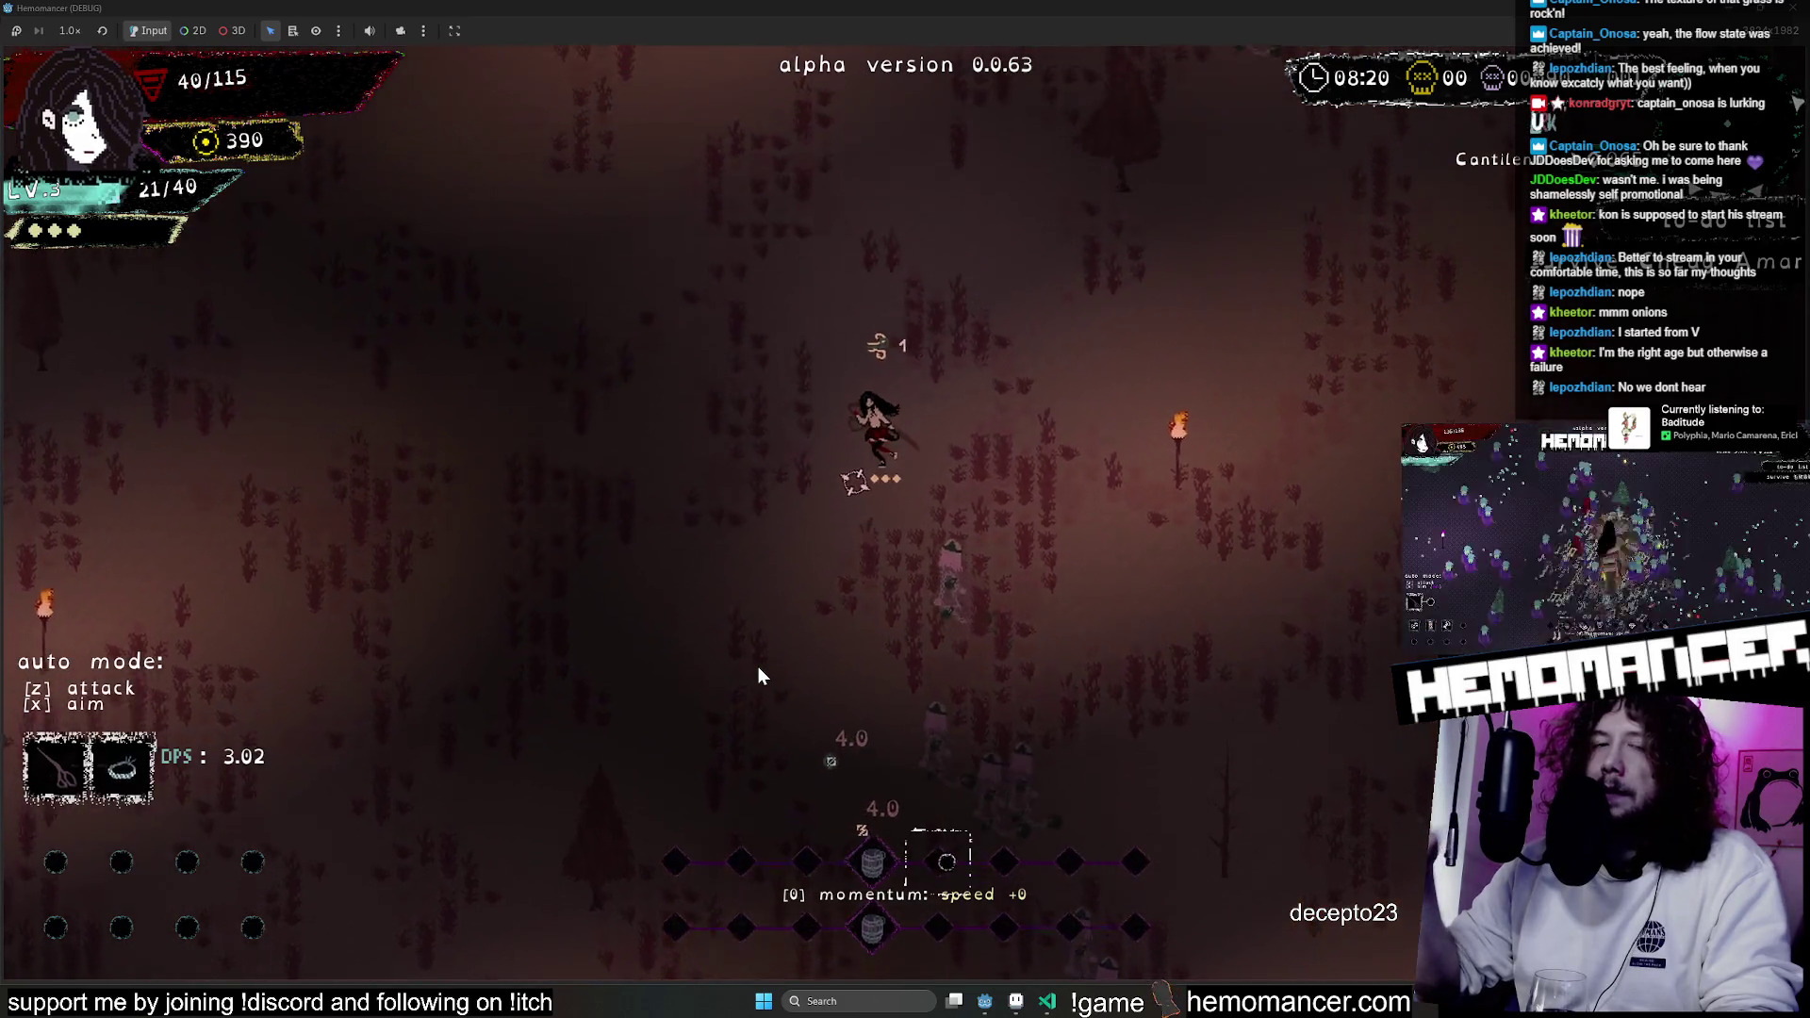
{"action": "key", "text": "w"}
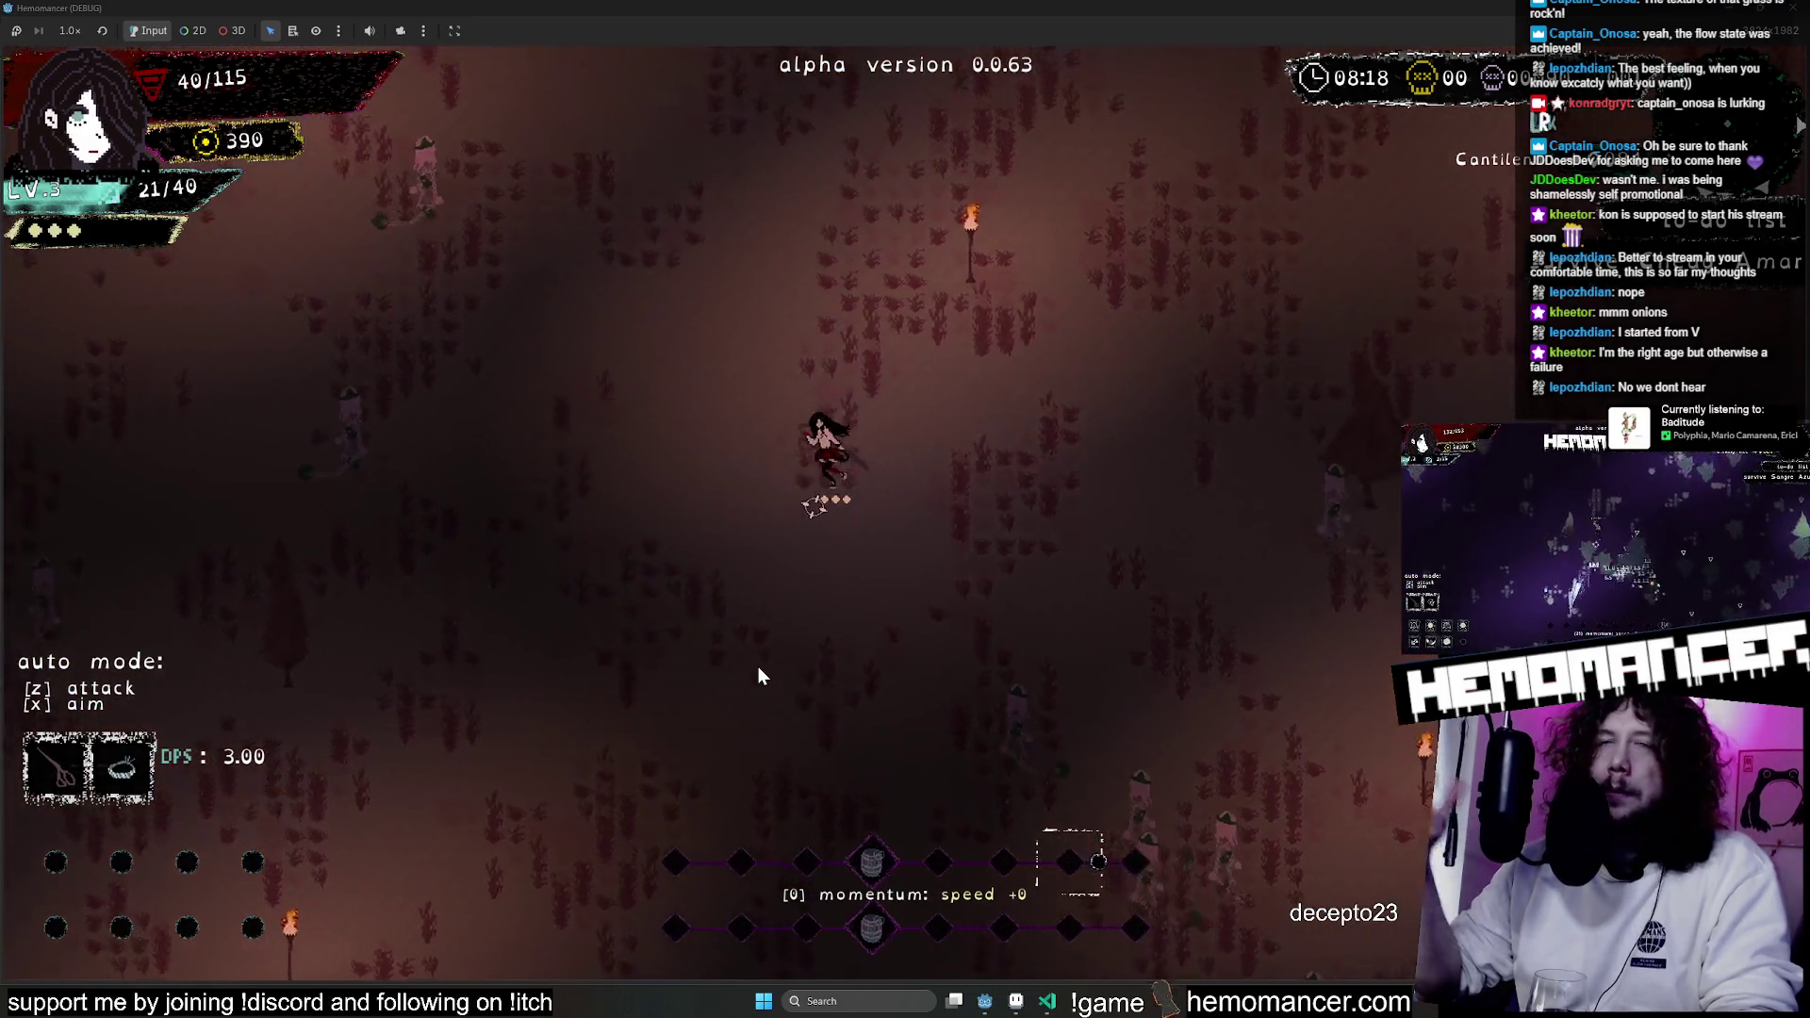
{"action": "key", "text": "w"}
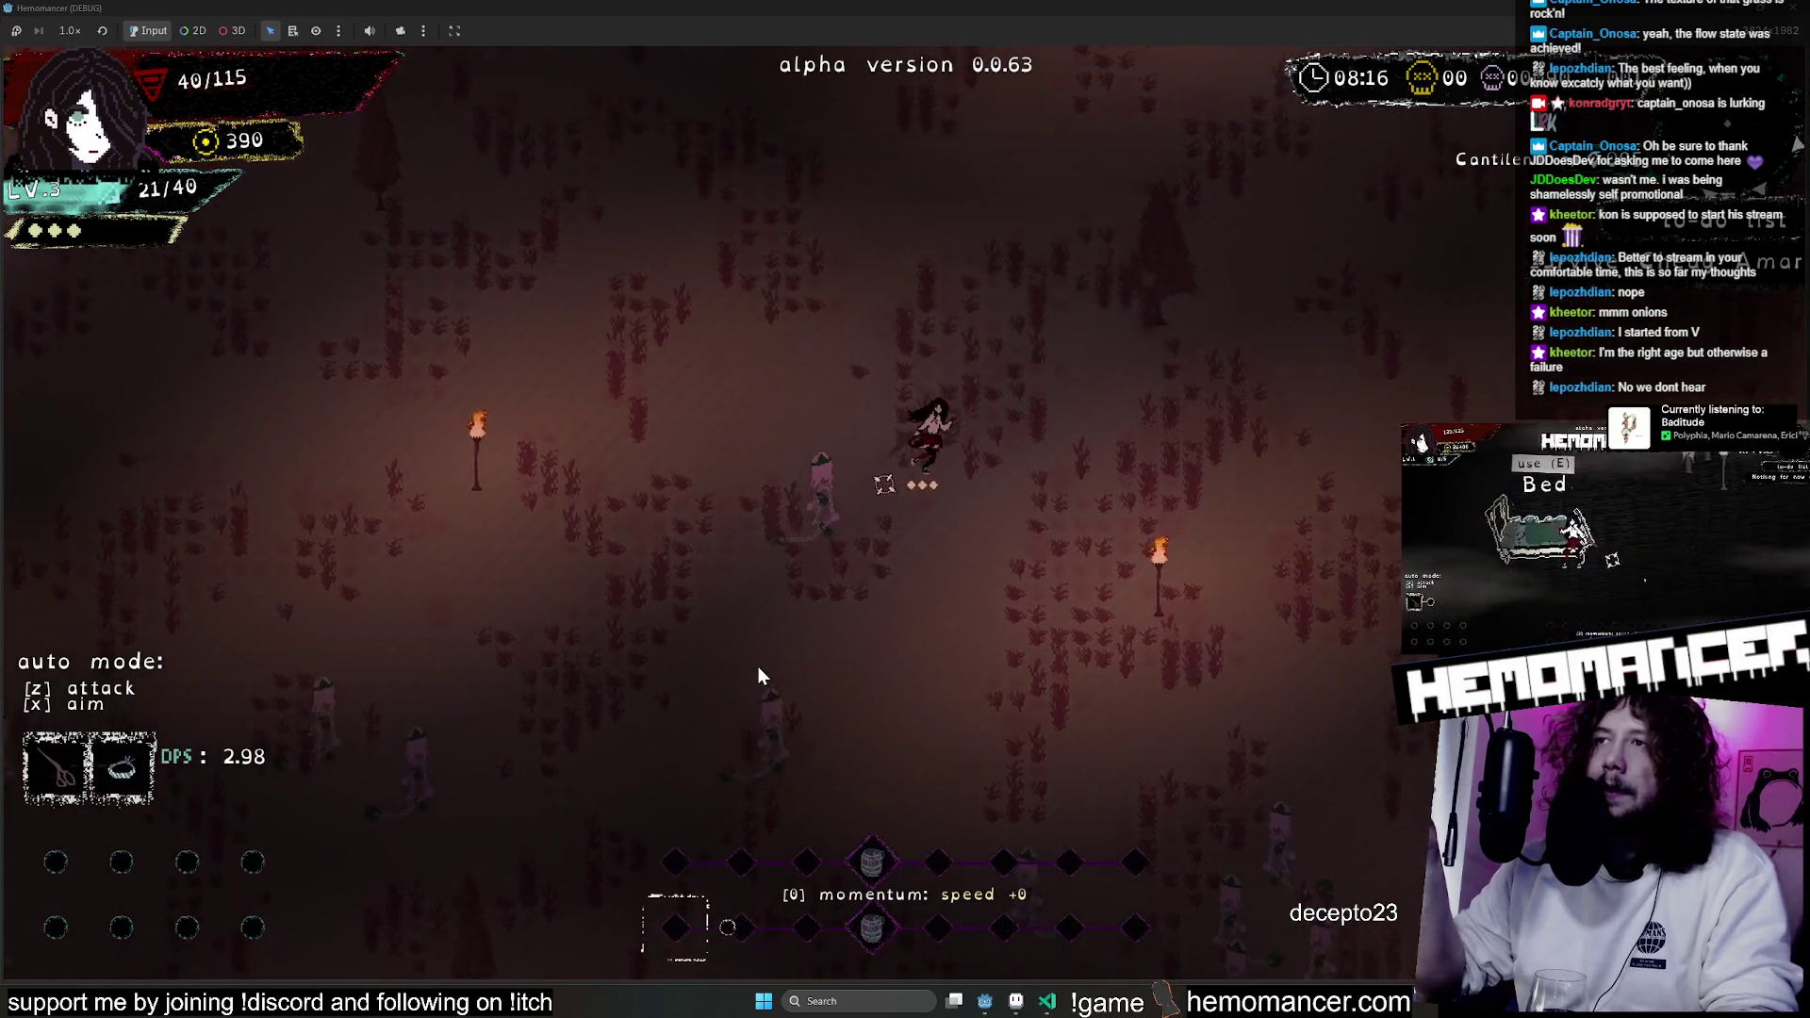
{"action": "key", "text": "w"}
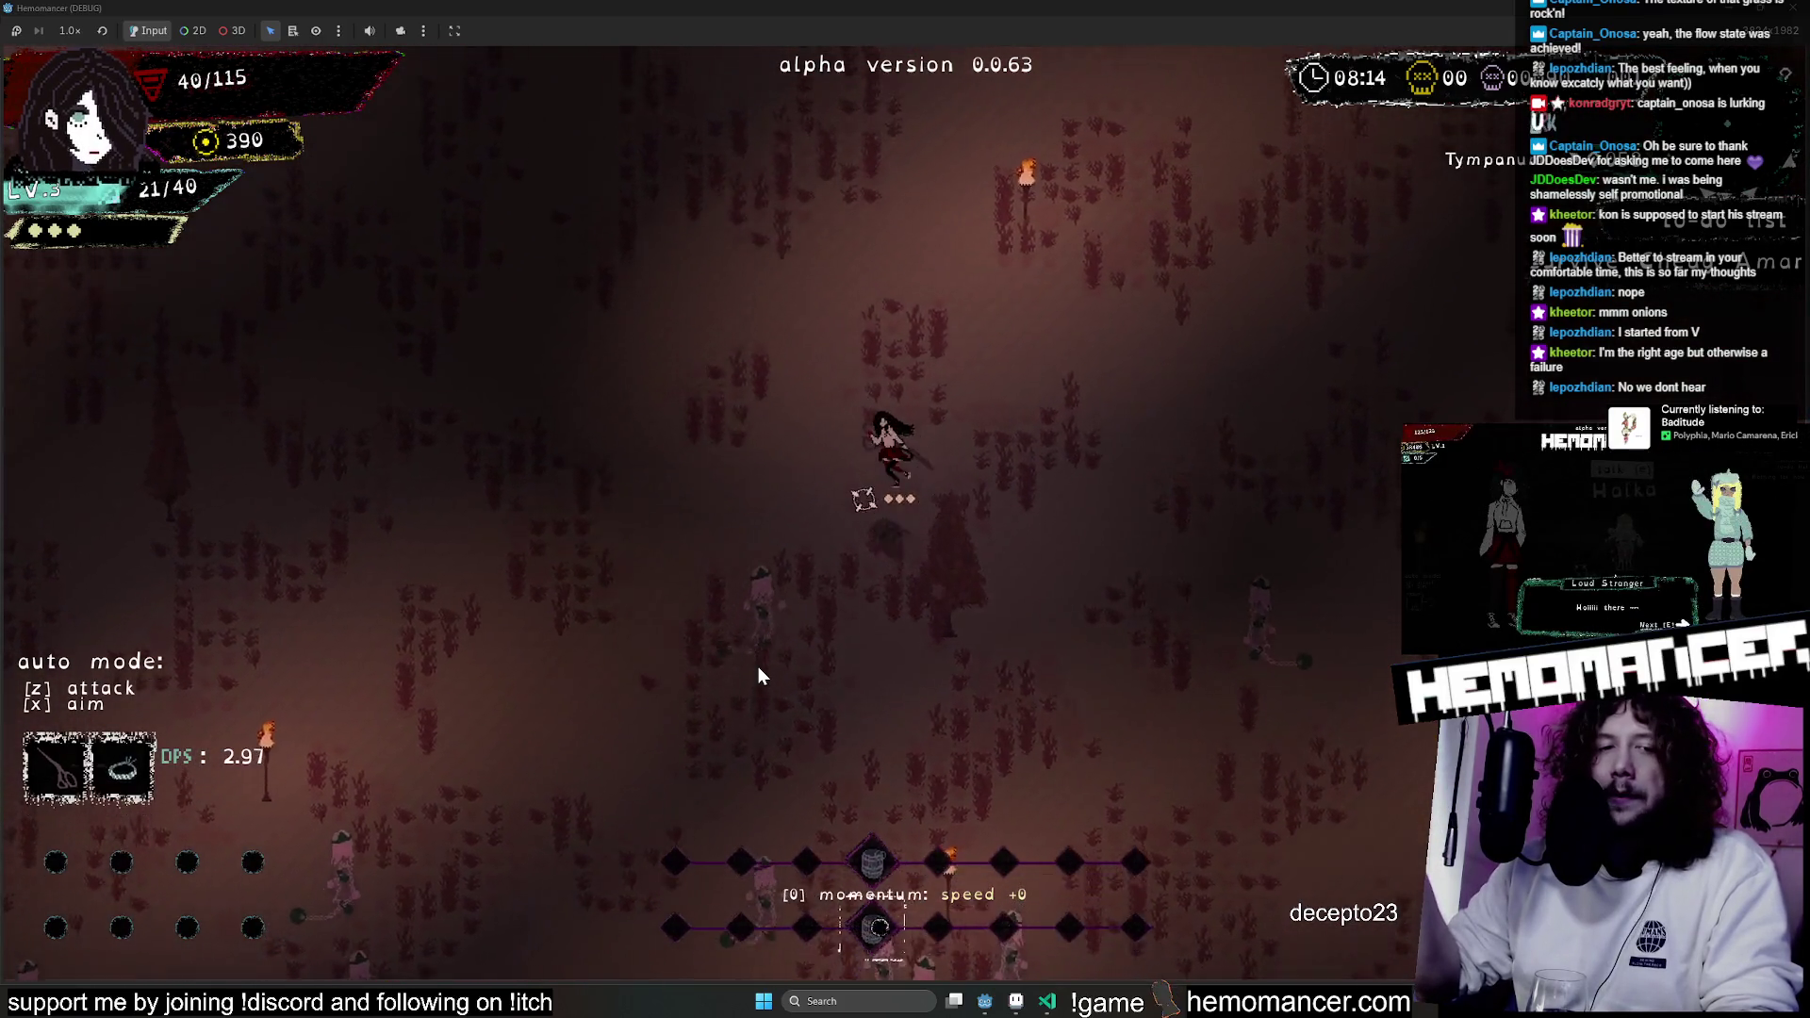
{"action": "key", "text": "w"}
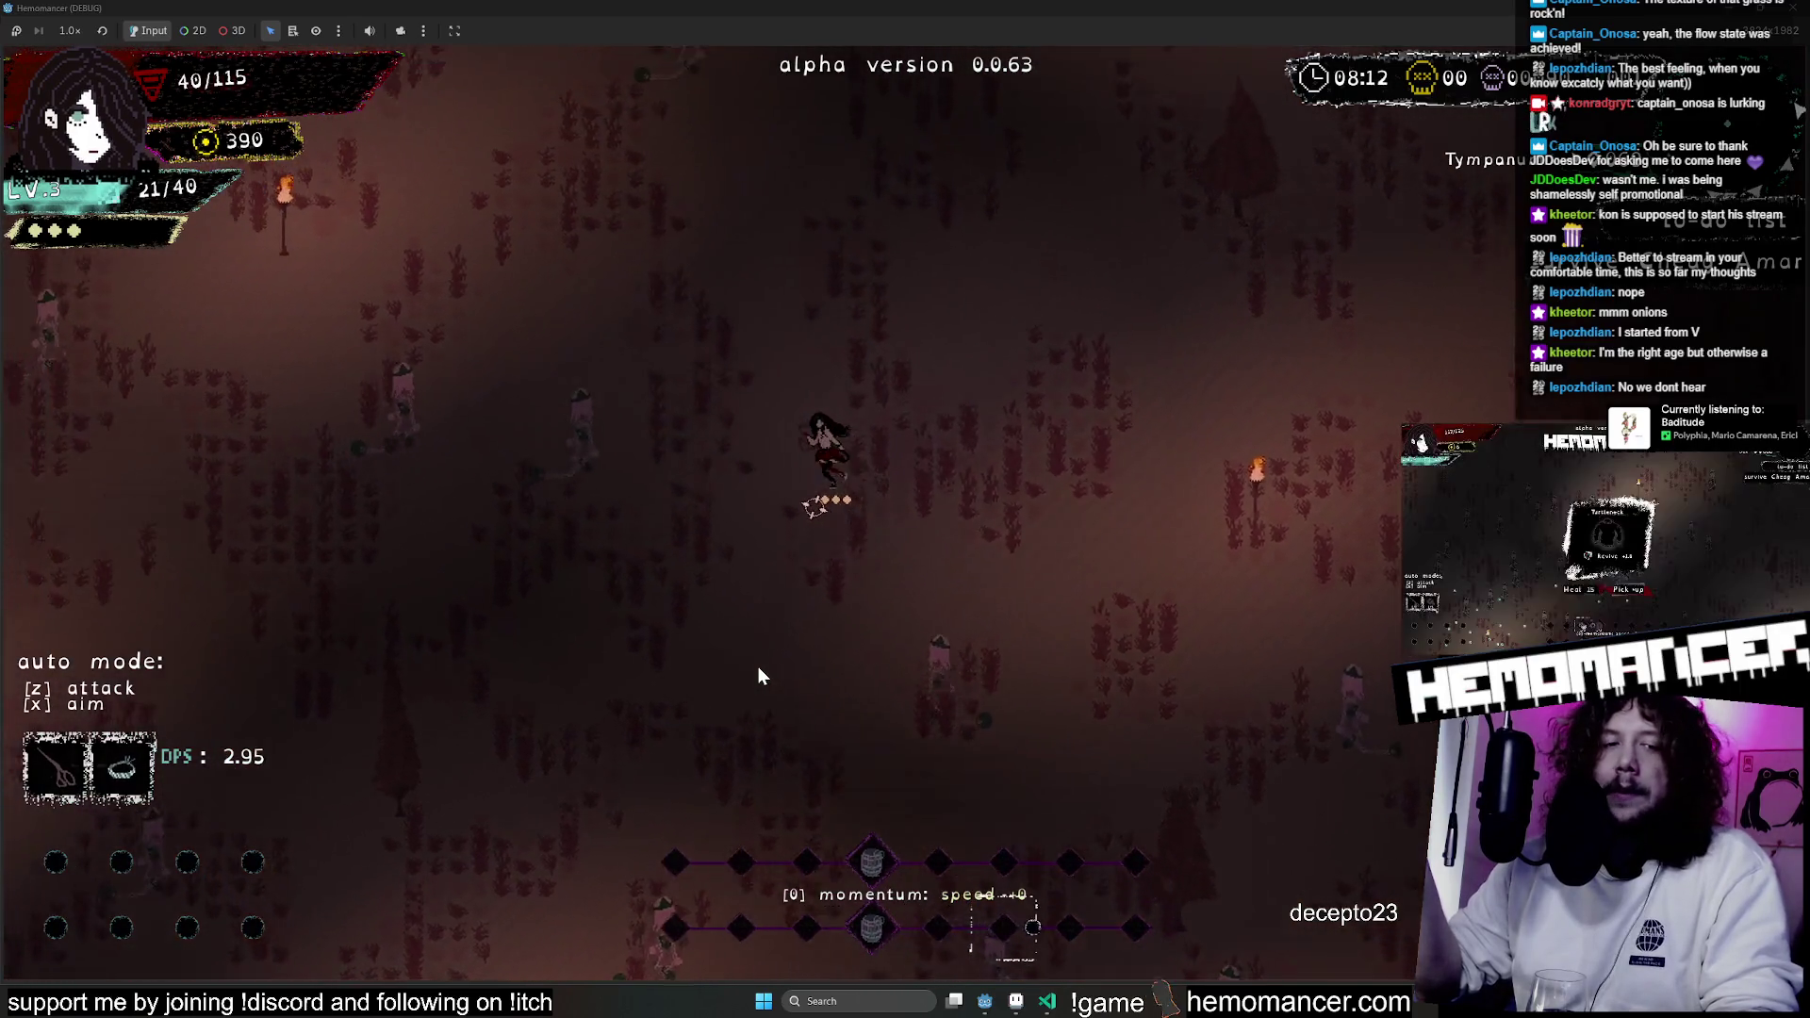
{"action": "key", "text": "w"}
{"action": "key", "text": "a"}
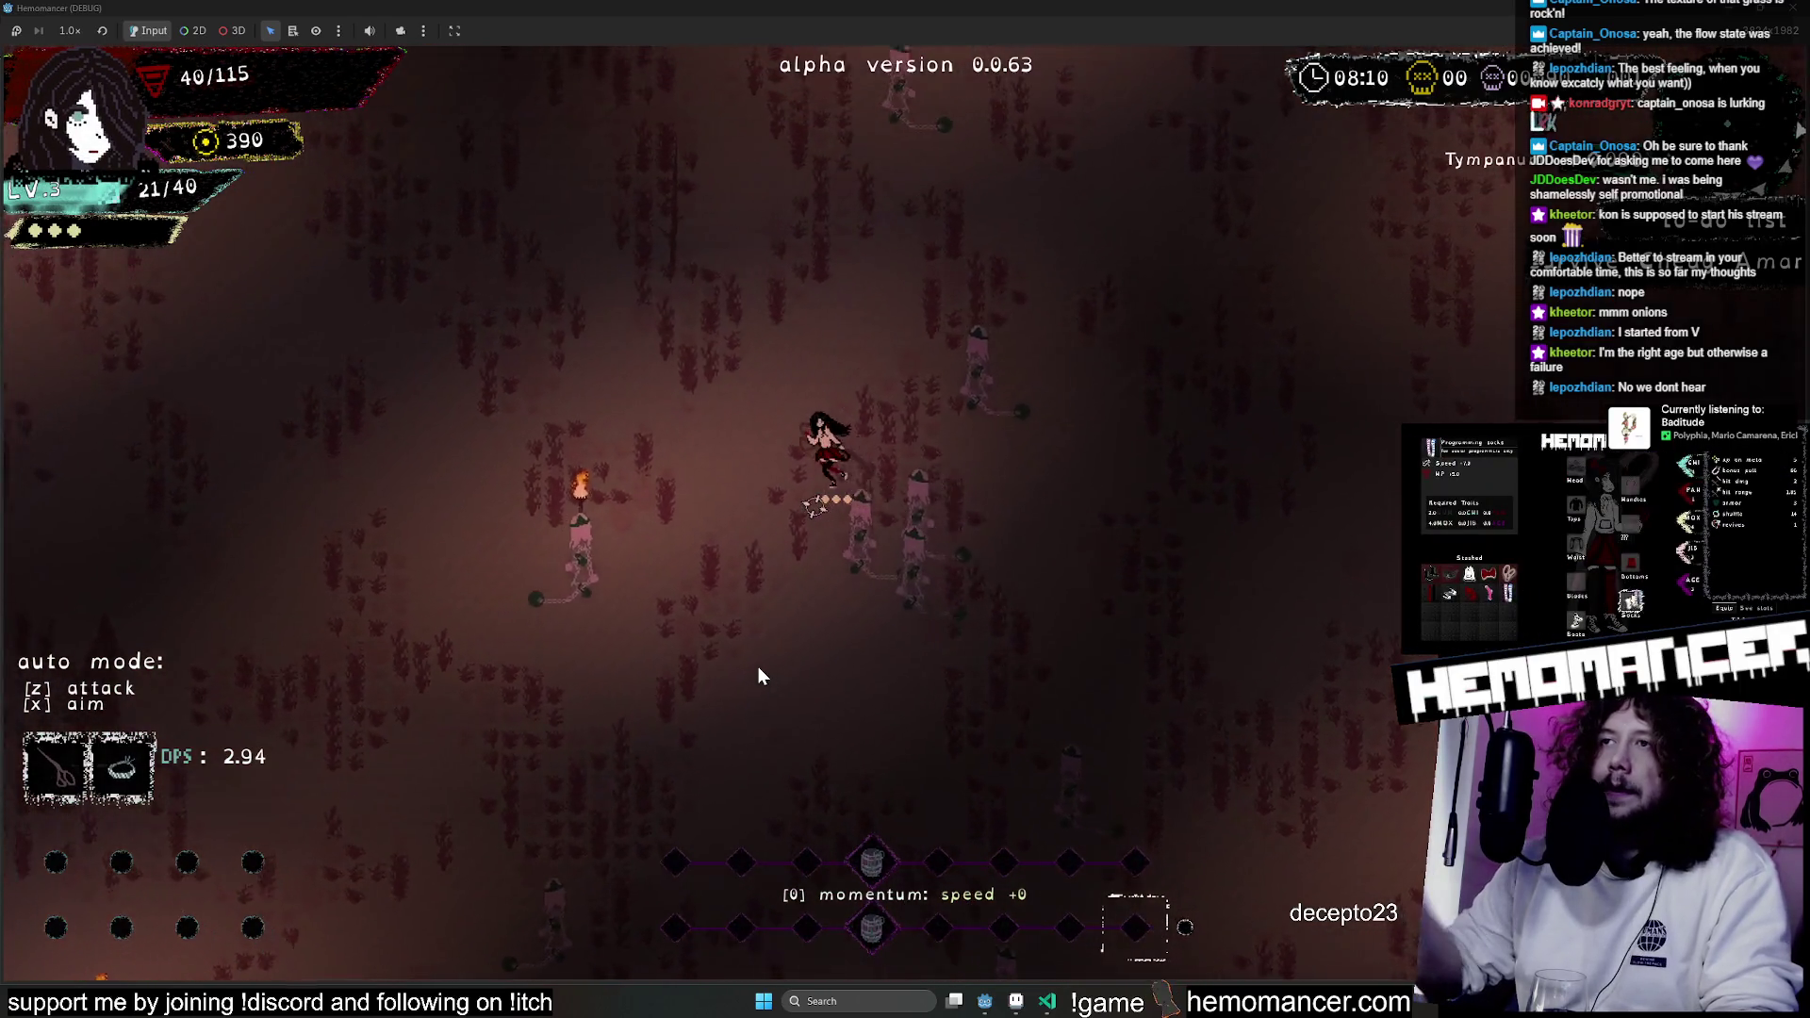
Continue up-left across the map past the enemies.
{"action": "key", "text": "w"}
{"action": "key", "text": "a"}
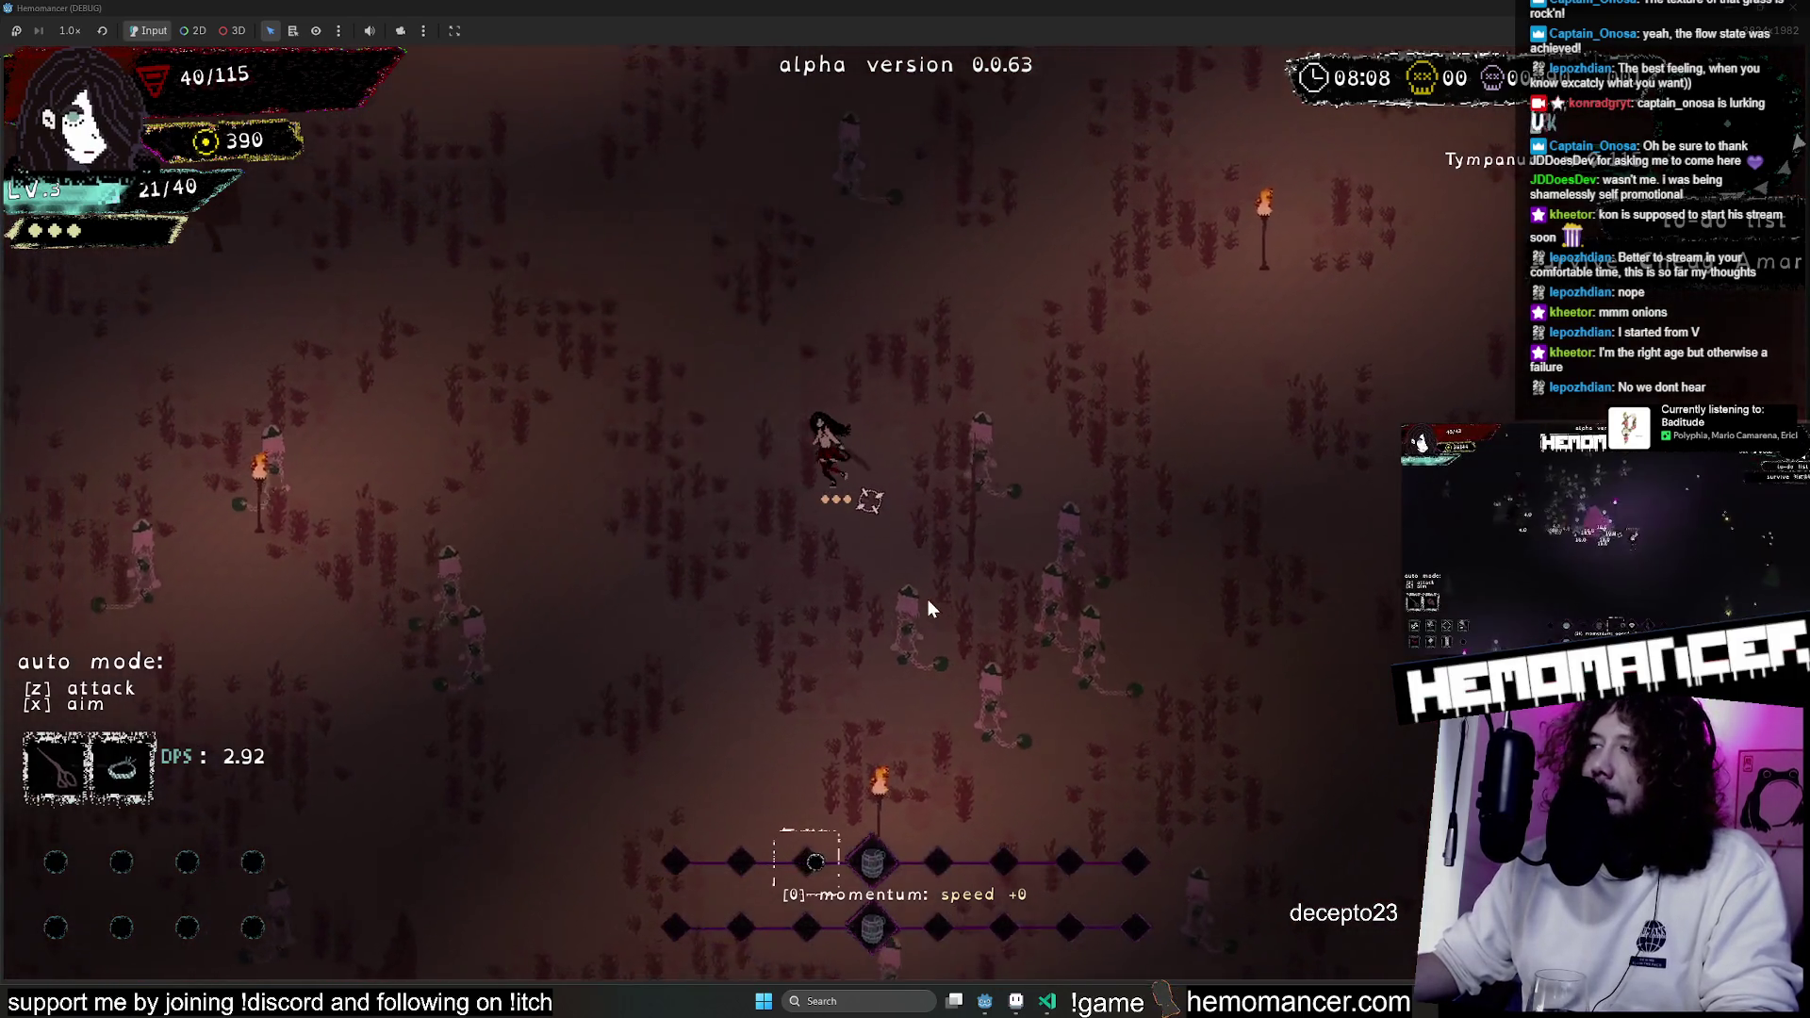
{"action": "key", "text": "w"}
{"action": "key", "text": "a"}
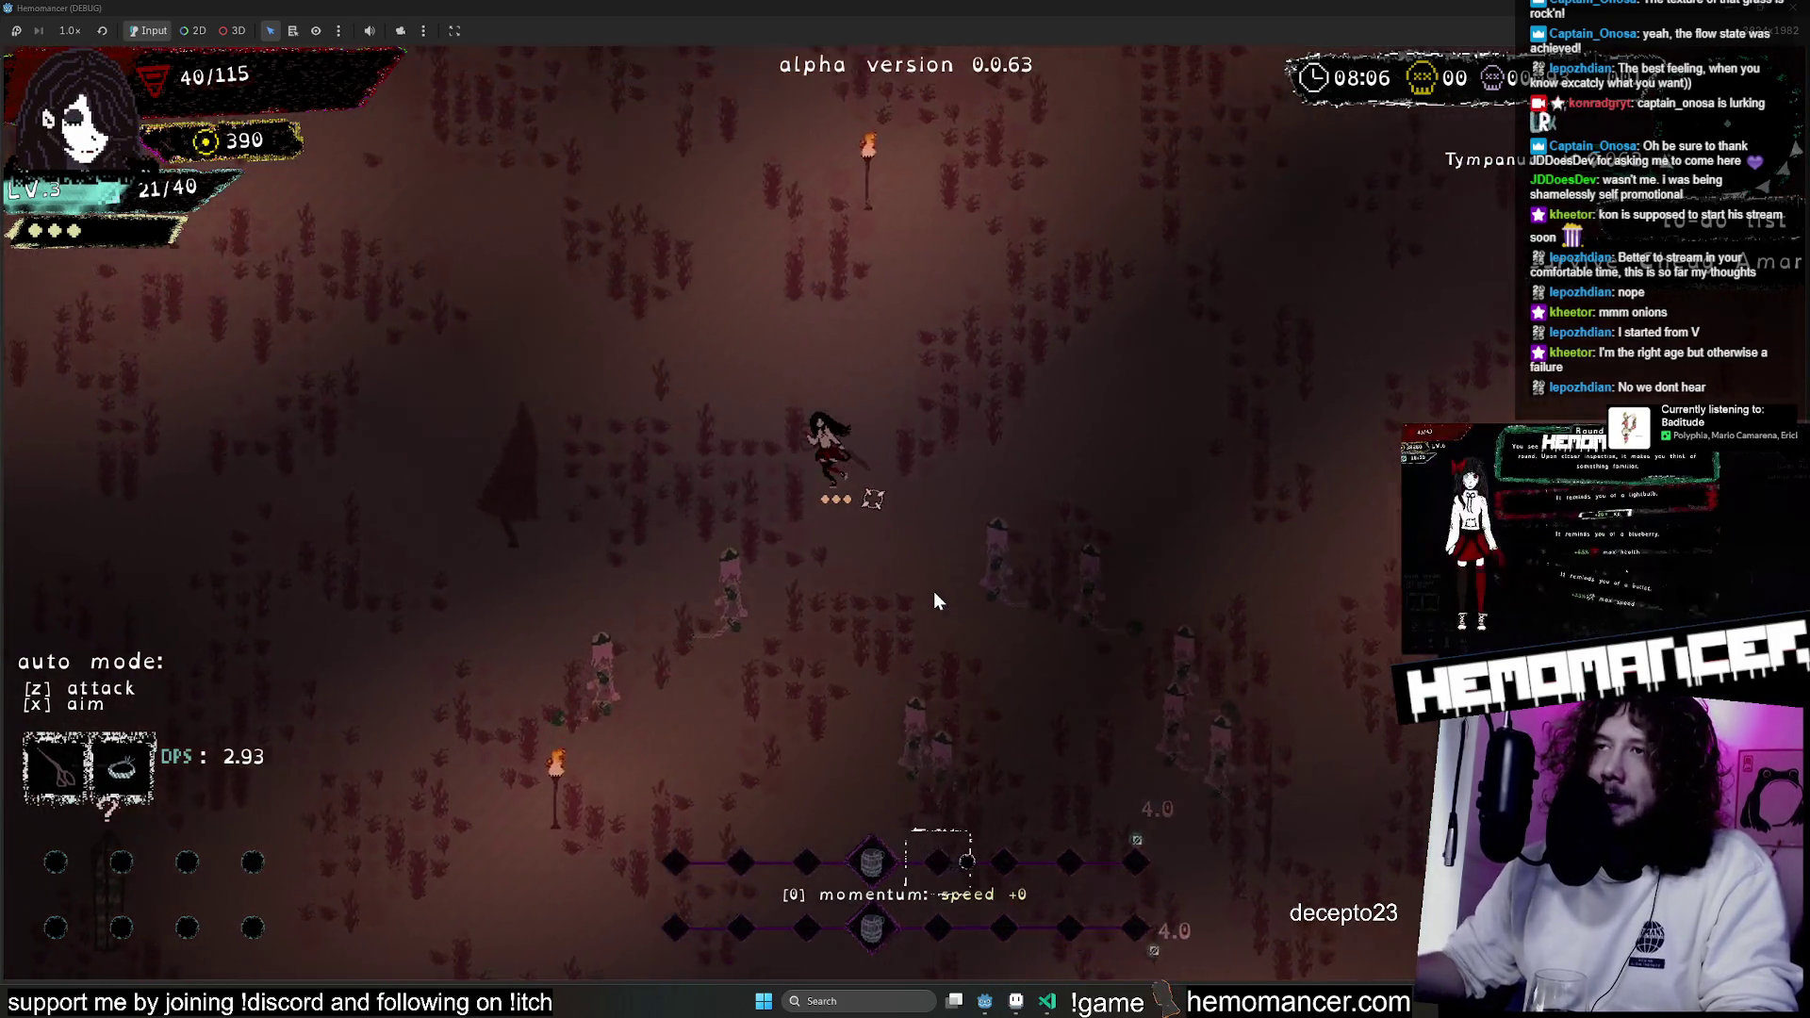
{"action": "key", "text": "w"}
{"action": "key", "text": "a"}
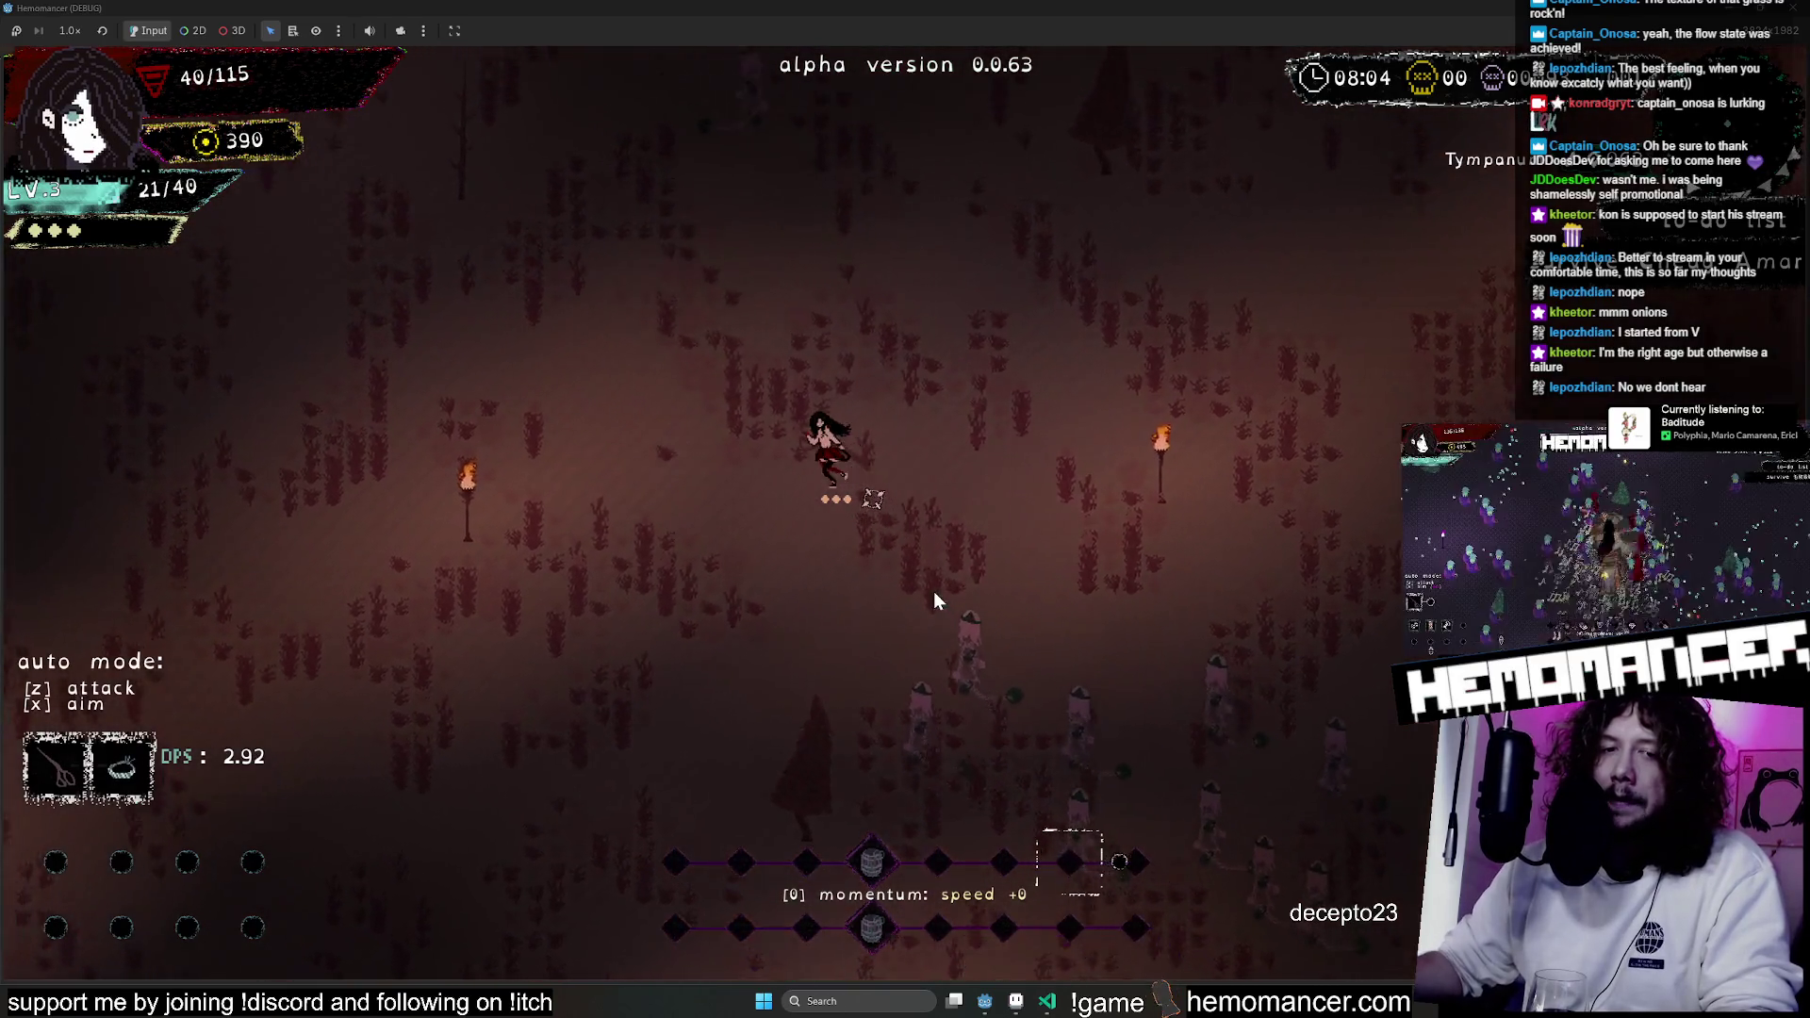
{"action": "key", "text": "w"}
{"action": "key", "text": "a"}
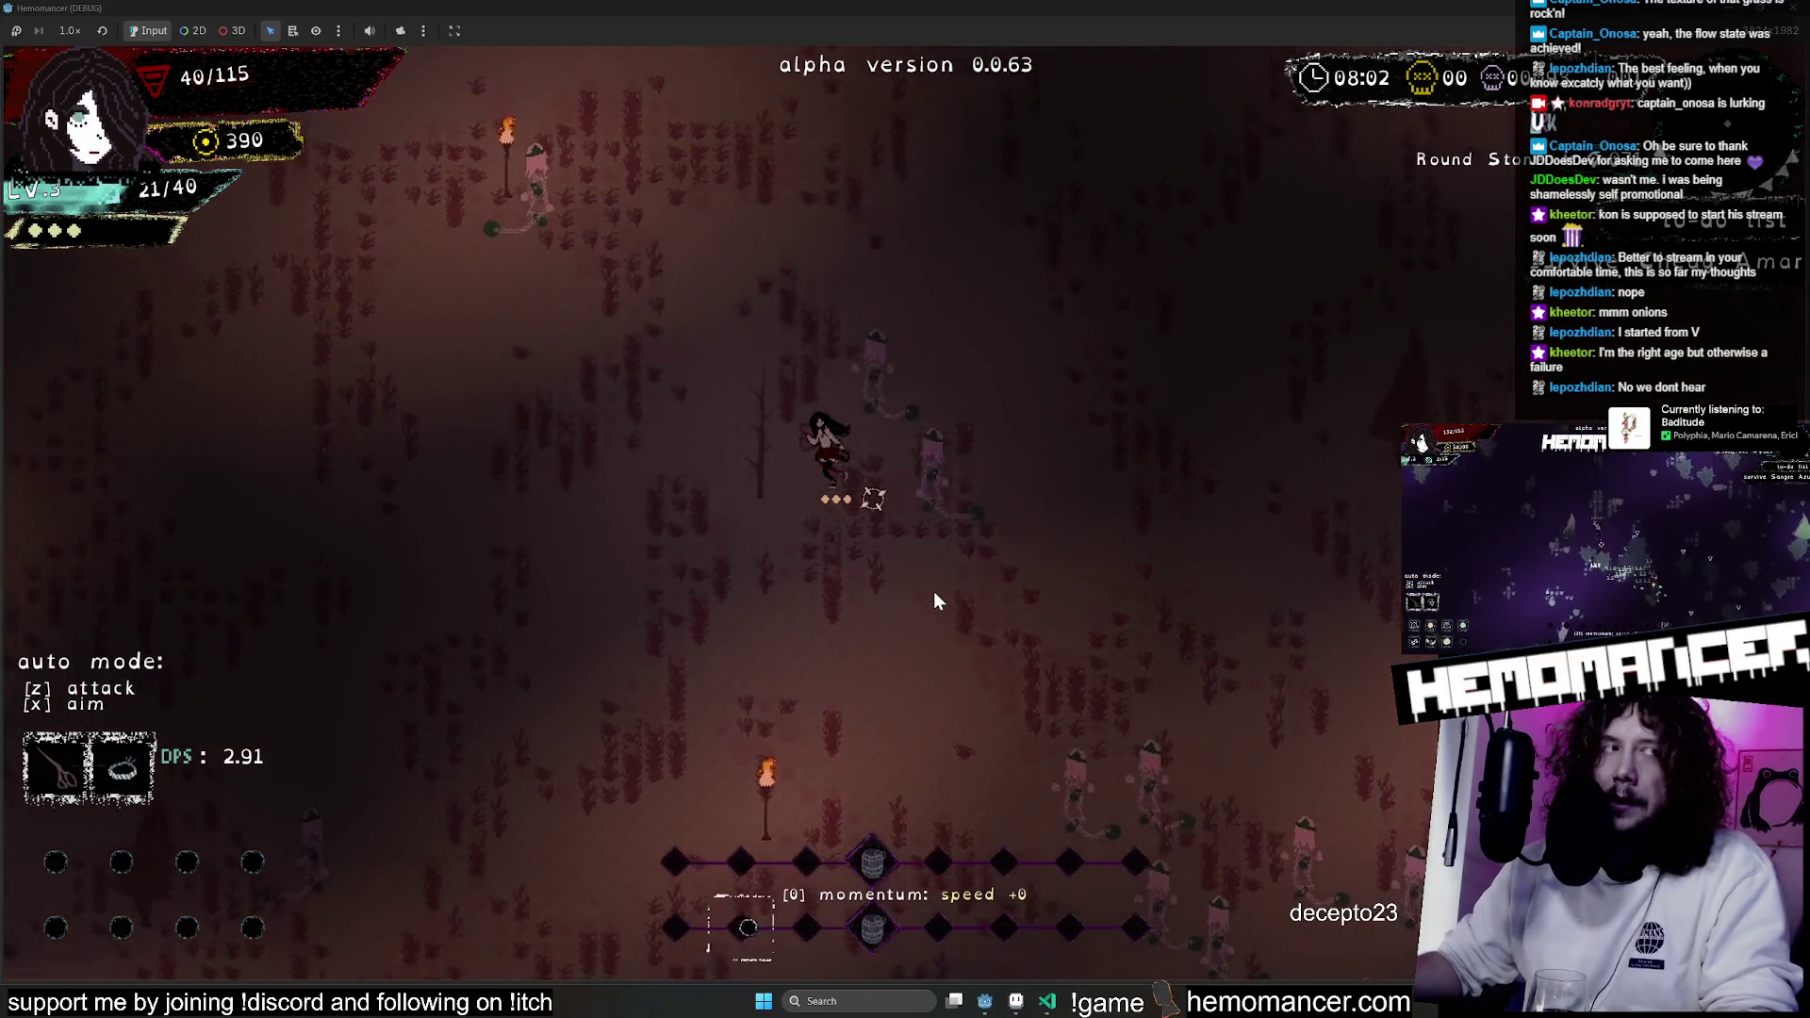
Move straight up toward the Ventisonans shrine, attacking enemies and collecting experience.
{"action": "key", "text": "w"}
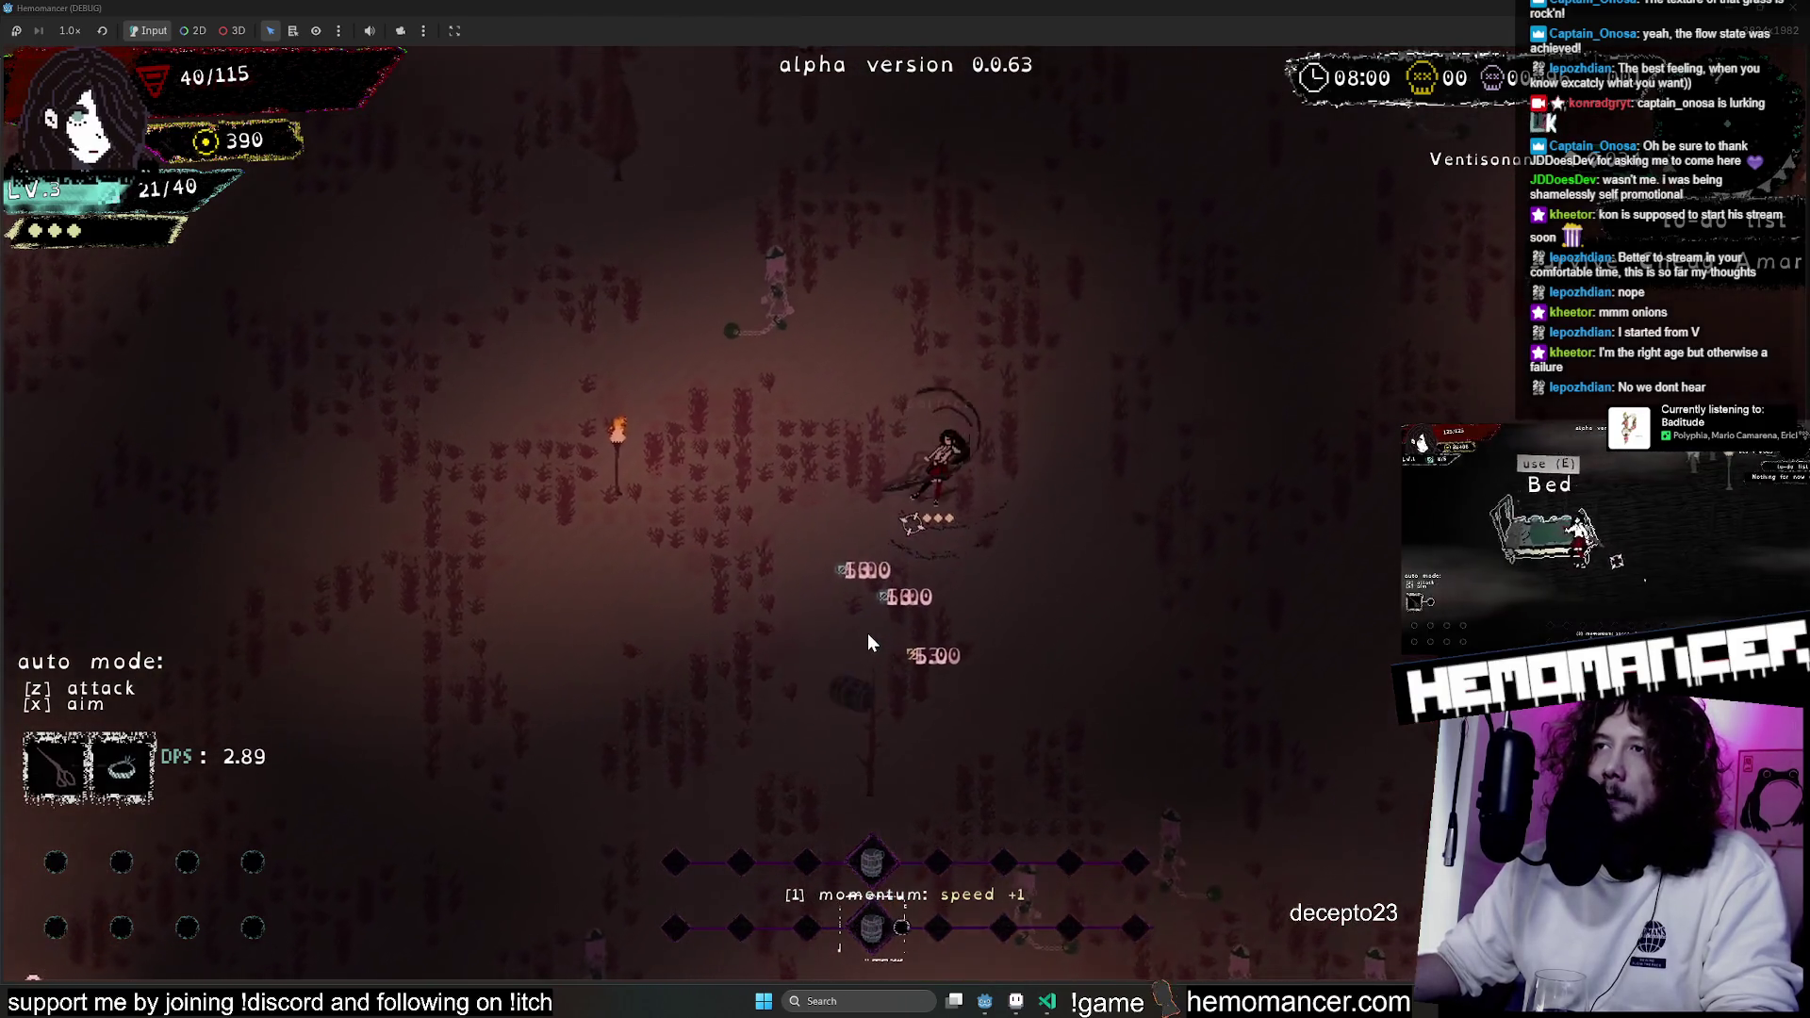
{"action": "key", "text": "w"}
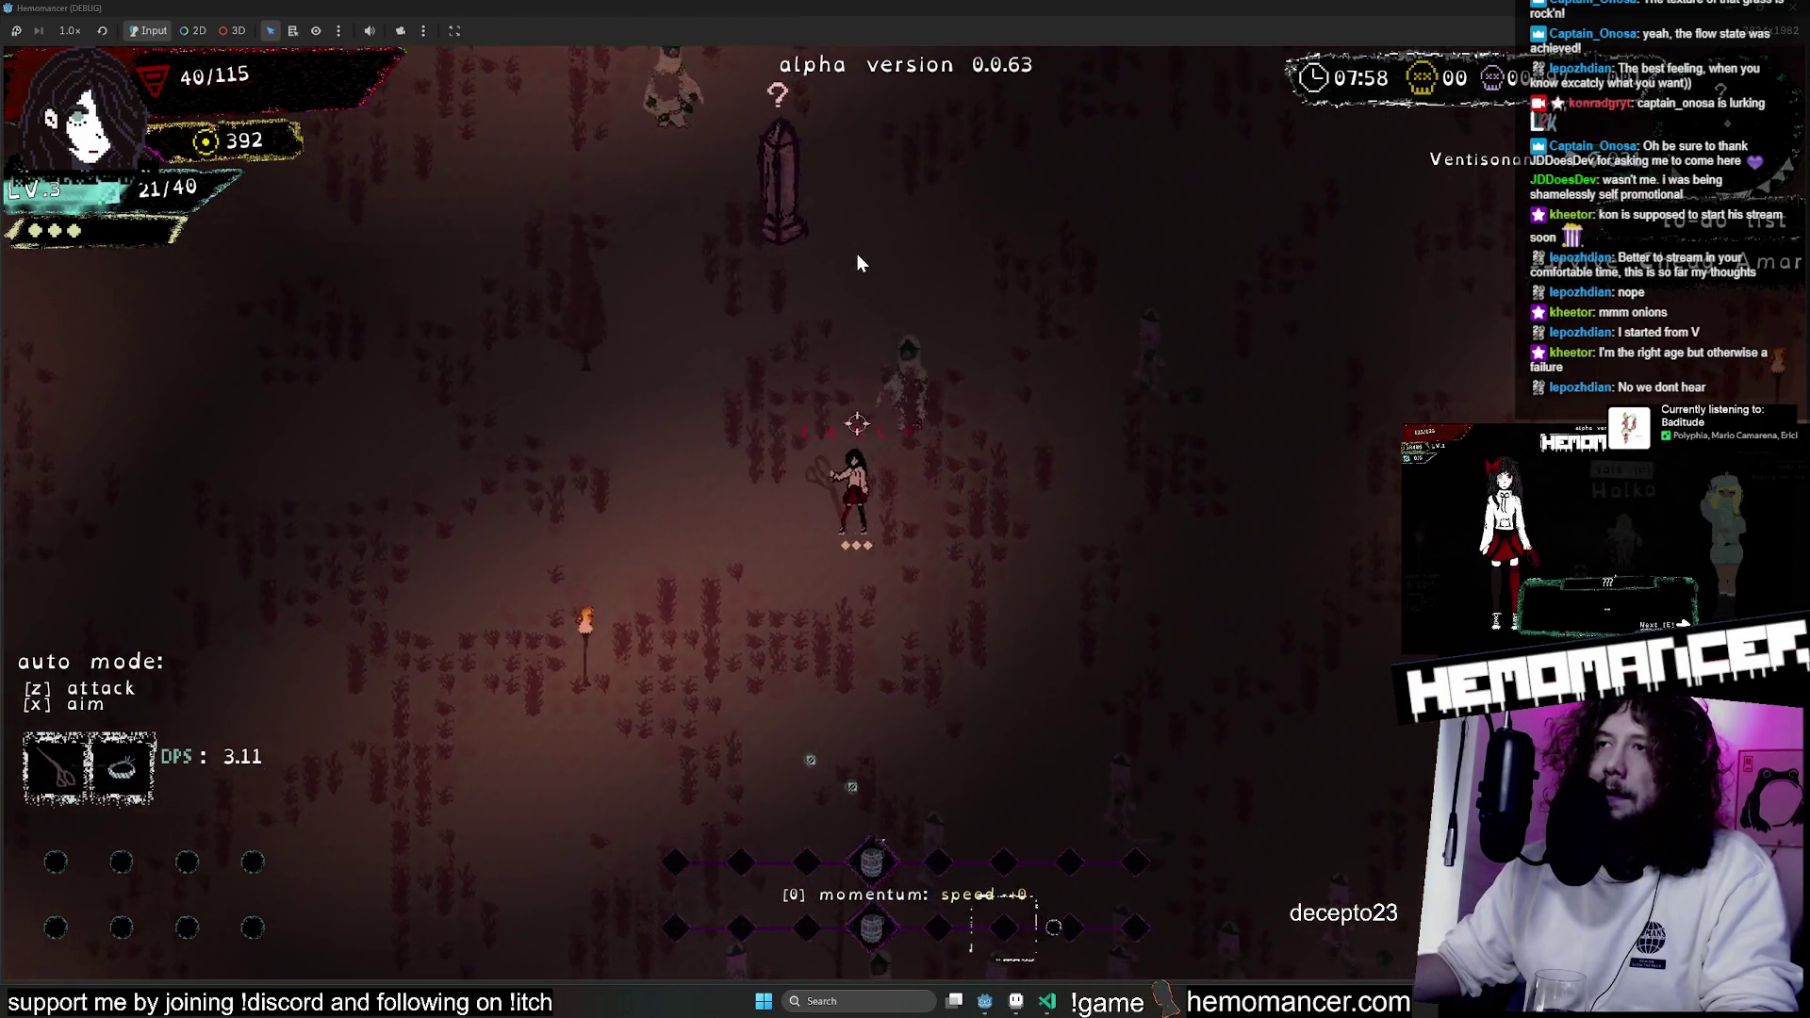
{"action": "key", "text": "w"}
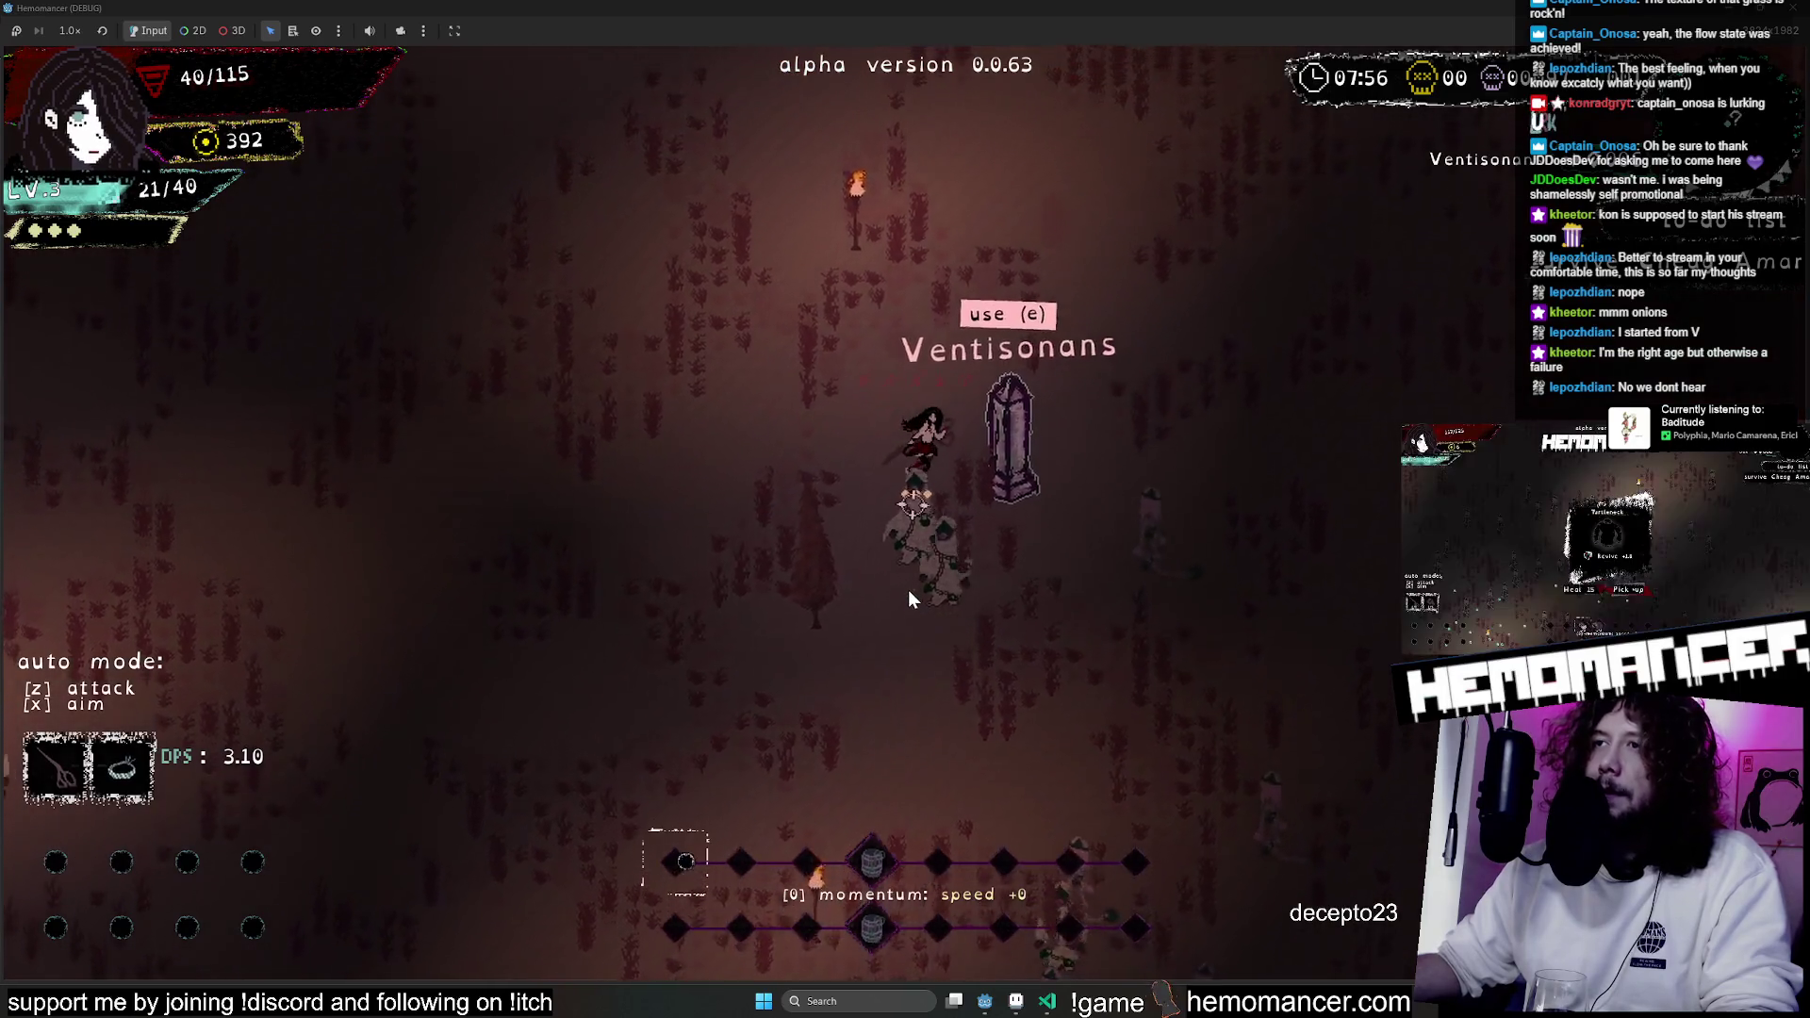
{"action": "key", "text": "w"}
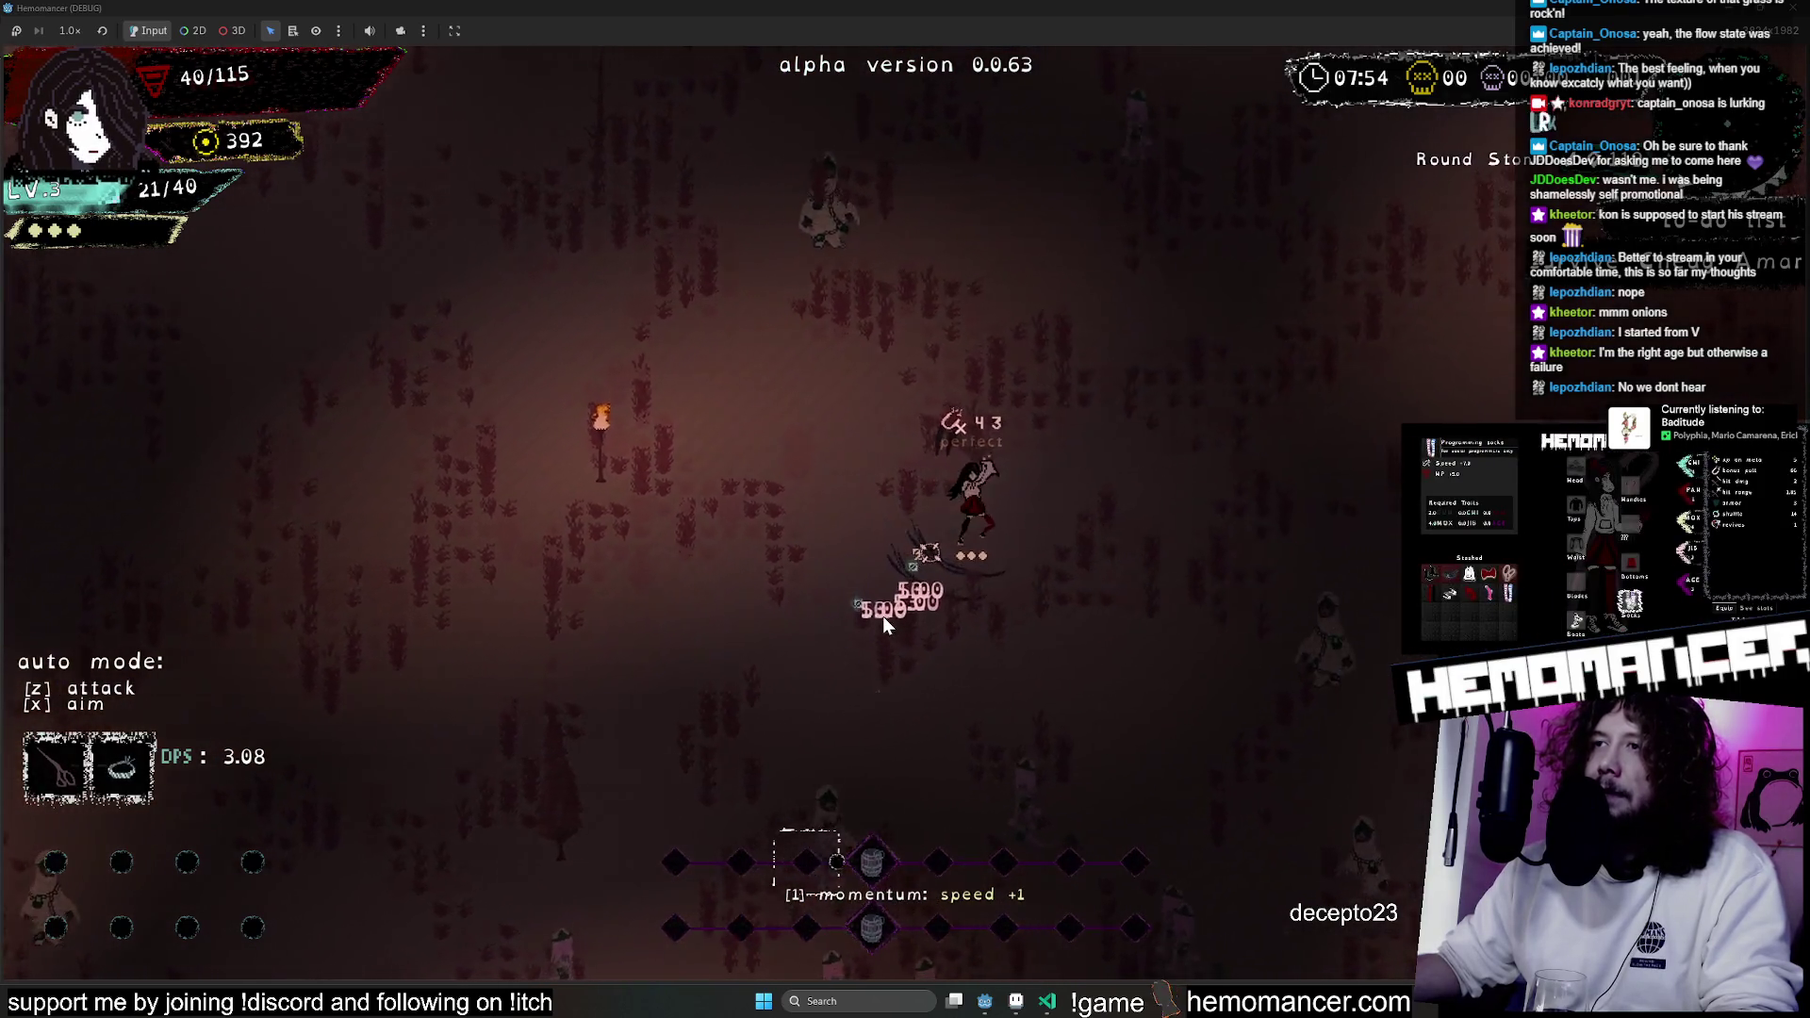
{"action": "key", "text": "w"}
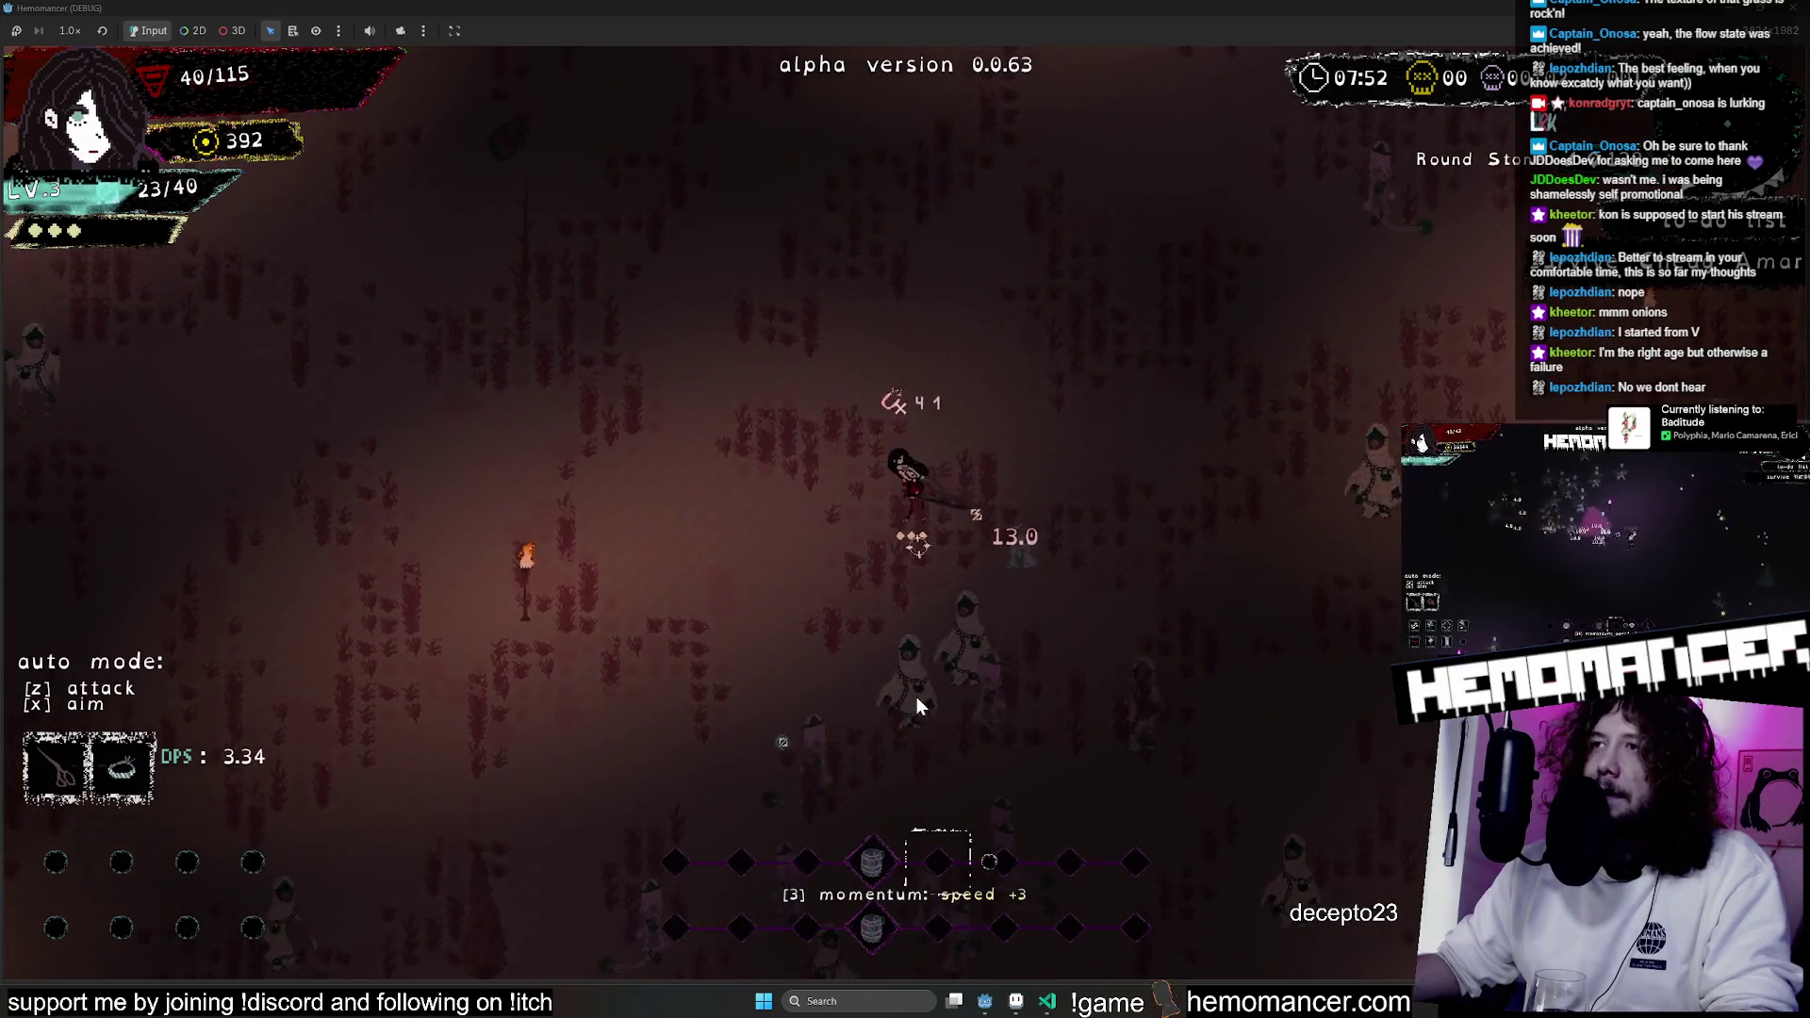
{"action": "key", "text": "w"}
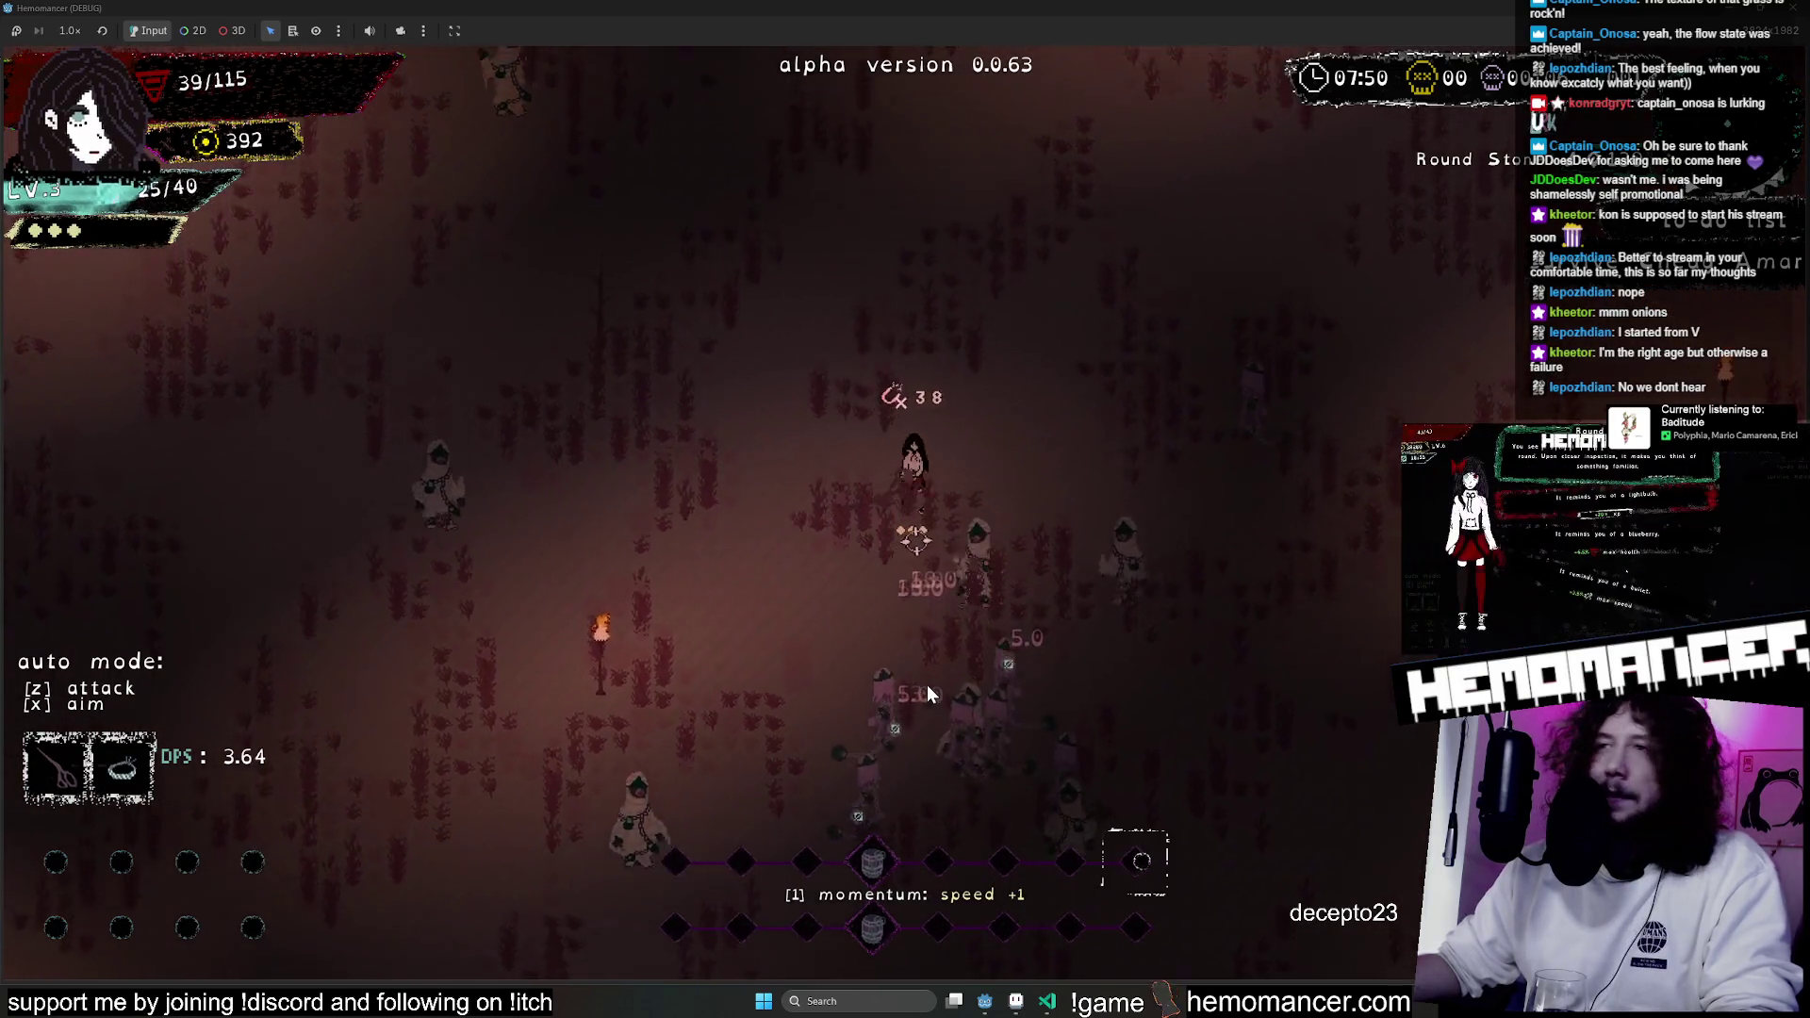
{"action": "key", "text": "w"}
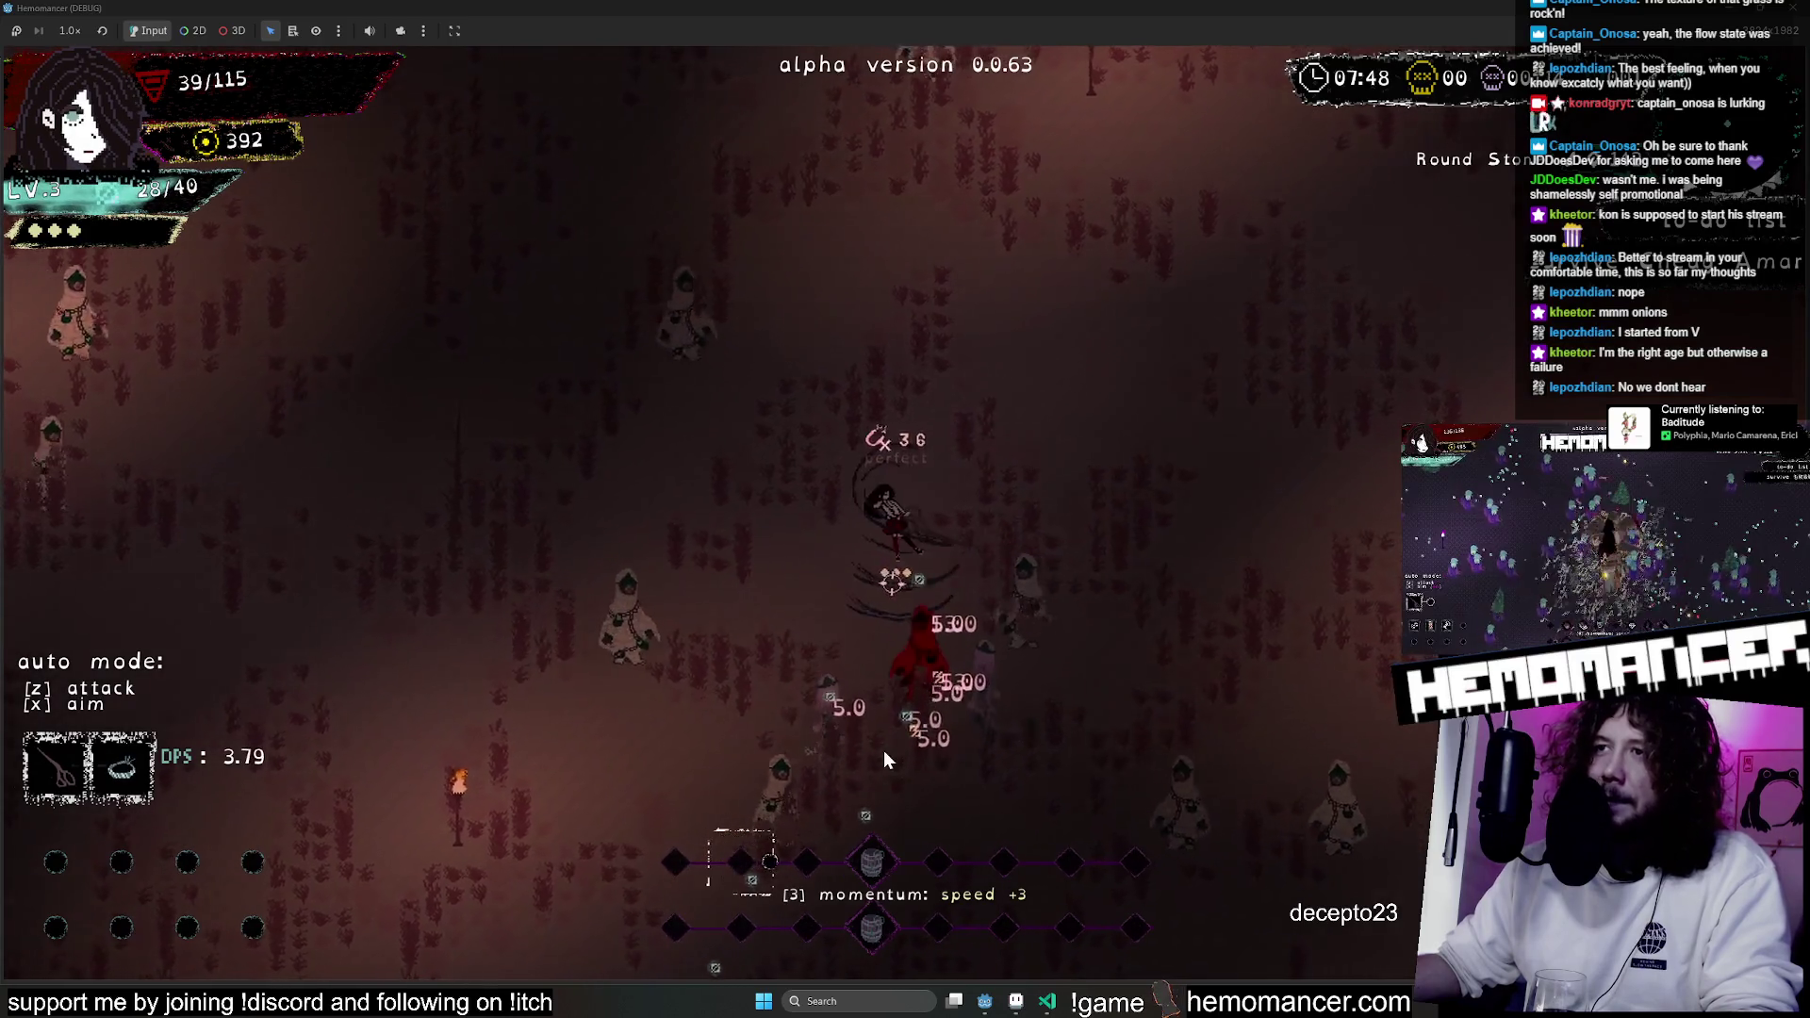
{"action": "key", "text": "w"}
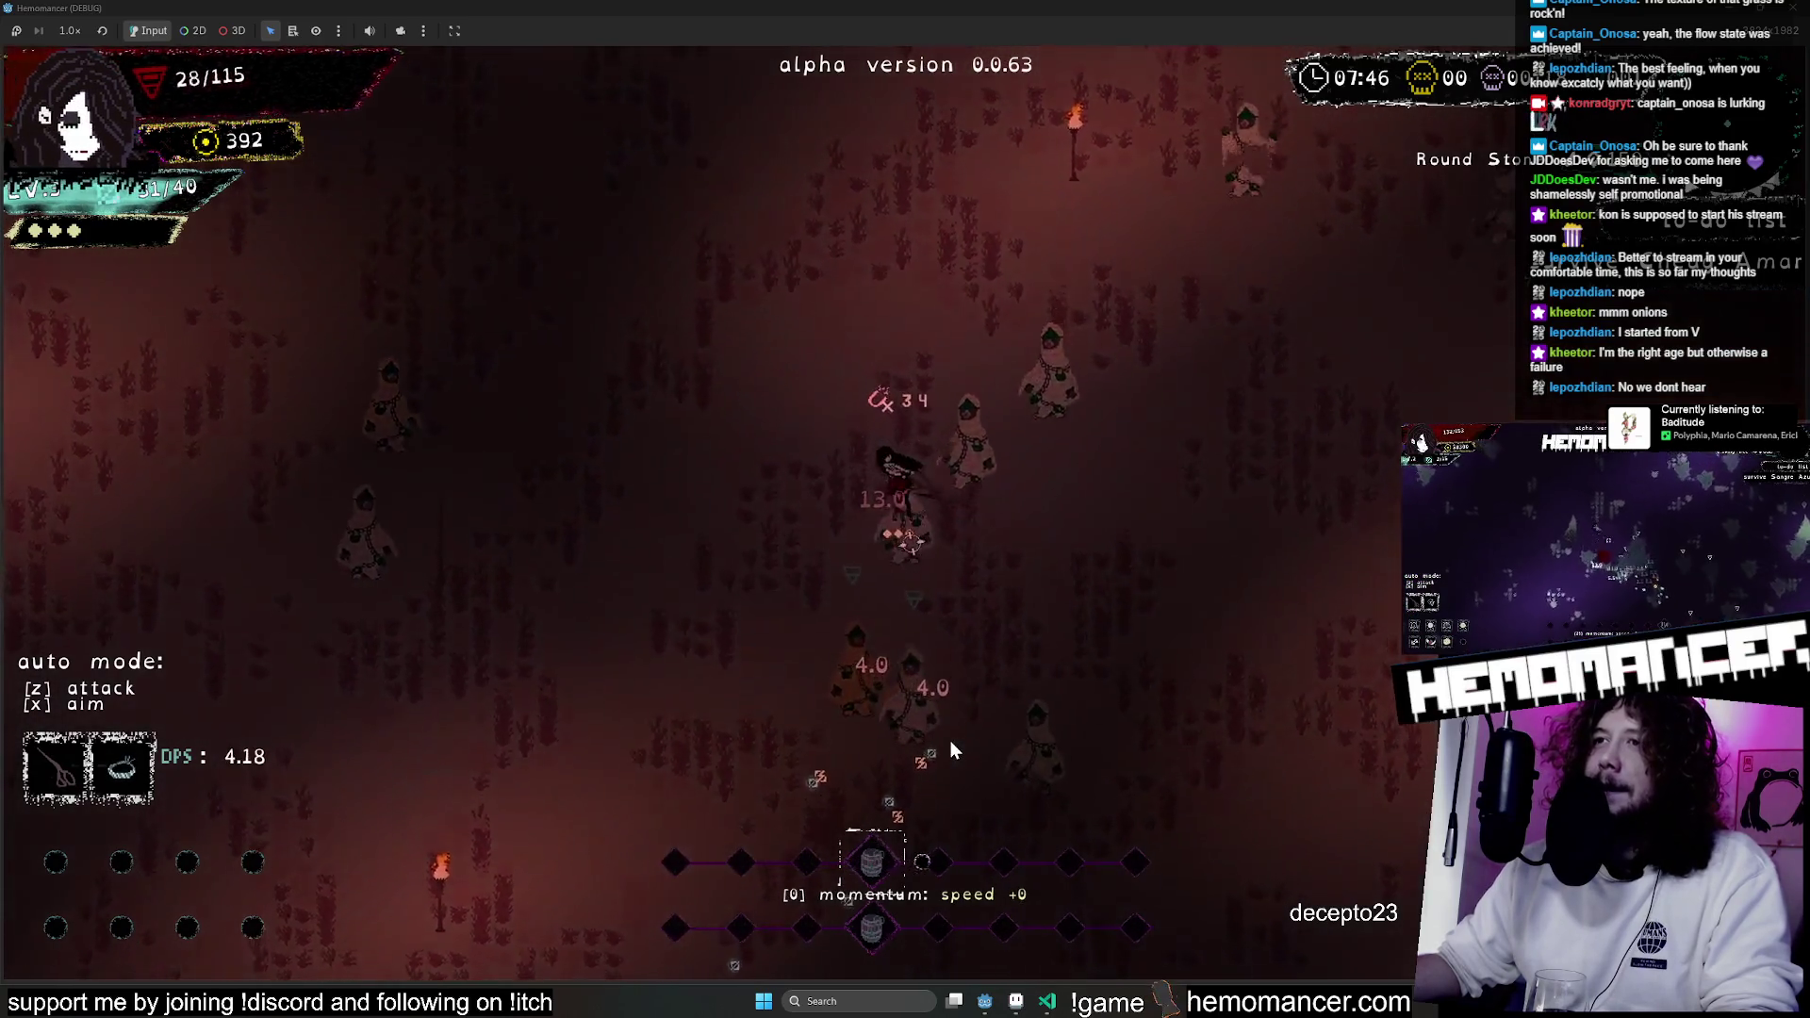
{"action": "key", "text": "w"}
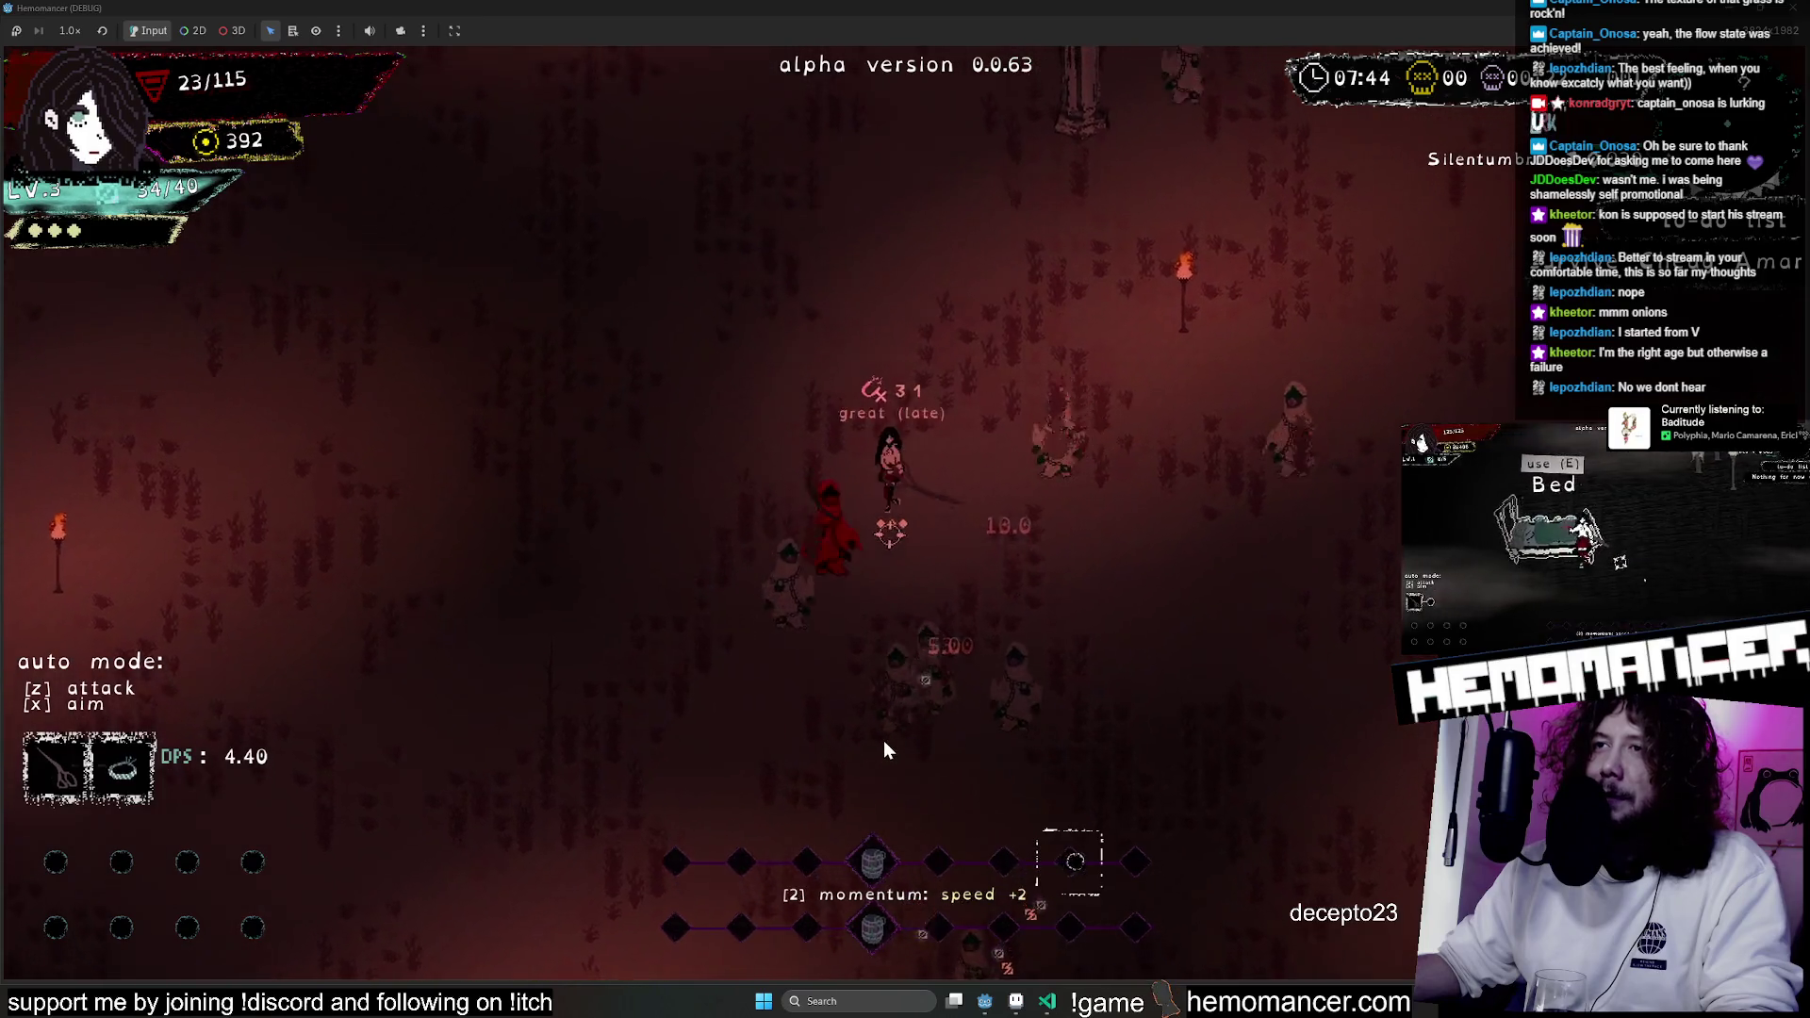
Gather the remaining experience up-left and pick the Spiked Bracelet upgrade.
{"action": "key", "text": "w"}
{"action": "key", "text": "a"}
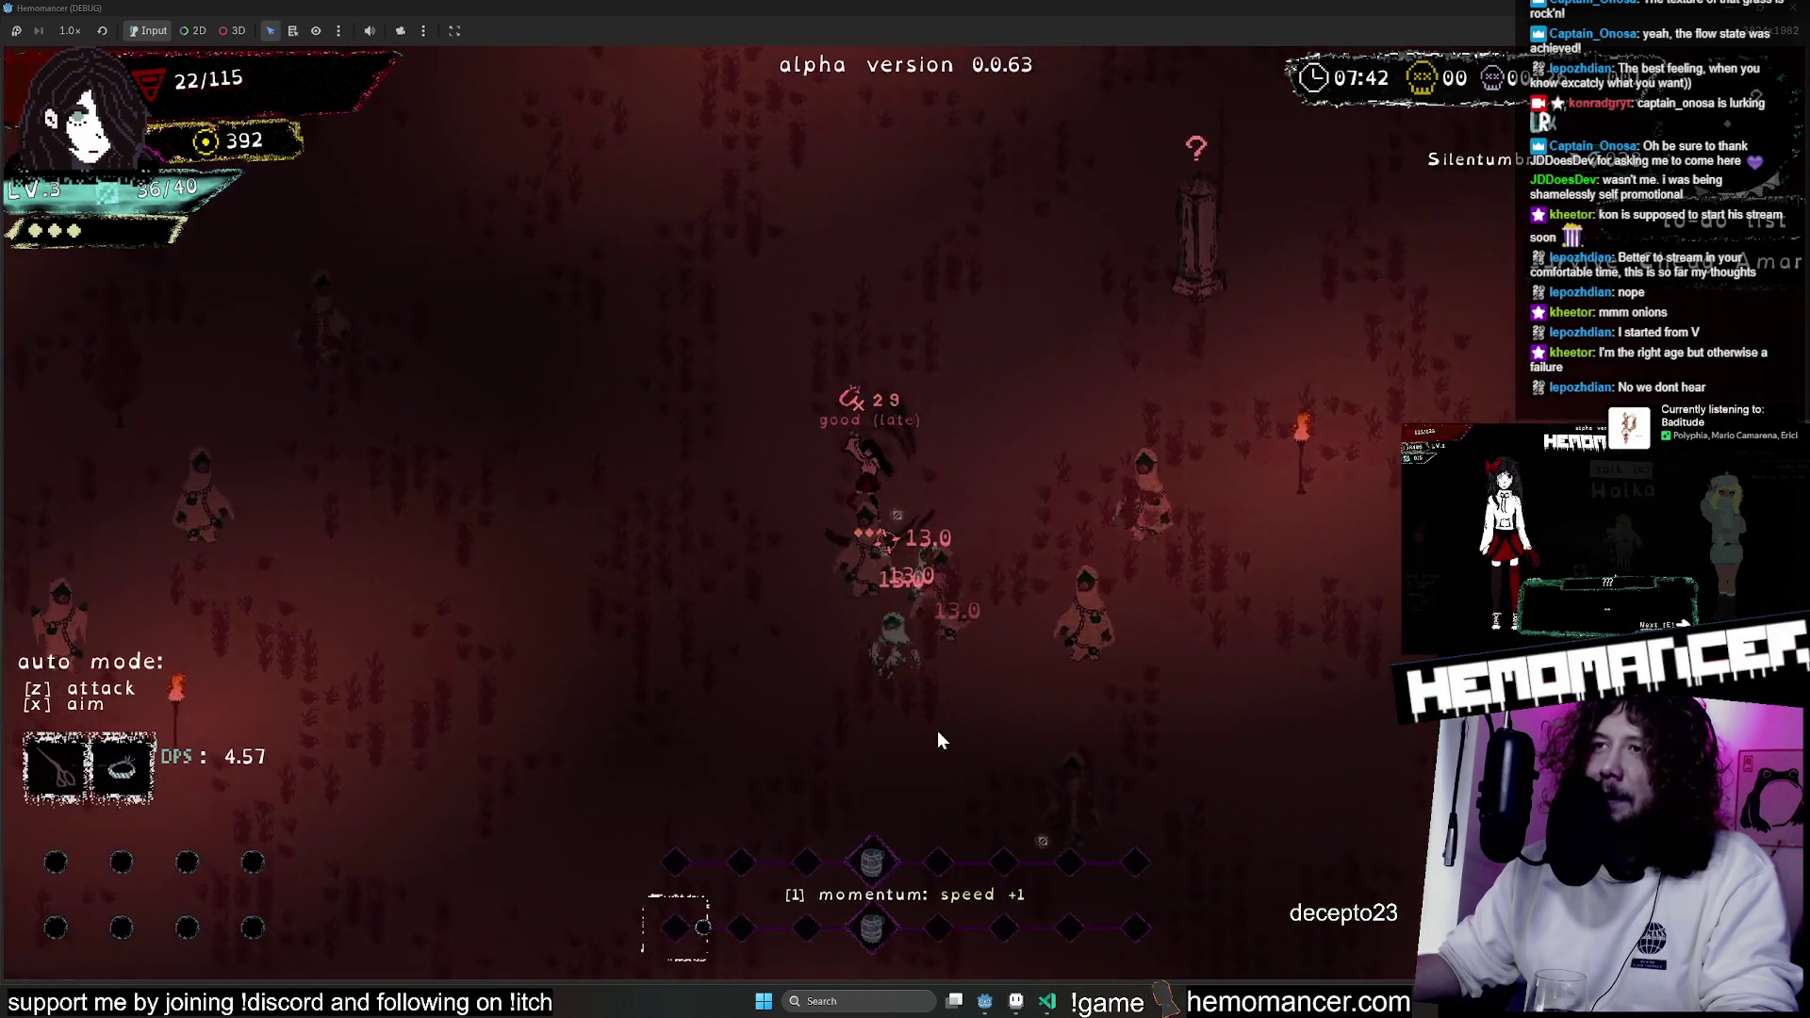
{"action": "key", "text": "w"}
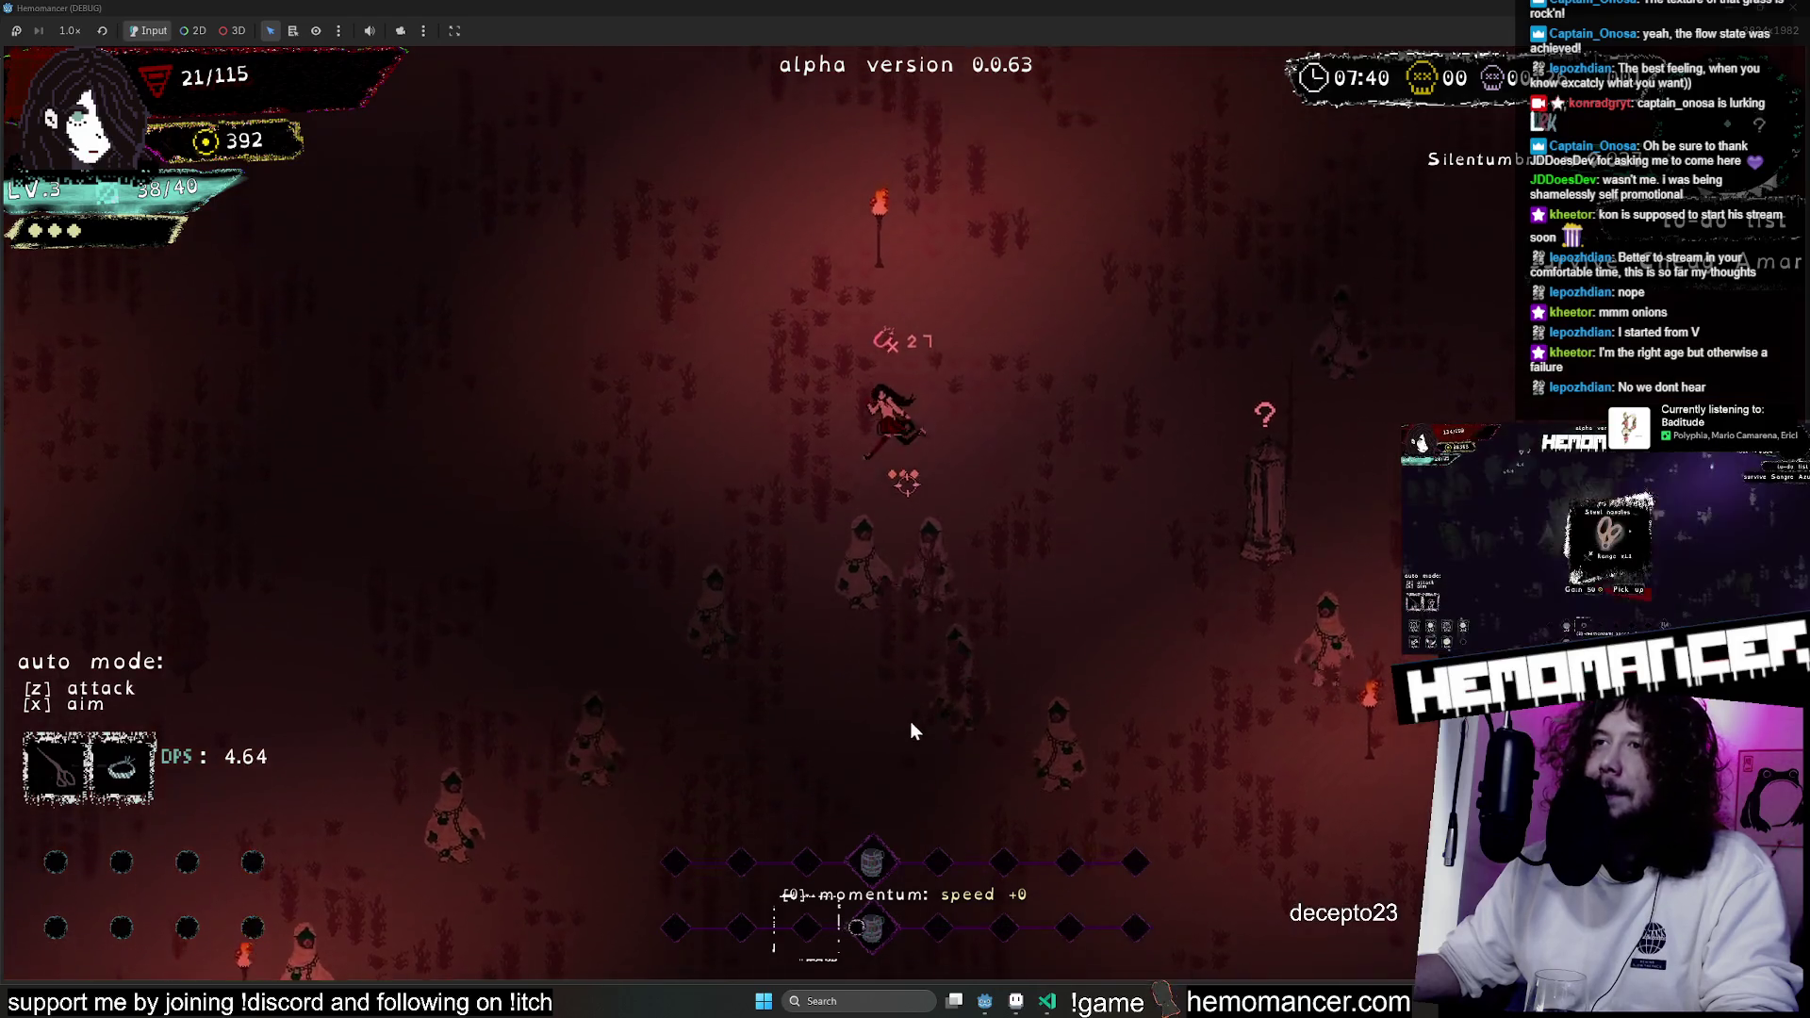
{"action": "key", "text": "w"}
{"action": "key", "text": "a"}
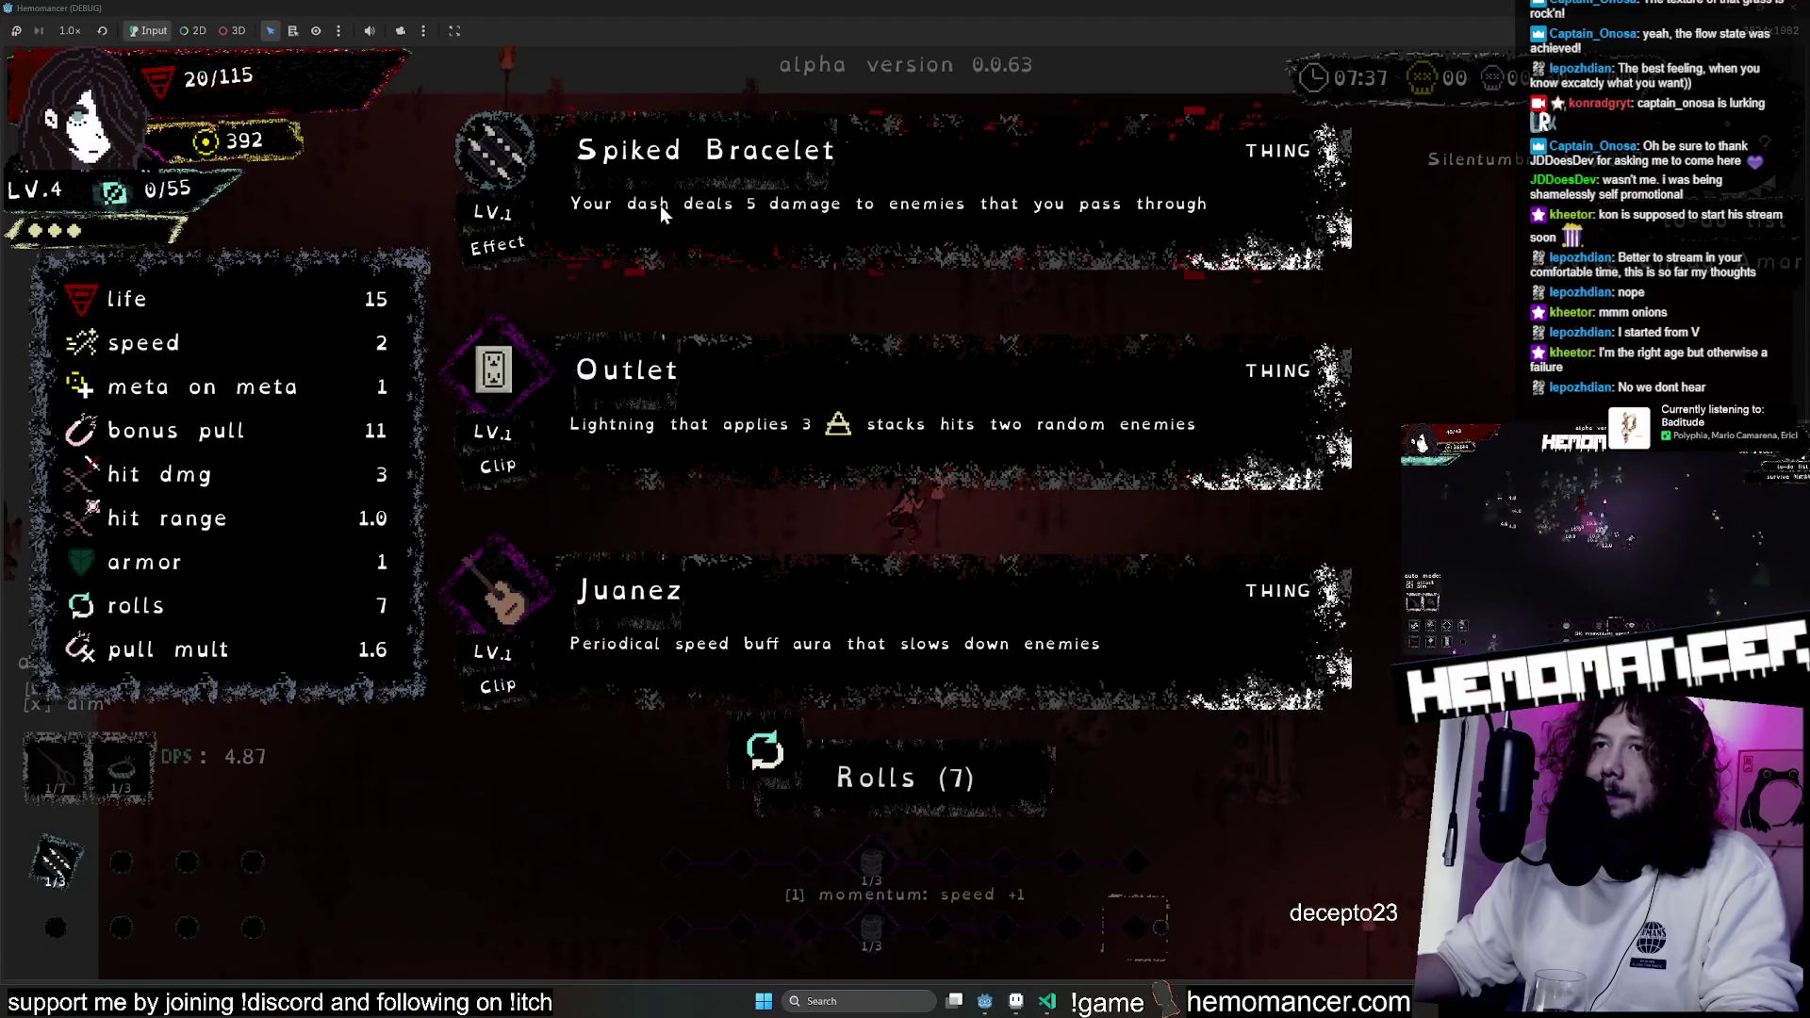
{"action": "left_click", "coordinate": [789, 215]}
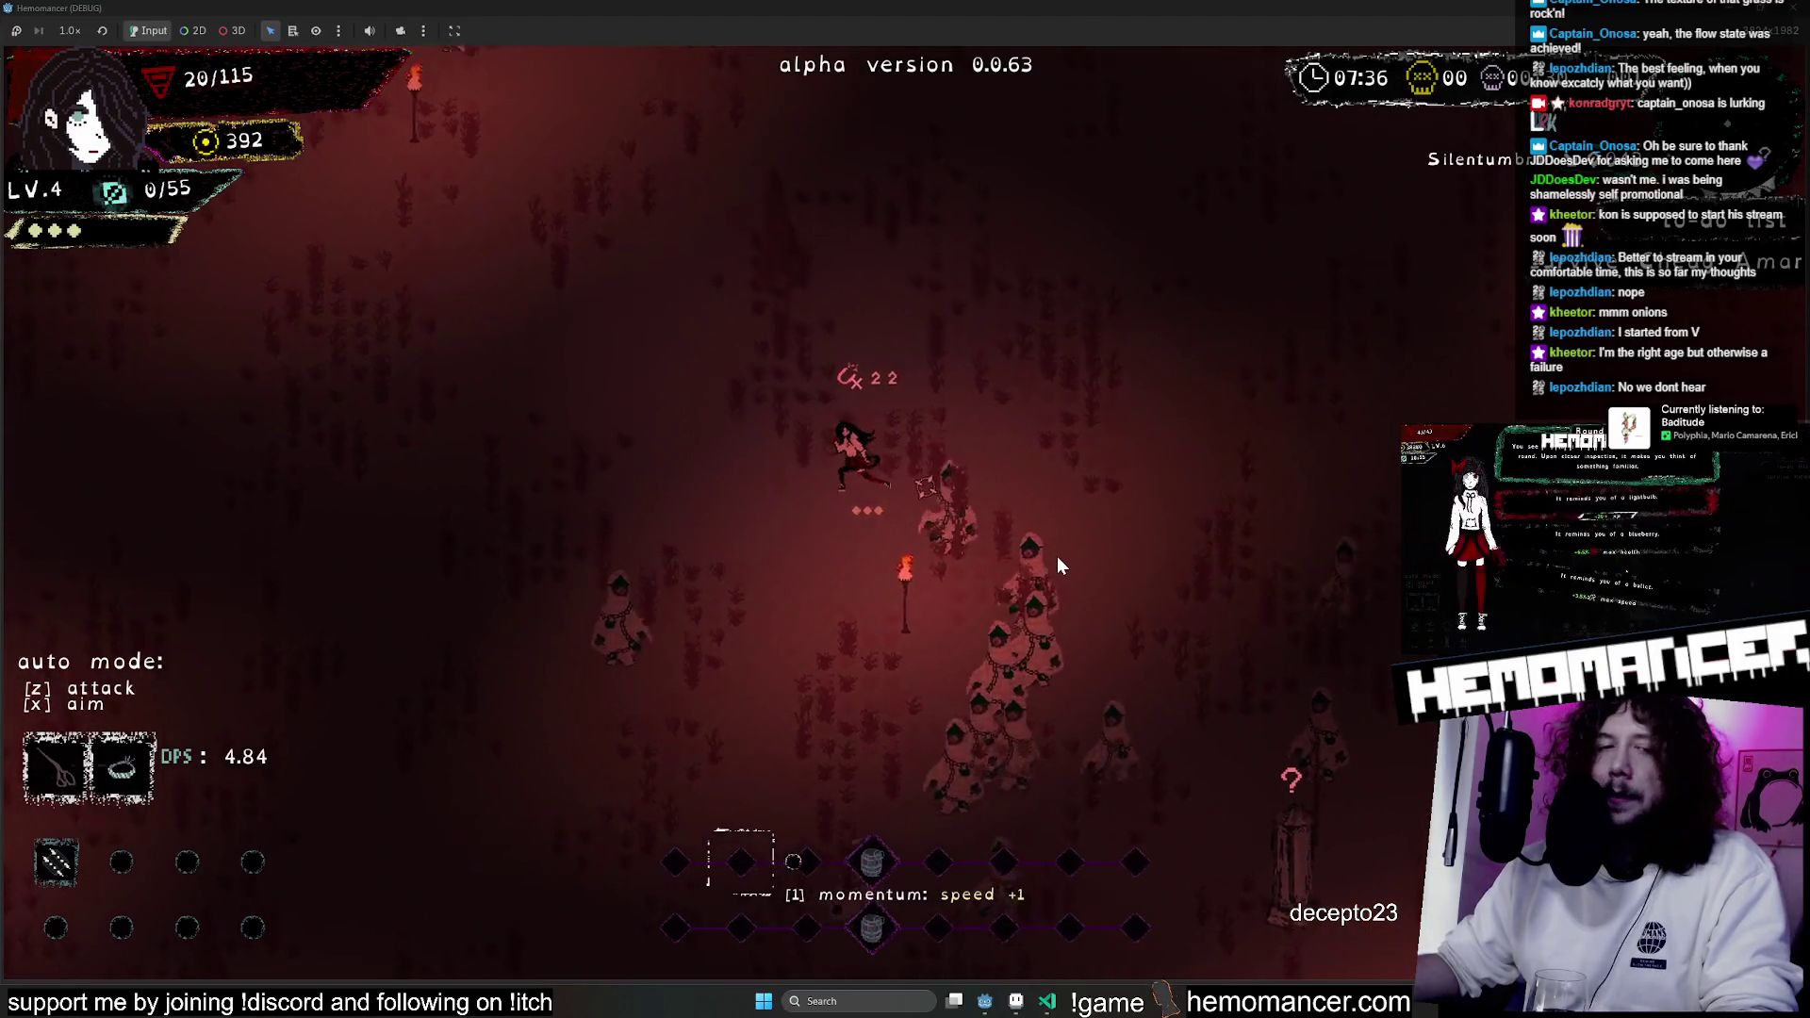
Dodge around the enemy crowd, moving up-left, up-right, then up-left again.
{"action": "key", "text": "w"}
{"action": "key", "text": "a"}
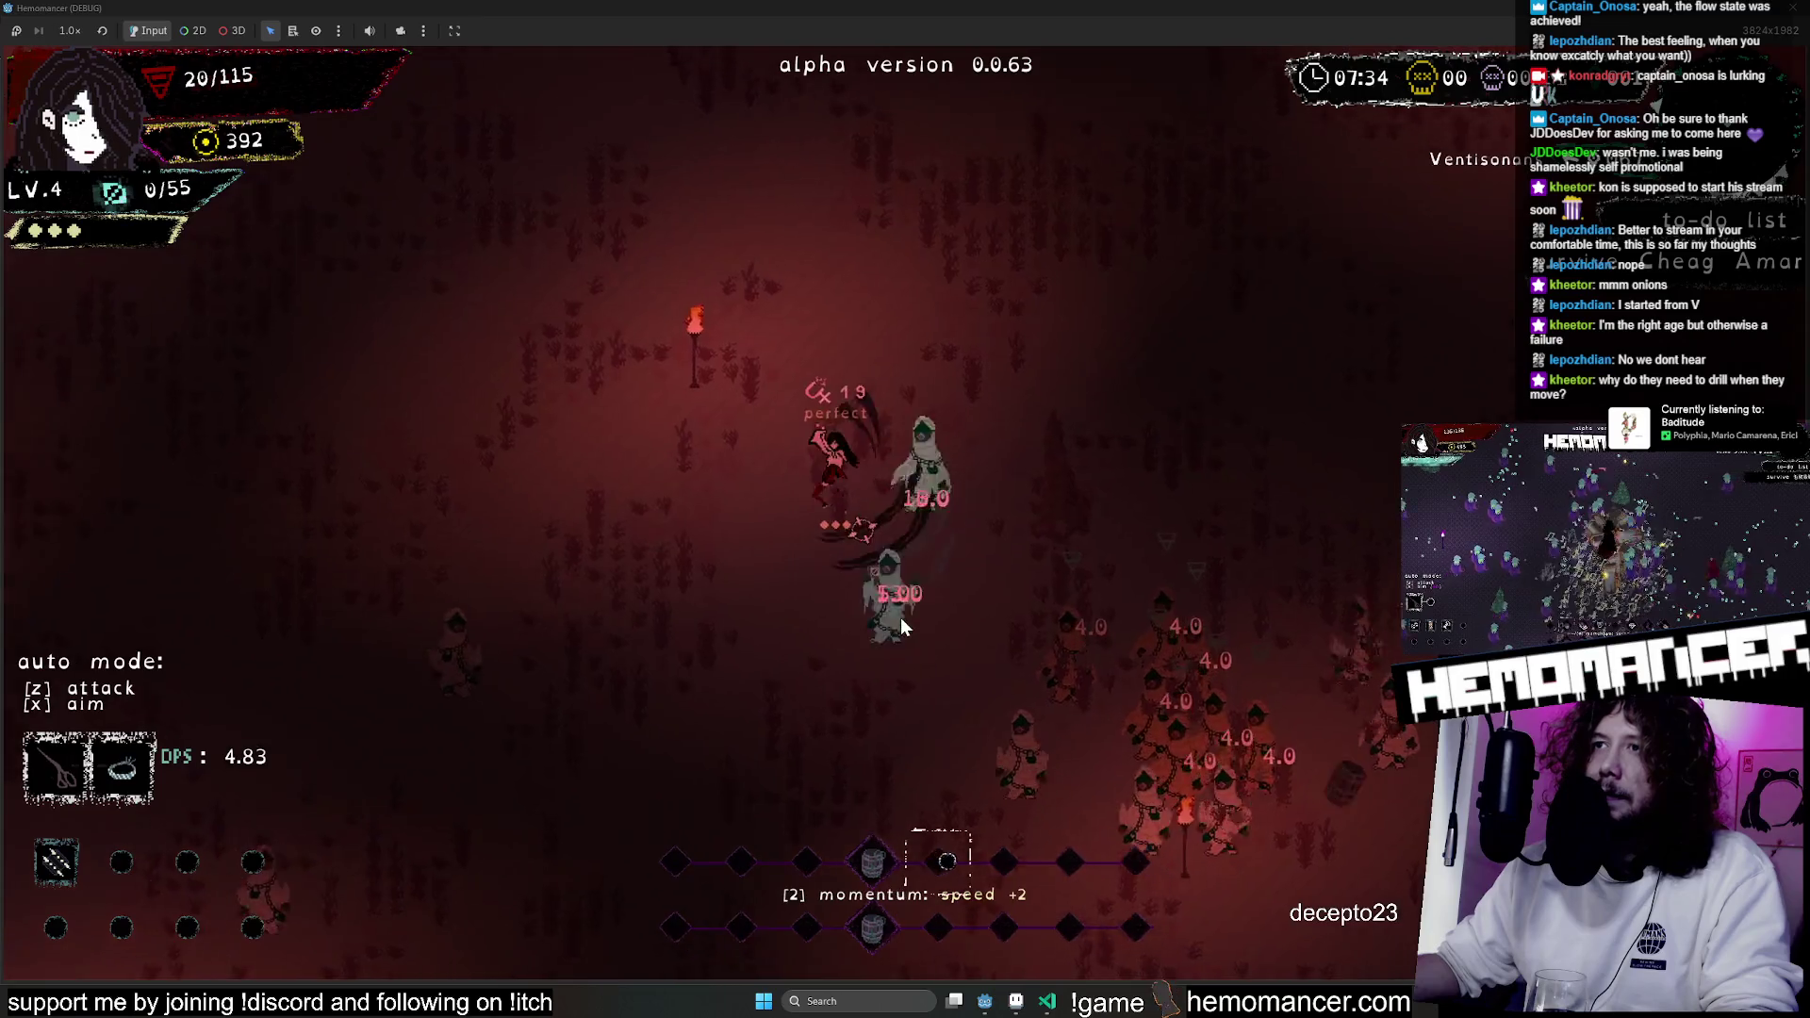
{"action": "key", "text": "w"}
{"action": "key", "text": "d"}
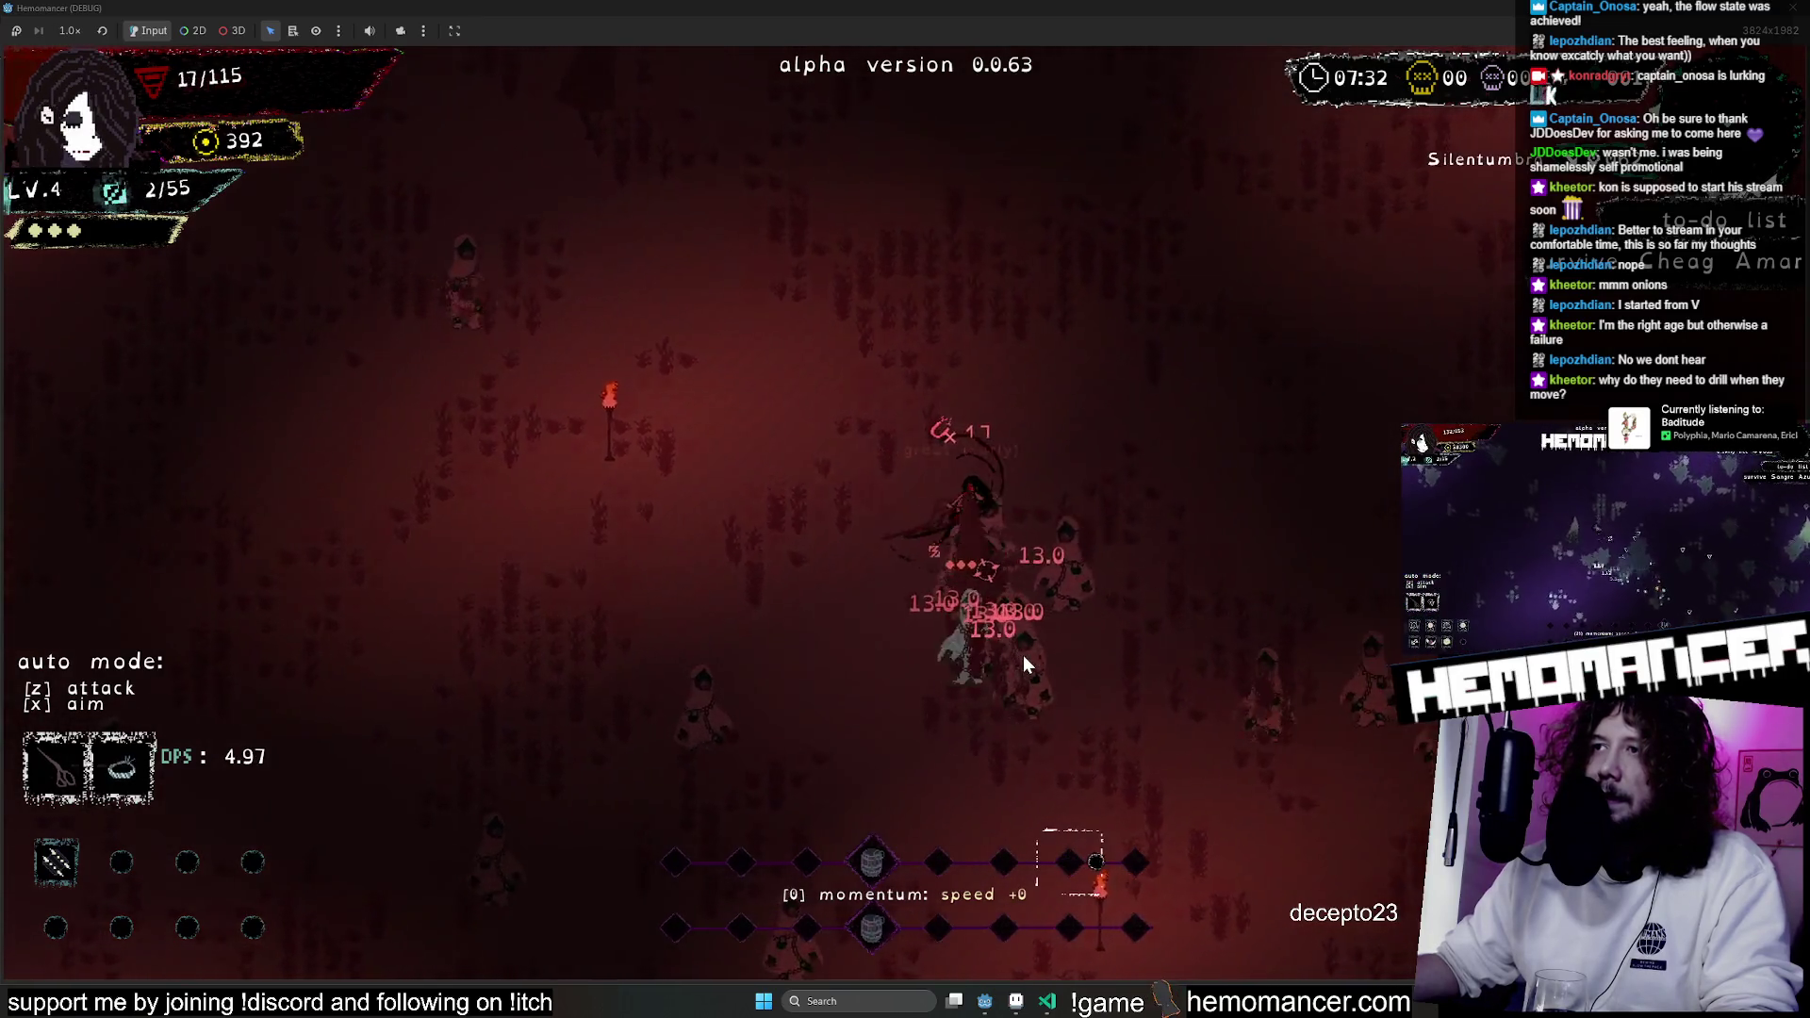
{"action": "key", "text": "w"}
{"action": "key", "text": "a"}
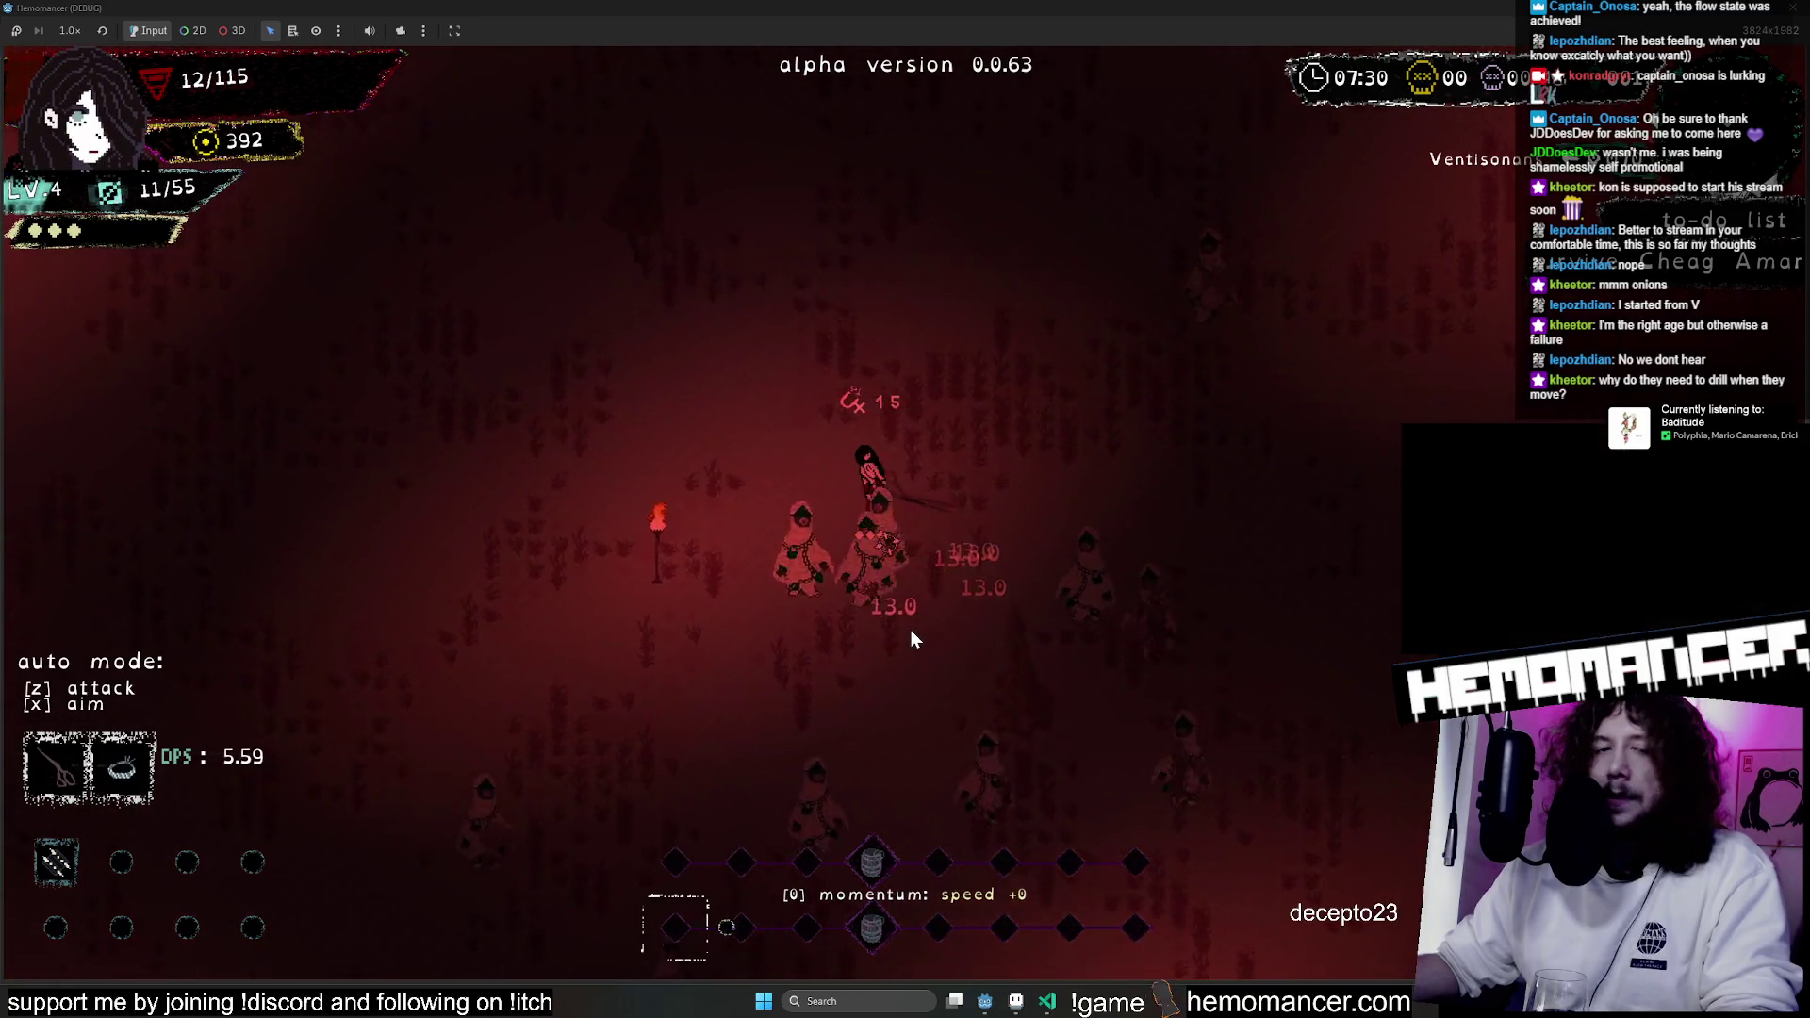
Keep running up-left from the enemies, then bring the Discord photo window forward.
{"action": "key", "text": "w"}
{"action": "key", "text": "a"}
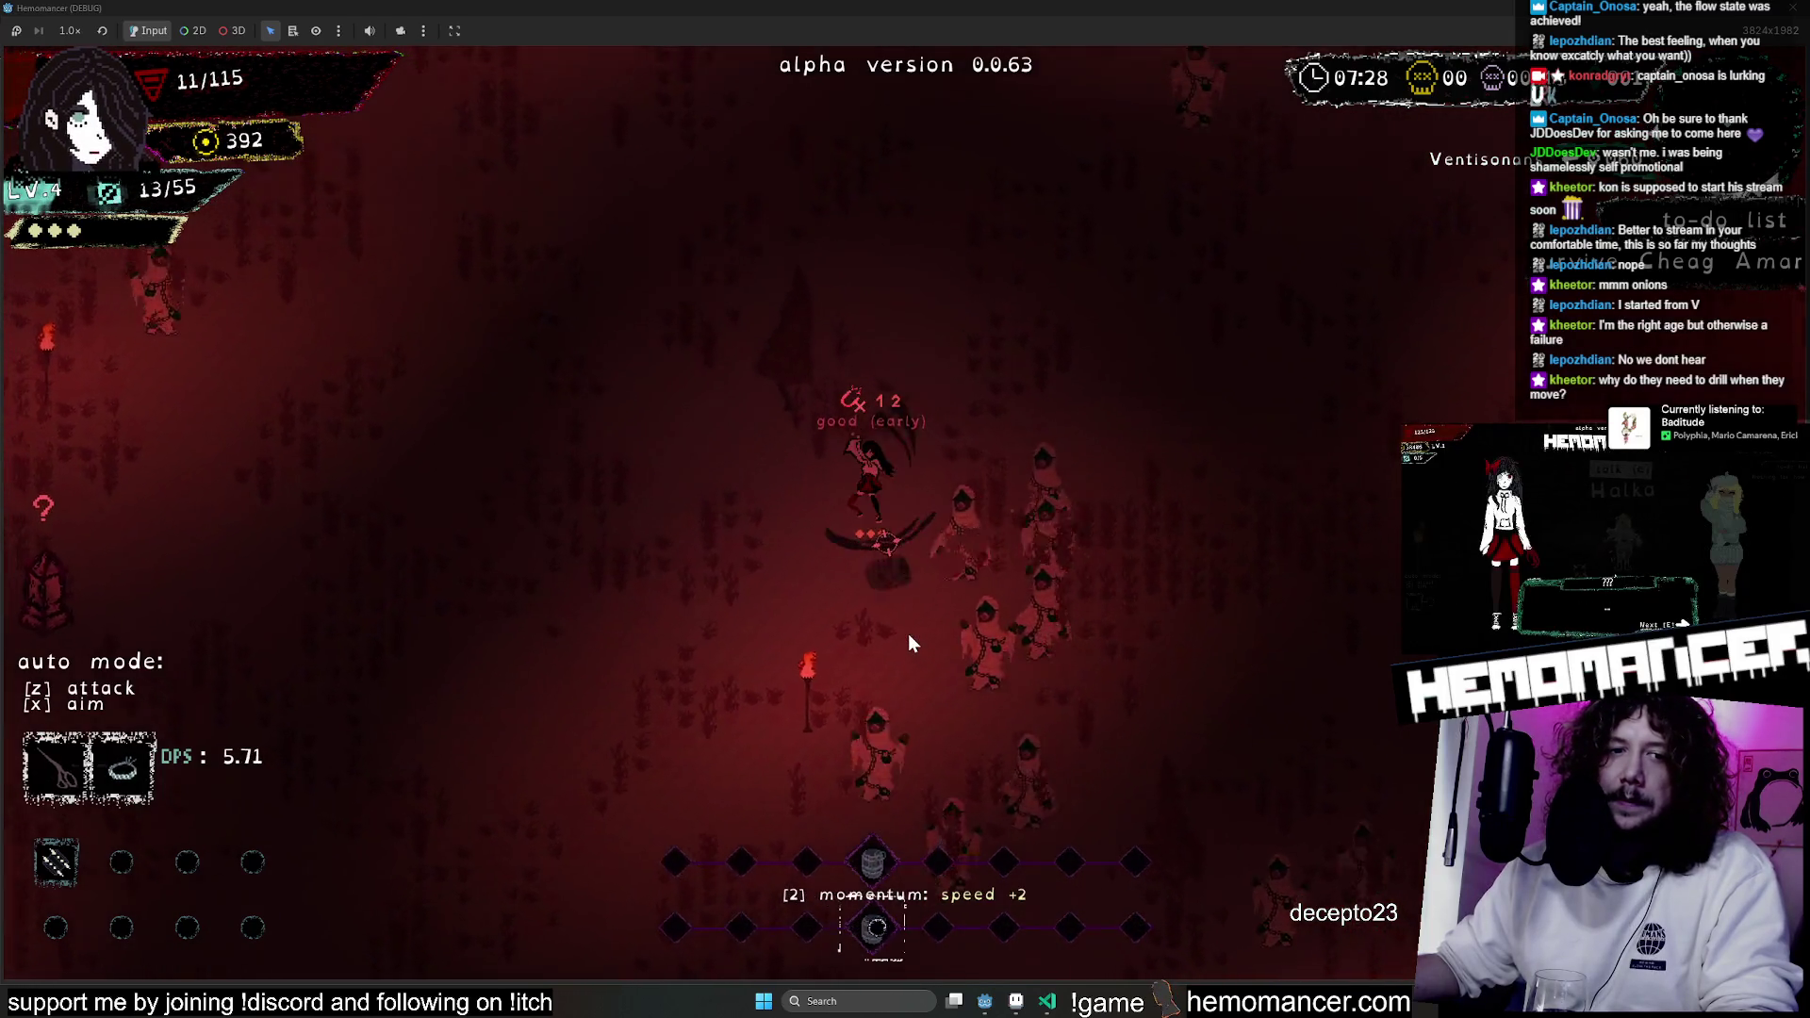
{"action": "key", "text": "w"}
{"action": "key", "text": "a"}
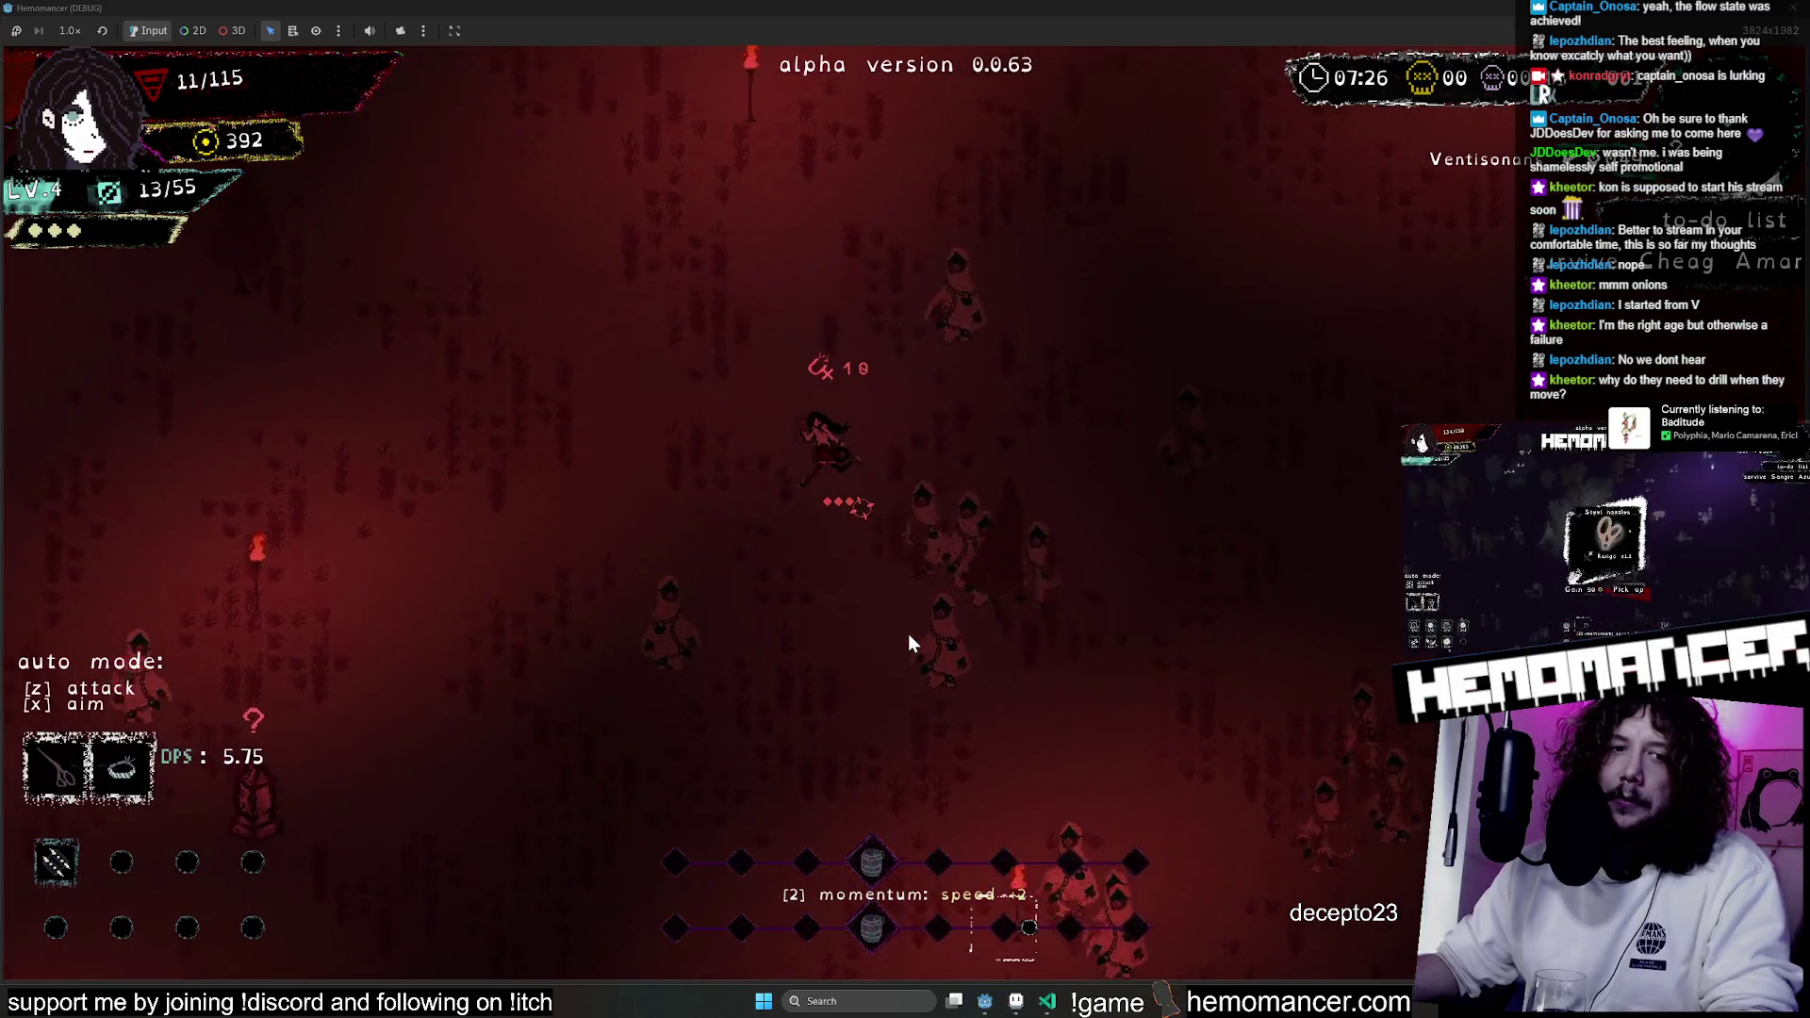
{"action": "key", "text": "w"}
{"action": "key", "text": "a"}
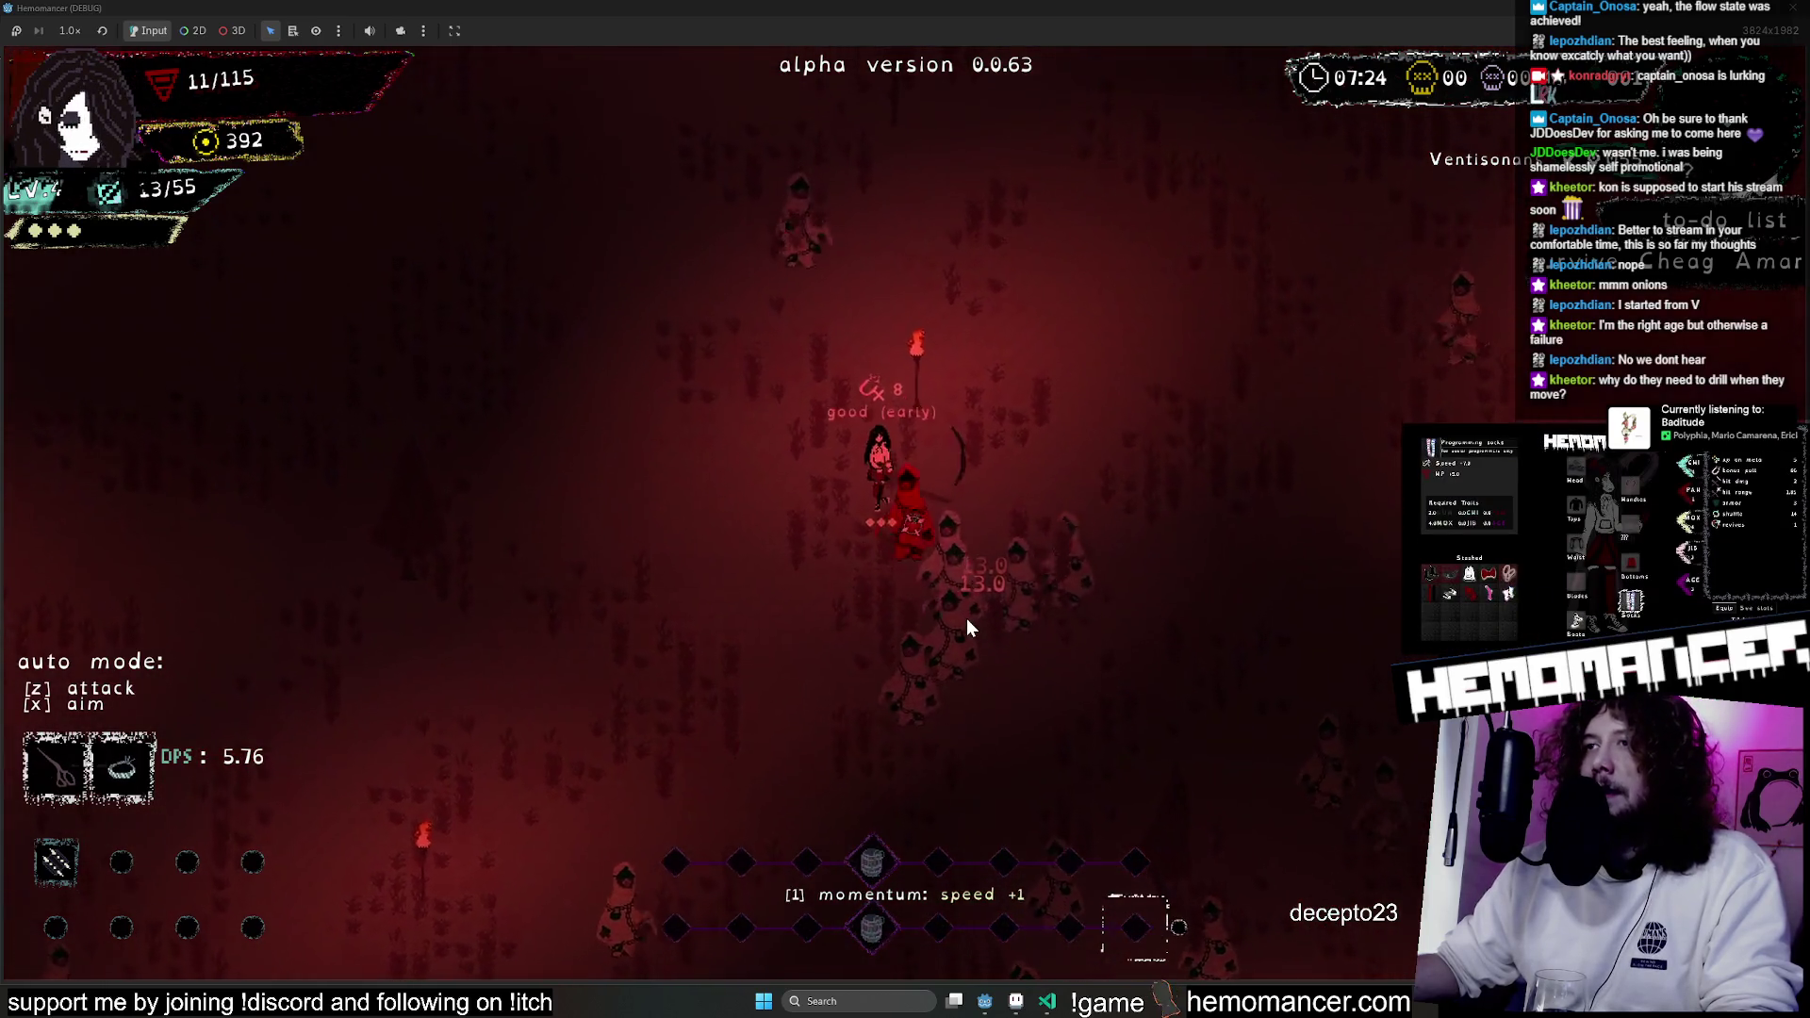
{"action": "key", "text": "alt+Tab"}
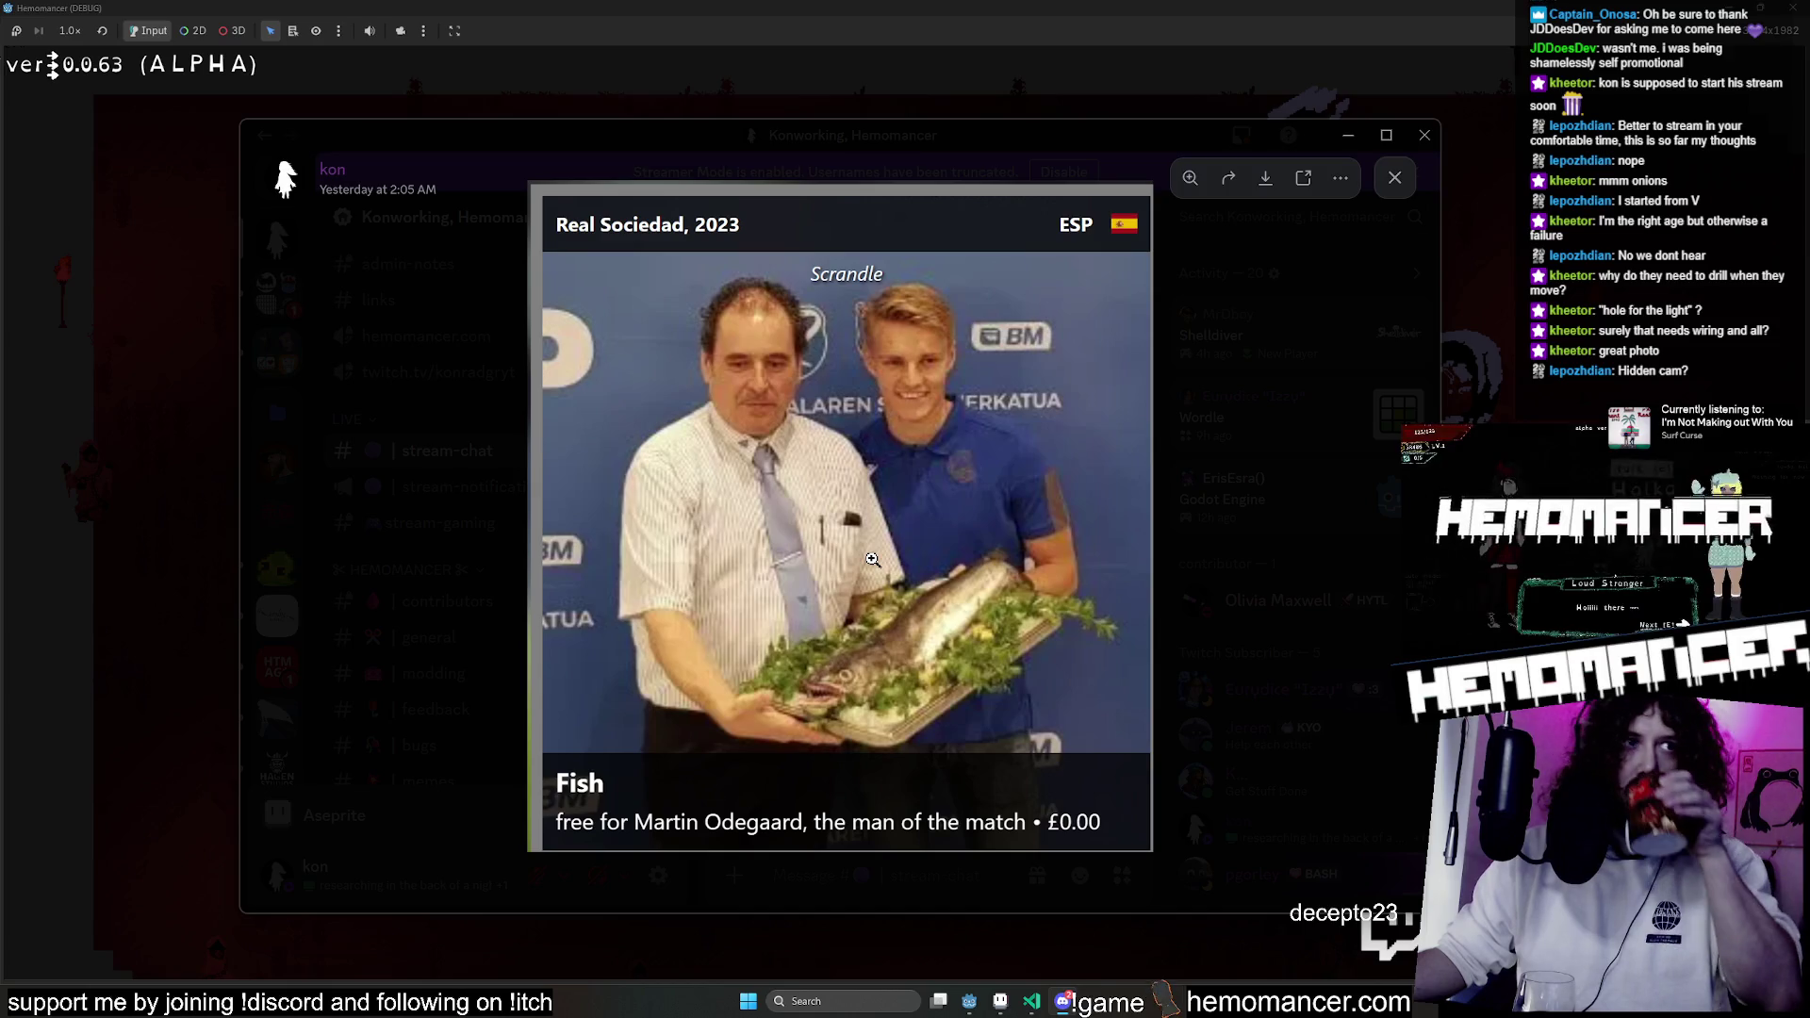
Close the enlarged fish photo, hide Discord, and continue the Hemomancer run.
{"action": "key", "text": "Escape"}
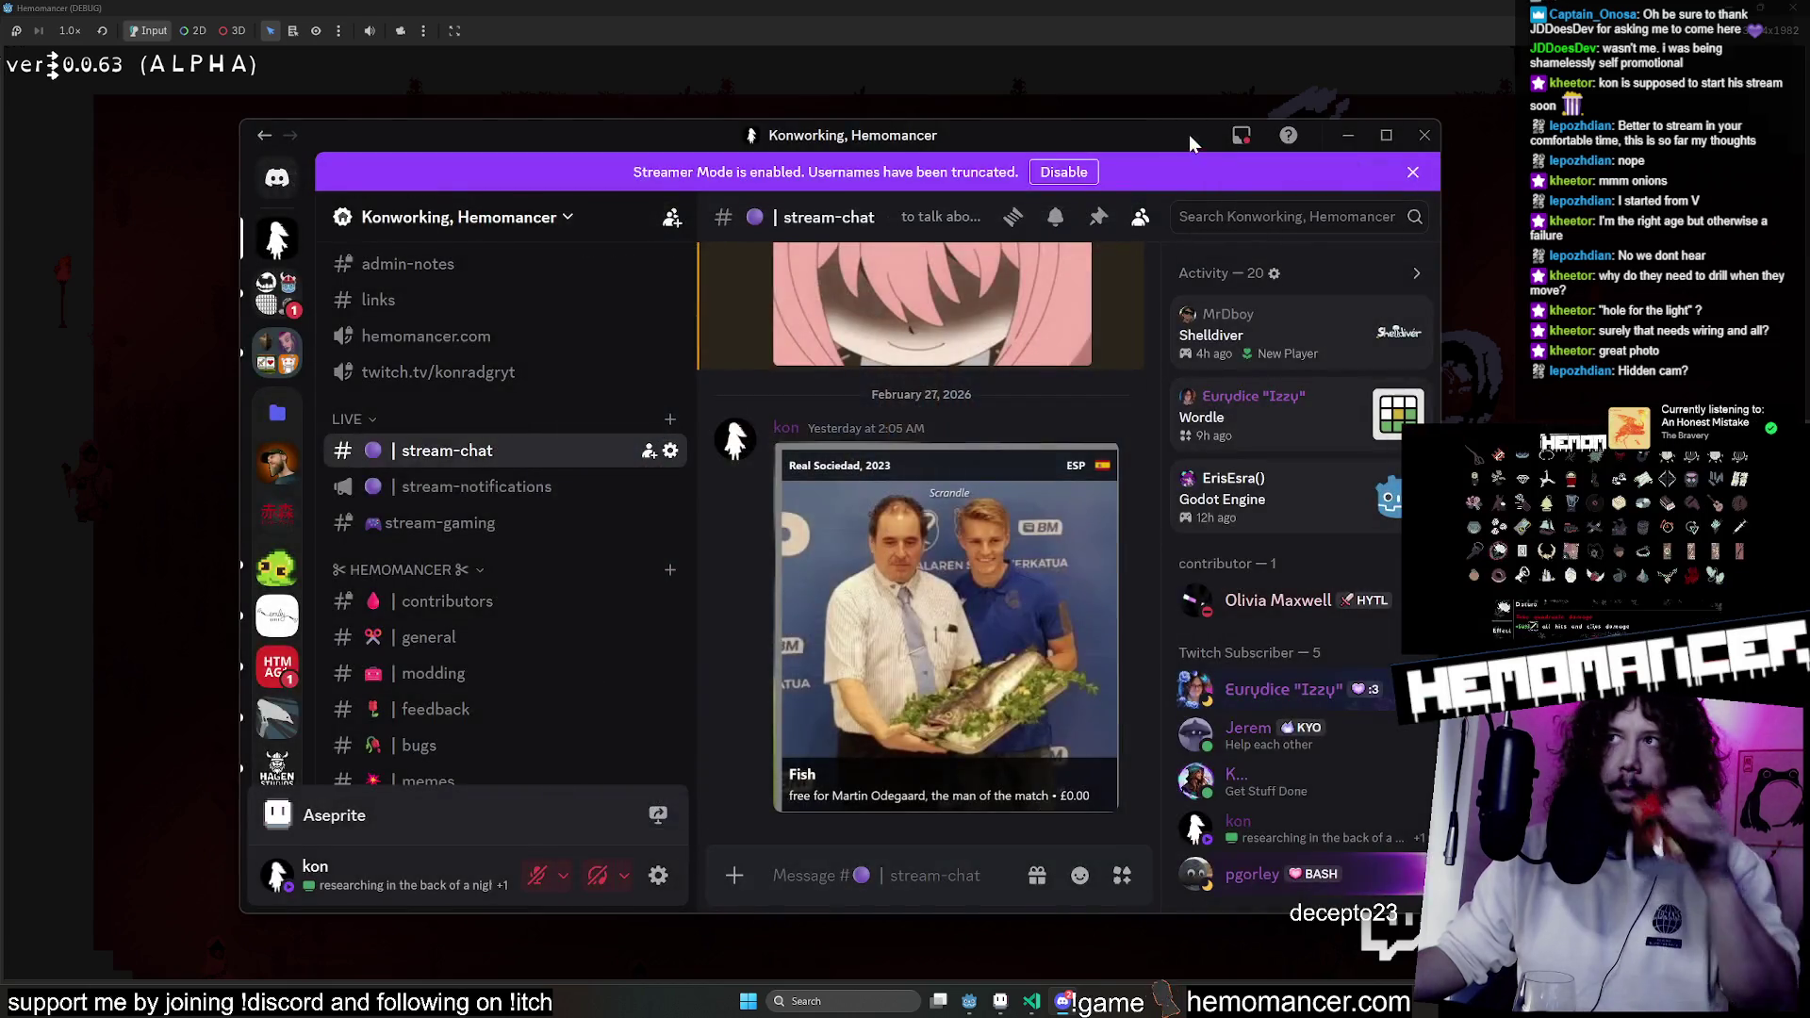
{"action": "key", "text": "alt+Tab"}
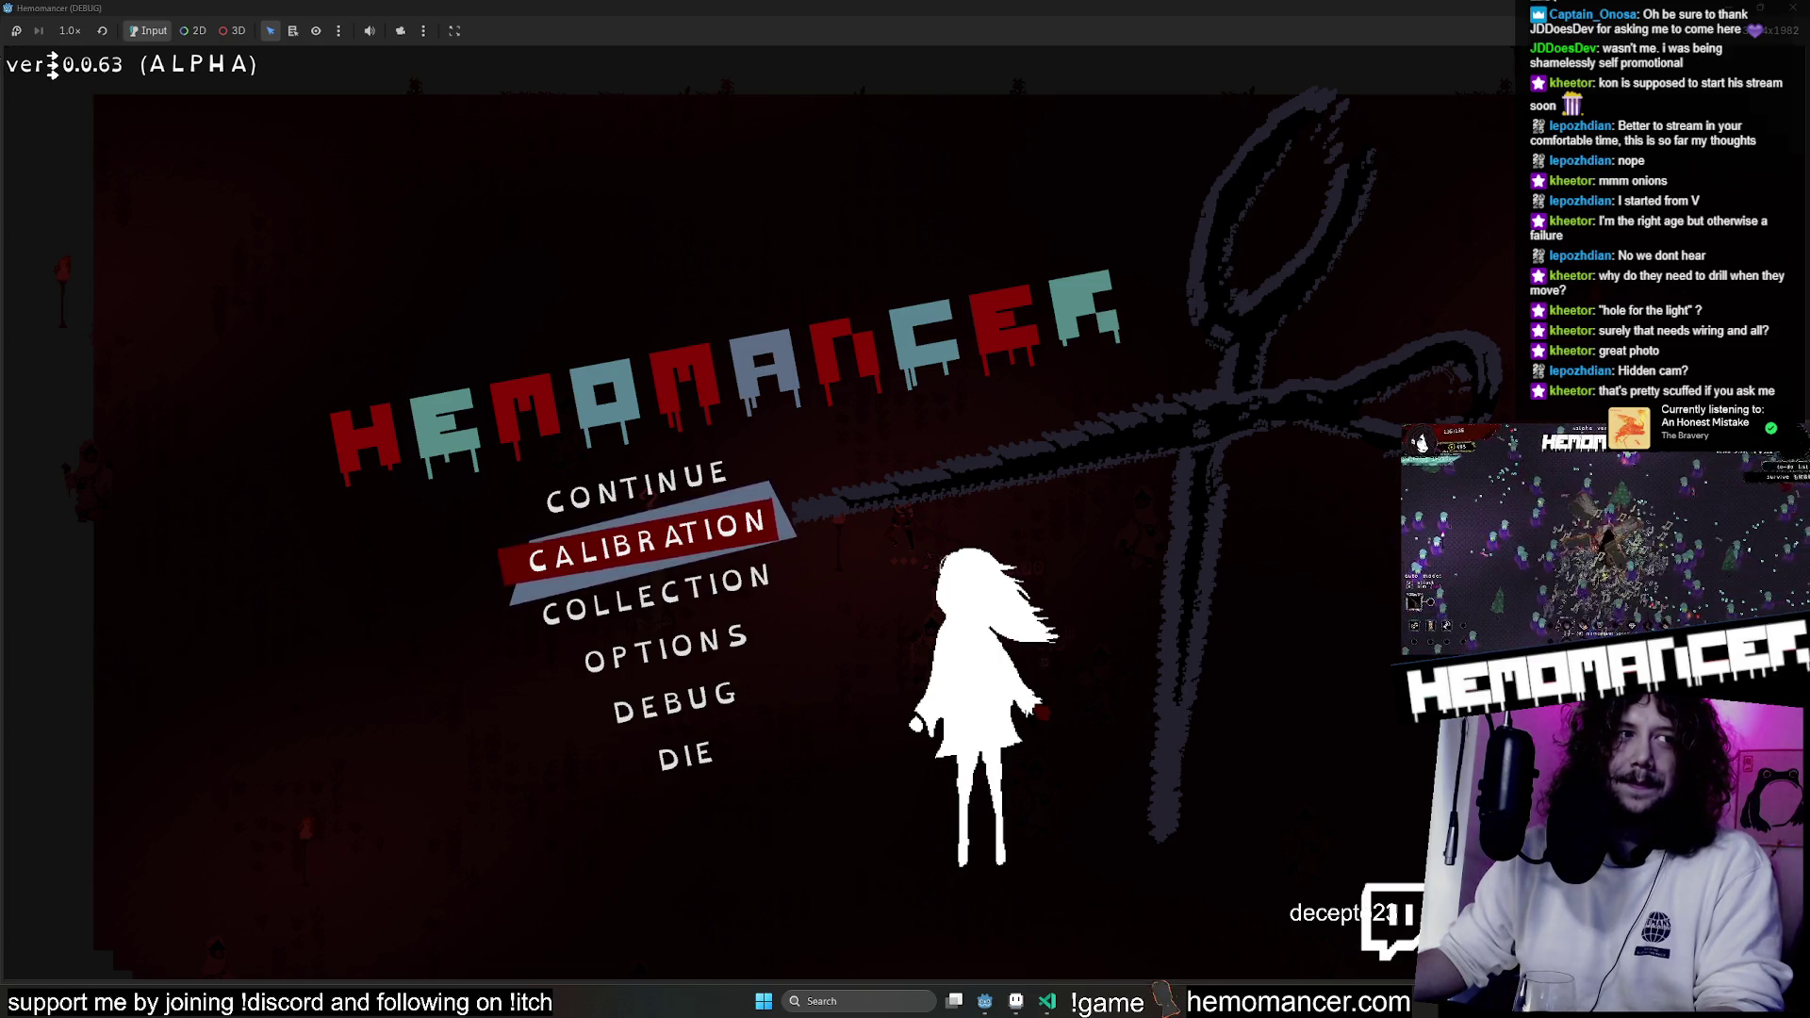
{"action": "left_click", "coordinate": [749, 477]}
Stop the lobby playtest, zoom the LobbyScissorsMap canvas, and return to locus_anima.aseprite in Aseprite.
{"action": "left_click", "coordinate": [1794, 11]}
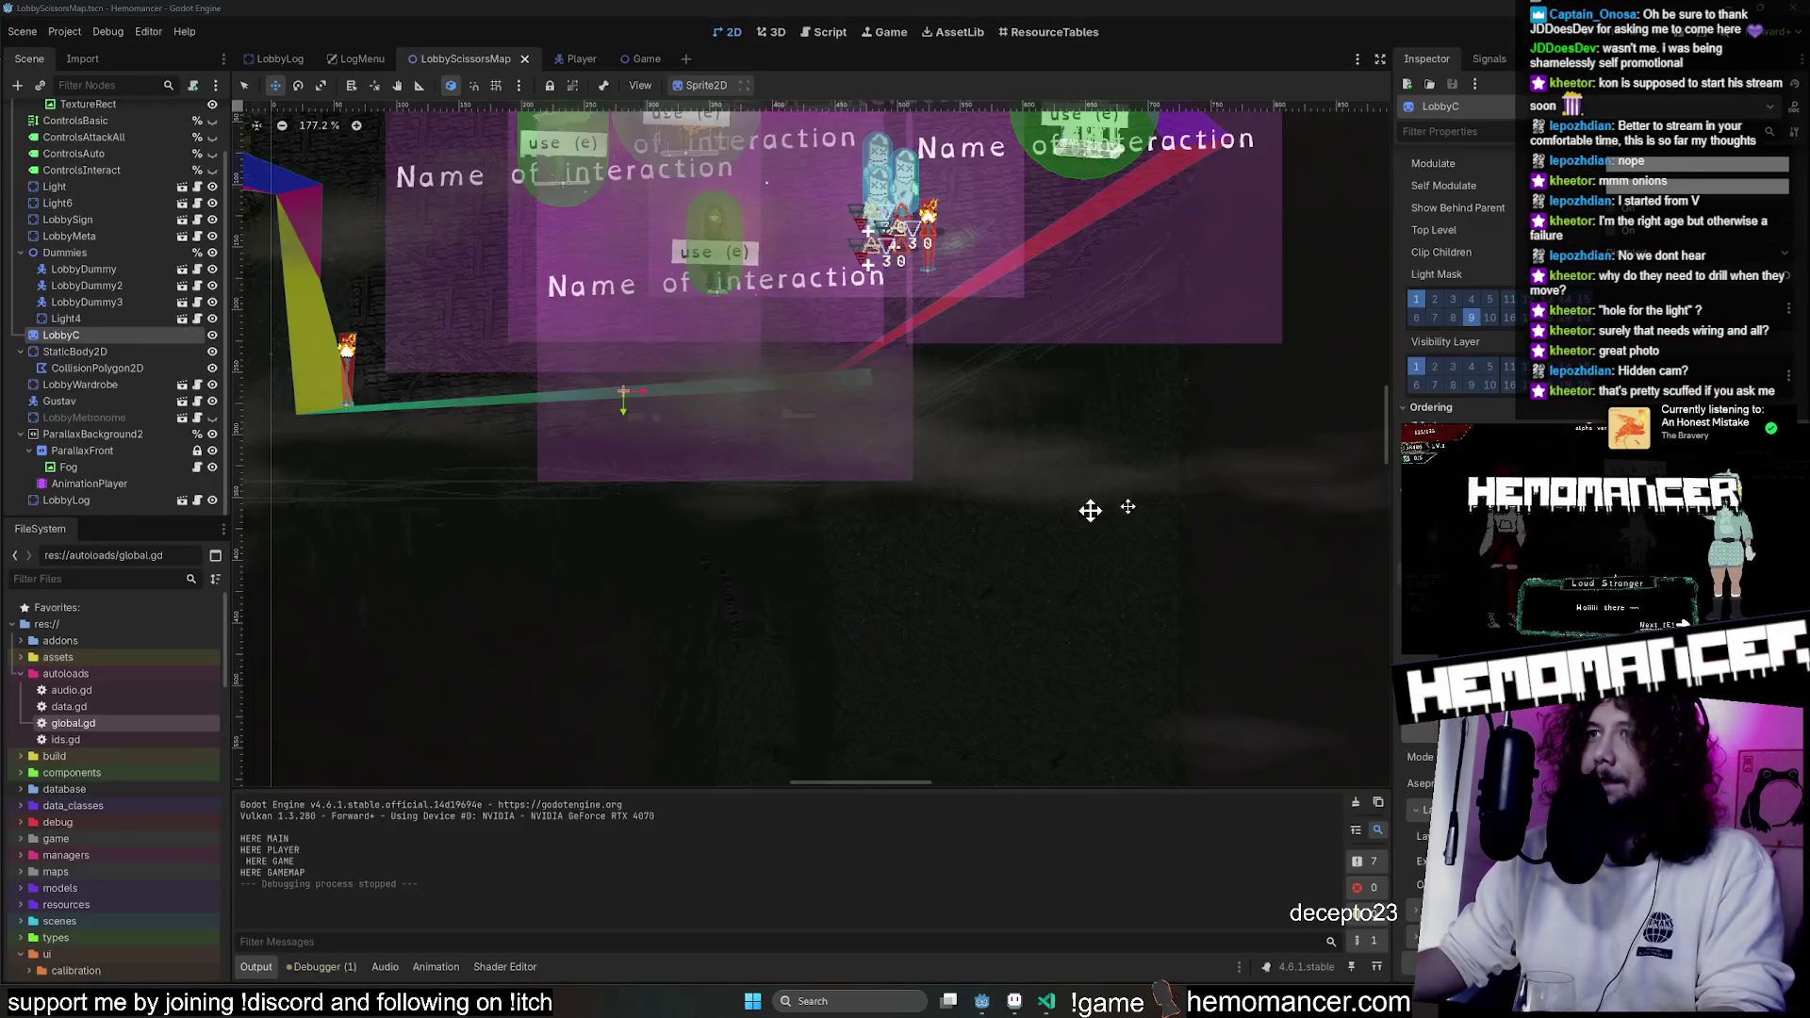
{"action": "scroll", "coordinate": [994, 537], "scroll_direction": "up", "scroll_amount": 3}
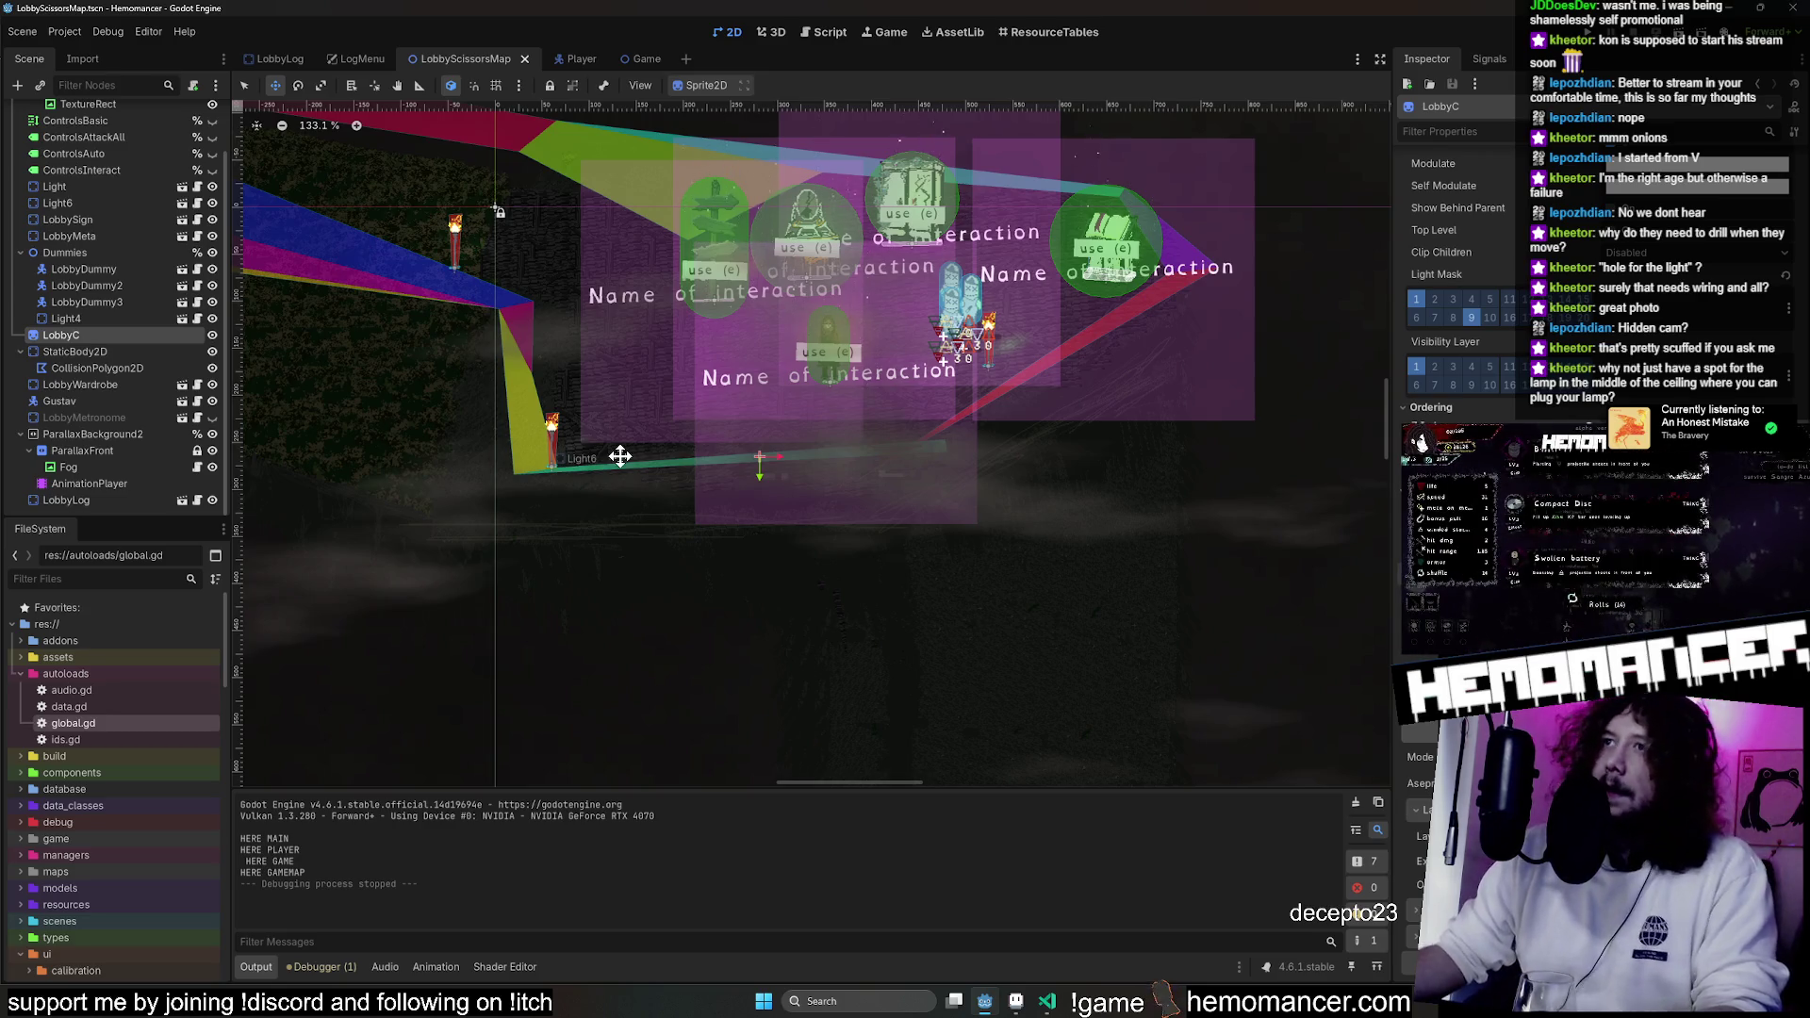
{"action": "scroll", "coordinate": [1076, 623], "scroll_direction": "down", "scroll_amount": 3}
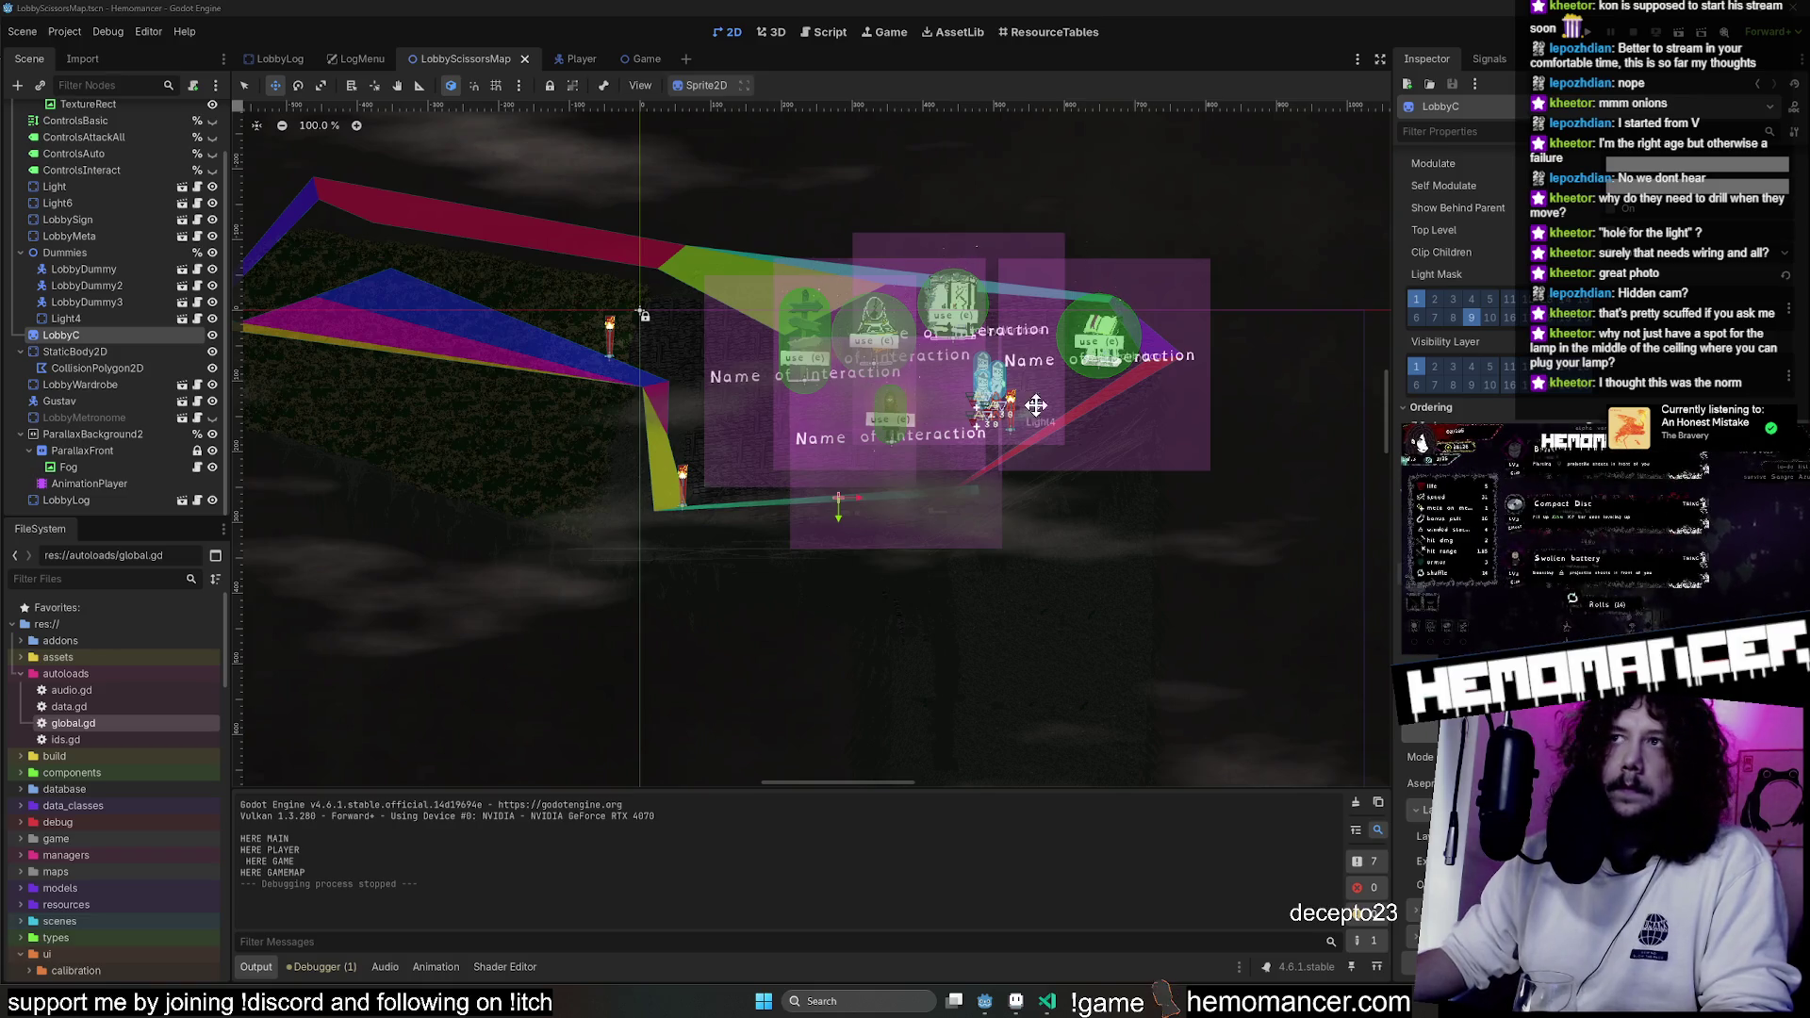
{"action": "left_click", "coordinate": [1017, 1001]}
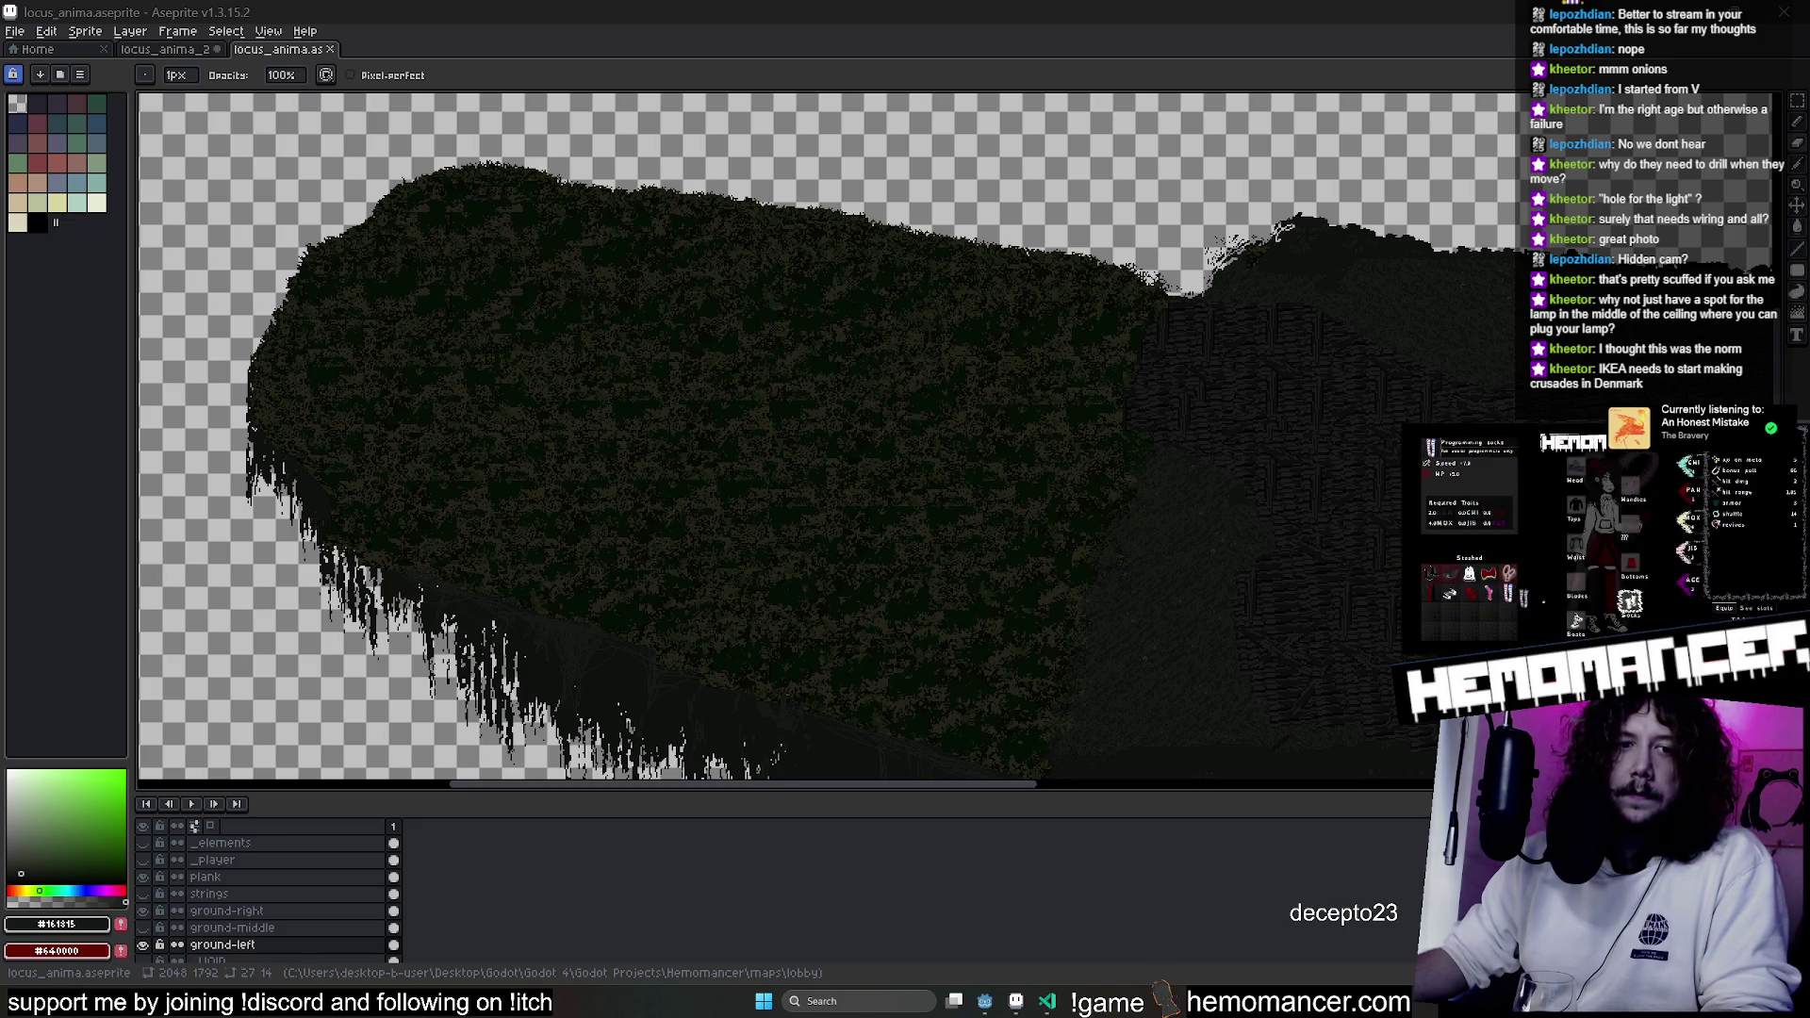
Scroll the locus_anima canvas down and back up over the mossy overhang artwork.
{"action": "scroll", "coordinate": [887, 396], "scroll_direction": "down", "scroll_amount": 2}
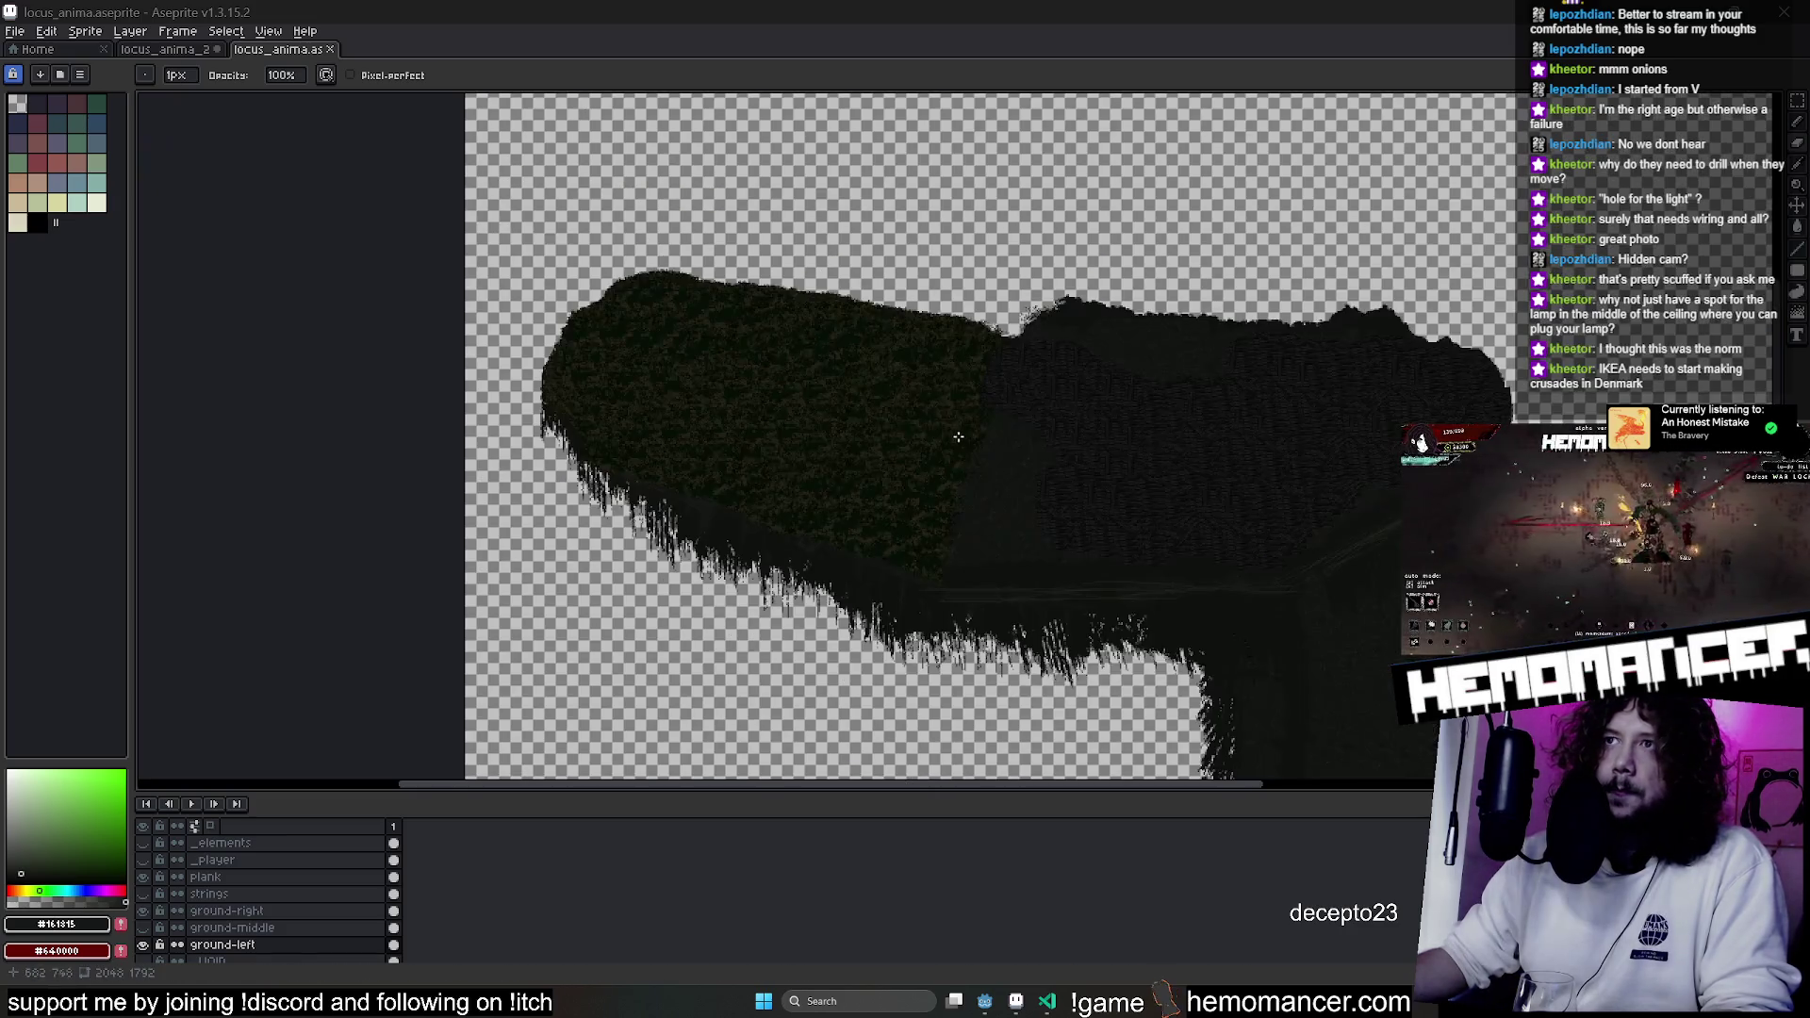
{"action": "scroll", "coordinate": [927, 401], "scroll_direction": "up", "scroll_amount": 2}
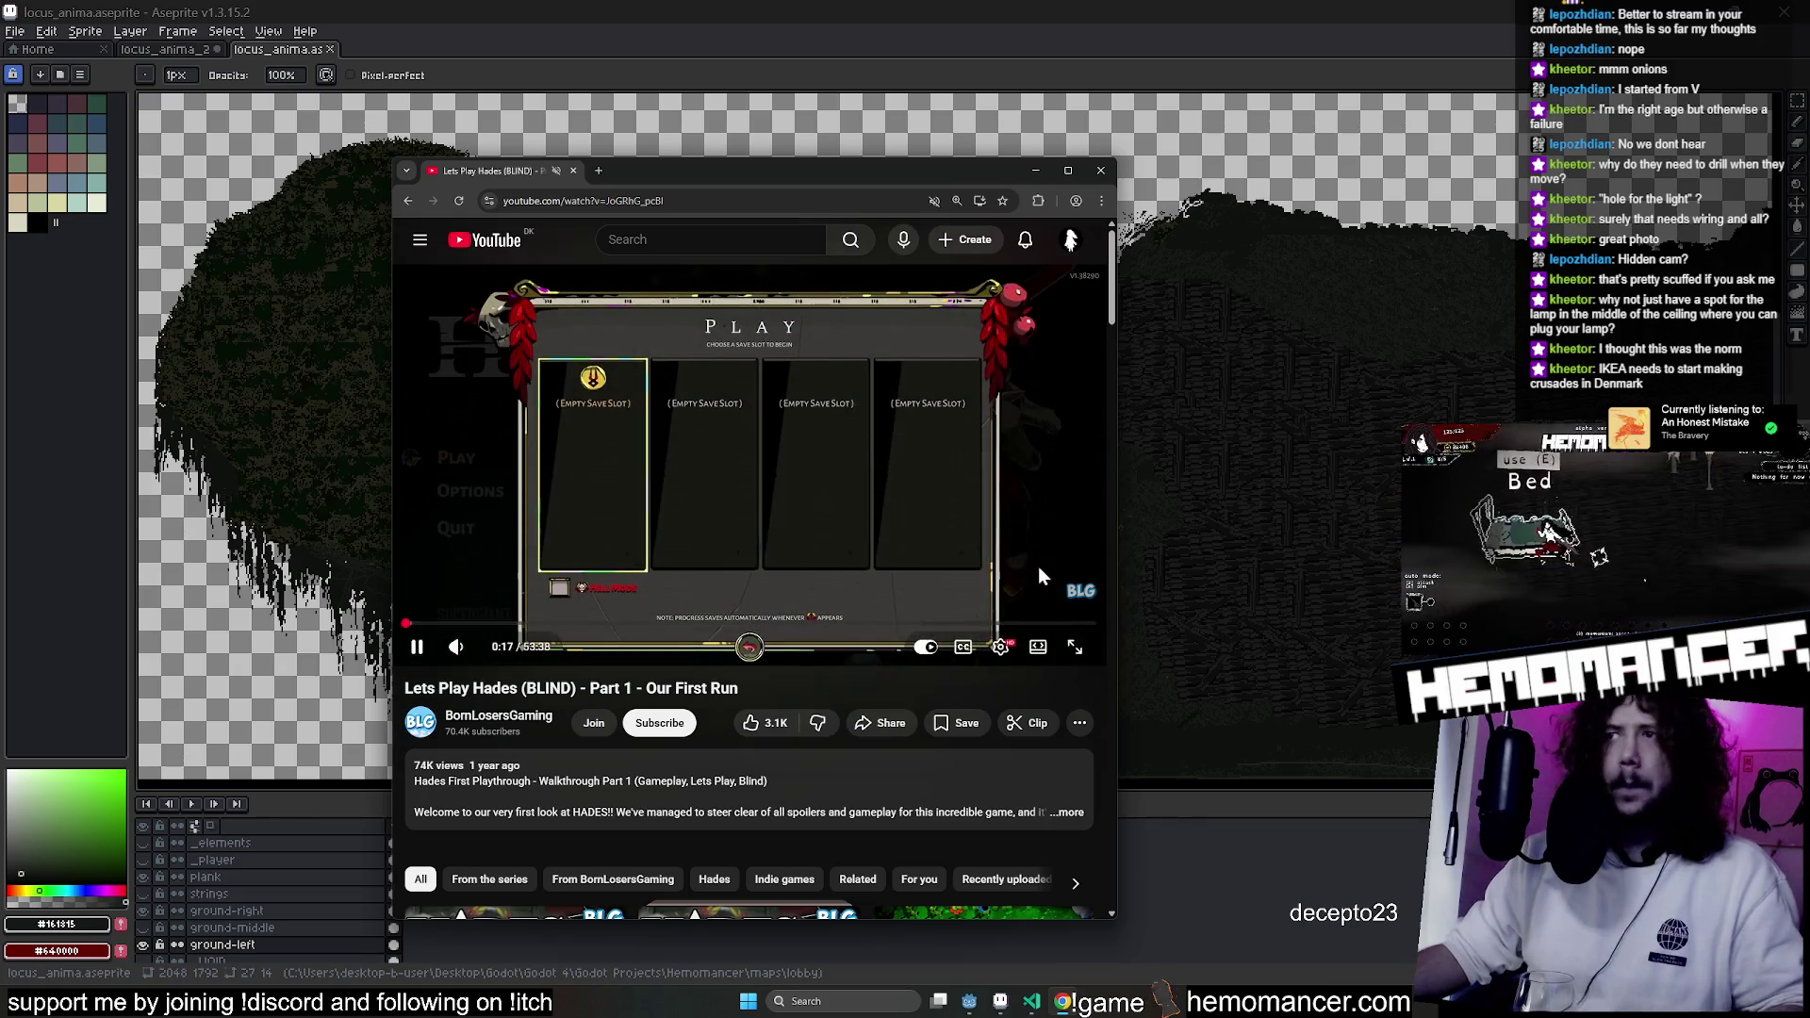
Widen and move the Hades video window up-left, then skip ahead and pause at 1:16.
{"action": "left_click_drag", "start_coordinate": [1121, 604], "coordinate": [1235, 604]}
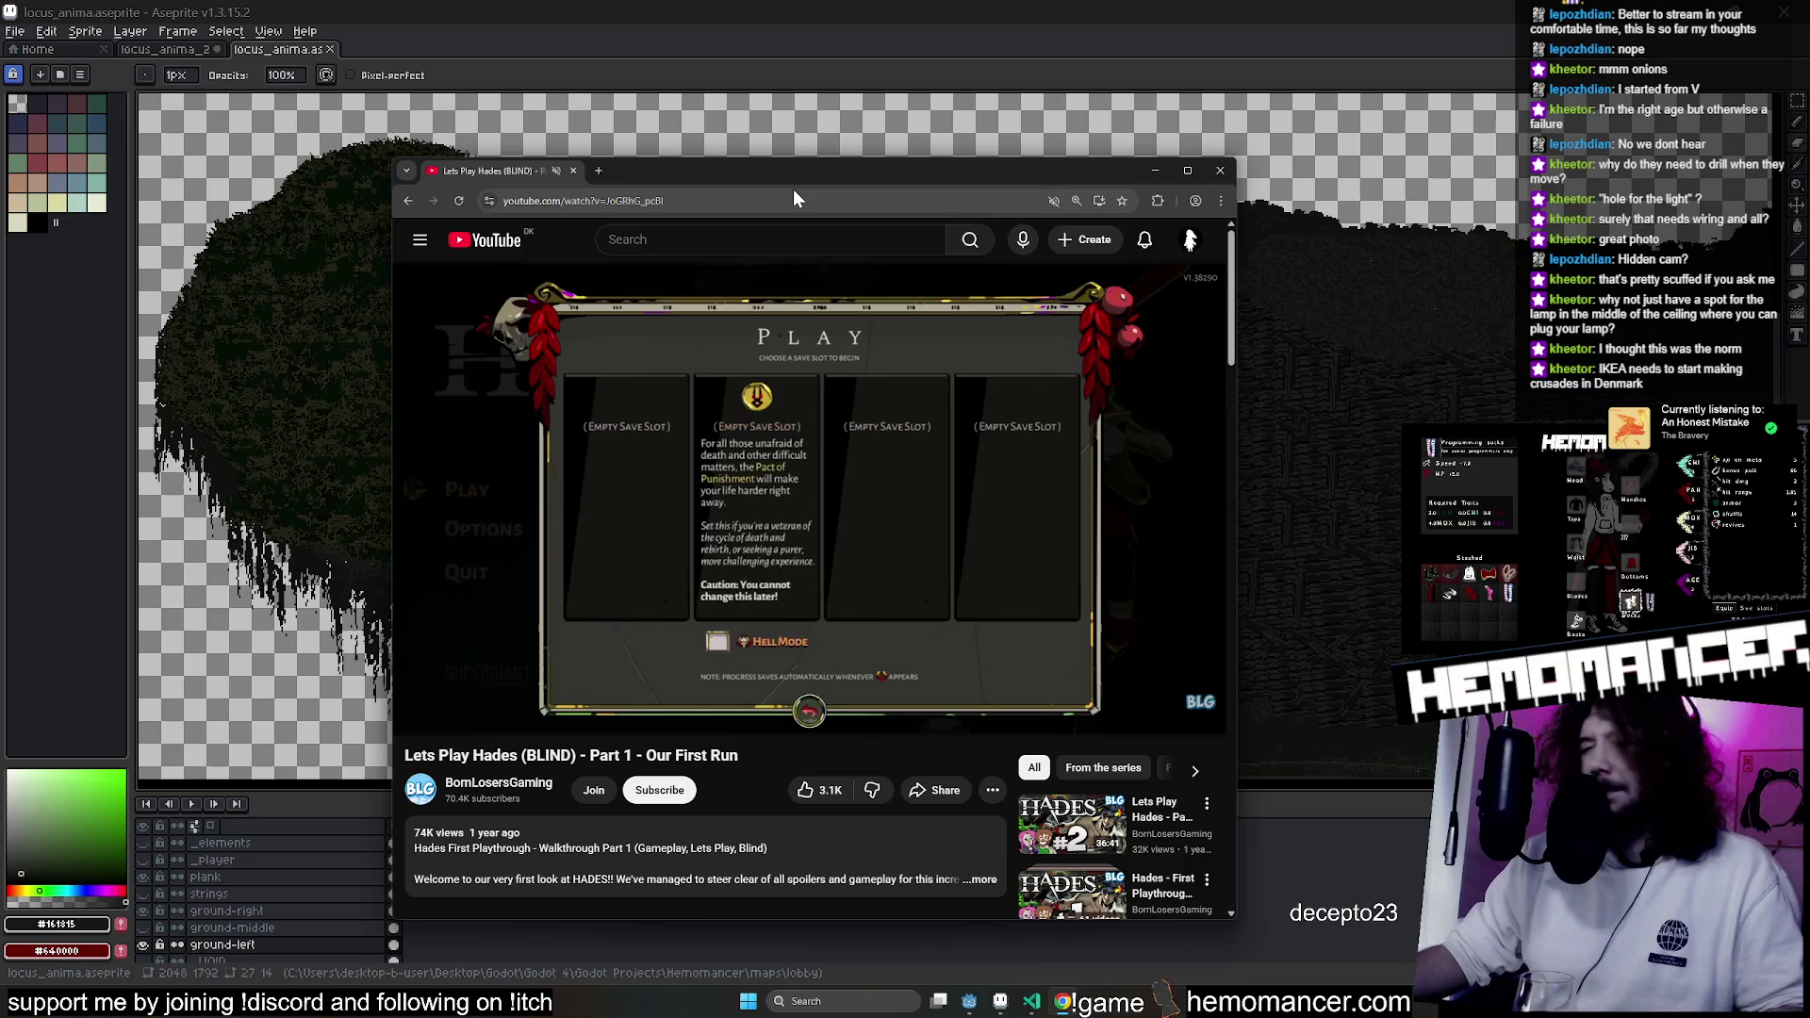
{"action": "mouse_move", "coordinate": [822, 174]}
{"action": "left_mouse_down"}
{"action": "mouse_move", "coordinate": [772, 163]}
{"action": "mouse_move", "coordinate": [737, 123]}
{"action": "left_mouse_up"}
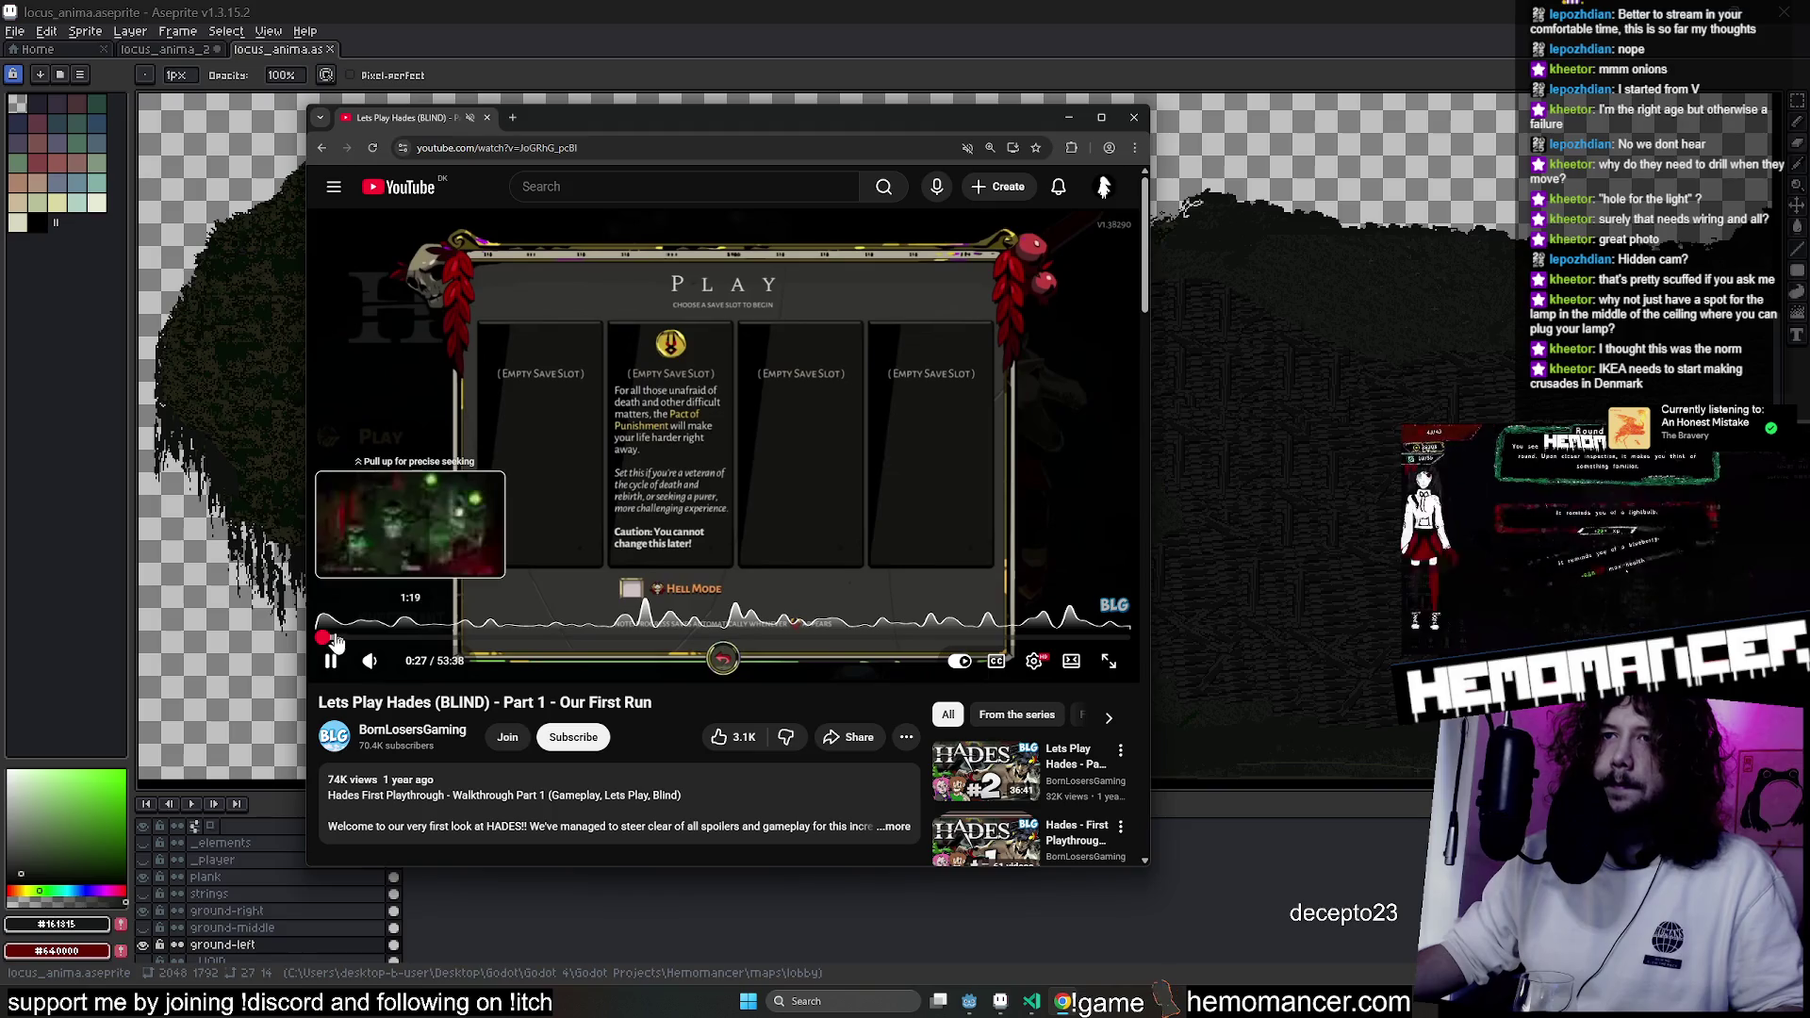
{"action": "key", "text": "Right"}
{"action": "key", "text": "Right"}
{"action": "key", "text": "Right"}
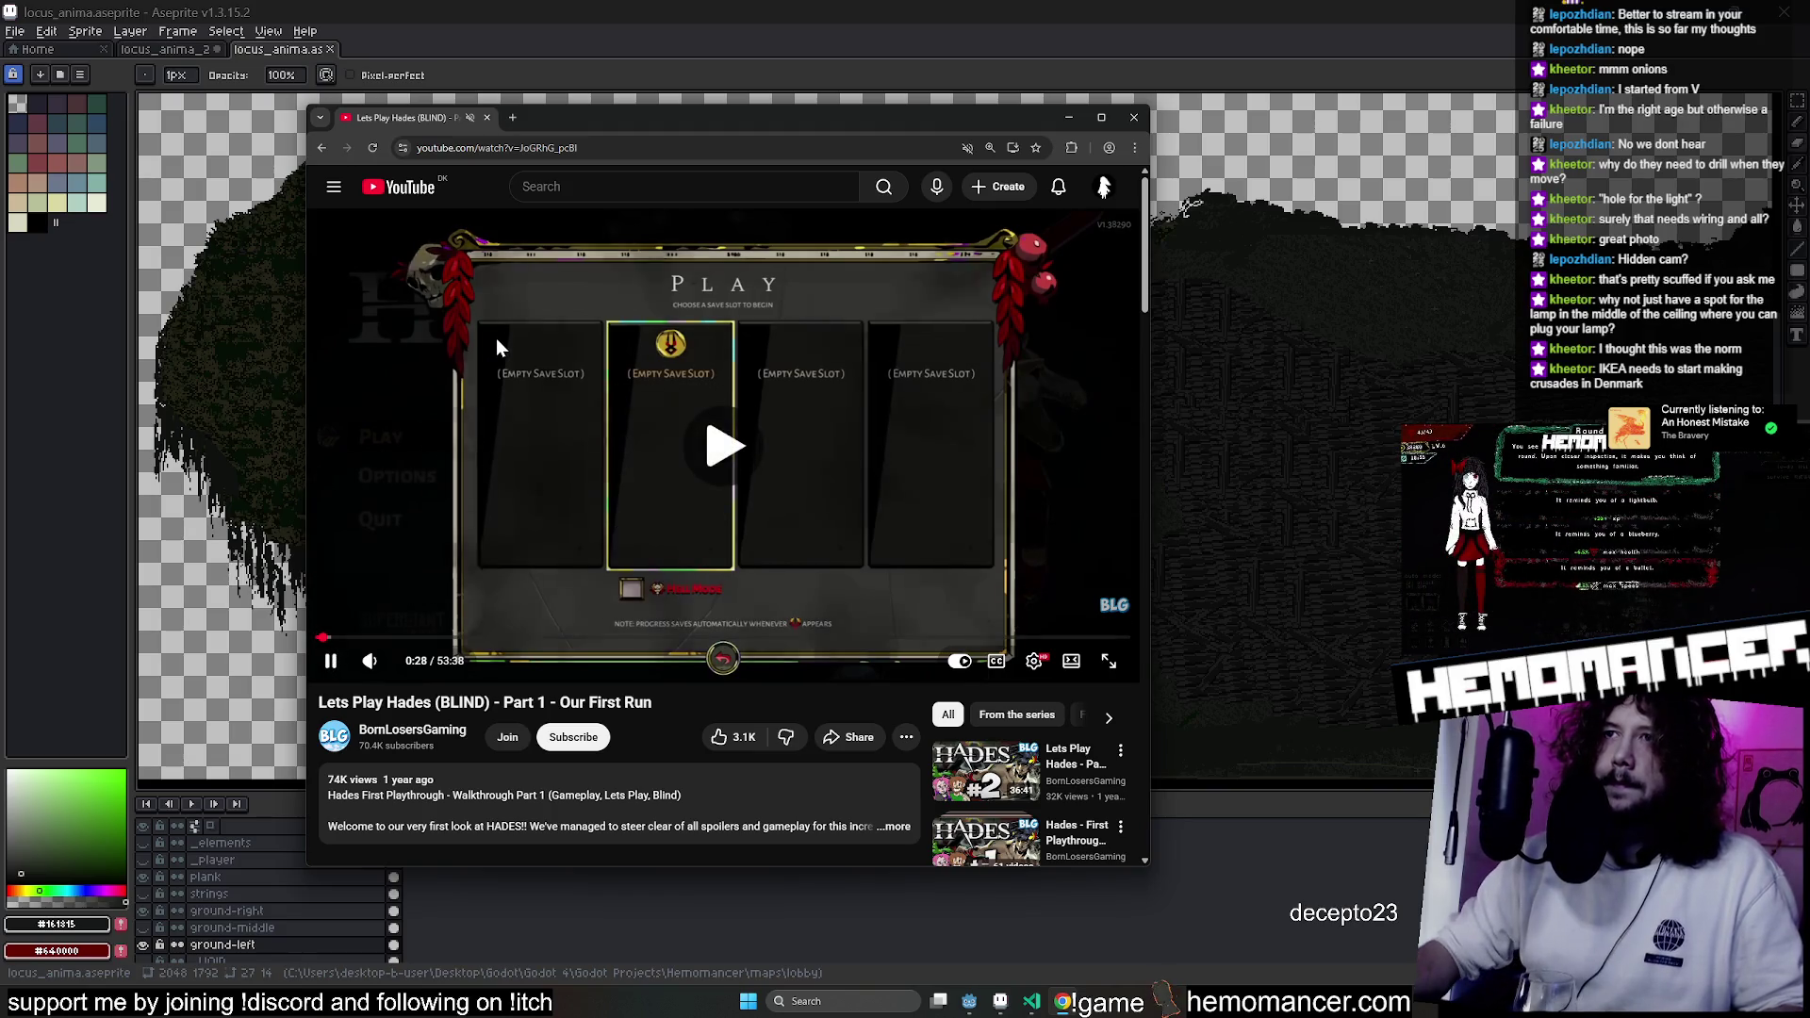
{"action": "key", "text": "Right"}
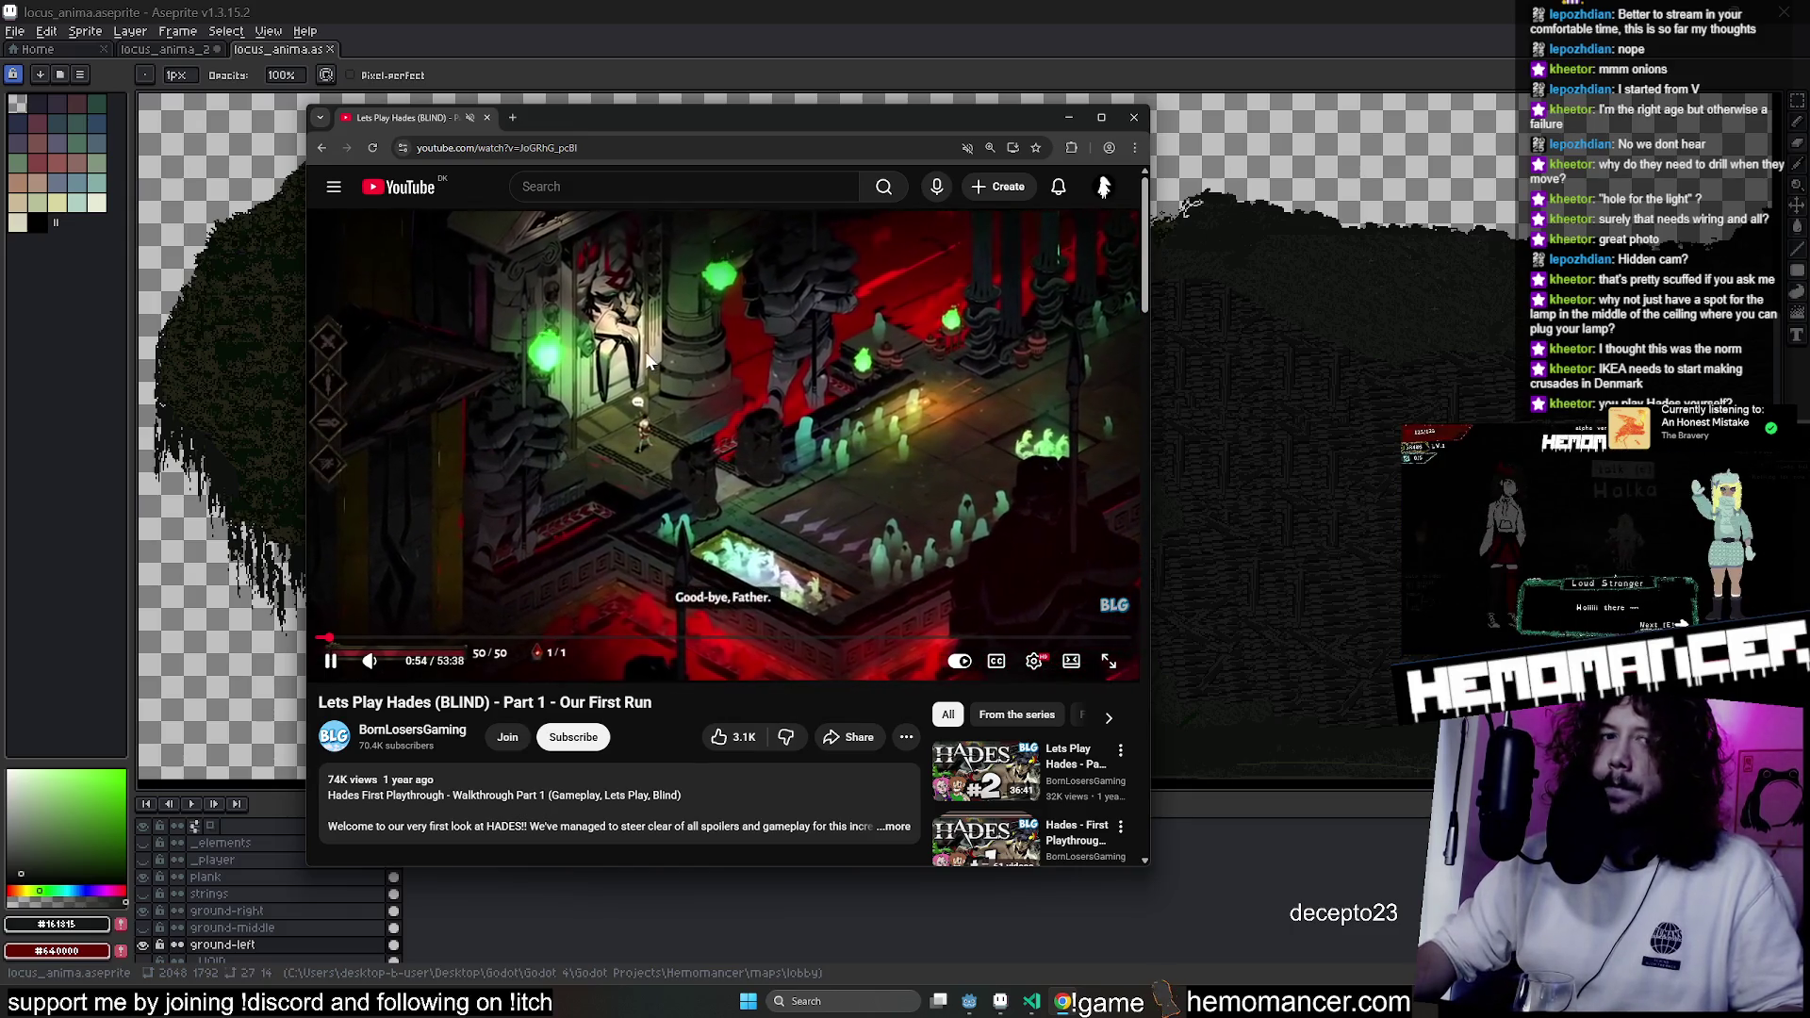
{"action": "key", "text": "Right"}
{"action": "key", "text": "Right"}
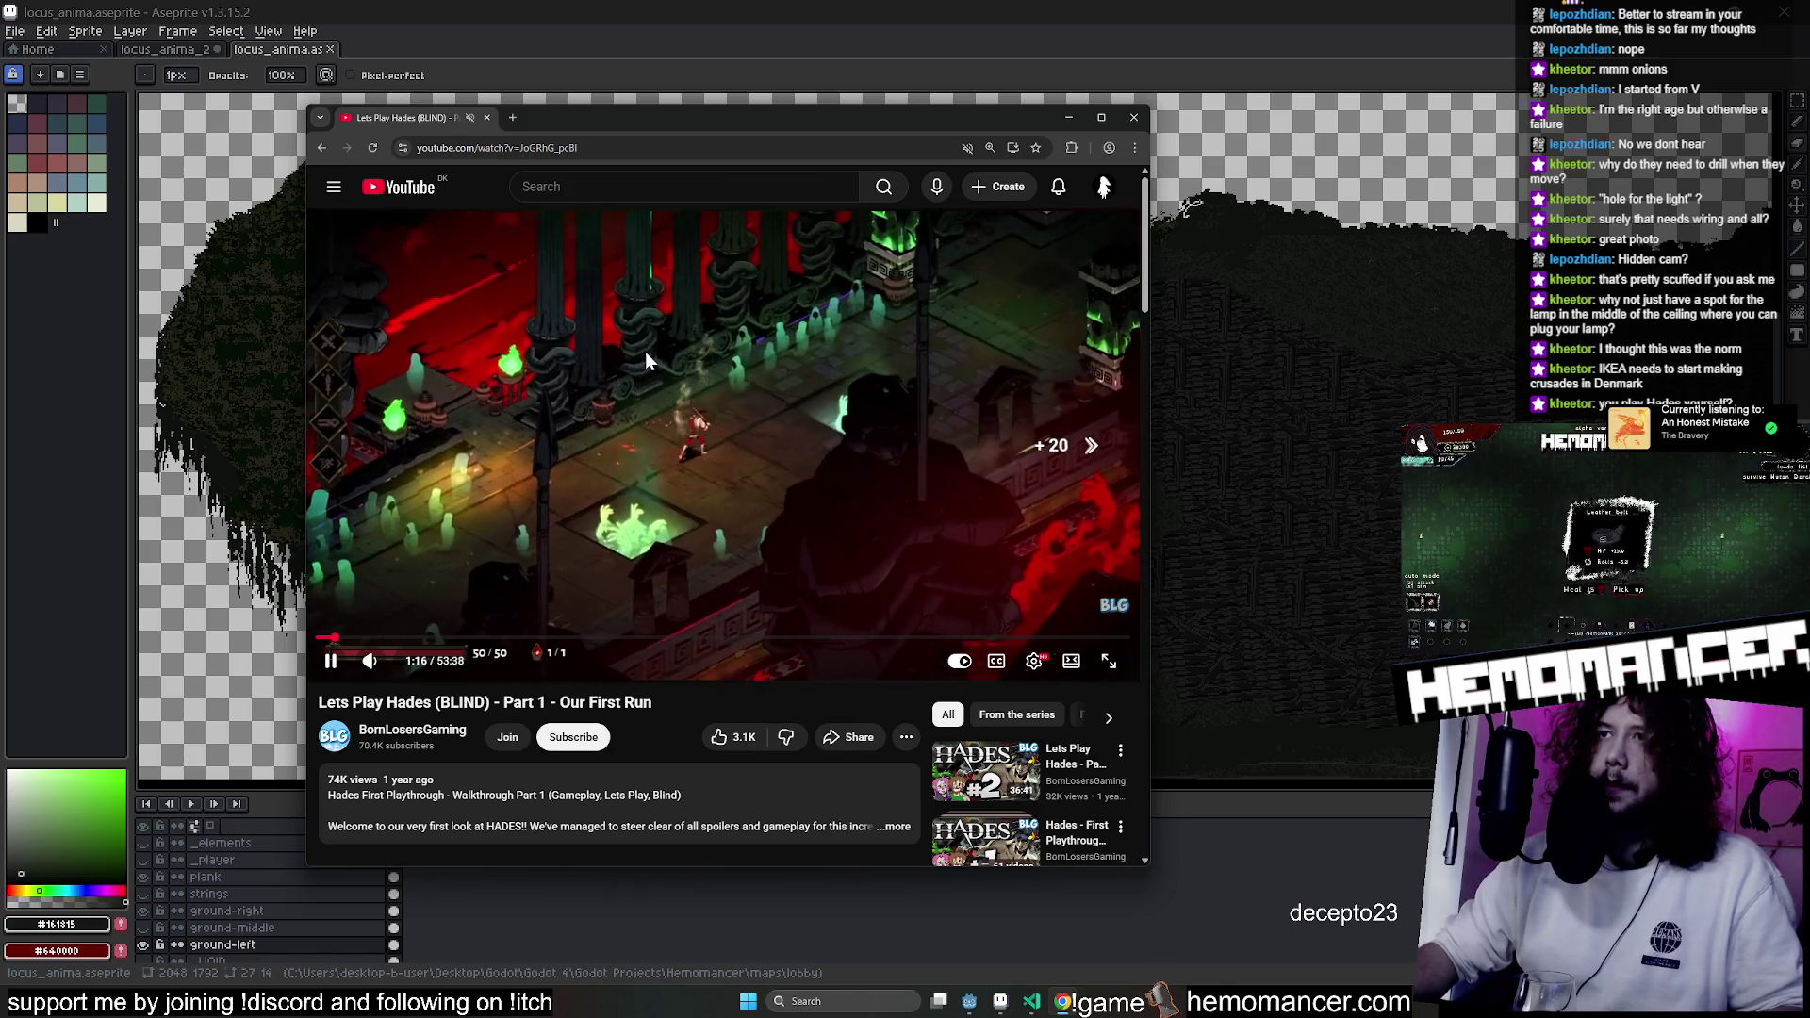
{"action": "key", "text": "Right"}
{"action": "key", "text": "Right"}
{"action": "left_click", "coordinate": [712, 343]}
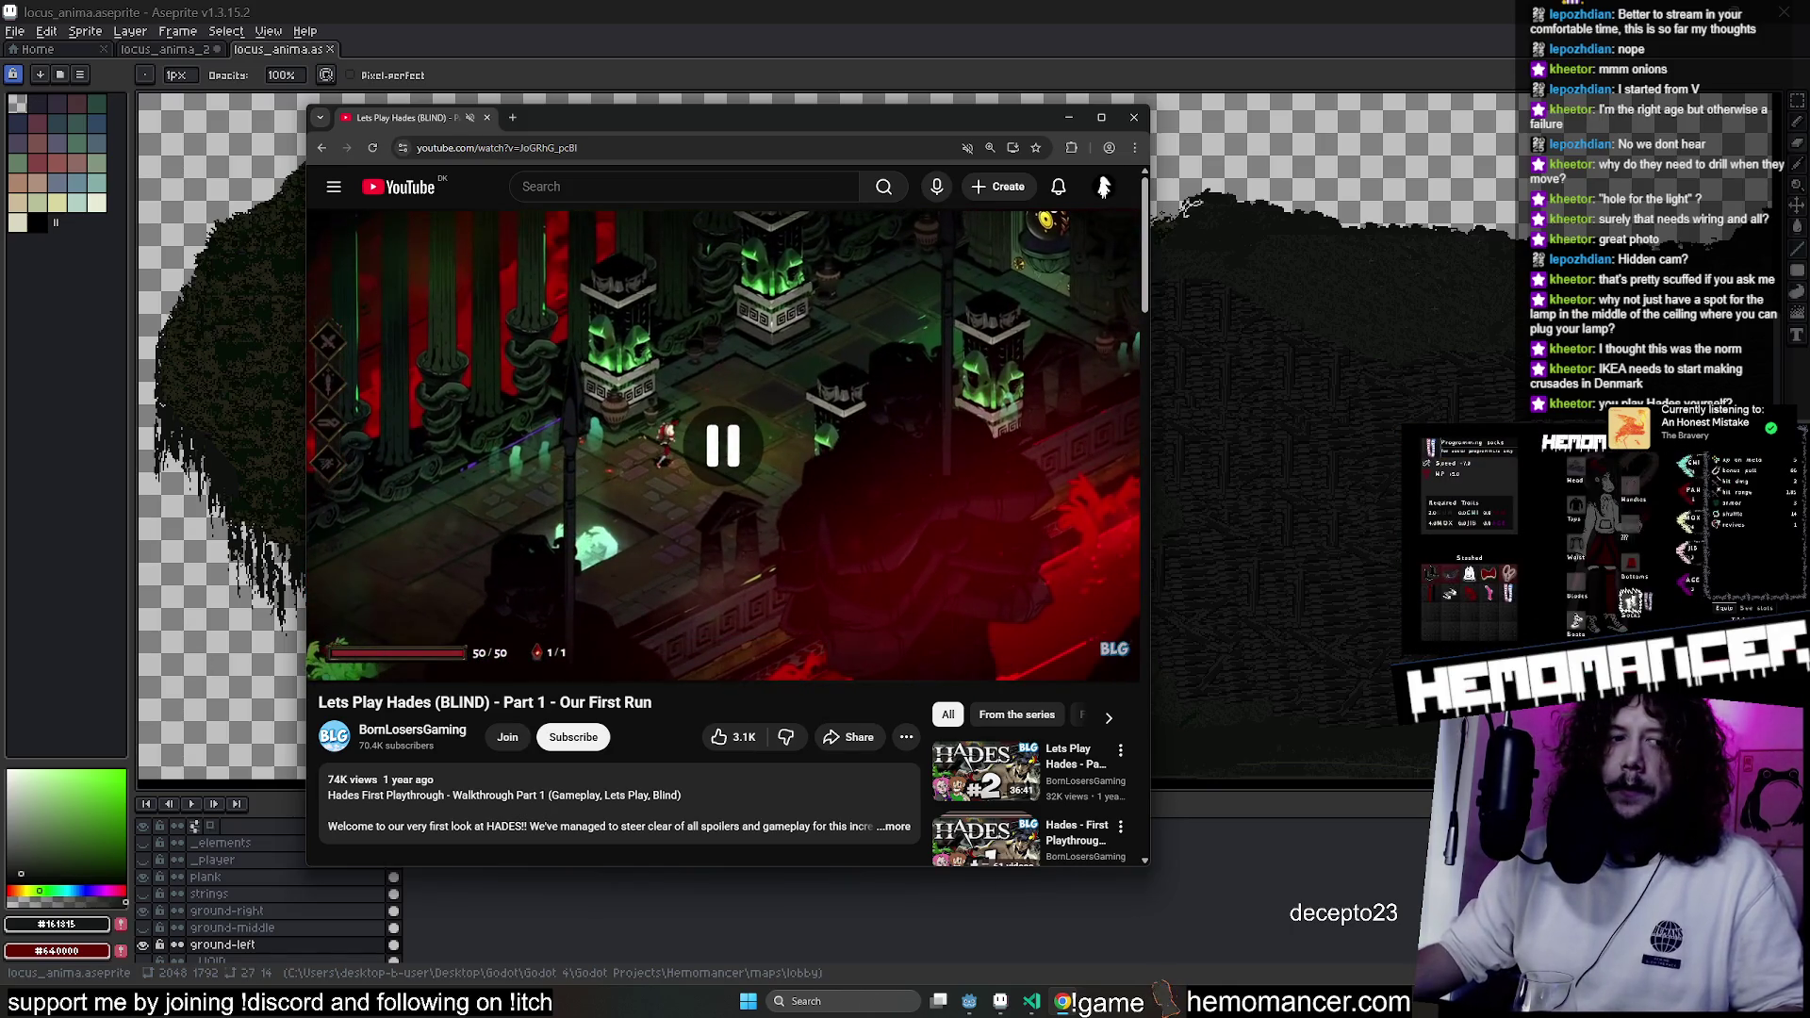
{"action": "key", "text": "alt+Tab"}
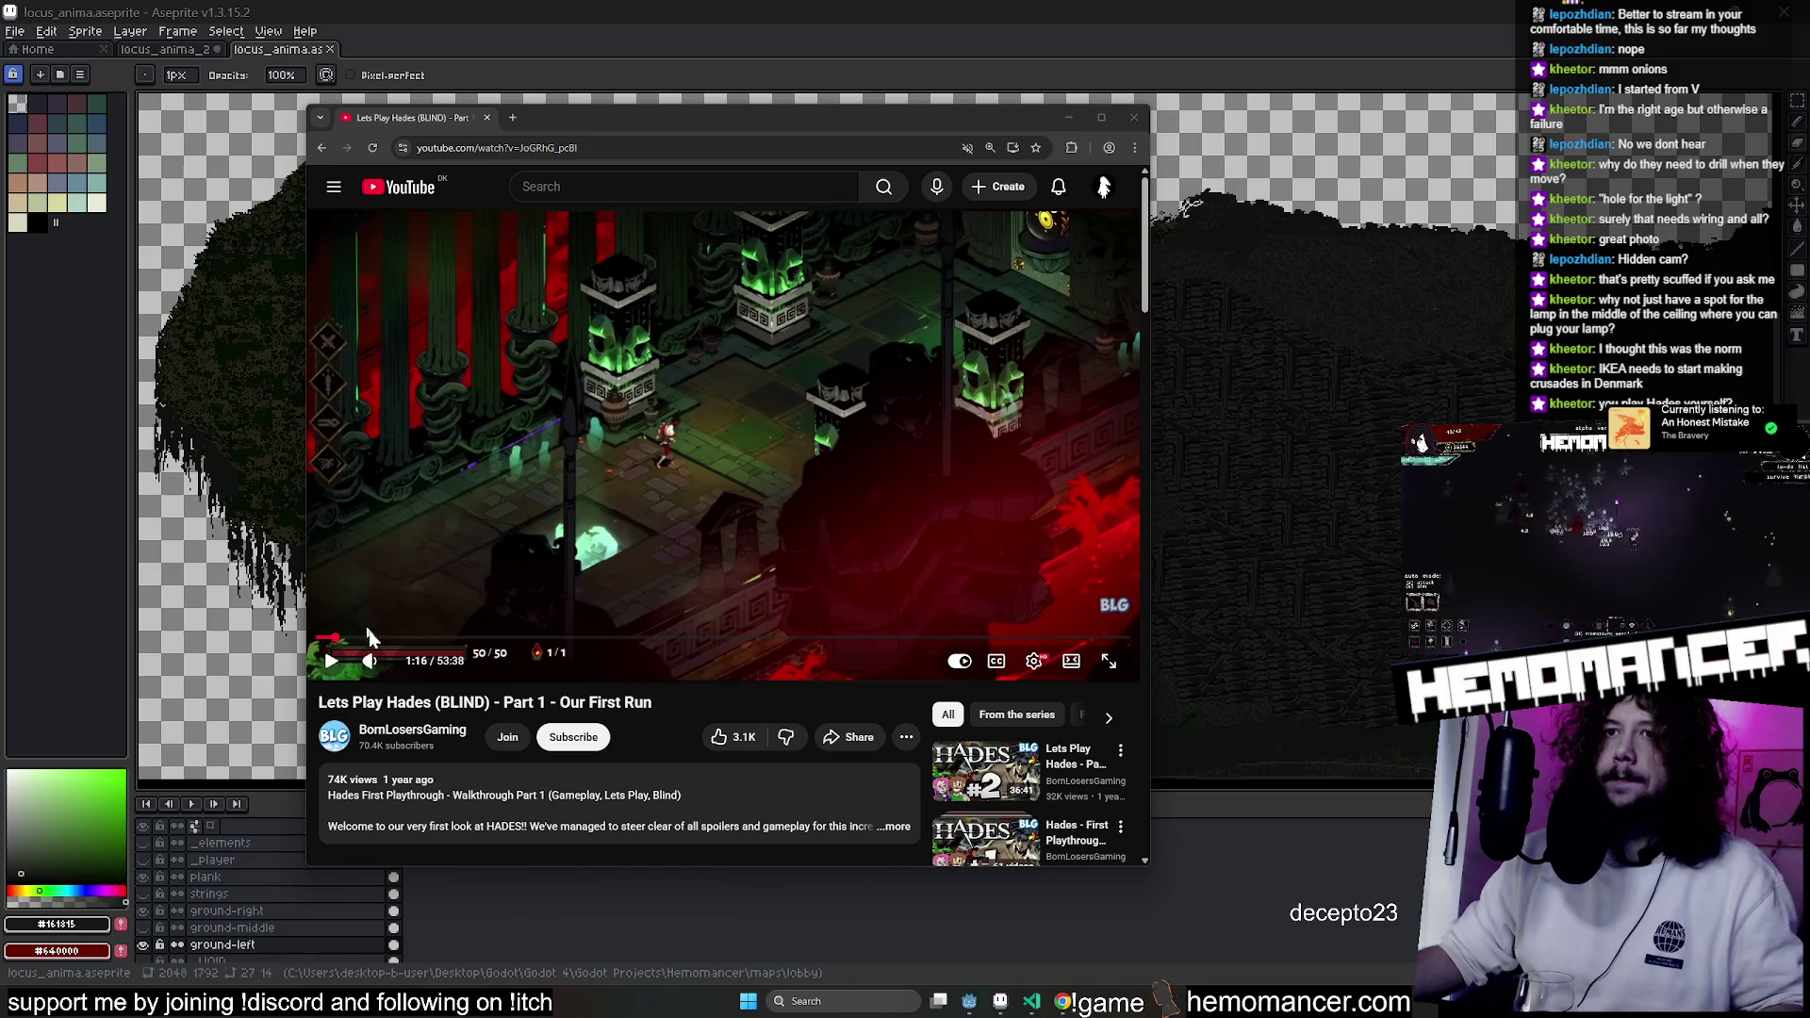
Preview a later point, widen the window slightly, resume playback and skip ahead a bit.
{"action": "left_click_drag", "start_coordinate": [338, 644], "coordinate": [345, 644]}
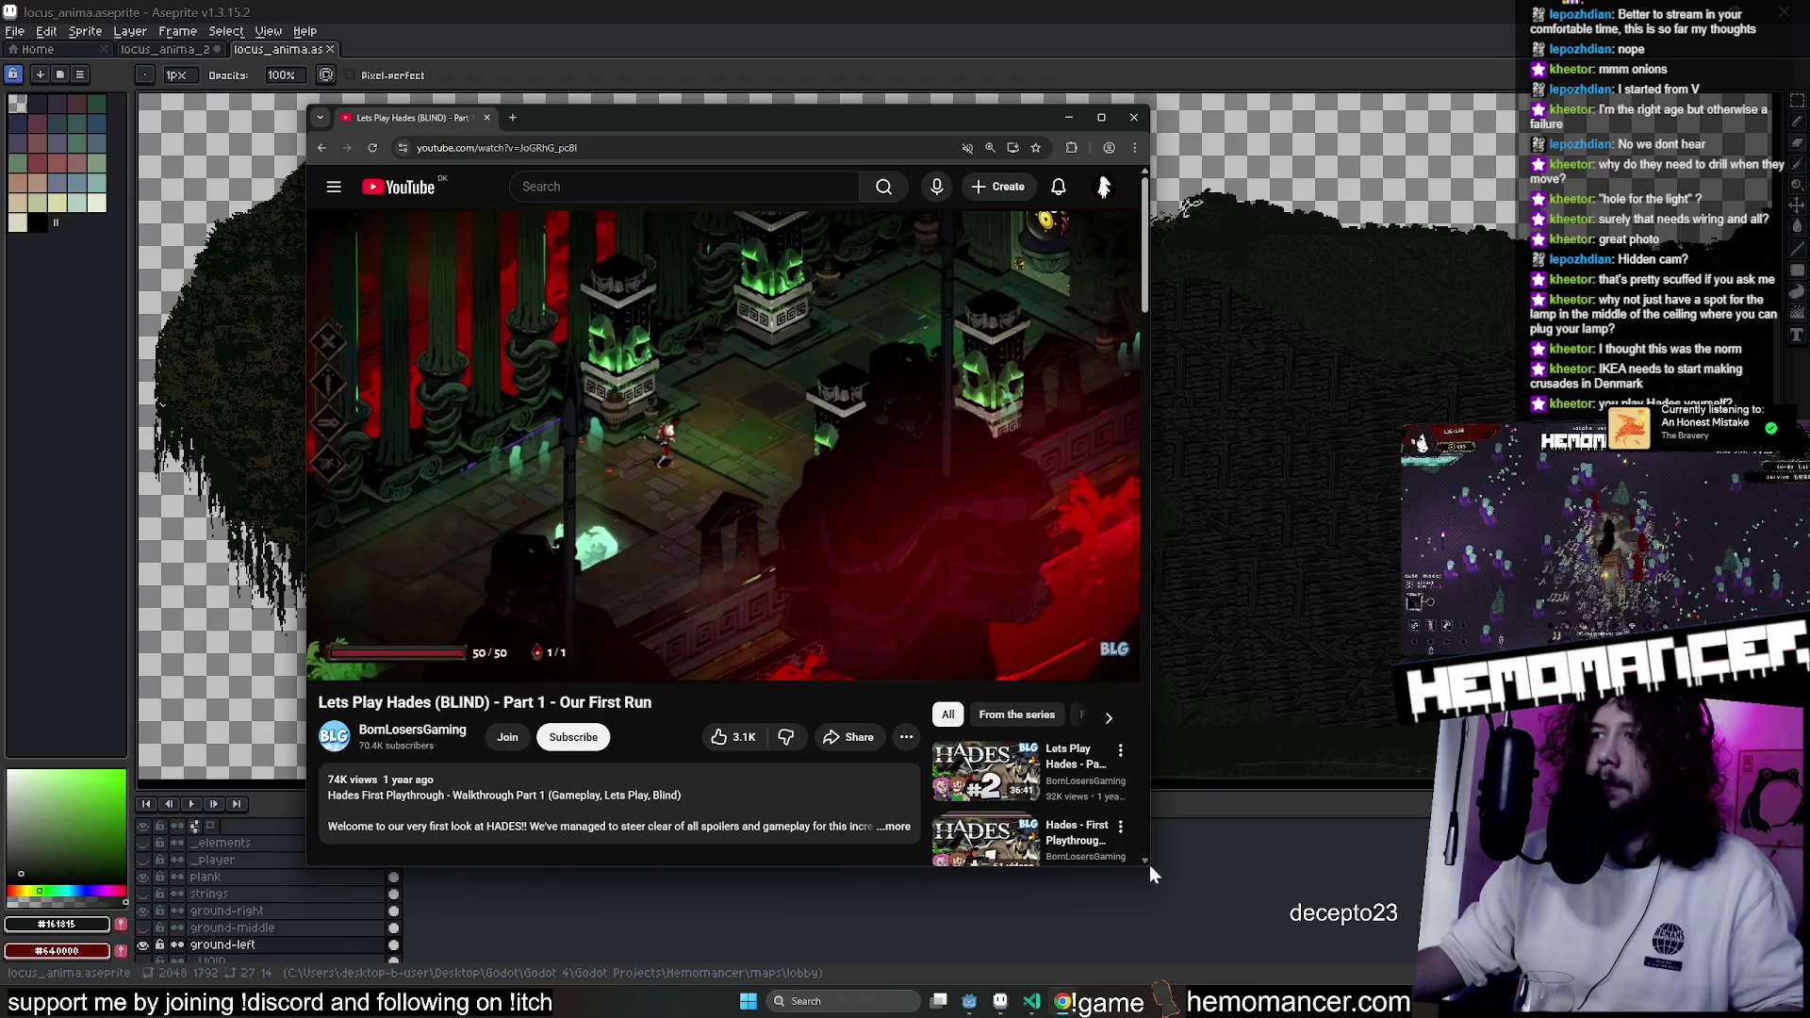
{"action": "left_click_drag", "start_coordinate": [1148, 868], "coordinate": [1162, 870]}
{"action": "left_click", "coordinate": [592, 511]}
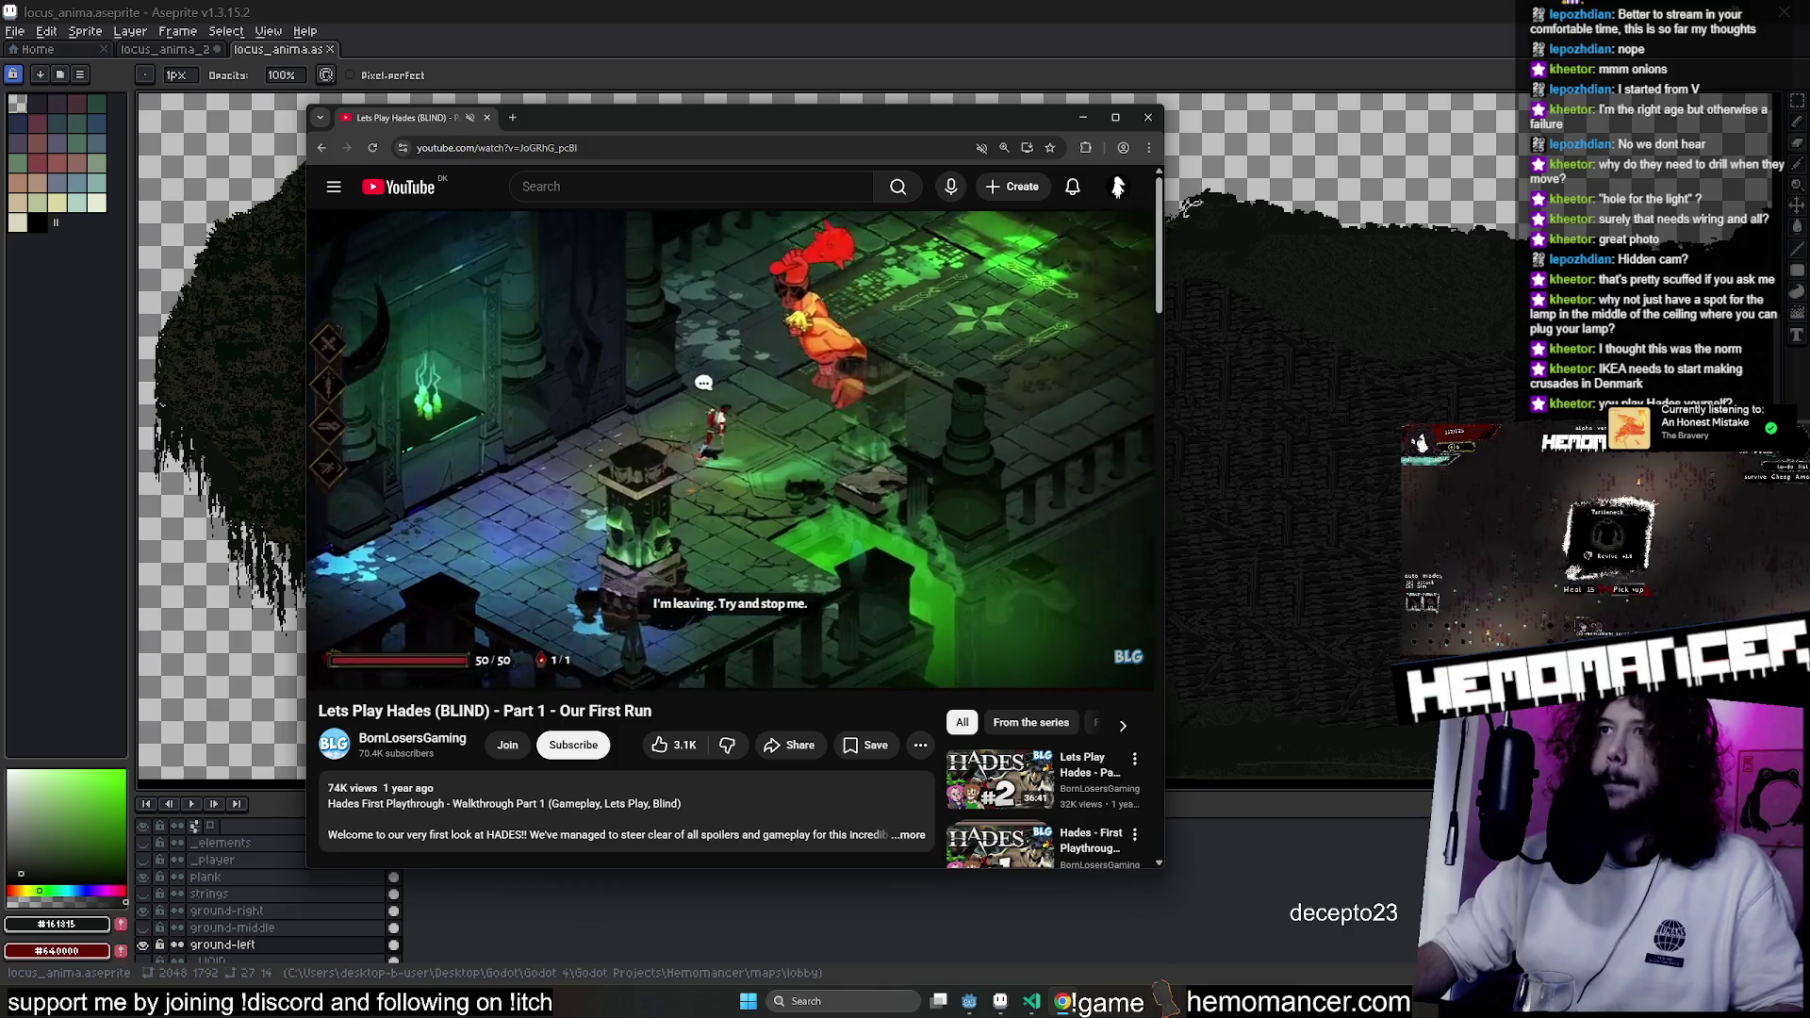
{"action": "key", "text": "l"}
{"action": "key", "text": "l"}
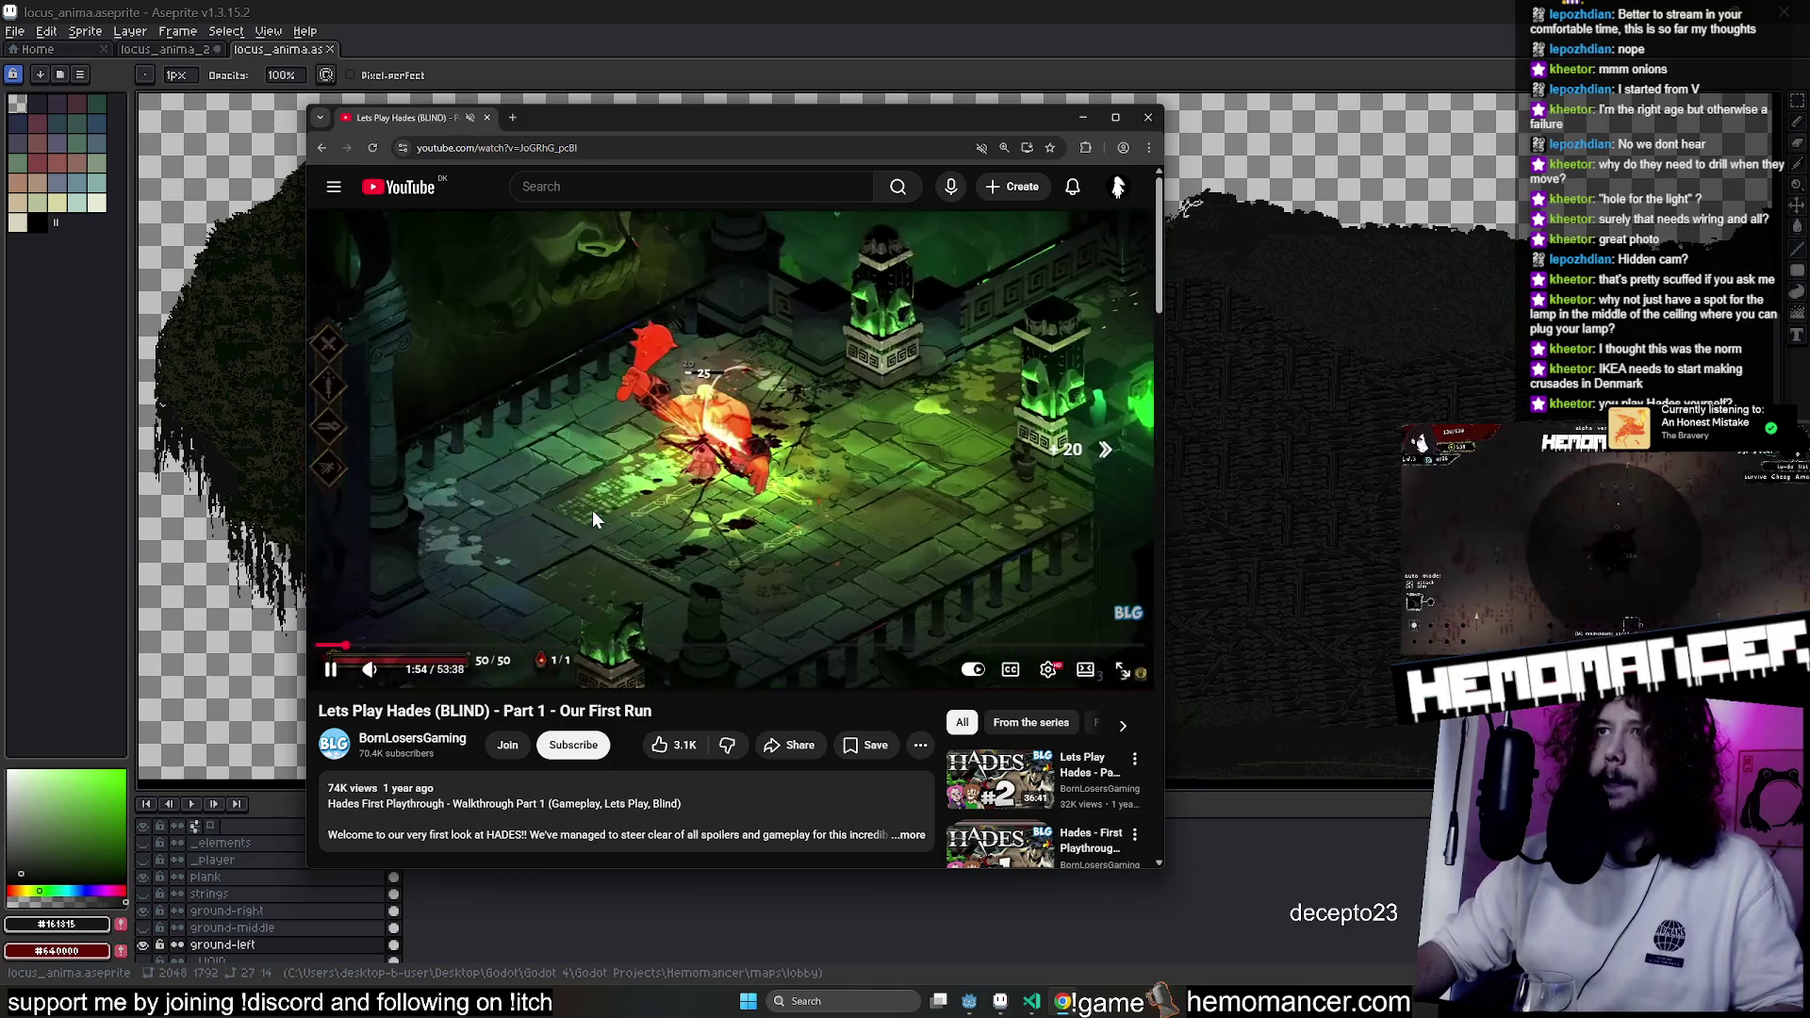
{"action": "key", "text": "l"}
{"action": "key", "text": "l"}
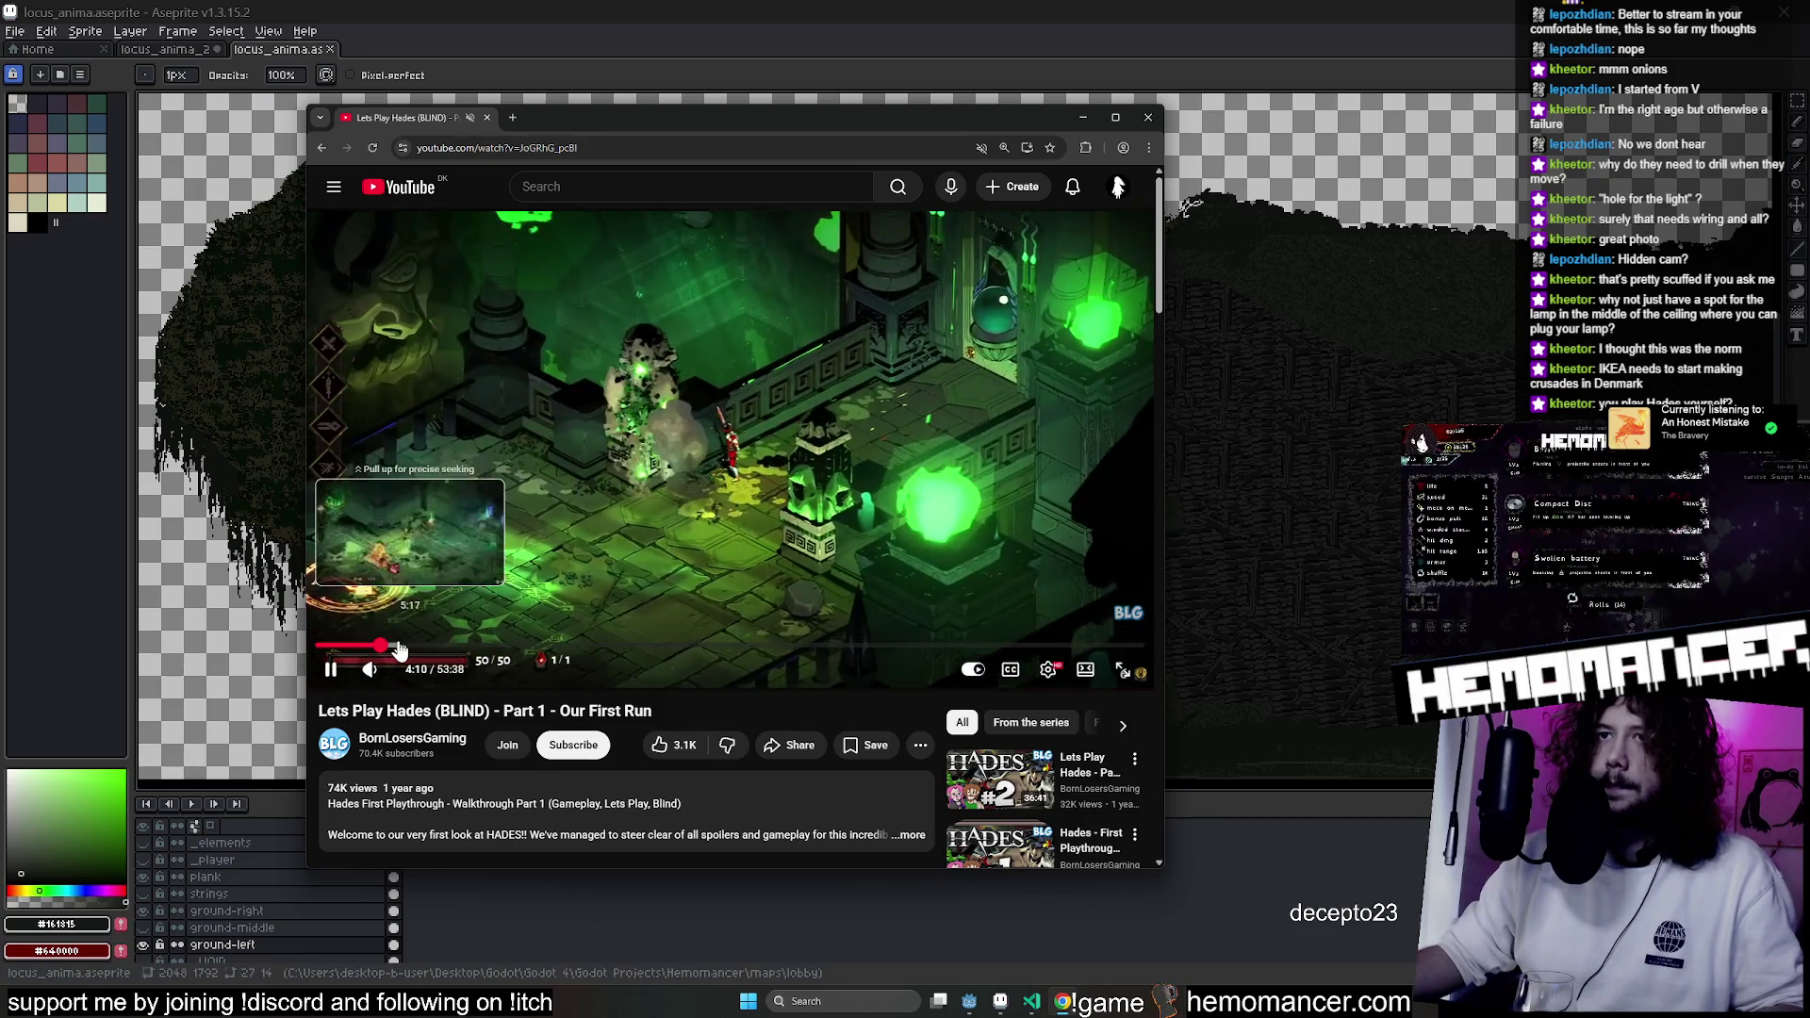
Seek through 5:23, 12:38 and 19:52 to about 26:31, then greatly enlarge the player window.
{"action": "left_click", "coordinate": [400, 648]}
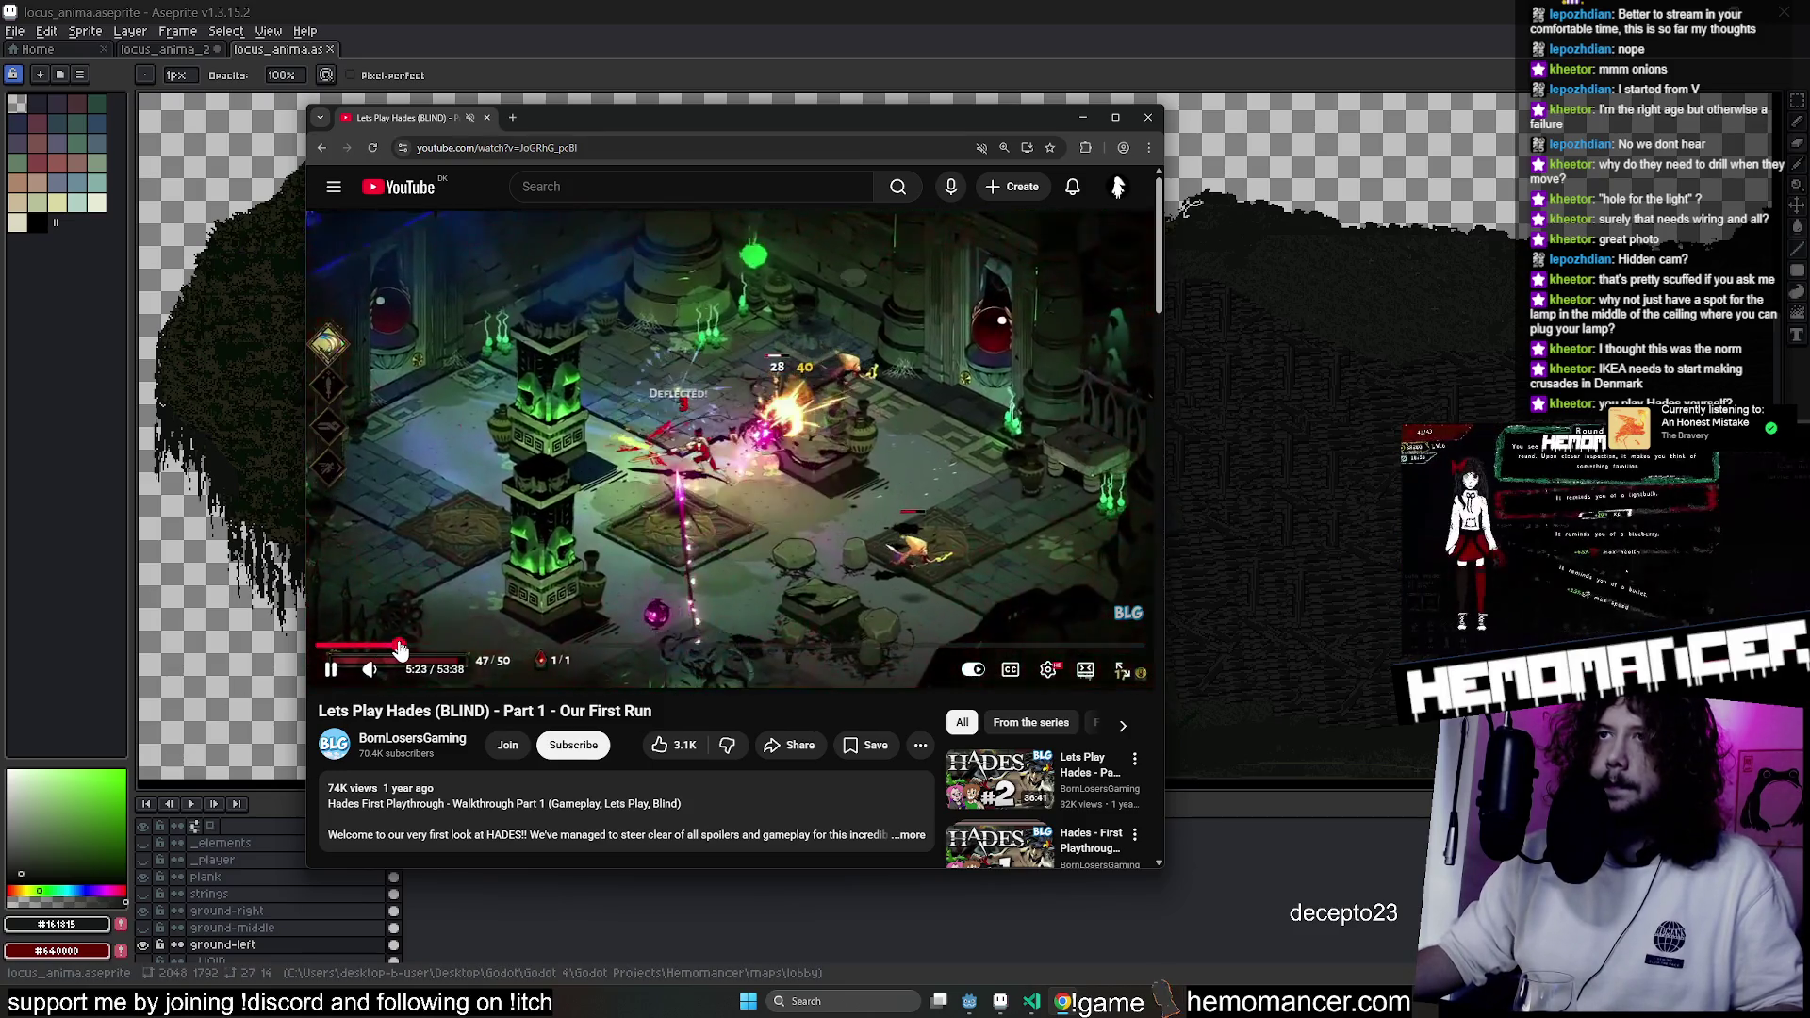
{"action": "left_click", "coordinate": [445, 649]}
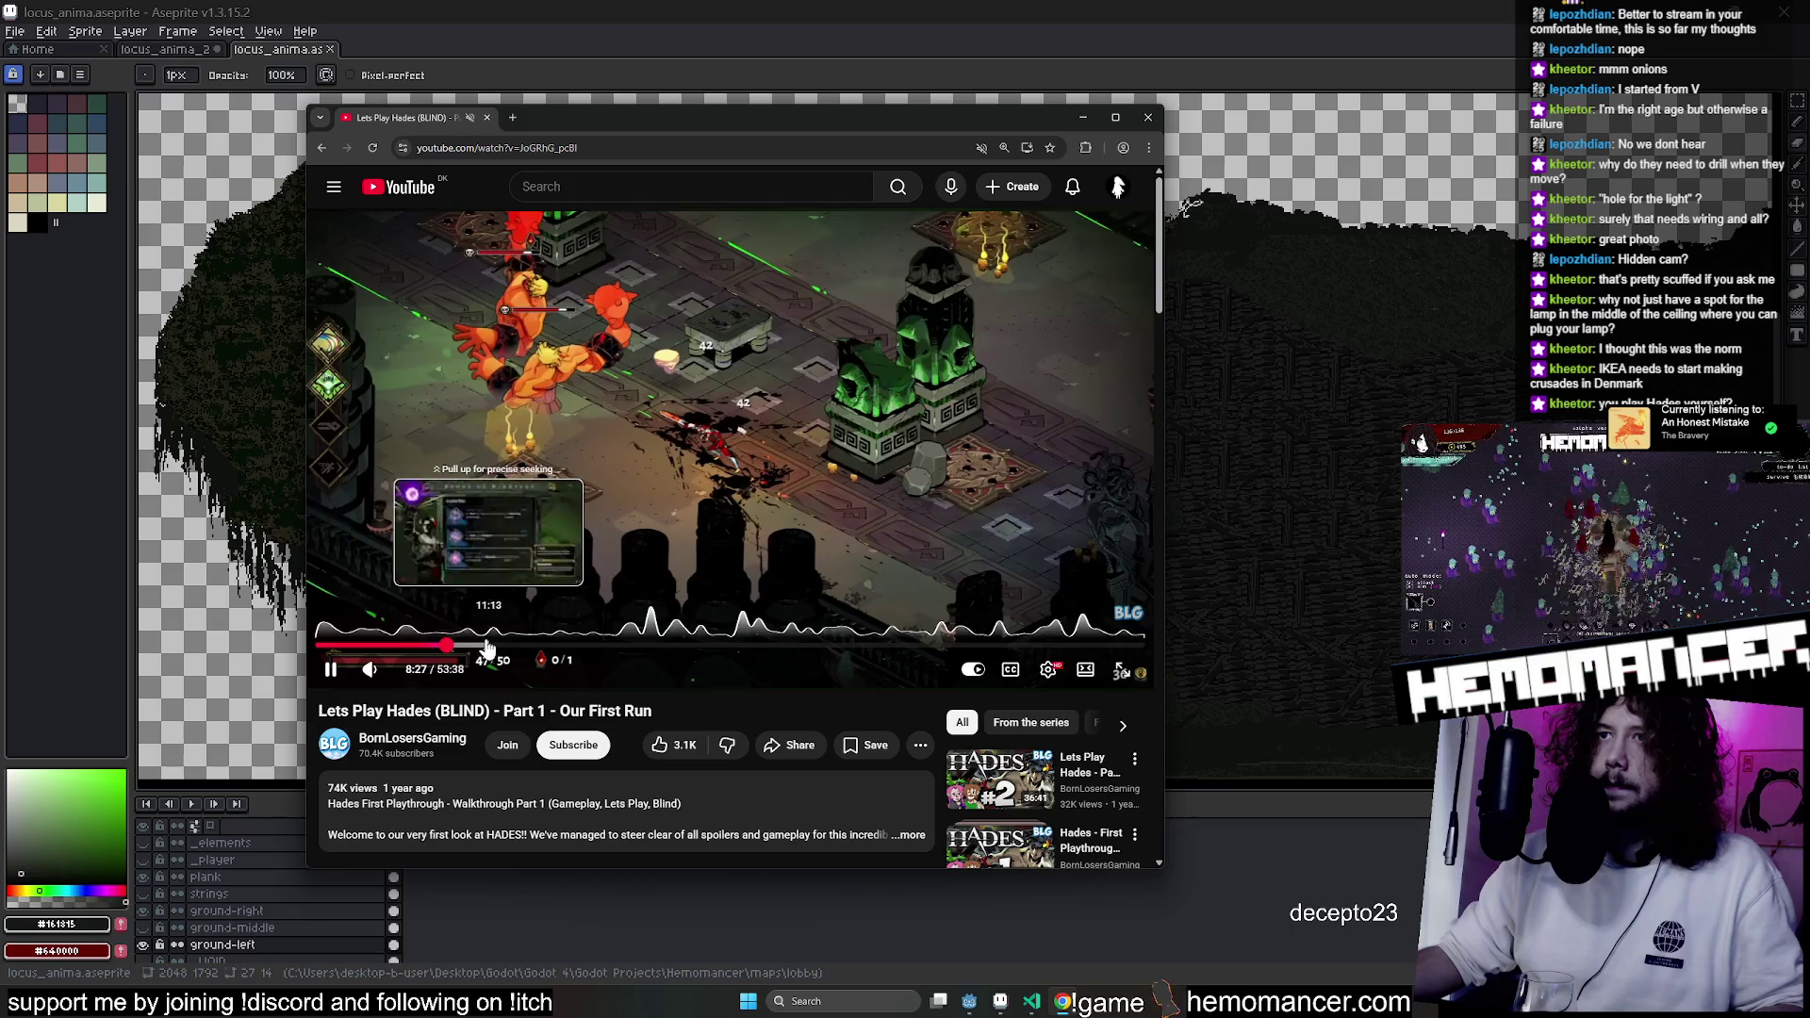
{"action": "left_click", "coordinate": [510, 649]}
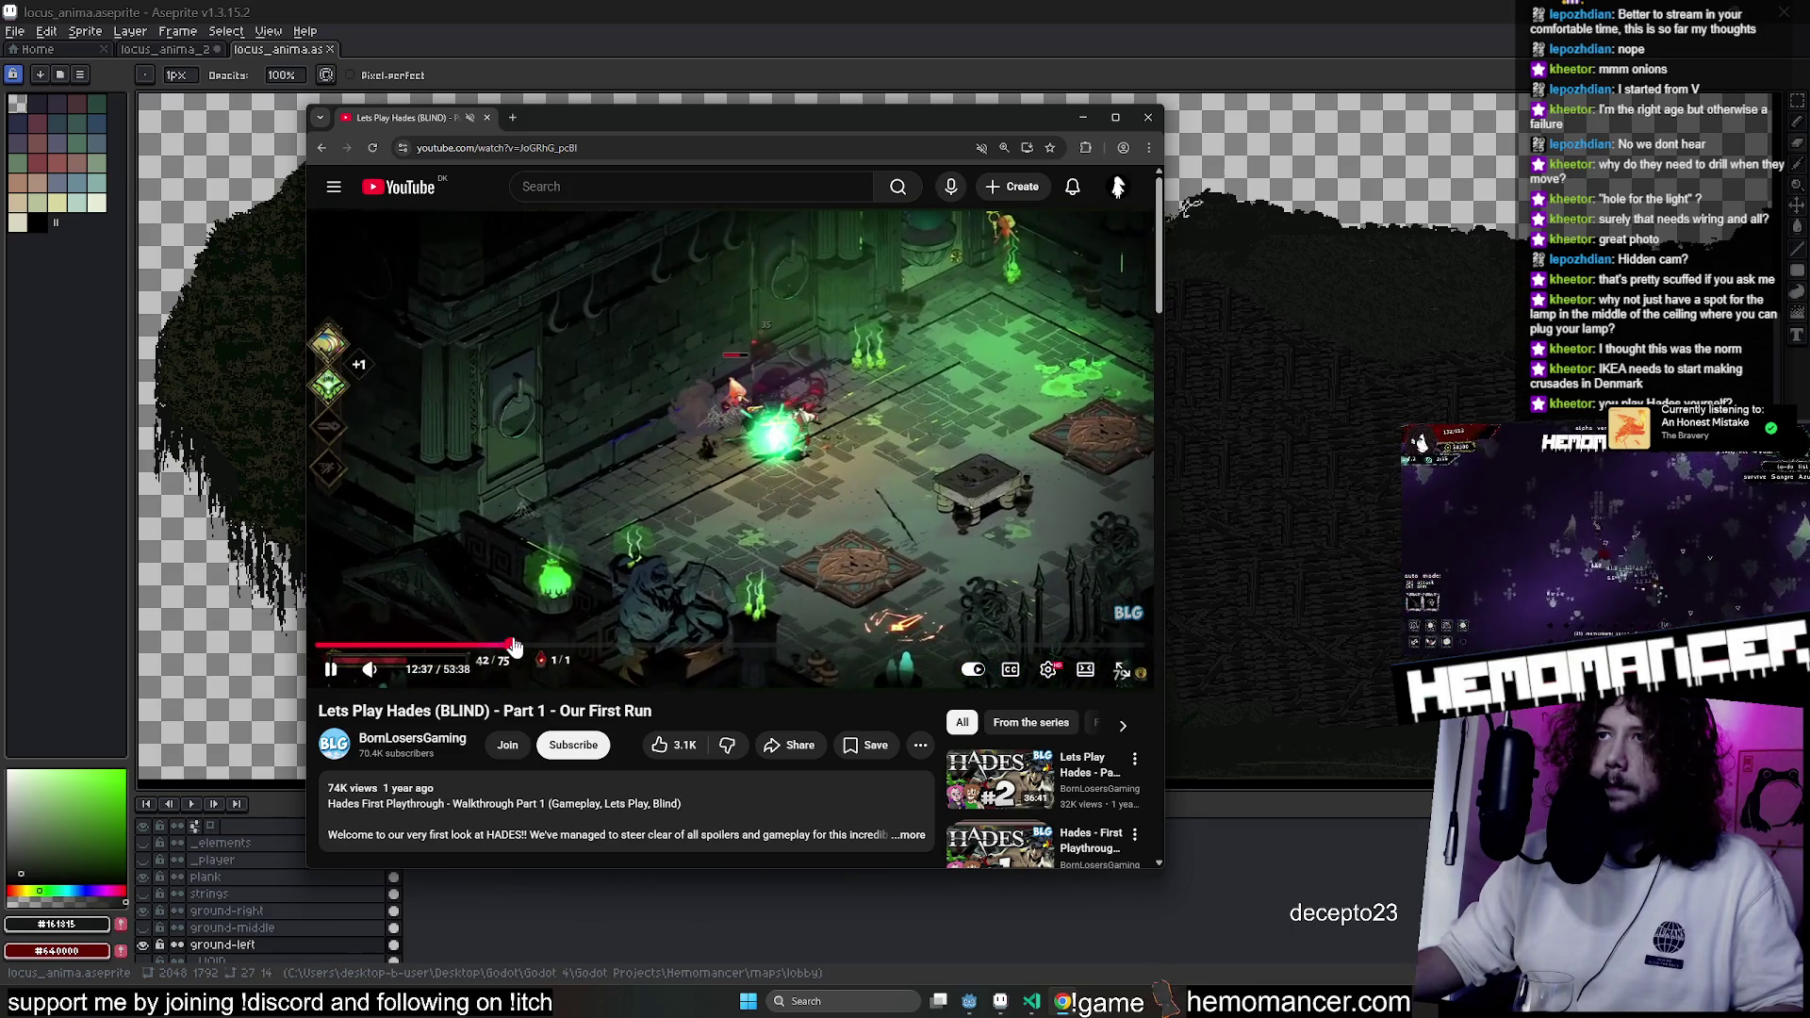
{"action": "left_click", "coordinate": [585, 649]}
{"action": "left_click", "coordinate": [622, 649]}
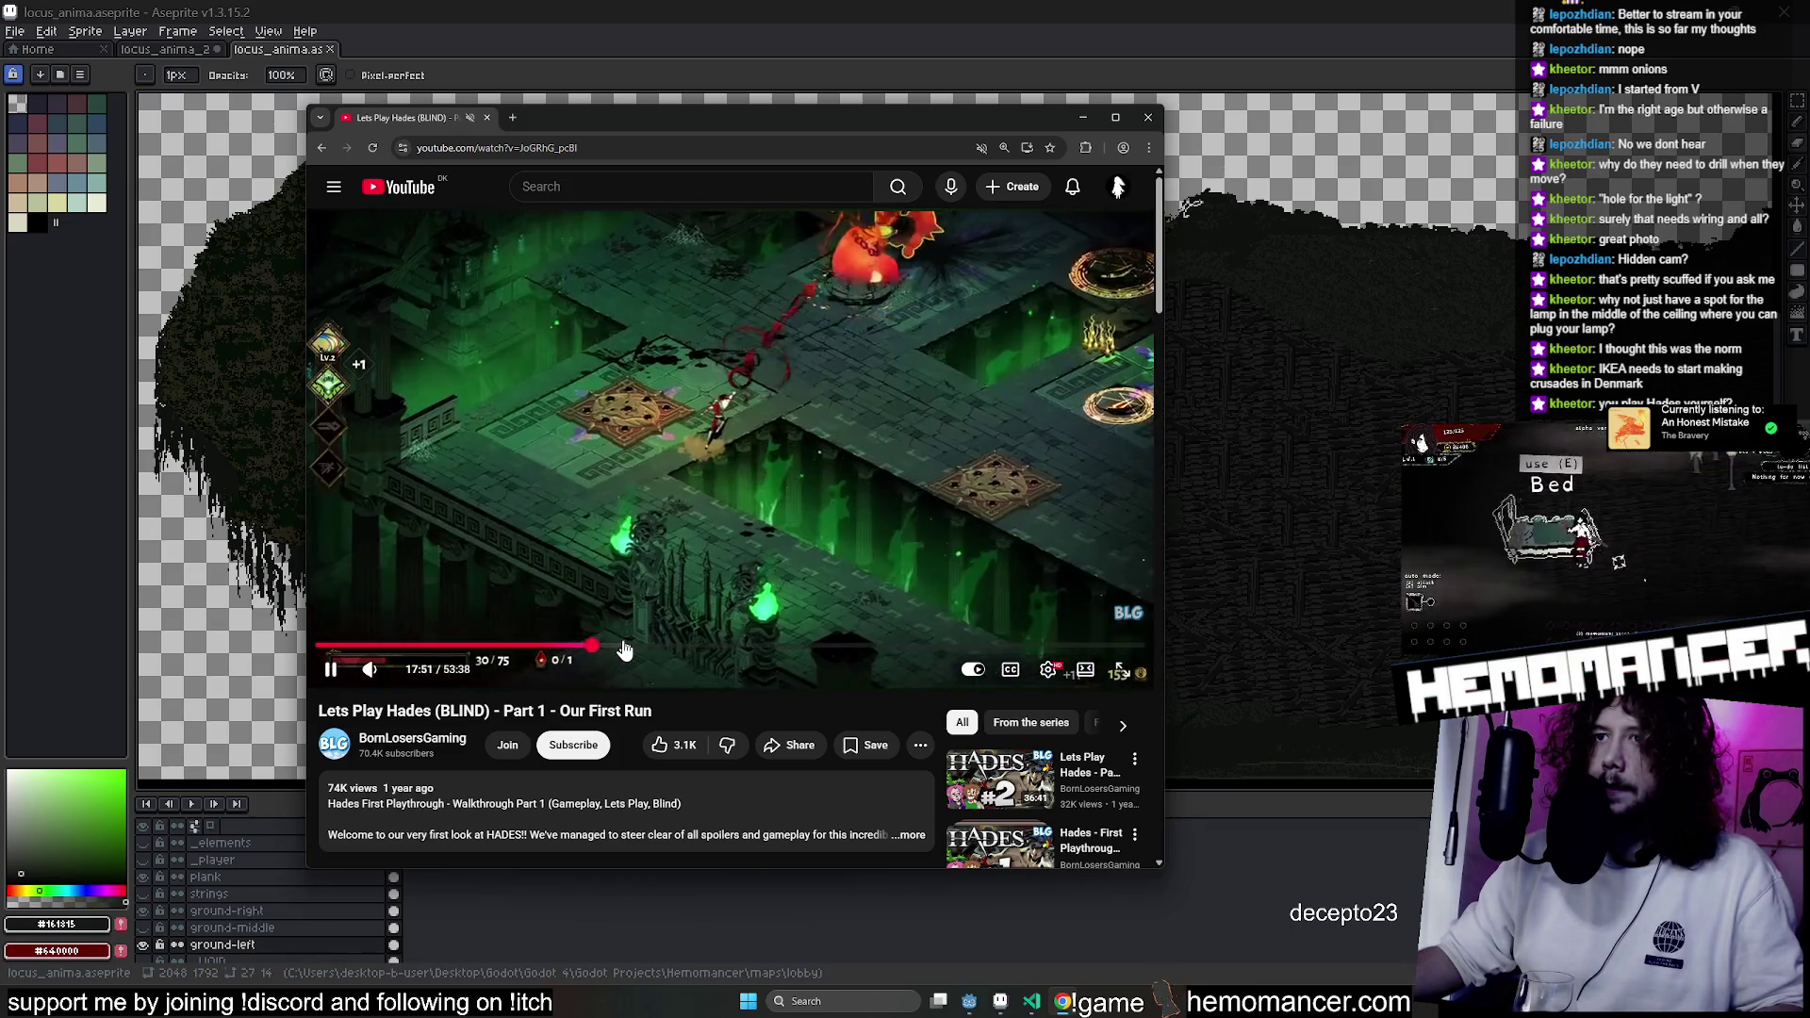
{"action": "left_click", "coordinate": [660, 649]}
{"action": "left_click", "coordinate": [679, 648]}
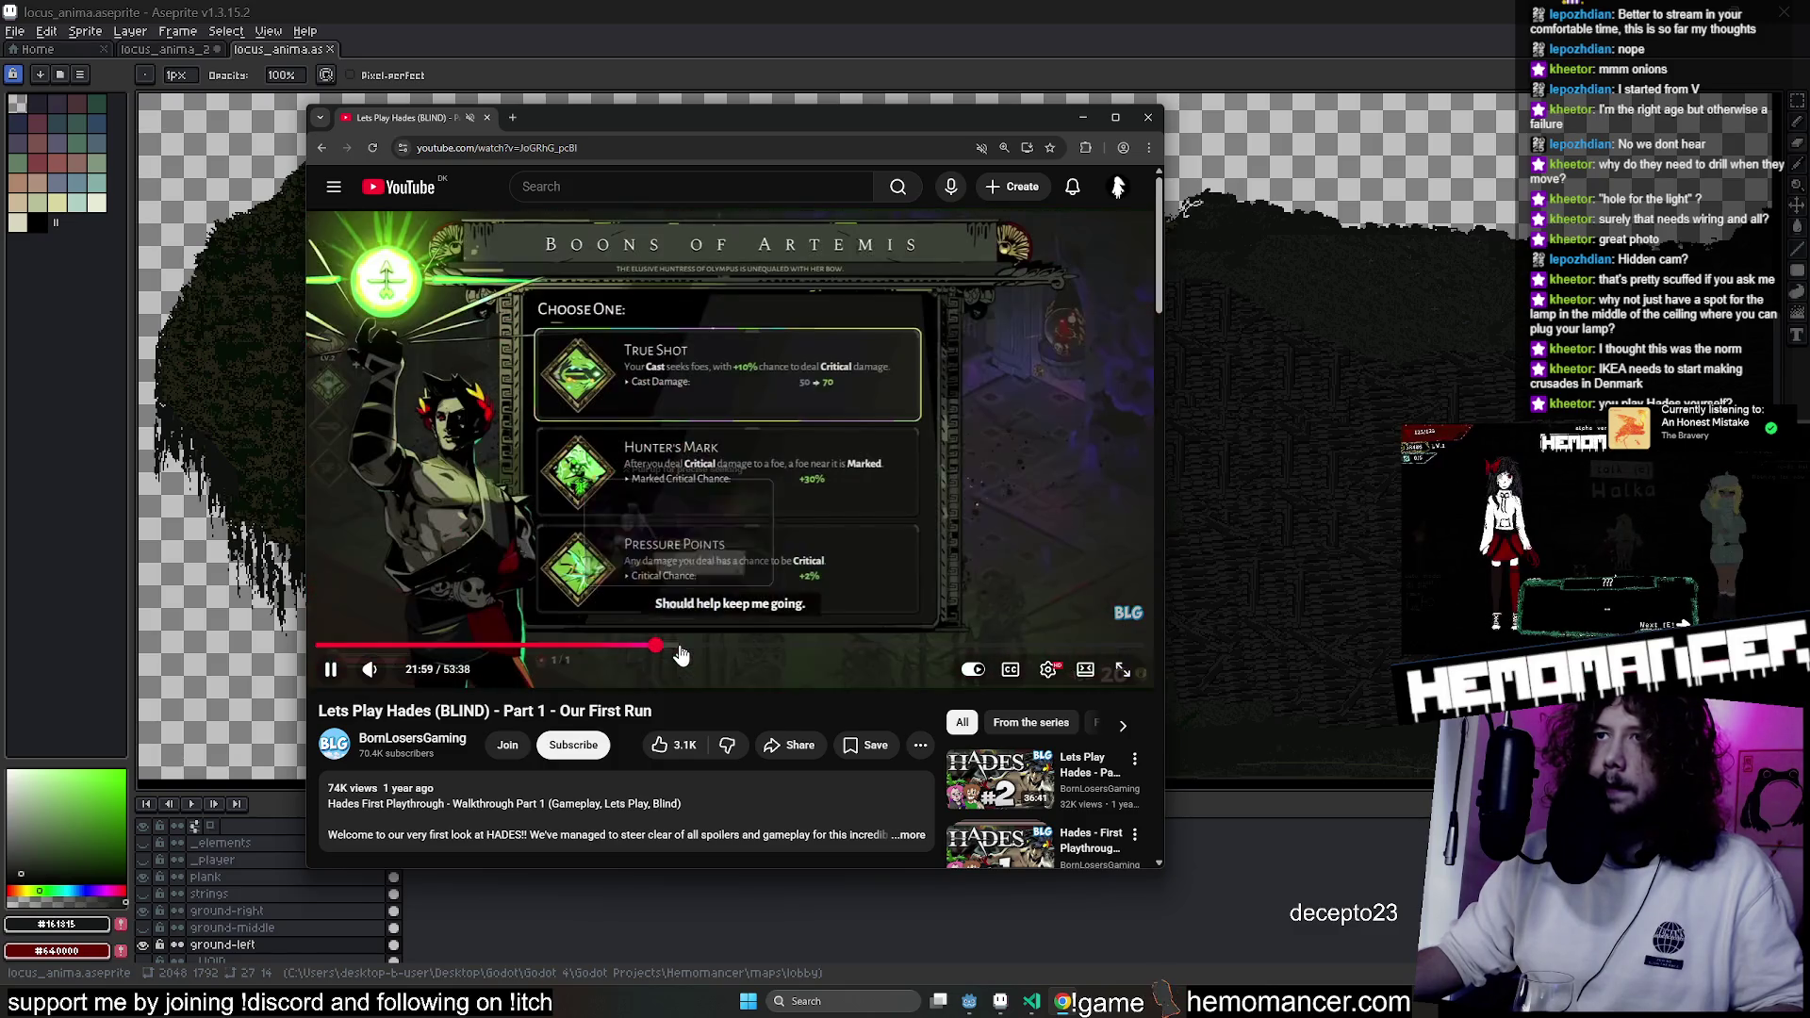
{"action": "left_click_drag", "start_coordinate": [697, 653], "coordinate": [733, 653]}
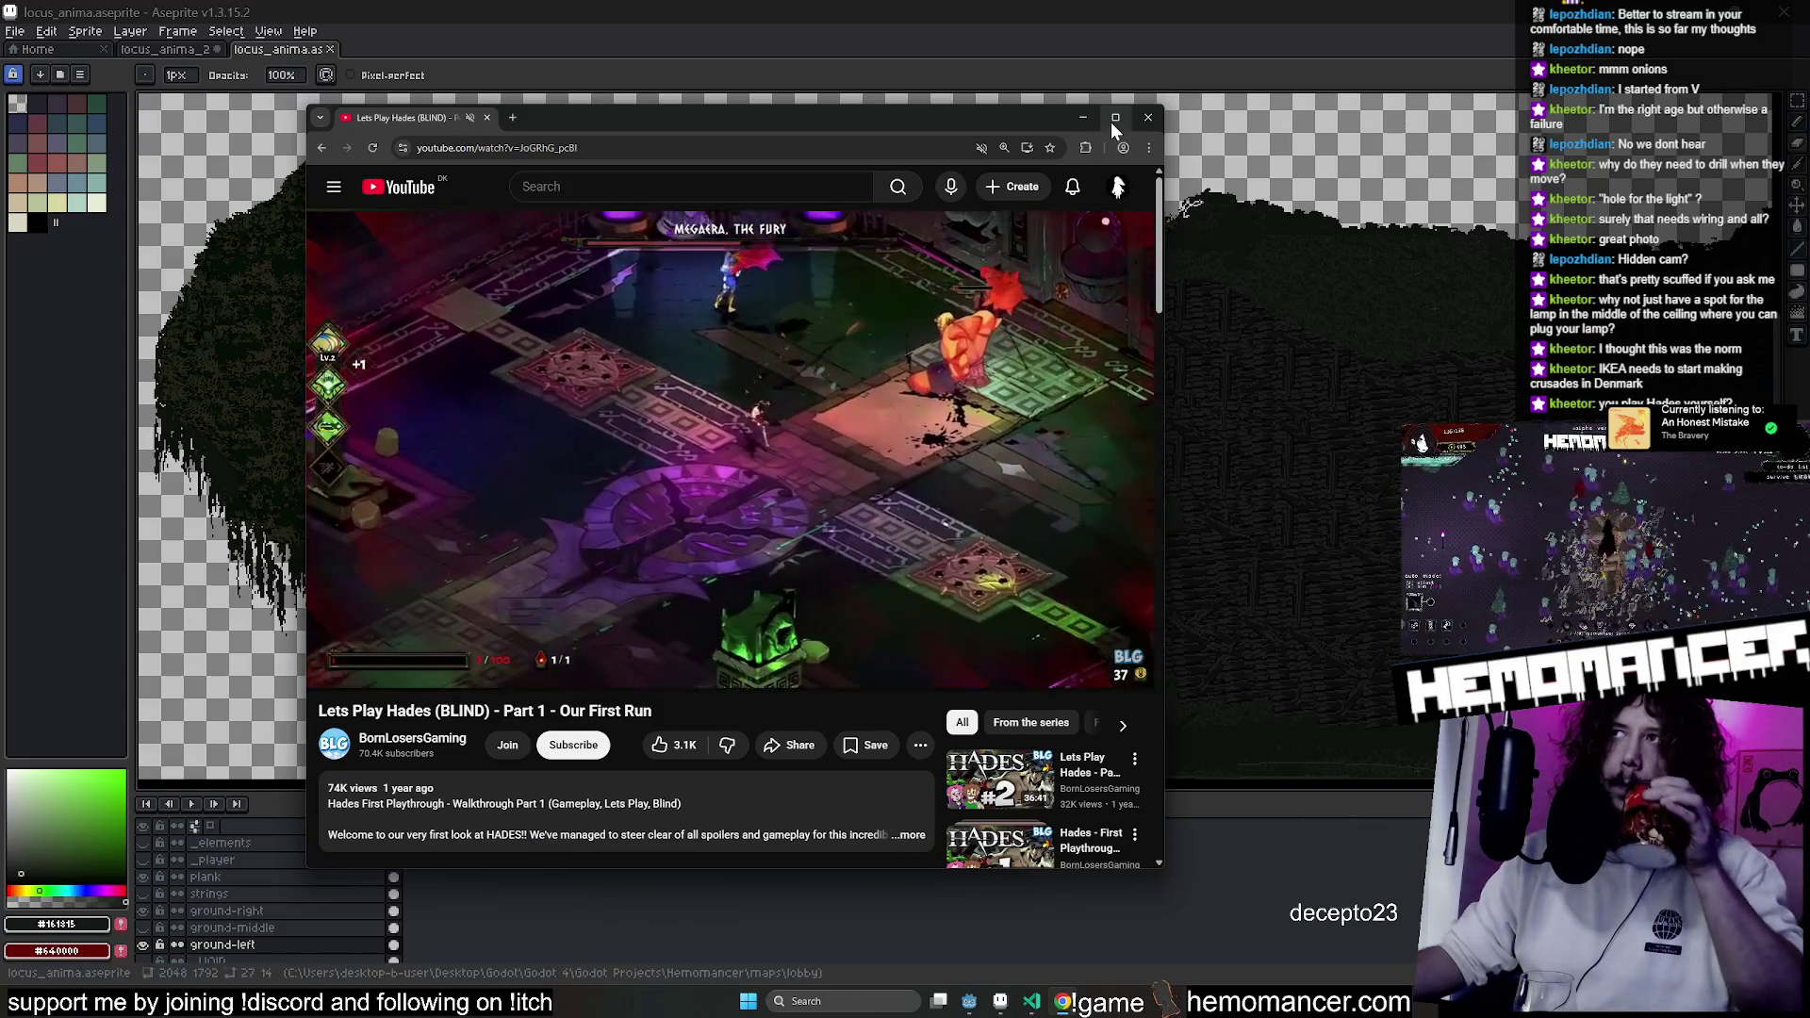
{"action": "mouse_move", "coordinate": [1163, 867]}
{"action": "left_mouse_down"}
{"action": "mouse_move", "coordinate": [1300, 924]}
{"action": "mouse_move", "coordinate": [1412, 937]}
{"action": "left_mouse_up"}
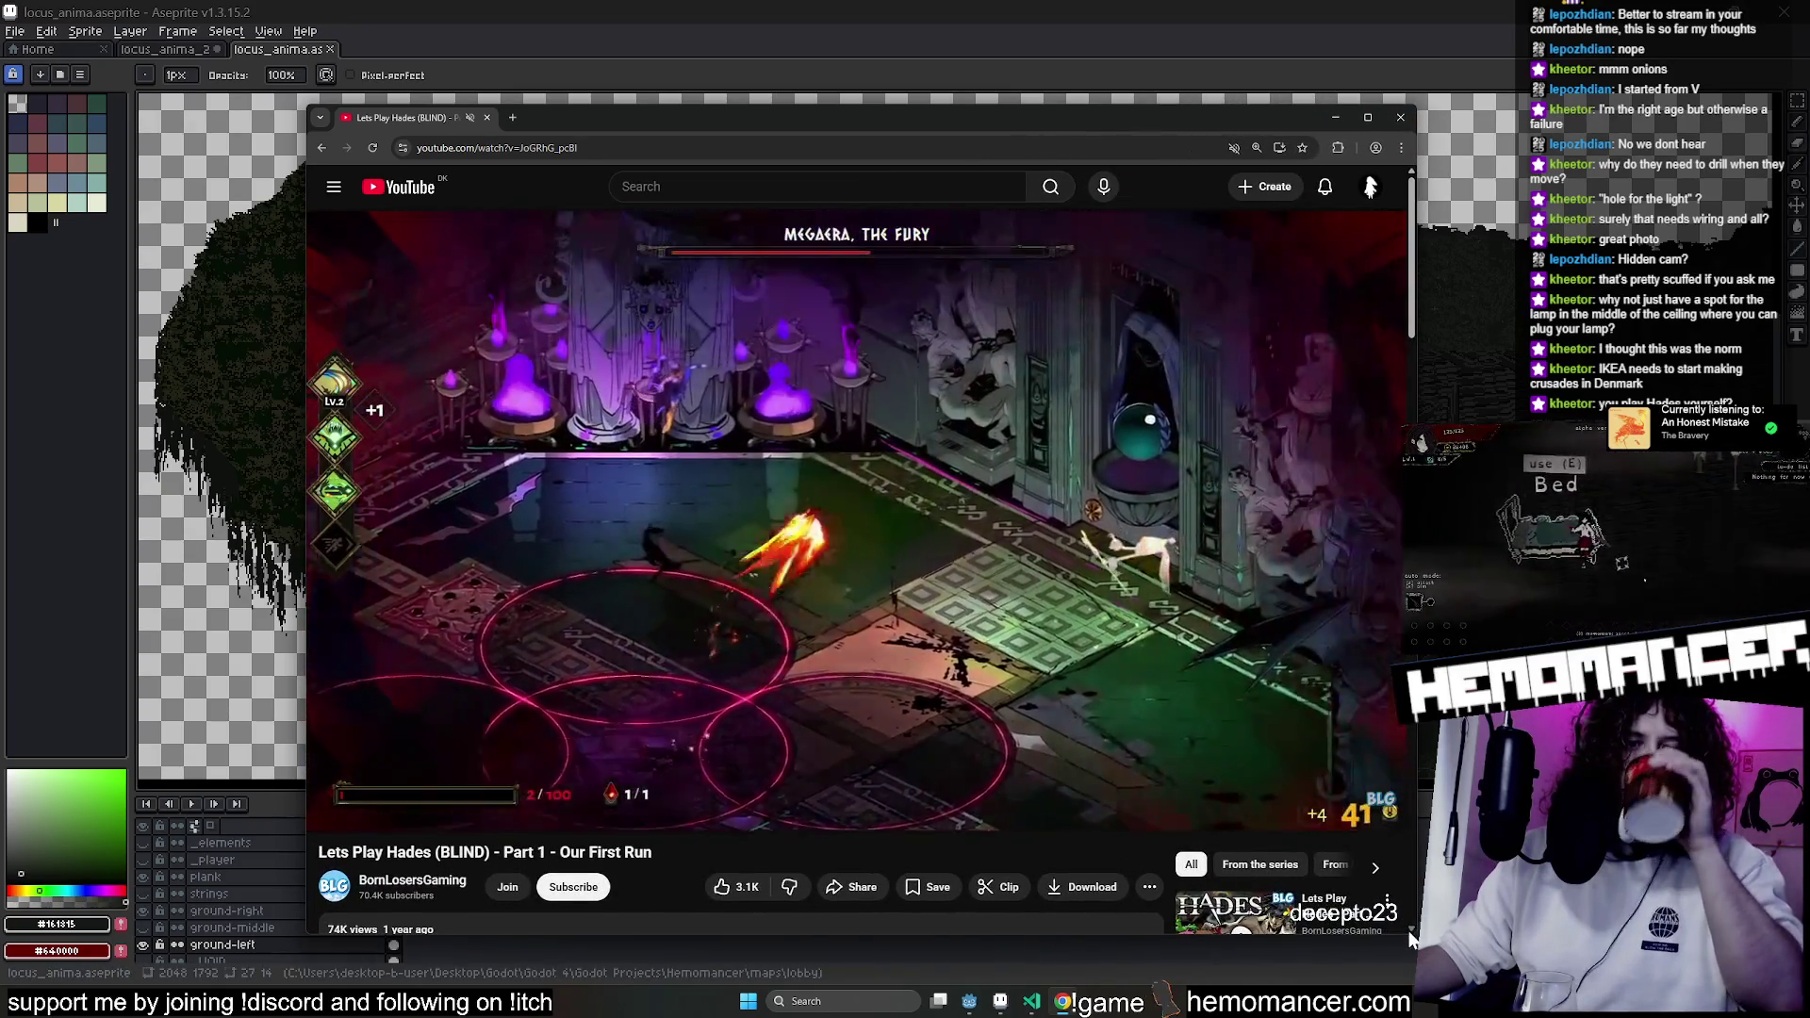
{"action": "left_click_drag", "start_coordinate": [307, 114], "coordinate": [137, 89]}
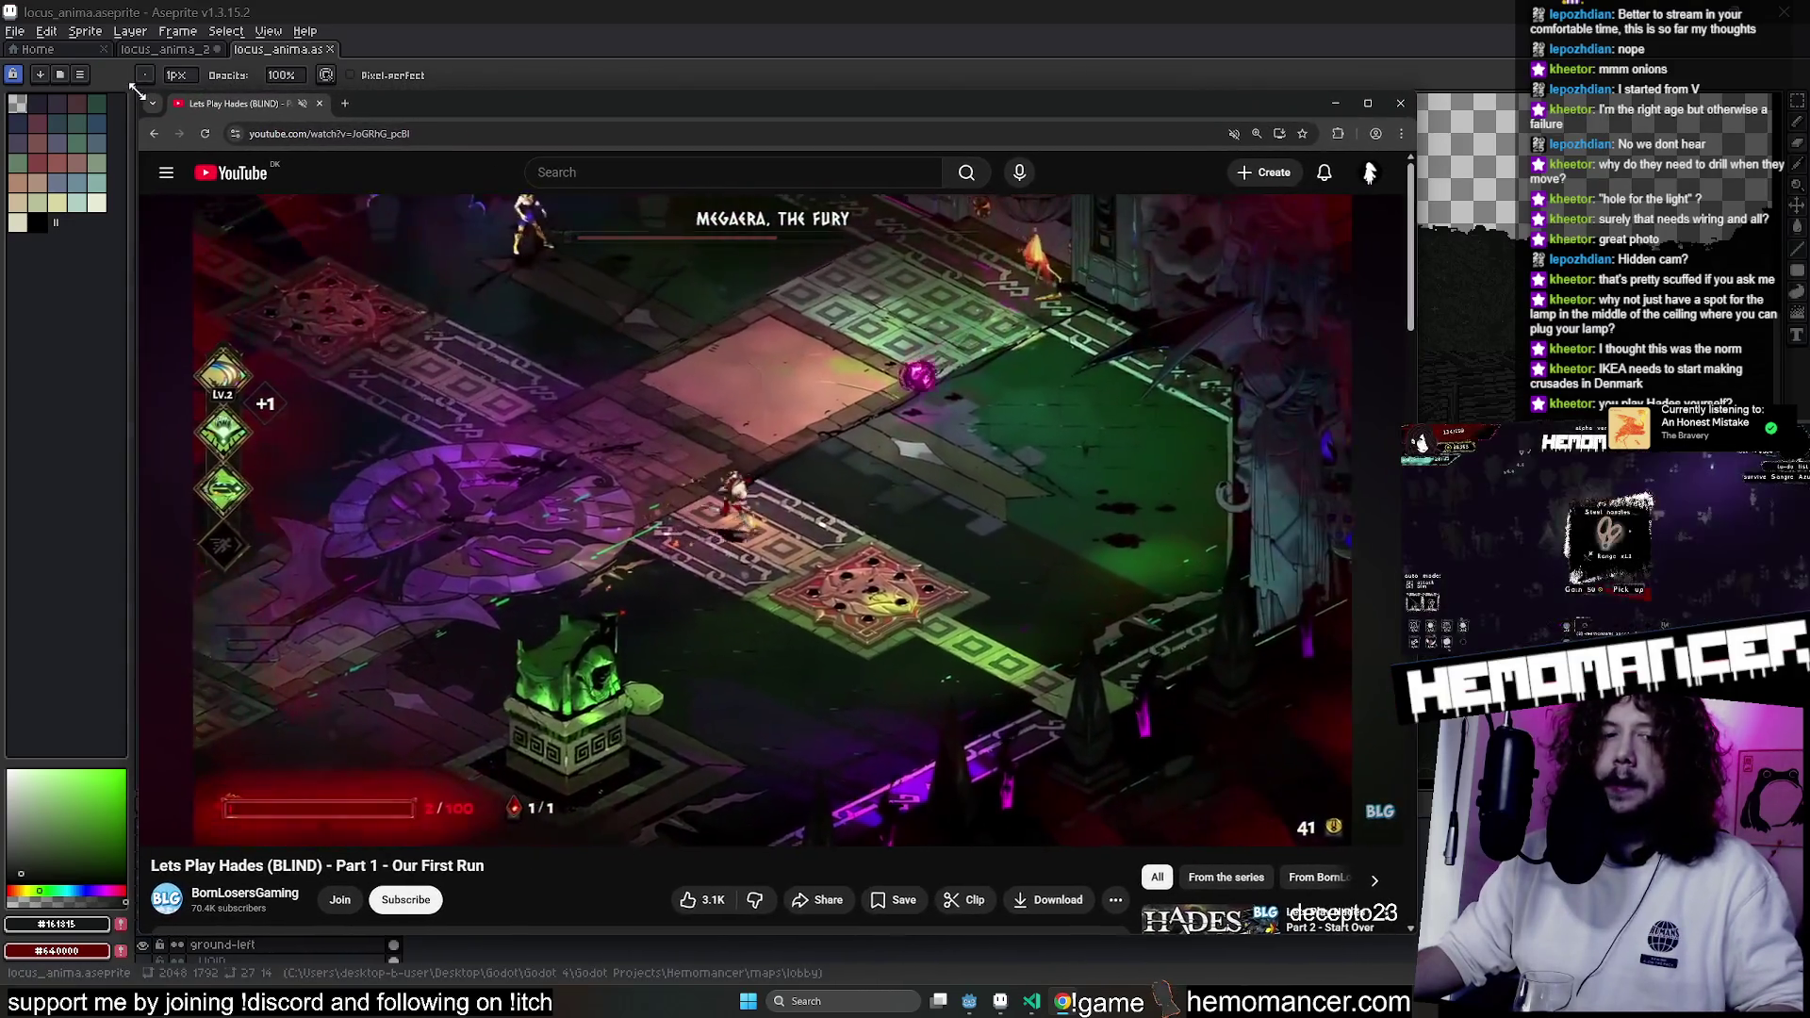
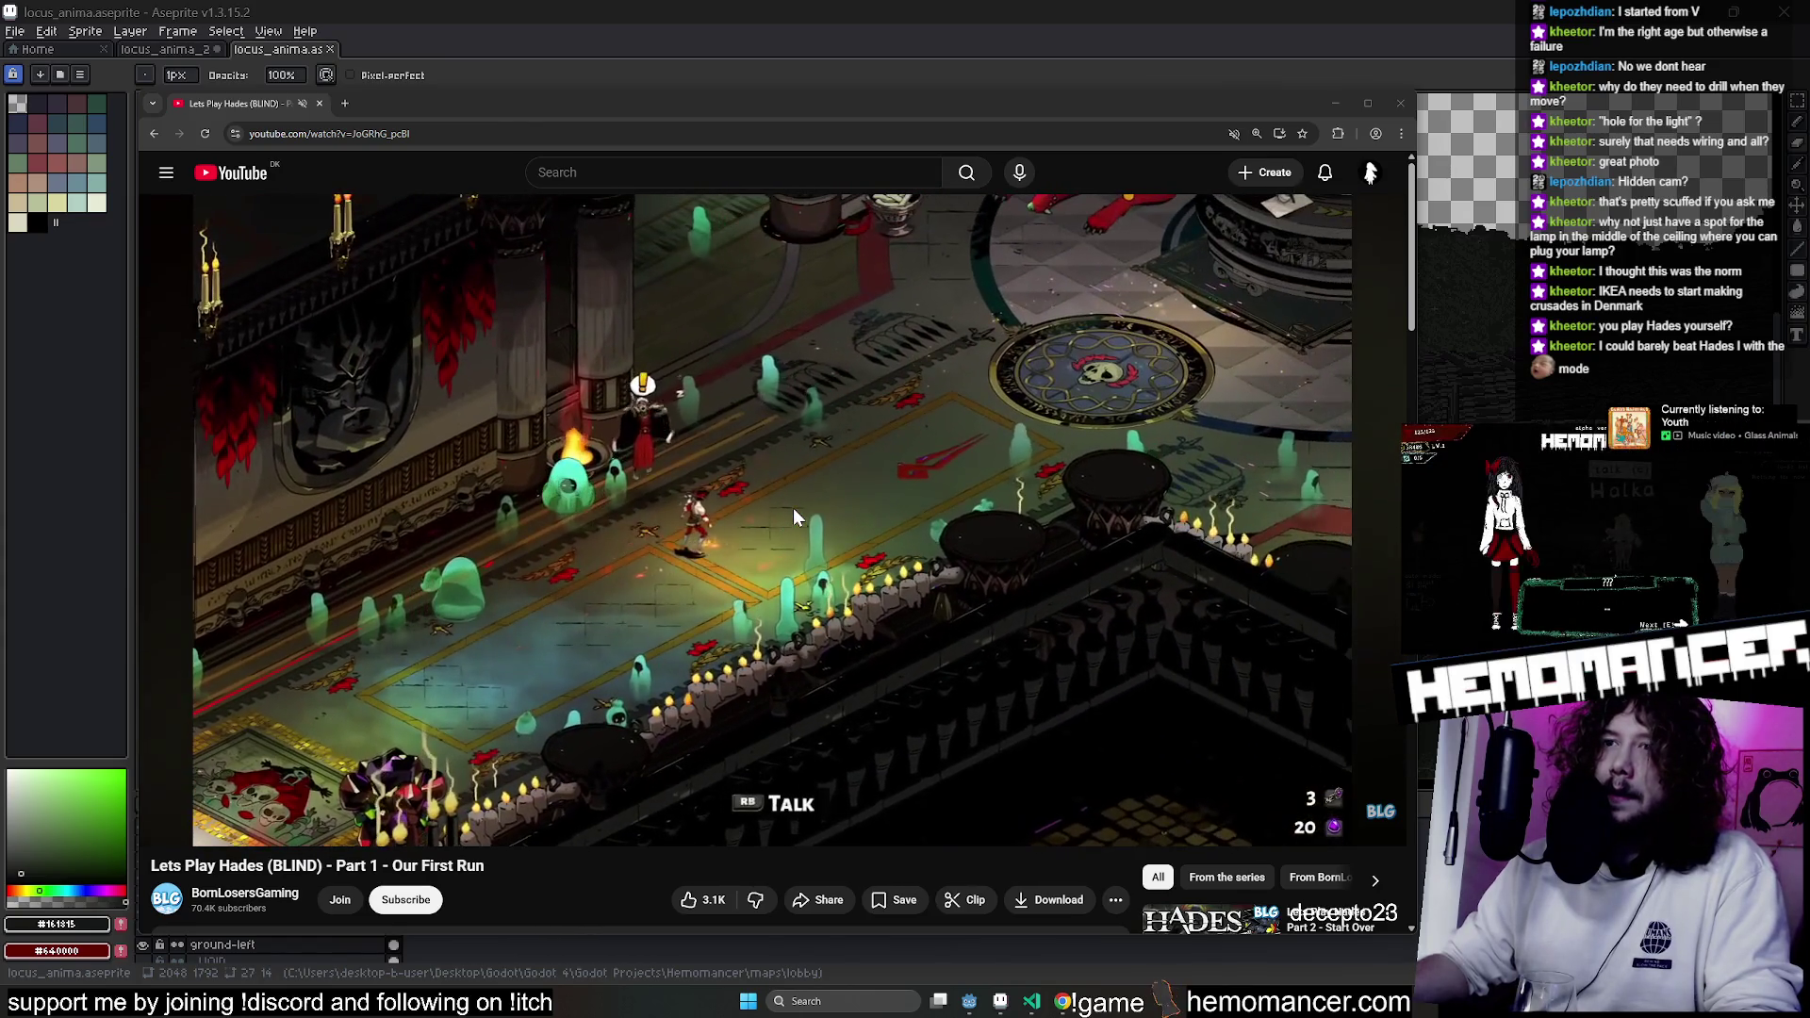
Skim the opening of the Hades video, rewinding and pausing around the Hades dialogue.
{"action": "key", "text": "Left"}
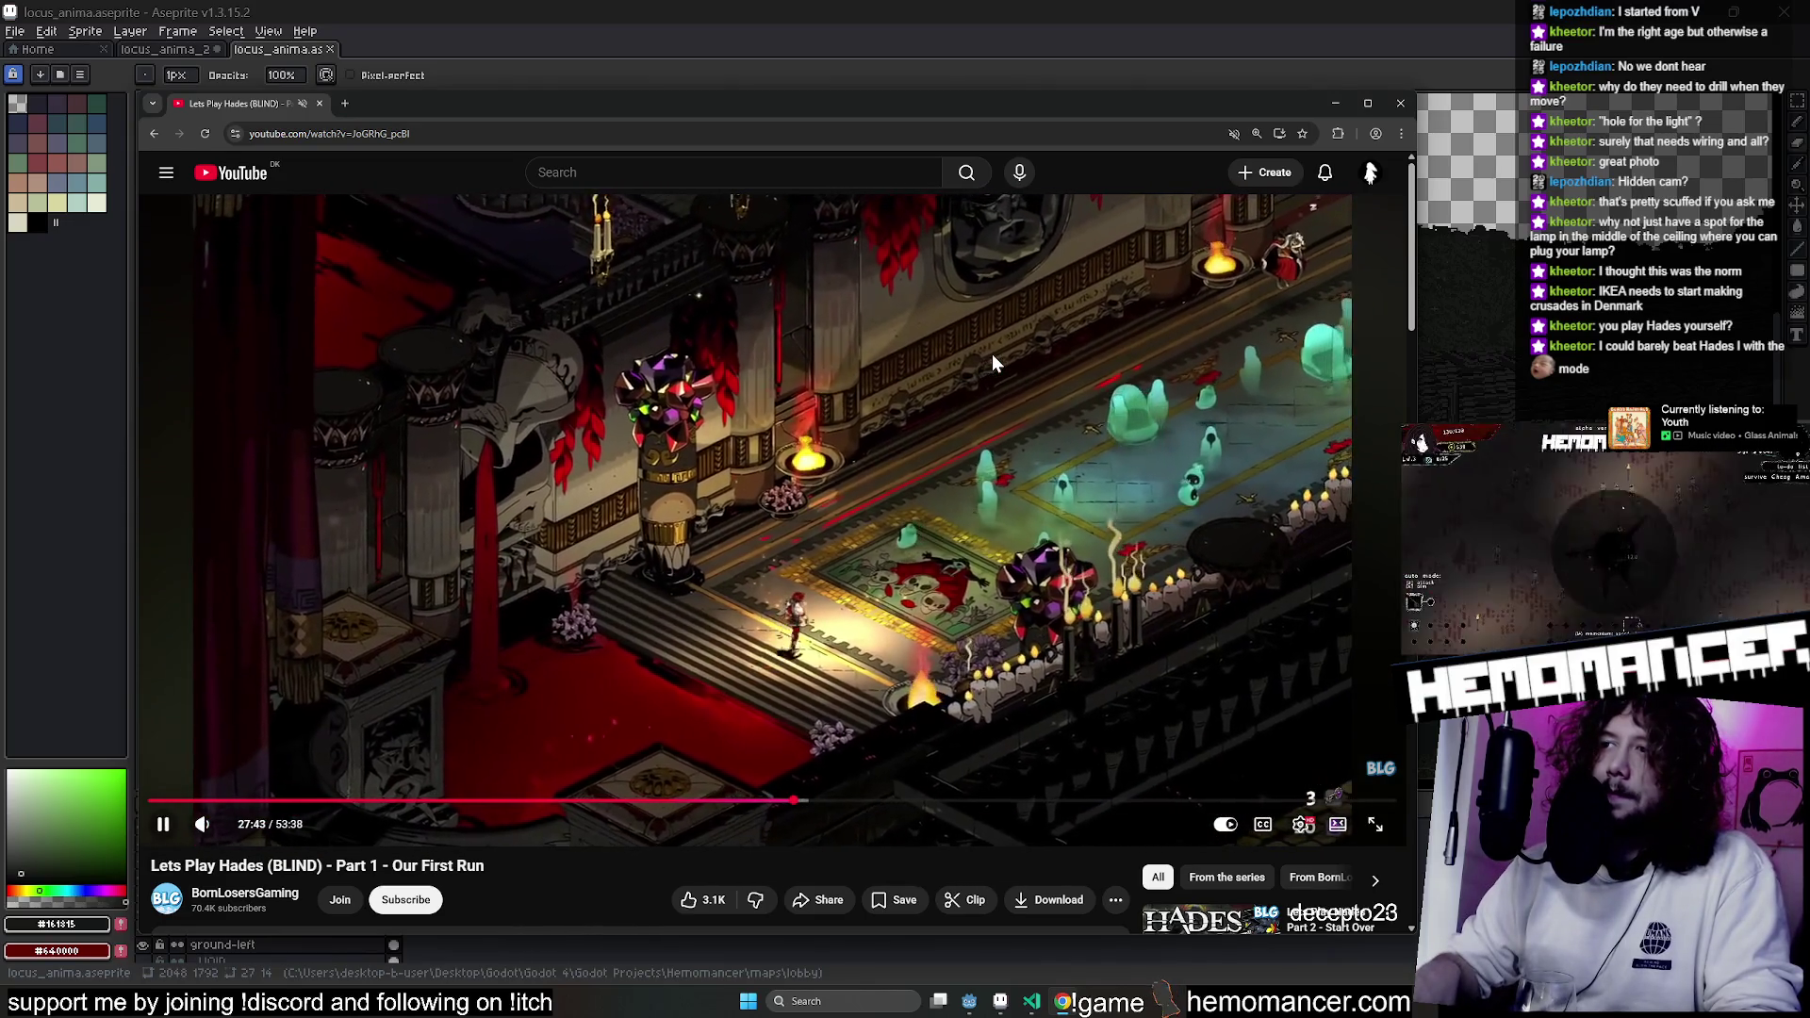
{"action": "key", "text": "space"}
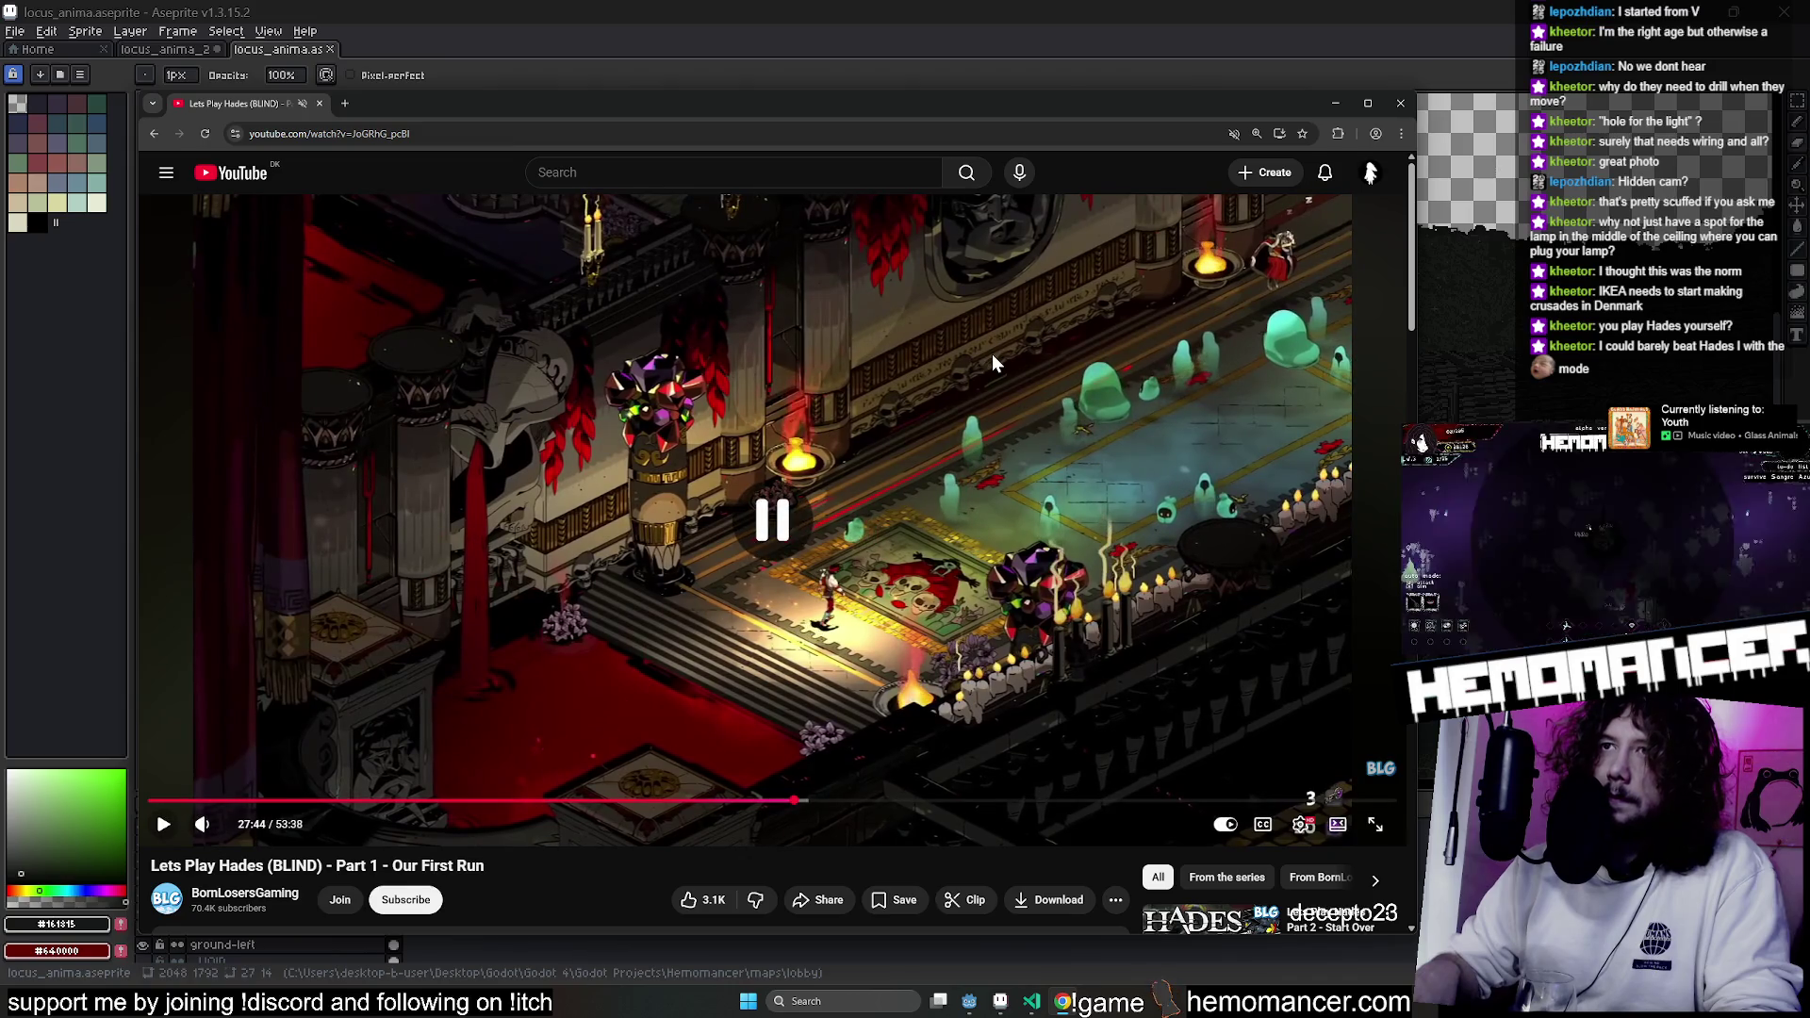
{"action": "key", "text": "space"}
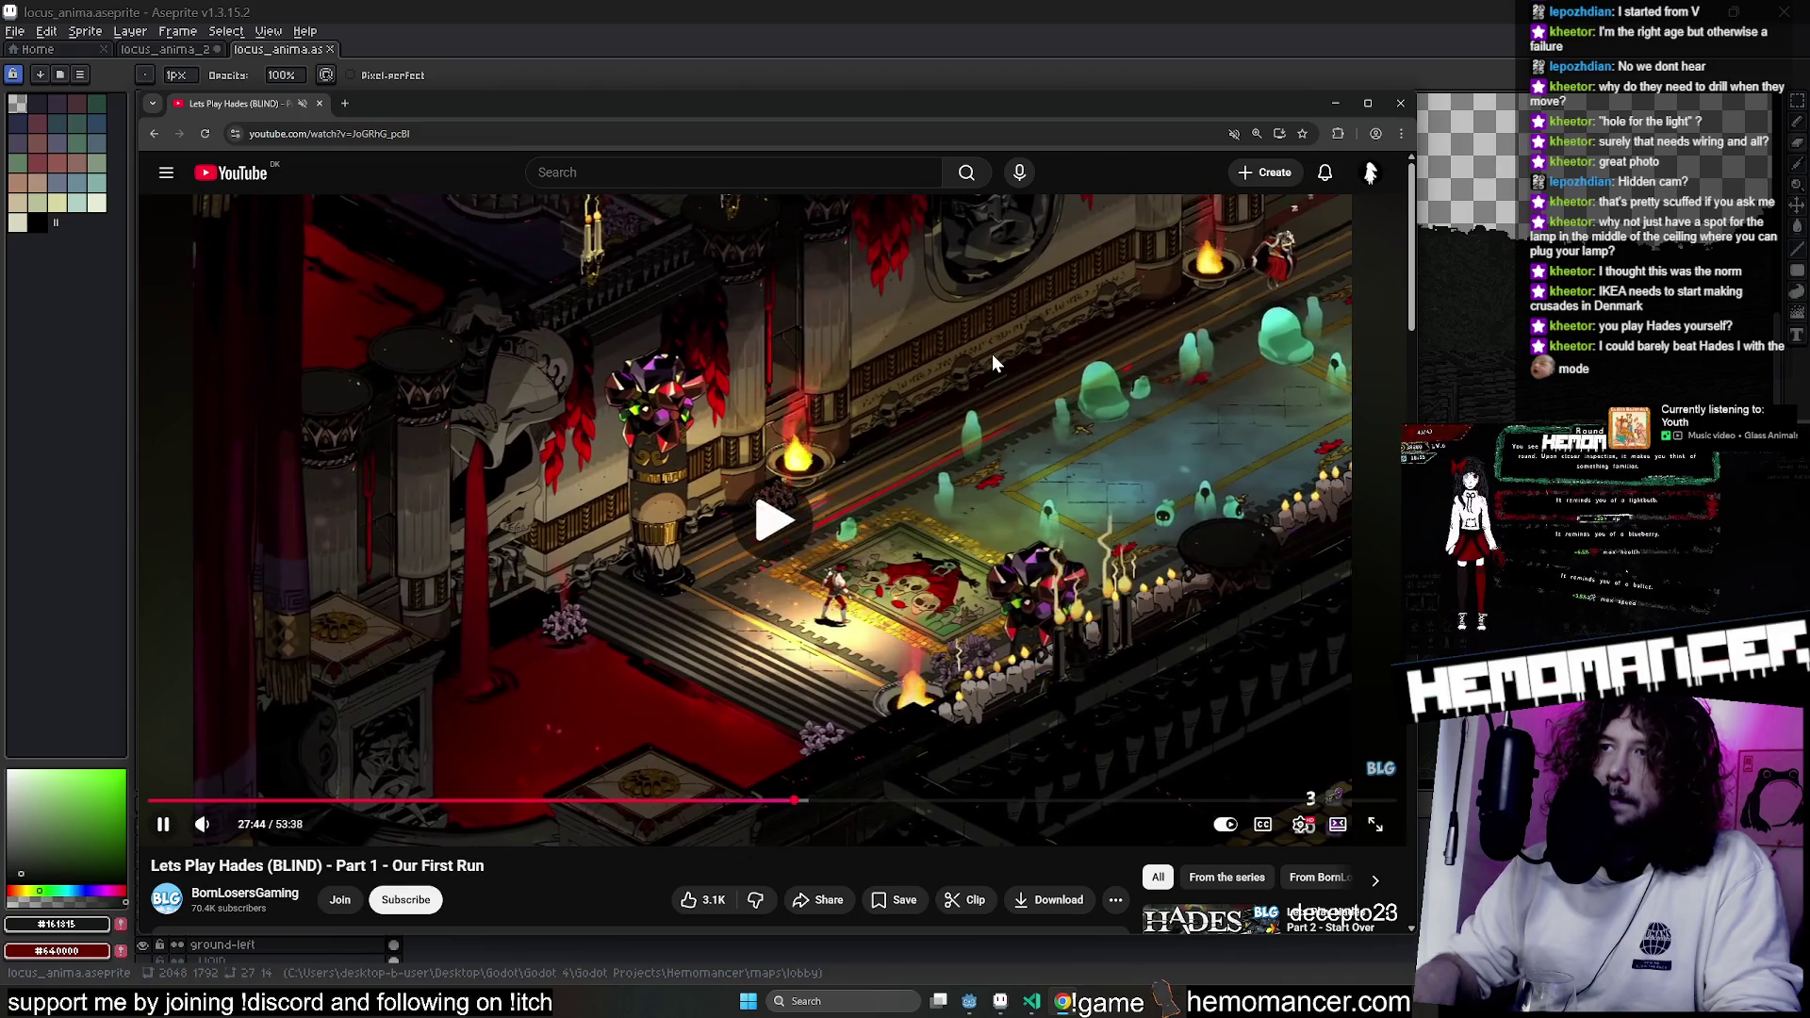
{"action": "key", "text": "space"}
{"action": "key", "text": "space"}
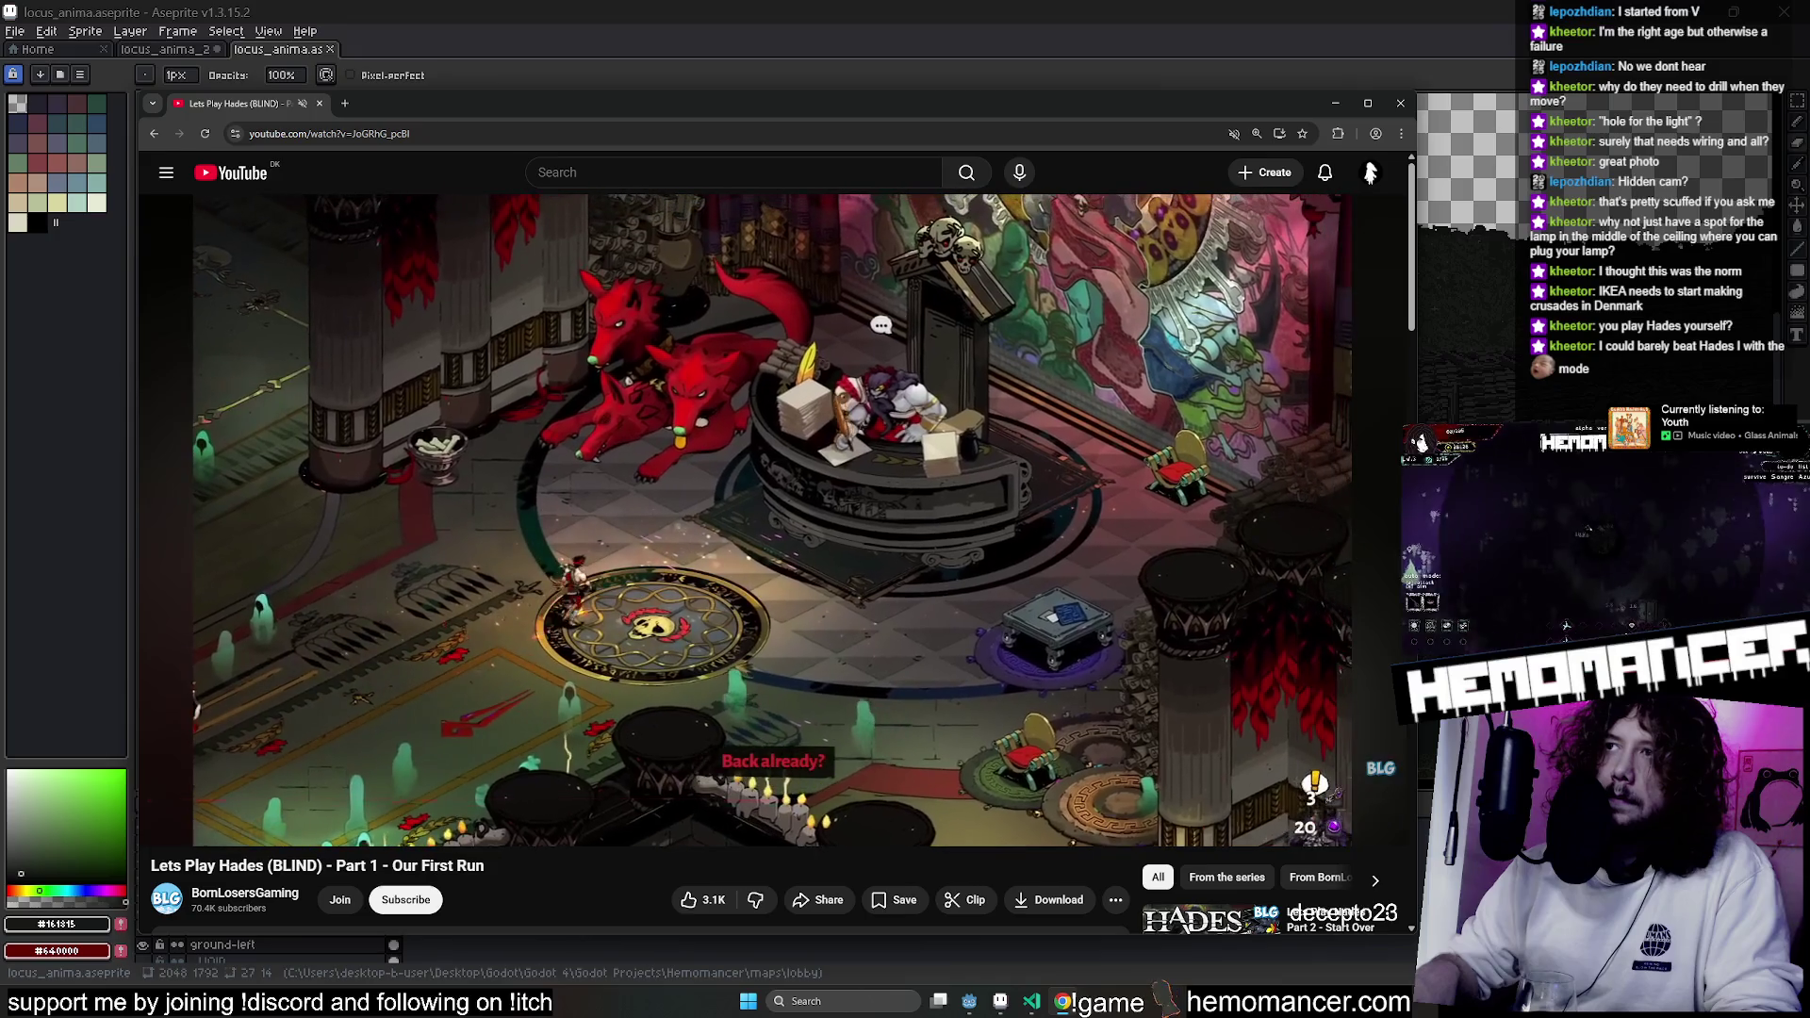
{"action": "key", "text": "space"}
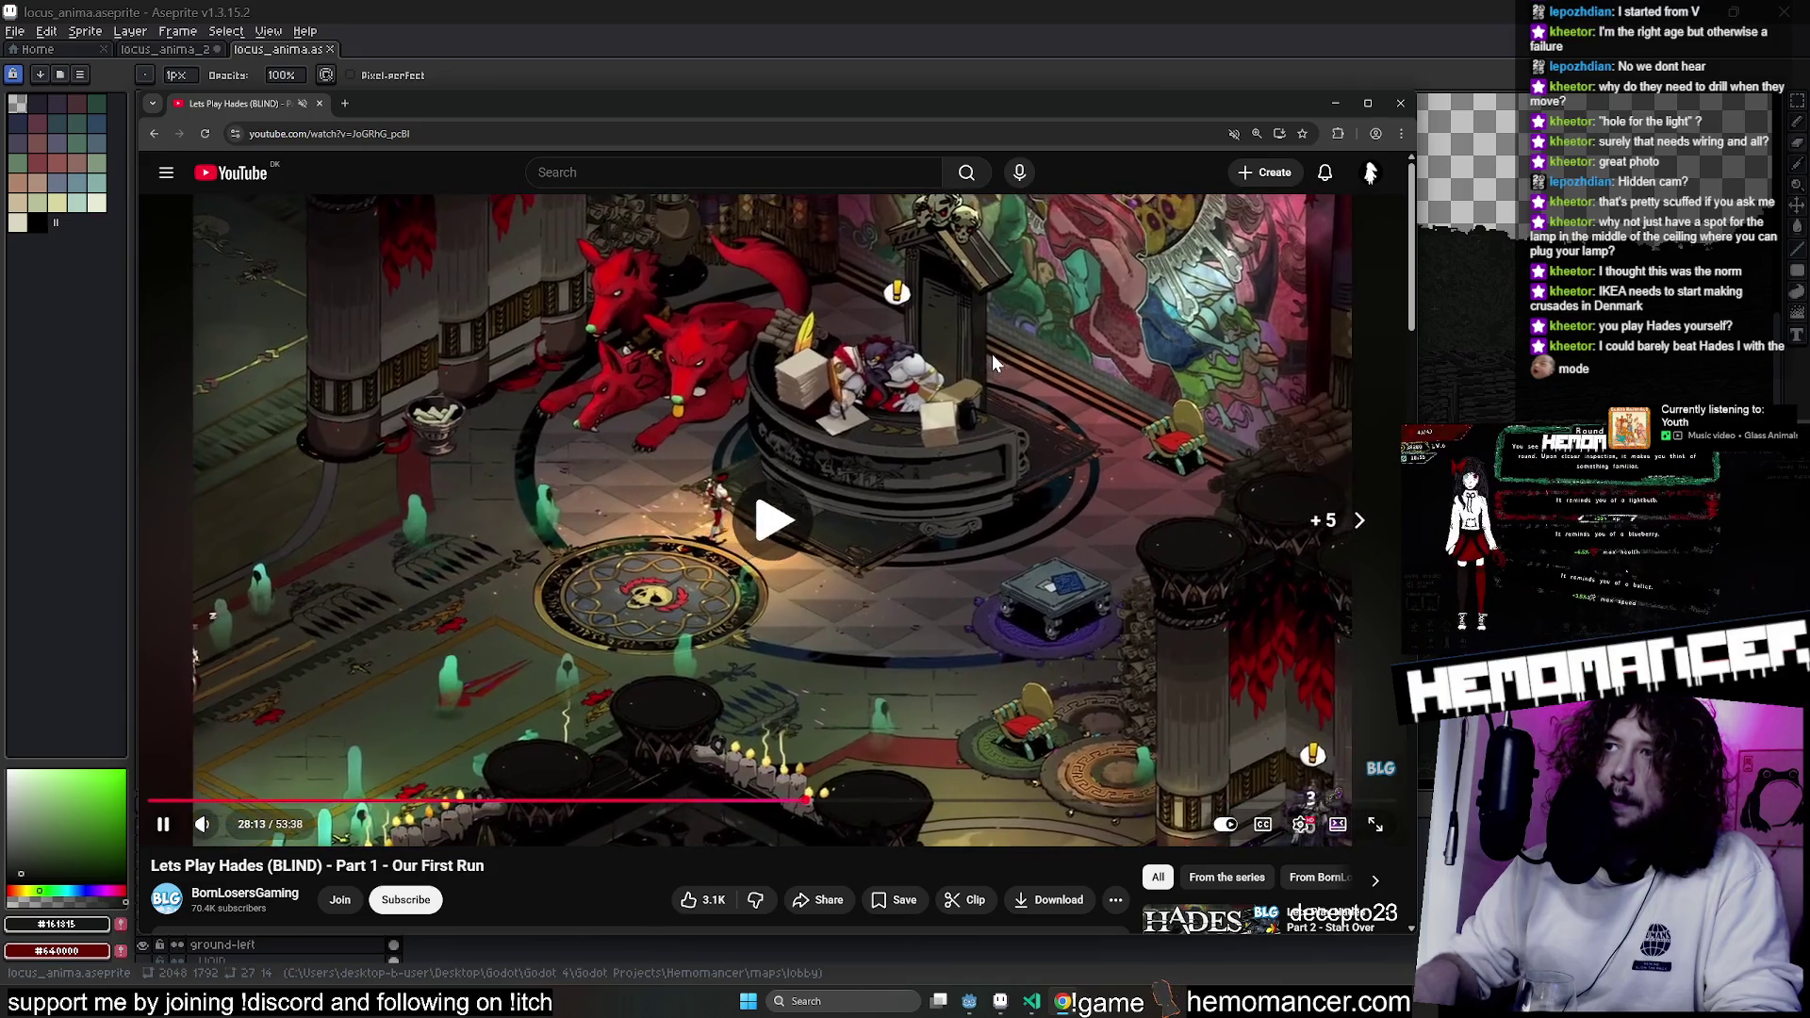
{"action": "key", "text": "Right"}
{"action": "key", "text": "Right"}
{"action": "key", "text": "Right"}
{"action": "key", "text": "Right"}
{"action": "key", "text": "Right"}
{"action": "key", "text": "Right"}
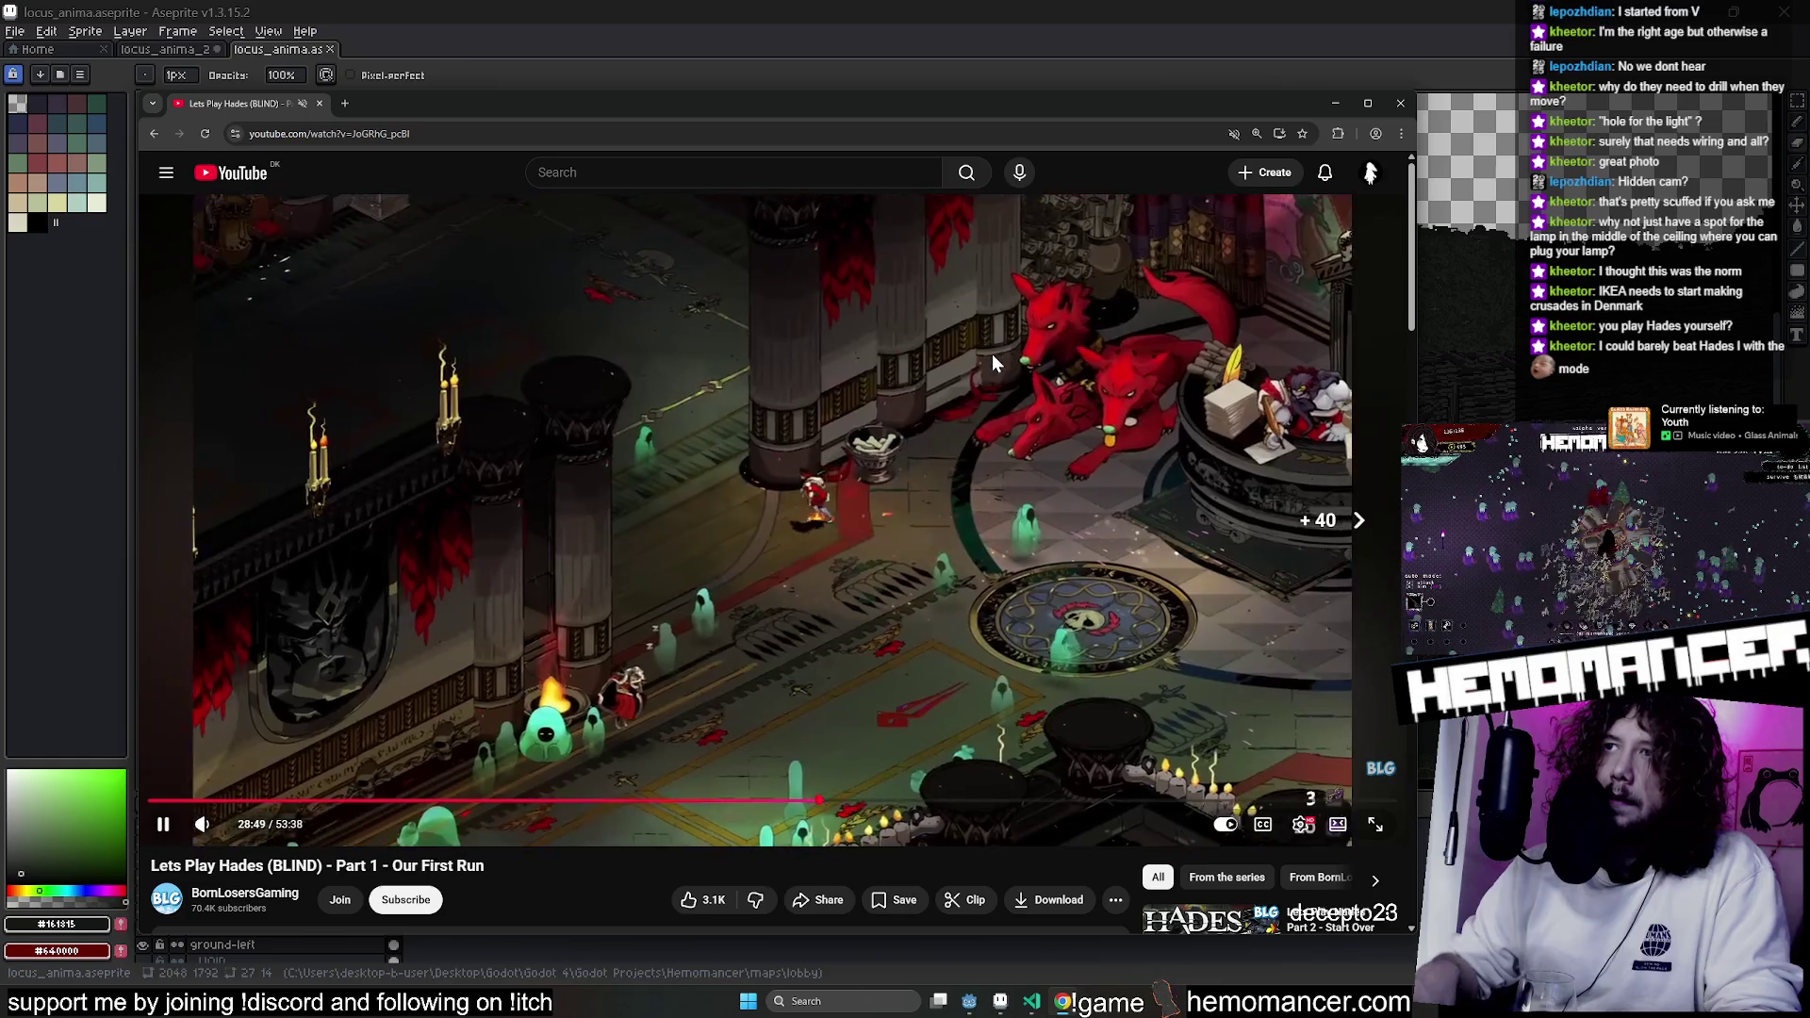
{"action": "key", "text": "Left"}
{"action": "key", "text": "Left"}
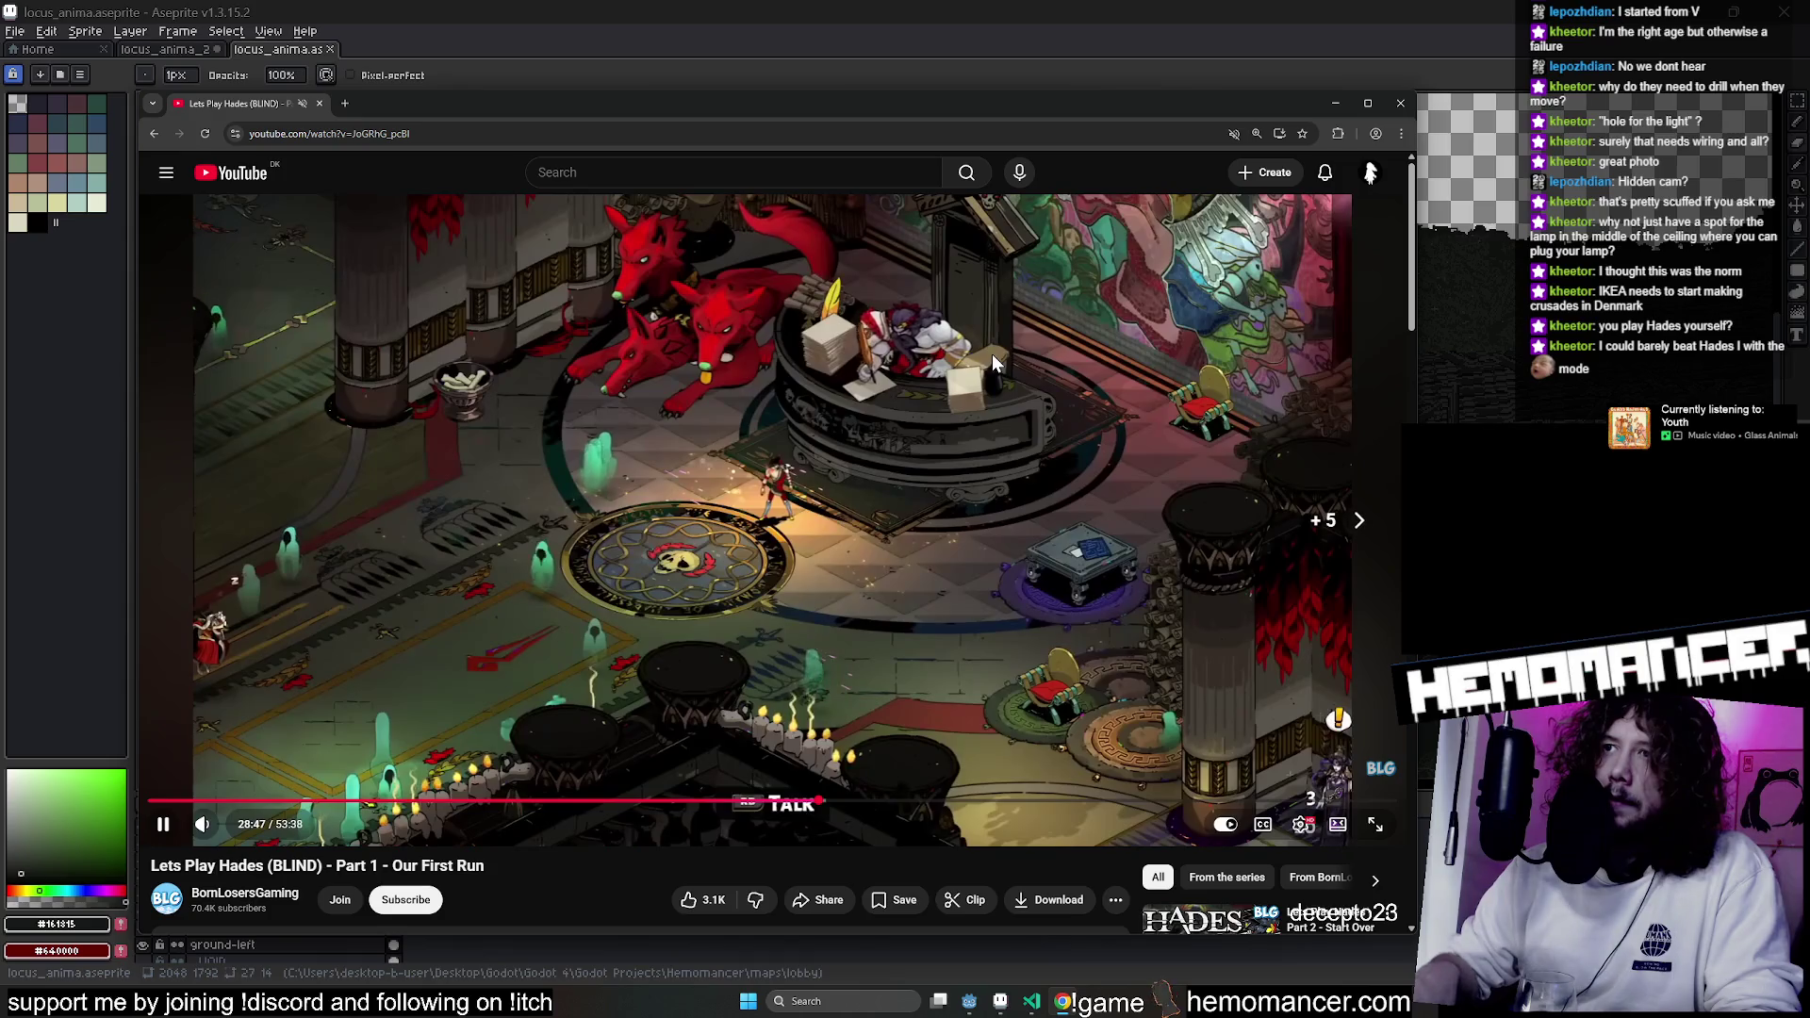
{"action": "key", "text": "Right"}
{"action": "key", "text": "Right"}
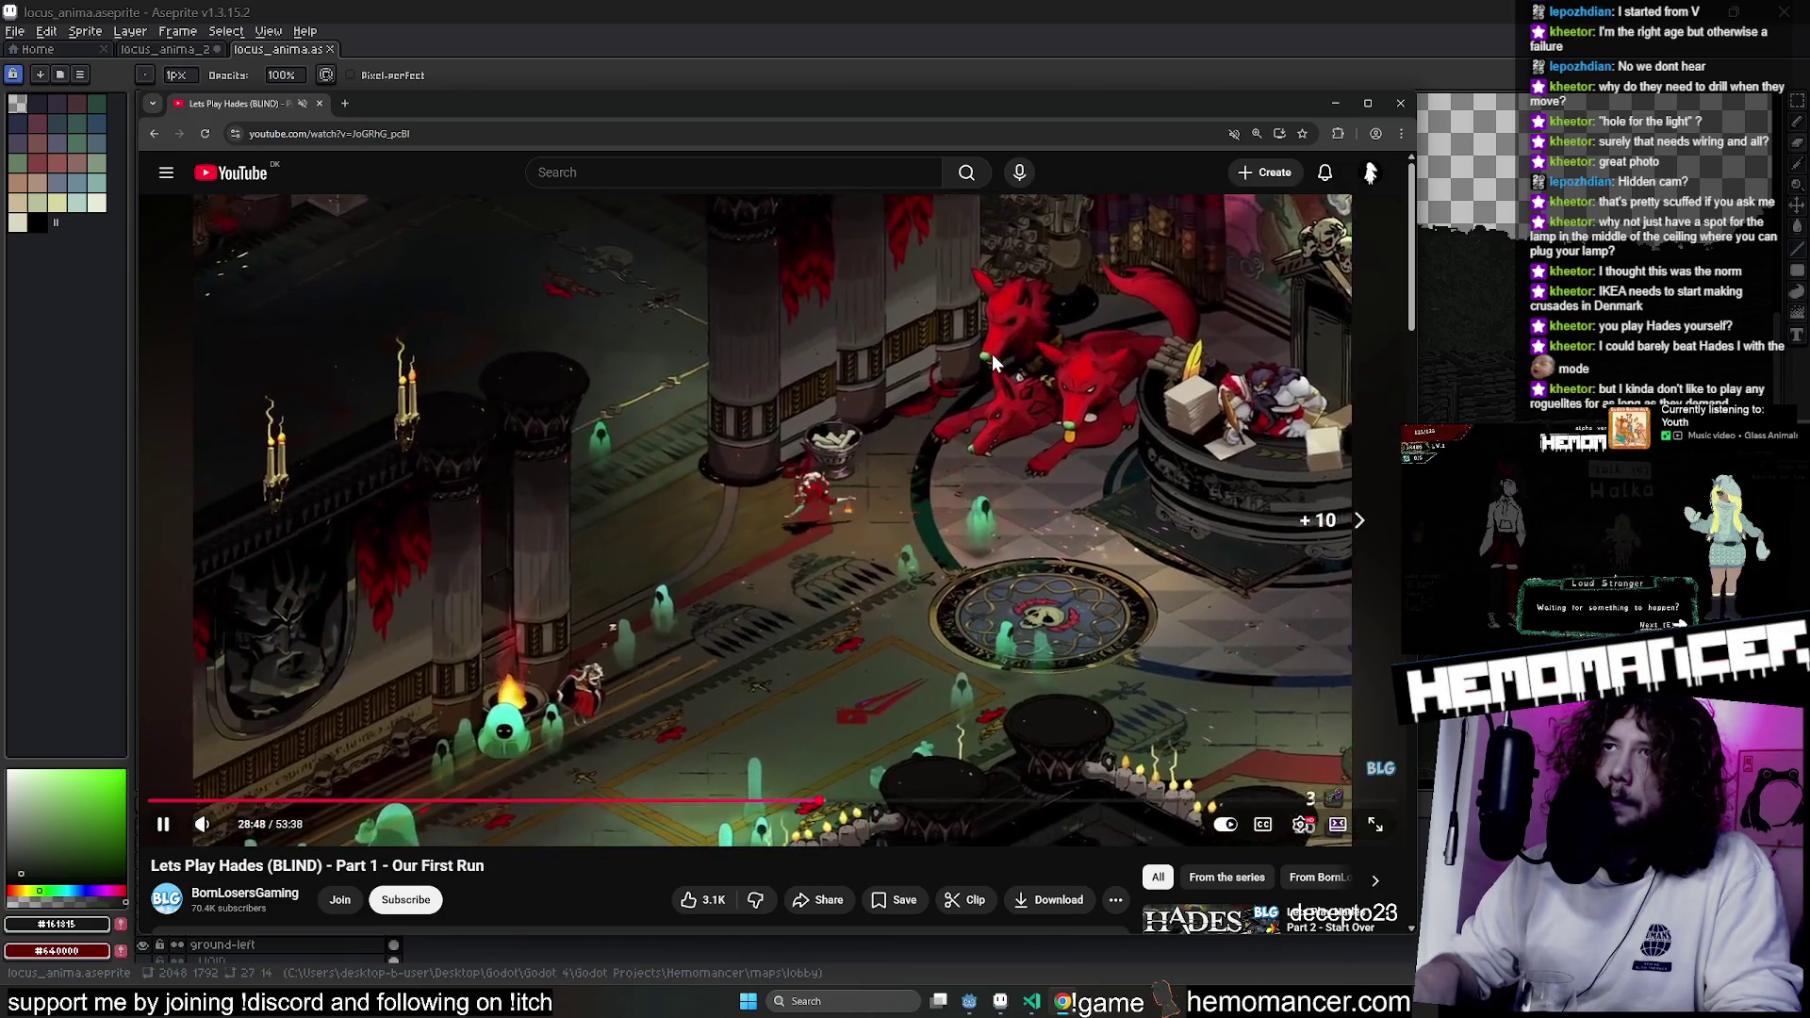
{"action": "key", "text": "space"}
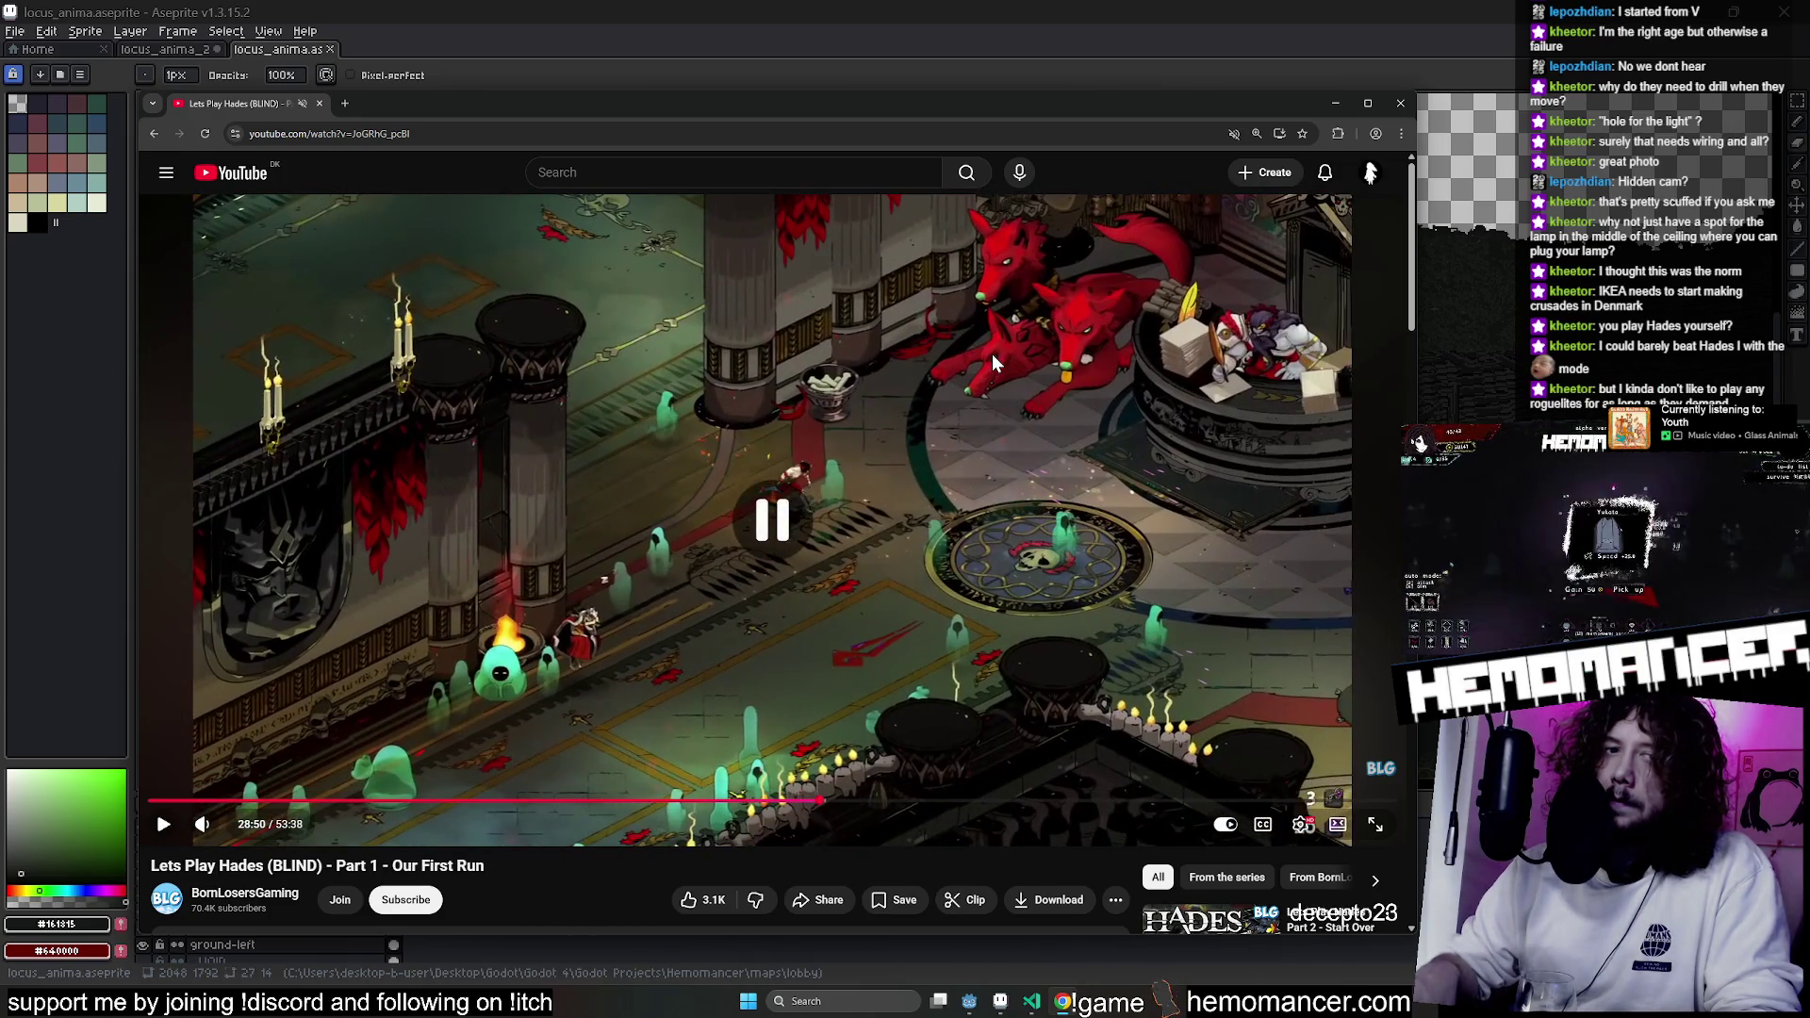
{"action": "key", "text": "space"}
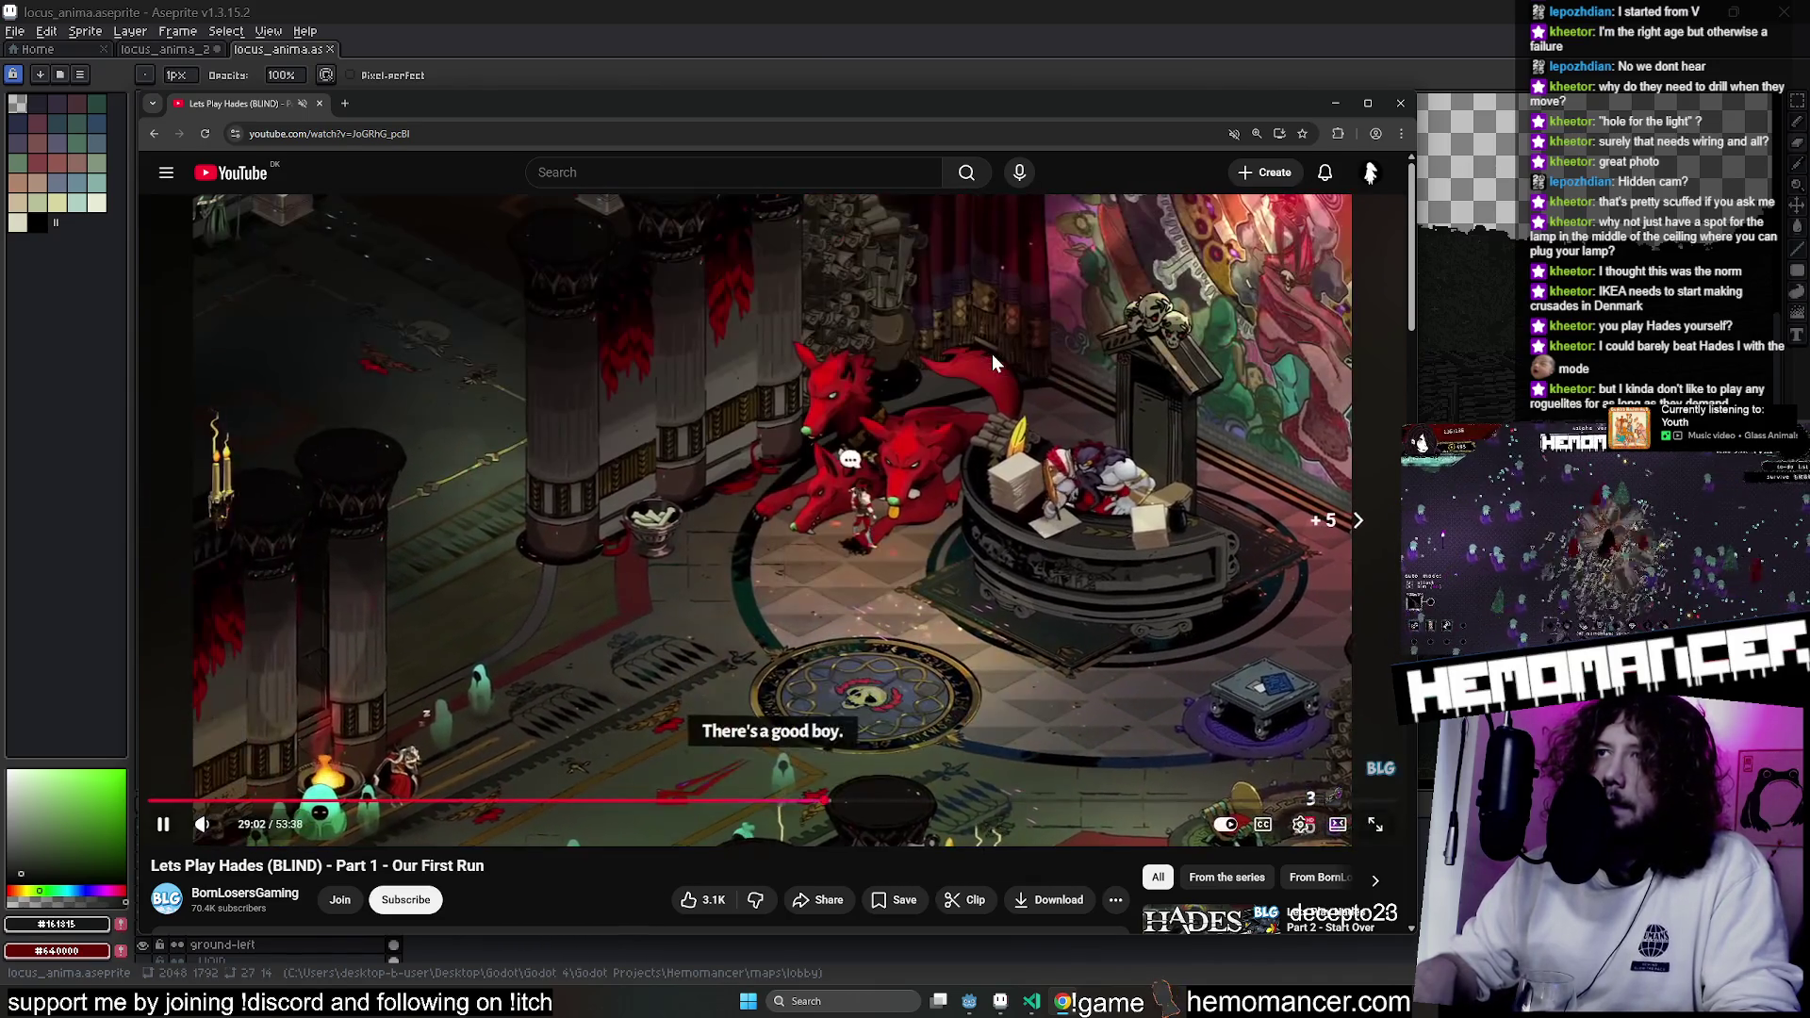
Skip past the Nyx dialogue and training fight to about 33:03, pause, and close the browser.
{"action": "key", "text": "Right"}
{"action": "key", "text": "Right"}
{"action": "key", "text": "Right"}
{"action": "key", "text": "Right"}
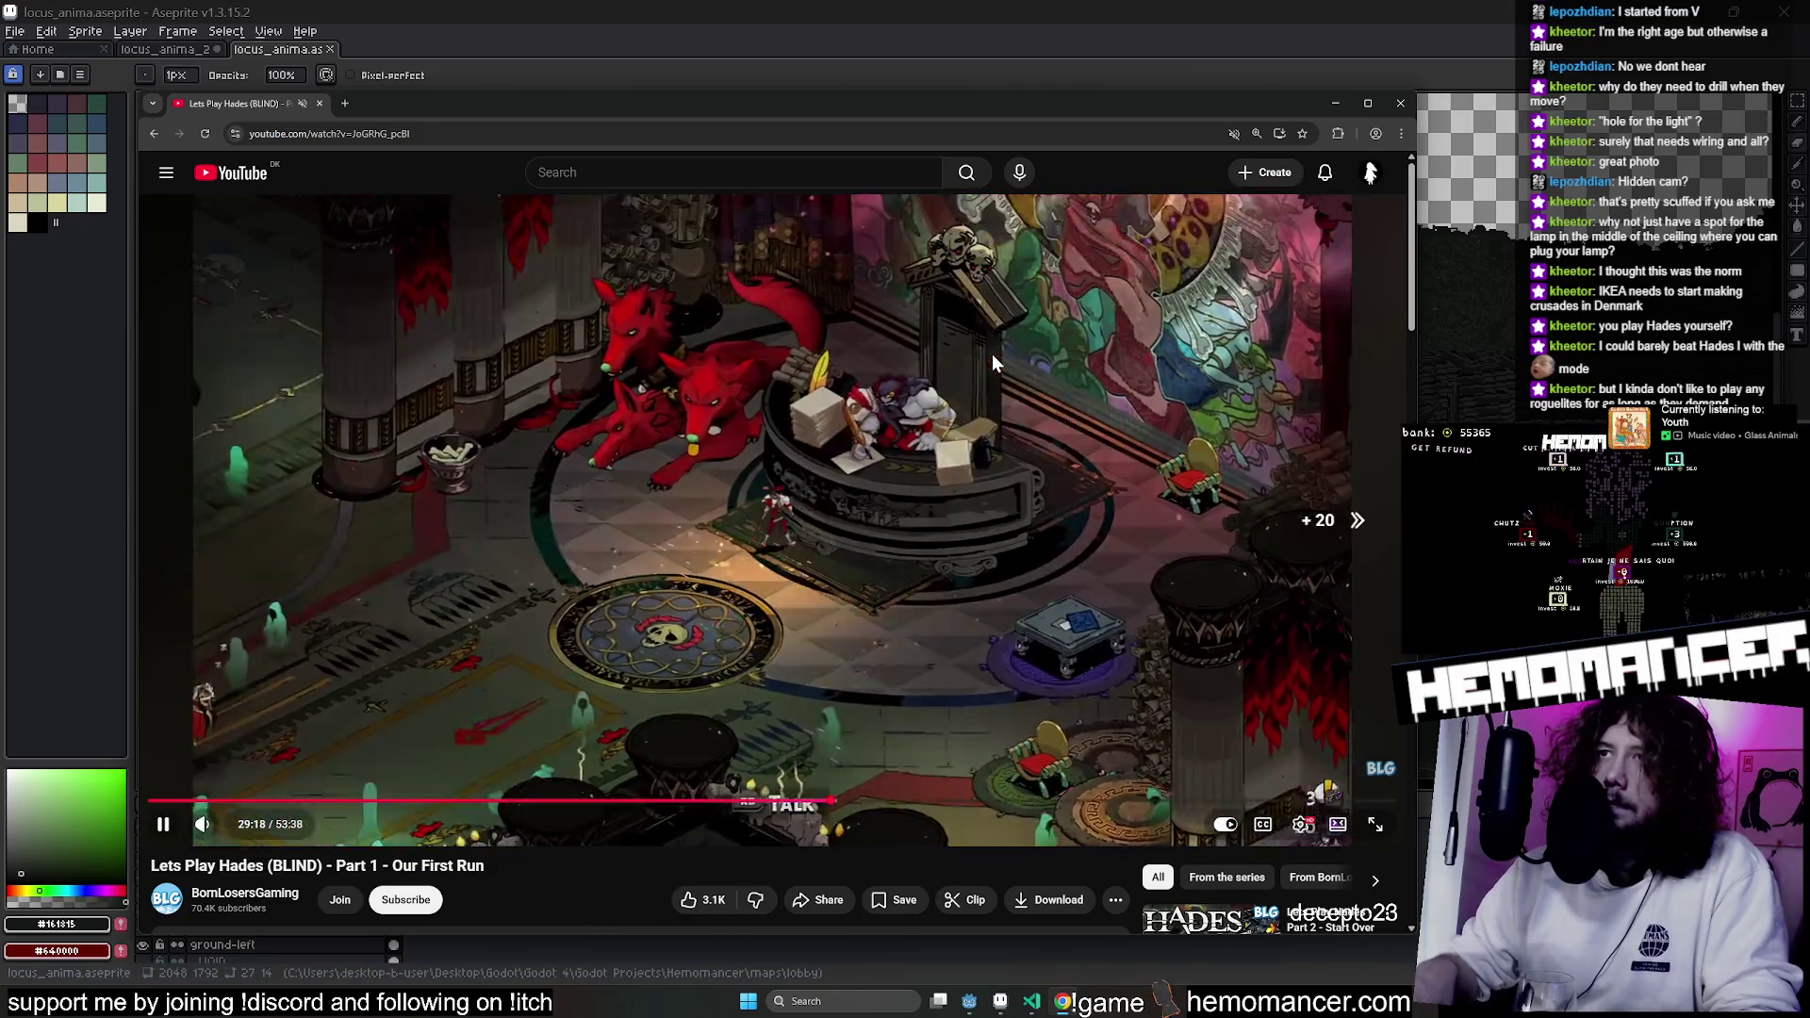
{"action": "key", "text": "Right"}
{"action": "key", "text": "Right"}
{"action": "key", "text": "Right"}
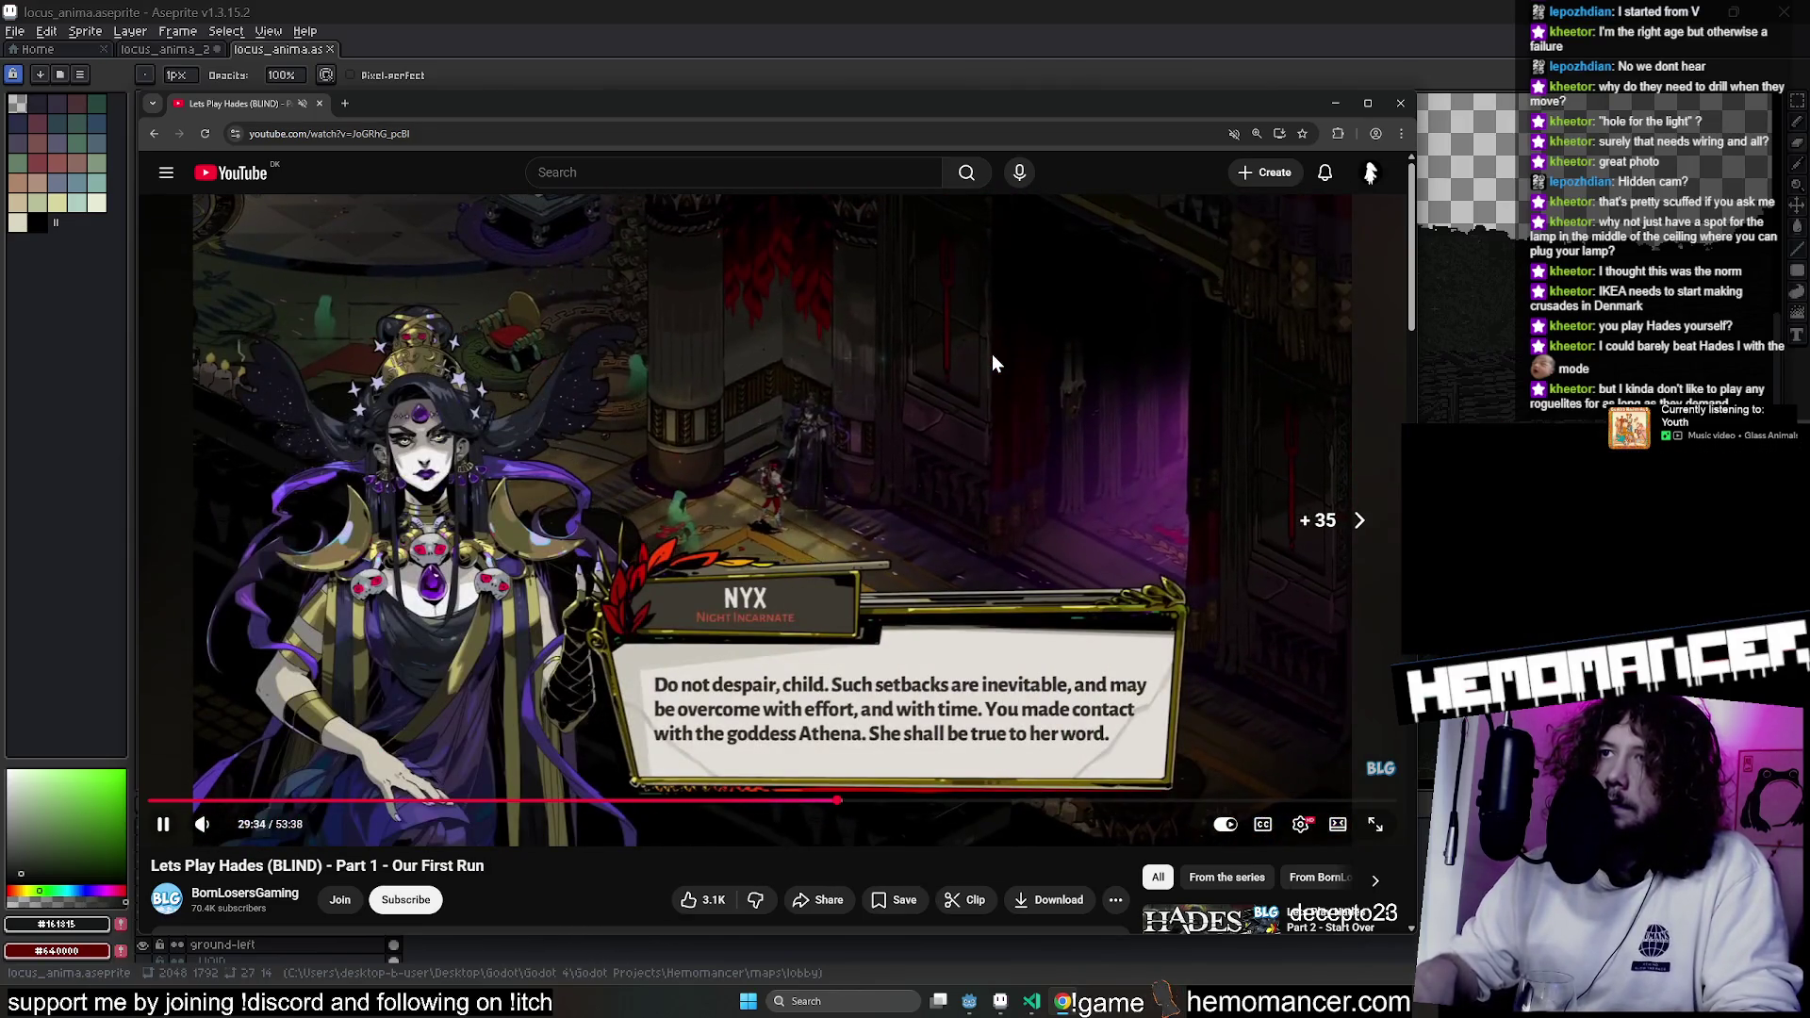
{"action": "key", "text": "Right"}
{"action": "key", "text": "Right"}
{"action": "key", "text": "Right"}
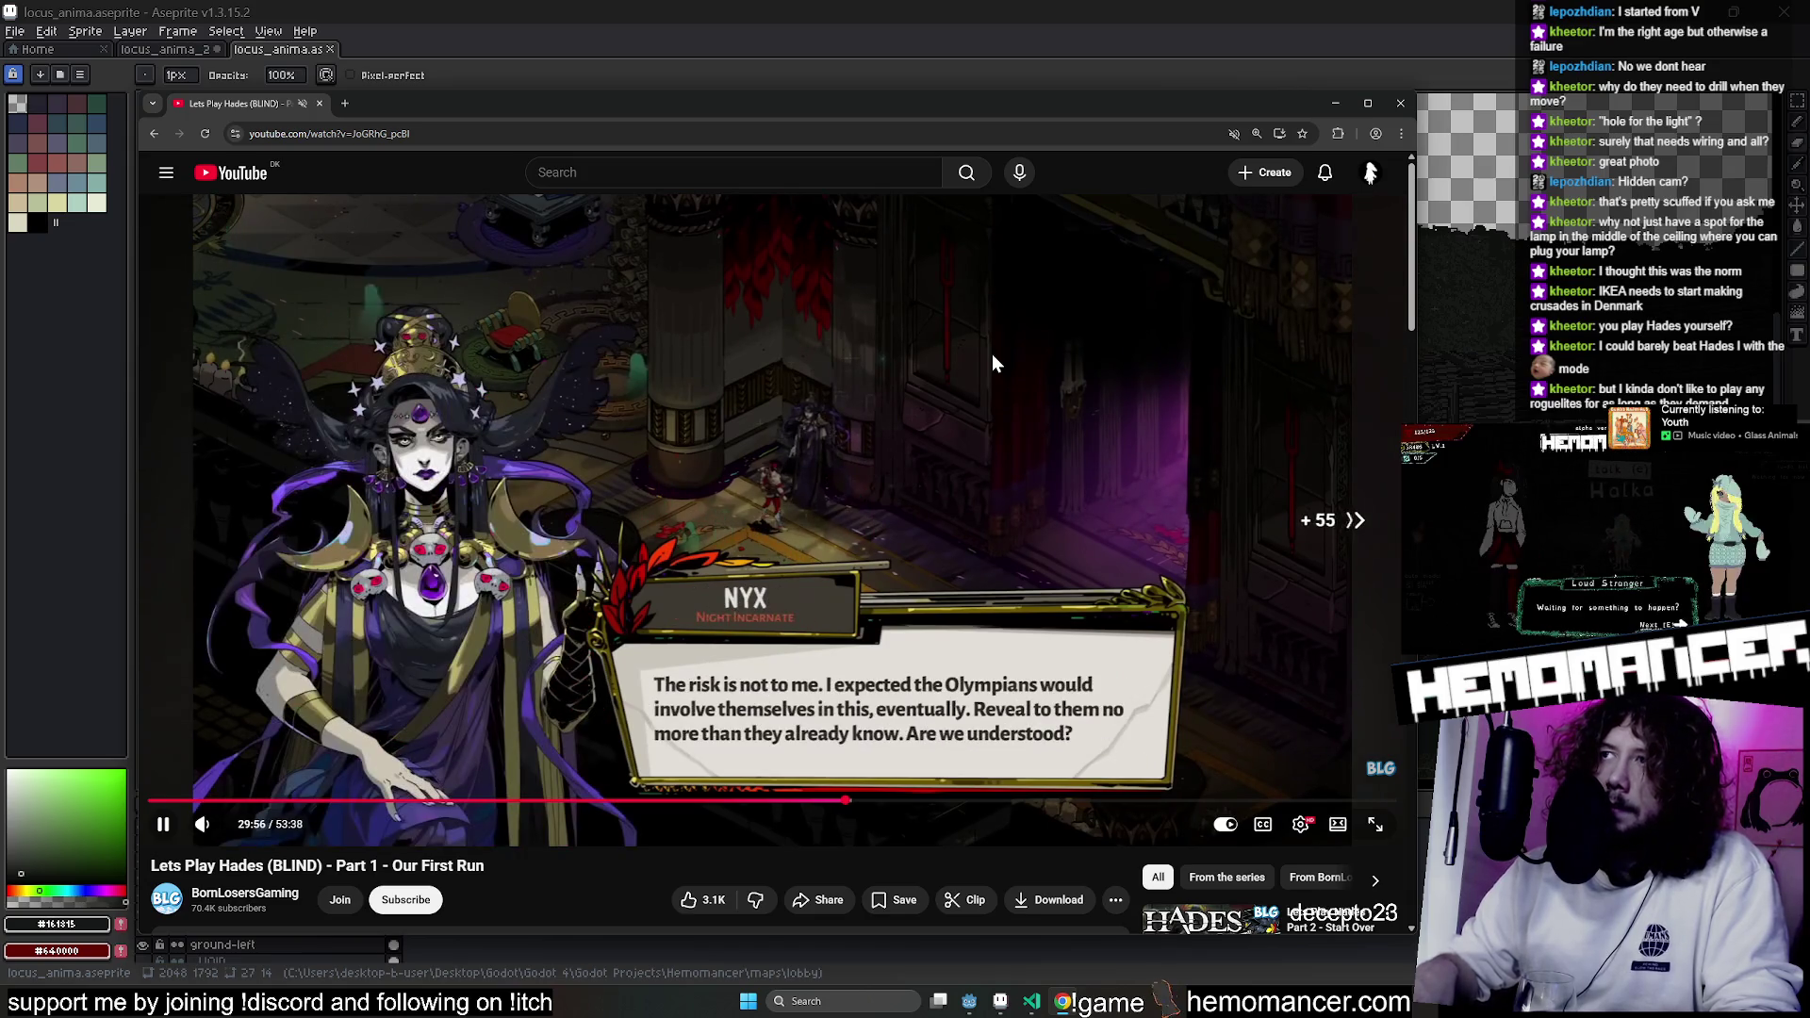
{"action": "key", "text": "Right"}
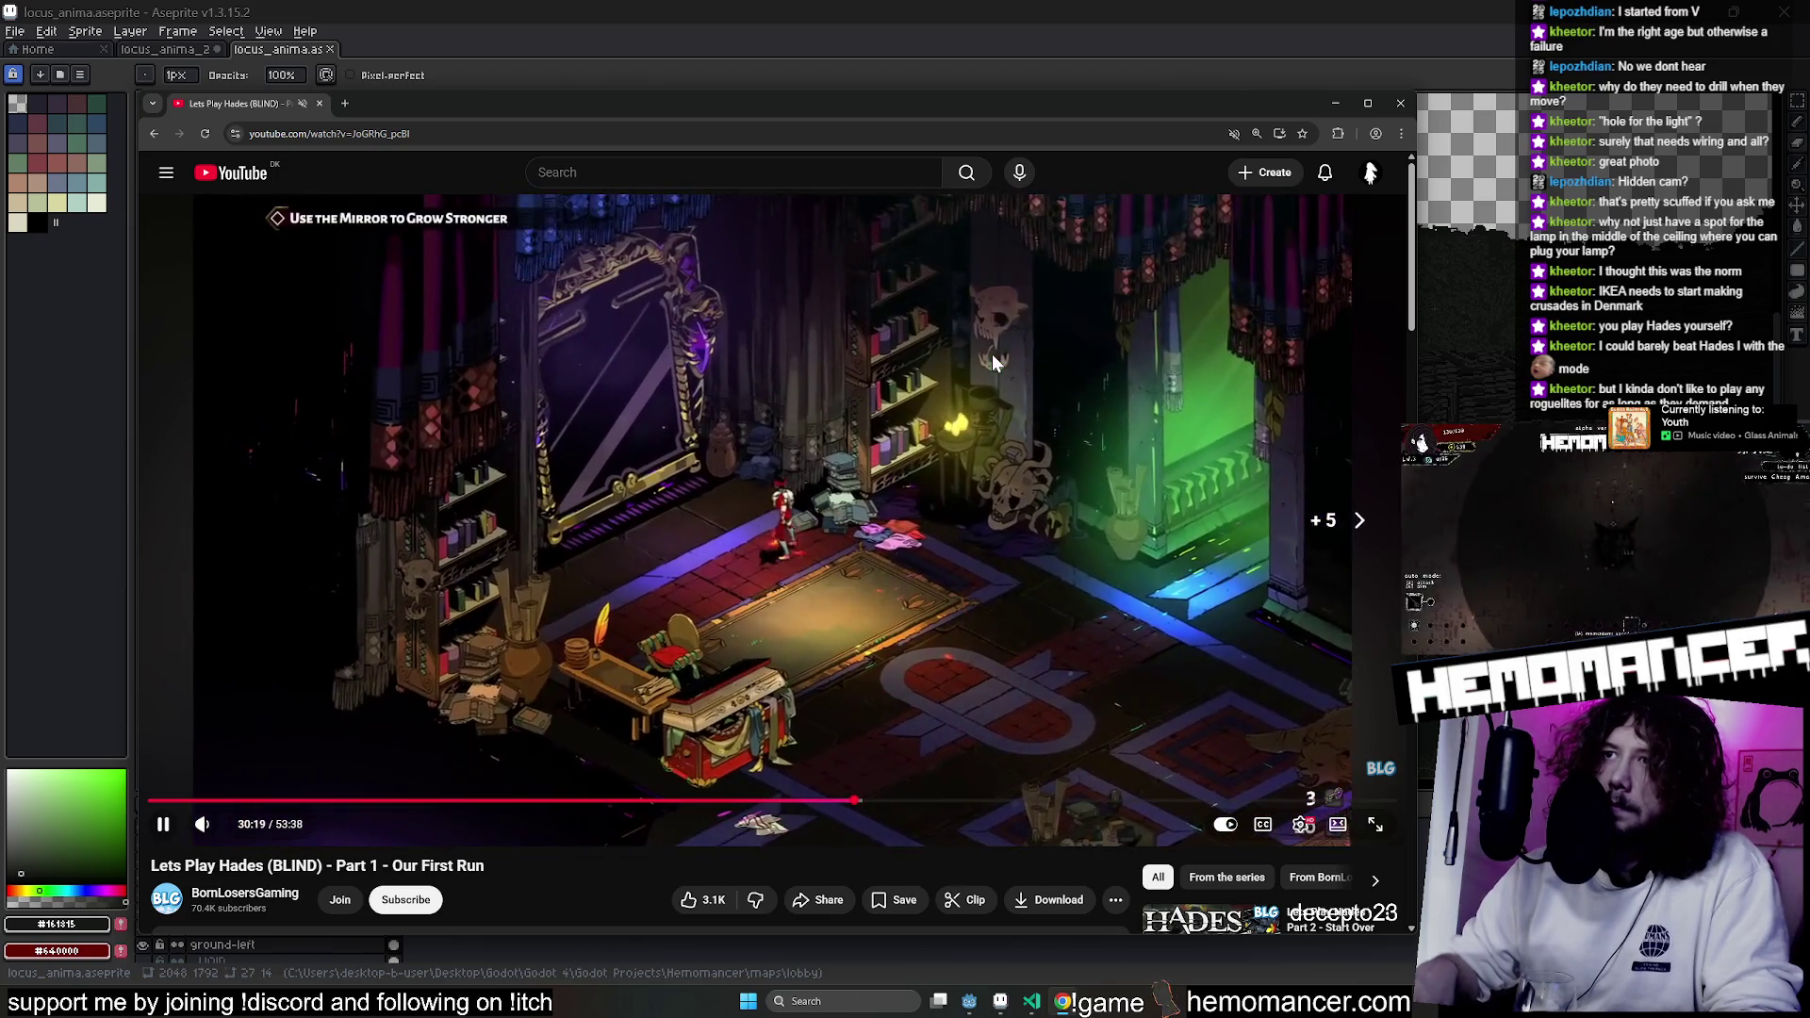
{"action": "key", "text": "Right"}
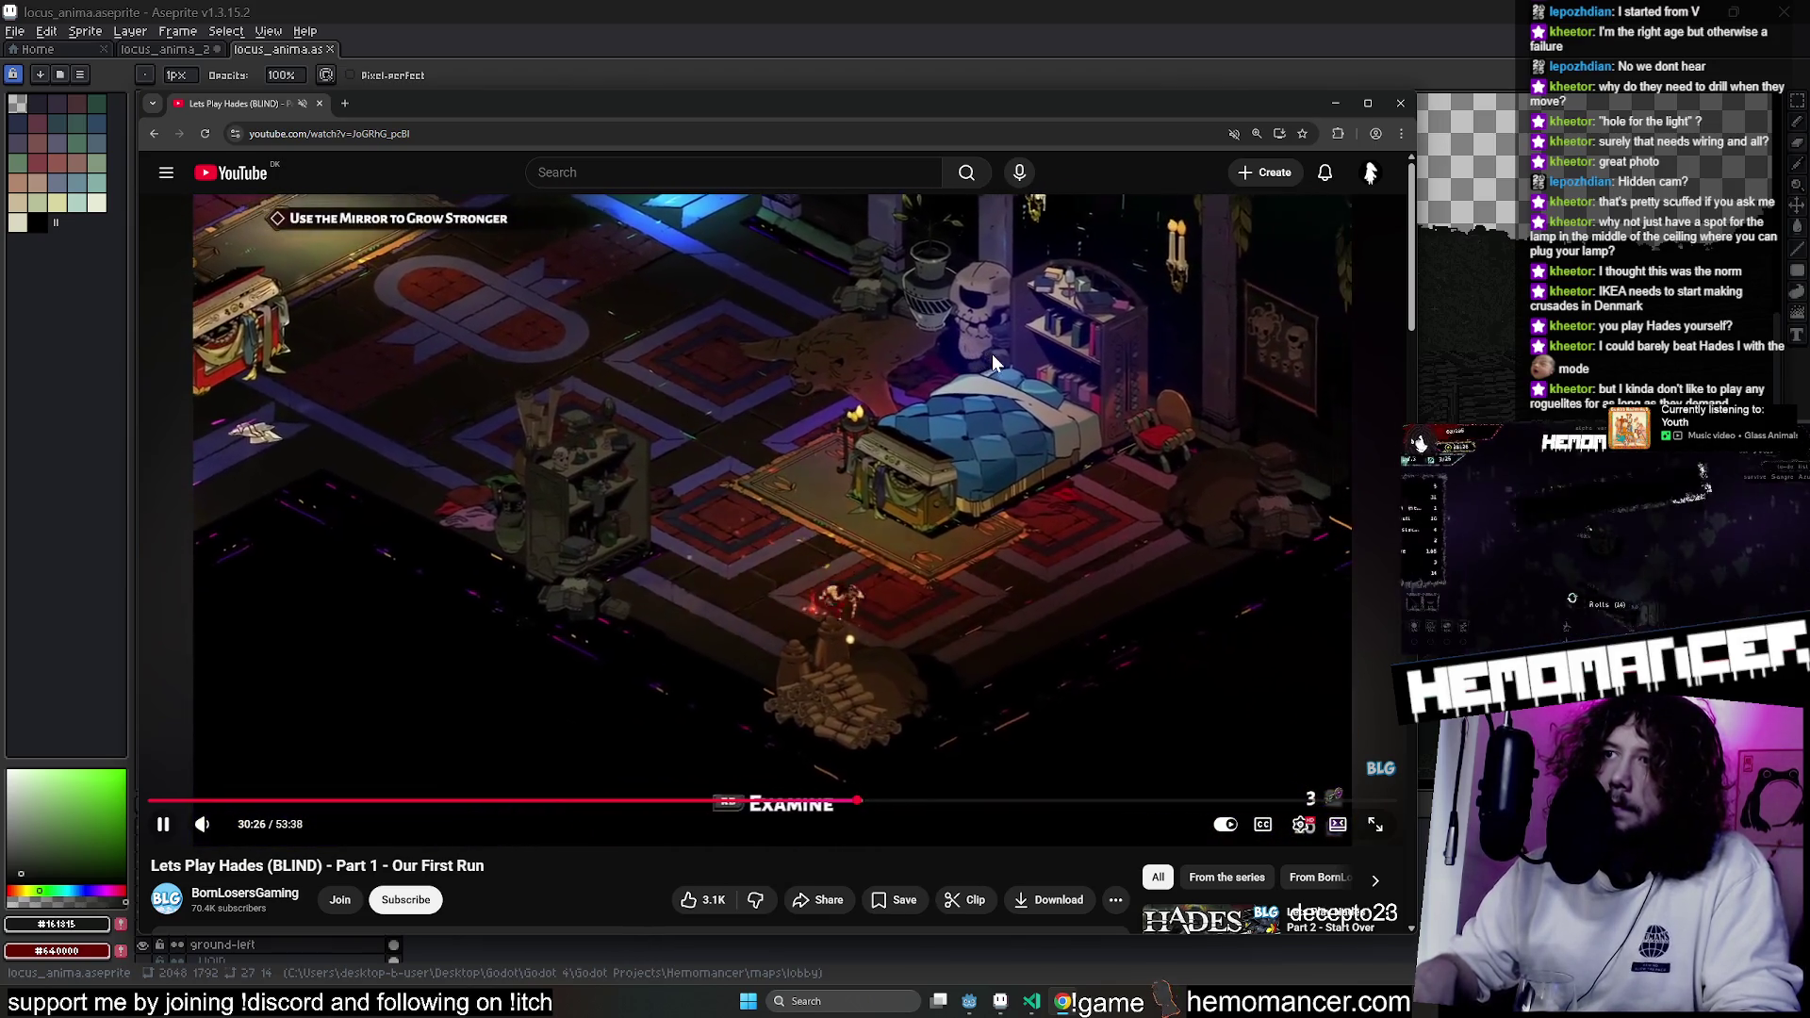
{"action": "key", "text": "Right"}
{"action": "key", "text": "Right"}
{"action": "key", "text": "Right"}
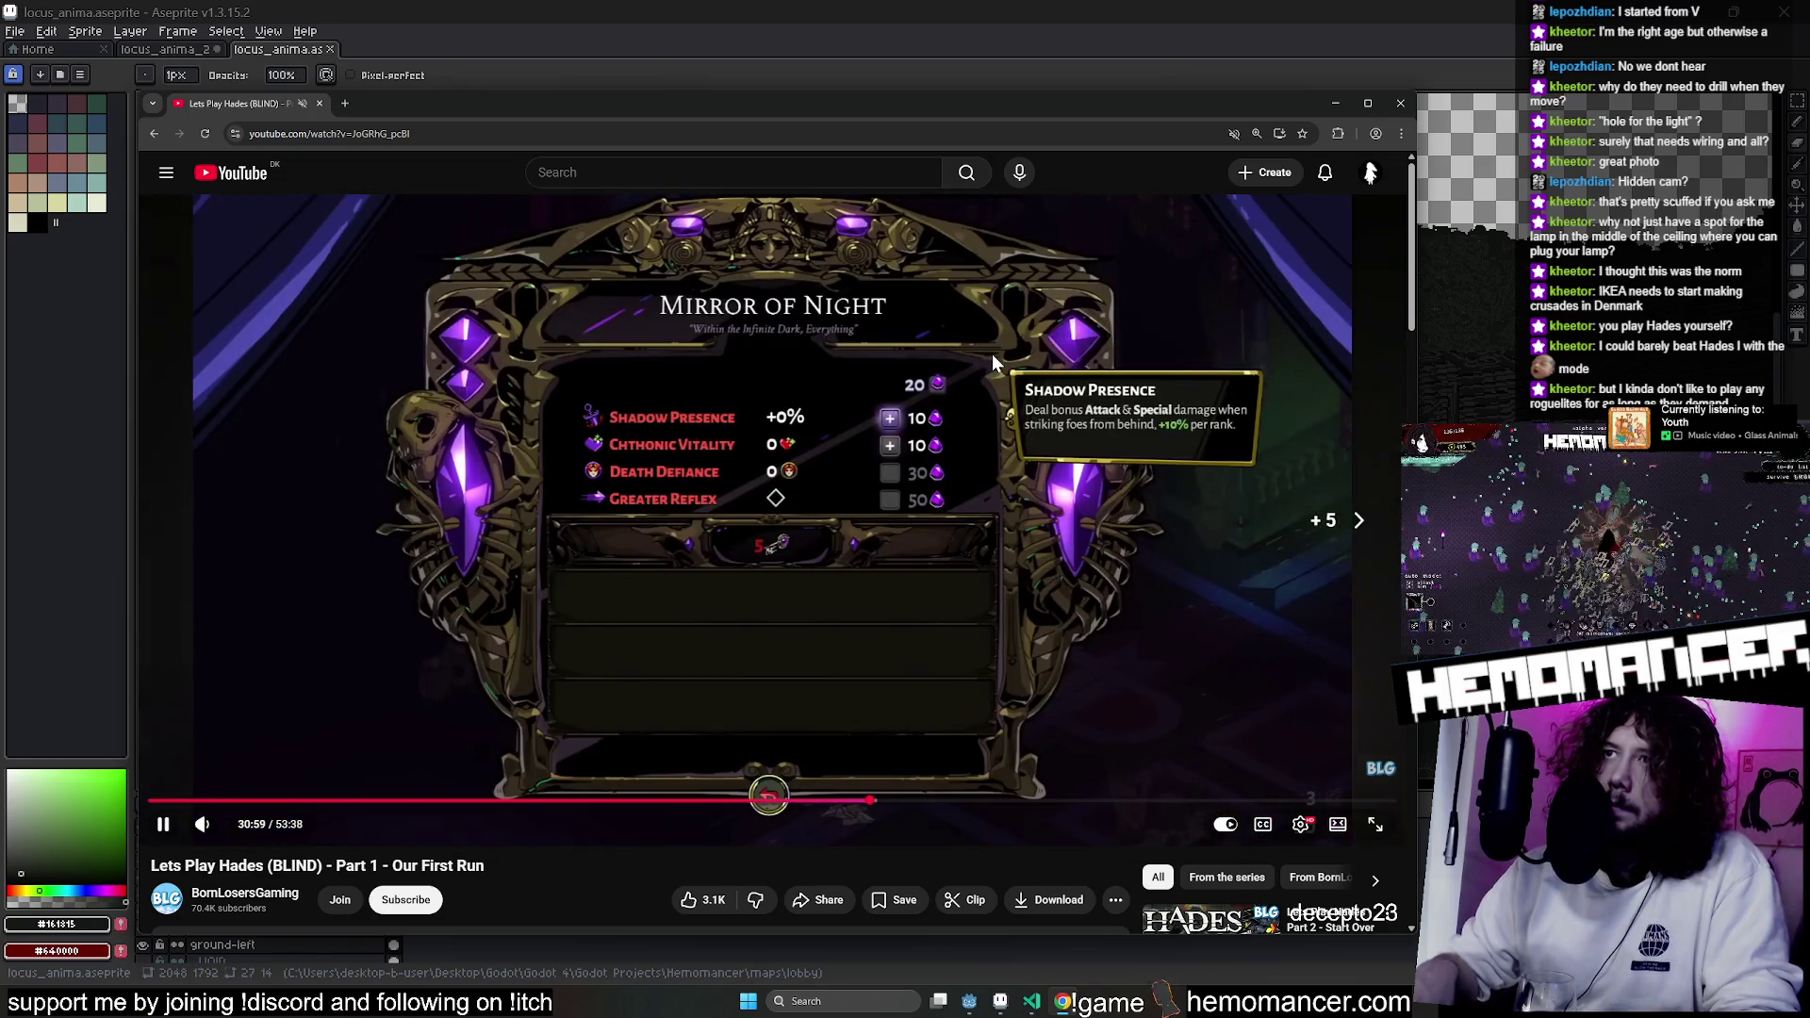
{"action": "key", "text": "Right"}
{"action": "key", "text": "Right"}
{"action": "key", "text": "Right"}
{"action": "key", "text": "Right"}
{"action": "key", "text": "Right"}
{"action": "key", "text": "Right"}
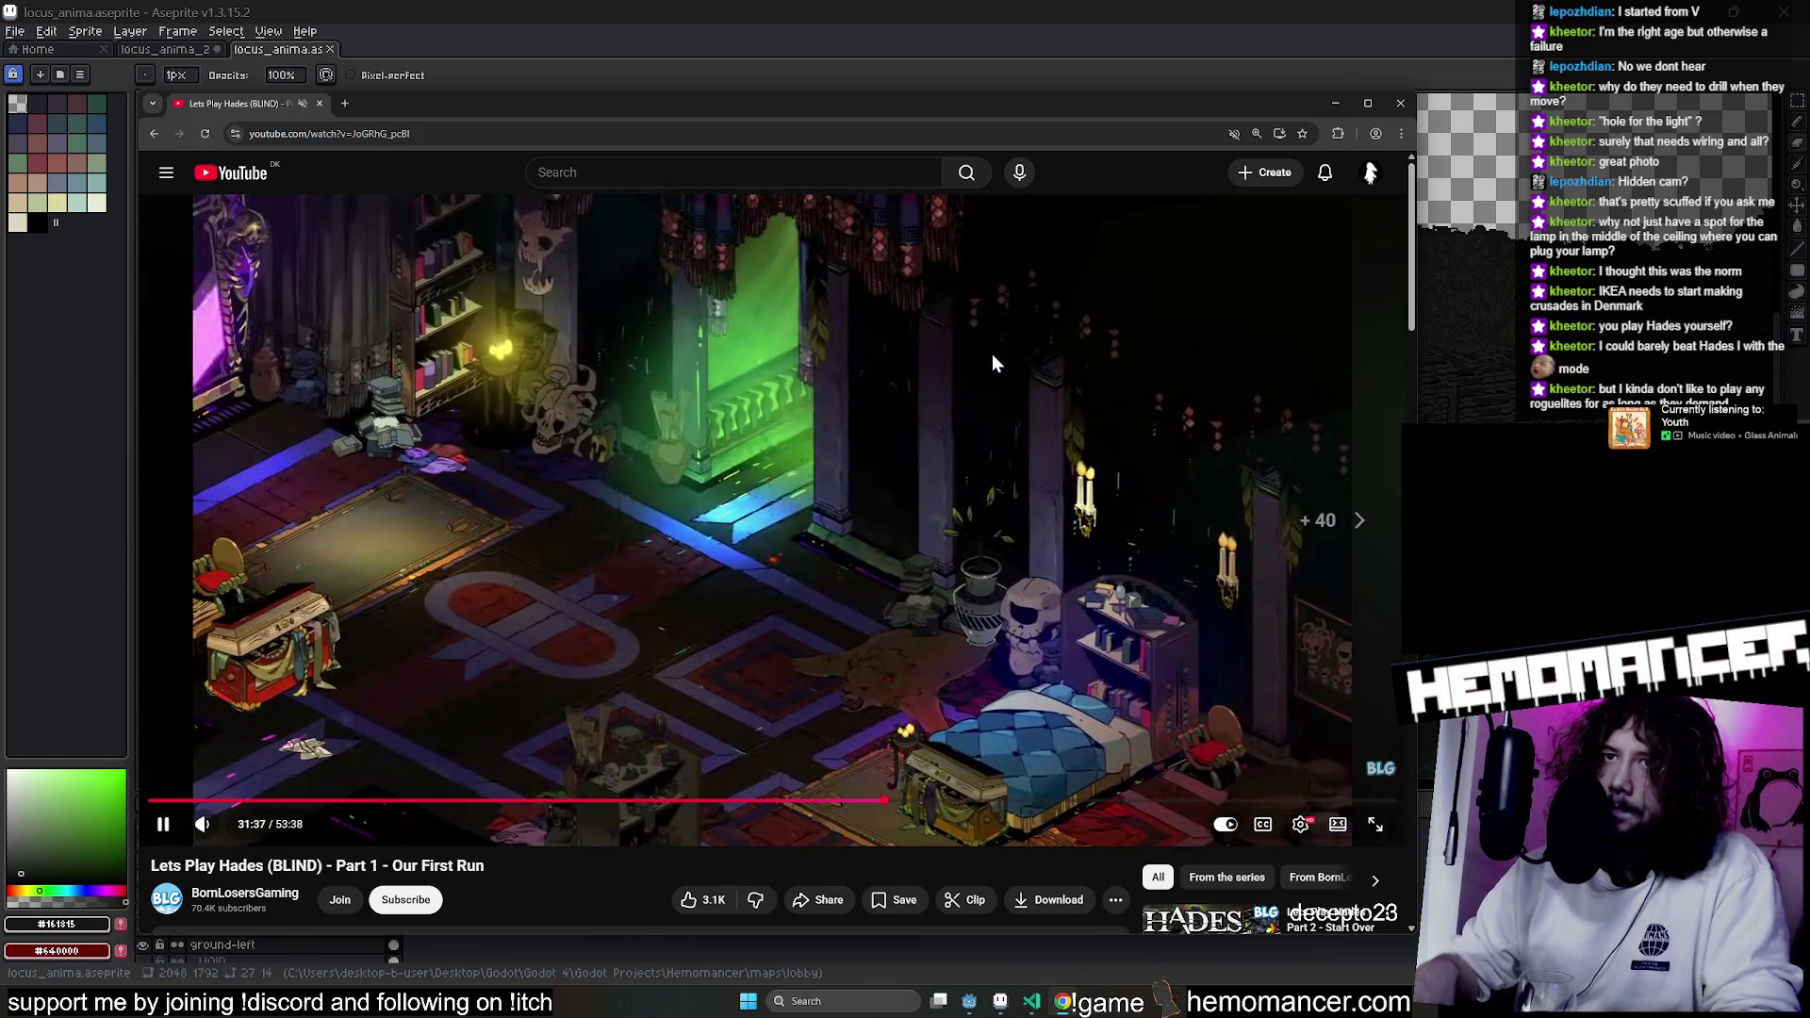
{"action": "key", "text": "Right"}
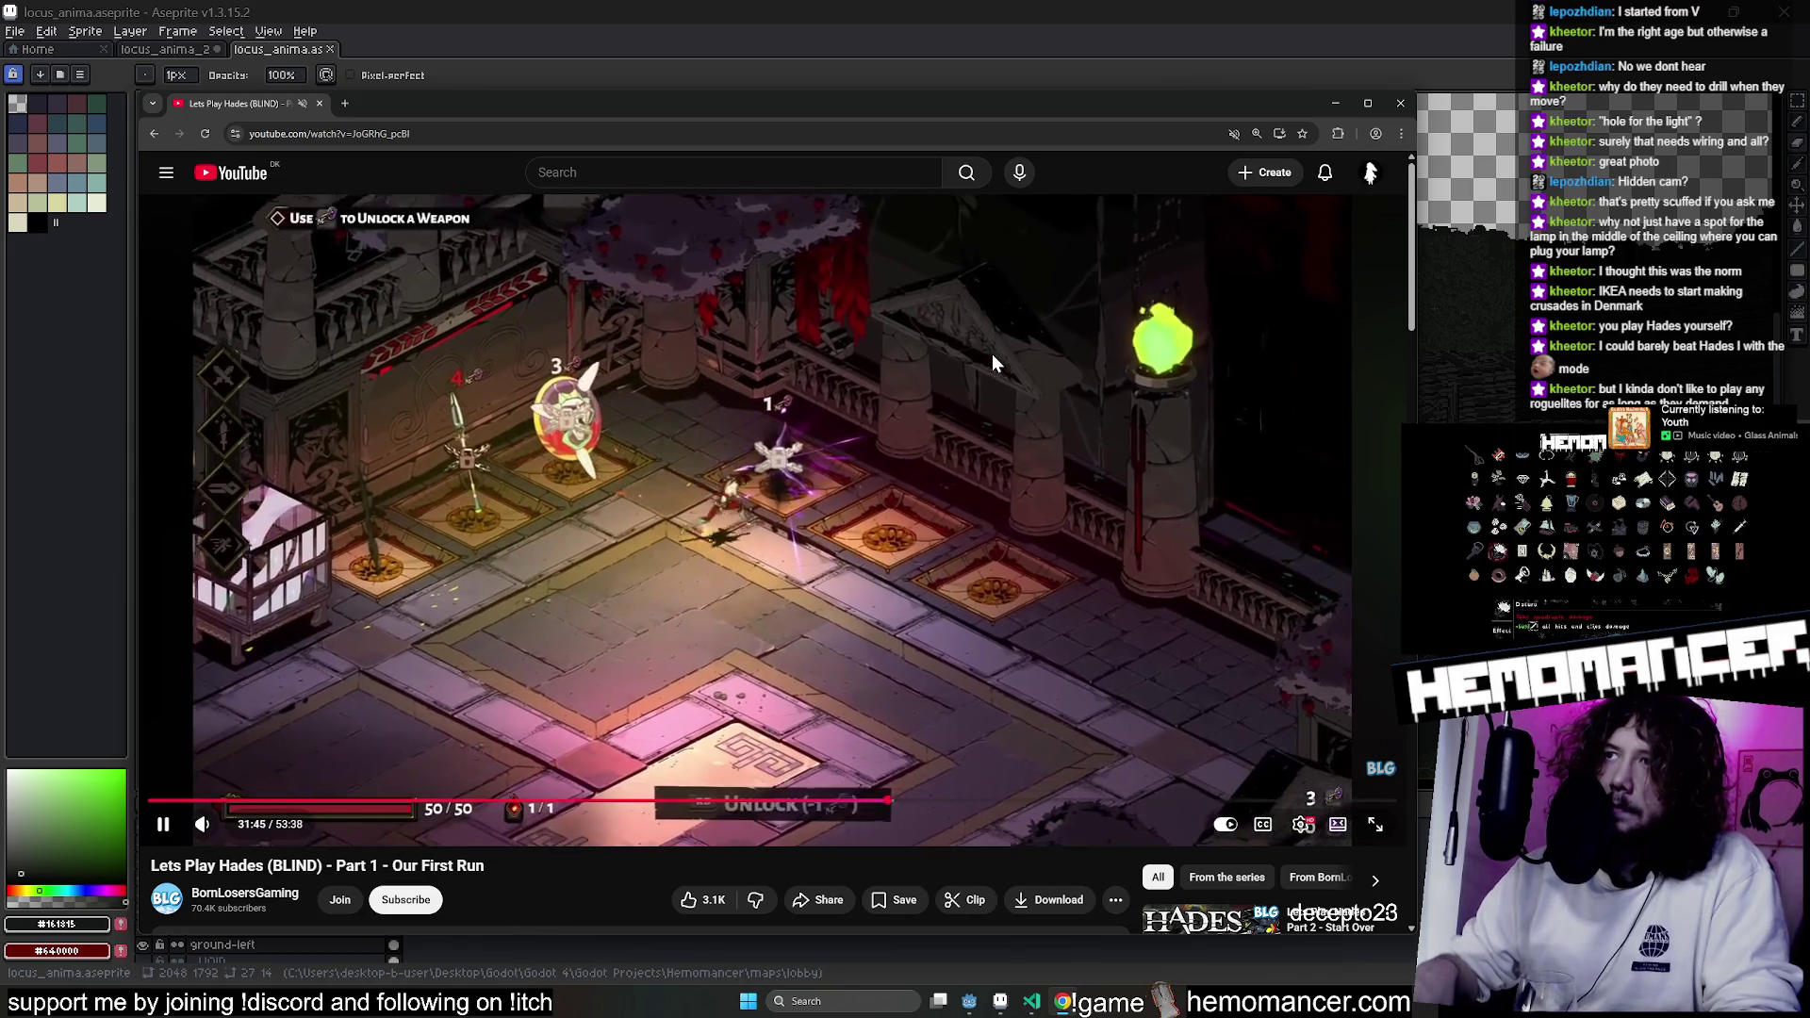
{"action": "key", "text": "Right"}
{"action": "key", "text": "Right"}
{"action": "key", "text": "Right"}
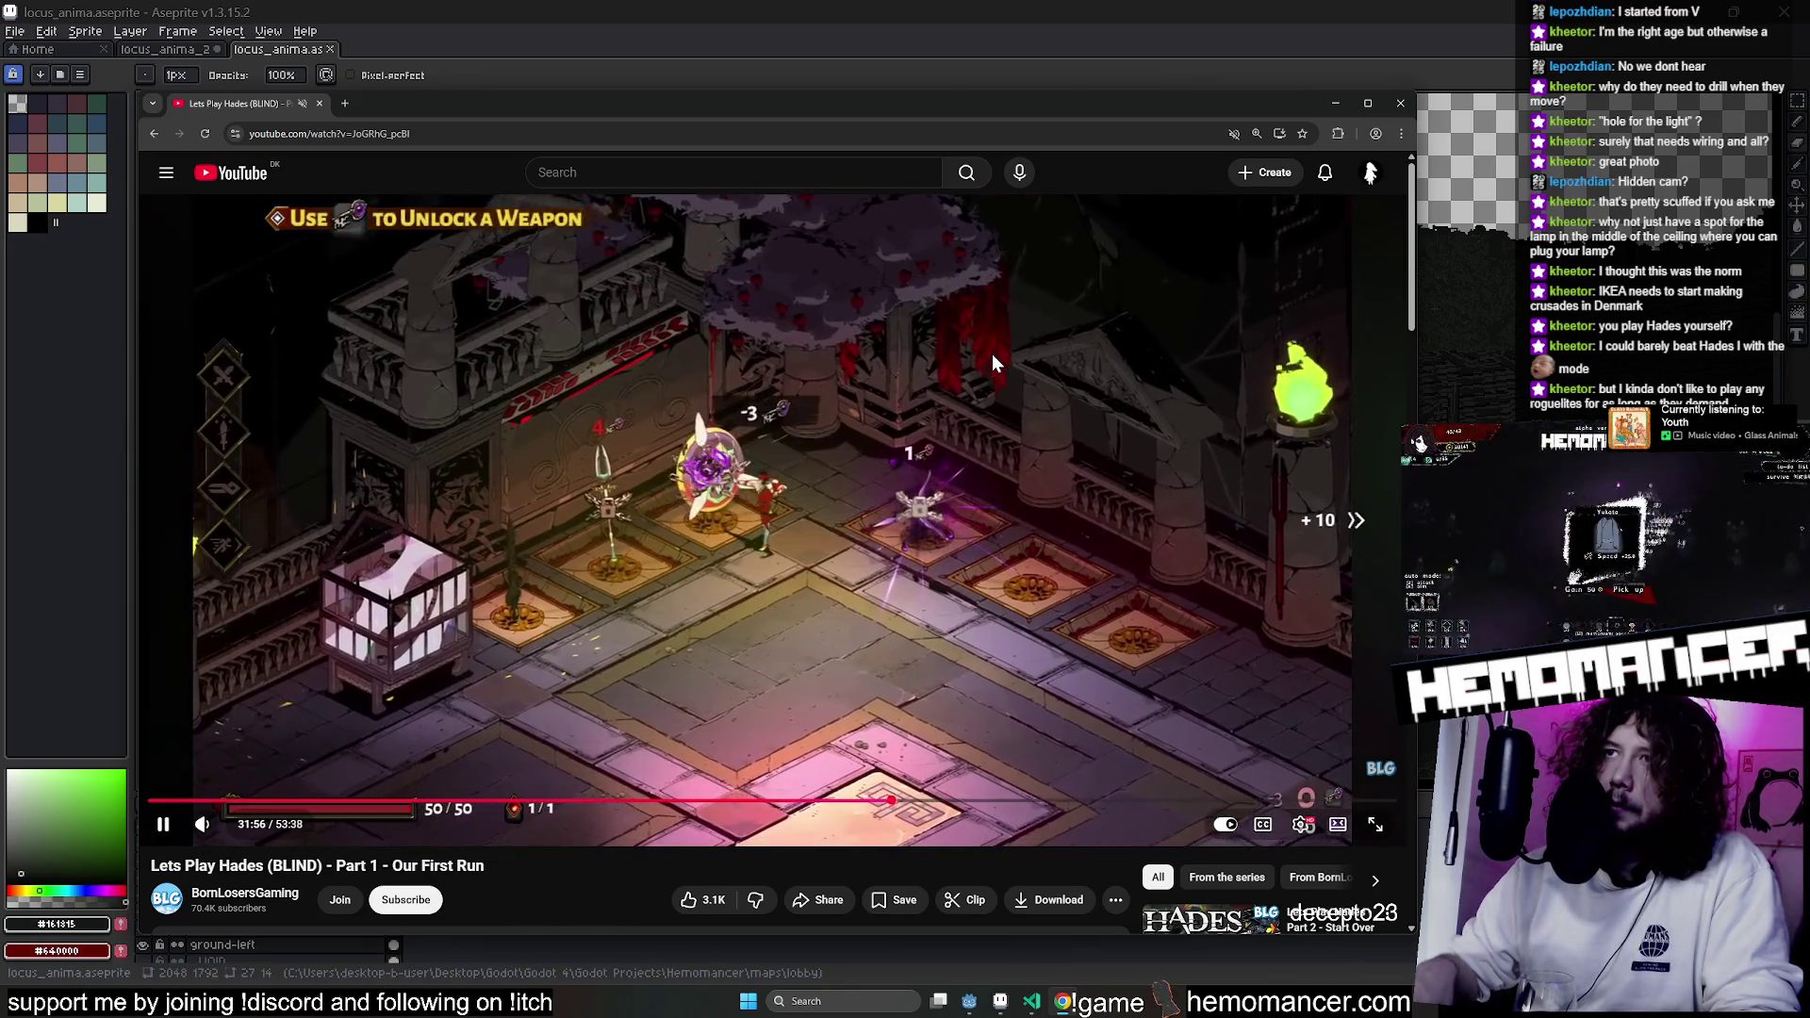
{"action": "key", "text": "Right"}
{"action": "key", "text": "Right"}
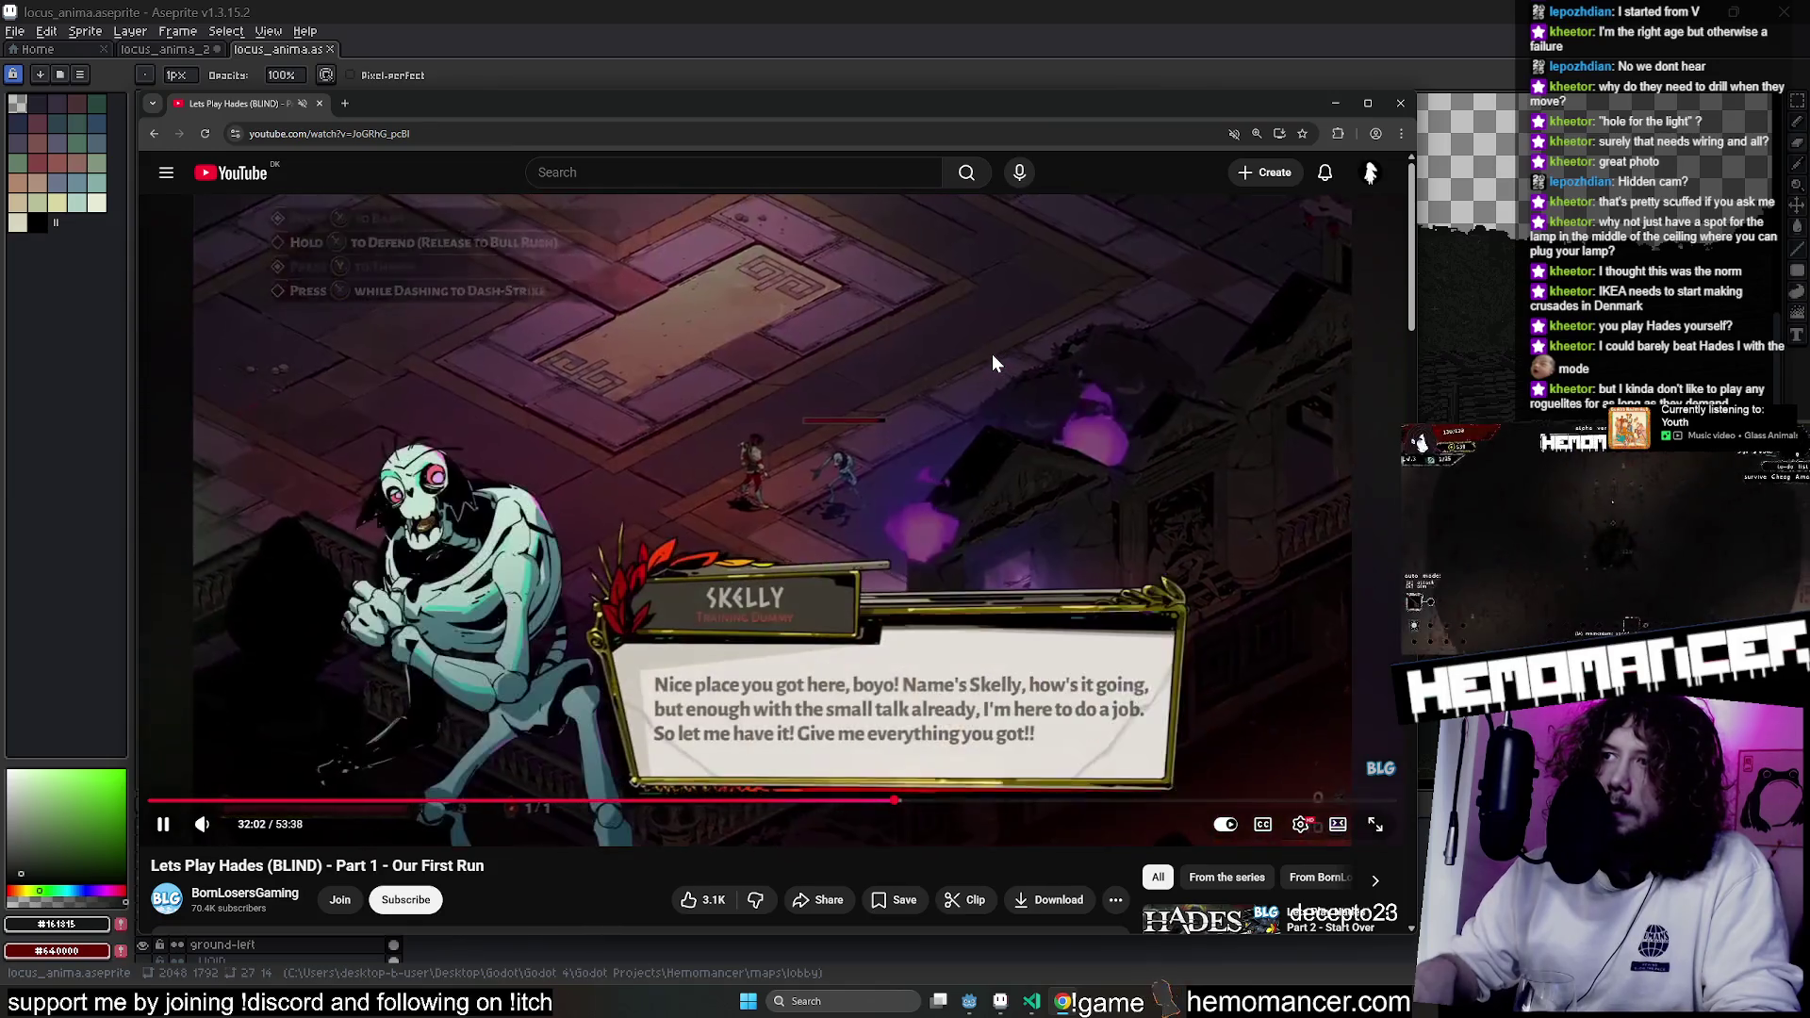
{"action": "key", "text": "Right"}
{"action": "key", "text": "Right"}
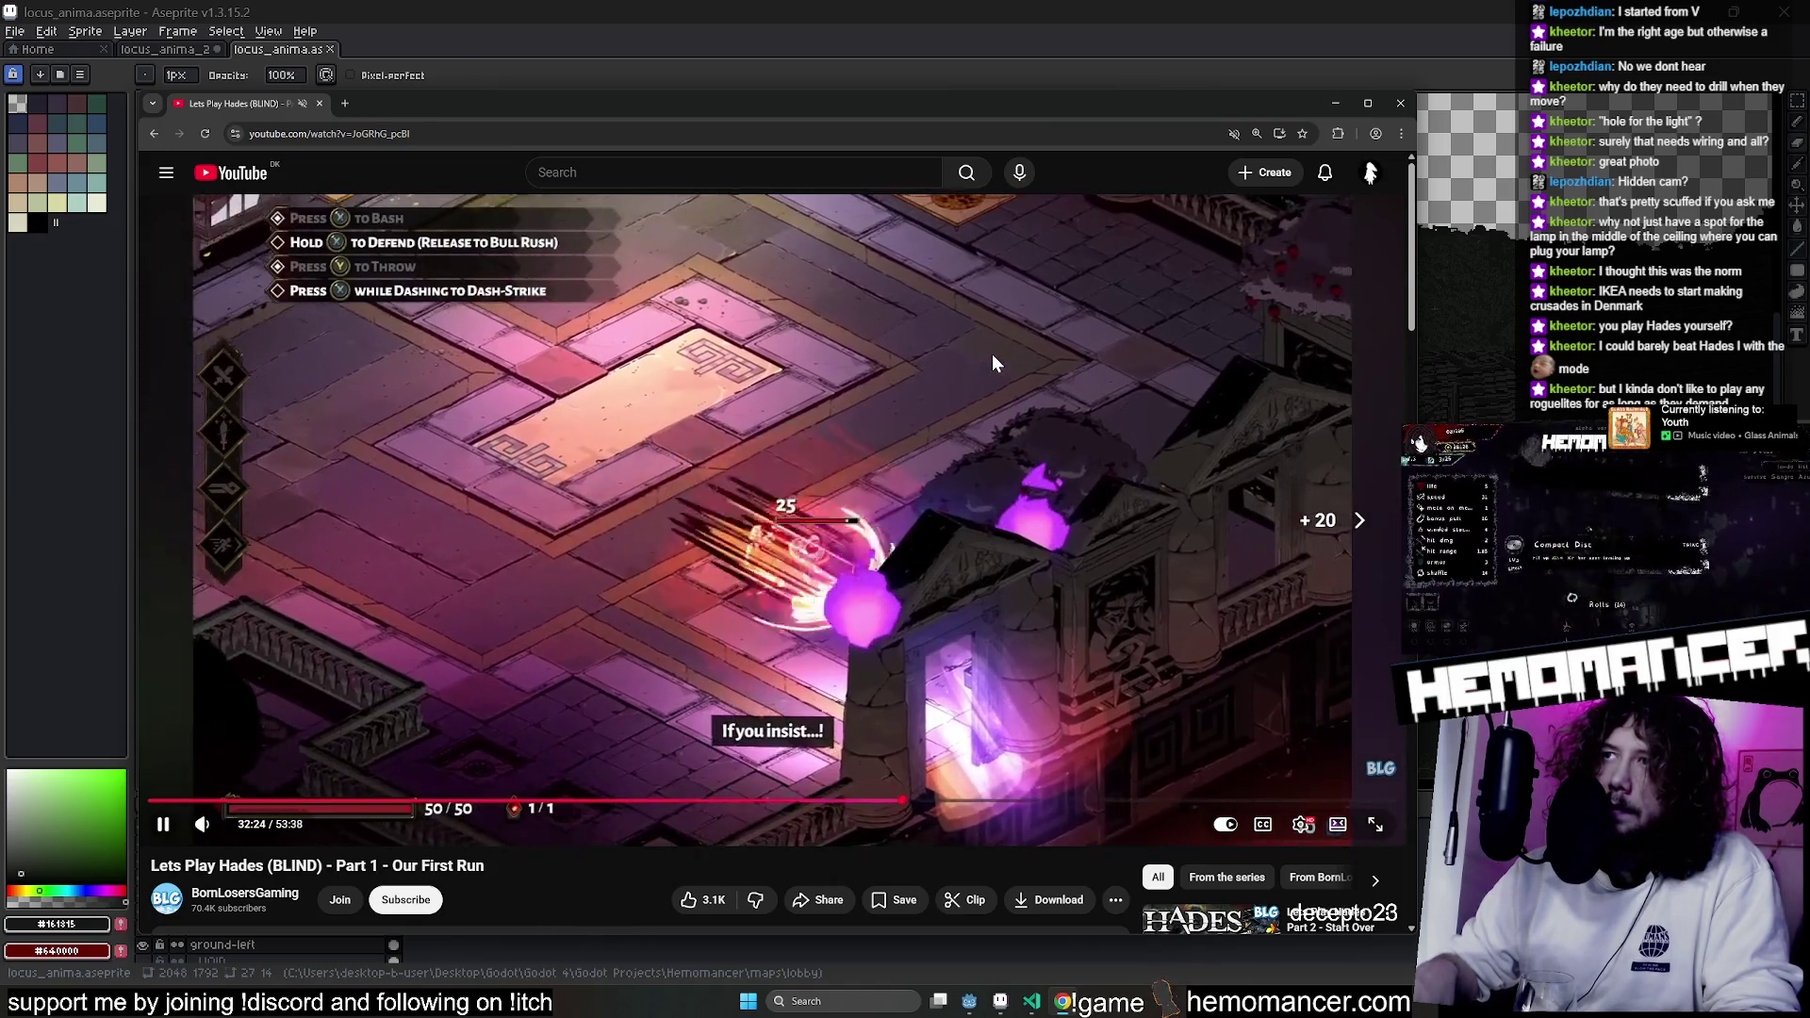
{"action": "key", "text": "Right"}
{"action": "key", "text": "Right"}
{"action": "key", "text": "Right"}
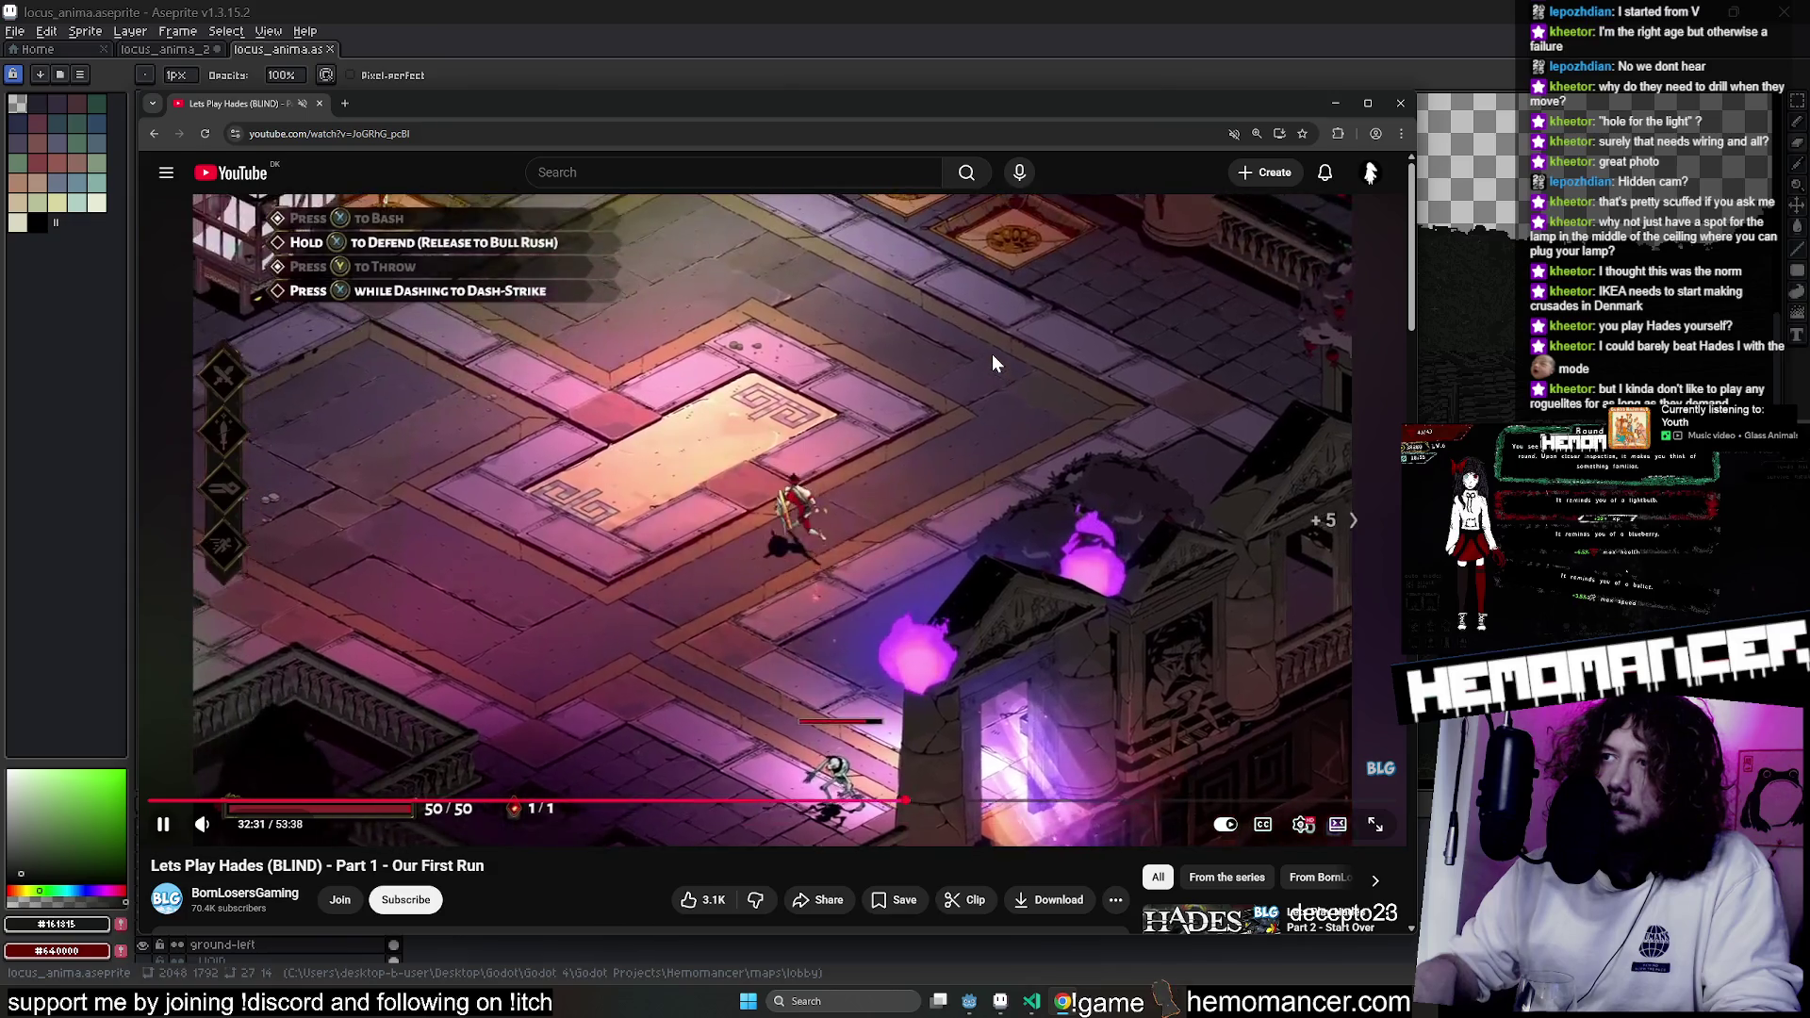
{"action": "key", "text": "Right"}
{"action": "key", "text": "Right"}
{"action": "key", "text": "Right"}
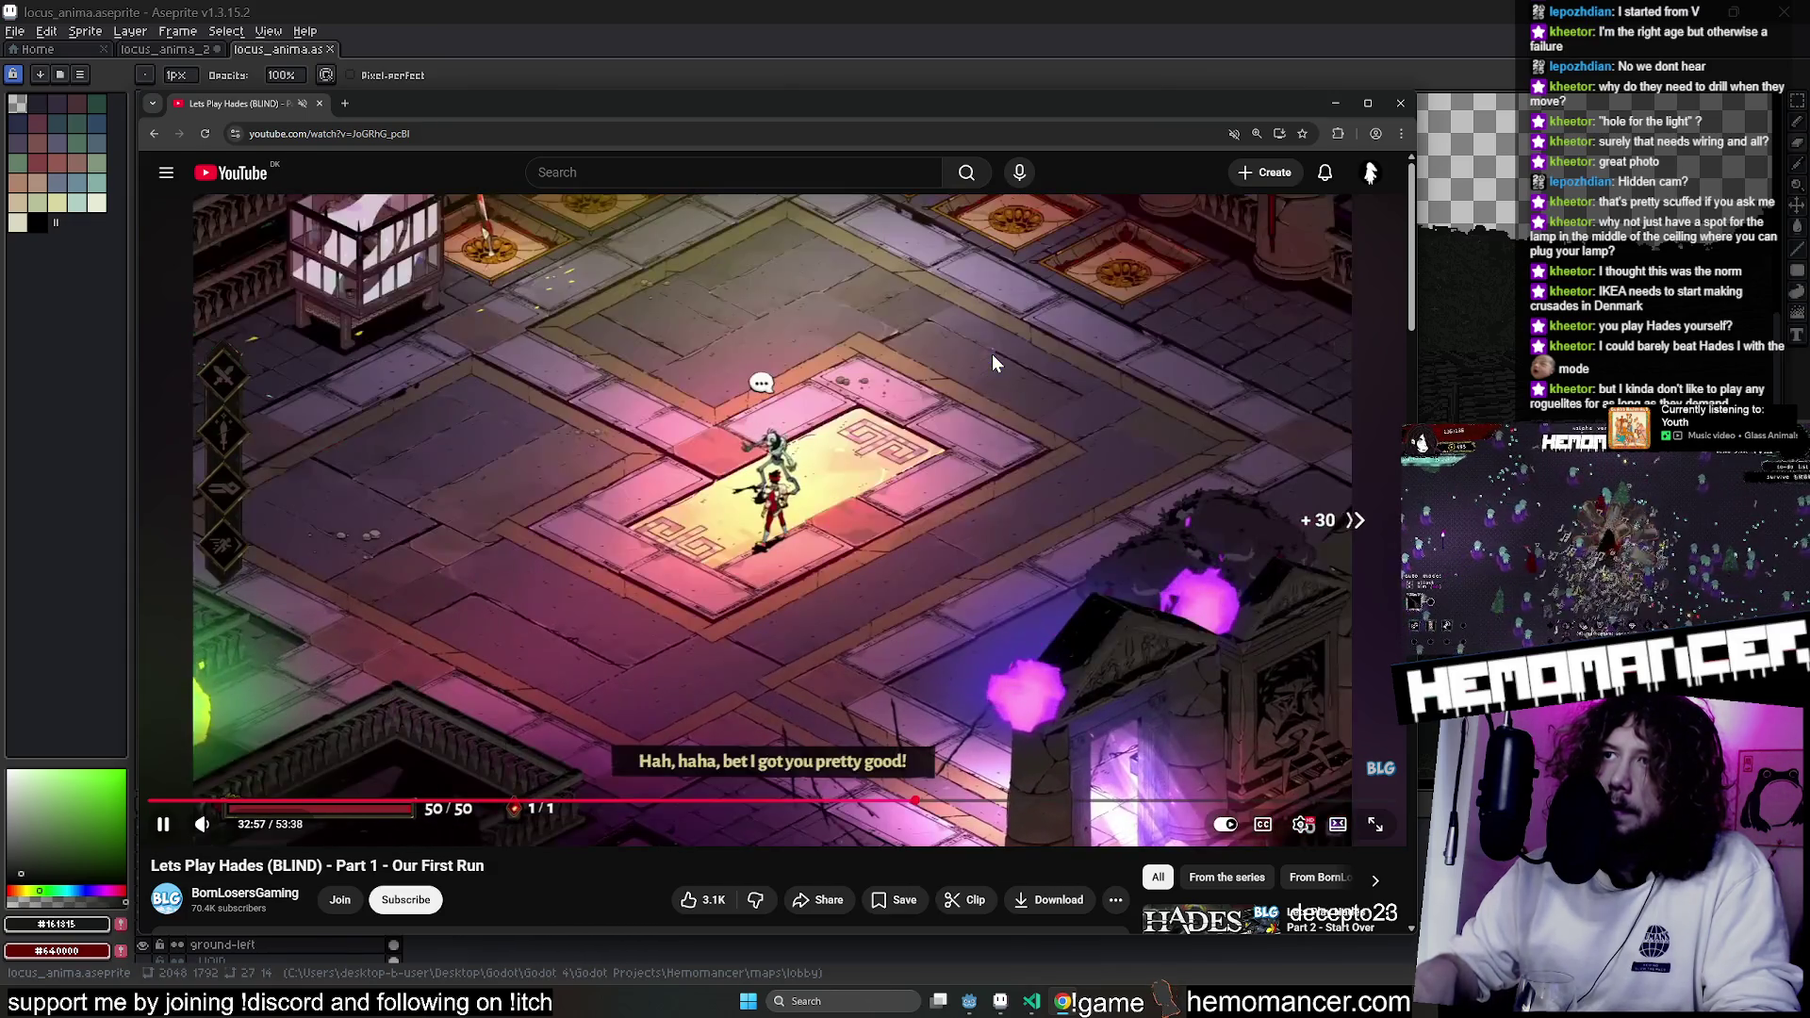
{"action": "key", "text": "space"}
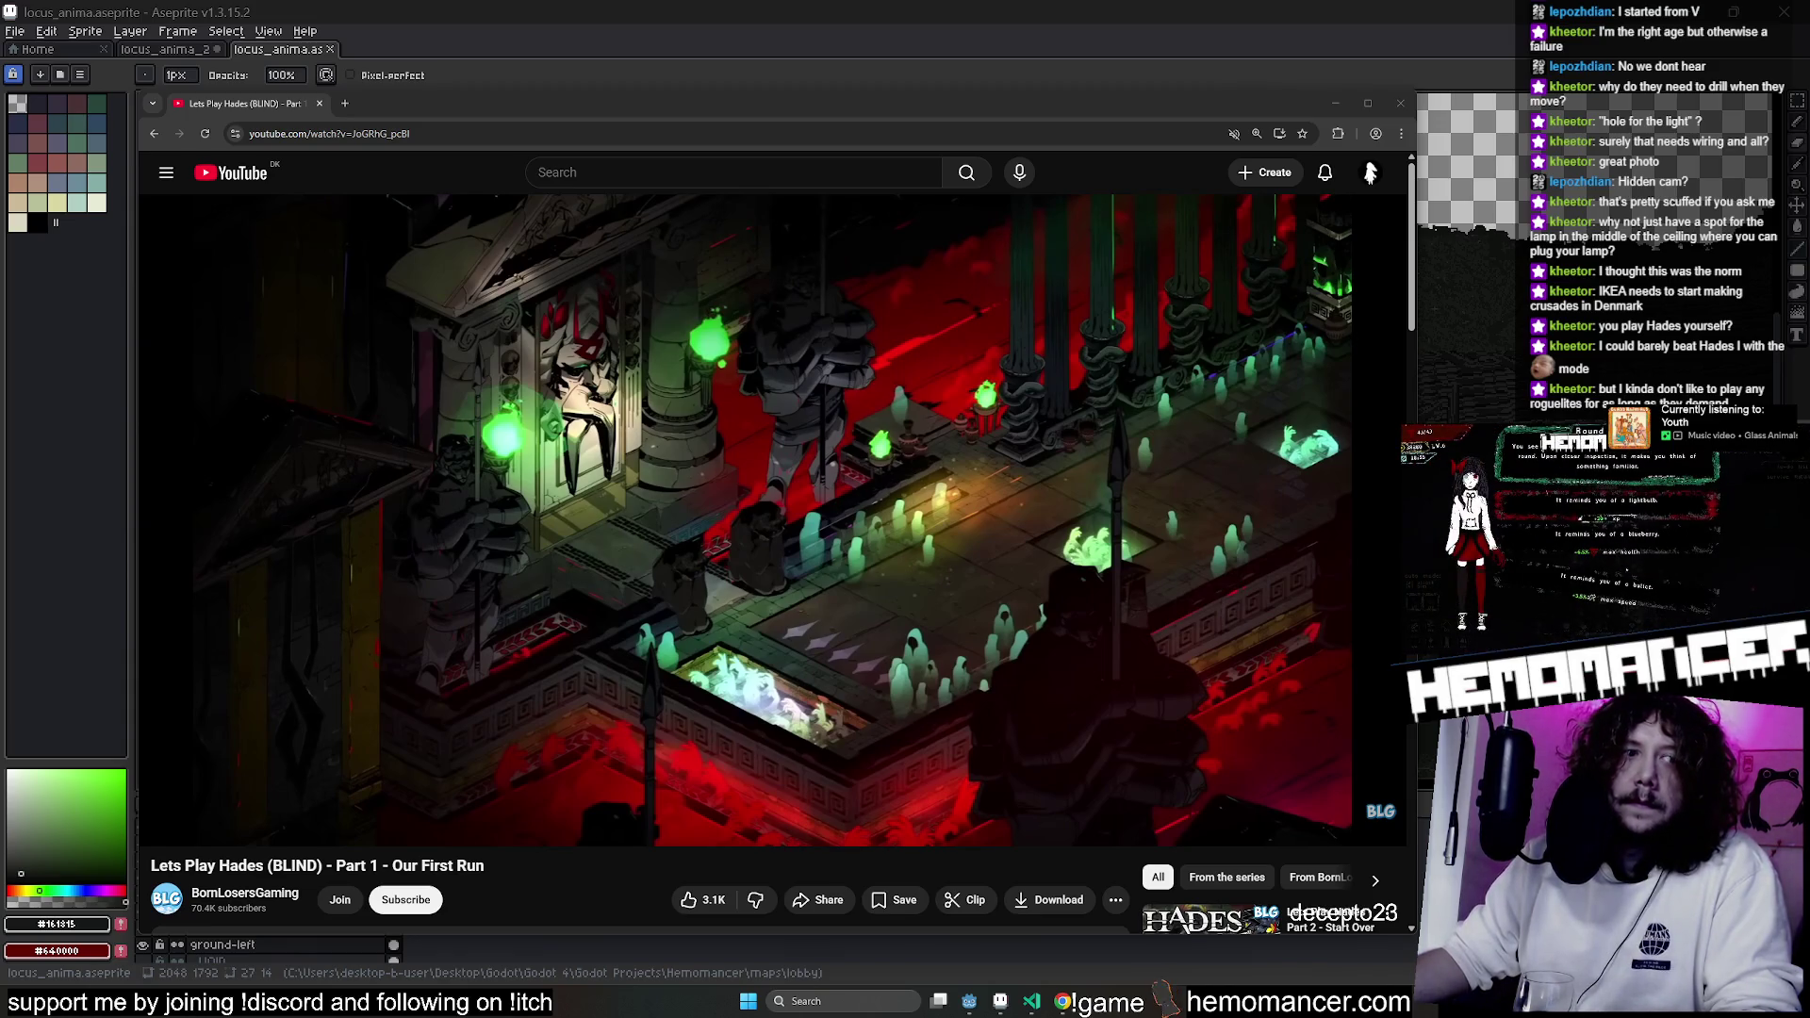
{"action": "left_click", "coordinate": [1401, 103]}
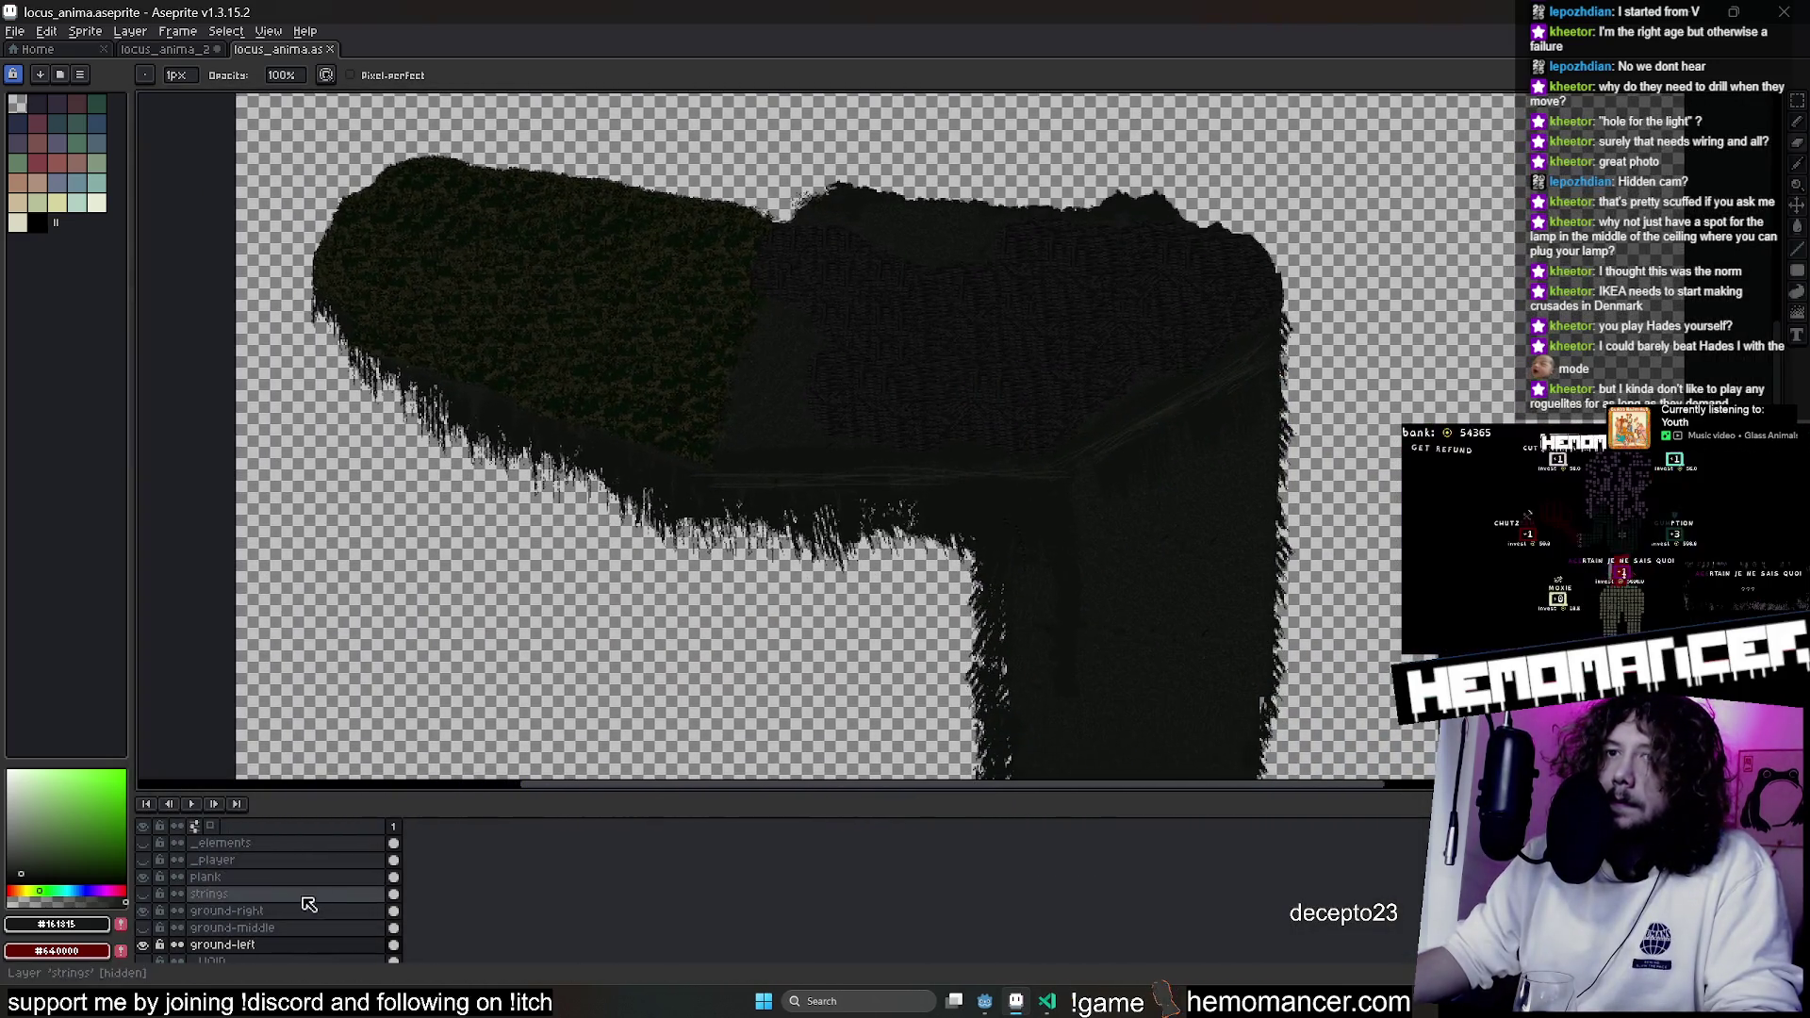
Enlarge the layer list and canvas area and scroll the layers down to _VOID.
{"action": "left_click_drag", "start_coordinate": [325, 788], "coordinate": [340, 628]}
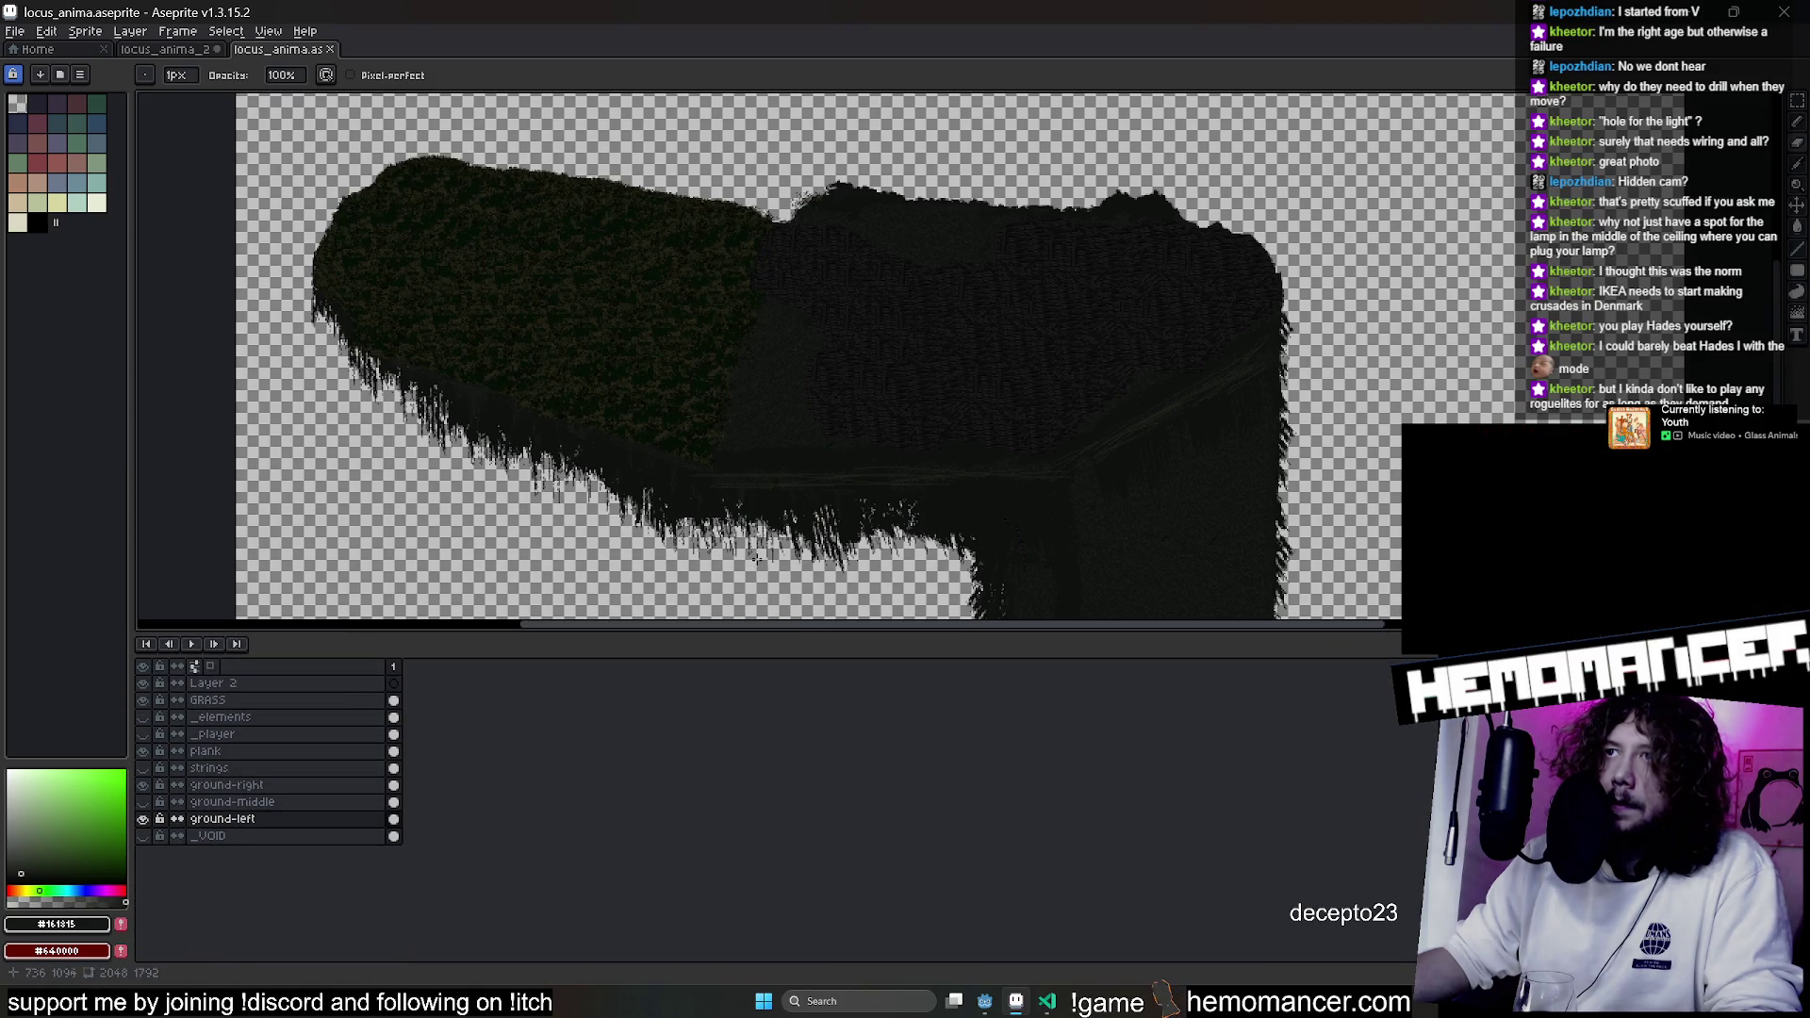
{"action": "scroll", "coordinate": [656, 337], "scroll_direction": "down", "scroll_amount": 2}
{"action": "scroll", "coordinate": [806, 388], "scroll_direction": "up", "scroll_amount": 1}
{"action": "scroll", "coordinate": [806, 389], "scroll_direction": "down", "scroll_amount": 2}
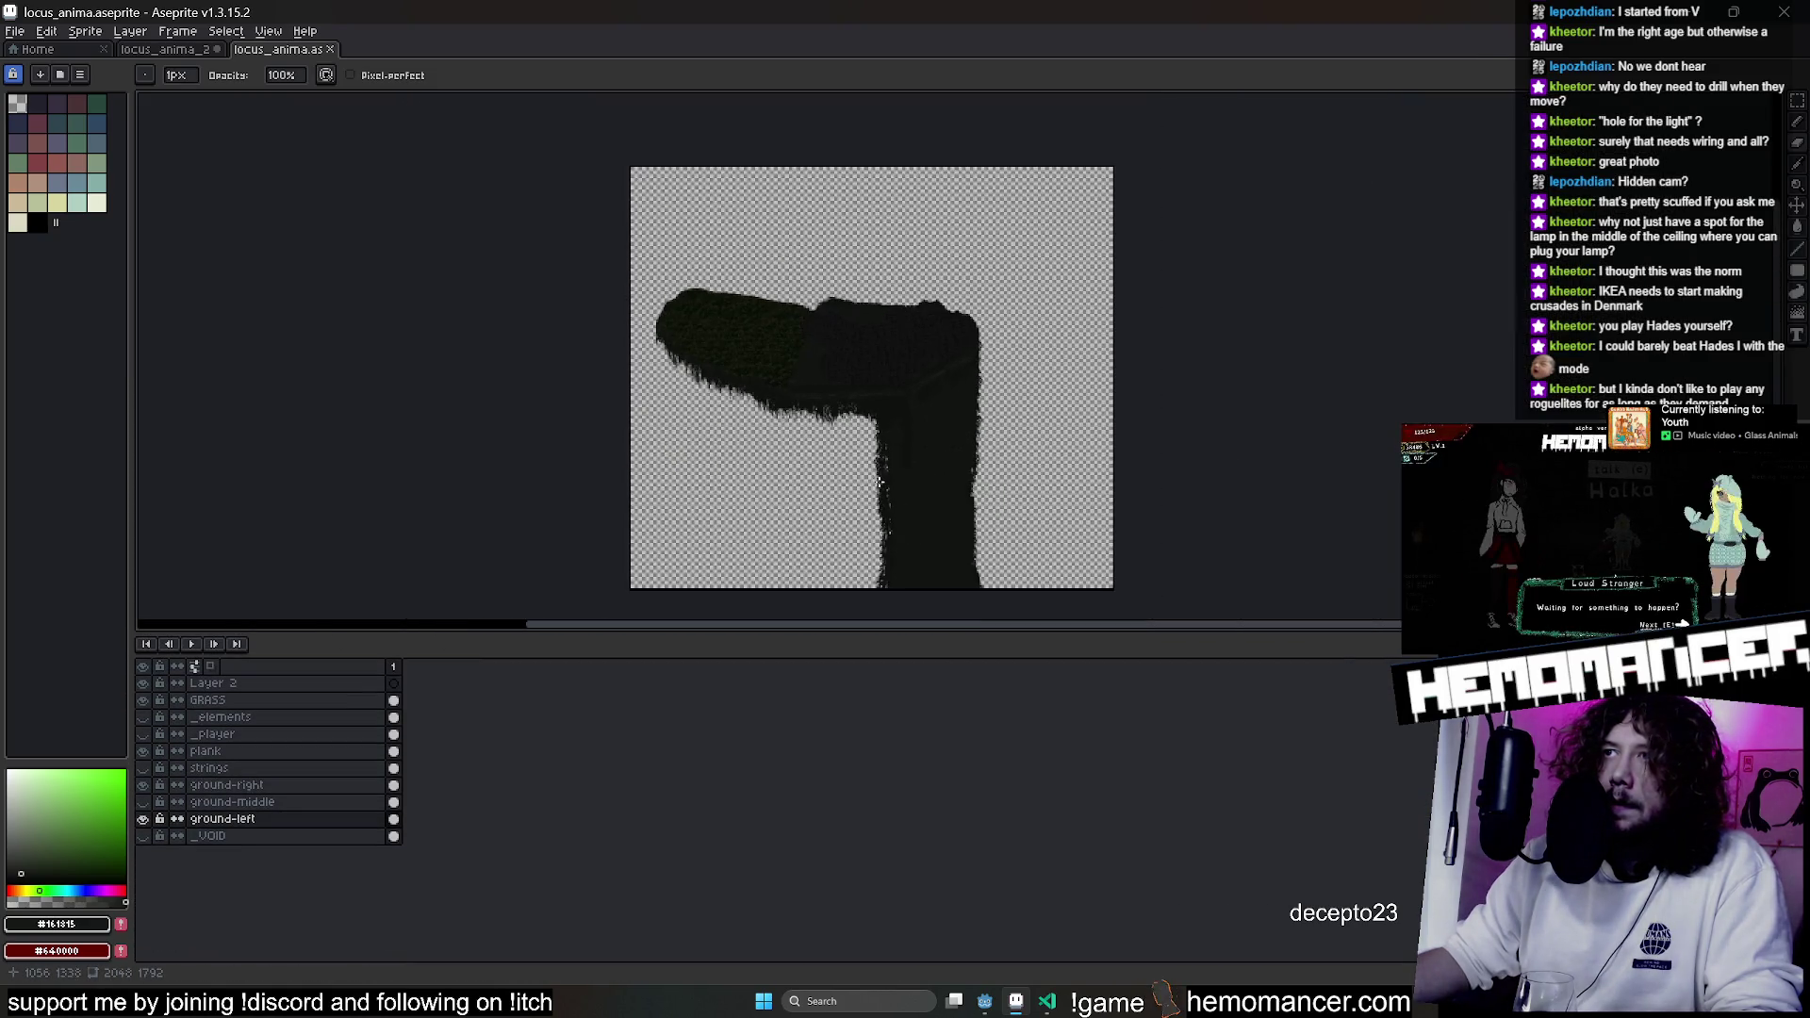
{"action": "scroll", "coordinate": [760, 478], "scroll_direction": "down", "scroll_amount": 1}
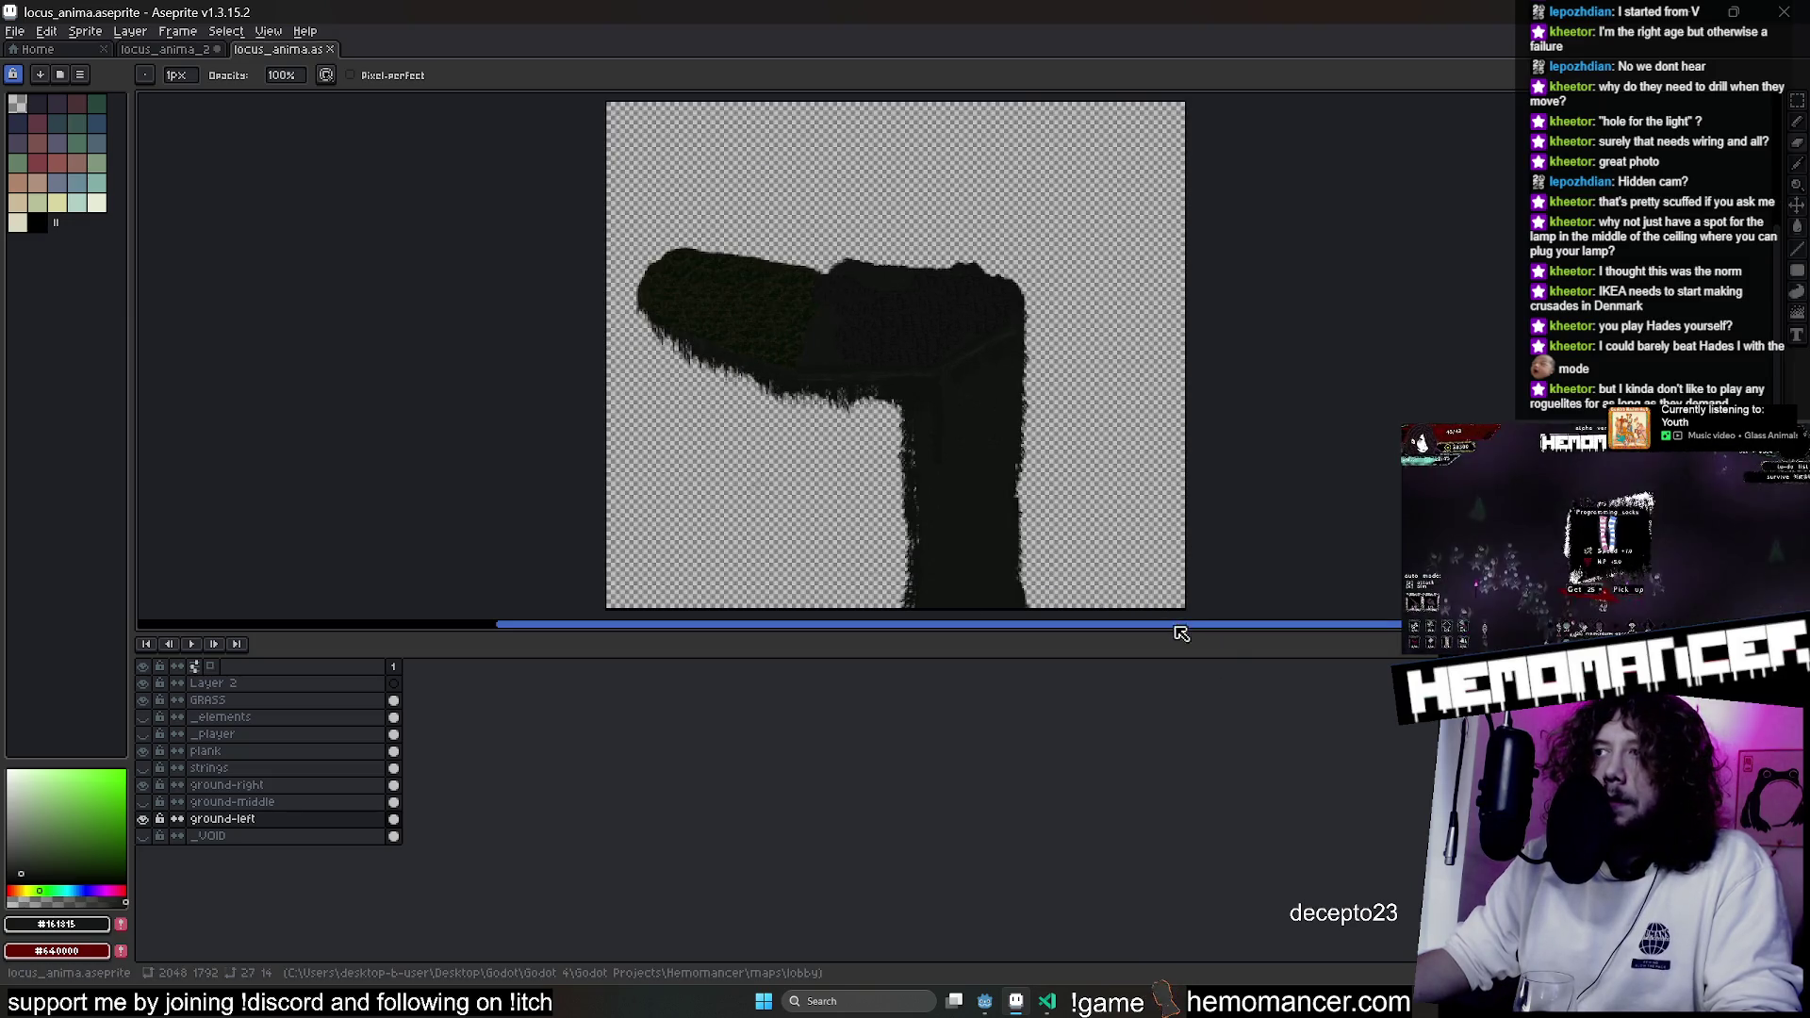
{"action": "left_click_drag", "start_coordinate": [1169, 626], "coordinate": [1122, 800]}
{"action": "scroll", "coordinate": [997, 412], "scroll_direction": "up", "scroll_amount": 2}
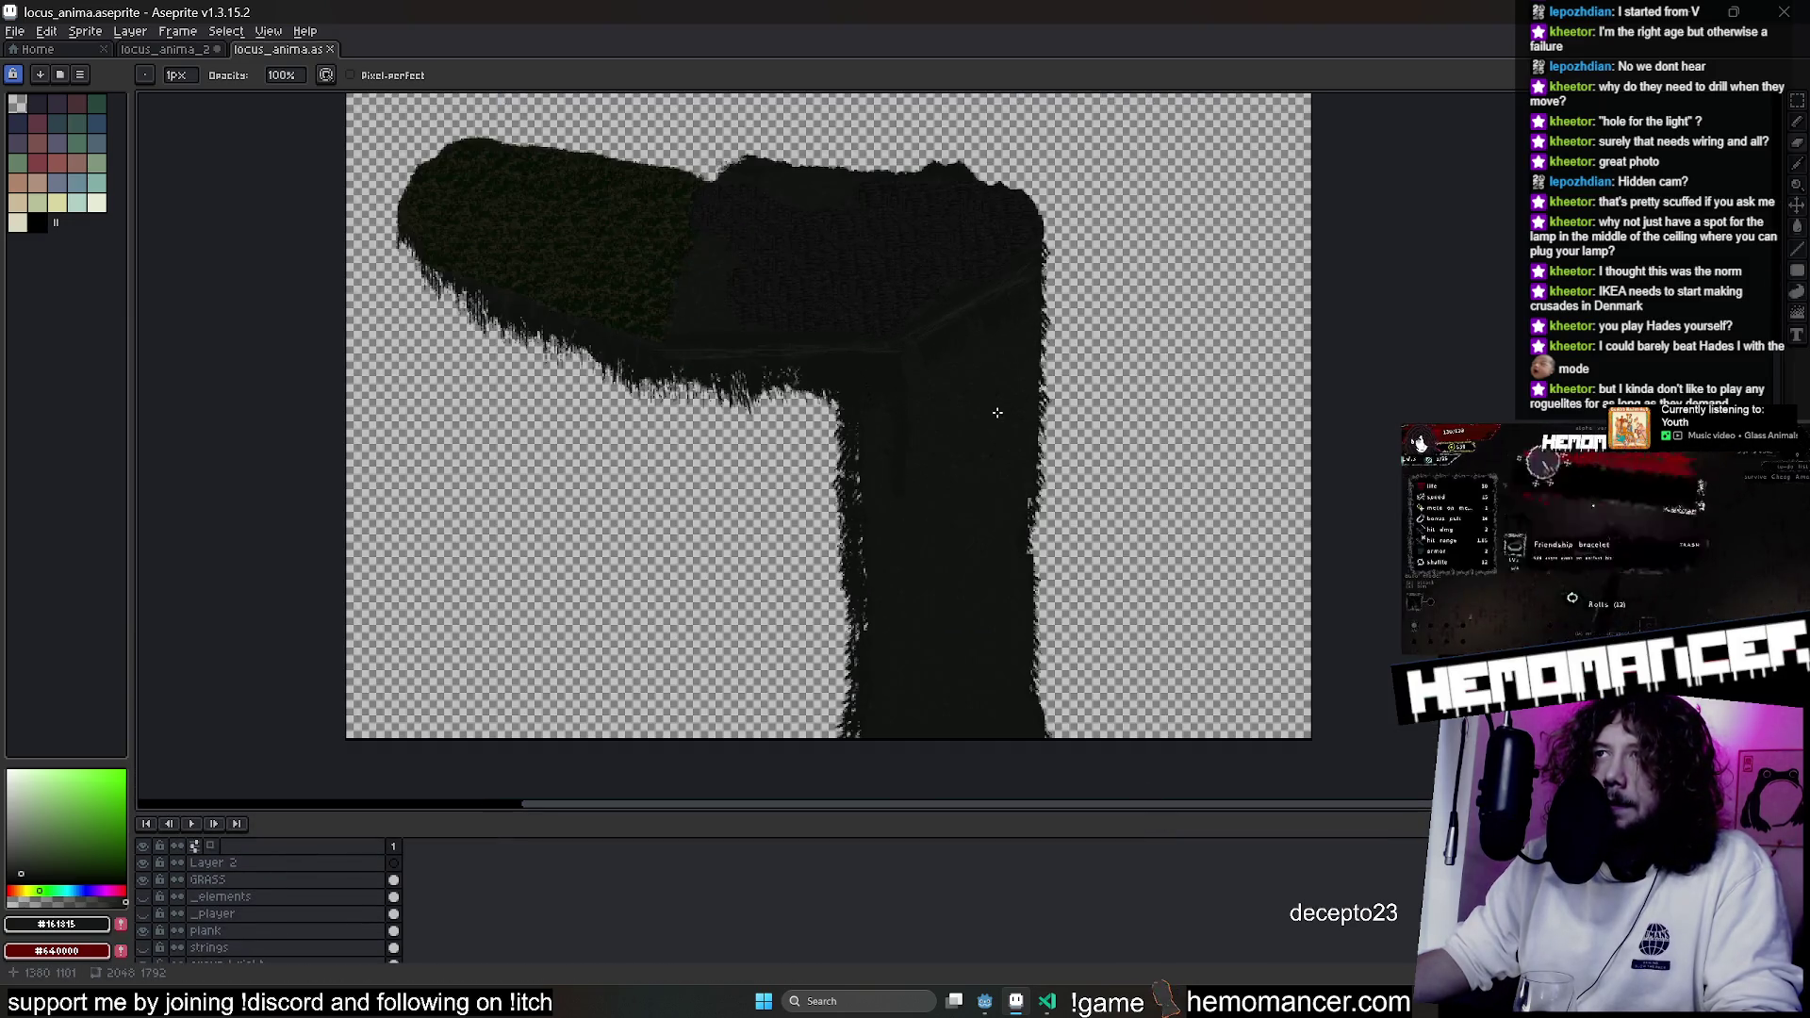
{"action": "key", "text": "Down"}
{"action": "key", "text": "Down"}
{"action": "key", "text": "Down"}
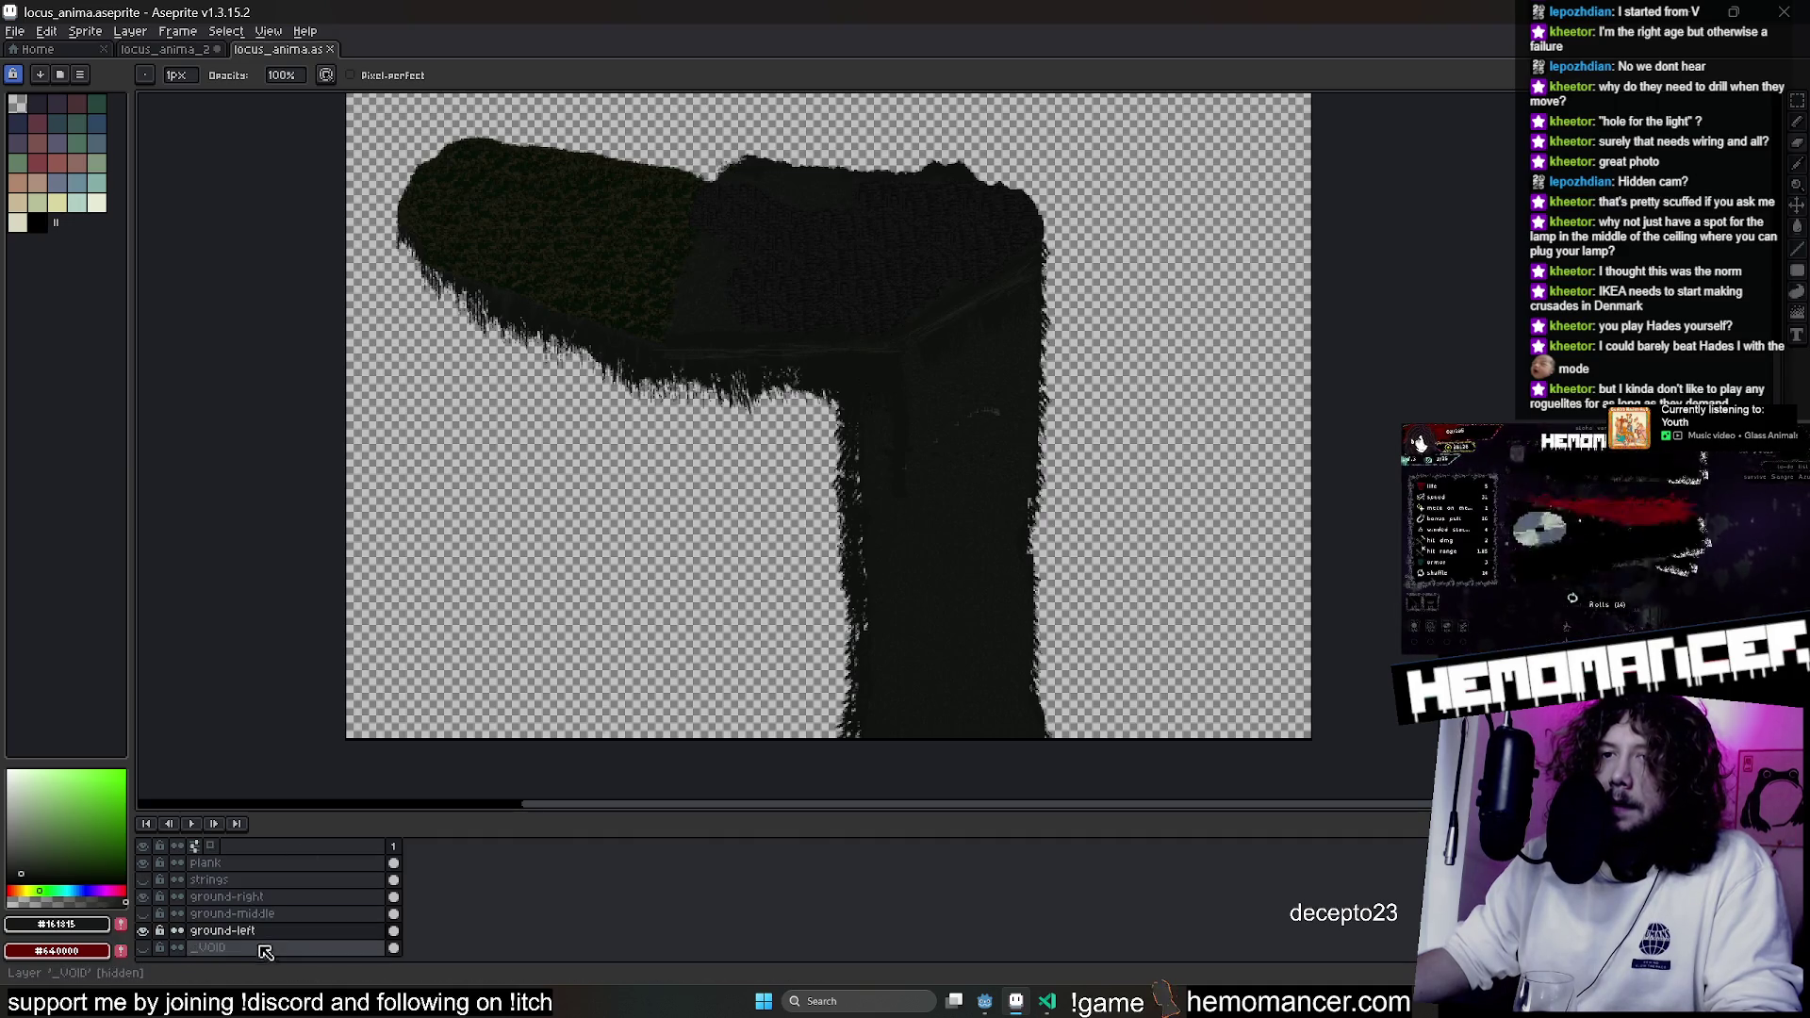
Shorten the canvas in Canvas Size to 2048×1108 px, trimming 684 px off the bottom.
{"action": "left_click", "coordinate": [85, 31]}
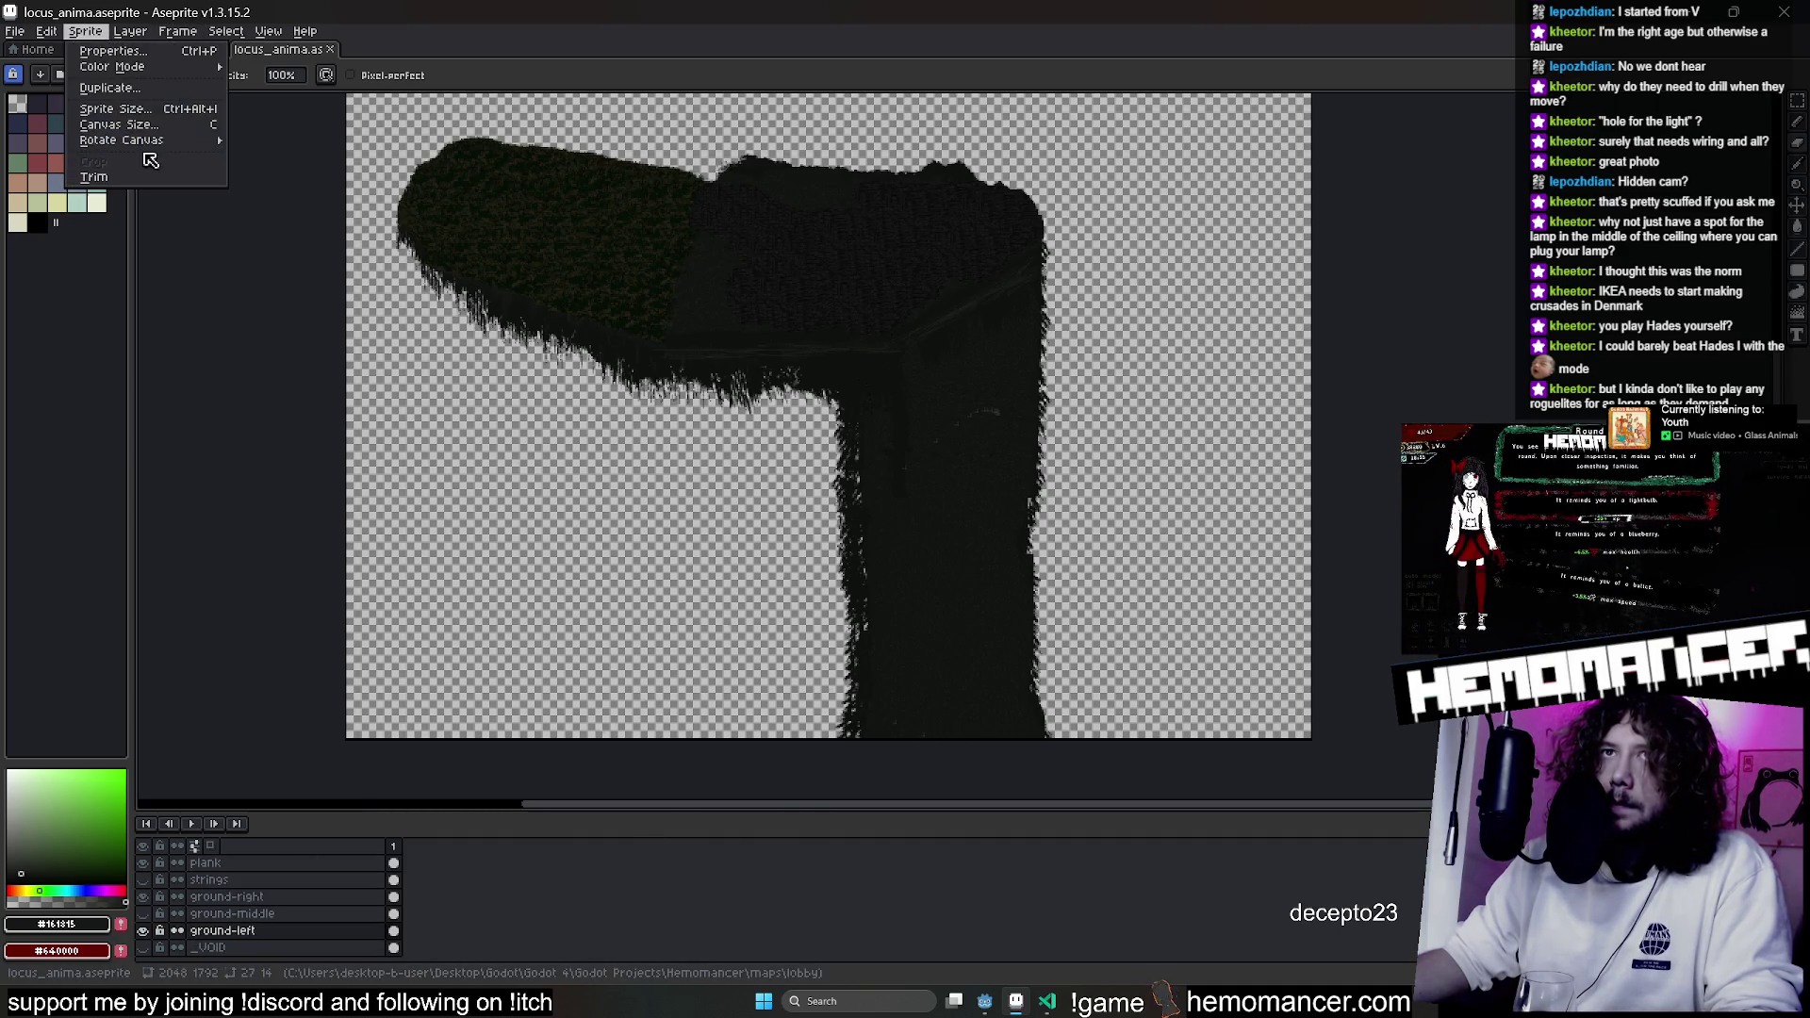
{"action": "left_click", "coordinate": [153, 124]}
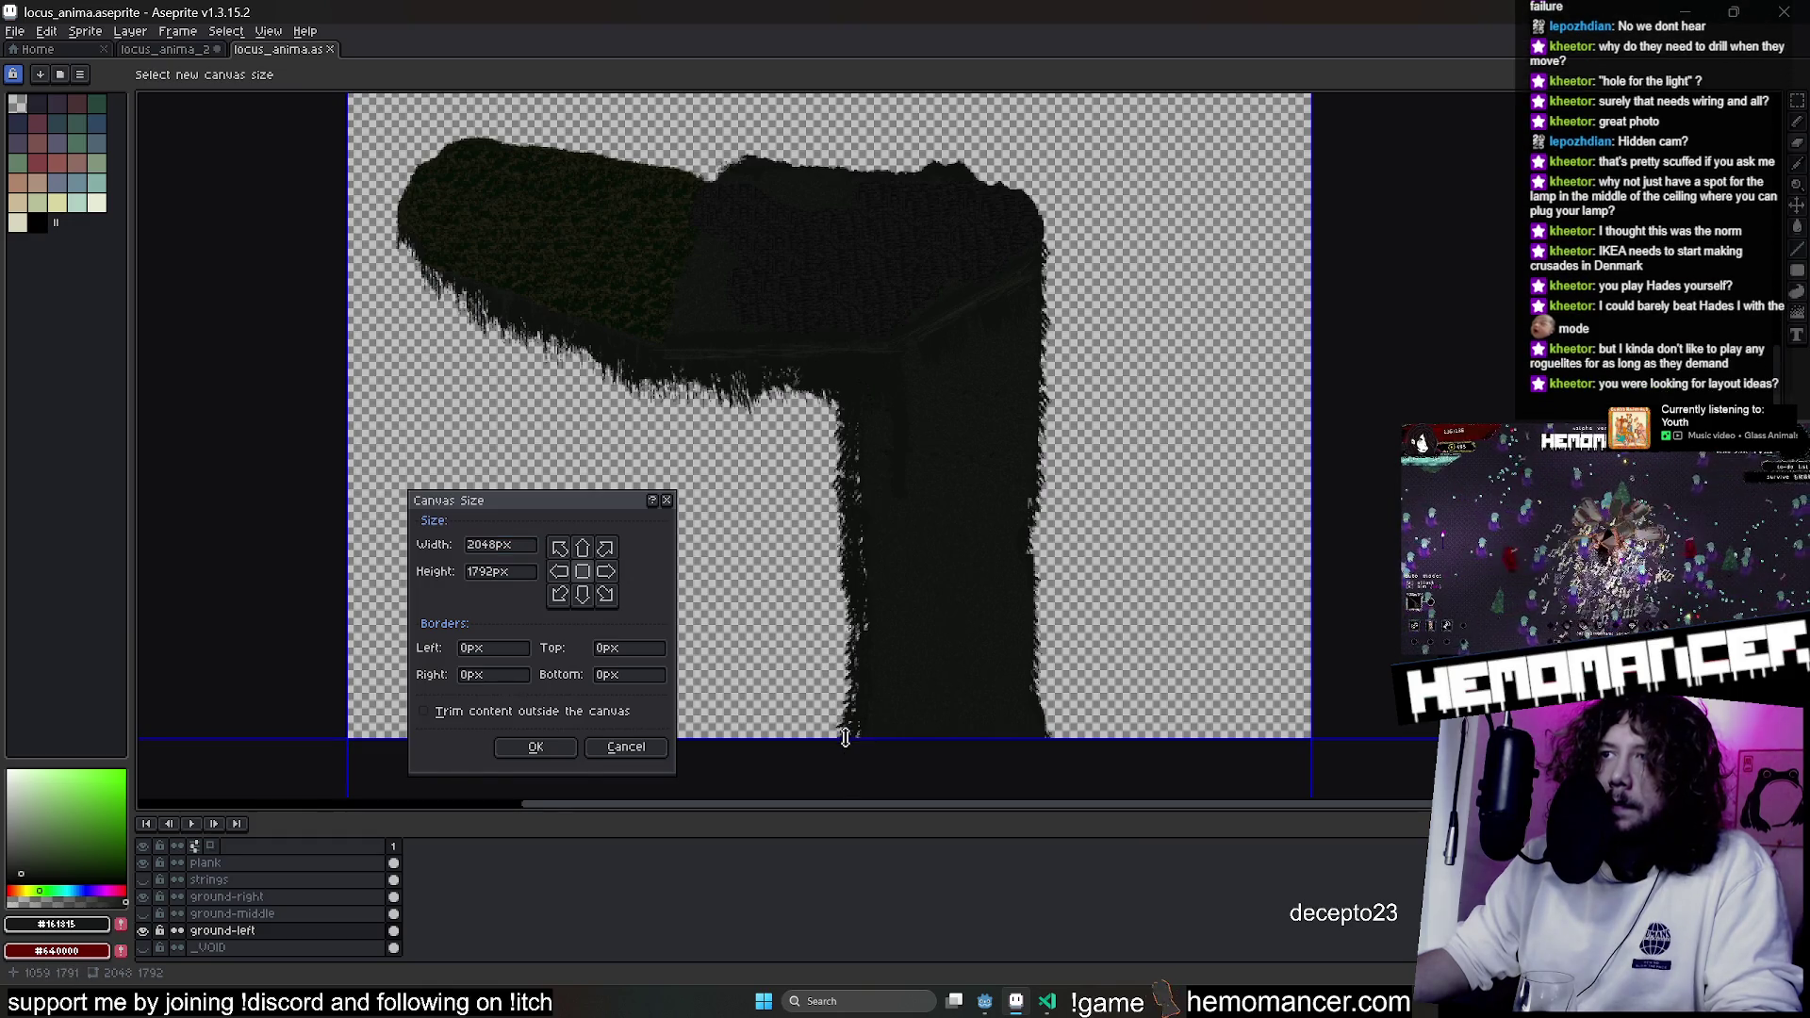
{"action": "left_click_drag", "start_coordinate": [846, 732], "coordinate": [839, 416]}
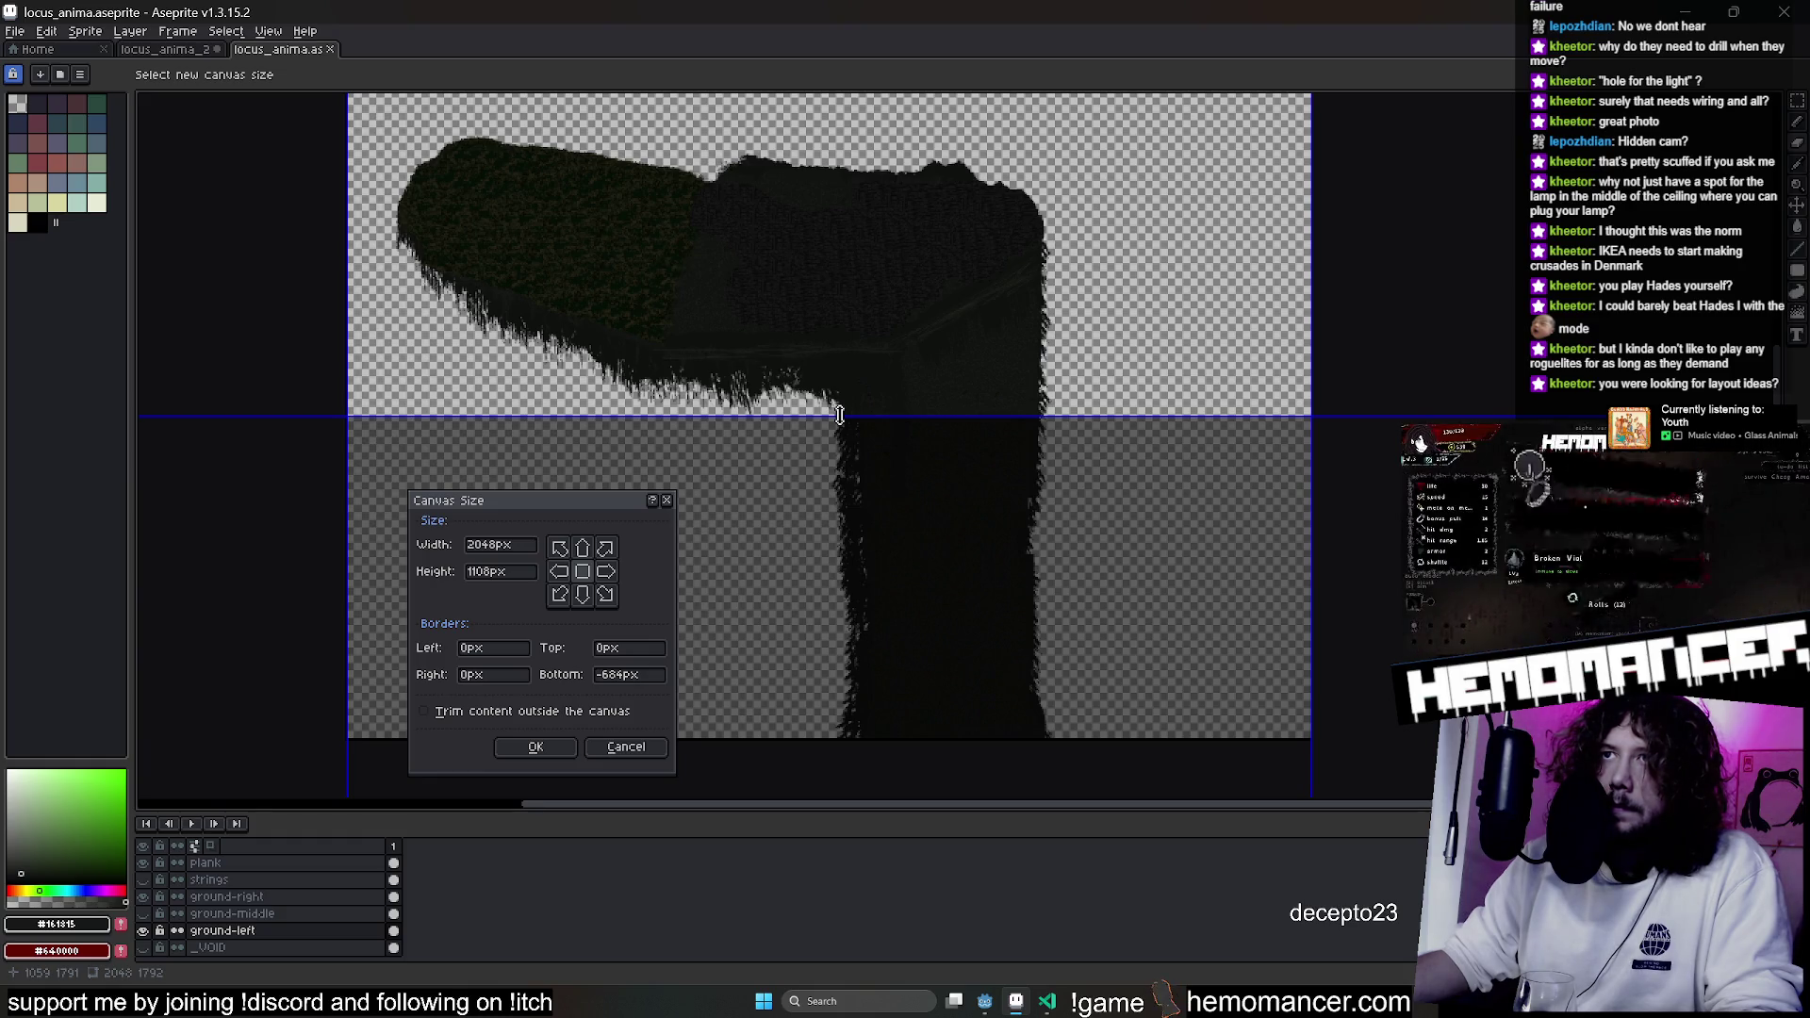
{"action": "left_click", "coordinate": [534, 746]}
{"action": "scroll", "coordinate": [827, 534], "scroll_direction": "up", "scroll_amount": 3}
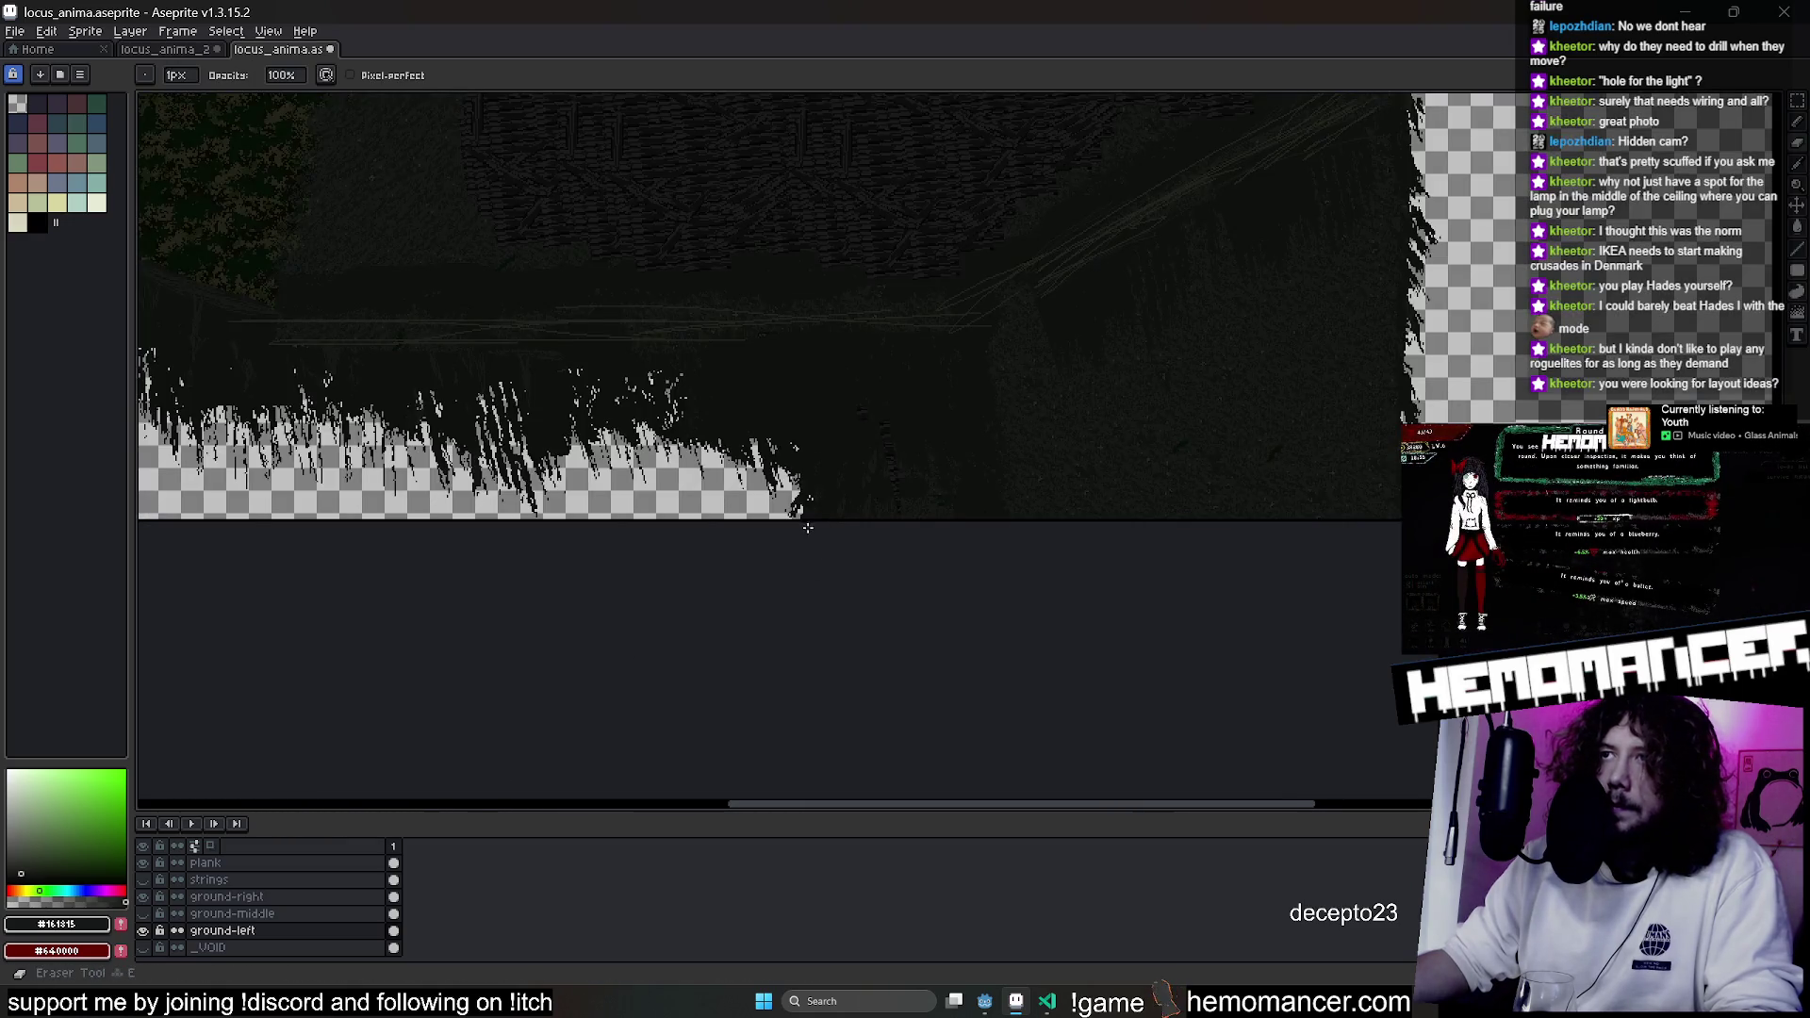
Erase stray pixels along the bottom edge on ground-left, then a bottom wedge on ground-right.
{"action": "left_click_drag", "start_coordinate": [804, 518], "coordinate": [1320, 490]}
{"action": "scroll", "coordinate": [1320, 490], "scroll_direction": "down", "scroll_amount": 2}
{"action": "left_click_drag", "start_coordinate": [1009, 499], "coordinate": [860, 518]}
{"action": "left_click", "coordinate": [227, 897]}
{"action": "left_click", "coordinate": [143, 930]}
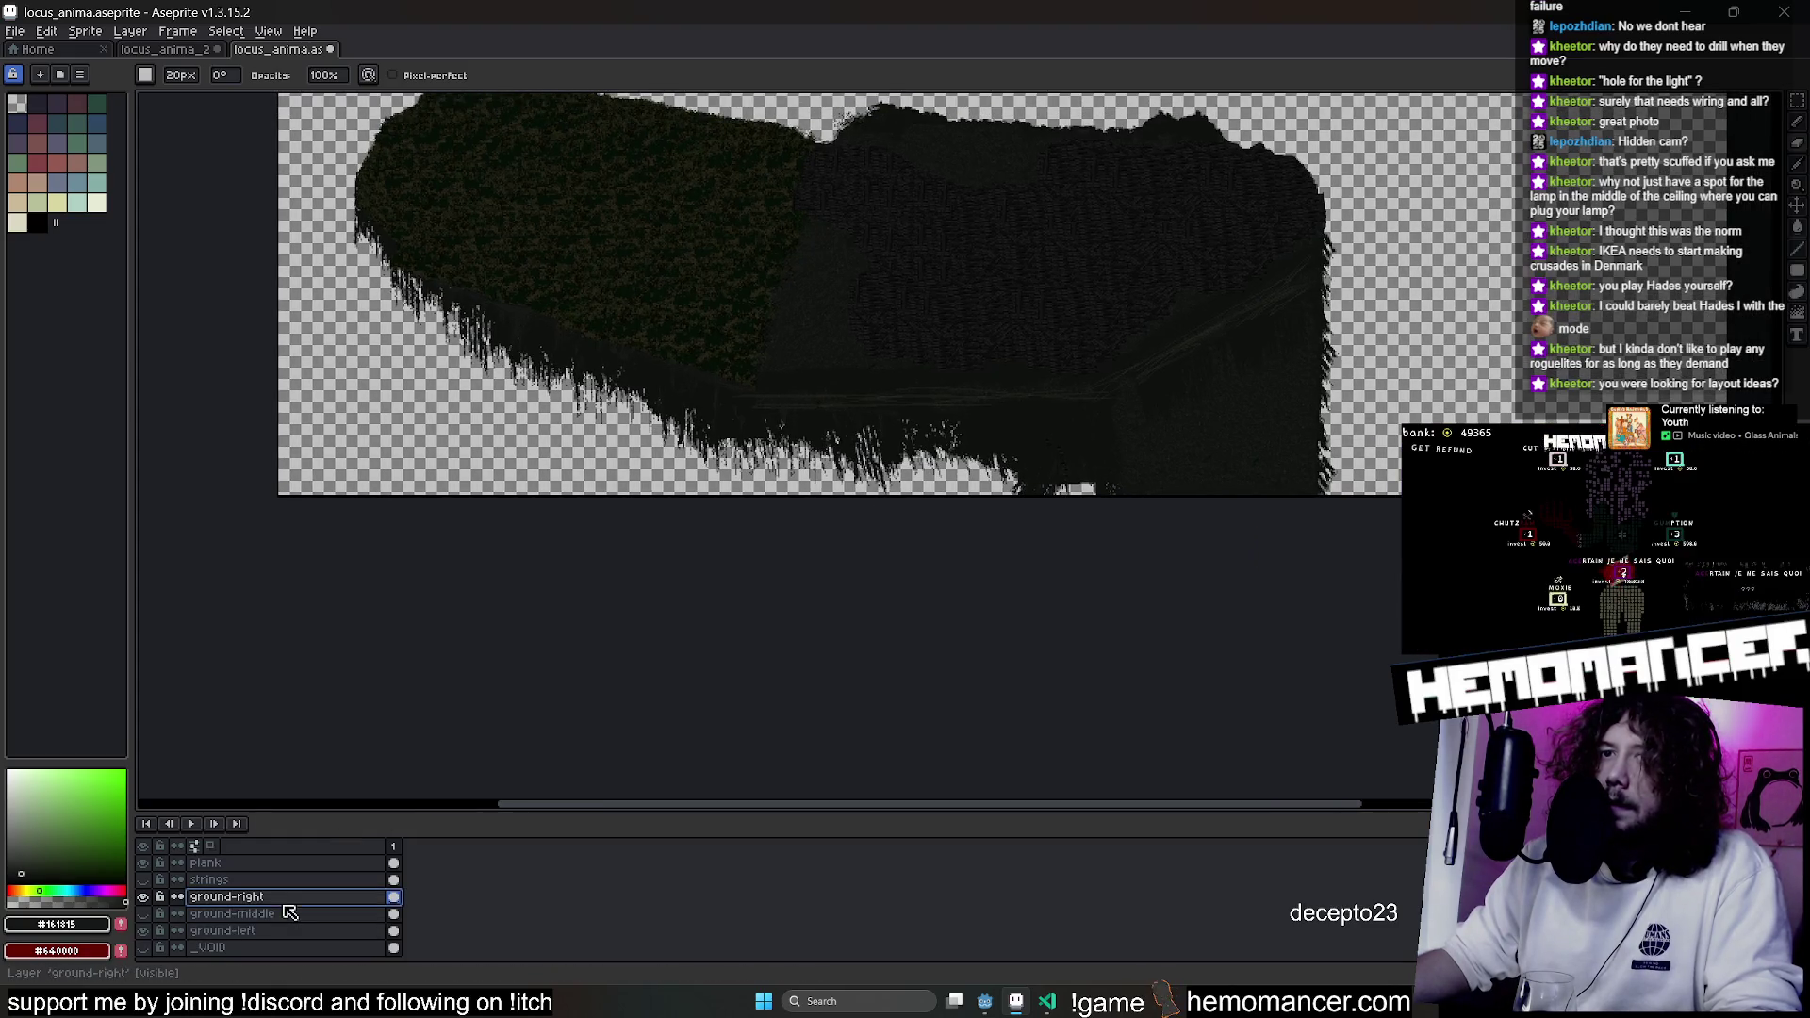
{"action": "left_click", "coordinate": [143, 897]}
{"action": "left_click_drag", "start_coordinate": [1292, 475], "coordinate": [1071, 459]}
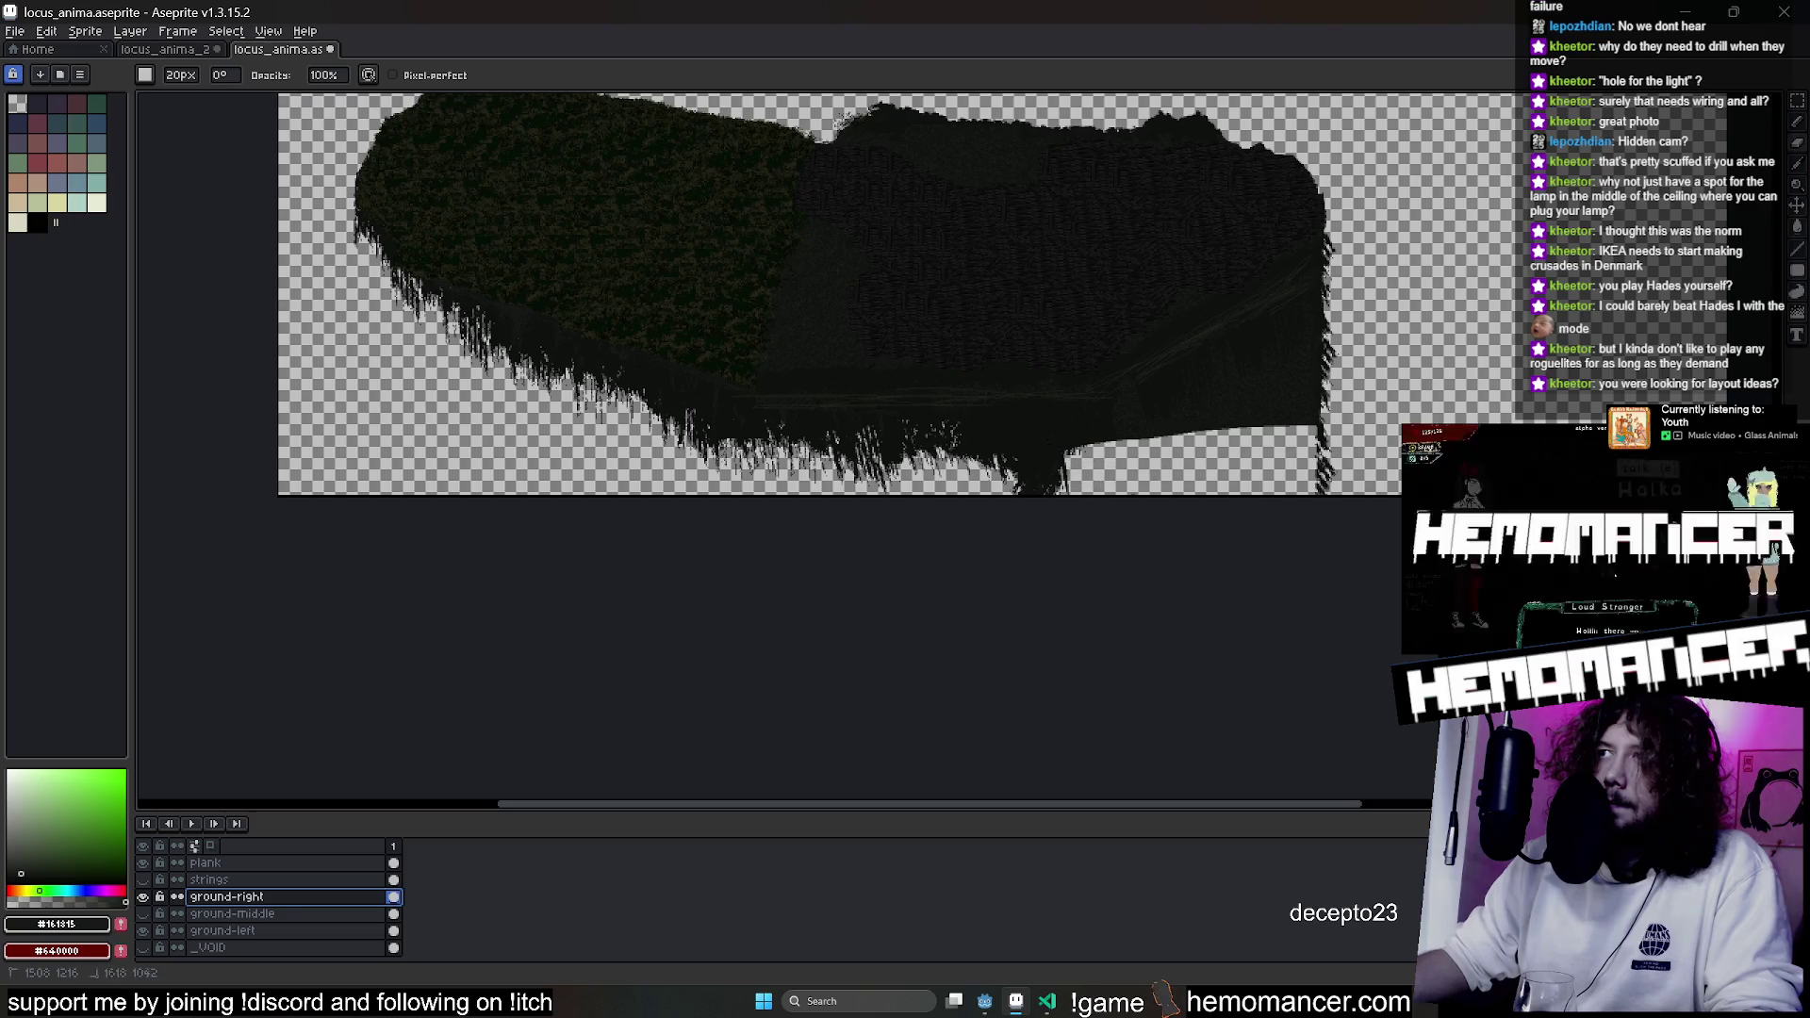
{"action": "scroll", "coordinate": [283, 896], "scroll_direction": "up", "scroll_amount": 3}
Check the GRASS, ground-left, ground-right, plank and Layer 2 layers in turn.
{"action": "left_click", "coordinate": [217, 863]}
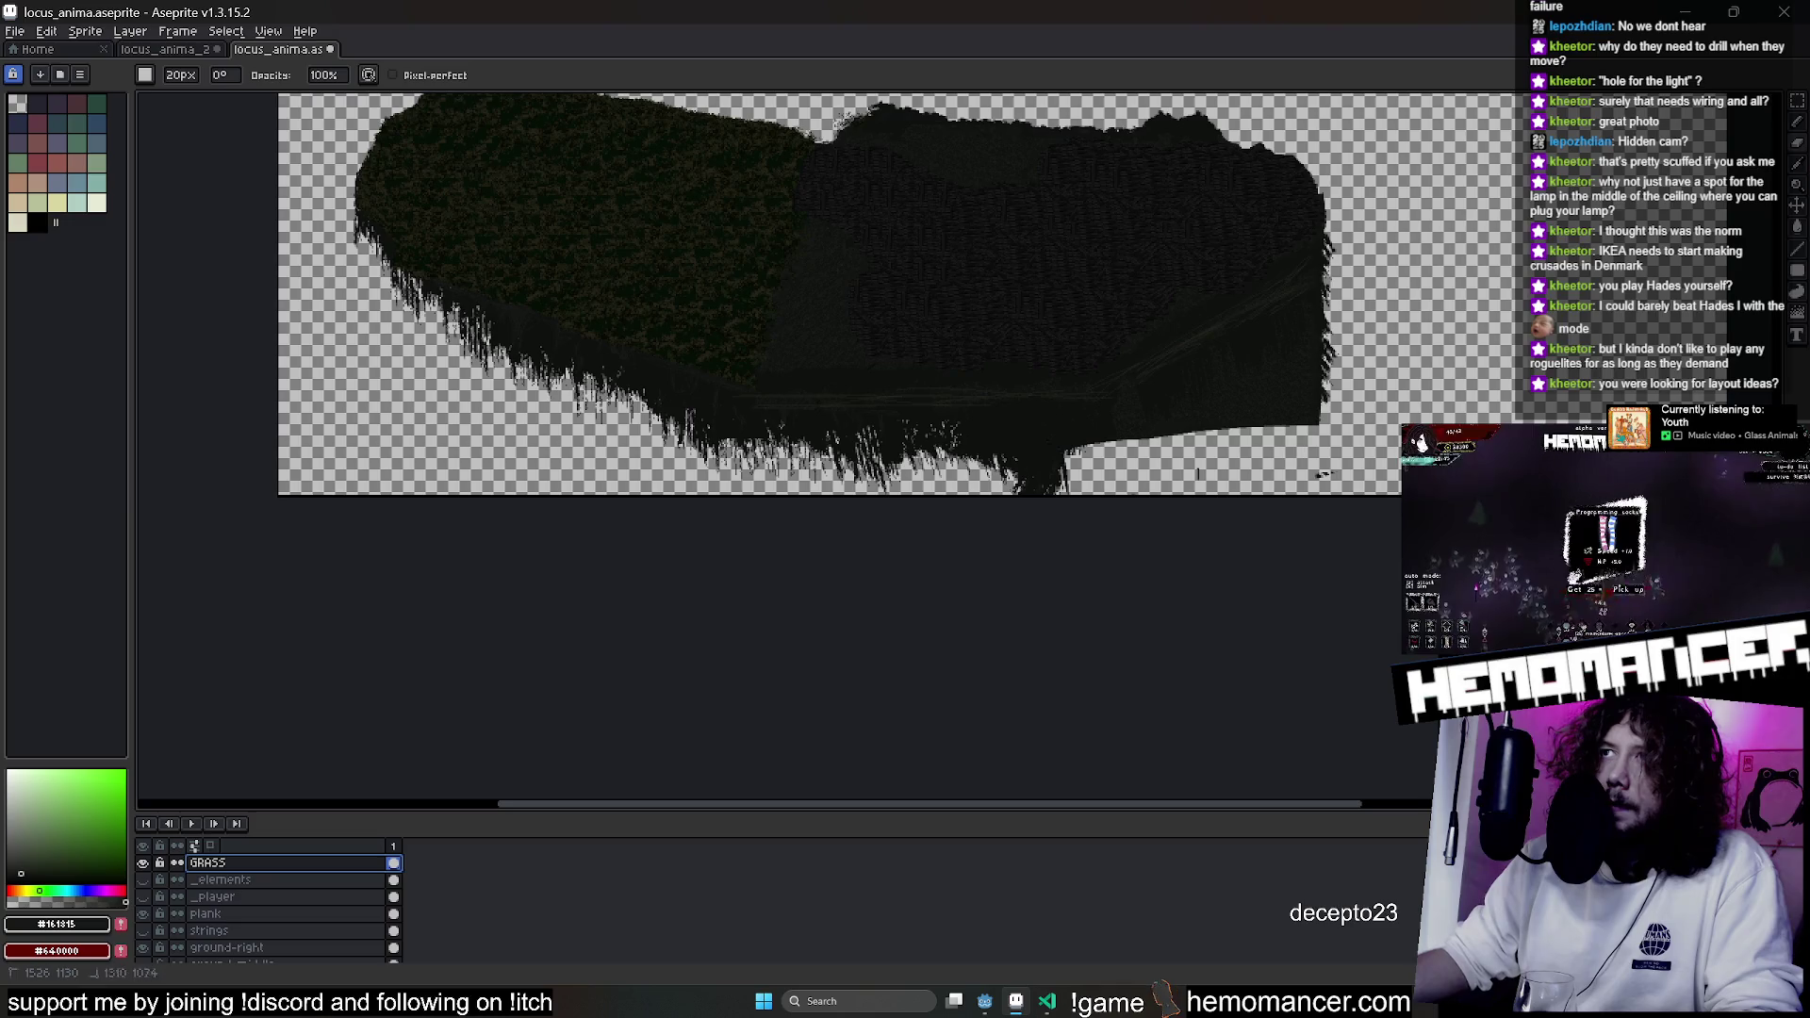
{"action": "scroll", "coordinate": [283, 905], "scroll_direction": "down", "scroll_amount": 3}
{"action": "left_click", "coordinate": [283, 920]}
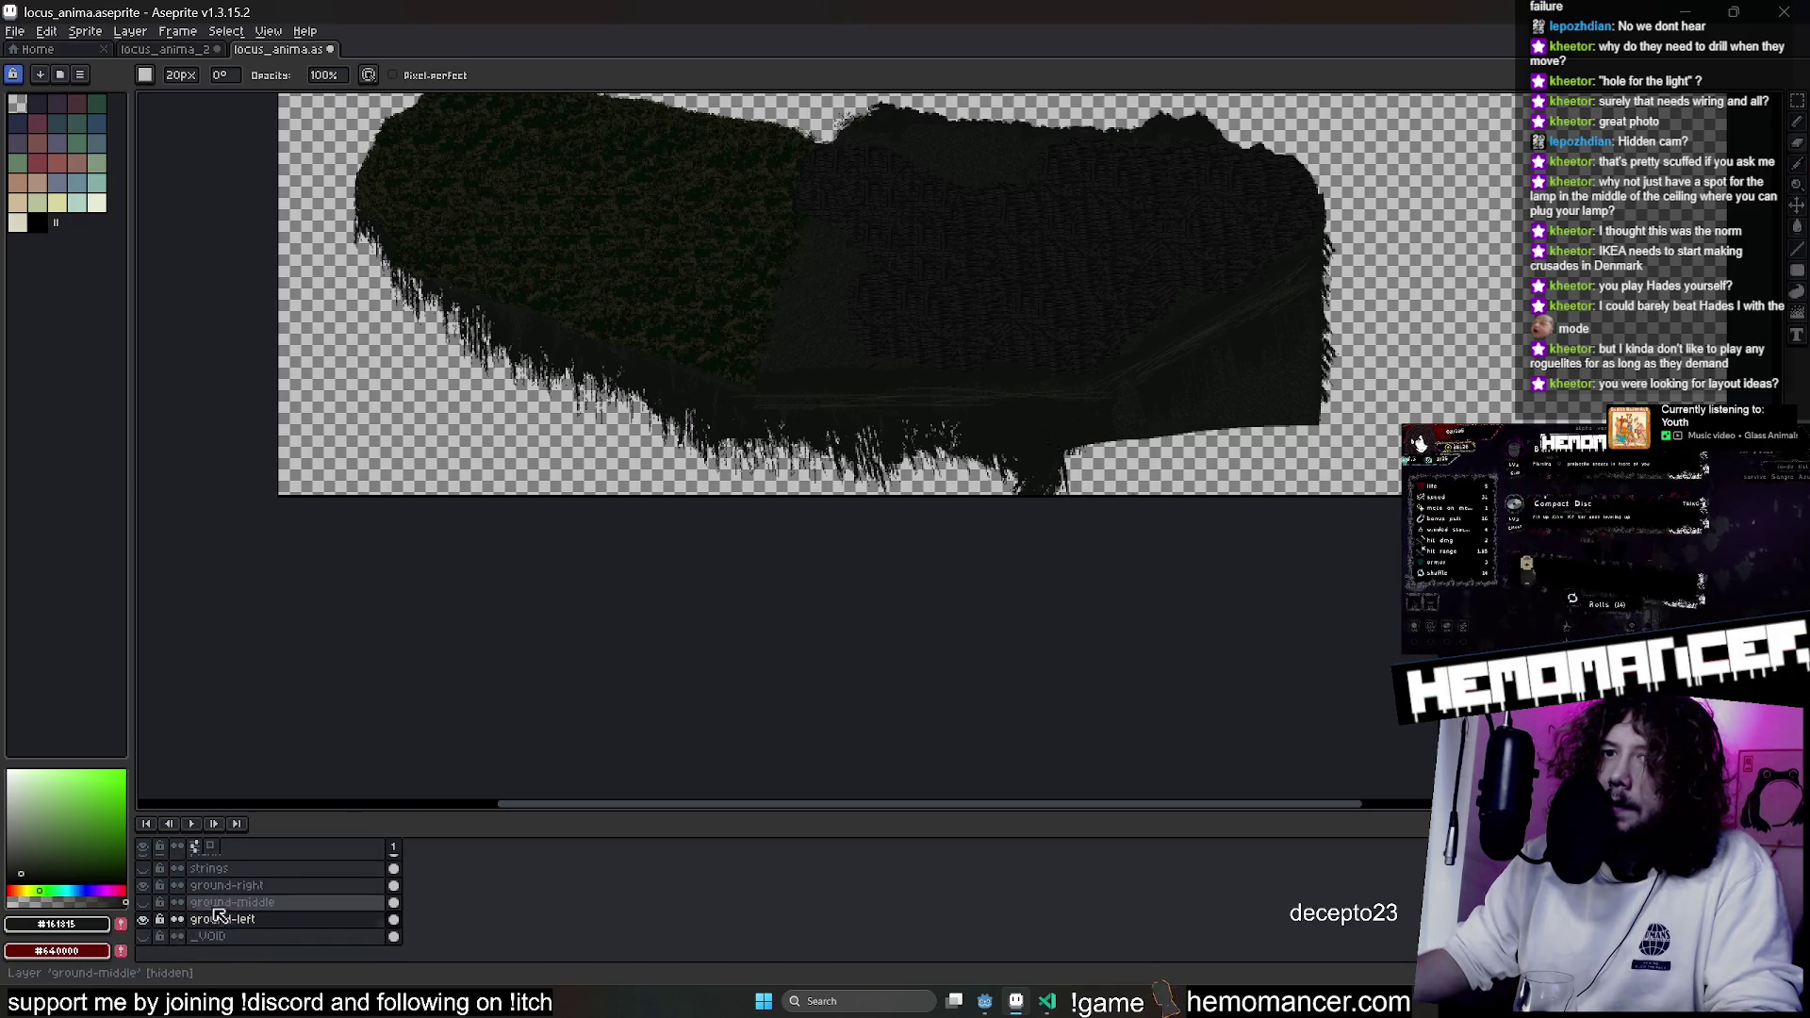
{"action": "left_click", "coordinate": [236, 885]}
{"action": "scroll", "coordinate": [265, 892], "scroll_direction": "up", "scroll_amount": 2}
{"action": "left_click", "coordinate": [262, 886]}
{"action": "scroll", "coordinate": [264, 891], "scroll_direction": "up", "scroll_amount": 3}
{"action": "left_click", "coordinate": [264, 880]}
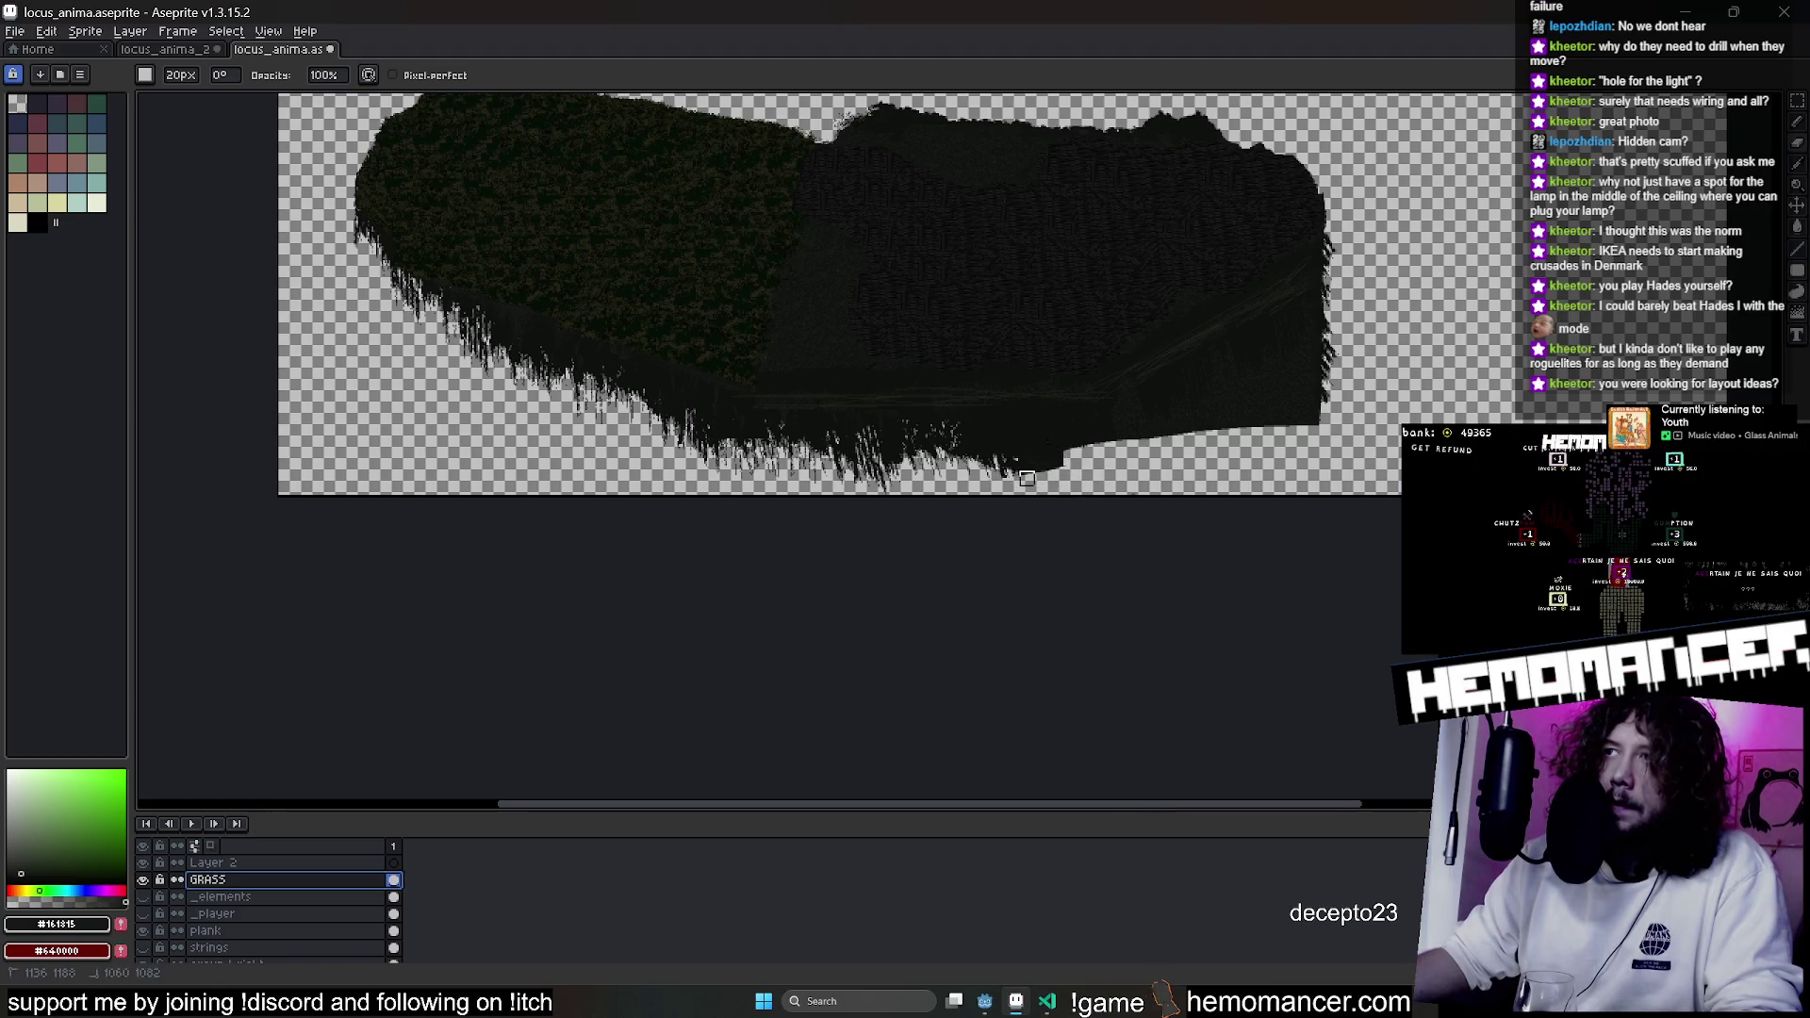
{"action": "left_click", "coordinate": [266, 868]}
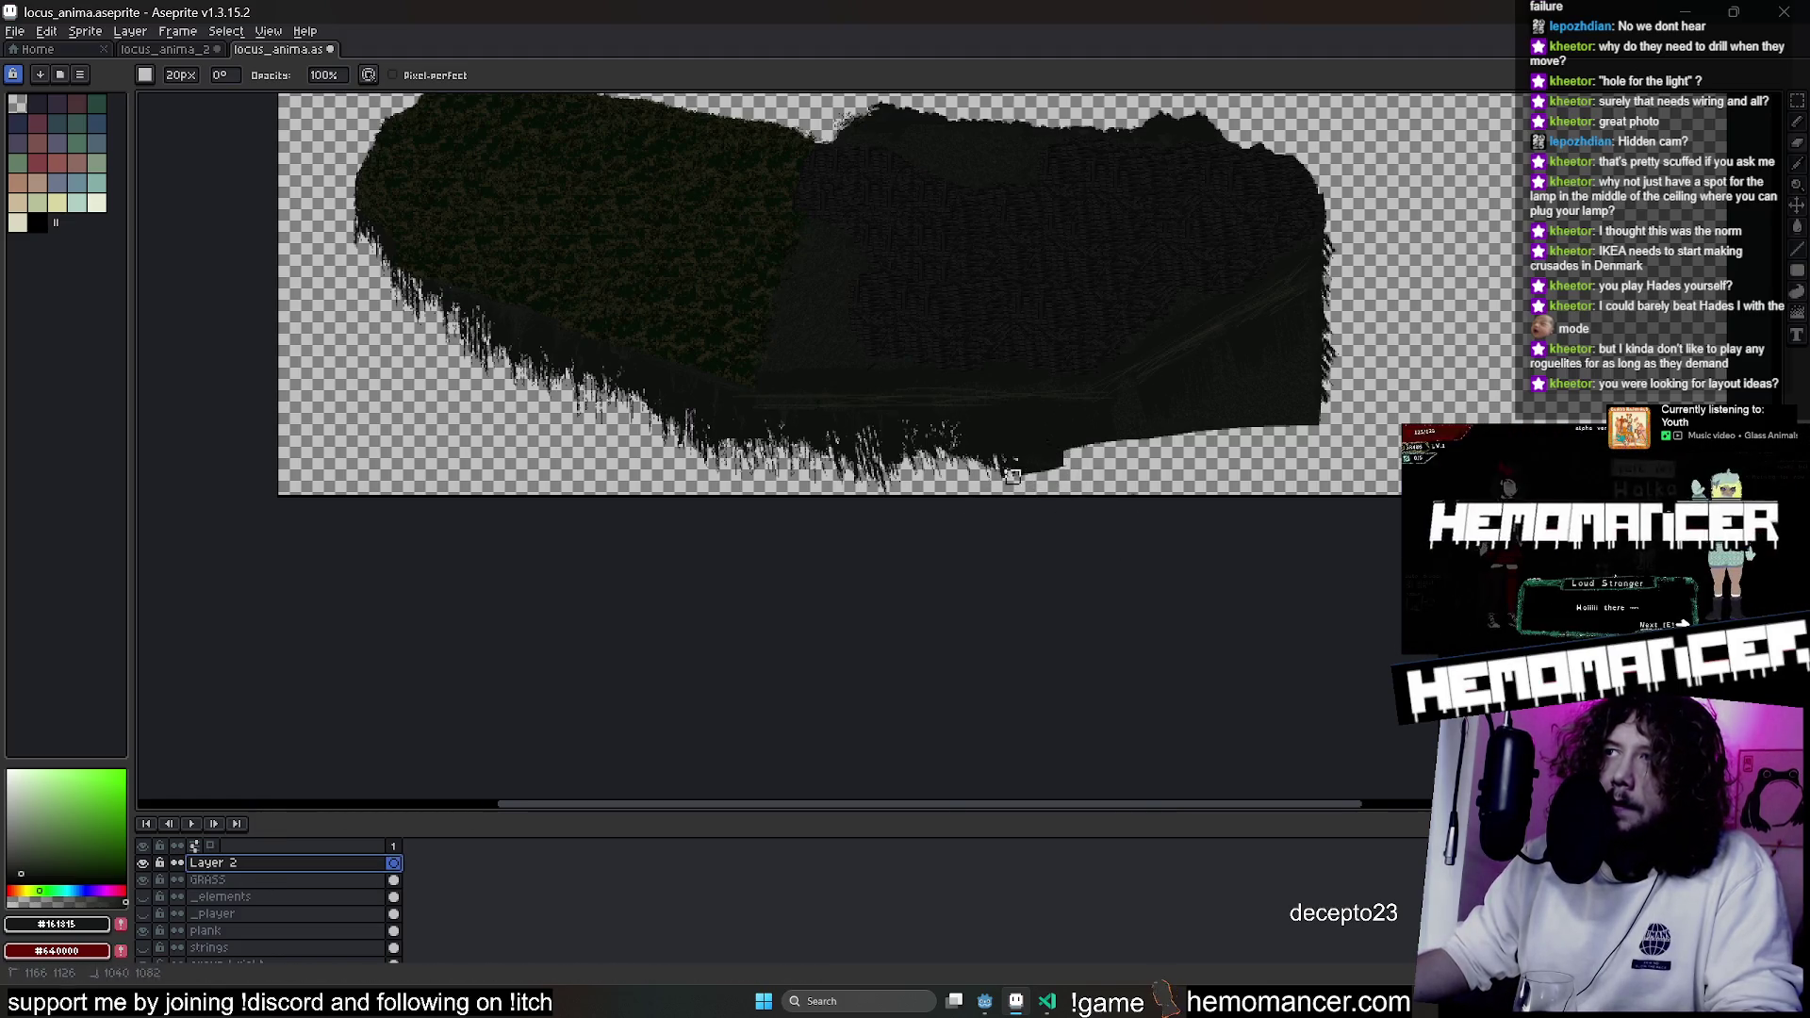
{"action": "scroll", "coordinate": [1012, 477], "scroll_direction": "up", "scroll_amount": 4}
{"action": "scroll", "coordinate": [243, 932], "scroll_direction": "down", "scroll_amount": 5}
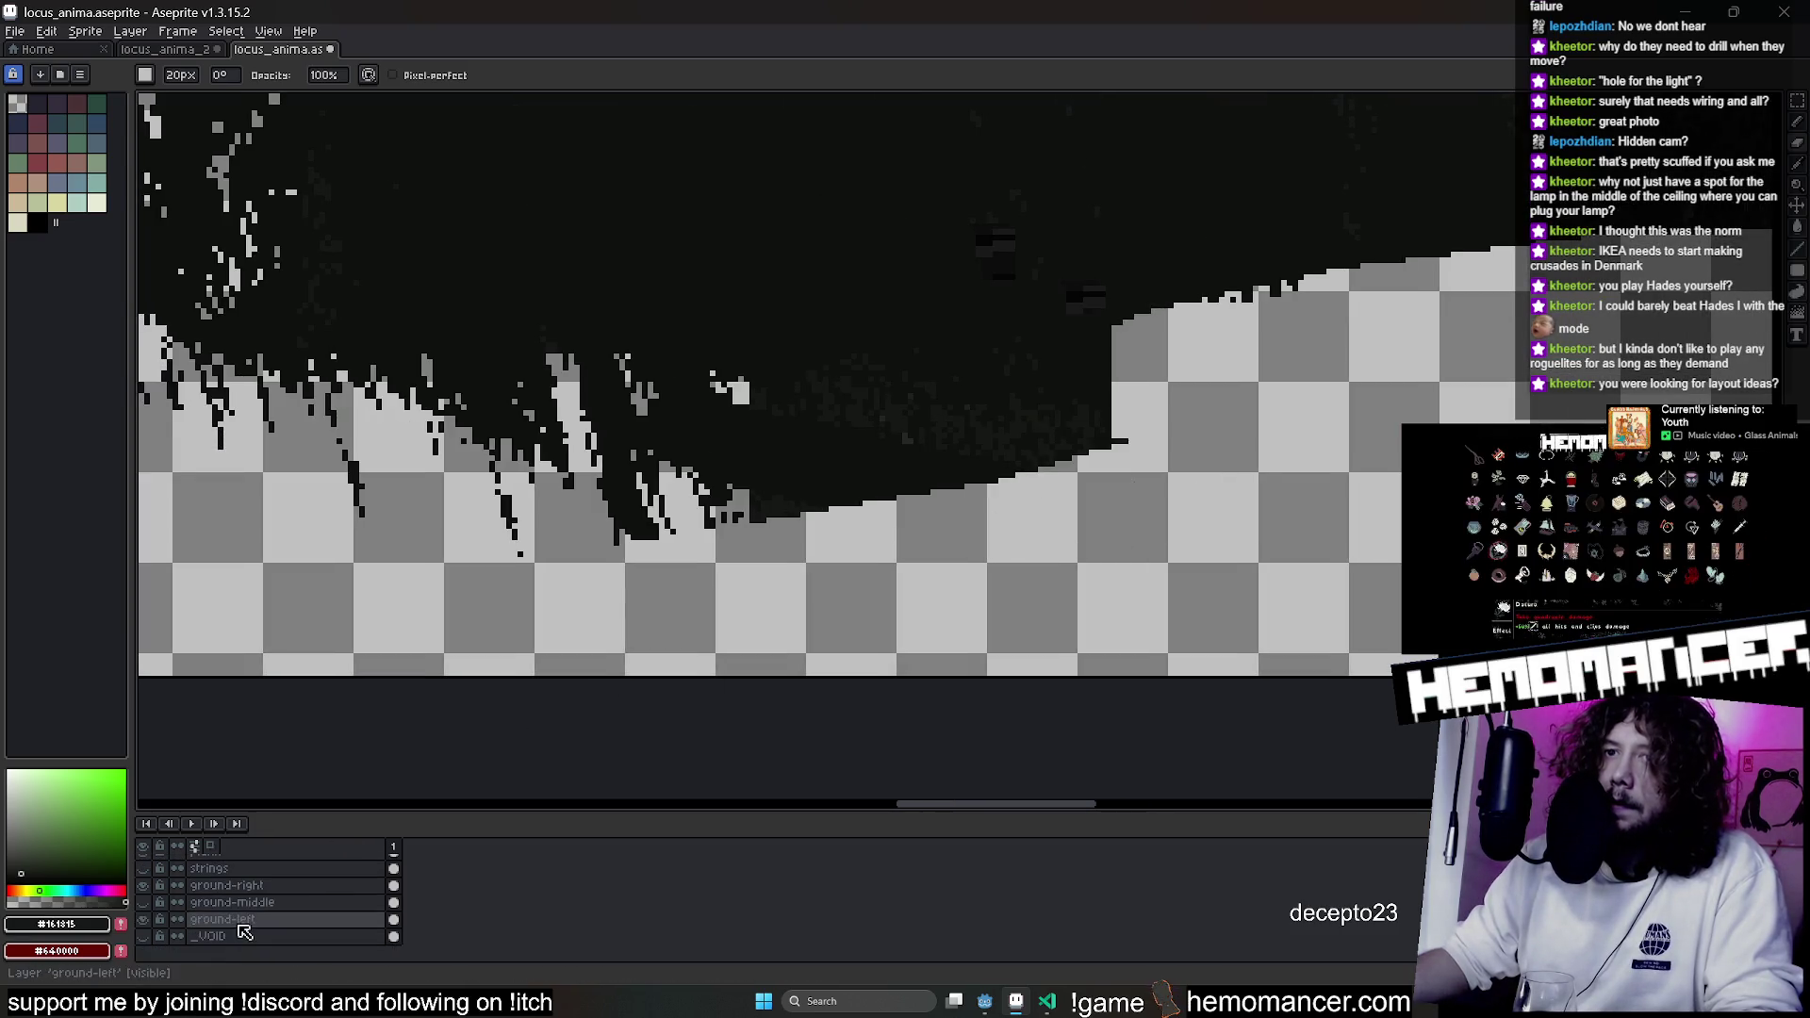
Make ground-right the only selected layer and pan the canvas down to its underside.
{"action": "left_click", "coordinate": [209, 868]}
{"action": "left_click", "coordinate": [226, 886], "text": "shift"}
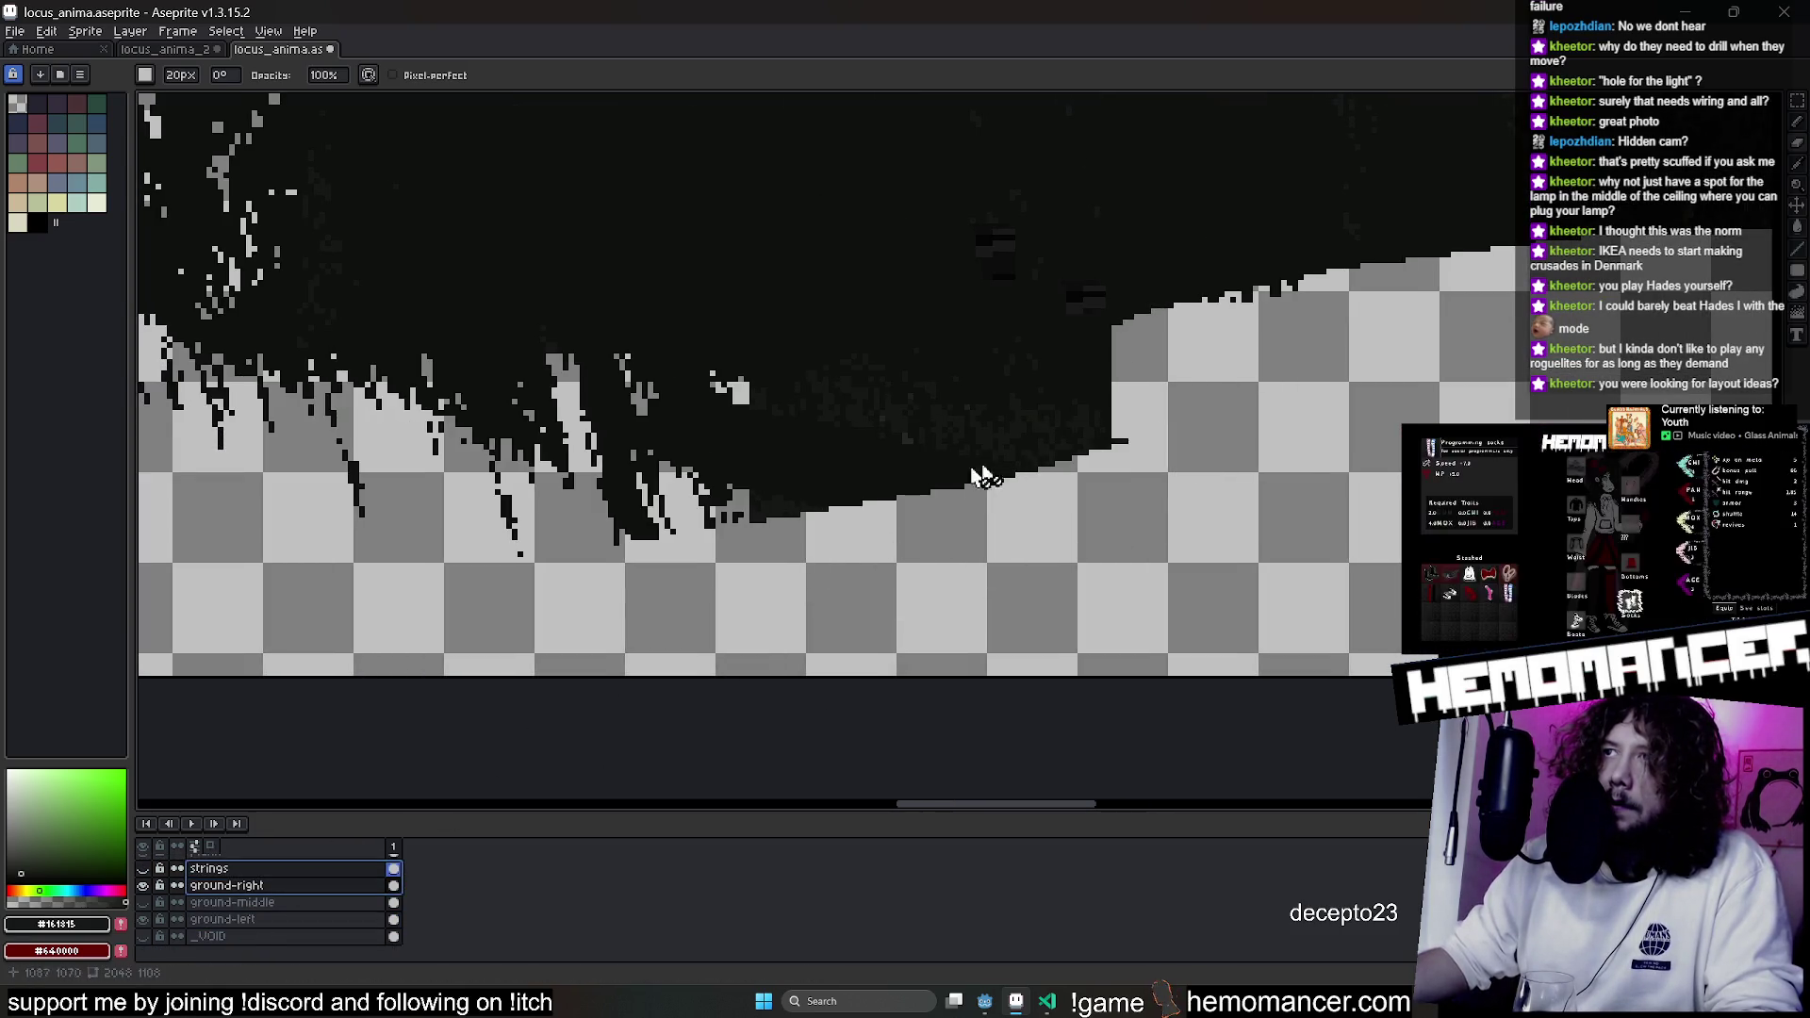
{"action": "left_click", "coordinate": [243, 890]}
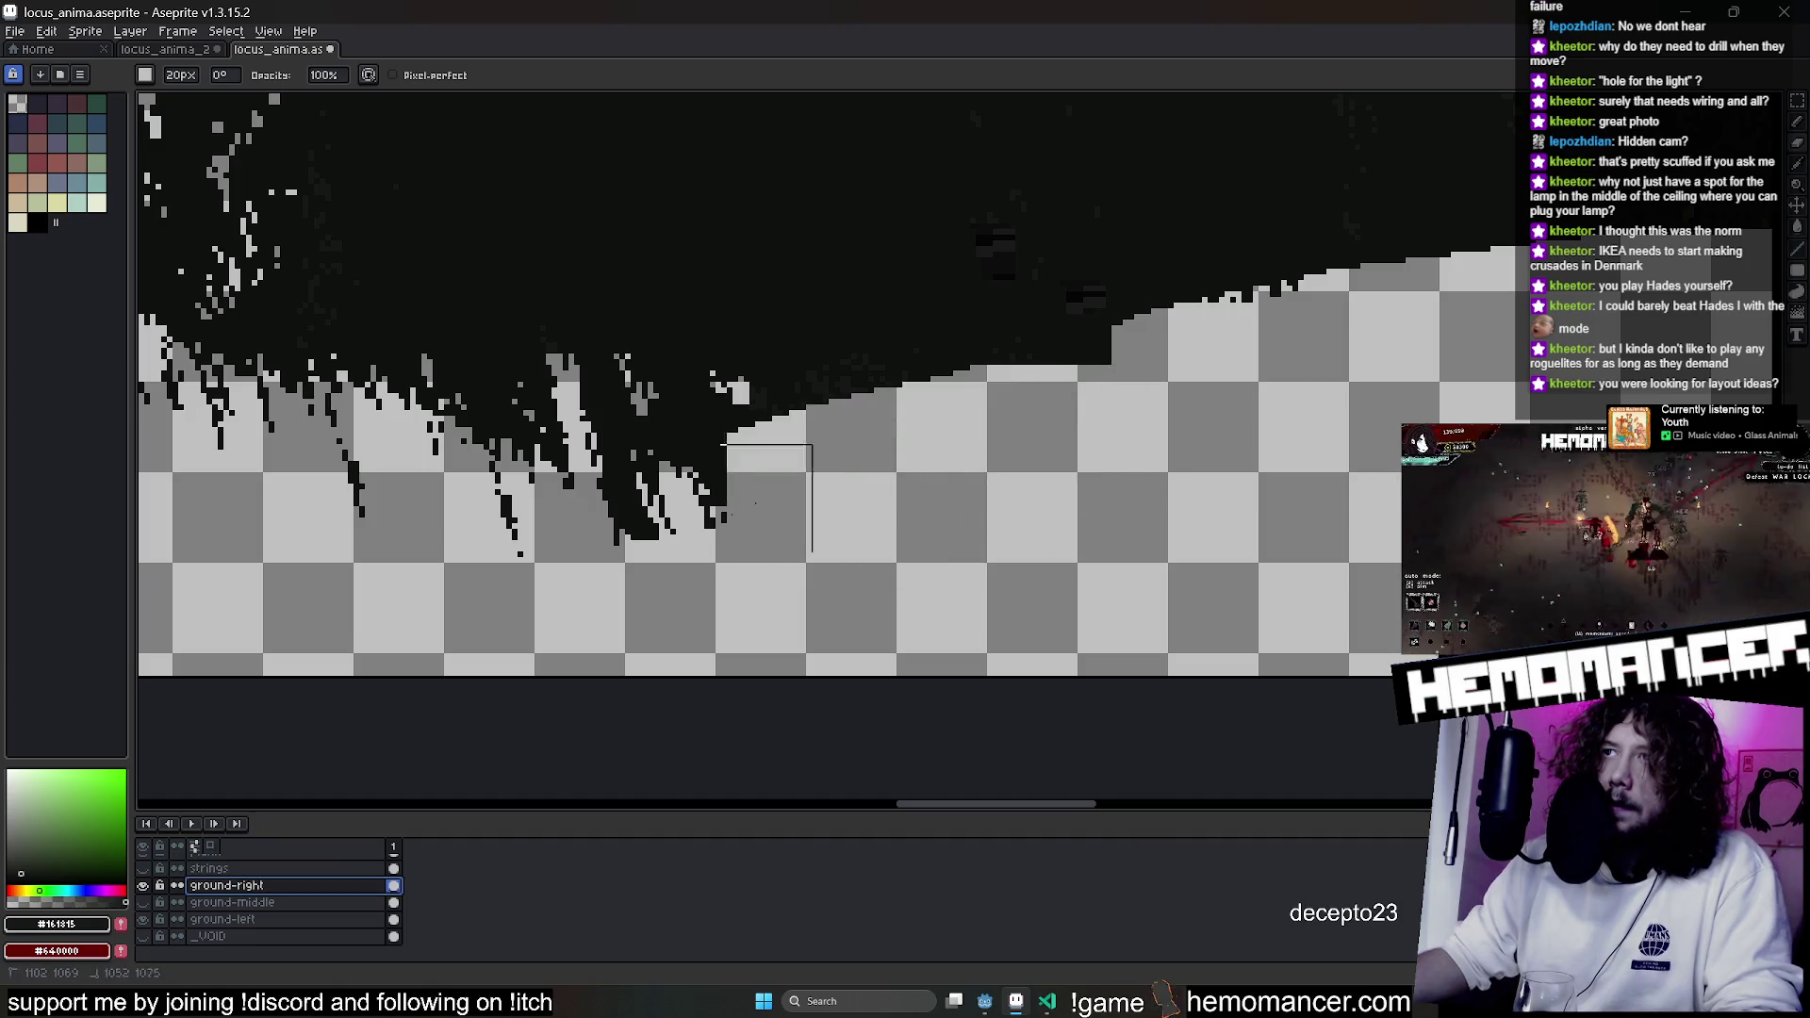
{"action": "left_click_drag", "start_coordinate": [1060, 401], "coordinate": [1052, 491]}
{"action": "scroll", "coordinate": [1052, 491], "scroll_direction": "down", "scroll_amount": 3}
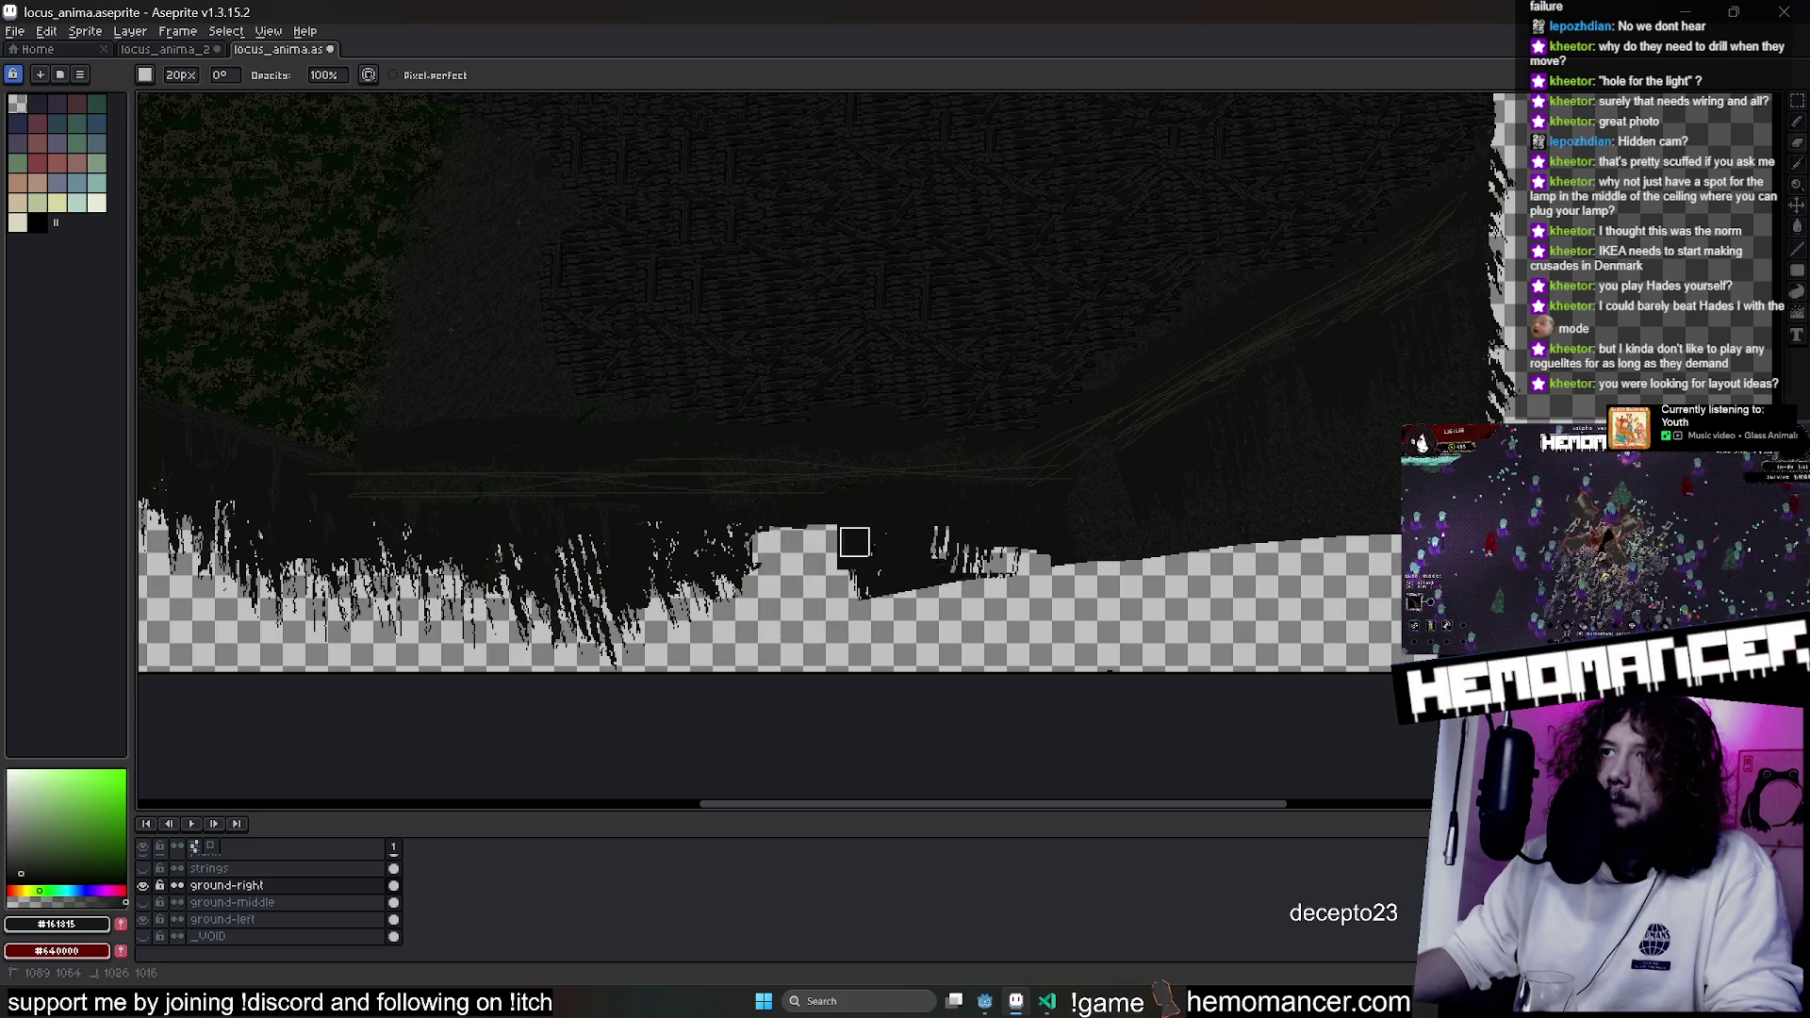
Erase bands of bottom ground and paint dark diagonal grass strands on the right side.
{"action": "left_click_drag", "start_coordinate": [854, 542], "coordinate": [1227, 542]}
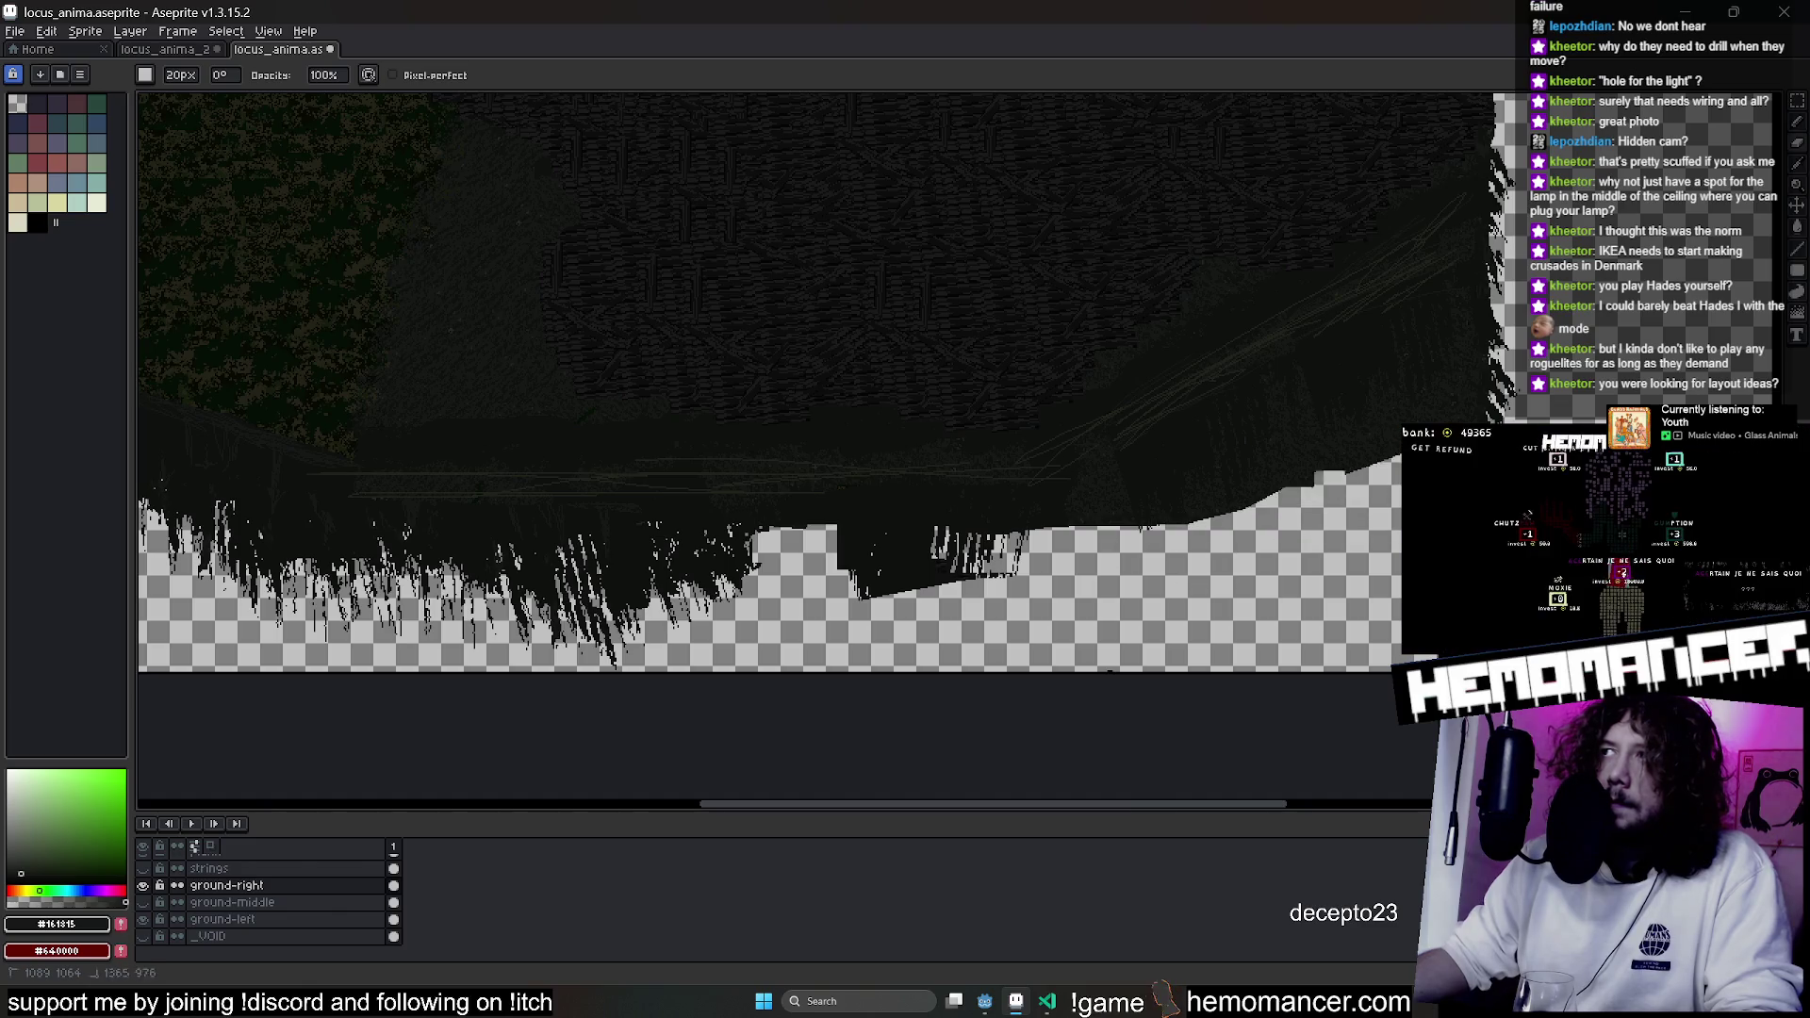
{"action": "left_click_drag", "start_coordinate": [1132, 509], "coordinate": [1273, 385]}
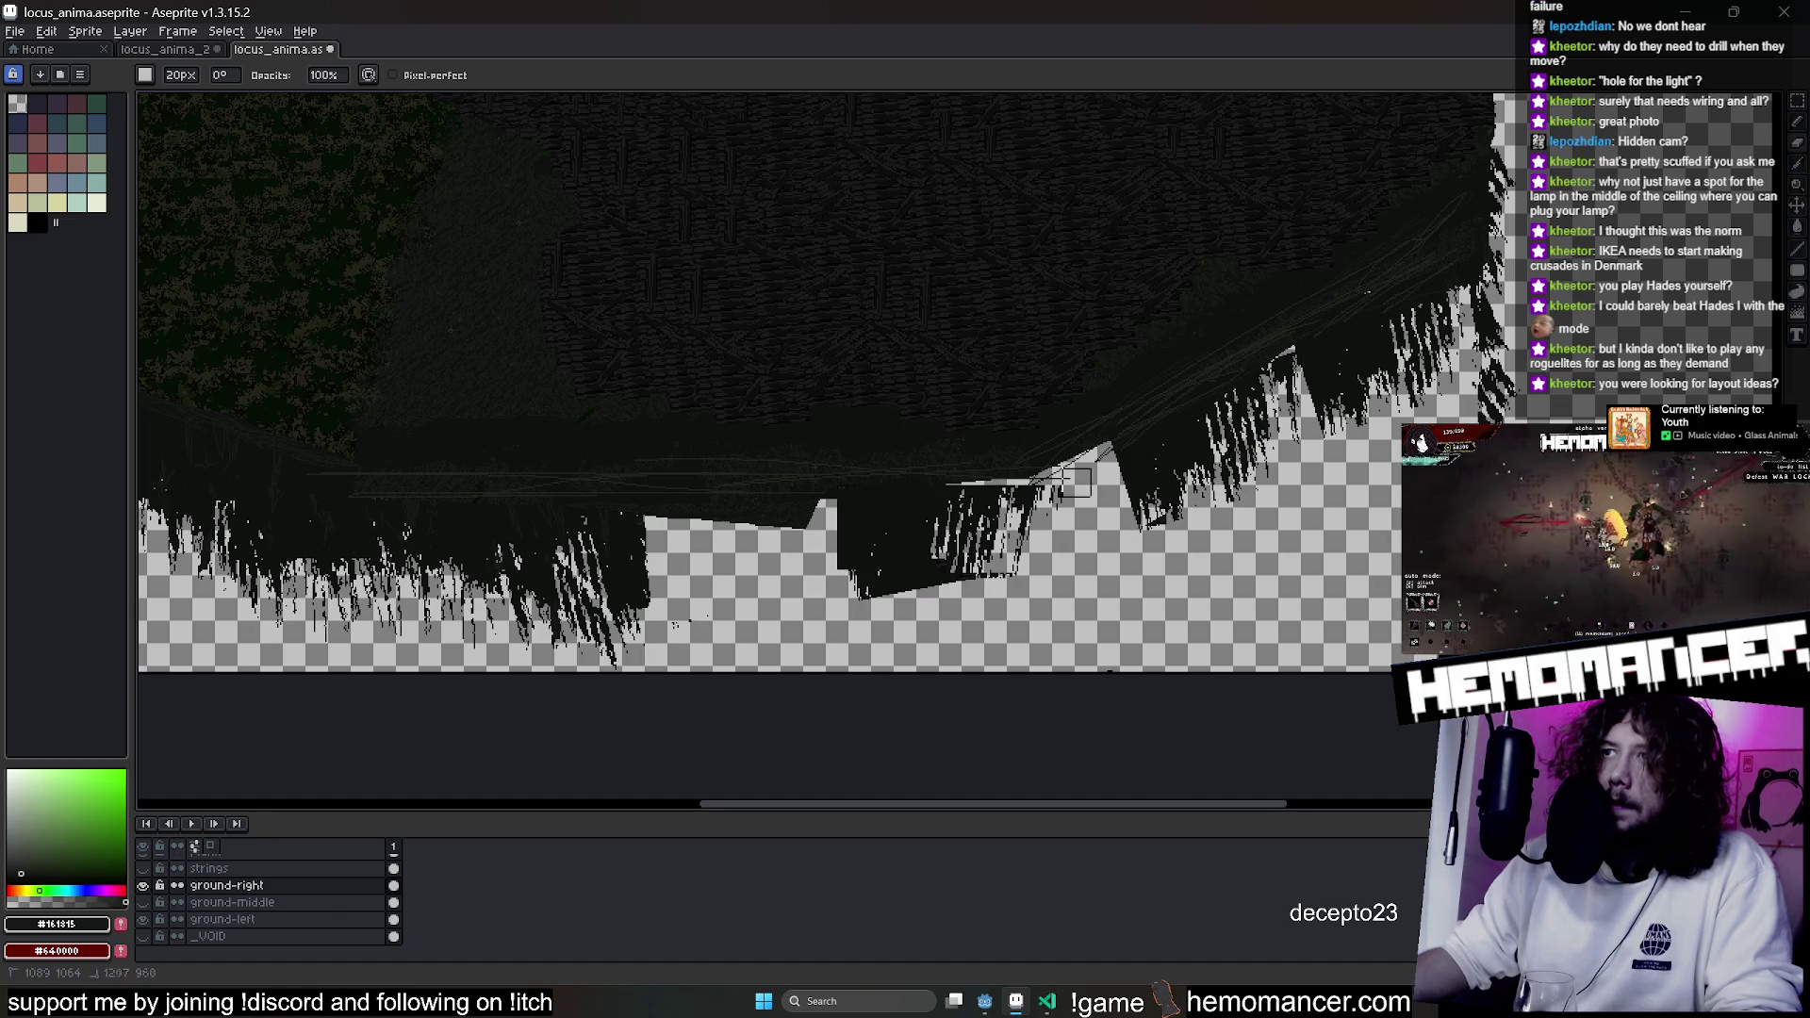
{"action": "mouse_move", "coordinate": [1152, 451]}
{"action": "left_mouse_down"}
{"action": "mouse_move", "coordinate": [1293, 404]}
{"action": "mouse_move", "coordinate": [1132, 491]}
{"action": "mouse_move", "coordinate": [1043, 572]}
{"action": "left_mouse_up"}
{"action": "scroll", "coordinate": [1379, 490], "scroll_direction": "up", "scroll_amount": 5}
{"action": "scroll", "coordinate": [1378, 491], "scroll_direction": "down", "scroll_amount": 4}
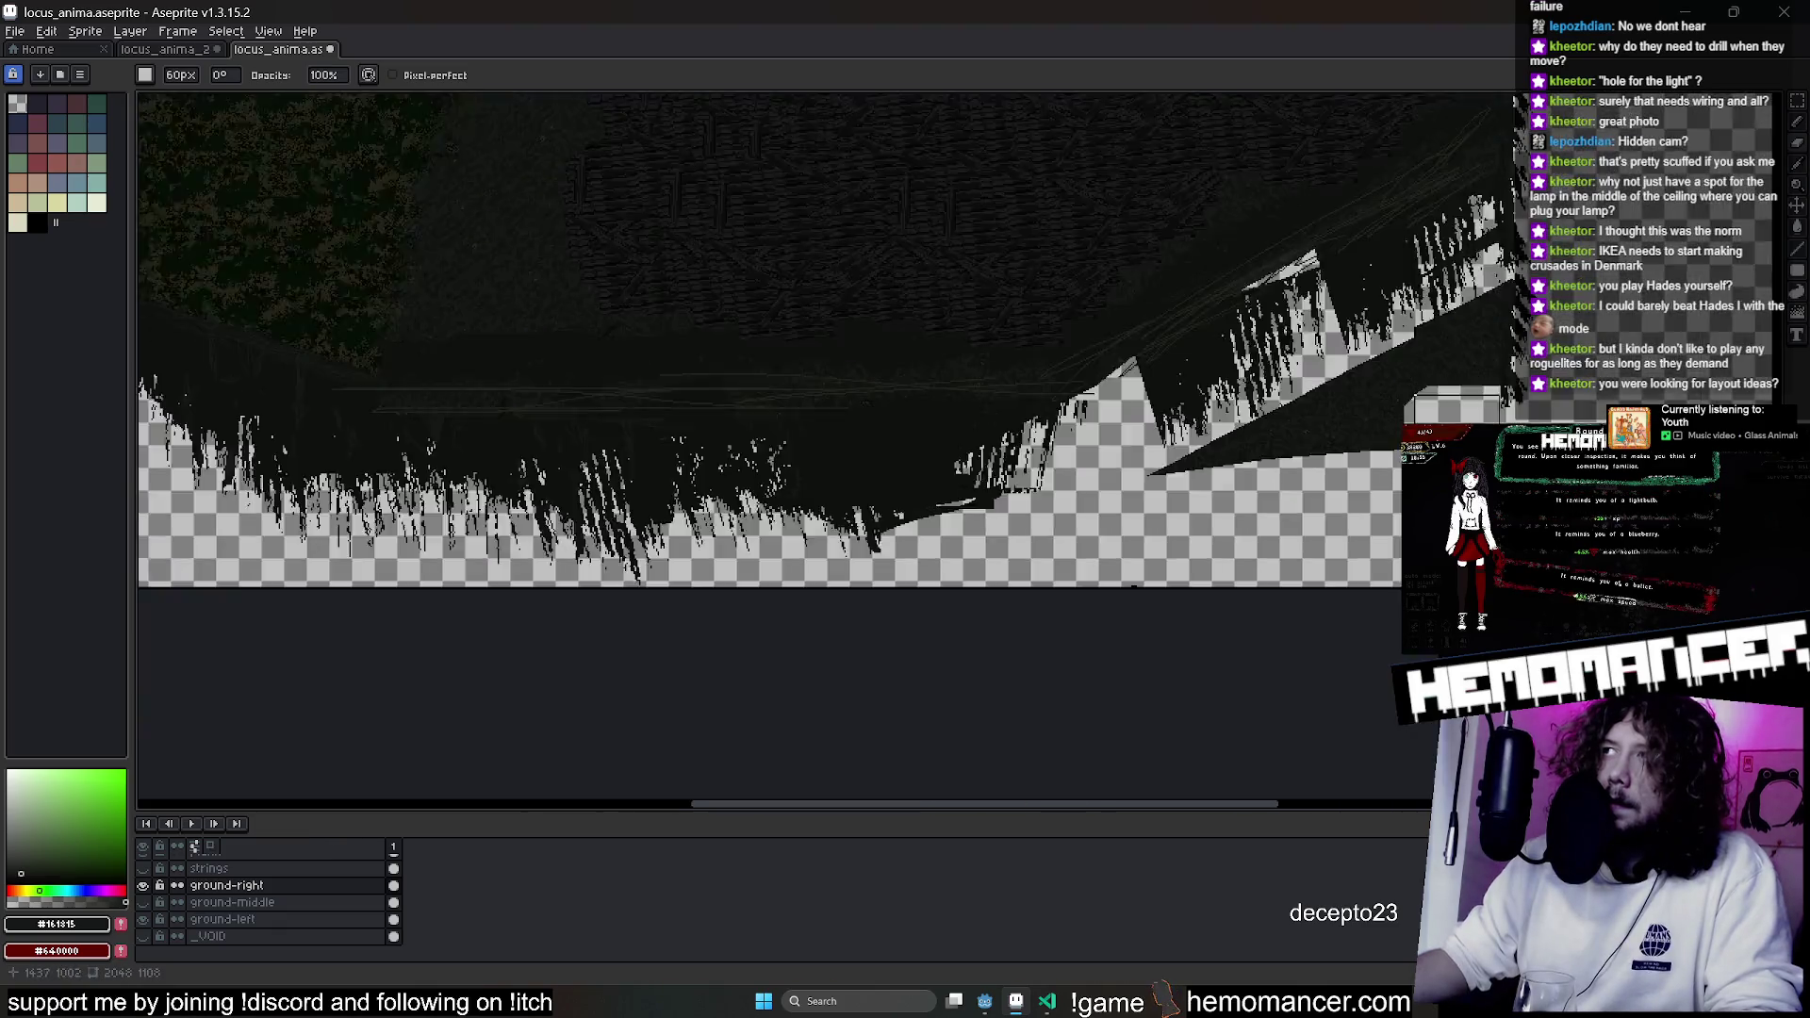
{"action": "left_click_drag", "start_coordinate": [1247, 581], "coordinate": [1131, 563]}
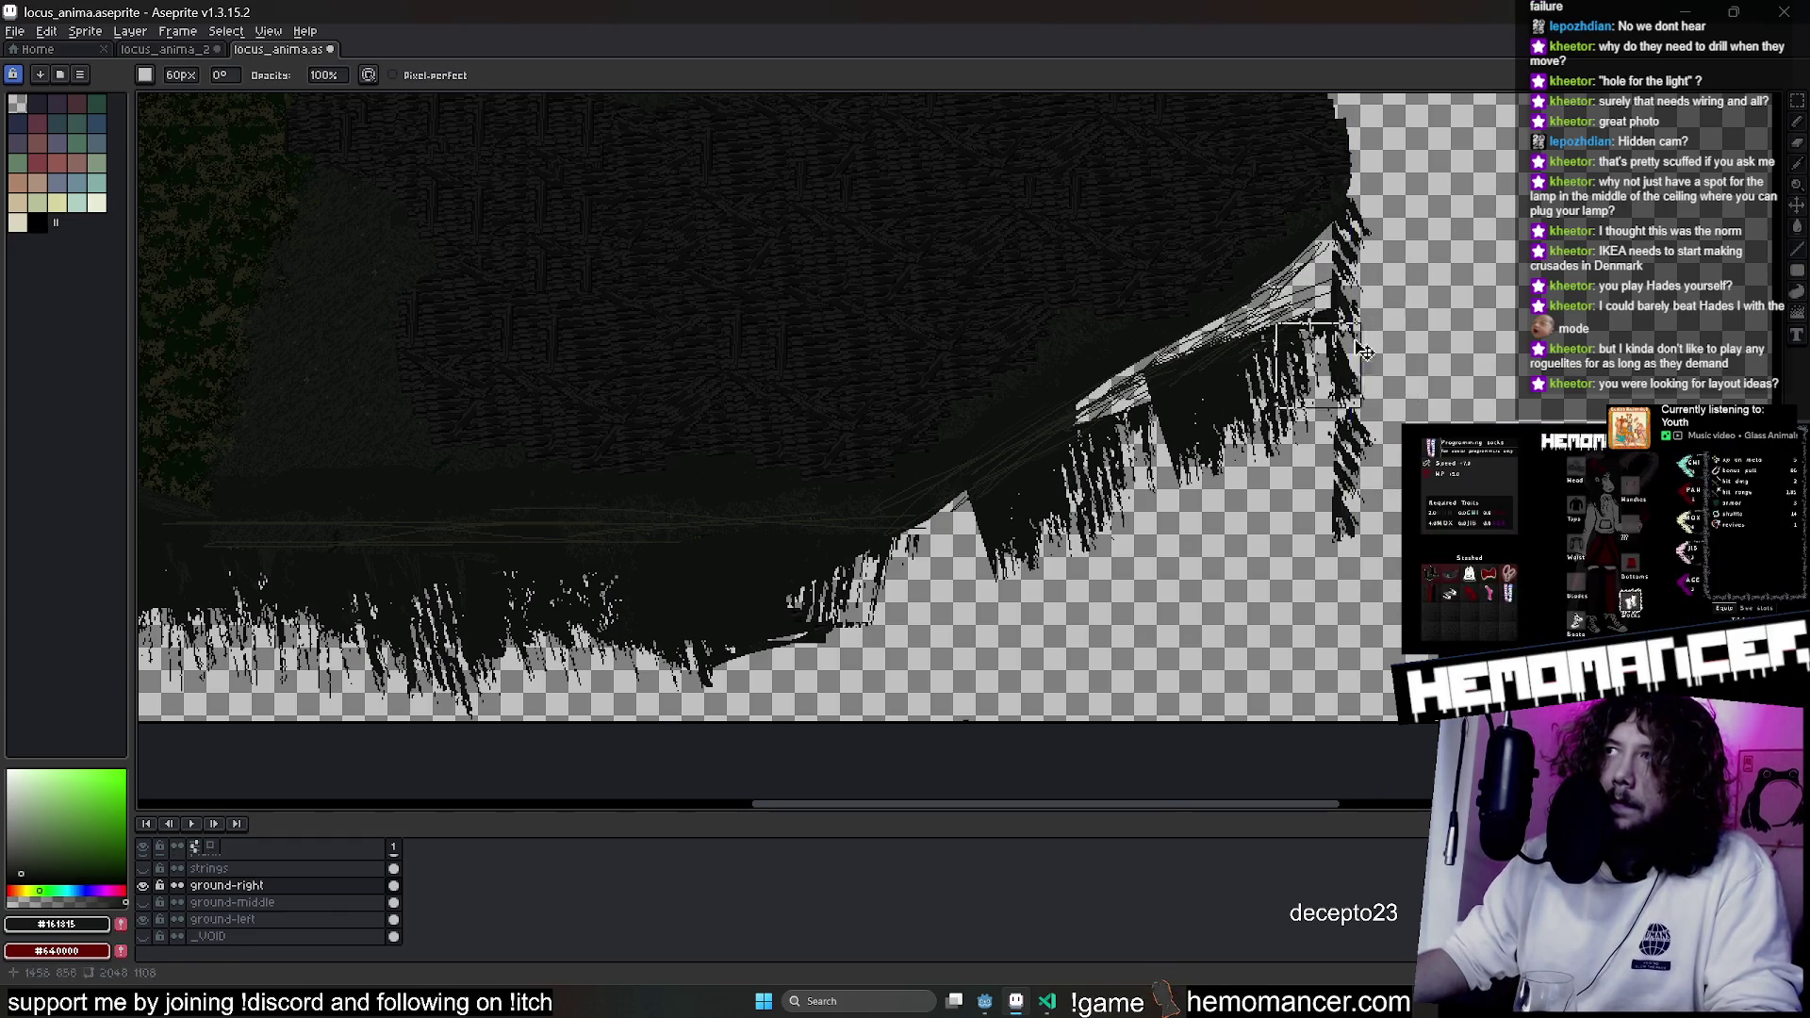
{"action": "mouse_move", "coordinate": [825, 643]}
{"action": "left_mouse_down"}
{"action": "mouse_move", "coordinate": [608, 627]}
{"action": "mouse_move", "coordinate": [722, 610]}
{"action": "left_mouse_up"}
{"action": "scroll", "coordinate": [396, 608], "scroll_direction": "down", "scroll_amount": 4}
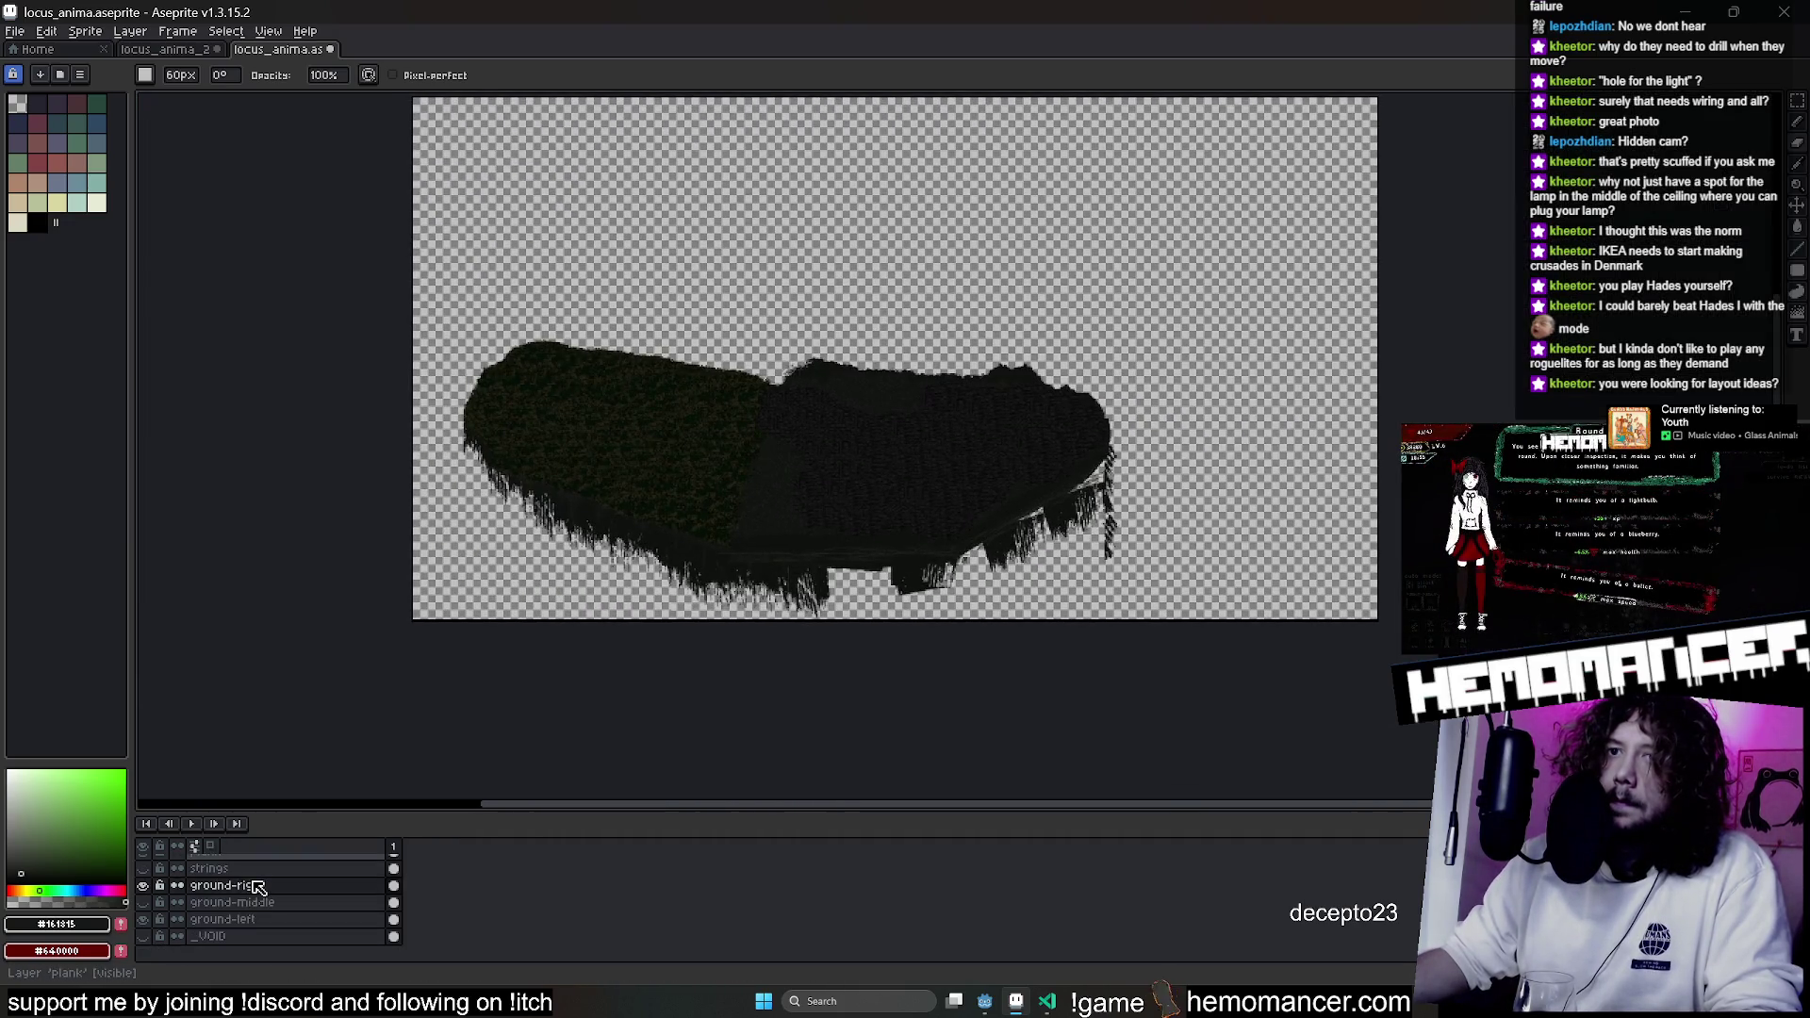
Move ground-left above ground-middle and merge ground-right down into it.
{"action": "left_click", "coordinate": [144, 886]}
{"action": "left_click", "coordinate": [144, 886]}
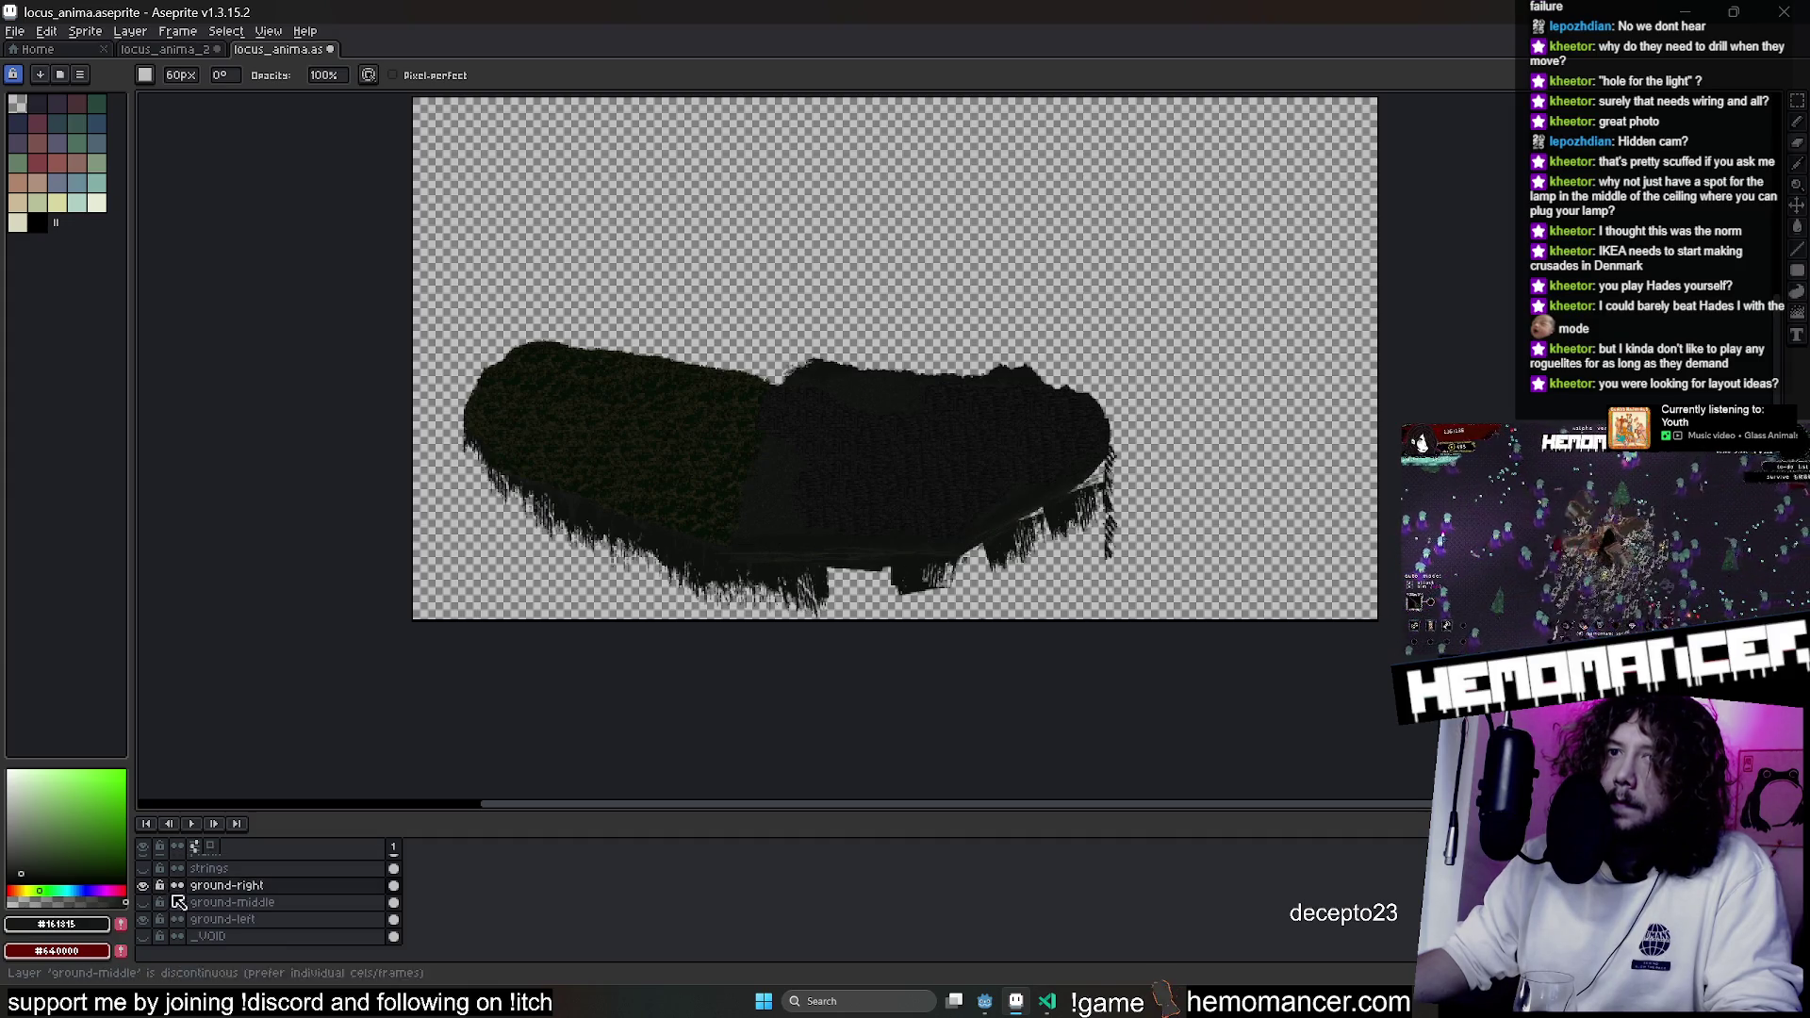
{"action": "left_click_drag", "start_coordinate": [194, 920], "coordinate": [190, 903]}
{"action": "left_click", "coordinate": [292, 886]}
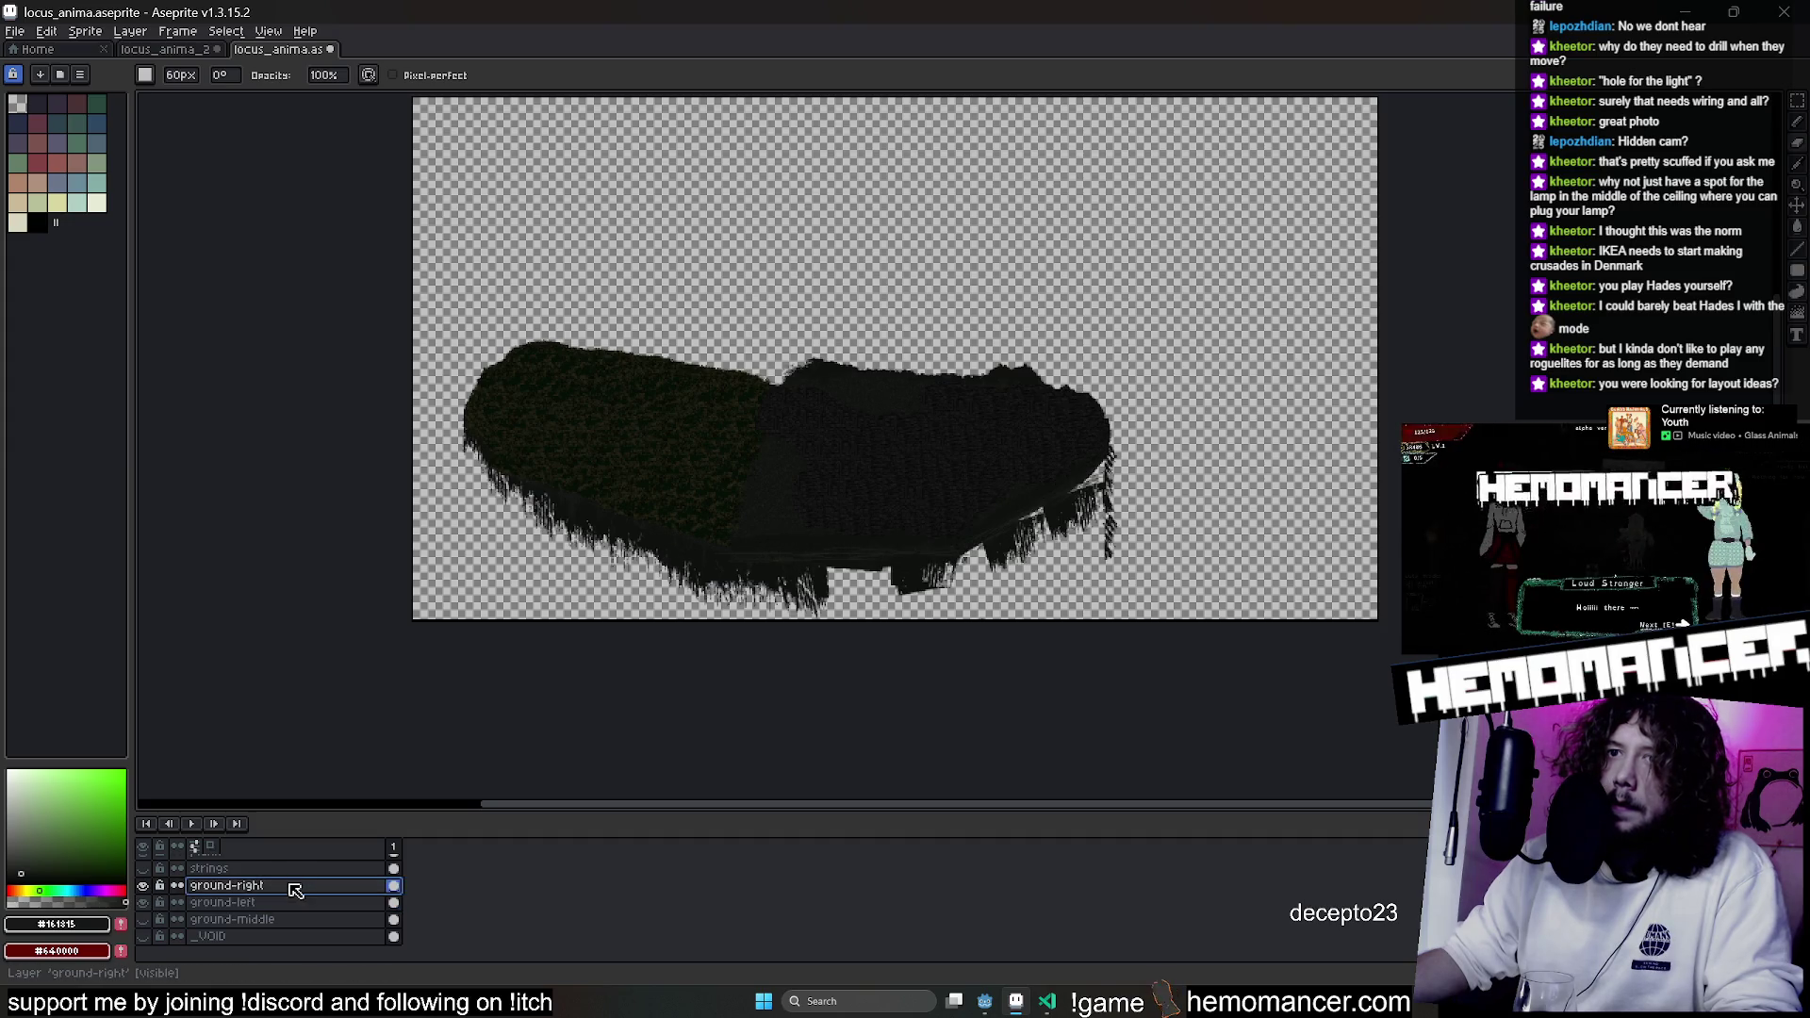
{"action": "right_click", "coordinate": [295, 892]}
{"action": "left_click", "coordinate": [381, 941]}
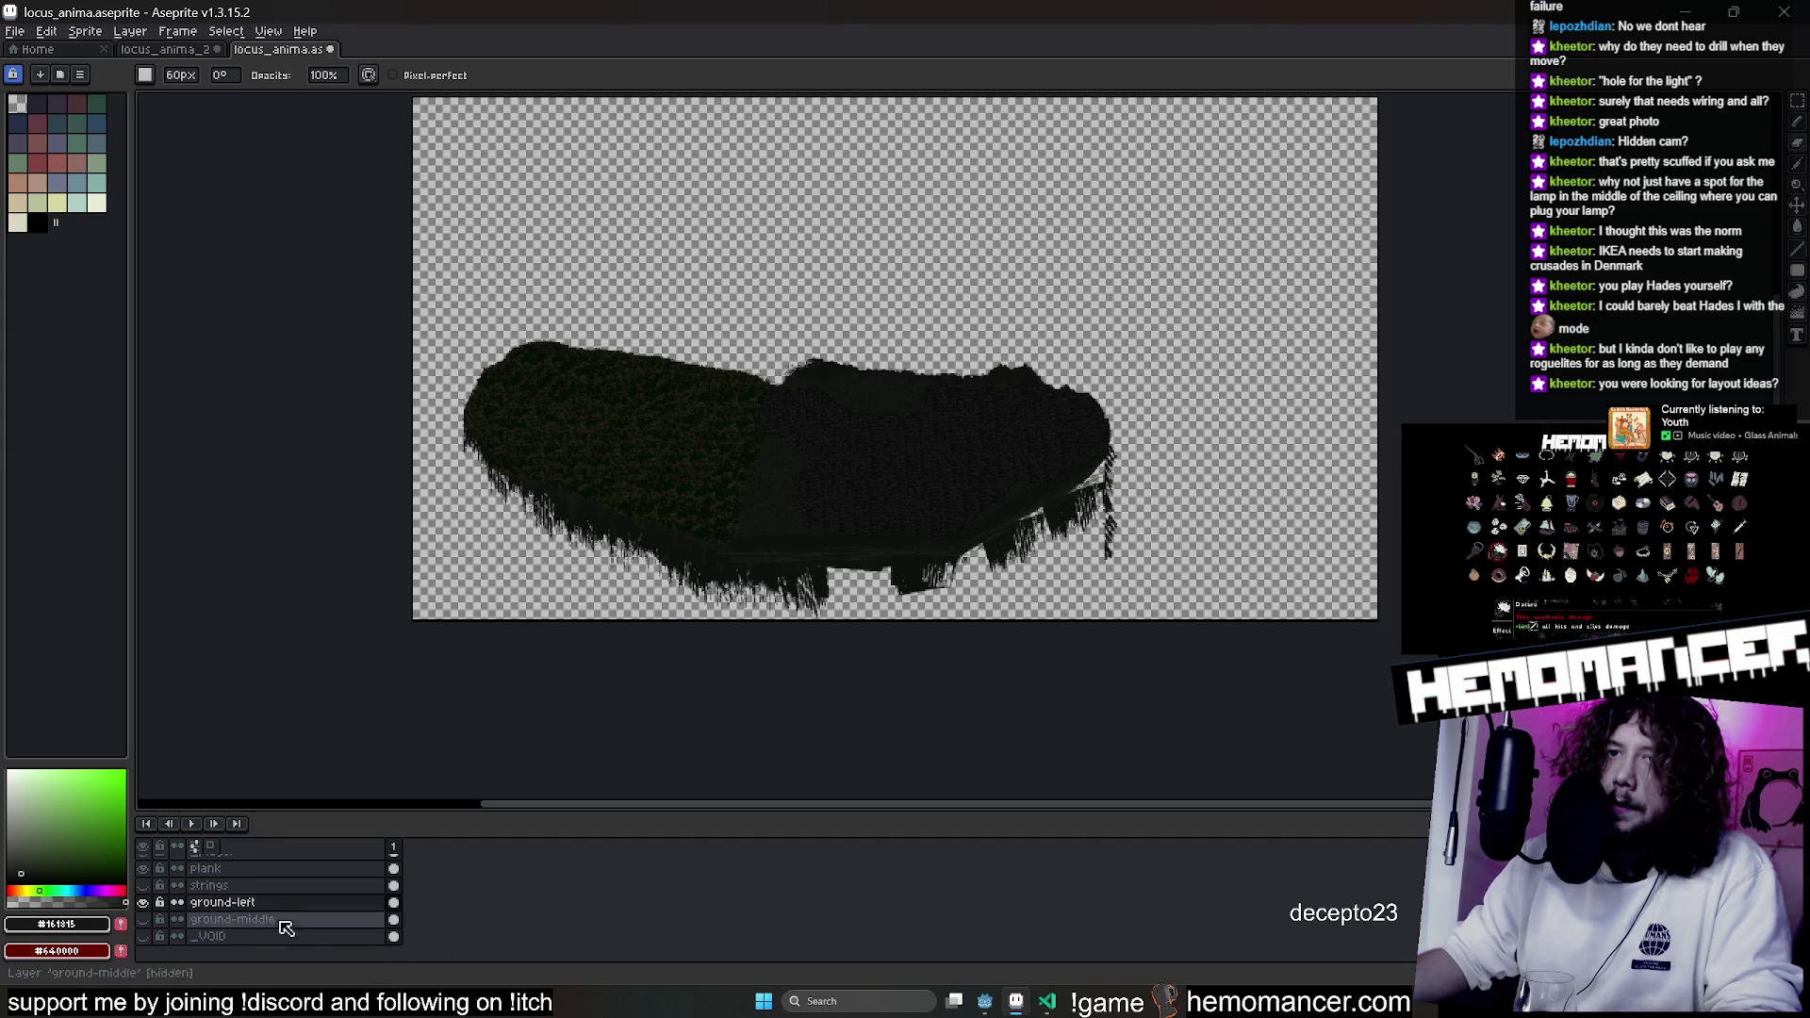
Rename the merged layer to GROUND and toggle its visibility to compare.
{"action": "double_click", "coordinate": [225, 904]}
{"action": "type", "text": "GROUND"}
{"action": "key", "text": "Return"}
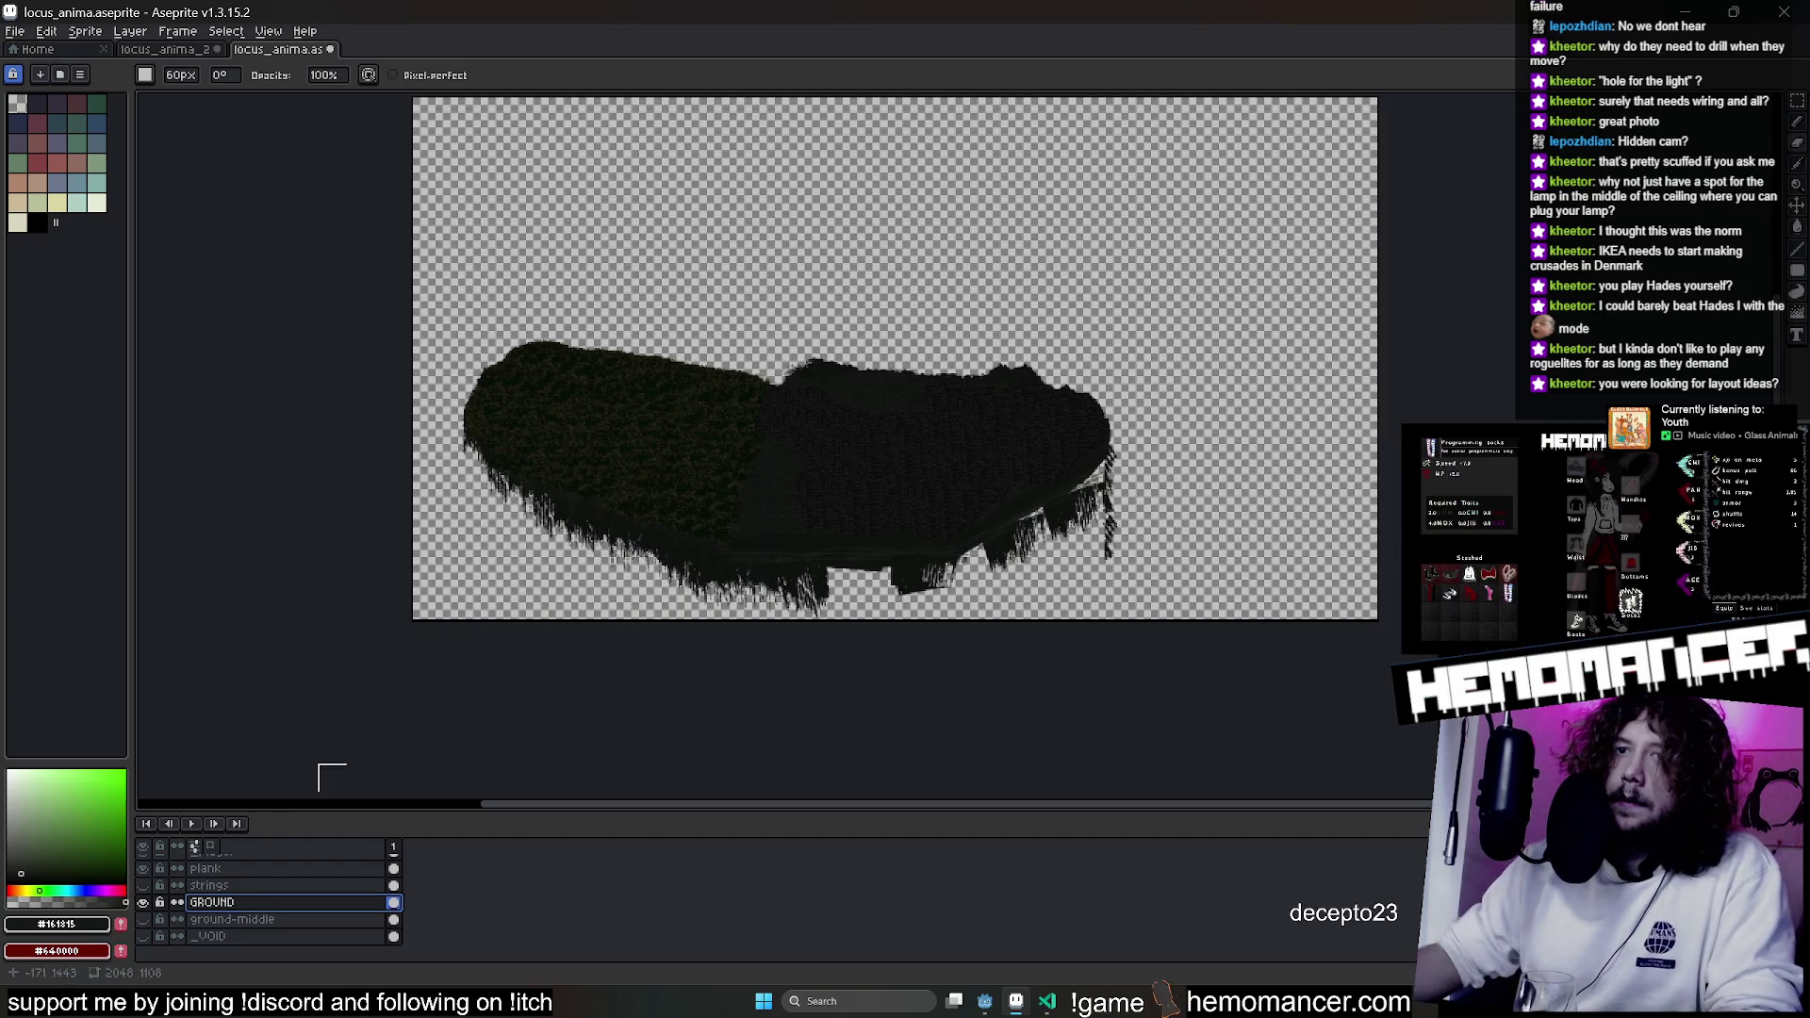
{"action": "left_click", "coordinate": [142, 904]}
{"action": "left_click", "coordinate": [143, 903]}
{"action": "left_click", "coordinate": [142, 903]}
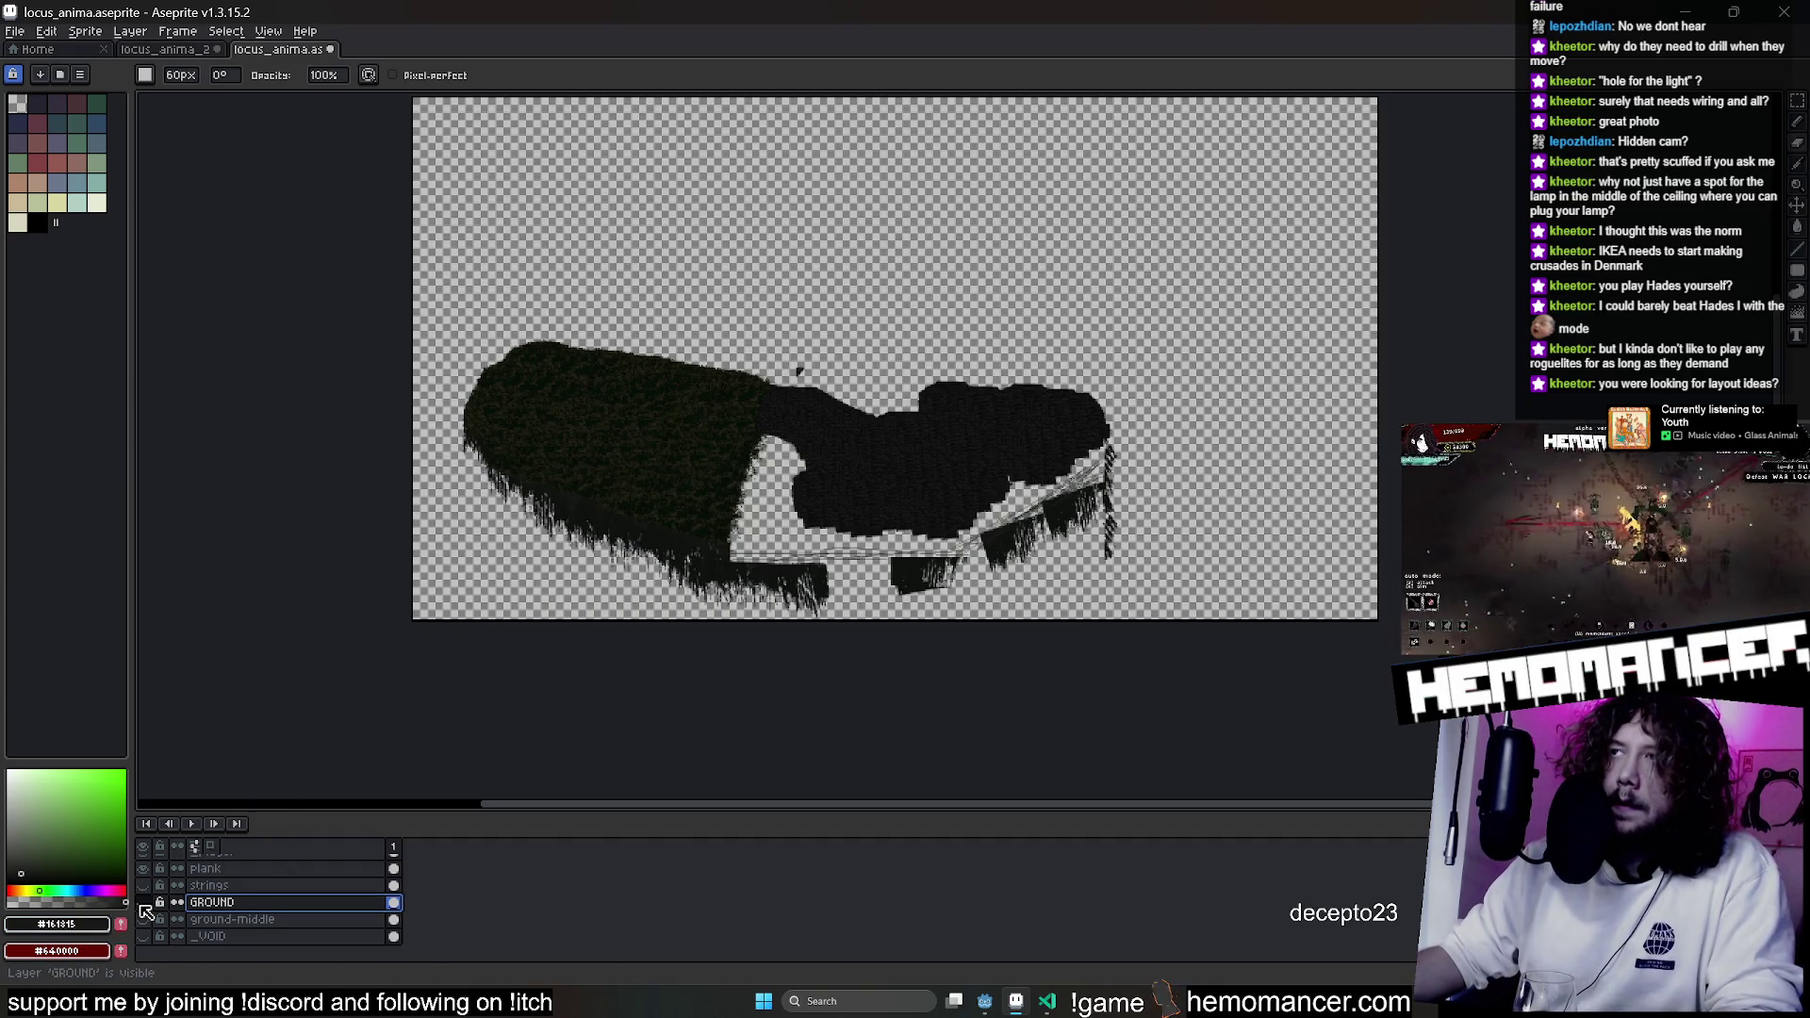
{"action": "left_click", "coordinate": [142, 903]}
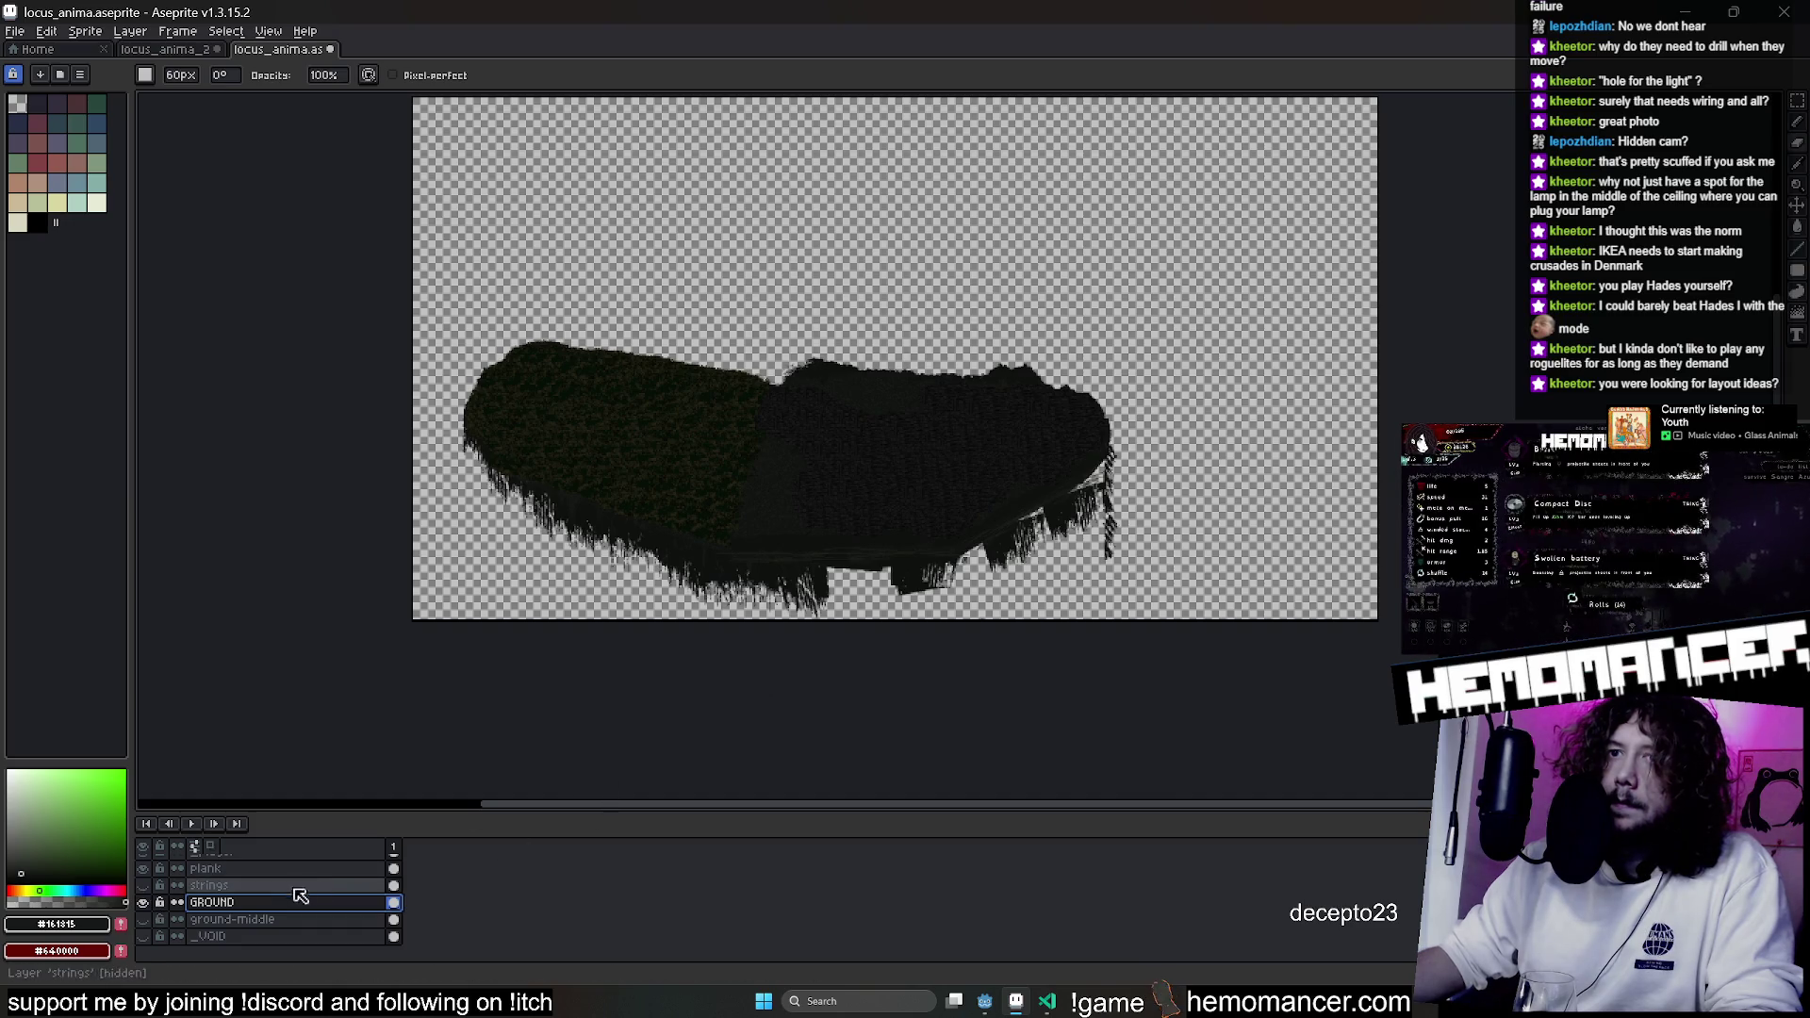
{"action": "key", "text": "shift+m"}
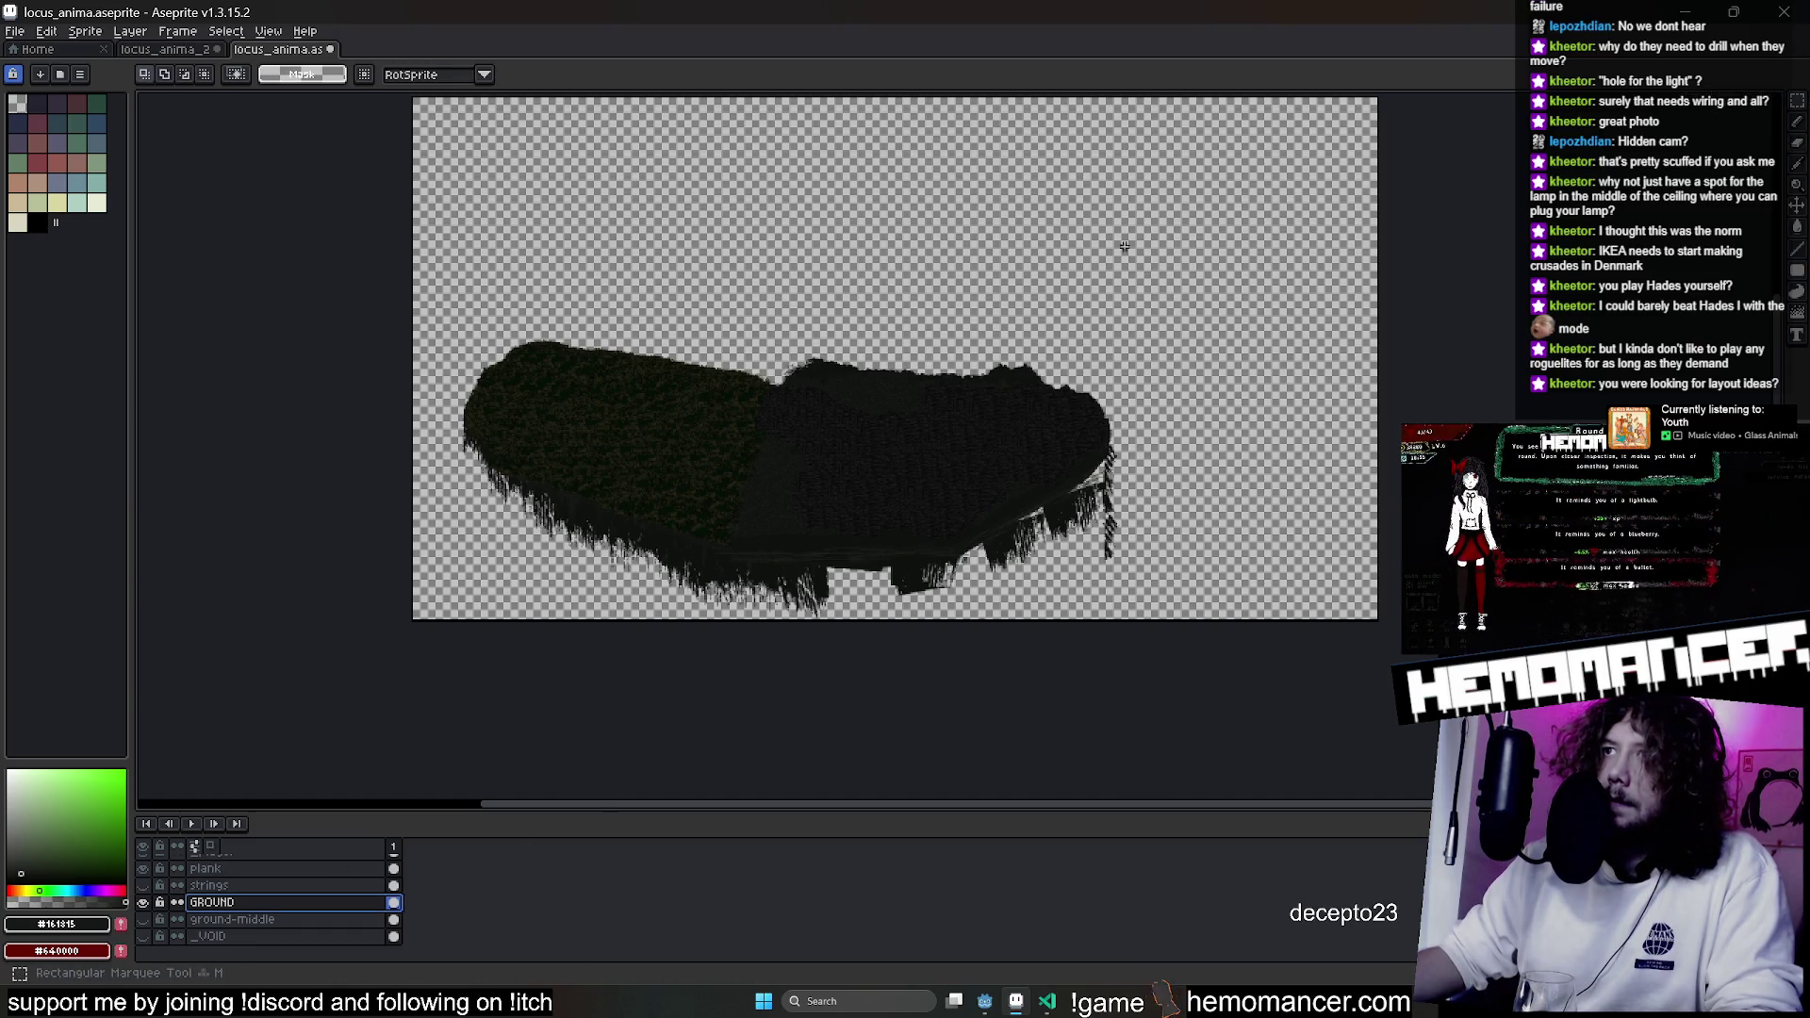
Paste the copied ground shape, then shrink and position it near the top.
{"action": "key", "text": "ctrl+v"}
{"action": "scroll", "coordinate": [1075, 323], "scroll_direction": "up", "scroll_amount": 4}
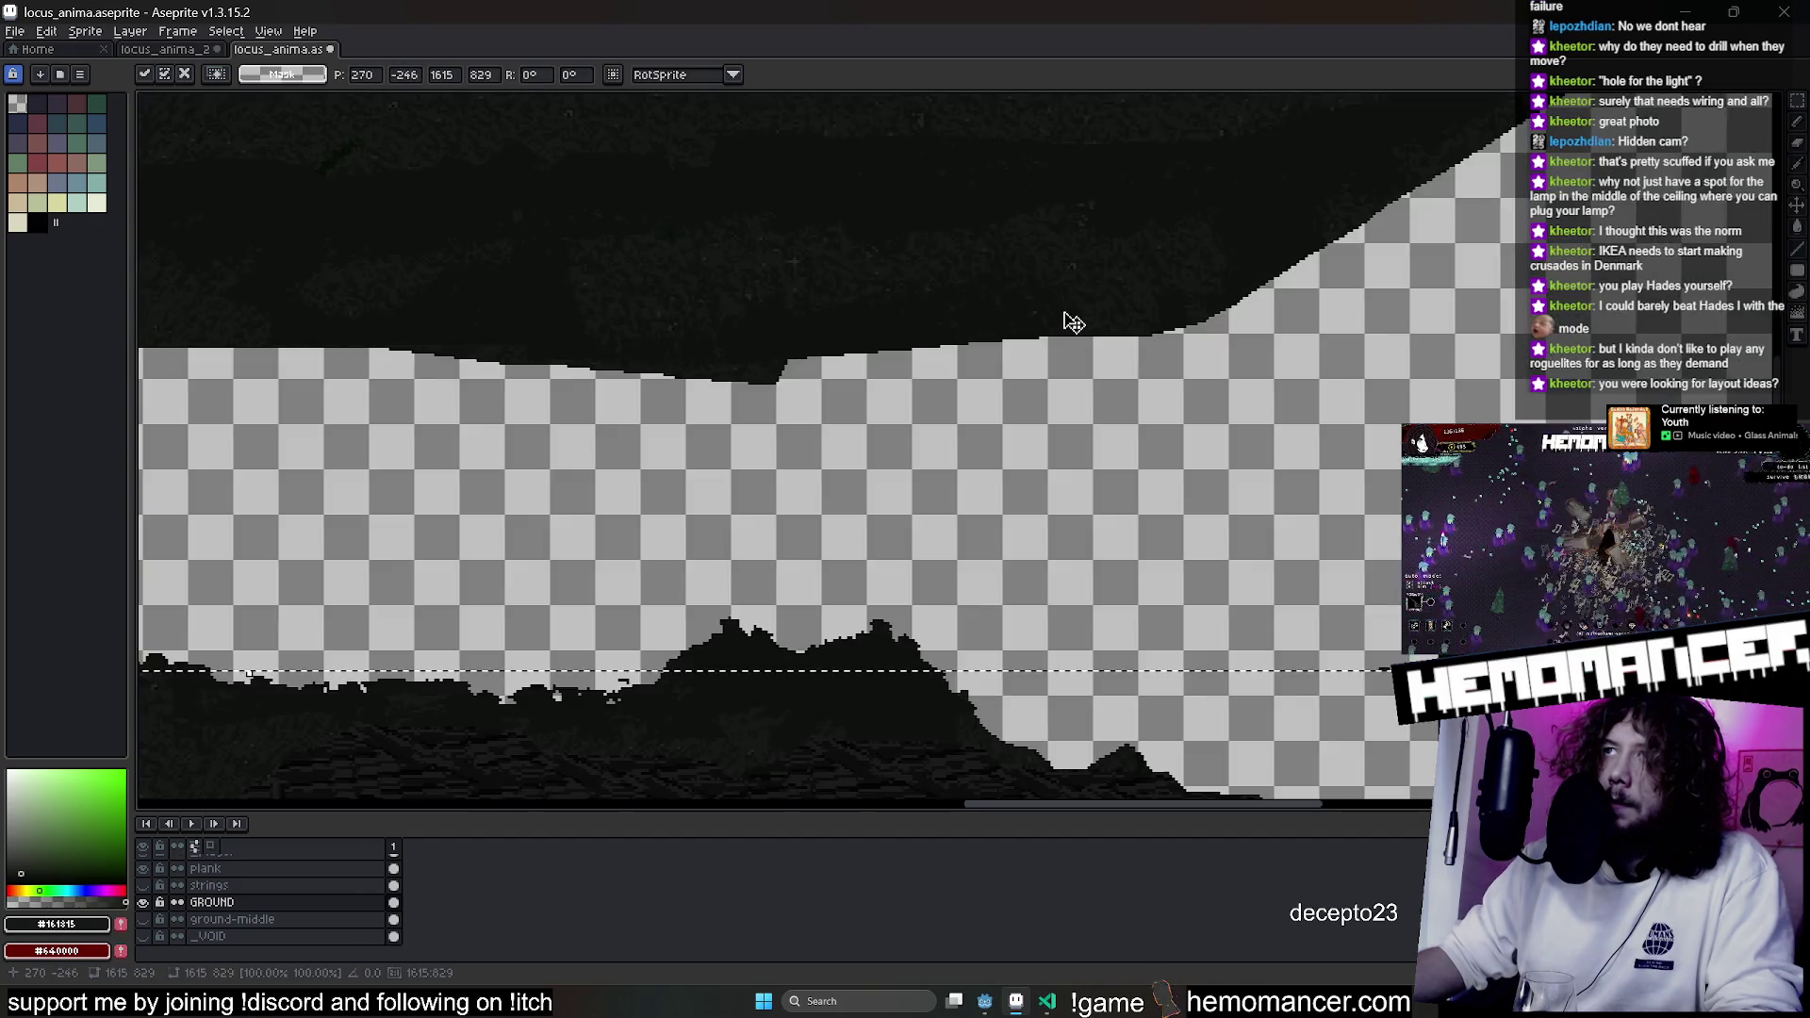
{"action": "scroll", "coordinate": [1065, 447], "scroll_direction": "down", "scroll_amount": 3}
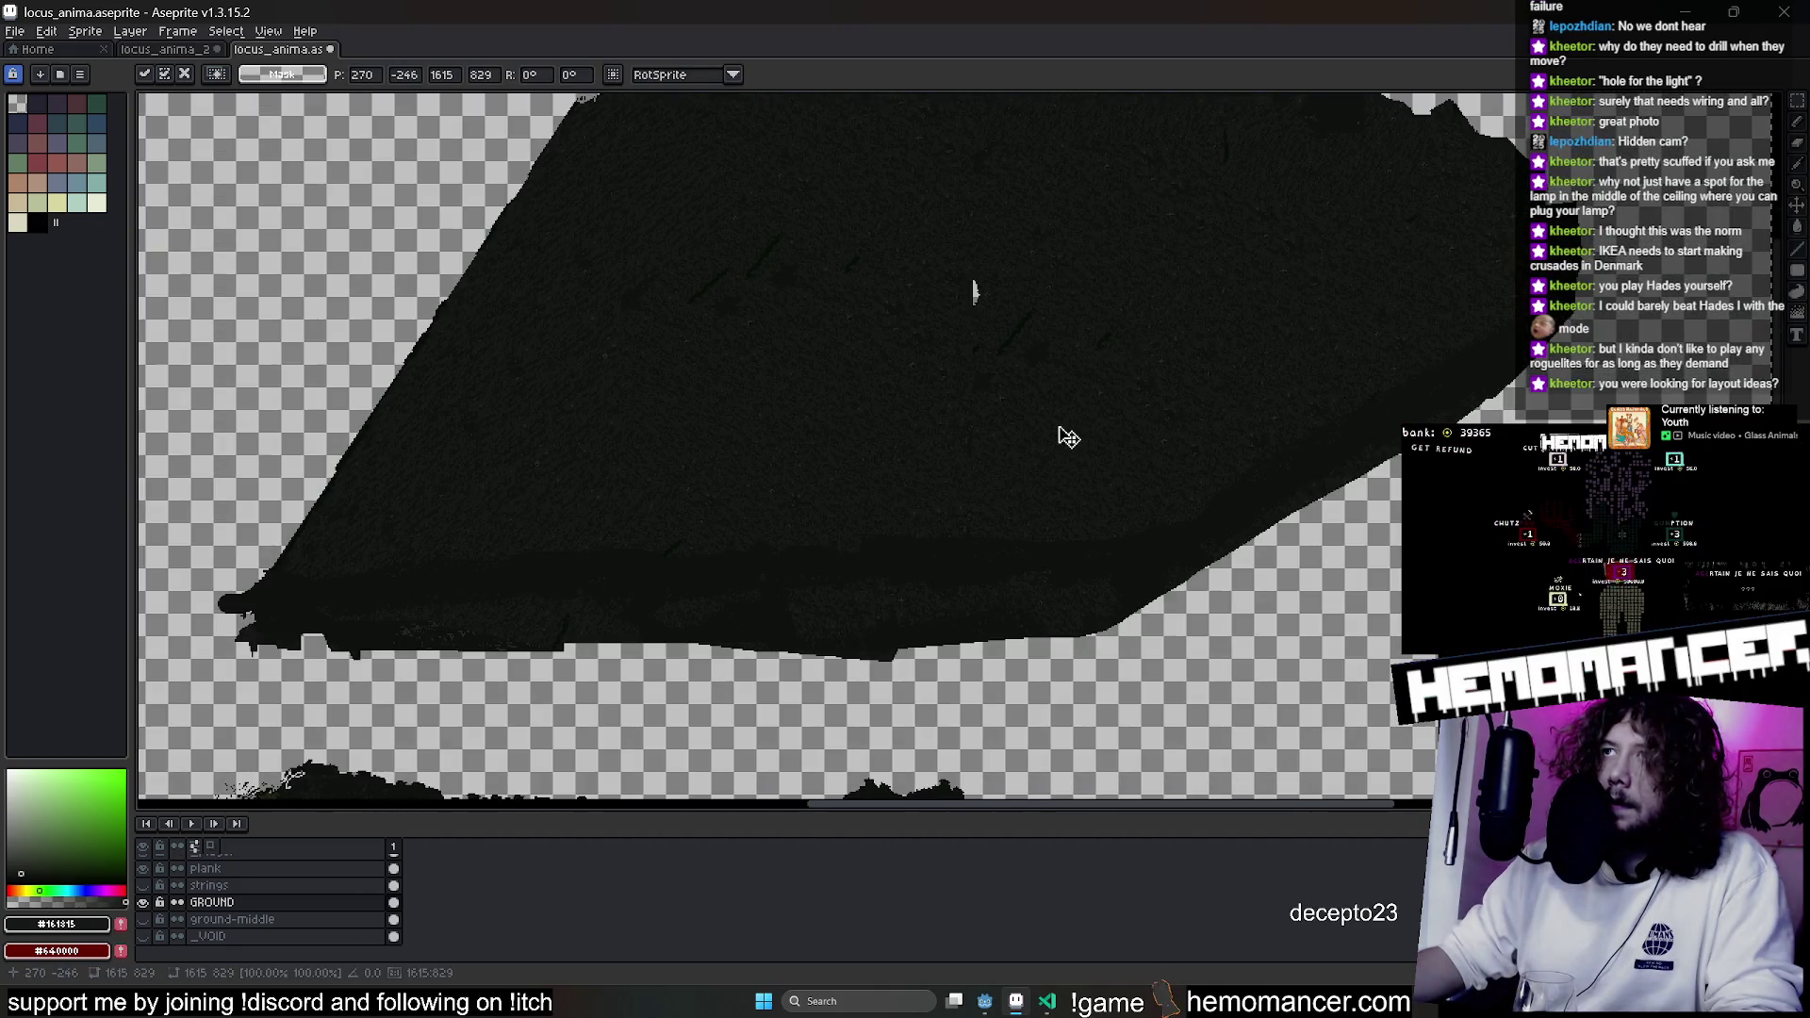
{"action": "scroll", "coordinate": [1070, 436], "scroll_direction": "down", "scroll_amount": 3}
{"action": "left_click_drag", "start_coordinate": [1432, 595], "coordinate": [1404, 559]}
{"action": "mouse_move", "coordinate": [1246, 437]}
{"action": "left_mouse_down"}
{"action": "mouse_move", "coordinate": [998, 263]}
{"action": "mouse_move", "coordinate": [1084, 415]}
{"action": "mouse_move", "coordinate": [1009, 421]}
{"action": "left_mouse_up"}
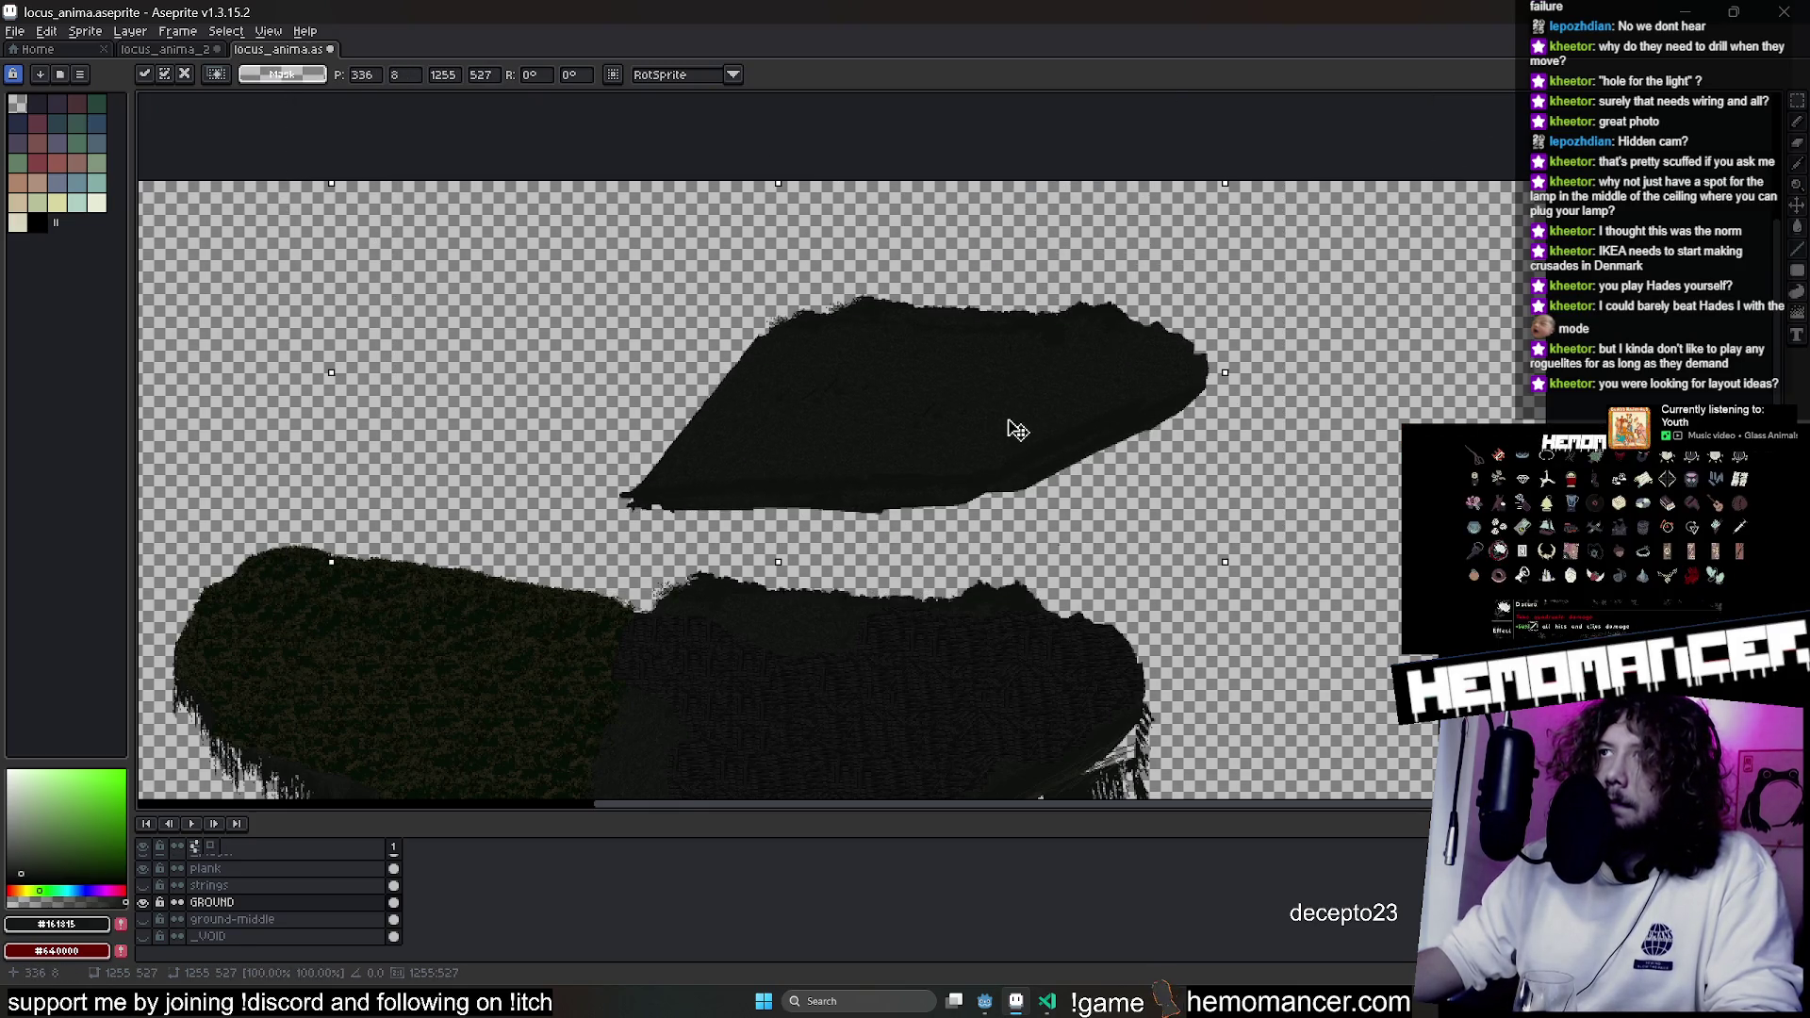
{"action": "key", "text": "Return"}
Copy the shape's top-edge strip and paste it along the bottom edge.
{"action": "left_click_drag", "start_coordinate": [635, 267], "coordinate": [1265, 472]}
{"action": "scroll", "coordinate": [1326, 398], "scroll_direction": "up", "scroll_amount": 2}
{"action": "scroll", "coordinate": [1326, 398], "scroll_direction": "down", "scroll_amount": 2}
{"action": "left_click_drag", "start_coordinate": [355, 193], "coordinate": [1230, 354]}
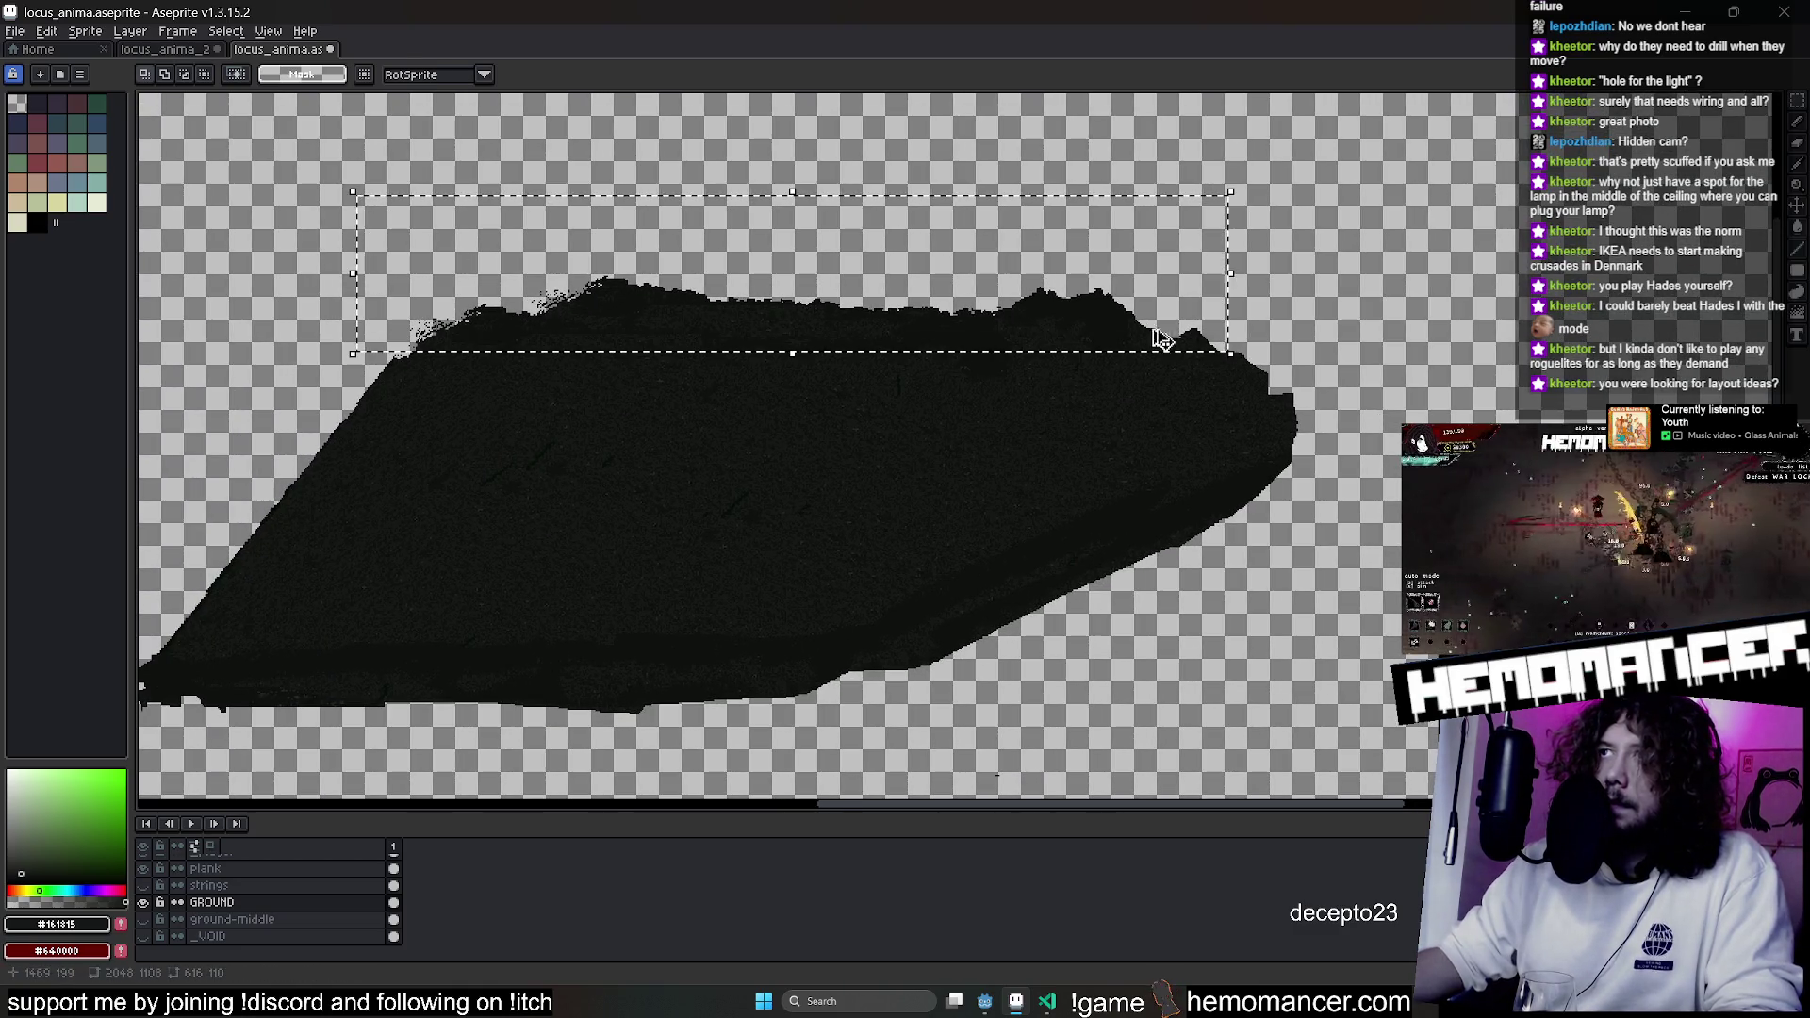
{"action": "key", "text": "ctrl+c"}
{"action": "key", "text": "ctrl+v"}
{"action": "mouse_move", "coordinate": [1177, 594]}
{"action": "left_mouse_down"}
{"action": "mouse_move", "coordinate": [897, 595]}
{"action": "mouse_move", "coordinate": [748, 724]}
{"action": "mouse_move", "coordinate": [655, 730]}
{"action": "mouse_move", "coordinate": [667, 719]}
{"action": "left_mouse_up"}
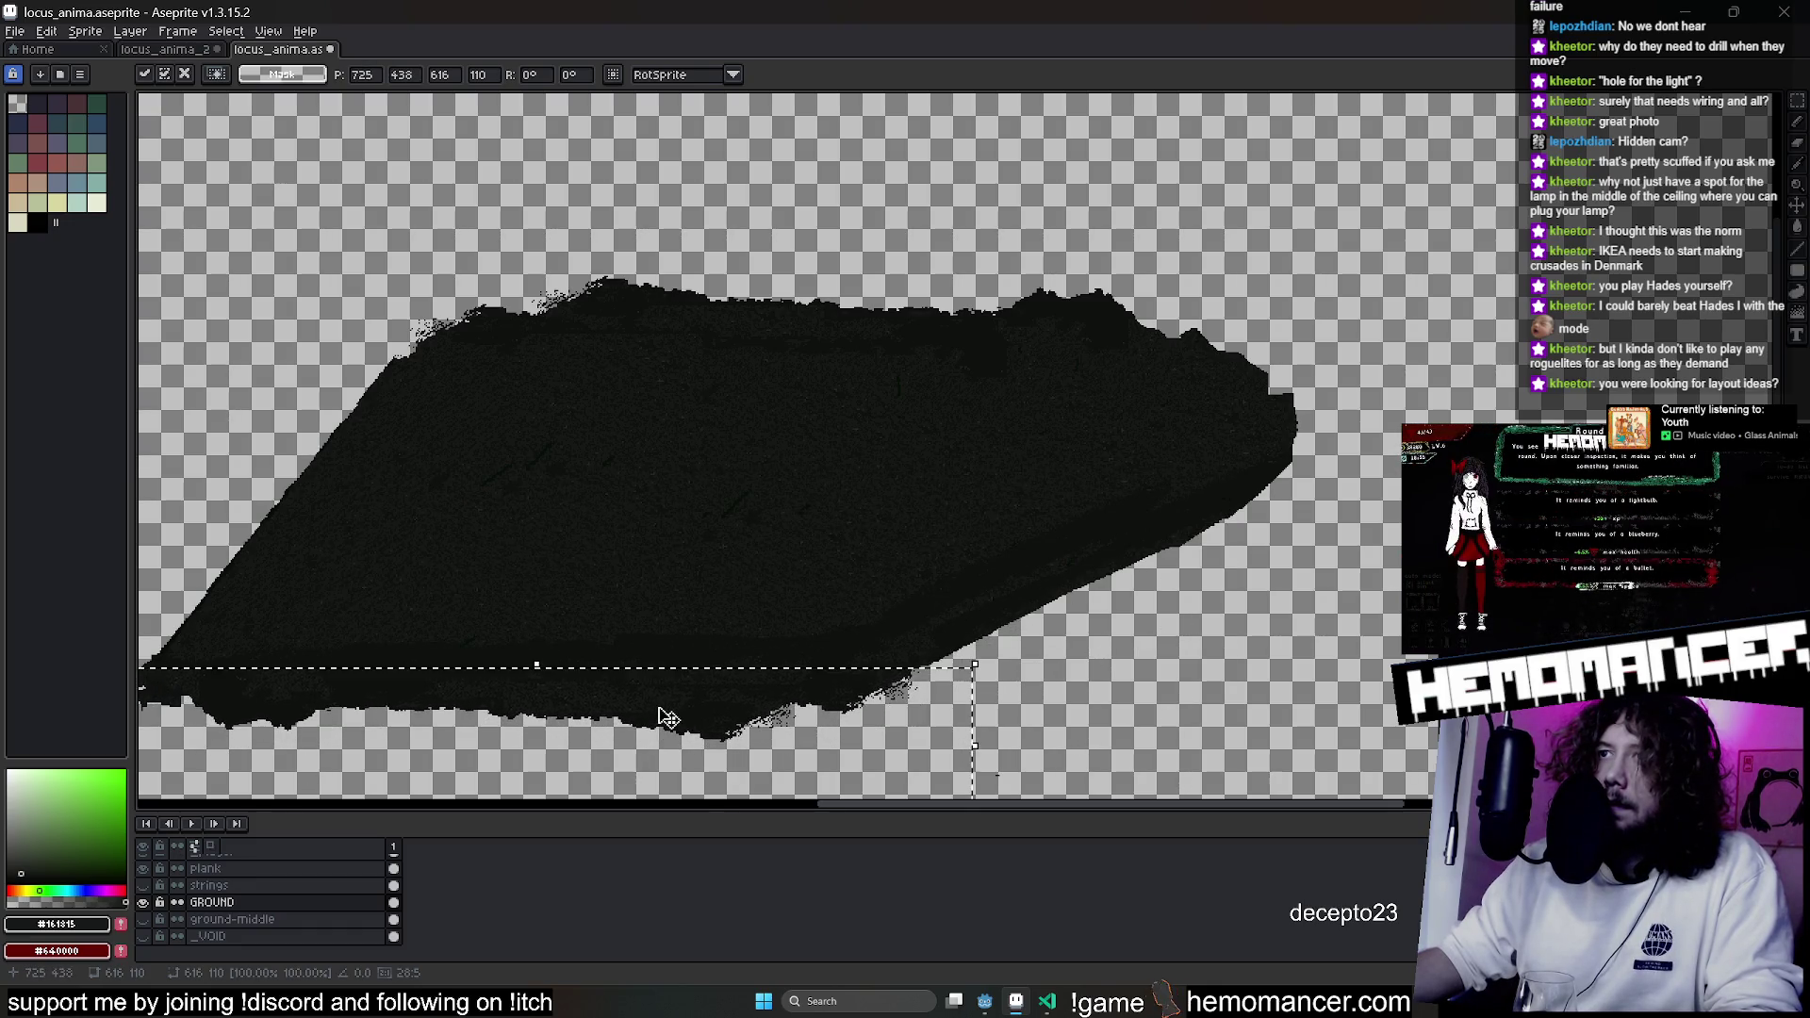
{"action": "key", "text": "Return"}
Move the upper island piece down-left onto the lower shape and commit it.
{"action": "scroll", "coordinate": [667, 718], "scroll_direction": "down", "scroll_amount": 3}
{"action": "left_click_drag", "start_coordinate": [1448, 560], "coordinate": [1449, 509]}
{"action": "left_click", "coordinate": [1305, 472]}
{"action": "scroll", "coordinate": [1305, 471], "scroll_direction": "down", "scroll_amount": 2}
{"action": "left_click_drag", "start_coordinate": [1305, 472], "coordinate": [1388, 453]}
{"action": "scroll", "coordinate": [1225, 283], "scroll_direction": "up", "scroll_amount": 2}
{"action": "mouse_move", "coordinate": [1188, 240]}
{"action": "left_mouse_down"}
{"action": "mouse_move", "coordinate": [1164, 635]}
{"action": "mouse_move", "coordinate": [1116, 570]}
{"action": "mouse_move", "coordinate": [1043, 554]}
{"action": "mouse_move", "coordinate": [959, 500]}
{"action": "mouse_move", "coordinate": [932, 553]}
{"action": "mouse_move", "coordinate": [1185, 464]}
{"action": "mouse_move", "coordinate": [1047, 484]}
{"action": "mouse_move", "coordinate": [1197, 497]}
{"action": "mouse_move", "coordinate": [1070, 489]}
{"action": "left_mouse_up"}
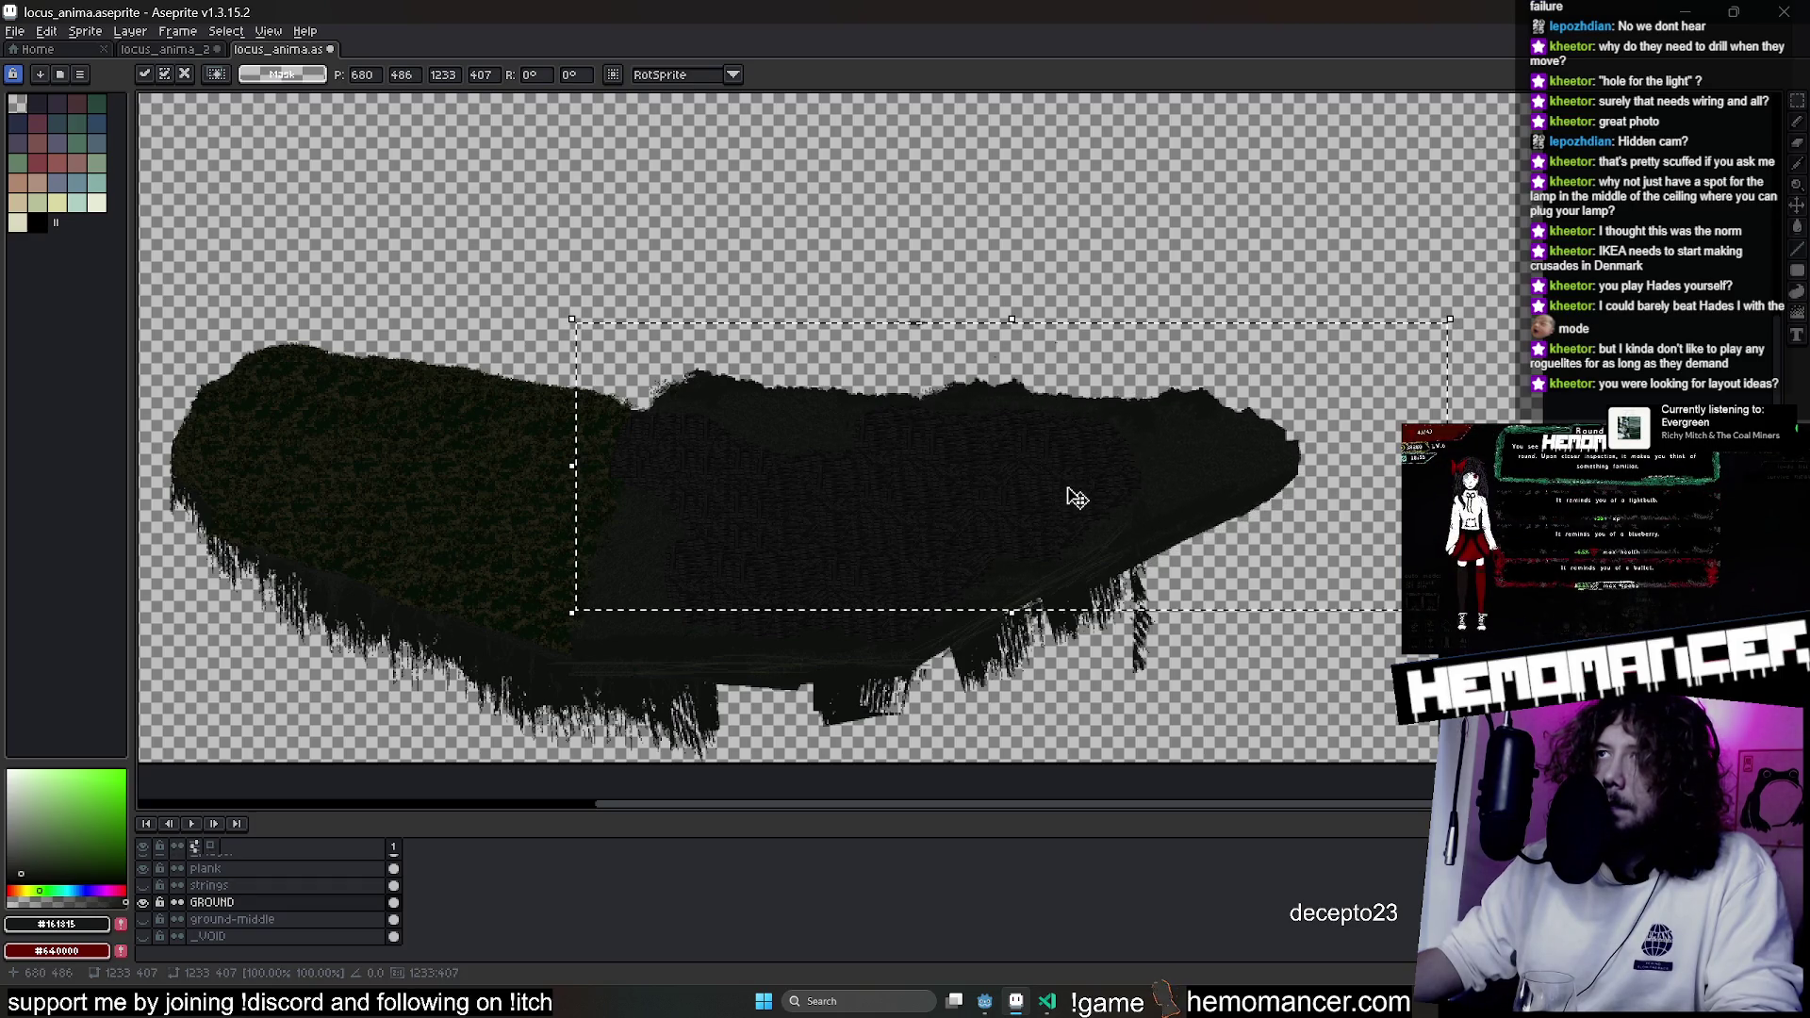
{"action": "key", "text": "Return"}
{"action": "key", "text": "e"}
{"action": "scroll", "coordinate": [768, 434], "scroll_direction": "up", "scroll_amount": 5}
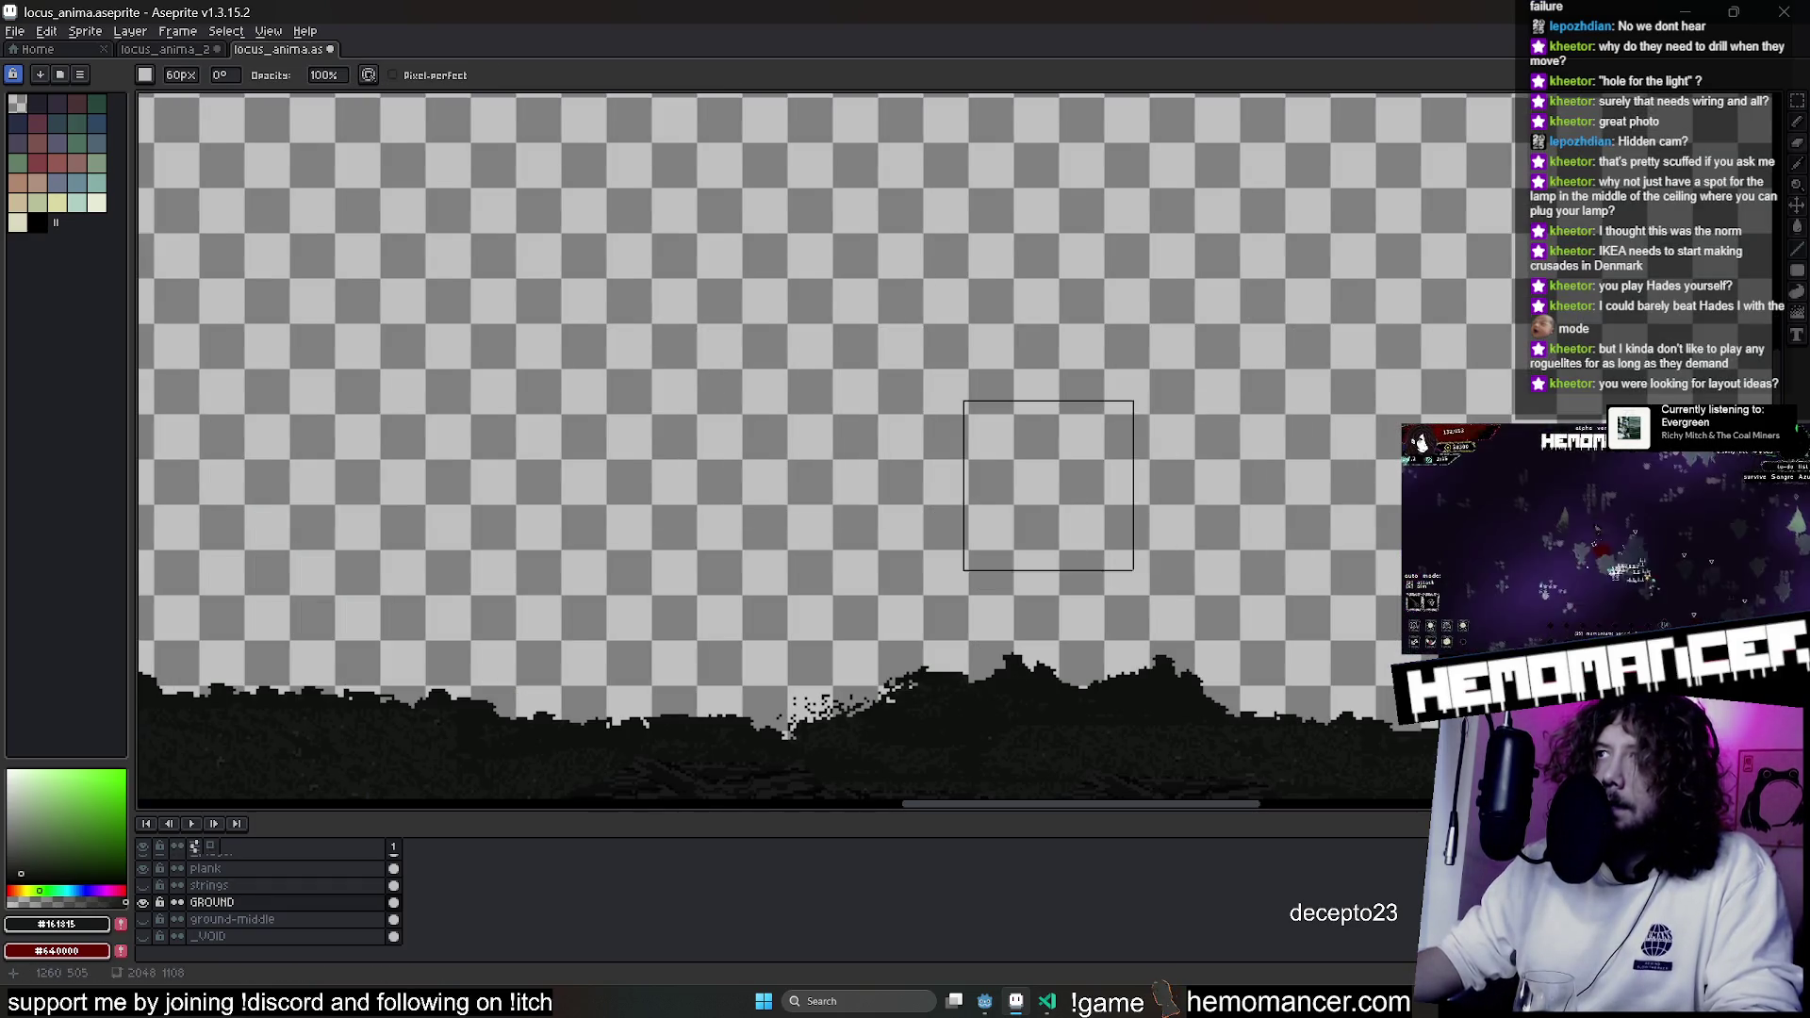
Save the island sprite with Ctrl+S.
{"action": "scroll", "coordinate": [1048, 486], "scroll_direction": "down", "scroll_amount": 5}
{"action": "key", "text": "ctrl+s"}
{"action": "mouse_move", "coordinate": [1041, 297]}
{"action": "left_mouse_down"}
{"action": "mouse_move", "coordinate": [1002, 292]}
{"action": "mouse_move", "coordinate": [1024, 294]}
{"action": "left_mouse_up"}
{"action": "scroll", "coordinate": [1050, 320], "scroll_direction": "up", "scroll_amount": 2}
{"action": "scroll", "coordinate": [981, 291], "scroll_direction": "down", "scroll_amount": 2}
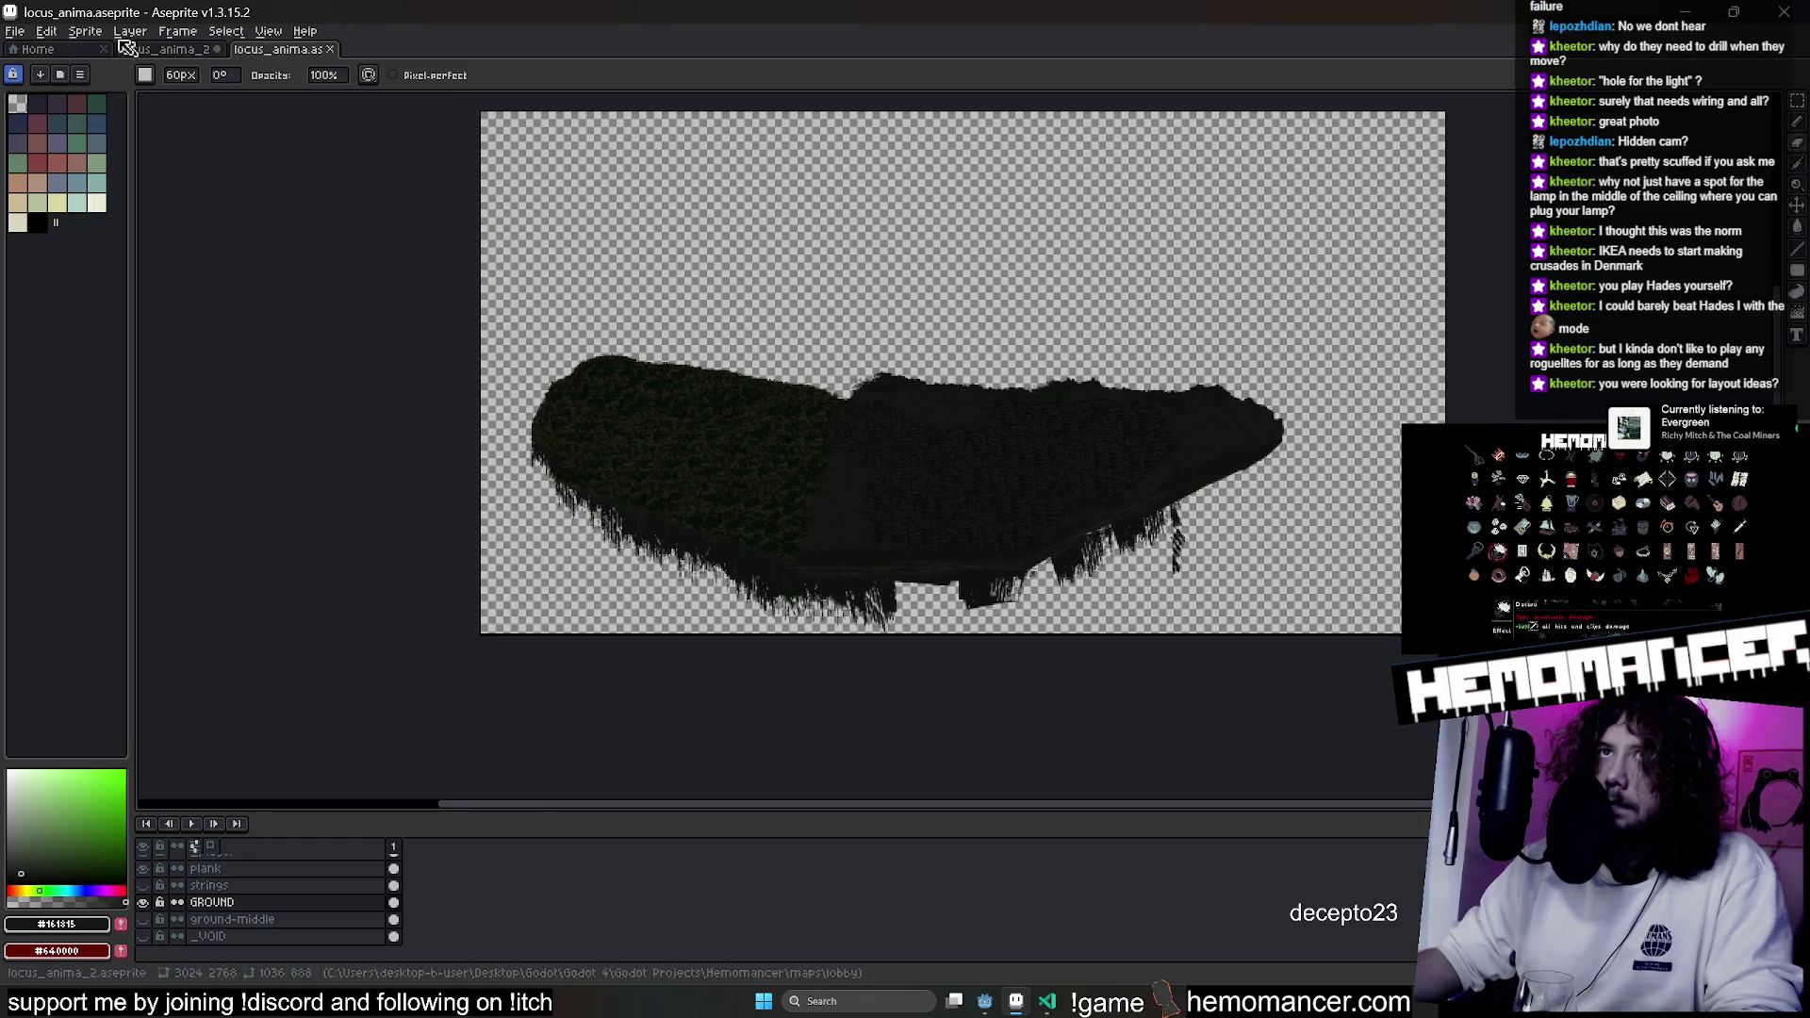
Crop the canvas to 1739×619 px around the island and minimize Aseprite to return to Godot.
{"action": "left_click", "coordinate": [85, 31]}
{"action": "left_click", "coordinate": [108, 121]}
{"action": "left_click_drag", "start_coordinate": [1443, 387], "coordinate": [1300, 386]}
{"action": "left_click_drag", "start_coordinate": [895, 110], "coordinate": [908, 343]}
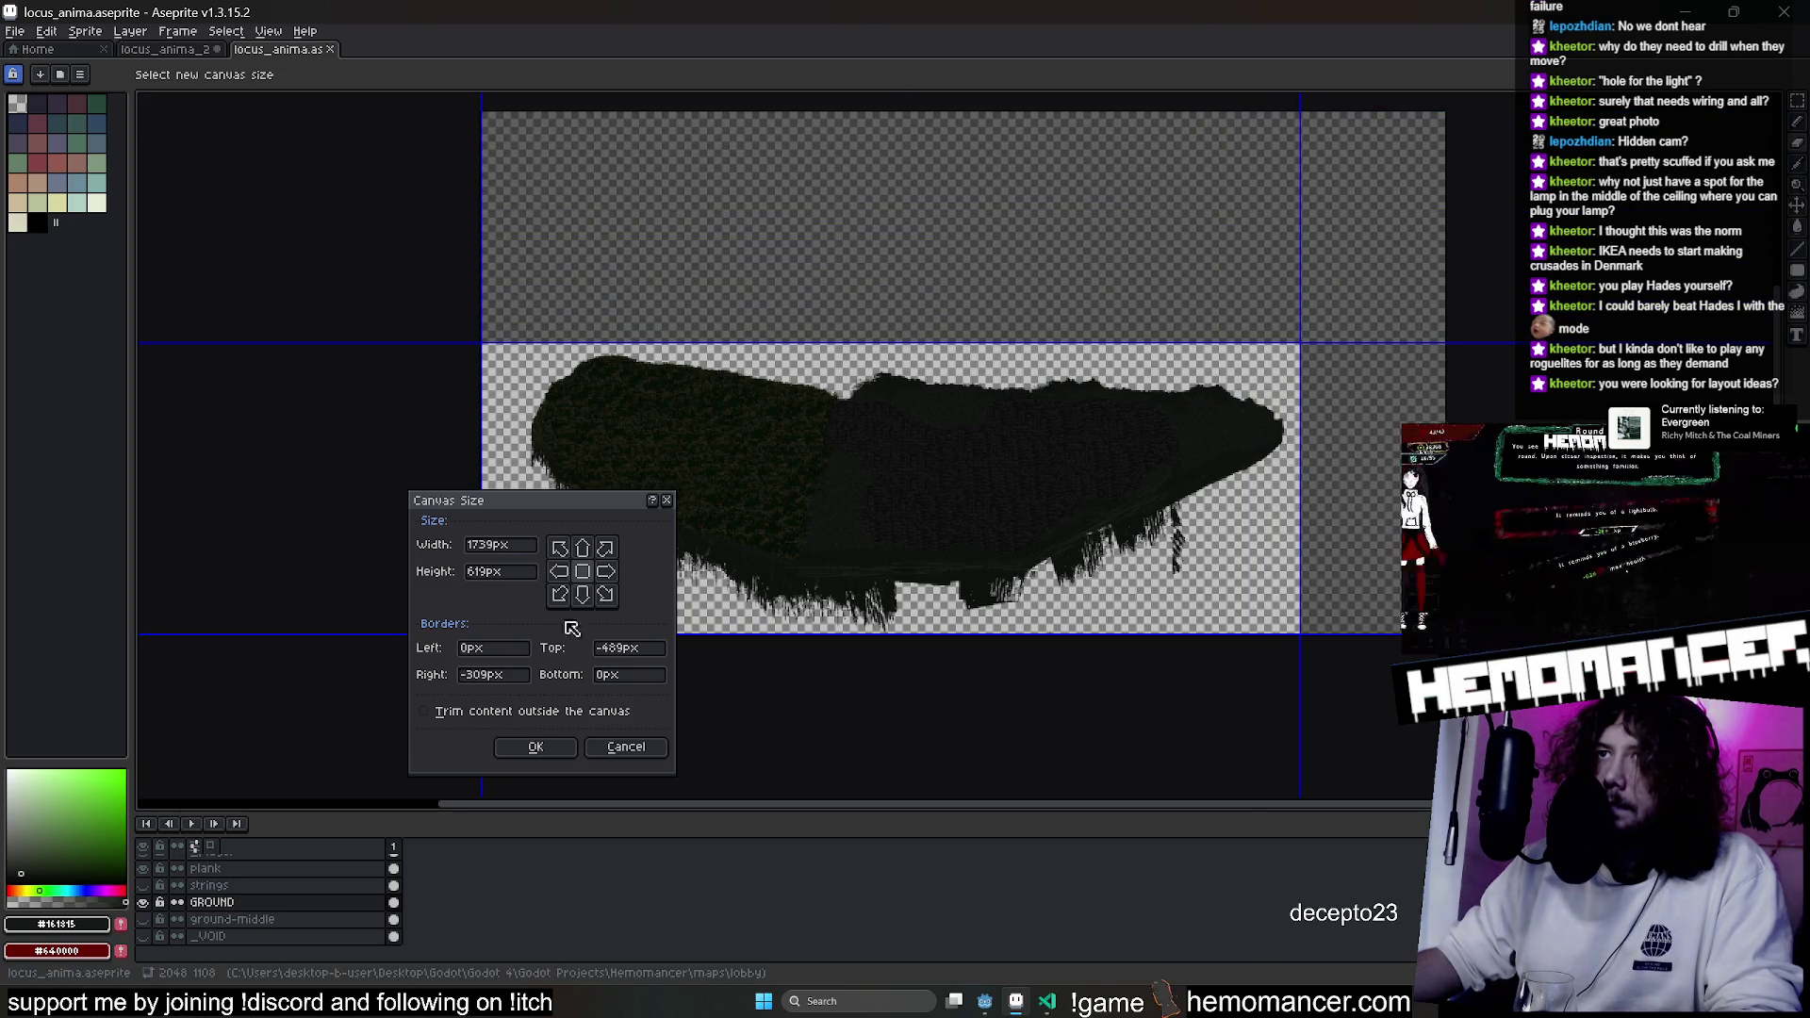
{"action": "left_click", "coordinate": [539, 748]}
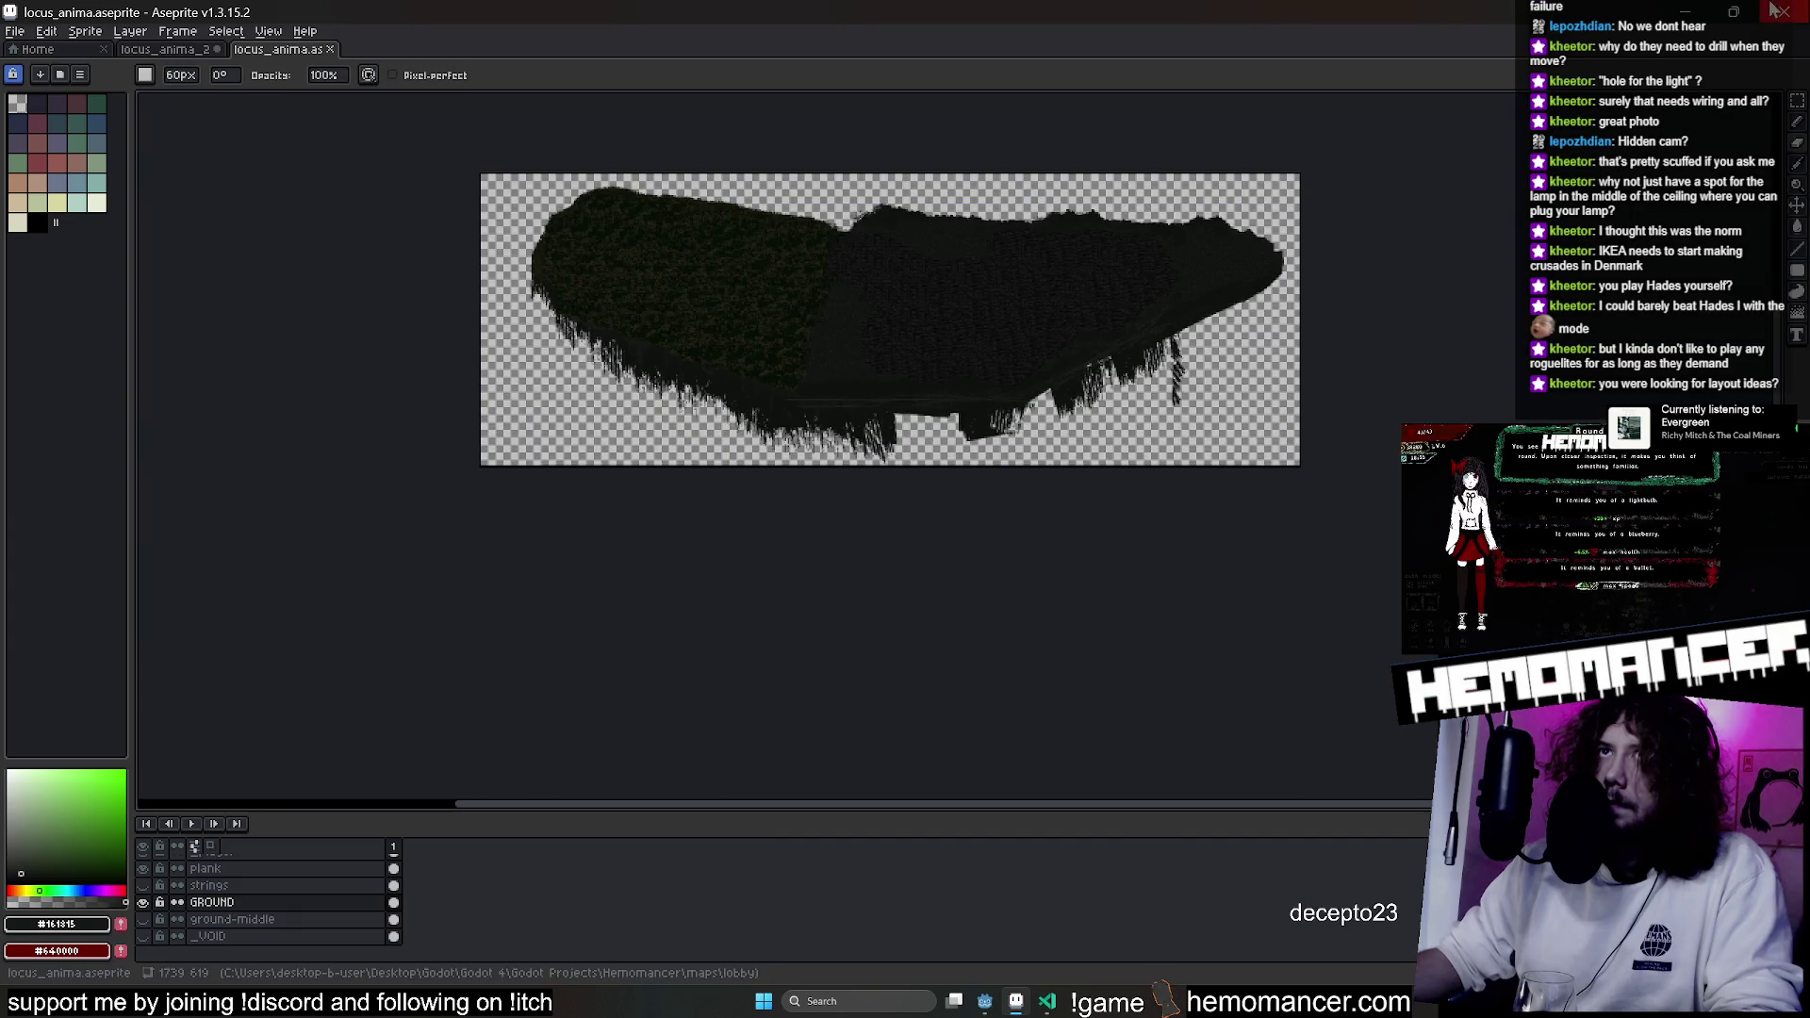
{"action": "left_click", "coordinate": [1670, 13]}
{"action": "left_click", "coordinate": [89, 321]}
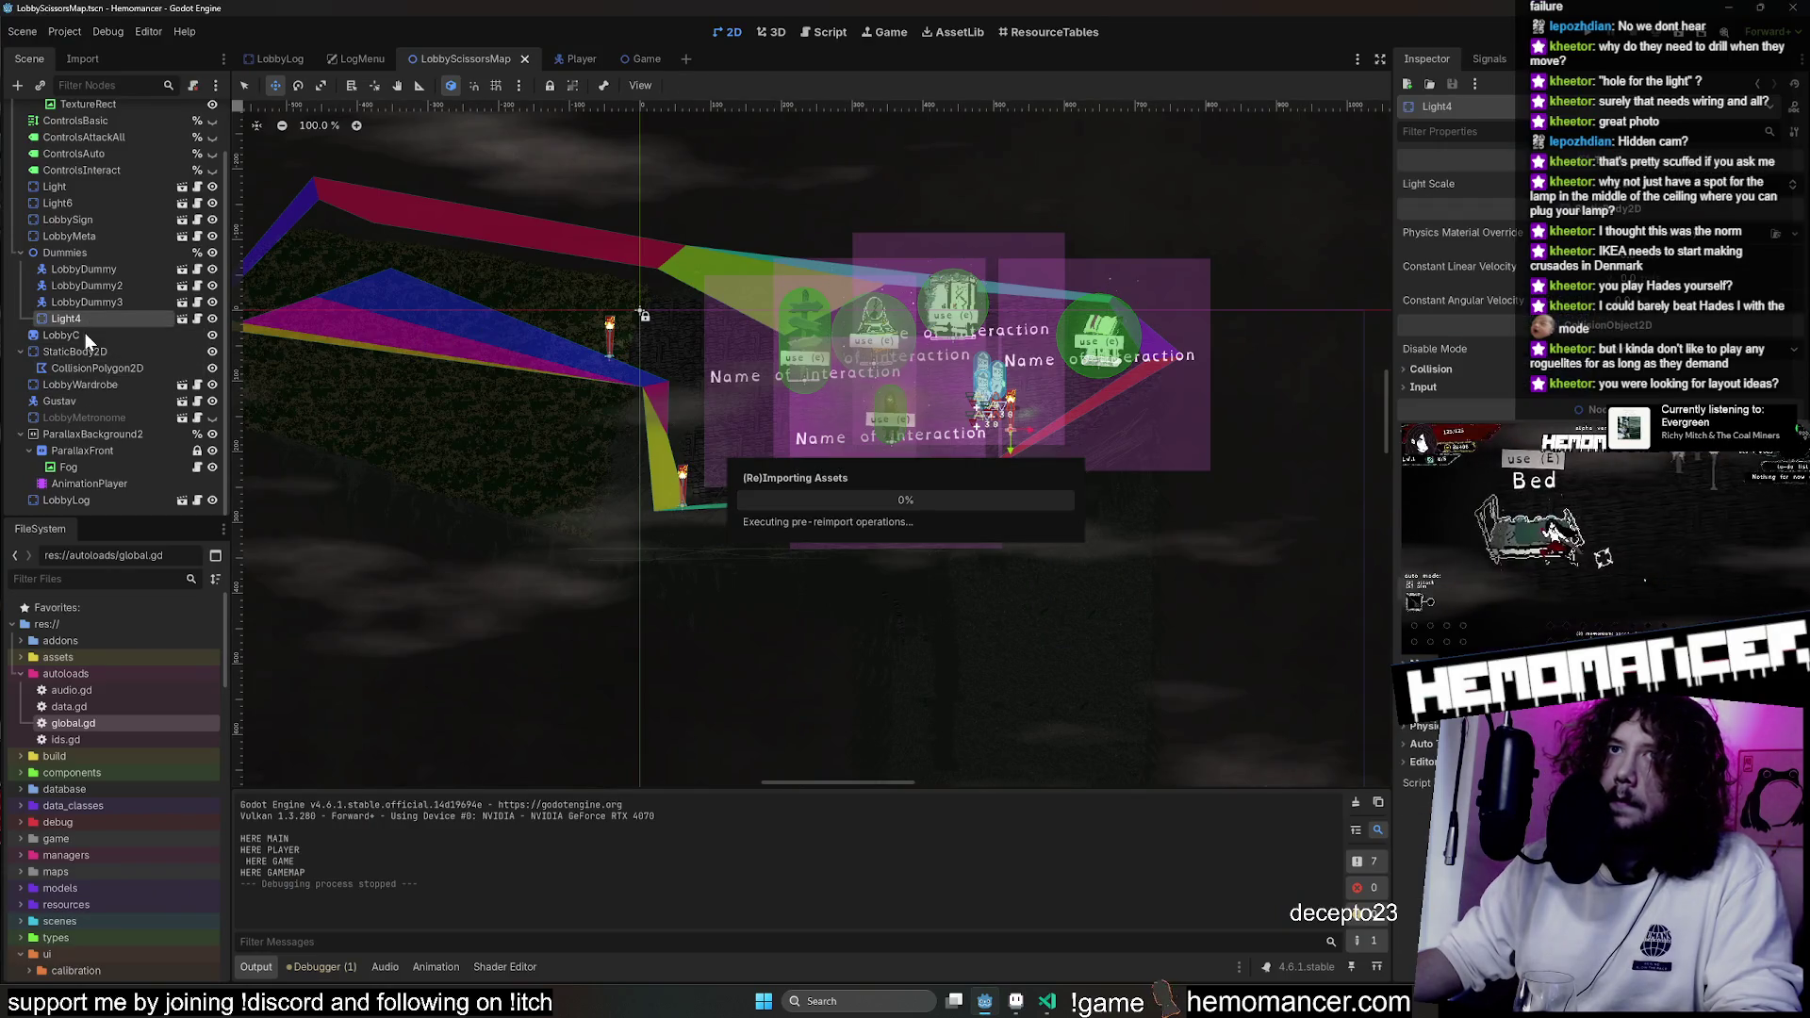
Inspect the LobbyC and LobbySign nodes, undoing an accidental reset of LobbySign's position.
{"action": "left_click", "coordinate": [87, 337]}
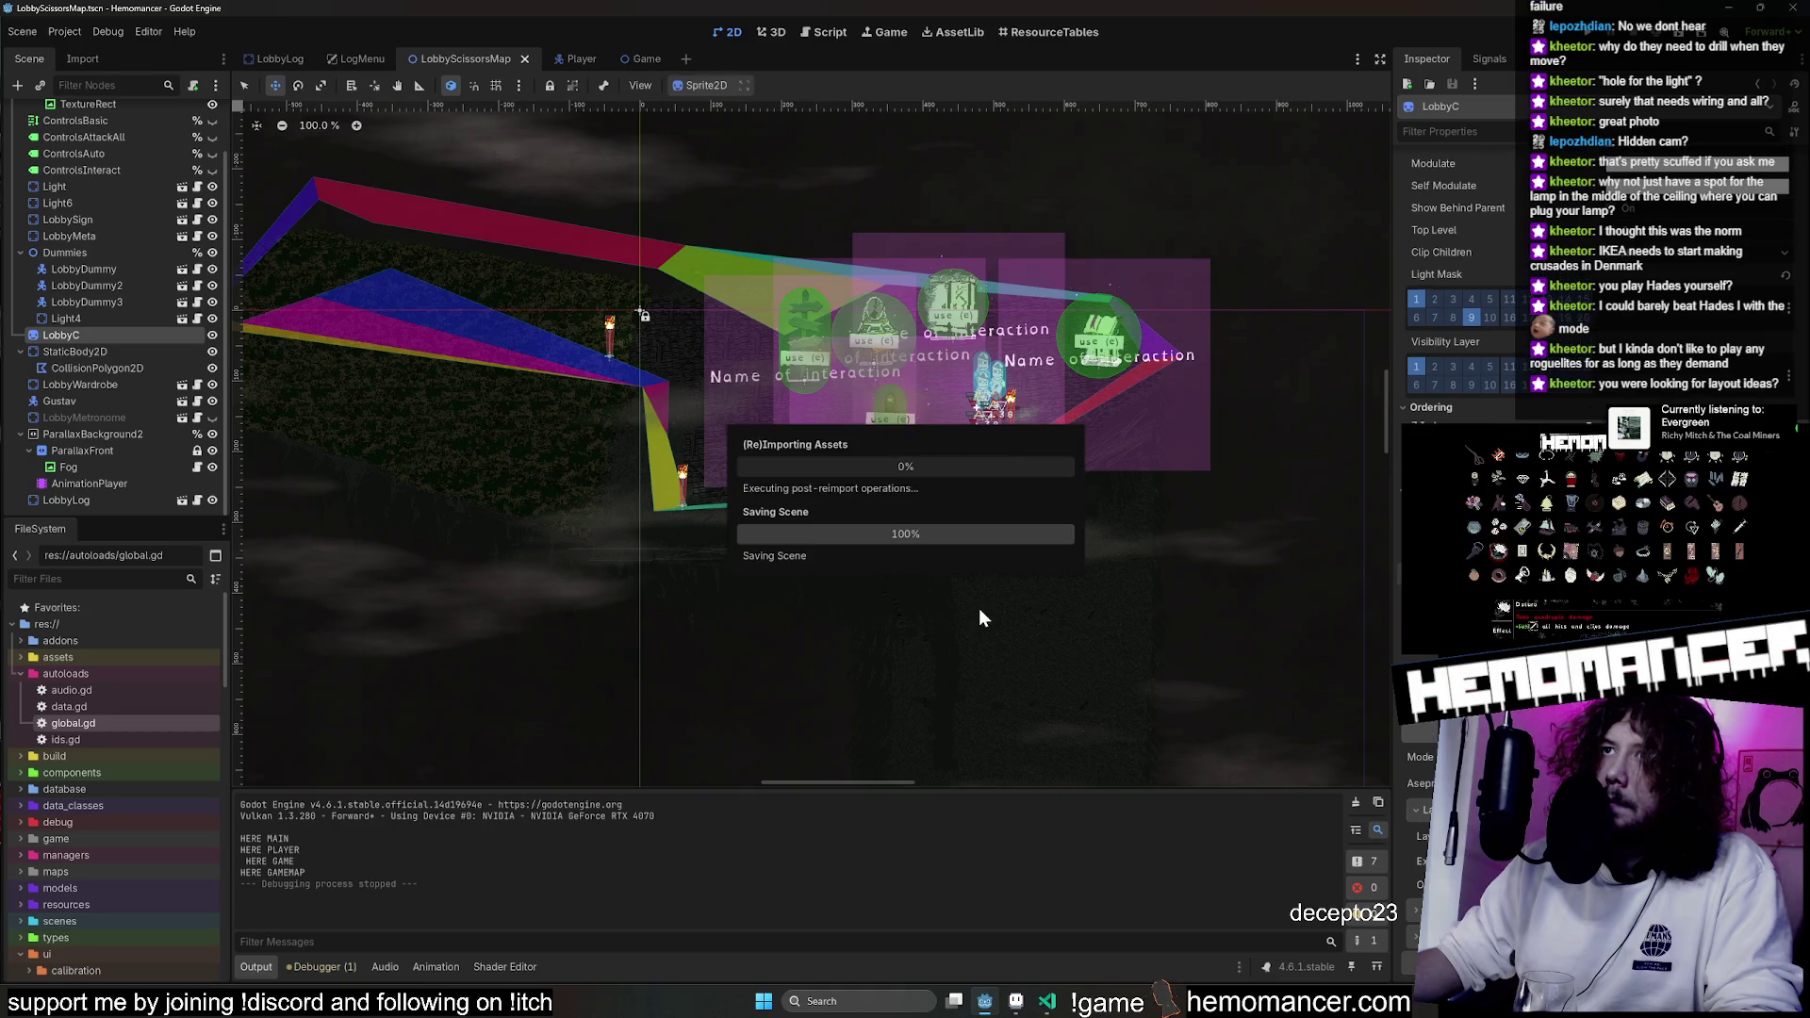
{"action": "left_click", "coordinate": [118, 219]}
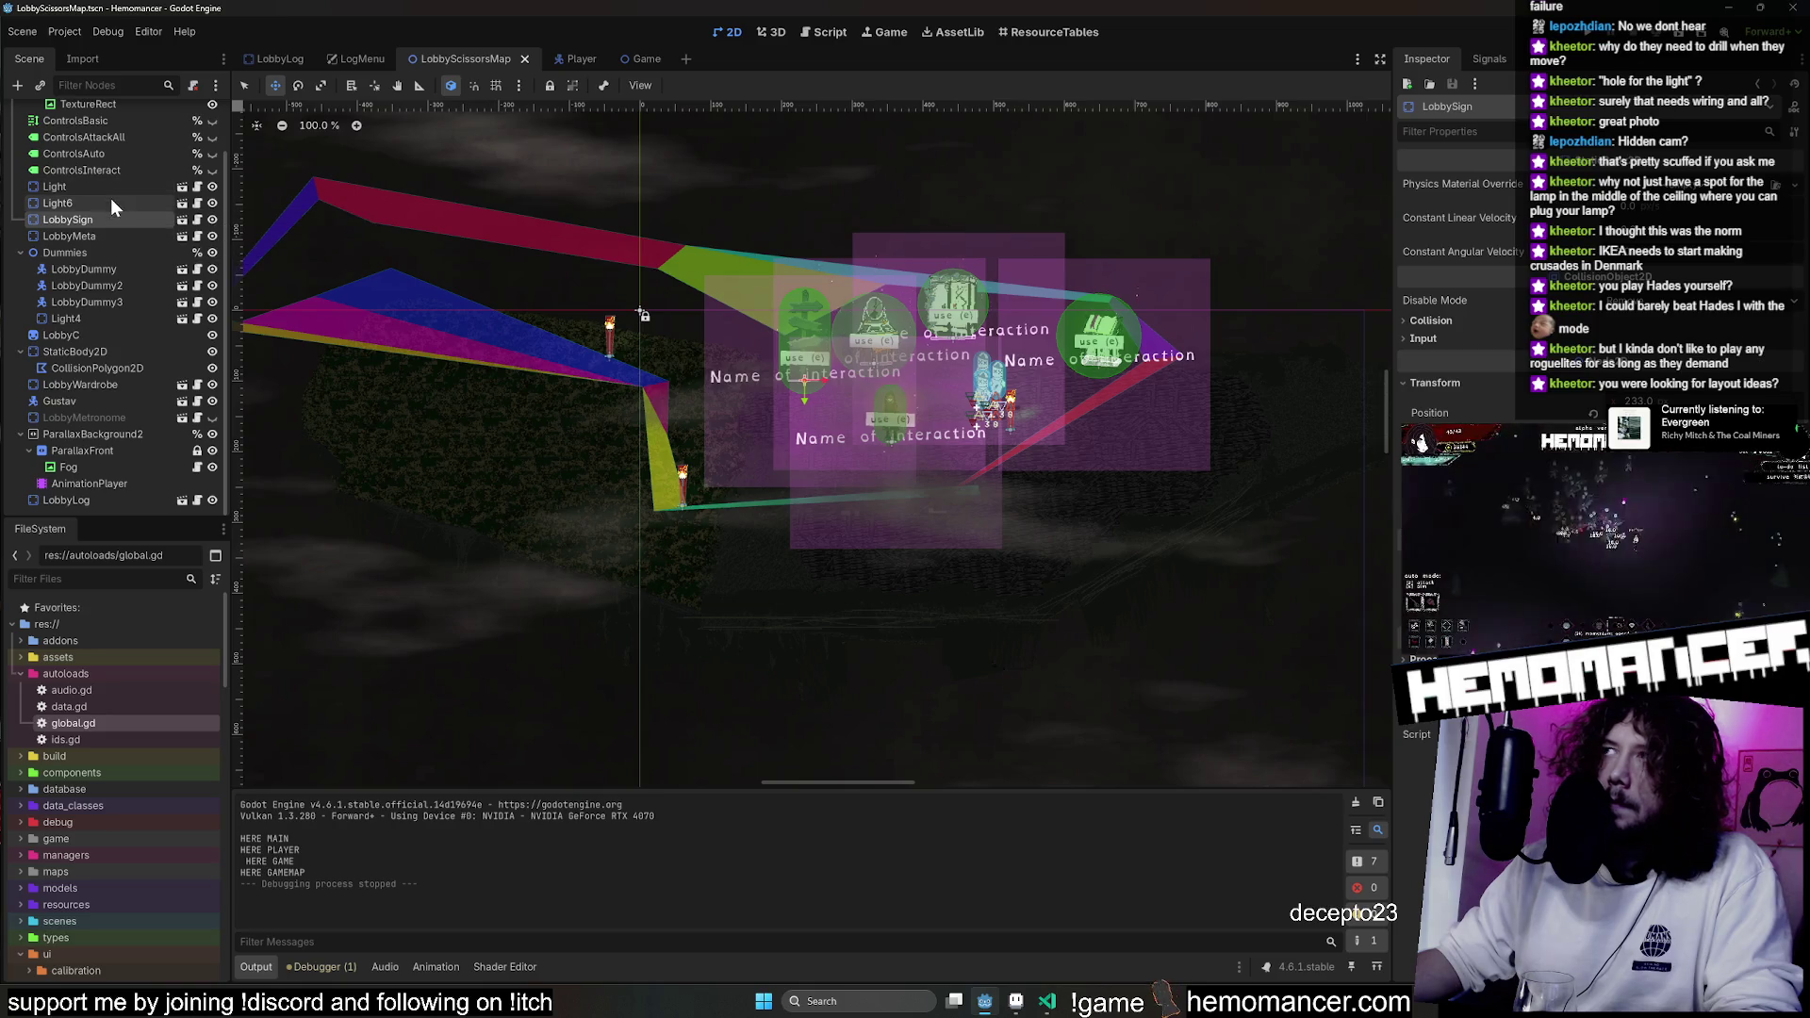
{"action": "left_click", "coordinate": [1593, 415]}
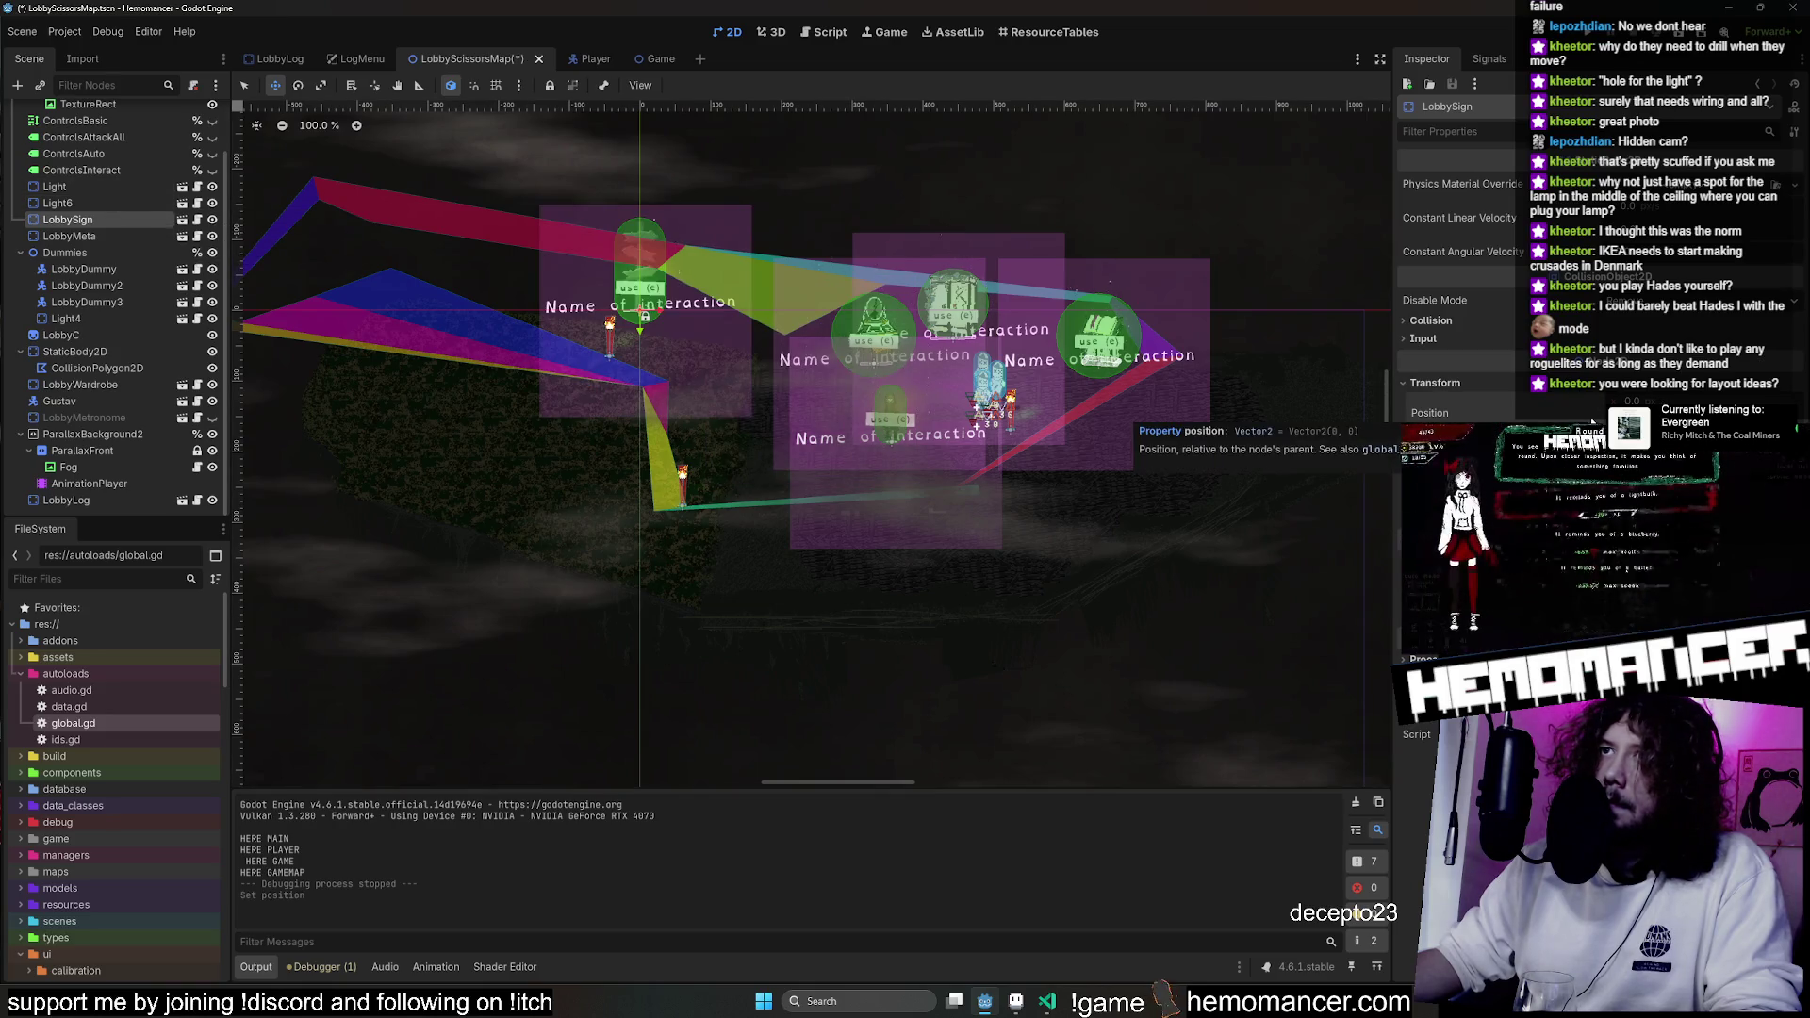
{"action": "key", "text": "ctrl+z"}
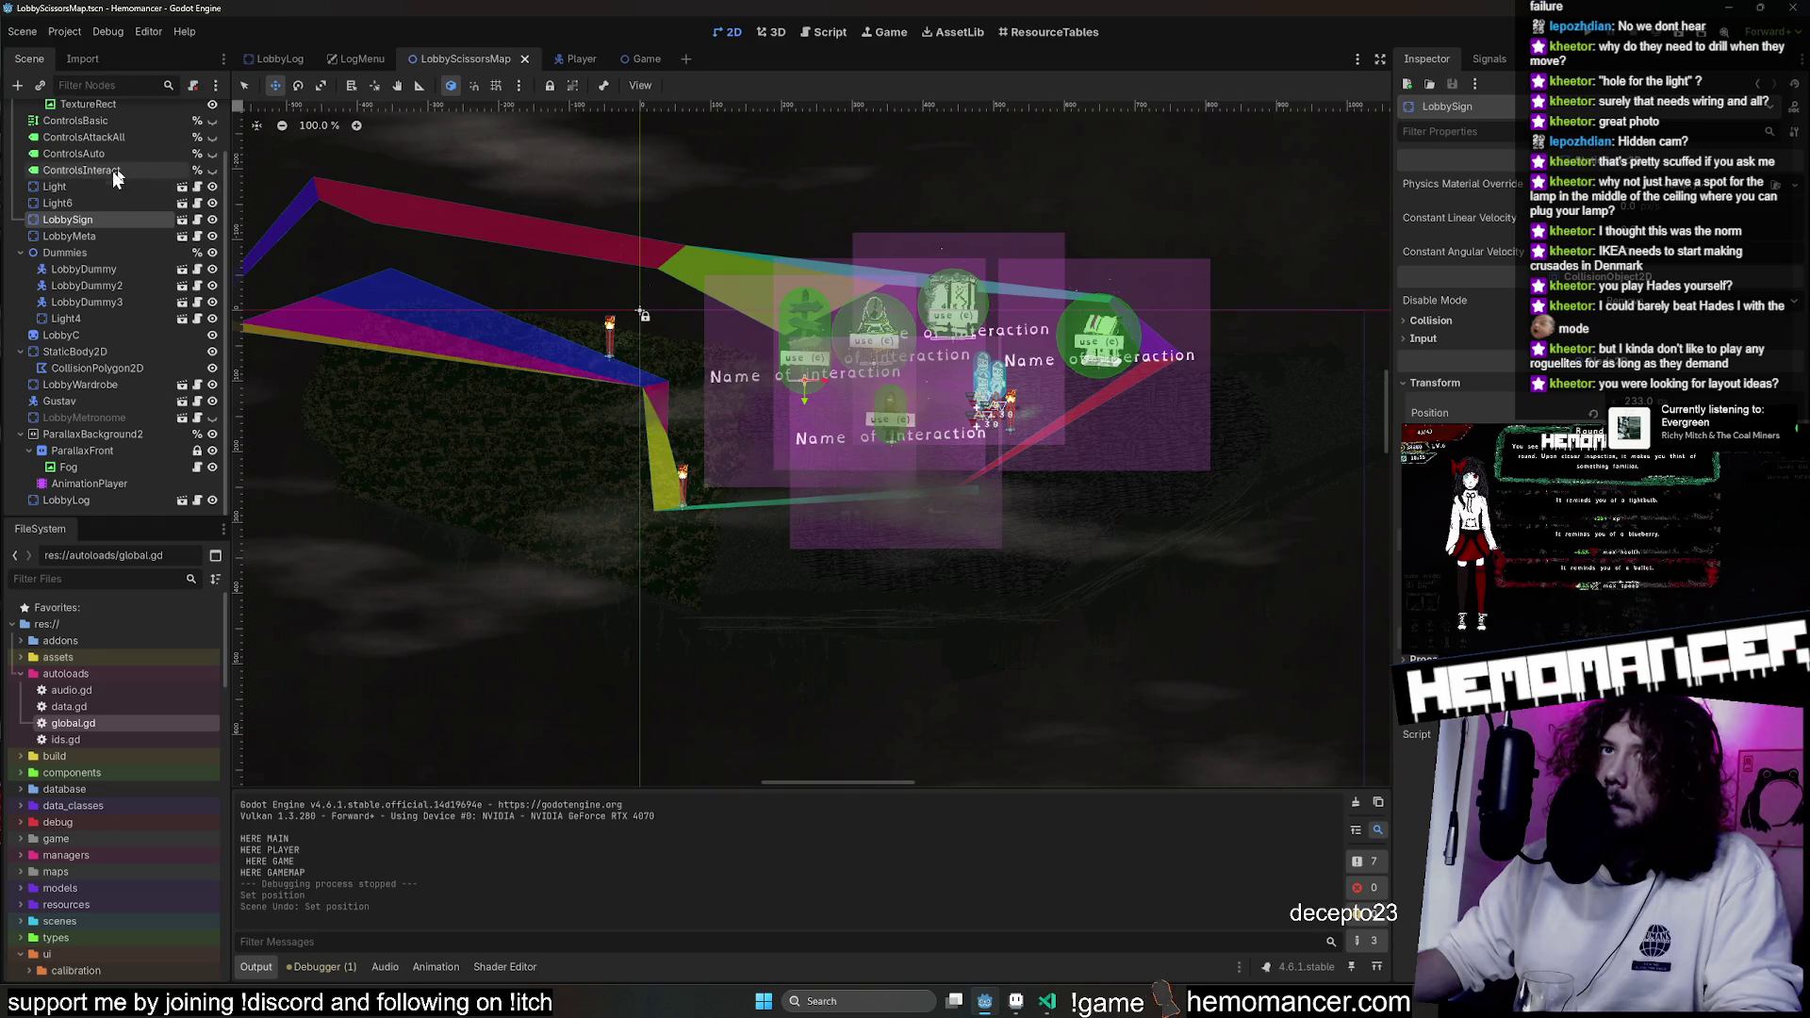
Drag CollisionPolygon2D down to (-58, 830) below the signs and run the game with F5.
{"action": "left_click_drag", "start_coordinate": [639, 171], "coordinate": [889, 236]}
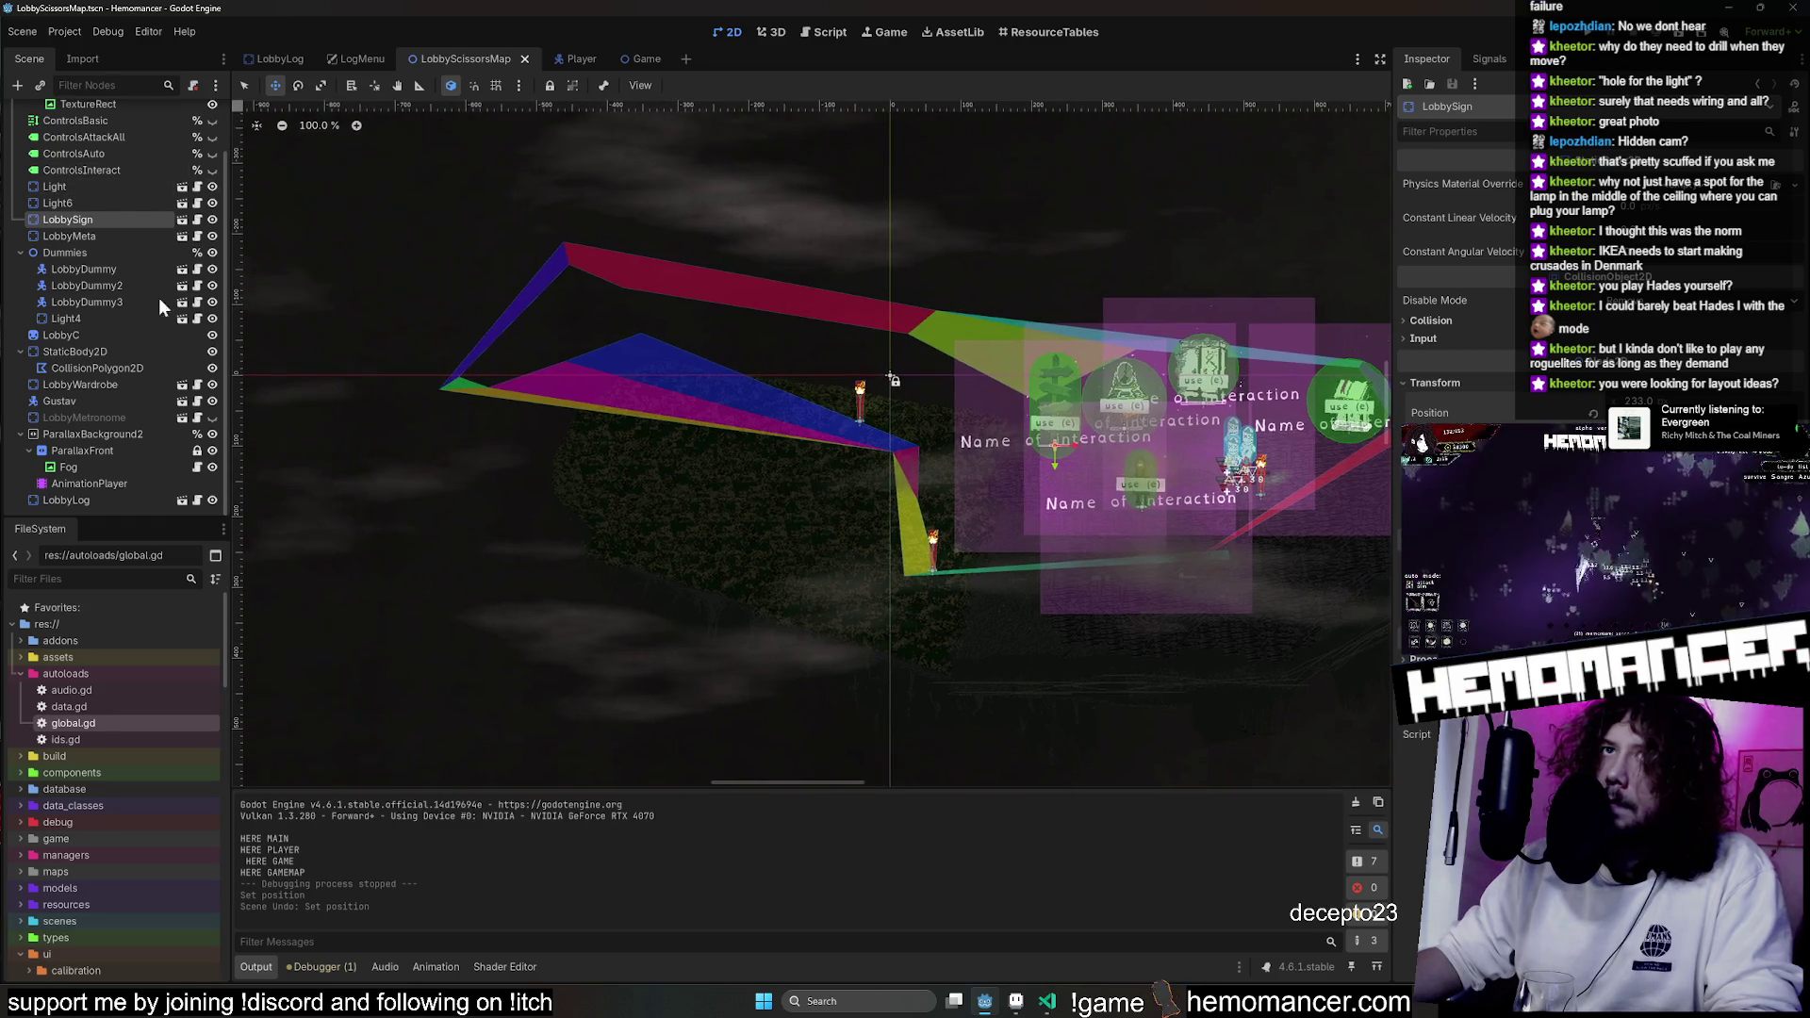
{"action": "left_click", "coordinate": [102, 367]}
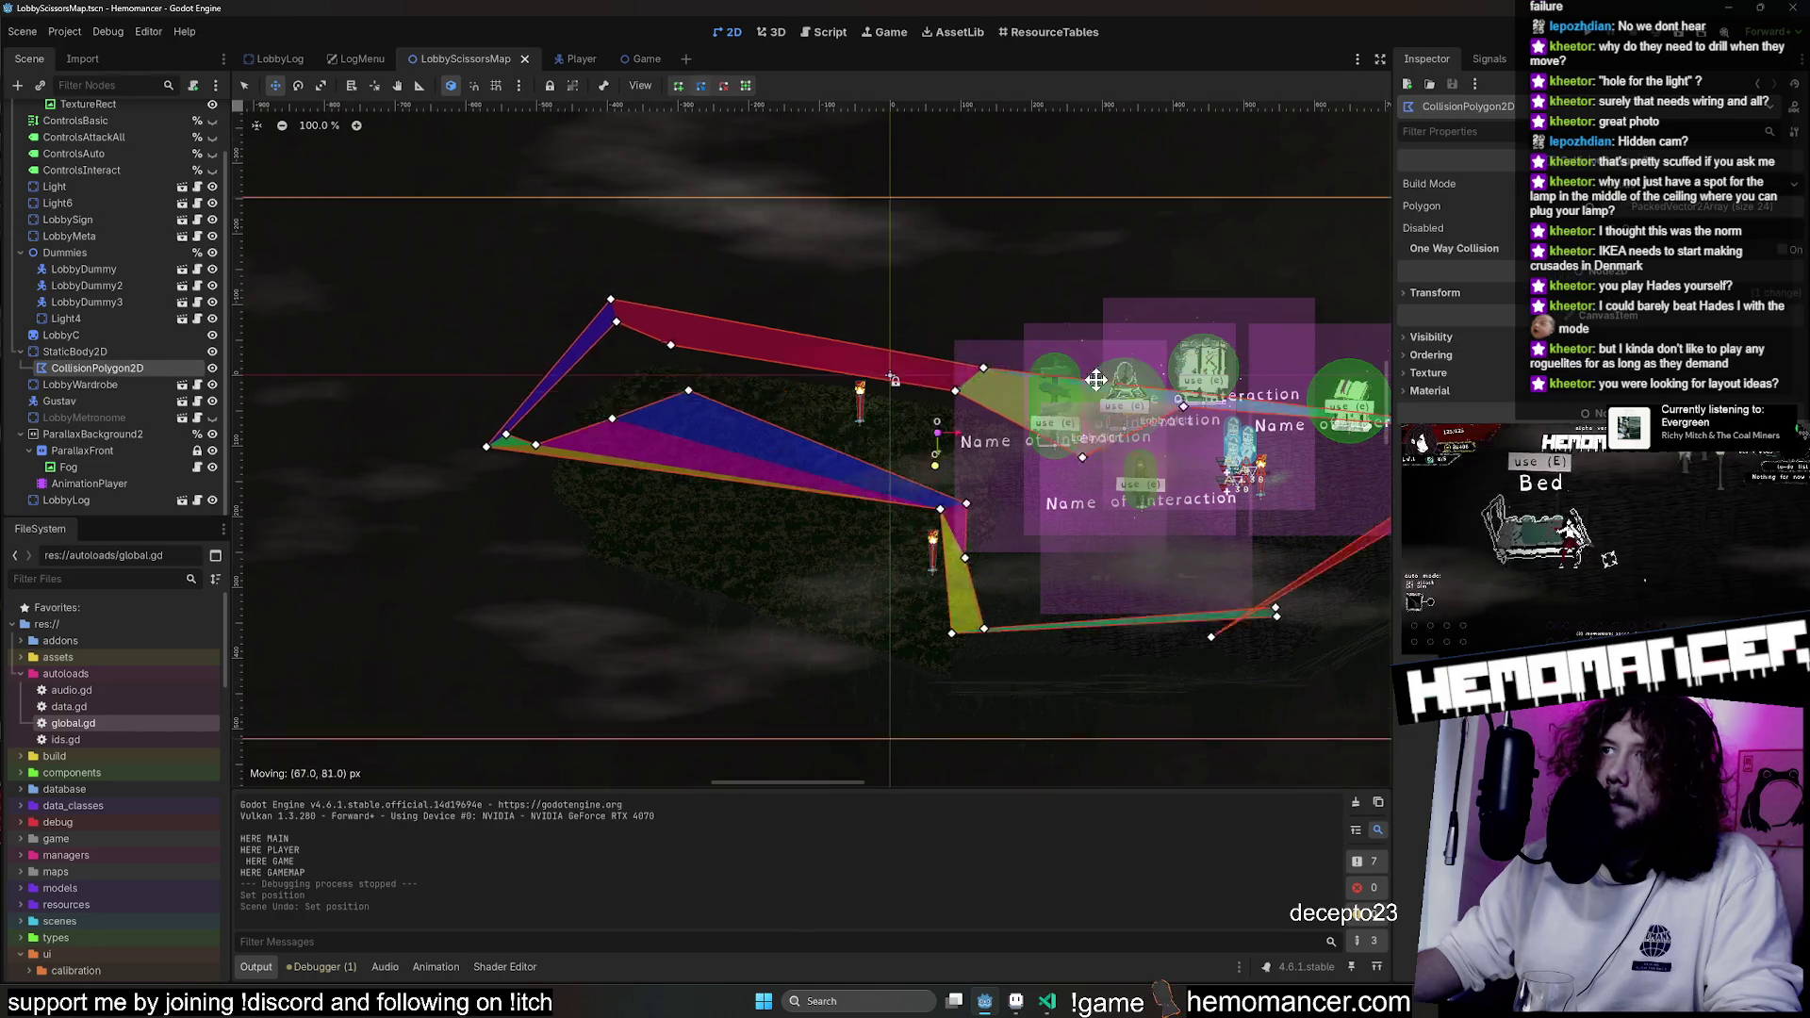
{"action": "mouse_move", "coordinate": [779, 215]}
{"action": "left_mouse_down"}
{"action": "mouse_move", "coordinate": [945, 394]}
{"action": "mouse_move", "coordinate": [941, 348]}
{"action": "mouse_move", "coordinate": [990, 287]}
{"action": "mouse_move", "coordinate": [974, 267]}
{"action": "mouse_move", "coordinate": [877, 368]}
{"action": "mouse_move", "coordinate": [861, 591]}
{"action": "left_mouse_up"}
{"action": "scroll", "coordinate": [976, 266], "scroll_direction": "down", "scroll_amount": 6}
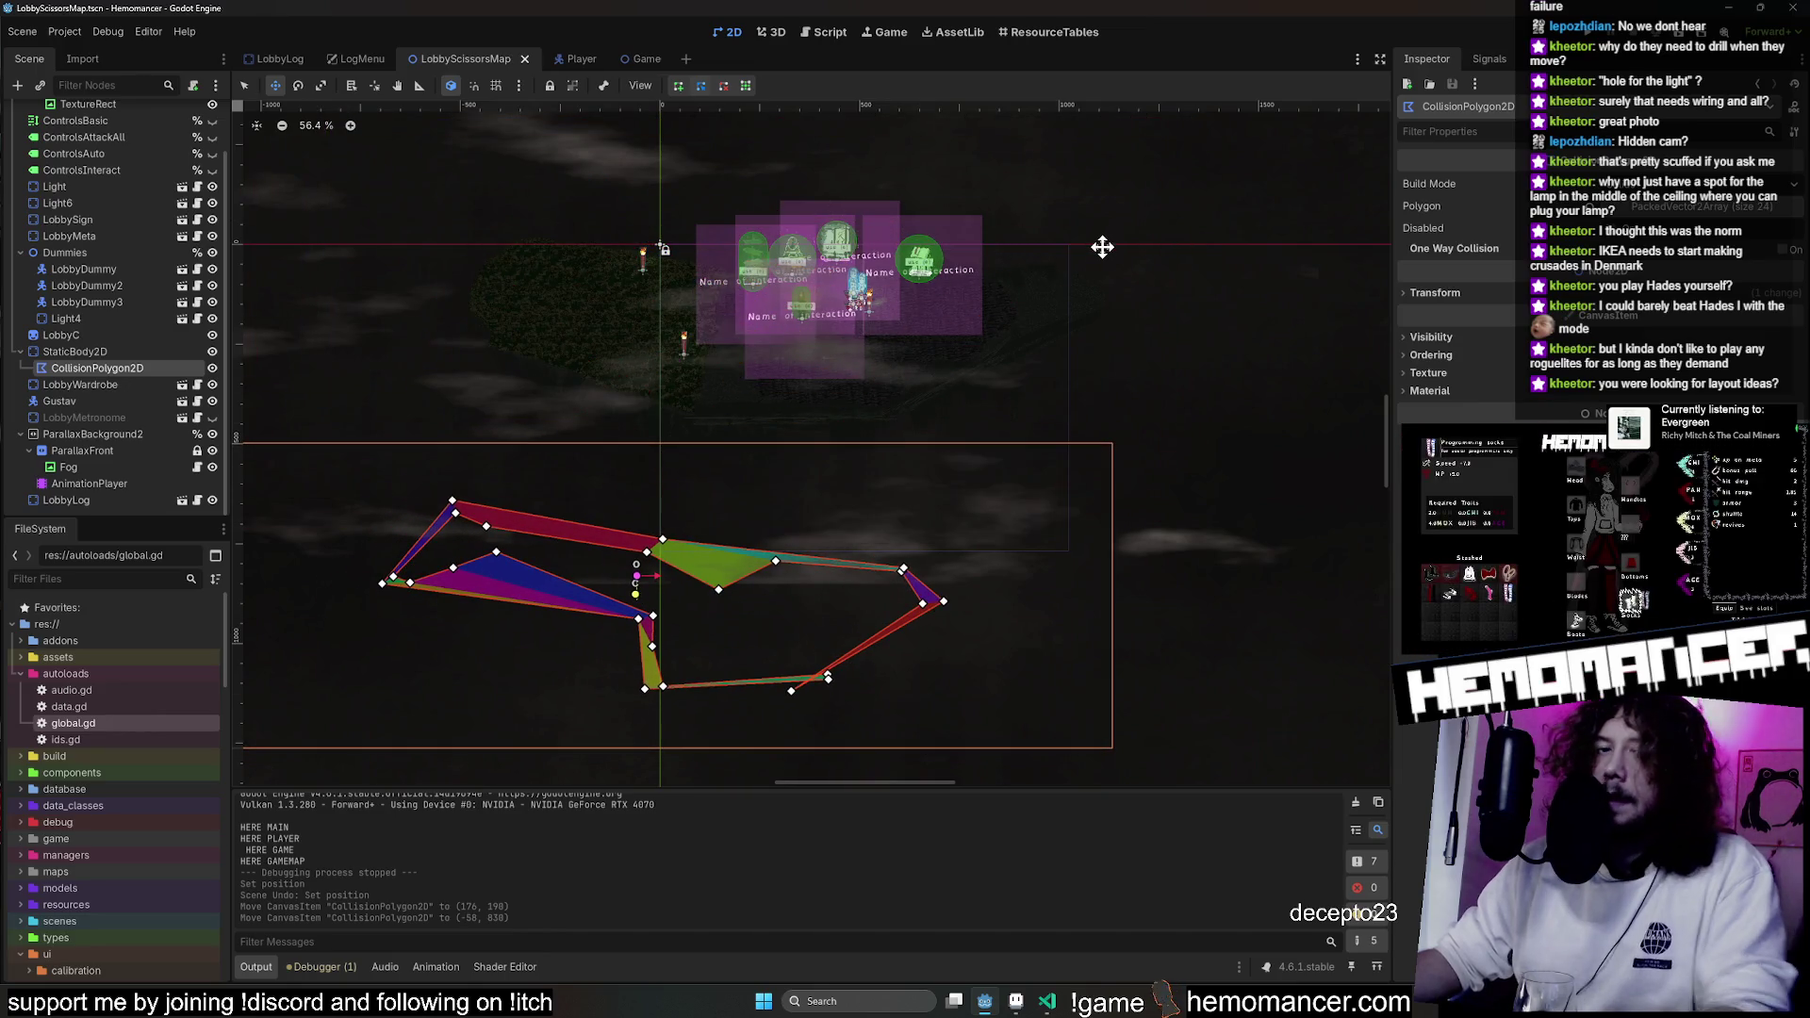
{"action": "key", "text": "F5"}
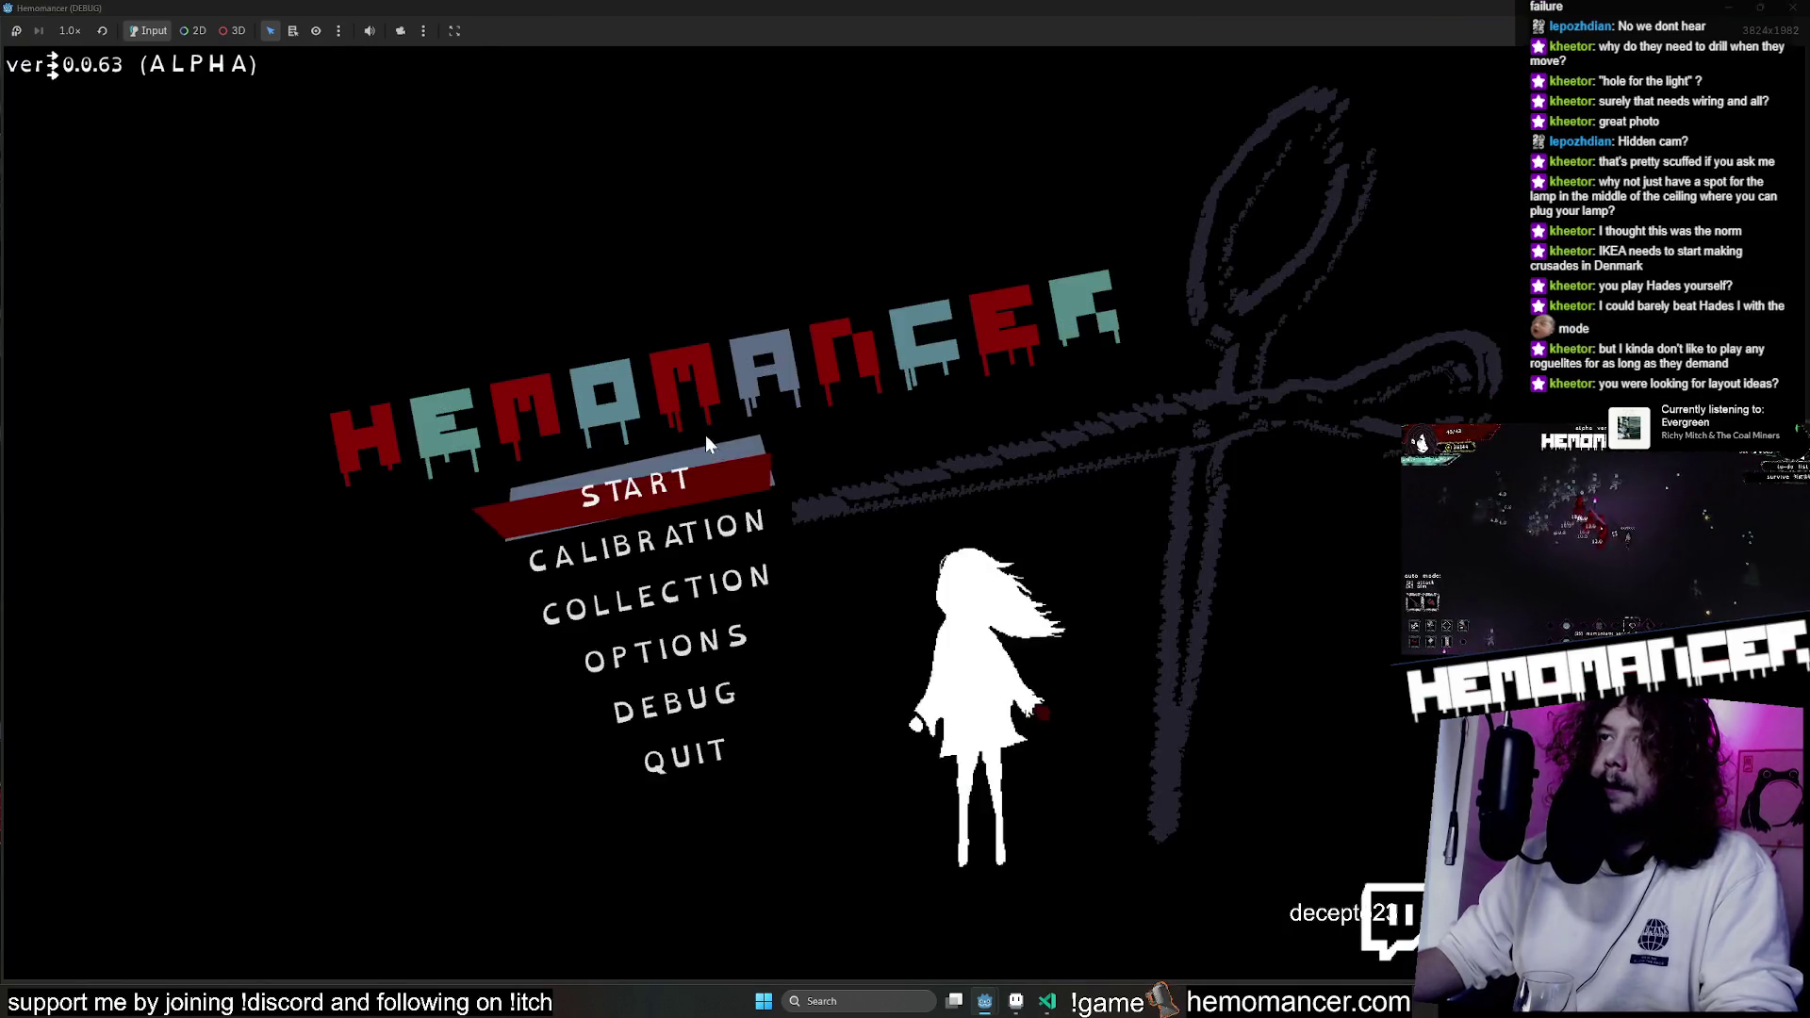
Enter the lobby from the title menu and walk the character around the island and hill.
{"action": "left_click", "coordinate": [698, 443]}
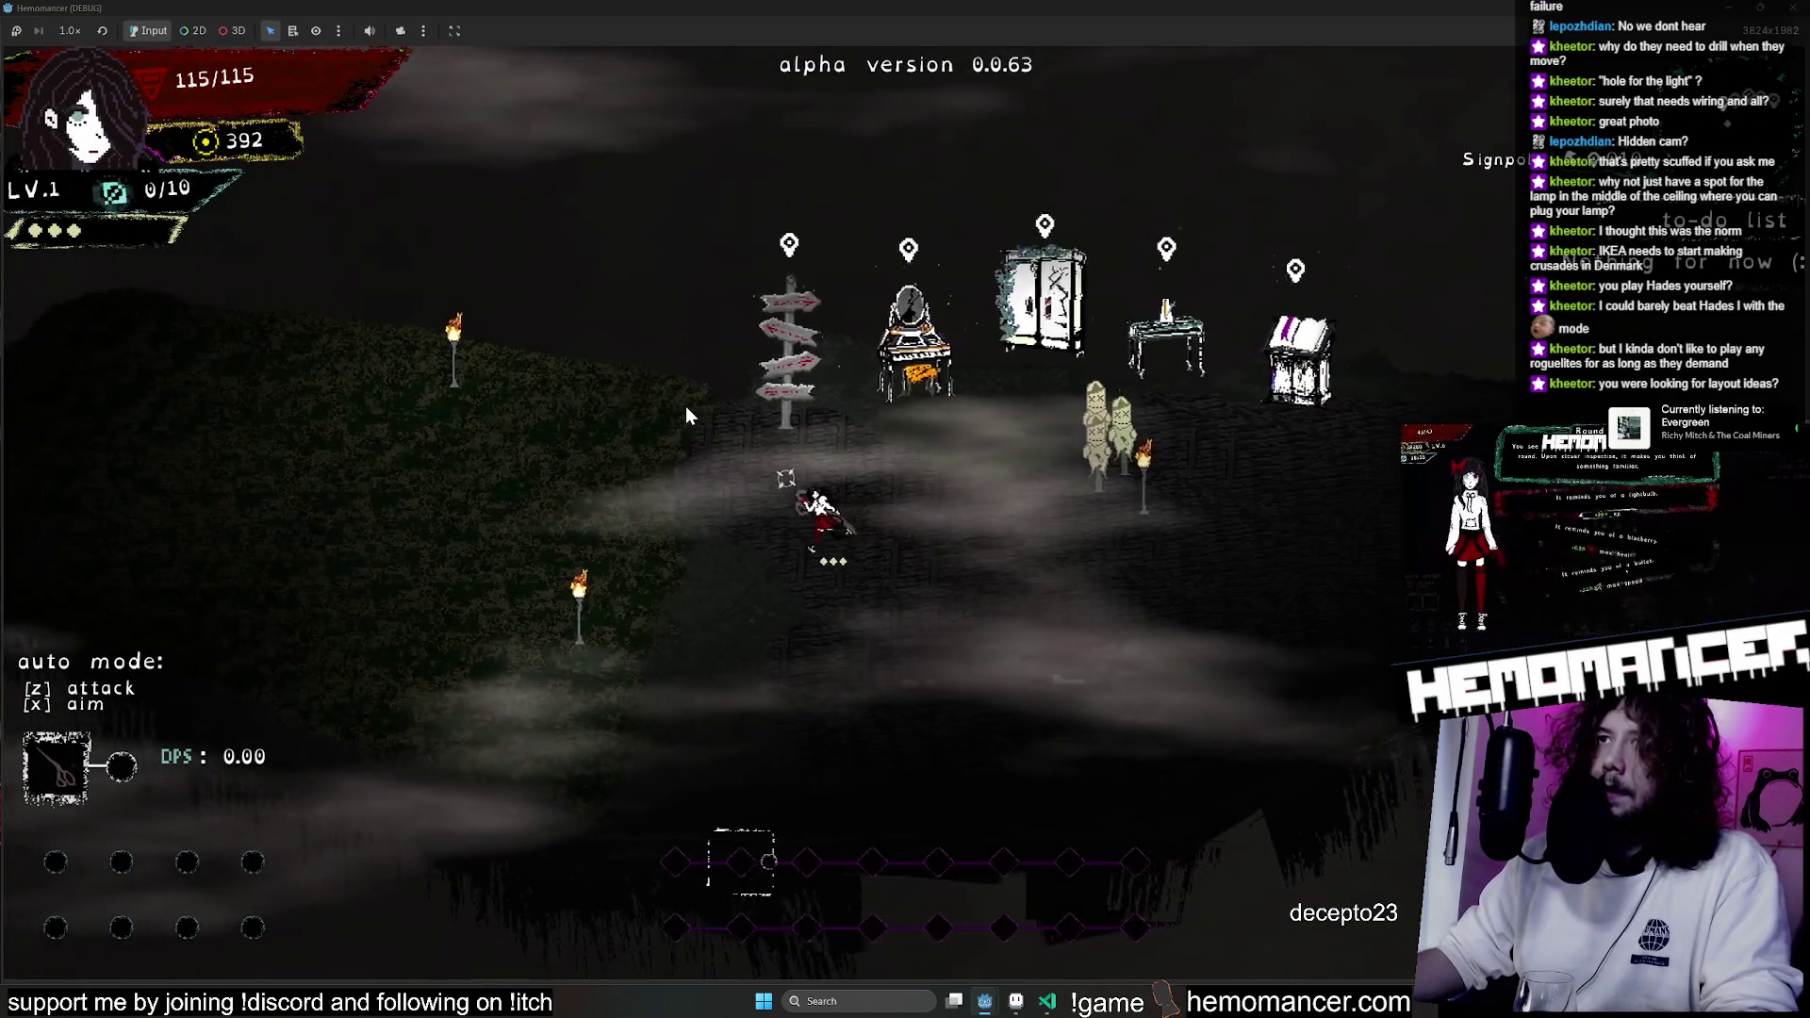
{"action": "key", "text": "a"}
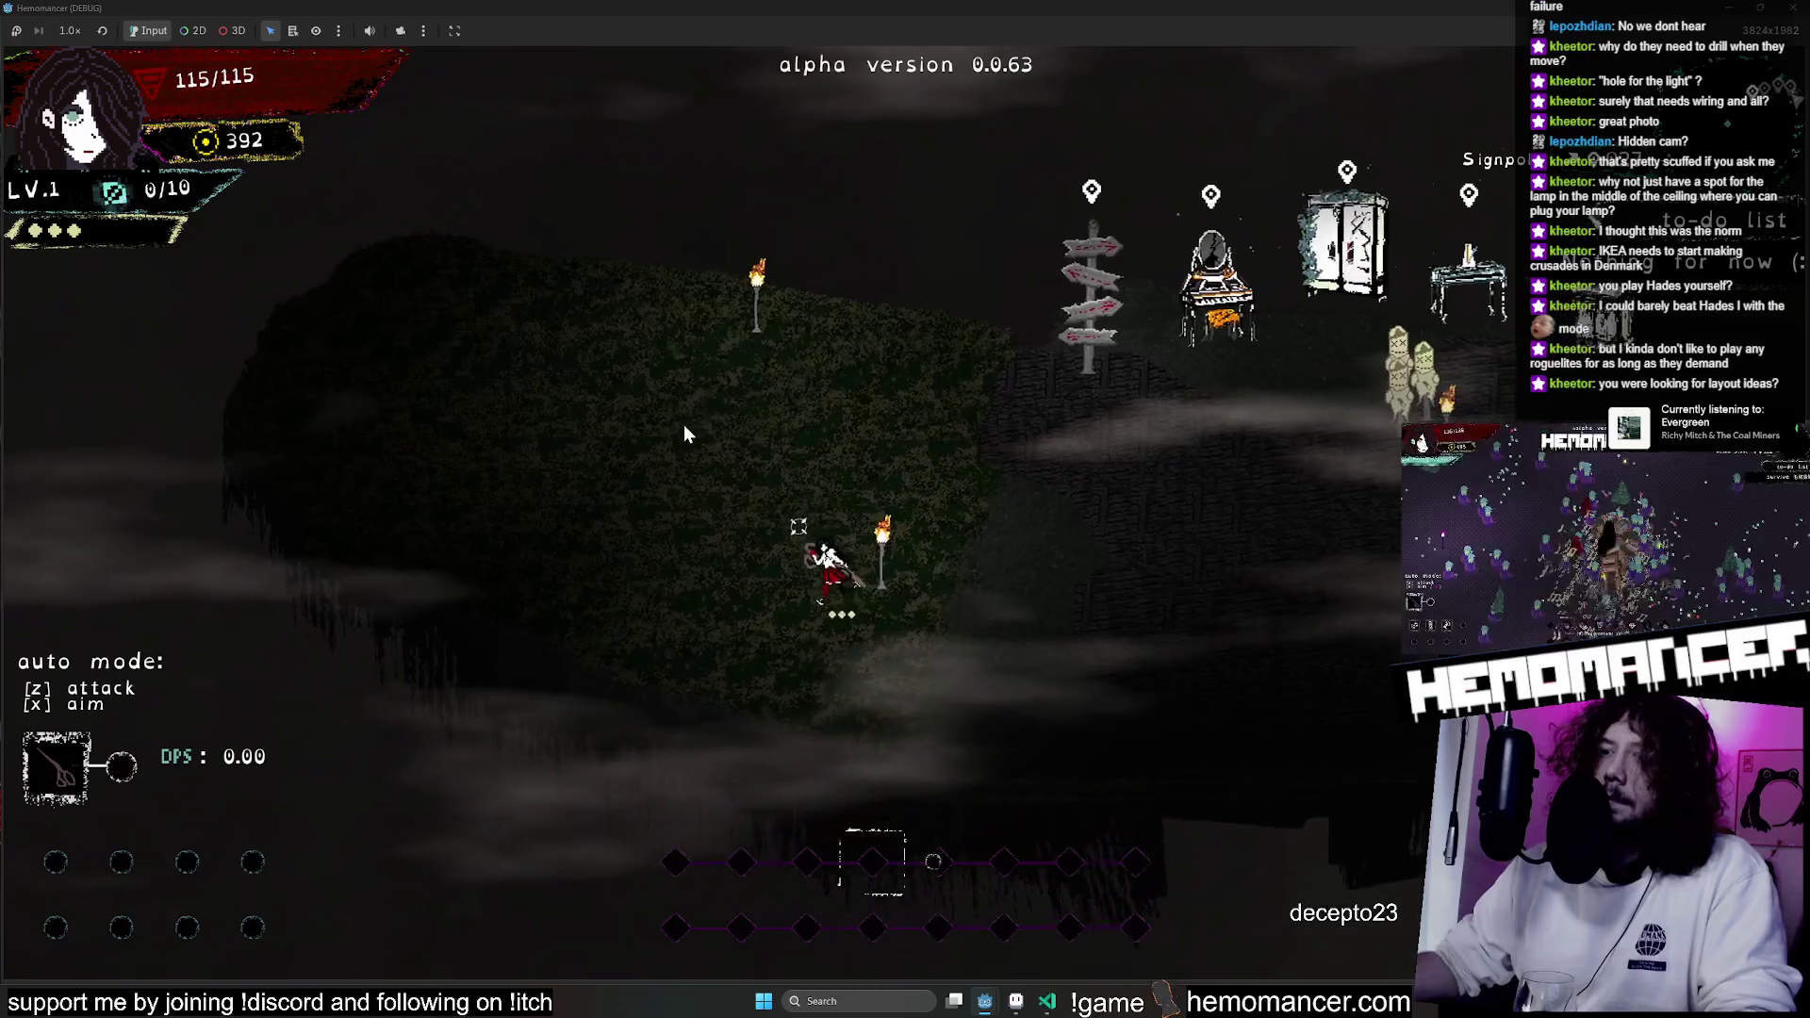
{"action": "key", "text": "s"}
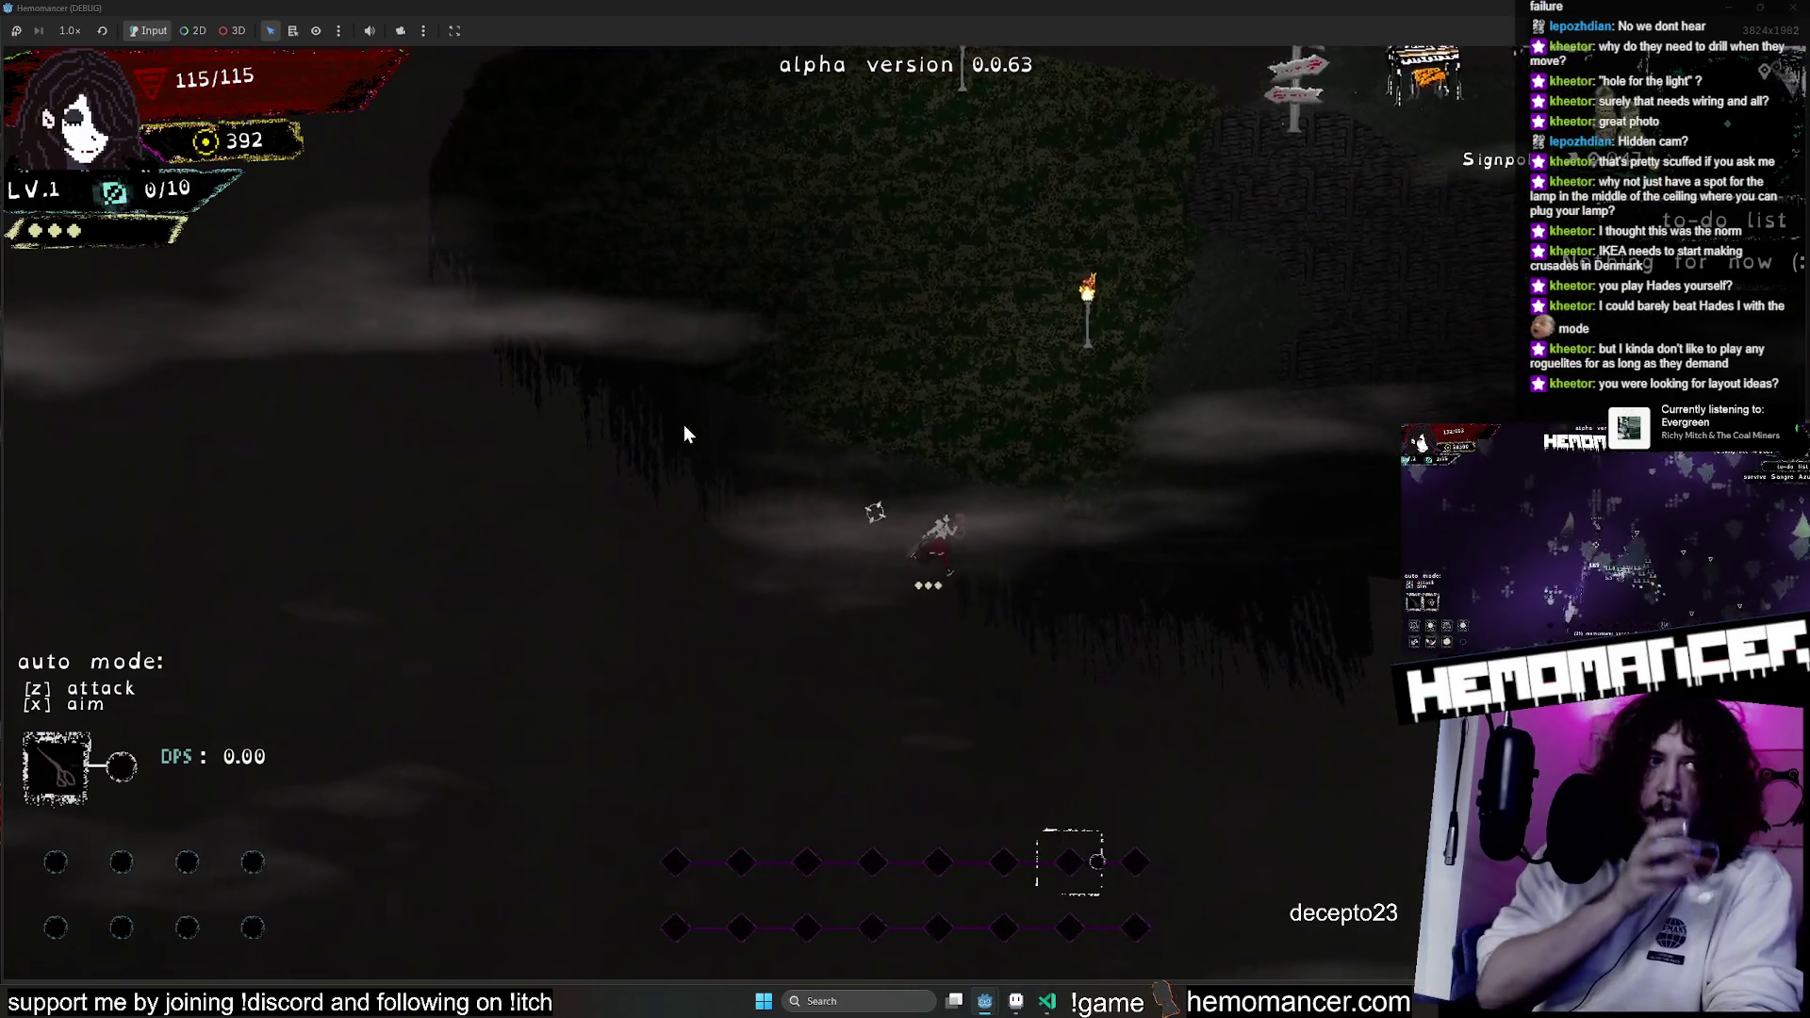
{"action": "key", "text": "d"}
{"action": "key", "text": "w"}
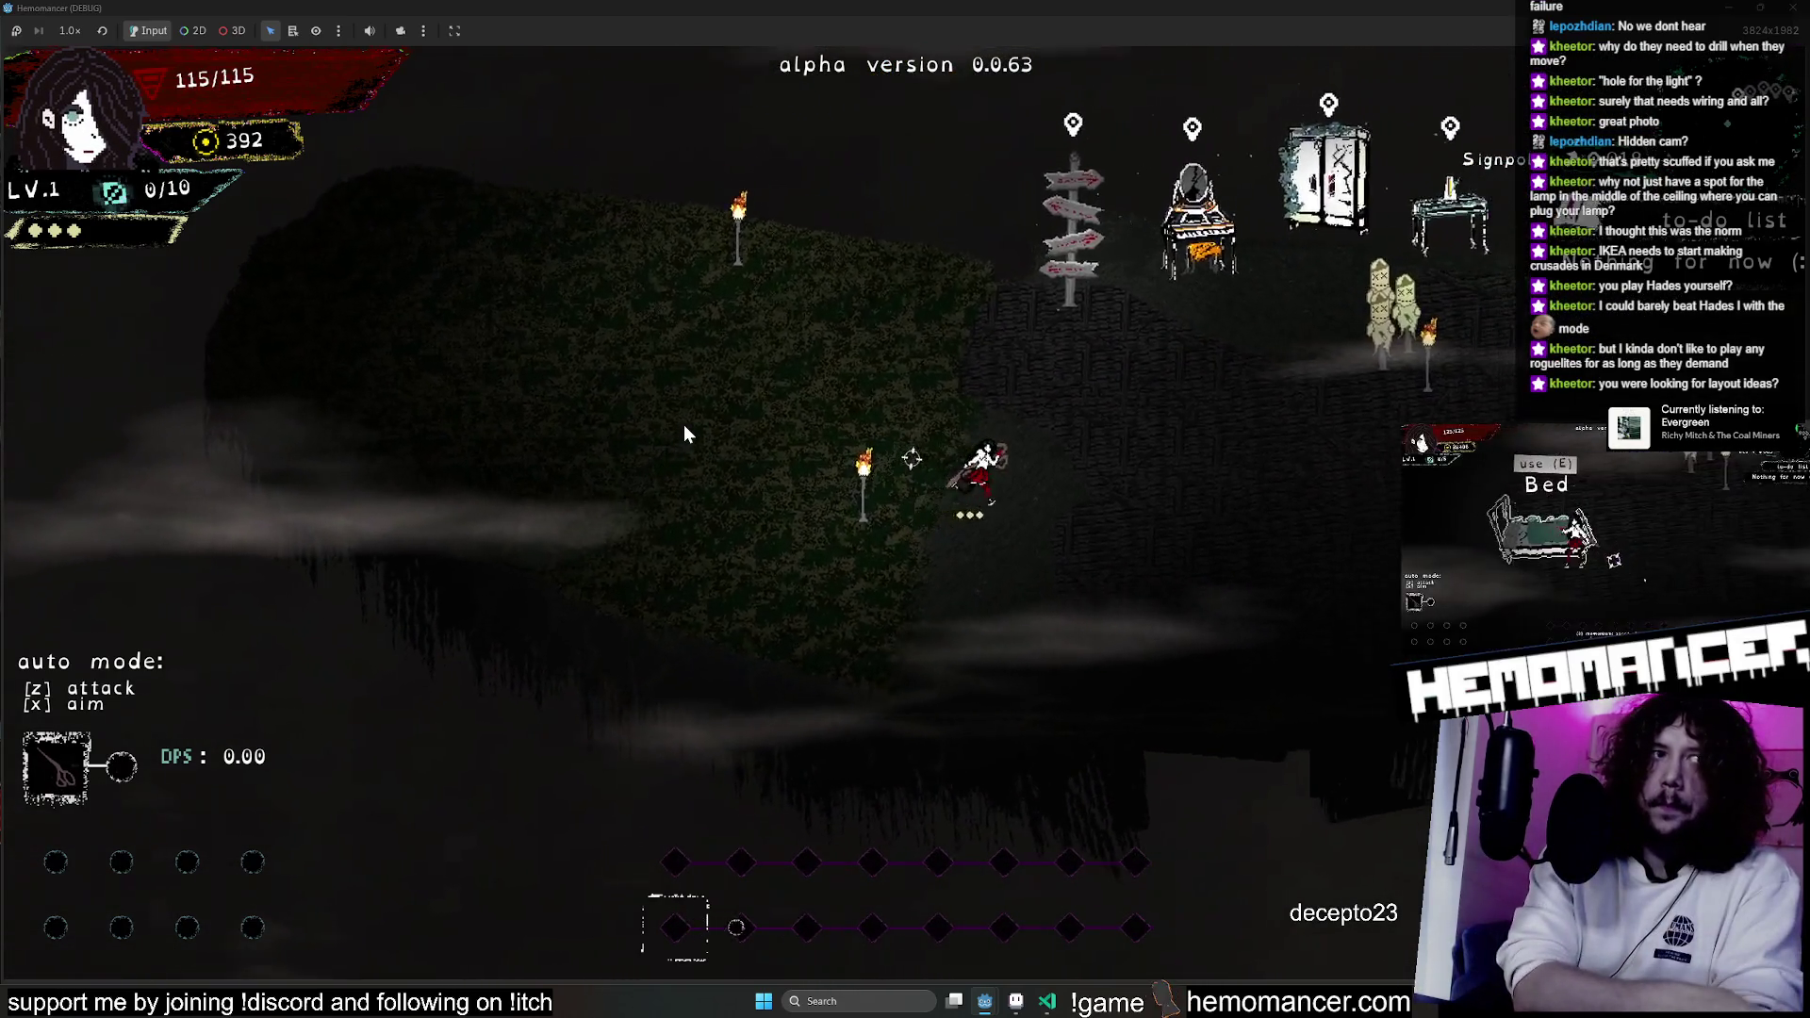
{"action": "key", "text": "d"}
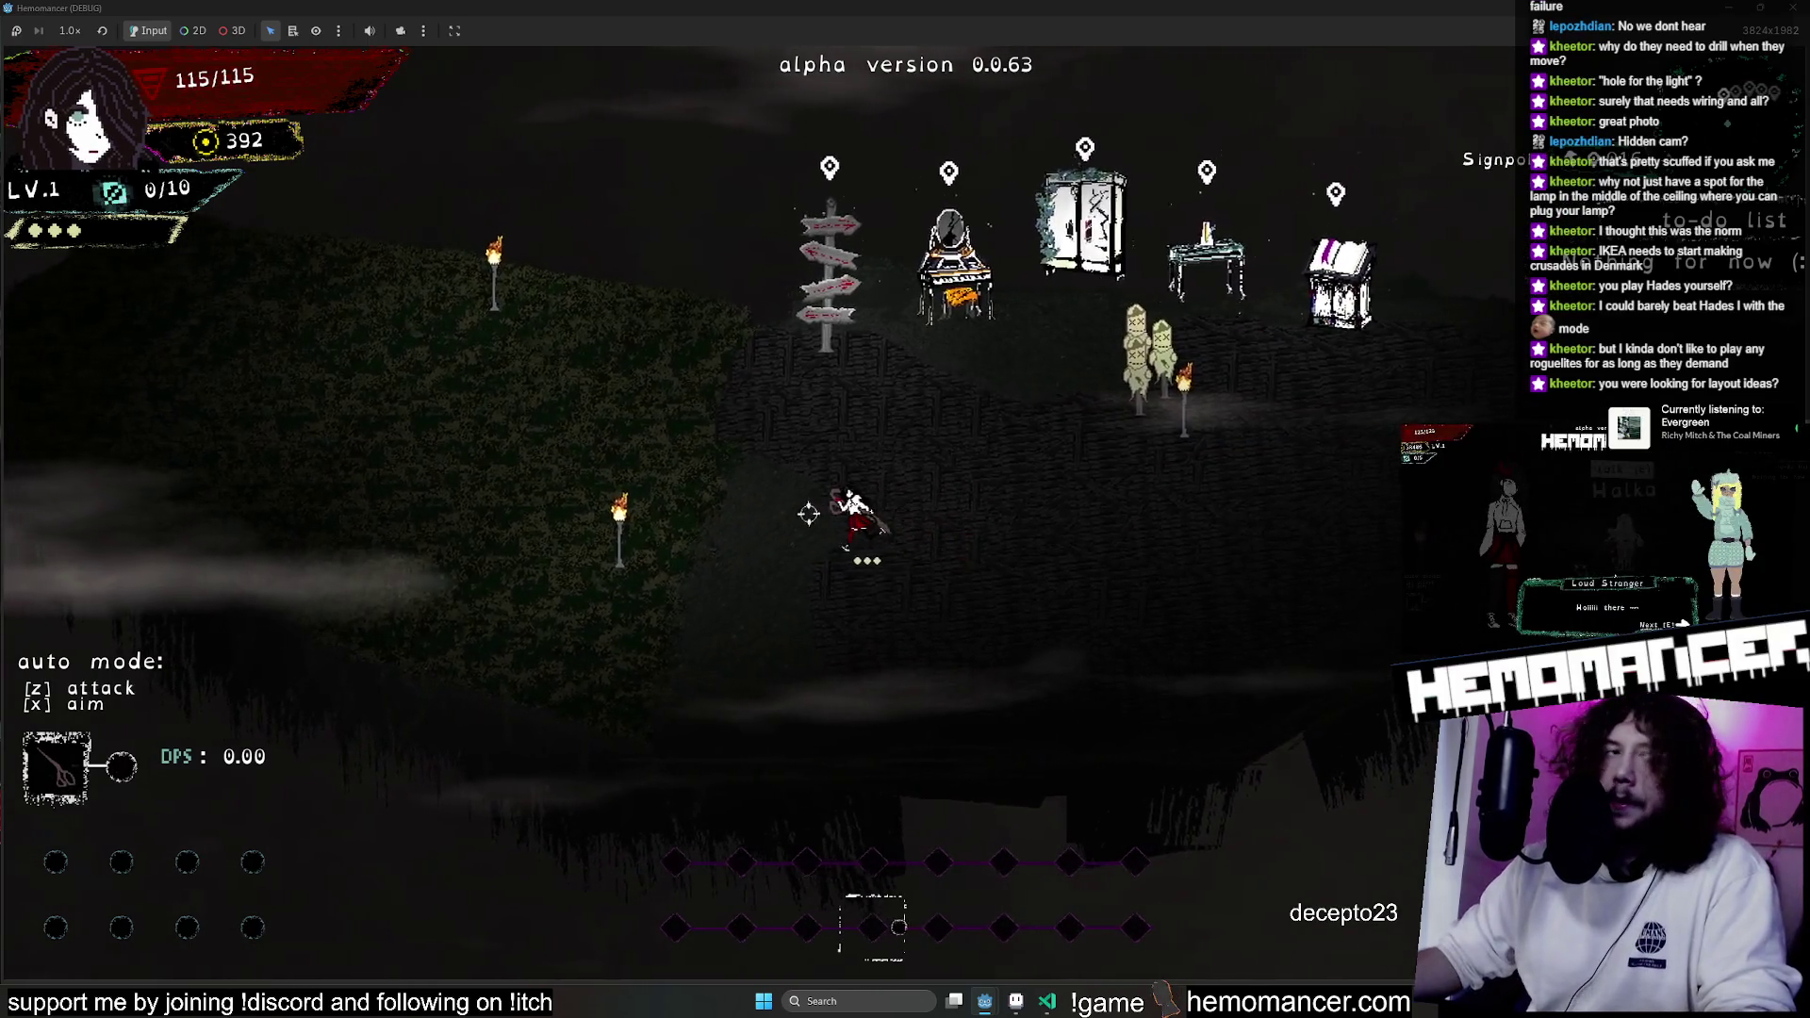
{"action": "key", "text": "a"}
Pause and resume the game, then run through the fog past the lamp post and dash left.
{"action": "key", "text": "Escape"}
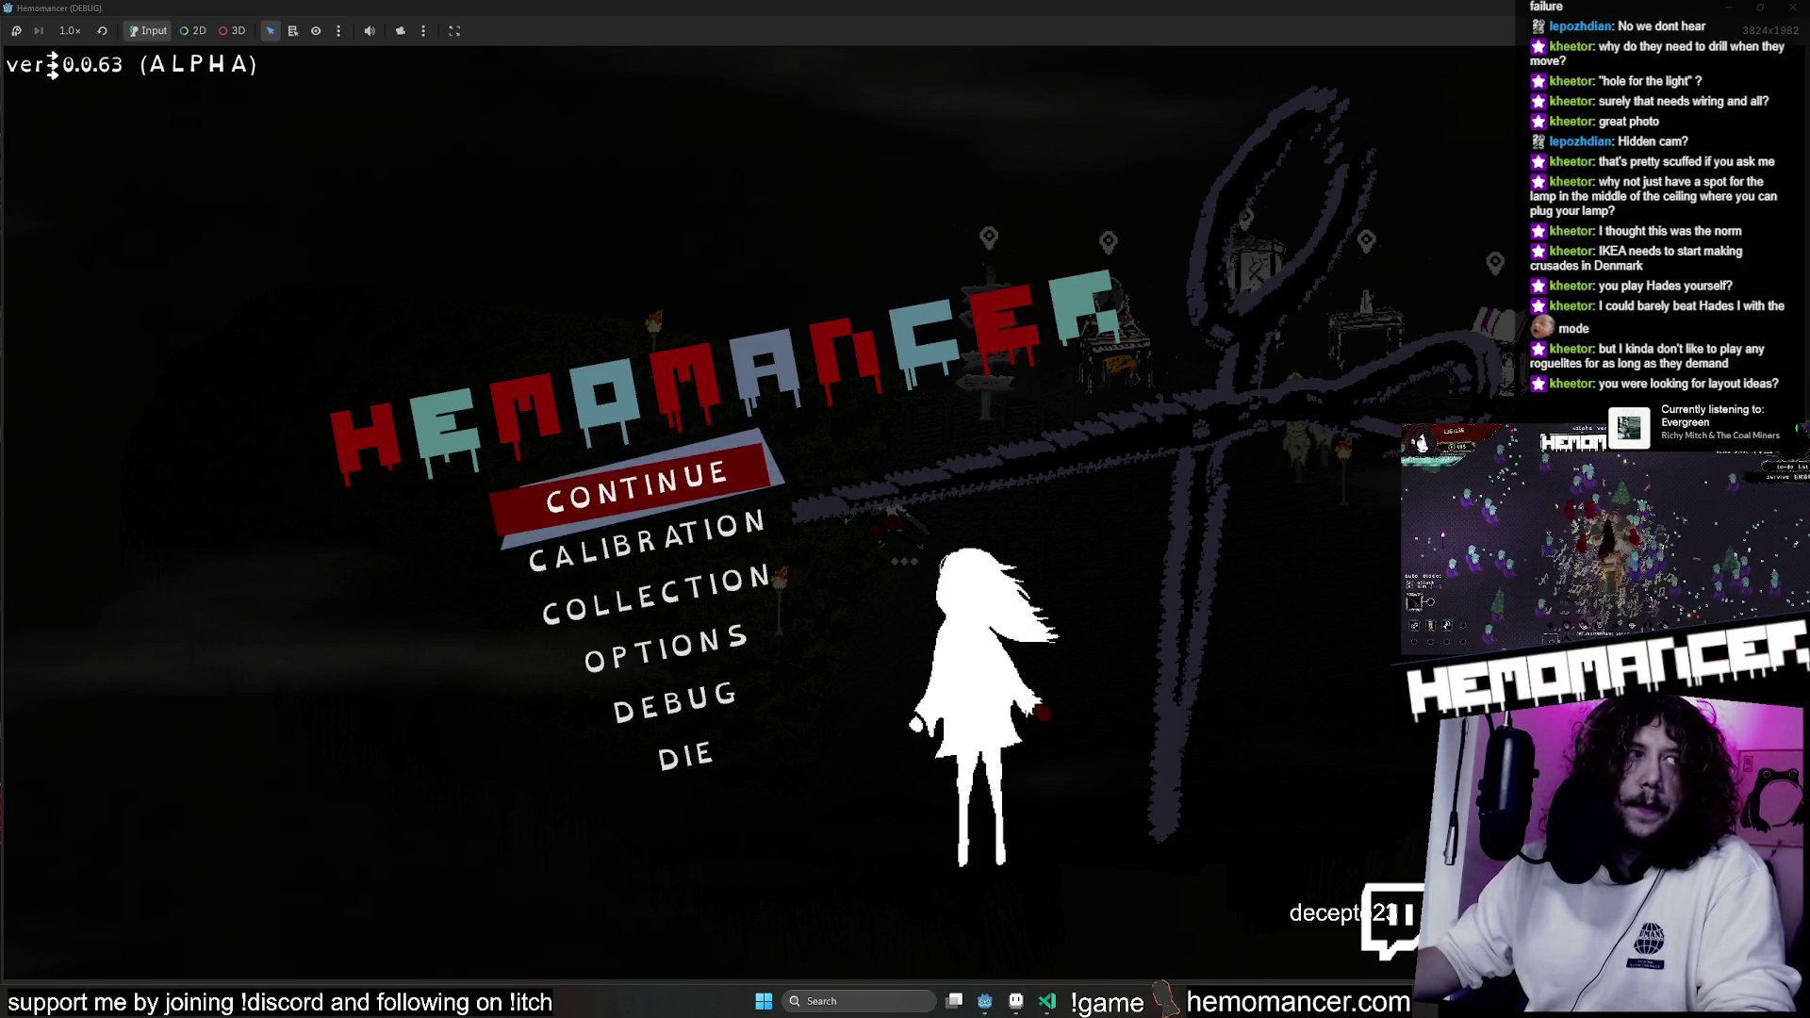
{"action": "left_click", "coordinate": [660, 515]}
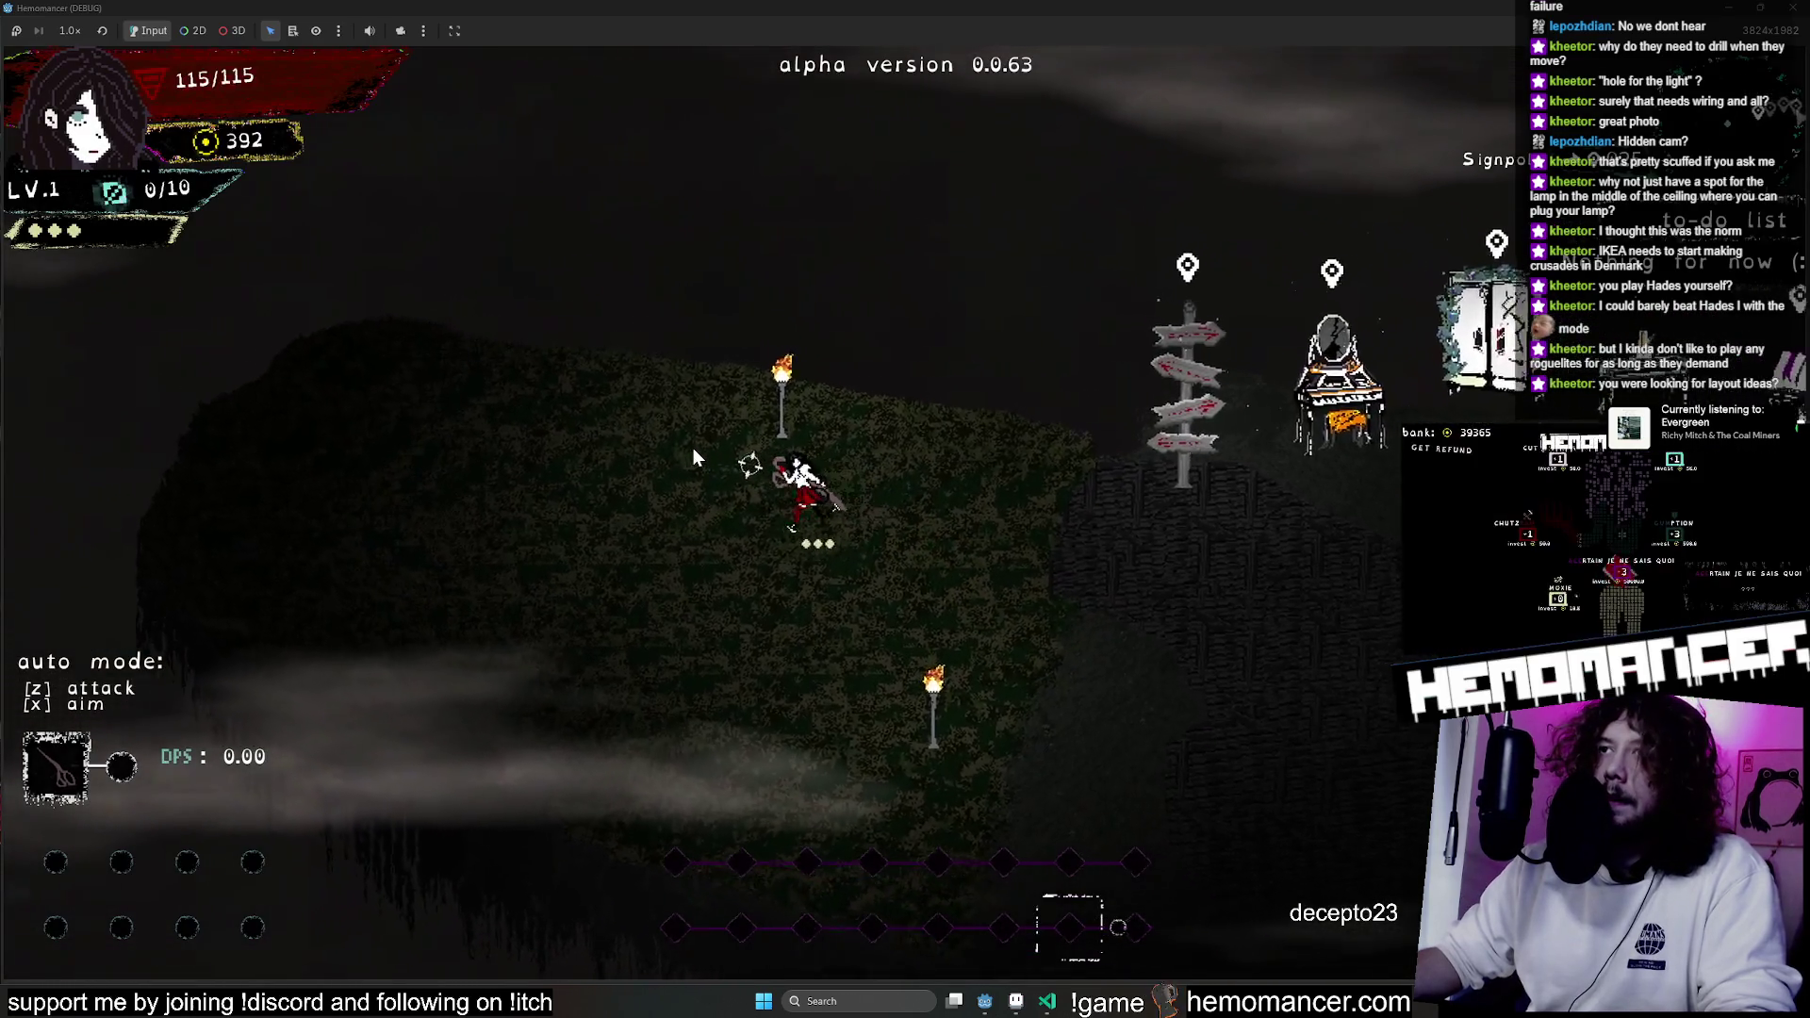
{"action": "key", "text": "s"}
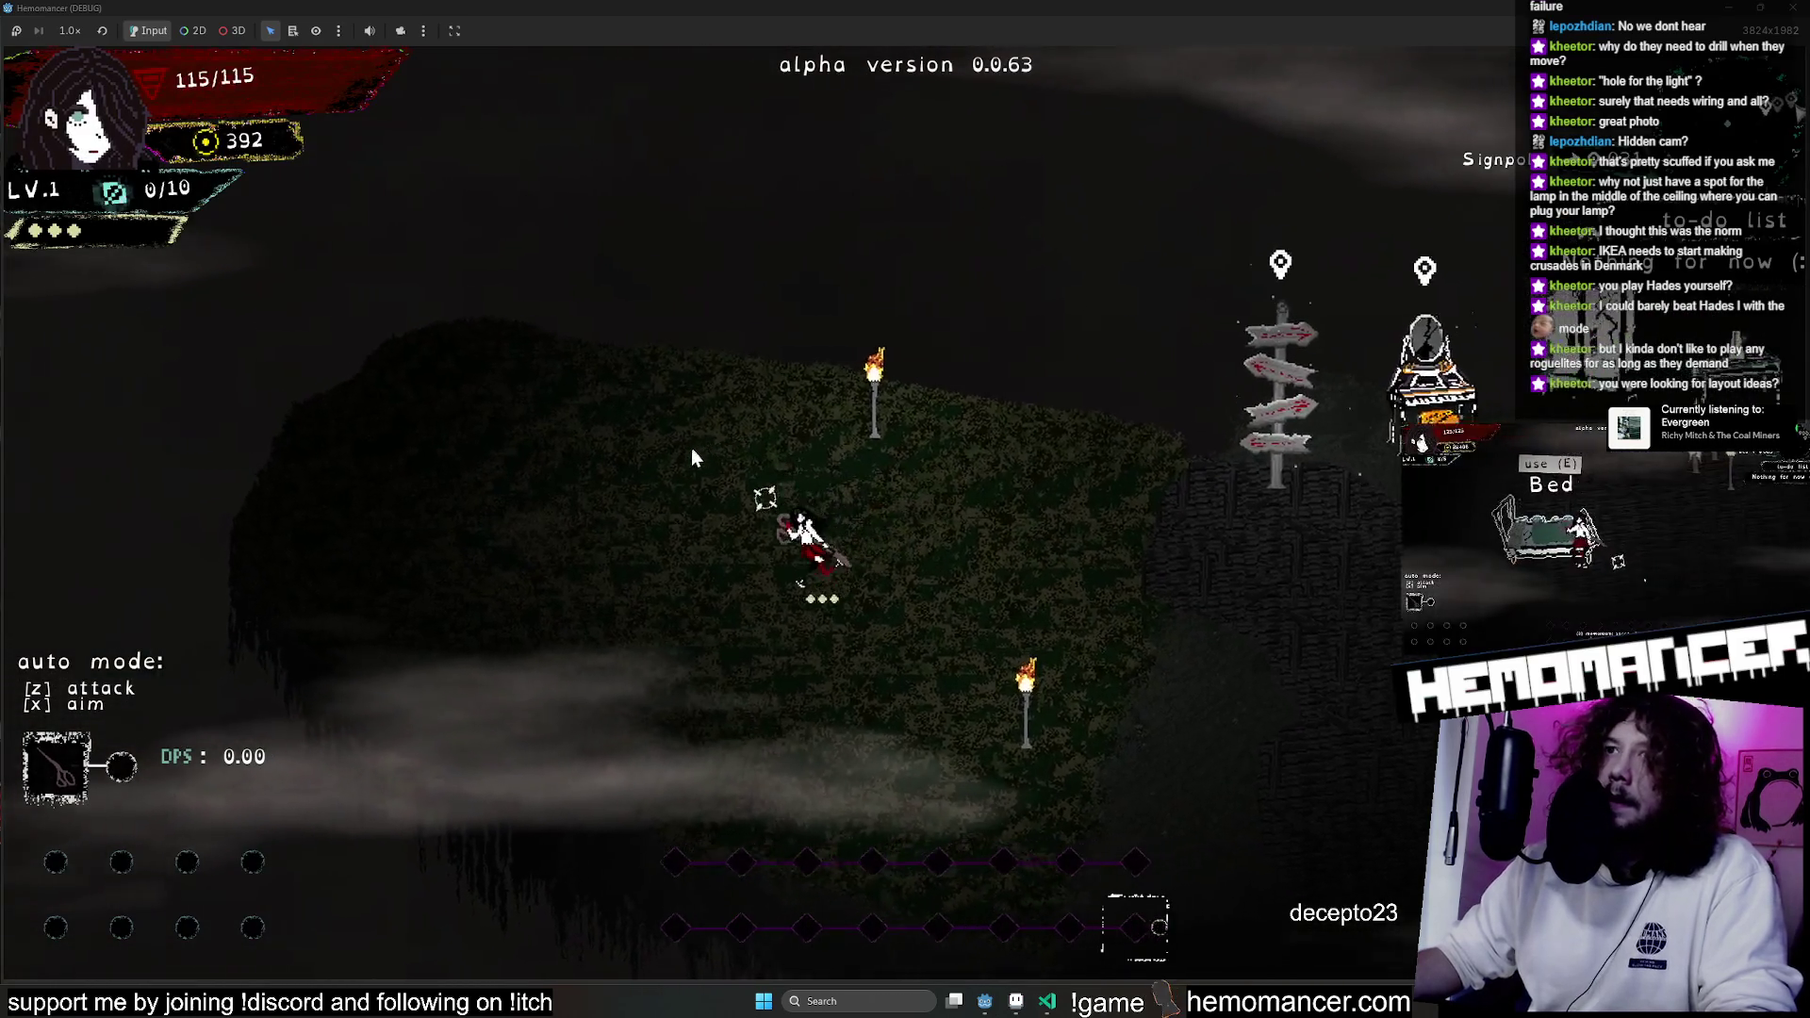
{"action": "key", "text": "d"}
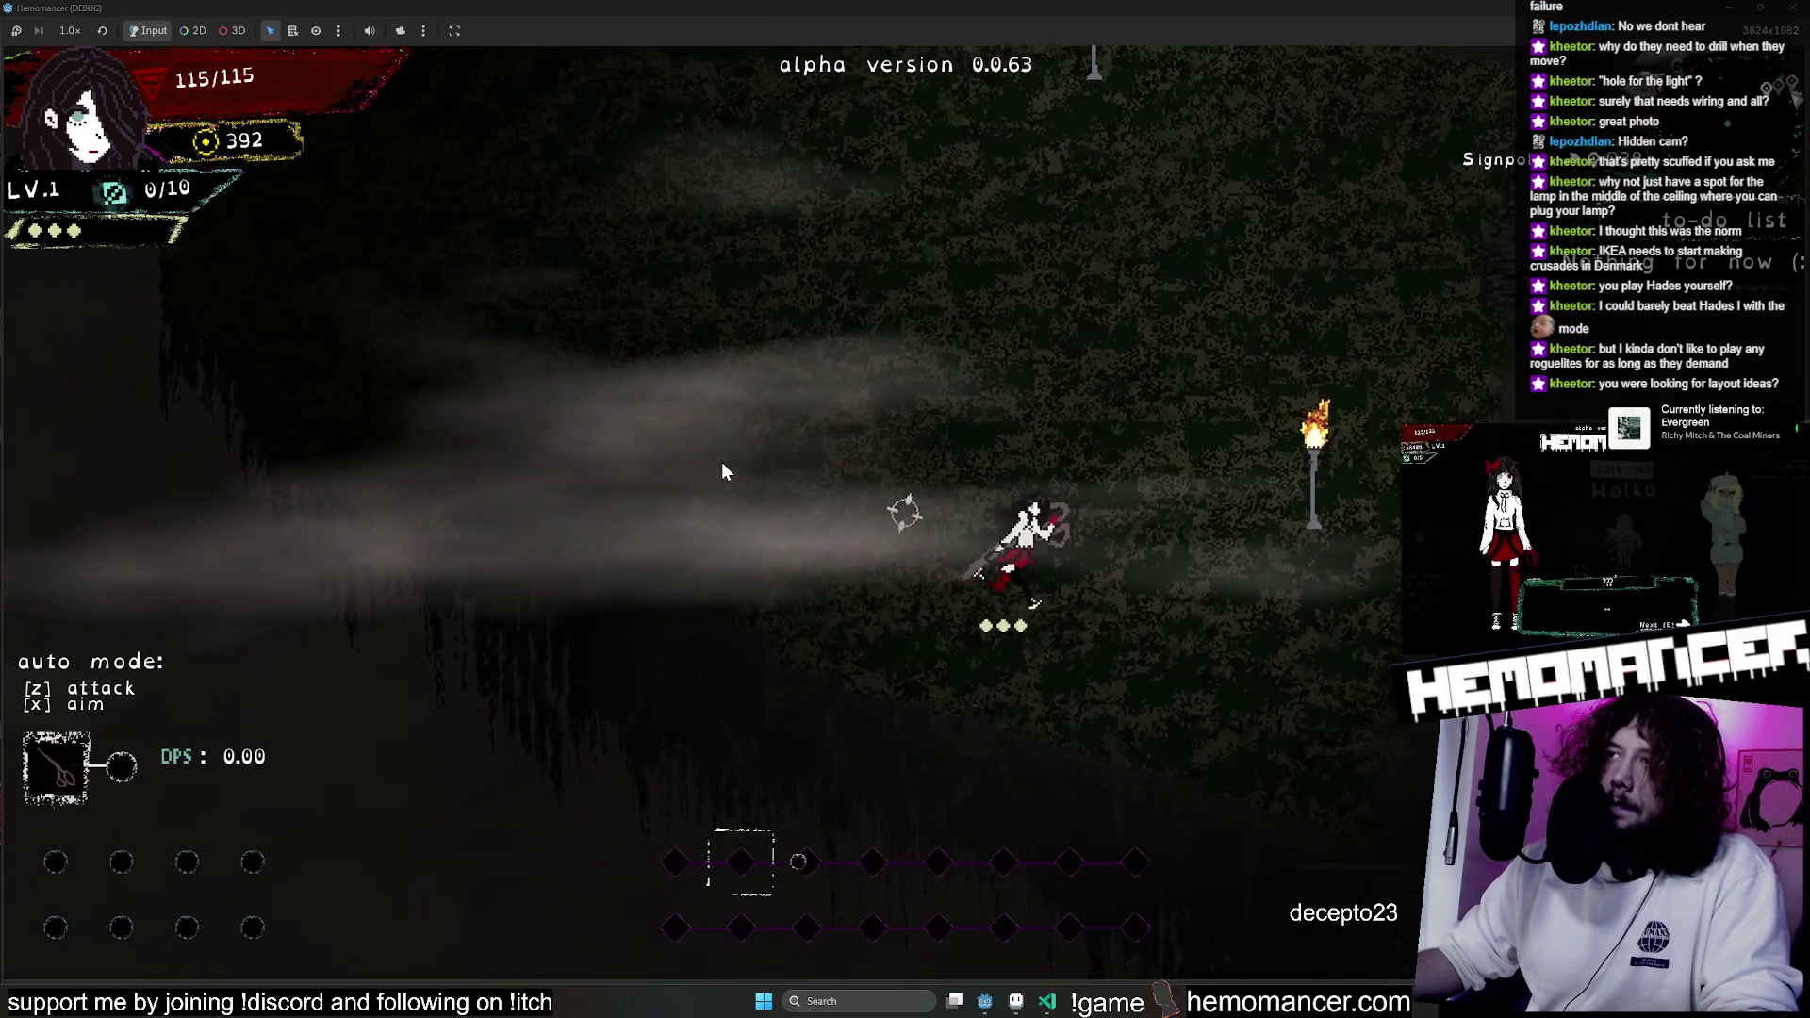
{"action": "key", "text": "w"}
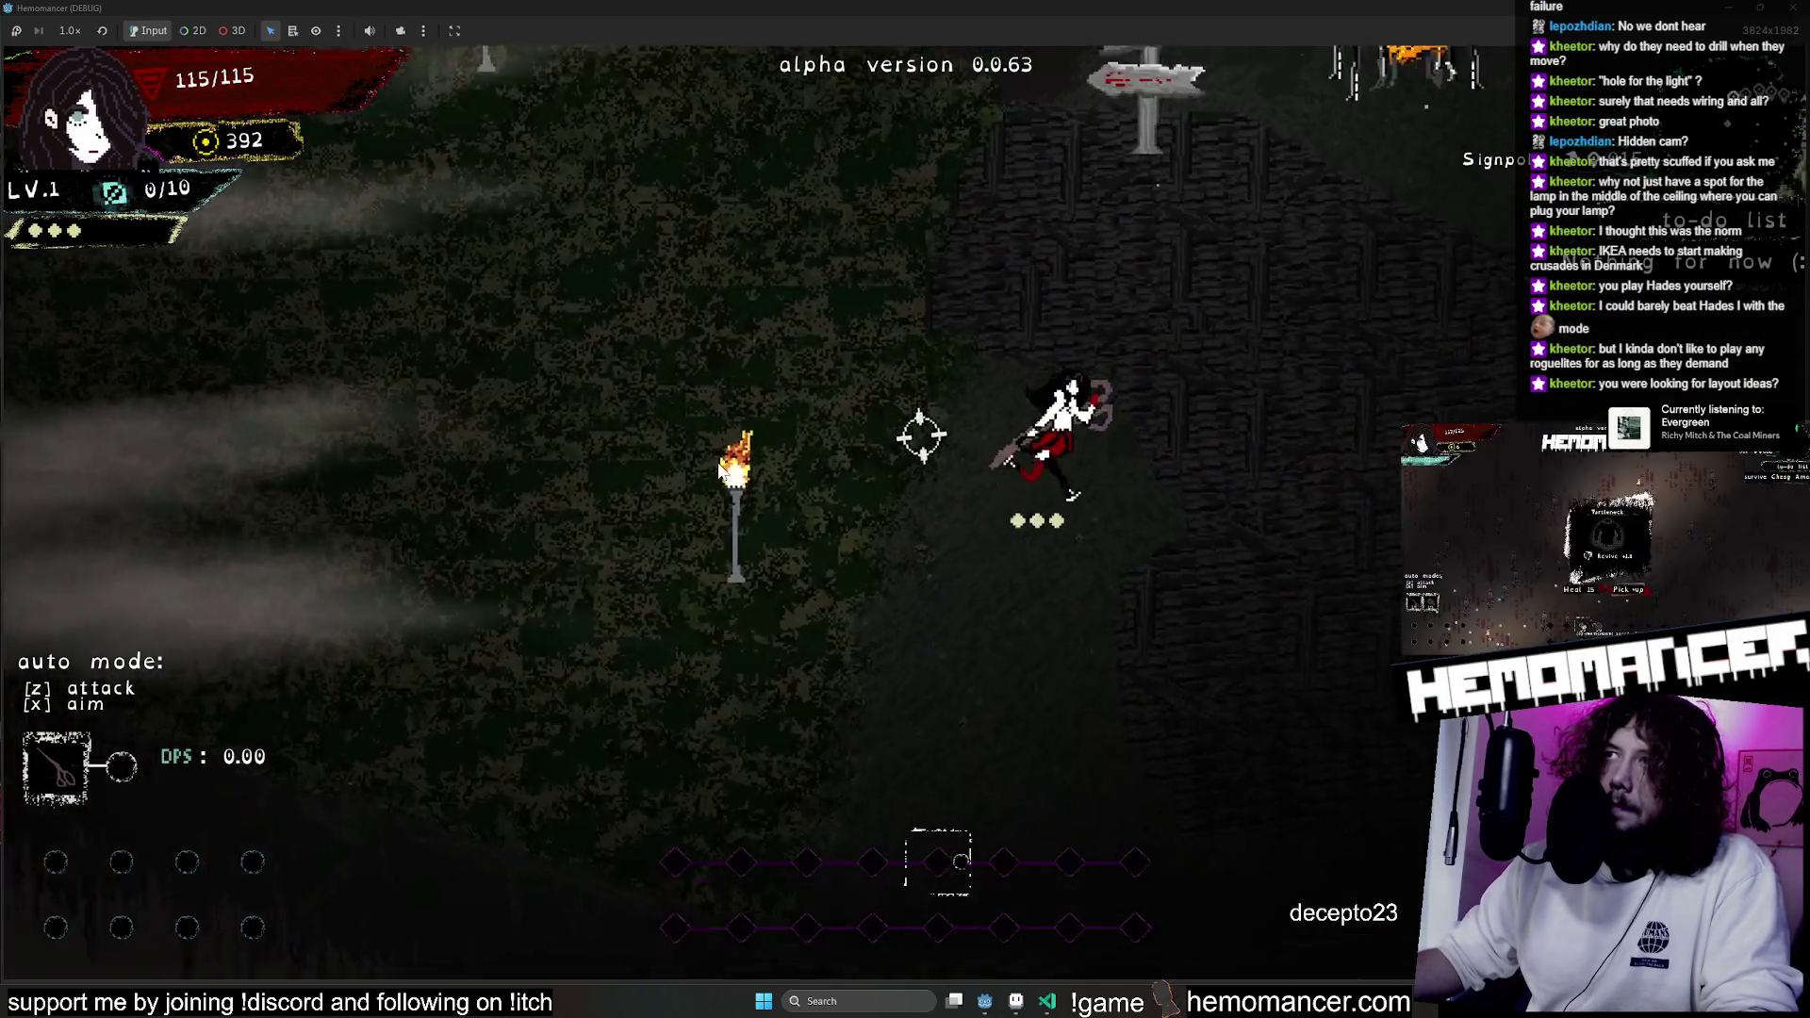
{"action": "key", "text": "a"}
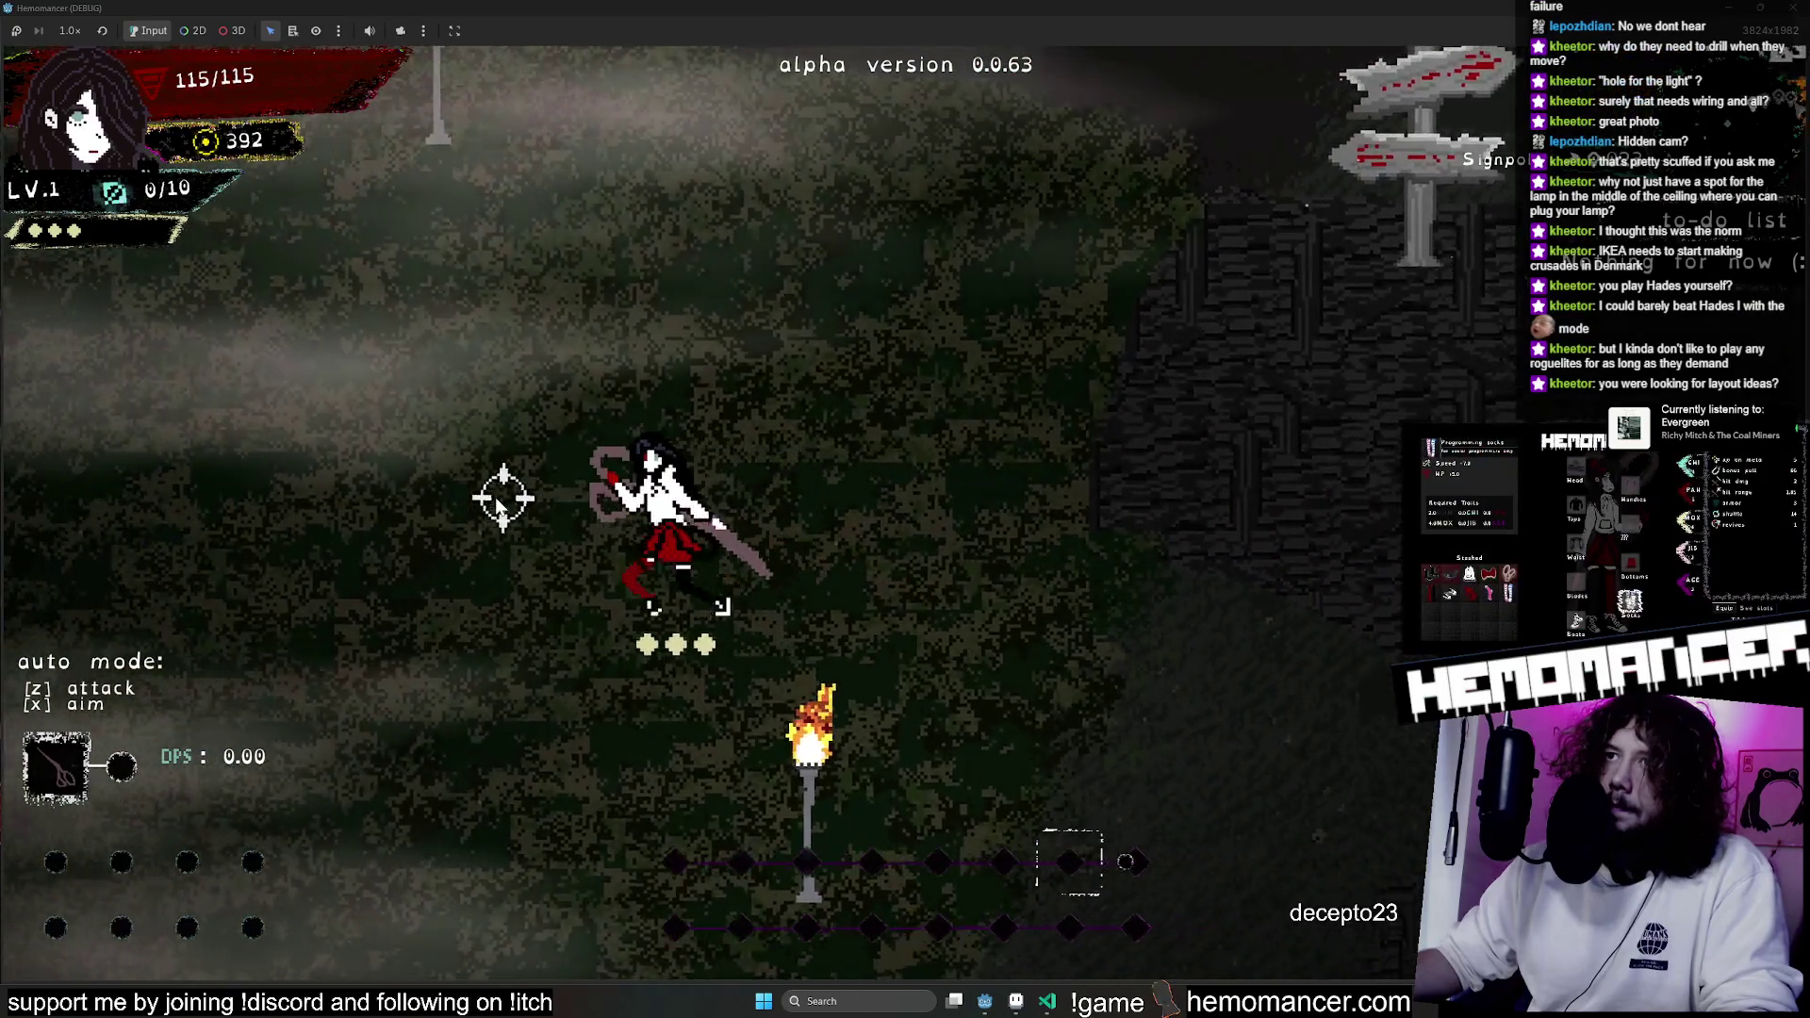
{"action": "key", "text": "a"}
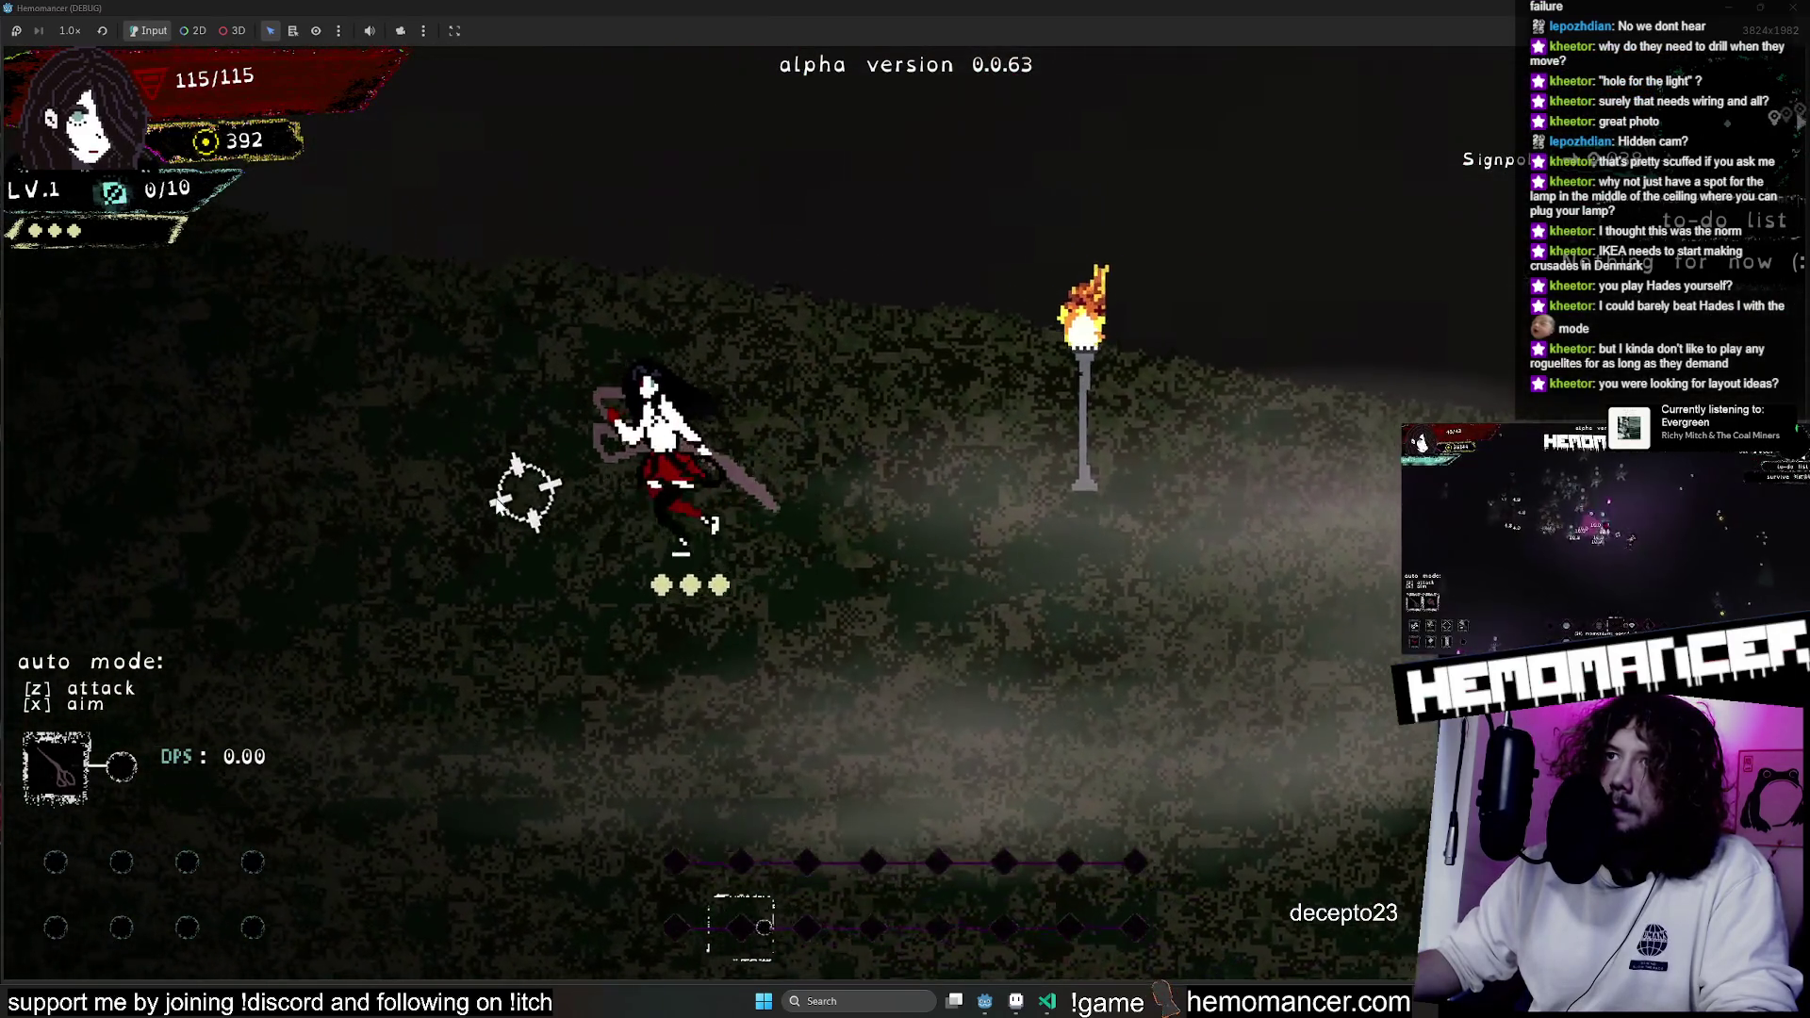
{"action": "key", "text": "space"}
Run toward the signpost, stop the debug game with F8, and select the collision polygon.
{"action": "key", "text": "d"}
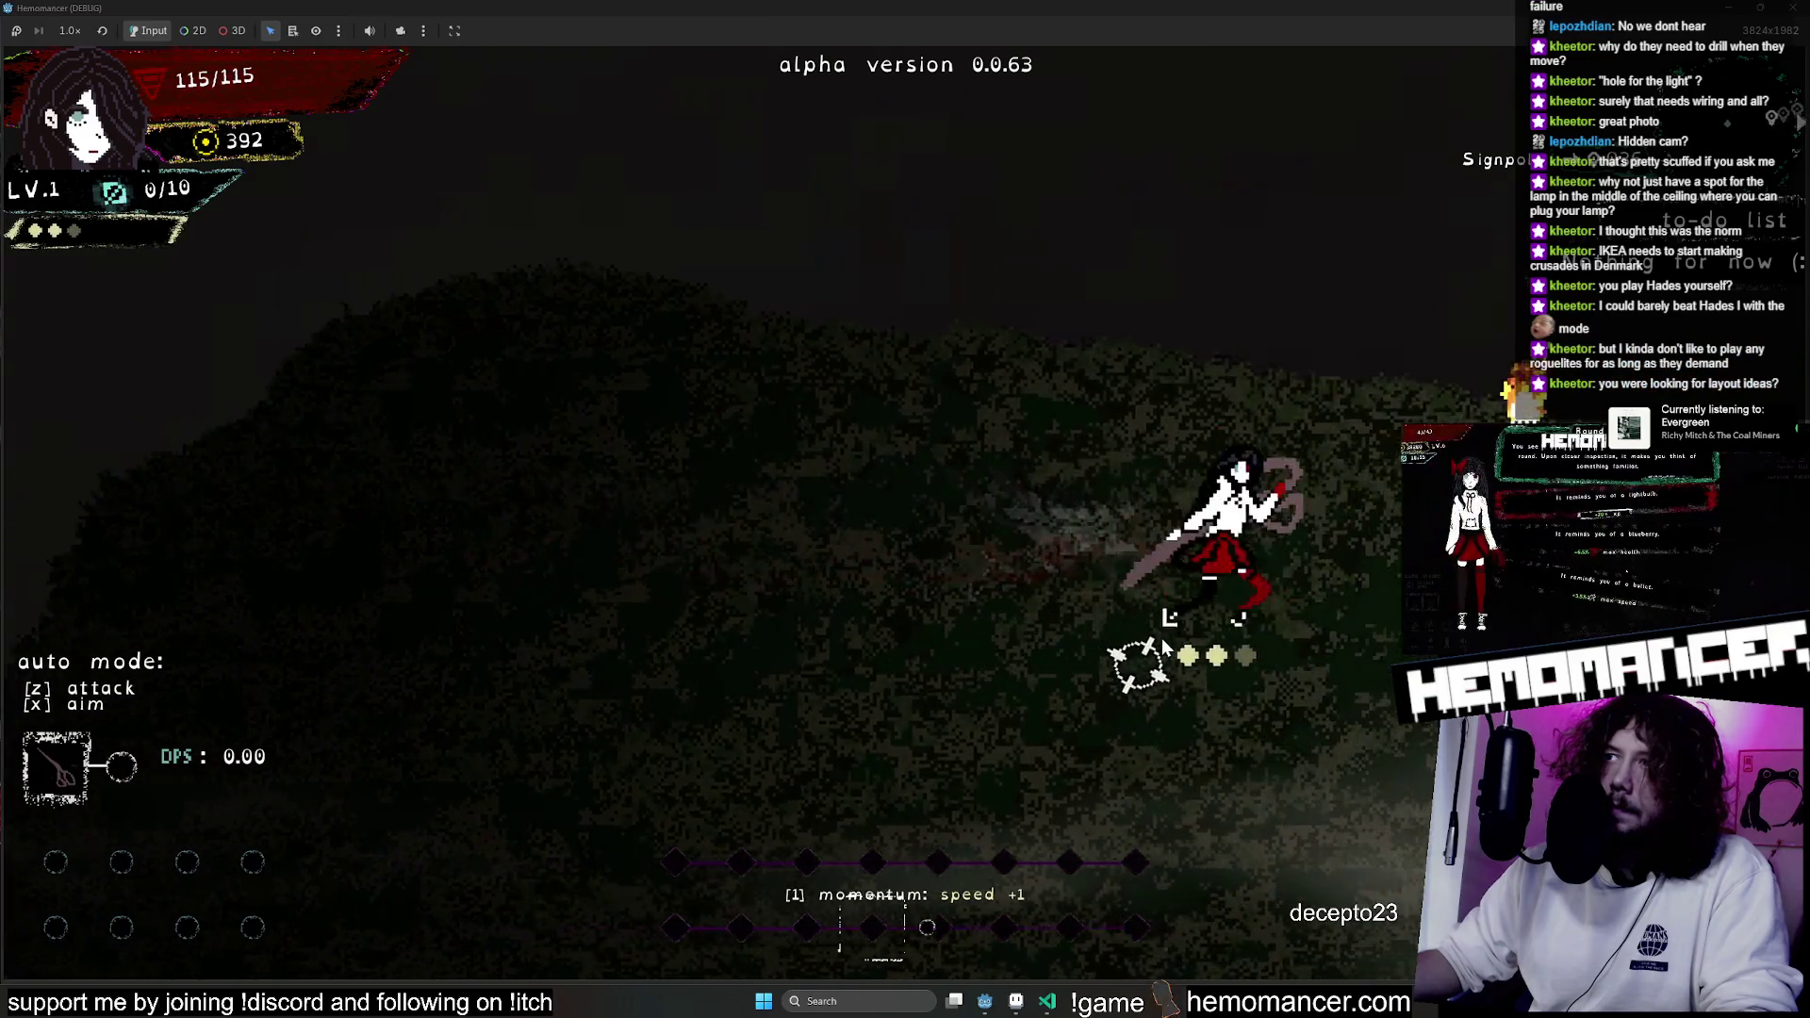
{"action": "key", "text": "d"}
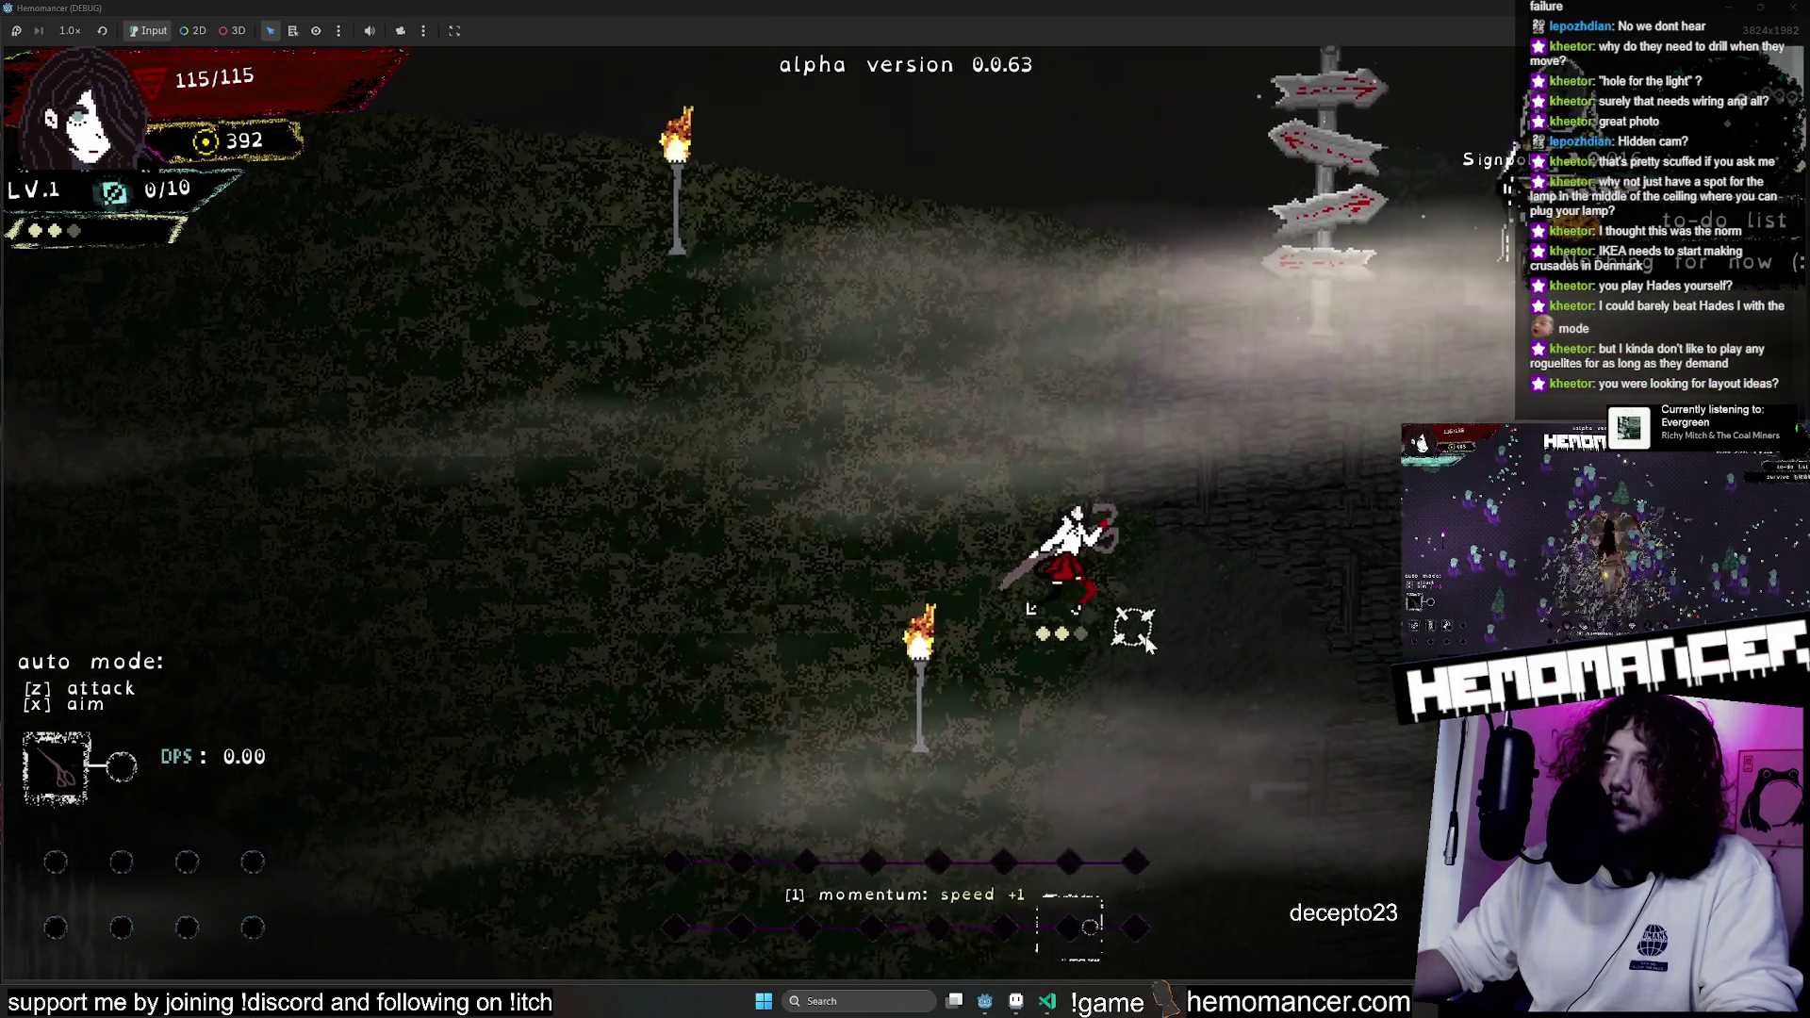
{"action": "key", "text": "a"}
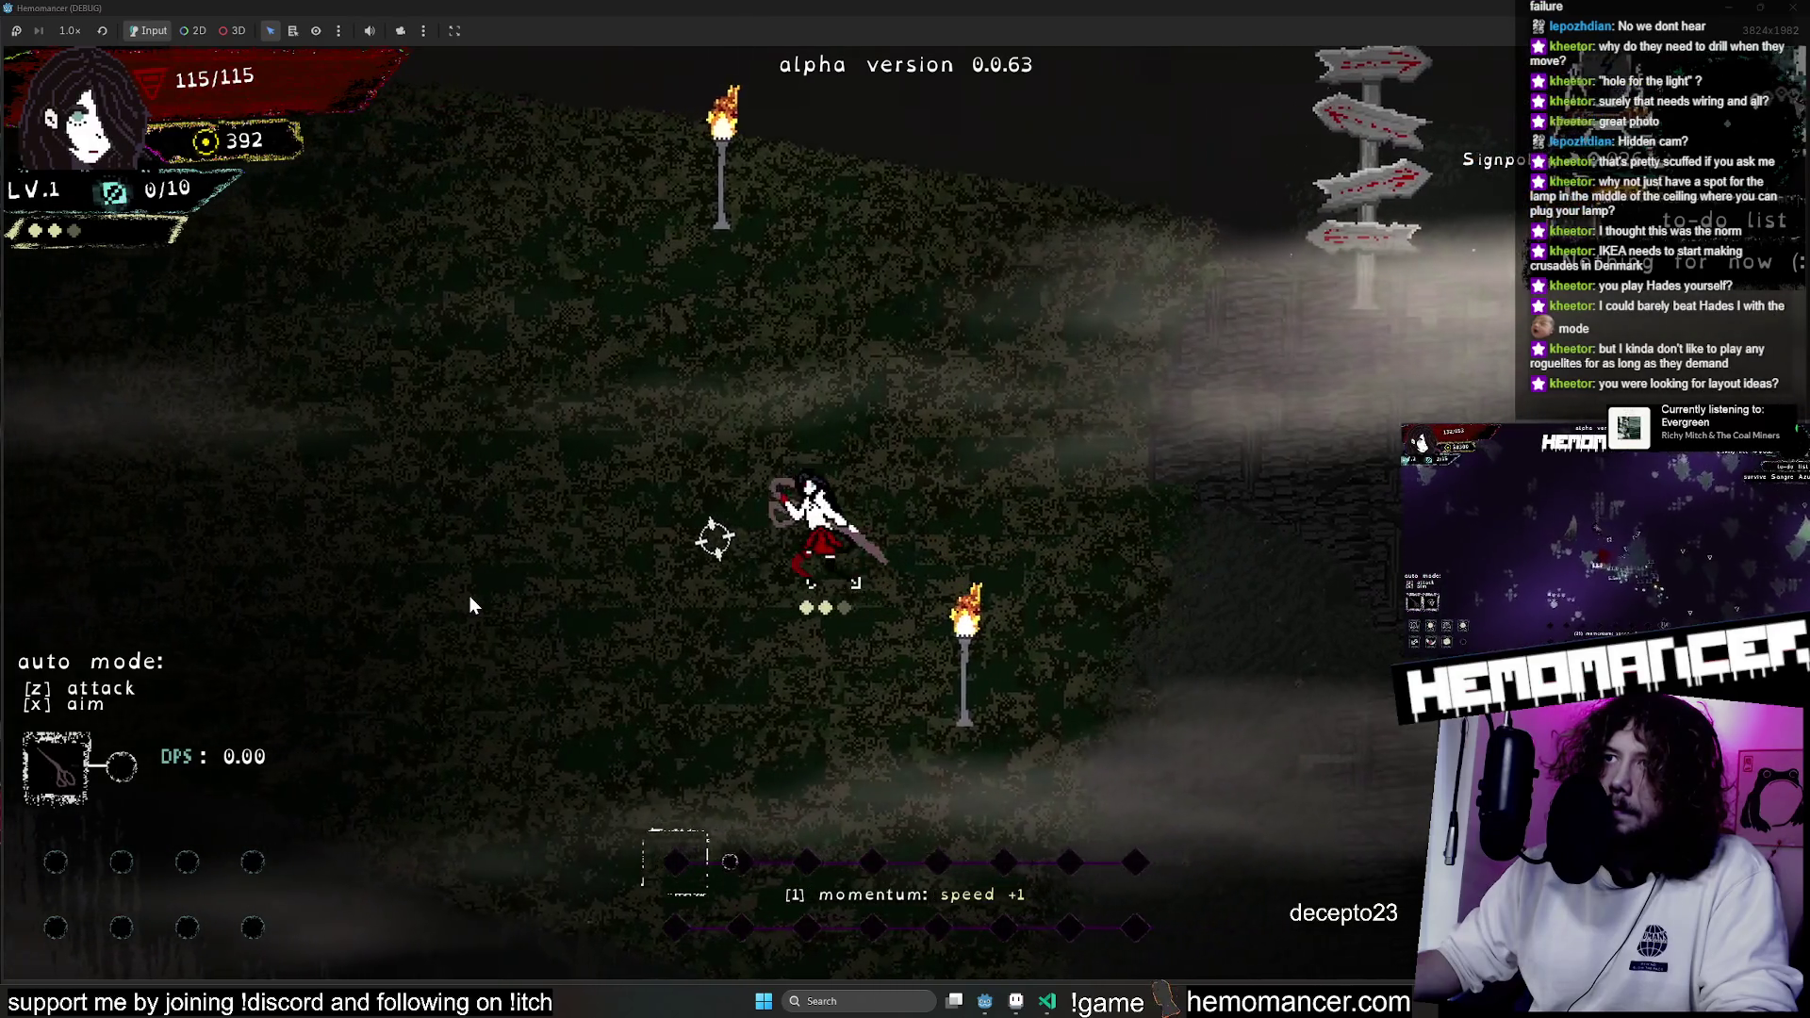
{"action": "key", "text": "w"}
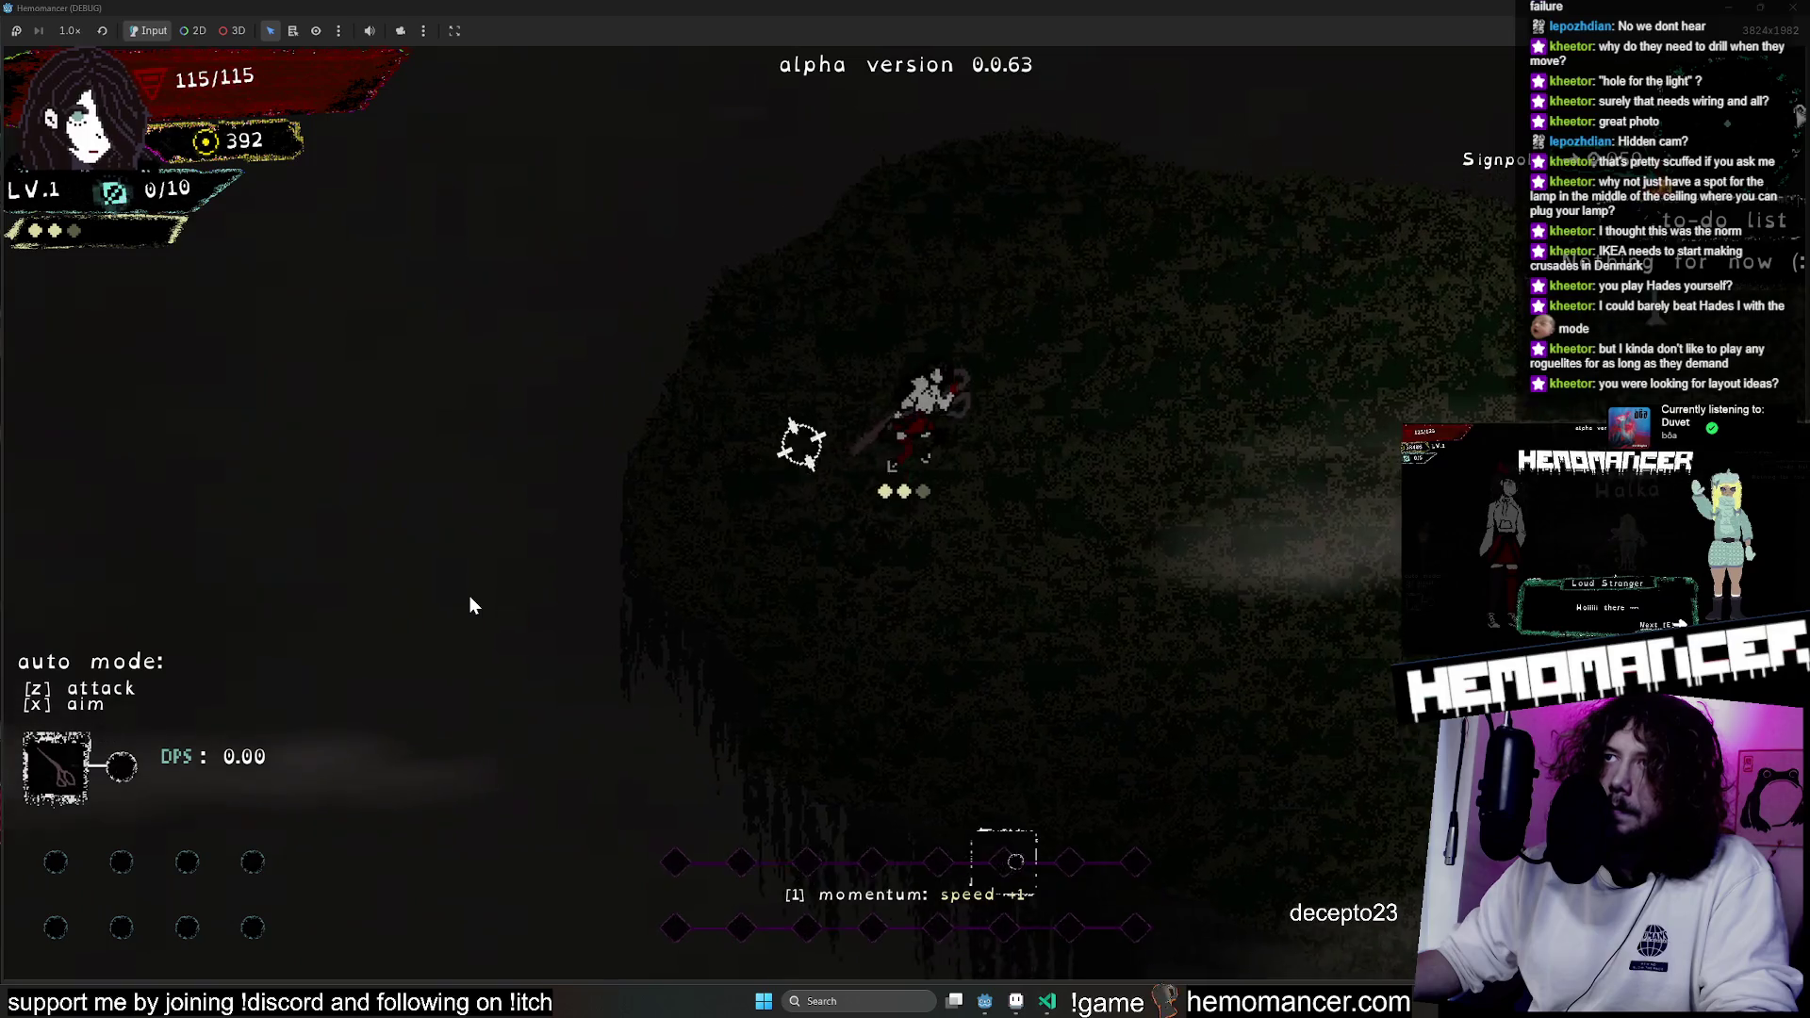
{"action": "key", "text": "d"}
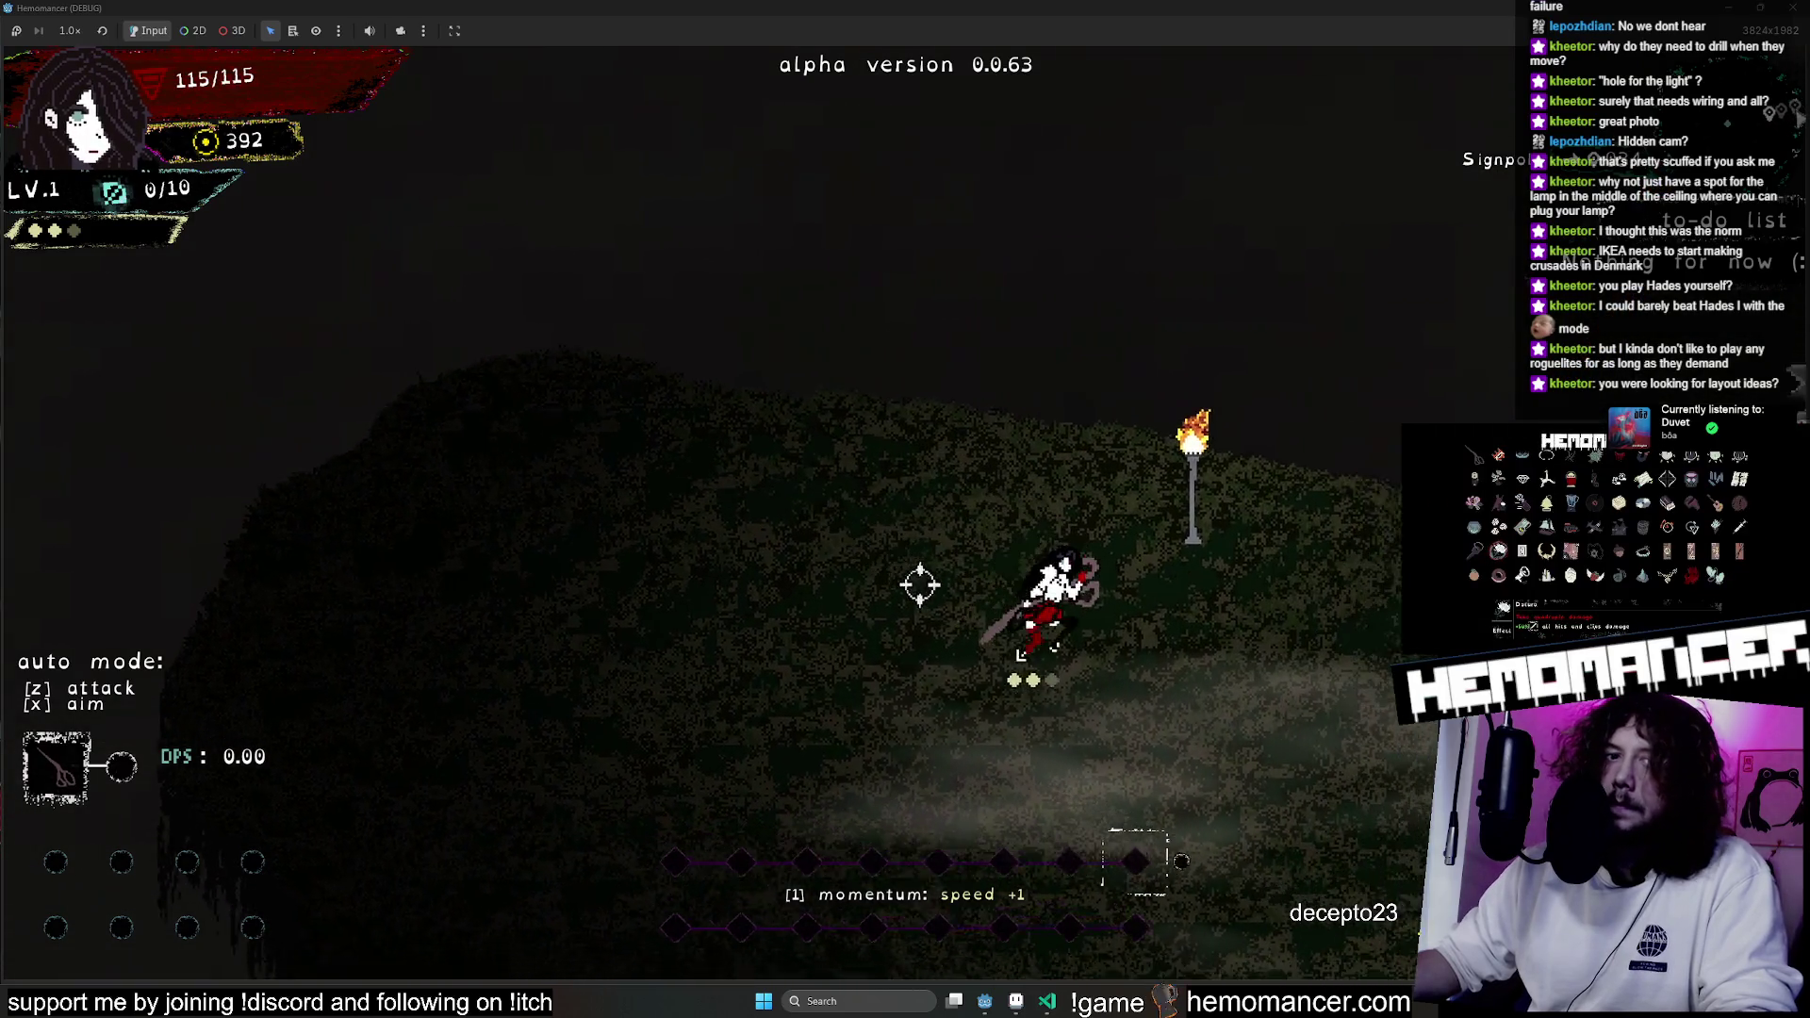
{"action": "key", "text": "d"}
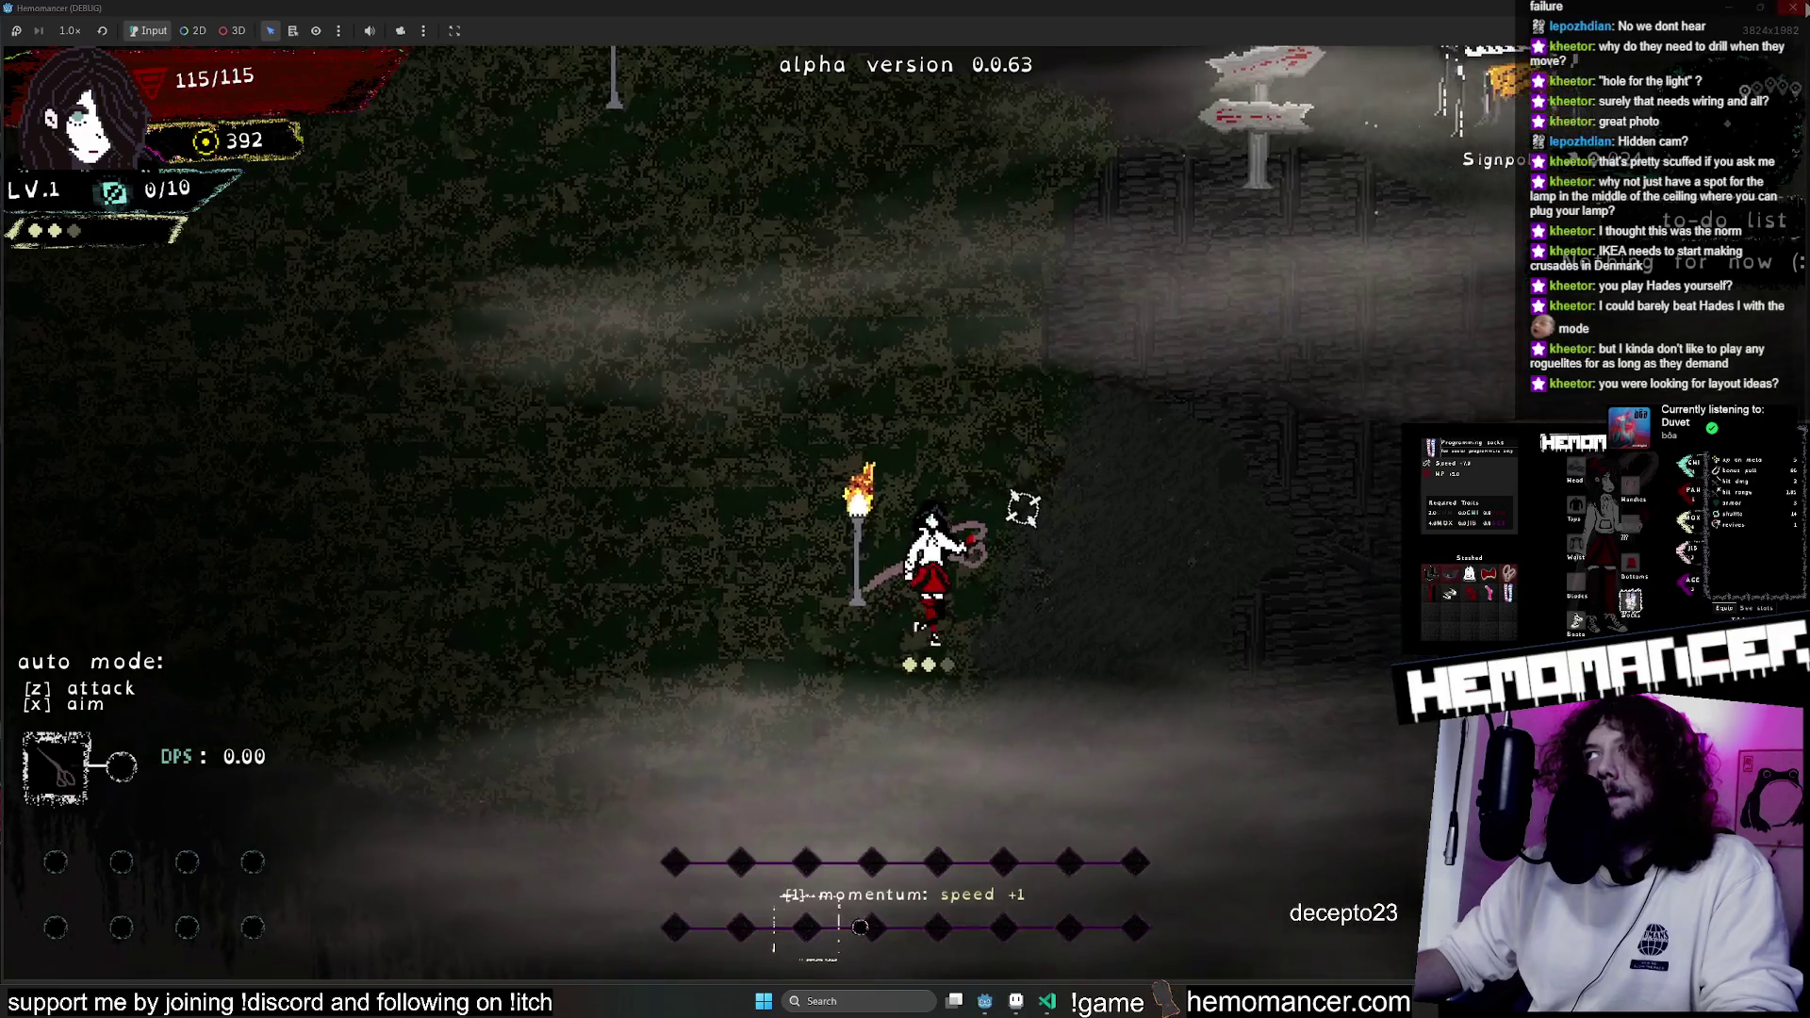
{"action": "key", "text": "F8"}
{"action": "left_click", "coordinate": [120, 353]}
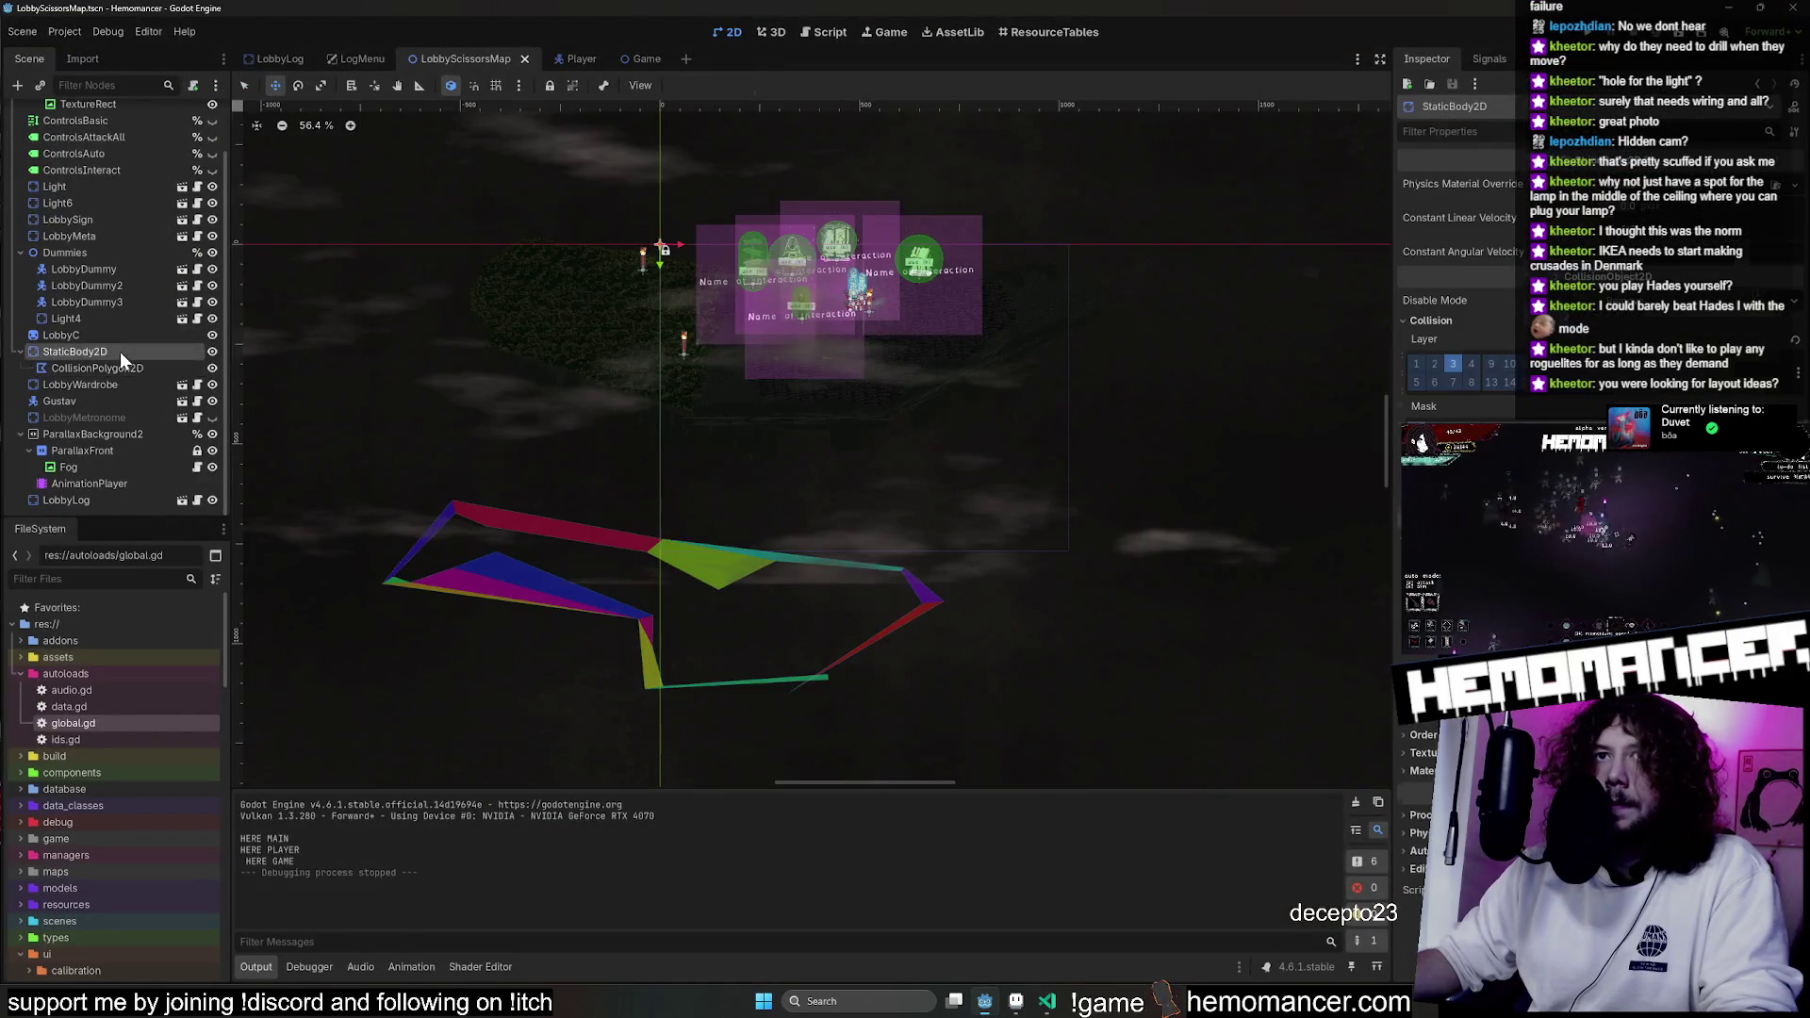
Select the CollisionPolygon2D node, undoing an accidental move of the background TextureRect.
{"action": "left_click", "coordinate": [115, 363]}
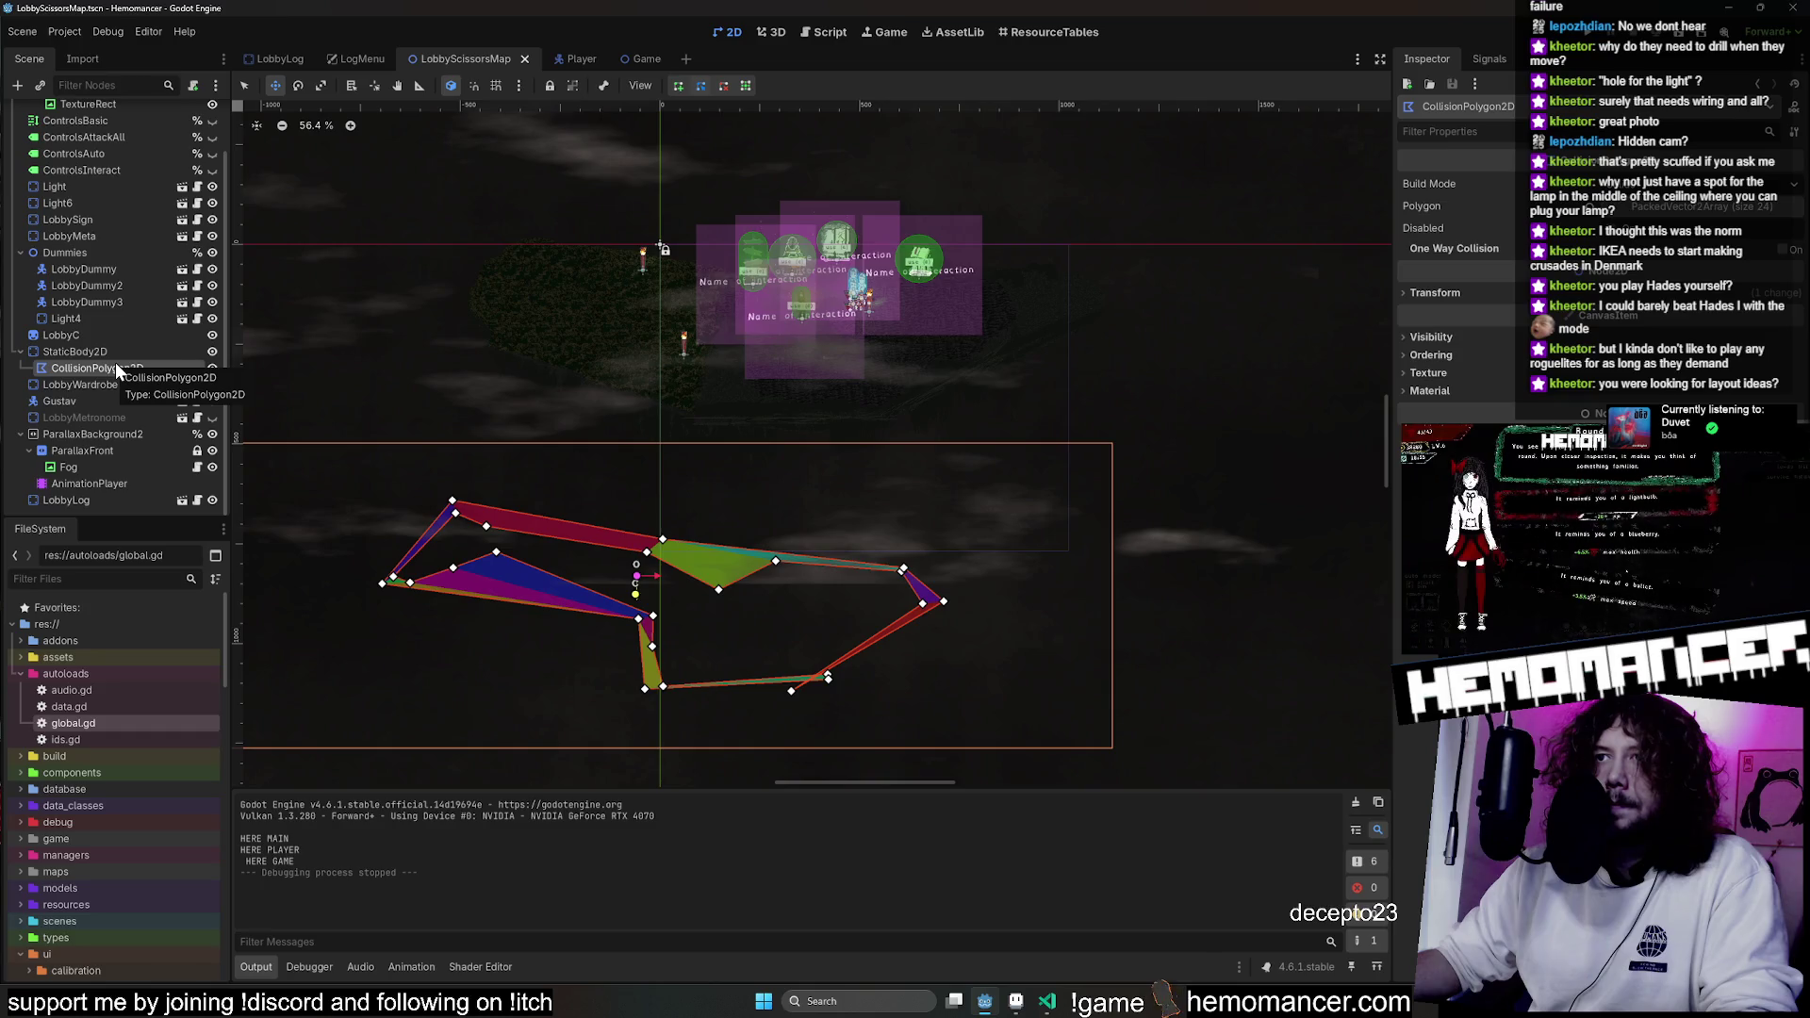
{"action": "left_click", "coordinate": [1179, 554]}
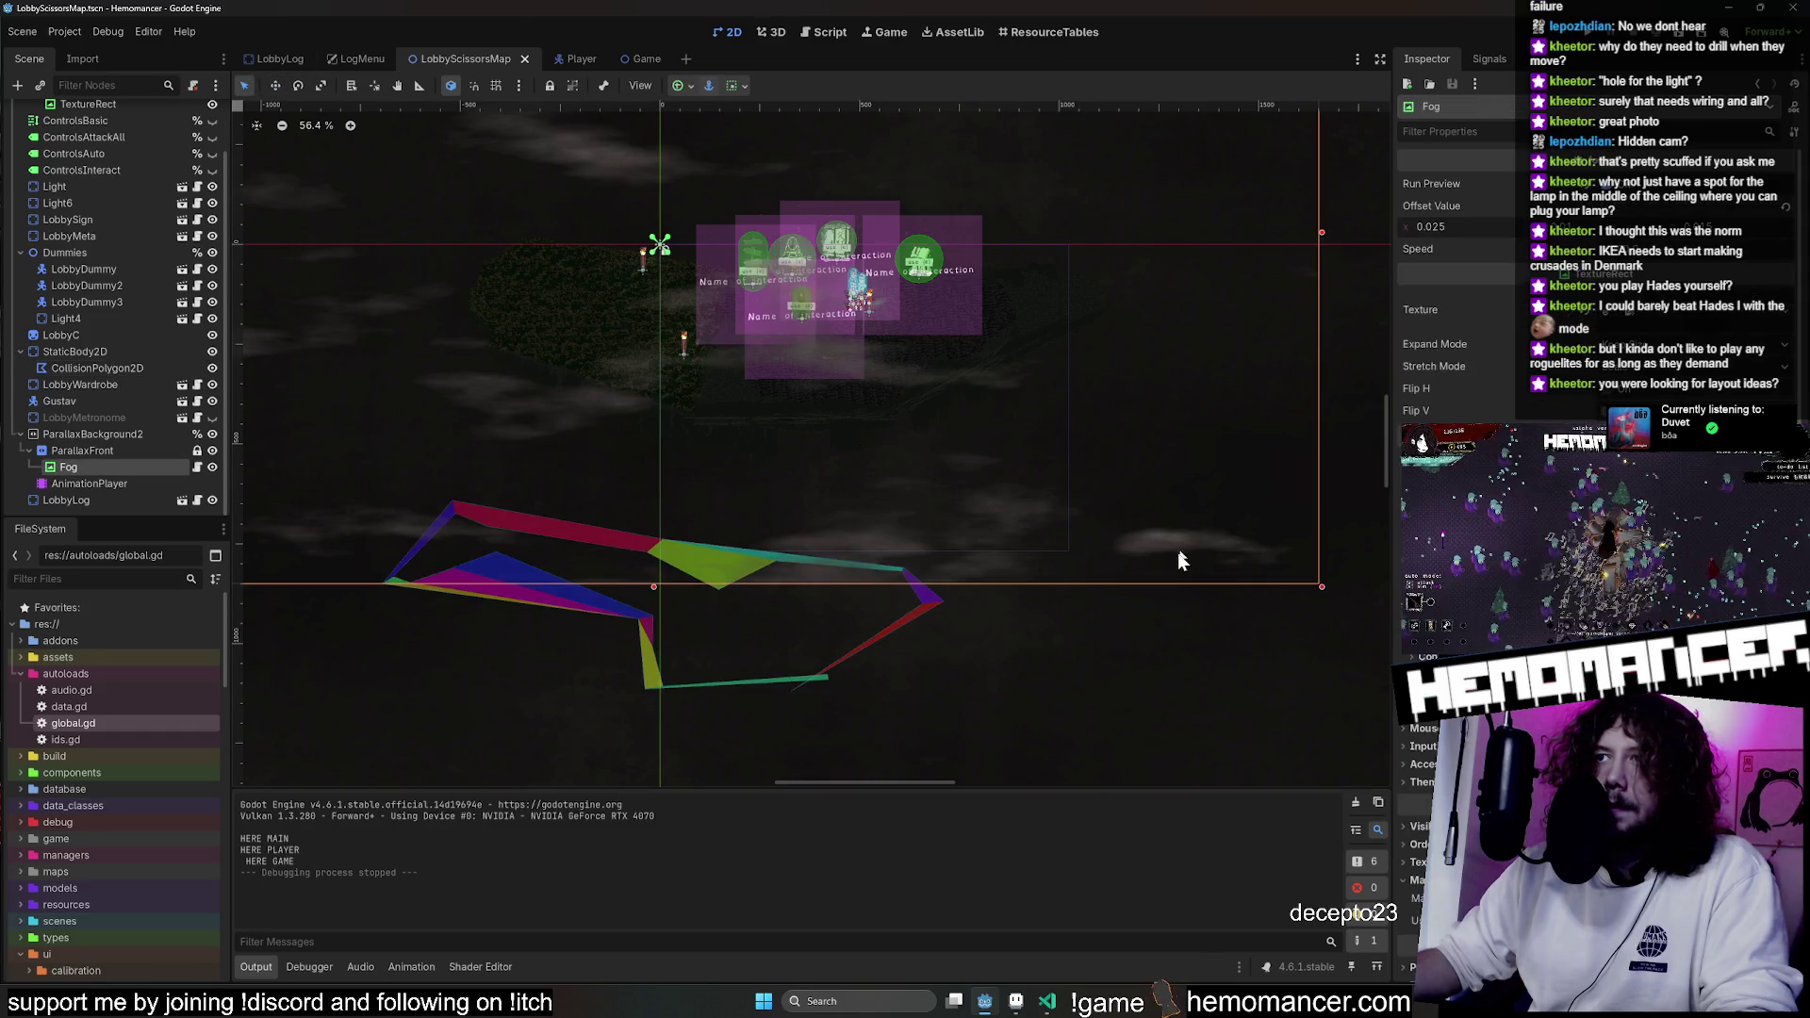
{"action": "left_click_drag", "start_coordinate": [1094, 721], "coordinate": [598, 586]}
{"action": "key", "text": "ctrl+z"}
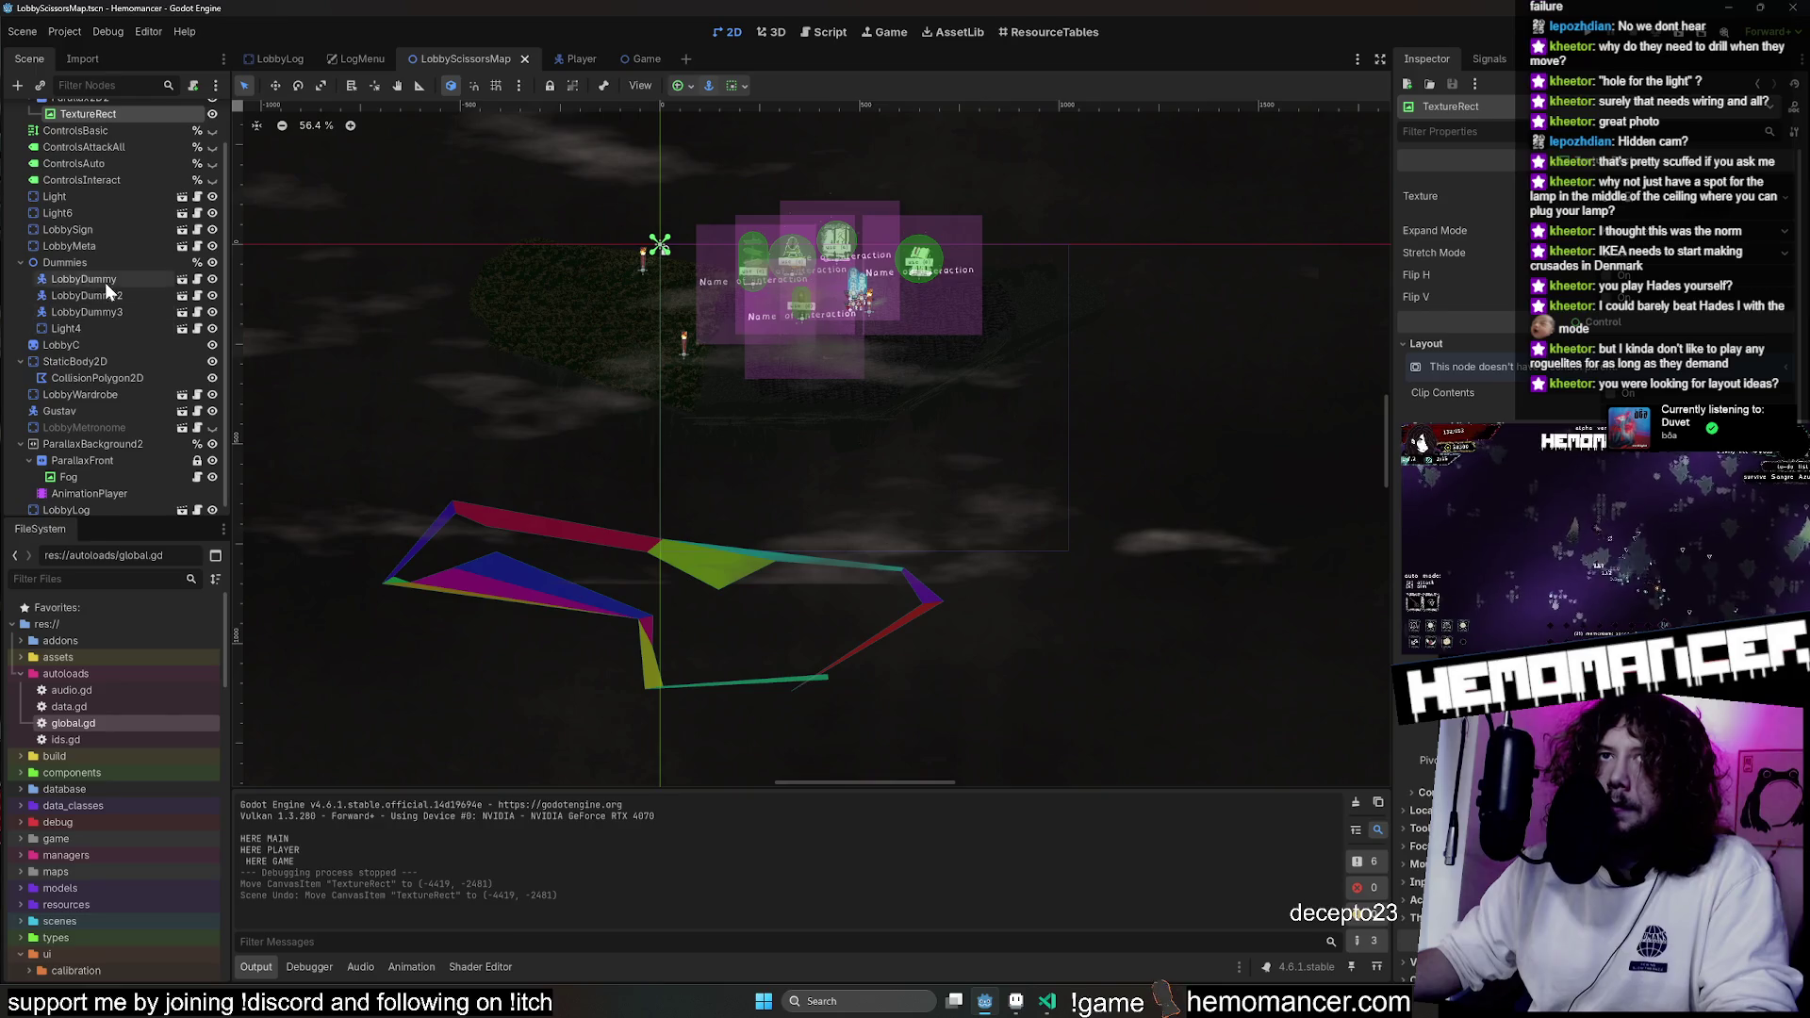
{"action": "left_click", "coordinate": [89, 375]}
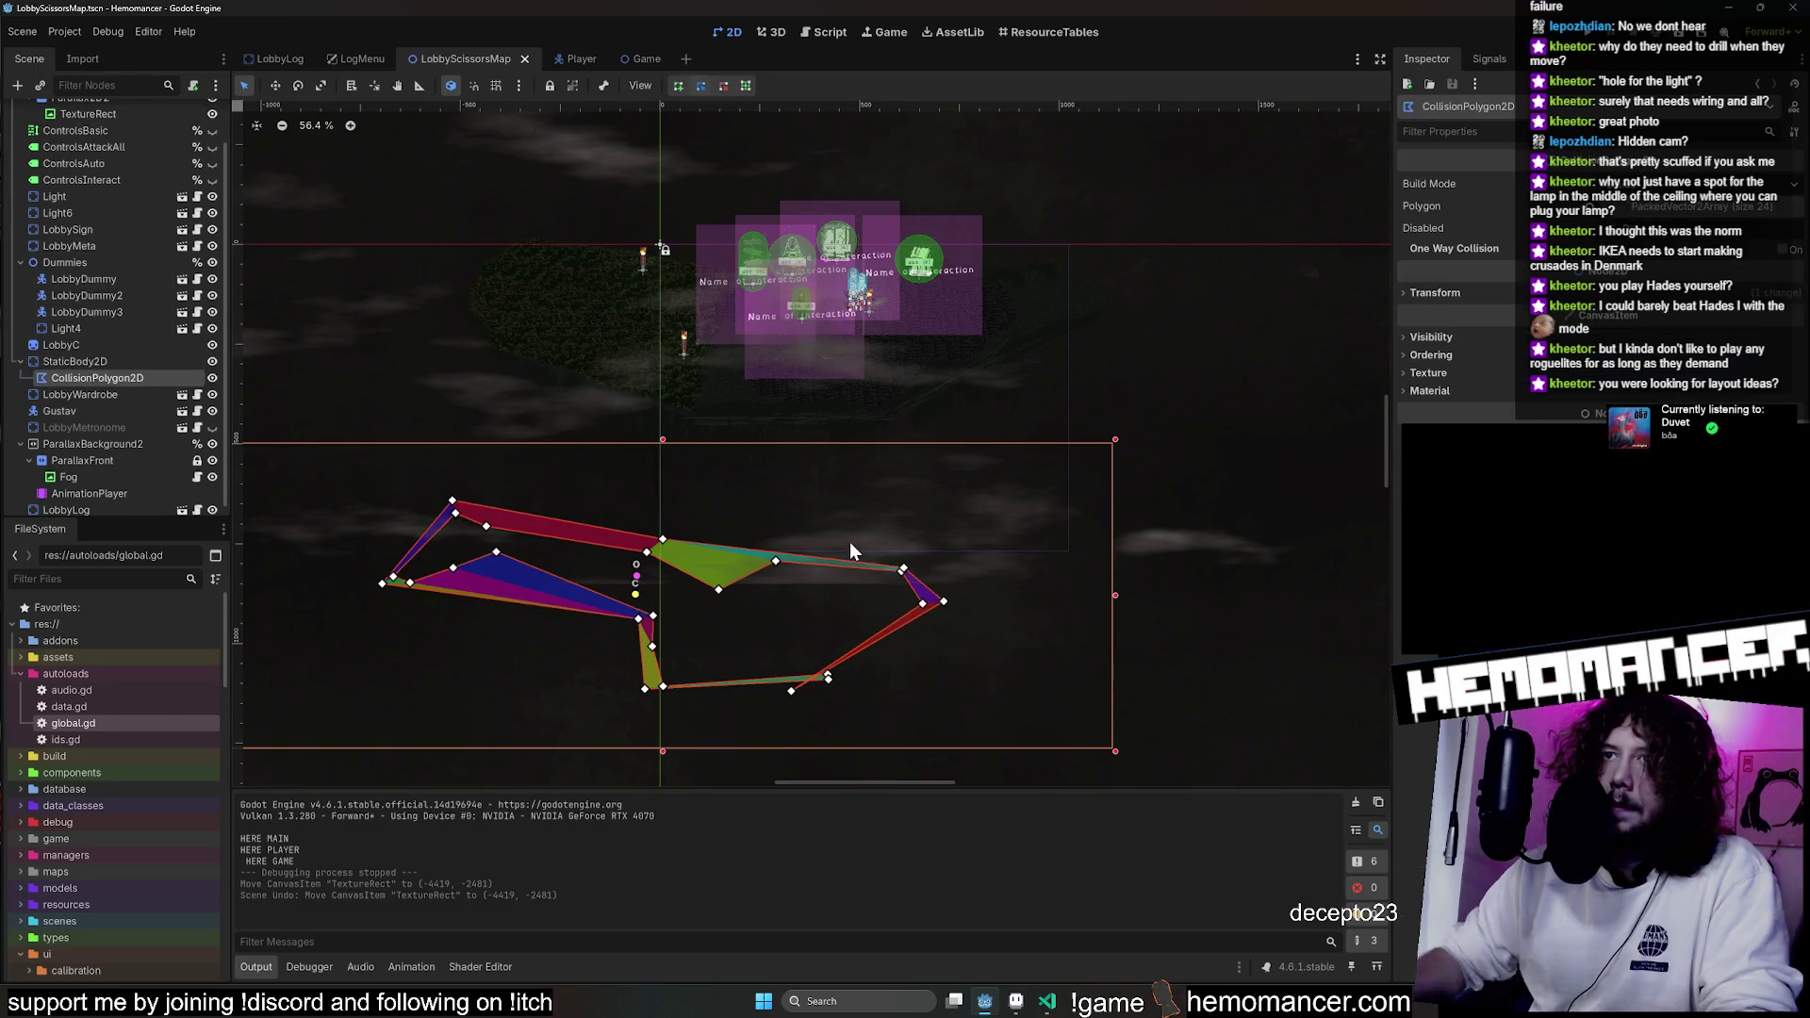
Expand the collision polygon's Polygon array and delete its points one by one.
{"action": "left_click", "coordinate": [717, 590]}
{"action": "left_click", "coordinate": [1603, 206]}
{"action": "left_click", "coordinate": [1782, 265]}
{"action": "left_click", "coordinate": [1782, 265]}
{"action": "left_click", "coordinate": [1782, 266]}
{"action": "left_click", "coordinate": [1782, 266]}
{"action": "left_click", "coordinate": [1782, 266]}
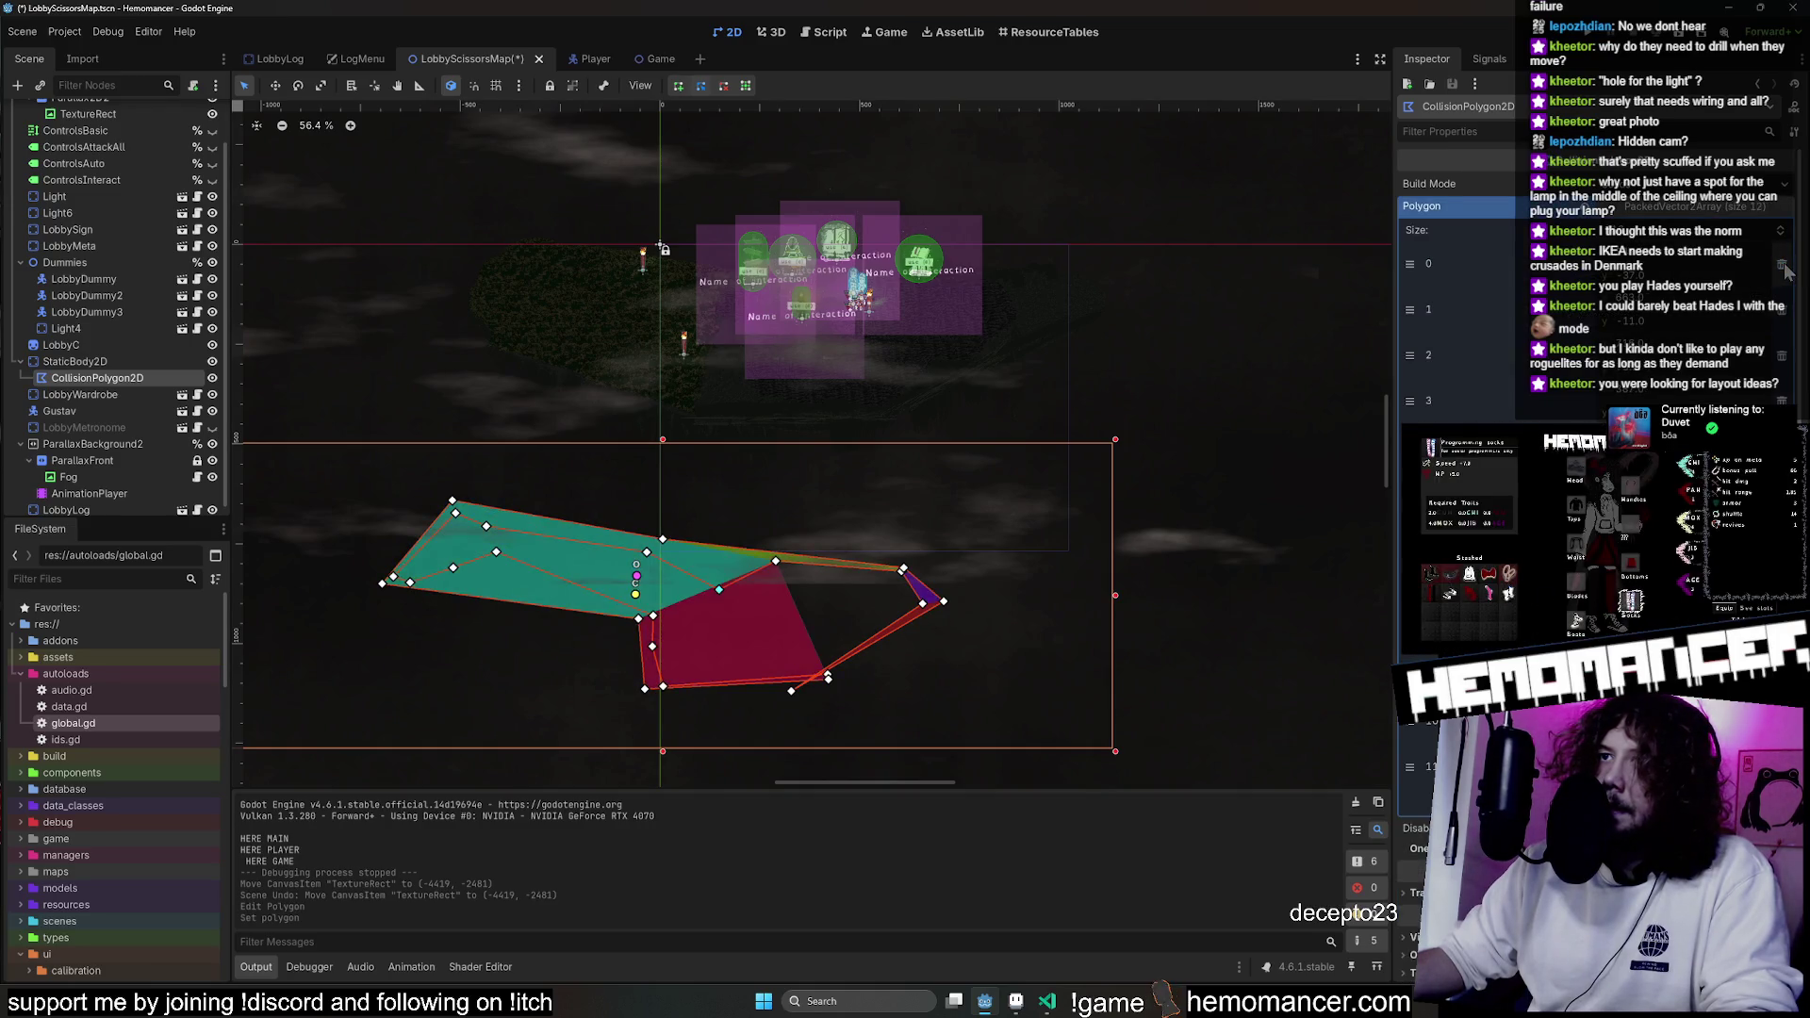
{"action": "left_click", "coordinate": [1782, 266]}
{"action": "left_click", "coordinate": [1782, 266]}
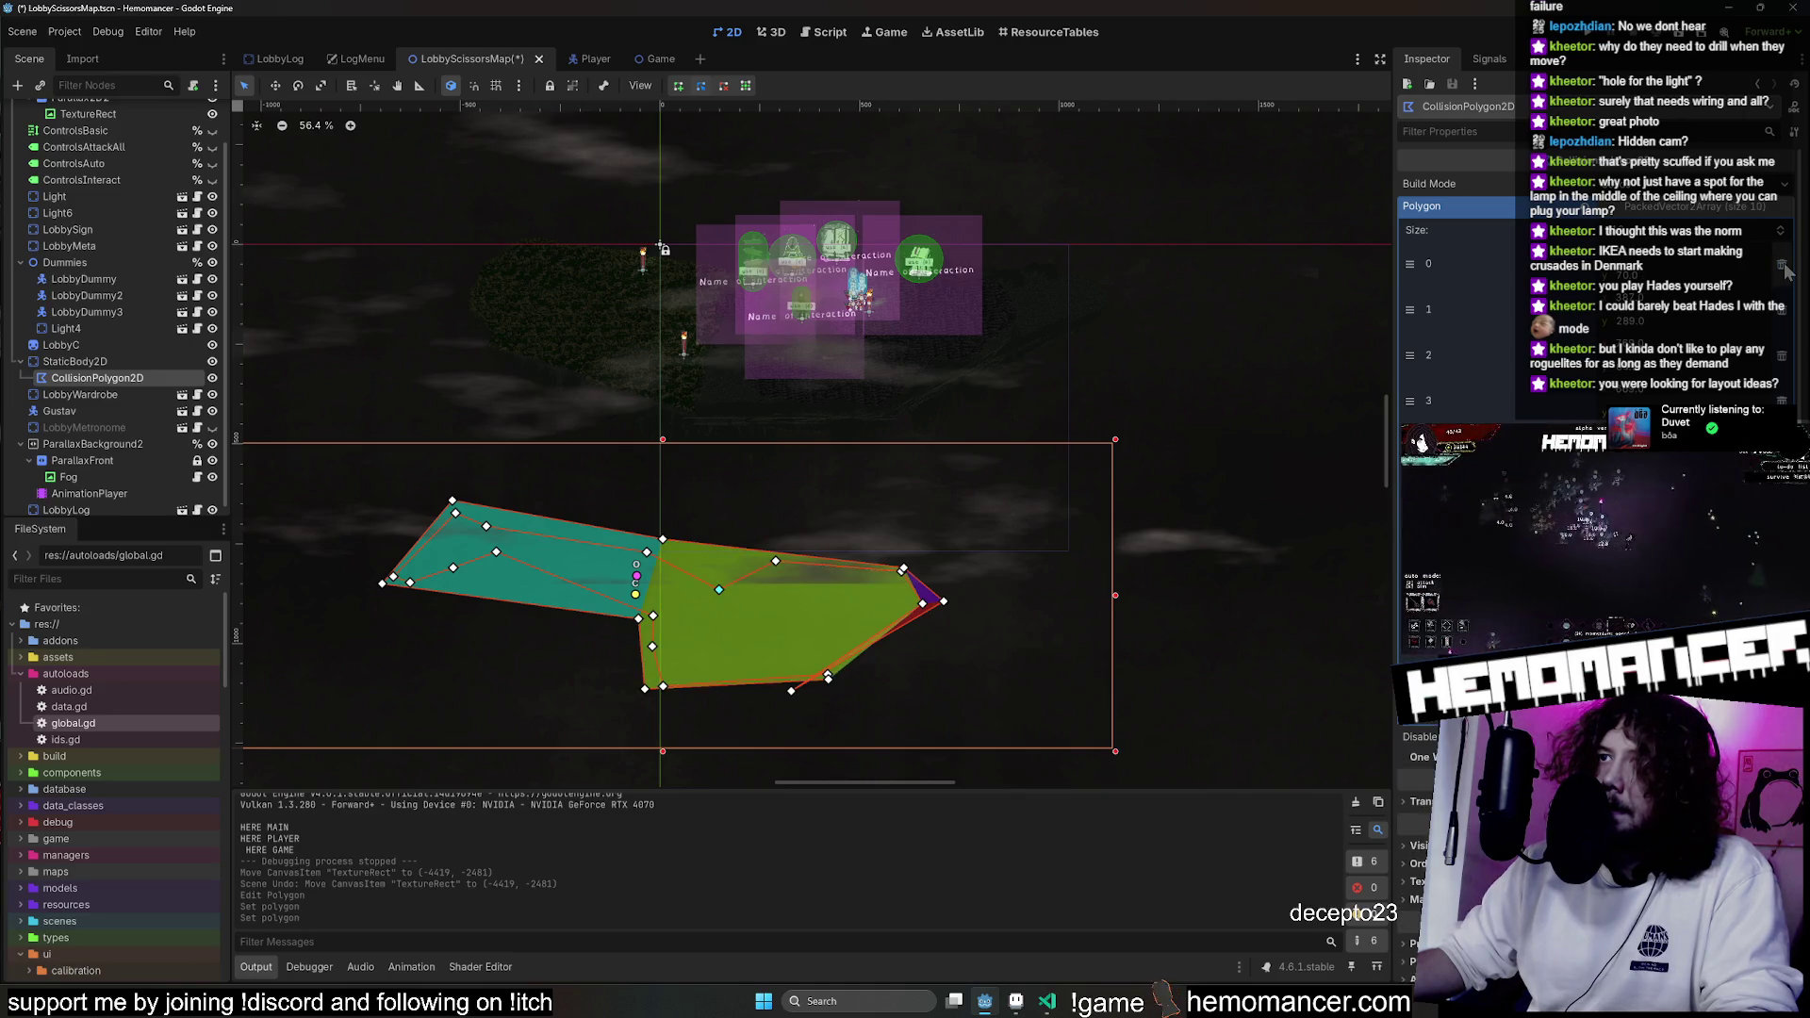
{"action": "left_click", "coordinate": [1782, 266]}
{"action": "left_click", "coordinate": [1782, 265]}
Trim the polygon to three points and drag the triangle up-left to (-260, 400).
{"action": "left_click", "coordinate": [1787, 267]}
{"action": "left_click", "coordinate": [1787, 268]}
{"action": "left_click", "coordinate": [1787, 268]}
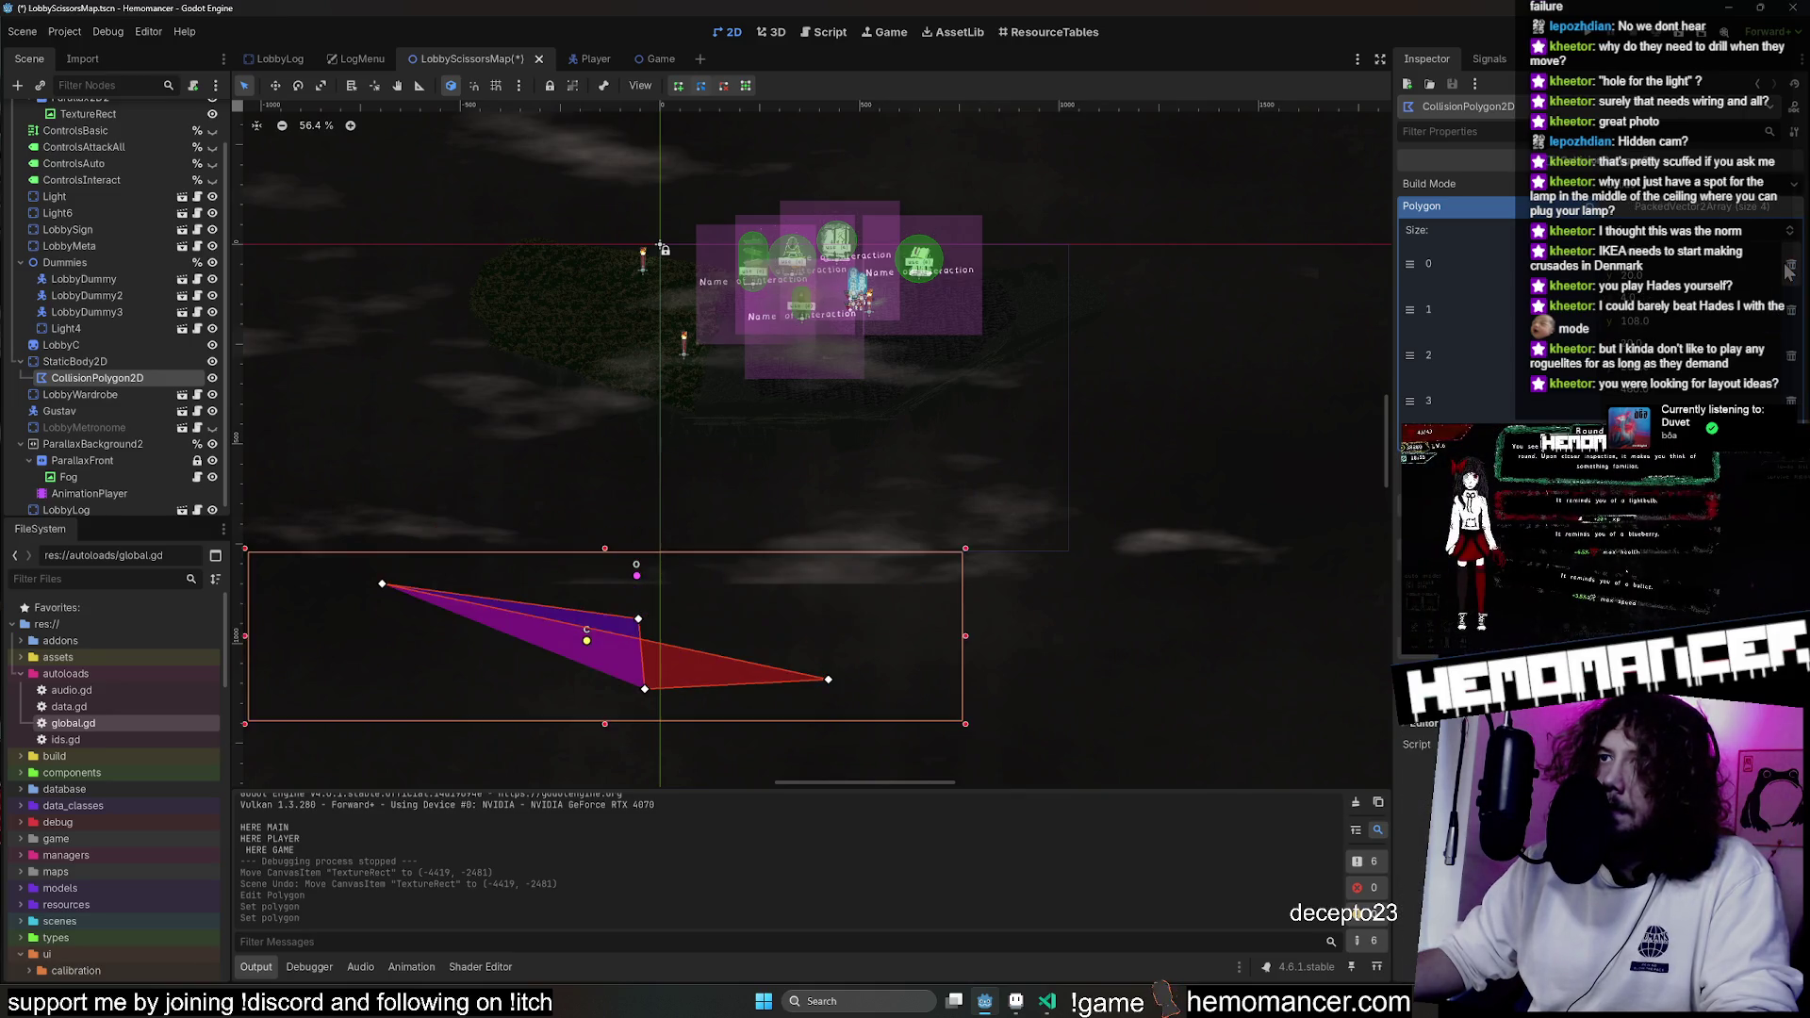
{"action": "left_click", "coordinate": [1787, 268]}
{"action": "left_click", "coordinate": [245, 86]}
{"action": "mouse_move", "coordinate": [818, 692]}
{"action": "left_mouse_down"}
{"action": "mouse_move", "coordinate": [809, 584]}
{"action": "mouse_move", "coordinate": [764, 498]}
{"action": "mouse_move", "coordinate": [734, 520]}
{"action": "mouse_move", "coordinate": [667, 500]}
{"action": "left_mouse_up"}
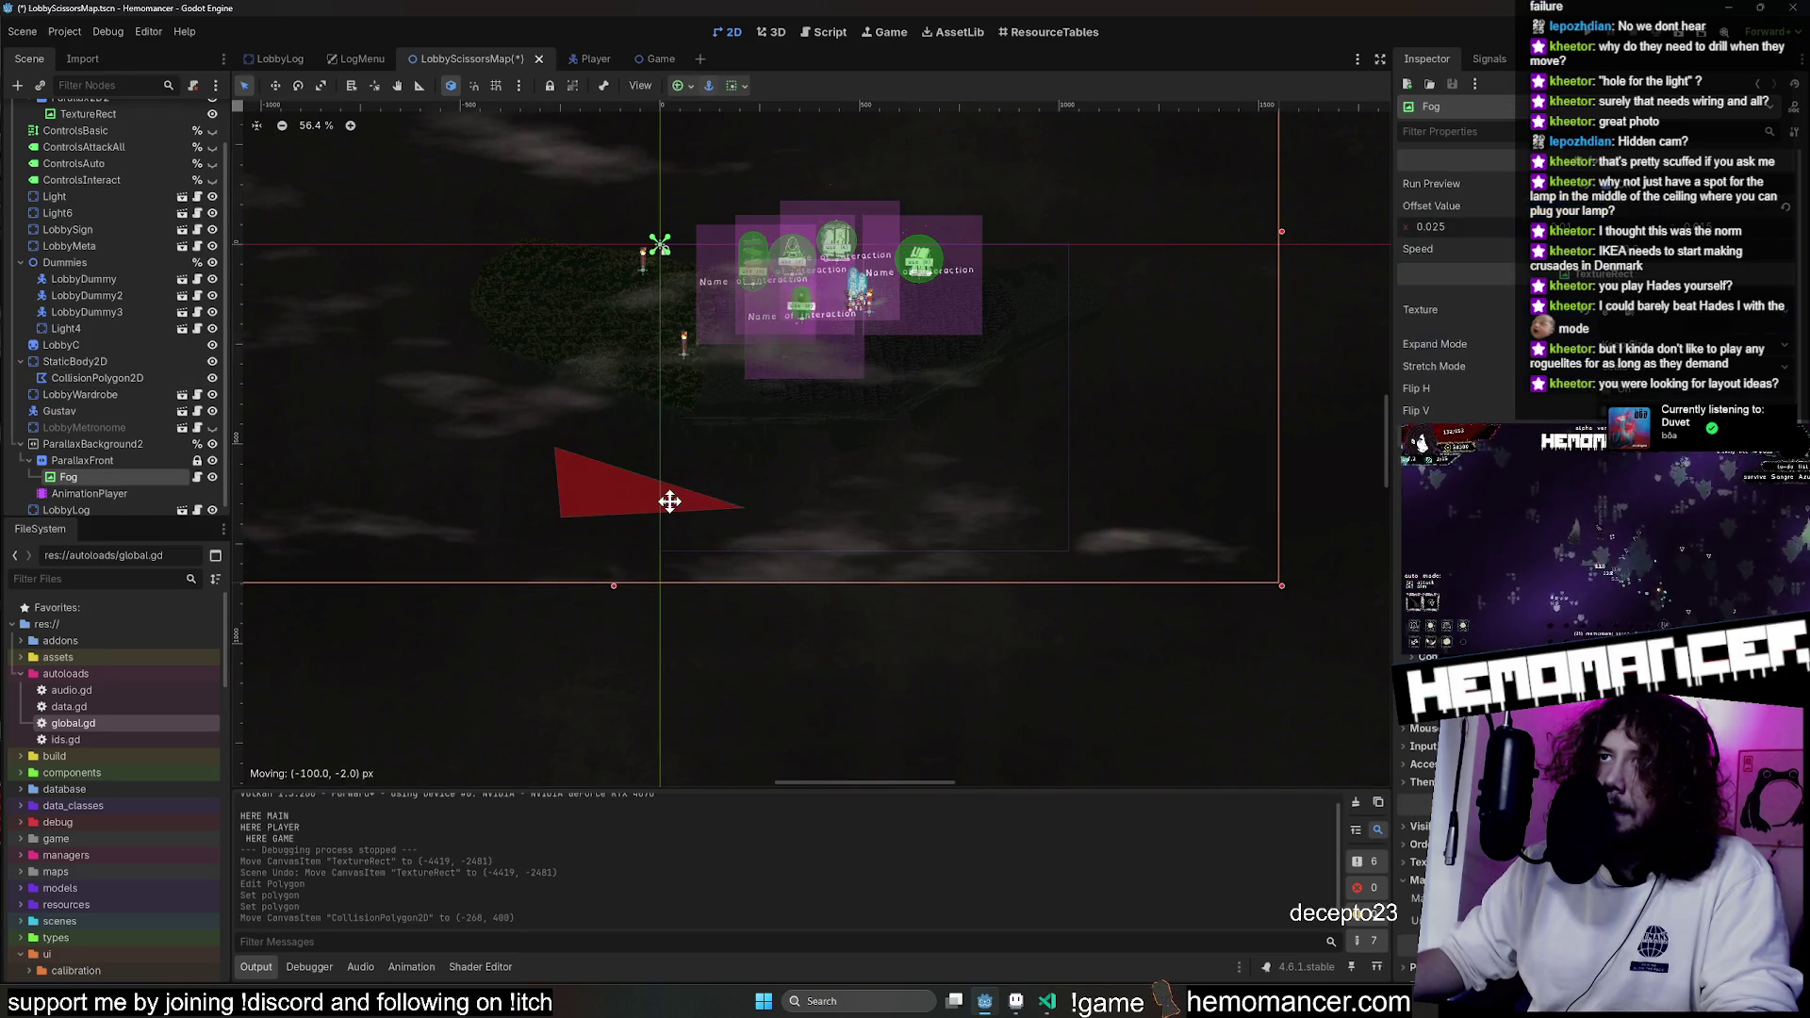
Undo the accidental Fog drags, then lock the Fog node with the toolbar lock icon.
{"action": "key", "text": "ctrl+z"}
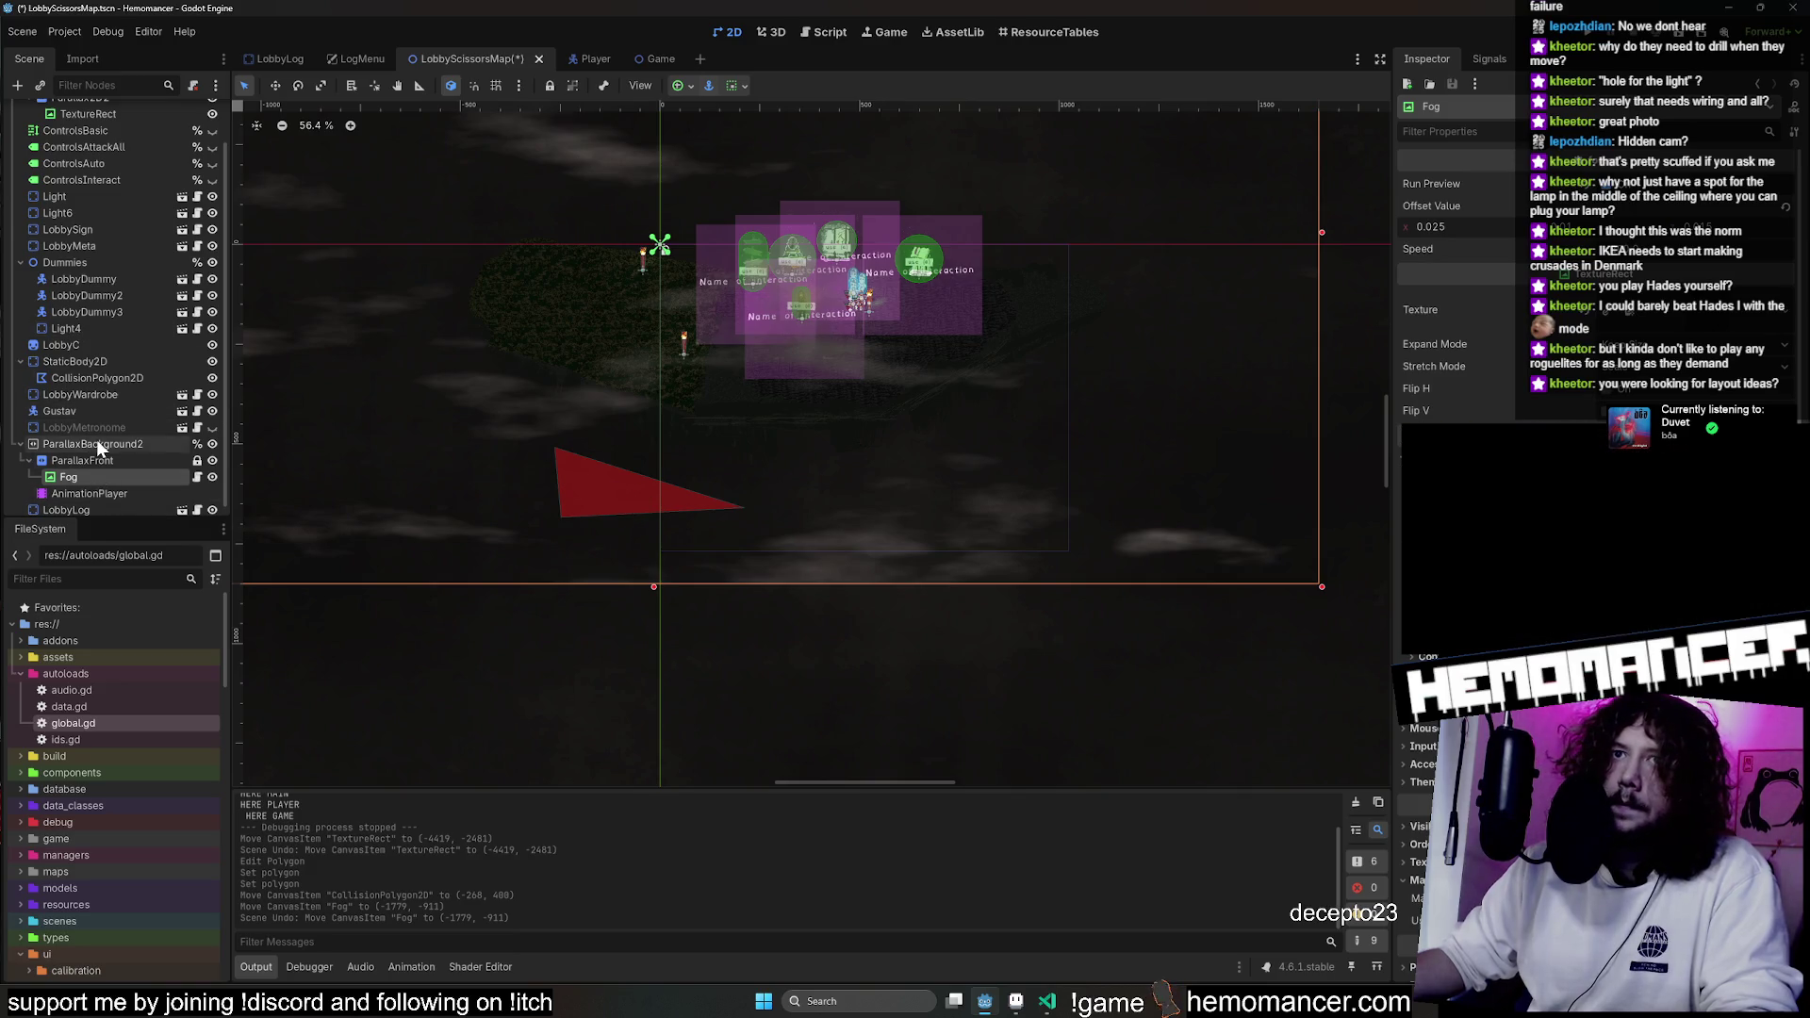
{"action": "mouse_move", "coordinate": [709, 484]}
{"action": "left_mouse_down"}
{"action": "mouse_move", "coordinate": [558, 437]}
{"action": "mouse_move", "coordinate": [642, 500]}
{"action": "left_mouse_up"}
{"action": "key", "text": "ctrl+z"}
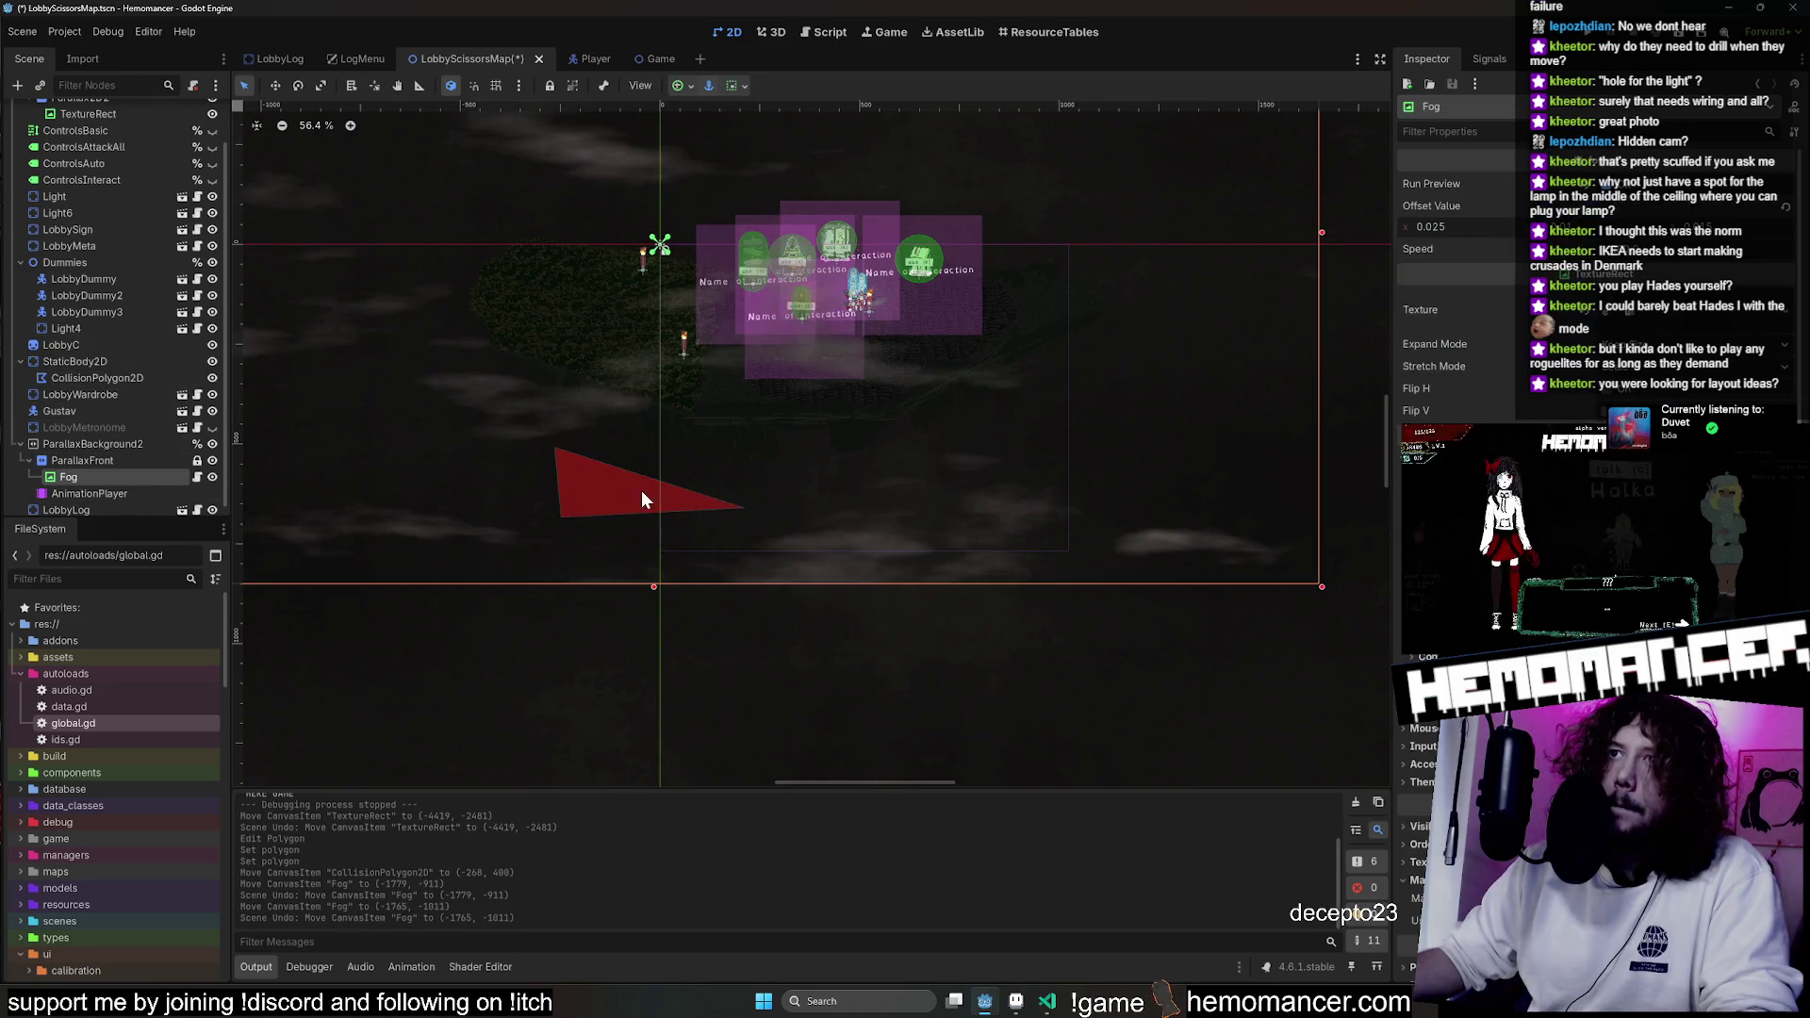
{"action": "scroll", "coordinate": [630, 490], "scroll_direction": "down", "scroll_amount": 6}
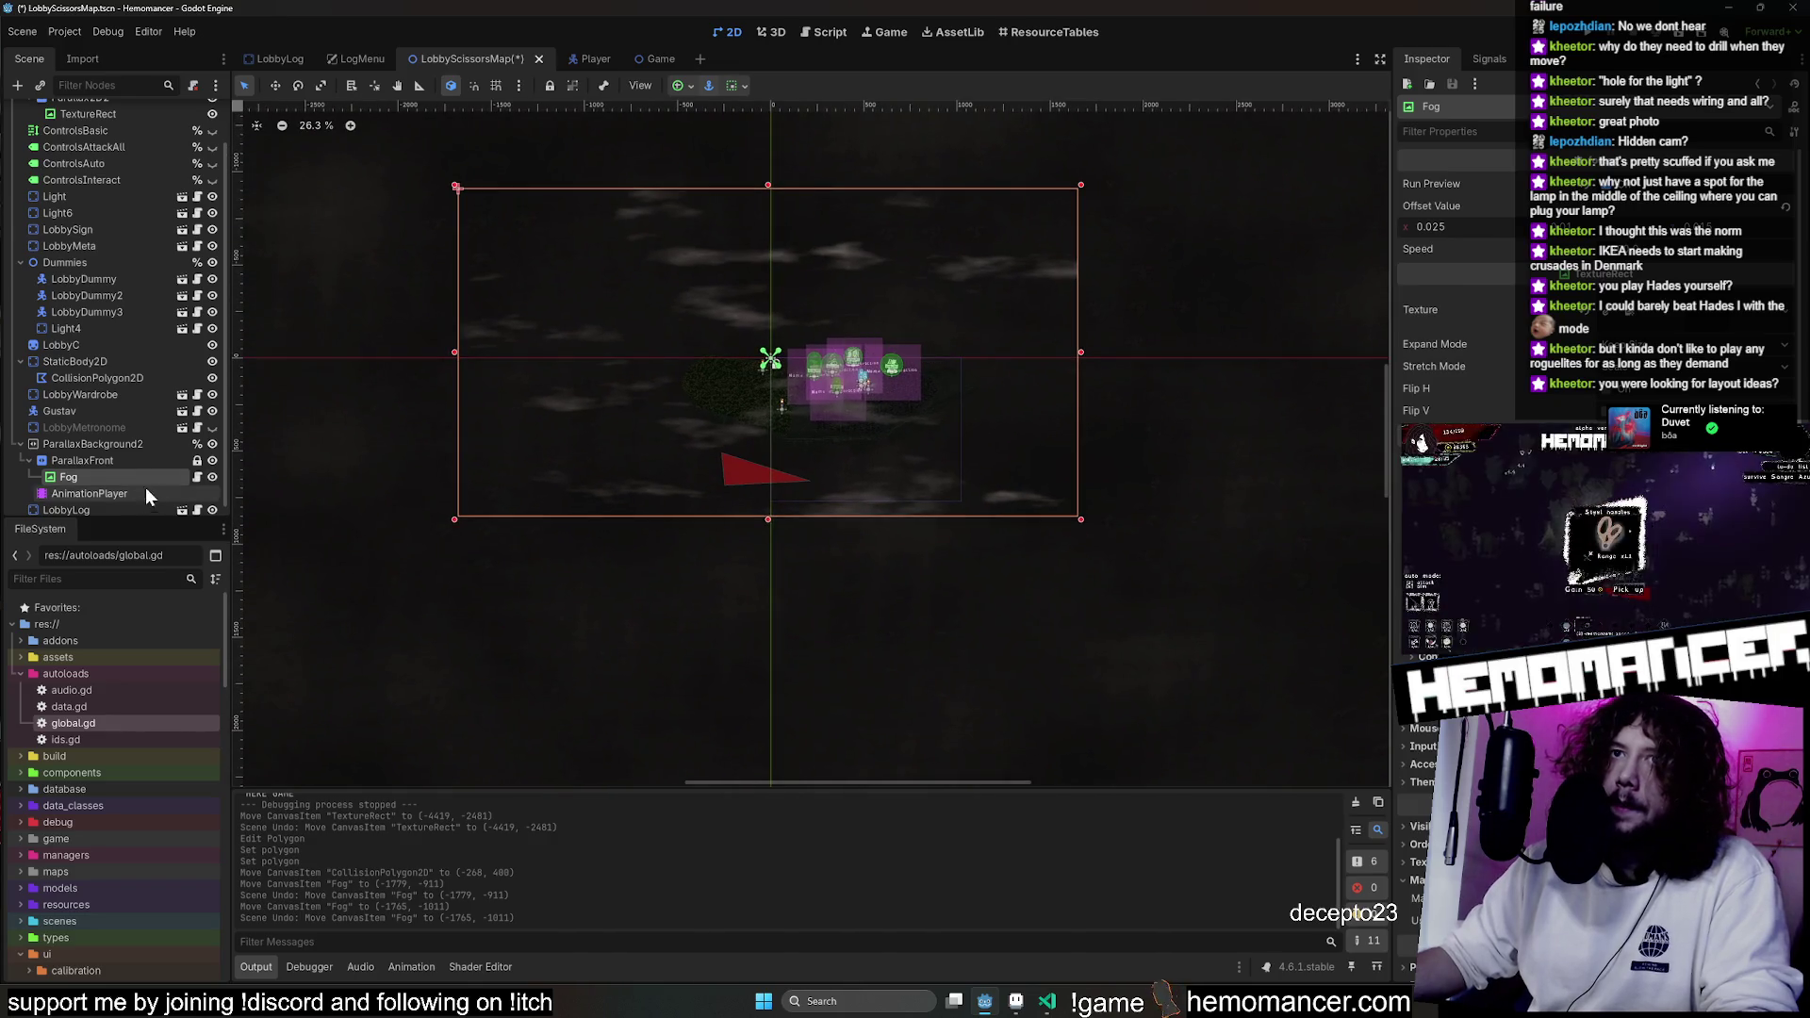
{"action": "right_click", "coordinate": [156, 481]}
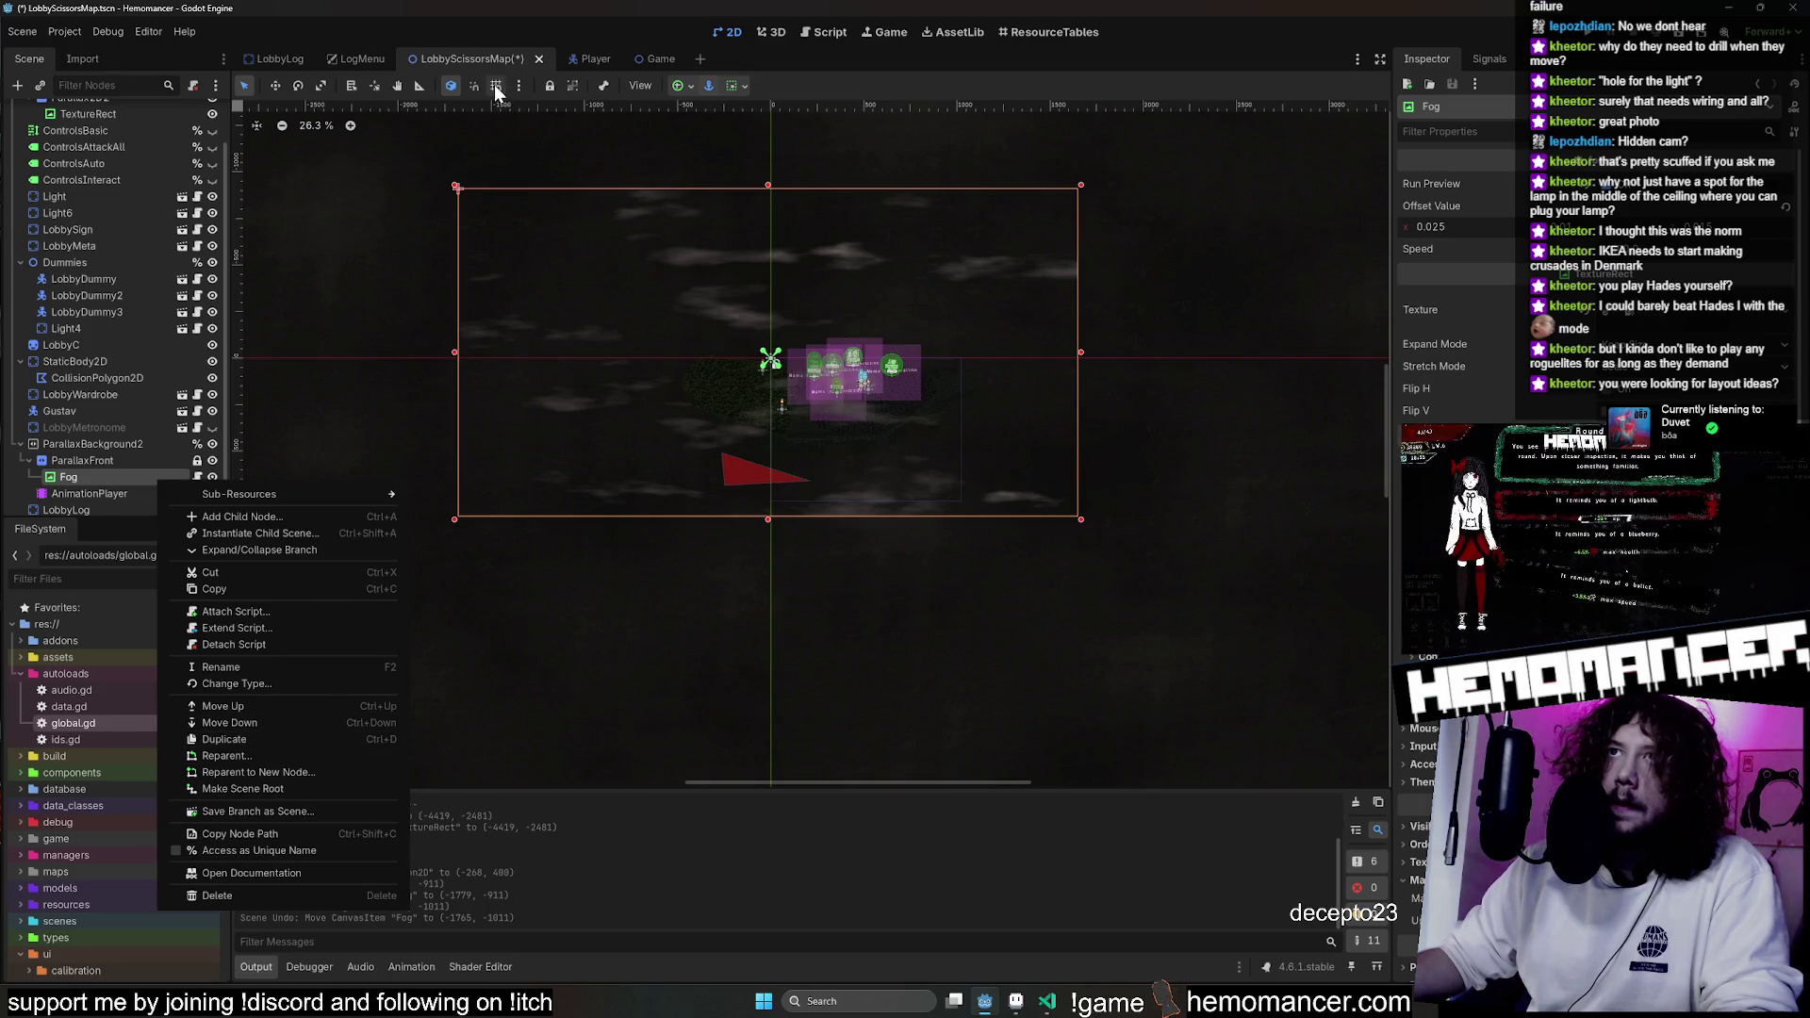
{"action": "left_click", "coordinate": [113, 501]}
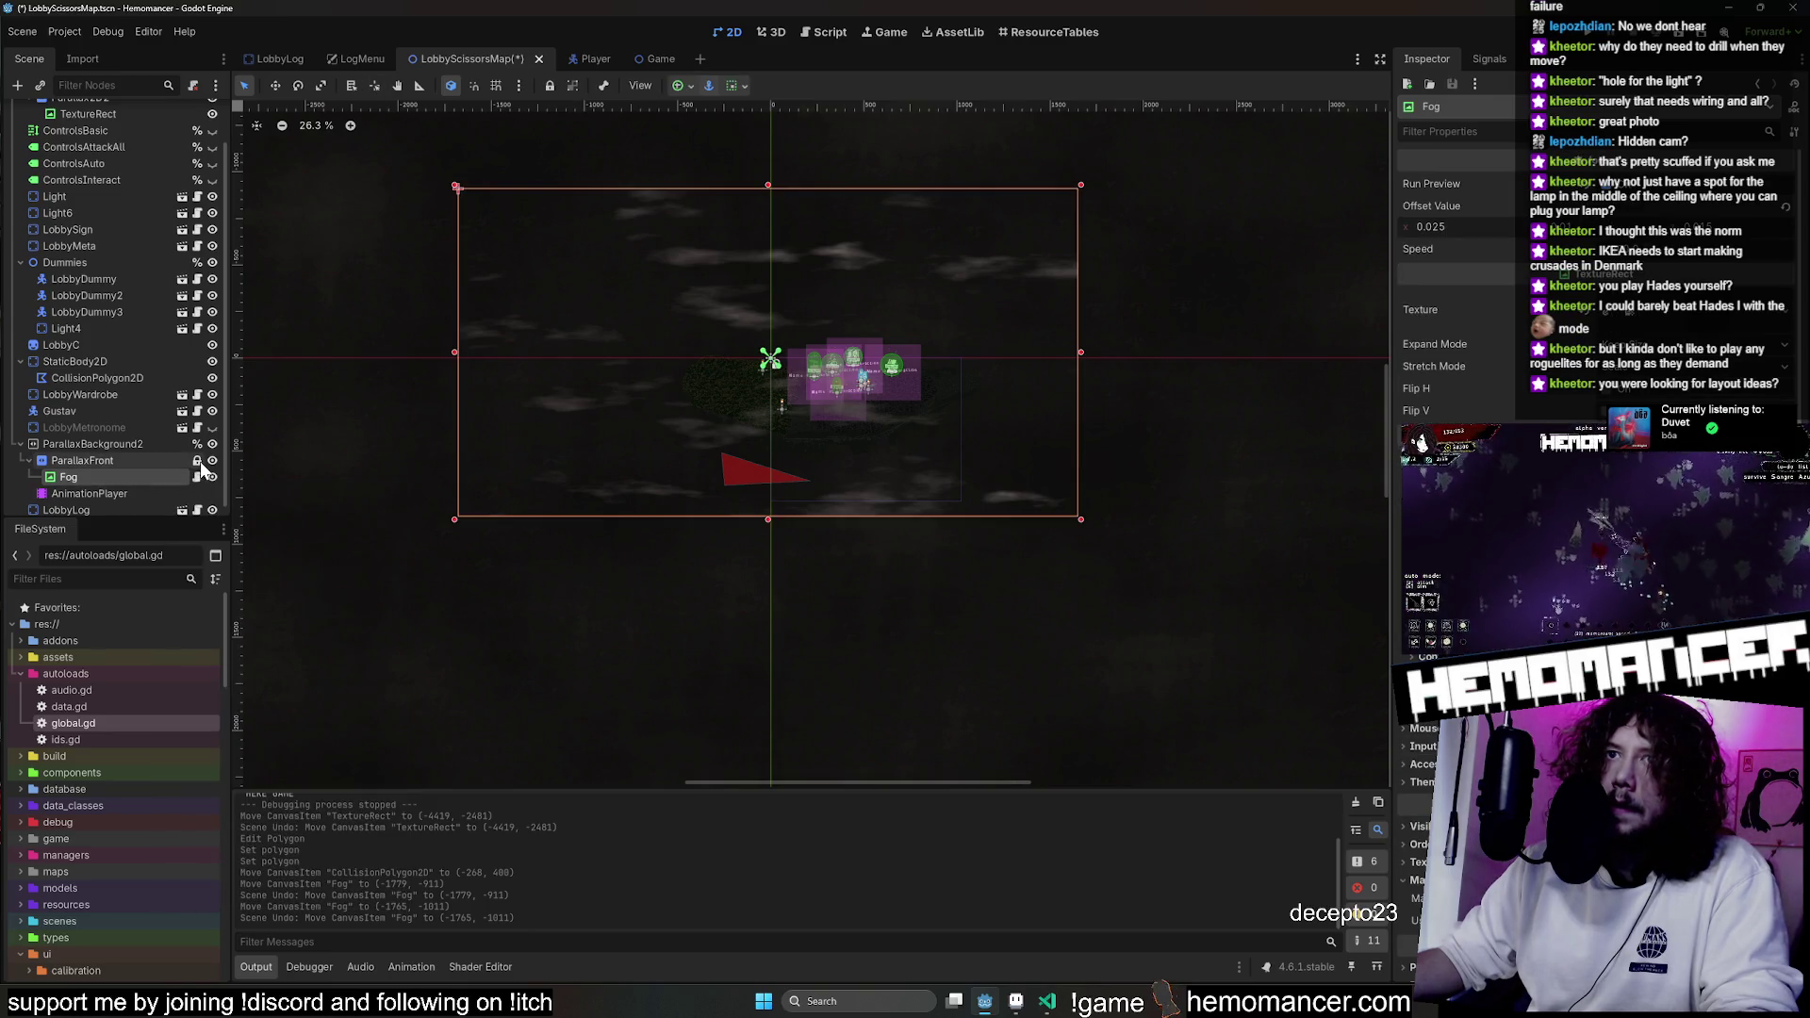
{"action": "left_click", "coordinate": [549, 86]}
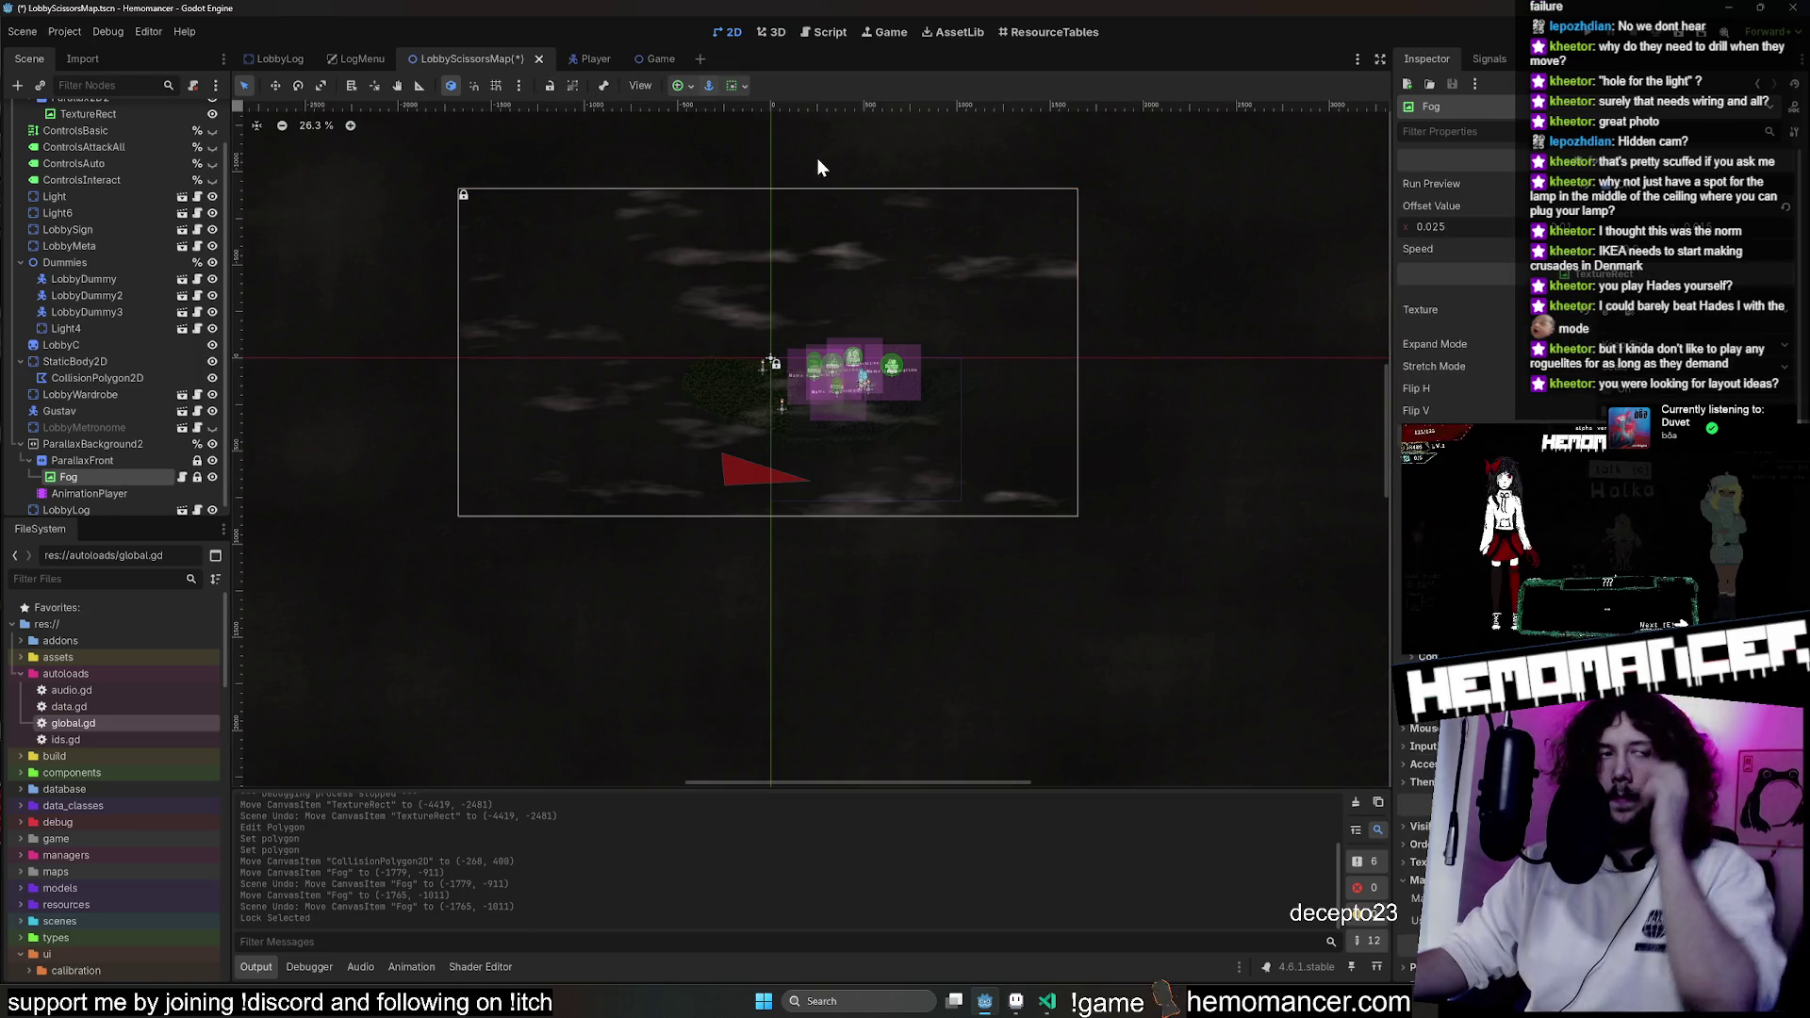
{"action": "scroll", "coordinate": [872, 294], "scroll_direction": "up", "scroll_amount": 1}
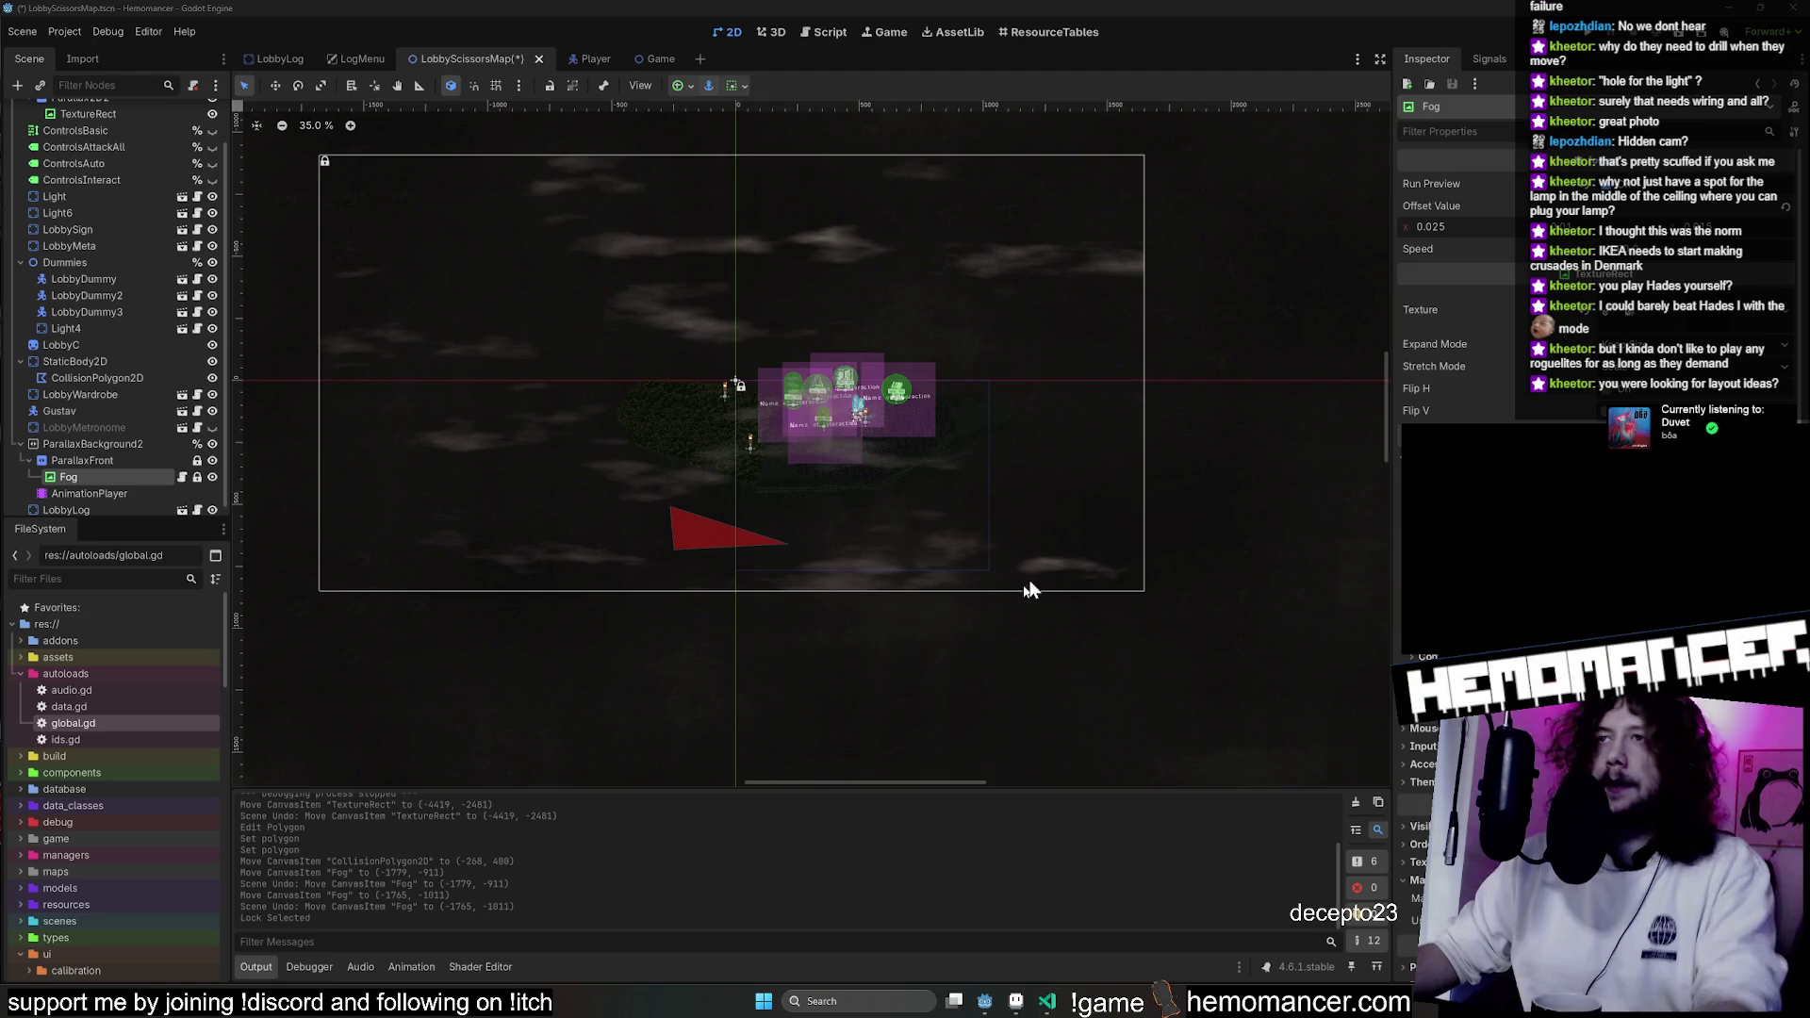
Inspect the lobby props by selecting LobbyDummy2, the Dummies group, LobbySign and LobbyLog.
{"action": "scroll", "coordinate": [990, 510], "scroll_direction": "up", "scroll_amount": 1}
{"action": "left_click", "coordinate": [70, 295]}
{"action": "scroll", "coordinate": [869, 348], "scroll_direction": "up", "scroll_amount": 5}
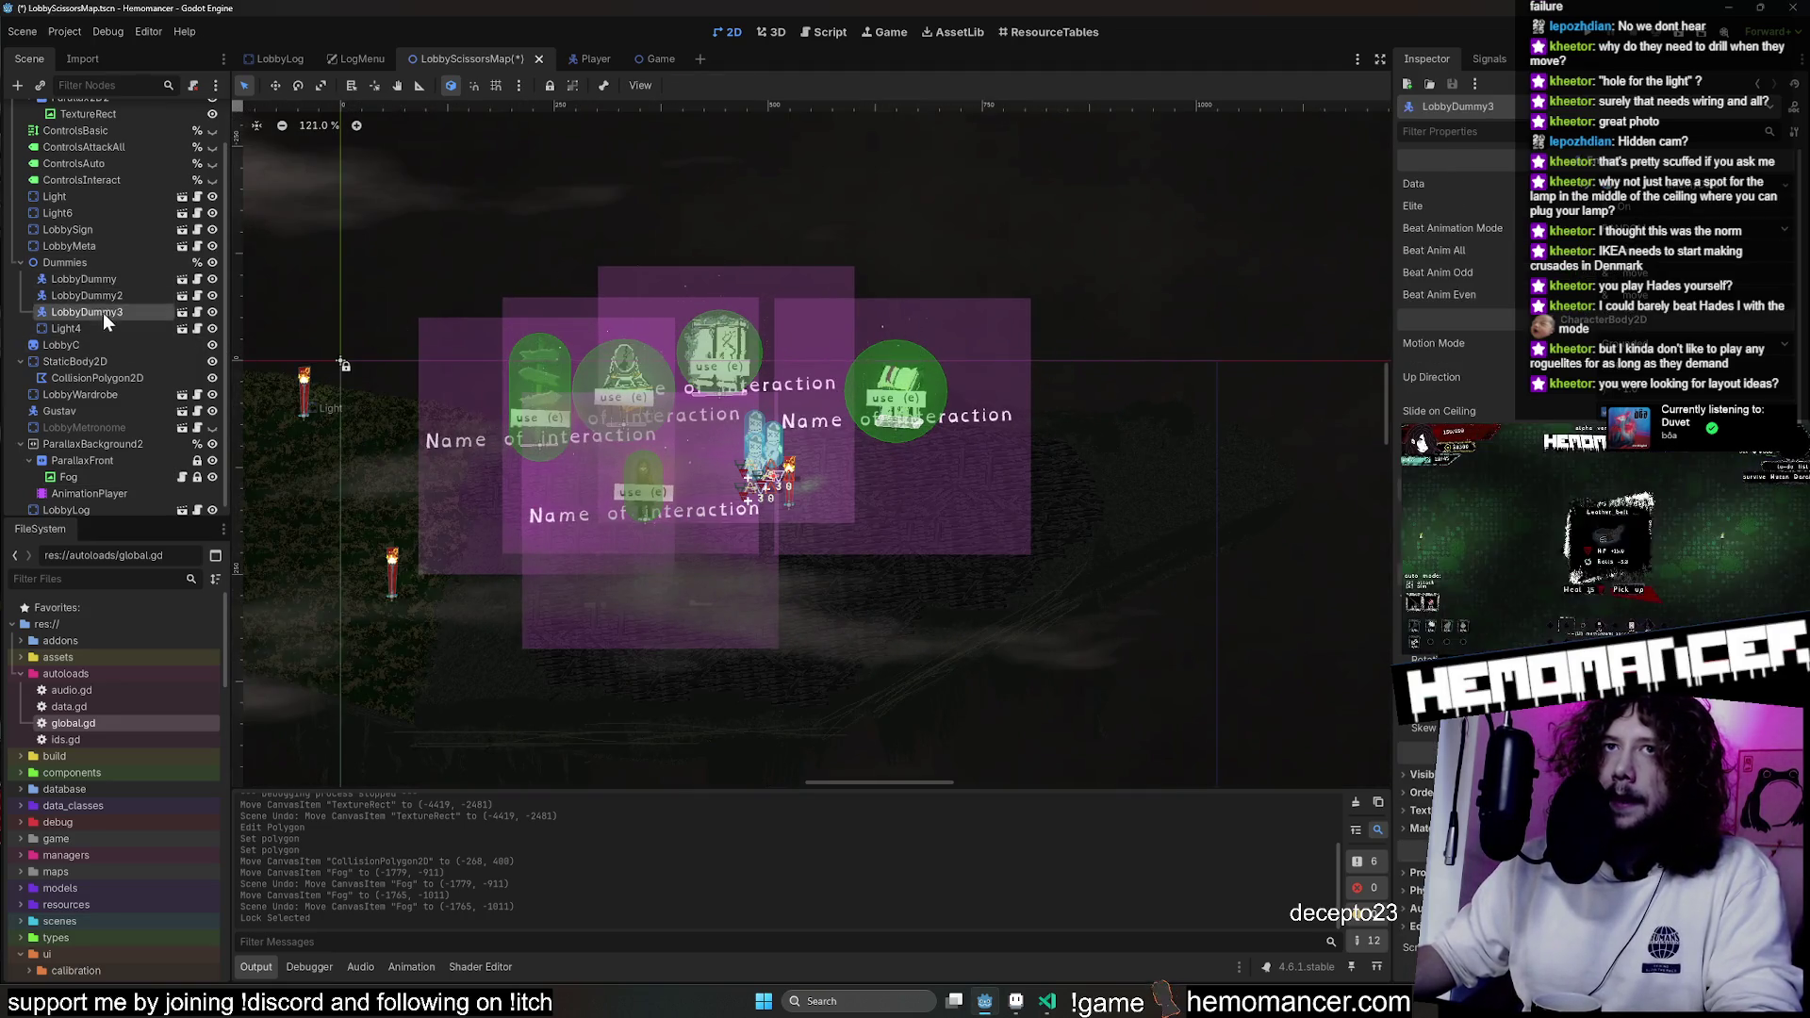
{"action": "left_click", "coordinate": [93, 264]}
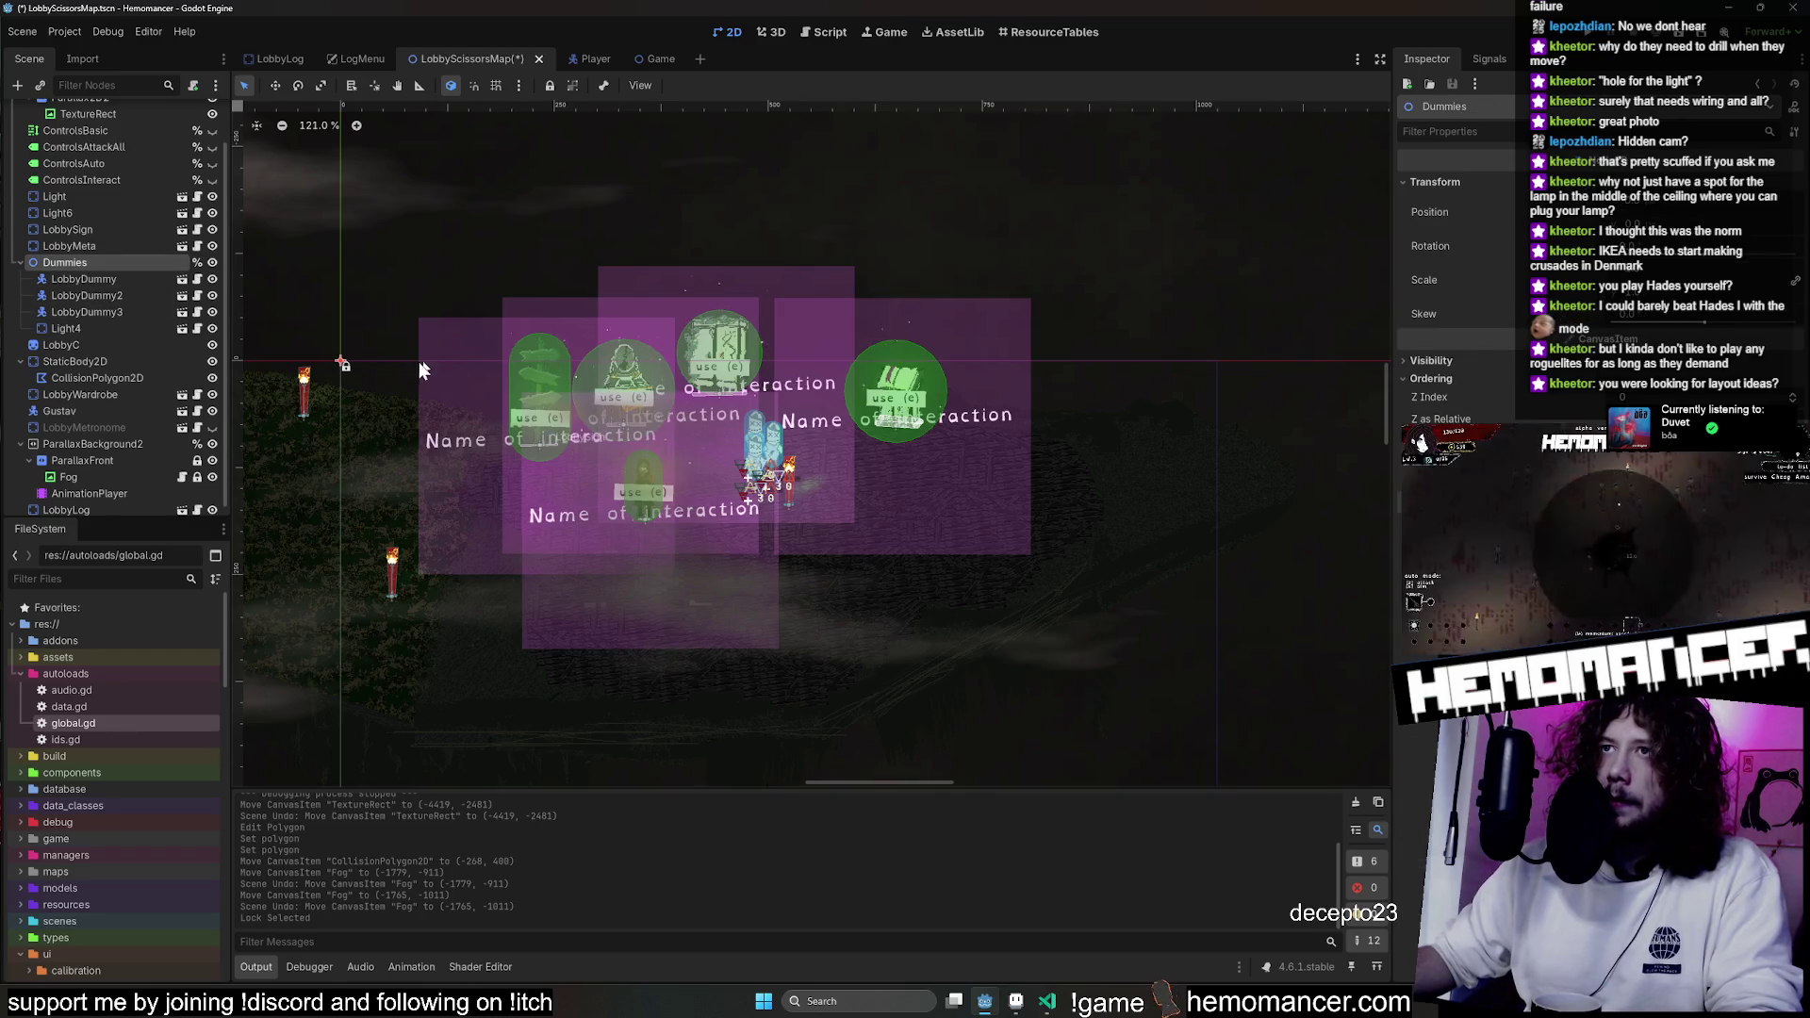
{"action": "left_click", "coordinate": [451, 359]}
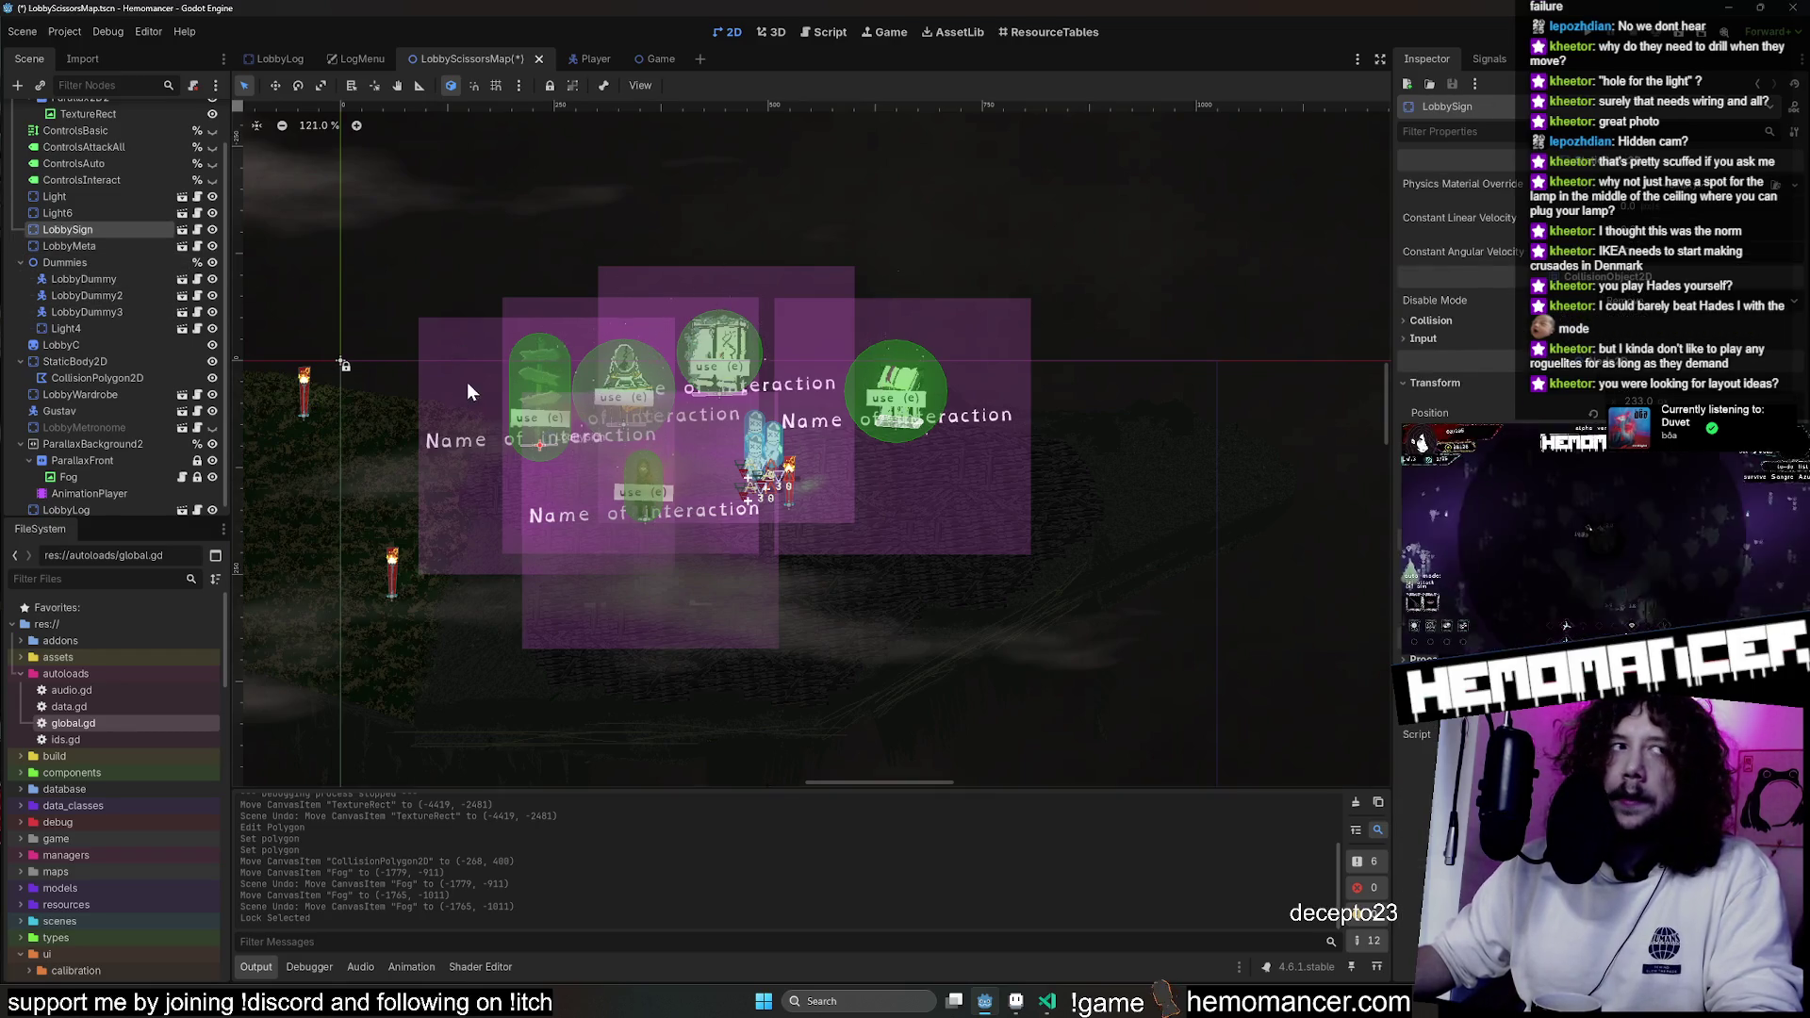
{"action": "scroll", "coordinate": [898, 202], "scroll_direction": "up", "scroll_amount": 2}
{"action": "left_click", "coordinate": [978, 472]}
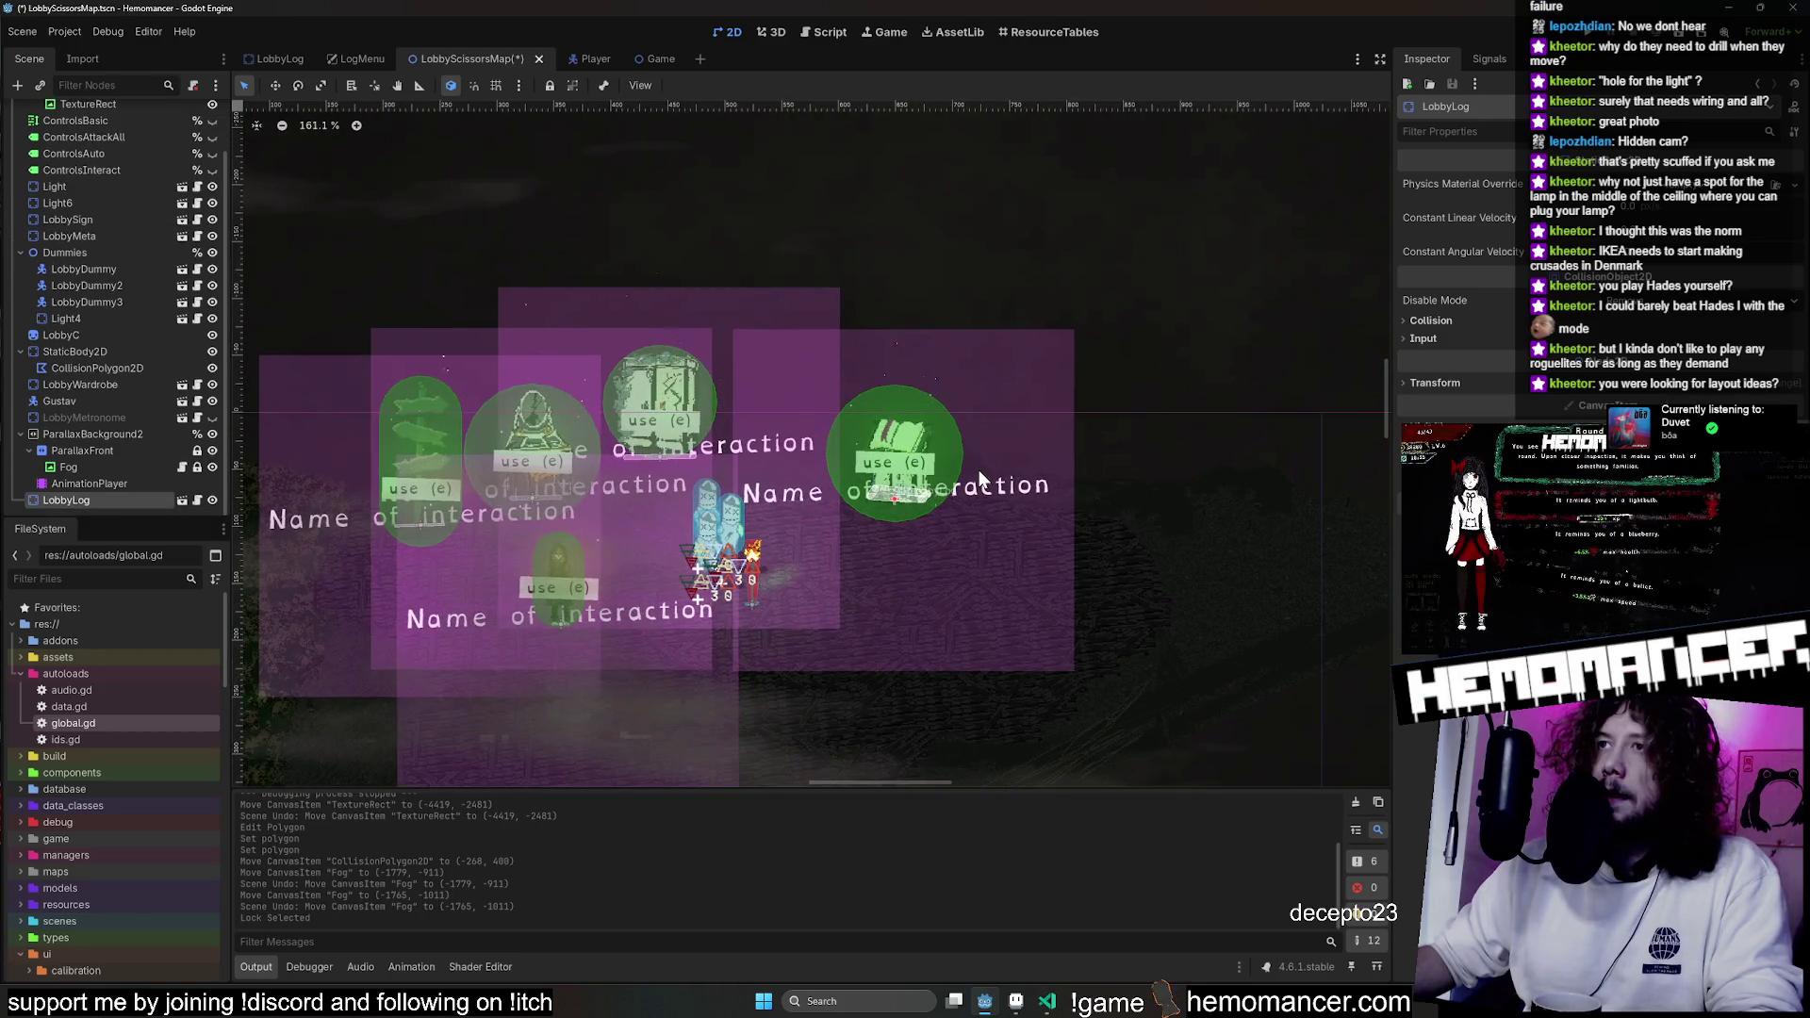
{"action": "scroll", "coordinate": [852, 308], "scroll_direction": "up", "scroll_amount": 1}
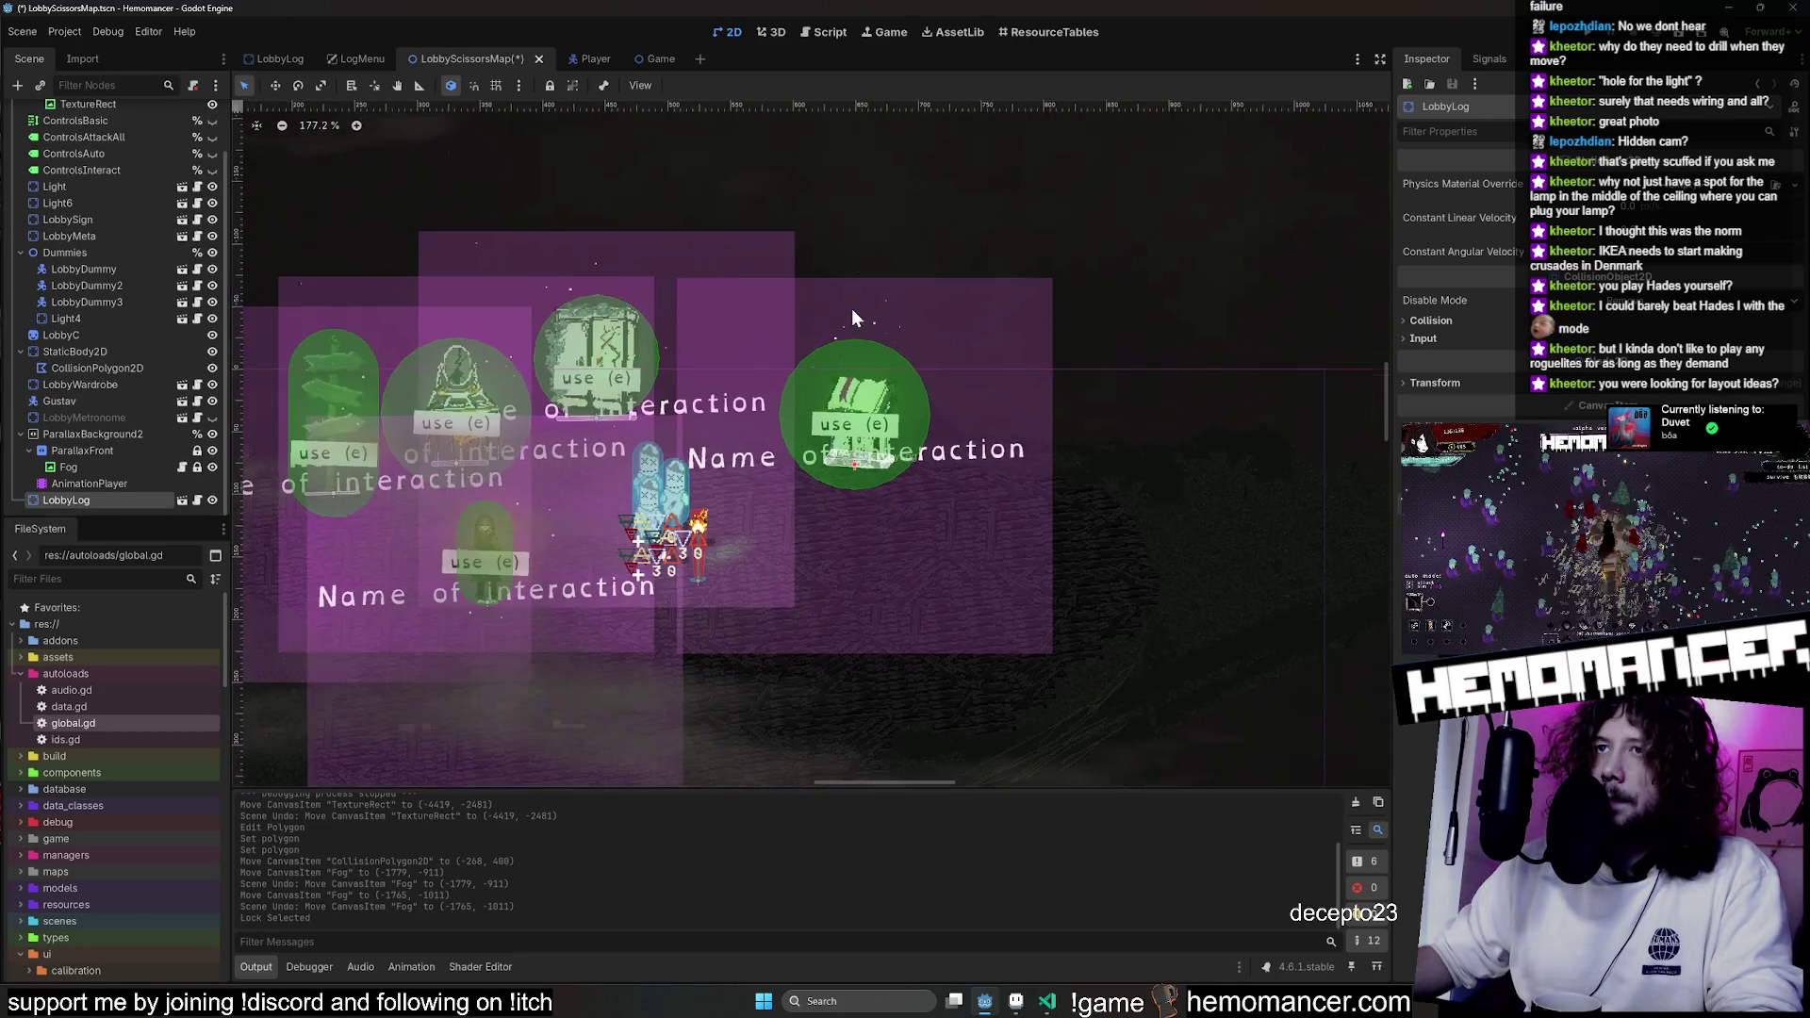
Browse the Project and Debug menus, select the background TextureRect, and save the lobby scene.
{"action": "left_click", "coordinate": [58, 34]}
{"action": "left_click", "coordinate": [77, 28]}
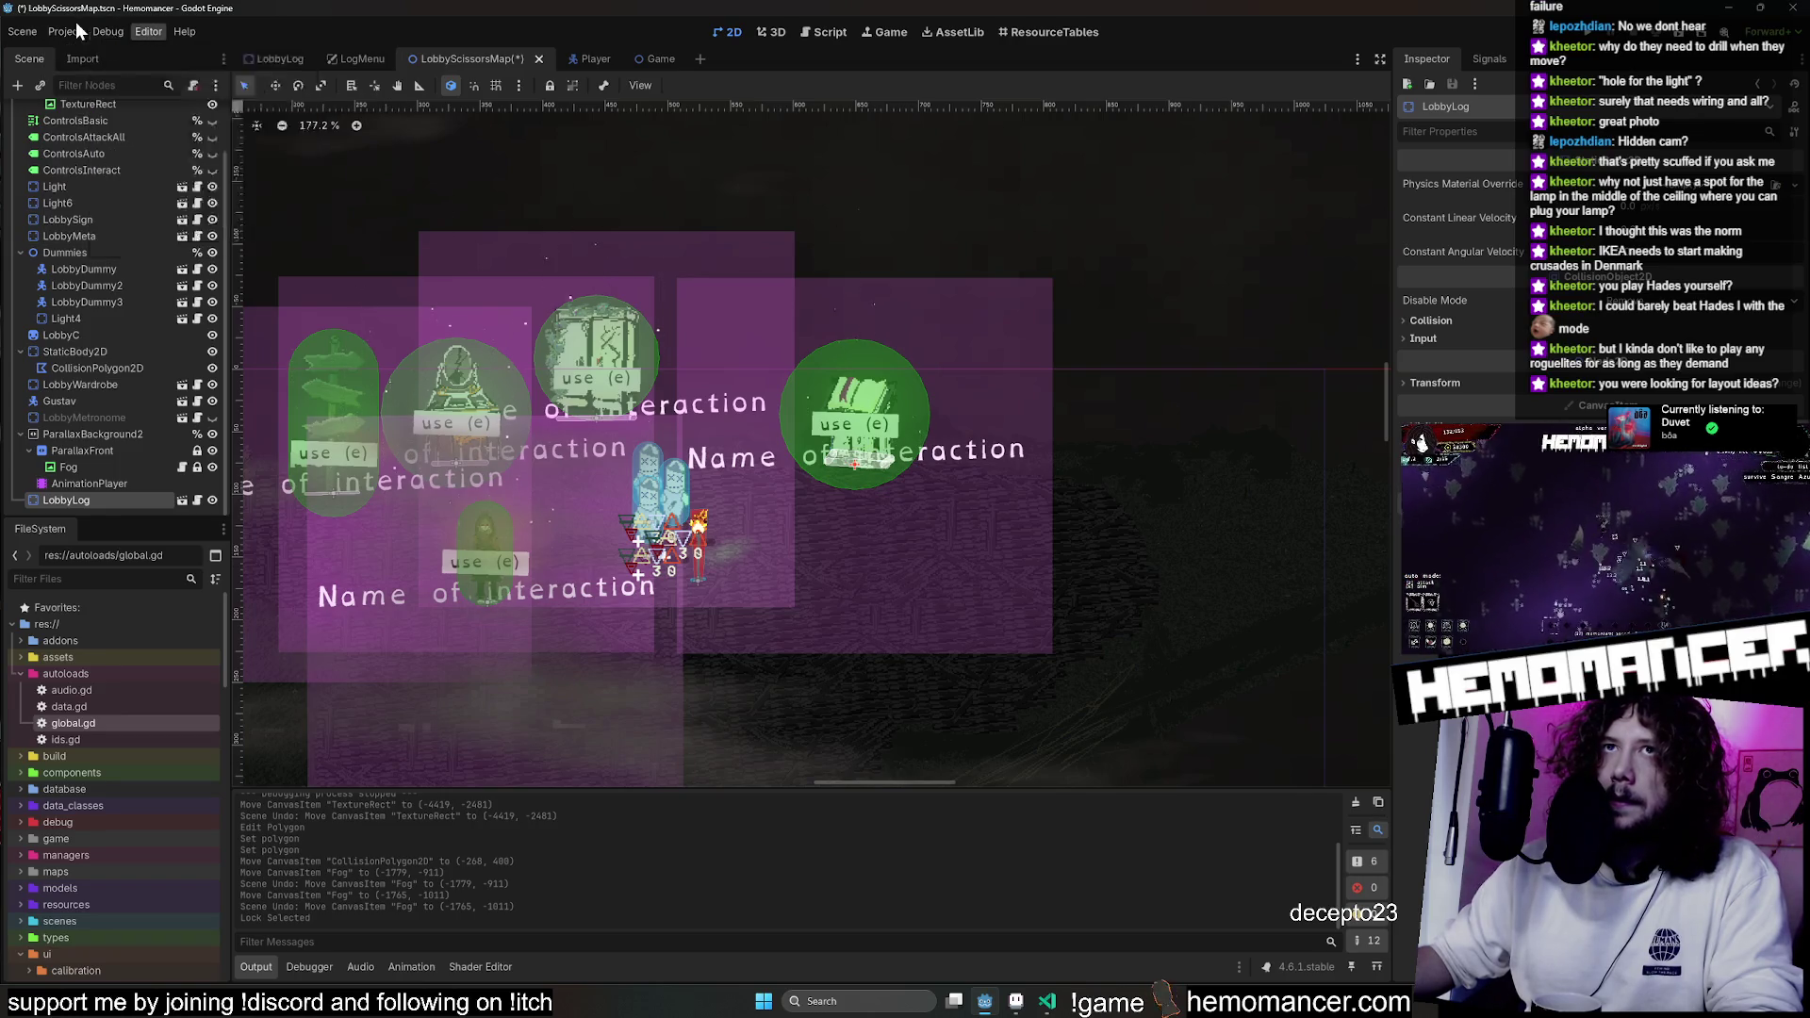
{"action": "left_click", "coordinate": [105, 31]}
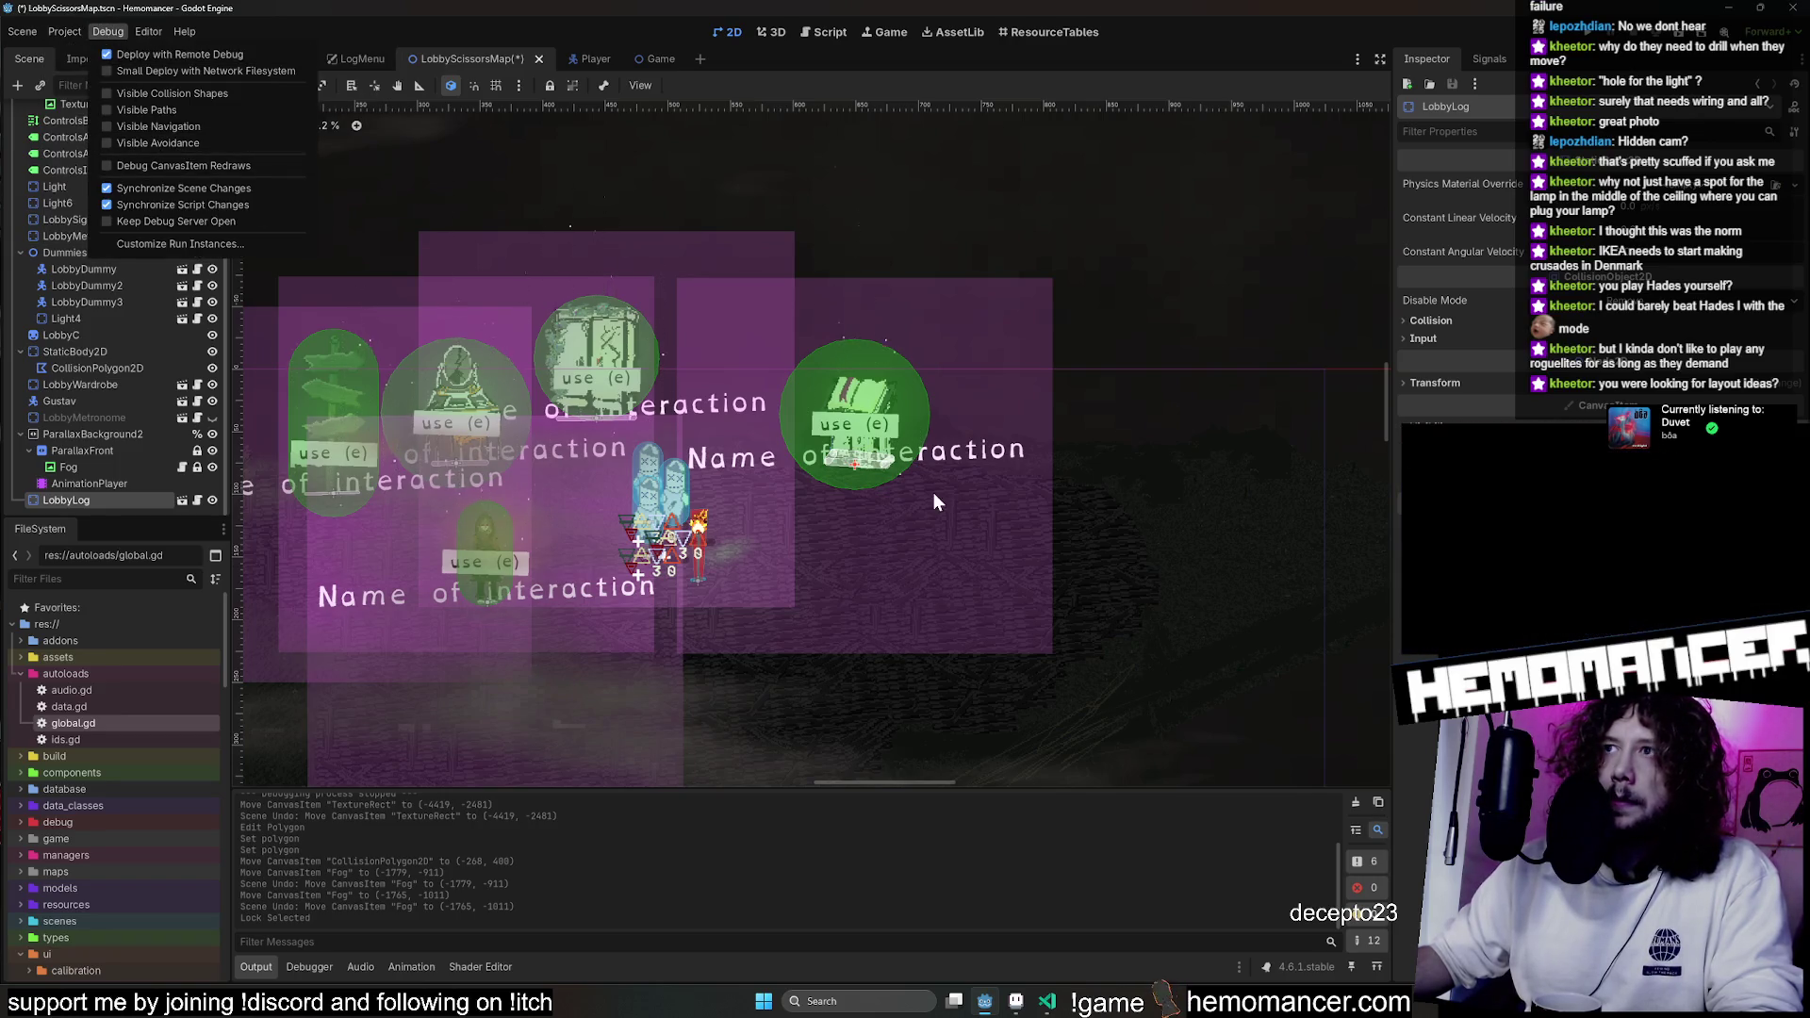
{"action": "left_click", "coordinate": [764, 553]}
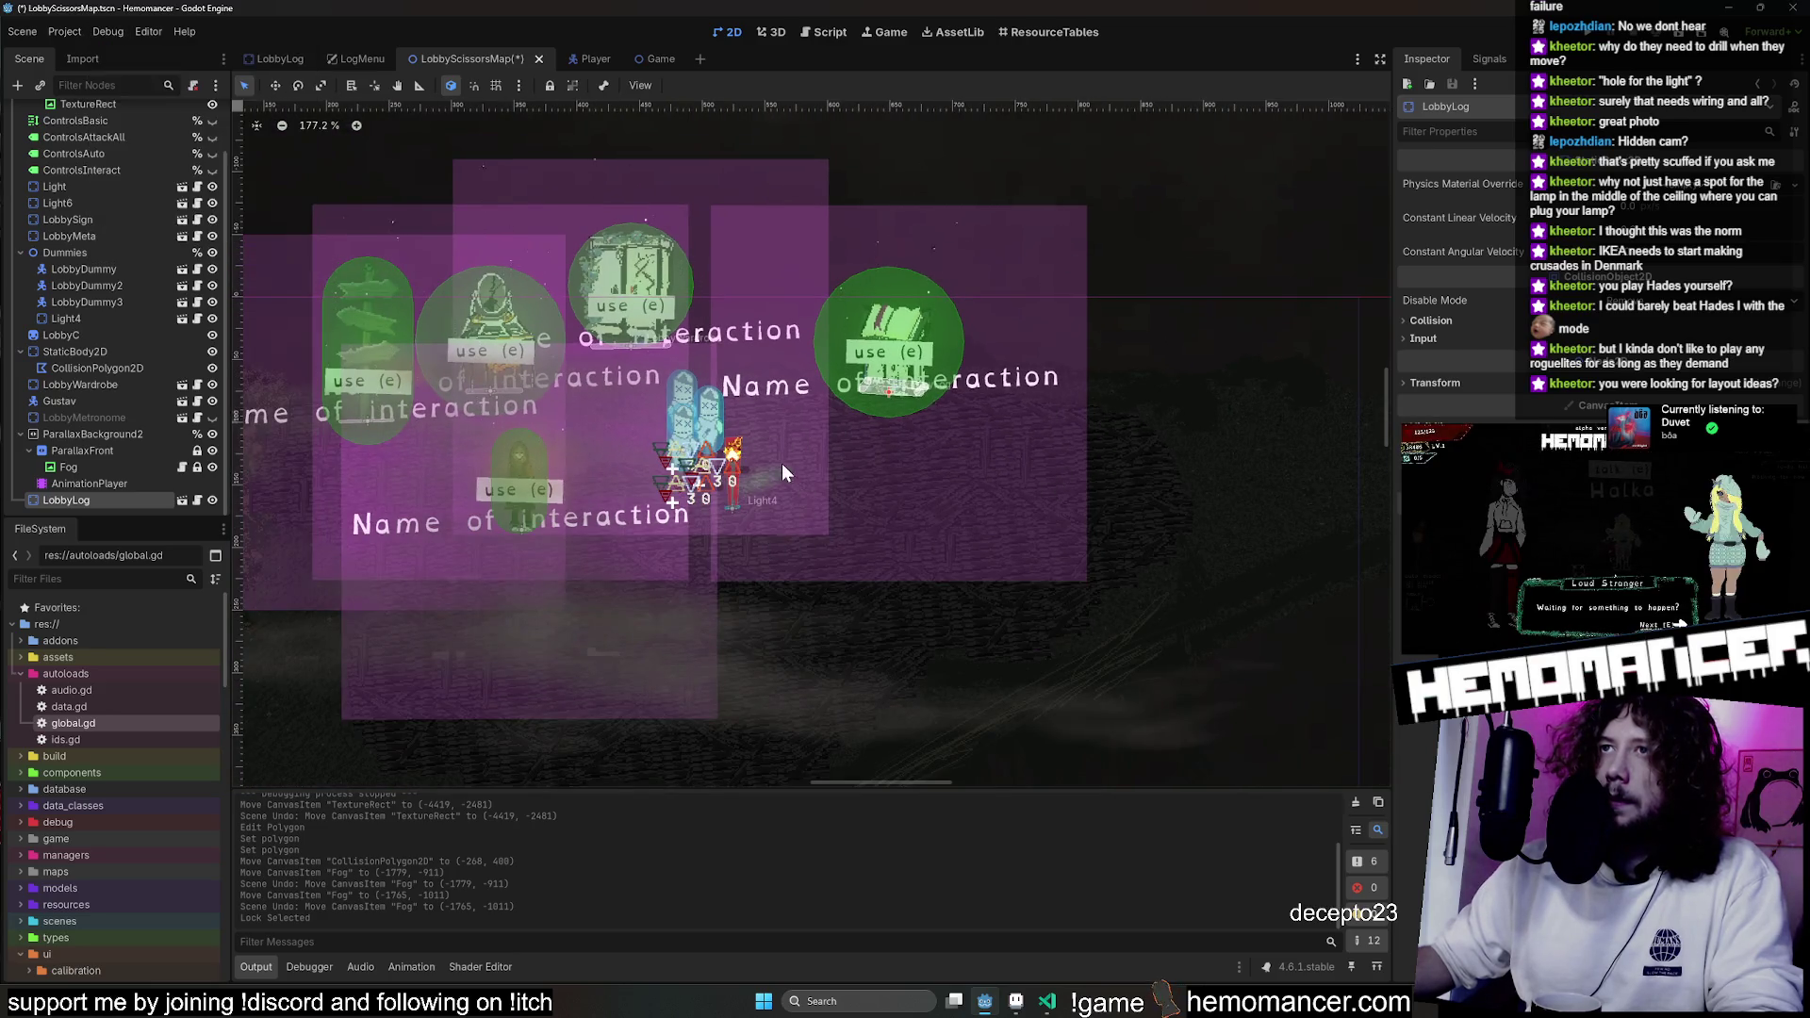
{"action": "scroll", "coordinate": [1034, 420], "scroll_direction": "down", "scroll_amount": 1}
{"action": "scroll", "coordinate": [543, 366], "scroll_direction": "up", "scroll_amount": 2}
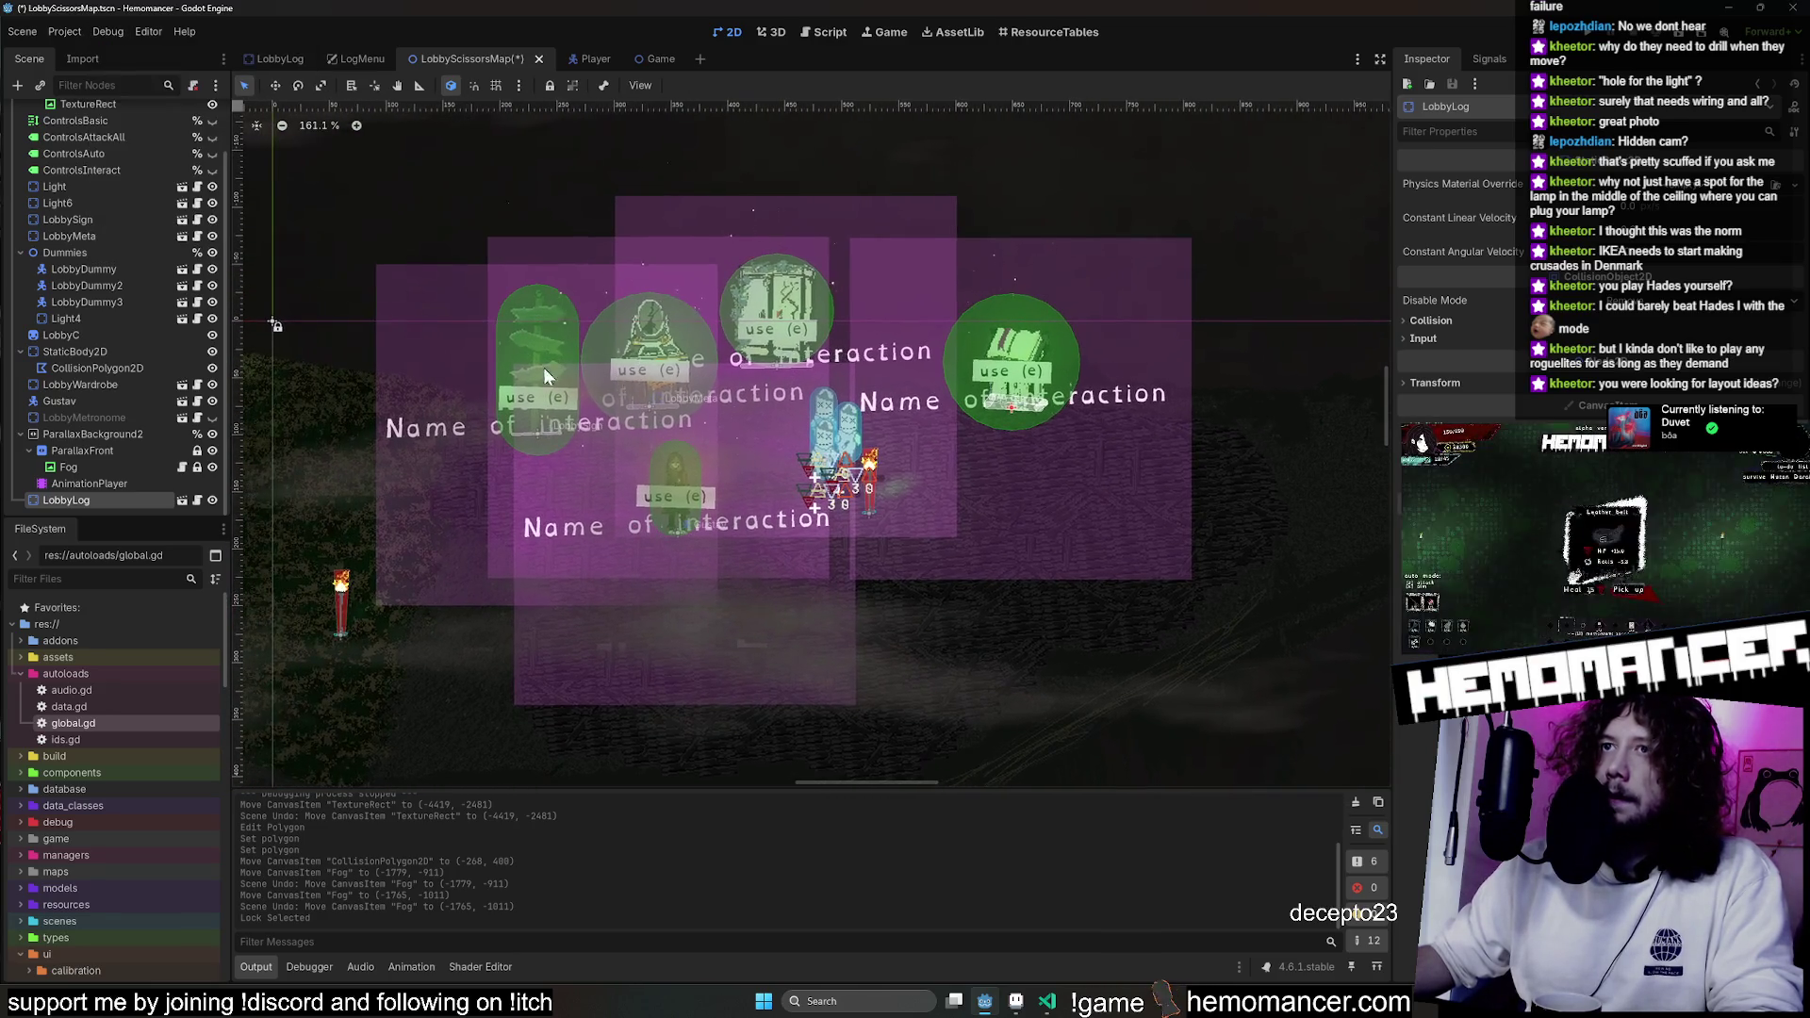
{"action": "scroll", "coordinate": [595, 440], "scroll_direction": "down", "scroll_amount": 3}
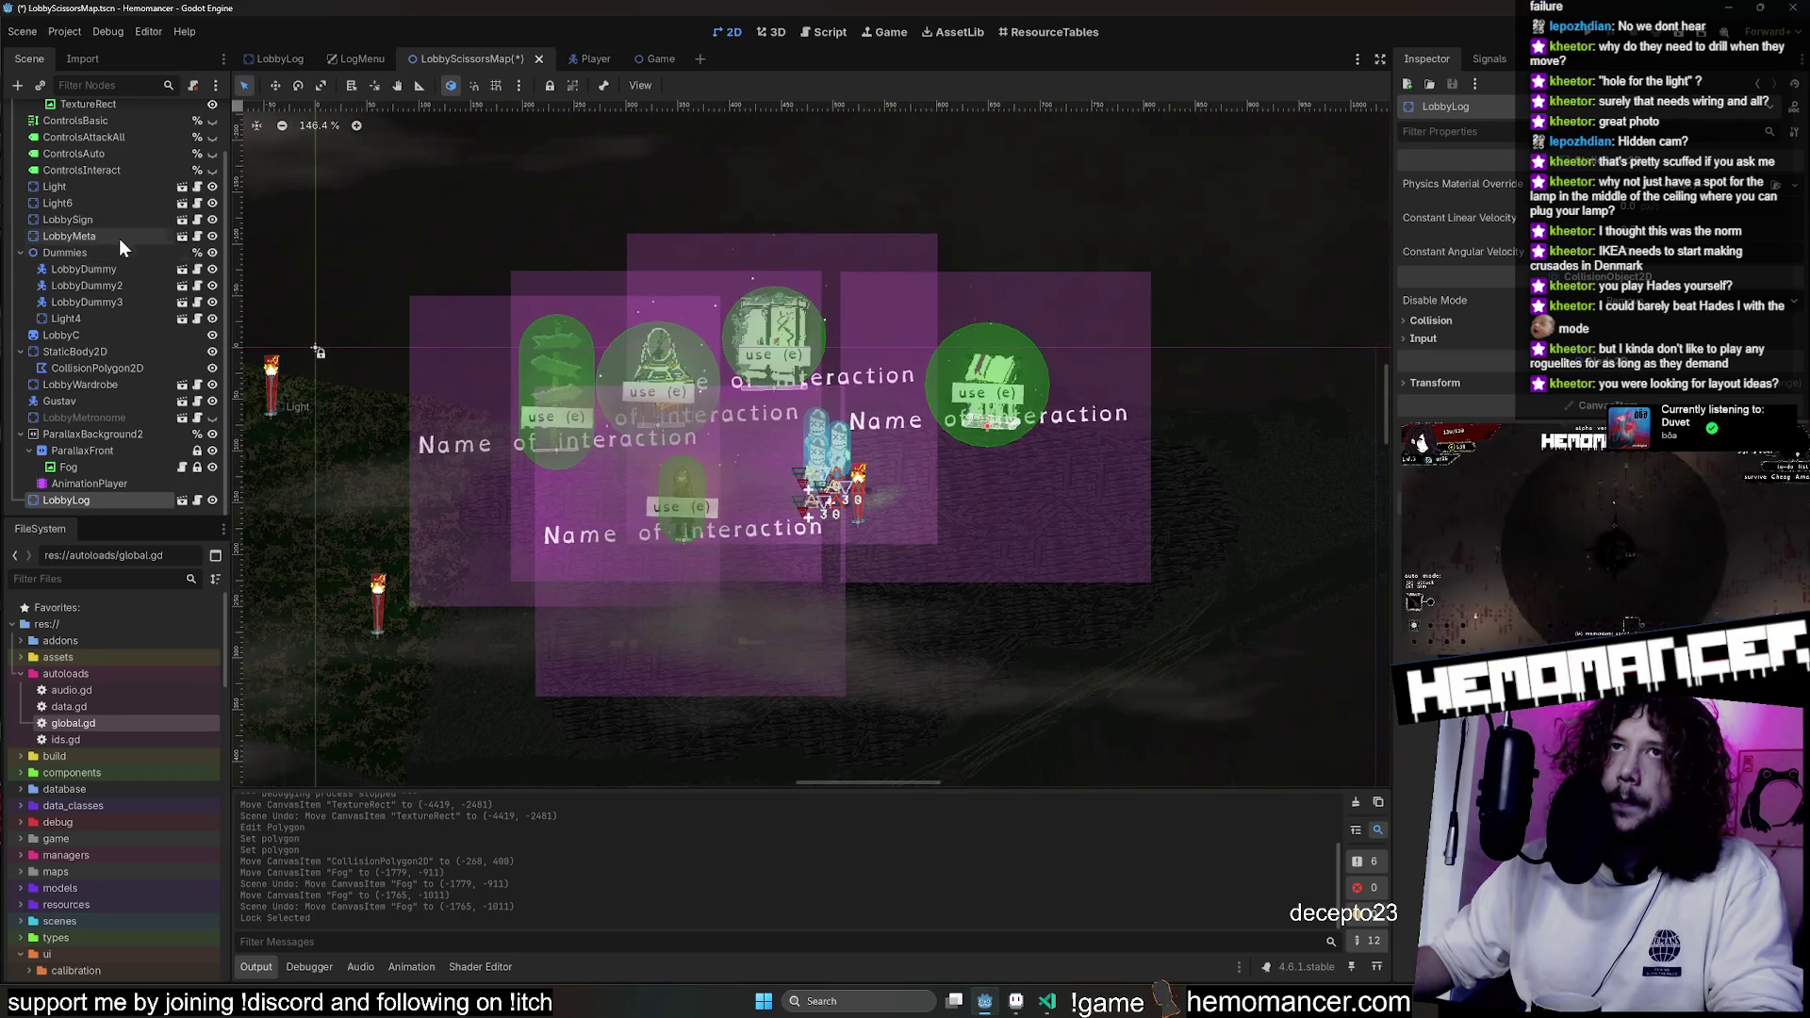
{"action": "scroll", "coordinate": [117, 236], "scroll_direction": "up", "scroll_amount": 2}
{"action": "scroll", "coordinate": [530, 263], "scroll_direction": "down", "scroll_amount": 4}
{"action": "left_click", "coordinate": [518, 219]}
{"action": "key", "text": "ctrl+s"}
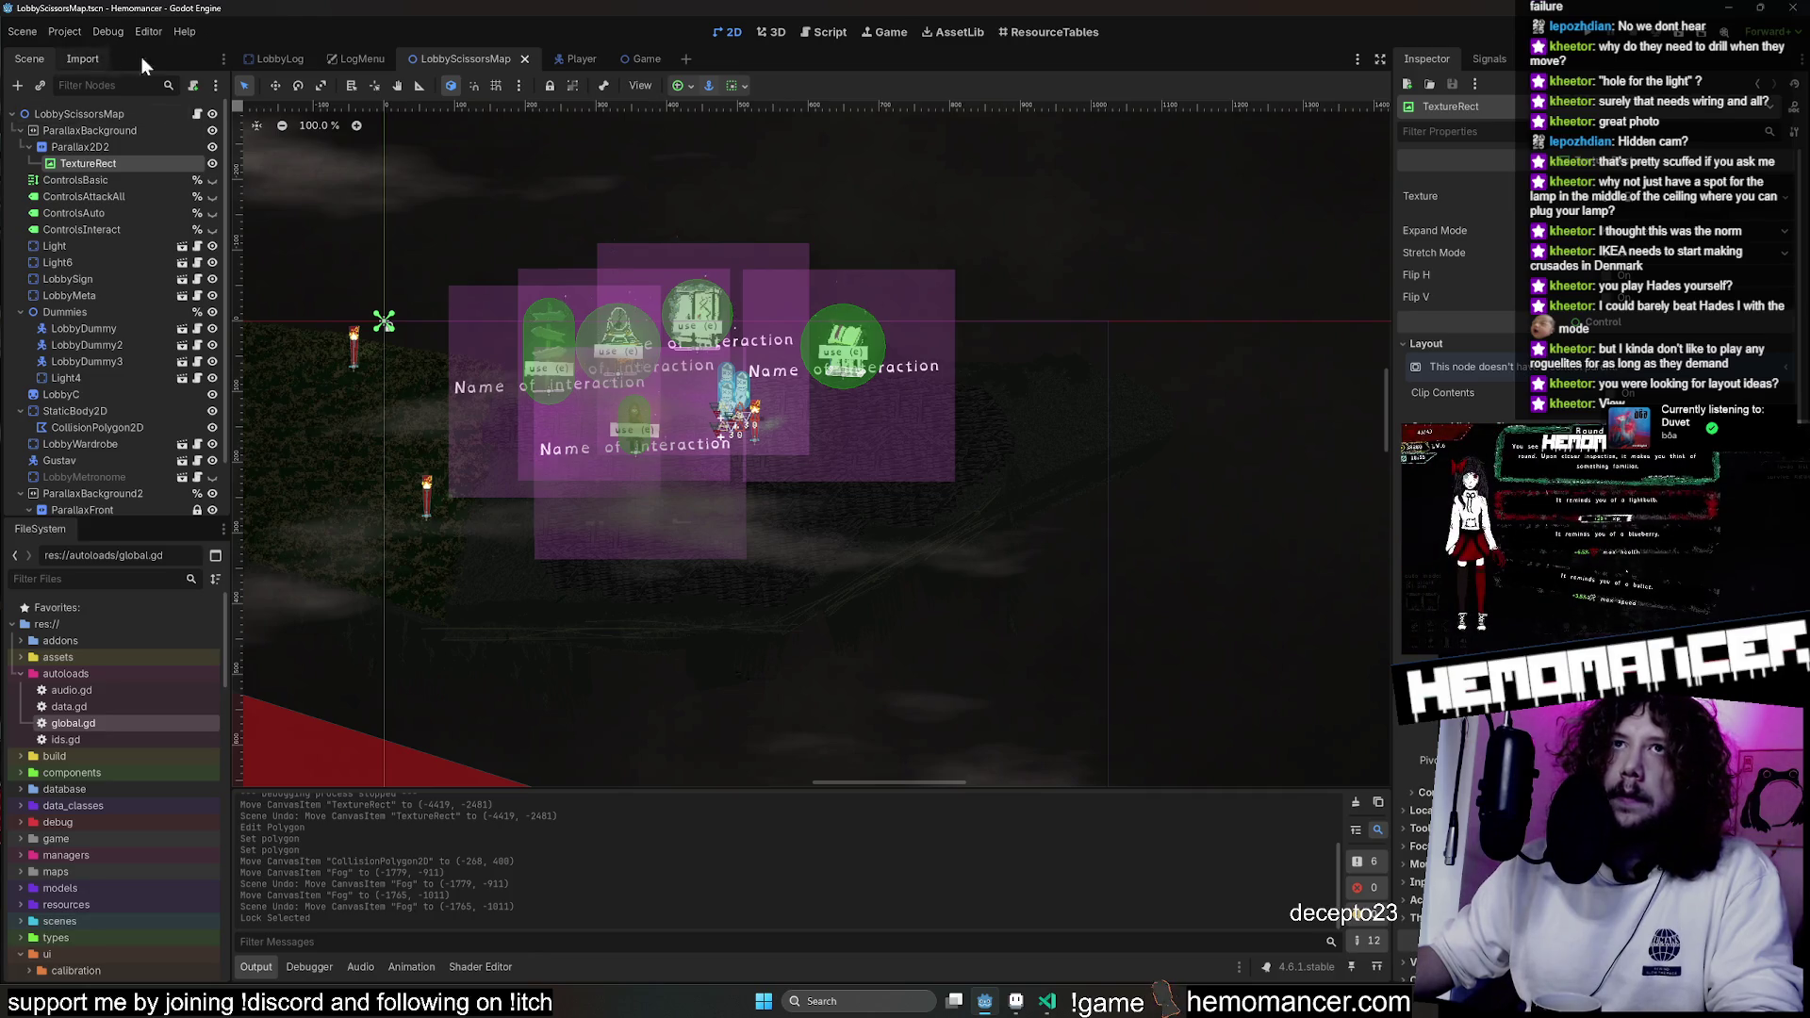
Check the Project and Scene menus, then compare the 3D and 2D viewport View menus.
{"action": "left_click", "coordinate": [64, 32]}
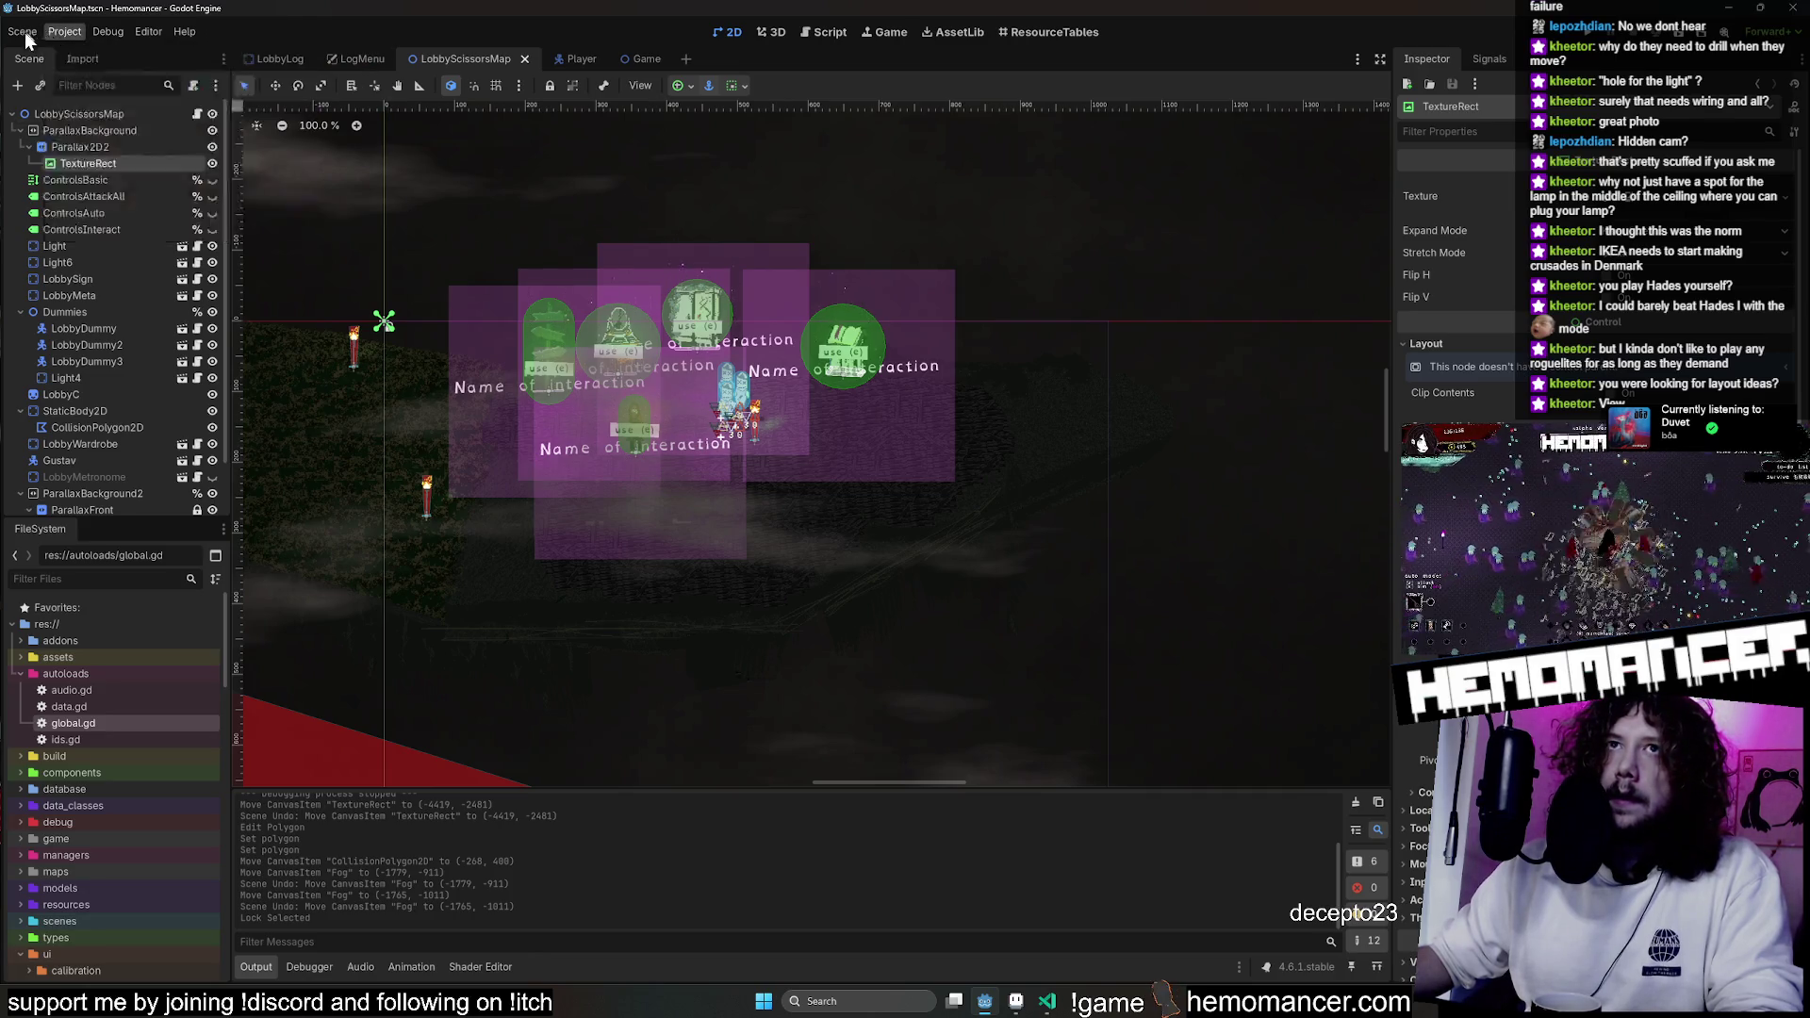
{"action": "left_click", "coordinate": [427, 318]}
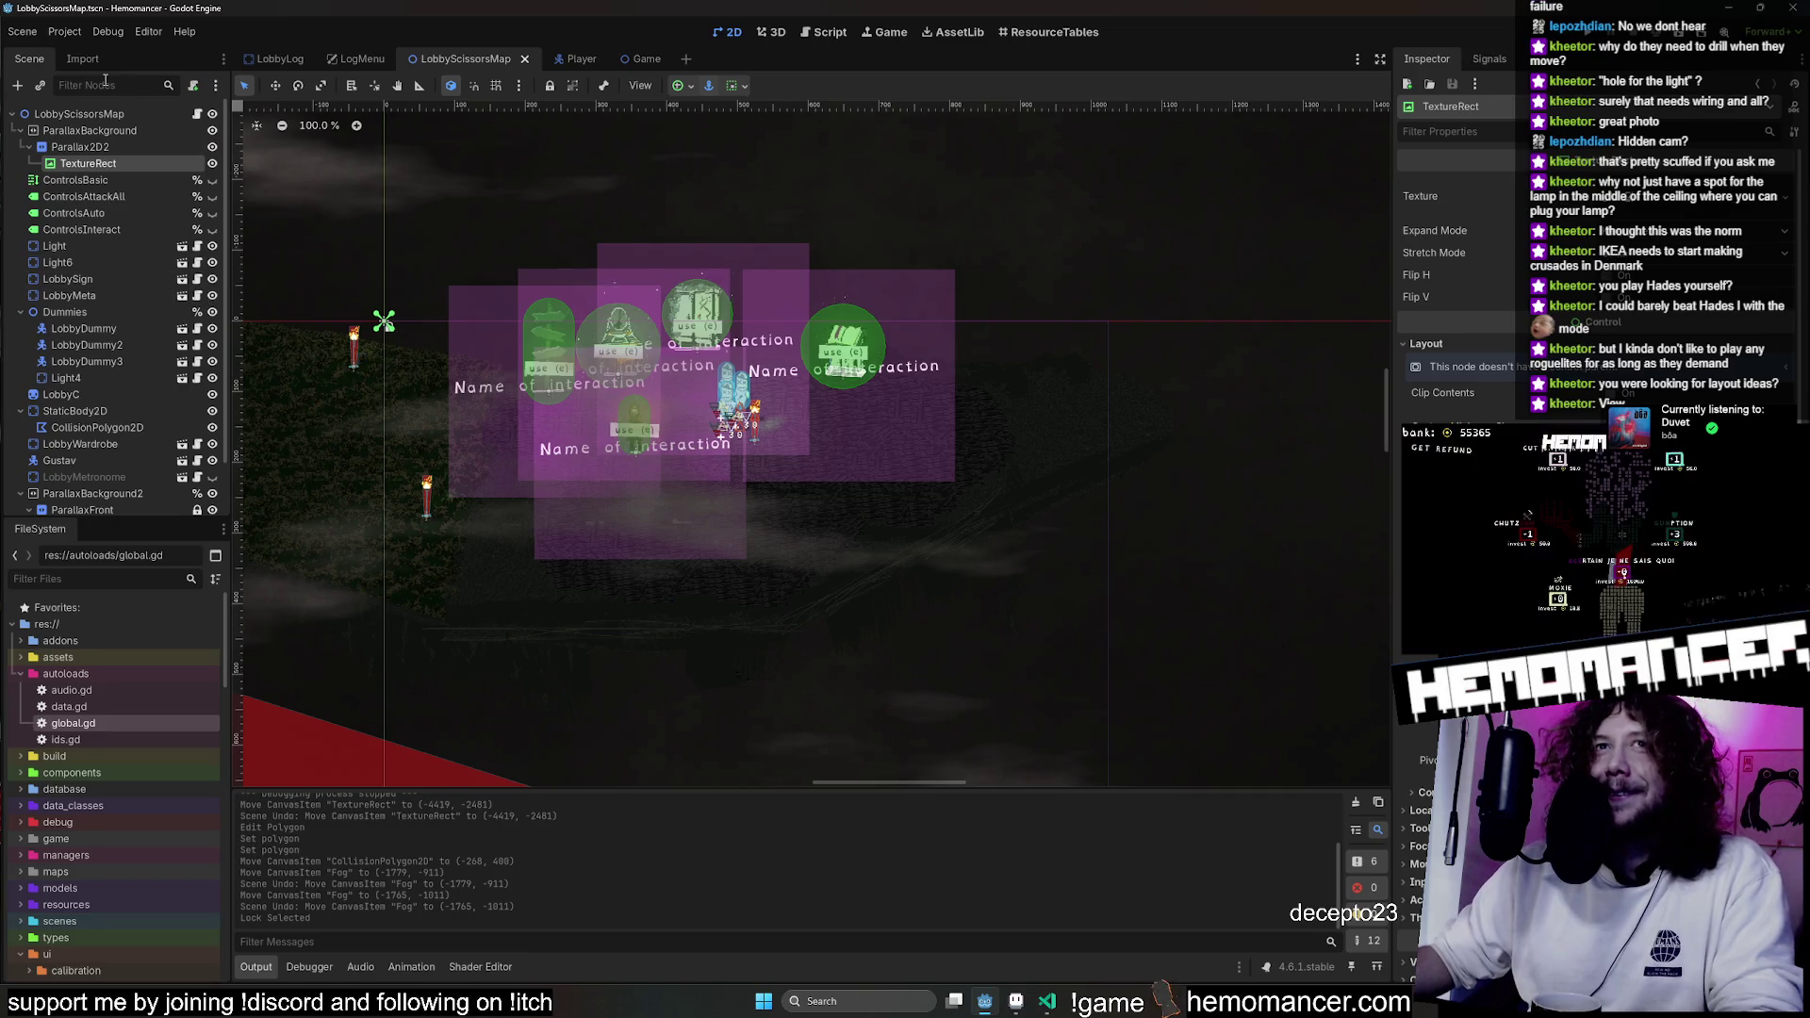
{"action": "left_click", "coordinate": [62, 31]}
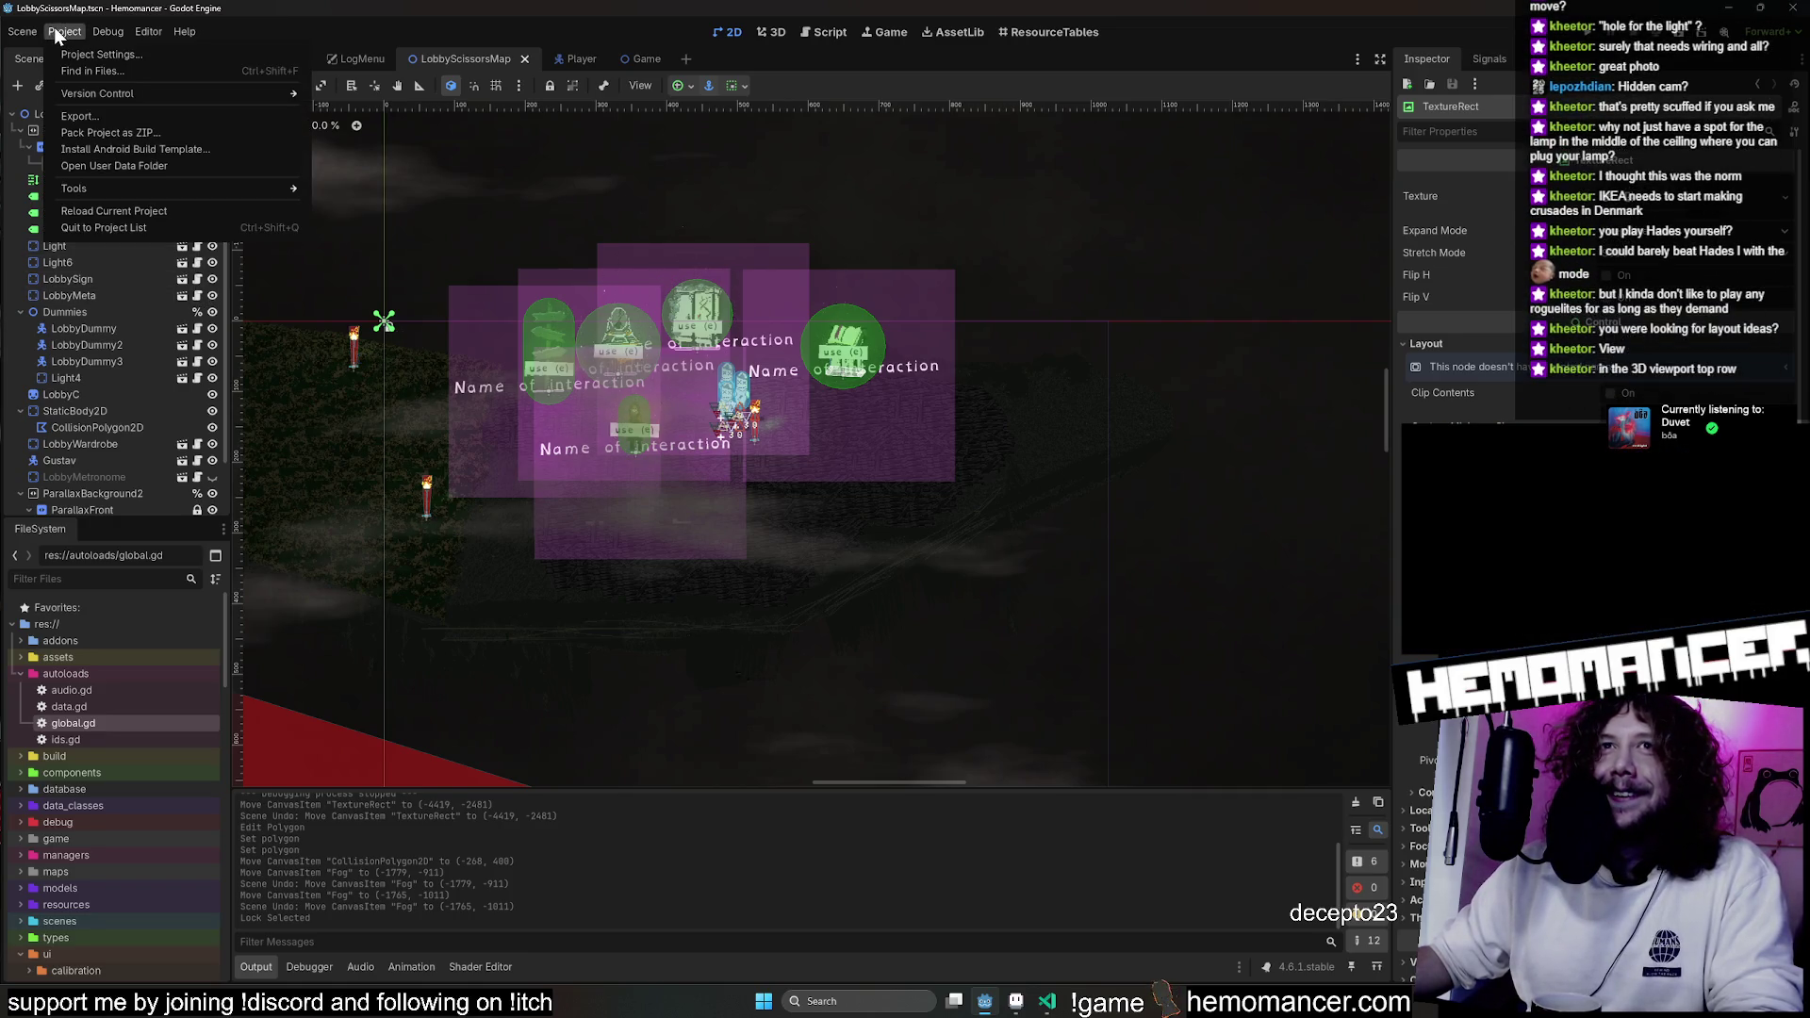
{"action": "left_click", "coordinate": [54, 28]}
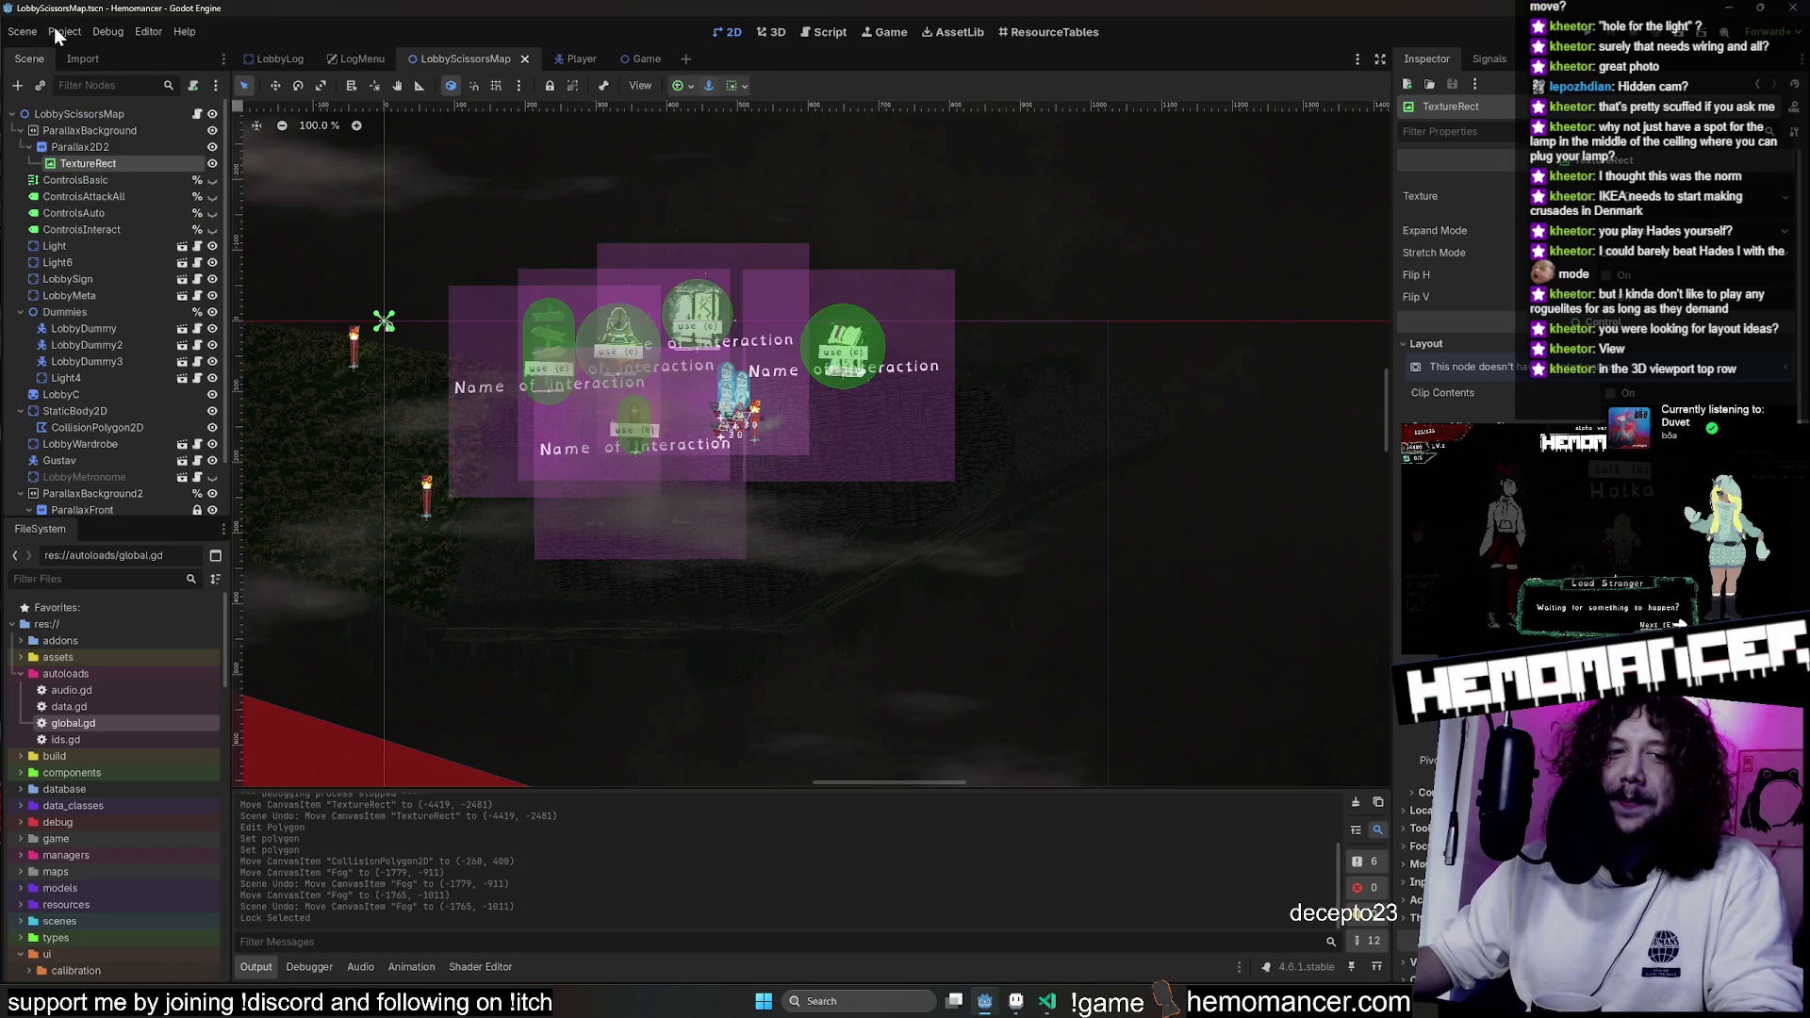
{"action": "left_click", "coordinate": [761, 35]}
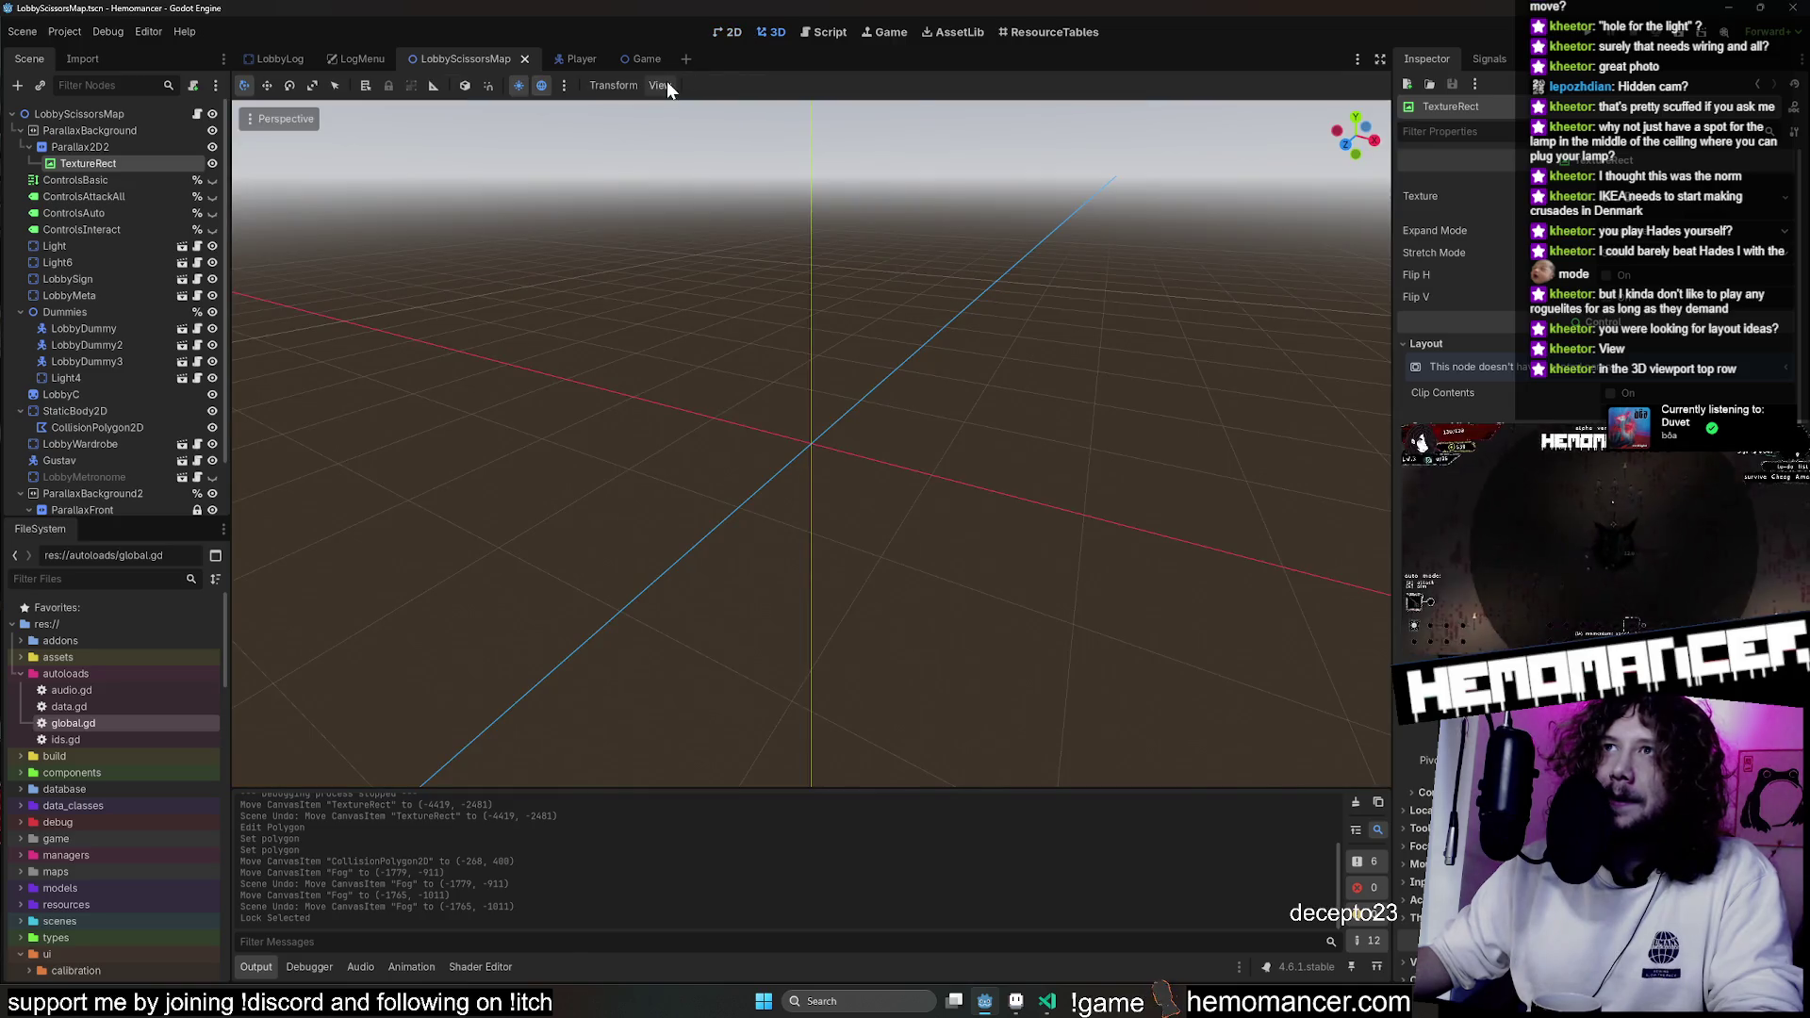
{"action": "left_click", "coordinate": [664, 84]}
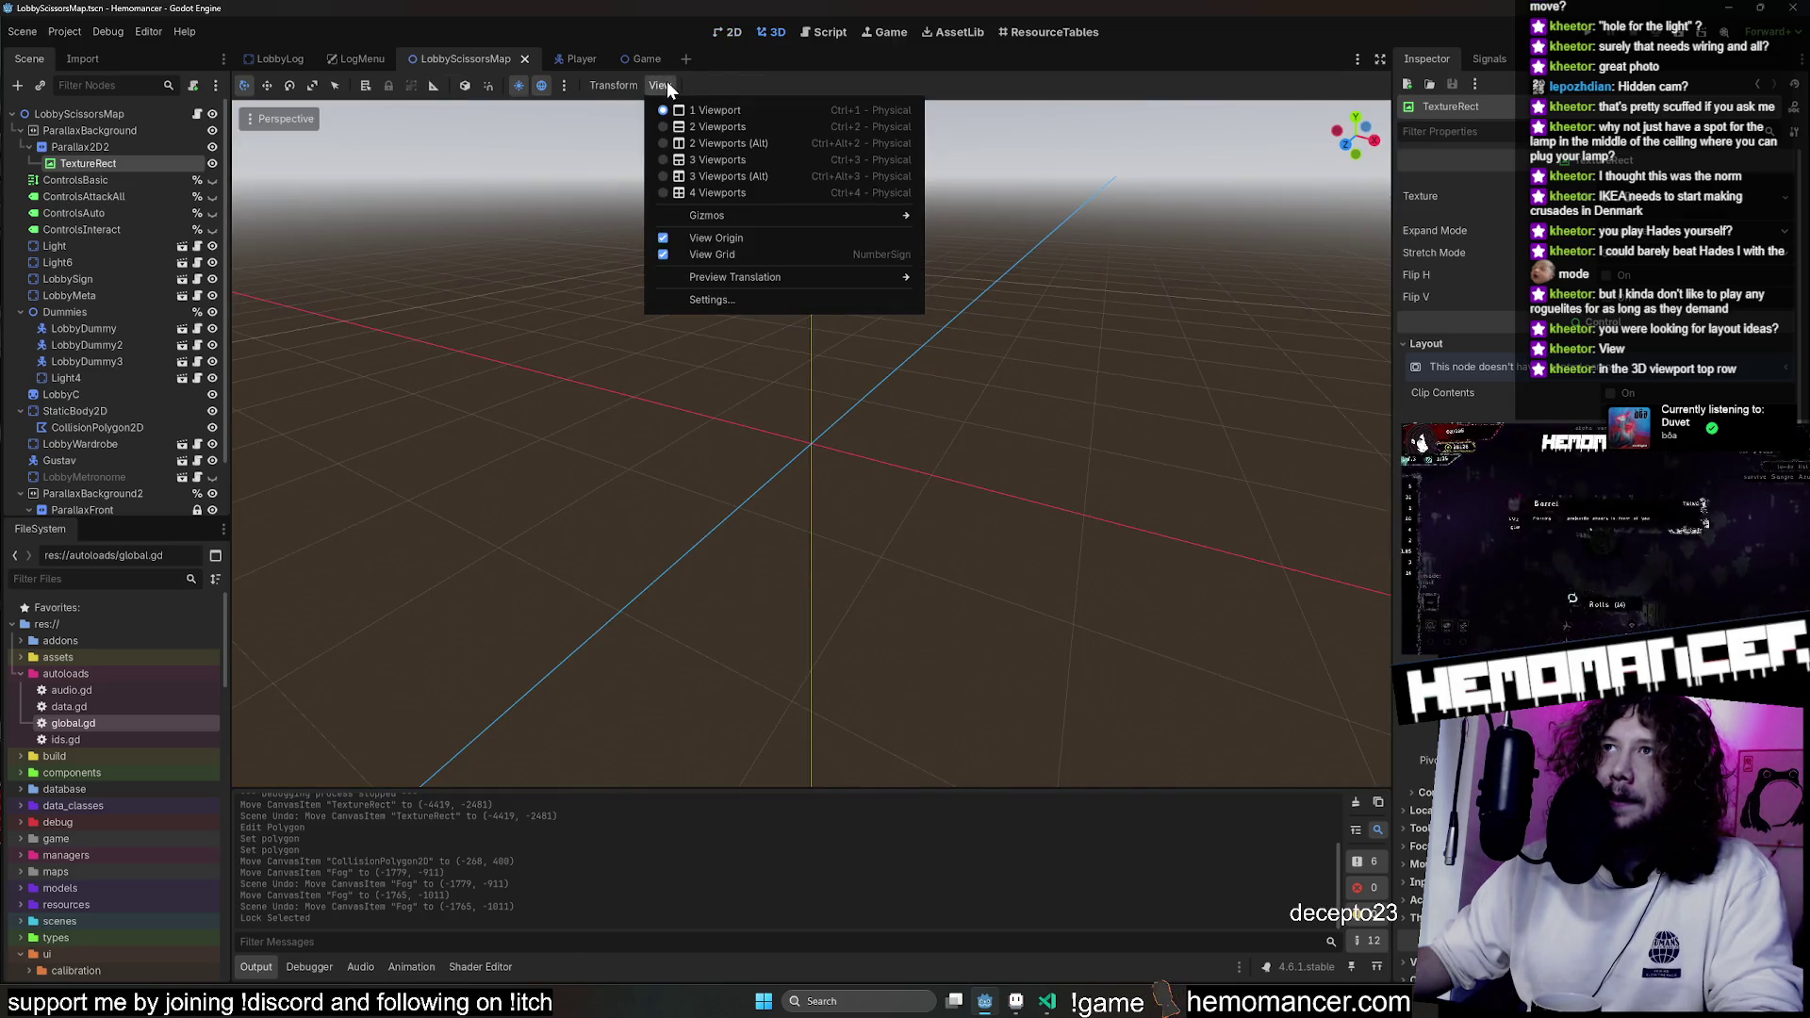
{"action": "left_click", "coordinate": [730, 32]}
{"action": "left_click", "coordinate": [723, 31]}
{"action": "left_click", "coordinate": [640, 85]}
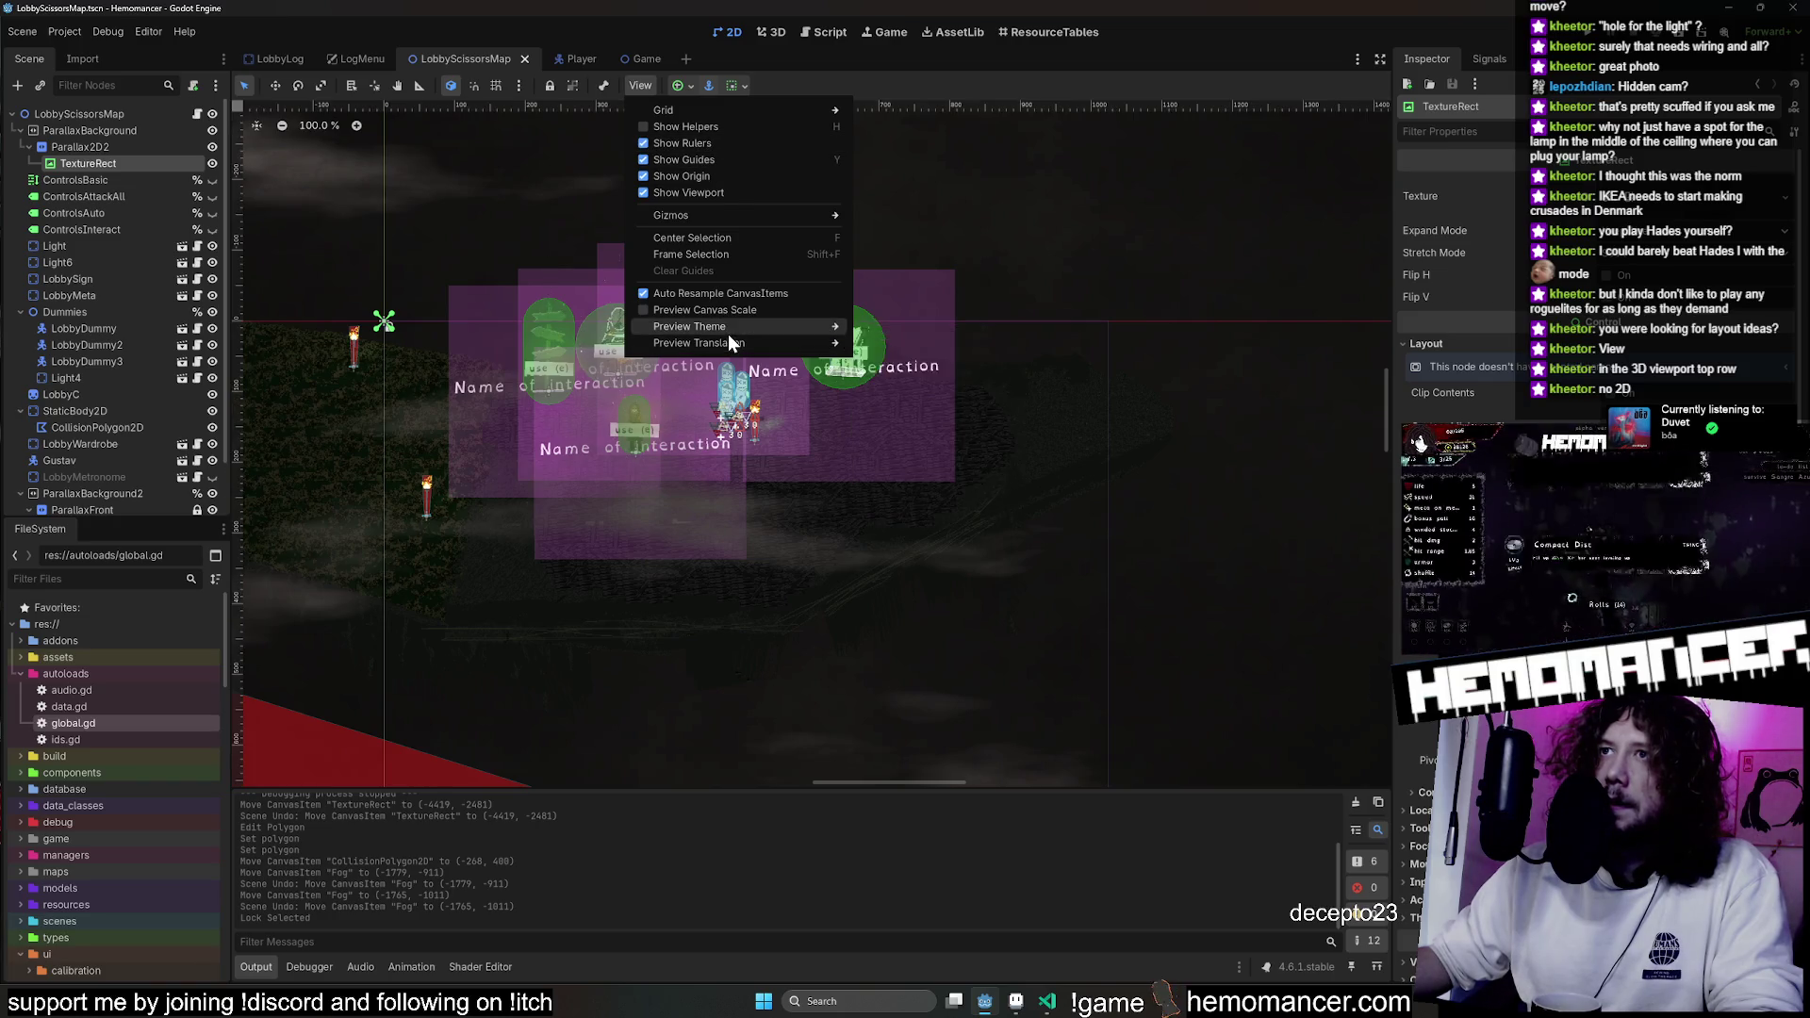
In View > Gizmos, toggle Group off and on and enable Lock, then return to 2D.
{"action": "mouse_move", "coordinate": [728, 217]}
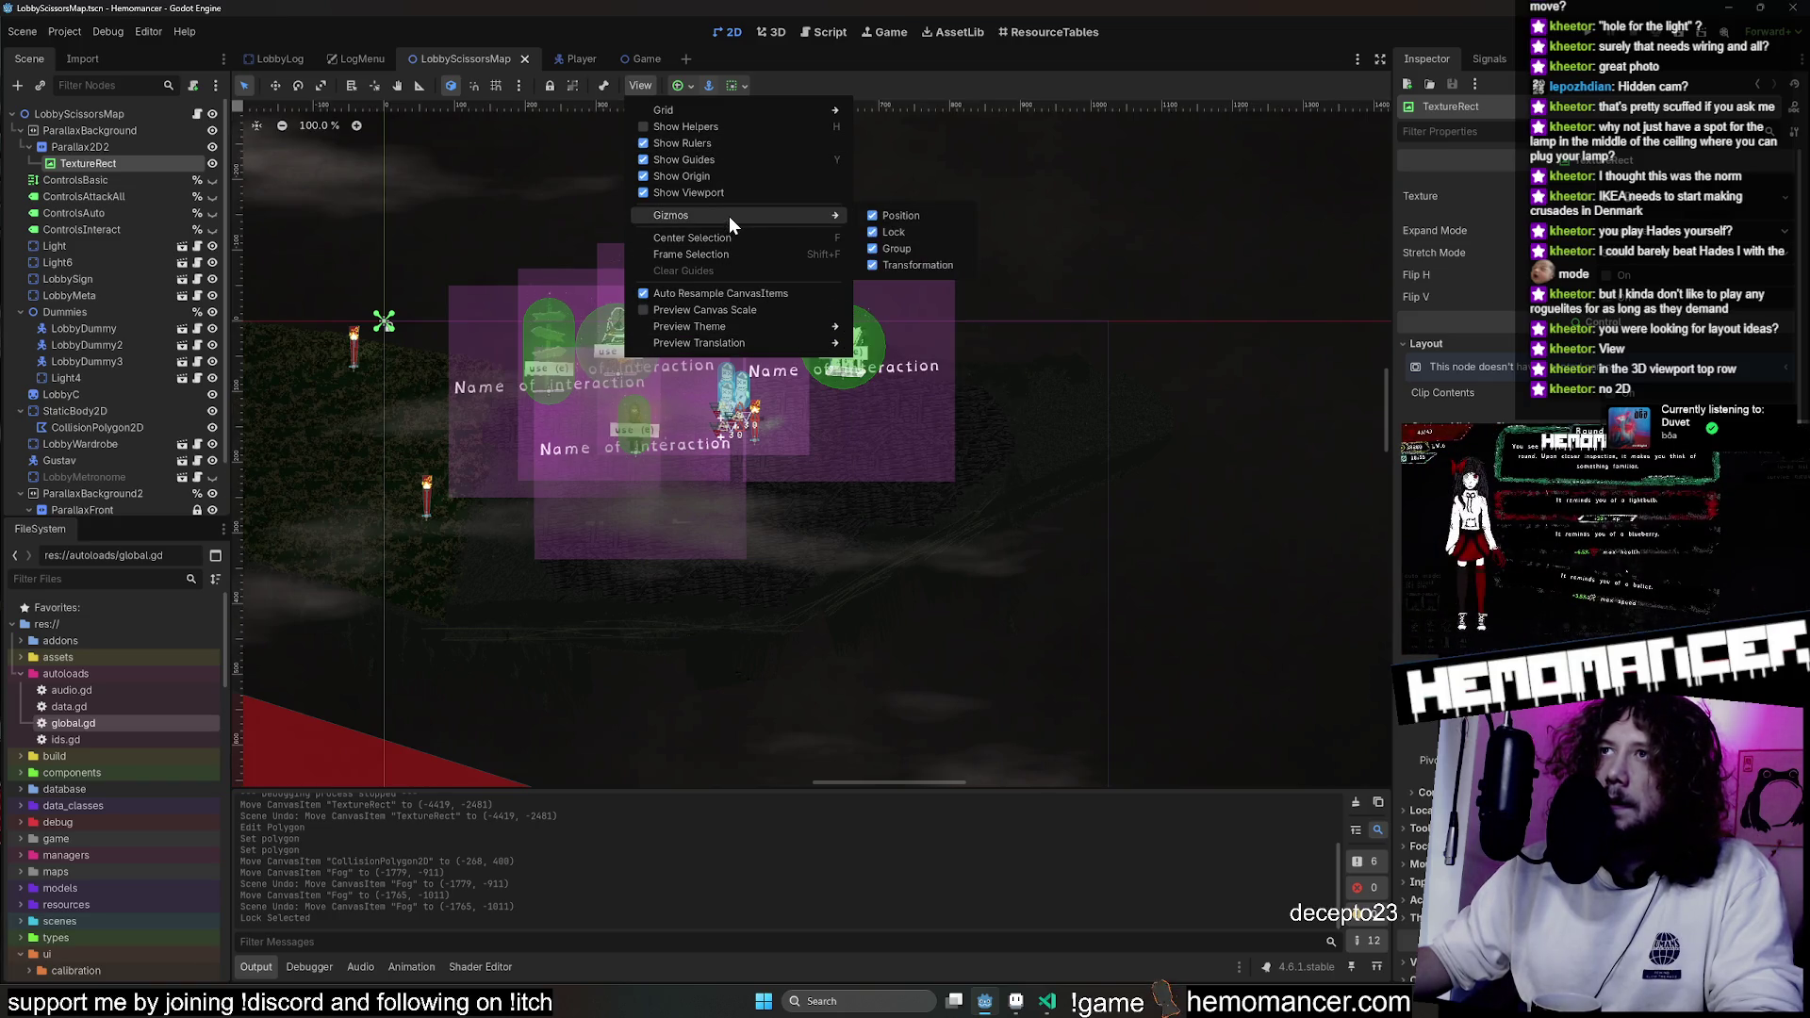
{"action": "left_click", "coordinate": [900, 249]}
{"action": "left_click", "coordinate": [900, 247]}
{"action": "left_click", "coordinate": [901, 232]}
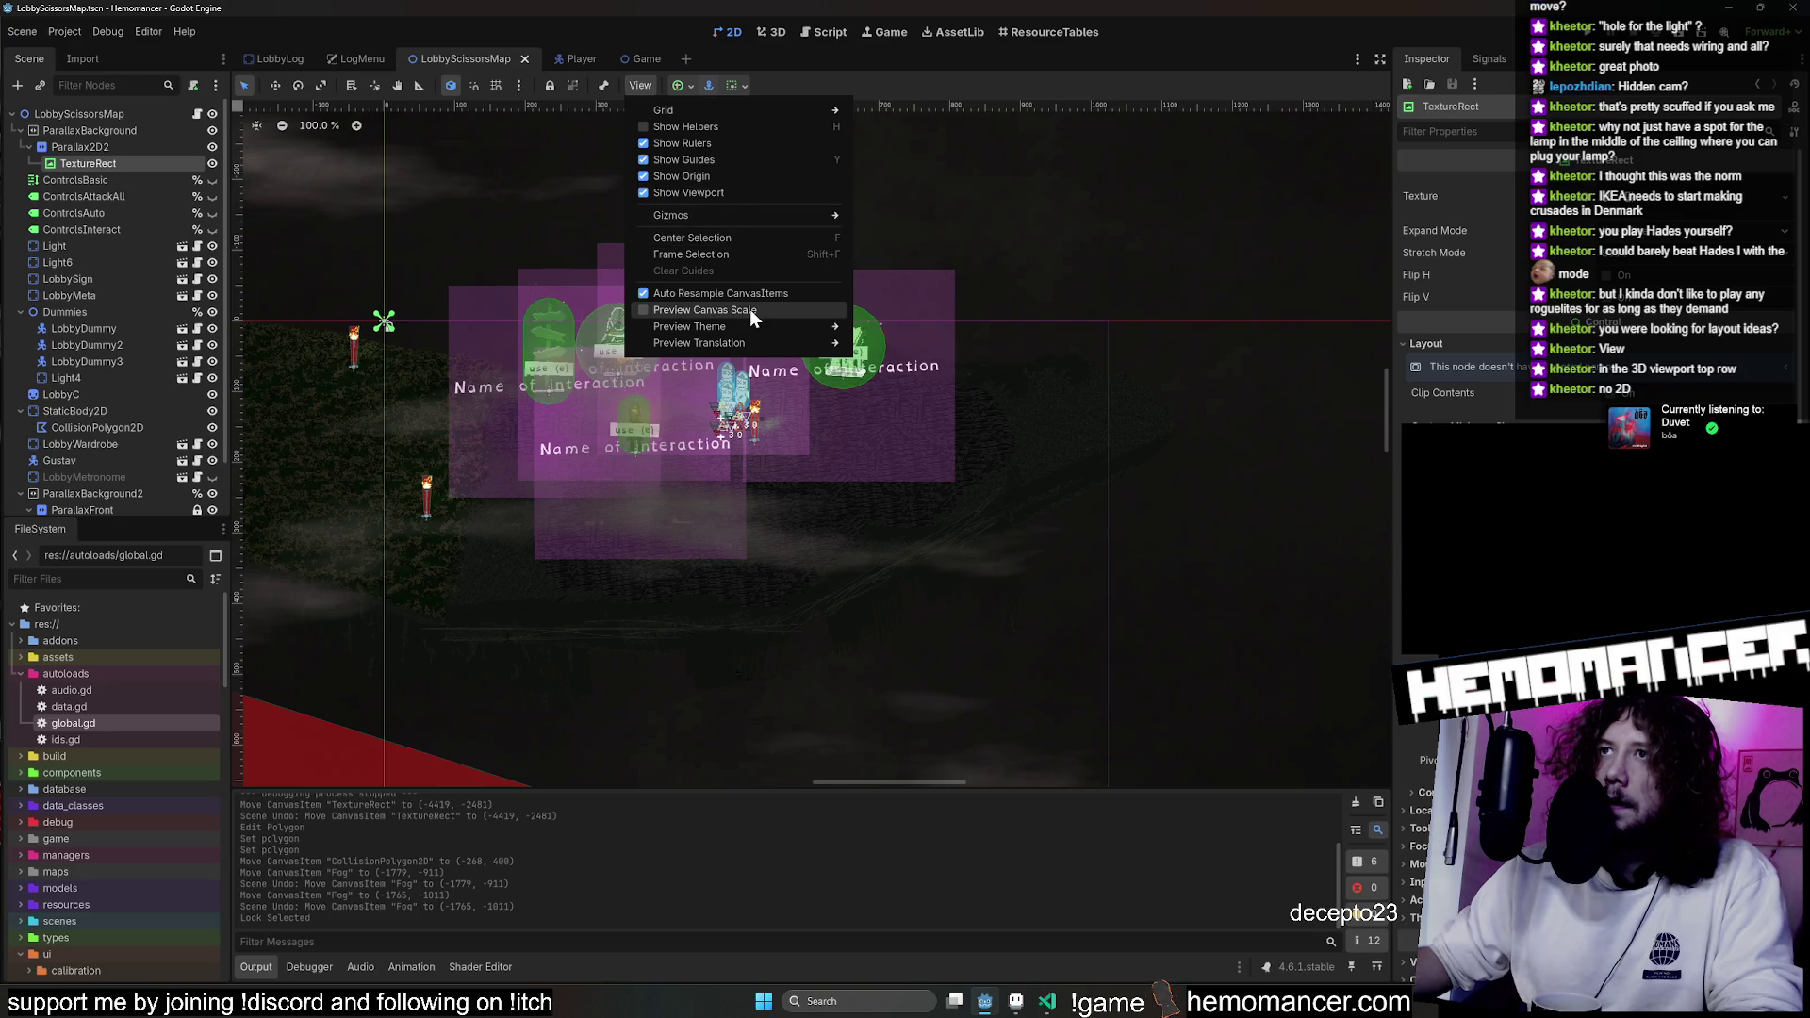
{"action": "mouse_move", "coordinate": [756, 338]}
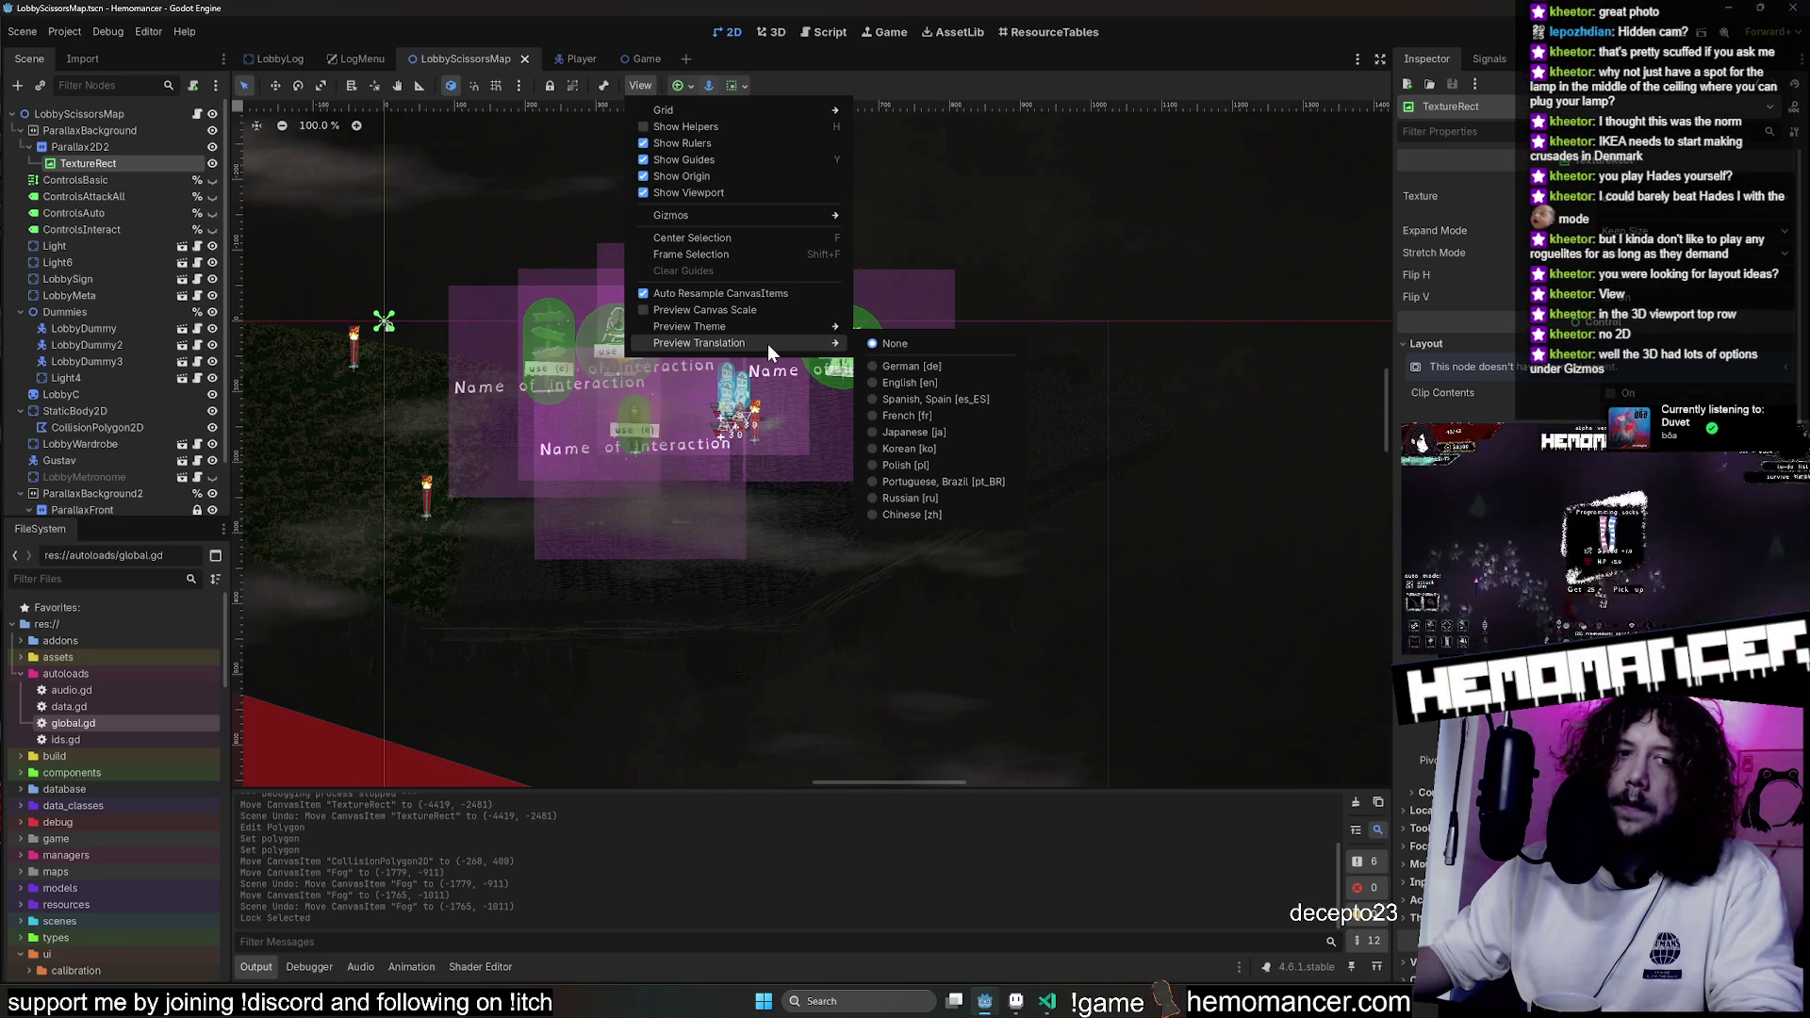
{"action": "mouse_move", "coordinate": [749, 211]}
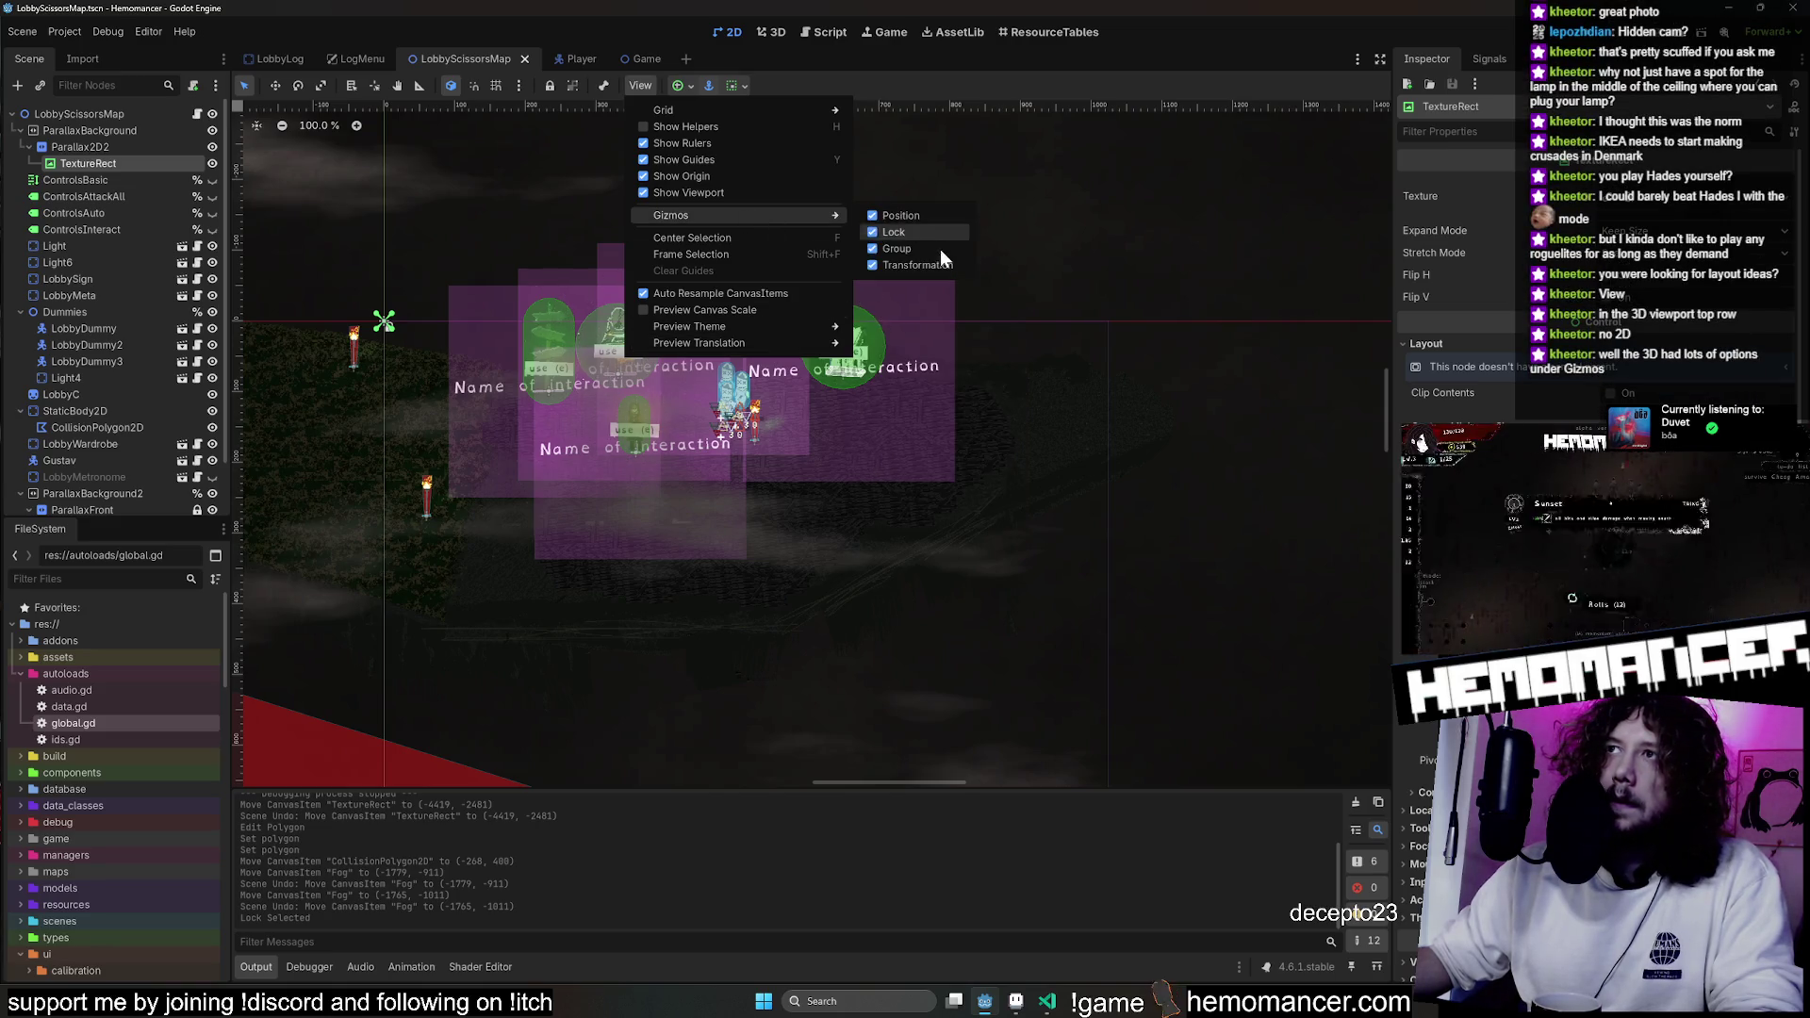
{"action": "left_click", "coordinate": [762, 32]}
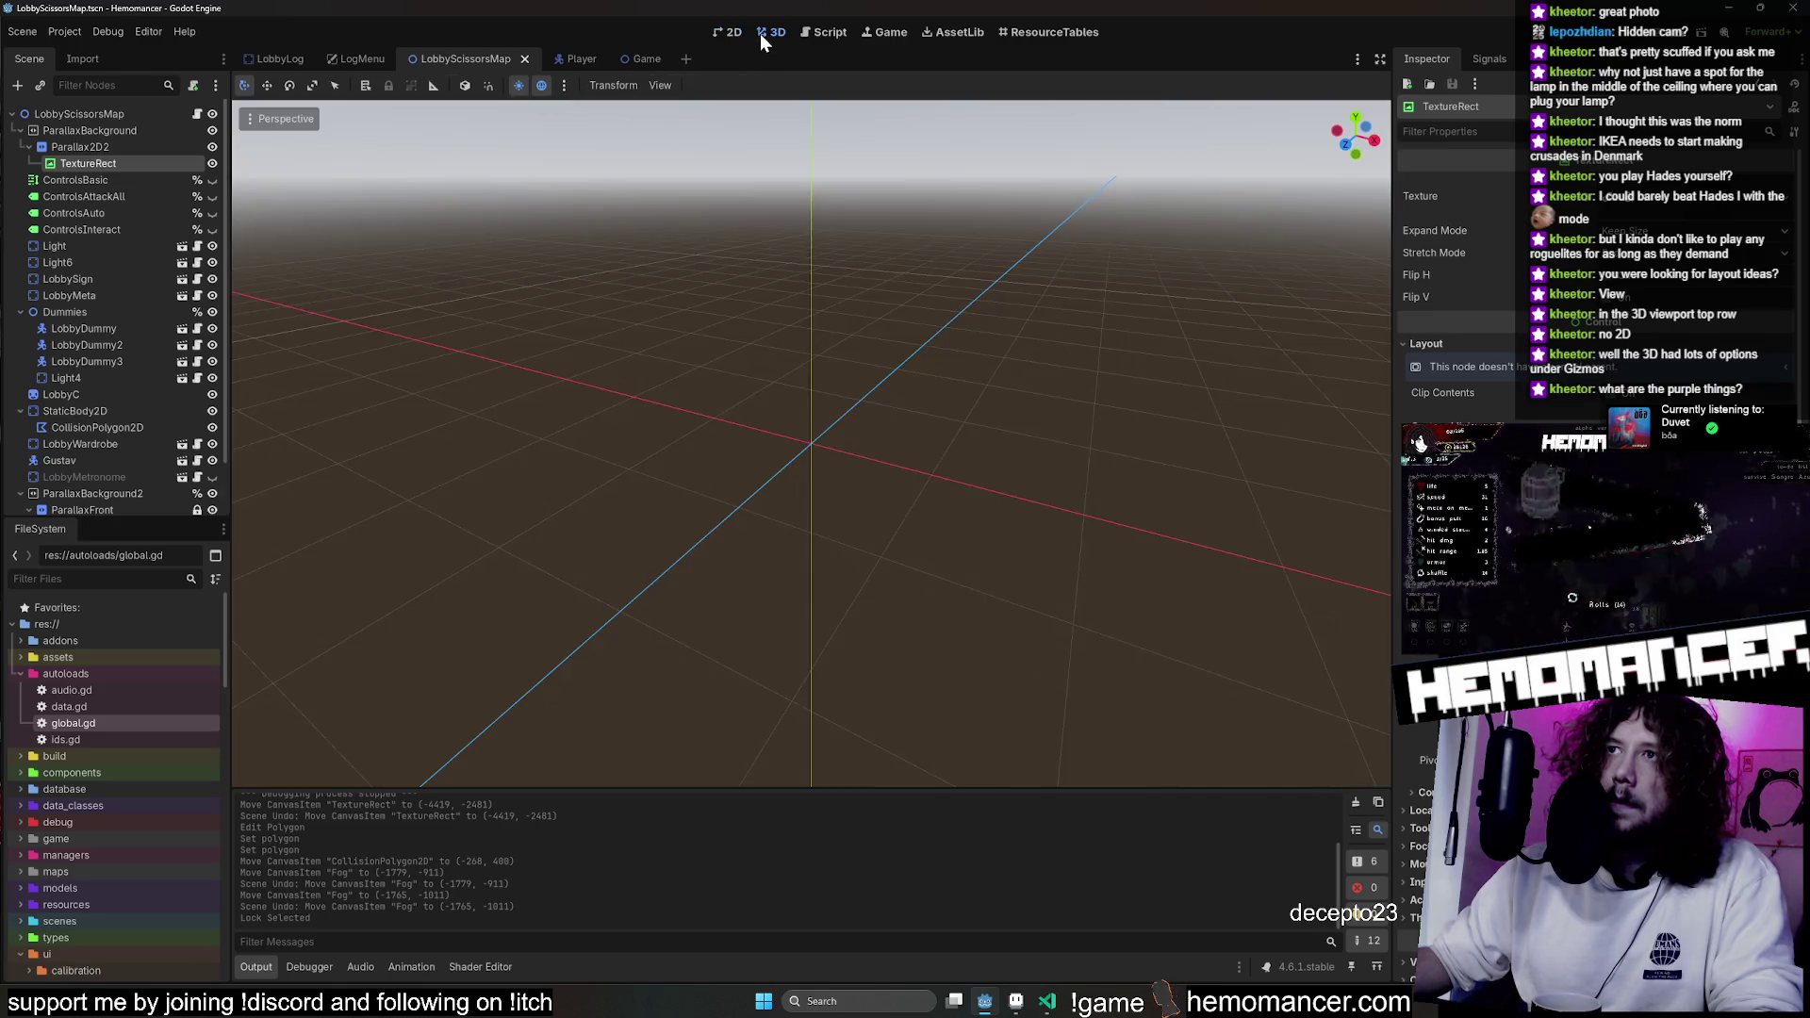
{"action": "left_click", "coordinate": [713, 32]}
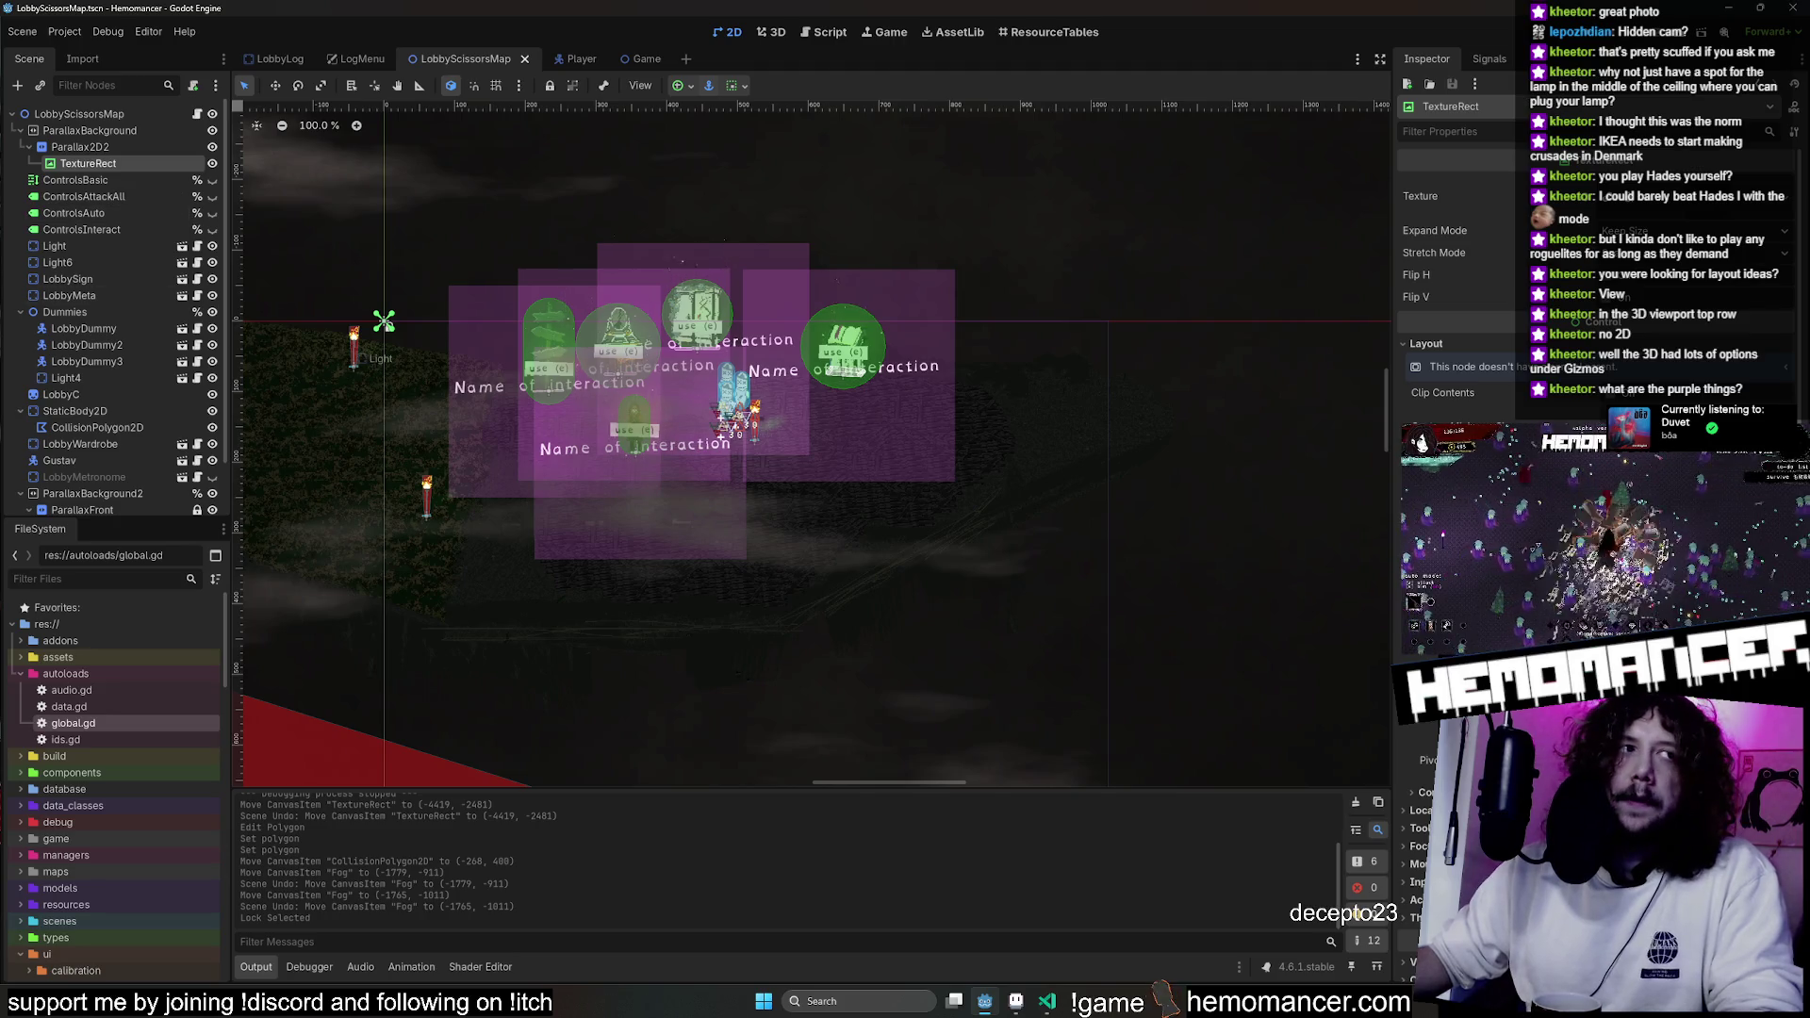
Collapse the autoloads and ui folders in the FileSystem dock.
{"action": "left_click_drag", "start_coordinate": [799, 375], "coordinate": [793, 369]}
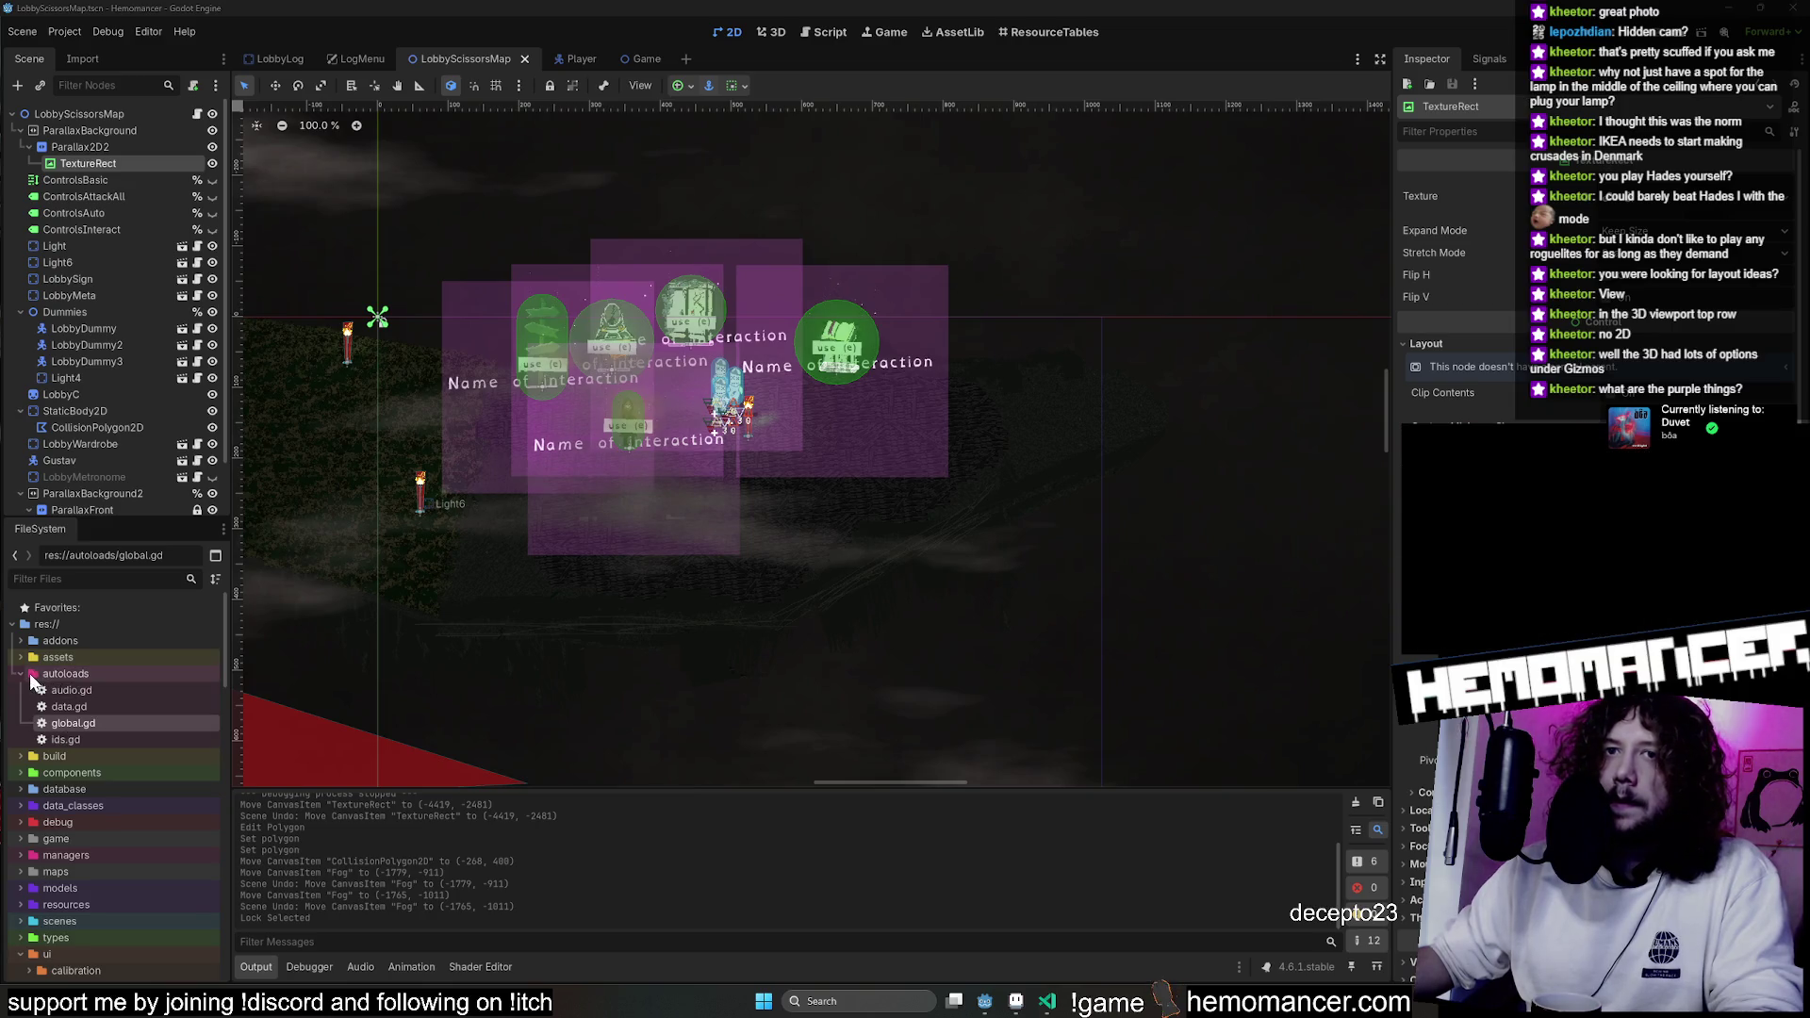
{"action": "left_click", "coordinate": [30, 674]}
{"action": "scroll", "coordinate": [61, 700], "scroll_direction": "down", "scroll_amount": 1}
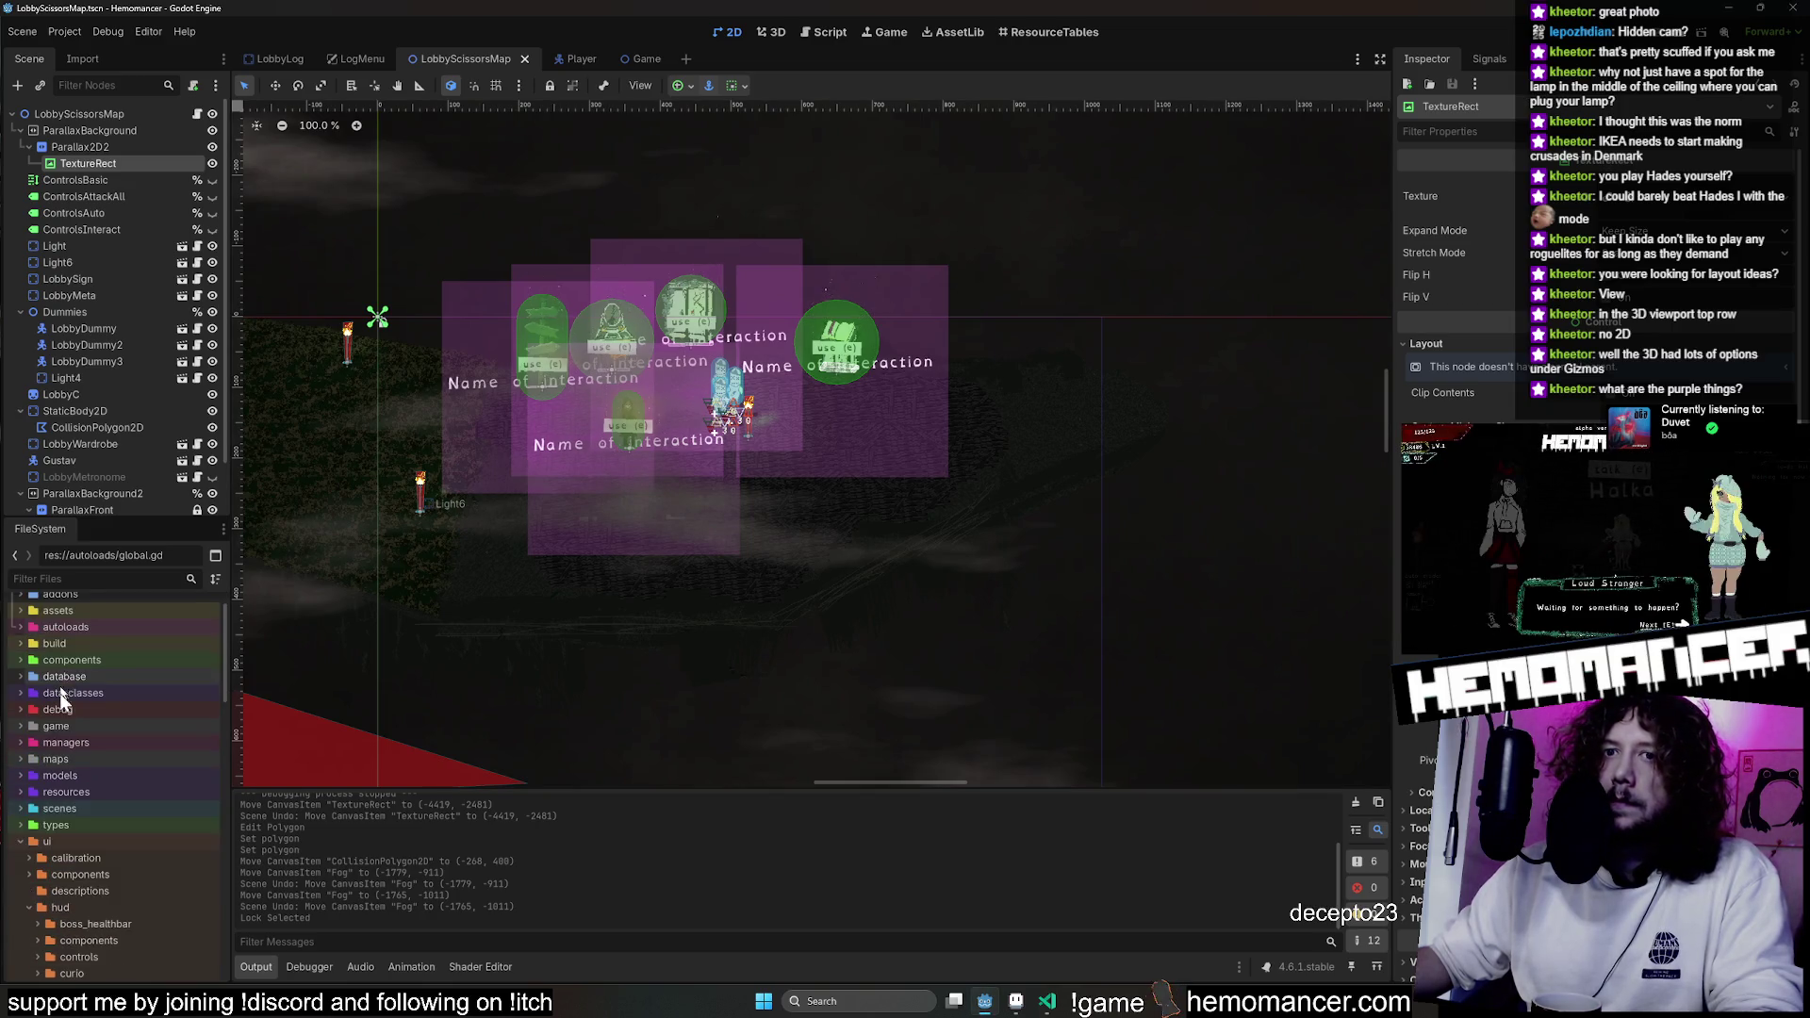
{"action": "left_click", "coordinate": [21, 842]}
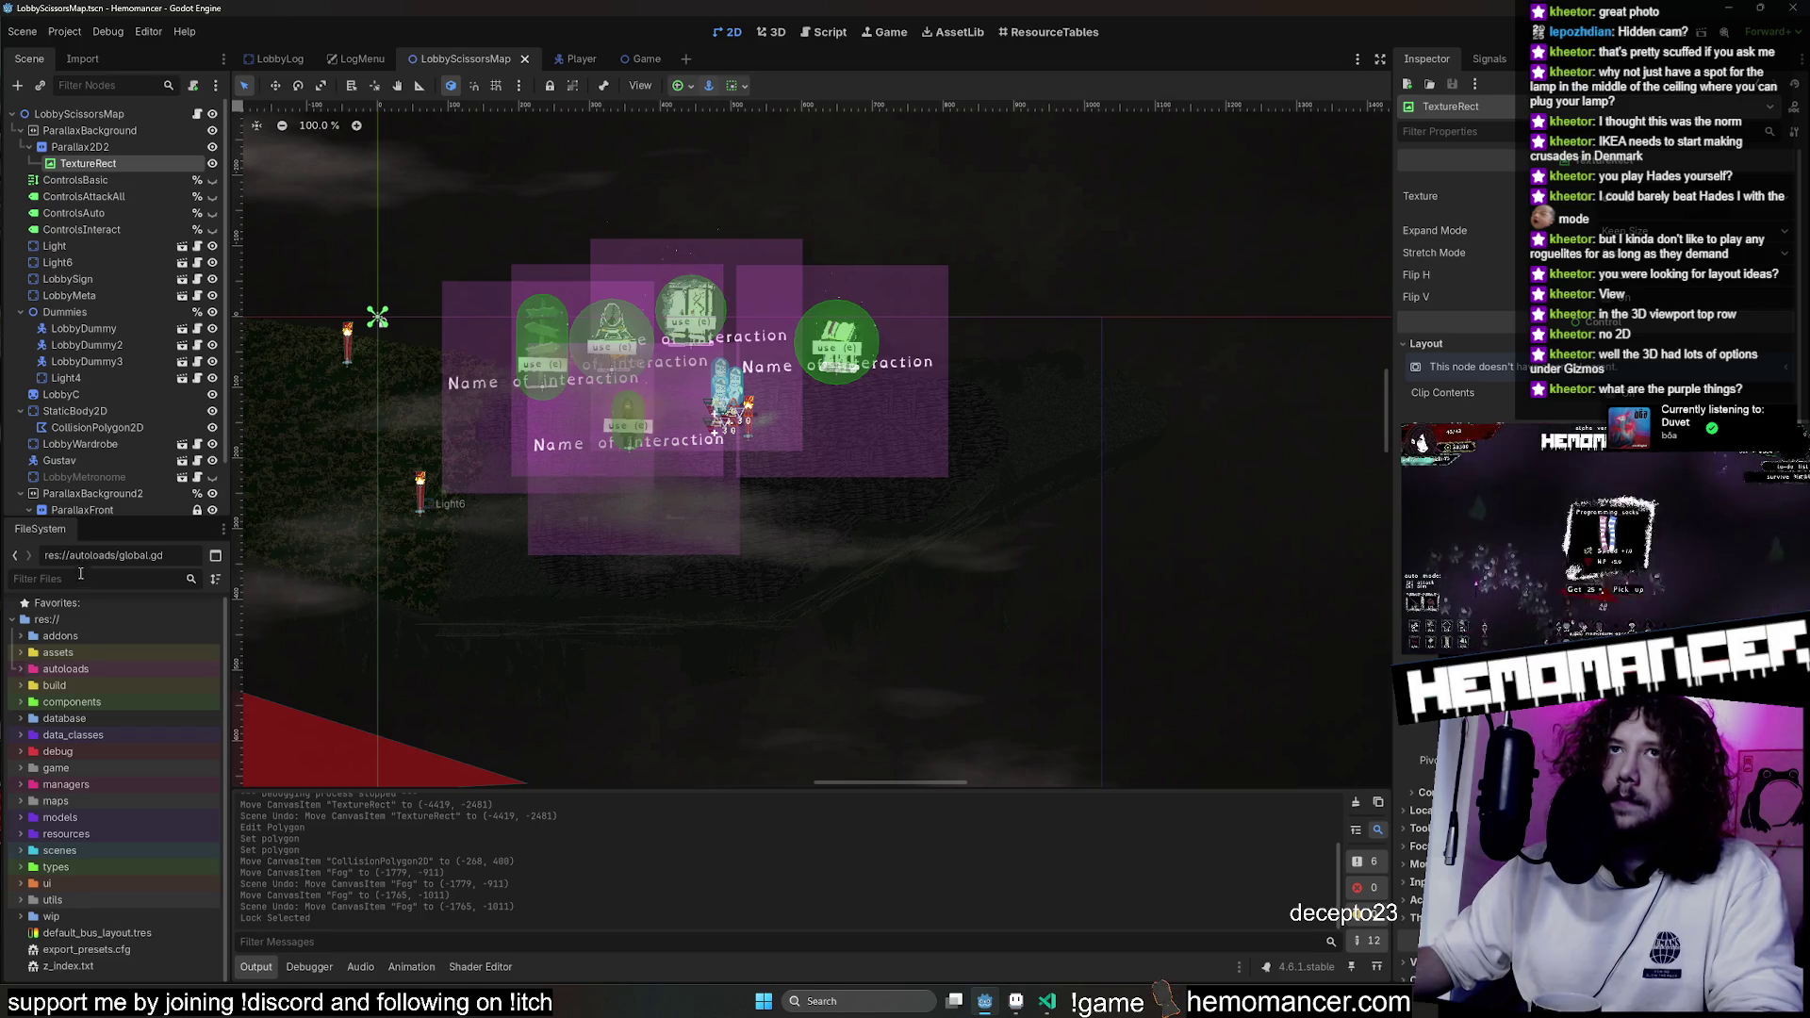
Hide the InteractionComponent root in its own scene, save it, and return to LobbyScissorsMap.
{"action": "left_click", "coordinate": [279, 58]}
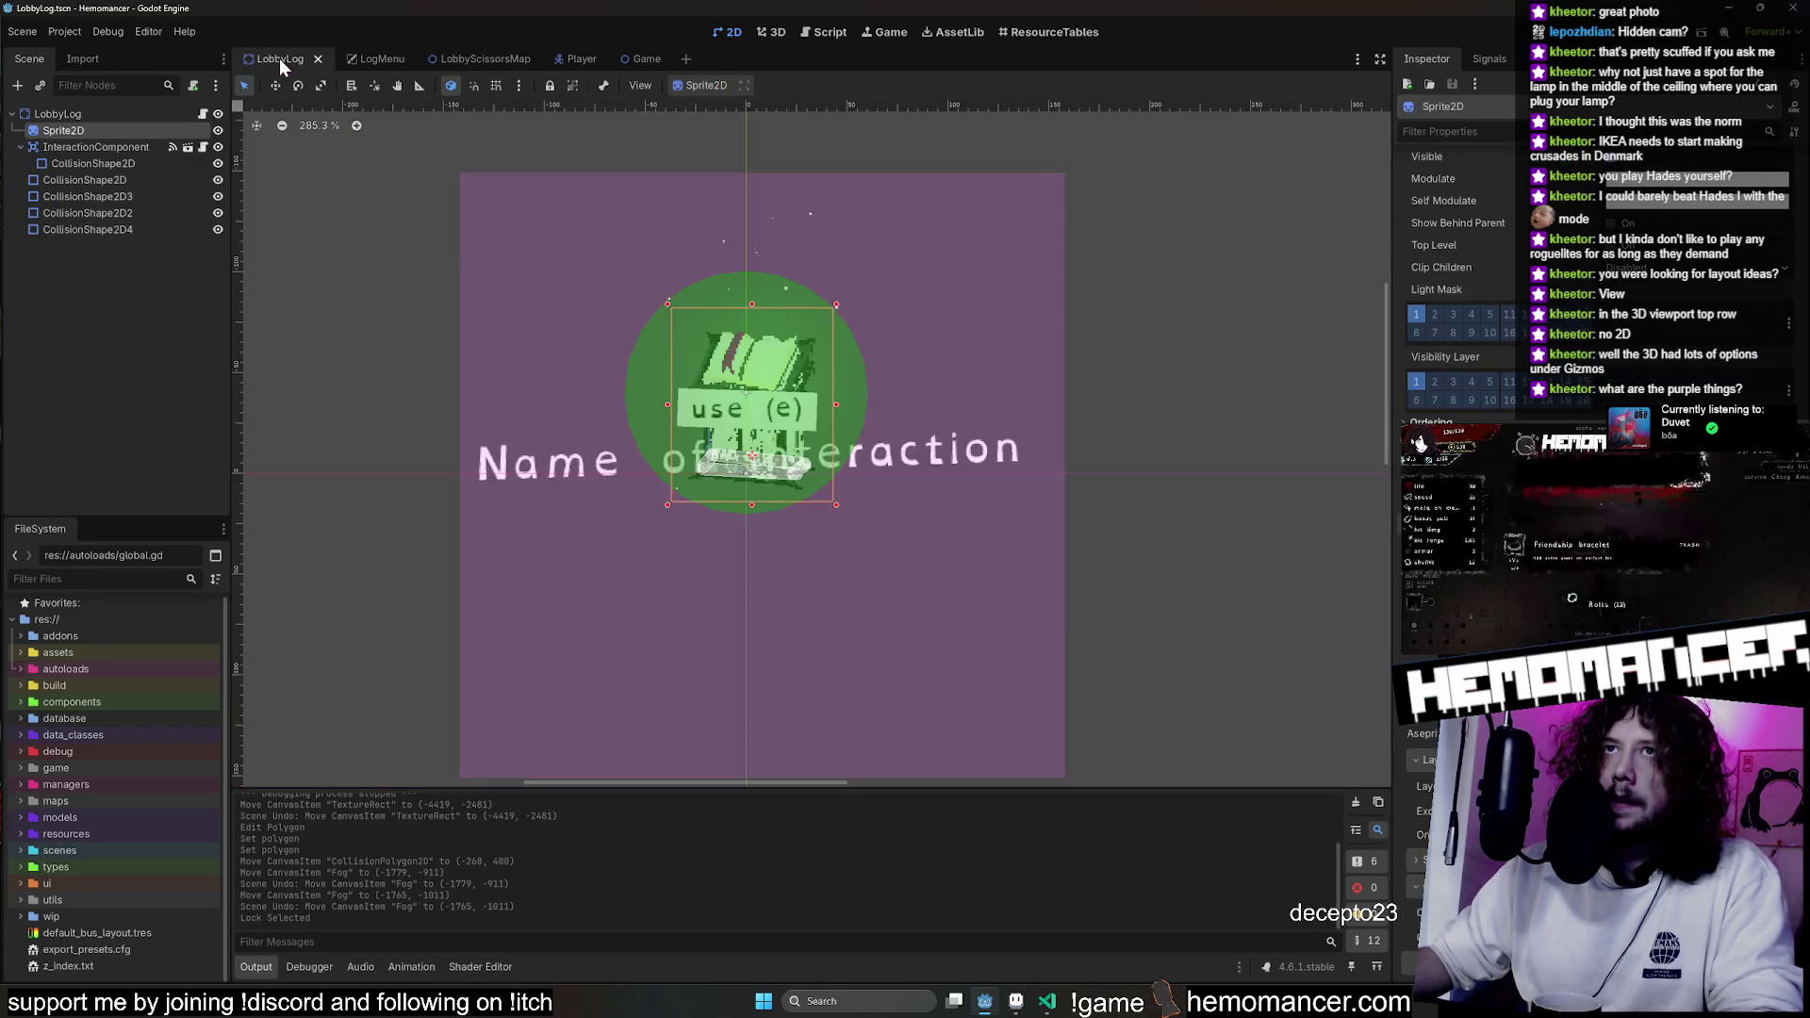
{"action": "left_click", "coordinate": [109, 148]}
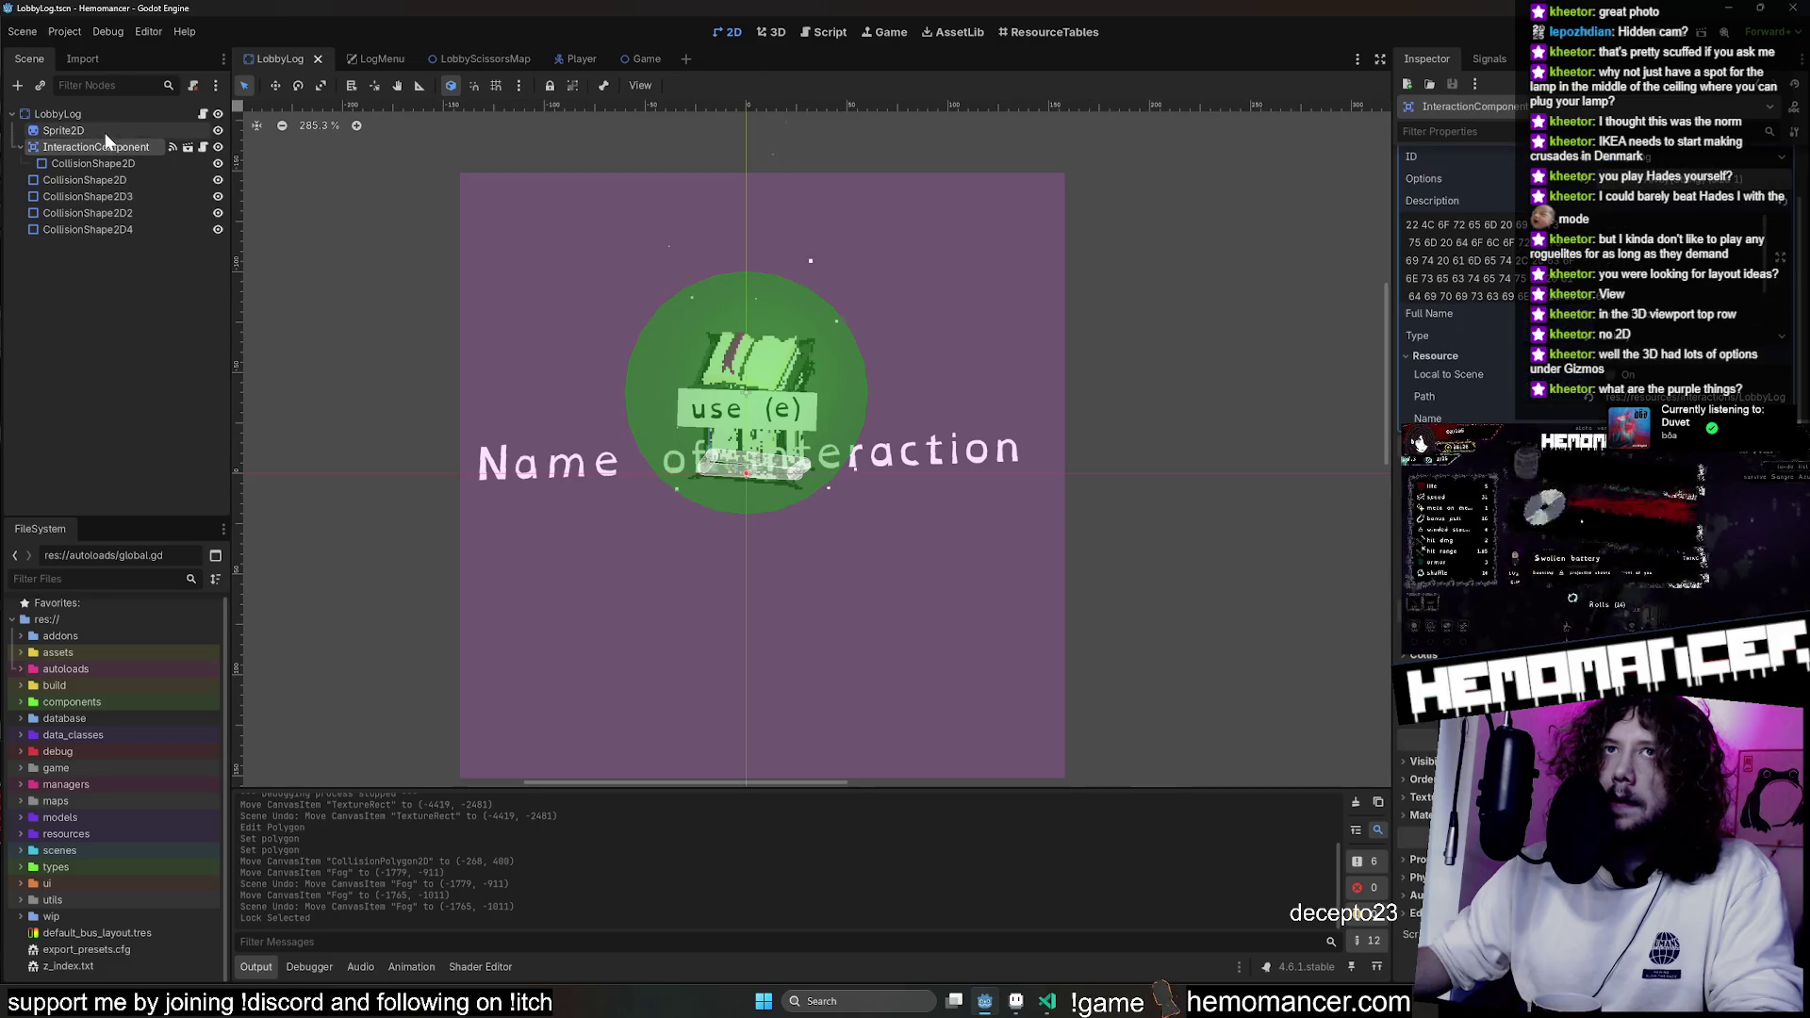
{"action": "left_click", "coordinate": [187, 146]}
{"action": "left_click", "coordinate": [218, 112]}
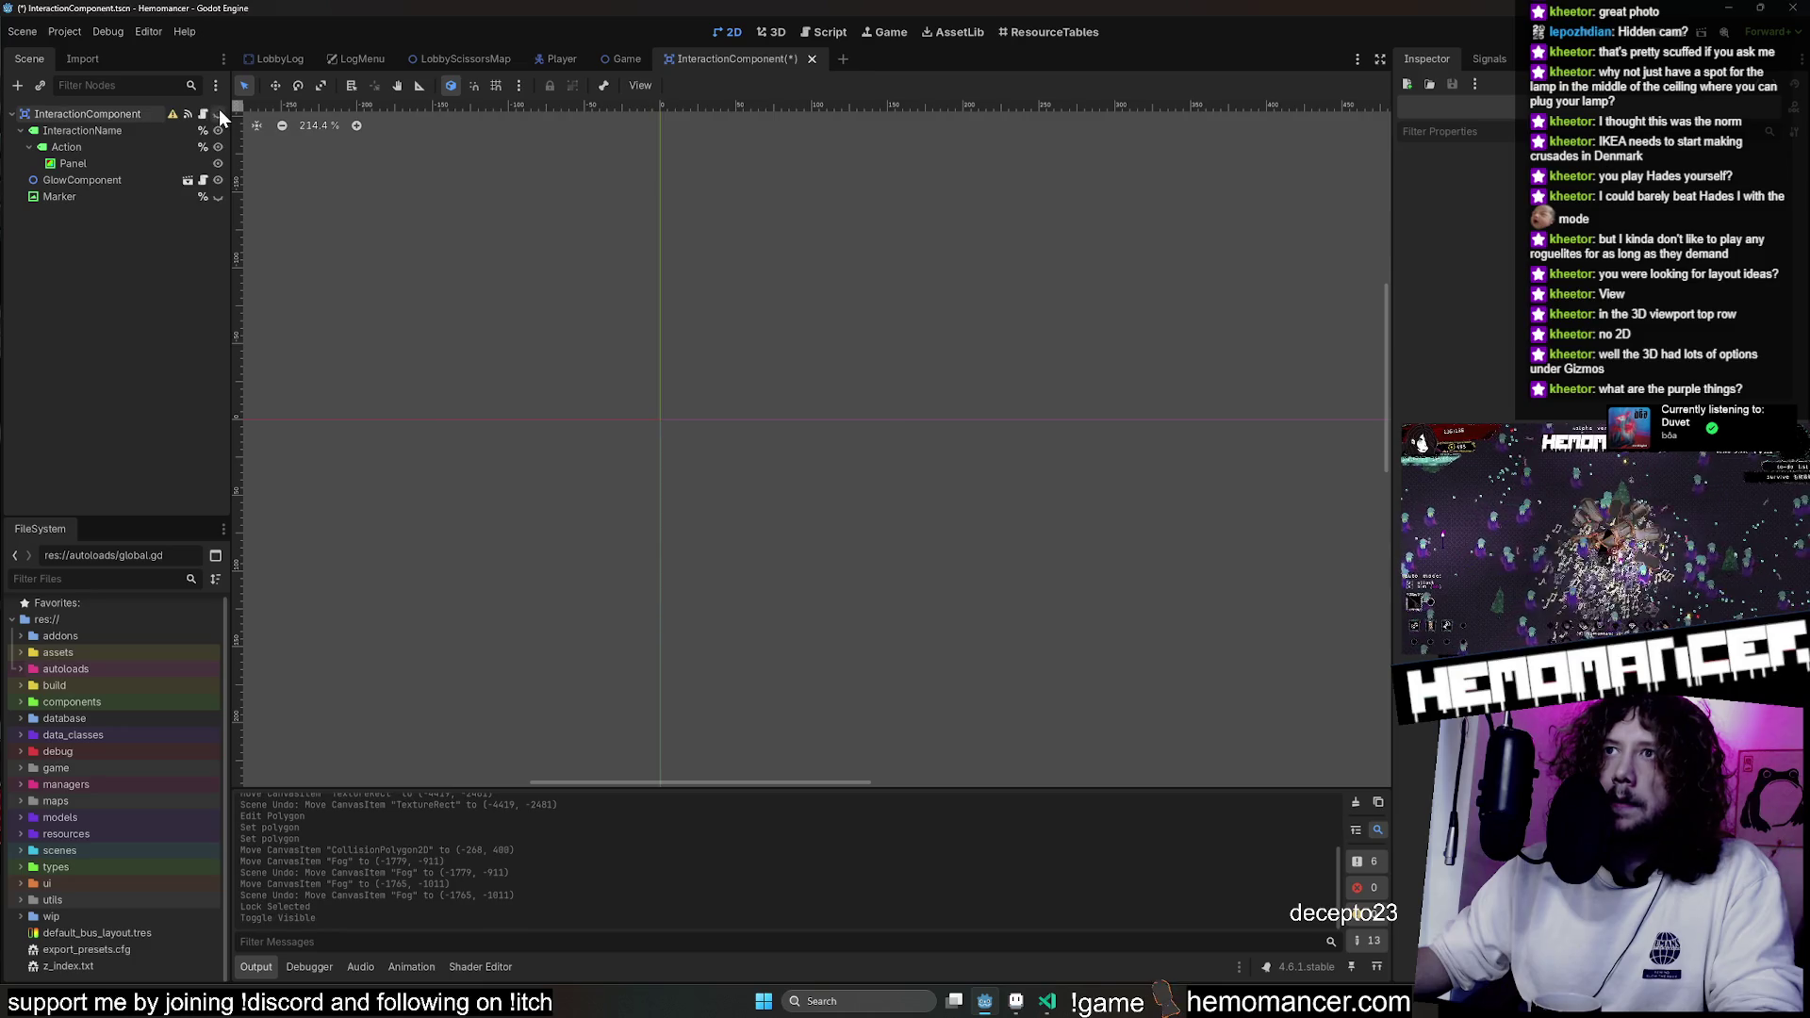
{"action": "left_click", "coordinate": [218, 110]}
{"action": "left_click", "coordinate": [219, 111]}
{"action": "key", "text": "ctrl+s"}
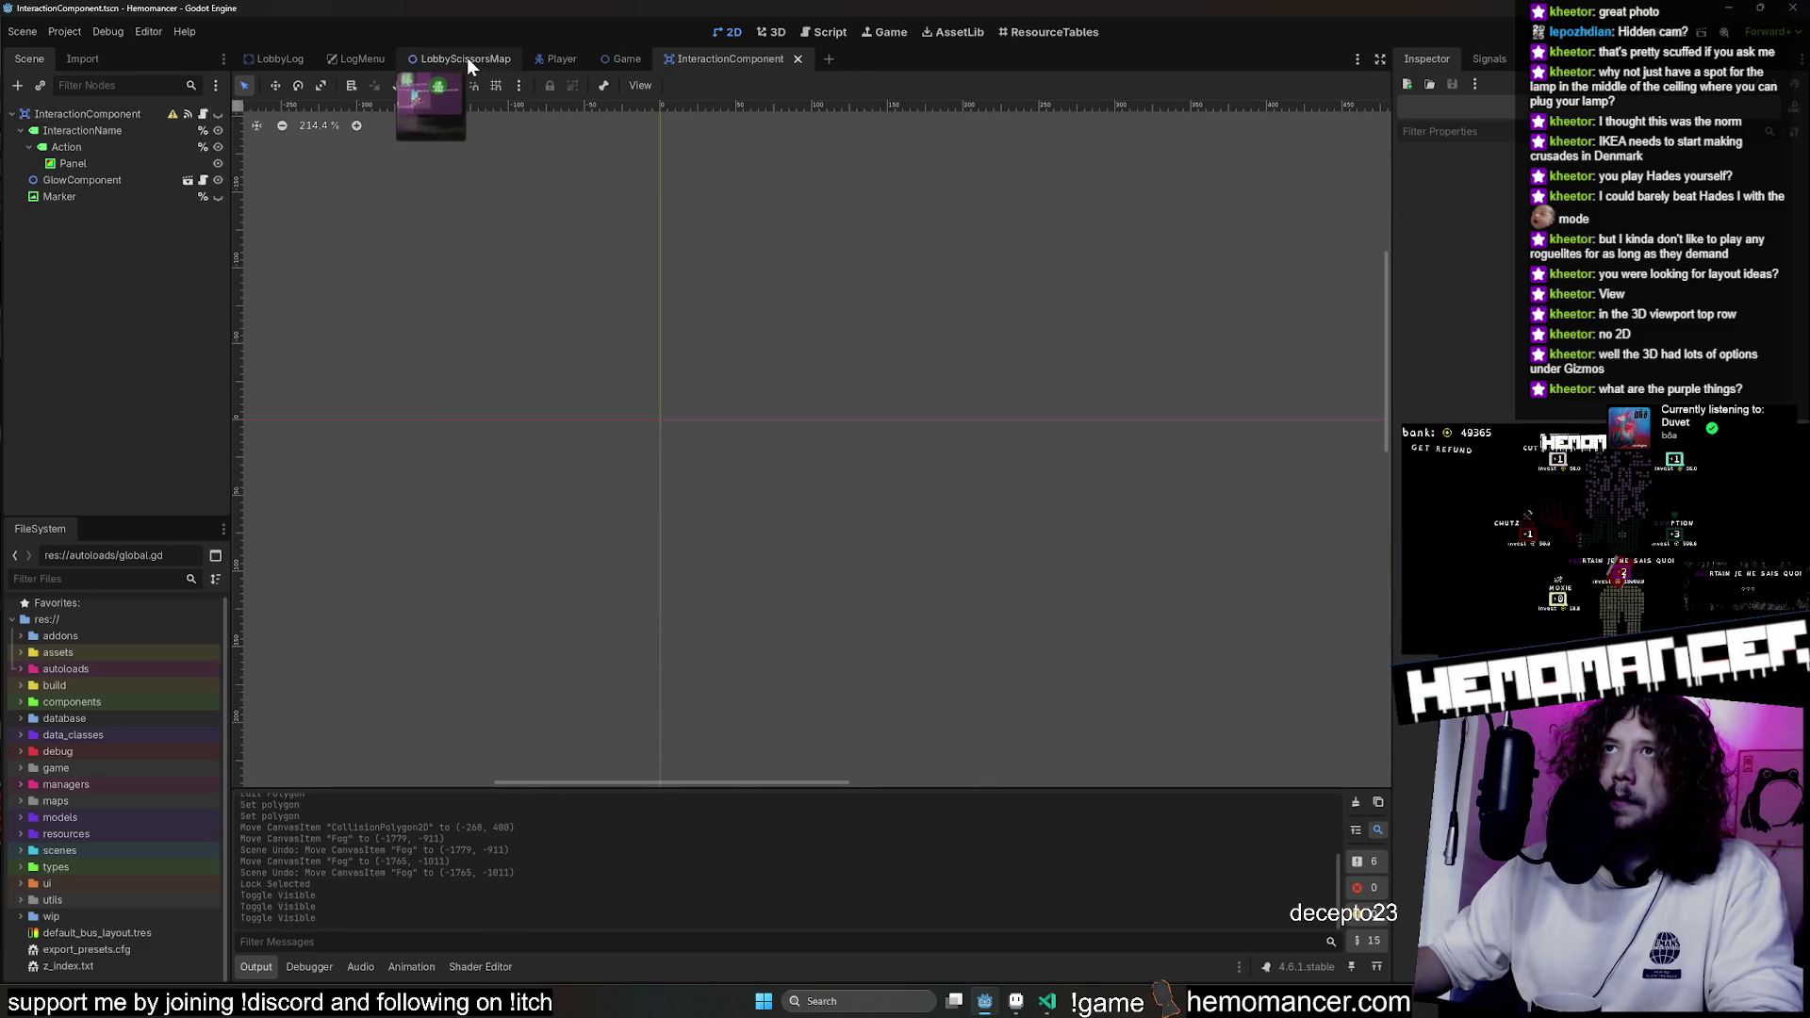
{"action": "left_click", "coordinate": [462, 57]}
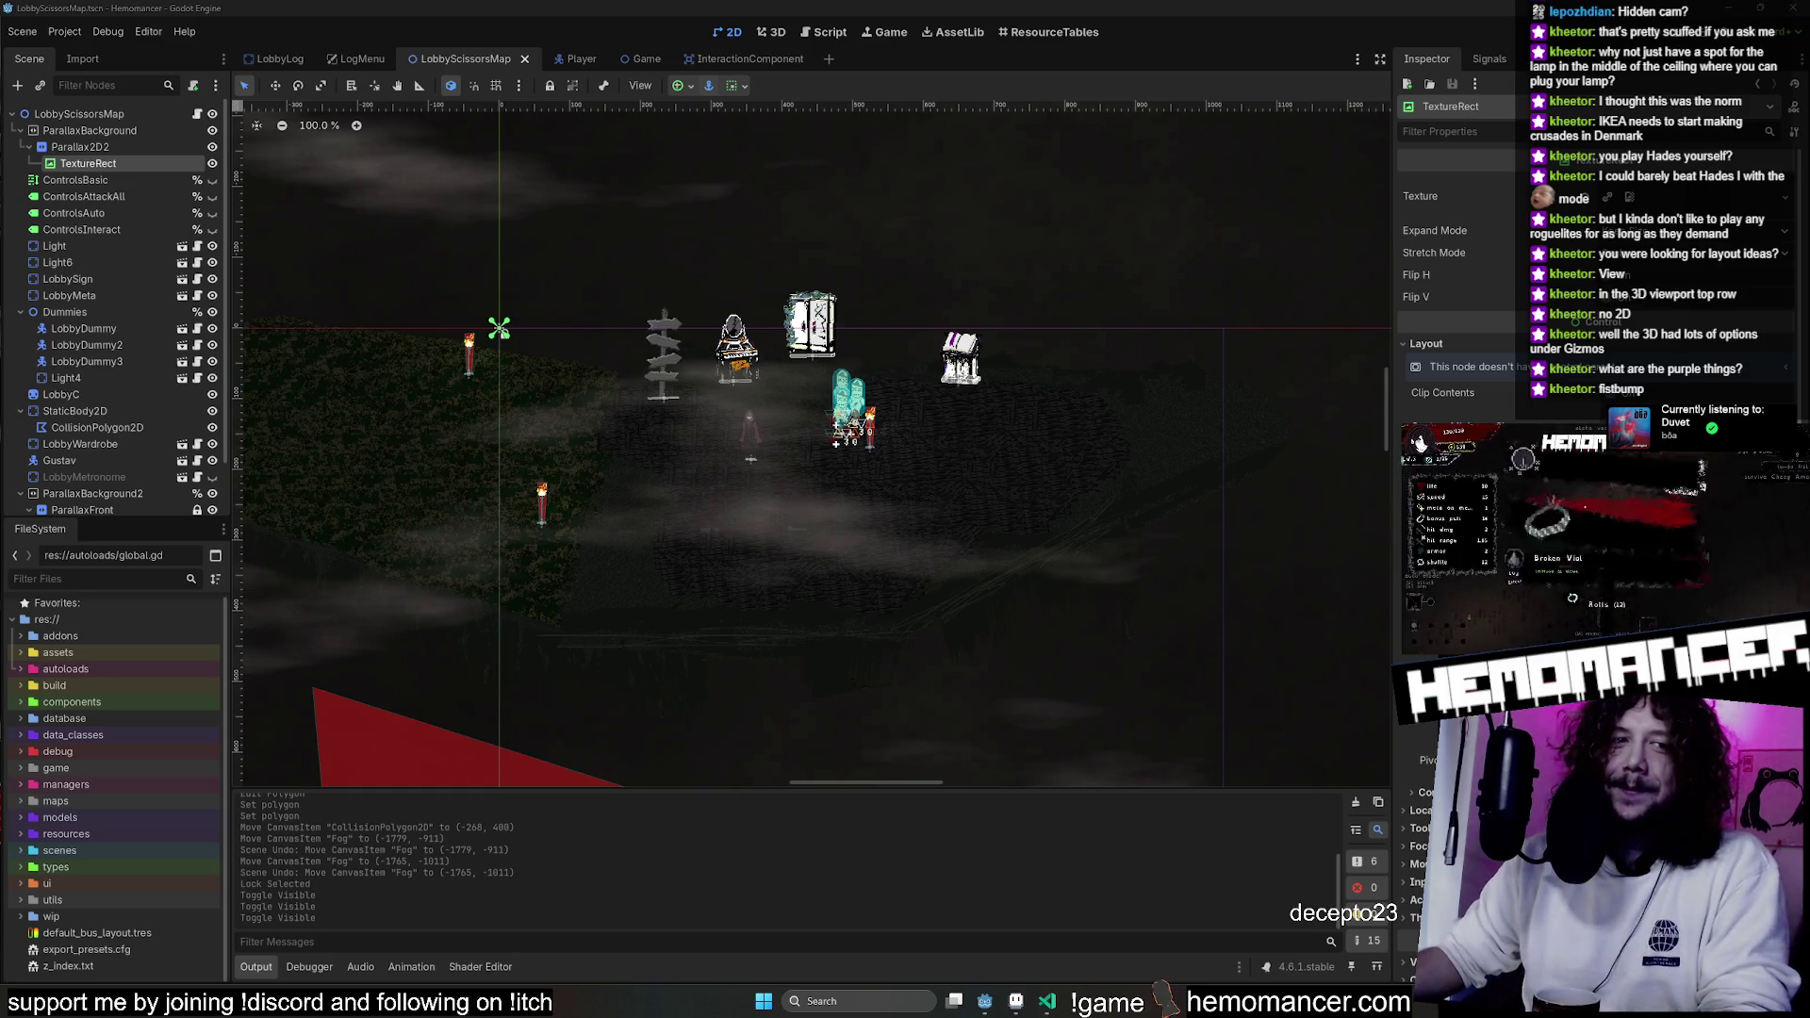
{"action": "scroll", "coordinate": [756, 324], "scroll_direction": "up", "scroll_amount": 3}
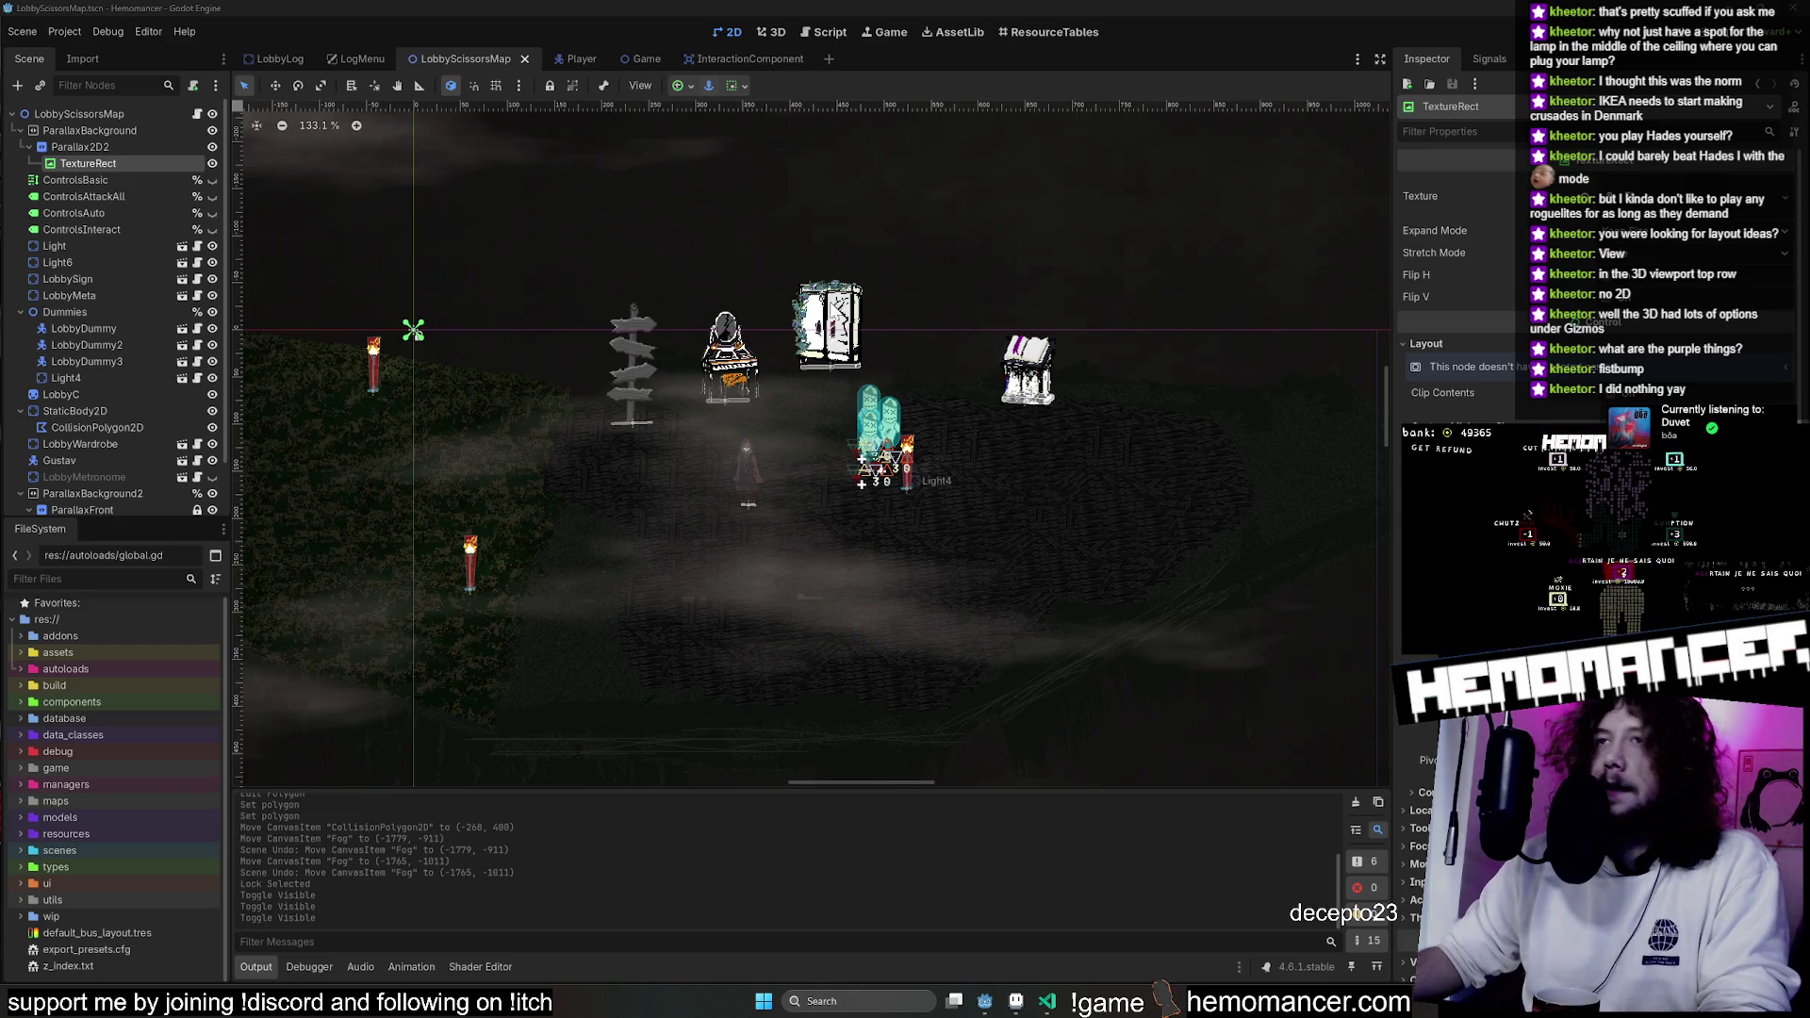
Select and delete the Light6 torch node from the lobby scene.
{"action": "scroll", "coordinate": [820, 205], "scroll_direction": "left", "scroll_amount": 2}
{"action": "scroll", "coordinate": [87, 342], "scroll_direction": "down", "scroll_amount": 2}
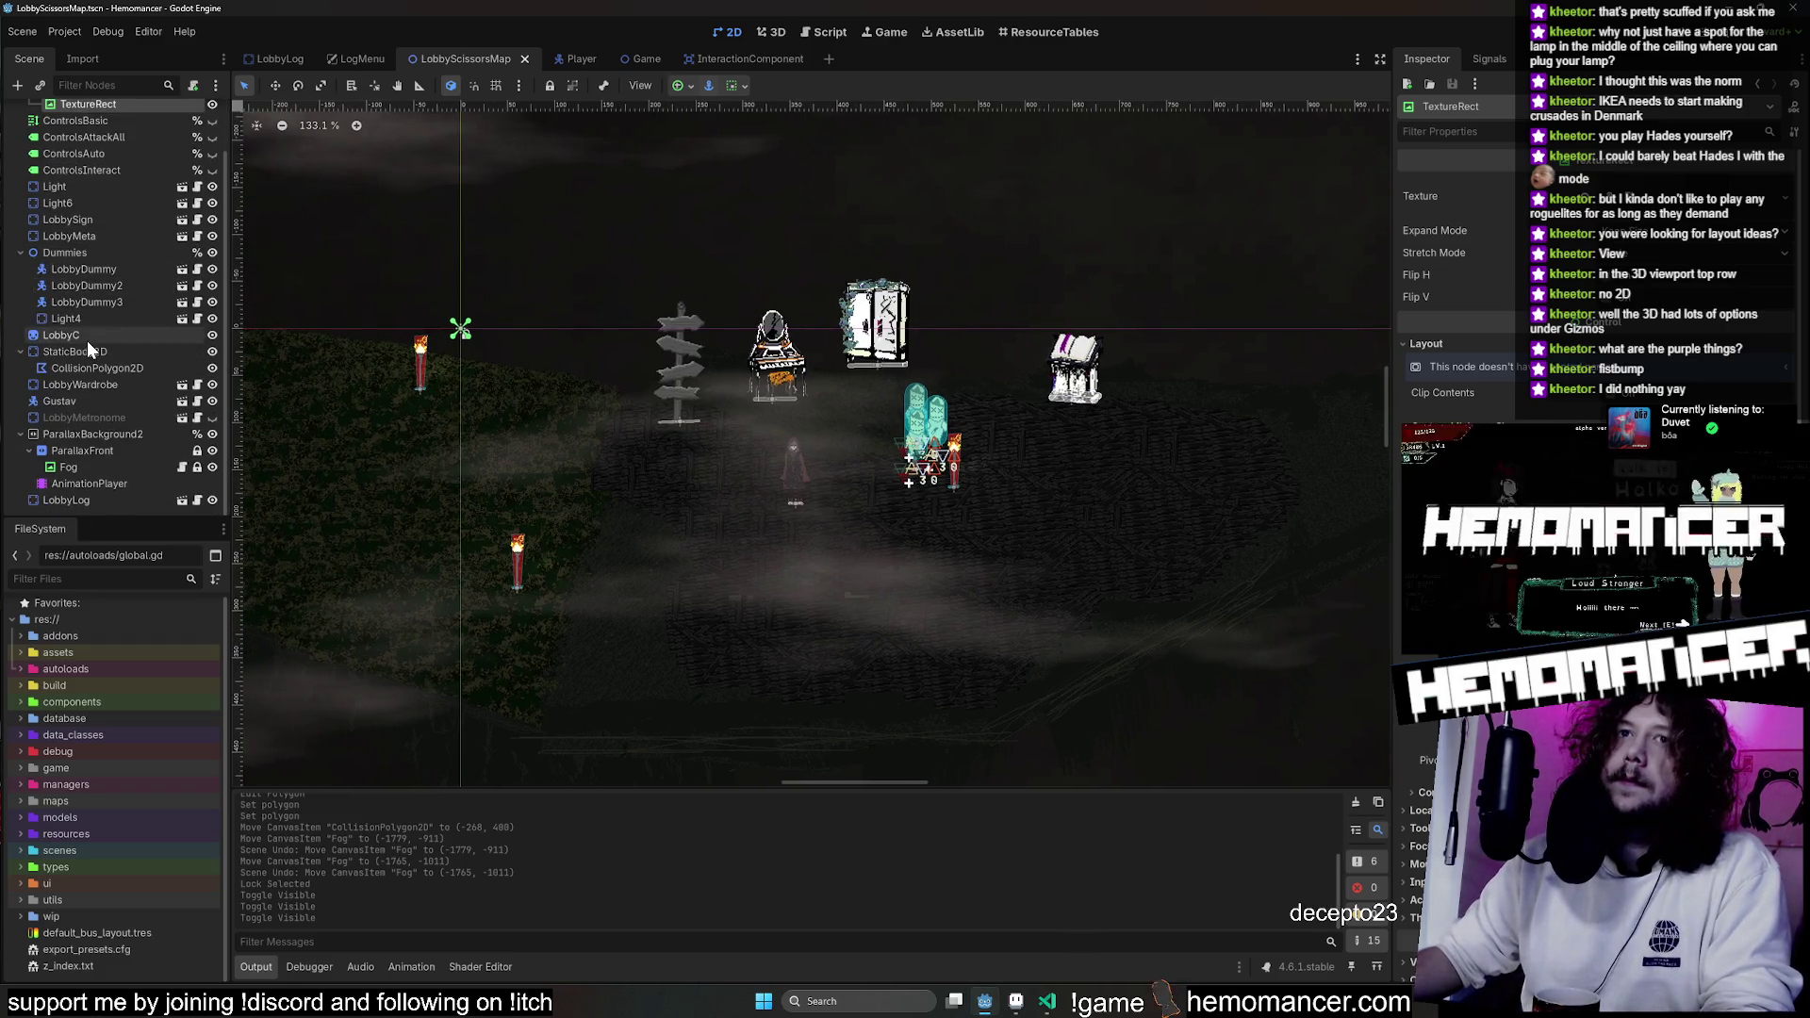
{"action": "left_click", "coordinate": [71, 435]}
{"action": "left_click_drag", "start_coordinate": [492, 211], "coordinate": [899, 120]}
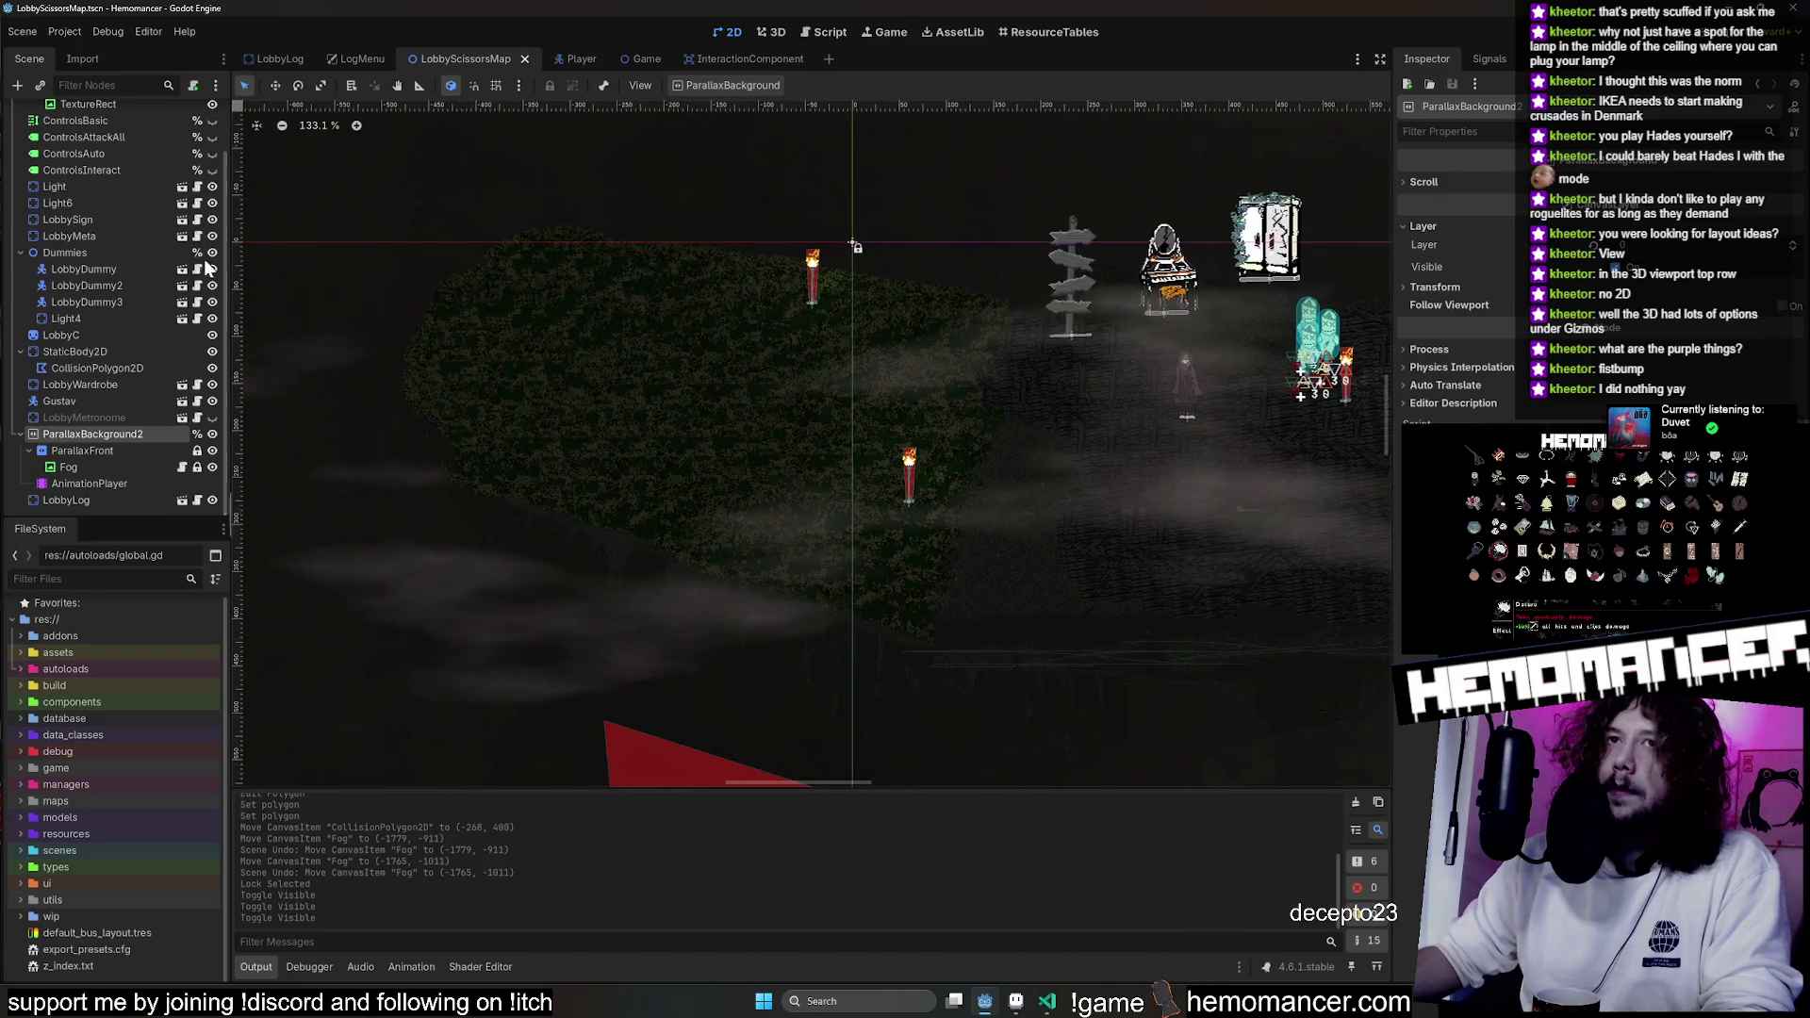
{"action": "left_click", "coordinate": [107, 413]}
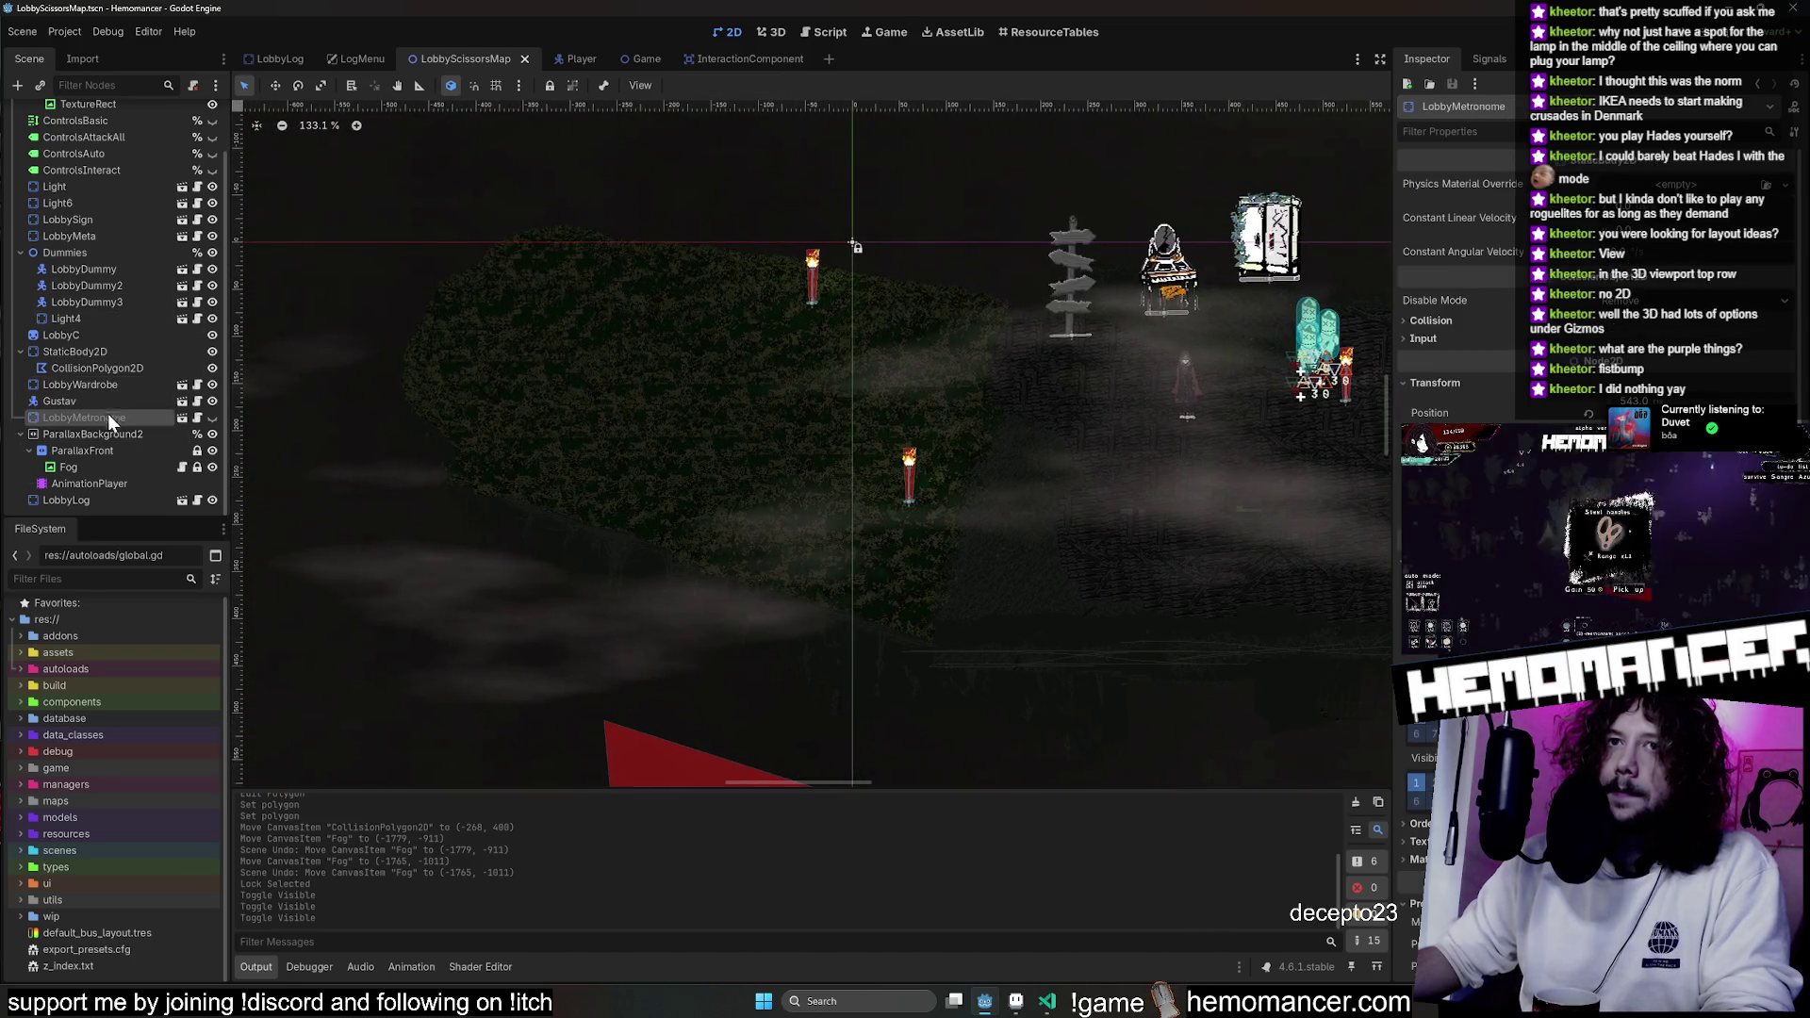
{"action": "left_click", "coordinate": [91, 198]}
{"action": "left_click_drag", "start_coordinate": [836, 317], "coordinate": [489, 368]}
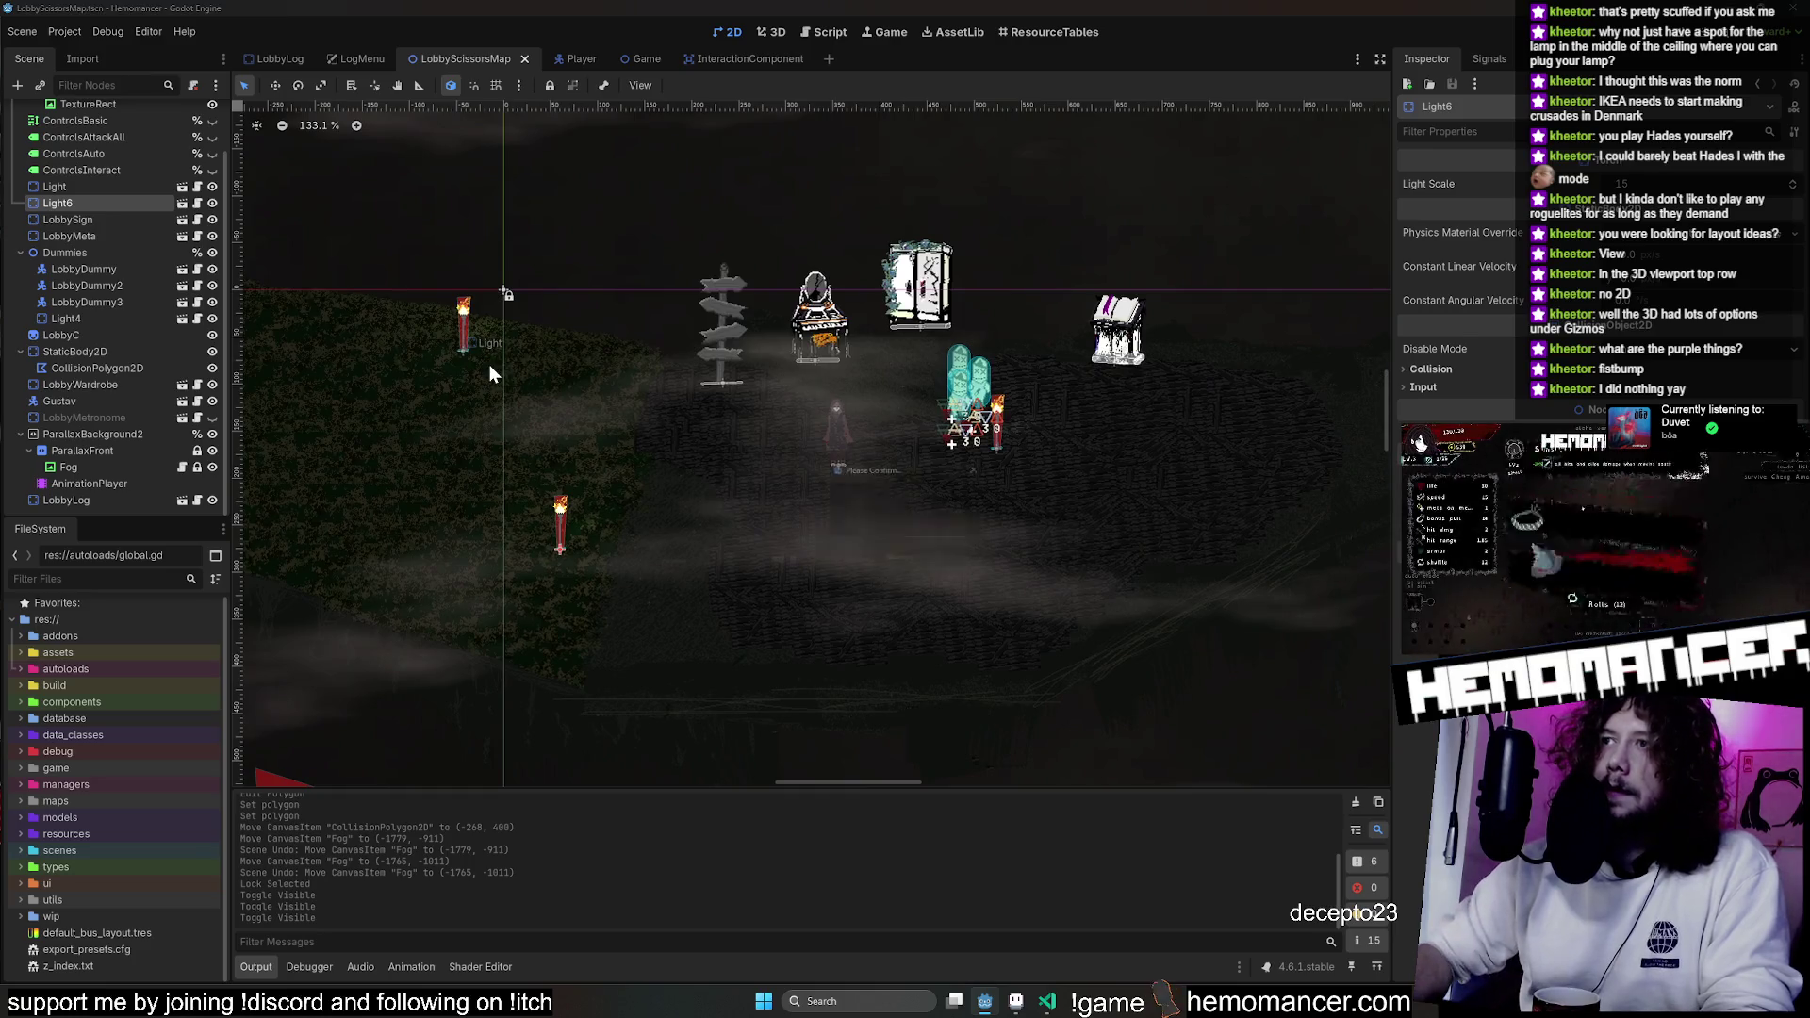
{"action": "key", "text": "Delete"}
{"action": "left_click", "coordinate": [865, 522]}
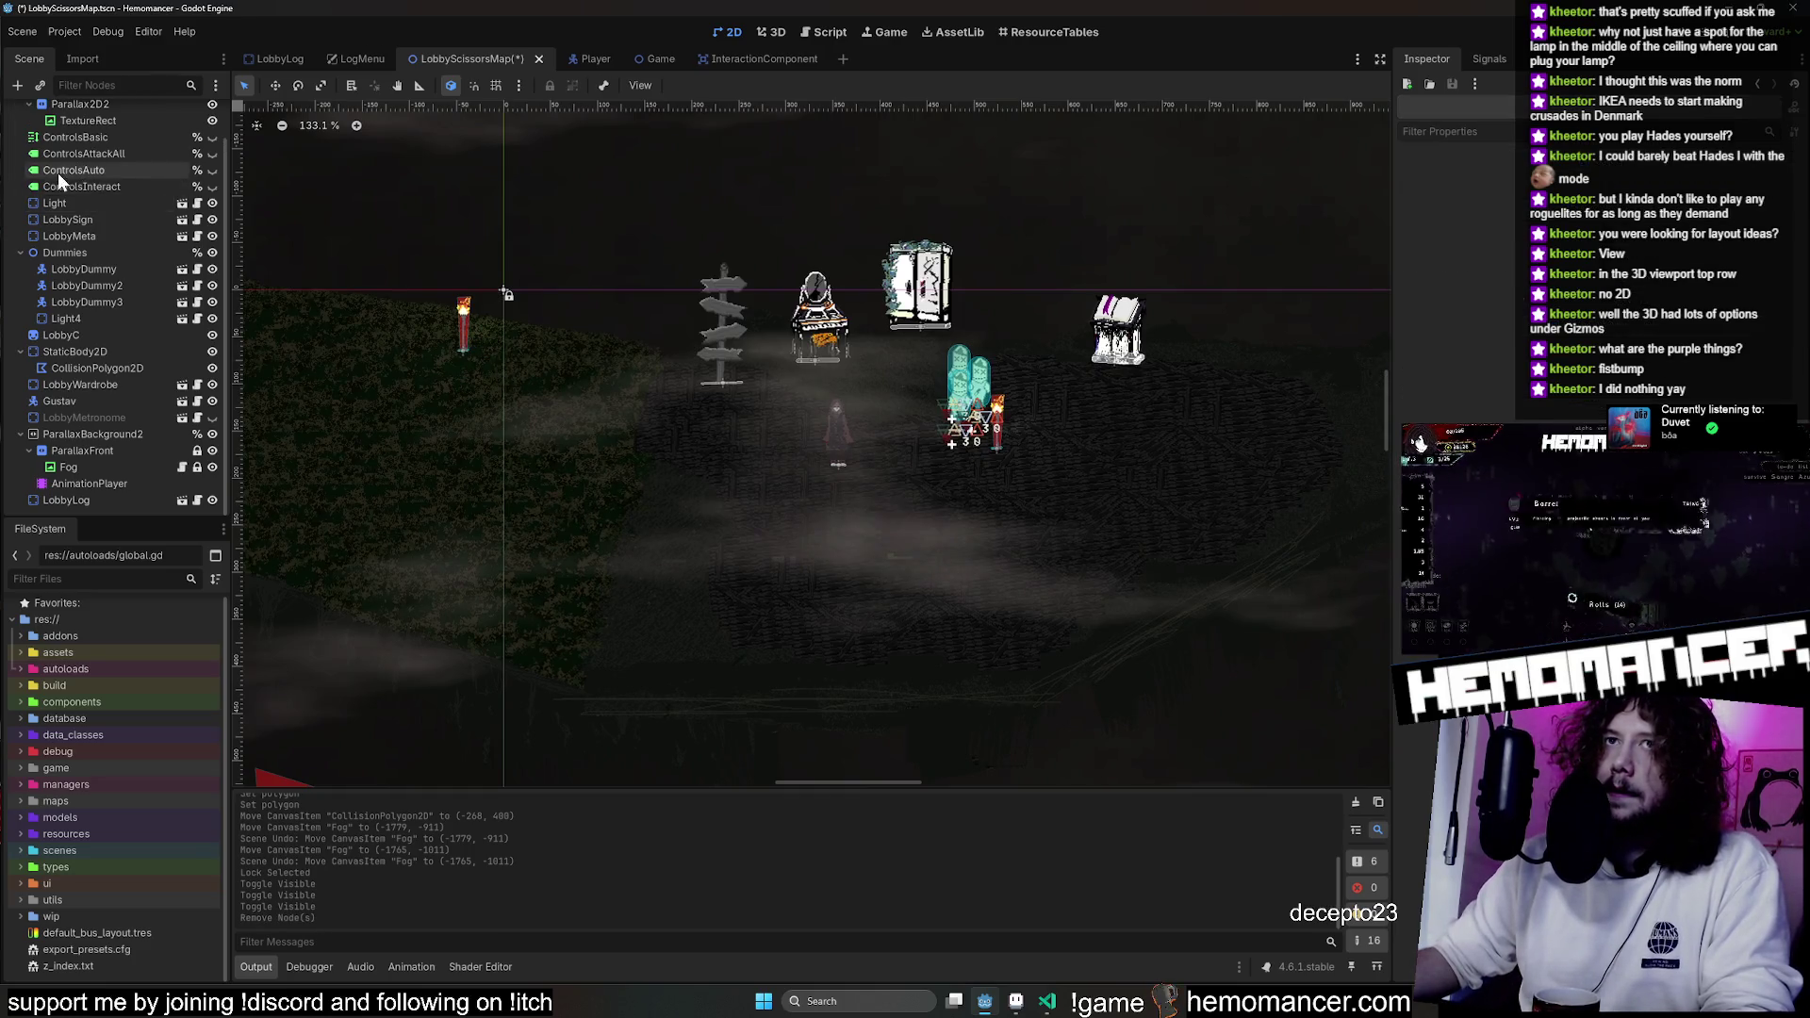
Inspect LobbyMeta, Light4 and LobbyC, then delete the Light torch node.
{"action": "left_click", "coordinate": [85, 224]}
{"action": "left_click", "coordinate": [90, 236]}
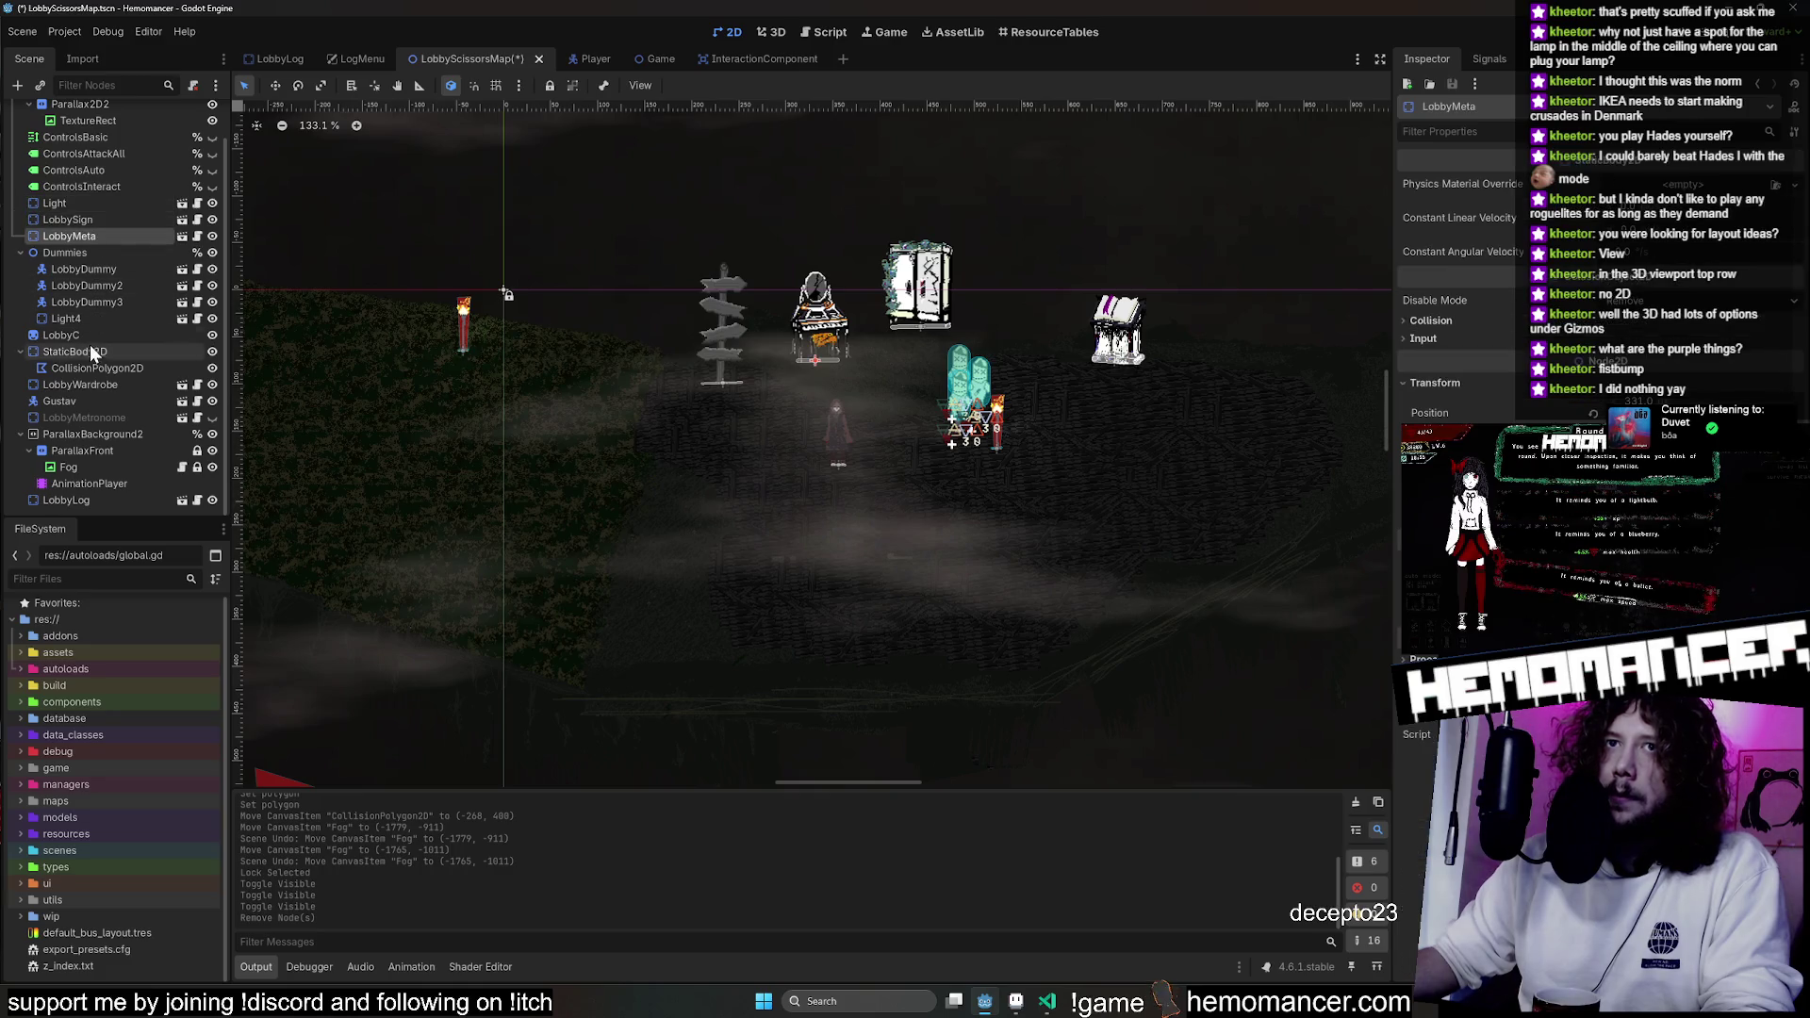
{"action": "left_click", "coordinate": [82, 319]}
{"action": "left_click_drag", "start_coordinate": [537, 324], "coordinate": [717, 316]}
{"action": "scroll", "coordinate": [94, 330], "scroll_direction": "up", "scroll_amount": 1}
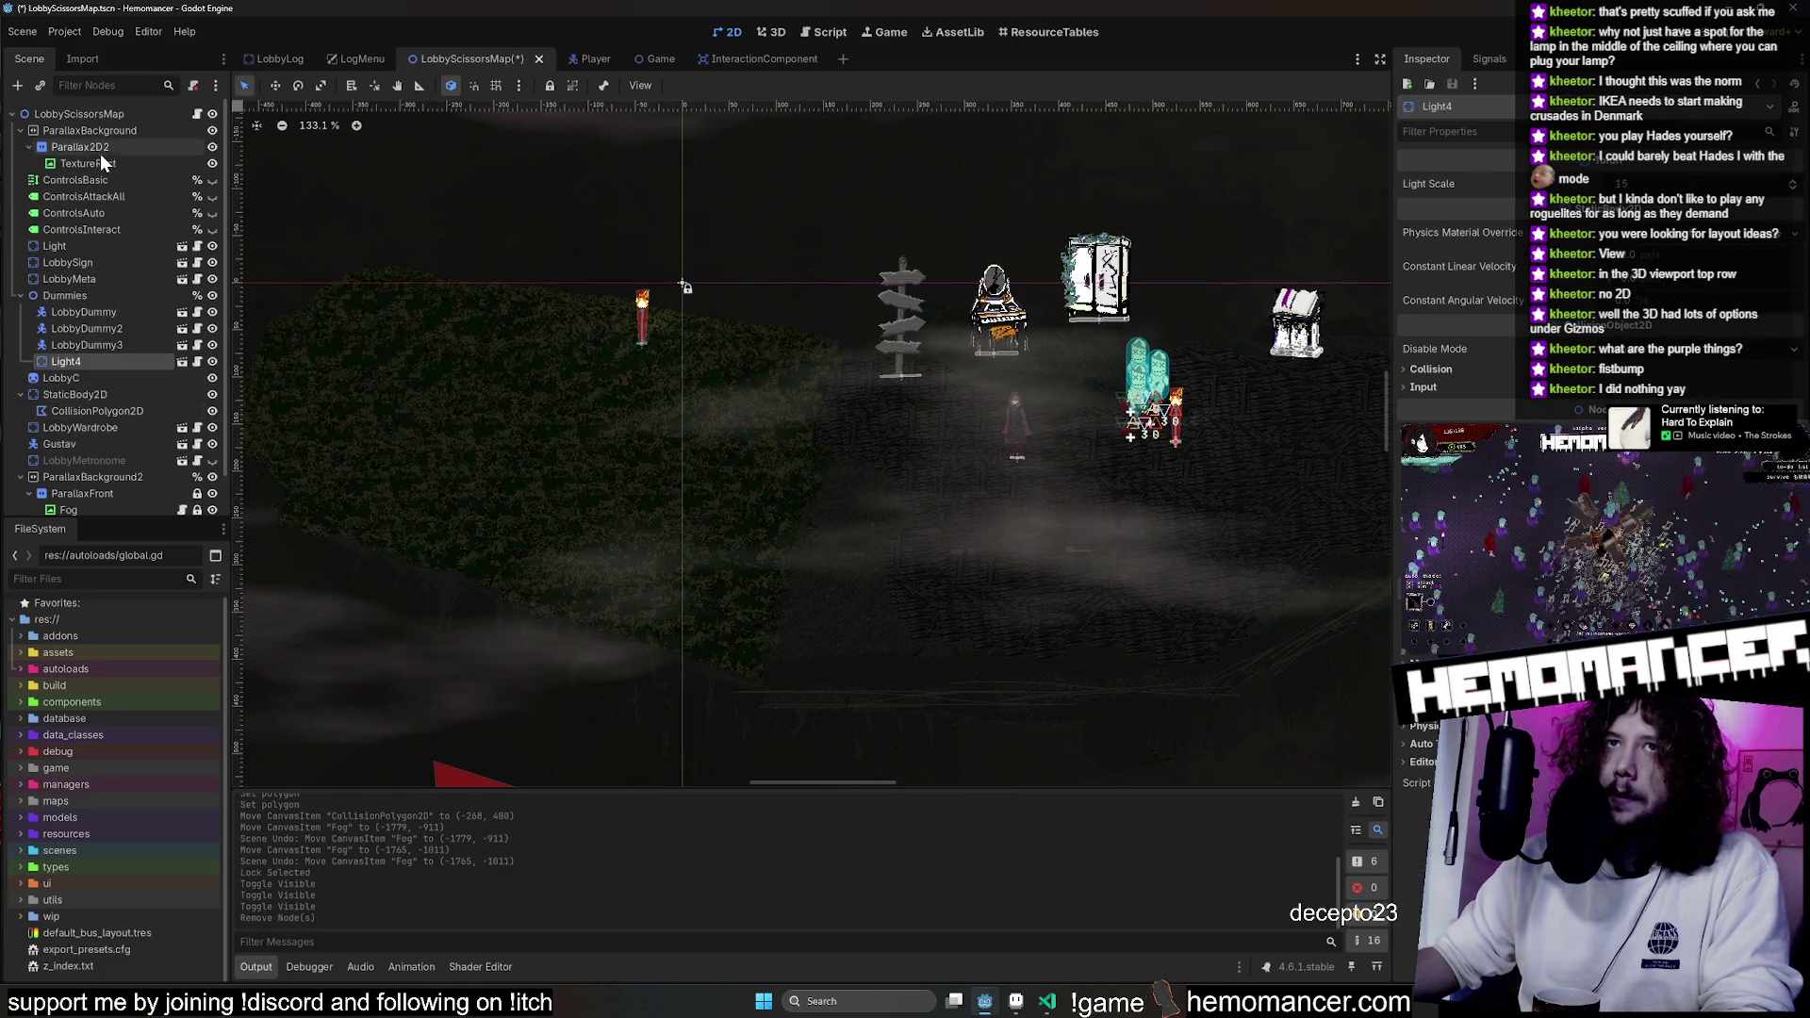
{"action": "scroll", "coordinate": [638, 337], "scroll_direction": "up", "scroll_amount": 2}
{"action": "left_click", "coordinate": [631, 307]}
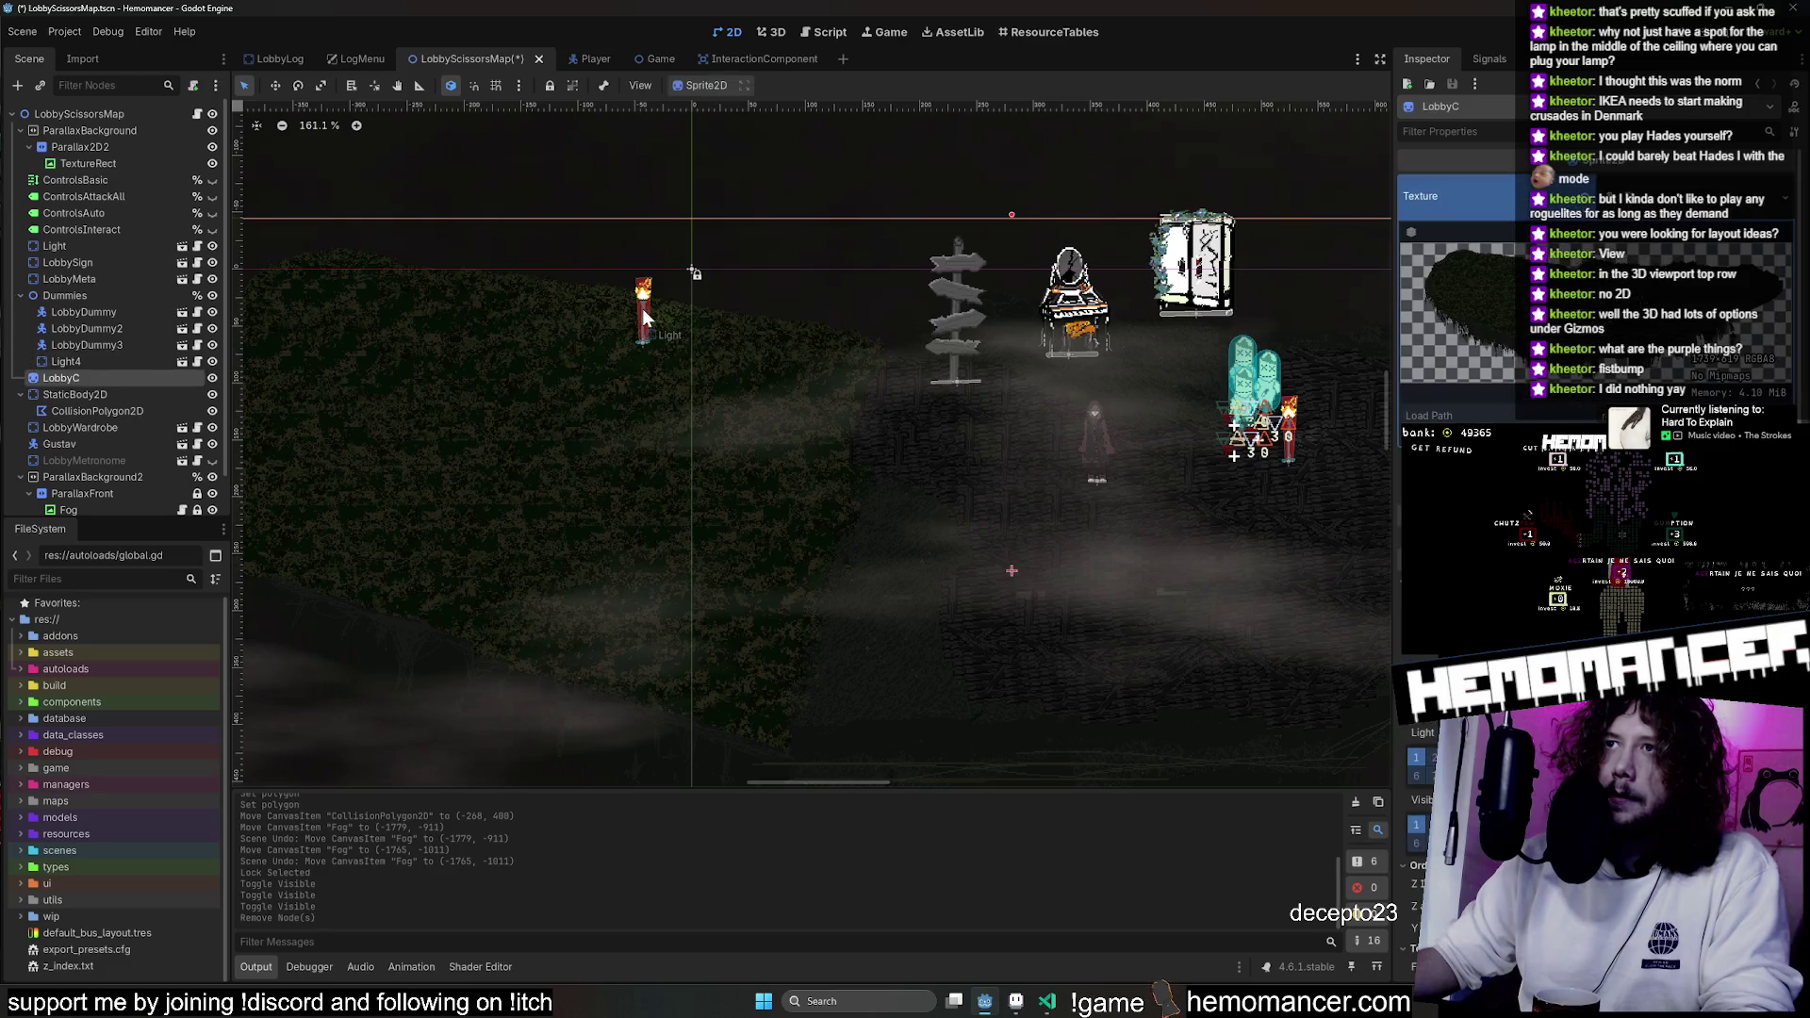
{"action": "left_click", "coordinate": [82, 245]}
{"action": "key", "text": "Delete"}
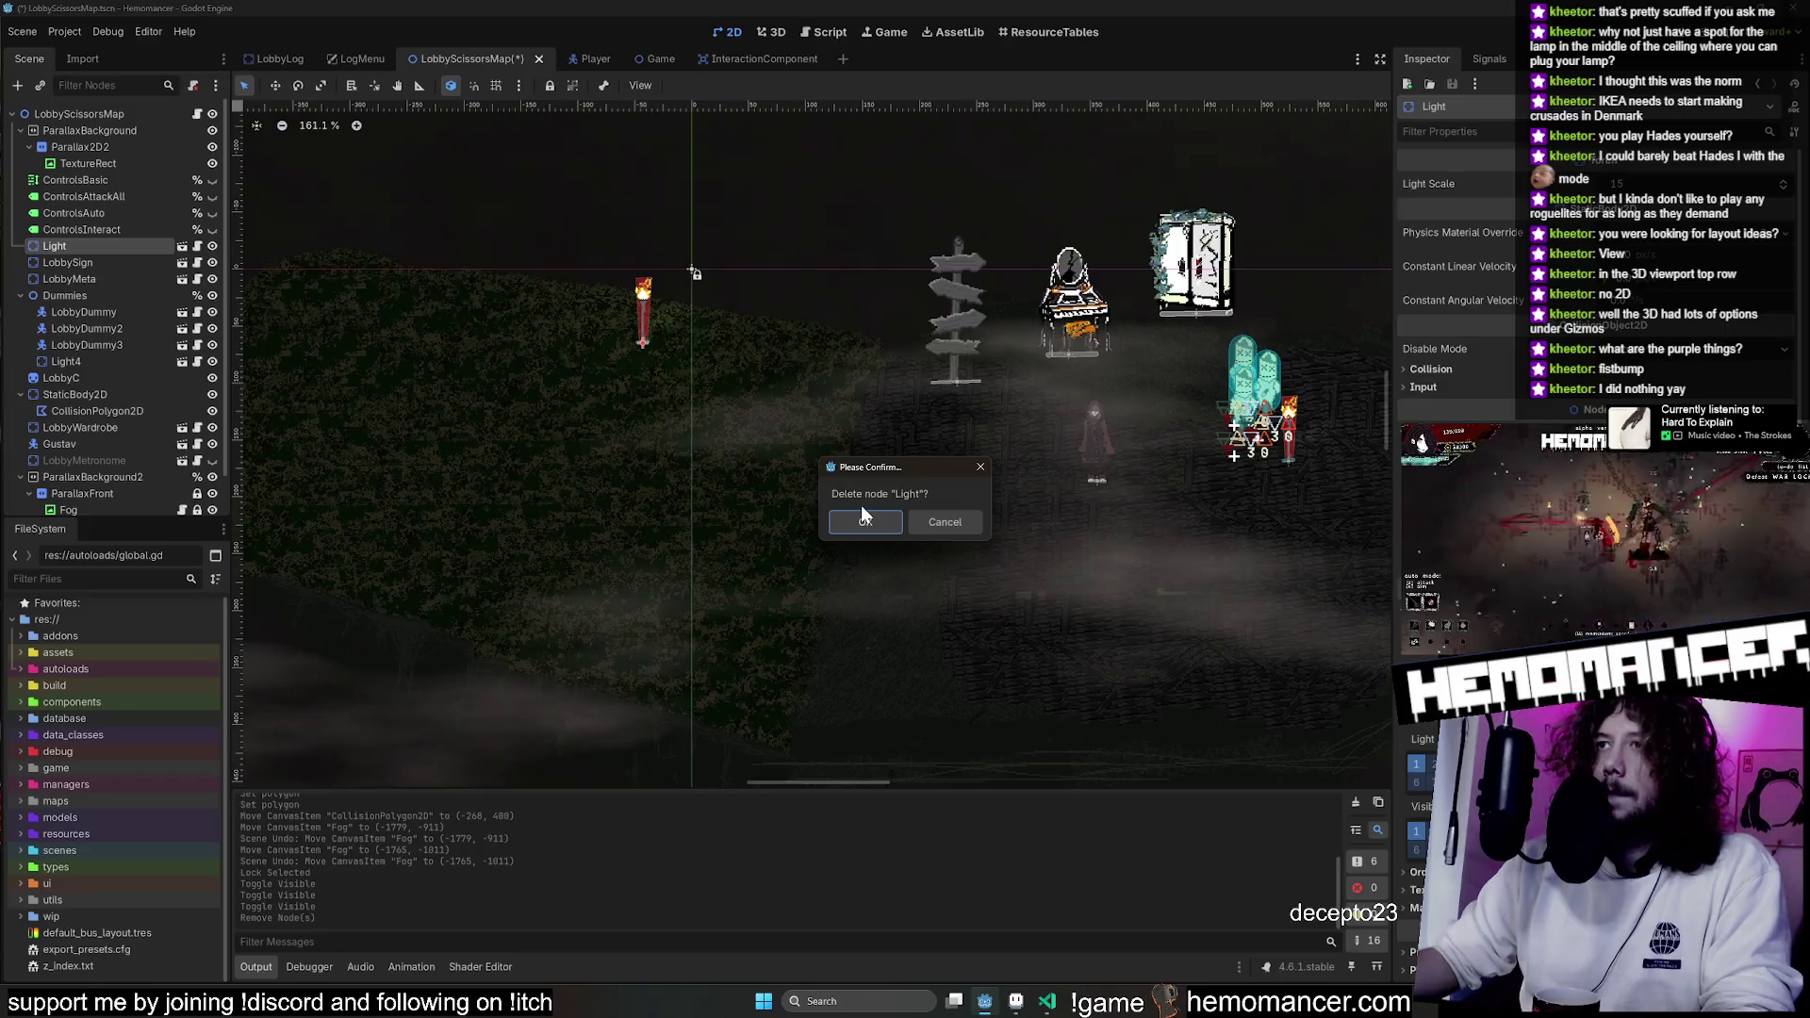
{"action": "left_click", "coordinate": [866, 509]}
Pan to the cliff's left side, glance at Aseprite, and run the game with F5.
{"action": "scroll", "coordinate": [812, 474], "scroll_direction": "down", "scroll_amount": 4}
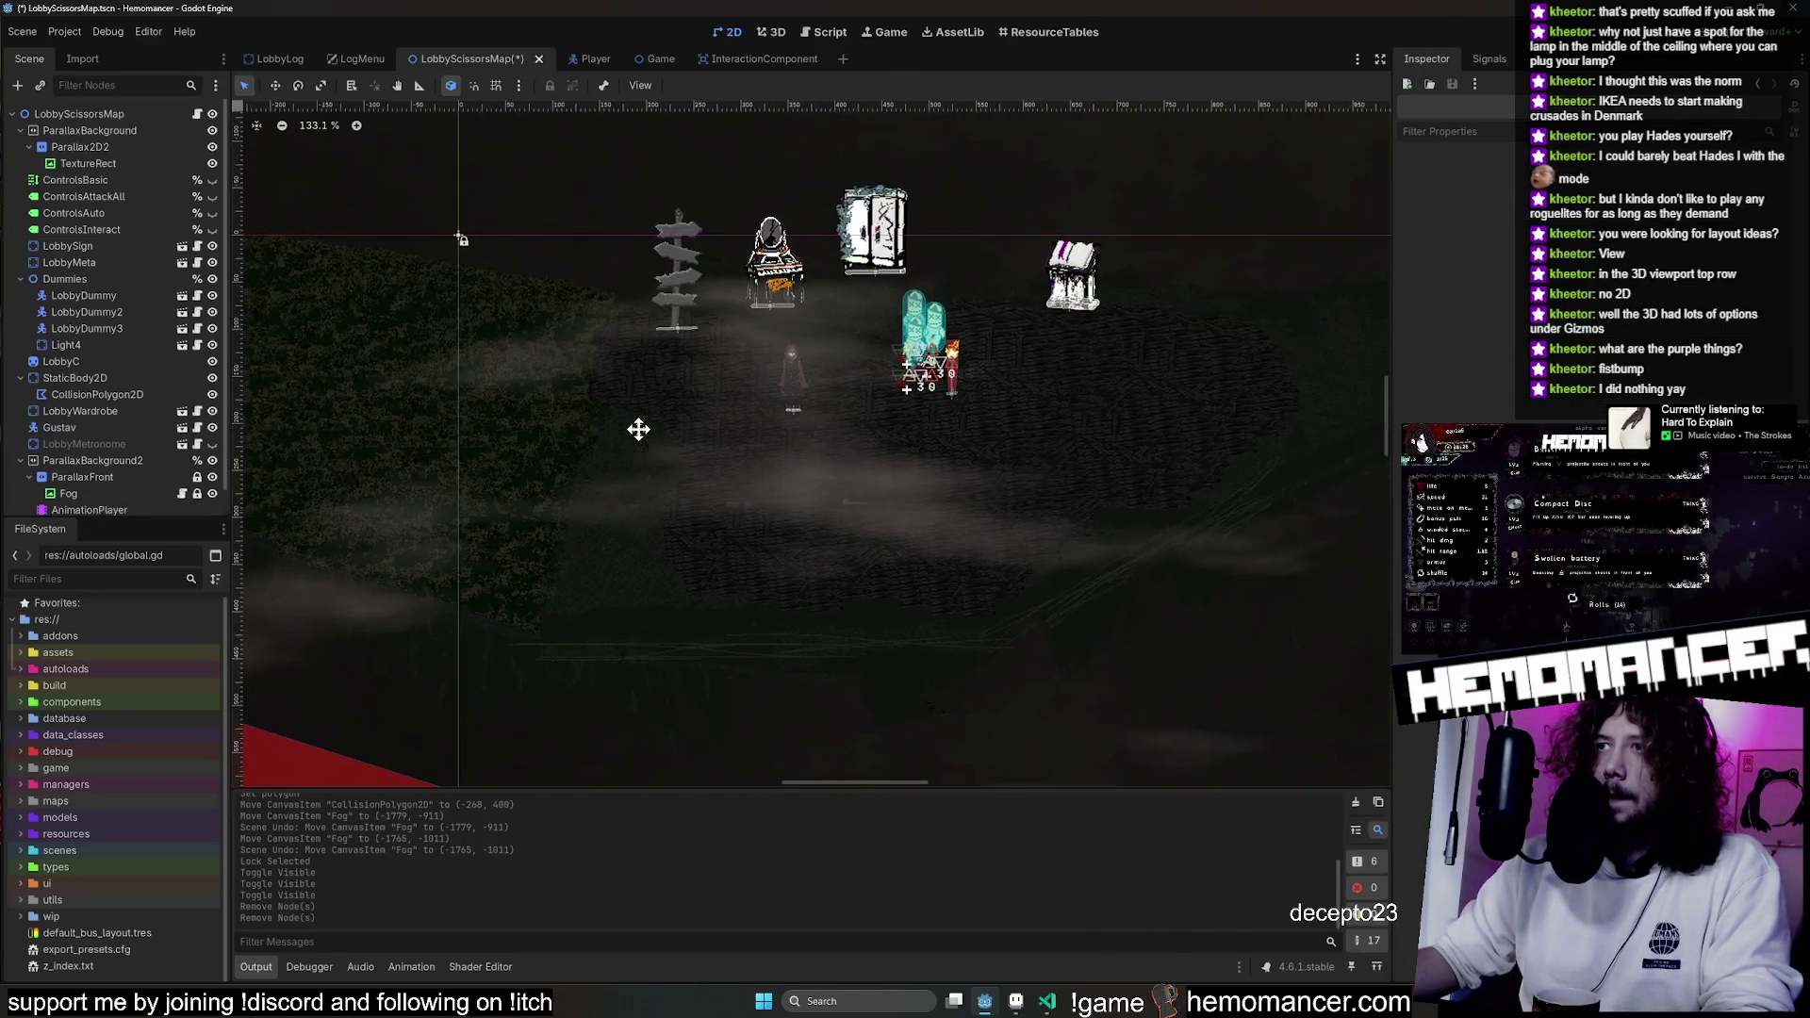
{"action": "left_click_drag", "start_coordinate": [559, 507], "coordinate": [806, 497]}
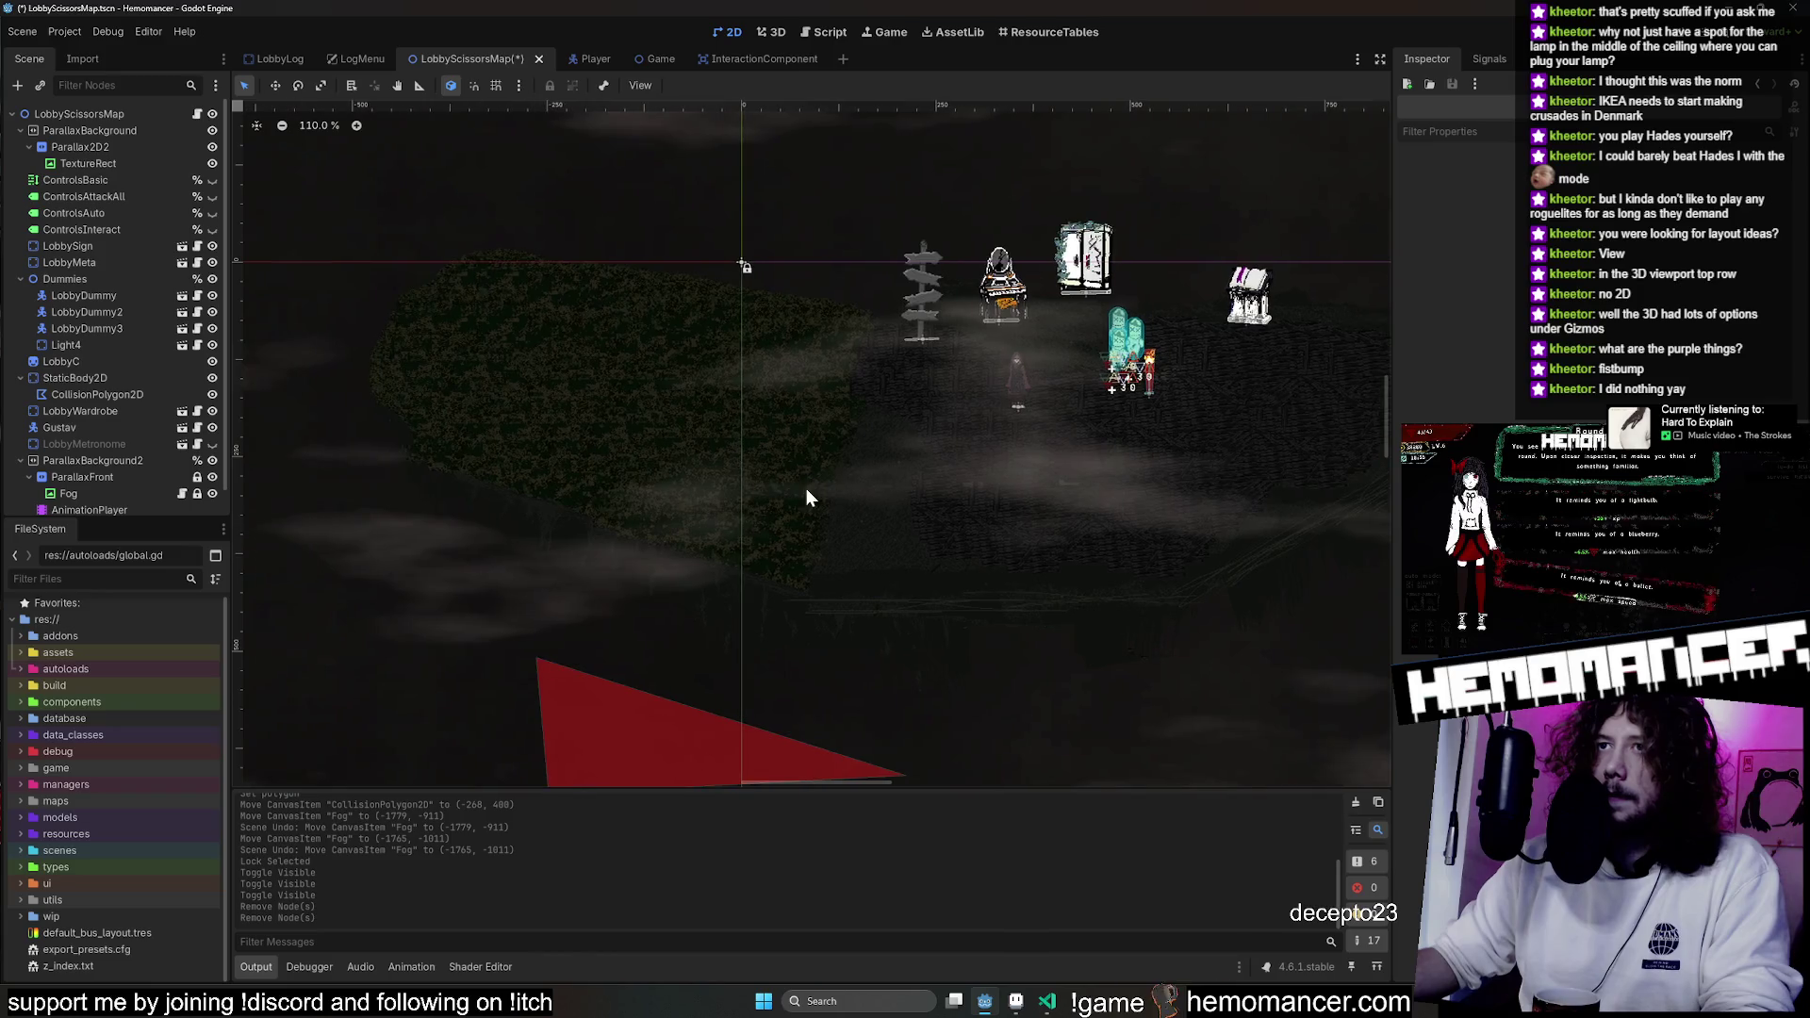
{"action": "scroll", "coordinate": [798, 442], "scroll_direction": "up", "scroll_amount": 3}
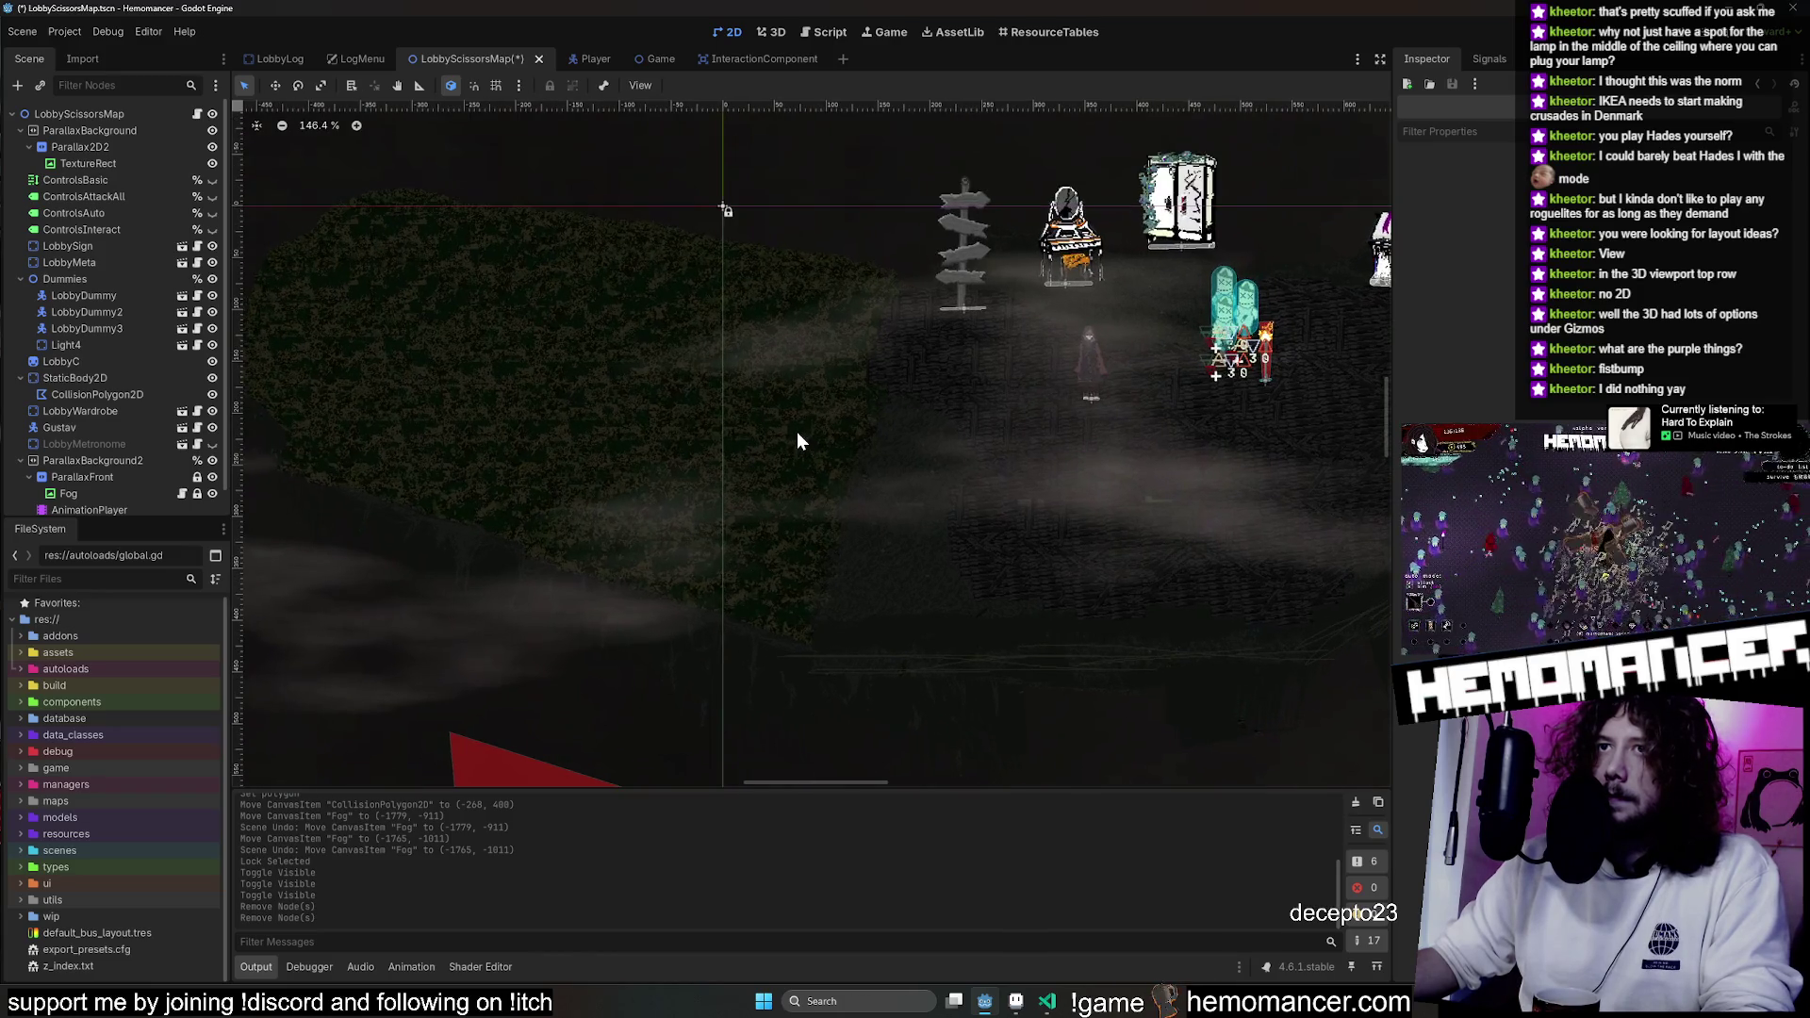
{"action": "left_click", "coordinate": [1015, 1000]}
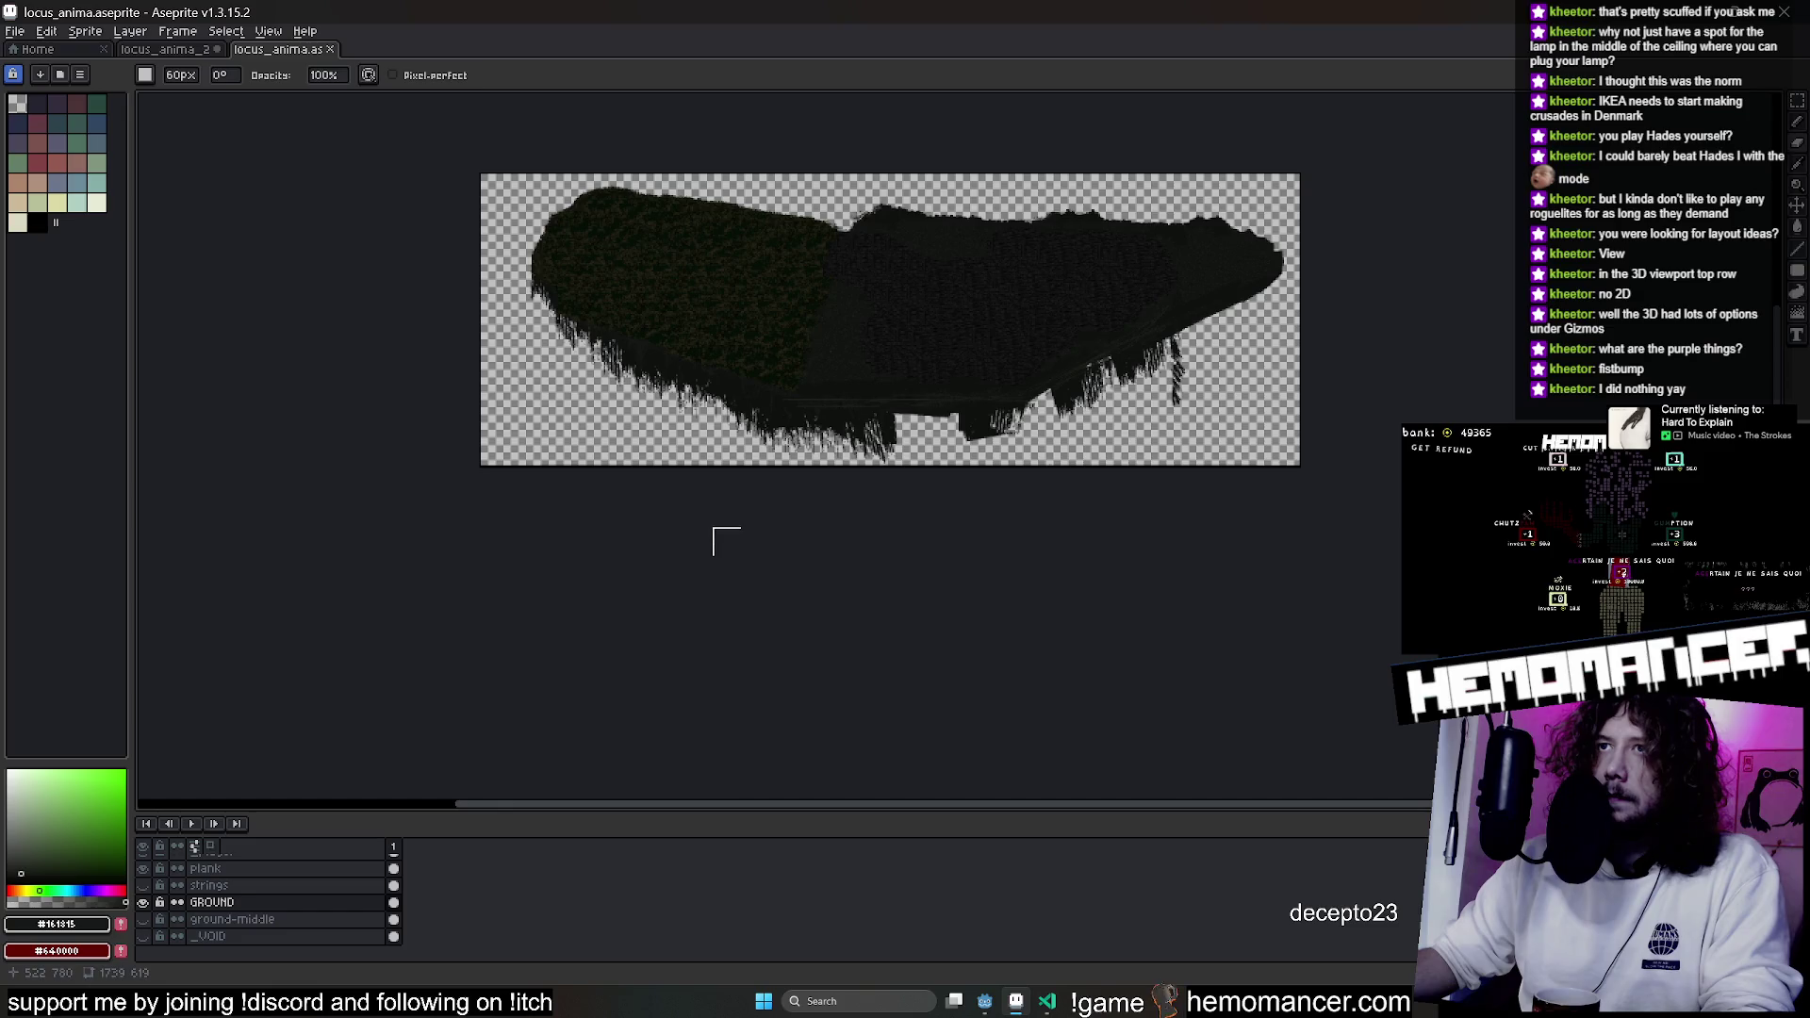
{"action": "key", "text": "alt+Tab"}
{"action": "scroll", "coordinate": [760, 525], "scroll_direction": "down", "scroll_amount": 10}
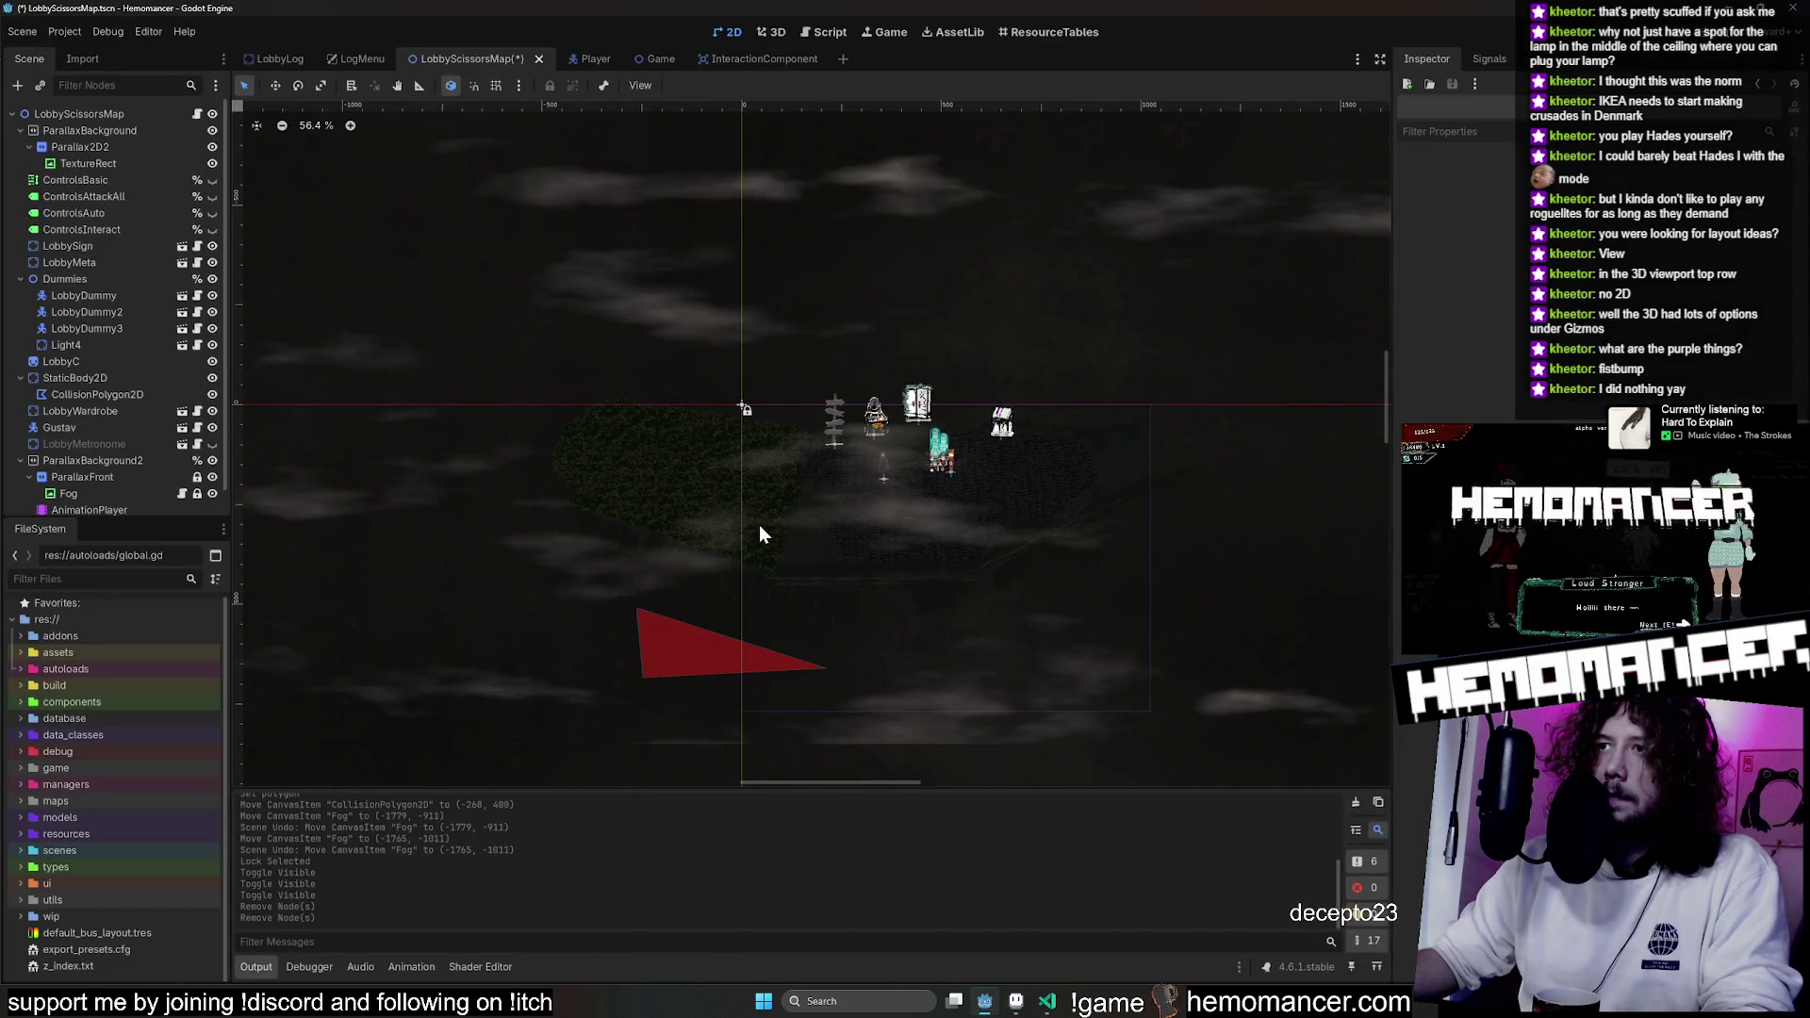
{"action": "key", "text": "F5"}
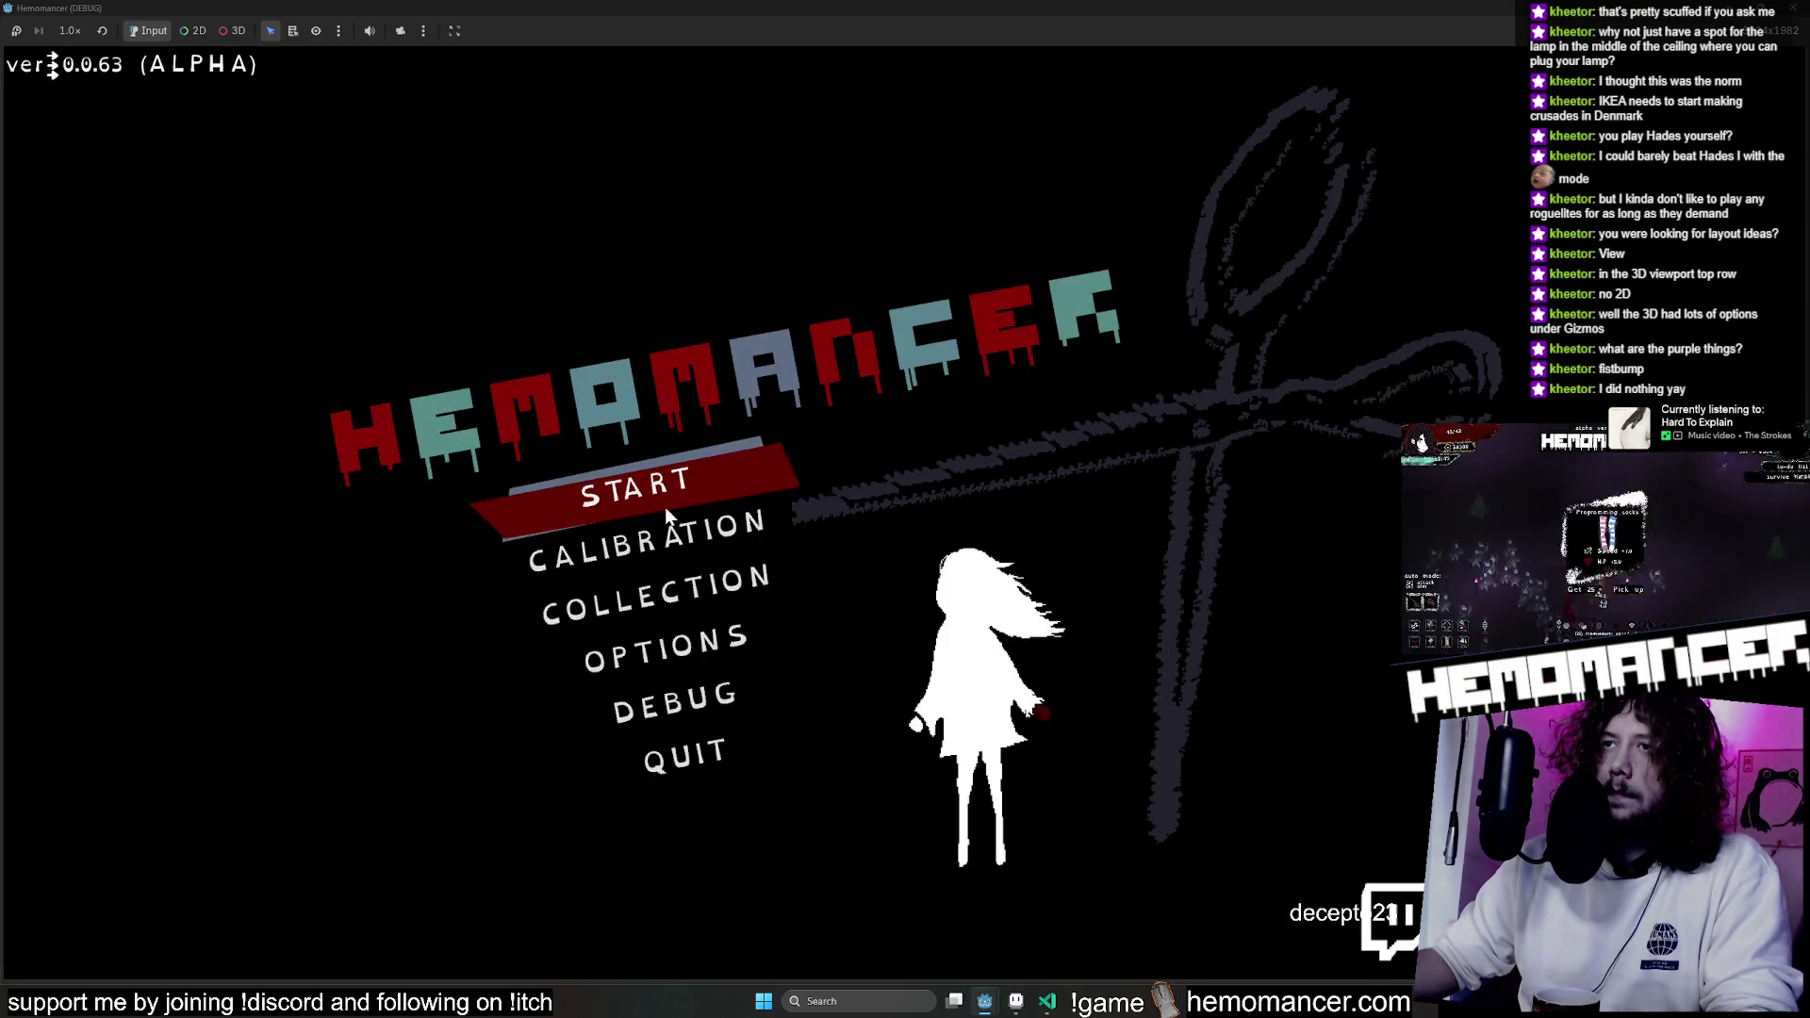
Start the game and walk the character left and right across the island, past the Metronome and Signpost.
{"action": "left_click", "coordinate": [665, 504]}
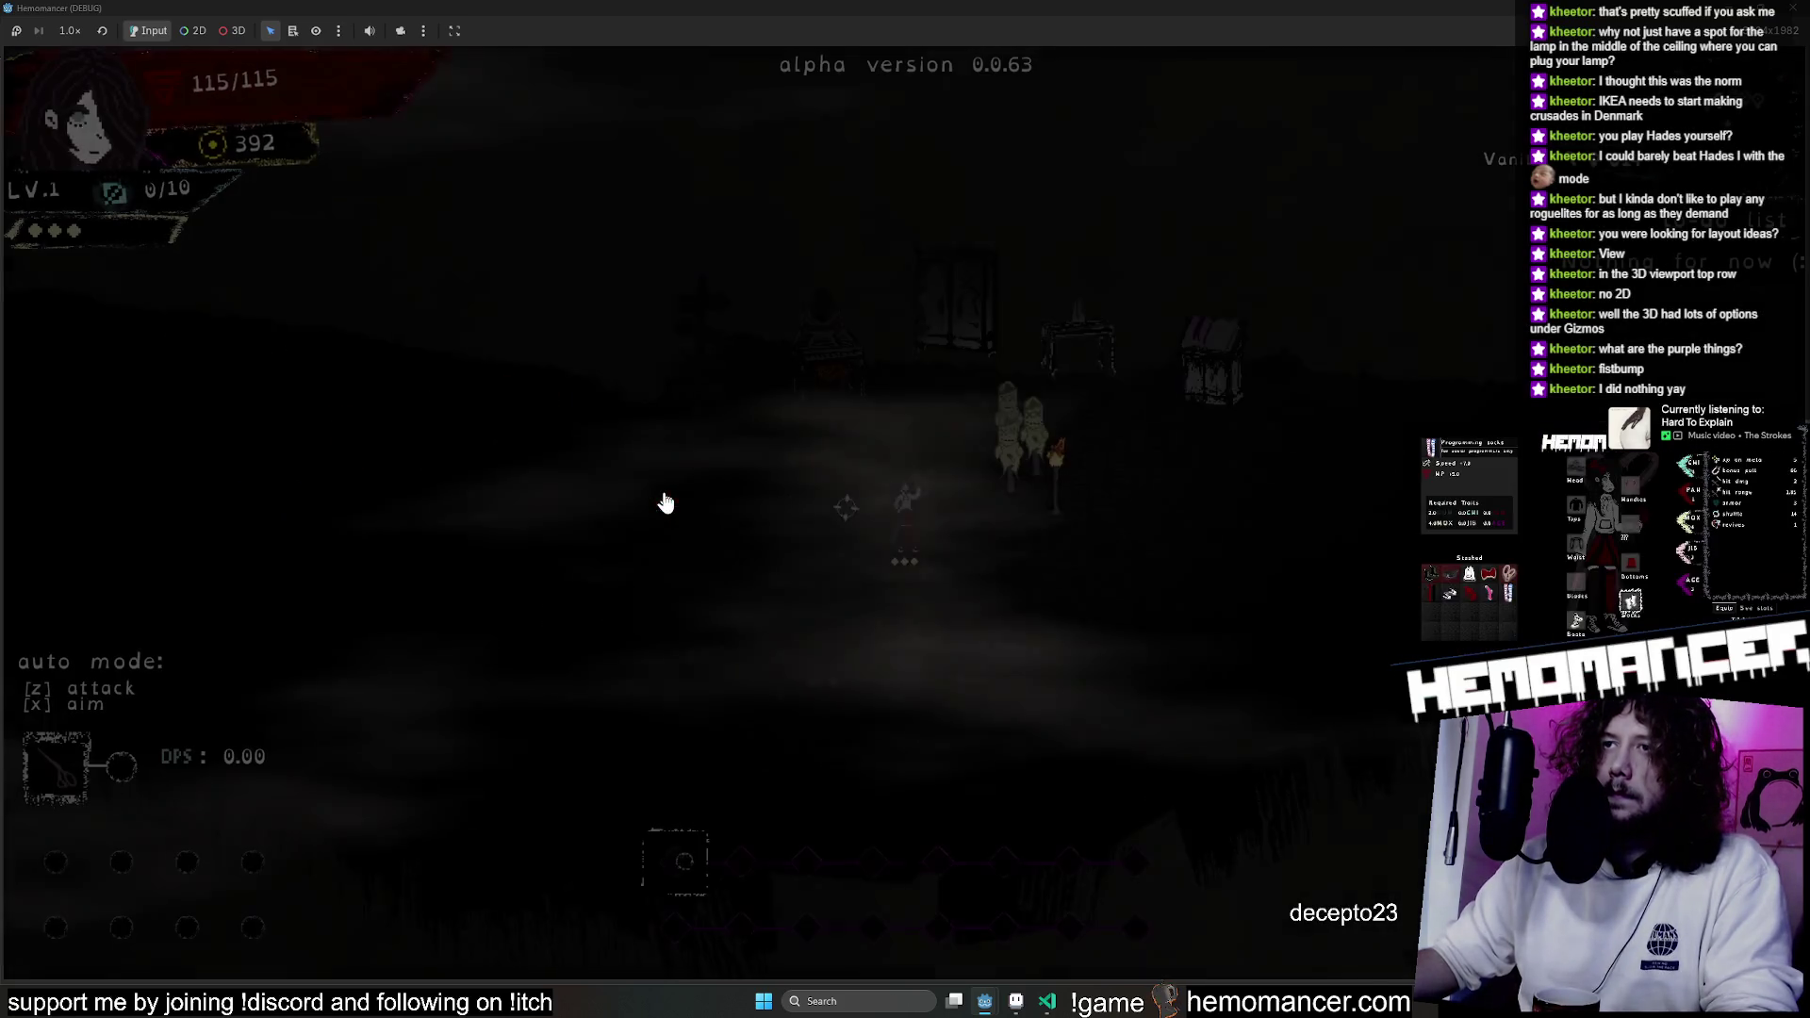
{"action": "key", "text": "a"}
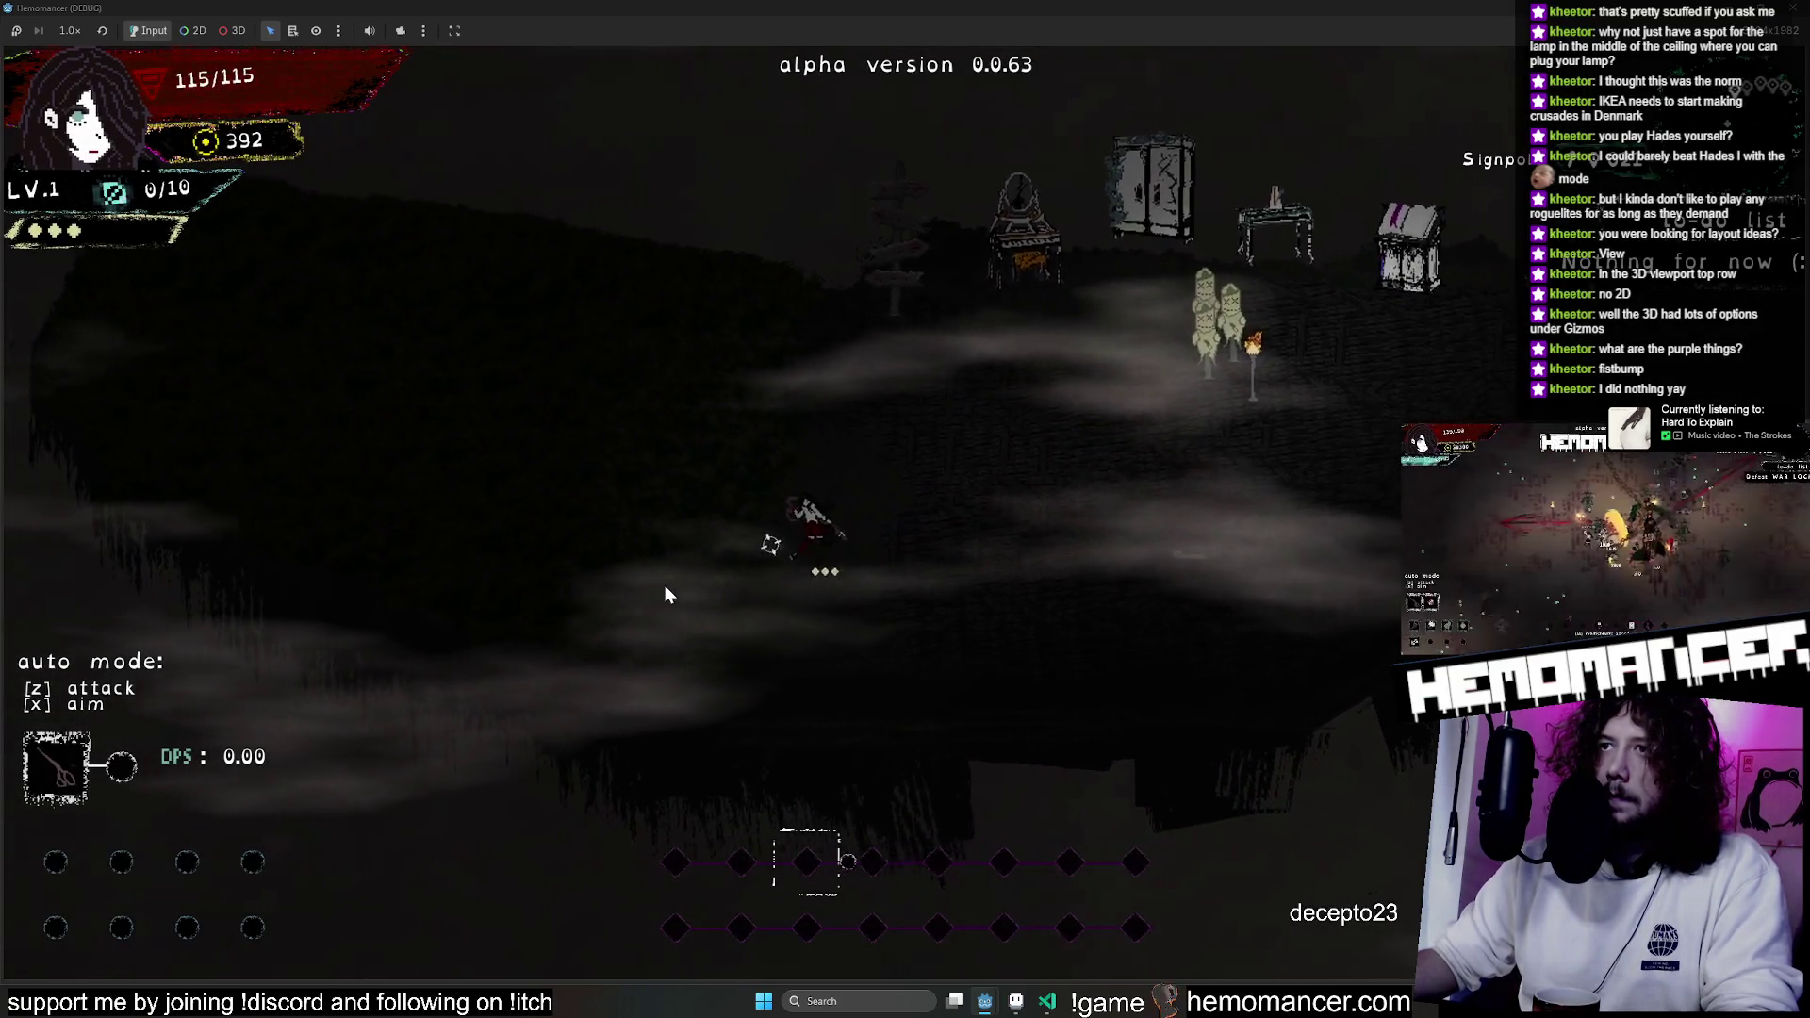
{"action": "key", "text": "a"}
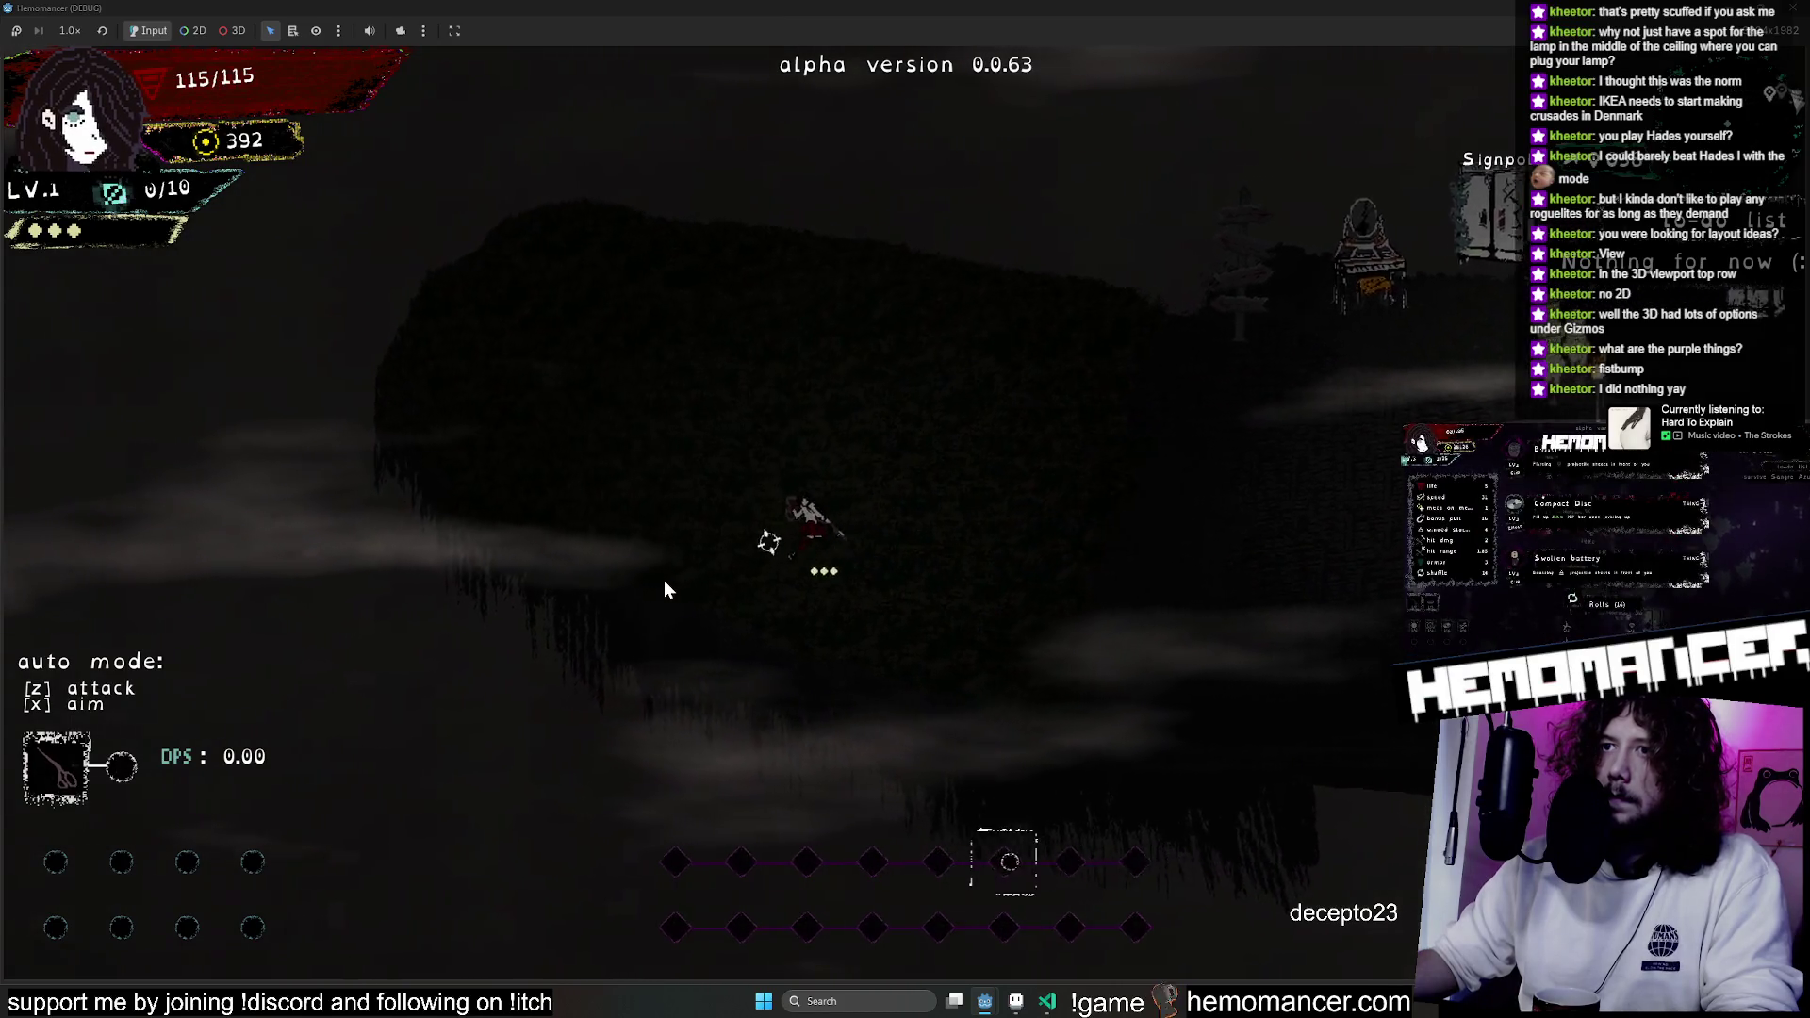
{"action": "key", "text": "d"}
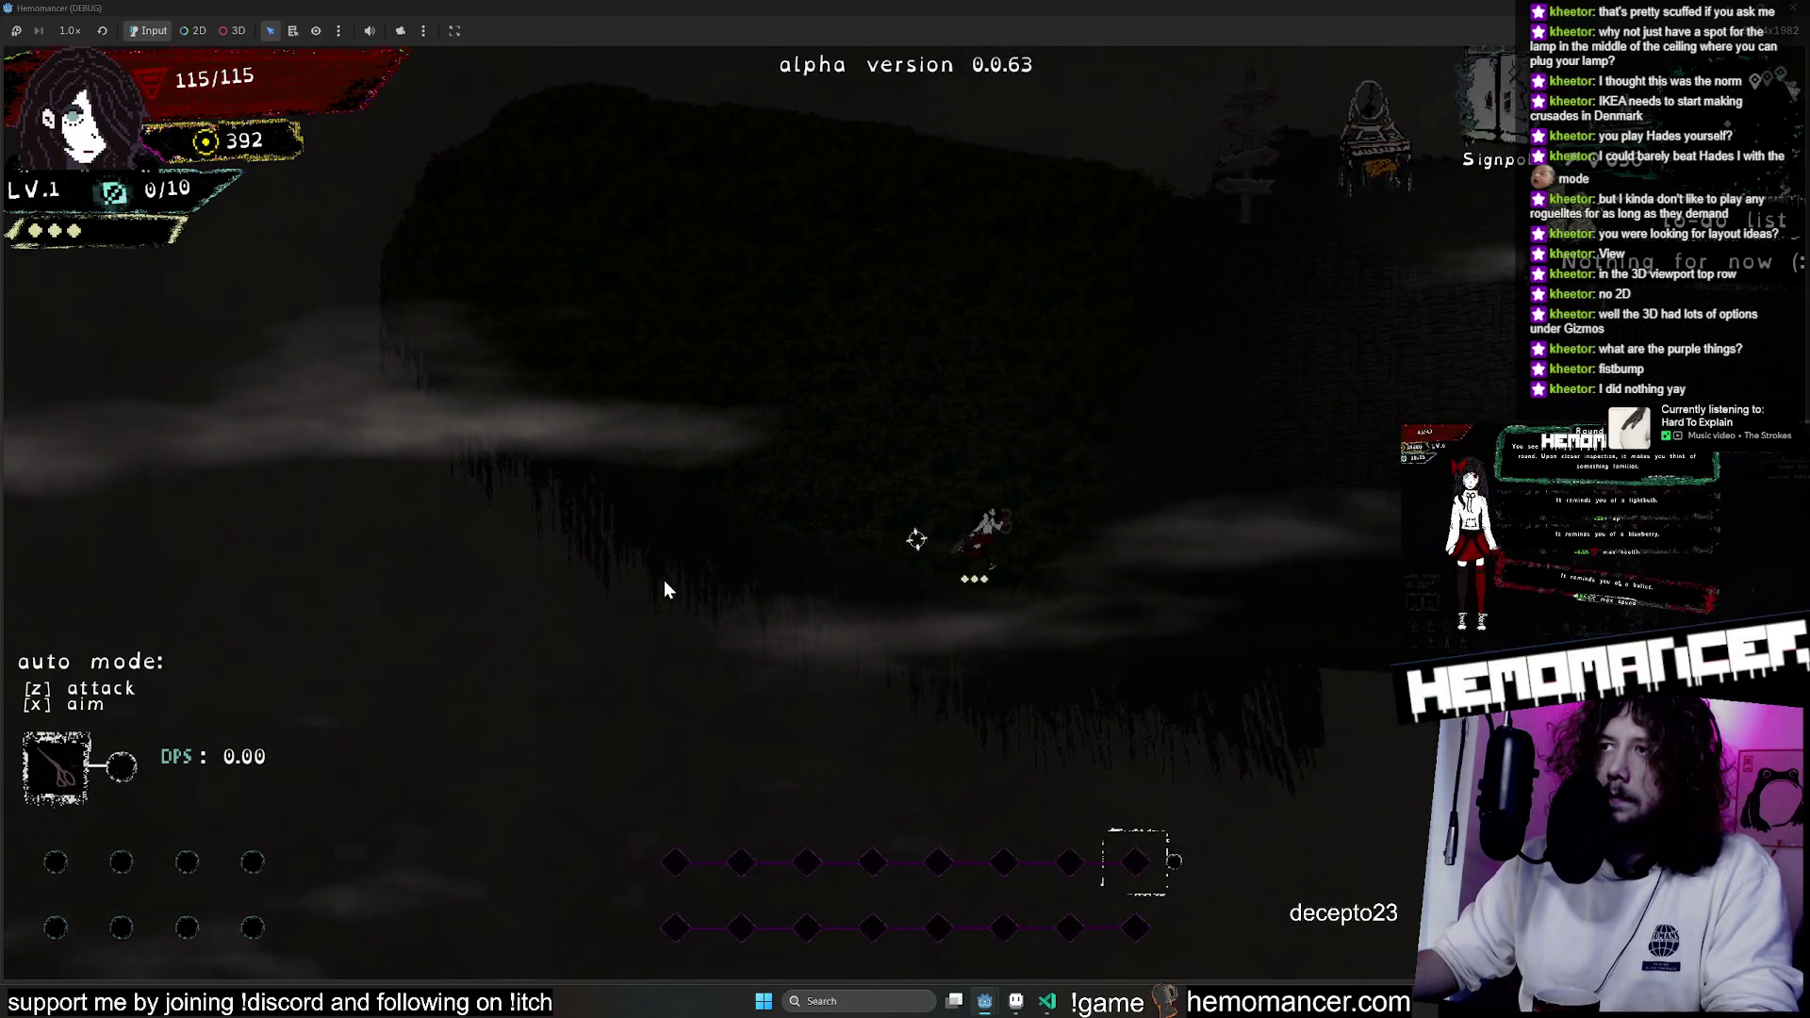
{"action": "key", "text": "d"}
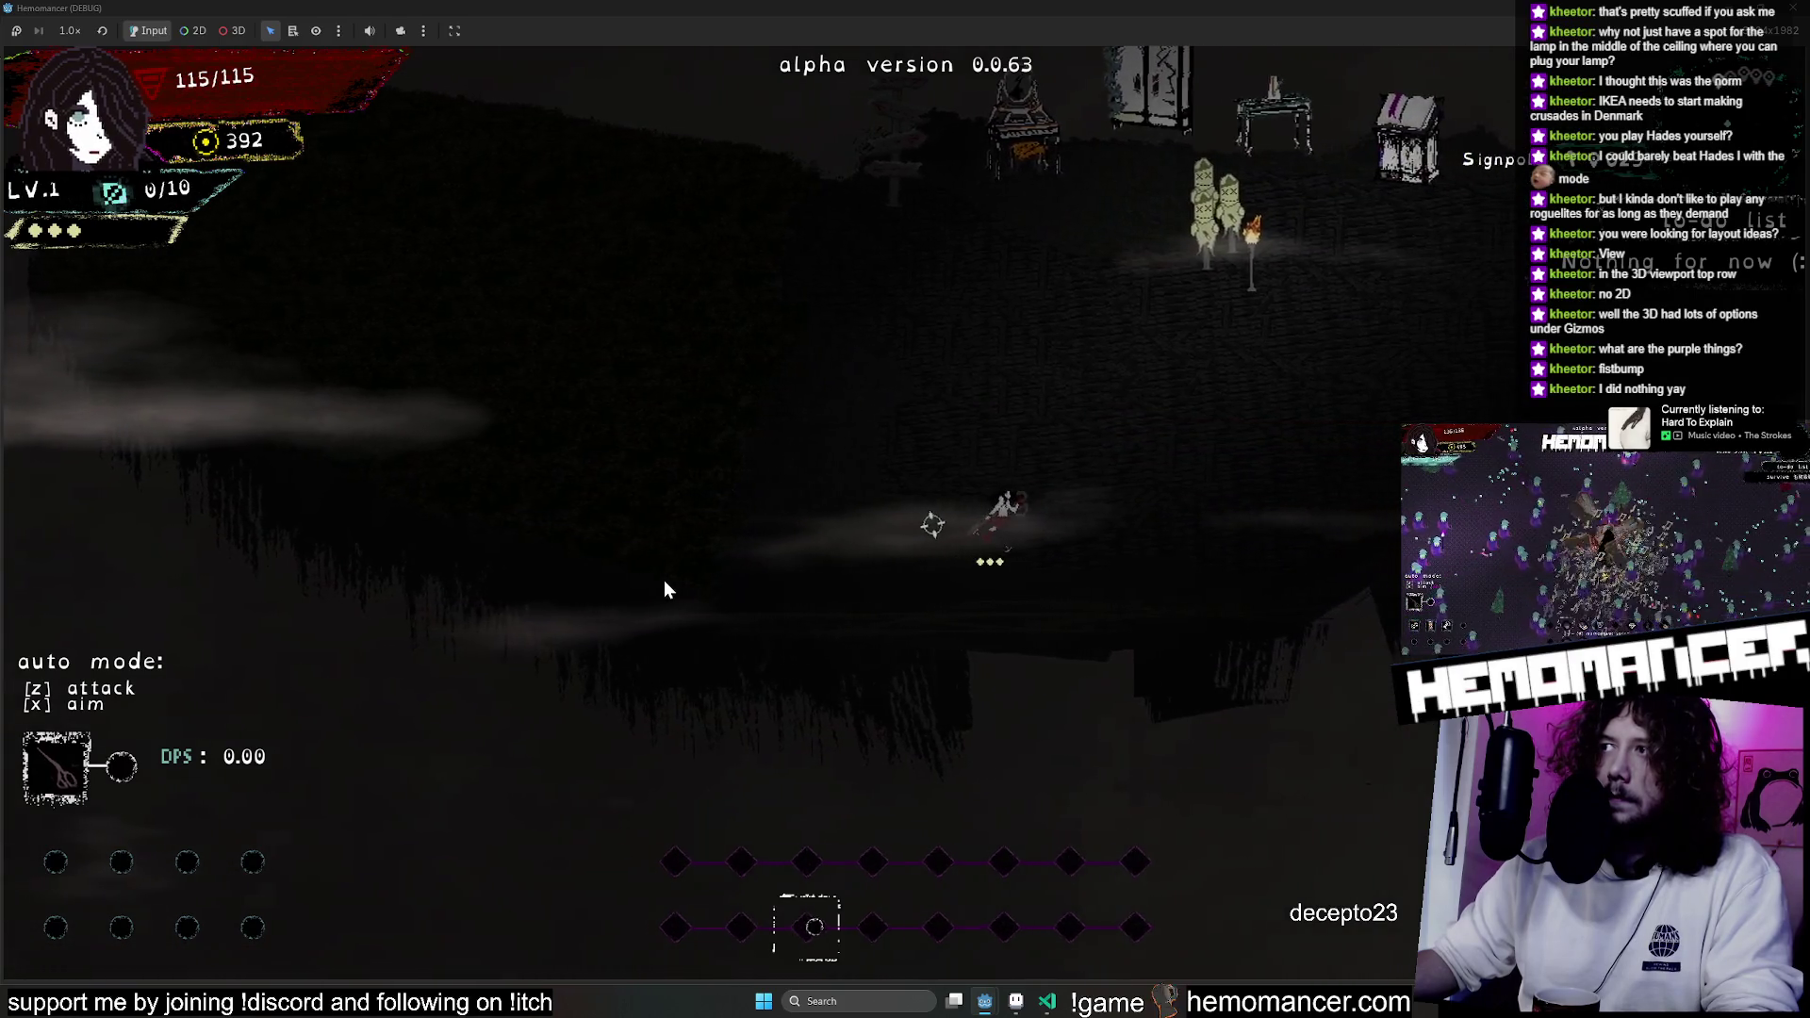
{"action": "key", "text": "d"}
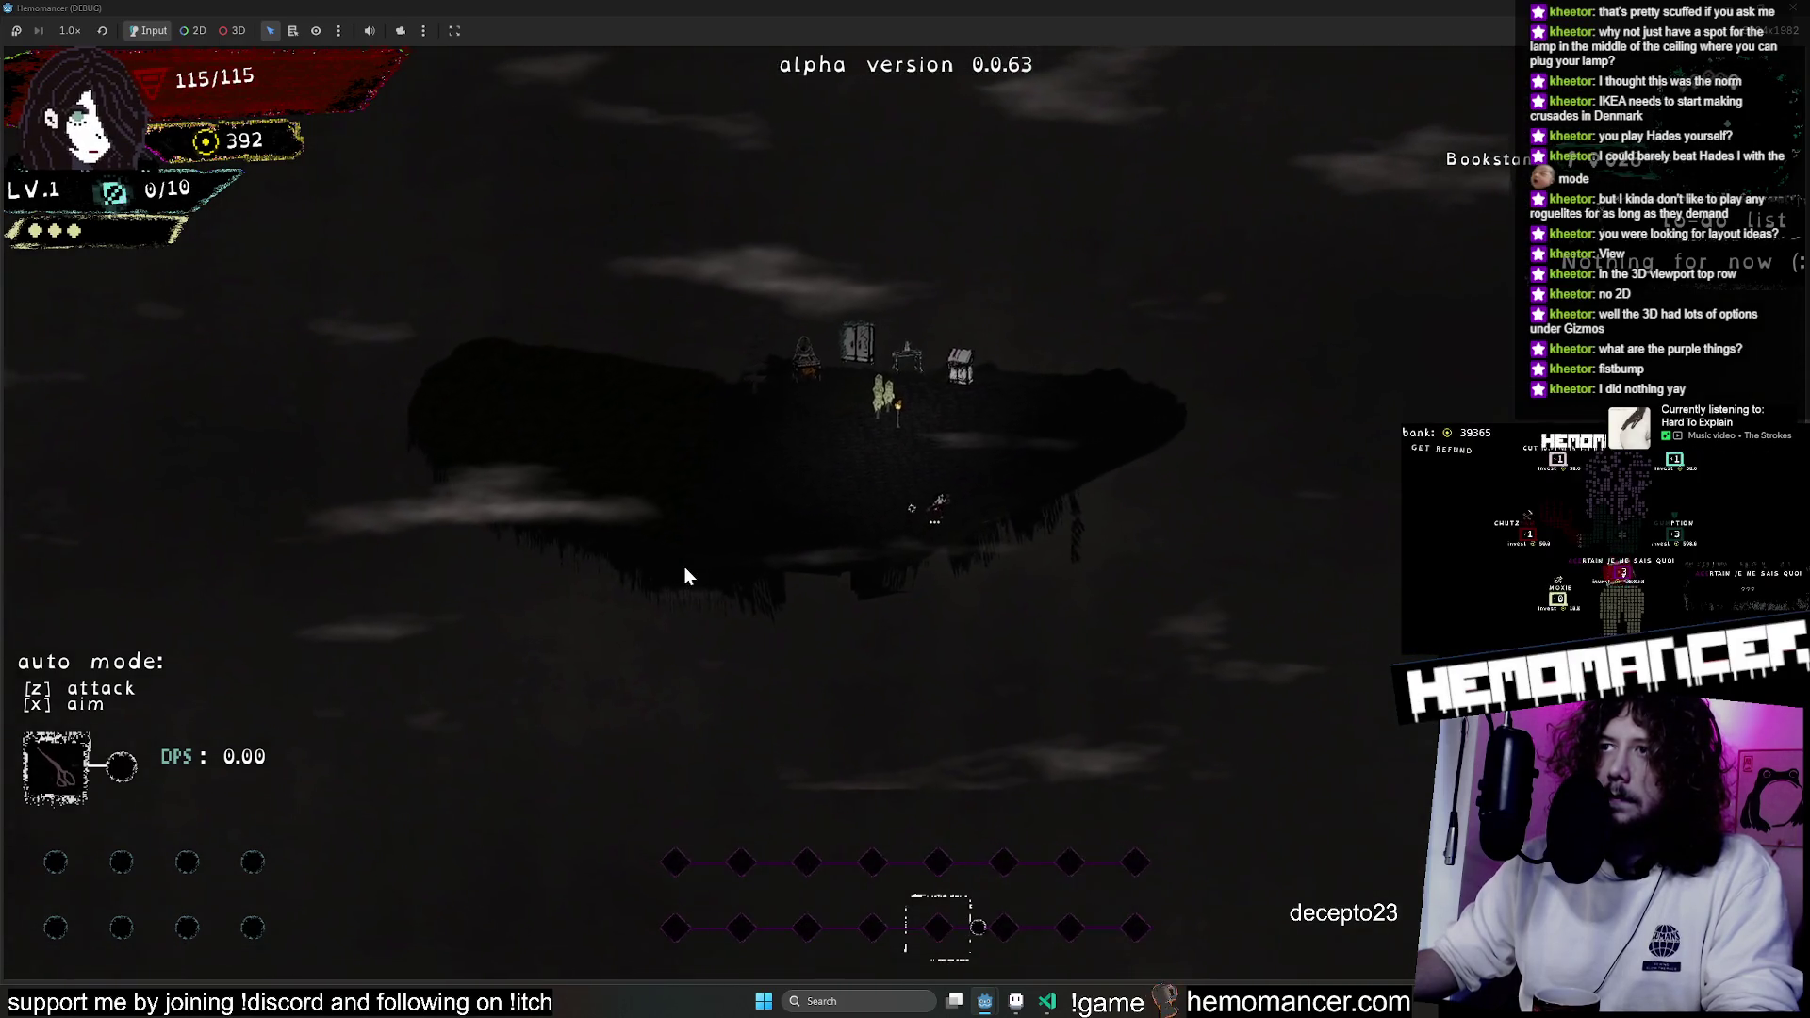
{"action": "key", "text": "d"}
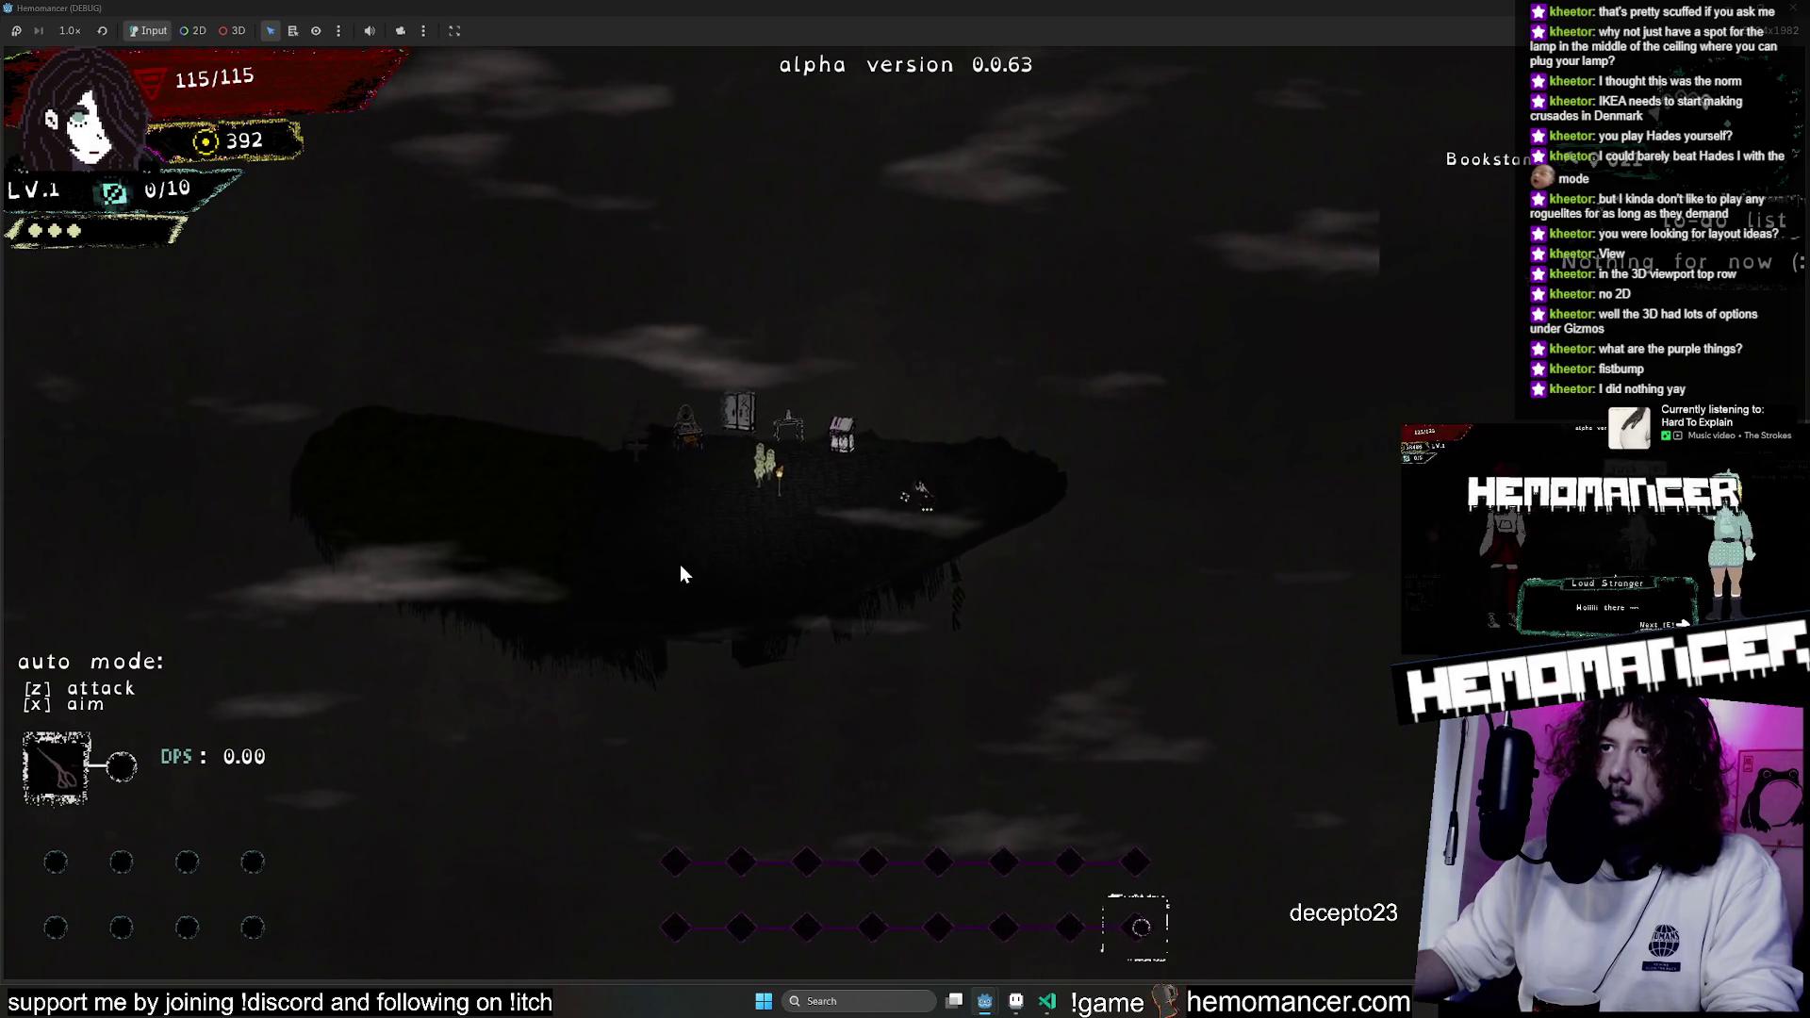
{"action": "key", "text": "a"}
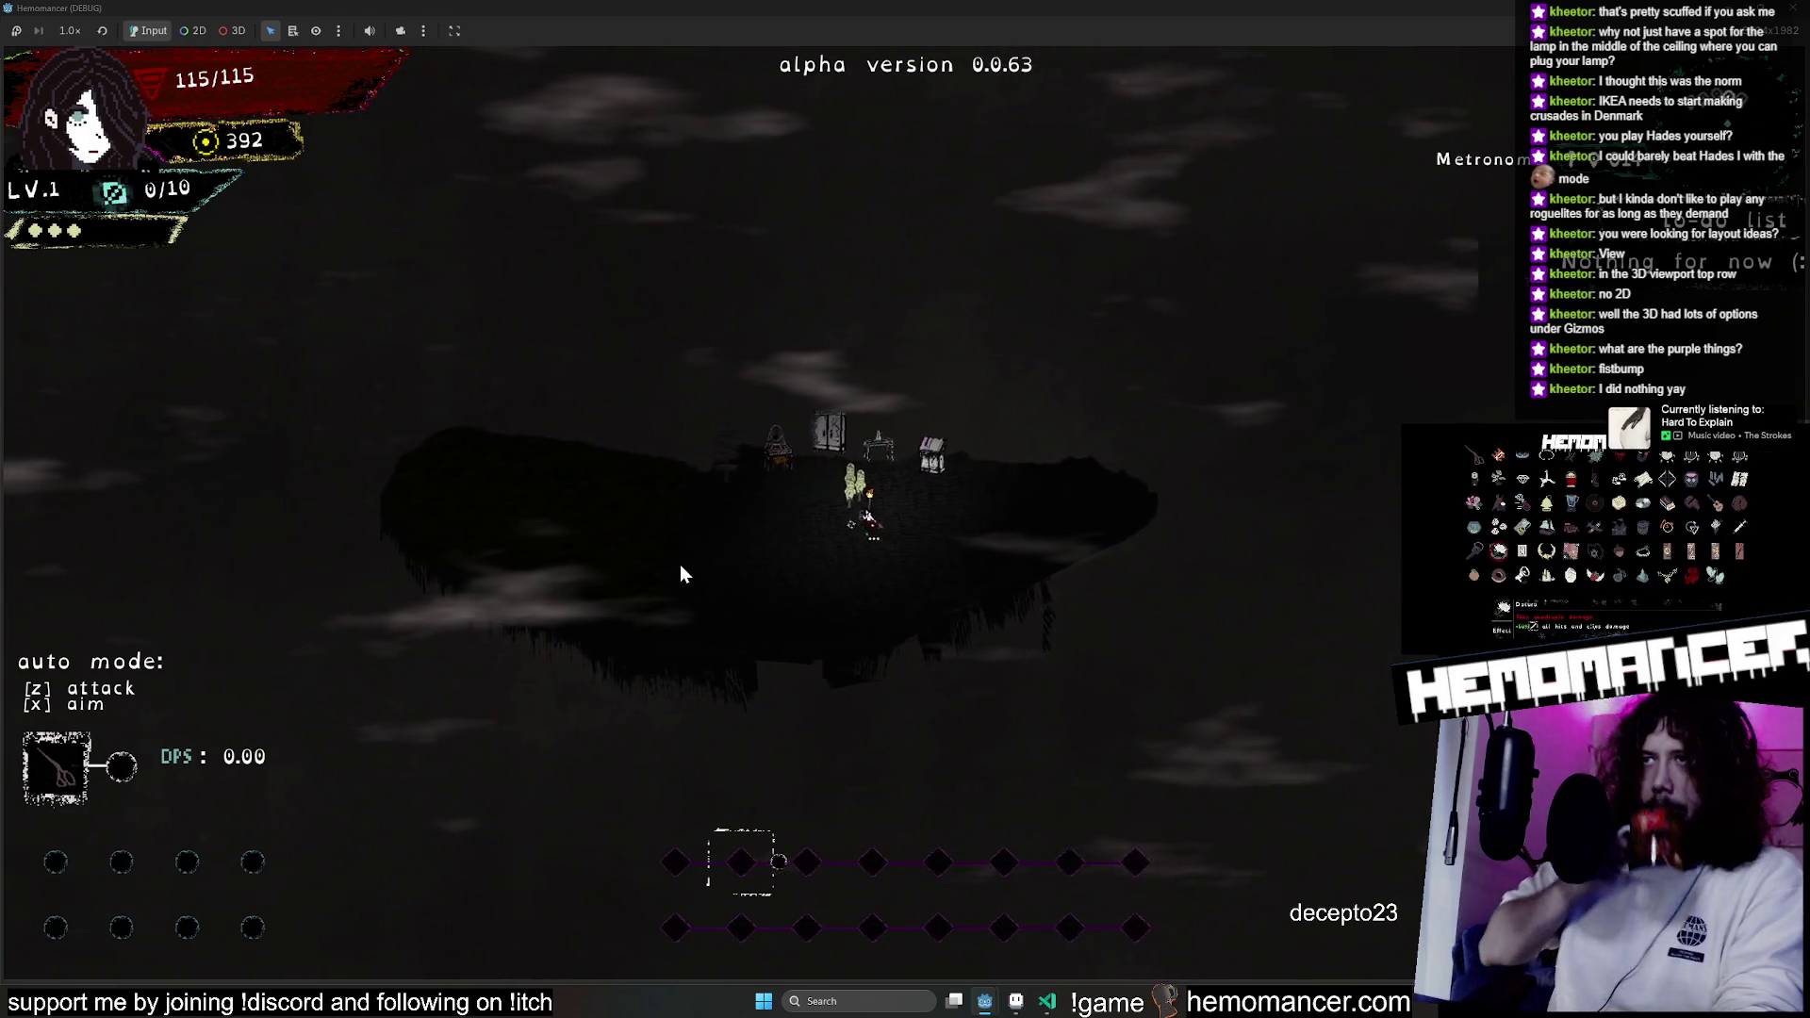
{"action": "key", "text": "a"}
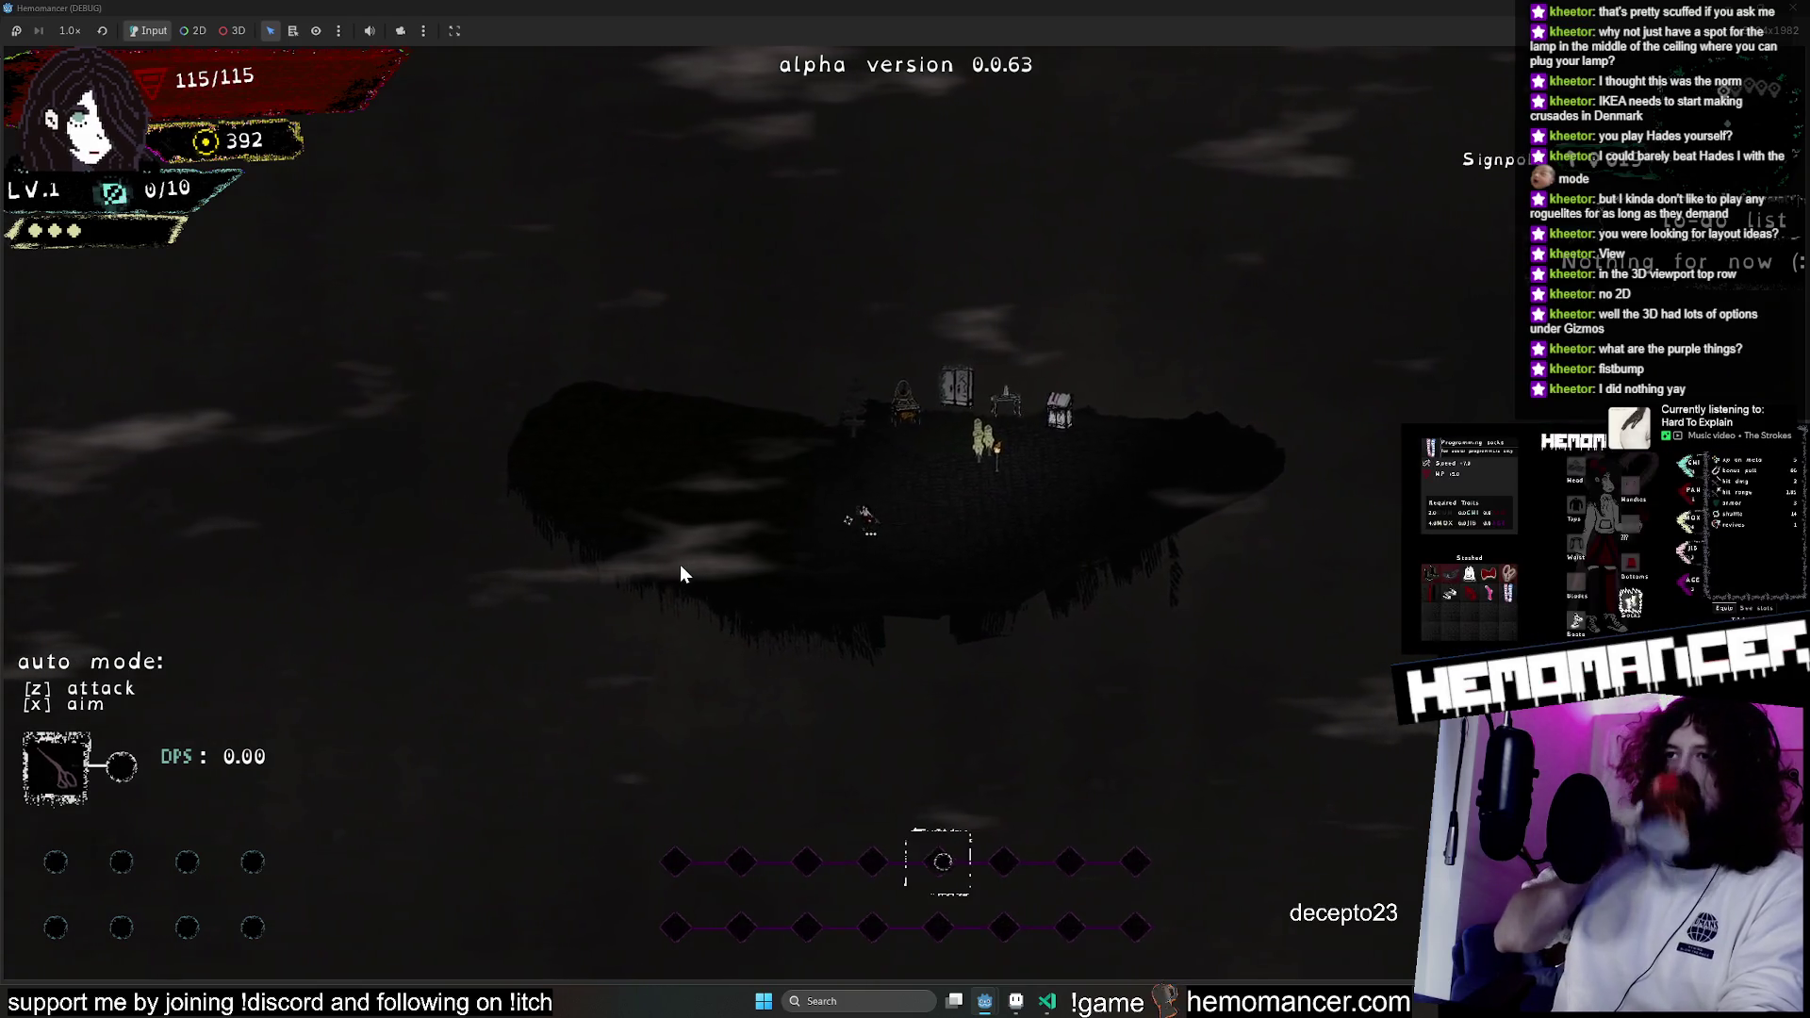
Keep walking left and down while zooming the camera in and out over the island.
{"action": "key", "text": "a"}
{"action": "scroll", "coordinate": [816, 477], "scroll_direction": "up", "scroll_amount": 2}
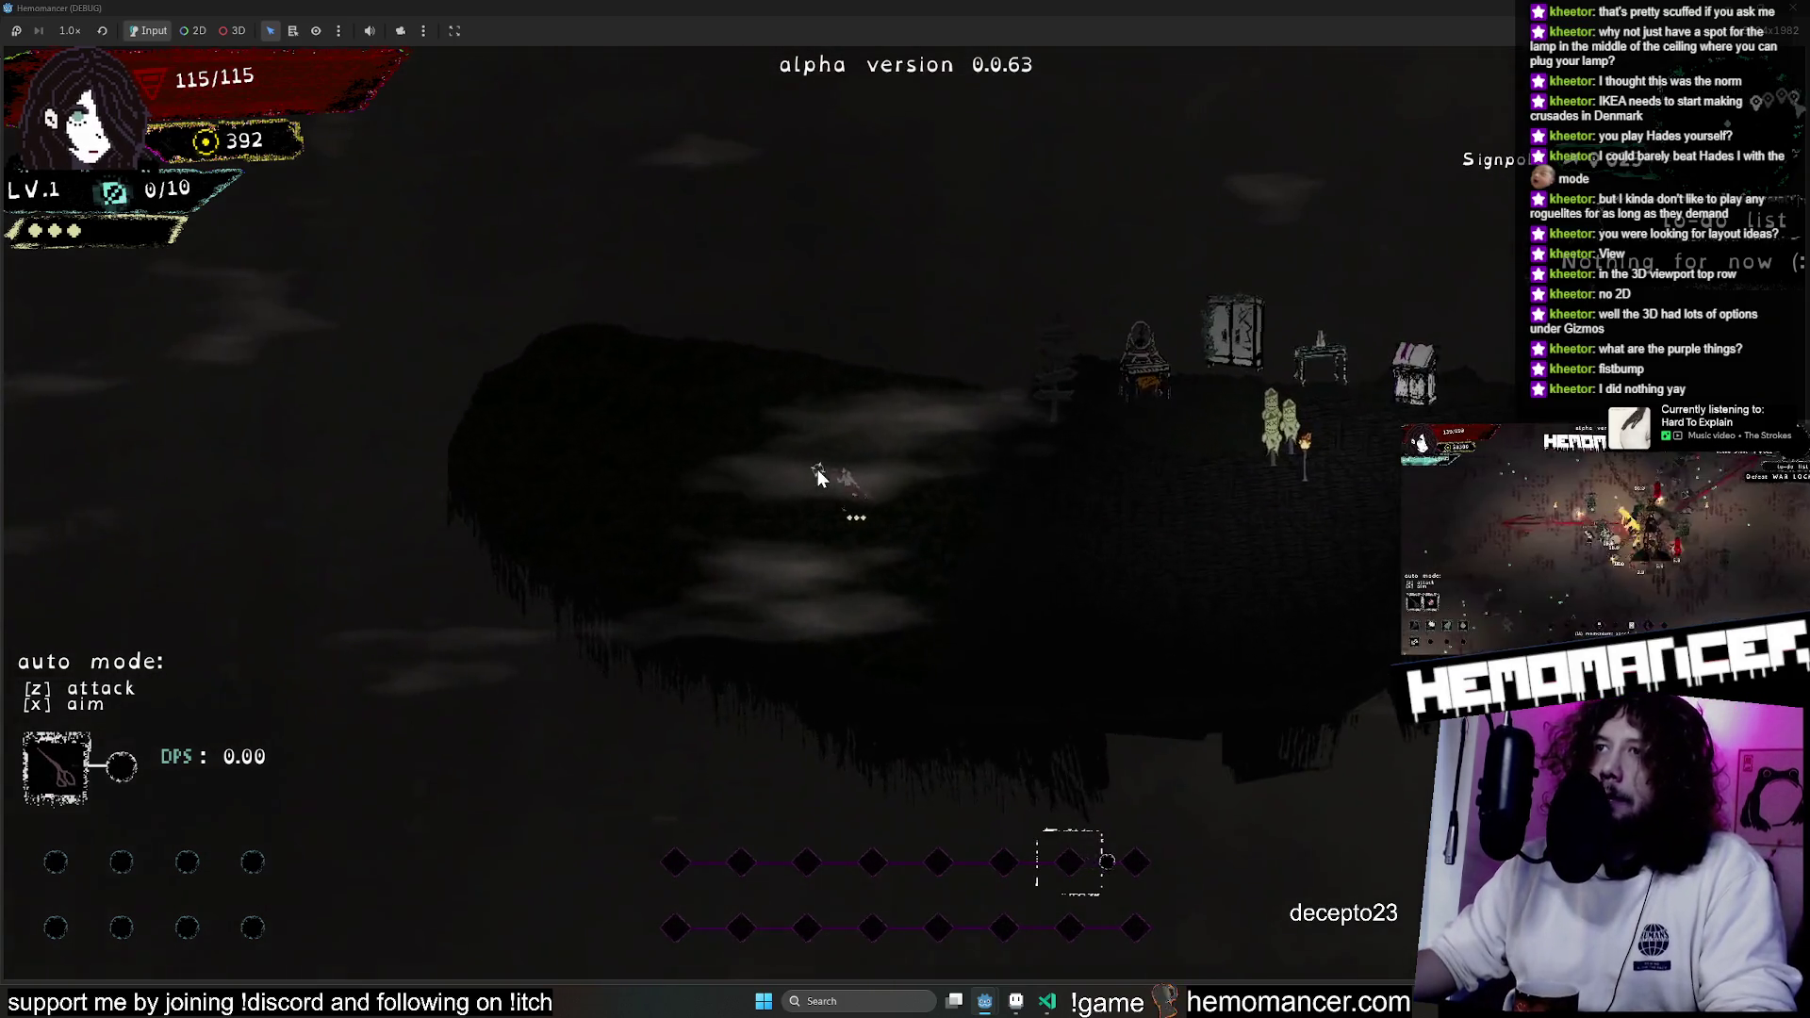
{"action": "scroll", "coordinate": [817, 476], "scroll_direction": "up", "scroll_amount": 4}
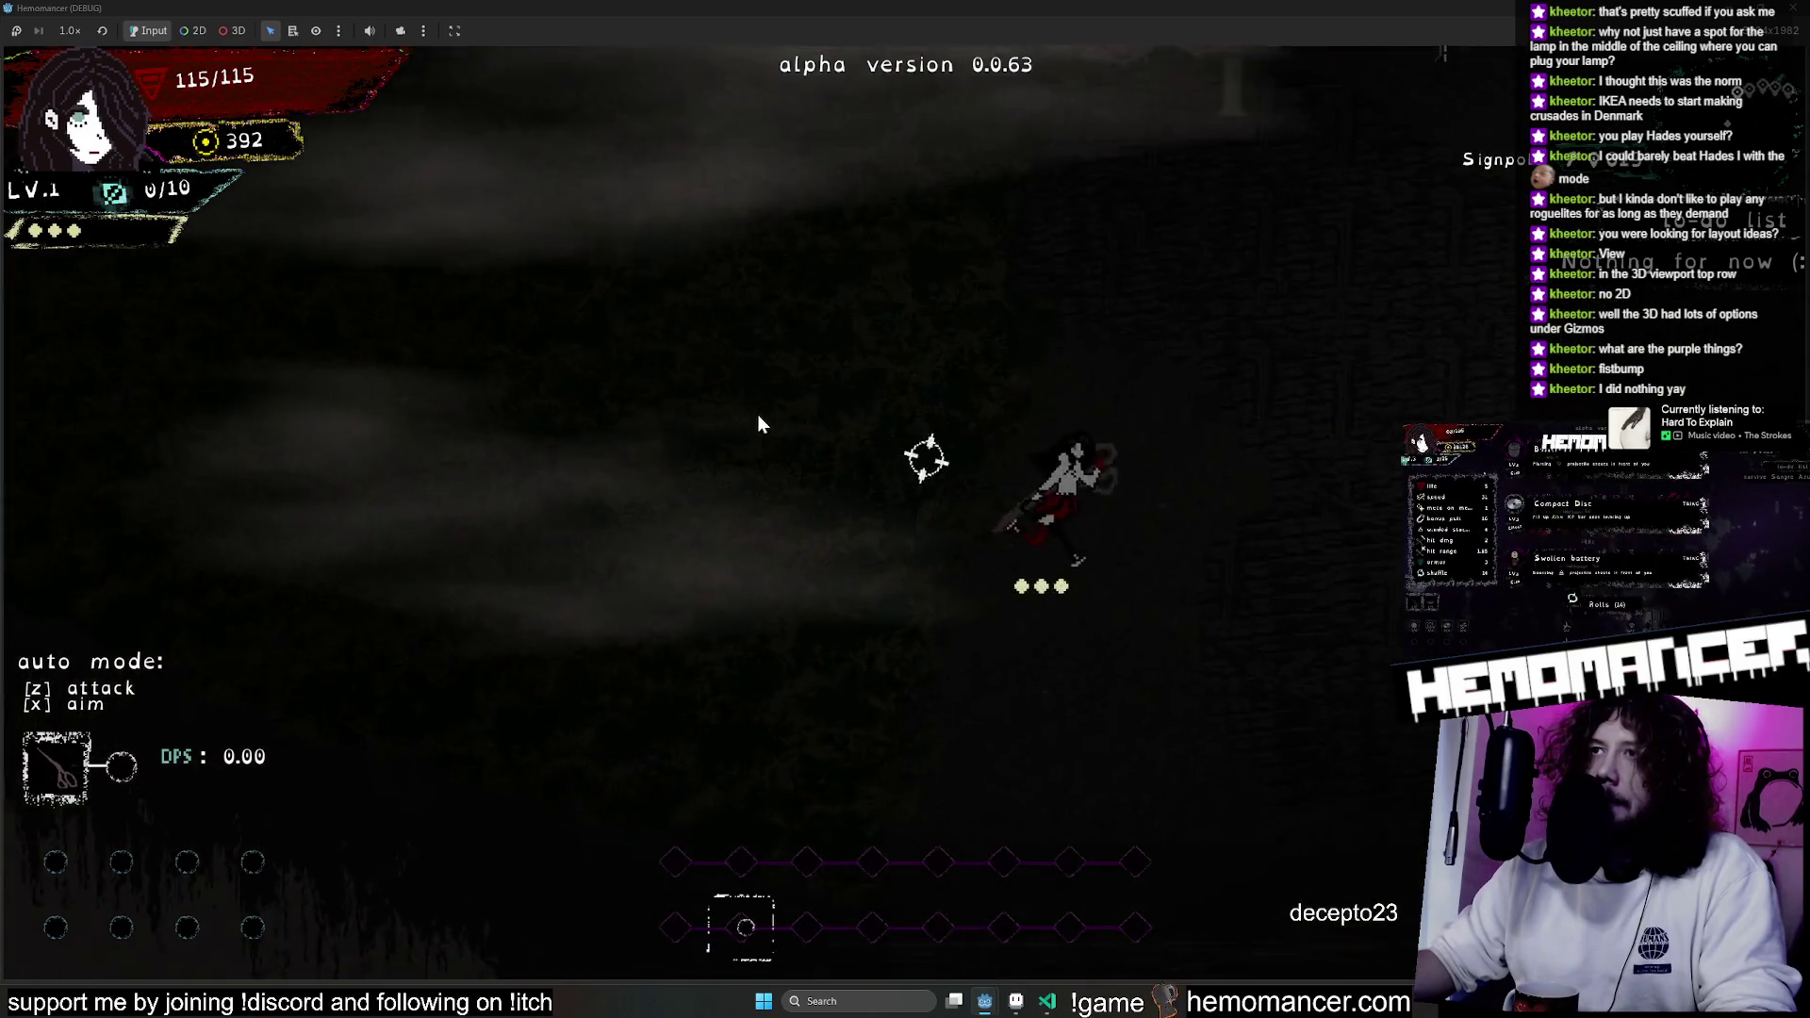
{"action": "scroll", "coordinate": [577, 331], "scroll_direction": "down", "scroll_amount": 3}
{"action": "key", "text": "a"}
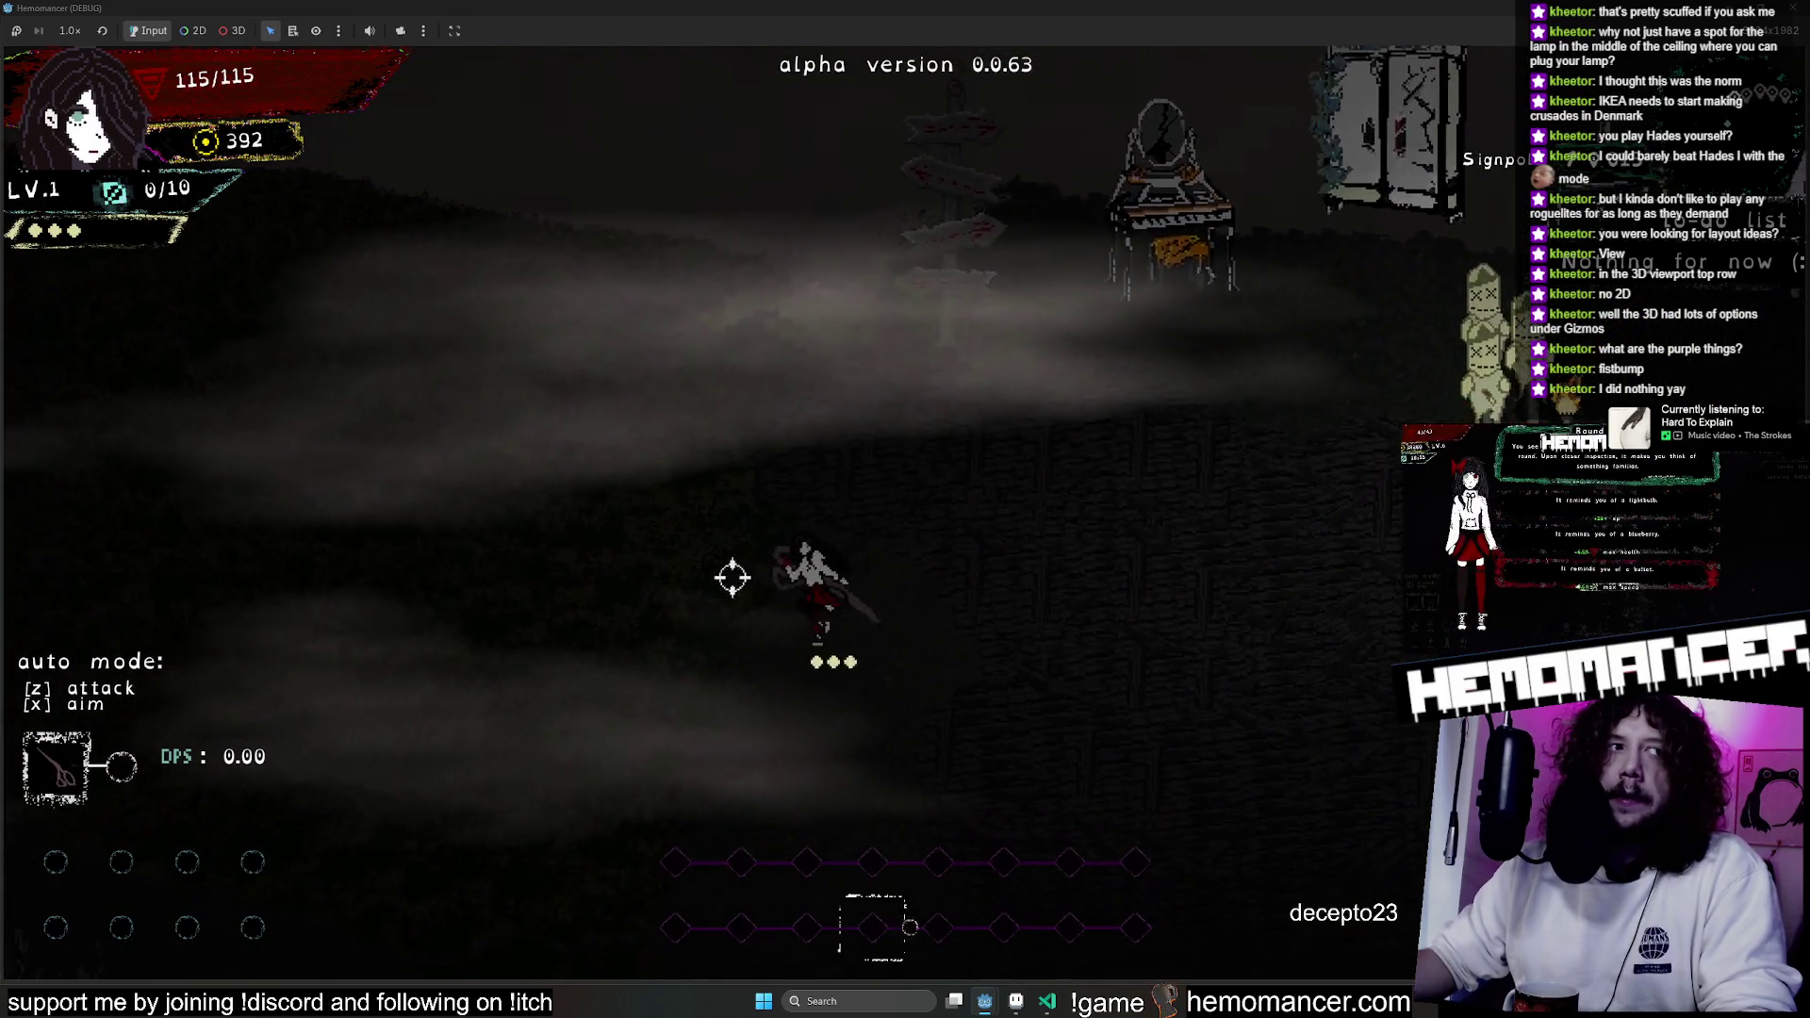
{"action": "scroll", "coordinate": [1181, 451], "scroll_direction": "down", "scroll_amount": 3}
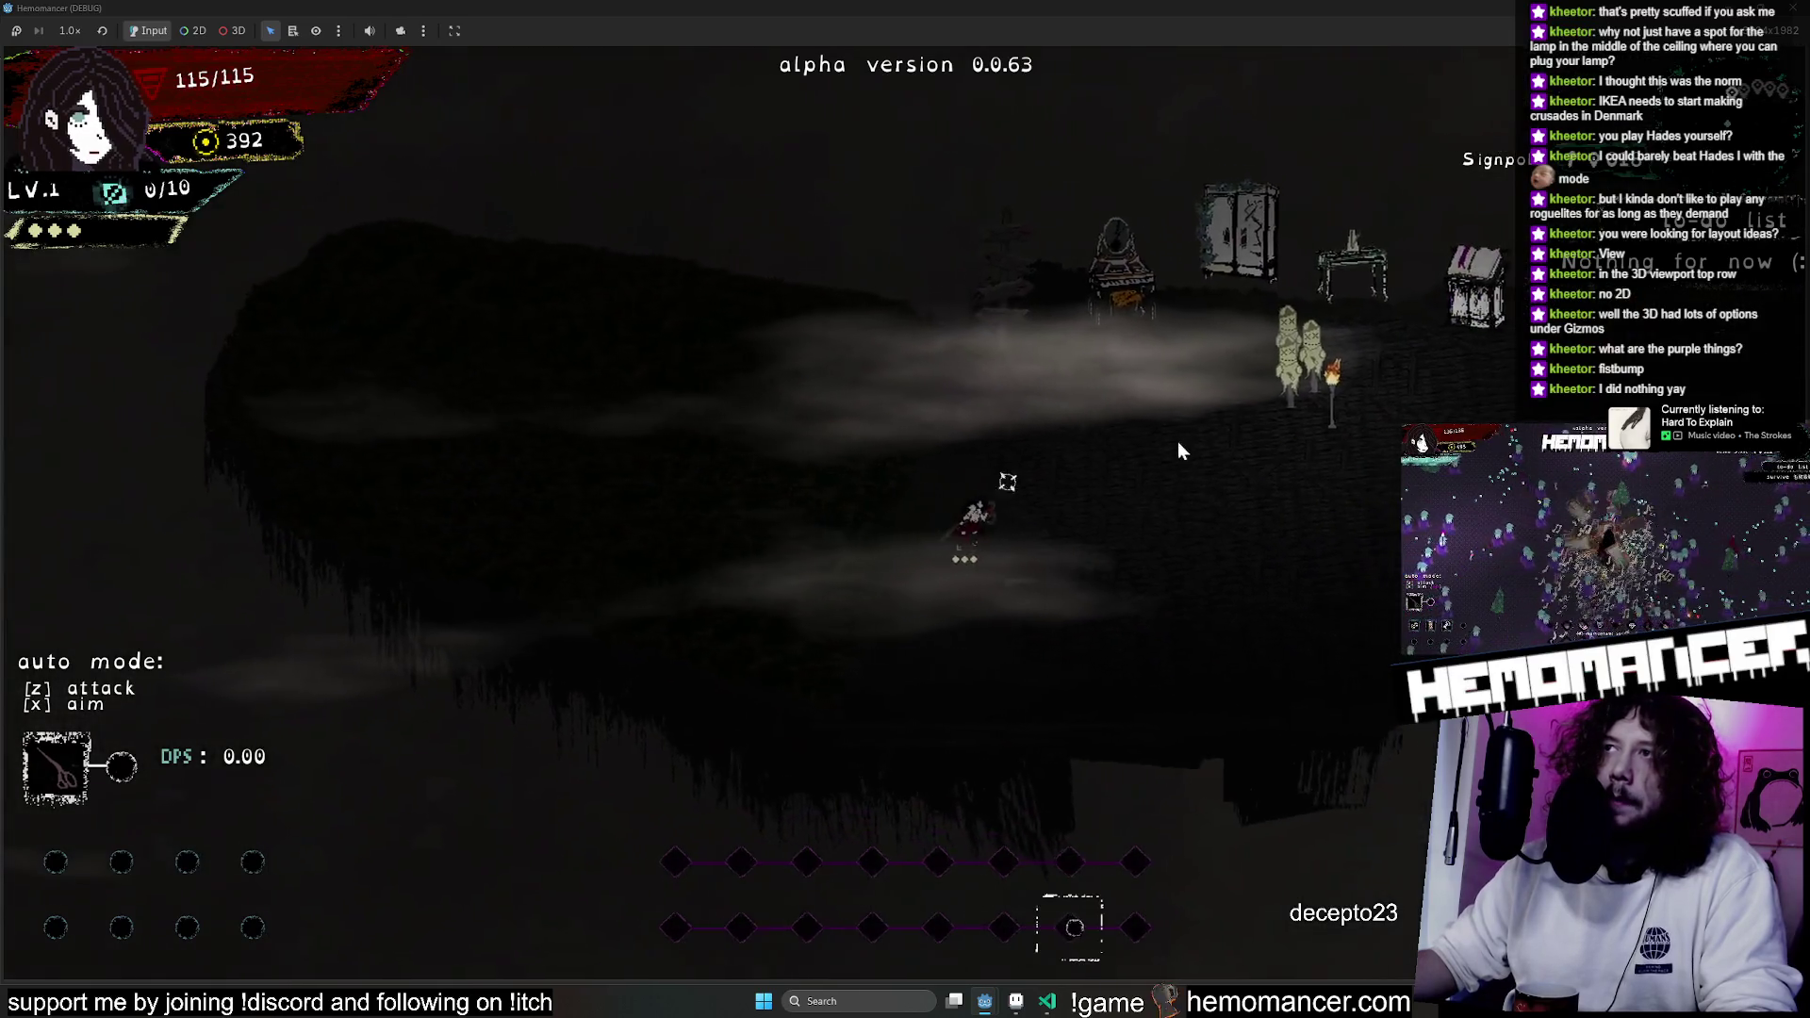
{"action": "scroll", "coordinate": [965, 406], "scroll_direction": "down", "scroll_amount": 3}
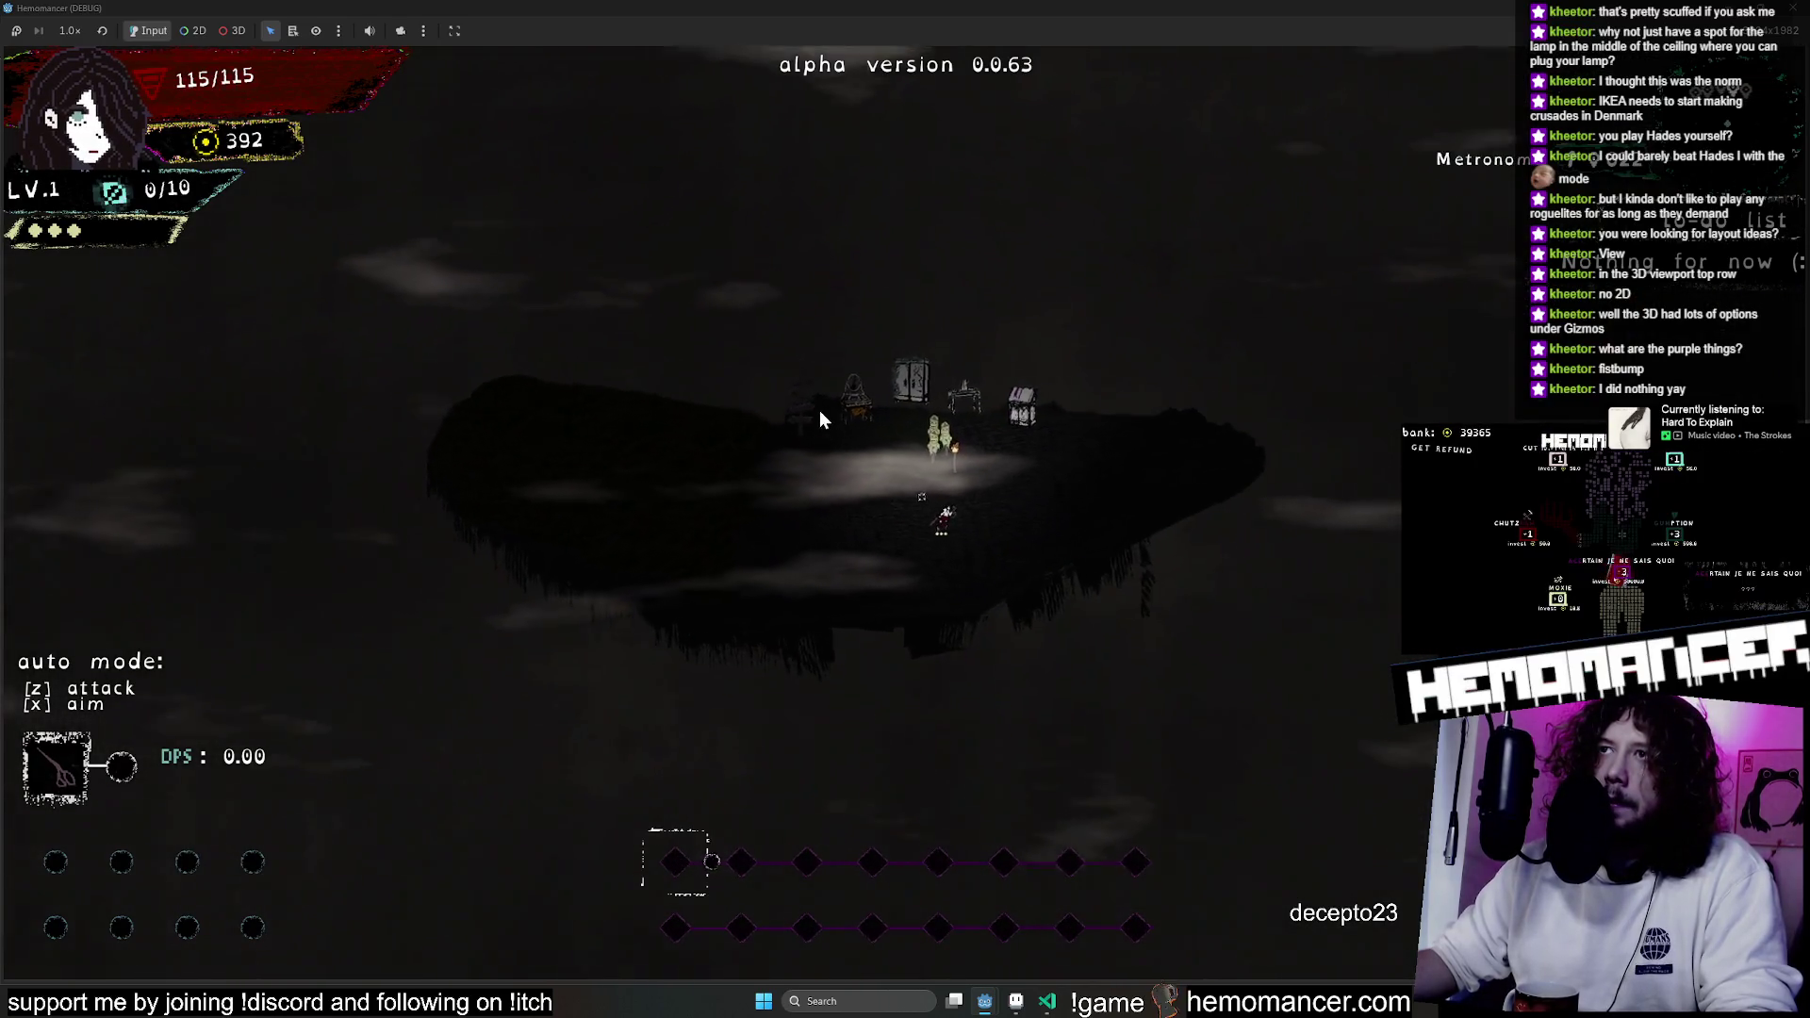
{"action": "scroll", "coordinate": [687, 457], "scroll_direction": "up", "scroll_amount": 3}
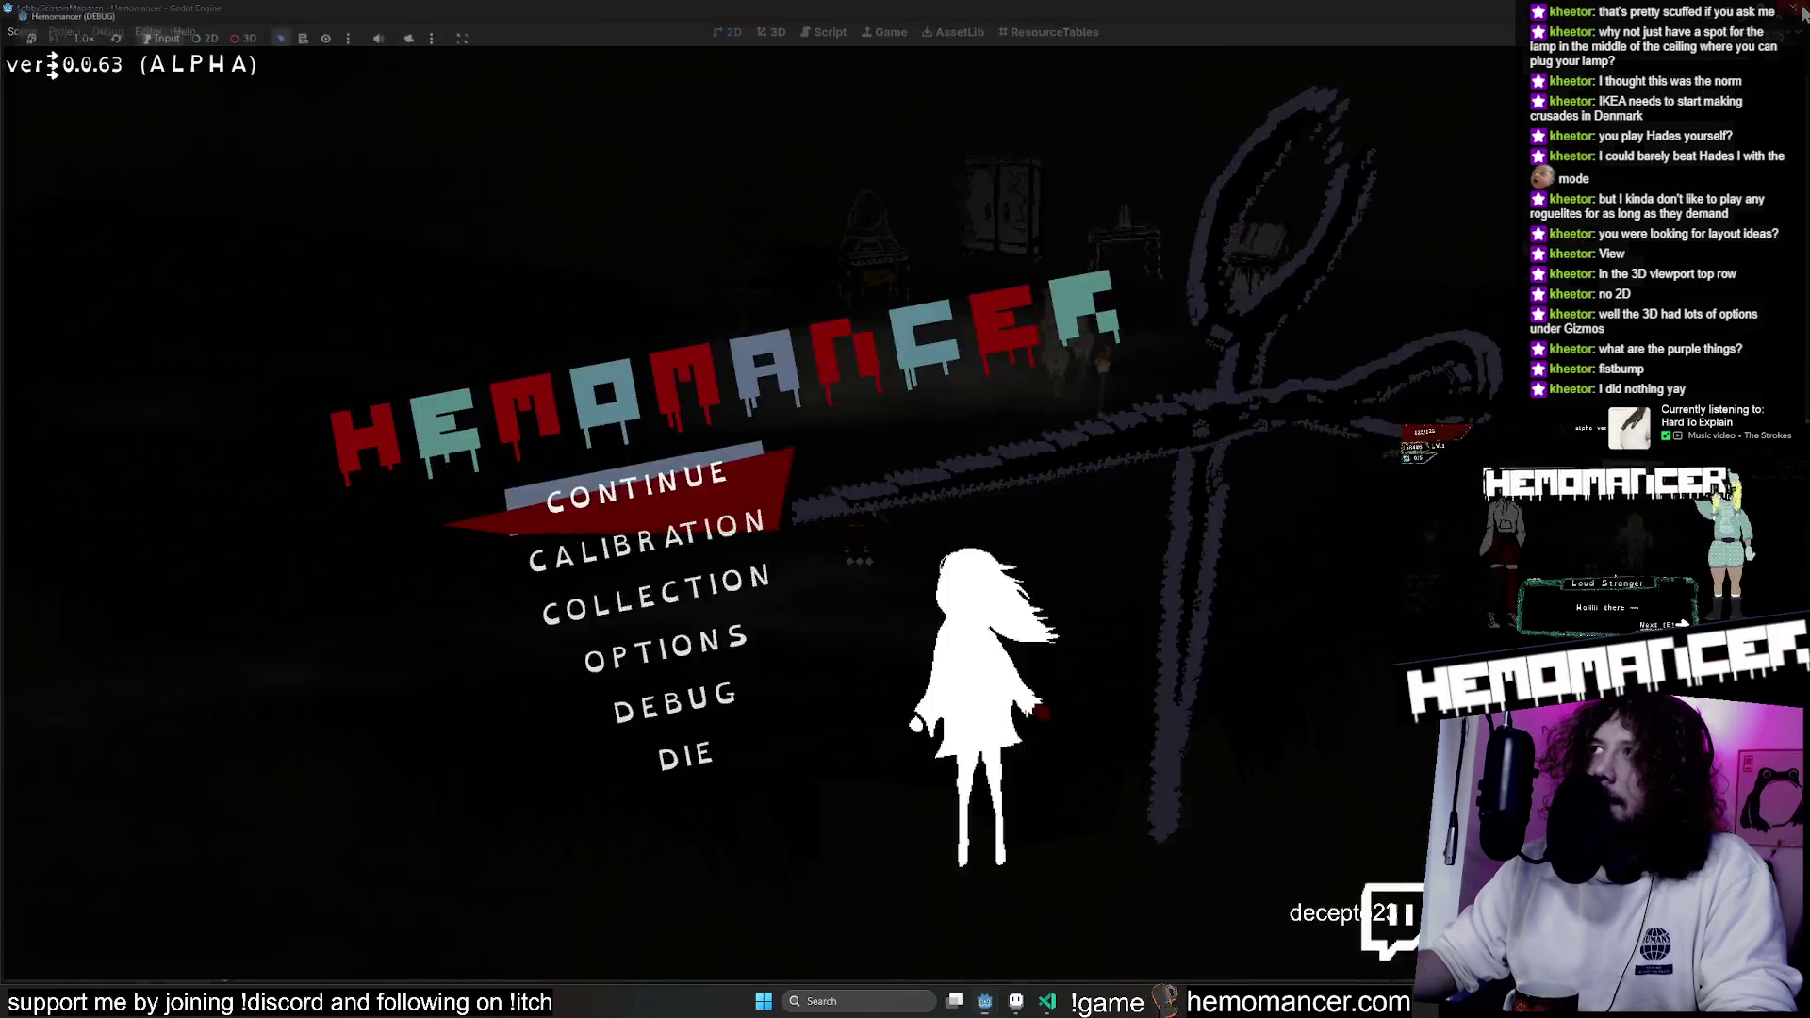
Select ParallaxBackground2 and toggle its visibility off and on to compare the fog.
{"action": "left_click", "coordinate": [119, 460]}
{"action": "scroll", "coordinate": [133, 381], "scroll_direction": "down", "scroll_amount": 1}
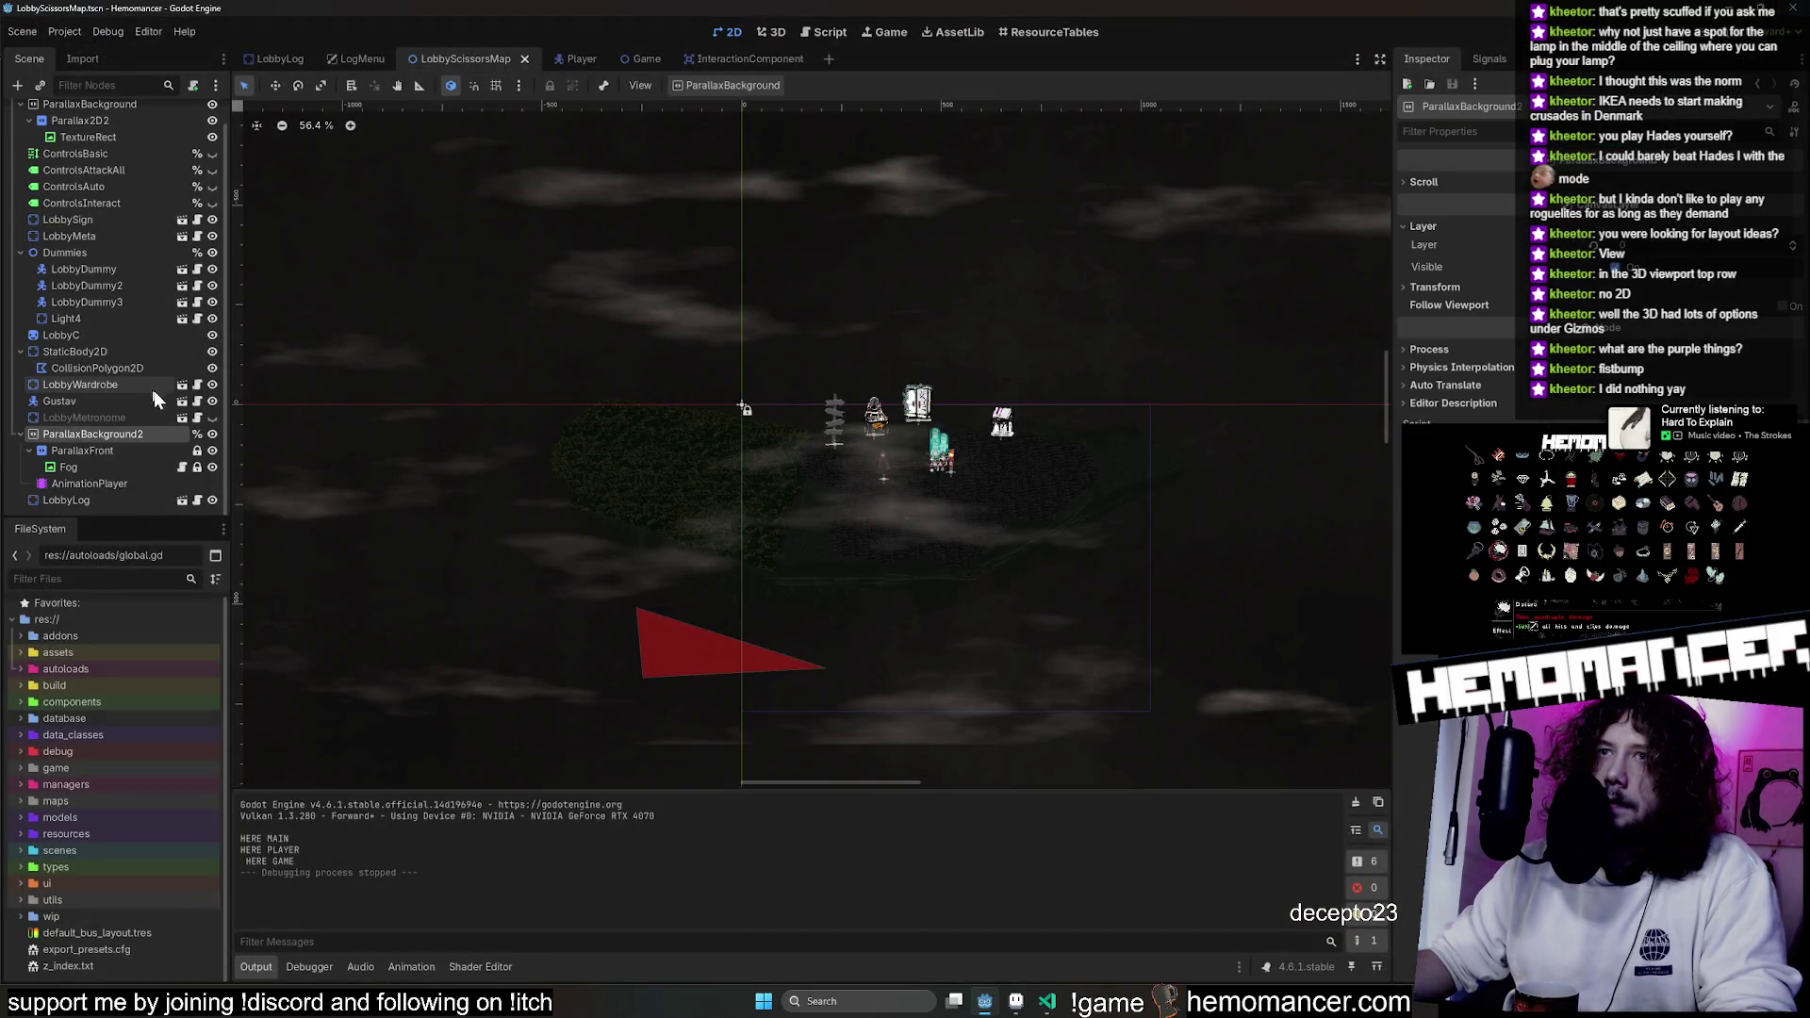
{"action": "left_click", "coordinate": [212, 434]}
{"action": "left_click", "coordinate": [212, 434]}
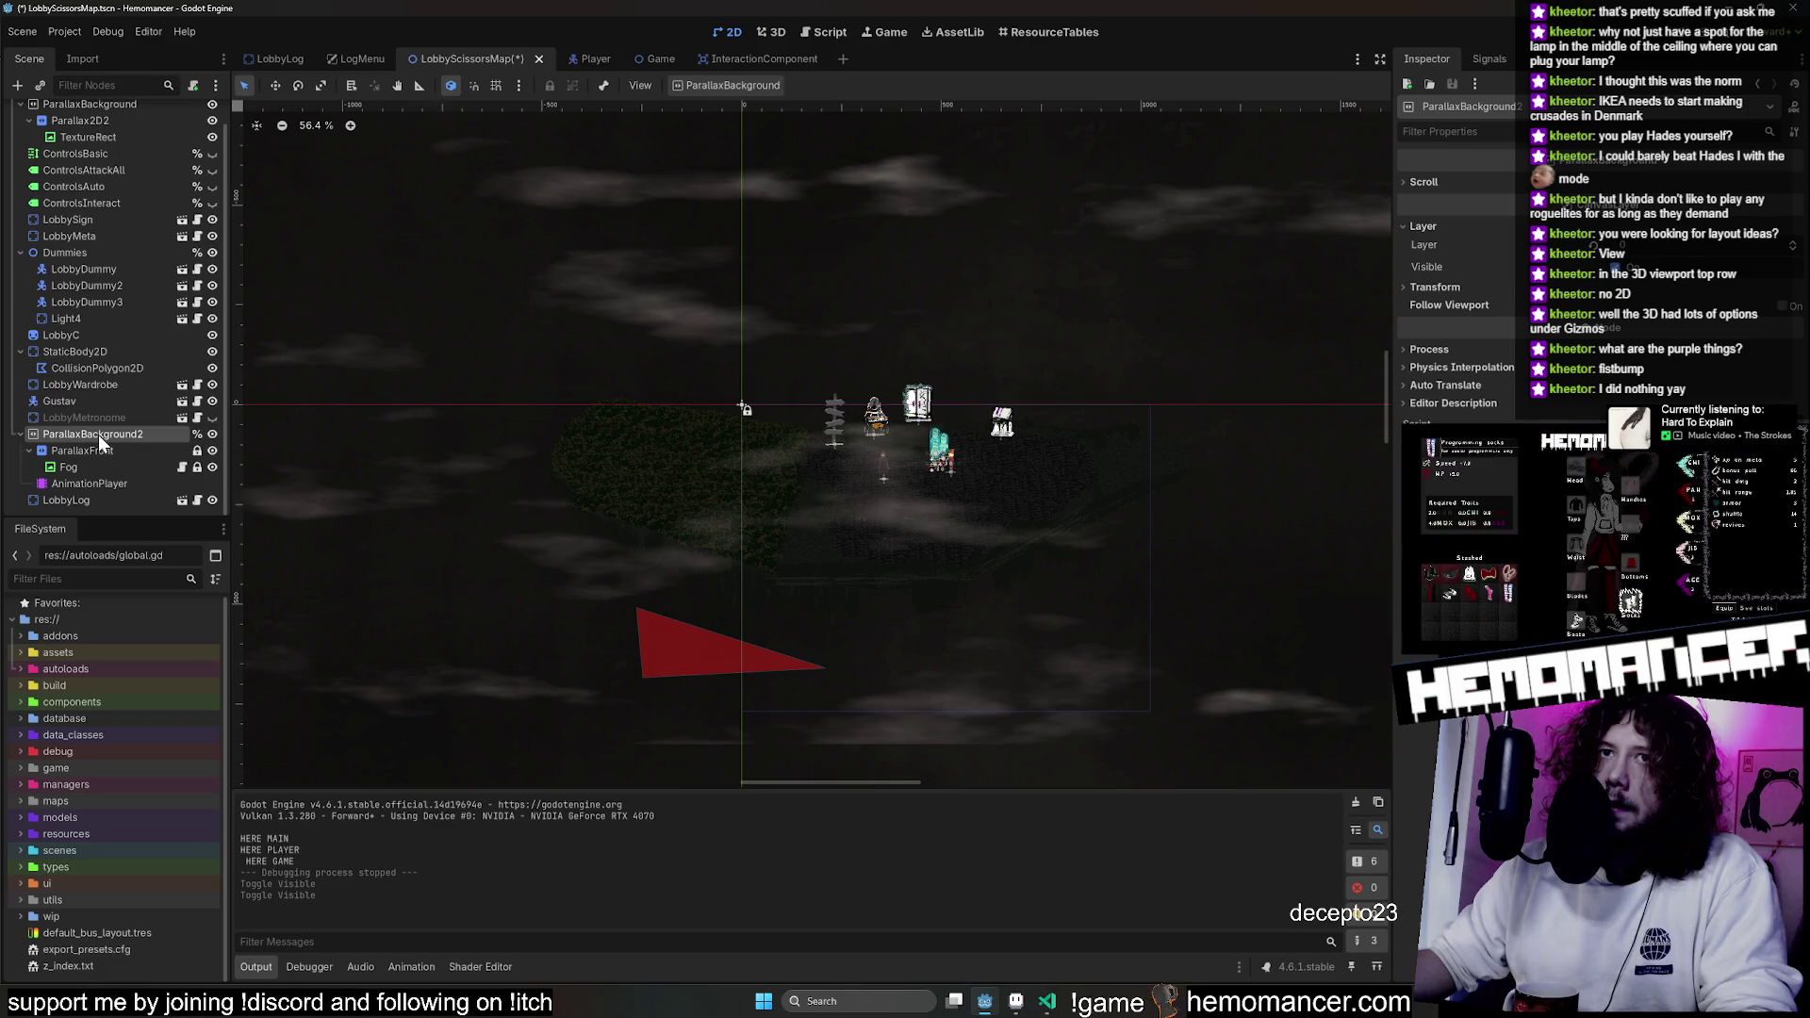
{"action": "scroll", "coordinate": [28, 443], "scroll_direction": "up", "scroll_amount": 1}
Duplicate ParallaxBackground2 into a new ParallaxBackground3 fog layer.
{"action": "key", "text": "ctrl+d"}
{"action": "left_click_drag", "start_coordinate": [87, 477], "coordinate": [105, 122]}
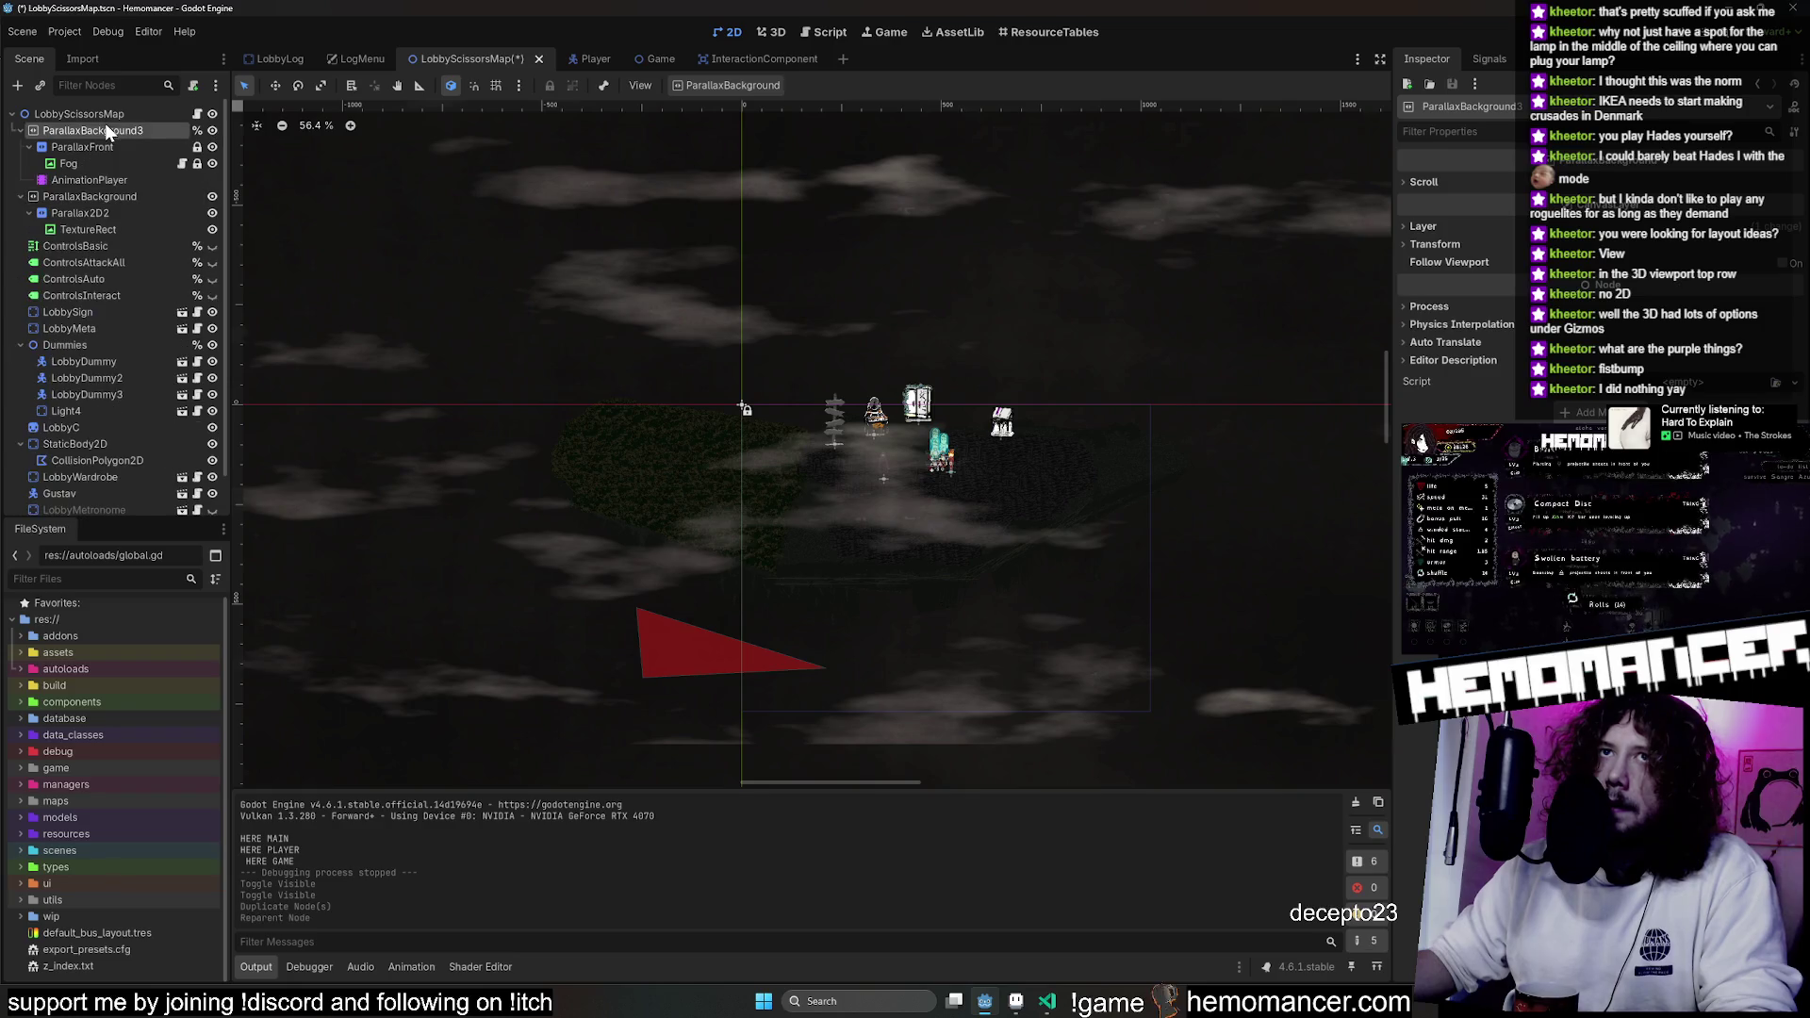
{"action": "scroll", "coordinate": [647, 275], "scroll_direction": "down", "scroll_amount": 3}
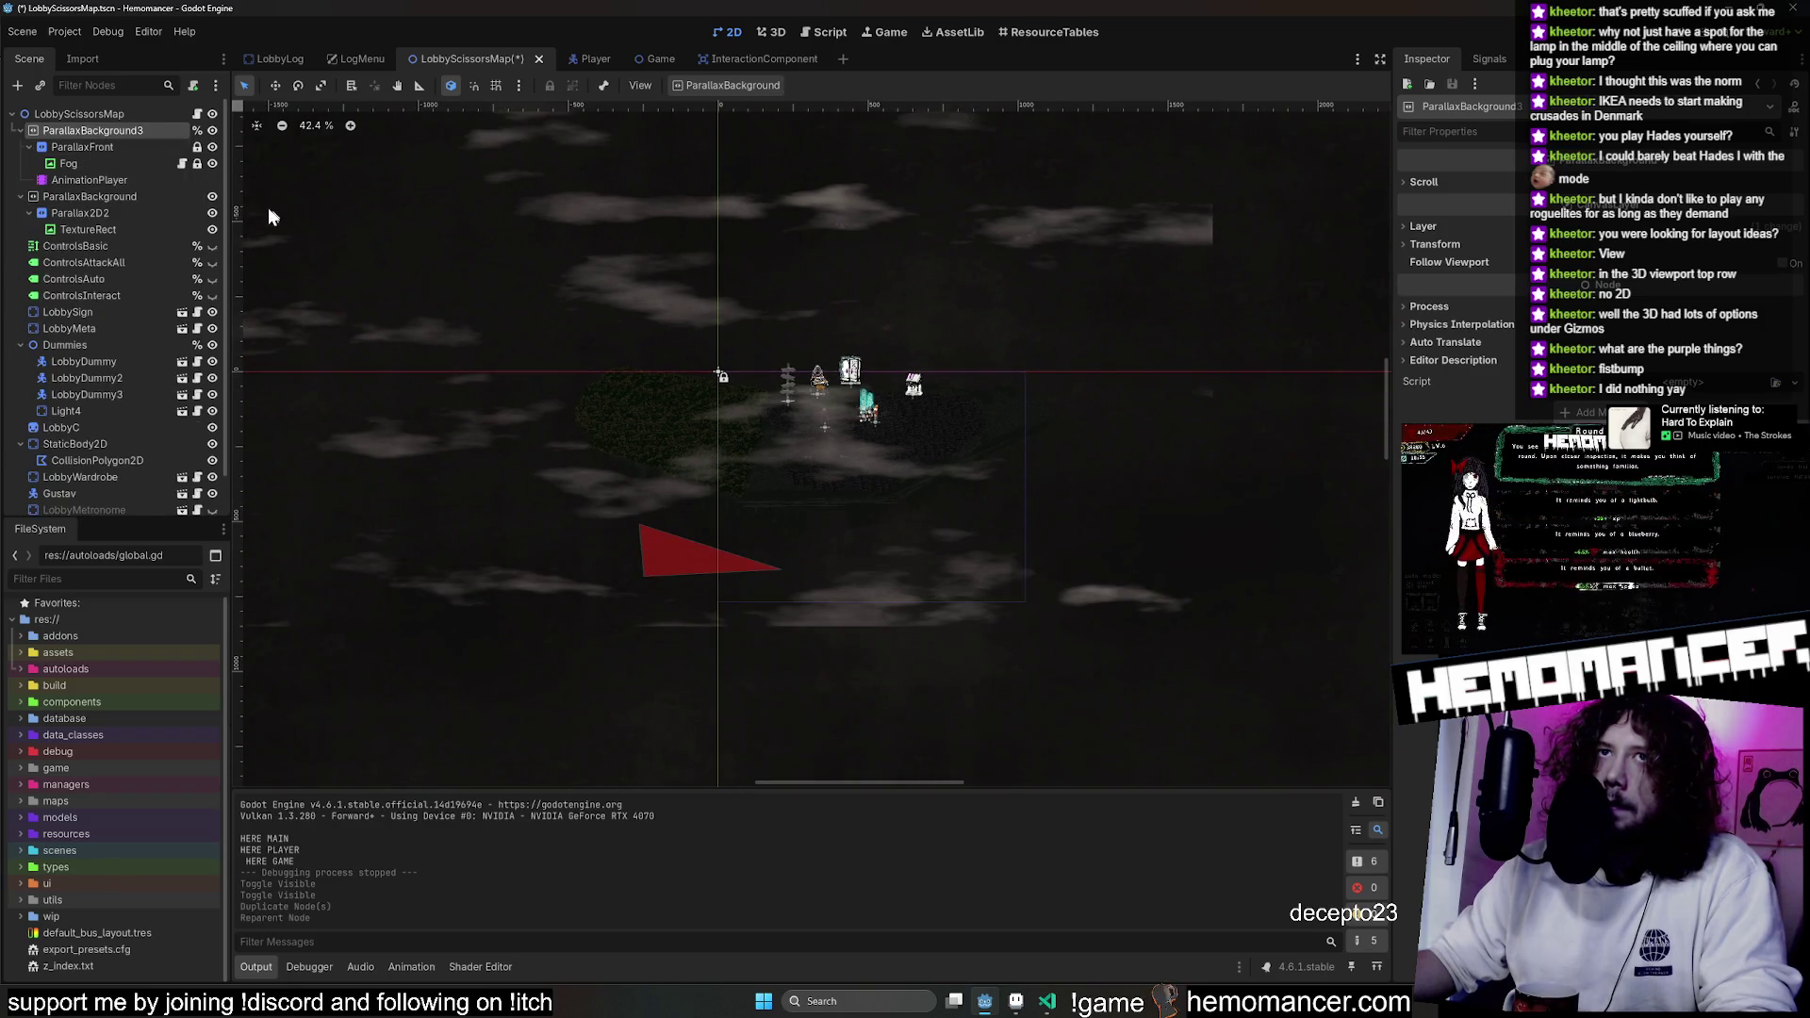
Try moving the background TextureRect twice, undoing both moves.
{"action": "left_click", "coordinate": [275, 85]}
{"action": "left_click_drag", "start_coordinate": [901, 292], "coordinate": [925, 314]}
{"action": "key", "text": "ctrl+z"}
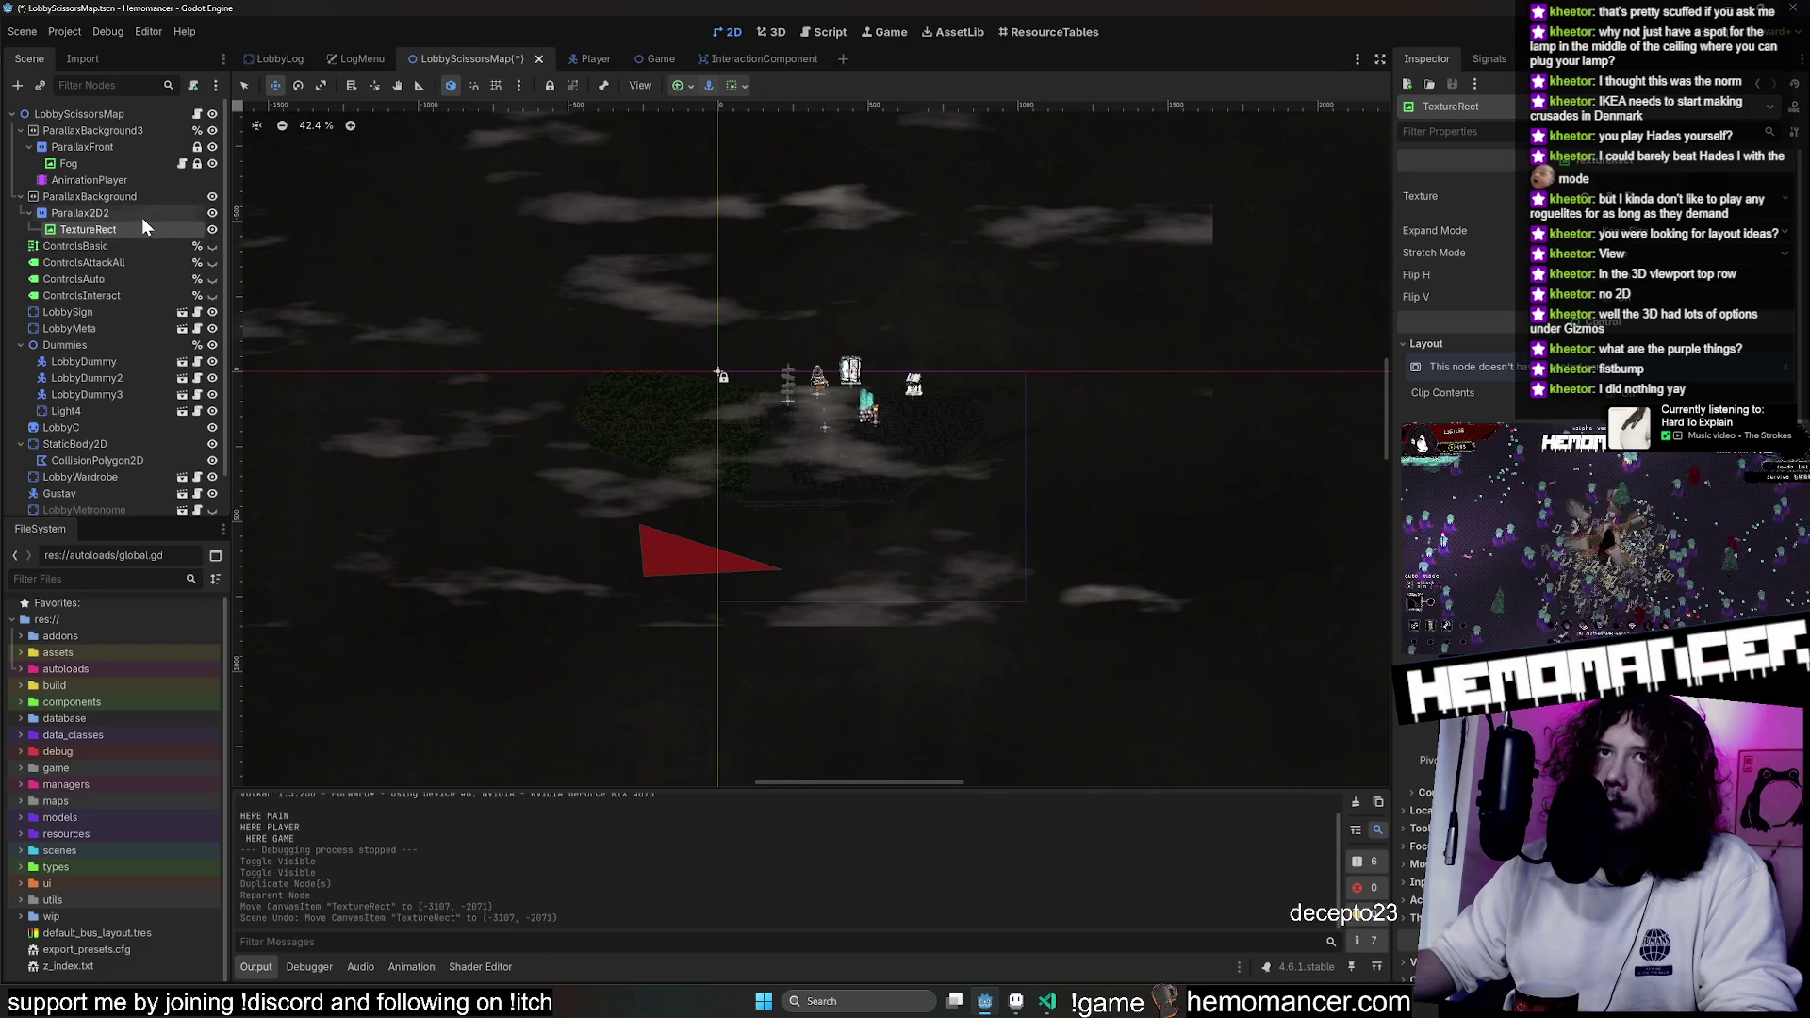
{"action": "left_click_drag", "start_coordinate": [468, 242], "coordinate": [424, 251]}
{"action": "key", "text": "ctrl+z"}
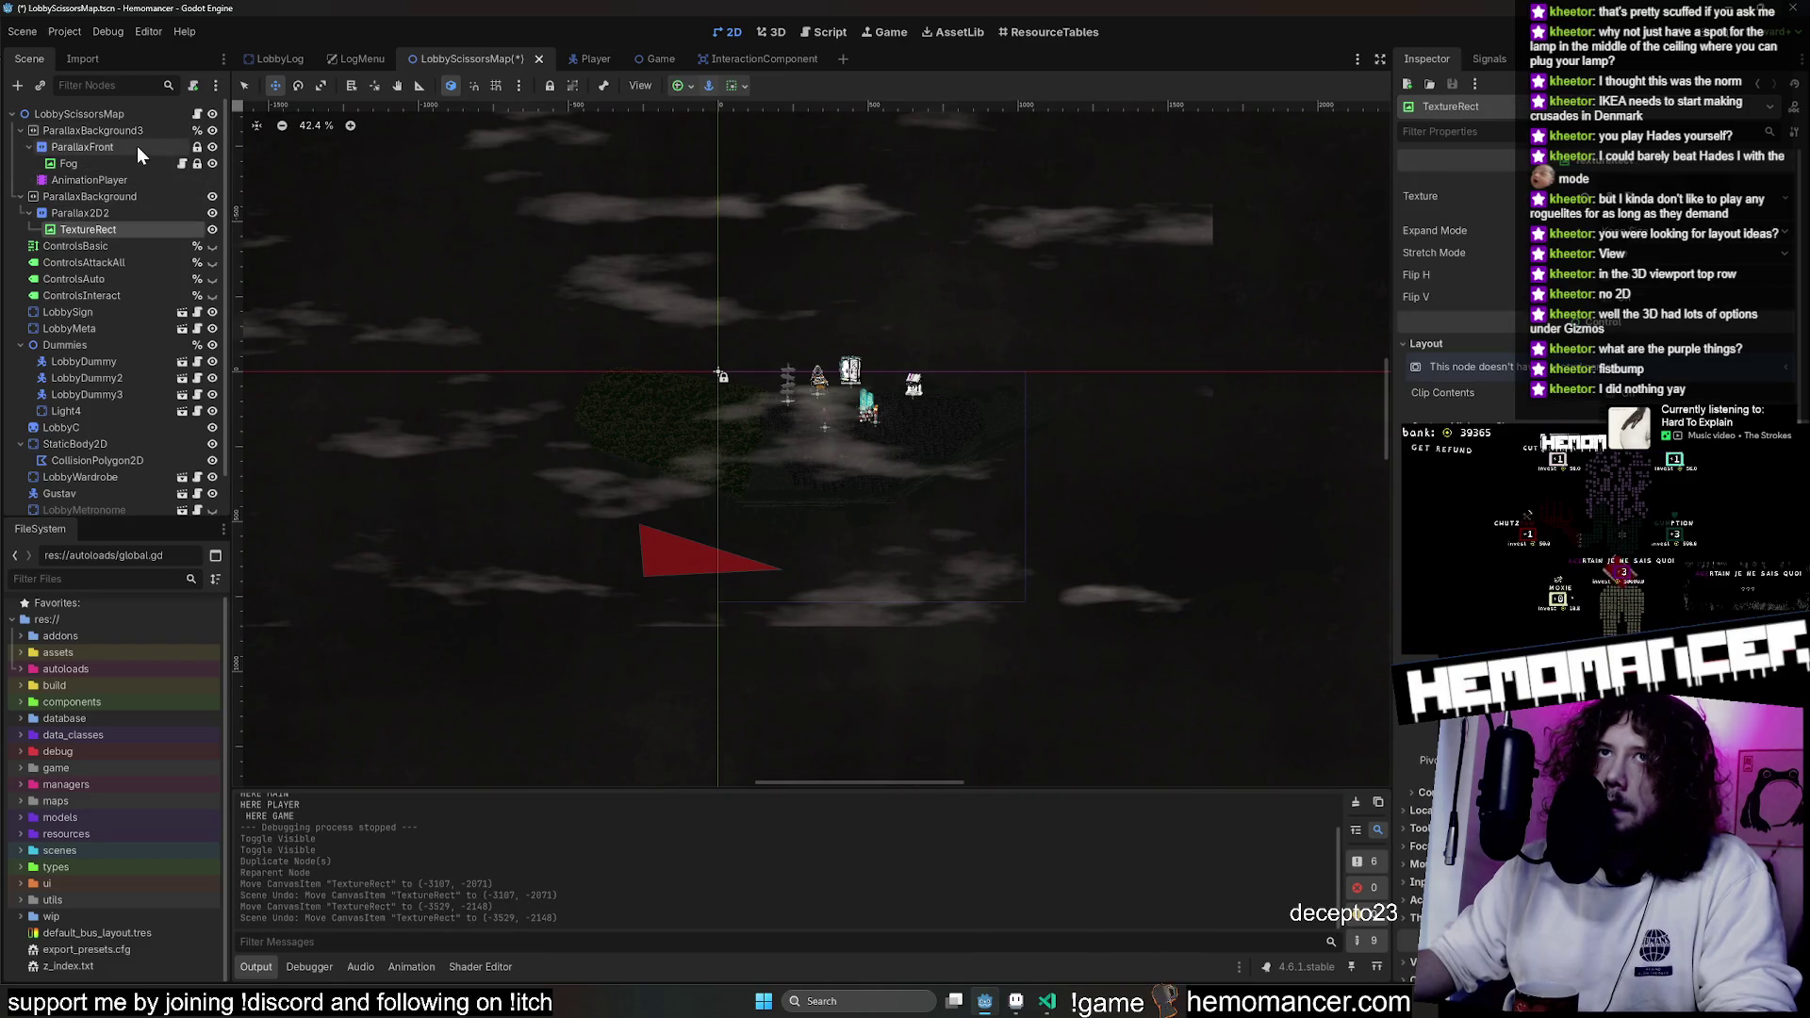
Unlock the ParallaxFront and Fog nodes, undoing a stray TextureRect move.
{"action": "left_click", "coordinate": [136, 135]}
{"action": "left_click", "coordinate": [197, 147]}
{"action": "left_click", "coordinate": [197, 163]}
{"action": "left_click_drag", "start_coordinate": [558, 210], "coordinate": [546, 210]}
{"action": "key", "text": "ctrl+z"}
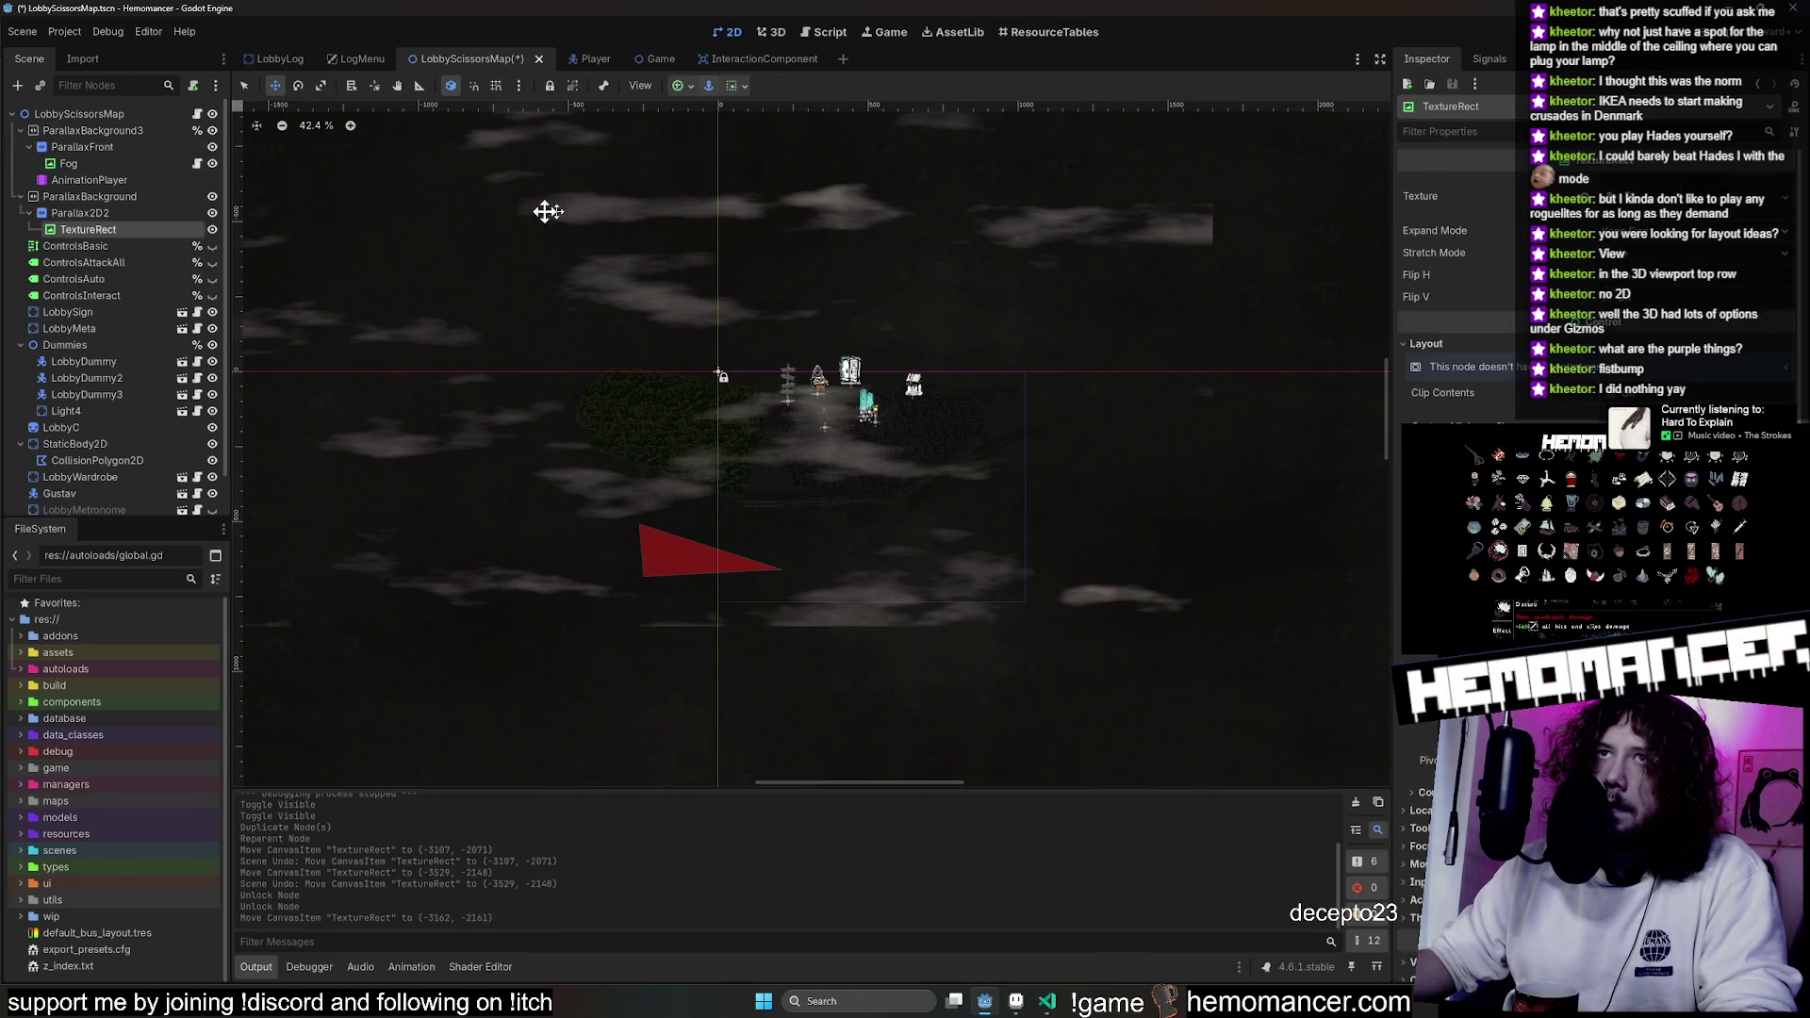
{"action": "scroll", "coordinate": [484, 242], "scroll_direction": "down", "scroll_amount": 9}
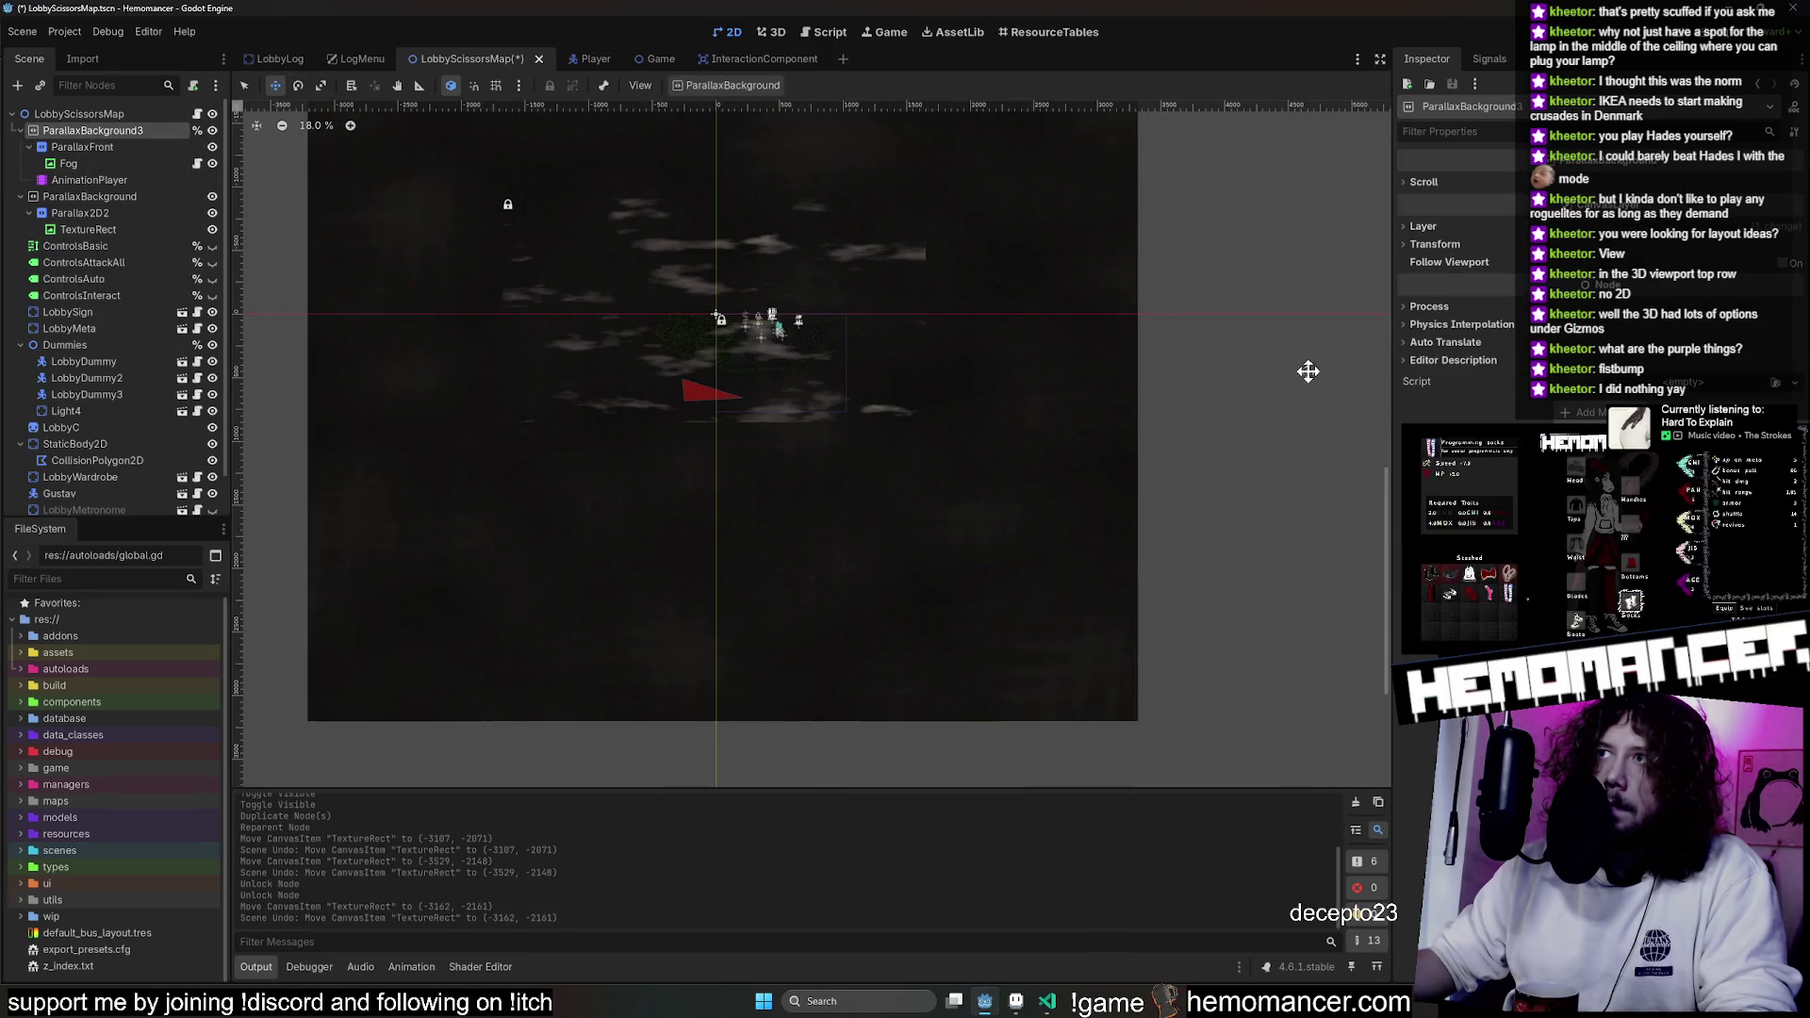
{"action": "left_click_drag", "start_coordinate": [1312, 367], "coordinate": [1274, 379]}
Toggle ParallaxBackground3's visibility to check its fog, undoing an accidental TextureRect rotation.
{"action": "left_click", "coordinate": [176, 134]}
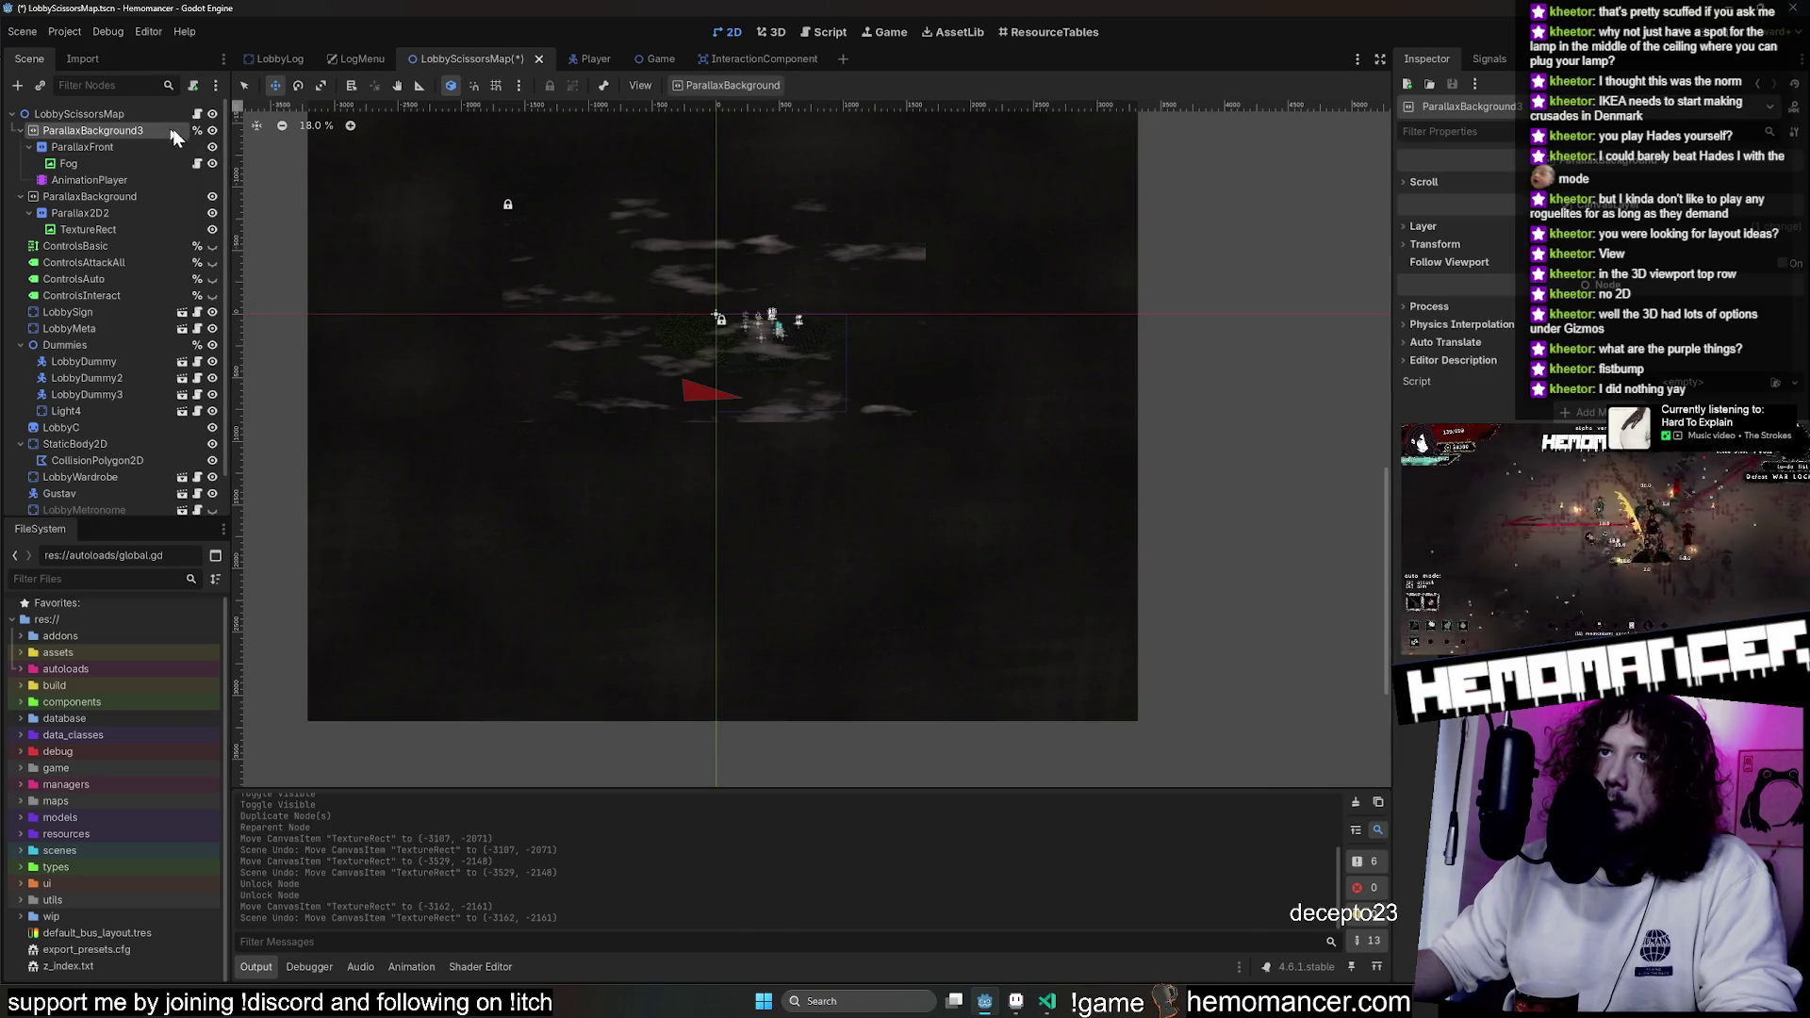
{"action": "left_click", "coordinate": [213, 130]}
{"action": "left_click", "coordinate": [212, 130]}
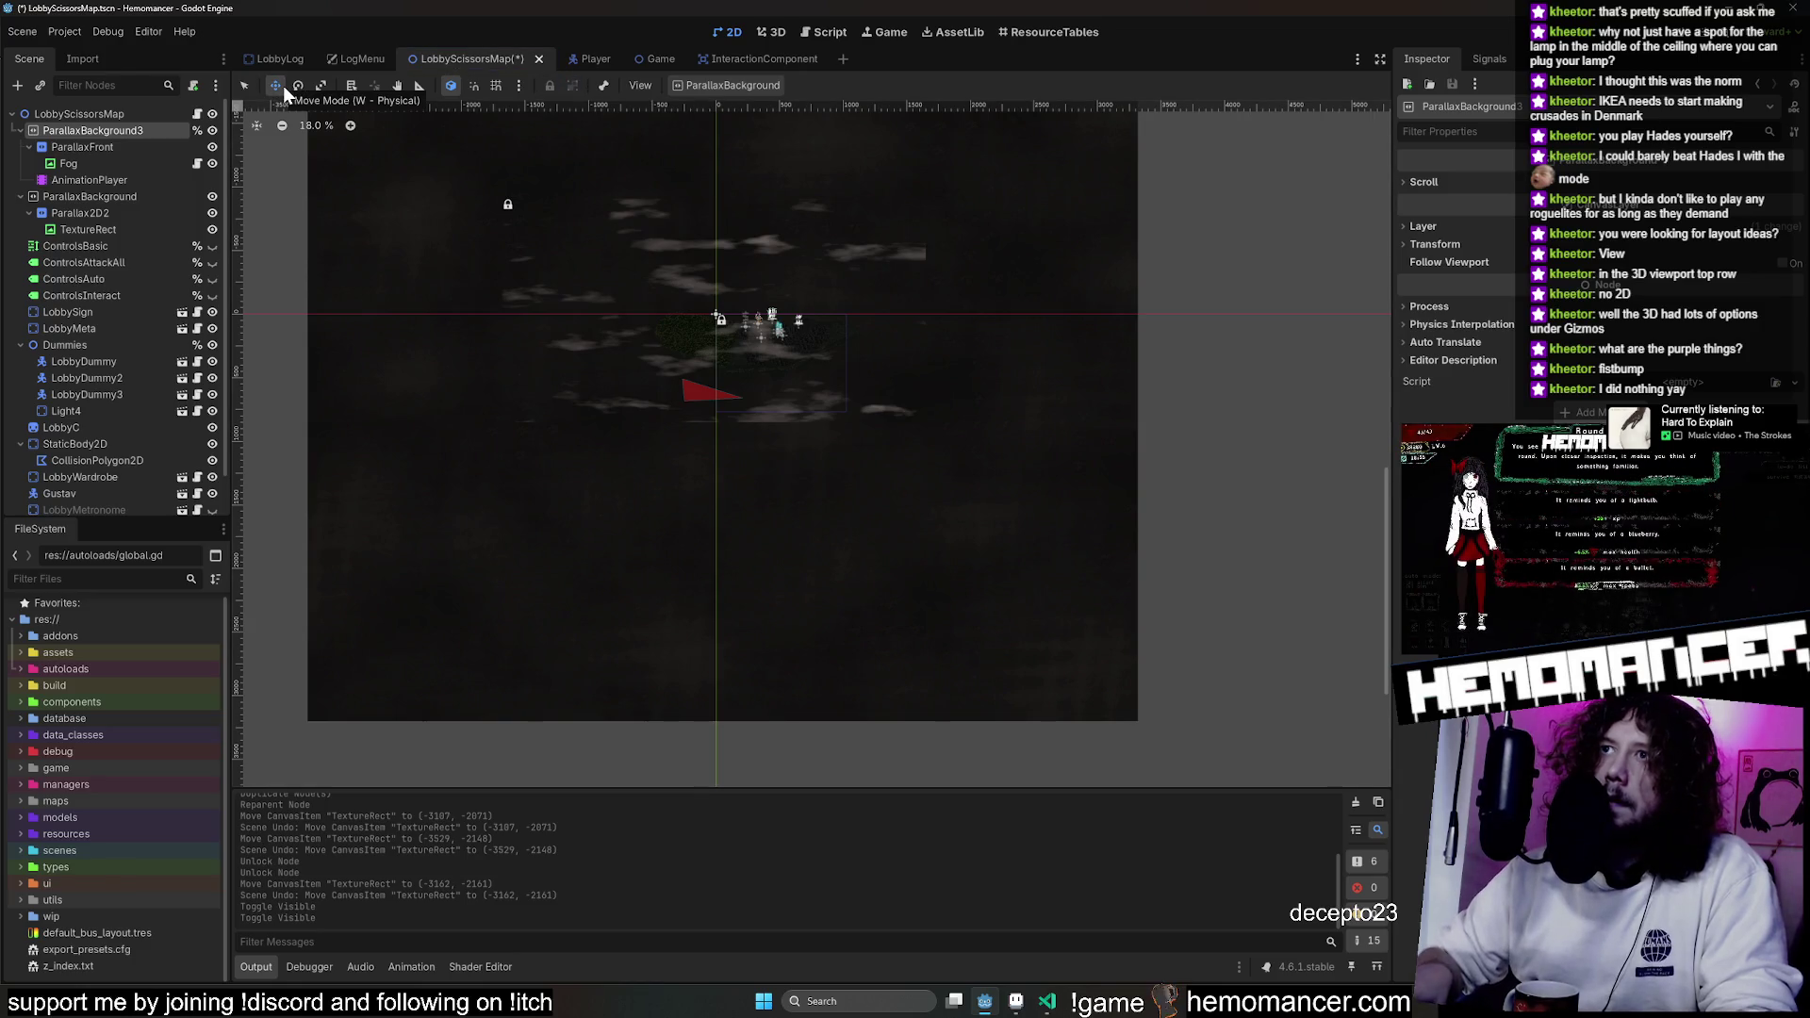
{"action": "double_click", "coordinate": [136, 132]}
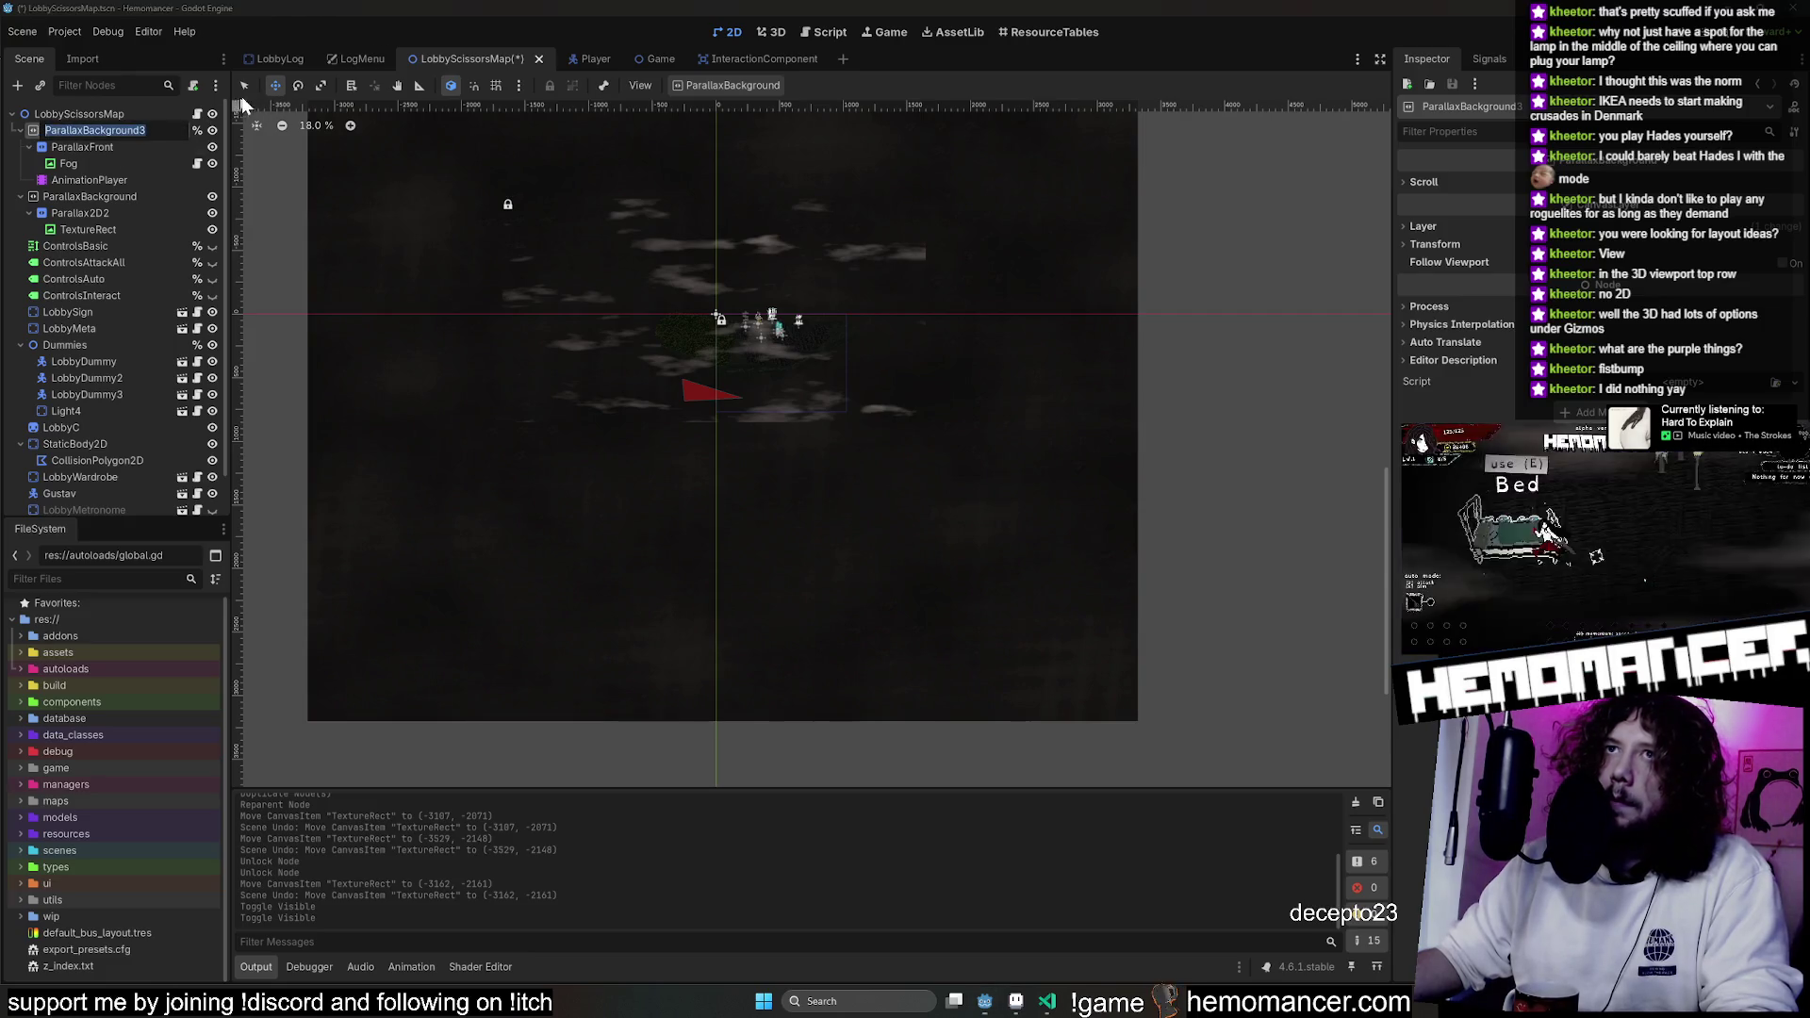
{"action": "left_click", "coordinate": [298, 84]}
{"action": "mouse_move", "coordinate": [896, 307]}
{"action": "left_mouse_down"}
{"action": "mouse_move", "coordinate": [1050, 347]}
{"action": "mouse_move", "coordinate": [682, 575]}
{"action": "mouse_move", "coordinate": [308, 645]}
{"action": "left_mouse_up"}
{"action": "key", "text": "ctrl+z"}
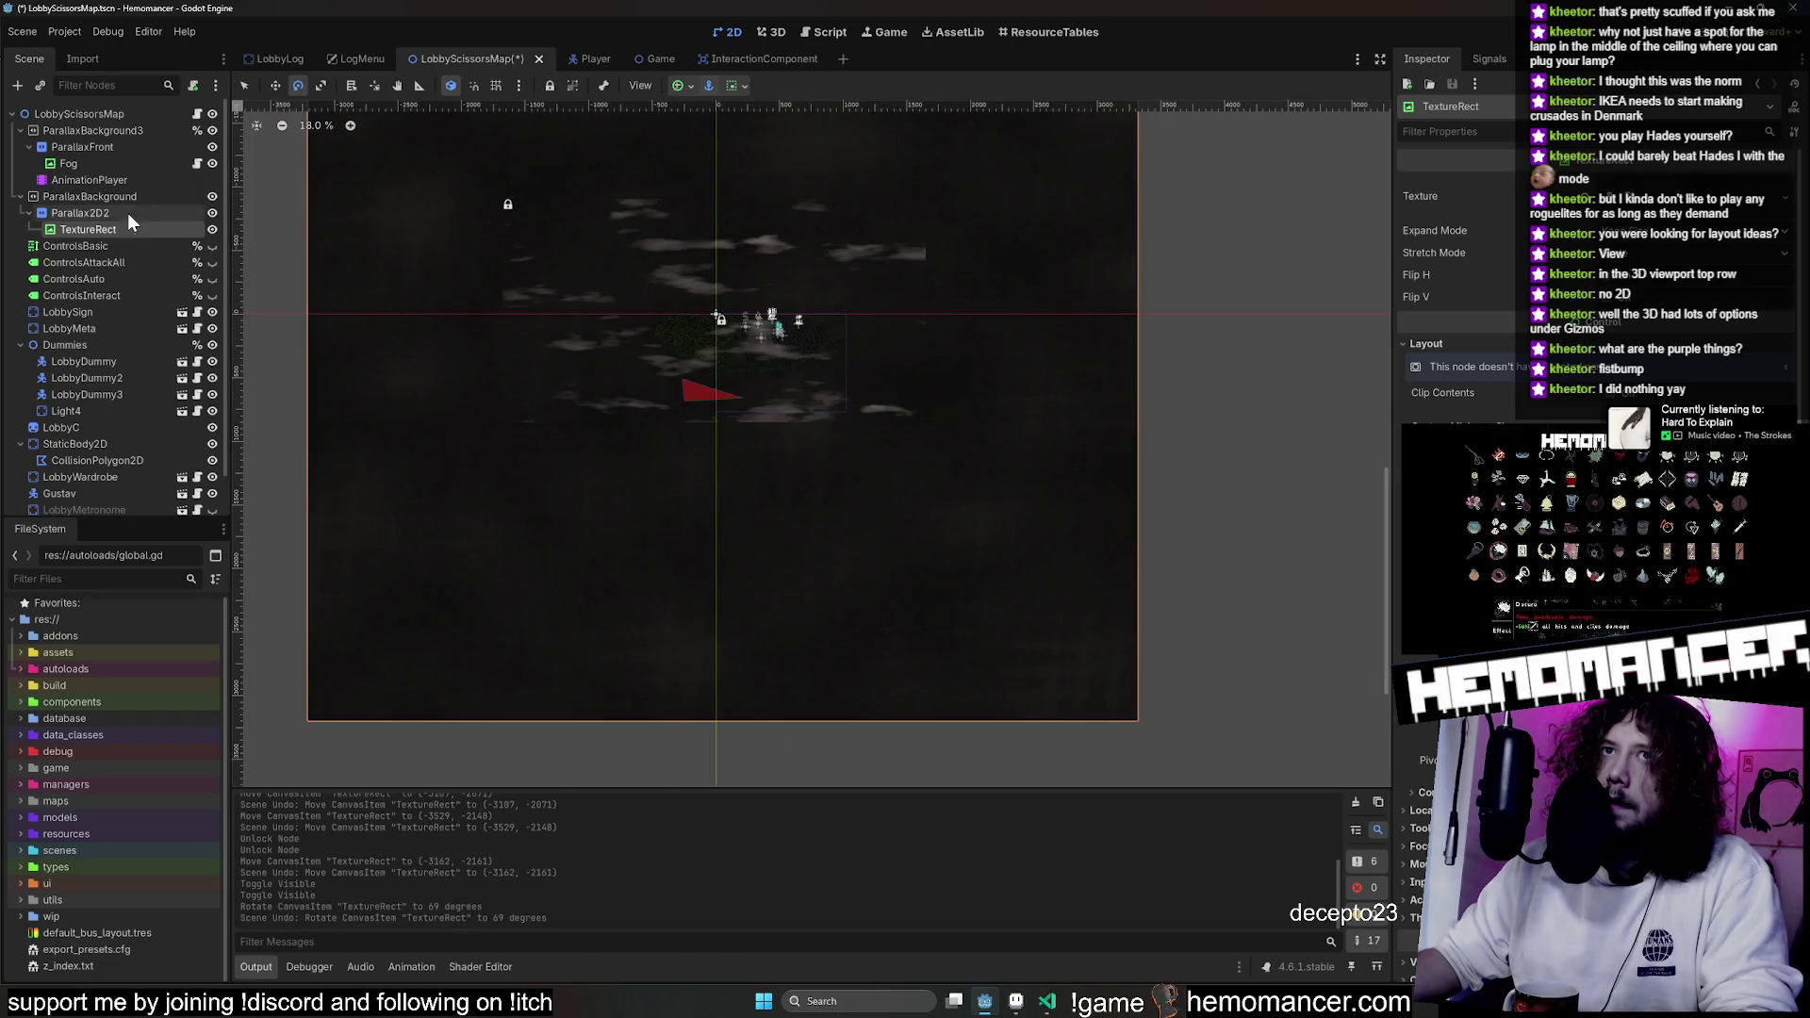
Select the Fog texture under ParallaxFront and move it down on the map.
{"action": "left_click", "coordinate": [138, 134]}
{"action": "left_click", "coordinate": [128, 148]}
{"action": "left_click", "coordinate": [120, 165]}
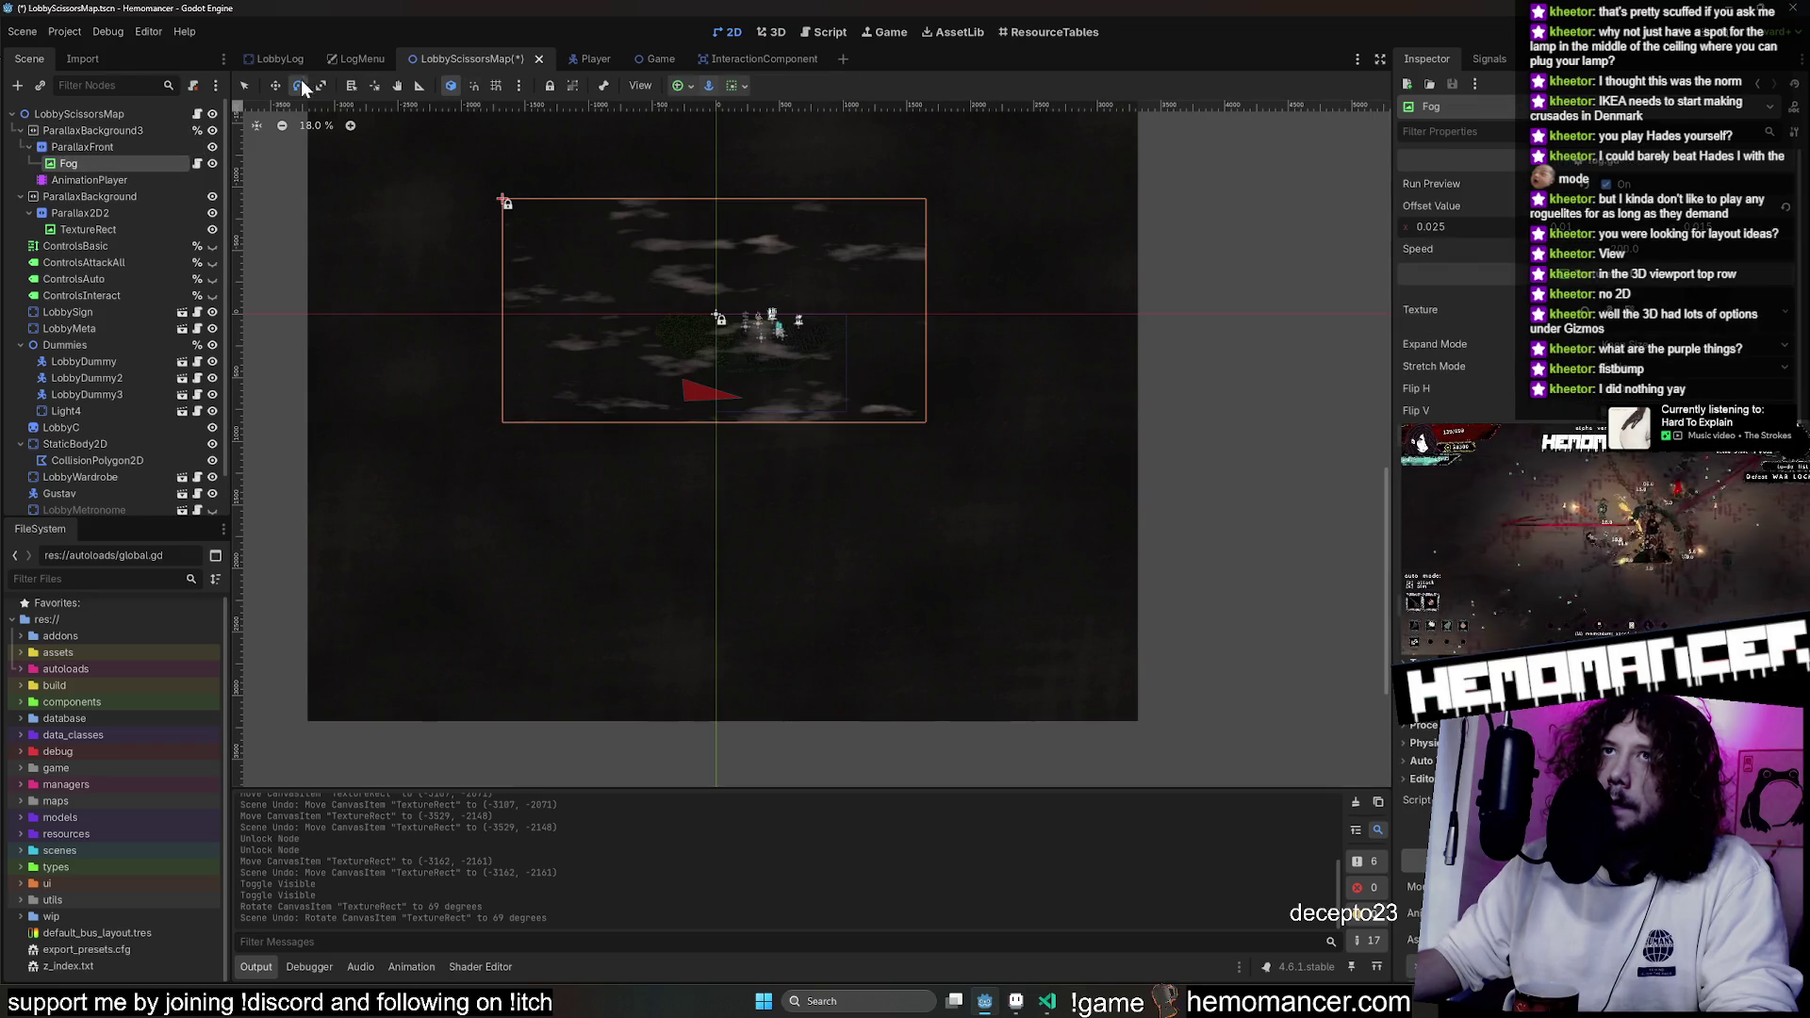
{"action": "mouse_move", "coordinate": [842, 210]}
{"action": "left_mouse_down"}
{"action": "mouse_move", "coordinate": [744, 173]}
{"action": "mouse_move", "coordinate": [801, 150]}
{"action": "mouse_move", "coordinate": [909, 189]}
{"action": "mouse_move", "coordinate": [833, 279]}
{"action": "left_mouse_up"}
{"action": "scroll", "coordinate": [909, 189], "scroll_direction": "up", "scroll_amount": 3}
{"action": "scroll", "coordinate": [832, 280], "scroll_direction": "down", "scroll_amount": 4}
Delete the extra ParallaxBackground3 layer and confirm removing its children.
{"action": "left_click", "coordinate": [146, 134]}
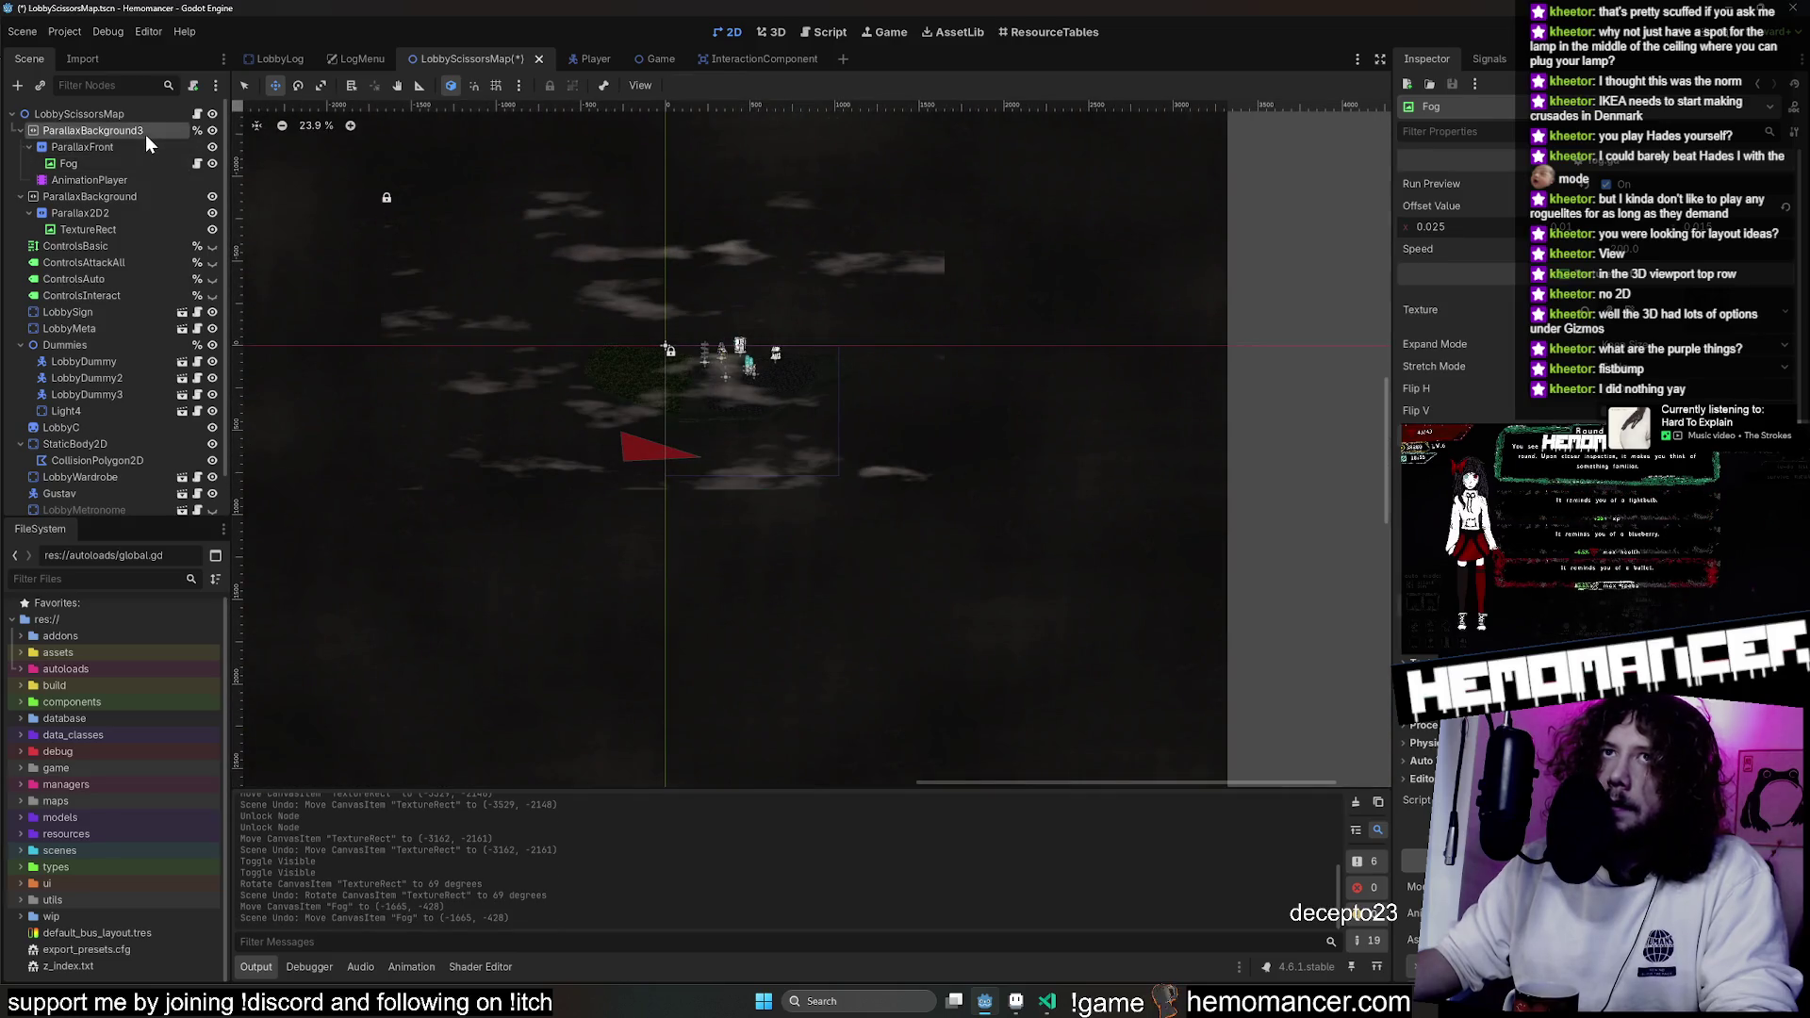
{"action": "key", "text": "Delete"}
{"action": "left_click", "coordinate": [852, 521]}
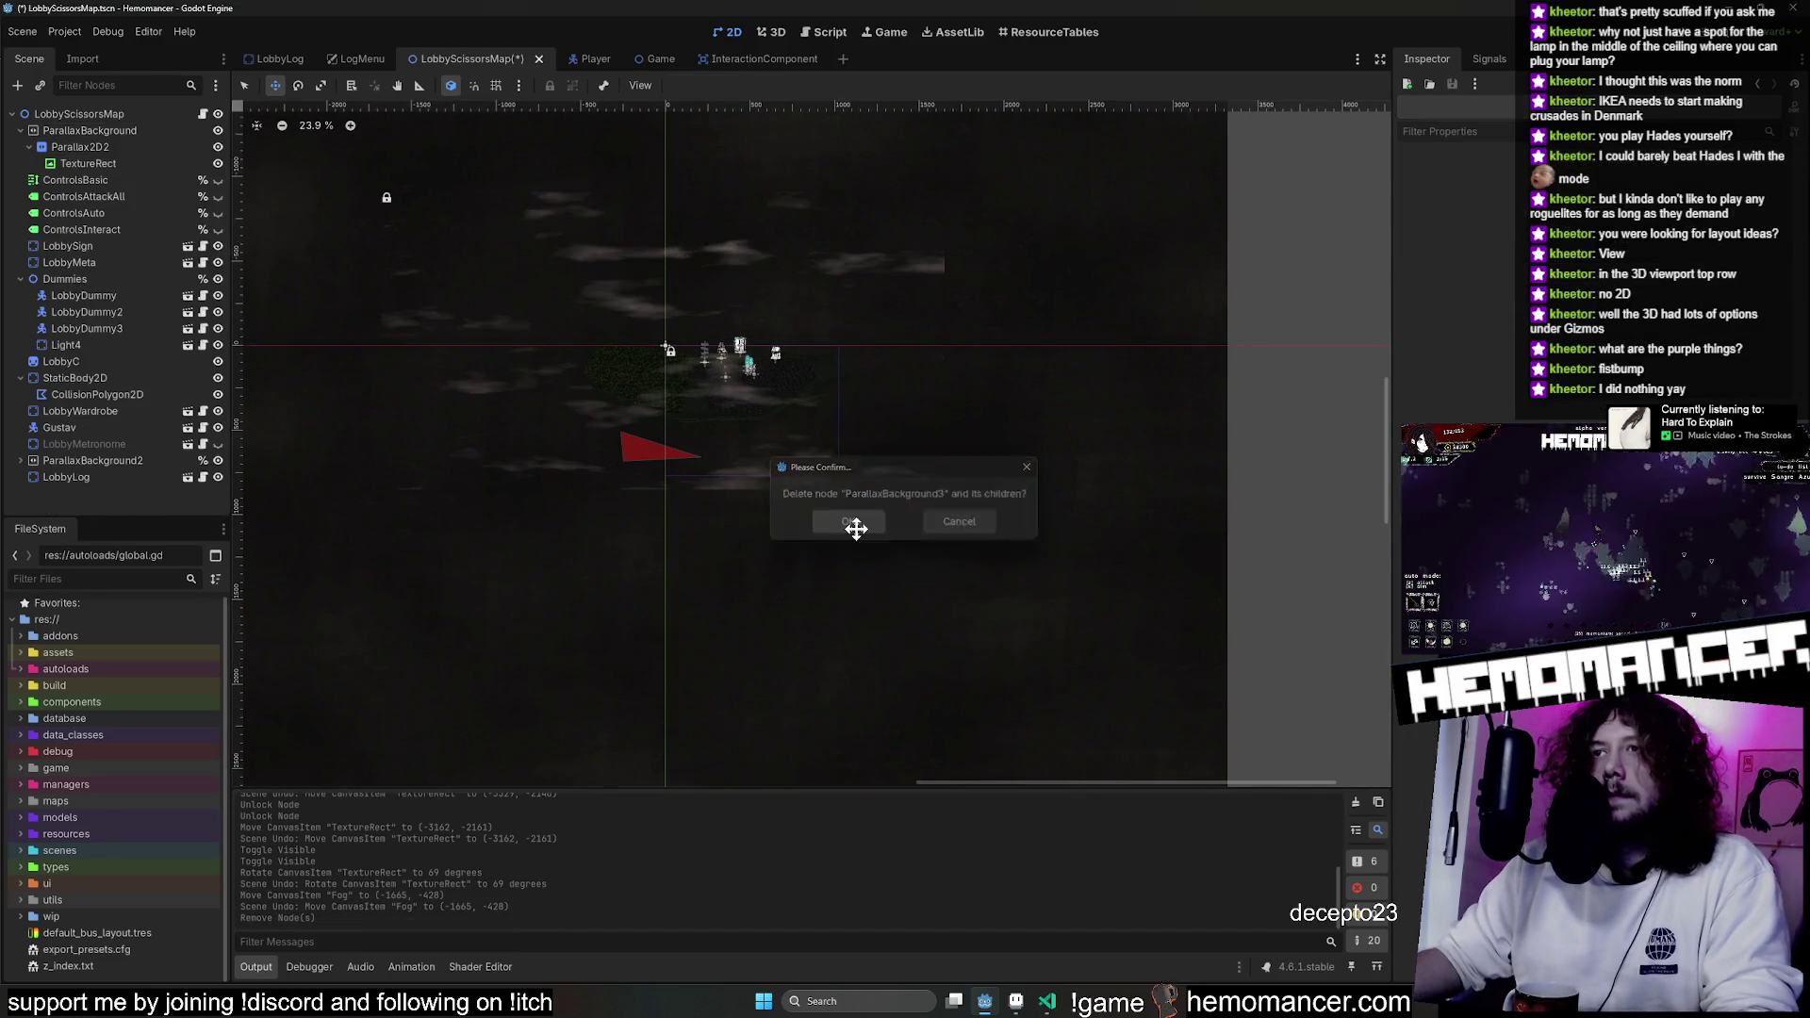
{"action": "scroll", "coordinate": [730, 402], "scroll_direction": "up", "scroll_amount": 6}
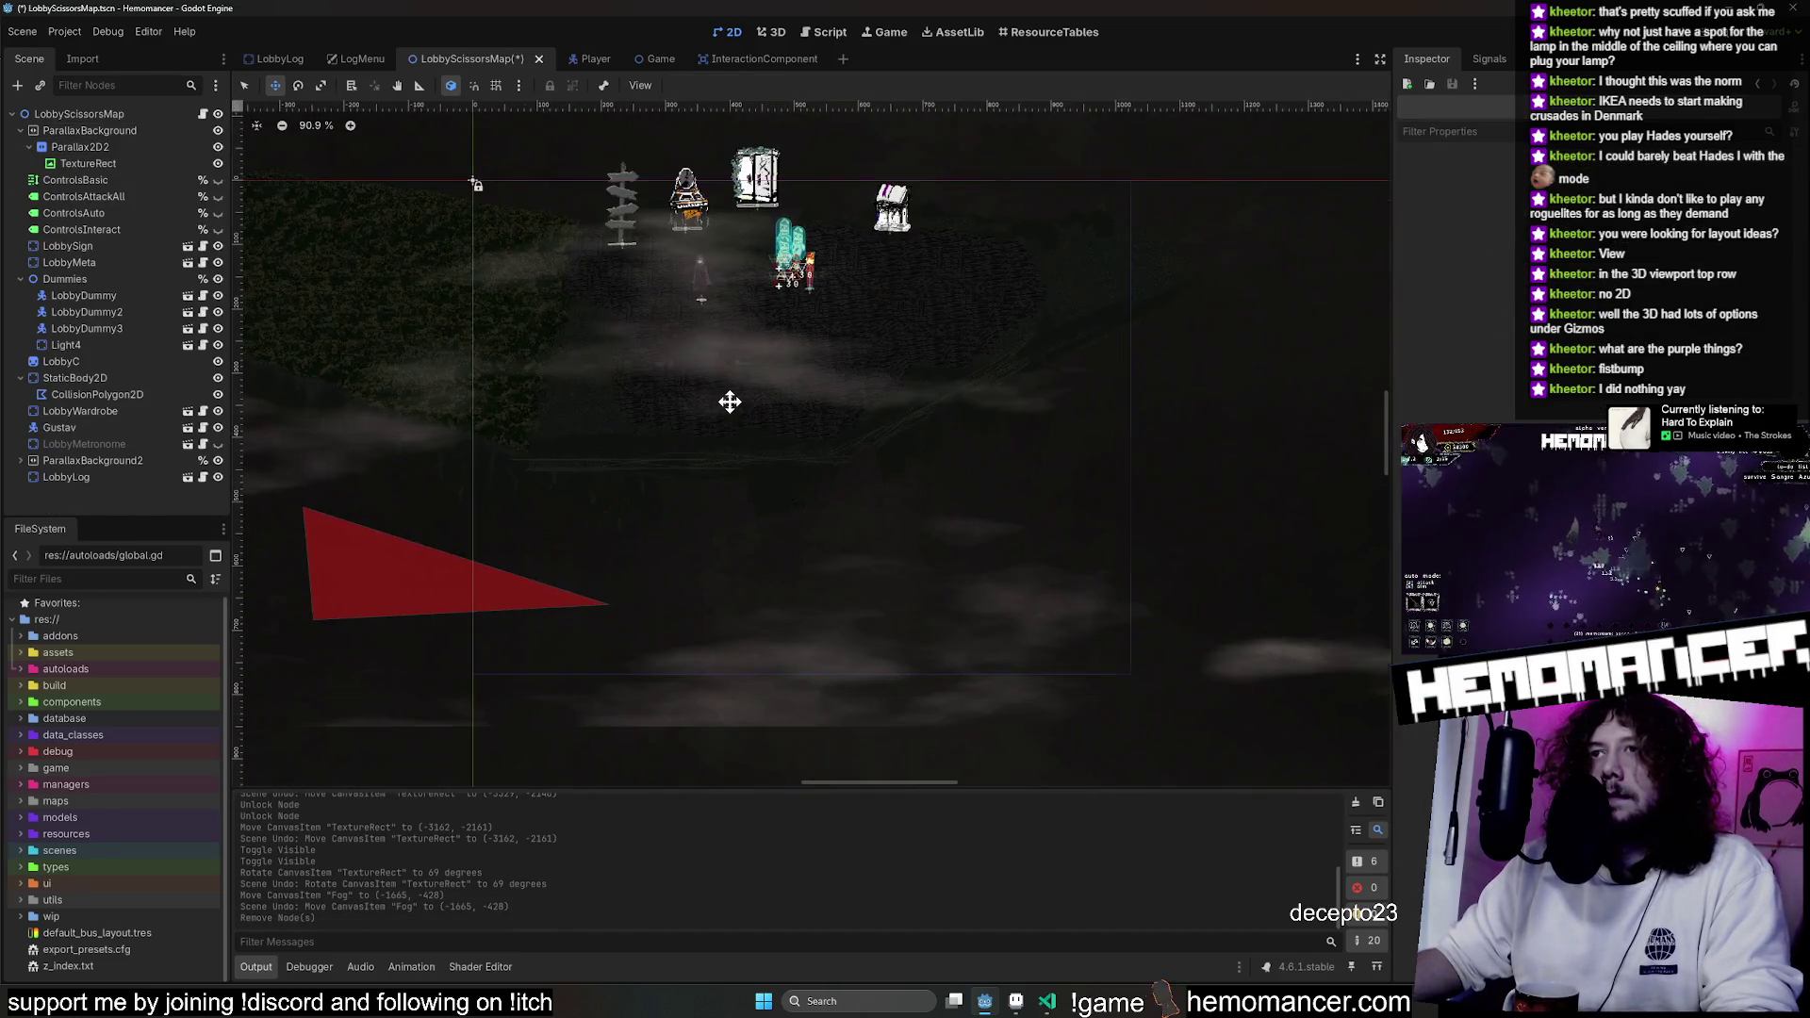
{"action": "left_click", "coordinate": [101, 163]}
{"action": "left_click", "coordinate": [21, 460]}
{"action": "scroll", "coordinate": [83, 466], "scroll_direction": "down", "scroll_amount": 1}
{"action": "left_click", "coordinate": [85, 471]}
{"action": "left_click_drag", "start_coordinate": [436, 401], "coordinate": [681, 403]}
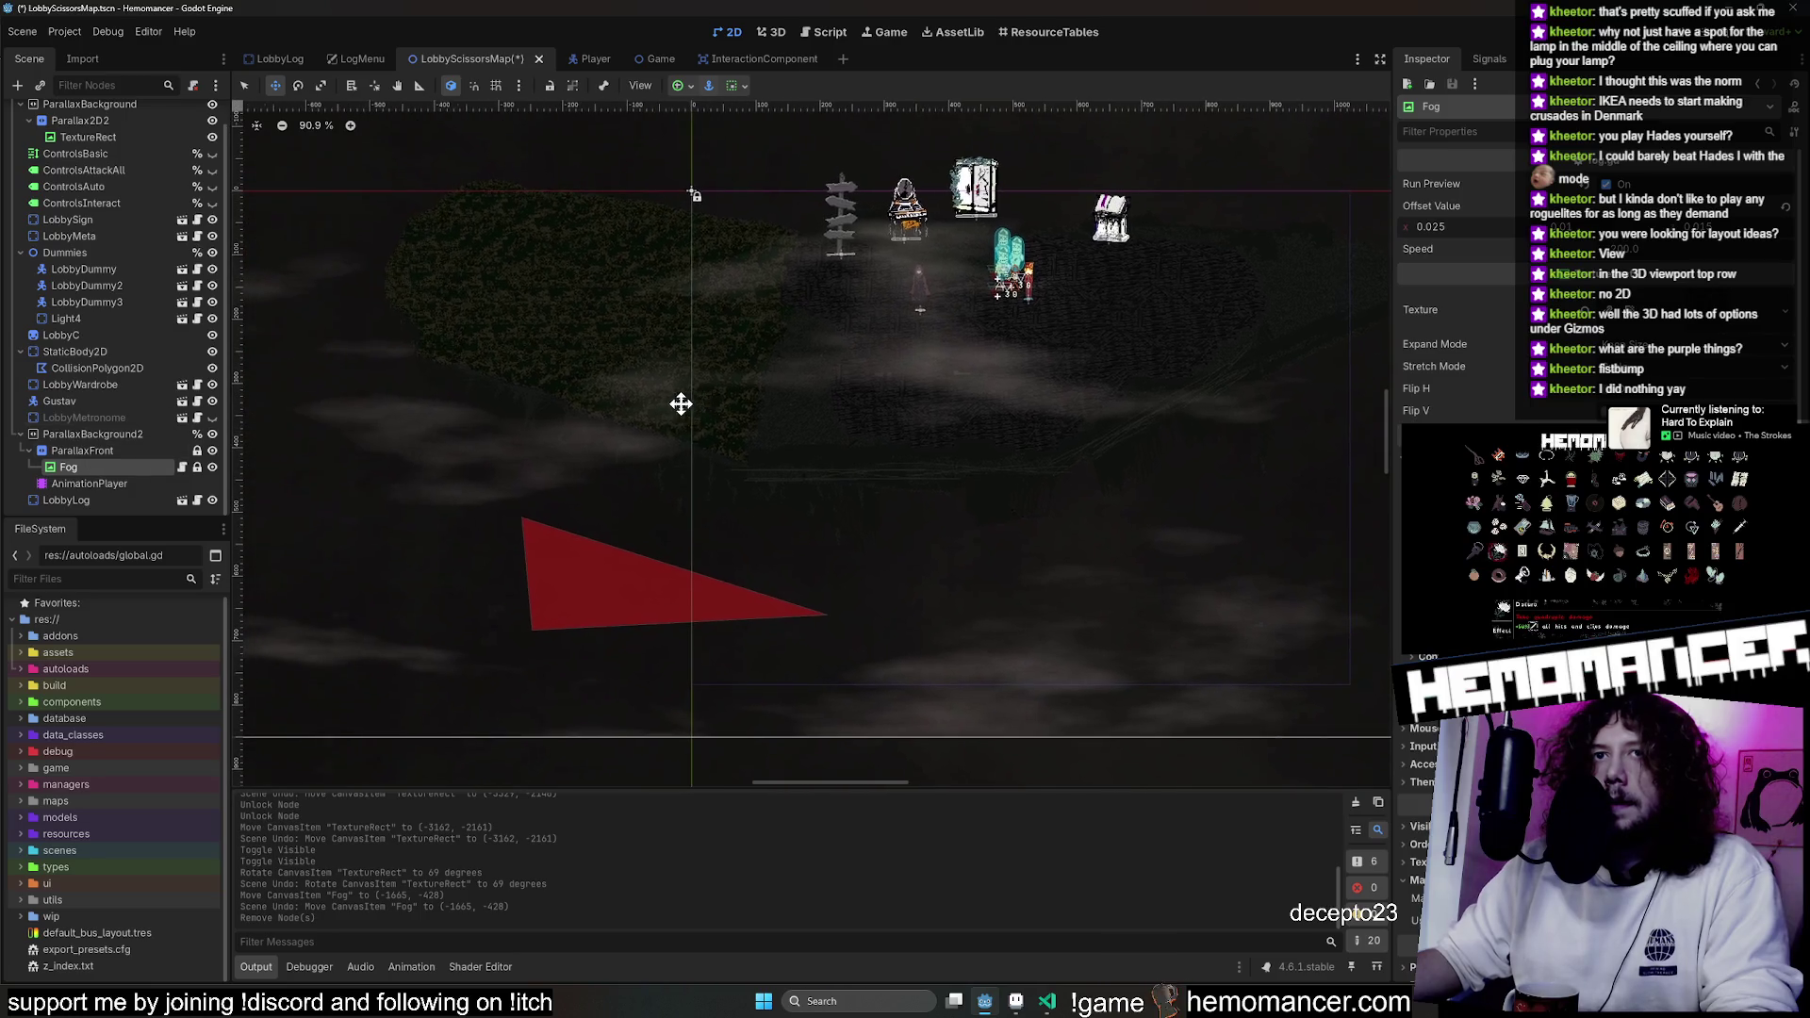
{"action": "left_click", "coordinate": [130, 436]}
{"action": "scroll", "coordinate": [105, 128], "scroll_direction": "up", "scroll_amount": 1}
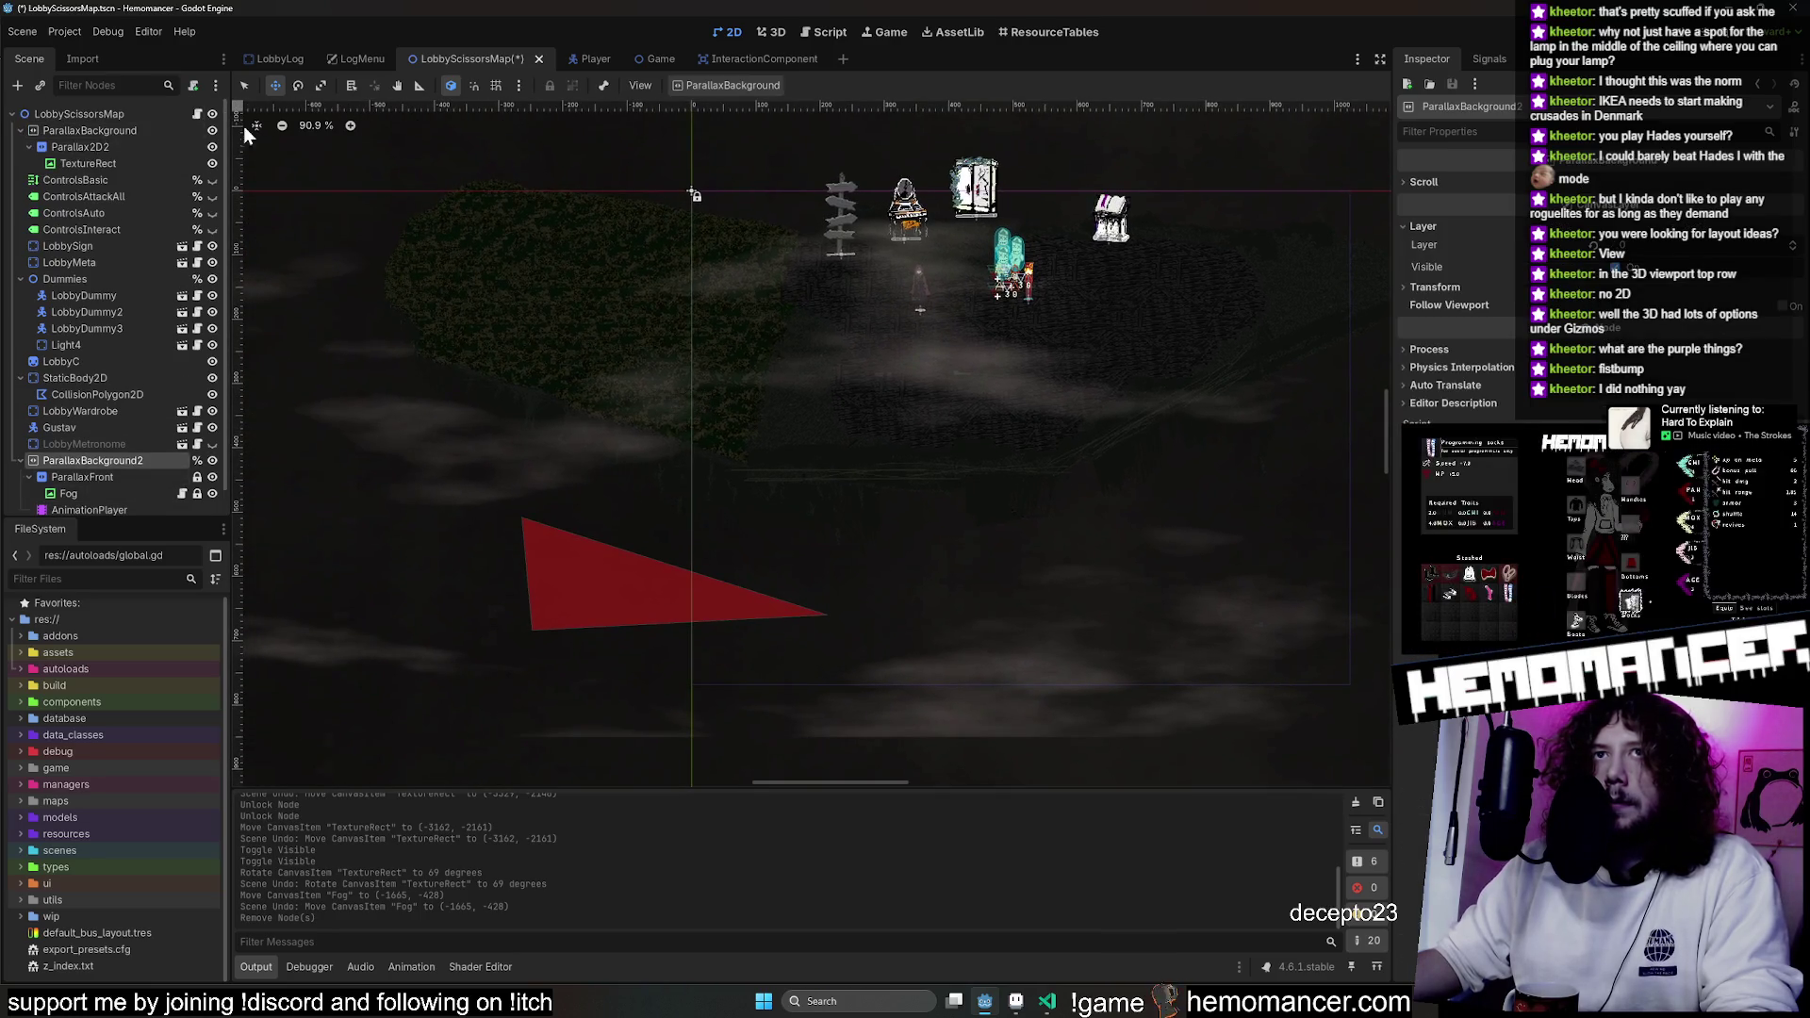
{"action": "left_click", "coordinate": [213, 114]}
{"action": "left_click", "coordinate": [212, 114]}
{"action": "left_click", "coordinate": [211, 116]}
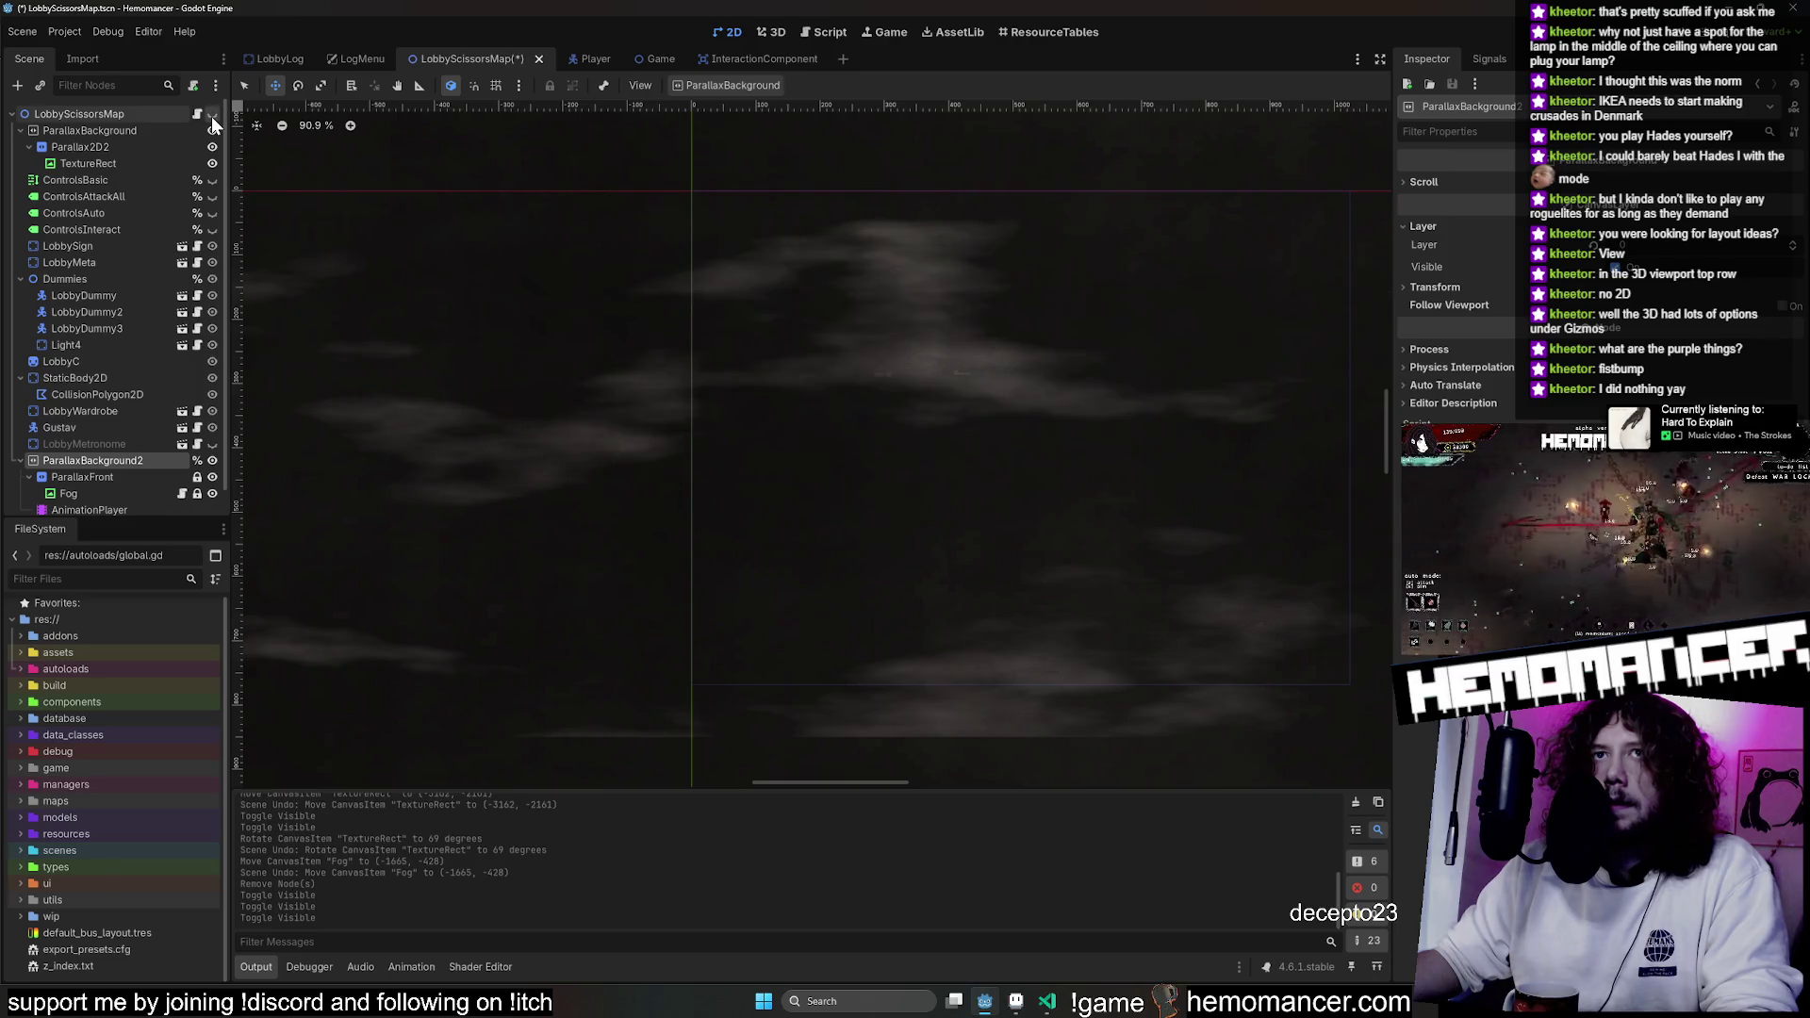
{"action": "left_click", "coordinate": [211, 116]}
{"action": "left_click", "coordinate": [212, 132]}
{"action": "left_click", "coordinate": [212, 132]}
{"action": "left_click", "coordinate": [213, 132]}
{"action": "scroll", "coordinate": [521, 197], "scroll_direction": "down", "scroll_amount": 4}
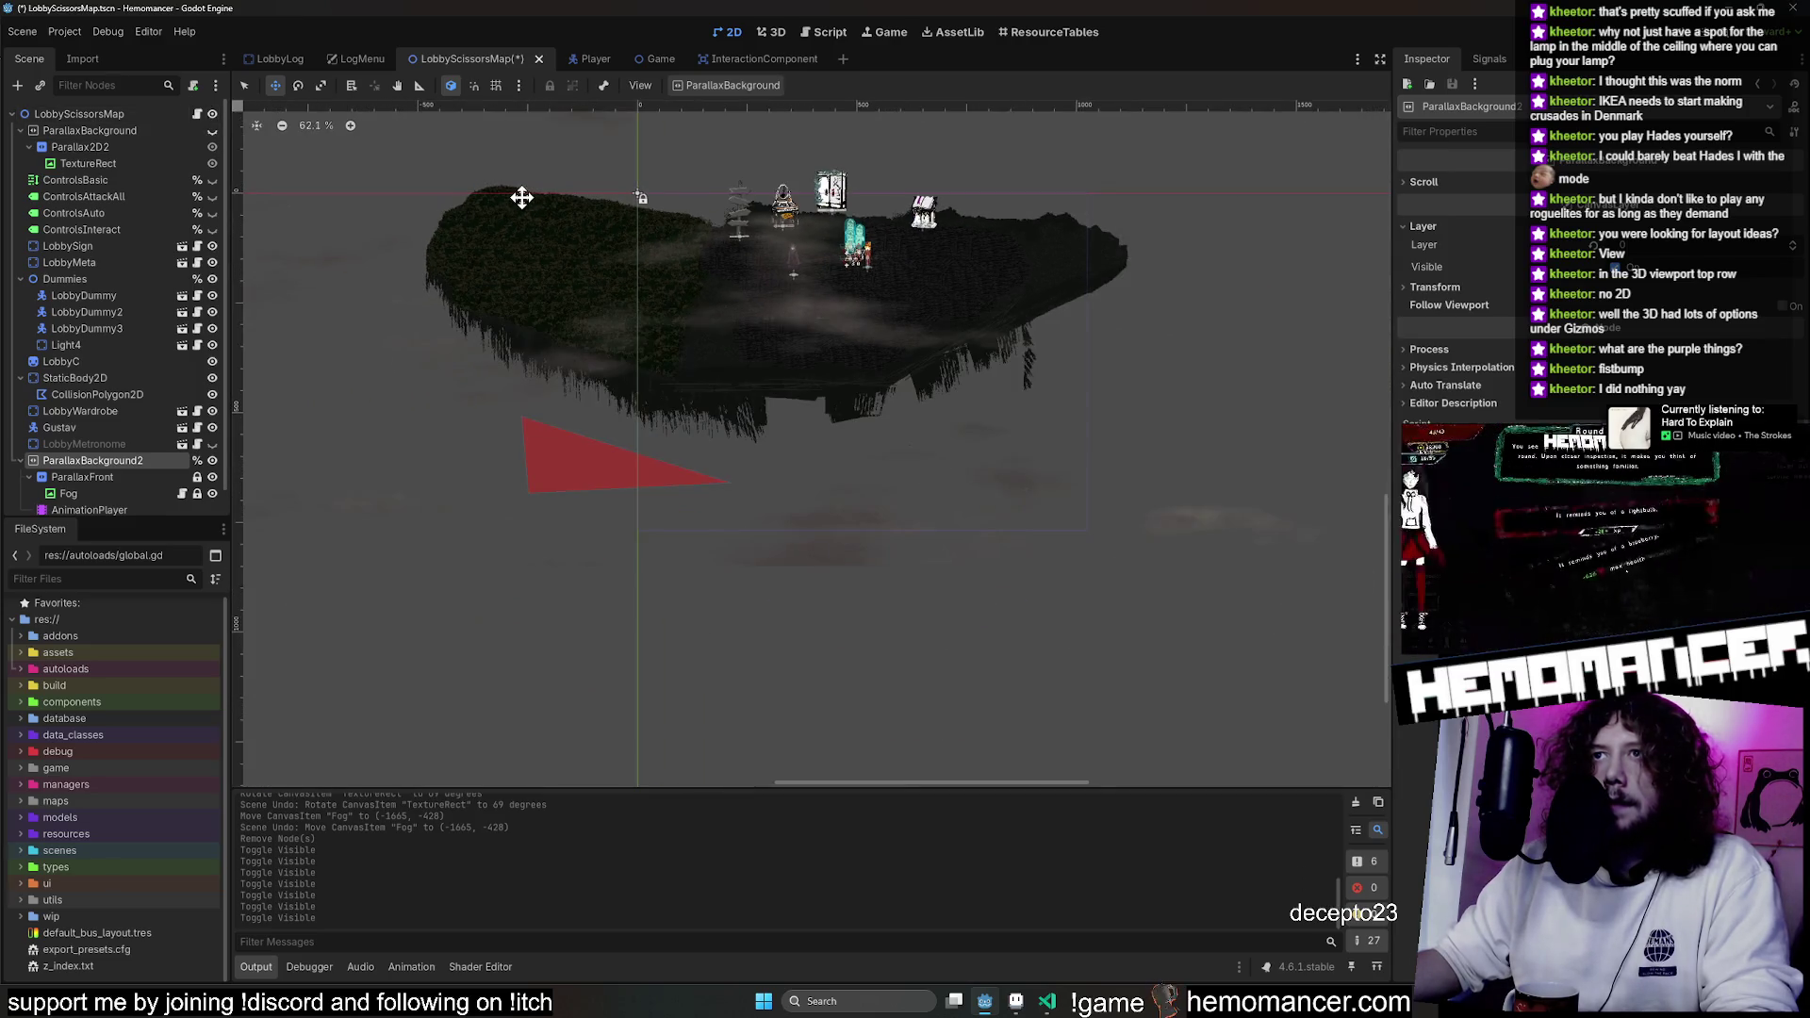
{"action": "left_click", "coordinate": [212, 132]}
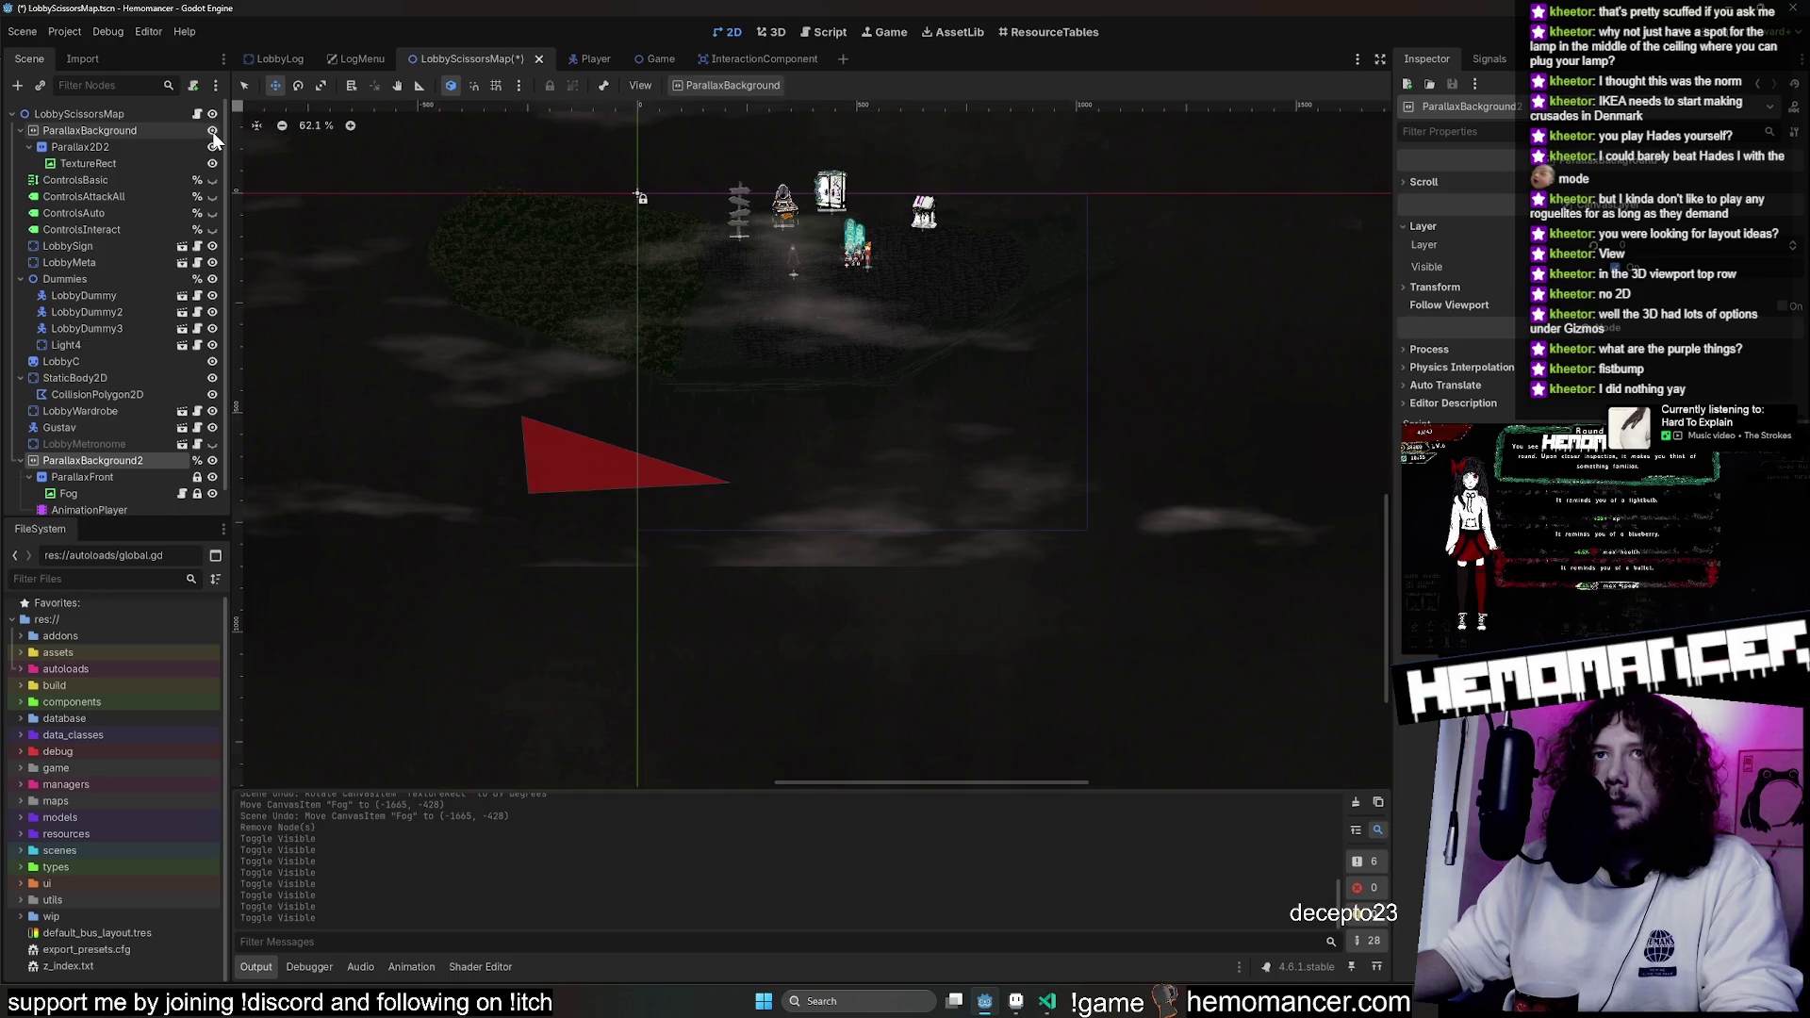
{"action": "left_click", "coordinate": [212, 132]}
{"action": "left_click", "coordinate": [212, 132]}
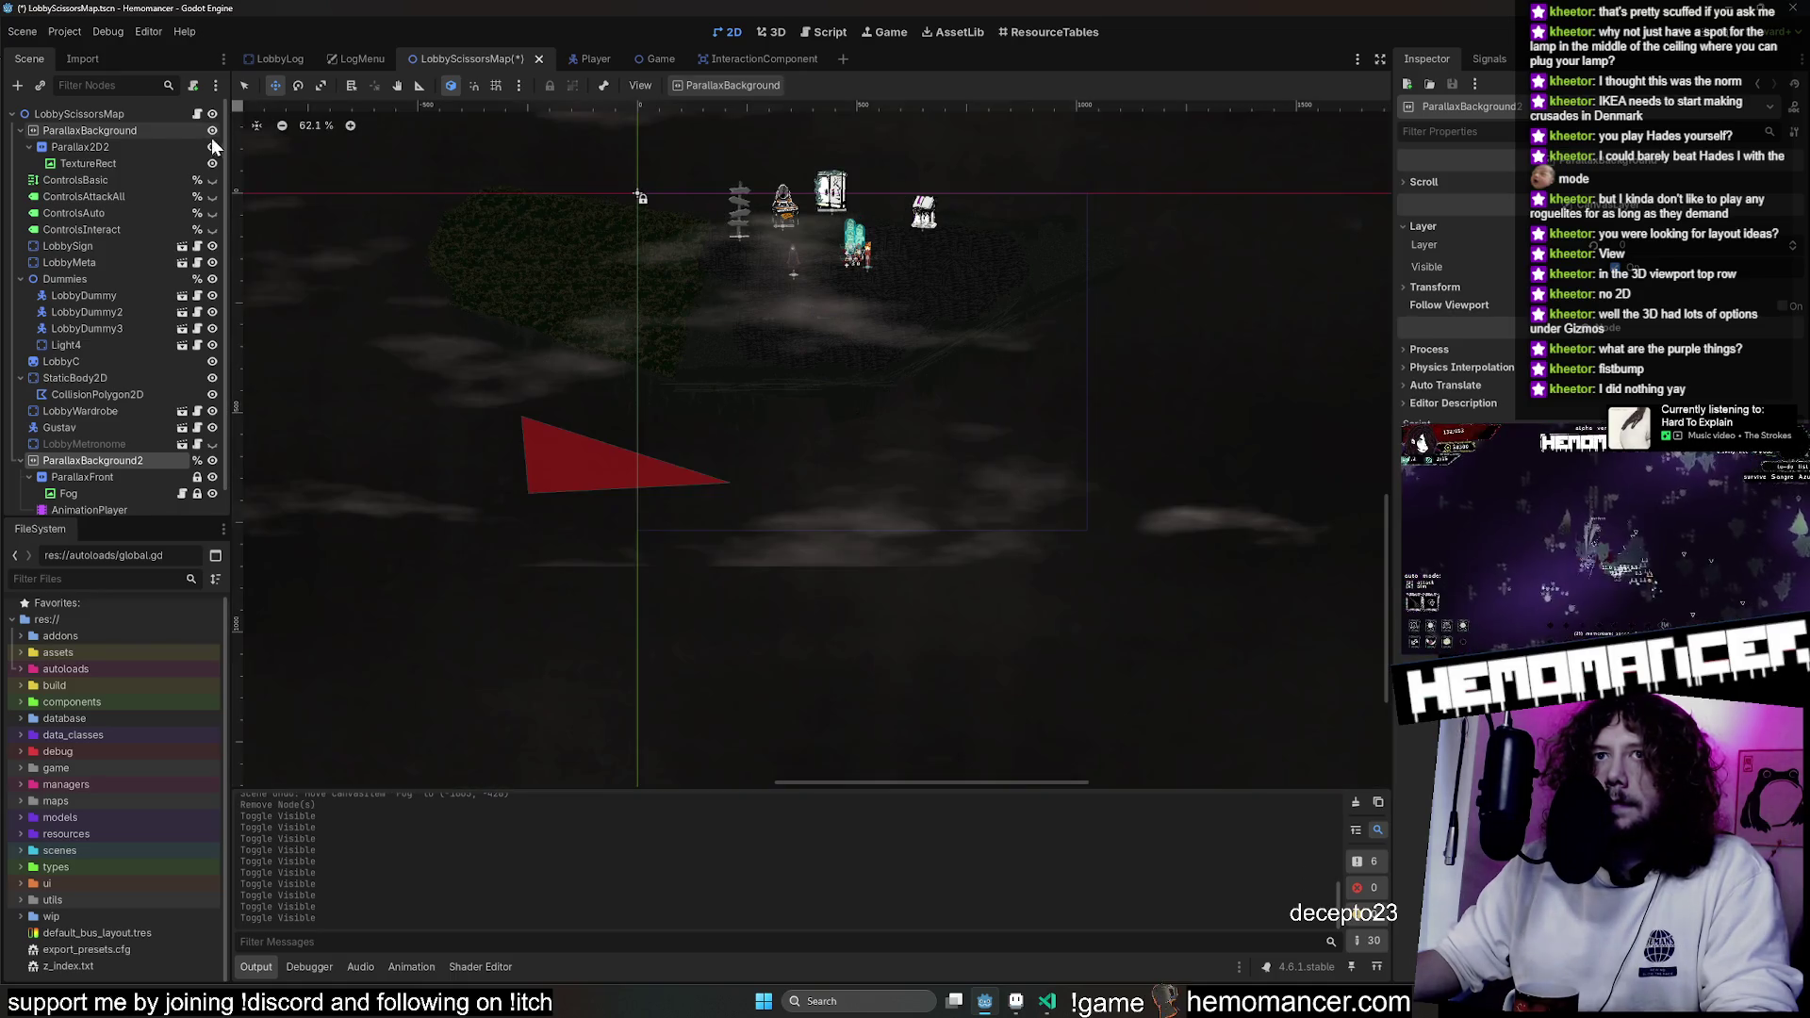
{"action": "left_click", "coordinate": [104, 495]}
{"action": "key", "text": "ctrl+d"}
Move Fog2 under Parallax2D2, spread its clouds over the island, and run the game.
{"action": "mouse_move", "coordinate": [113, 502]}
{"action": "left_mouse_down"}
{"action": "mouse_move", "coordinate": [148, 144]}
{"action": "mouse_move", "coordinate": [148, 163]}
{"action": "left_mouse_up"}
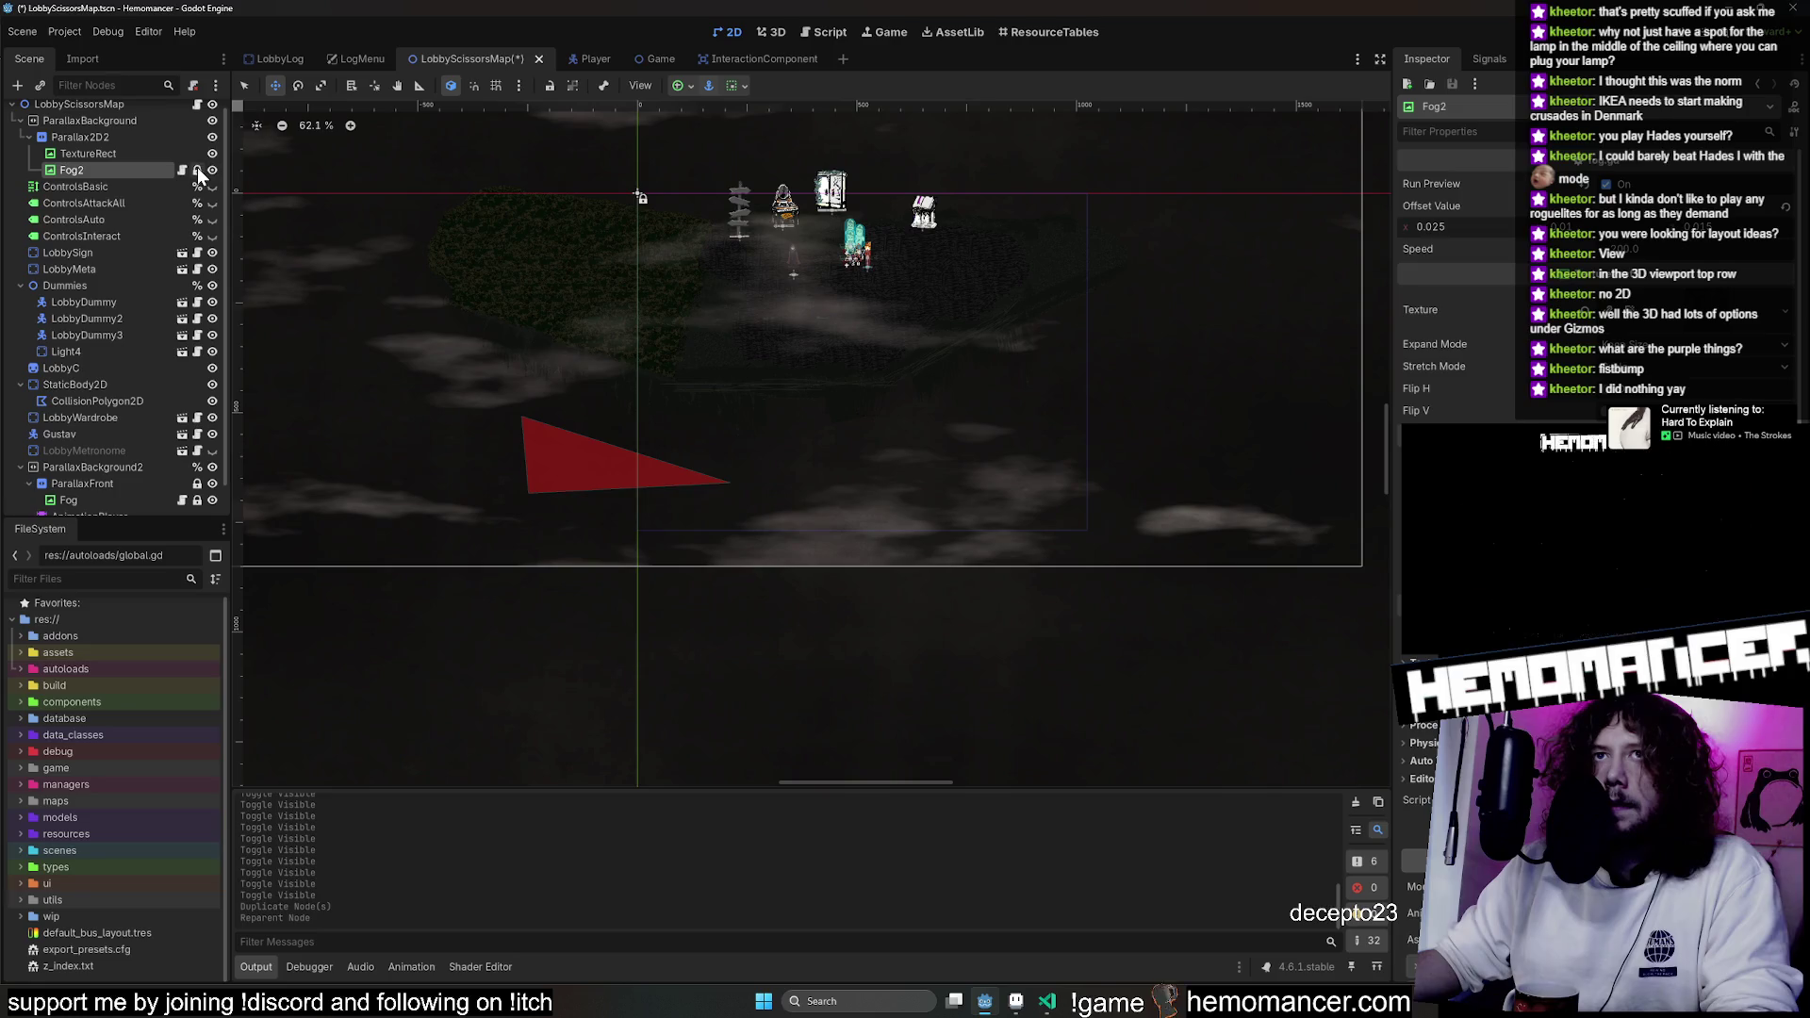
{"action": "mouse_move", "coordinate": [315, 202]}
{"action": "left_mouse_down"}
{"action": "mouse_move", "coordinate": [302, 348]}
{"action": "mouse_move", "coordinate": [335, 352]}
{"action": "mouse_move", "coordinate": [594, 198]}
{"action": "mouse_move", "coordinate": [566, 198]}
{"action": "mouse_move", "coordinate": [538, 256]}
{"action": "left_mouse_up"}
{"action": "scroll", "coordinate": [566, 198], "scroll_direction": "down", "scroll_amount": 1}
{"action": "scroll", "coordinate": [556, 222], "scroll_direction": "down", "scroll_amount": 3}
{"action": "scroll", "coordinate": [547, 237], "scroll_direction": "down", "scroll_amount": 1}
{"action": "scroll", "coordinate": [755, 371], "scroll_direction": "up", "scroll_amount": 2}
{"action": "scroll", "coordinate": [756, 371], "scroll_direction": "up", "scroll_amount": 2}
{"action": "mouse_move", "coordinate": [785, 476]}
{"action": "left_mouse_down"}
{"action": "mouse_move", "coordinate": [812, 437]}
{"action": "mouse_move", "coordinate": [848, 425]}
{"action": "mouse_move", "coordinate": [860, 444]}
{"action": "mouse_move", "coordinate": [694, 454]}
{"action": "left_mouse_up"}
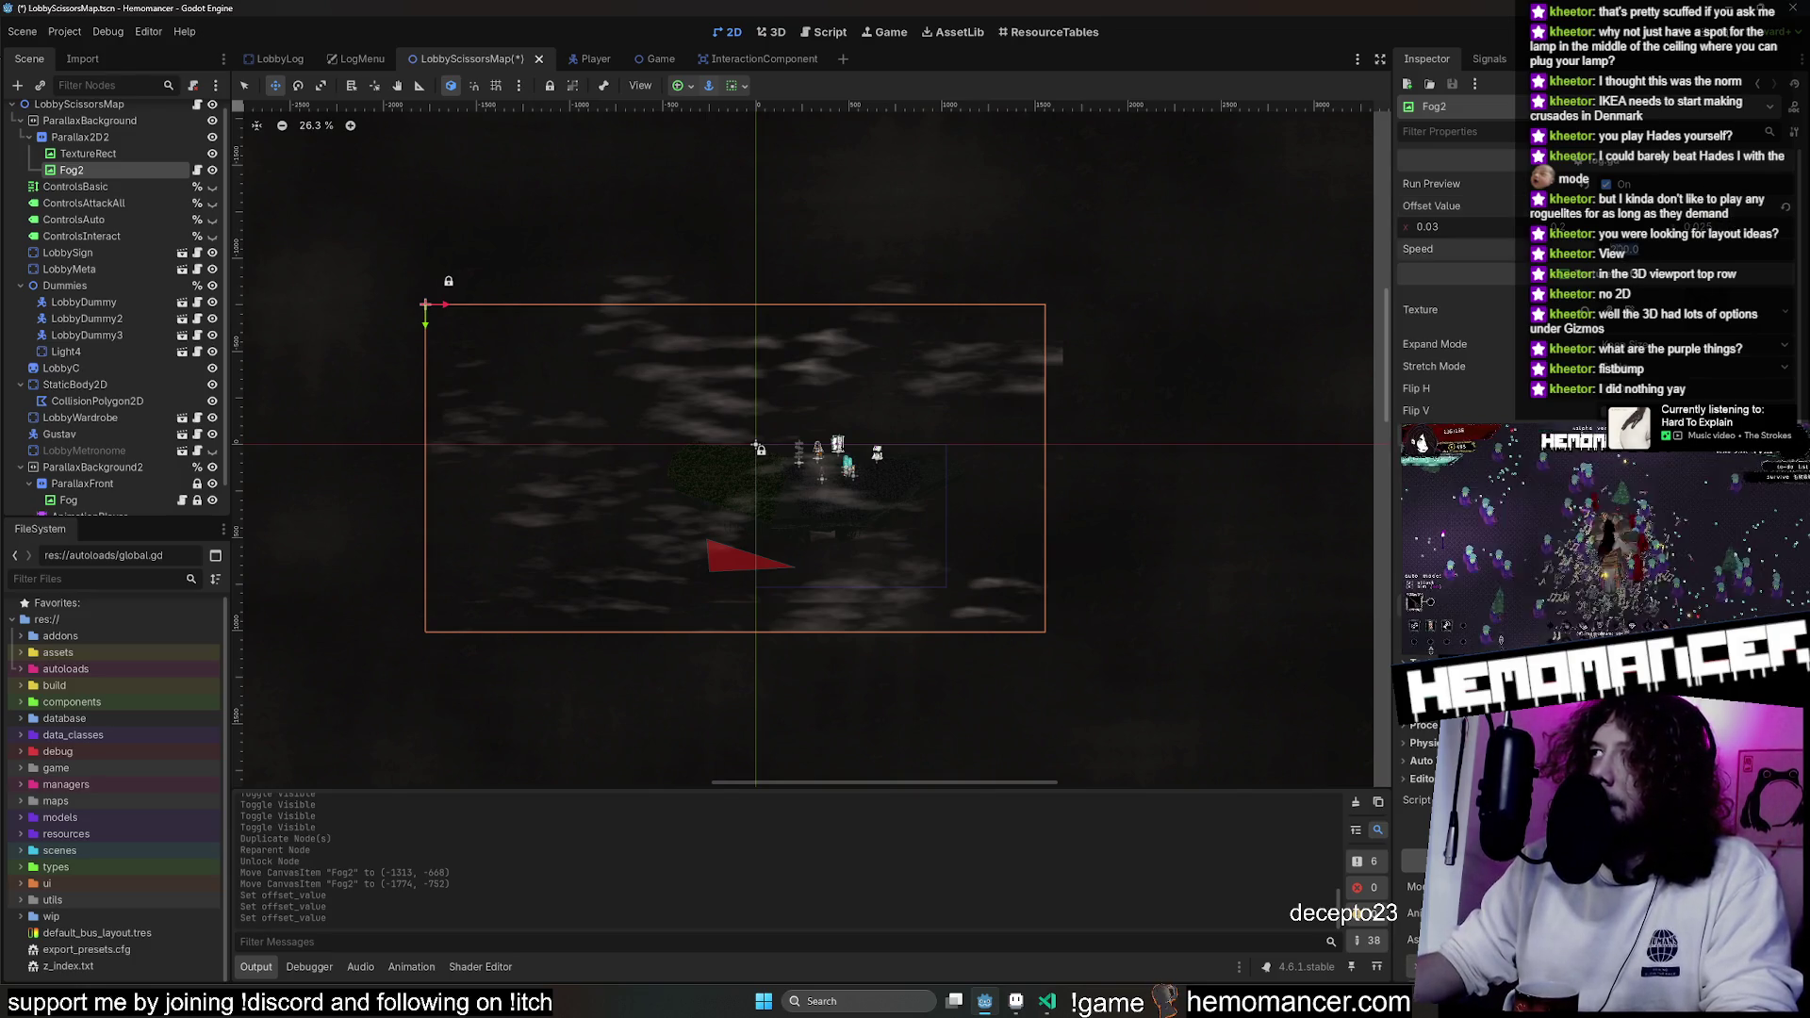
{"action": "key", "text": "F5"}
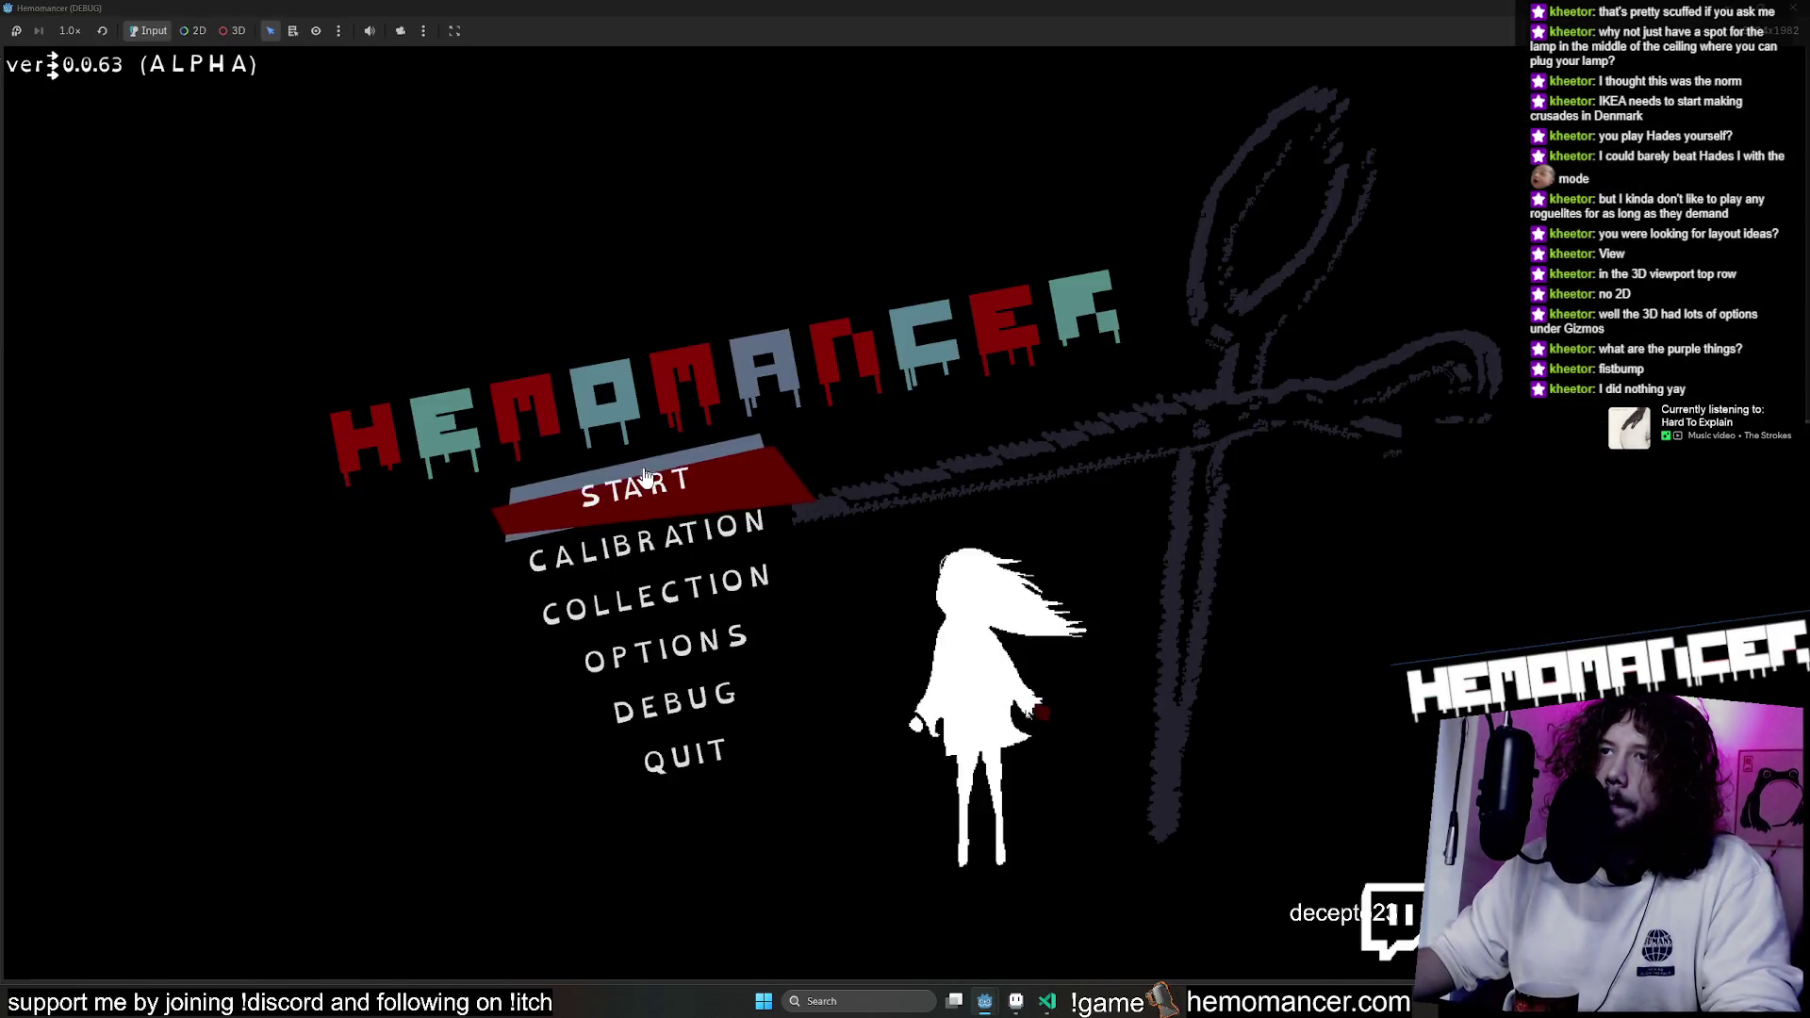
Start the game, walk the player down-left and right, and scroll through the hotbar.
{"action": "left_click", "coordinate": [650, 485]}
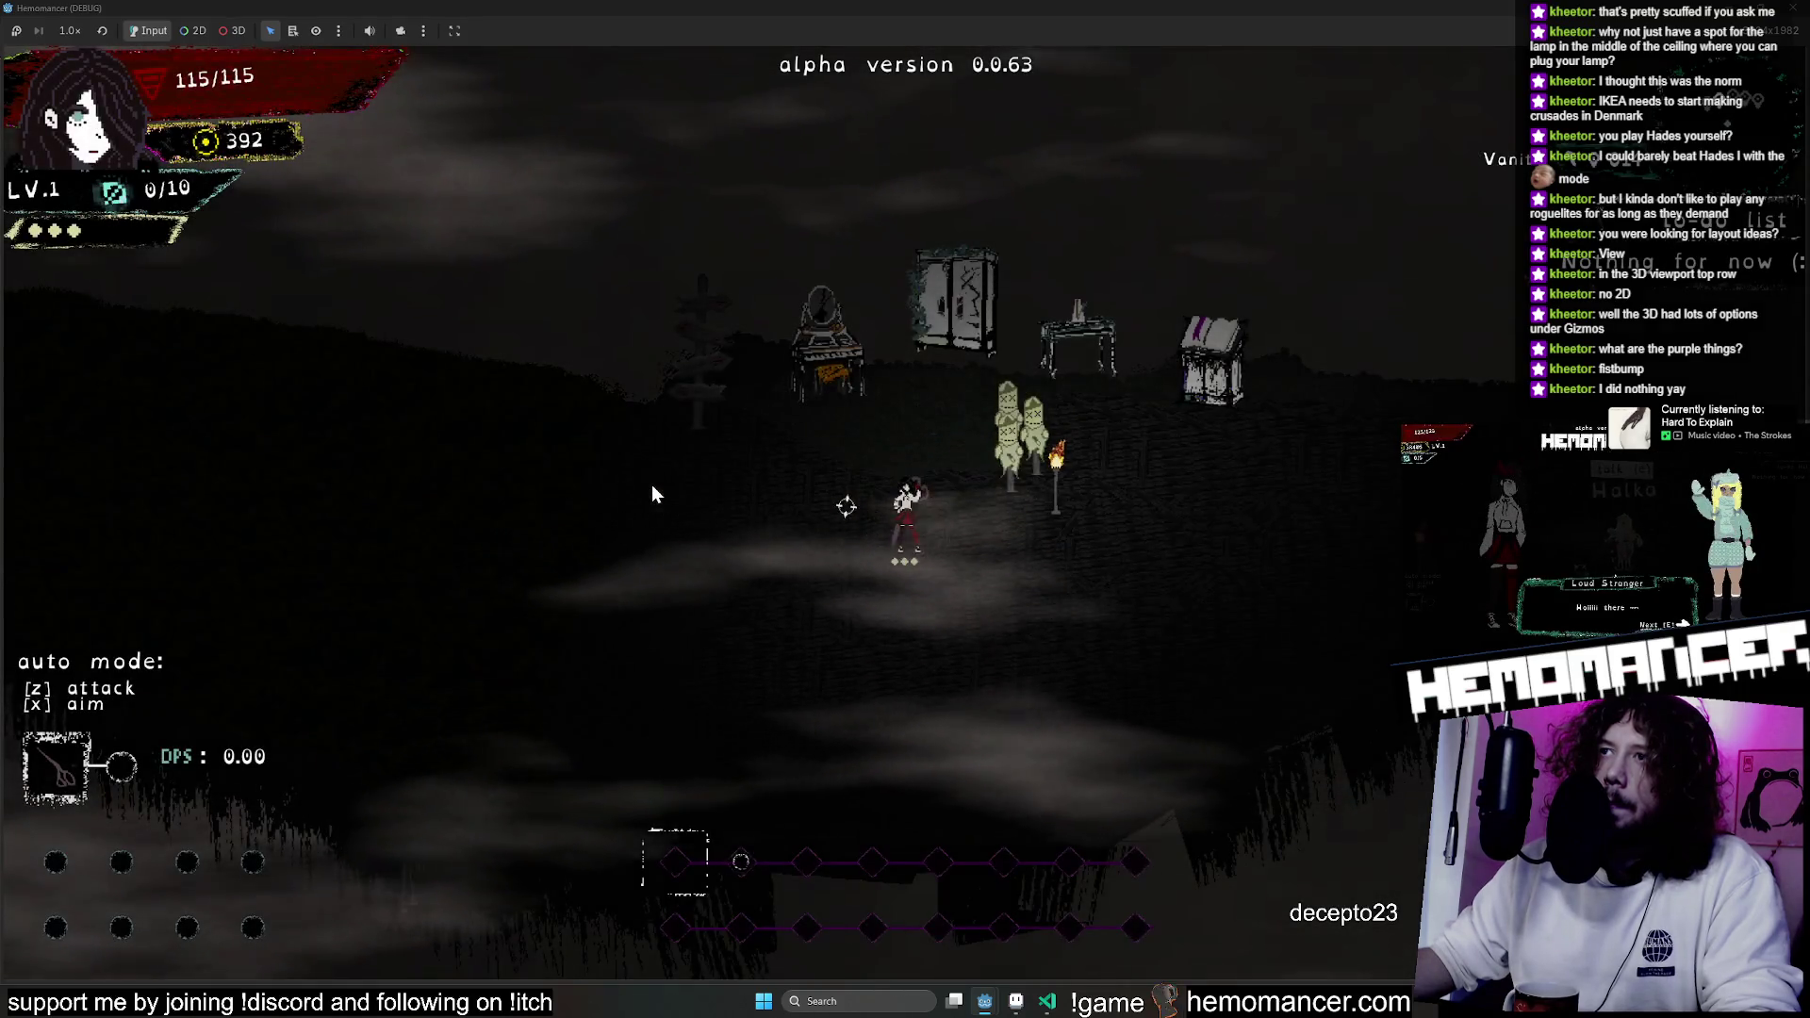
{"action": "key", "text": "Left"}
{"action": "key", "text": "Down"}
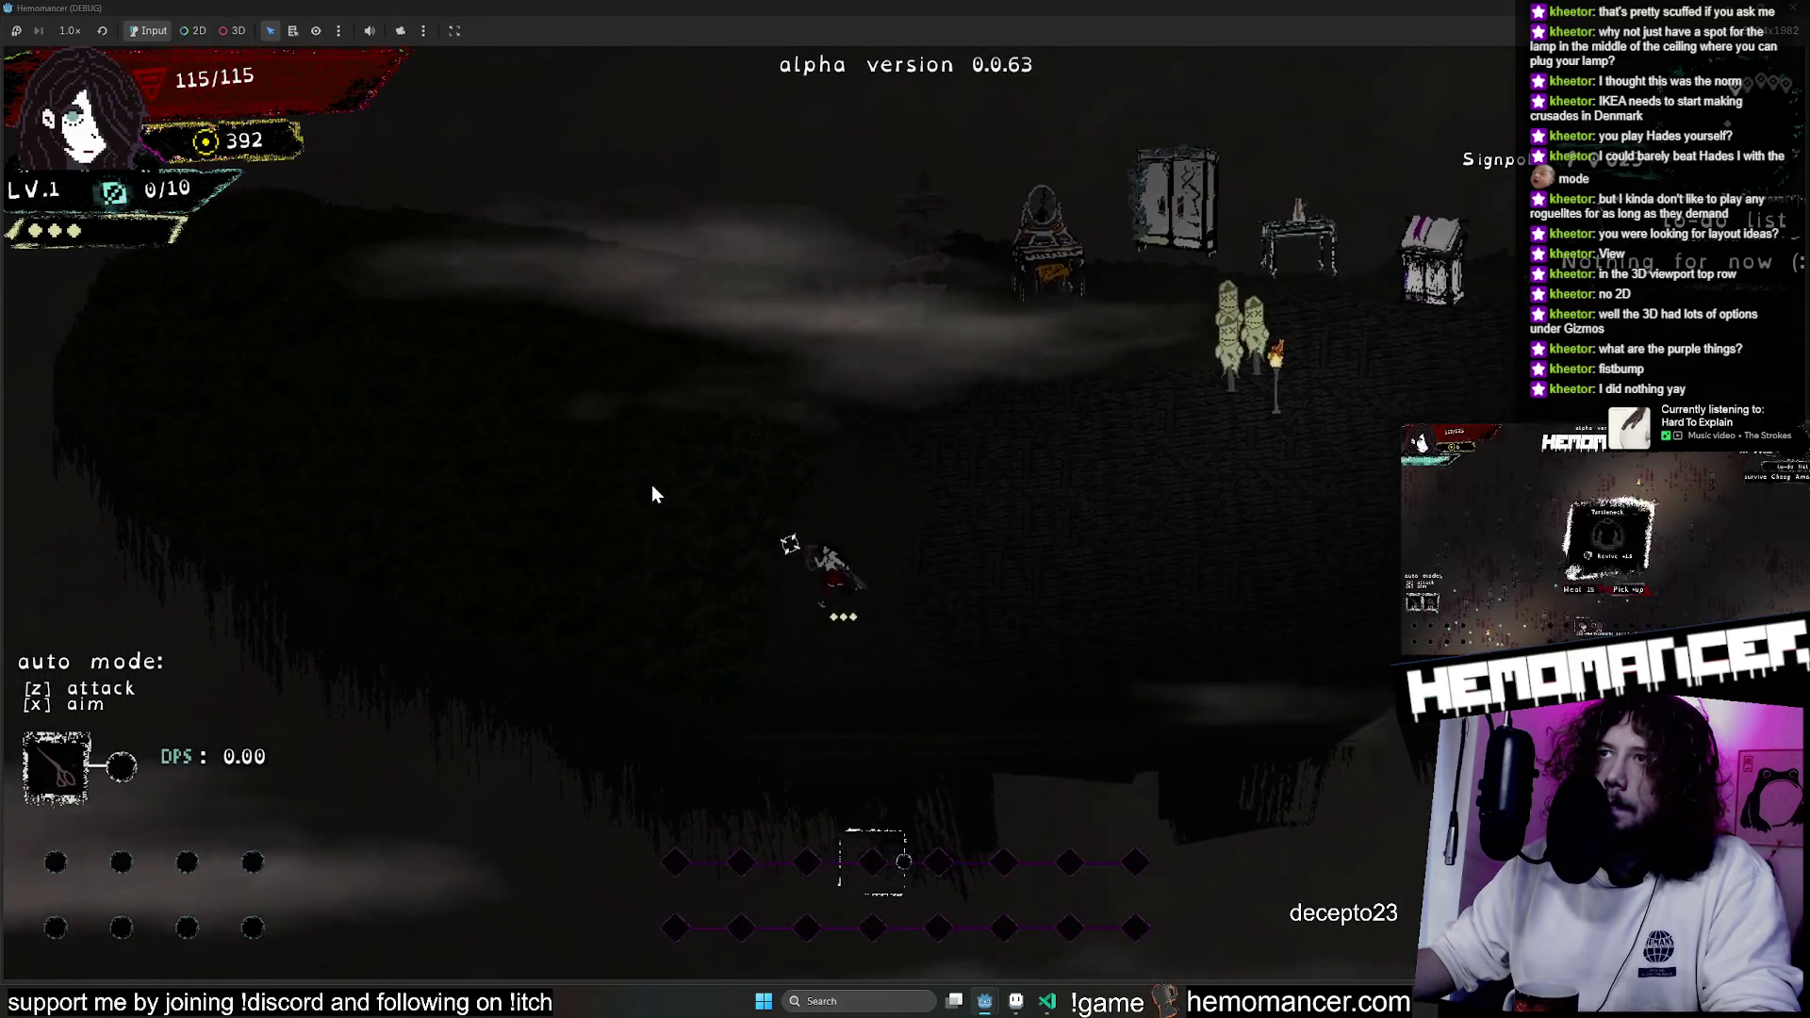
{"action": "key", "text": "Right"}
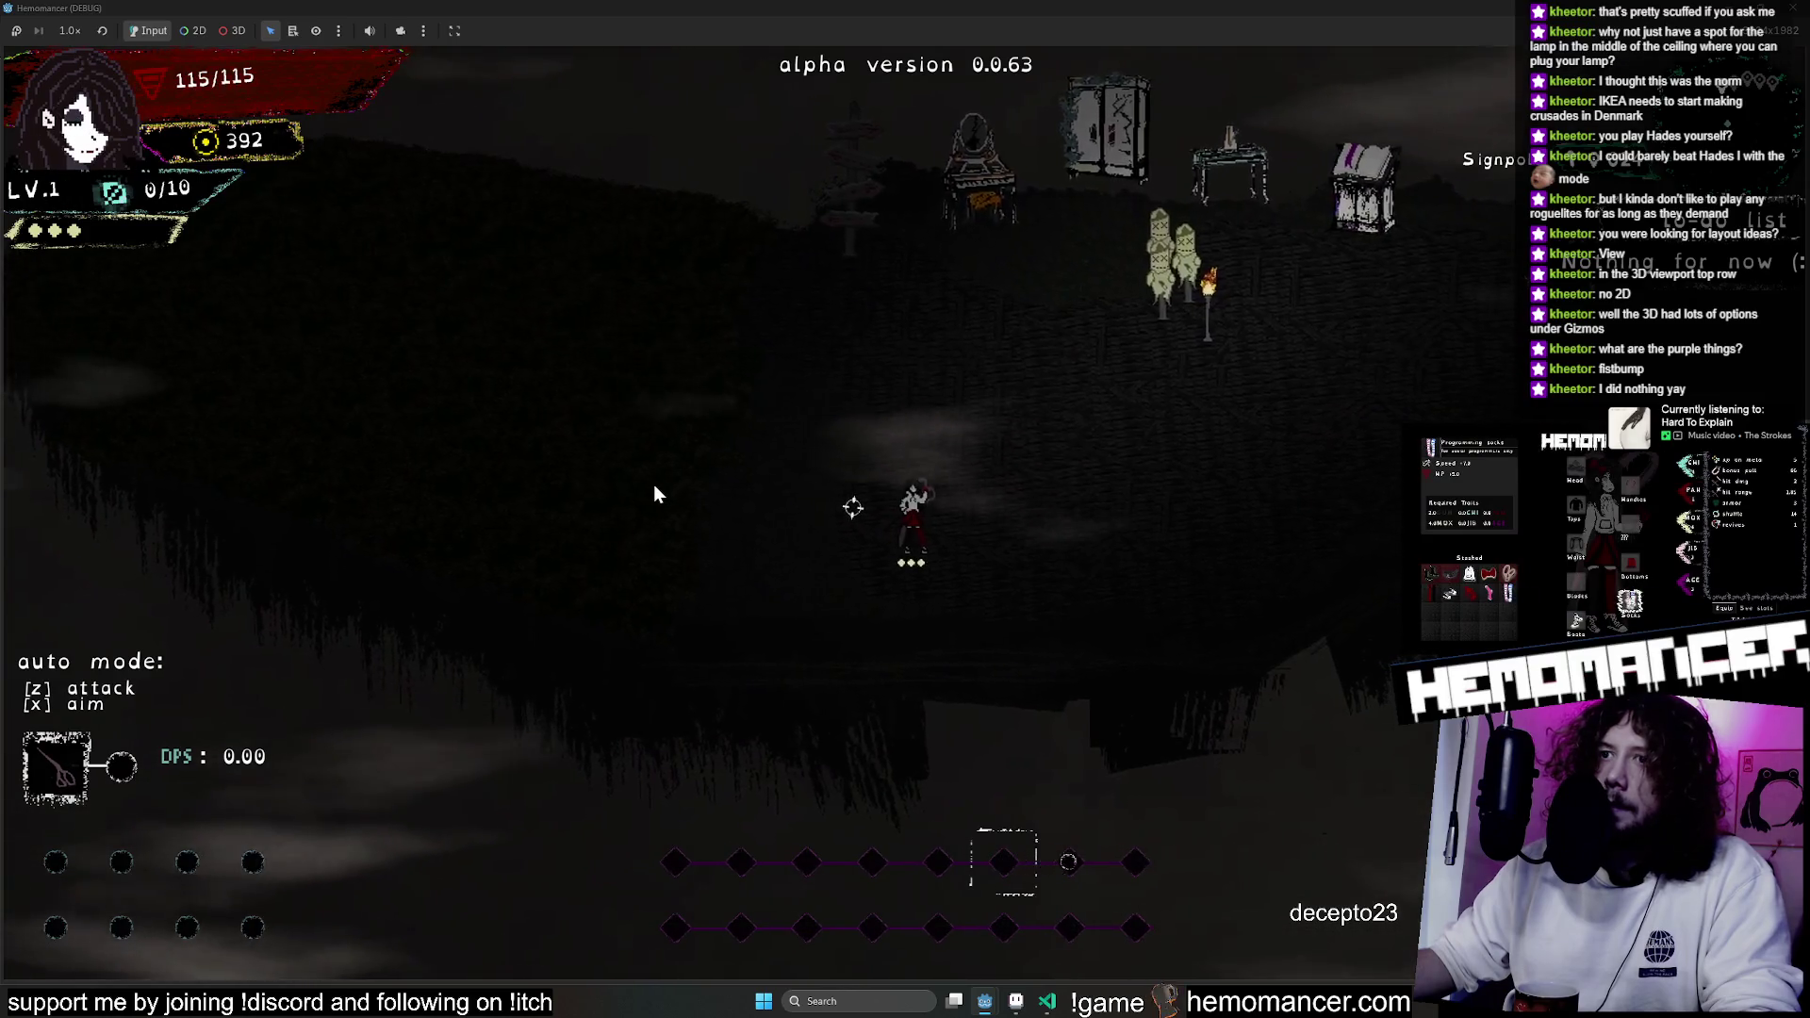
{"action": "scroll", "coordinate": [655, 485], "scroll_direction": "down", "scroll_amount": 3}
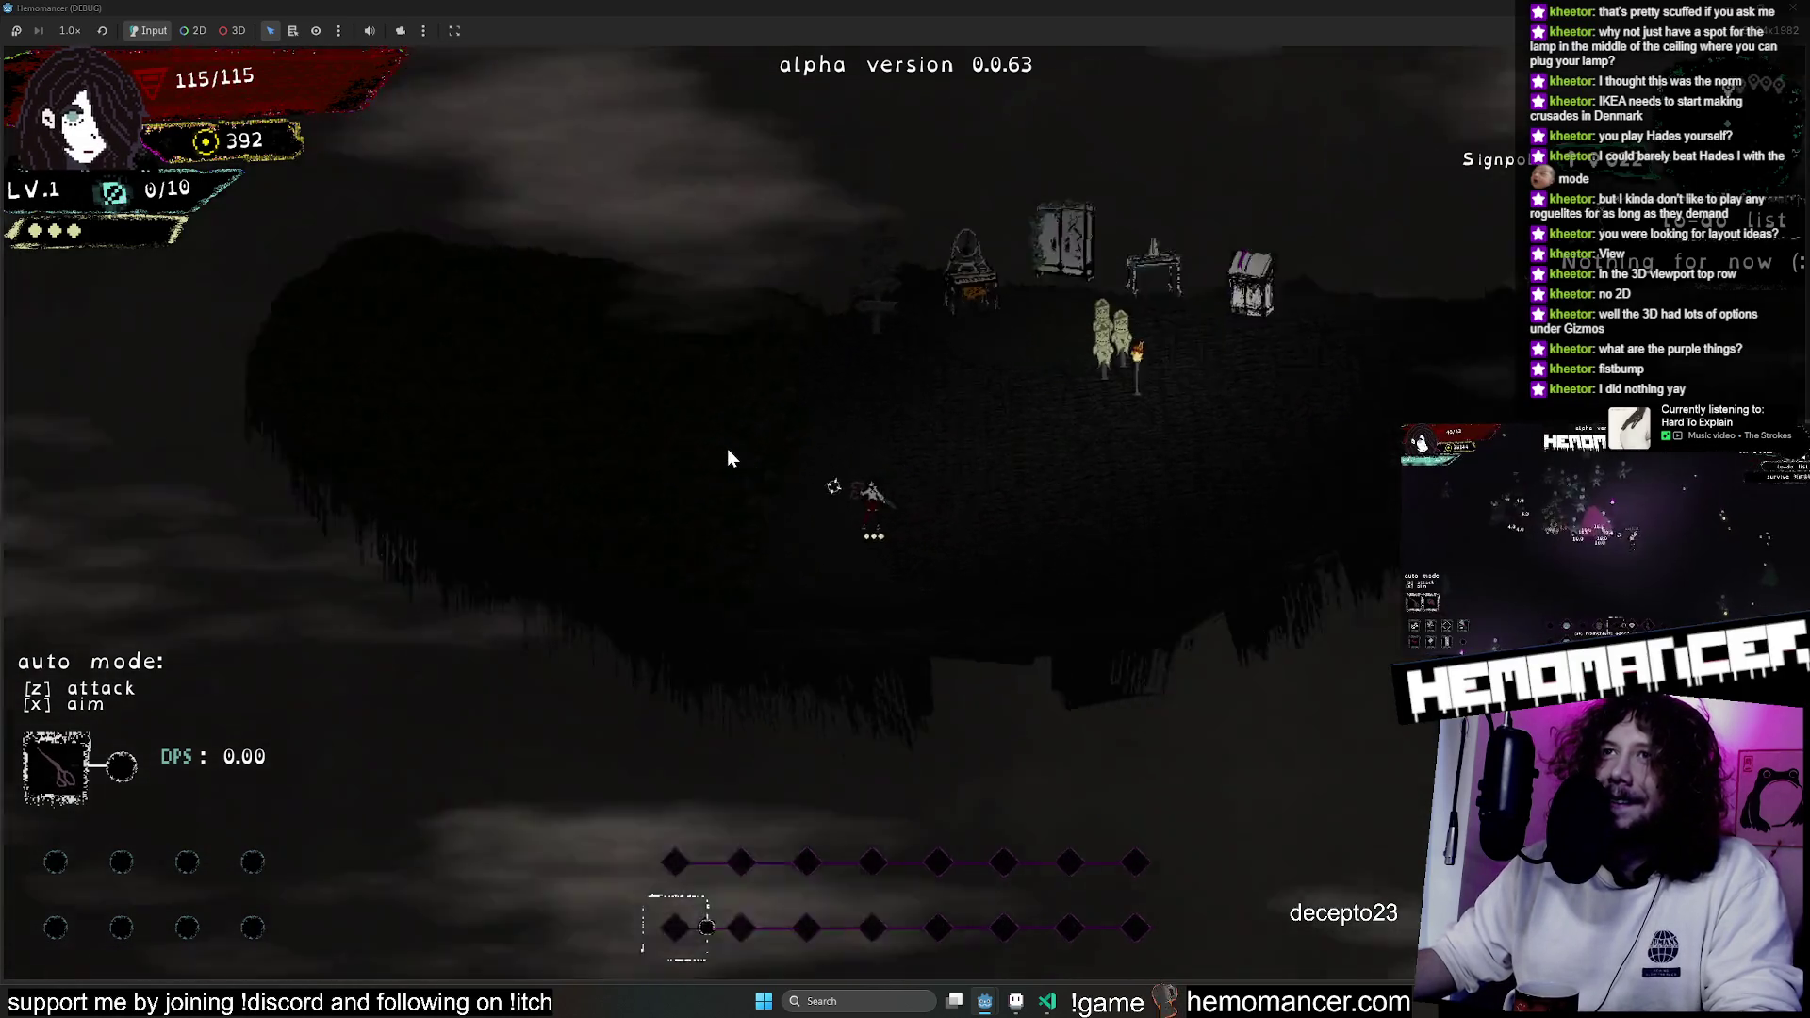
{"action": "scroll", "coordinate": [726, 451], "scroll_direction": "down", "scroll_amount": 2}
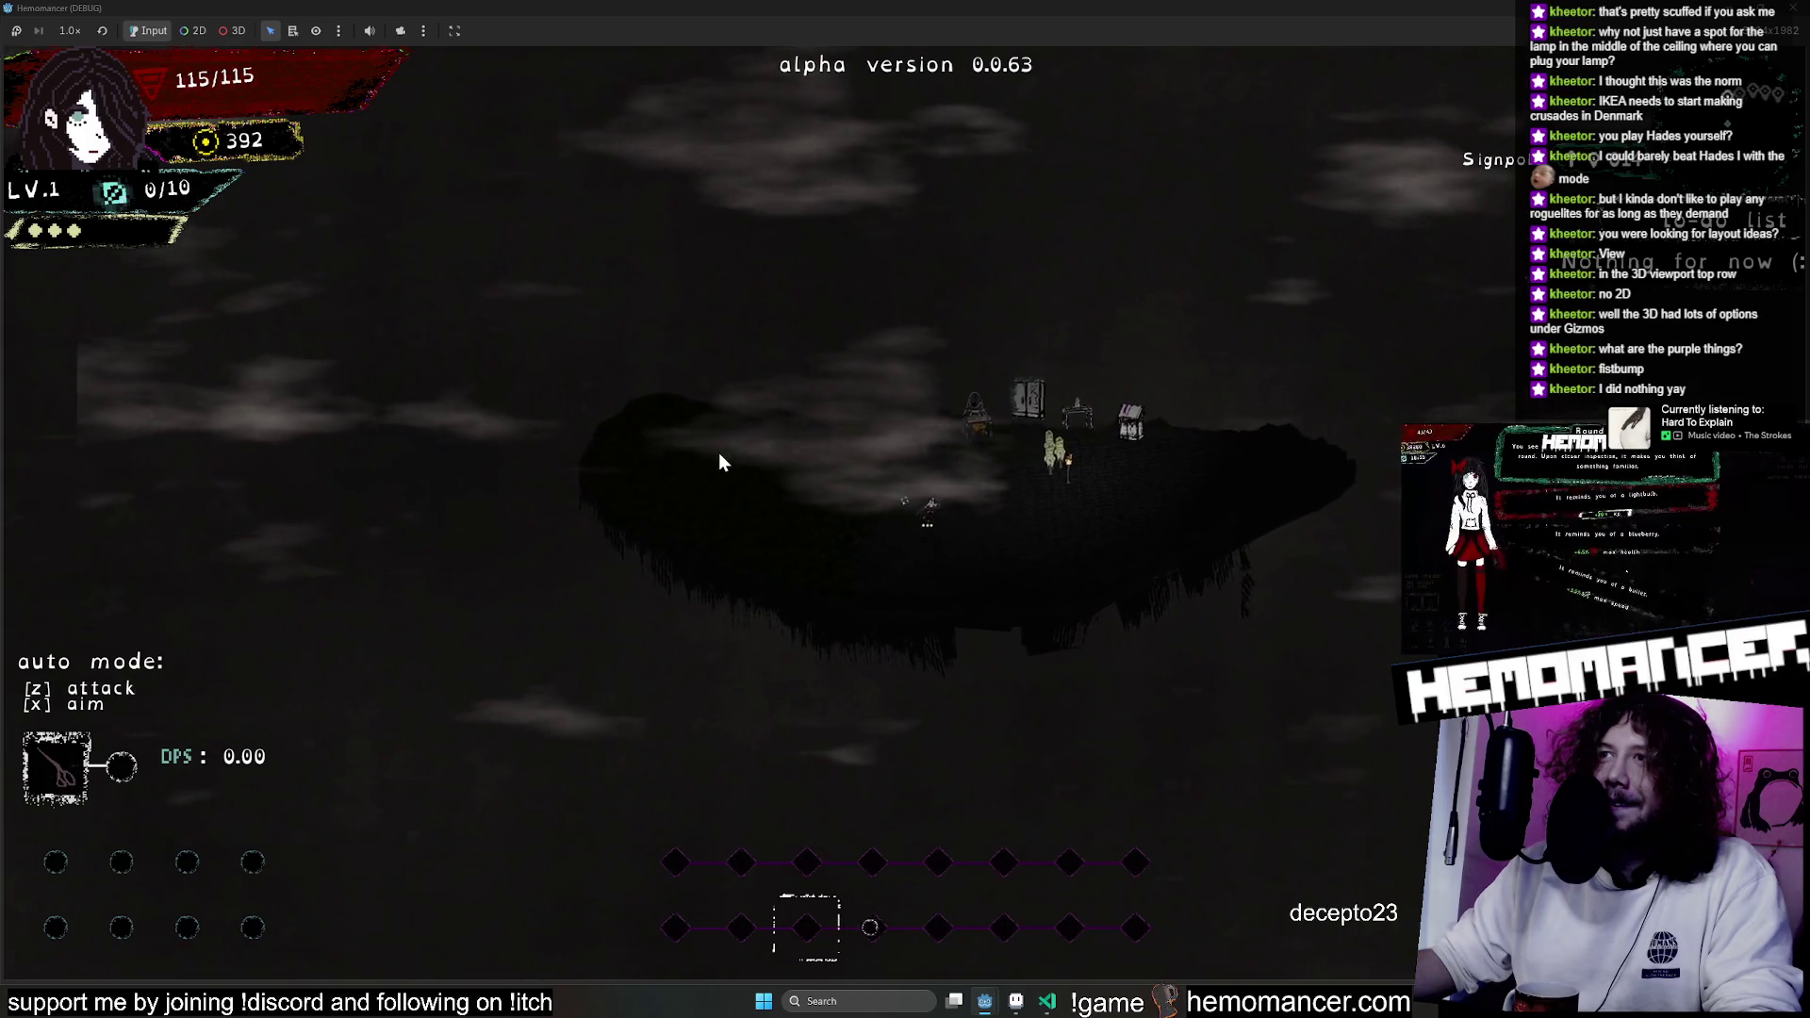
{"action": "scroll", "coordinate": [718, 453], "scroll_direction": "down", "scroll_amount": 3}
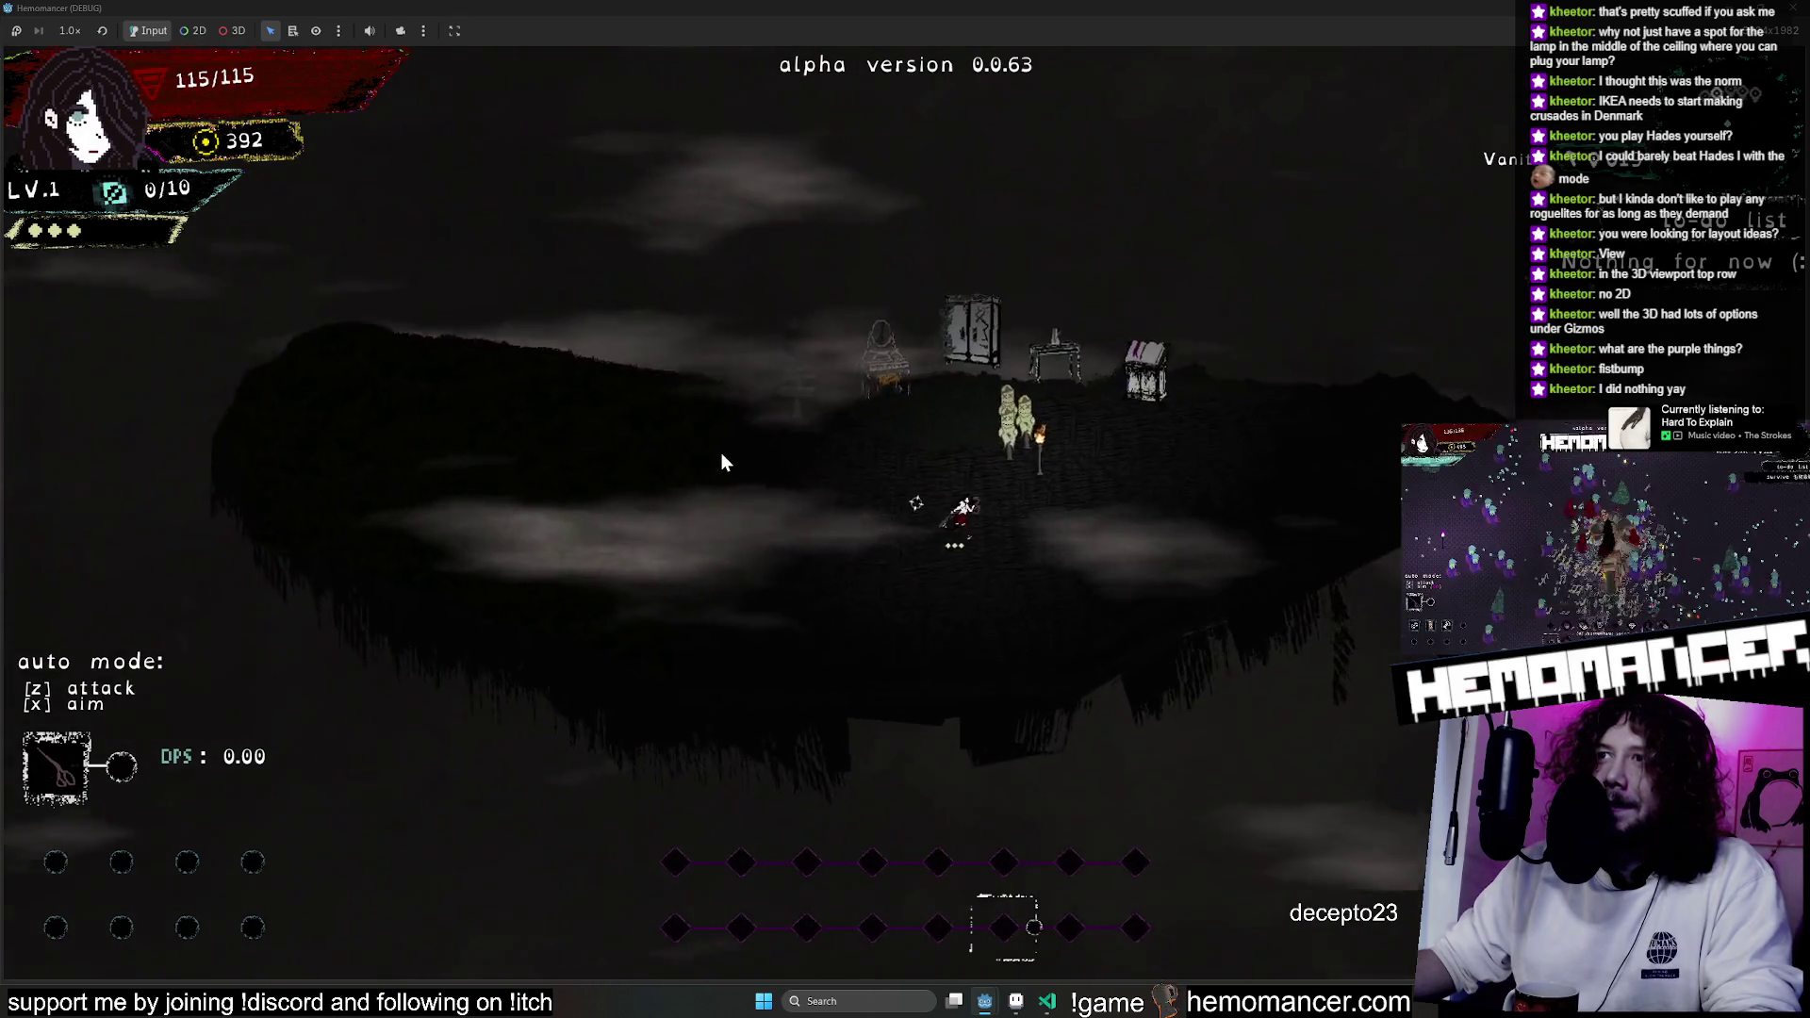
{"action": "scroll", "coordinate": [722, 453], "scroll_direction": "down", "scroll_amount": 2}
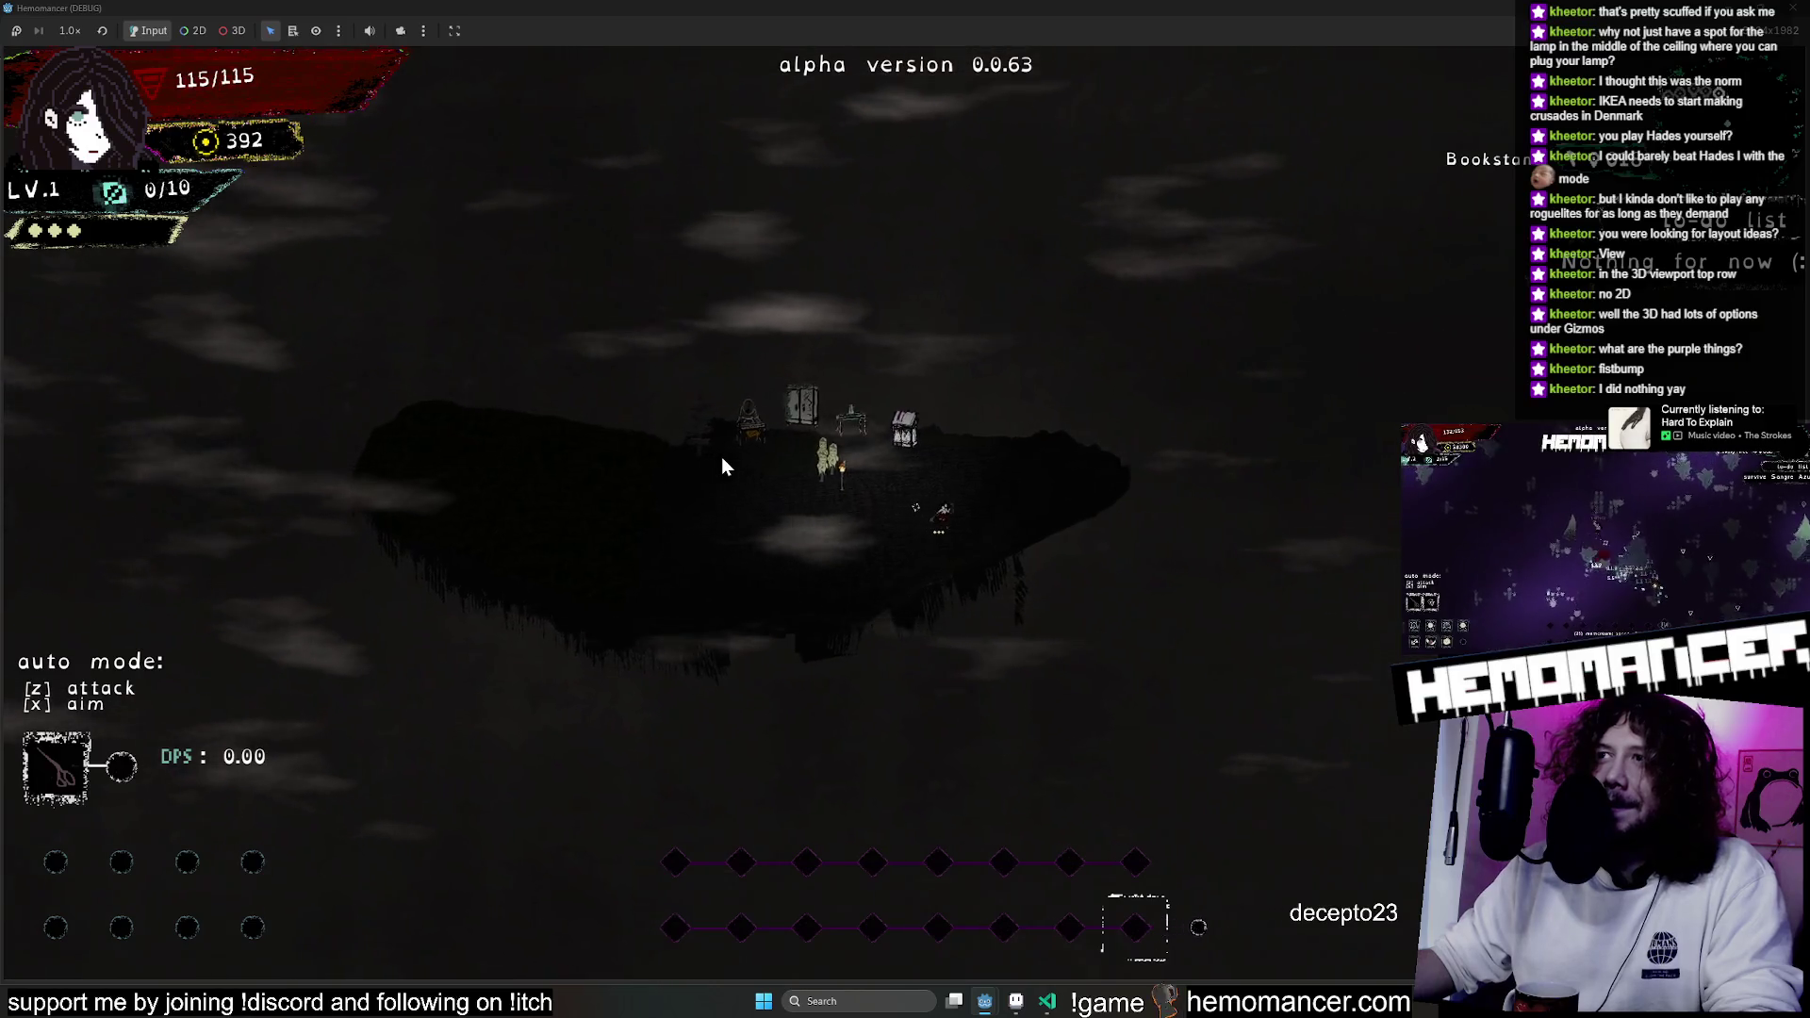
{"action": "scroll", "coordinate": [721, 465], "scroll_direction": "down", "scroll_amount": 3}
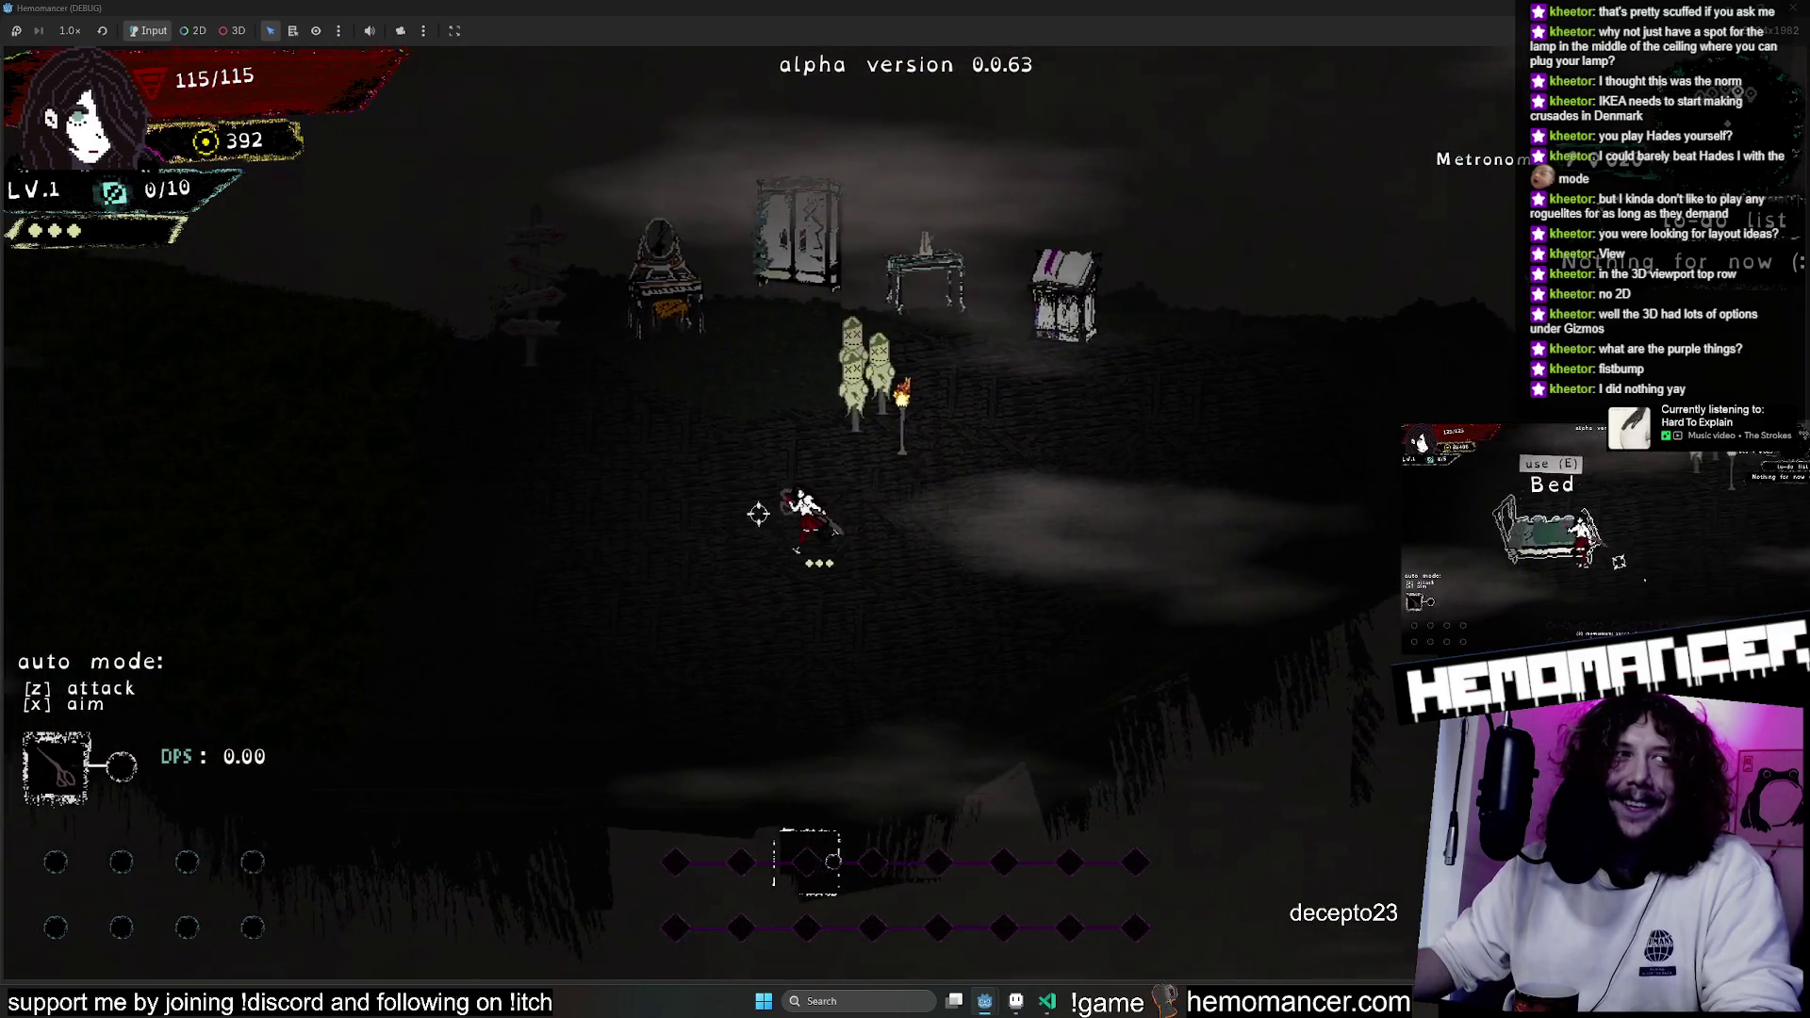
Walk left, stop the running game with F8, and undo the recent fog edits.
{"action": "key", "text": "a"}
{"action": "scroll", "coordinate": [1269, 443], "scroll_direction": "down", "scroll_amount": 2}
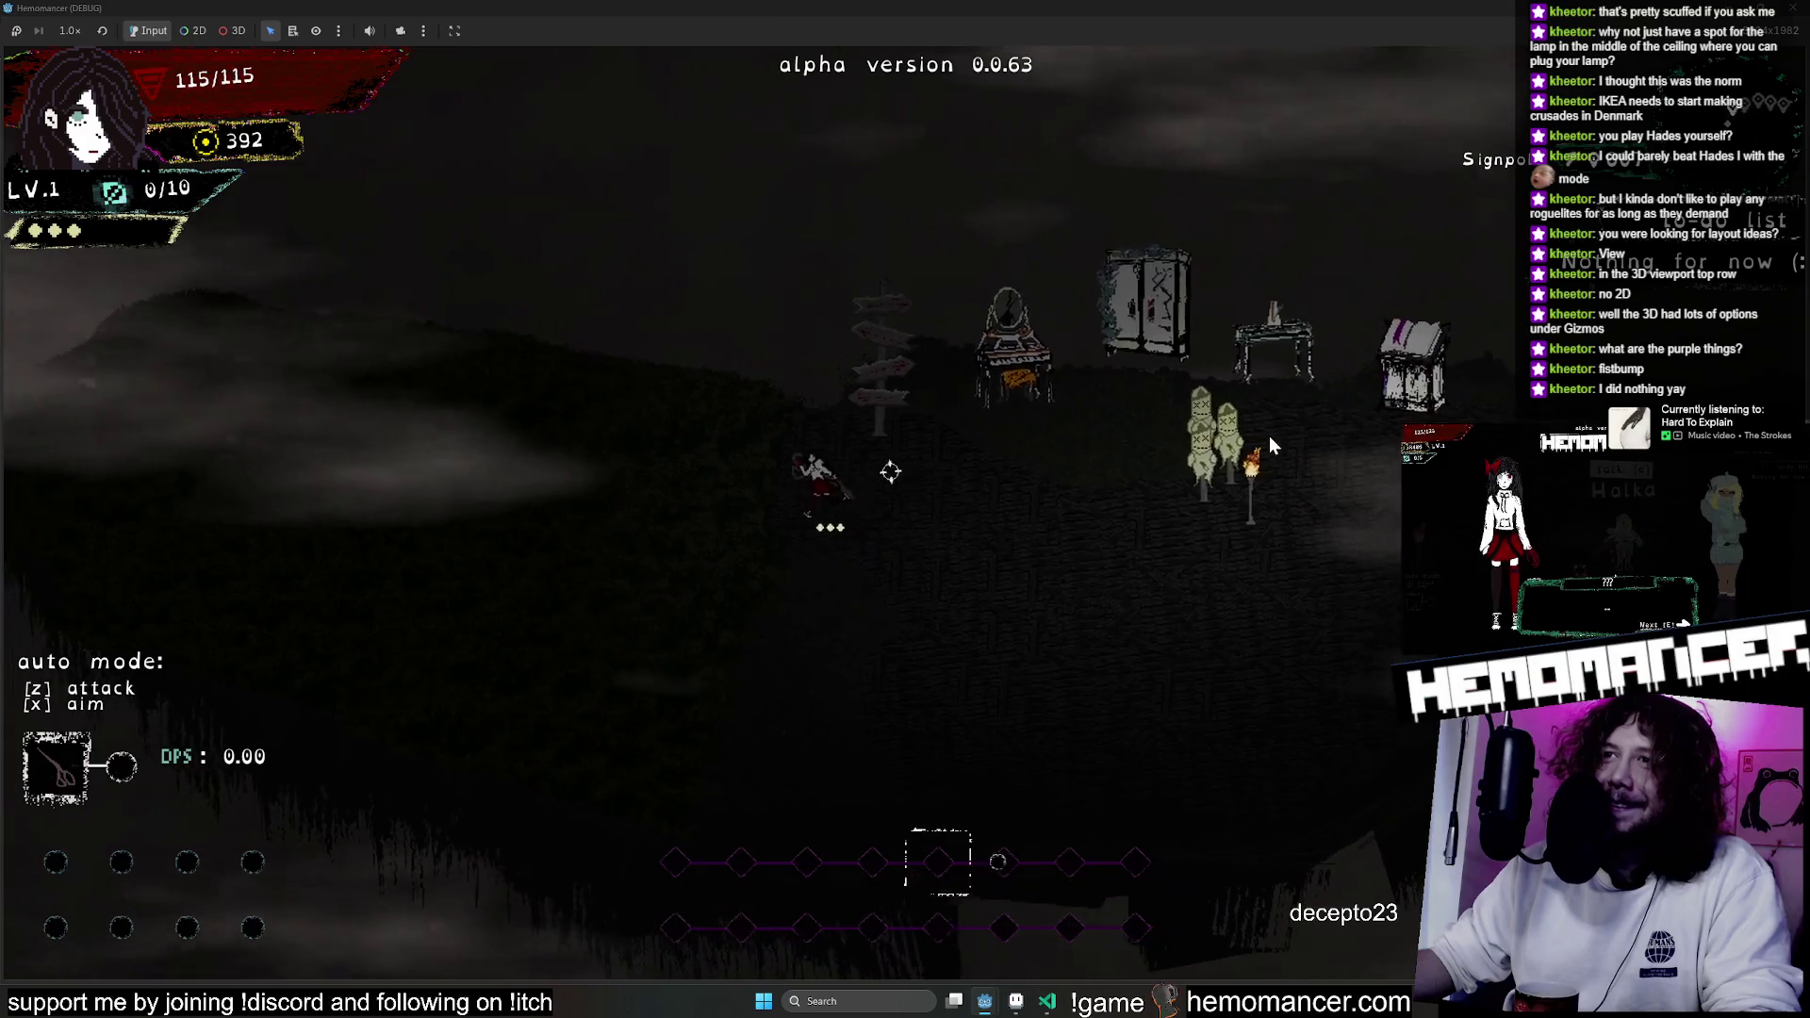
{"action": "scroll", "coordinate": [1265, 436], "scroll_direction": "down", "scroll_amount": 3}
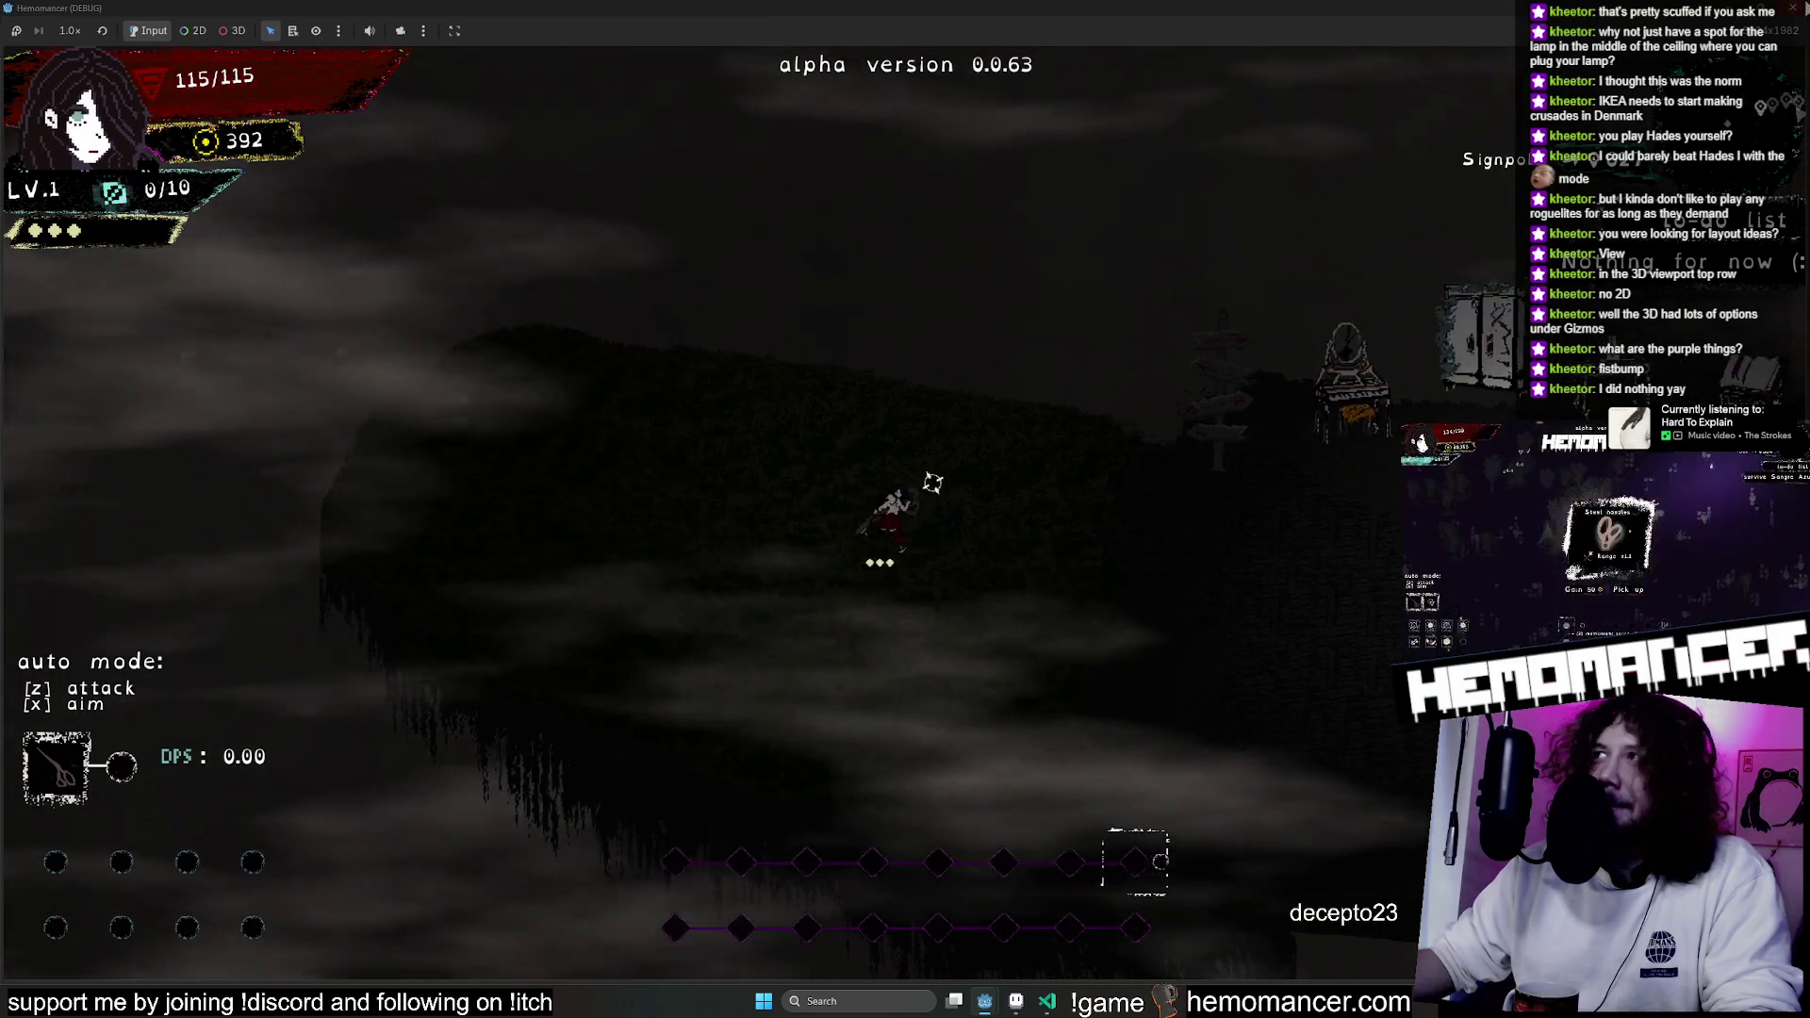
{"action": "key", "text": "F8"}
{"action": "key", "text": "ctrl+z"}
{"action": "key", "text": "ctrl+z"}
{"action": "key", "text": "ctrl+z"}
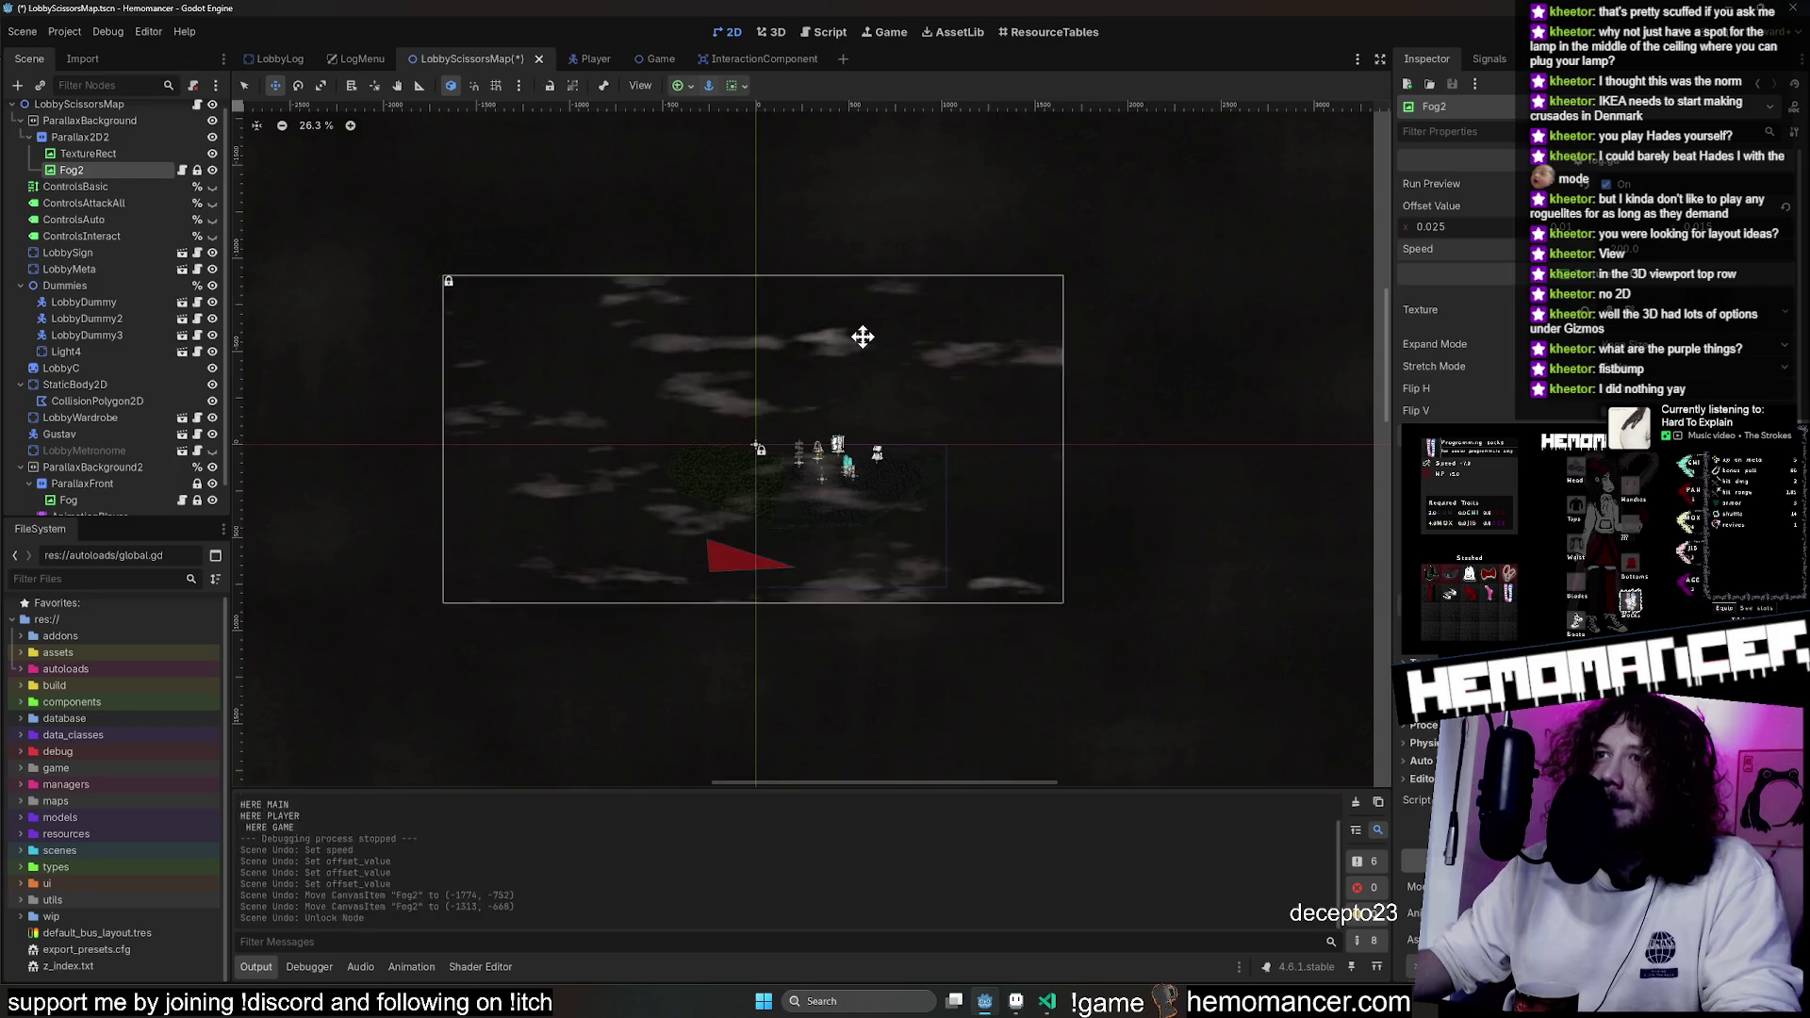
Redo the fog edits, review Fog2's fog.gd script, then save and run the game.
{"action": "key", "text": "ctrl+shift+z"}
{"action": "key", "text": "ctrl+shift+z"}
{"action": "key", "text": "ctrl+shift+z"}
{"action": "key", "text": "ctrl+shift+z"}
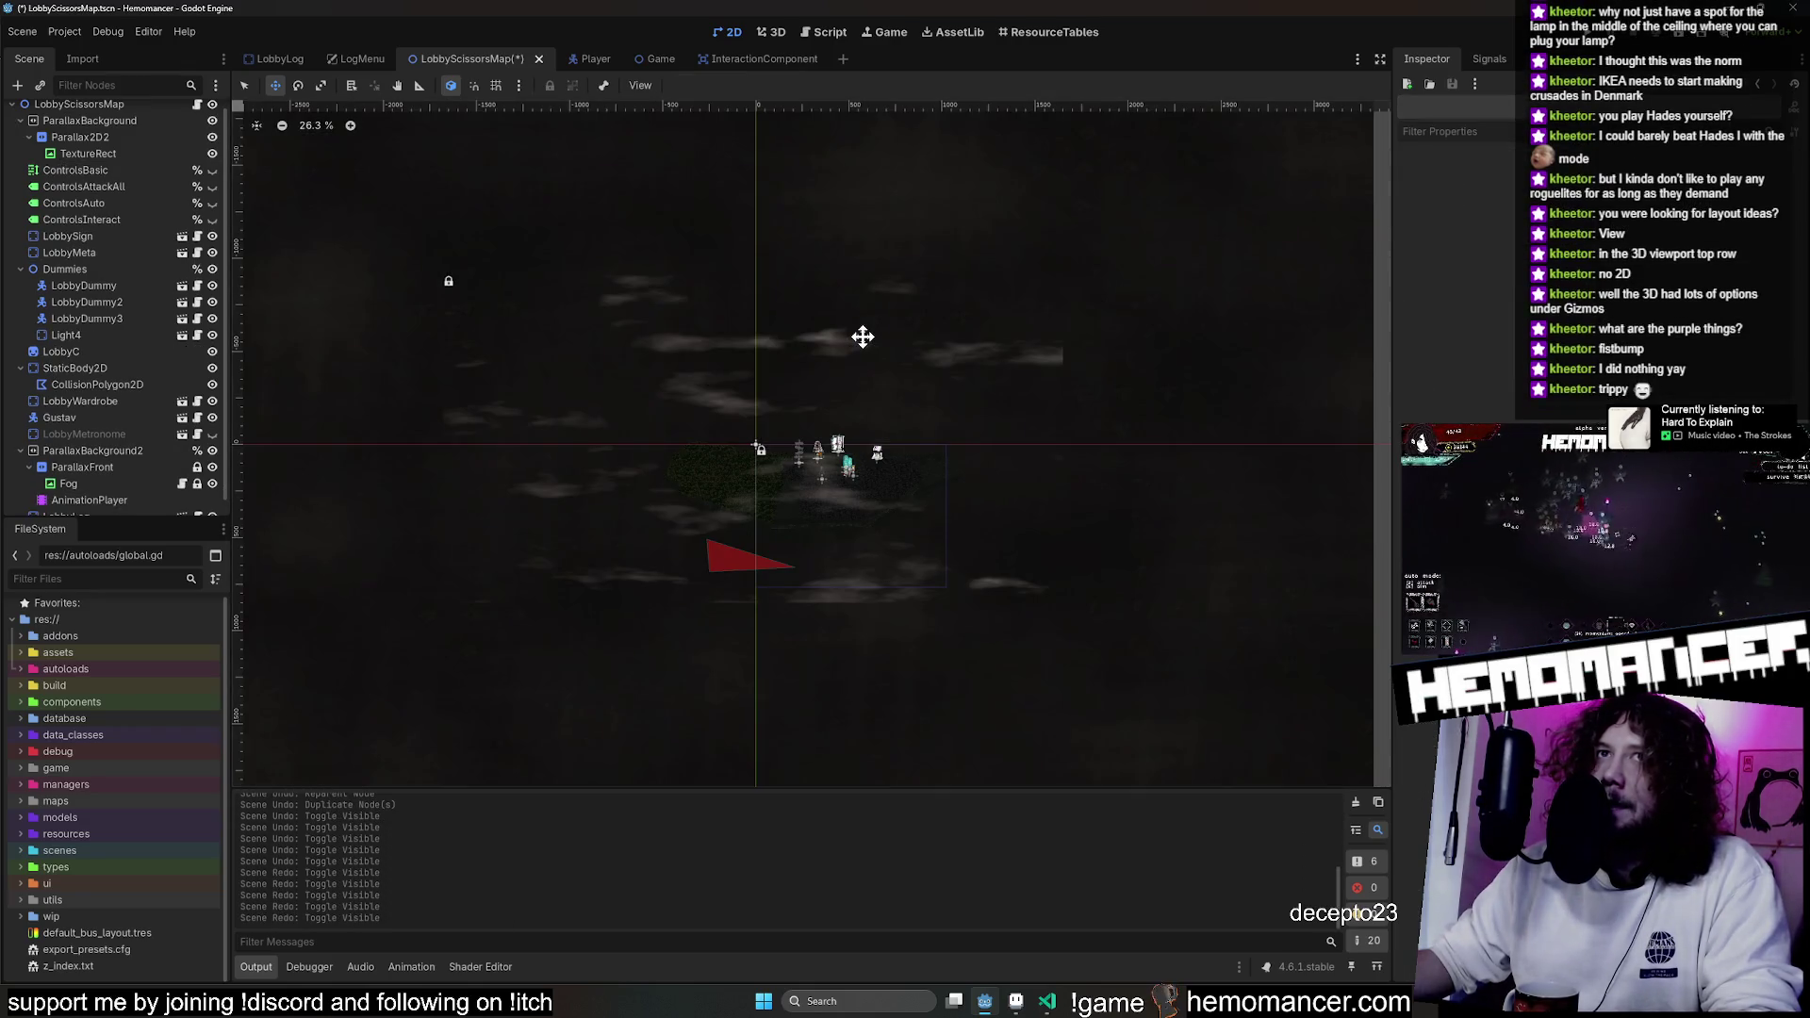
{"action": "key", "text": "ctrl+shift+z"}
{"action": "key", "text": "ctrl+shift+z"}
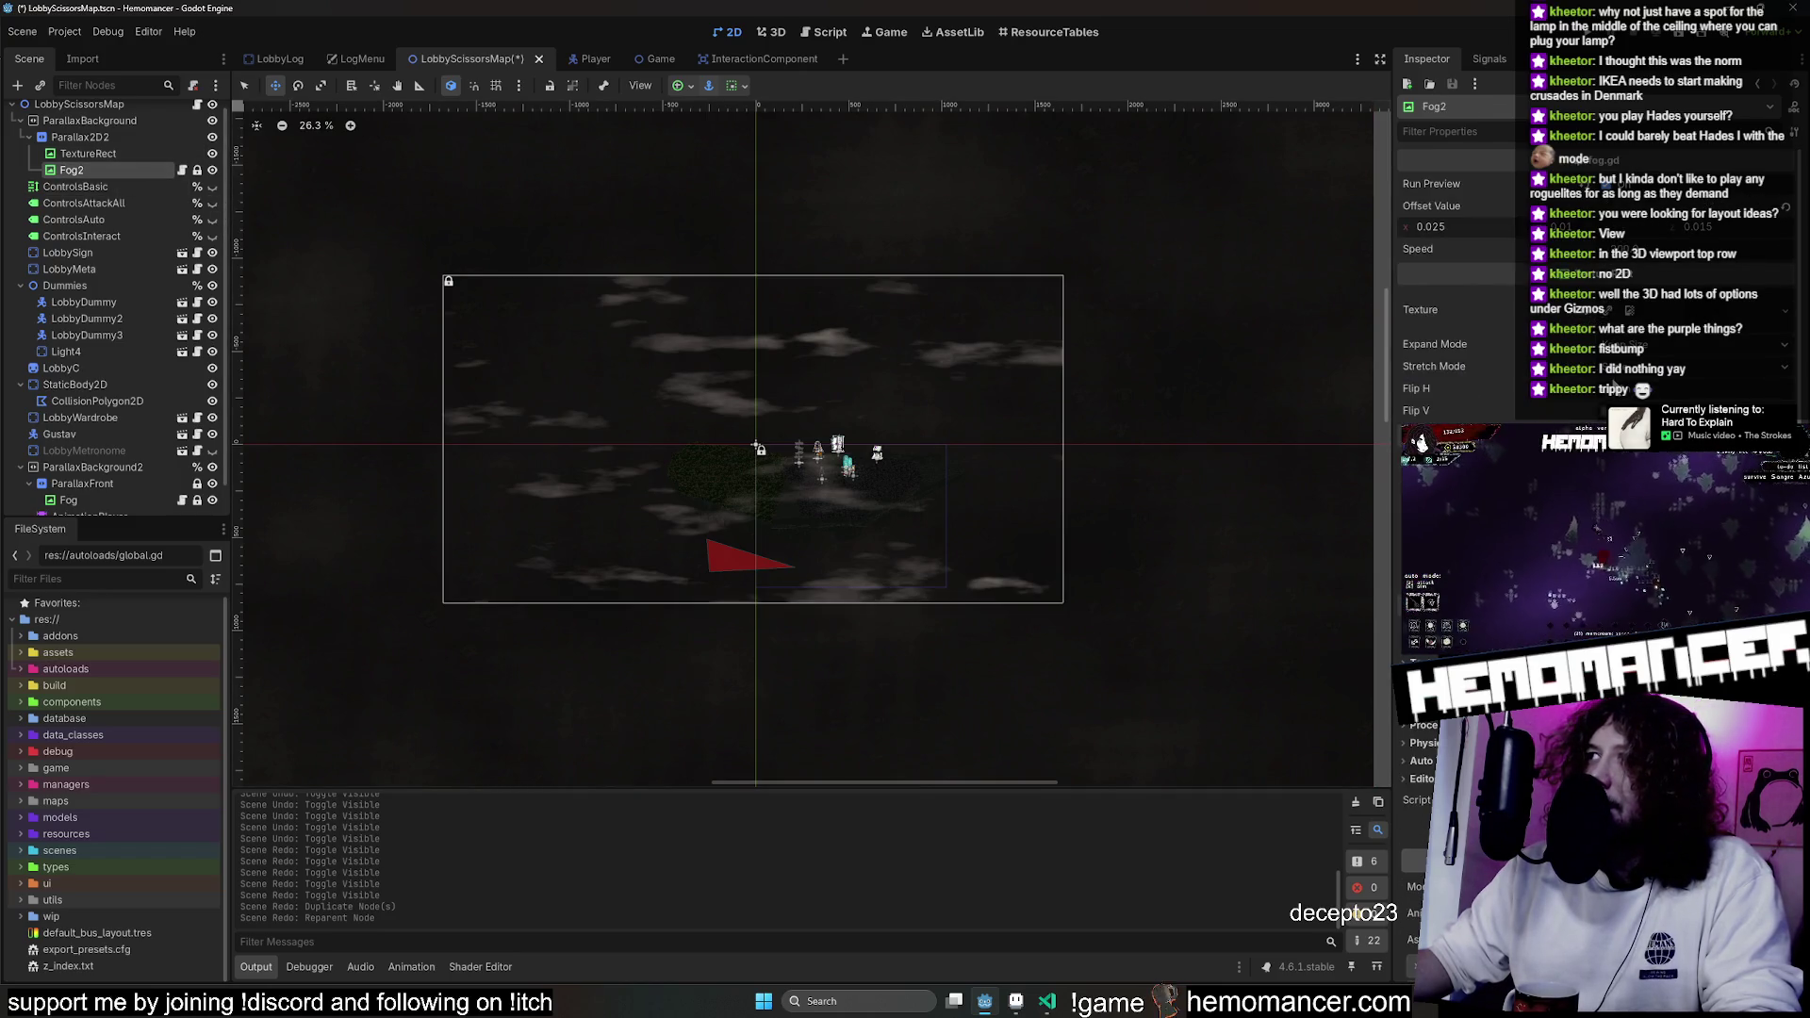
{"action": "left_click", "coordinate": [185, 170]}
{"action": "left_click", "coordinate": [84, 170]}
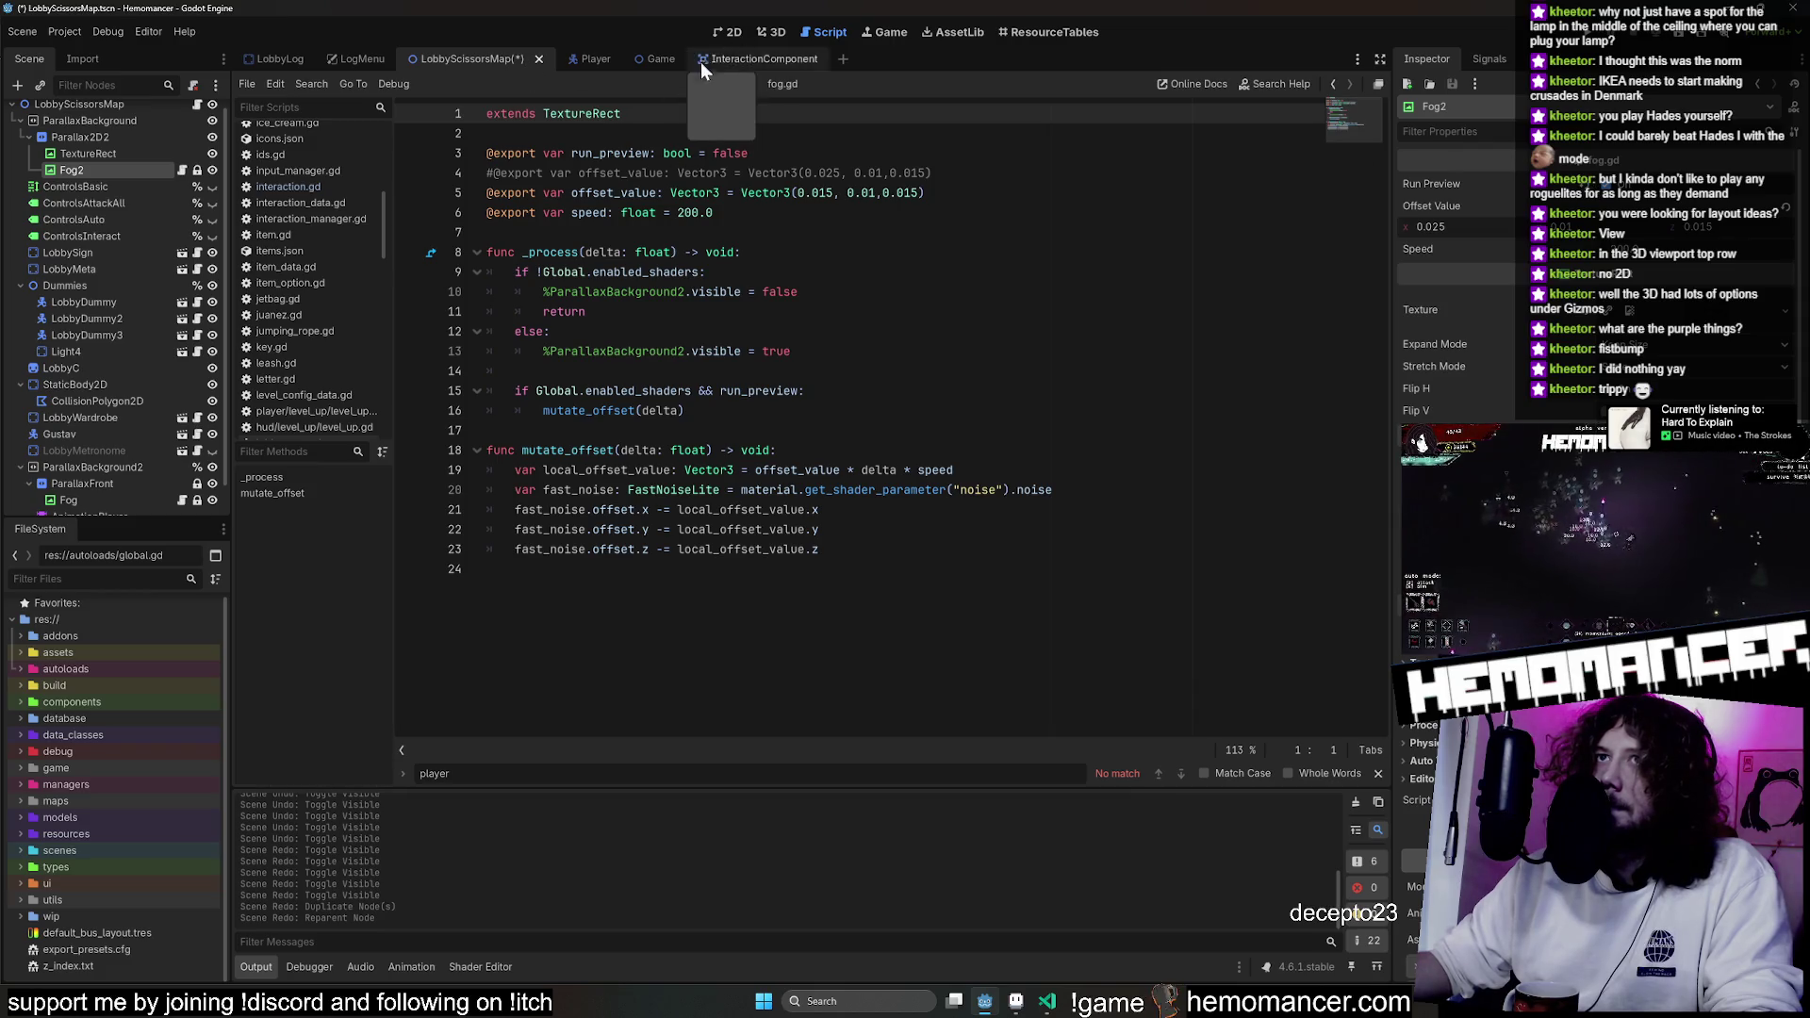
{"action": "left_click", "coordinate": [708, 31]}
{"action": "left_click", "coordinate": [94, 154]}
{"action": "key", "text": "F5"}
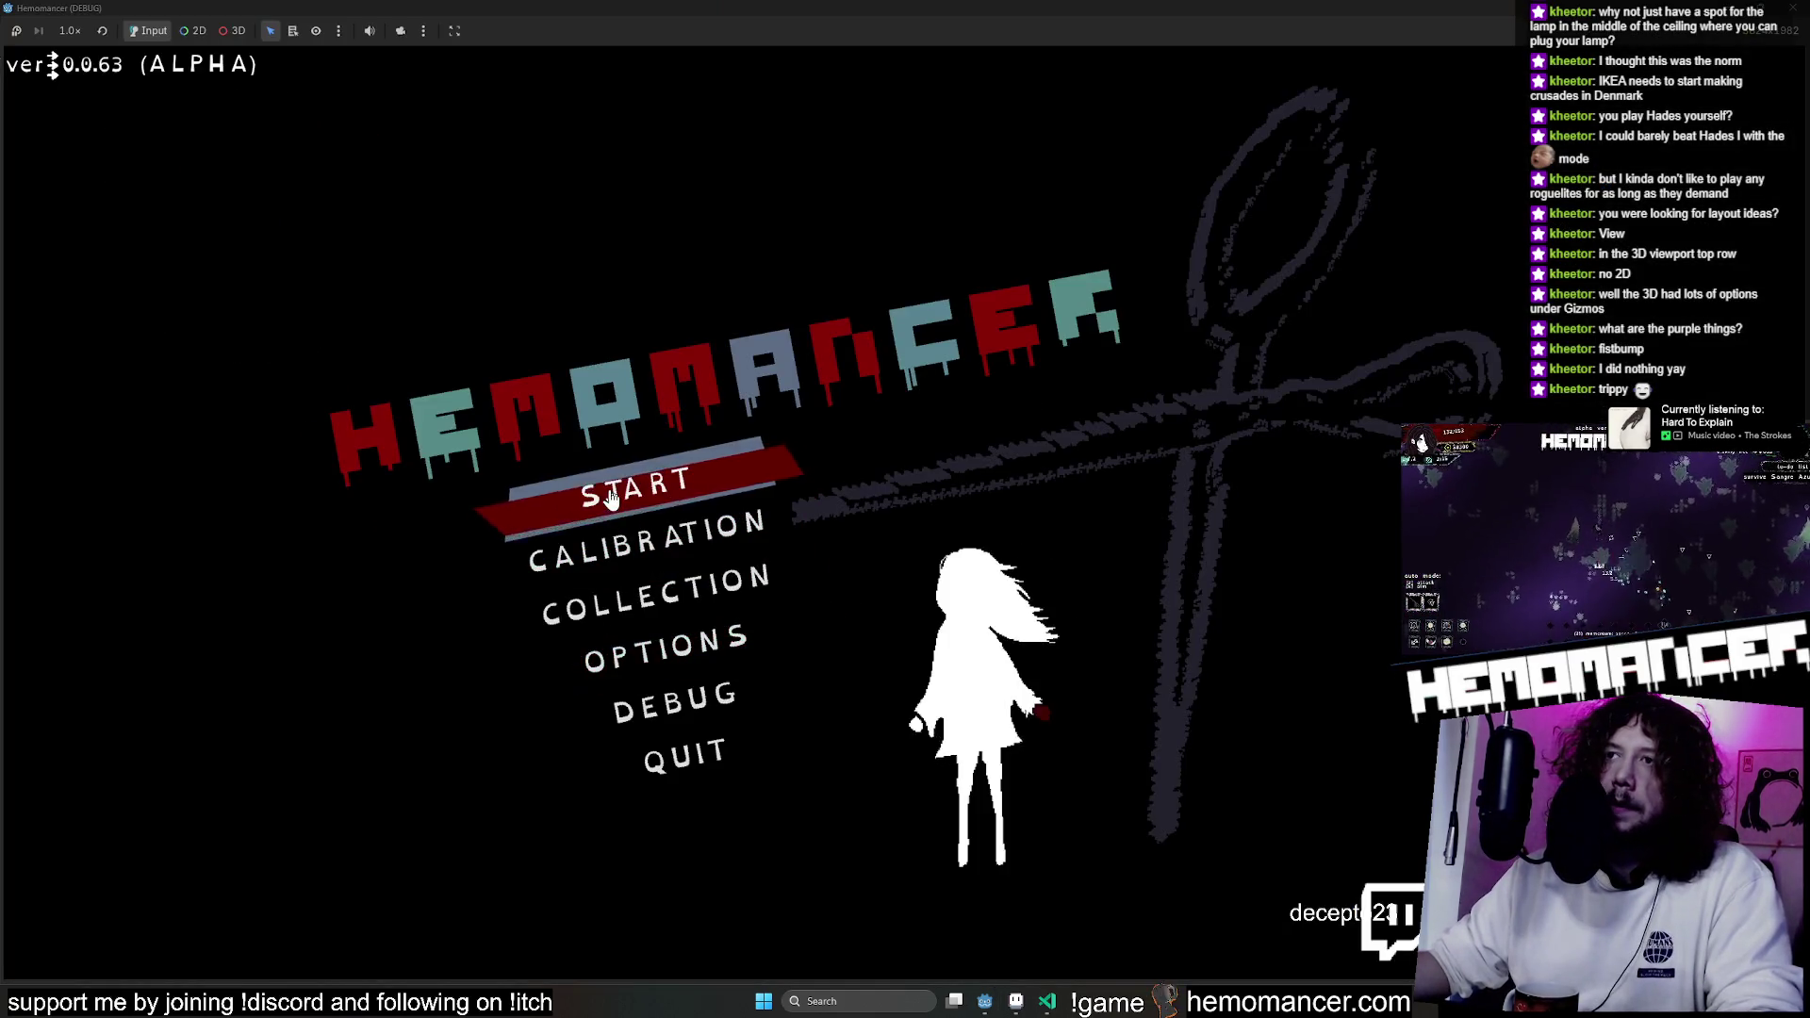
Start the game and walk the character down-left, then up onto the rock.
{"action": "left_click", "coordinate": [612, 499]}
{"action": "key", "text": "Left"}
{"action": "key", "text": "Down"}
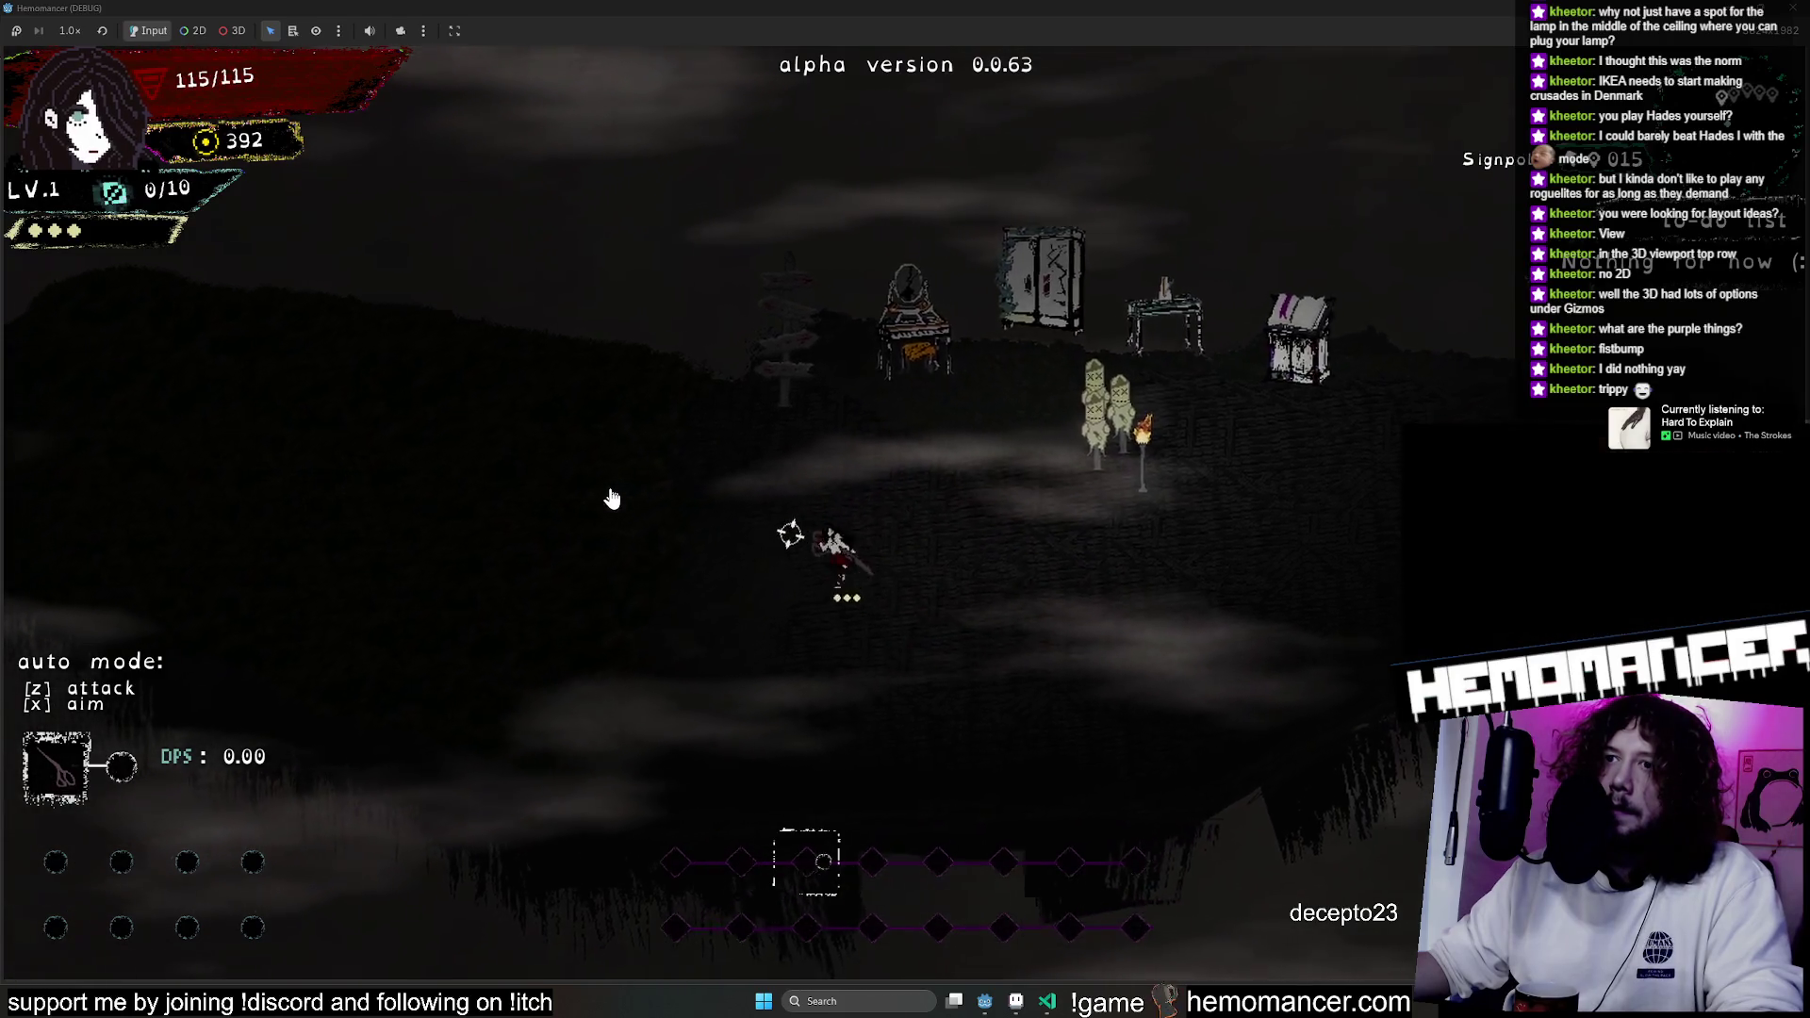
{"action": "scroll", "coordinate": [612, 498], "scroll_direction": "down", "scroll_amount": 1}
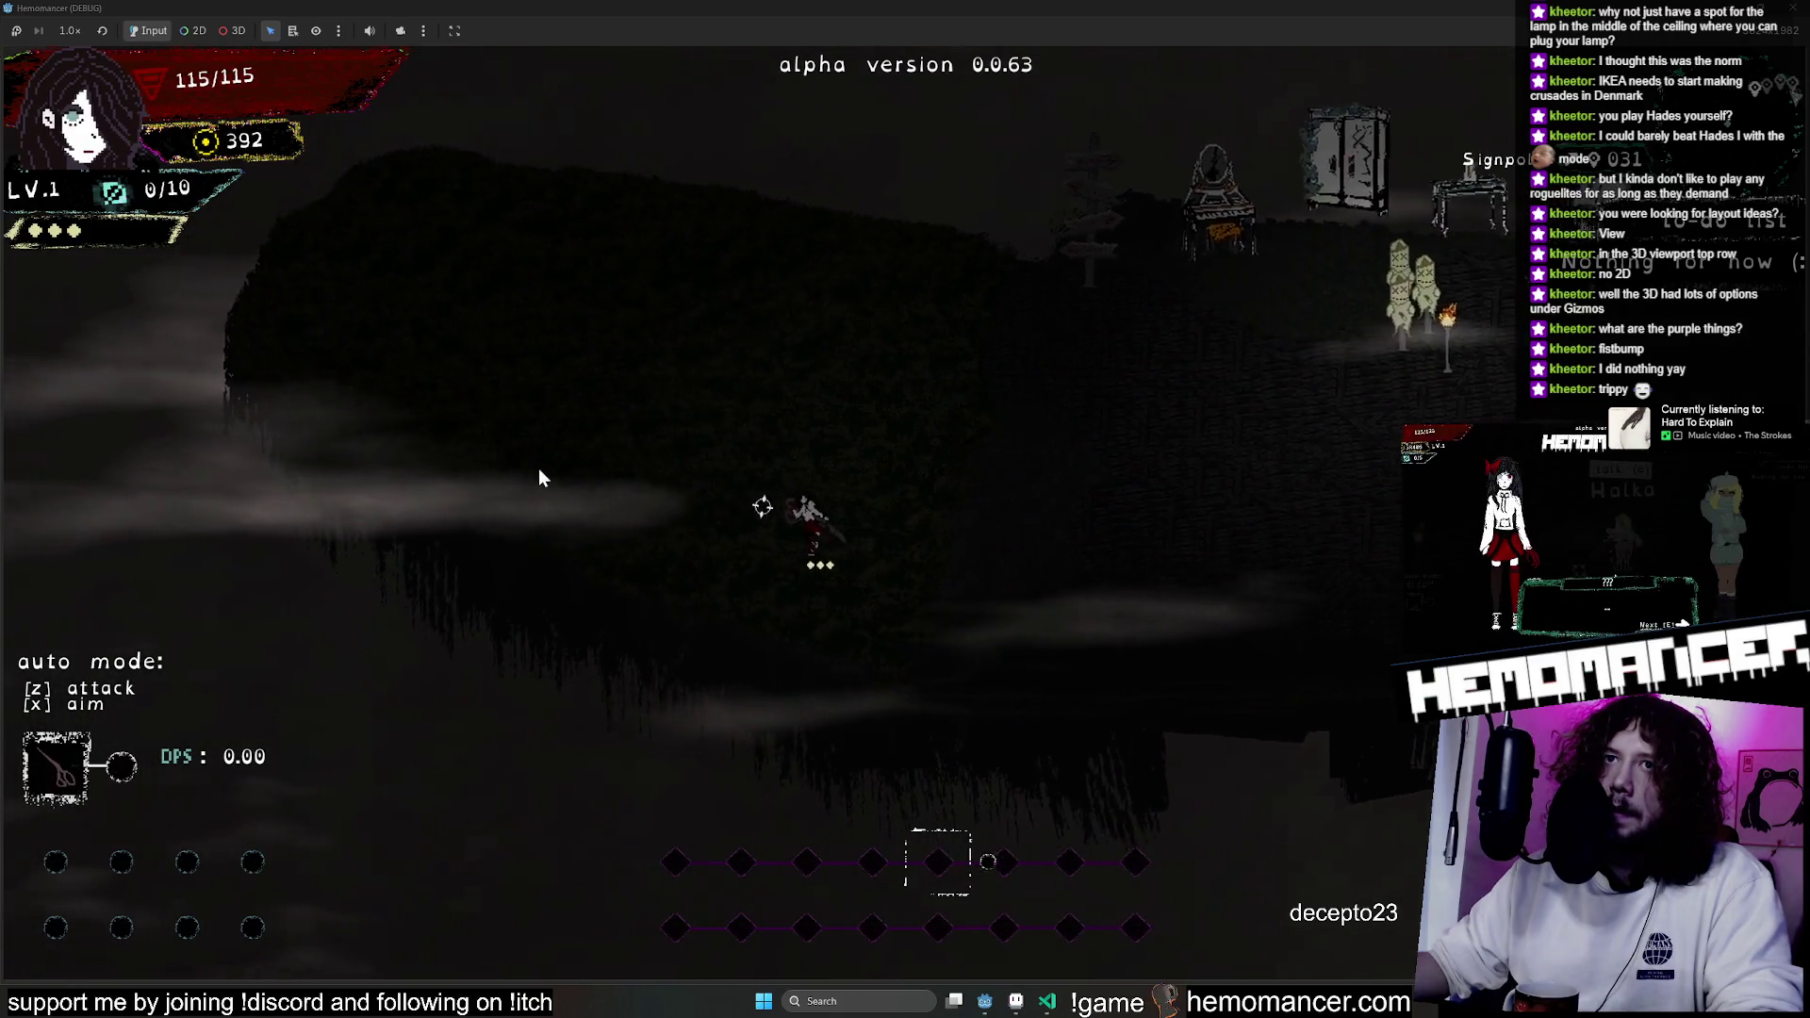
{"action": "scroll", "coordinate": [471, 439], "scroll_direction": "down", "scroll_amount": 1}
{"action": "scroll", "coordinate": [404, 409], "scroll_direction": "down", "scroll_amount": 1}
{"action": "key", "text": "Up"}
{"action": "scroll", "coordinate": [660, 443], "scroll_direction": "down", "scroll_amount": 1}
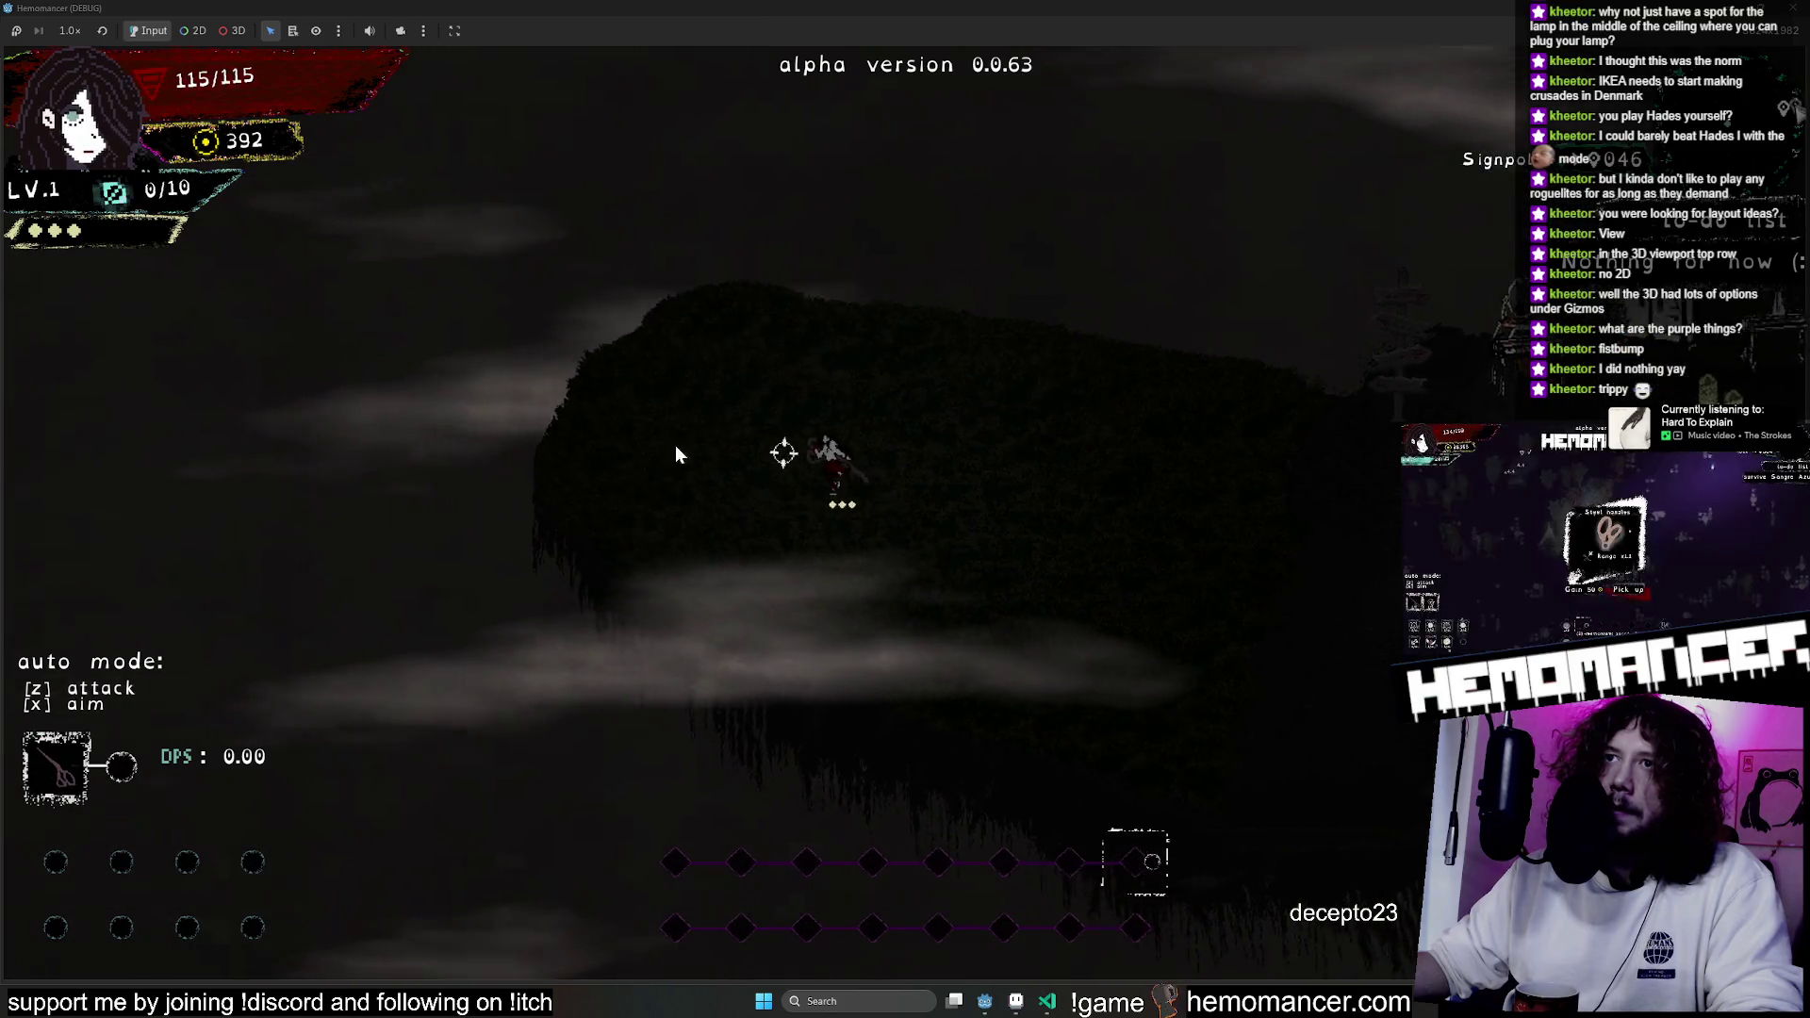
{"action": "scroll", "coordinate": [782, 487], "scroll_direction": "down", "scroll_amount": 1}
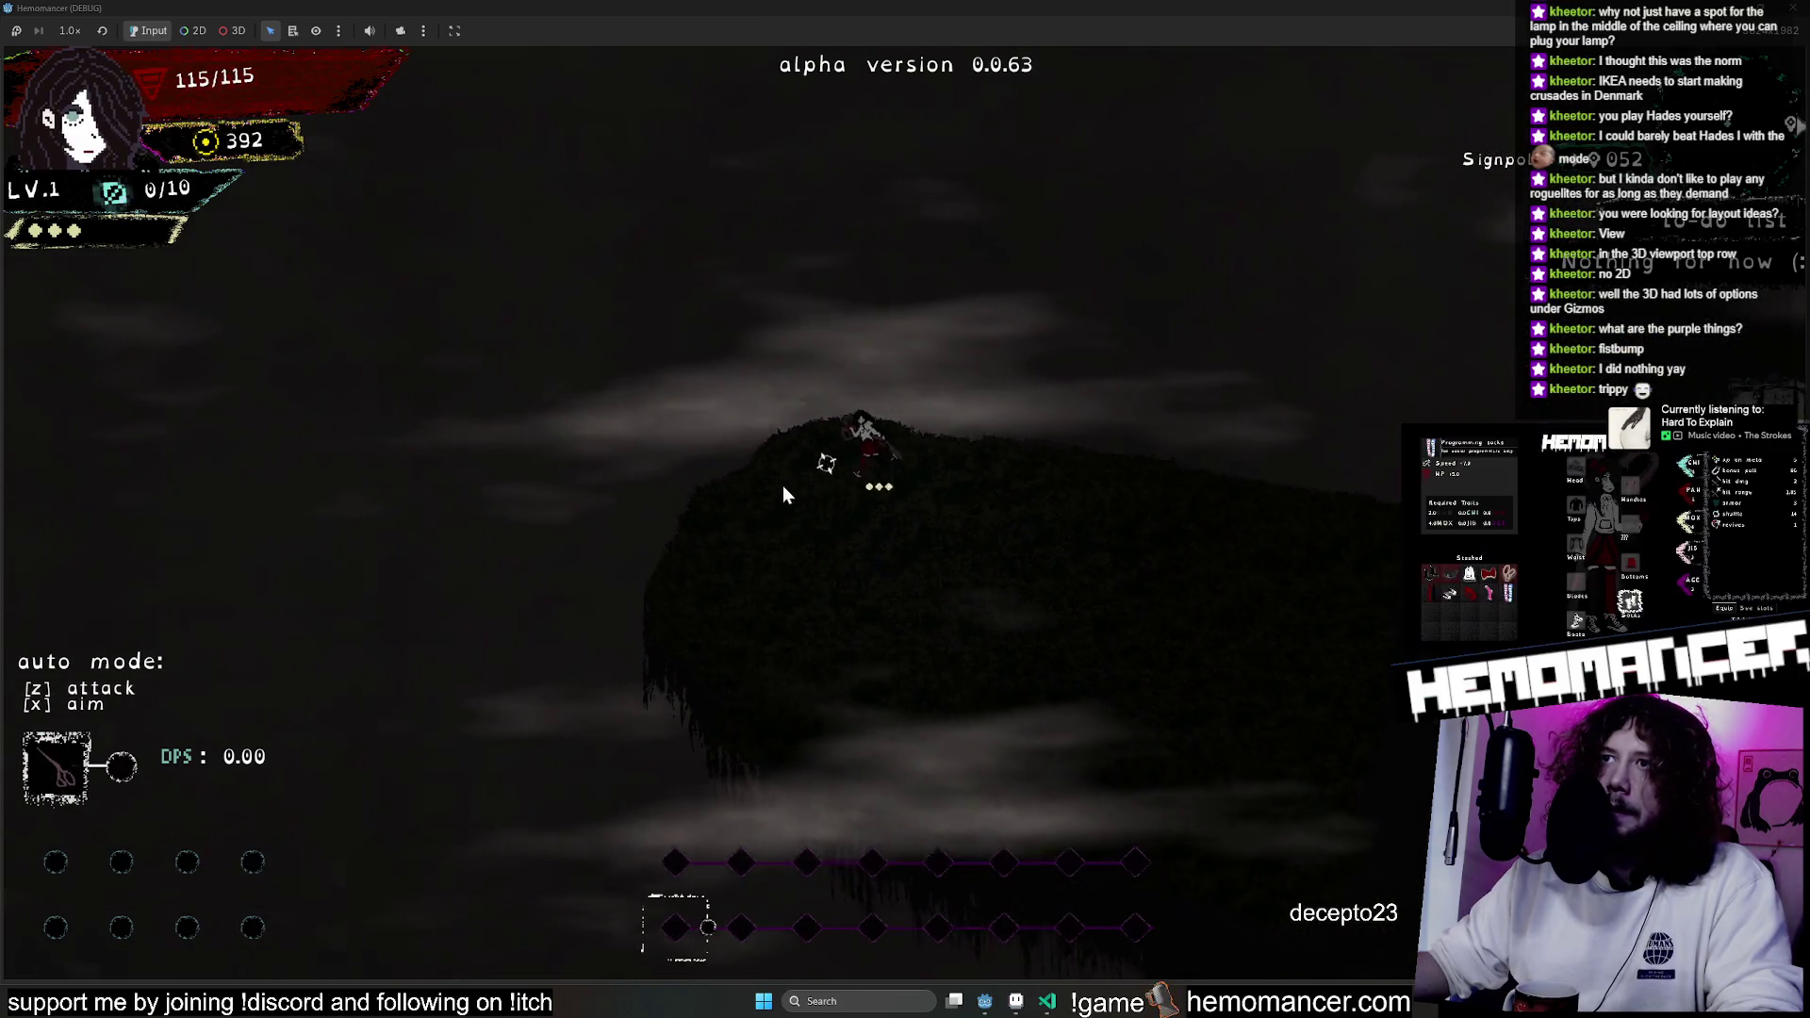
Walk down-right across the foggy island while scrolling the hotbar, then close the game.
{"action": "key", "text": "Down"}
{"action": "key", "text": "Right"}
{"action": "scroll", "coordinate": [850, 566], "scroll_direction": "down", "scroll_amount": 1}
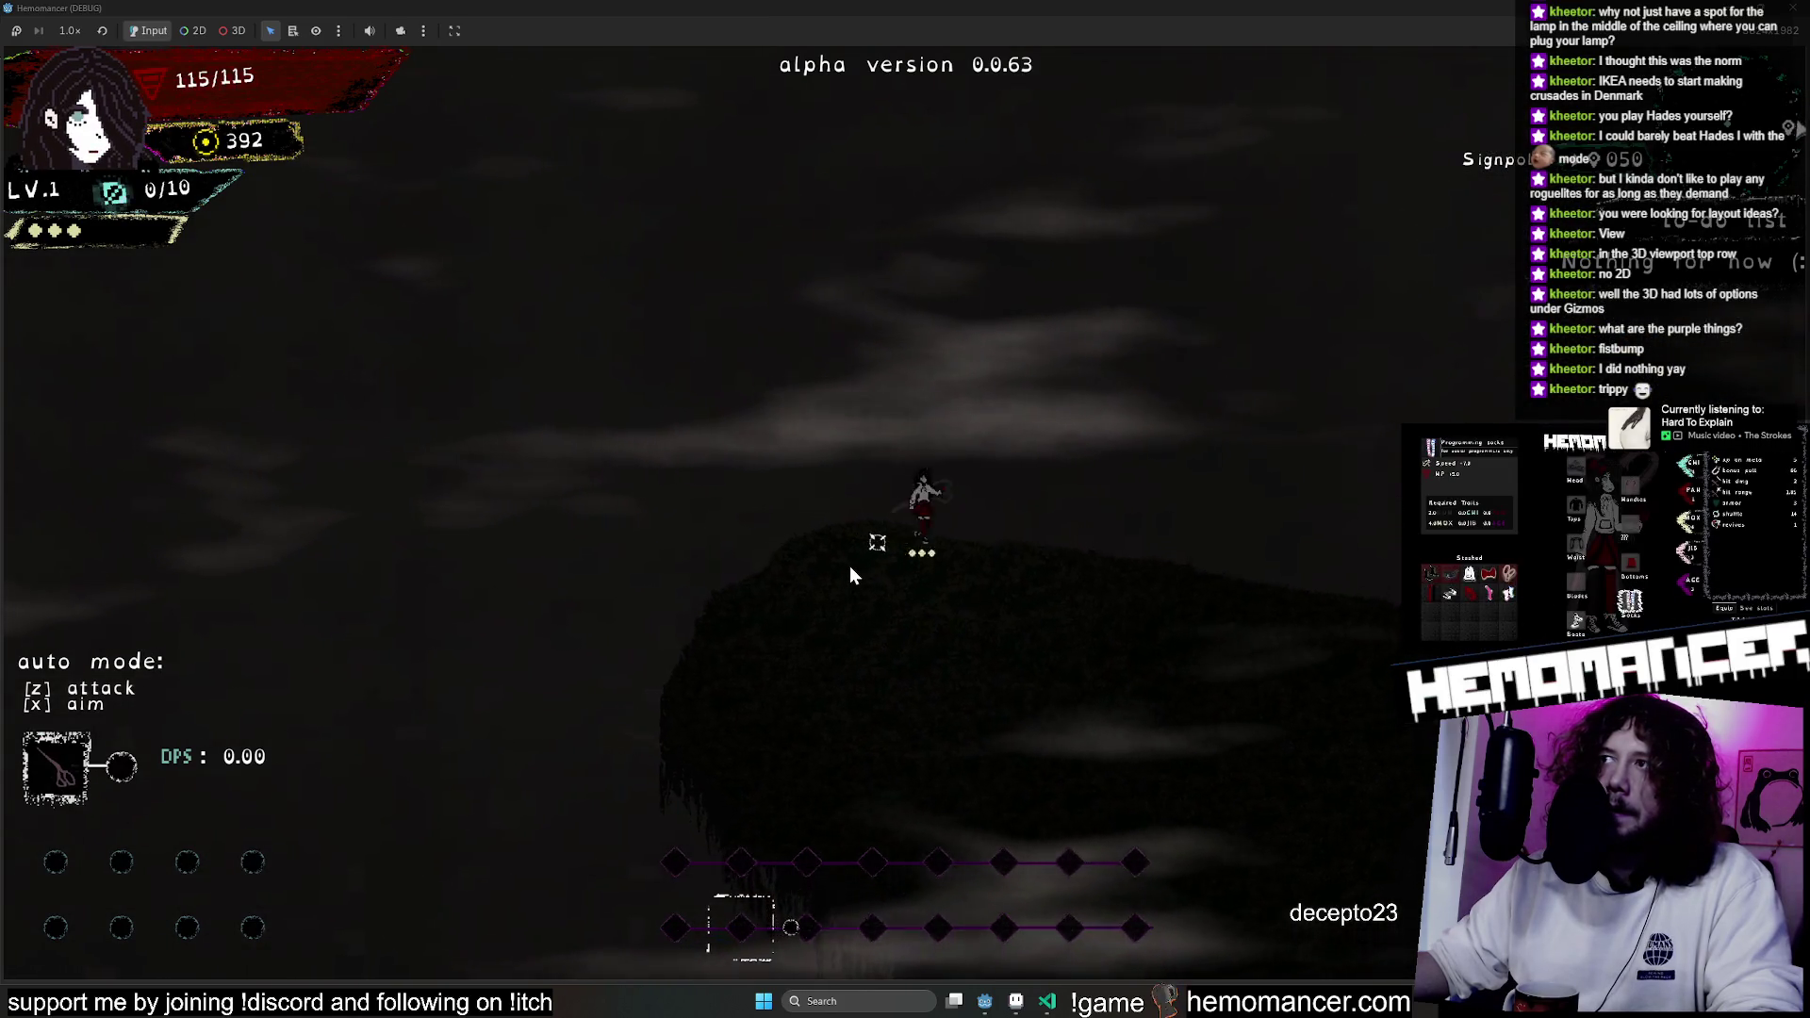
{"action": "scroll", "coordinate": [850, 566], "scroll_direction": "down", "scroll_amount": 1}
{"action": "scroll", "coordinate": [850, 566], "scroll_direction": "down", "scroll_amount": 1}
{"action": "scroll", "coordinate": [1112, 377], "scroll_direction": "down", "scroll_amount": 1}
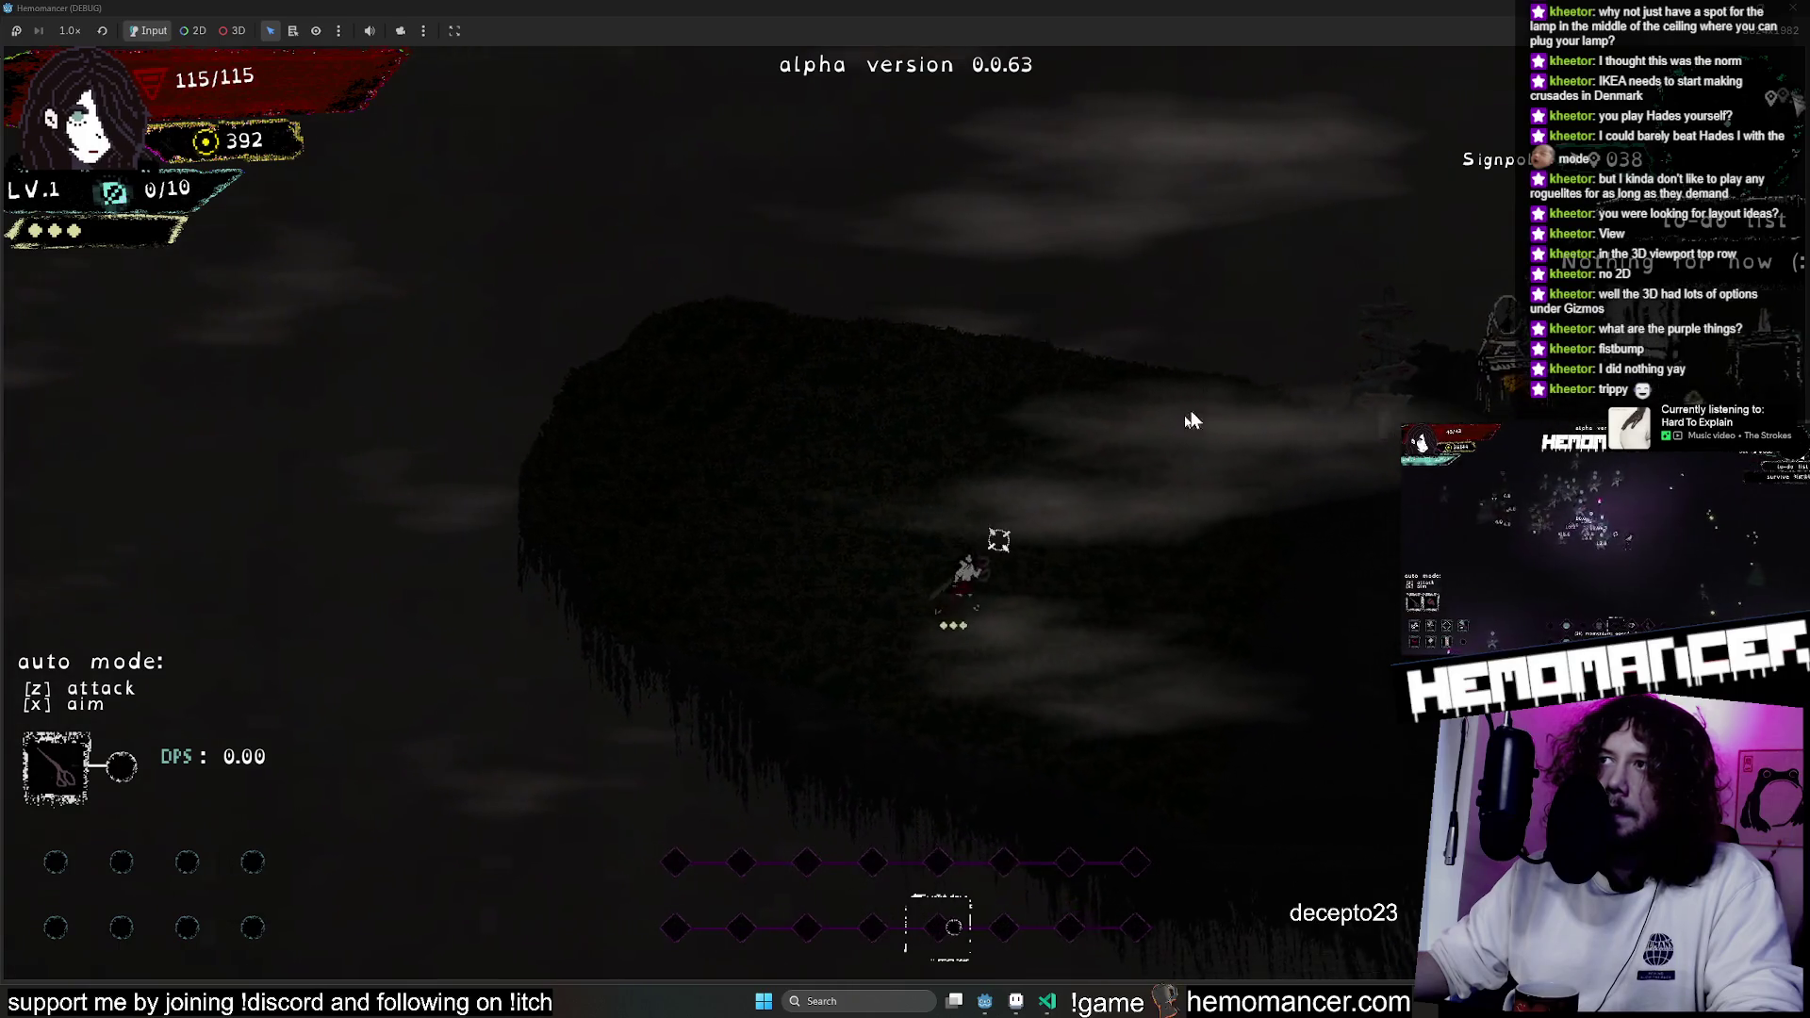
{"action": "scroll", "coordinate": [1235, 340], "scroll_direction": "down", "scroll_amount": 1}
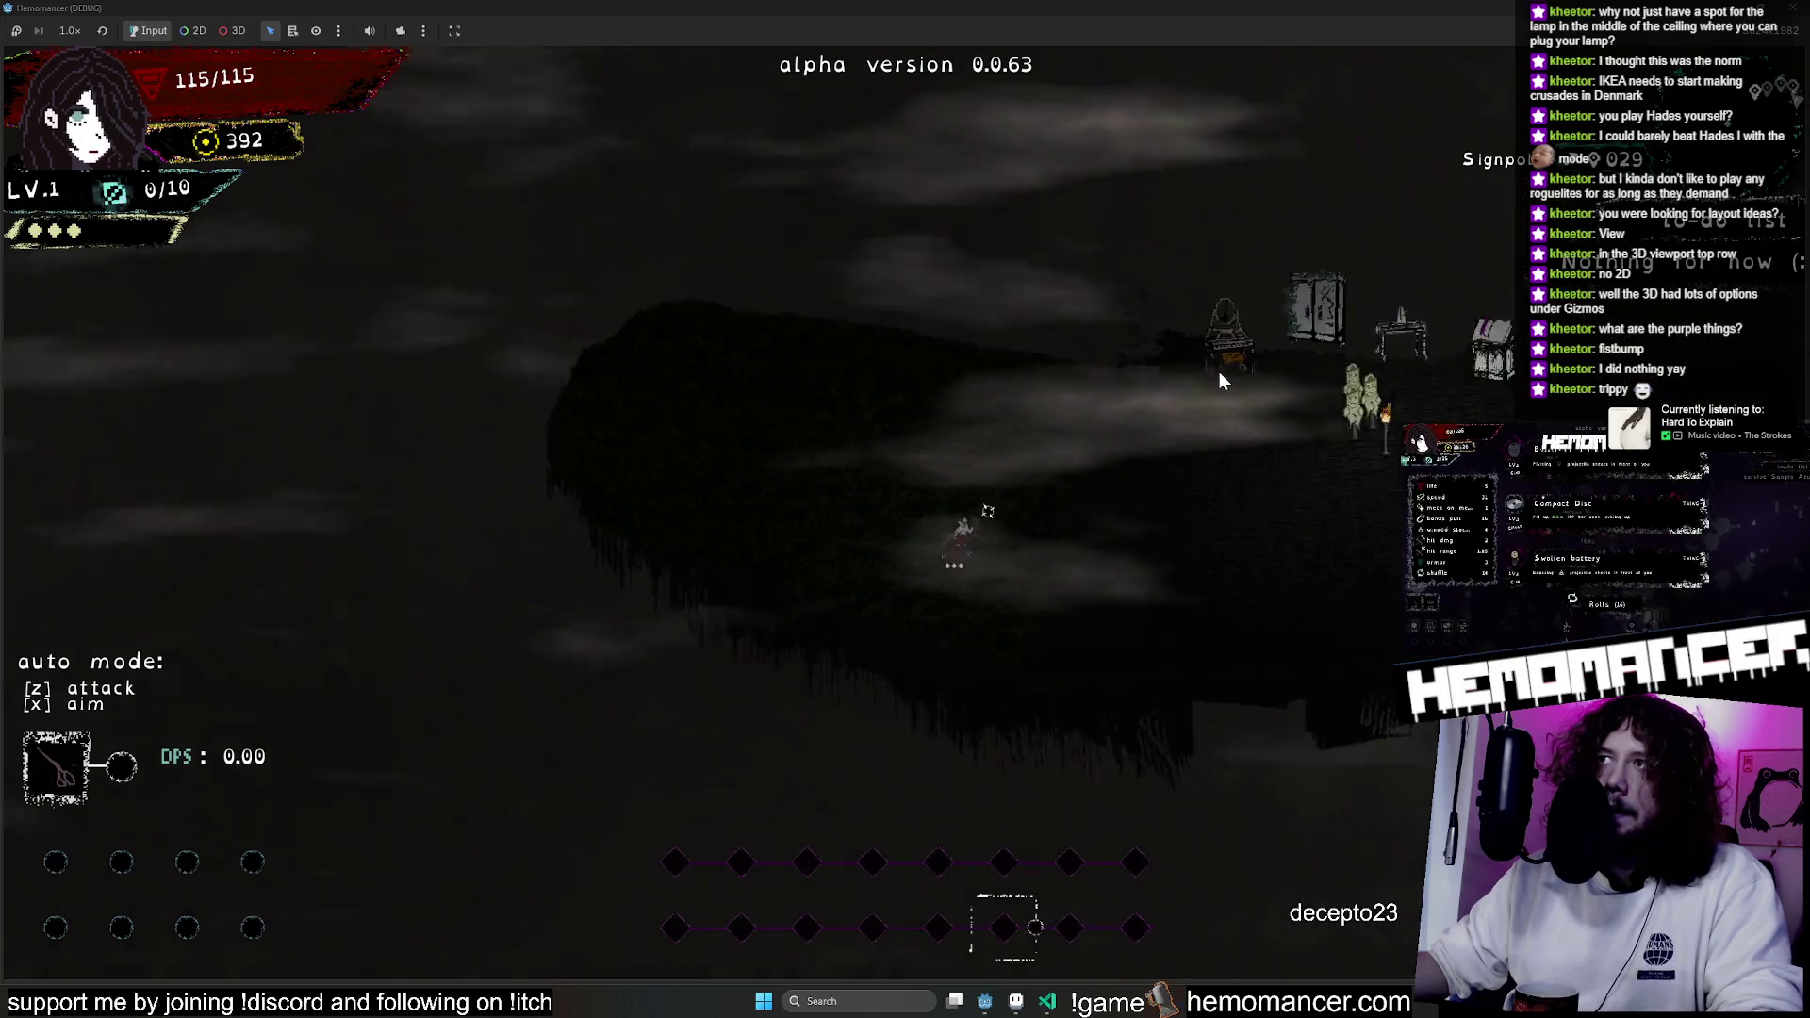
{"action": "scroll", "coordinate": [1219, 377], "scroll_direction": "down", "scroll_amount": 1}
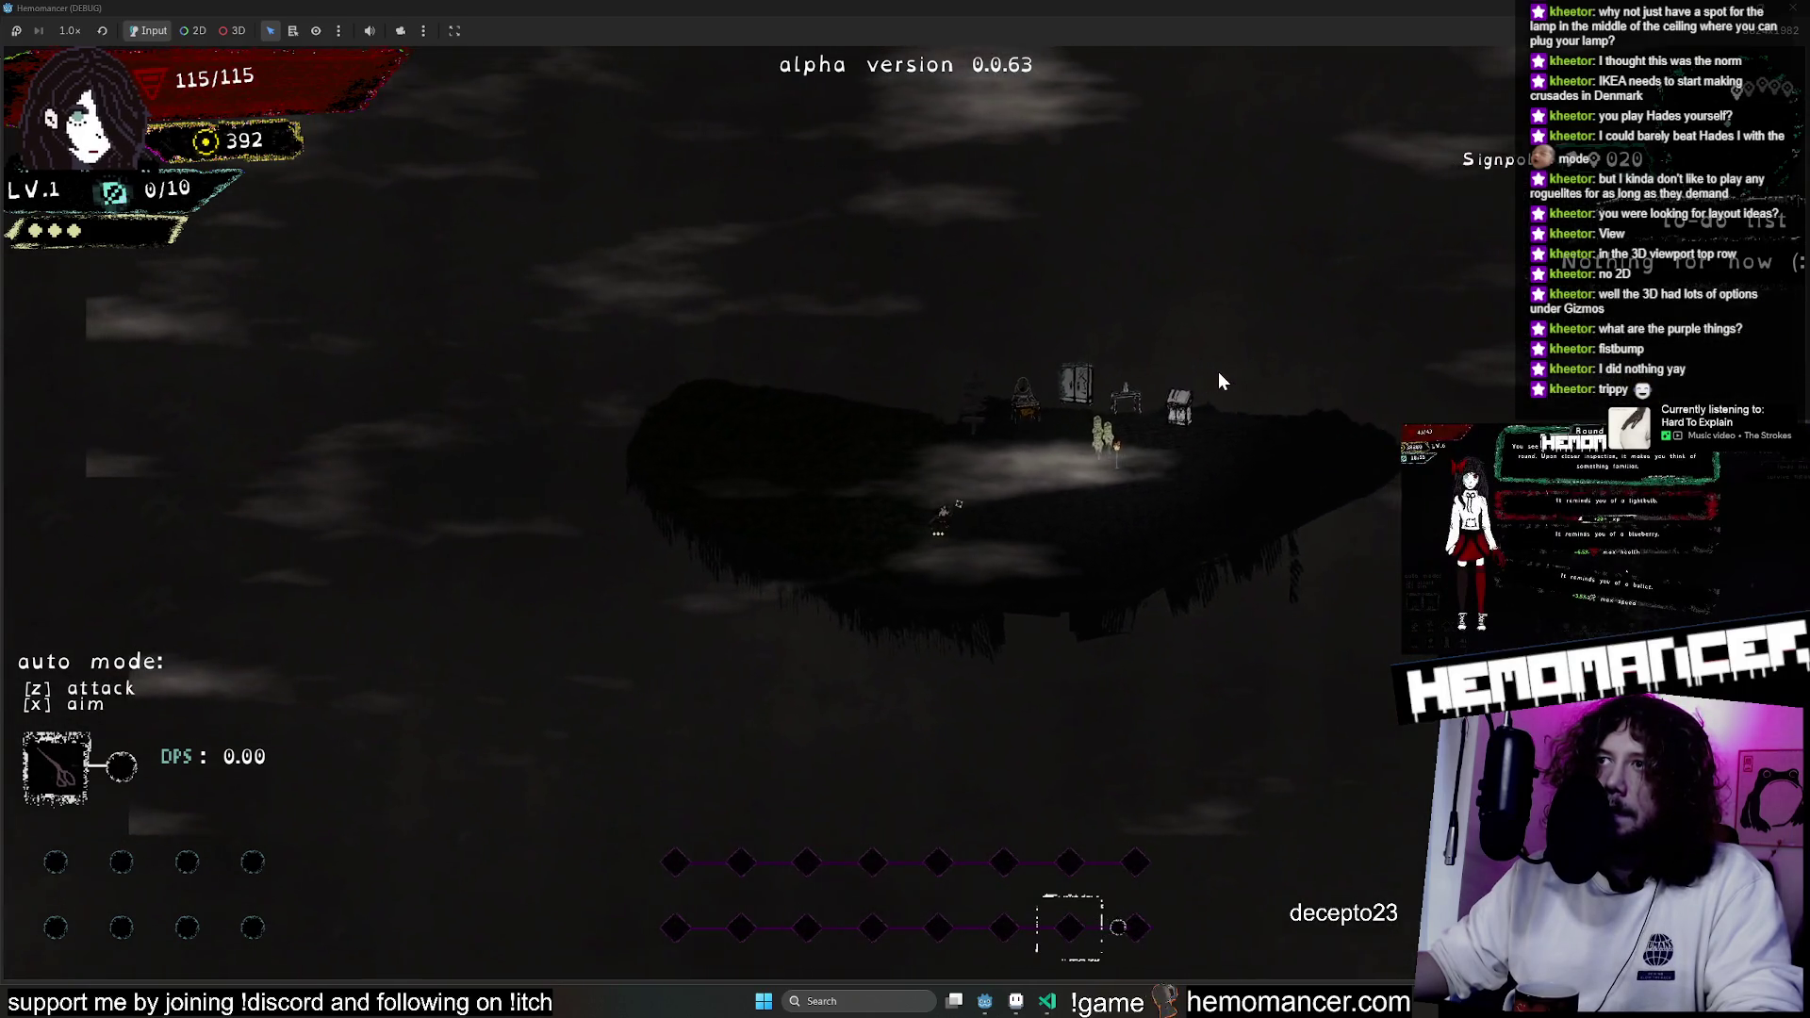
{"action": "scroll", "coordinate": [1219, 377], "scroll_direction": "down", "scroll_amount": 1}
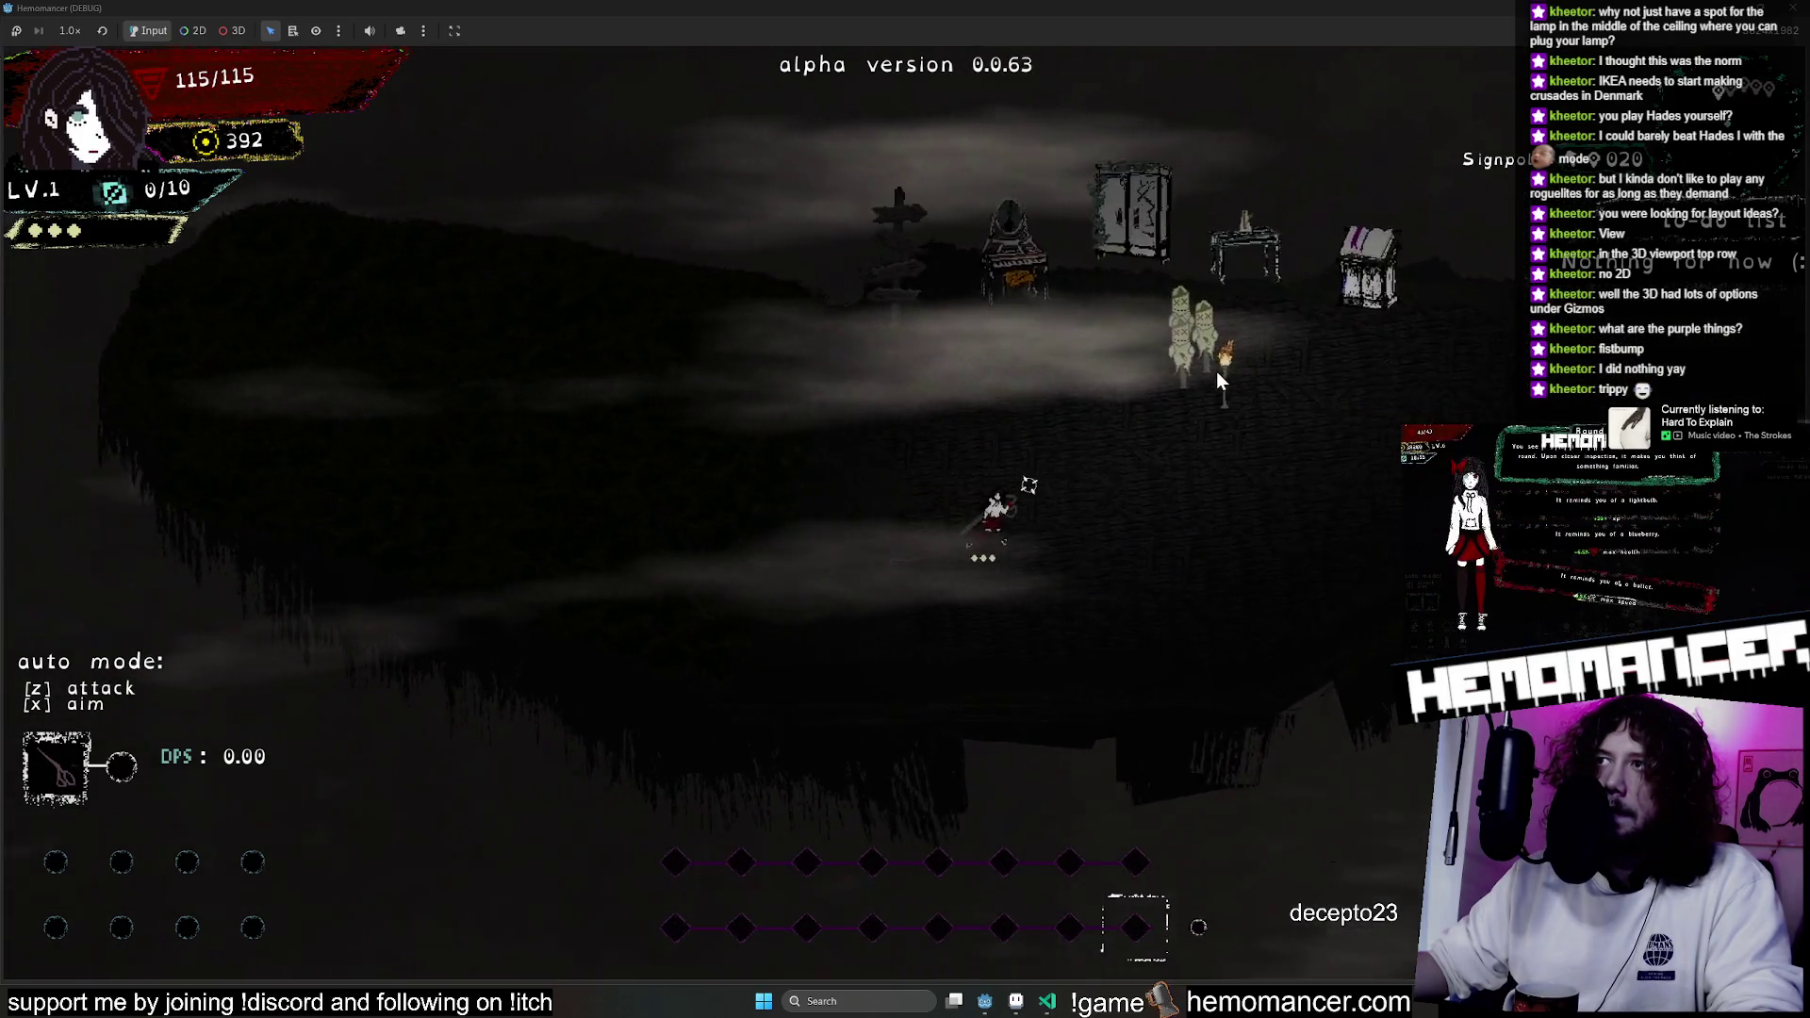
{"action": "scroll", "coordinate": [1216, 371], "scroll_direction": "down", "scroll_amount": 3}
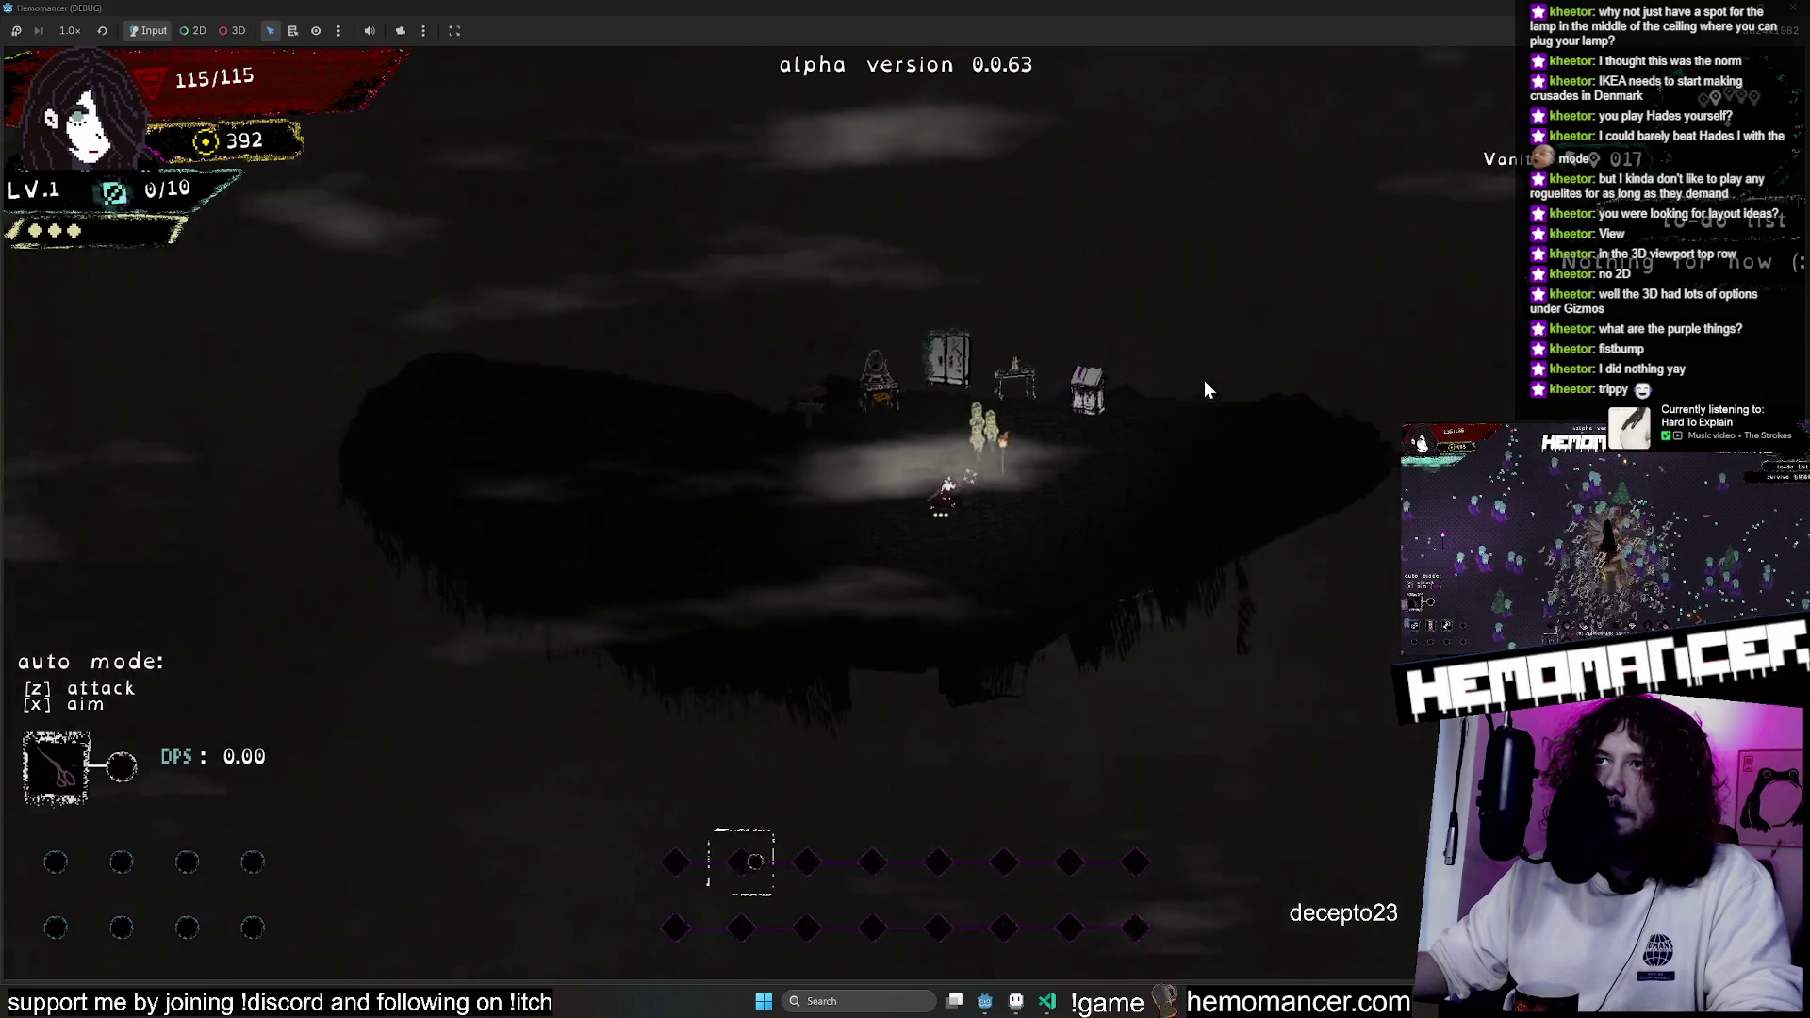
{"action": "scroll", "coordinate": [1202, 381], "scroll_direction": "down", "scroll_amount": 2}
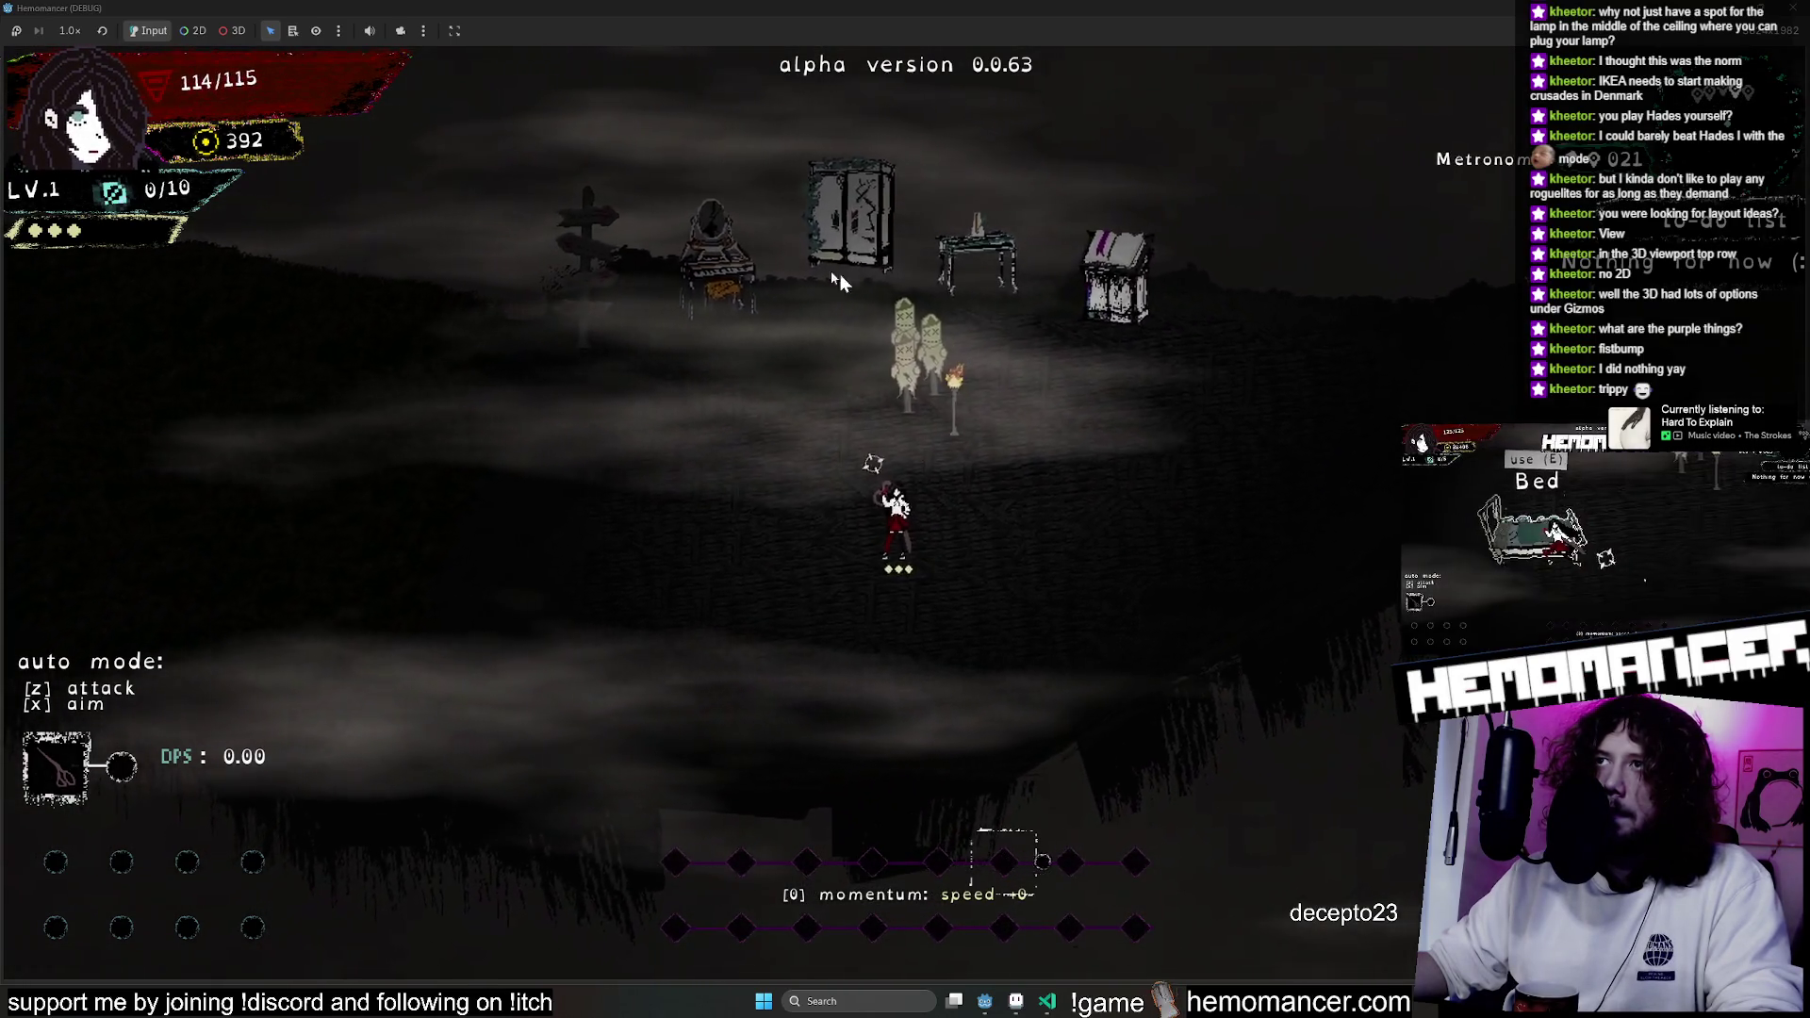
{"action": "scroll", "coordinate": [920, 281], "scroll_direction": "down", "scroll_amount": 3}
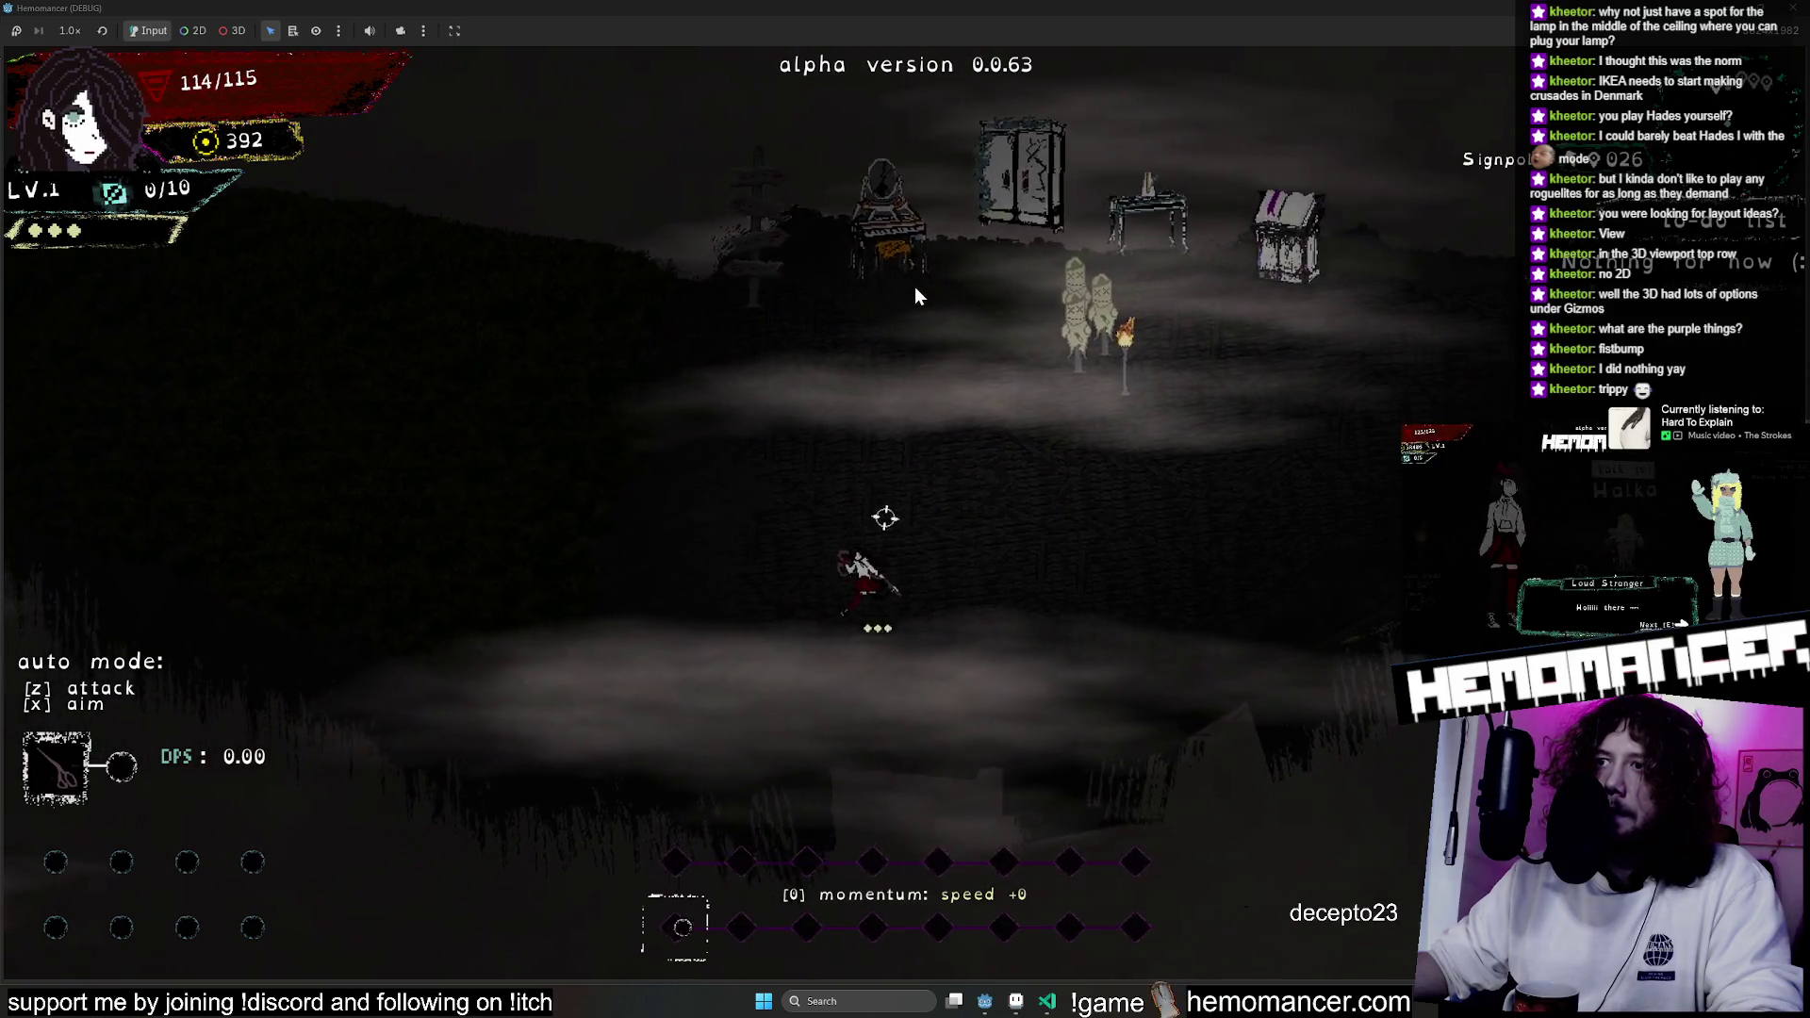
{"action": "scroll", "coordinate": [914, 295], "scroll_direction": "down", "scroll_amount": 2}
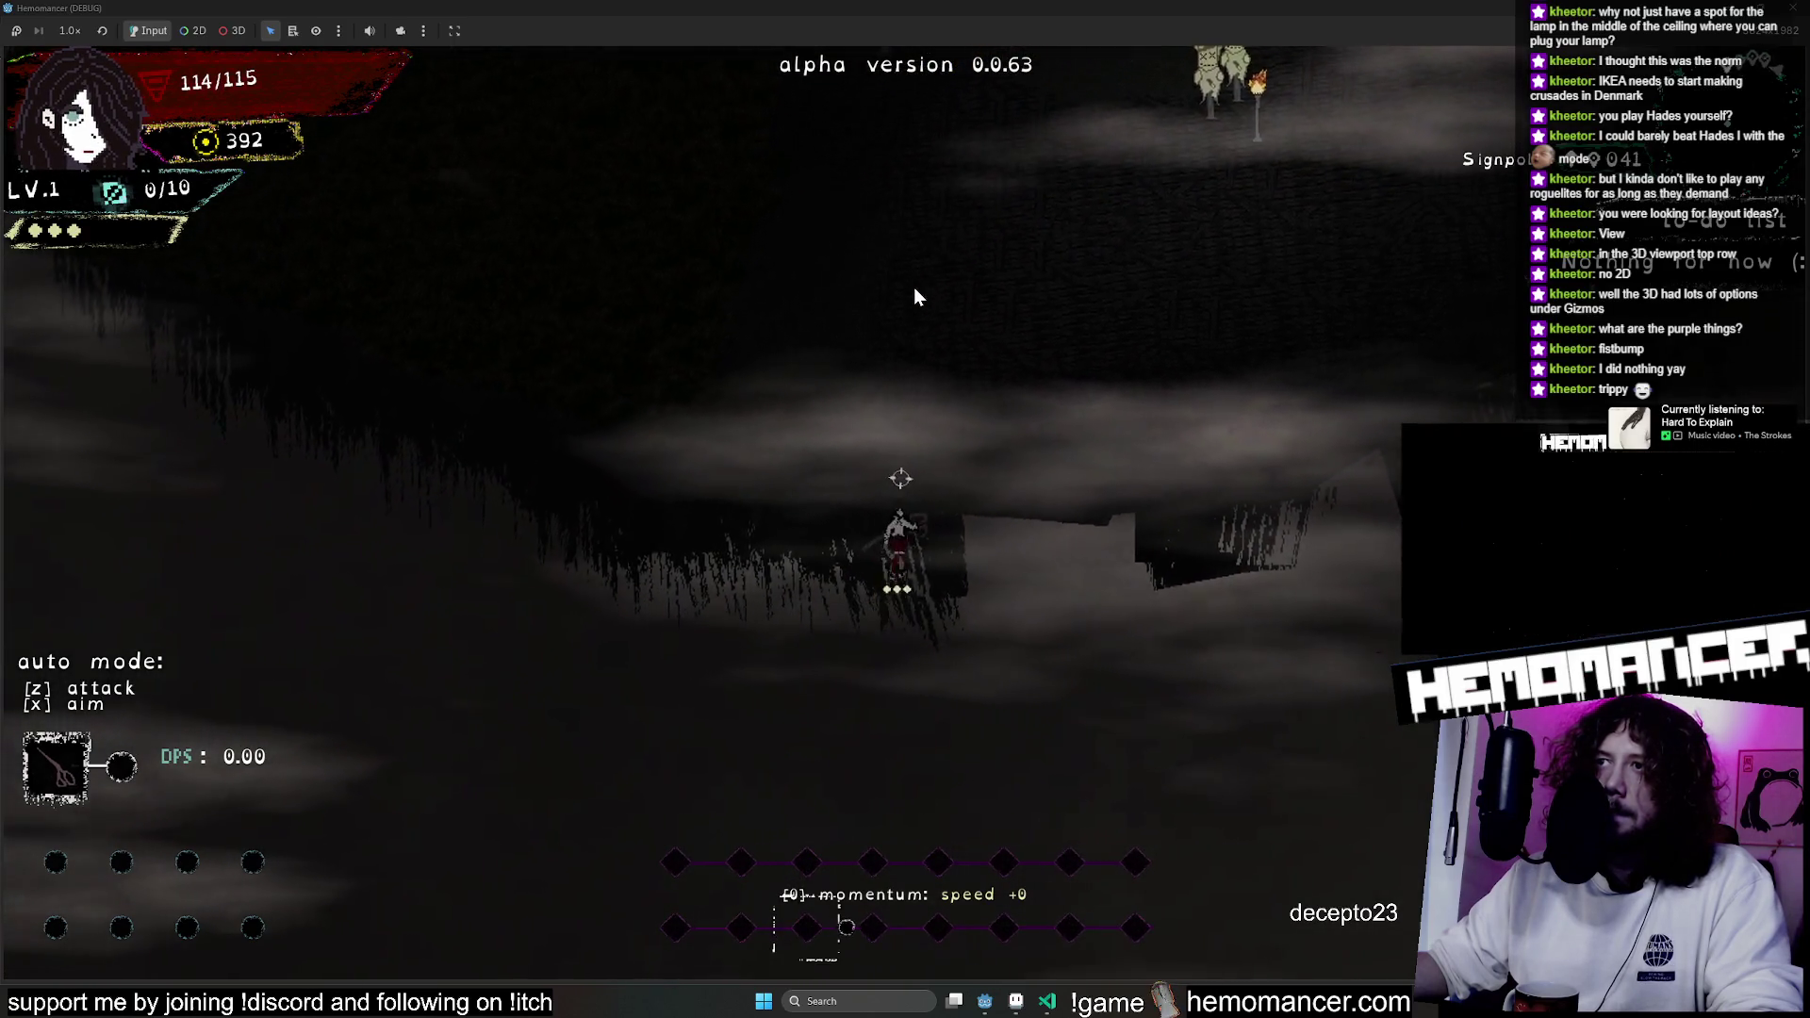
{"action": "scroll", "coordinate": [1135, 351], "scroll_direction": "down", "scroll_amount": 3}
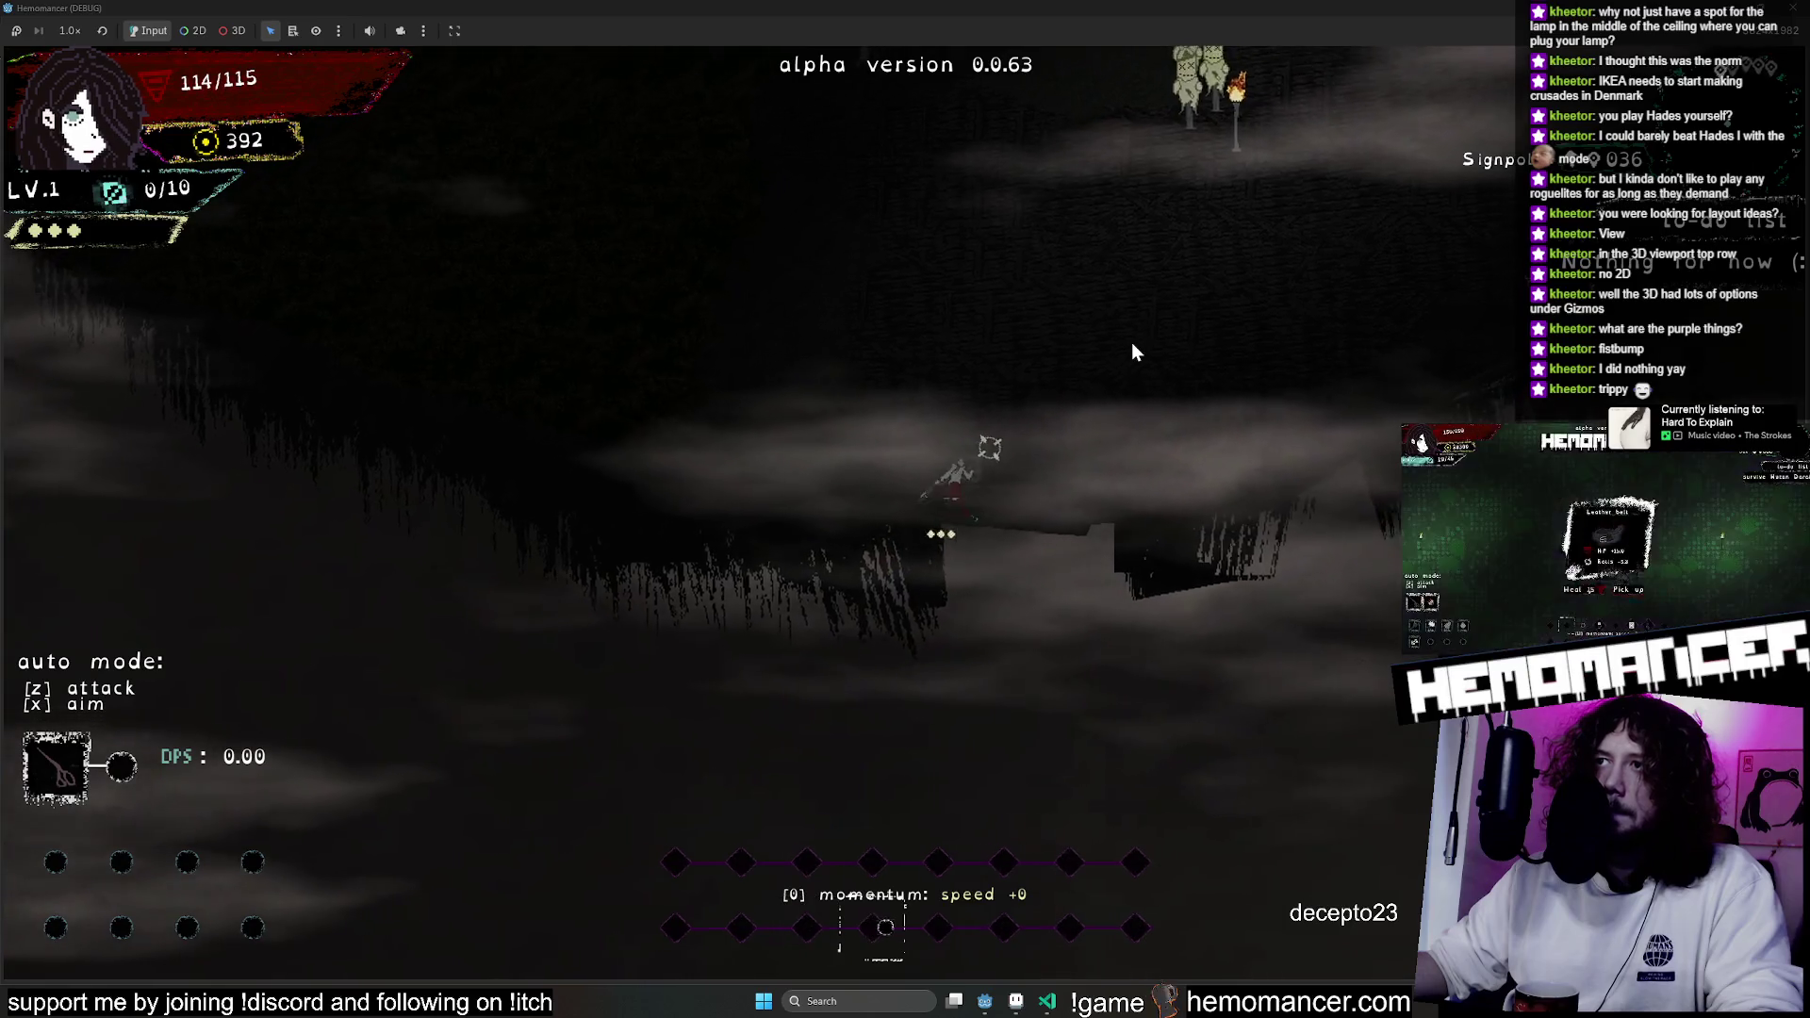
{"action": "left_click", "coordinate": [1795, 26]}
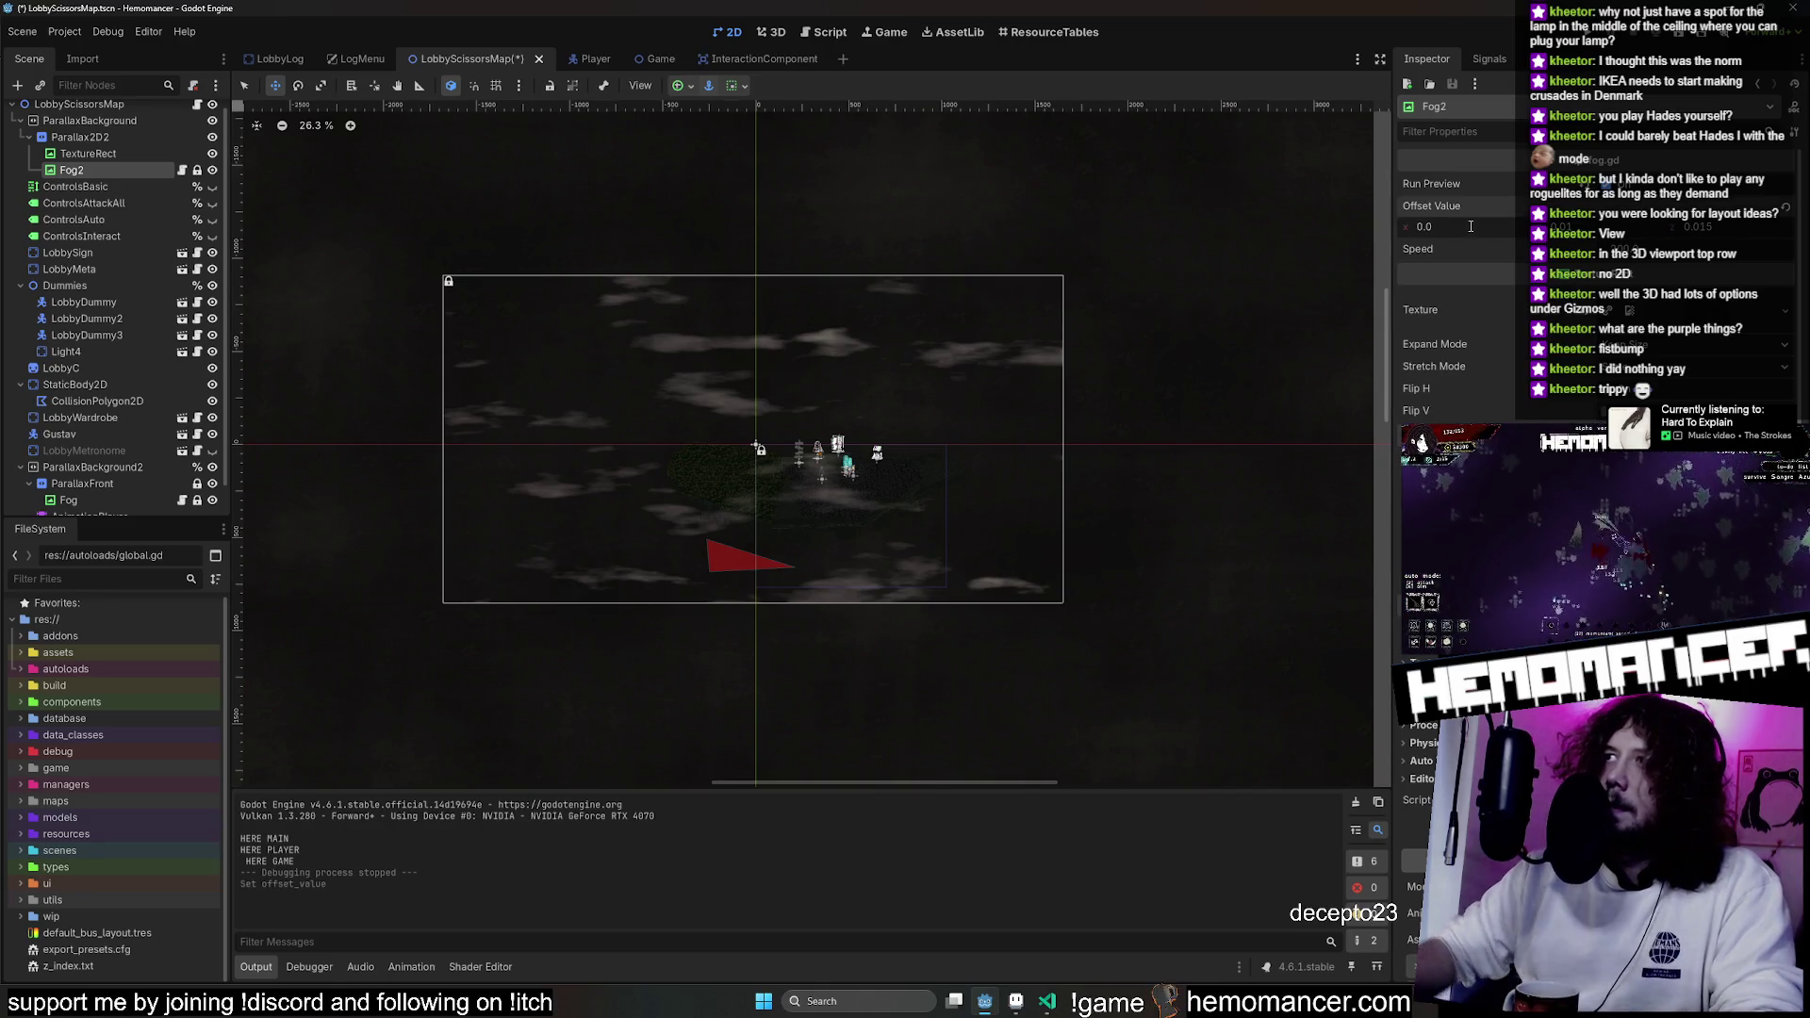
Launch a fresh Hemomancer debug run with F5 to reach the title menu.
{"action": "scroll", "coordinate": [88, 415], "scroll_direction": "down", "scroll_amount": 1}
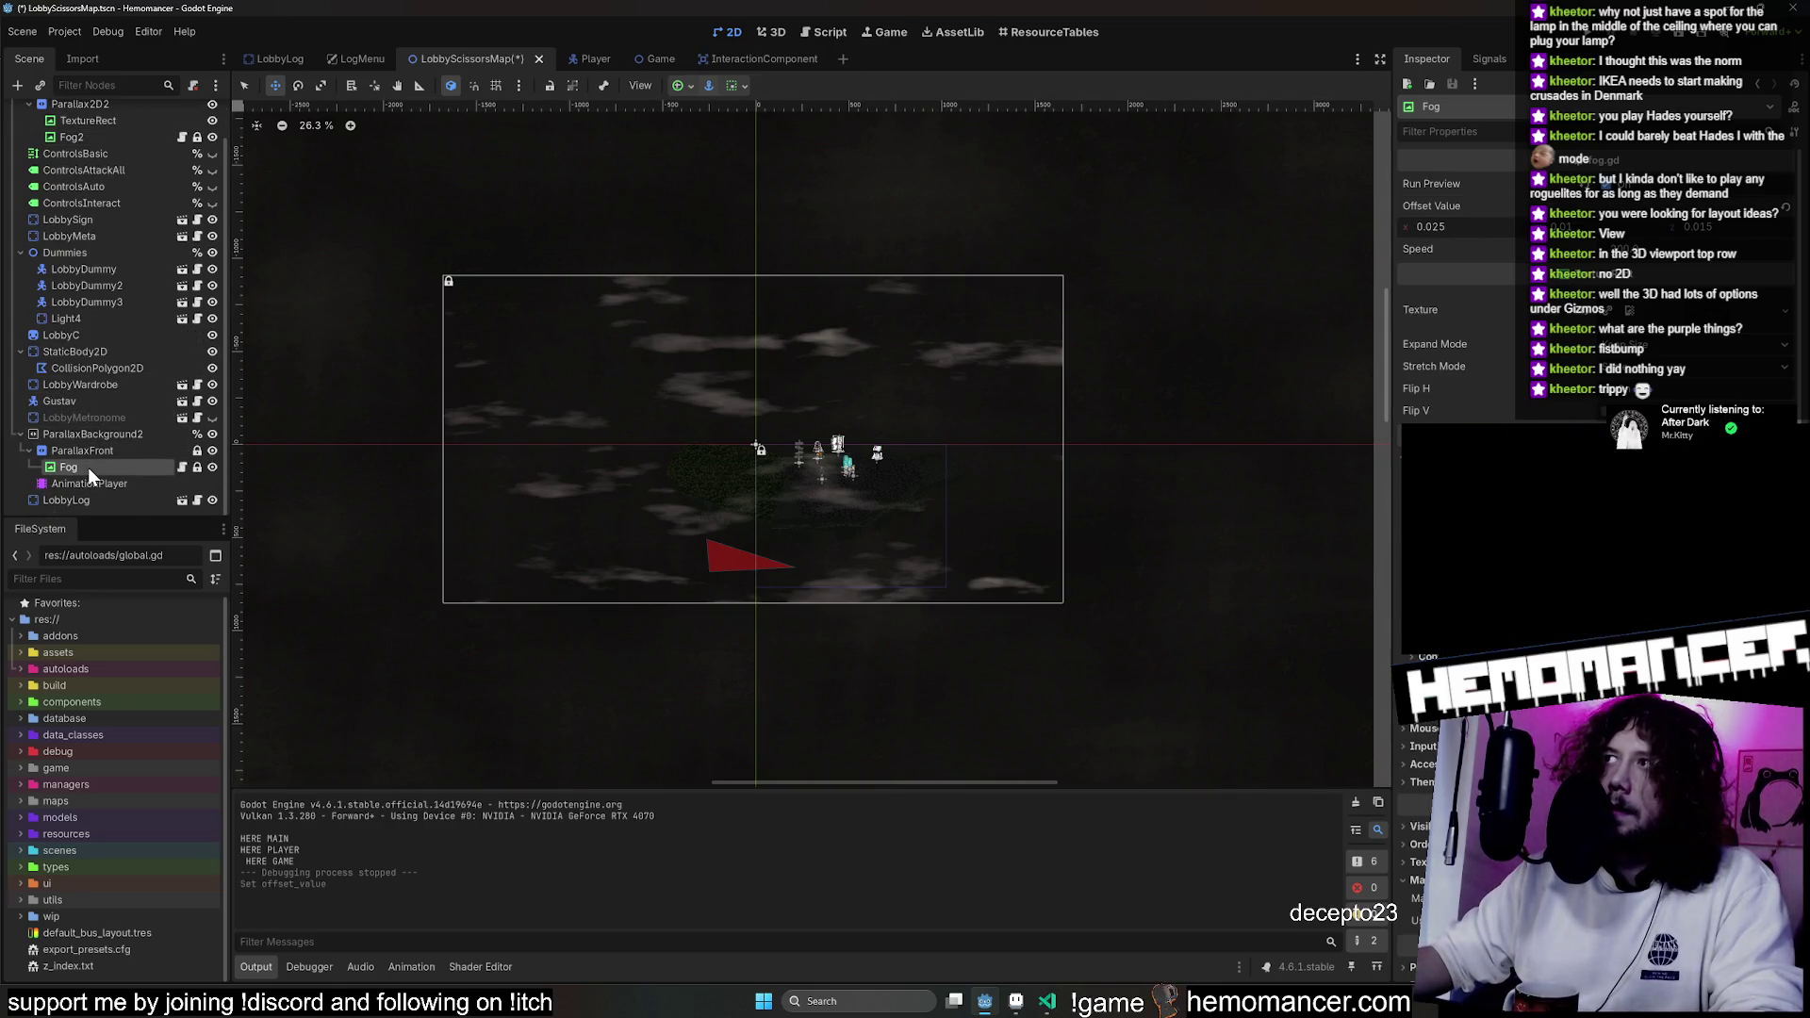
{"action": "key", "text": "F5"}
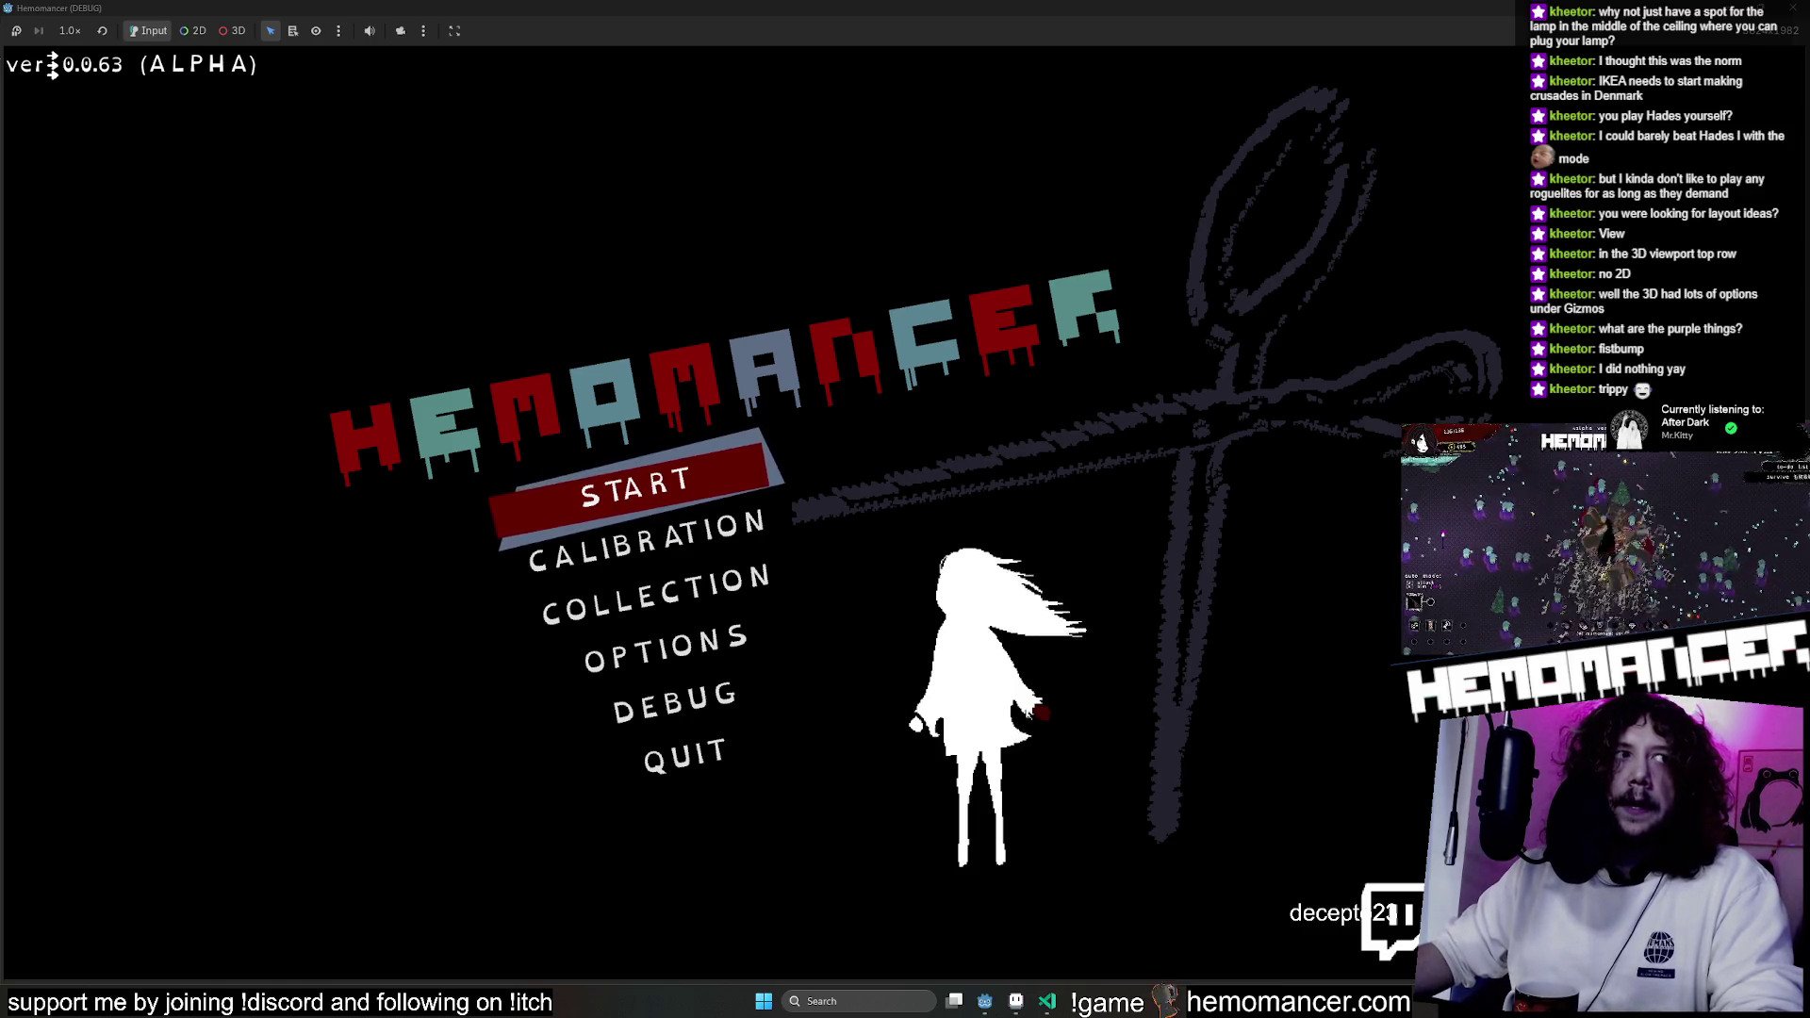
Start gameplay, walk left toward the cliff edge, and pause then resume.
{"action": "left_click", "coordinate": [636, 489]}
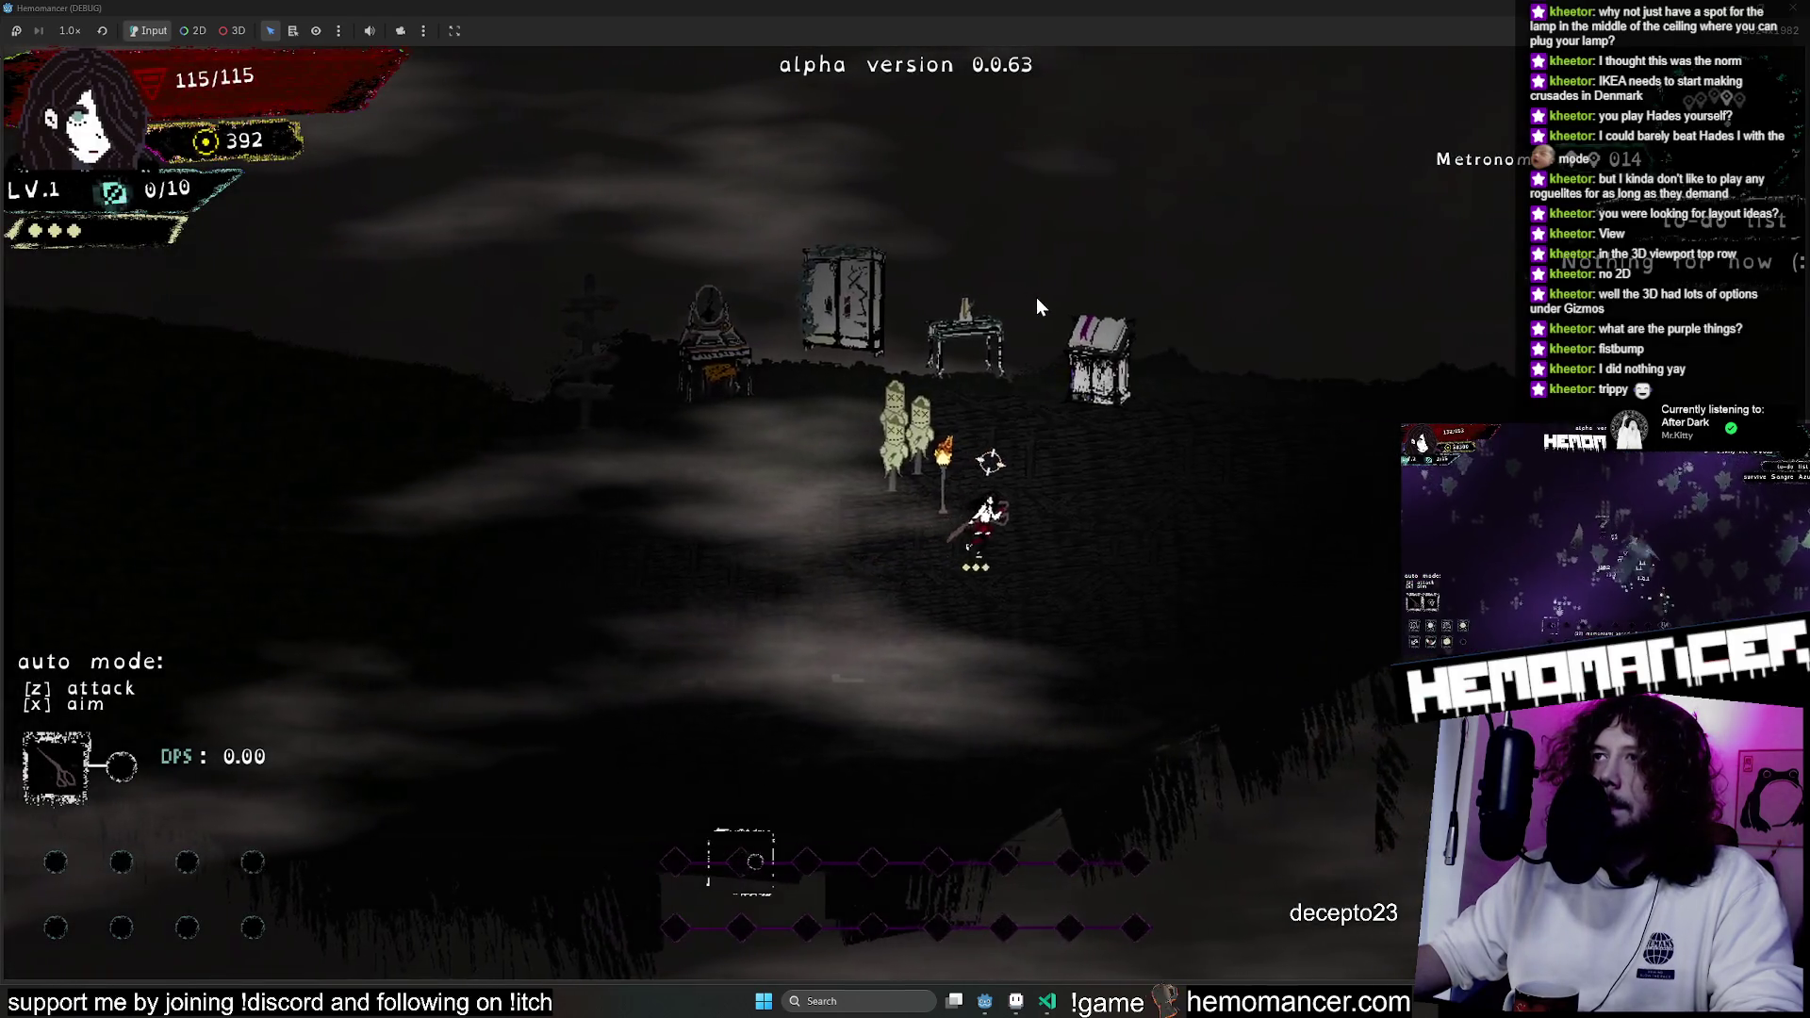
{"action": "key", "text": "a"}
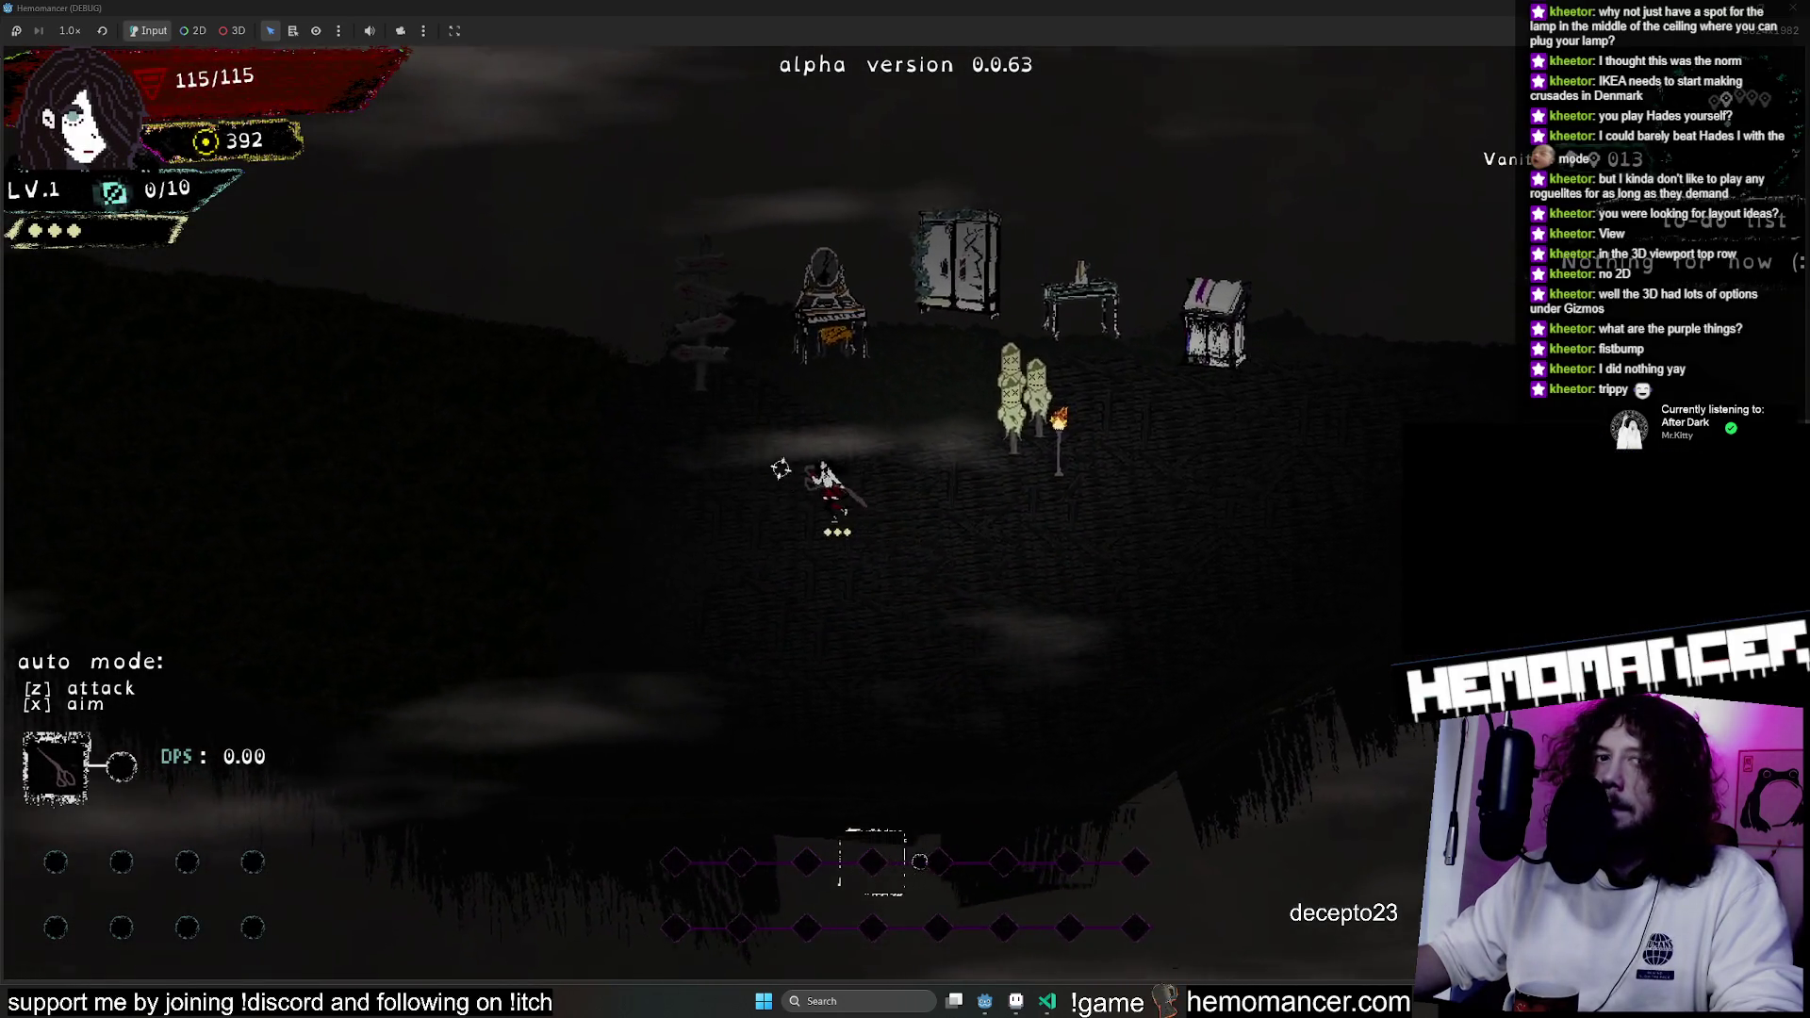
{"action": "key", "text": "a"}
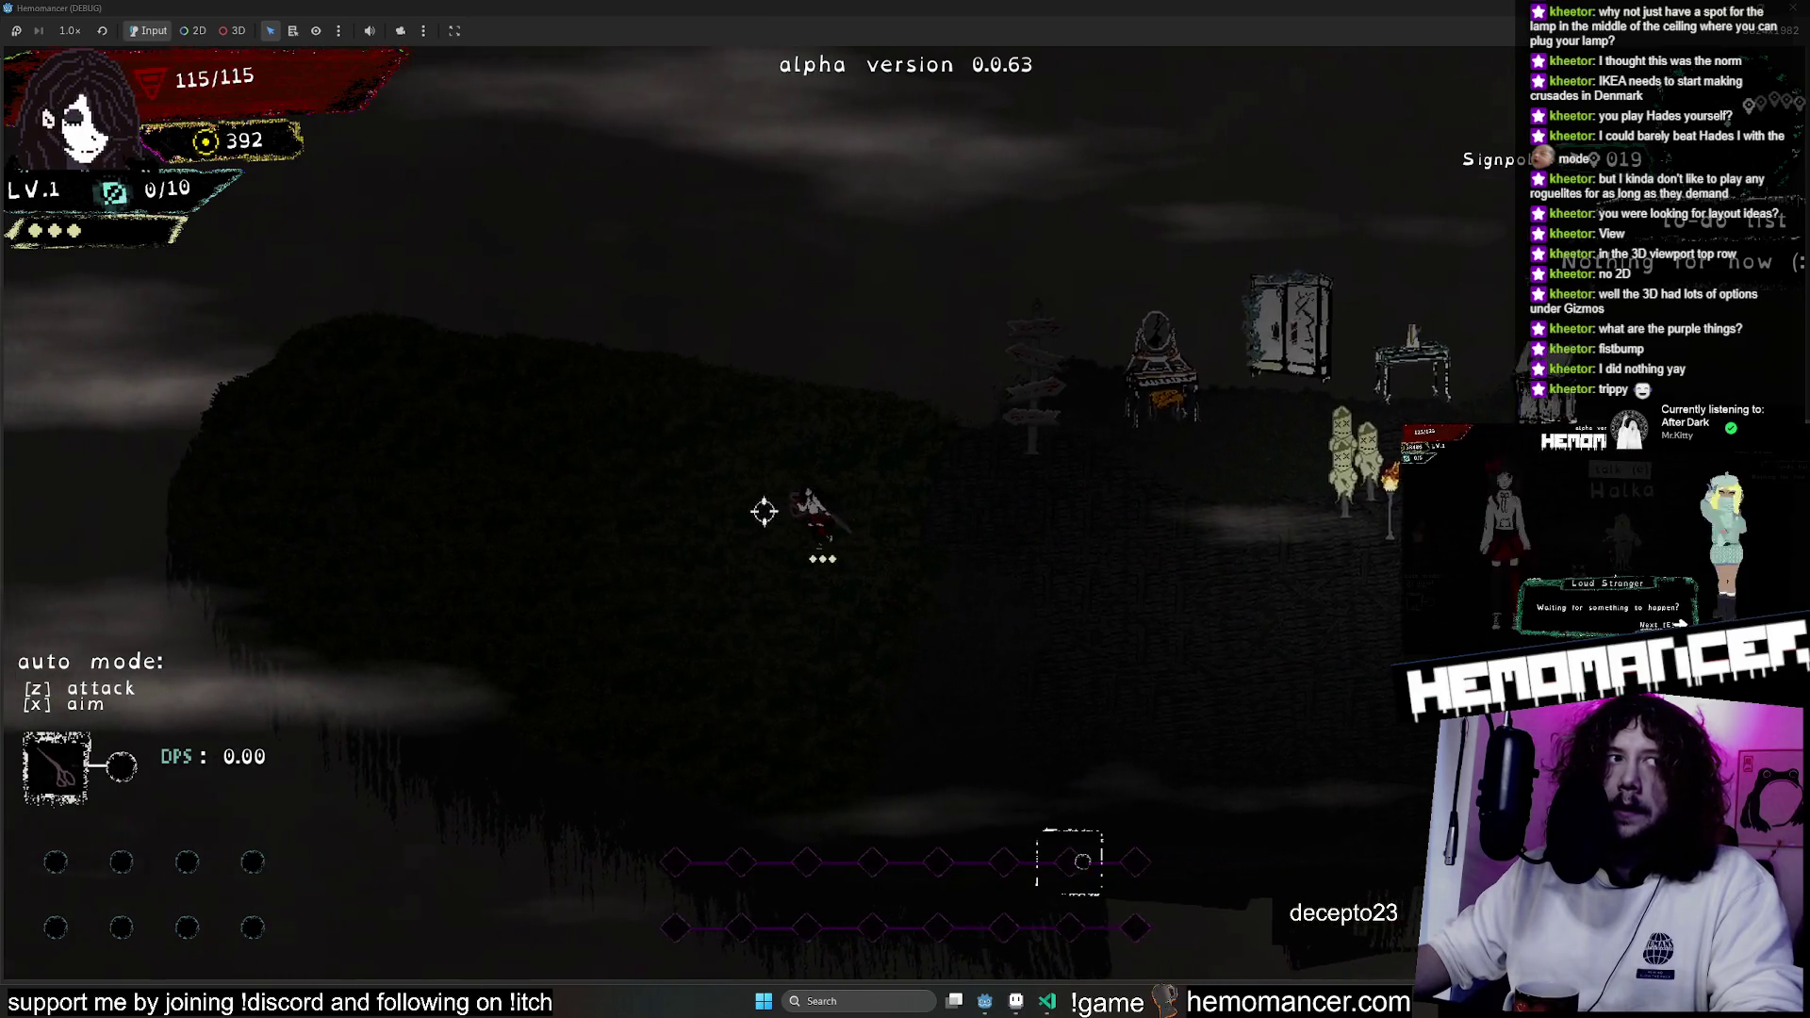
{"action": "key", "text": "Escape"}
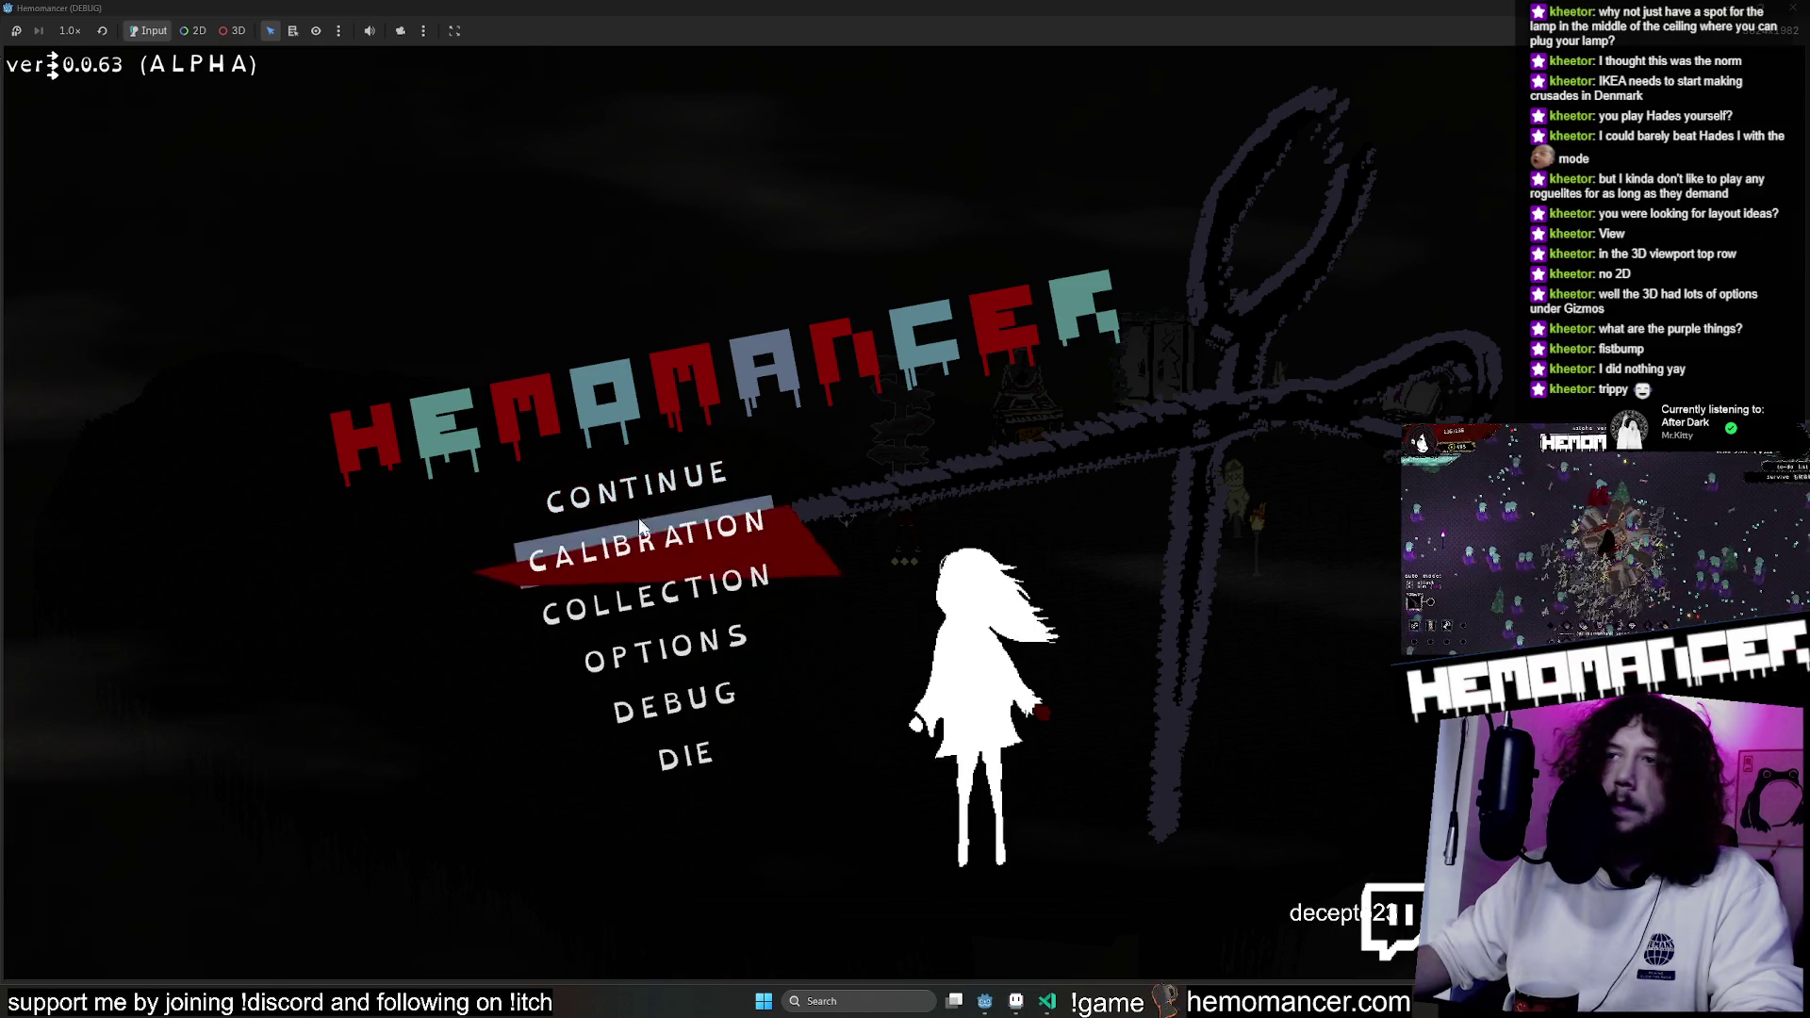
{"action": "left_click", "coordinate": [628, 460]}
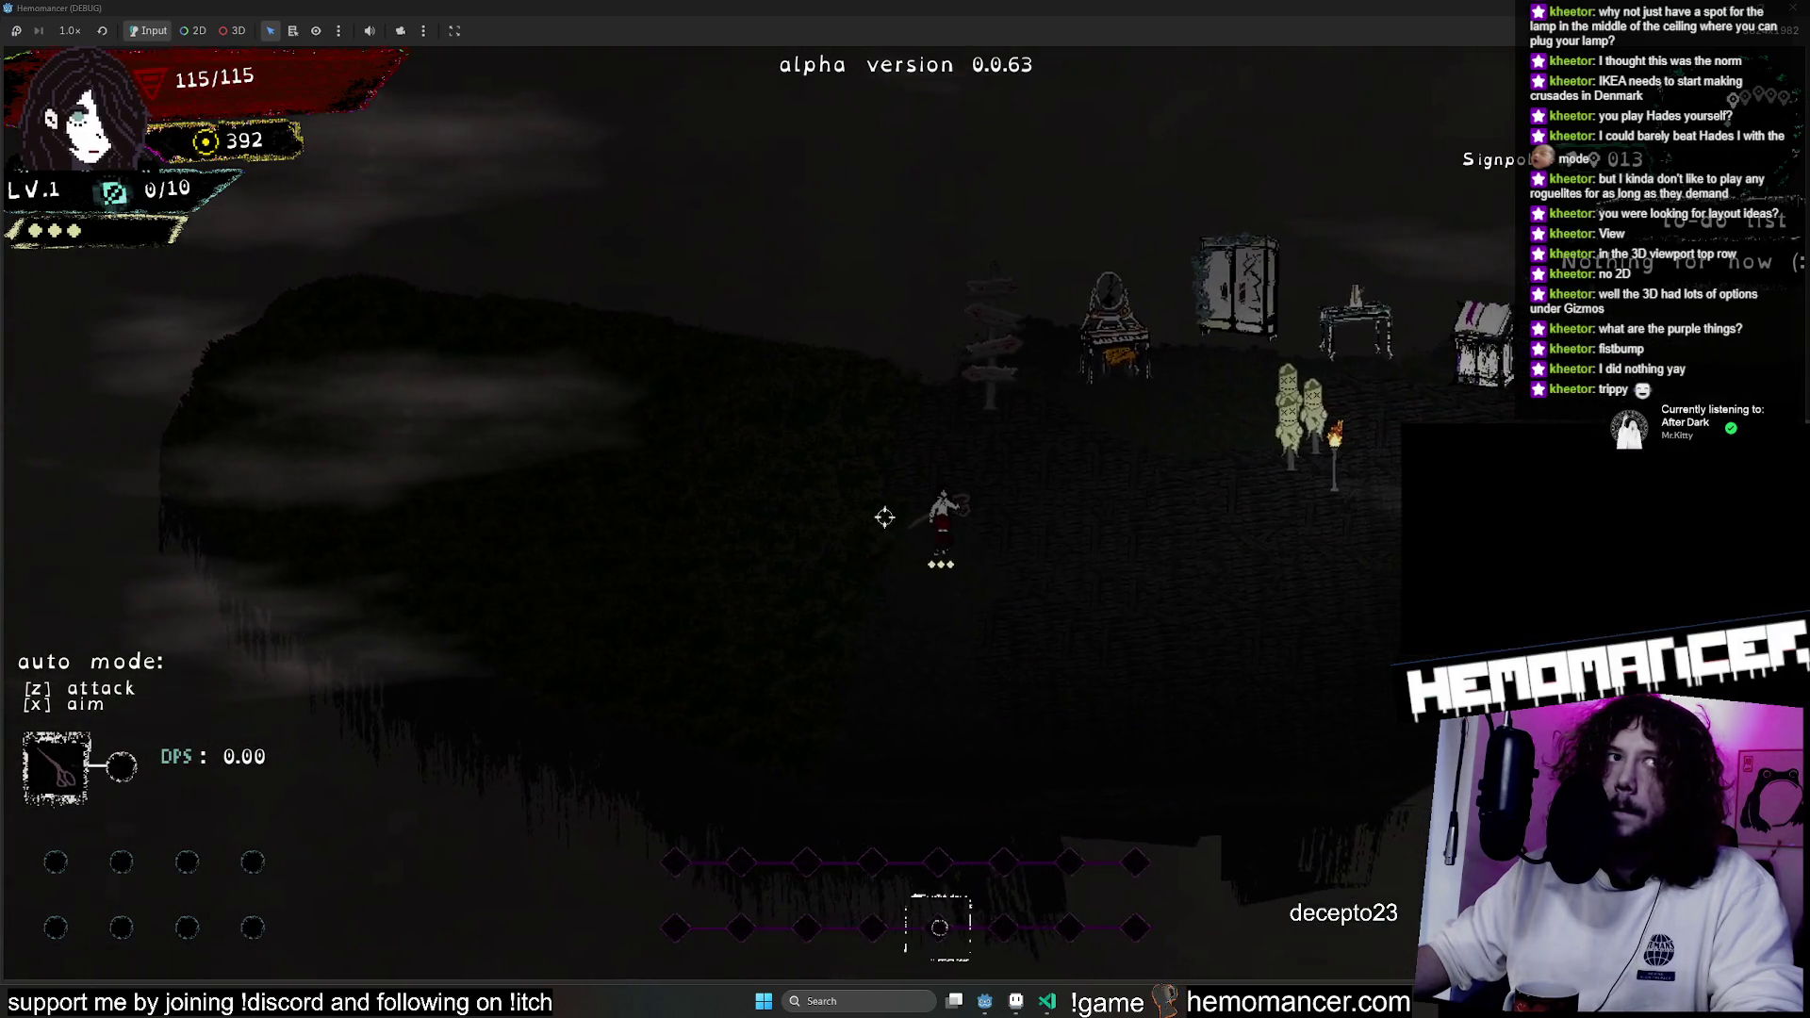
Pause and resume again, walk down-right across the island, then close the game.
{"action": "key", "text": "Escape"}
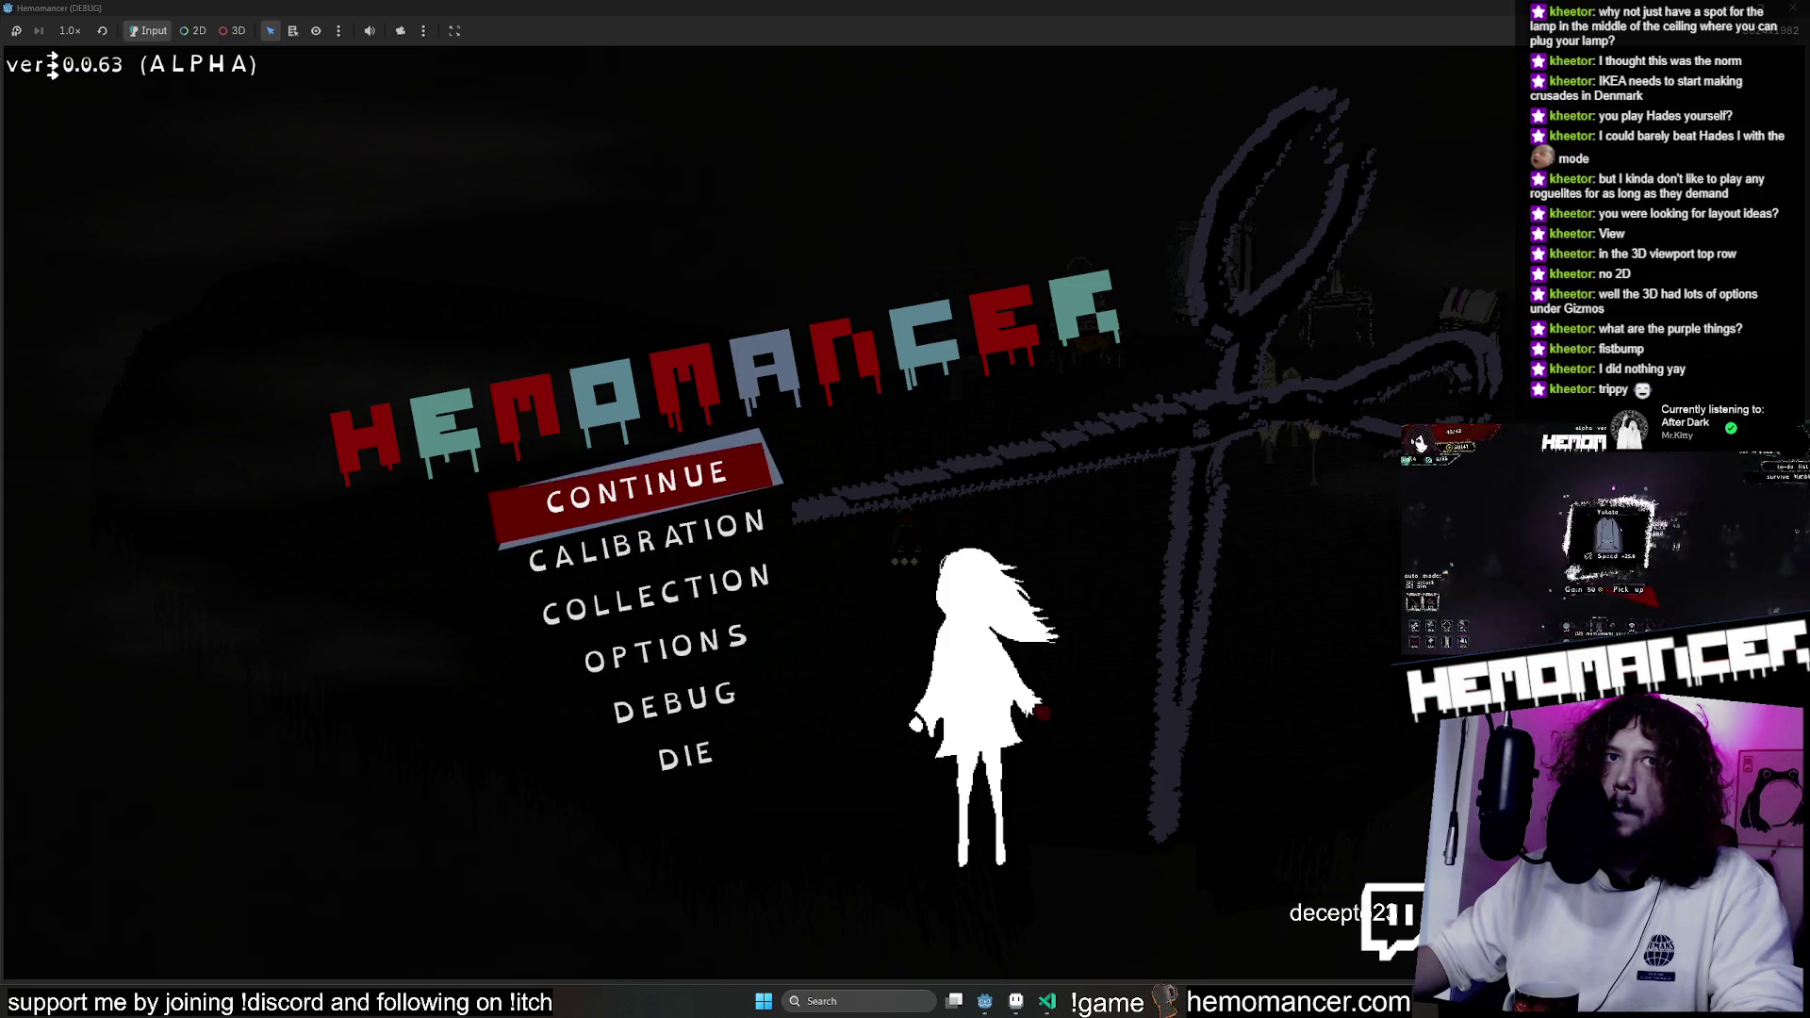
{"action": "left_click", "coordinate": [573, 490]}
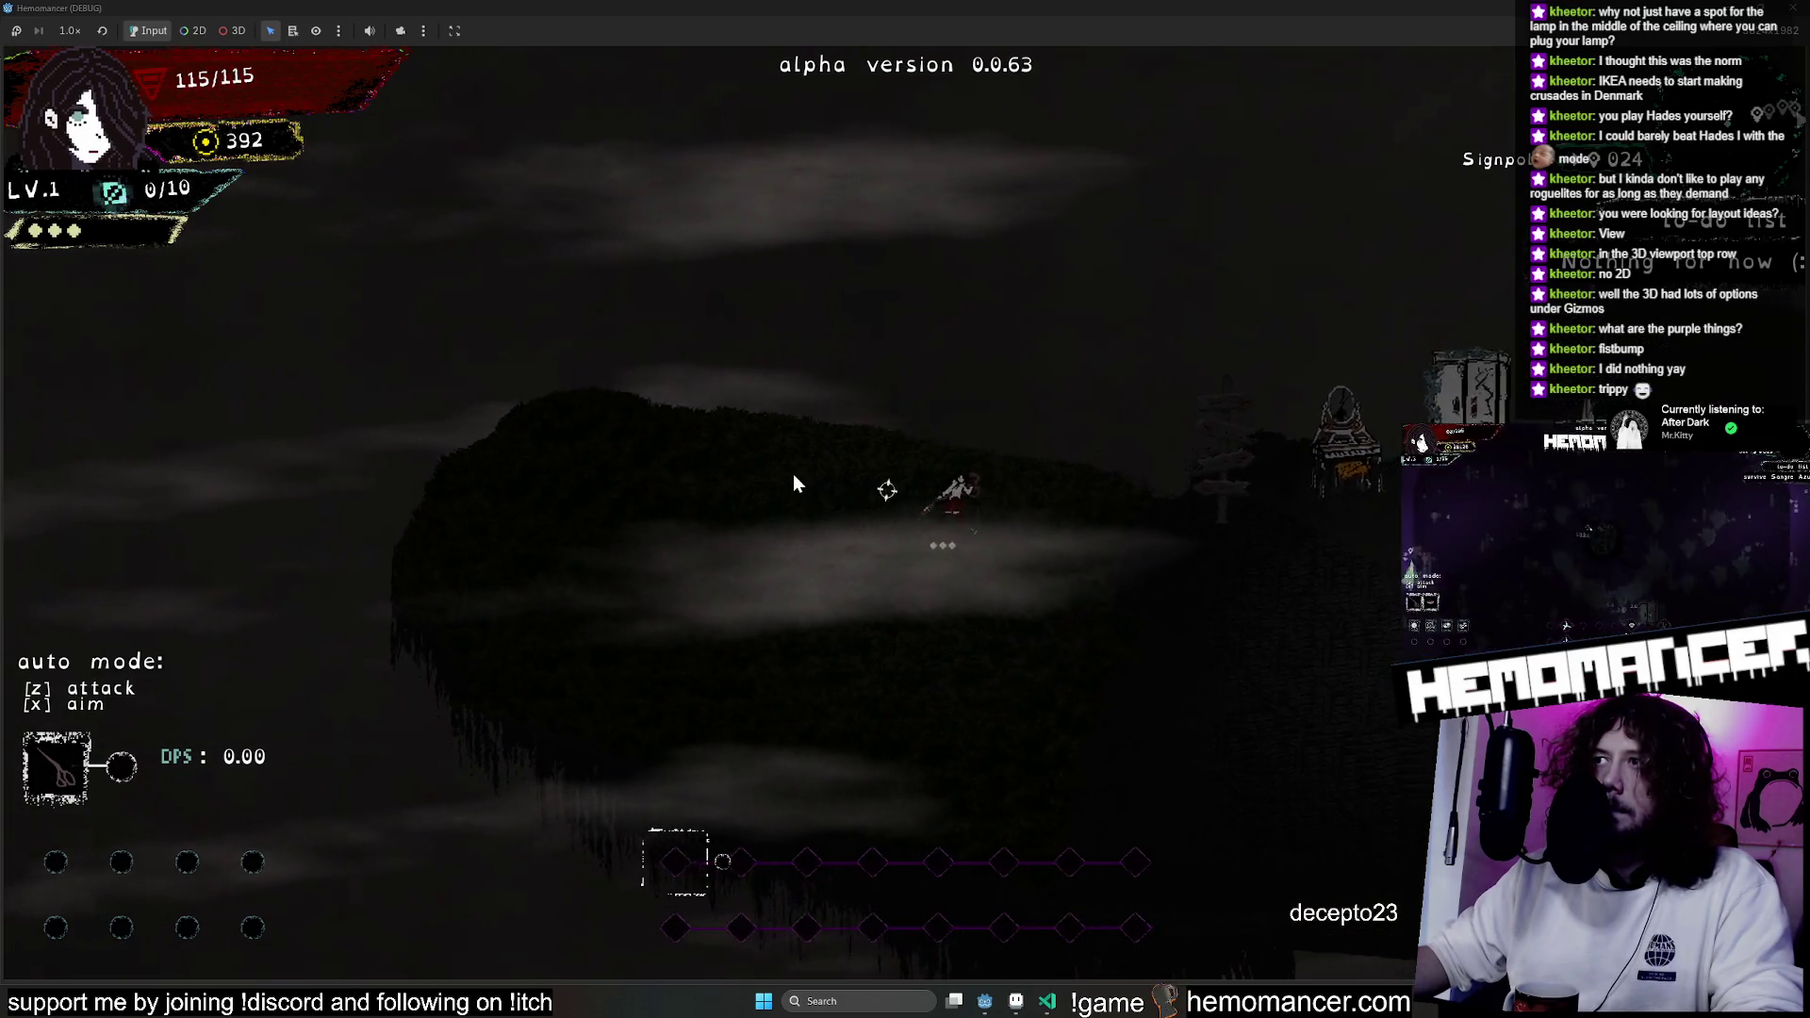
{"action": "key", "text": "s"}
{"action": "key", "text": "d"}
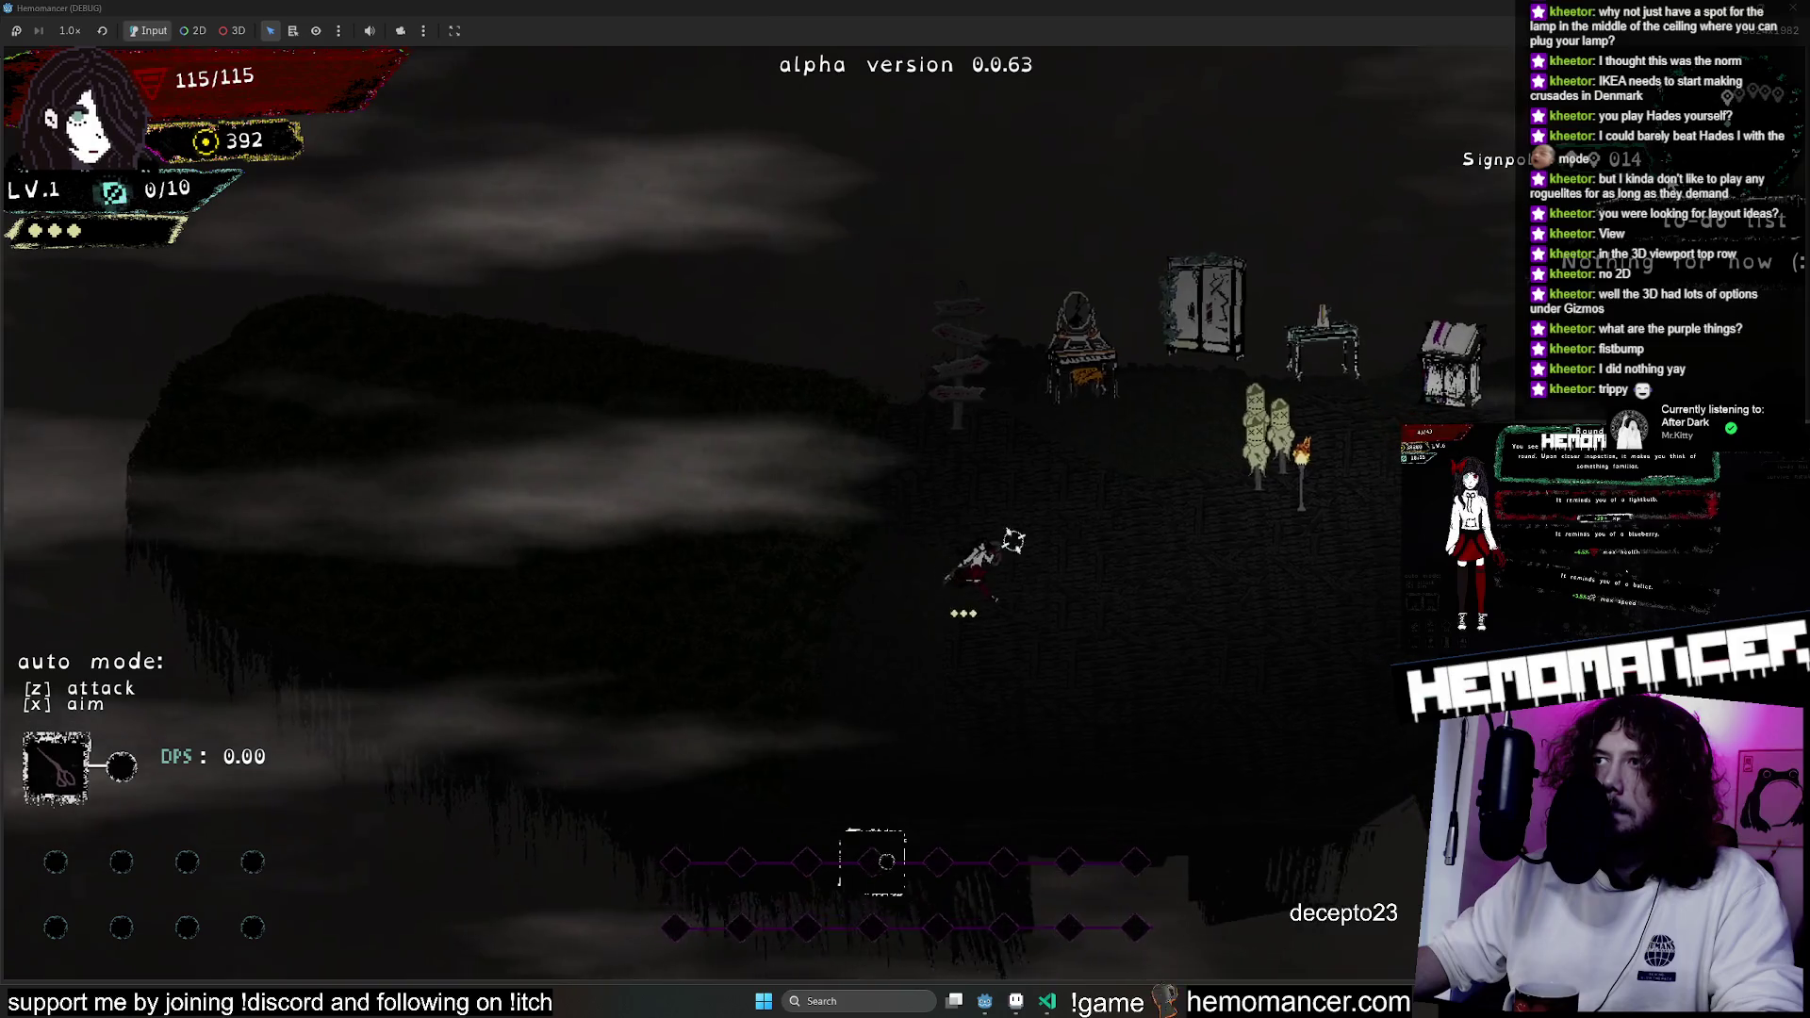
{"action": "left_click", "coordinate": [1792, 14]}
{"action": "scroll", "coordinate": [1035, 490], "scroll_direction": "up", "scroll_amount": 8}
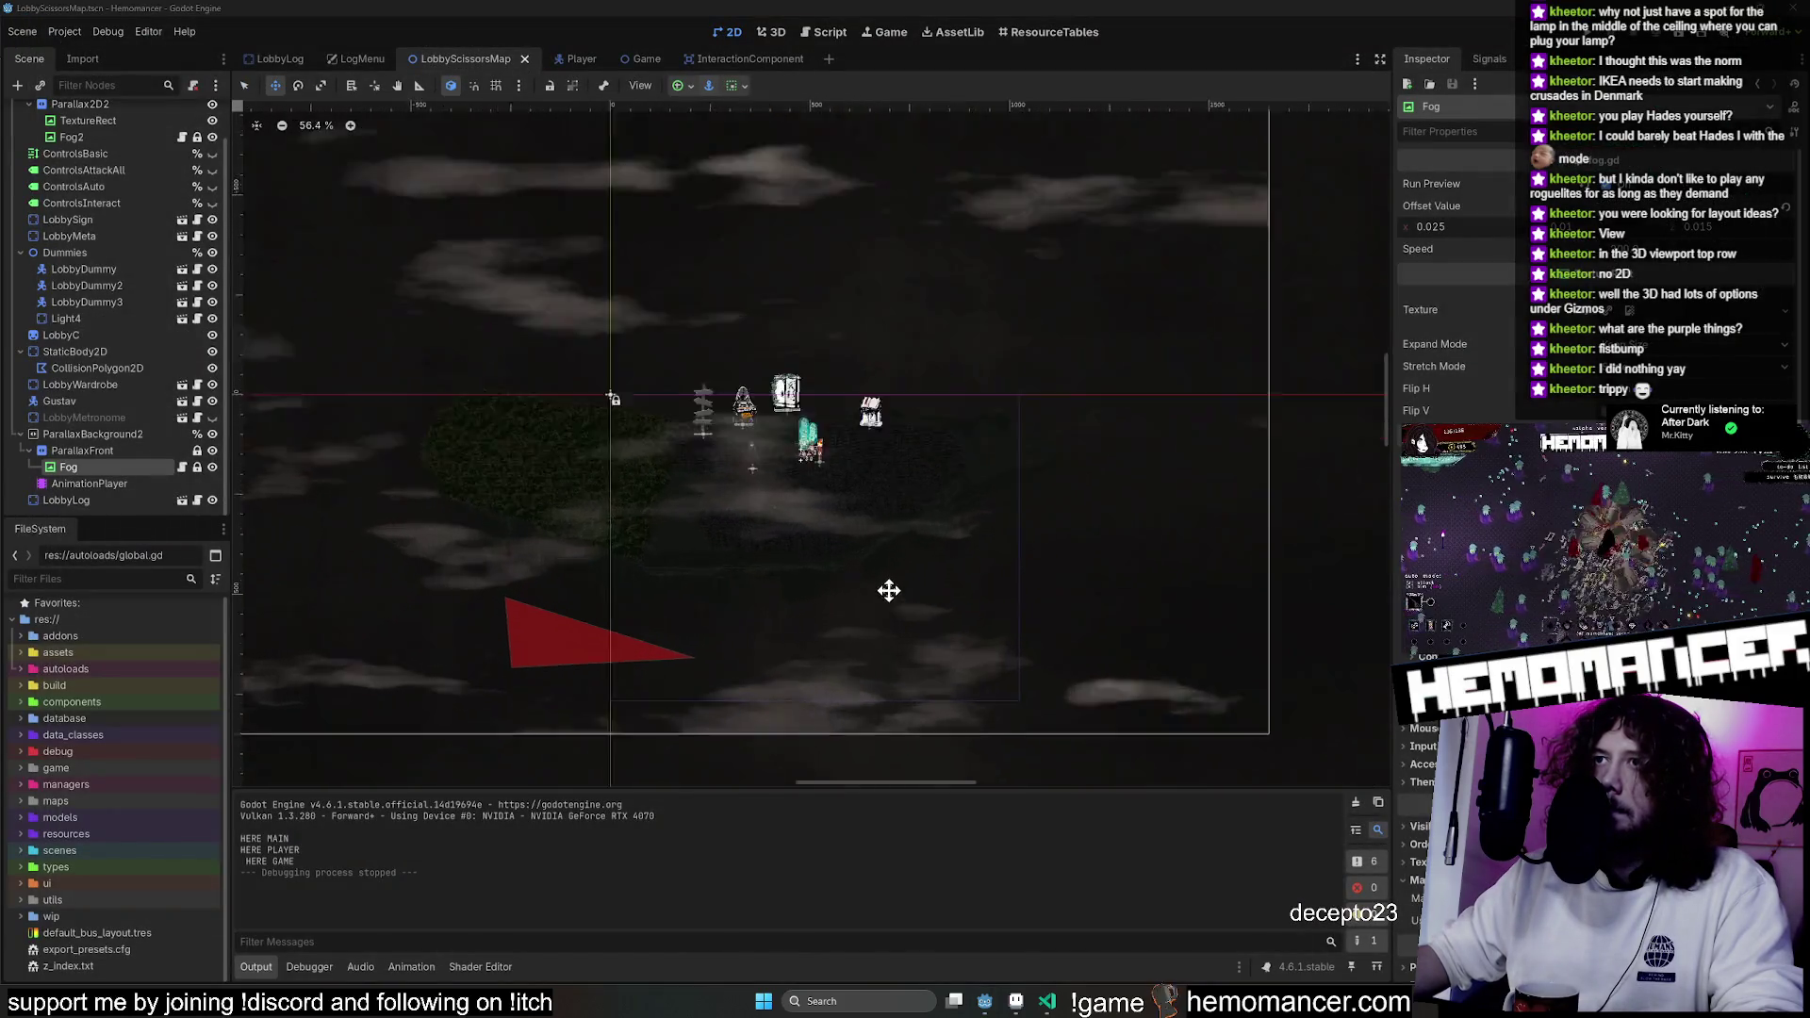
Select LobbySign and move the signpost far right, beside the other lobby props.
{"action": "left_click_drag", "start_coordinate": [595, 352], "coordinate": [943, 411]}
{"action": "scroll", "coordinate": [108, 354], "scroll_direction": "up", "scroll_amount": 2}
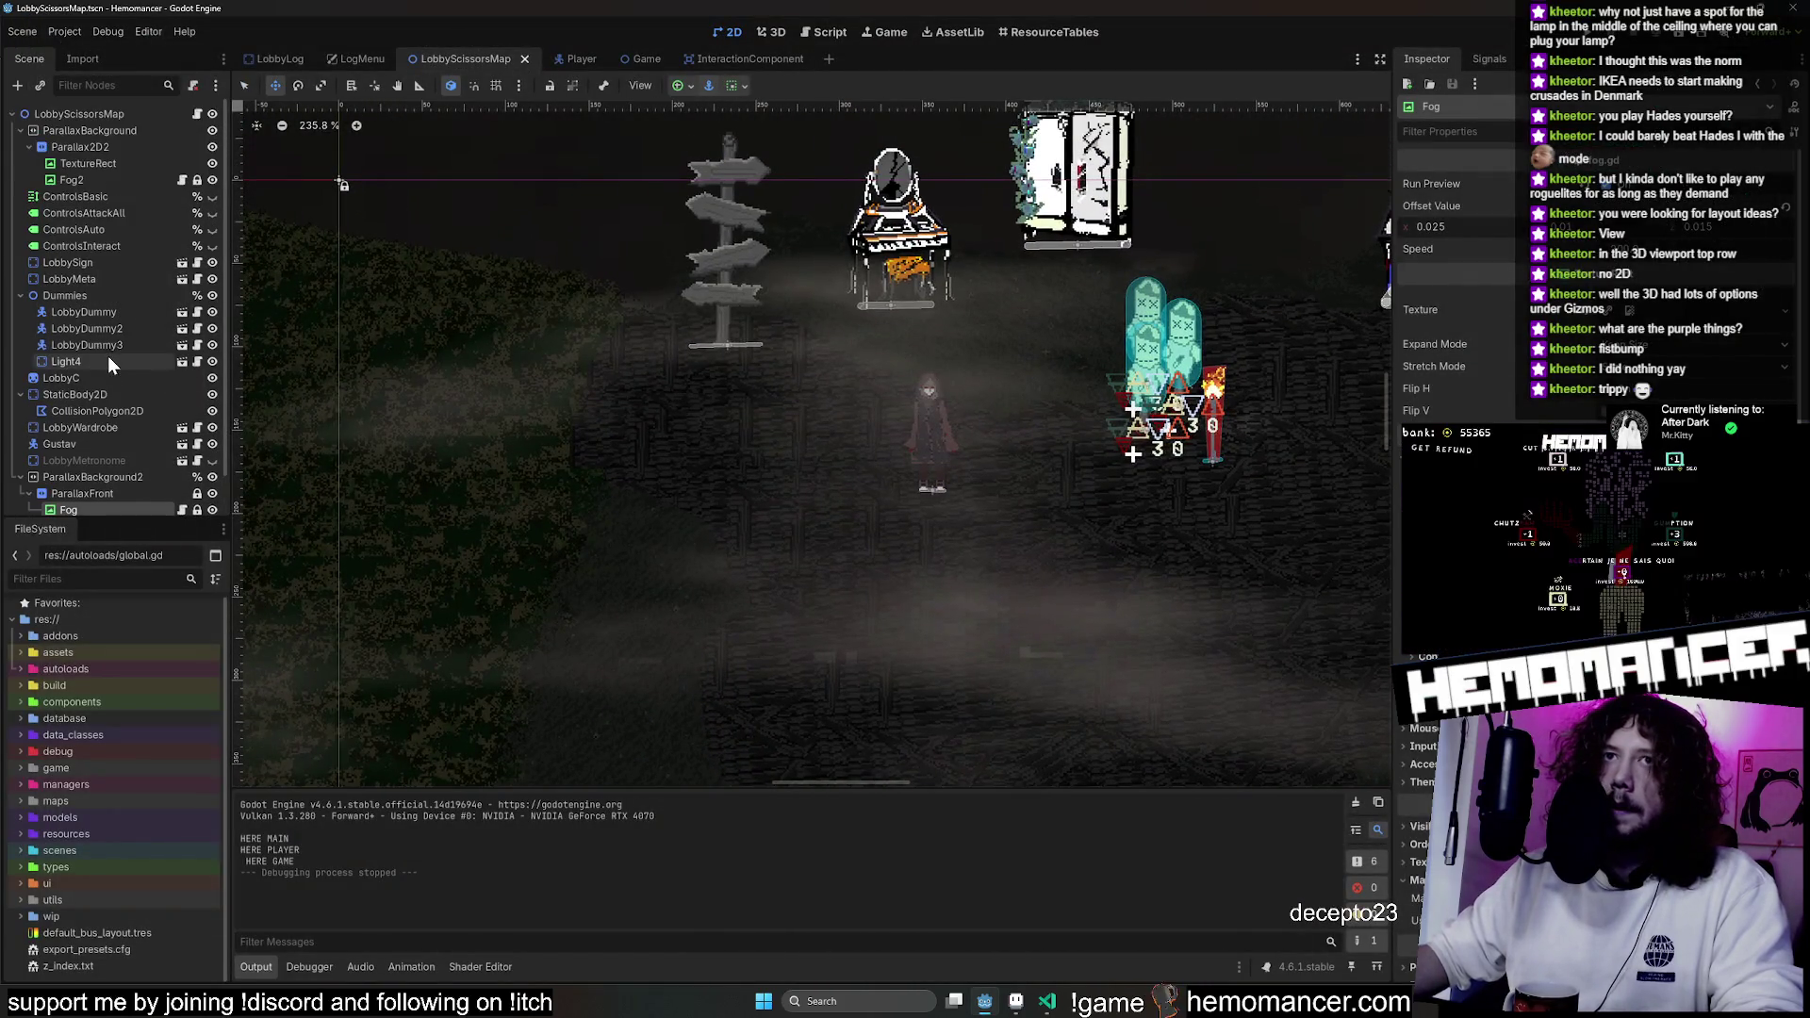
{"action": "left_click", "coordinate": [91, 264]}
{"action": "scroll", "coordinate": [603, 283], "scroll_direction": "down", "scroll_amount": 2}
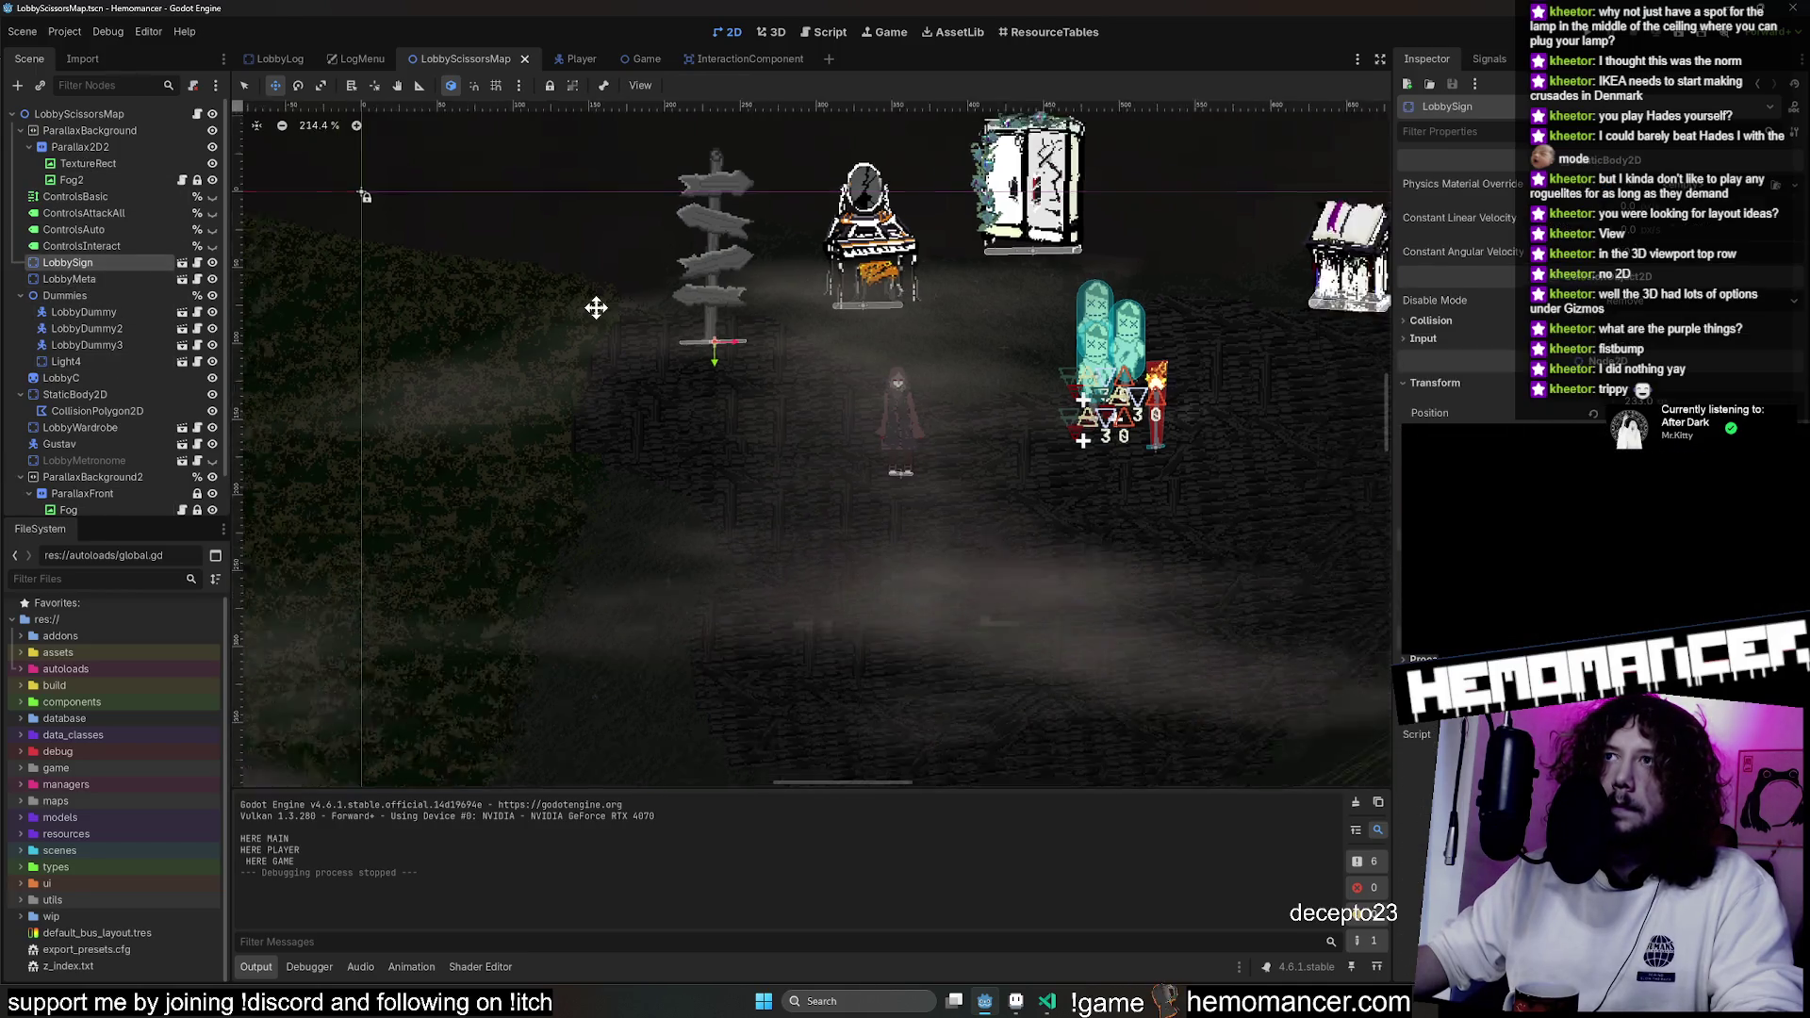
{"action": "left_click_drag", "start_coordinate": [594, 303], "coordinate": [960, 523]}
{"action": "left_click_drag", "start_coordinate": [1191, 521], "coordinate": [510, 506]}
{"action": "scroll", "coordinate": [873, 437], "scroll_direction": "up", "scroll_amount": 2}
{"action": "left_click_drag", "start_coordinate": [695, 446], "coordinate": [663, 376]}
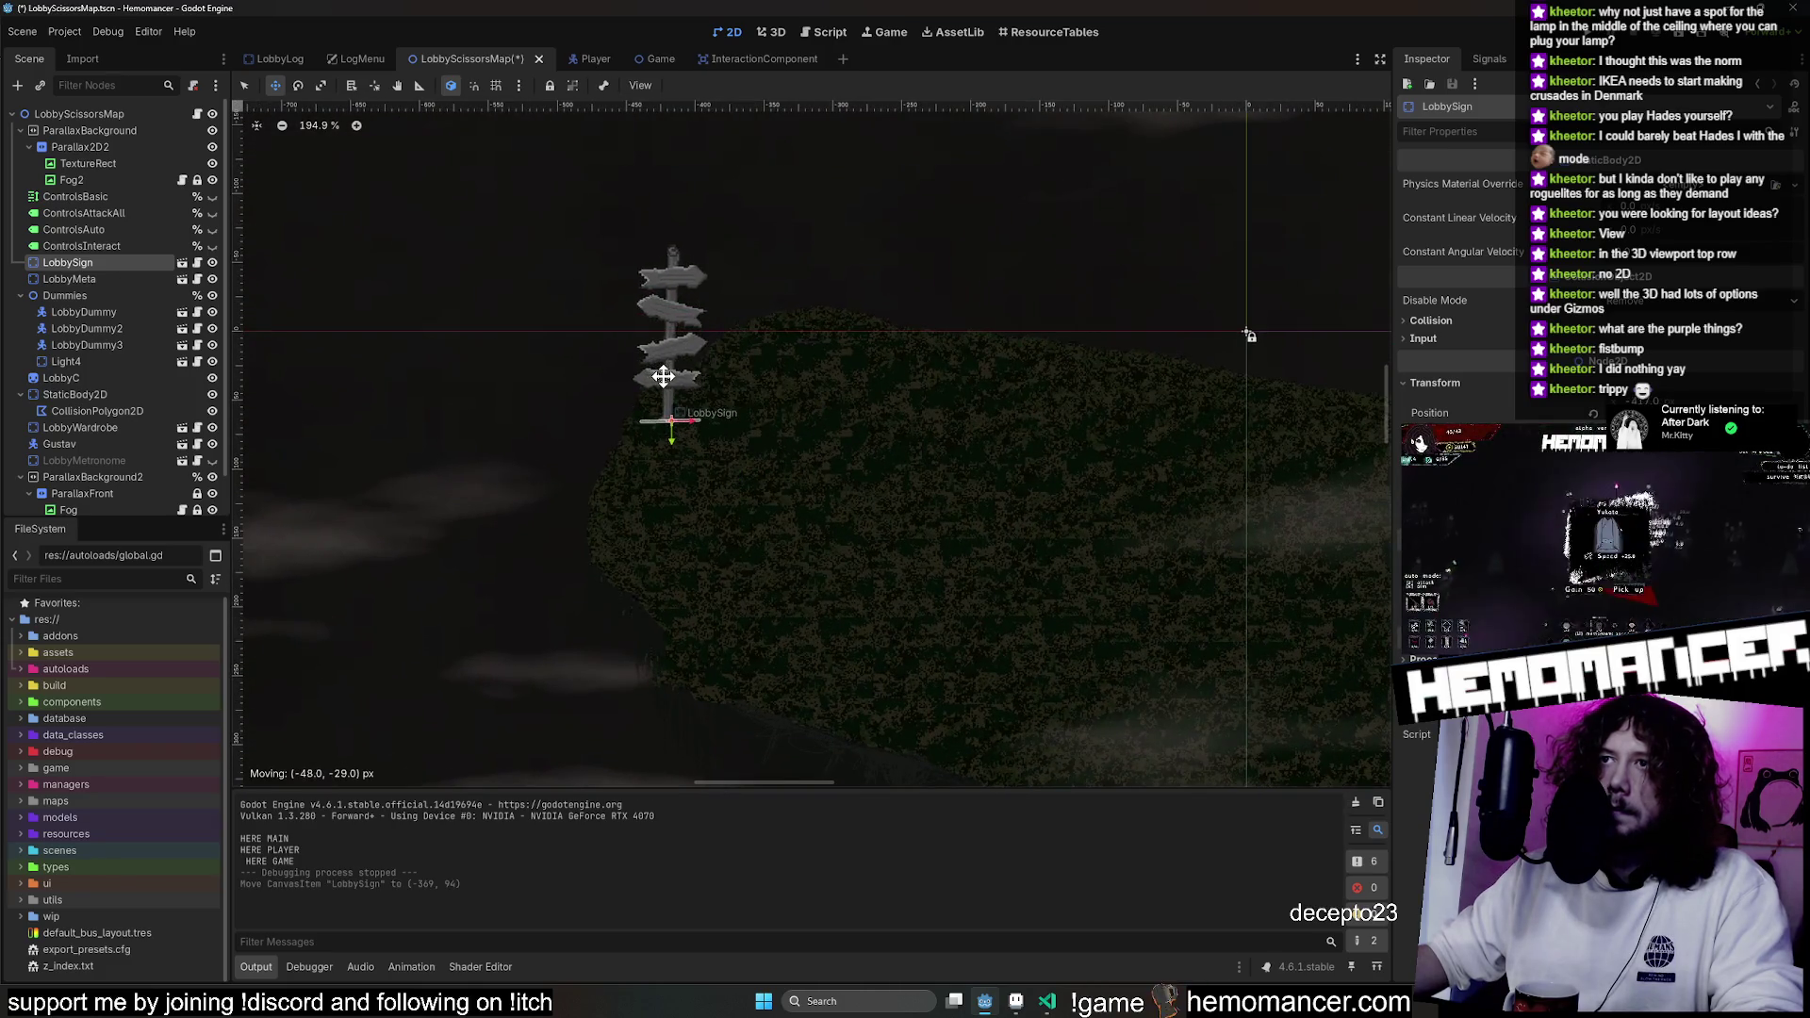
{"action": "scroll", "coordinate": [908, 447], "scroll_direction": "down", "scroll_amount": 2}
{"action": "mouse_move", "coordinate": [478, 295]}
{"action": "left_mouse_down"}
{"action": "mouse_move", "coordinate": [1083, 453]}
{"action": "mouse_move", "coordinate": [583, 513]}
{"action": "mouse_move", "coordinate": [1128, 477]}
{"action": "mouse_move", "coordinate": [1160, 449]}
{"action": "mouse_move", "coordinate": [1119, 459]}
{"action": "left_mouse_up"}
{"action": "scroll", "coordinate": [1030, 392], "scroll_direction": "up", "scroll_amount": 7}
{"action": "scroll", "coordinate": [1136, 474], "scroll_direction": "down", "scroll_amount": 3}
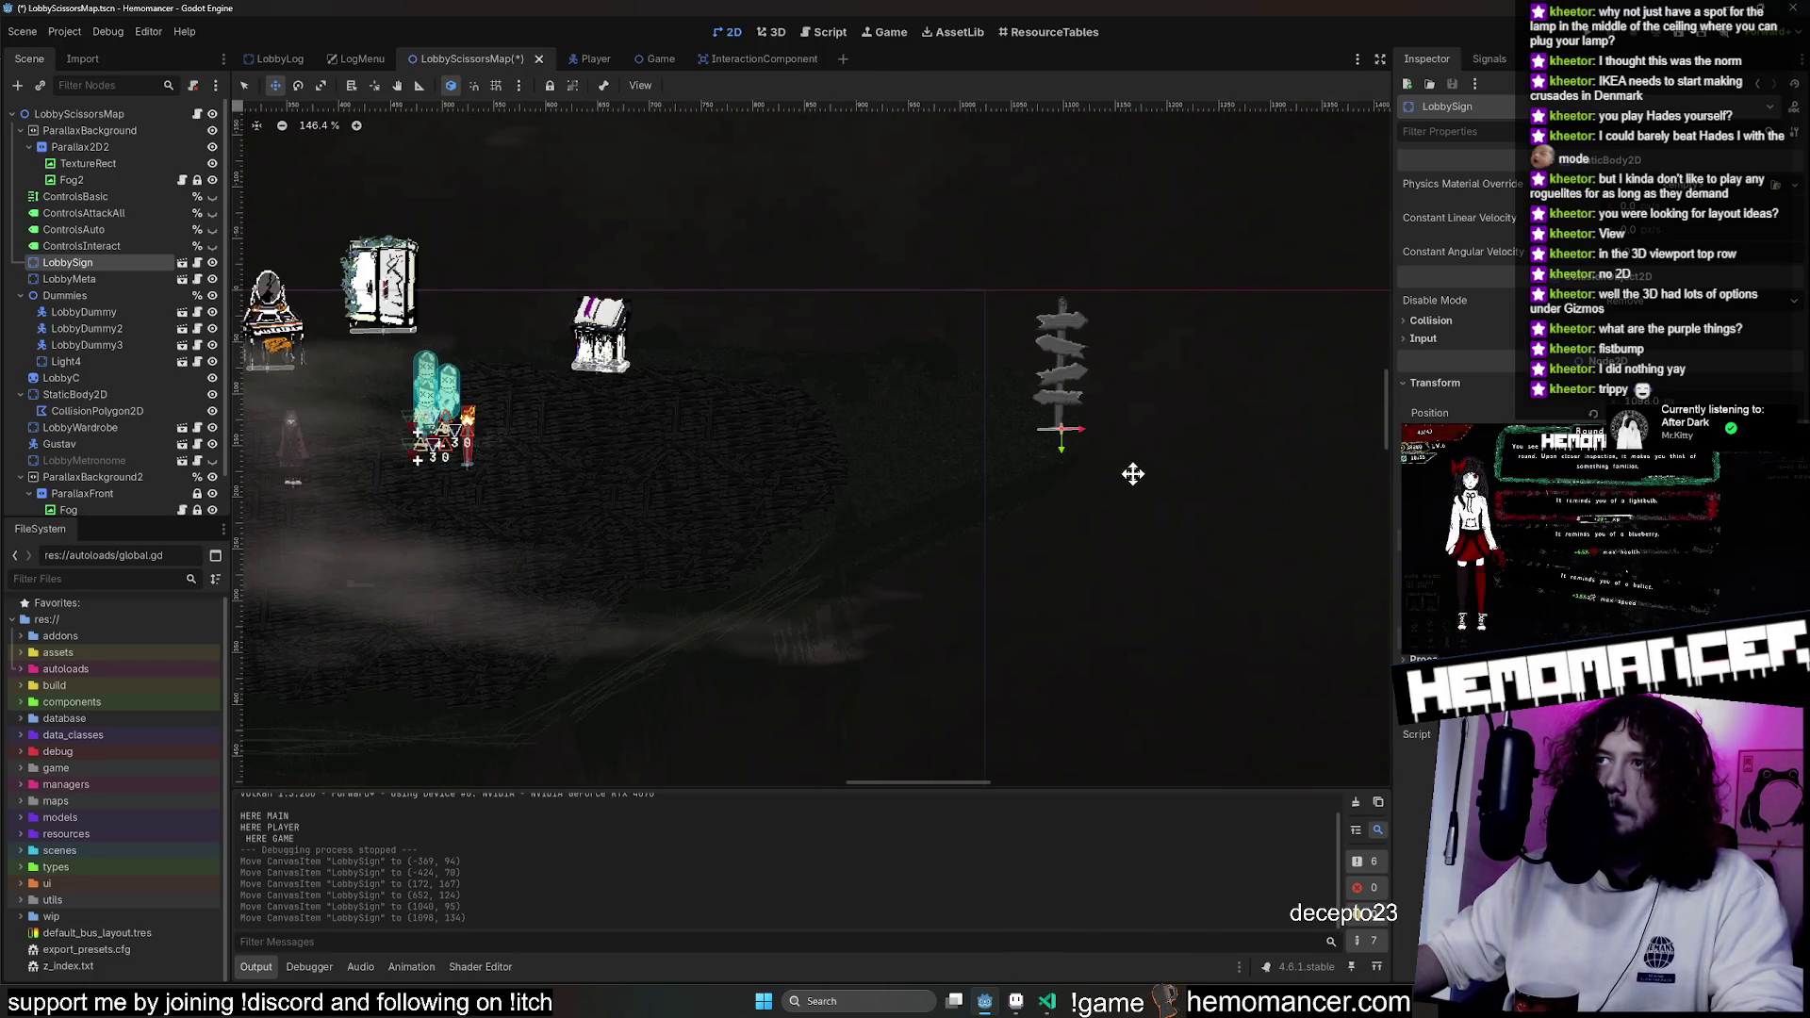
{"action": "scroll", "coordinate": [981, 596], "scroll_direction": "left", "scroll_amount": 3}
Reposition LobbyMeta lower and to the left of the wardrobe.
{"action": "mouse_move", "coordinate": [809, 554]}
{"action": "left_mouse_down"}
{"action": "mouse_move", "coordinate": [1067, 622]}
{"action": "mouse_move", "coordinate": [675, 477]}
{"action": "mouse_move", "coordinate": [760, 513]}
{"action": "mouse_move", "coordinate": [951, 479]}
{"action": "left_mouse_up"}
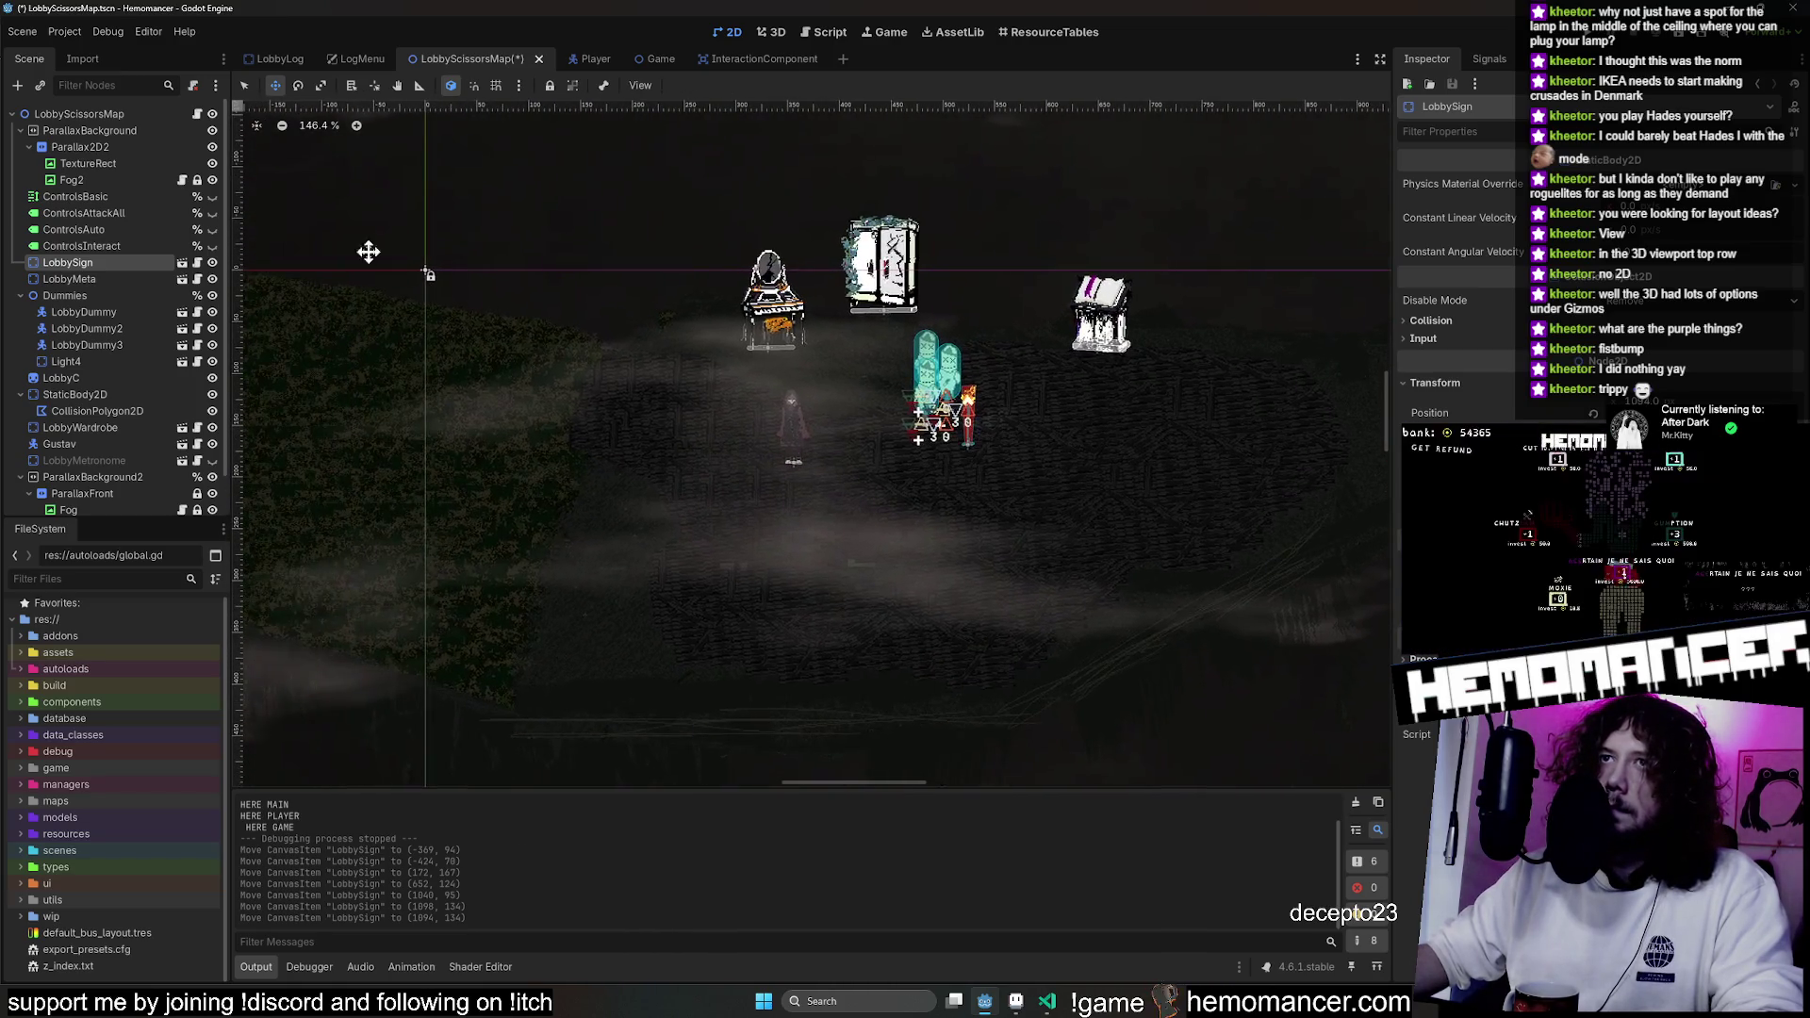
{"action": "left_click_drag", "start_coordinate": [771, 311], "coordinate": [465, 356]}
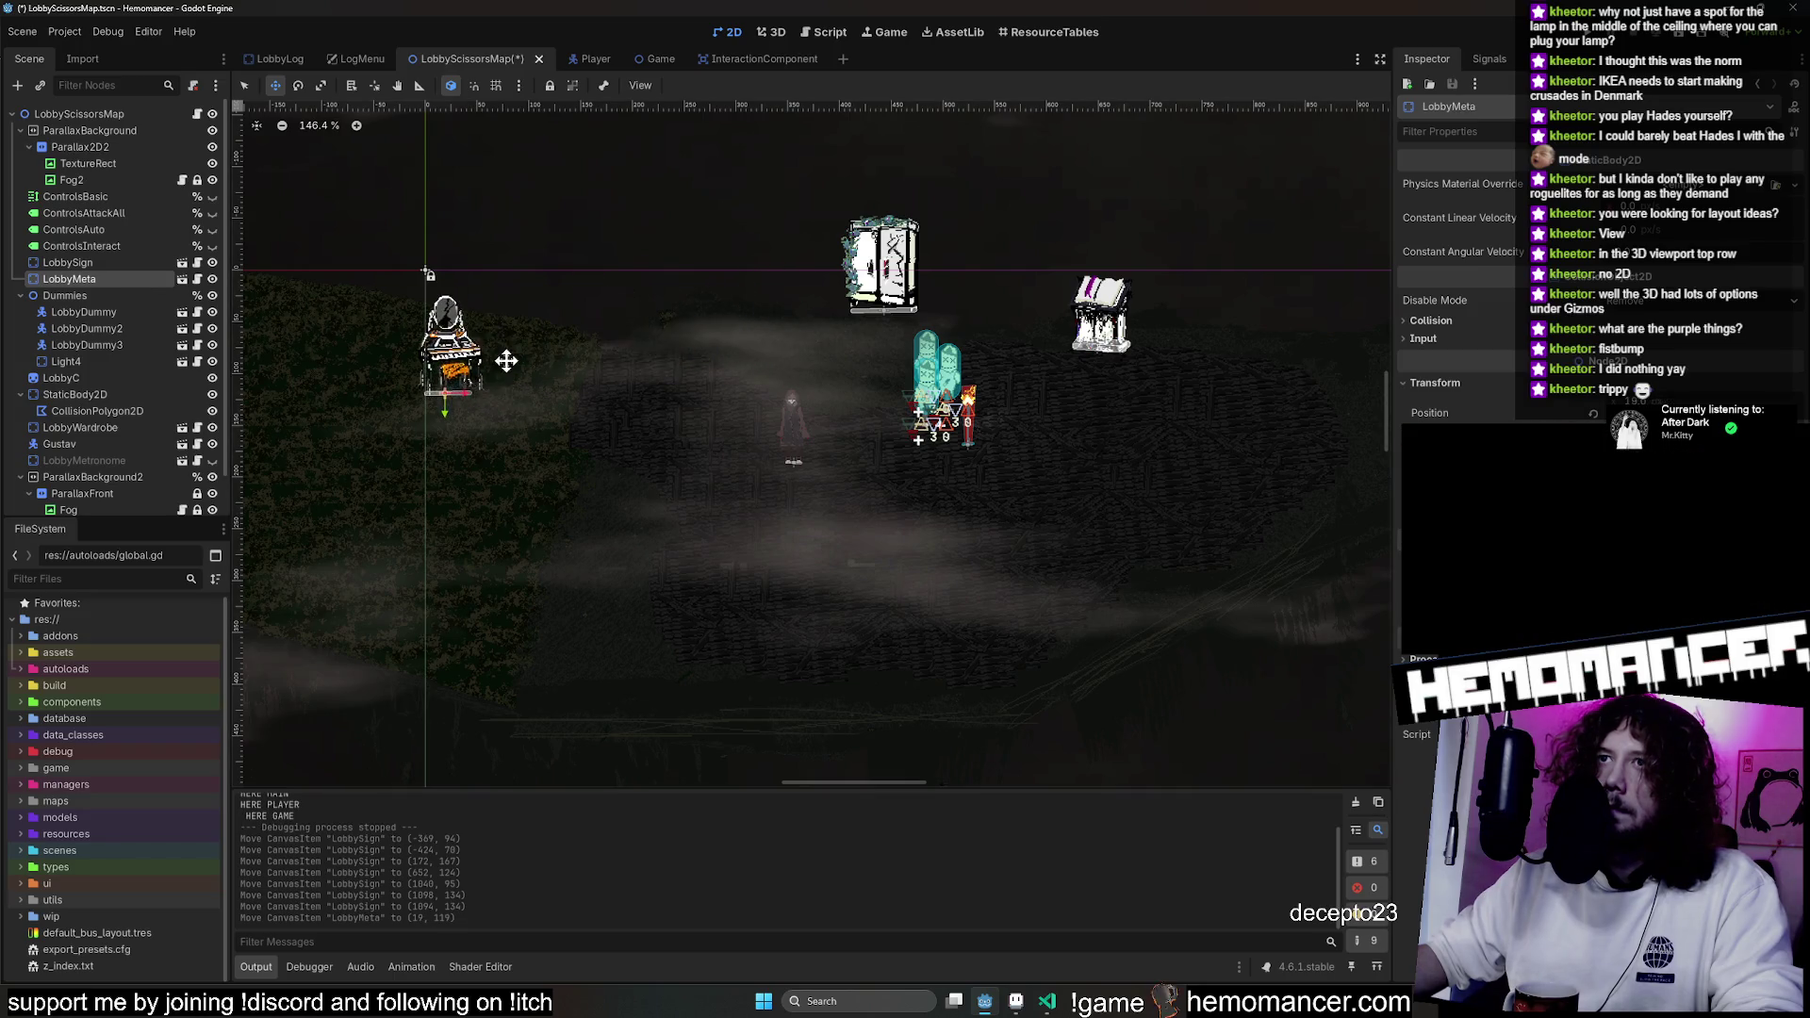
{"action": "scroll", "coordinate": [566, 377], "scroll_direction": "left", "scroll_amount": 5}
{"action": "mouse_move", "coordinate": [958, 384]}
{"action": "left_mouse_down"}
{"action": "mouse_move", "coordinate": [660, 386]}
{"action": "mouse_move", "coordinate": [1153, 479]}
{"action": "left_mouse_up"}
{"action": "scroll", "coordinate": [1153, 479], "scroll_direction": "up", "scroll_amount": 3}
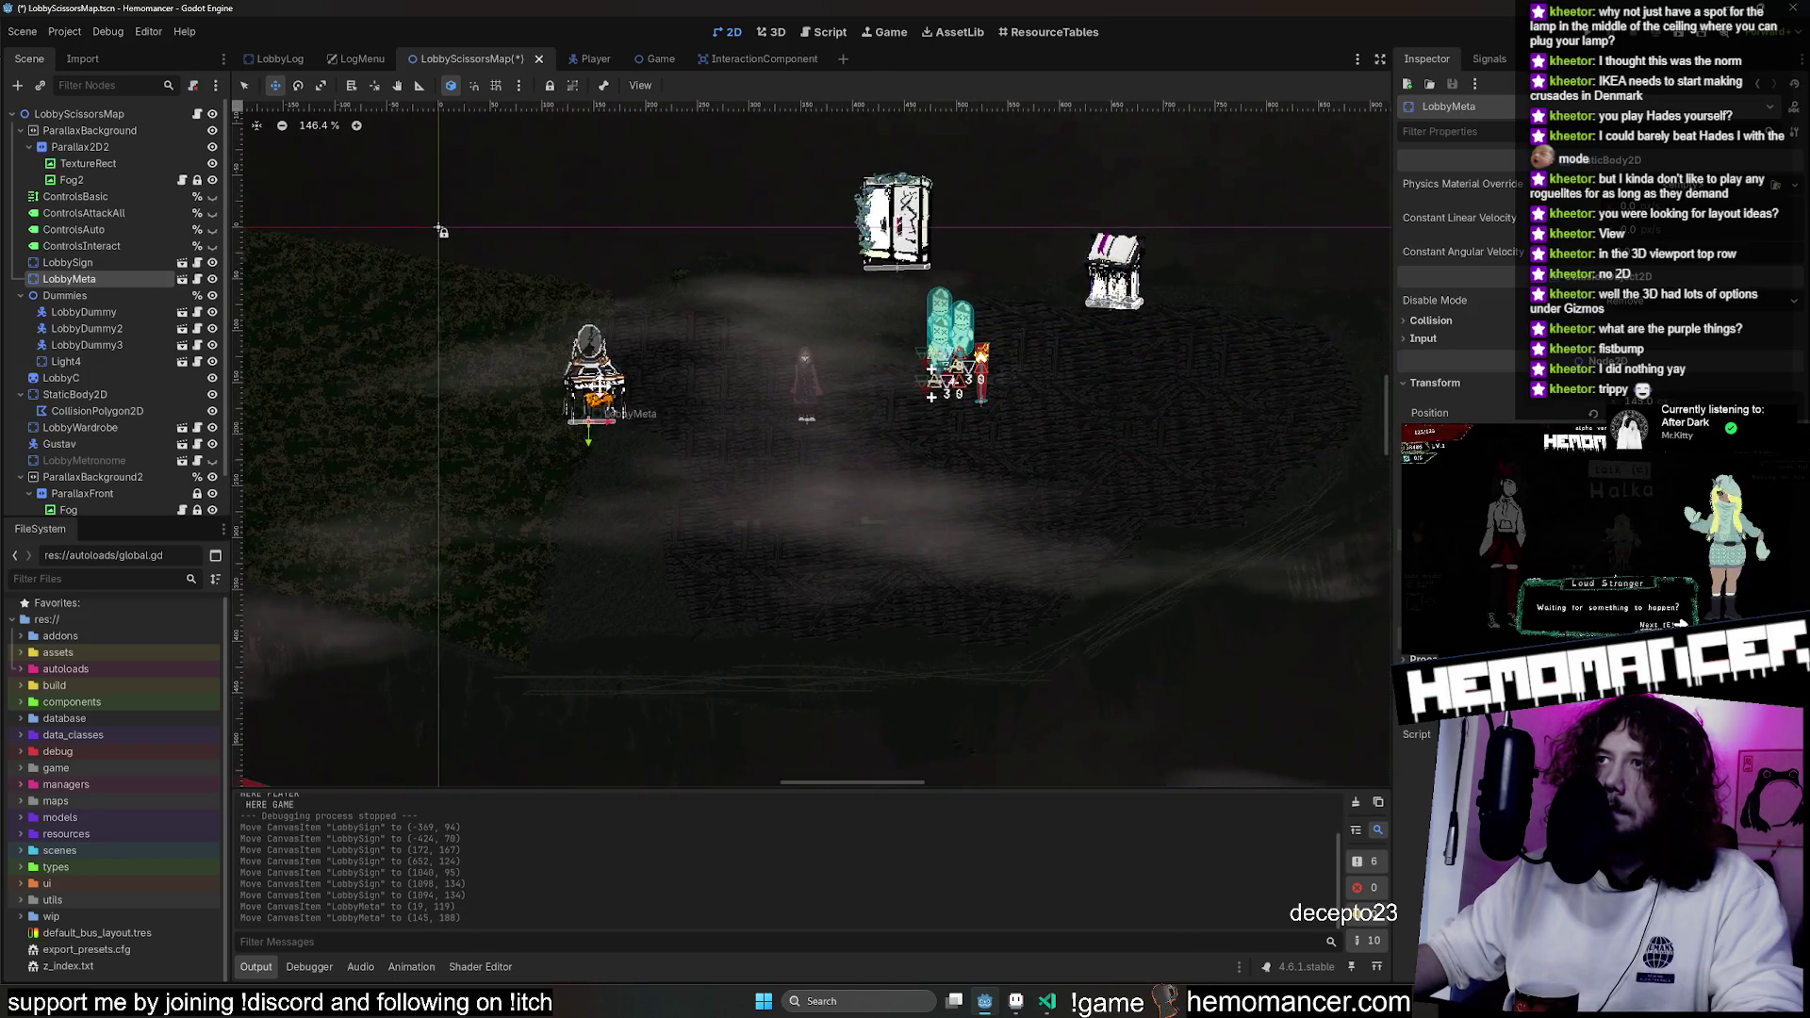
{"action": "left_click_drag", "start_coordinate": [579, 370], "coordinate": [594, 357]}
Move LobbyWardrobe down and left near the player, to (163, 106).
{"action": "left_click_drag", "start_coordinate": [730, 295], "coordinate": [494, 440]}
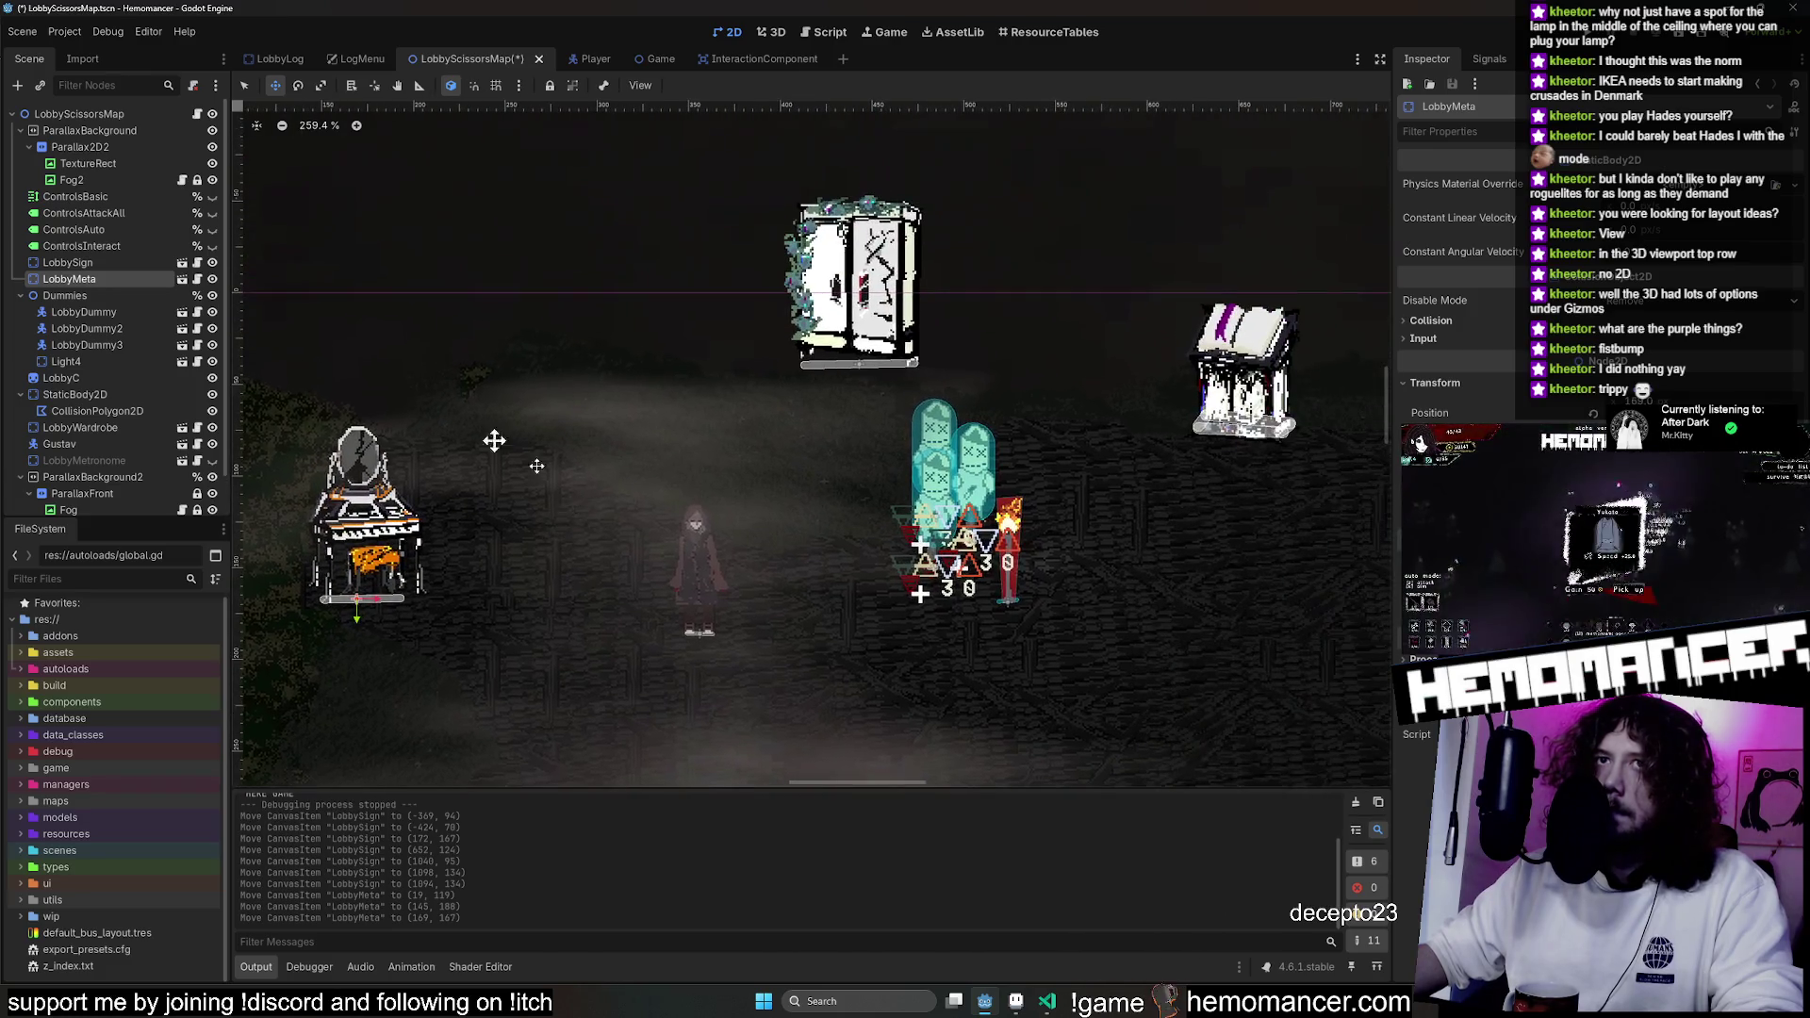
{"action": "scroll", "coordinate": [104, 262], "scroll_direction": "down", "scroll_amount": 1}
{"action": "left_click", "coordinate": [115, 383]}
{"action": "mouse_move", "coordinate": [808, 284]}
{"action": "left_mouse_down"}
{"action": "mouse_move", "coordinate": [483, 424]}
{"action": "mouse_move", "coordinate": [542, 393]}
{"action": "left_mouse_up"}
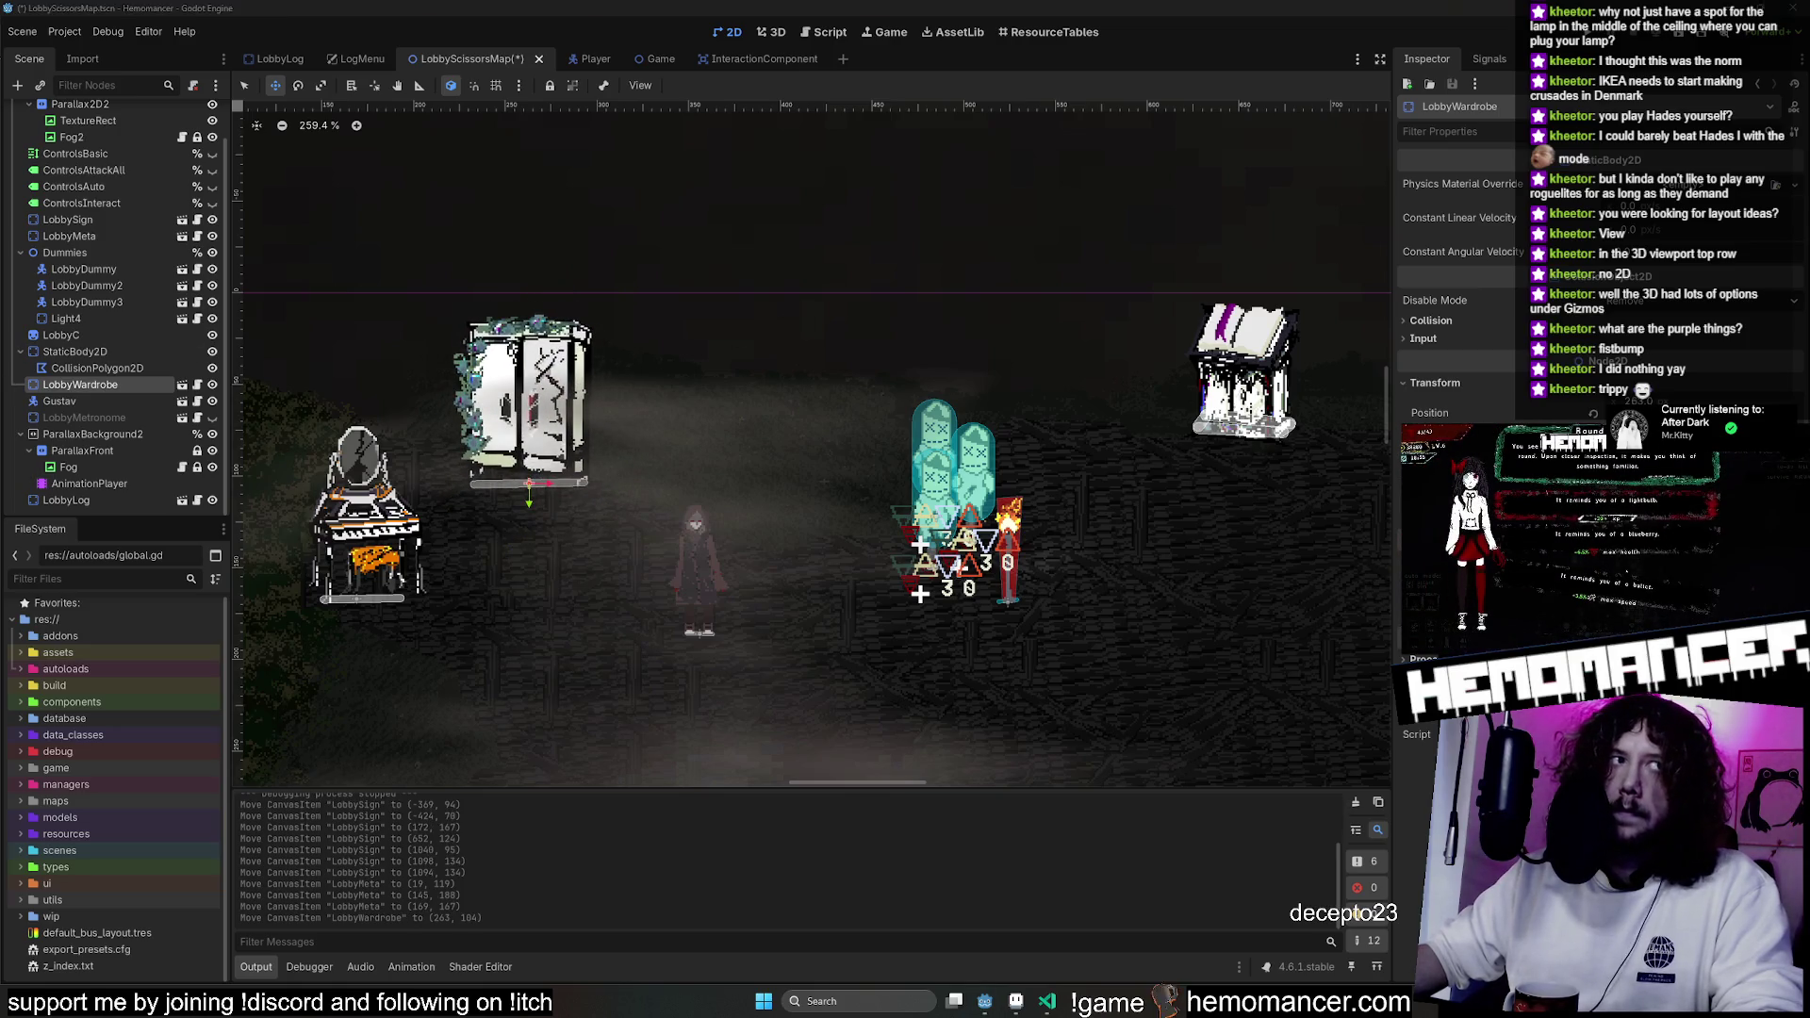
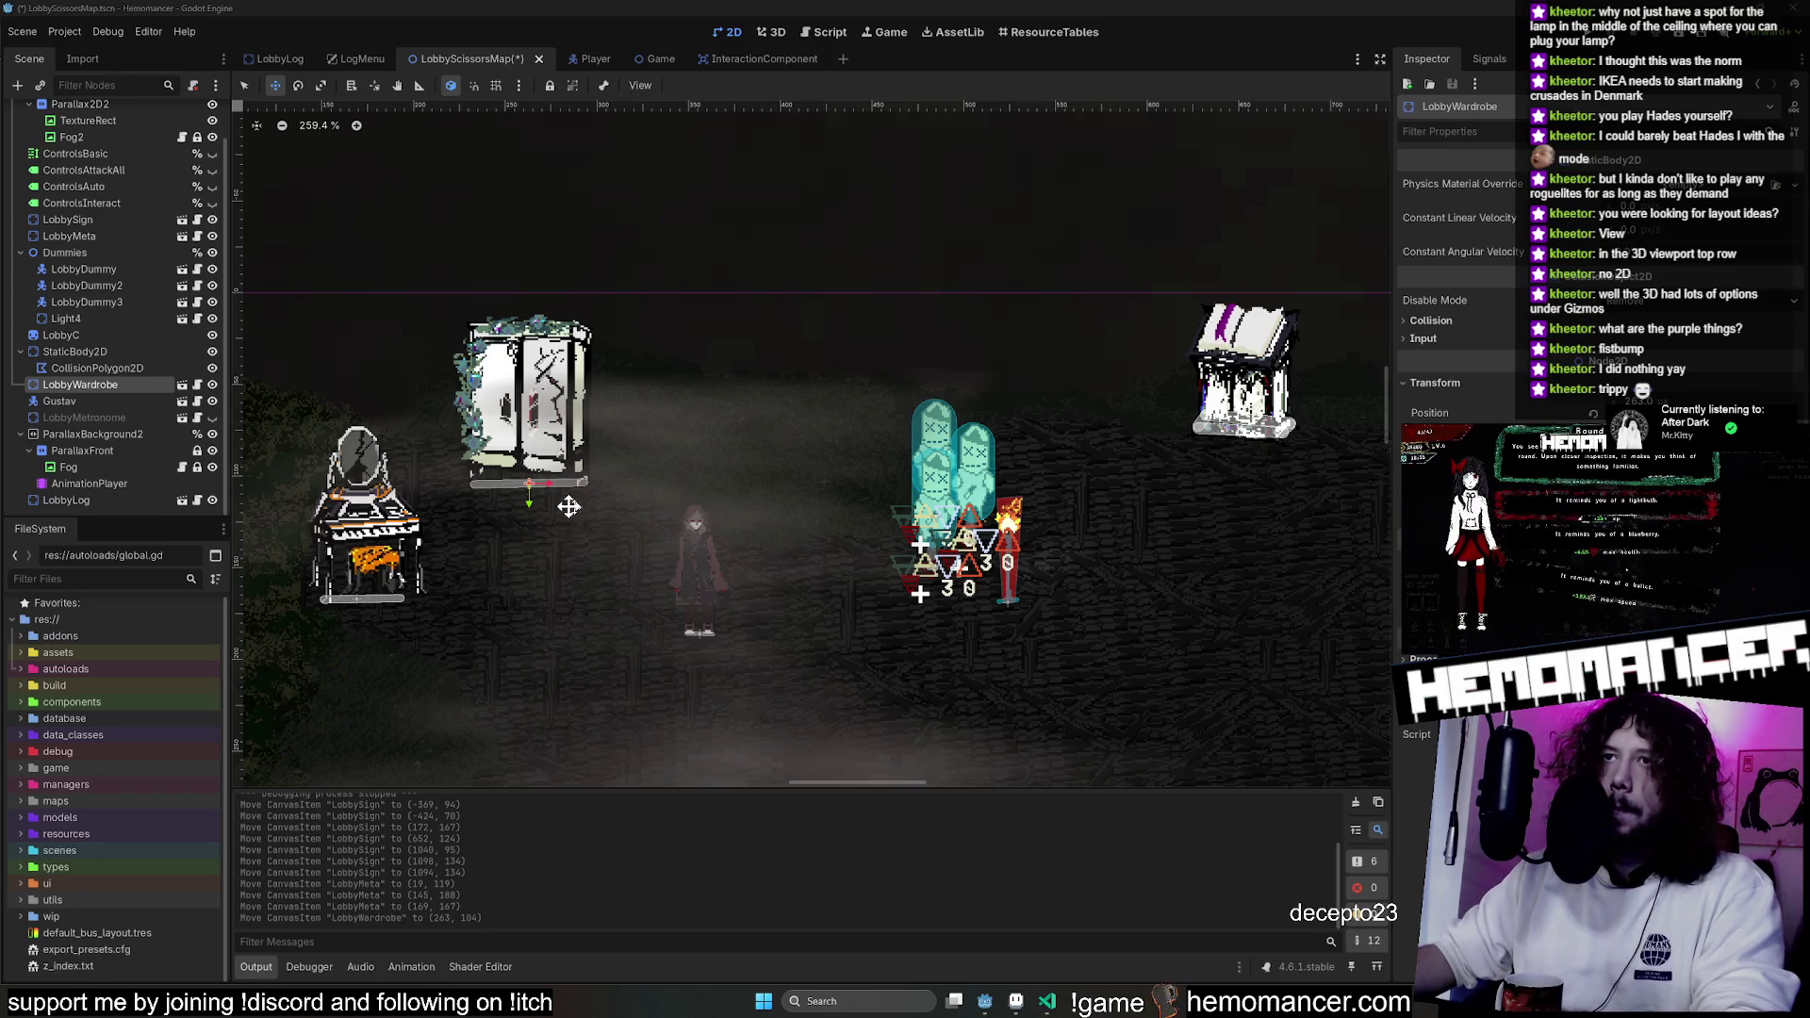
Reorder the Scene dock: LobbyLog below LobbyMeta, LobbyMetronome below LobbyWardrobe.
{"action": "scroll", "coordinate": [877, 465], "scroll_direction": "right", "scroll_amount": 5}
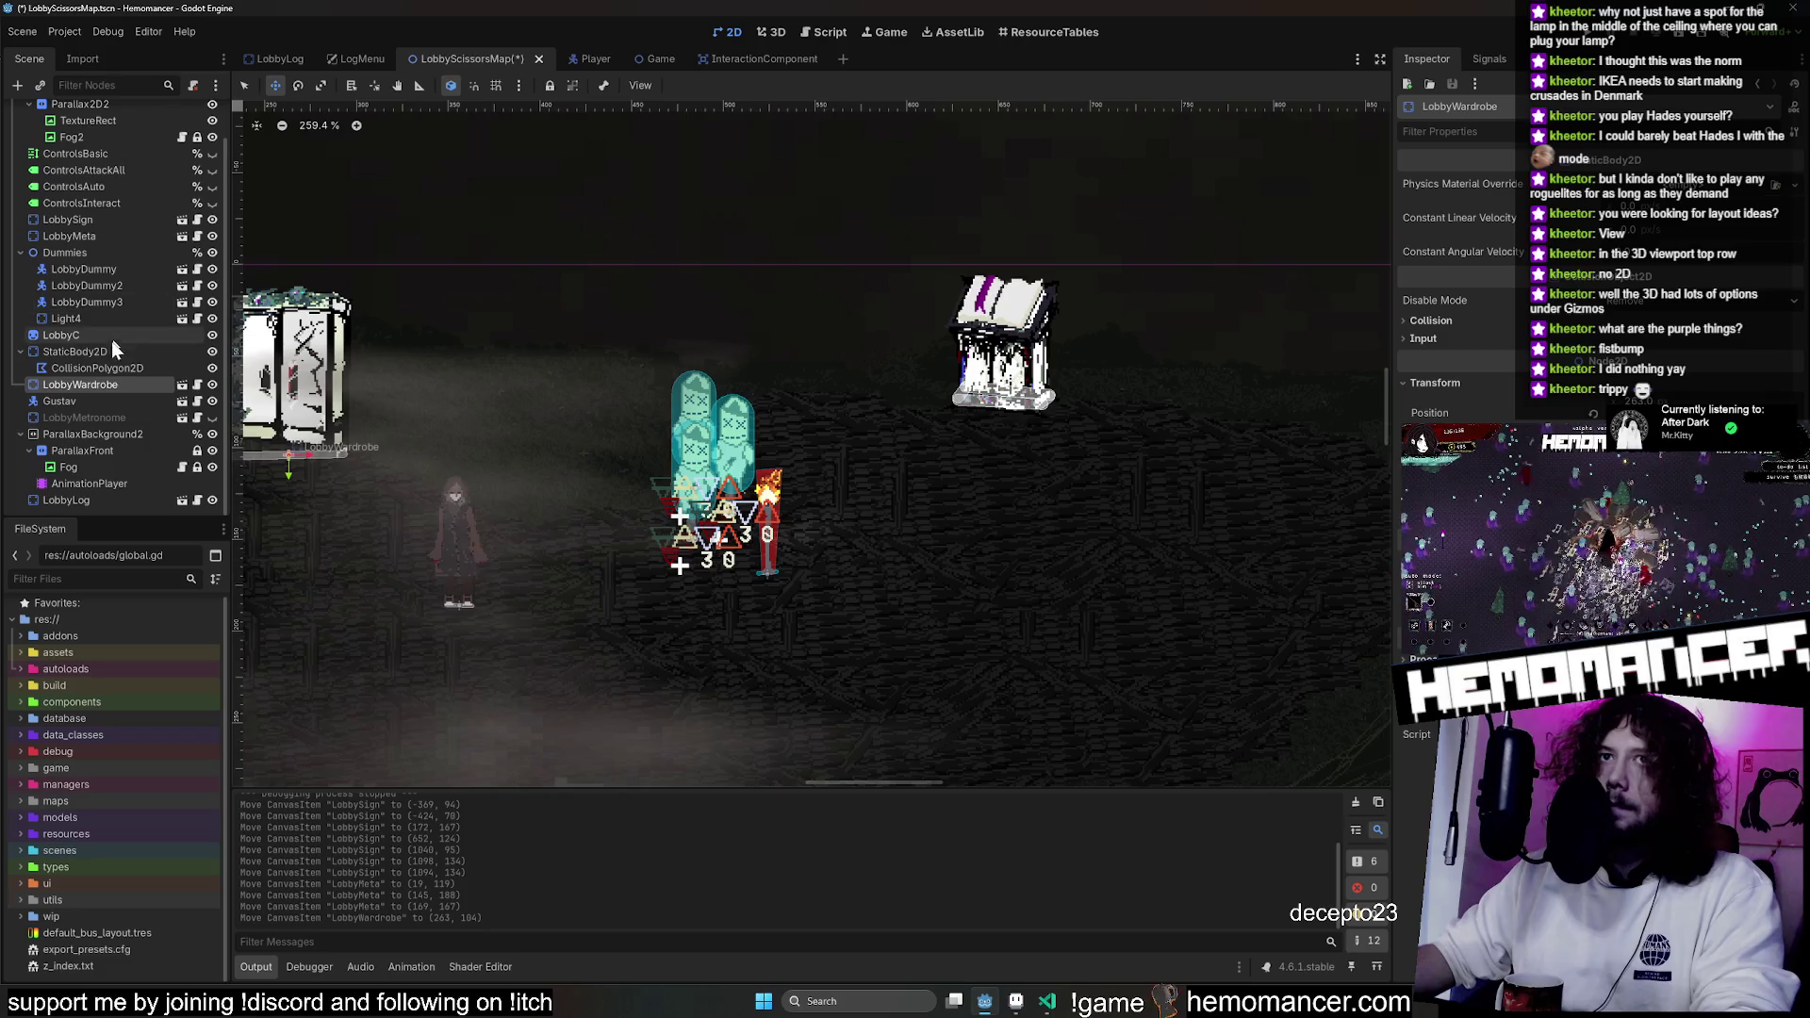
{"action": "left_click", "coordinate": [99, 219]}
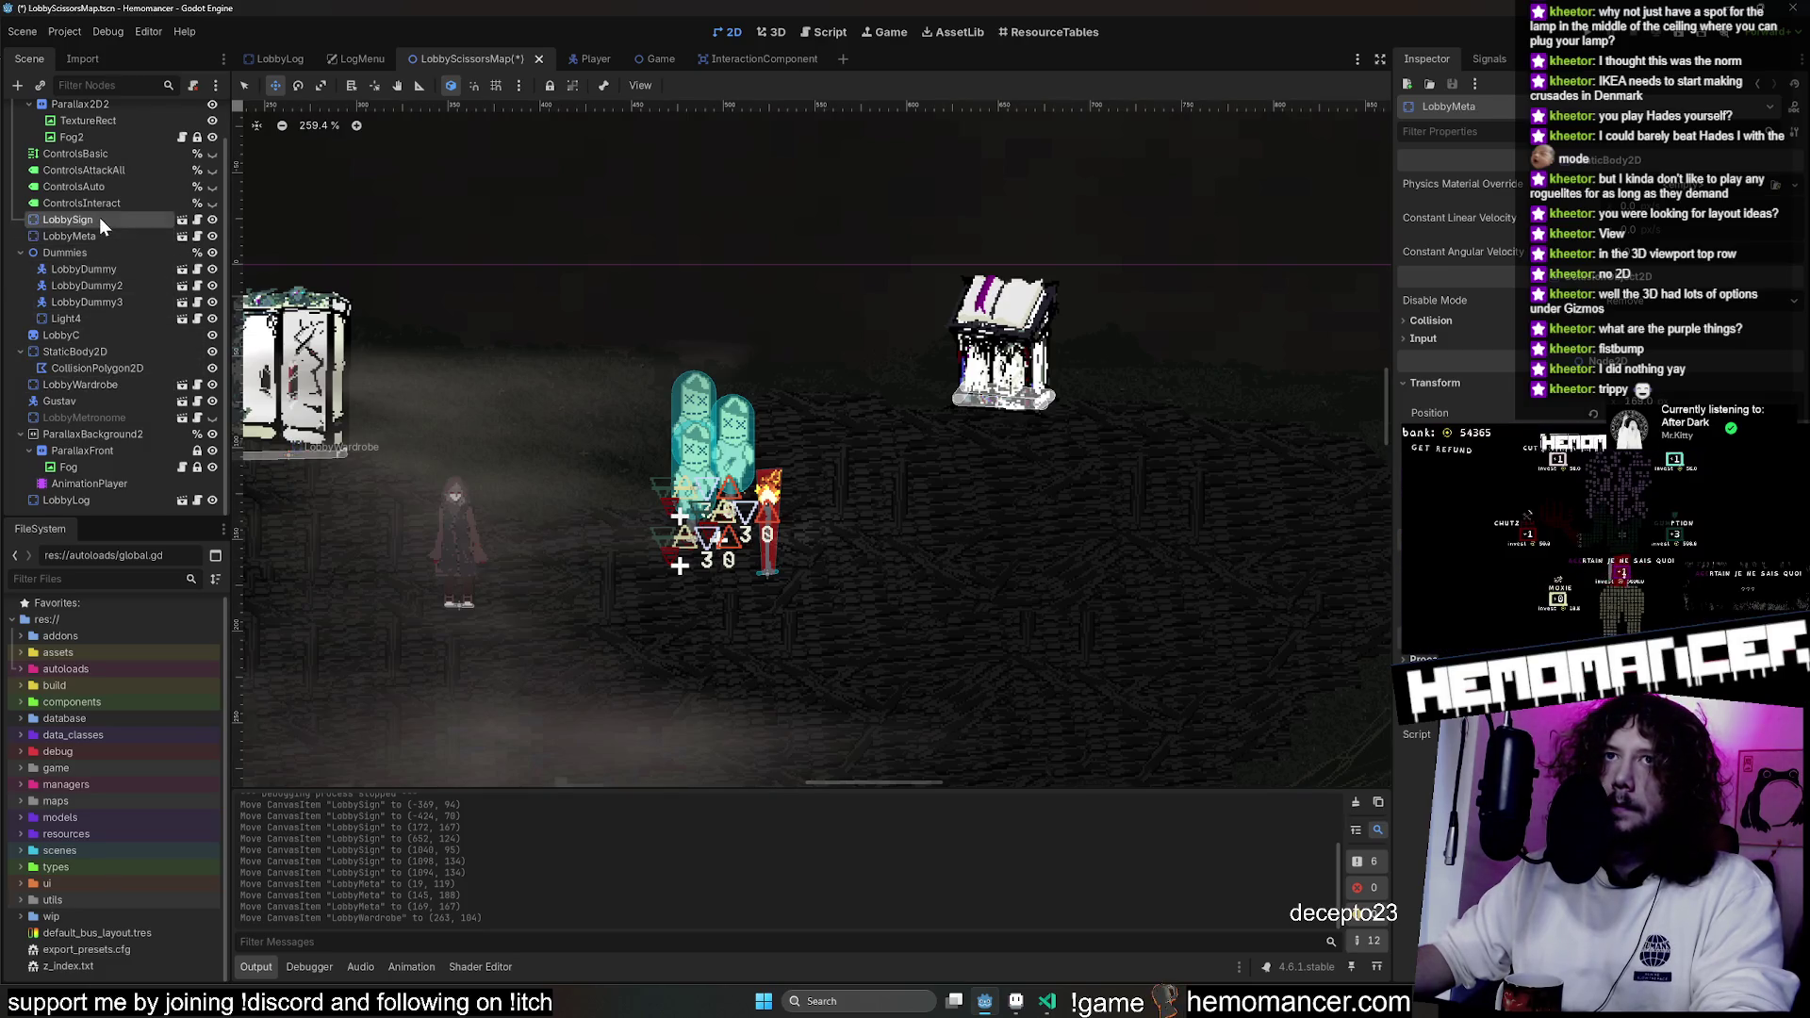
{"action": "left_click", "coordinate": [90, 500]}
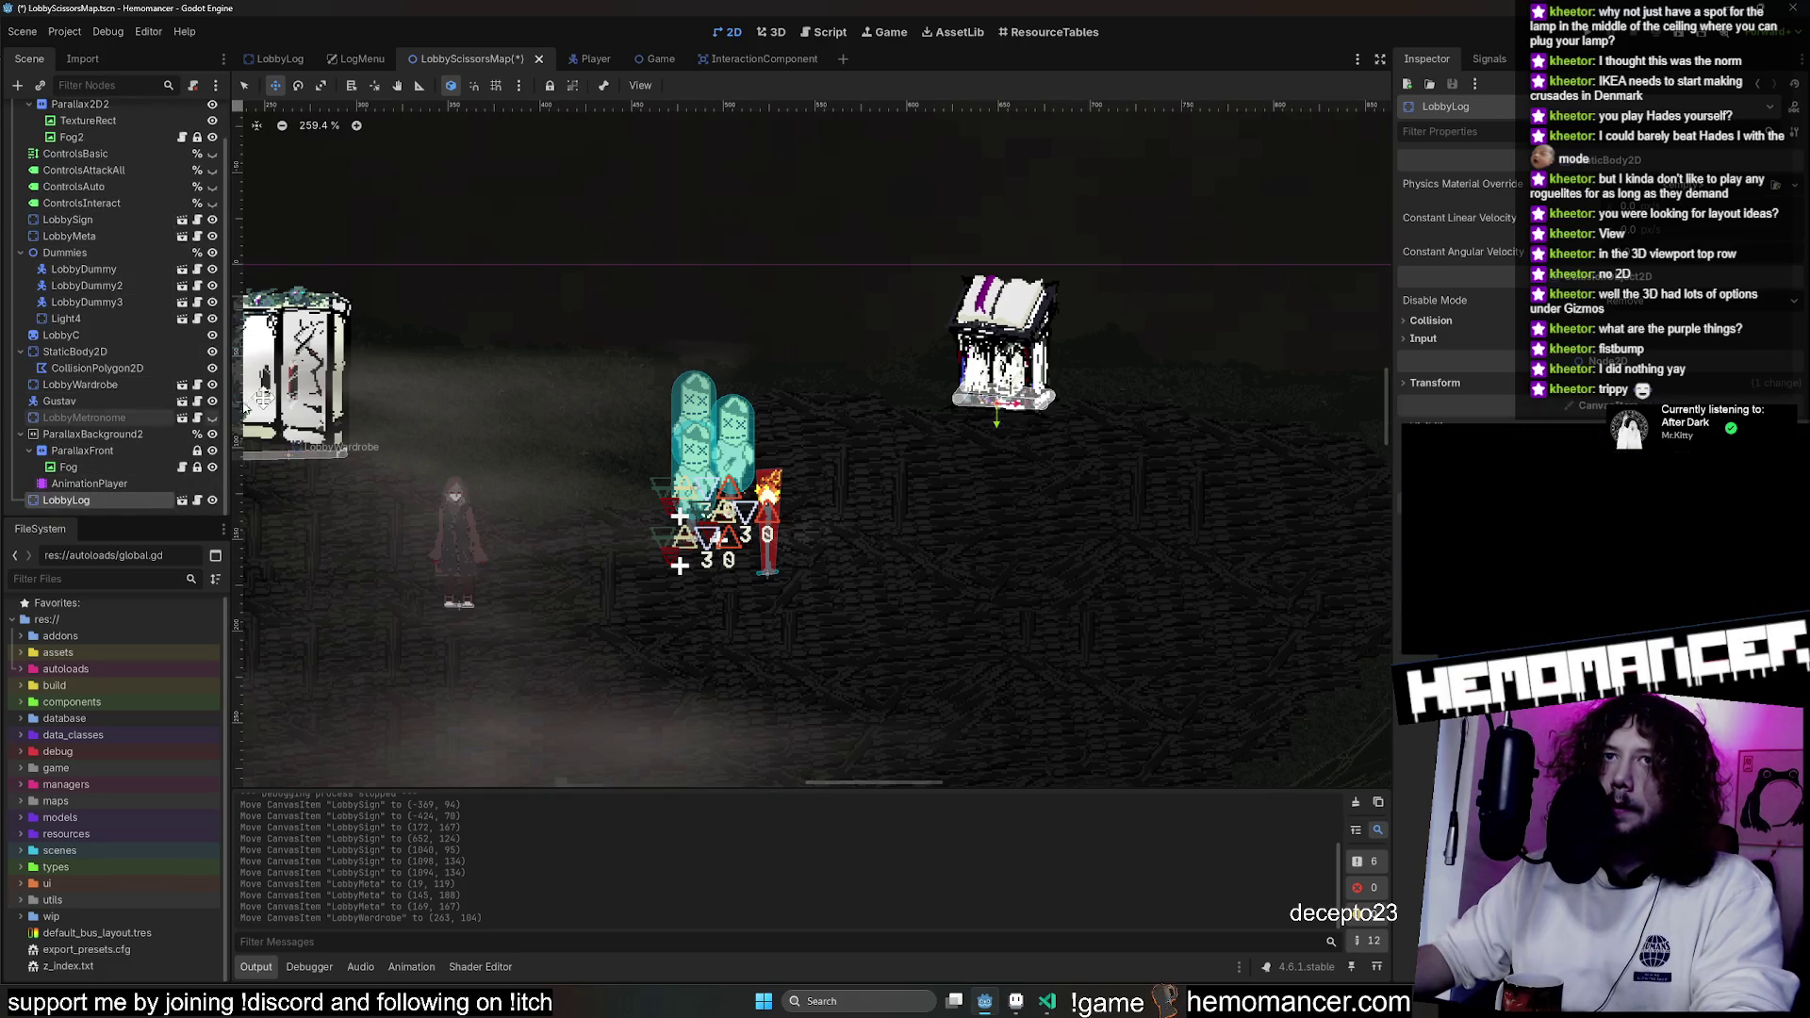
{"action": "left_click_drag", "start_coordinate": [93, 241], "coordinate": [96, 269]}
{"action": "scroll", "coordinate": [382, 278], "scroll_direction": "left", "scroll_amount": 2}
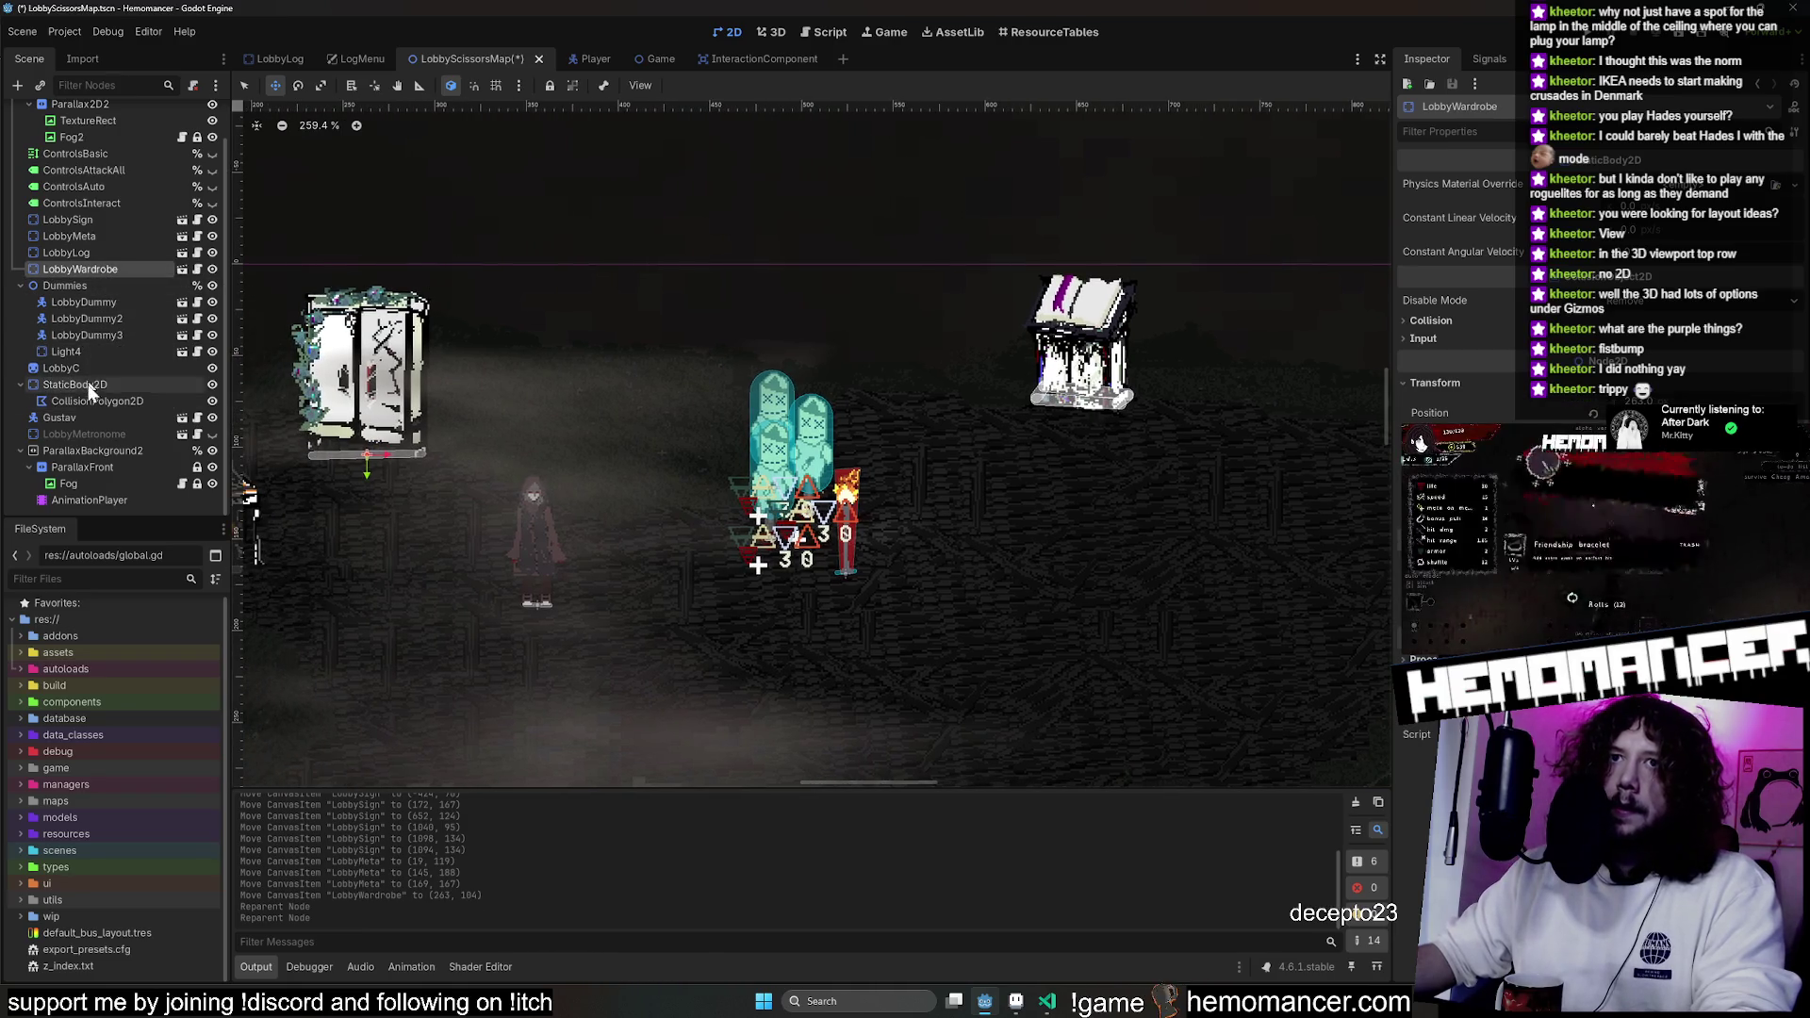
{"action": "left_click_drag", "start_coordinate": [78, 428], "coordinate": [98, 281]}
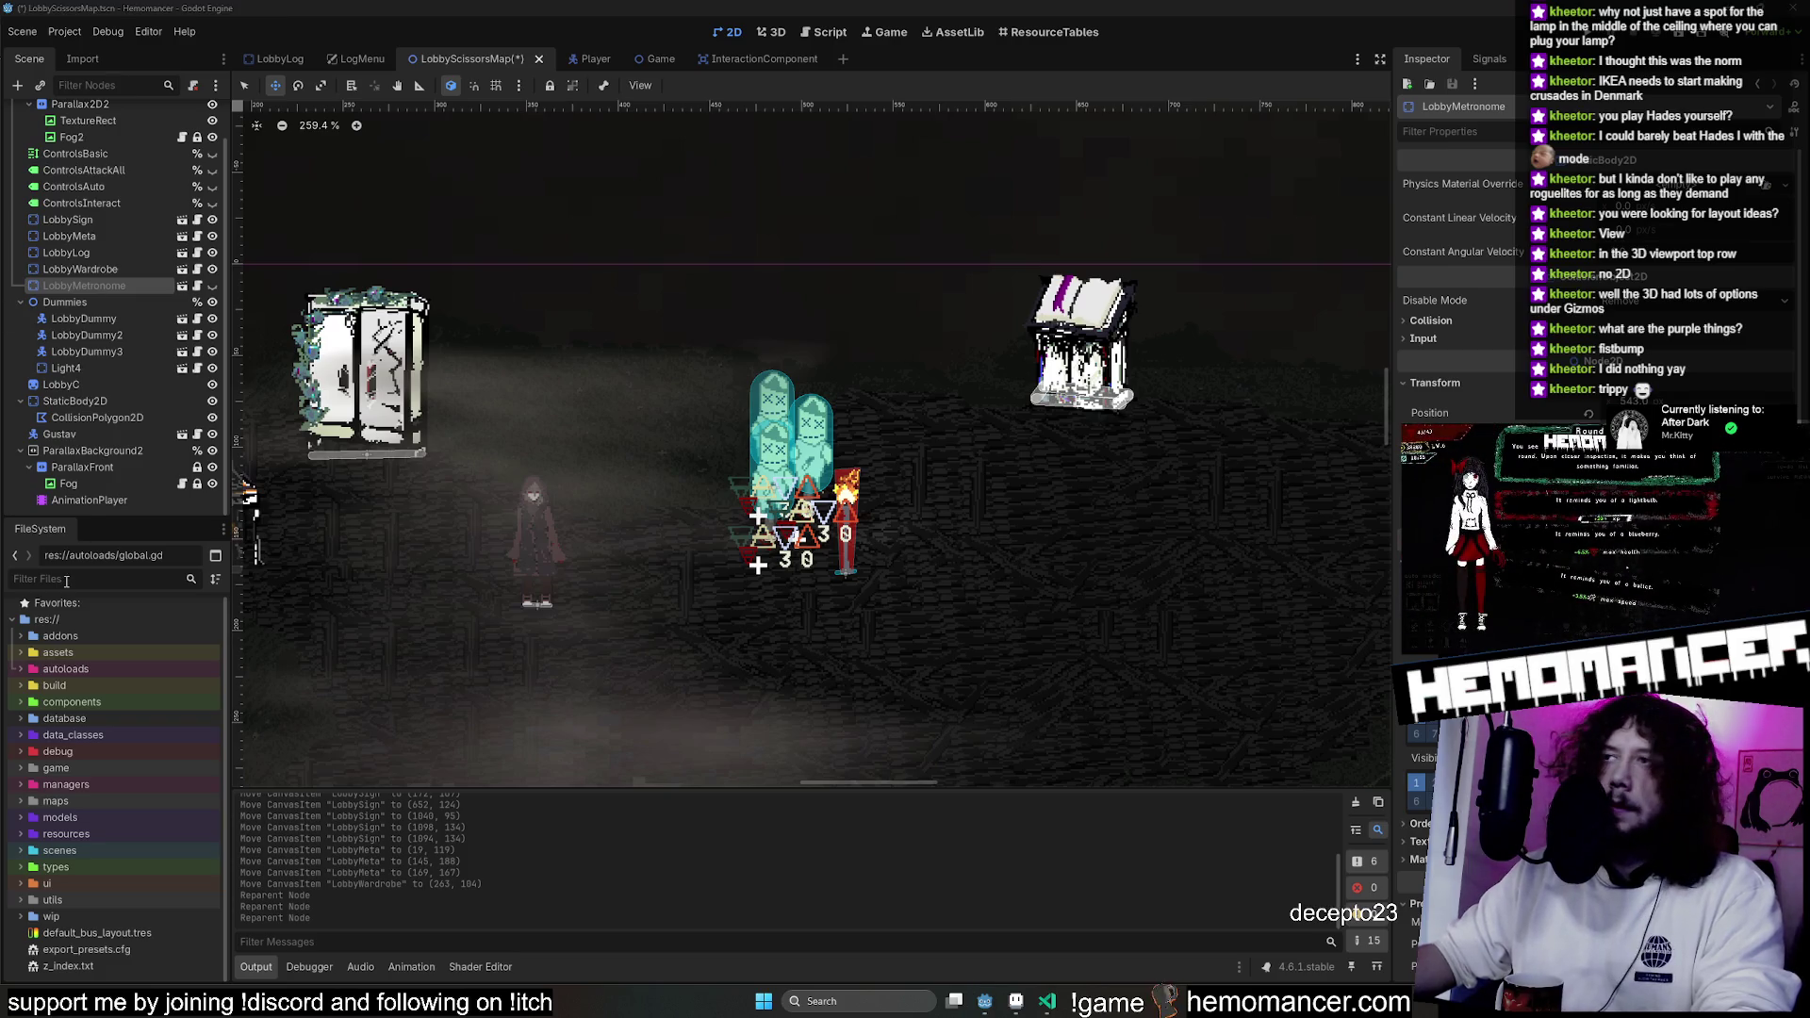
Move the LobbyLog prop leftward across the lobby in the 2D viewport.
{"action": "left_click", "coordinate": [65, 253]}
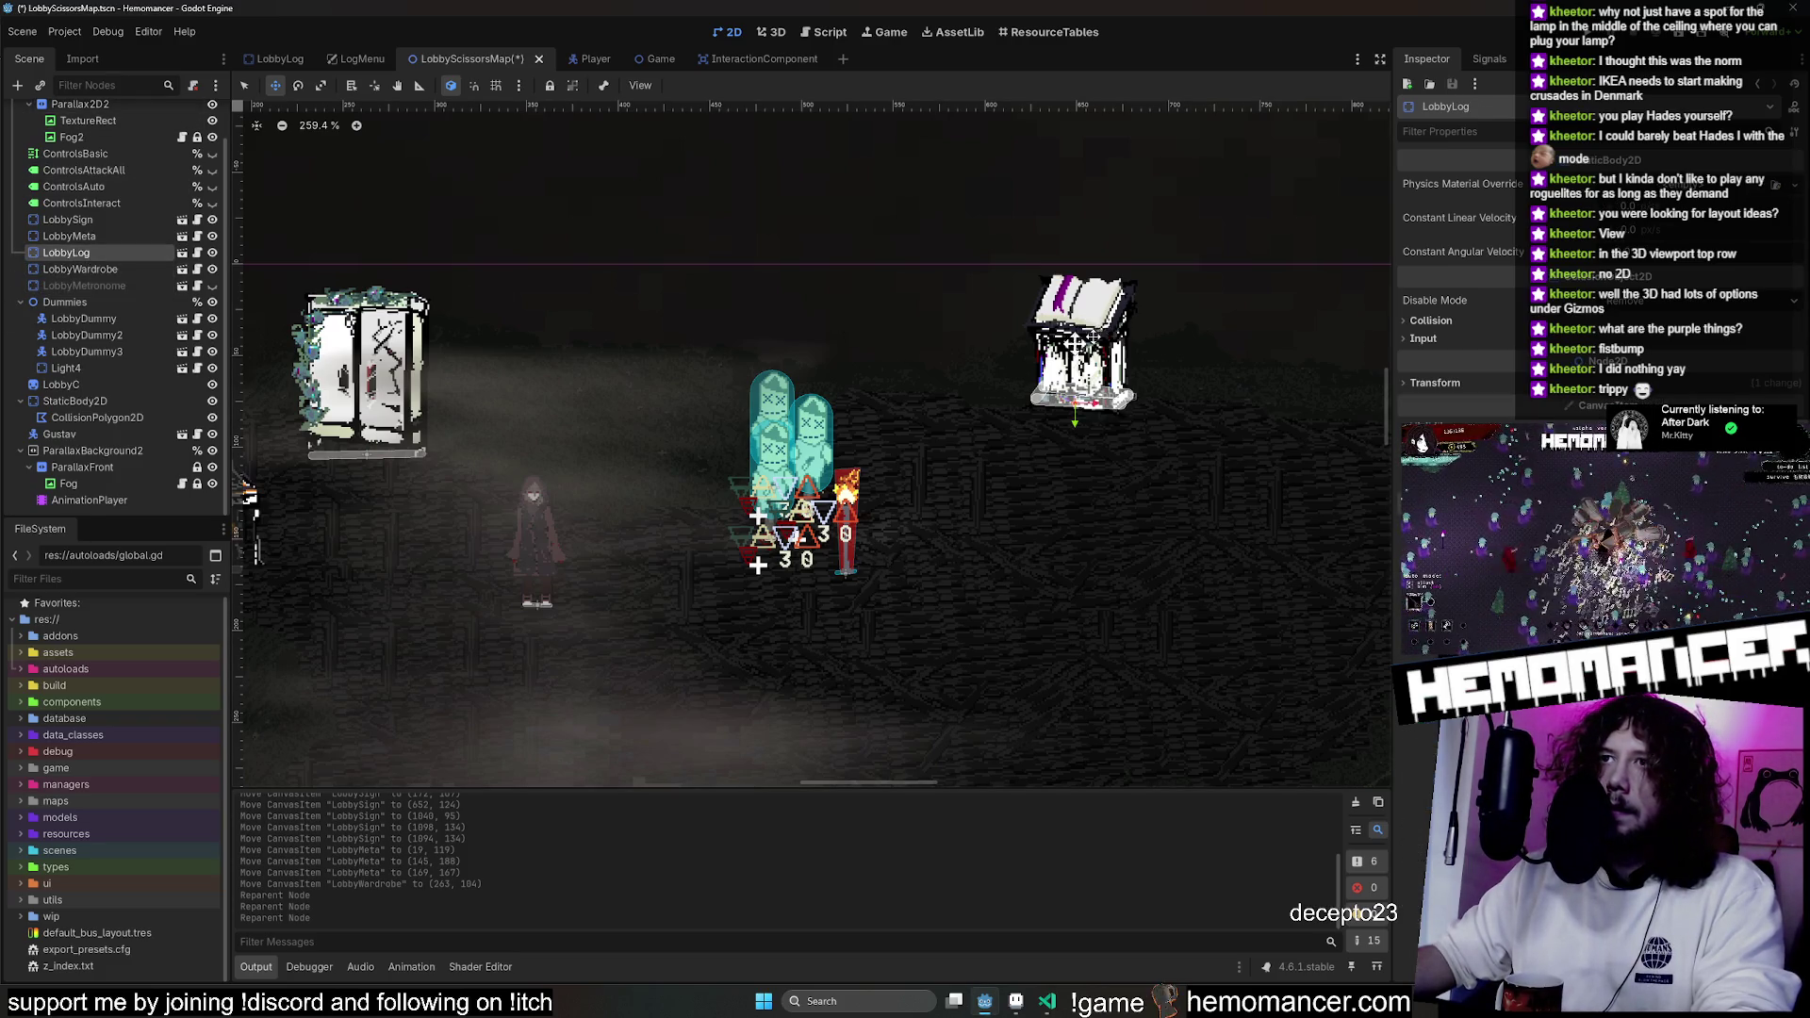
{"action": "scroll", "coordinate": [973, 407], "scroll_direction": "down", "scroll_amount": 3}
{"action": "scroll", "coordinate": [1119, 384], "scroll_direction": "up", "scroll_amount": 1}
{"action": "mouse_move", "coordinate": [1119, 384]}
{"action": "left_mouse_down"}
{"action": "mouse_move", "coordinate": [666, 364]}
{"action": "mouse_move", "coordinate": [783, 464]}
{"action": "mouse_move", "coordinate": [836, 404]}
{"action": "mouse_move", "coordinate": [901, 380]}
{"action": "mouse_move", "coordinate": [857, 412]}
{"action": "mouse_move", "coordinate": [946, 457]}
{"action": "mouse_move", "coordinate": [973, 375]}
{"action": "left_mouse_up"}
{"action": "scroll", "coordinate": [836, 405], "scroll_direction": "up", "scroll_amount": 5}
{"action": "scroll", "coordinate": [946, 456], "scroll_direction": "down", "scroll_amount": 5}
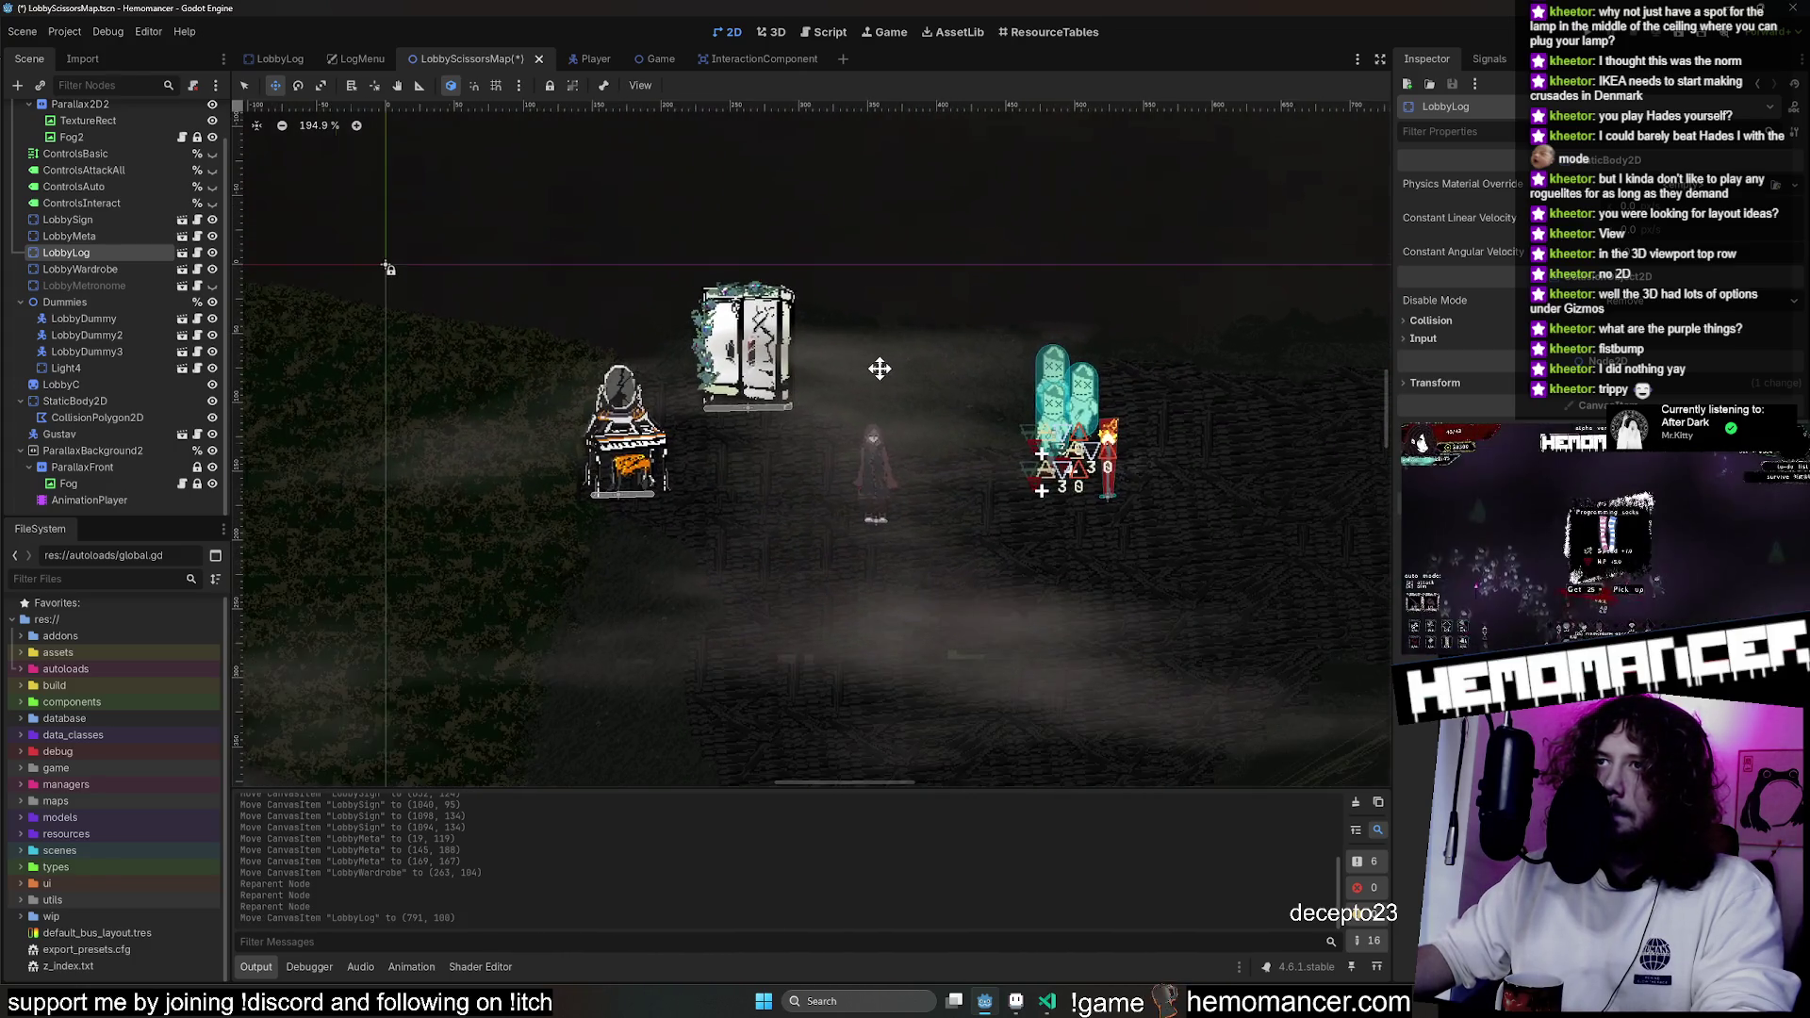
{"action": "scroll", "coordinate": [1135, 424], "scroll_direction": "up", "scroll_amount": 1}
{"action": "mouse_move", "coordinate": [1135, 425]}
{"action": "left_mouse_down"}
{"action": "mouse_move", "coordinate": [748, 368]}
{"action": "mouse_move", "coordinate": [881, 500]}
{"action": "mouse_move", "coordinate": [890, 488]}
{"action": "left_mouse_up"}
Shift the Dummies group down and to the right, then save and run the game.
{"action": "left_click", "coordinate": [117, 300]}
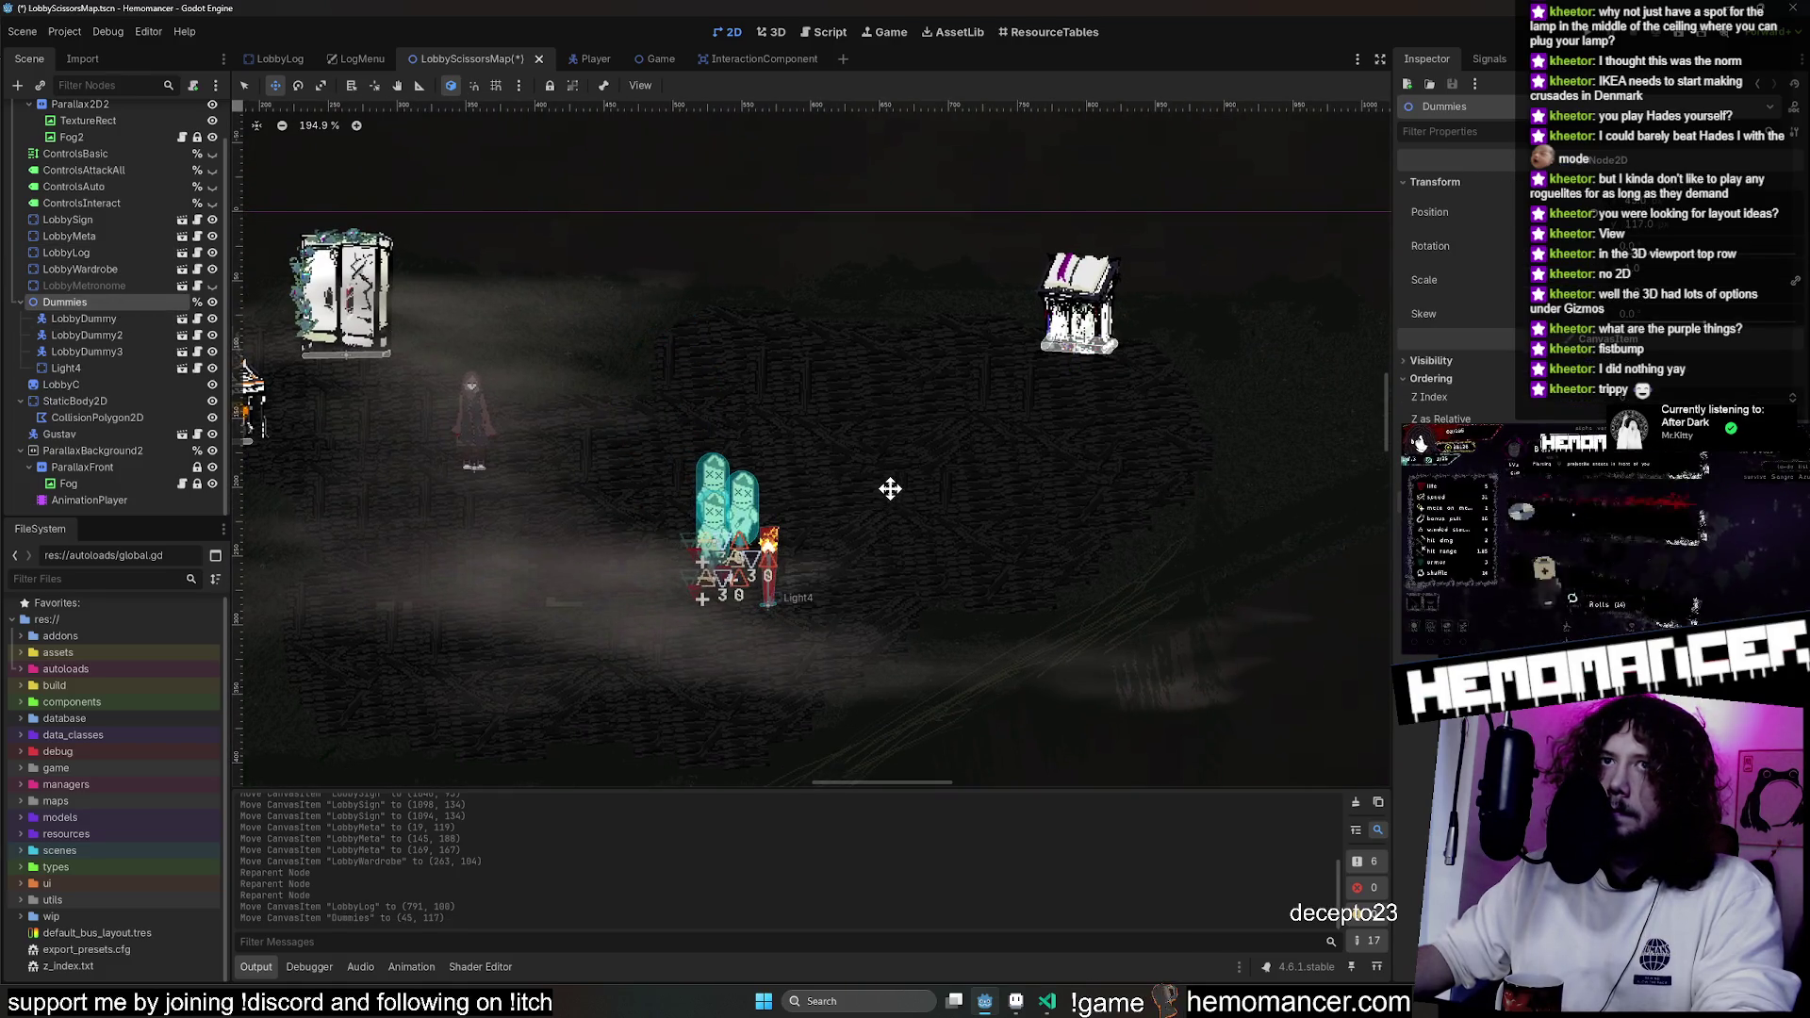
{"action": "left_click", "coordinate": [87, 364]}
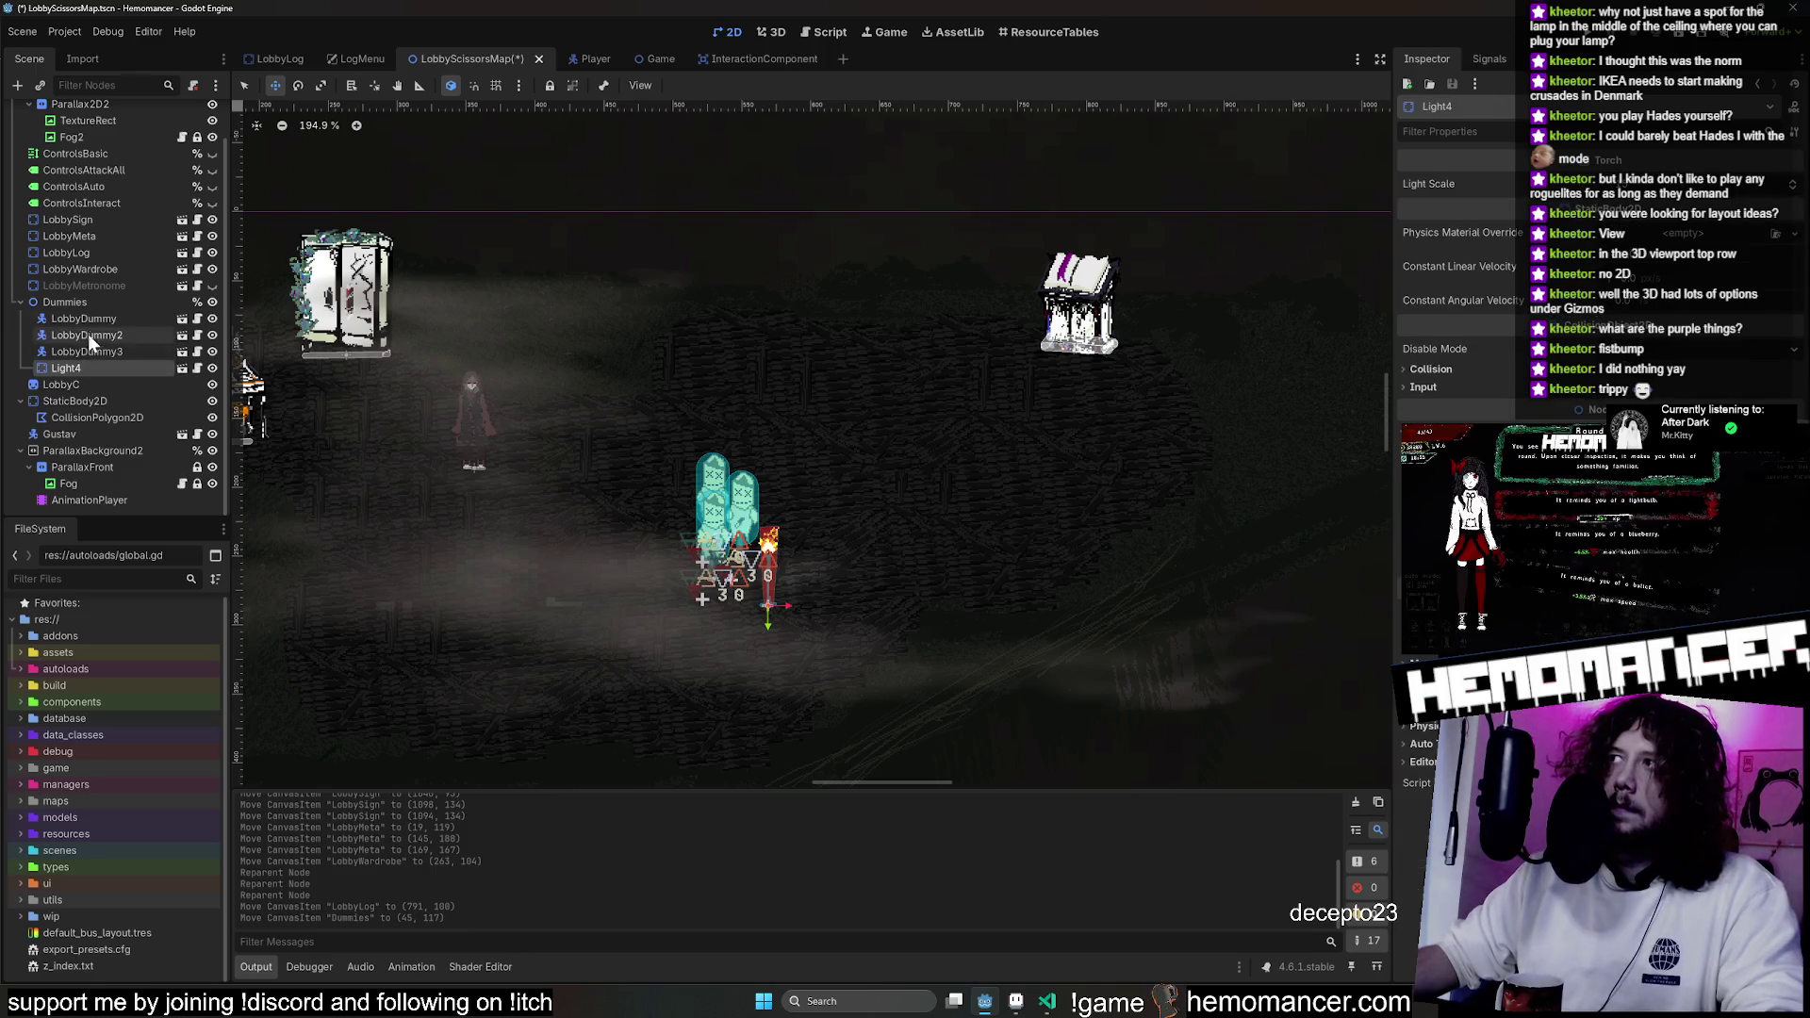
{"action": "left_click", "coordinate": [92, 302]}
{"action": "left_click_drag", "start_coordinate": [721, 350], "coordinate": [690, 348]}
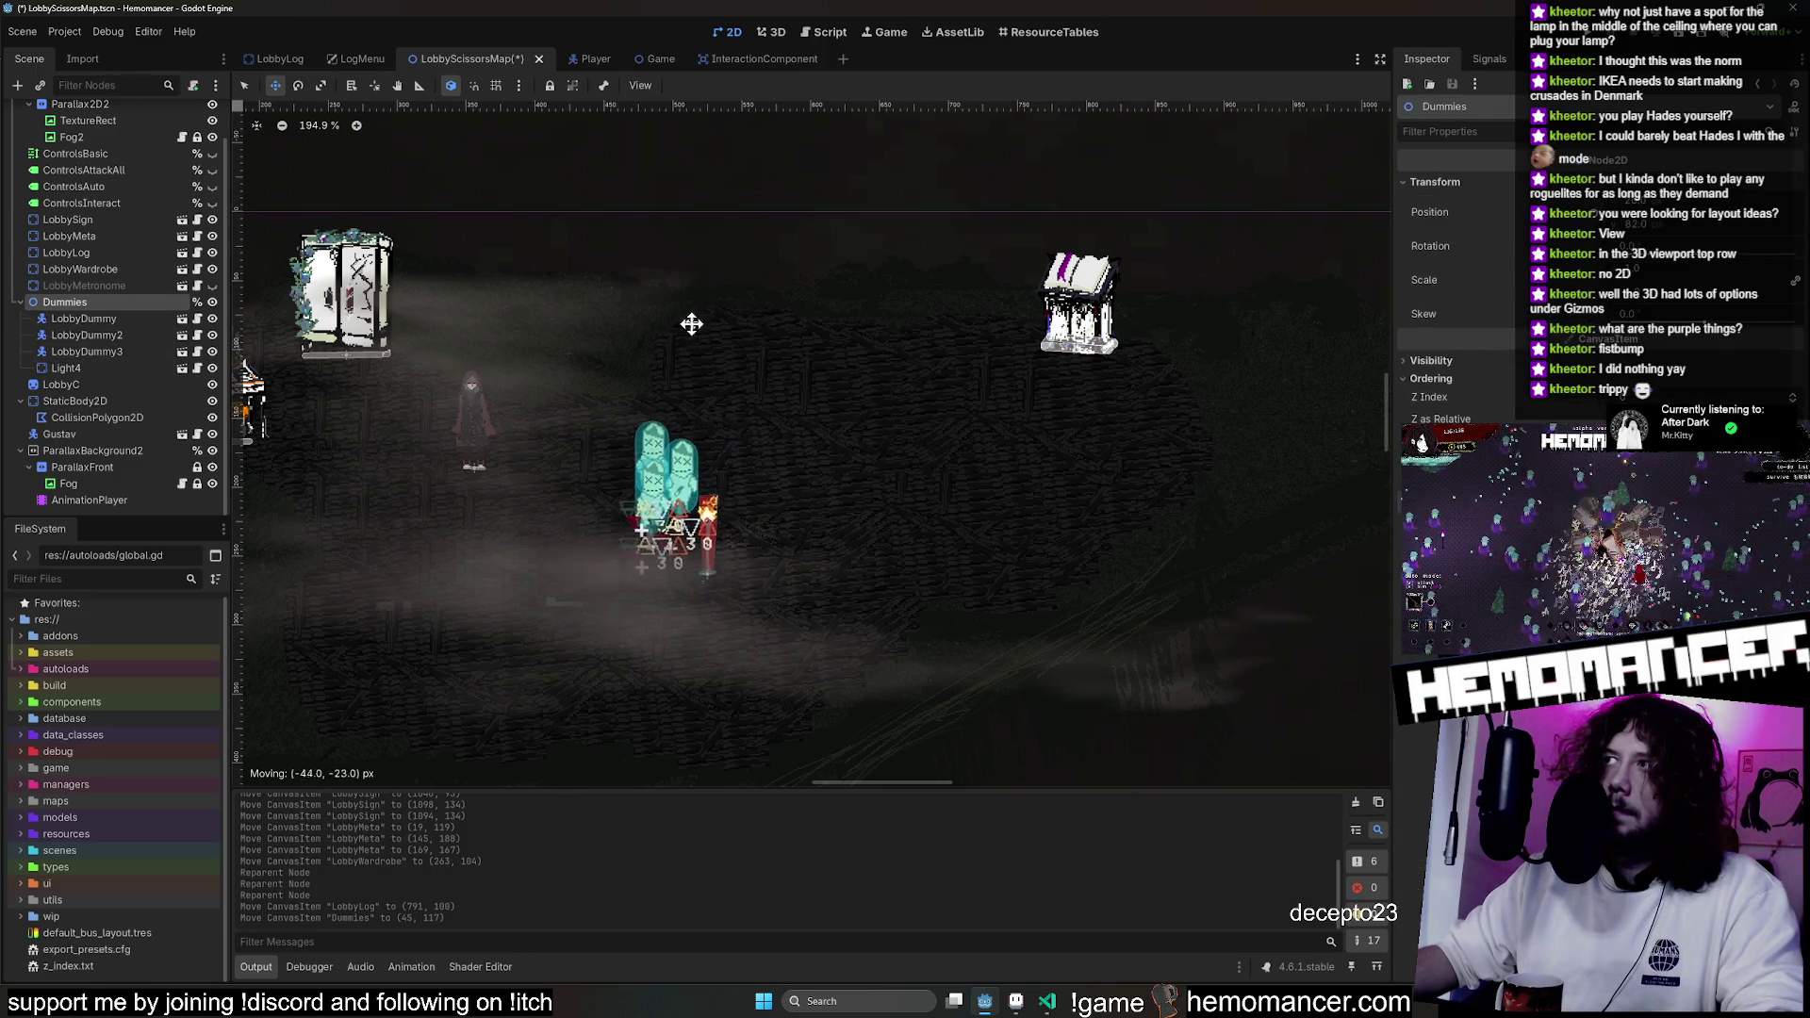
{"action": "key", "text": "Return"}
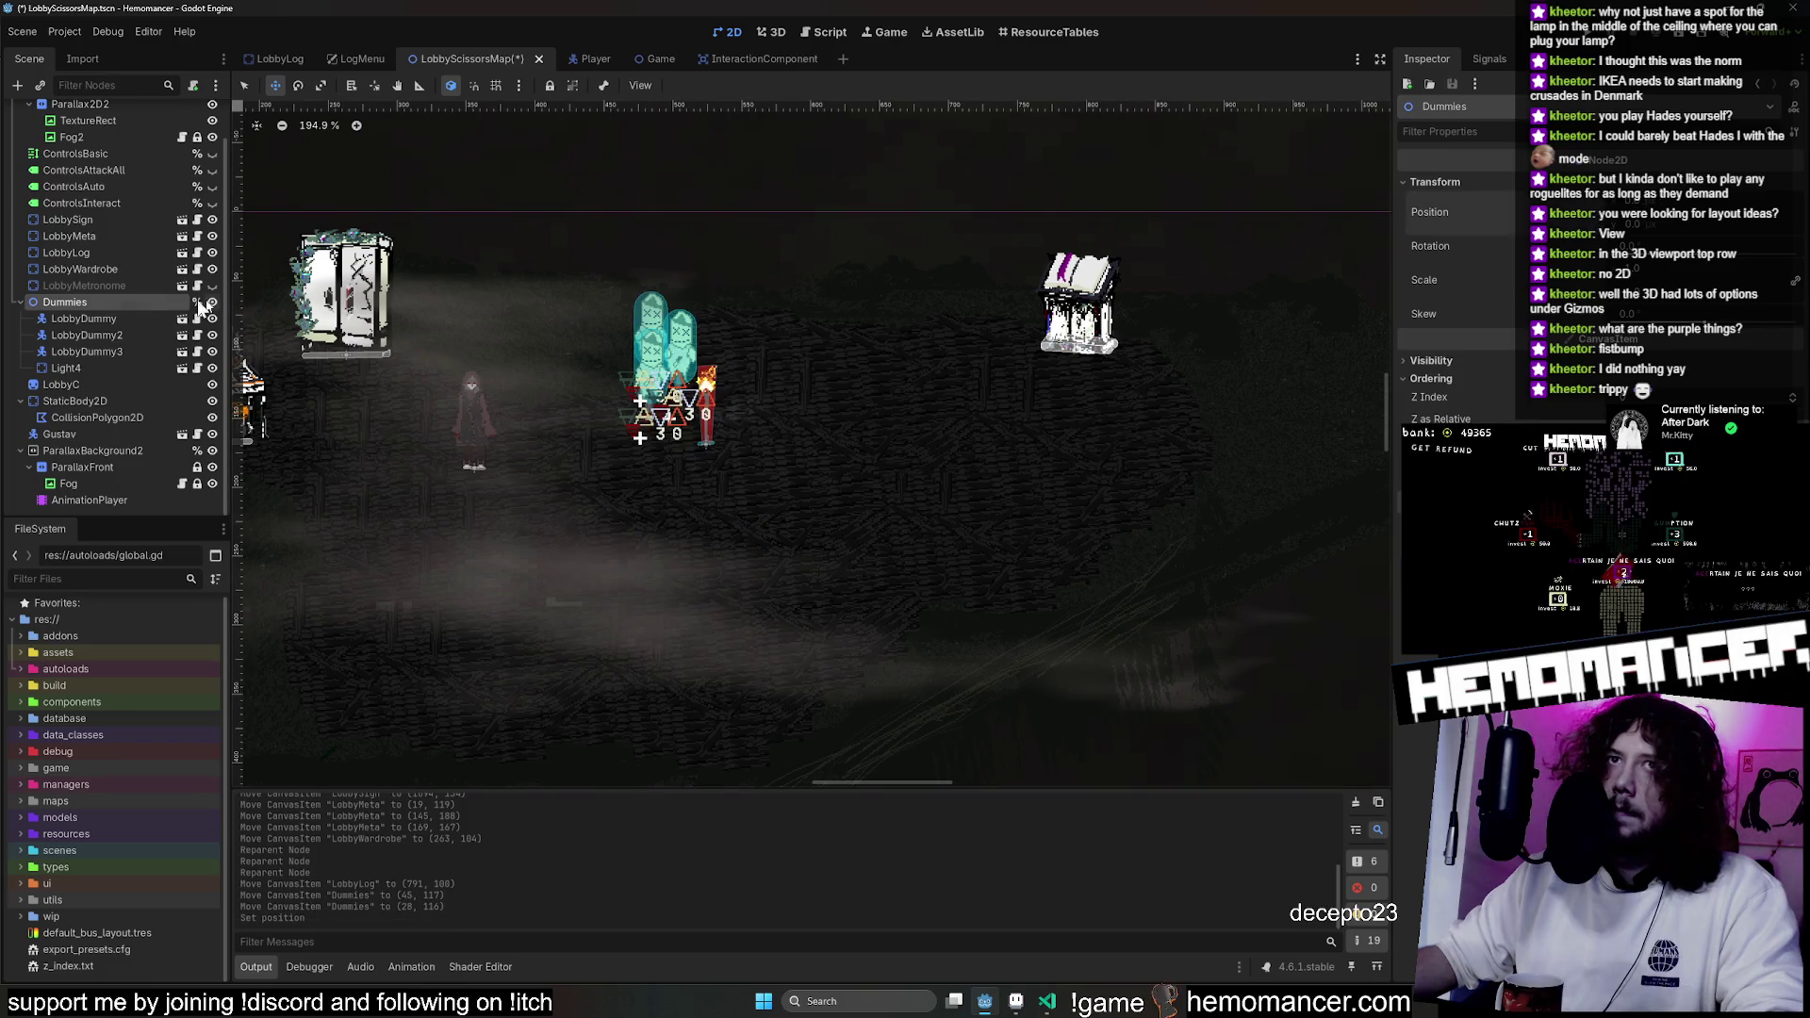
{"action": "left_click", "coordinate": [92, 366], "text": "shift"}
{"action": "left_click_drag", "start_coordinate": [640, 382], "coordinate": [744, 542]}
{"action": "left_click", "coordinate": [60, 286]}
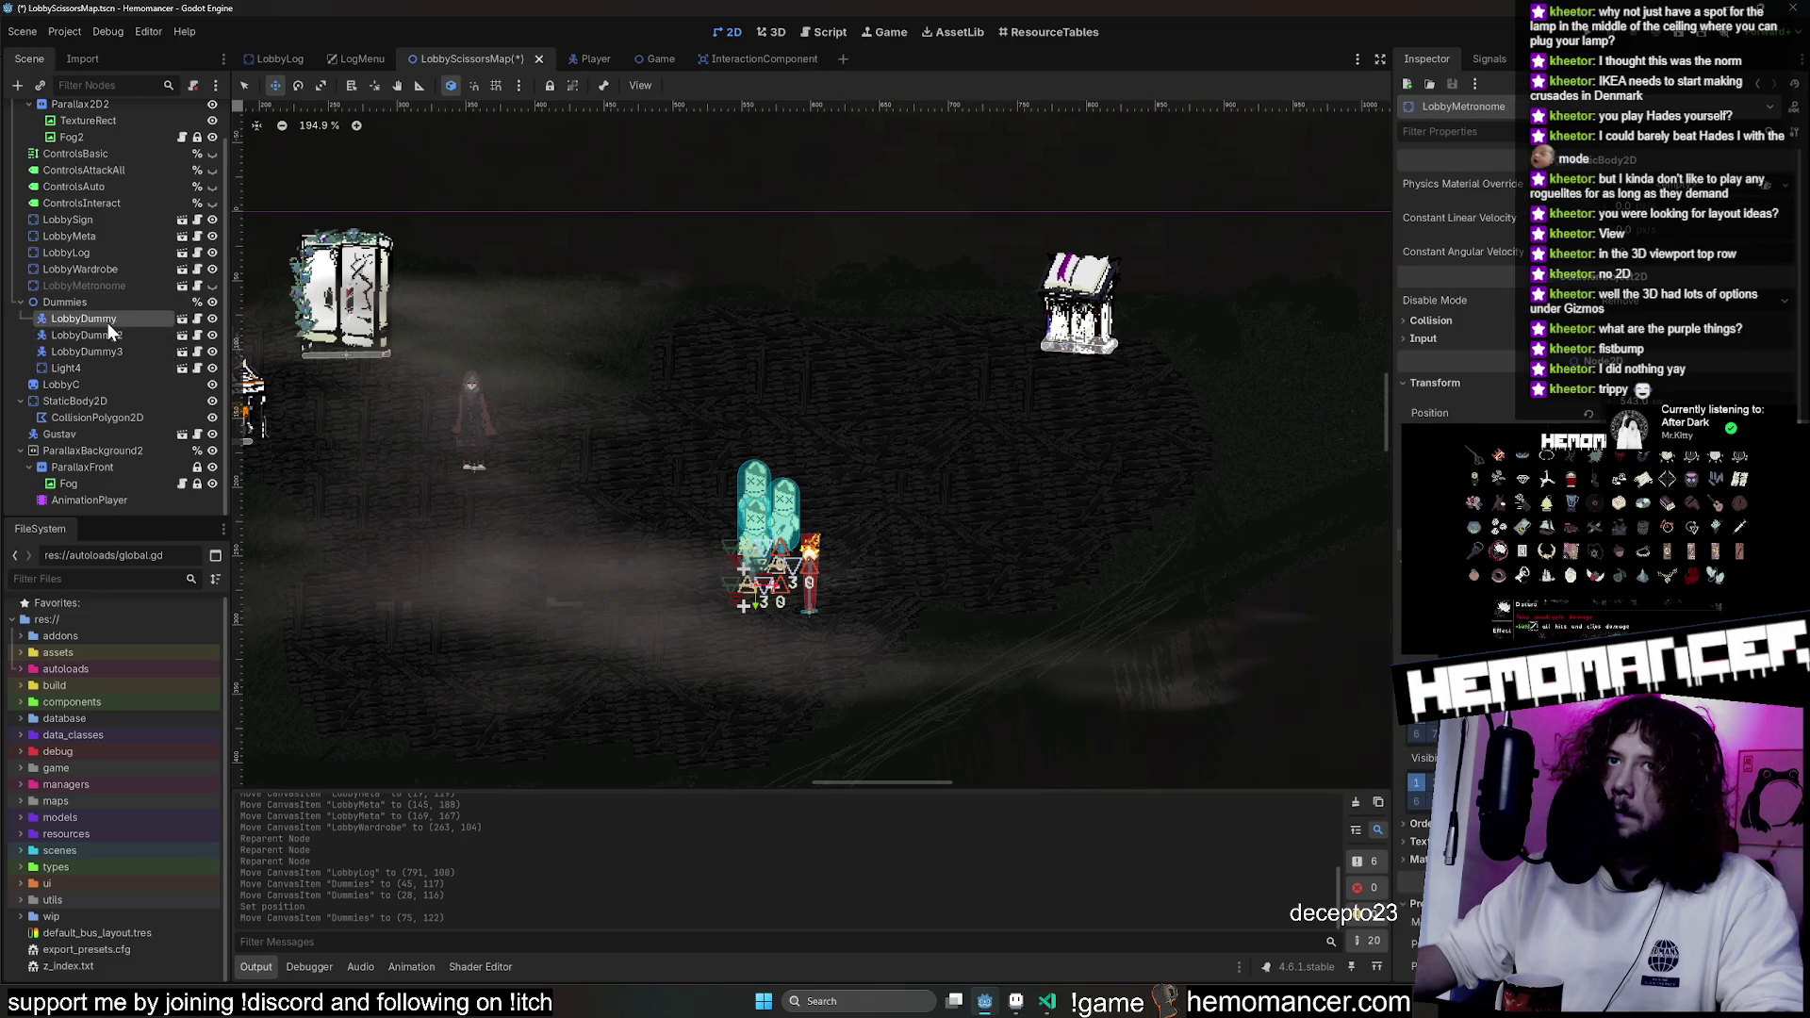
{"action": "left_click", "coordinate": [94, 368]}
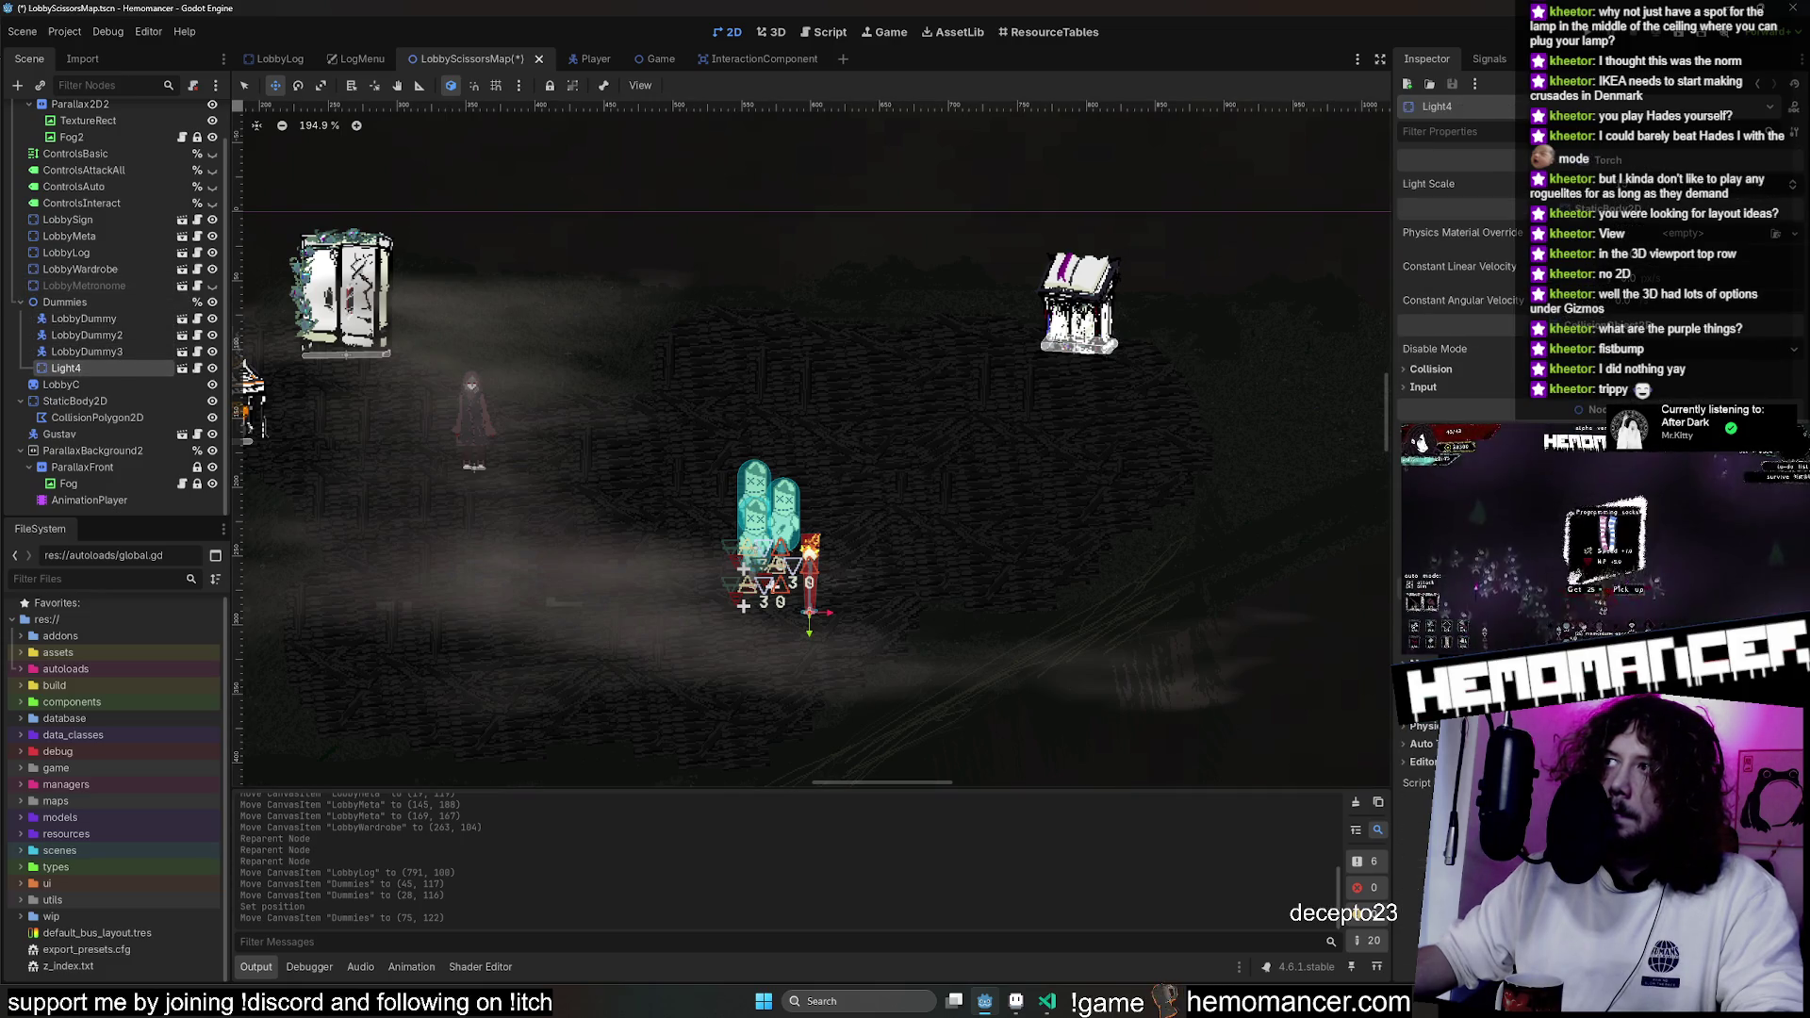
{"action": "left_click", "coordinate": [93, 353]}
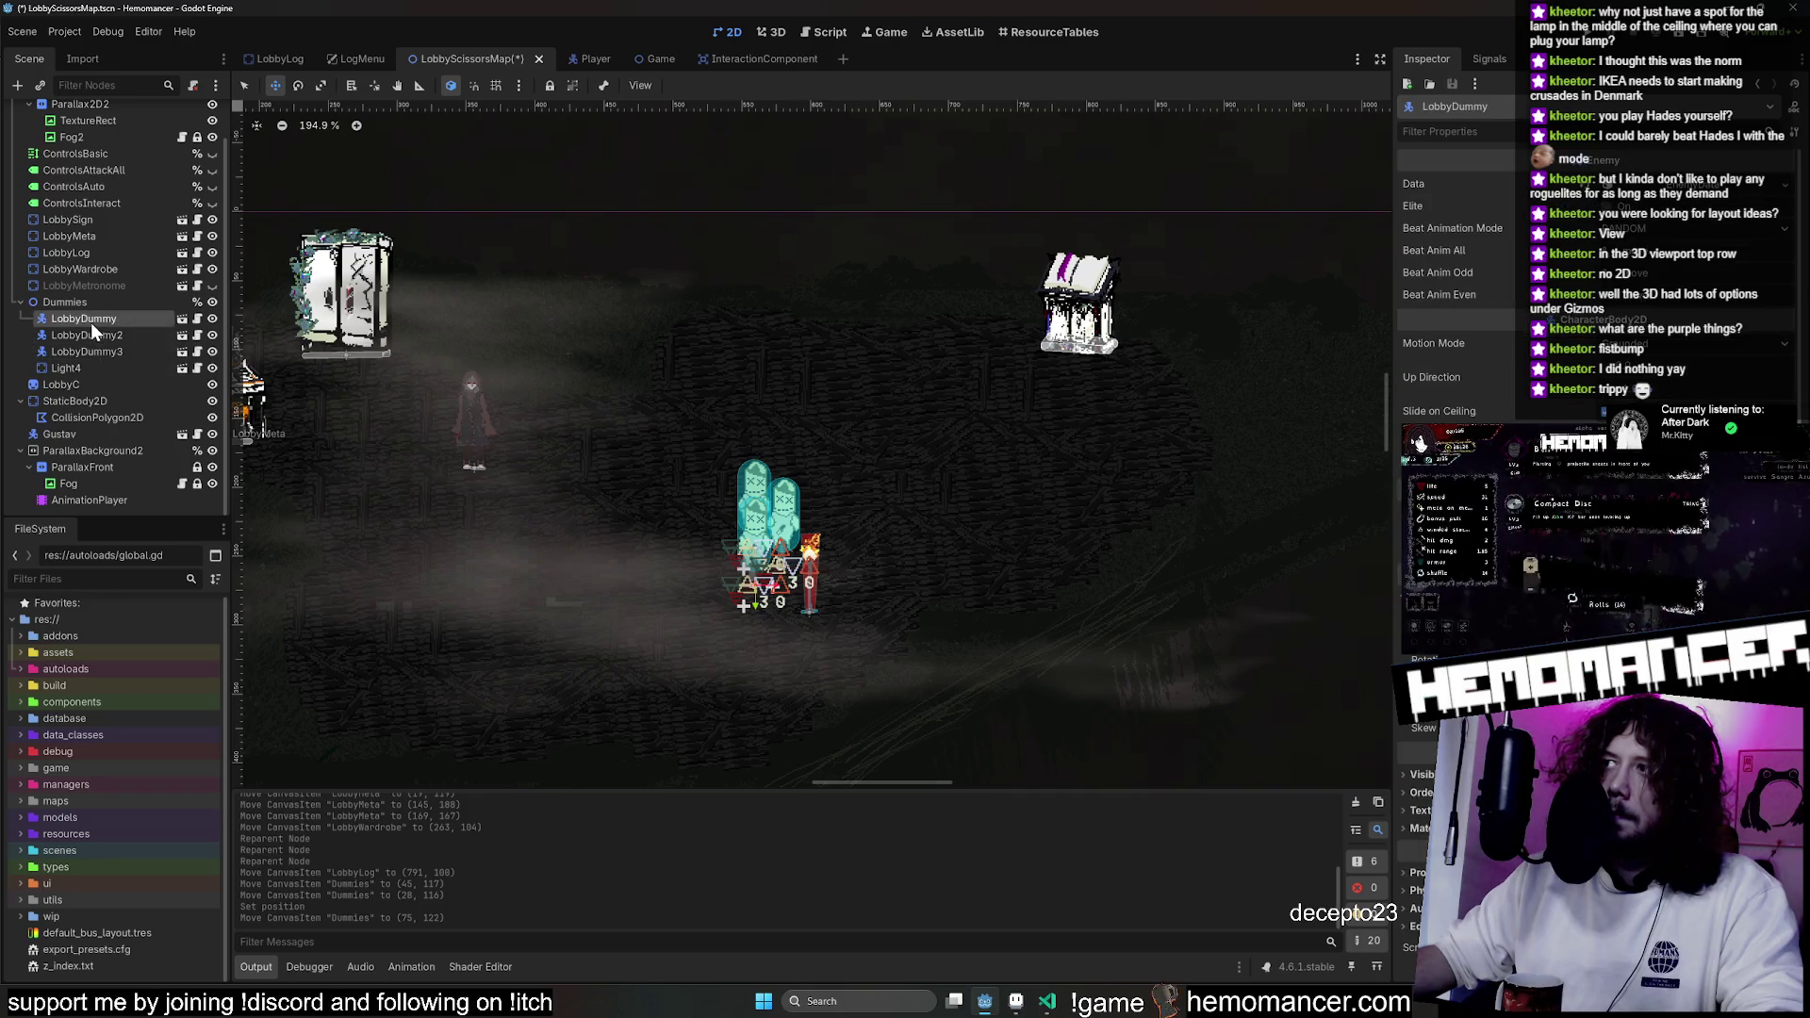
{"action": "left_click", "coordinate": [93, 302]}
{"action": "scroll", "coordinate": [788, 283], "scroll_direction": "down", "scroll_amount": 2}
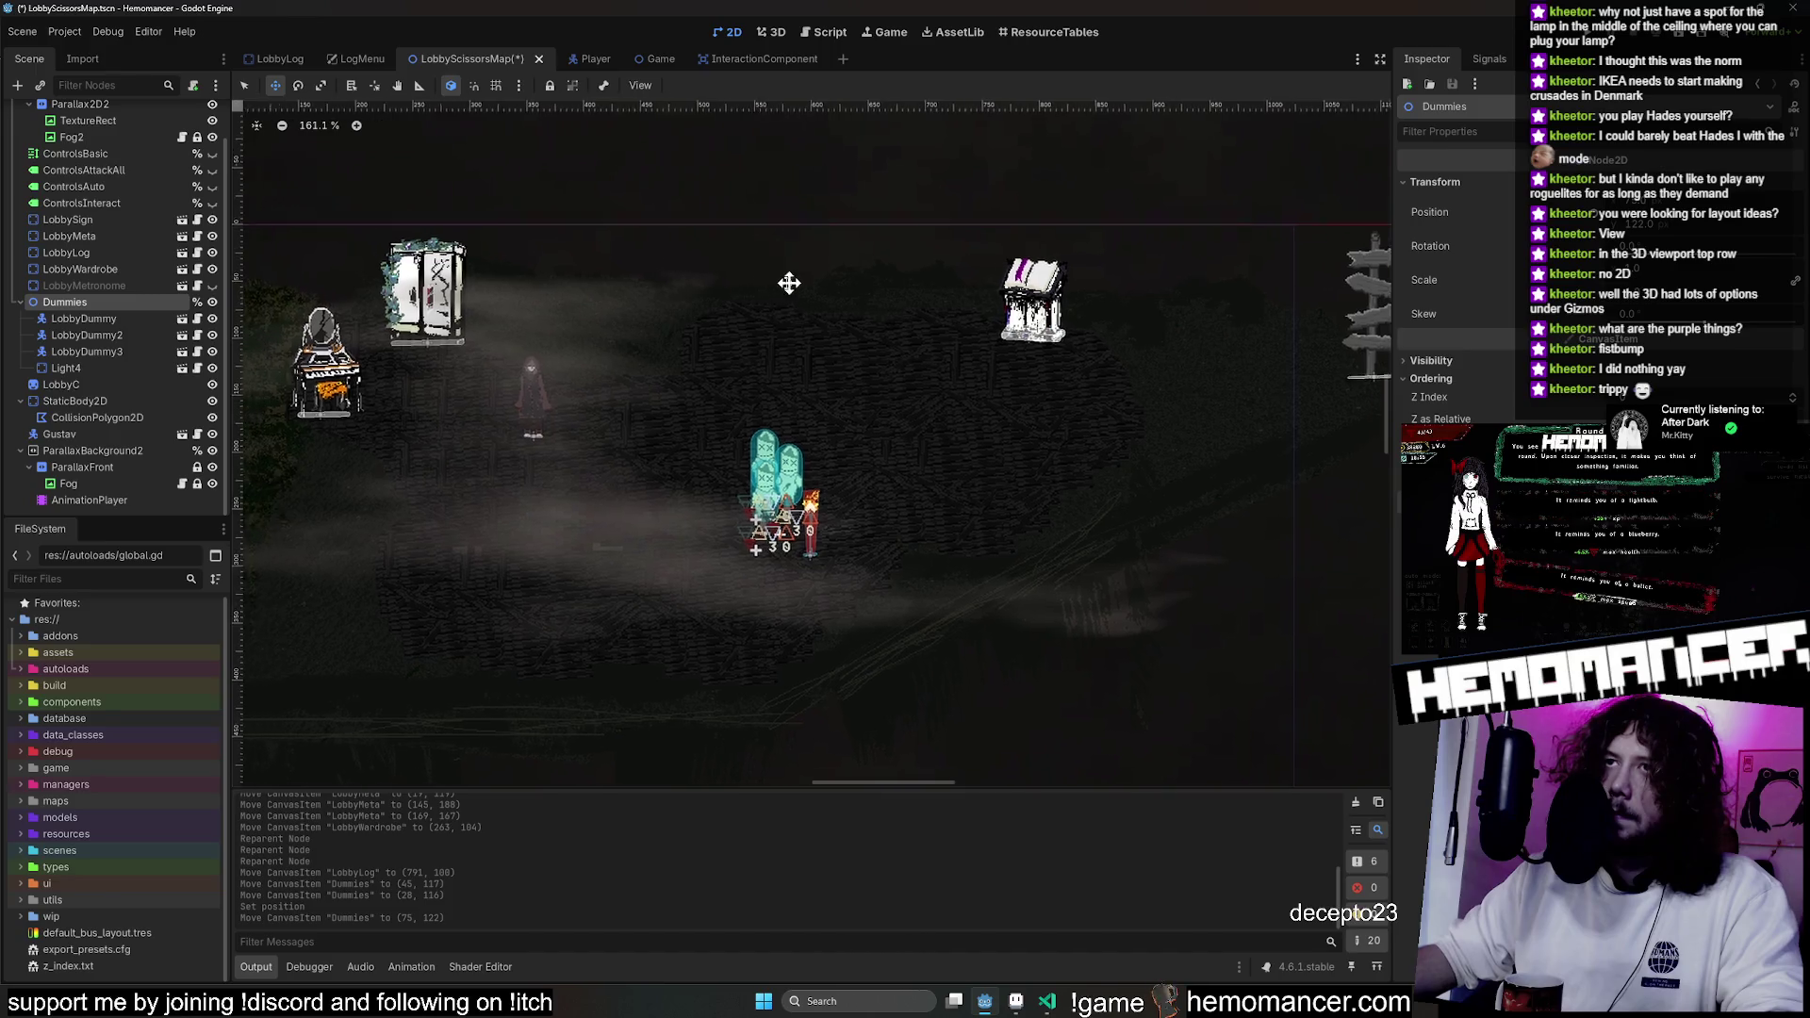
{"action": "key", "text": "F5"}
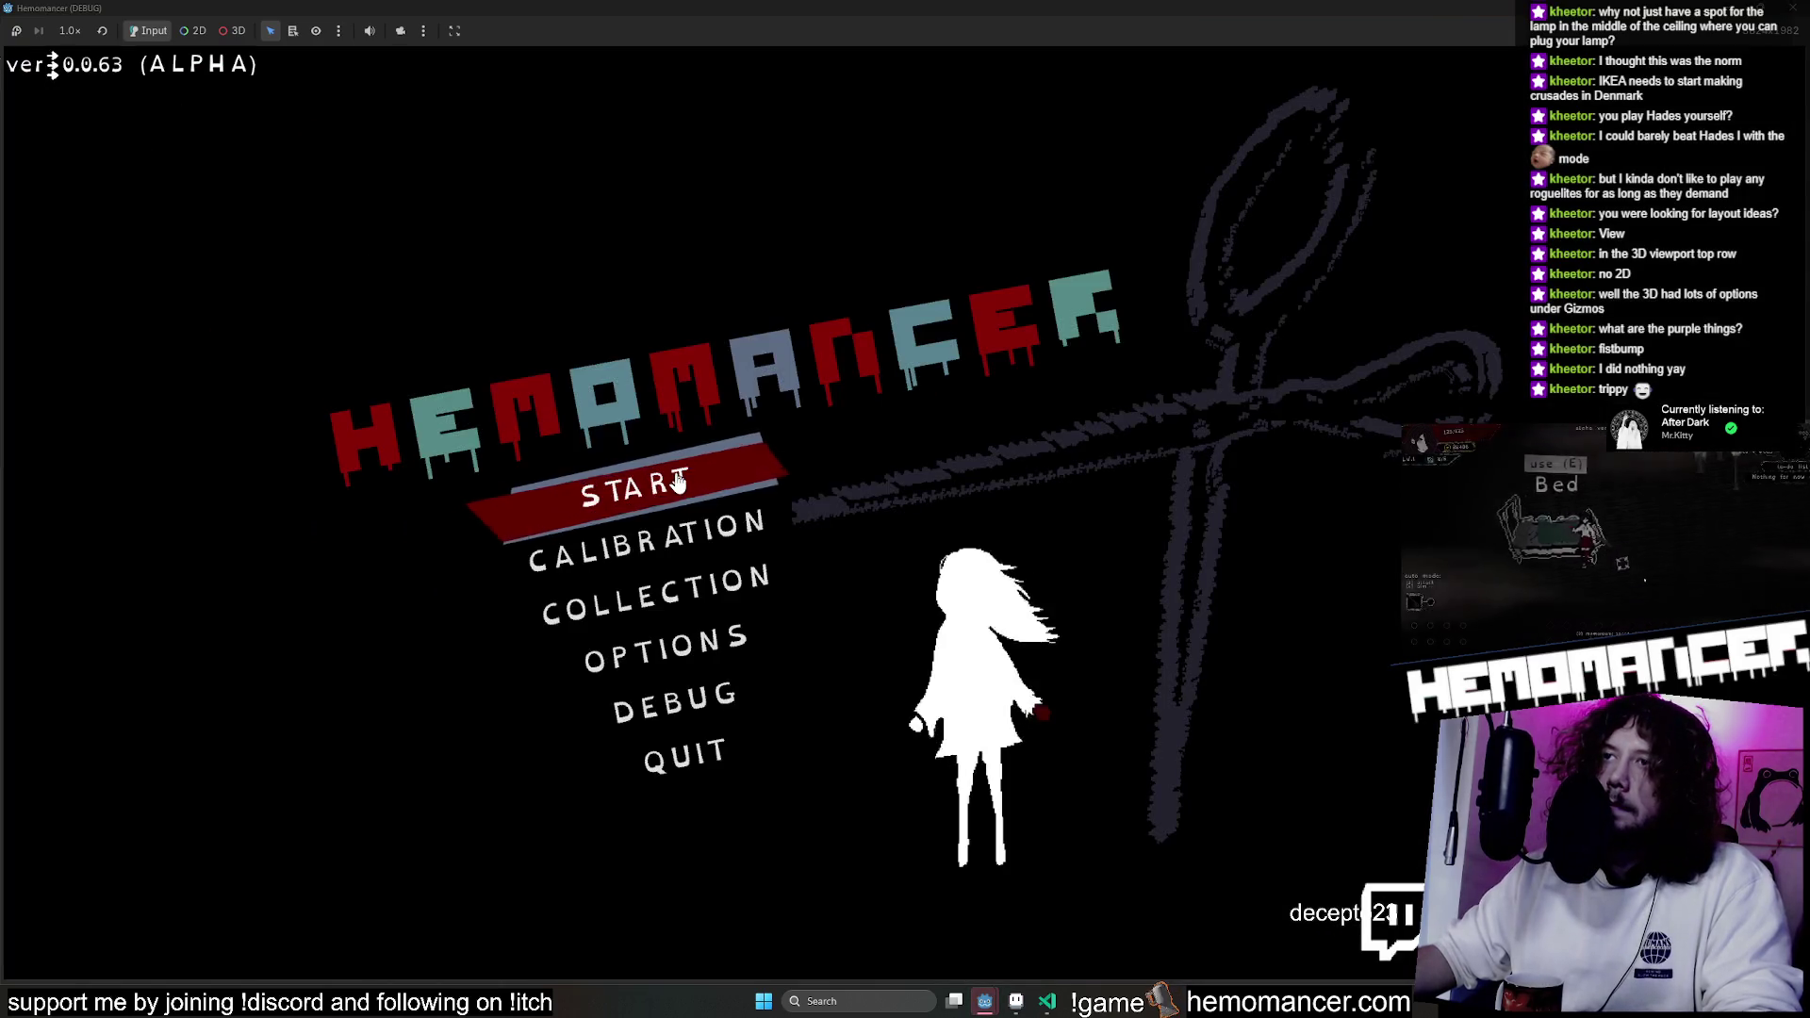
Play-test the game, then make LobbyMetronome visible and drag it into place near the lobby top.
{"action": "left_click", "coordinate": [677, 481]}
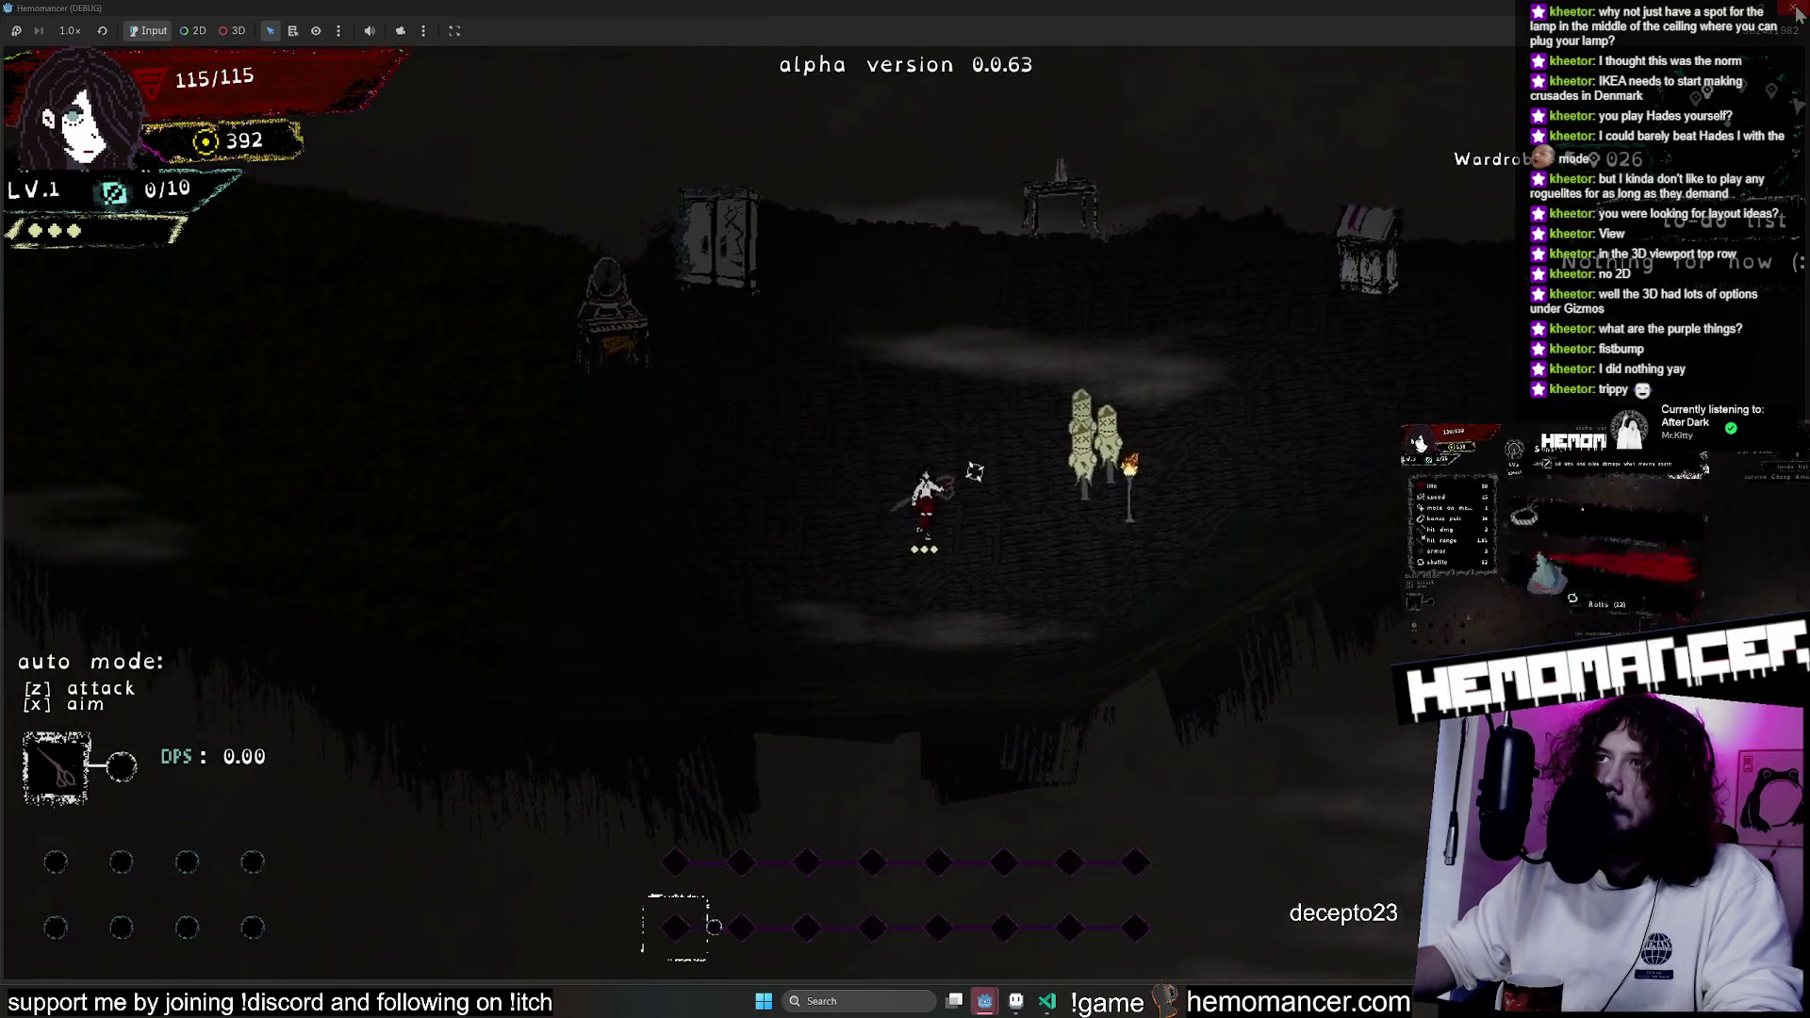
{"action": "key", "text": "F8"}
{"action": "left_click", "coordinate": [212, 284]}
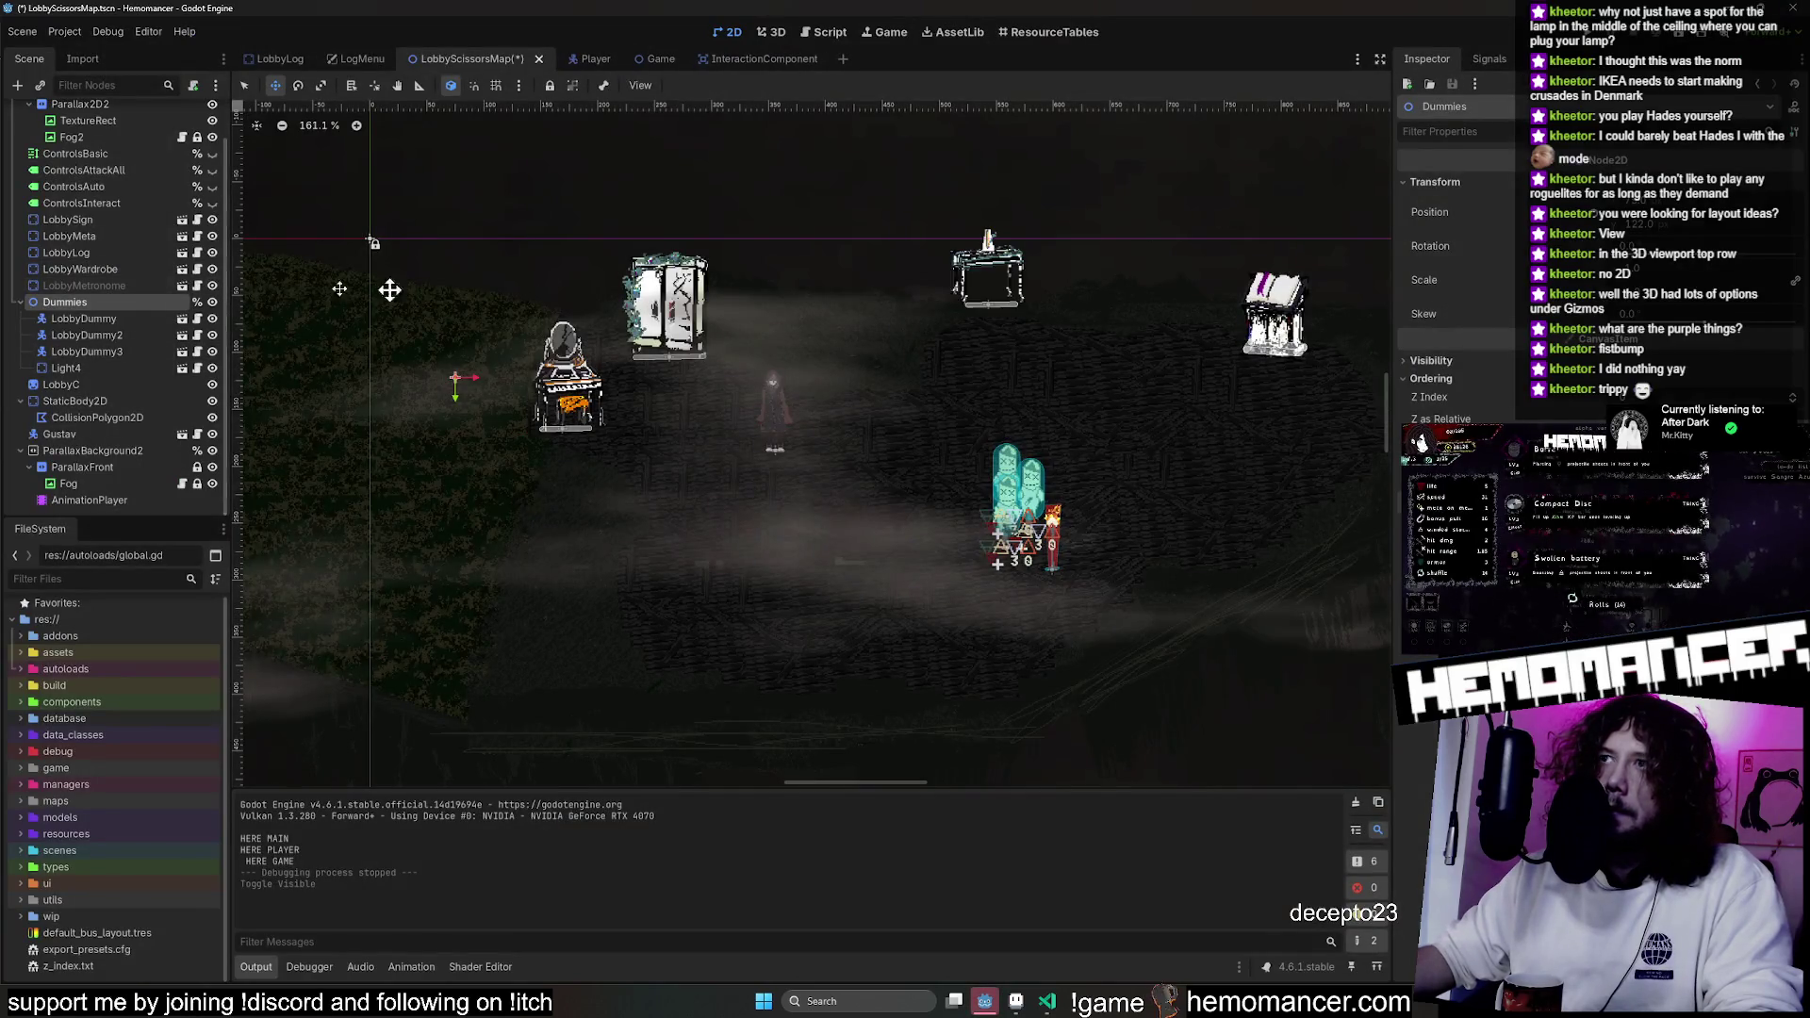
{"action": "scroll", "coordinate": [1135, 274], "scroll_direction": "up", "scroll_amount": 3}
{"action": "left_click_drag", "start_coordinate": [966, 287], "coordinate": [974, 302]}
{"action": "key", "text": "ctrl+z"}
{"action": "mouse_move", "coordinate": [788, 283]}
{"action": "left_mouse_down"}
{"action": "mouse_move", "coordinate": [891, 325]}
{"action": "mouse_move", "coordinate": [877, 363]}
{"action": "mouse_move", "coordinate": [854, 363]}
{"action": "mouse_move", "coordinate": [875, 350]}
{"action": "left_mouse_up"}
Save and test the scene again, then duplicate the Light4 torch as Light5.
{"action": "scroll", "coordinate": [911, 355], "scroll_direction": "down", "scroll_amount": 5}
{"action": "scroll", "coordinate": [911, 356], "scroll_direction": "up", "scroll_amount": 4}
{"action": "scroll", "coordinate": [1043, 344], "scroll_direction": "down", "scroll_amount": 2}
{"action": "scroll", "coordinate": [670, 339], "scroll_direction": "down", "scroll_amount": 2}
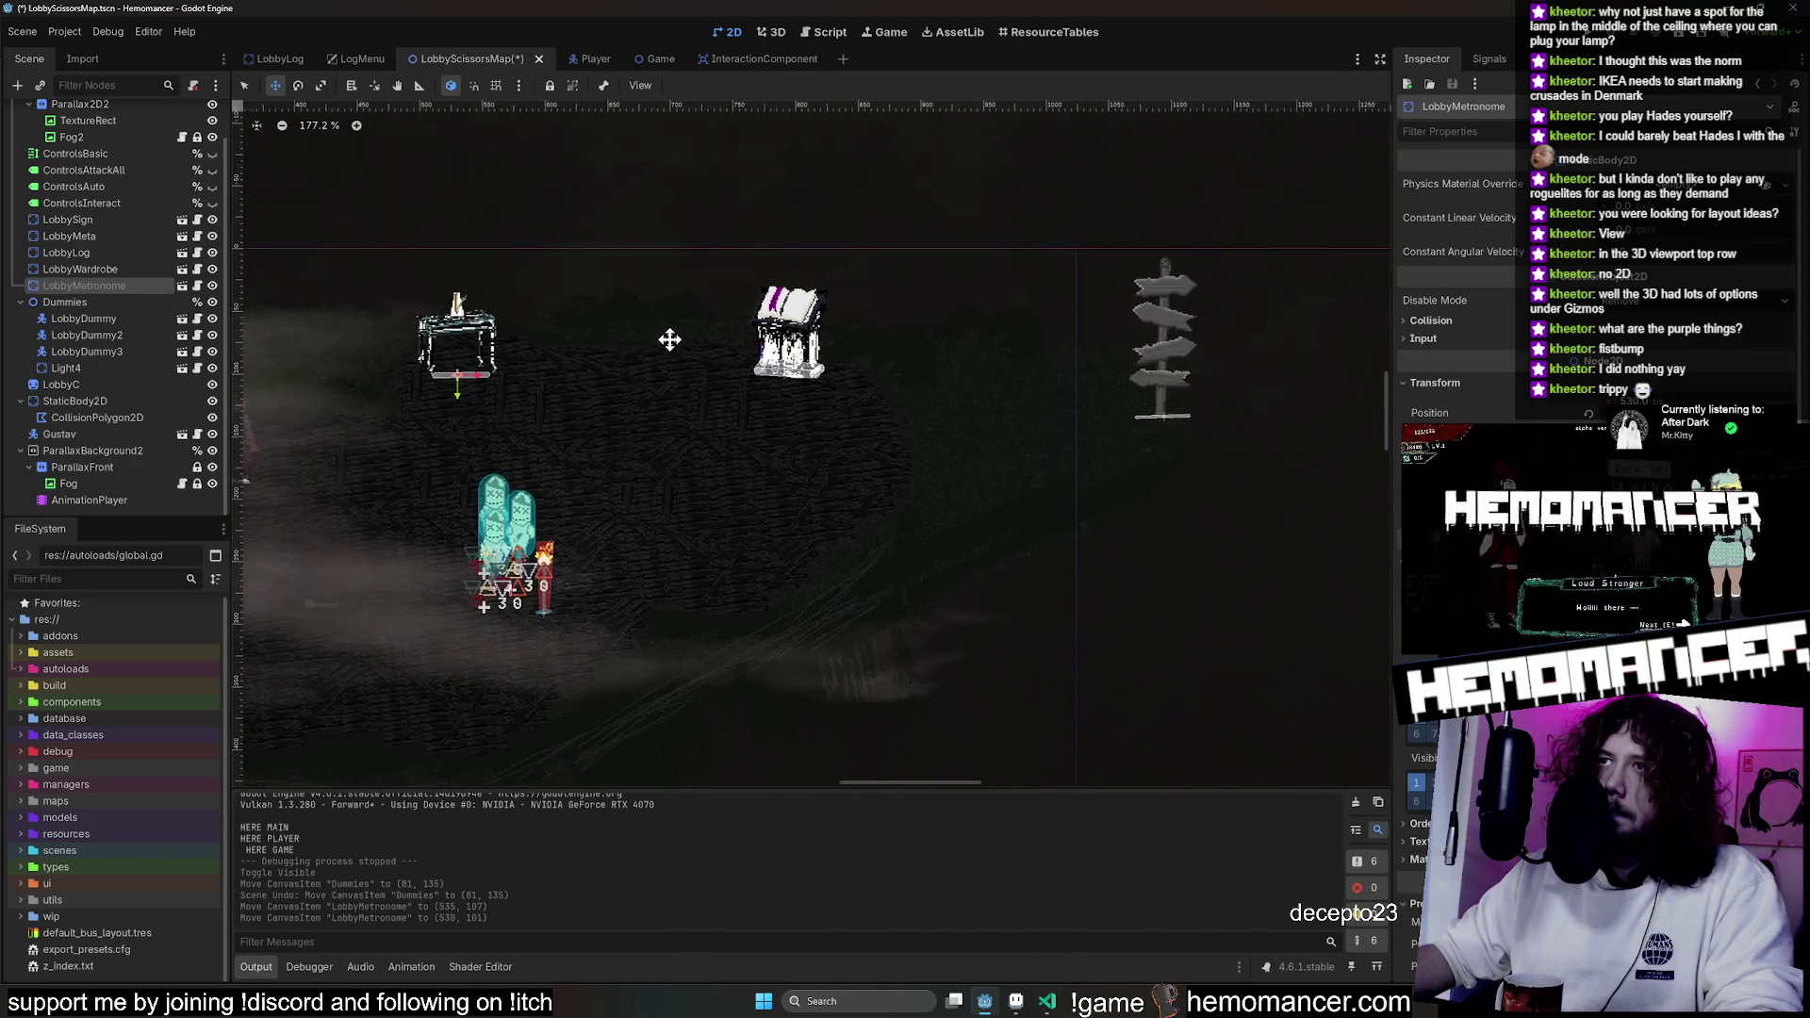
{"action": "scroll", "coordinate": [839, 331], "scroll_direction": "up", "scroll_amount": 2}
{"action": "key", "text": "ctrl+s"}
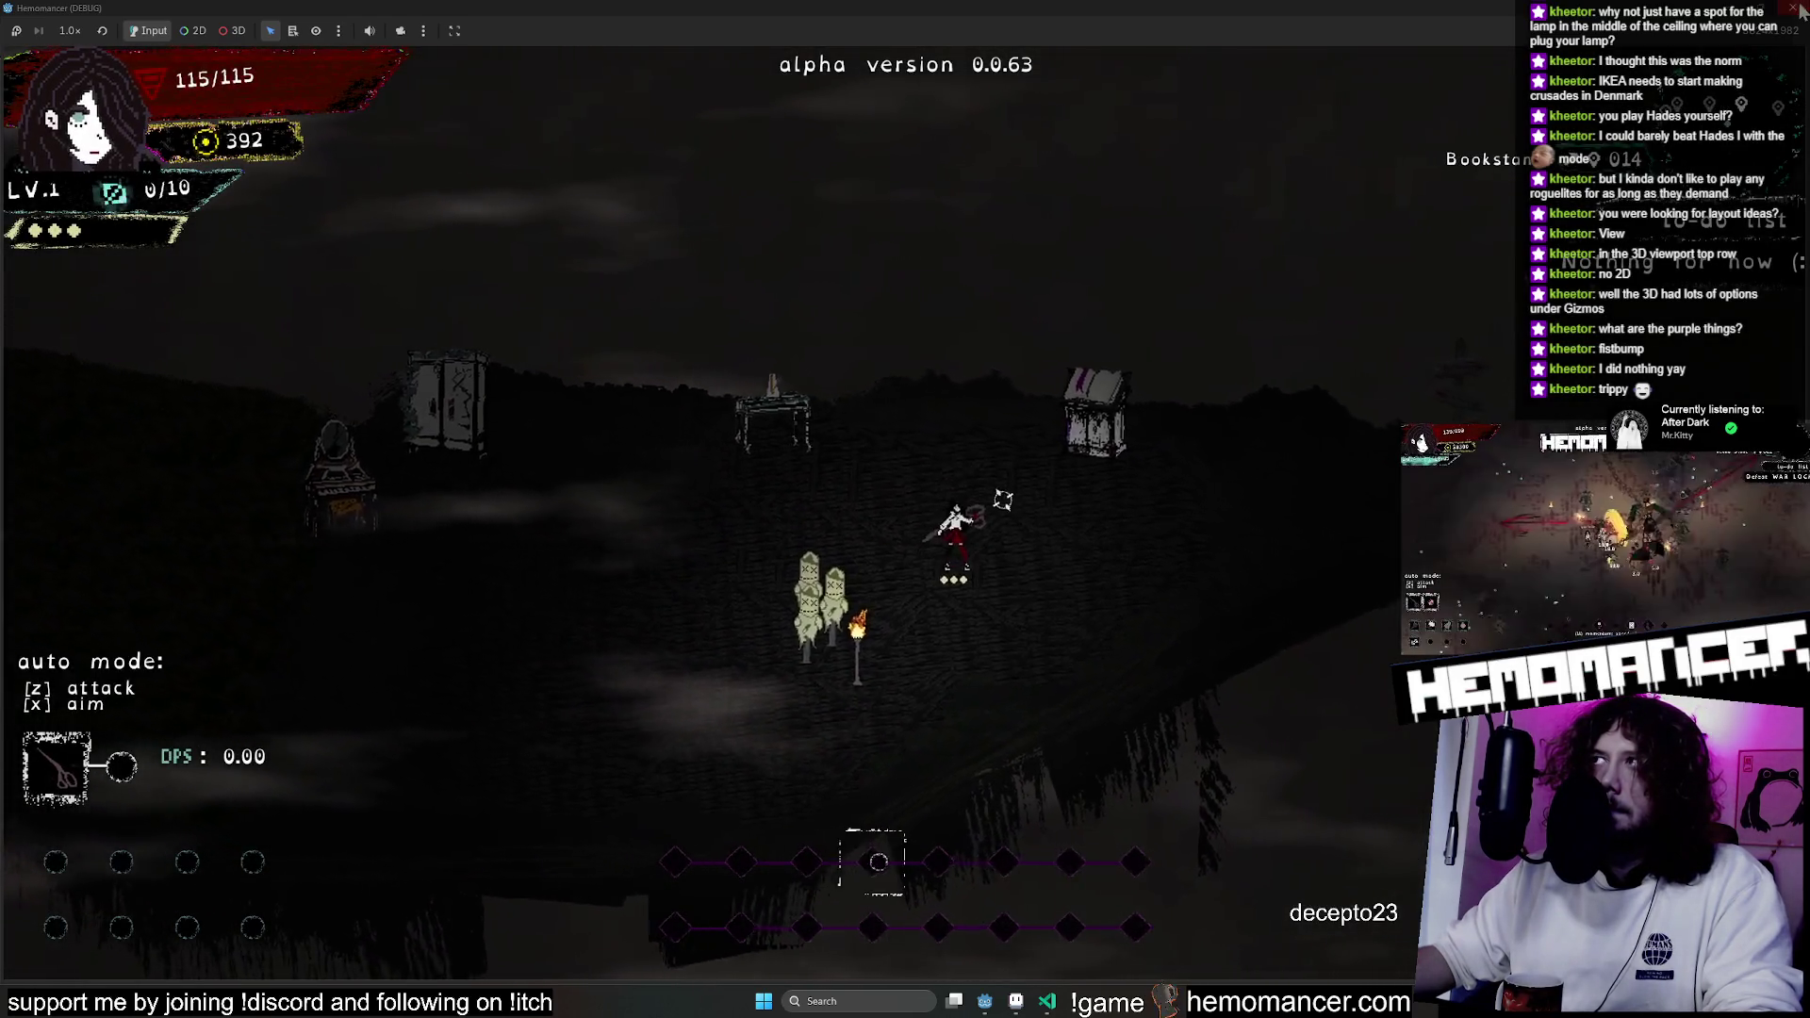
{"action": "key", "text": "F8"}
{"action": "scroll", "coordinate": [1012, 238], "scroll_direction": "left", "scroll_amount": 5}
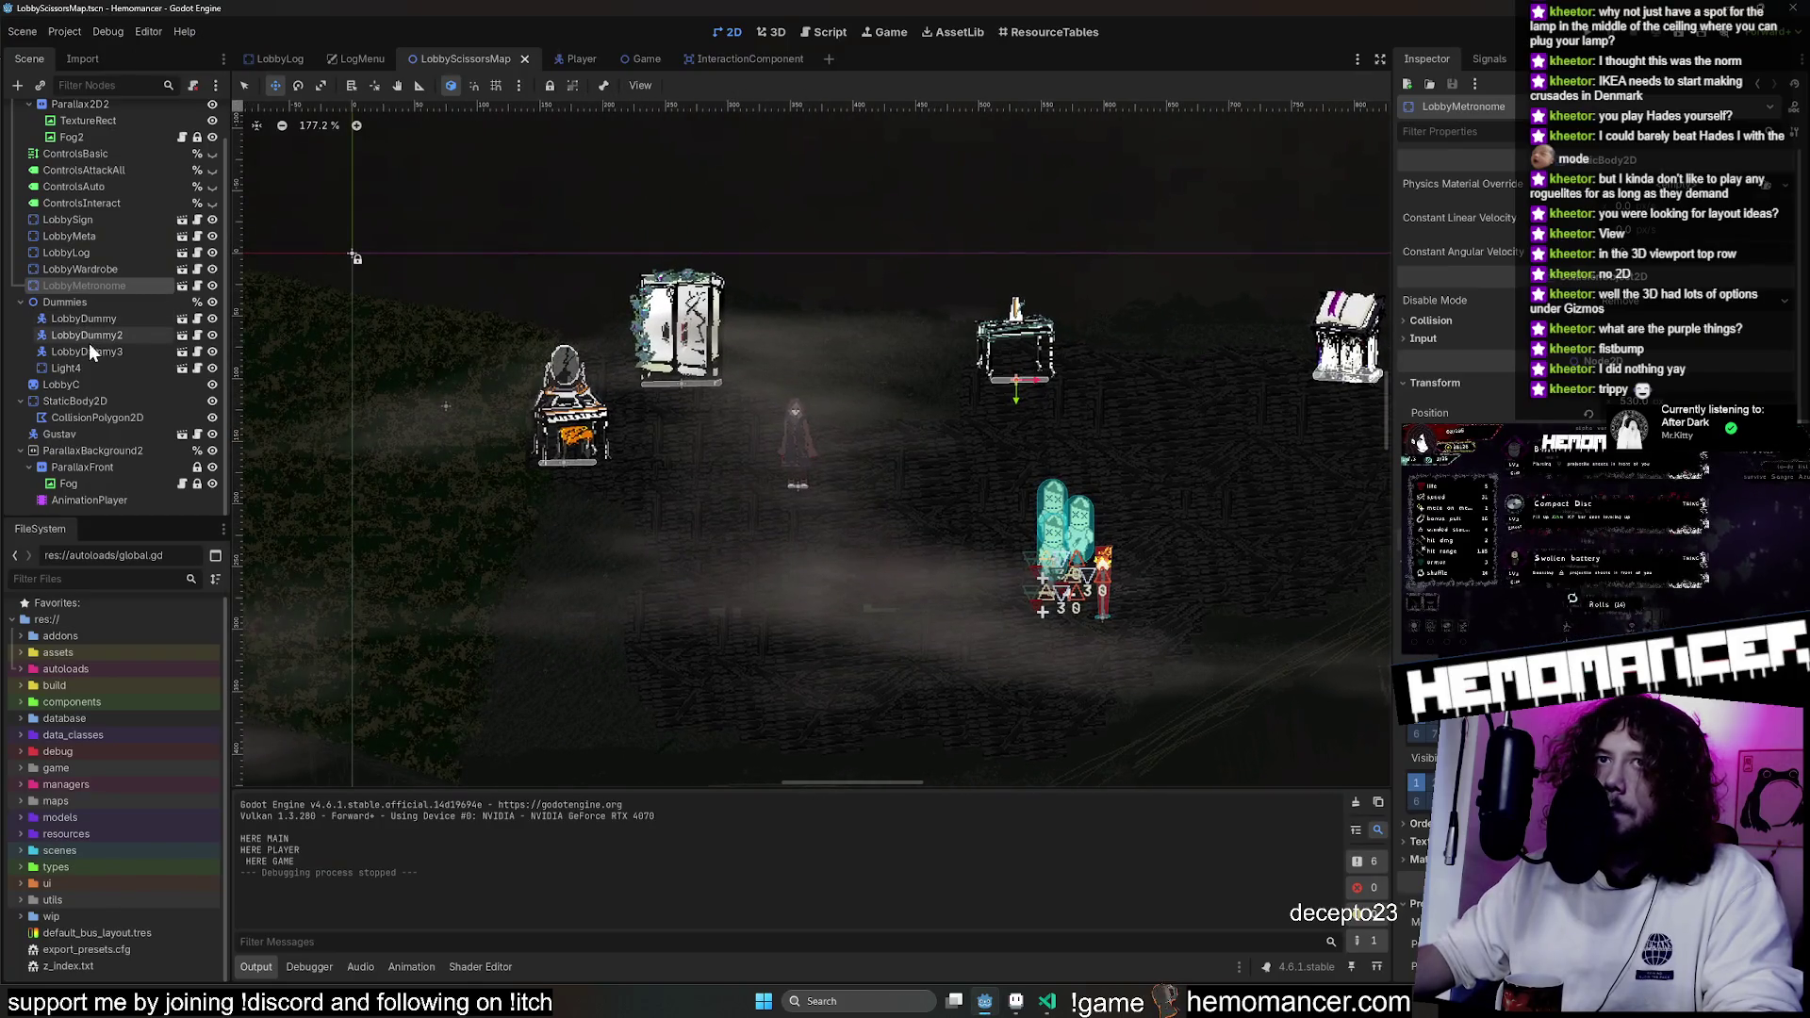
{"action": "left_click", "coordinate": [86, 366]}
{"action": "key", "text": "ctrl+d"}
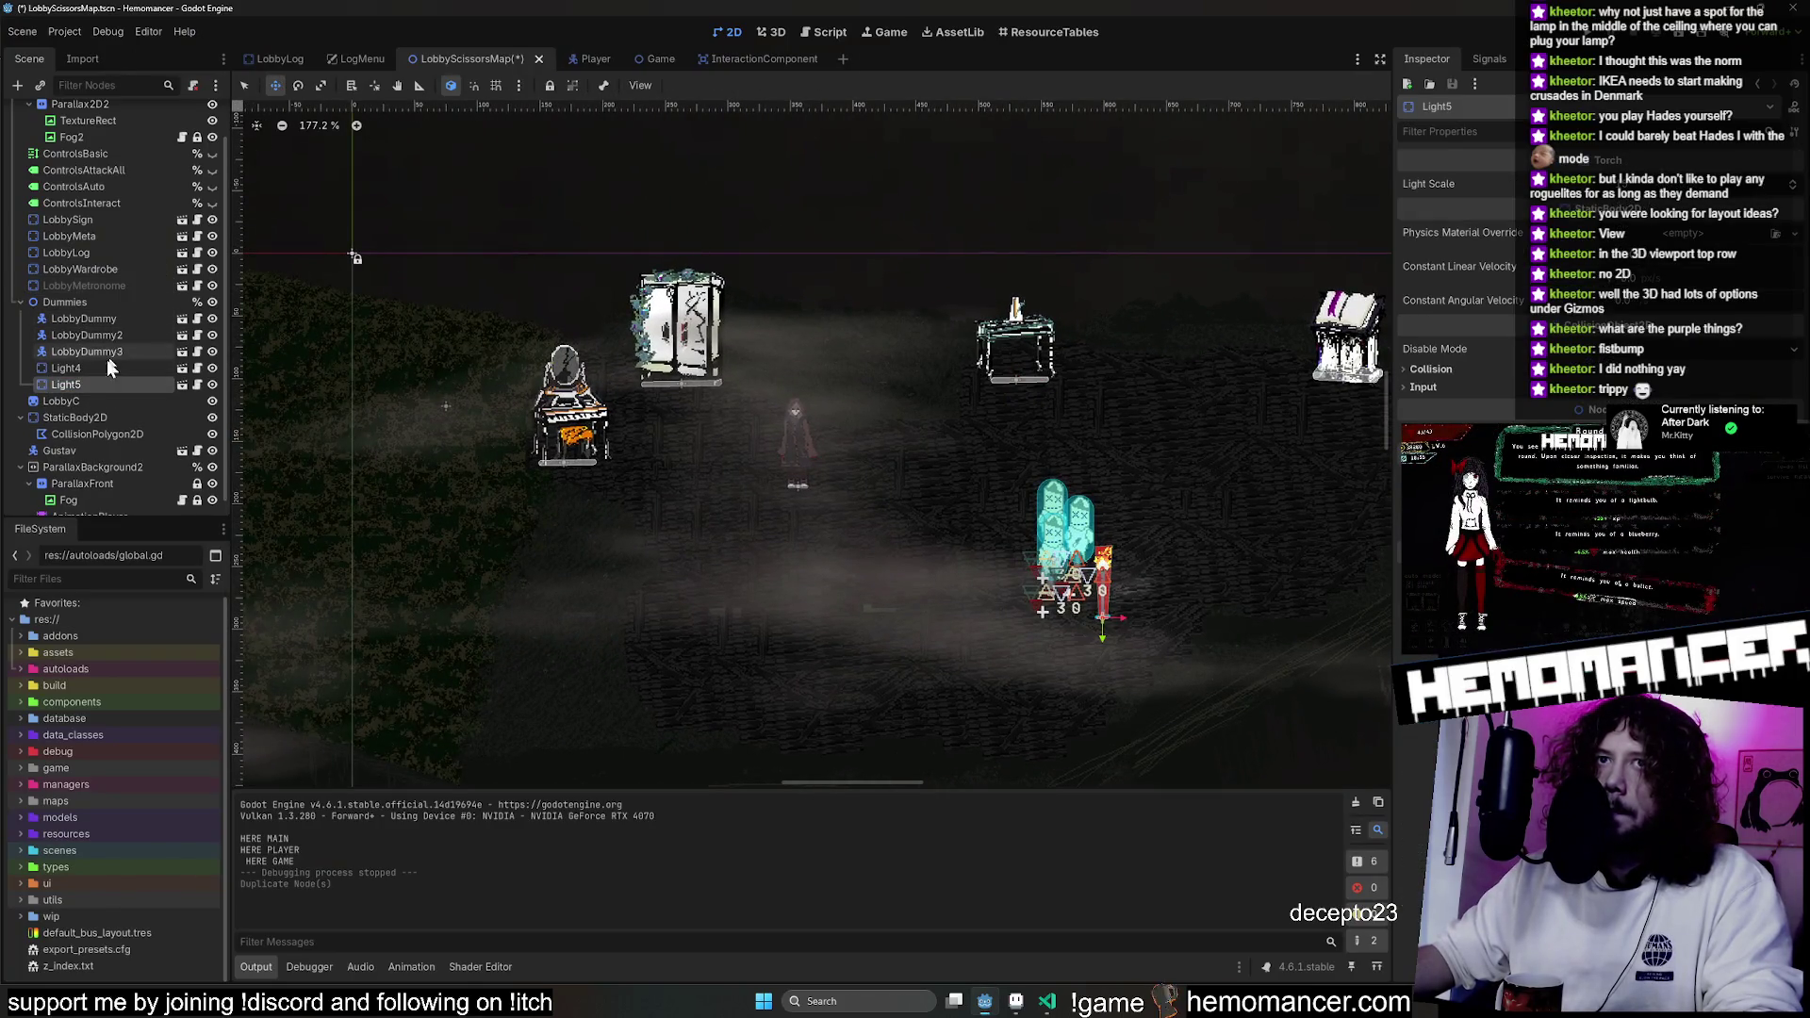
Move Light5 under ControlsInteract and place it beside the wardrobe.
{"action": "left_click_drag", "start_coordinate": [106, 290], "coordinate": [109, 211]}
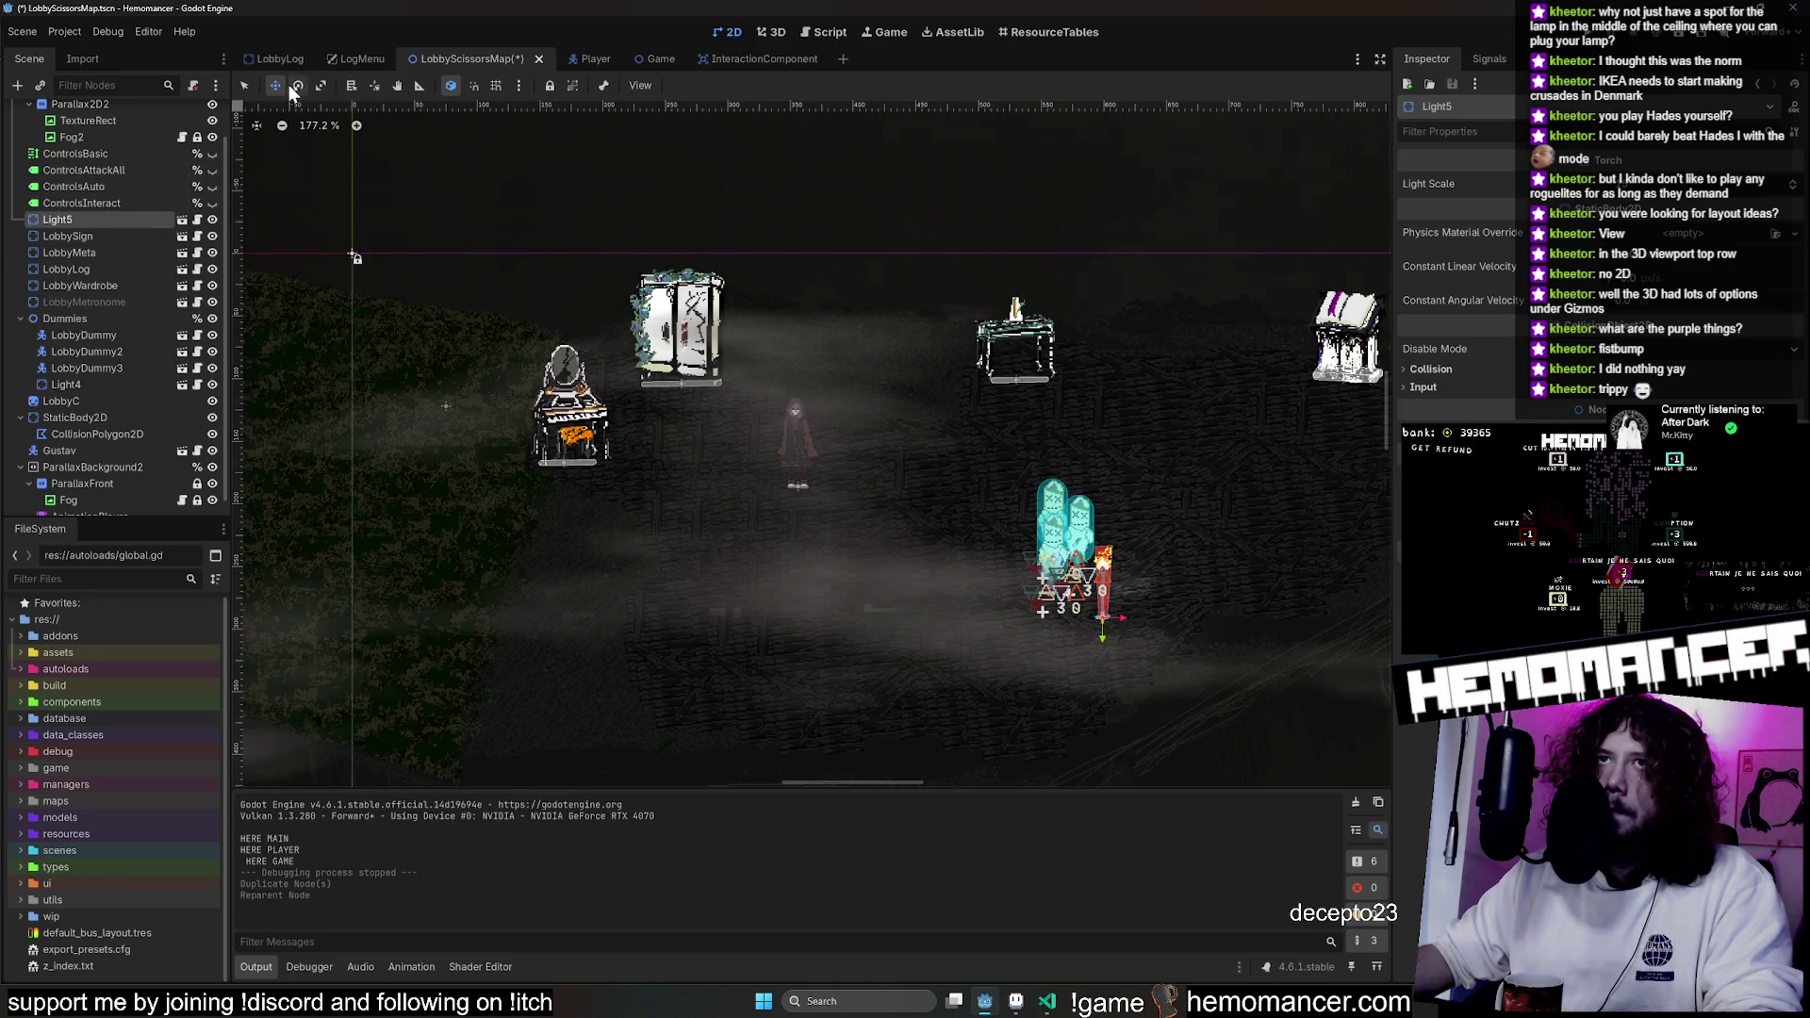
{"action": "mouse_move", "coordinate": [1236, 583]}
{"action": "left_mouse_down"}
{"action": "mouse_move", "coordinate": [808, 412]}
{"action": "mouse_move", "coordinate": [703, 320]}
{"action": "left_mouse_up"}
{"action": "scroll", "coordinate": [820, 405], "scroll_direction": "up", "scroll_amount": 4}
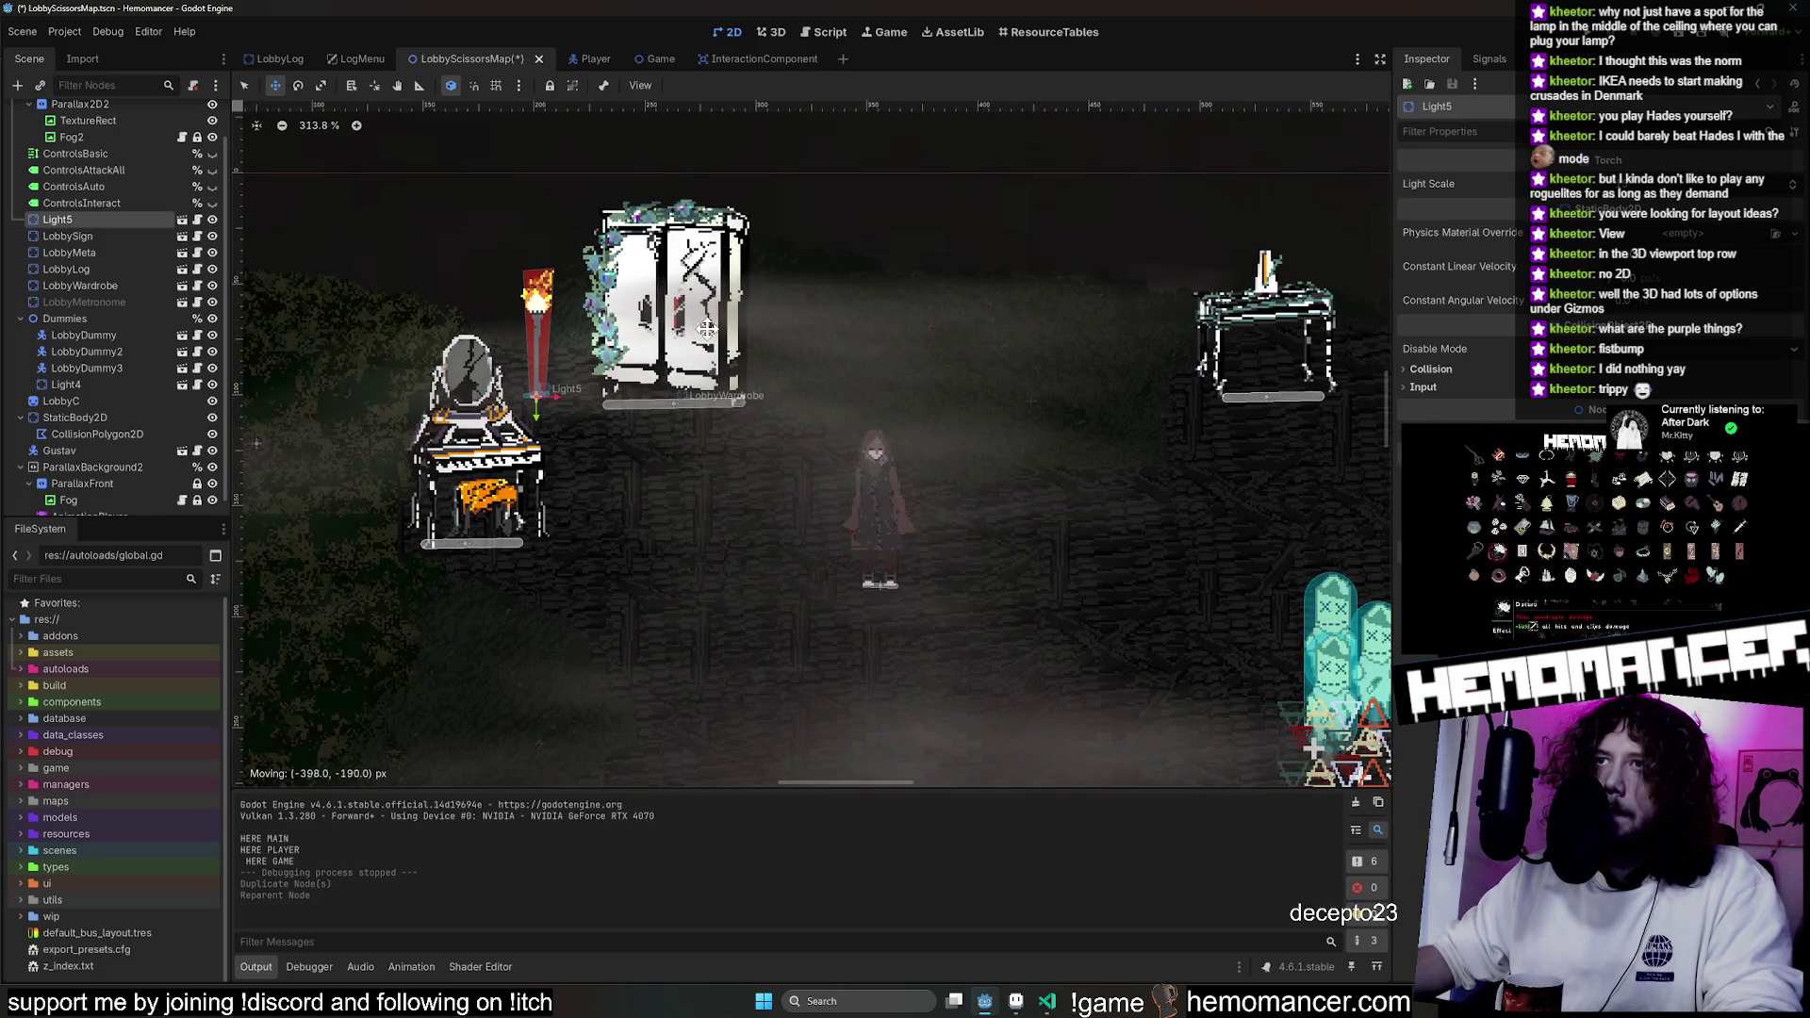
{"action": "scroll", "coordinate": [830, 316], "scroll_direction": "down", "scroll_amount": 5}
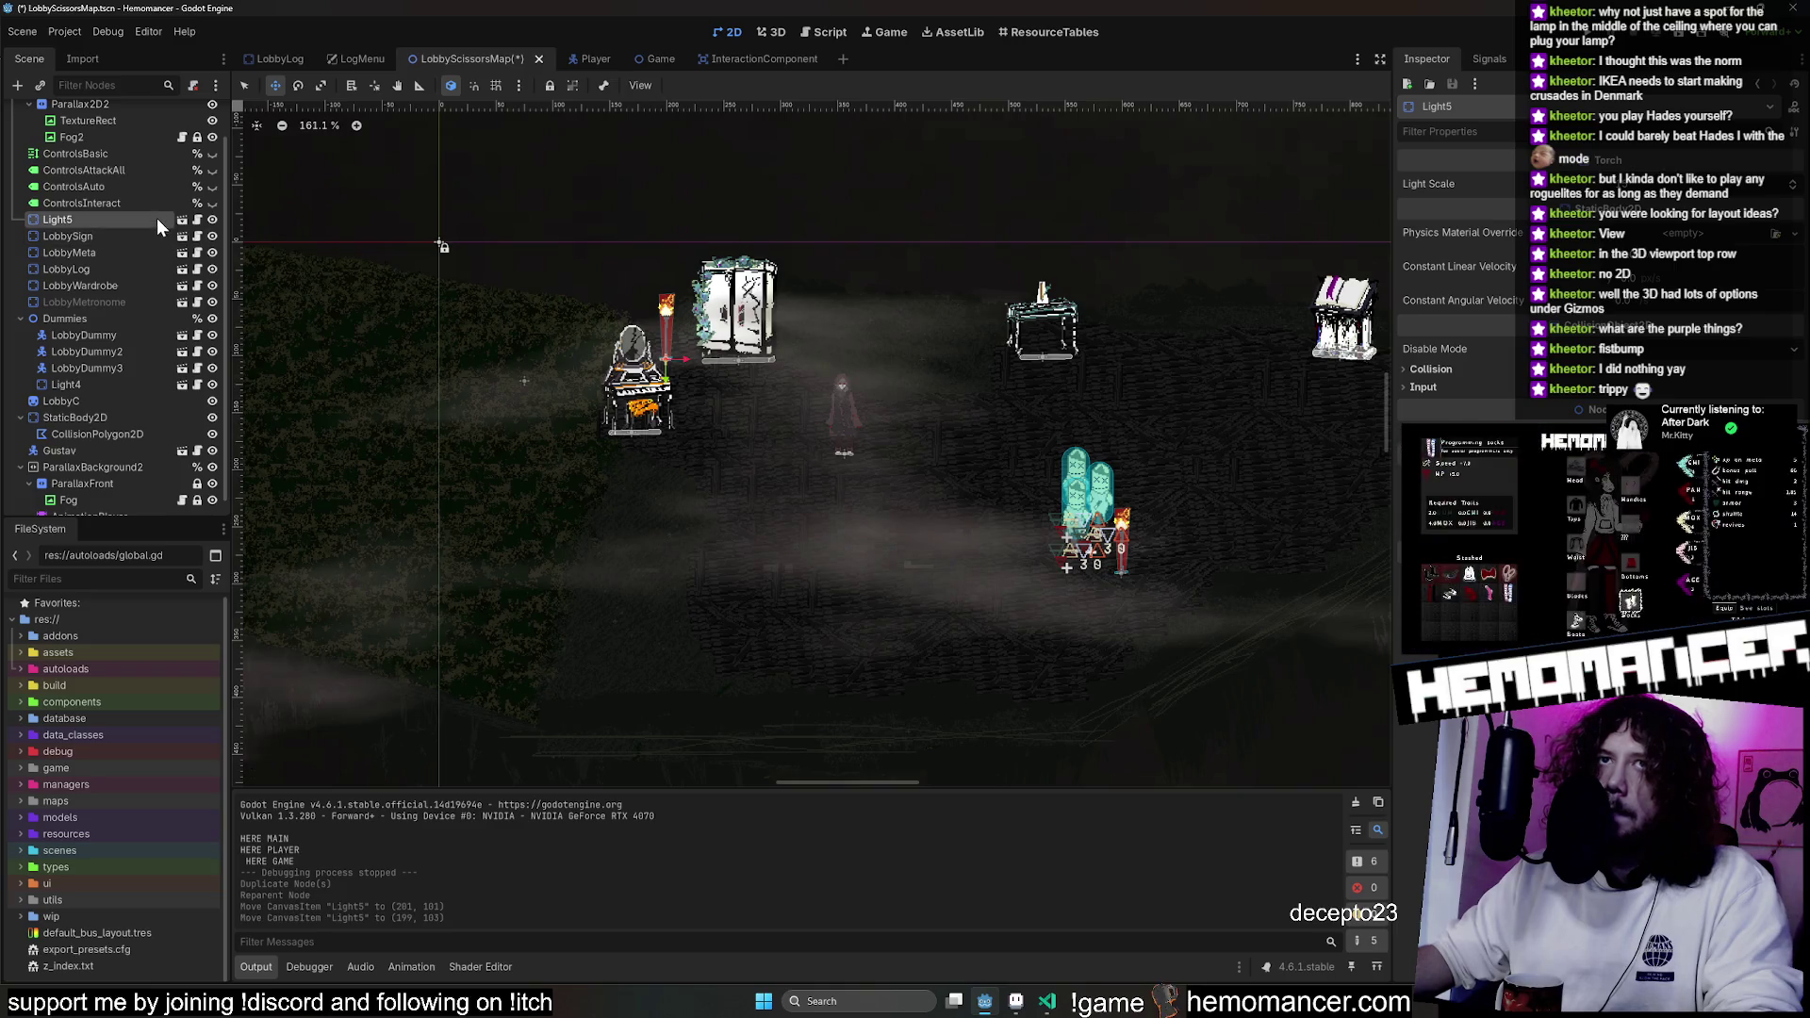
Duplicate two more torches and place them next to the metronome and the book stand.
{"action": "key", "text": "ctrl+d"}
{"action": "left_click_drag", "start_coordinate": [1281, 357], "coordinate": [1273, 358]}
{"action": "scroll", "coordinate": [937, 465], "scroll_direction": "up", "scroll_amount": 6}
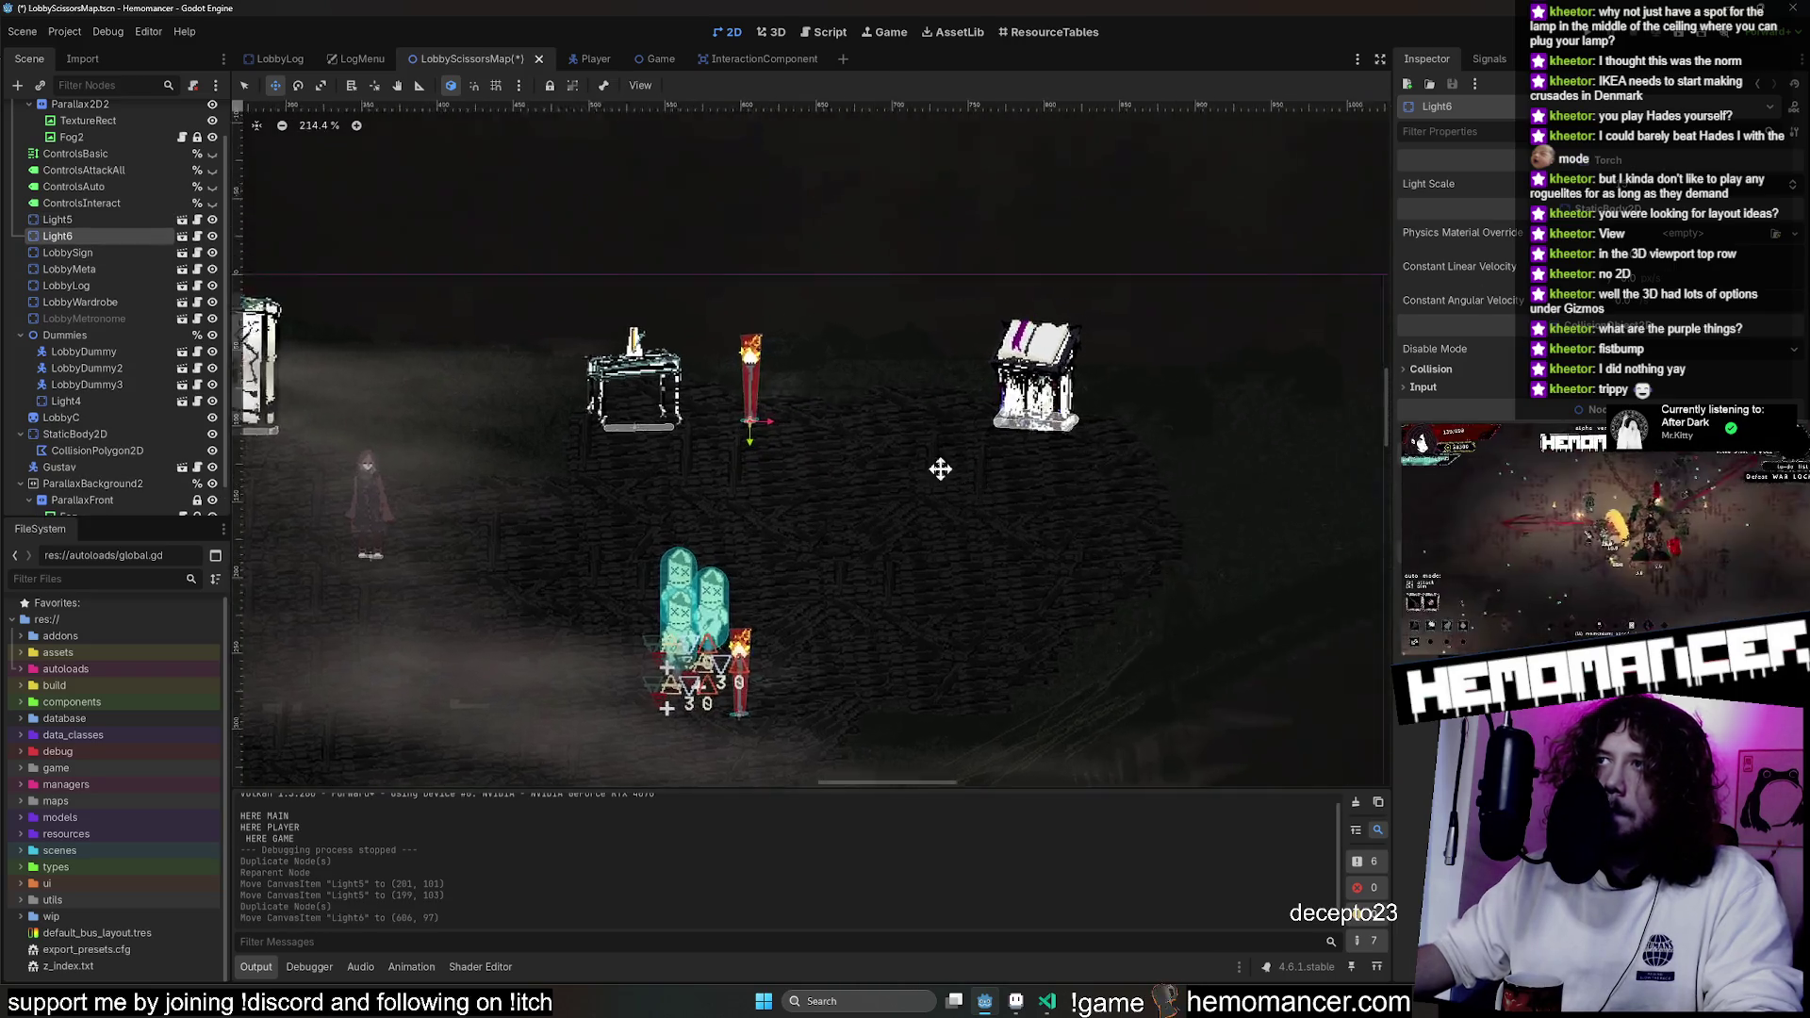
{"action": "left_click_drag", "start_coordinate": [789, 375], "coordinate": [695, 343]}
{"action": "scroll", "coordinate": [943, 443], "scroll_direction": "down", "scroll_amount": 2}
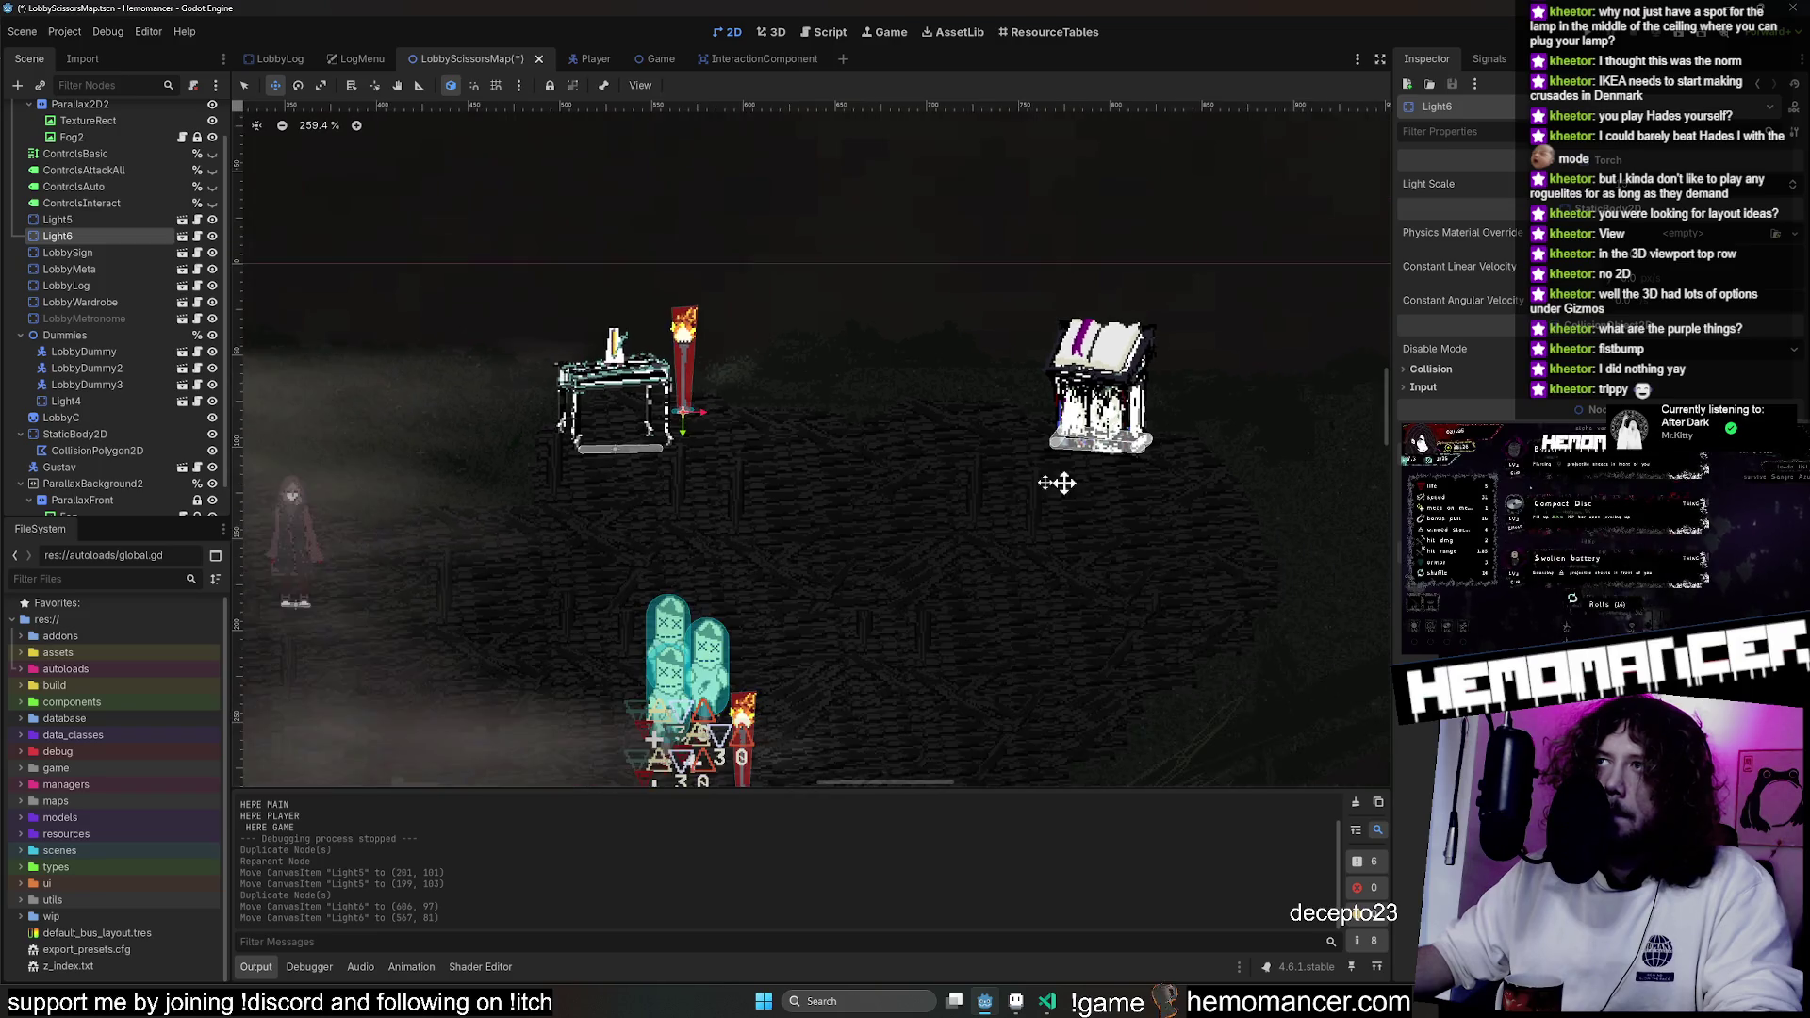
{"action": "key", "text": "ctrl+d"}
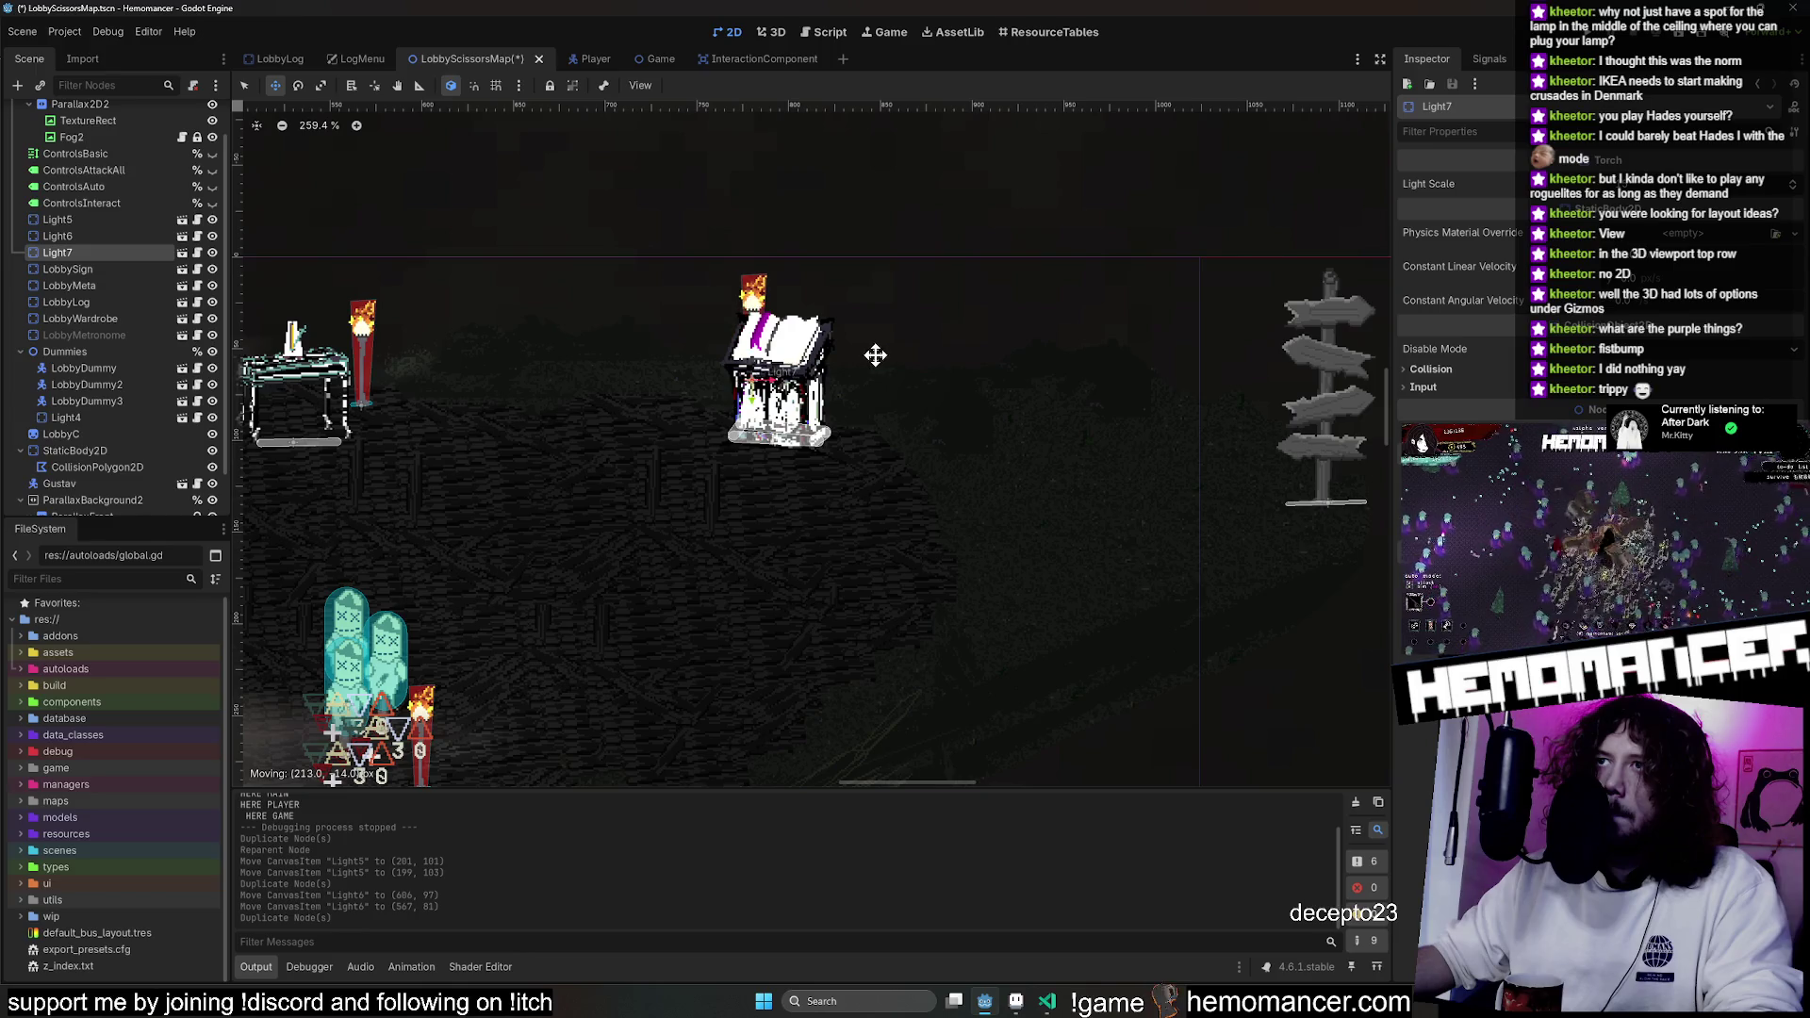
{"action": "left_click_drag", "start_coordinate": [842, 355], "coordinate": [881, 377]}
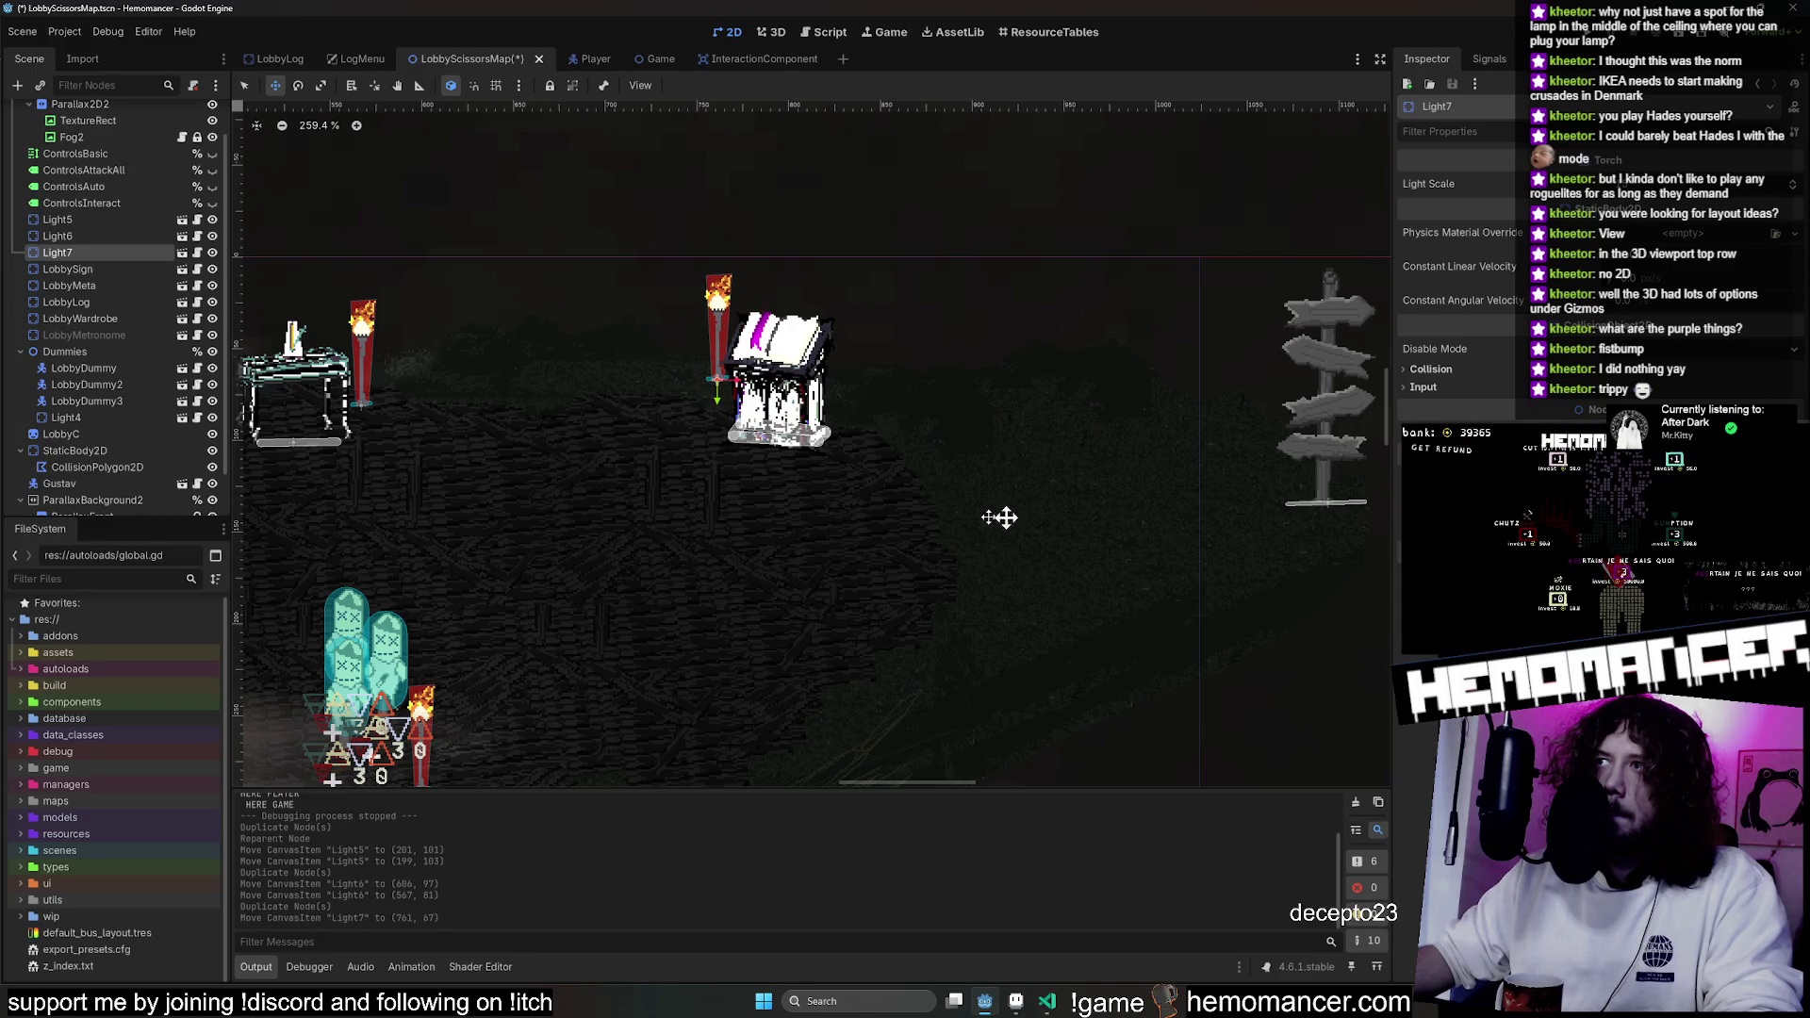
{"action": "scroll", "coordinate": [1072, 514], "scroll_direction": "down", "scroll_amount": 1}
Add a fourth torch beside the signpost, then run the scene to test the lights.
{"action": "key", "text": "ctrl+d"}
{"action": "left_click_drag", "start_coordinate": [752, 305], "coordinate": [1169, 451]}
{"action": "scroll", "coordinate": [886, 598], "scroll_direction": "right", "scroll_amount": 4}
{"action": "mouse_move", "coordinate": [868, 583]}
{"action": "left_mouse_down"}
{"action": "mouse_move", "coordinate": [953, 636]}
{"action": "mouse_move", "coordinate": [912, 557]}
{"action": "left_mouse_up"}
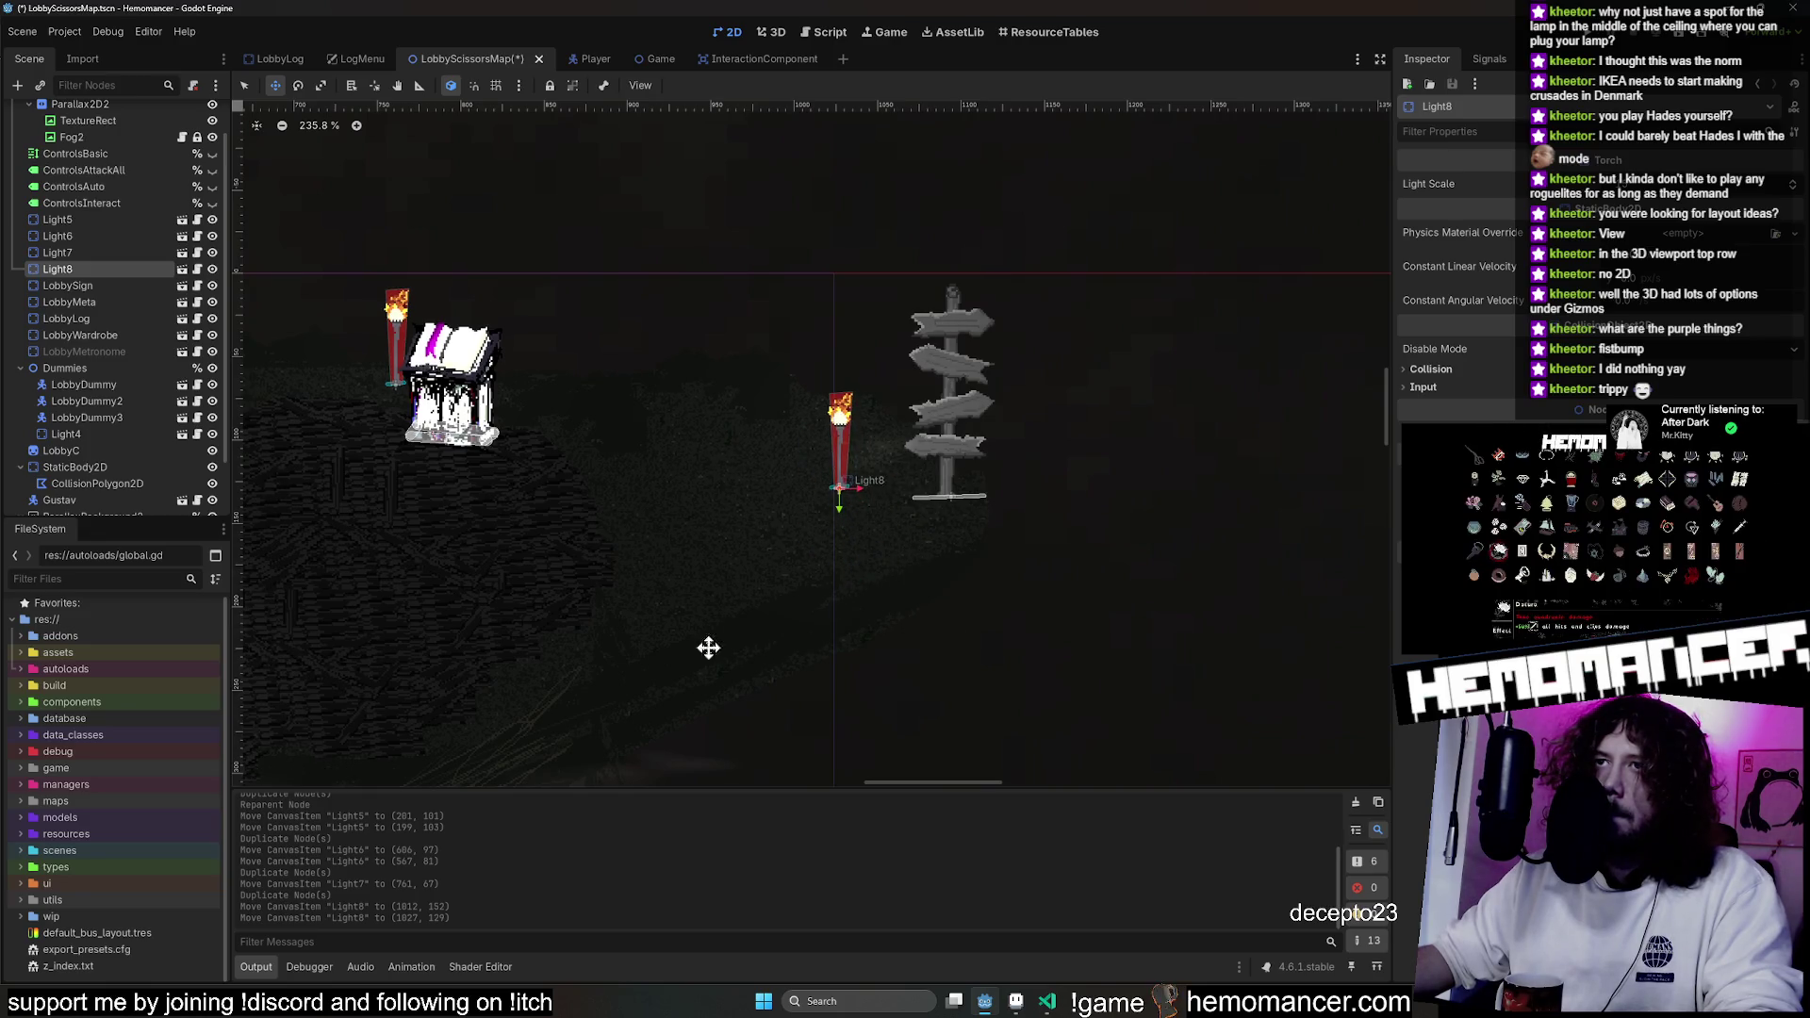
{"action": "scroll", "coordinate": [755, 613], "scroll_direction": "down", "scroll_amount": 5}
{"action": "scroll", "coordinate": [1002, 547], "scroll_direction": "left", "scroll_amount": 5}
{"action": "scroll", "coordinate": [501, 421], "scroll_direction": "down", "scroll_amount": 2}
{"action": "key", "text": "F6"}
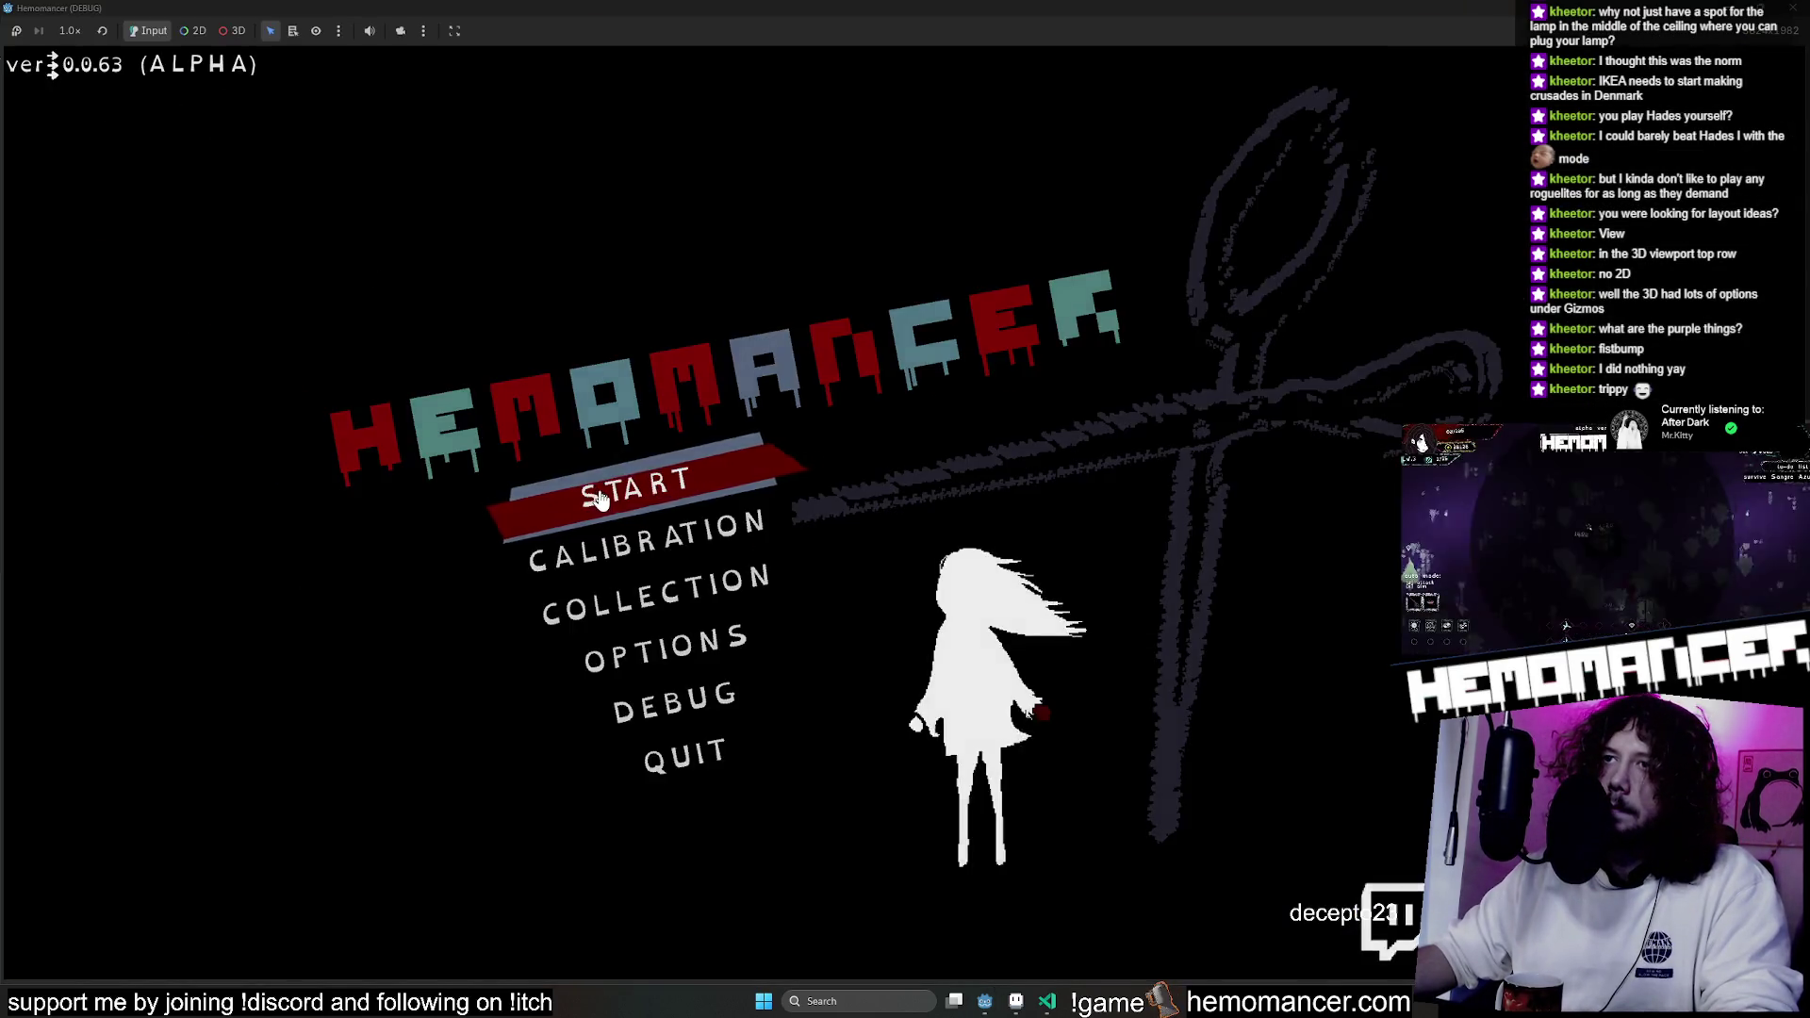
Play-test the lobby by walking the character around, then stop the game.
{"action": "left_click", "coordinate": [600, 499]}
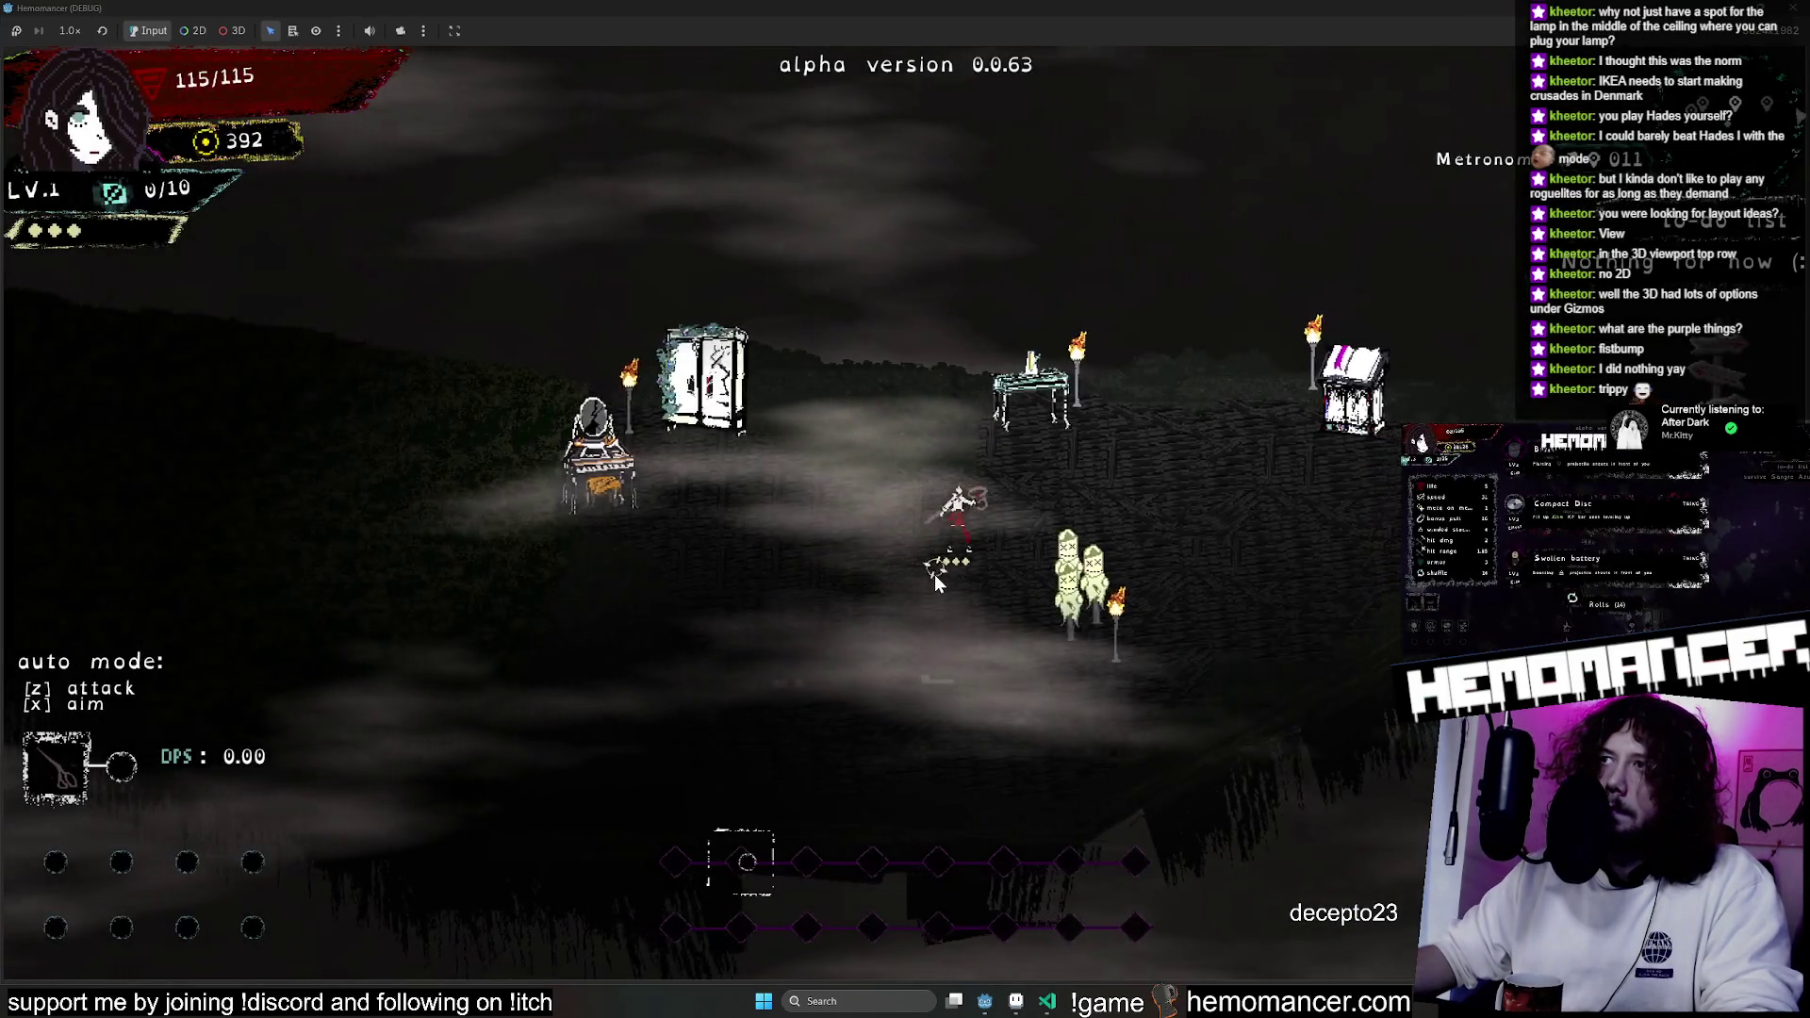
{"action": "key", "text": "s"}
{"action": "key", "text": "d"}
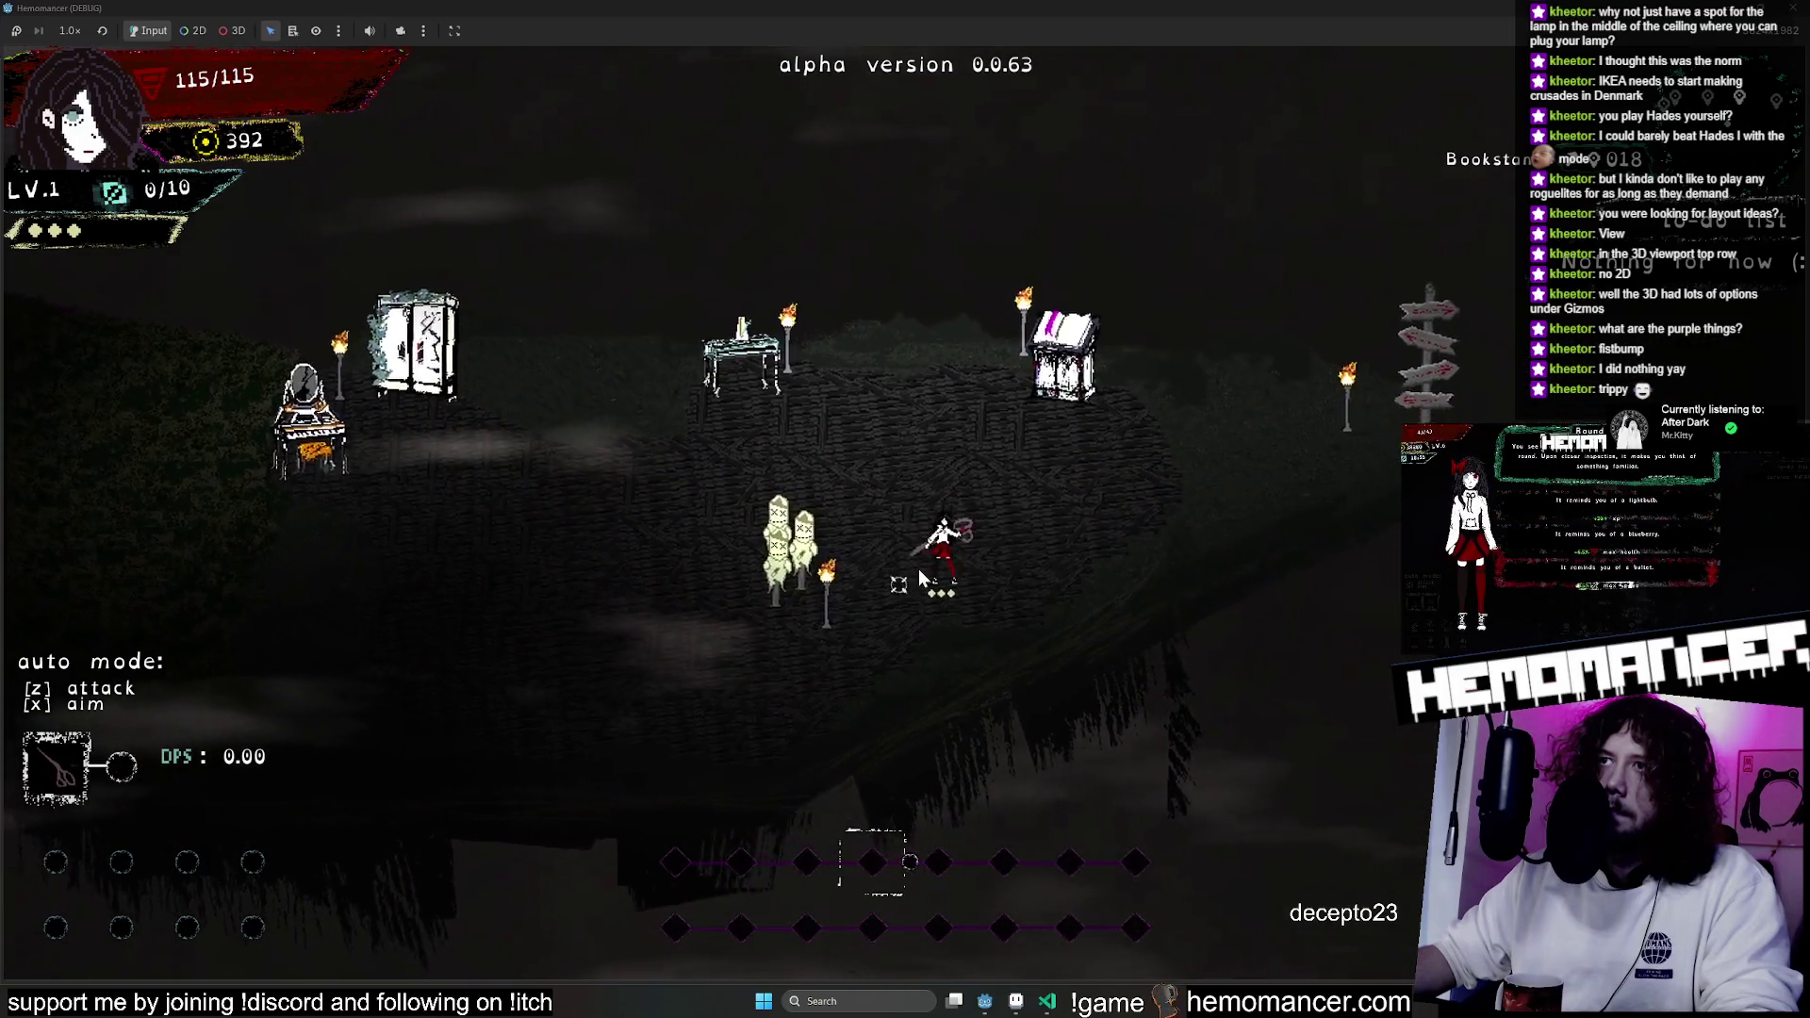
{"action": "key", "text": "a"}
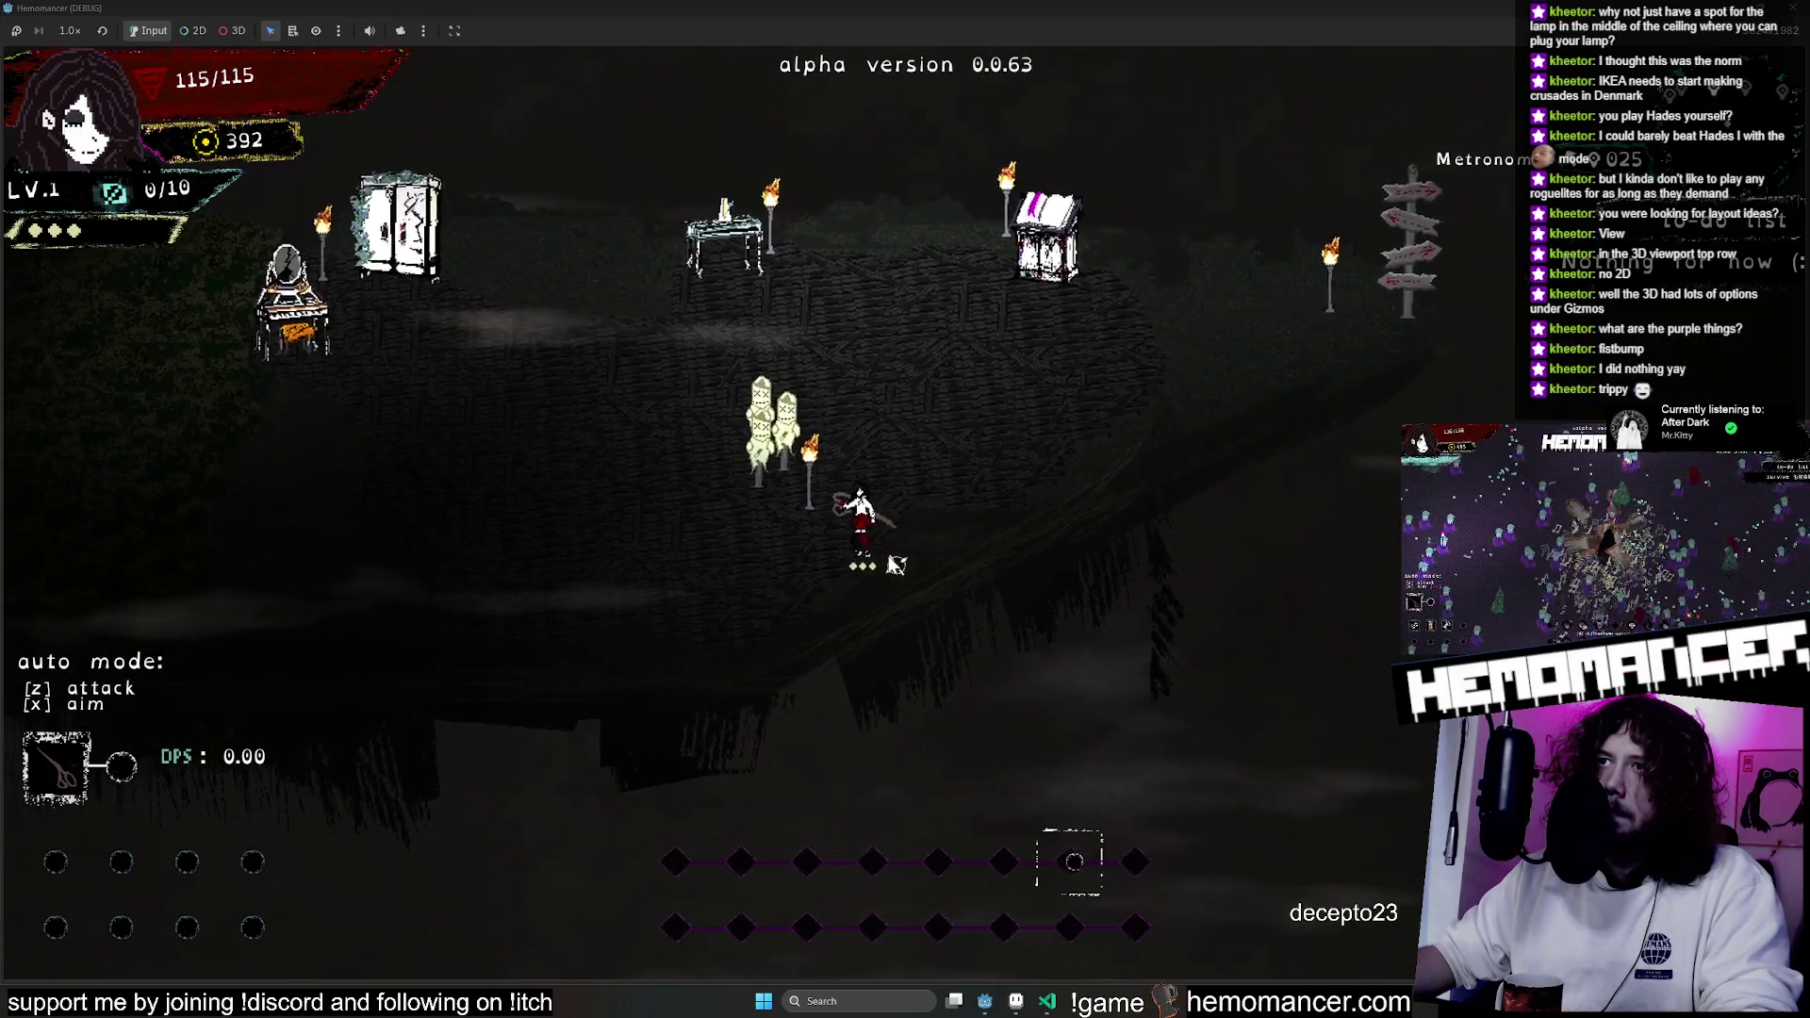
{"action": "key", "text": "w"}
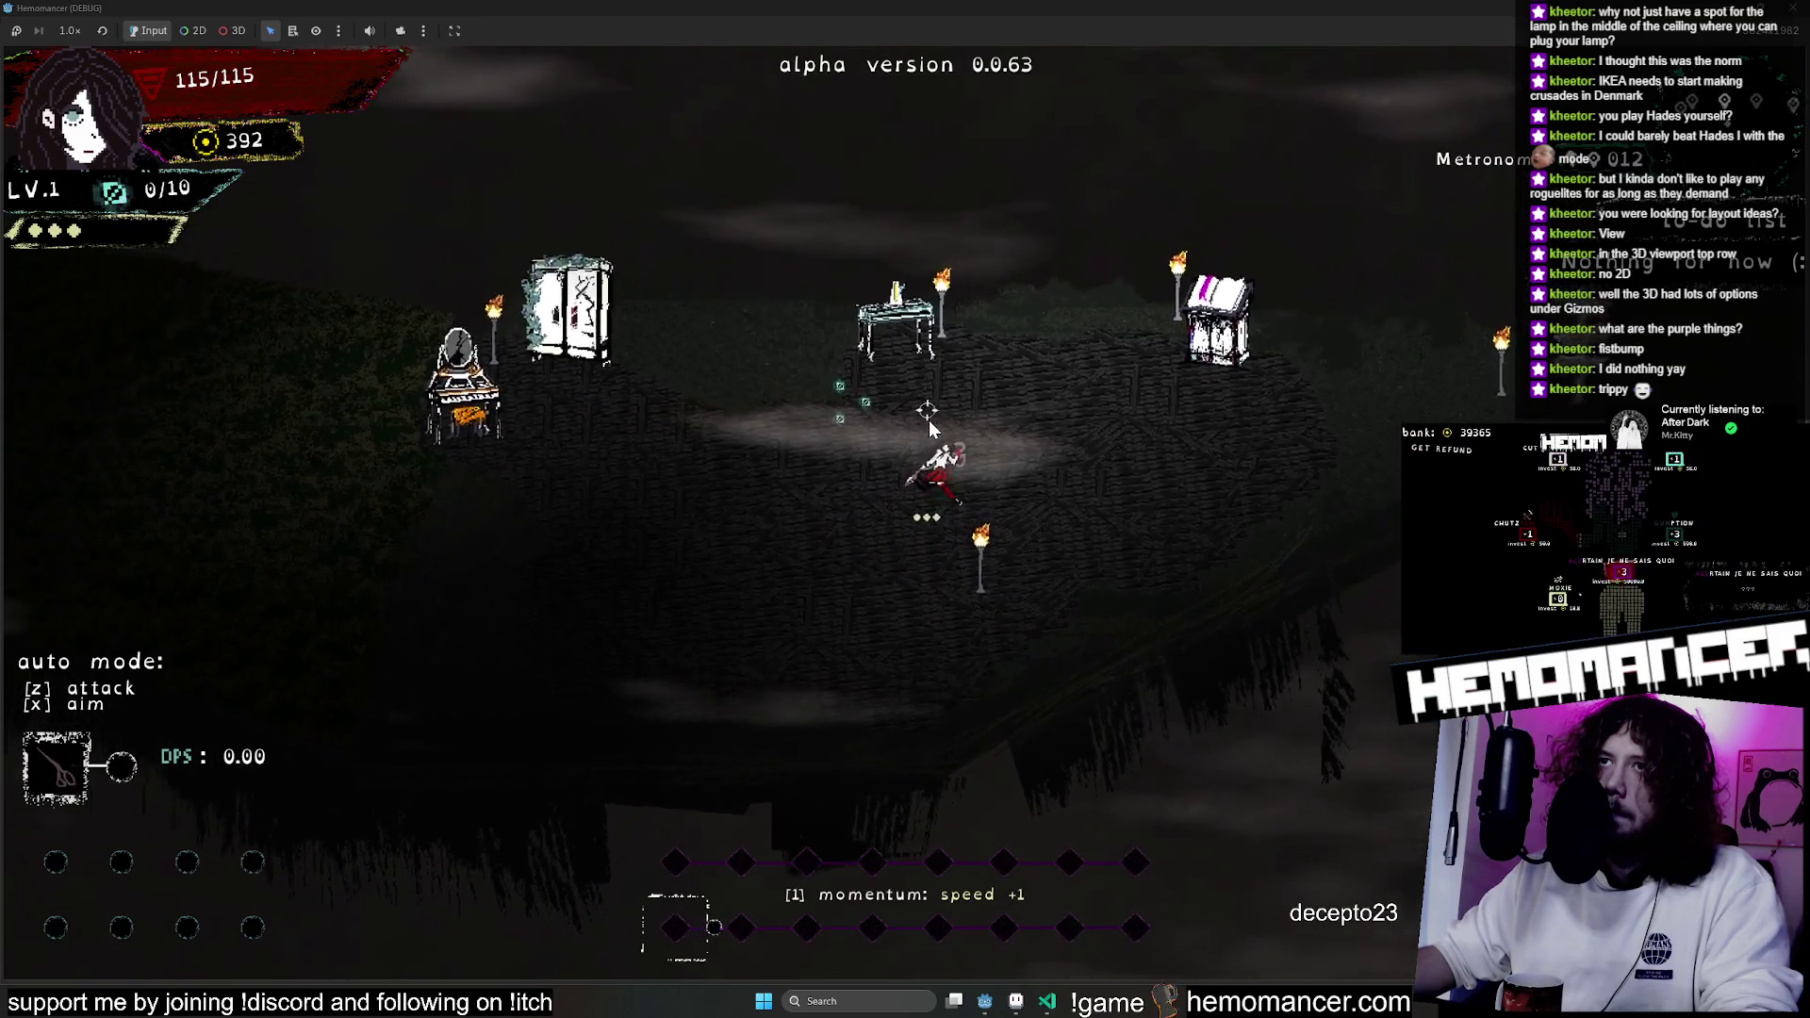
{"action": "key", "text": "d"}
{"action": "key", "text": "F8"}
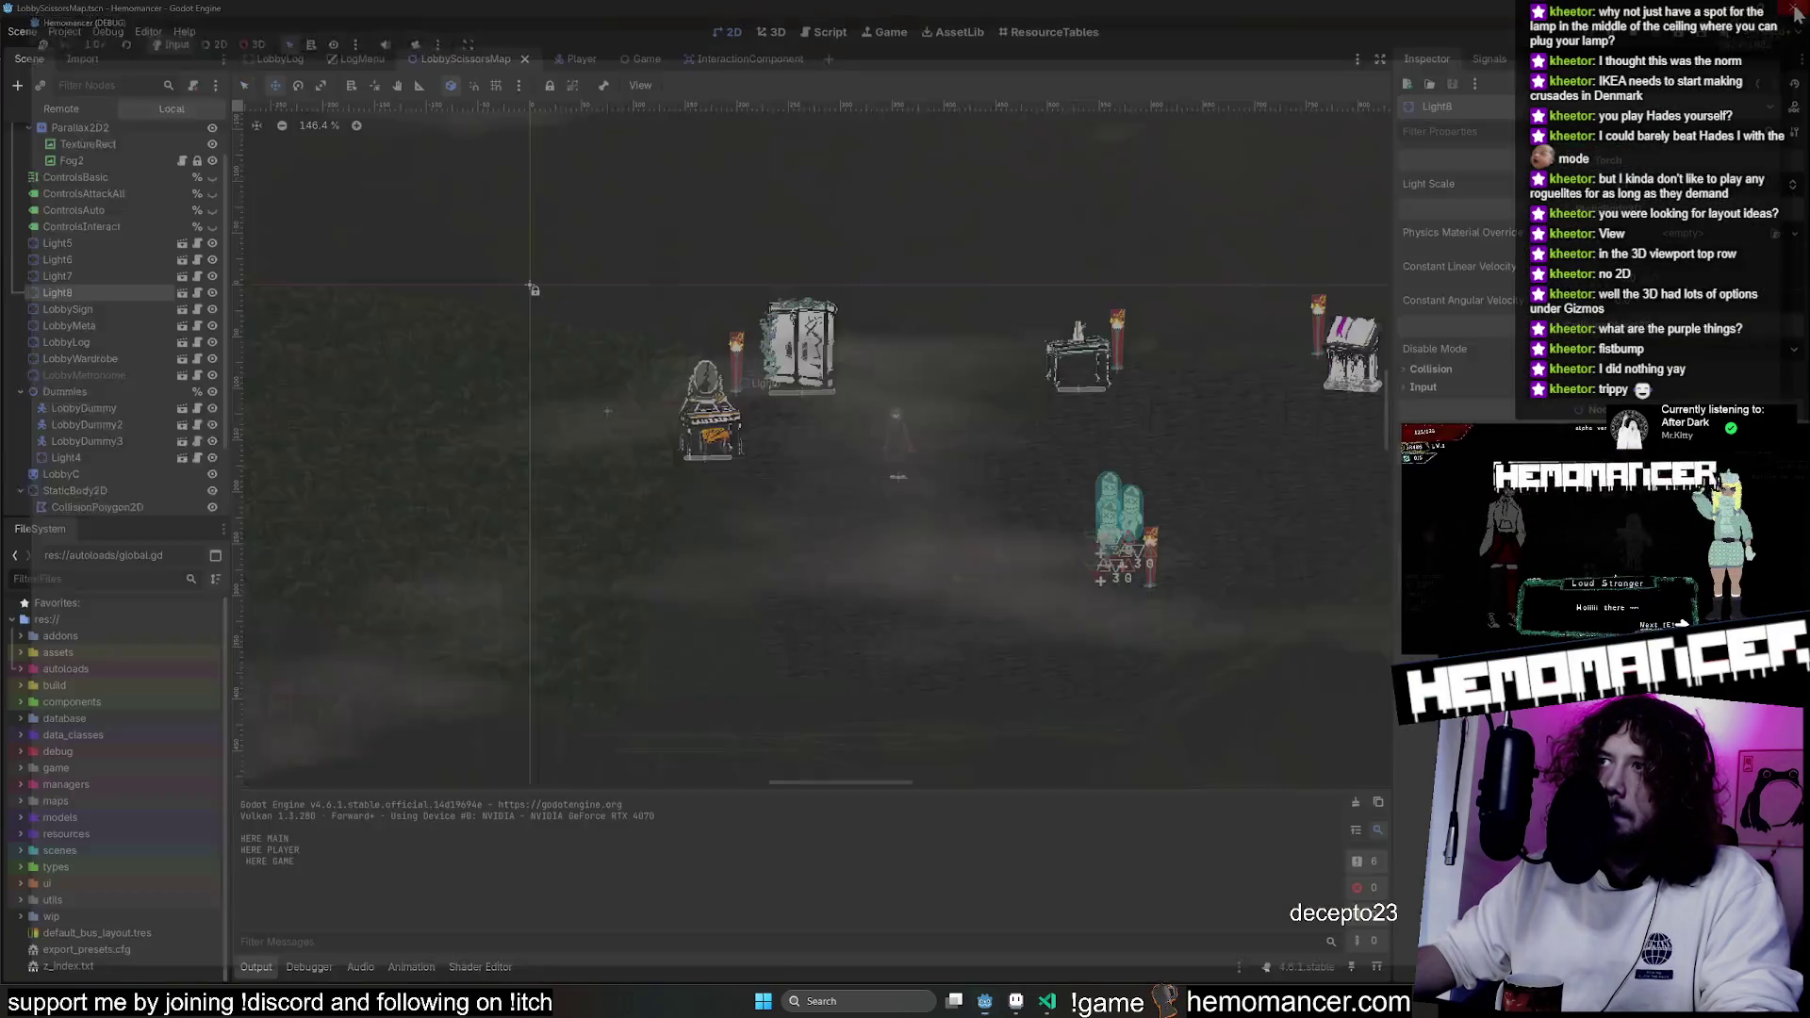
Shift the LobbySign signpost slightly to the right in the viewport.
{"action": "scroll", "coordinate": [94, 270], "scroll_direction": "up", "scroll_amount": 2}
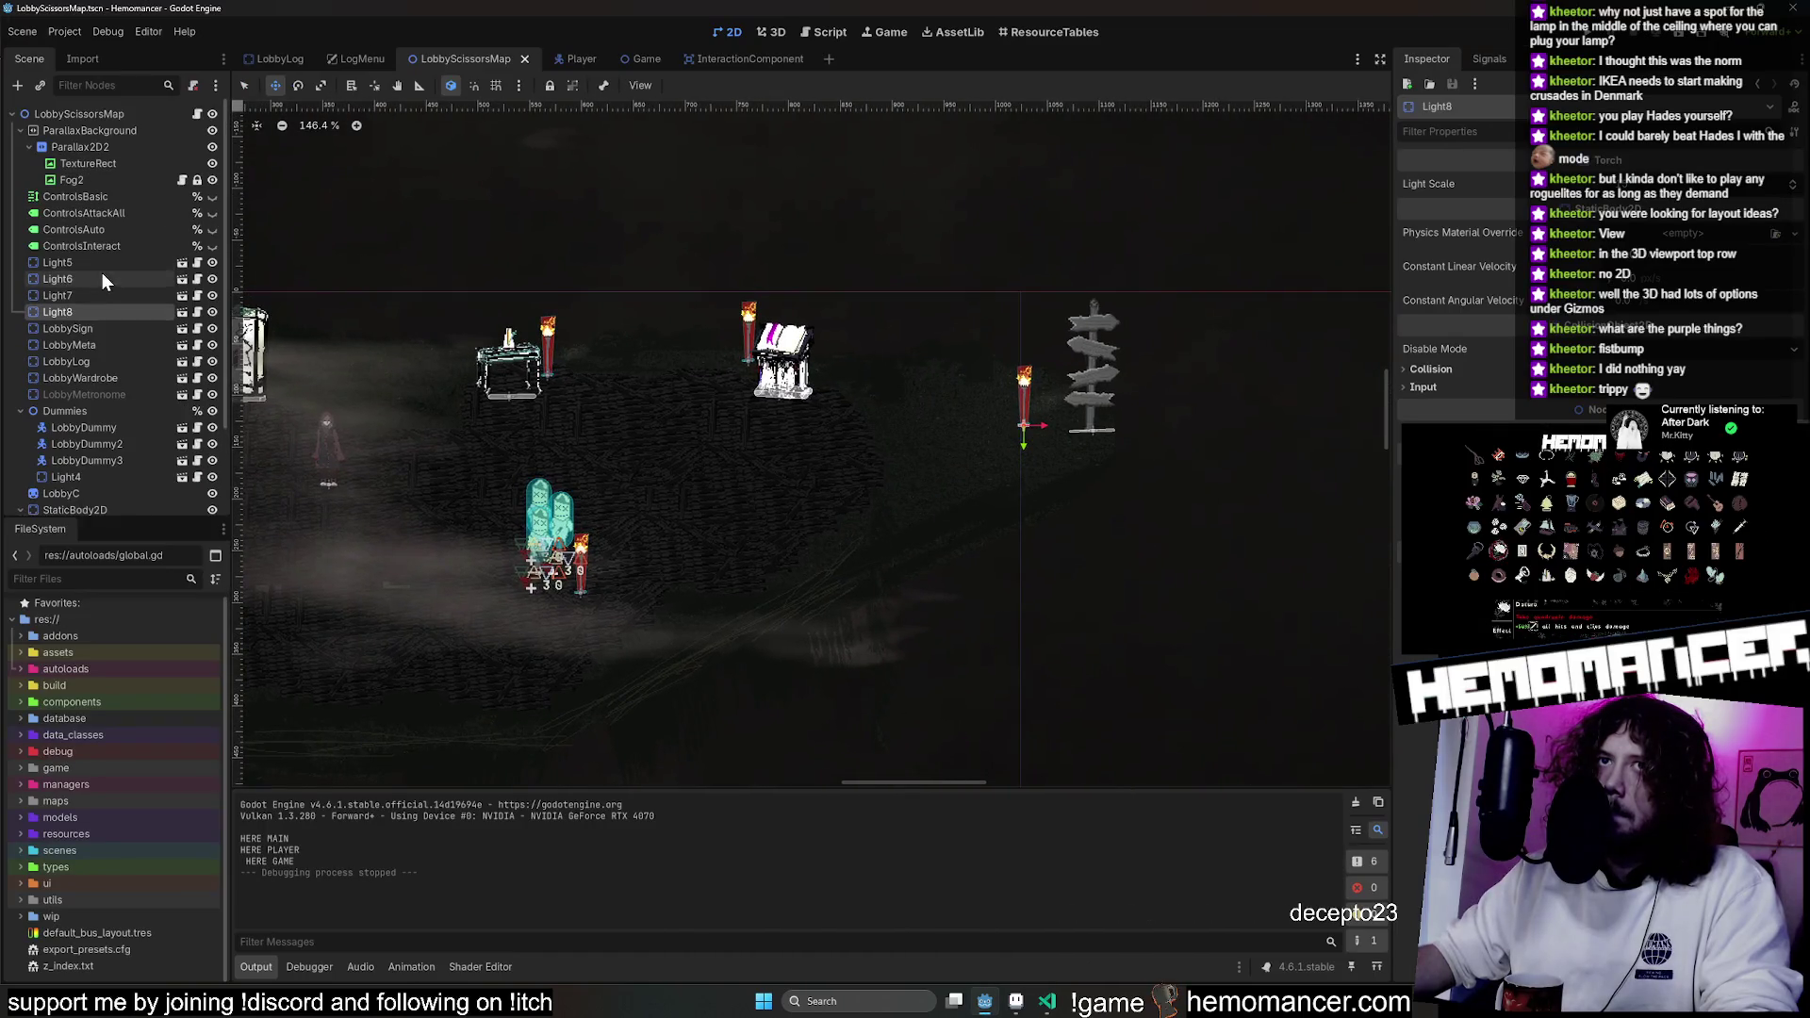
{"action": "left_click", "coordinate": [93, 330]}
{"action": "mouse_move", "coordinate": [1146, 415]}
{"action": "left_mouse_down"}
{"action": "mouse_move", "coordinate": [1008, 512]}
{"action": "mouse_move", "coordinate": [937, 513]}
{"action": "mouse_move", "coordinate": [1063, 462]}
{"action": "mouse_move", "coordinate": [865, 533]}
{"action": "mouse_move", "coordinate": [937, 537]}
{"action": "mouse_move", "coordinate": [1144, 457]}
{"action": "mouse_move", "coordinate": [1188, 415]}
{"action": "left_mouse_up"}
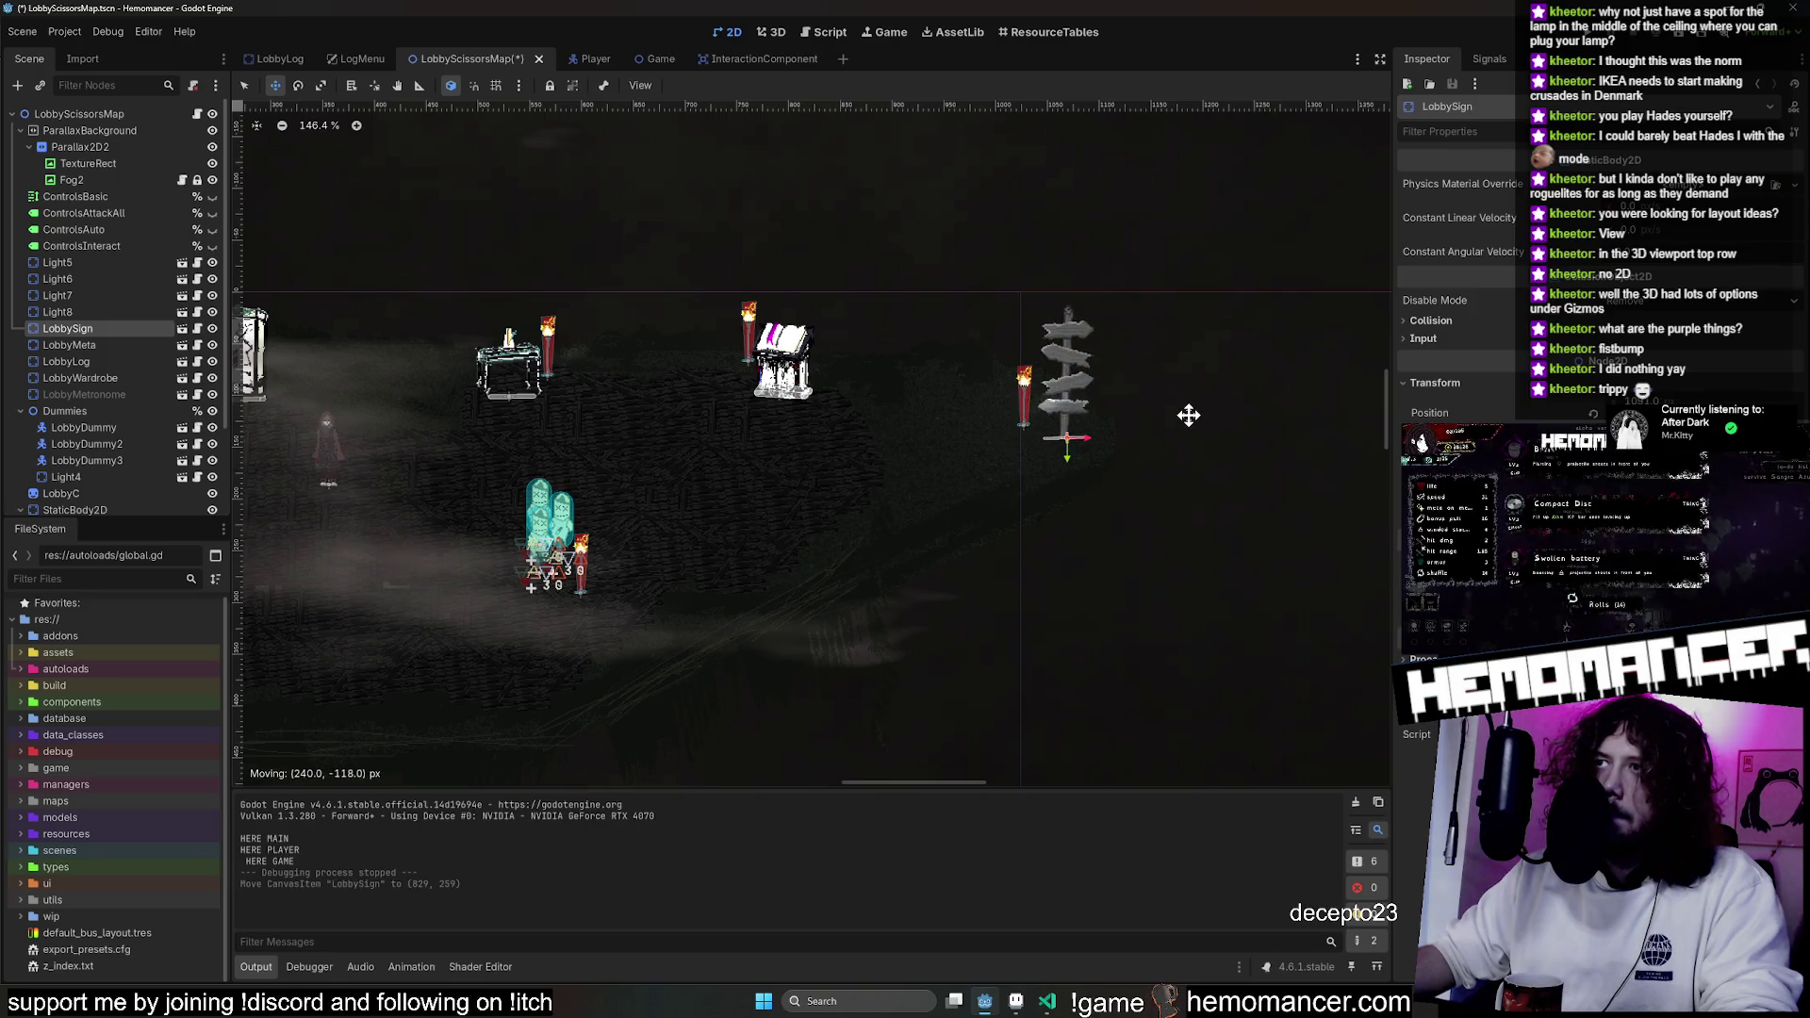
{"action": "left_click_drag", "start_coordinate": [1070, 423], "coordinate": [1086, 424]}
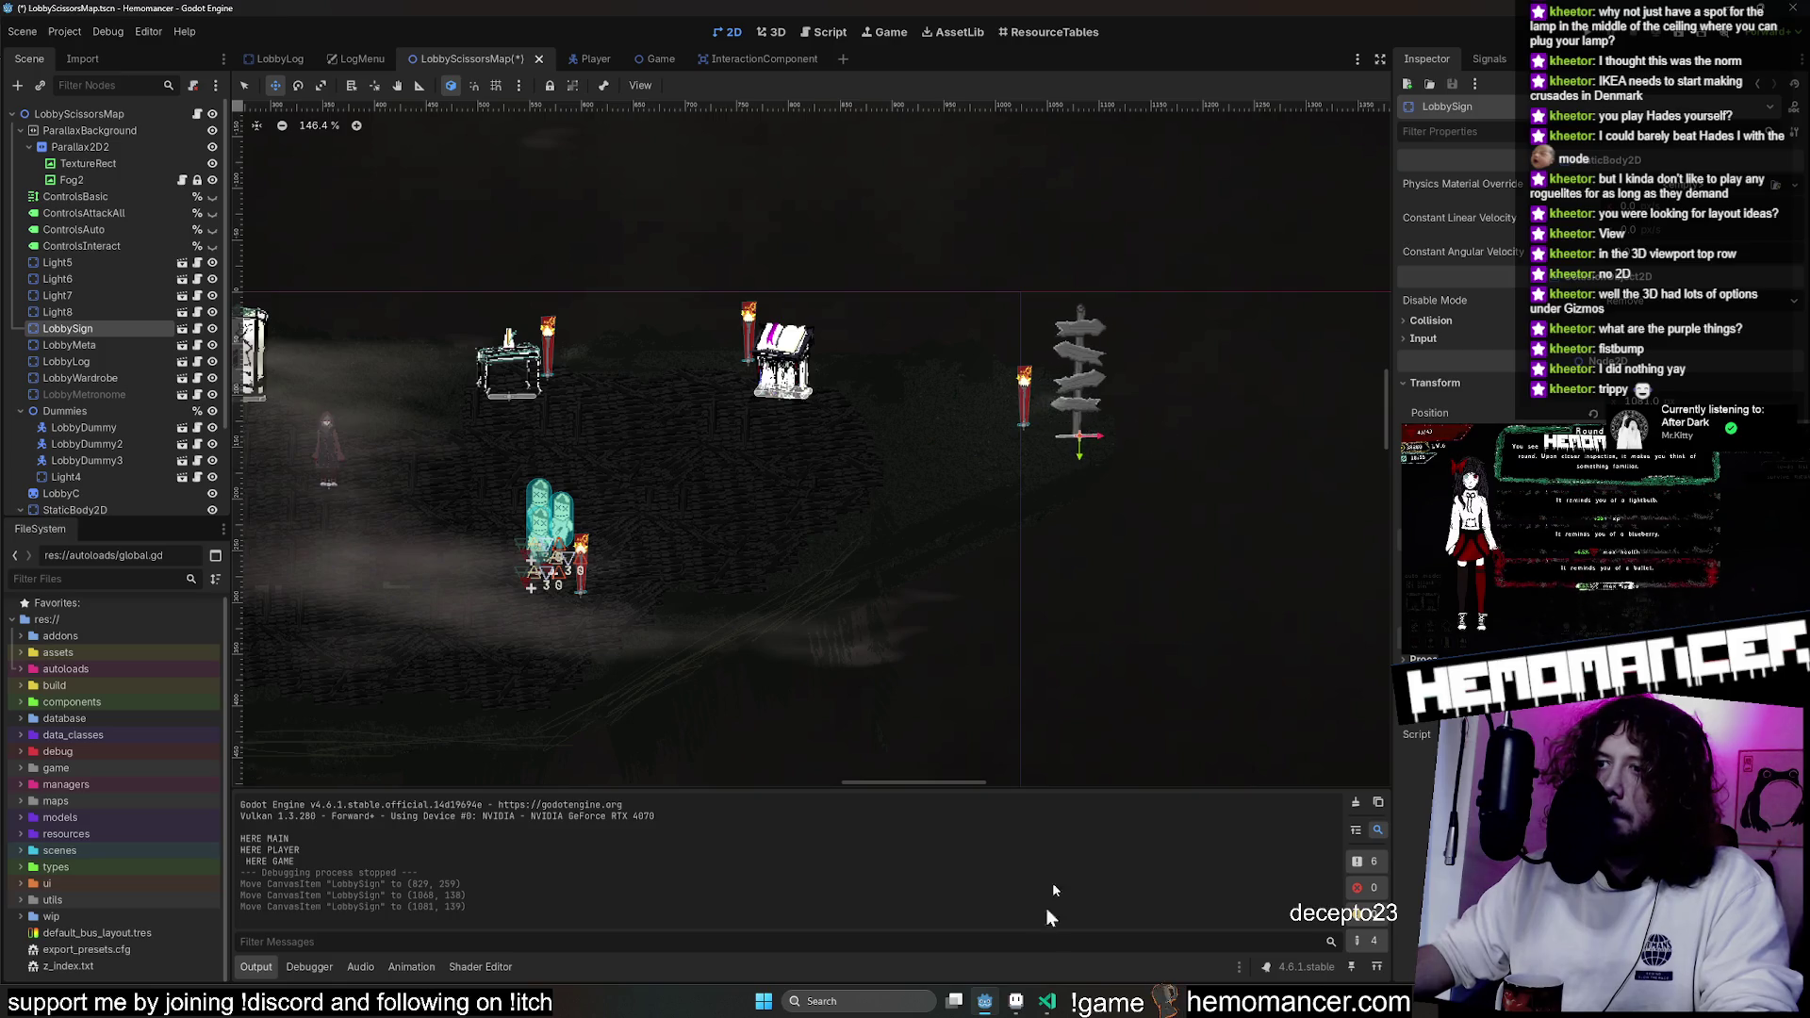
{"action": "key", "text": "alt+Tab"}
Add a new Layer 3 and try pale pencil strokes, then undo them.
{"action": "scroll", "coordinate": [1061, 365], "scroll_direction": "up", "scroll_amount": 3}
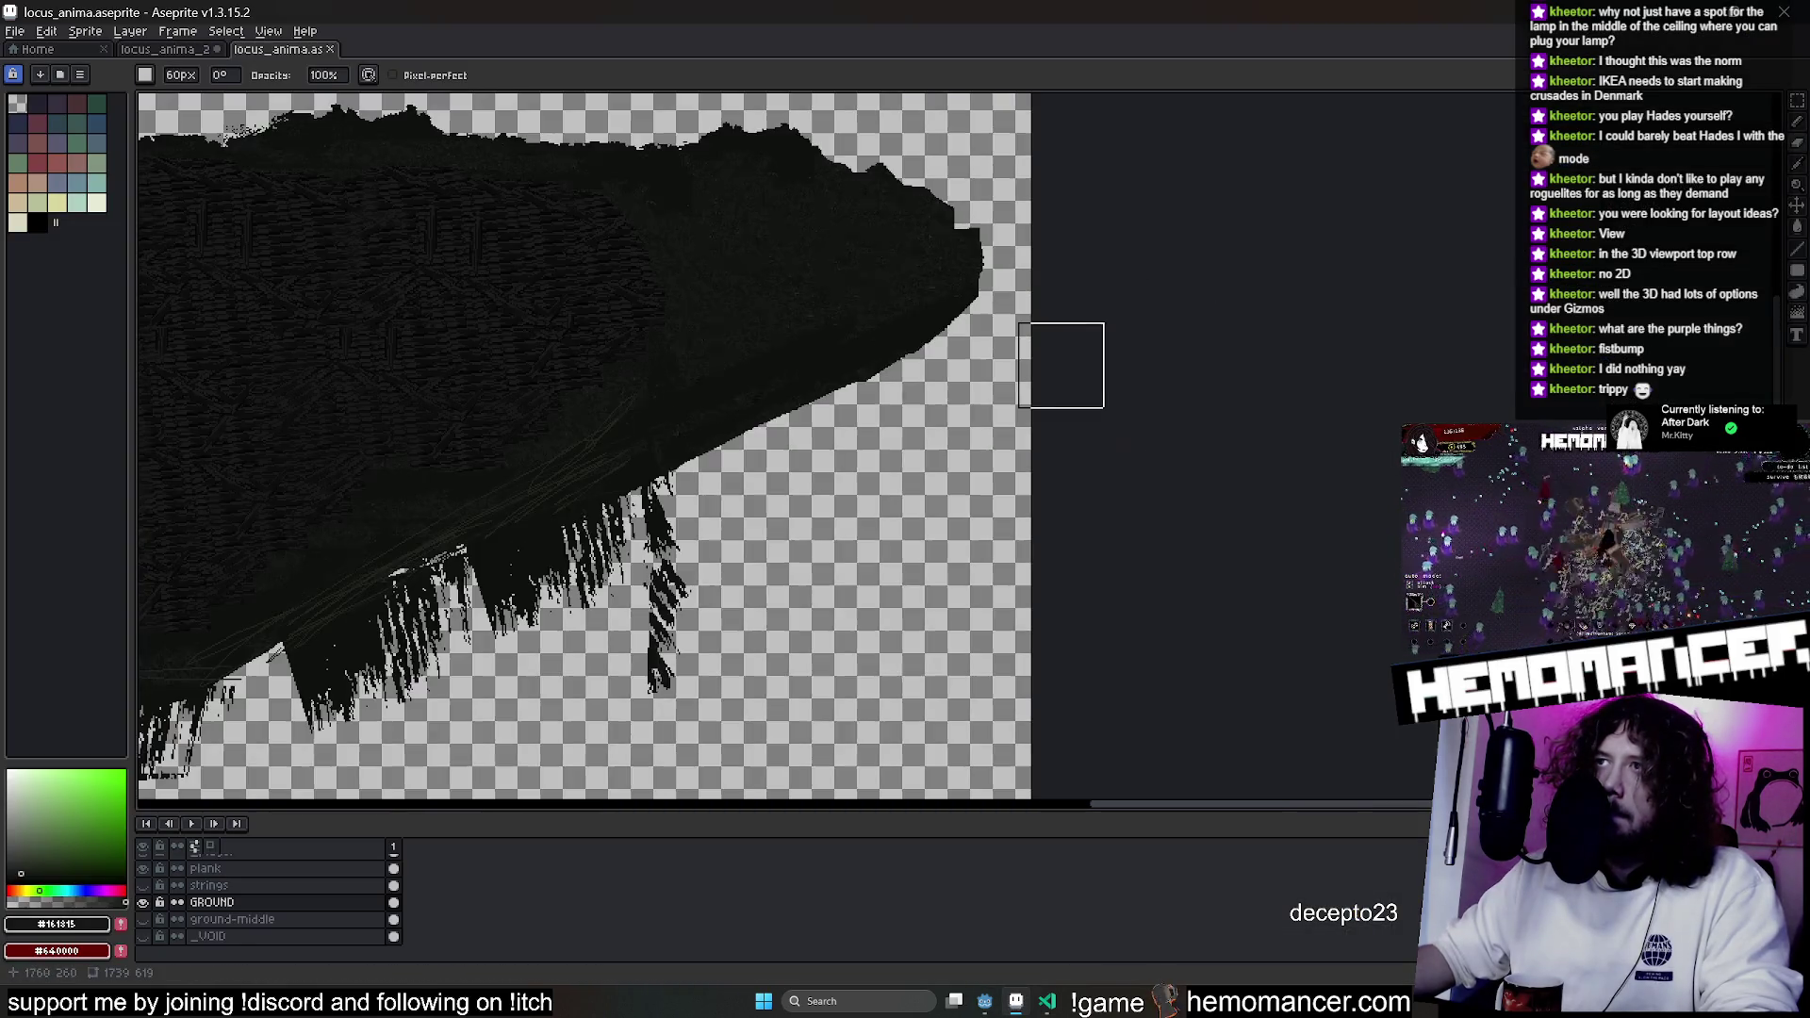
{"action": "scroll", "coordinate": [245, 896], "scroll_direction": "up", "scroll_amount": 3}
{"action": "right_click", "coordinate": [244, 863]}
{"action": "mouse_move", "coordinate": [330, 875]}
{"action": "left_click", "coordinate": [491, 875]}
{"action": "left_click", "coordinate": [97, 203]}
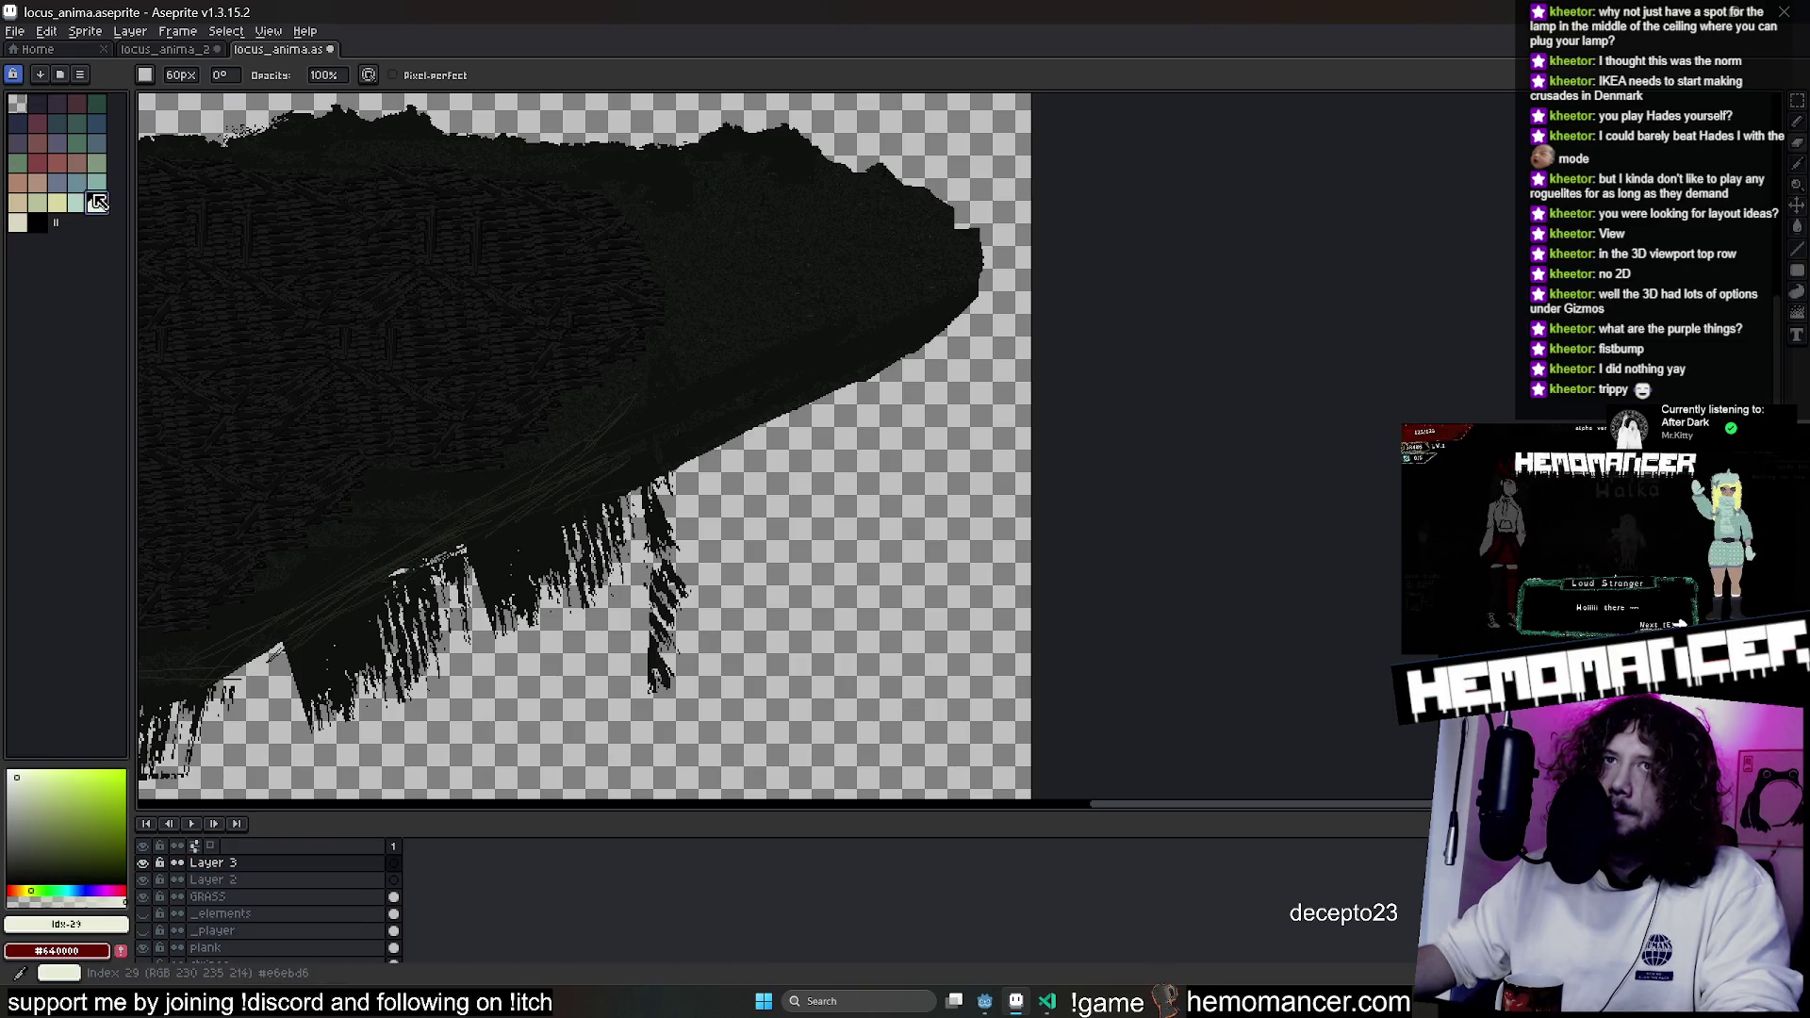
{"action": "key", "text": "b"}
{"action": "scroll", "coordinate": [963, 330], "scroll_direction": "up", "scroll_amount": 3}
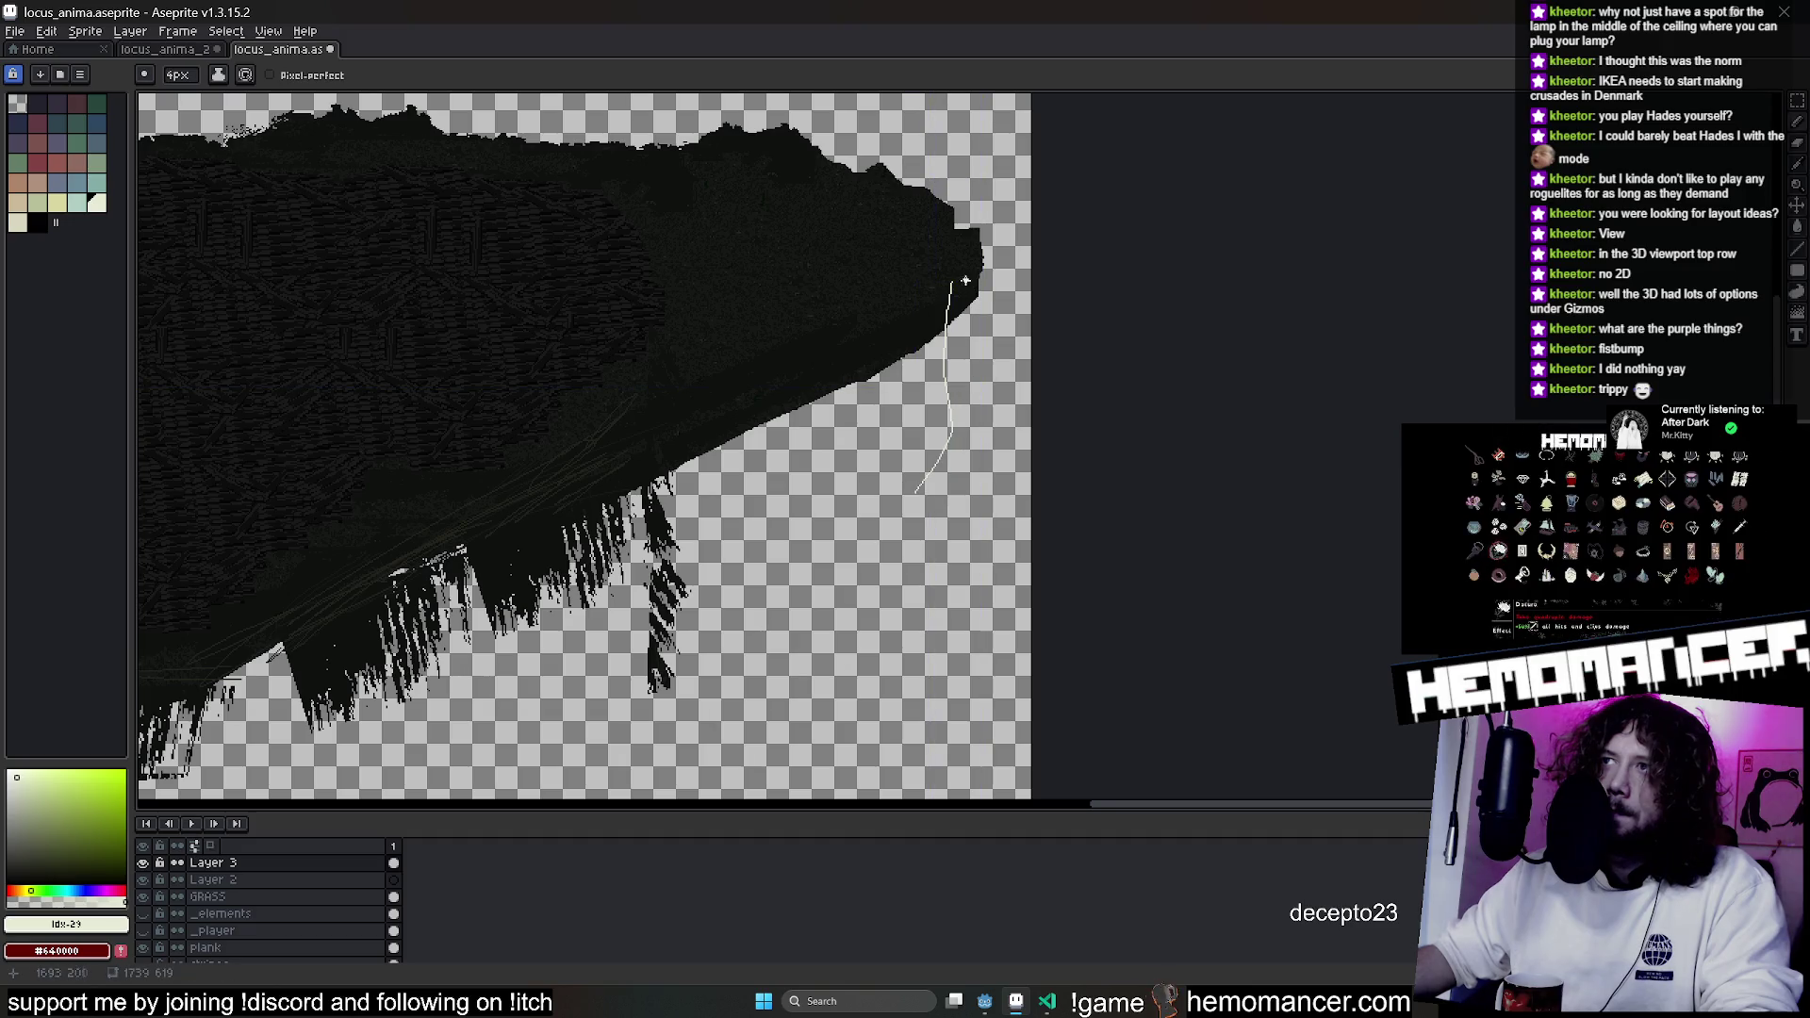
{"action": "key", "text": "ctrl+z"}
{"action": "scroll", "coordinate": [935, 267], "scroll_direction": "down", "scroll_amount": 3}
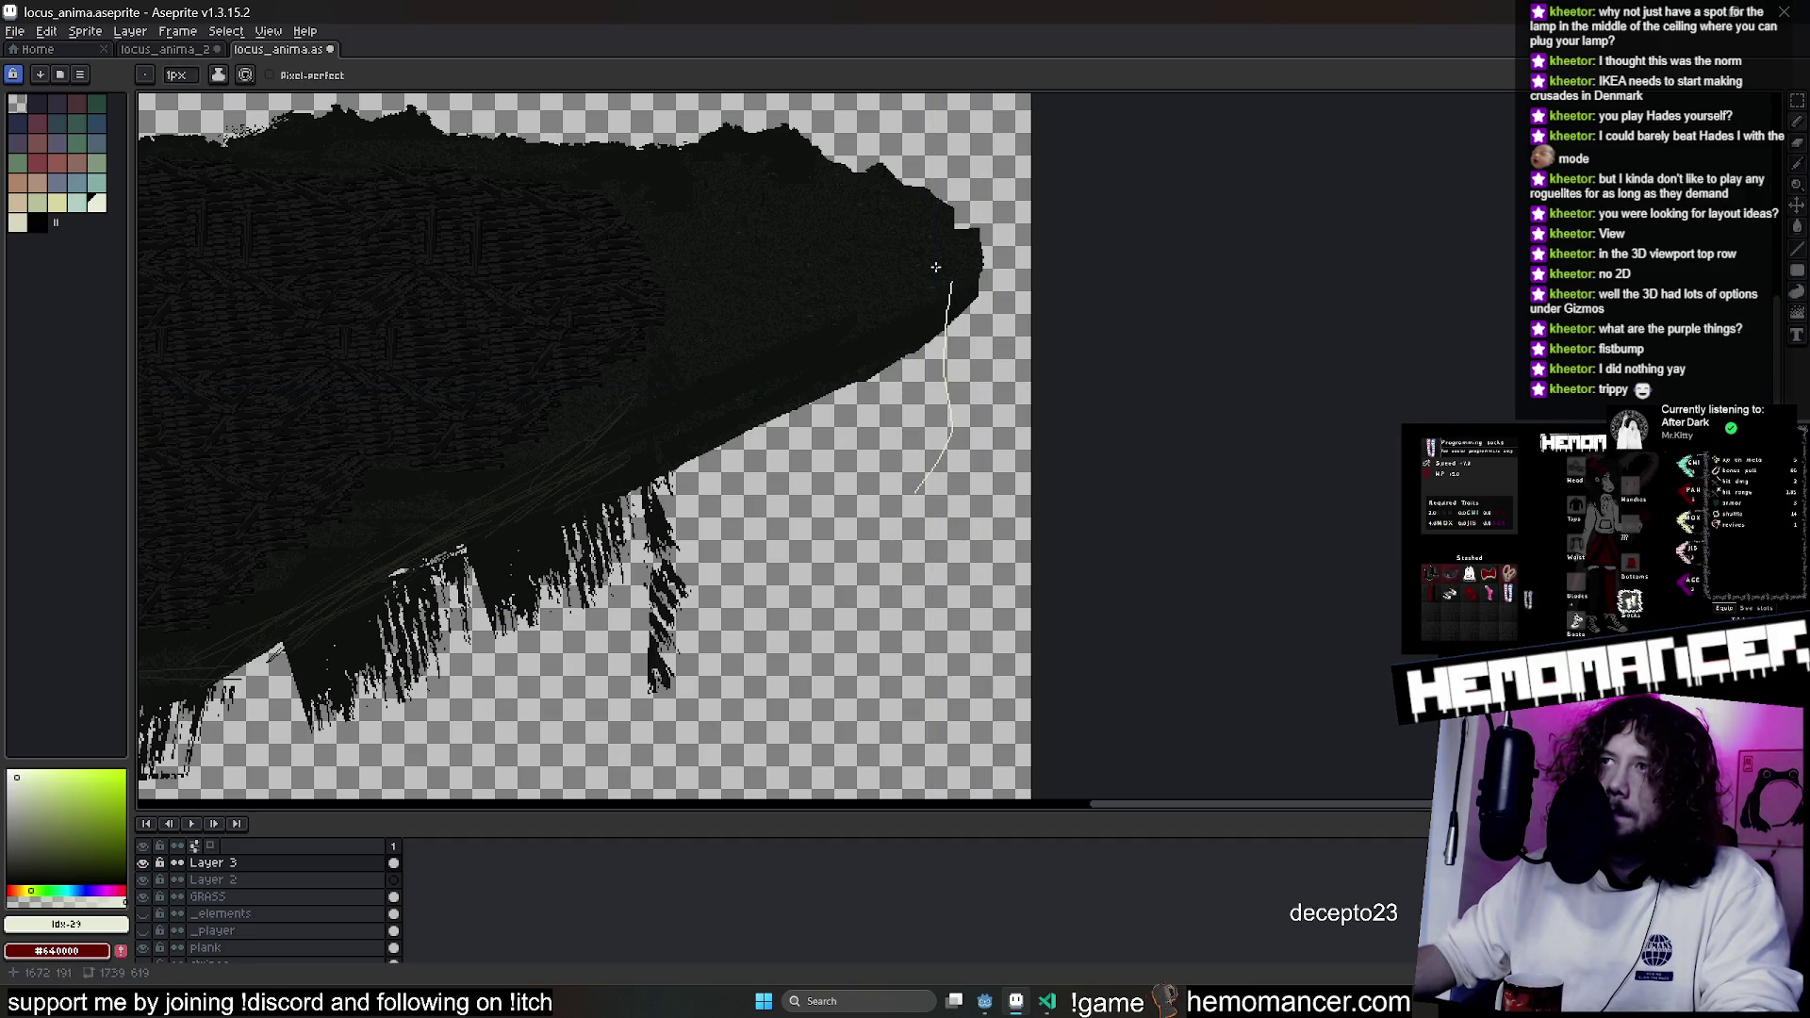
{"action": "key", "text": "ctrl+z"}
On the GRASS layer, lasso a curved grass fringe strip and rotate it about -22.7°.
{"action": "left_click", "coordinate": [203, 880]}
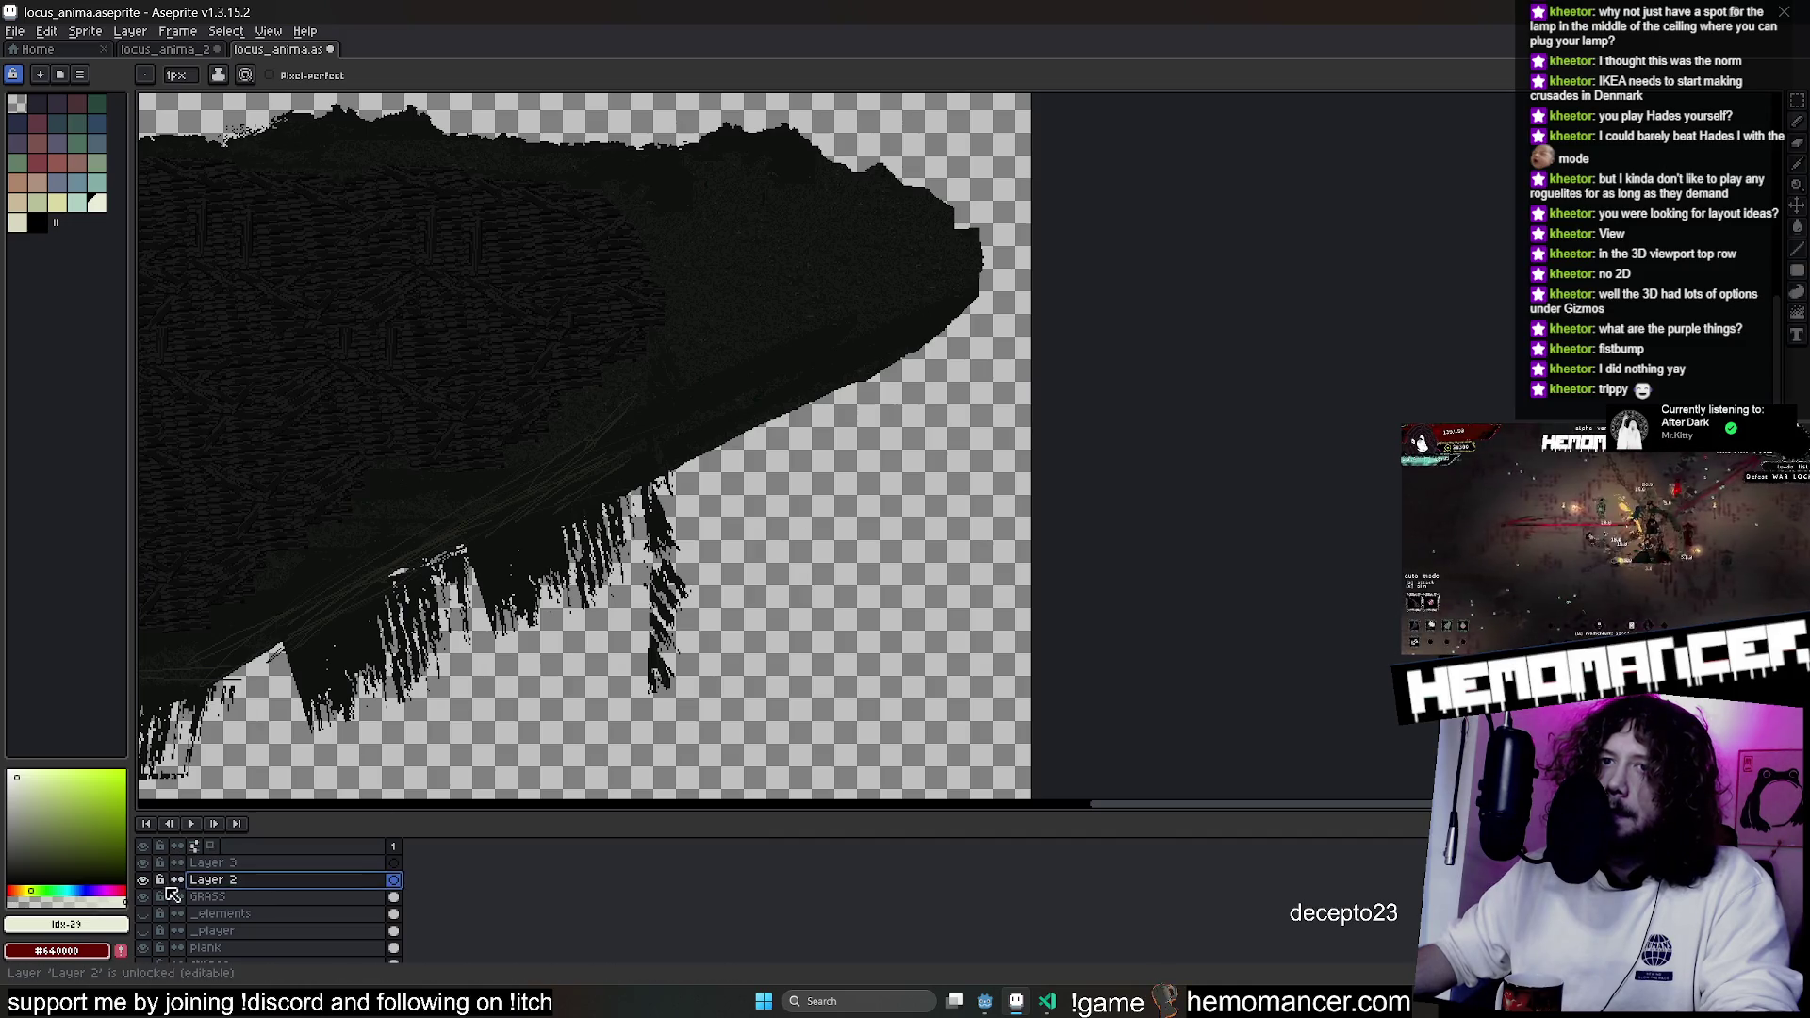
{"action": "left_click", "coordinate": [207, 897]}
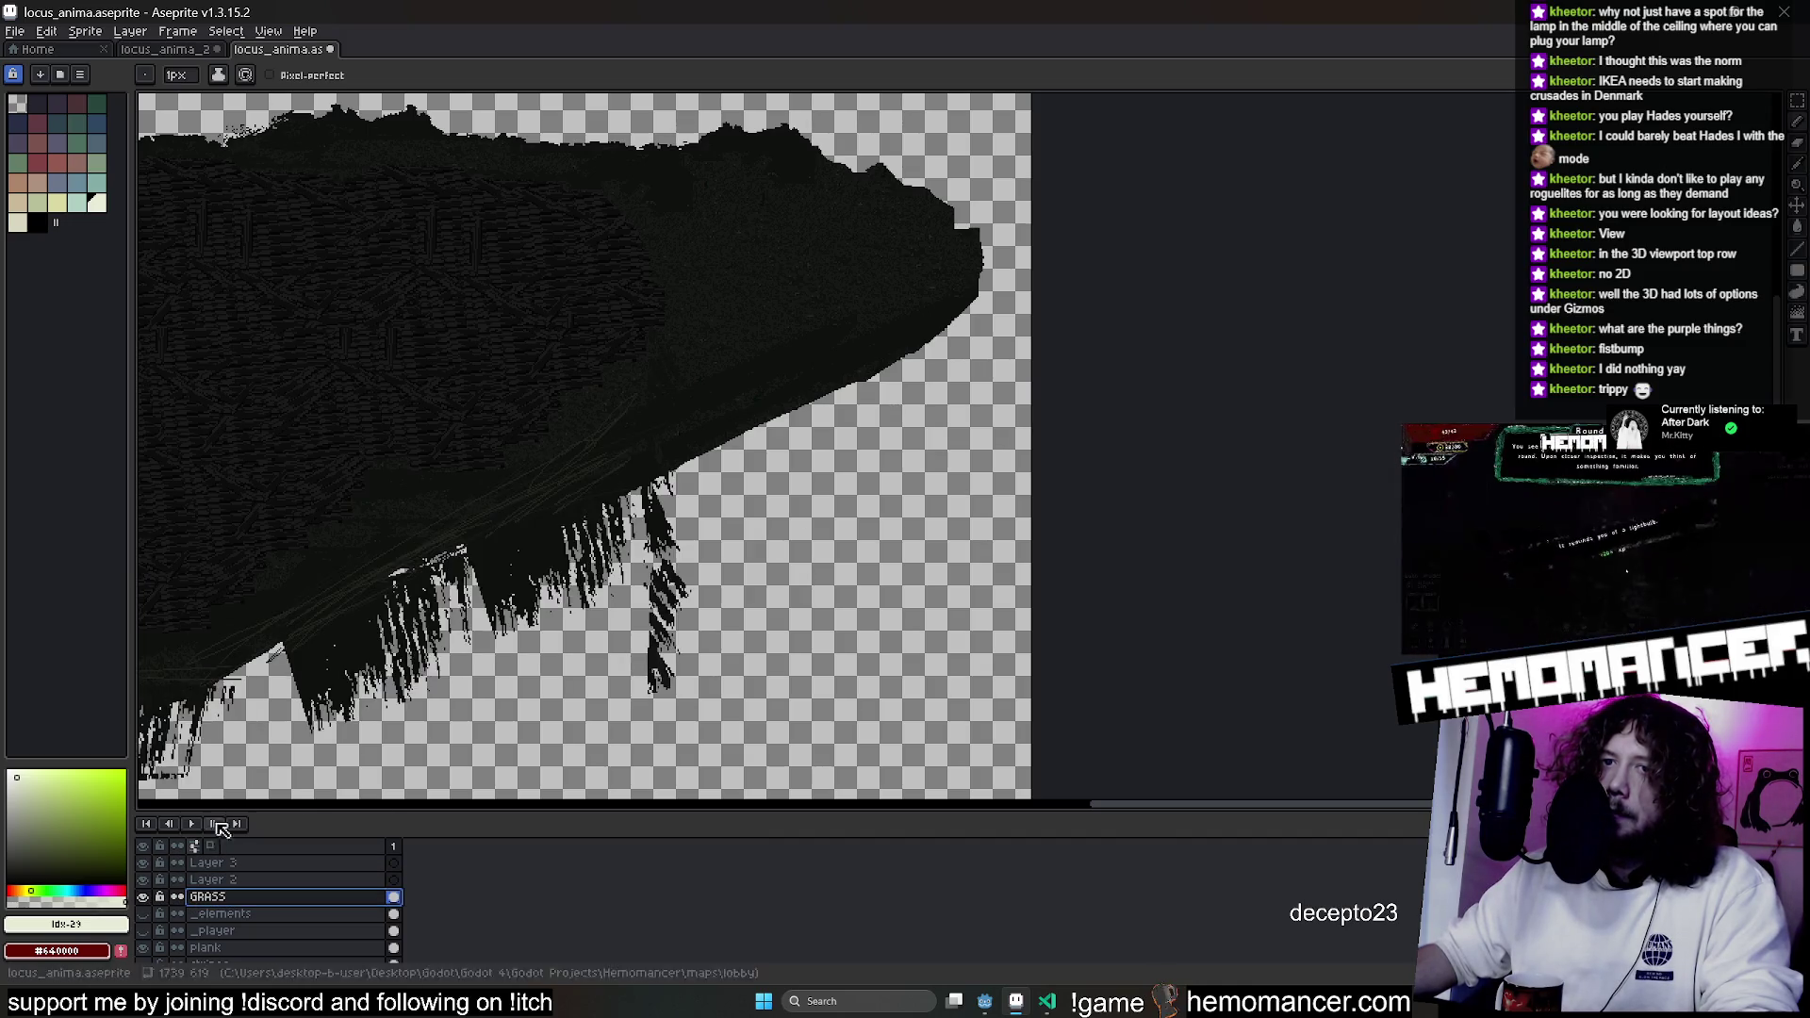
{"action": "left_click", "coordinate": [1797, 99]}
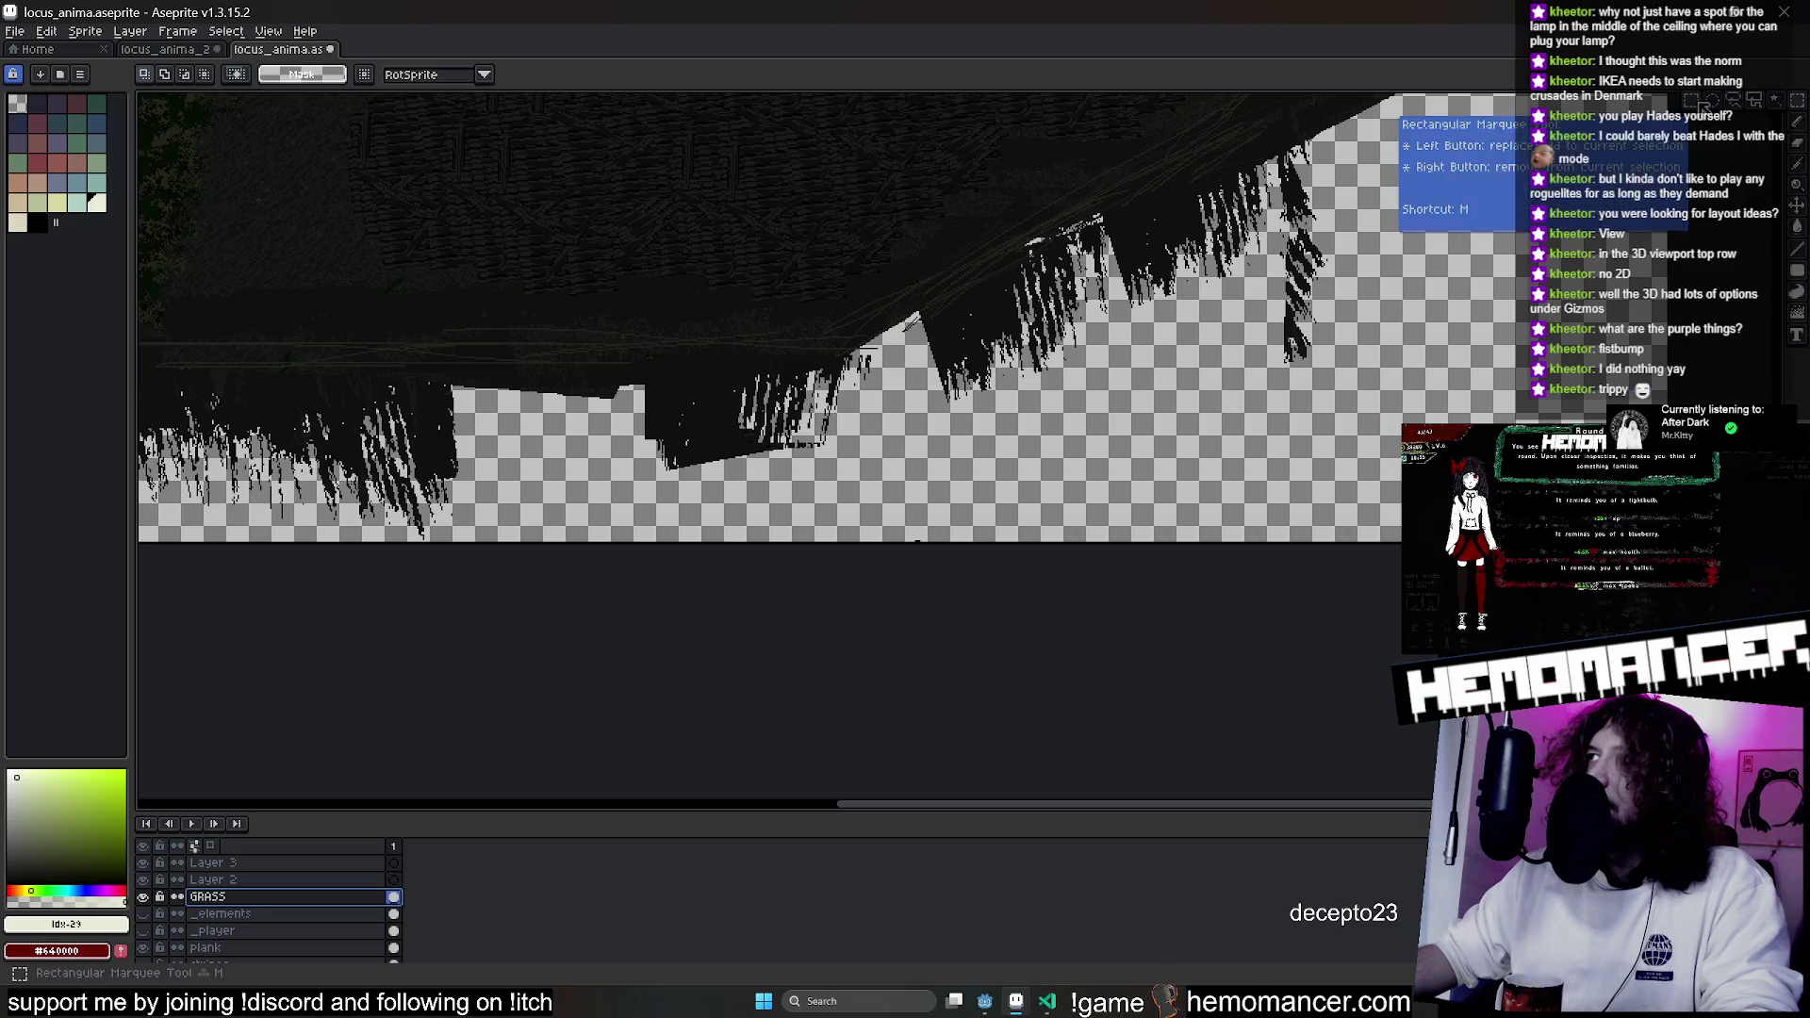
{"action": "left_click_drag", "start_coordinate": [832, 625], "coordinate": [444, 472]}
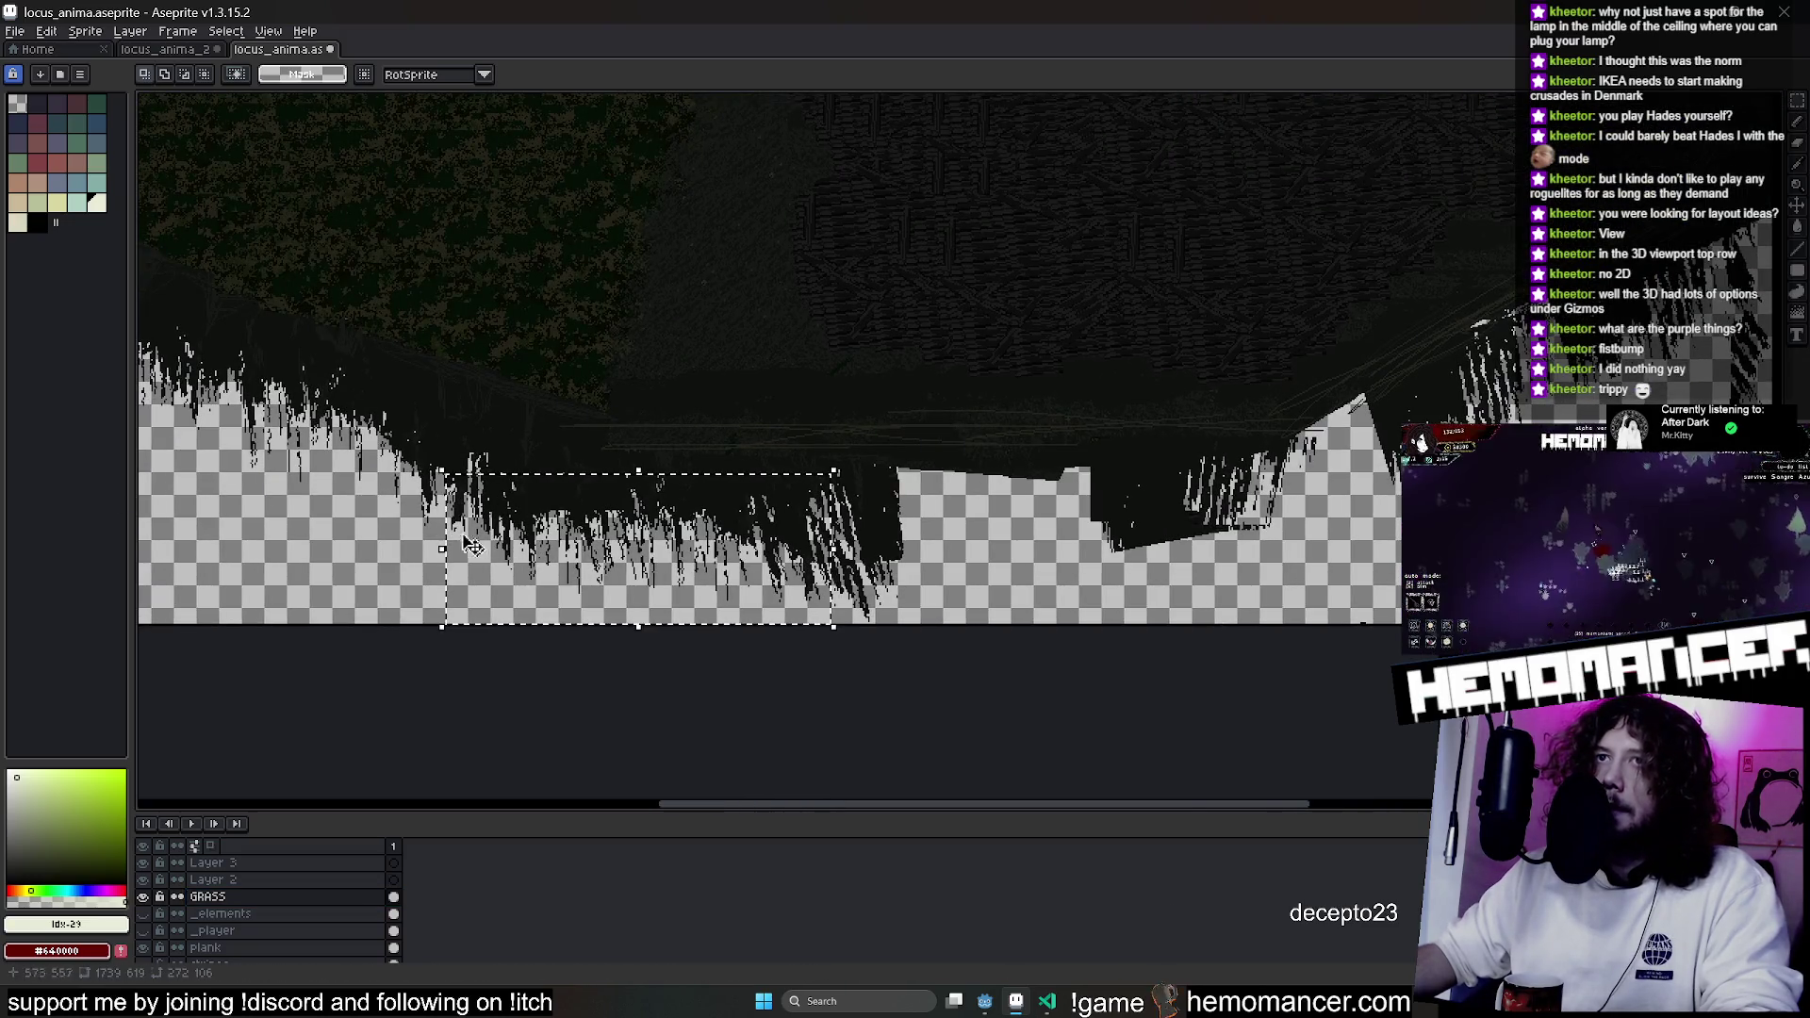
{"action": "scroll", "coordinate": [771, 646], "scroll_direction": "left", "scroll_amount": 5}
{"action": "scroll", "coordinate": [771, 646], "scroll_direction": "up", "scroll_amount": 2}
{"action": "key", "text": "q"}
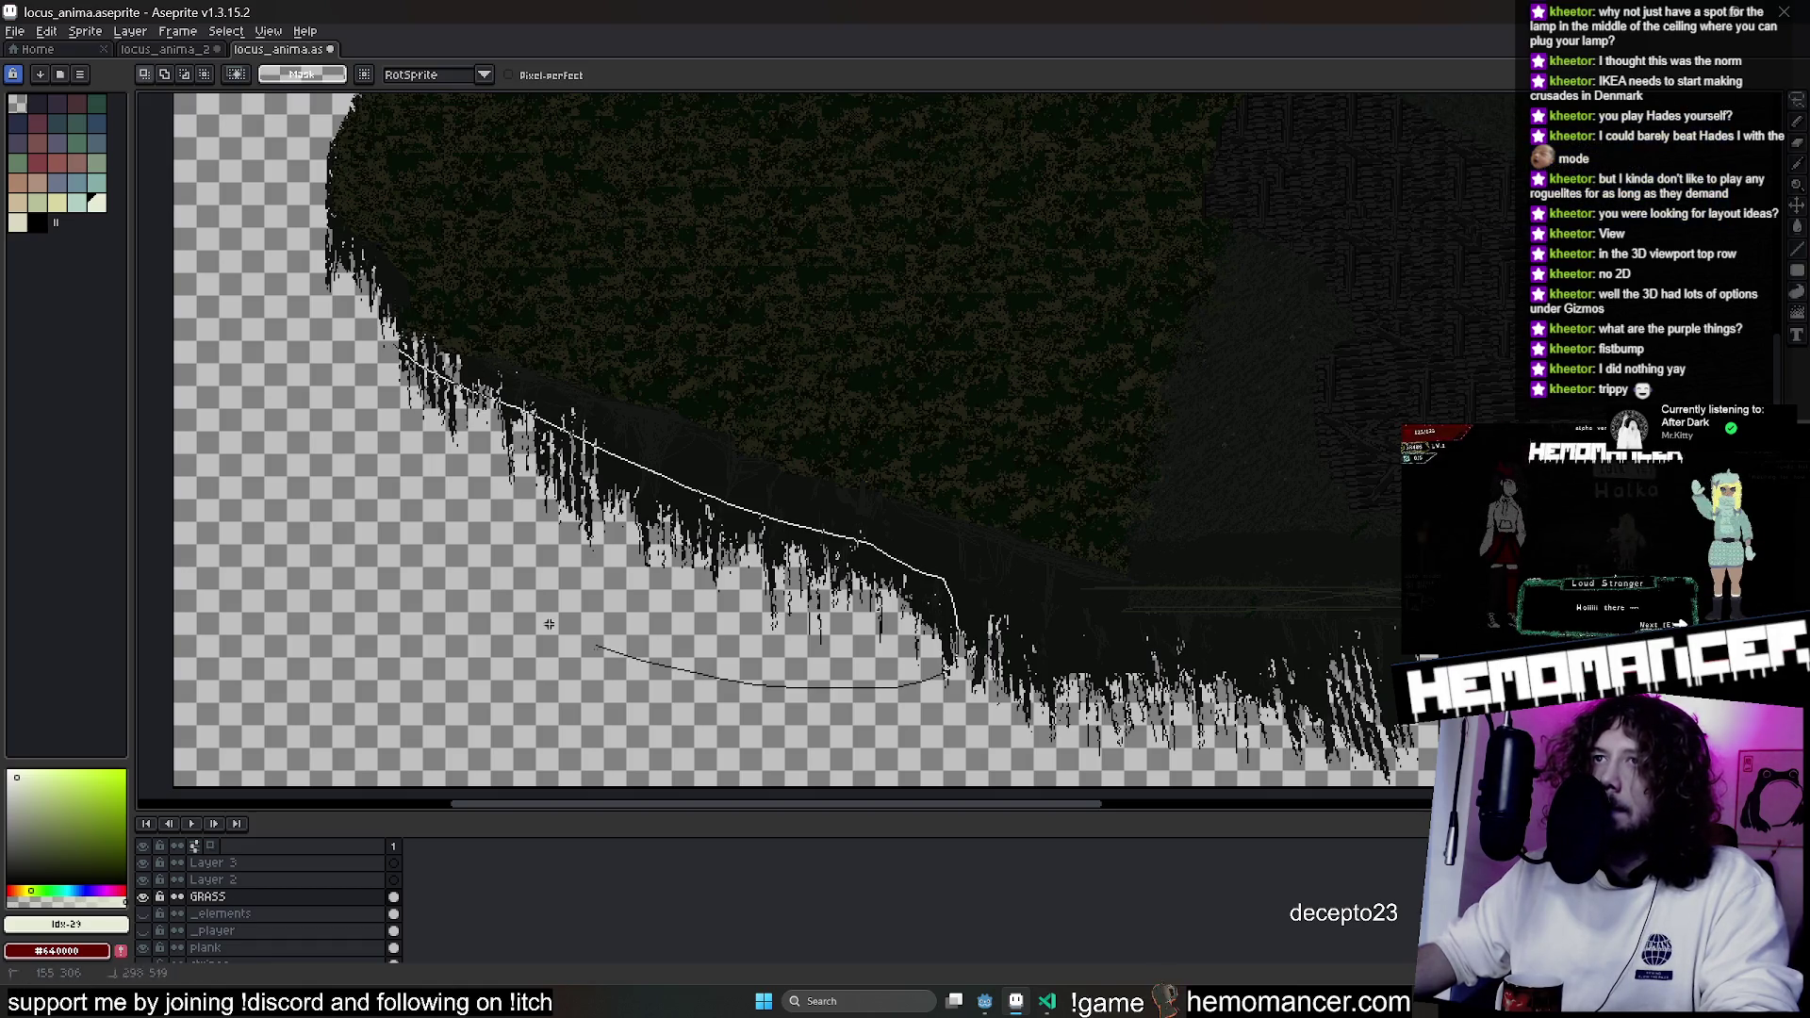
{"action": "mouse_move", "coordinate": [391, 338]}
{"action": "left_mouse_down"}
{"action": "mouse_move", "coordinate": [1310, 533]}
{"action": "mouse_move", "coordinate": [1098, 462]}
{"action": "mouse_move", "coordinate": [1063, 479]}
{"action": "mouse_move", "coordinate": [1111, 408]}
{"action": "mouse_move", "coordinate": [1019, 609]}
{"action": "mouse_move", "coordinate": [1131, 431]}
{"action": "left_mouse_up"}
{"action": "mouse_move", "coordinate": [1216, 358]}
{"action": "left_mouse_down"}
{"action": "mouse_move", "coordinate": [958, 531]}
{"action": "mouse_move", "coordinate": [1037, 533]}
{"action": "left_mouse_up"}
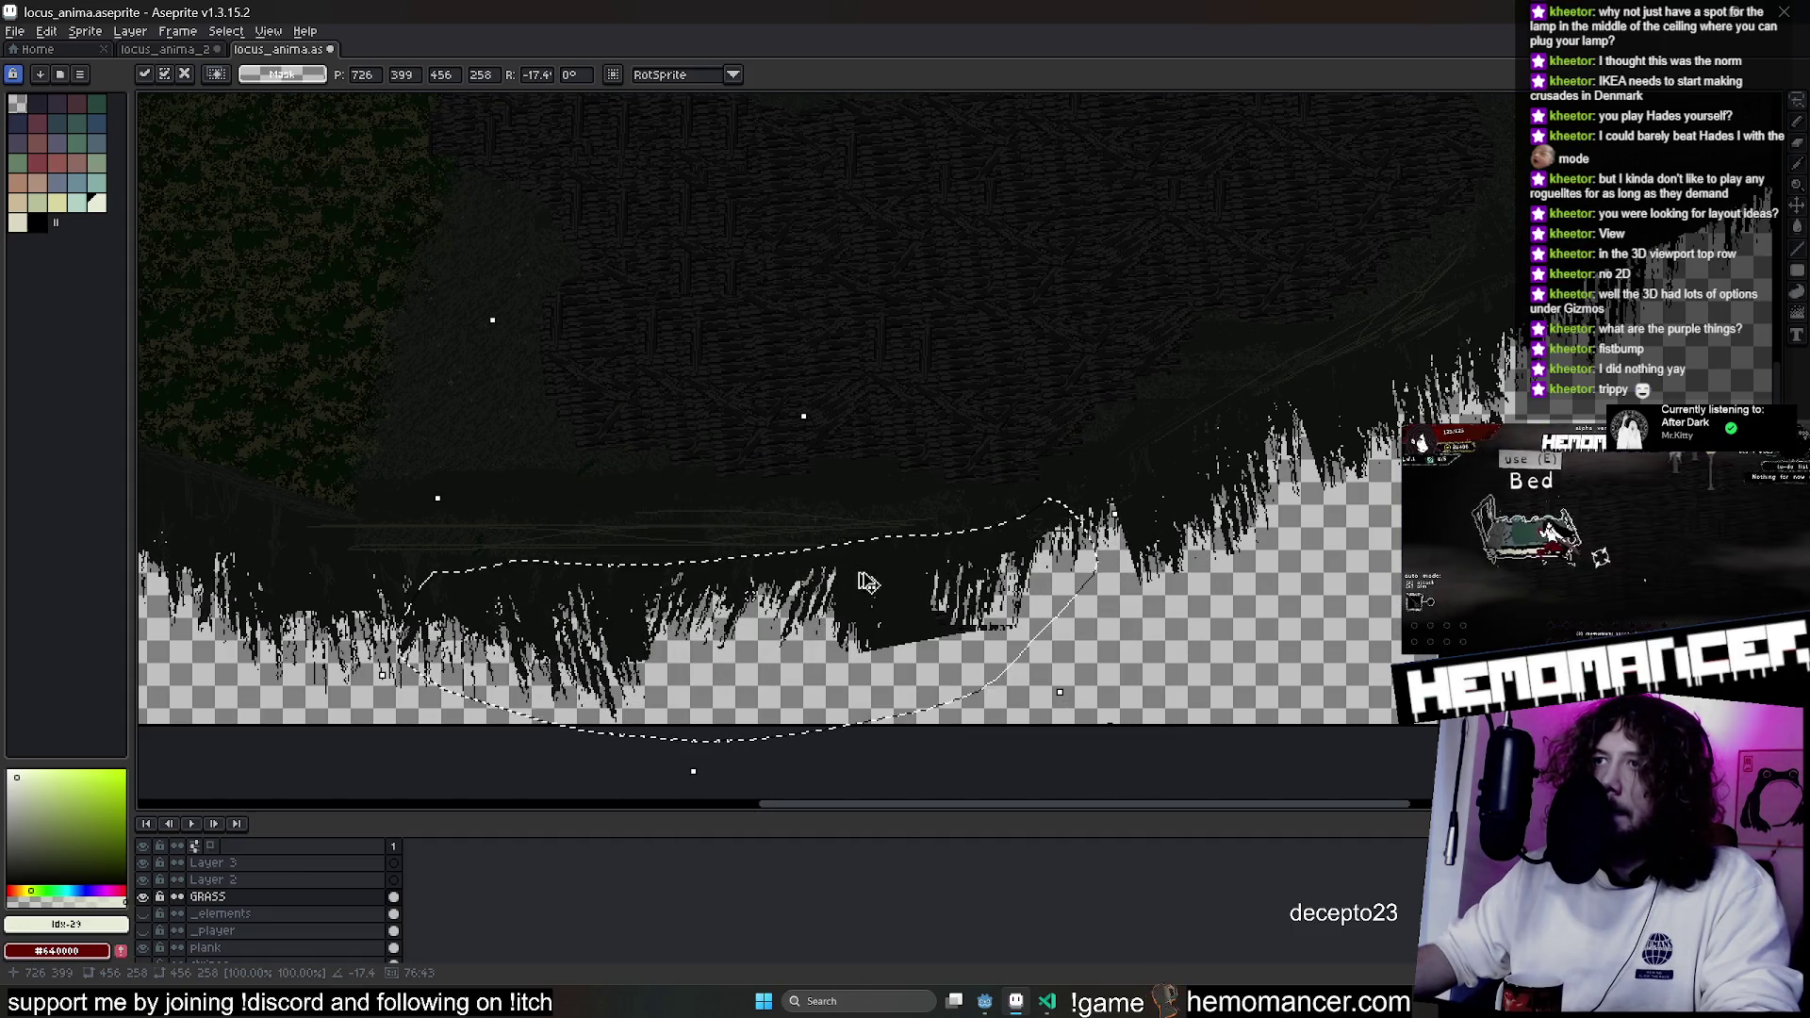
{"action": "key", "text": "e"}
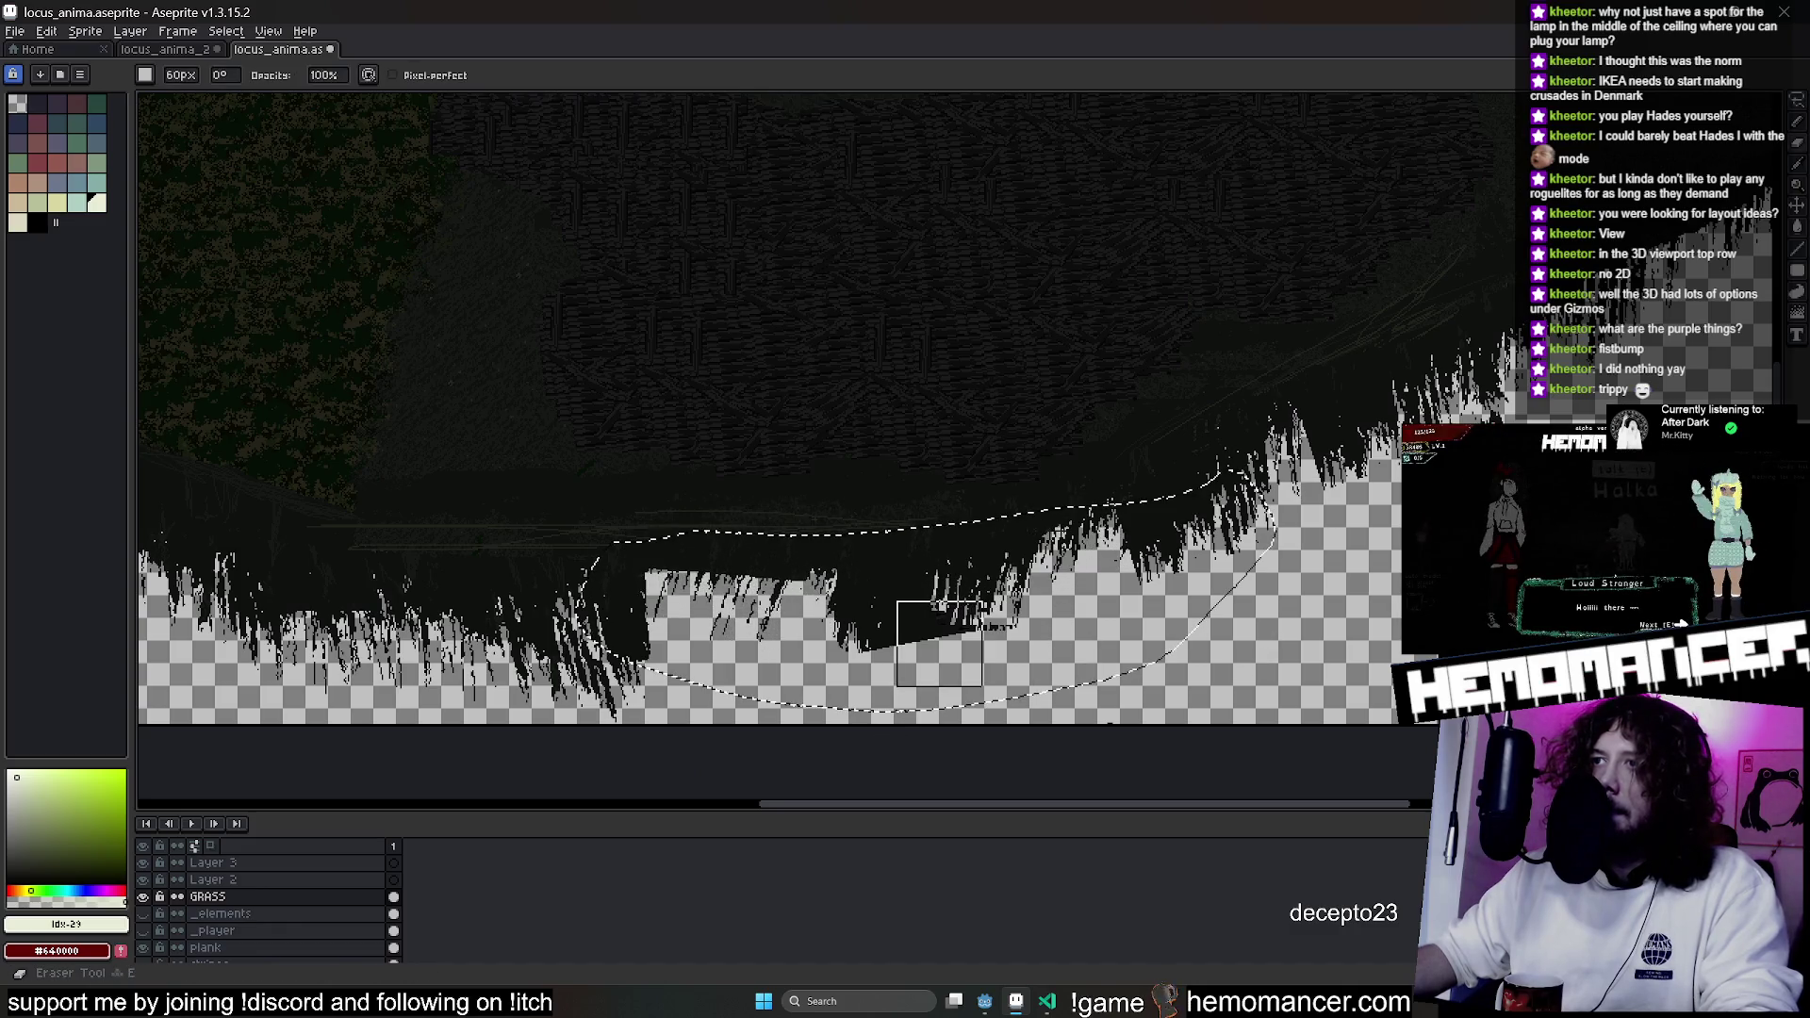
Erase a dark grass patch along the ground's lower edge.
{"action": "left_click_drag", "start_coordinate": [979, 660], "coordinate": [856, 669]}
{"action": "key", "text": "ctrl+t"}
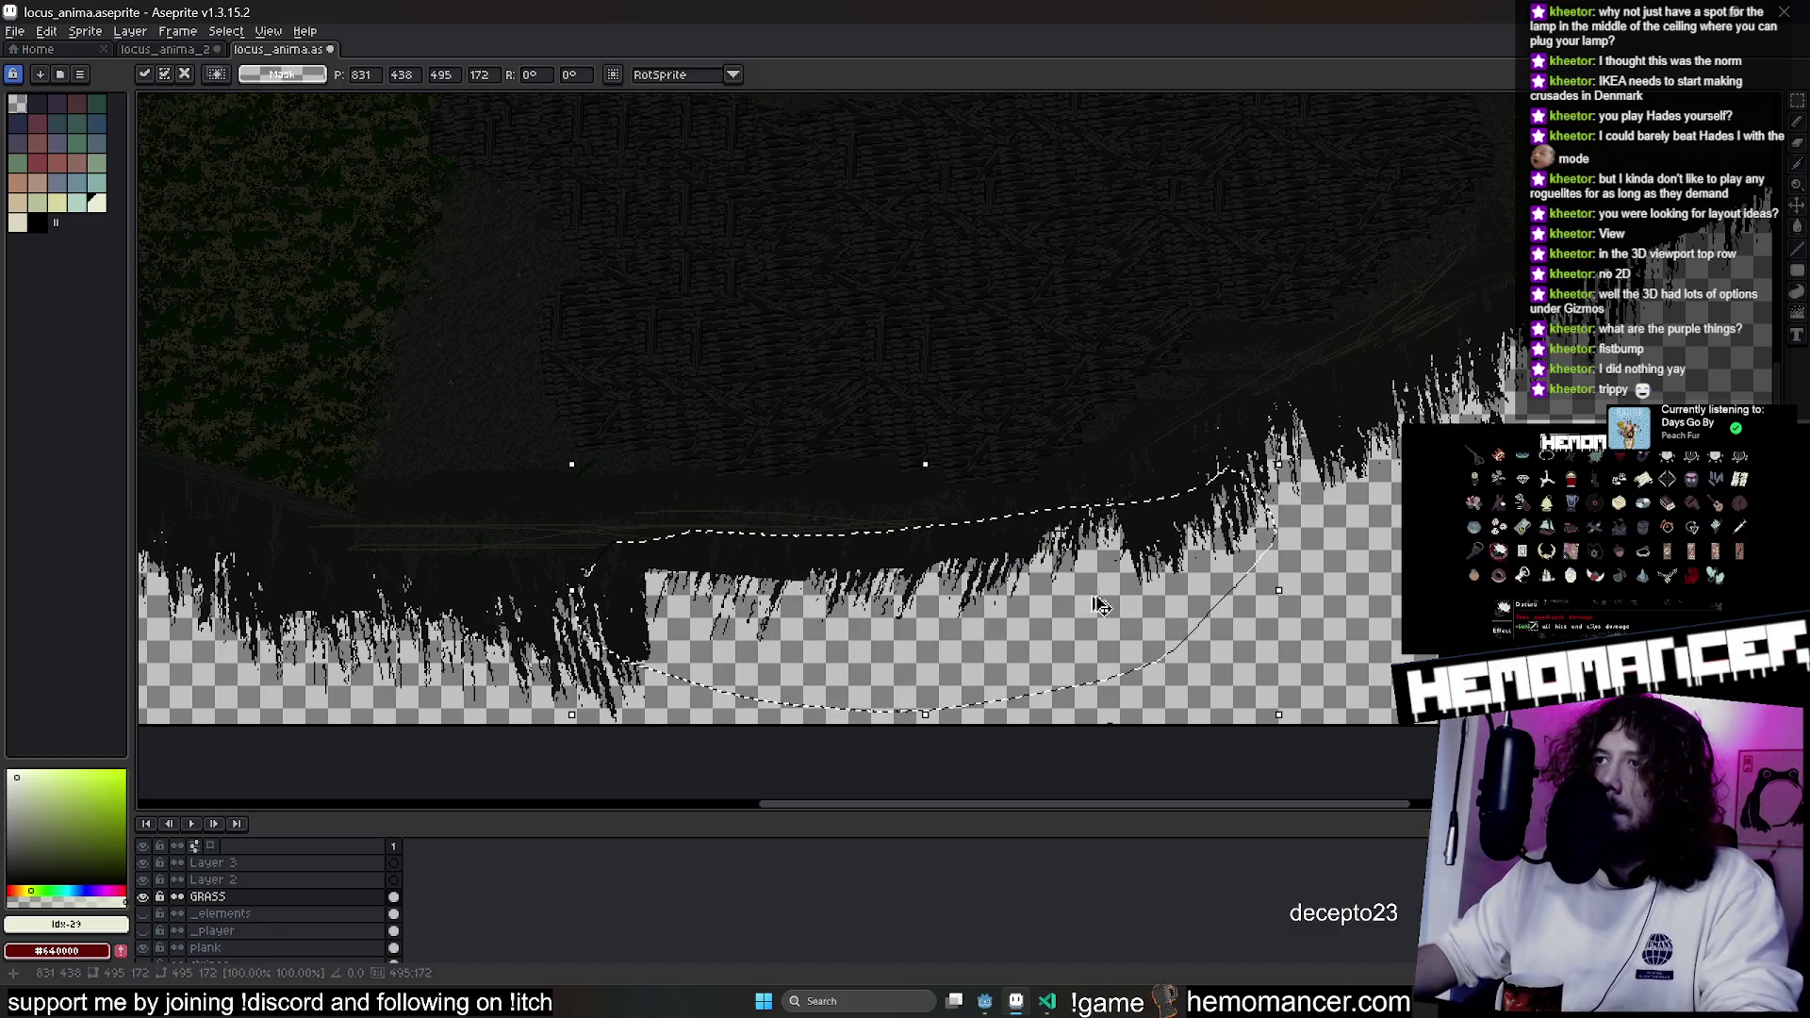
{"action": "key", "text": "e"}
{"action": "scroll", "coordinate": [1084, 618], "scroll_direction": "left", "scroll_amount": 5}
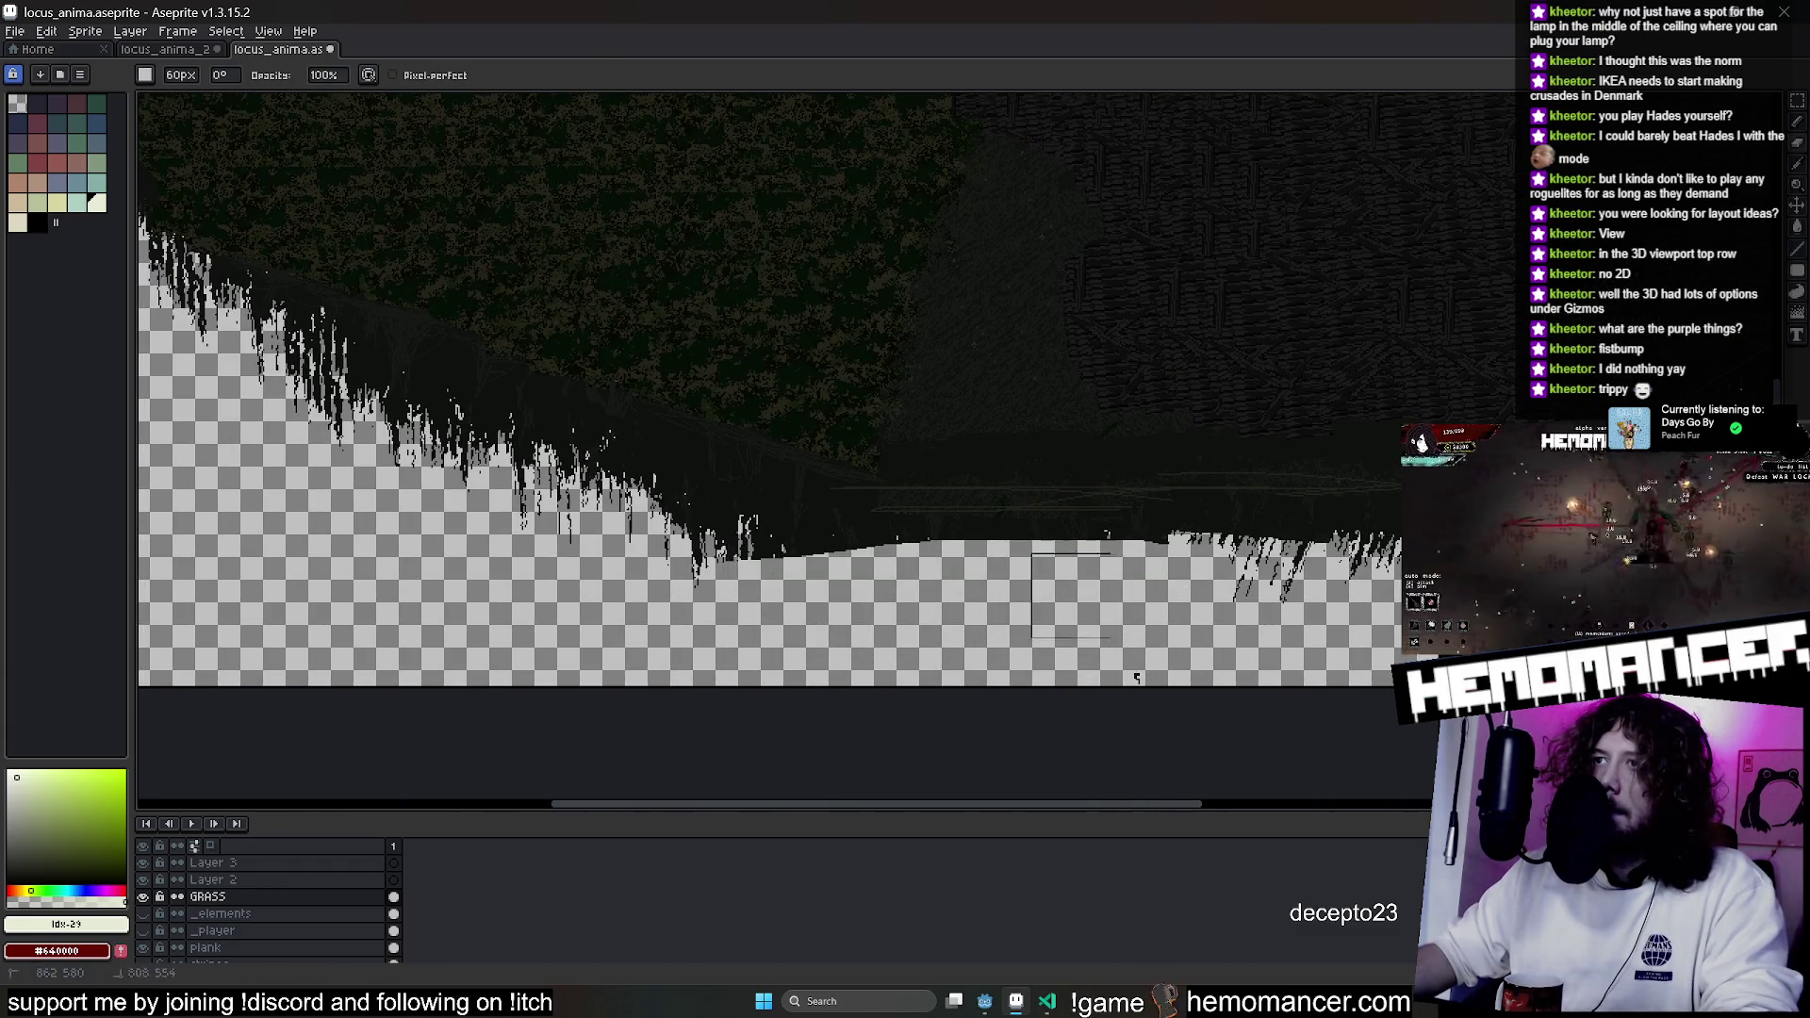
Paste a grass strip along the lower edge and rotate it -16.4°.
{"action": "key", "text": "ctrl+v"}
{"action": "mouse_move", "coordinate": [1037, 603]}
{"action": "left_mouse_down"}
{"action": "mouse_move", "coordinate": [919, 561]}
{"action": "mouse_move", "coordinate": [1000, 576]}
{"action": "mouse_move", "coordinate": [1217, 552]}
{"action": "mouse_move", "coordinate": [298, 552]}
{"action": "left_mouse_up"}
{"action": "mouse_move", "coordinate": [940, 407]}
{"action": "left_mouse_down"}
{"action": "mouse_move", "coordinate": [1038, 459]}
{"action": "mouse_move", "coordinate": [1038, 509]}
{"action": "left_mouse_up"}
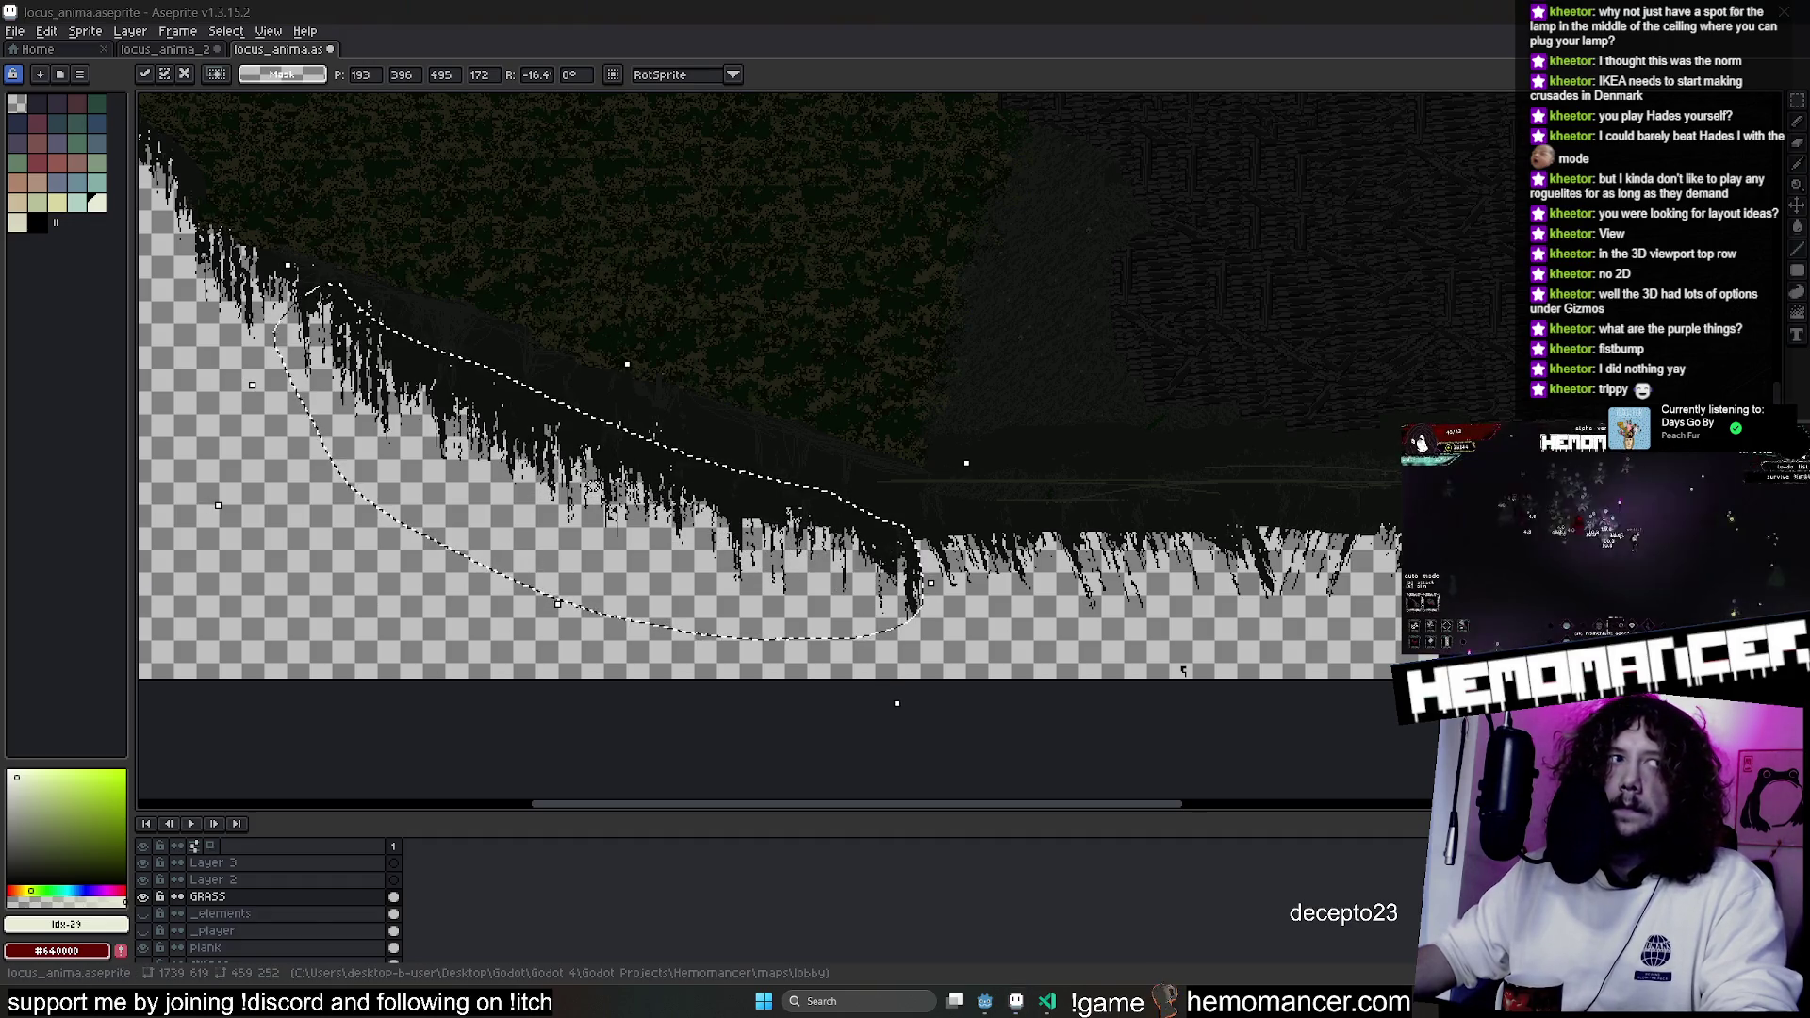
{"action": "key", "text": "Return"}
Save, paste a 52x52 grass patch, move it up-right near the tip, and save again.
{"action": "scroll", "coordinate": [1019, 606], "scroll_direction": "down", "scroll_amount": 5}
{"action": "key", "text": "ctrl+s"}
{"action": "scroll", "coordinate": [898, 517], "scroll_direction": "up", "scroll_amount": 3}
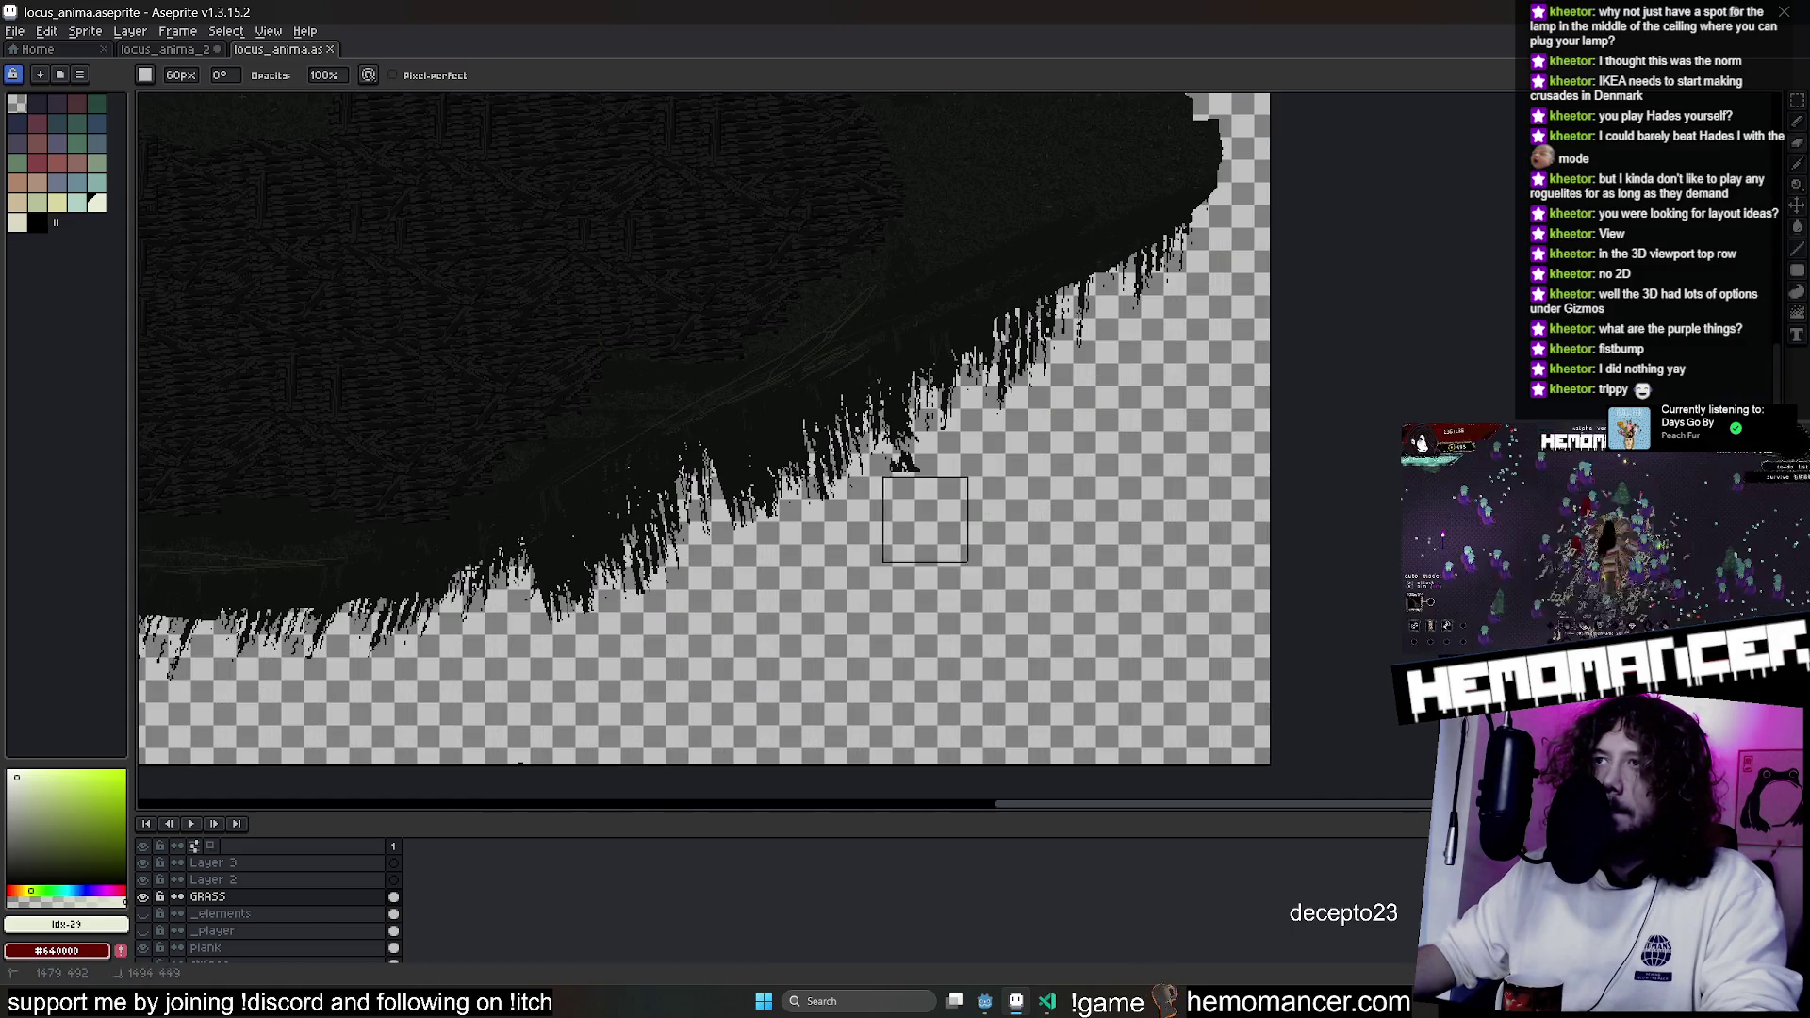
{"action": "scroll", "coordinate": [941, 489], "scroll_direction": "down", "scroll_amount": 3}
{"action": "scroll", "coordinate": [1329, 515], "scroll_direction": "up", "scroll_amount": 2}
{"action": "key", "text": "ctrl+t"}
{"action": "key", "text": "ctrl+v"}
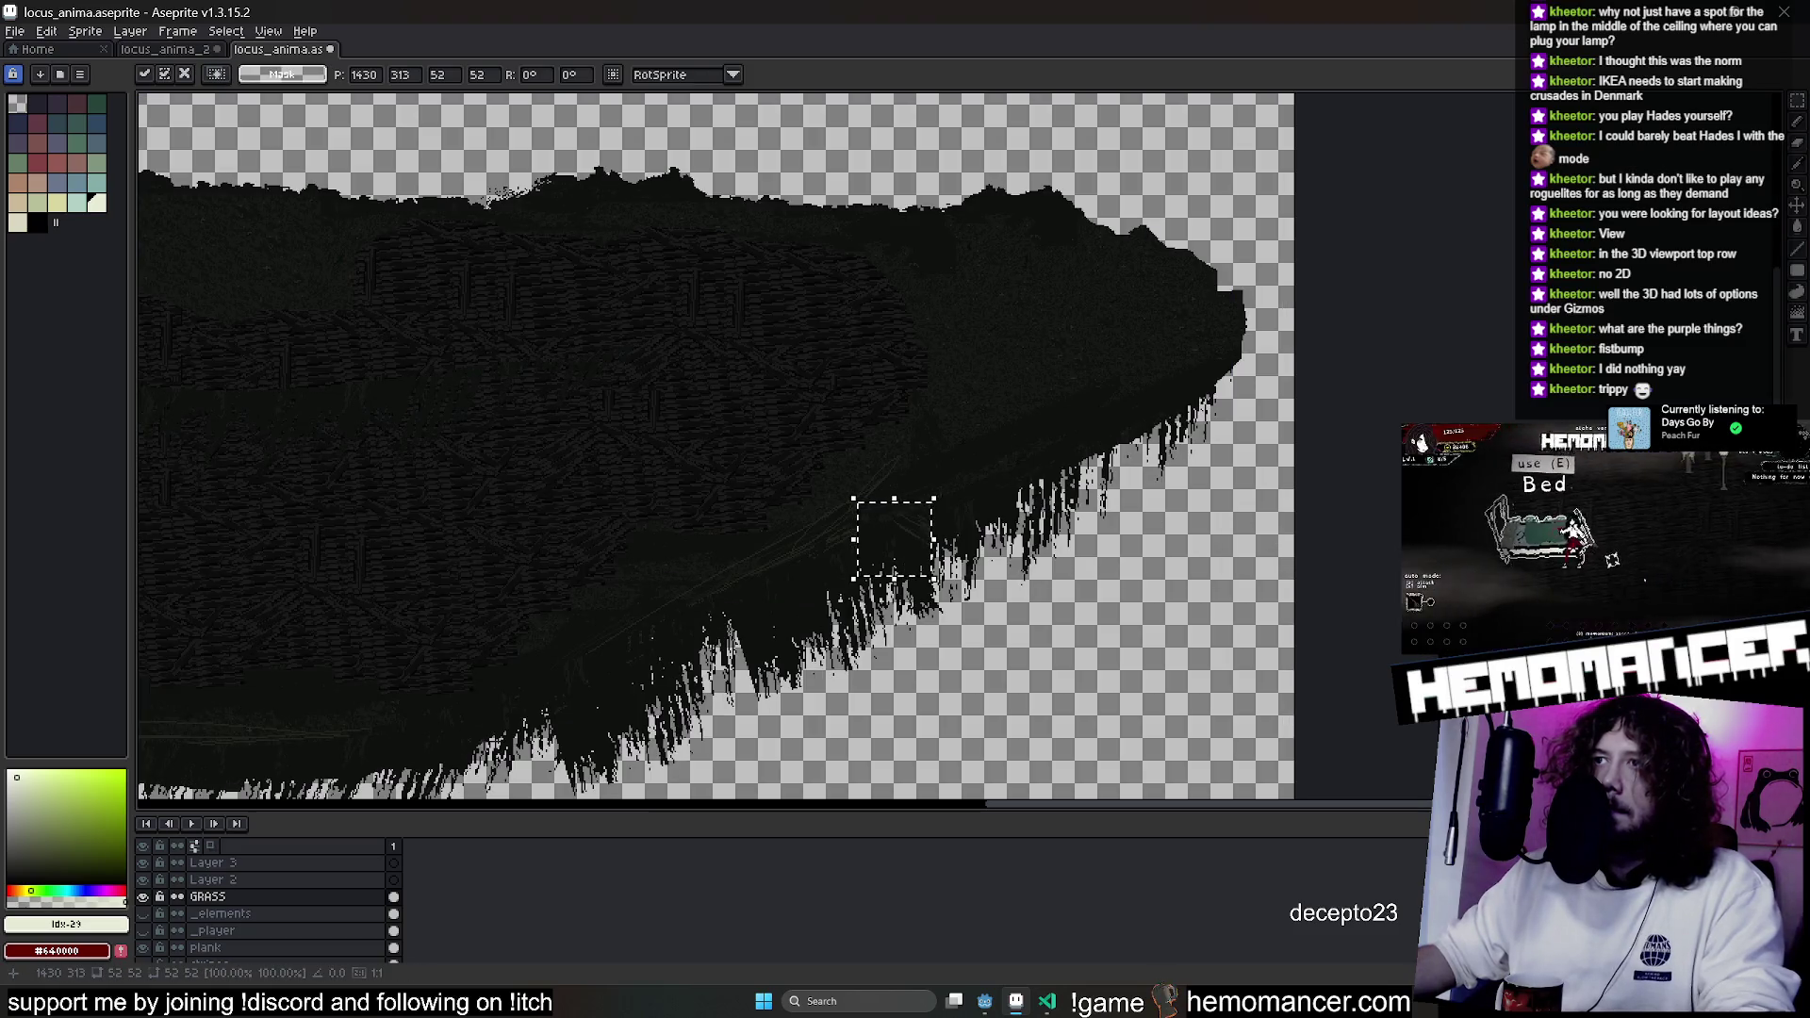
{"action": "key", "text": "Return"}
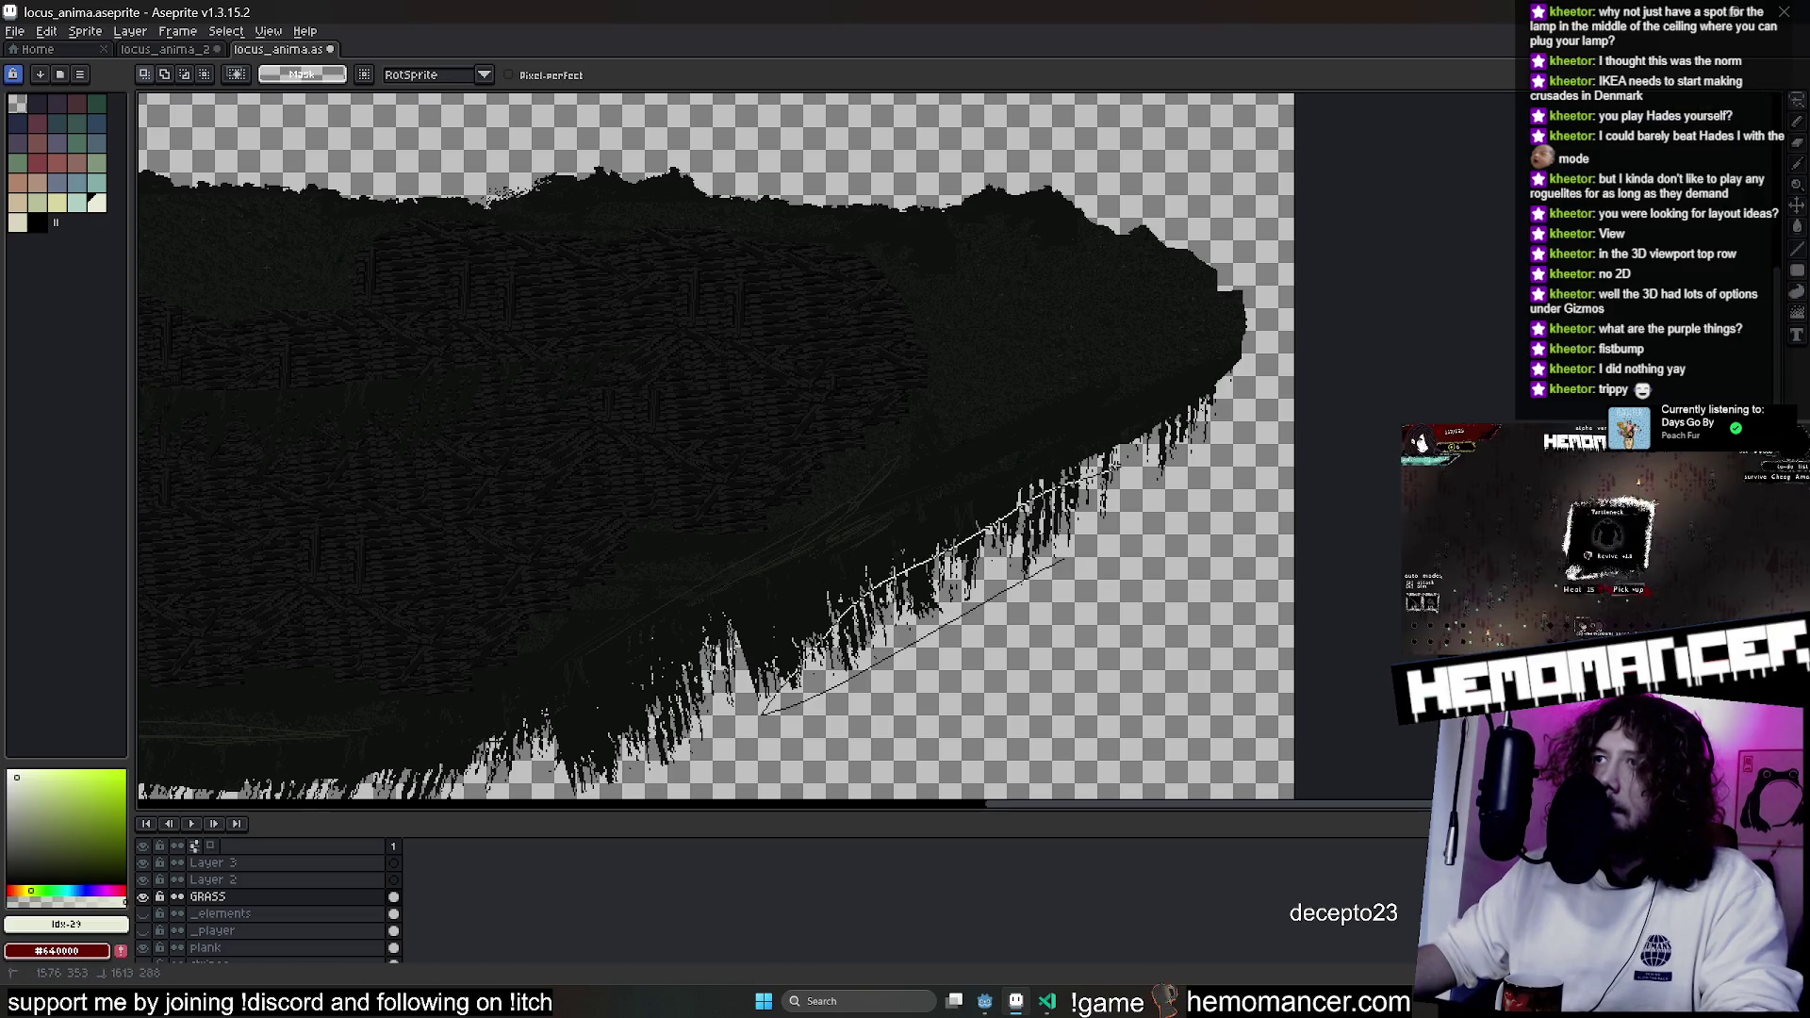
{"action": "mouse_move", "coordinate": [1042, 586]}
{"action": "left_mouse_down"}
{"action": "mouse_move", "coordinate": [1103, 510]}
{"action": "mouse_move", "coordinate": [1235, 450]}
{"action": "left_mouse_up"}
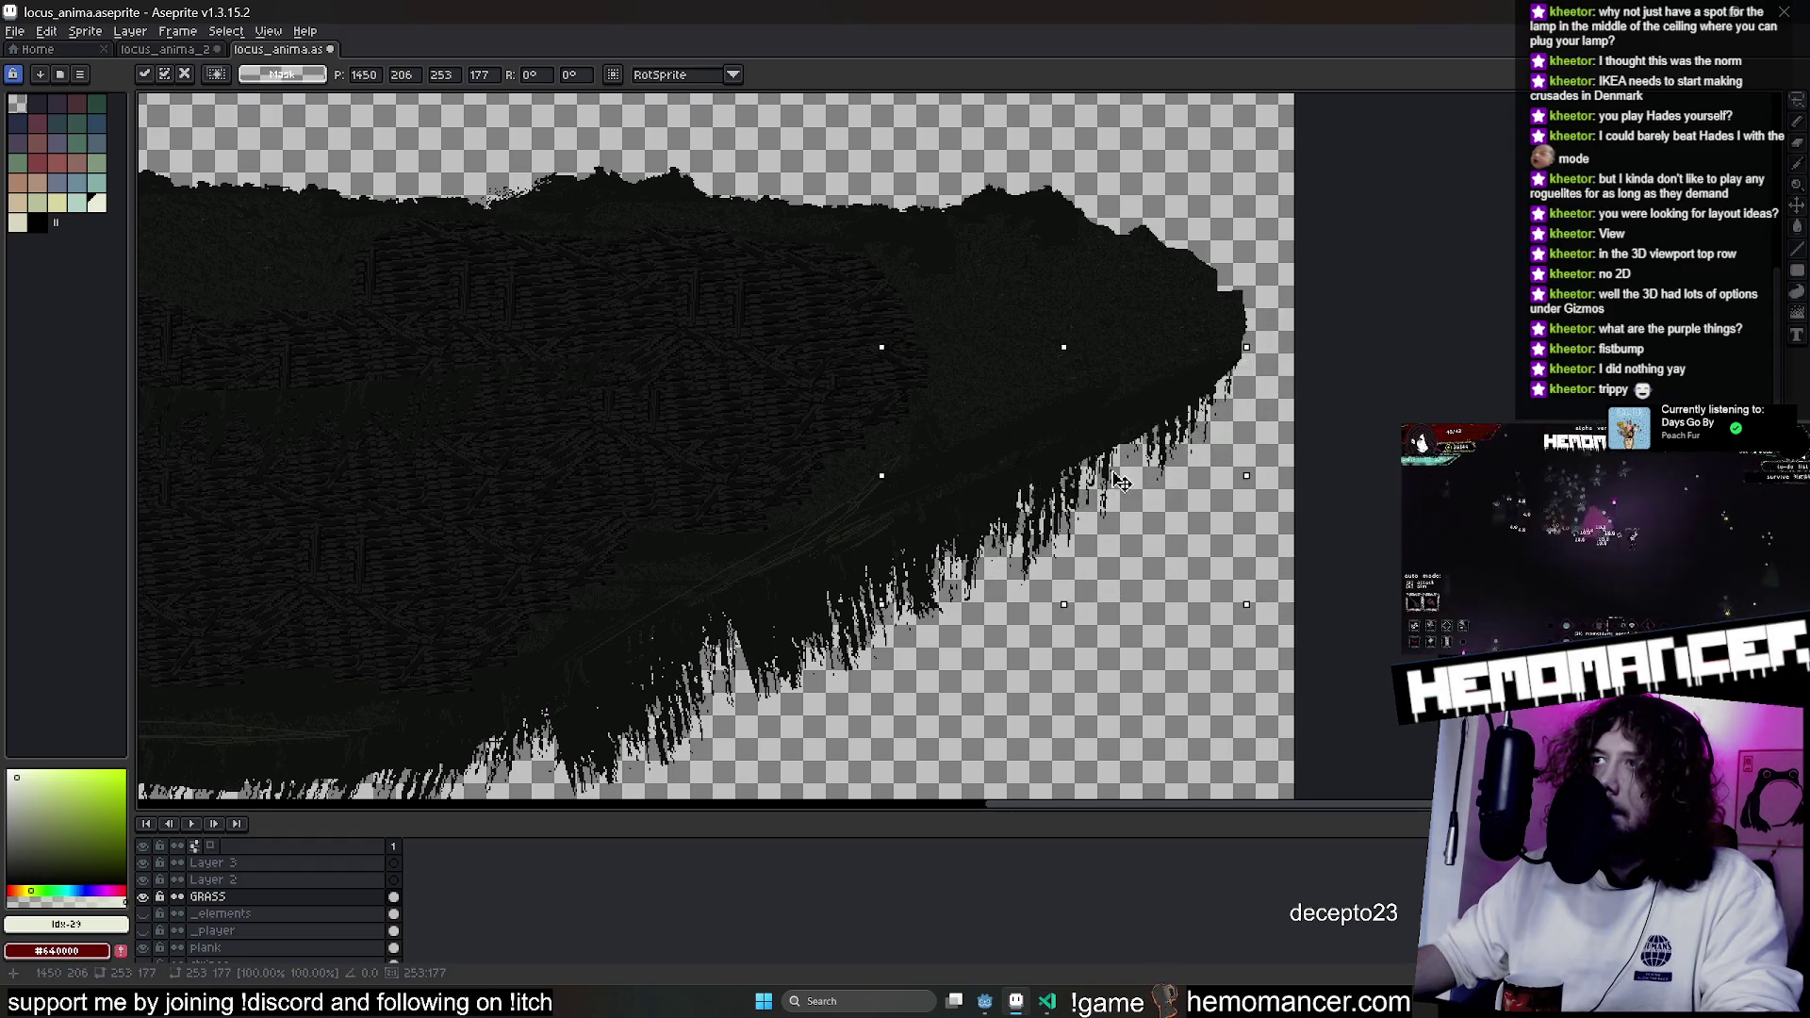
{"action": "key", "text": "ctrl+s"}
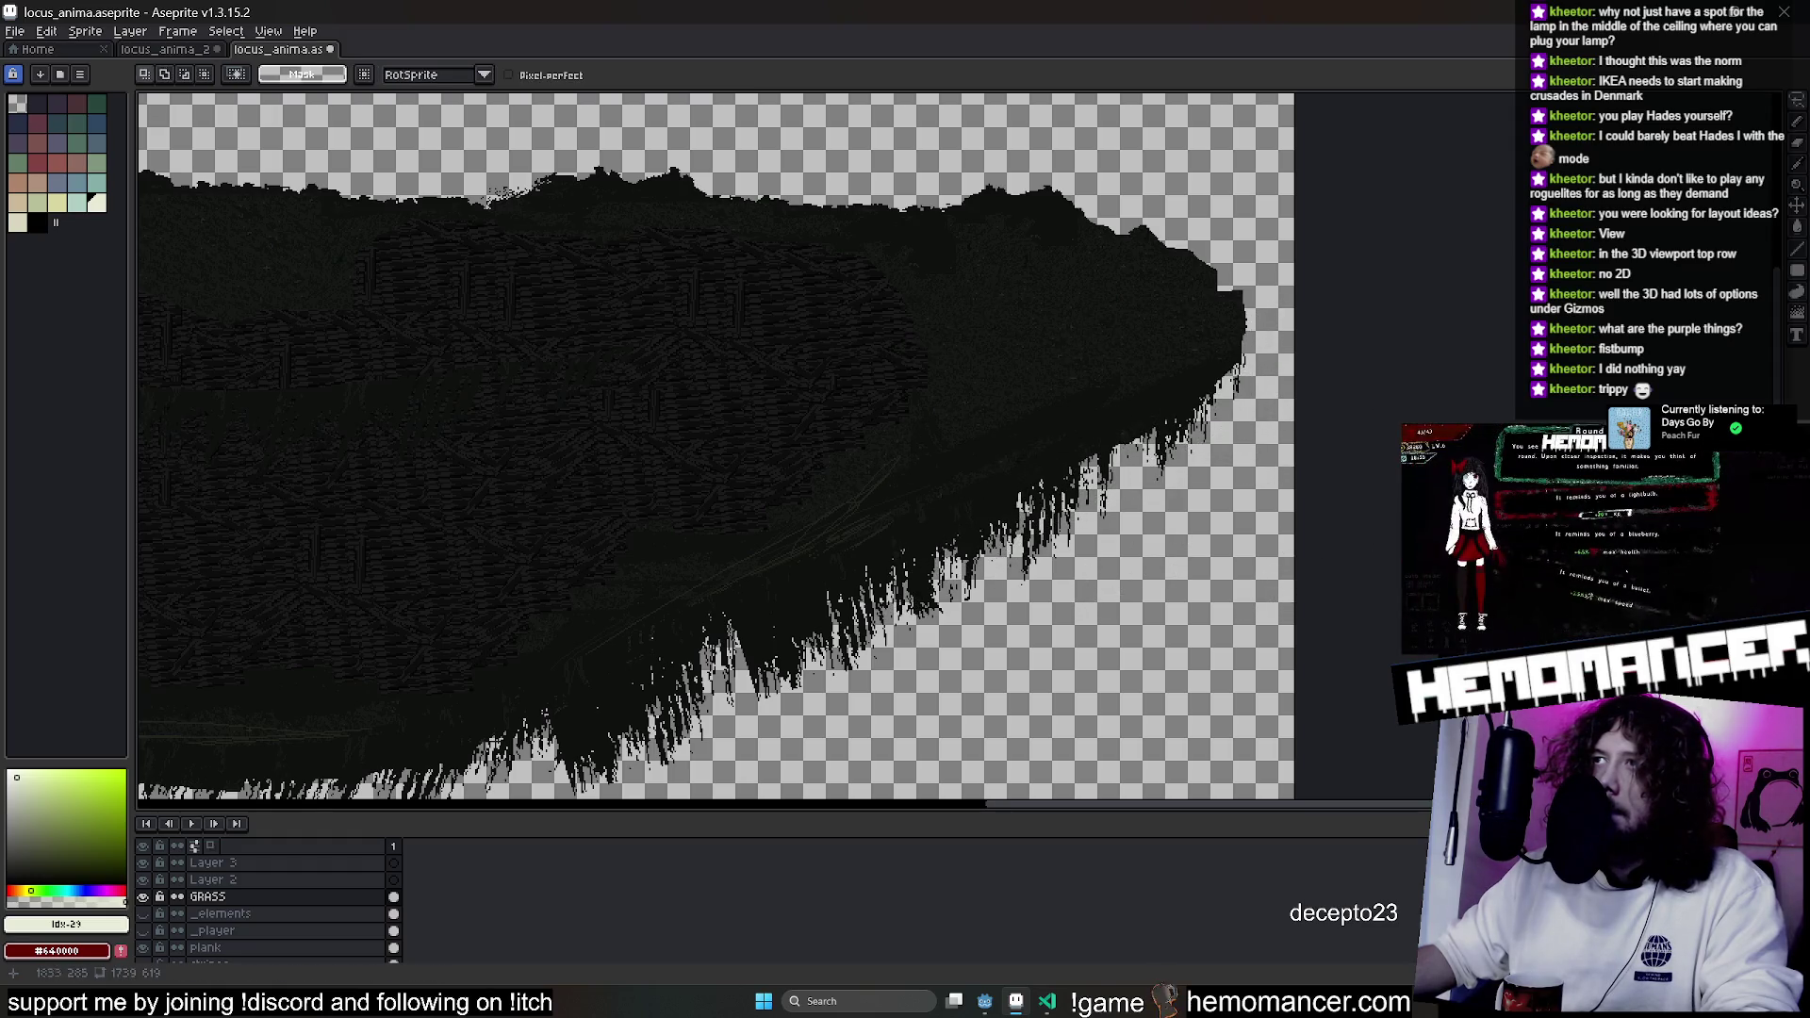
{"action": "scroll", "coordinate": [943, 566], "scroll_direction": "down", "scroll_amount": 3}
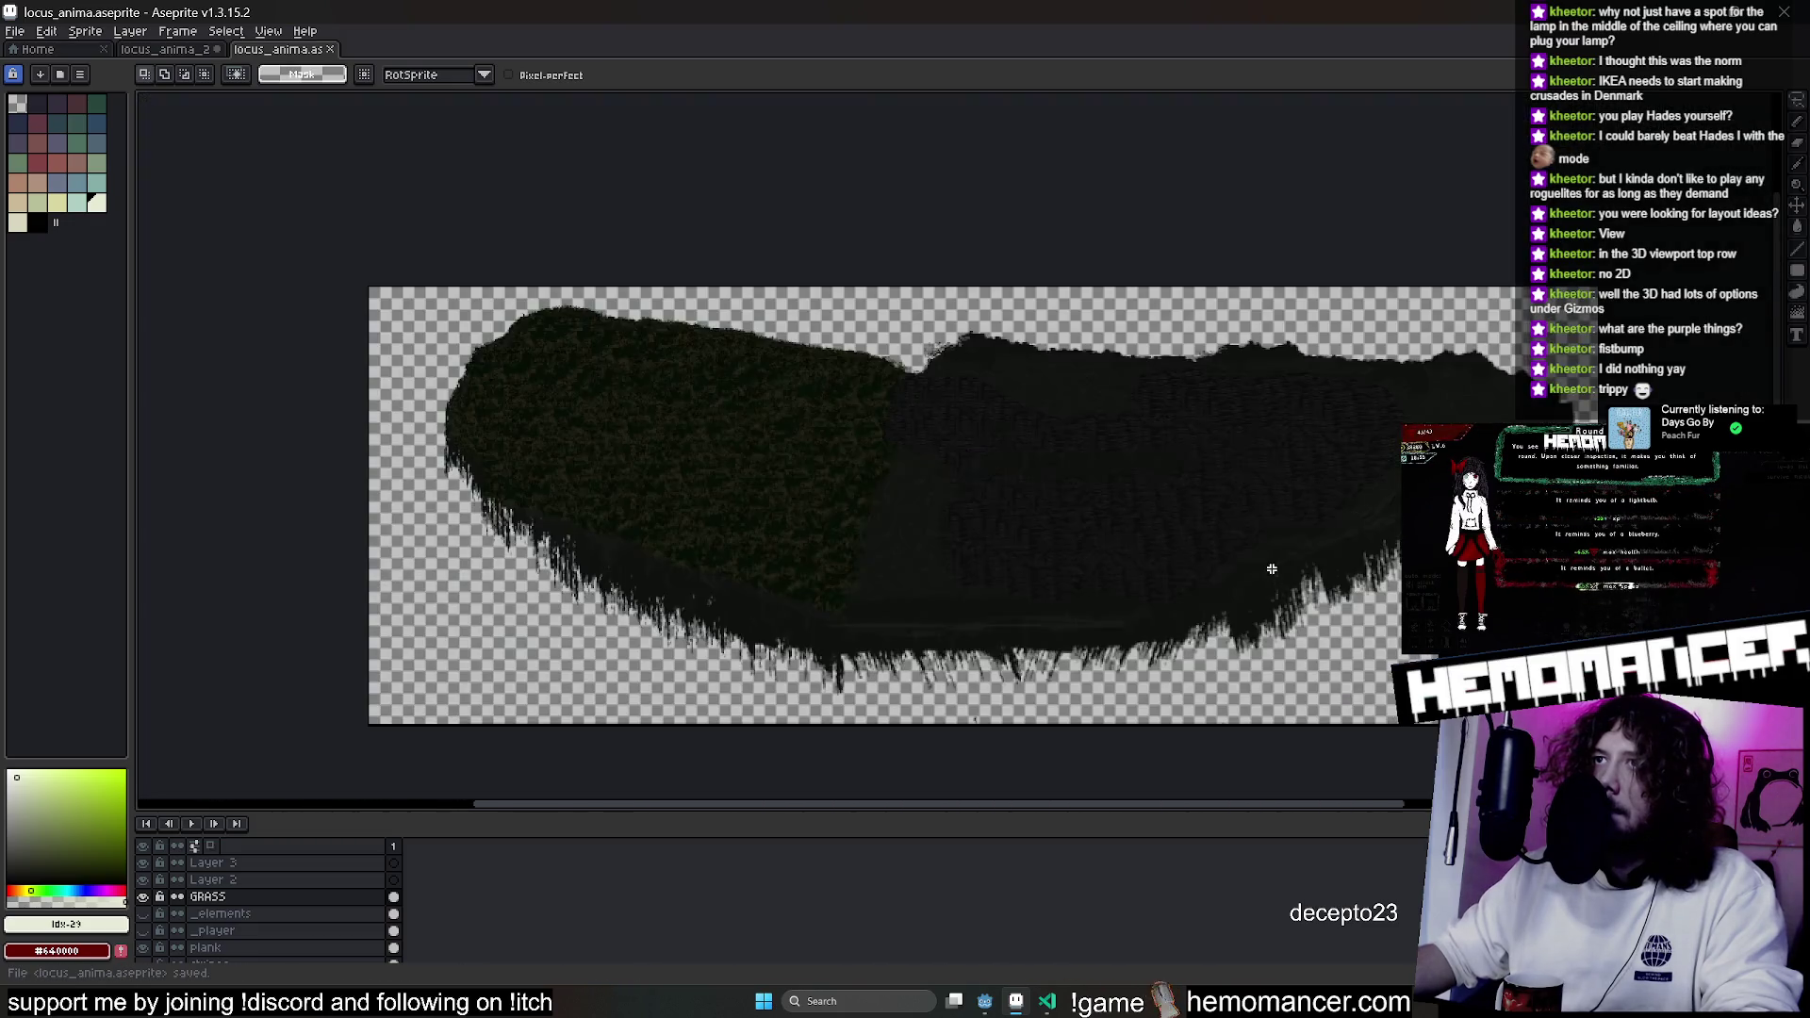
{"action": "right_click", "coordinate": [997, 545]}
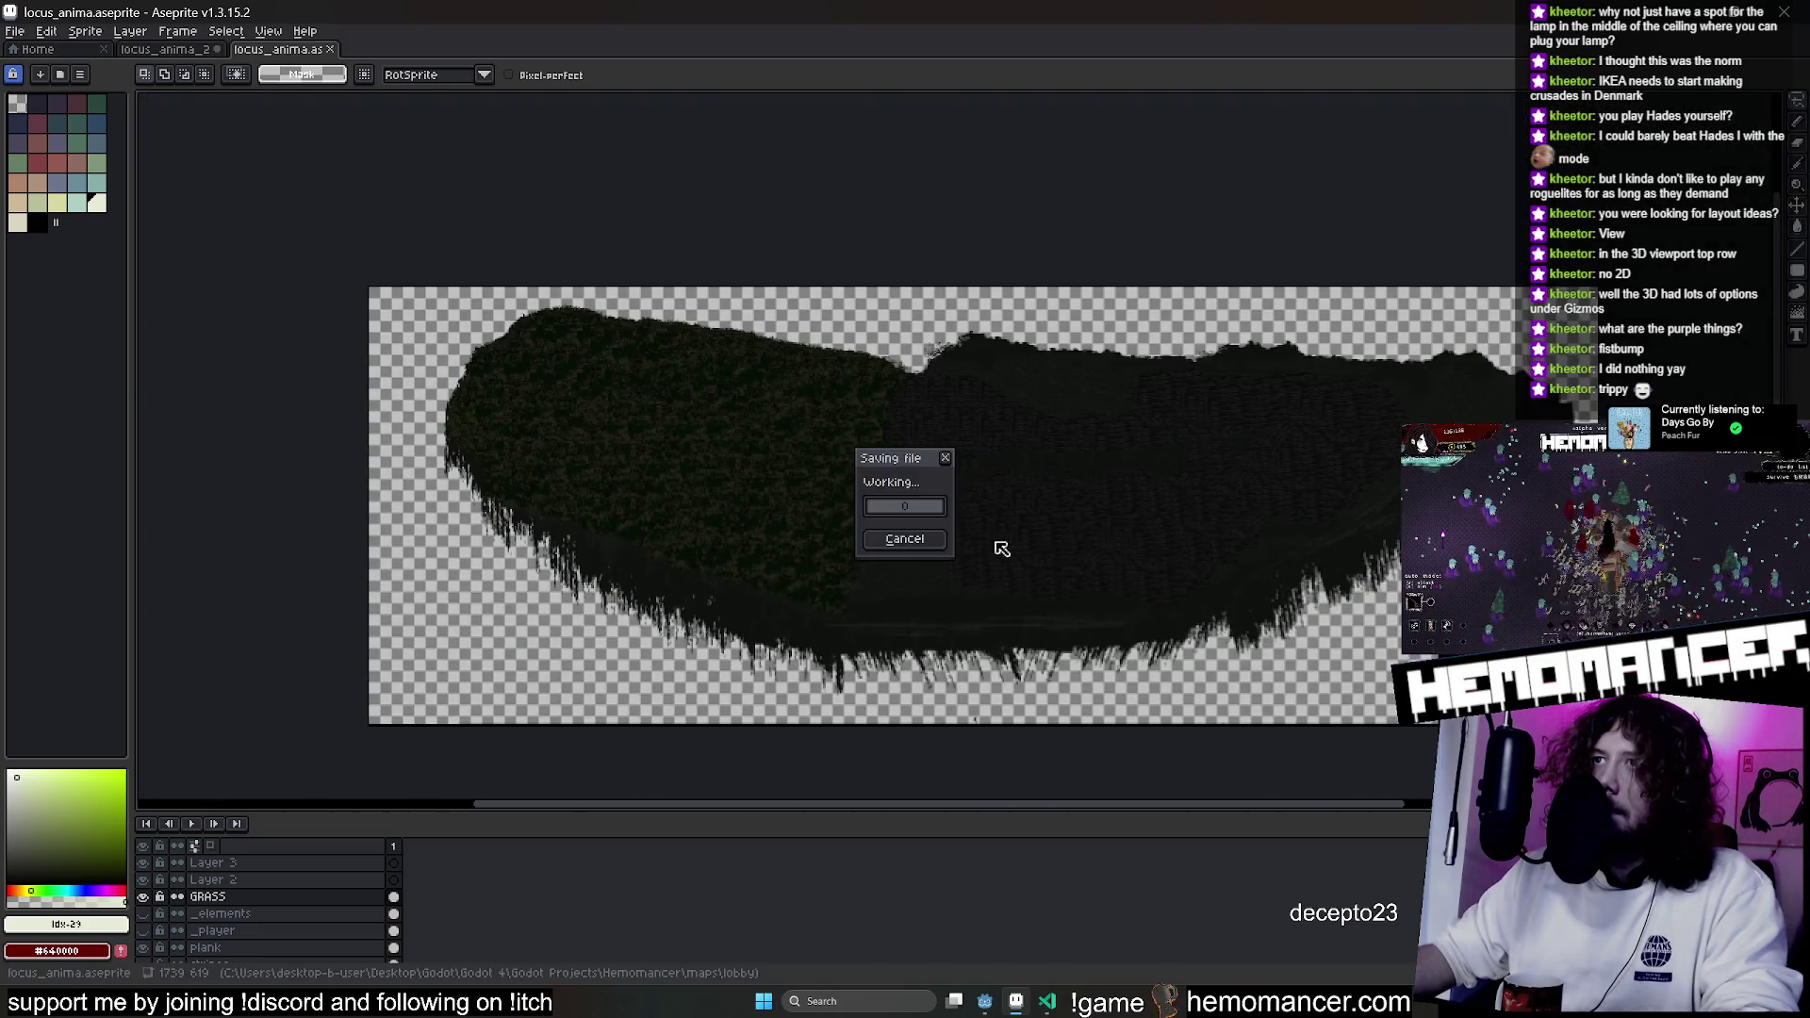
Return to the Godot editor and select the LobbyC node in the Scene tree.
{"action": "left_click_drag", "start_coordinate": [977, 539], "coordinate": [893, 554]}
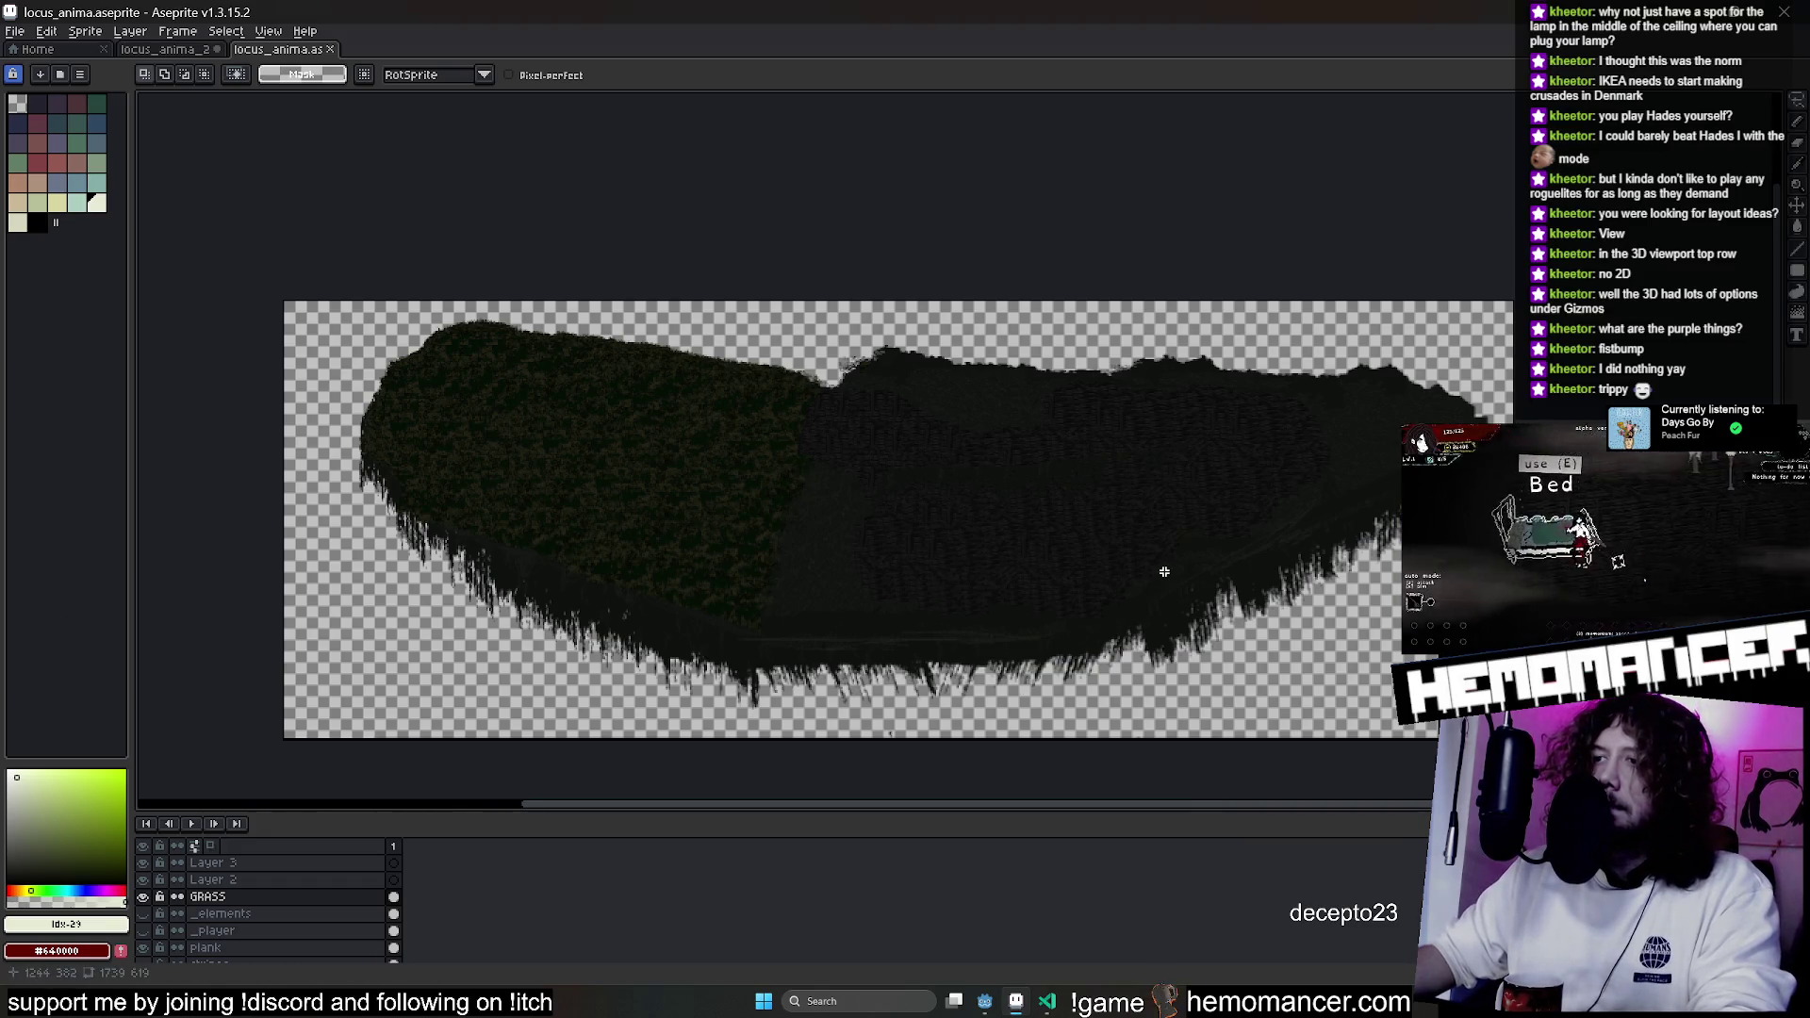
{"action": "left_click", "coordinate": [977, 1001]}
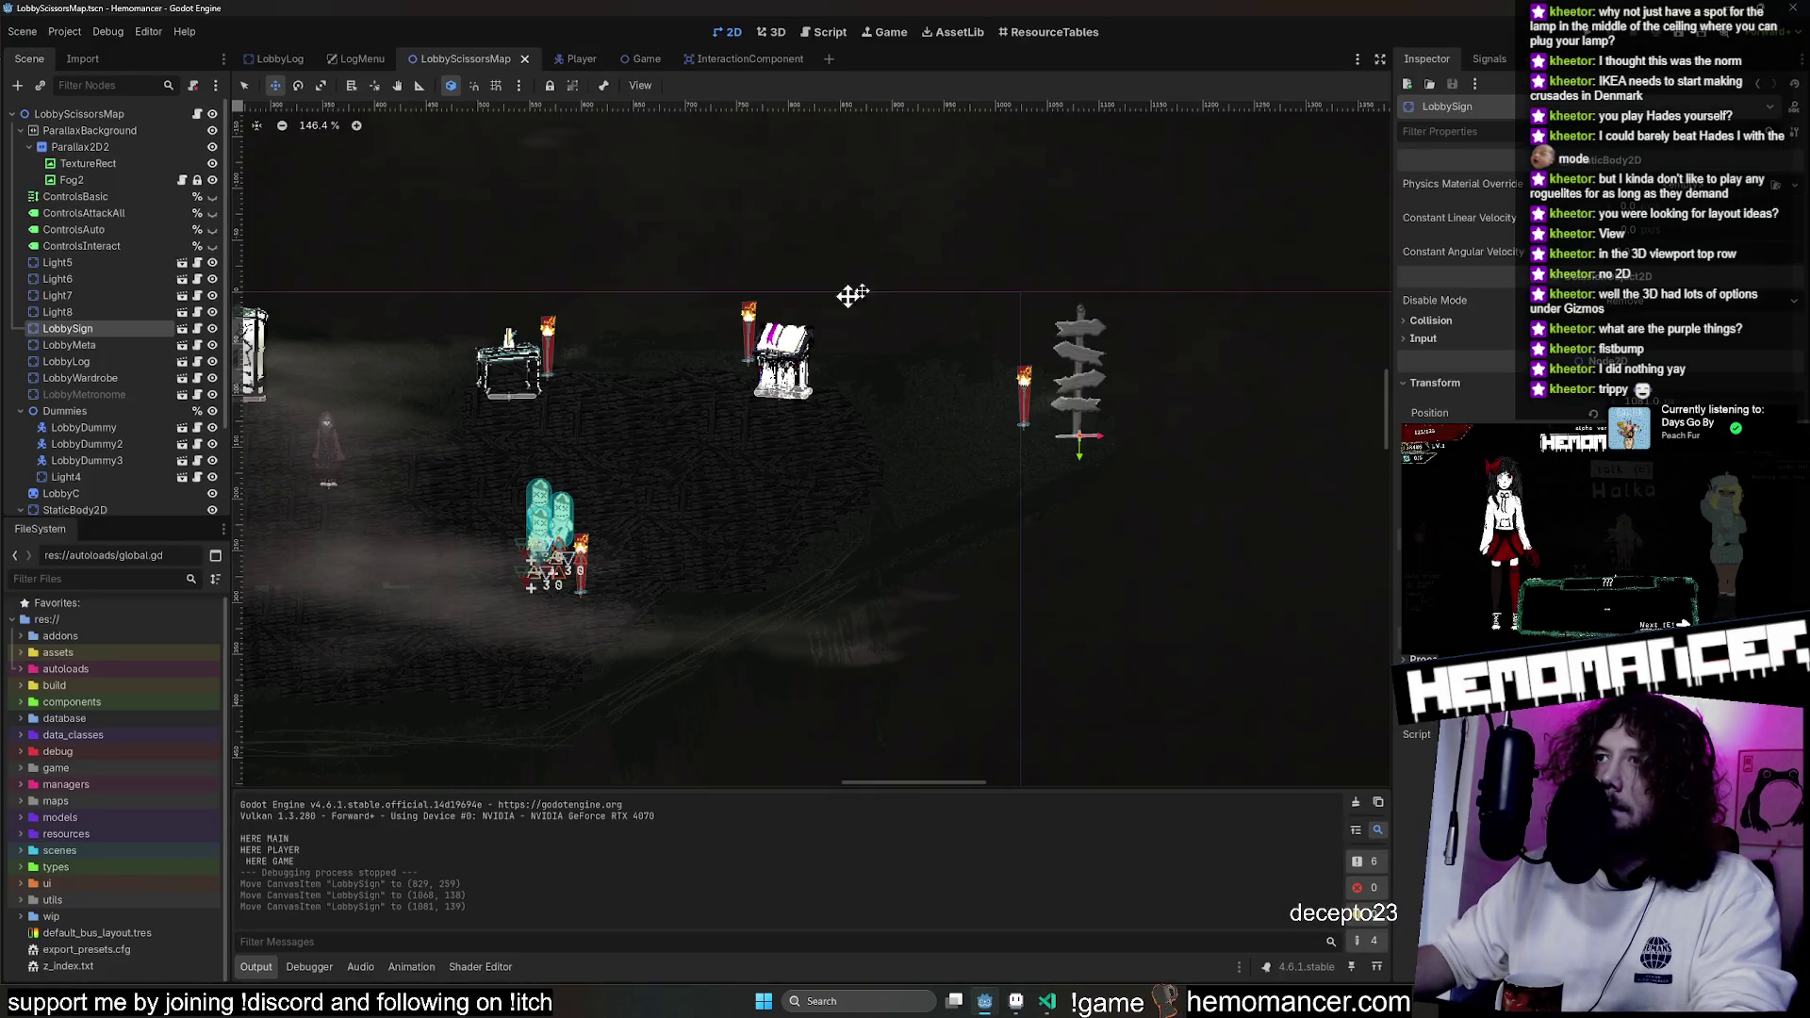
{"action": "scroll", "coordinate": [85, 452], "scroll_direction": "down", "scroll_amount": 3}
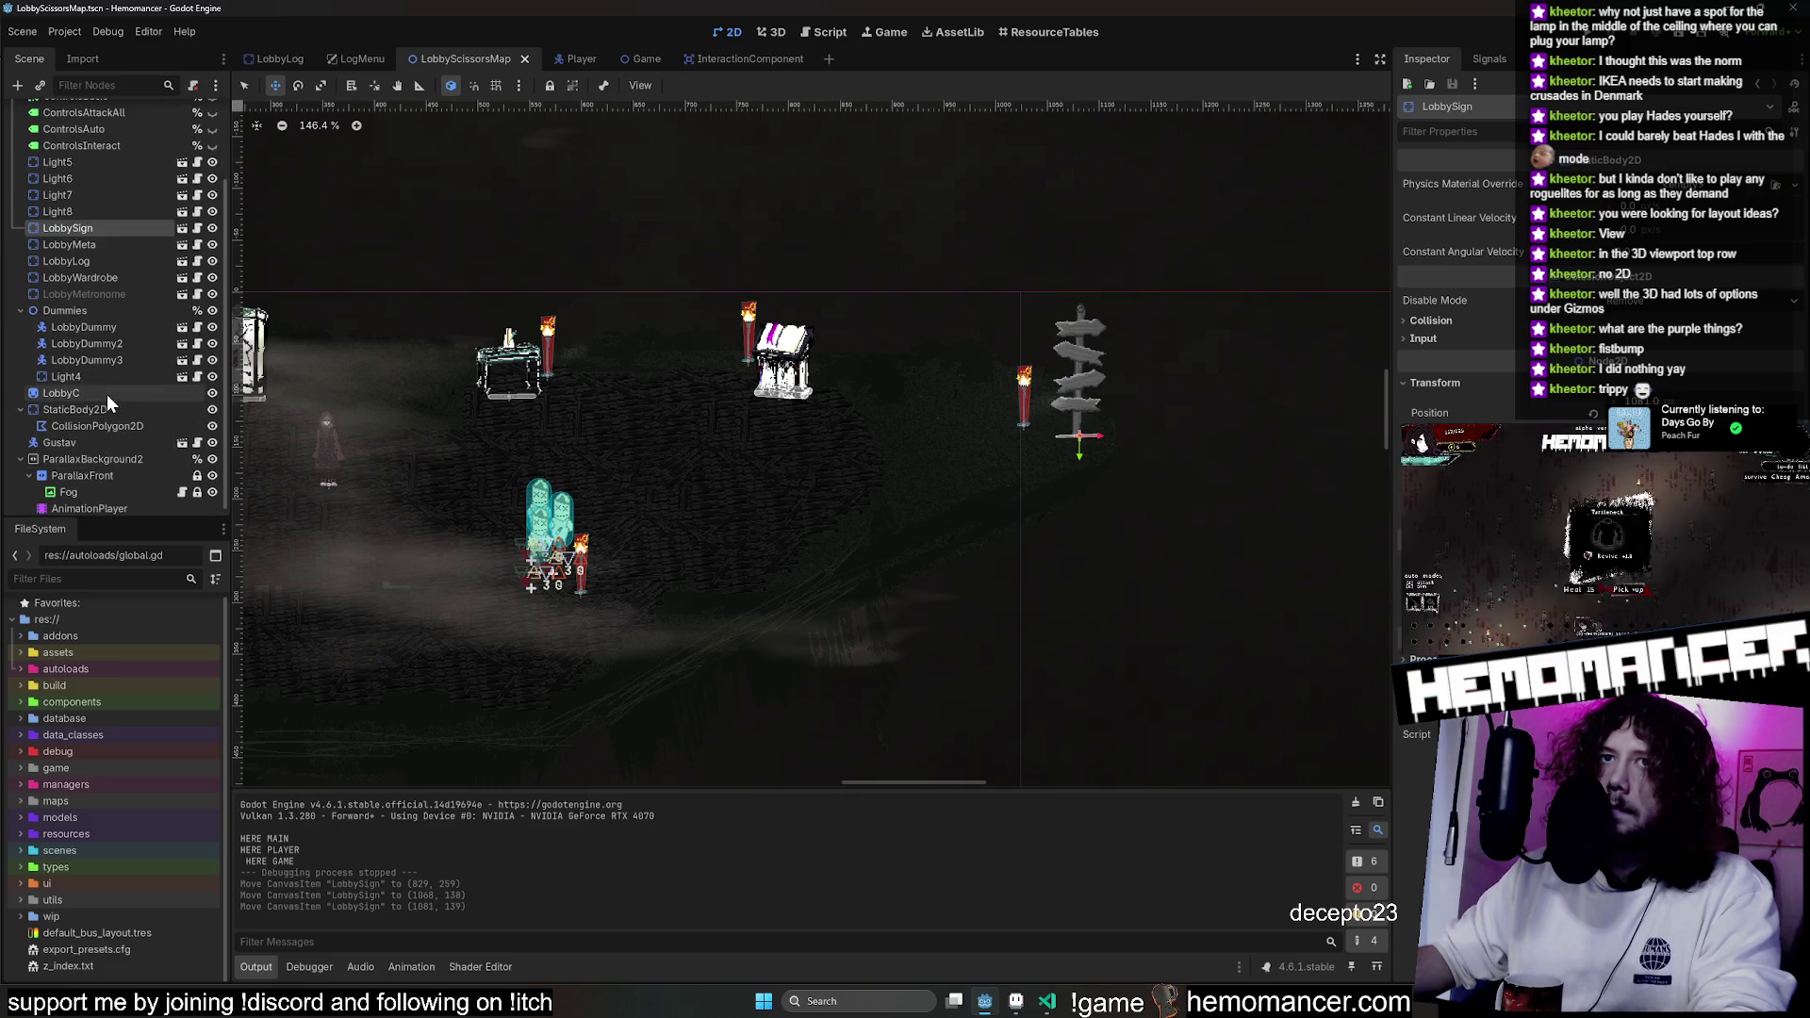
{"action": "left_click", "coordinate": [106, 394]}
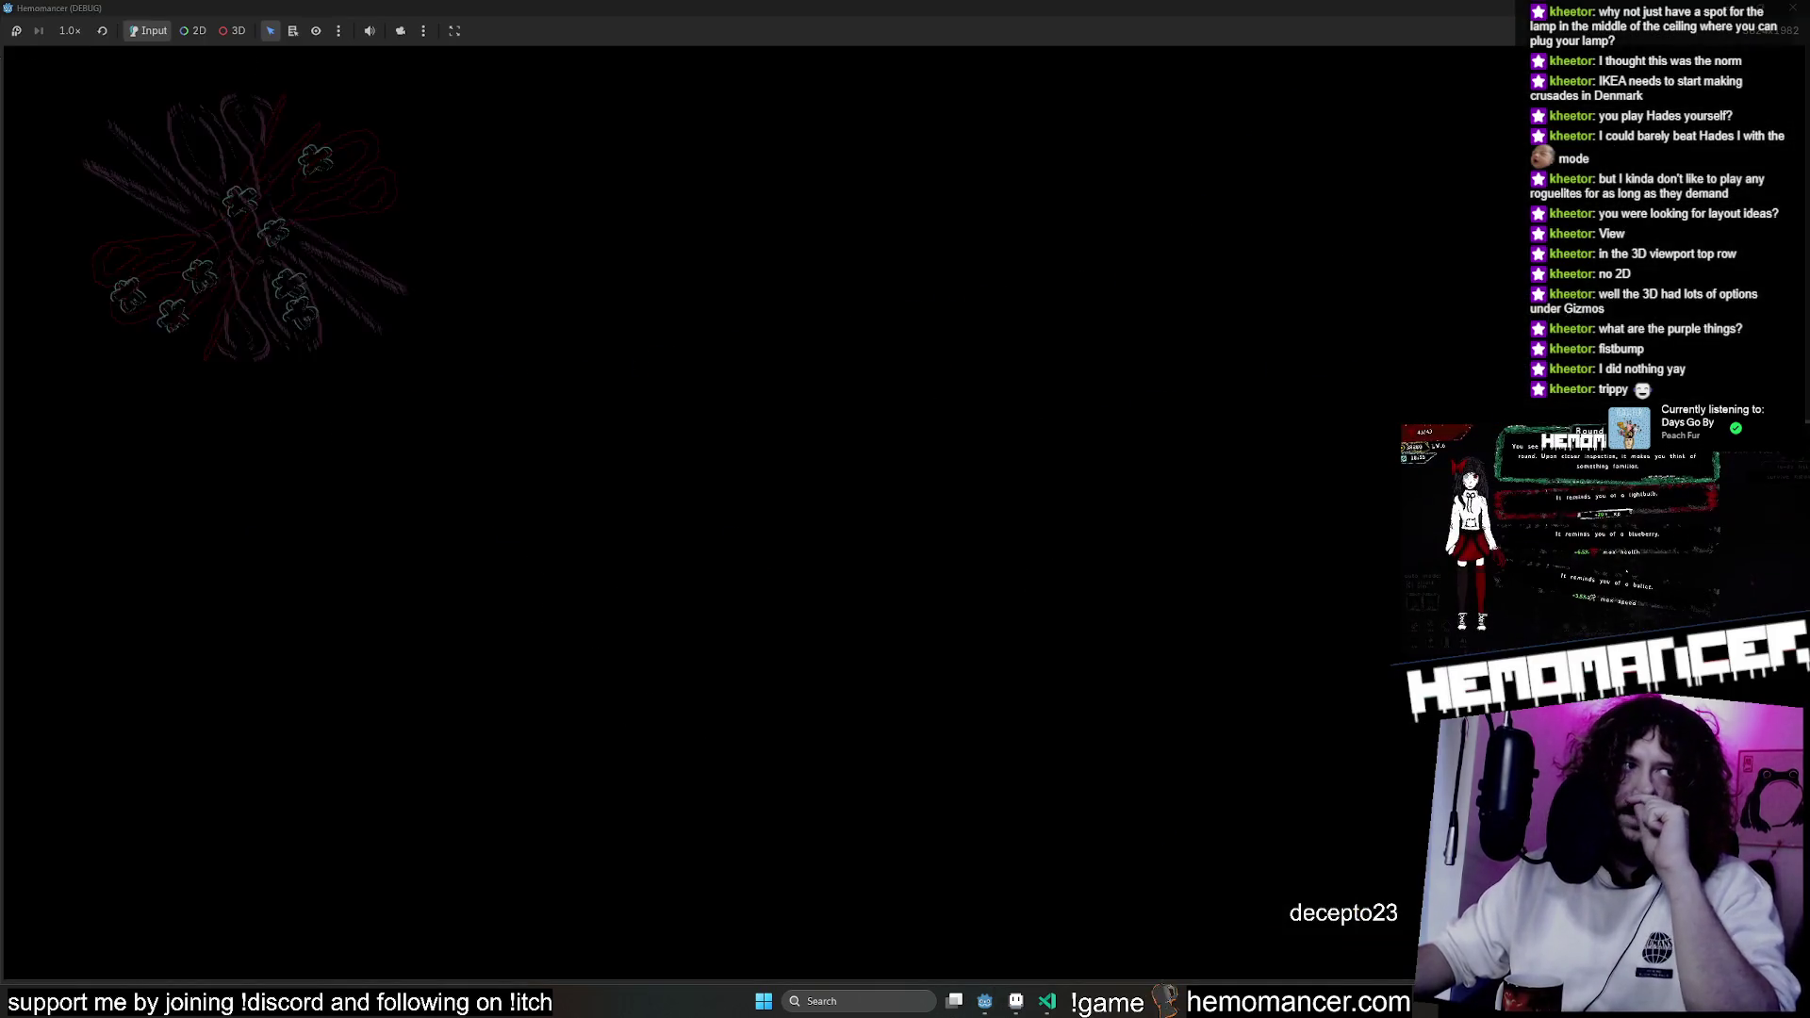
Run the lobby level and walk the character across the plank floor onto the grass.
{"action": "left_click", "coordinate": [610, 488]}
{"action": "key", "text": "s"}
{"action": "key", "text": "d"}
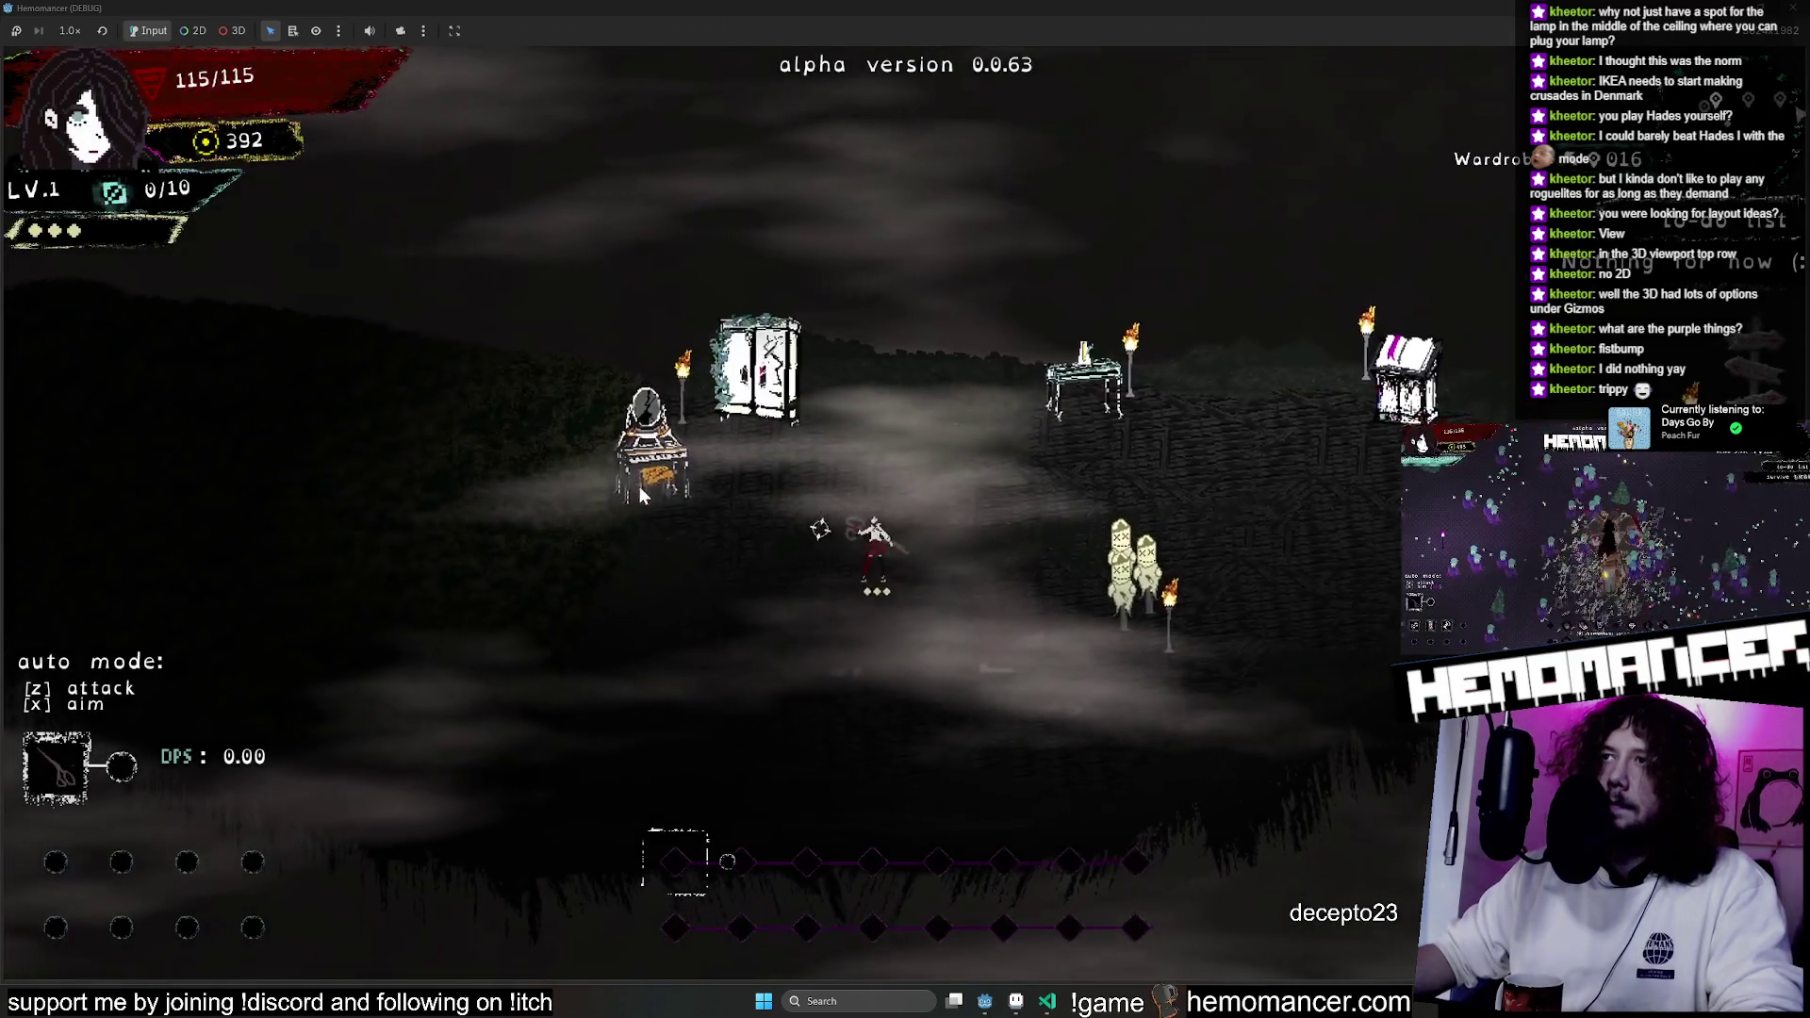
{"action": "key", "text": "w"}
{"action": "key", "text": "d"}
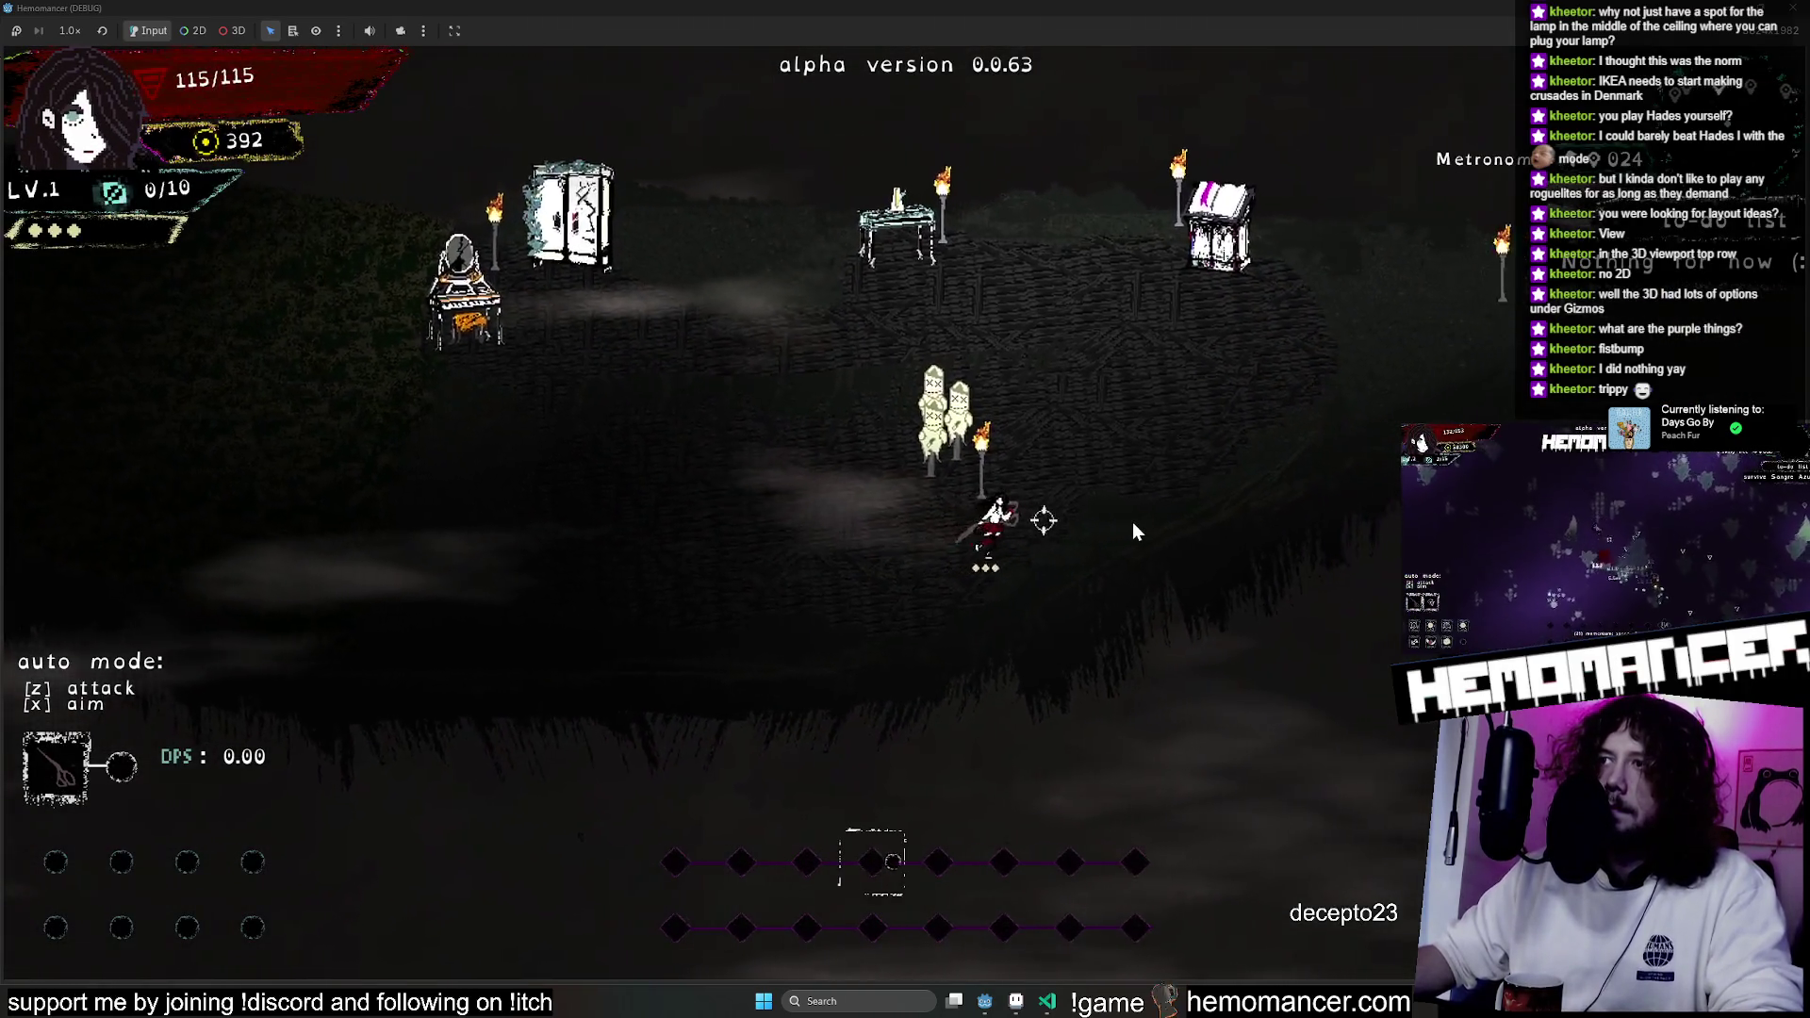
{"action": "key", "text": "a"}
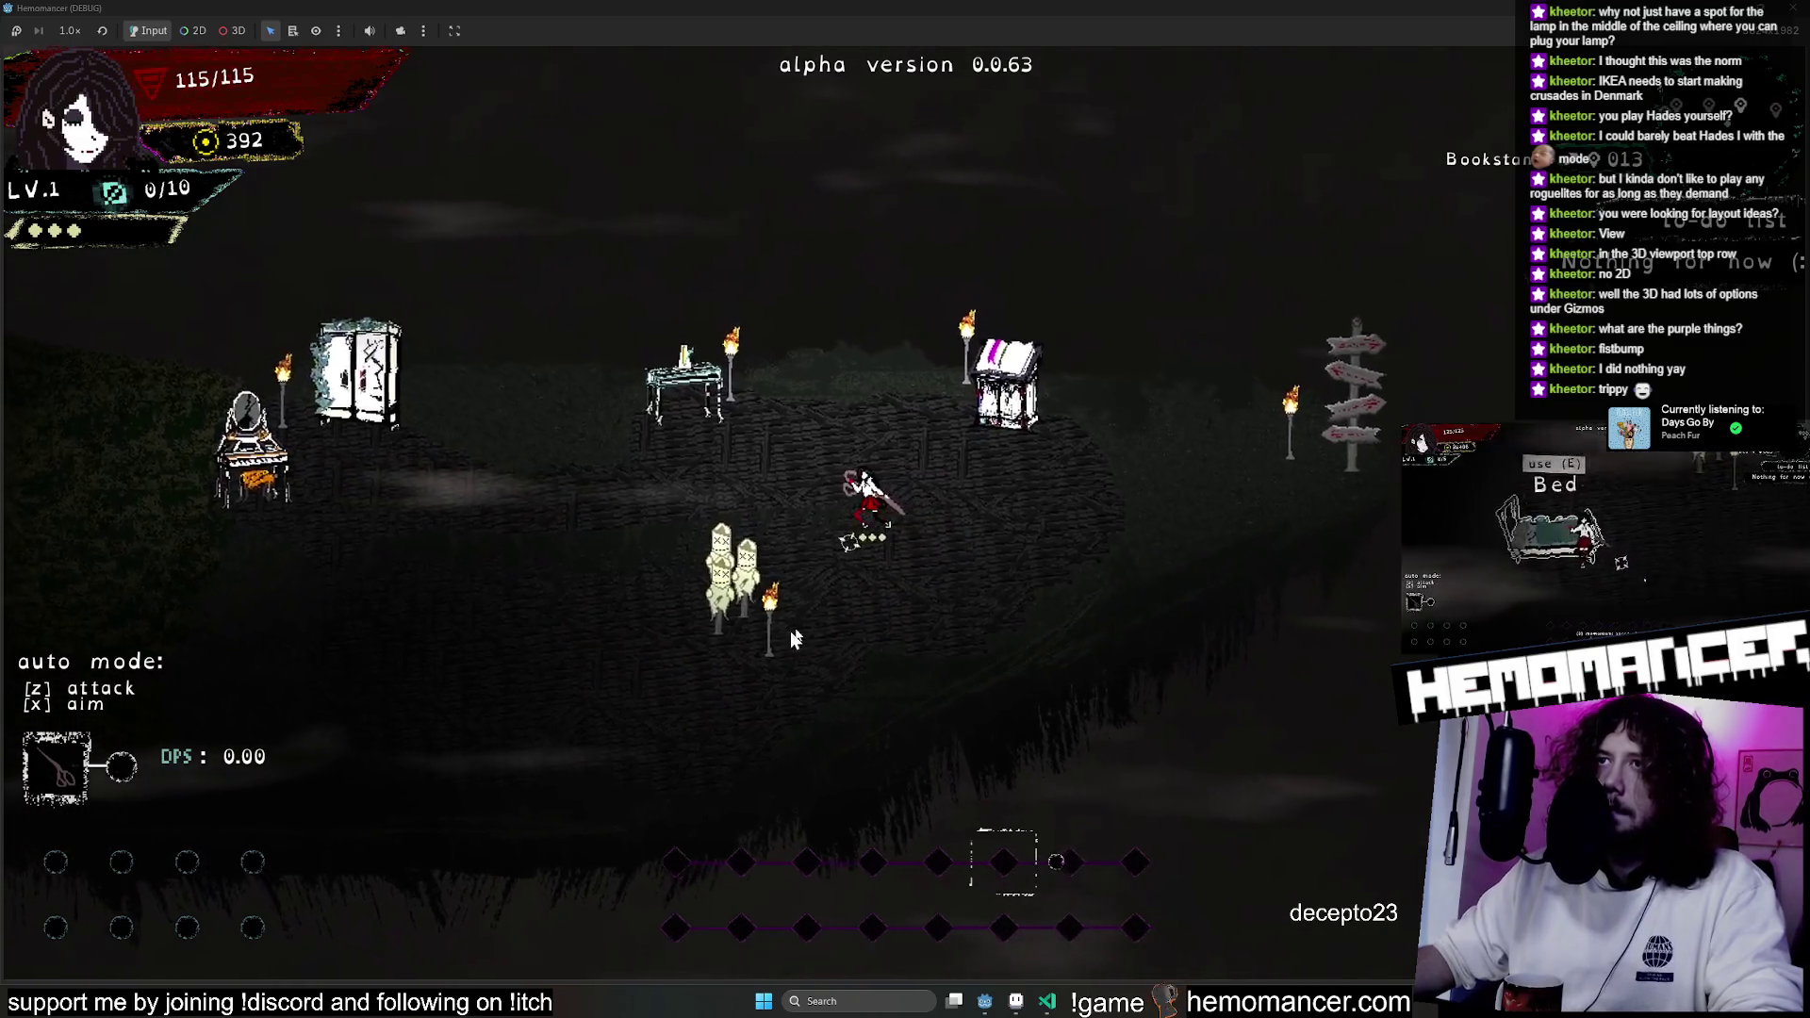
{"action": "key", "text": "a"}
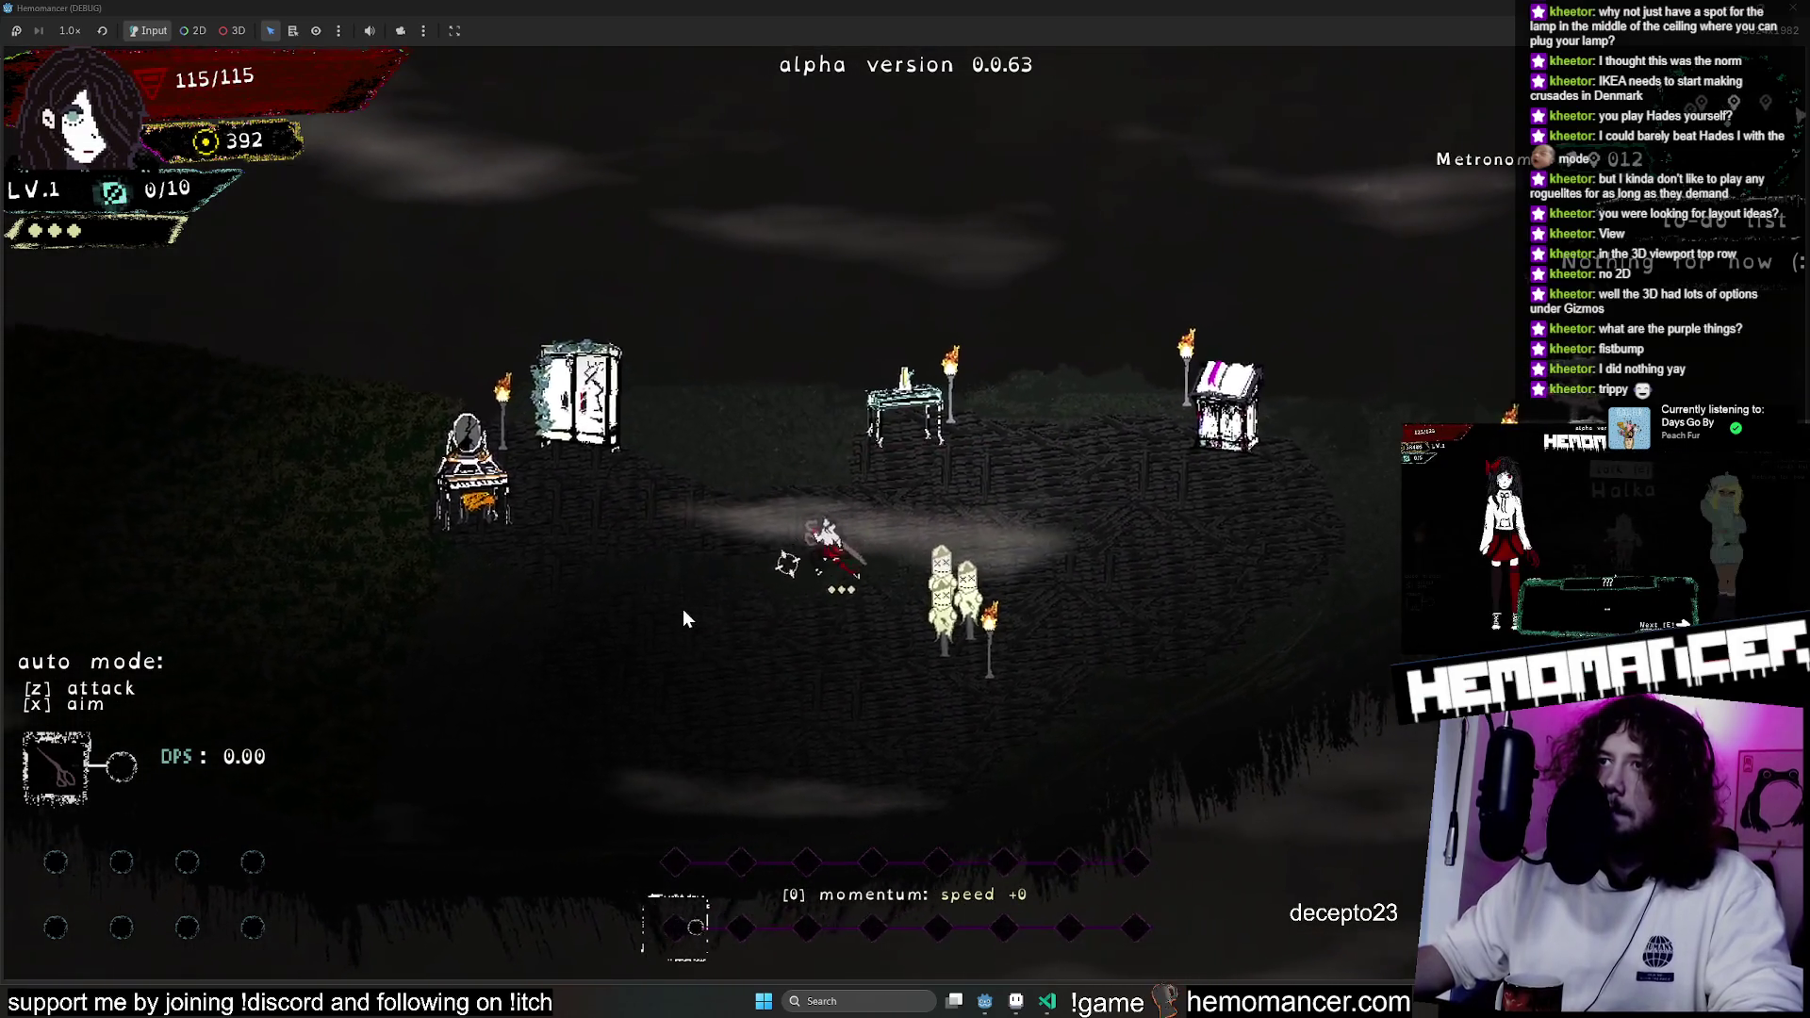
{"action": "key", "text": "s"}
{"action": "key", "text": "a"}
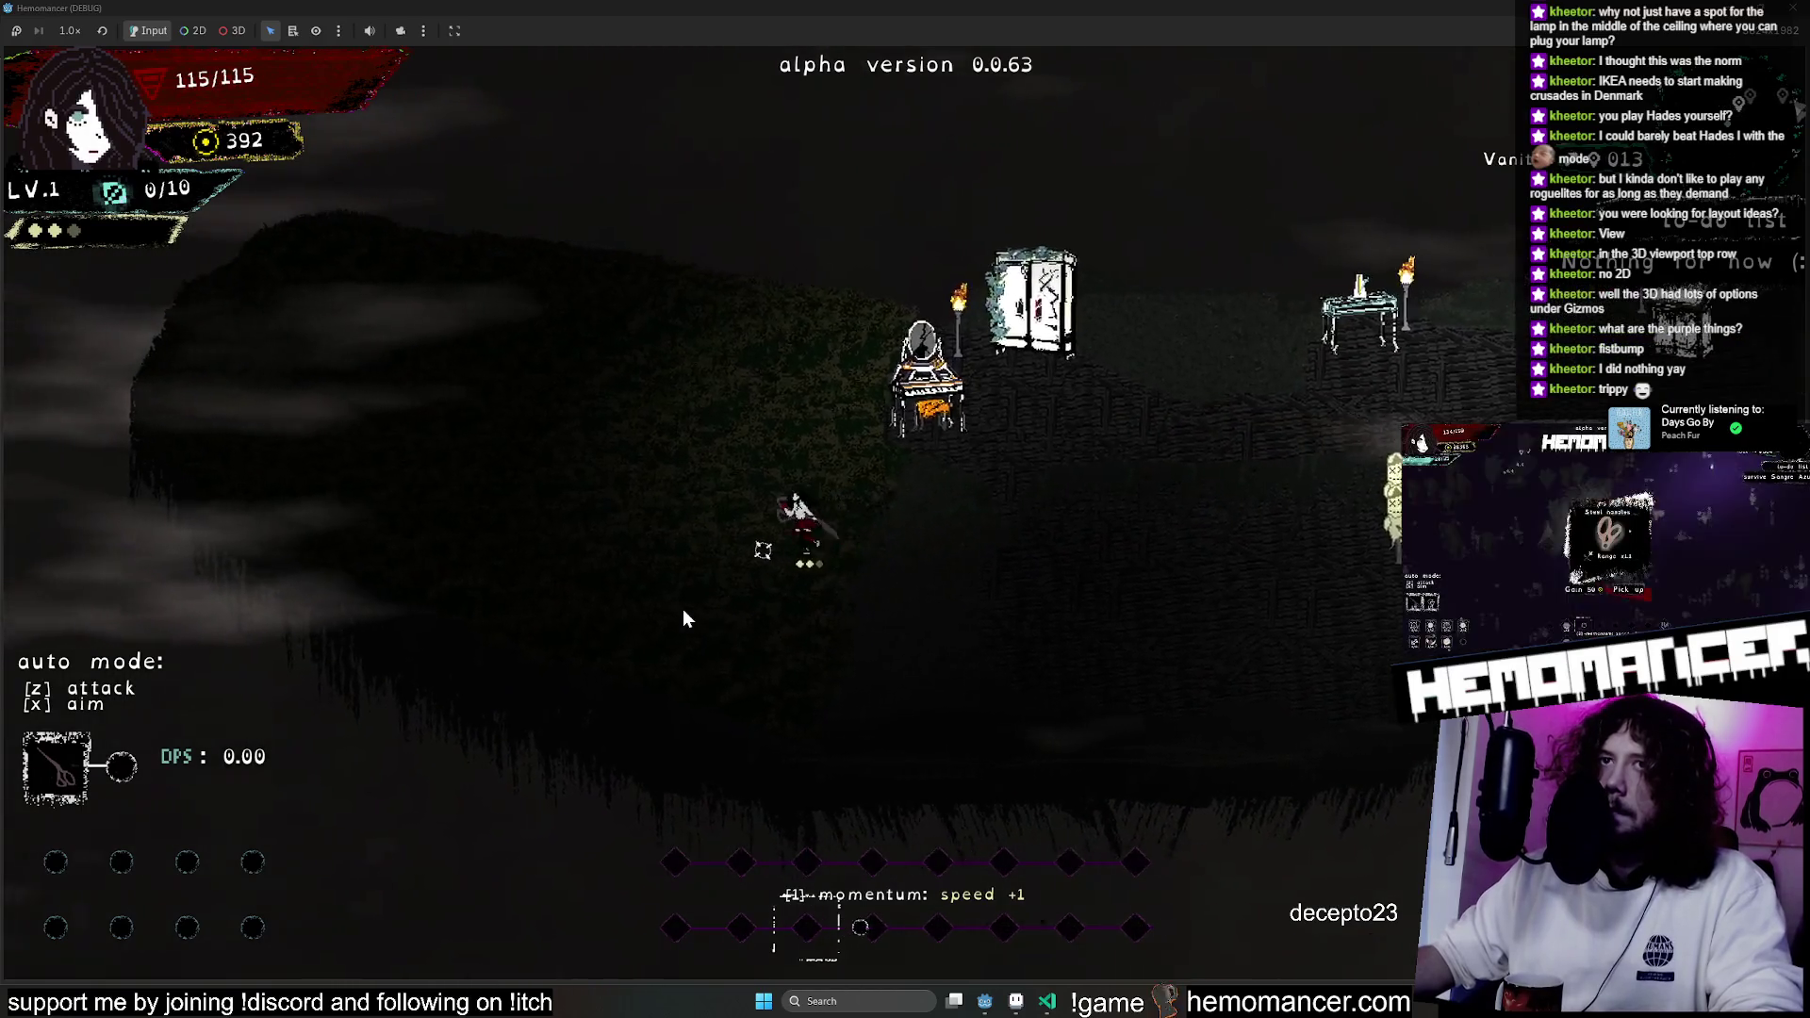
{"action": "key", "text": "a"}
{"action": "key", "text": "w"}
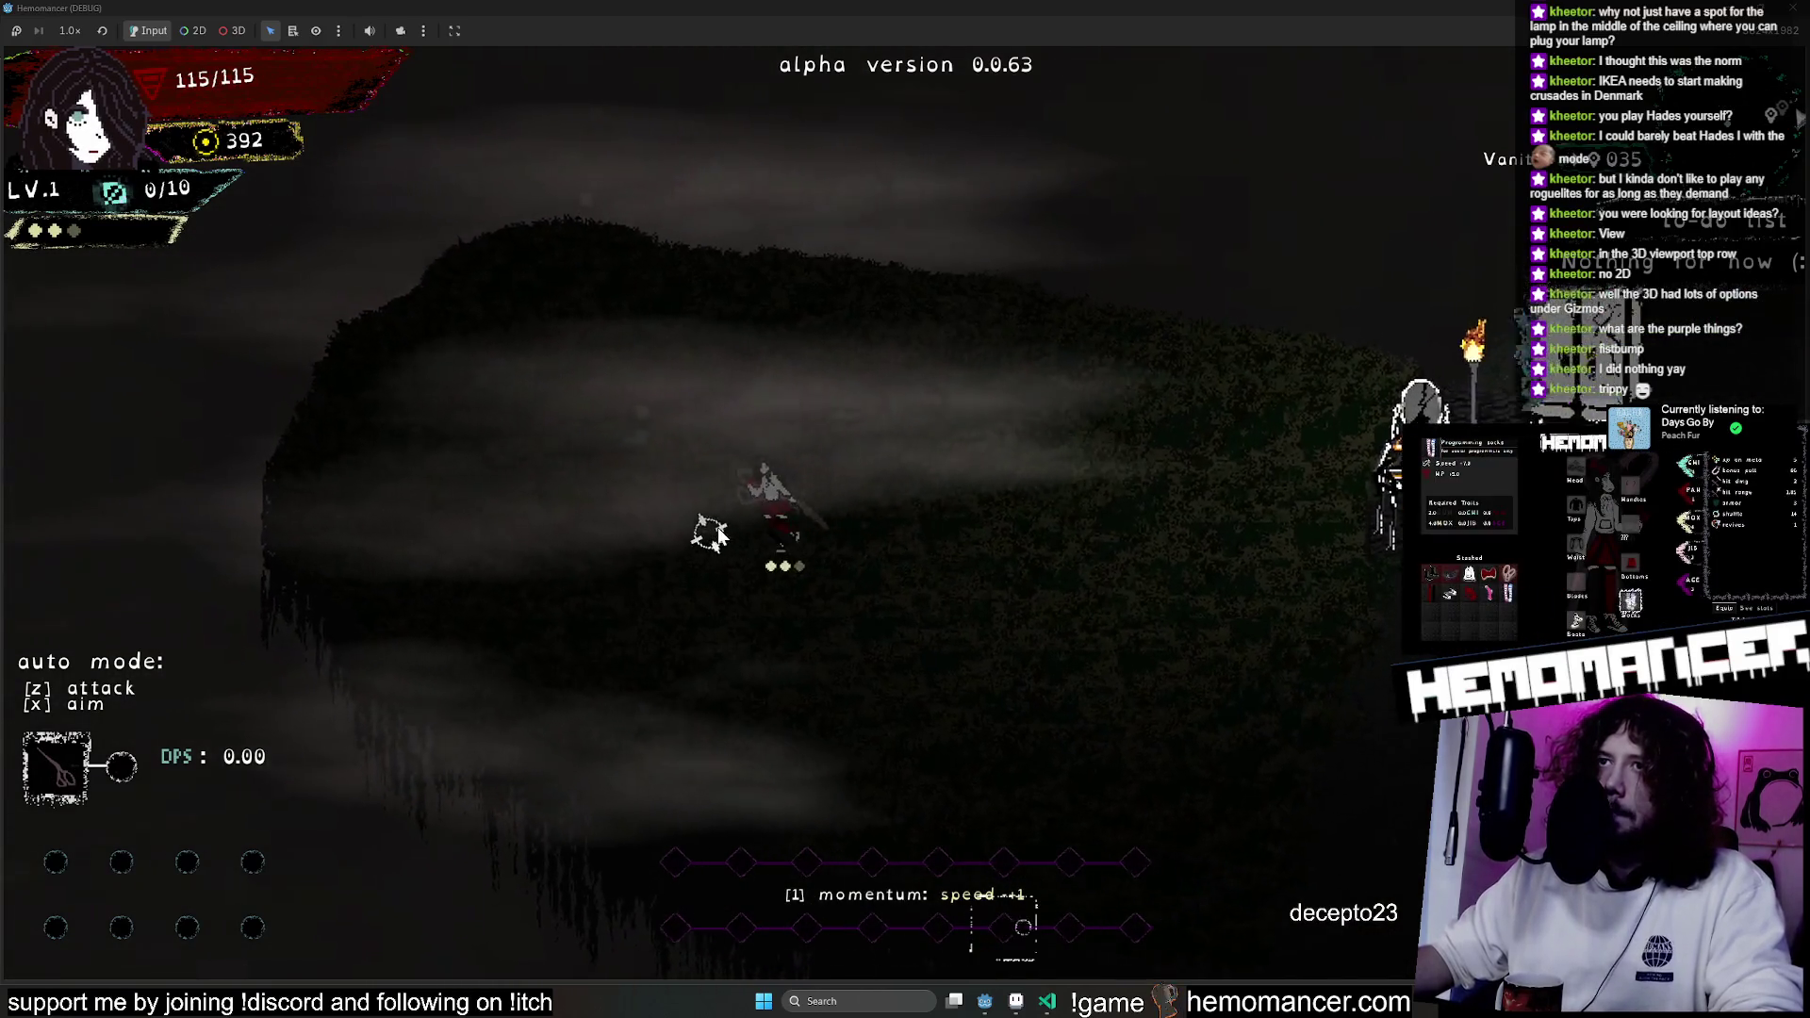
Walk the character around the planks past the vanity, bookshelf, signpost and bookstand.
{"action": "key", "text": "d"}
{"action": "key", "text": "s"}
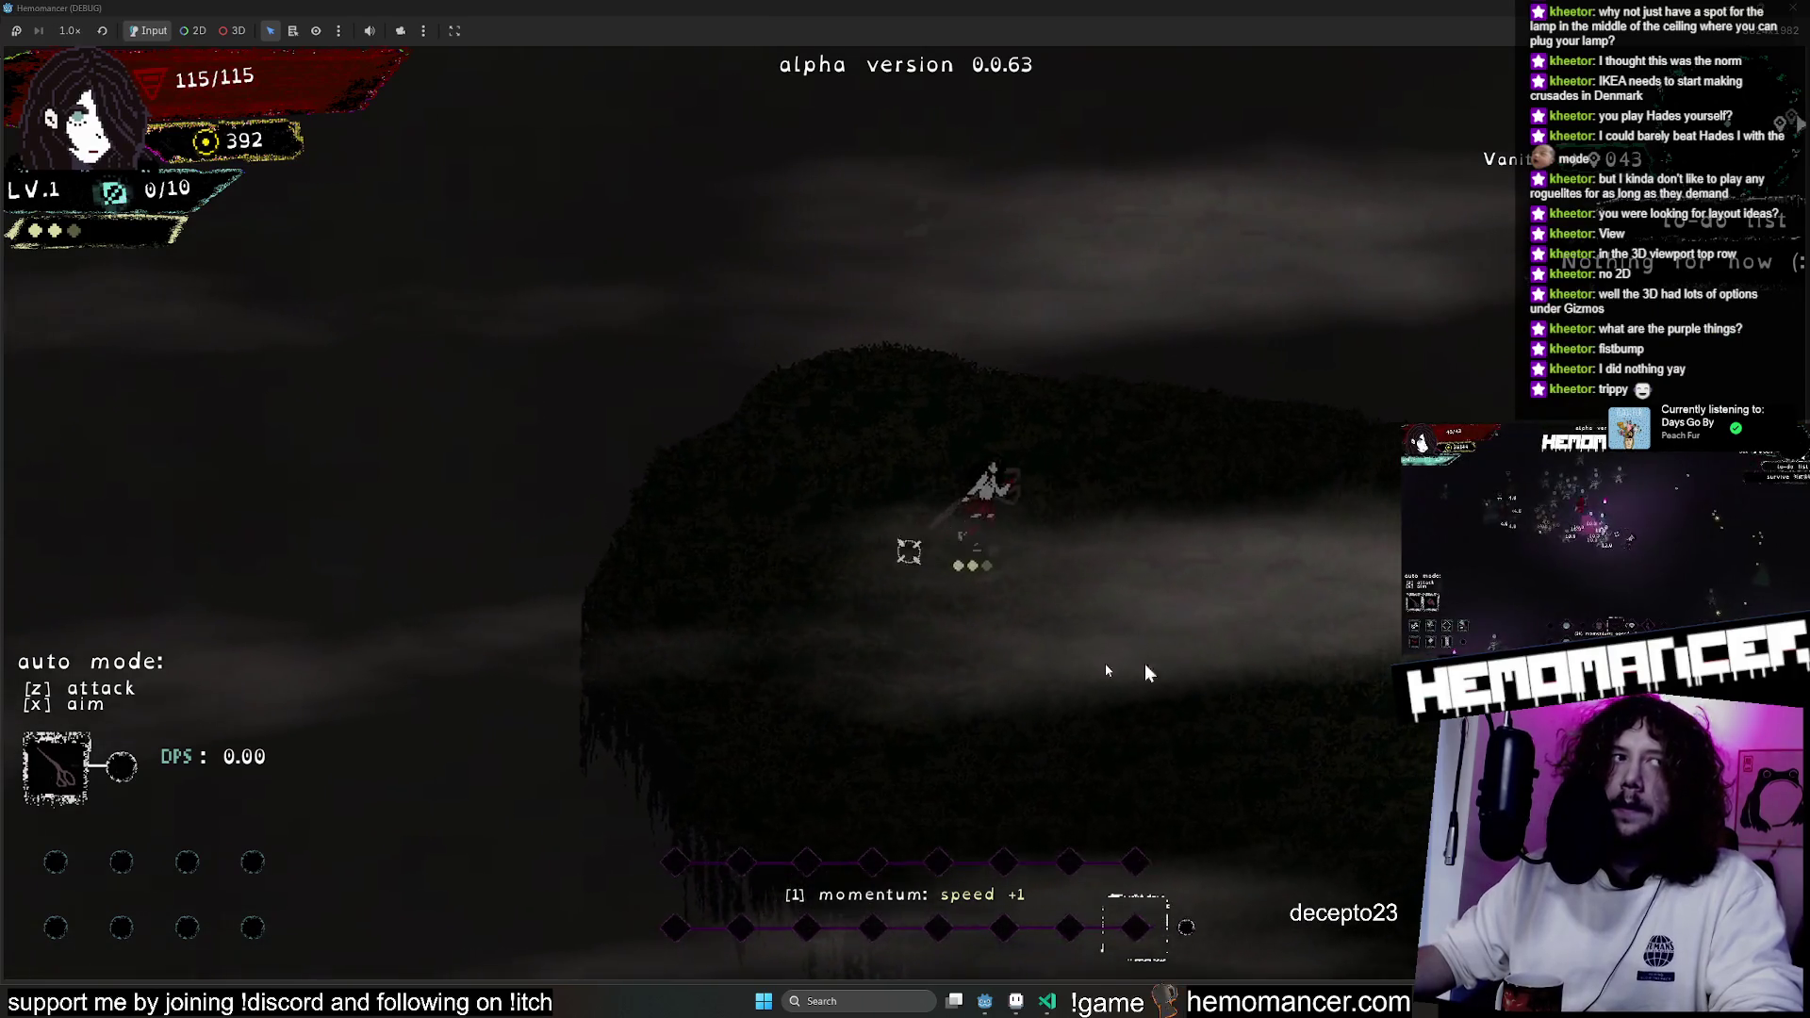
{"action": "key", "text": "d"}
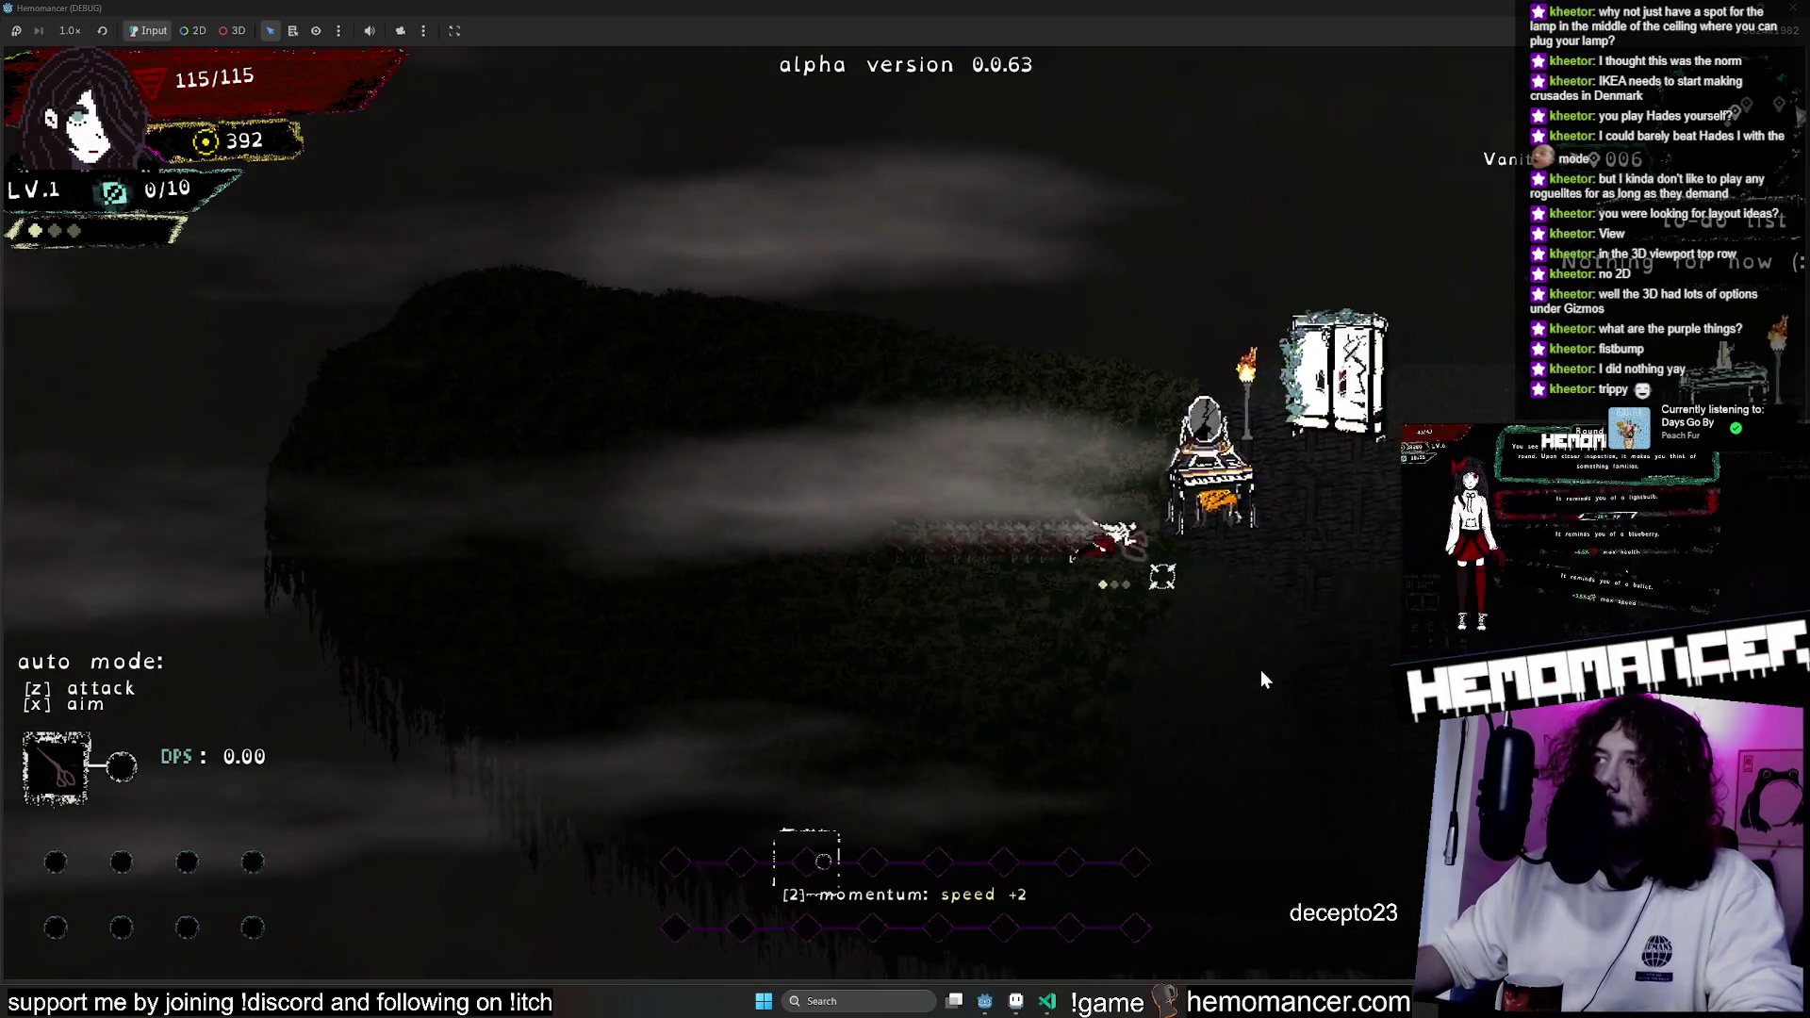
{"action": "key", "text": "d"}
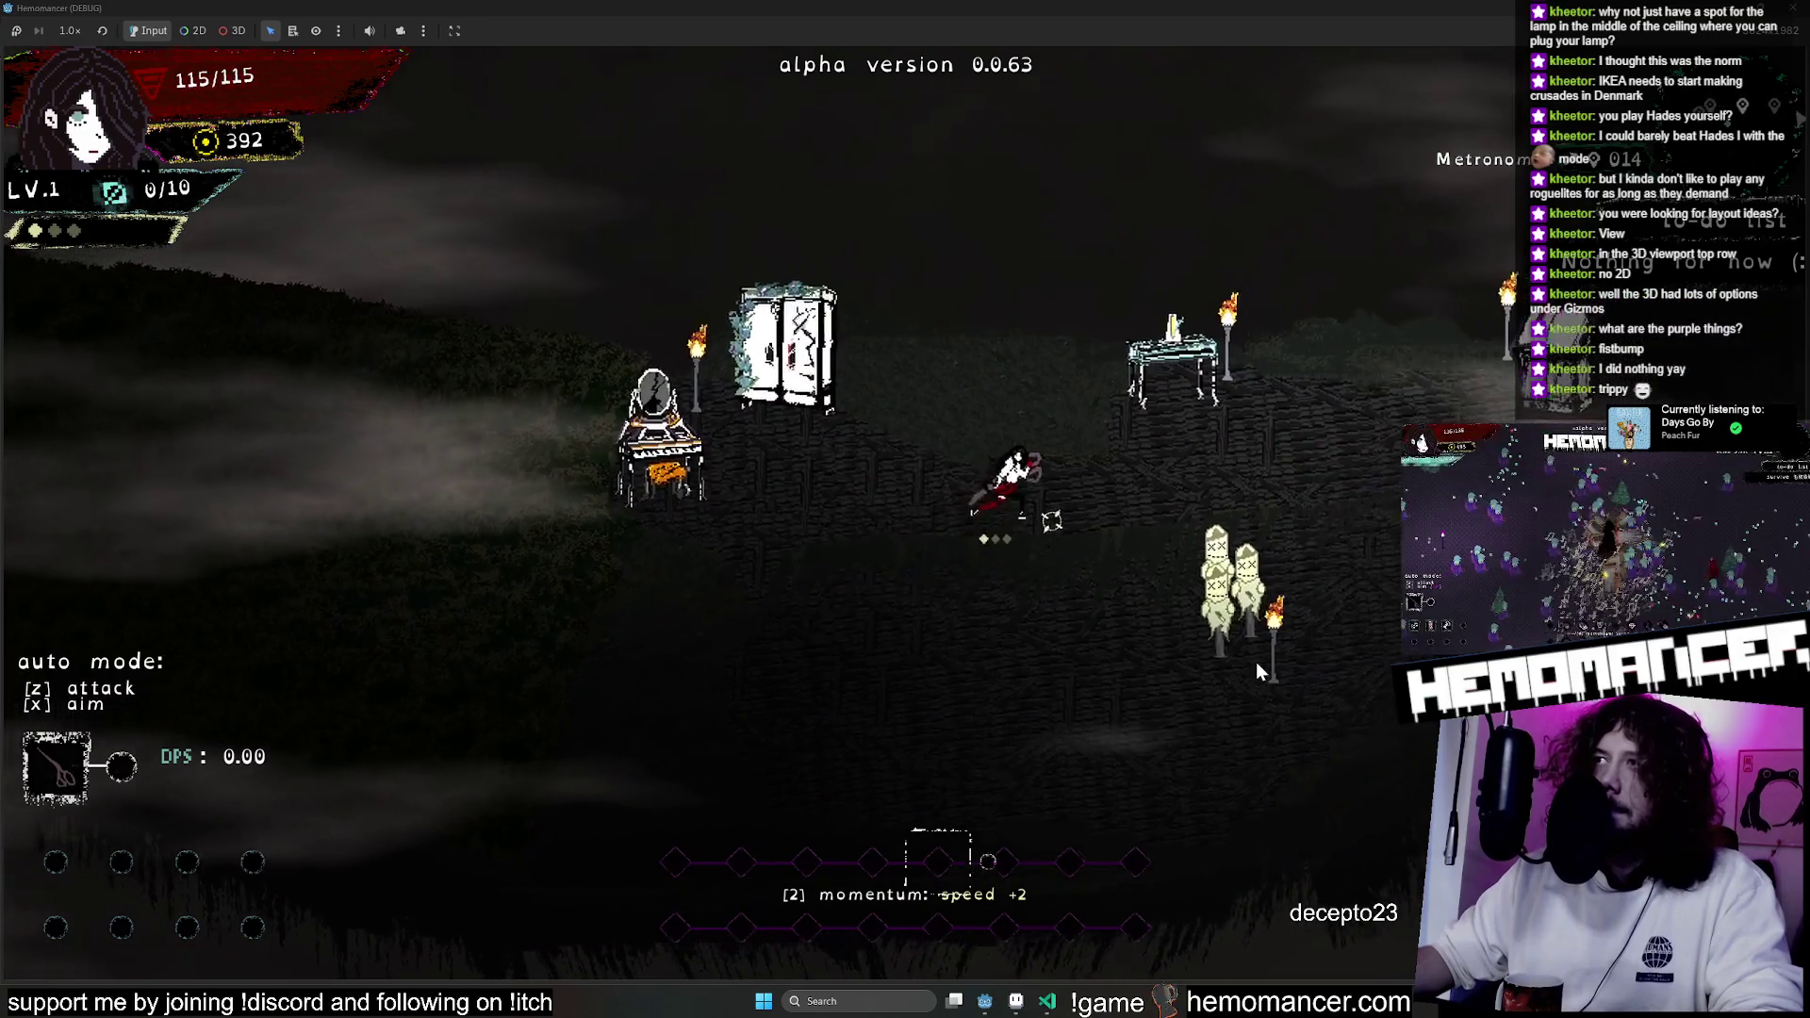
{"action": "key", "text": "w"}
{"action": "key", "text": "d"}
{"action": "key", "text": "s"}
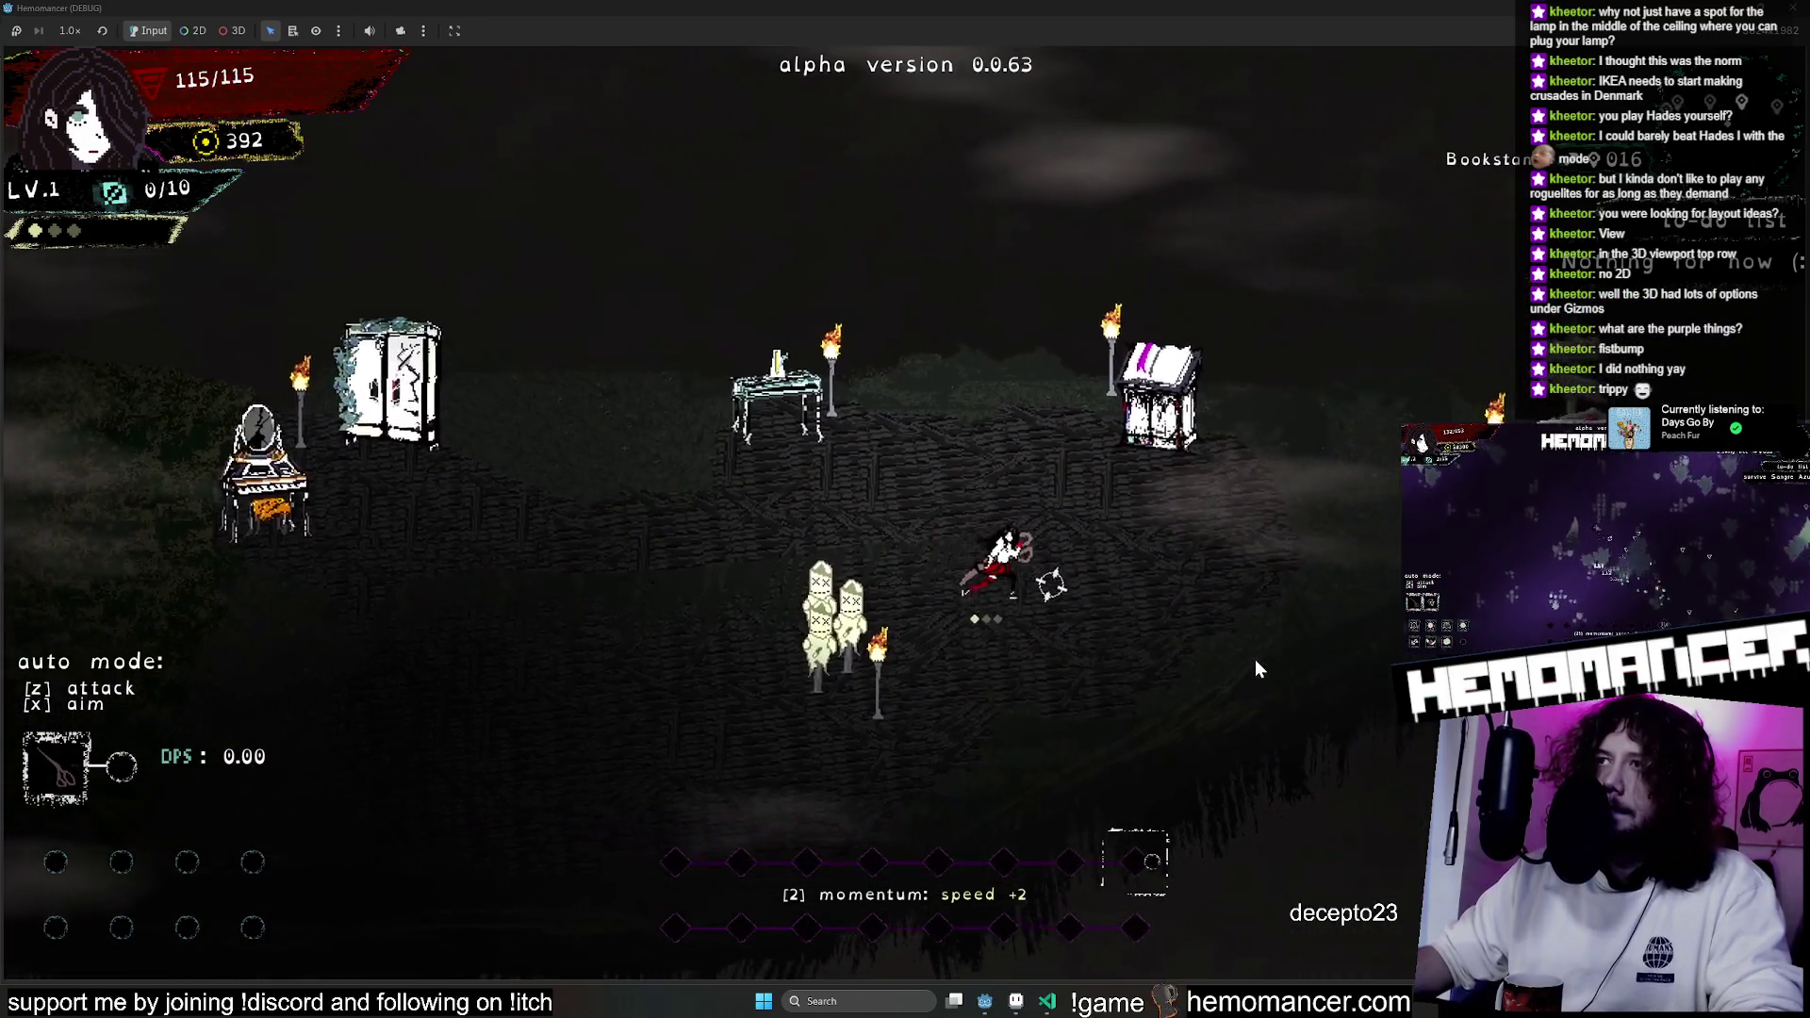
{"action": "key", "text": "w"}
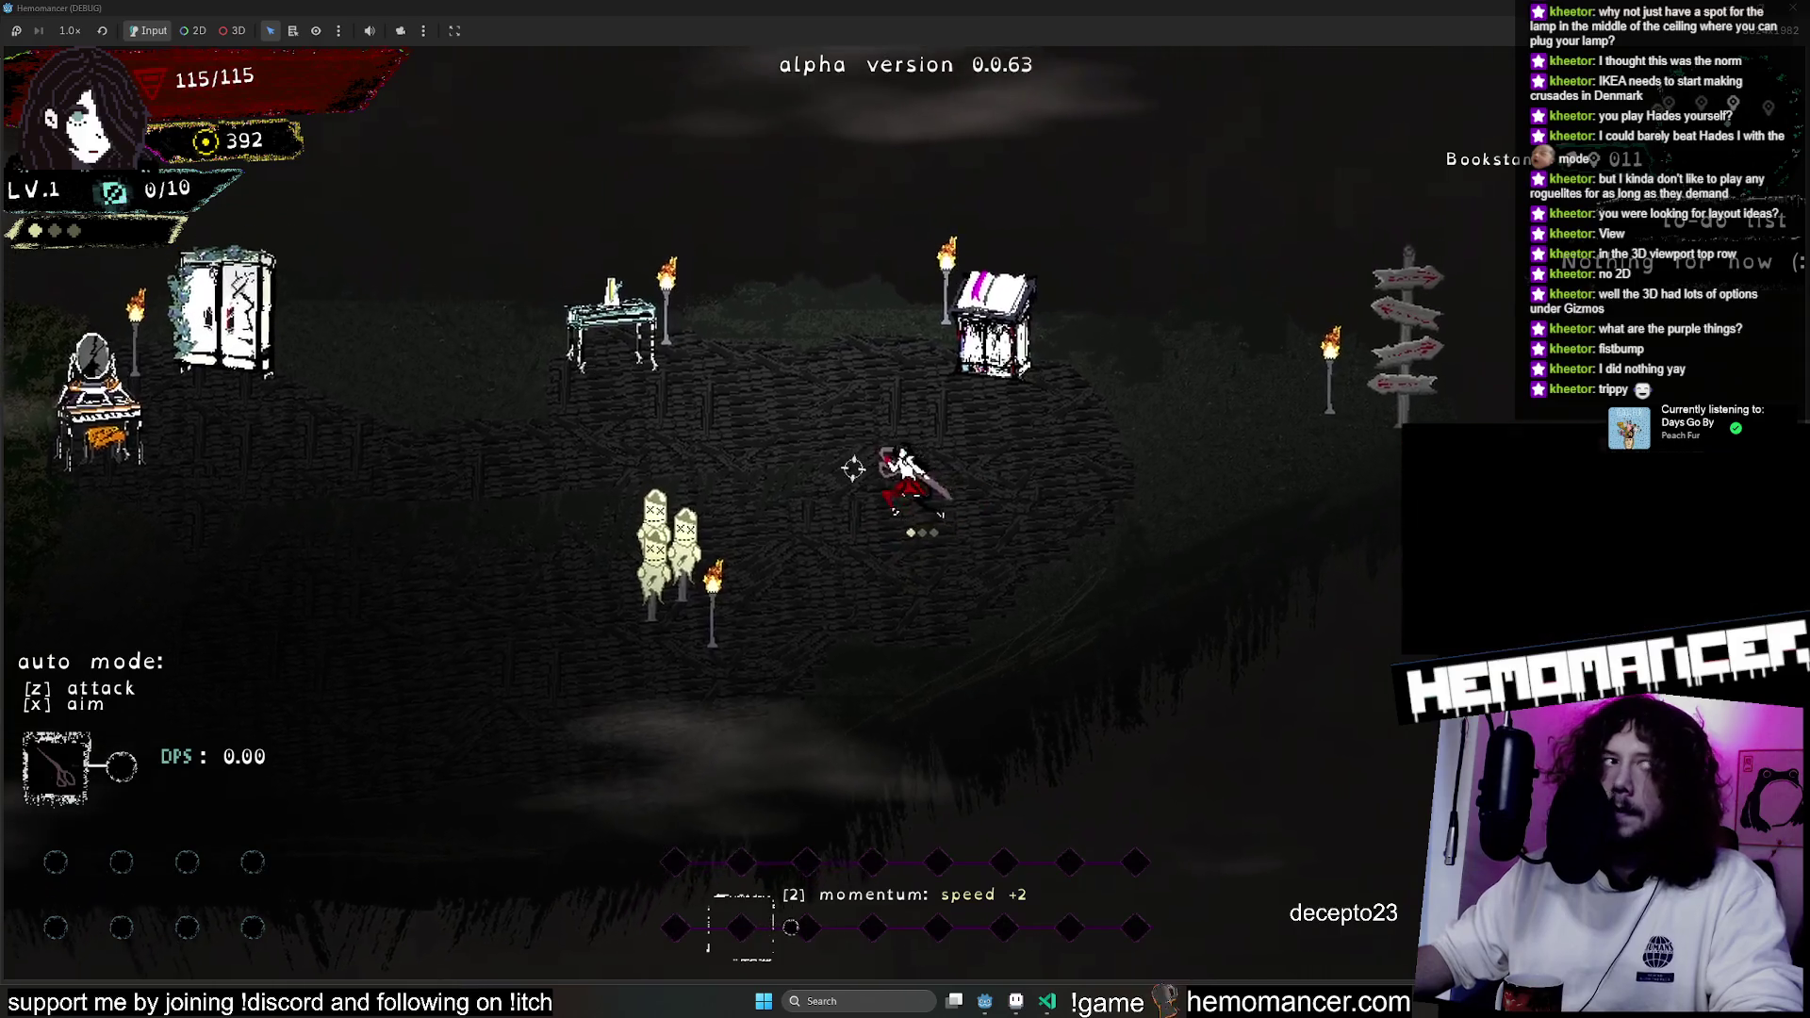
{"action": "key", "text": "a"}
{"action": "key", "text": "d"}
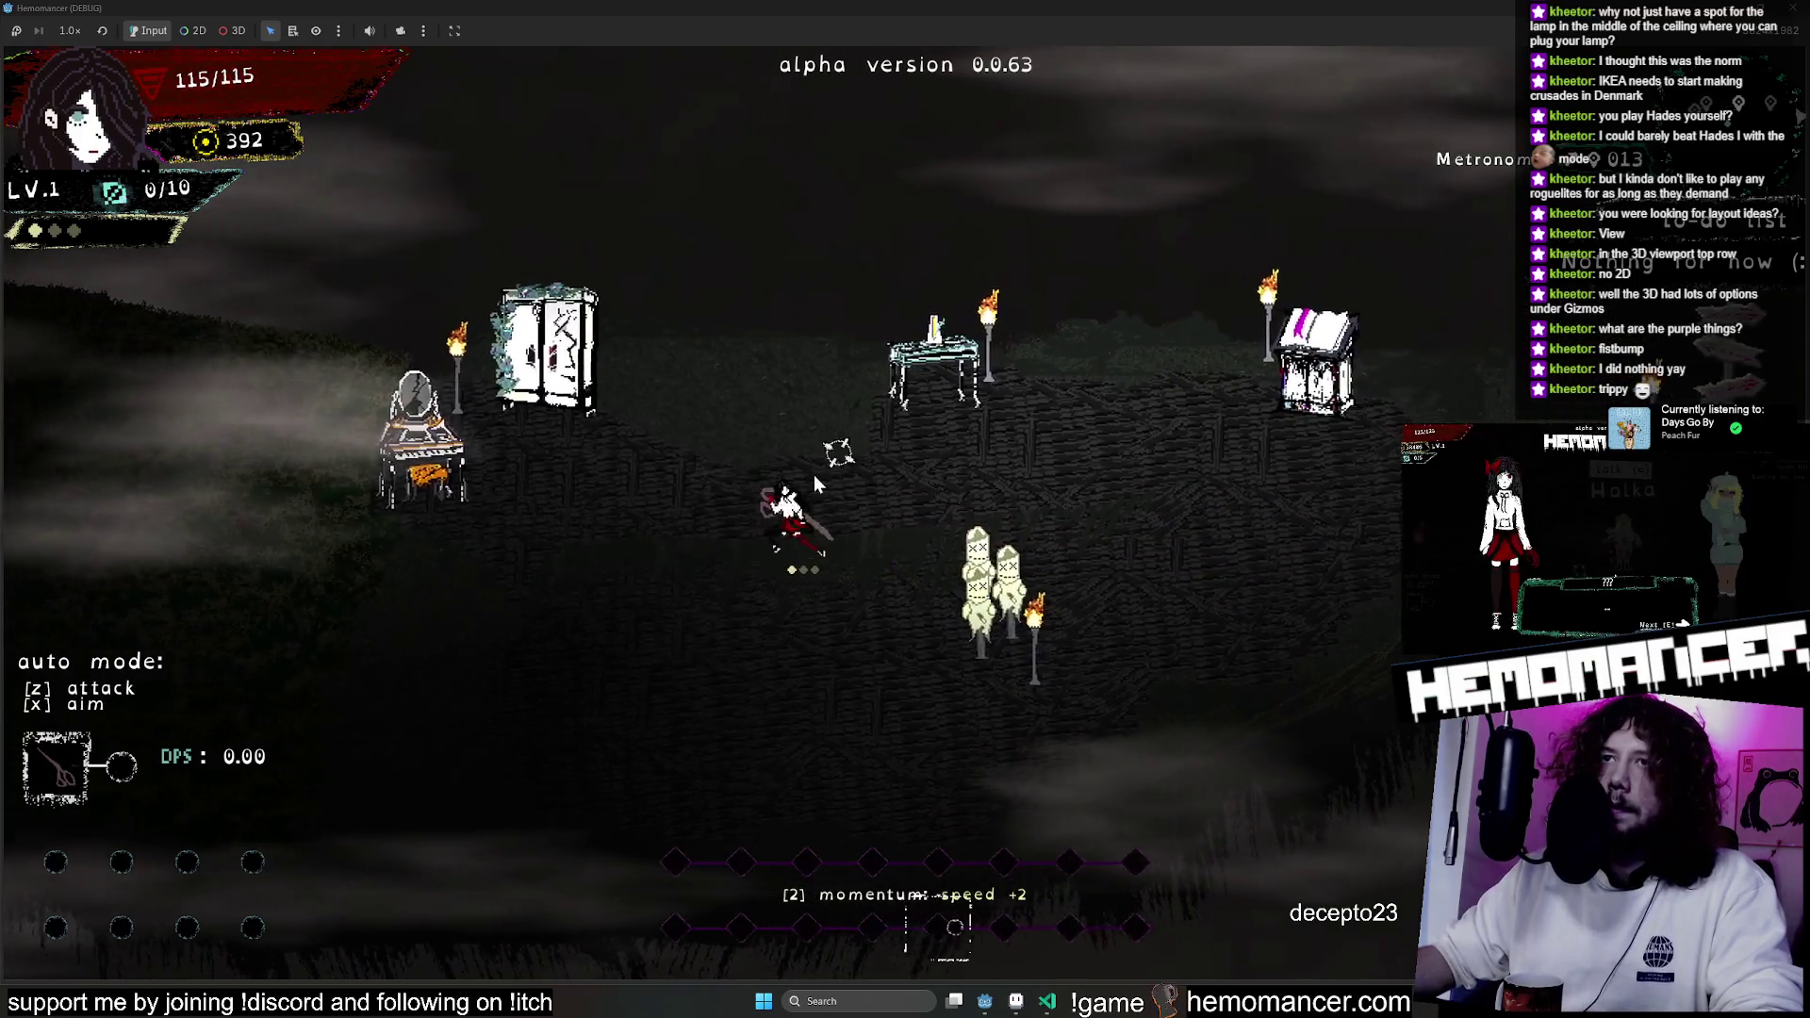
{"action": "key", "text": "w"}
{"action": "key", "text": "d"}
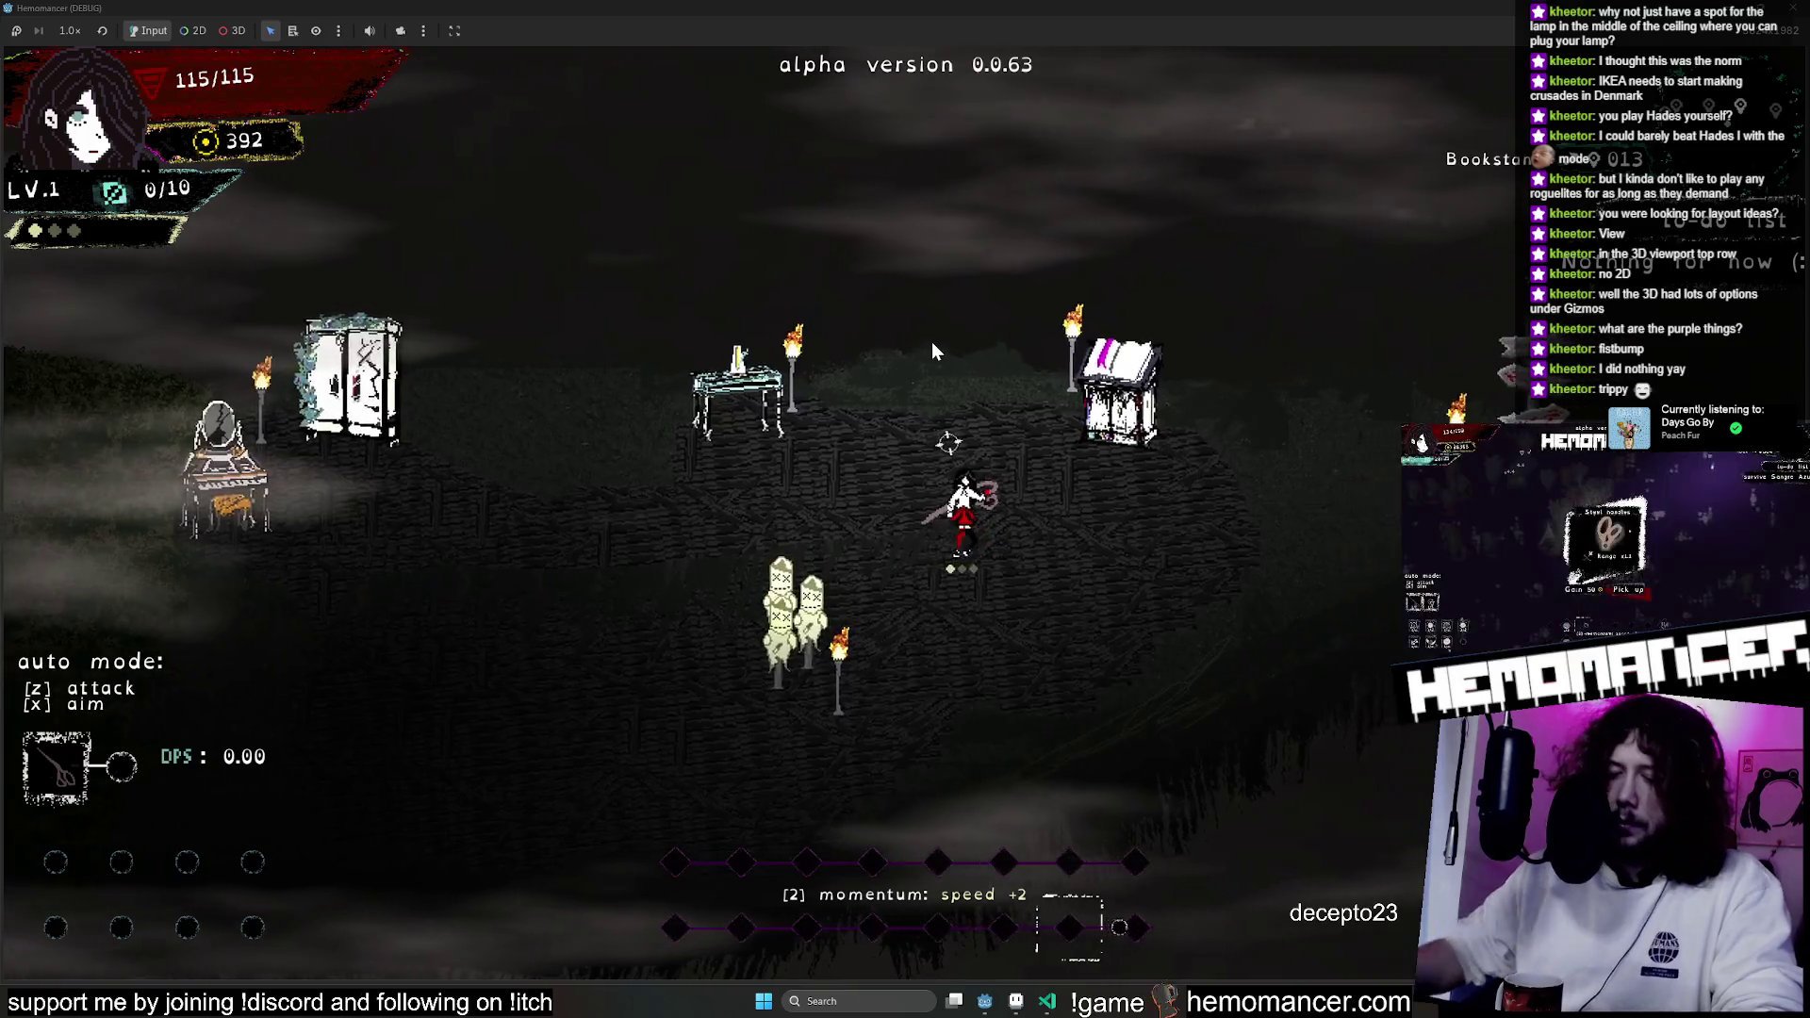
{"action": "key", "text": "s"}
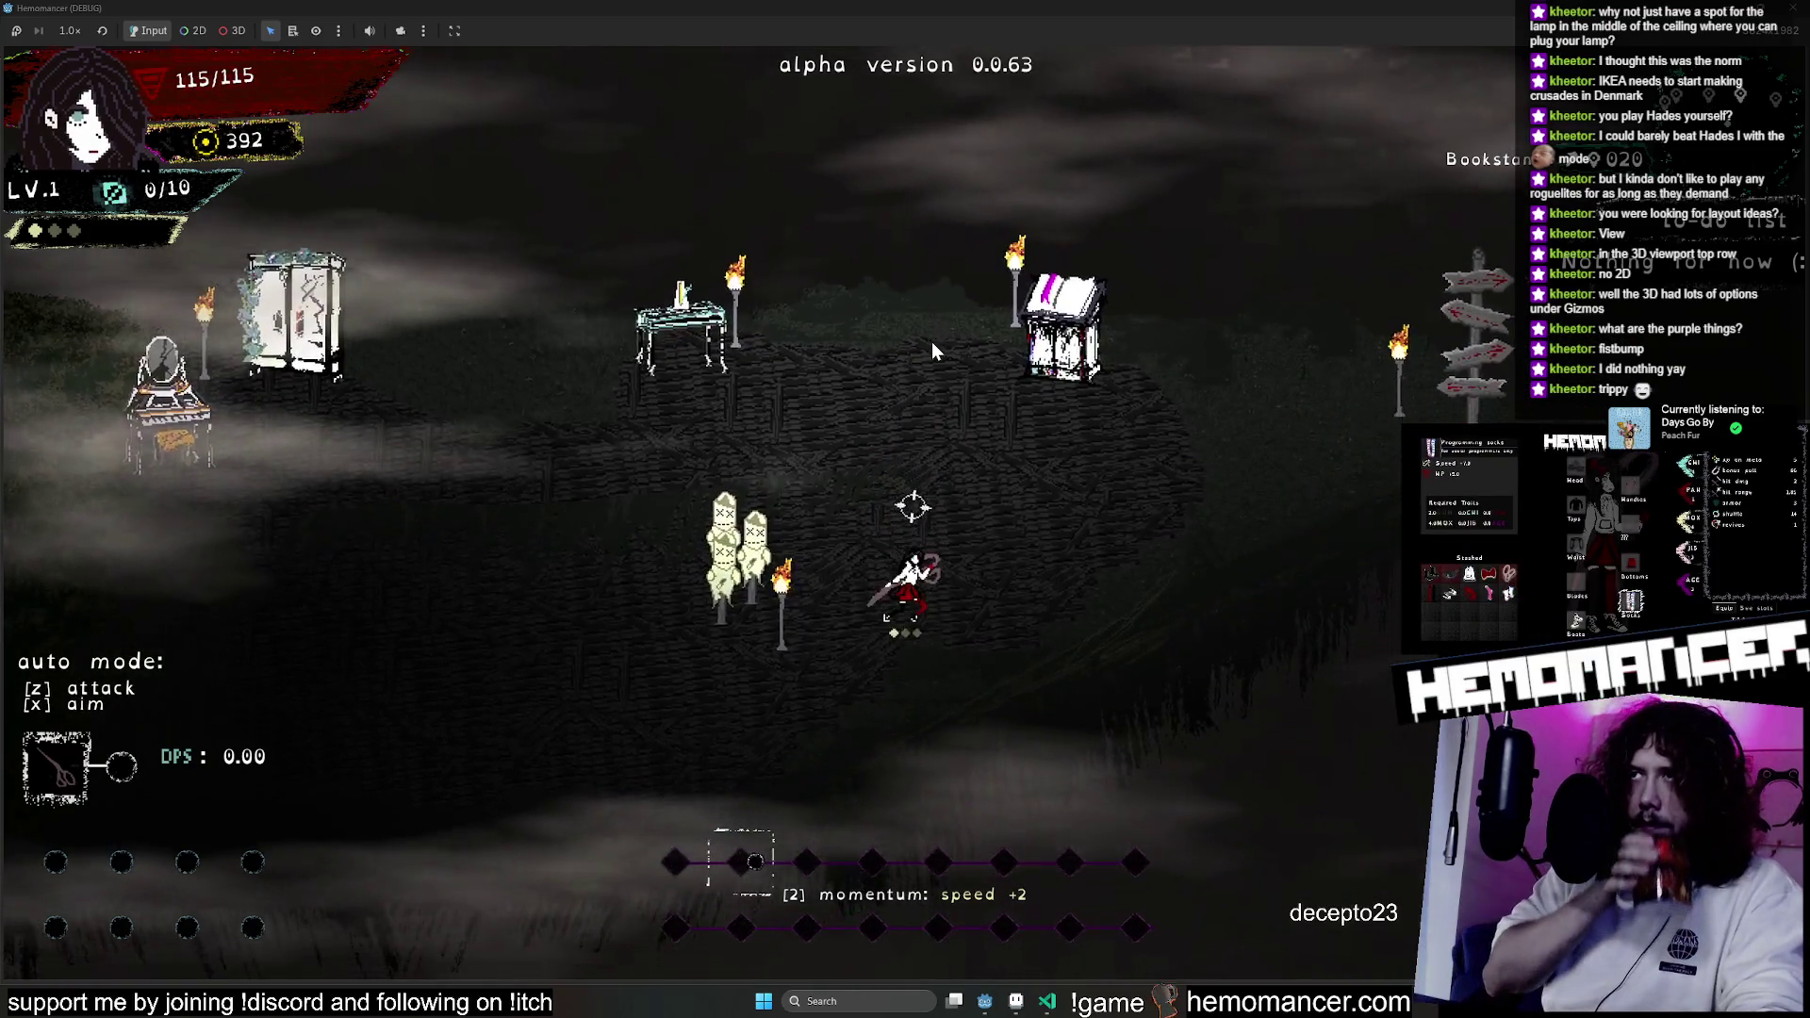
{"action": "key", "text": "w"}
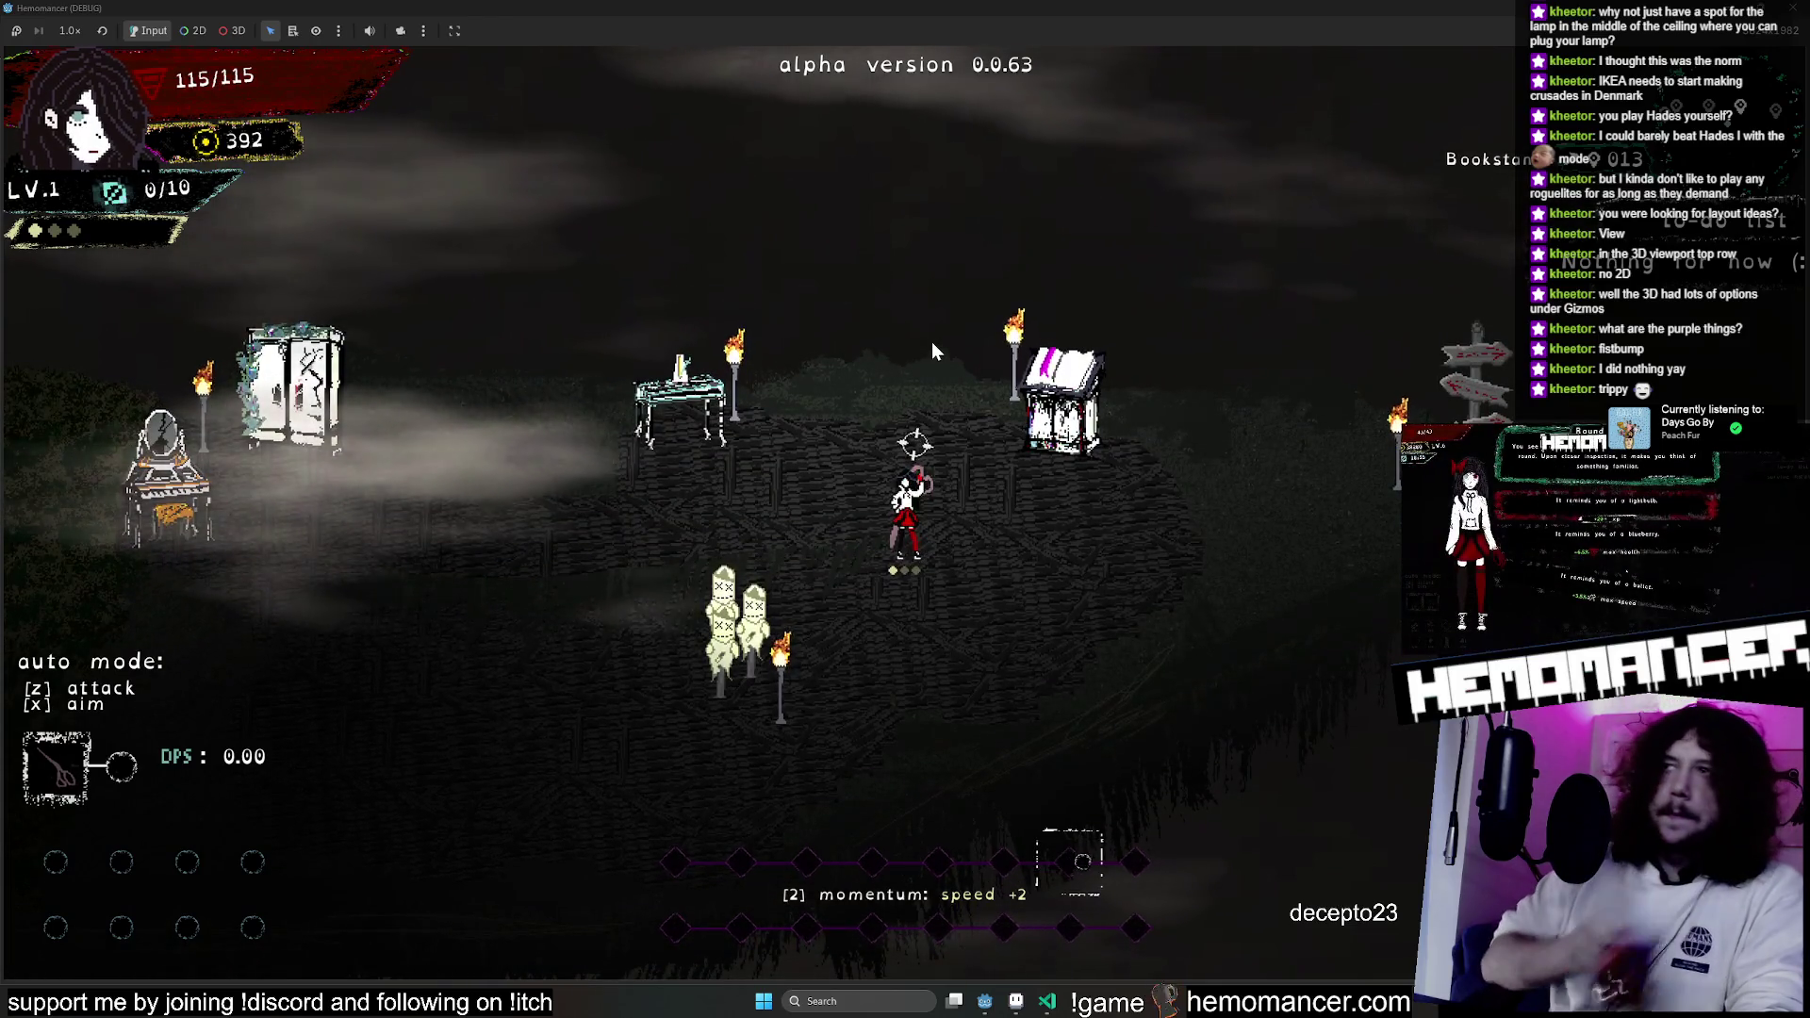
{"action": "key", "text": "a"}
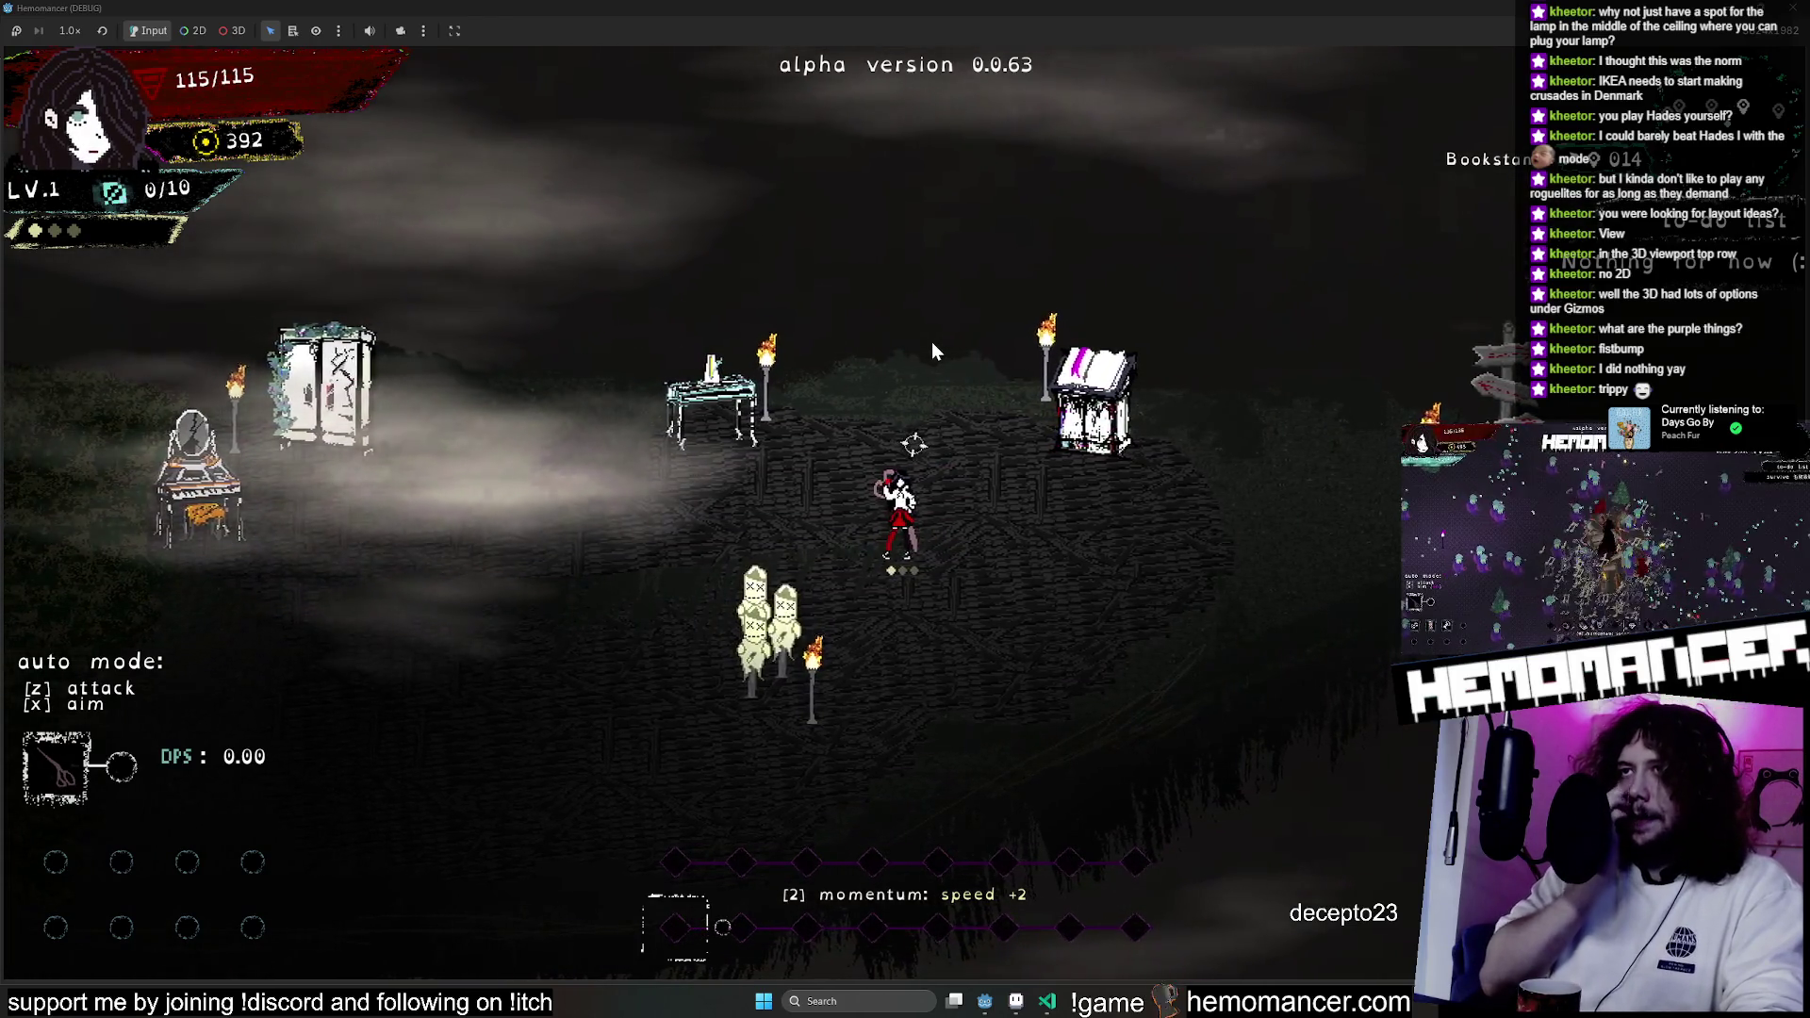
{"action": "key", "text": "d"}
{"action": "key", "text": "w"}
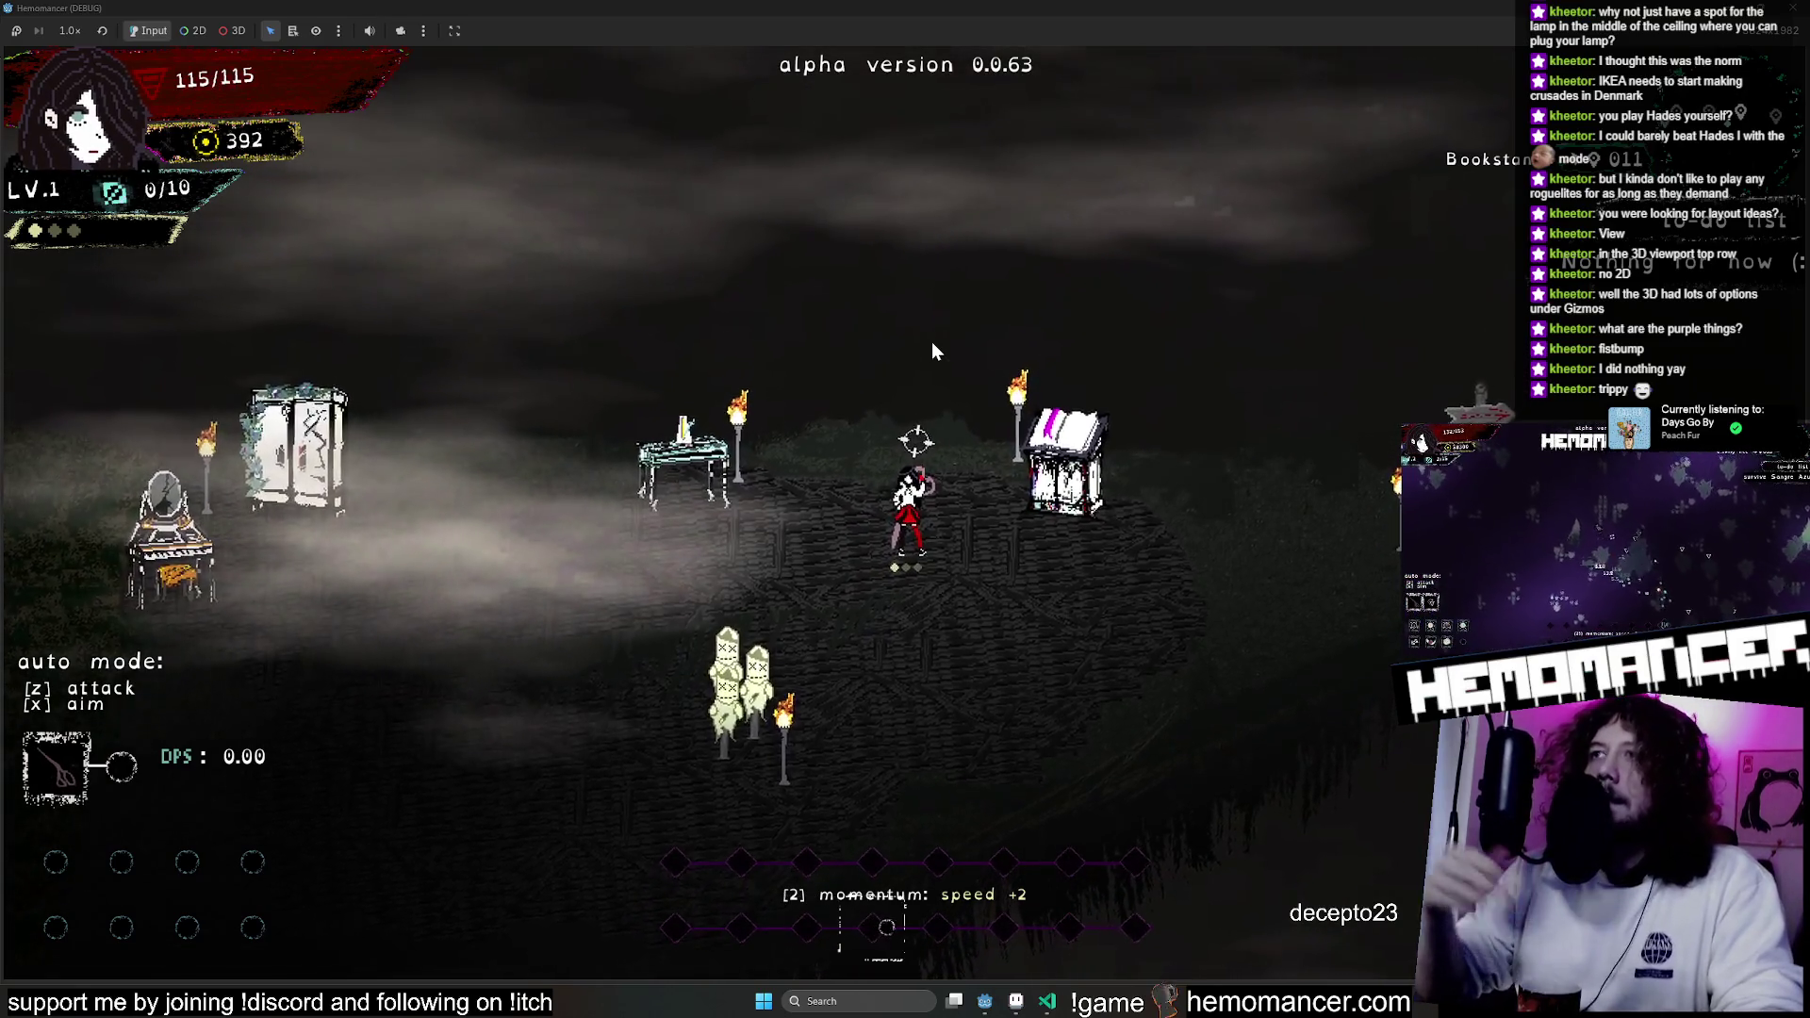
{"action": "key", "text": "a"}
{"action": "key", "text": "s"}
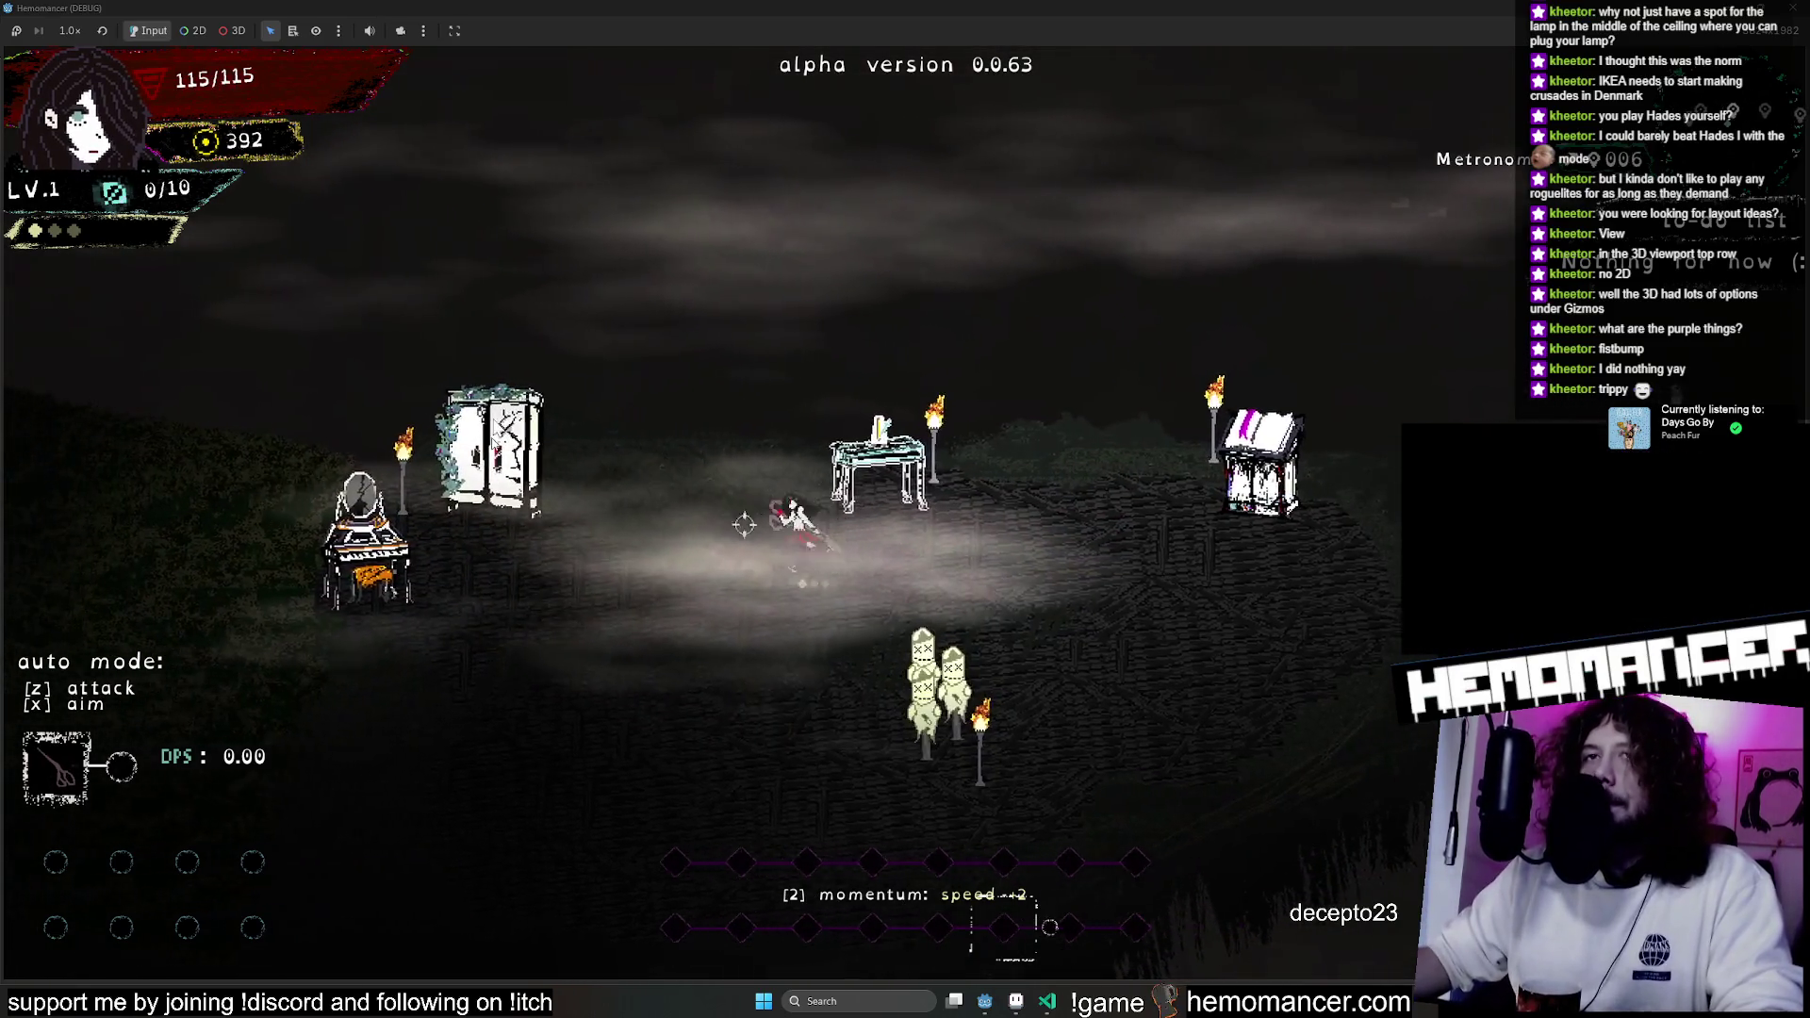
{"action": "key", "text": "d"}
{"action": "key", "text": "d"}
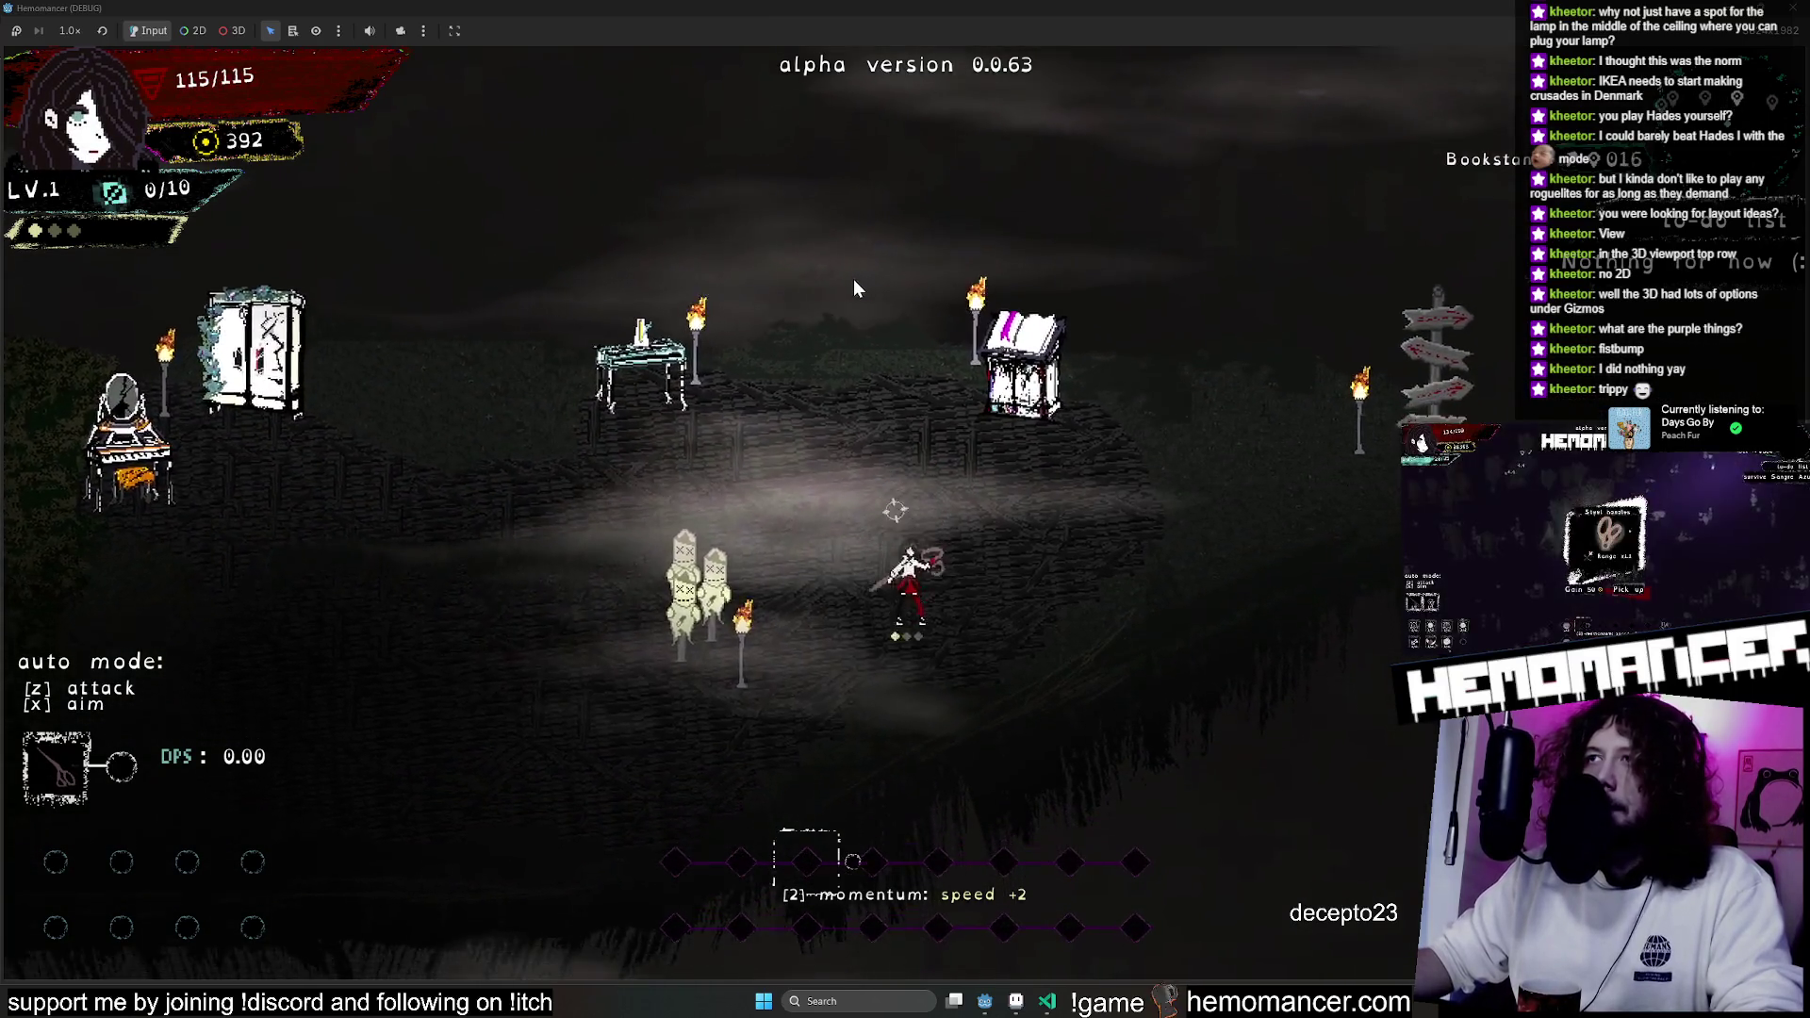
{"action": "key", "text": "w"}
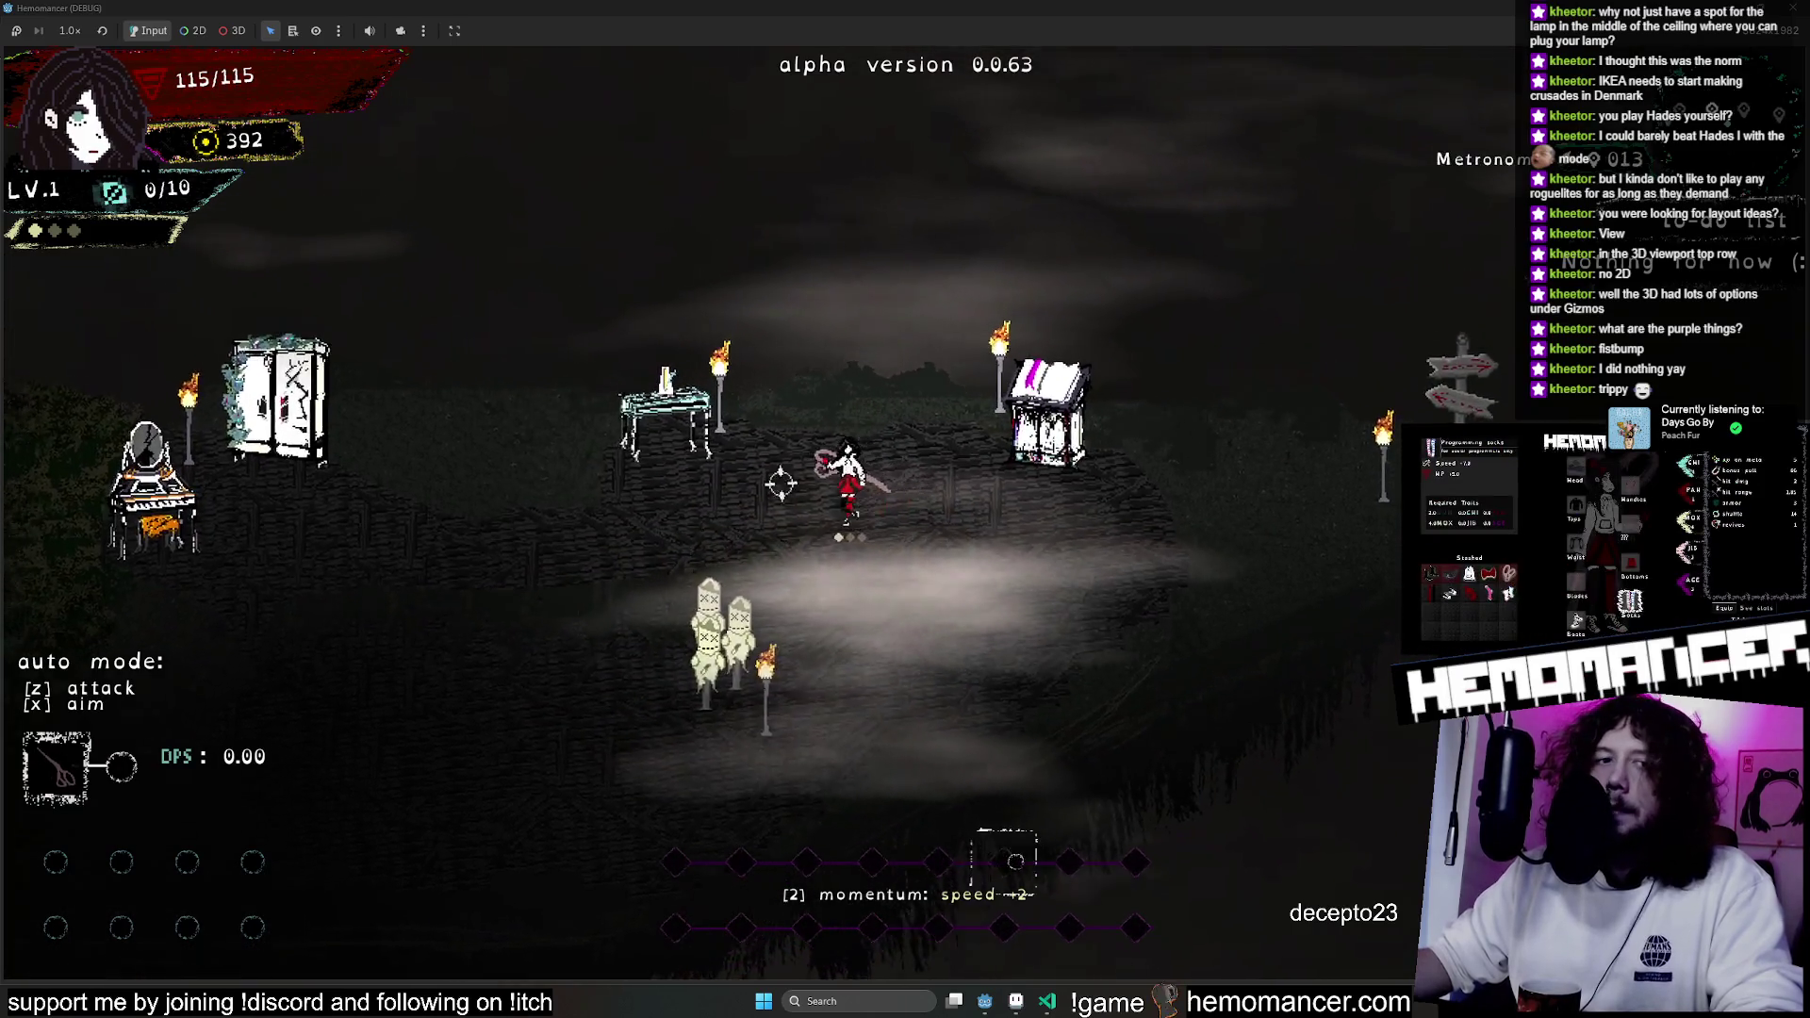
Pause and resume the game, then move the character near the training dummies.
{"action": "key", "text": "Escape"}
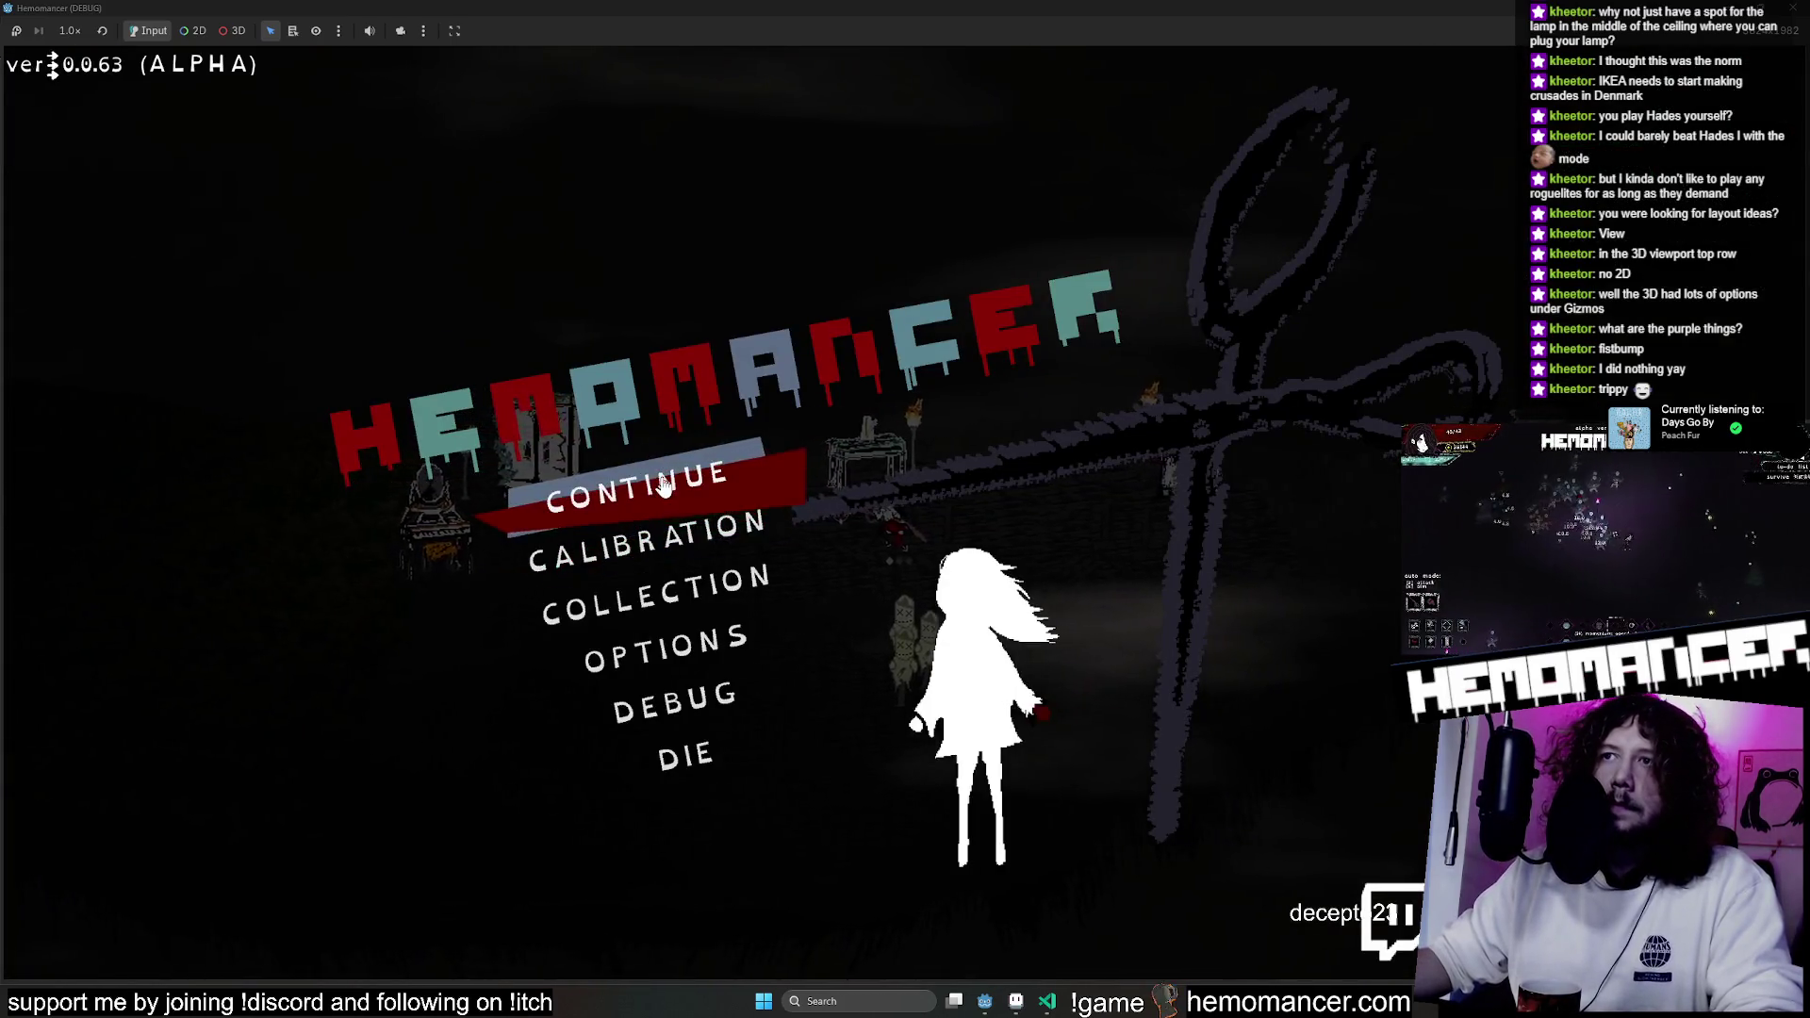
{"action": "left_click", "coordinate": [667, 488]}
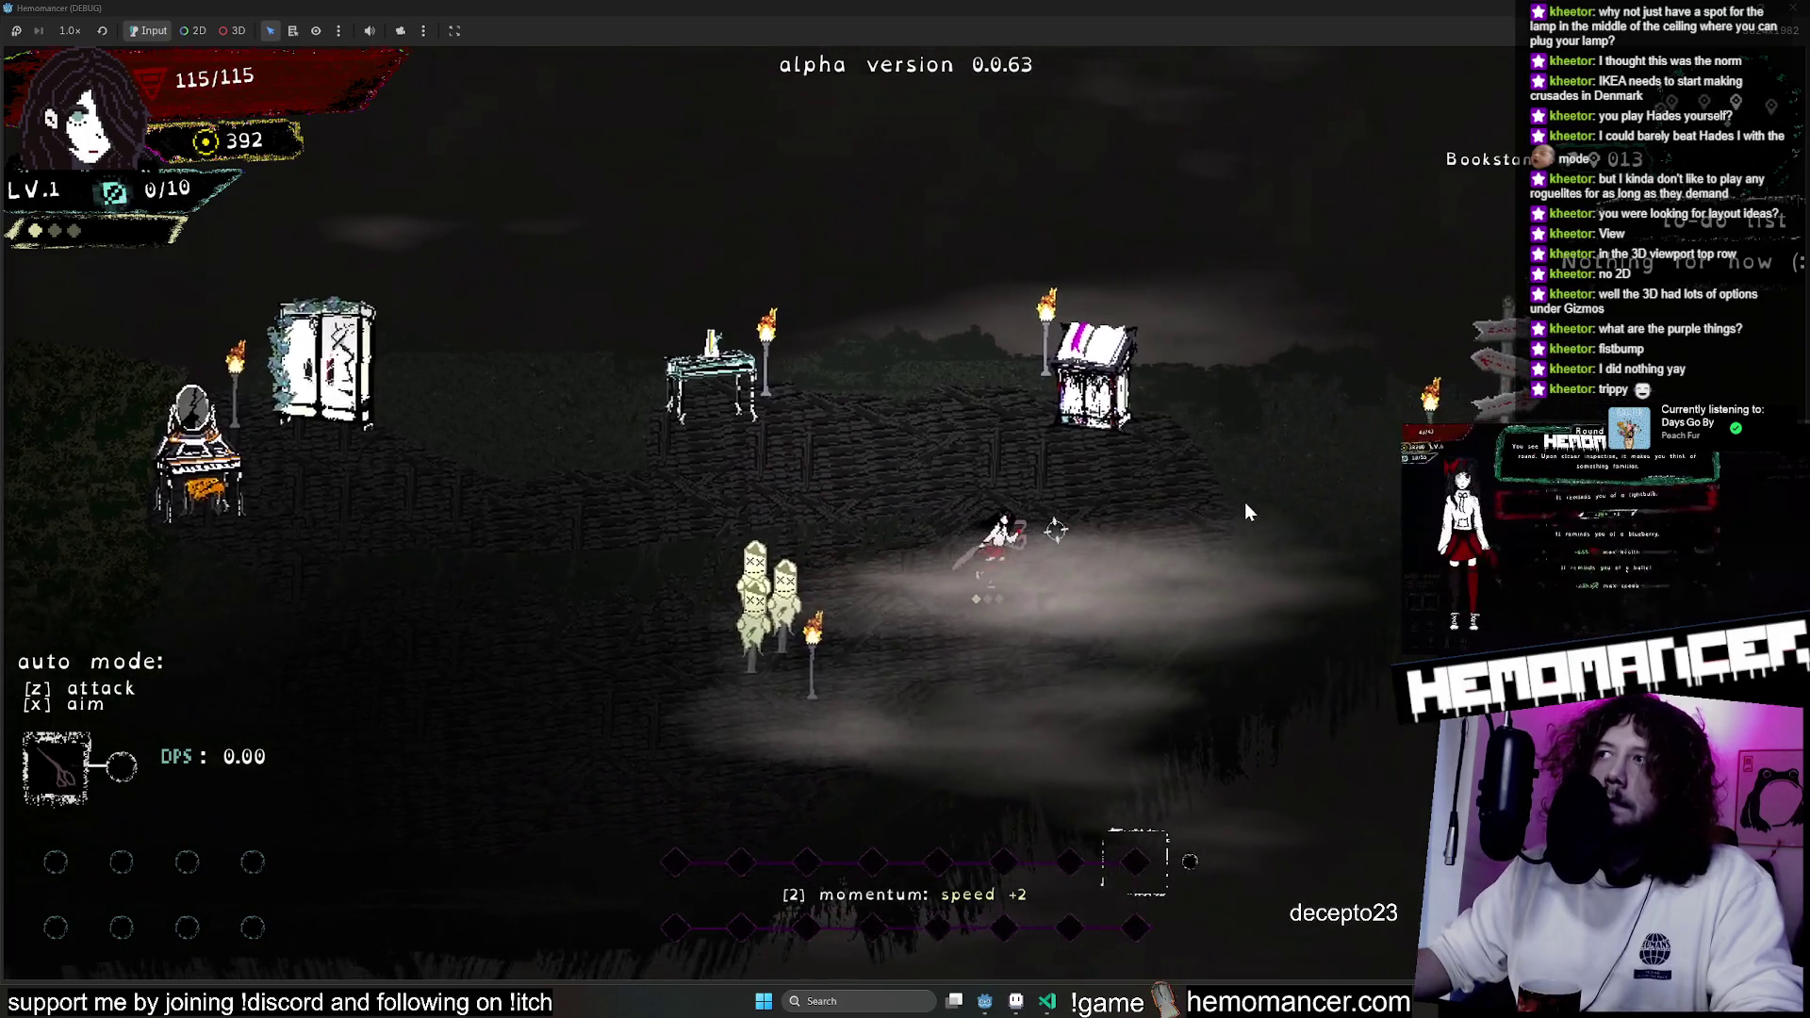
{"action": "key", "text": "d"}
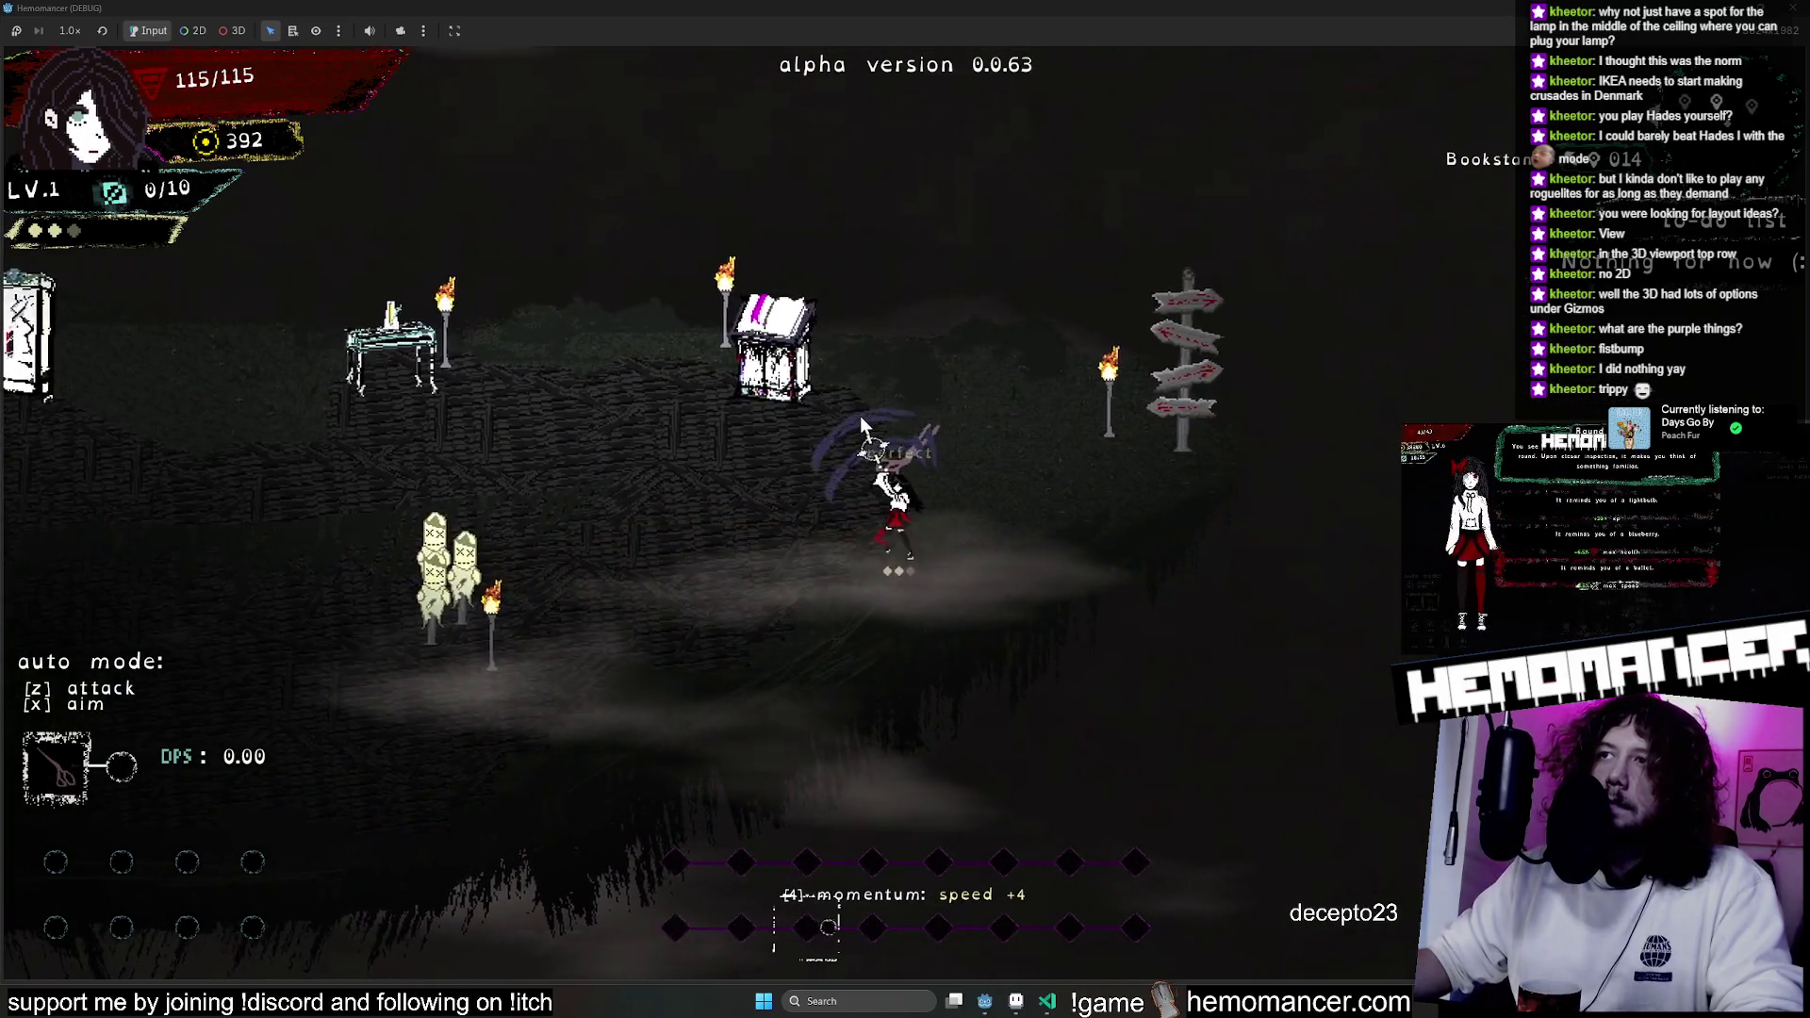
{"action": "key", "text": "a"}
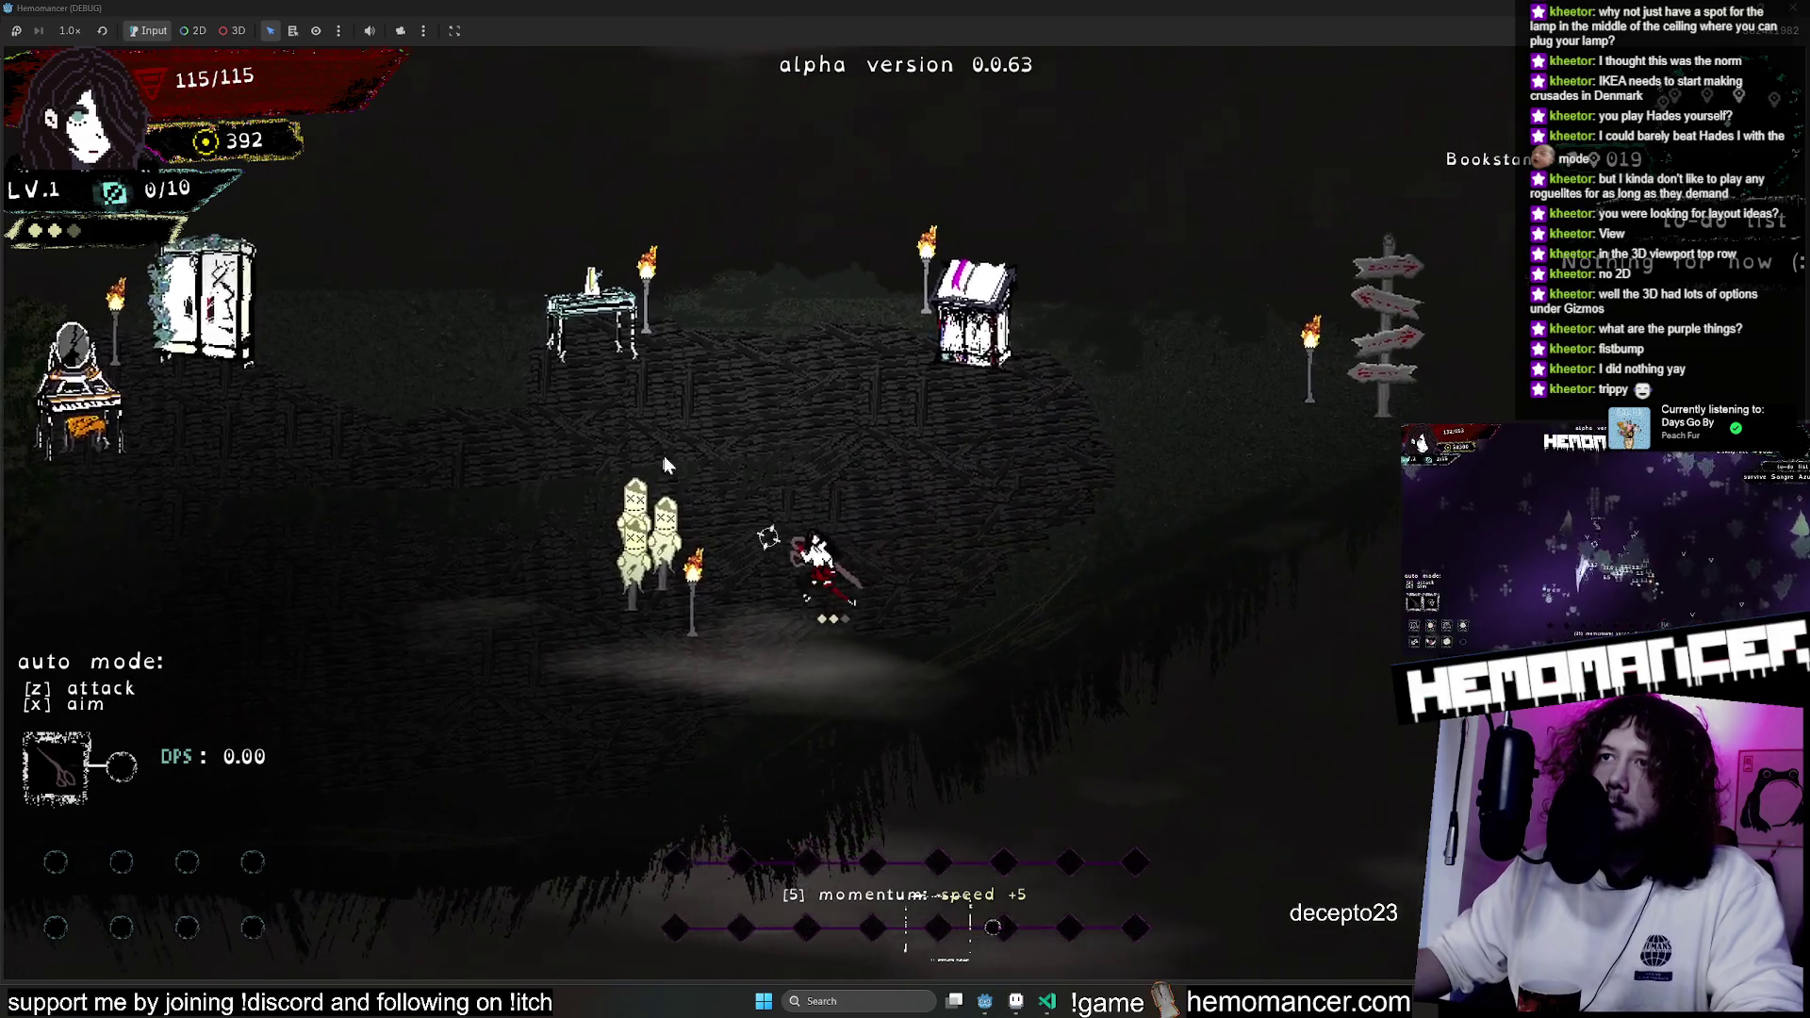
{"action": "key", "text": "s"}
{"action": "key", "text": "a"}
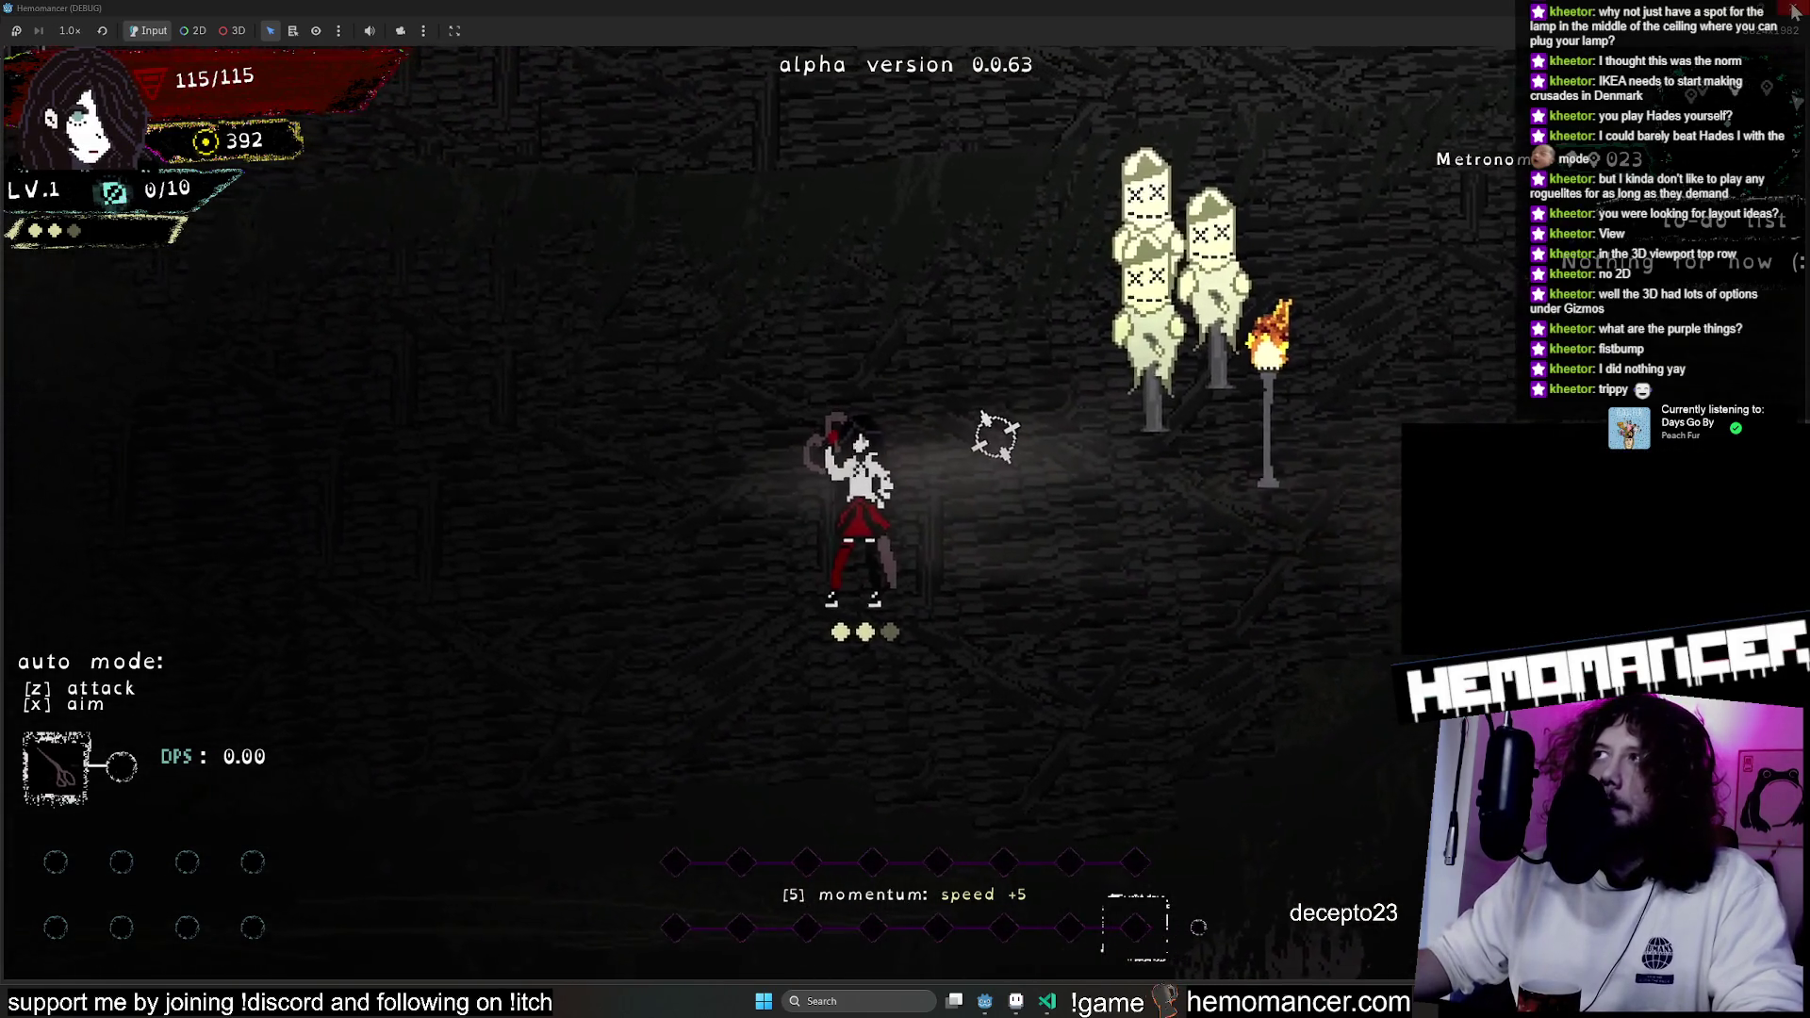
Stop the running game and return to the locus_anima artwork in Aseprite.
{"action": "key", "text": "F8"}
{"action": "key", "text": "alt+Tab"}
{"action": "scroll", "coordinate": [830, 429], "scroll_direction": "up", "scroll_amount": 5}
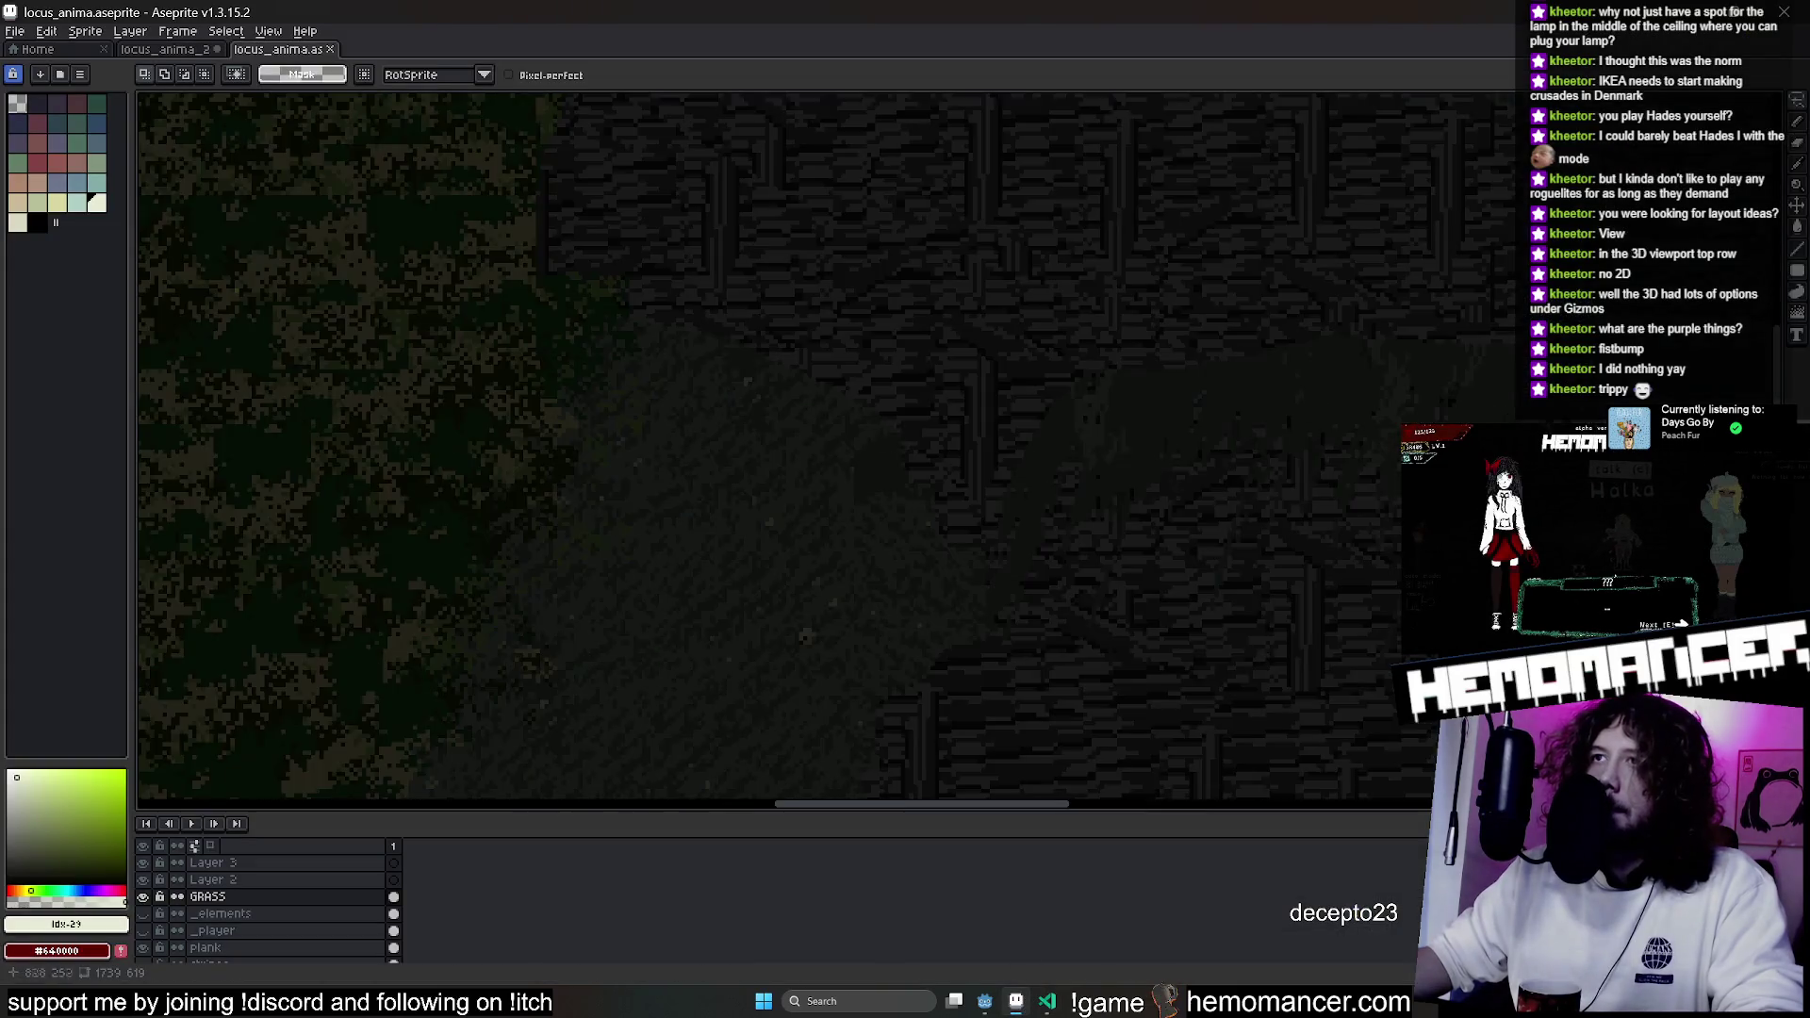
Bring the Godot editor back to the front.
{"action": "scroll", "coordinate": [844, 434], "scroll_direction": "down", "scroll_amount": 2}
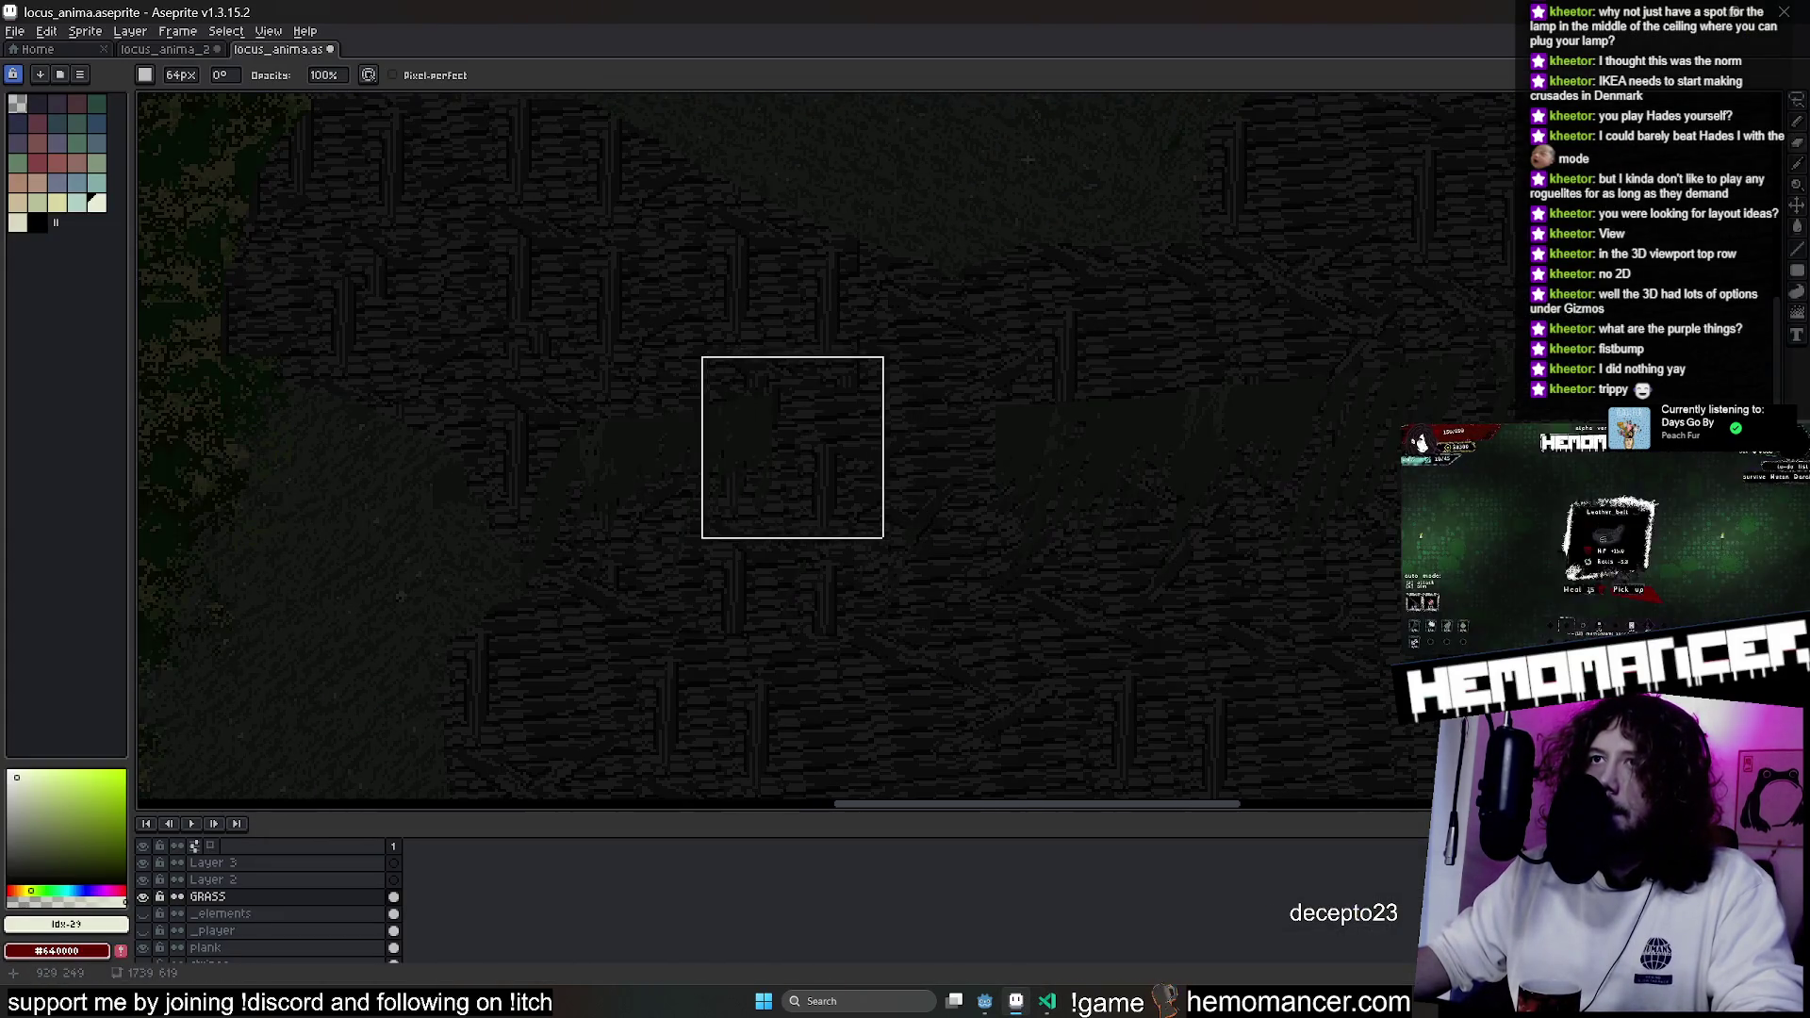
{"action": "scroll", "coordinate": [486, 496], "scroll_direction": "down", "scroll_amount": 2}
{"action": "scroll", "coordinate": [776, 409], "scroll_direction": "up", "scroll_amount": 2}
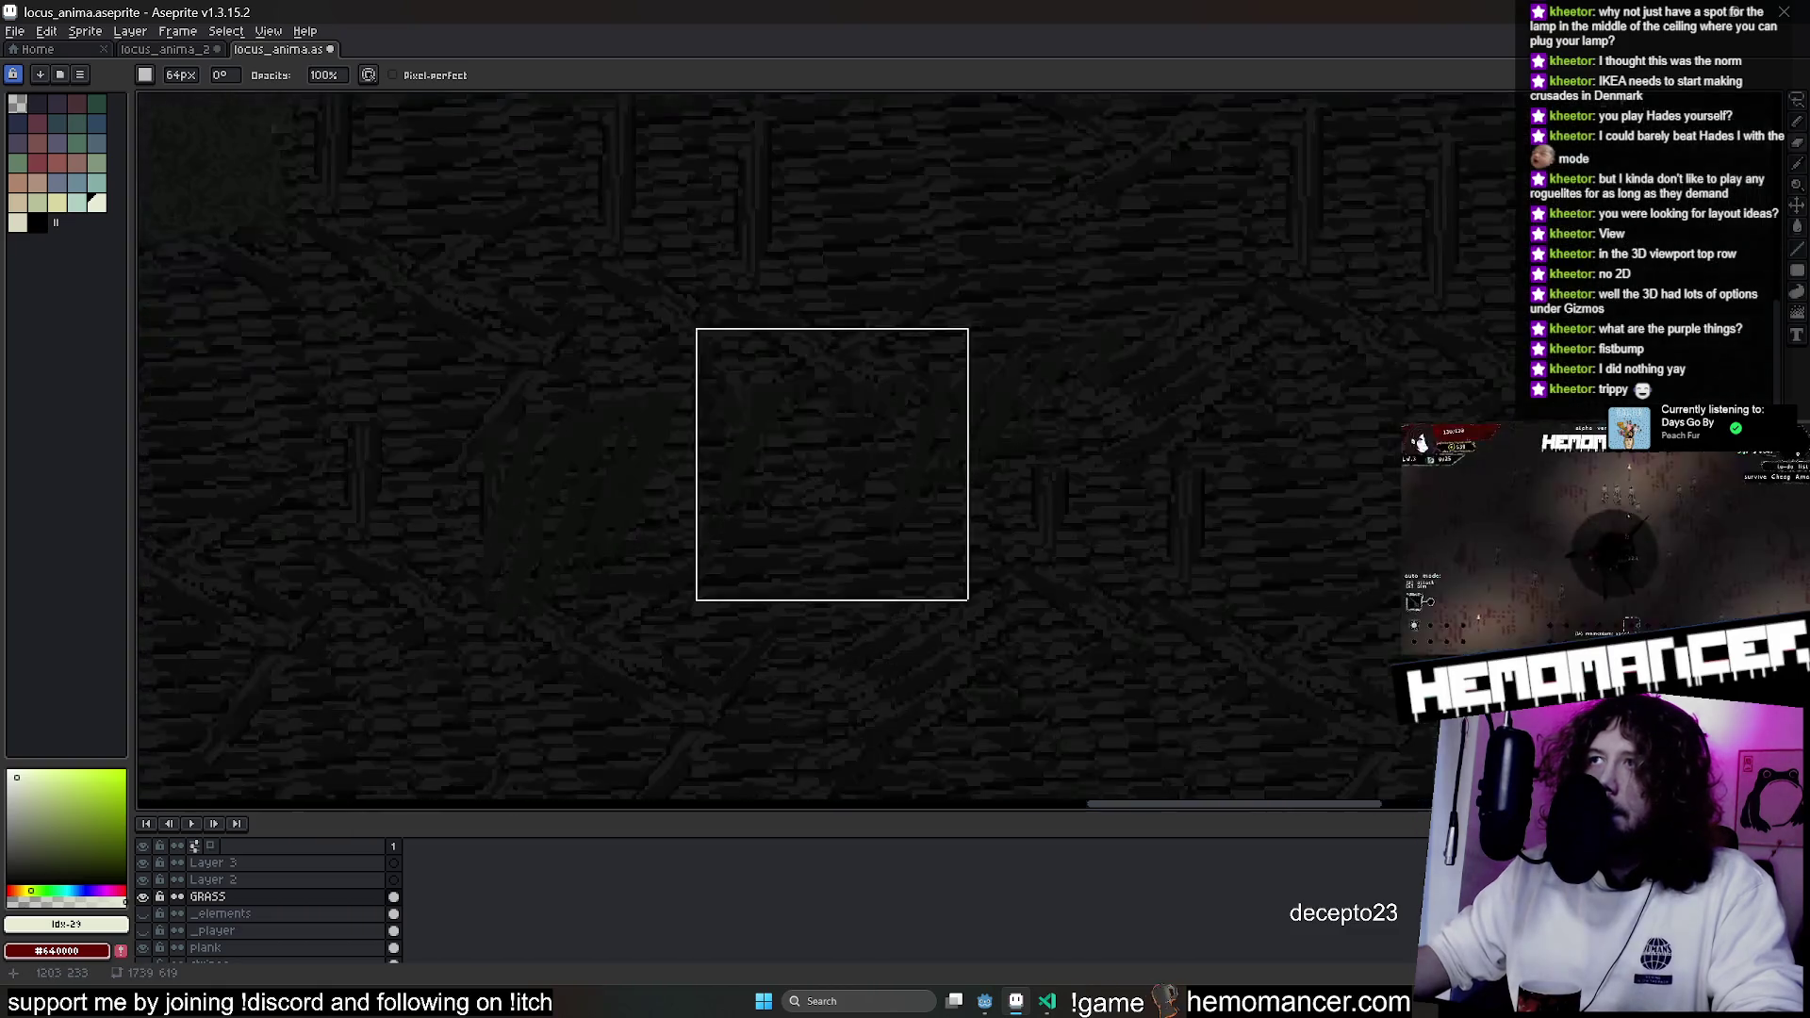
{"action": "scroll", "coordinate": [744, 405], "scroll_direction": "down", "scroll_amount": 2}
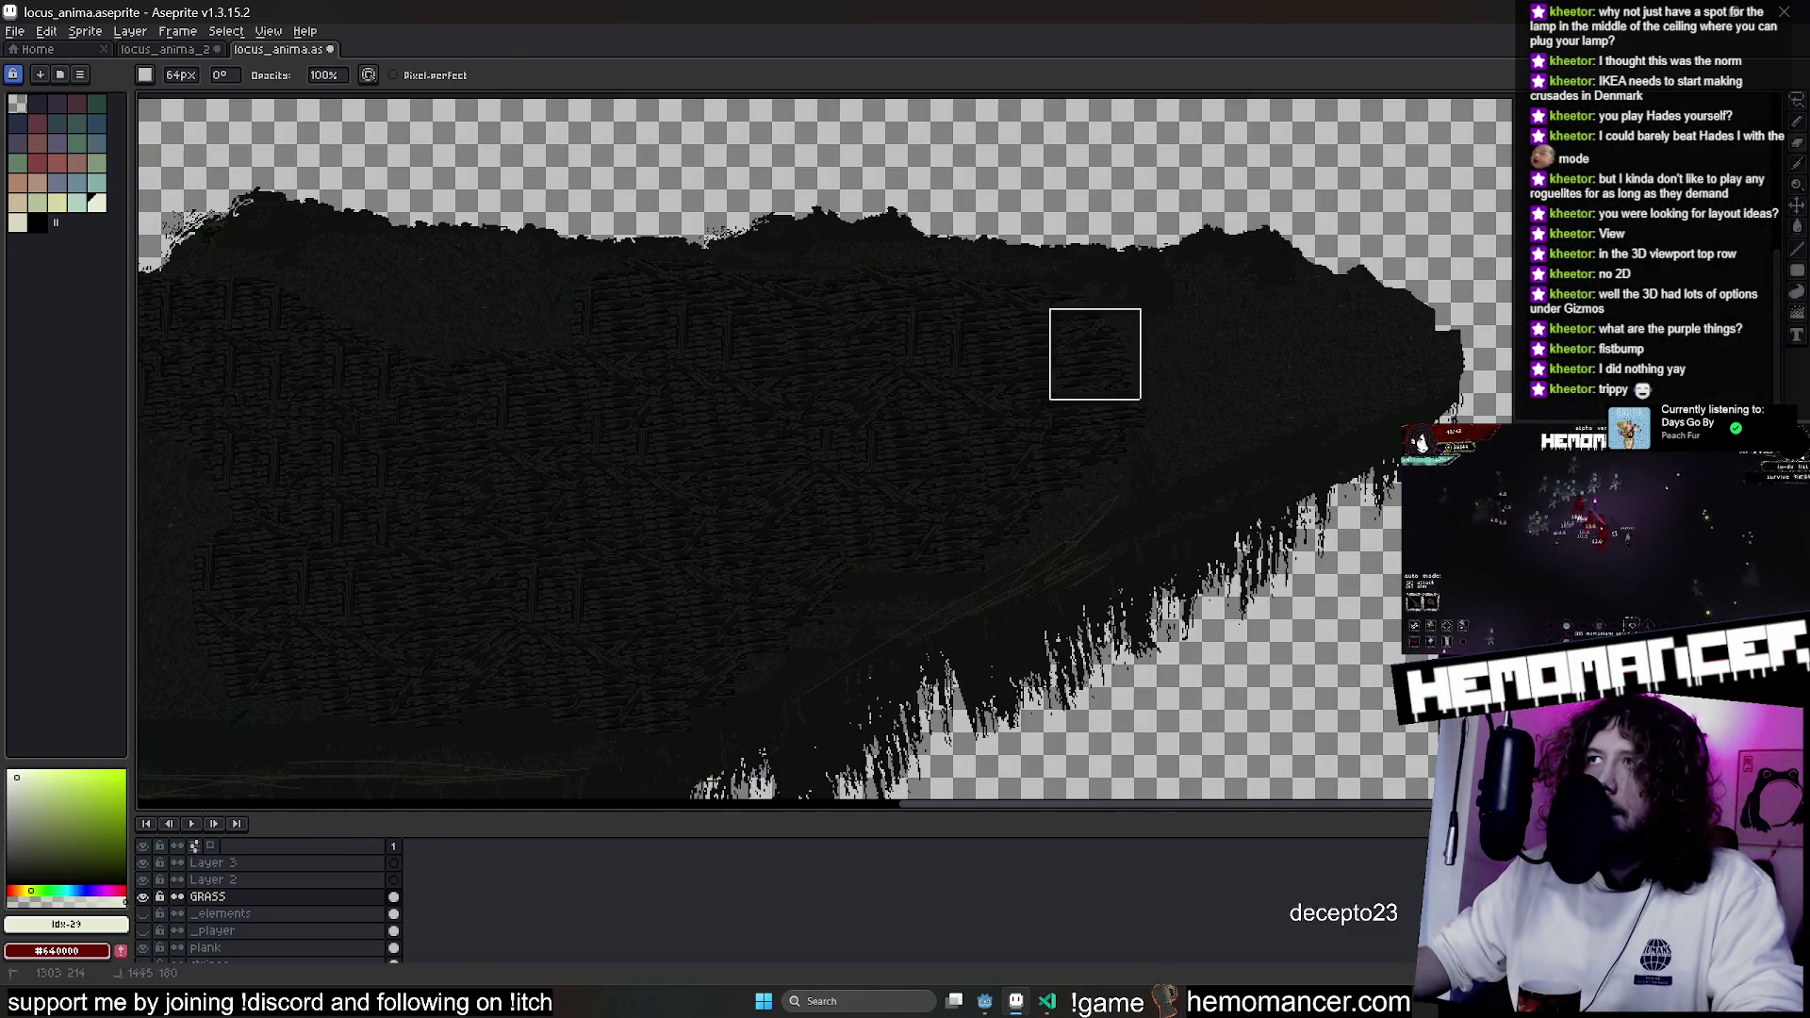
{"action": "scroll", "coordinate": [1158, 320], "scroll_direction": "up", "scroll_amount": 4}
{"action": "scroll", "coordinate": [608, 472], "scroll_direction": "down", "scroll_amount": 1}
{"action": "scroll", "coordinate": [1063, 456], "scroll_direction": "down", "scroll_amount": 1}
{"action": "scroll", "coordinate": [1168, 399], "scroll_direction": "down", "scroll_amount": 2}
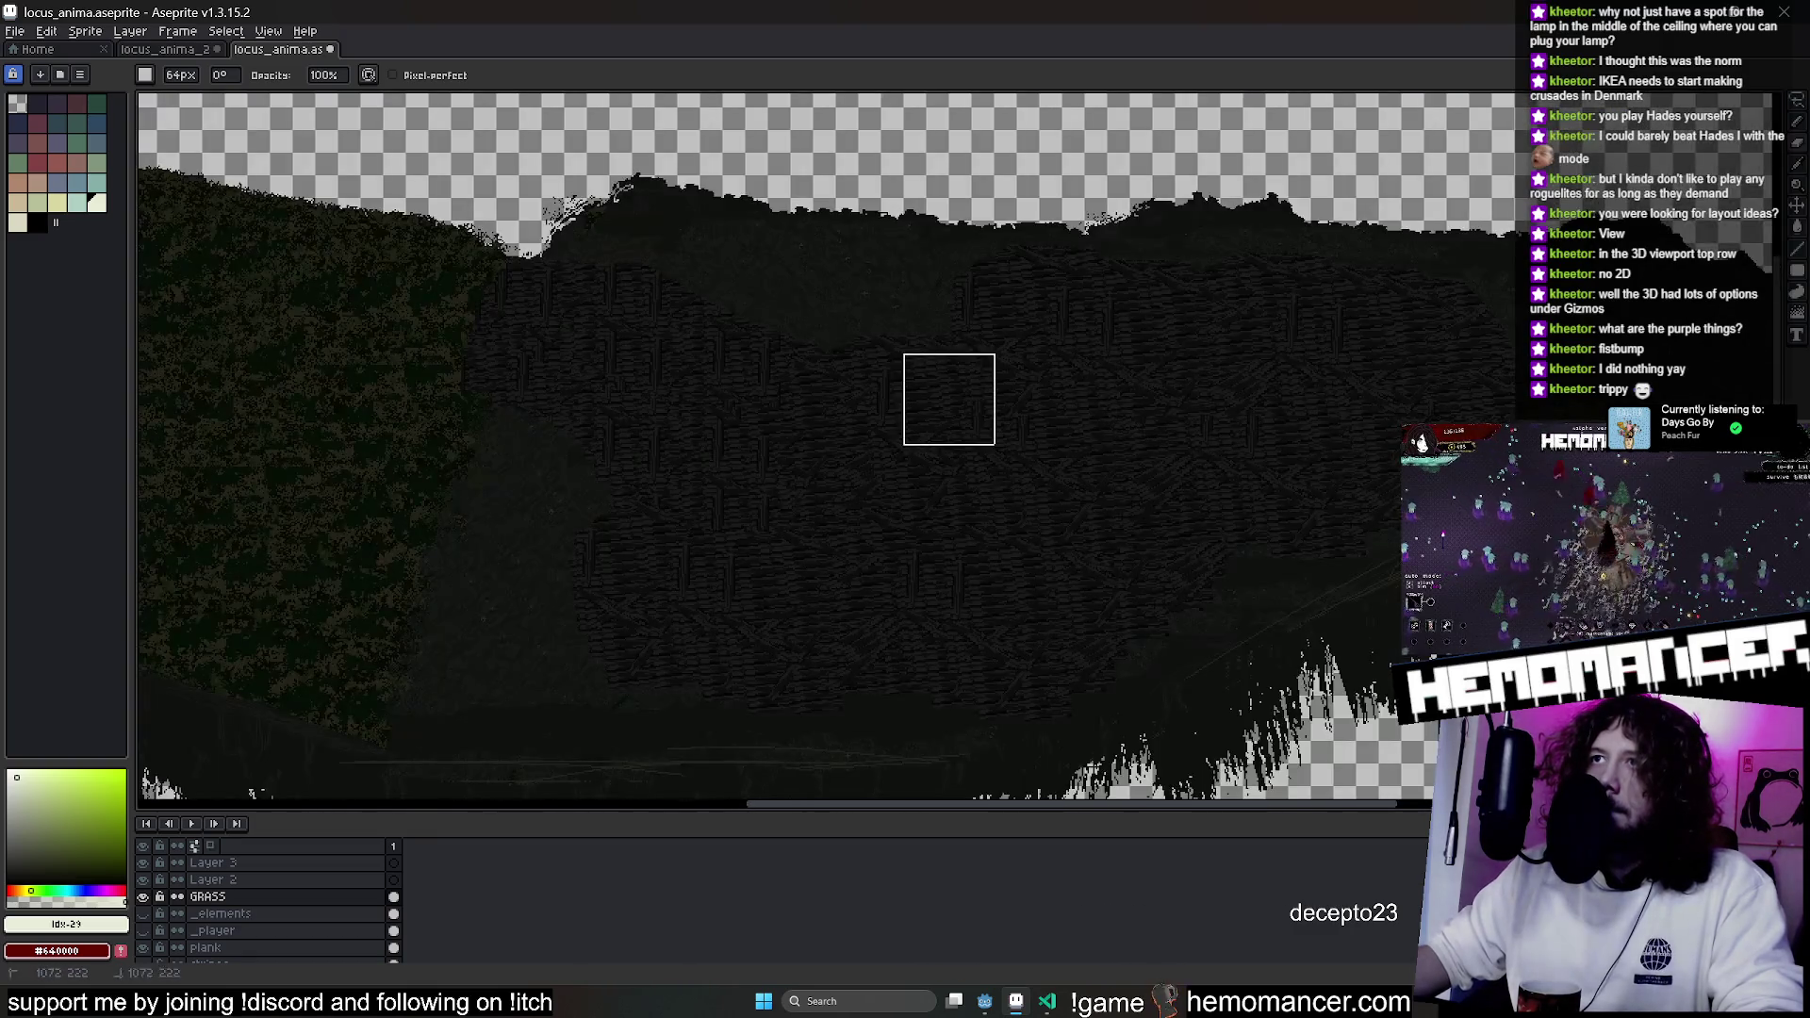
{"action": "left_click", "coordinate": [986, 1003]}
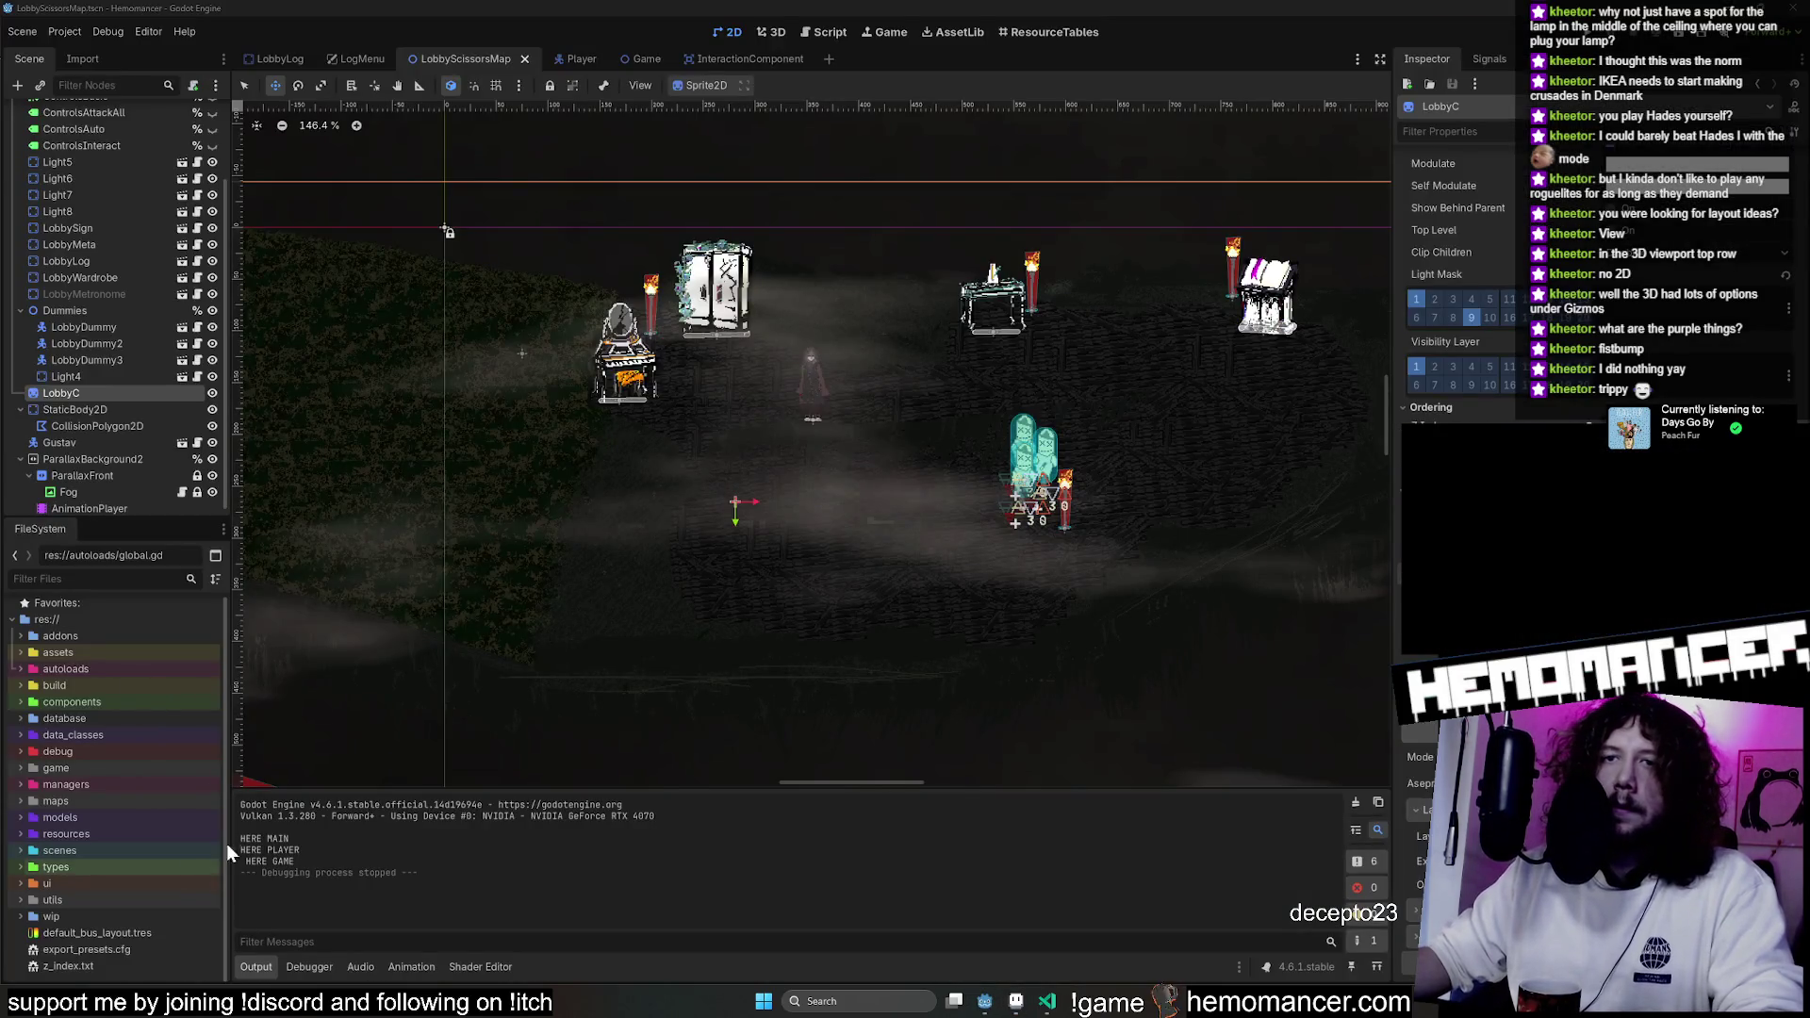
Locate lobby_c.aseprite in Godot's lobby folder and open it in Aseprite.
{"action": "left_click", "coordinate": [121, 577]}
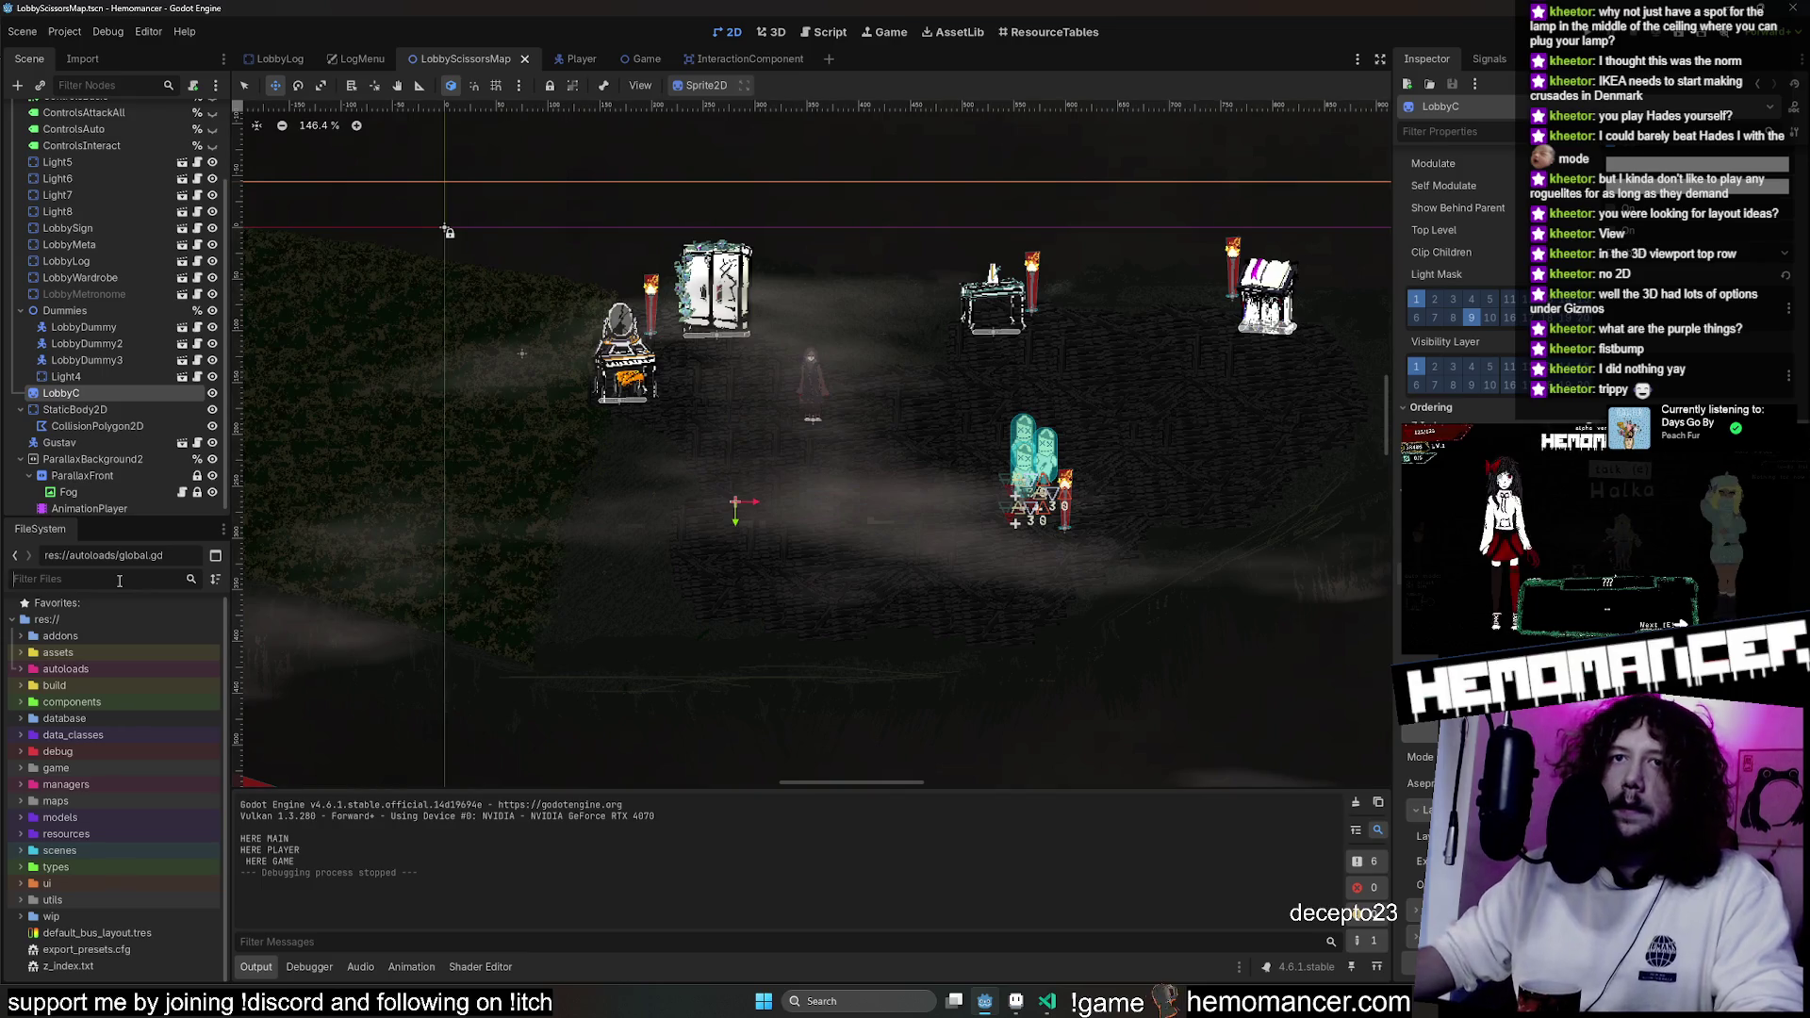
{"action": "type", "text": "scissors"}
{"action": "scroll", "coordinate": [172, 890], "scroll_direction": "down", "scroll_amount": 8}
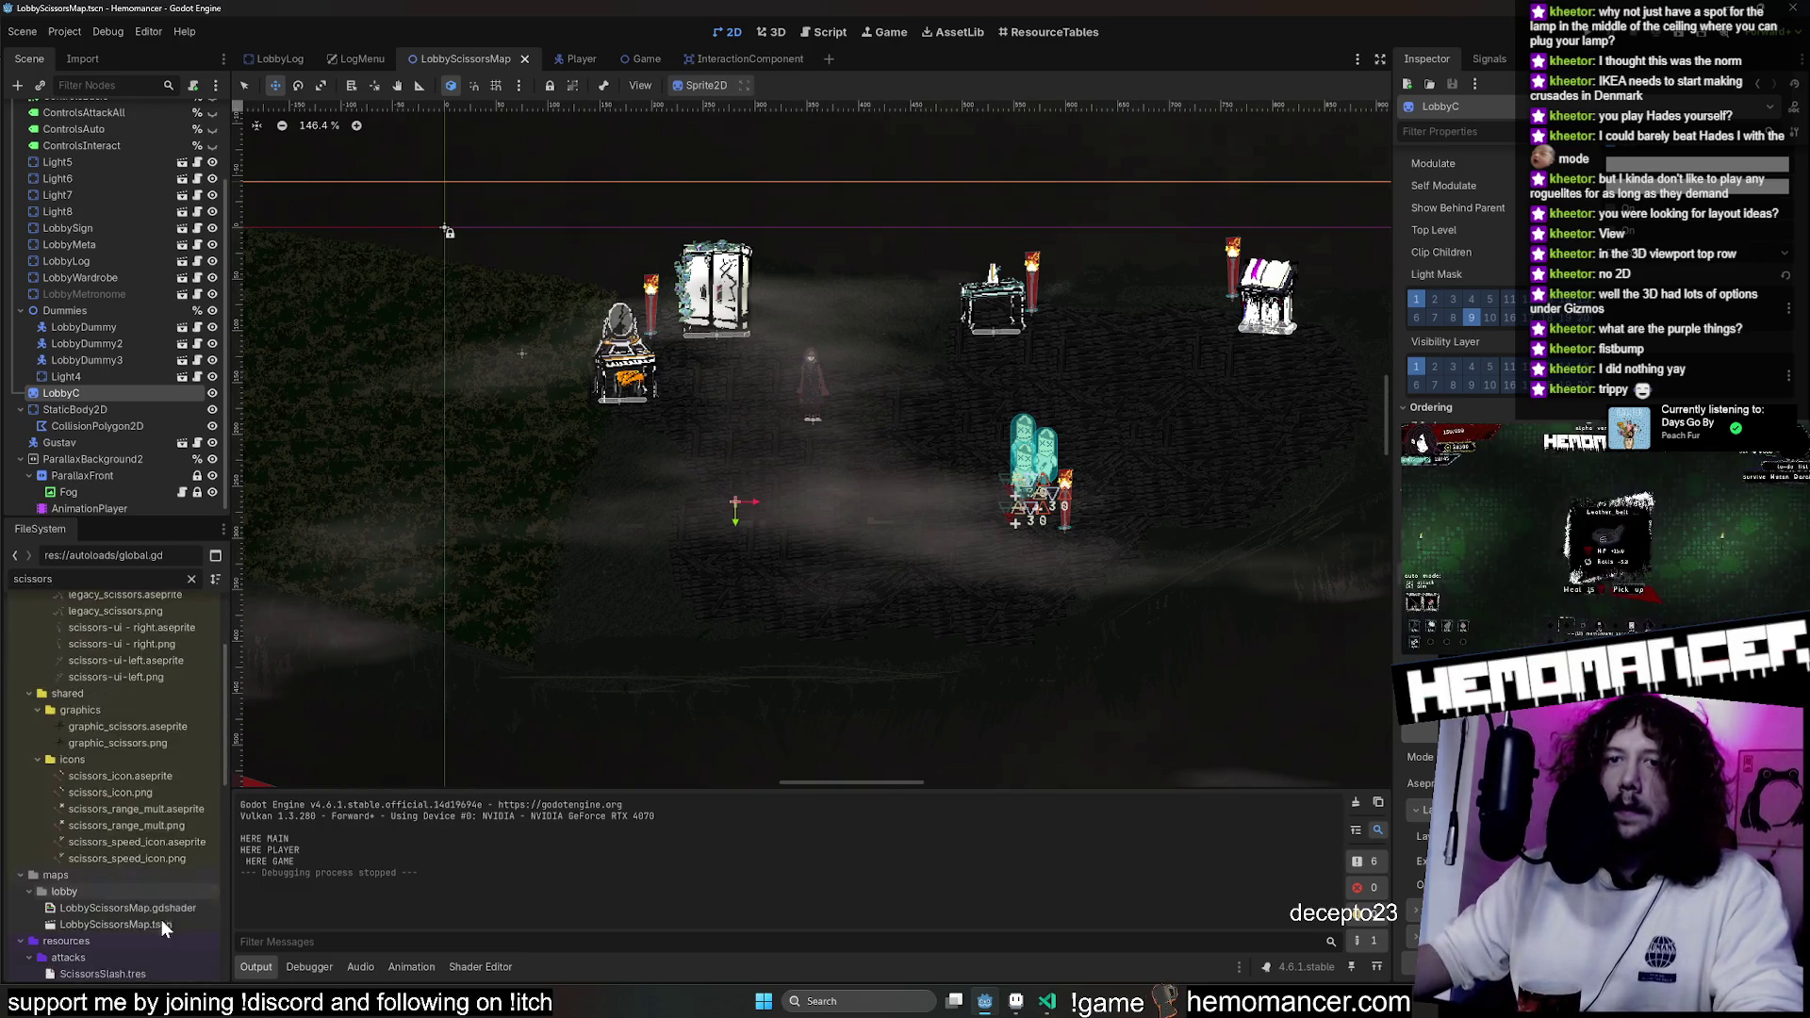
{"action": "left_click", "coordinate": [191, 672]}
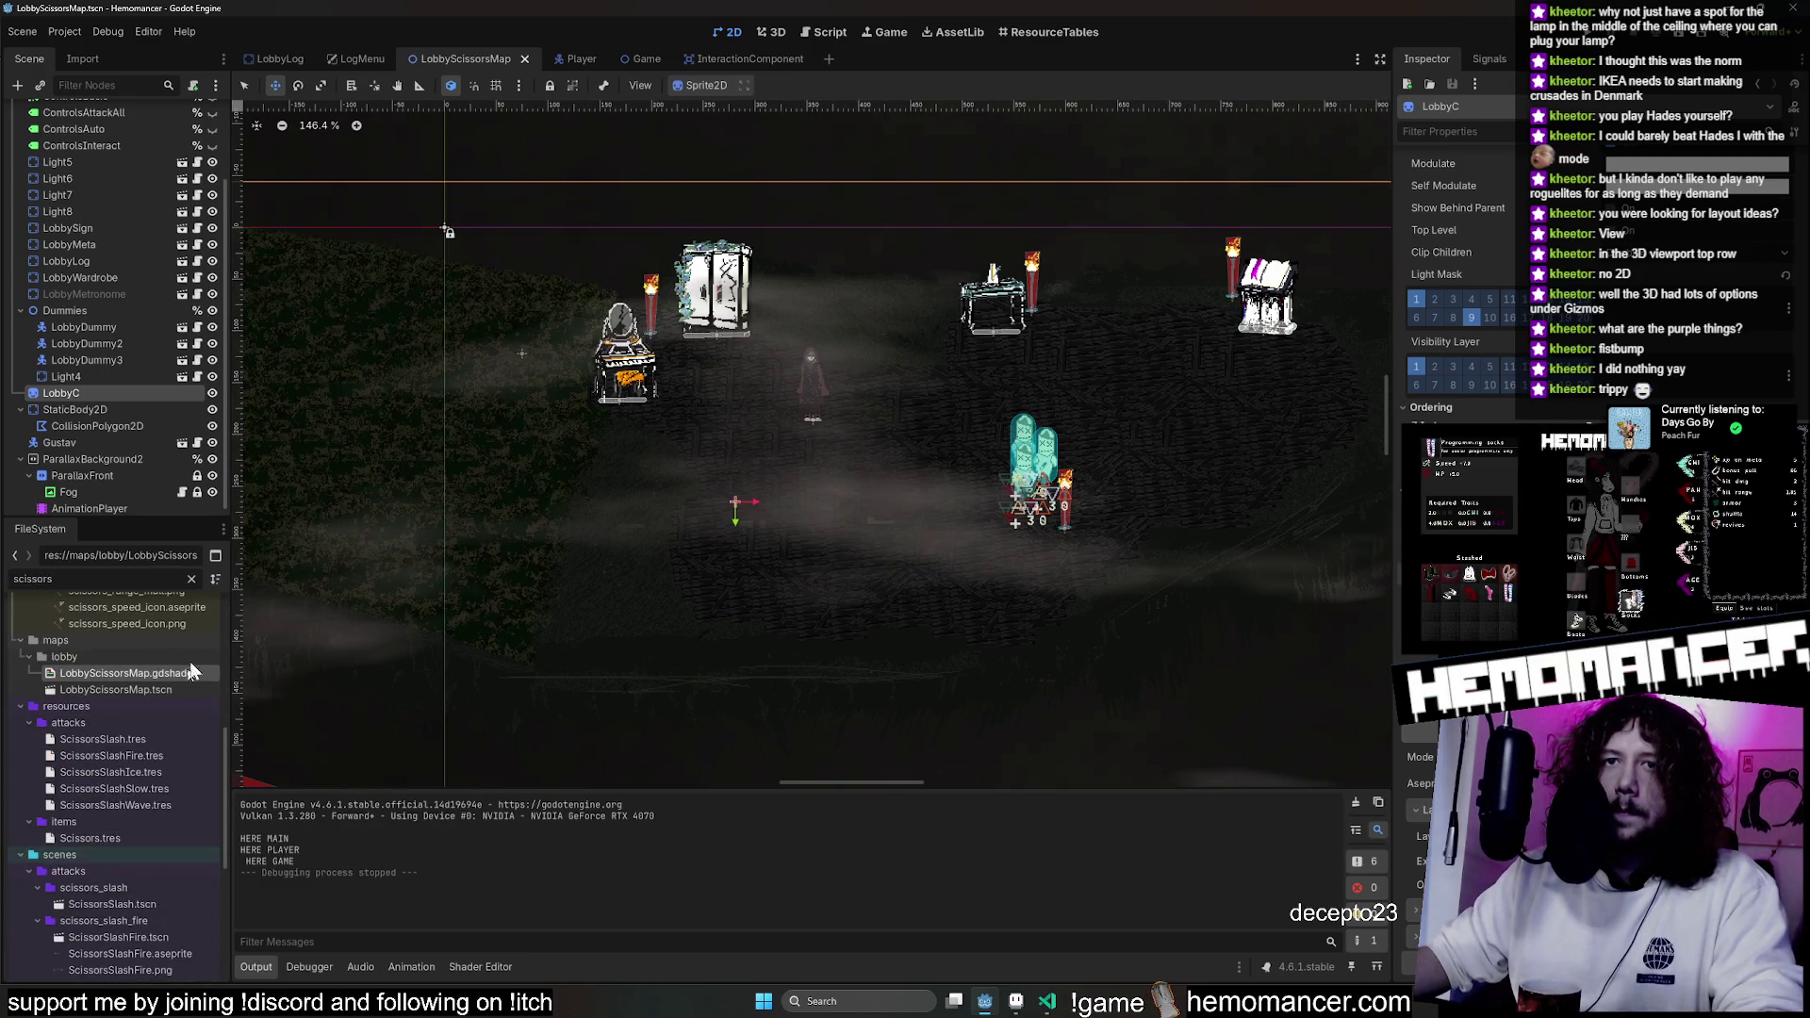
{"action": "left_click", "coordinate": [192, 579]}
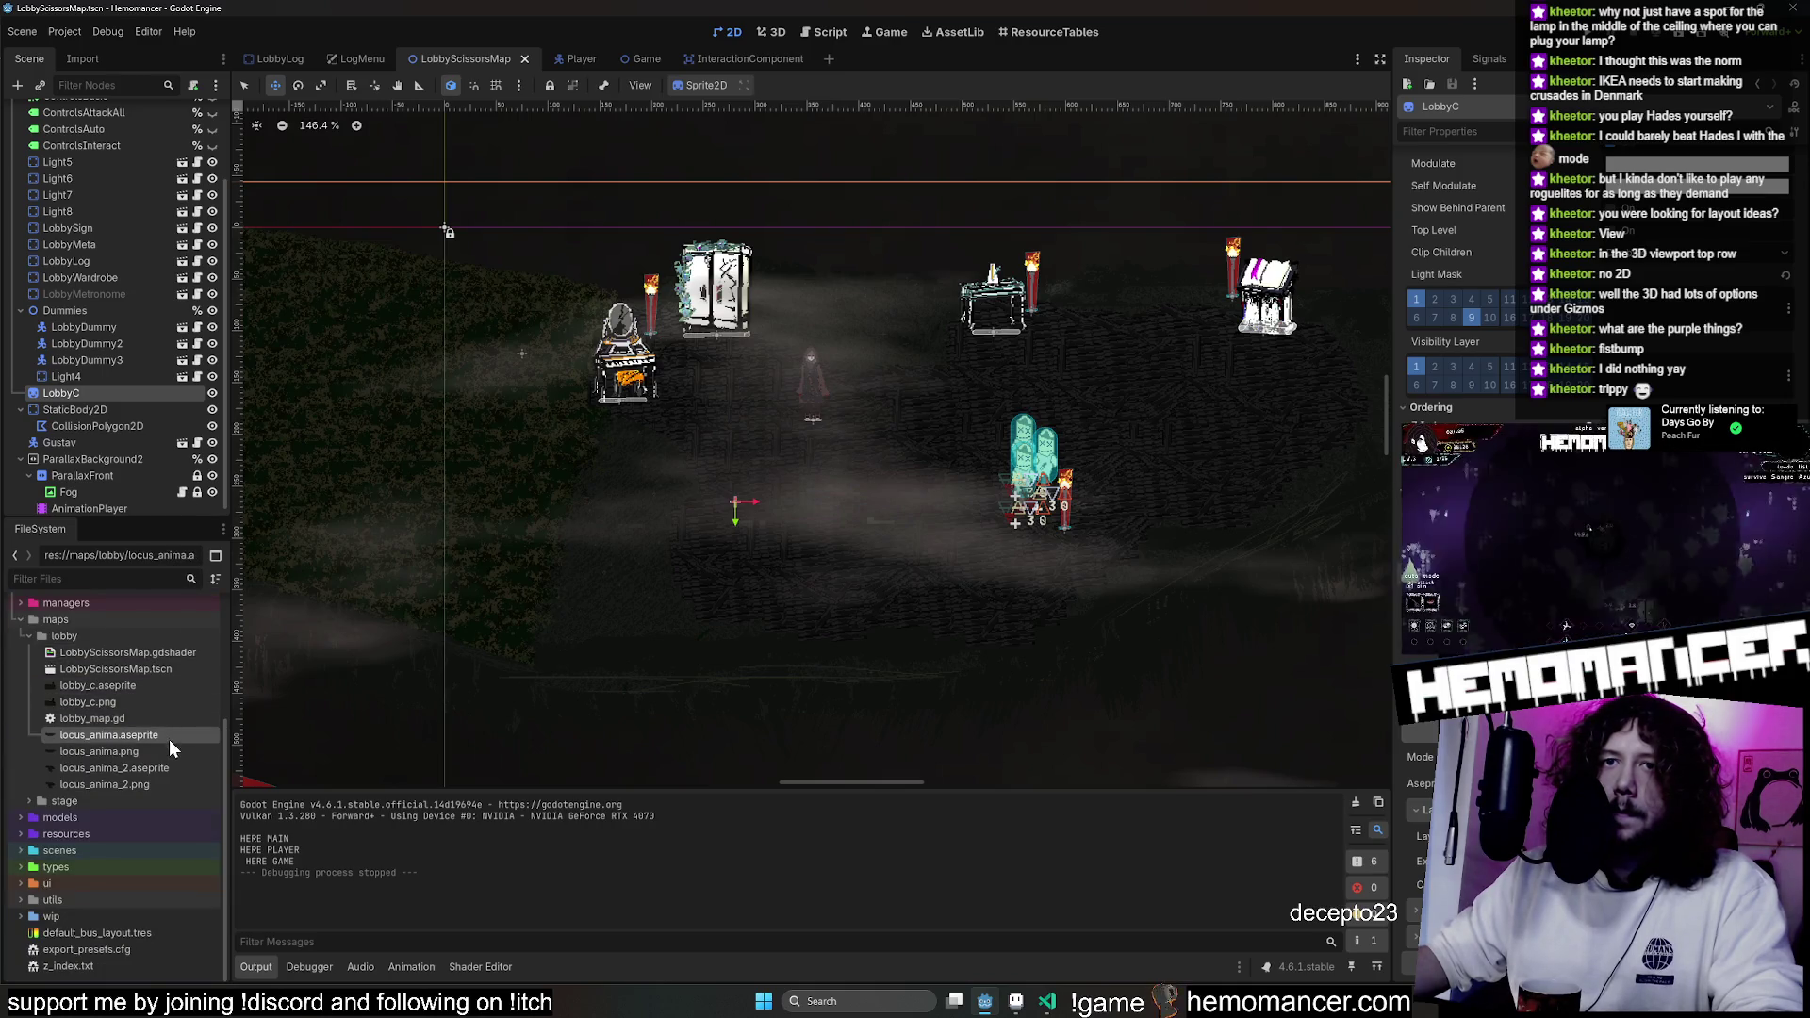
{"action": "right_click", "coordinate": [164, 683]}
{"action": "left_click", "coordinate": [324, 952]}
{"action": "scroll", "coordinate": [1213, 497], "scroll_direction": "up", "scroll_amount": 3}
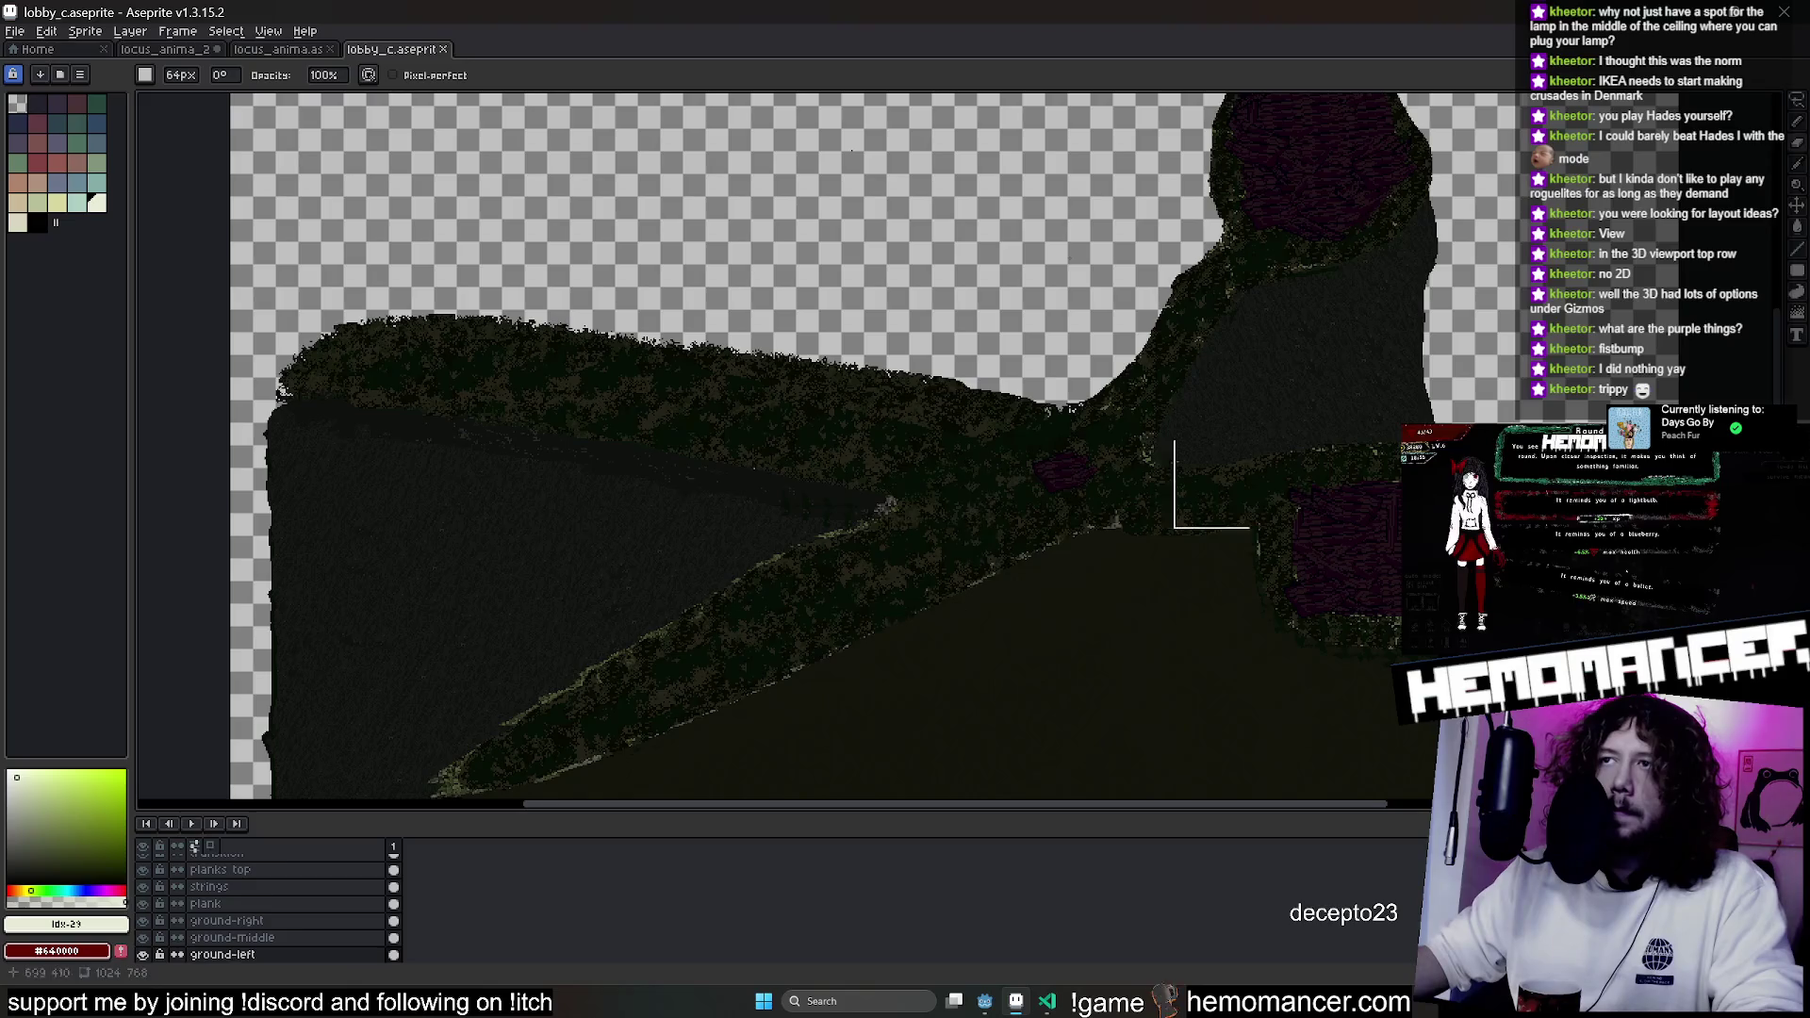
Zoom around the lobby_c canvas to inspect the plank floor.
{"action": "scroll", "coordinate": [974, 488], "scroll_direction": "down", "scroll_amount": 3}
{"action": "scroll", "coordinate": [962, 520], "scroll_direction": "up", "scroll_amount": 3}
{"action": "scroll", "coordinate": [971, 493], "scroll_direction": "up", "scroll_amount": 5}
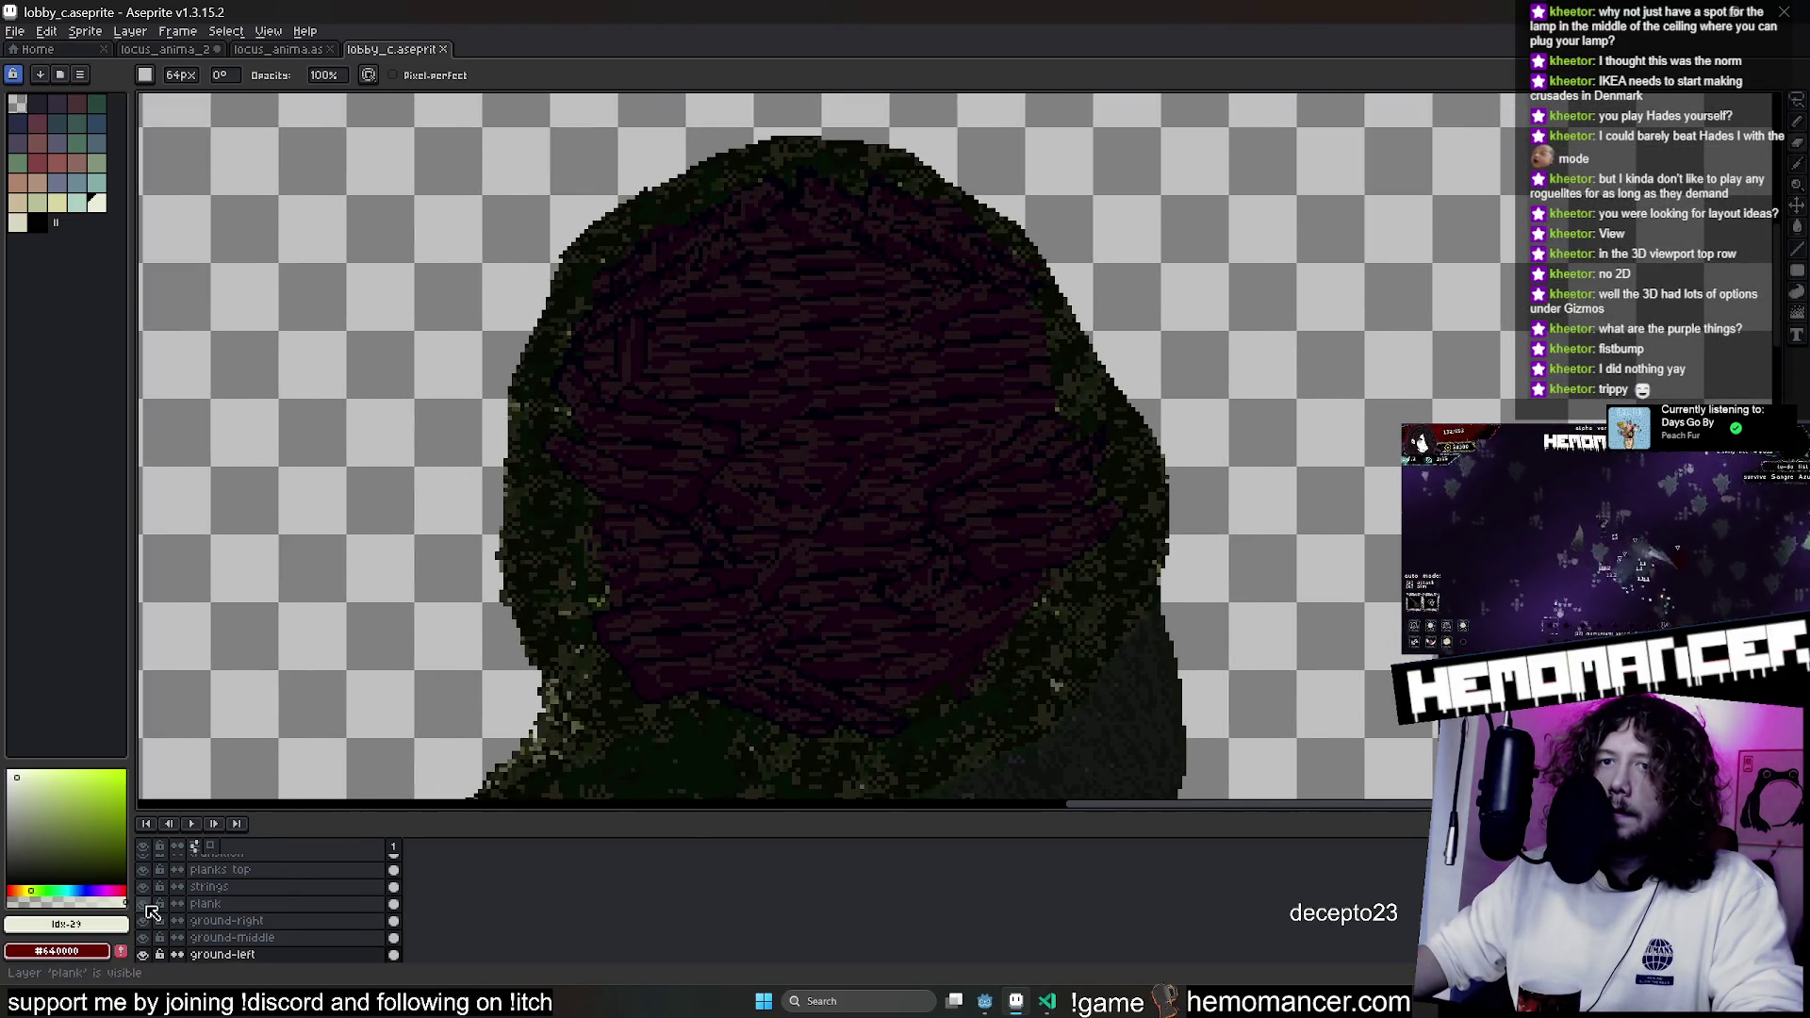
{"action": "scroll", "coordinate": [884, 485], "scroll_direction": "up", "scroll_amount": 4}
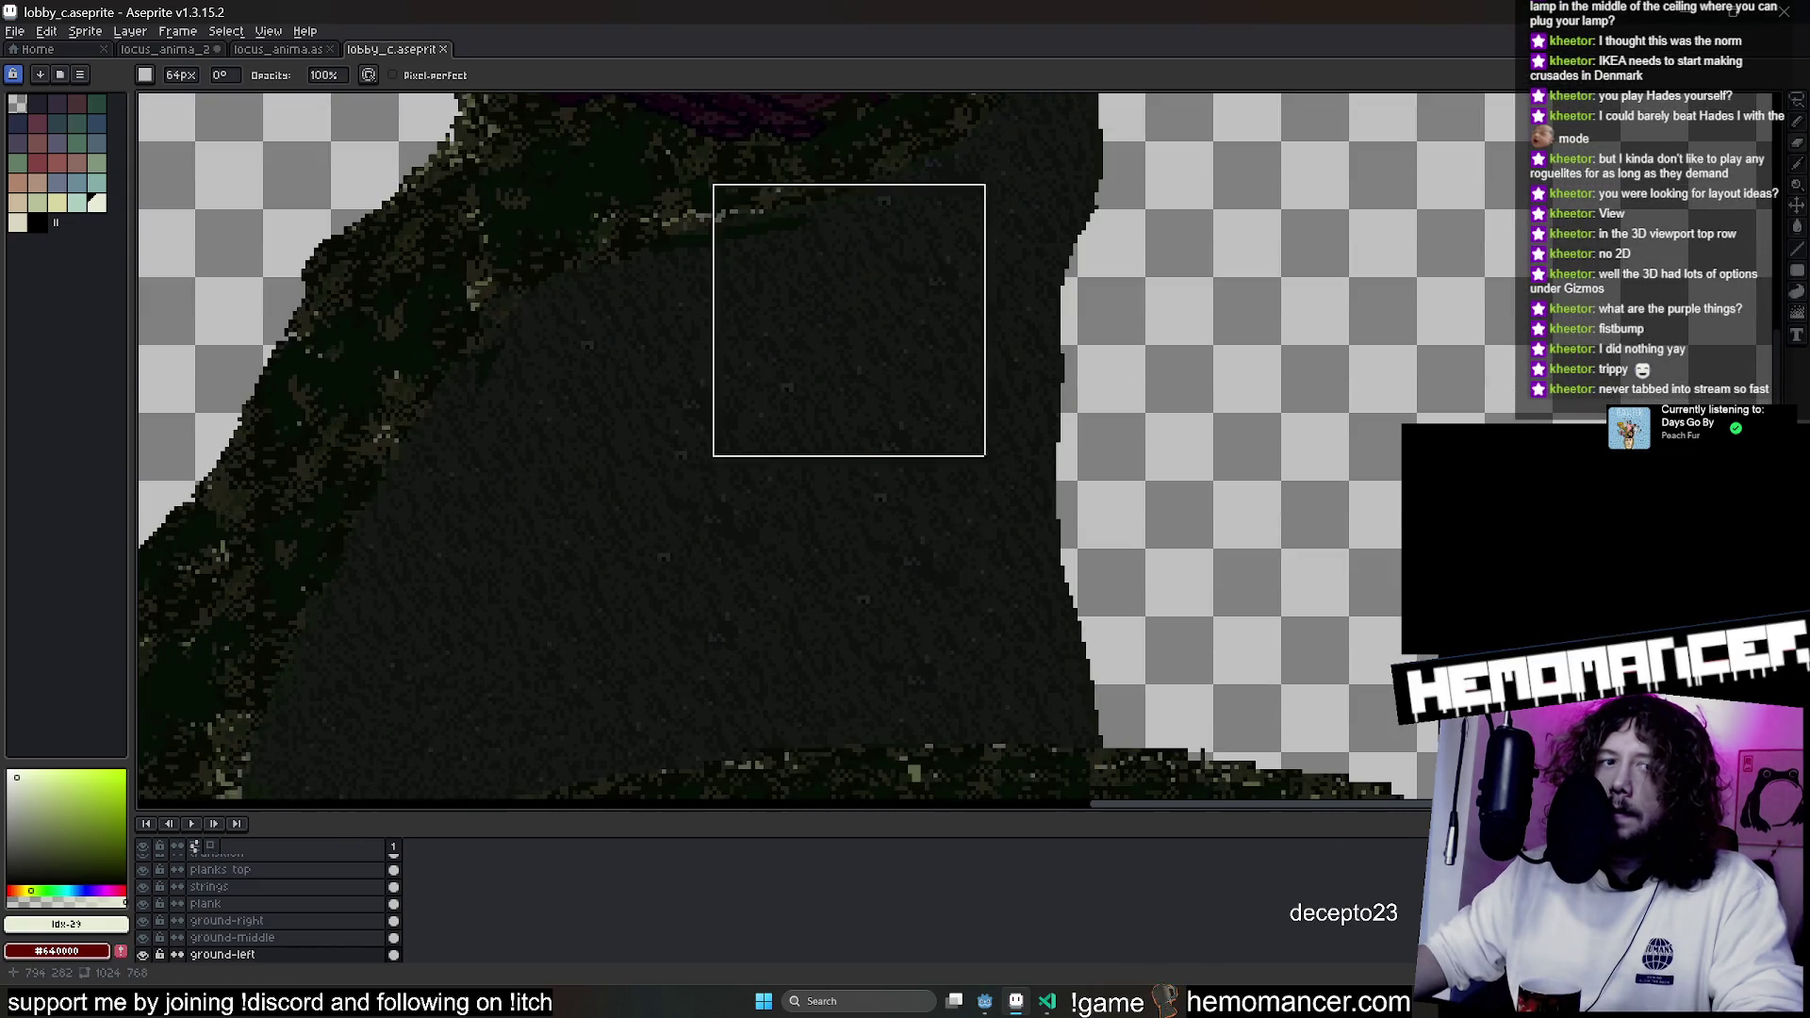
{"action": "scroll", "coordinate": [832, 340], "scroll_direction": "down", "scroll_amount": 3}
{"action": "scroll", "coordinate": [900, 494], "scroll_direction": "down", "scroll_amount": 2}
{"action": "scroll", "coordinate": [1015, 553], "scroll_direction": "down", "scroll_amount": 4}
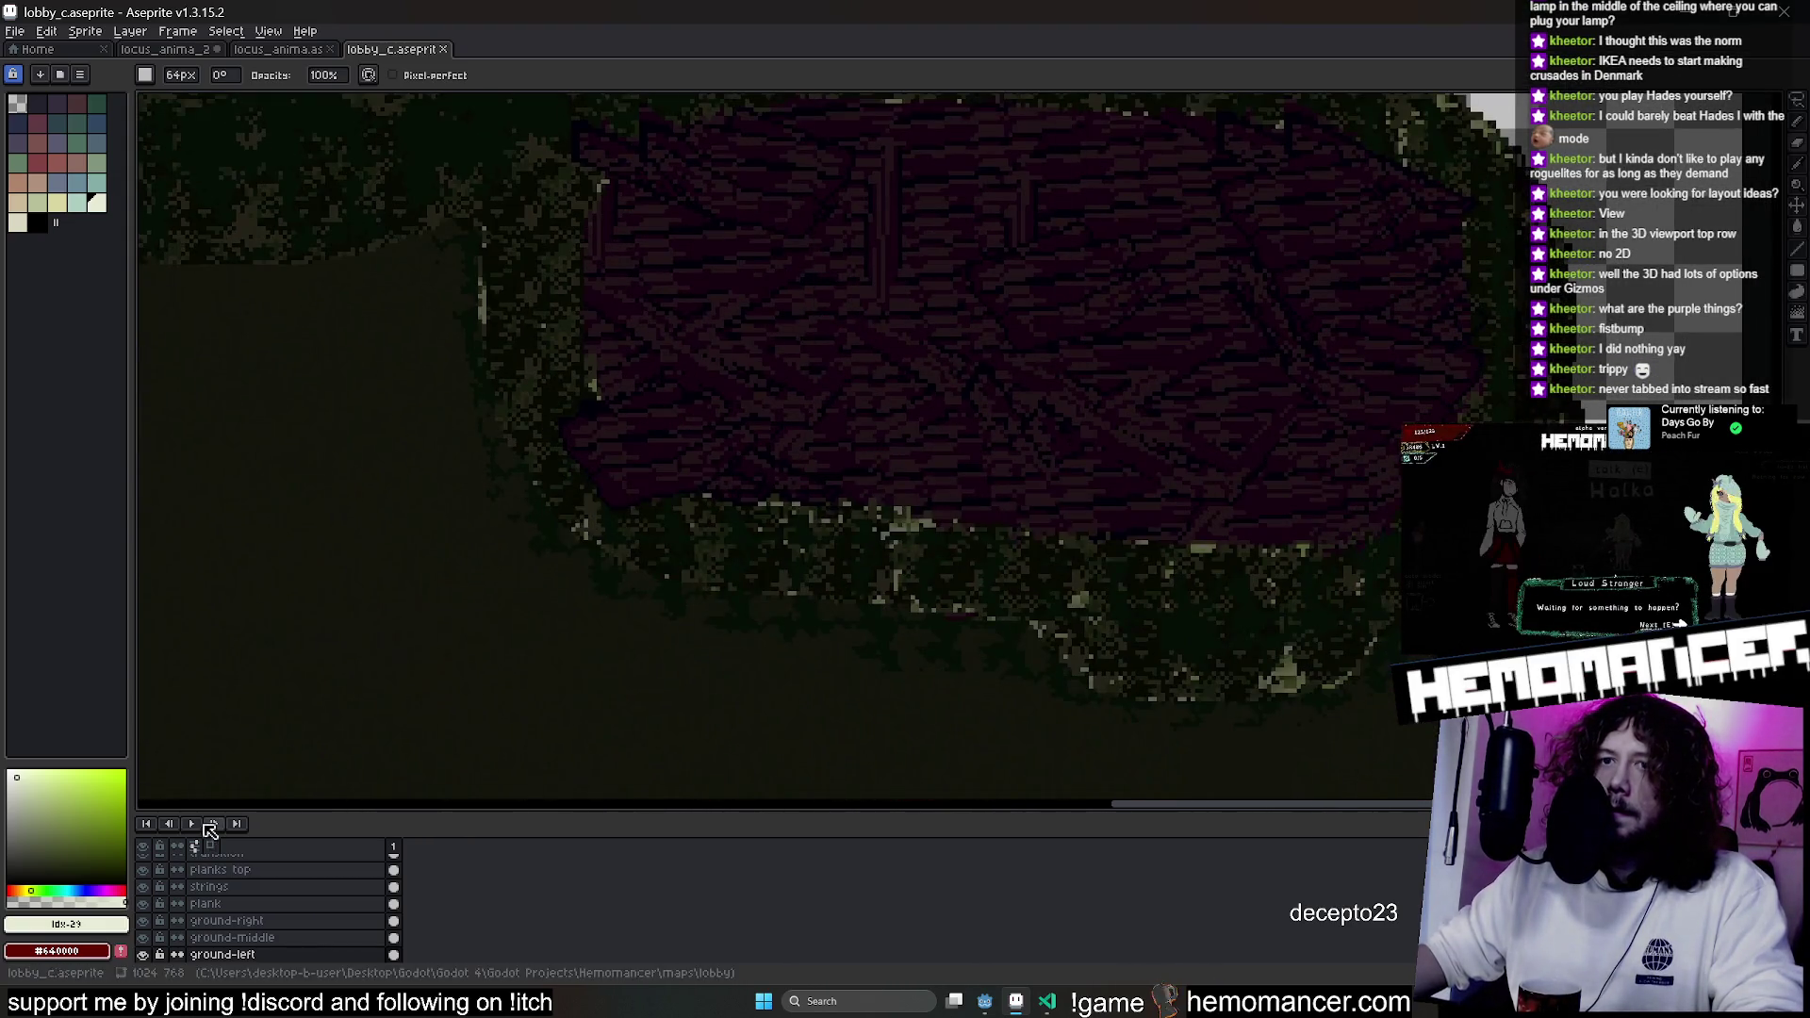
{"action": "scroll", "coordinate": [1100, 490], "scroll_direction": "down", "scroll_amount": 2}
{"action": "scroll", "coordinate": [1099, 472], "scroll_direction": "up", "scroll_amount": 3}
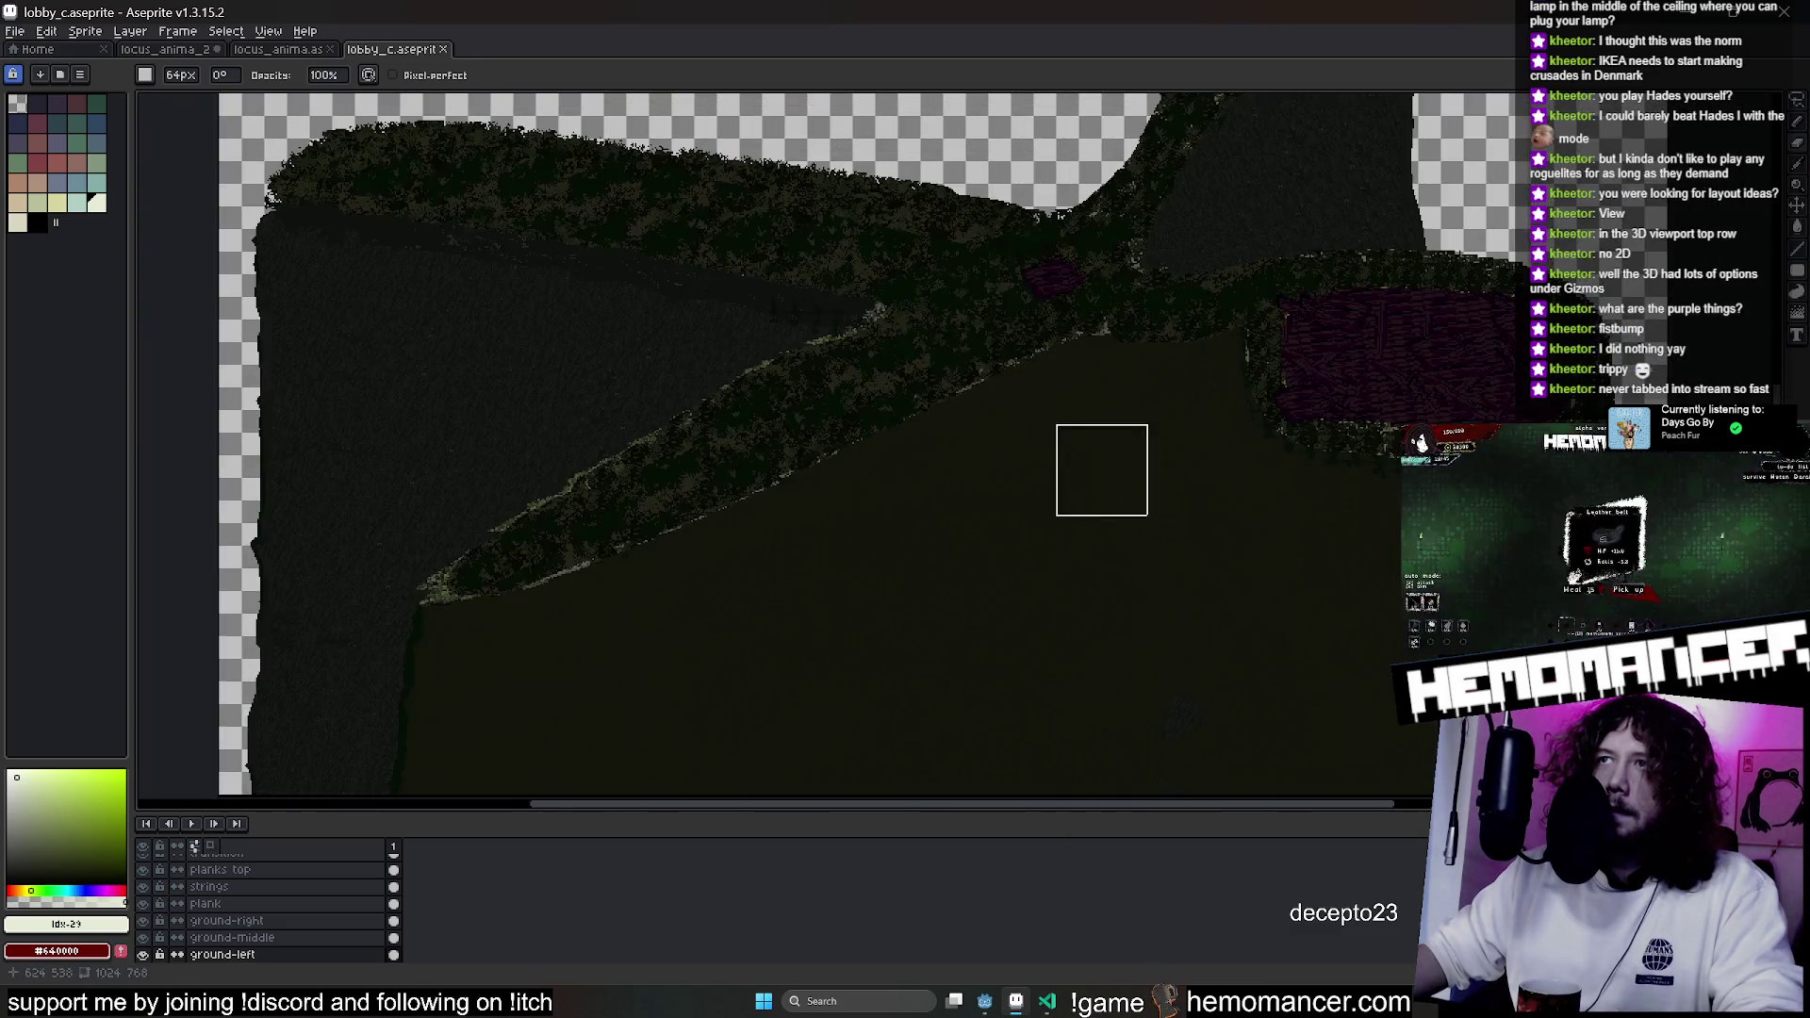
{"action": "scroll", "coordinate": [921, 639], "scroll_direction": "down", "scroll_amount": 1}
{"action": "scroll", "coordinate": [922, 637], "scroll_direction": "down", "scroll_amount": 2}
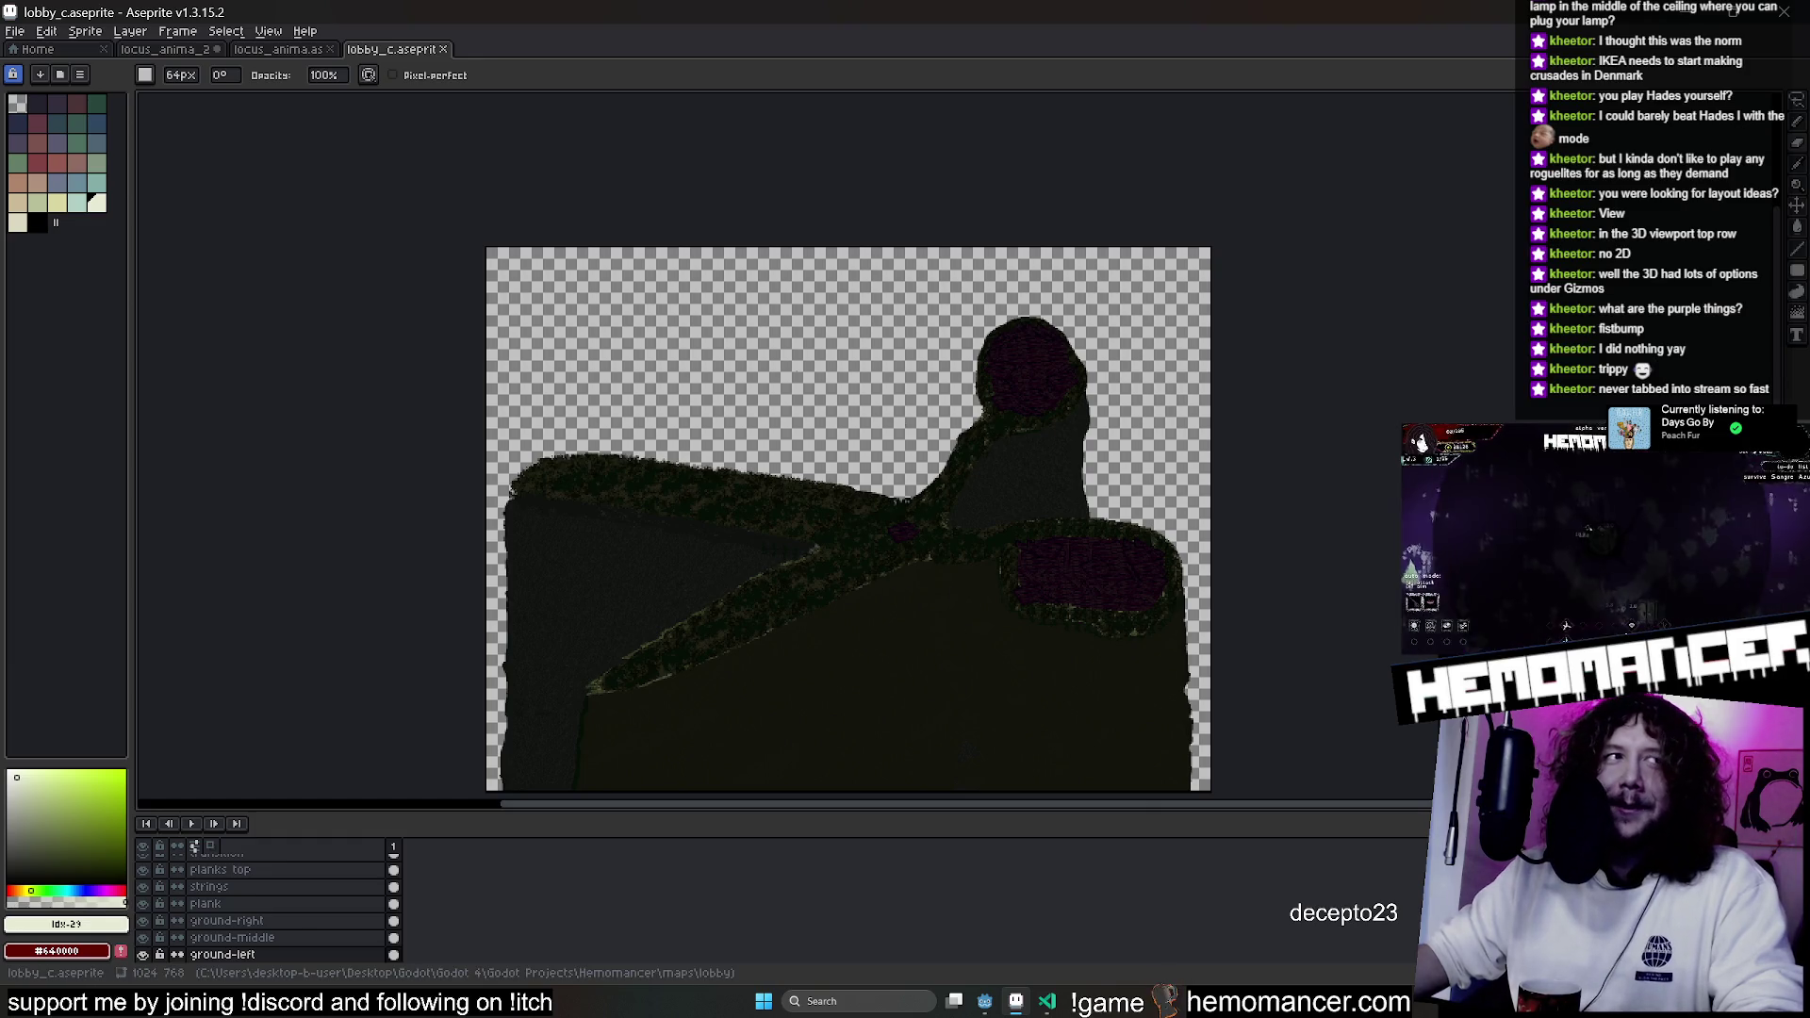
{"action": "scroll", "coordinate": [1140, 526], "scroll_direction": "up", "scroll_amount": 3}
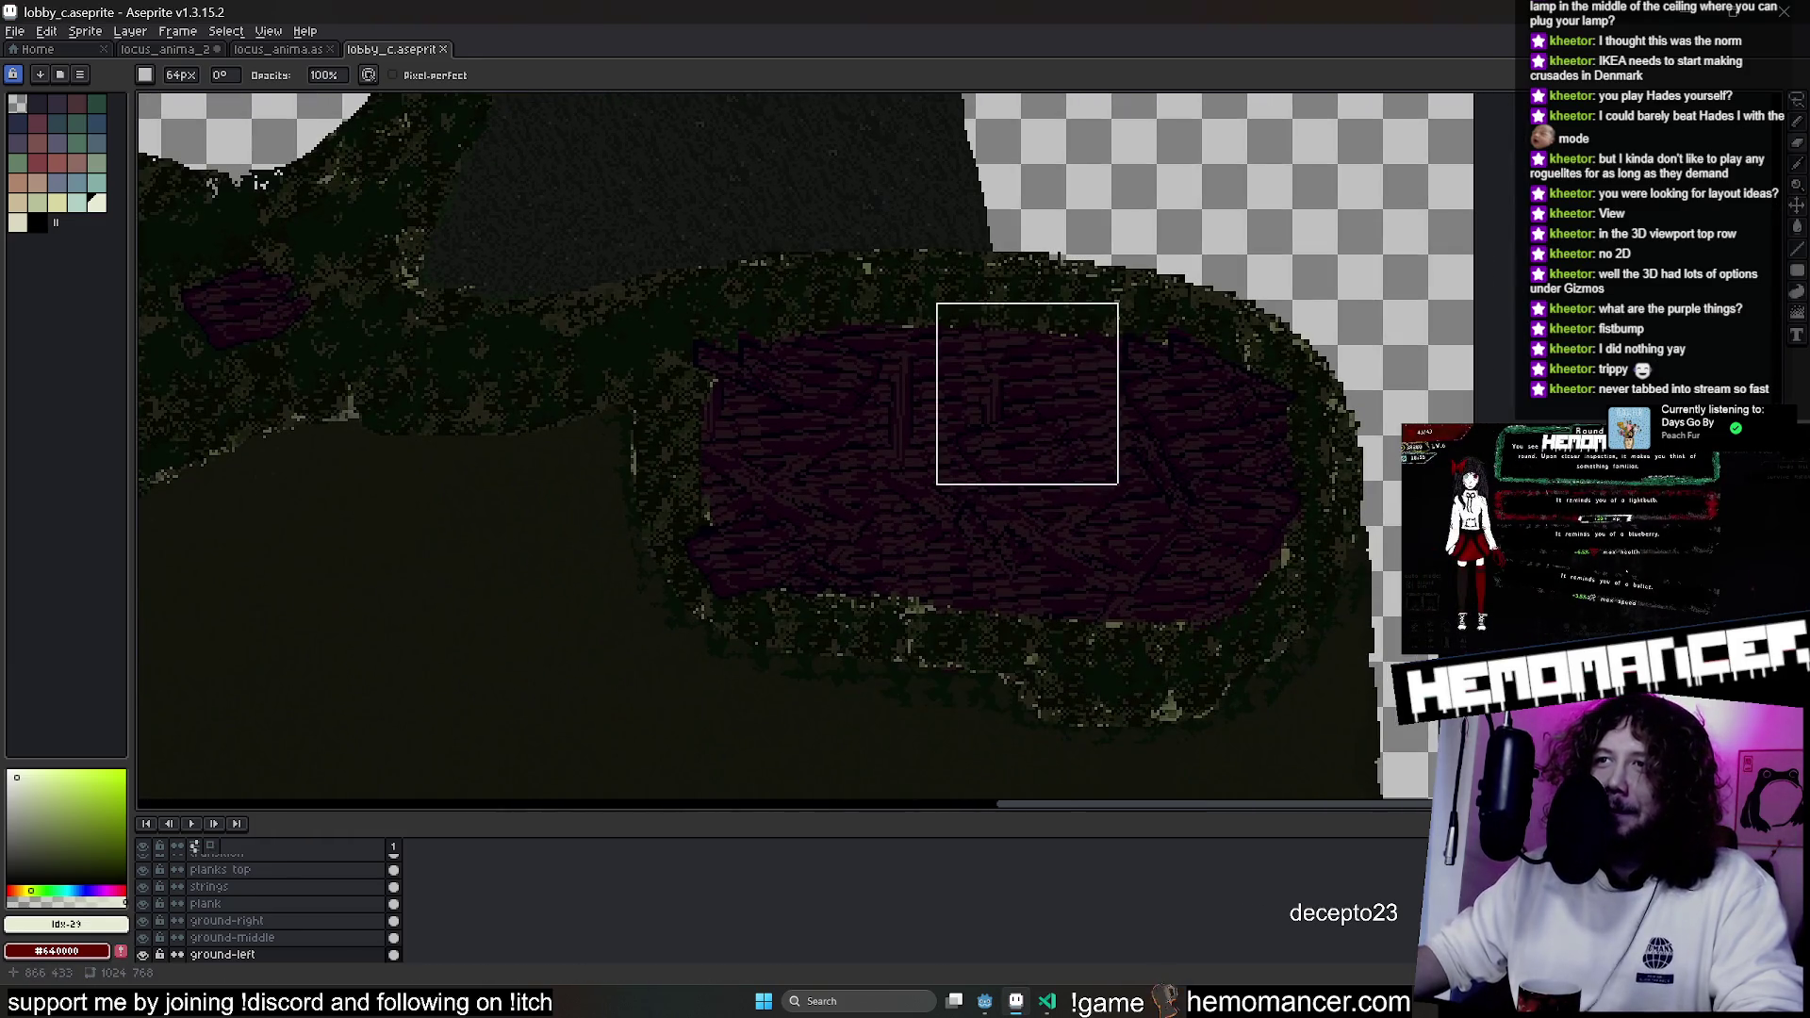
Toggle the ground-right and plank layers to compare, then open the strings layer's actions.
{"action": "left_click", "coordinate": [142, 920]}
{"action": "left_click", "coordinate": [143, 920]}
{"action": "left_click", "coordinate": [142, 903]}
{"action": "left_click", "coordinate": [142, 904]}
{"action": "left_click", "coordinate": [142, 903]}
{"action": "left_click", "coordinate": [143, 903]}
{"action": "left_click", "coordinate": [140, 904]}
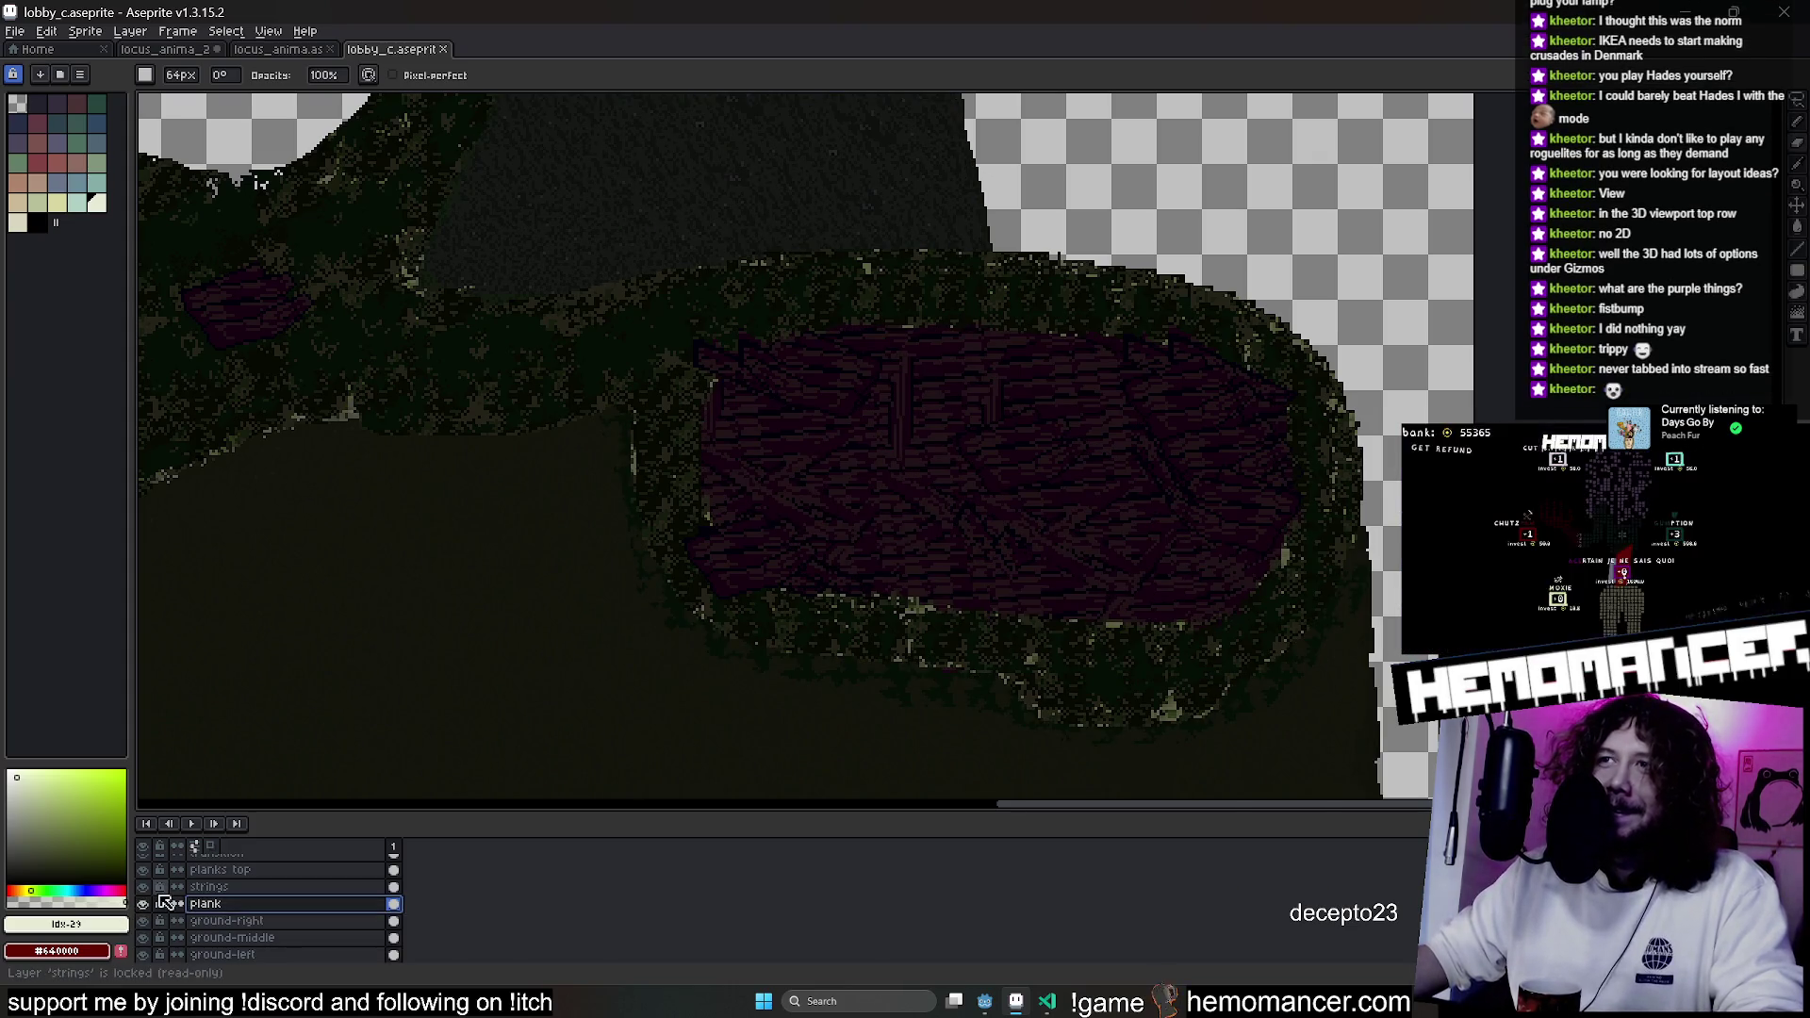
{"action": "left_click", "coordinate": [142, 903]}
{"action": "left_click", "coordinate": [143, 903]}
{"action": "right_click", "coordinate": [243, 892]}
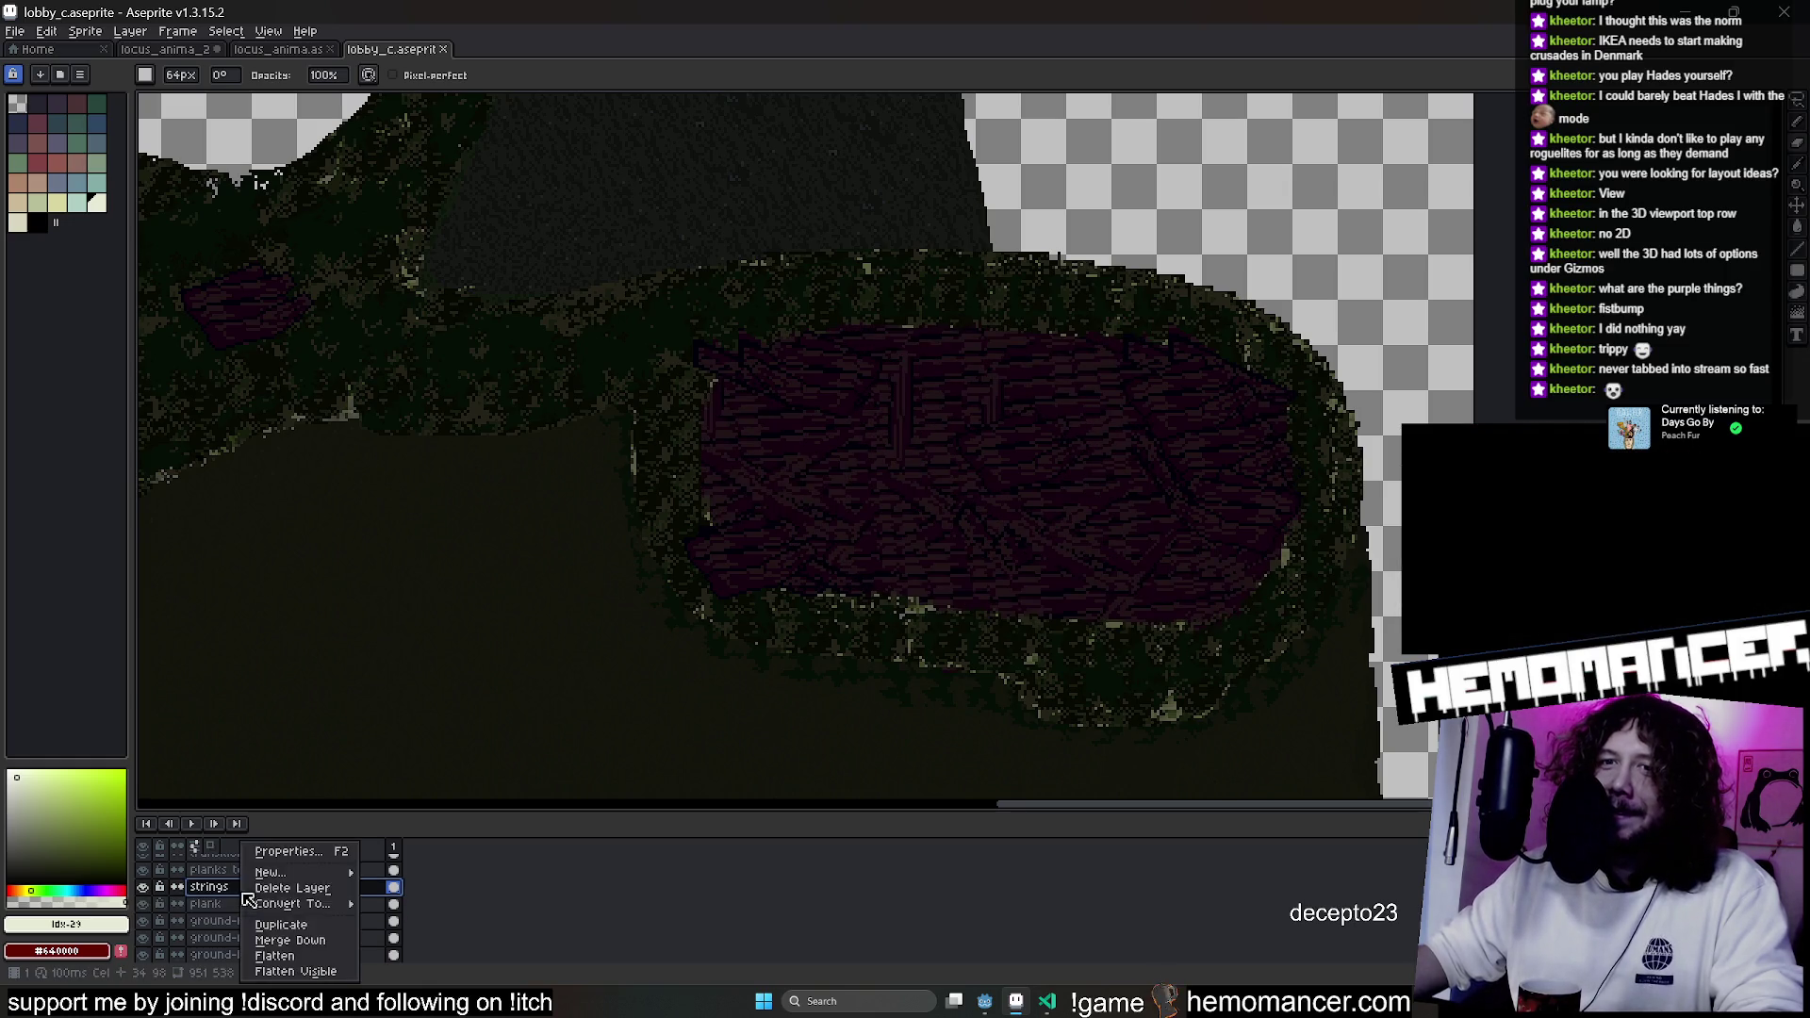
Flatten visible layers, erase the plank hole, and paste and position the plank patch.
{"action": "left_click", "coordinate": [326, 972]}
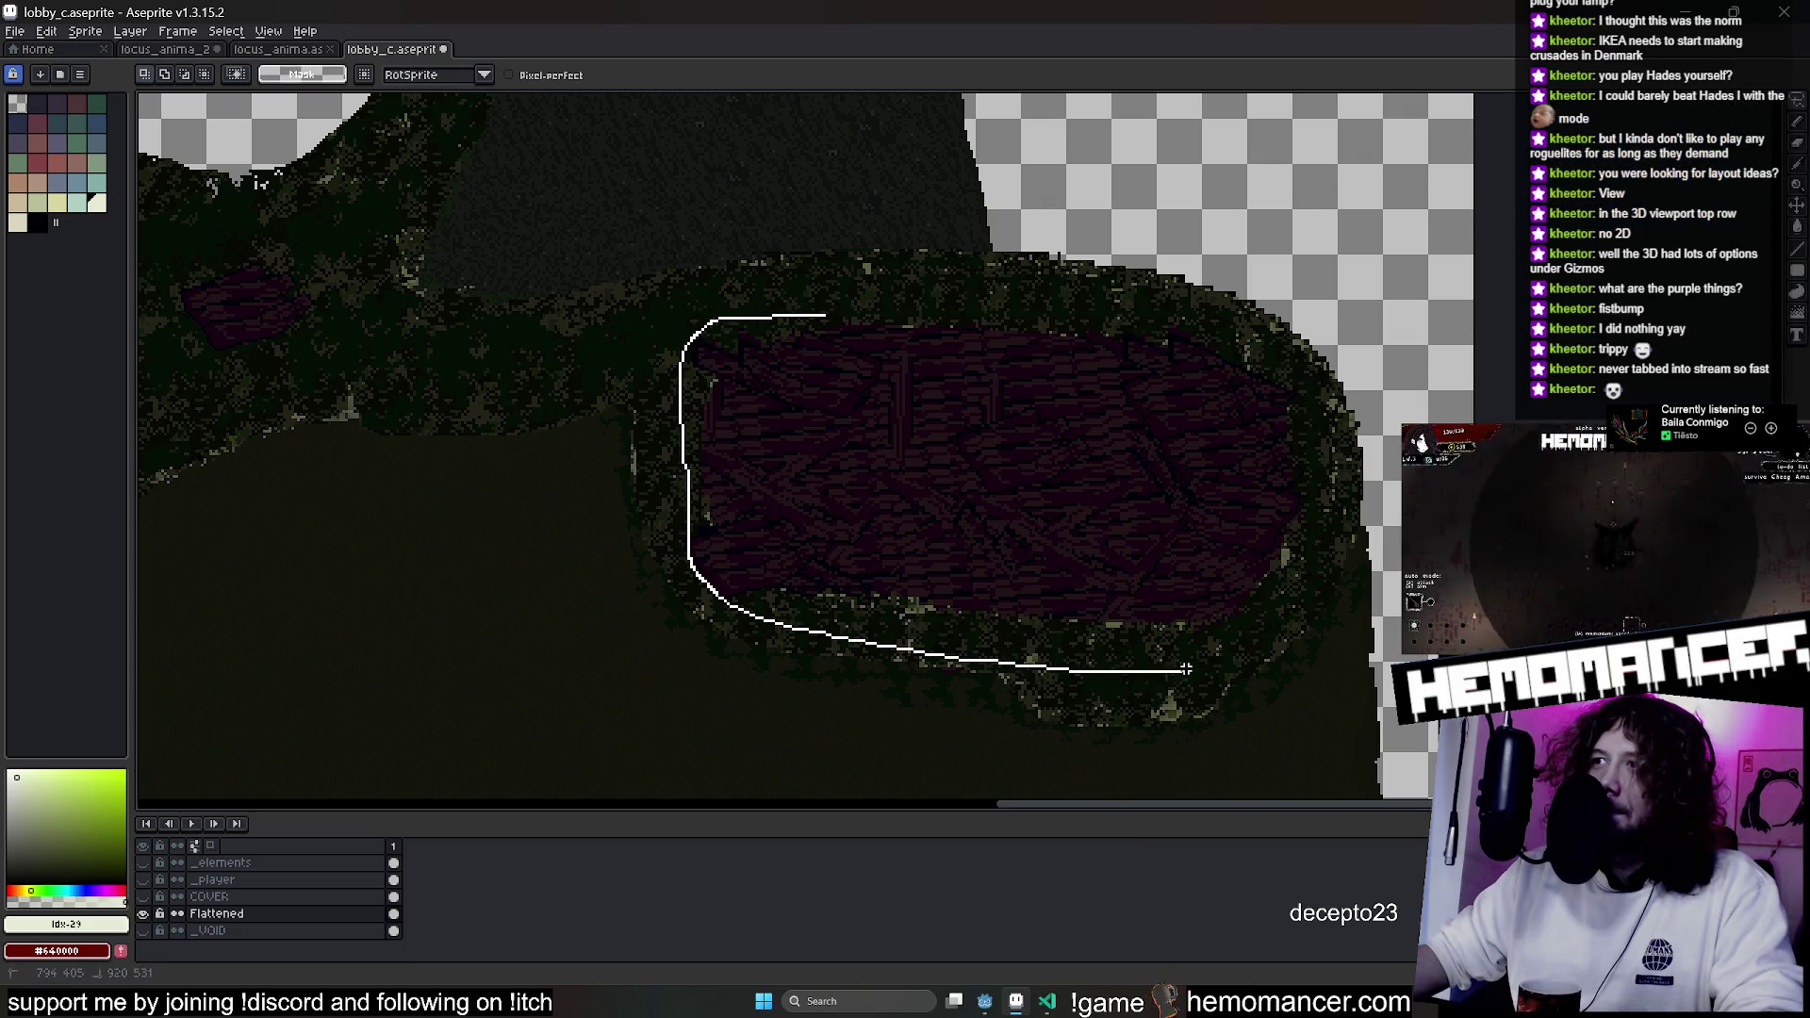
{"action": "key", "text": "Delete"}
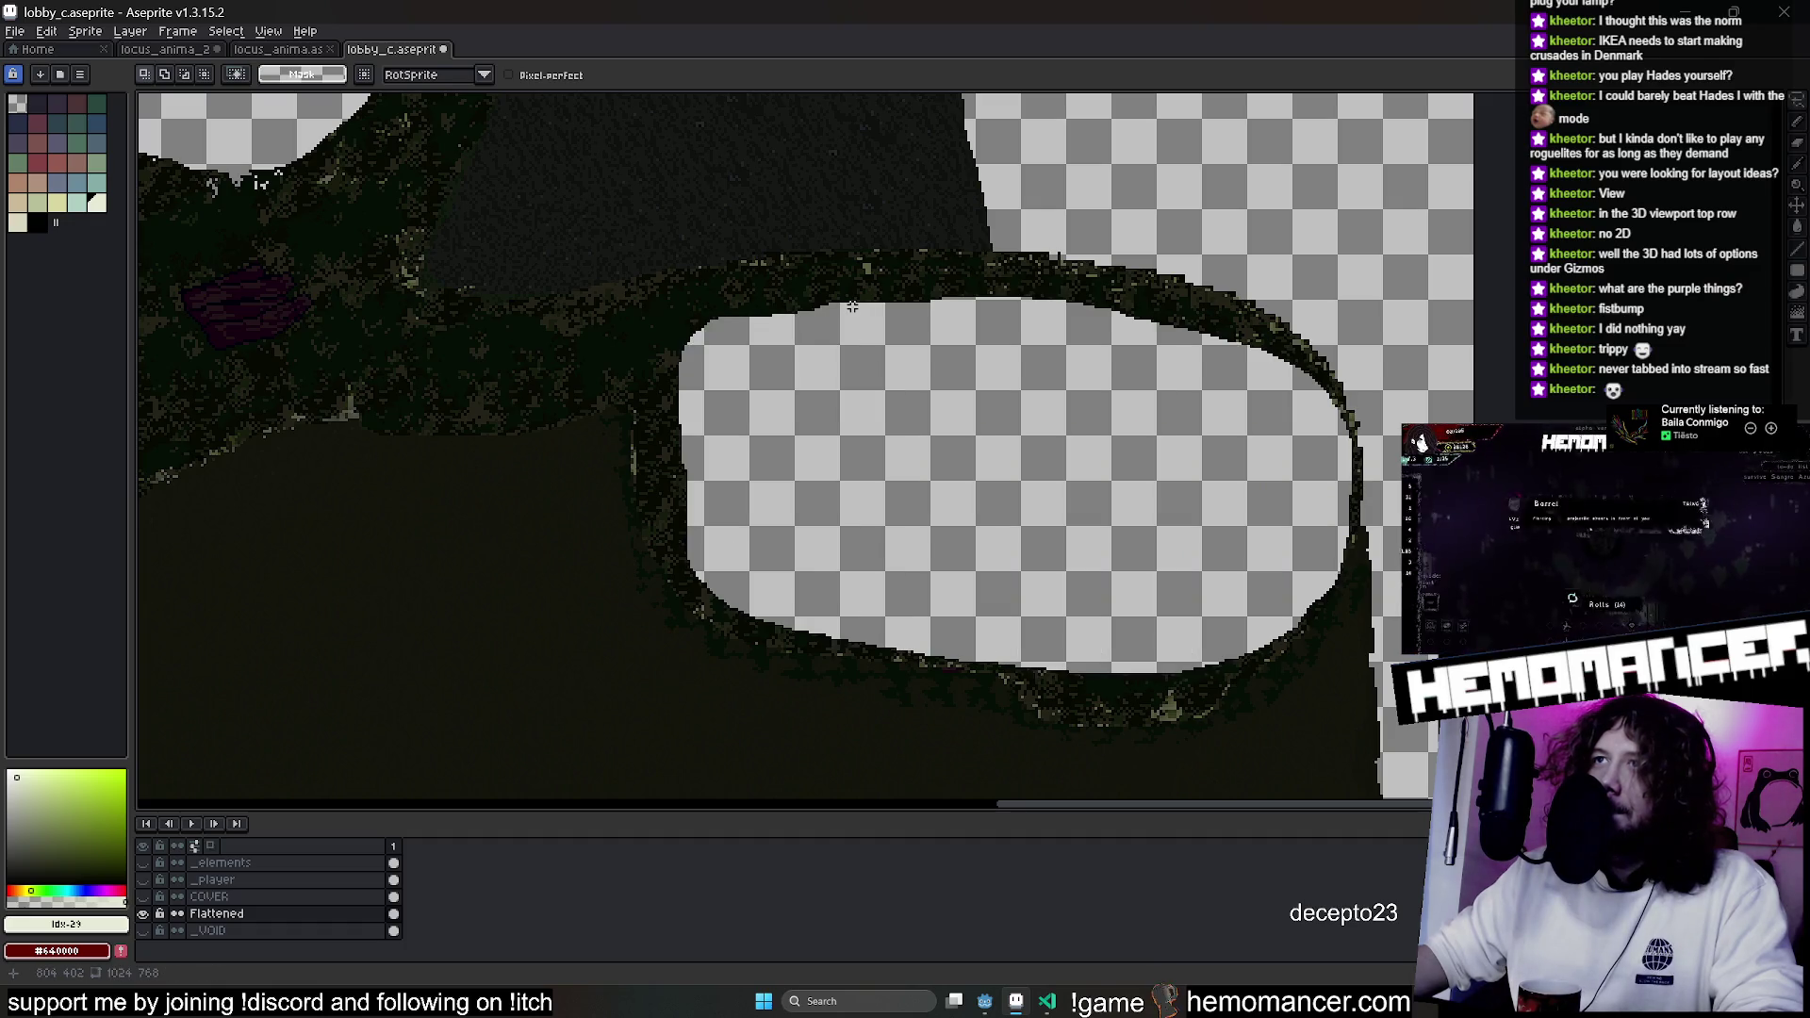
{"action": "left_click", "coordinate": [278, 49]}
{"action": "key", "text": "ctrl+v"}
{"action": "mouse_move", "coordinate": [748, 752]}
{"action": "left_mouse_down"}
{"action": "mouse_move", "coordinate": [769, 514]}
{"action": "mouse_move", "coordinate": [392, 457]}
{"action": "left_mouse_up"}
{"action": "scroll", "coordinate": [771, 444], "scroll_direction": "up", "scroll_amount": 4}
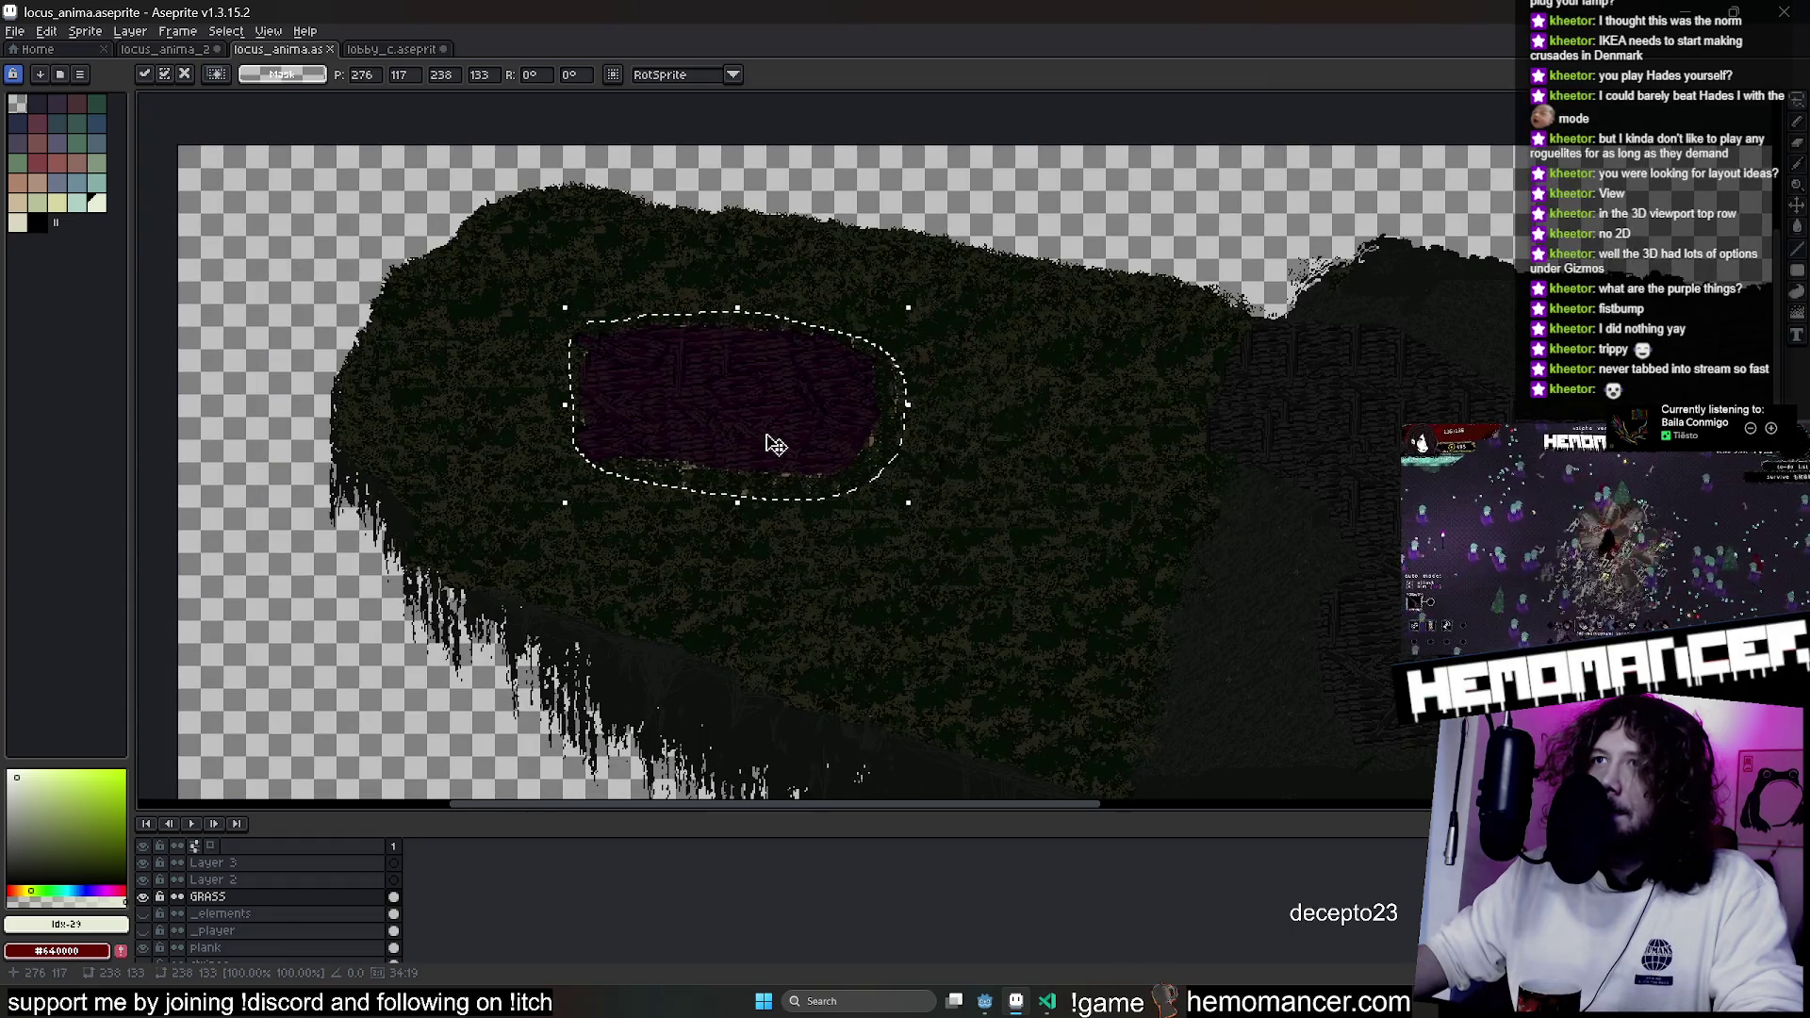
{"action": "scroll", "coordinate": [772, 445], "scroll_direction": "down", "scroll_amount": 2}
{"action": "left_click_drag", "start_coordinate": [767, 444], "coordinate": [659, 447]}
{"action": "scroll", "coordinate": [657, 431], "scroll_direction": "up", "scroll_amount": 1}
{"action": "scroll", "coordinate": [657, 431], "scroll_direction": "down", "scroll_amount": 1}
{"action": "left_click", "coordinate": [708, 533]}
{"action": "scroll", "coordinate": [751, 494], "scroll_direction": "up", "scroll_amount": 2}
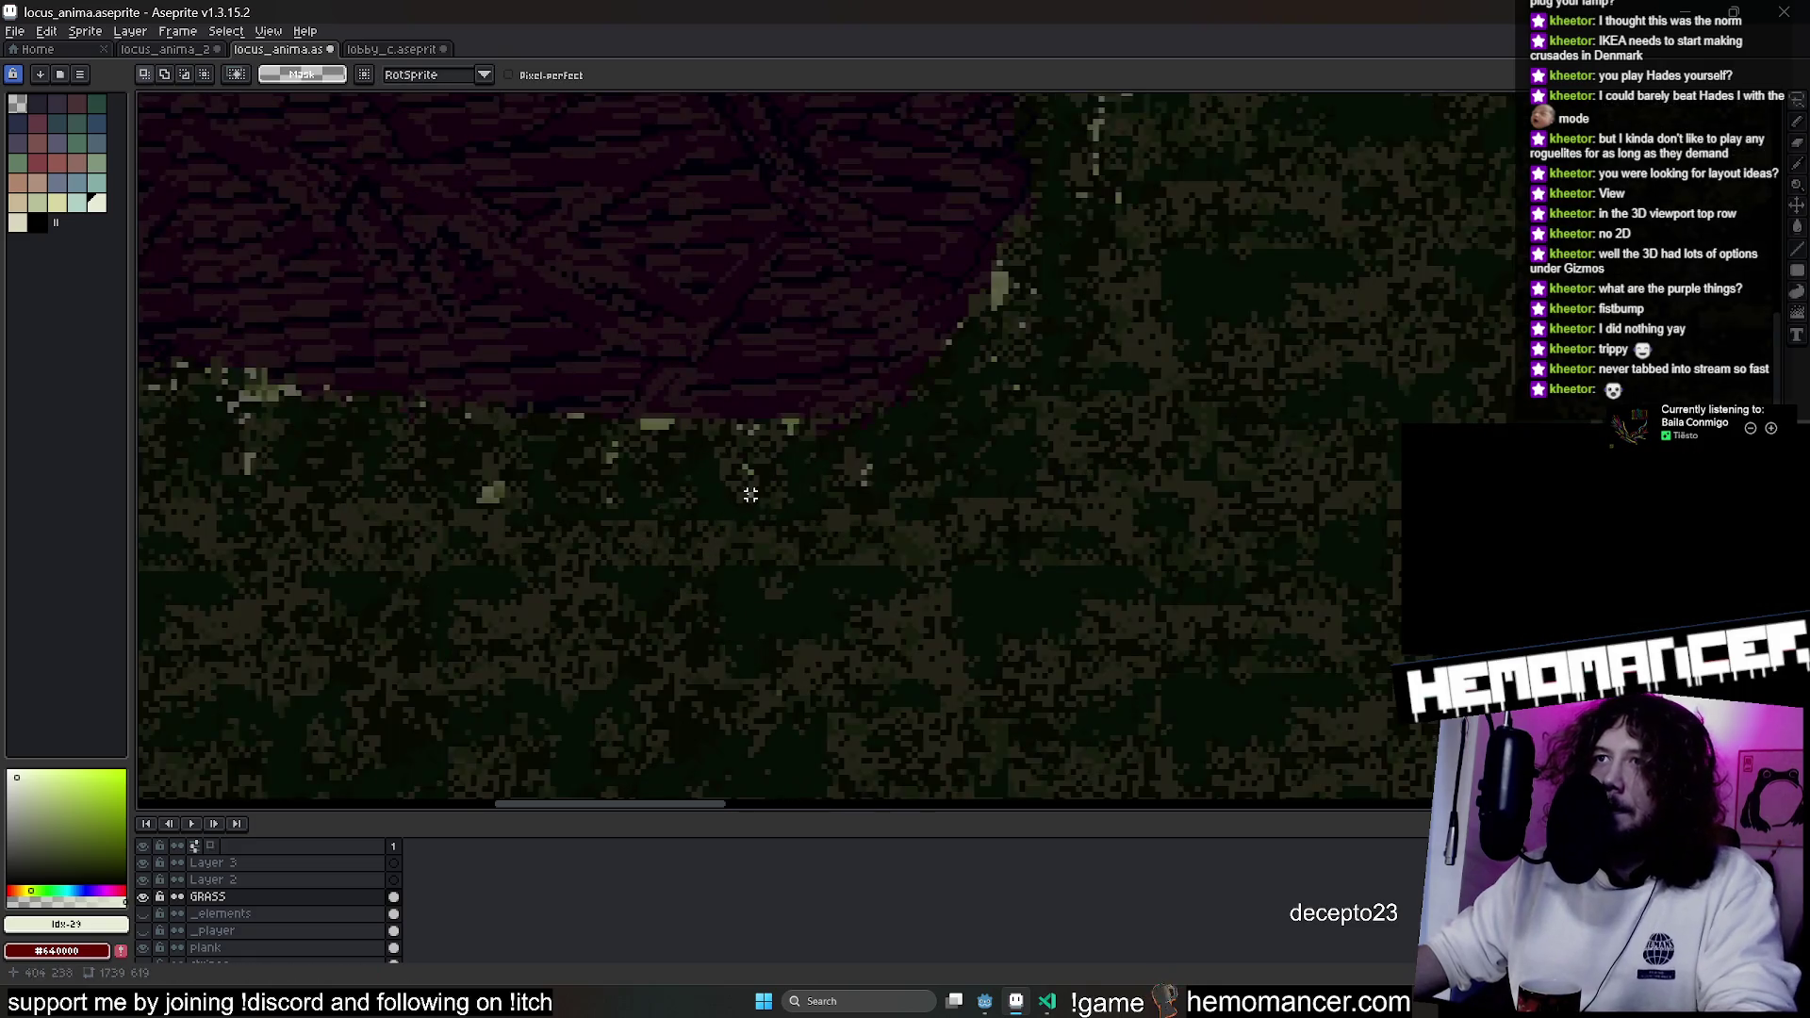
Sample dark grass green #050F06, trial a grass fill, then undo the fill and paste.
{"action": "left_click", "coordinate": [764, 528], "text": "alt"}
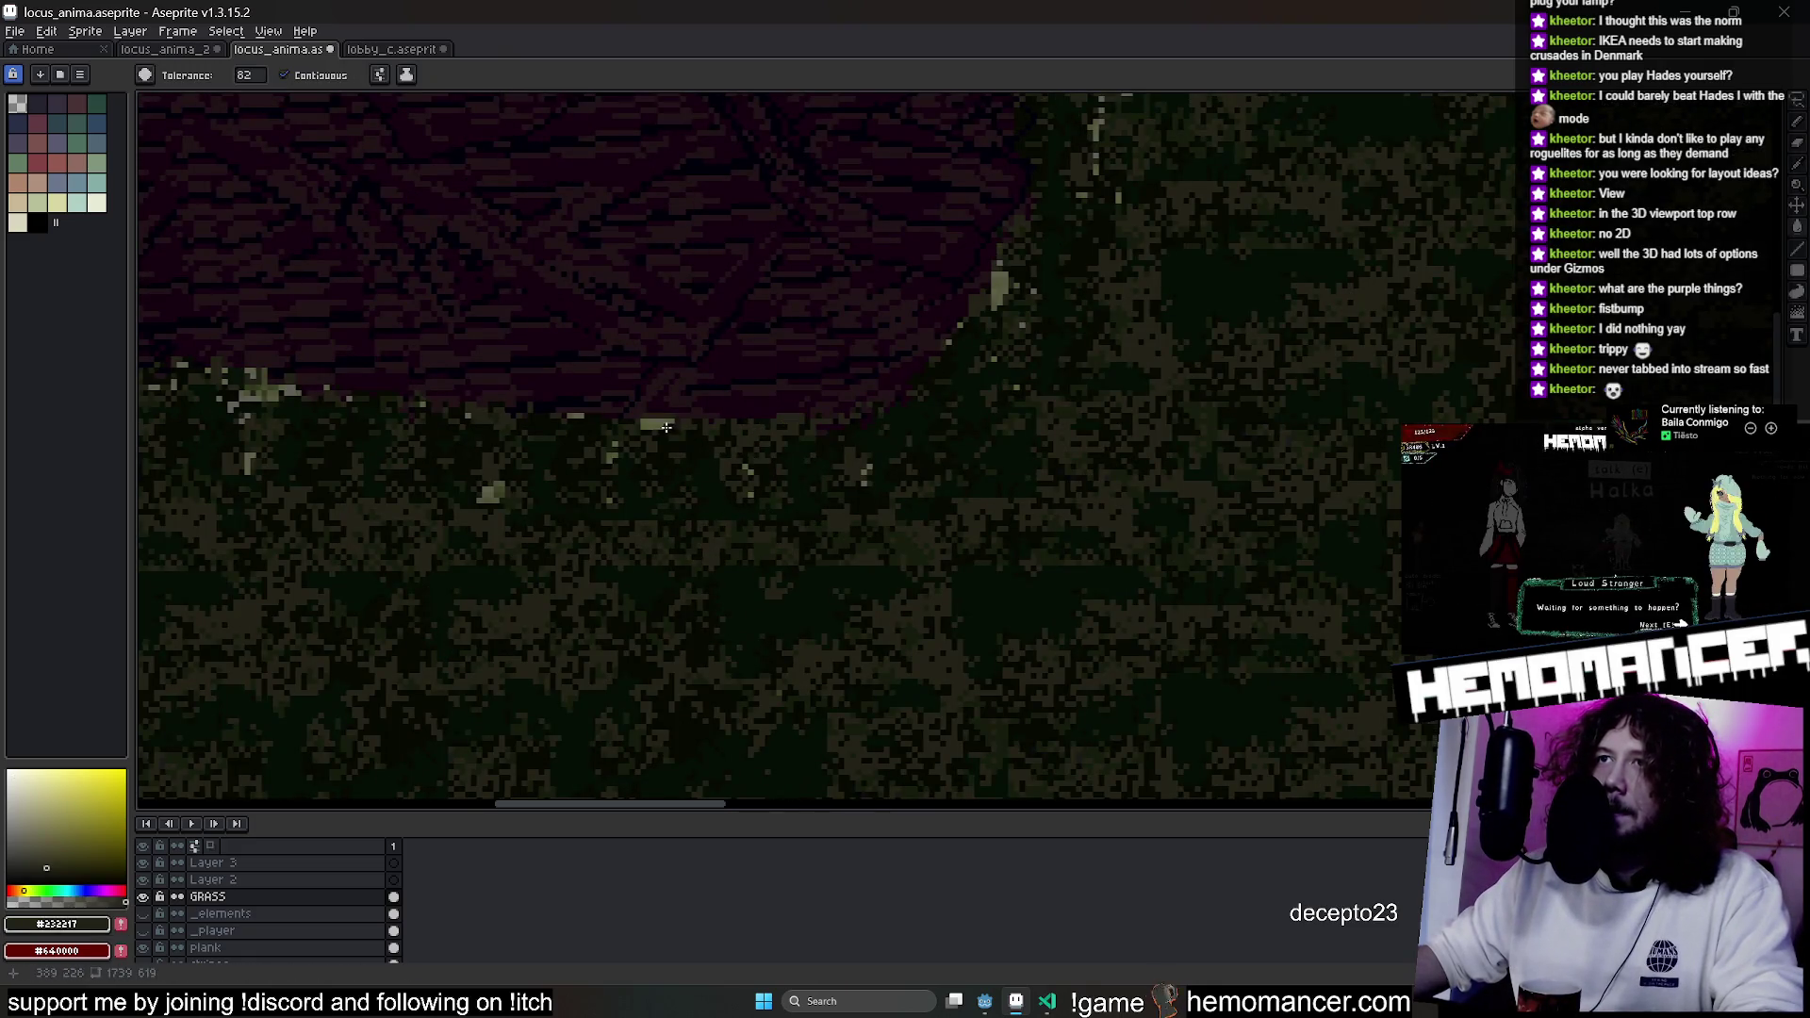
{"action": "left_click", "coordinate": [882, 450], "text": "alt"}
{"action": "scroll", "coordinate": [849, 452], "scroll_direction": "down", "scroll_amount": 3}
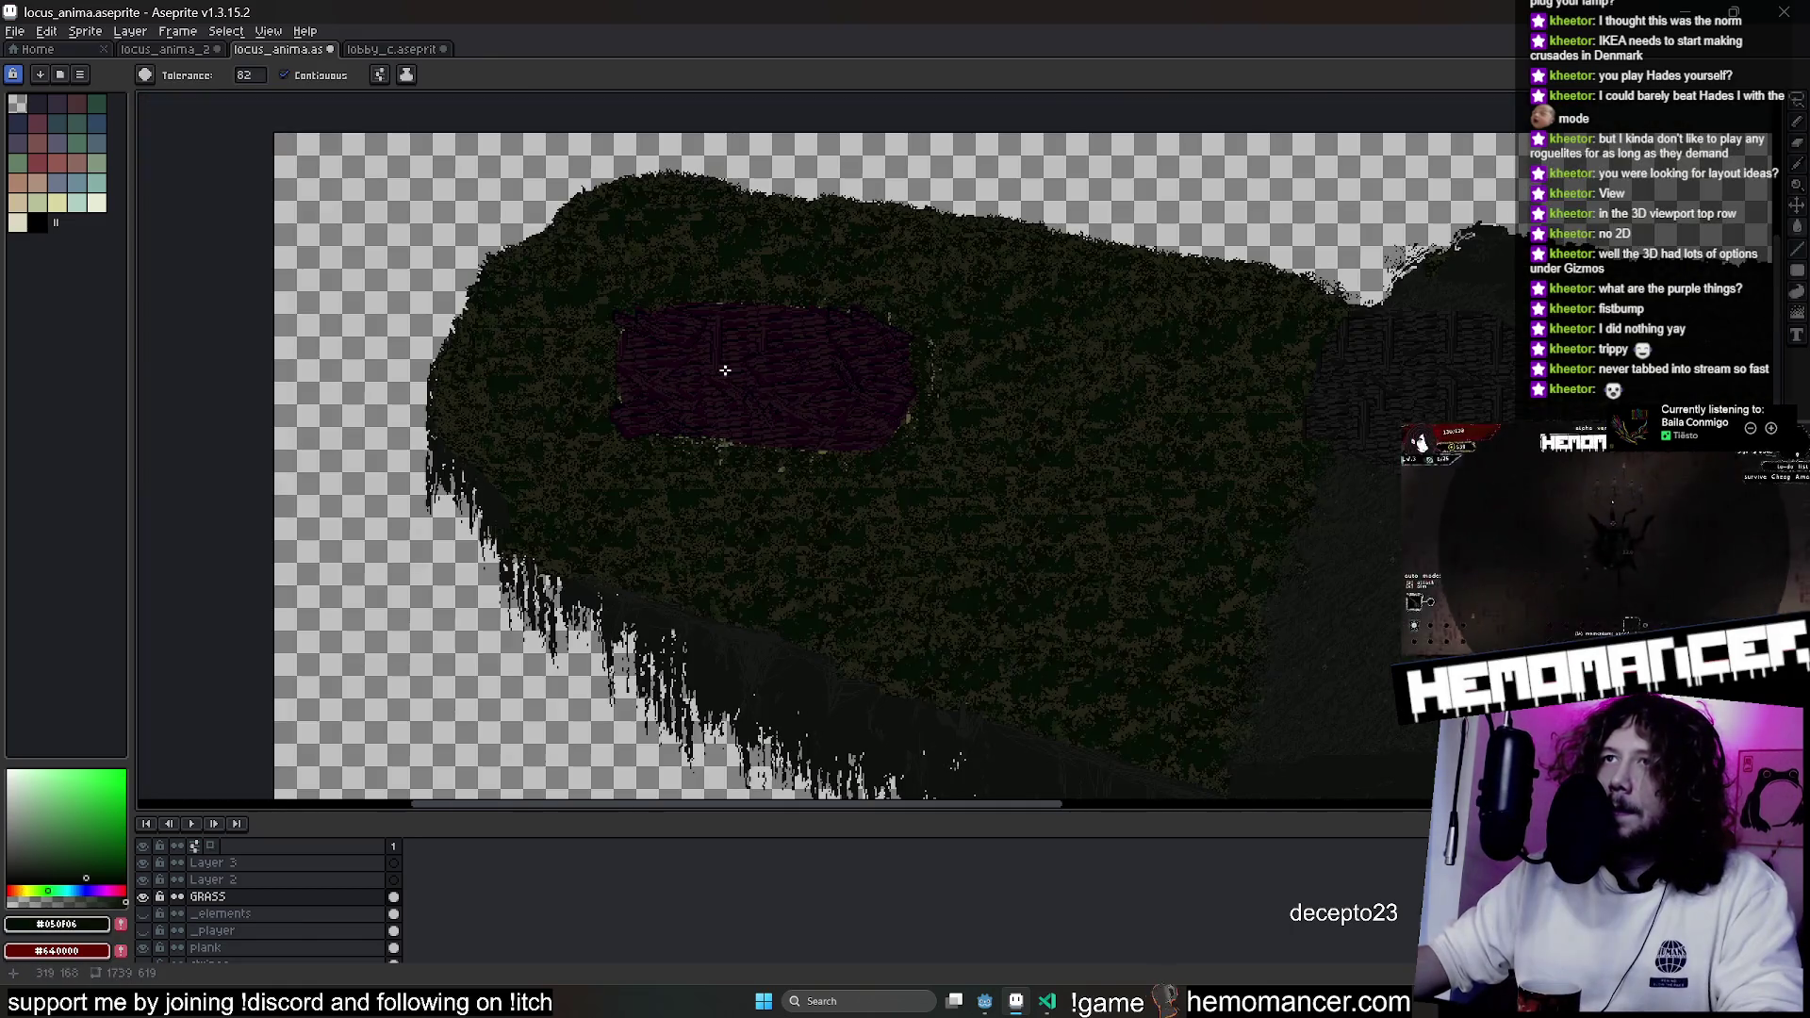
{"action": "scroll", "coordinate": [727, 372], "scroll_direction": "up", "scroll_amount": 2}
{"action": "left_click", "coordinate": [735, 604]}
{"action": "key", "text": "ctrl+z"}
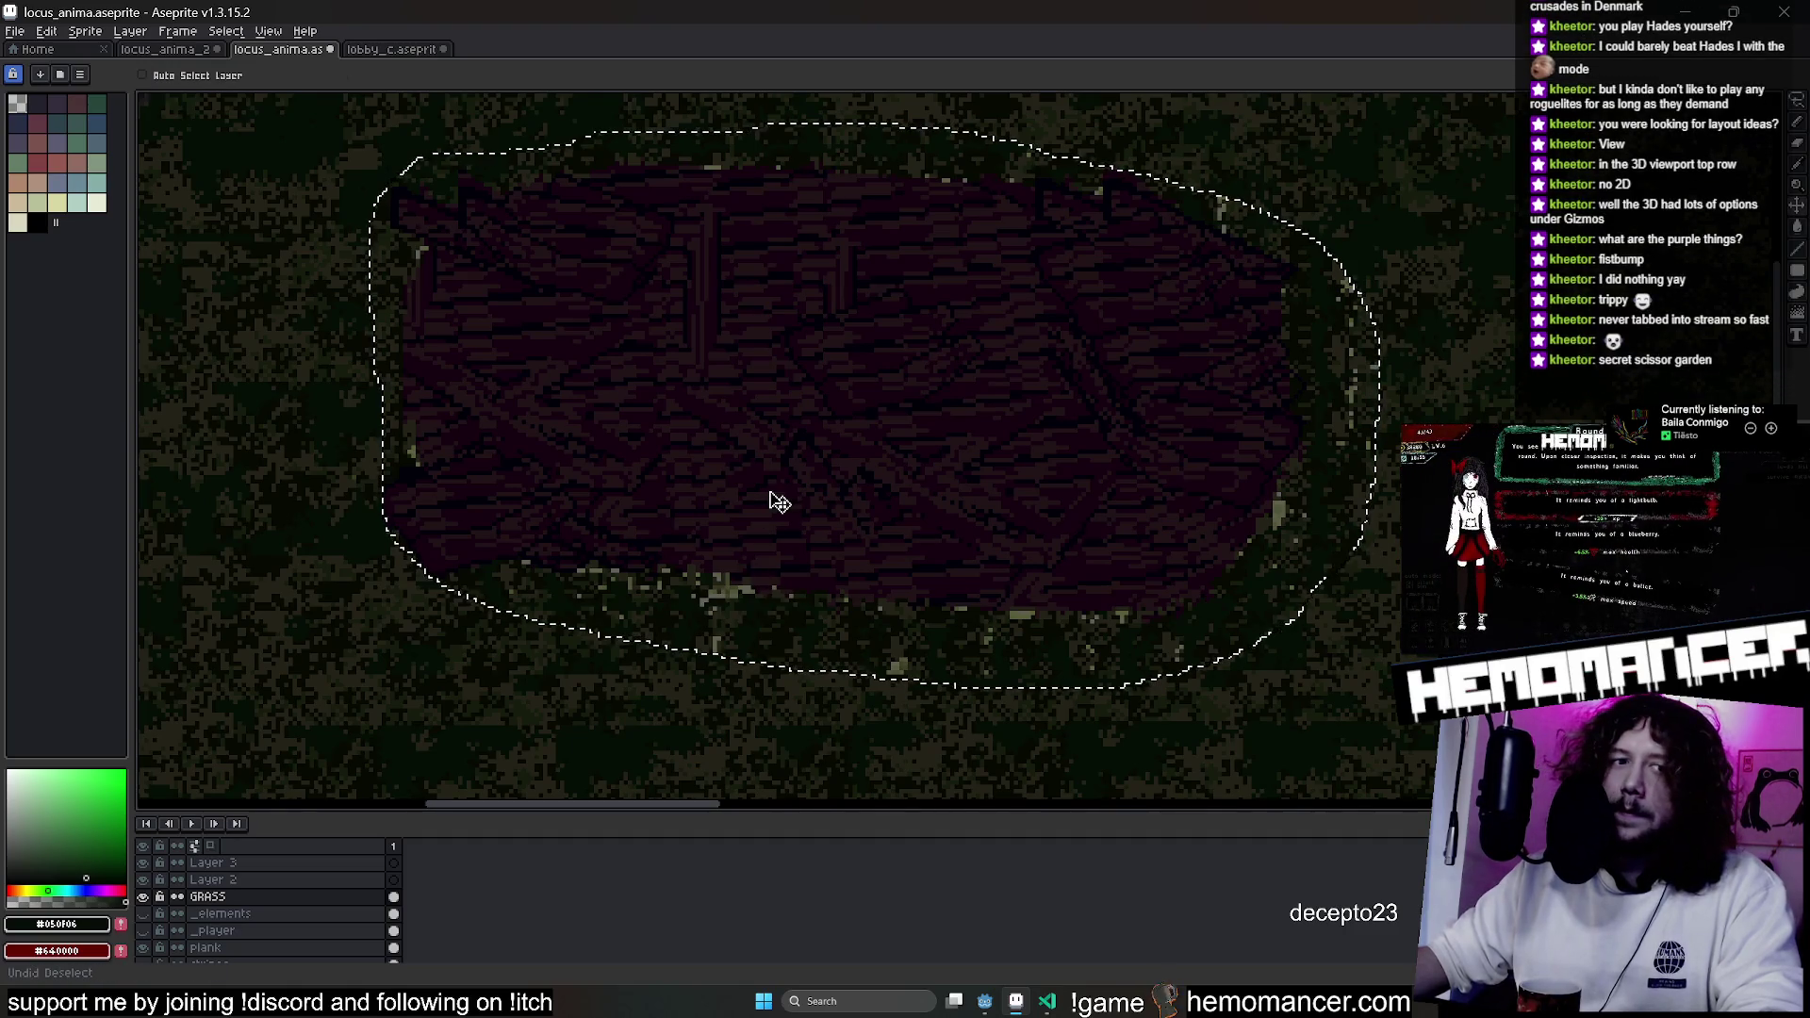
{"action": "key", "text": "ctrl+z"}
Paste the planks into lobby_c, then undo to restore its saved layers.
{"action": "left_click", "coordinate": [392, 49]}
{"action": "key", "text": "ctrl+v"}
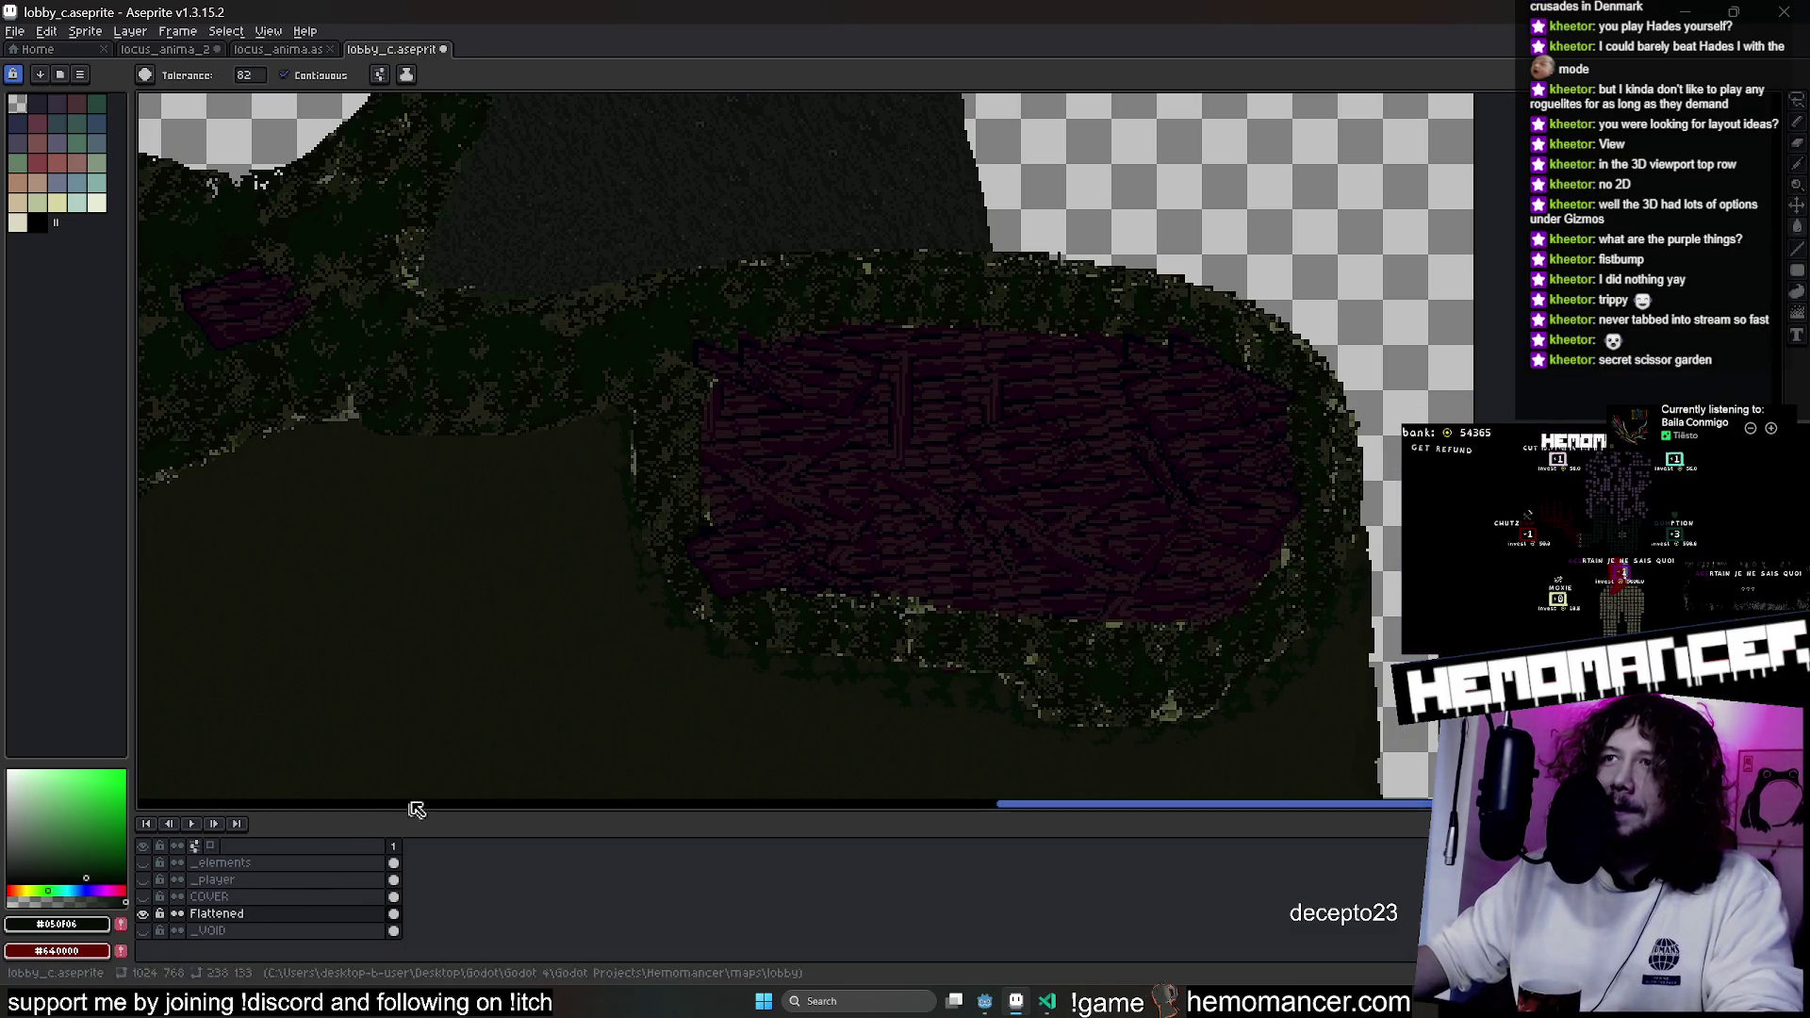
{"action": "left_click_drag", "start_coordinate": [523, 649], "coordinate": [958, 749]}
{"action": "key", "text": "ctrl+z"}
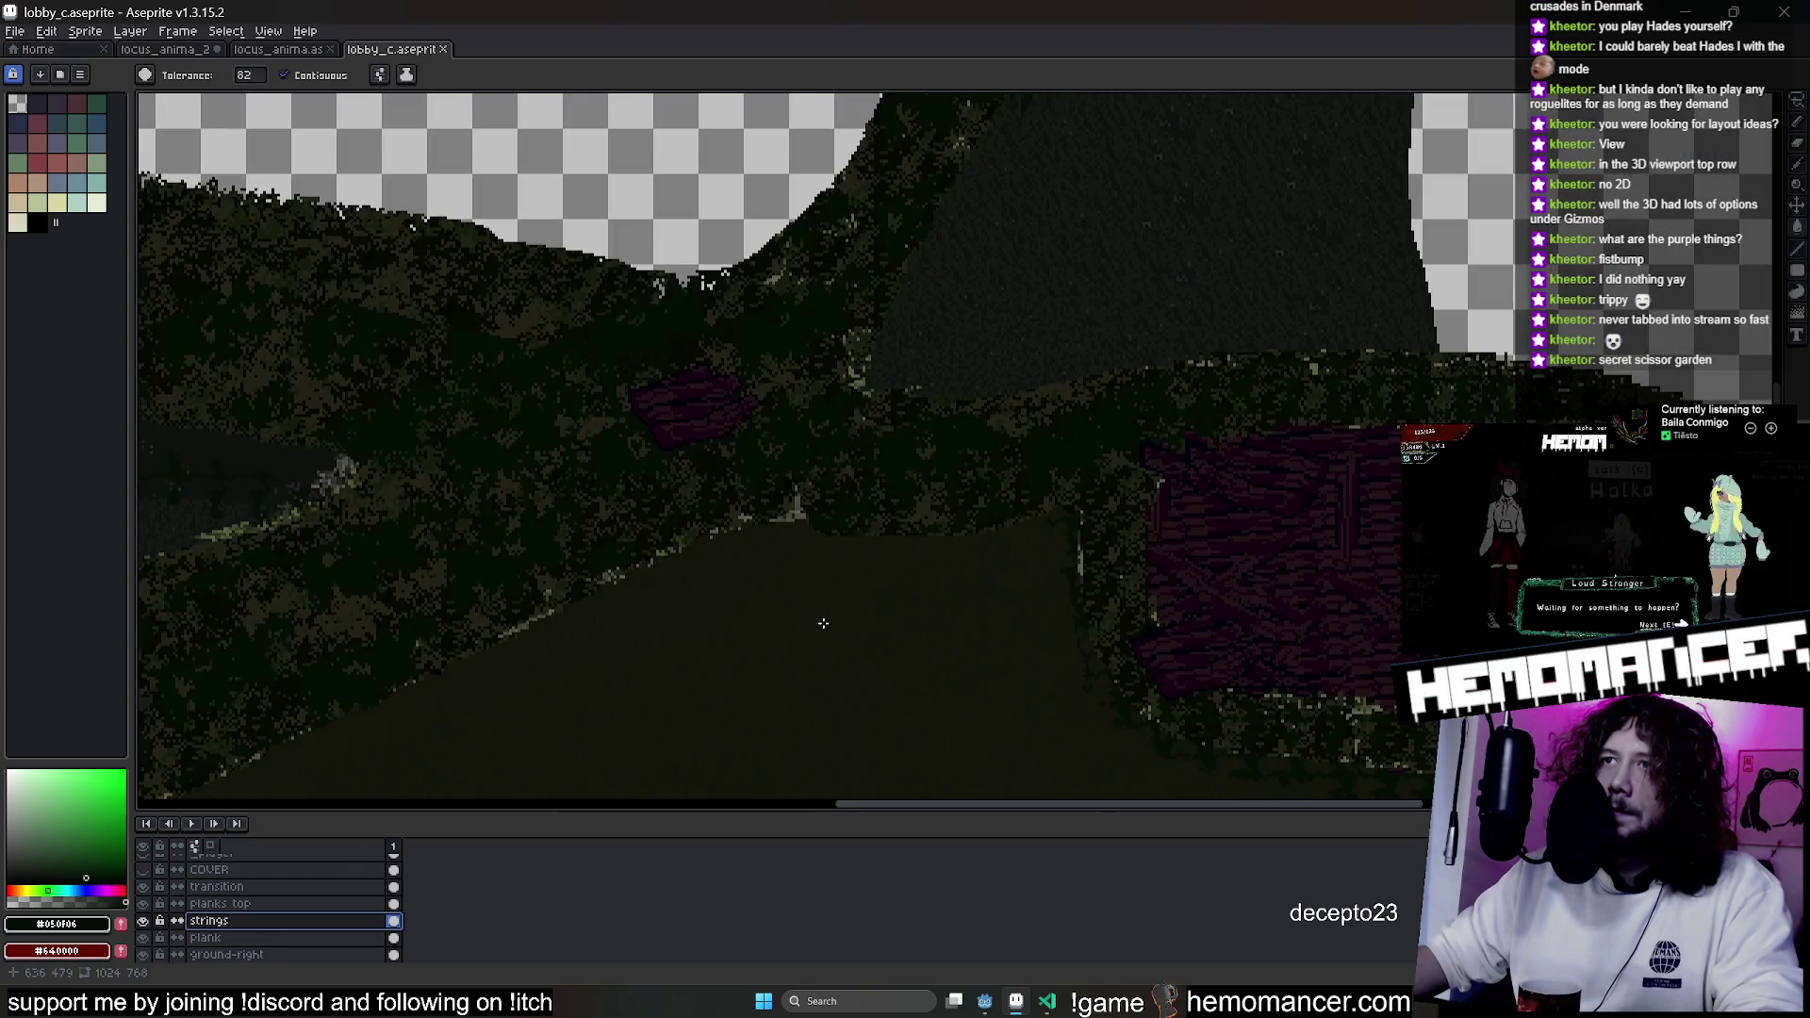
Toggle the strings, COVER, _elements and _player layers on and off to inspect lobby_c.
{"action": "key", "text": "m"}
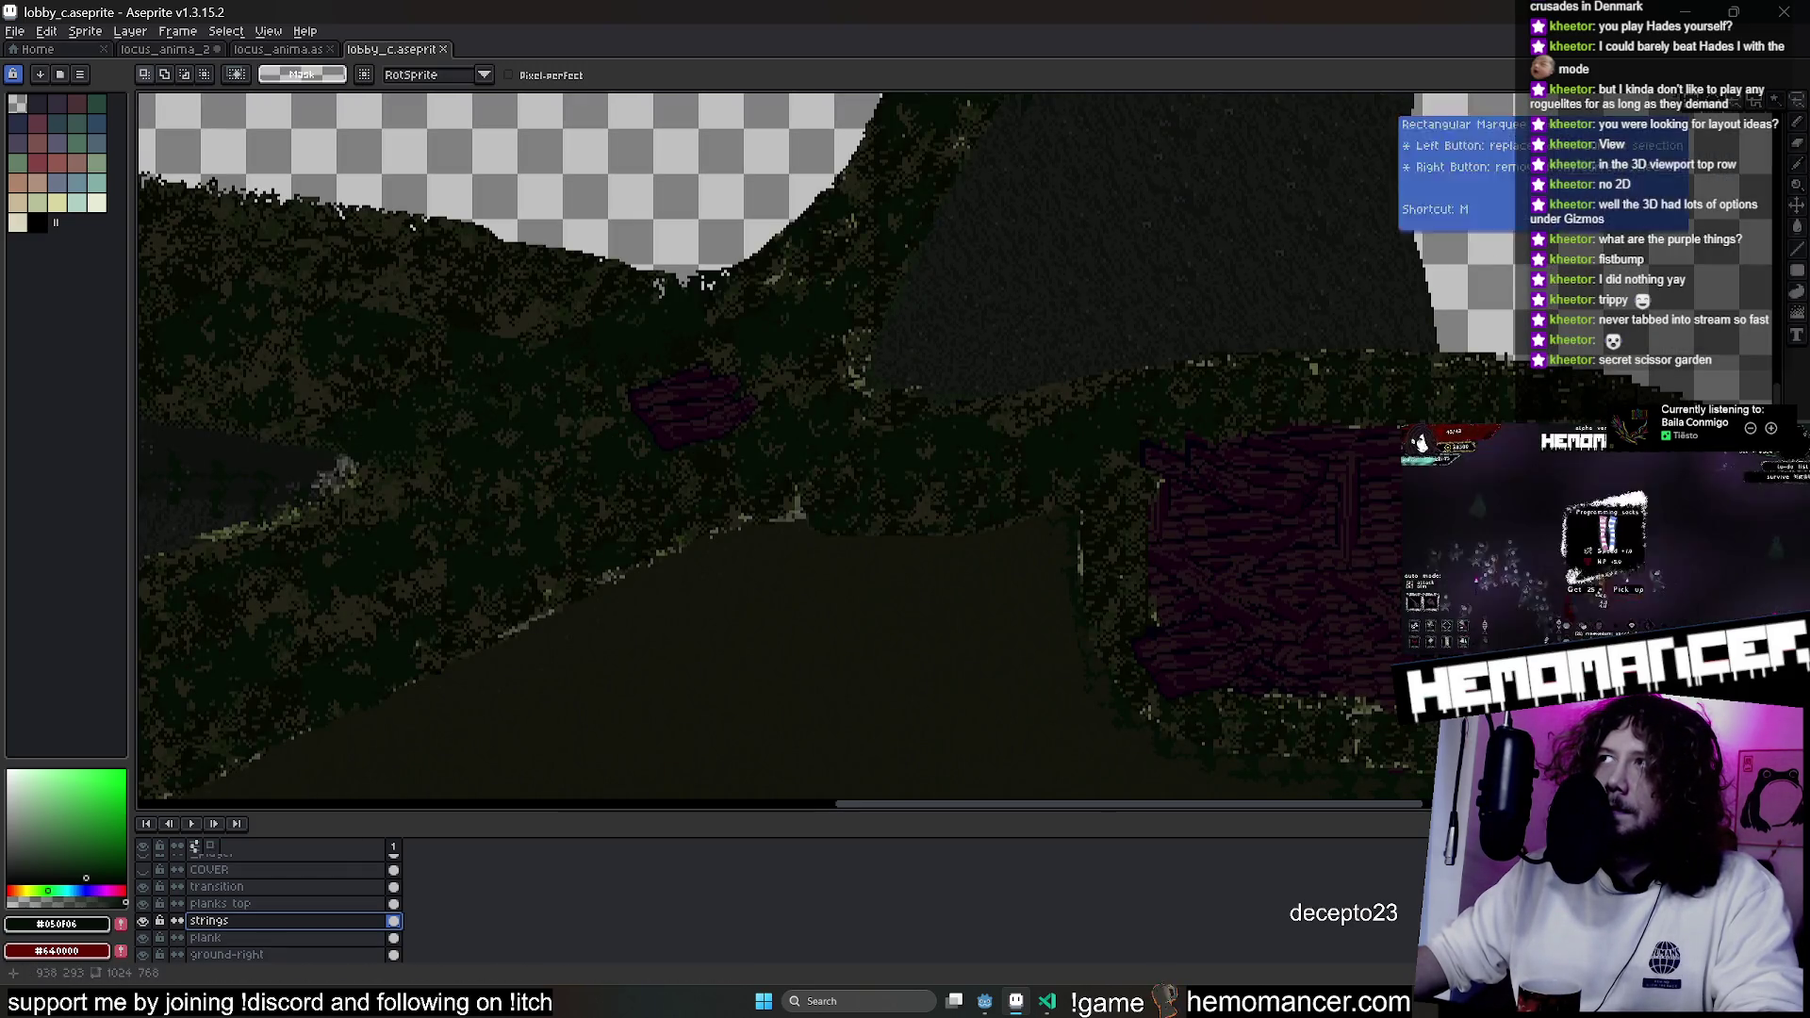
{"action": "scroll", "coordinate": [670, 380], "scroll_direction": "up", "scroll_amount": 1}
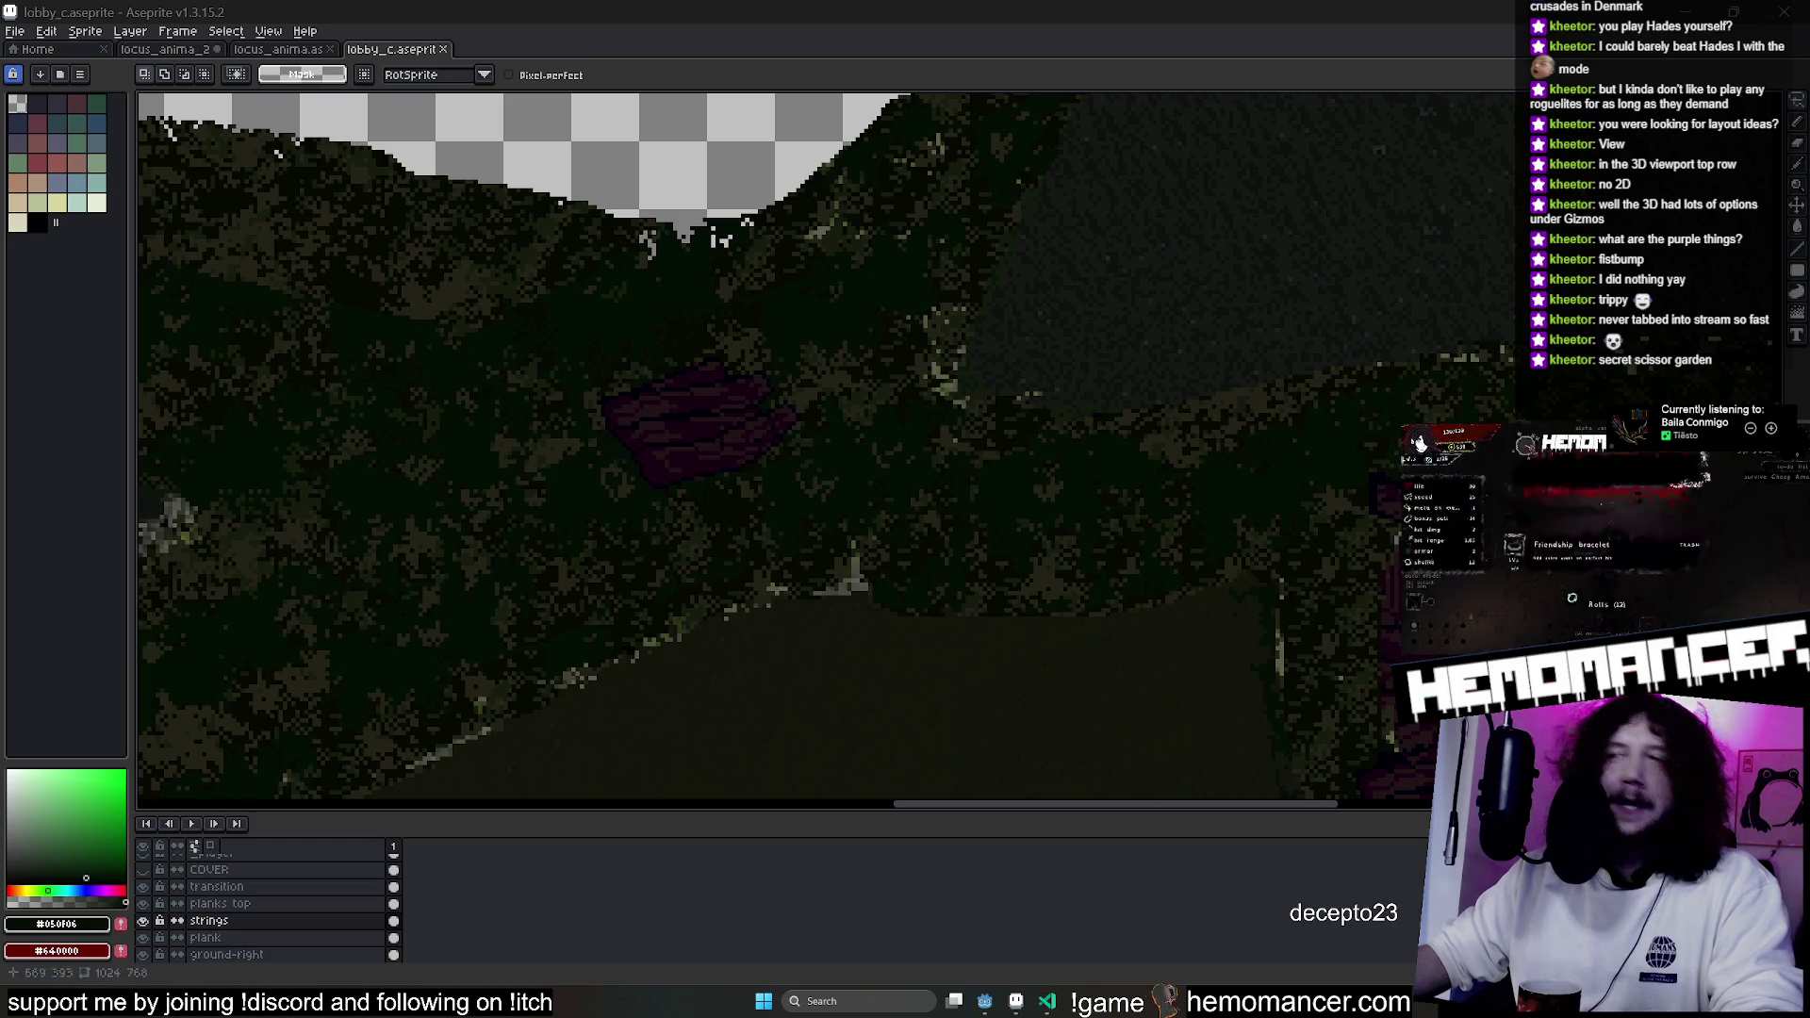
{"action": "scroll", "coordinate": [1003, 386], "scroll_direction": "down", "scroll_amount": 1}
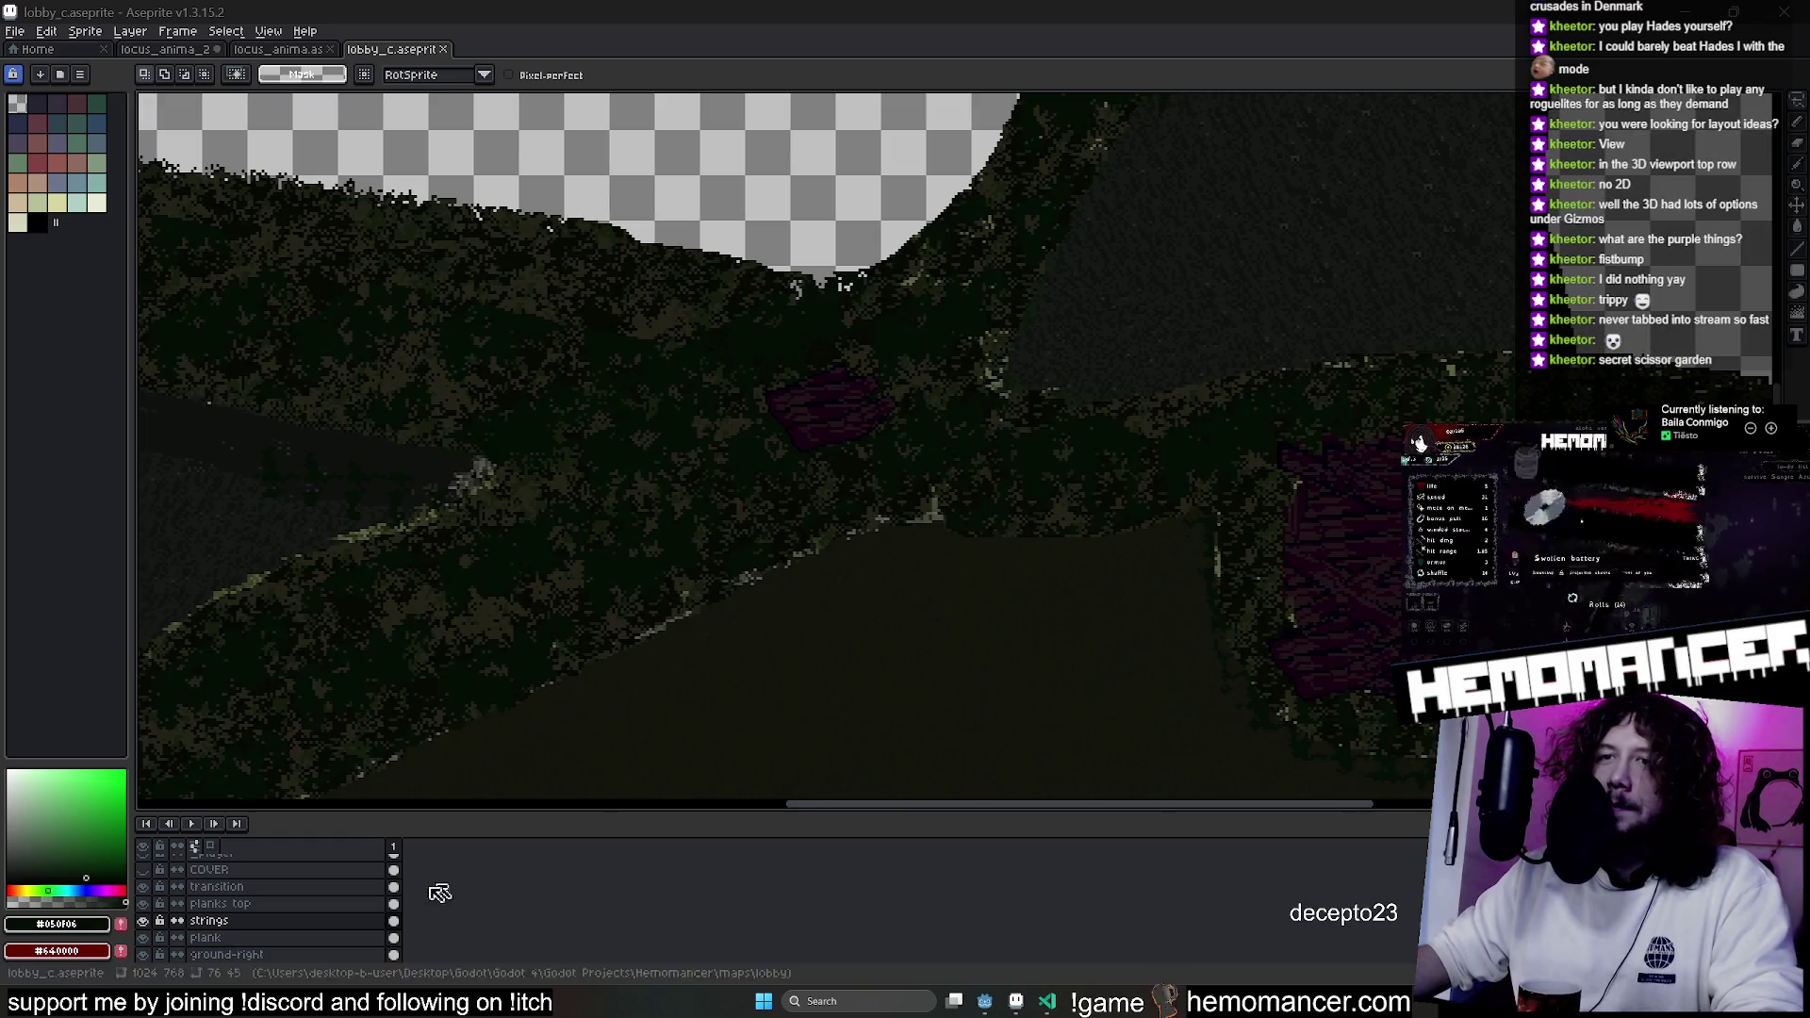
{"action": "left_click", "coordinate": [141, 922]}
{"action": "left_click", "coordinate": [141, 922]}
{"action": "left_click", "coordinate": [143, 870]}
{"action": "left_click", "coordinate": [144, 872]}
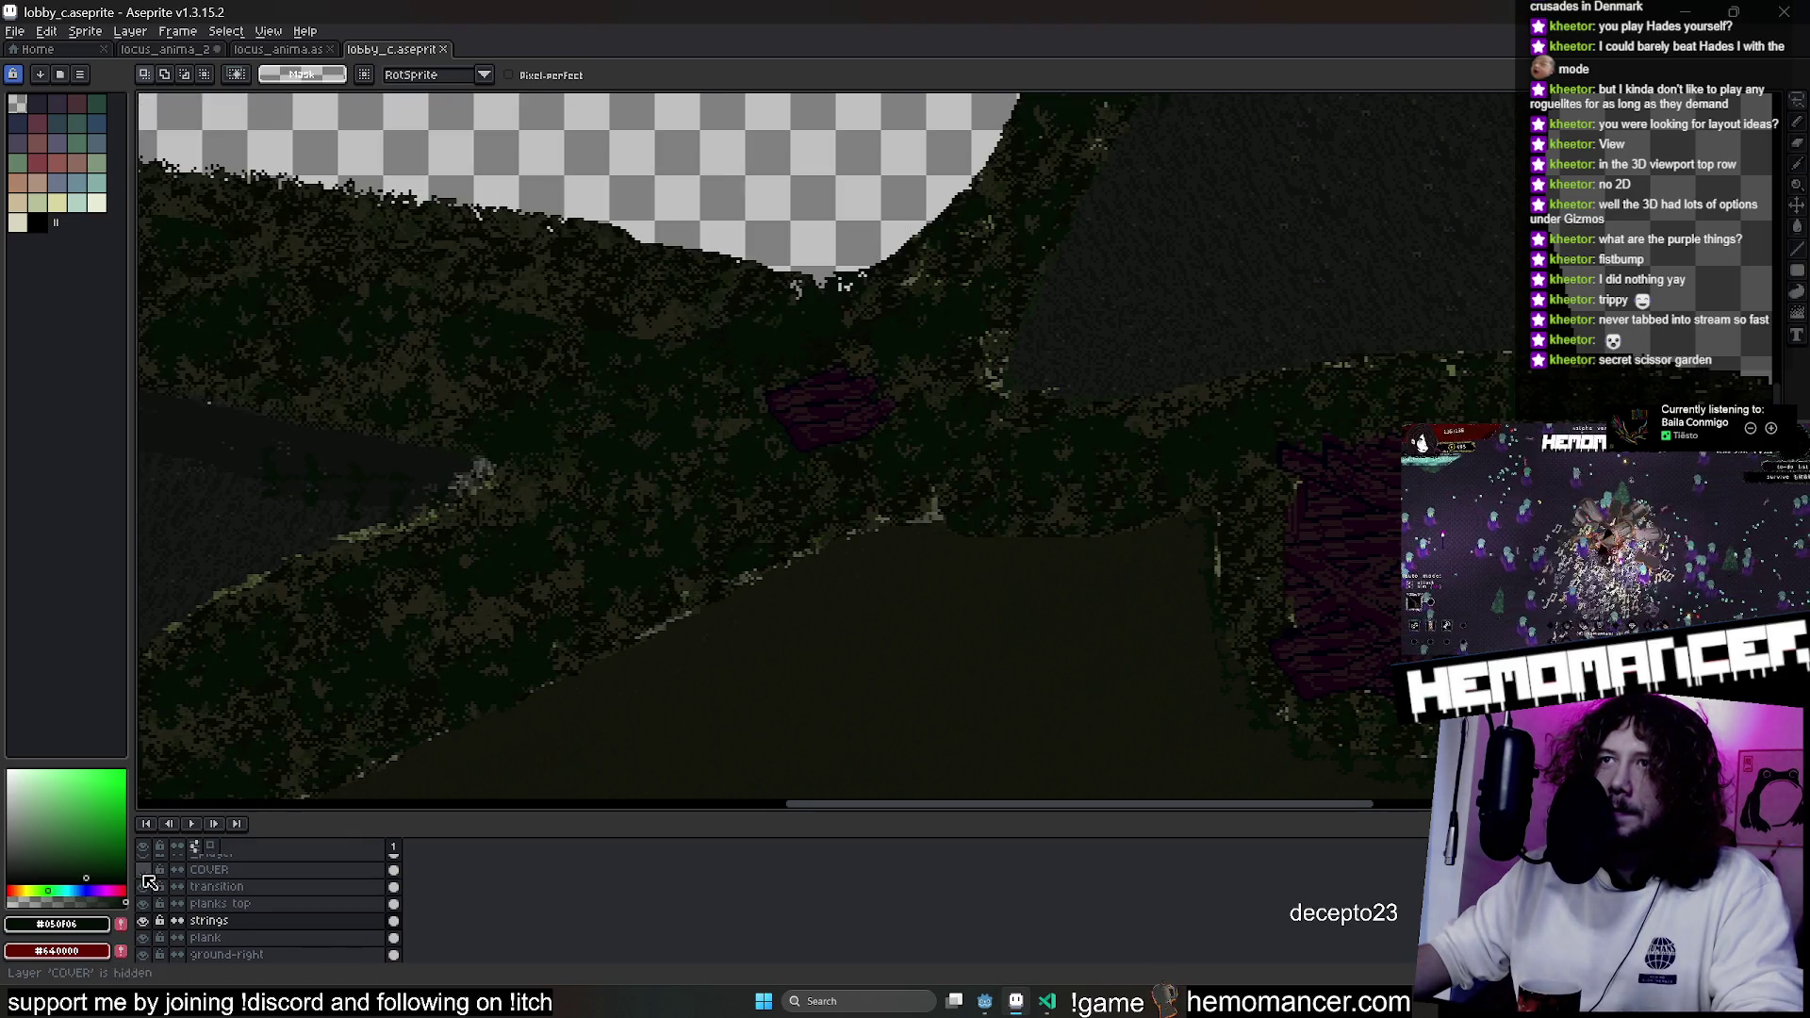
{"action": "scroll", "coordinate": [148, 872], "scroll_direction": "up", "scroll_amount": 1}
{"action": "left_click", "coordinate": [143, 862]}
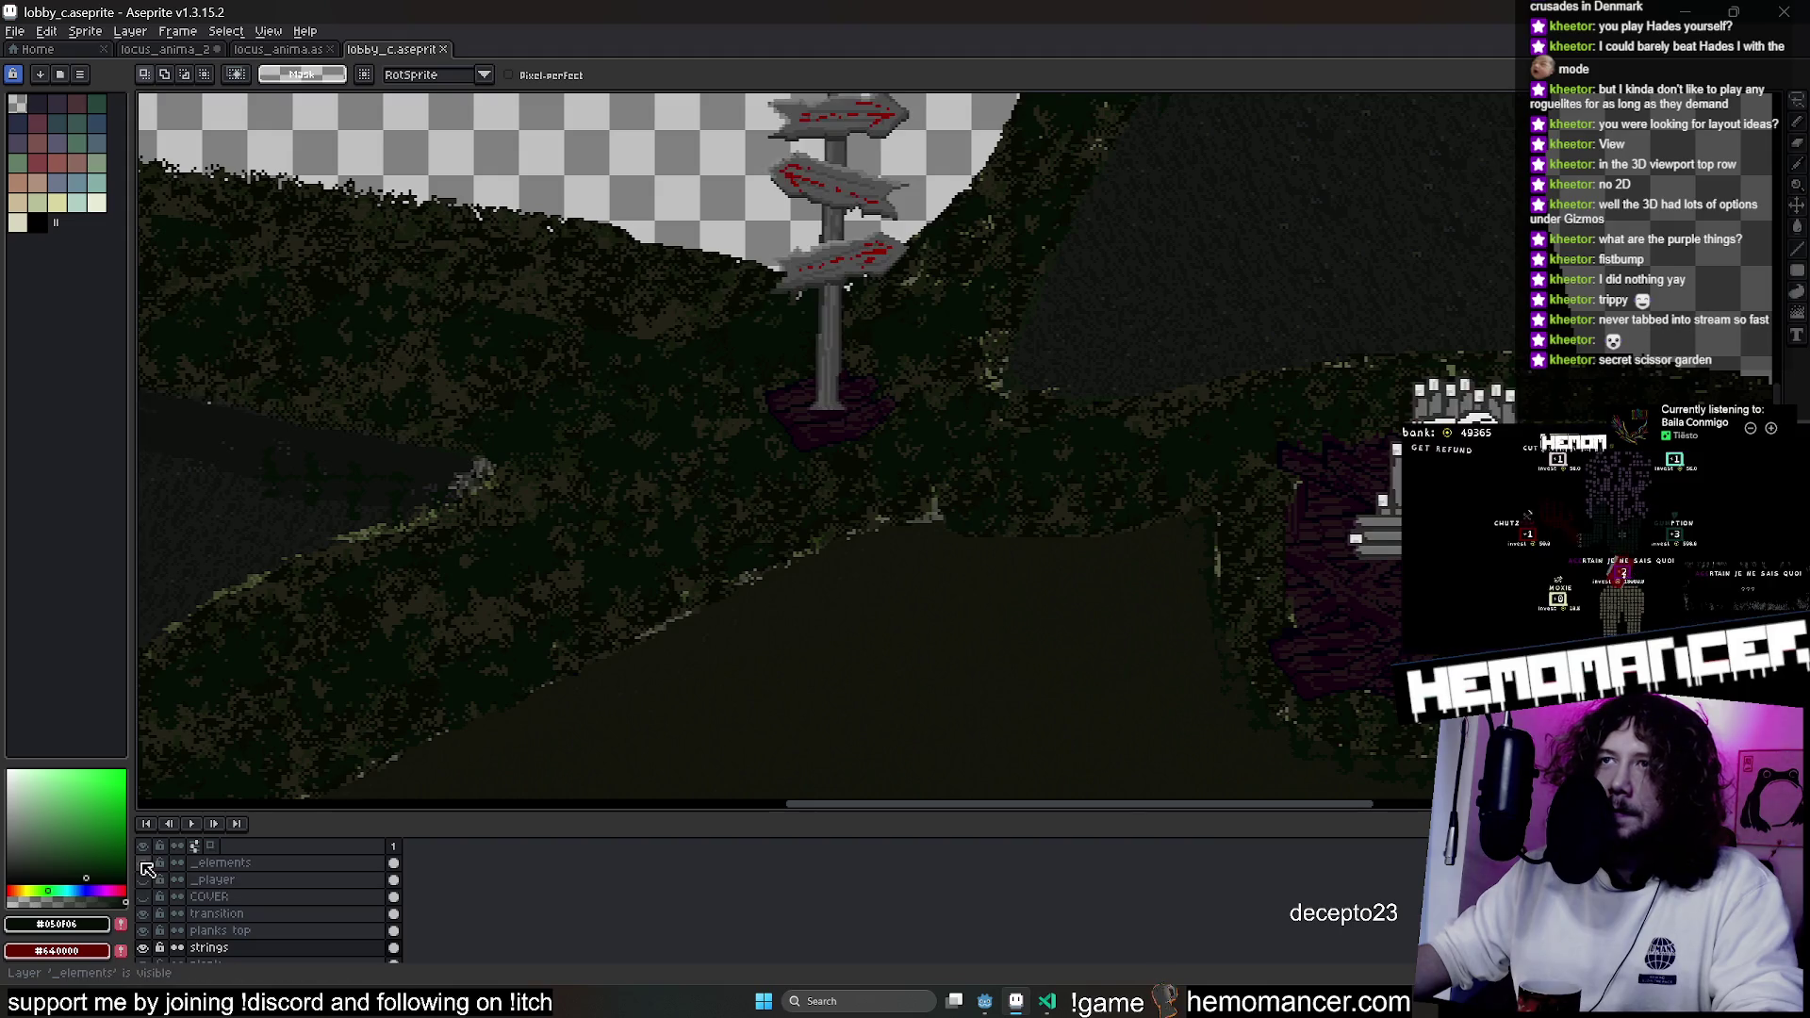
{"action": "scroll", "coordinate": [943, 491], "scroll_direction": "down", "scroll_amount": 3}
{"action": "scroll", "coordinate": [1058, 390], "scroll_direction": "up", "scroll_amount": 5}
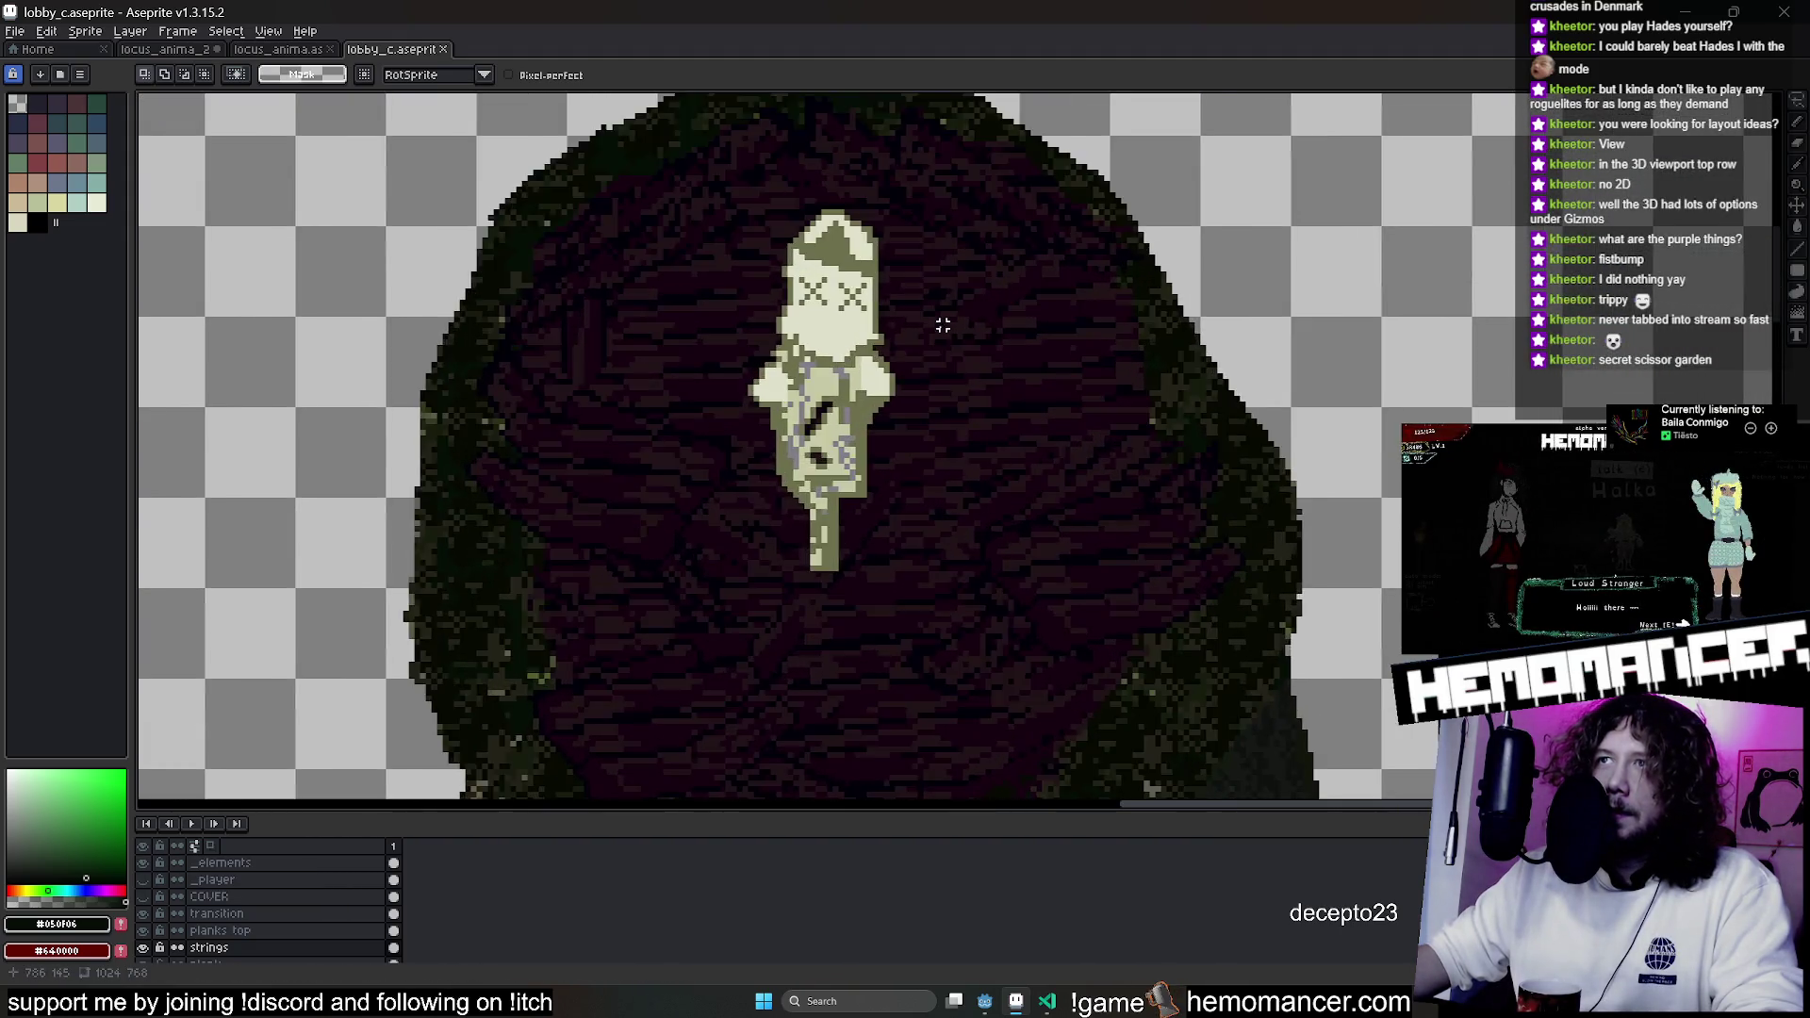
{"action": "scroll", "coordinate": [941, 315], "scroll_direction": "down", "scroll_amount": 2}
{"action": "left_click_drag", "start_coordinate": [1147, 305], "coordinate": [990, 142]}
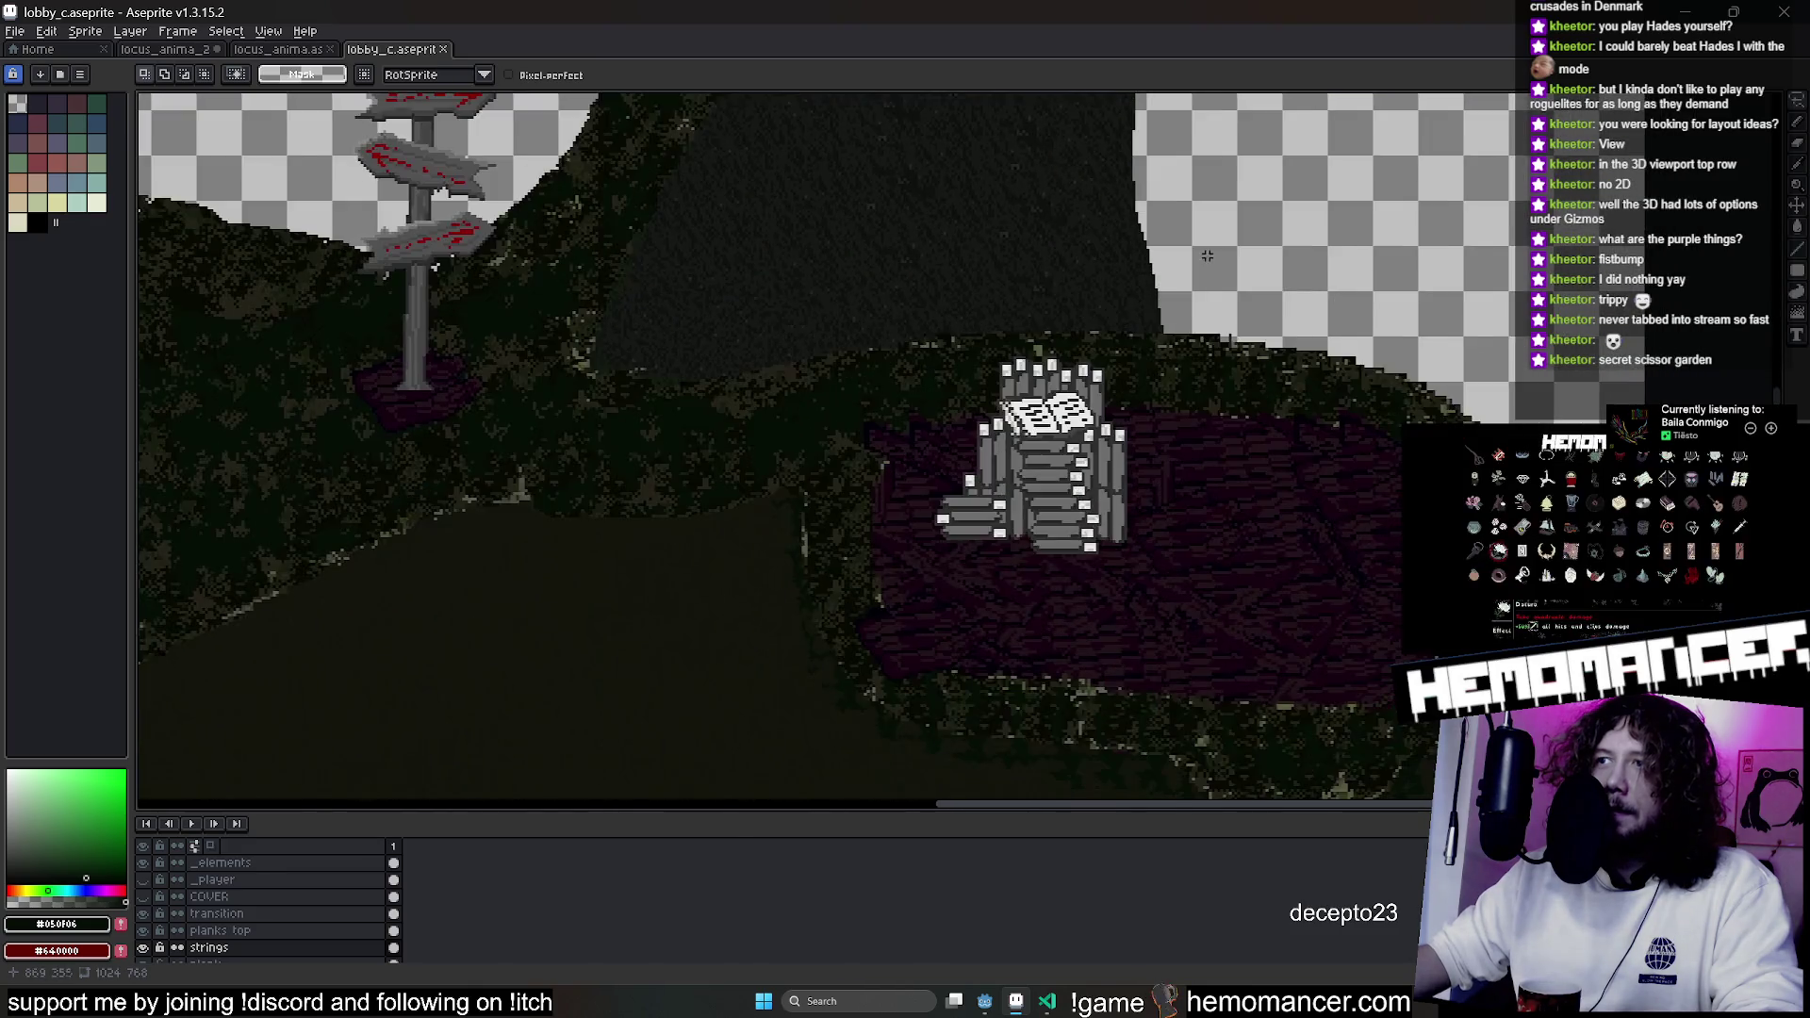
{"action": "scroll", "coordinate": [1037, 425], "scroll_direction": "up", "scroll_amount": 2}
{"action": "scroll", "coordinate": [1037, 425], "scroll_direction": "down", "scroll_amount": 3}
{"action": "scroll", "coordinate": [911, 509], "scroll_direction": "up", "scroll_amount": 1}
{"action": "scroll", "coordinate": [910, 510], "scroll_direction": "up", "scroll_amount": 2}
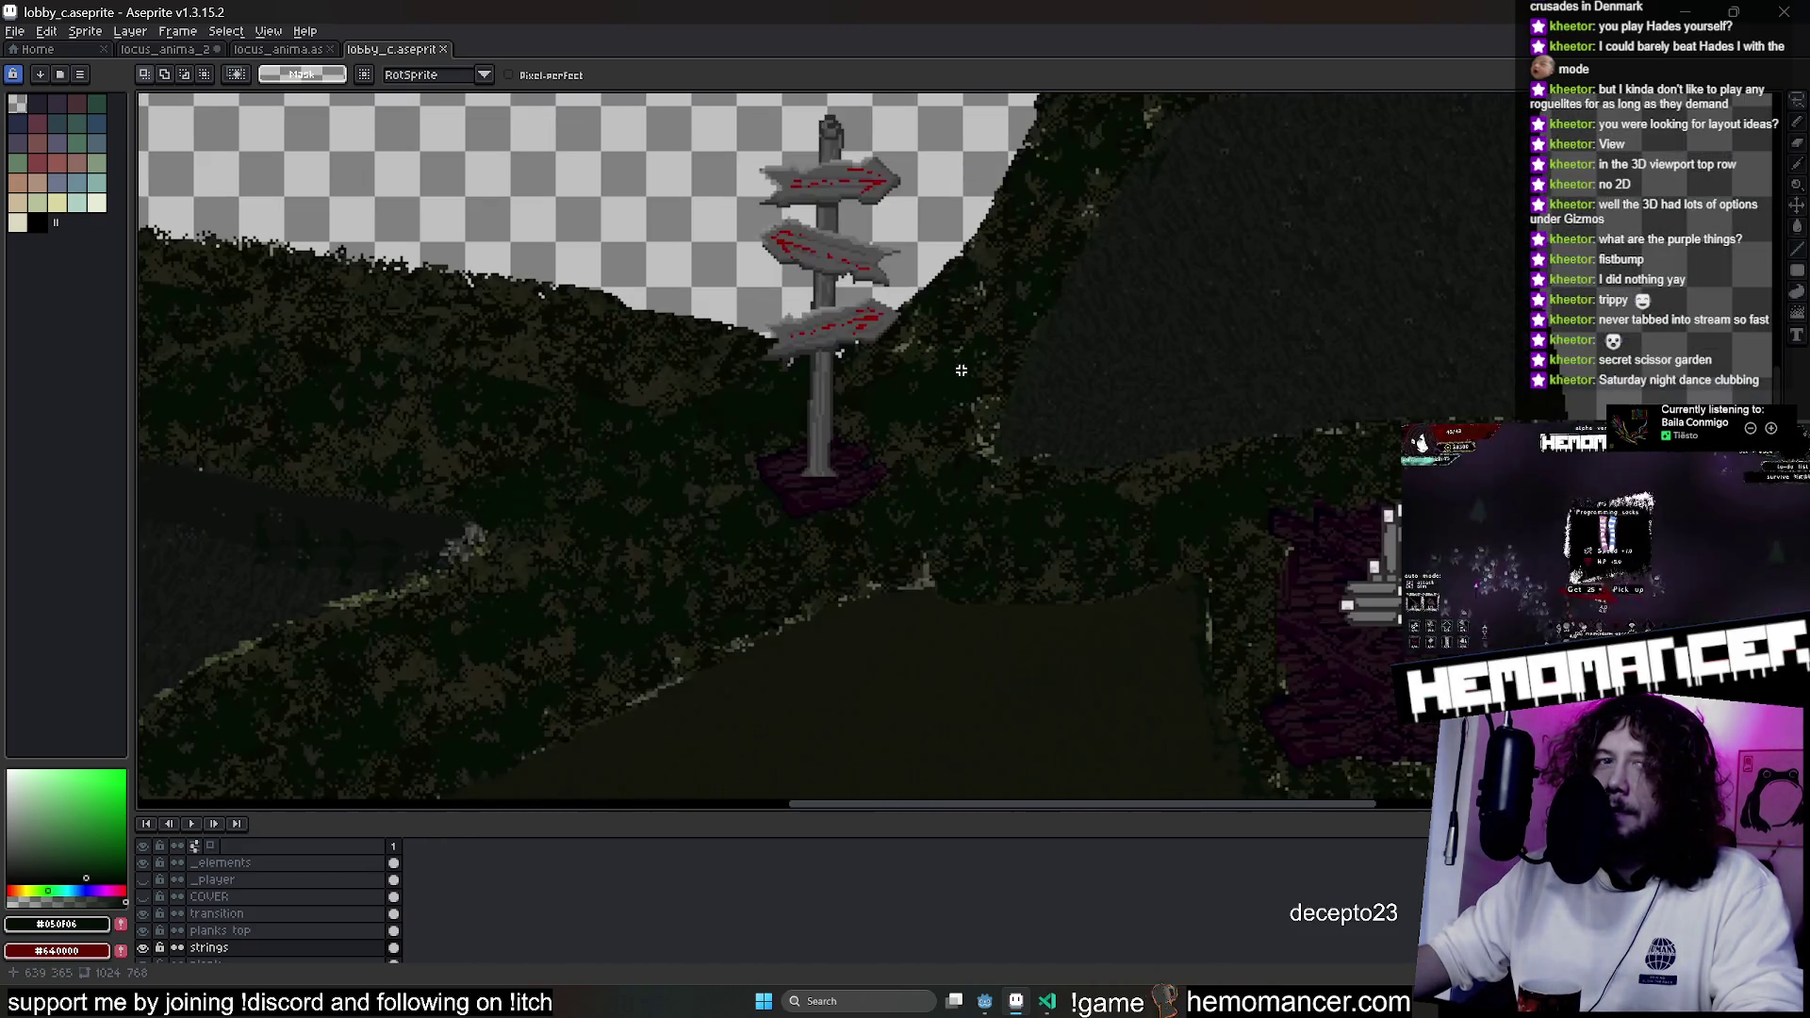
{"action": "left_click", "coordinate": [142, 880]}
{"action": "left_click", "coordinate": [142, 880]}
{"action": "left_click", "coordinate": [142, 897]}
{"action": "scroll", "coordinate": [948, 507], "scroll_direction": "down", "scroll_amount": 3}
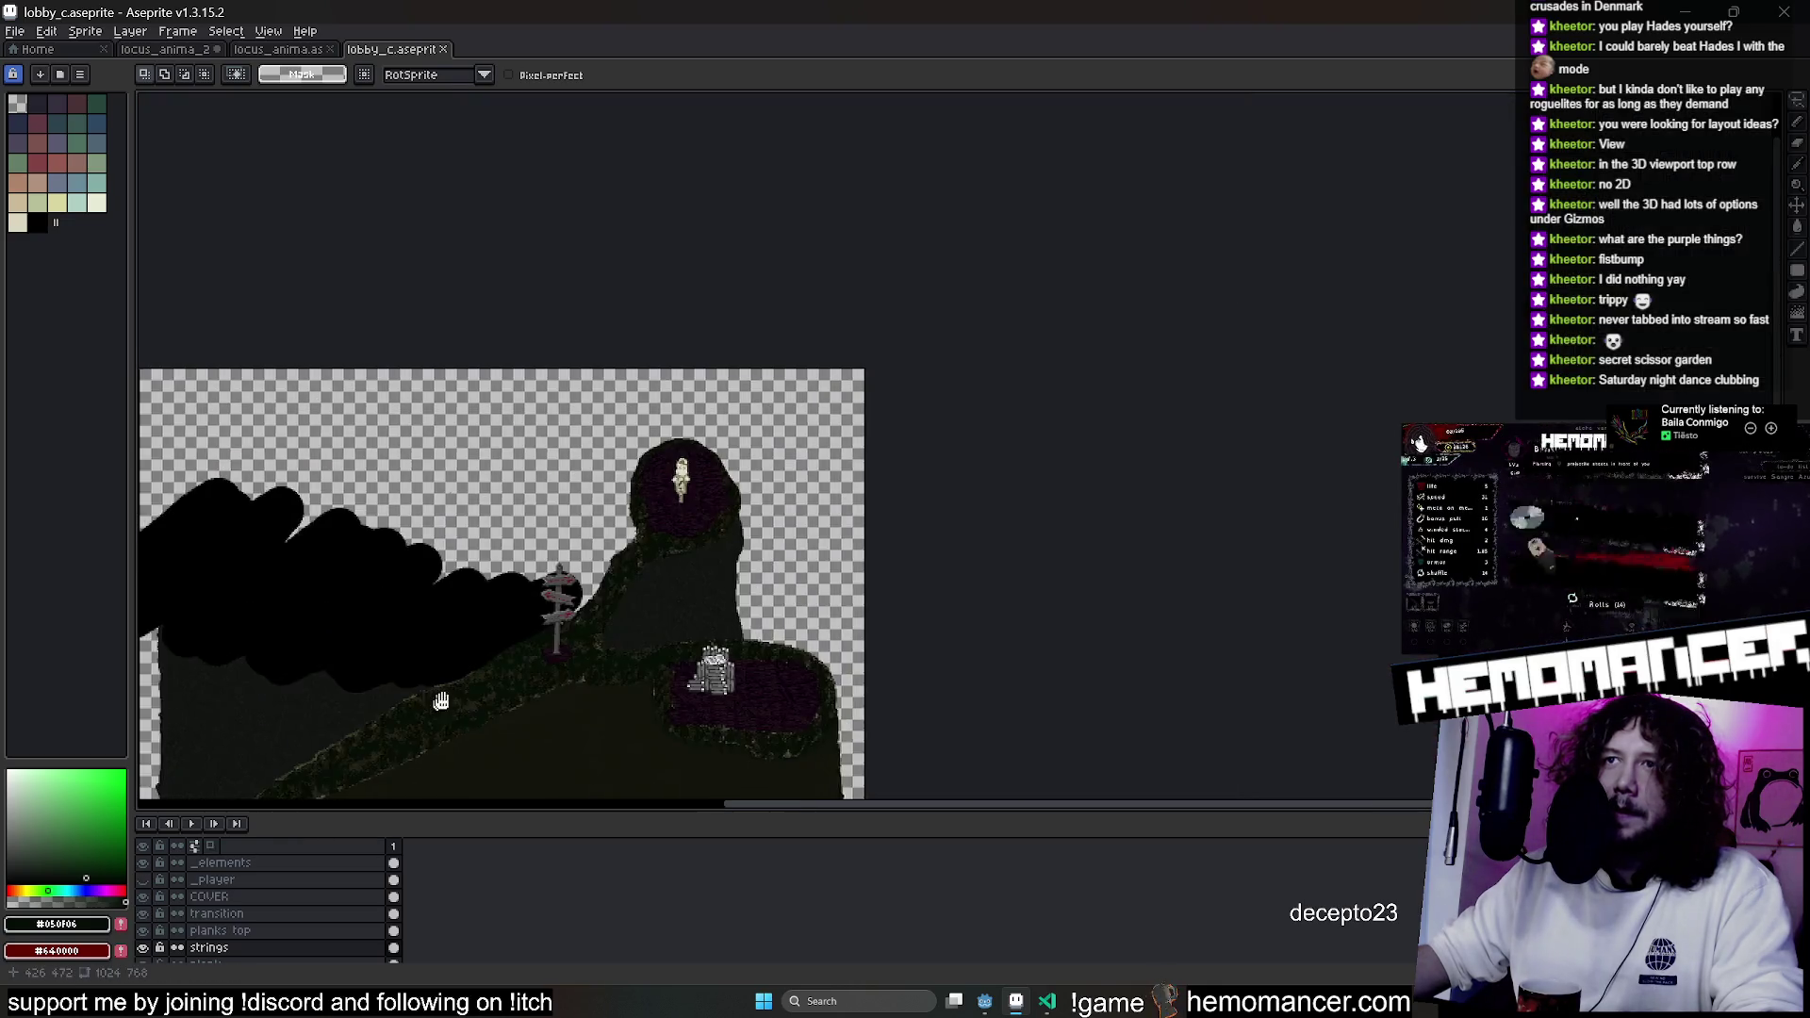
{"action": "scroll", "coordinate": [948, 507], "scroll_direction": "up", "scroll_amount": 1}
{"action": "left_click", "coordinate": [143, 863]}
{"action": "left_click", "coordinate": [146, 864]}
{"action": "left_click", "coordinate": [147, 864]}
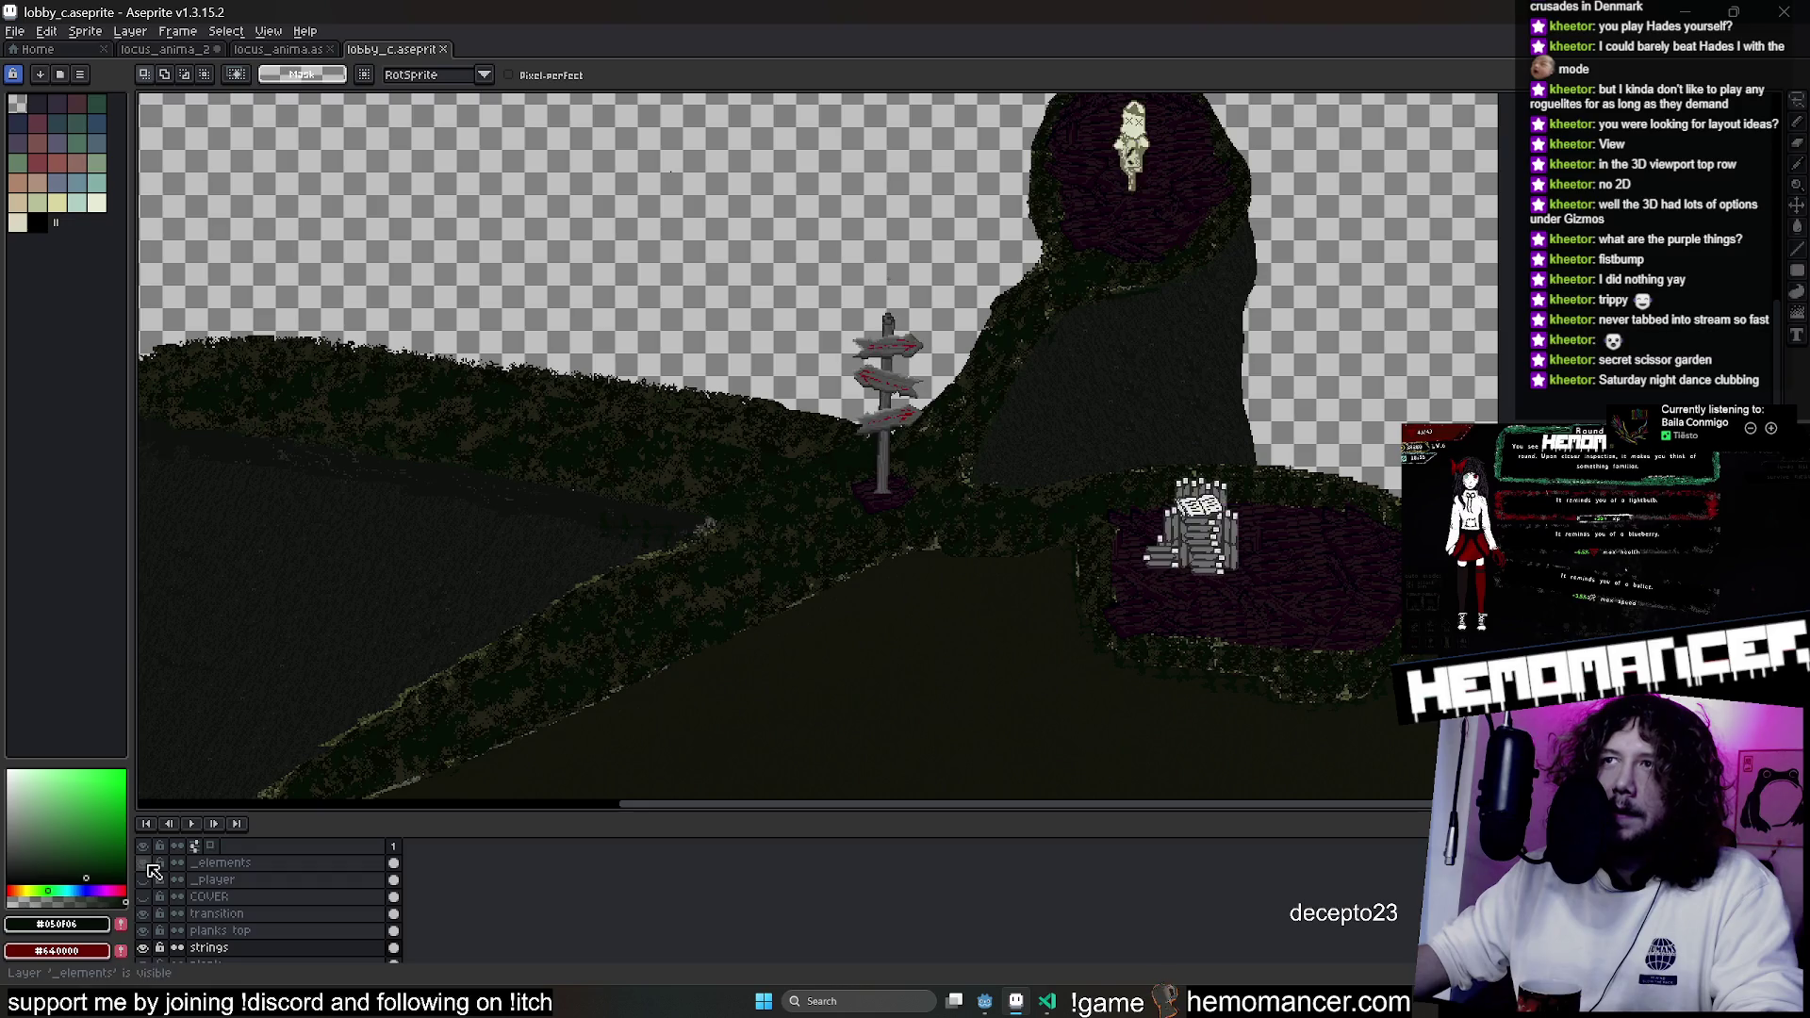
{"action": "left_click", "coordinate": [146, 863]}
{"action": "scroll", "coordinate": [235, 905], "scroll_direction": "down", "scroll_amount": 2}
Make planks top visible again, select it, and marquee a small plank patch mid-ground.
{"action": "left_click", "coordinate": [142, 933]}
{"action": "left_click", "coordinate": [143, 931]}
{"action": "left_click", "coordinate": [143, 931]}
{"action": "left_click", "coordinate": [142, 931]}
{"action": "left_click", "coordinate": [142, 947]}
{"action": "left_click", "coordinate": [142, 947]}
{"action": "scroll", "coordinate": [179, 948], "scroll_direction": "down", "scroll_amount": 3}
{"action": "left_click", "coordinate": [142, 931]}
{"action": "left_click", "coordinate": [143, 930]}
{"action": "left_click", "coordinate": [142, 913]}
{"action": "left_click", "coordinate": [143, 914]}
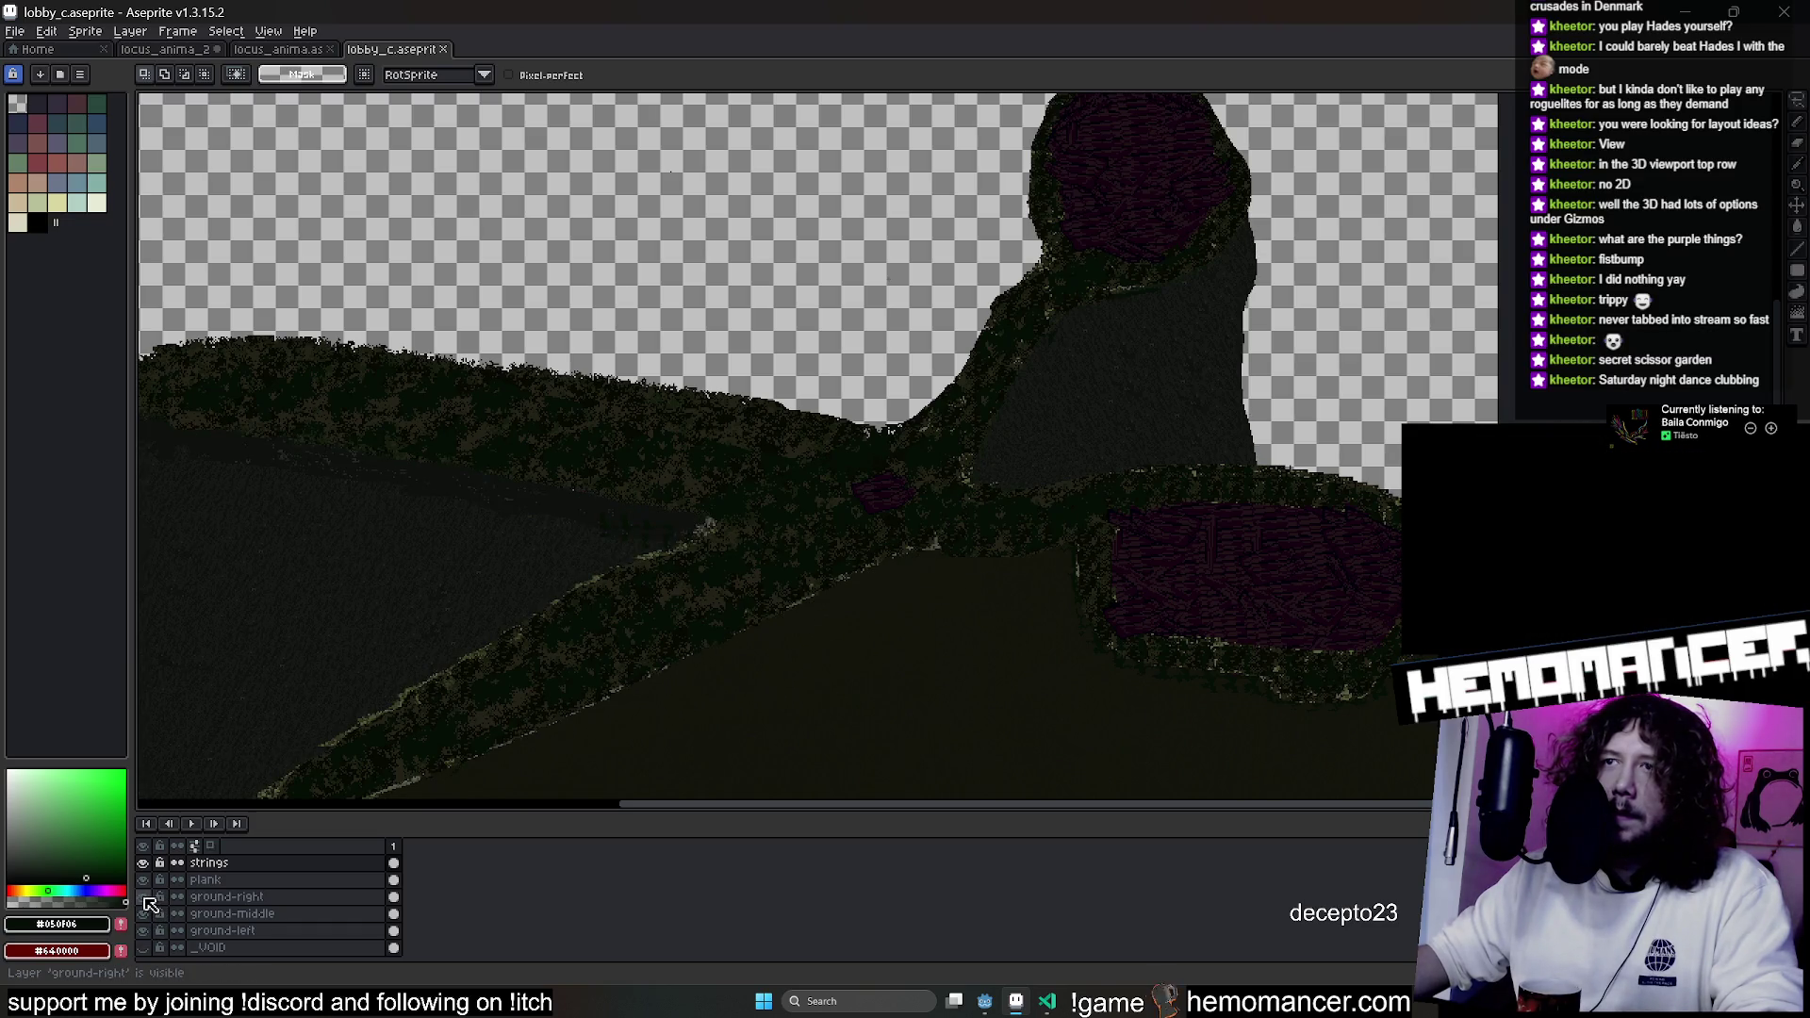
{"action": "left_click", "coordinate": [144, 897]}
{"action": "left_click", "coordinate": [144, 897]}
{"action": "left_click", "coordinate": [144, 863]}
{"action": "left_click", "coordinate": [152, 882]}
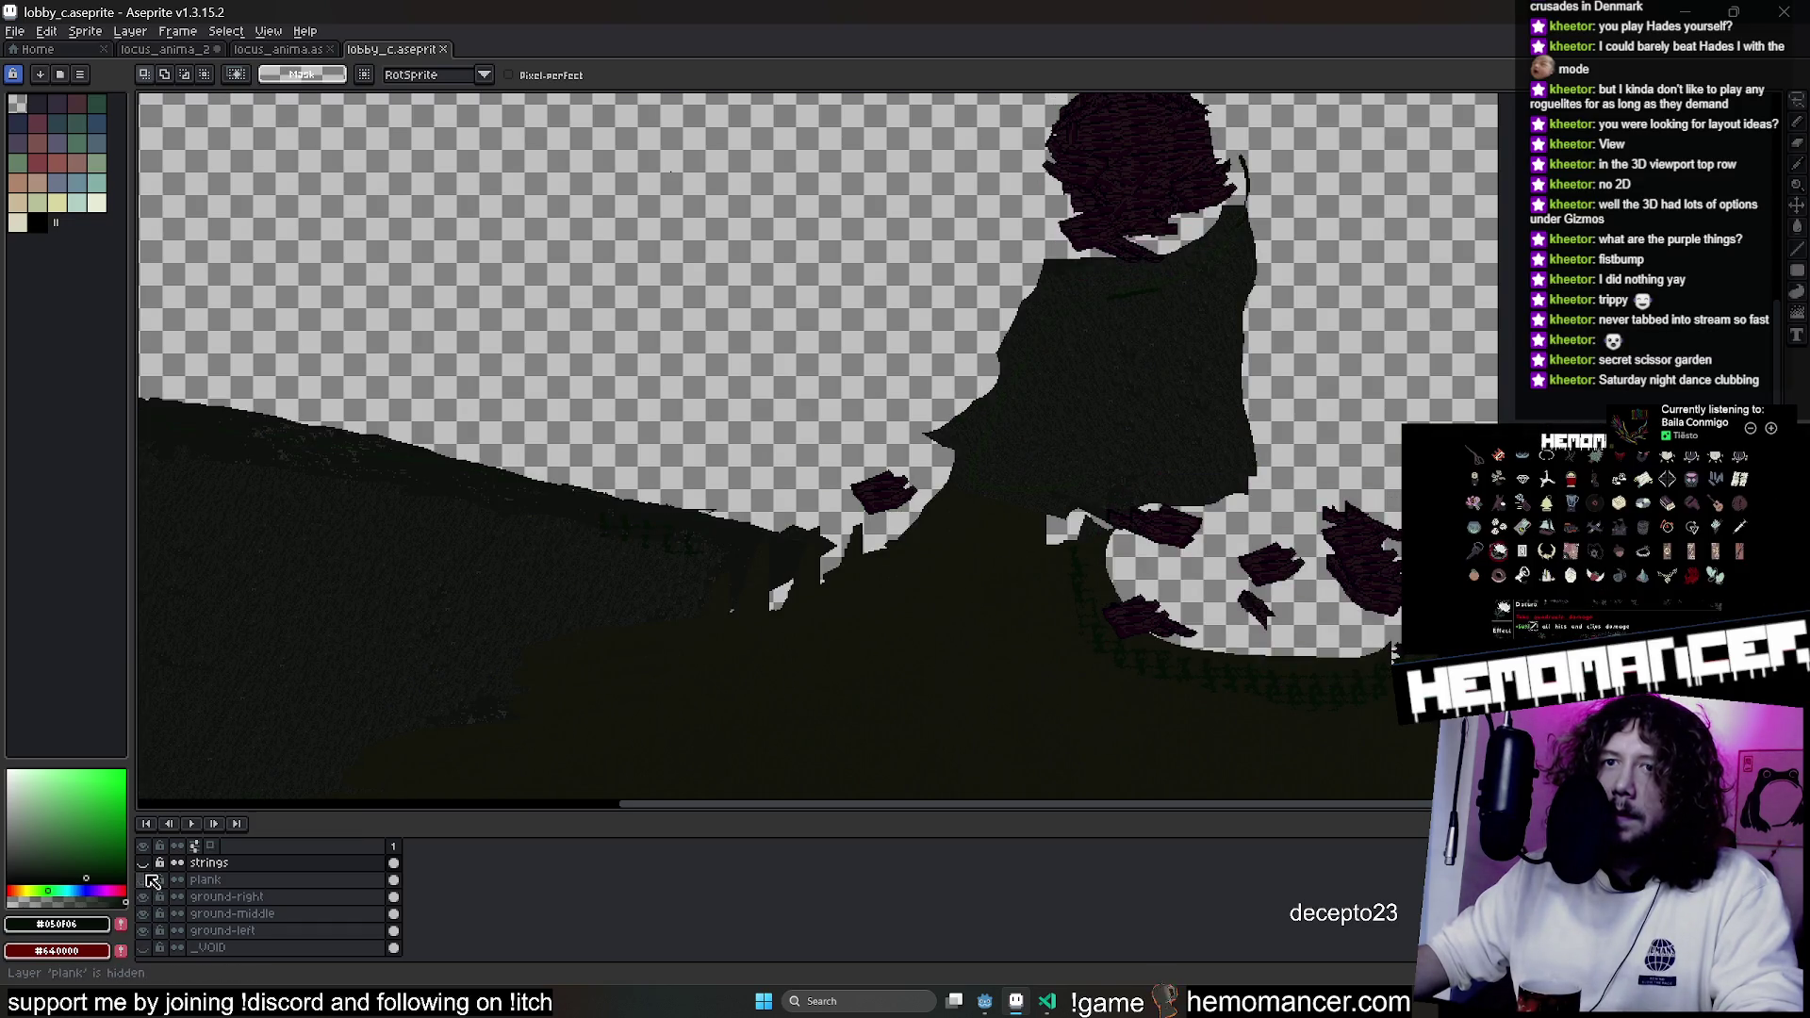
{"action": "left_click", "coordinate": [152, 882]}
{"action": "left_click", "coordinate": [143, 862]}
{"action": "scroll", "coordinate": [179, 891], "scroll_direction": "up", "scroll_amount": 2}
{"action": "left_click", "coordinate": [144, 880]}
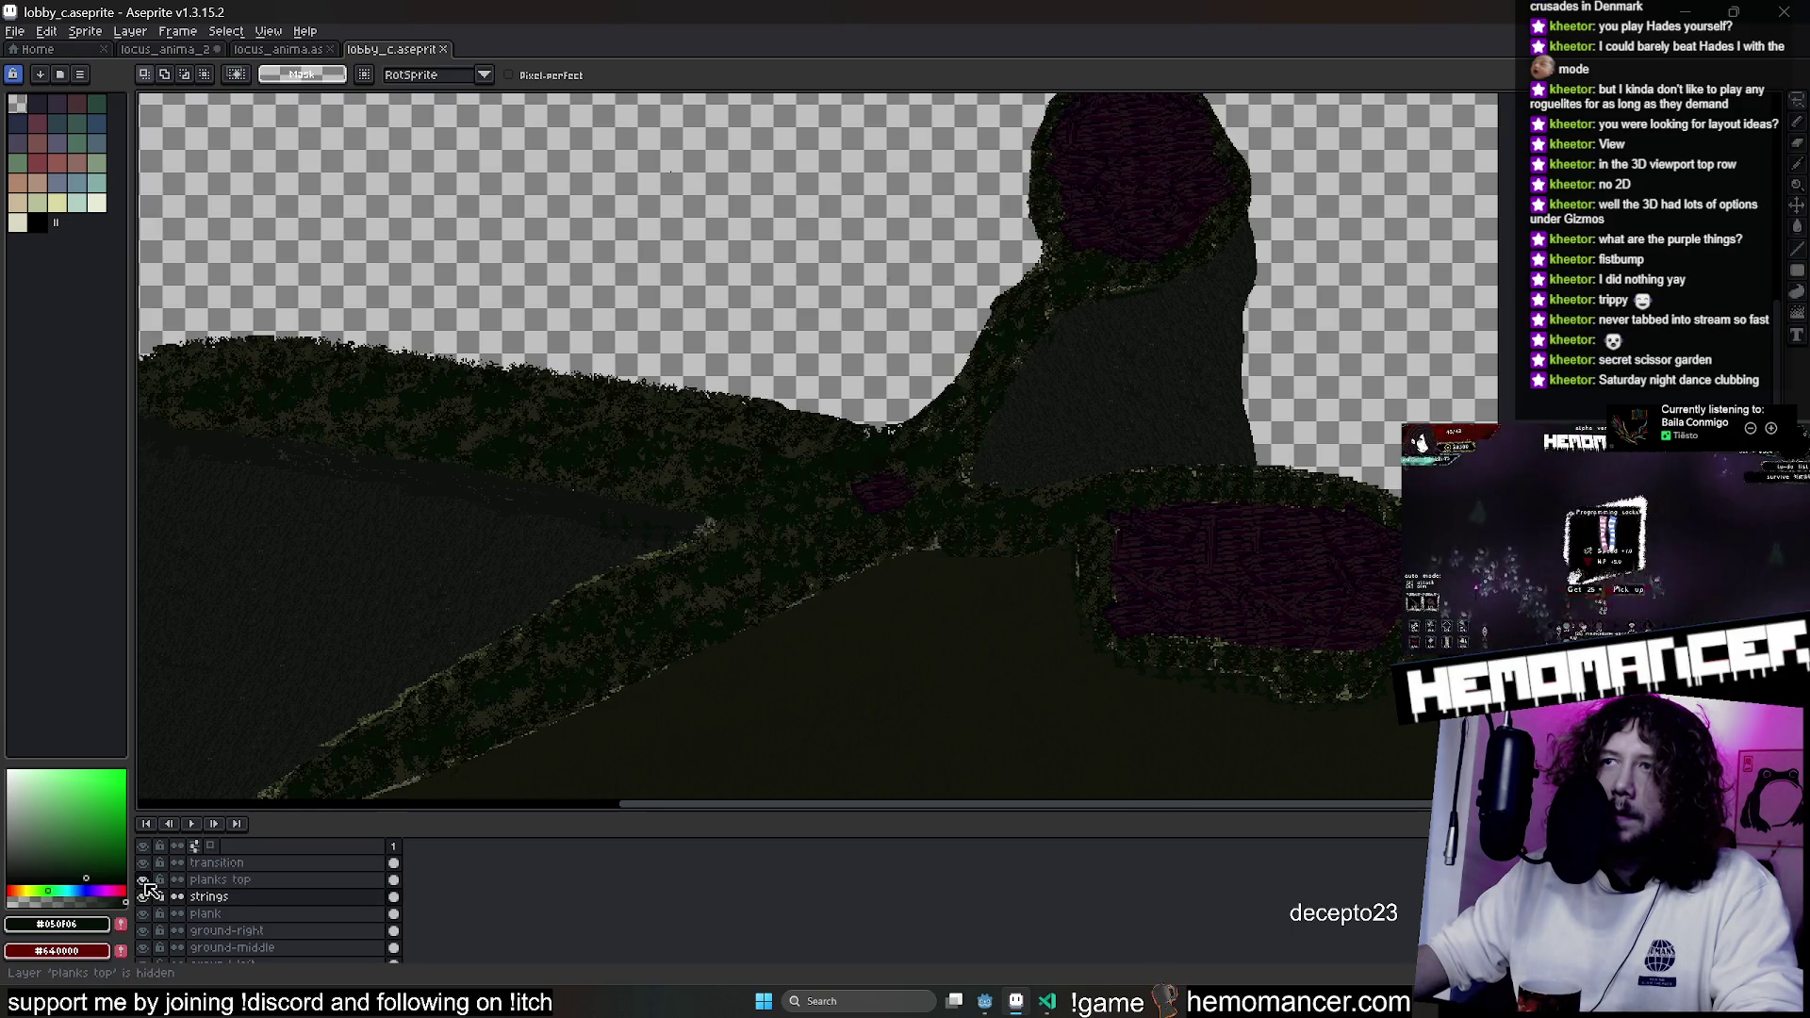
{"action": "left_click", "coordinate": [212, 880]}
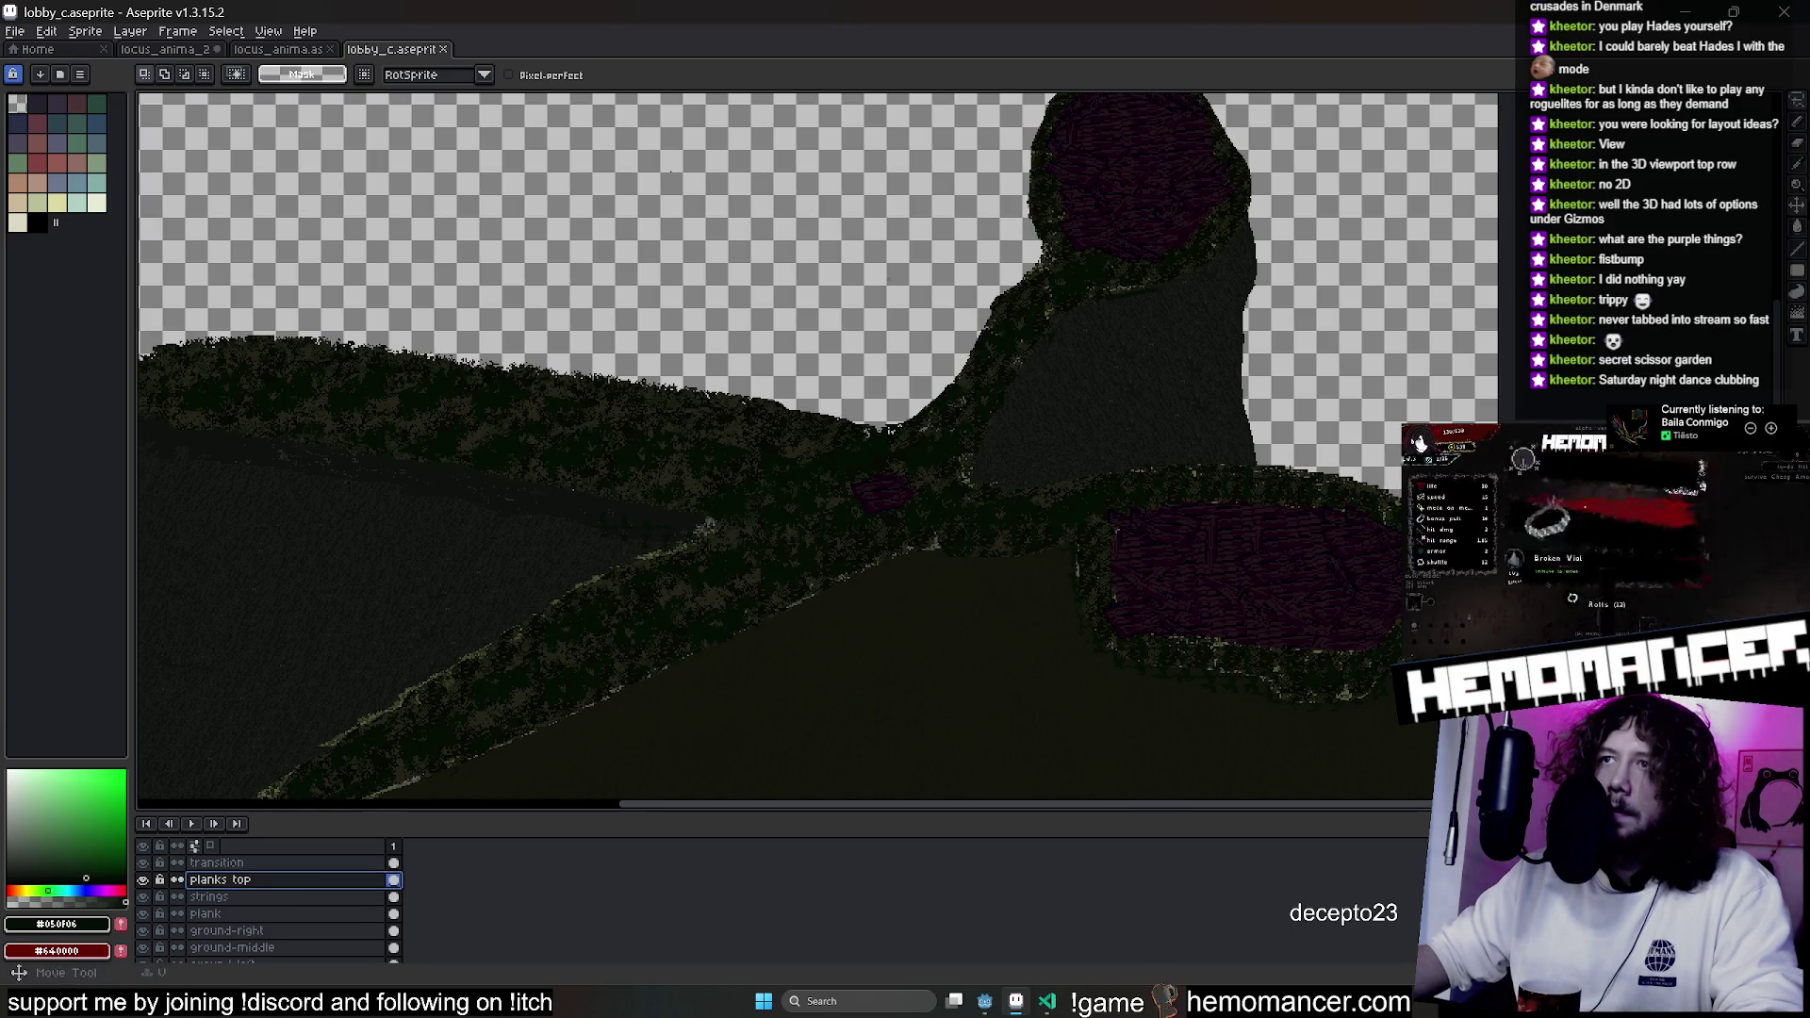
{"action": "left_click_drag", "start_coordinate": [710, 422], "coordinate": [1163, 555]}
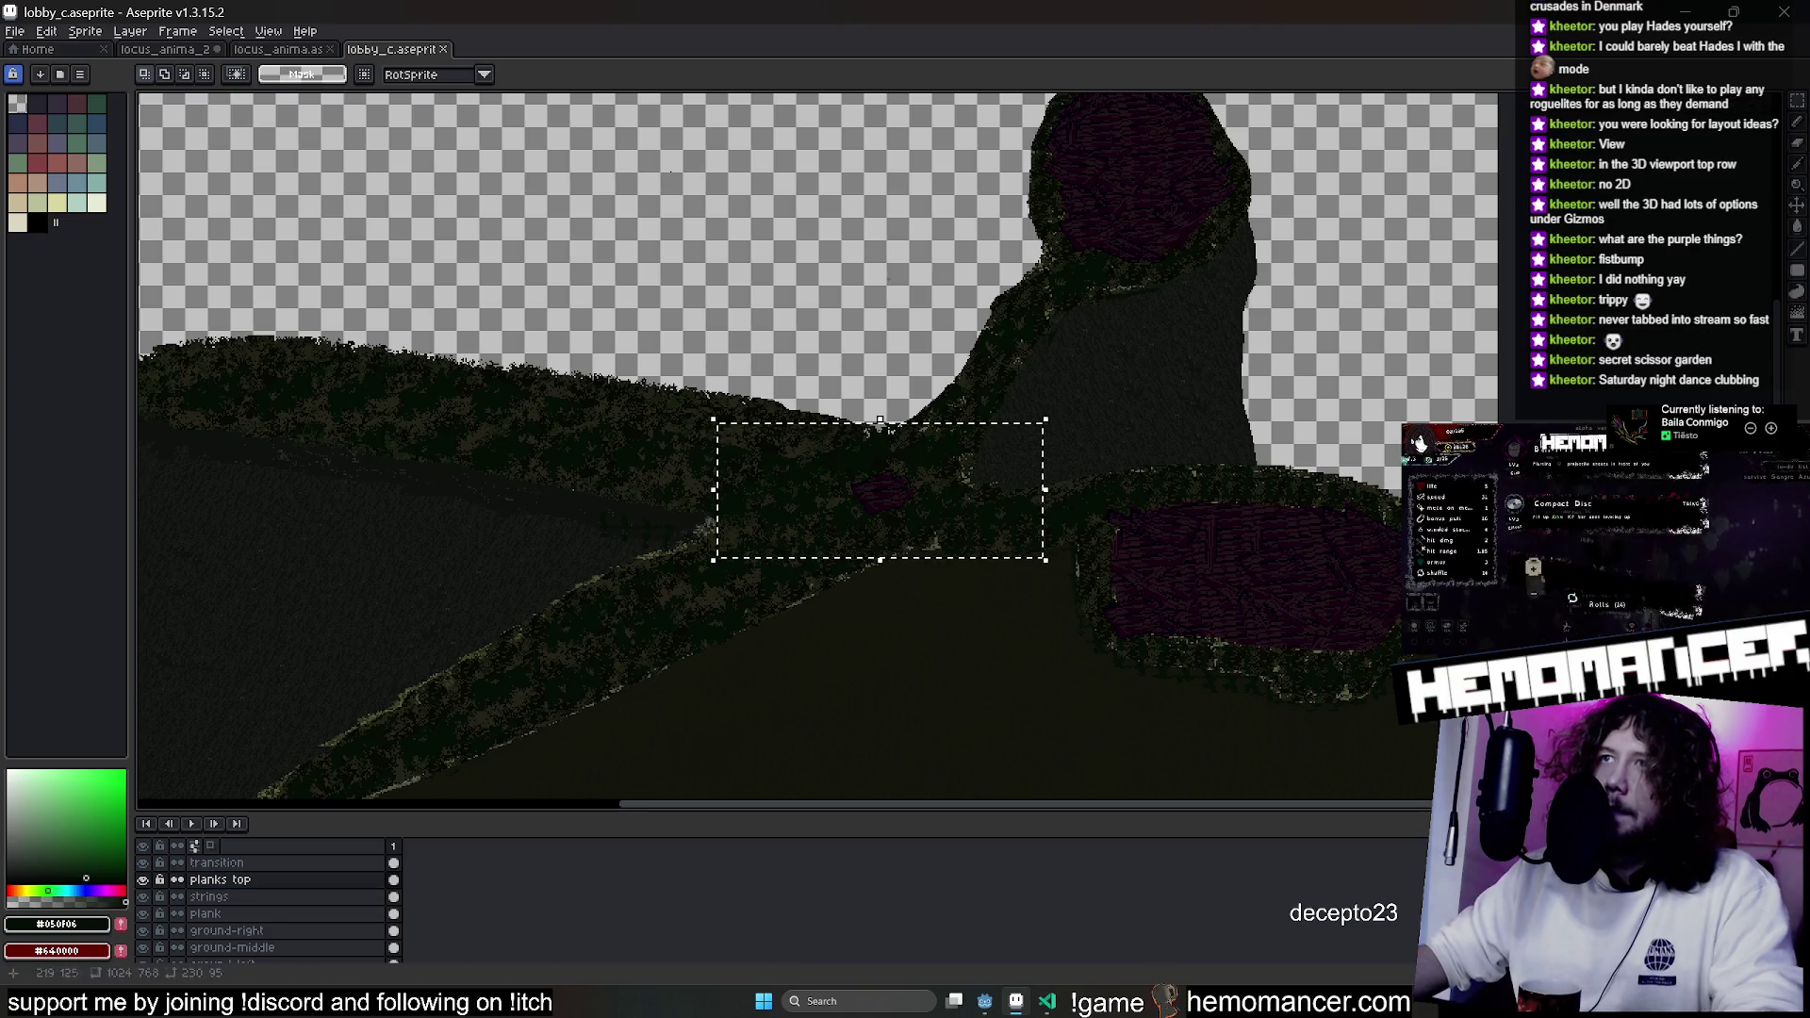
Copy the plank piece into locus_anima and paste it twice, placing one copy on Layer 3.
{"action": "key", "text": "ctrl+c"}
{"action": "key", "text": "ctrl+Tab"}
{"action": "key", "text": "ctrl+v"}
{"action": "scroll", "coordinate": [1012, 478], "scroll_direction": "down", "scroll_amount": 4}
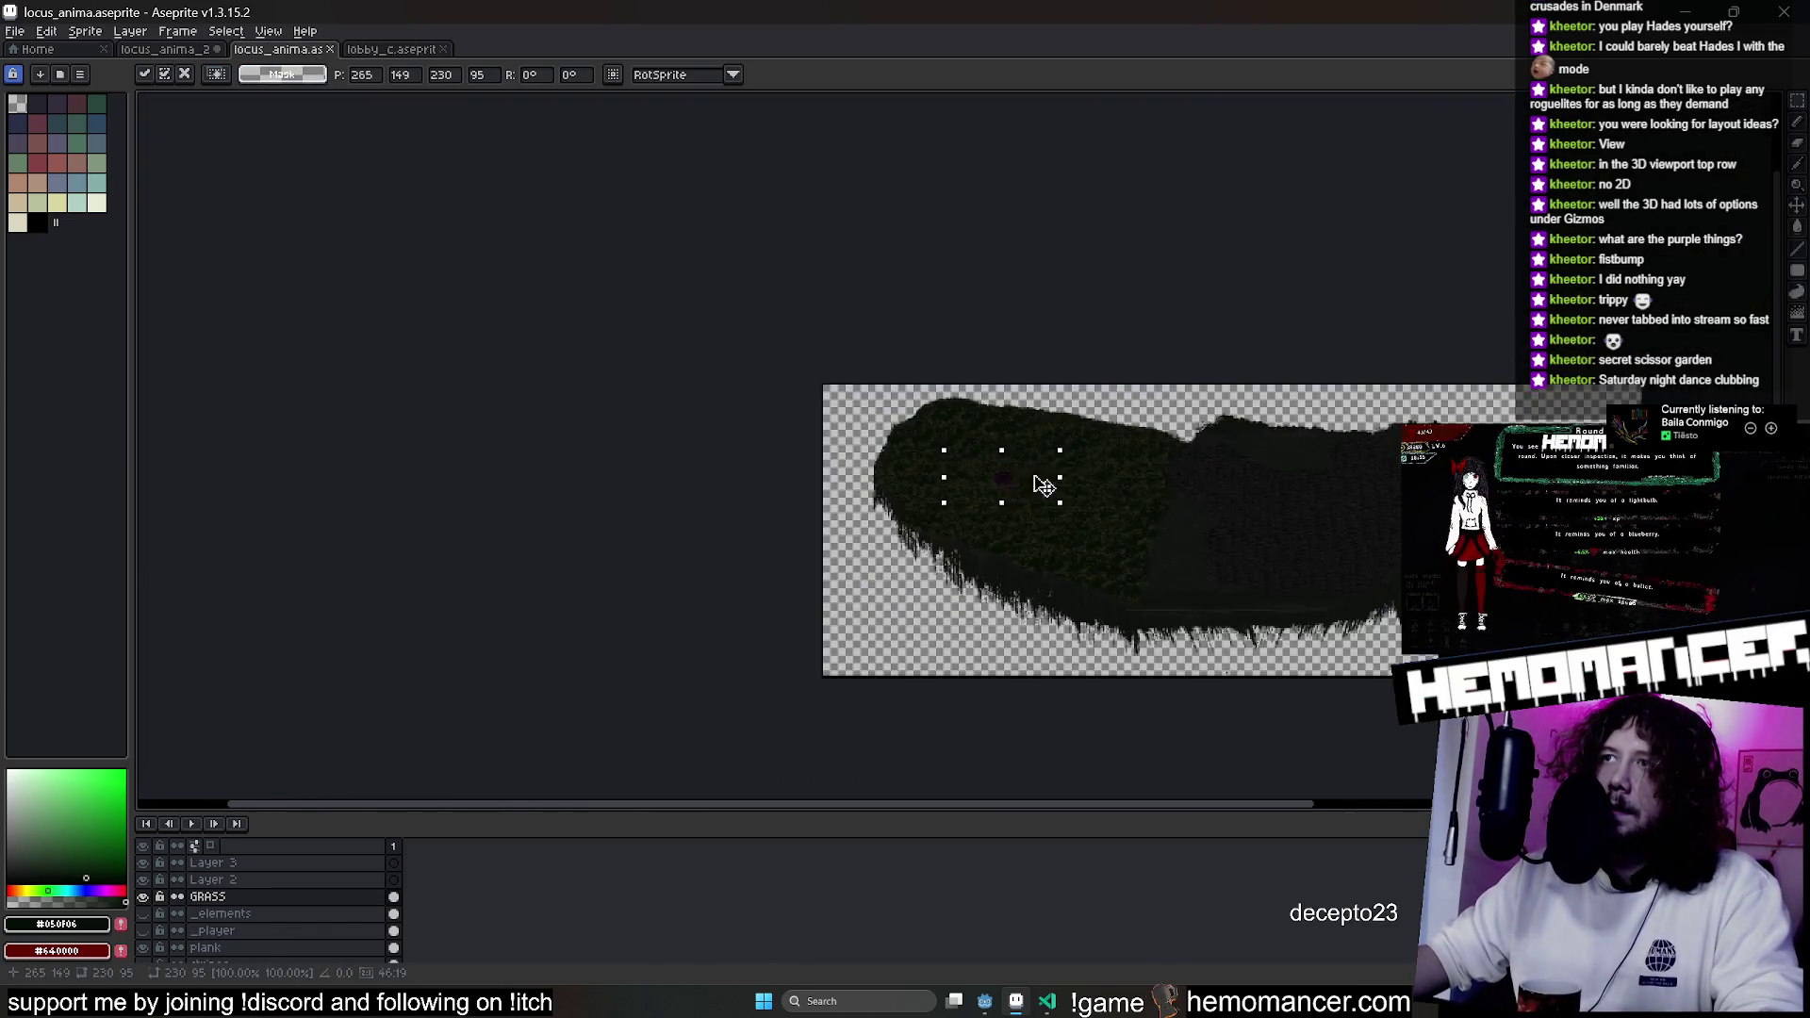
{"action": "scroll", "coordinate": [566, 364], "scroll_direction": "up", "scroll_amount": 4}
{"action": "mouse_move", "coordinate": [1038, 484]}
{"action": "left_mouse_down"}
{"action": "mouse_move", "coordinate": [566, 364]}
{"action": "mouse_move", "coordinate": [586, 347]}
{"action": "left_mouse_up"}
{"action": "mouse_move", "coordinate": [651, 457]}
{"action": "left_mouse_down"}
{"action": "mouse_move", "coordinate": [1091, 497]}
{"action": "mouse_move", "coordinate": [375, 539]}
{"action": "mouse_move", "coordinate": [1151, 453]}
{"action": "mouse_move", "coordinate": [1103, 449]}
{"action": "mouse_move", "coordinate": [1059, 489]}
{"action": "mouse_move", "coordinate": [809, 408]}
{"action": "left_mouse_up"}
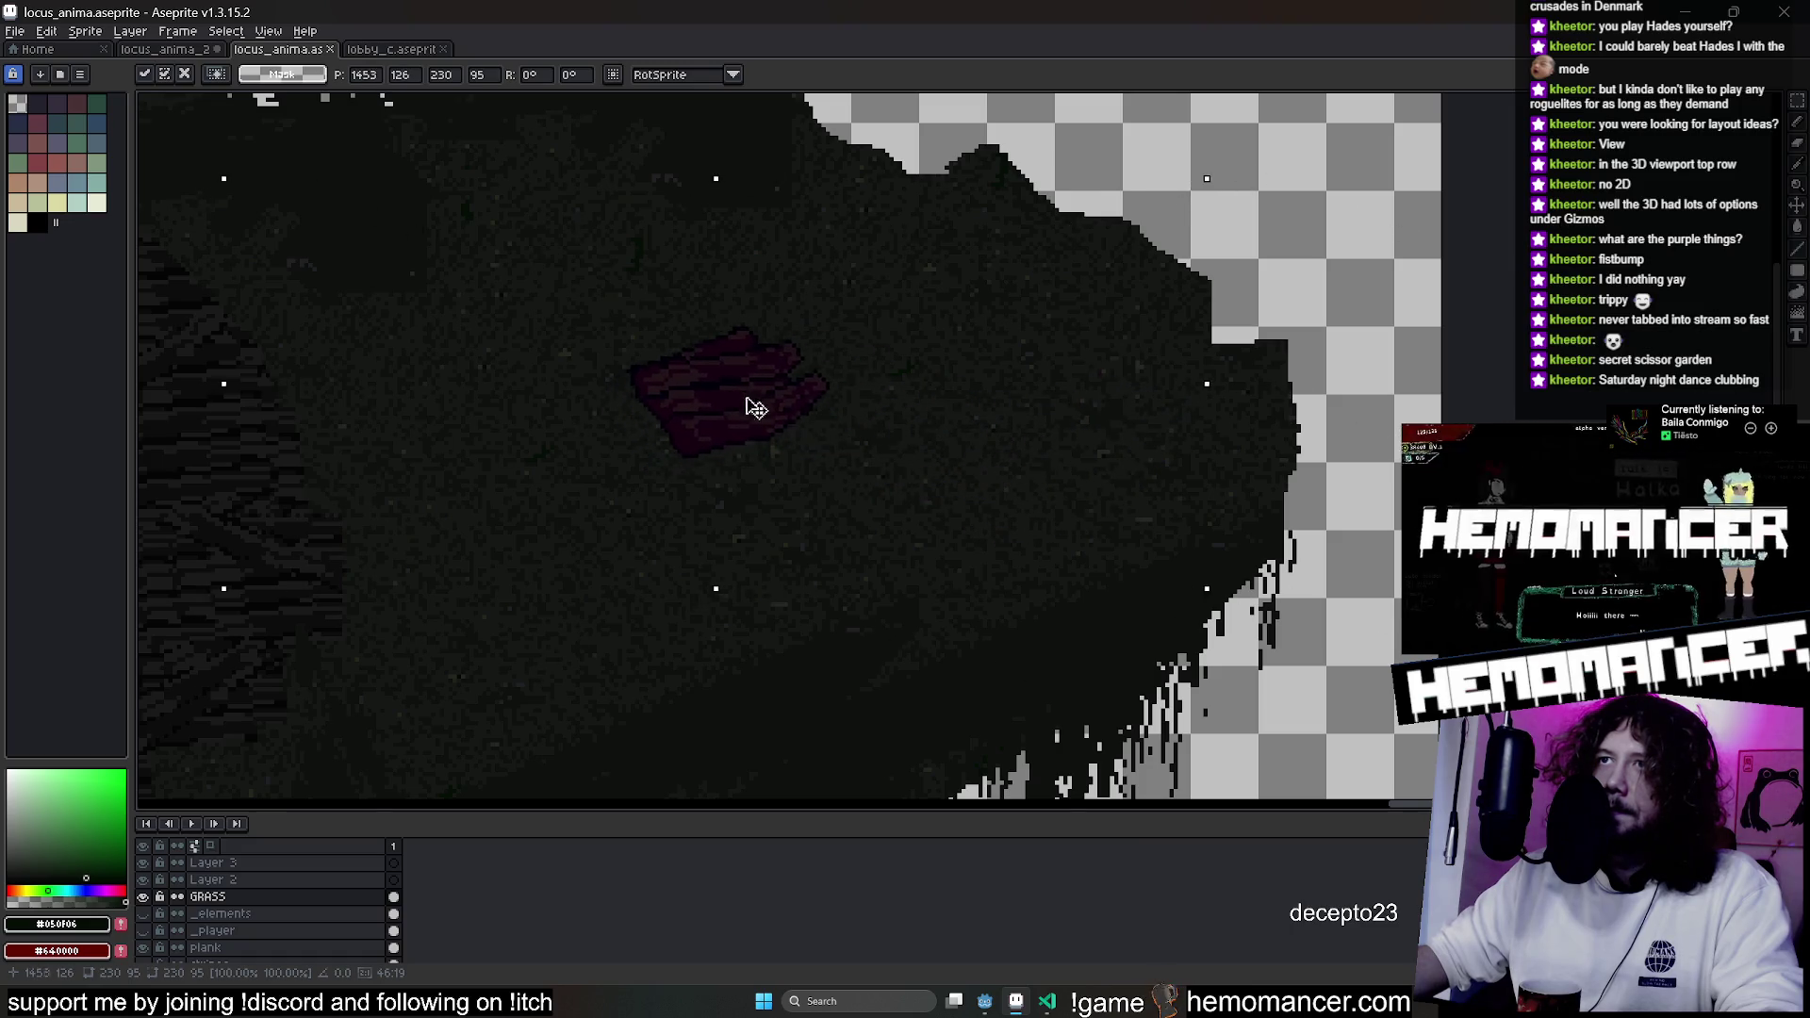
{"action": "scroll", "coordinate": [591, 578], "scroll_direction": "down", "scroll_amount": 3}
{"action": "left_click_drag", "start_coordinate": [590, 578], "coordinate": [1038, 496]}
{"action": "key", "text": "ctrl+d"}
{"action": "left_click", "coordinate": [227, 863]}
{"action": "key", "text": "ctrl+v"}
{"action": "left_click_drag", "start_coordinate": [943, 712], "coordinate": [1170, 441]}
{"action": "key", "text": "Return"}
{"action": "scroll", "coordinate": [1212, 432], "scroll_direction": "up", "scroll_amount": 3}
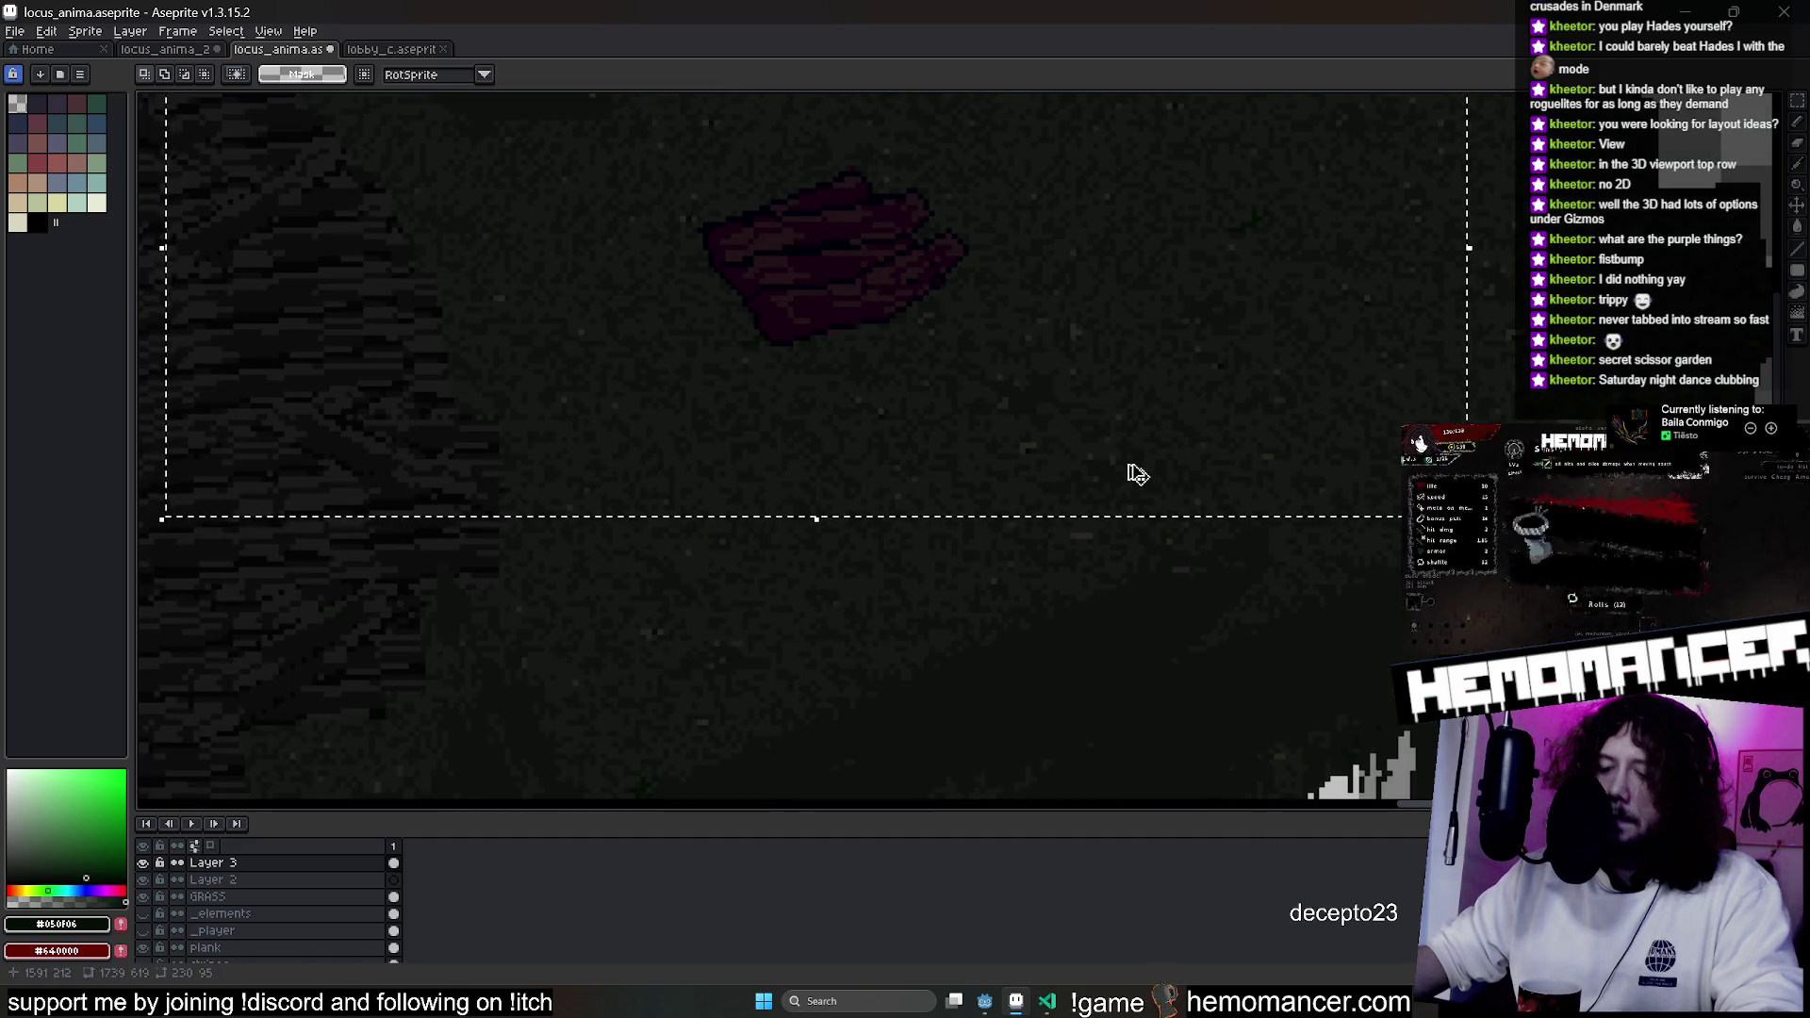
Turn the plank selection into a custom brush aligned to source, in normal paint mode.
{"action": "key", "text": "ctrl+b"}
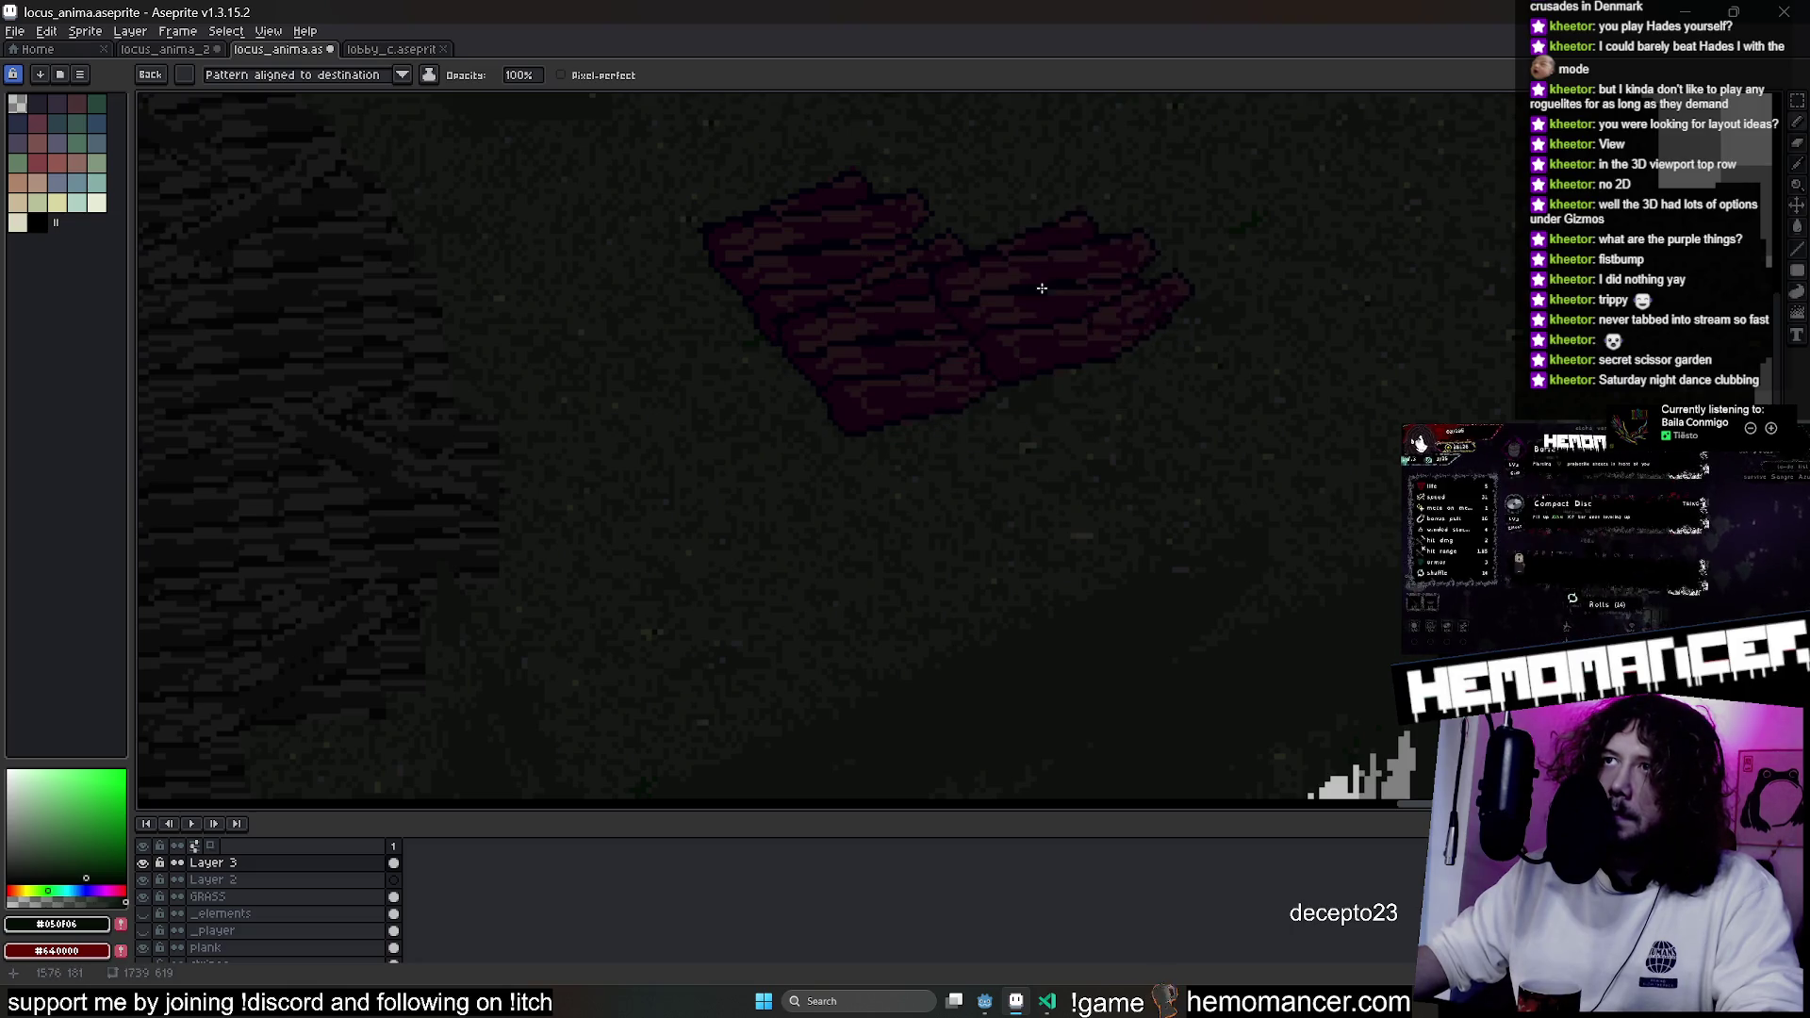
{"action": "left_click", "coordinate": [297, 75]}
{"action": "left_click", "coordinate": [283, 93]}
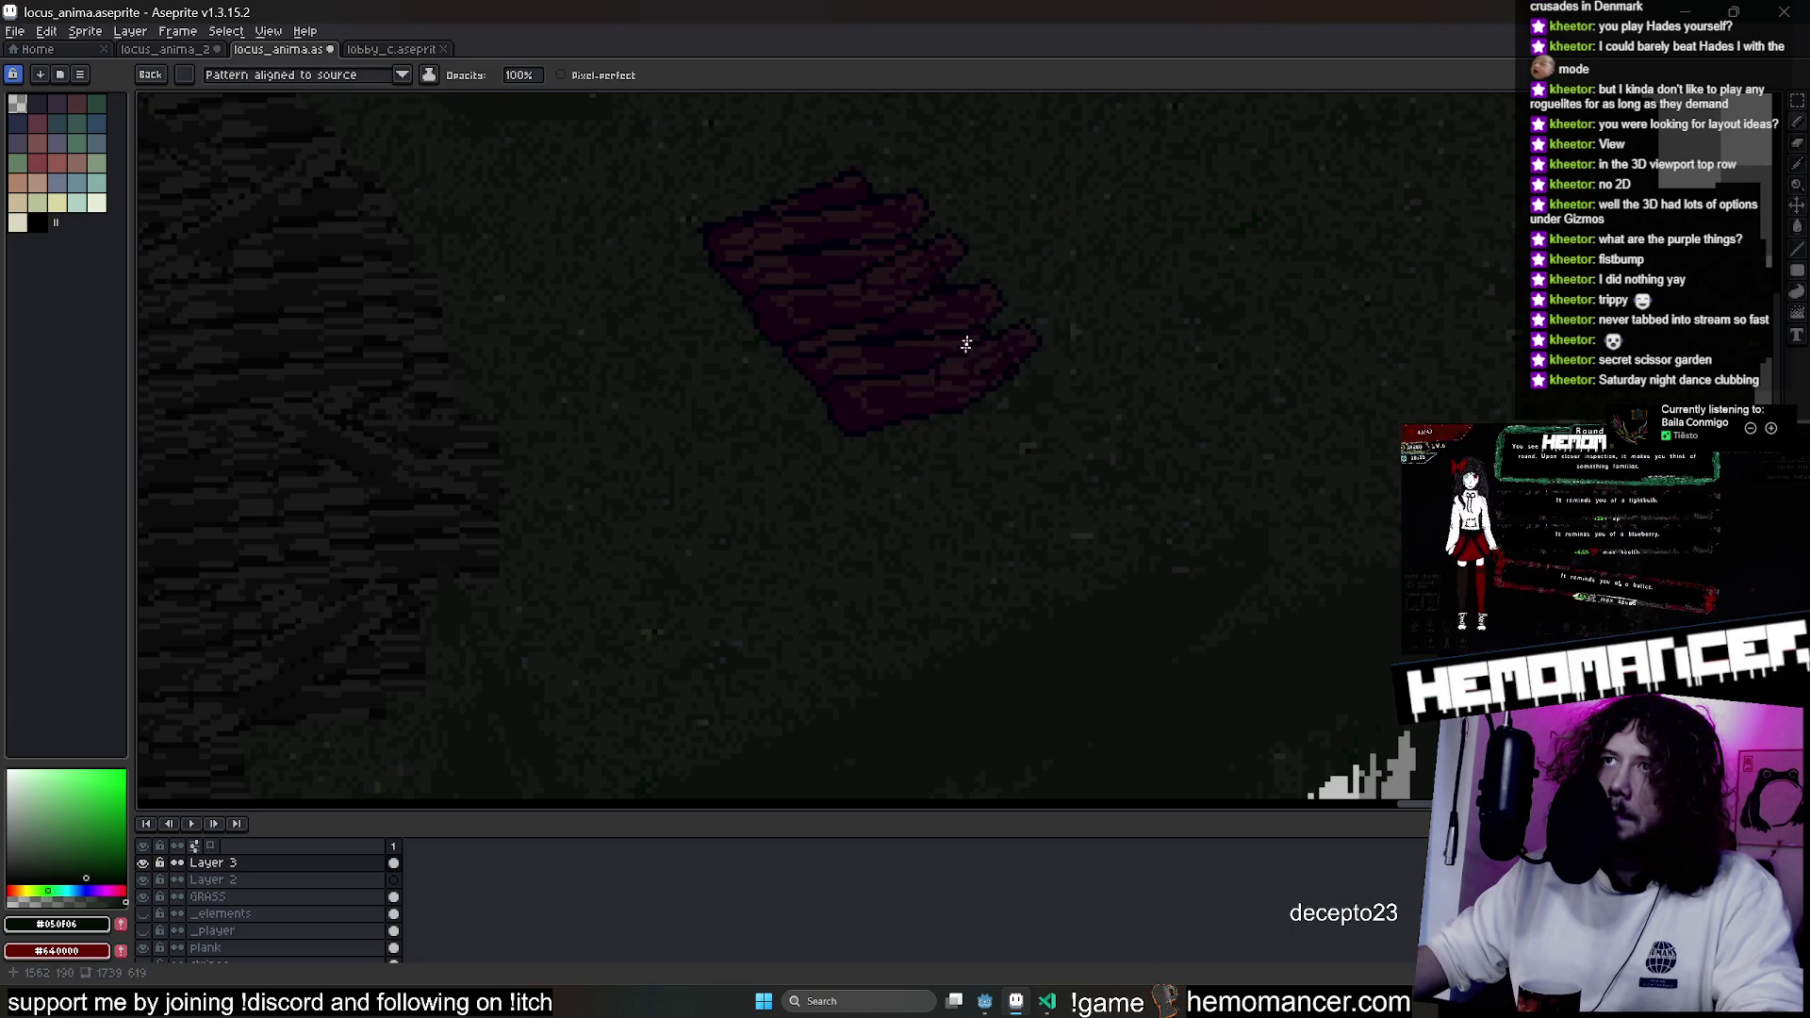
{"action": "scroll", "coordinate": [962, 378], "scroll_direction": "down", "scroll_amount": 5}
{"action": "scroll", "coordinate": [1035, 415], "scroll_direction": "up", "scroll_amount": 4}
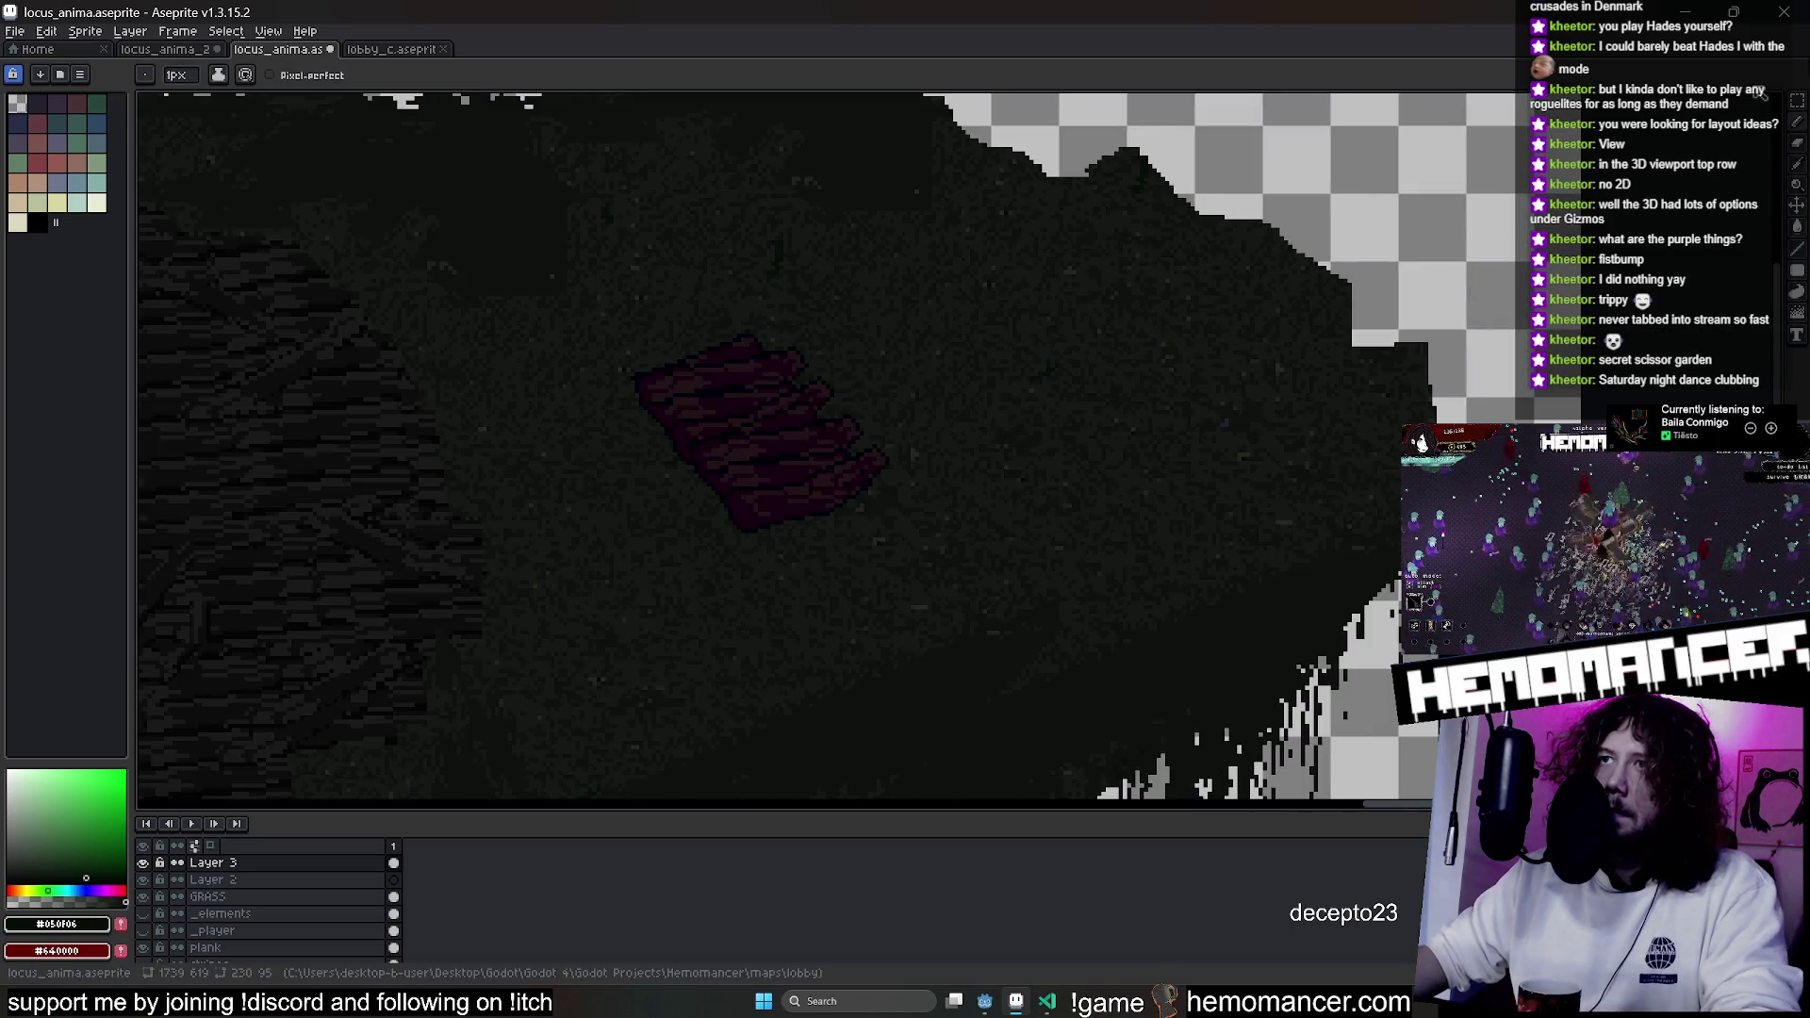
{"action": "left_click", "coordinate": [1797, 101]}
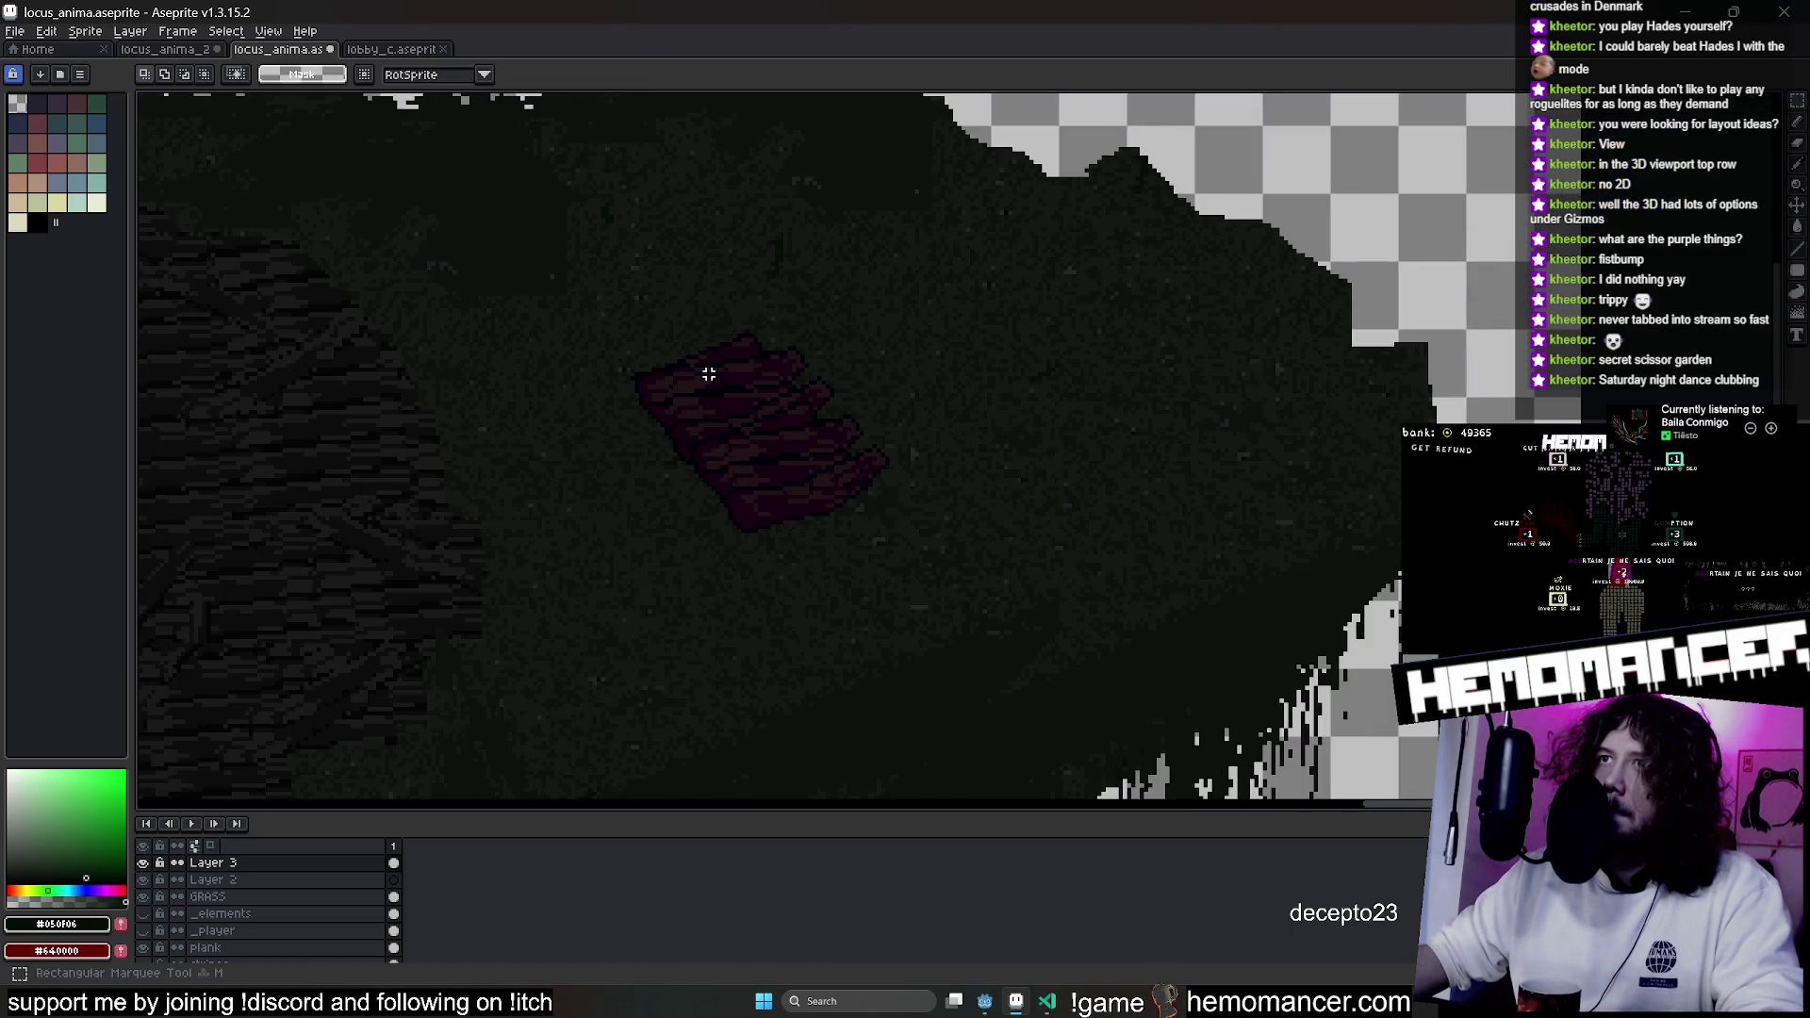
{"action": "left_click_drag", "start_coordinate": [700, 367], "coordinate": [783, 438]}
{"action": "mouse_move", "coordinate": [611, 336]}
{"action": "left_mouse_down"}
{"action": "mouse_move", "coordinate": [928, 545]}
{"action": "mouse_move", "coordinate": [937, 350]}
{"action": "mouse_move", "coordinate": [558, 417]}
{"action": "mouse_move", "coordinate": [1140, 383]}
{"action": "left_mouse_up"}
{"action": "key", "text": "ctrl+b"}
{"action": "key", "text": "v"}
{"action": "scroll", "coordinate": [1056, 417], "scroll_direction": "down", "scroll_amount": 3}
{"action": "key", "text": "b"}
{"action": "key", "text": "ctrl+z"}
{"action": "key", "text": "ctrl+z"}
{"action": "key", "text": "ctrl+z"}
{"action": "scroll", "coordinate": [1056, 416], "scroll_direction": "up", "scroll_amount": 5}
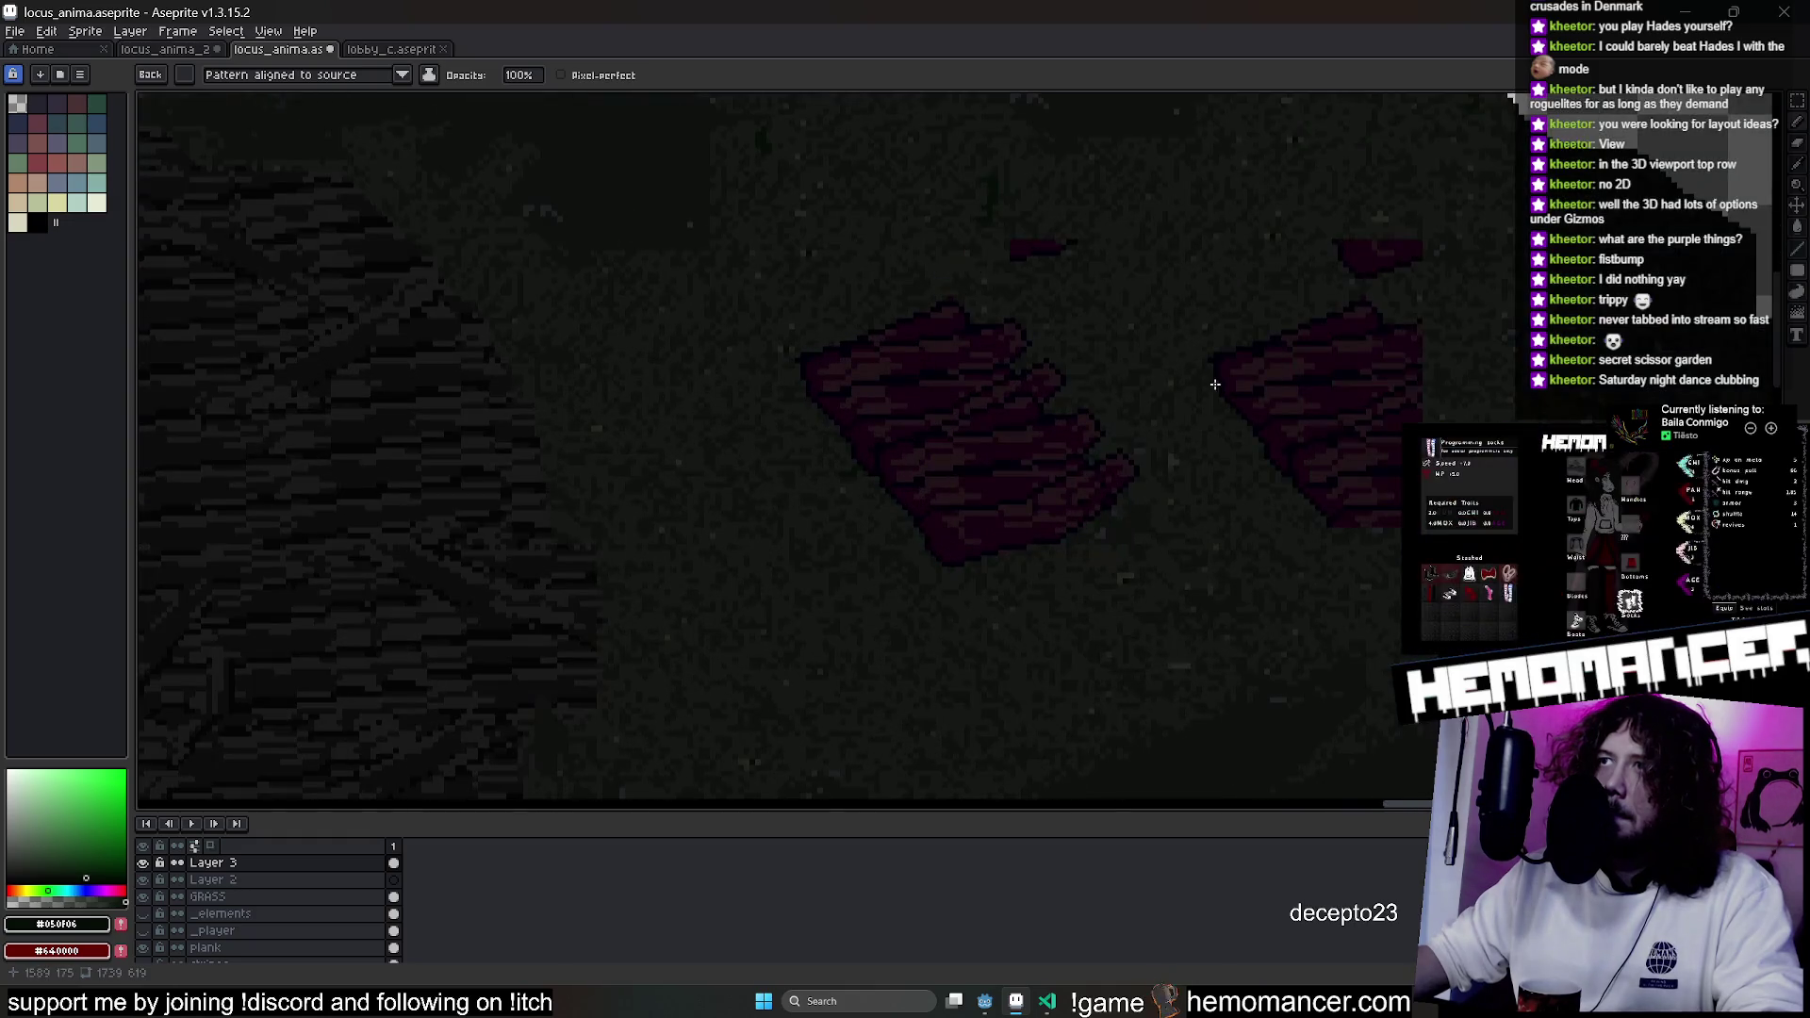
{"action": "left_click", "coordinate": [368, 75]}
{"action": "left_click", "coordinate": [337, 124]}
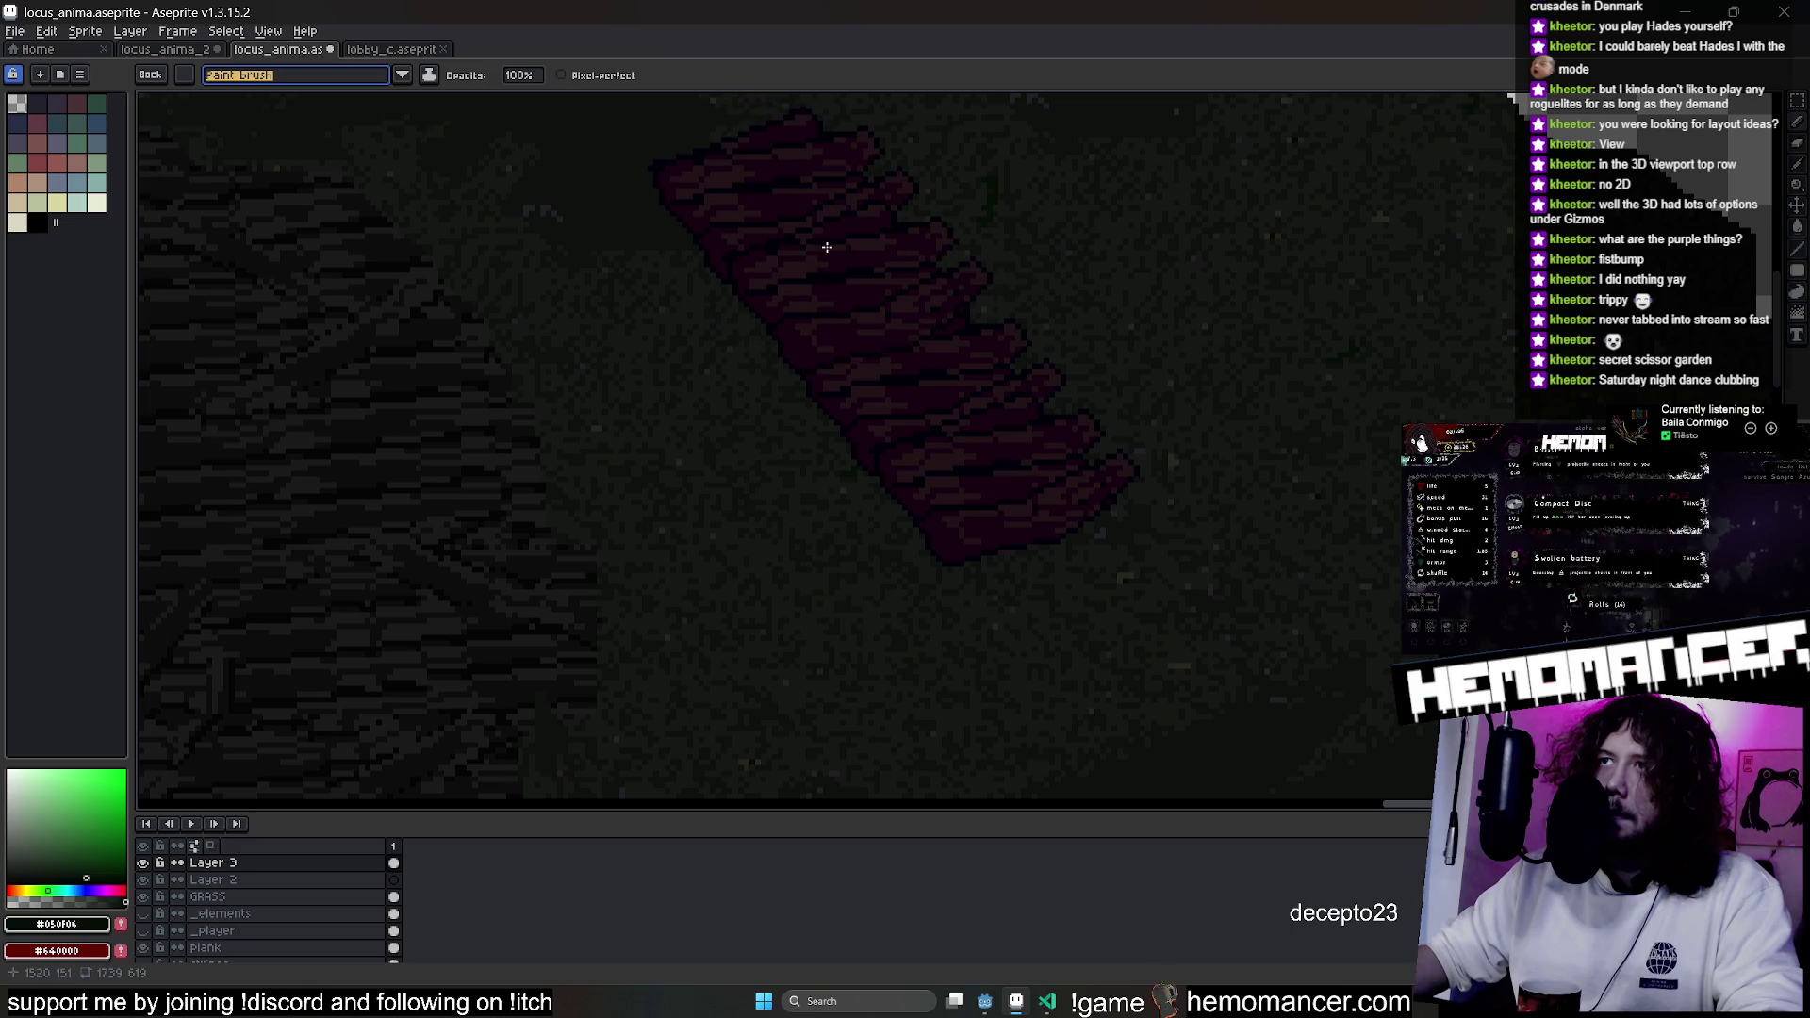
Paint a large diagonal band of red planks across the ground.
{"action": "left_click", "coordinate": [843, 293]}
{"action": "mouse_move", "coordinate": [843, 292]}
{"action": "left_mouse_down"}
{"action": "mouse_move", "coordinate": [1164, 393]}
{"action": "mouse_move", "coordinate": [1103, 384]}
{"action": "mouse_move", "coordinate": [1018, 255]}
{"action": "mouse_move", "coordinate": [951, 206]}
{"action": "left_mouse_up"}
{"action": "scroll", "coordinate": [1197, 182], "scroll_direction": "up", "scroll_amount": 2}
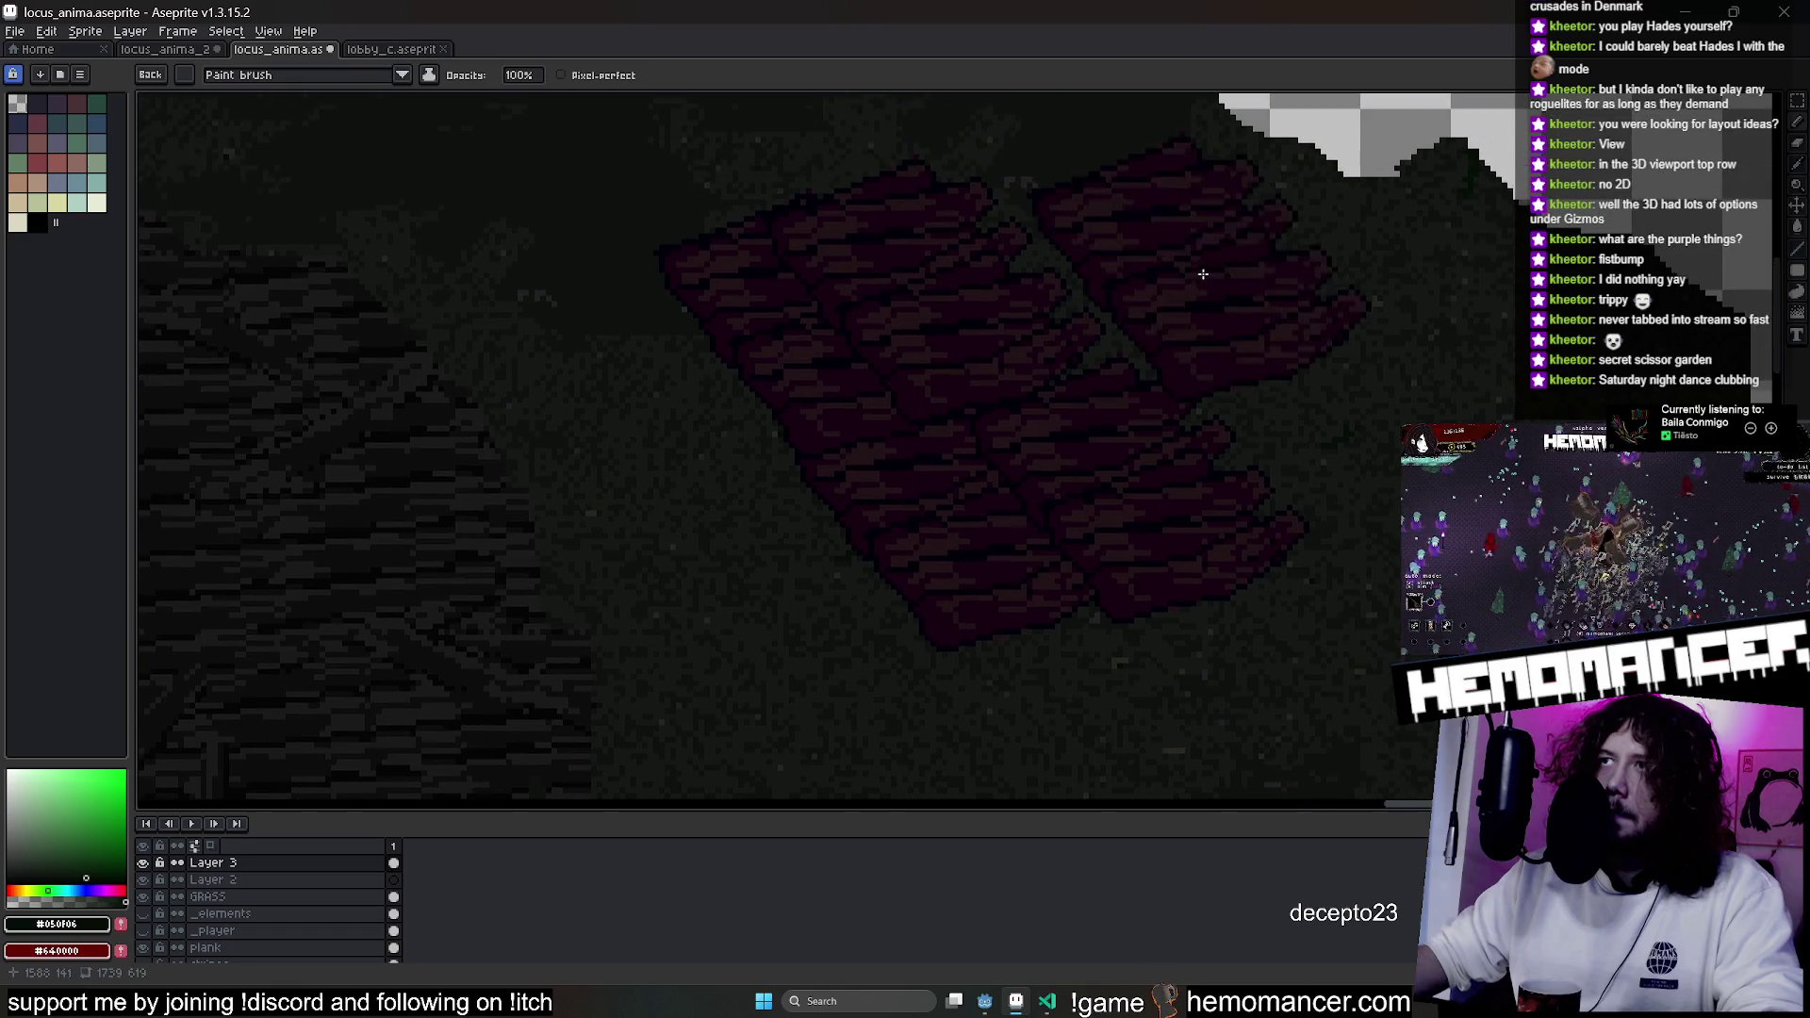
{"action": "key", "text": "ctrl+z"}
{"action": "mouse_move", "coordinate": [903, 403]}
{"action": "left_mouse_down"}
{"action": "mouse_move", "coordinate": [1091, 323]}
{"action": "mouse_move", "coordinate": [1326, 352]}
{"action": "mouse_move", "coordinate": [1100, 396]}
{"action": "mouse_move", "coordinate": [1082, 531]}
{"action": "mouse_move", "coordinate": [1107, 538]}
{"action": "mouse_move", "coordinate": [1236, 477]}
{"action": "left_mouse_up"}
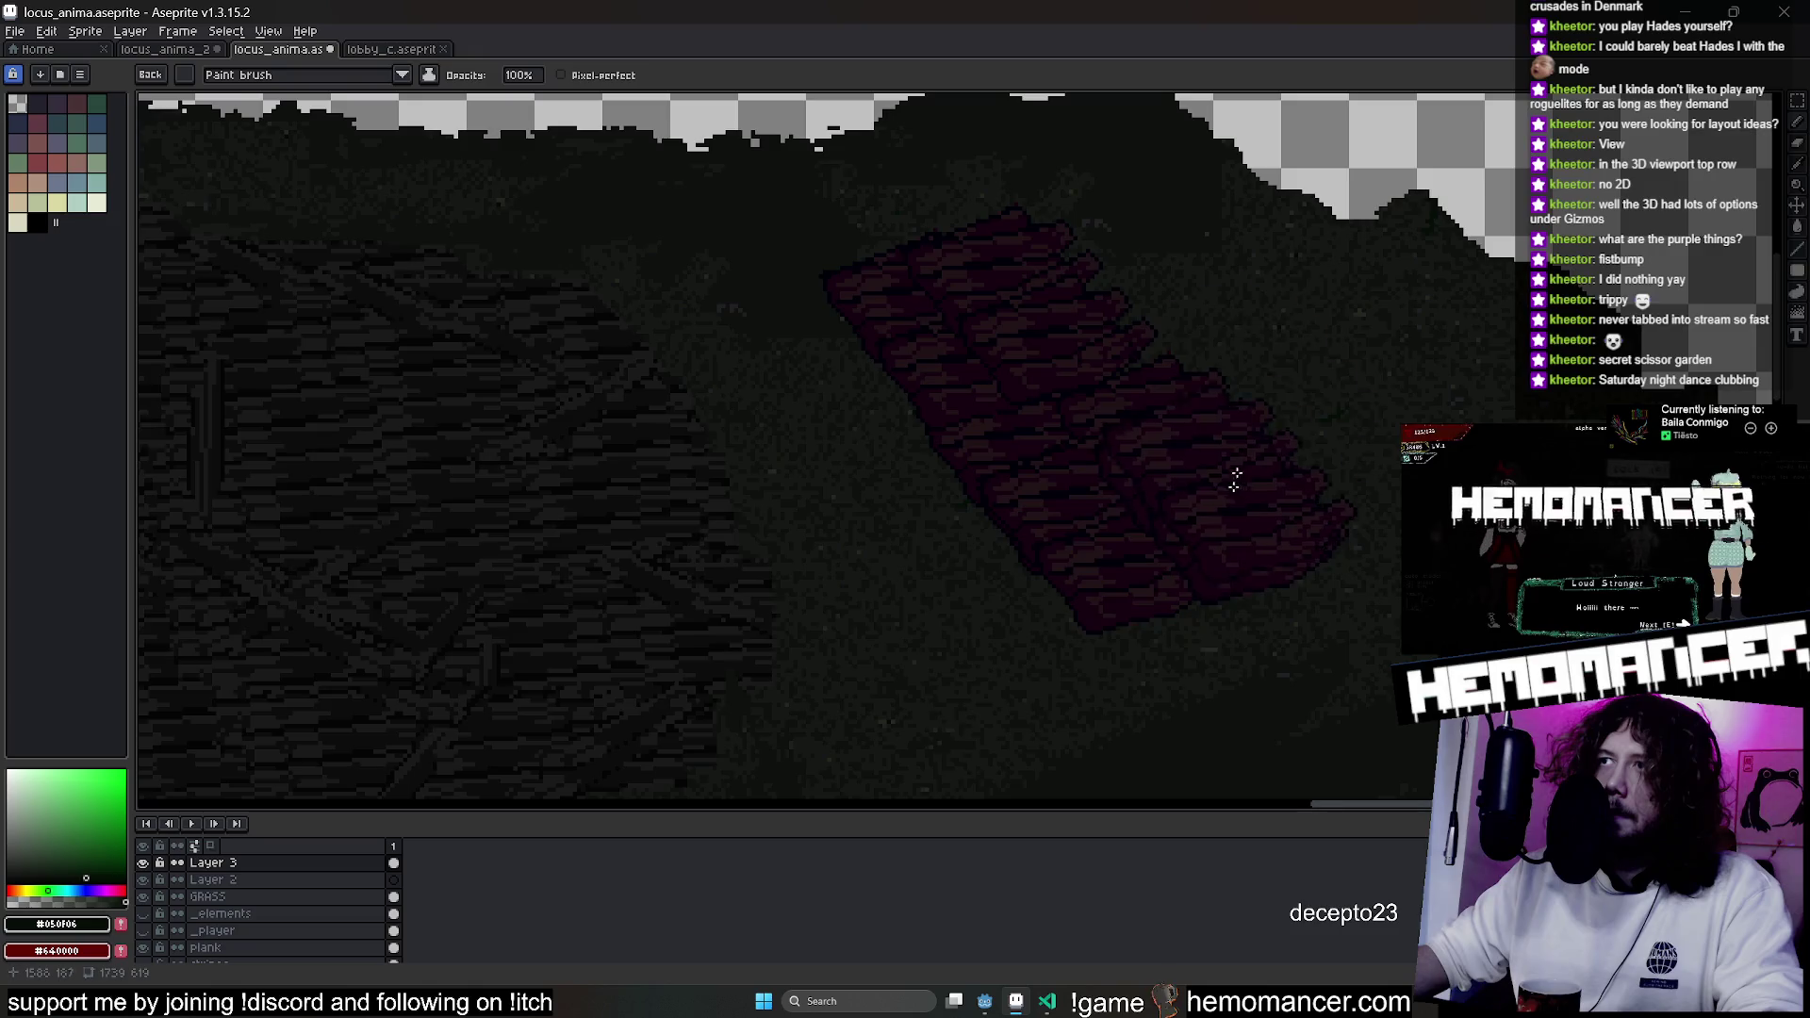
{"action": "scroll", "coordinate": [1236, 477], "scroll_direction": "down", "scroll_amount": 2}
Select the painted plank area and shift it right and up.
{"action": "key", "text": "m"}
{"action": "left_click_drag", "start_coordinate": [679, 215], "coordinate": [1157, 631]}
{"action": "mouse_move", "coordinate": [1027, 547]}
{"action": "left_mouse_down"}
{"action": "mouse_move", "coordinate": [1380, 503]}
{"action": "mouse_move", "coordinate": [861, 541]}
{"action": "mouse_move", "coordinate": [1073, 518]}
{"action": "mouse_move", "coordinate": [1408, 567]}
{"action": "mouse_move", "coordinate": [804, 654]}
{"action": "mouse_move", "coordinate": [856, 528]}
{"action": "mouse_move", "coordinate": [901, 480]}
{"action": "mouse_move", "coordinate": [755, 541]}
{"action": "mouse_move", "coordinate": [1292, 443]}
{"action": "mouse_move", "coordinate": [1301, 497]}
{"action": "mouse_move", "coordinate": [1356, 409]}
{"action": "mouse_move", "coordinate": [1240, 586]}
{"action": "mouse_move", "coordinate": [1288, 614]}
{"action": "mouse_move", "coordinate": [1404, 495]}
{"action": "mouse_move", "coordinate": [1378, 604]}
{"action": "mouse_move", "coordinate": [1429, 481]}
{"action": "mouse_move", "coordinate": [1261, 493]}
{"action": "mouse_move", "coordinate": [1489, 443]}
{"action": "mouse_move", "coordinate": [1414, 371]}
{"action": "mouse_move", "coordinate": [1443, 381]}
{"action": "mouse_move", "coordinate": [1241, 340]}
{"action": "mouse_move", "coordinate": [1197, 449]}
{"action": "mouse_move", "coordinate": [1295, 454]}
{"action": "mouse_move", "coordinate": [1299, 406]}
{"action": "left_mouse_up"}
{"action": "scroll", "coordinate": [1301, 368], "scroll_direction": "down", "scroll_amount": 3}
{"action": "key", "text": "Return"}
Try moving the plank patch up and right, then undo back to the original placement.
{"action": "mouse_move", "coordinate": [1296, 293]}
{"action": "left_mouse_down"}
{"action": "mouse_move", "coordinate": [1135, 658]}
{"action": "mouse_move", "coordinate": [1160, 581]}
{"action": "left_mouse_up"}
{"action": "scroll", "coordinate": [886, 467], "scroll_direction": "down", "scroll_amount": 2}
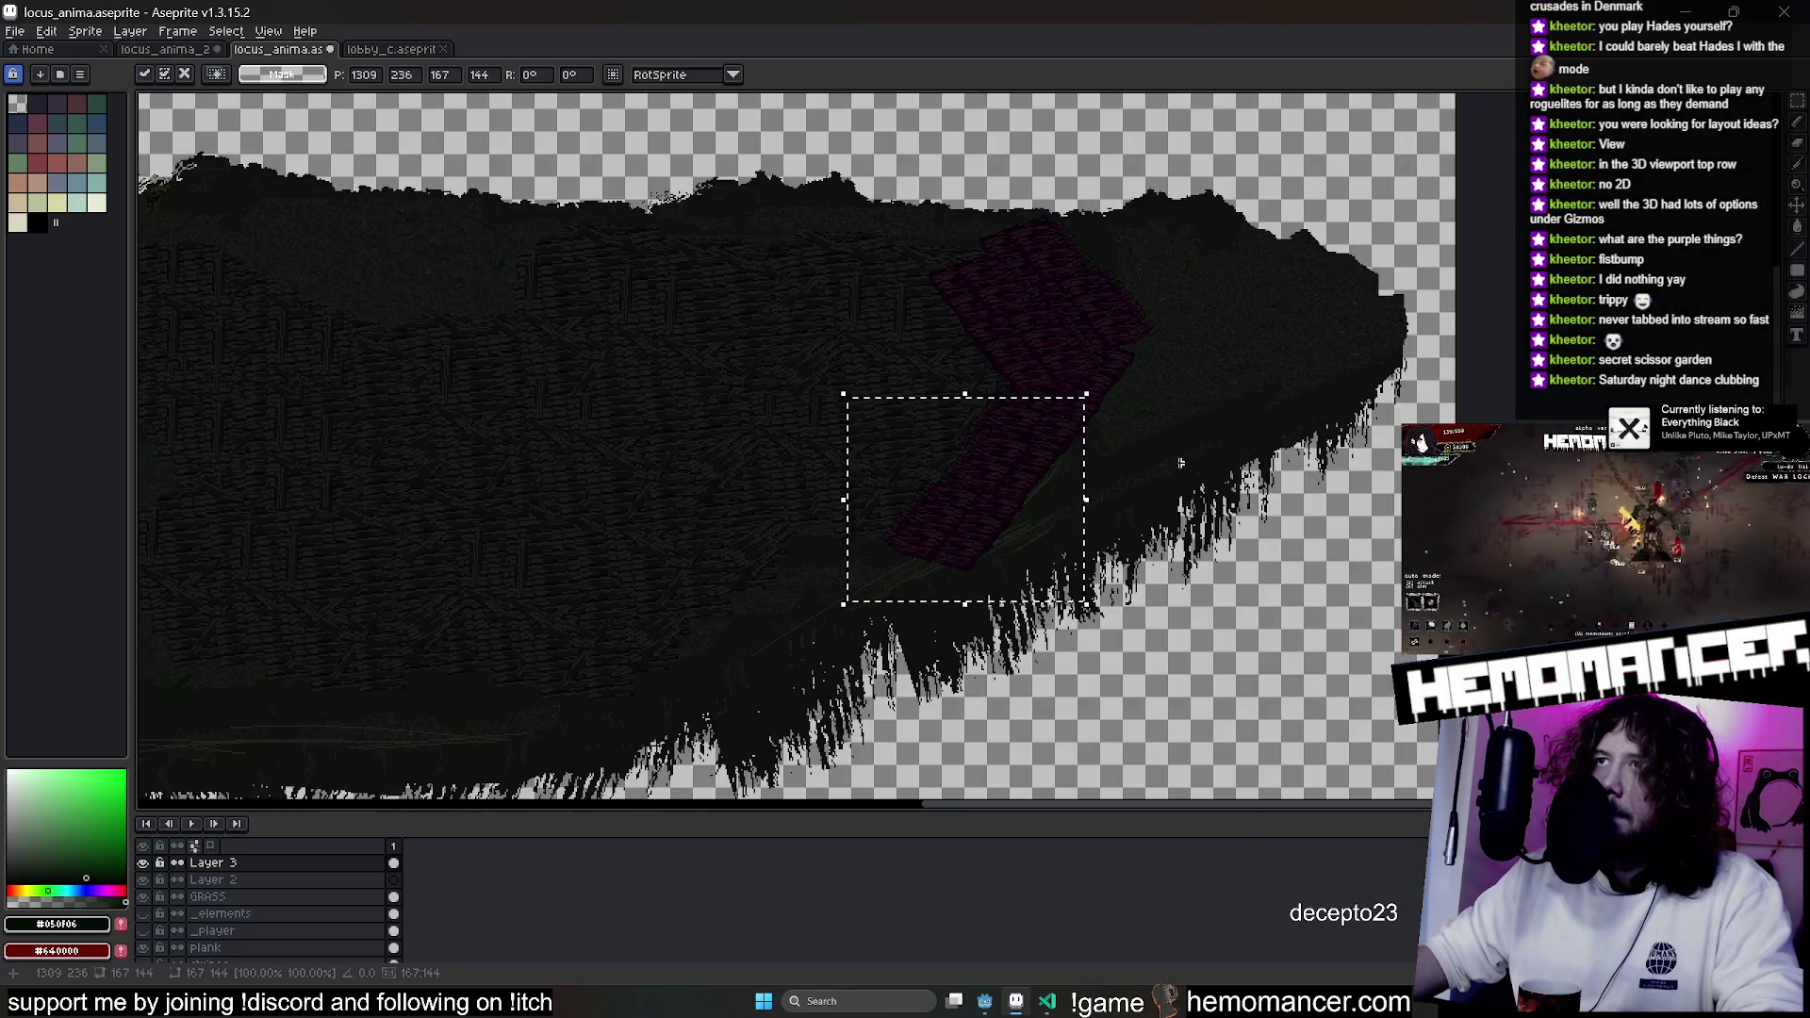
{"action": "mouse_move", "coordinate": [997, 525]}
{"action": "left_mouse_down"}
{"action": "mouse_move", "coordinate": [792, 590]}
{"action": "mouse_move", "coordinate": [857, 590]}
{"action": "mouse_move", "coordinate": [1102, 402]}
{"action": "left_mouse_up"}
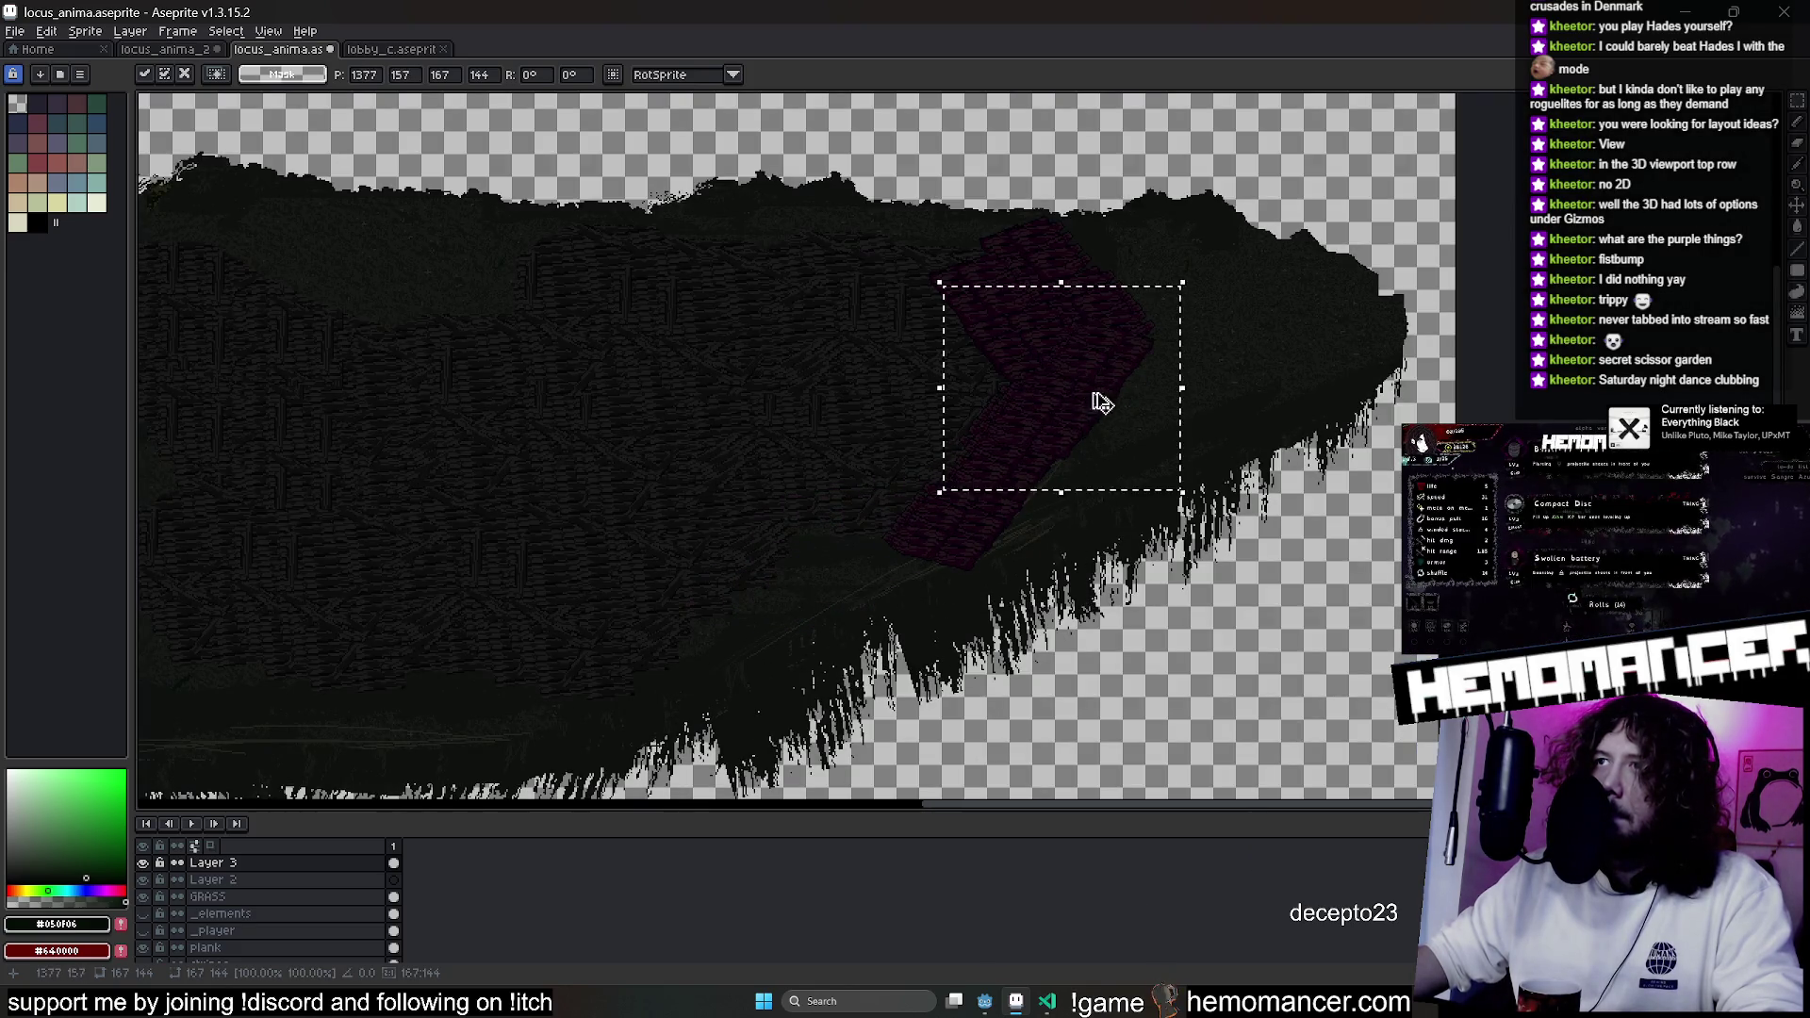
{"action": "key", "text": "ctrl+z"}
{"action": "key", "text": "ctrl+z"}
{"action": "scroll", "coordinate": [1135, 477], "scroll_direction": "up", "scroll_amount": 1}
{"action": "mouse_move", "coordinate": [1123, 497]}
{"action": "left_mouse_down"}
{"action": "mouse_move", "coordinate": [1135, 645]}
{"action": "mouse_move", "coordinate": [1216, 462]}
{"action": "left_mouse_up"}
{"action": "scroll", "coordinate": [1135, 646], "scroll_direction": "down", "scroll_amount": 2}
{"action": "key", "text": "ctrl+z"}
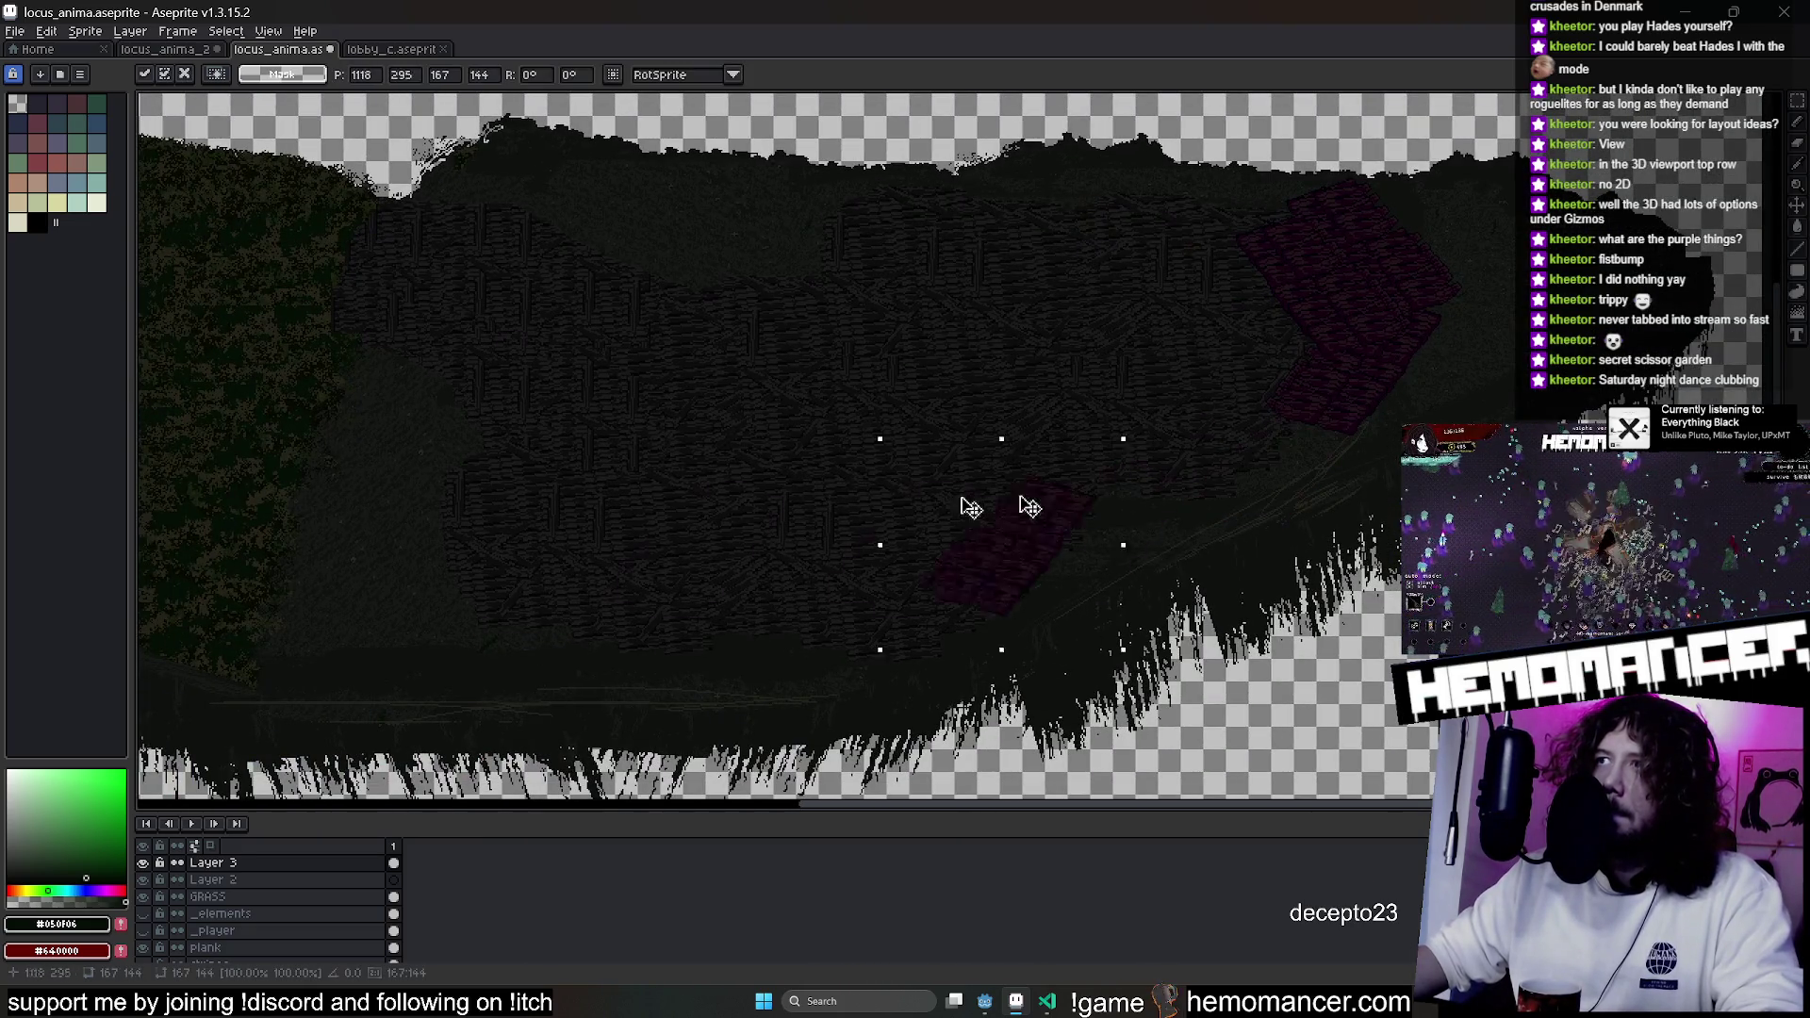
{"action": "key", "text": "ctrl+z"}
{"action": "scroll", "coordinate": [858, 453], "scroll_direction": "up", "scroll_amount": 1}
{"action": "key", "text": "ctrl+z"}
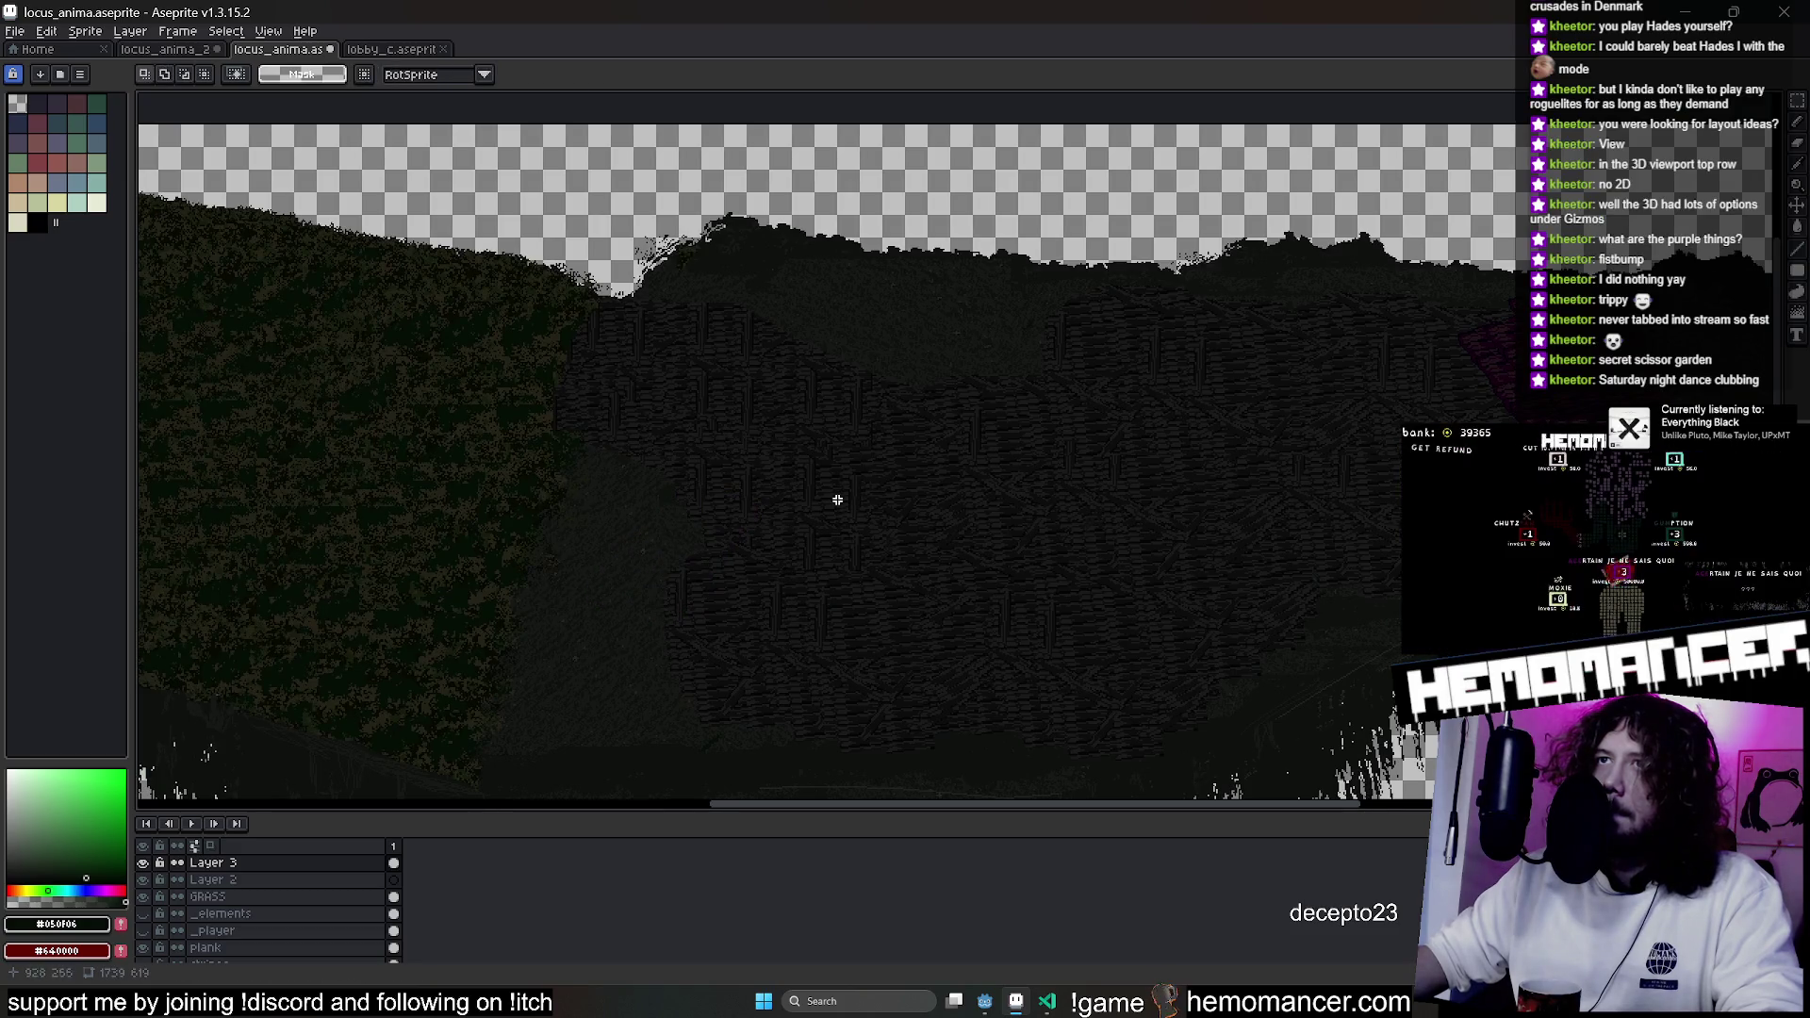
{"action": "key", "text": "ctrl+z"}
Drag the plank patch onto the left grass and save locus_anima.
{"action": "mouse_move", "coordinate": [1382, 556]}
{"action": "left_mouse_down"}
{"action": "mouse_move", "coordinate": [537, 384]}
{"action": "mouse_move", "coordinate": [286, 392]}
{"action": "mouse_move", "coordinate": [625, 435]}
{"action": "mouse_move", "coordinate": [396, 424]}
{"action": "left_mouse_up"}
{"action": "scroll", "coordinate": [501, 388], "scroll_direction": "down", "scroll_amount": 2}
{"action": "scroll", "coordinate": [856, 453], "scroll_direction": "up", "scroll_amount": 3}
{"action": "mouse_move", "coordinate": [819, 415]}
{"action": "left_mouse_down"}
{"action": "mouse_move", "coordinate": [725, 385]}
{"action": "mouse_move", "coordinate": [1055, 573]}
{"action": "mouse_move", "coordinate": [392, 295]}
{"action": "mouse_move", "coordinate": [727, 424]}
{"action": "left_mouse_up"}
{"action": "mouse_move", "coordinate": [851, 471]}
{"action": "left_mouse_down"}
{"action": "mouse_move", "coordinate": [881, 457]}
{"action": "mouse_move", "coordinate": [949, 574]}
{"action": "mouse_move", "coordinate": [877, 472]}
{"action": "mouse_move", "coordinate": [994, 505]}
{"action": "mouse_move", "coordinate": [1014, 492]}
{"action": "left_mouse_up"}
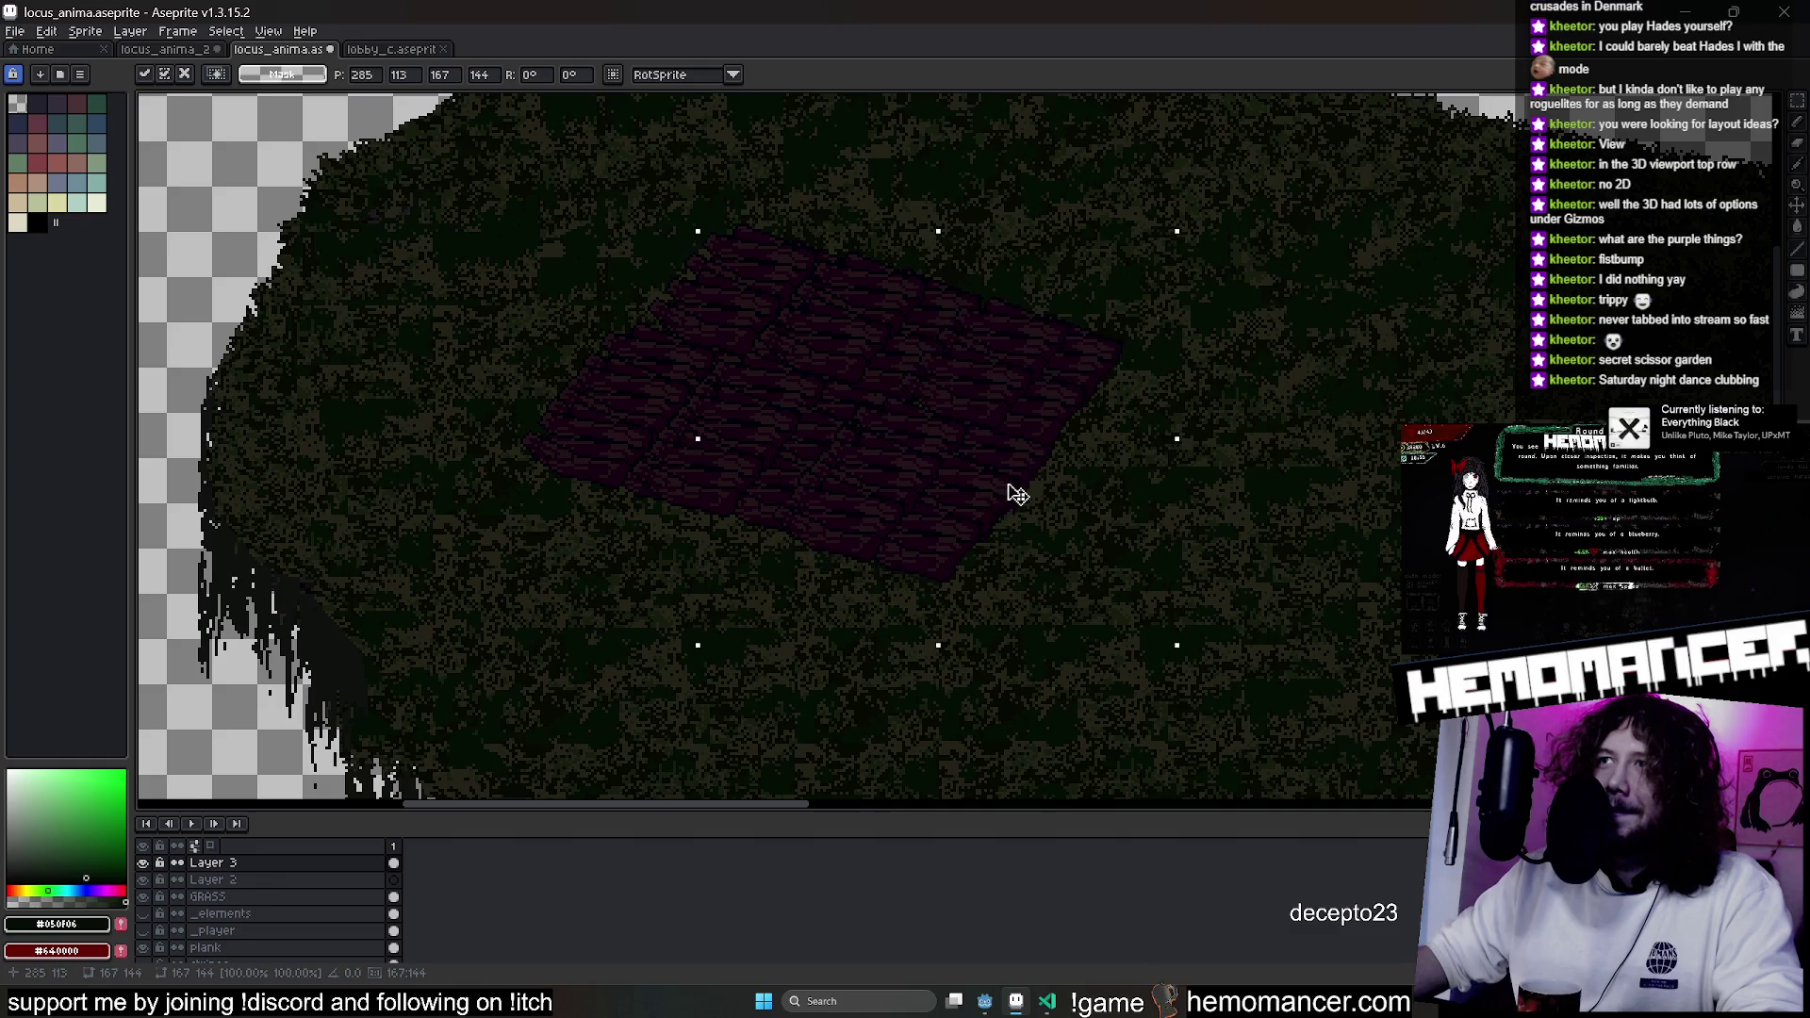
{"action": "scroll", "coordinate": [1144, 554], "scroll_direction": "down", "scroll_amount": 2}
{"action": "key", "text": "ctrl+s"}
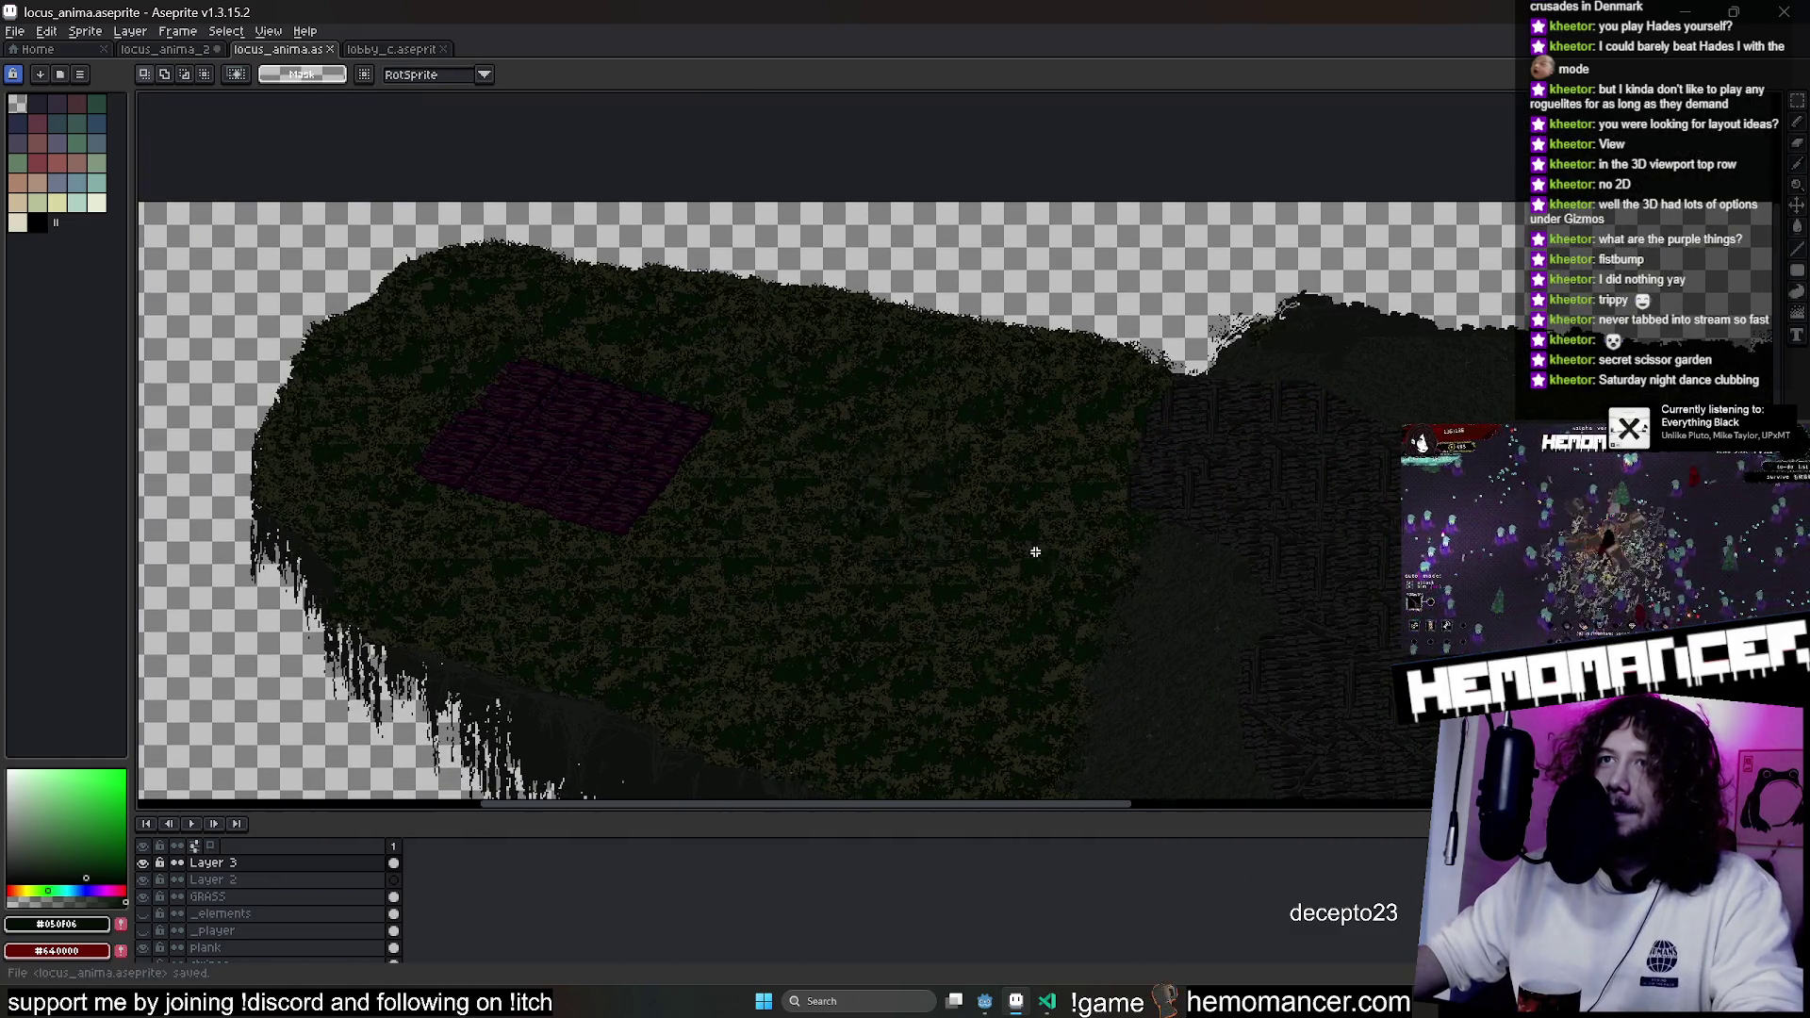
{"action": "scroll", "coordinate": [836, 541], "scroll_direction": "down", "scroll_amount": 2}
{"action": "scroll", "coordinate": [835, 541], "scroll_direction": "up", "scroll_amount": 1}
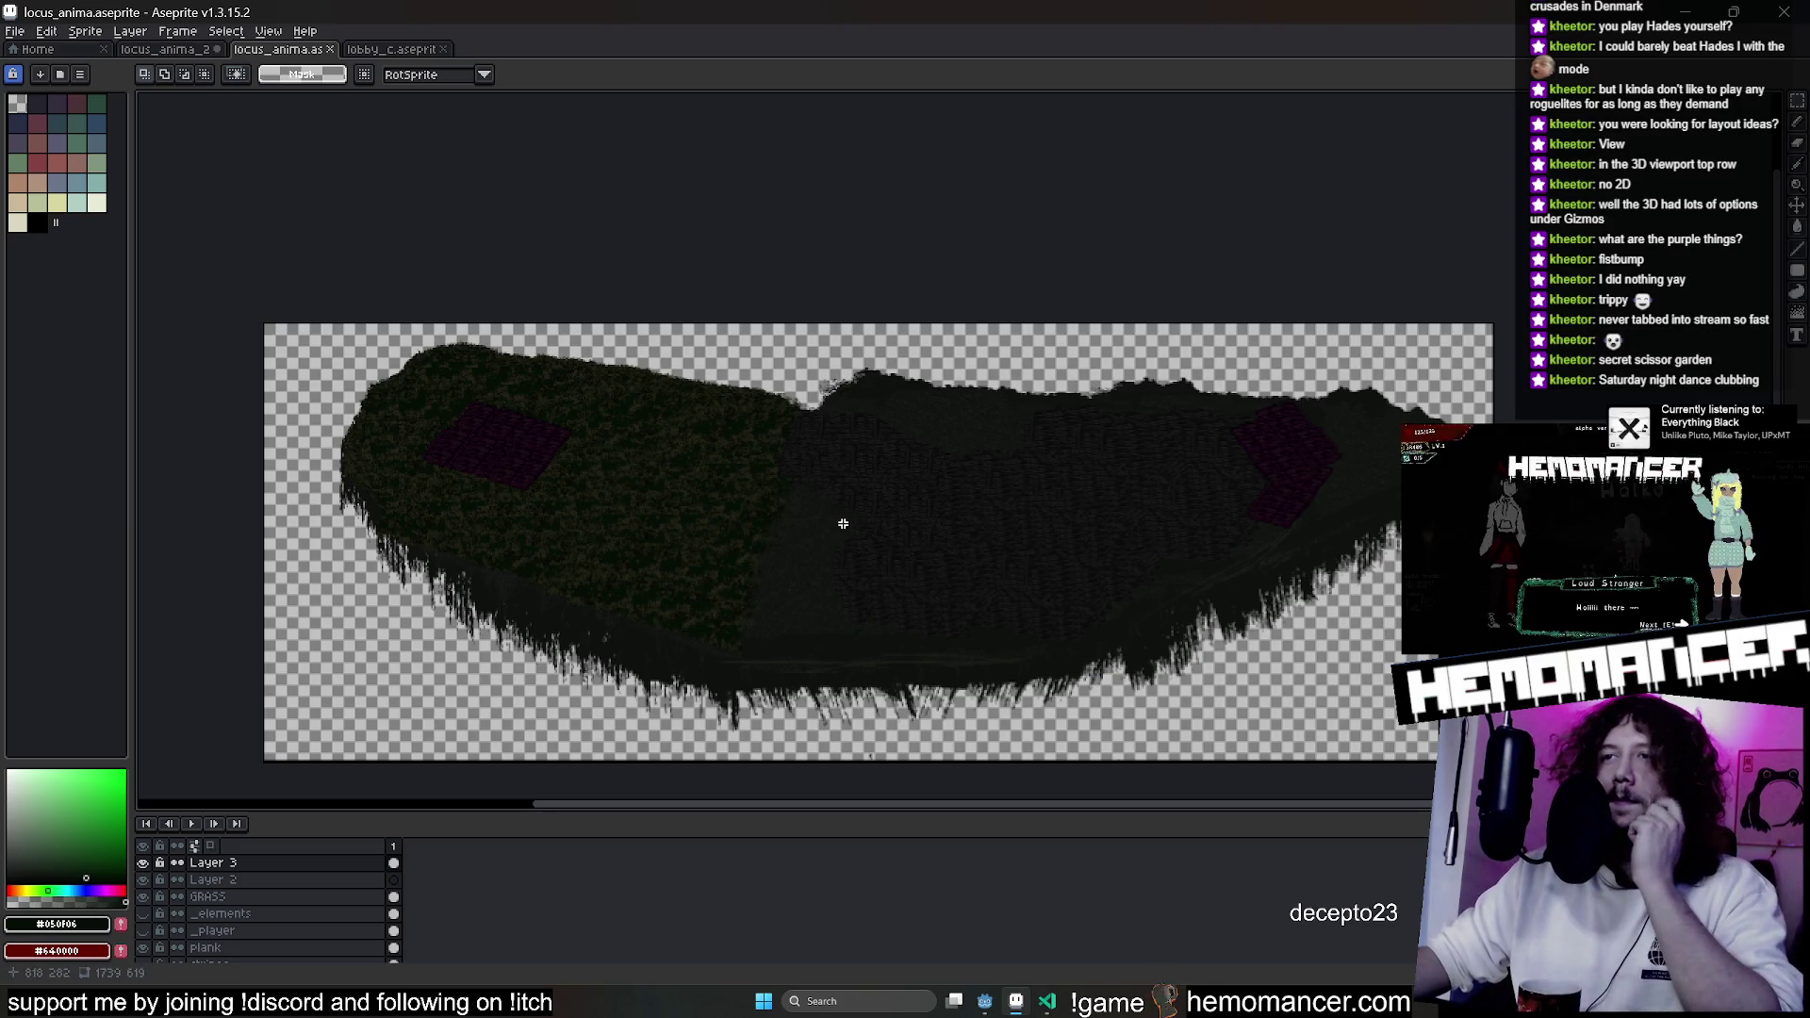
{"action": "scroll", "coordinate": [820, 512], "scroll_direction": "up", "scroll_amount": 2}
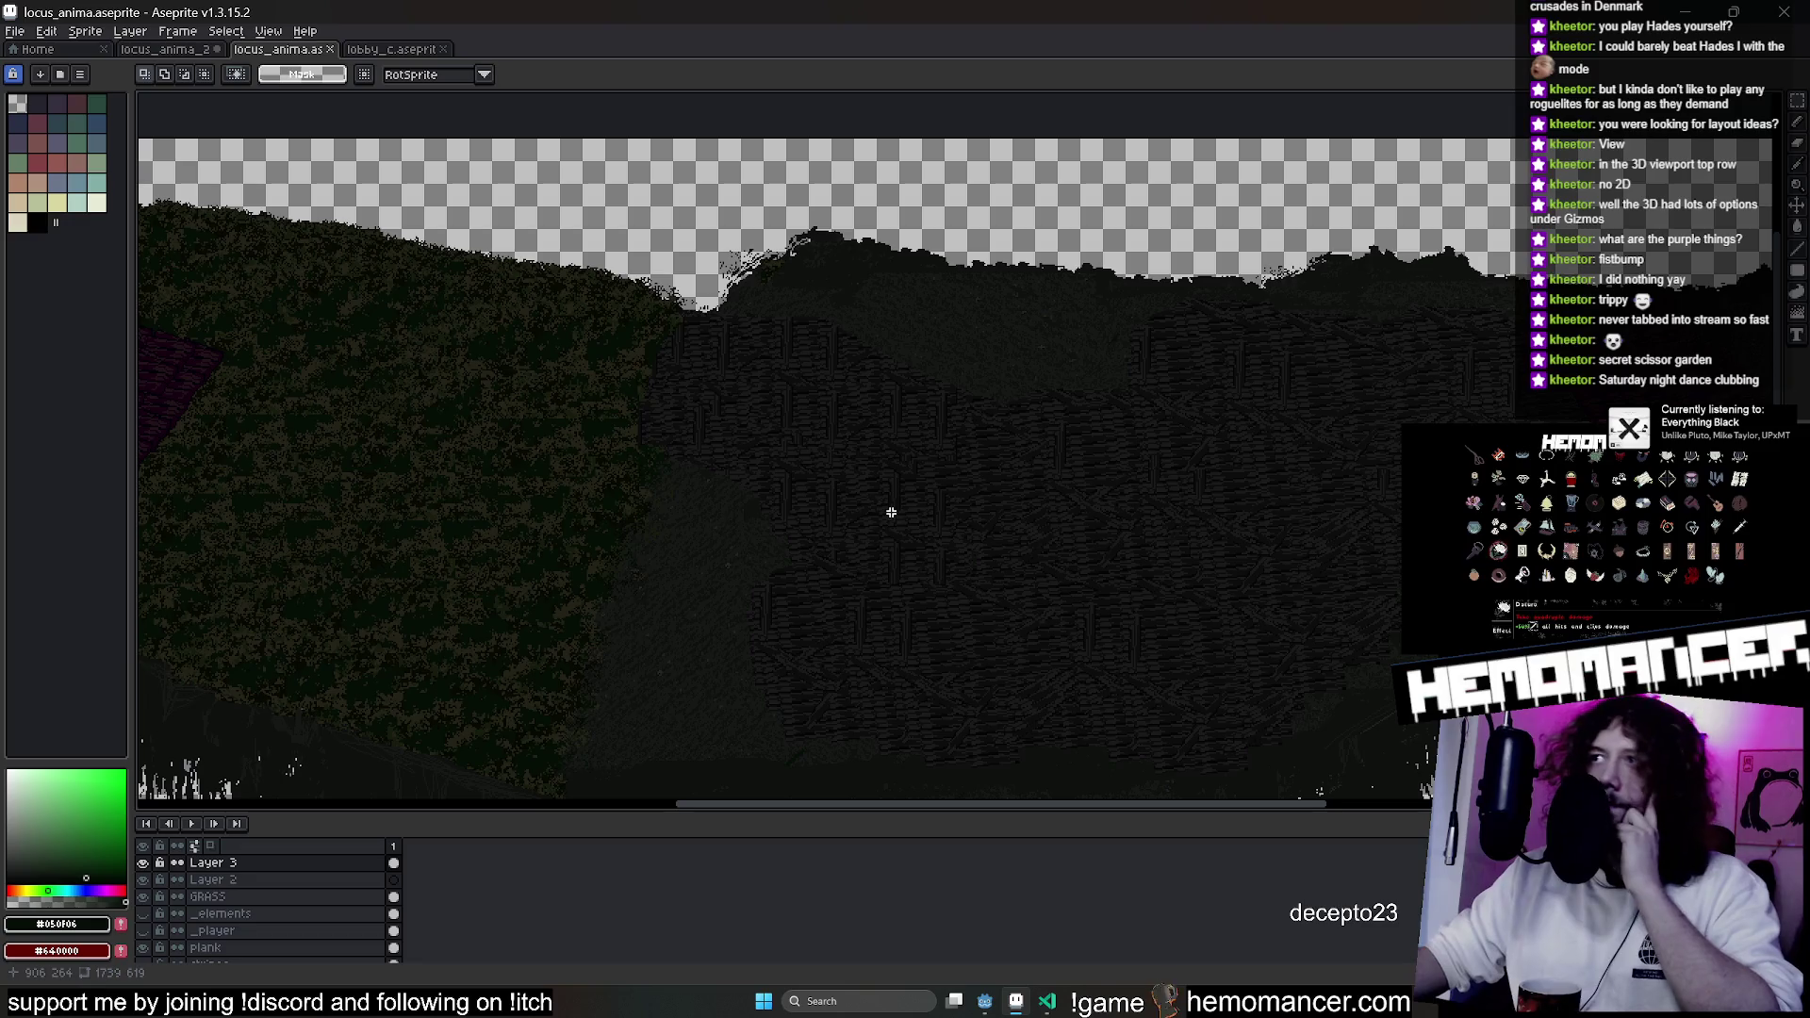
{"action": "scroll", "coordinate": [792, 537], "scroll_direction": "down", "scroll_amount": 2}
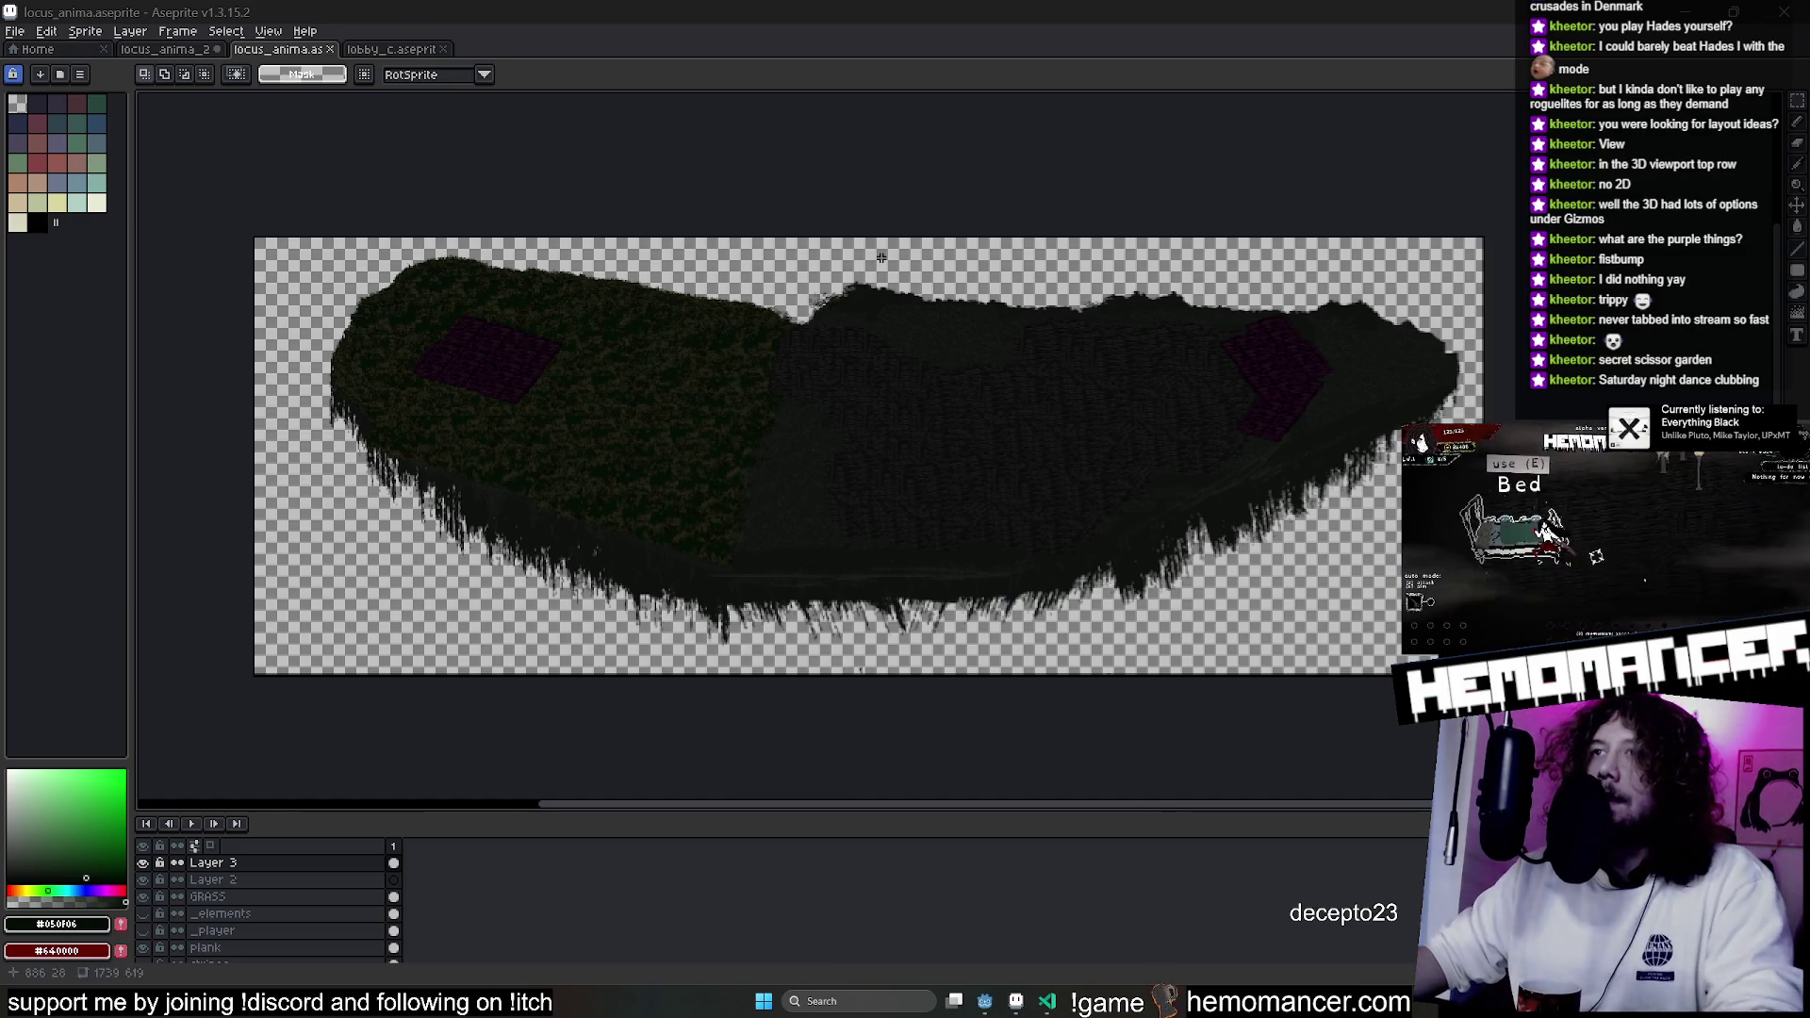
{"action": "scroll", "coordinate": [283, 905], "scroll_direction": "down", "scroll_amount": 1}
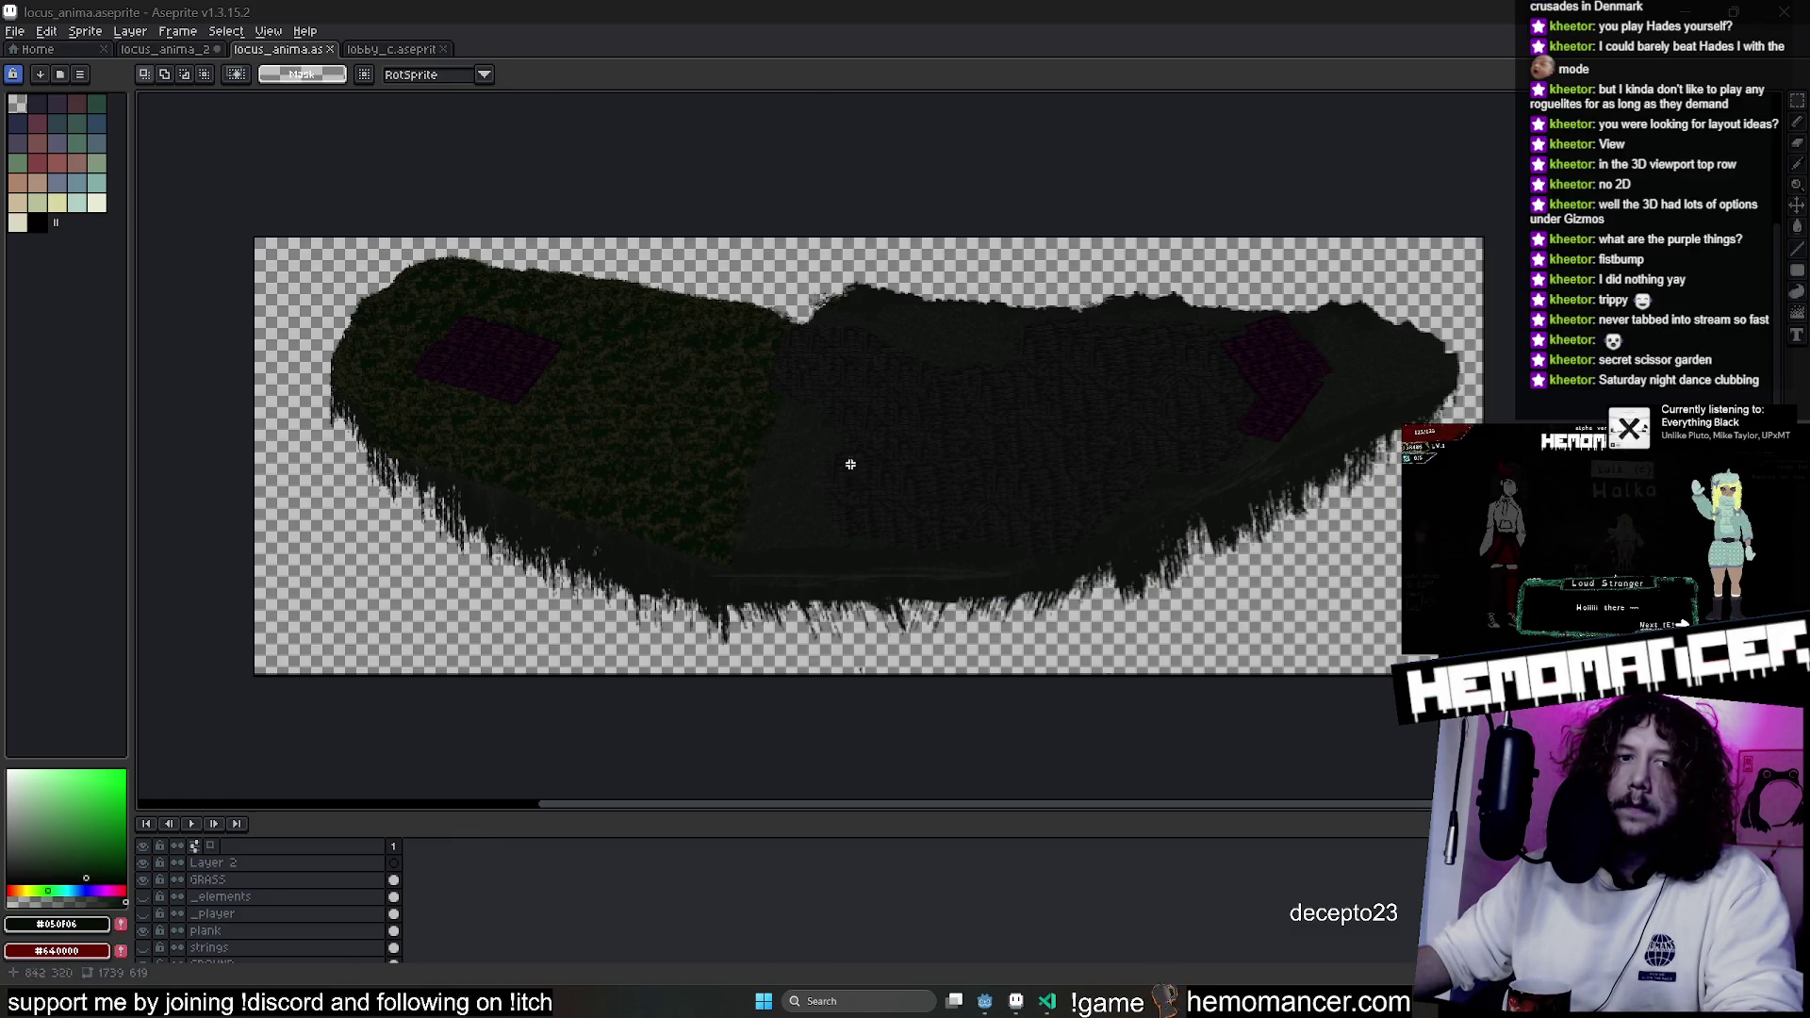
{"action": "scroll", "coordinate": [851, 464], "scroll_direction": "up", "scroll_amount": 2}
{"action": "scroll", "coordinate": [832, 465], "scroll_direction": "down", "scroll_amount": 2}
Save locus_anima in Aseprite and bring the lobby ground into view in Godot.
{"action": "key", "text": "ctrl+s"}
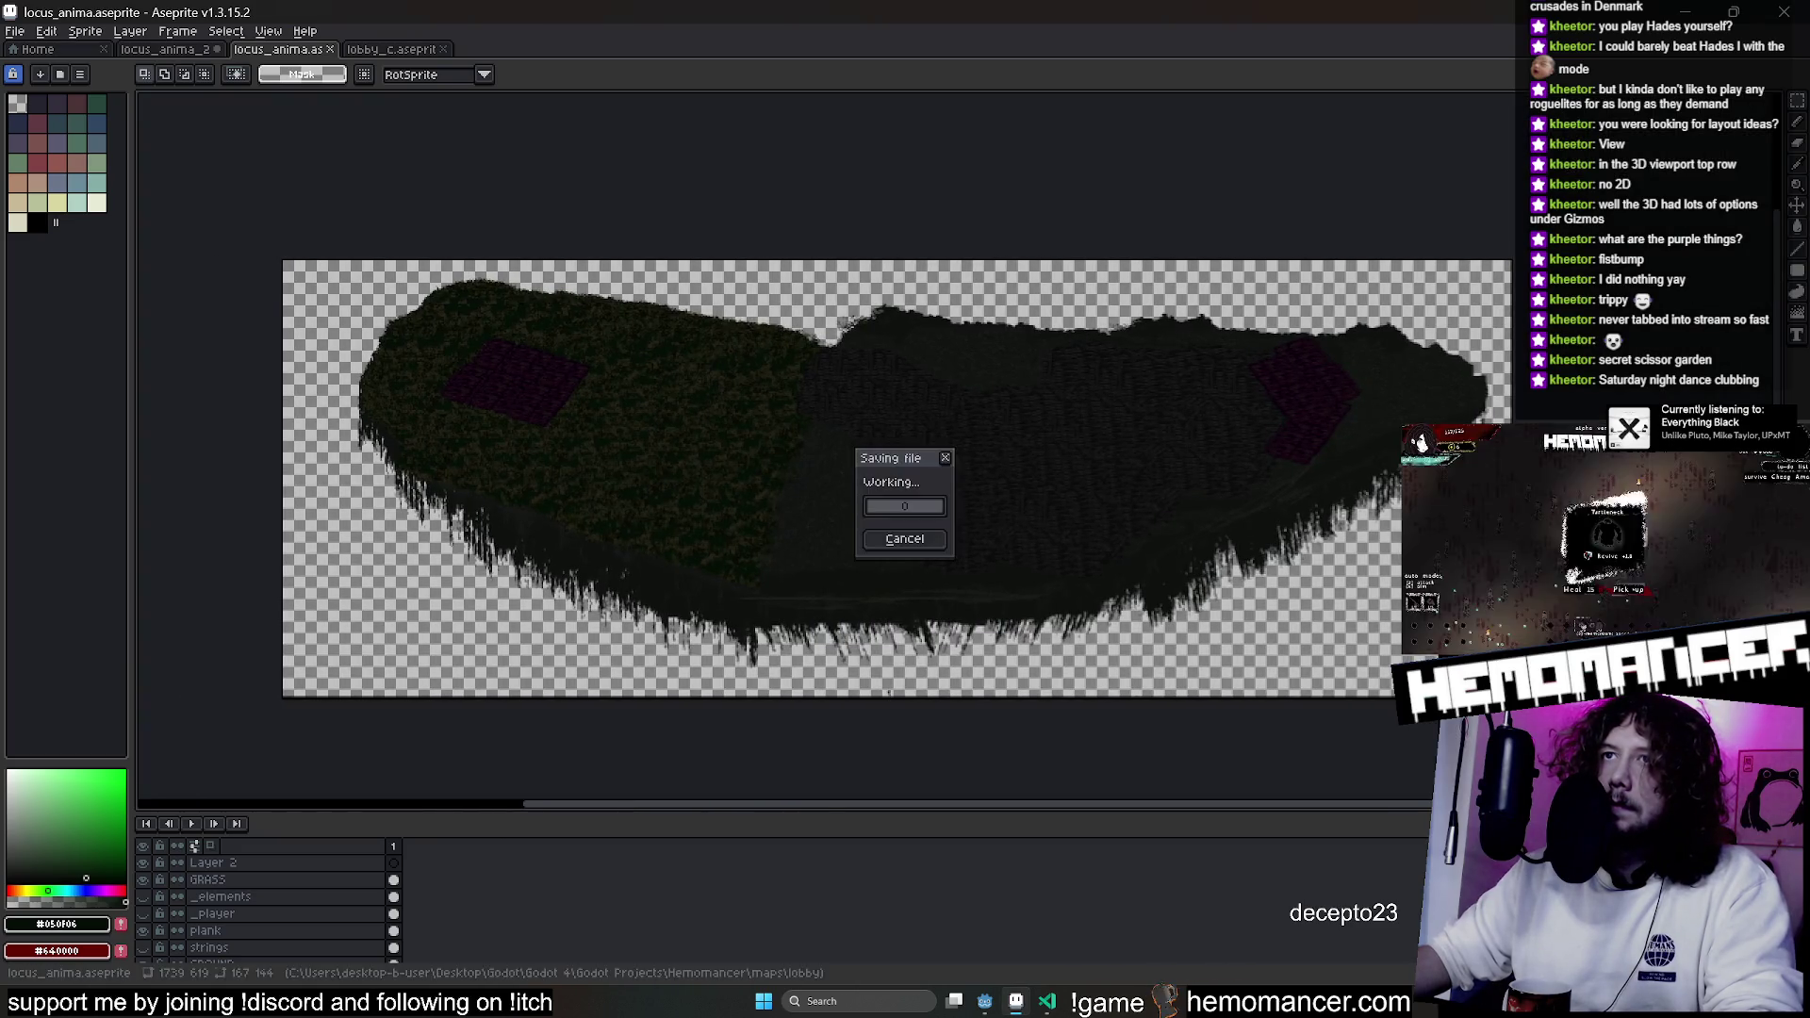
{"action": "left_click", "coordinate": [982, 1005]}
{"action": "mouse_move", "coordinate": [751, 622]}
{"action": "left_mouse_down"}
{"action": "mouse_move", "coordinate": [994, 675]}
{"action": "mouse_move", "coordinate": [915, 649]}
{"action": "left_mouse_up"}
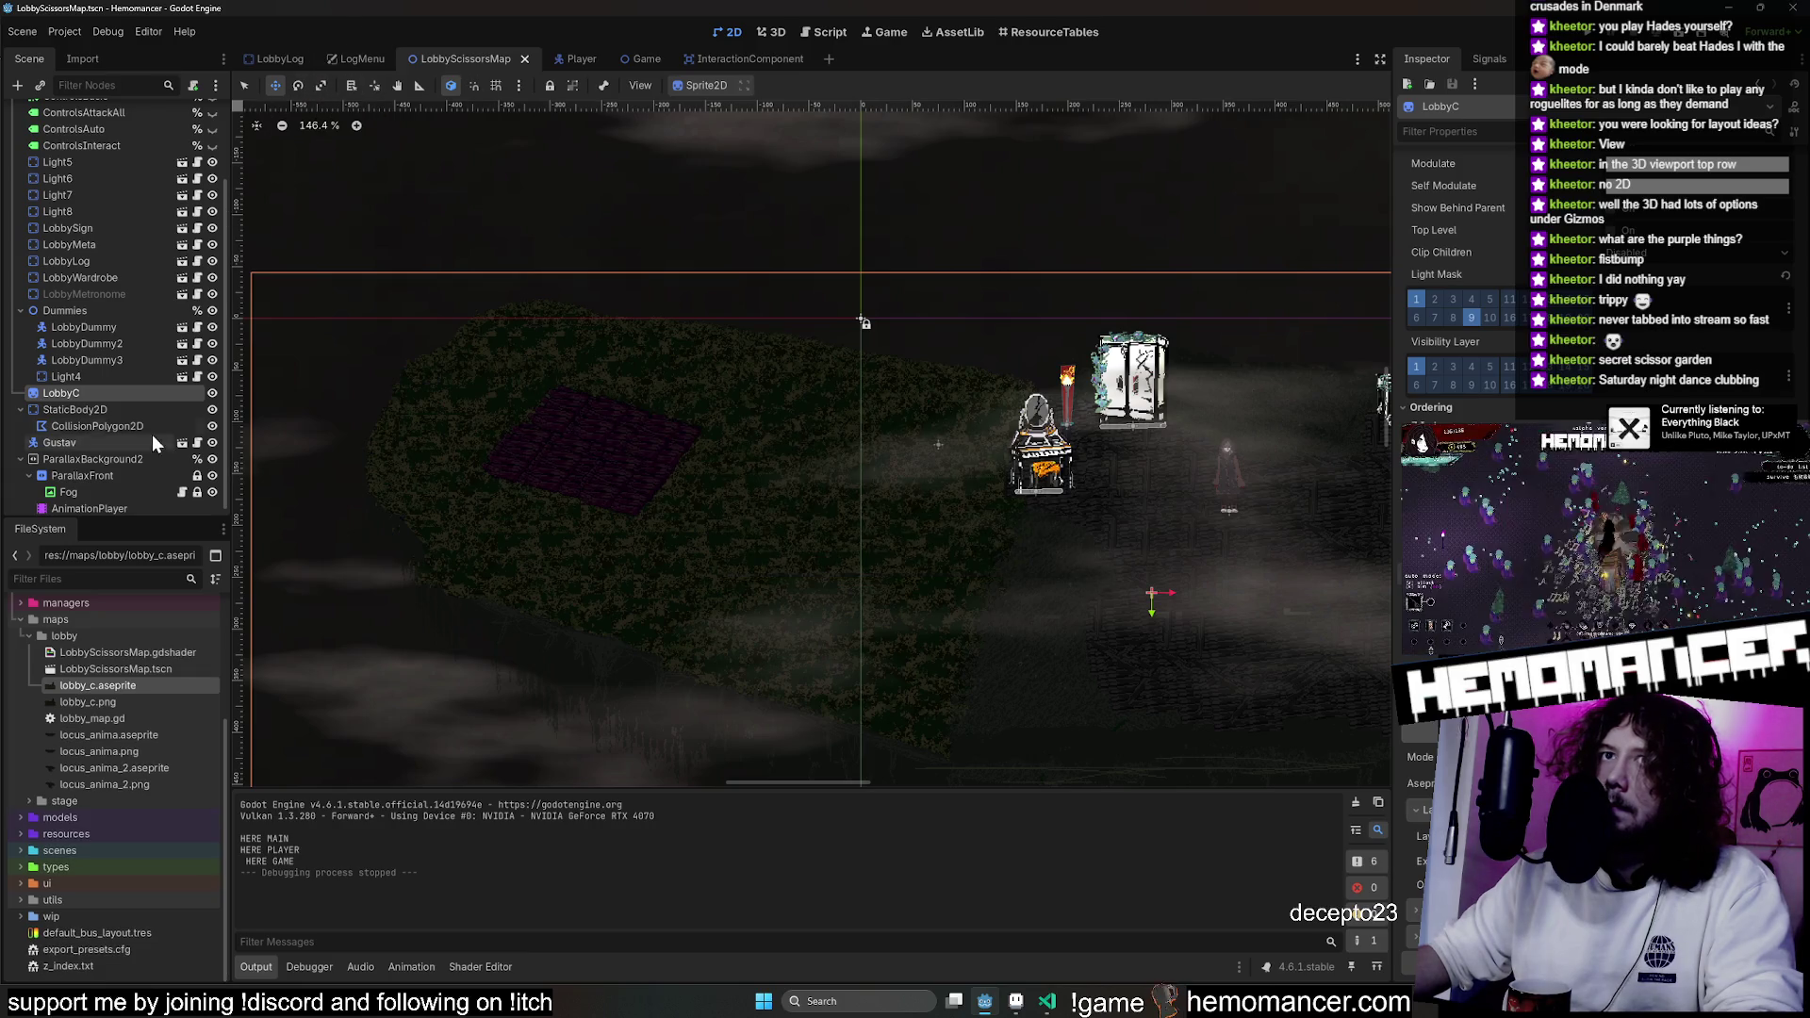
Duplicate the Light7 torch as Light9 and drag it onto the plank patch.
{"action": "left_click", "coordinate": [94, 194]}
{"action": "key", "text": "ctrl+d"}
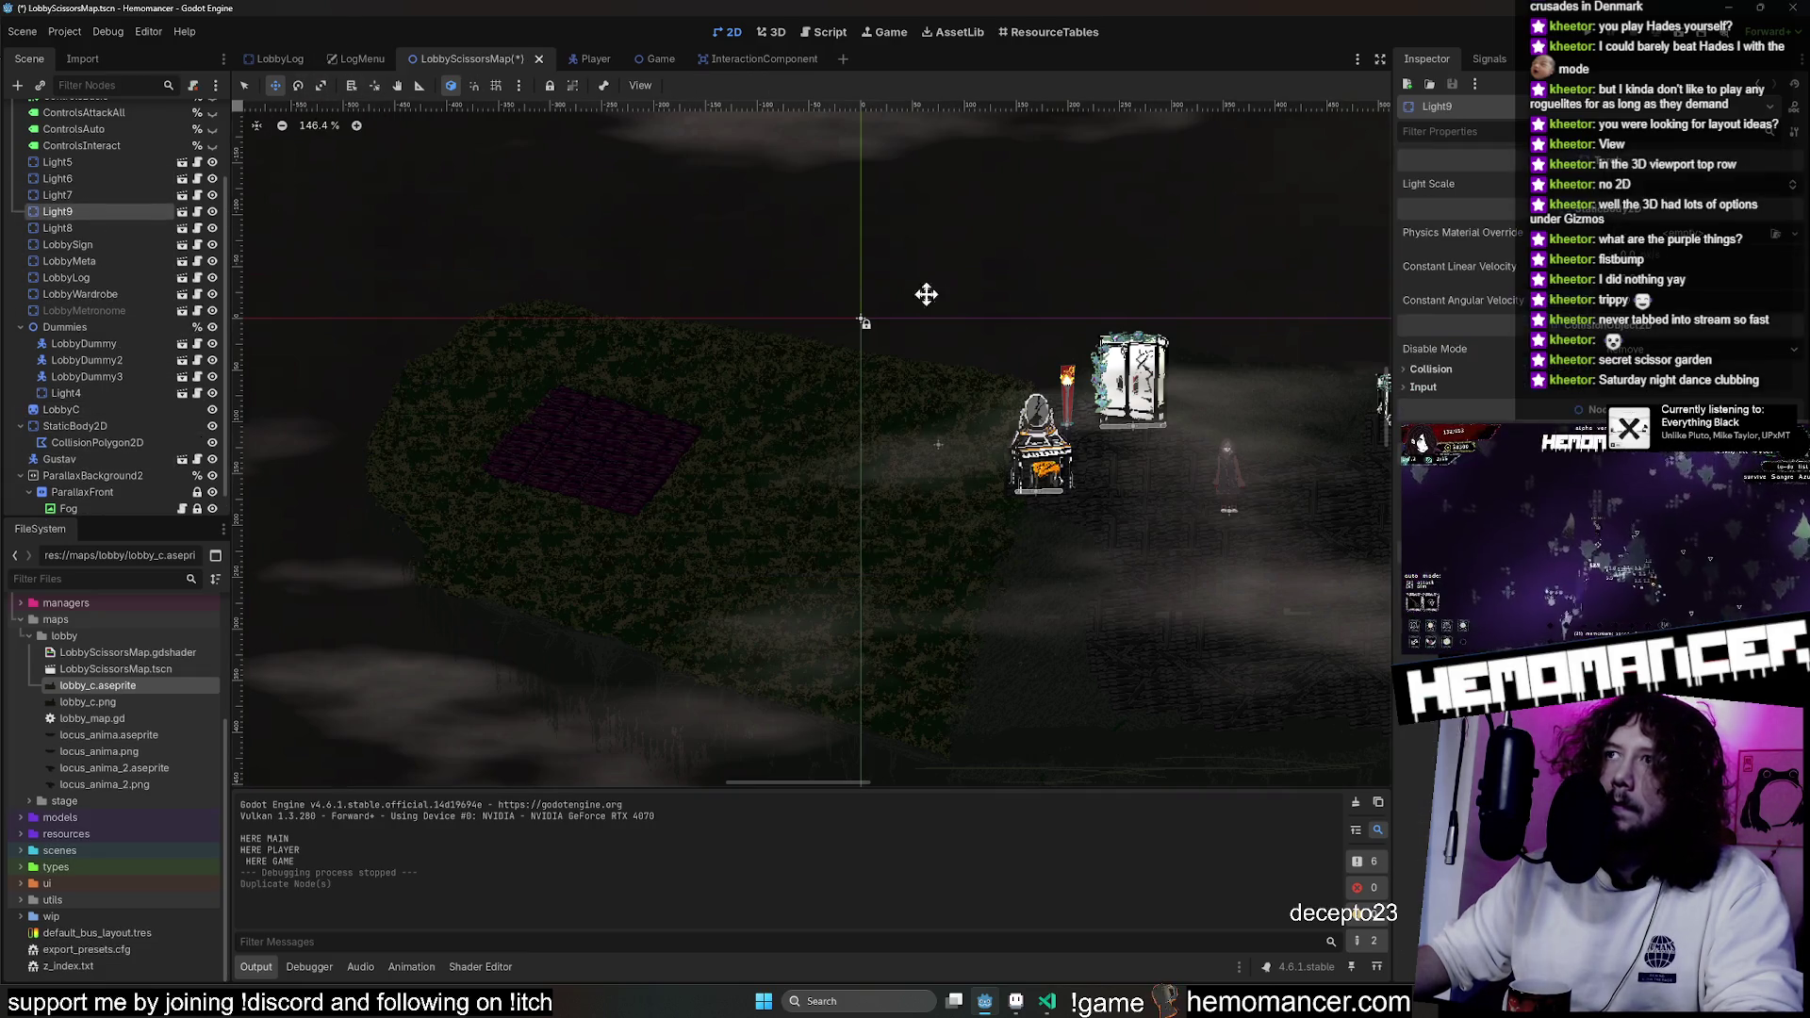
{"action": "scroll", "coordinate": [688, 420], "scroll_direction": "up", "scroll_amount": 3}
{"action": "scroll", "coordinate": [720, 421], "scroll_direction": "up", "scroll_amount": 2}
{"action": "mouse_move", "coordinate": [719, 420]}
{"action": "left_mouse_down"}
{"action": "mouse_move", "coordinate": [586, 408]}
{"action": "mouse_move", "coordinate": [559, 436]}
{"action": "left_mouse_up"}
{"action": "scroll", "coordinate": [607, 439], "scroll_direction": "up", "scroll_amount": 3}
{"action": "scroll", "coordinate": [724, 457], "scroll_direction": "down", "scroll_amount": 2}
Run the game, start from the title menu, walk left and right, then close it.
{"action": "key", "text": "F5"}
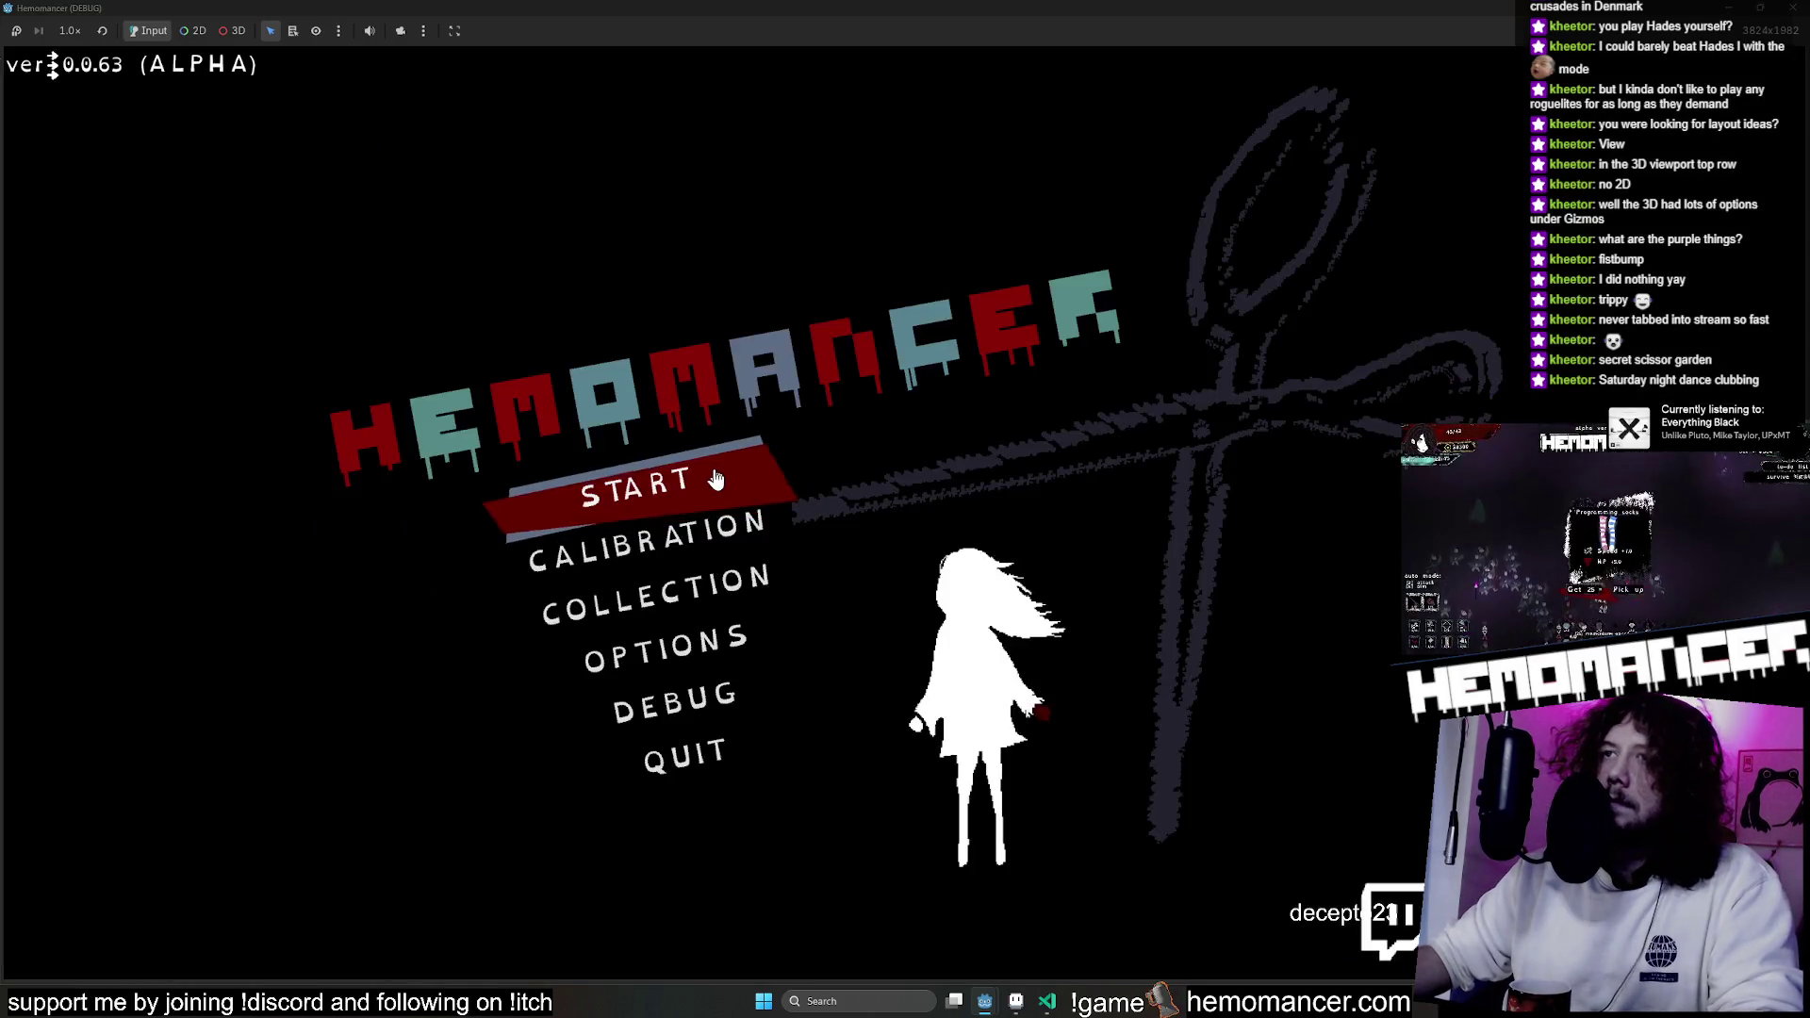
{"action": "left_click", "coordinate": [695, 387]}
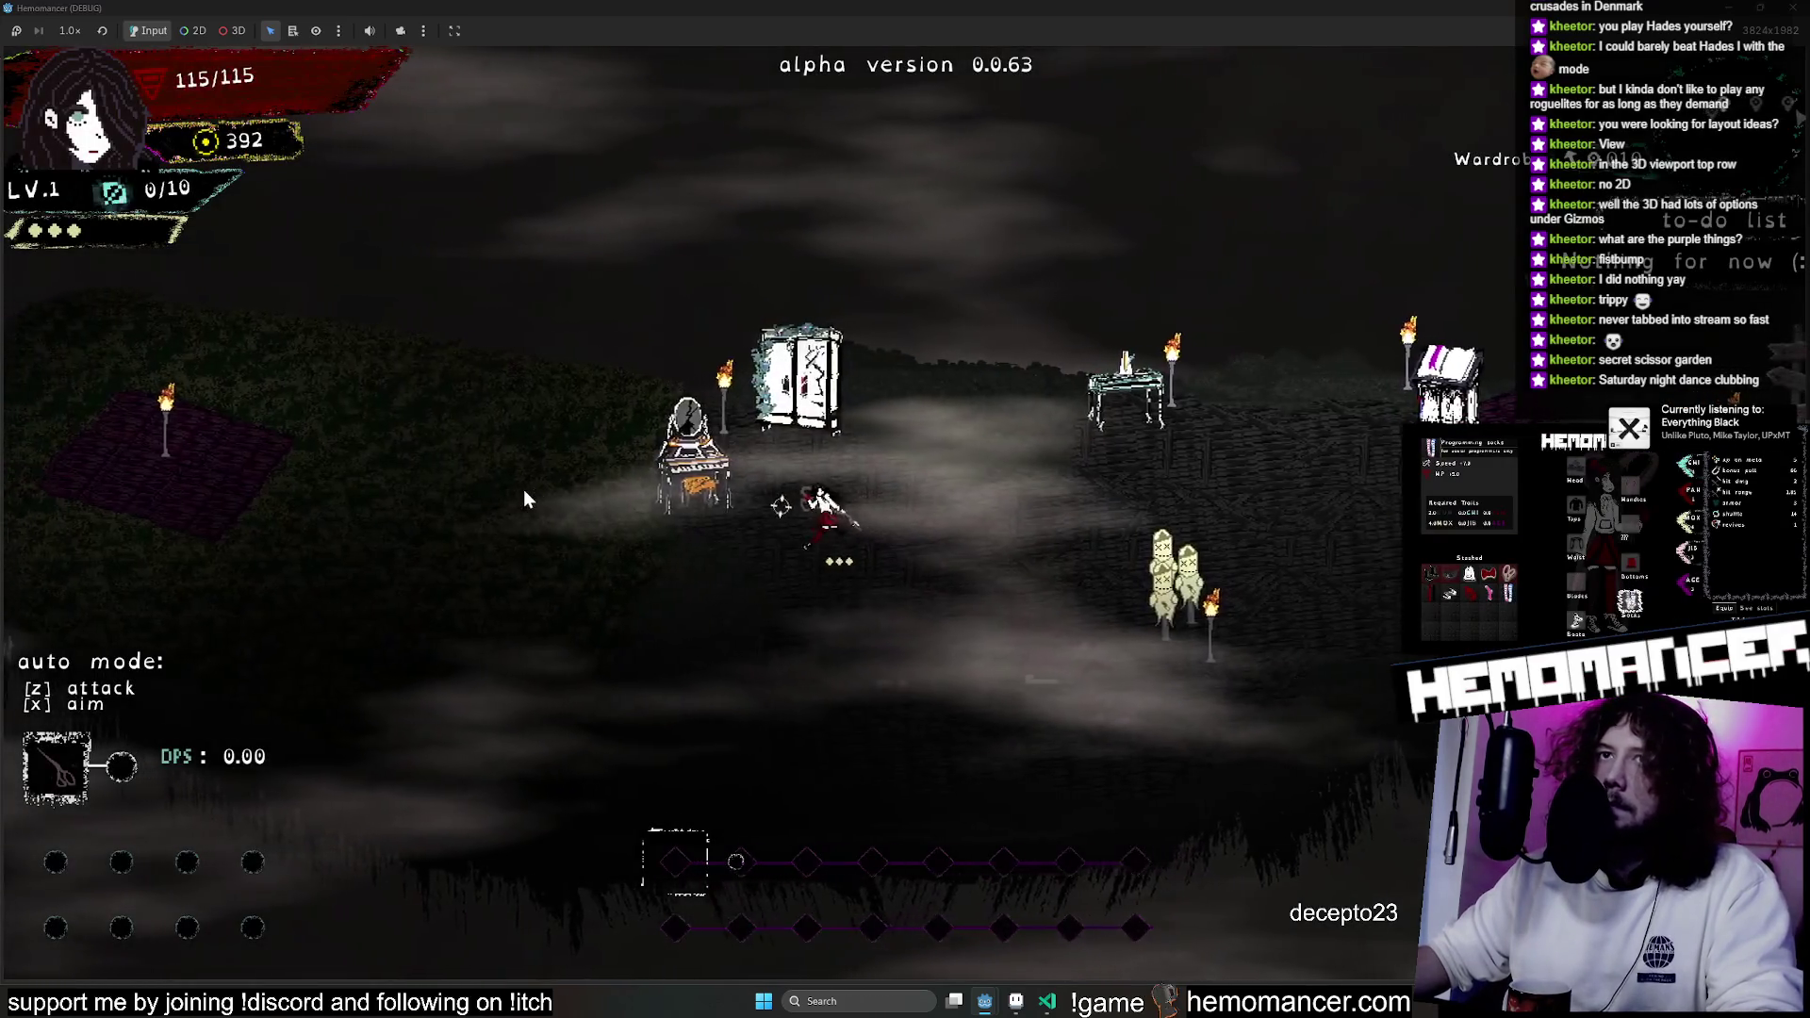
{"action": "key", "text": "a"}
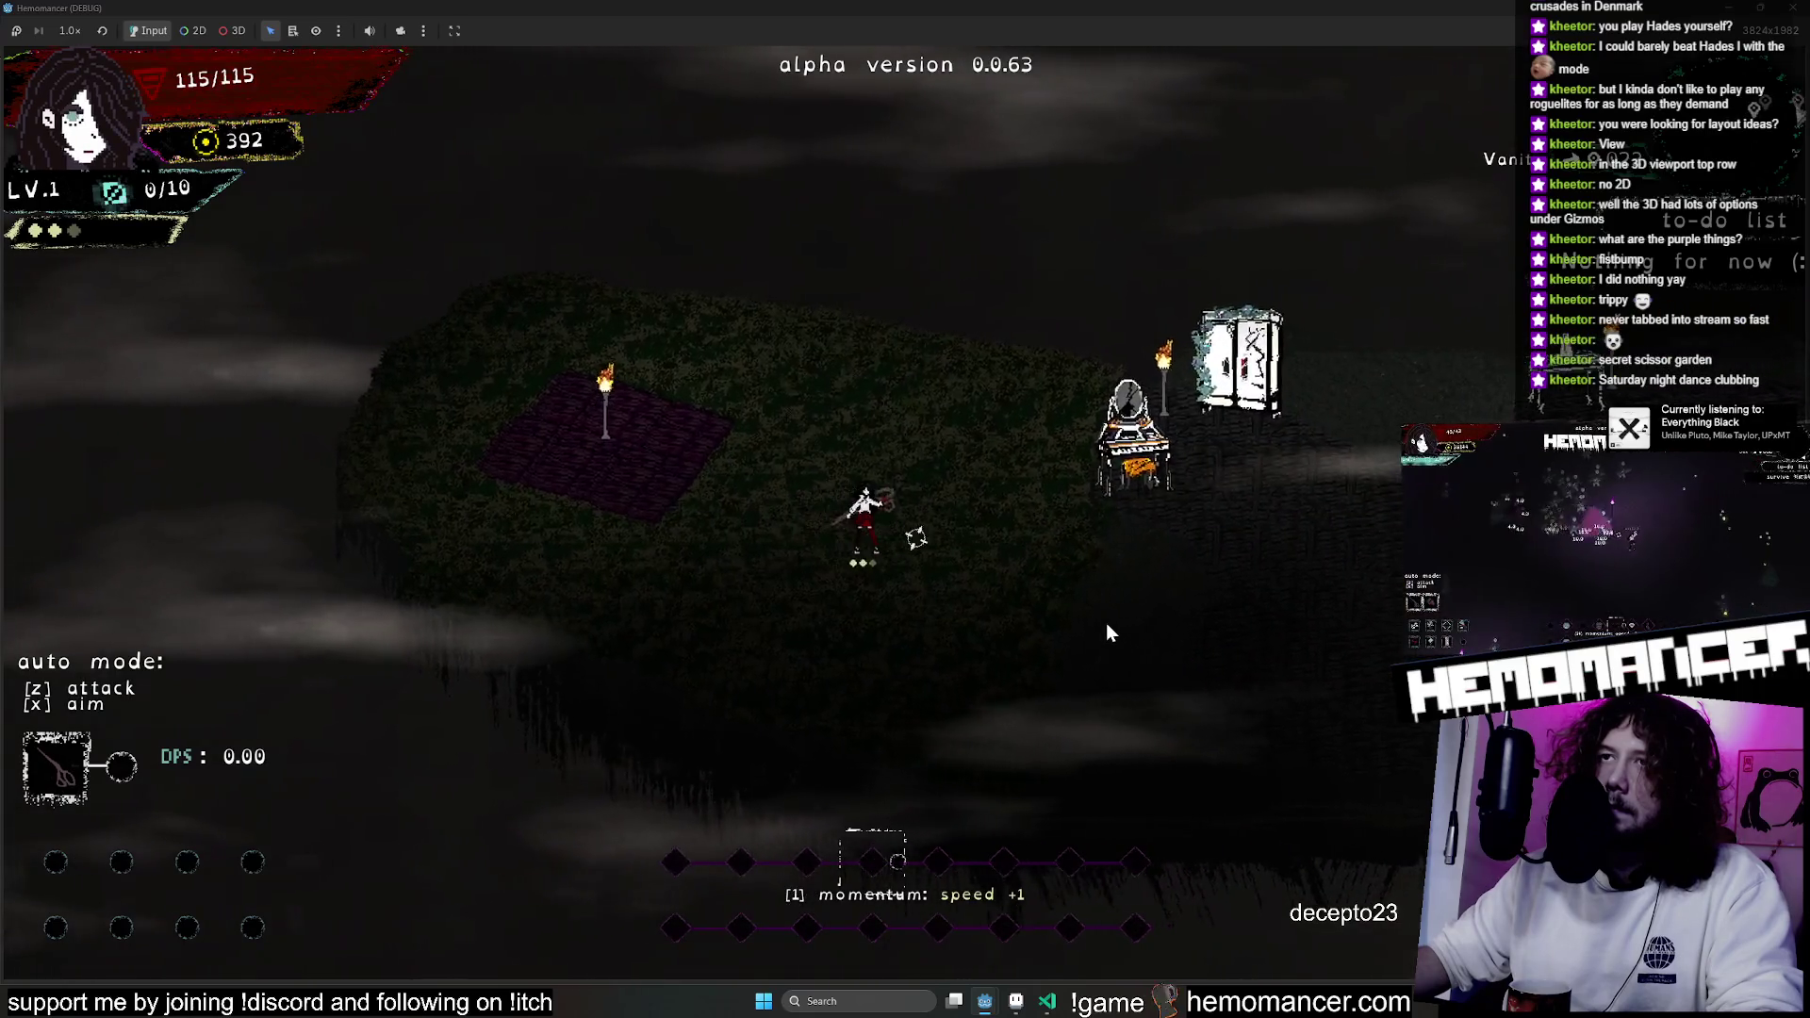
{"action": "key", "text": "d"}
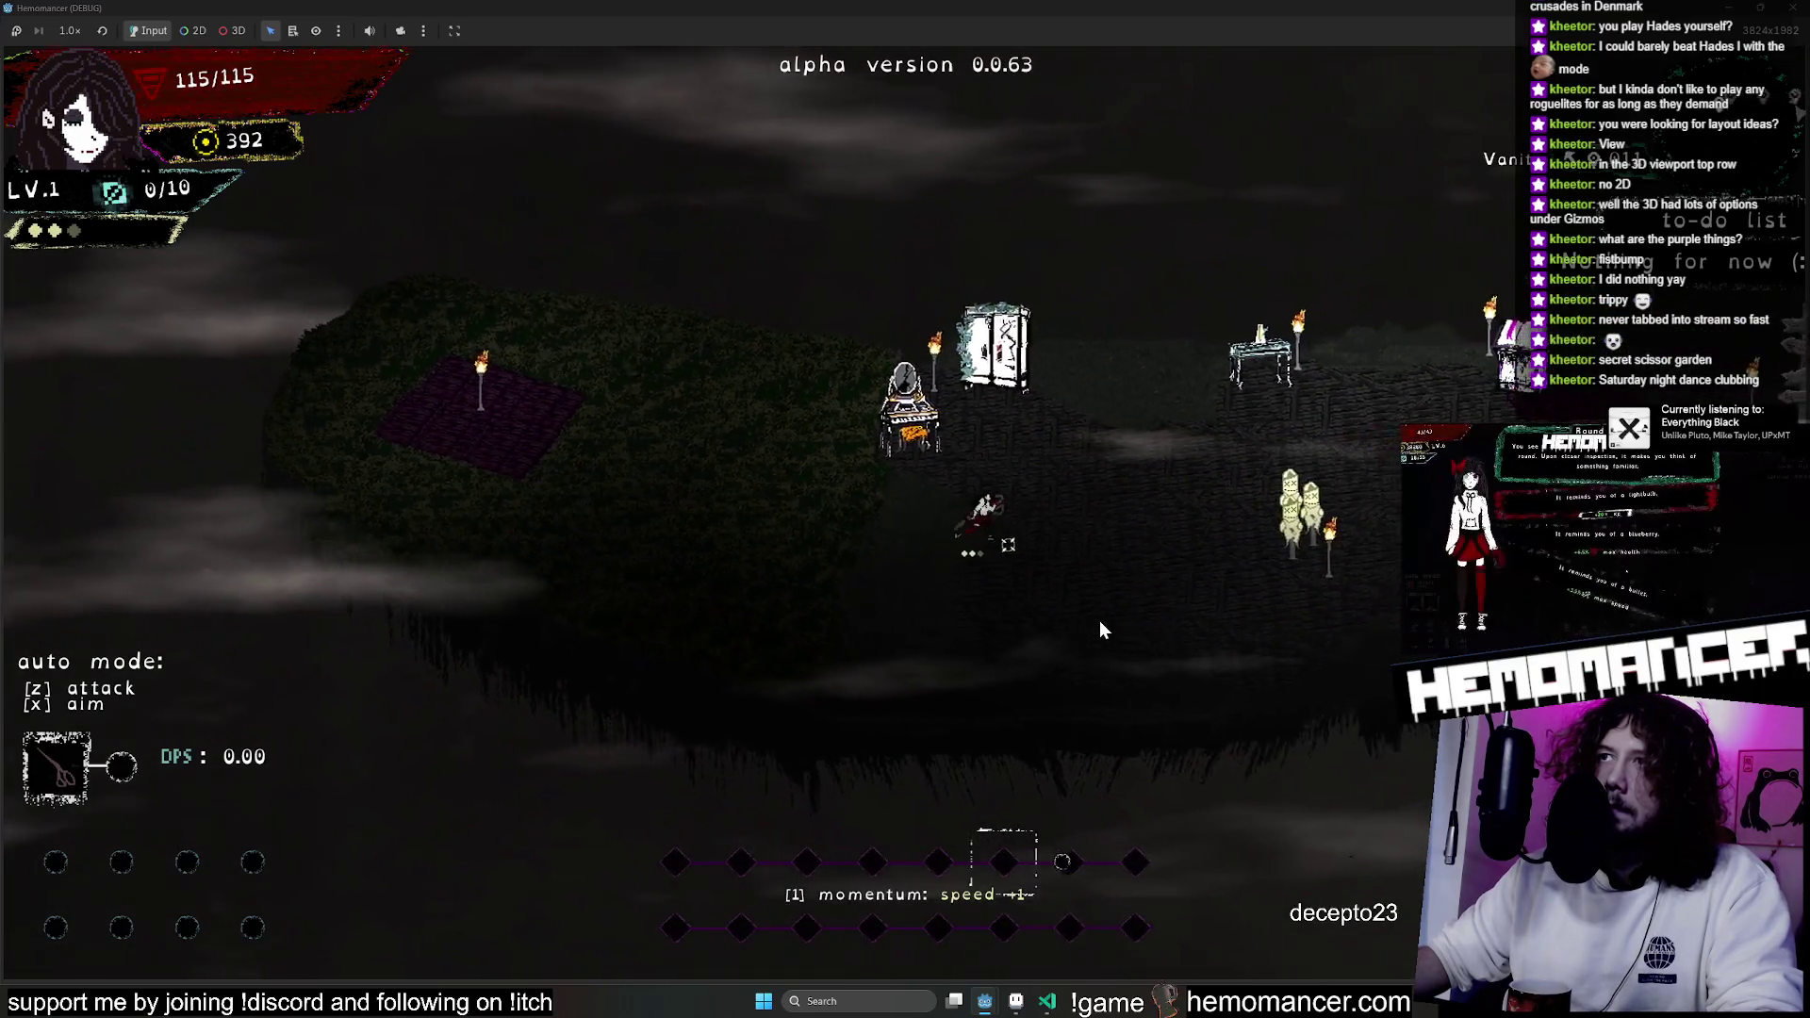
{"action": "key", "text": "F8"}
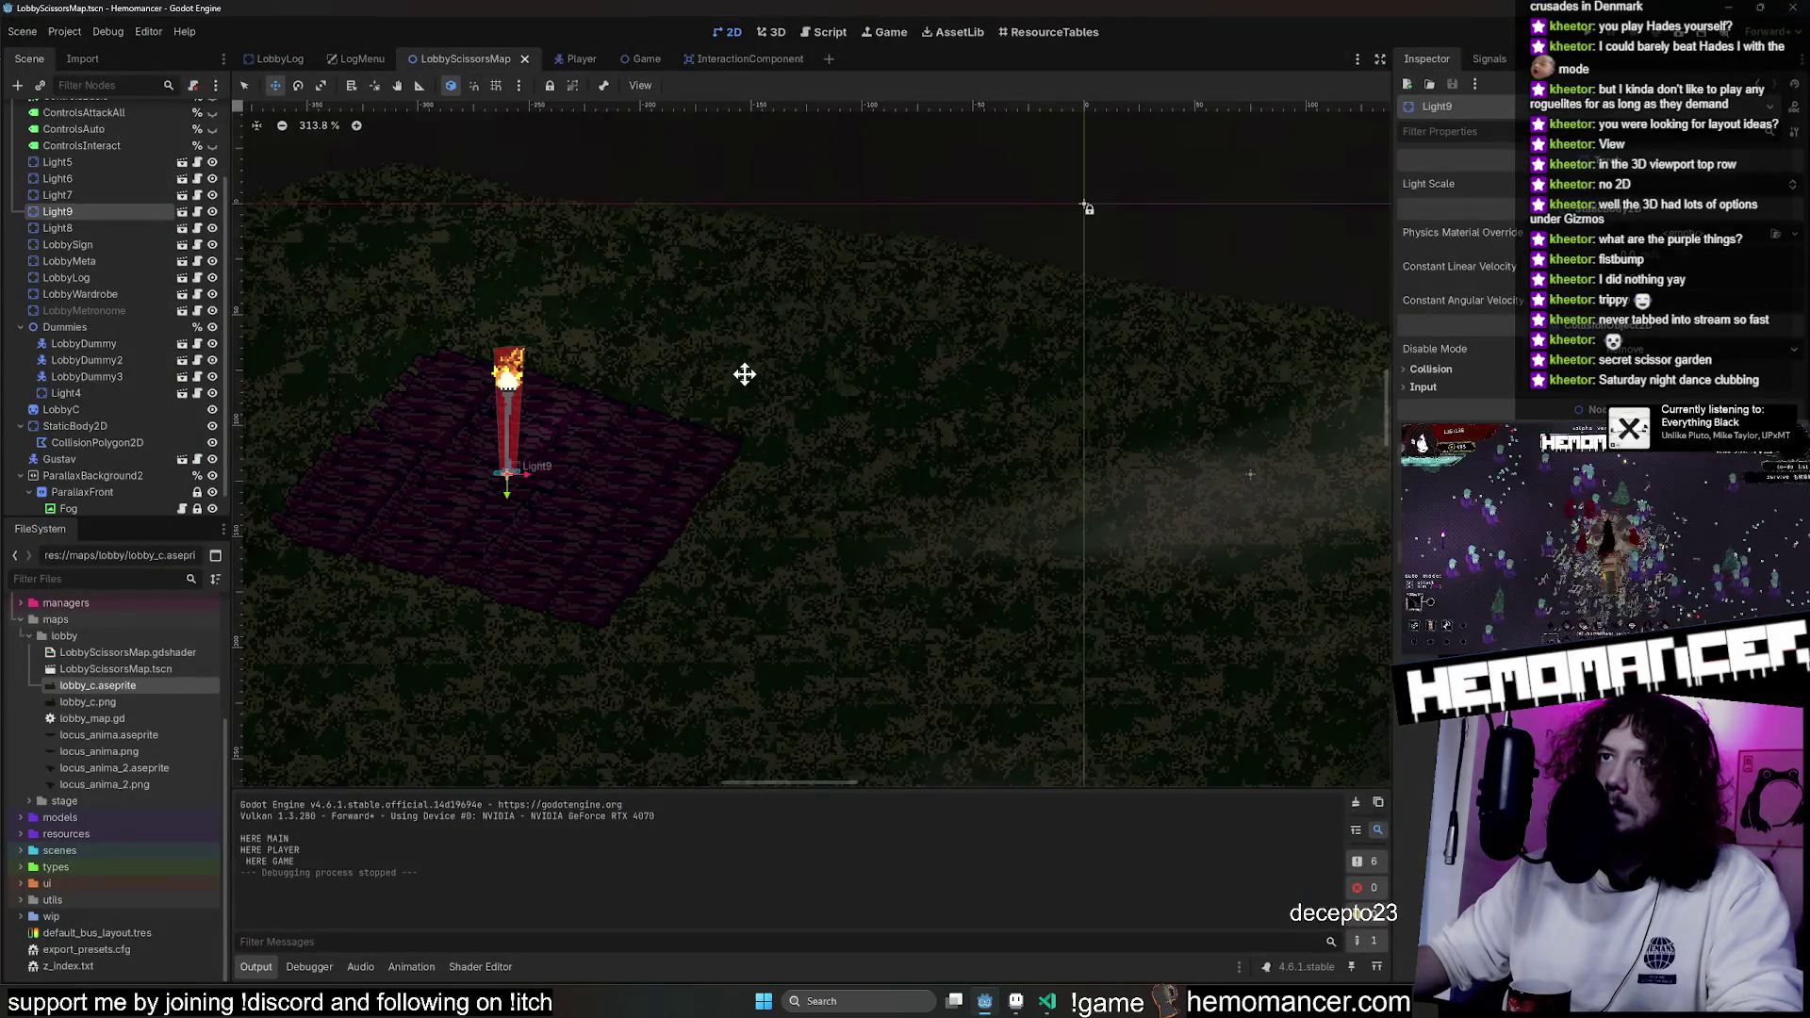
Filter the FileSystem for halka and place Halka on the plank rug by the torch.
{"action": "type", "text": "halka"}
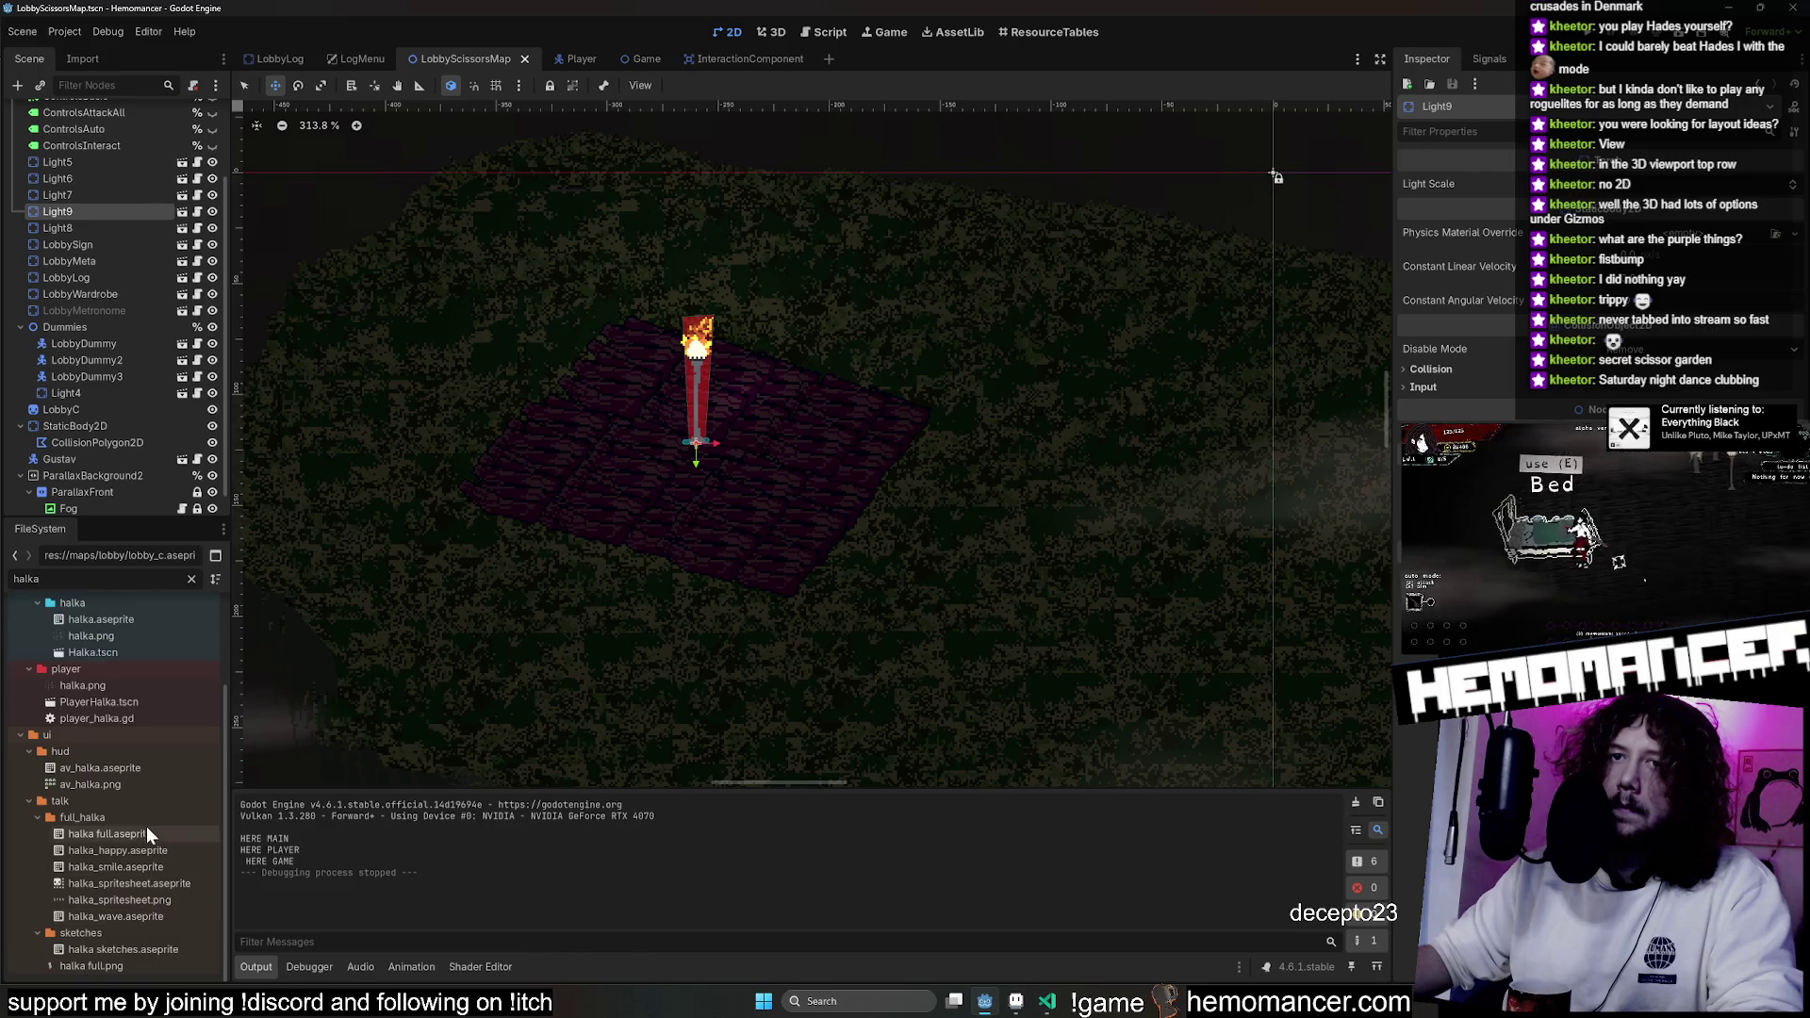
{"action": "scroll", "coordinate": [148, 821], "scroll_direction": "up", "scroll_amount": 4}
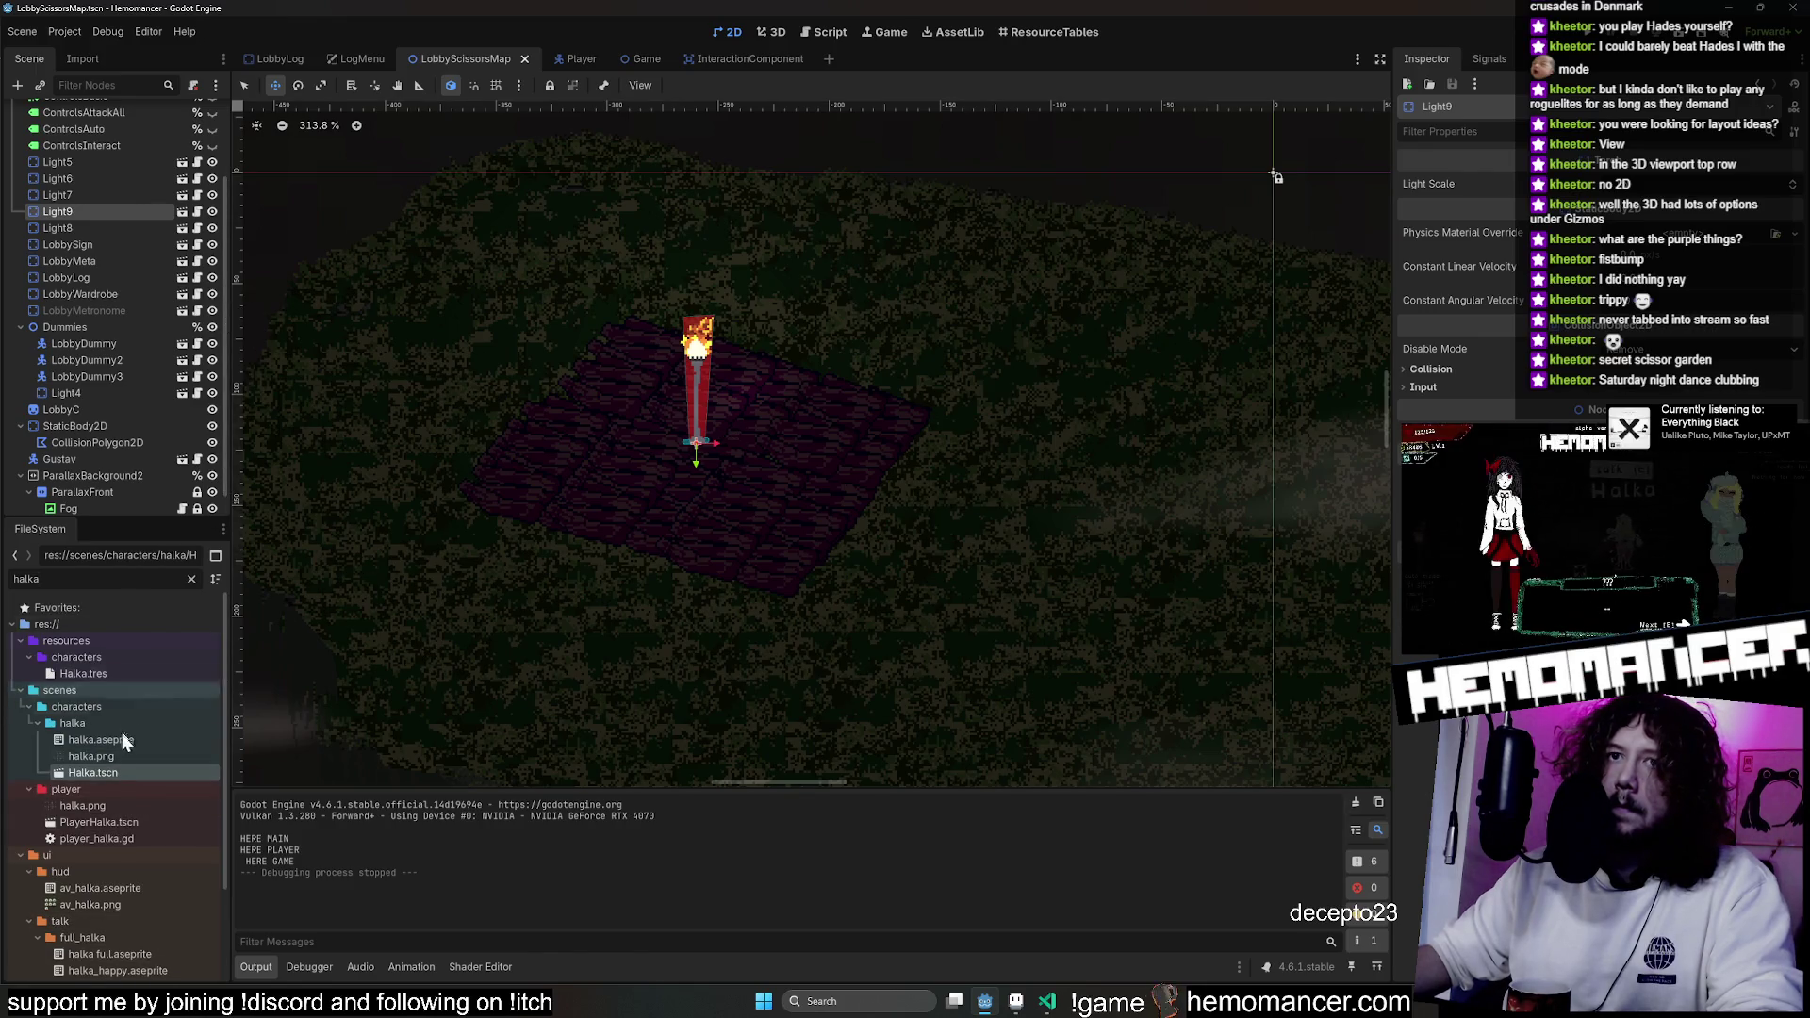
{"action": "mouse_move", "coordinate": [110, 779]}
{"action": "left_mouse_down"}
{"action": "mouse_move", "coordinate": [581, 575]}
{"action": "mouse_move", "coordinate": [919, 500]}
{"action": "mouse_move", "coordinate": [825, 459]}
{"action": "mouse_move", "coordinate": [861, 449]}
{"action": "mouse_move", "coordinate": [794, 526]}
{"action": "left_mouse_up"}
{"action": "left_click_drag", "start_coordinate": [1064, 550], "coordinate": [842, 525]}
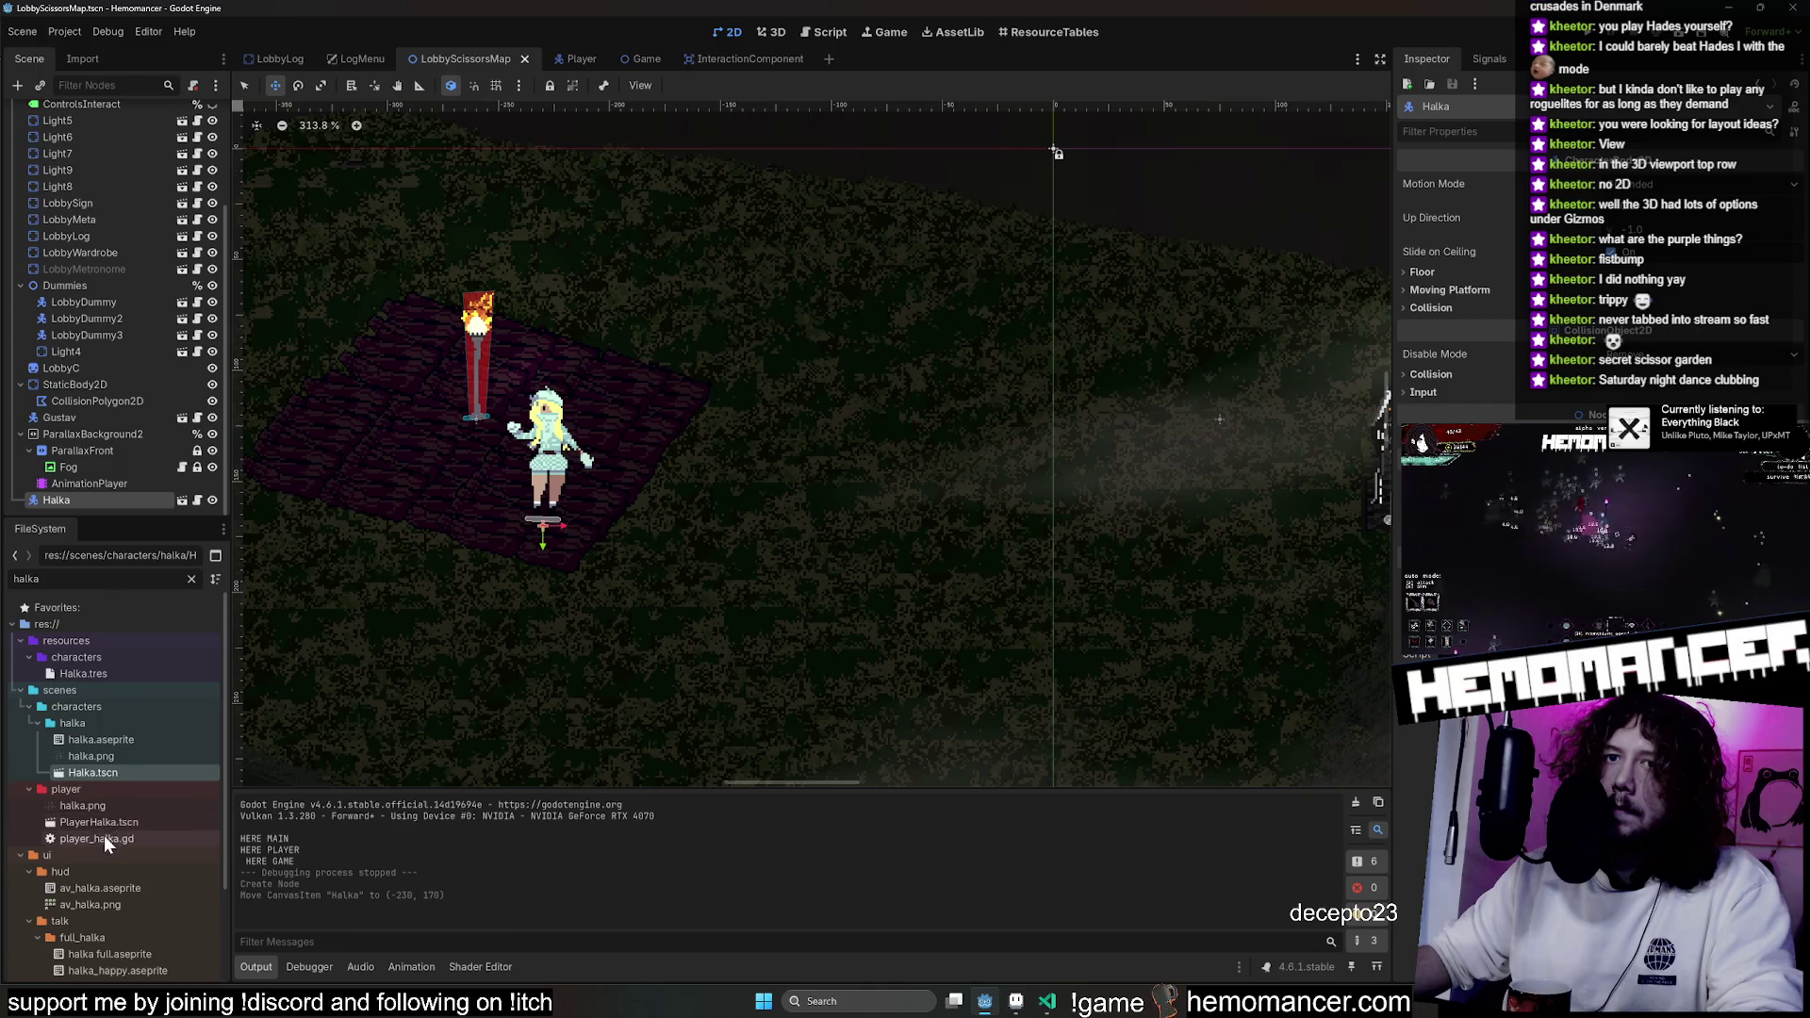
Clear the filter and add Vogdav to the lobby, settling it onto the plank rug.
{"action": "scroll", "coordinate": [95, 703], "scroll_direction": "down", "scroll_amount": 2}
{"action": "left_click", "coordinate": [192, 579]}
{"action": "scroll", "coordinate": [129, 828], "scroll_direction": "down", "scroll_amount": 3}
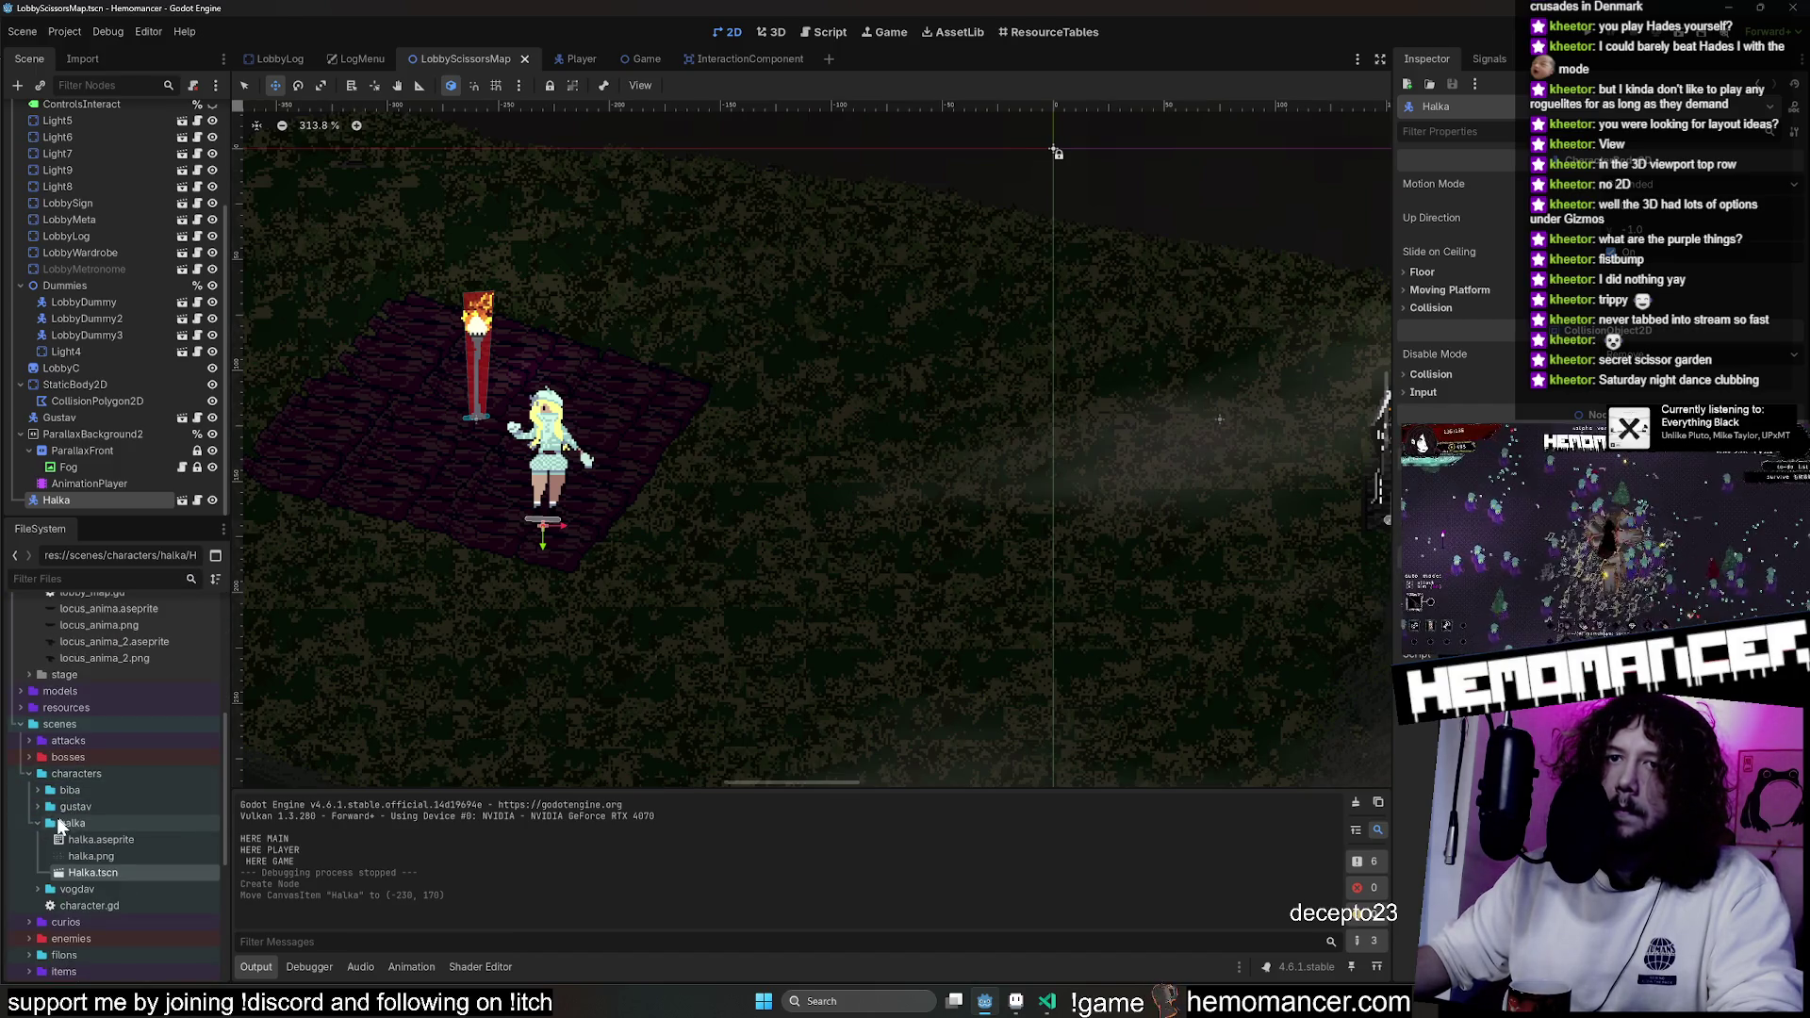
{"action": "double_click", "coordinate": [72, 823]}
{"action": "mouse_move", "coordinate": [119, 892]}
{"action": "left_mouse_down"}
{"action": "mouse_move", "coordinate": [698, 628]}
{"action": "mouse_move", "coordinate": [740, 552]}
{"action": "mouse_move", "coordinate": [382, 476]}
{"action": "left_mouse_up"}
{"action": "double_click", "coordinate": [121, 840]}
{"action": "double_click", "coordinate": [85, 823]}
{"action": "mouse_move", "coordinate": [723, 434]}
{"action": "left_mouse_down"}
{"action": "mouse_move", "coordinate": [837, 432]}
{"action": "mouse_move", "coordinate": [707, 436]}
{"action": "mouse_move", "coordinate": [726, 429]}
{"action": "left_mouse_up"}
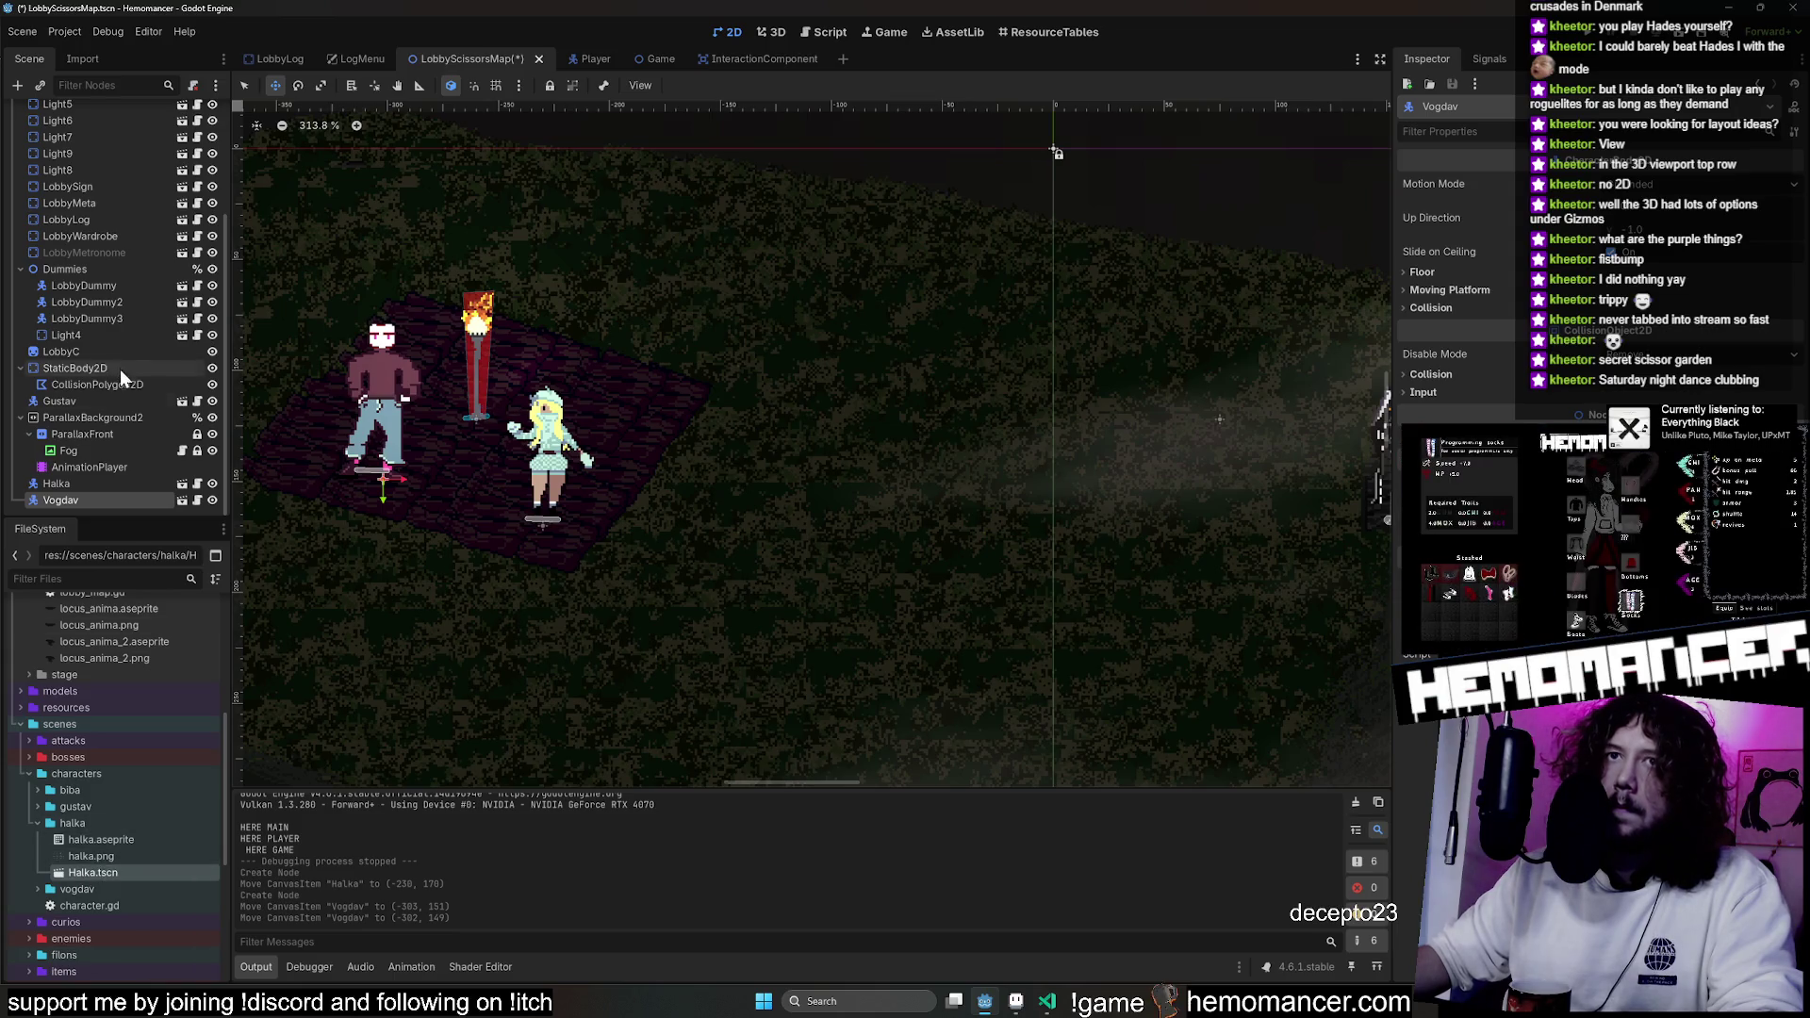
Move Halka right and down onto the open ground, then save and run the game.
{"action": "left_click", "coordinate": [56, 483]}
{"action": "mouse_move", "coordinate": [839, 482]}
{"action": "left_mouse_down"}
{"action": "mouse_move", "coordinate": [1088, 465]}
{"action": "mouse_move", "coordinate": [1172, 566]}
{"action": "left_mouse_up"}
{"action": "mouse_move", "coordinate": [704, 383]}
{"action": "left_mouse_down"}
{"action": "mouse_move", "coordinate": [862, 563]}
{"action": "mouse_move", "coordinate": [845, 267]}
{"action": "left_mouse_up"}
{"action": "scroll", "coordinate": [845, 267], "scroll_direction": "down", "scroll_amount": 2}
{"action": "mouse_move", "coordinate": [779, 546]}
{"action": "left_mouse_down"}
{"action": "mouse_move", "coordinate": [865, 472]}
{"action": "mouse_move", "coordinate": [1204, 412]}
{"action": "left_mouse_up"}
{"action": "scroll", "coordinate": [864, 562], "scroll_direction": "down", "scroll_amount": 4}
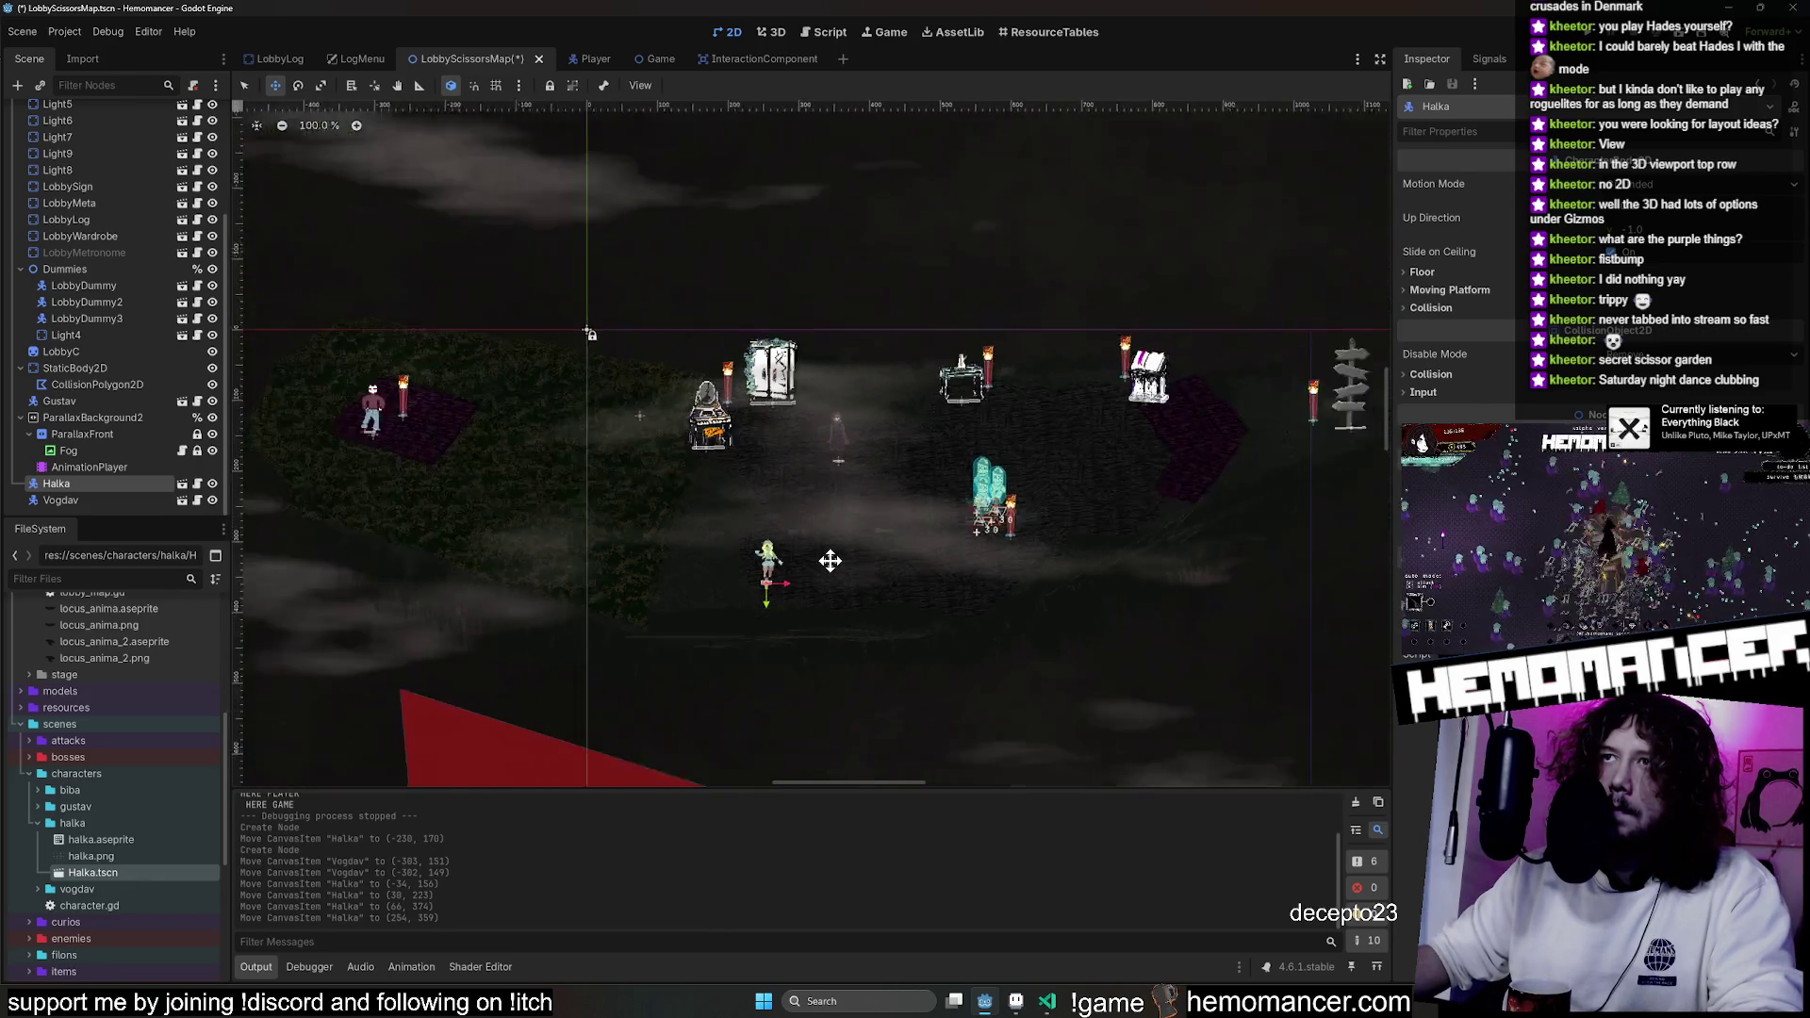
{"action": "scroll", "coordinate": [829, 561], "scroll_direction": "down", "scroll_amount": 1}
{"action": "key", "text": "F5"}
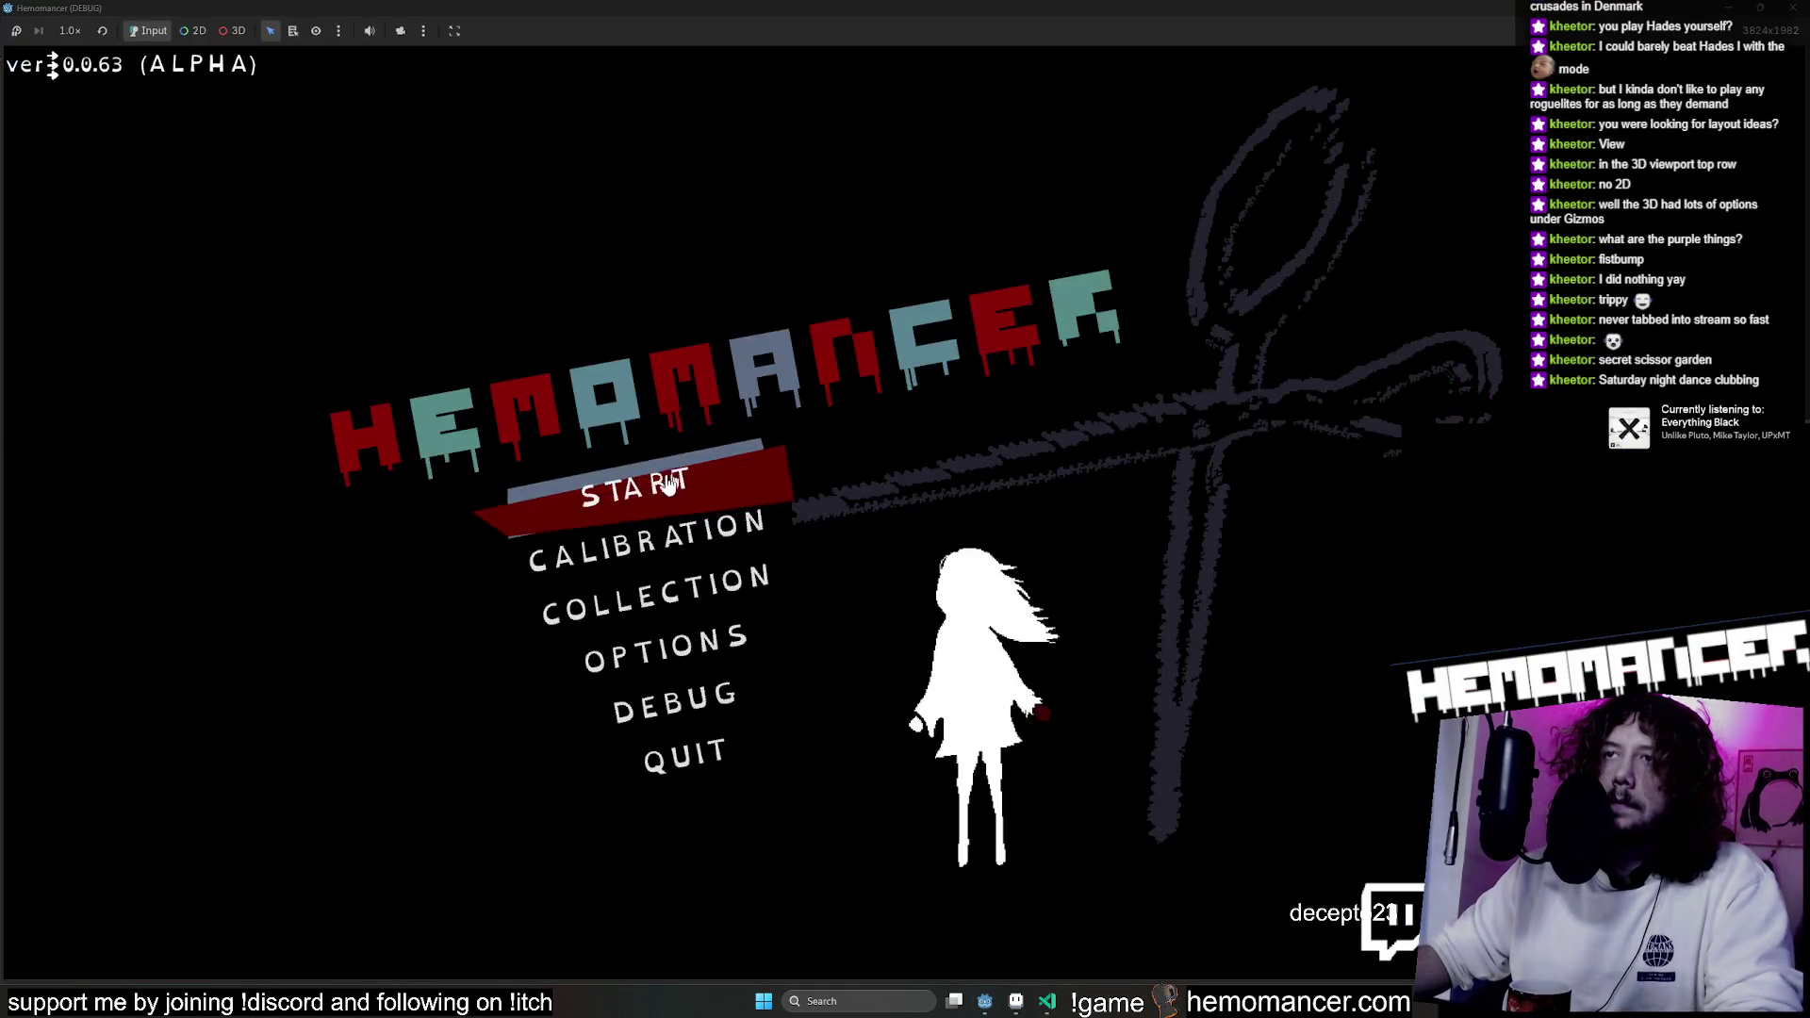
Start a Hemomancer run and walk past Vogdav's rug and the wardrobe onto the red plank patch.
{"action": "left_click", "coordinate": [667, 483]}
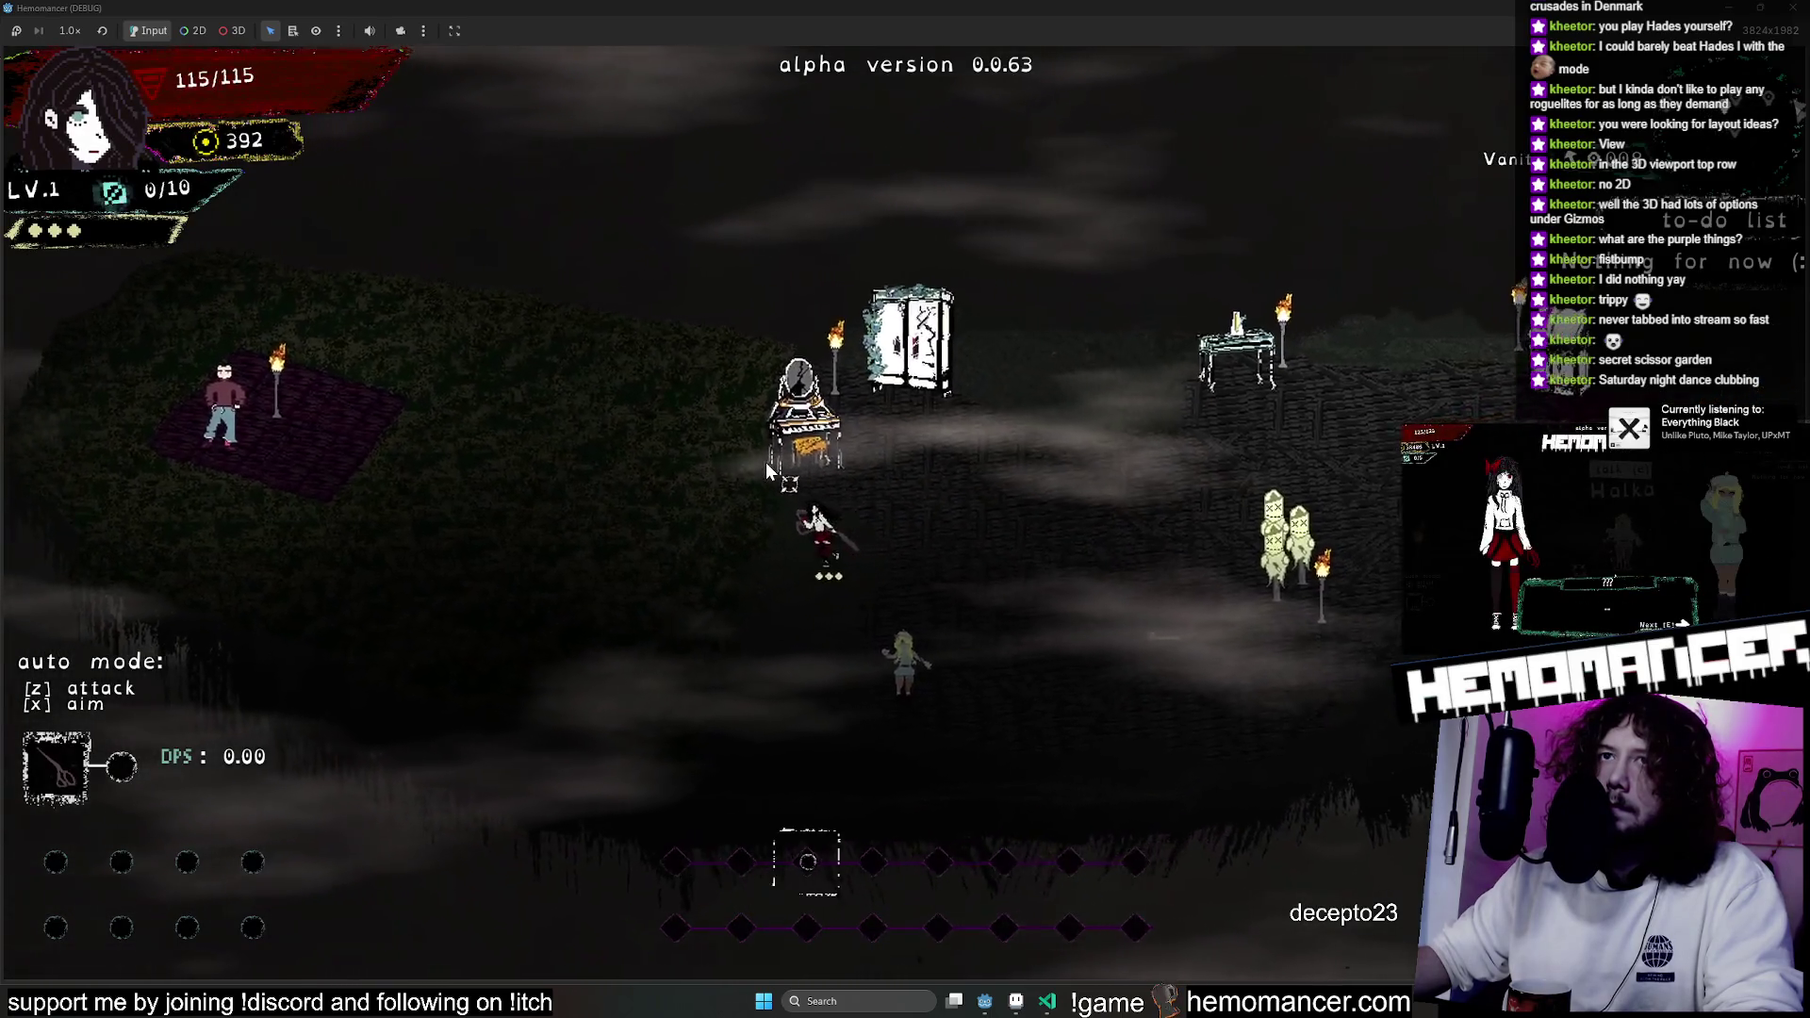
{"action": "key", "text": "a"}
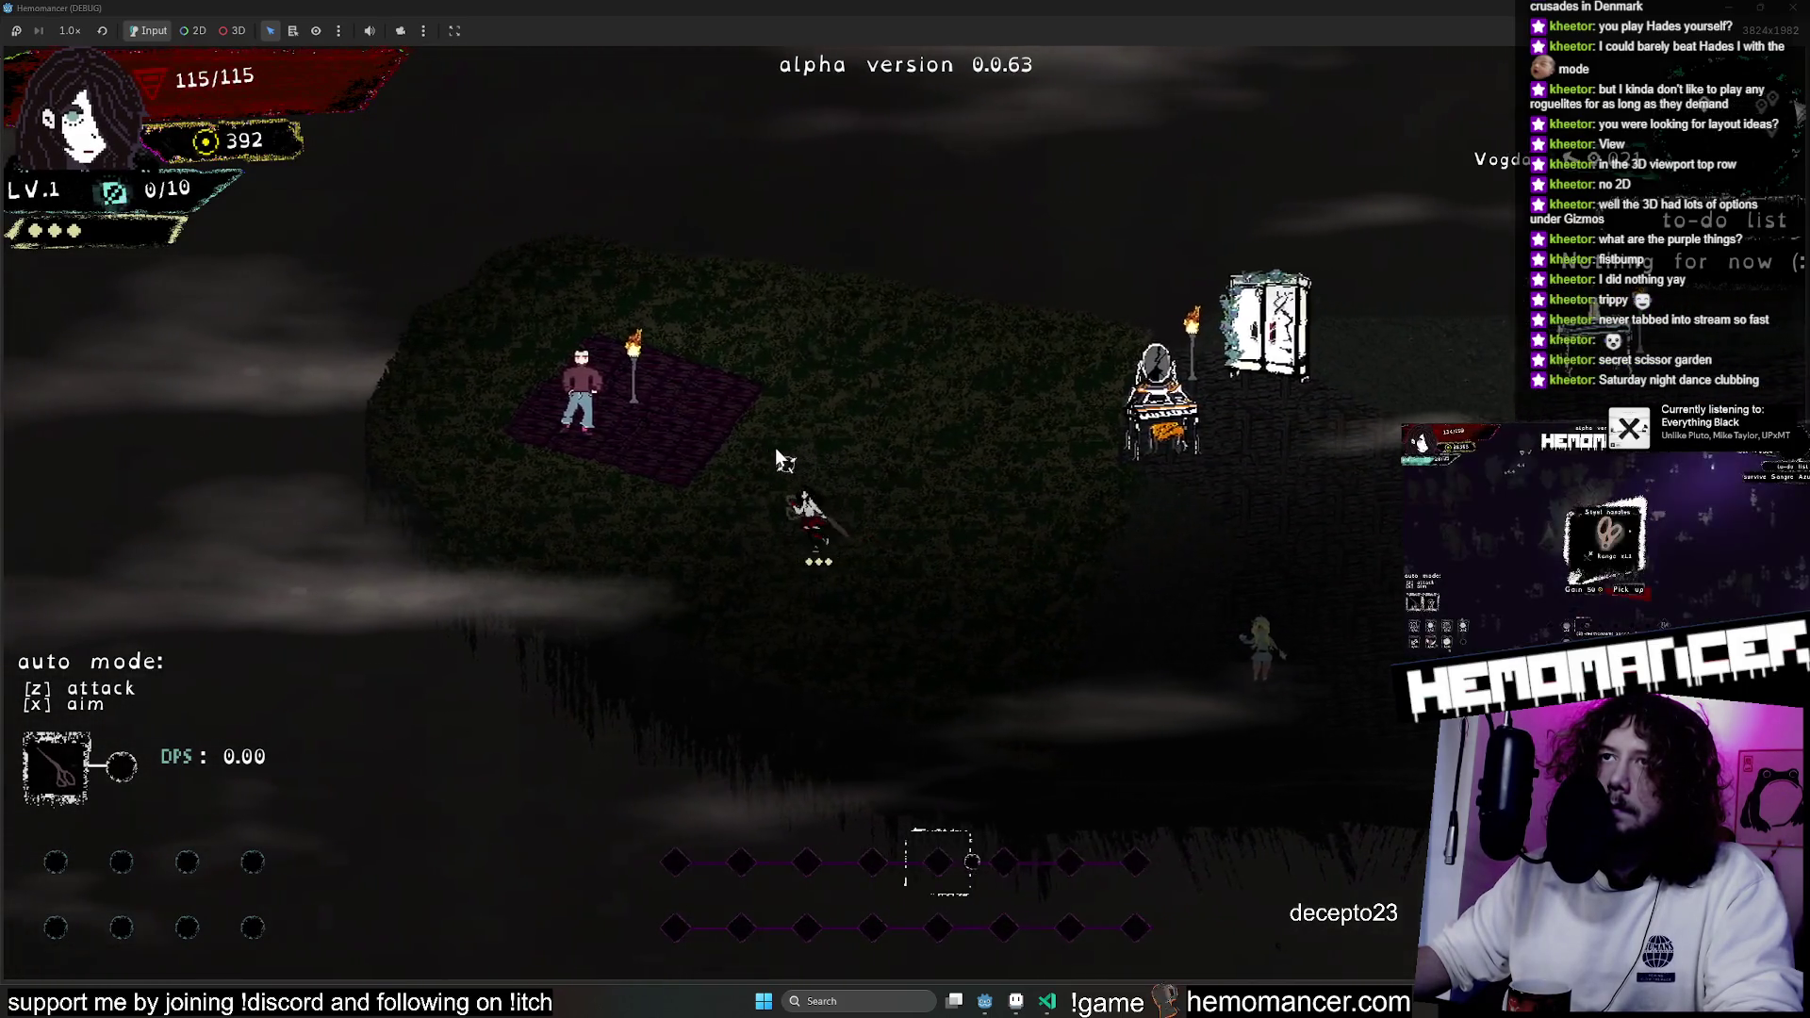
{"action": "key", "text": "w"}
{"action": "key", "text": "a"}
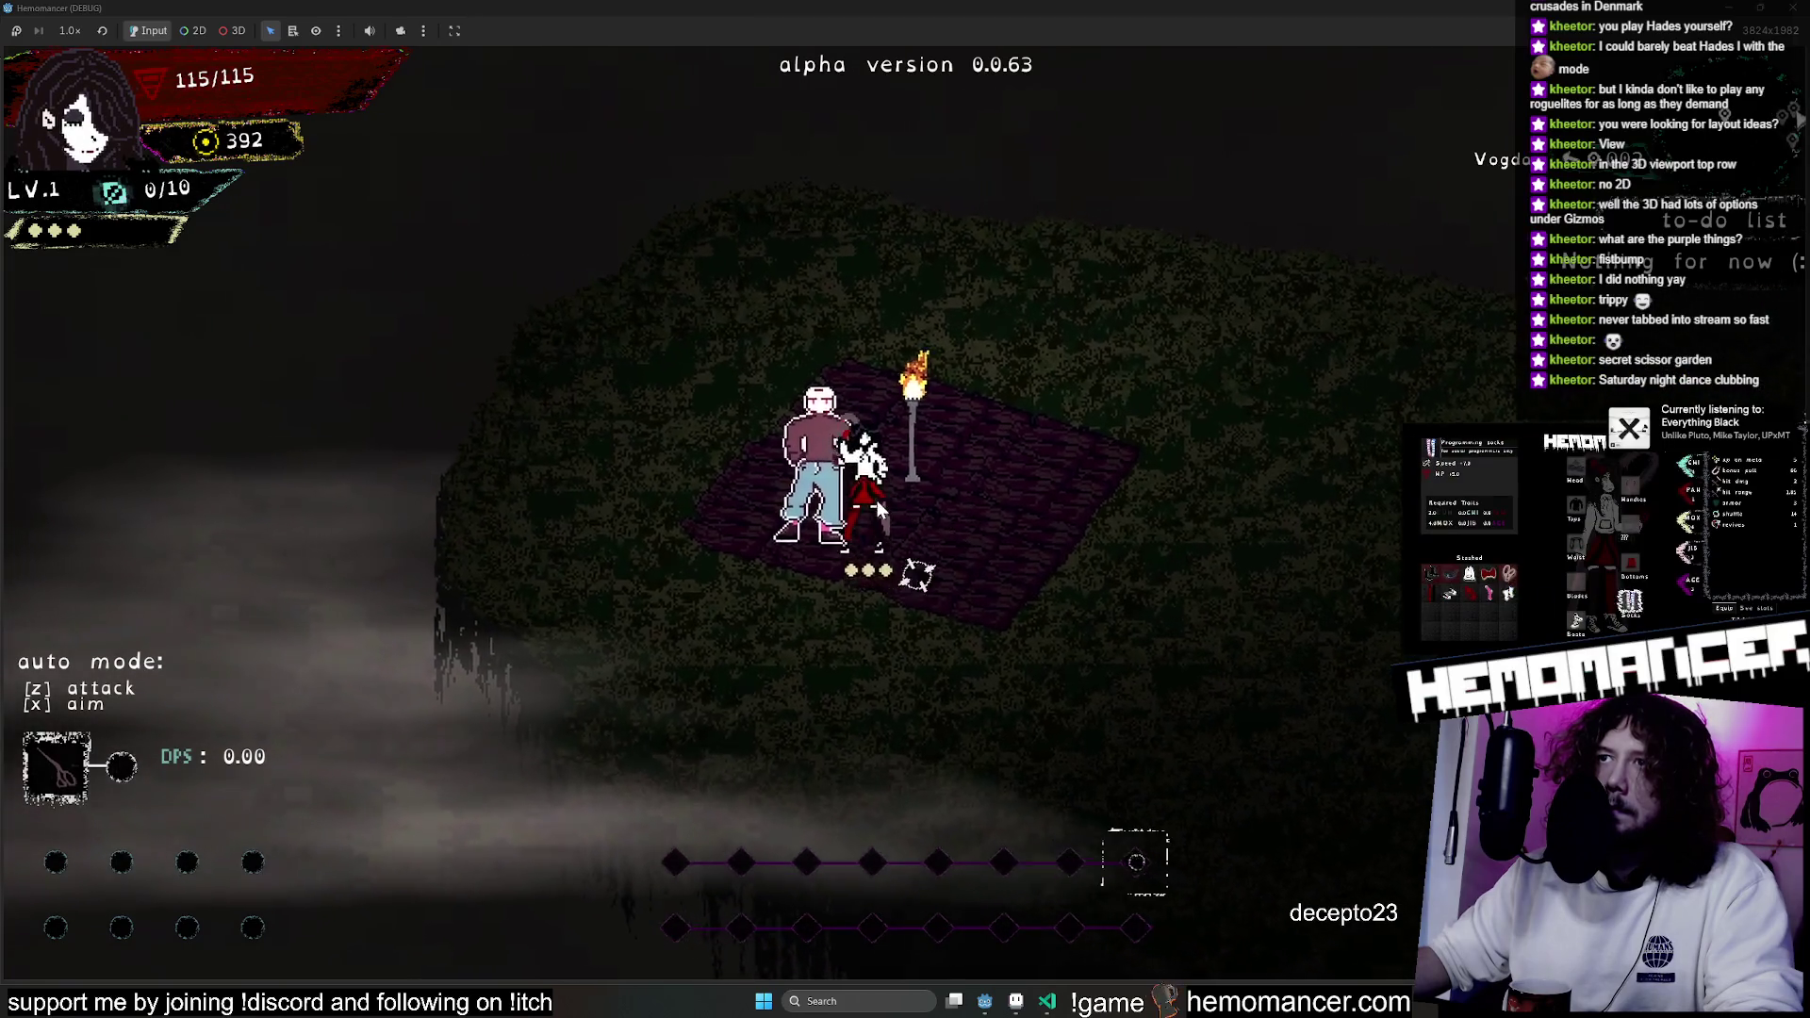
{"action": "key", "text": "d"}
{"action": "key", "text": "s"}
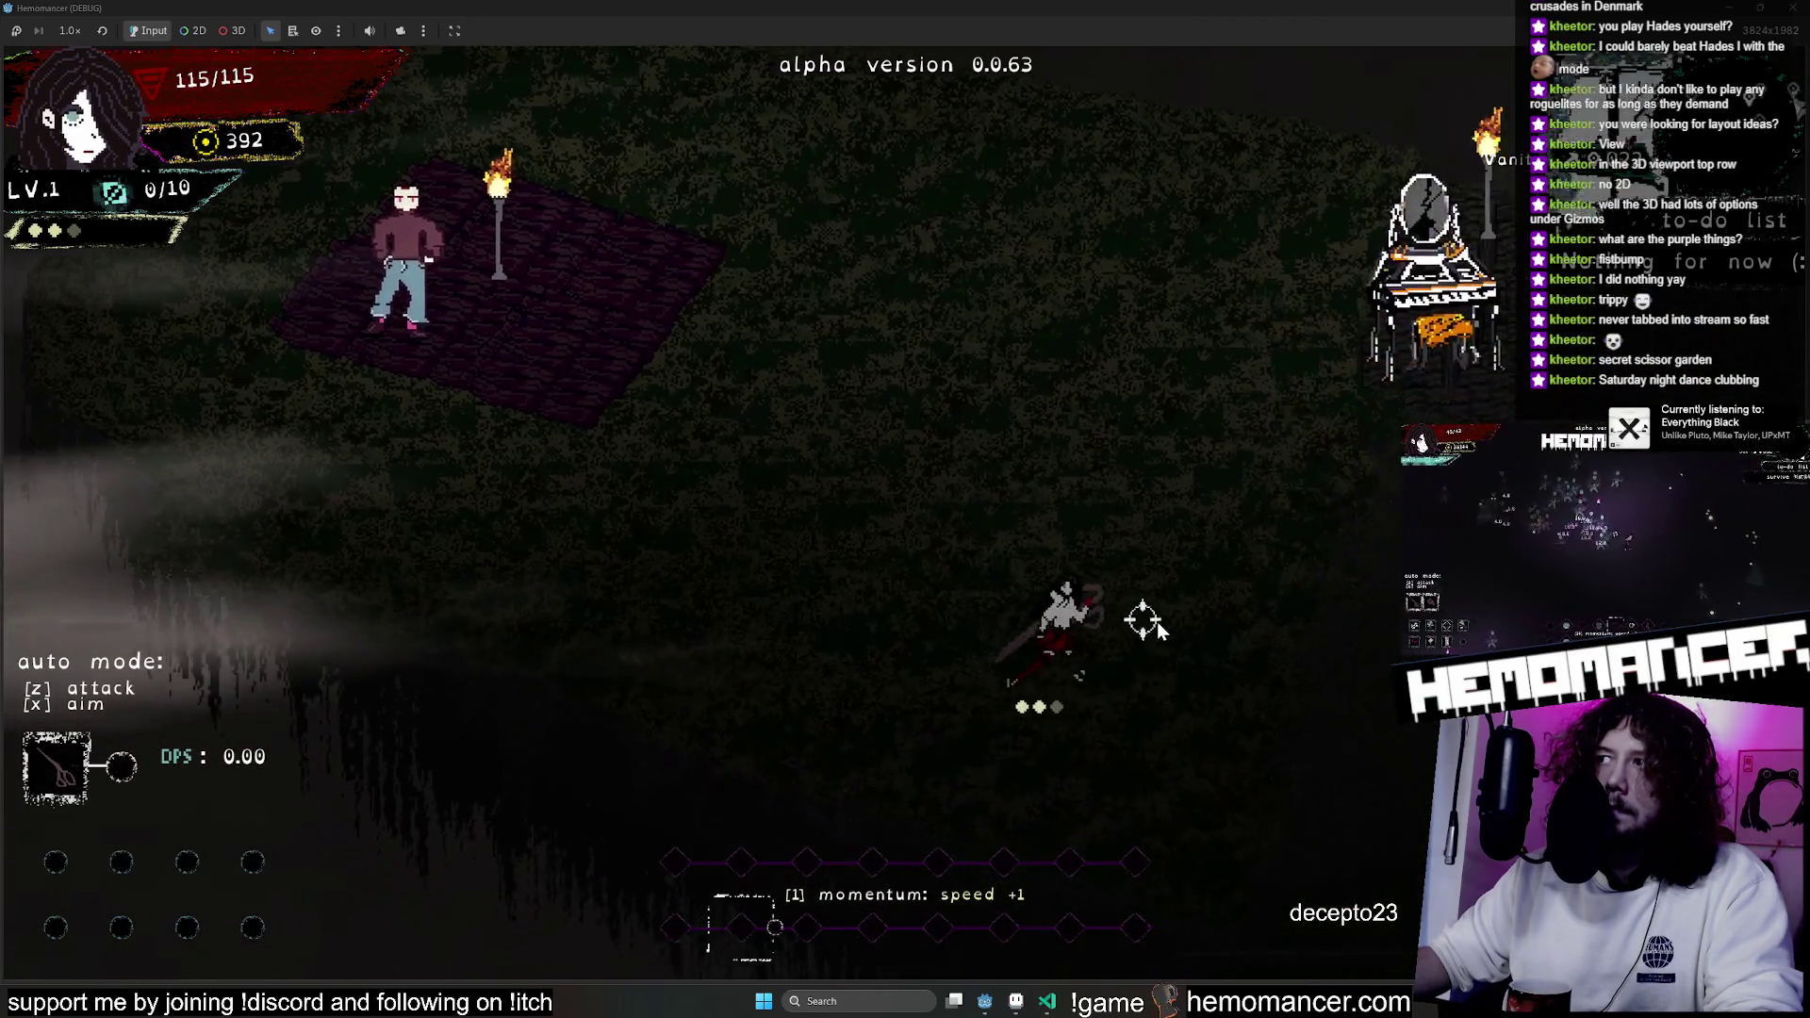
{"action": "key", "text": "d"}
{"action": "key", "text": "w"}
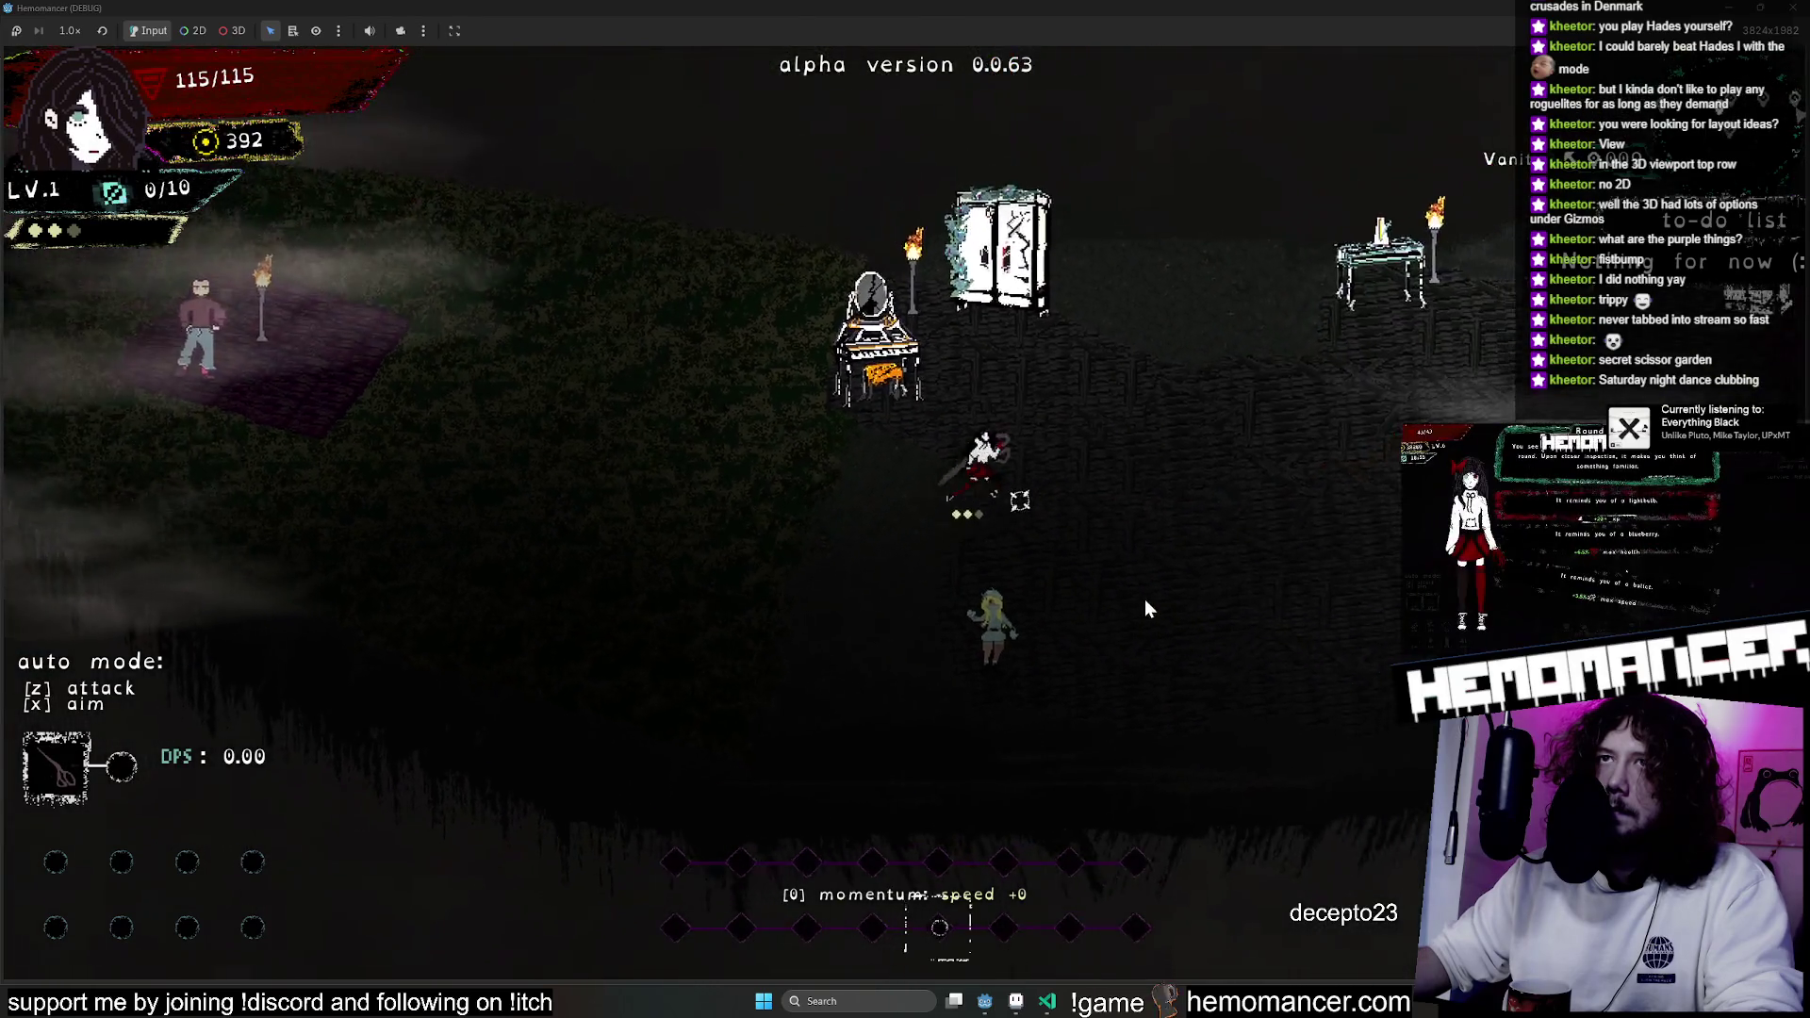
{"action": "key", "text": "d"}
{"action": "key", "text": "w"}
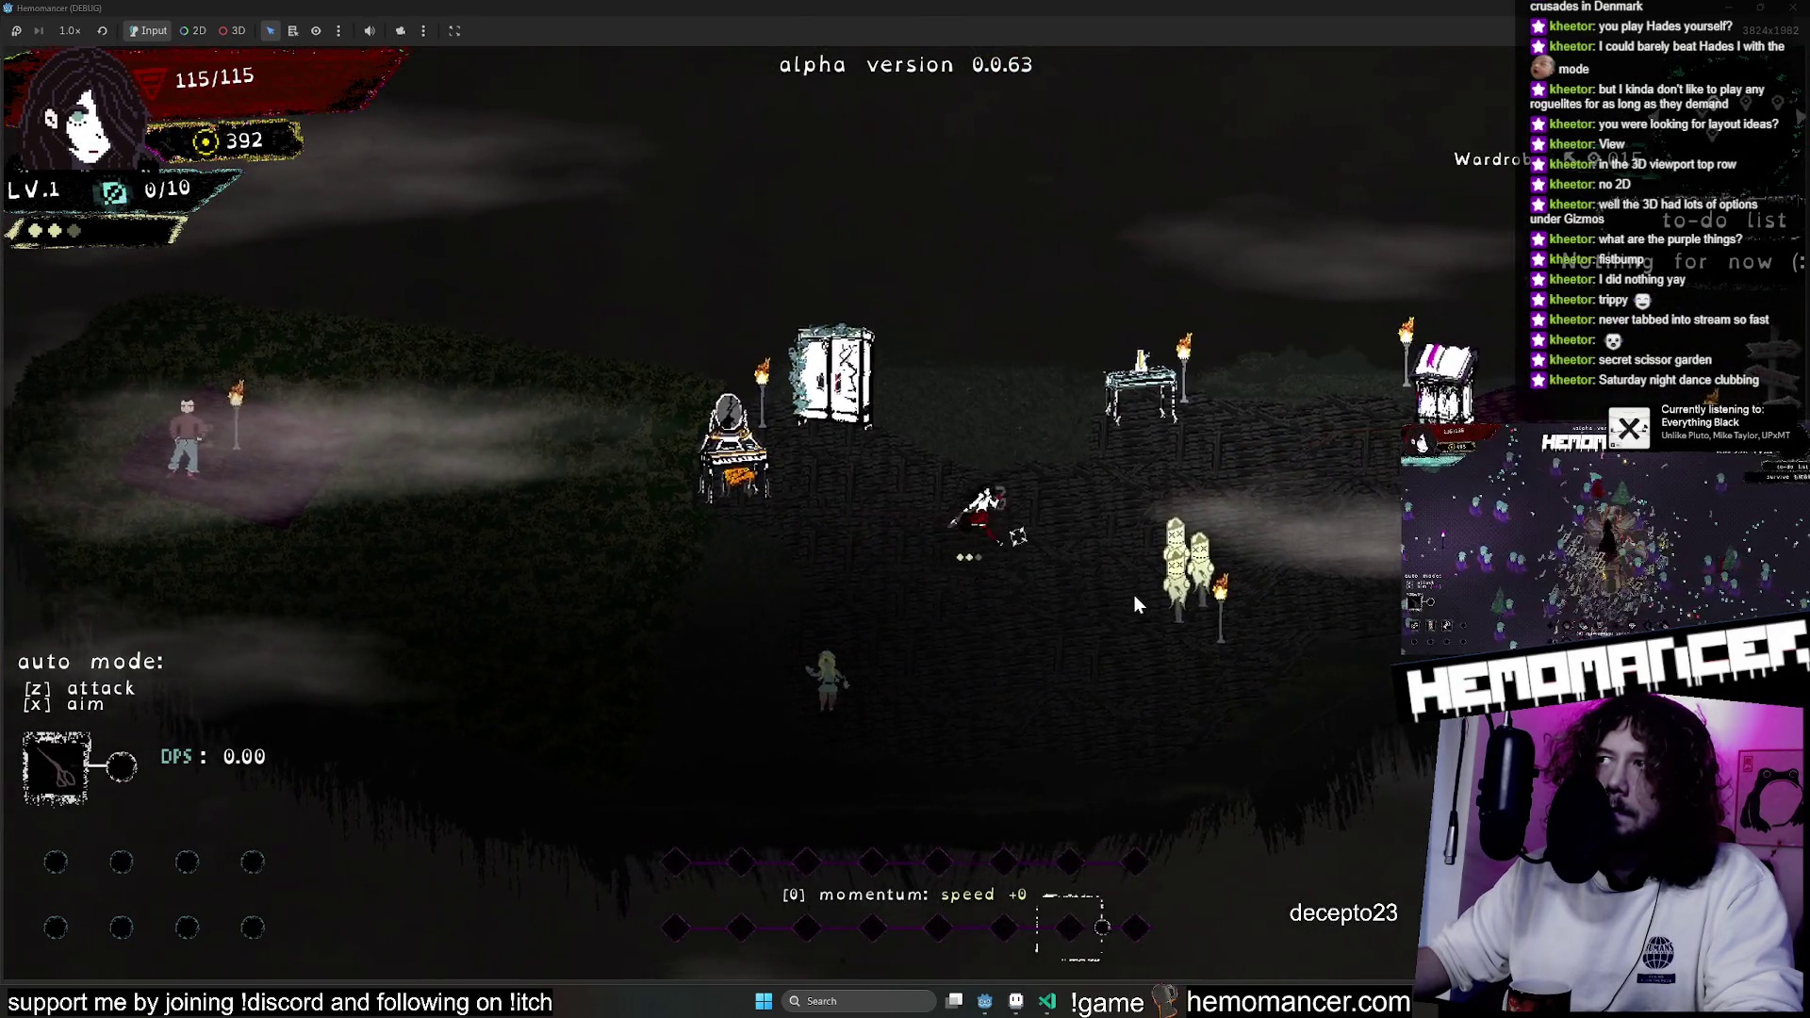
{"action": "key", "text": "d"}
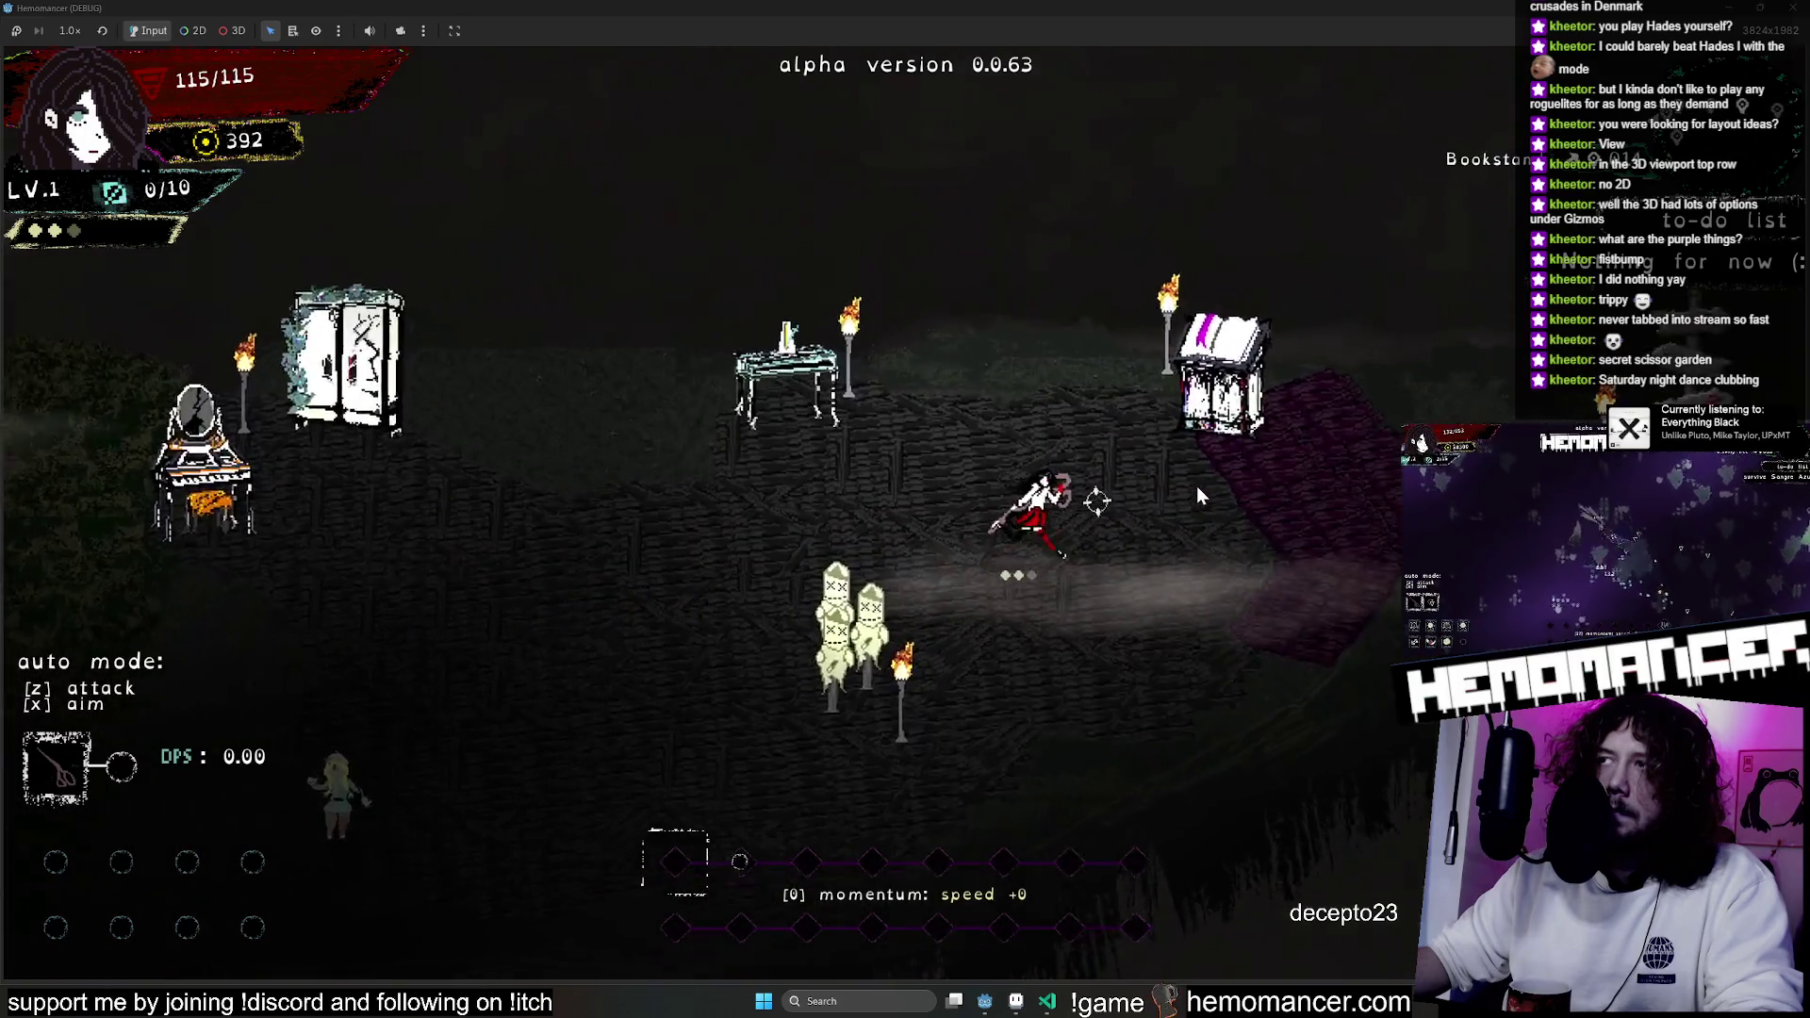
{"action": "key", "text": "d"}
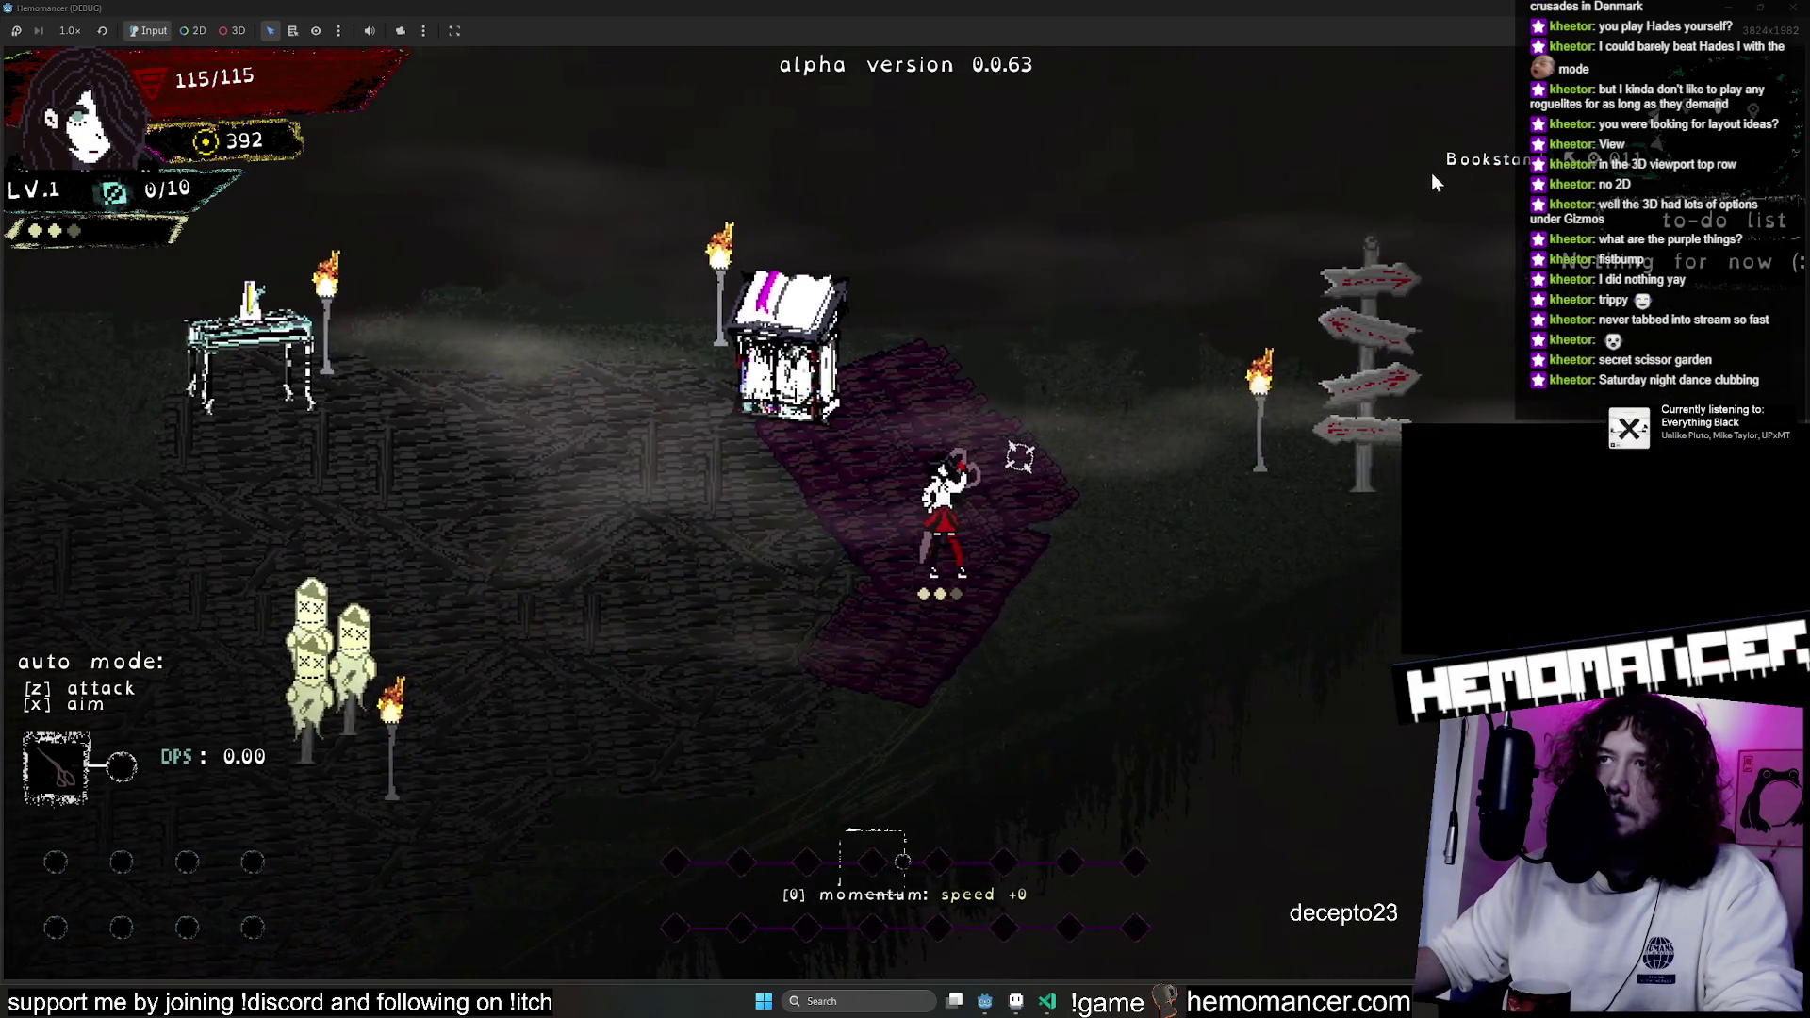
Close the running game and bring the locus_anima artwork back to the front.
{"action": "key", "text": "F8"}
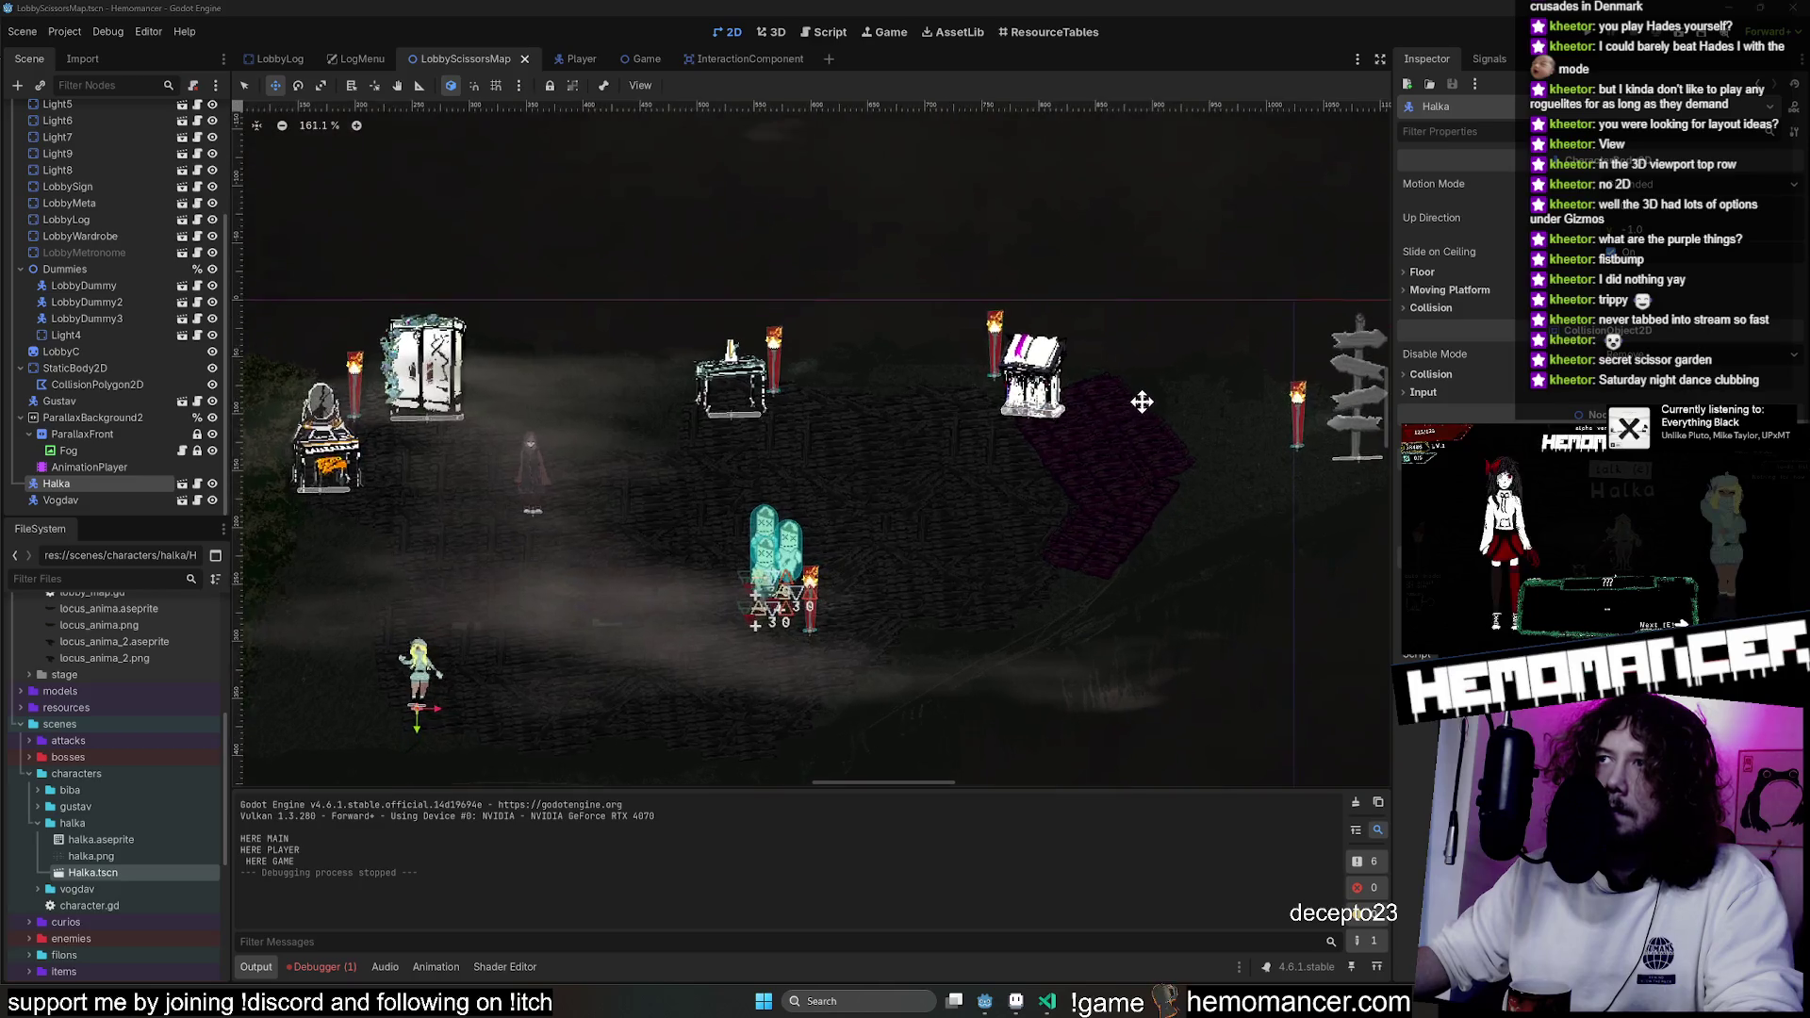
{"action": "scroll", "coordinate": [1142, 401], "scroll_direction": "up", "scroll_amount": 5}
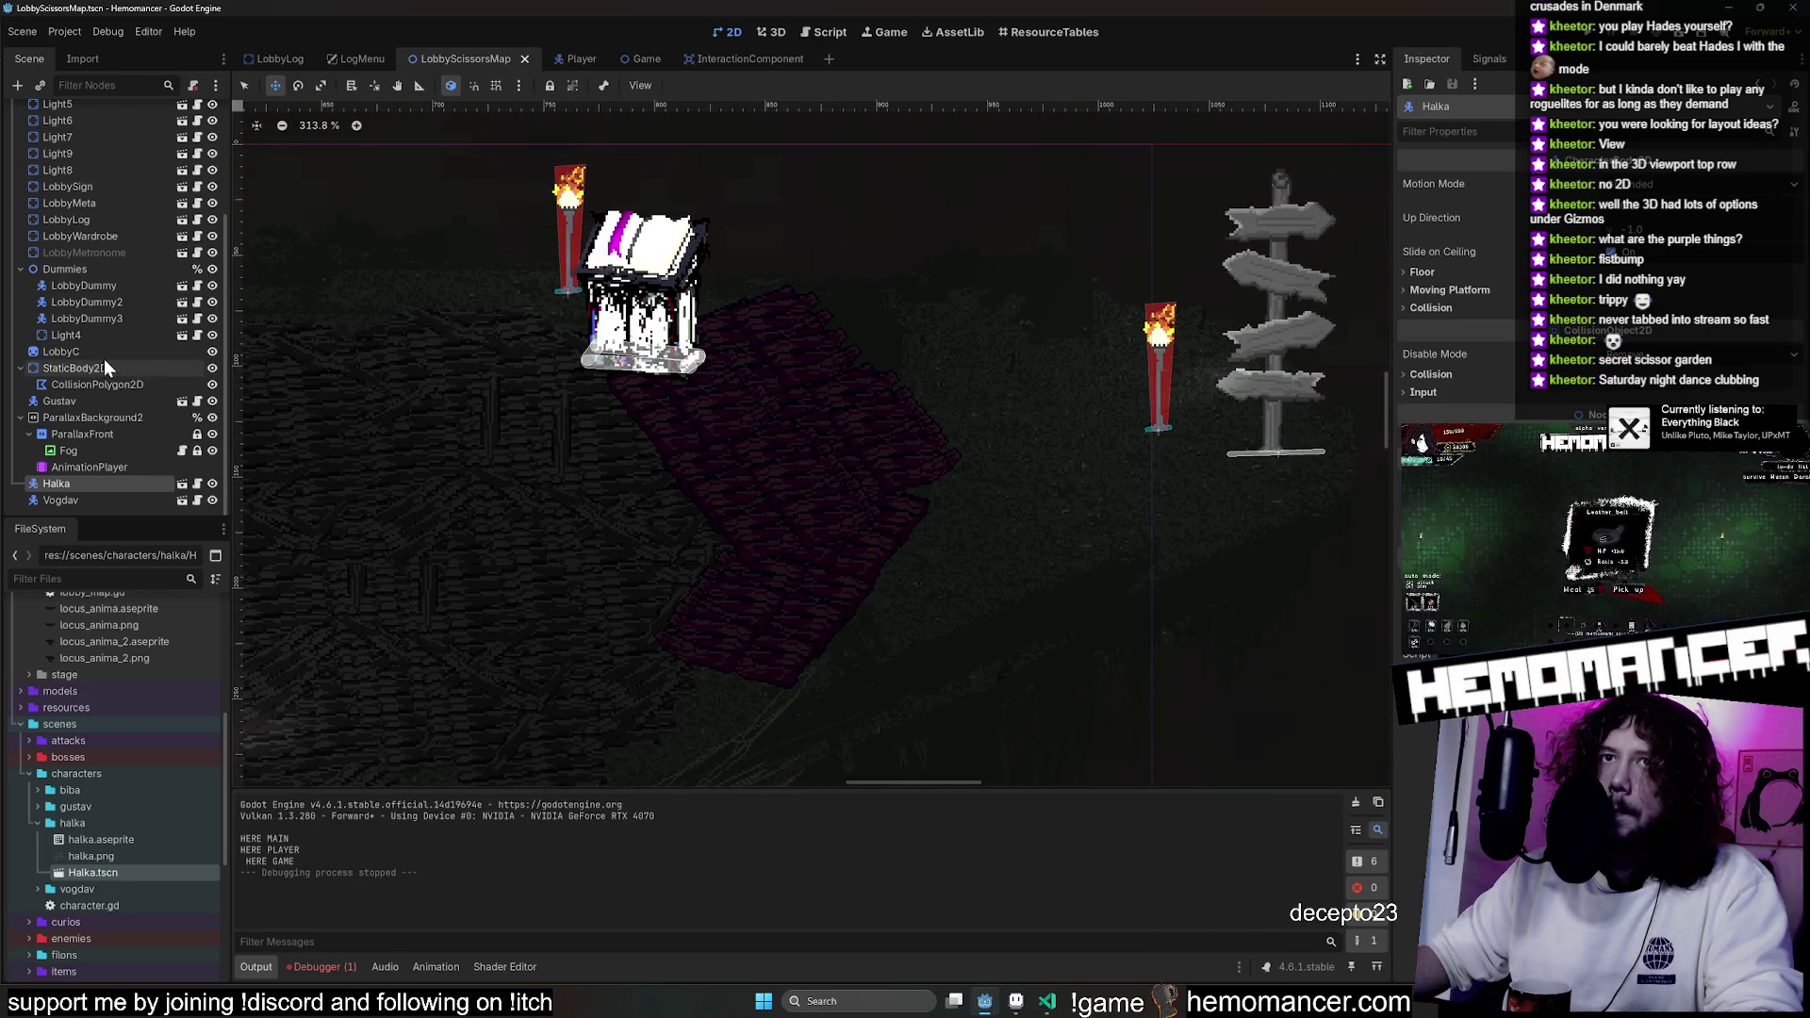
{"action": "scroll", "coordinate": [104, 361], "scroll_direction": "up", "scroll_amount": 3}
{"action": "left_click", "coordinate": [1016, 1001]}
{"action": "scroll", "coordinate": [958, 590], "scroll_direction": "up", "scroll_amount": 5}
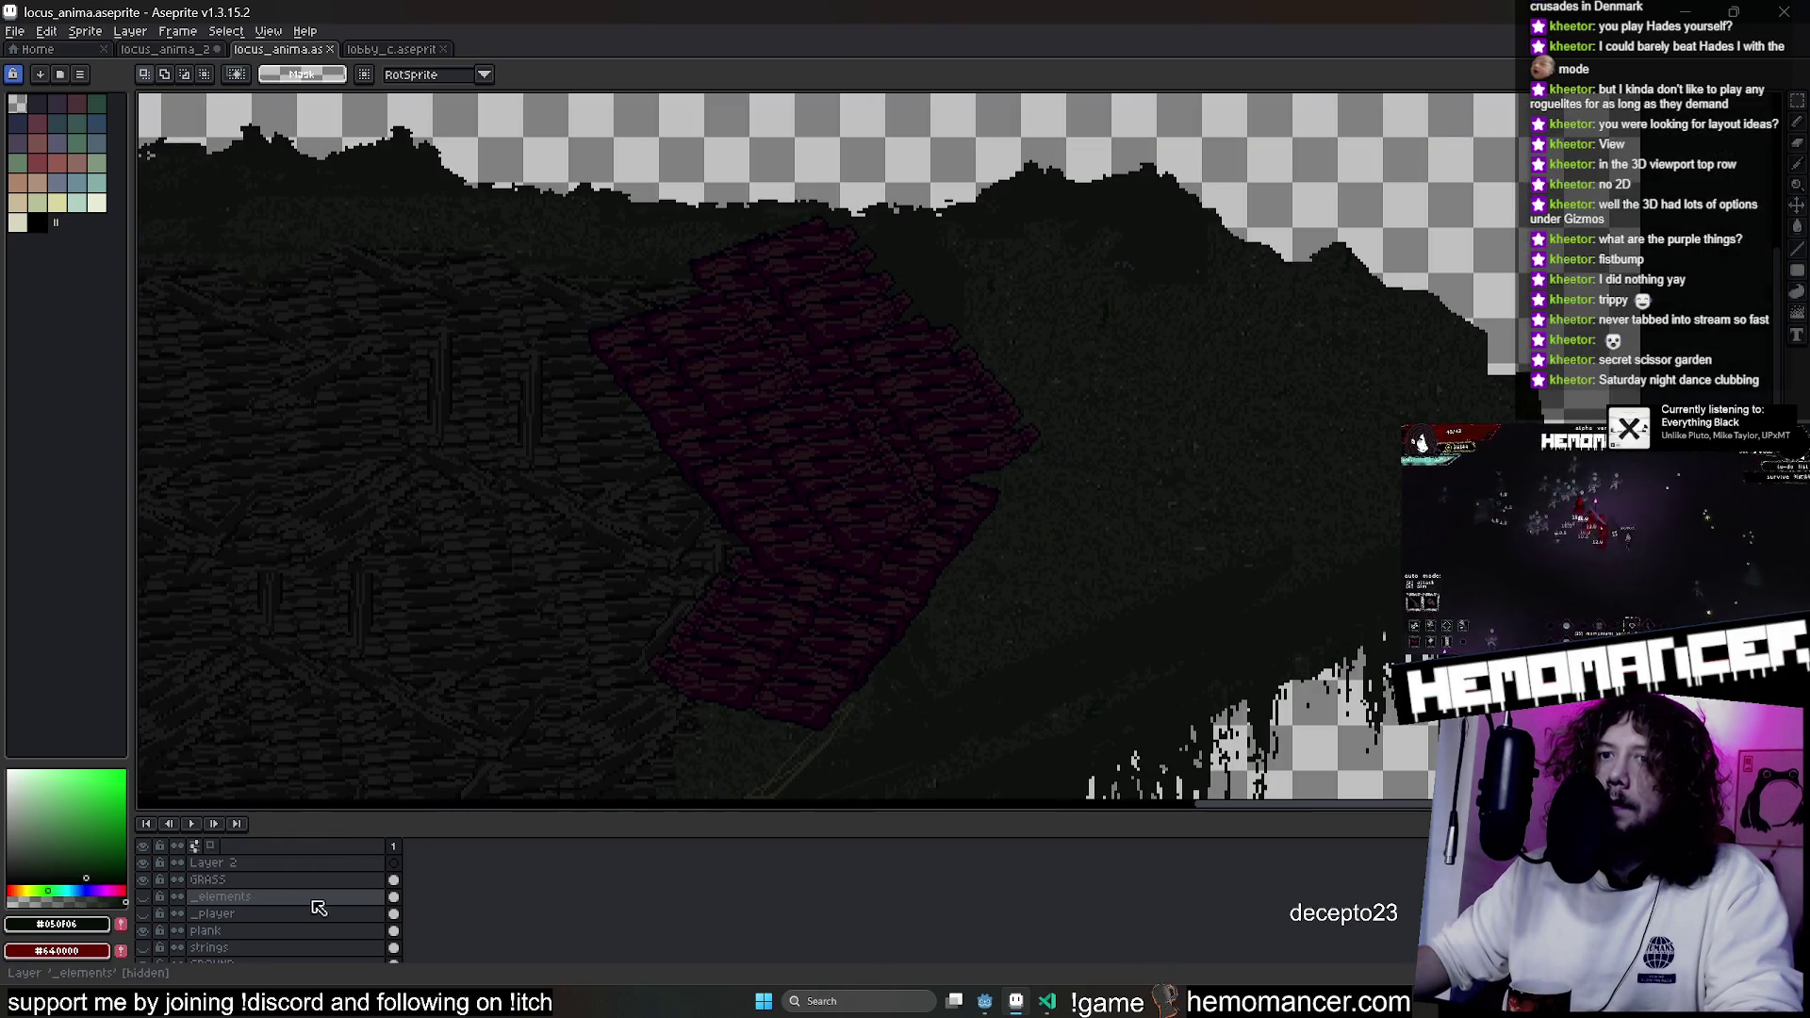
Hide Layer 2 and add a new layer named RED PLANK.
{"action": "left_click_drag", "start_coordinate": [132, 865], "coordinate": [135, 865]}
{"action": "left_click", "coordinate": [144, 863]}
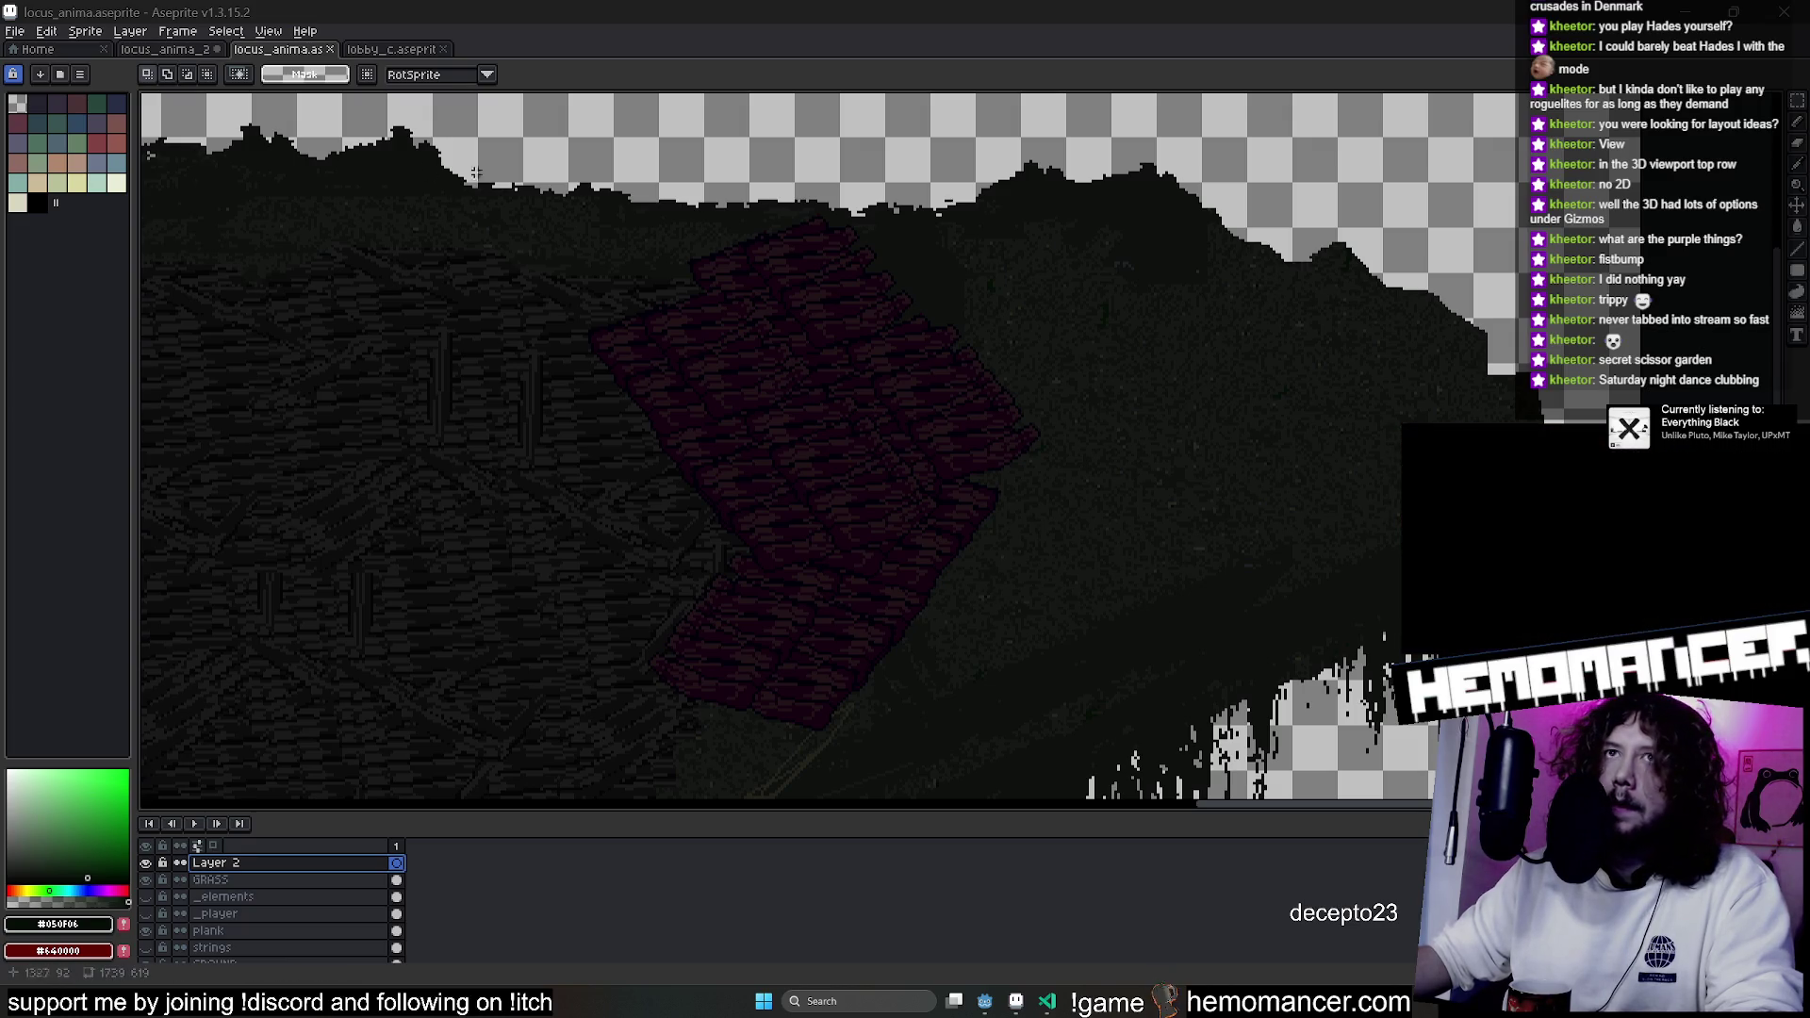
{"action": "key", "text": "ctrl+z"}
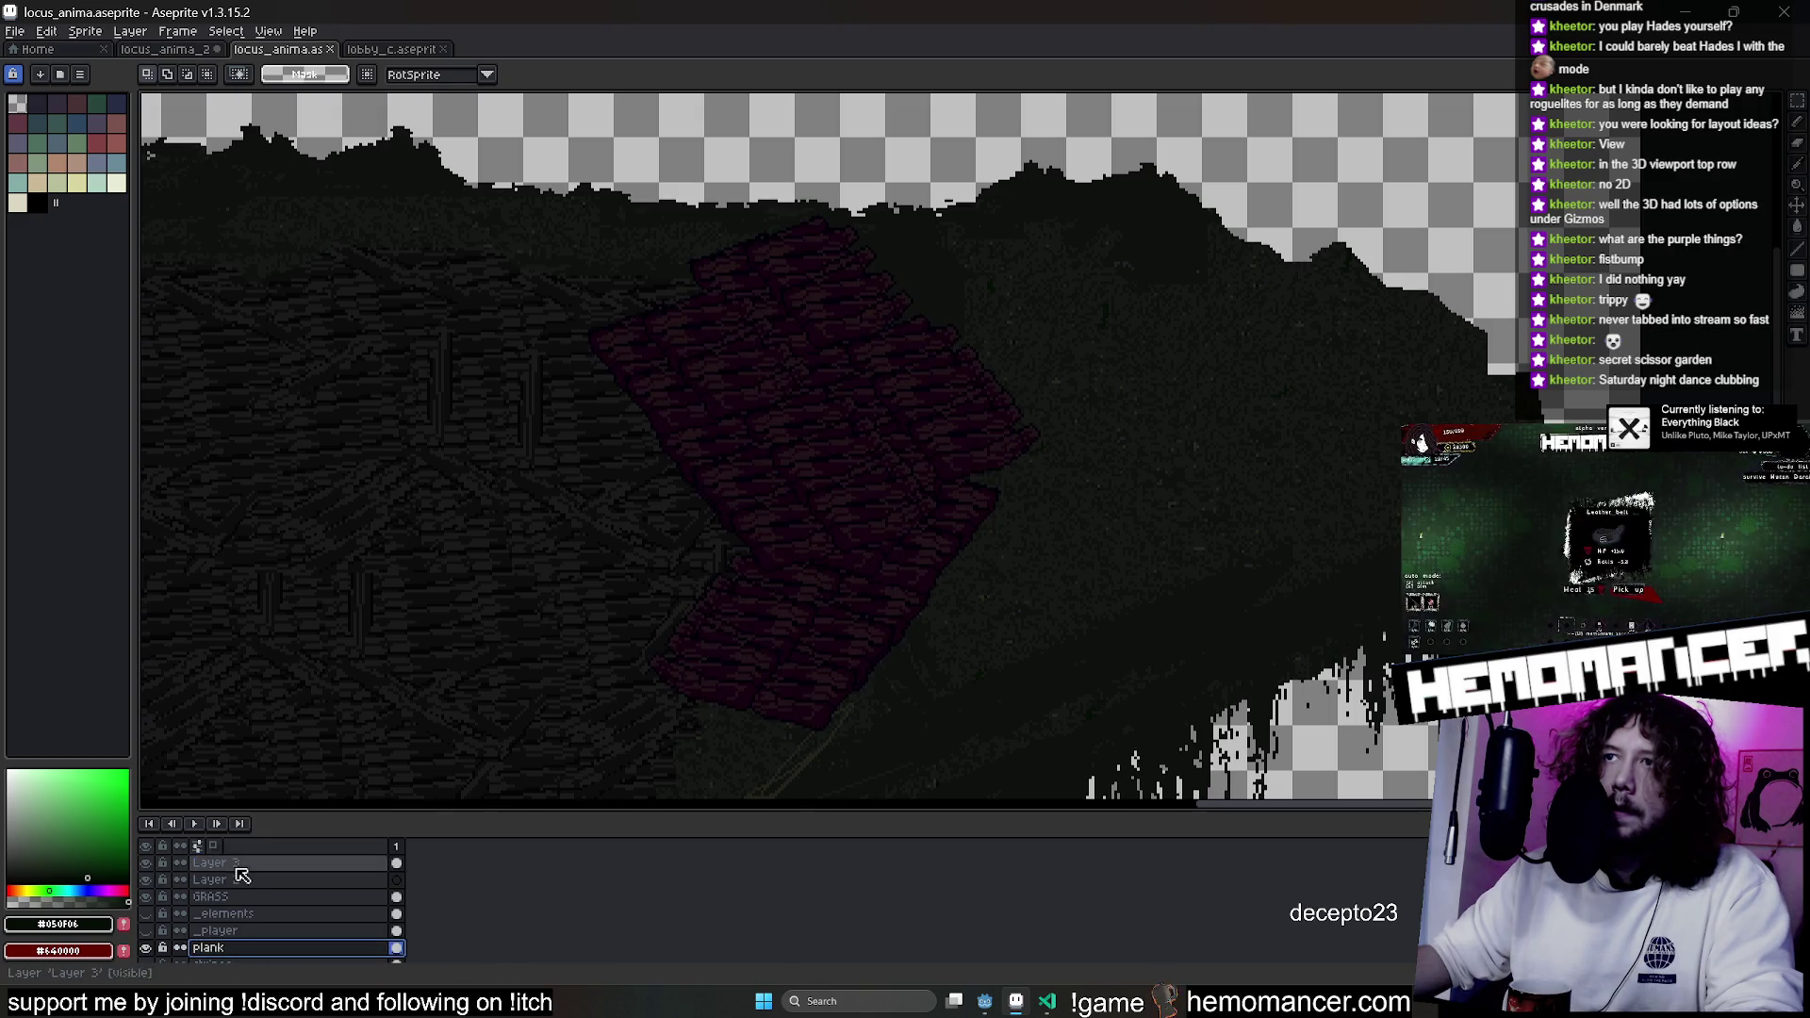
{"action": "double_click", "coordinate": [235, 864]}
{"action": "type", "text": "RED PLANK"}
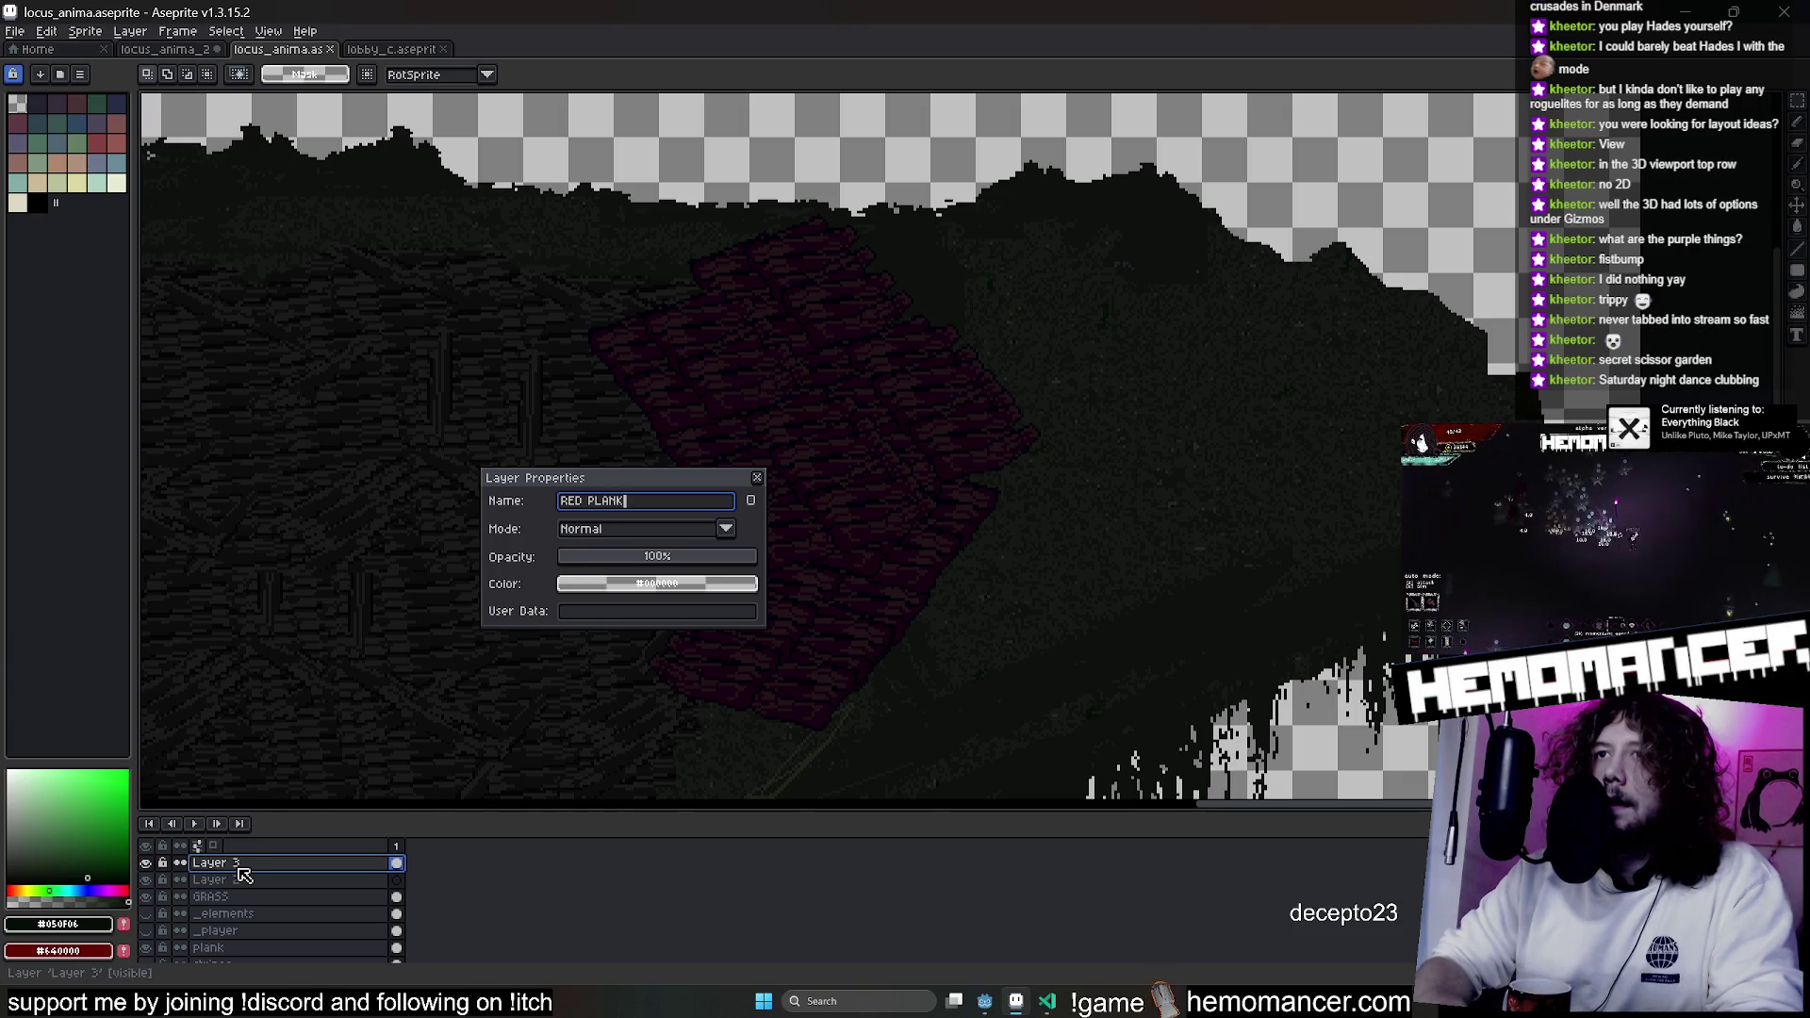
{"action": "key", "text": "Return"}
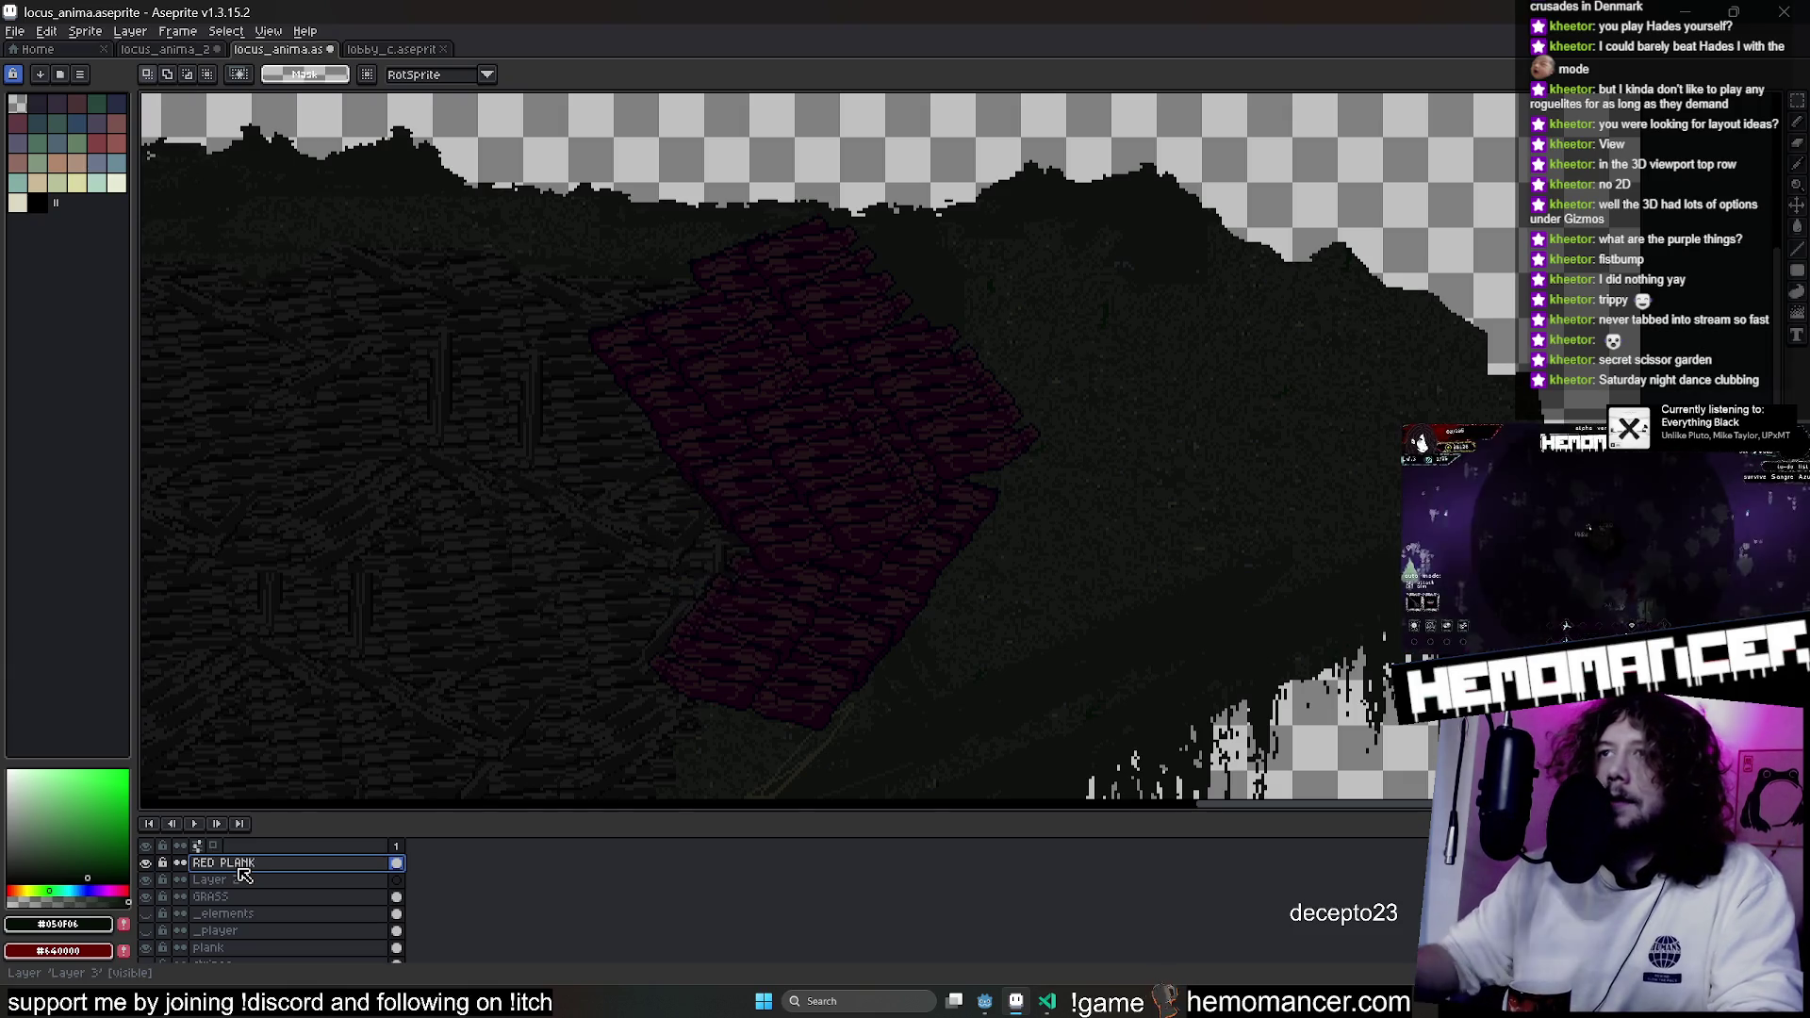
Bring the left side of the ground into view and switch to the freehand lasso selection.
{"action": "scroll", "coordinate": [809, 432], "scroll_direction": "up", "scroll_amount": 3}
{"action": "scroll", "coordinate": [809, 433], "scroll_direction": "down", "scroll_amount": 2}
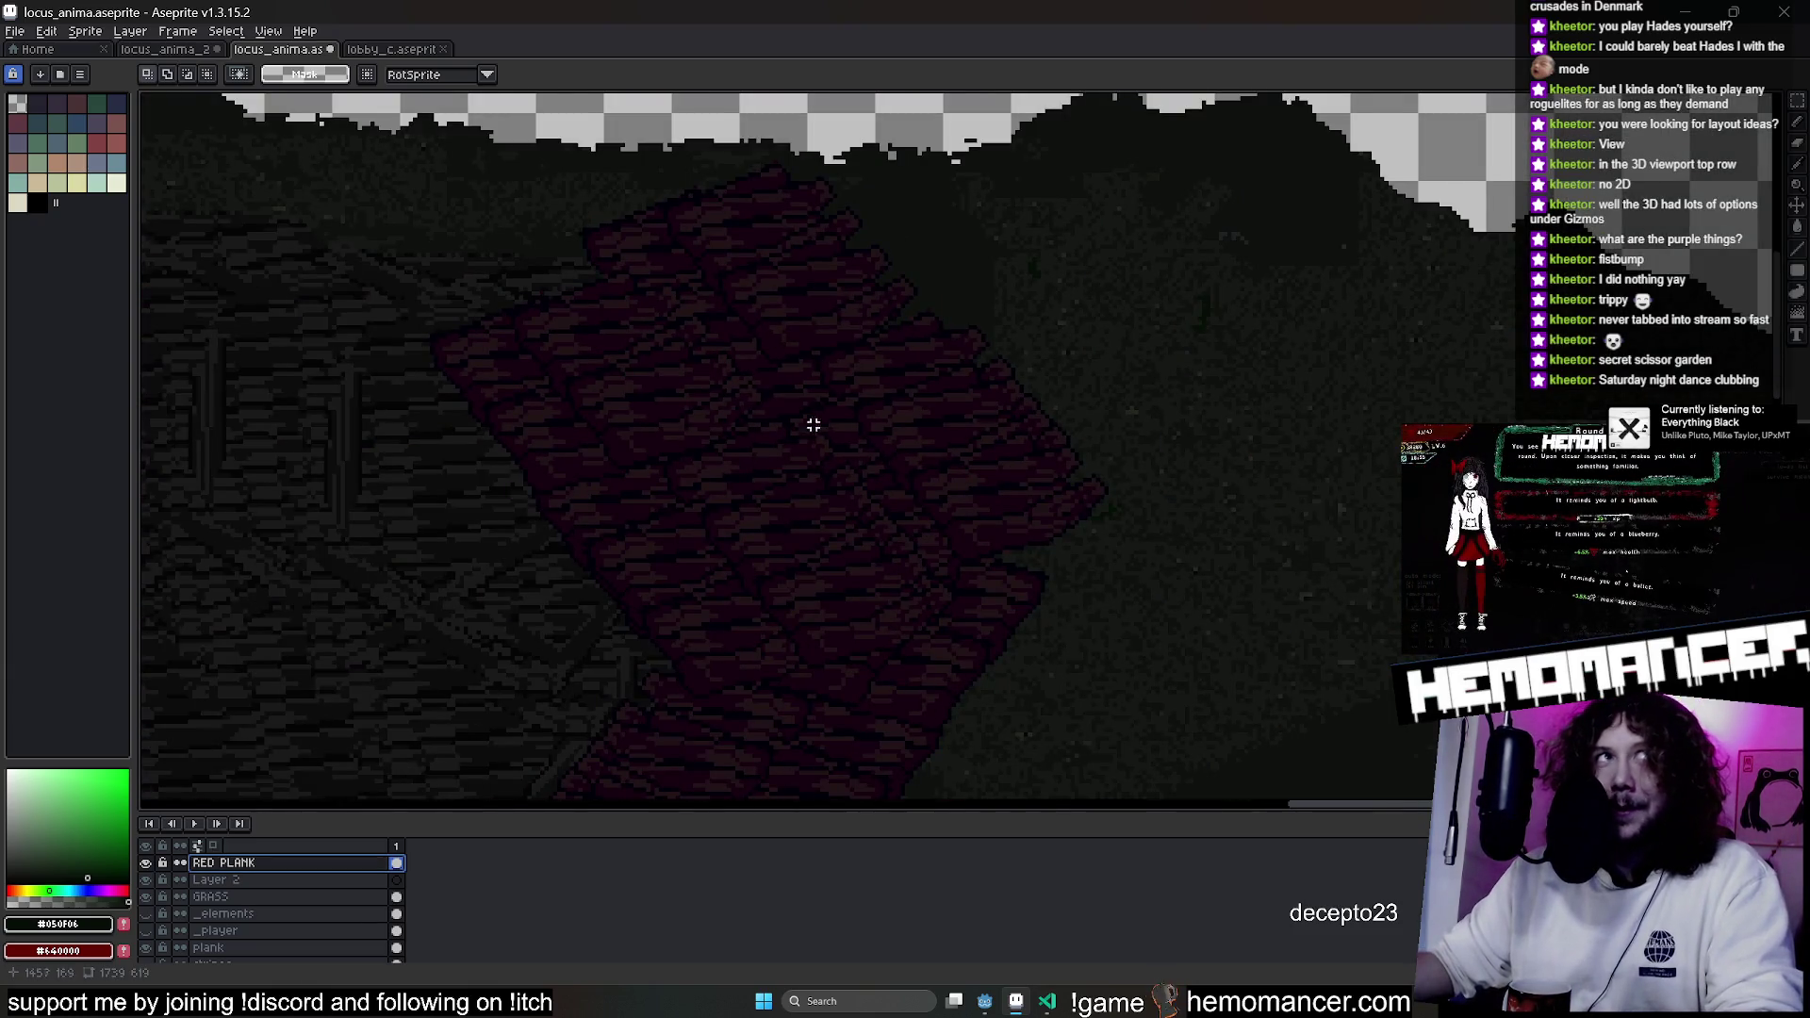
{"action": "scroll", "coordinate": [814, 425], "scroll_direction": "down", "scroll_amount": 1}
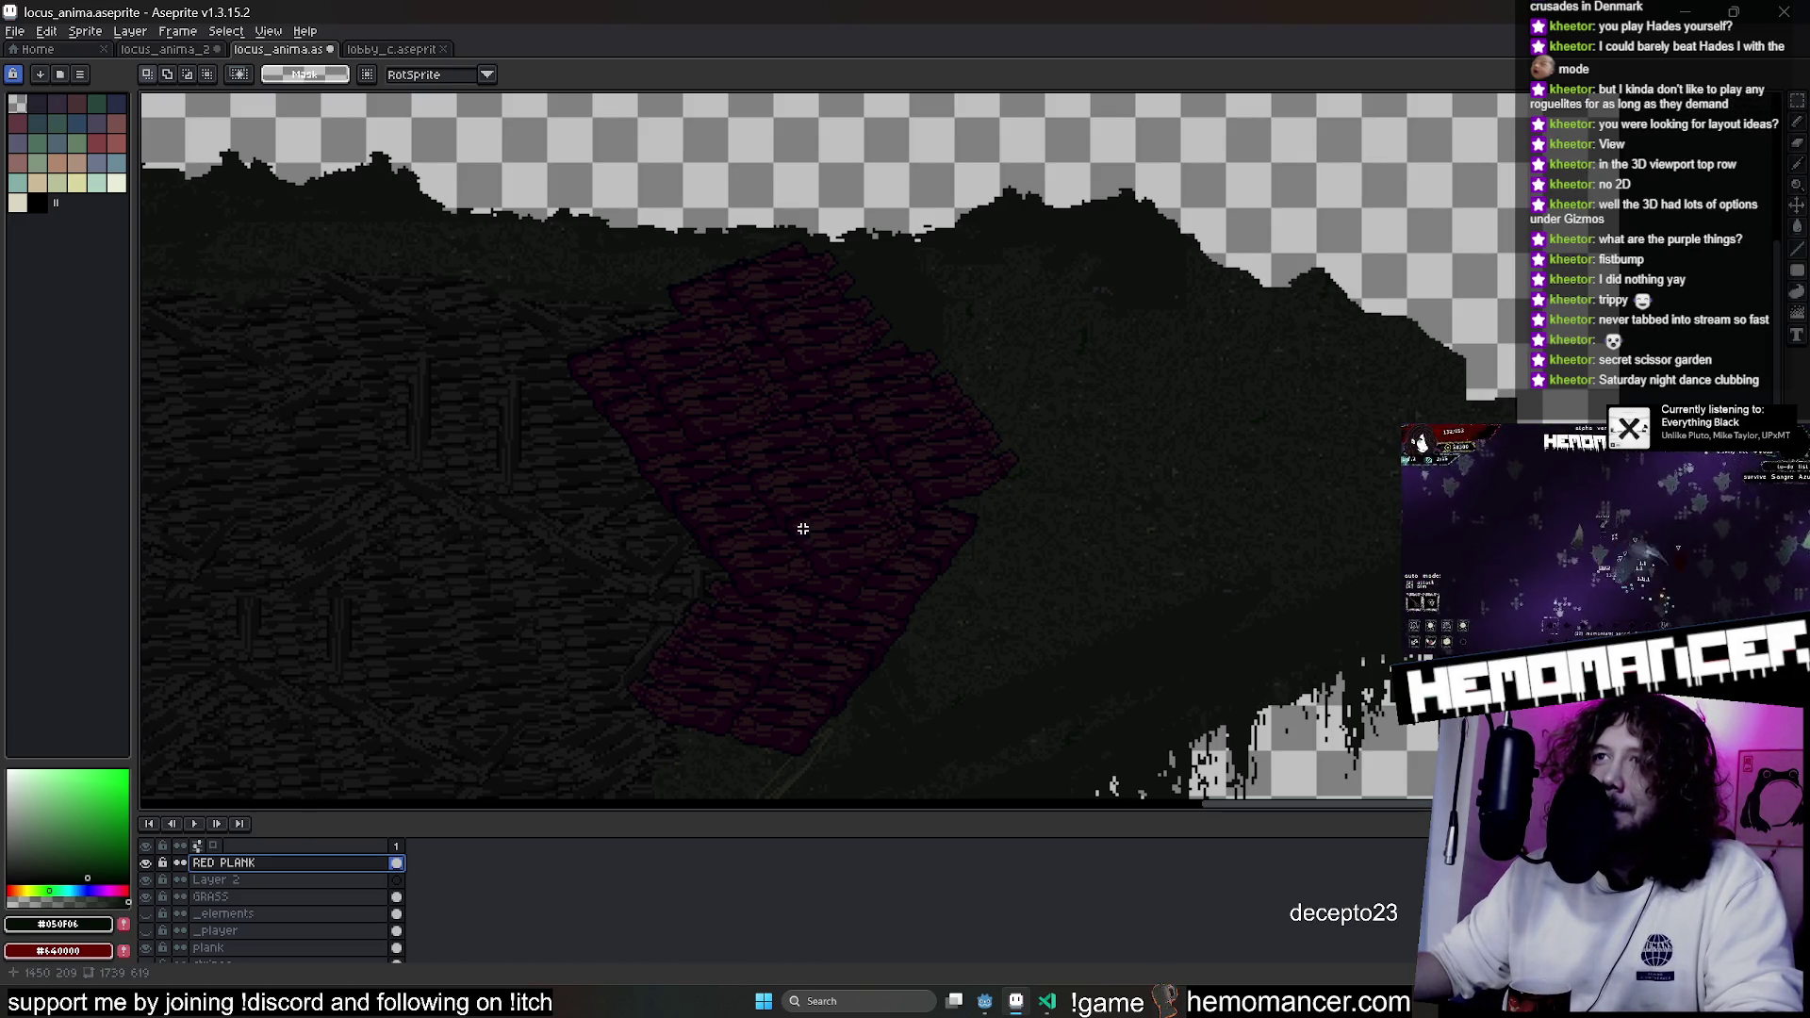
{"action": "scroll", "coordinate": [803, 529], "scroll_direction": "down", "scroll_amount": 2}
{"action": "left_click_drag", "start_coordinate": [619, 483], "coordinate": [1350, 506]}
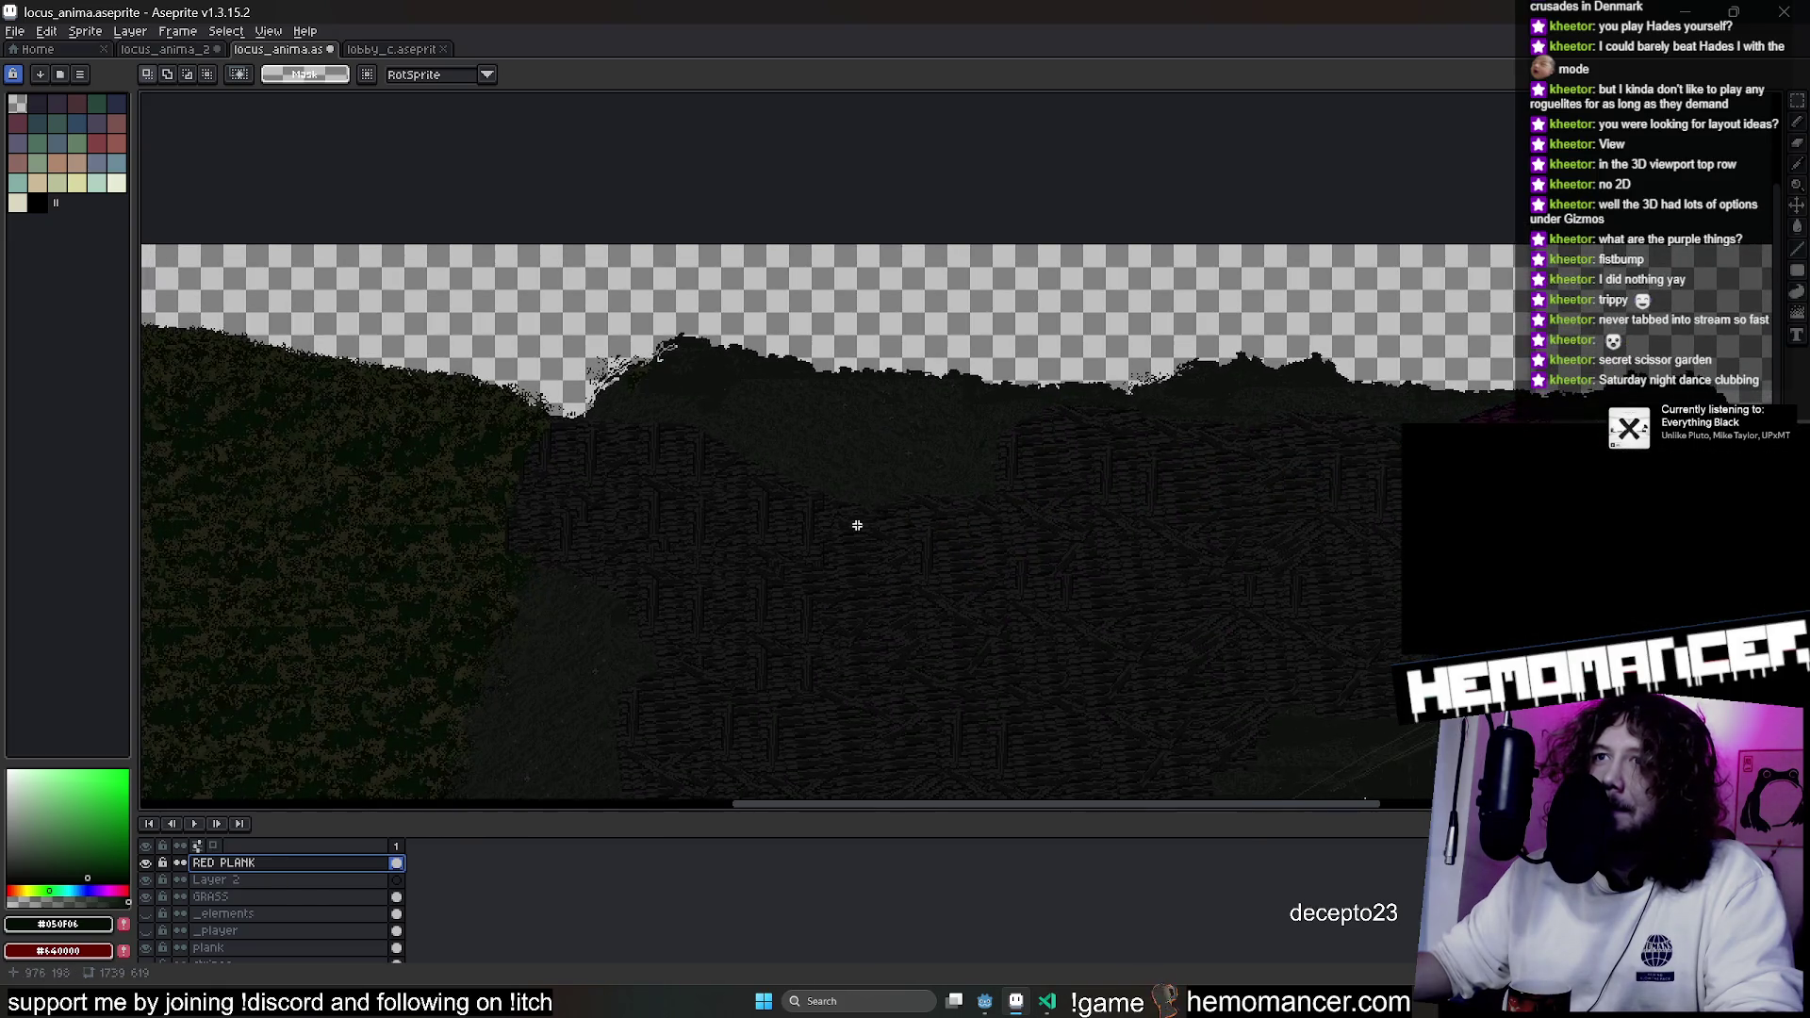
{"action": "left_click_drag", "start_coordinate": [857, 525], "coordinate": [1385, 476]}
{"action": "key", "text": "b"}
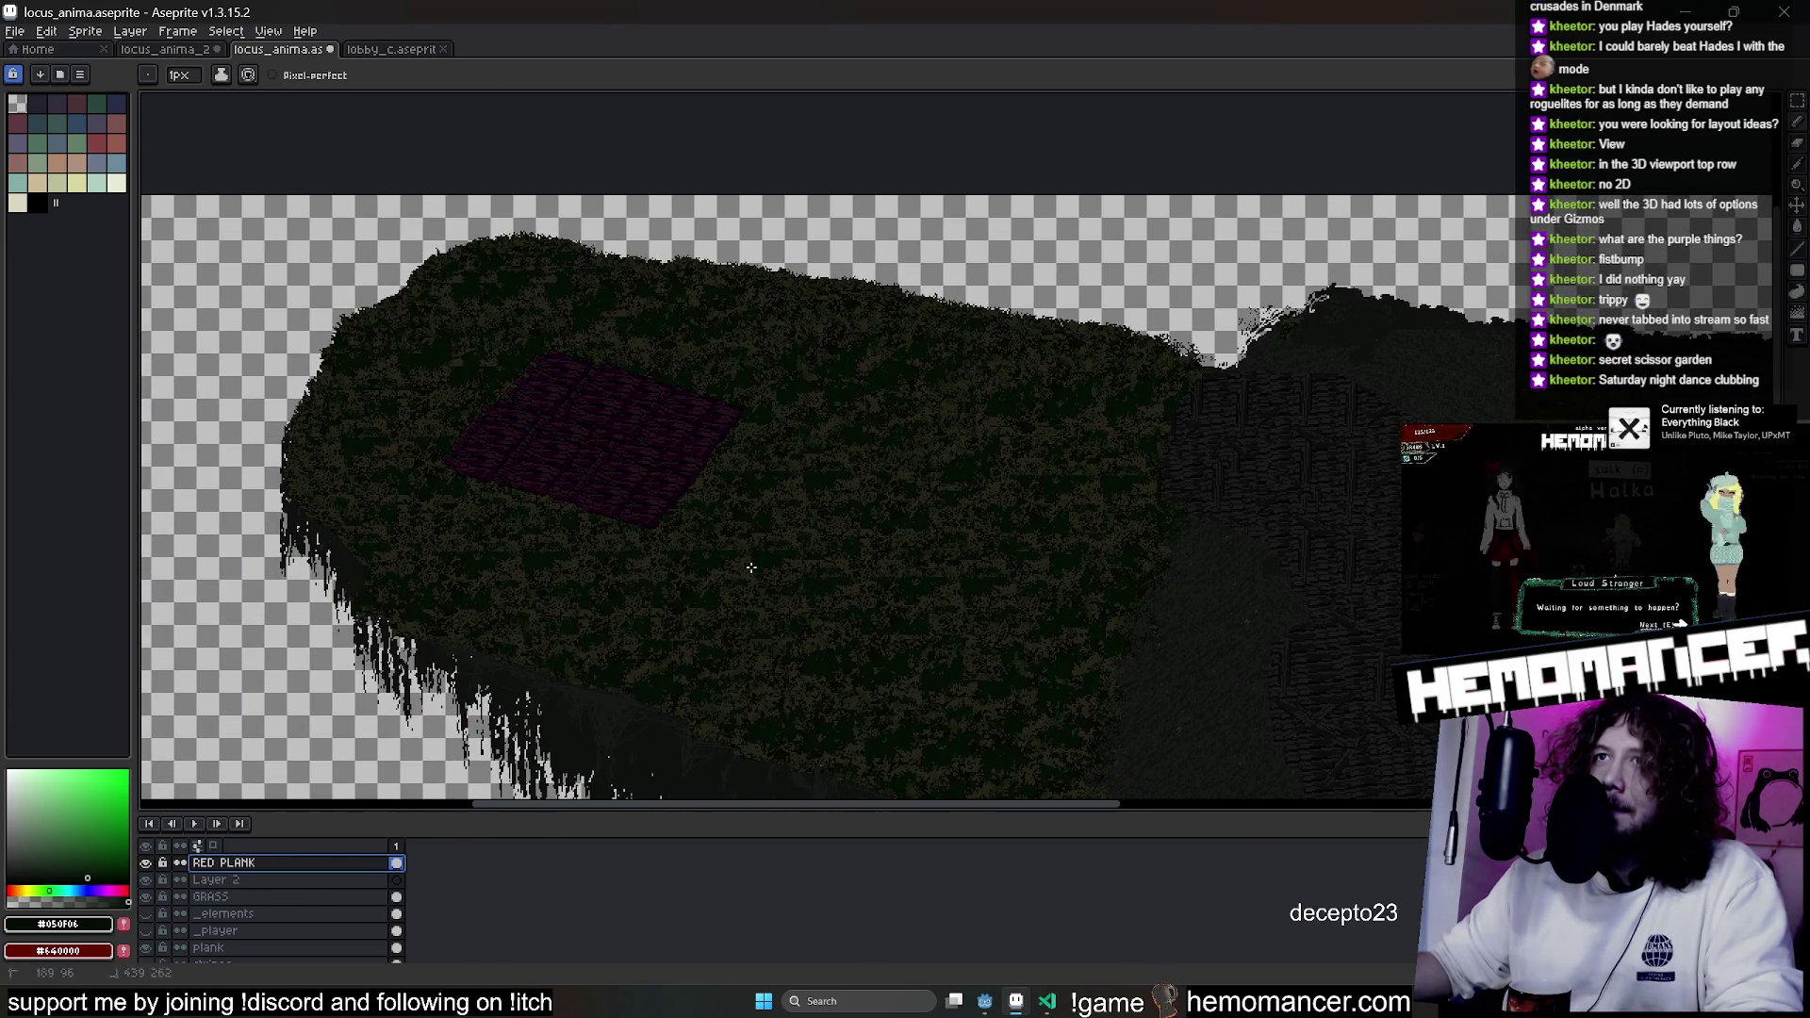
{"action": "scroll", "coordinate": [916, 550], "scroll_direction": "up", "scroll_amount": 3}
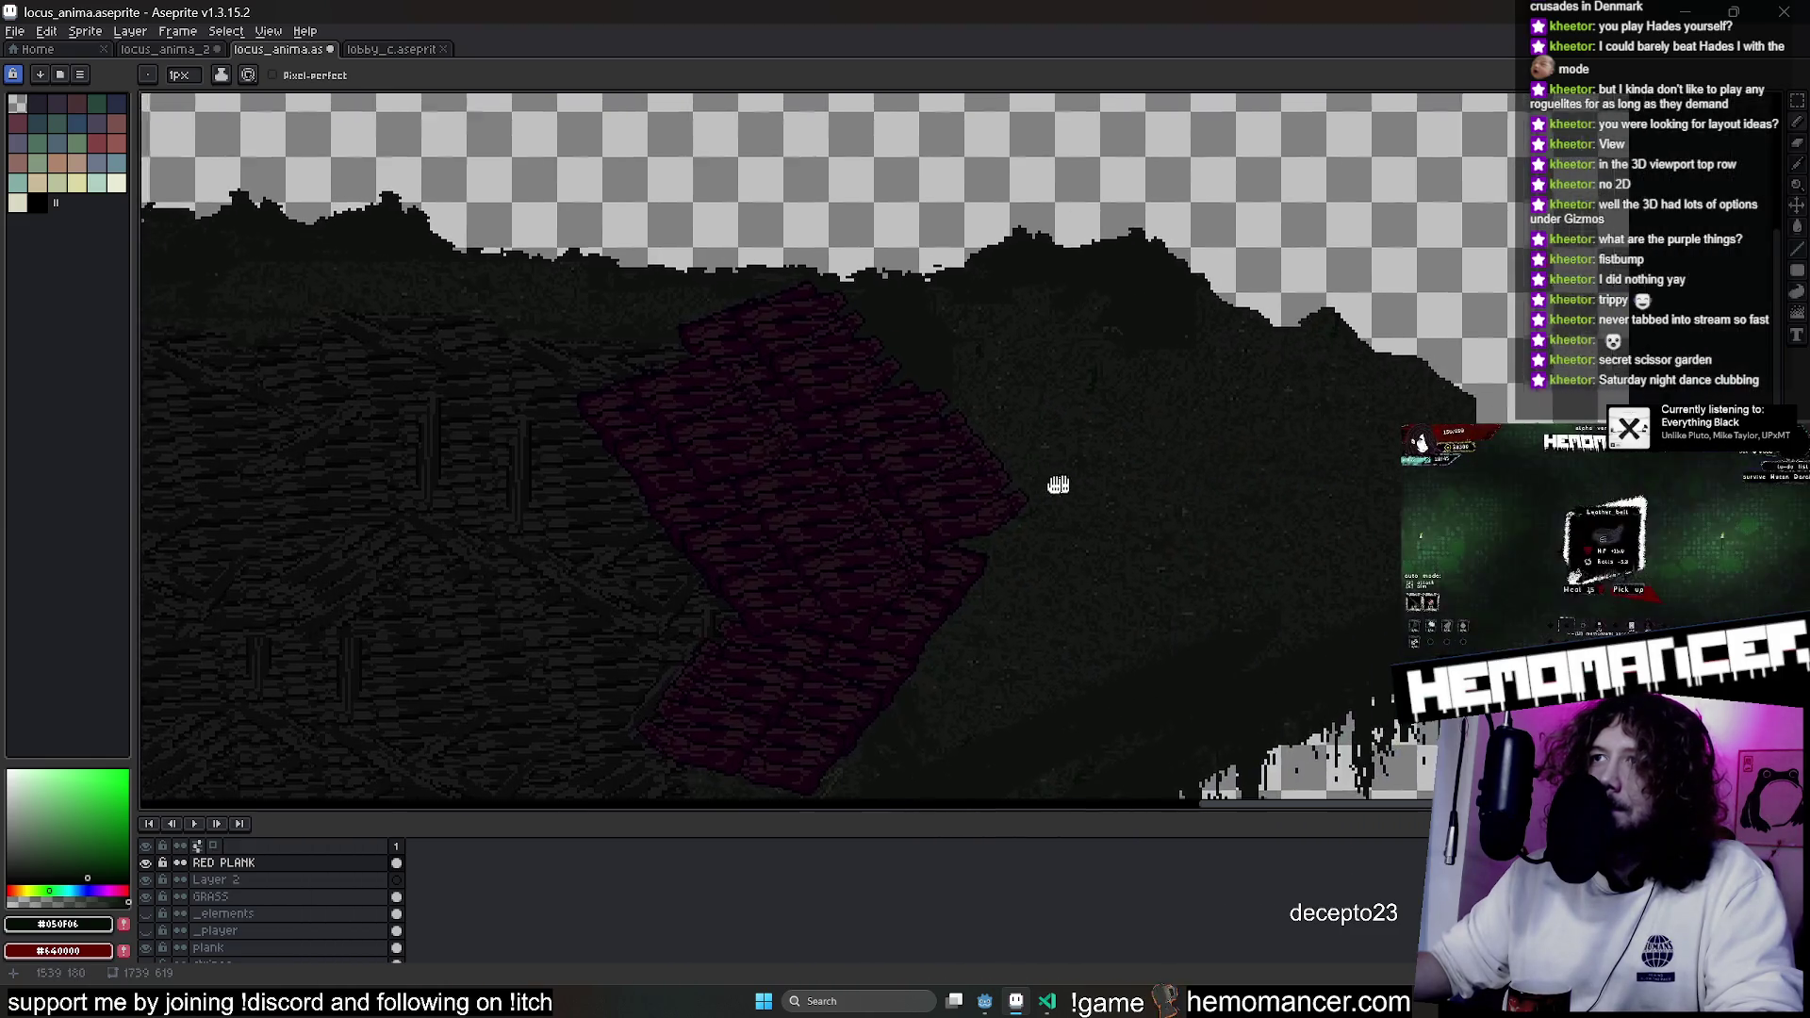
{"action": "left_click_drag", "start_coordinate": [1803, 110], "coordinate": [1733, 112]}
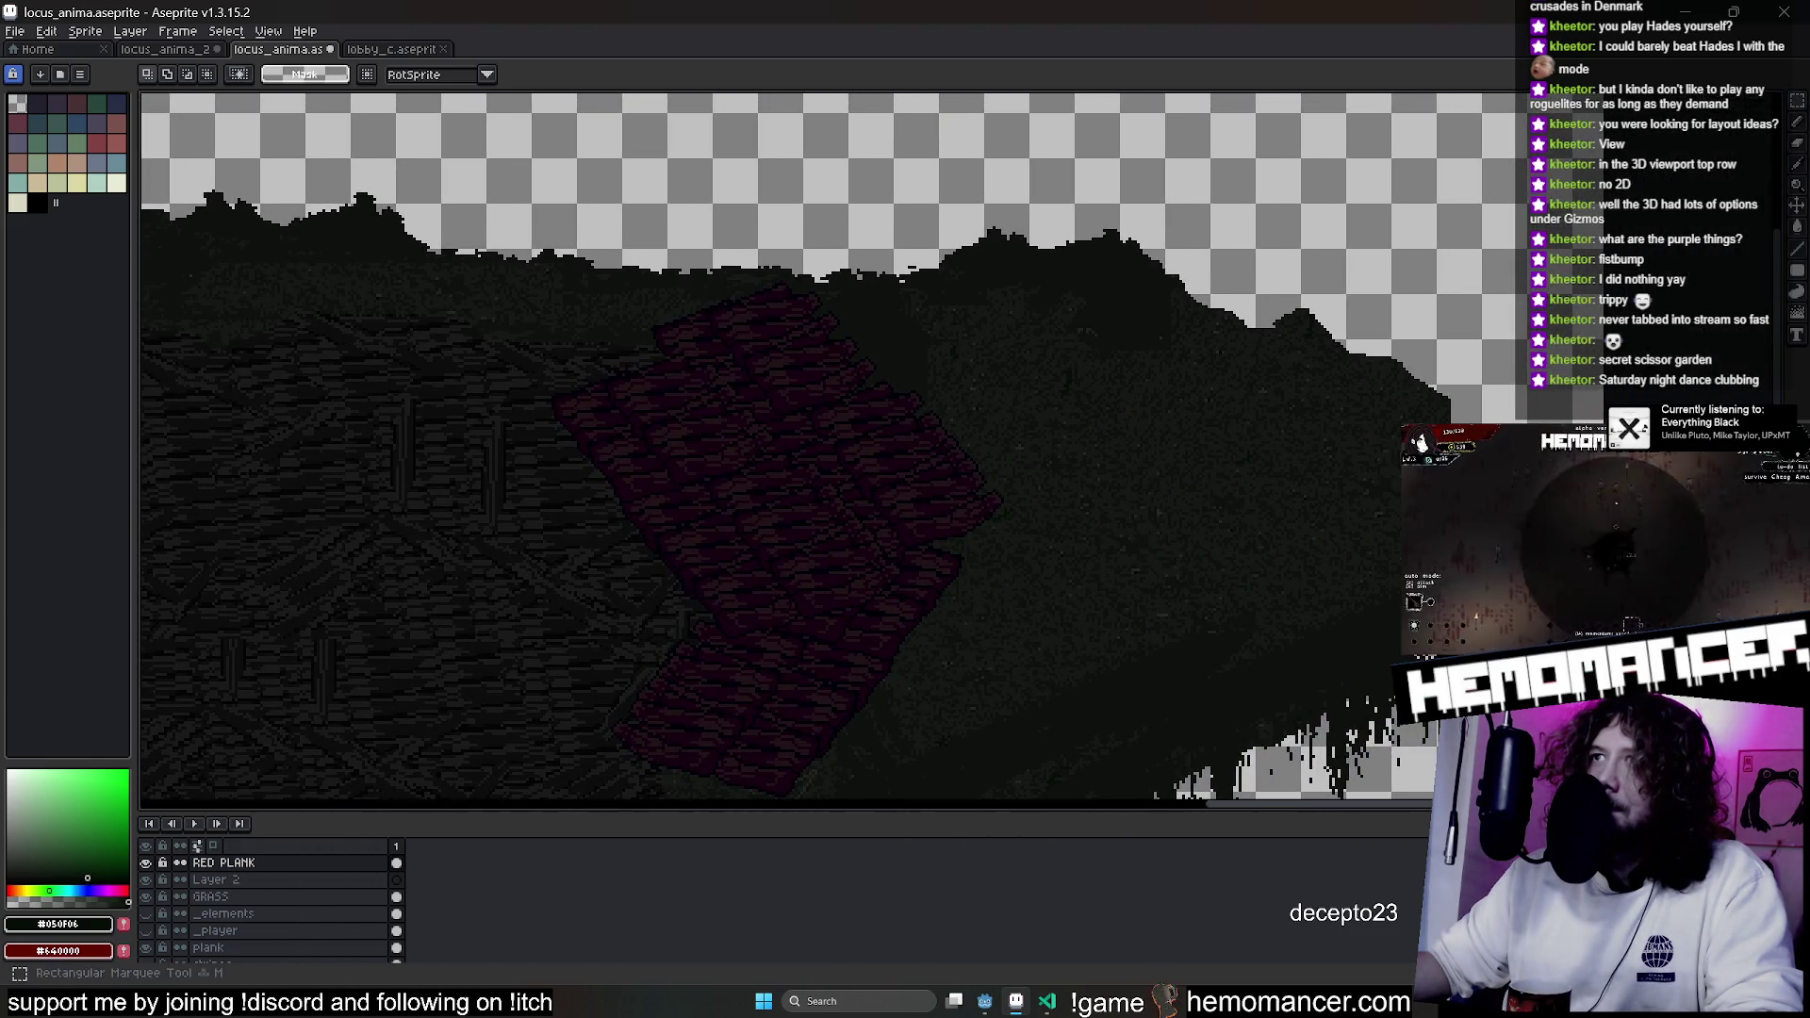
{"action": "scroll", "coordinate": [767, 557], "scroll_direction": "down", "scroll_amount": 2}
{"action": "scroll", "coordinate": [640, 389], "scroll_direction": "up", "scroll_amount": 2}
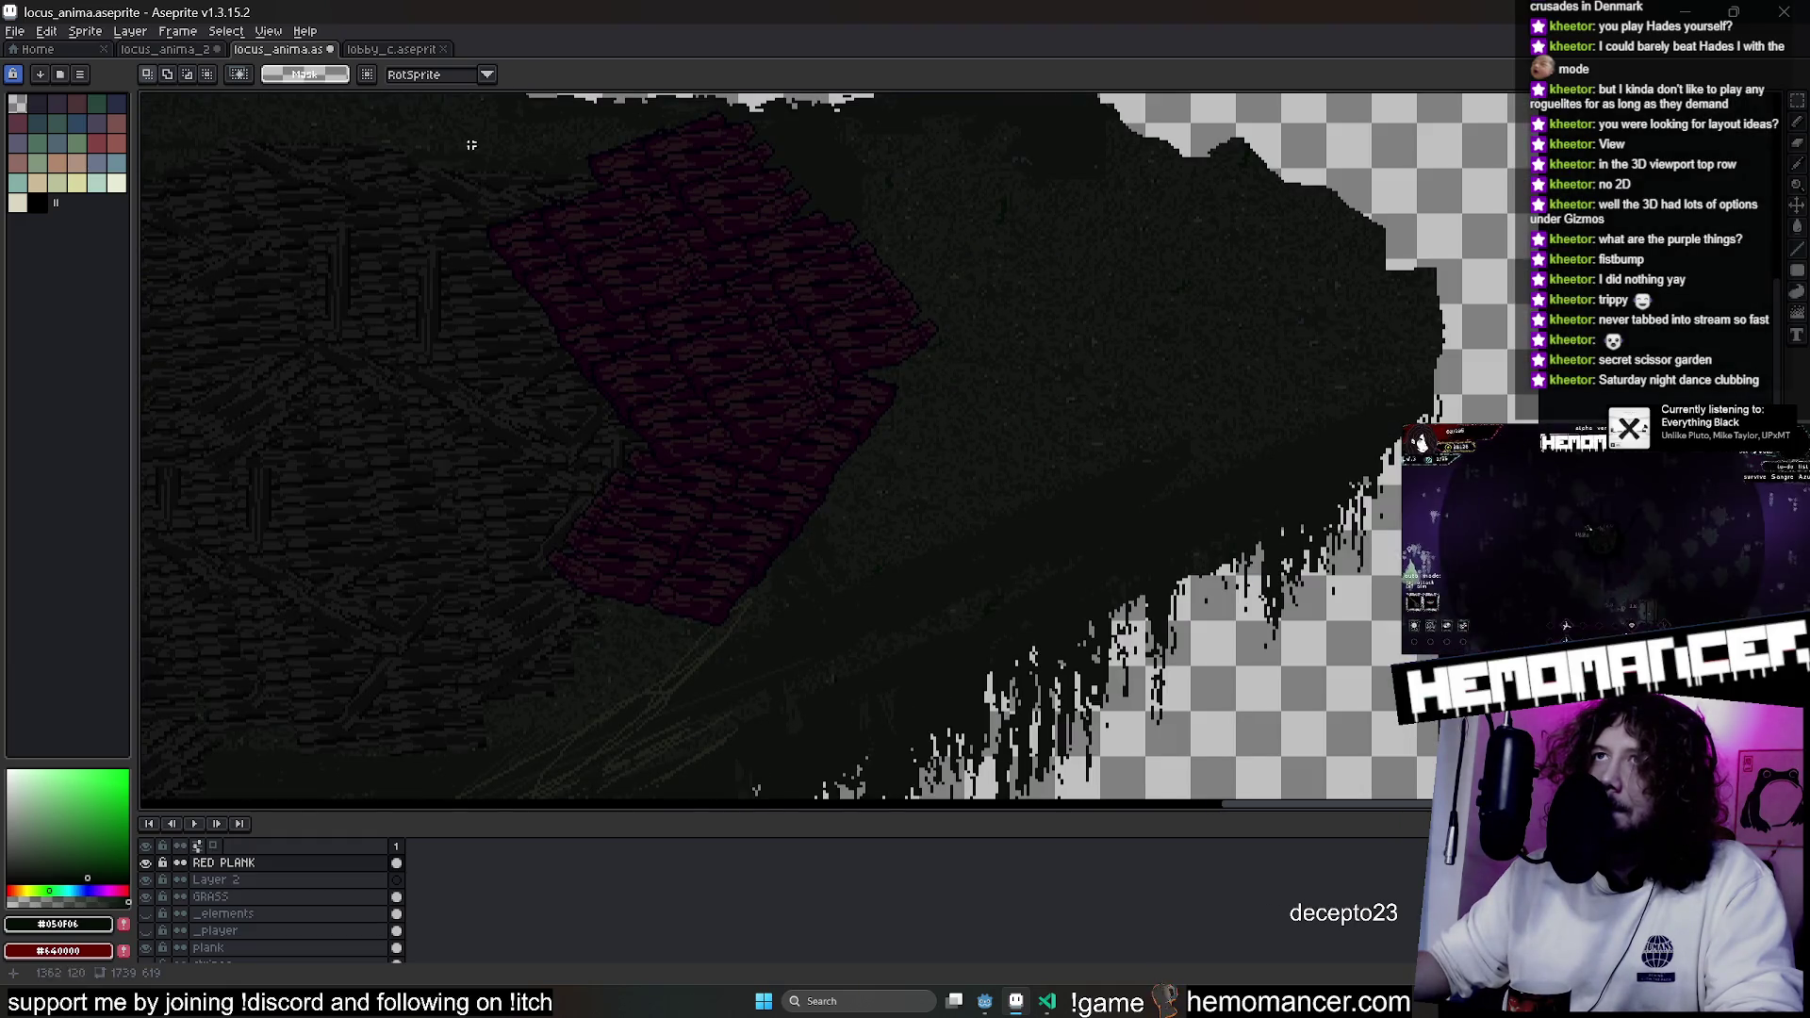
Copy the red plank patch and move the pasted duplicate further up the ground.
{"action": "left_click_drag", "start_coordinate": [1070, 679], "coordinate": [383, 111]}
{"action": "key", "text": "ctrl+c"}
{"action": "key", "text": "ctrl+v"}
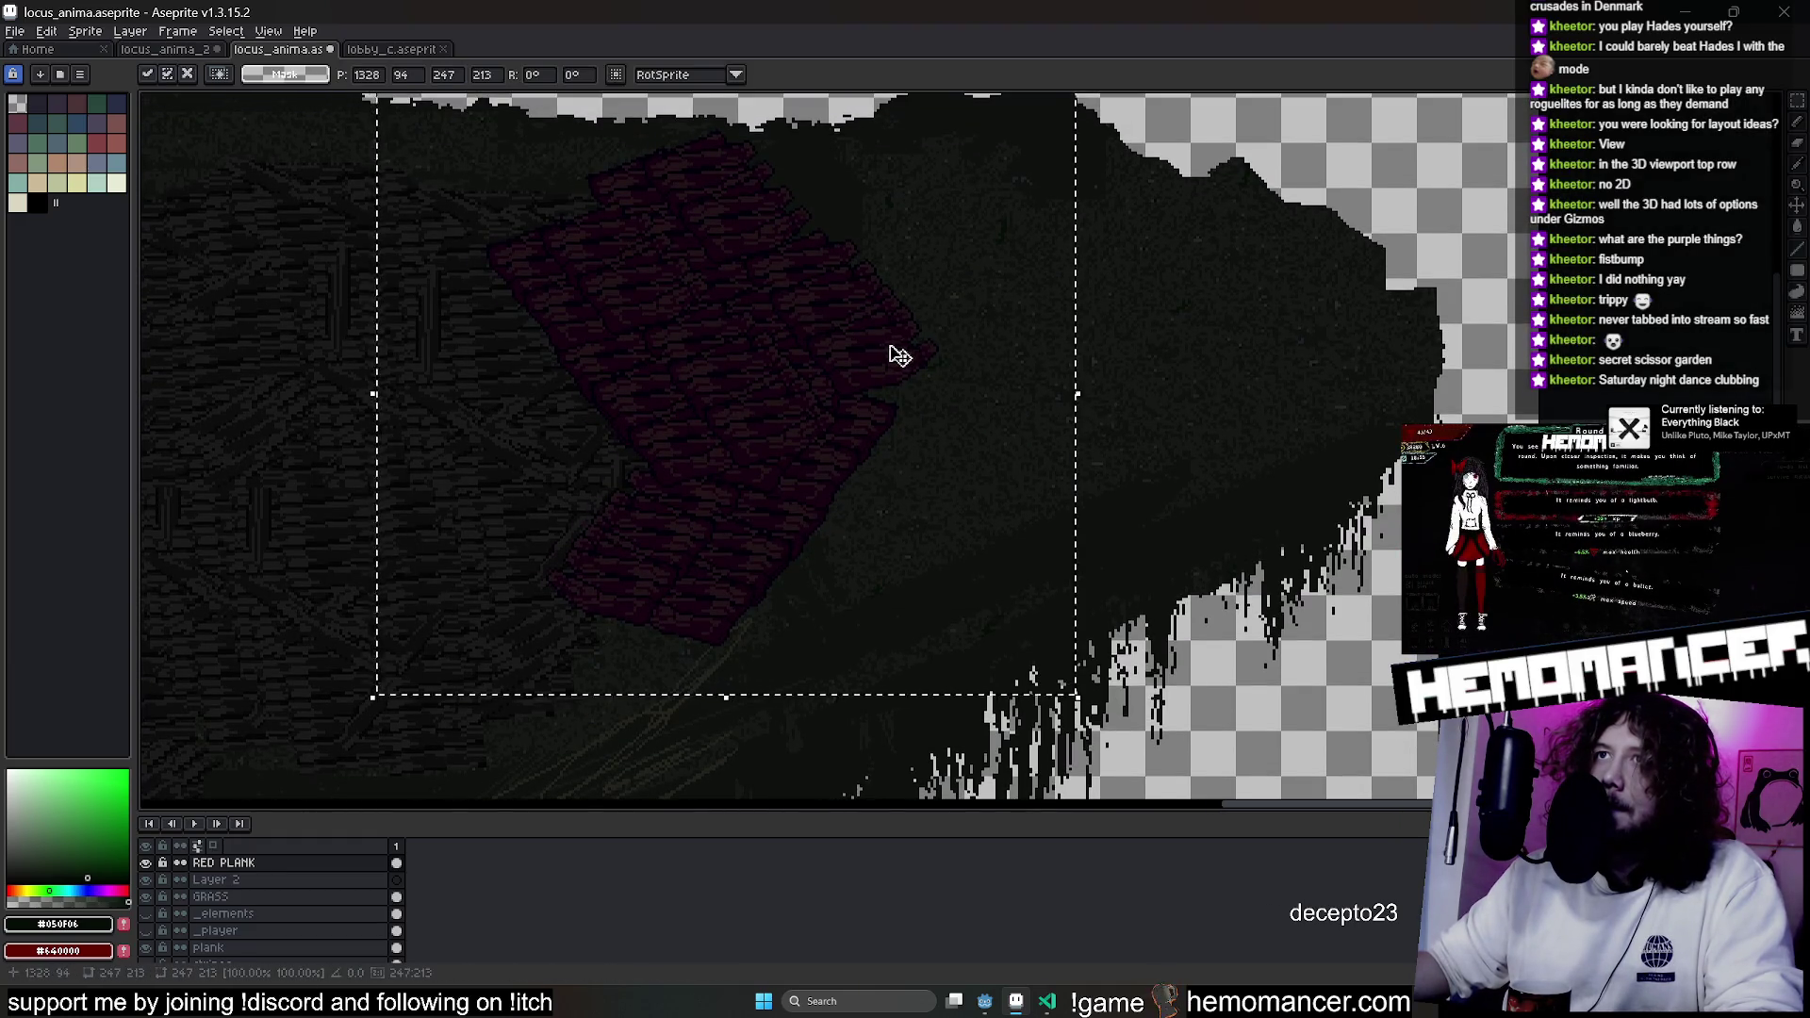
{"action": "mouse_move", "coordinate": [840, 379]}
{"action": "left_mouse_down"}
{"action": "mouse_move", "coordinate": [723, 287]}
{"action": "mouse_move", "coordinate": [983, 614]}
{"action": "mouse_move", "coordinate": [943, 443]}
{"action": "mouse_move", "coordinate": [932, 510]}
{"action": "mouse_move", "coordinate": [1075, 412]}
{"action": "mouse_move", "coordinate": [998, 497]}
{"action": "mouse_move", "coordinate": [1457, 415]}
{"action": "left_mouse_up"}
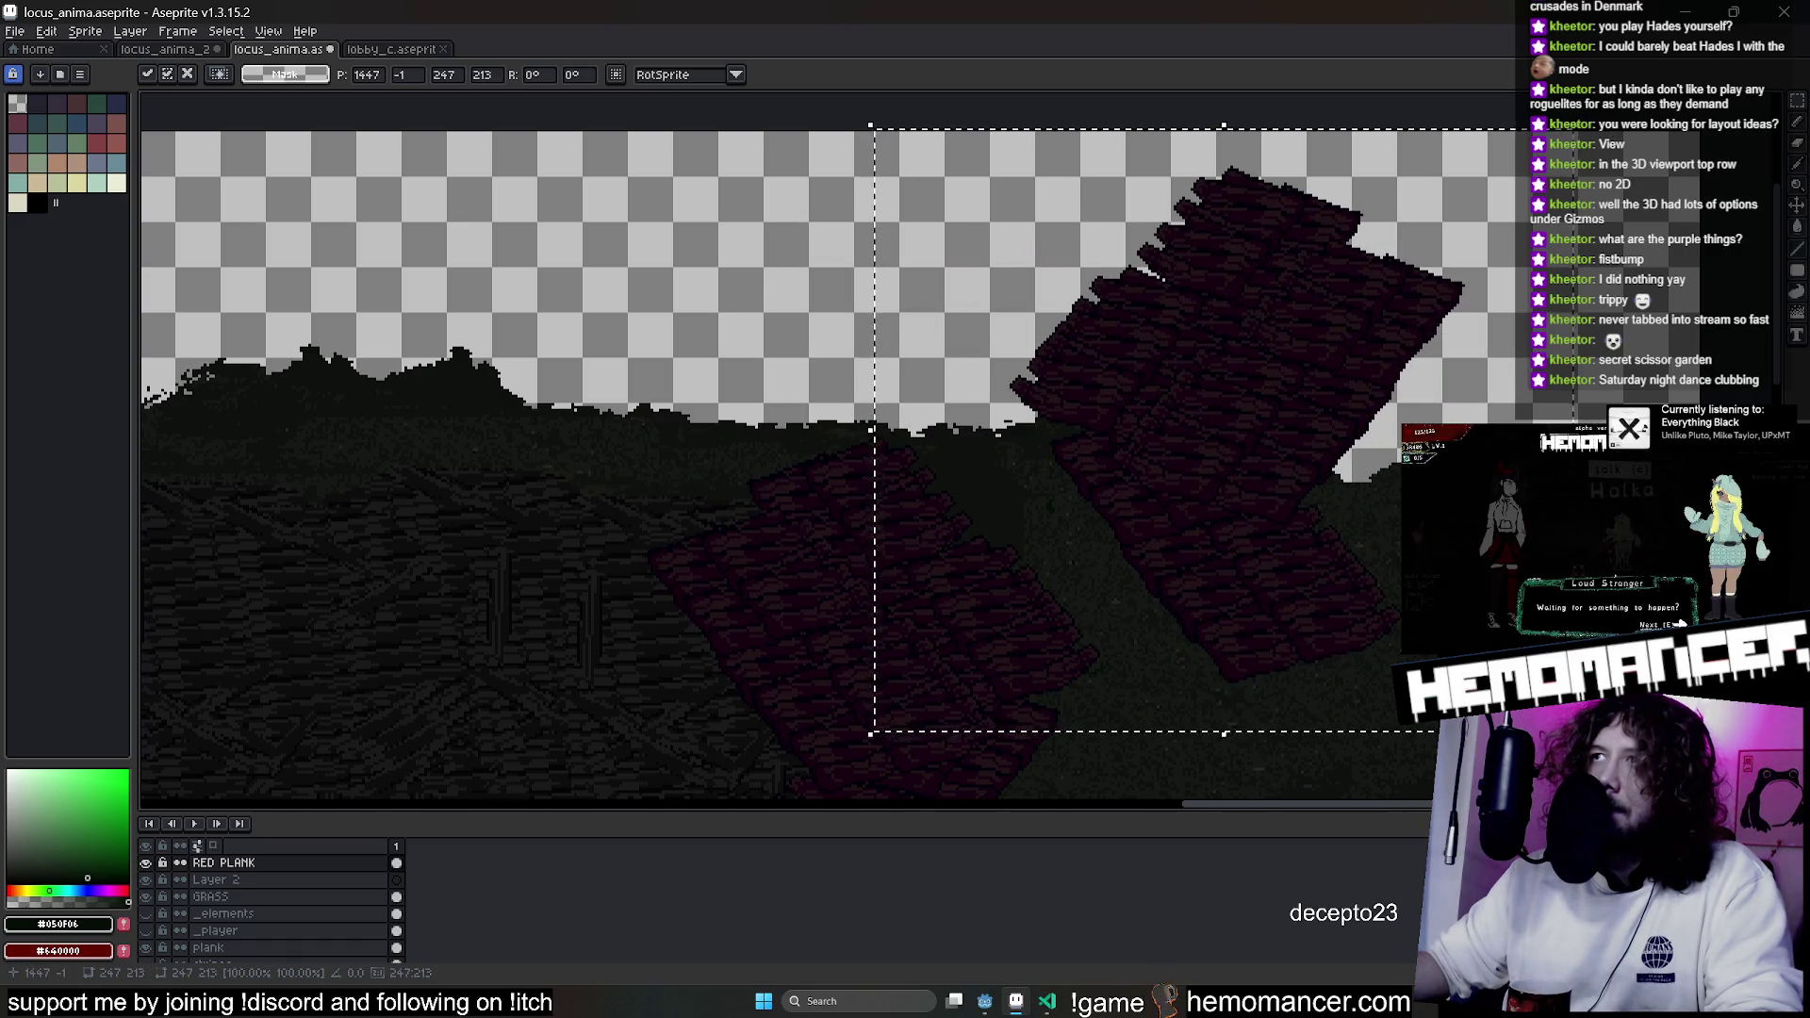
{"action": "scroll", "coordinate": [911, 572], "scroll_direction": "up", "scroll_amount": 3}
Commit the copy and erase its lower-left planks with a slightly smaller eraser.
{"action": "key", "text": "e"}
{"action": "mouse_move", "coordinate": [911, 572]}
{"action": "left_mouse_down"}
{"action": "mouse_move", "coordinate": [871, 620]}
{"action": "mouse_move", "coordinate": [873, 484]}
{"action": "mouse_move", "coordinate": [677, 285]}
{"action": "mouse_move", "coordinate": [791, 583]}
{"action": "left_mouse_up"}
{"action": "key", "text": "minus"}
{"action": "key", "text": "minus"}
{"action": "key", "text": "minus"}
{"action": "mouse_move", "coordinate": [715, 475]}
{"action": "left_mouse_down"}
{"action": "mouse_move", "coordinate": [938, 596]}
{"action": "mouse_move", "coordinate": [1202, 634]}
{"action": "left_mouse_up"}
{"action": "scroll", "coordinate": [1193, 631], "scroll_direction": "up", "scroll_amount": 2}
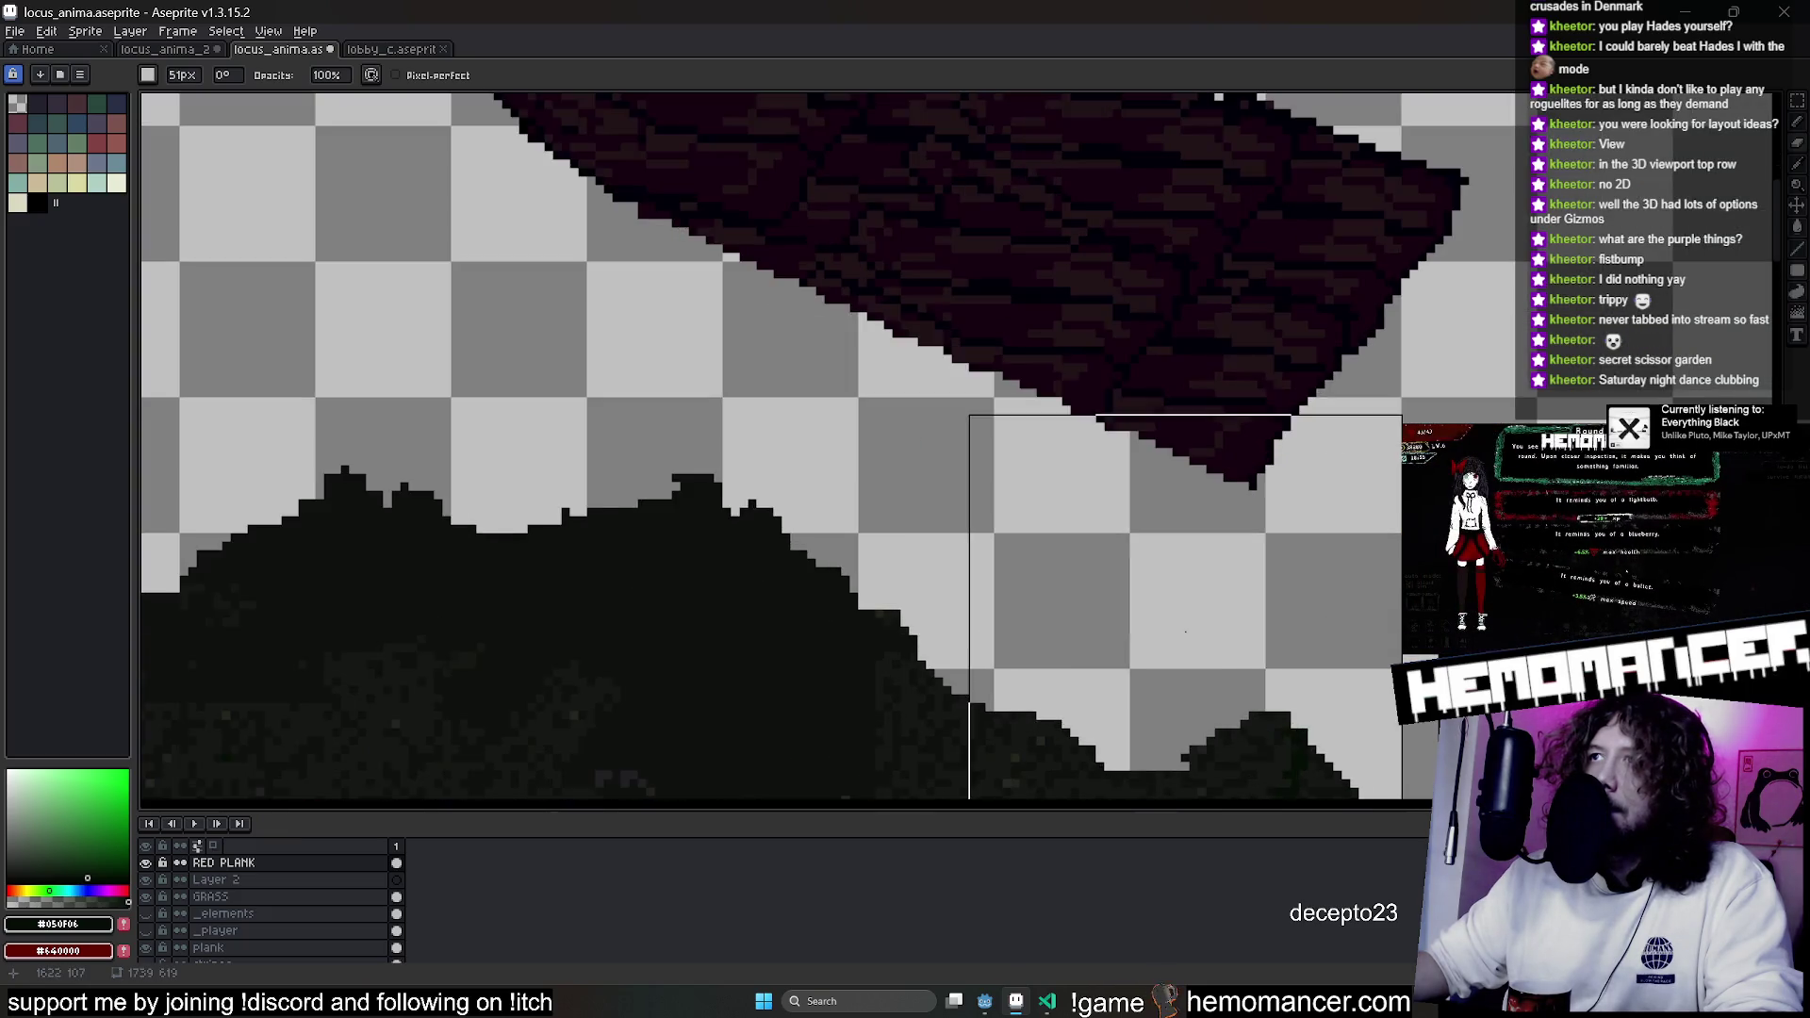
Shrink the eraser brush further and shift the view across the plank sprite.
{"action": "scroll", "coordinate": [1186, 632], "scroll_direction": "down", "scroll_amount": 2}
{"action": "scroll", "coordinate": [953, 703], "scroll_direction": "up", "scroll_amount": 1}
{"action": "key", "text": "minus"}
{"action": "key", "text": "minus"}
{"action": "key", "text": "minus"}
{"action": "key", "text": "minus"}
{"action": "key", "text": "minus"}
{"action": "key", "text": "minus"}
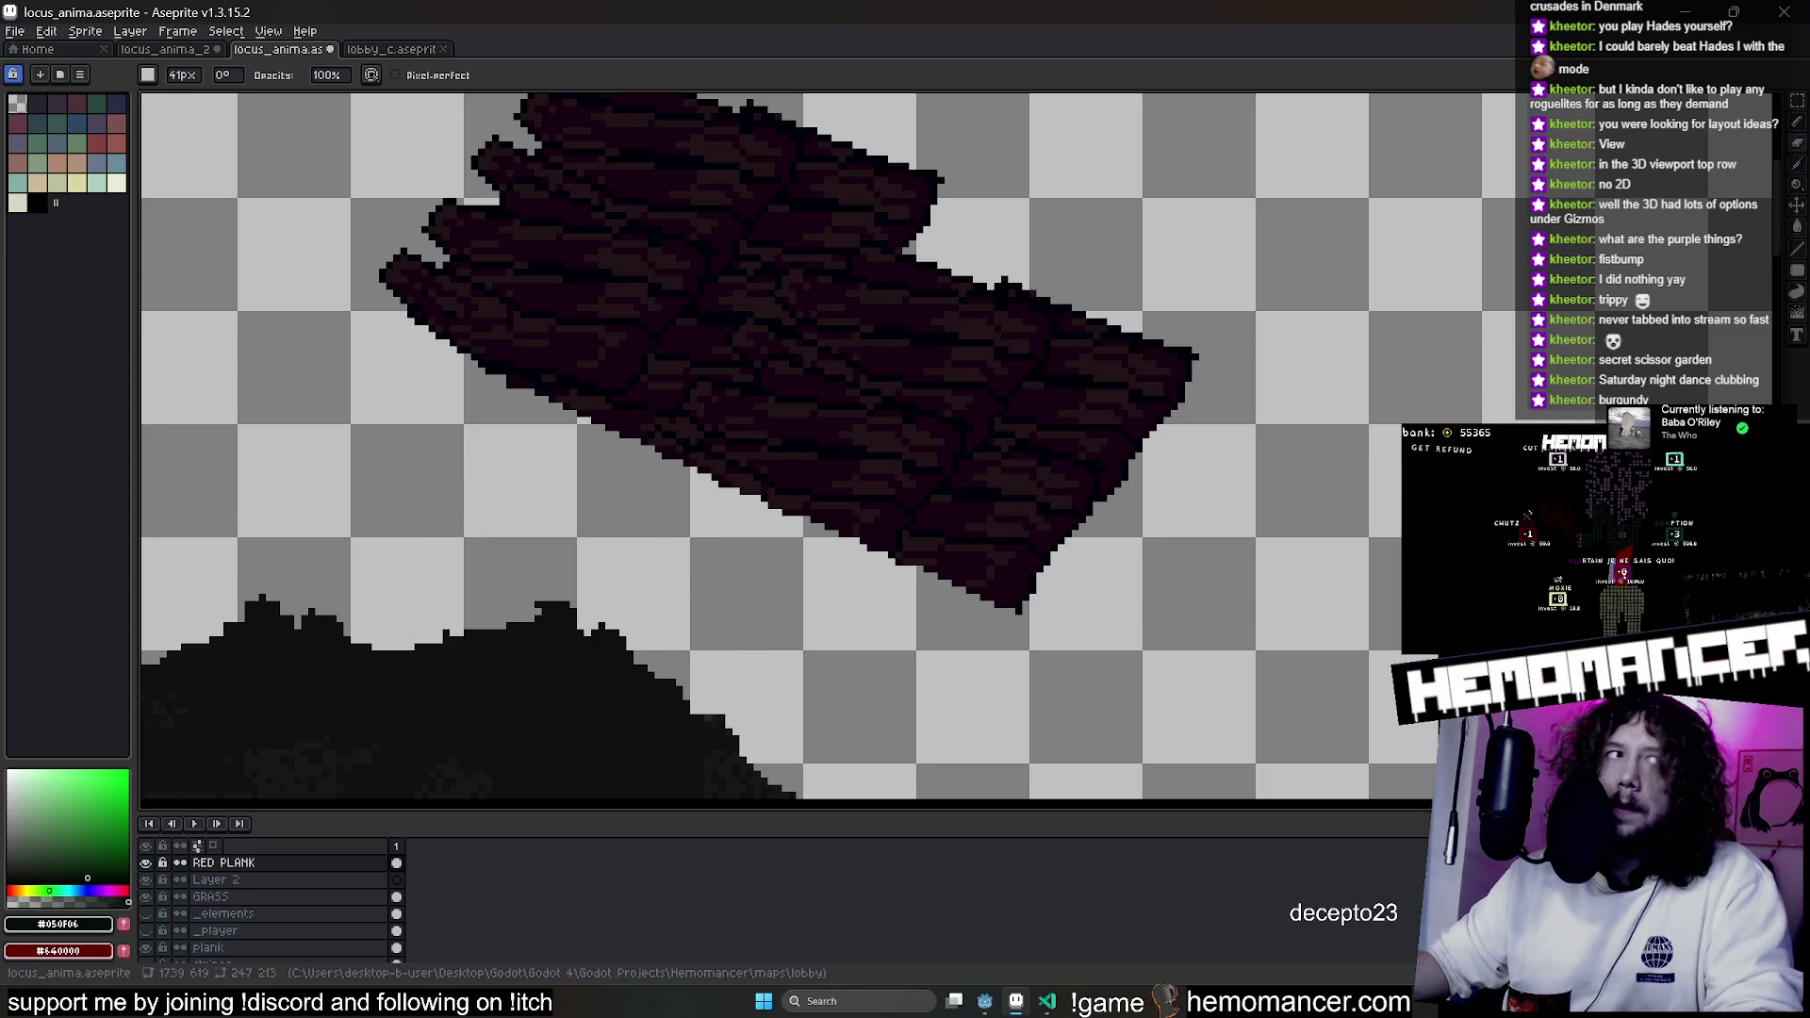
{"action": "key", "text": "minus"}
{"action": "key", "text": "minus"}
{"action": "key", "text": "minus"}
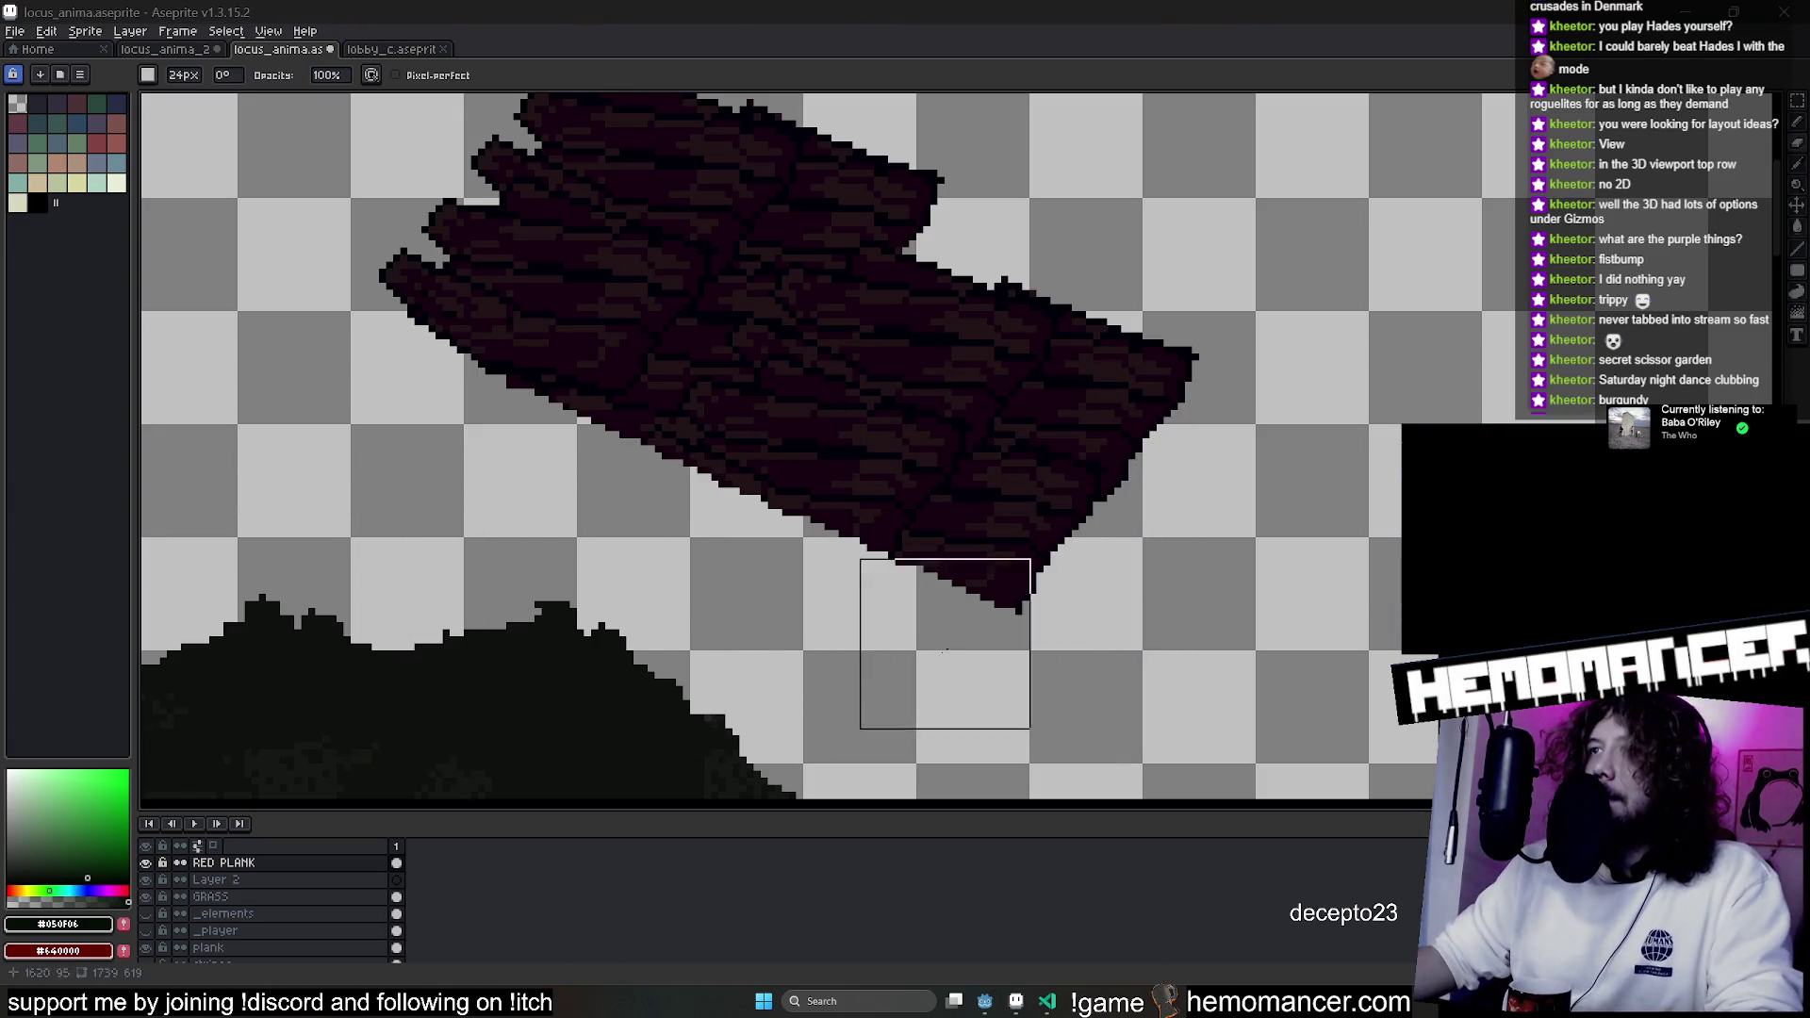
{"action": "mouse_move", "coordinate": [875, 608]}
{"action": "left_mouse_down"}
{"action": "mouse_move", "coordinate": [764, 619]}
{"action": "mouse_move", "coordinate": [745, 647]}
{"action": "left_mouse_up"}
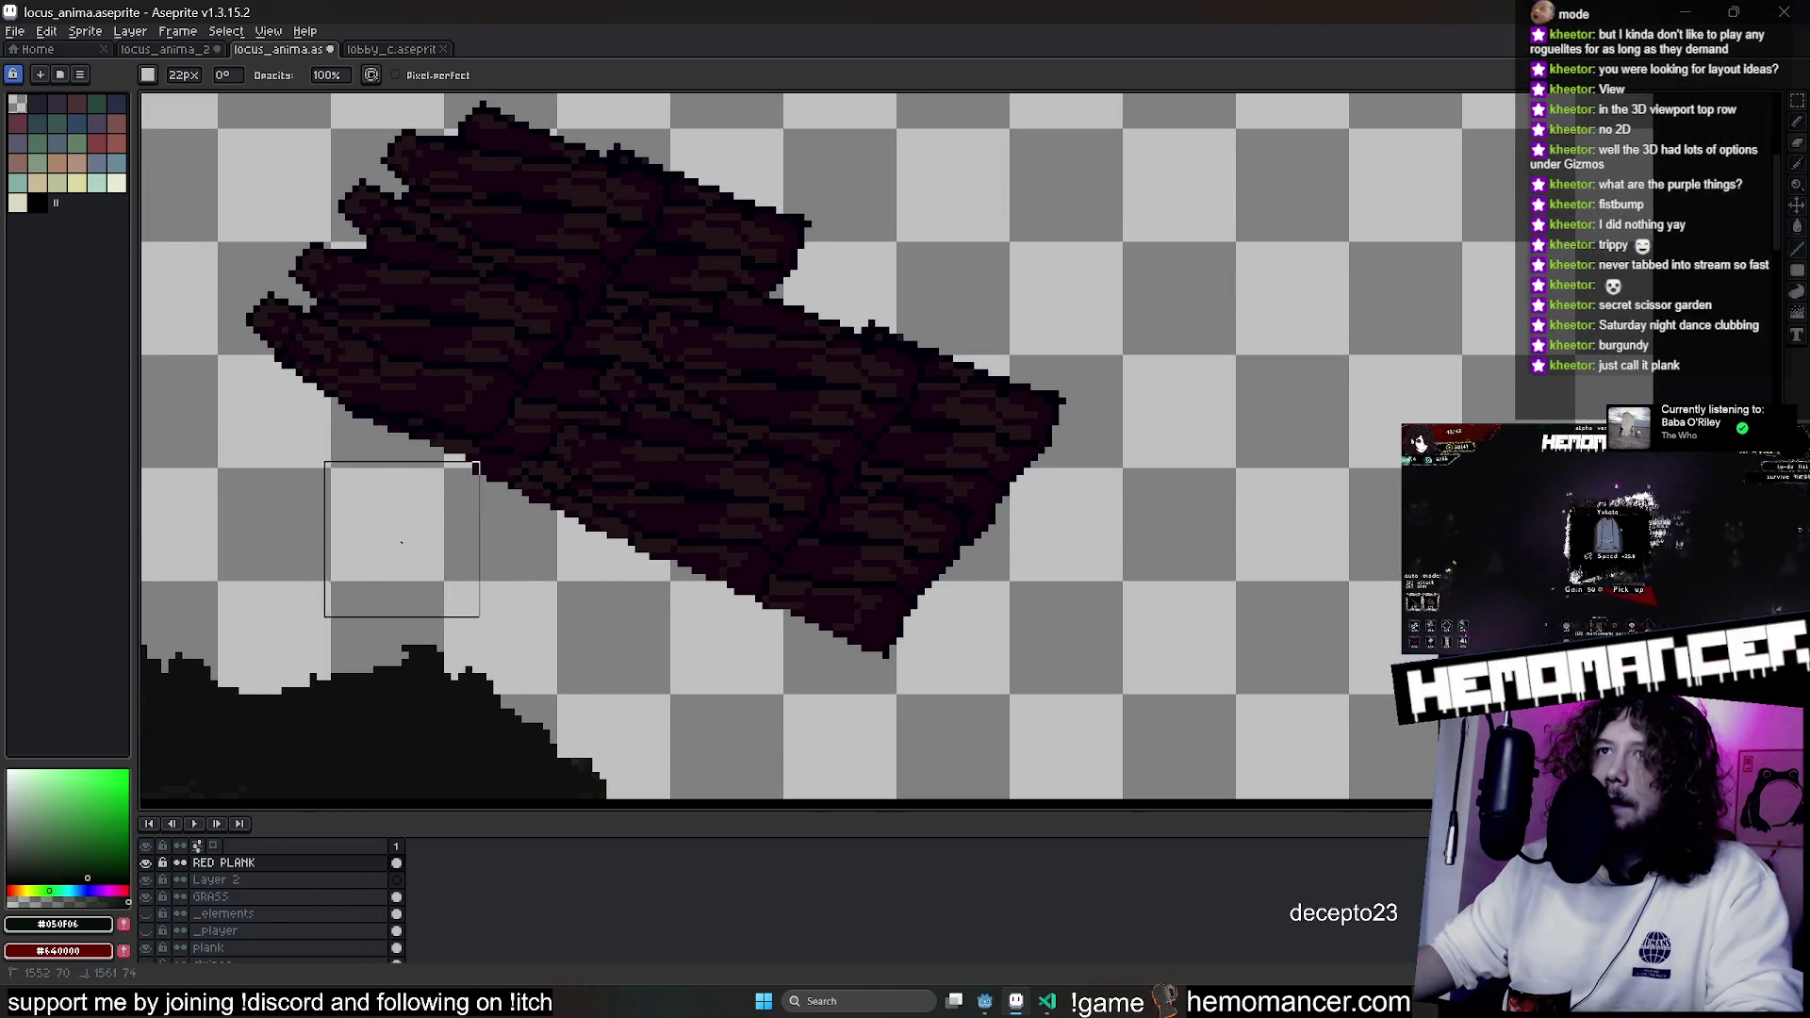
{"action": "mouse_move", "coordinate": [1080, 243]}
{"action": "left_mouse_down"}
{"action": "mouse_move", "coordinate": [888, 344]}
{"action": "mouse_move", "coordinate": [484, 163]}
{"action": "left_mouse_up"}
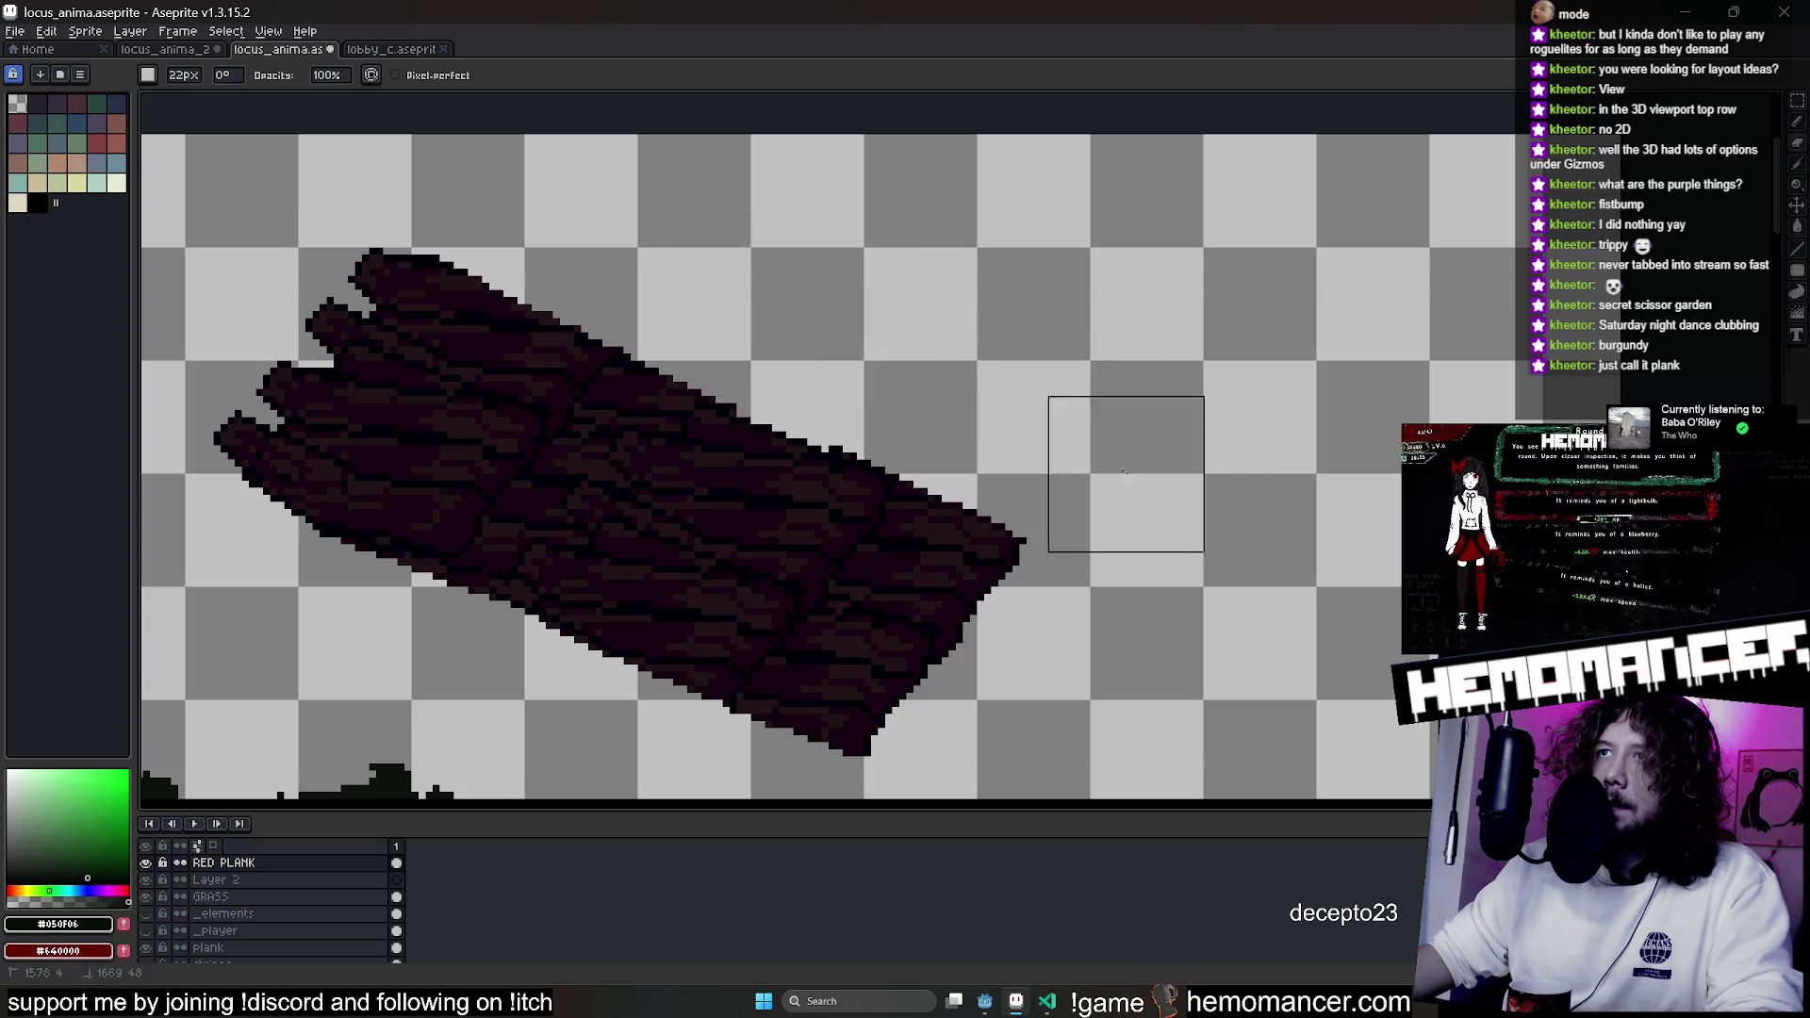
{"action": "scroll", "coordinate": [1205, 512], "scroll_direction": "down", "scroll_amount": 2}
{"action": "scroll", "coordinate": [962, 635], "scroll_direction": "up", "scroll_amount": 3}
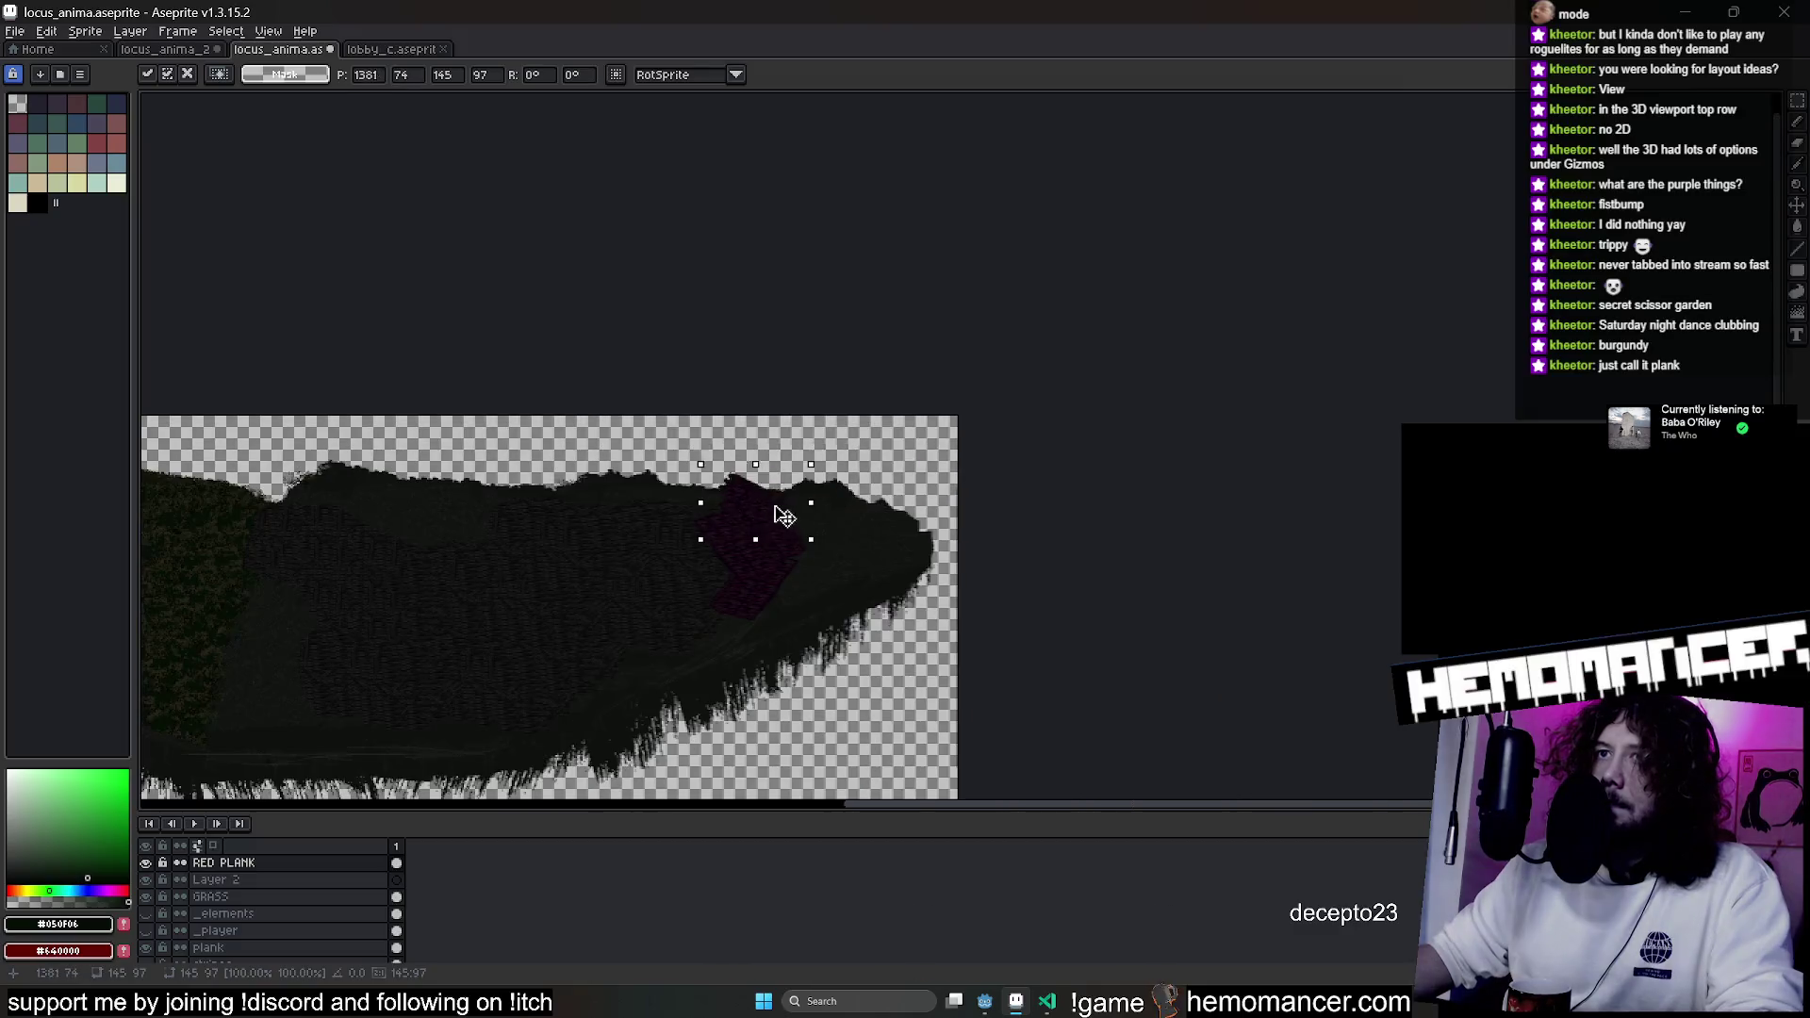
{"action": "scroll", "coordinate": [776, 517], "scroll_direction": "up", "scroll_amount": 2}
Paste the plank patch, move it left into place, commit it and save locus_anima.
{"action": "key", "text": "ctrl+v"}
{"action": "scroll", "coordinate": [511, 416], "scroll_direction": "left", "scroll_amount": 5}
{"action": "mouse_move", "coordinate": [946, 500]}
{"action": "left_mouse_down"}
{"action": "mouse_move", "coordinate": [788, 501]}
{"action": "mouse_move", "coordinate": [828, 477]}
{"action": "mouse_move", "coordinate": [626, 513]}
{"action": "mouse_move", "coordinate": [728, 538]}
{"action": "left_mouse_up"}
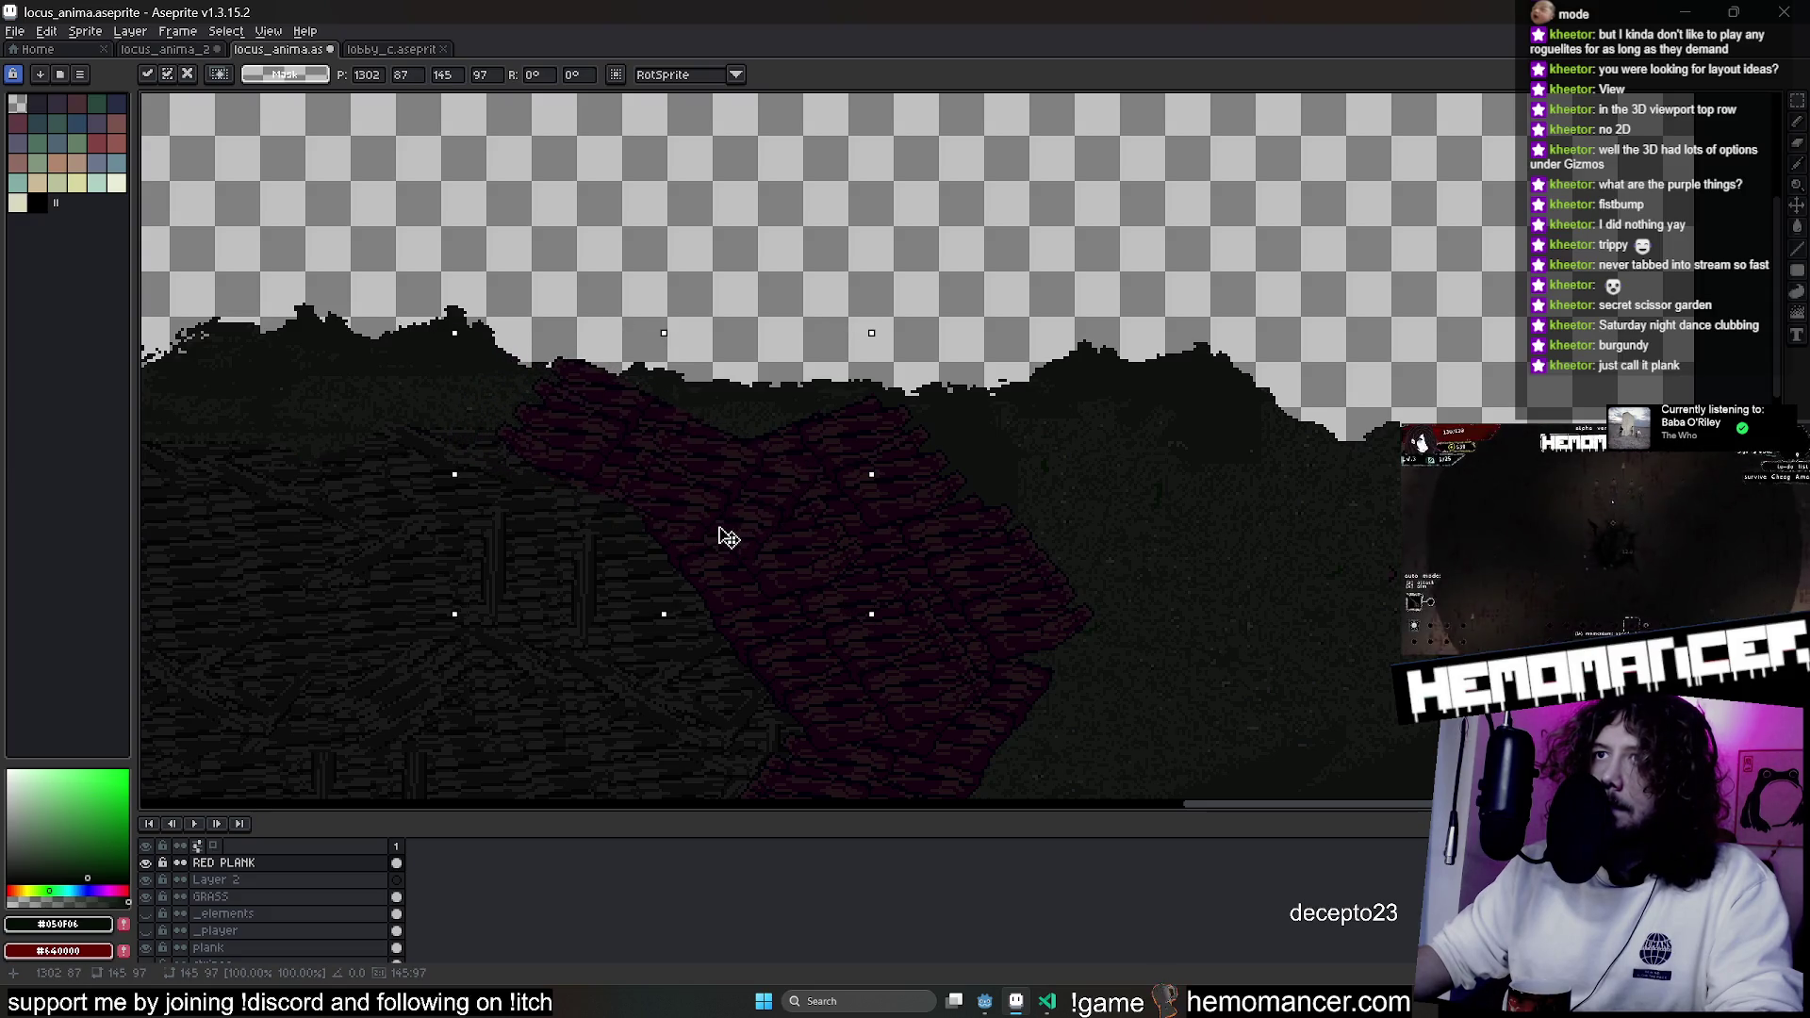
{"action": "key", "text": "ctrl+d"}
{"action": "scroll", "coordinate": [937, 223], "scroll_direction": "down", "scroll_amount": 3}
{"action": "scroll", "coordinate": [936, 224], "scroll_direction": "left", "scroll_amount": 3}
{"action": "key", "text": "ctrl+s"}
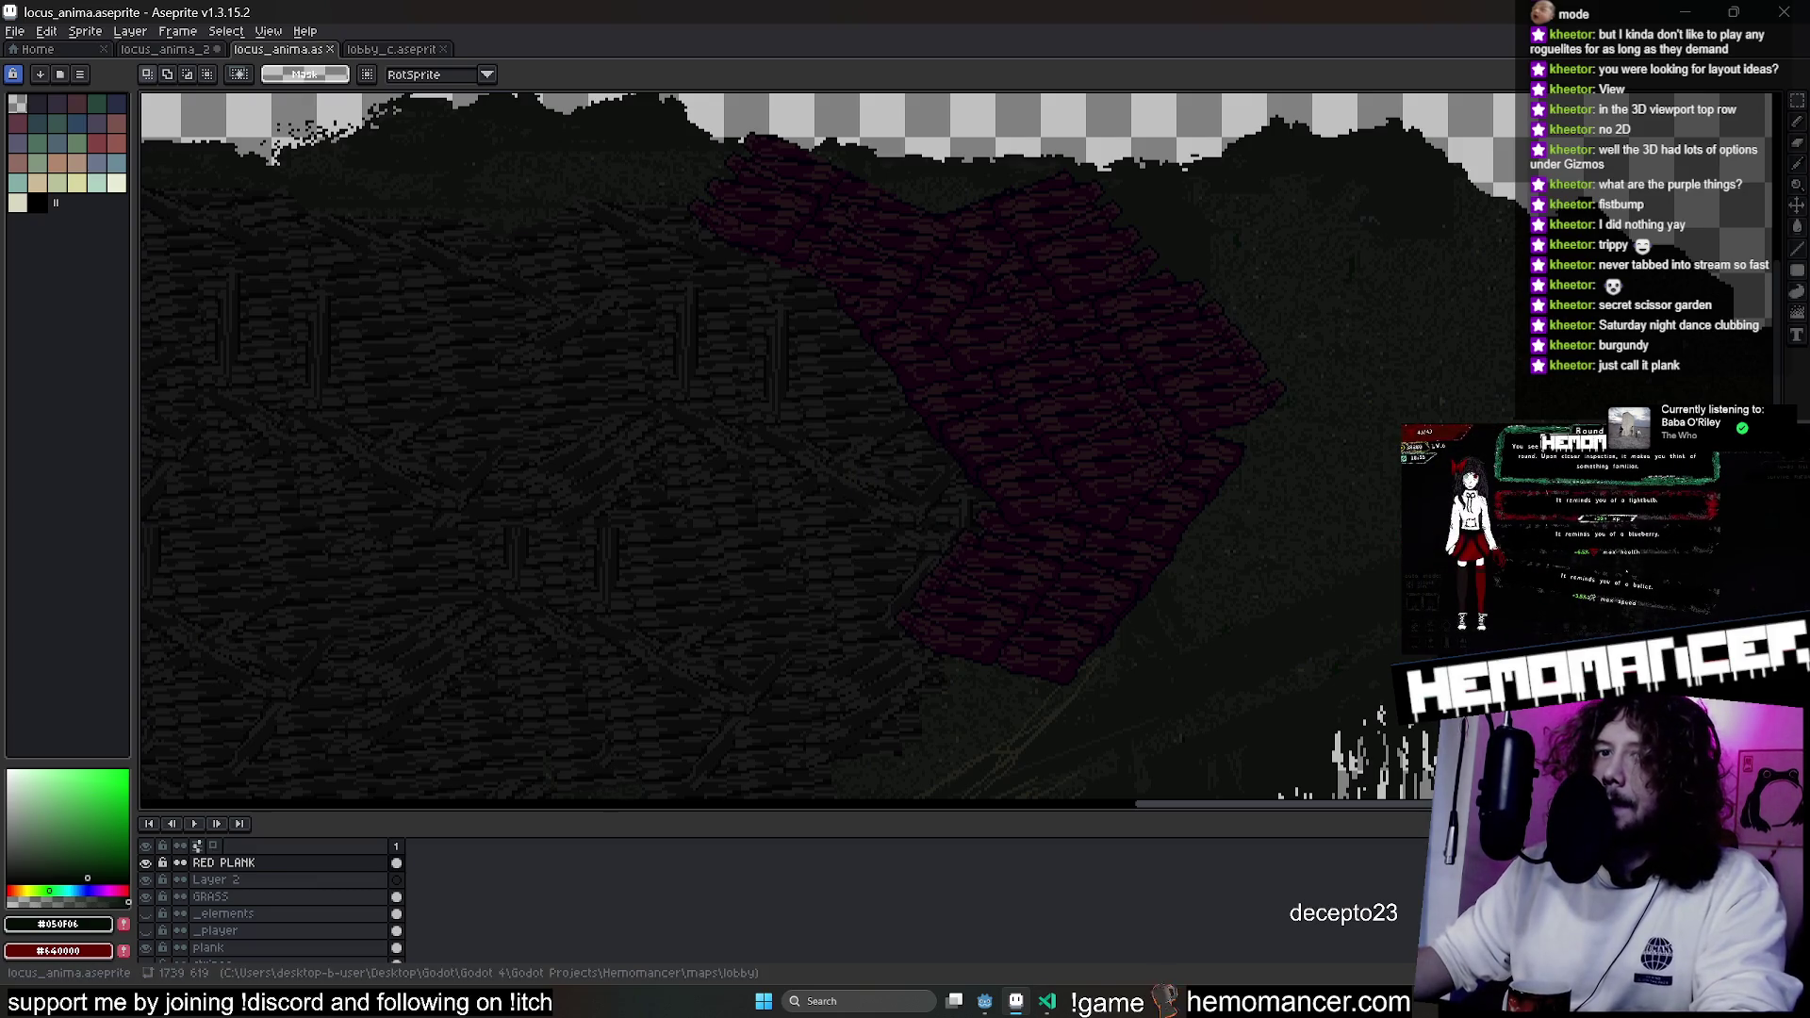
In Godot, move the LobbyLog book onto the planks and the Light8 torch down-left beside them.
{"action": "left_click", "coordinate": [987, 1003]}
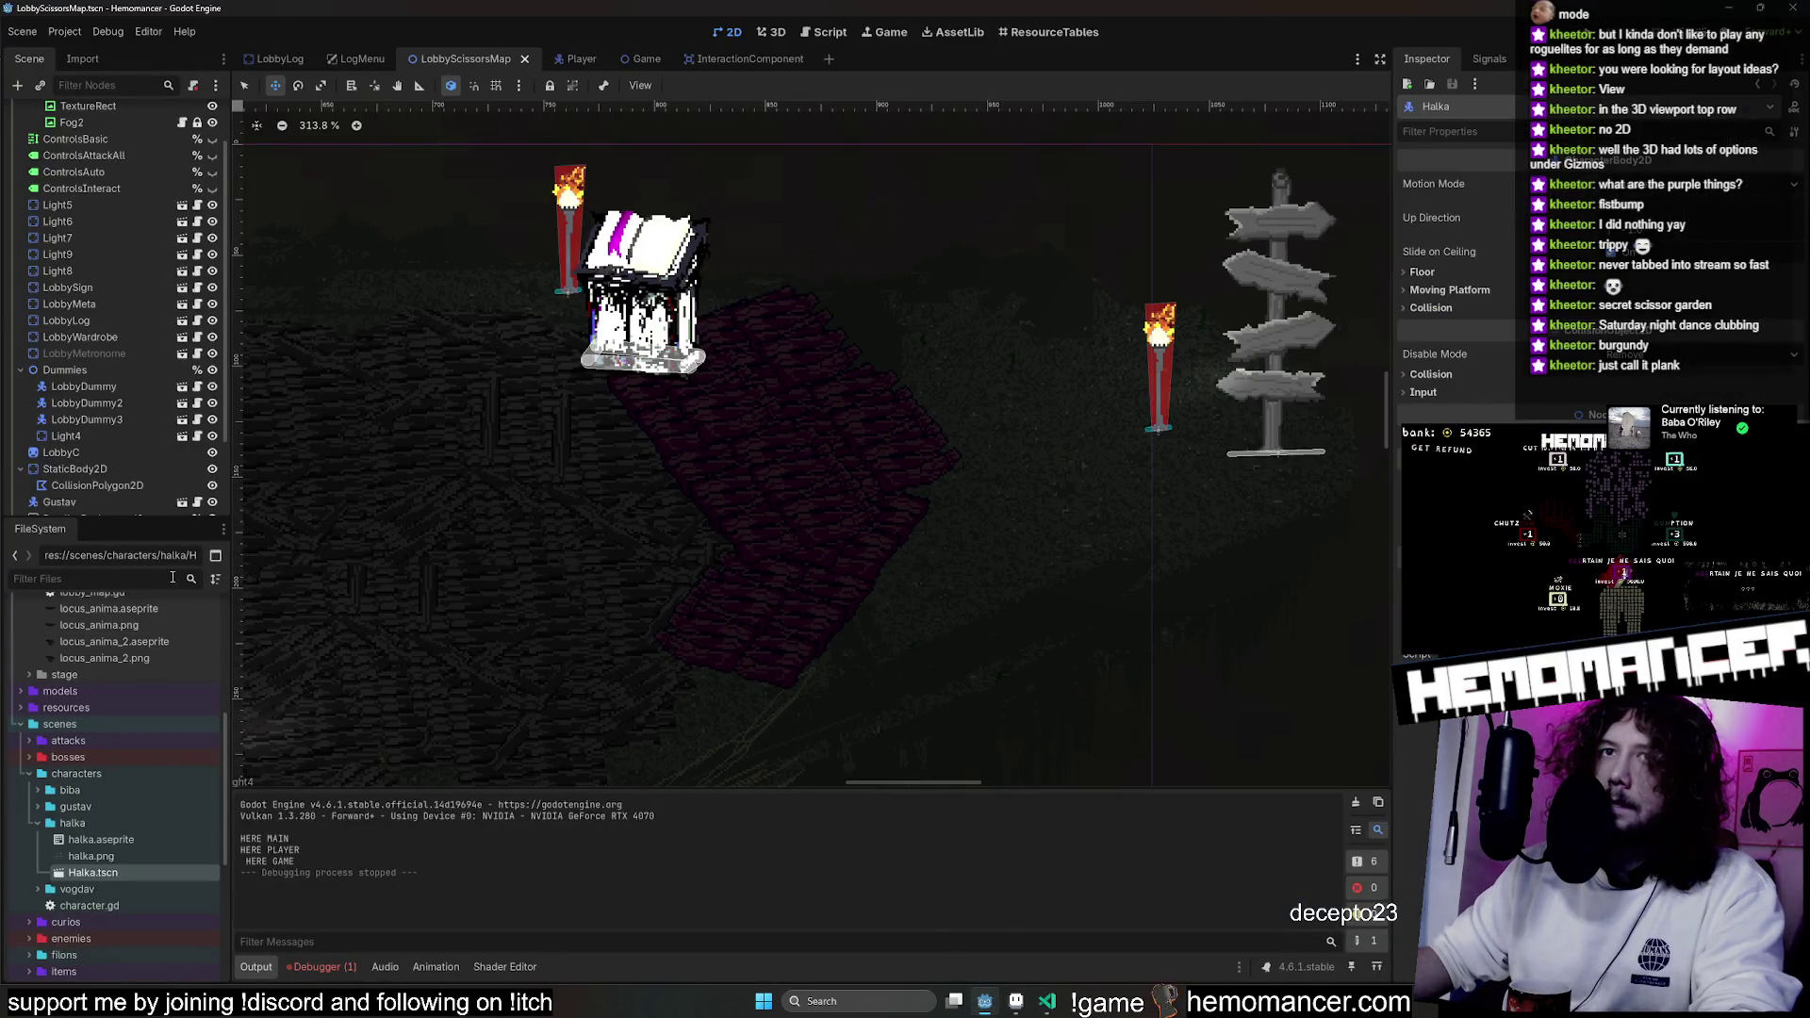
{"action": "left_click", "coordinate": [102, 456]}
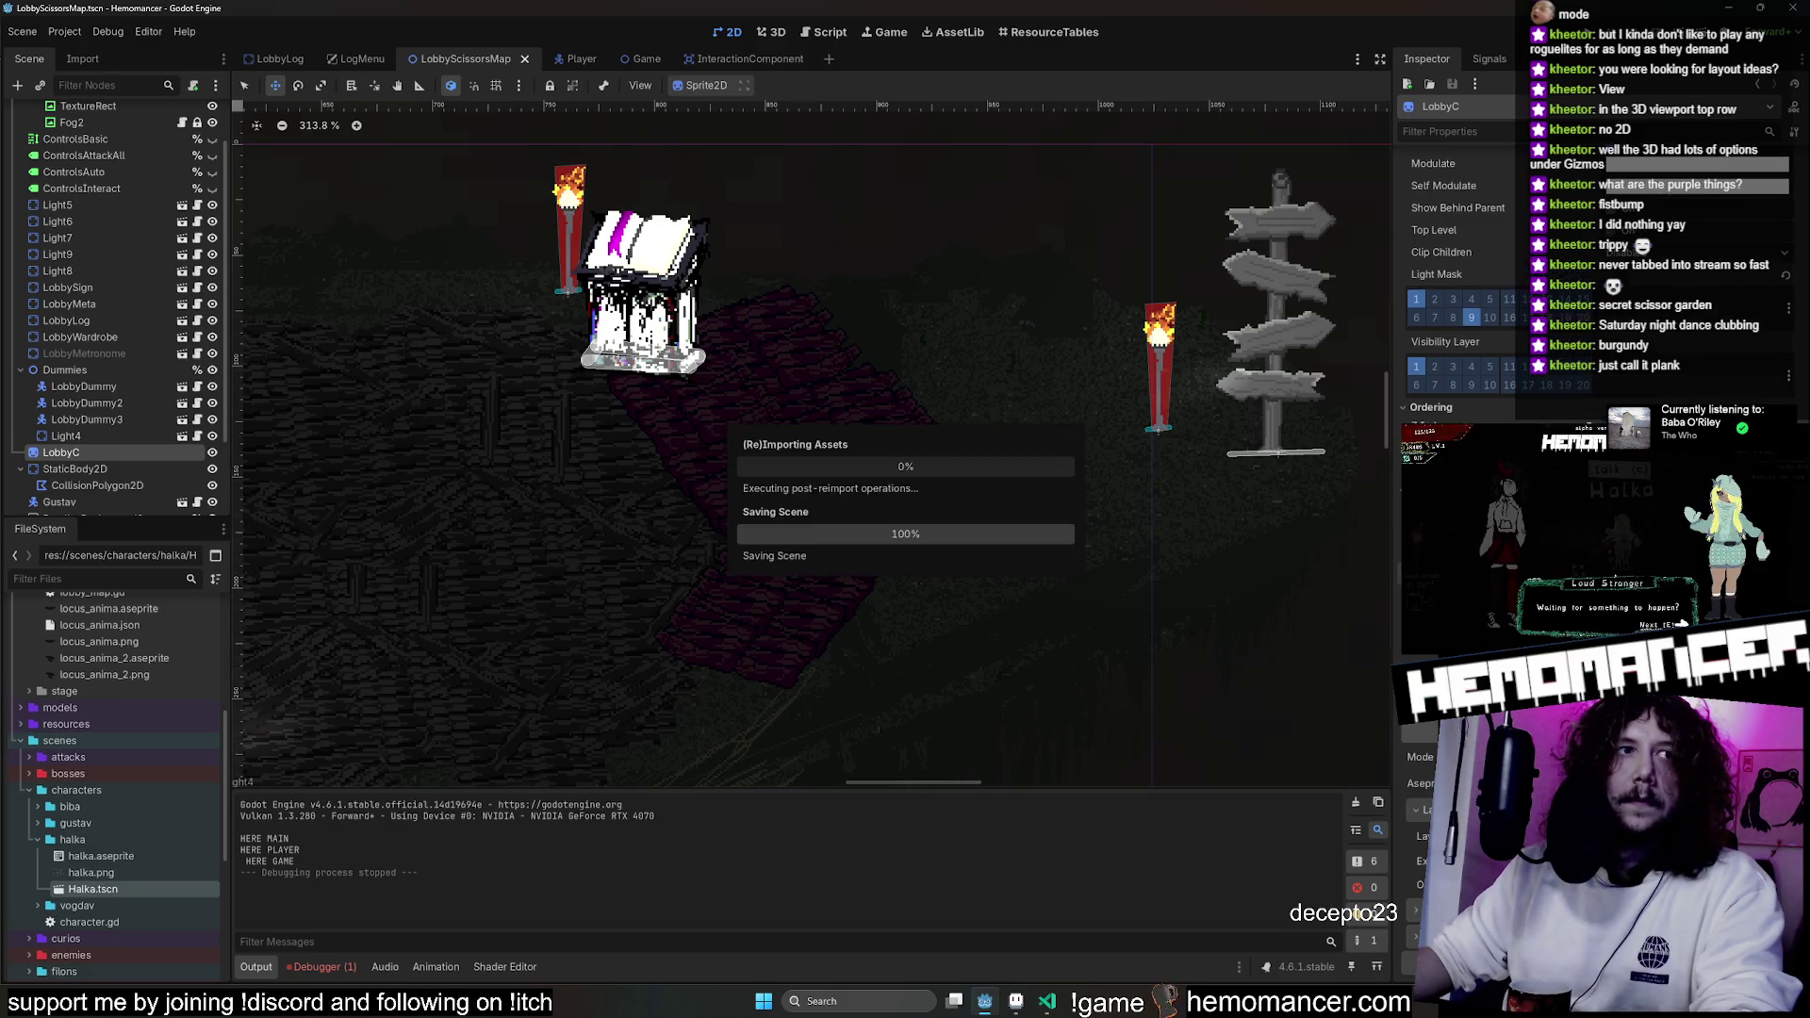
{"action": "mouse_move", "coordinate": [847, 351]}
{"action": "left_mouse_down"}
{"action": "mouse_move", "coordinate": [933, 396]}
{"action": "mouse_move", "coordinate": [865, 404]}
{"action": "mouse_move", "coordinate": [848, 388]}
{"action": "mouse_move", "coordinate": [1098, 401]}
{"action": "mouse_move", "coordinate": [1046, 354]}
{"action": "mouse_move", "coordinate": [1094, 392]}
{"action": "mouse_move", "coordinate": [1077, 398]}
{"action": "left_mouse_up"}
{"action": "left_click", "coordinate": [94, 323]}
{"action": "mouse_move", "coordinate": [1139, 286]}
{"action": "left_mouse_down"}
{"action": "mouse_move", "coordinate": [857, 286]}
{"action": "mouse_move", "coordinate": [947, 263]}
{"action": "left_mouse_up"}
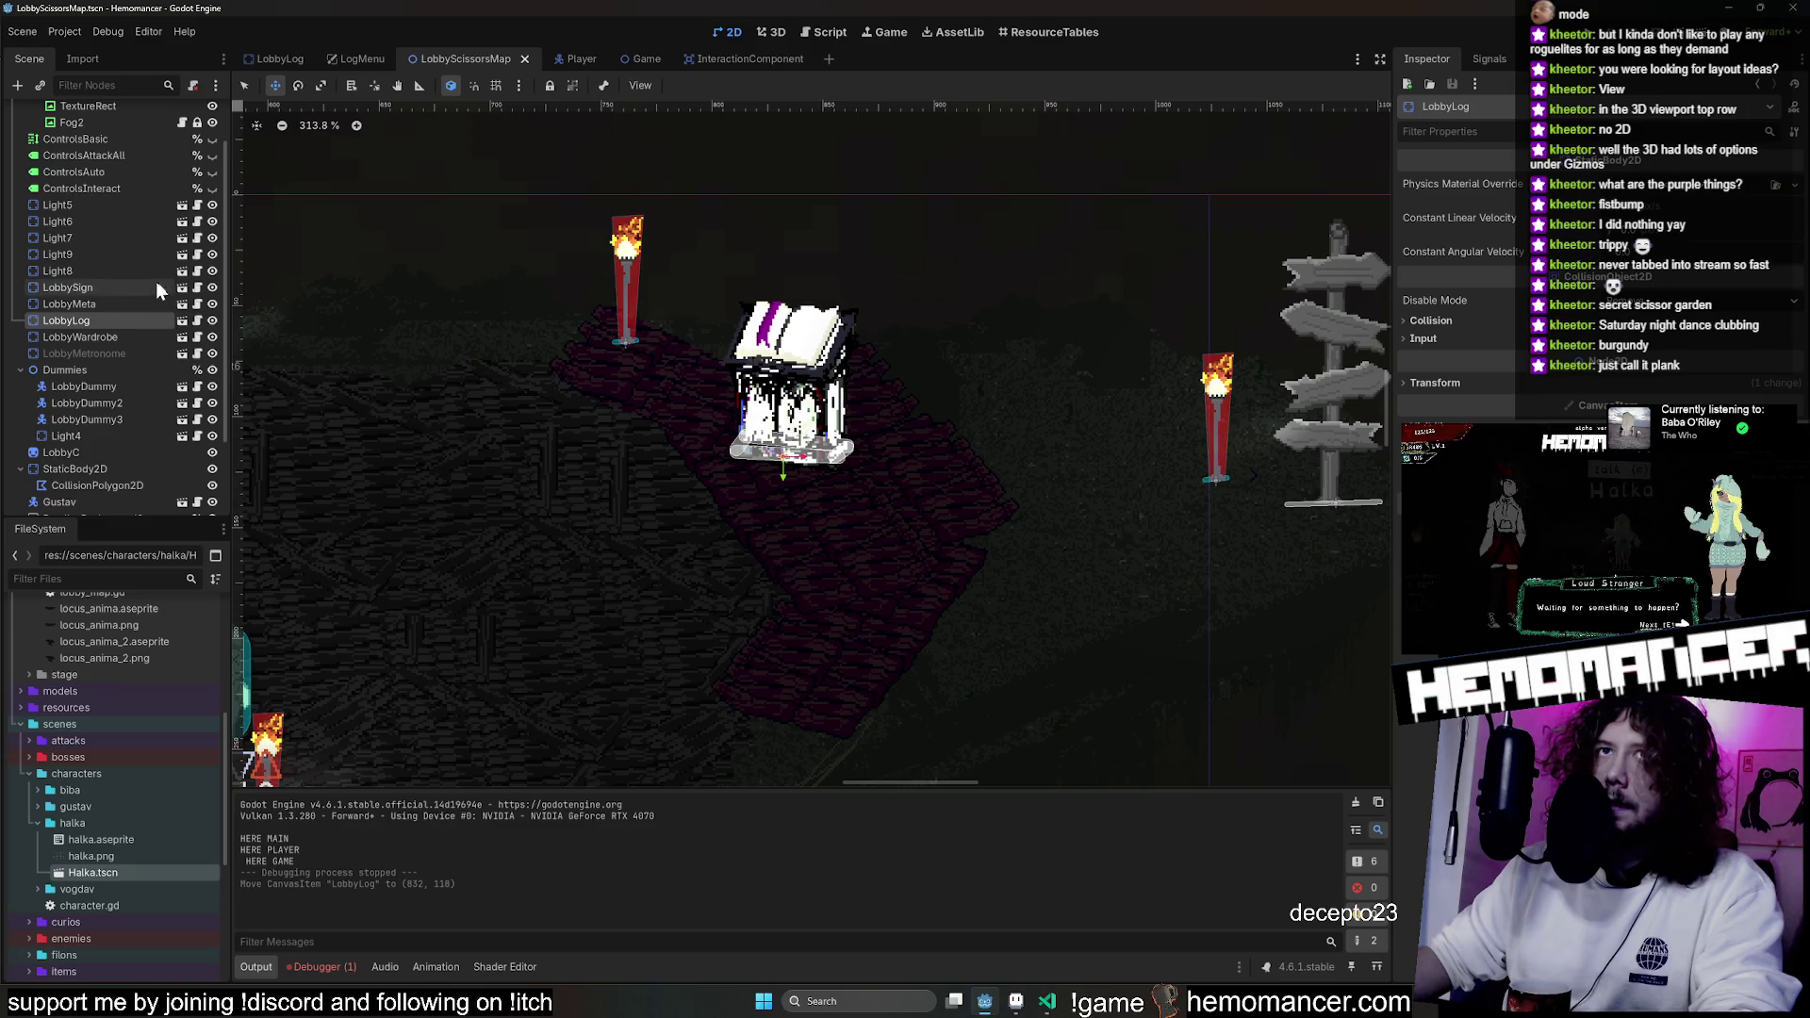
{"action": "mouse_move", "coordinate": [1229, 472]}
{"action": "left_mouse_down"}
{"action": "mouse_move", "coordinate": [826, 693]}
{"action": "mouse_move", "coordinate": [844, 700]}
{"action": "left_mouse_up"}
{"action": "scroll", "coordinate": [1115, 525], "scroll_direction": "down", "scroll_amount": 2}
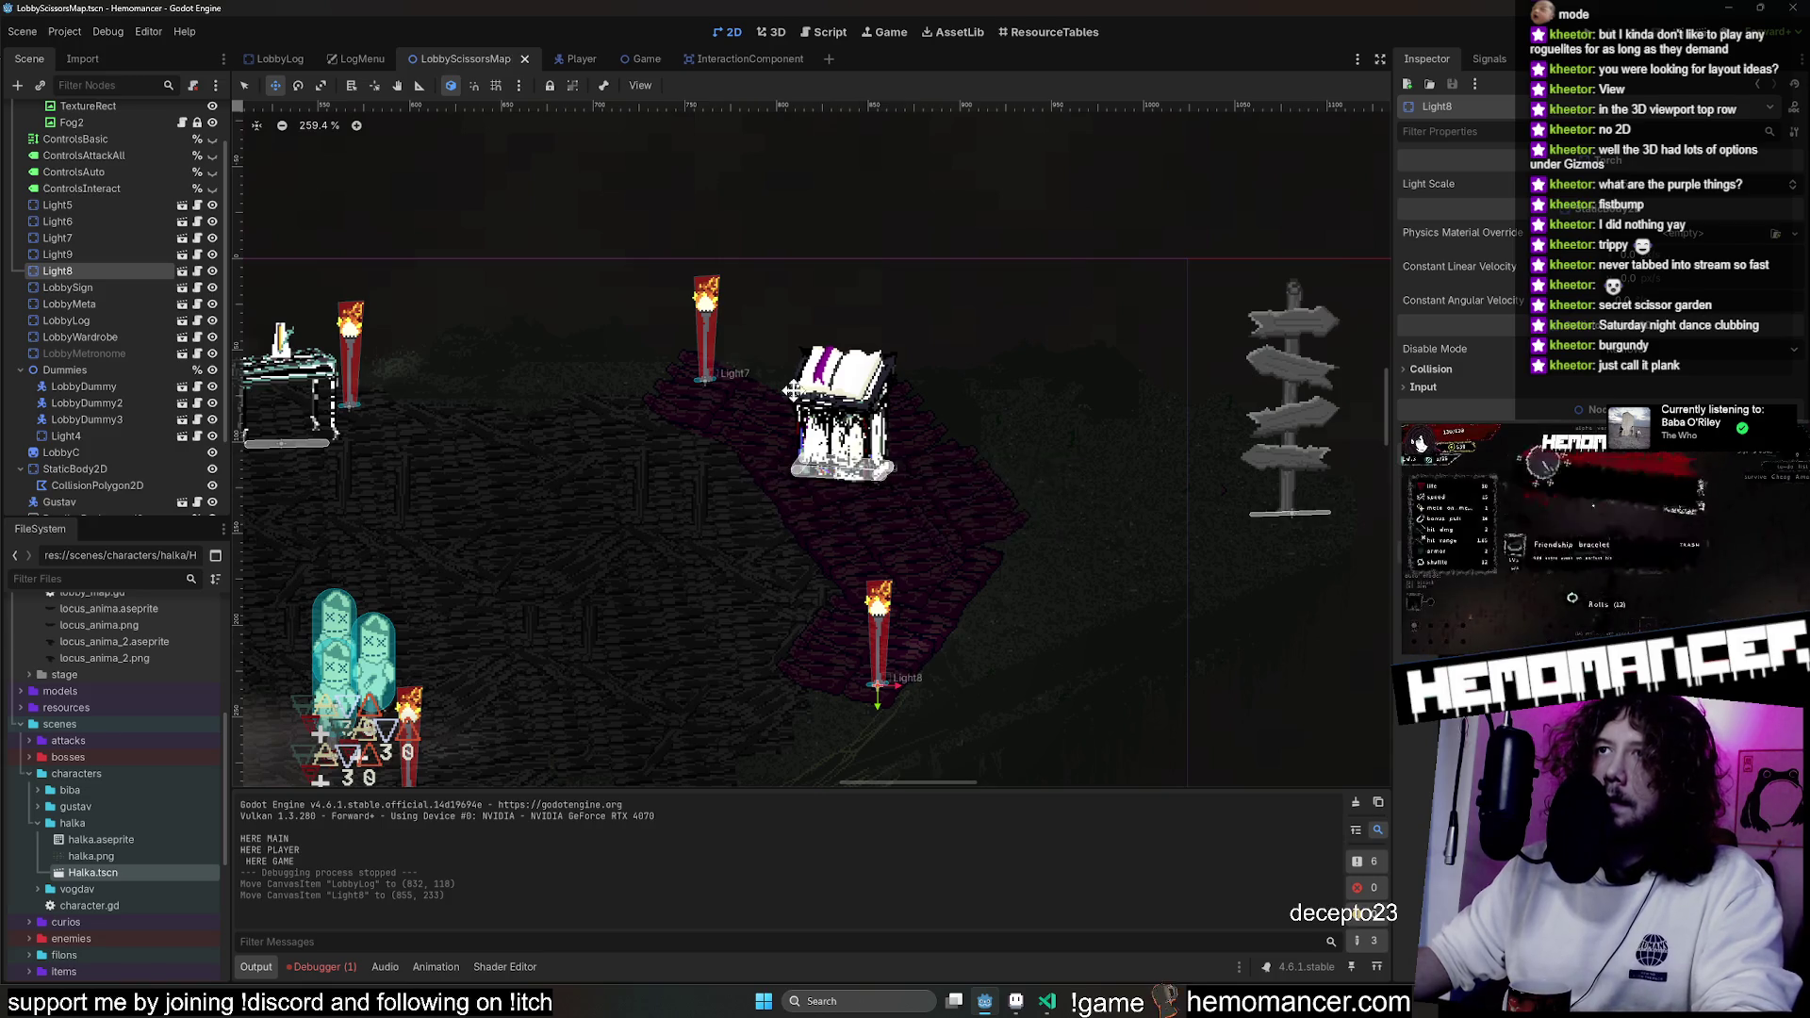
Nudge the book down-right, move the LobbySign signpost left, then save and run the game.
{"action": "left_click", "coordinate": [85, 321]}
{"action": "left_click_drag", "start_coordinate": [930, 414], "coordinate": [970, 444]}
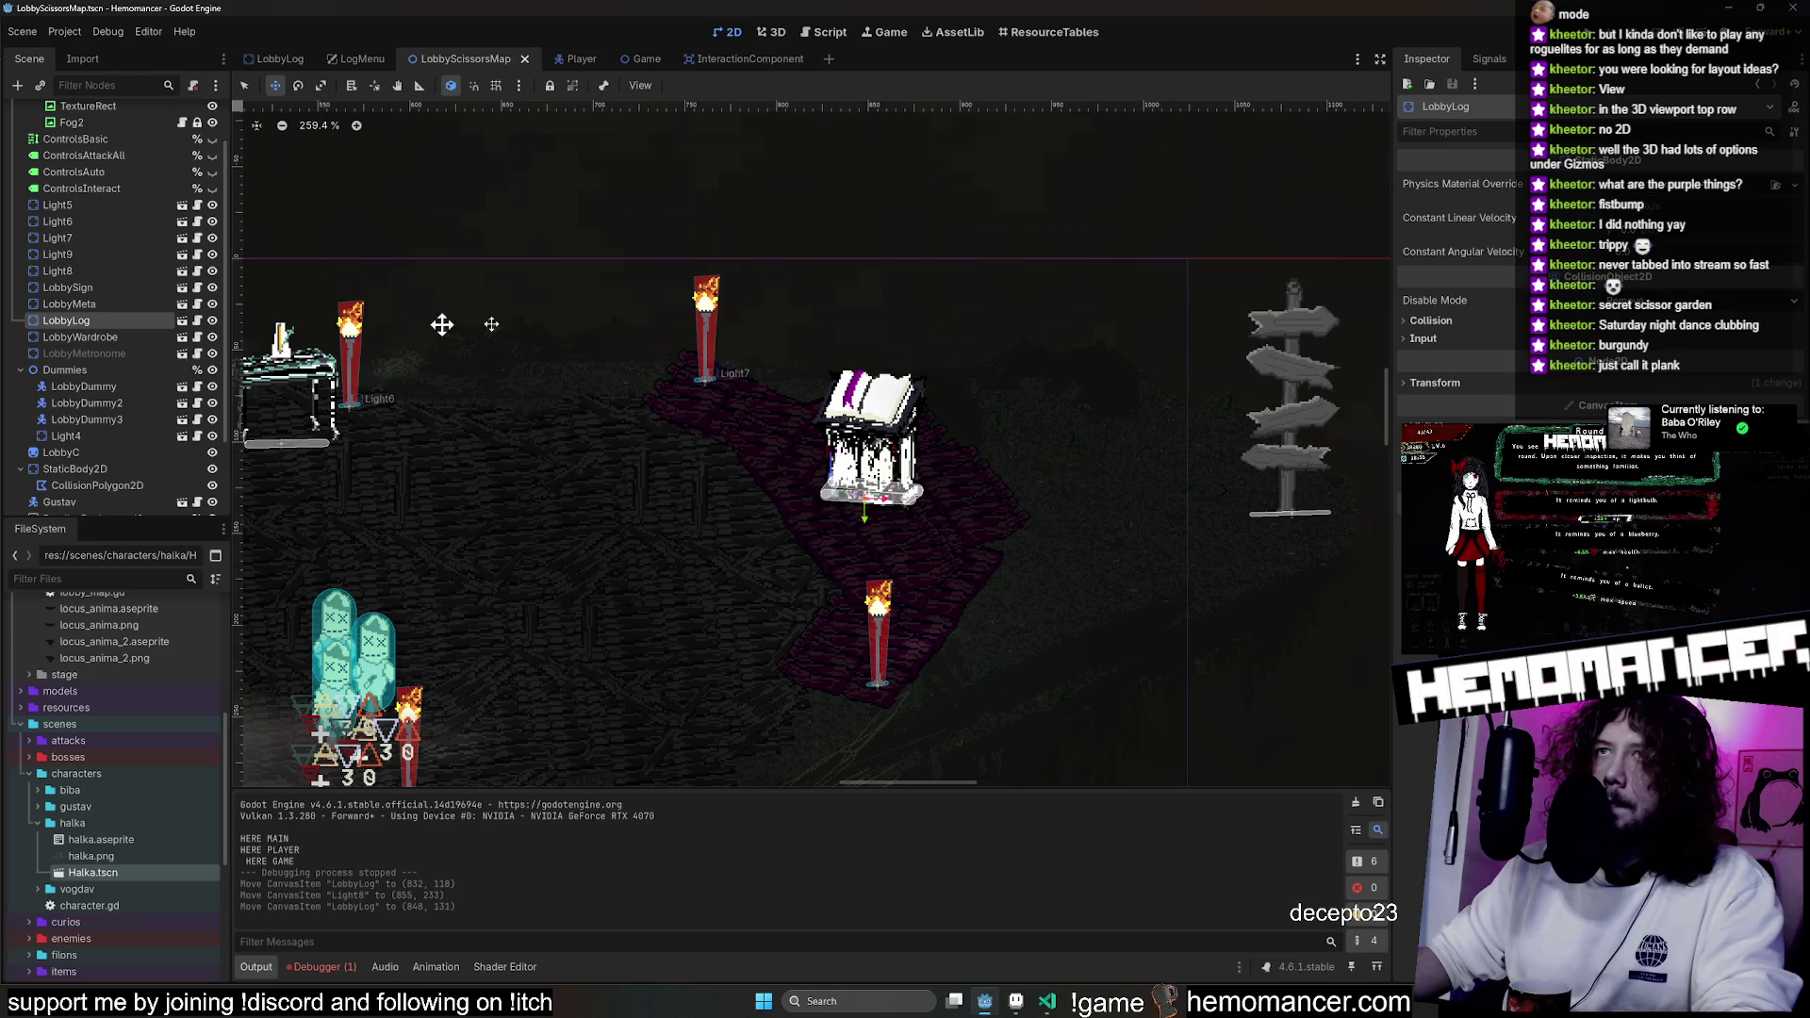
{"action": "left_click", "coordinate": [90, 337]}
{"action": "scroll", "coordinate": [670, 358], "scroll_direction": "down", "scroll_amount": 2}
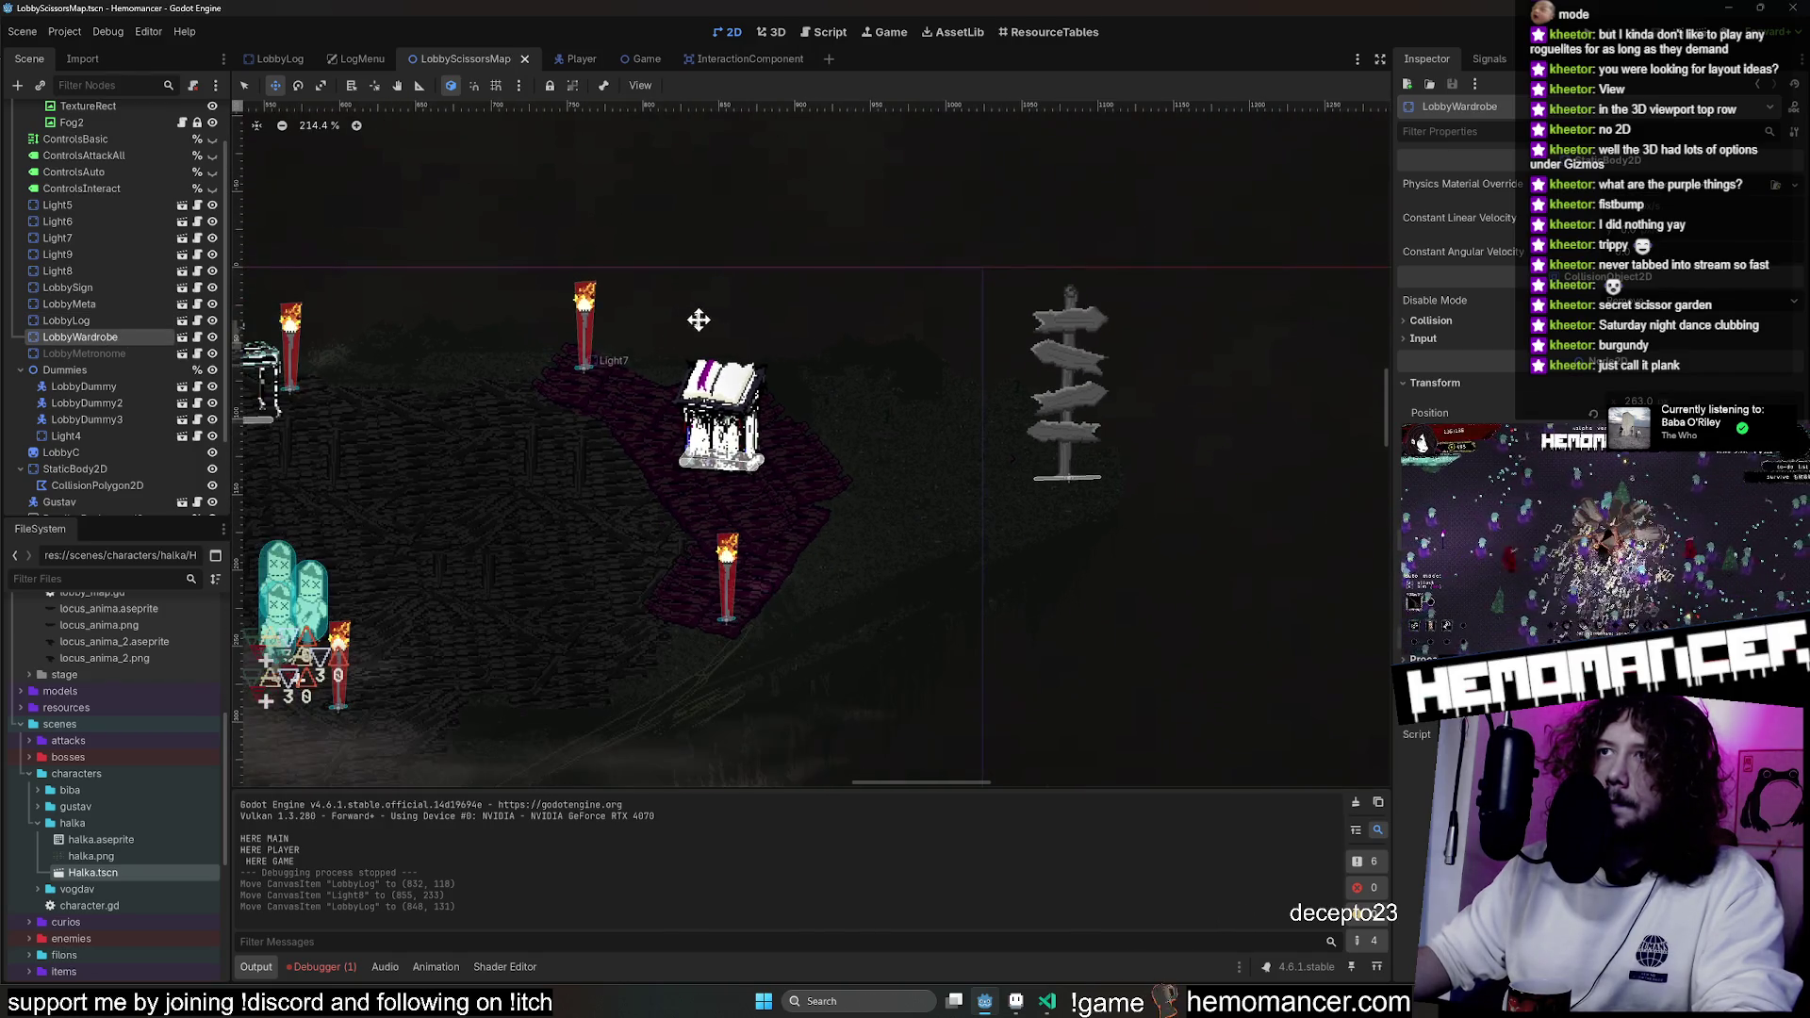
{"action": "left_click", "coordinate": [94, 287]}
{"action": "mouse_move", "coordinate": [1208, 425]}
{"action": "left_mouse_down"}
{"action": "mouse_move", "coordinate": [1042, 431]}
{"action": "mouse_move", "coordinate": [1151, 270]}
{"action": "mouse_move", "coordinate": [833, 518]}
{"action": "mouse_move", "coordinate": [1132, 352]}
{"action": "mouse_move", "coordinate": [932, 476]}
{"action": "left_mouse_up"}
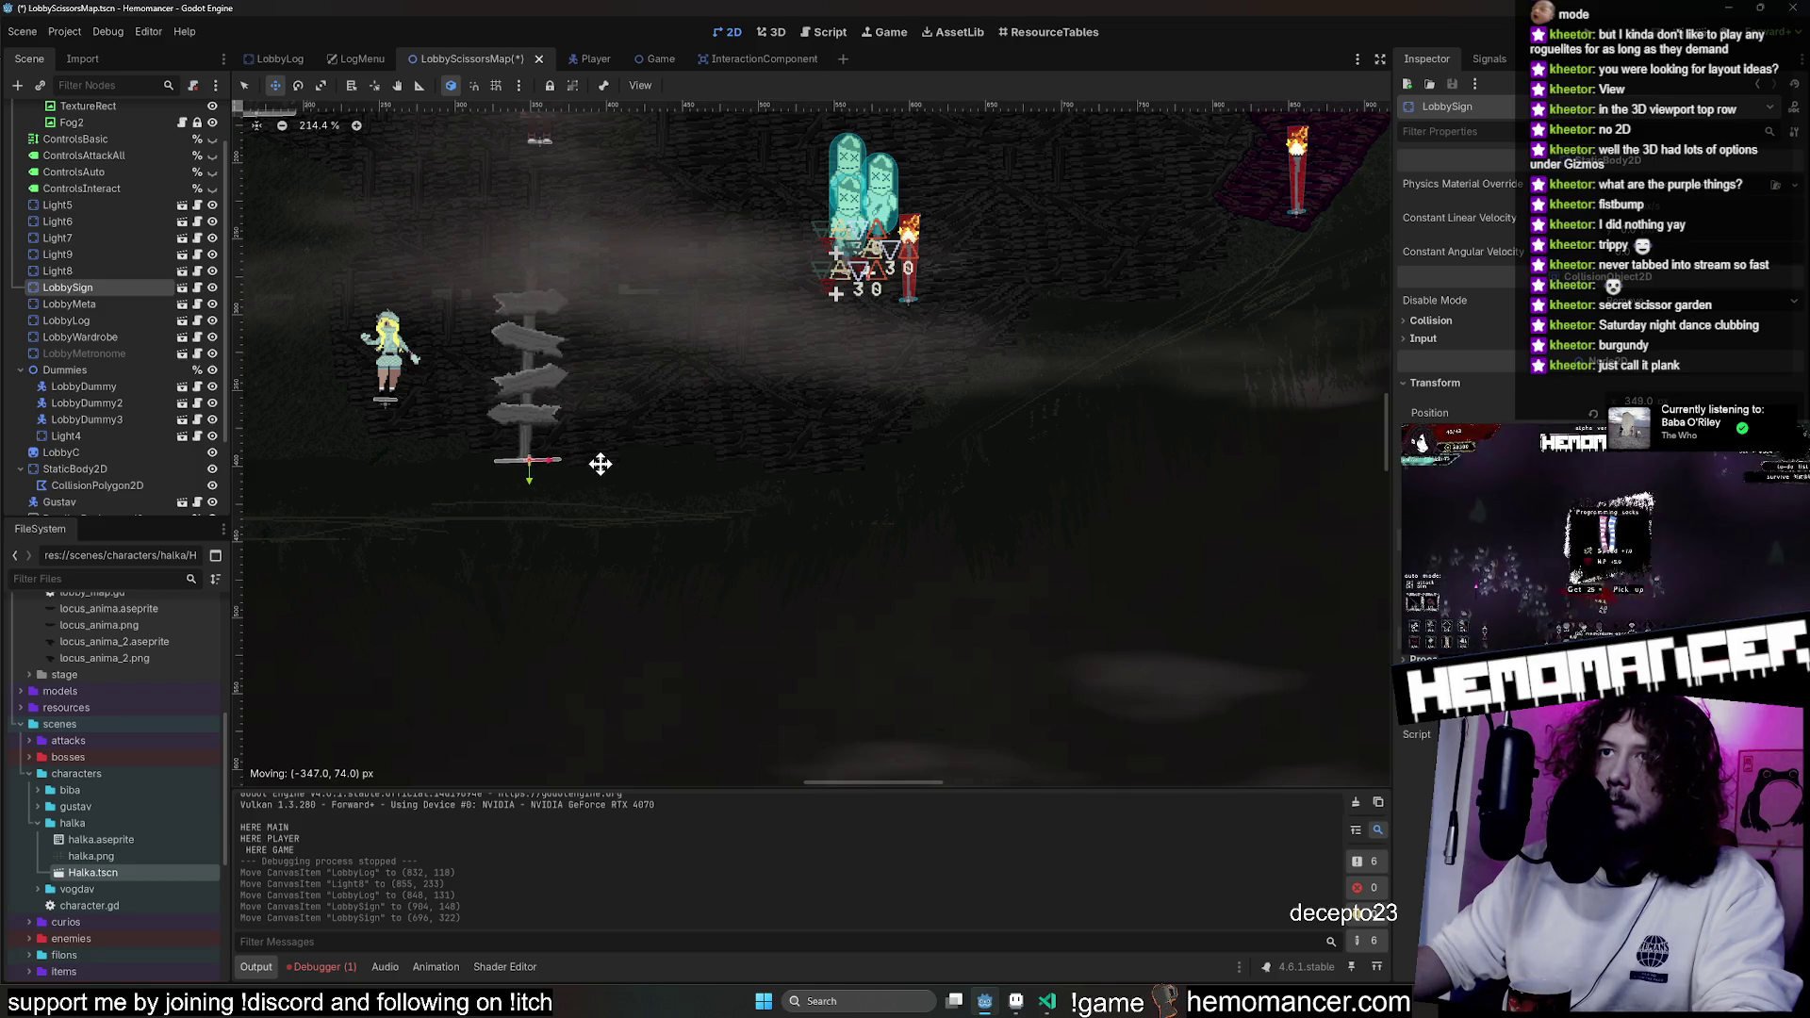
{"action": "scroll", "coordinate": [720, 392], "scroll_direction": "down", "scroll_amount": 3}
{"action": "key", "text": "F5"}
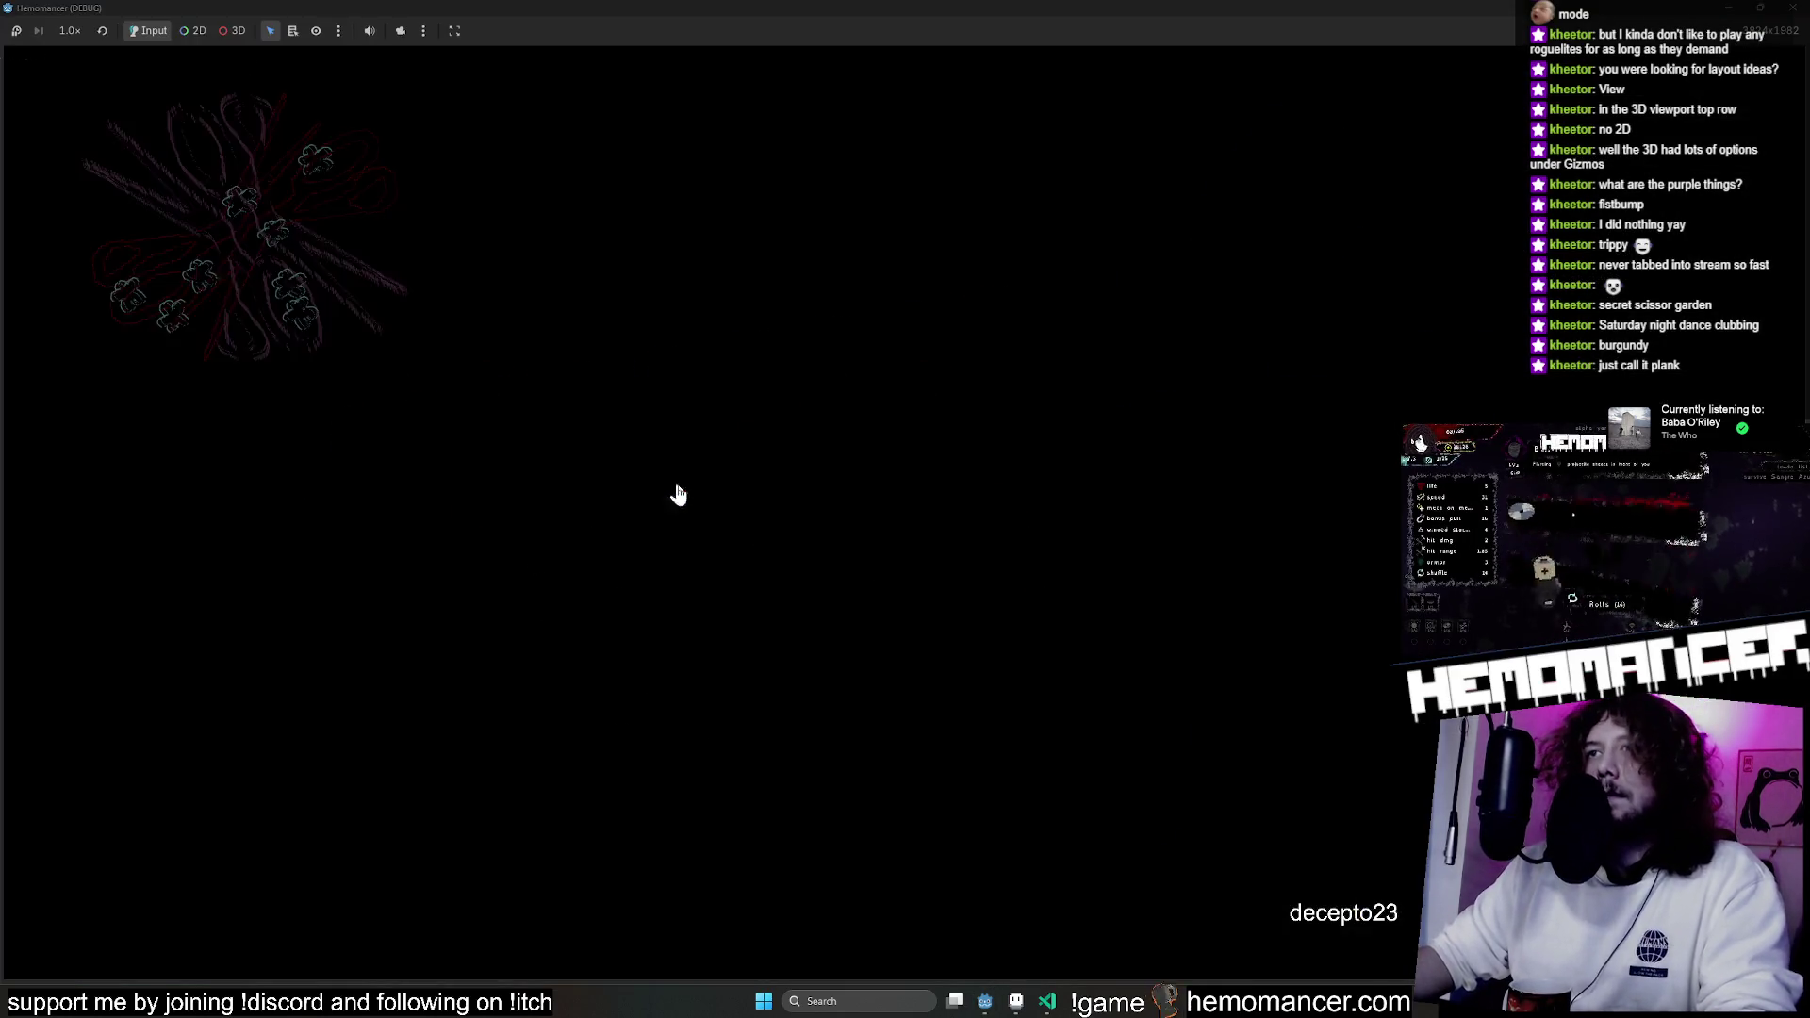
Start the game, walk right to the plank patch, stop the run and return to Aseprite.
{"action": "left_click", "coordinate": [677, 493]}
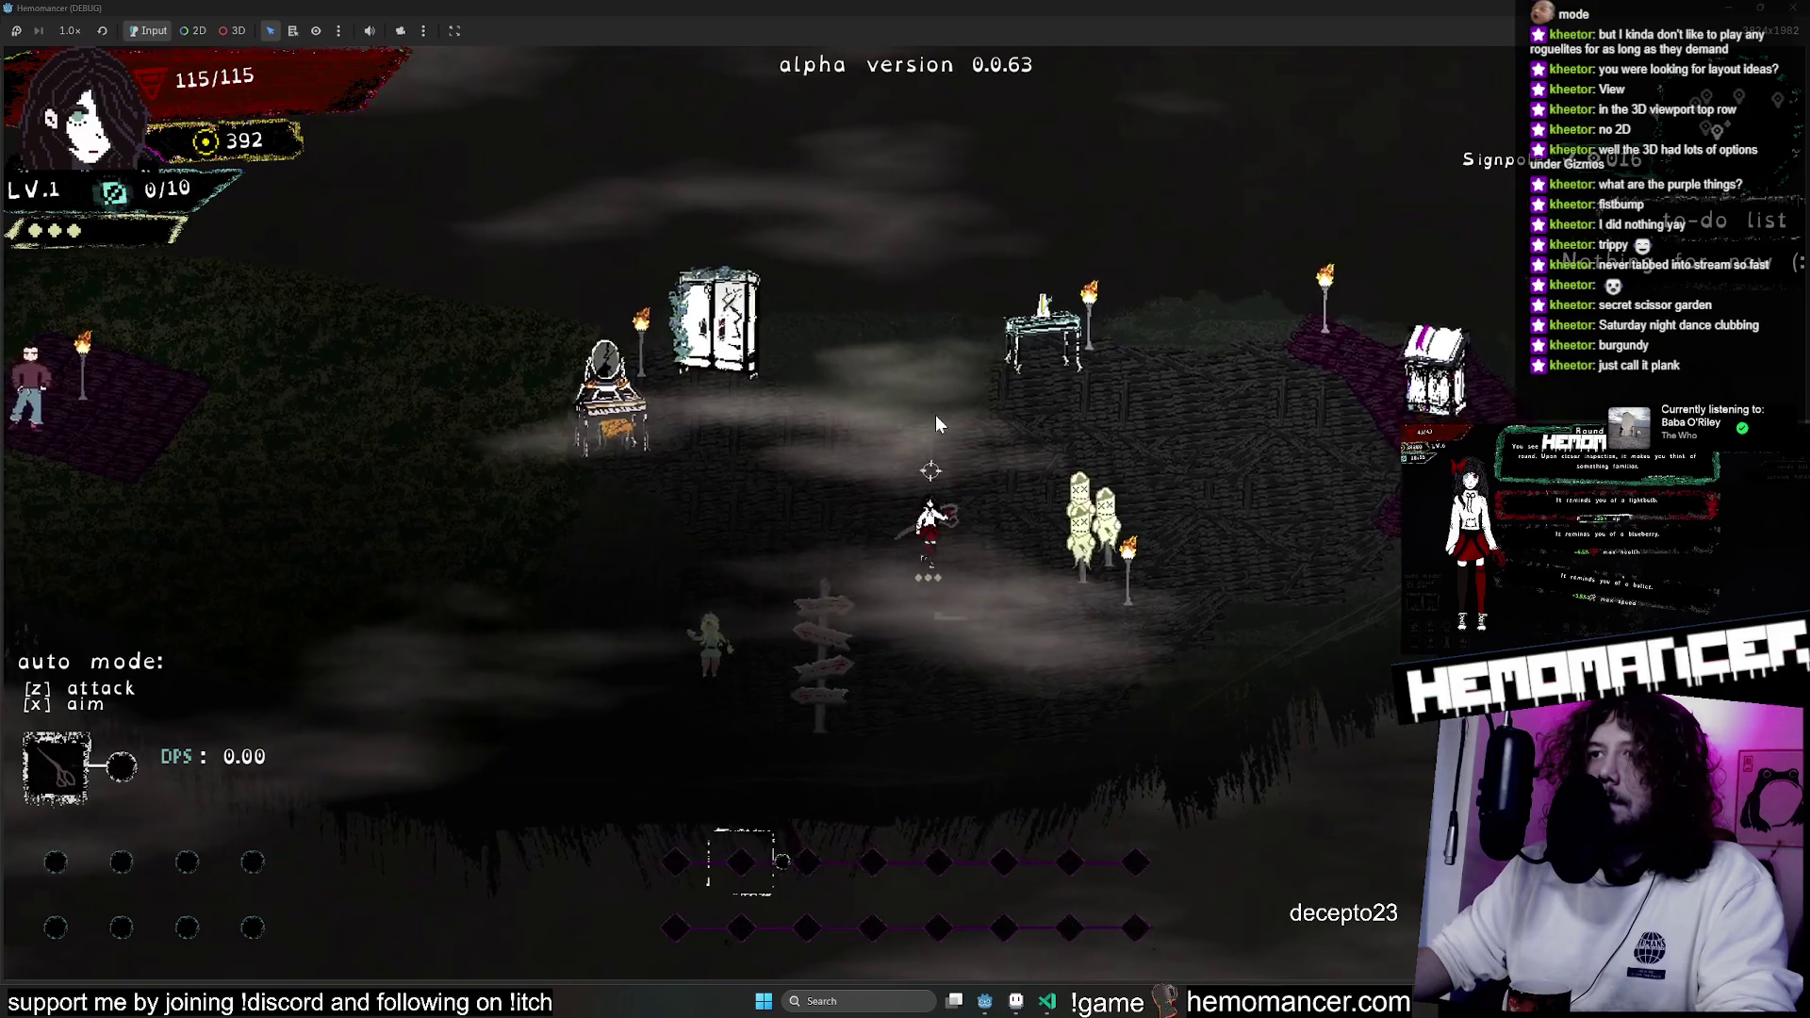
{"action": "key", "text": "d"}
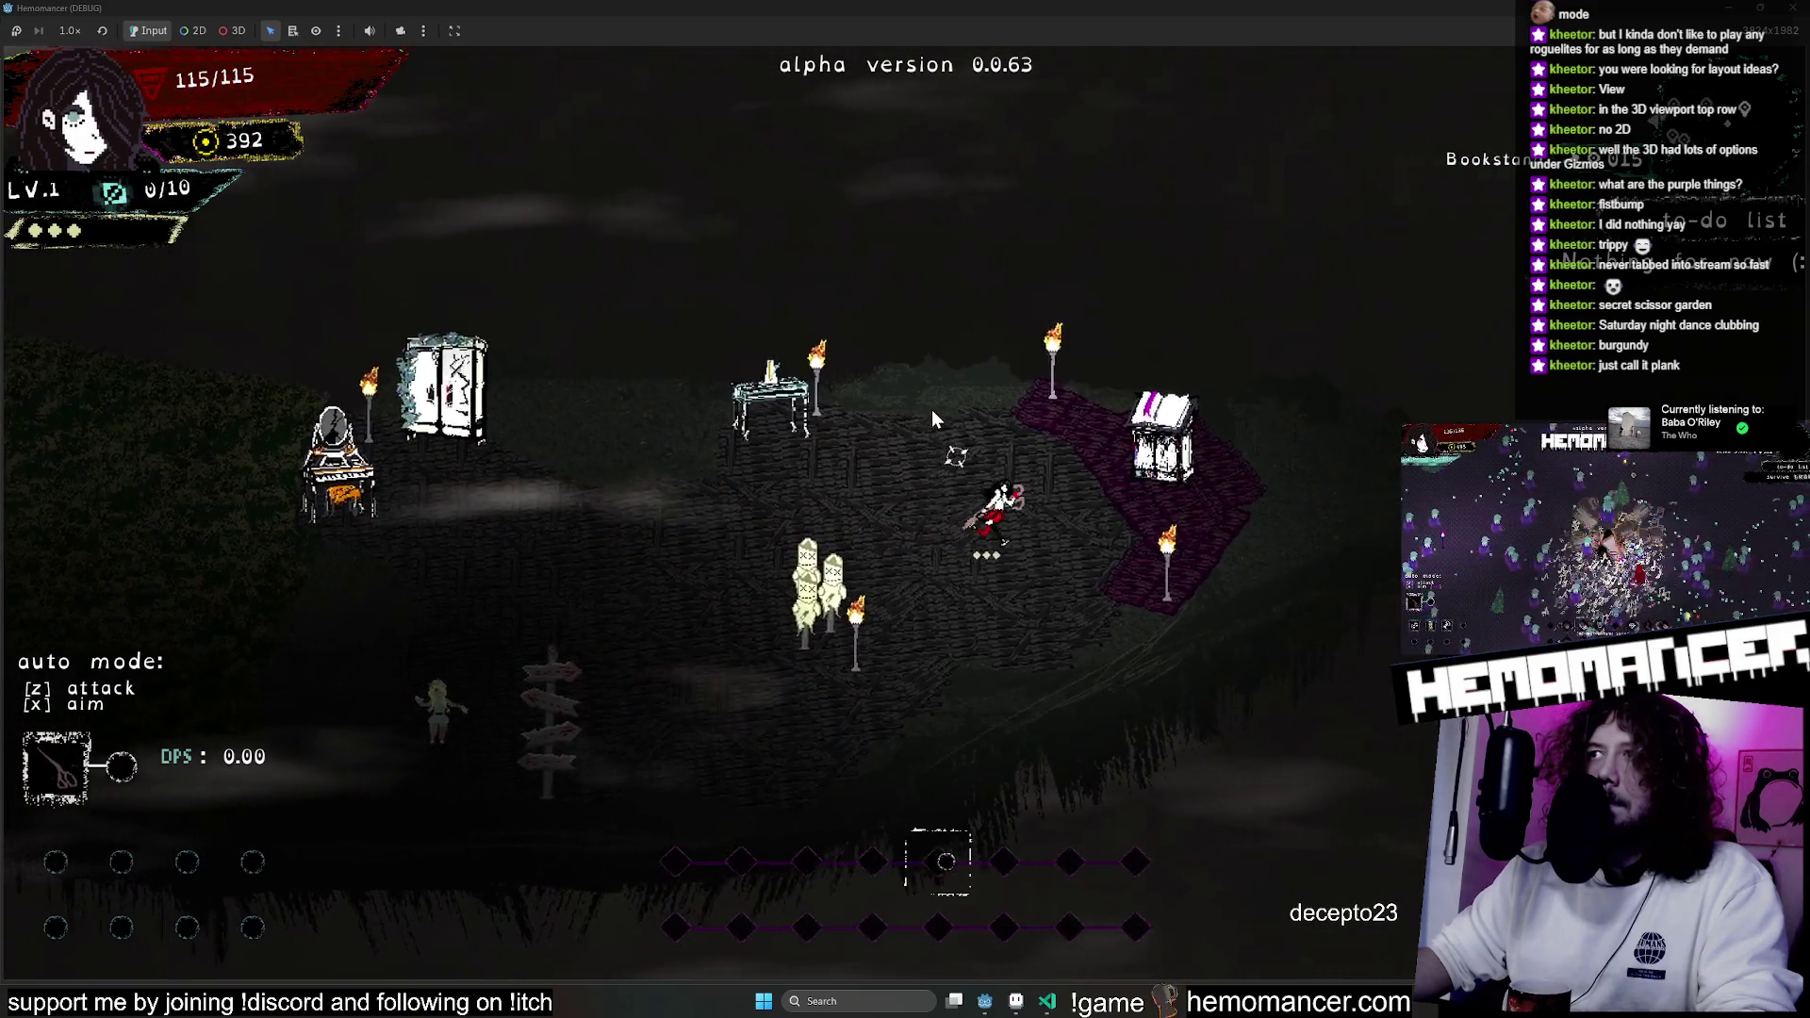
{"action": "key", "text": "d"}
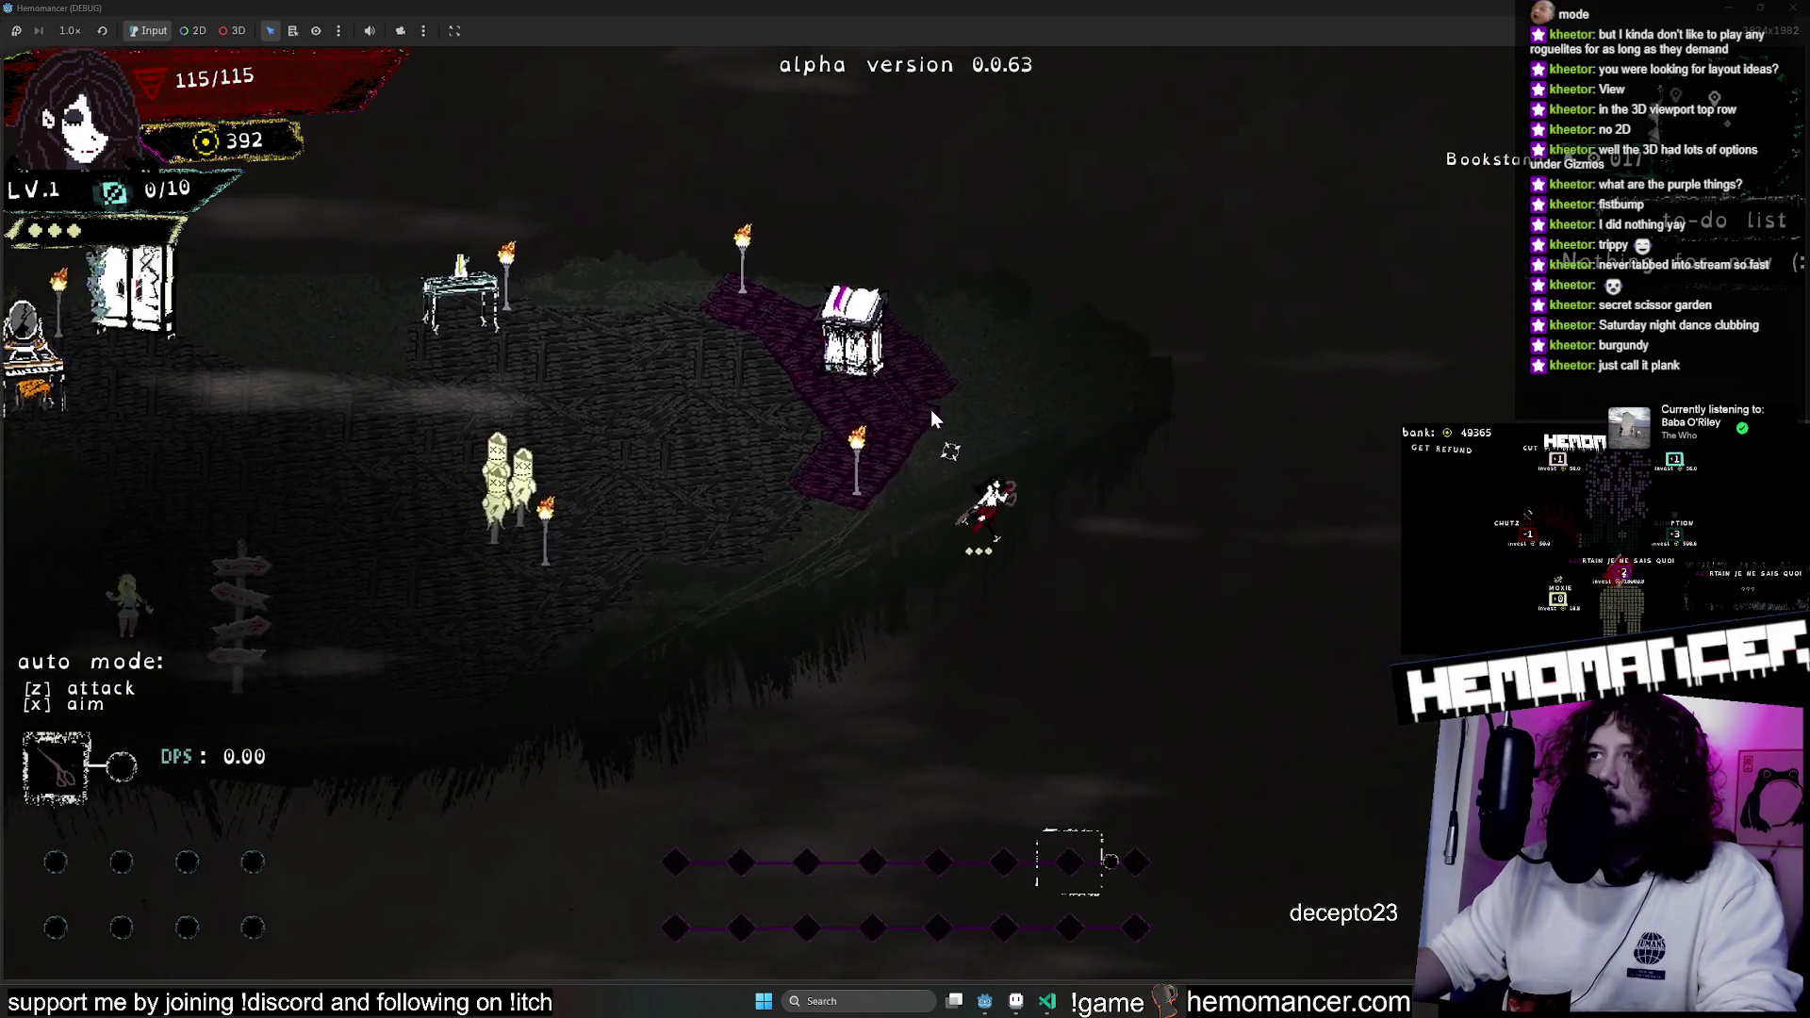
{"action": "key", "text": "F8"}
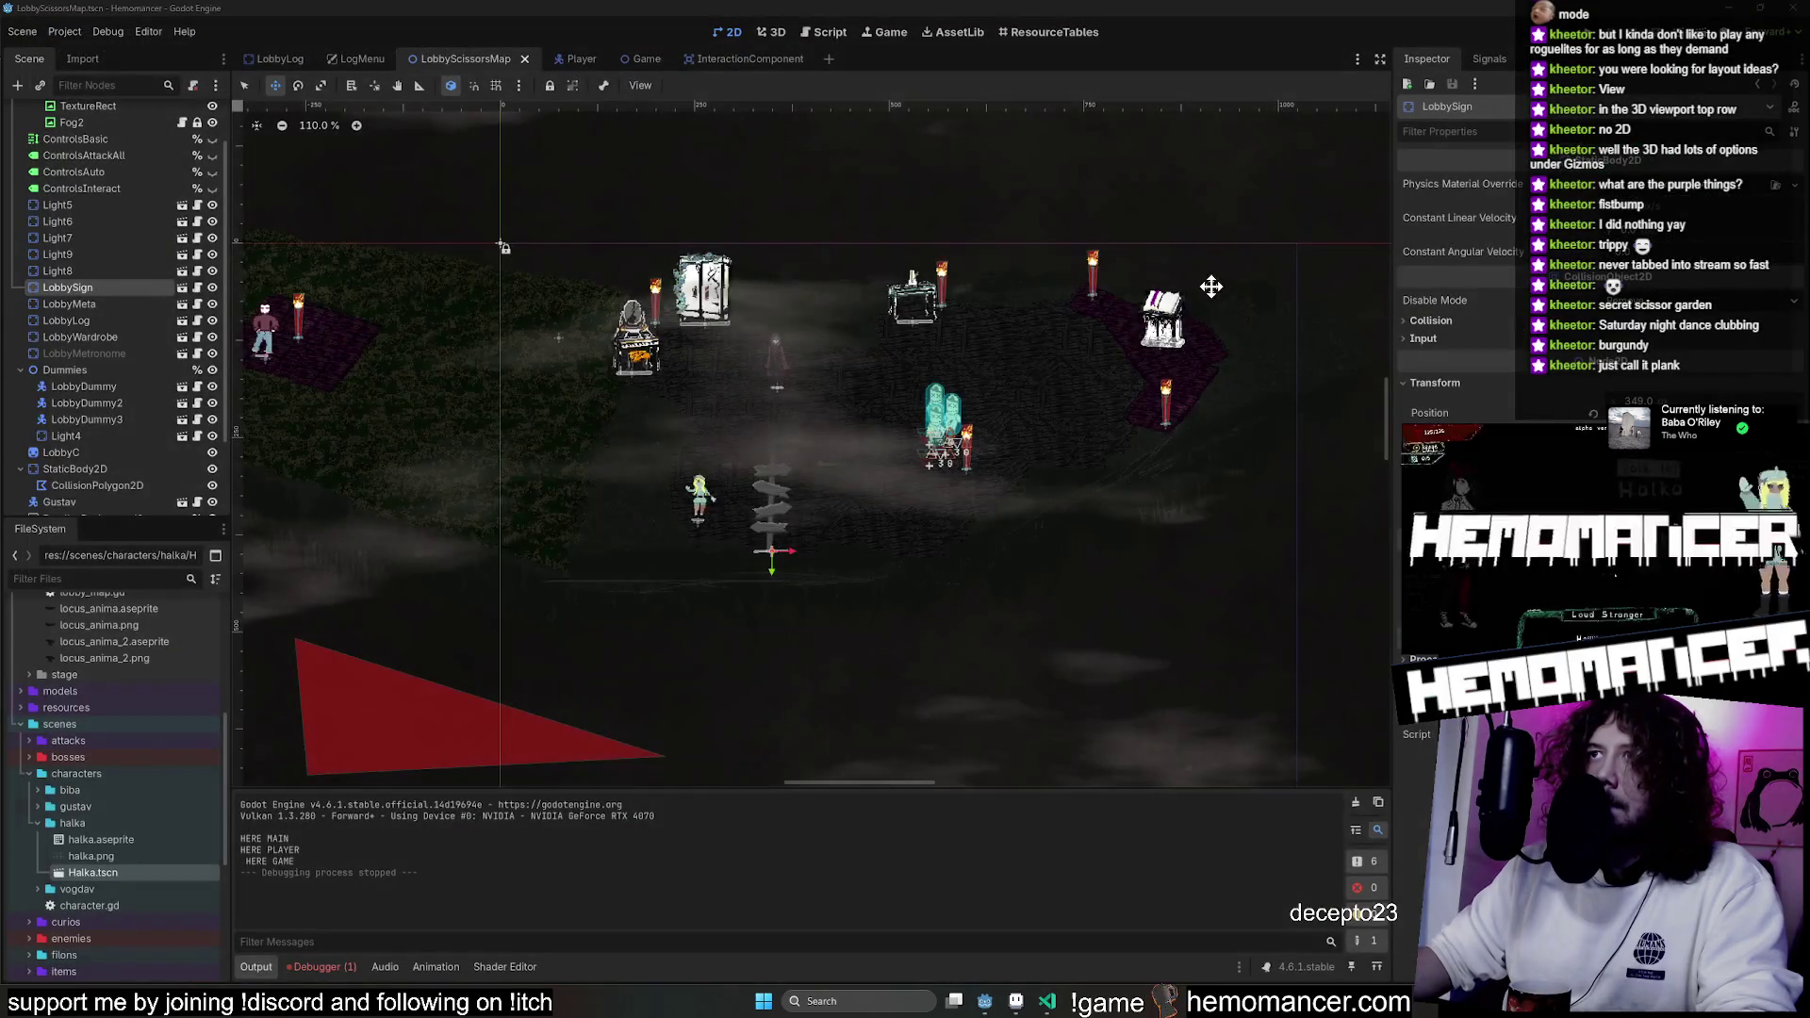
{"action": "scroll", "coordinate": [1059, 275], "scroll_direction": "up", "scroll_amount": 4}
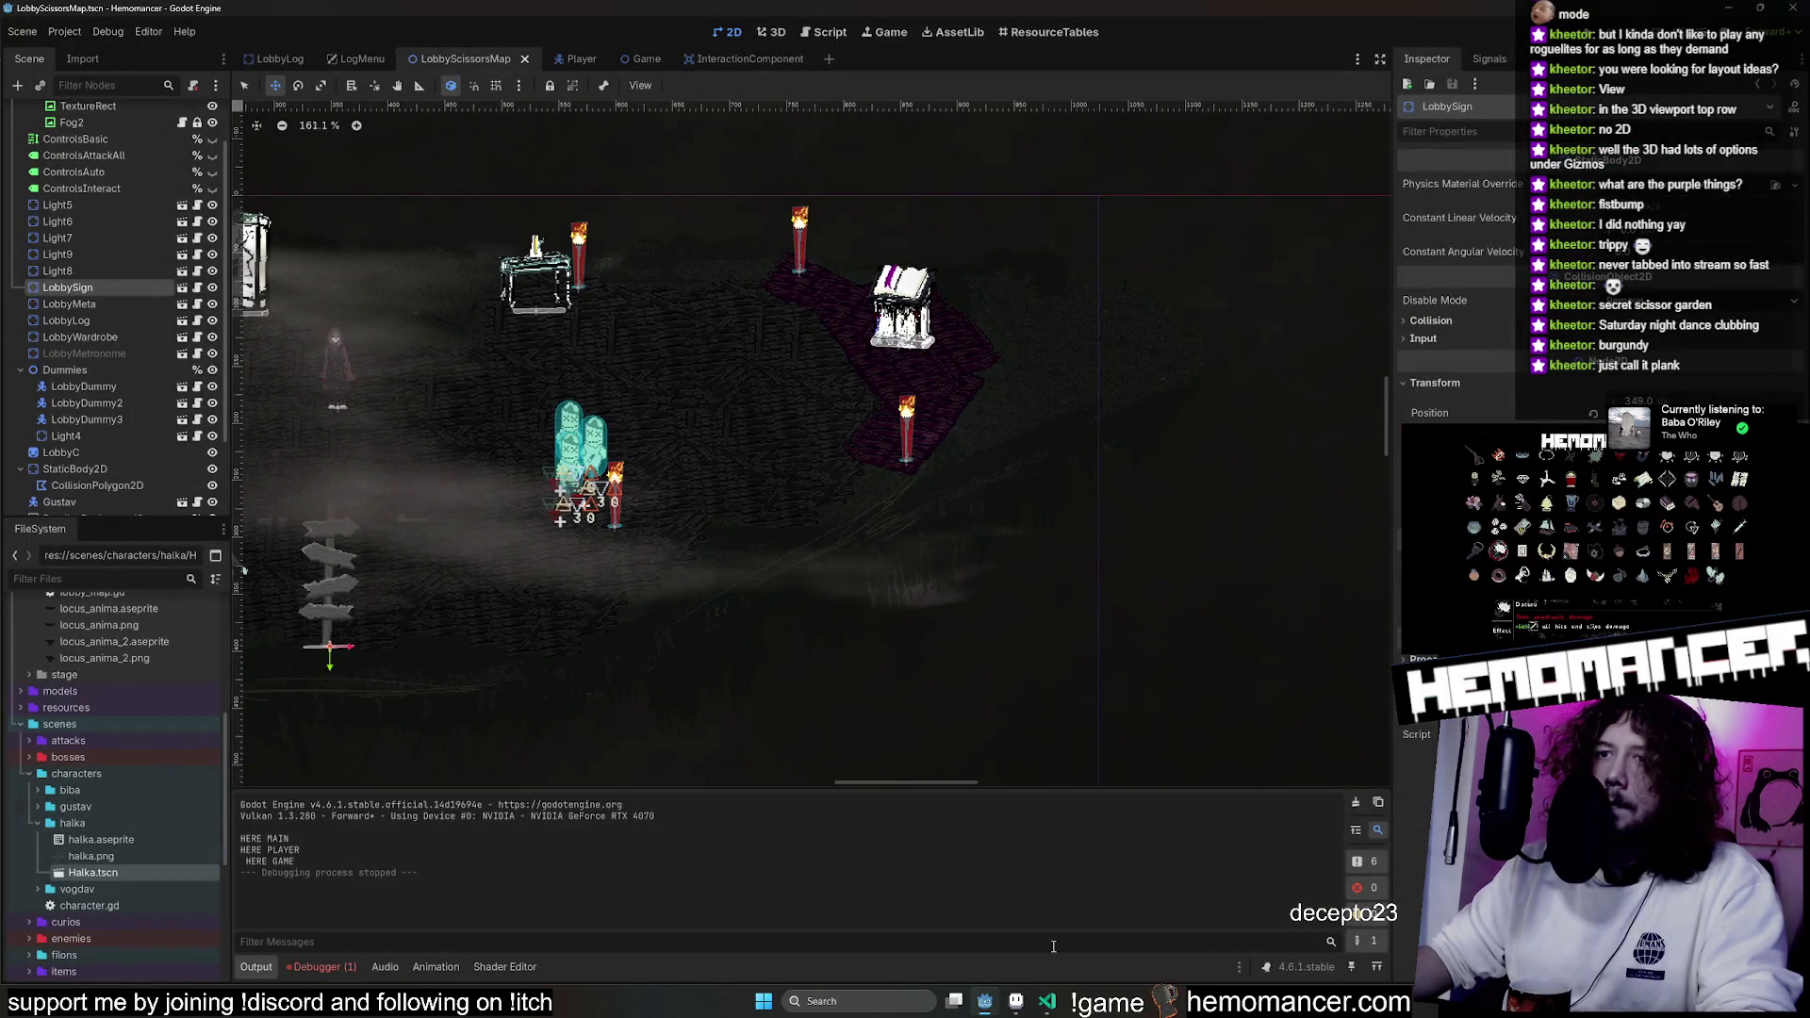
{"action": "key", "text": "alt+Tab"}
{"action": "scroll", "coordinate": [861, 477], "scroll_direction": "up", "scroll_amount": 2}
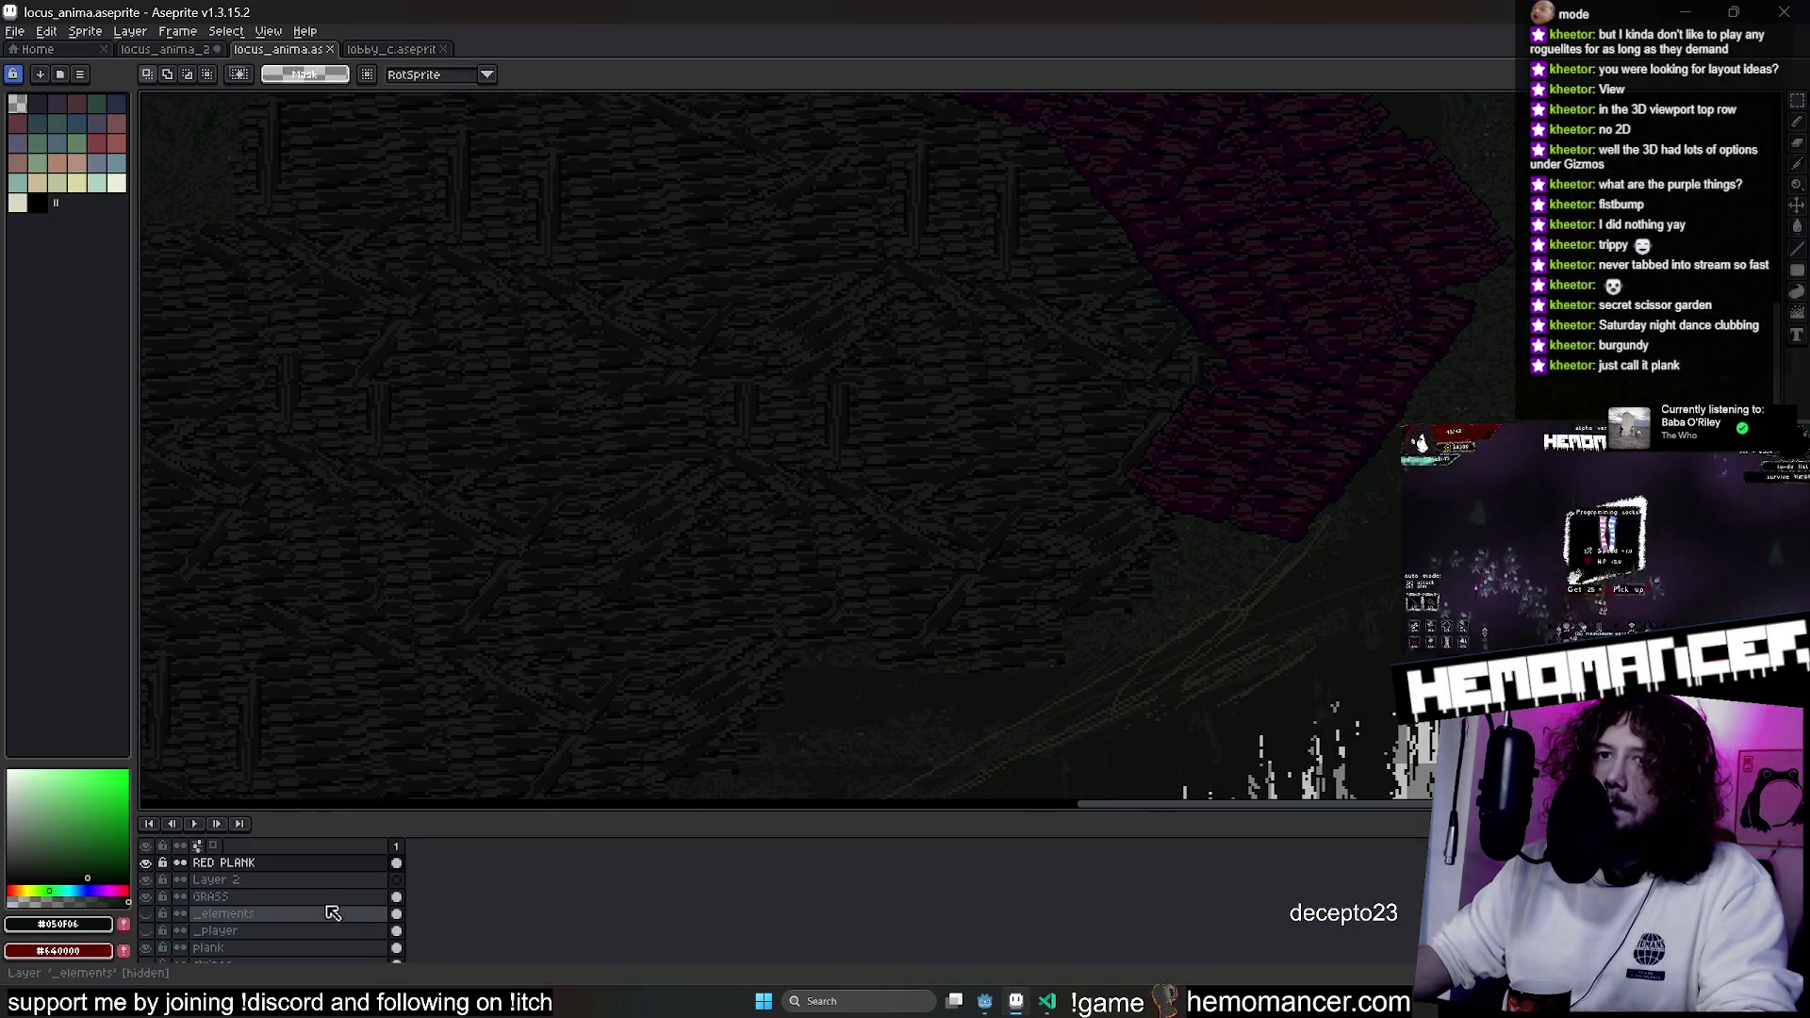
Add a new layer above RED PLANK and pick a pale palette colour for the pencil.
{"action": "right_click", "coordinate": [332, 863]}
{"action": "left_click", "coordinate": [452, 877]}
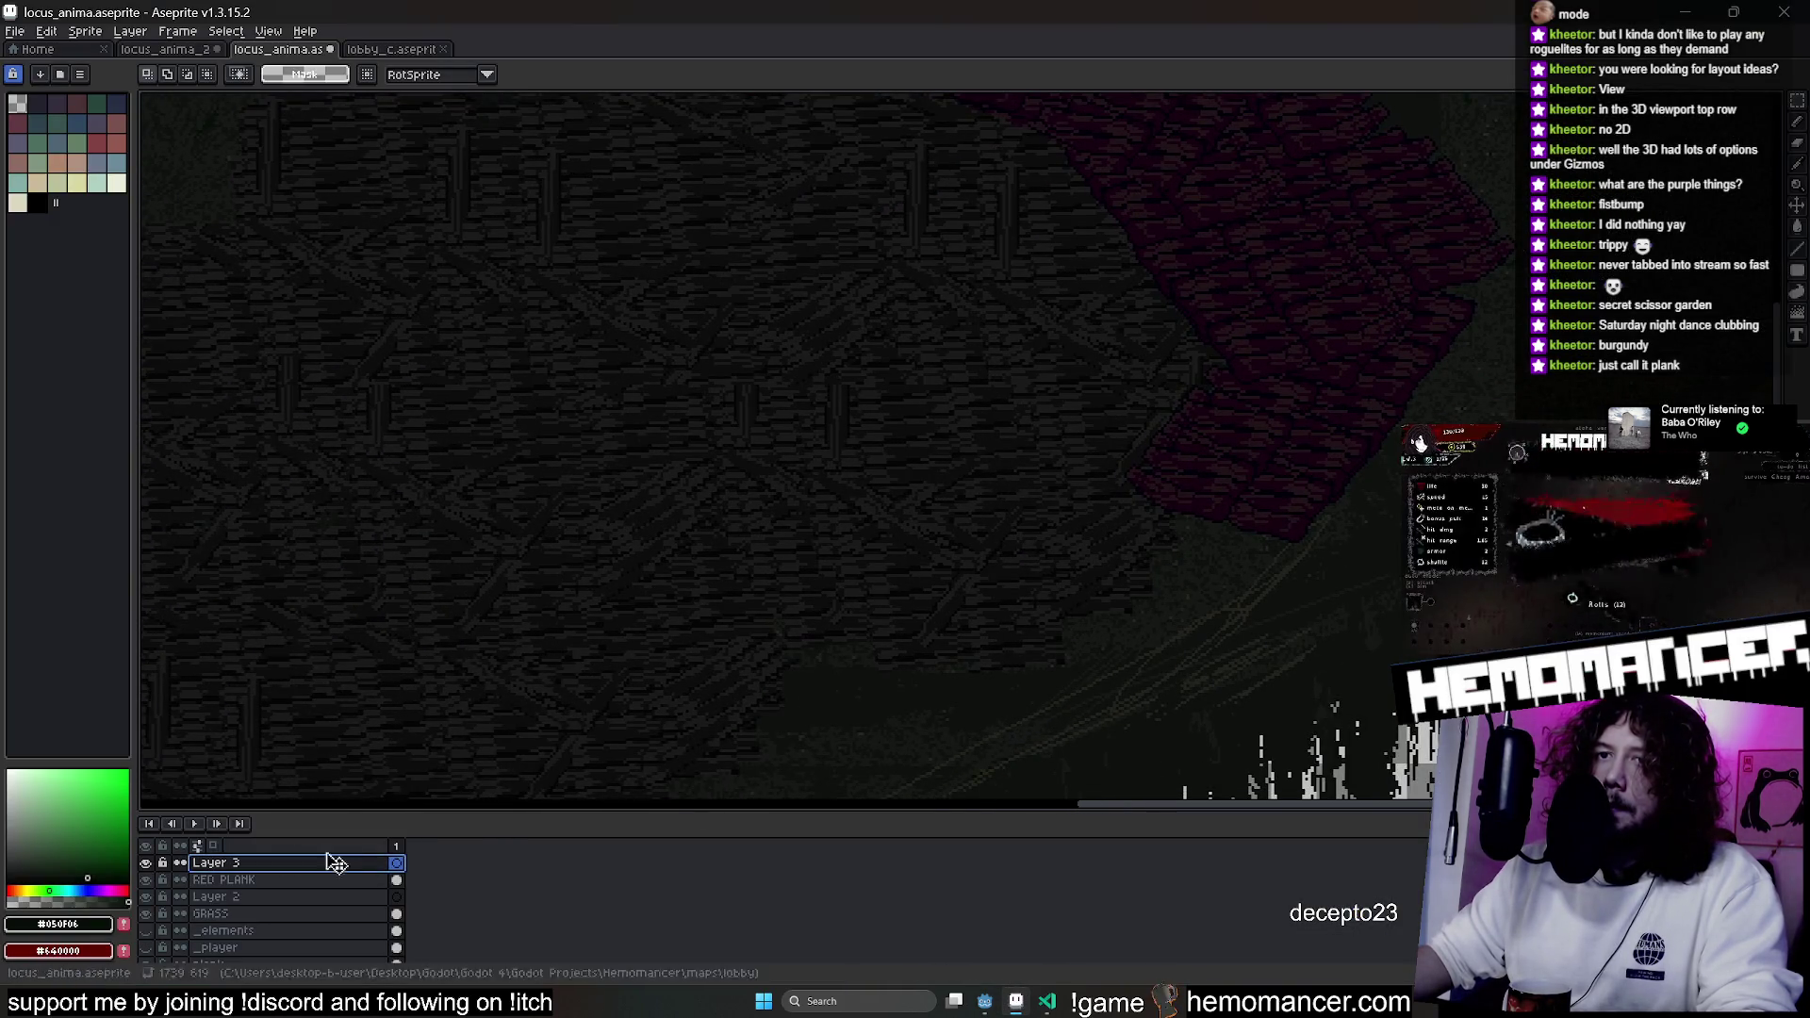
{"action": "left_click", "coordinate": [117, 182]}
{"action": "key", "text": "b"}
{"action": "scroll", "coordinate": [1257, 239], "scroll_direction": "down", "scroll_amount": 3}
{"action": "scroll", "coordinate": [1035, 397], "scroll_direction": "up", "scroll_amount": 4}
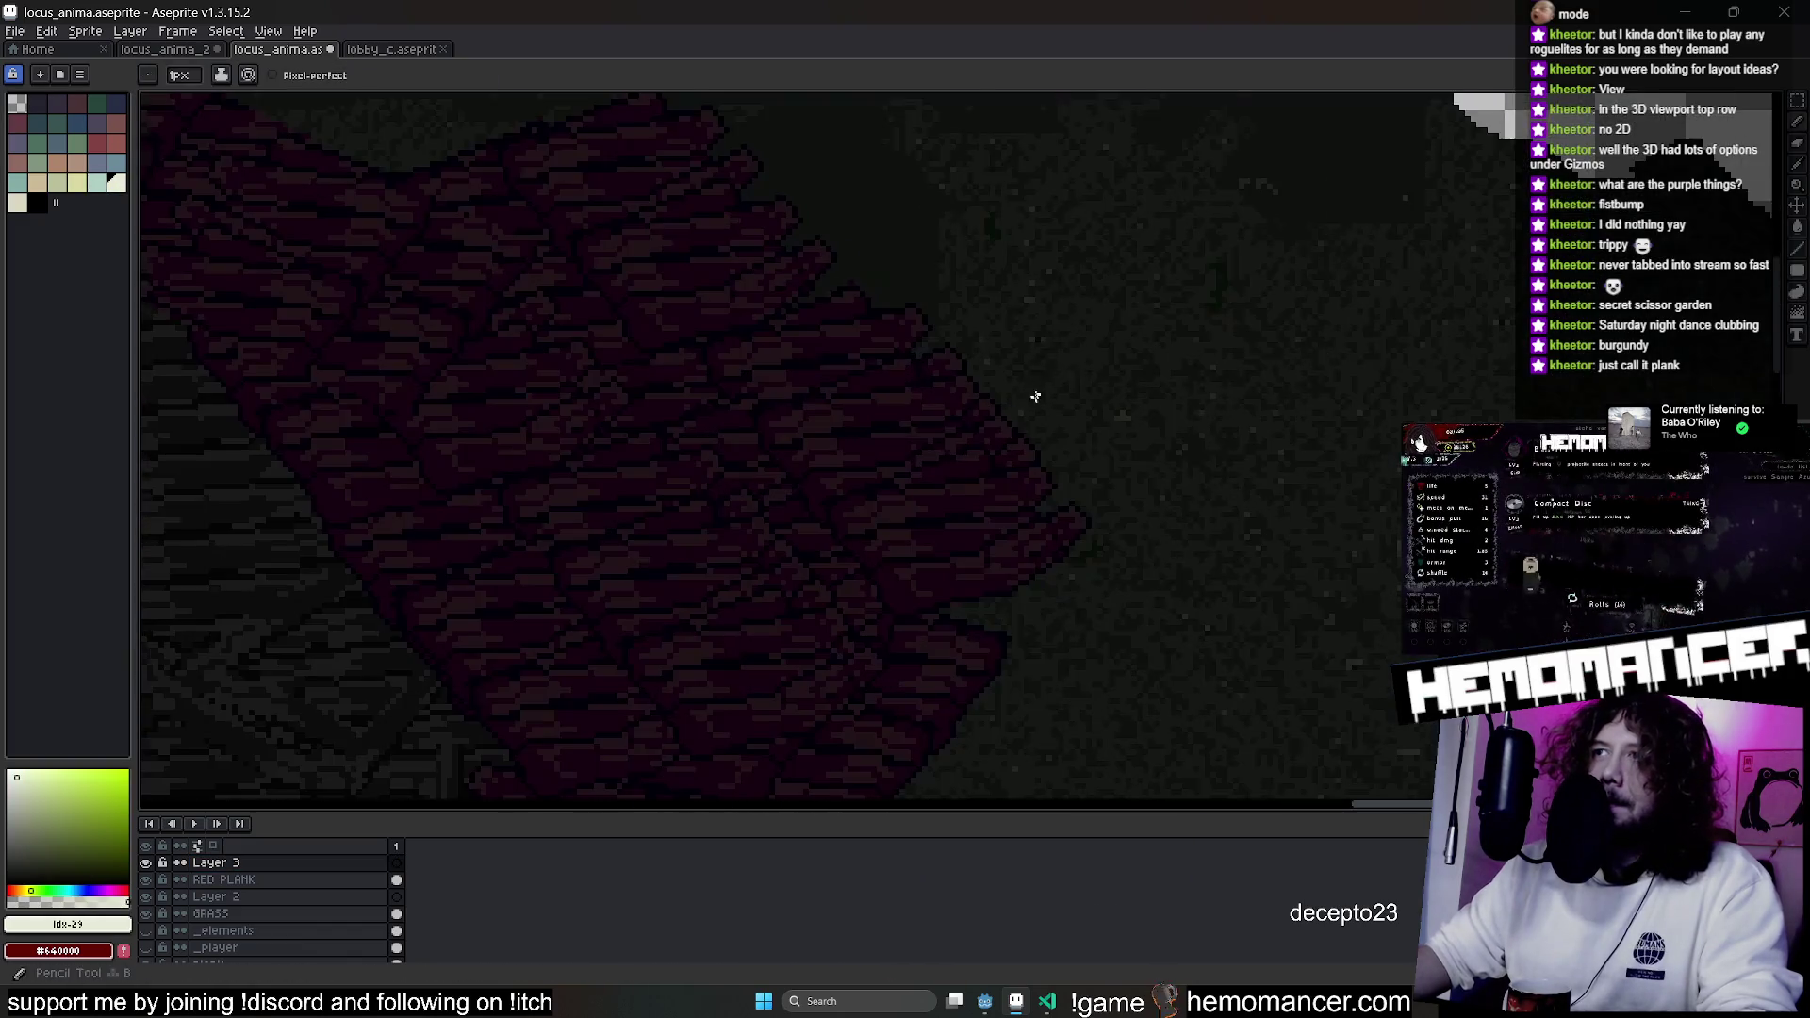
{"action": "scroll", "coordinate": [1047, 392], "scroll_direction": "down", "scroll_amount": 3}
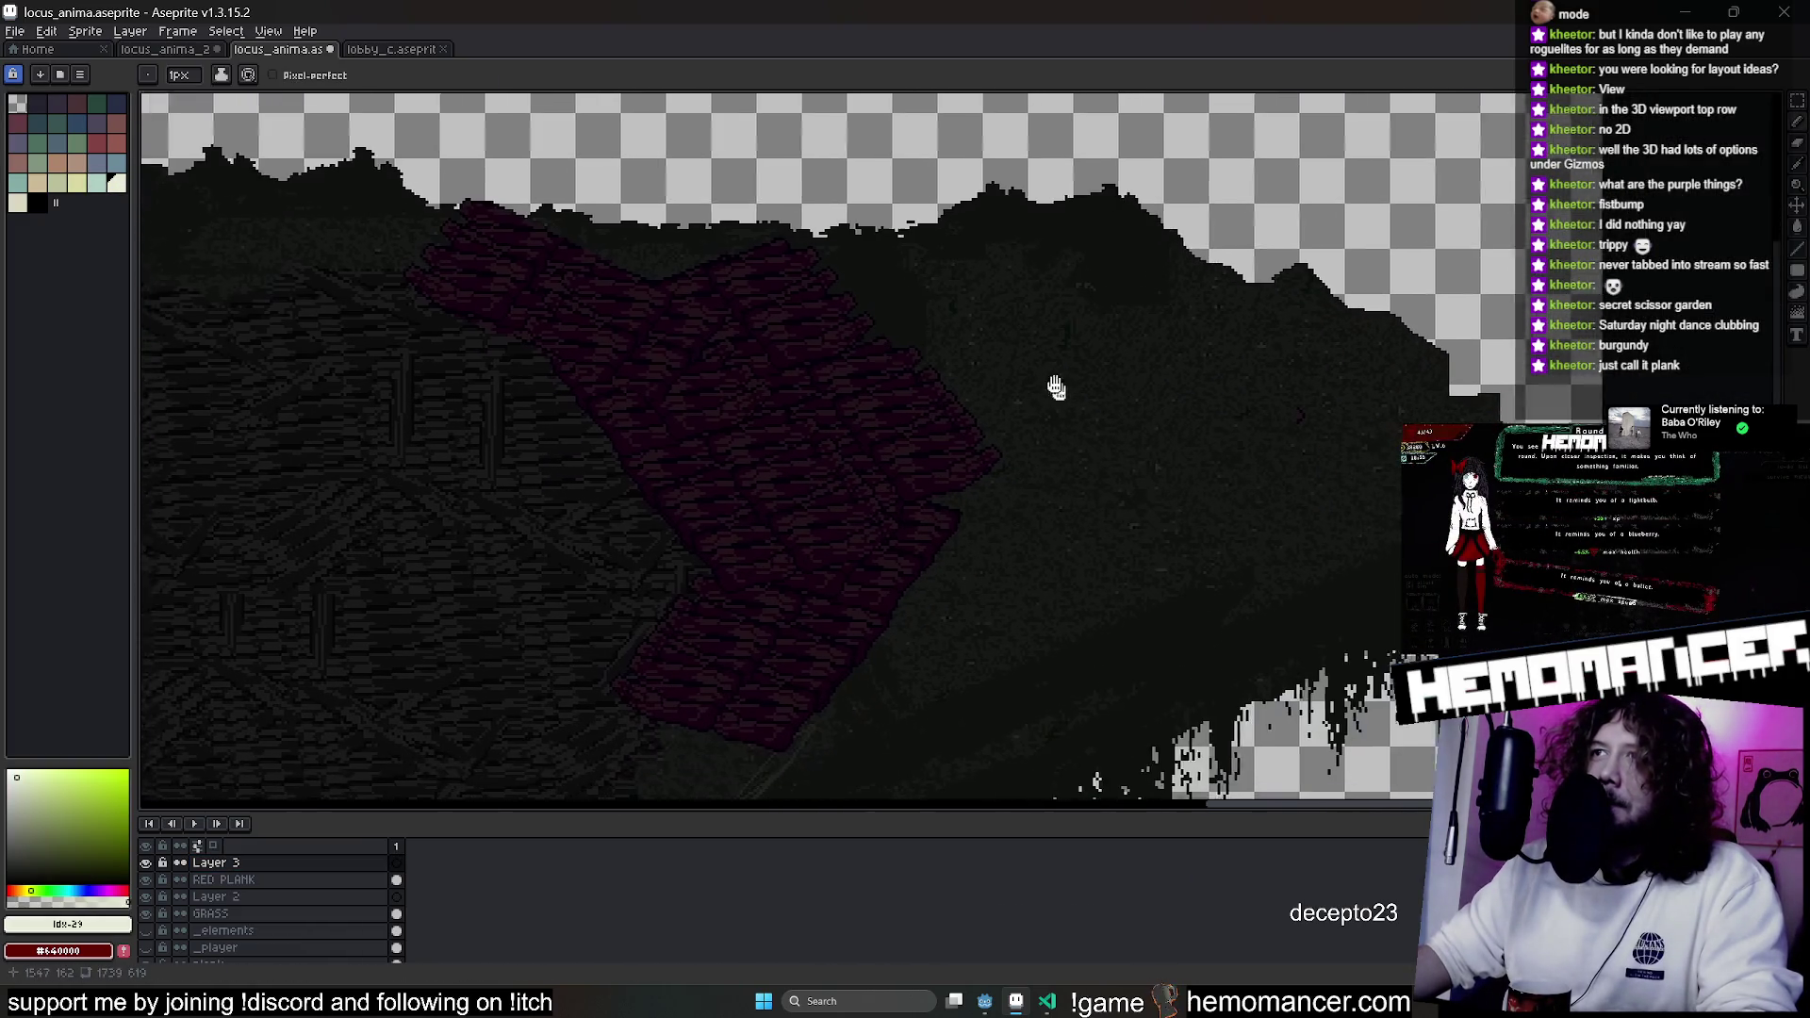
{"action": "left_click_drag", "start_coordinate": [1056, 386], "coordinate": [1040, 361]}
{"action": "scroll", "coordinate": [982, 311], "scroll_direction": "down", "scroll_amount": 3}
{"action": "scroll", "coordinate": [948, 302], "scroll_direction": "up", "scroll_amount": 4}
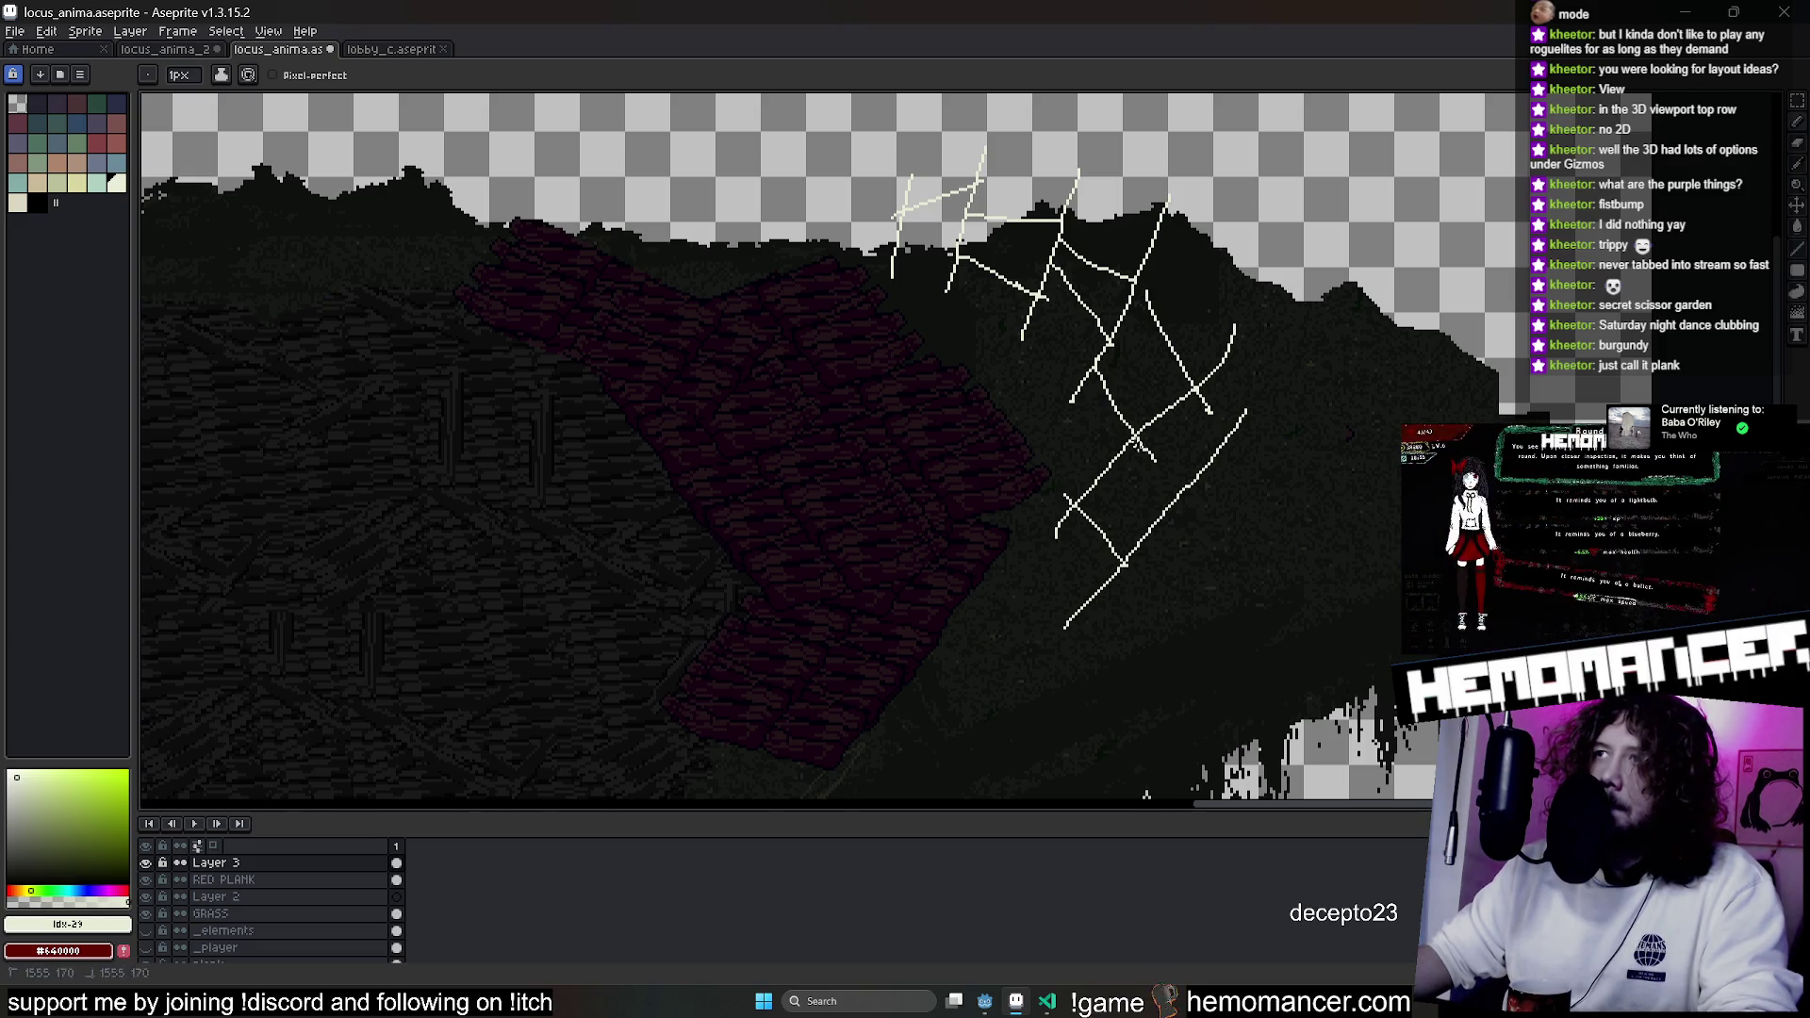
{"action": "scroll", "coordinate": [1136, 438], "scroll_direction": "down", "scroll_amount": 3}
{"action": "scroll", "coordinate": [1143, 553], "scroll_direction": "up", "scroll_amount": 3}
Draw the white web strands over the planks, redoing the diagonal strand as a steeper line.
{"action": "left_click_drag", "start_coordinate": [1028, 615], "coordinate": [1335, 451]}
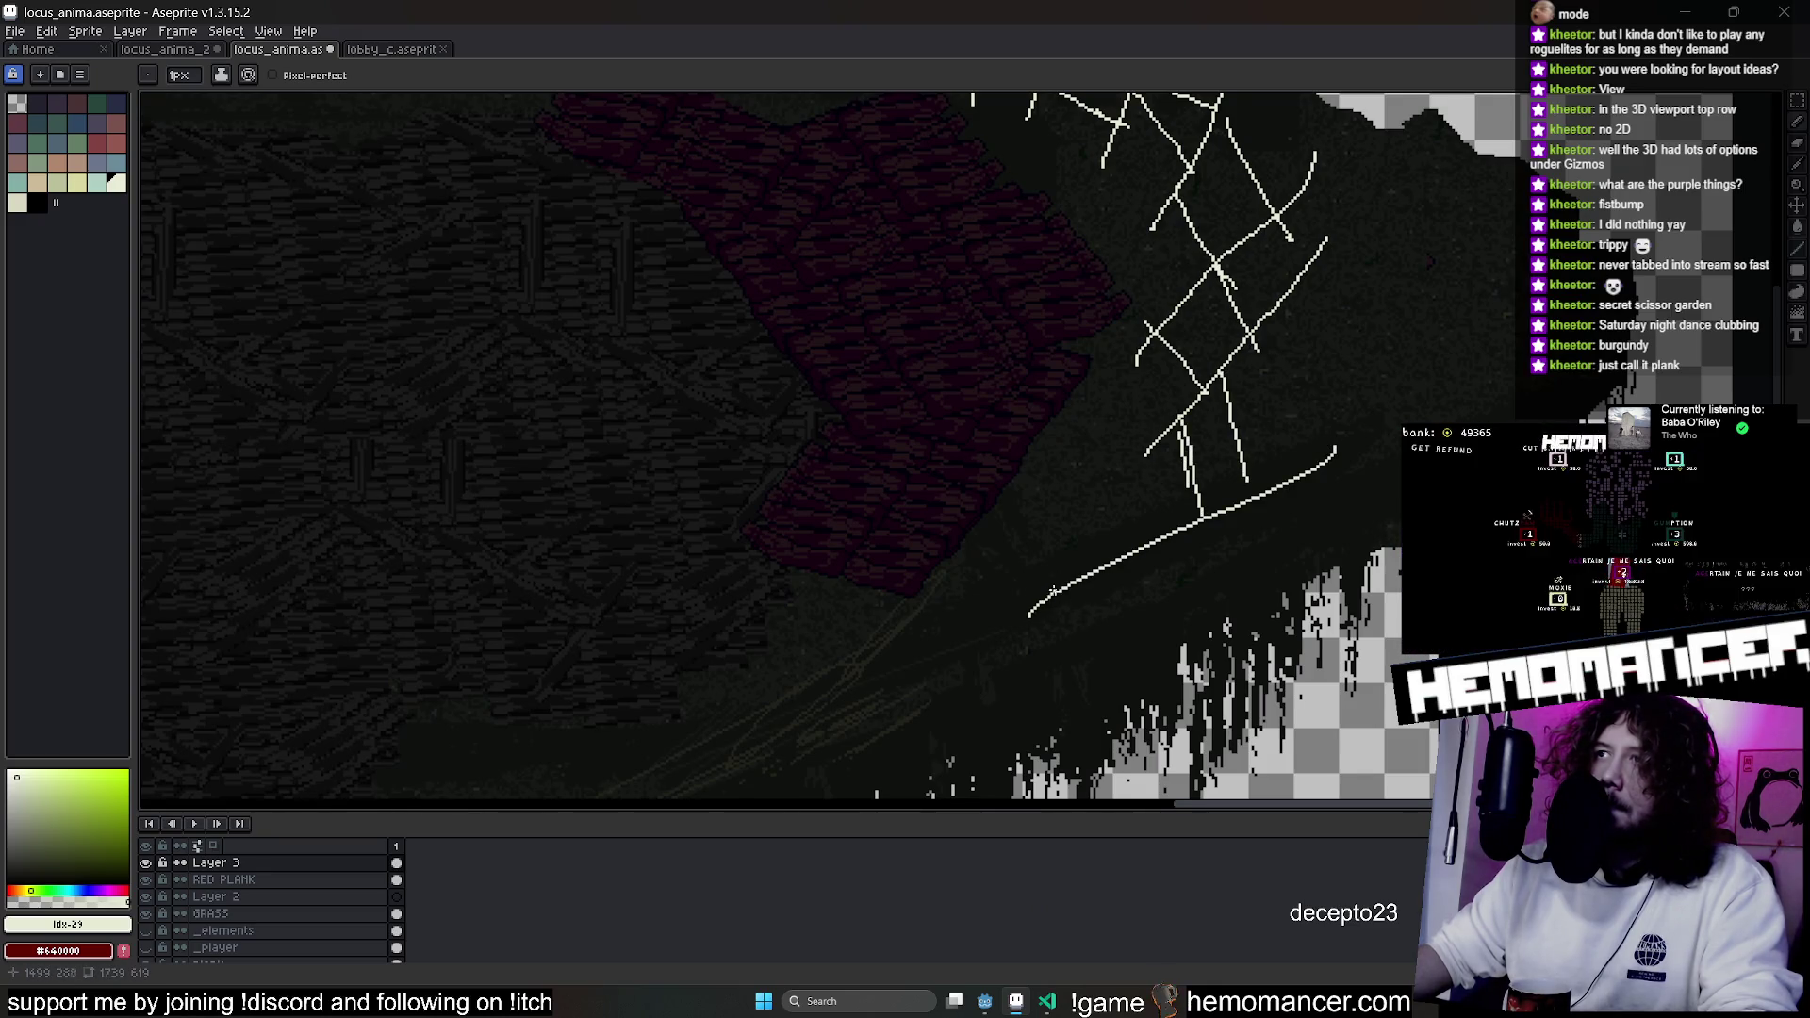
{"action": "scroll", "coordinate": [1056, 576], "scroll_direction": "down", "scroll_amount": 3}
{"action": "scroll", "coordinate": [1059, 558], "scroll_direction": "up", "scroll_amount": 3}
{"action": "scroll", "coordinate": [1146, 520], "scroll_direction": "up", "scroll_amount": 1}
{"action": "scroll", "coordinate": [1122, 542], "scroll_direction": "down", "scroll_amount": 4}
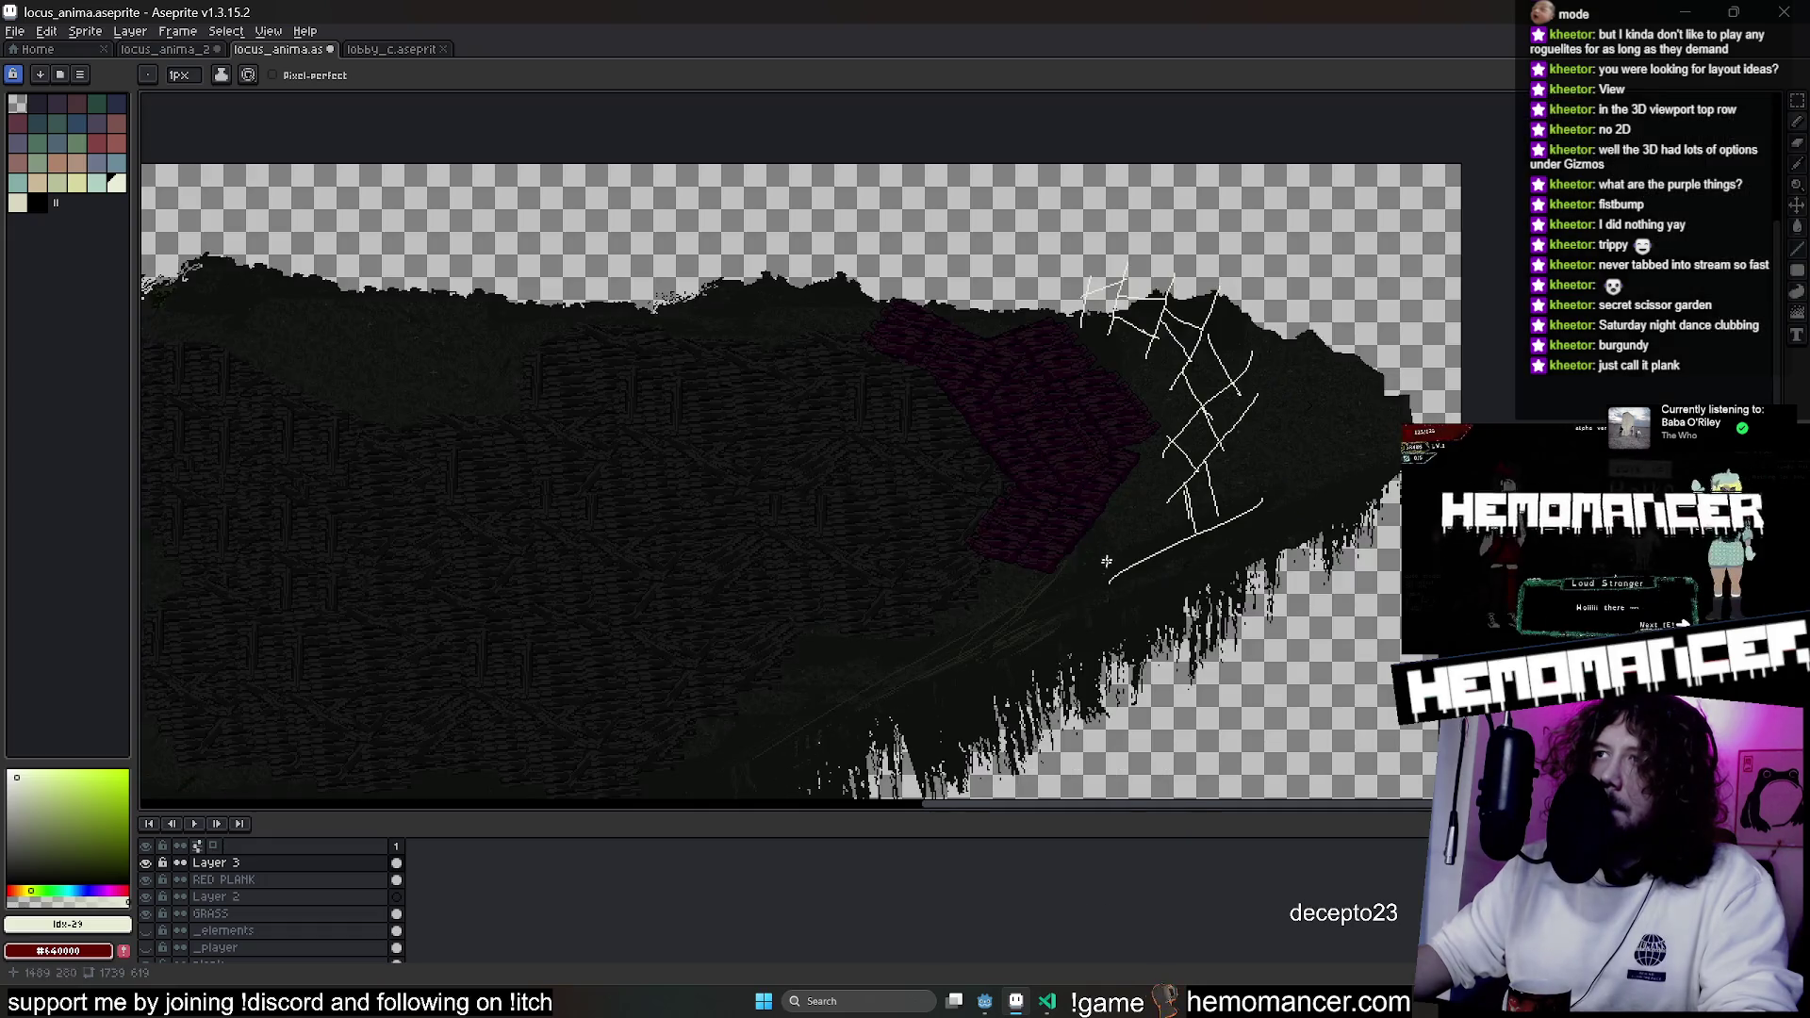
{"action": "key", "text": "ctrl"}
{"action": "key", "text": "ctrl+z"}
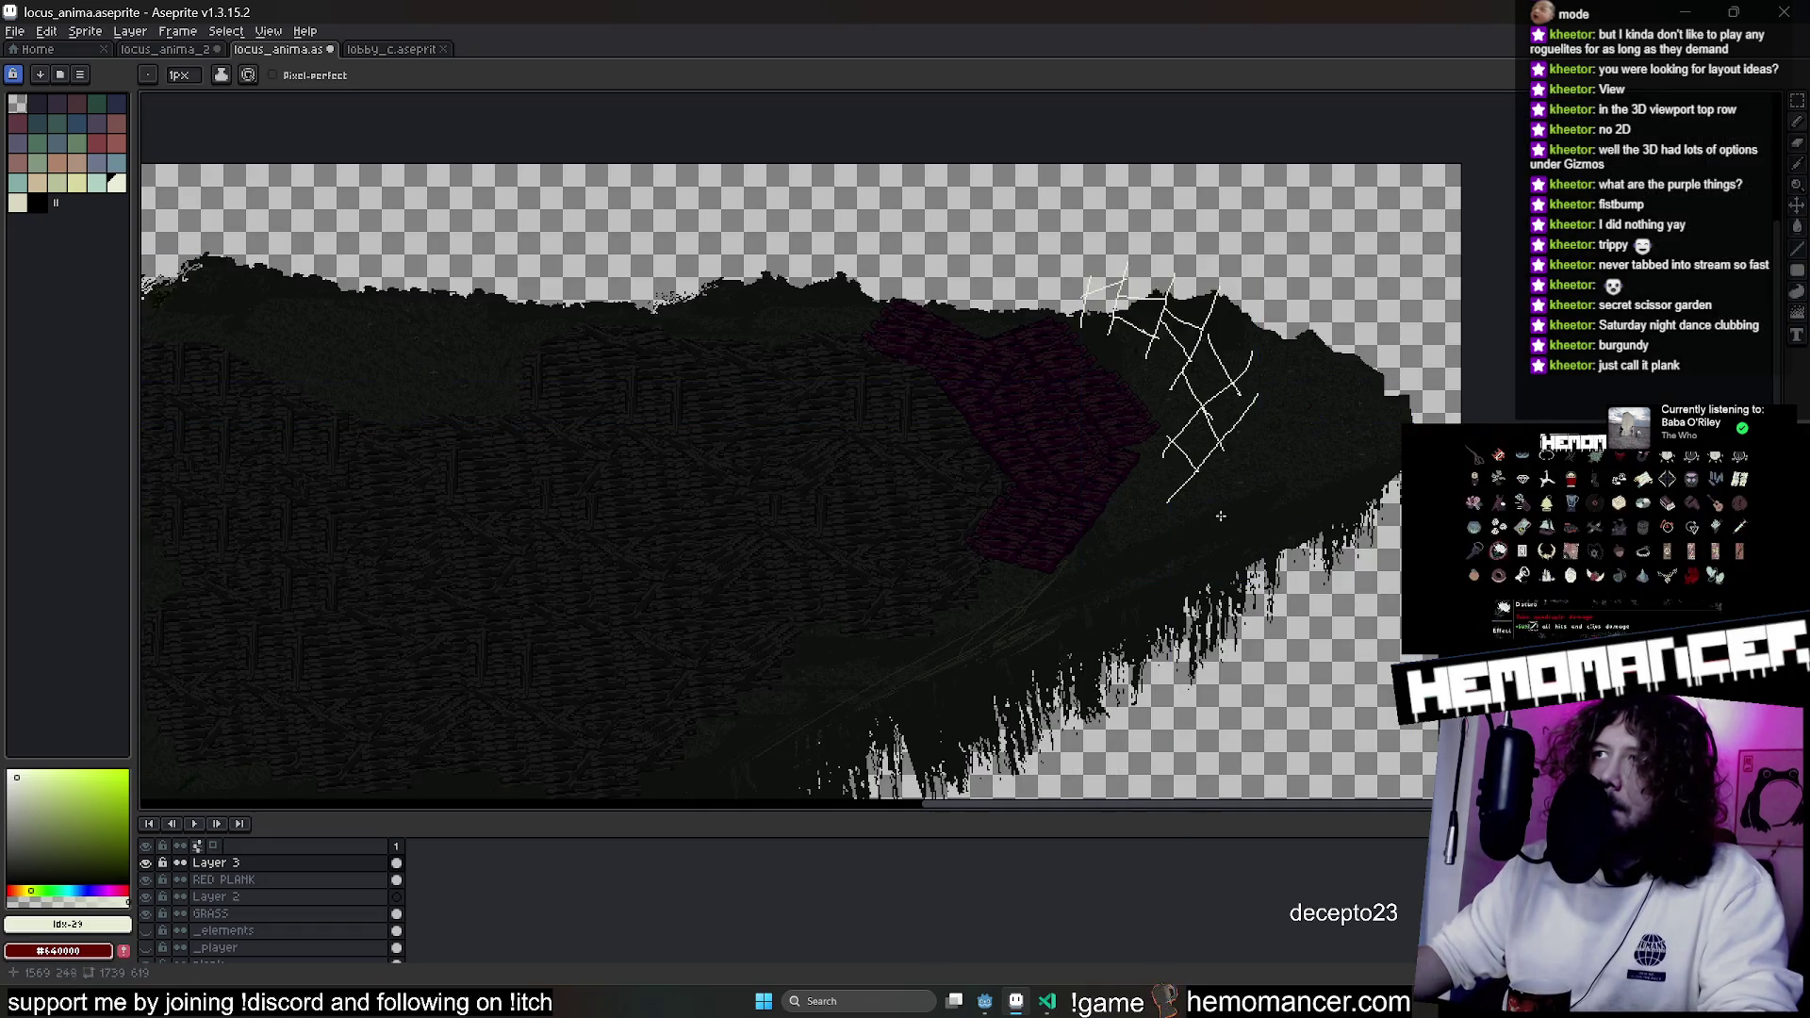
{"action": "left_click_drag", "start_coordinate": [1205, 556], "coordinate": [1246, 432]}
{"action": "scroll", "coordinate": [1254, 452], "scroll_direction": "up", "scroll_amount": 2}
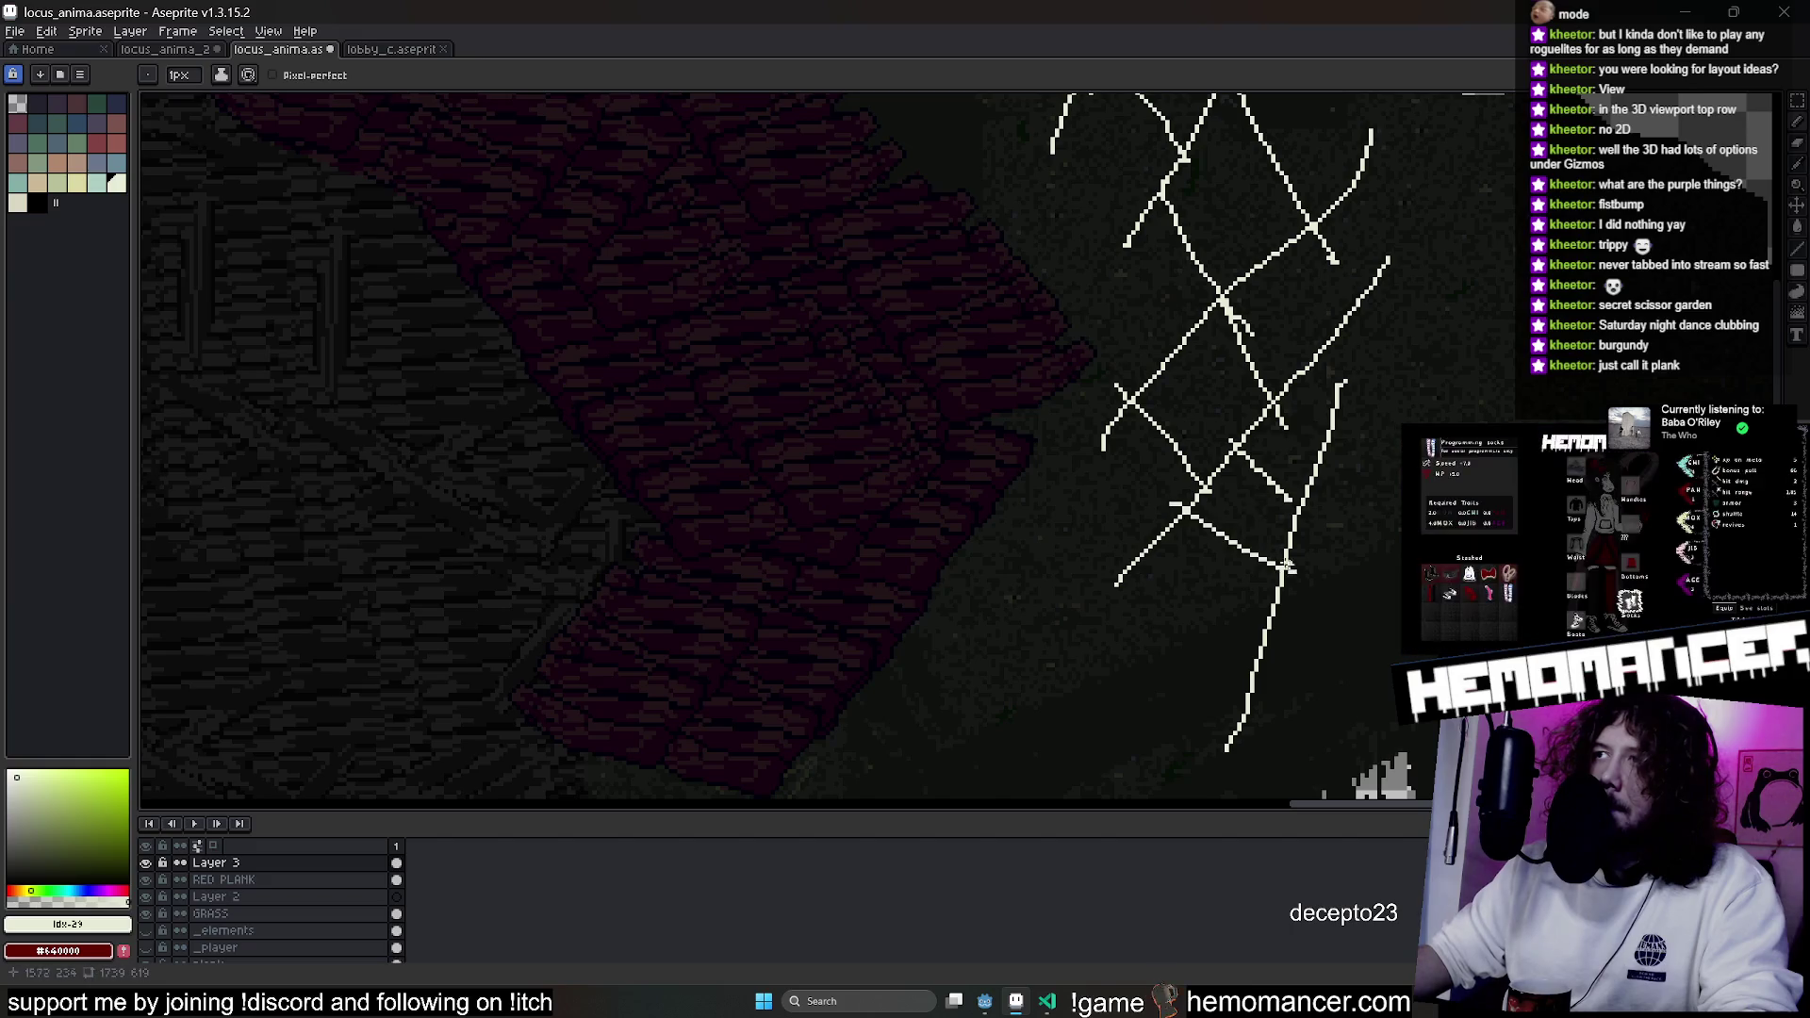
{"action": "scroll", "coordinate": [1195, 524], "scroll_direction": "down", "scroll_amount": 3}
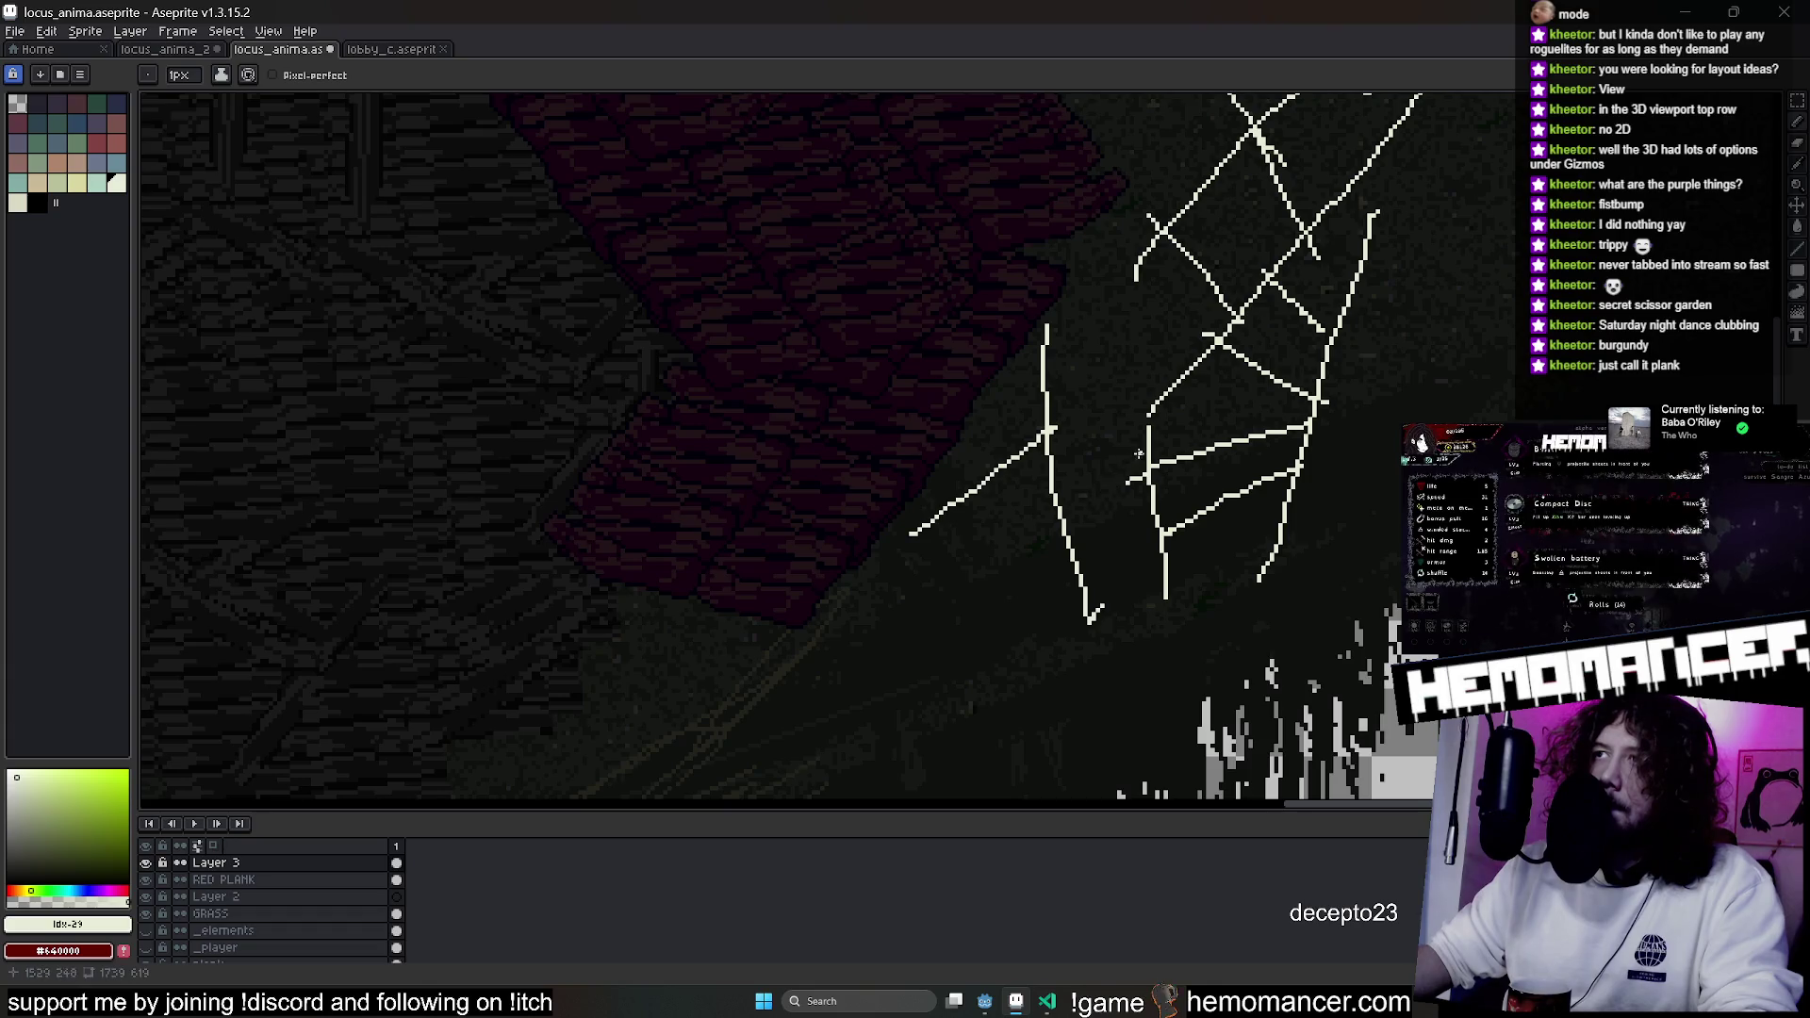
{"action": "mouse_move", "coordinate": [1073, 543]}
{"action": "left_mouse_down"}
{"action": "mouse_move", "coordinate": [1045, 555]}
{"action": "mouse_move", "coordinate": [1234, 412]}
{"action": "left_mouse_up"}
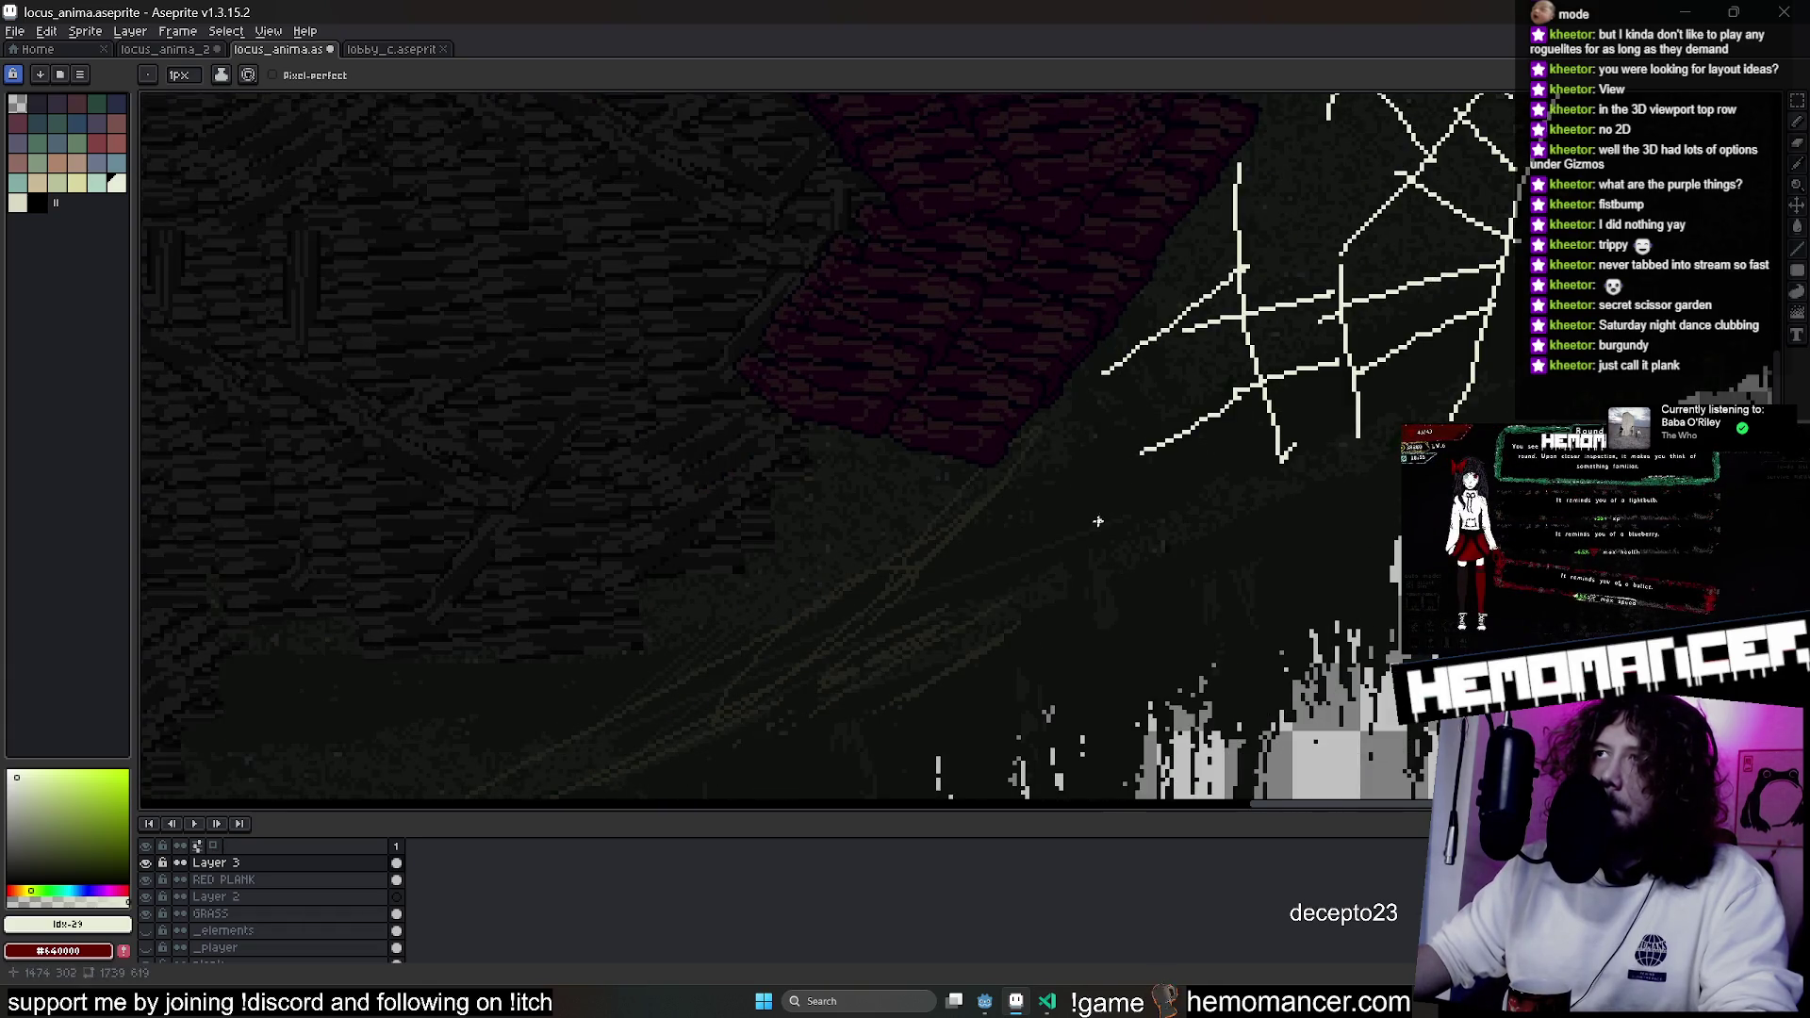
{"action": "scroll", "coordinate": [1075, 453], "scroll_direction": "down", "scroll_amount": 3}
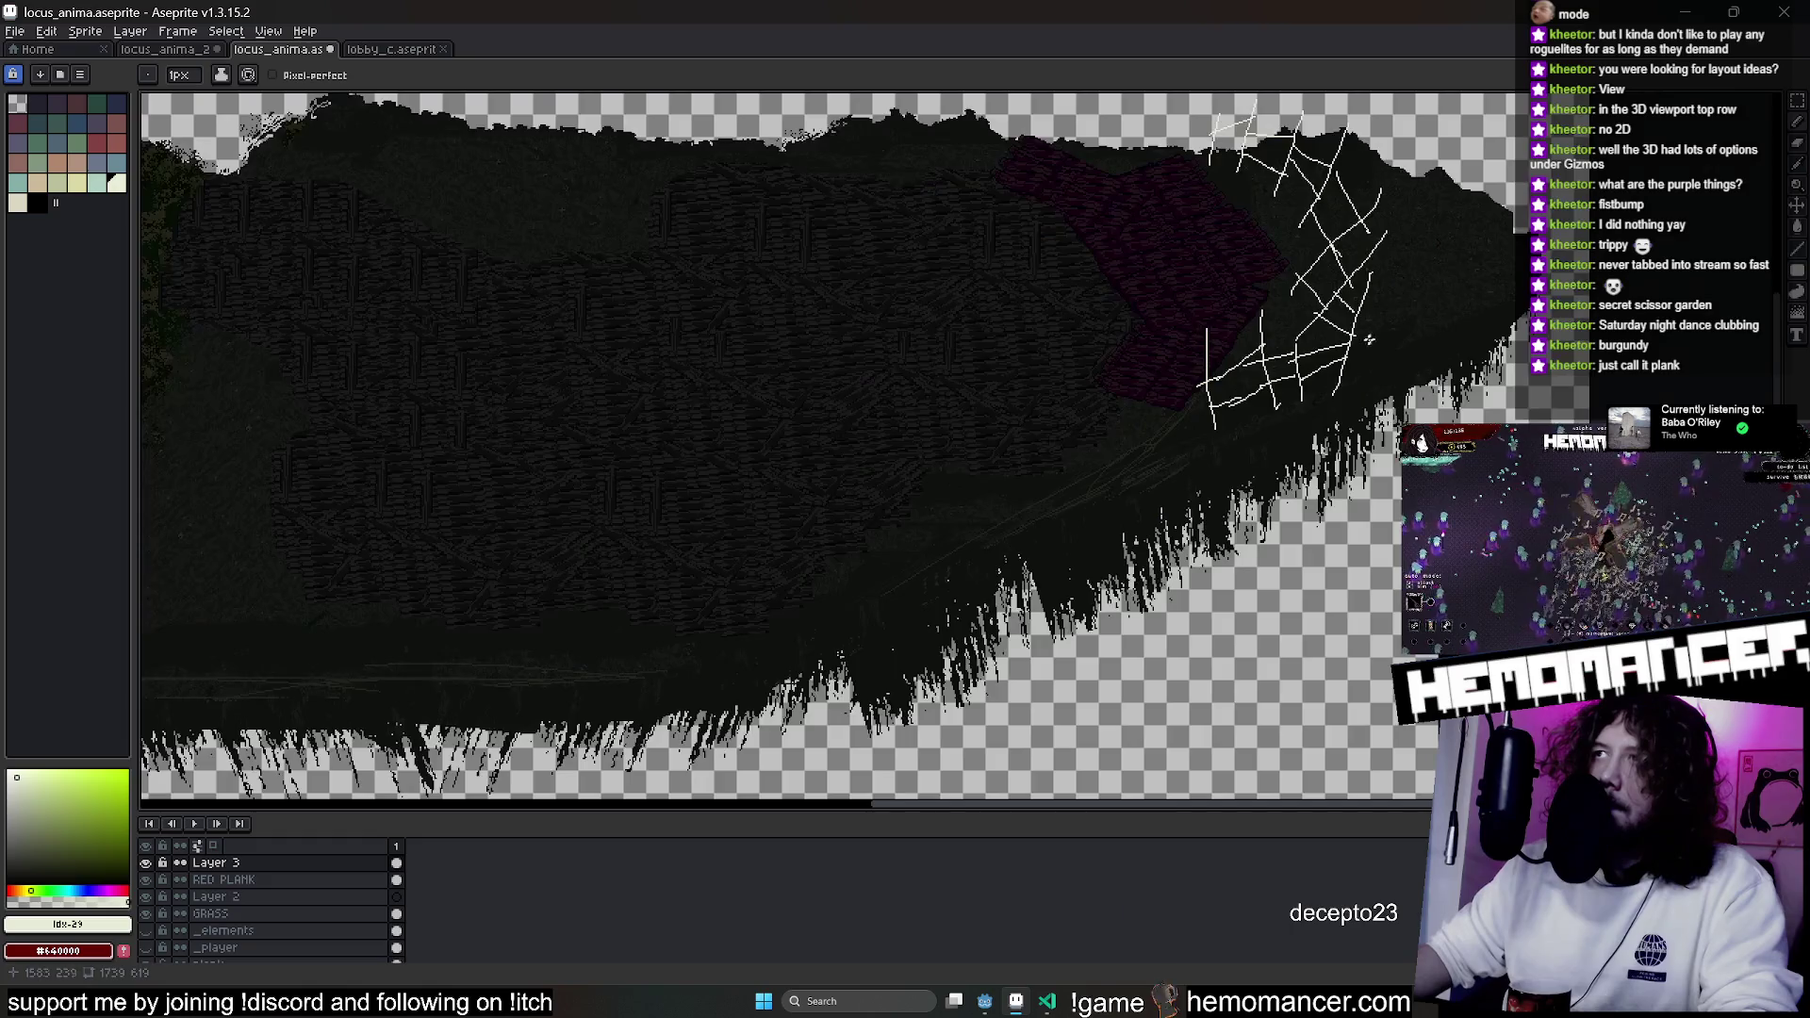
{"action": "scroll", "coordinate": [994, 347], "scroll_direction": "up", "scroll_amount": 2}
{"action": "scroll", "coordinate": [958, 377], "scroll_direction": "up", "scroll_amount": 2}
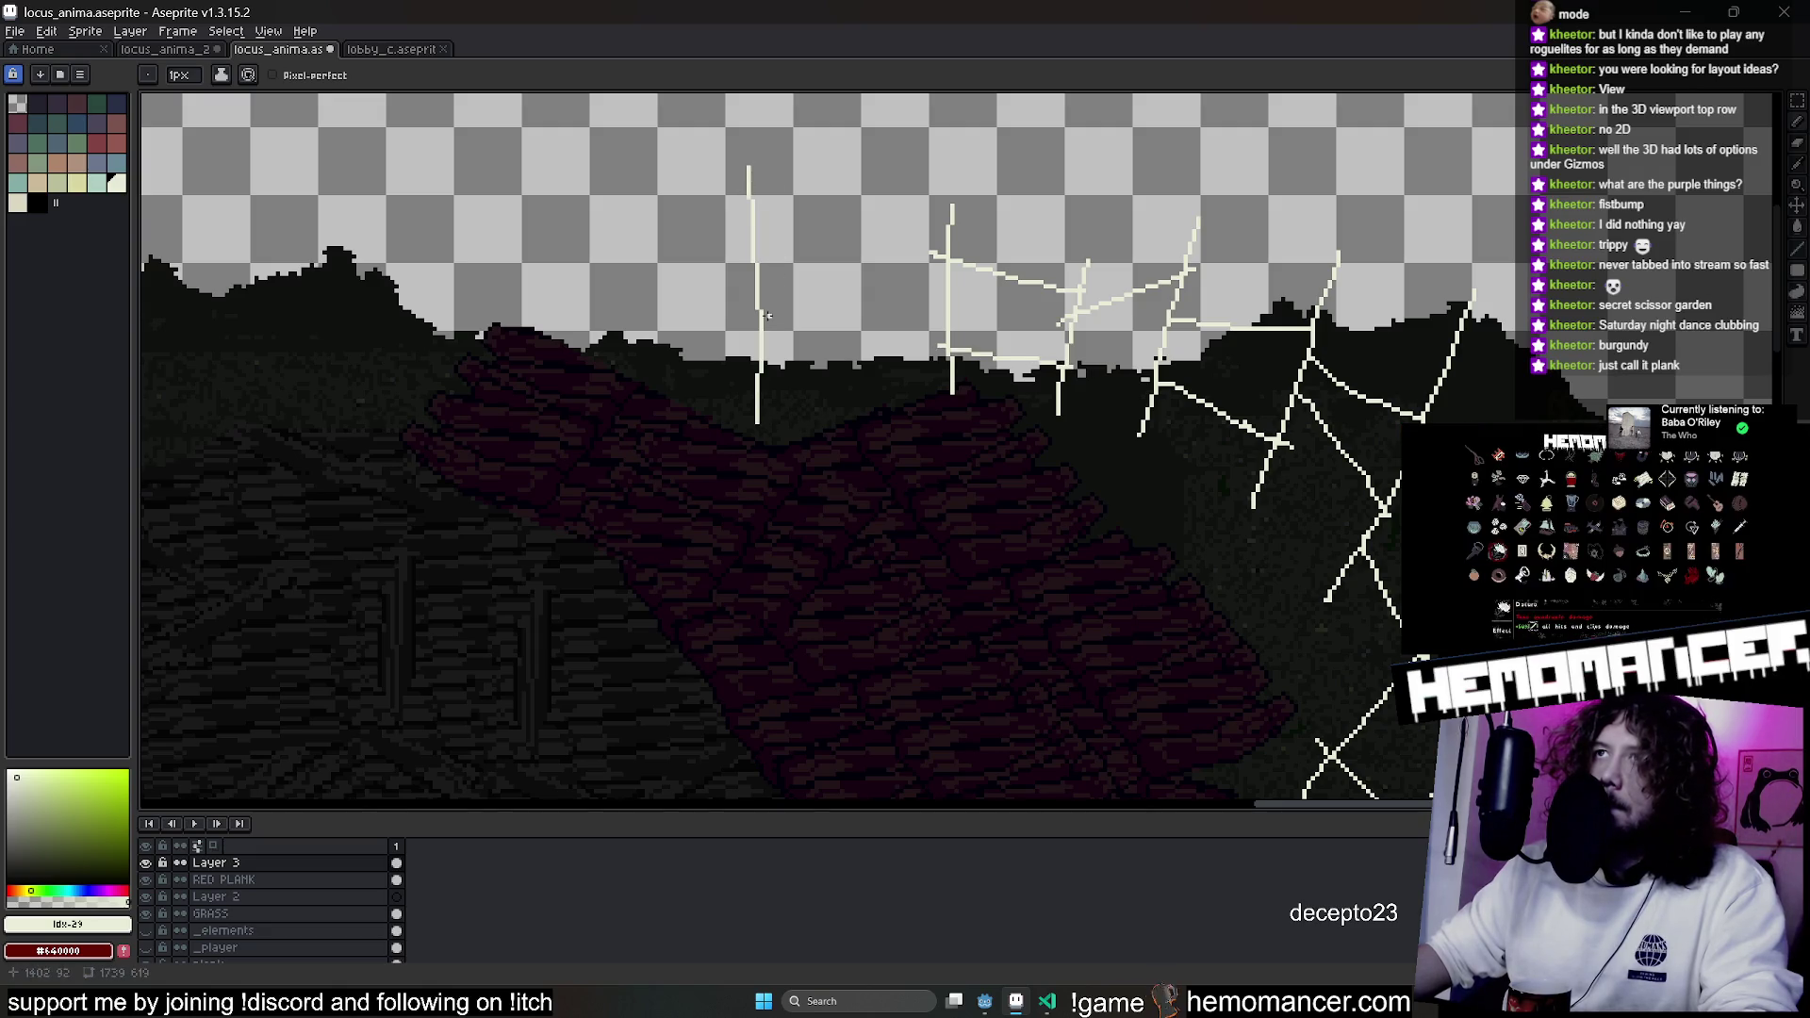
Check the finished fence zoomed out and save locus_anima.aseprite.
{"action": "scroll", "coordinate": [777, 282], "scroll_direction": "left", "scroll_amount": 3}
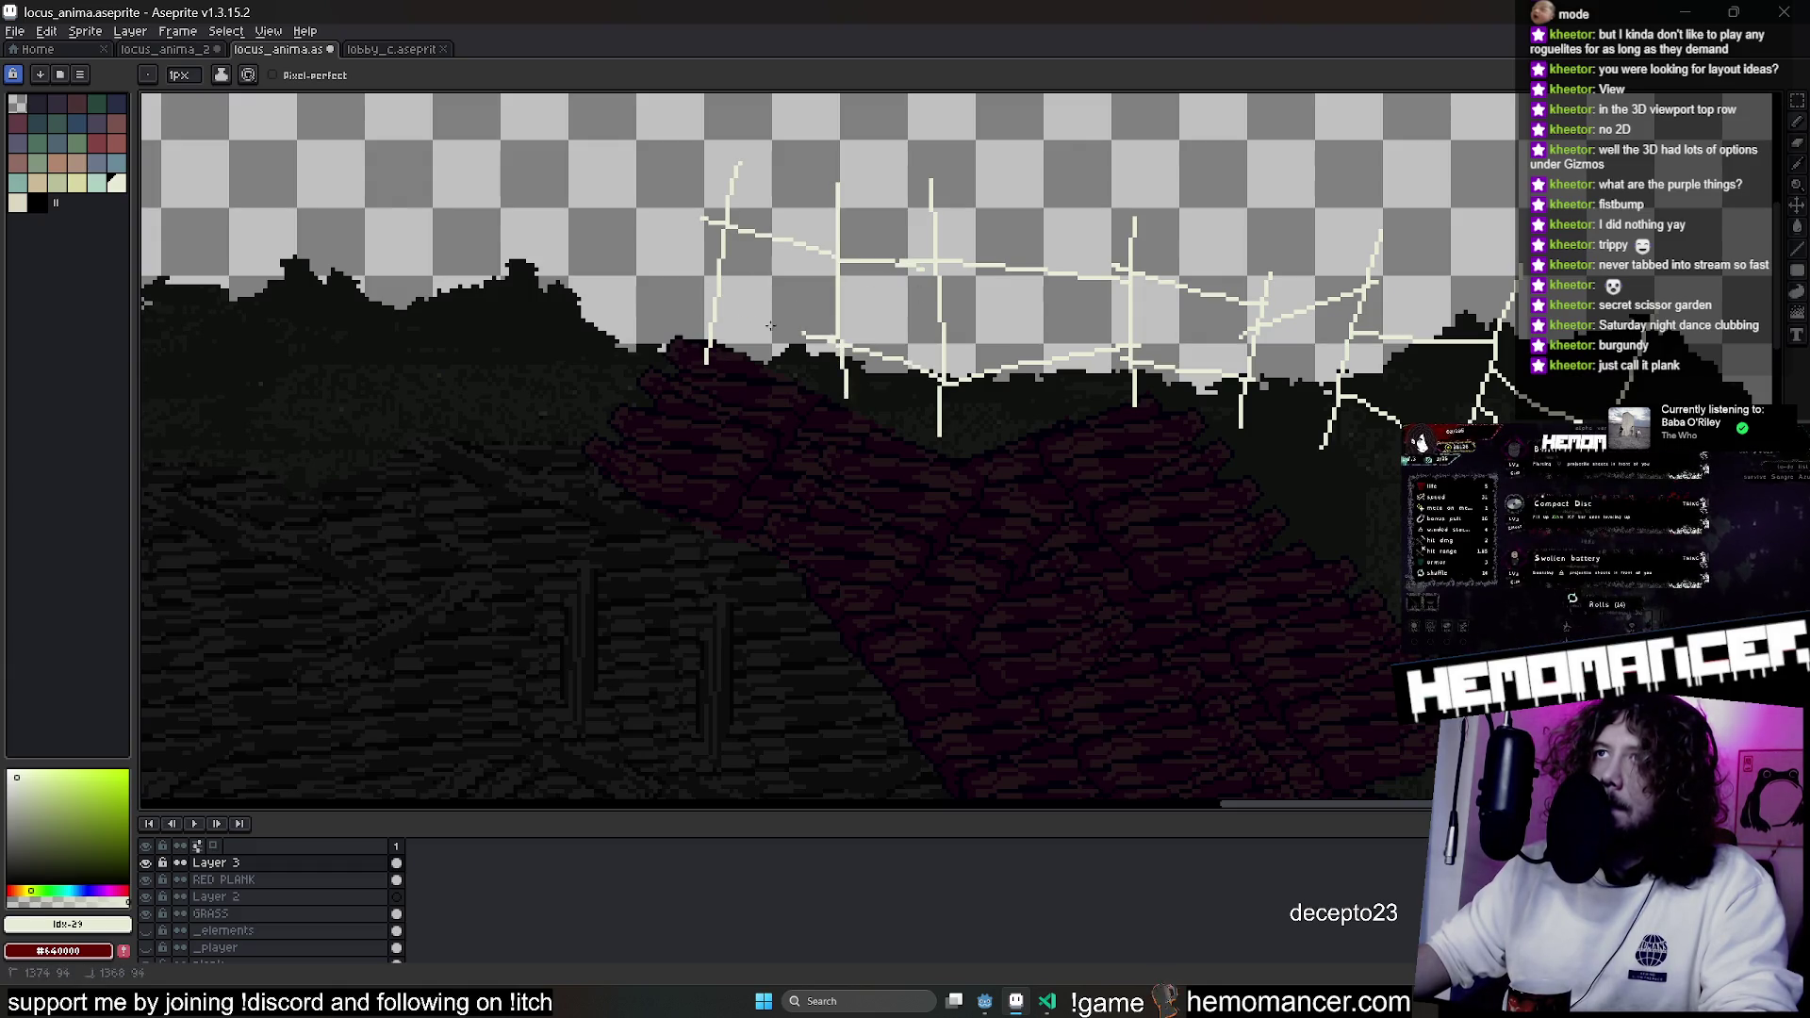
{"action": "scroll", "coordinate": [770, 326], "scroll_direction": "down", "scroll_amount": 2}
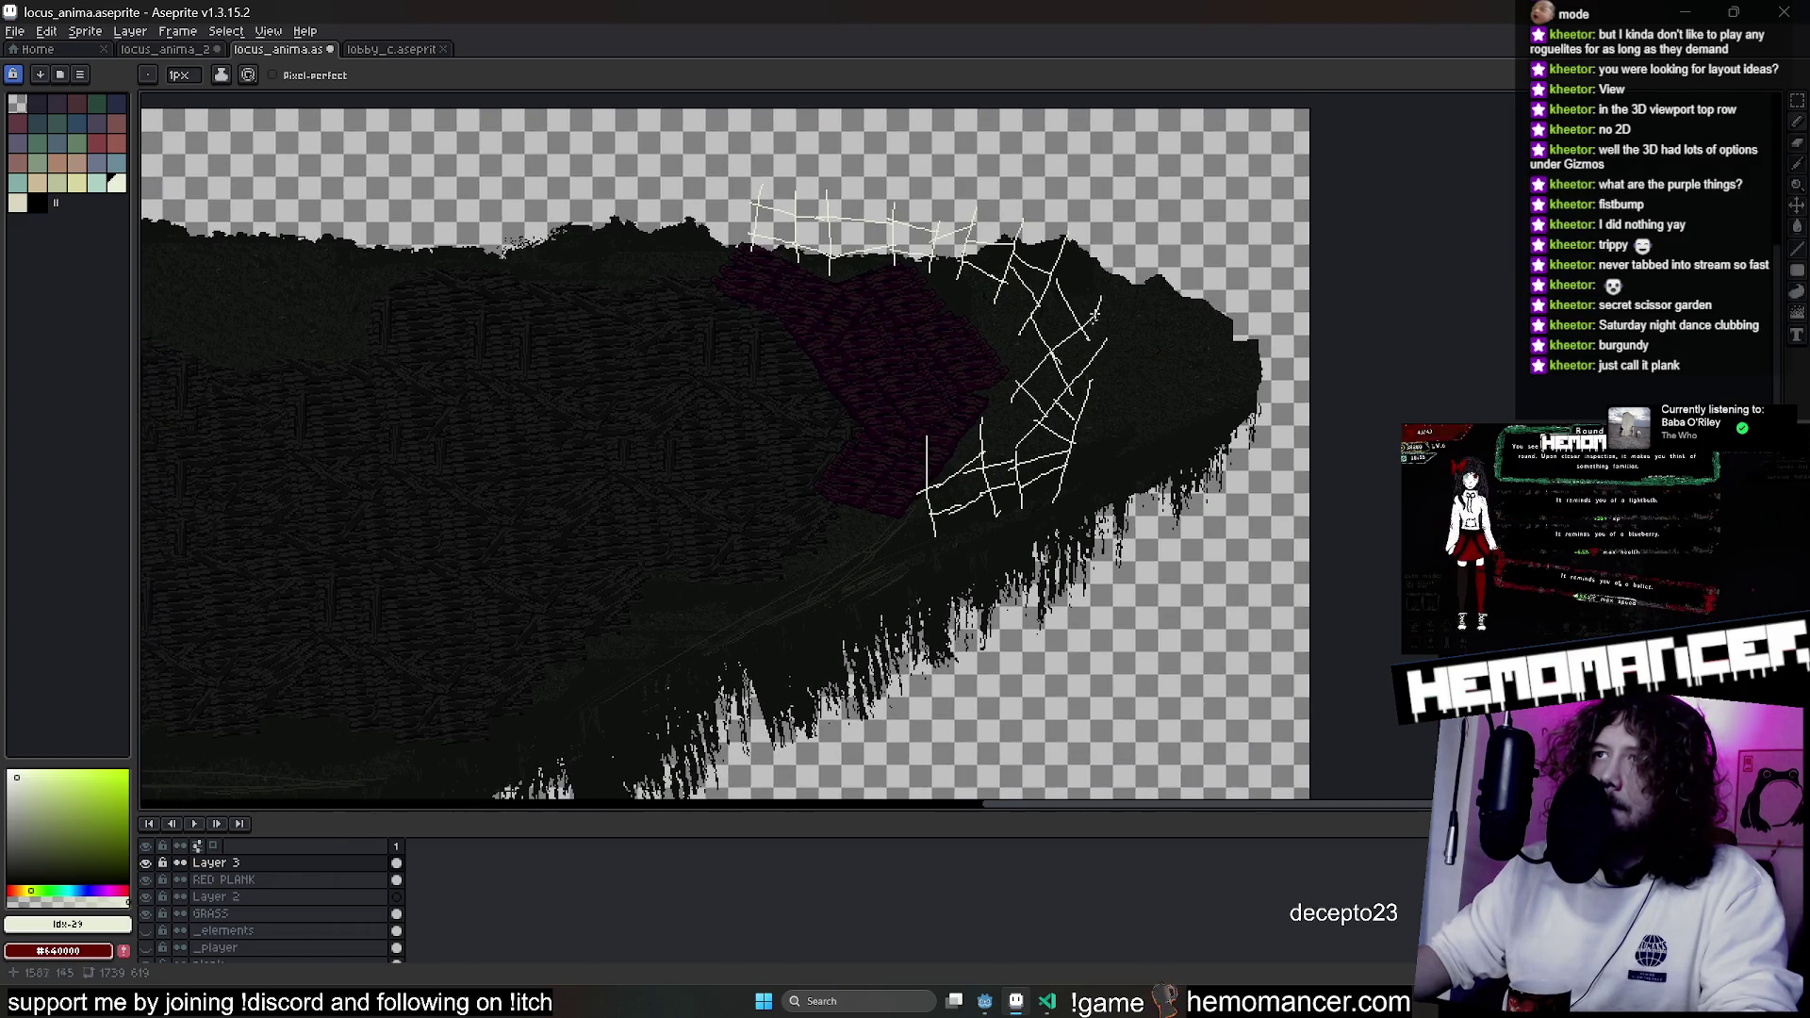
{"action": "scroll", "coordinate": [945, 504], "scroll_direction": "up", "scroll_amount": 2}
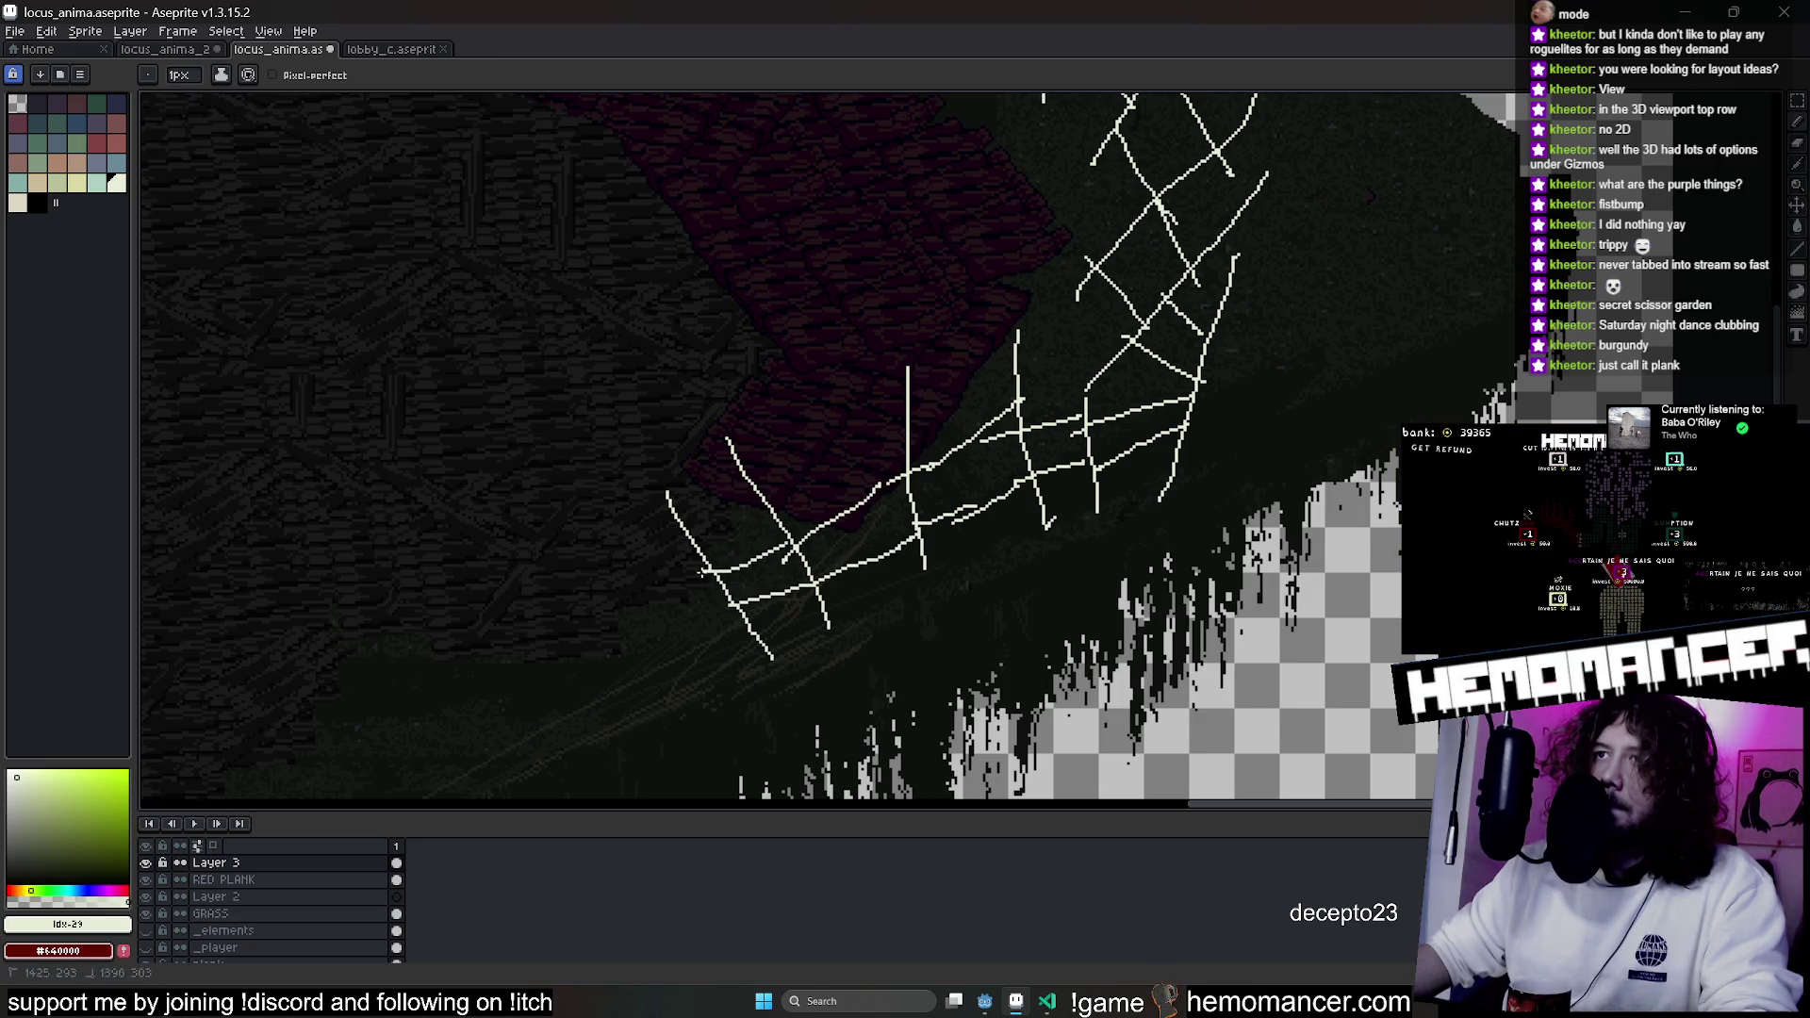
{"action": "scroll", "coordinate": [1090, 426], "scroll_direction": "down", "scroll_amount": 2}
{"action": "scroll", "coordinate": [1085, 417], "scroll_direction": "up", "scroll_amount": 2}
{"action": "key", "text": "ctrl+s"}
{"action": "scroll", "coordinate": [1090, 426], "scroll_direction": "down", "scroll_amount": 1}
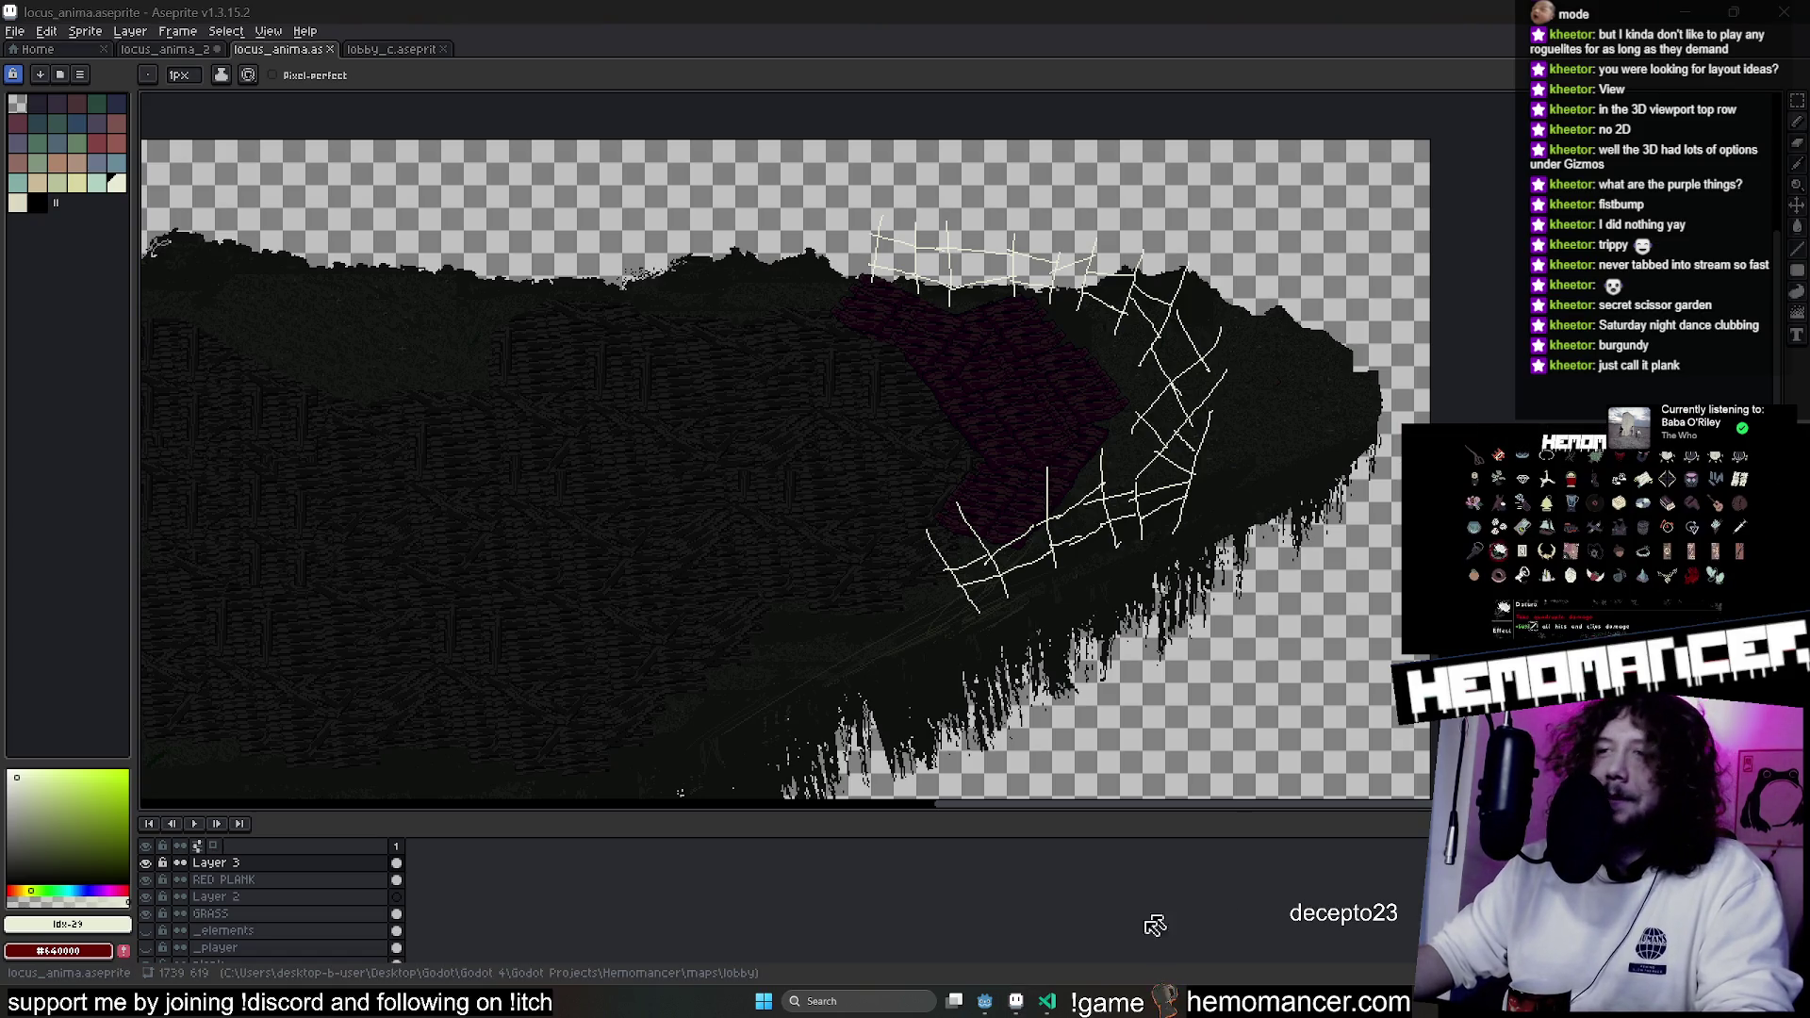
{"action": "left_click", "coordinate": [985, 1001]}
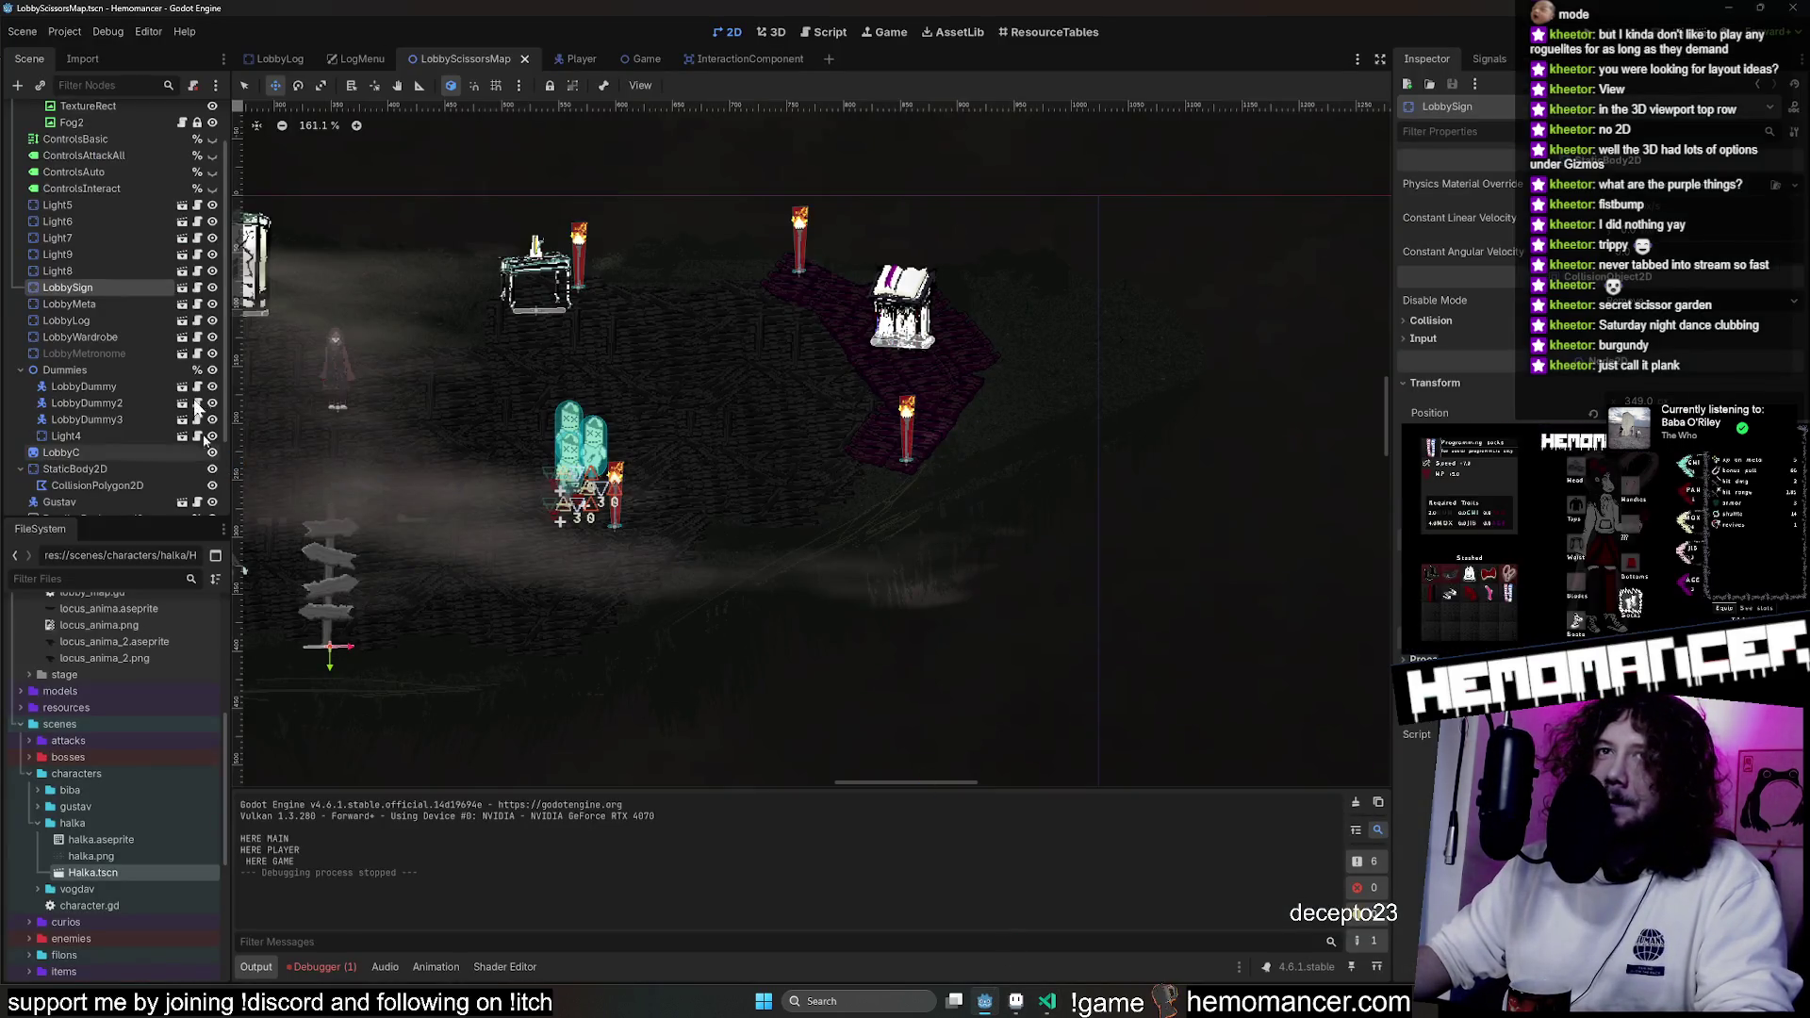
Select LobbyC, launch the game and walk through the lobby attacking the training dummies.
{"action": "left_click", "coordinate": [104, 452]}
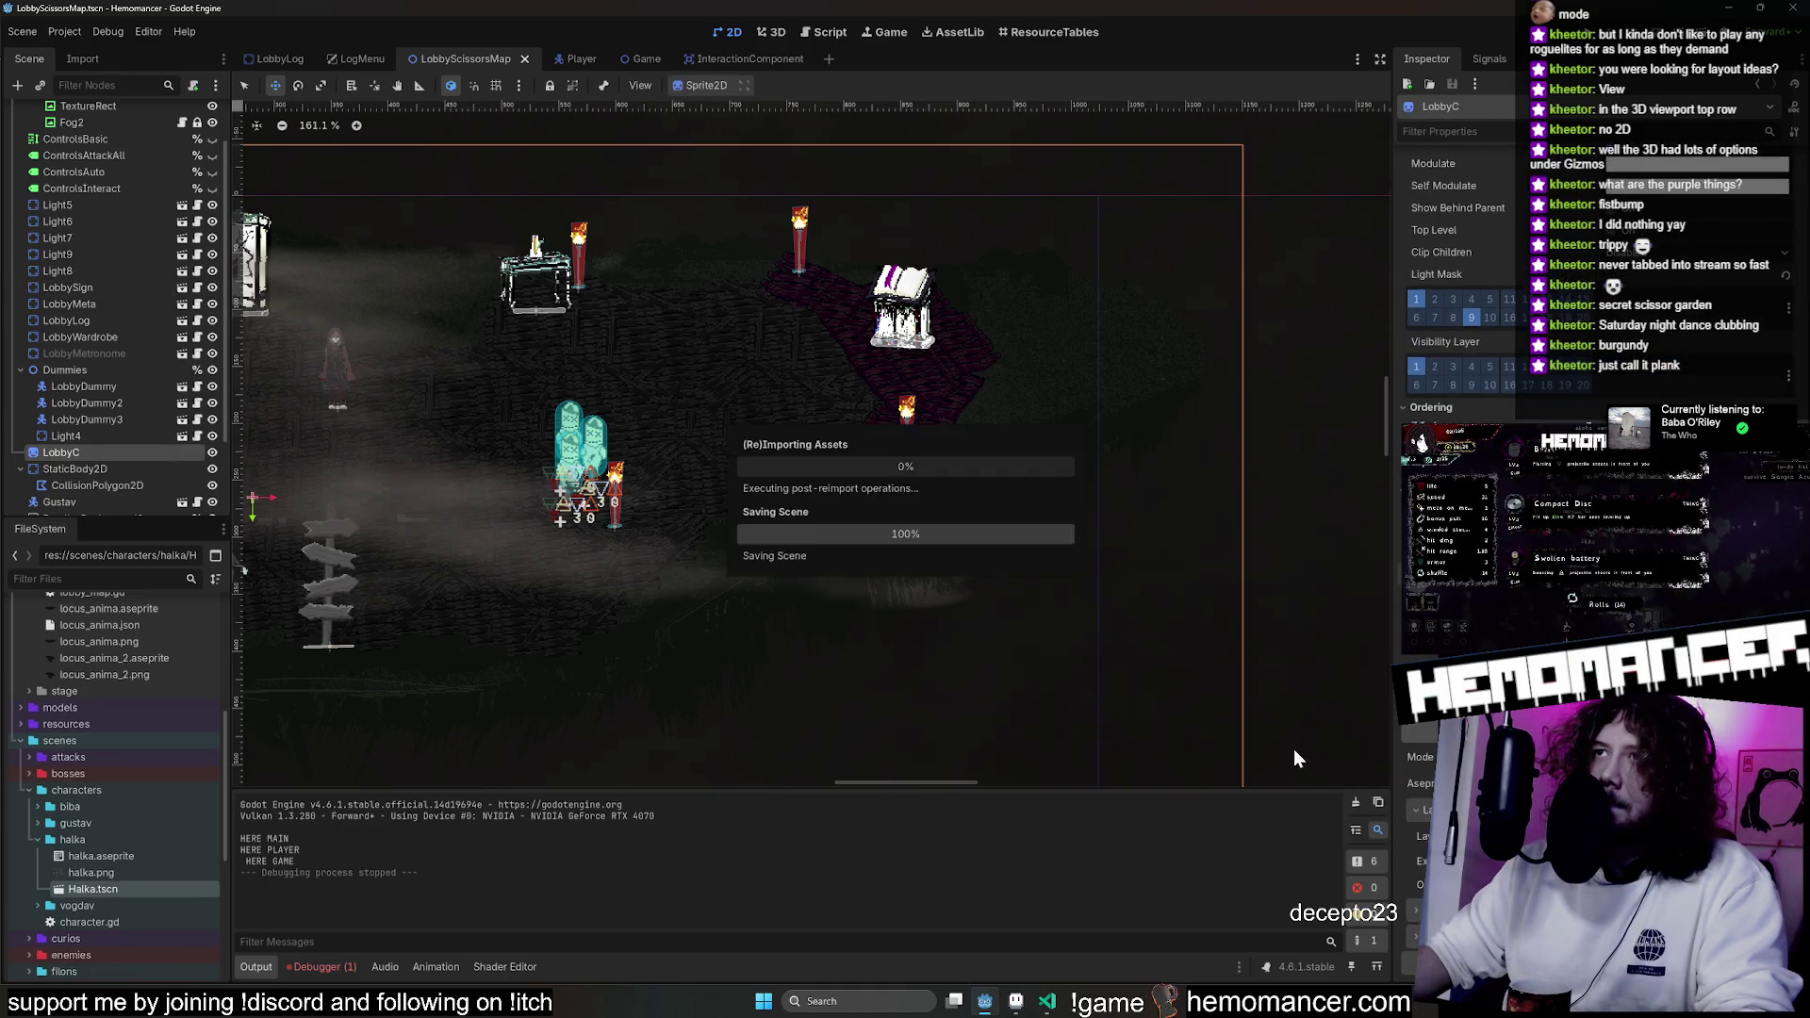
{"action": "key", "text": "F5"}
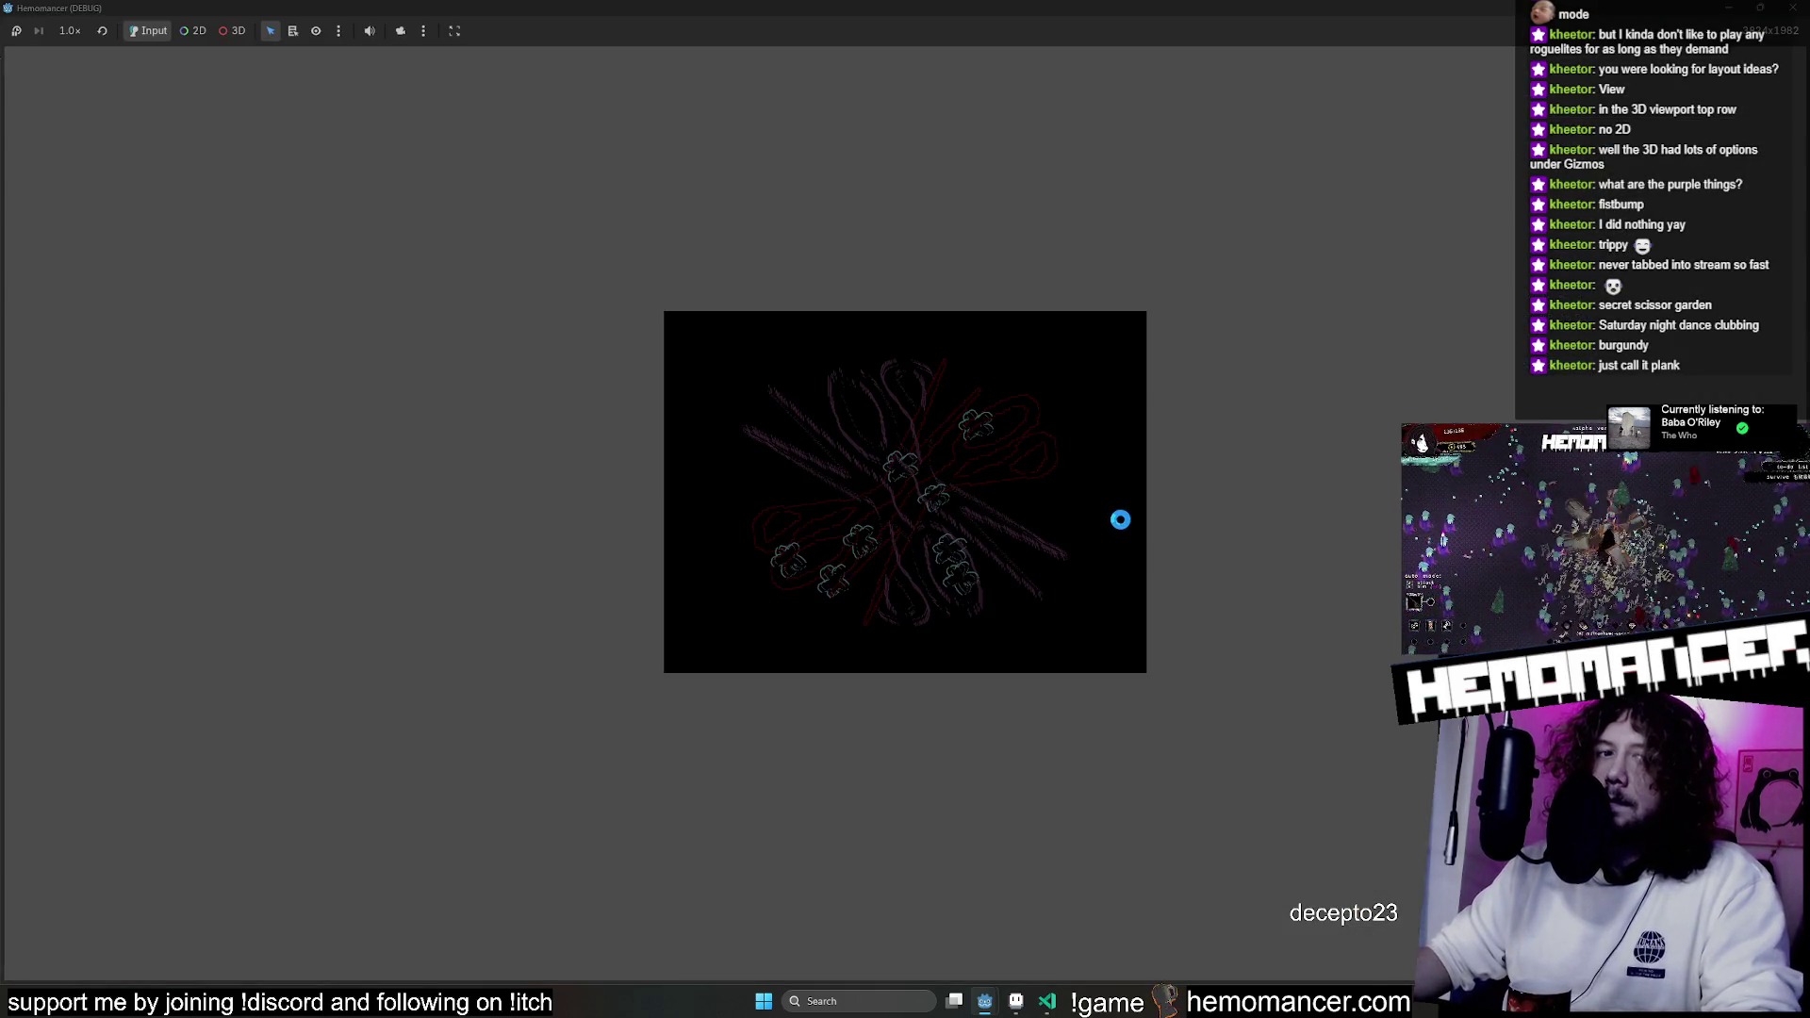
{"action": "key", "text": "d"}
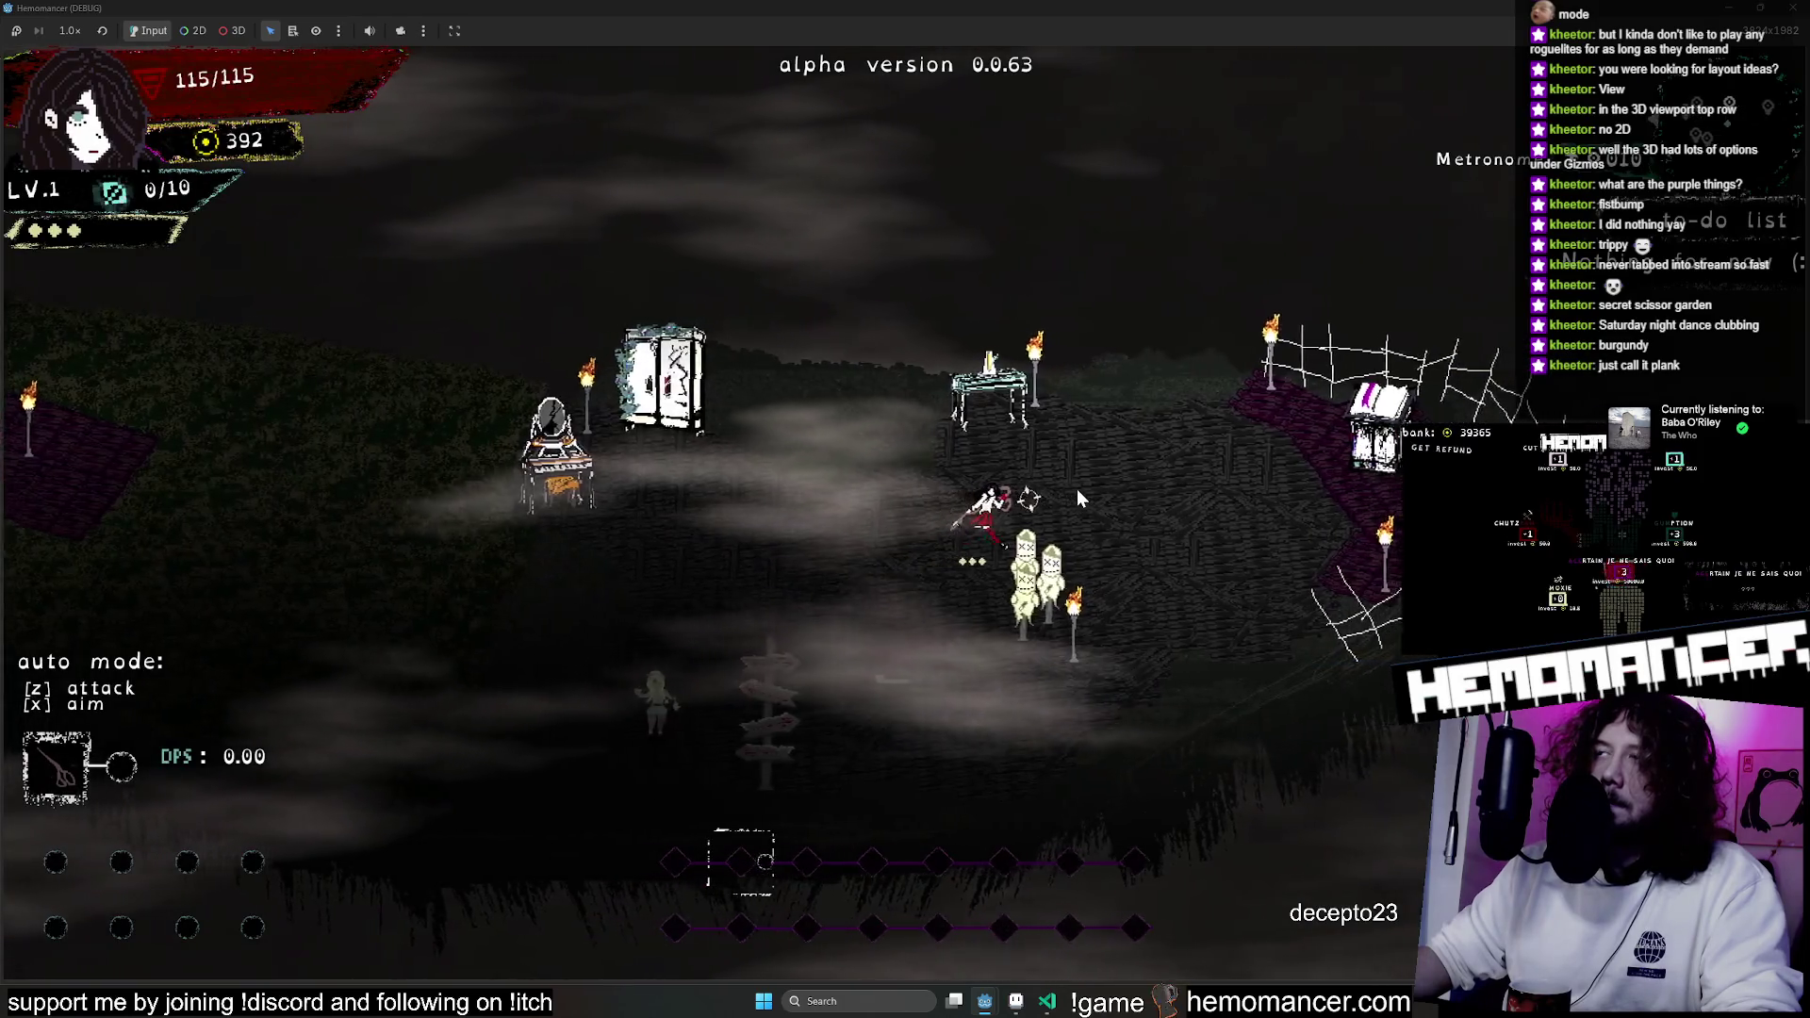
{"action": "key", "text": "a"}
{"action": "key", "text": "s"}
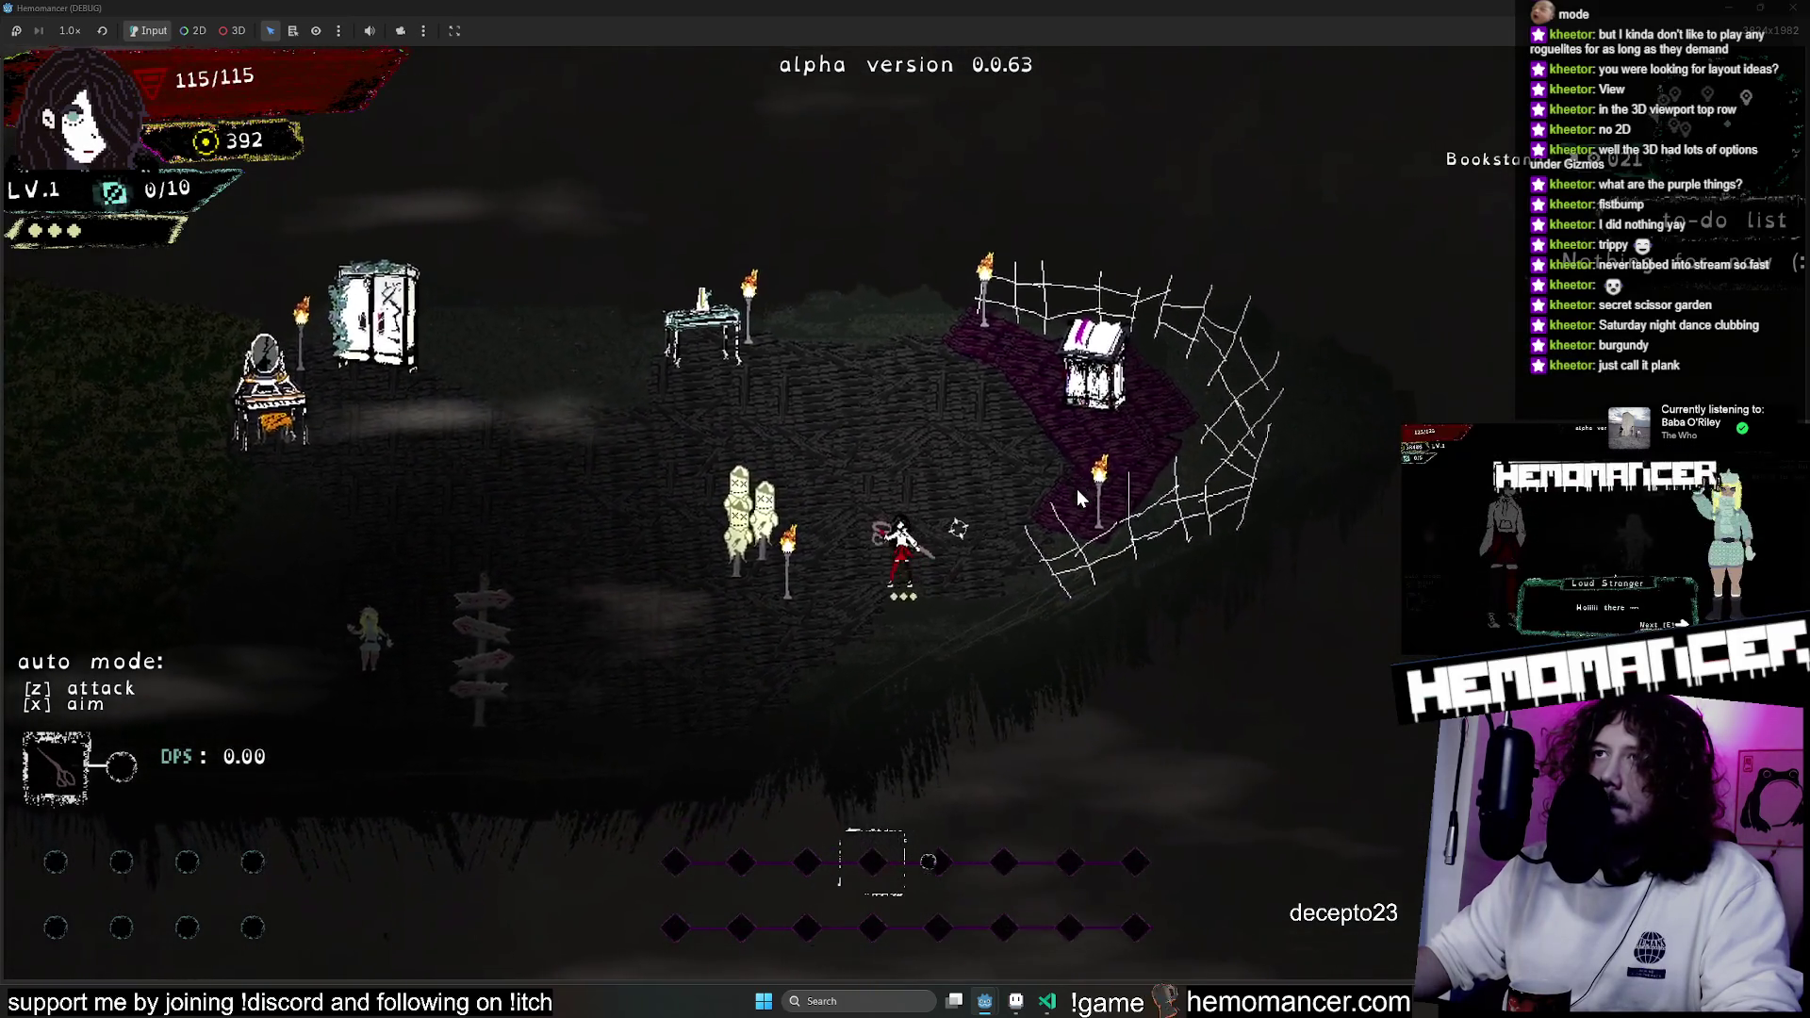
{"action": "left_click", "coordinate": [715, 535]}
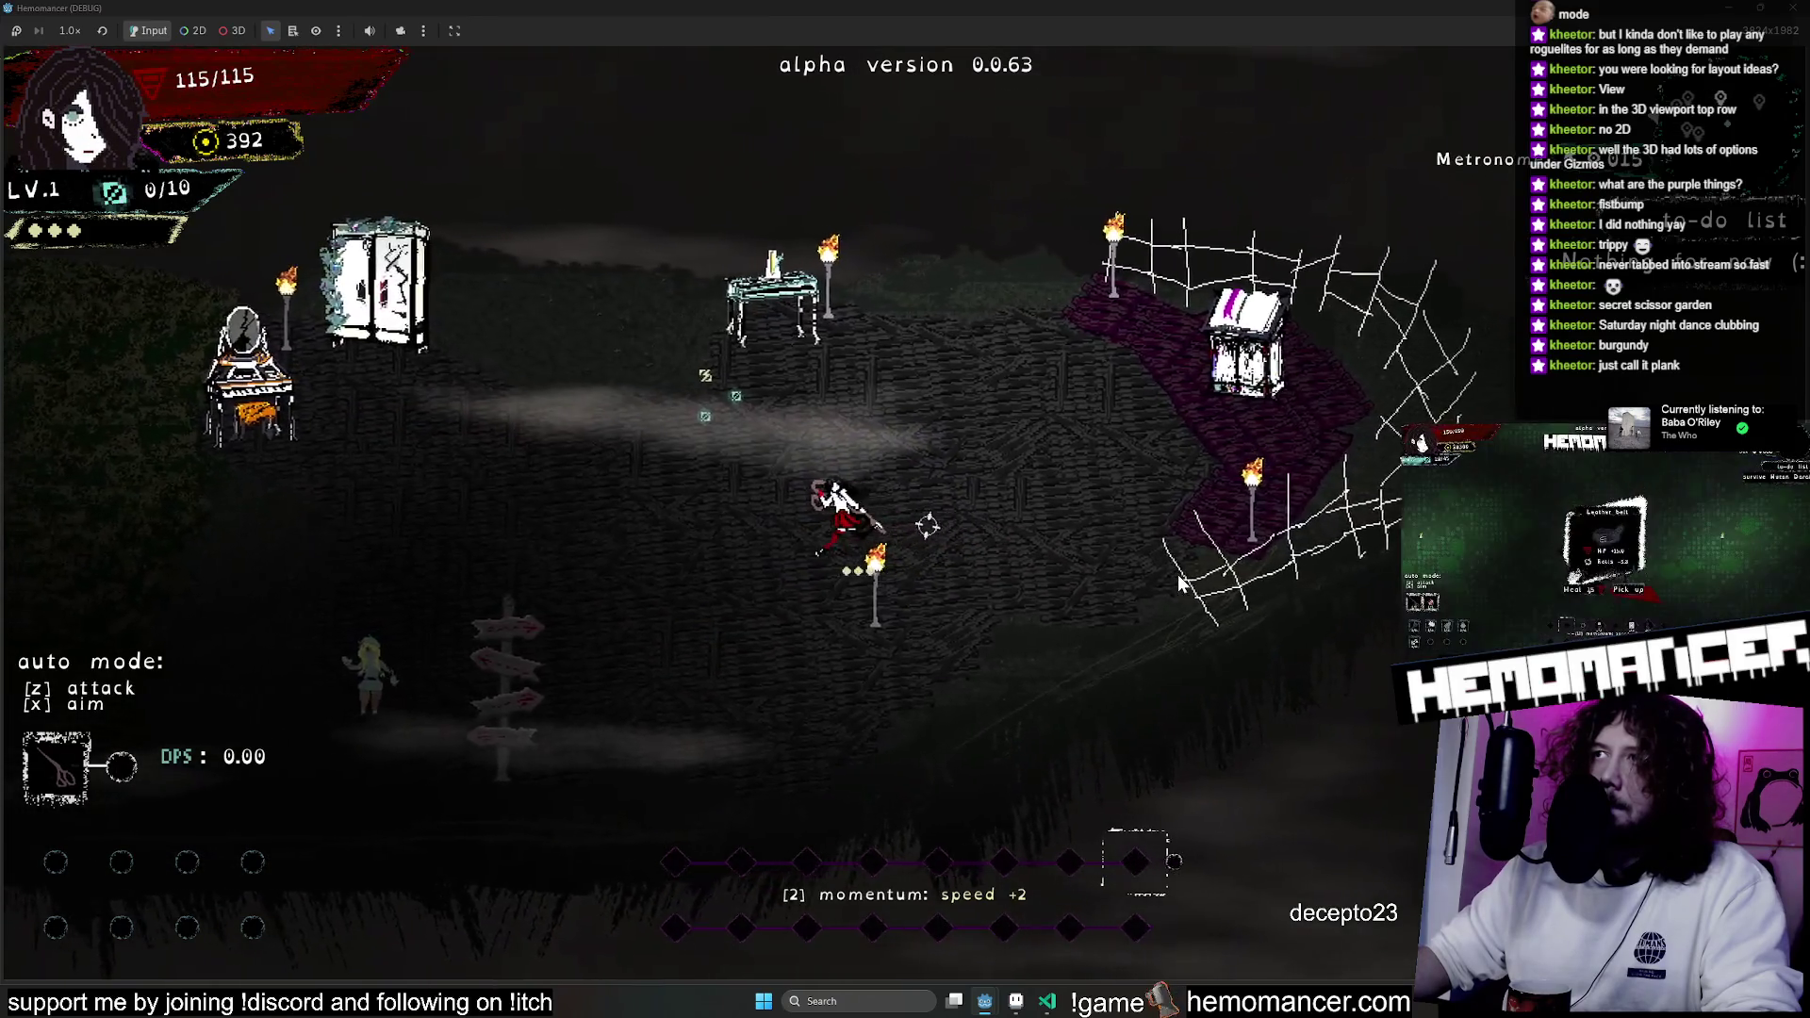
Walk left and right across the lobby to inspect the fence, then quit back to the editor.
{"action": "key", "text": "a"}
{"action": "key", "text": "w"}
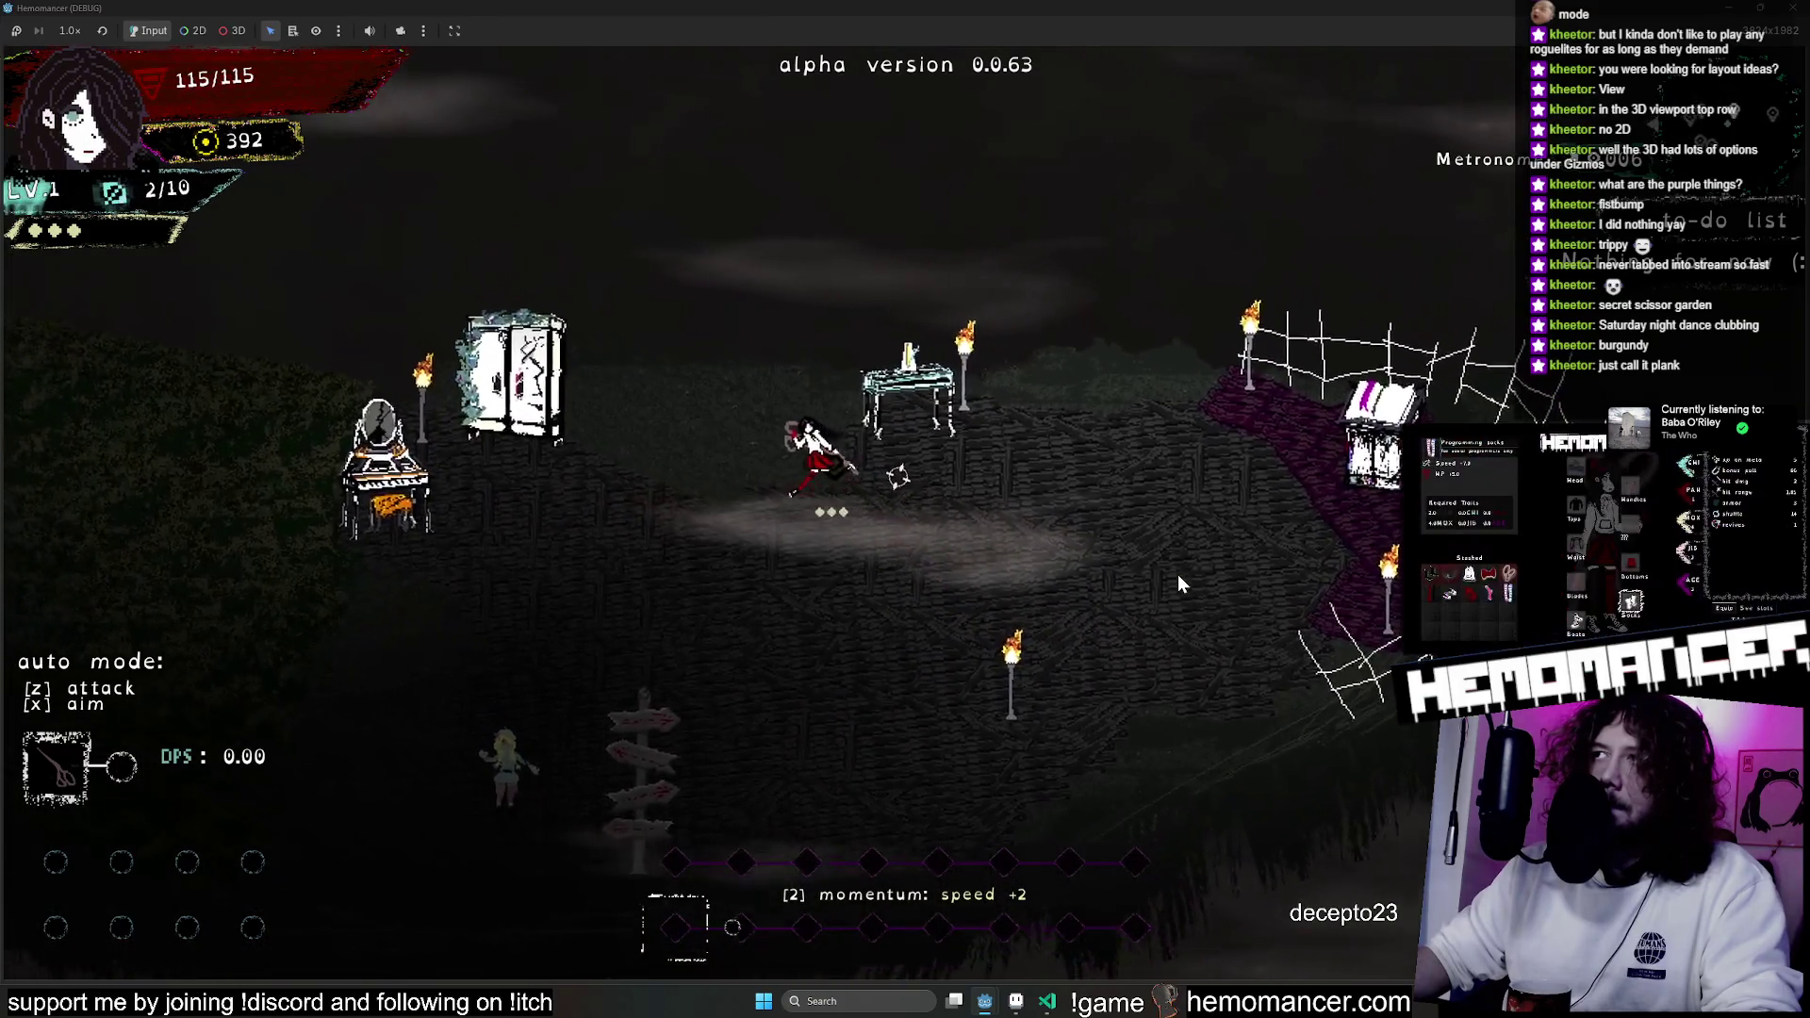
{"action": "key", "text": "a"}
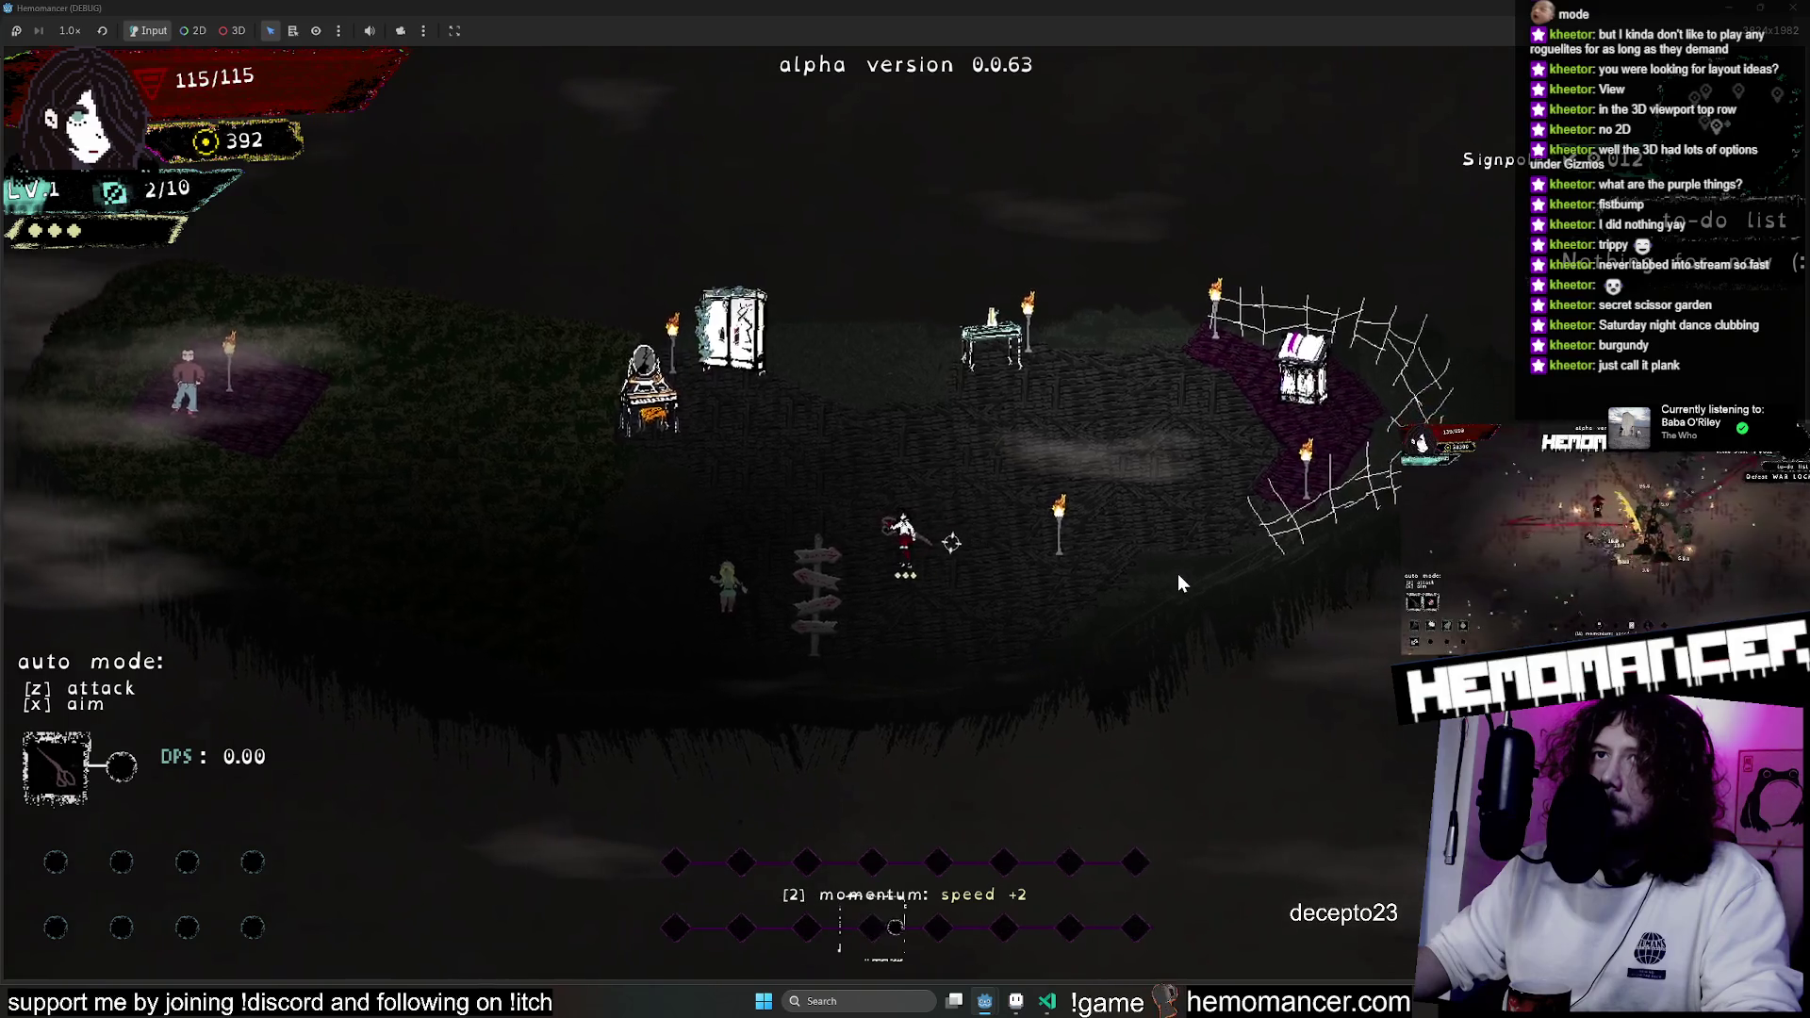
{"action": "key", "text": "d"}
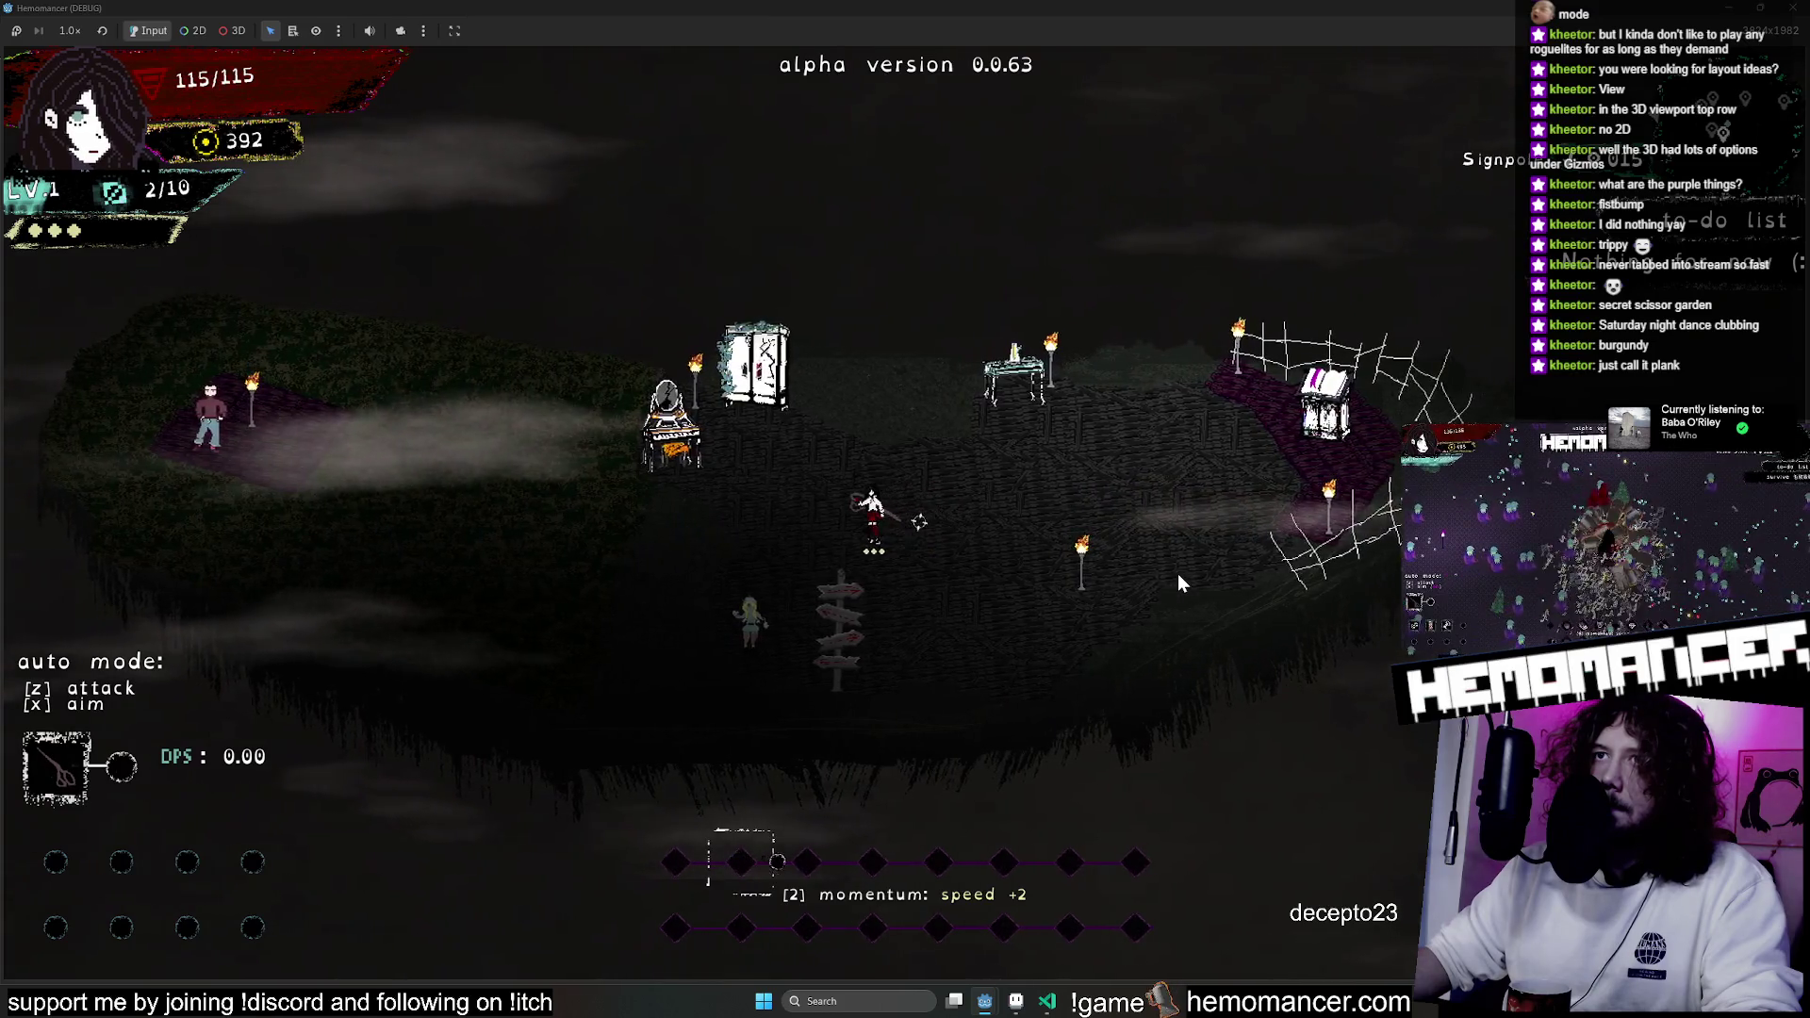
{"action": "key", "text": "a"}
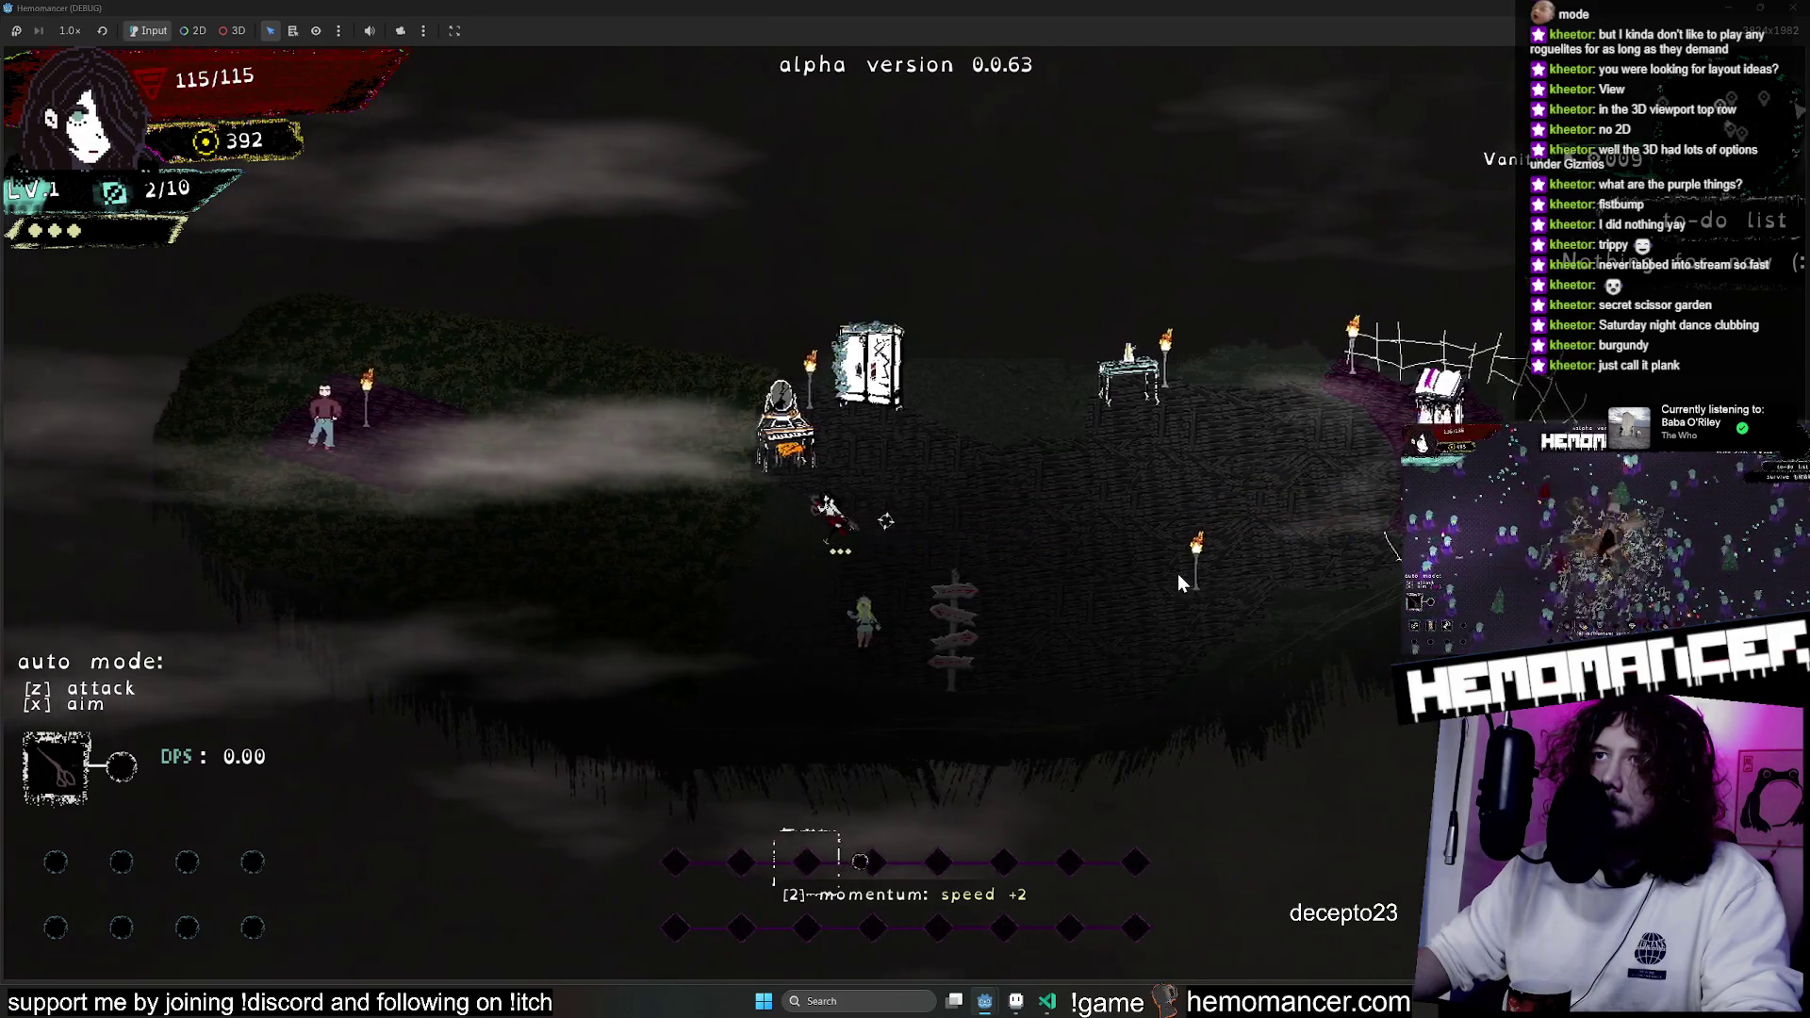
{"action": "key", "text": "Escape"}
{"action": "key", "text": "F8"}
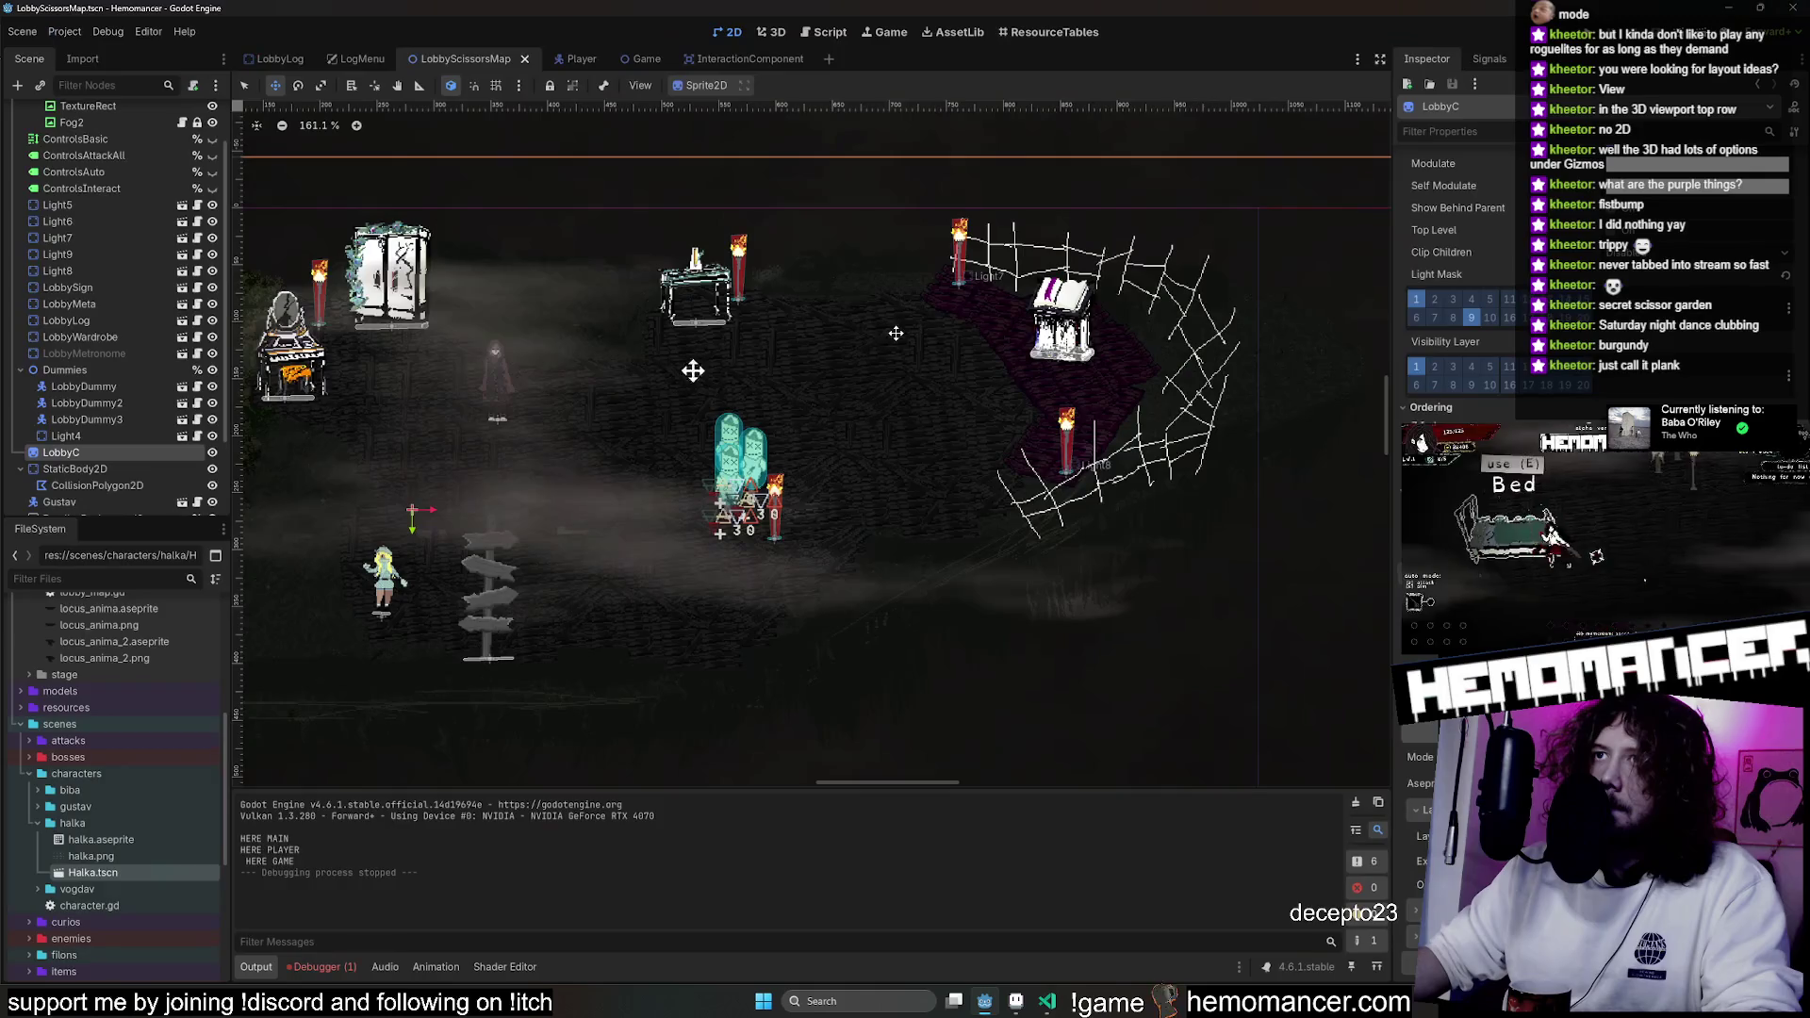
Back in Aseprite, rename Layer 3 to FENCE.
{"action": "left_click", "coordinate": [1015, 1001]}
{"action": "scroll", "coordinate": [1240, 537], "scroll_direction": "up", "scroll_amount": 5}
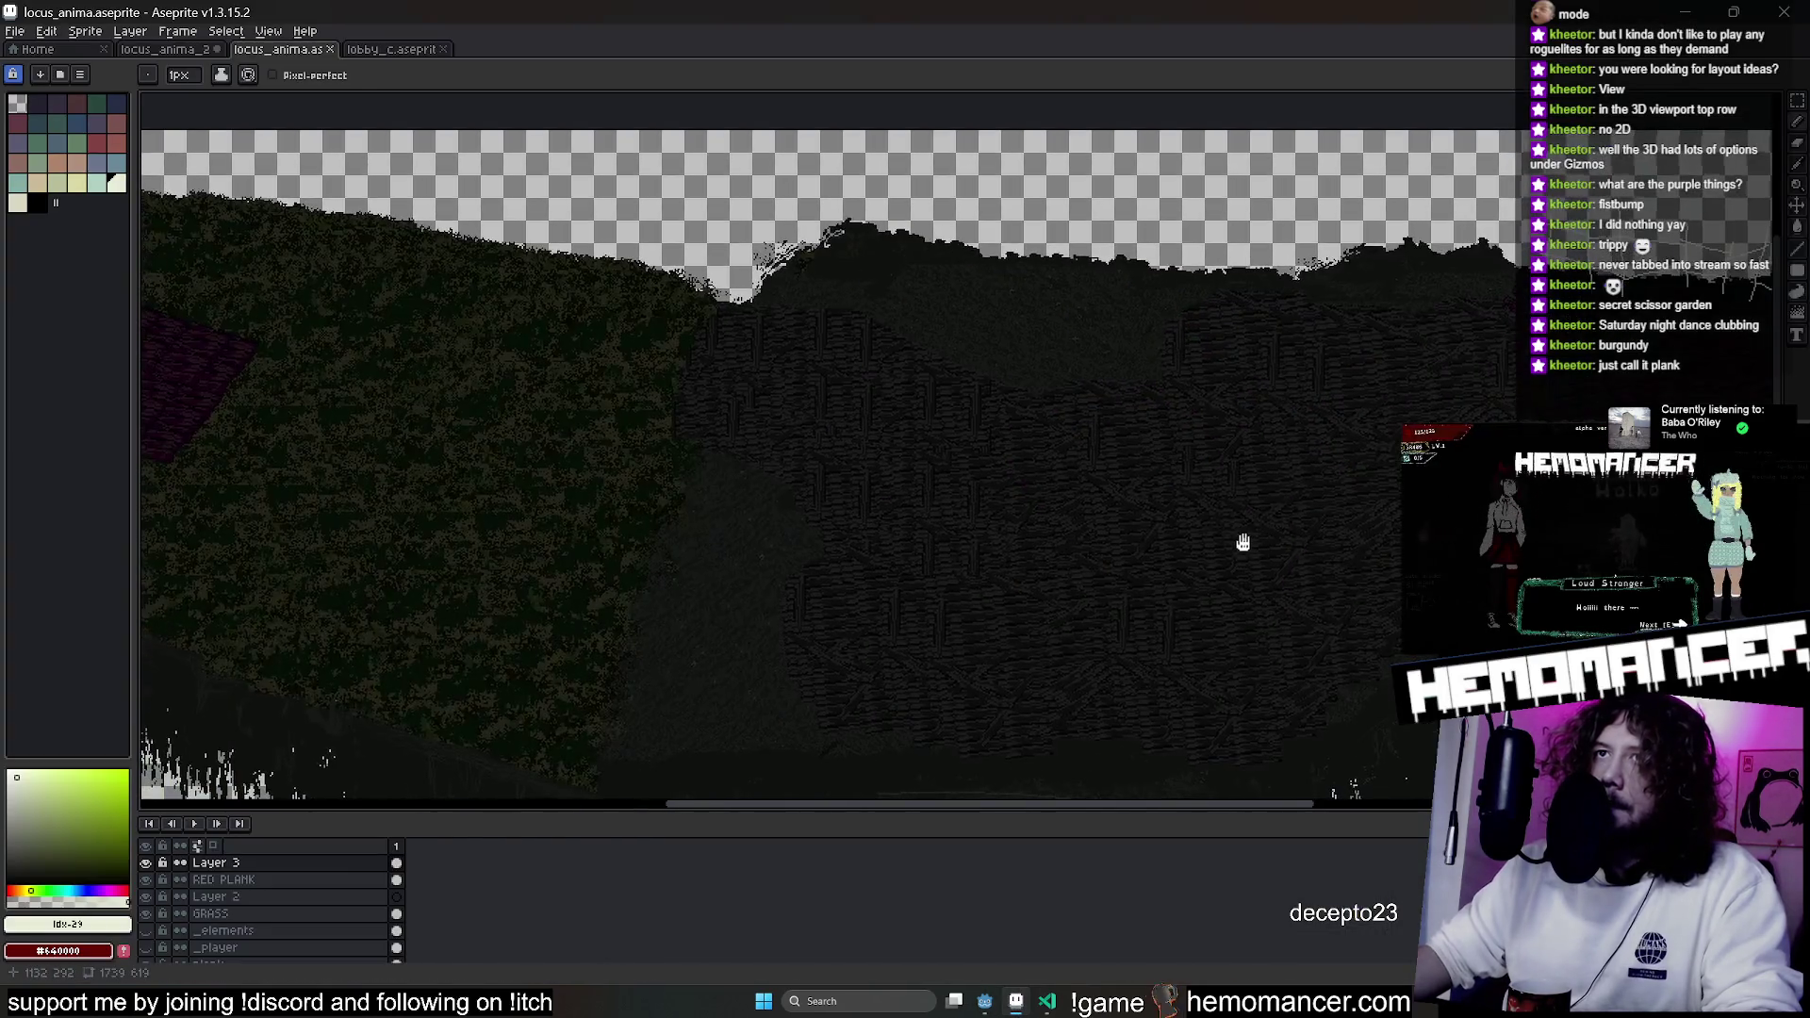
{"action": "scroll", "coordinate": [864, 342], "scroll_direction": "down", "scroll_amount": 3}
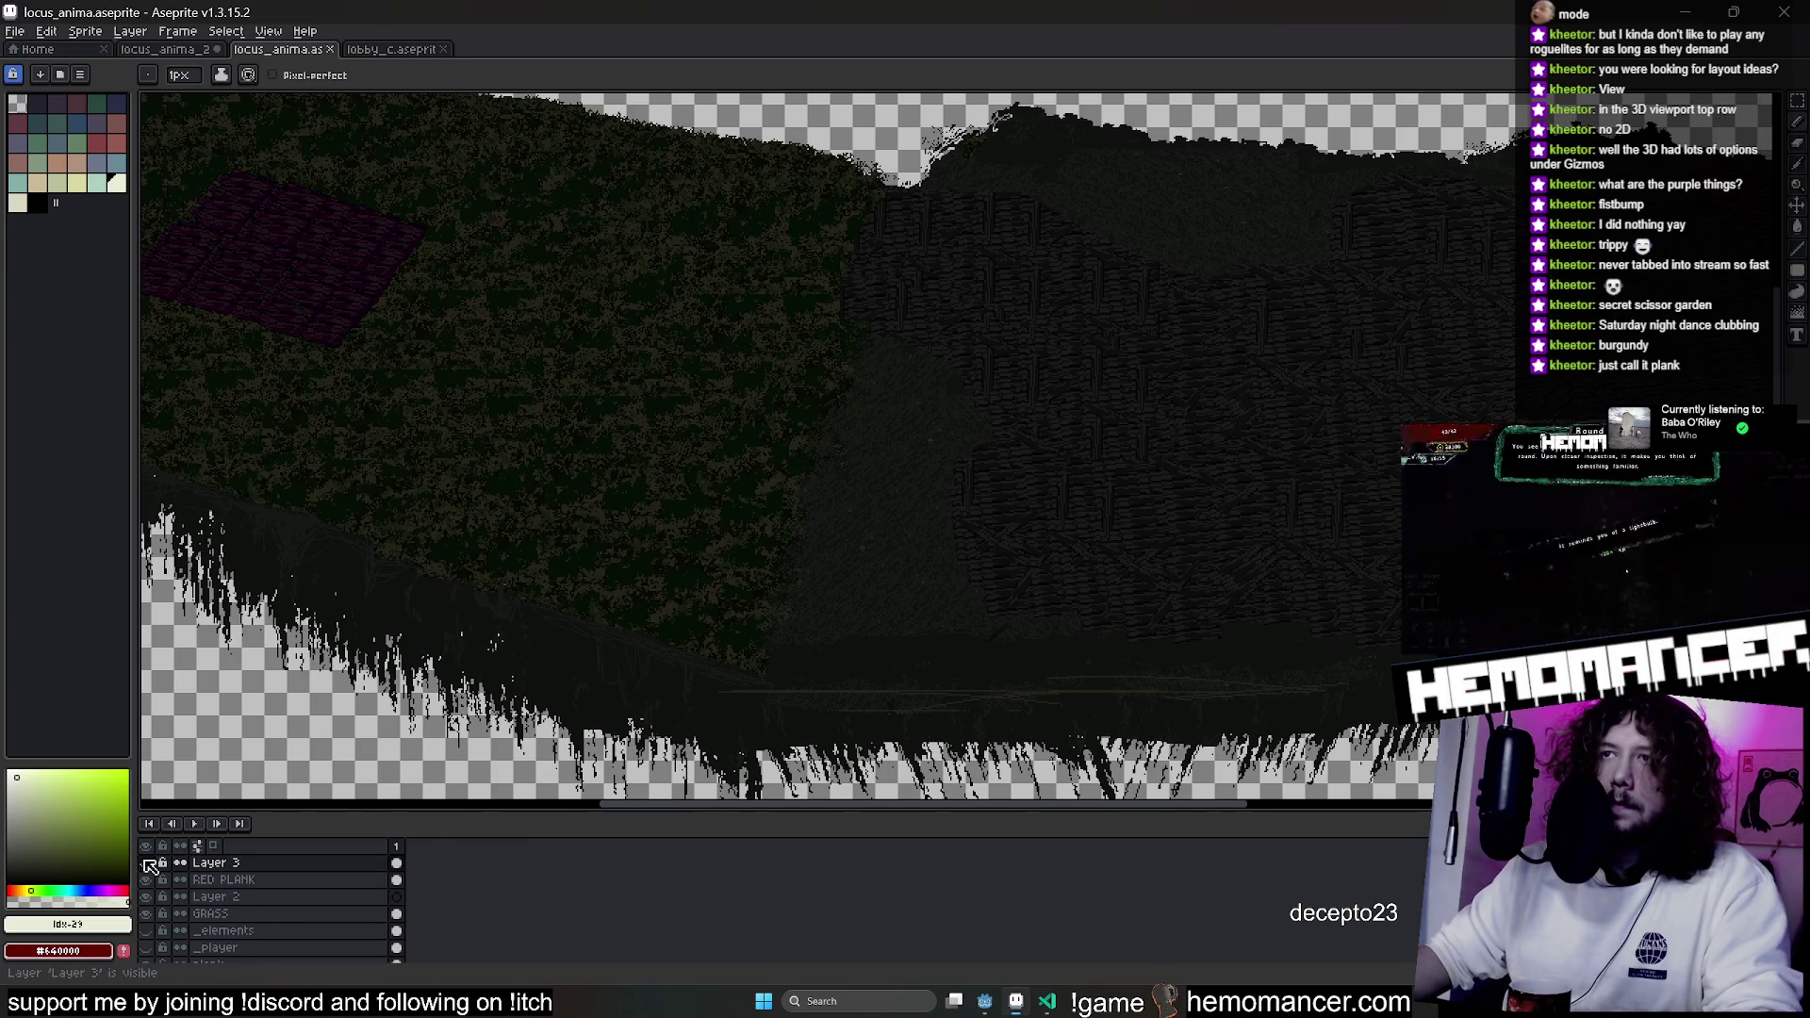
{"action": "scroll", "coordinate": [657, 613], "scroll_direction": "down", "scroll_amount": 4}
{"action": "double_click", "coordinate": [217, 862]}
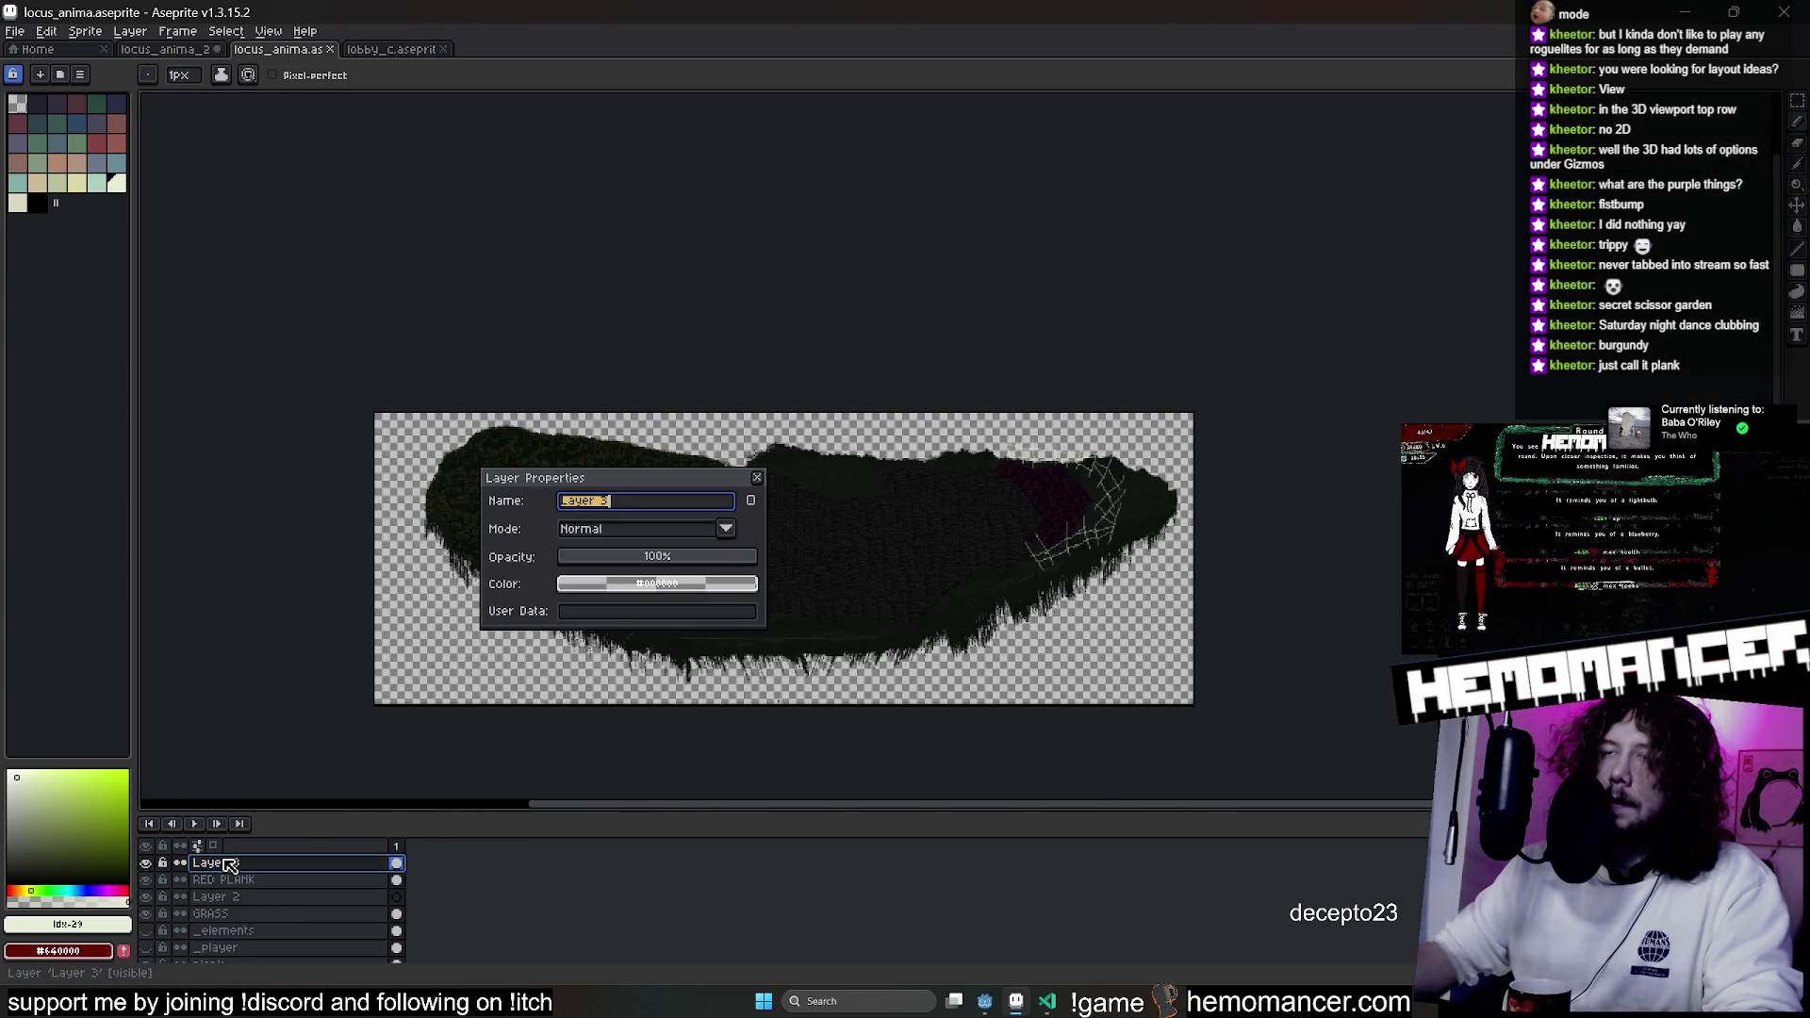
{"action": "type", "text": "FENCE"}
{"action": "key", "text": "Return"}
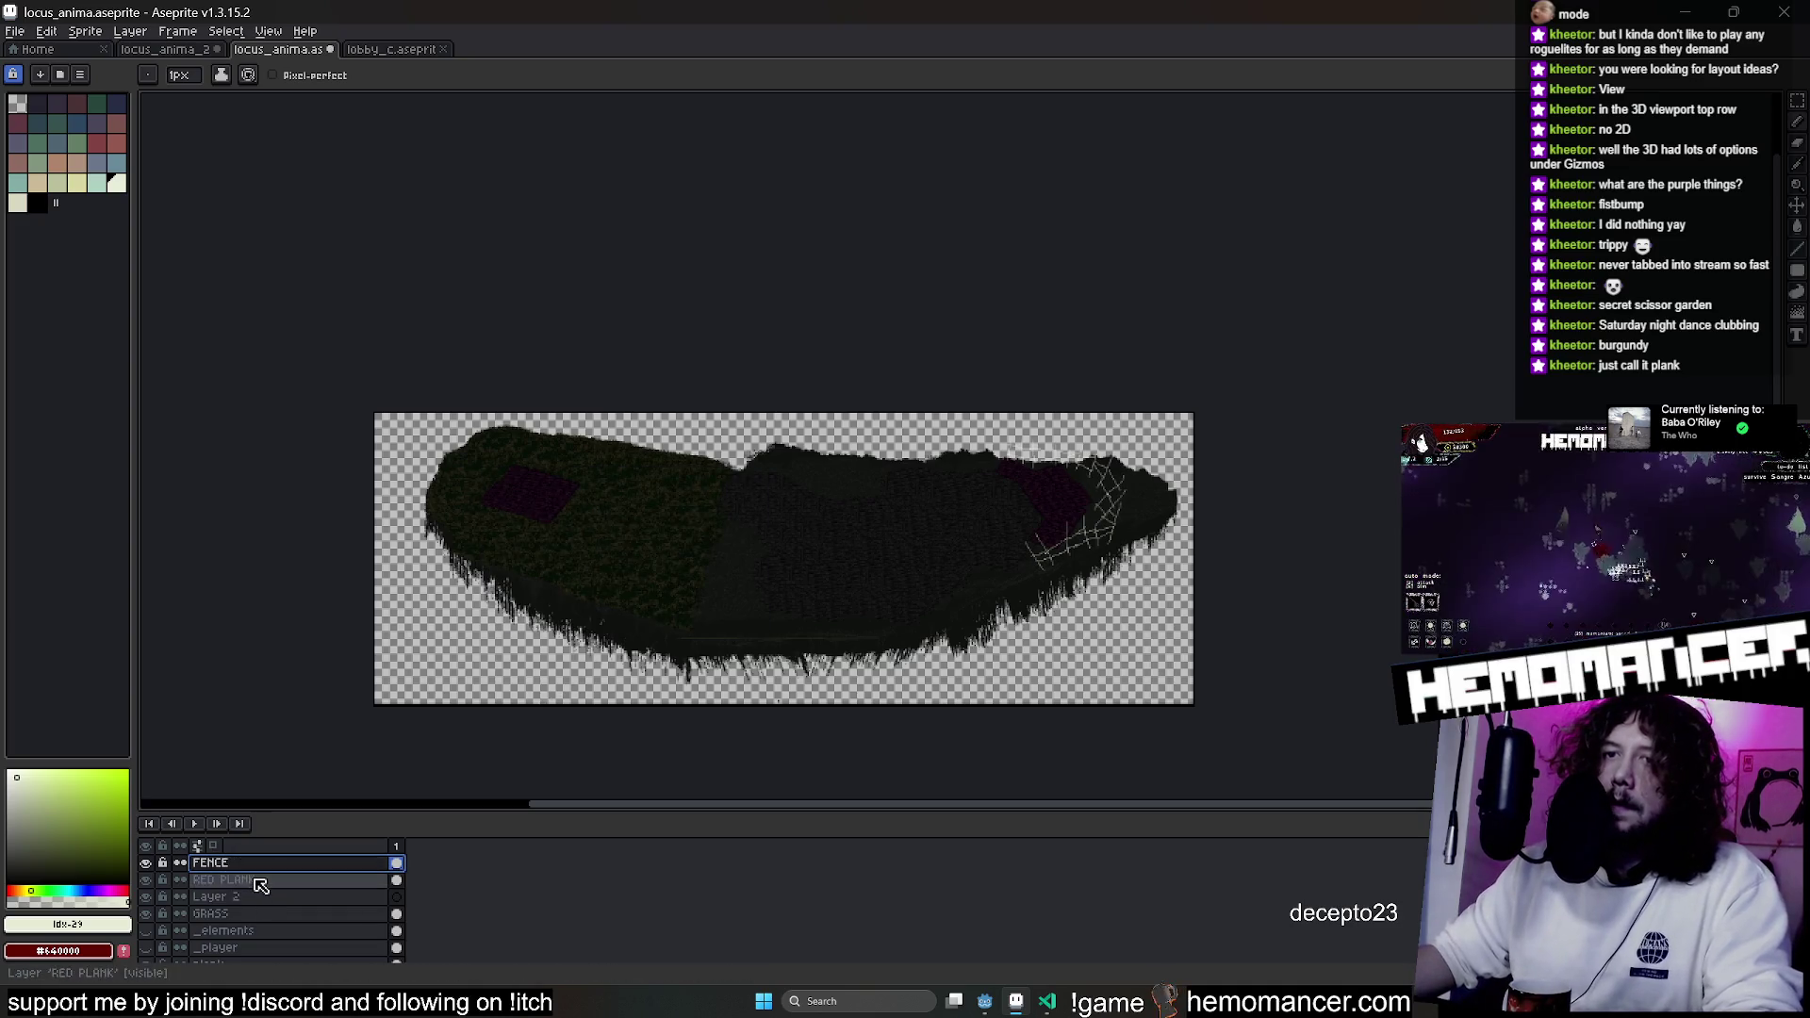
Add a new layer above RED PLANK and name it TRANSITION.
{"action": "right_click", "coordinate": [247, 880]}
{"action": "mouse_move", "coordinate": [282, 873]}
{"action": "left_click", "coordinate": [420, 875]}
{"action": "double_click", "coordinate": [279, 885]}
{"action": "type", "text": "TRANSITION"}
{"action": "key", "text": "Return"}
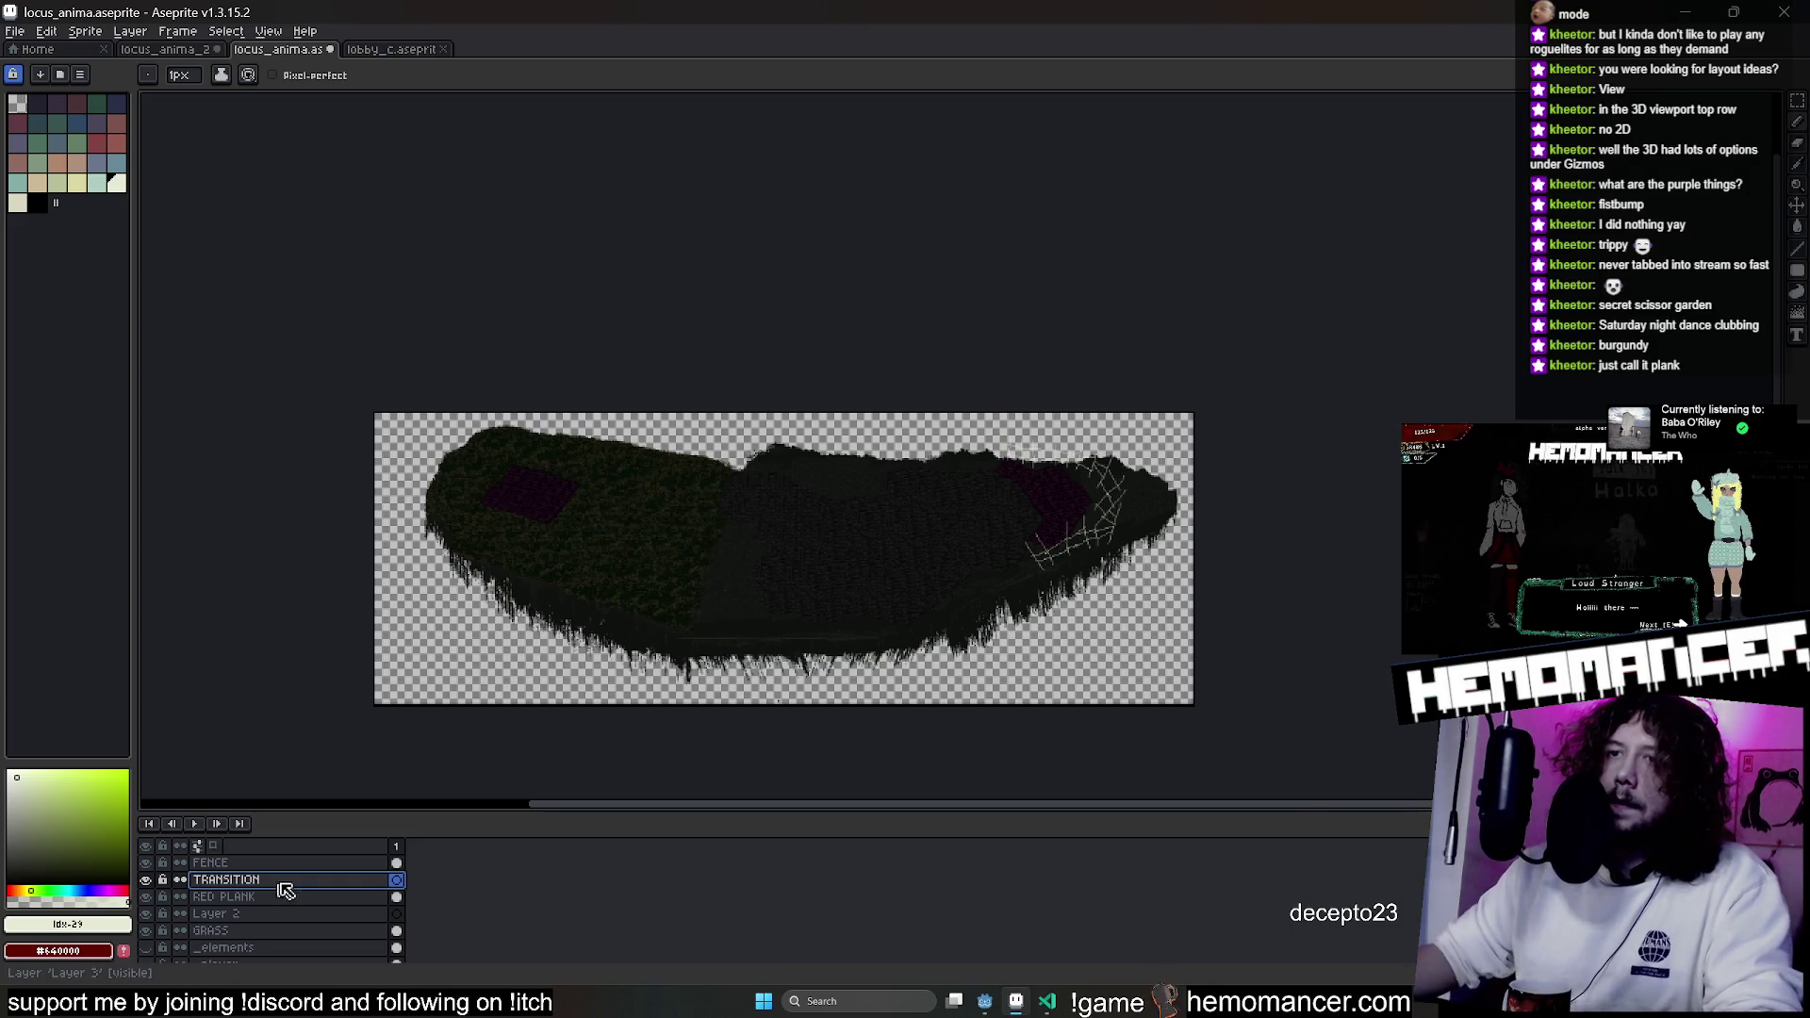
{"action": "scroll", "coordinate": [437, 588], "scroll_direction": "up", "scroll_amount": 2}
{"action": "scroll", "coordinate": [792, 457], "scroll_direction": "up", "scroll_amount": 4}
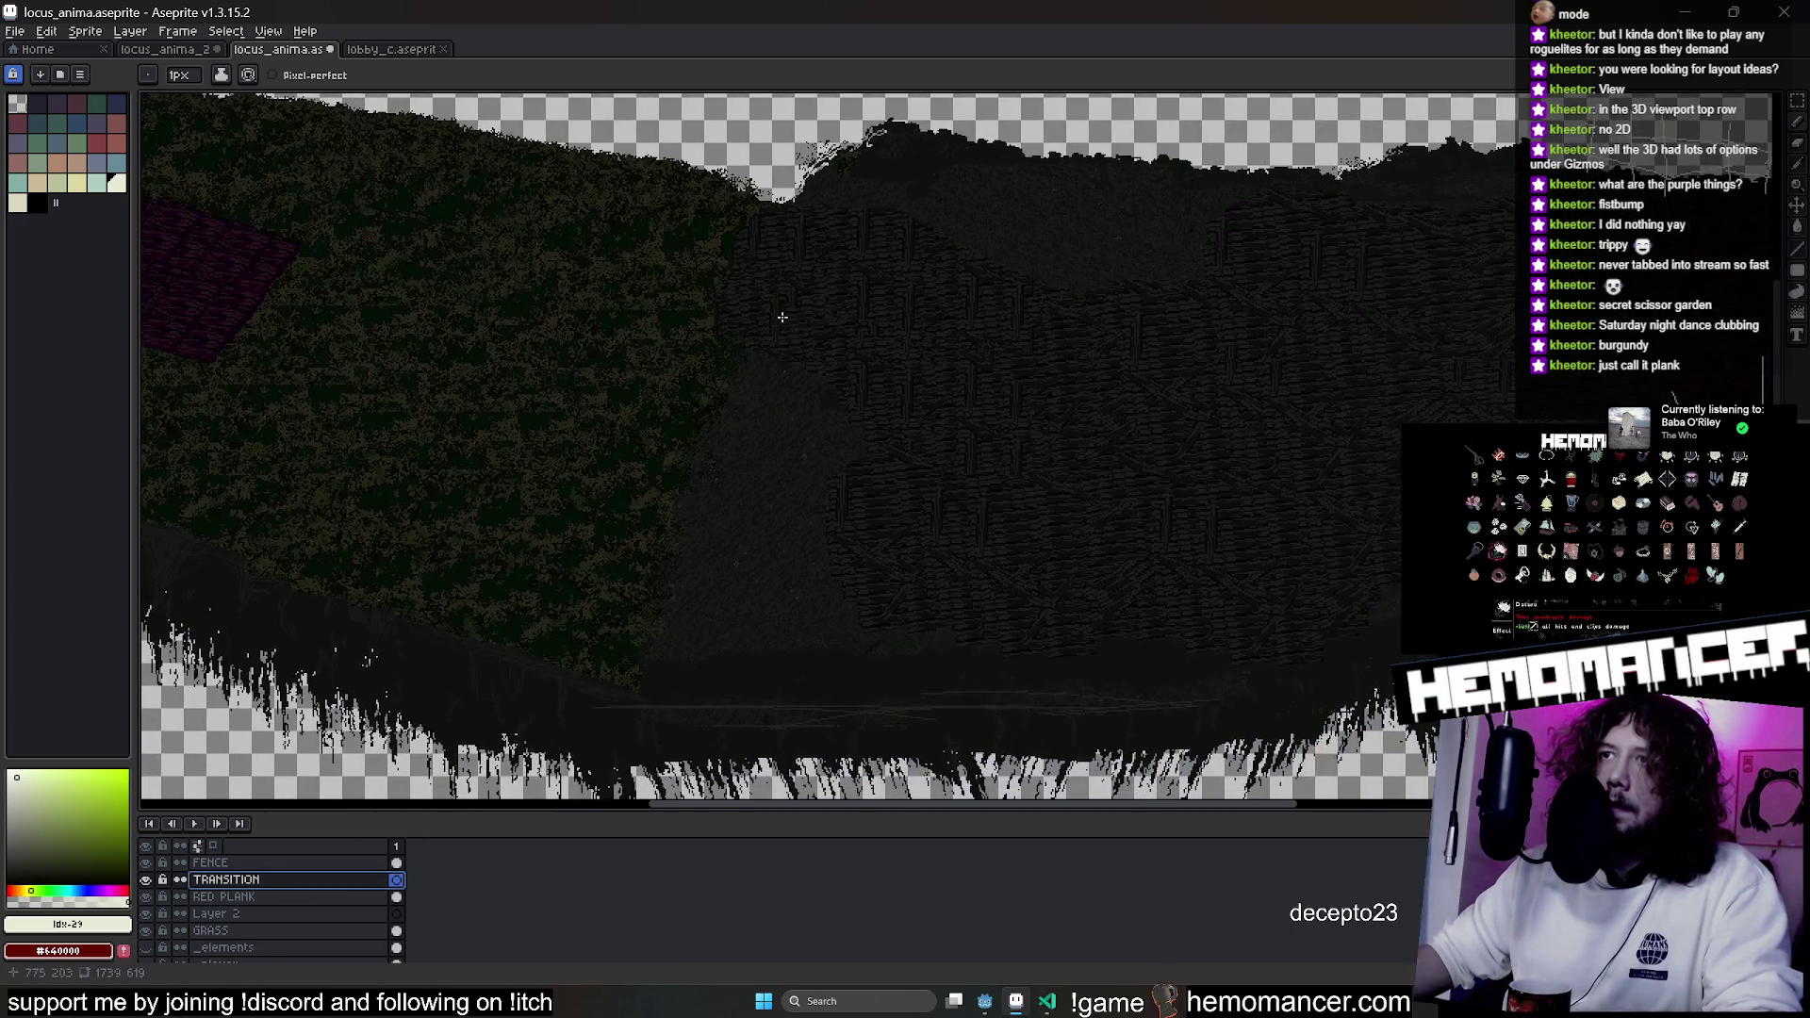
After glancing over the lobby_c map, close locus_anima_2.aseprite choosing Don't Save.
{"action": "key", "text": "ctrl+Tab"}
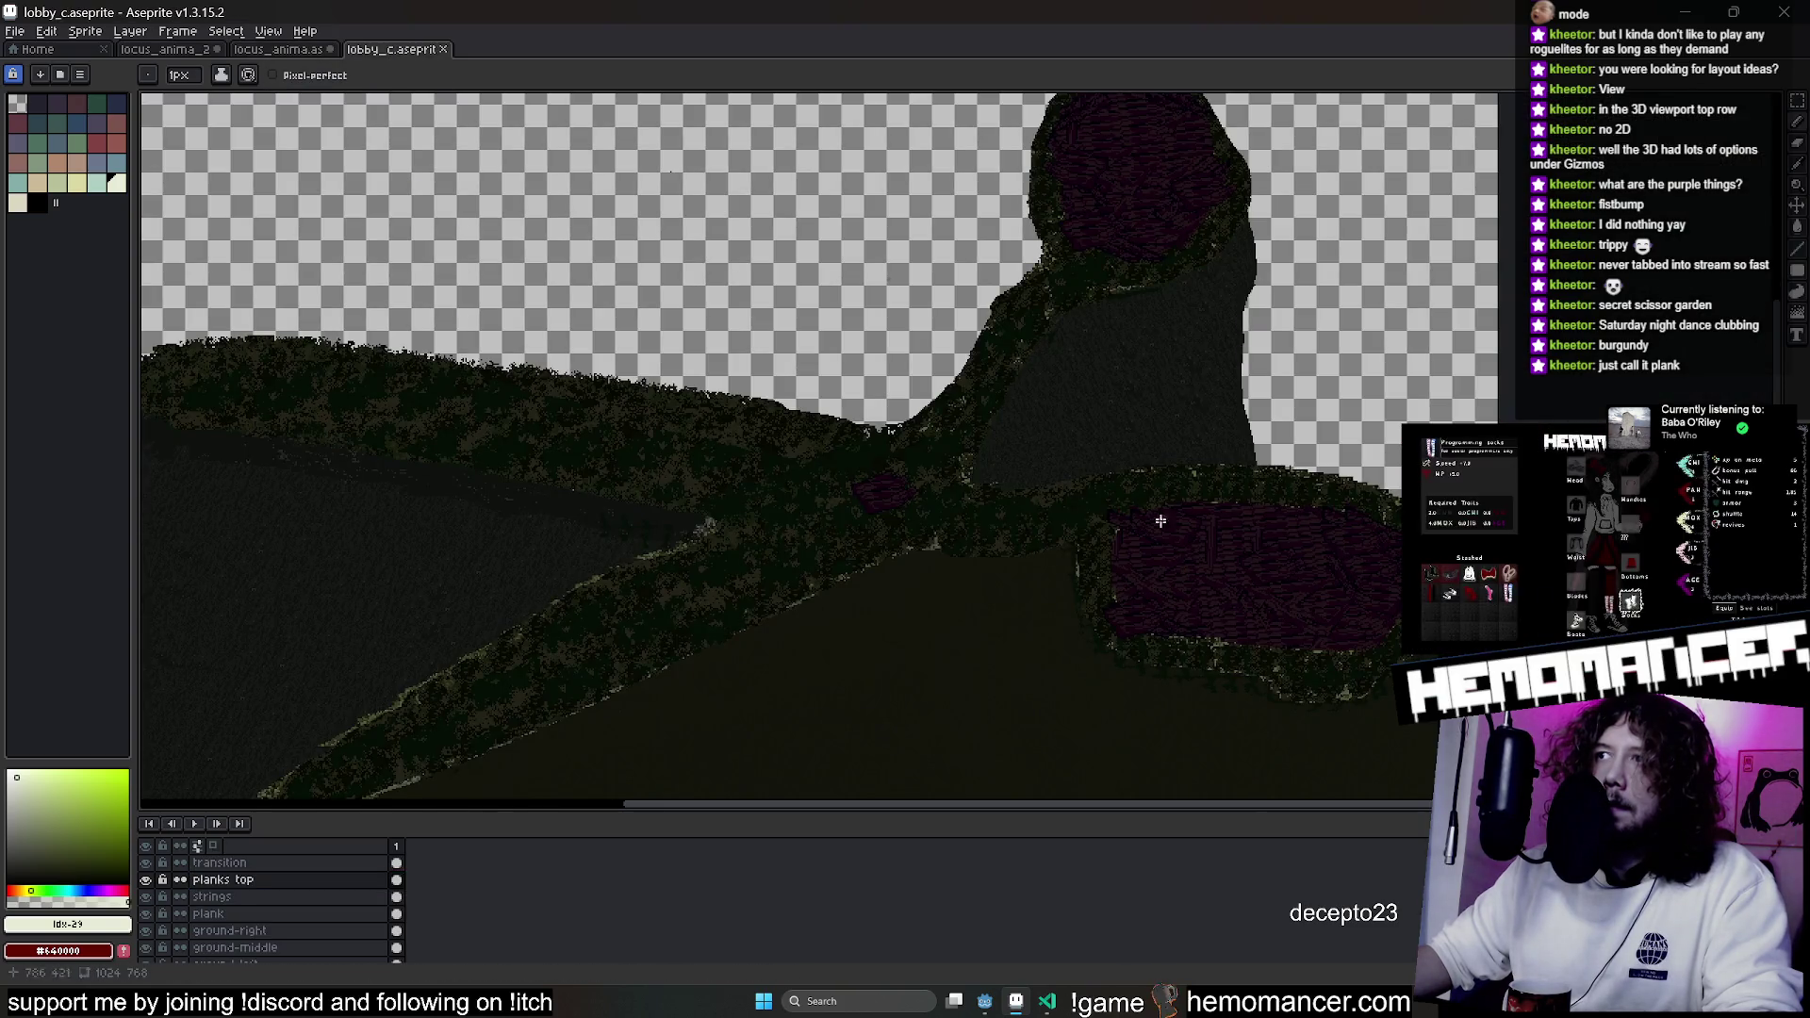
{"action": "mouse_move", "coordinate": [684, 485]}
{"action": "left_mouse_down"}
{"action": "mouse_move", "coordinate": [988, 375]}
{"action": "mouse_move", "coordinate": [847, 365]}
{"action": "left_mouse_up"}
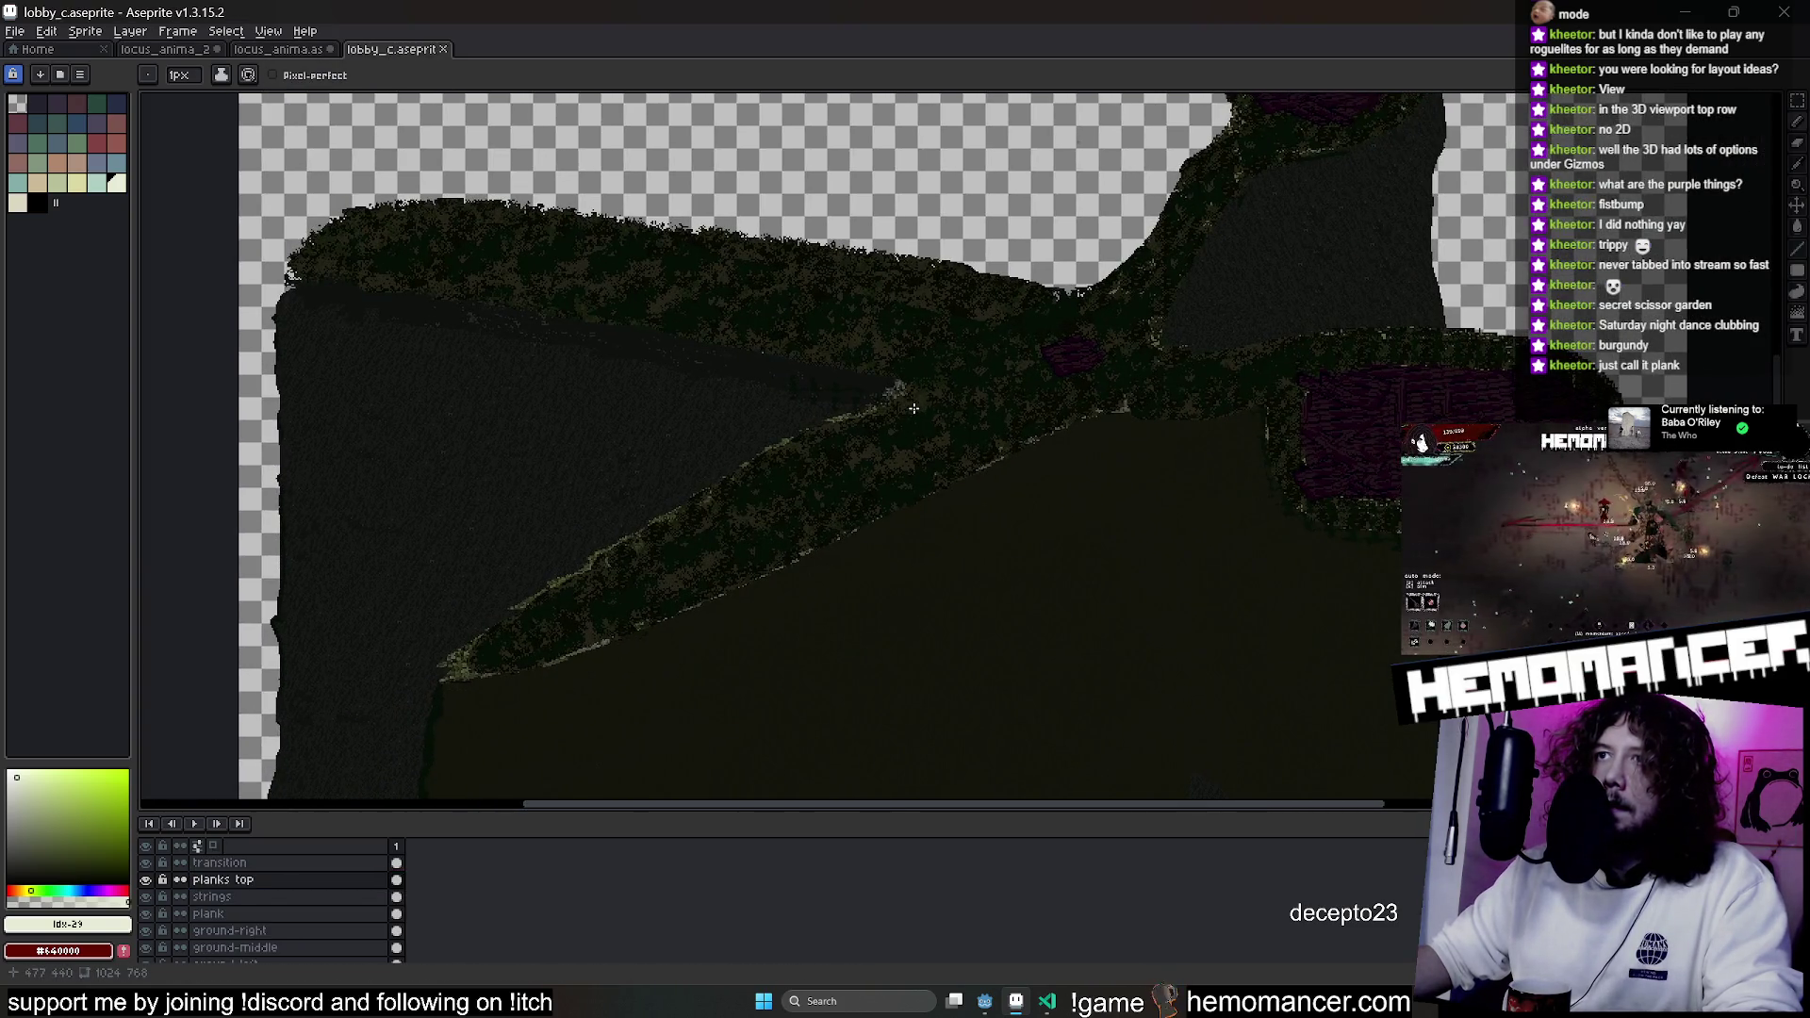
{"action": "scroll", "coordinate": [740, 472], "scroll_direction": "down", "scroll_amount": 3}
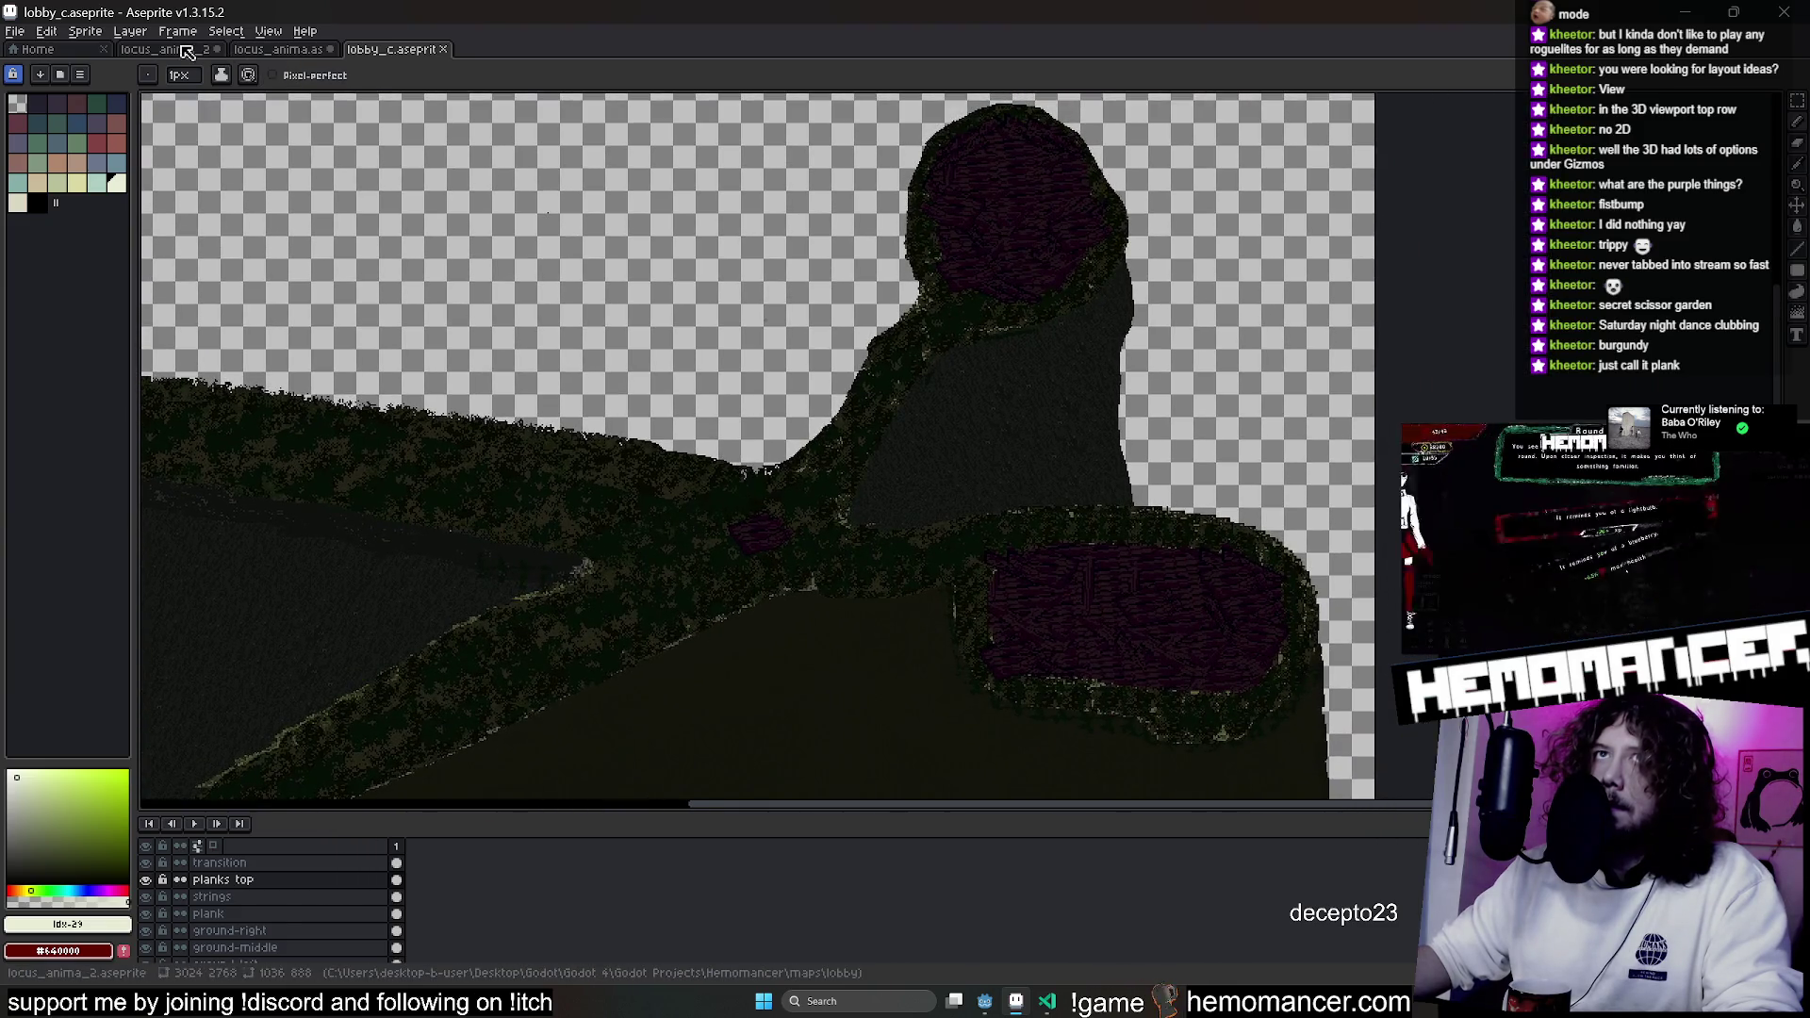
{"action": "left_click", "coordinate": [200, 52]}
{"action": "scroll", "coordinate": [1058, 474], "scroll_direction": "up", "scroll_amount": 2}
{"action": "scroll", "coordinate": [1058, 474], "scroll_direction": "down", "scroll_amount": 1}
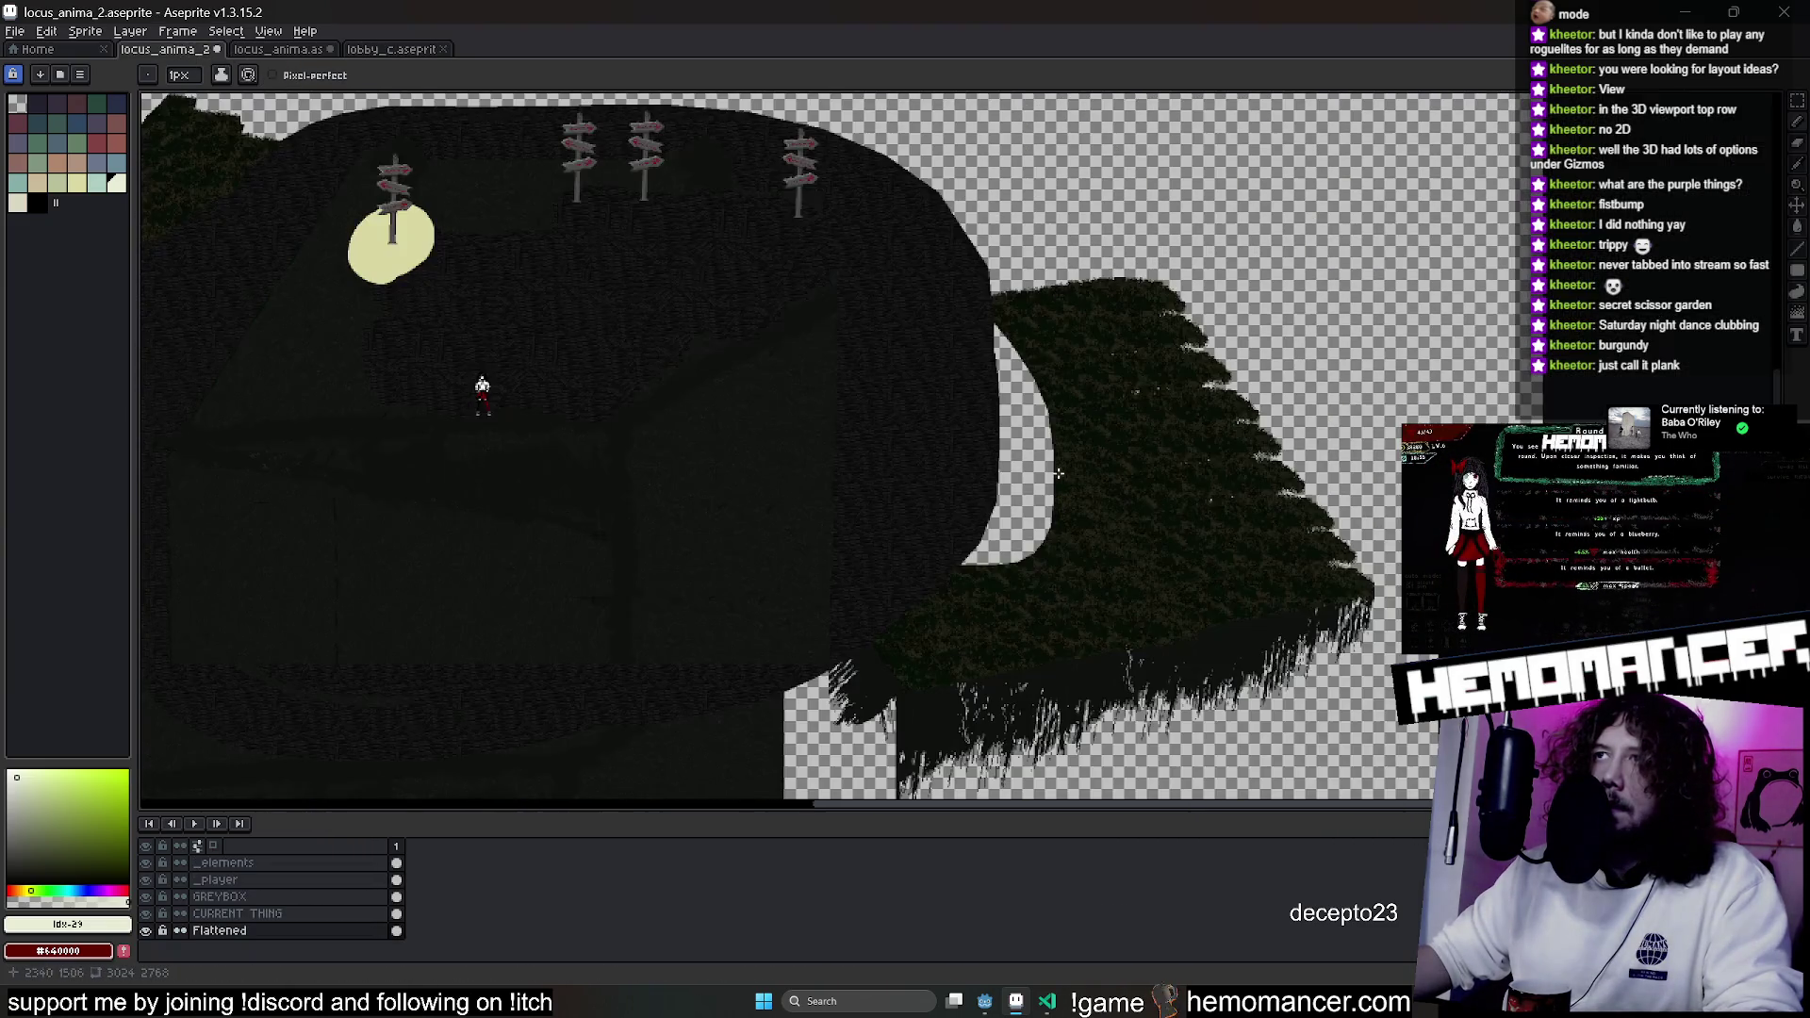
{"action": "scroll", "coordinate": [764, 345], "scroll_direction": "down", "scroll_amount": 1}
{"action": "scroll", "coordinate": [299, 95], "scroll_direction": "up", "scroll_amount": 1}
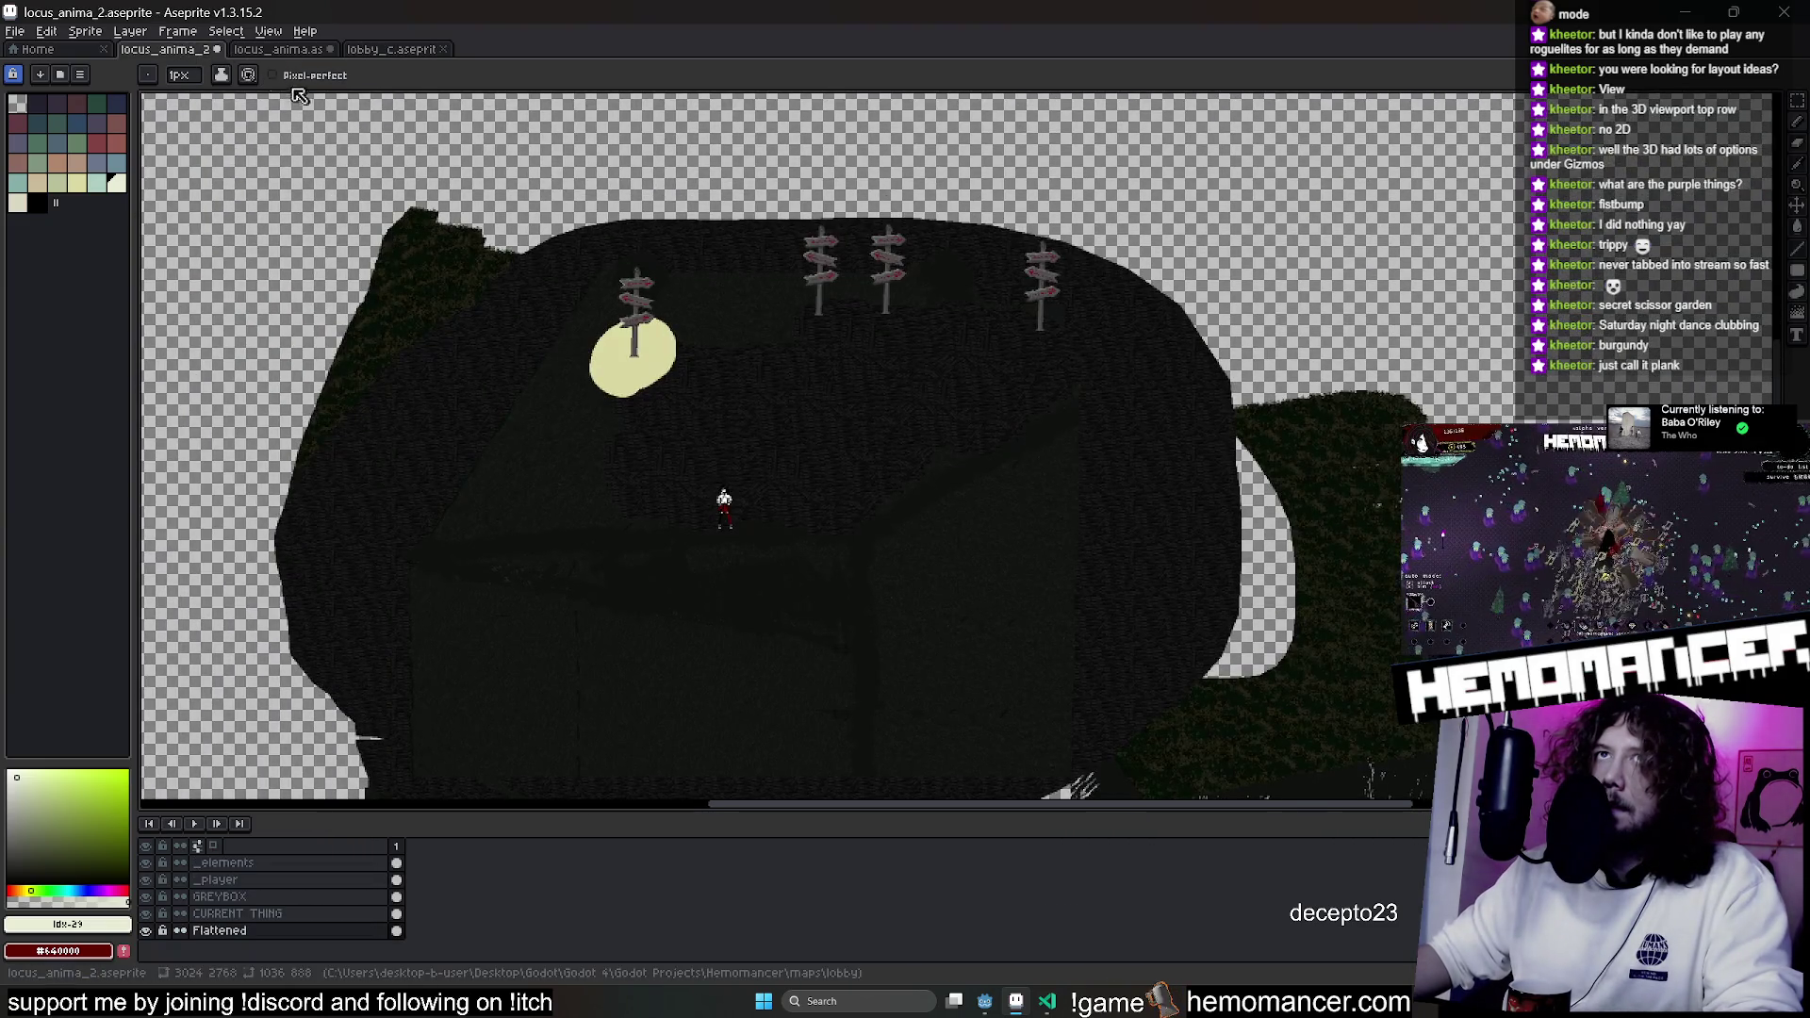
{"action": "left_click", "coordinate": [216, 50]}
{"action": "left_click", "coordinate": [898, 539]}
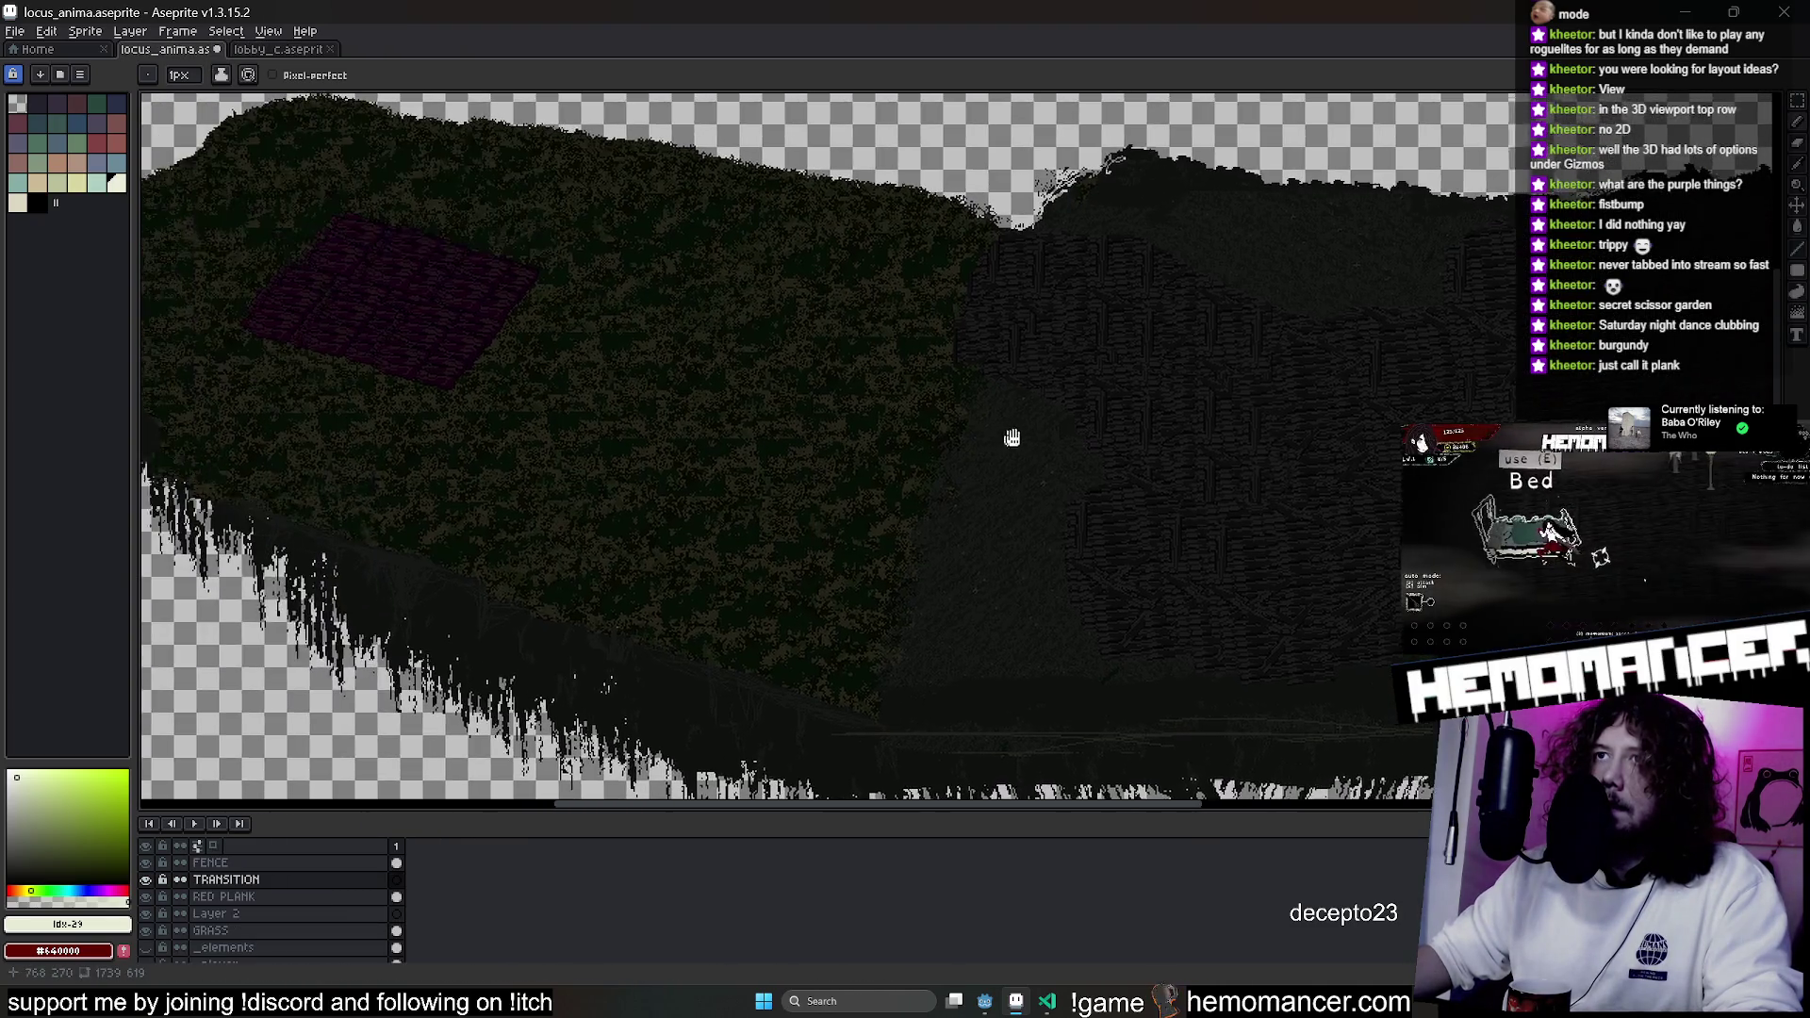
{"action": "scroll", "coordinate": [265, 912], "scroll_direction": "down", "scroll_amount": 1}
{"action": "left_click", "coordinate": [265, 912]}
{"action": "left_click_drag", "start_coordinate": [544, 302], "coordinate": [844, 556]}
{"action": "scroll", "coordinate": [844, 562], "scroll_direction": "down", "scroll_amount": 2}
{"action": "left_click_drag", "start_coordinate": [905, 486], "coordinate": [1311, 566]}
{"action": "scroll", "coordinate": [1374, 586], "scroll_direction": "up", "scroll_amount": 4}
{"action": "scroll", "coordinate": [930, 518], "scroll_direction": "right", "scroll_amount": 3}
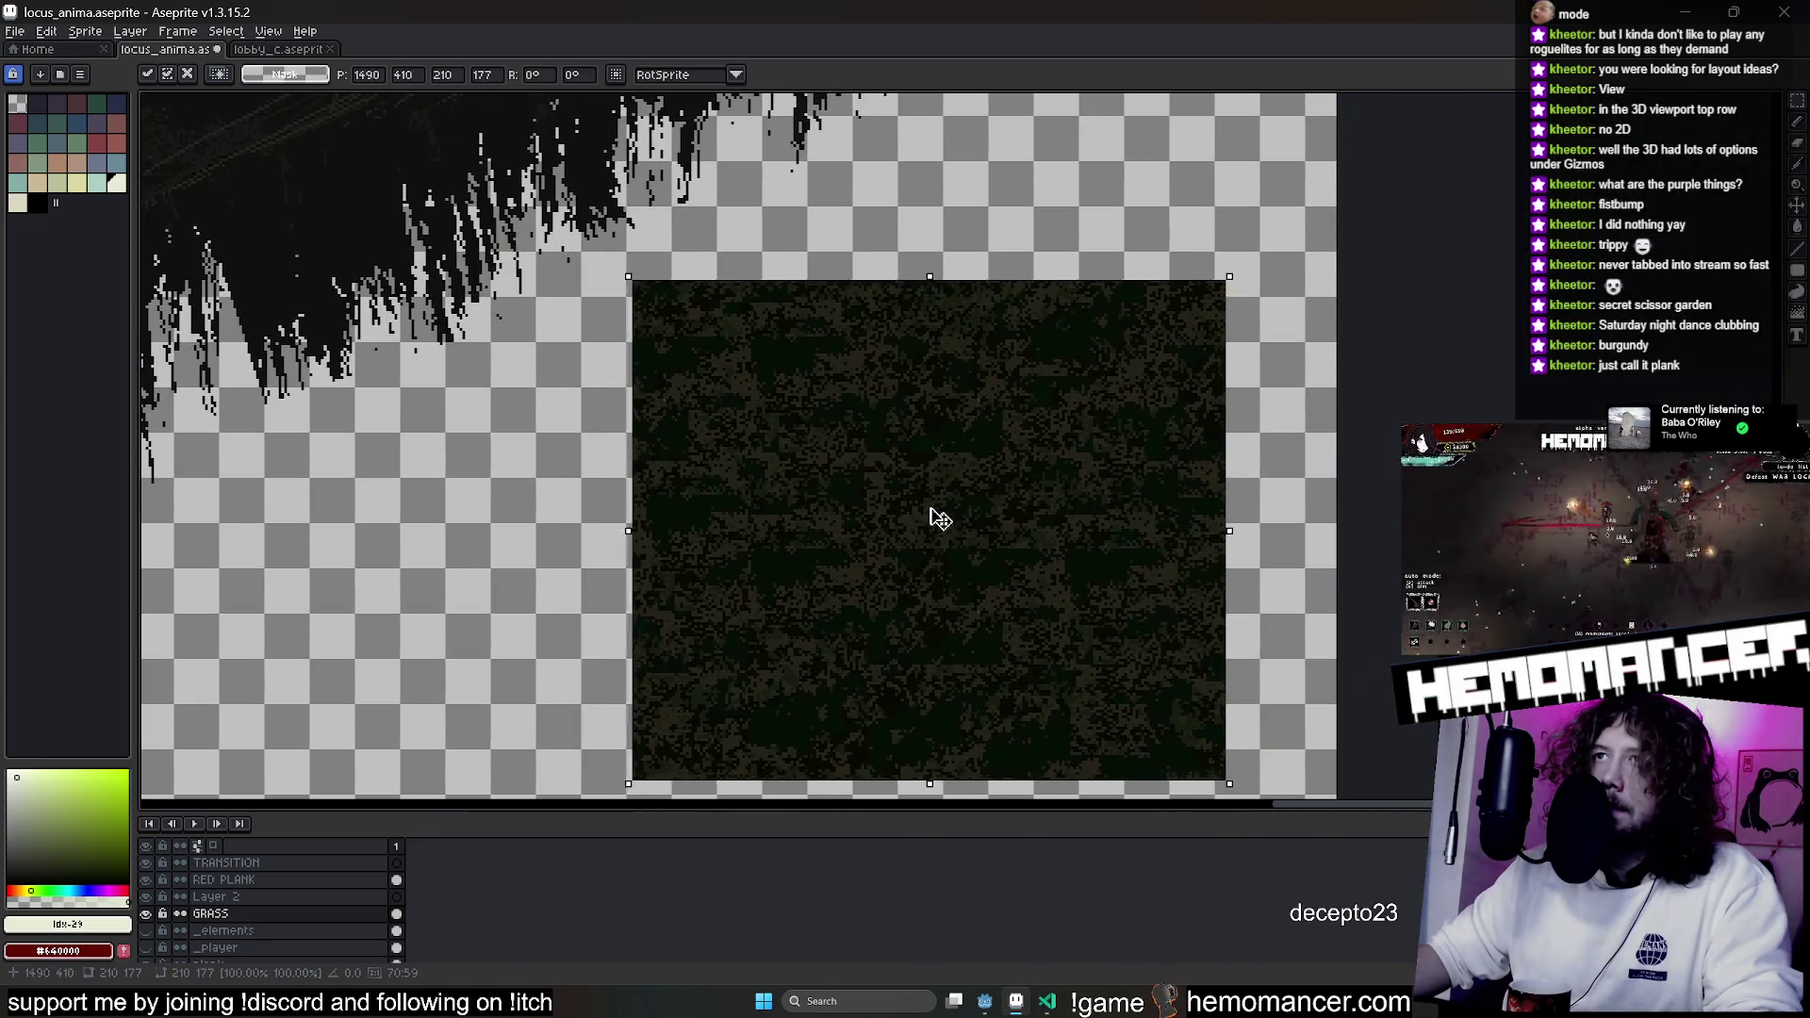
{"action": "left_click", "coordinate": [1331, 425]}
{"action": "mouse_move", "coordinate": [582, 275]}
{"action": "left_mouse_down"}
{"action": "mouse_move", "coordinate": [997, 538]}
{"action": "mouse_move", "coordinate": [1275, 804]}
{"action": "left_mouse_up"}
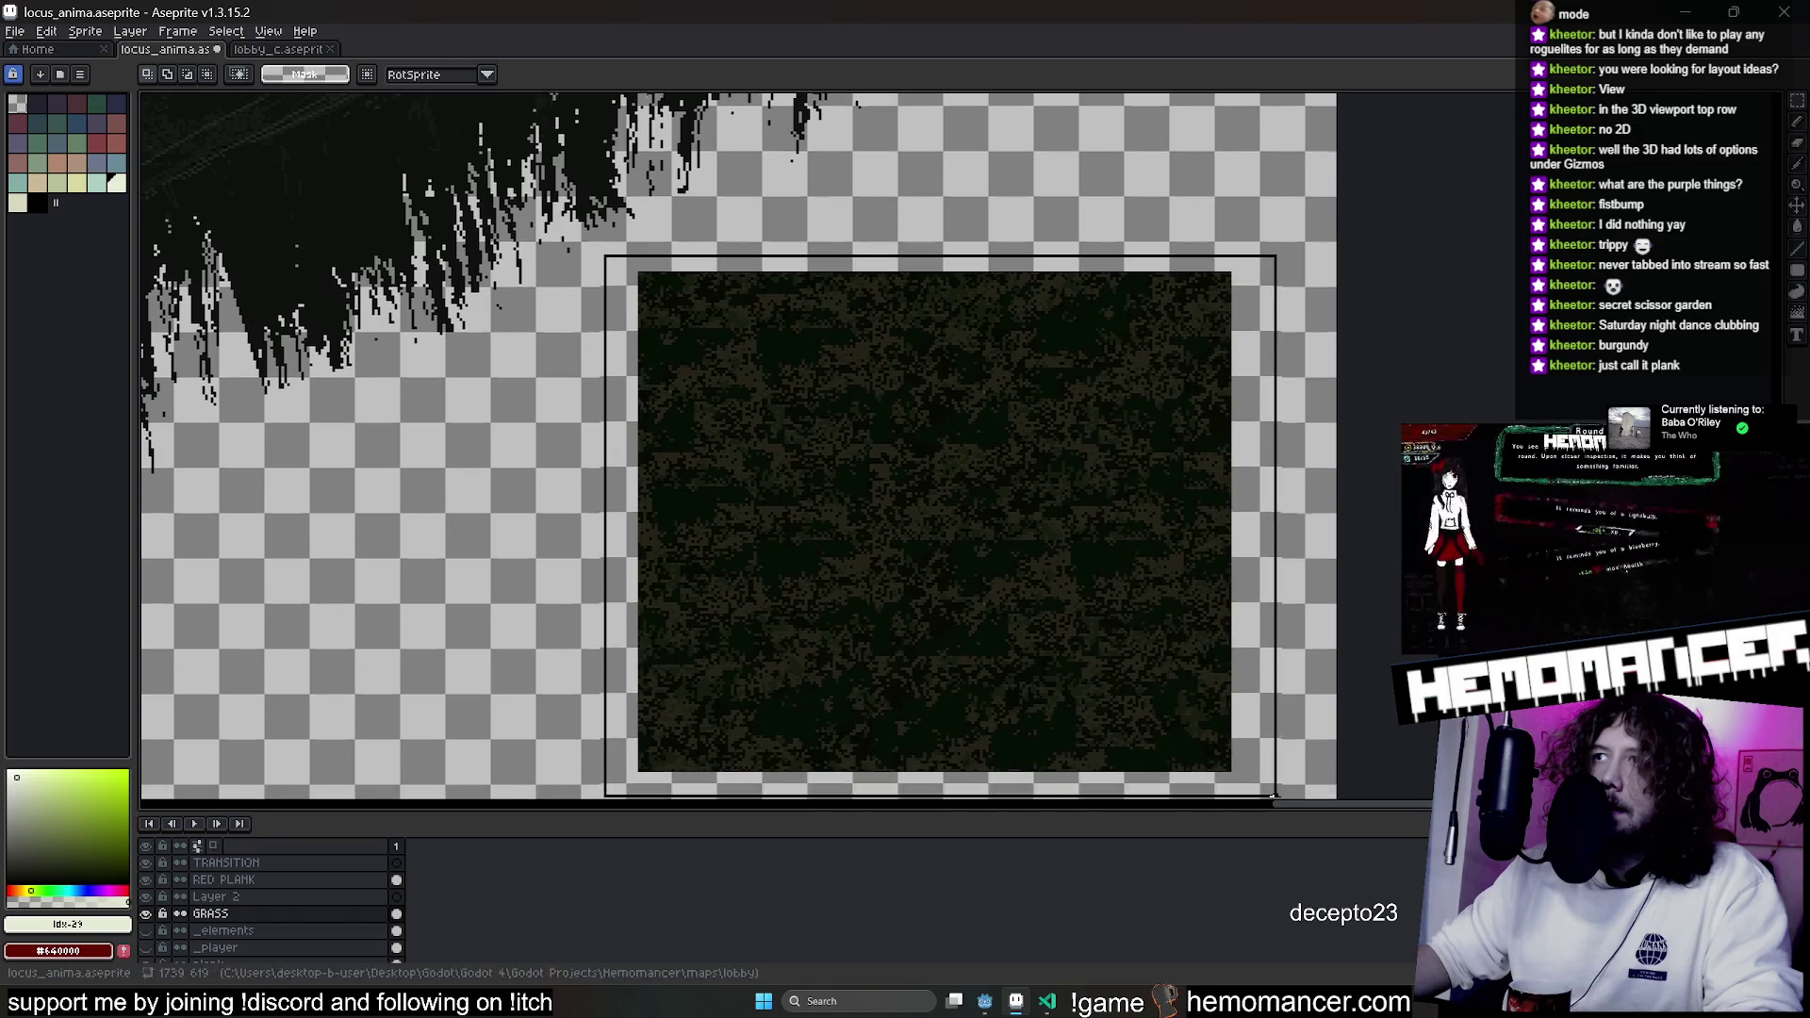
{"action": "left_click", "coordinate": [43, 33]}
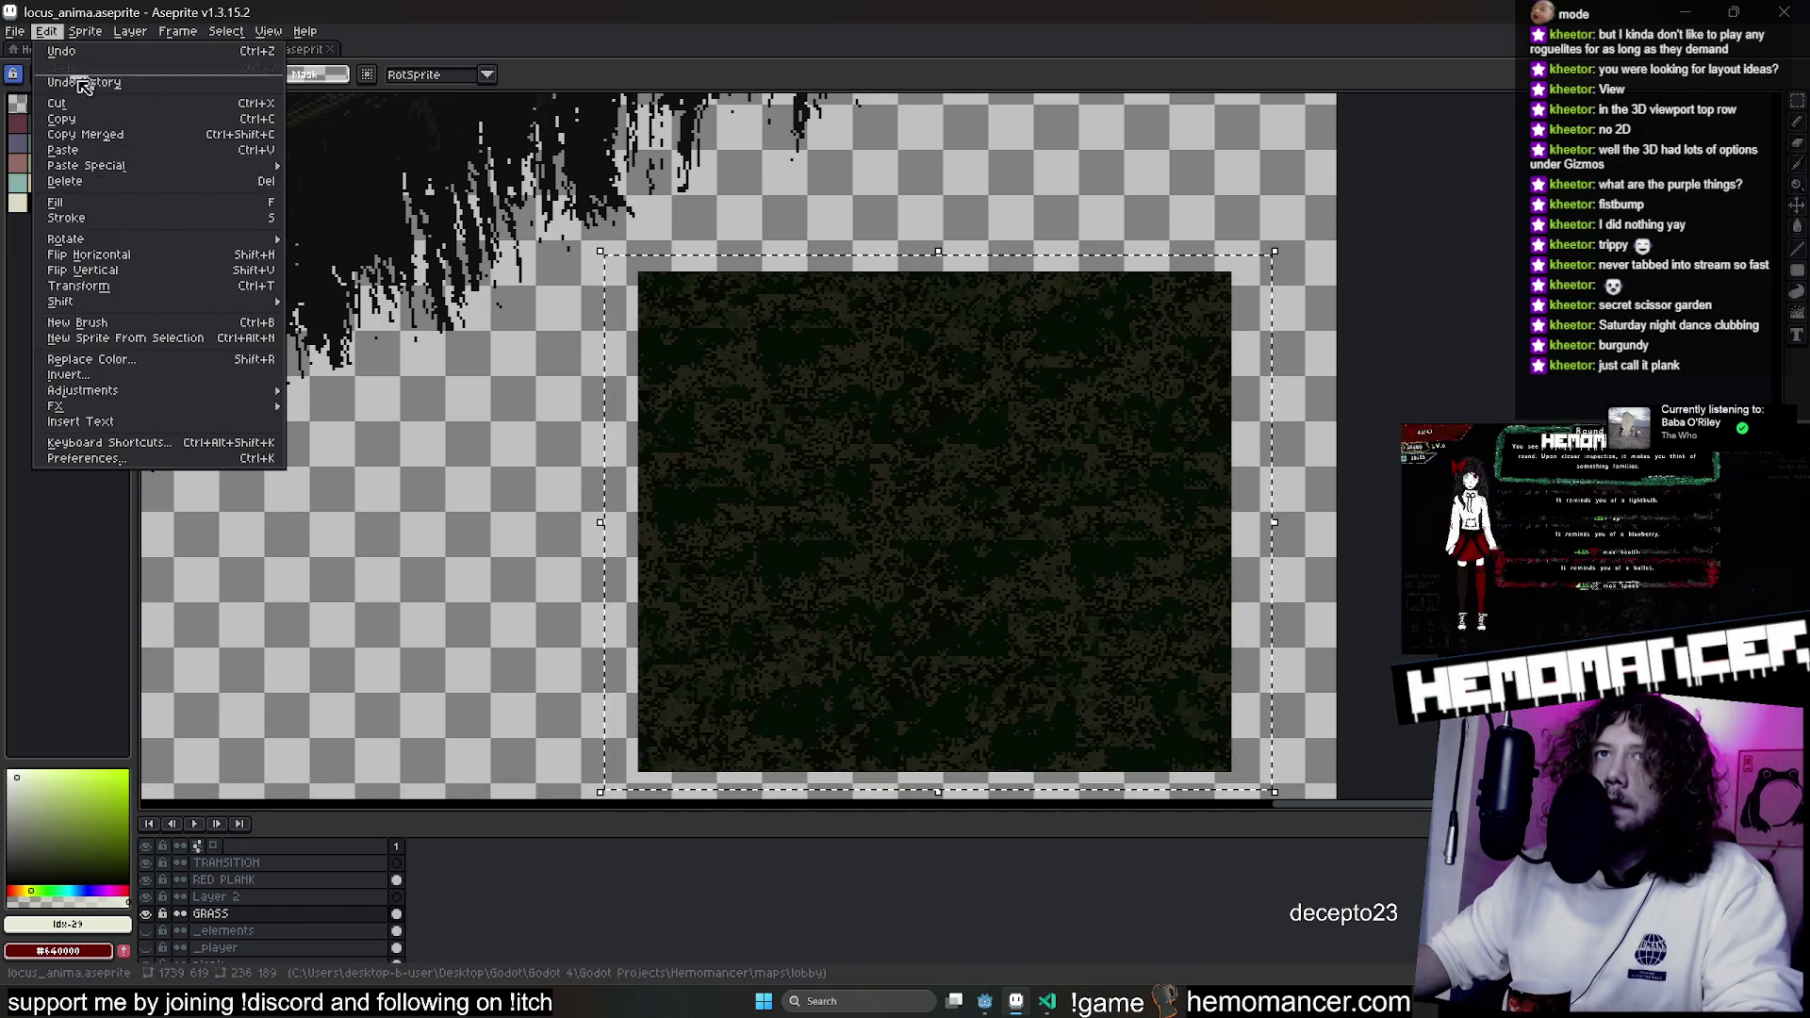
{"action": "mouse_move", "coordinate": [189, 407]}
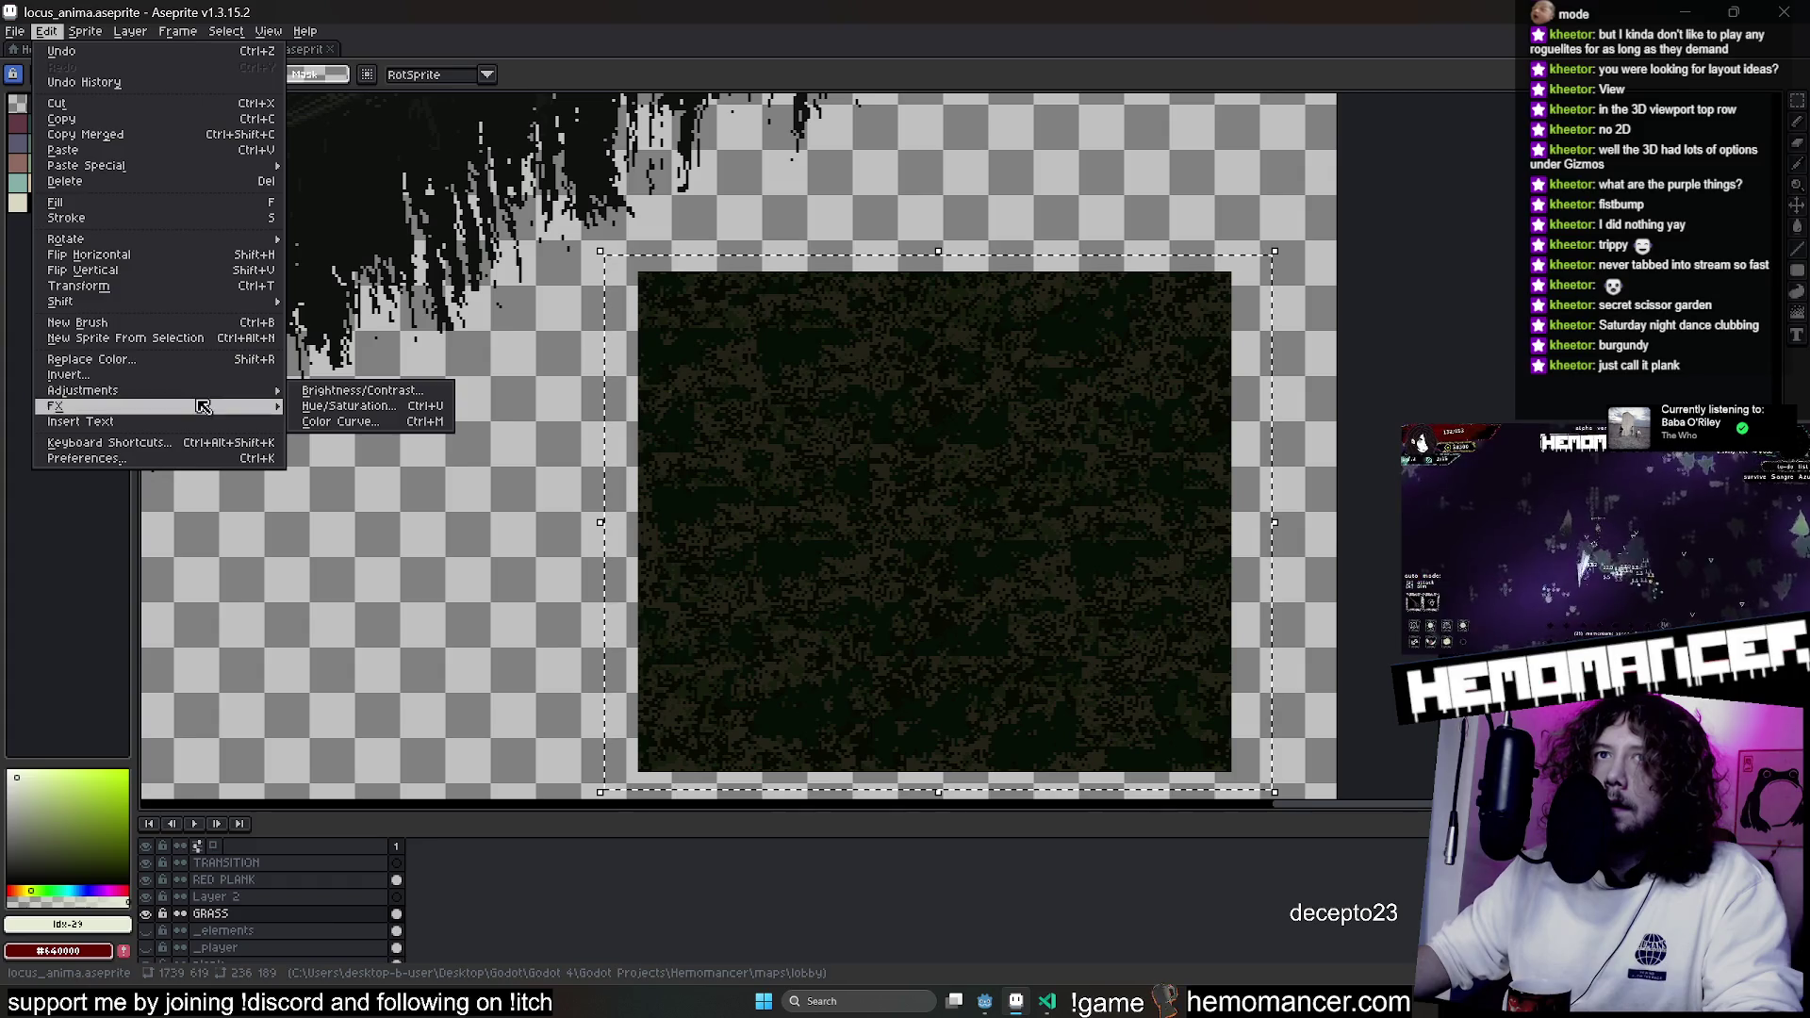
{"action": "left_click", "coordinate": [330, 424]}
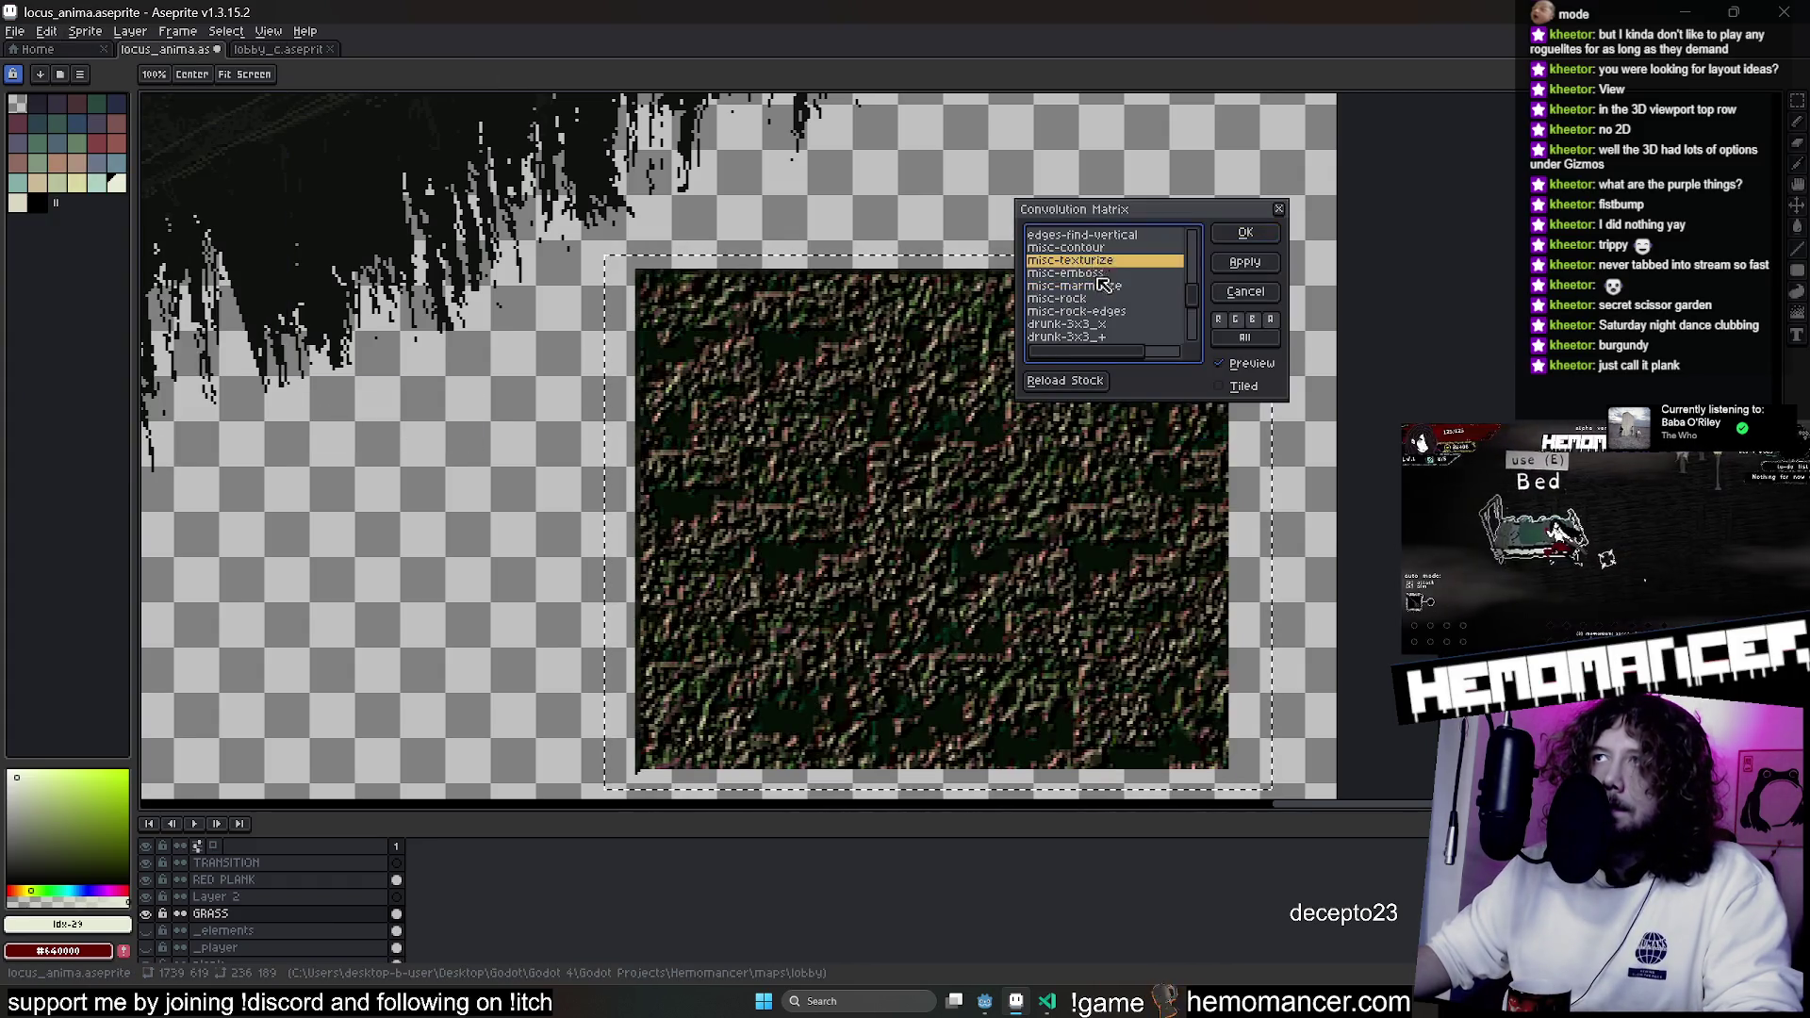
{"action": "left_click", "coordinate": [1099, 247]}
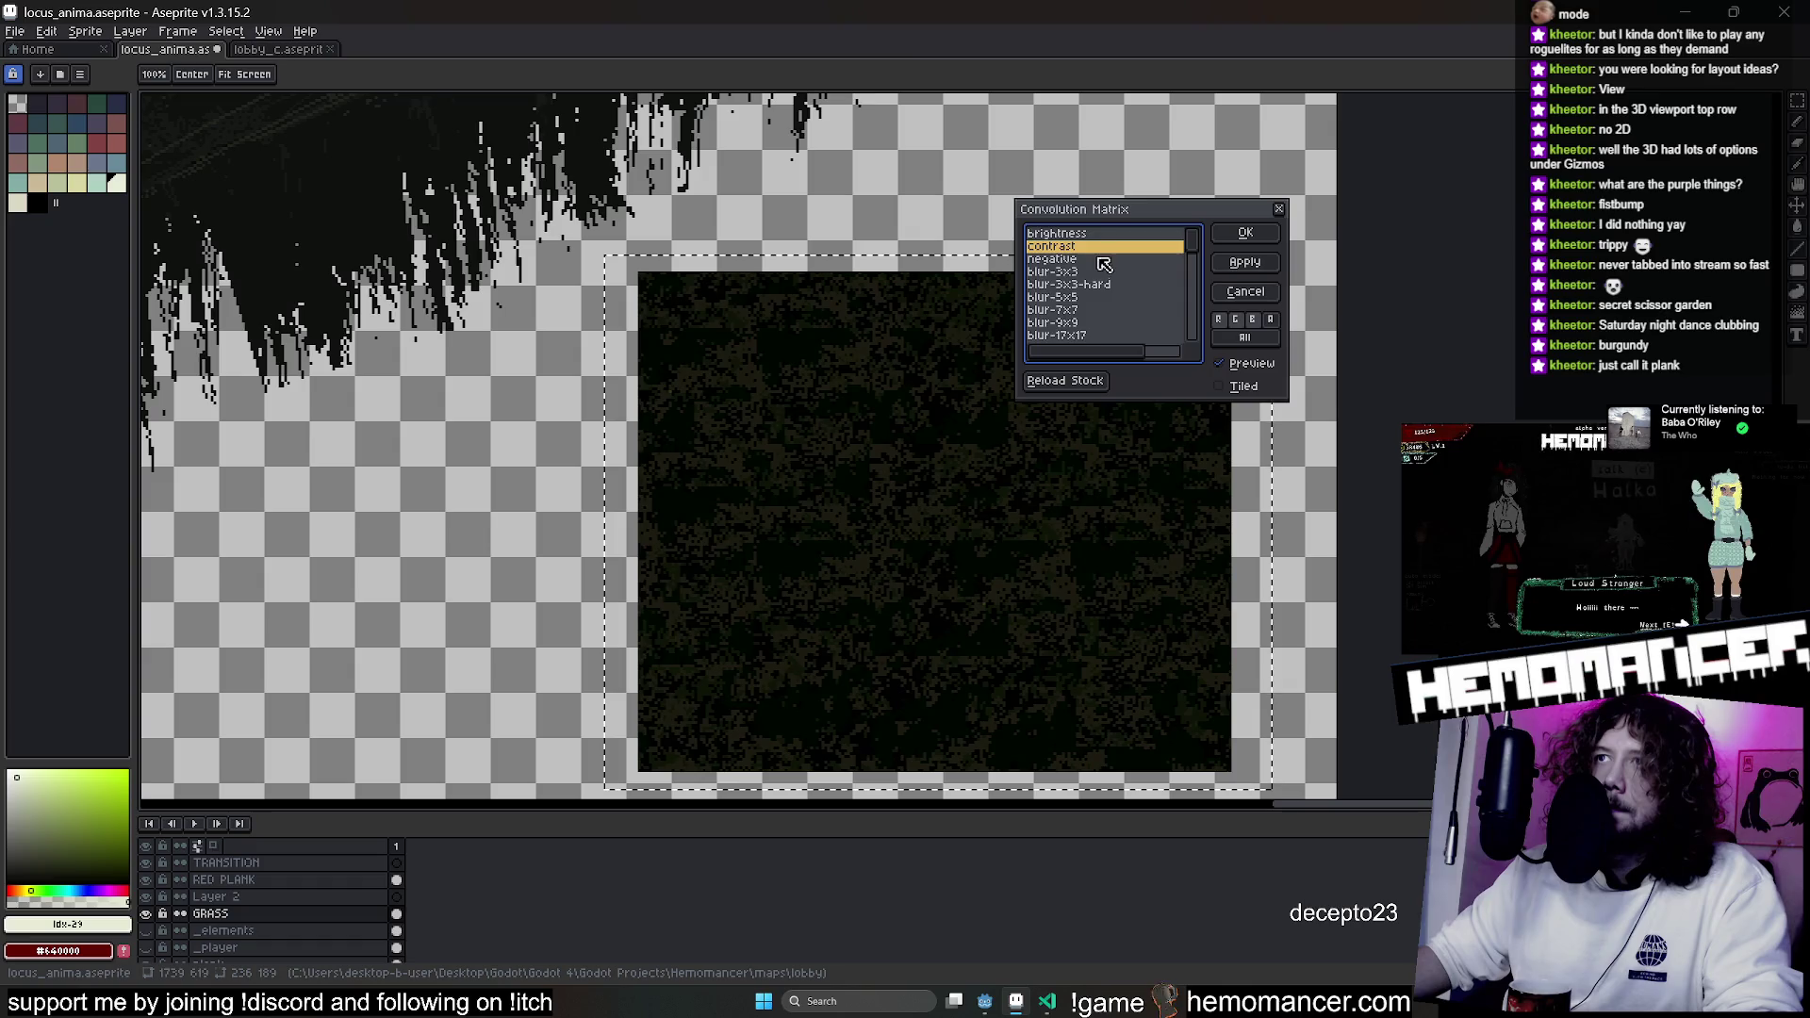
{"action": "scroll", "coordinate": [1098, 283], "scroll_direction": "down", "scroll_amount": 8}
{"action": "left_click", "coordinate": [1092, 325]}
{"action": "scroll", "coordinate": [1092, 327], "scroll_direction": "up", "scroll_amount": 10}
{"action": "left_click", "coordinate": [1091, 271]}
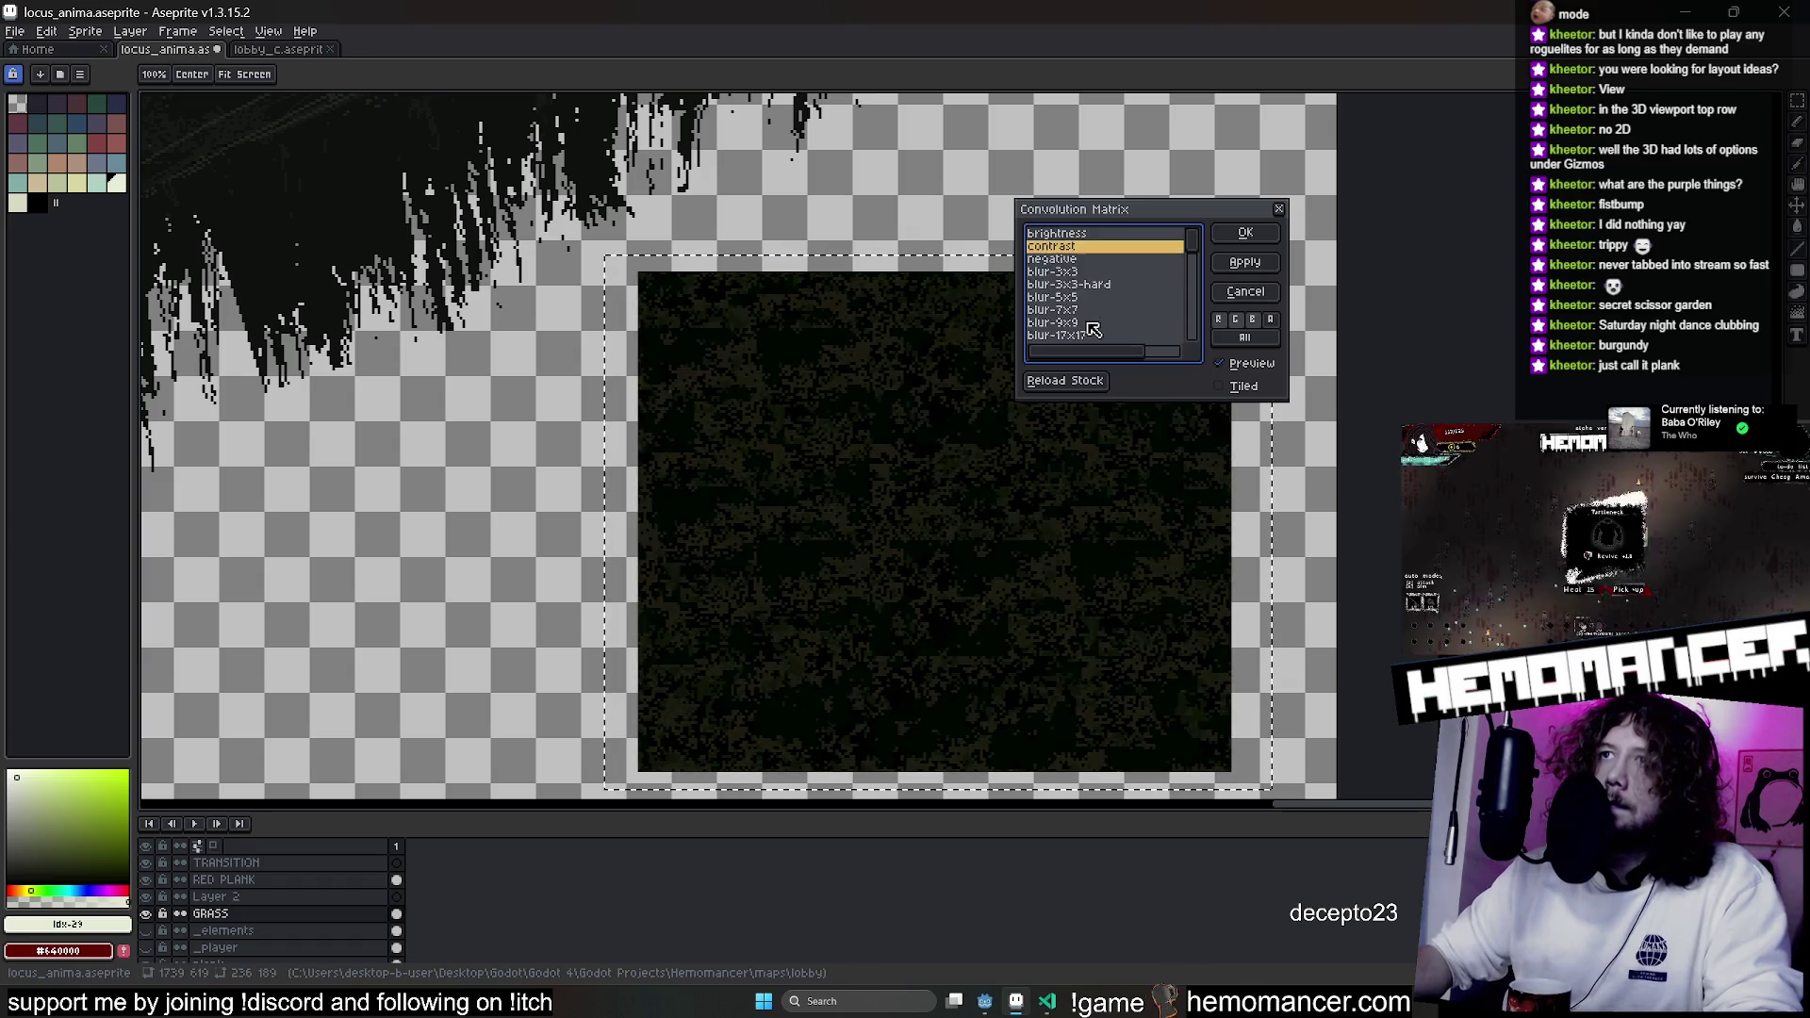
{"action": "key", "text": "Down"}
{"action": "key", "text": "Down"}
{"action": "key", "text": "Down"}
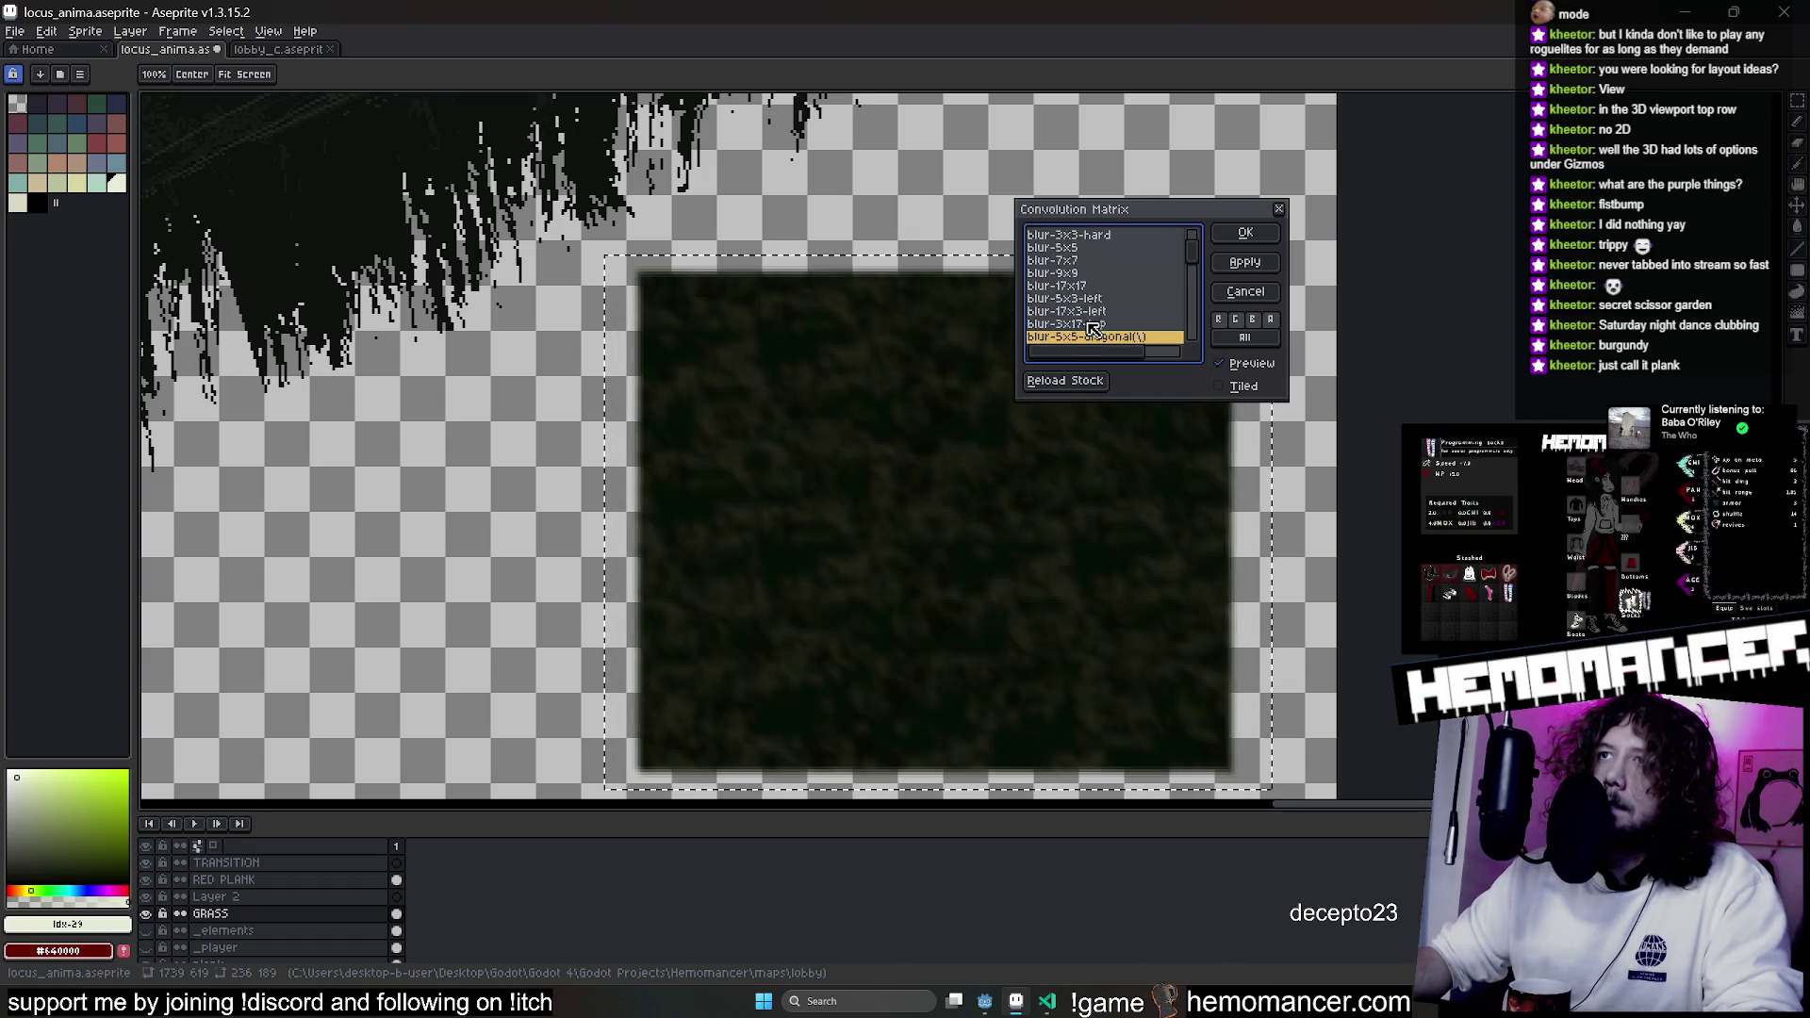
{"action": "key", "text": "Down"}
{"action": "key", "text": "Down"}
{"action": "key", "text": "Down"}
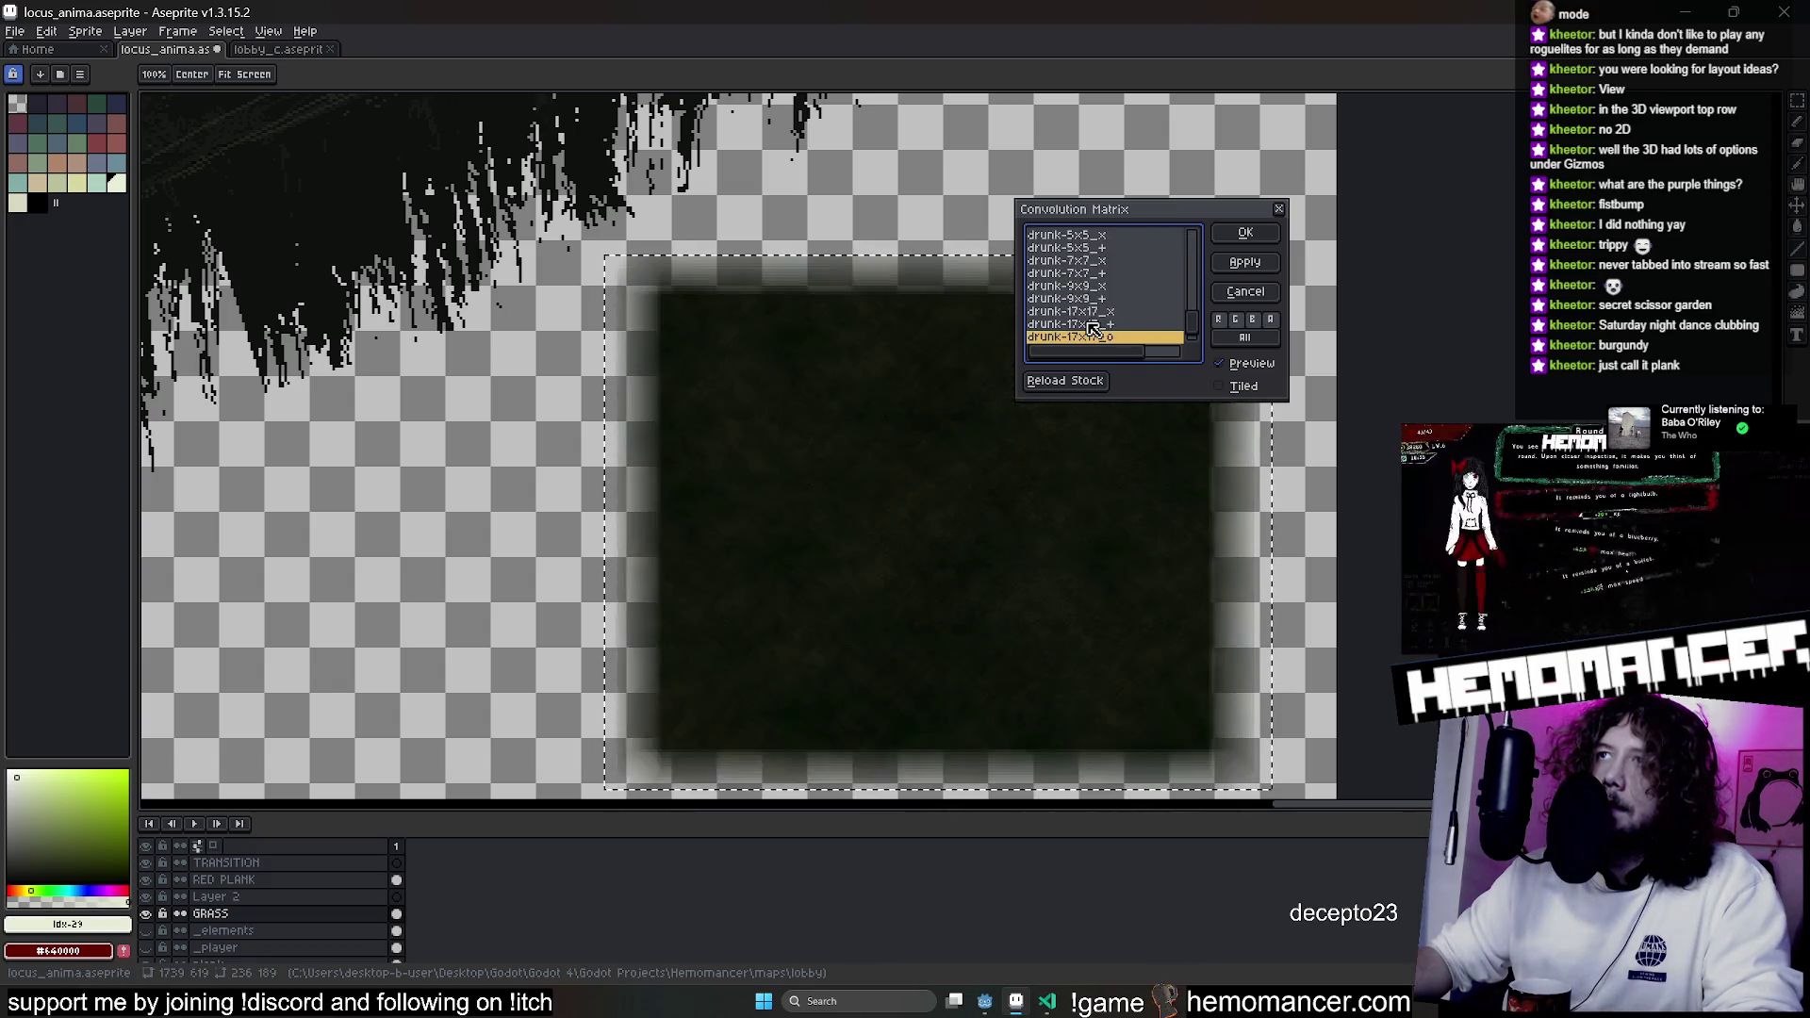
{"action": "key", "text": "Up"}
{"action": "key", "text": "Down"}
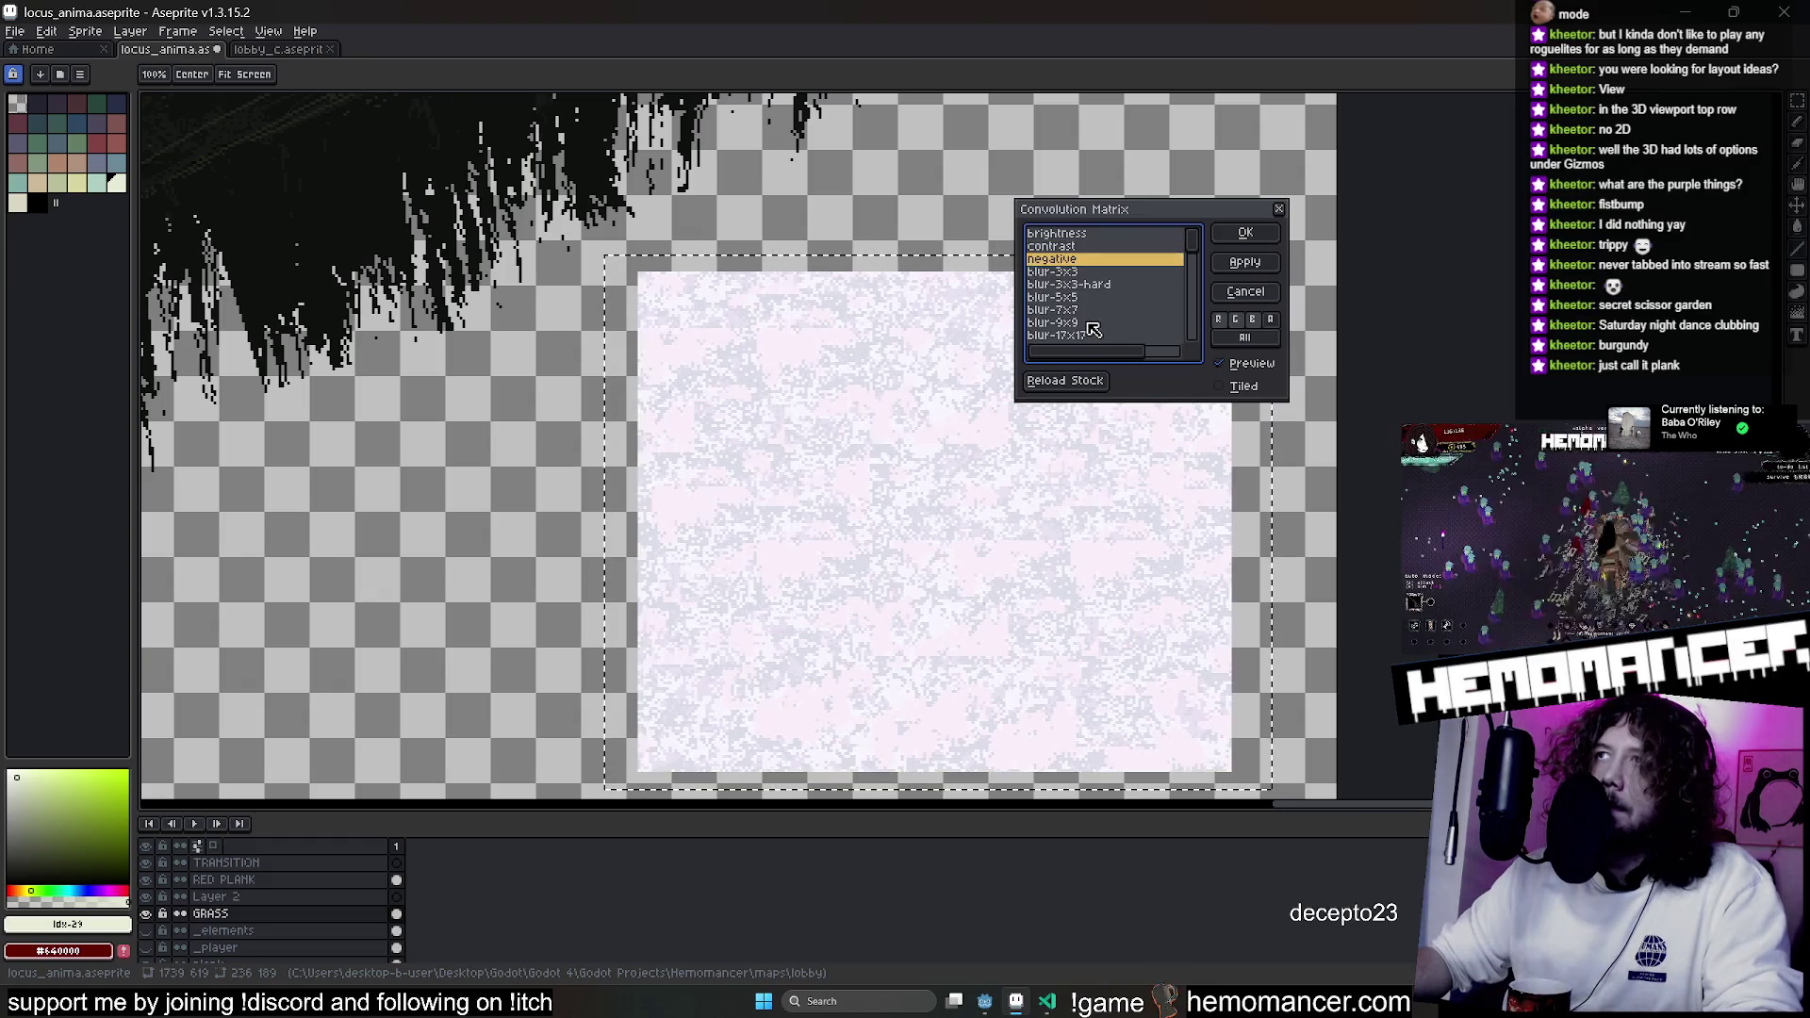
{"action": "key", "text": "Return"}
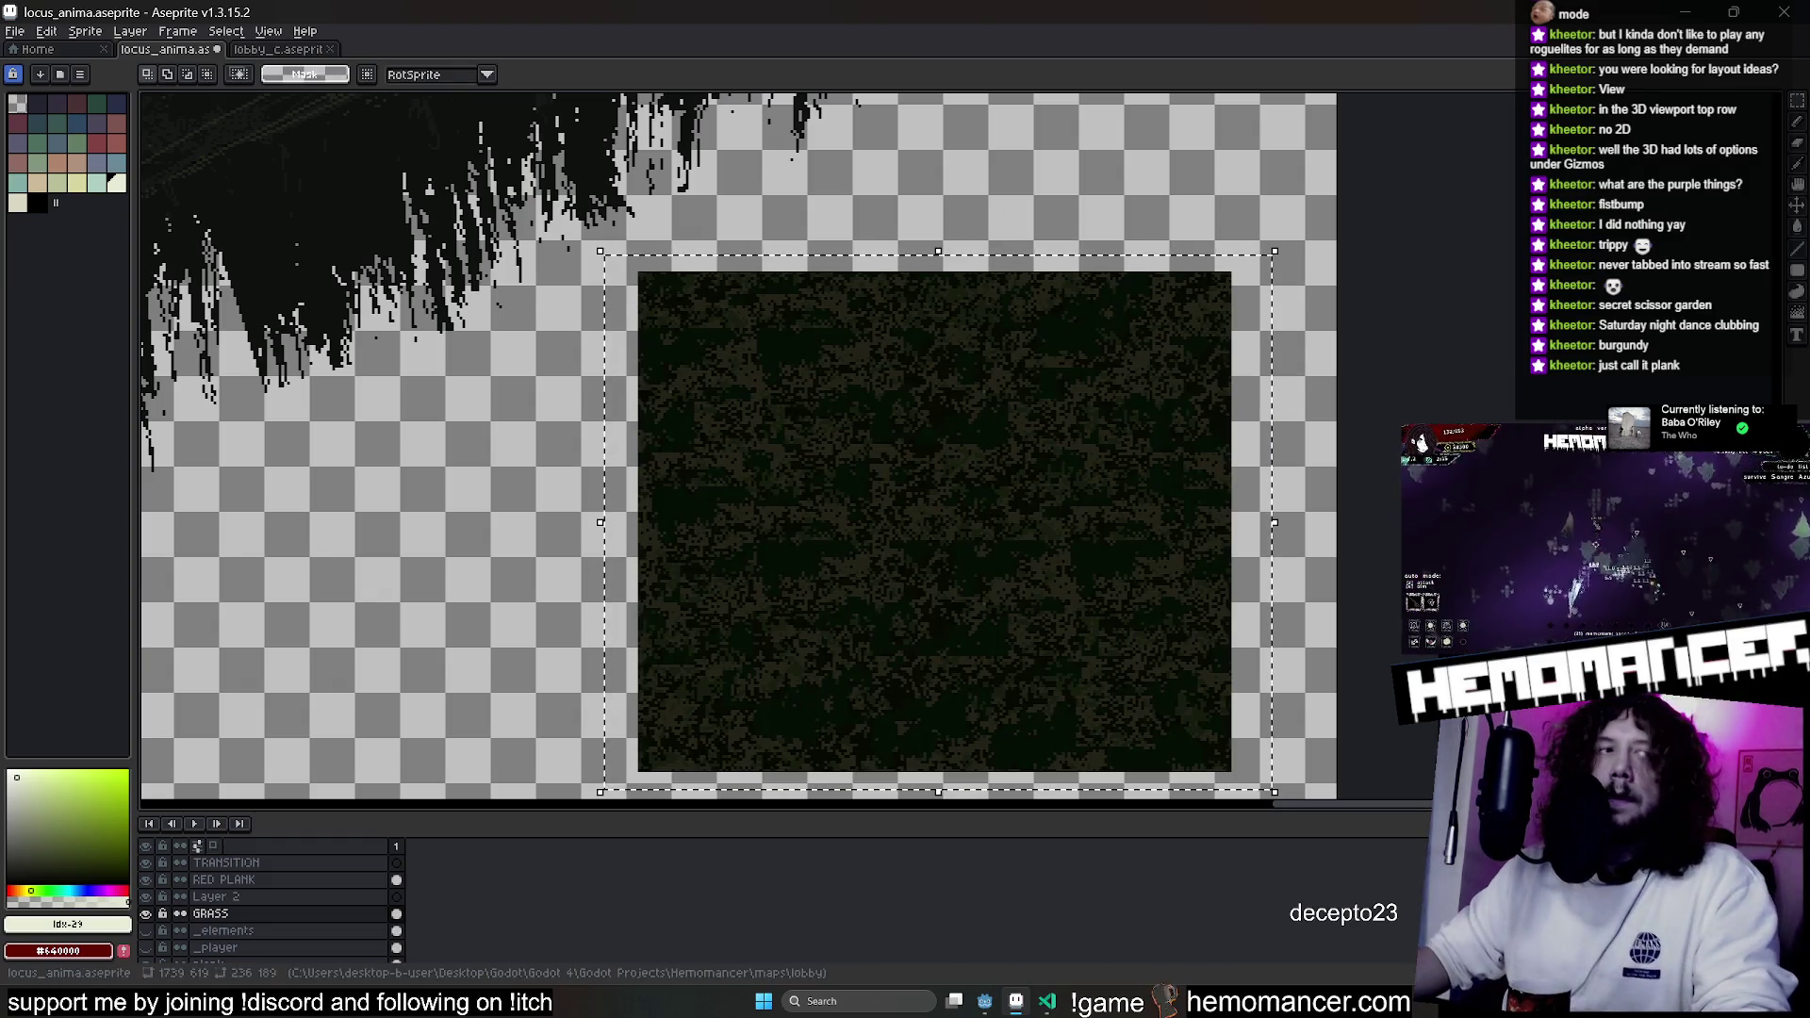
Open Edit > Adjustments > Brightness/Contrast, then cancel without applying it.
{"action": "left_click", "coordinate": [85, 31]}
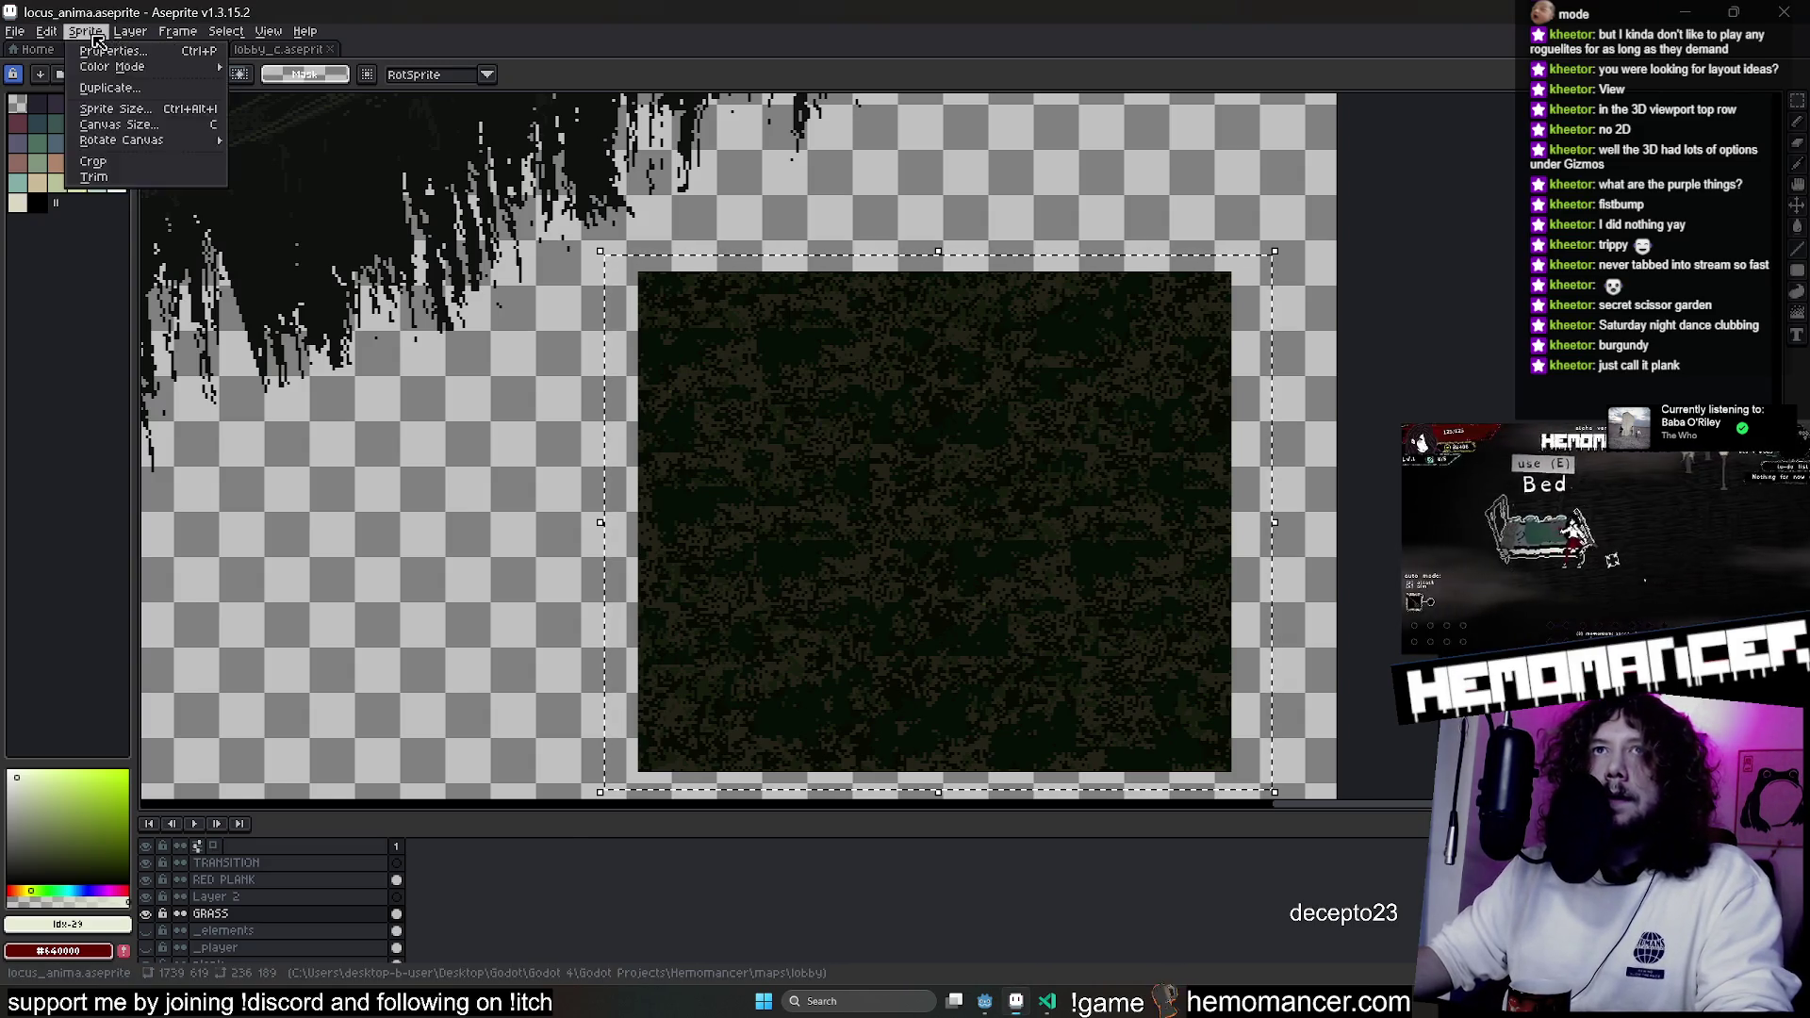
{"action": "left_click", "coordinate": [46, 31]}
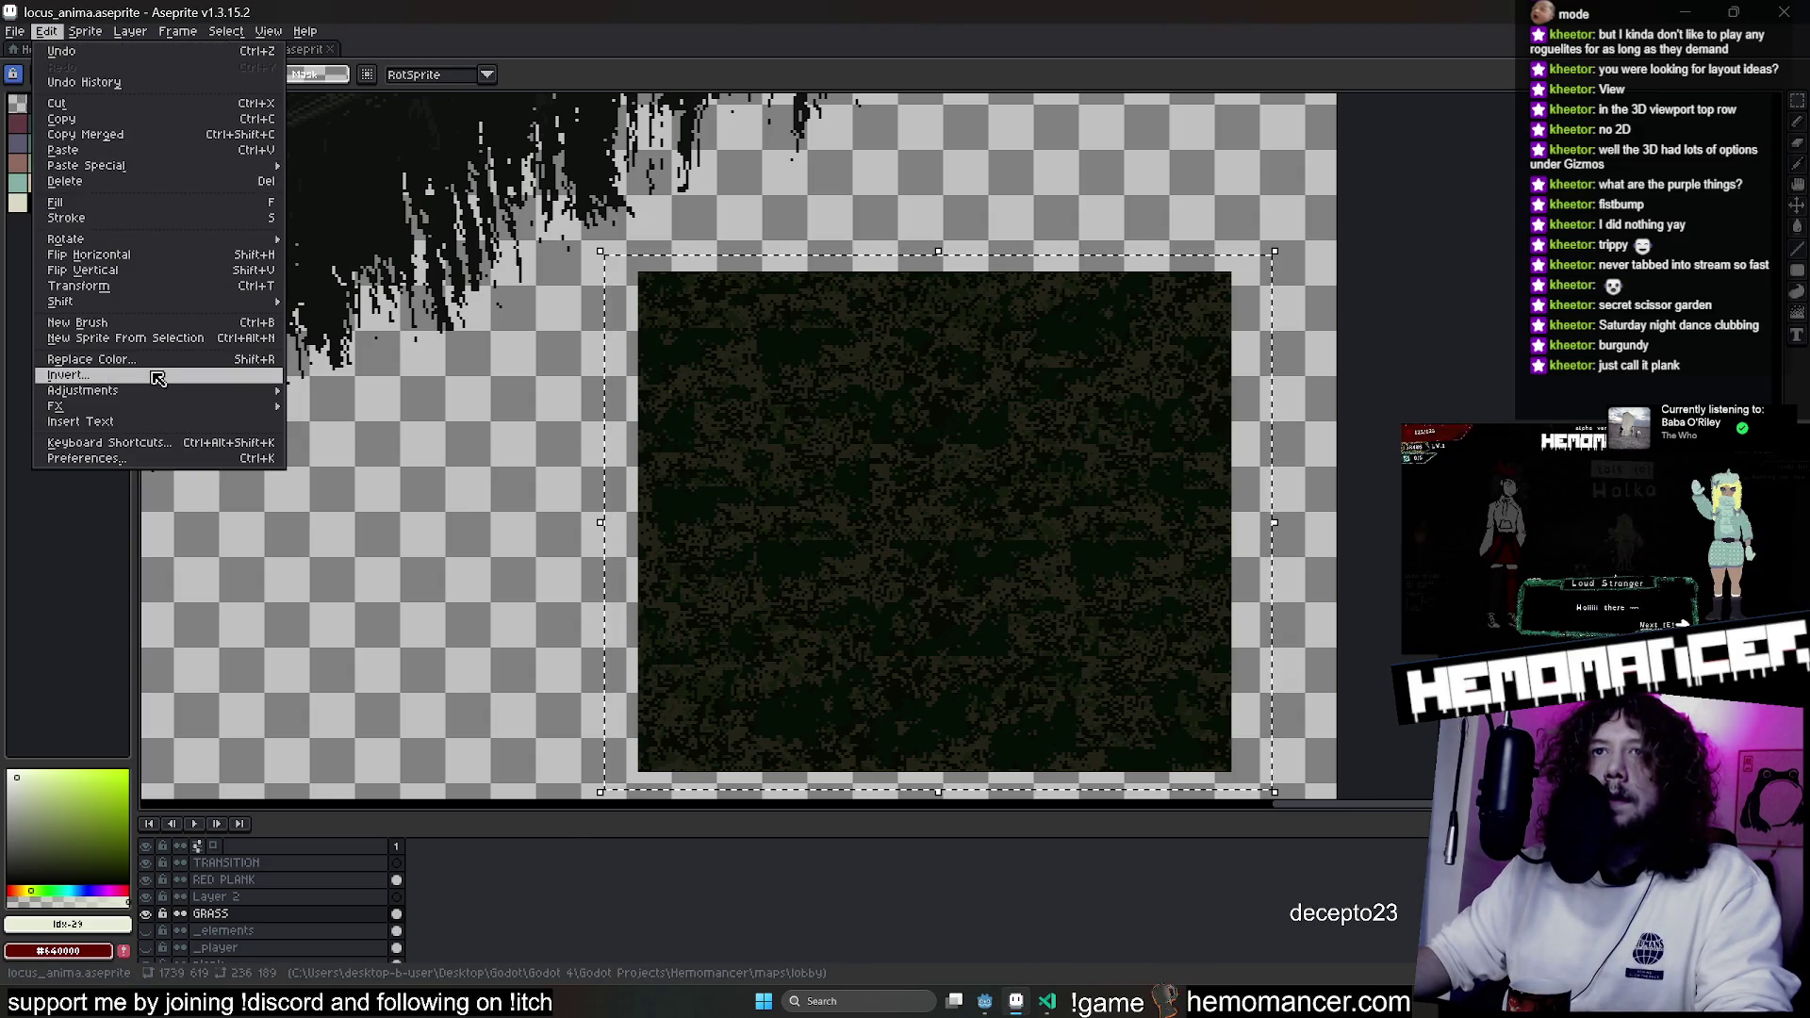
{"action": "mouse_move", "coordinate": [170, 391]}
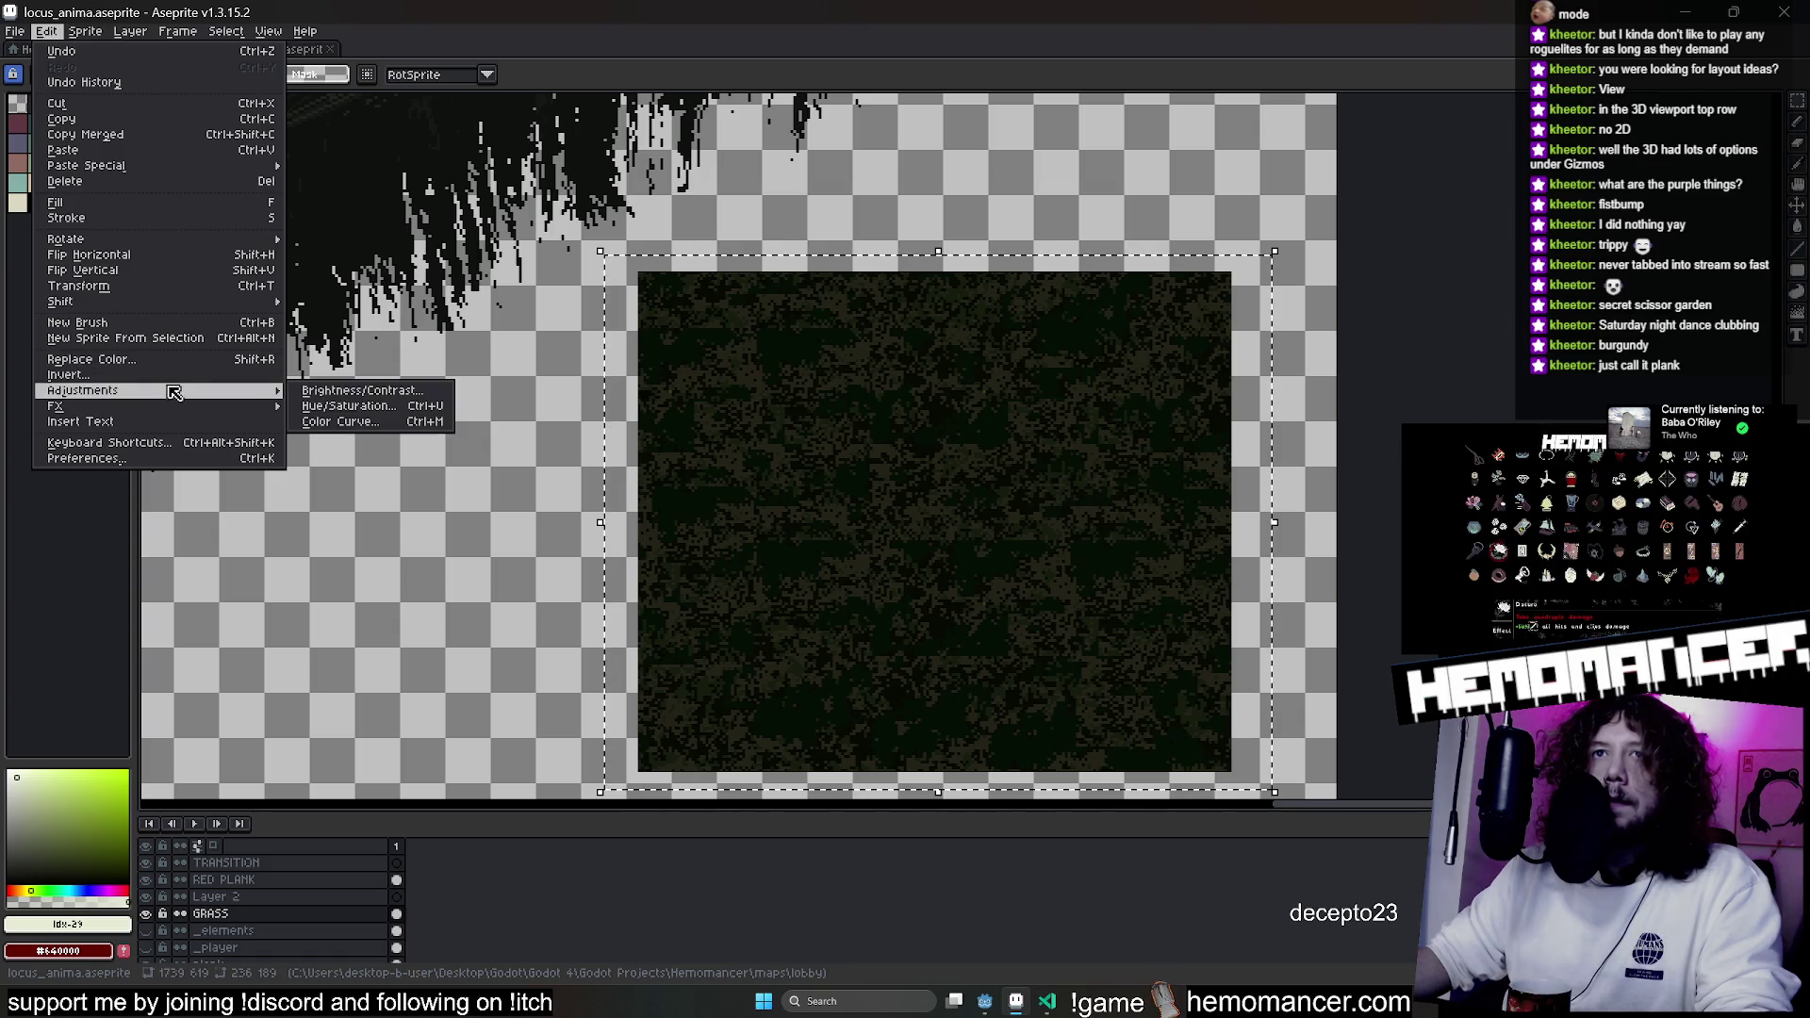
{"action": "left_click", "coordinate": [415, 390]}
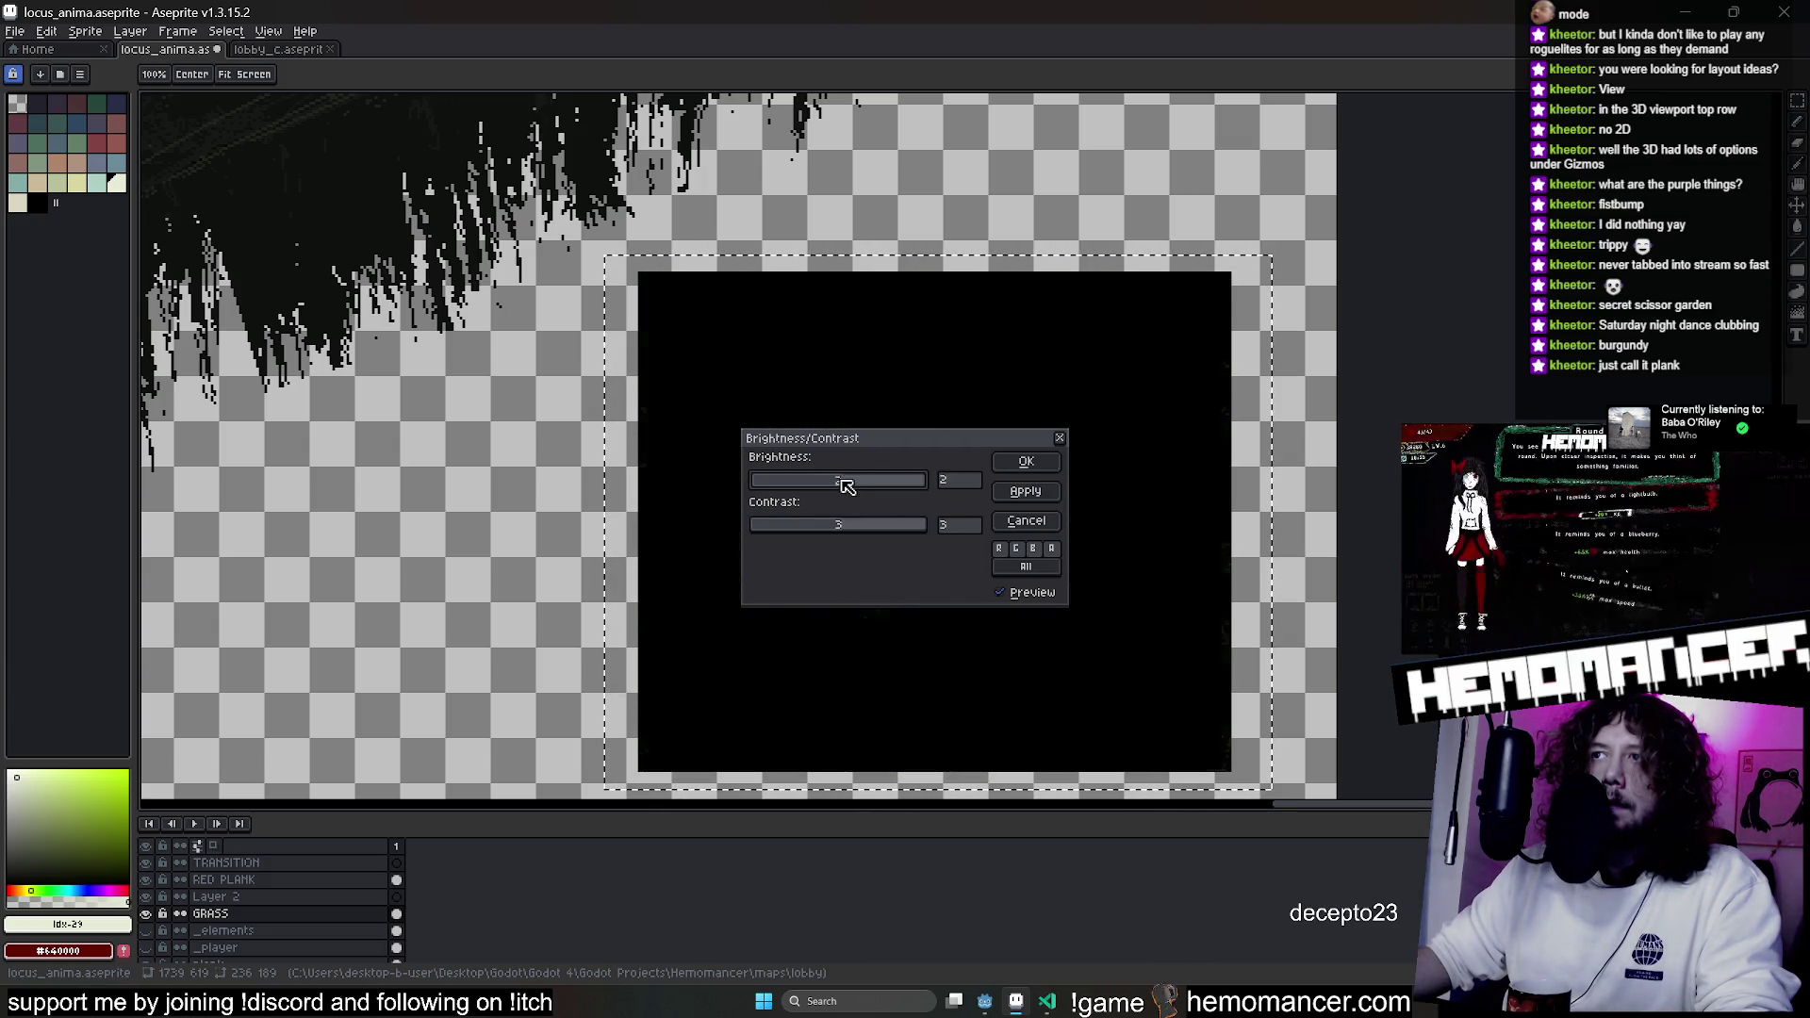
{"action": "left_click", "coordinate": [1039, 521]}
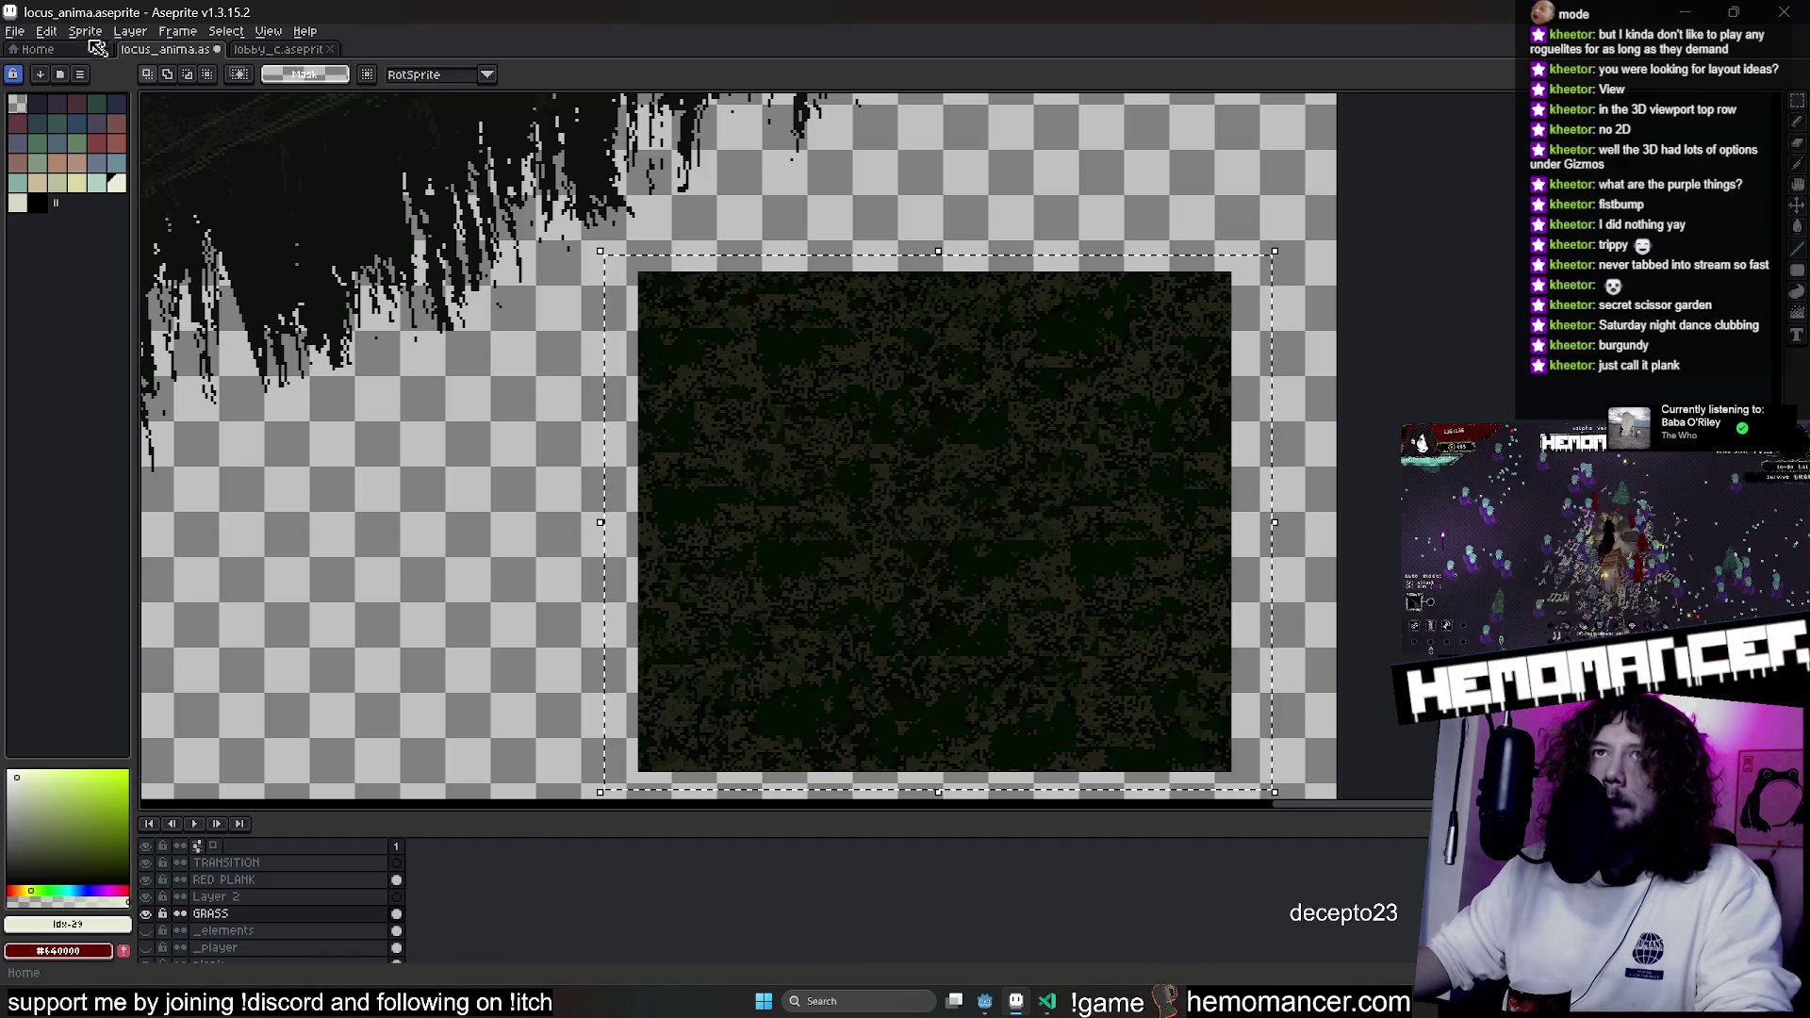
Apply Hue/Saturation with Saturation -100 to turn the grass square dark grey.
{"action": "left_click", "coordinate": [46, 32]}
{"action": "mouse_move", "coordinate": [141, 390]}
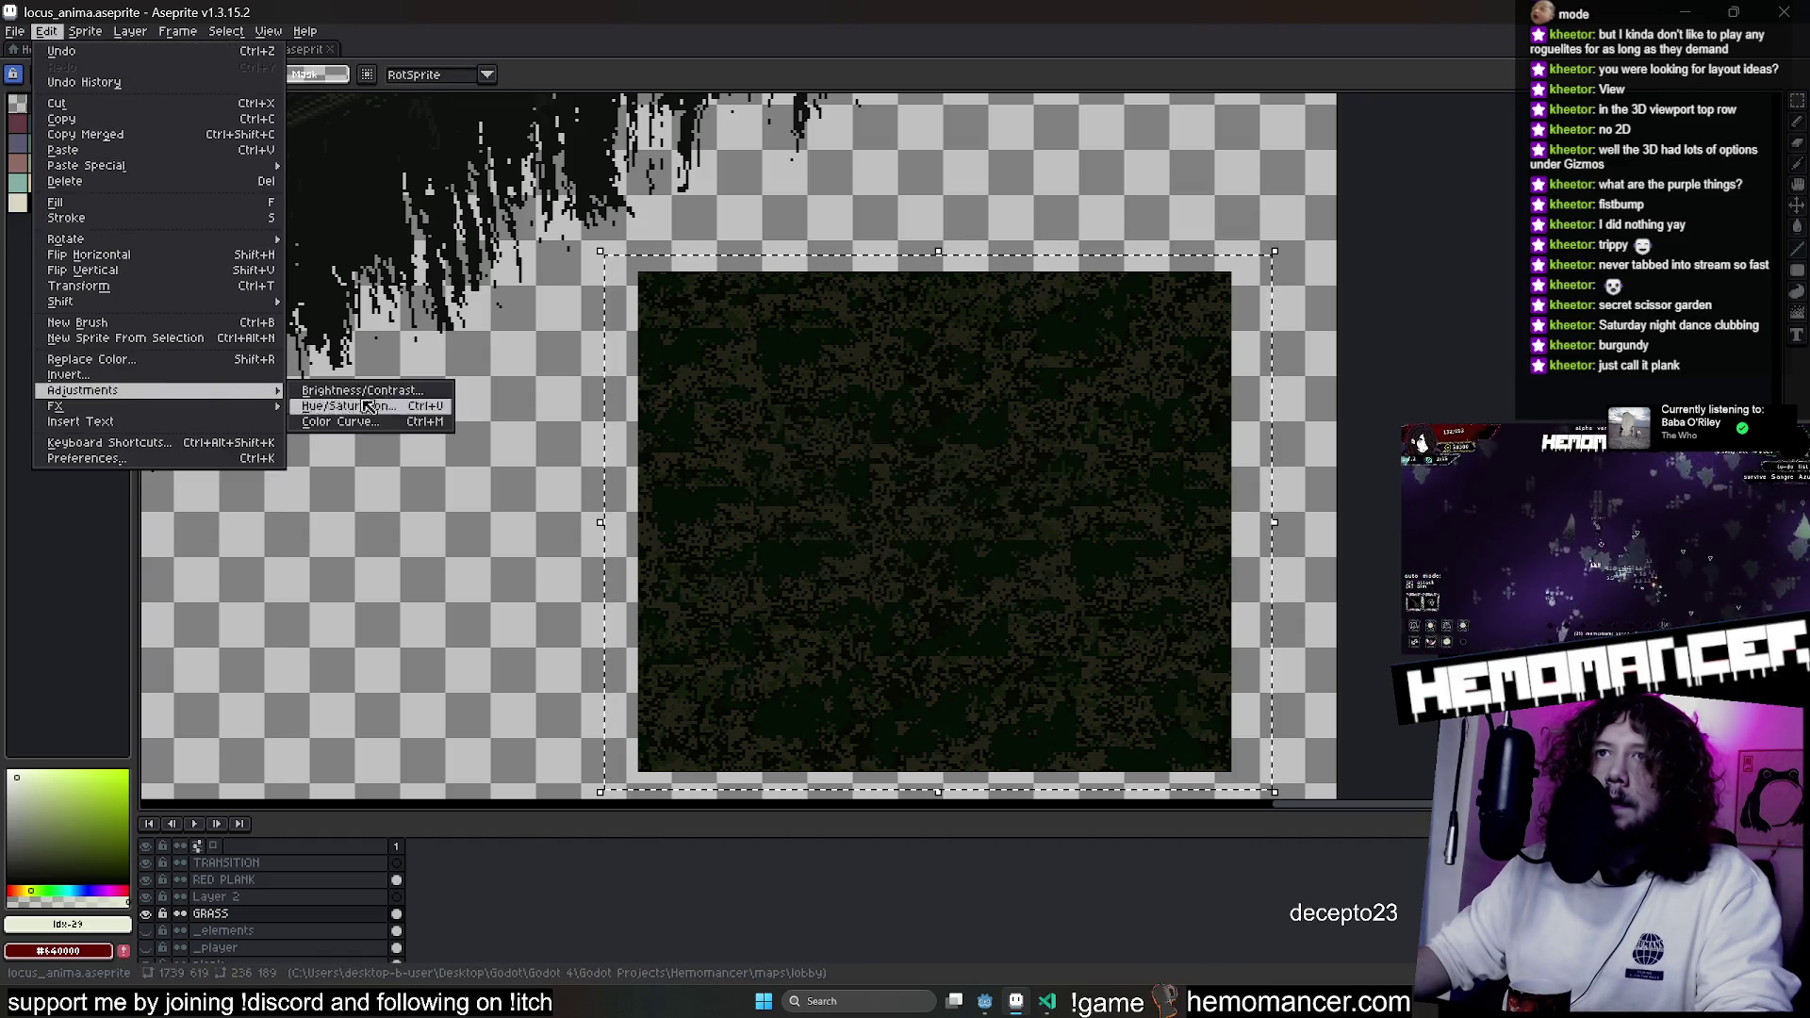
{"action": "left_click", "coordinate": [377, 407]}
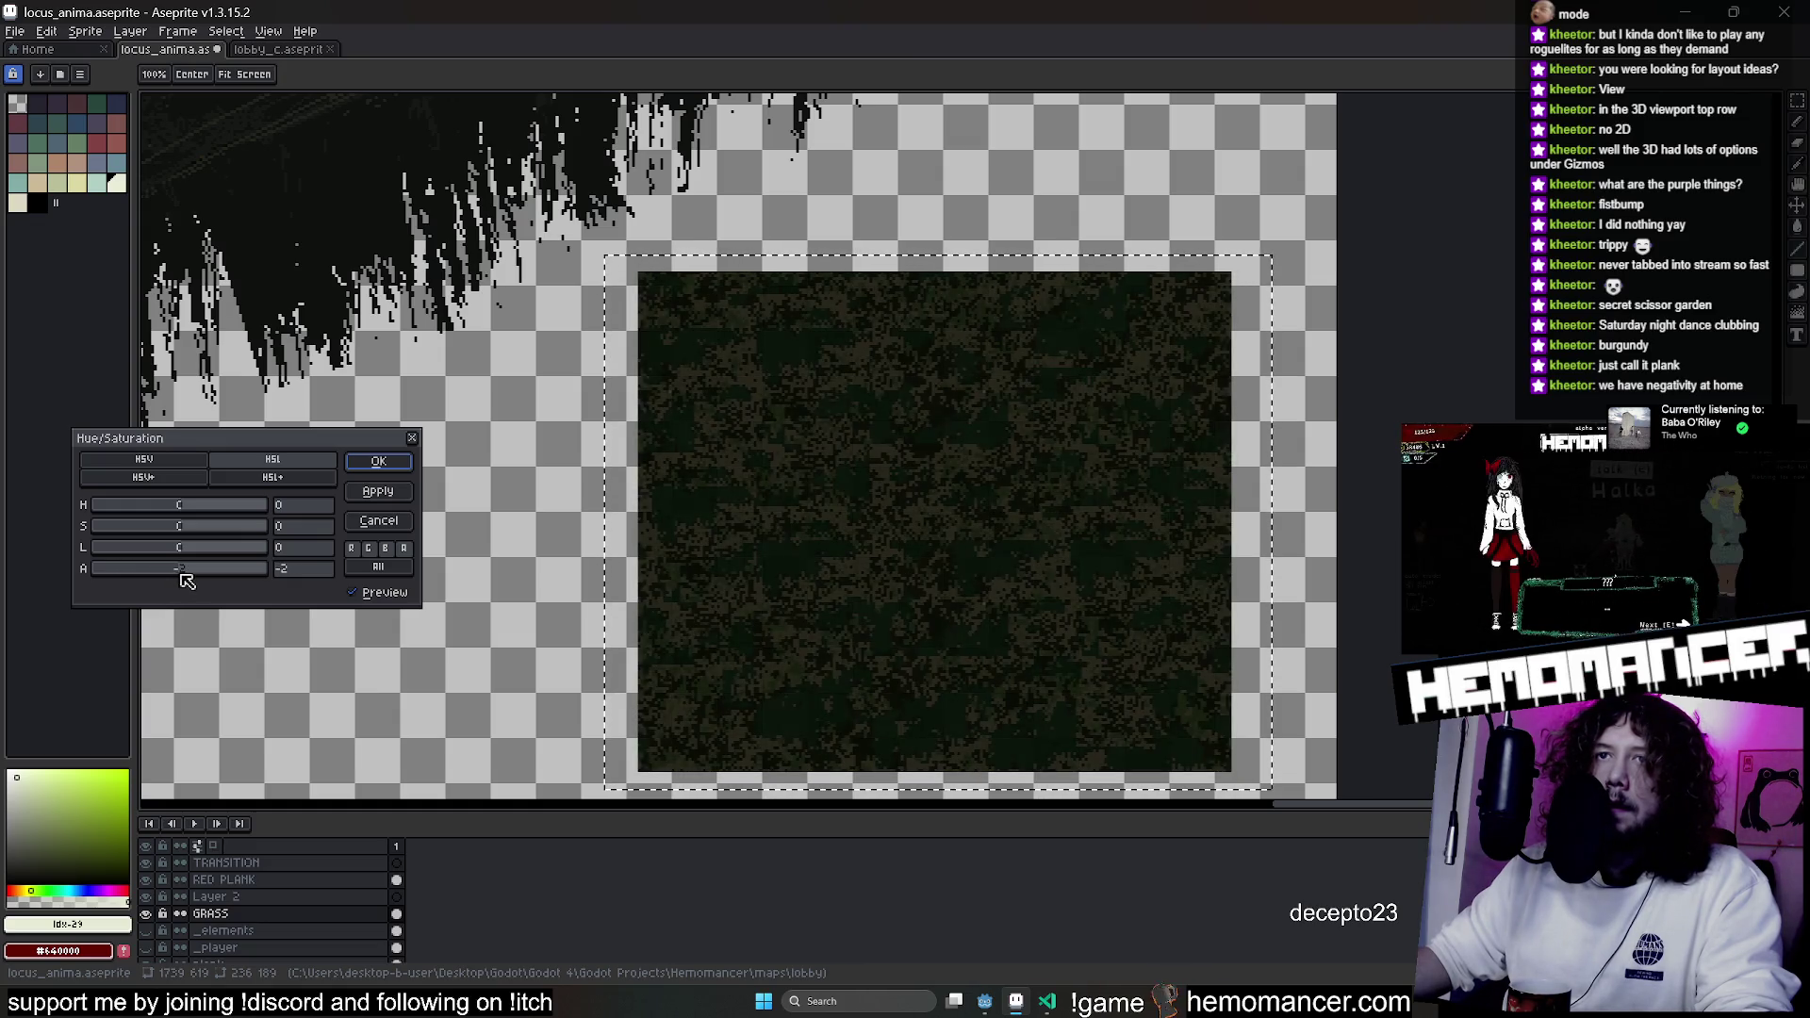
{"action": "left_click_drag", "start_coordinate": [170, 526], "coordinate": [97, 530]}
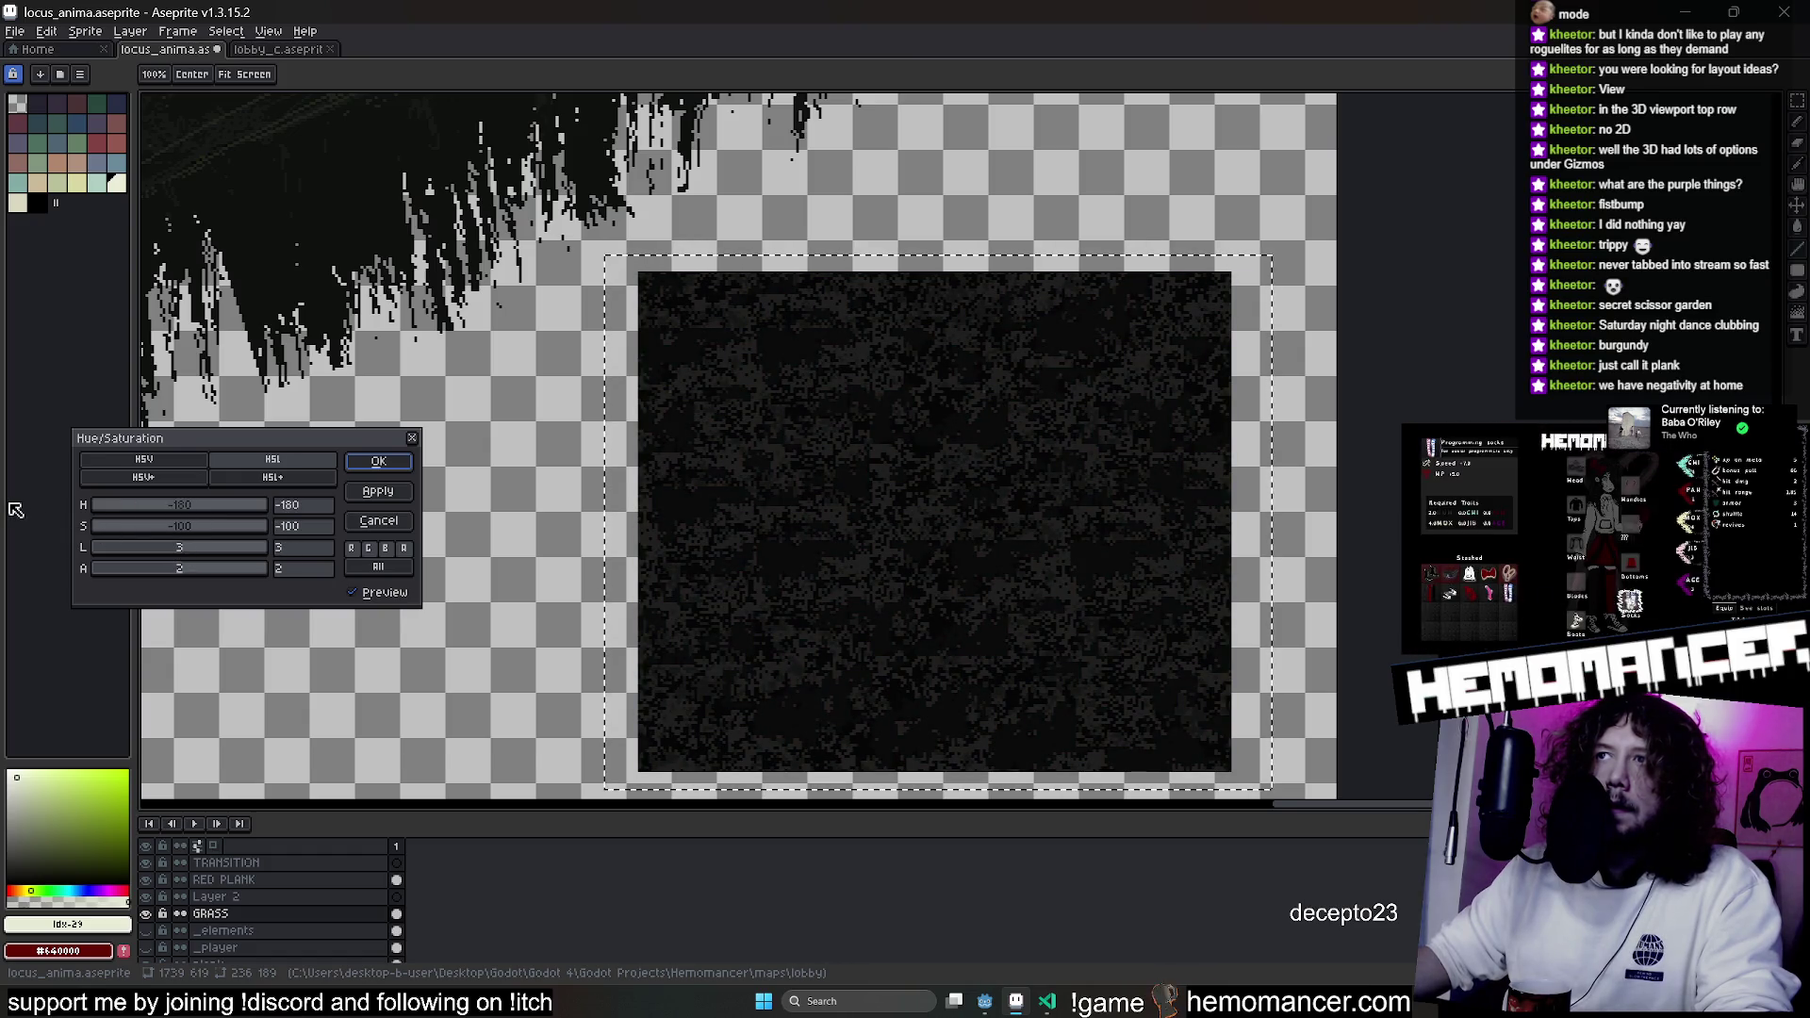
{"action": "left_click", "coordinate": [378, 461]}
{"action": "scroll", "coordinate": [854, 462], "scroll_direction": "down", "scroll_amount": 3}
{"action": "left_click_drag", "start_coordinate": [854, 462], "coordinate": [613, 453]}
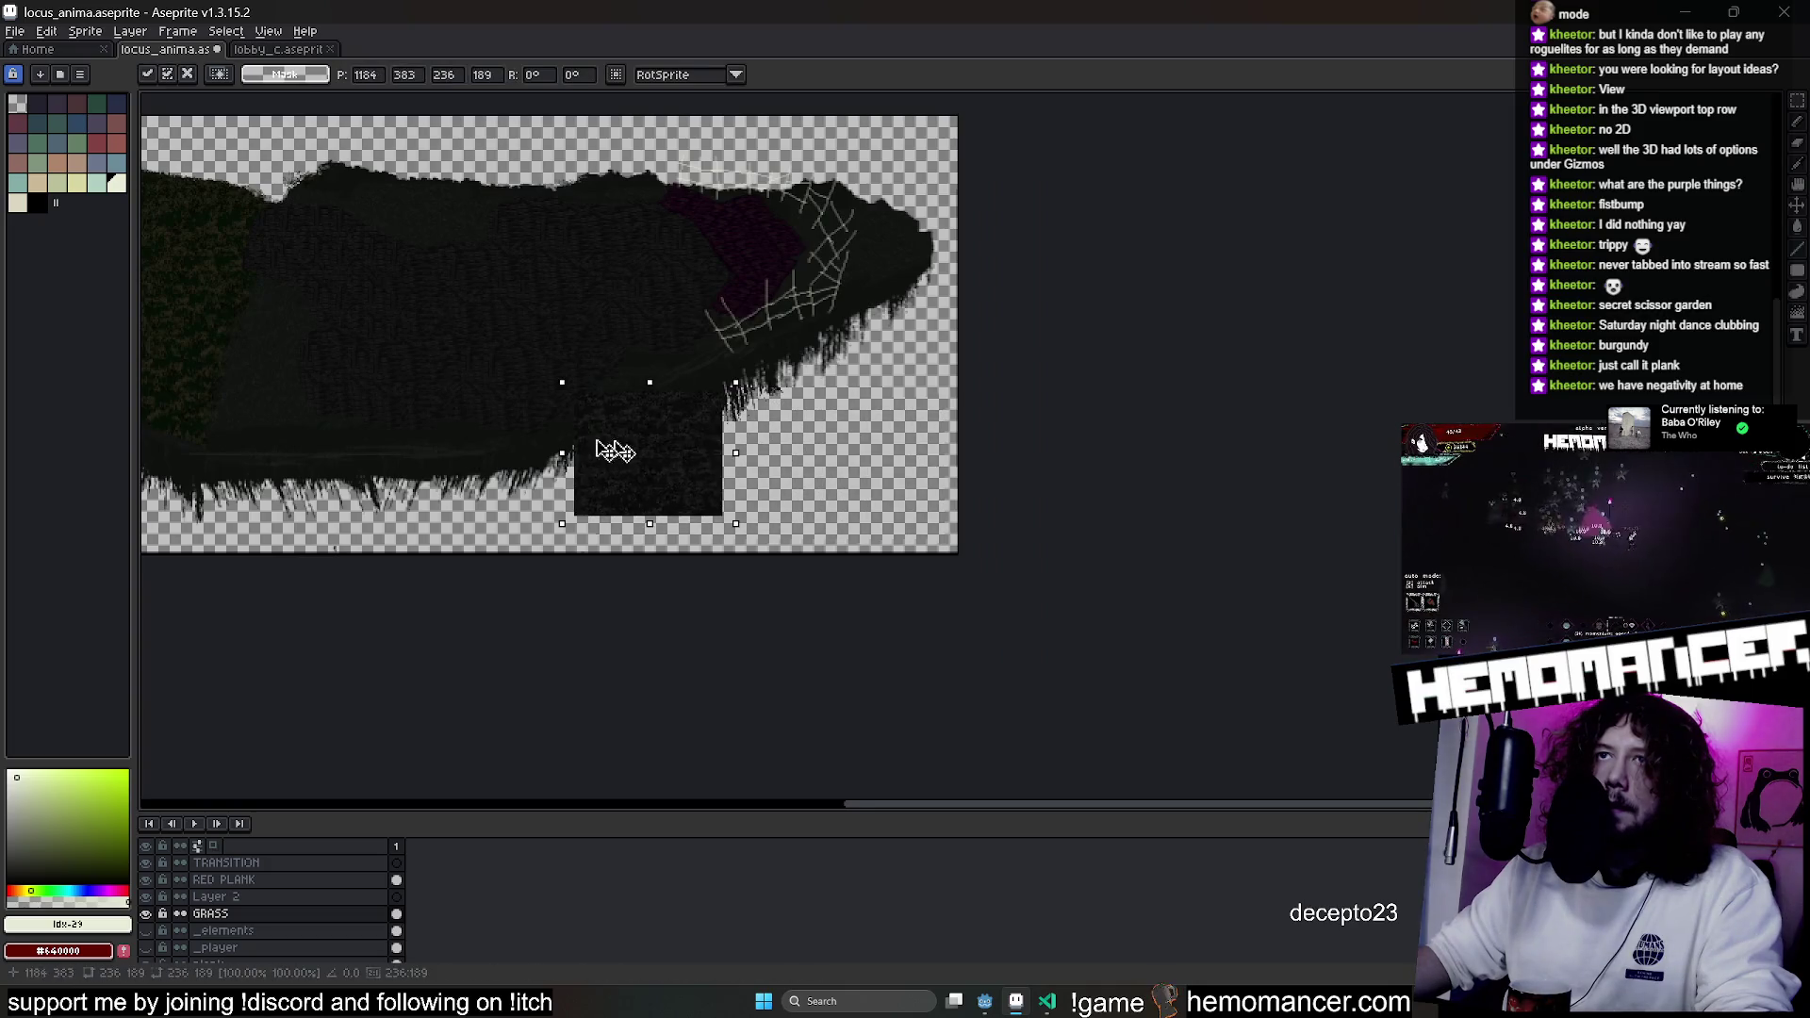
Place the grey texture square in the canvas's lower-left corner and commit it.
{"action": "left_click_drag", "start_coordinate": [369, 740], "coordinate": [928, 533]}
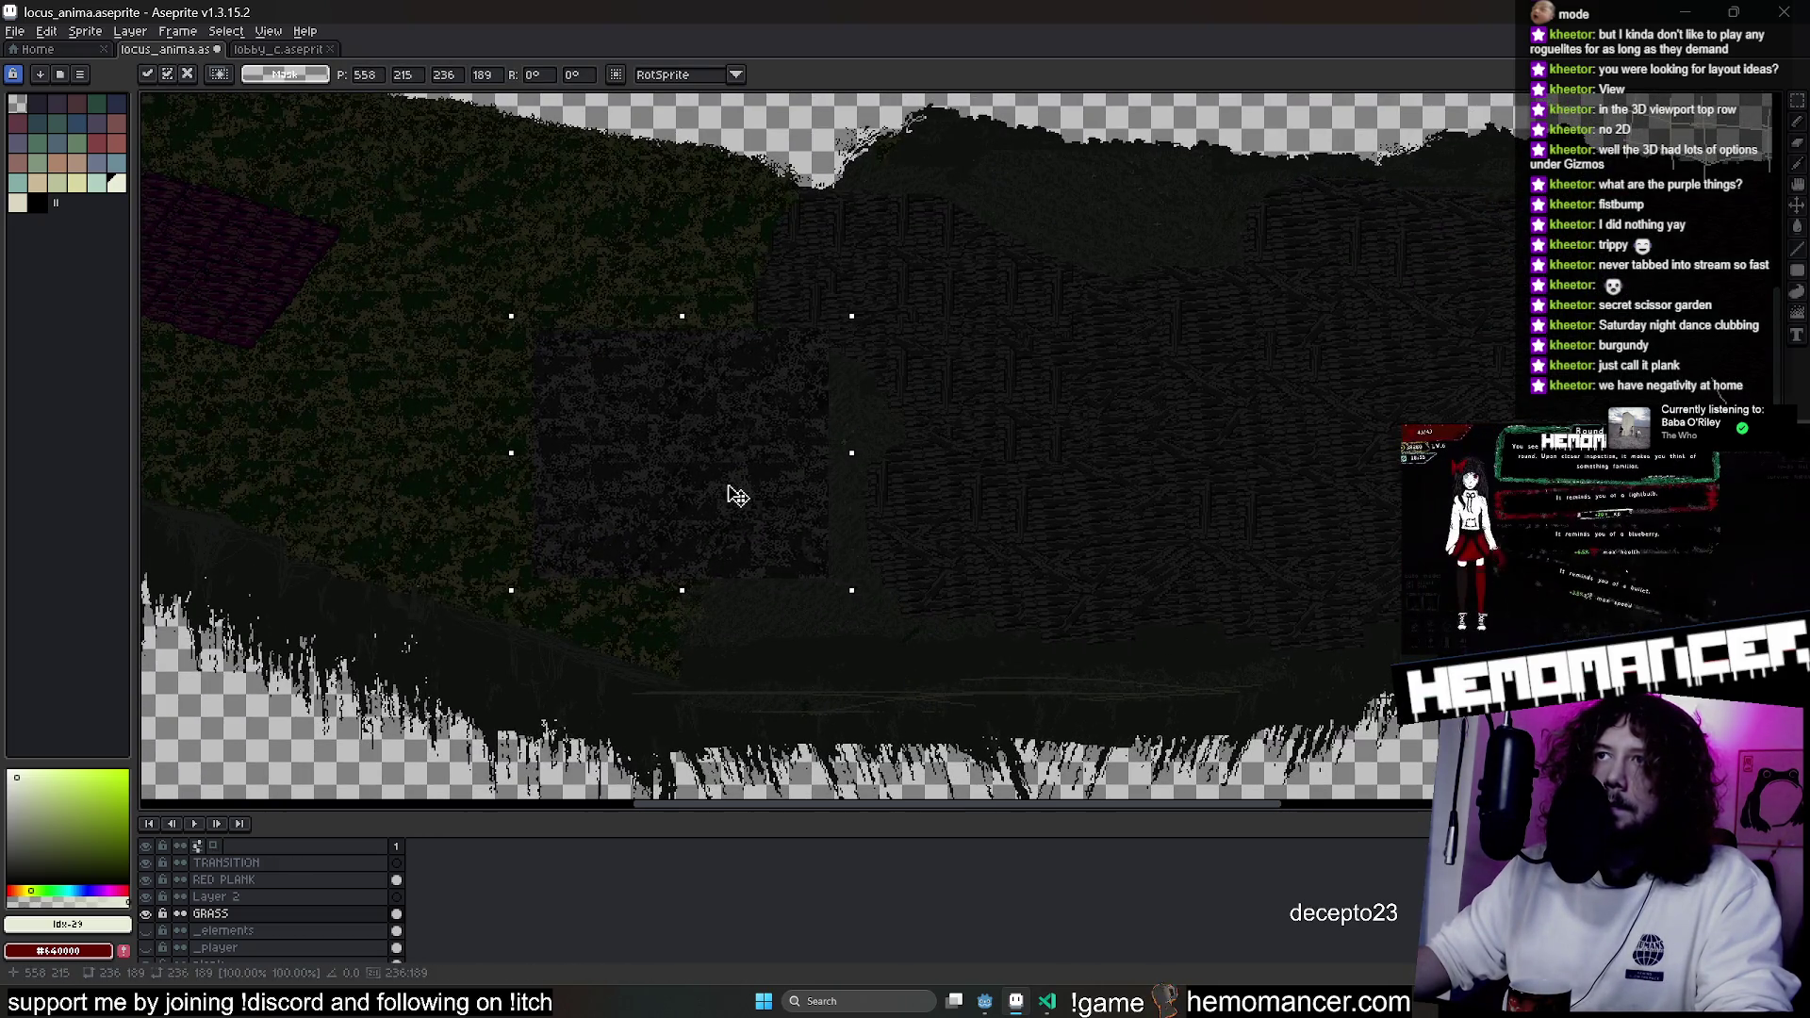
{"action": "scroll", "coordinate": [737, 497], "scroll_direction": "down", "scroll_amount": 2}
{"action": "left_click_drag", "start_coordinate": [732, 496], "coordinate": [498, 617]}
{"action": "left_click_drag", "start_coordinate": [339, 638], "coordinate": [357, 628]}
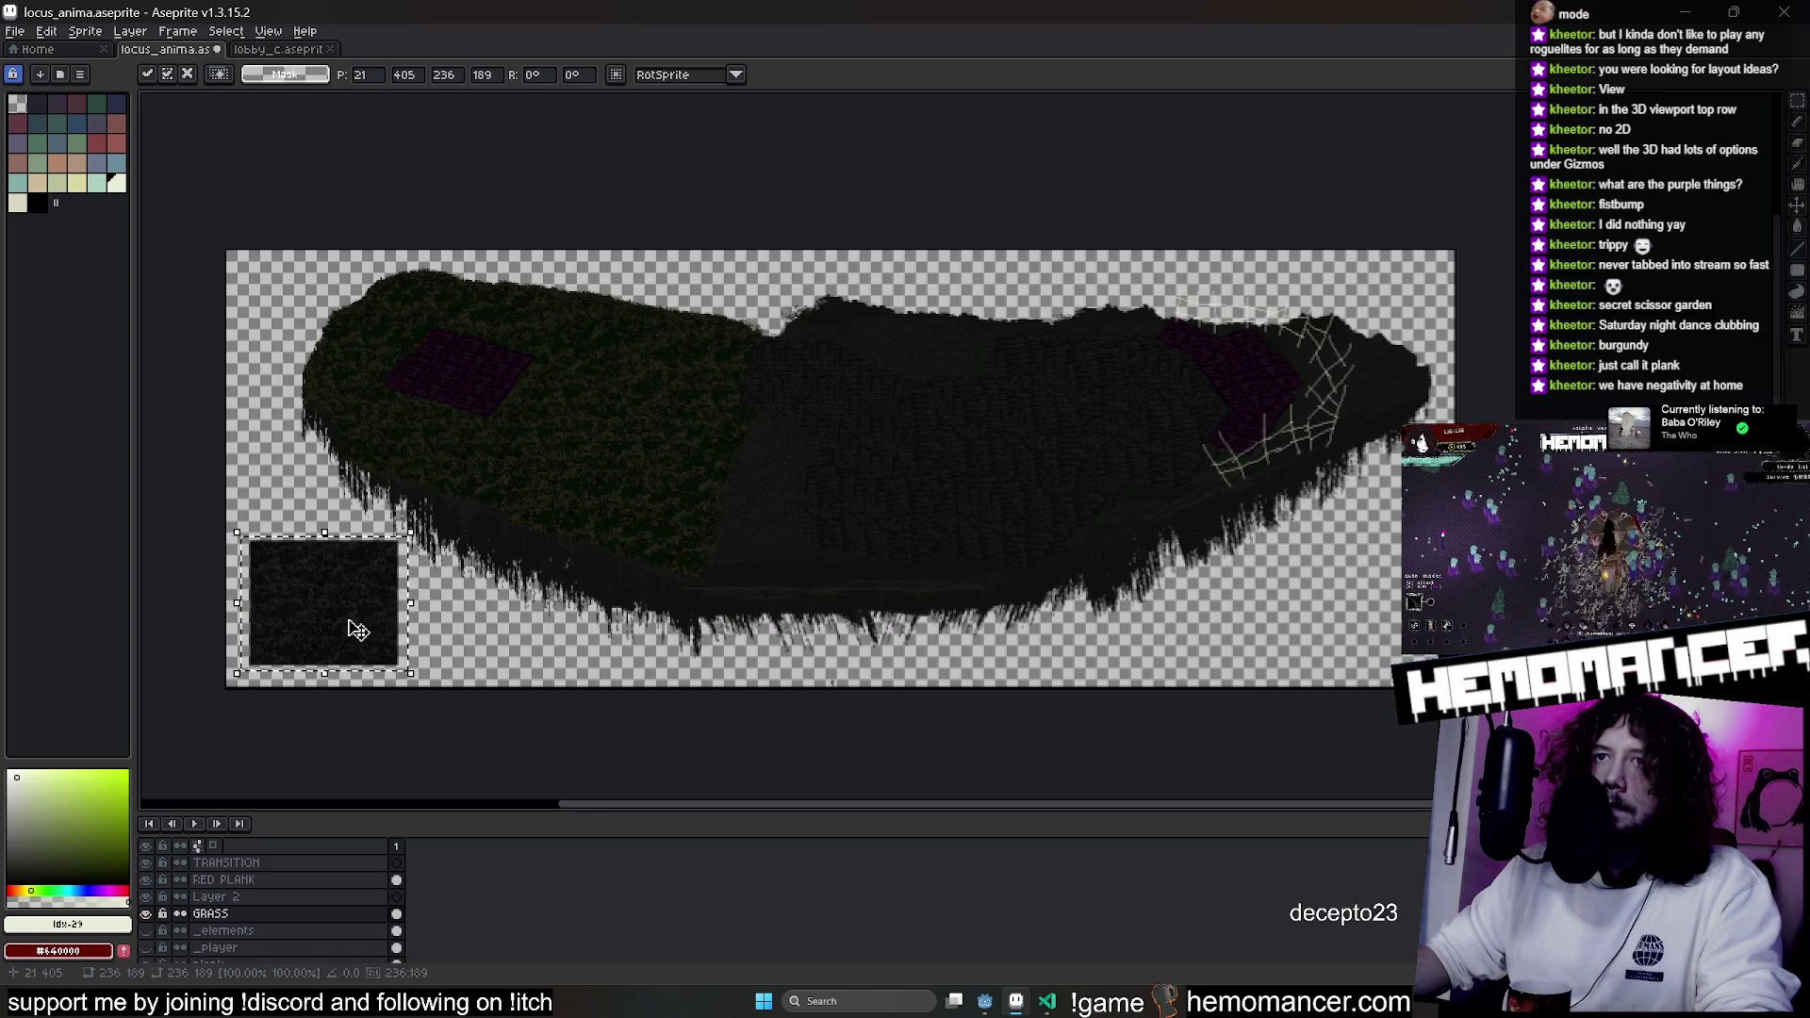
{"action": "key", "text": "Return"}
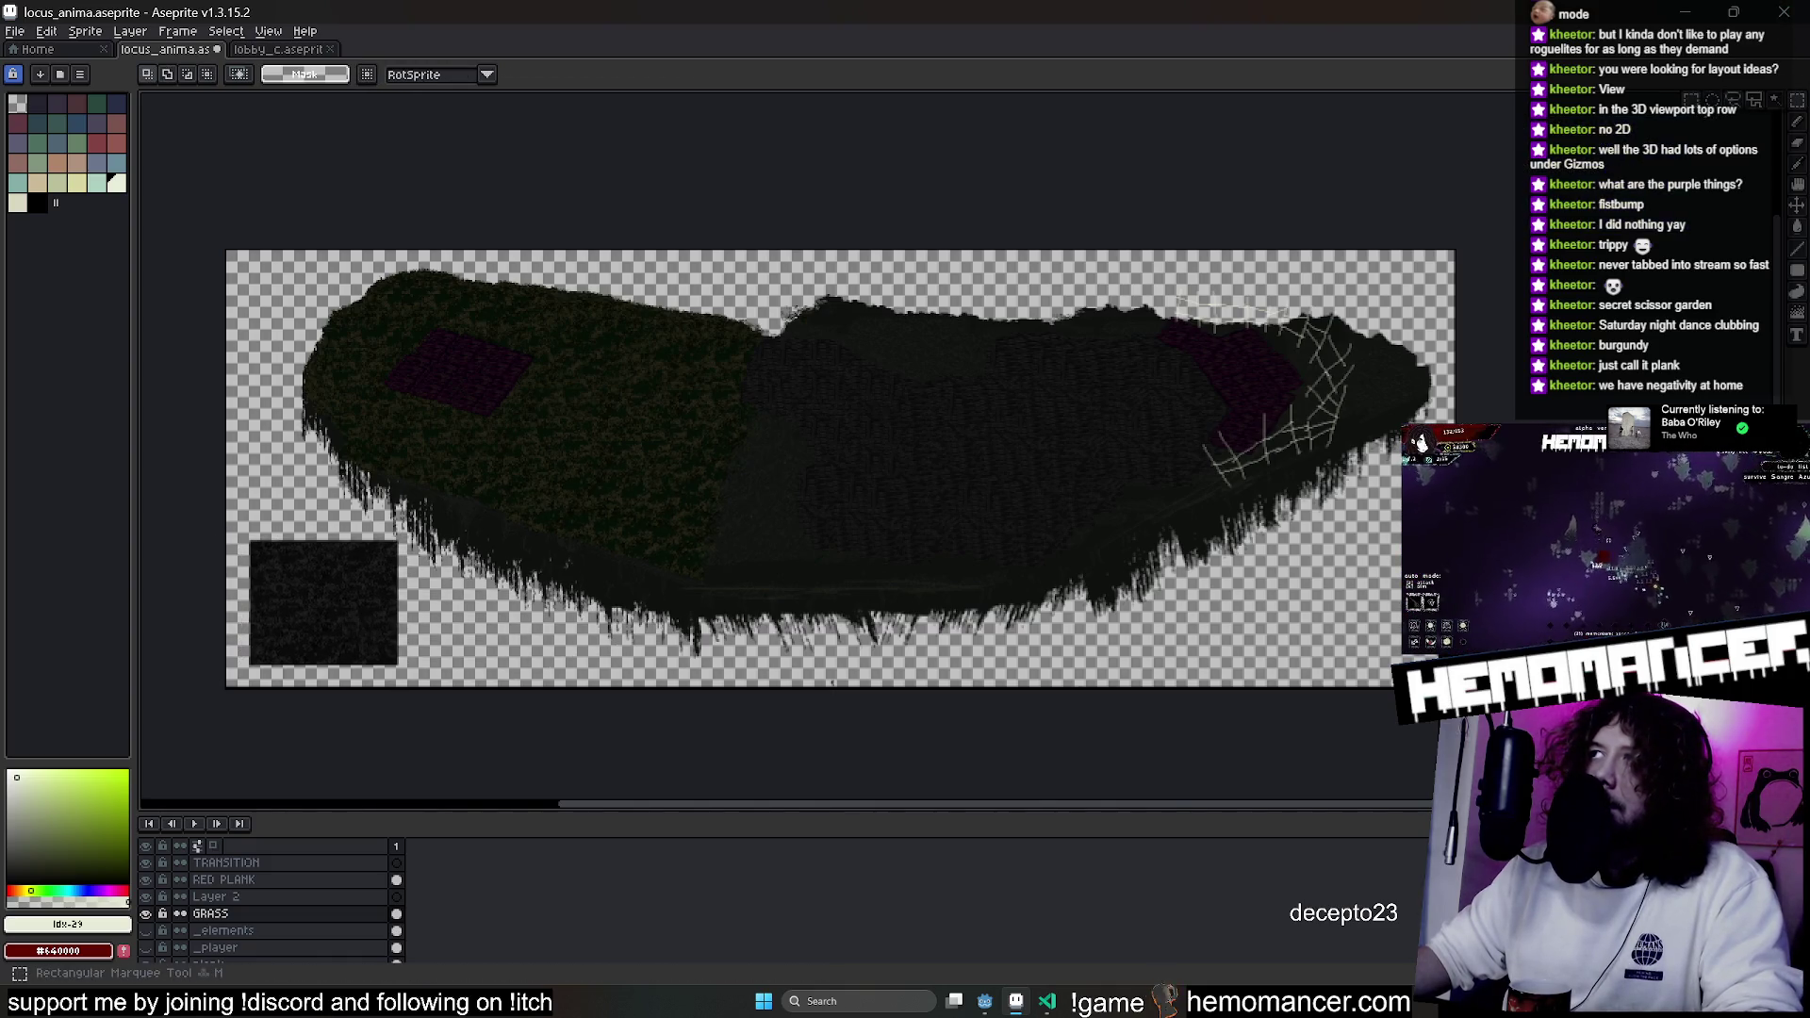
Use the pencil on the TRANSITION layer with the brush pattern aligned to source.
{"action": "key", "text": "b"}
{"action": "scroll", "coordinate": [348, 598], "scroll_direction": "up", "scroll_amount": 3}
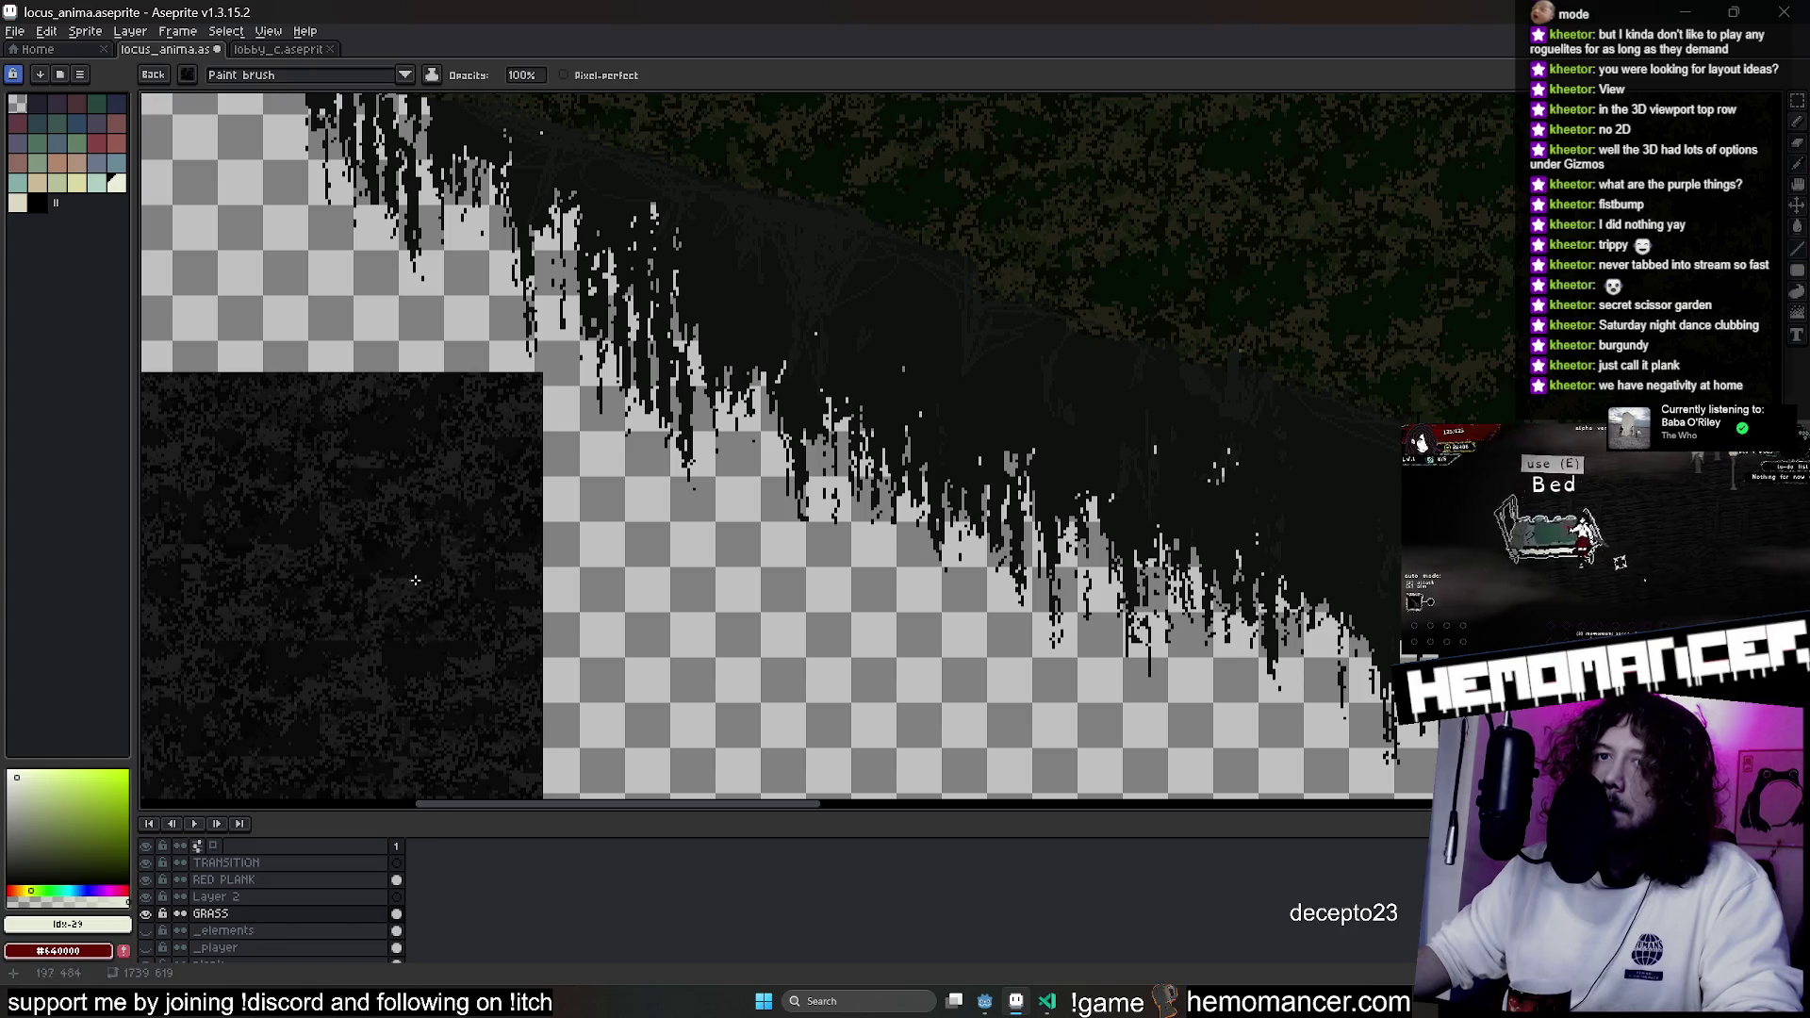
{"action": "left_click", "coordinate": [278, 863]}
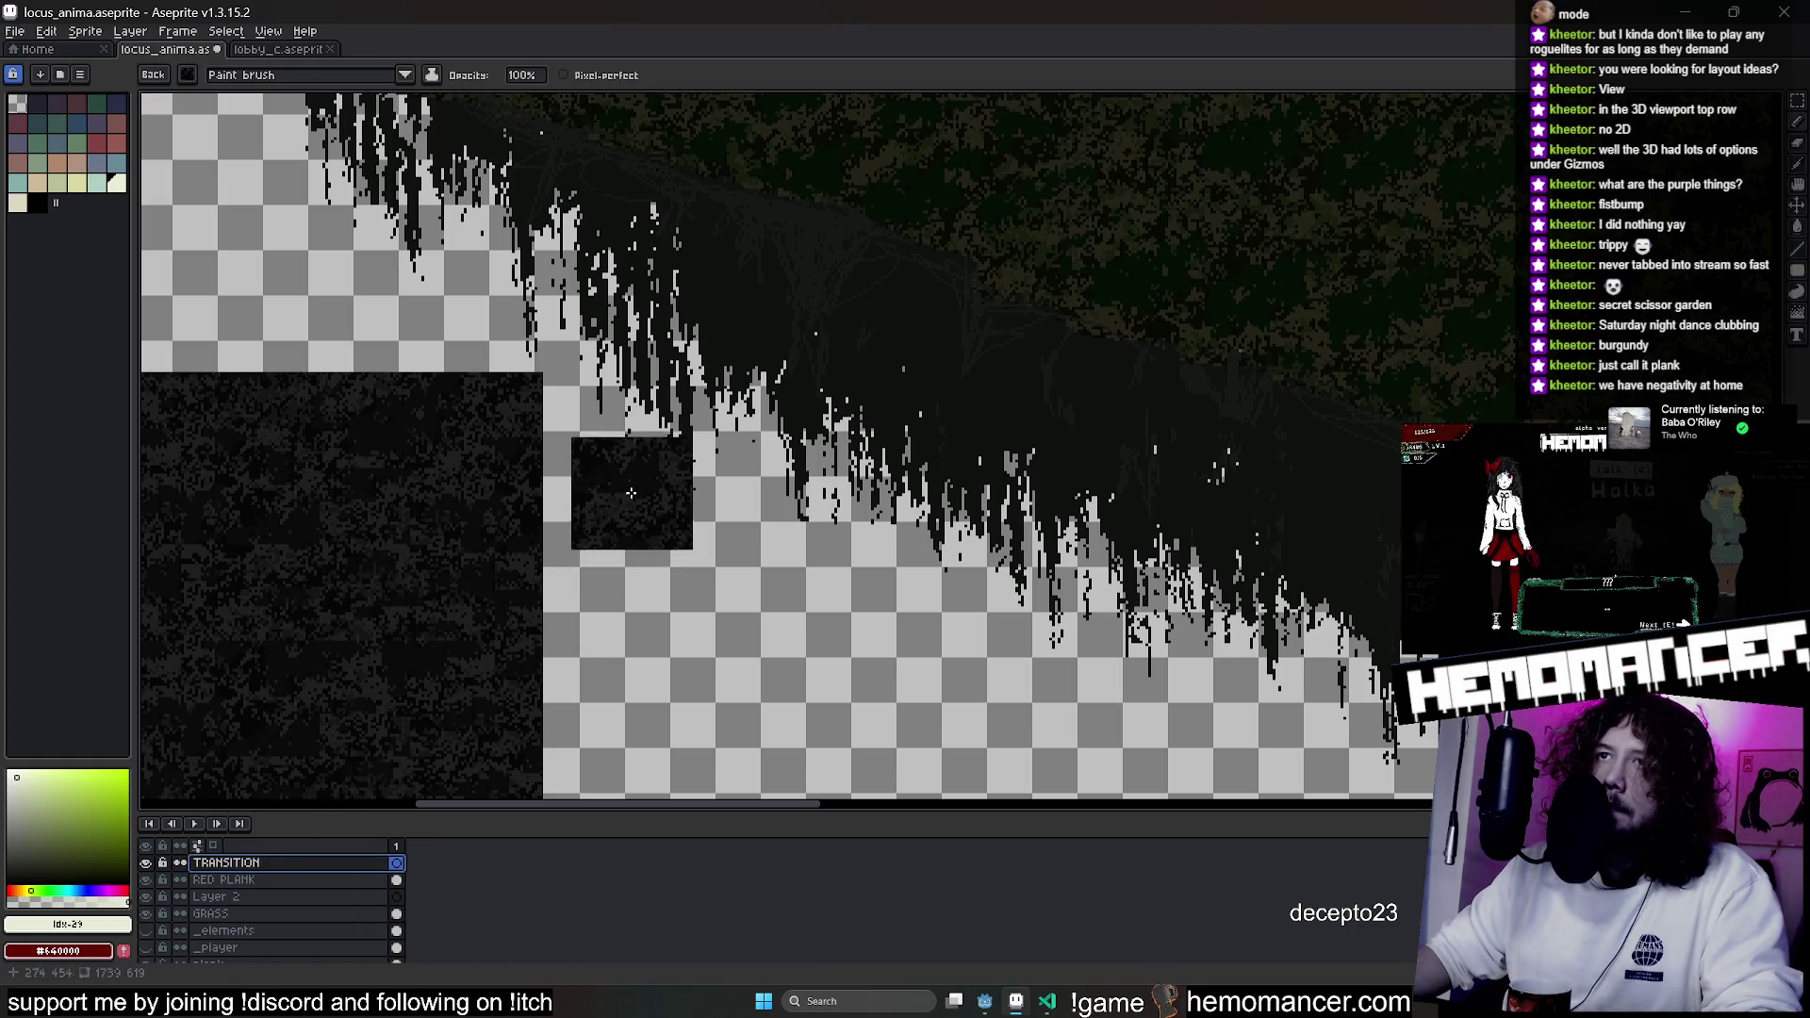
{"action": "scroll", "coordinate": [627, 490], "scroll_direction": "up", "scroll_amount": 1}
{"action": "scroll", "coordinate": [734, 476], "scroll_direction": "down", "scroll_amount": 2}
{"action": "scroll", "coordinate": [1255, 528], "scroll_direction": "up", "scroll_amount": 3}
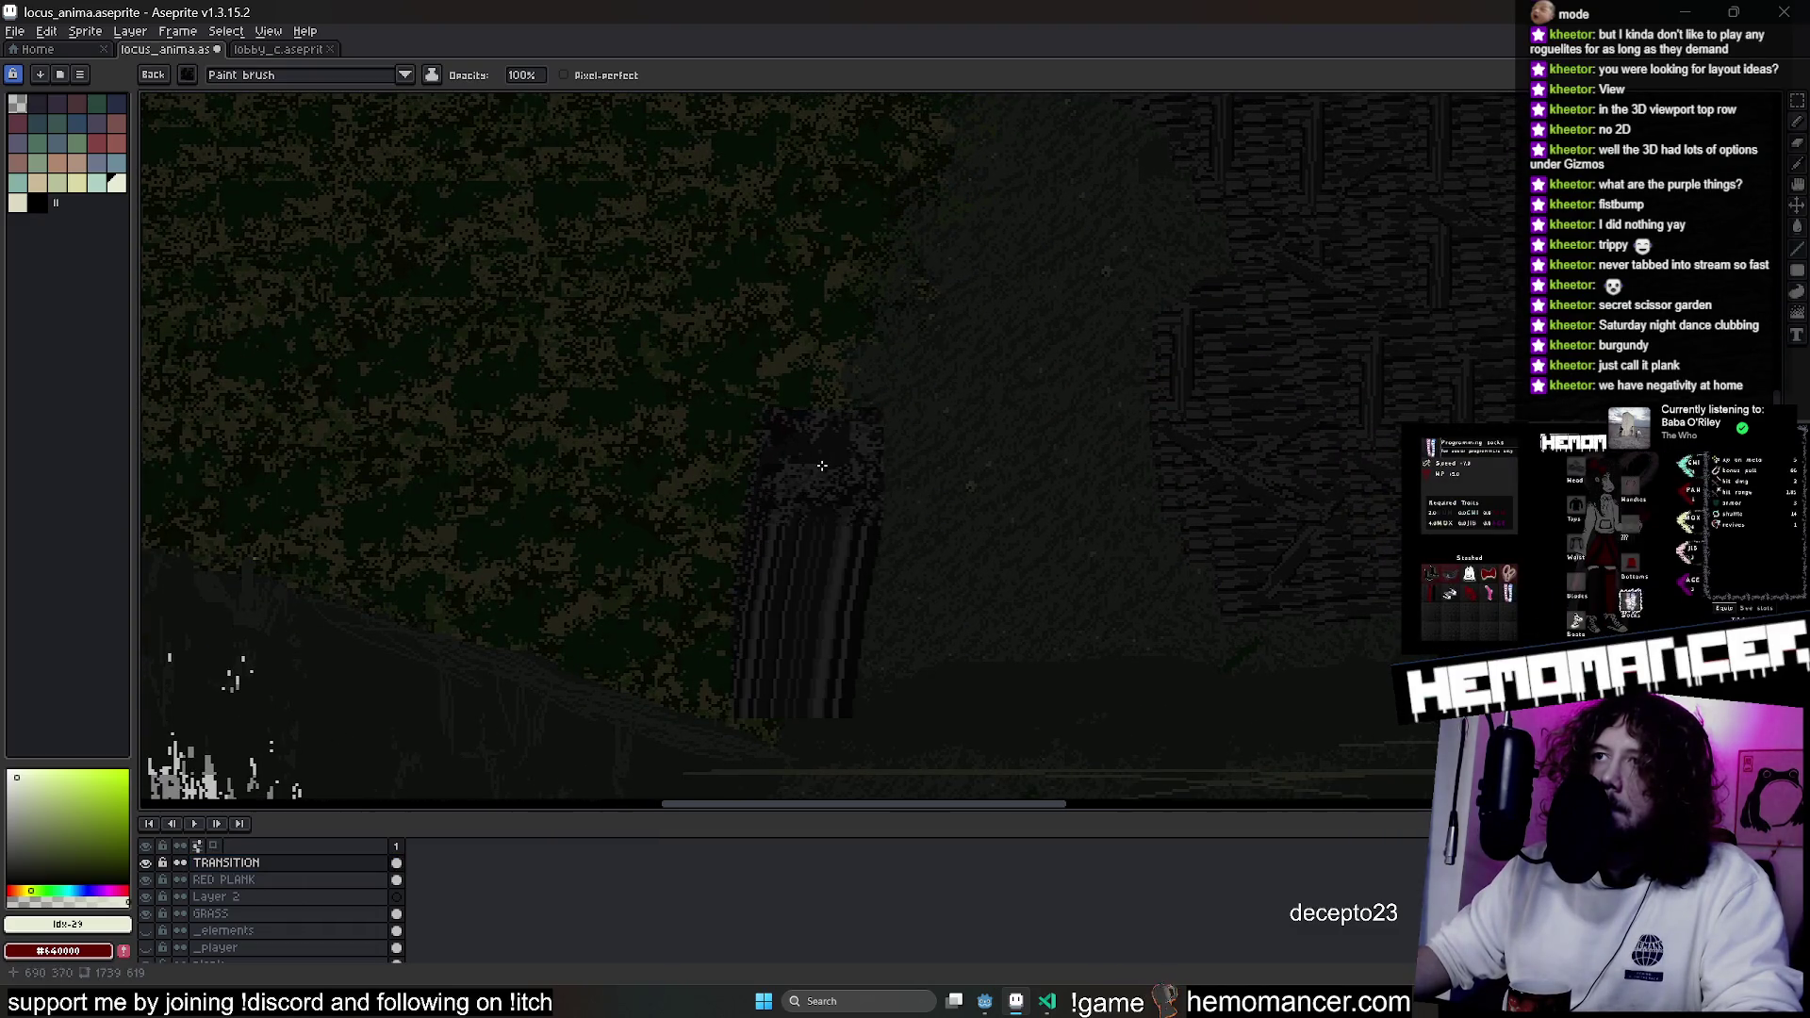
{"action": "left_click", "coordinate": [283, 74]}
{"action": "left_click", "coordinate": [288, 98]}
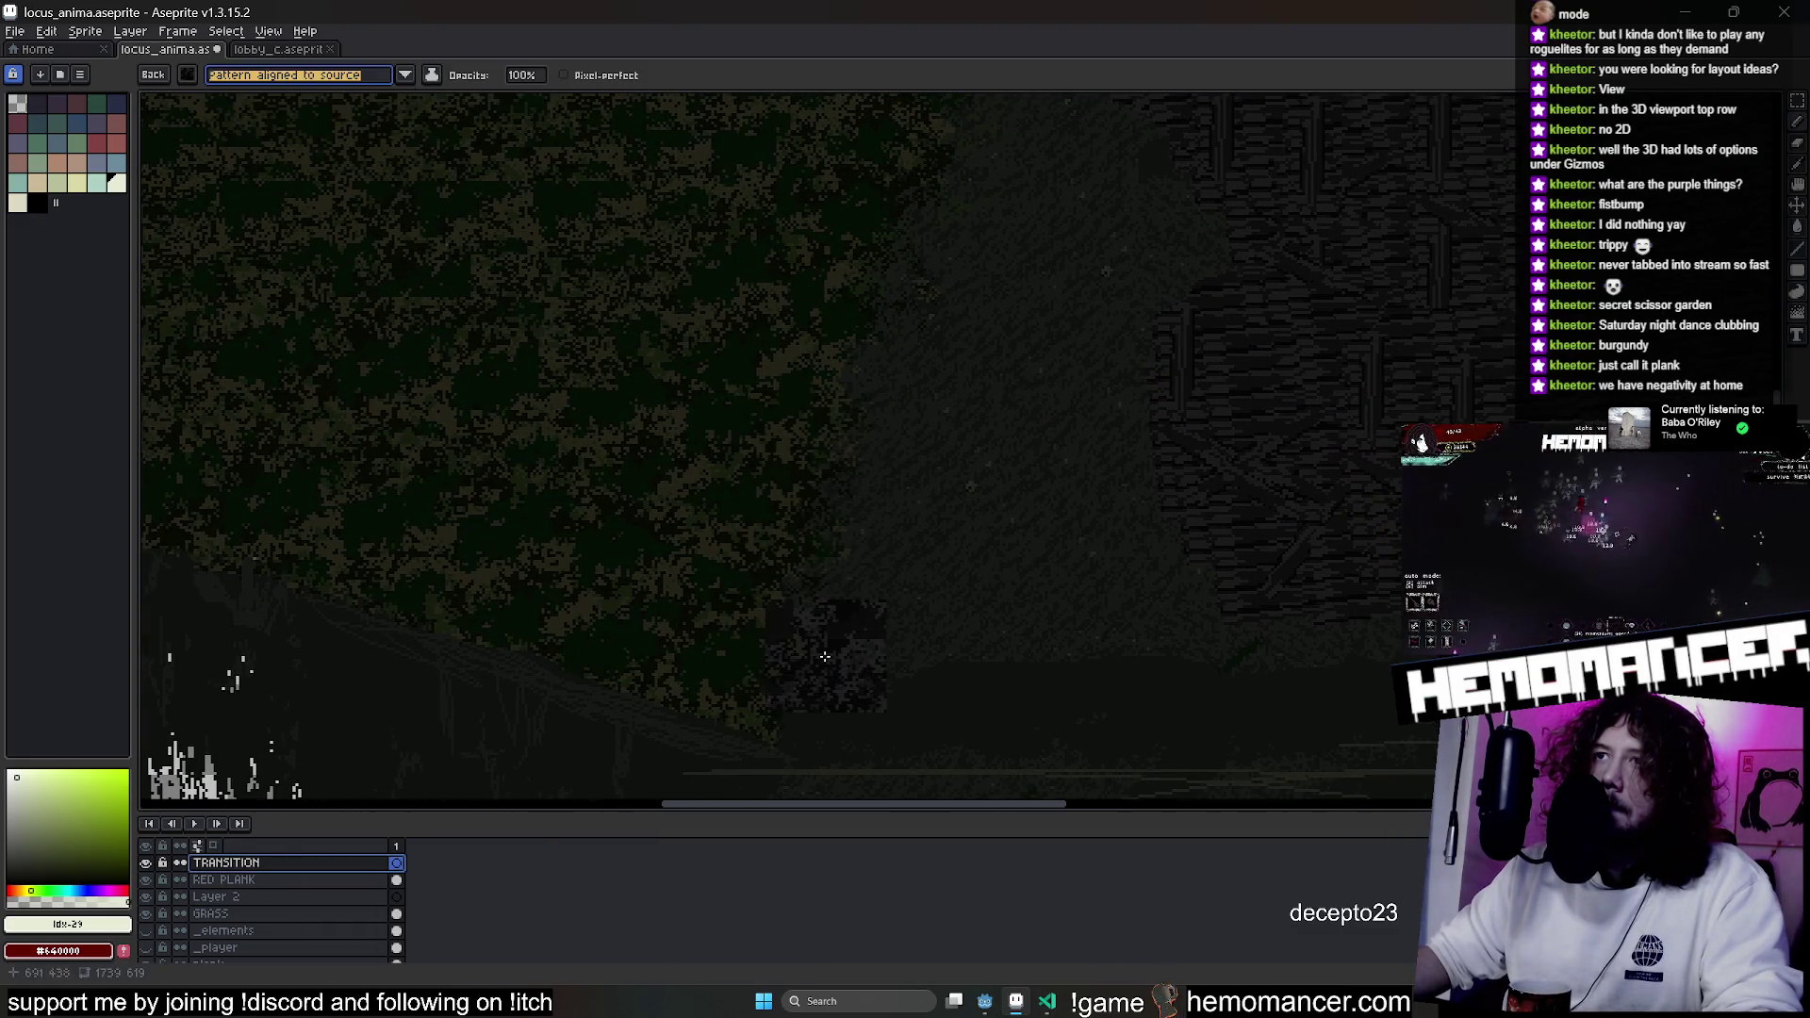
Paint a dark textured patch along the seam where grass meets the planks.
{"action": "left_click_drag", "start_coordinate": [892, 297], "coordinate": [778, 590]}
{"action": "mouse_move", "coordinate": [796, 428]}
{"action": "left_mouse_down"}
{"action": "mouse_move", "coordinate": [788, 485]}
{"action": "mouse_move", "coordinate": [726, 514]}
{"action": "left_mouse_up"}
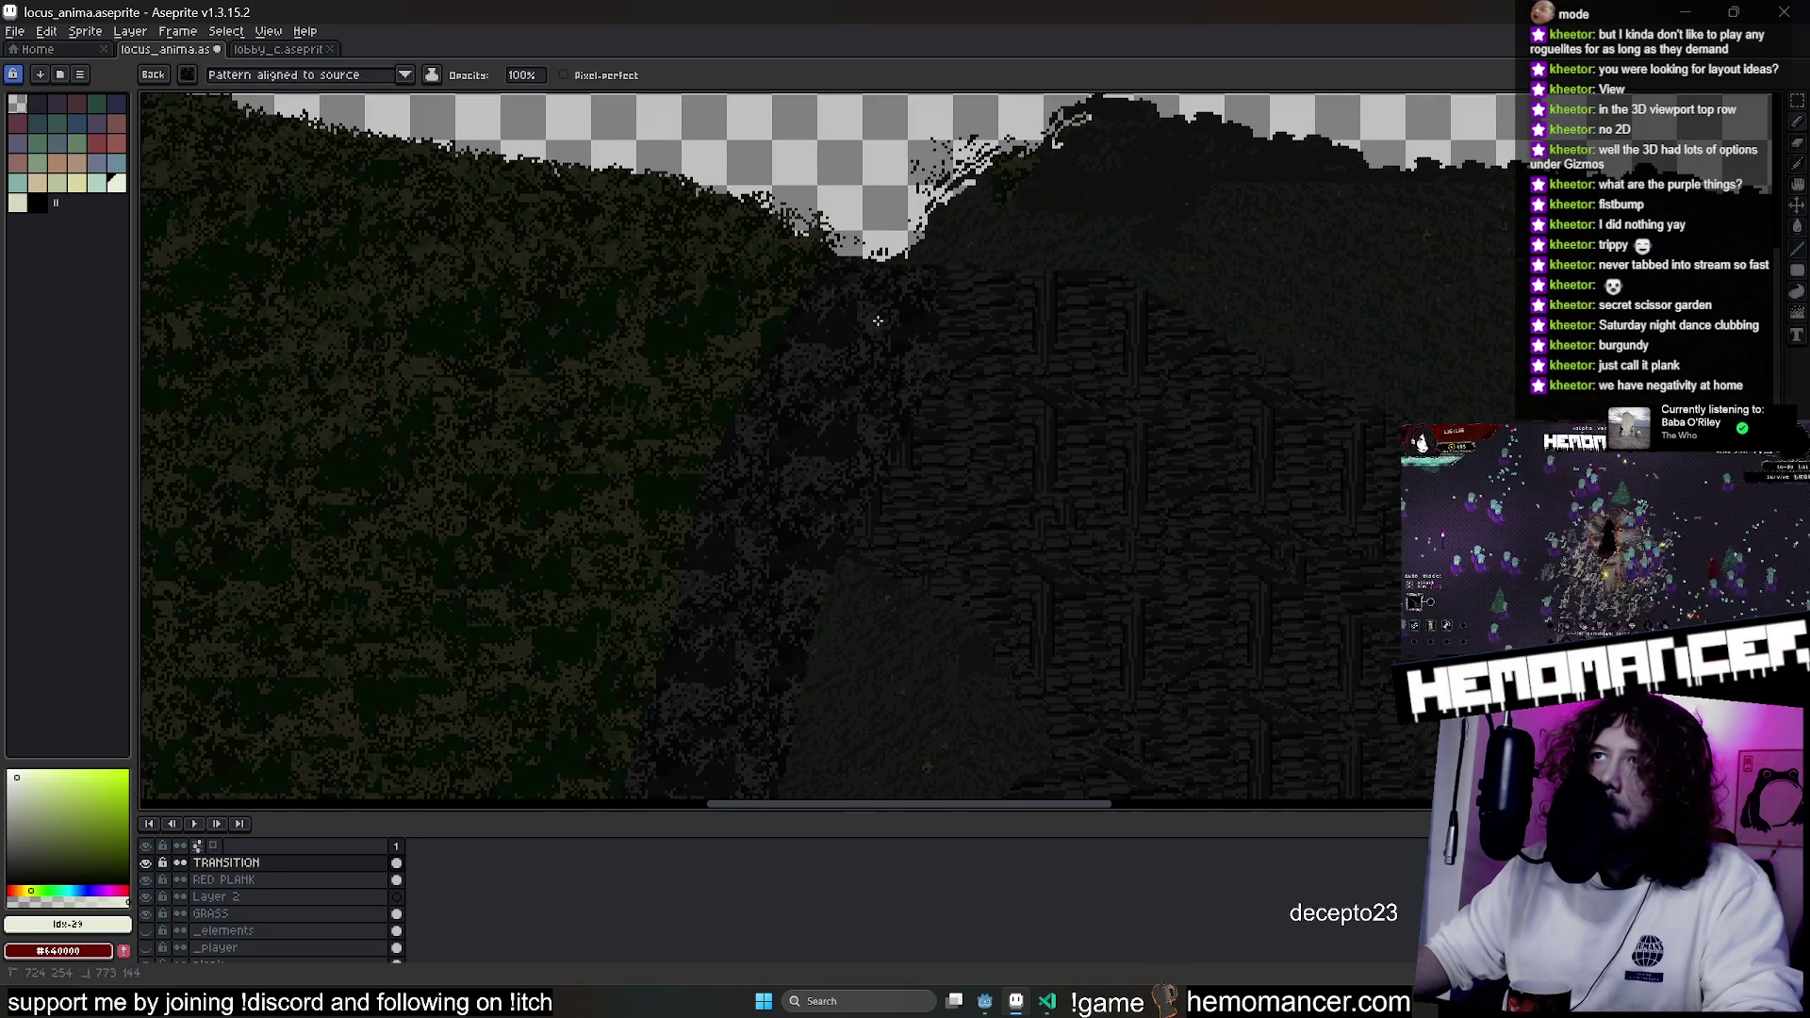
{"action": "left_click_drag", "start_coordinate": [903, 462], "coordinate": [733, 370]}
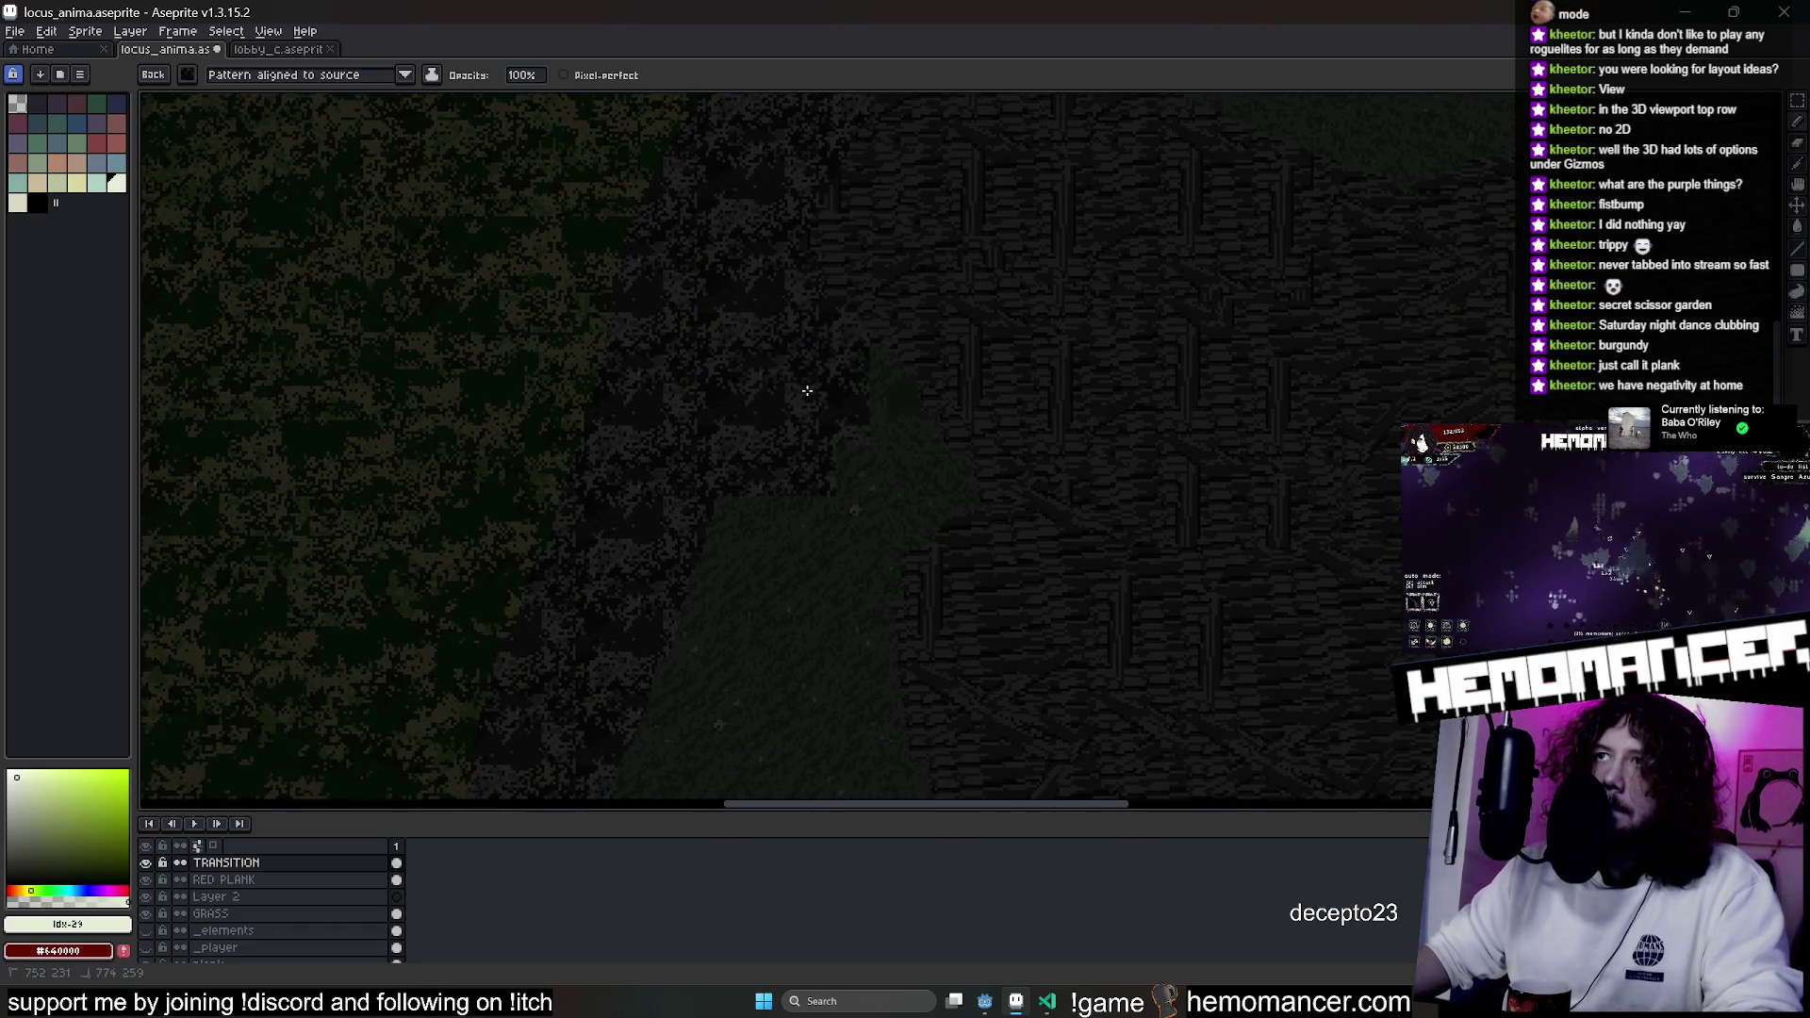
{"action": "left_click_drag", "start_coordinate": [695, 626], "coordinate": [646, 526]}
{"action": "left_click_drag", "start_coordinate": [738, 643], "coordinate": [798, 652]}
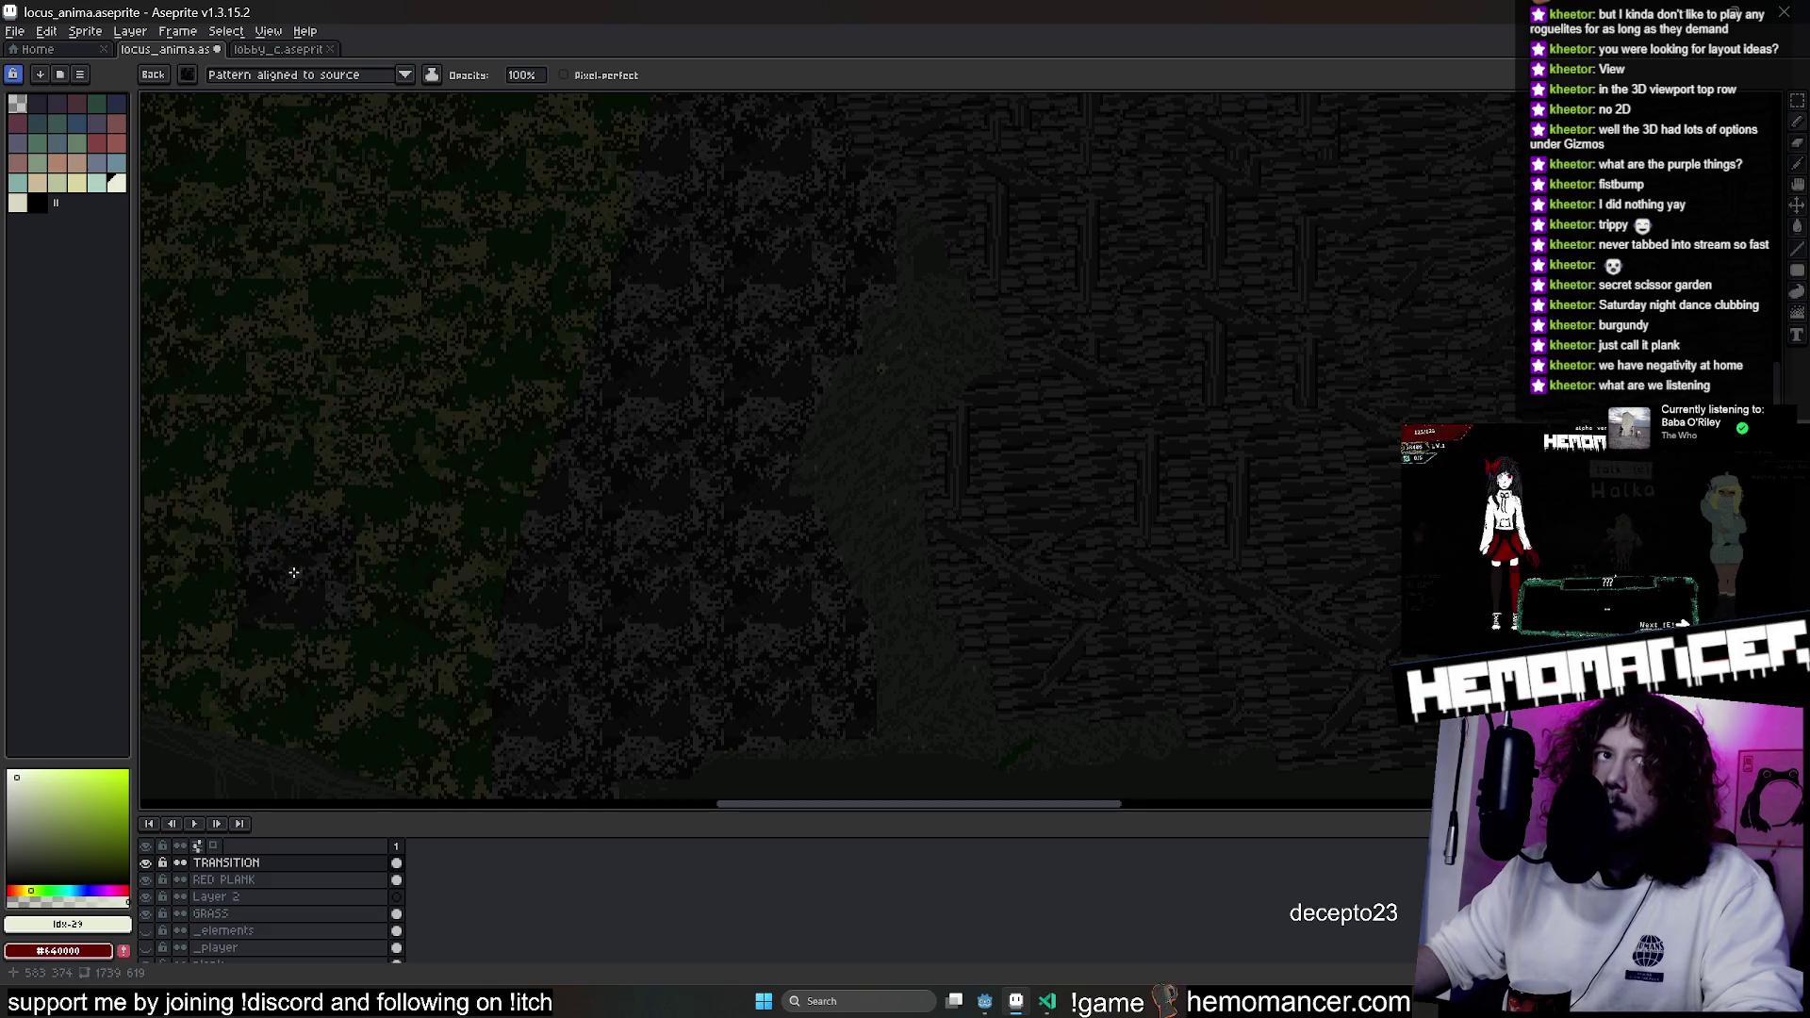
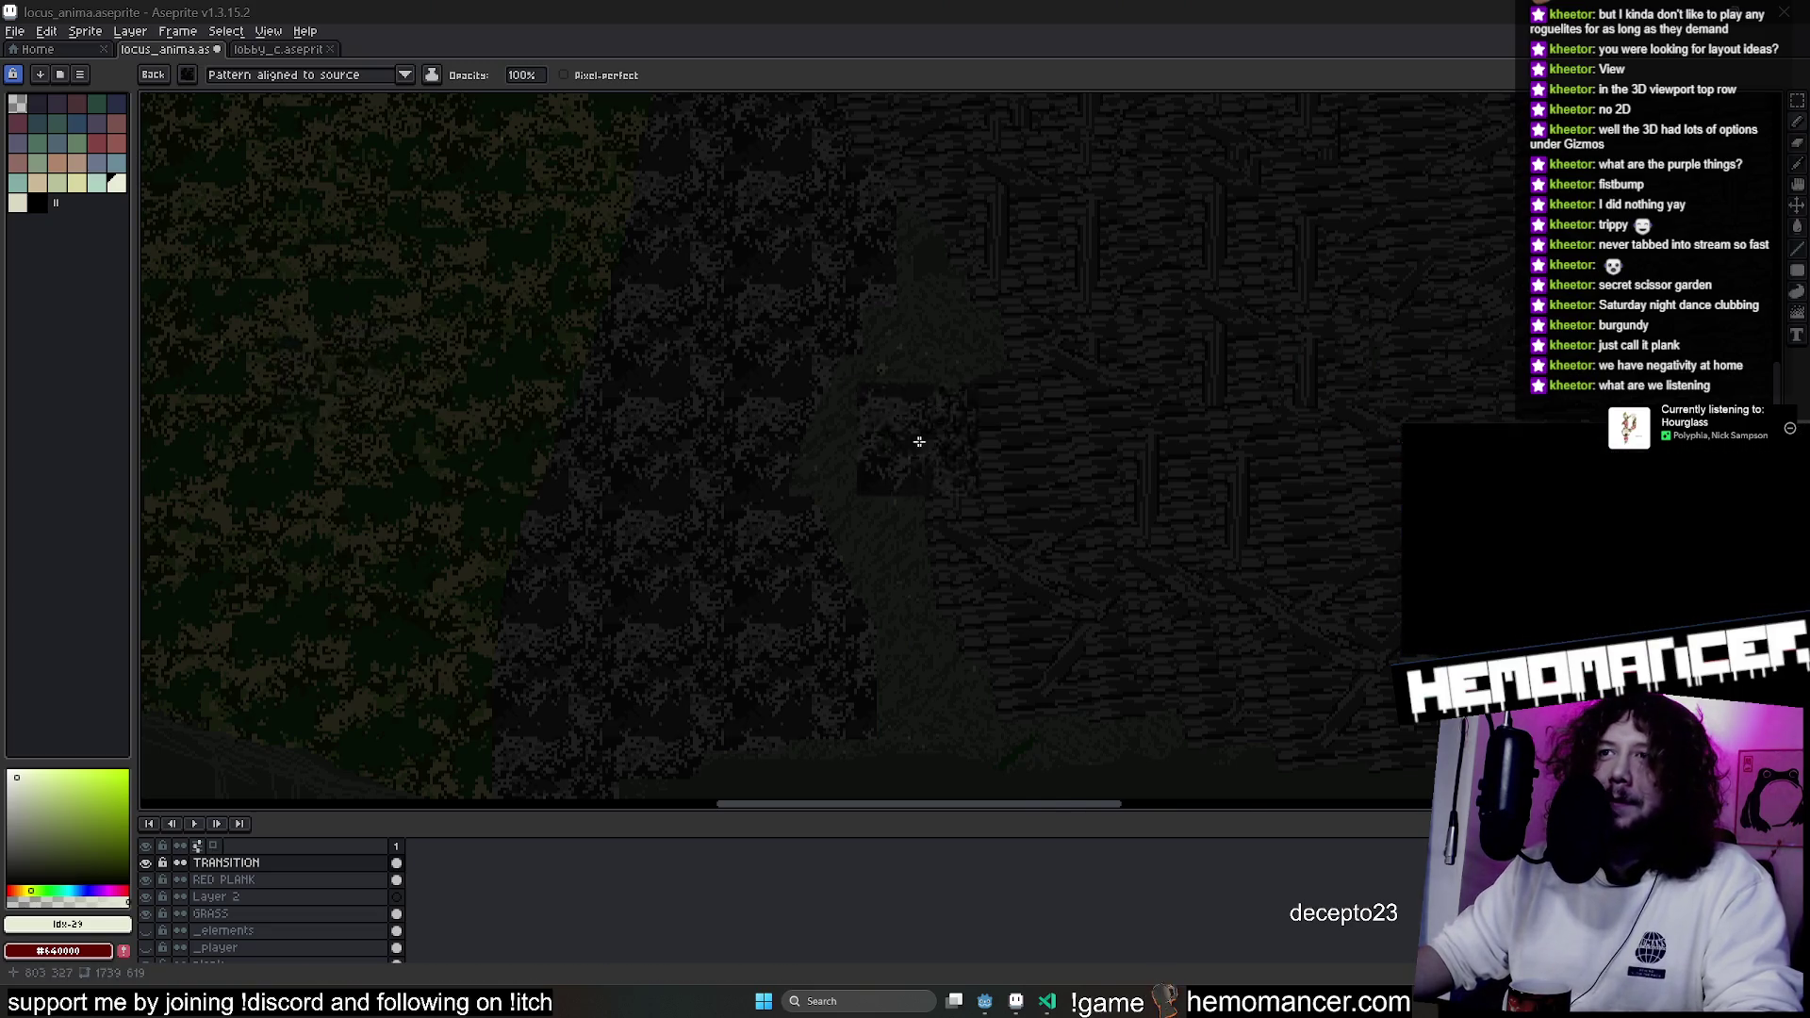
Paint dark pattern patches along the seam between the mossy grass and the plank ground.
{"action": "scroll", "coordinate": [881, 393], "scroll_direction": "down", "scroll_amount": 2}
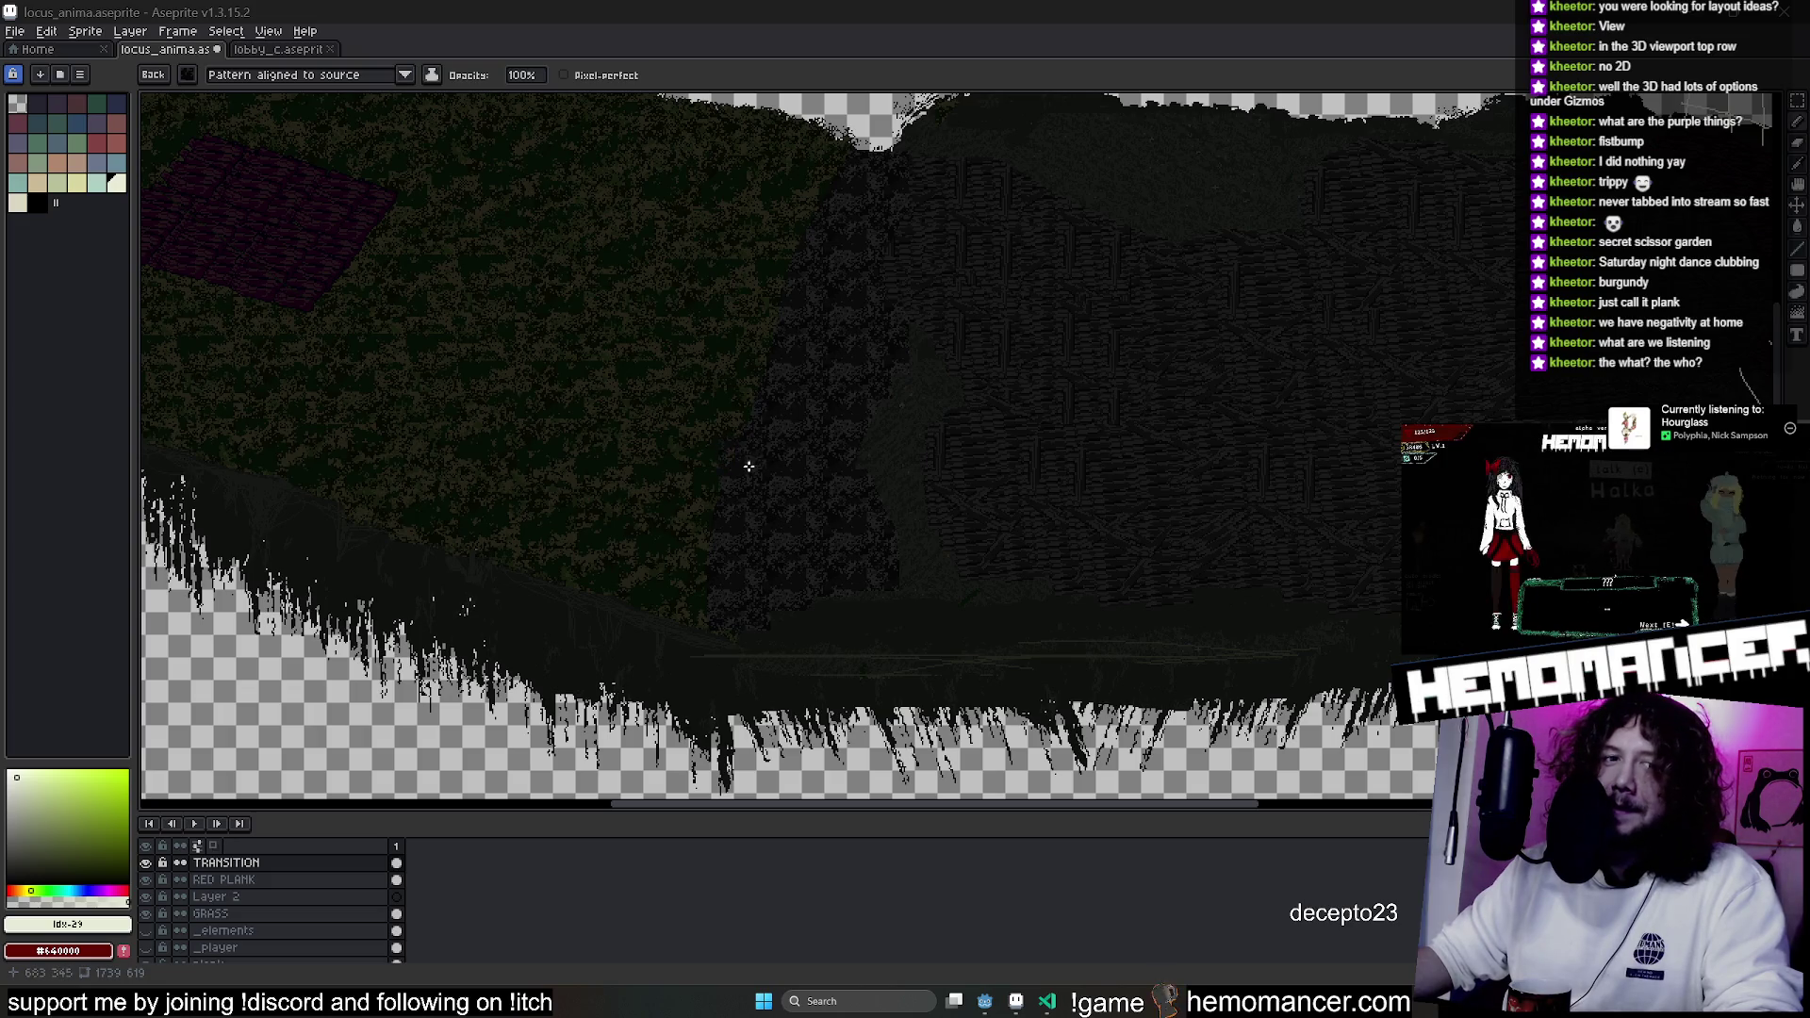
{"action": "scroll", "coordinate": [747, 467], "scroll_direction": "up", "scroll_amount": 2}
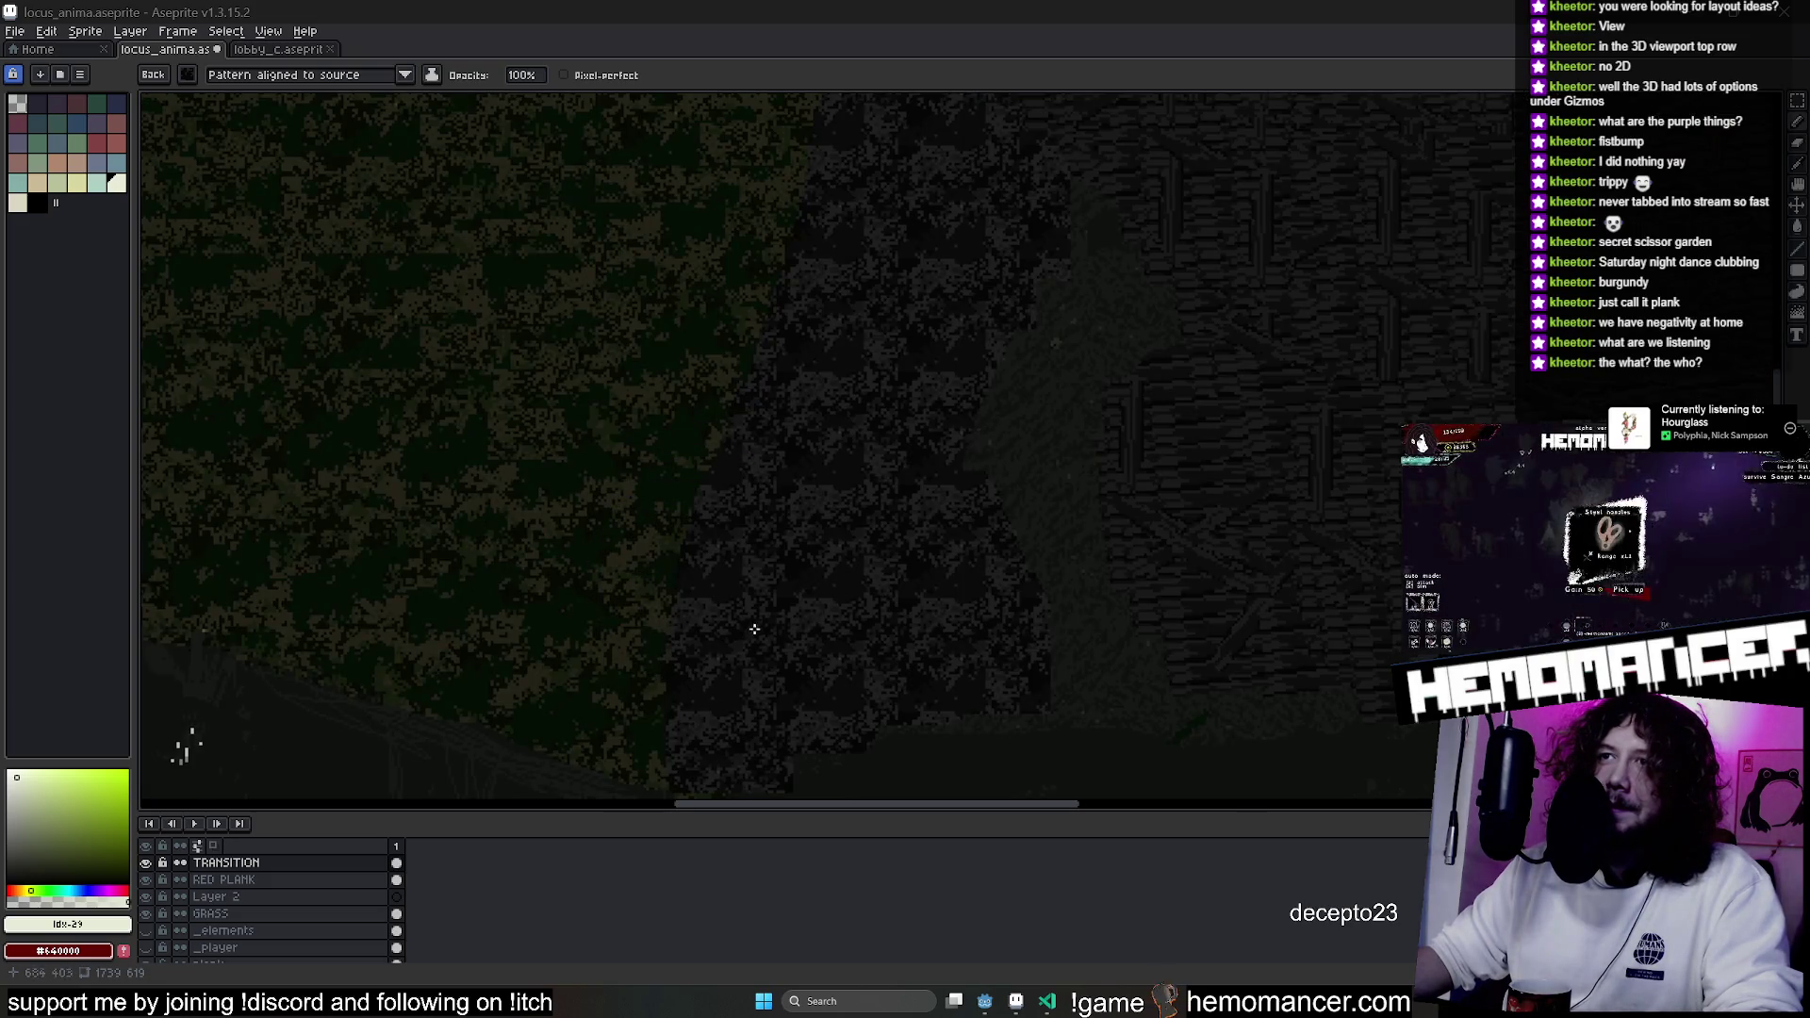
{"action": "key", "text": "v"}
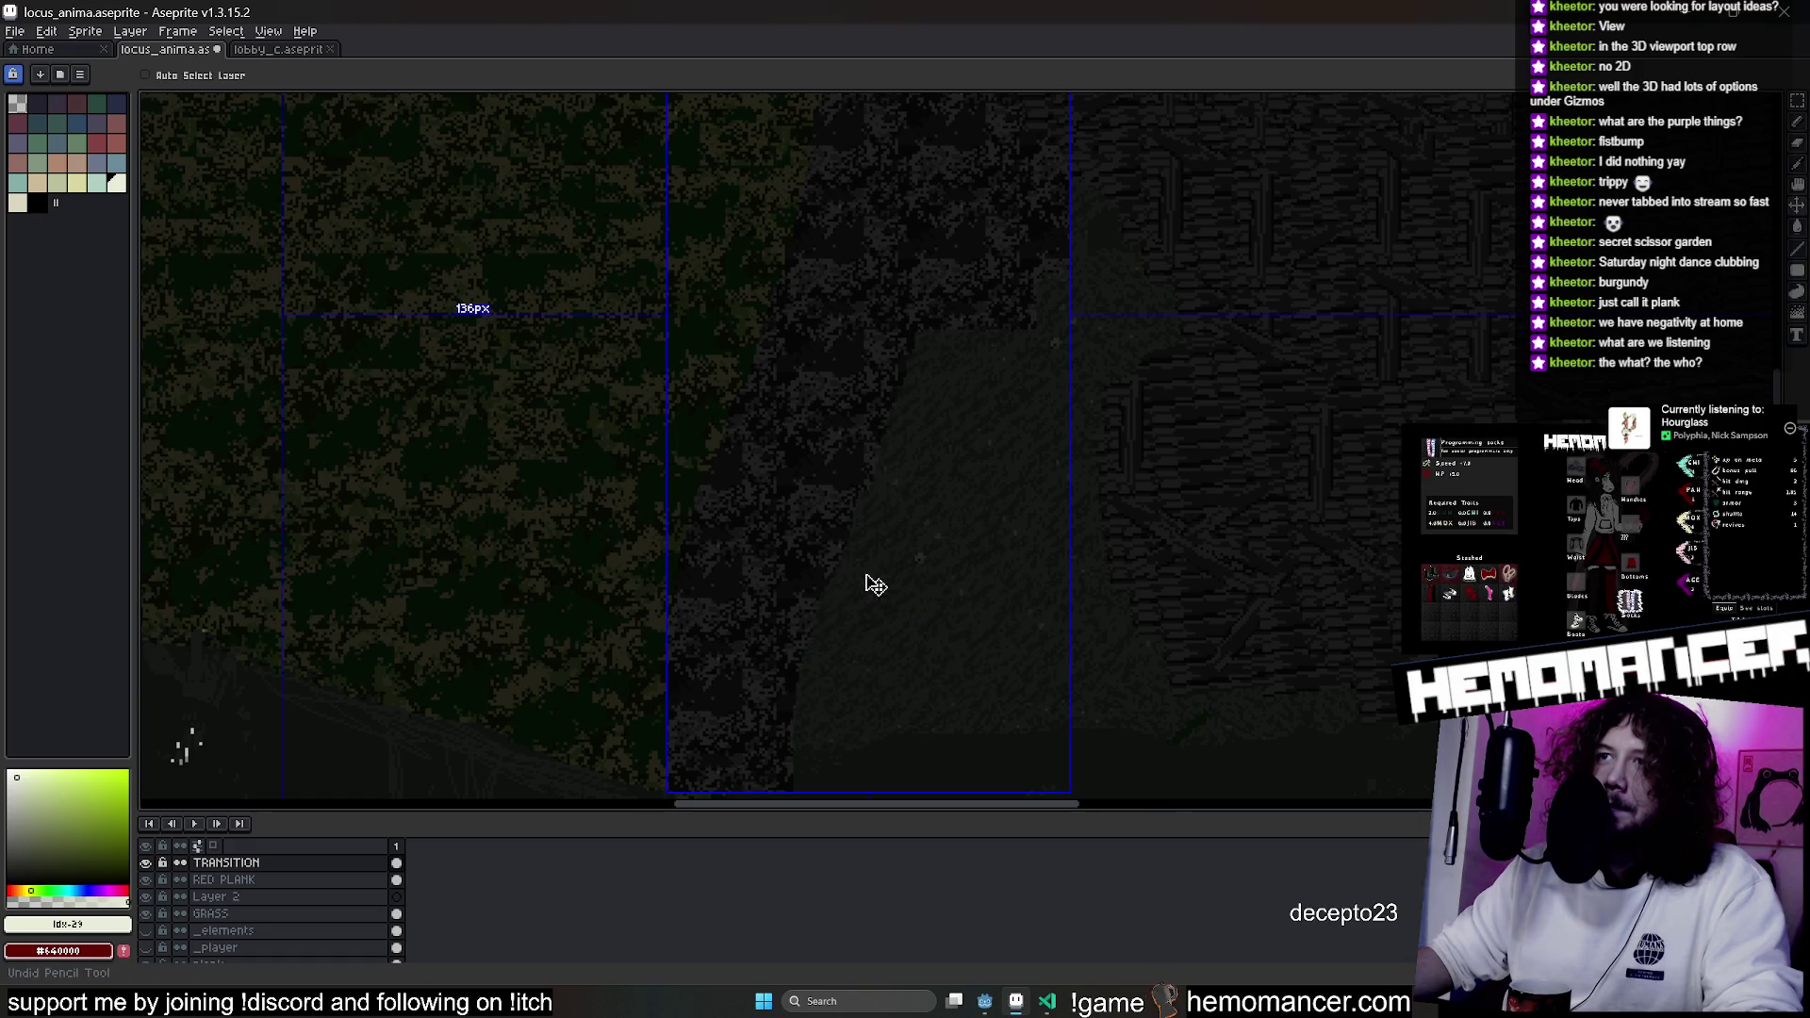
{"action": "key", "text": "b"}
{"action": "left_click", "coordinate": [794, 695]}
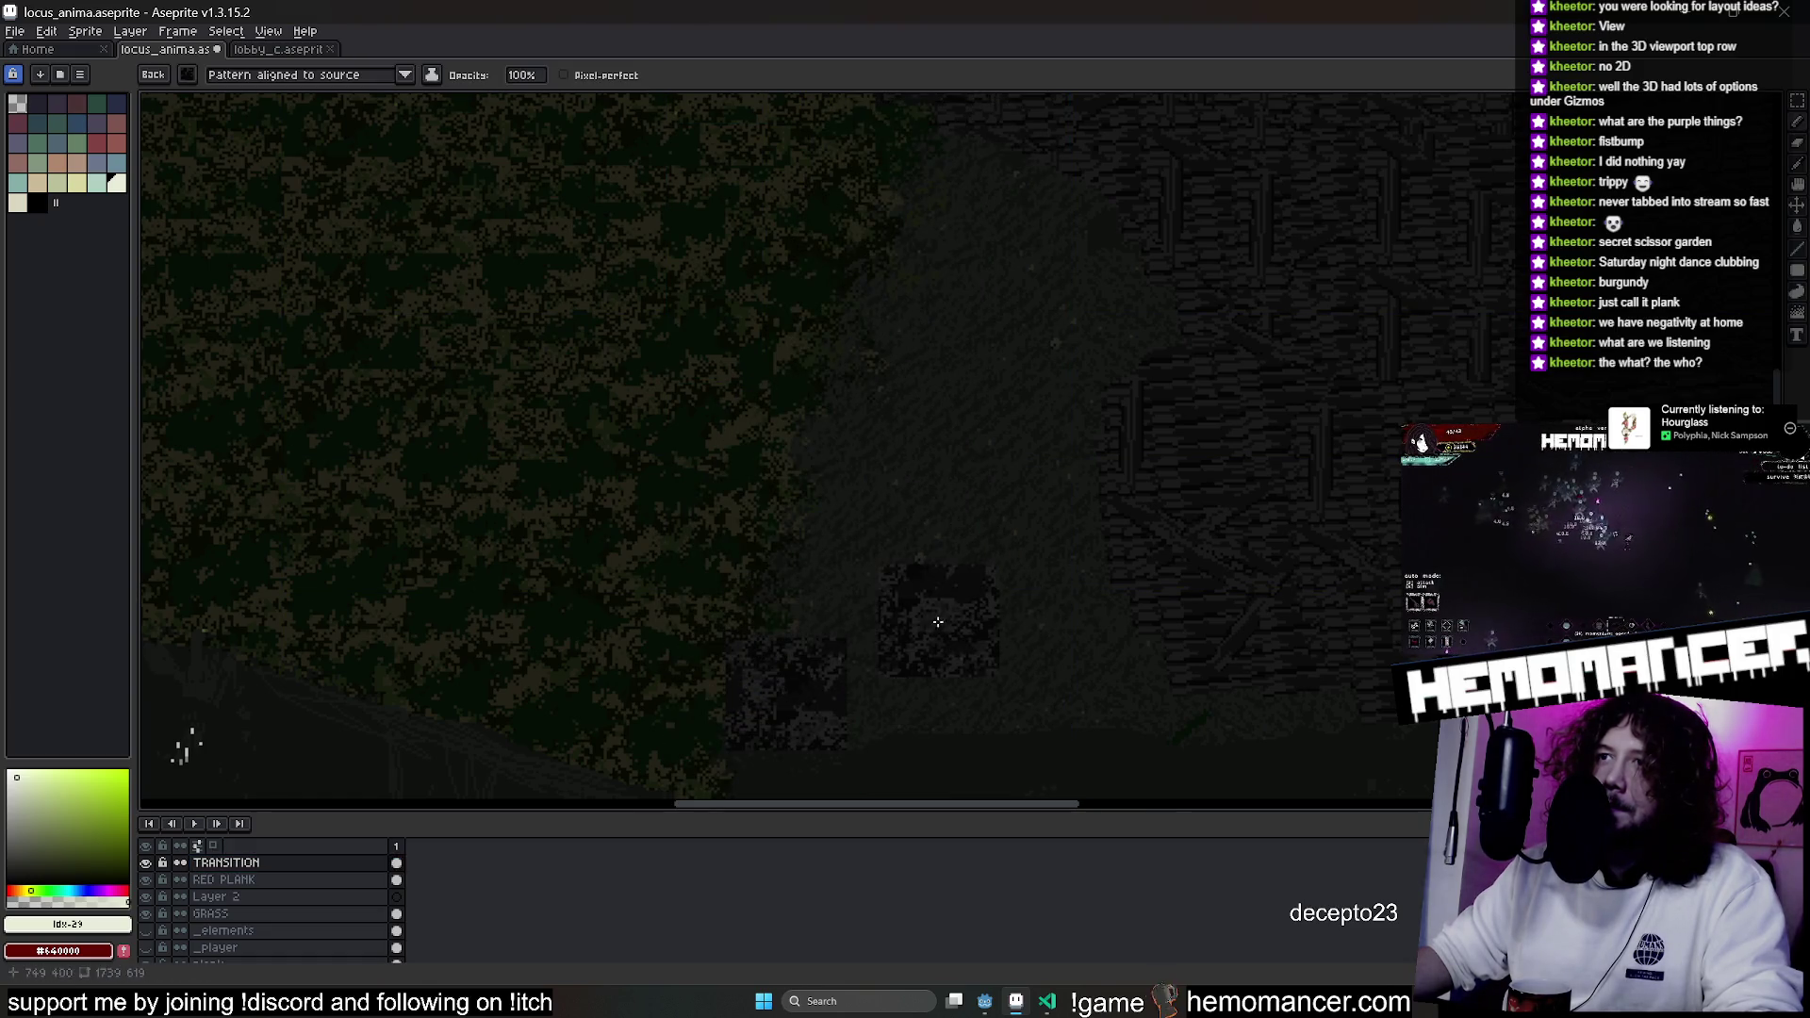
{"action": "left_click", "coordinate": [901, 509]}
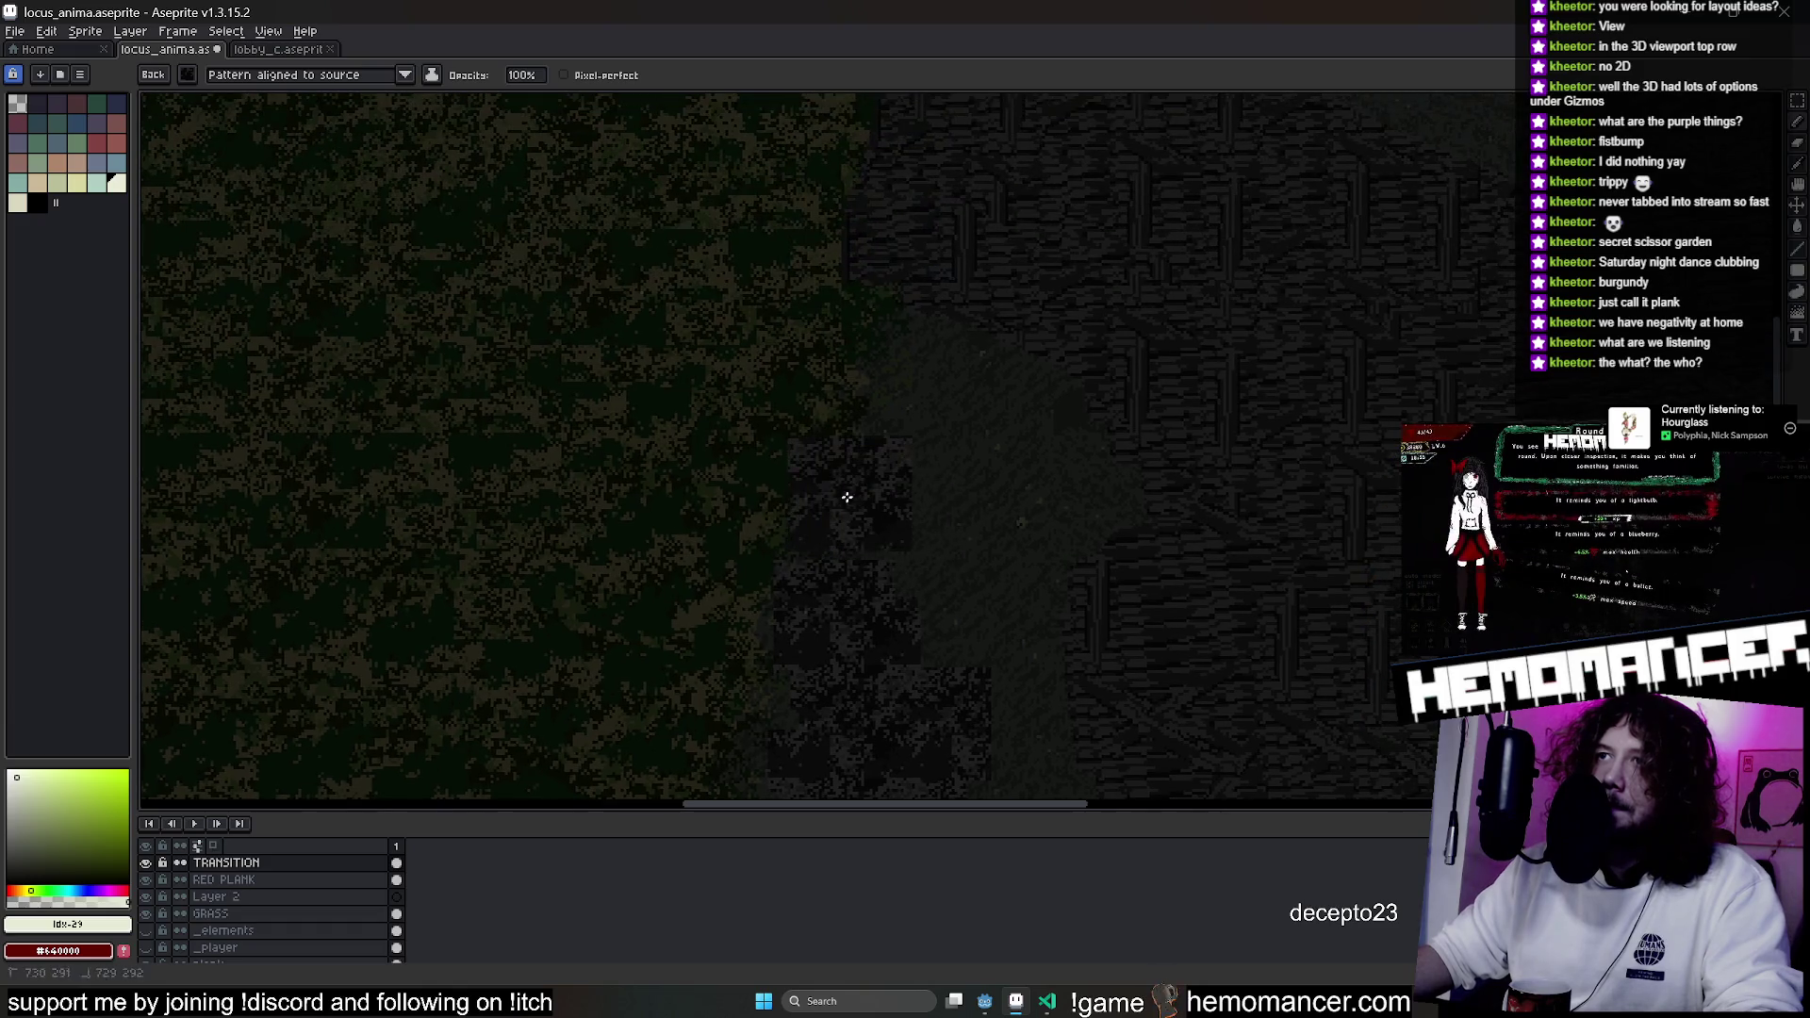
{"action": "scroll", "coordinate": [981, 311], "scroll_direction": "down", "scroll_amount": 3}
{"action": "scroll", "coordinate": [963, 327], "scroll_direction": "up", "scroll_amount": 1}
{"action": "left_click_drag", "start_coordinate": [963, 327], "coordinate": [950, 341]}
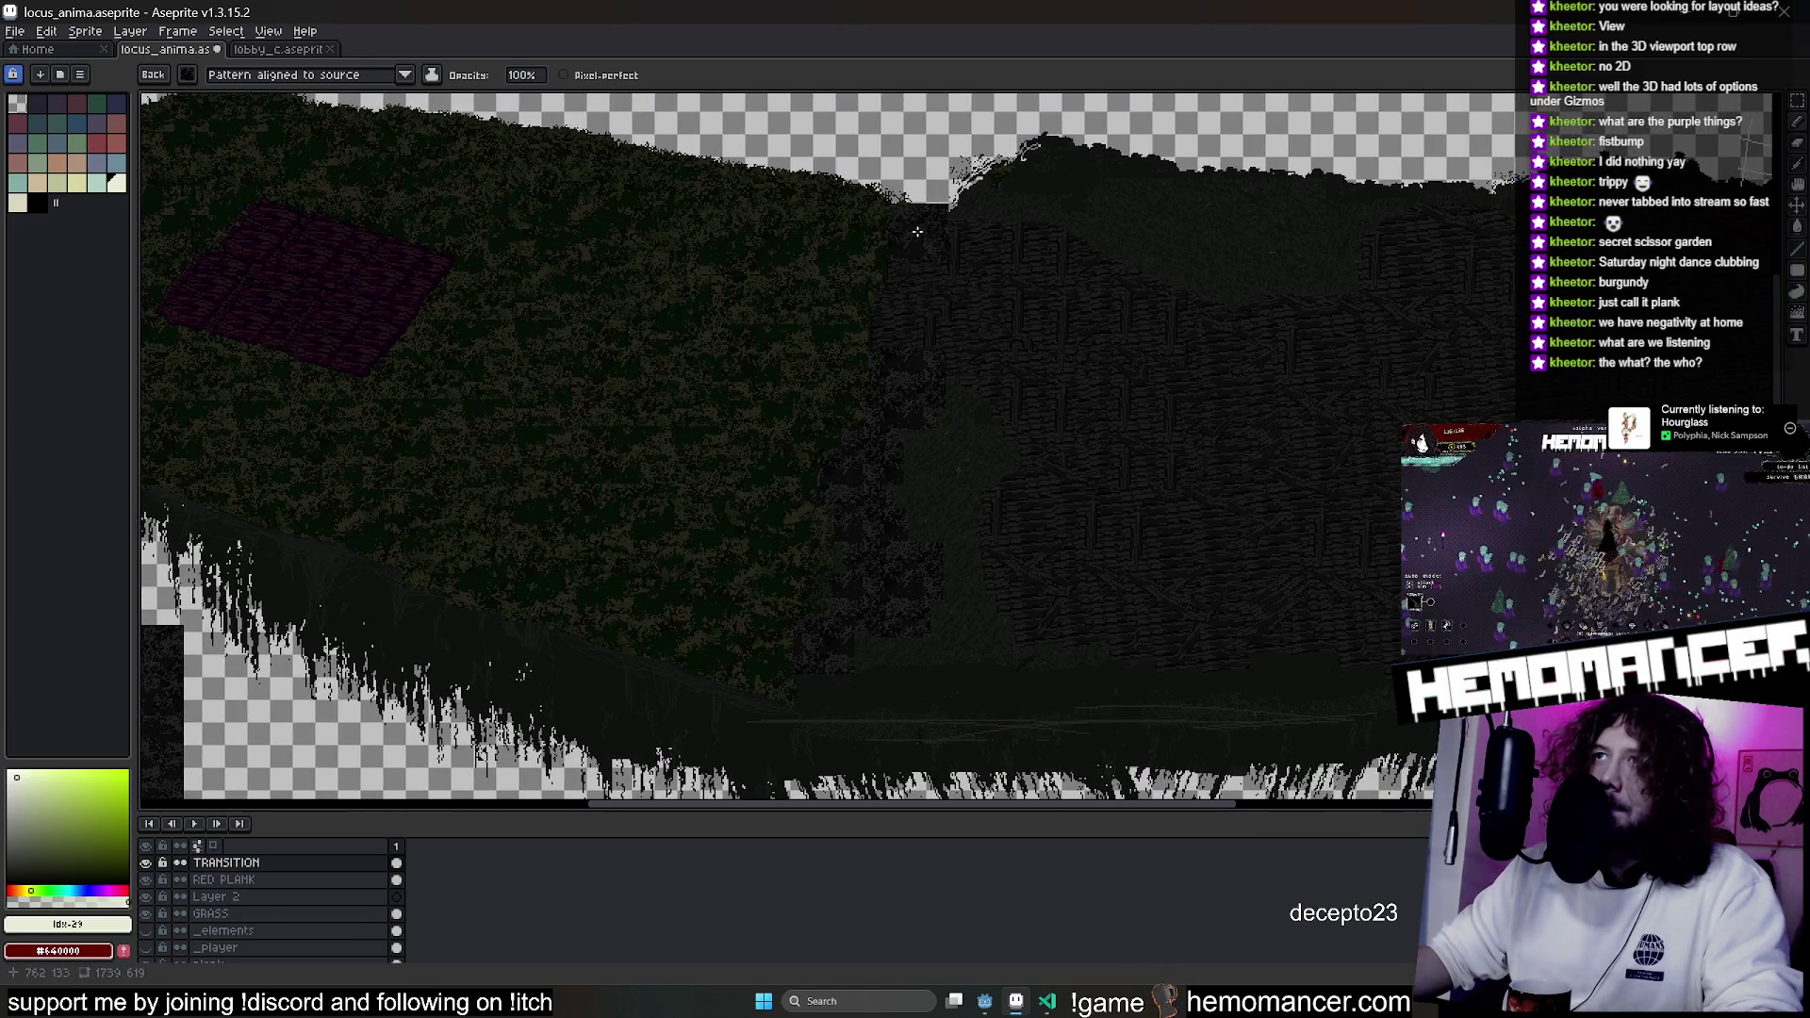
{"action": "key", "text": "v"}
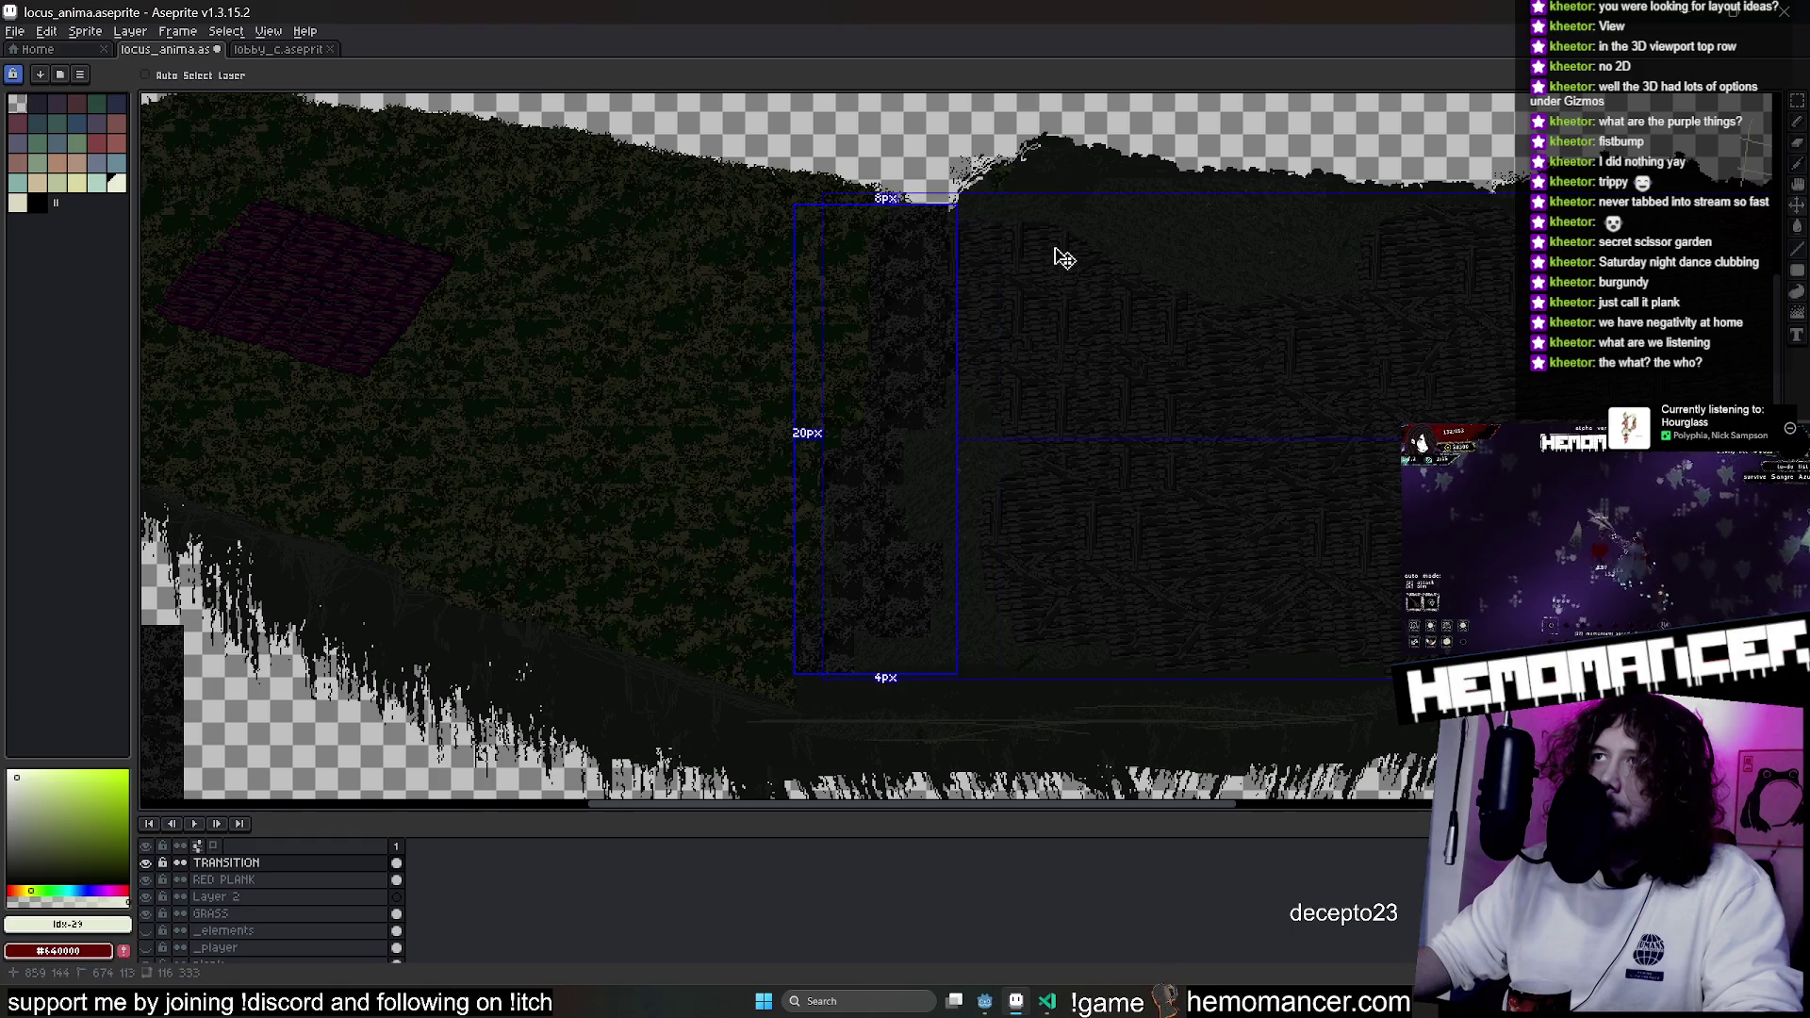
{"action": "key", "text": "b"}
{"action": "scroll", "coordinate": [994, 311], "scroll_direction": "up", "scroll_amount": 3}
Break up the grass/plank border by jumbling pixels along several stretches of the seam.
{"action": "left_click", "coordinate": [1798, 313]}
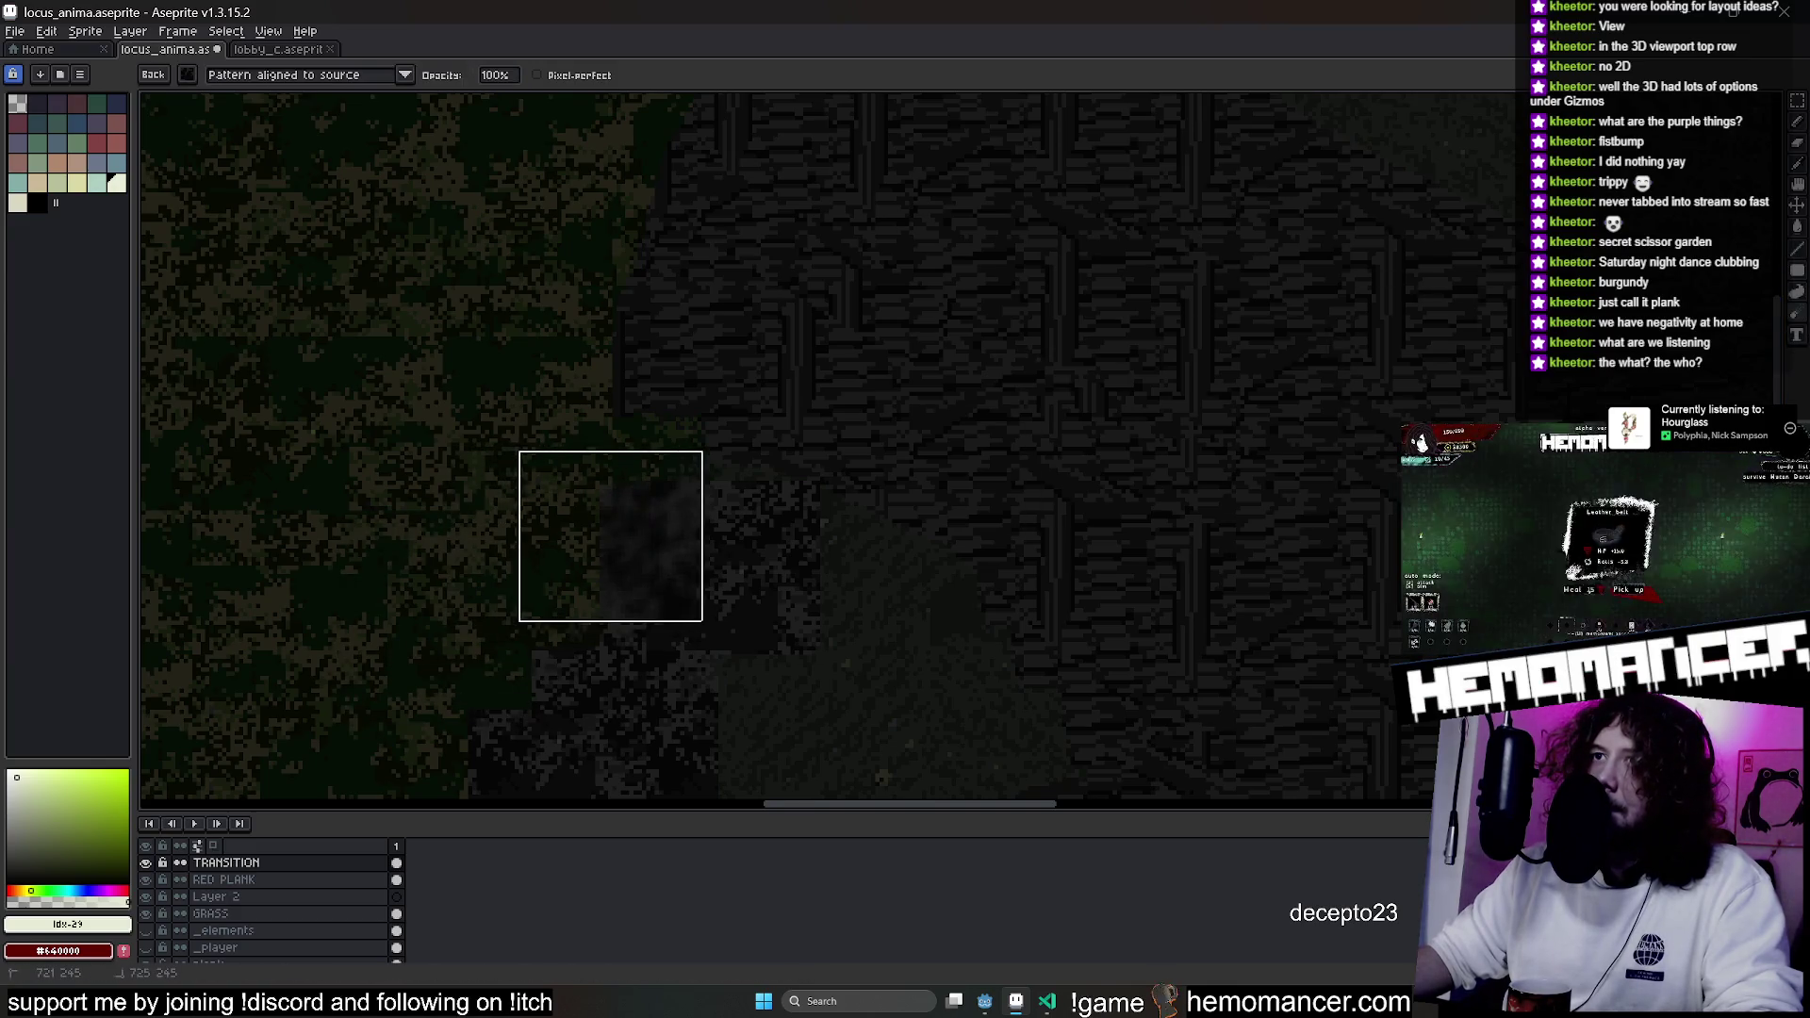
{"action": "left_click", "coordinate": [1798, 313]}
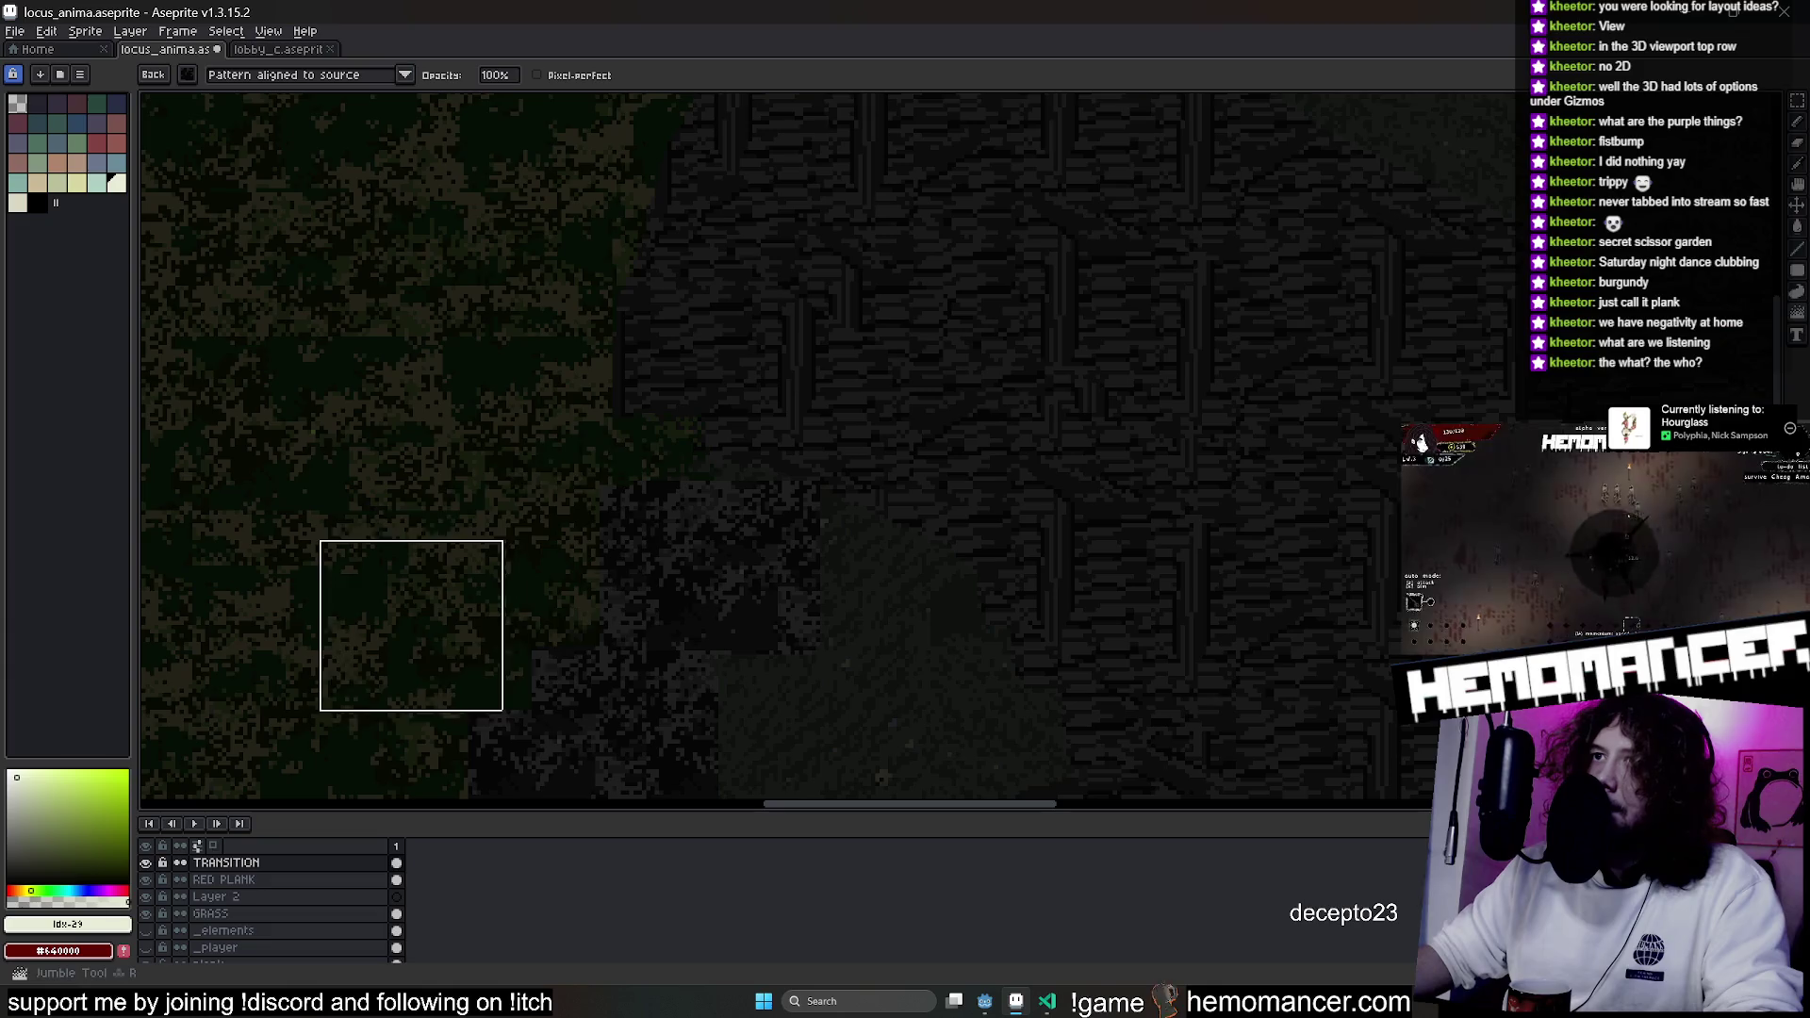
{"action": "left_click_drag", "start_coordinate": [569, 607], "coordinate": [595, 519]}
{"action": "mouse_move", "coordinate": [665, 450]}
{"action": "left_mouse_down"}
{"action": "mouse_move", "coordinate": [692, 505]}
{"action": "mouse_move", "coordinate": [757, 400]}
{"action": "left_mouse_up"}
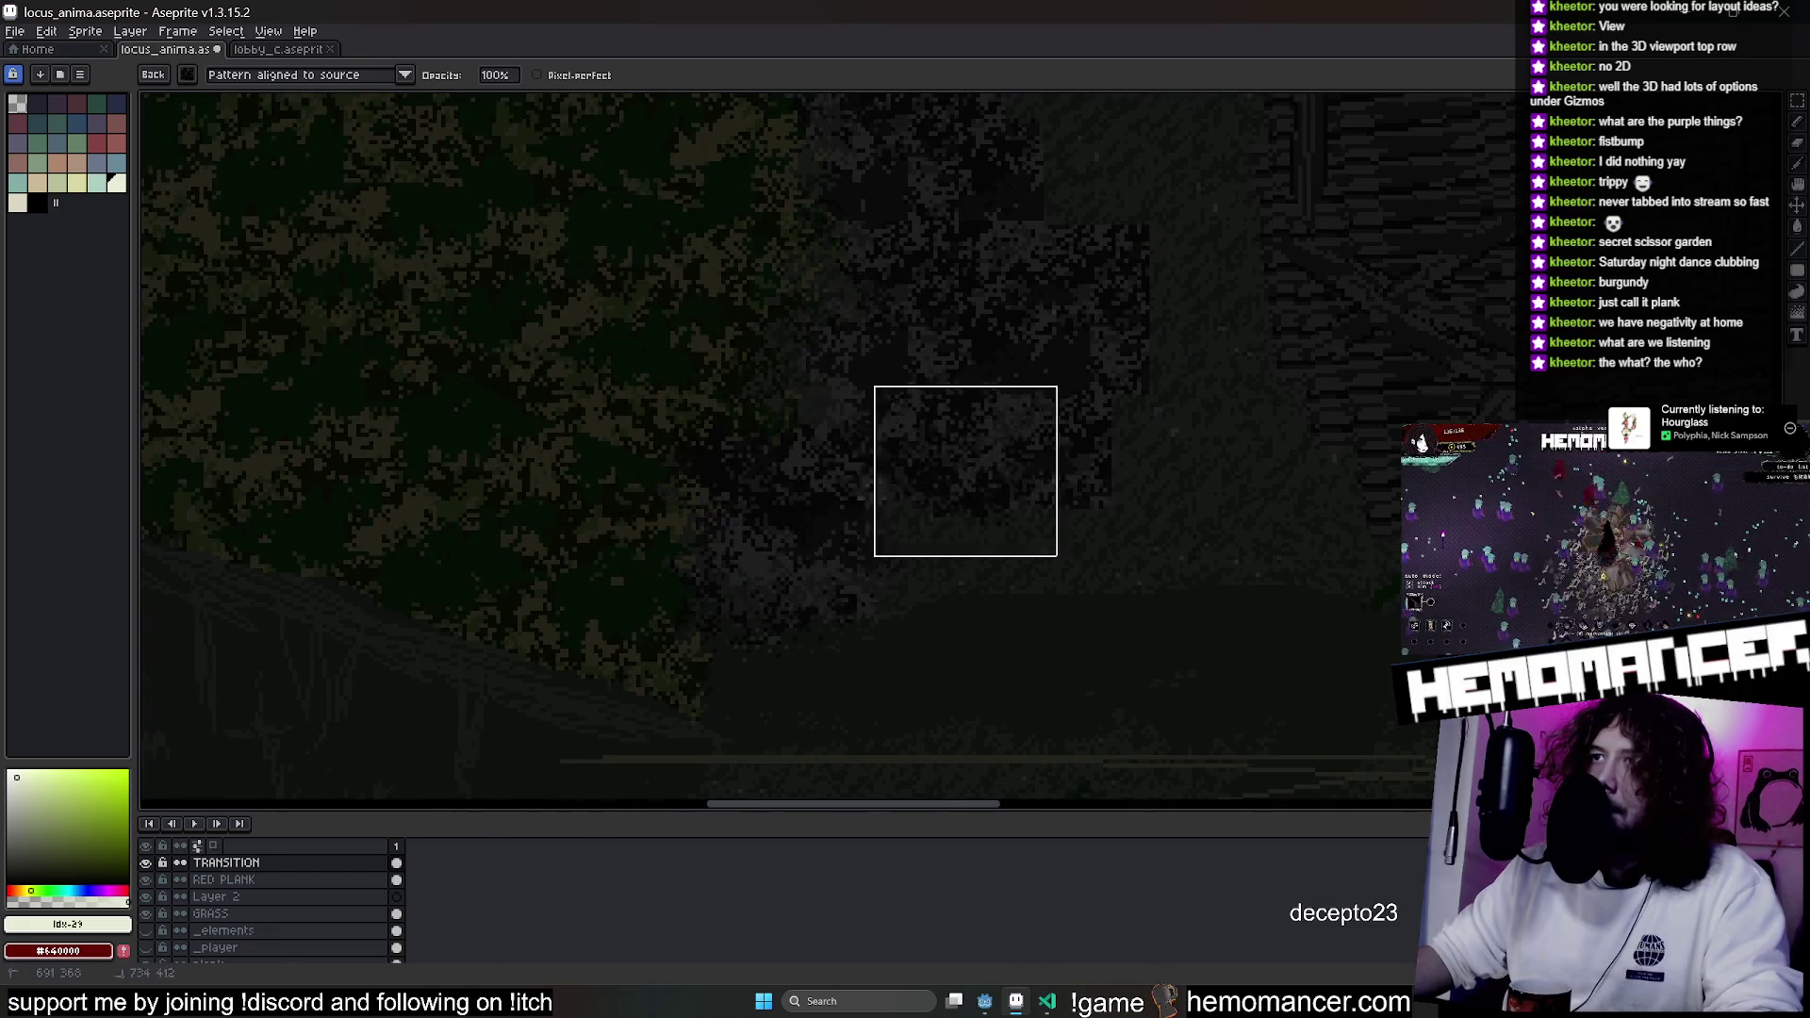
{"action": "left_click_drag", "start_coordinate": [1098, 456], "coordinate": [1054, 554]}
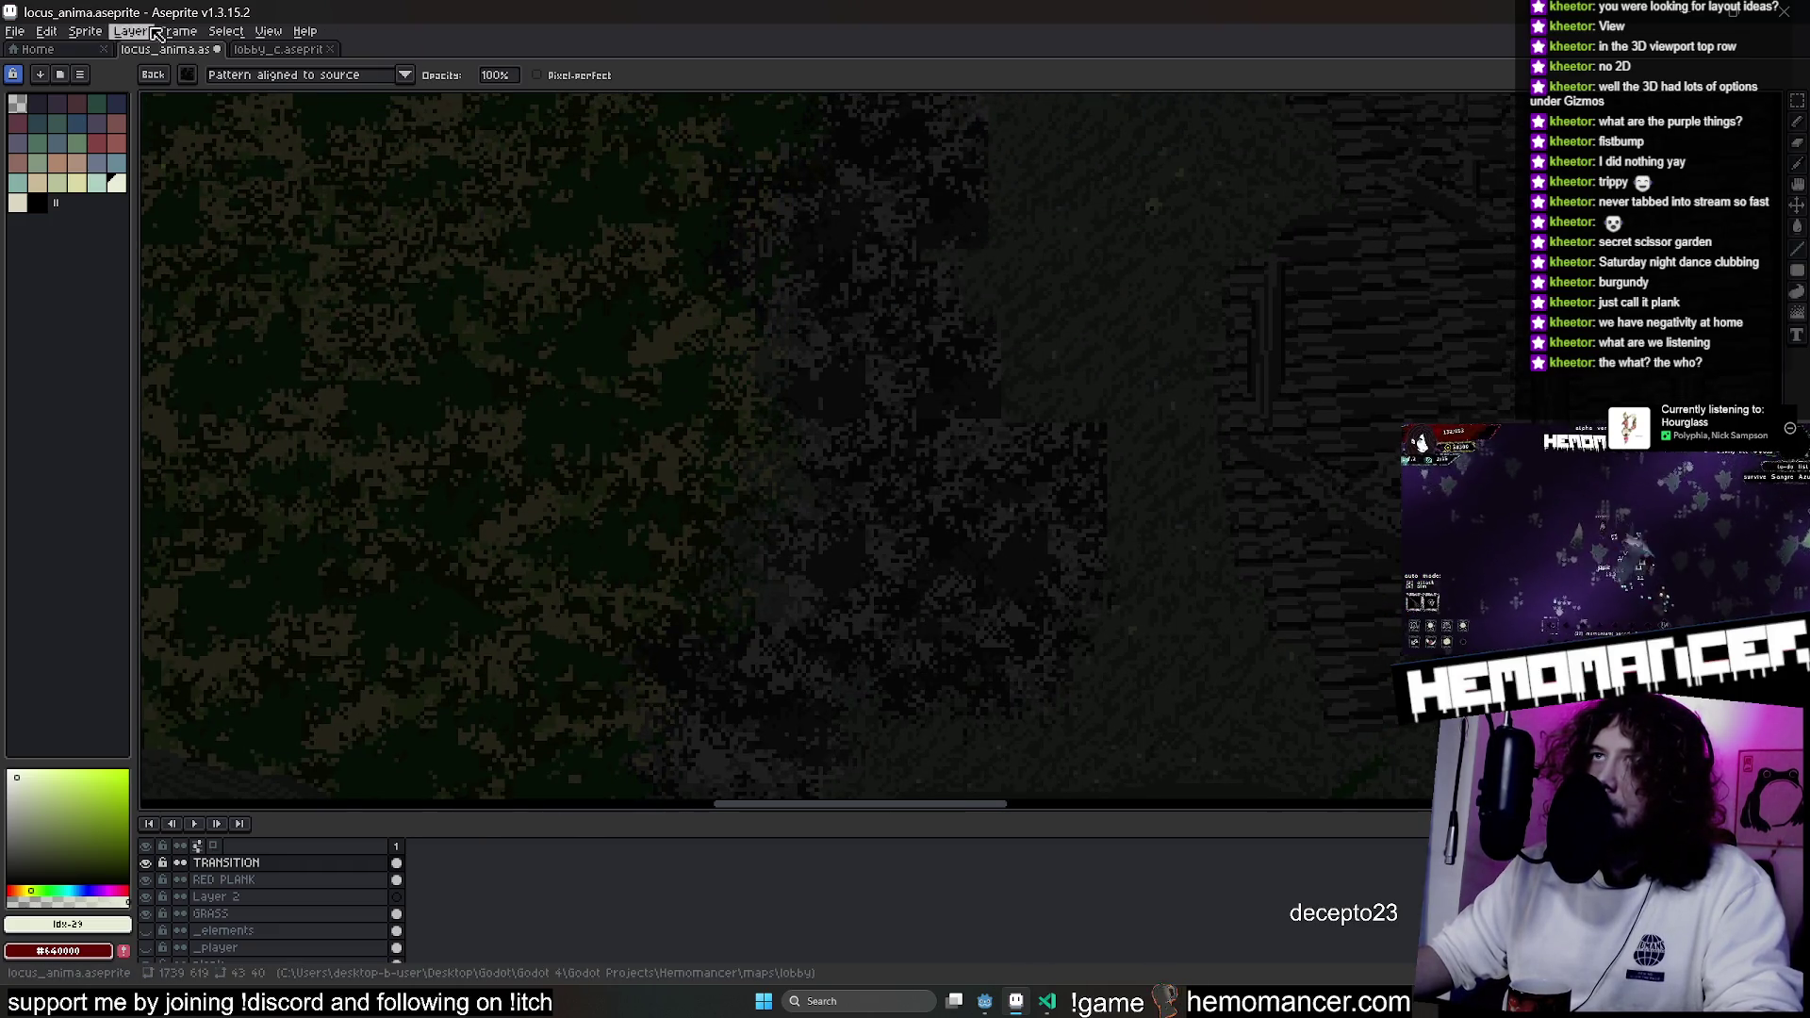
{"action": "key", "text": "b"}
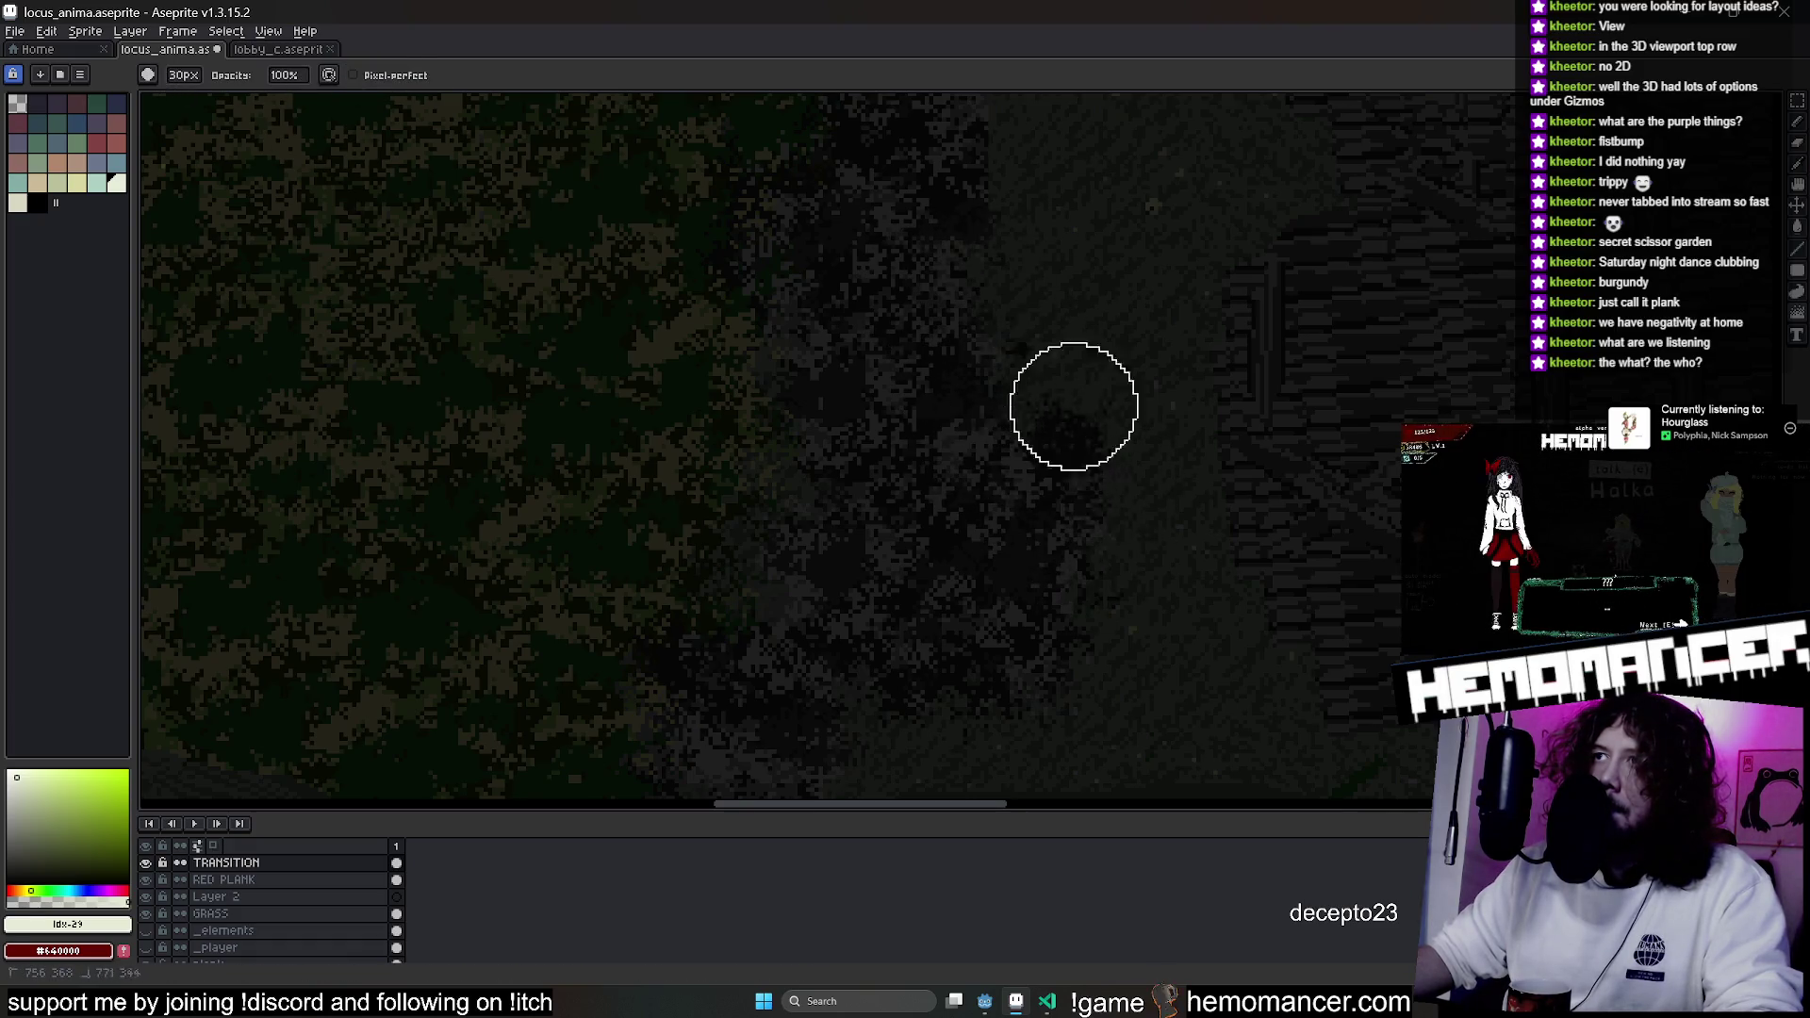
{"action": "scroll", "coordinate": [990, 344], "scroll_direction": "down", "scroll_amount": 1}
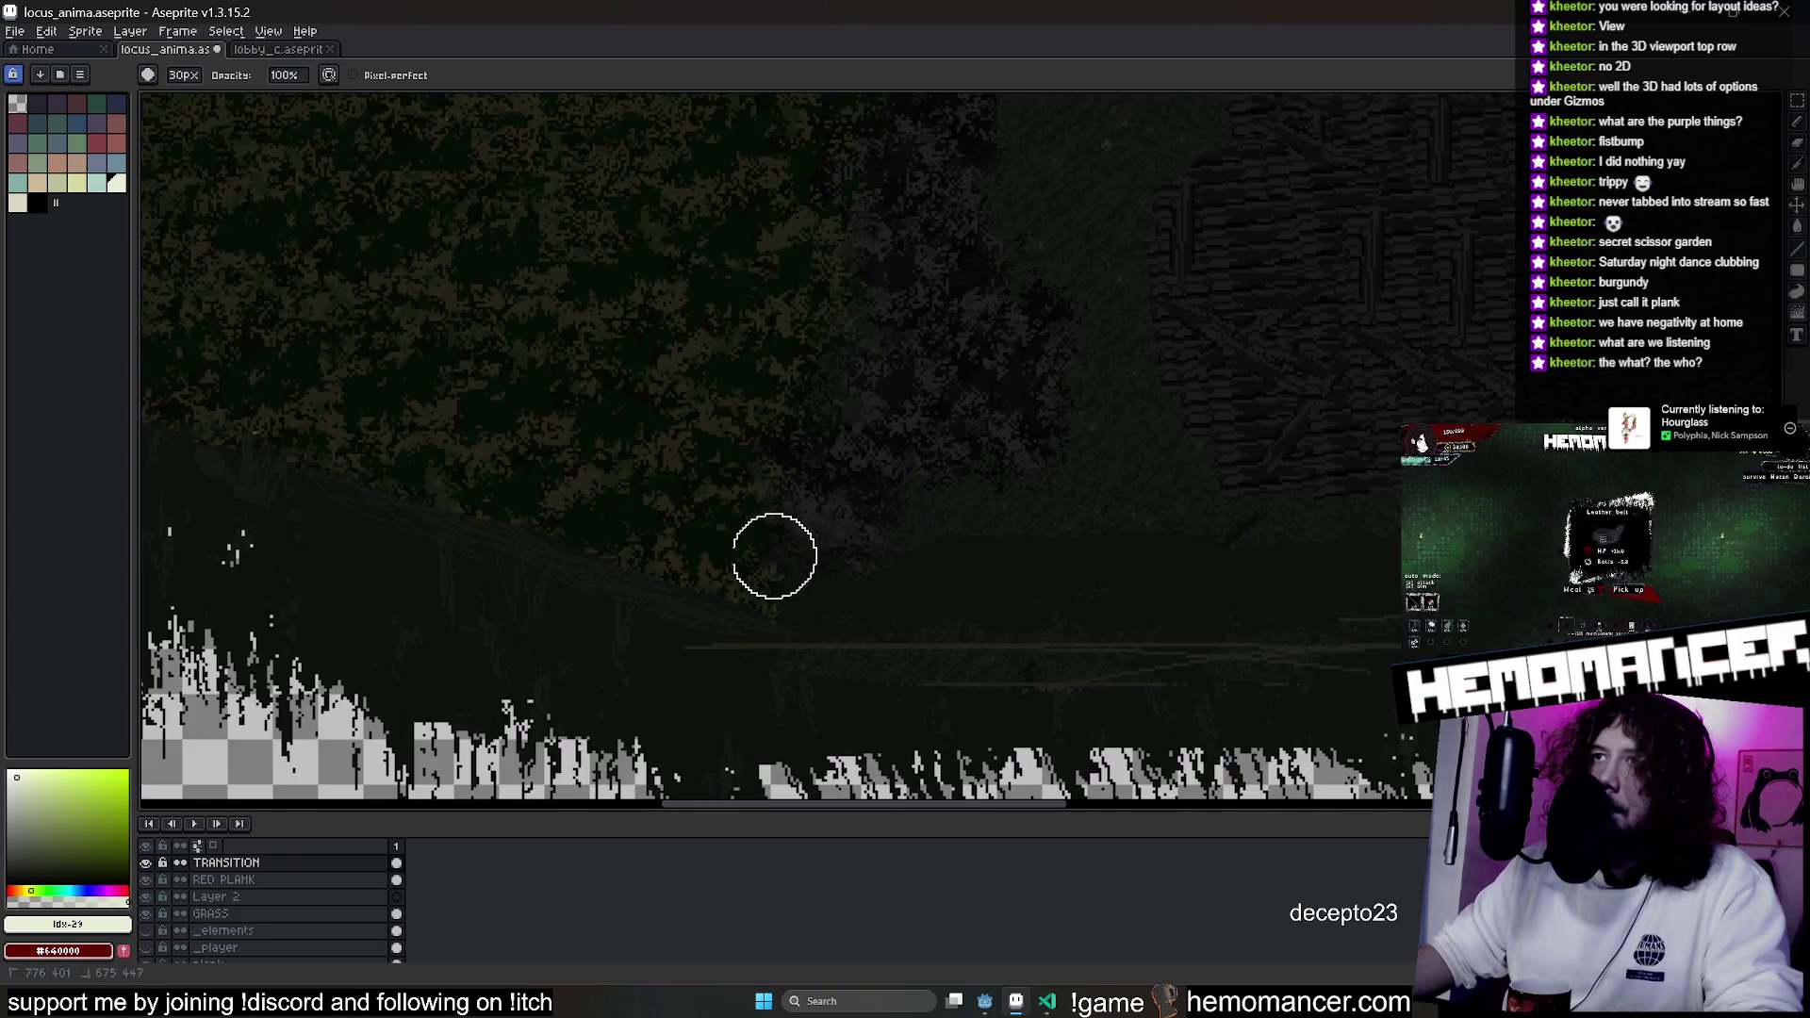
{"action": "scroll", "coordinate": [767, 641], "scroll_direction": "up", "scroll_amount": 2}
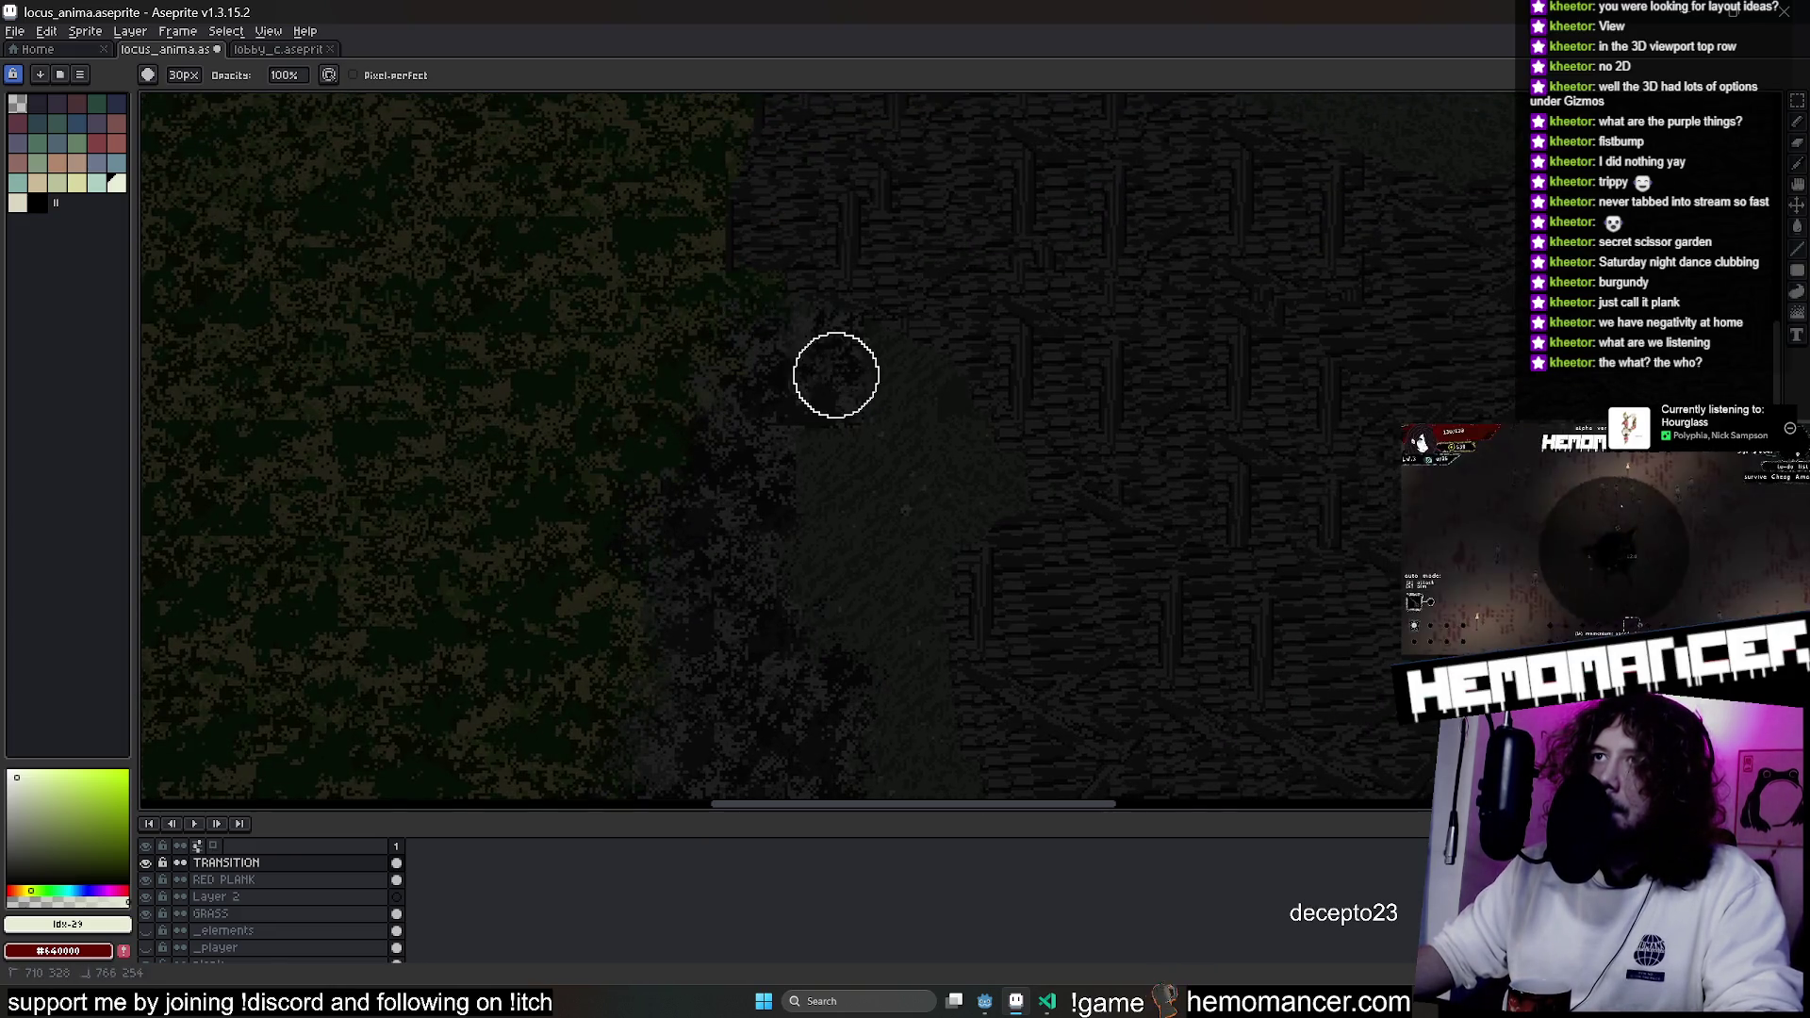
{"action": "left_click_drag", "start_coordinate": [849, 727], "coordinate": [905, 416]}
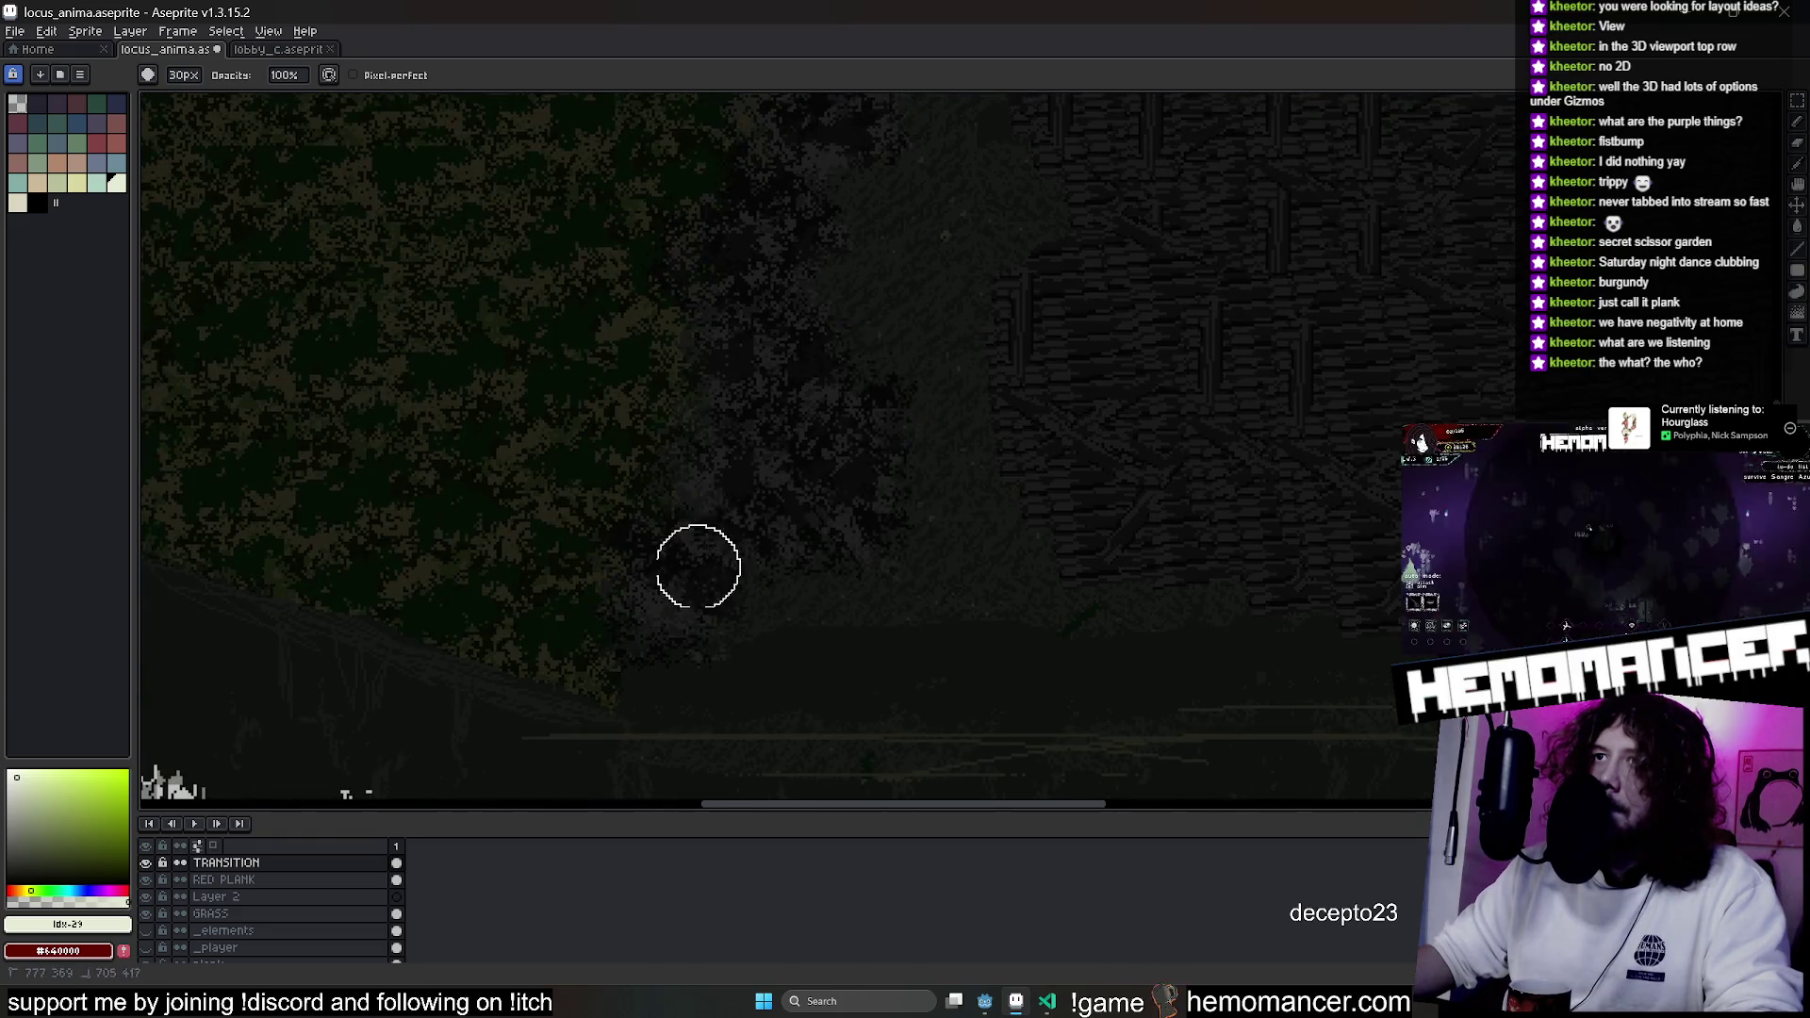
{"action": "scroll", "coordinate": [933, 241], "scroll_direction": "down", "scroll_amount": 1}
{"action": "scroll", "coordinate": [937, 234], "scroll_direction": "up", "scroll_amount": 1}
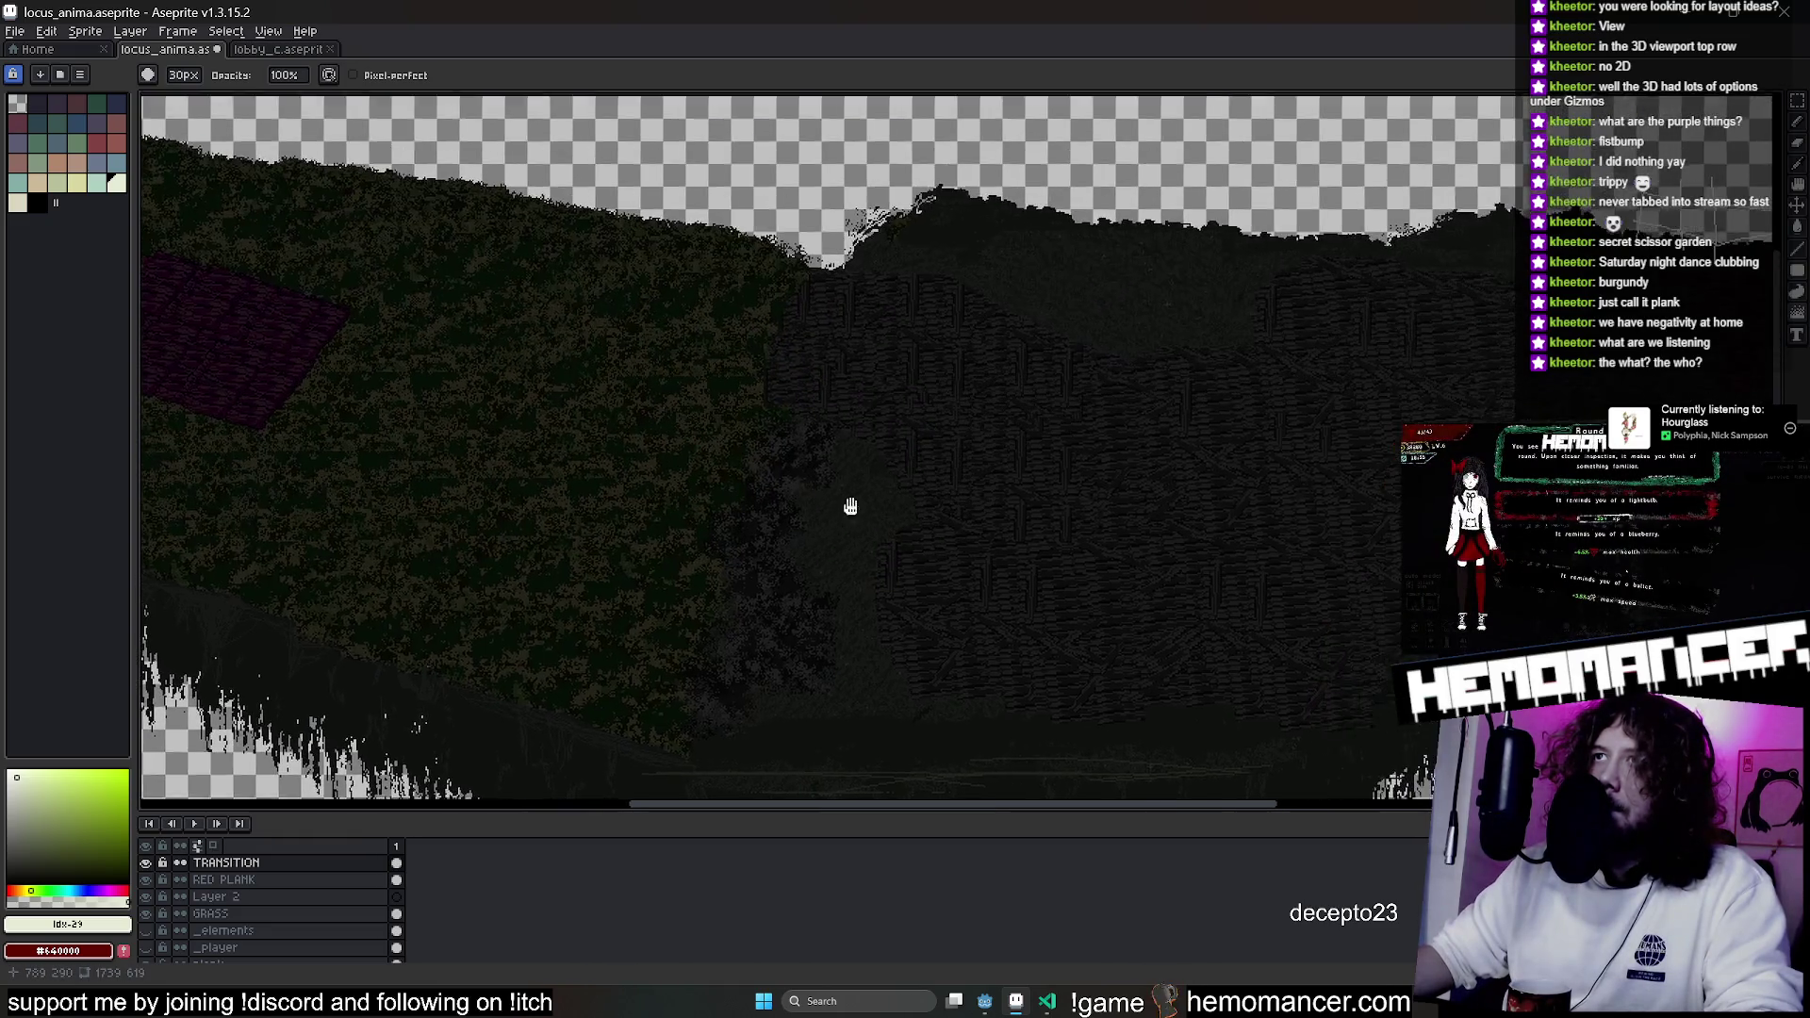
Select the whole transition artwork and drag it up and to the left.
{"action": "key", "text": "v"}
{"action": "key", "text": "m"}
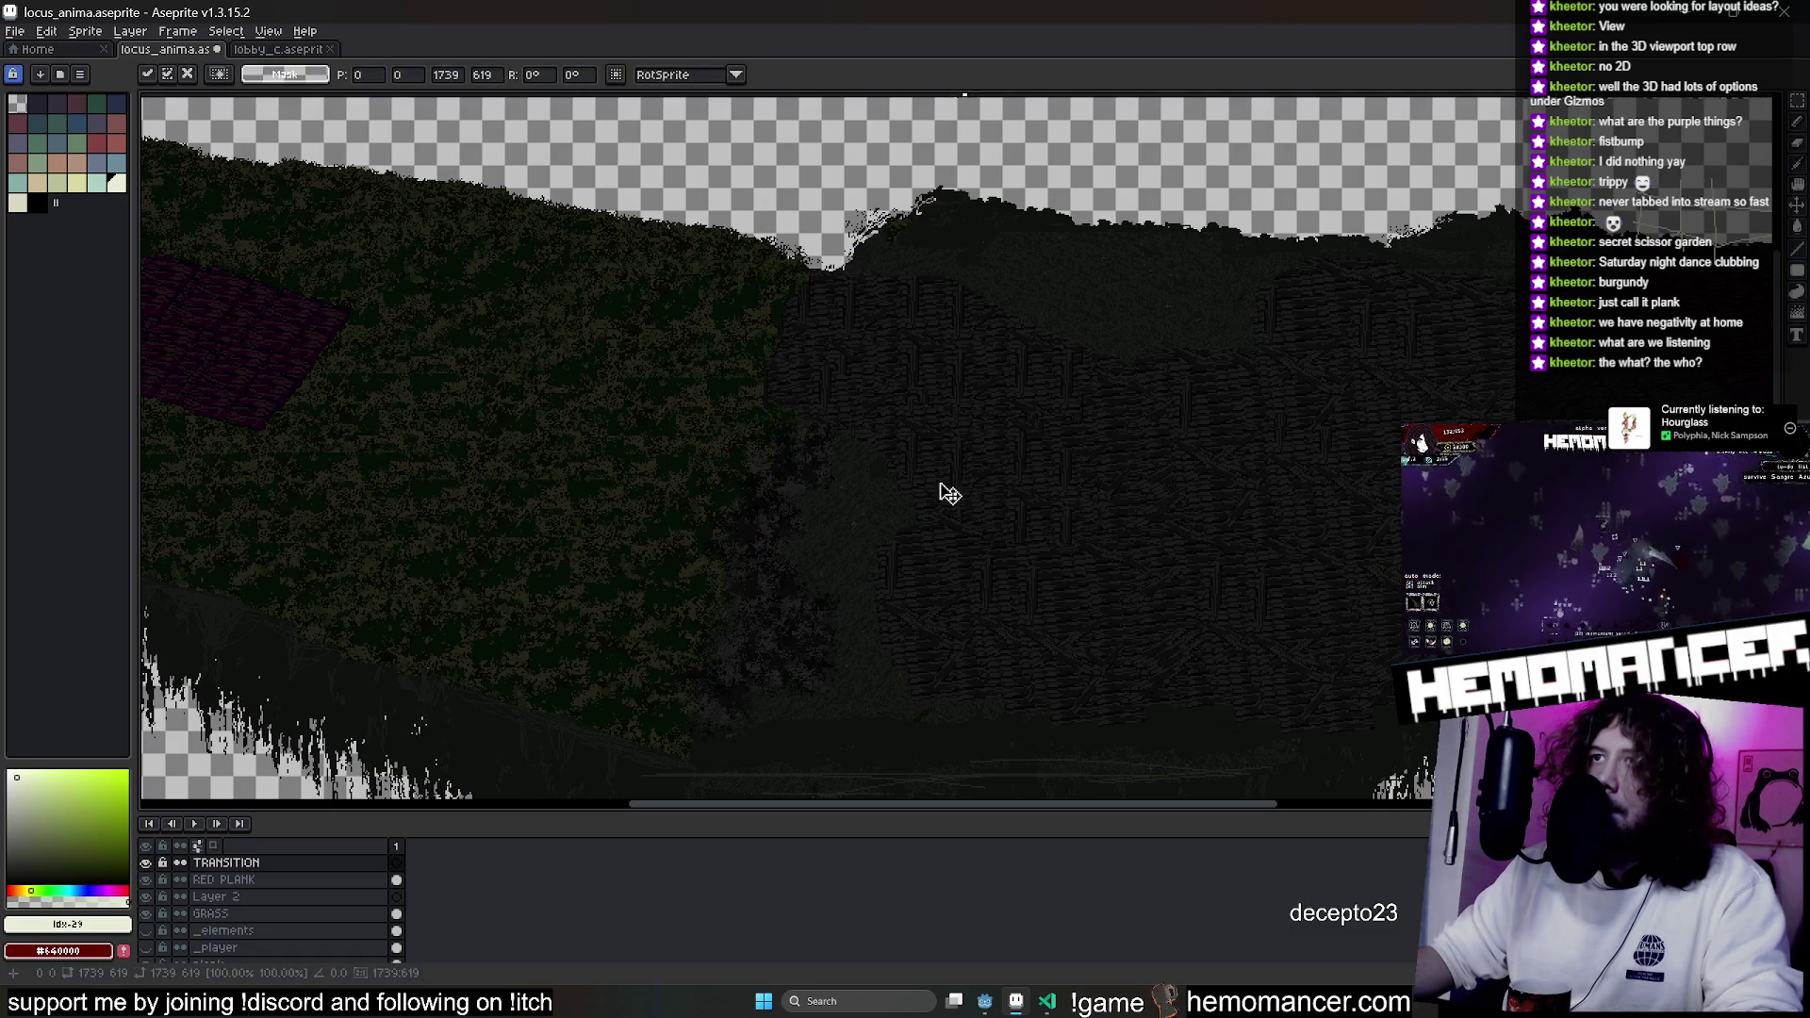
{"action": "key", "text": "ctrl+v"}
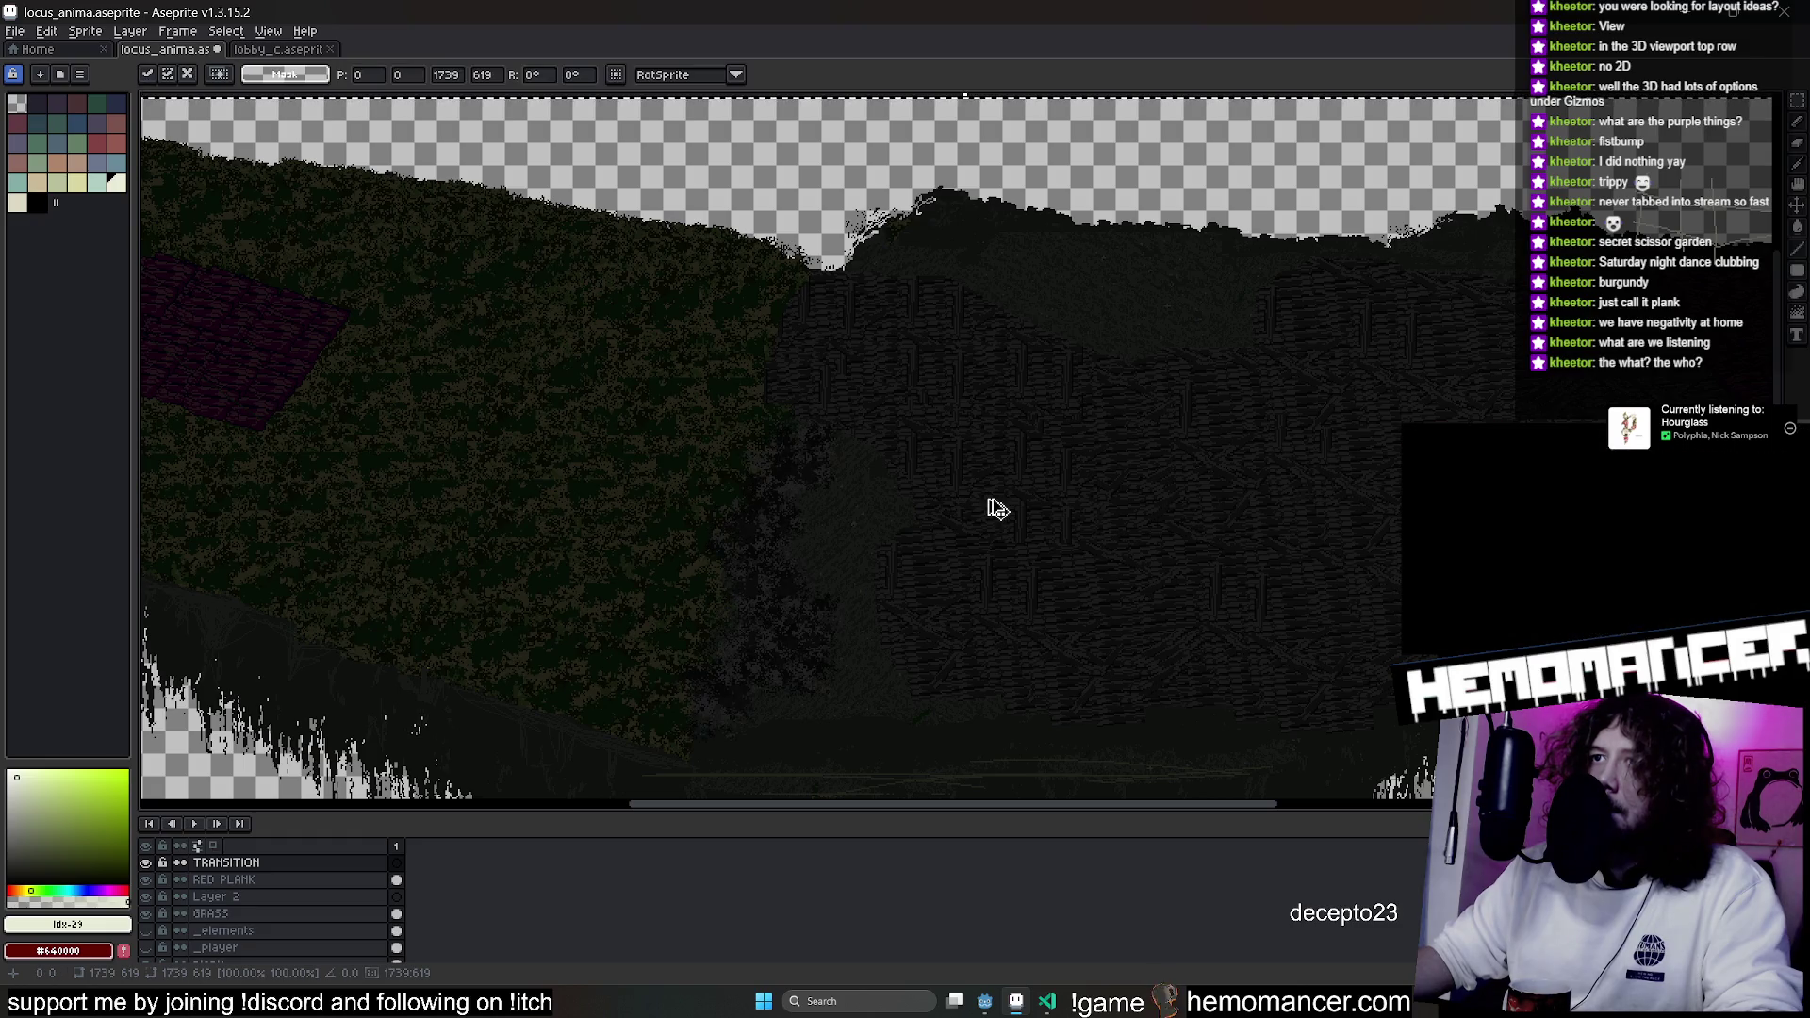
{"action": "mouse_move", "coordinate": [925, 537]}
{"action": "left_mouse_down"}
{"action": "mouse_move", "coordinate": [817, 534]}
{"action": "mouse_move", "coordinate": [812, 566]}
{"action": "mouse_move", "coordinate": [817, 524]}
{"action": "left_mouse_up"}
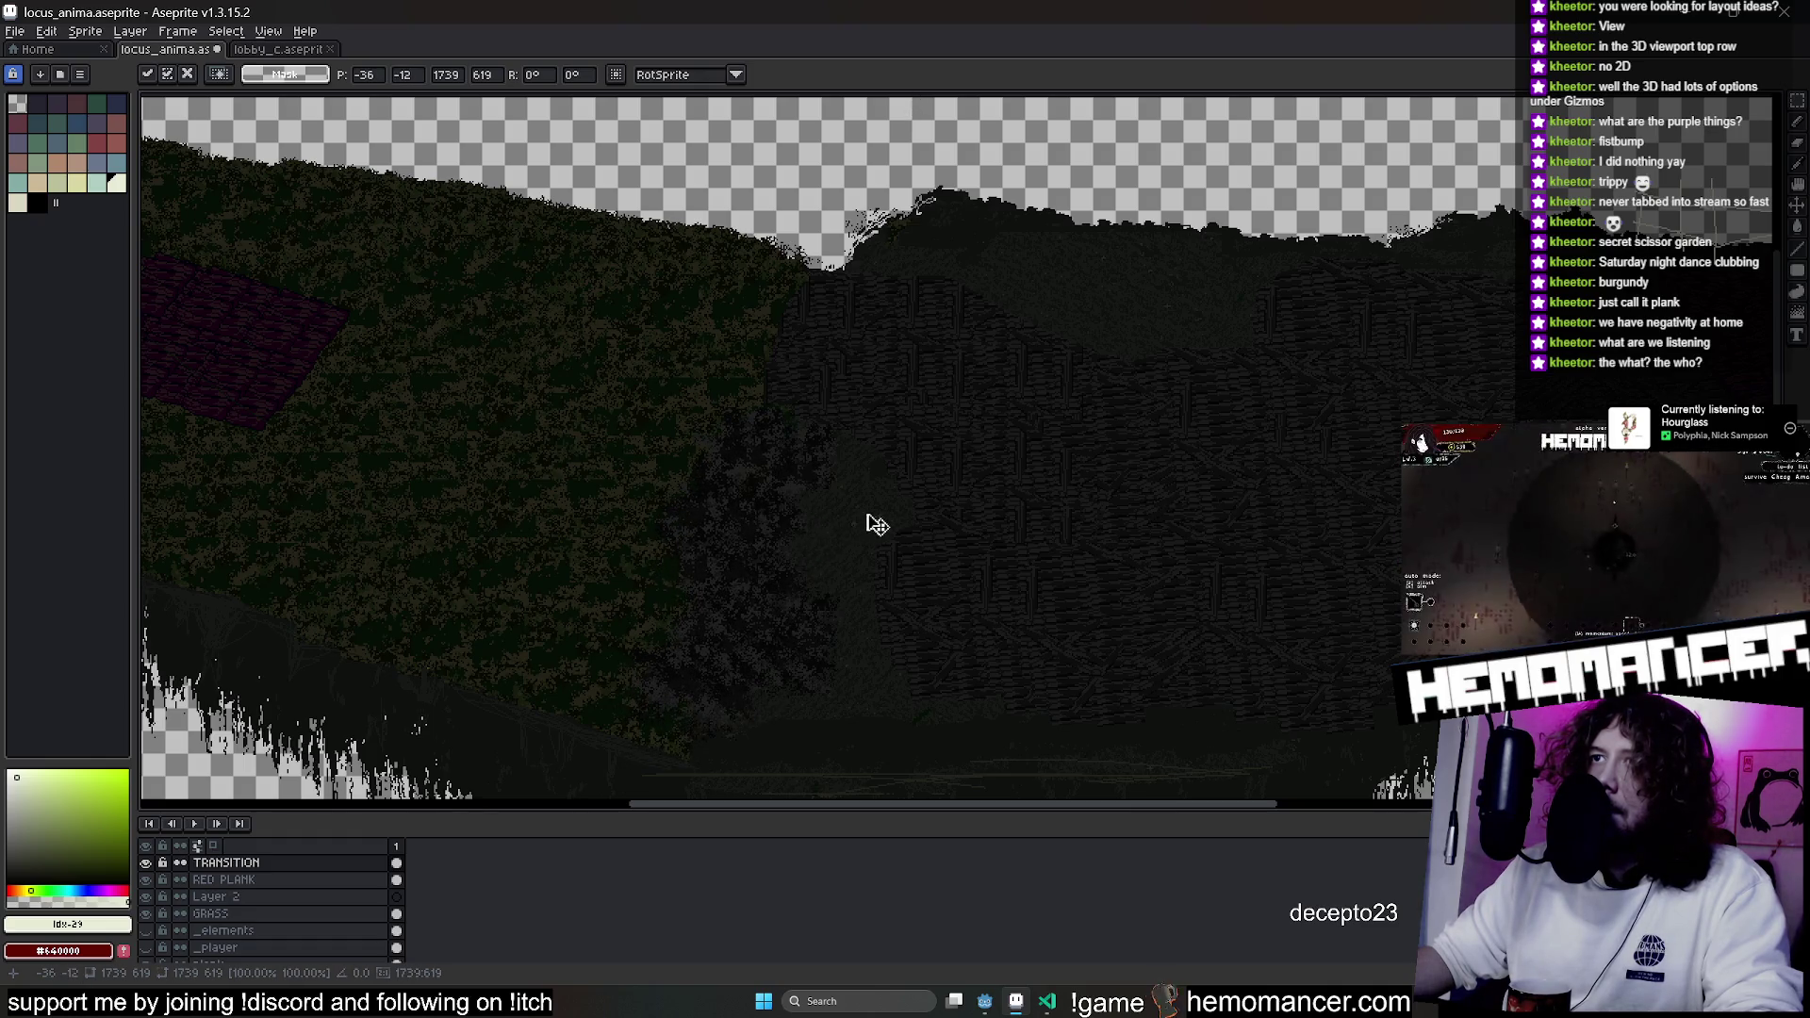
{"action": "mouse_move", "coordinate": [830, 531]}
{"action": "left_mouse_down"}
{"action": "mouse_move", "coordinate": [707, 529]}
{"action": "mouse_move", "coordinate": [650, 505]}
{"action": "mouse_move", "coordinate": [691, 465]}
{"action": "left_mouse_up"}
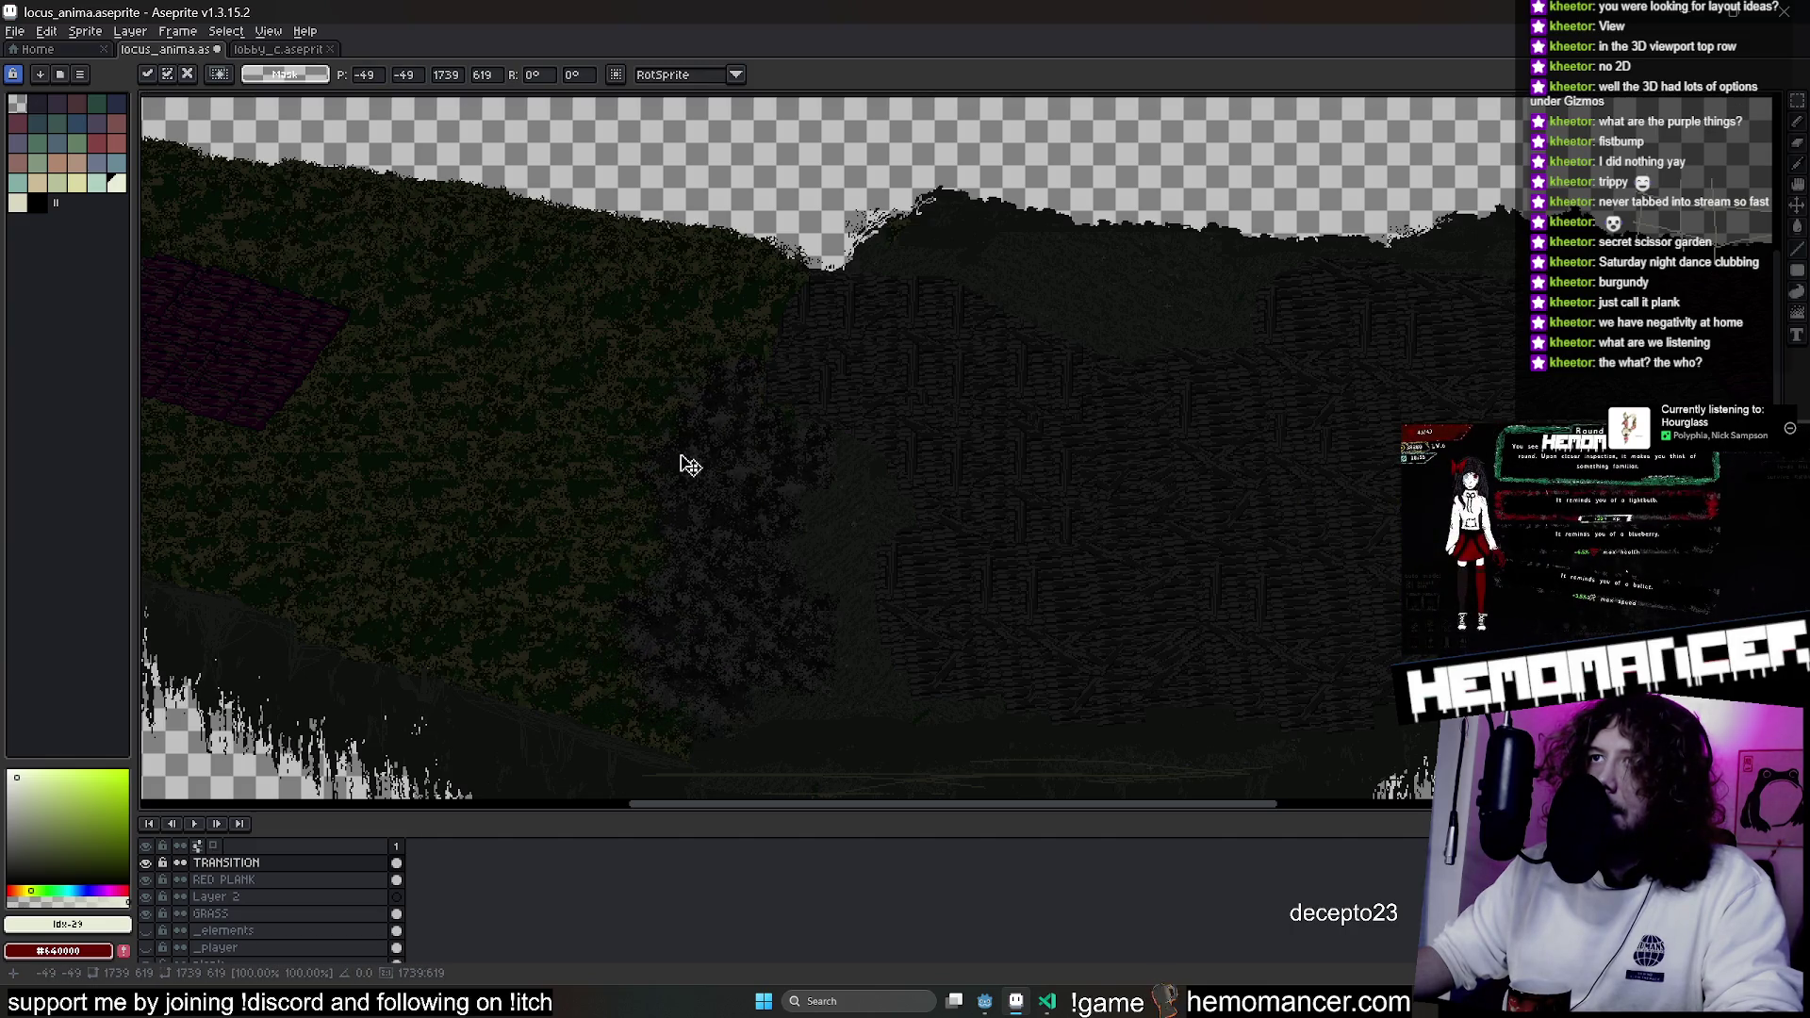
Apply the move and save locus_anima.aseprite.
{"action": "scroll", "coordinate": [990, 235], "scroll_direction": "down", "scroll_amount": 3}
{"action": "right_click", "coordinate": [851, 451]}
{"action": "left_click", "coordinate": [877, 462]}
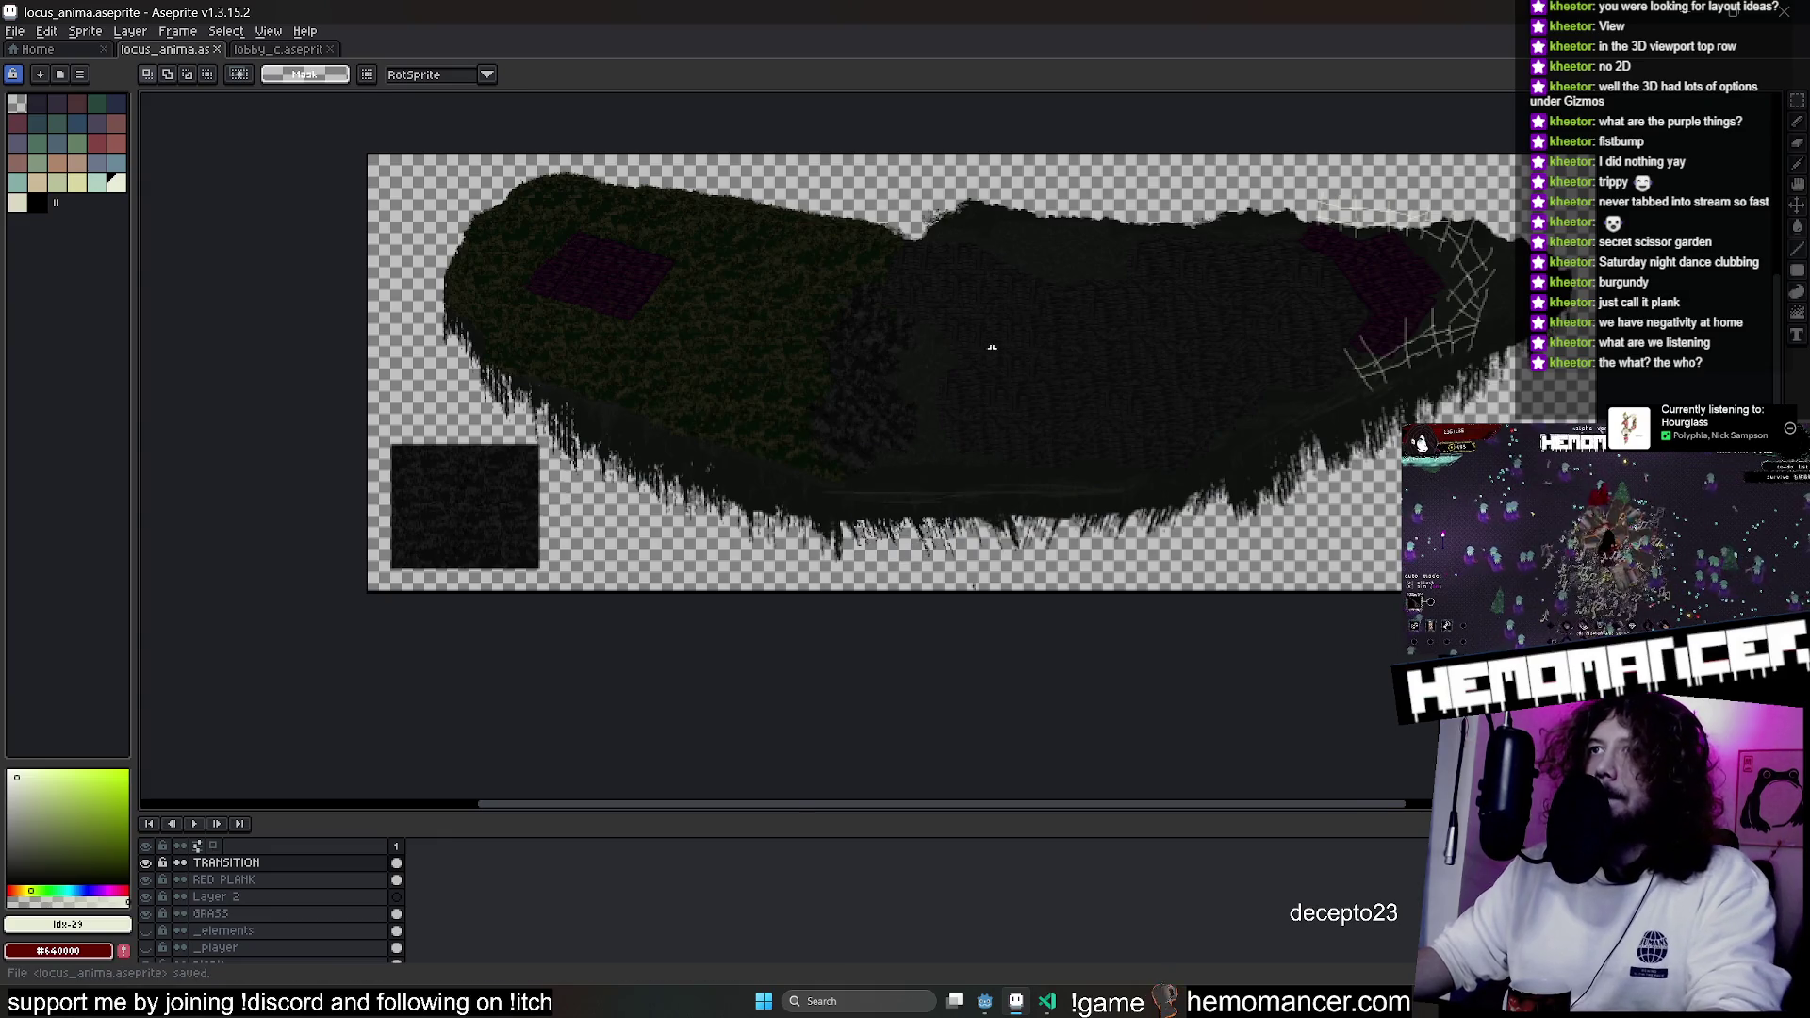
{"action": "scroll", "coordinate": [868, 453], "scroll_direction": "up", "scroll_amount": 5}
{"action": "key", "text": "ctrl+s"}
{"action": "scroll", "coordinate": [912, 323], "scroll_direction": "down", "scroll_amount": 3}
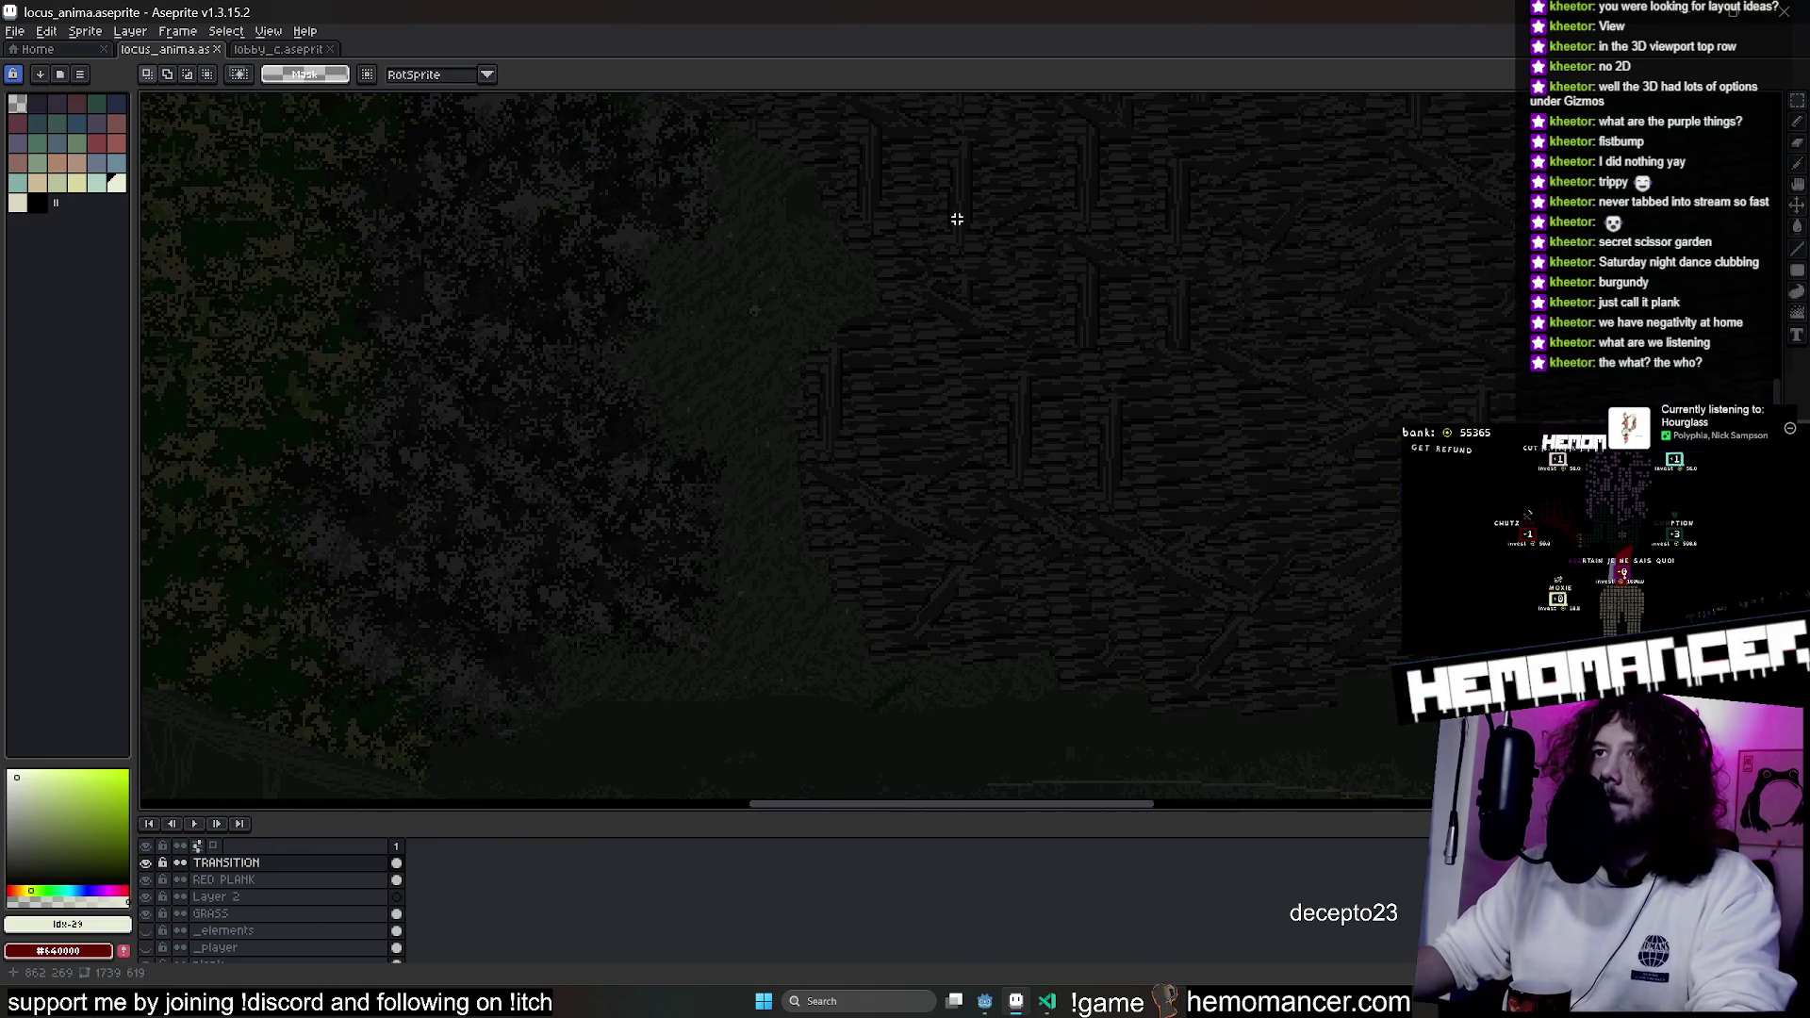
Switch to Godot Engine and launch the game with F5 after the assets reimport.
{"action": "left_click", "coordinate": [985, 1001]}
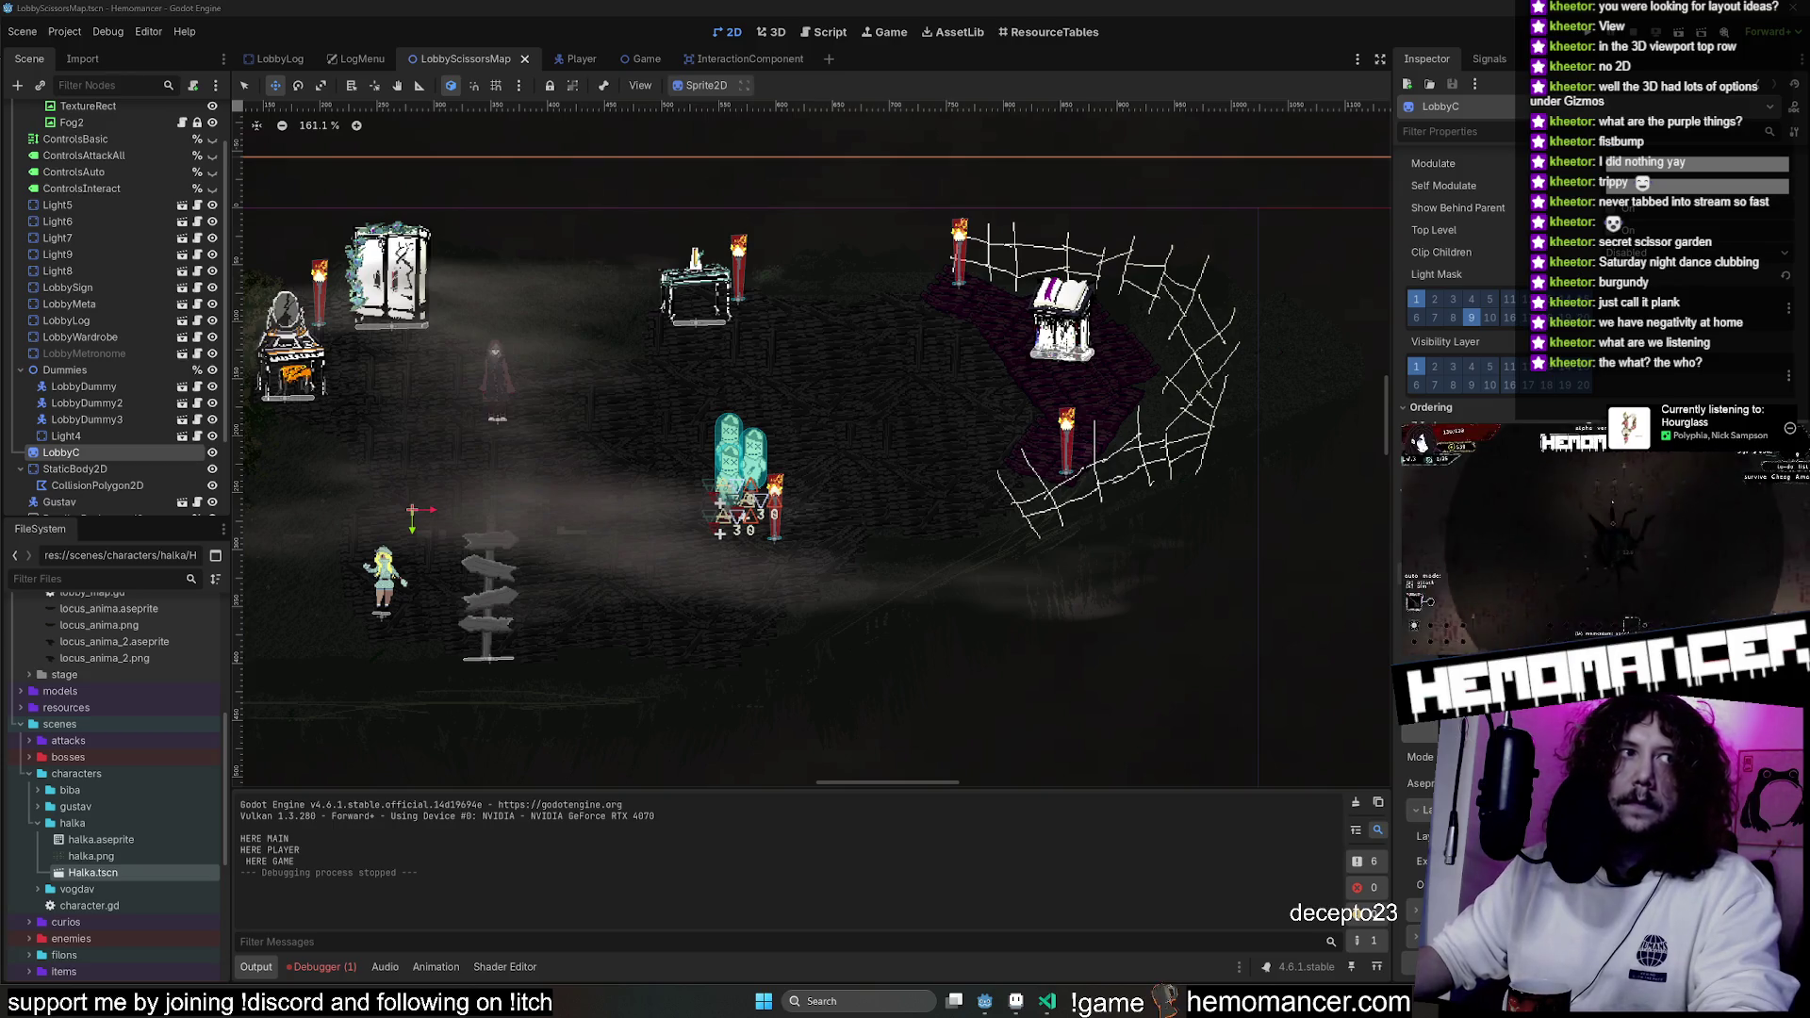
{"action": "scroll", "coordinate": [1065, 227], "scroll_direction": "down", "scroll_amount": 1}
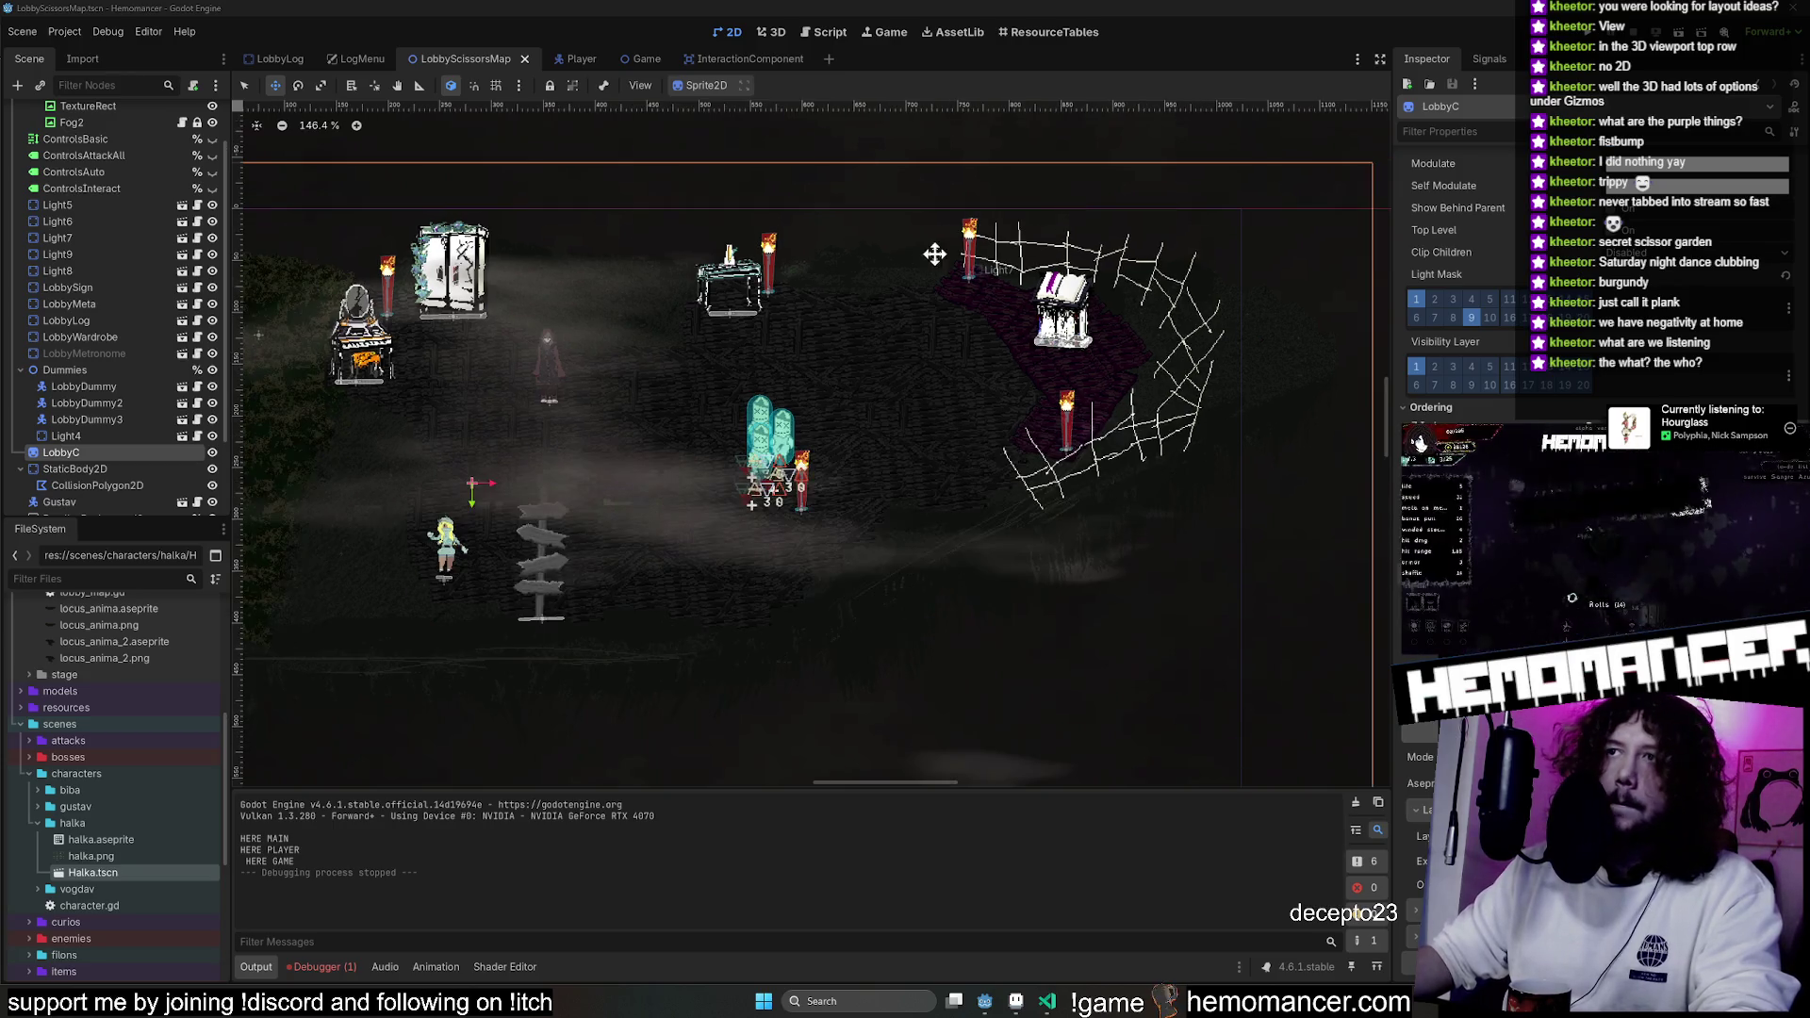
{"action": "key", "text": "F5"}
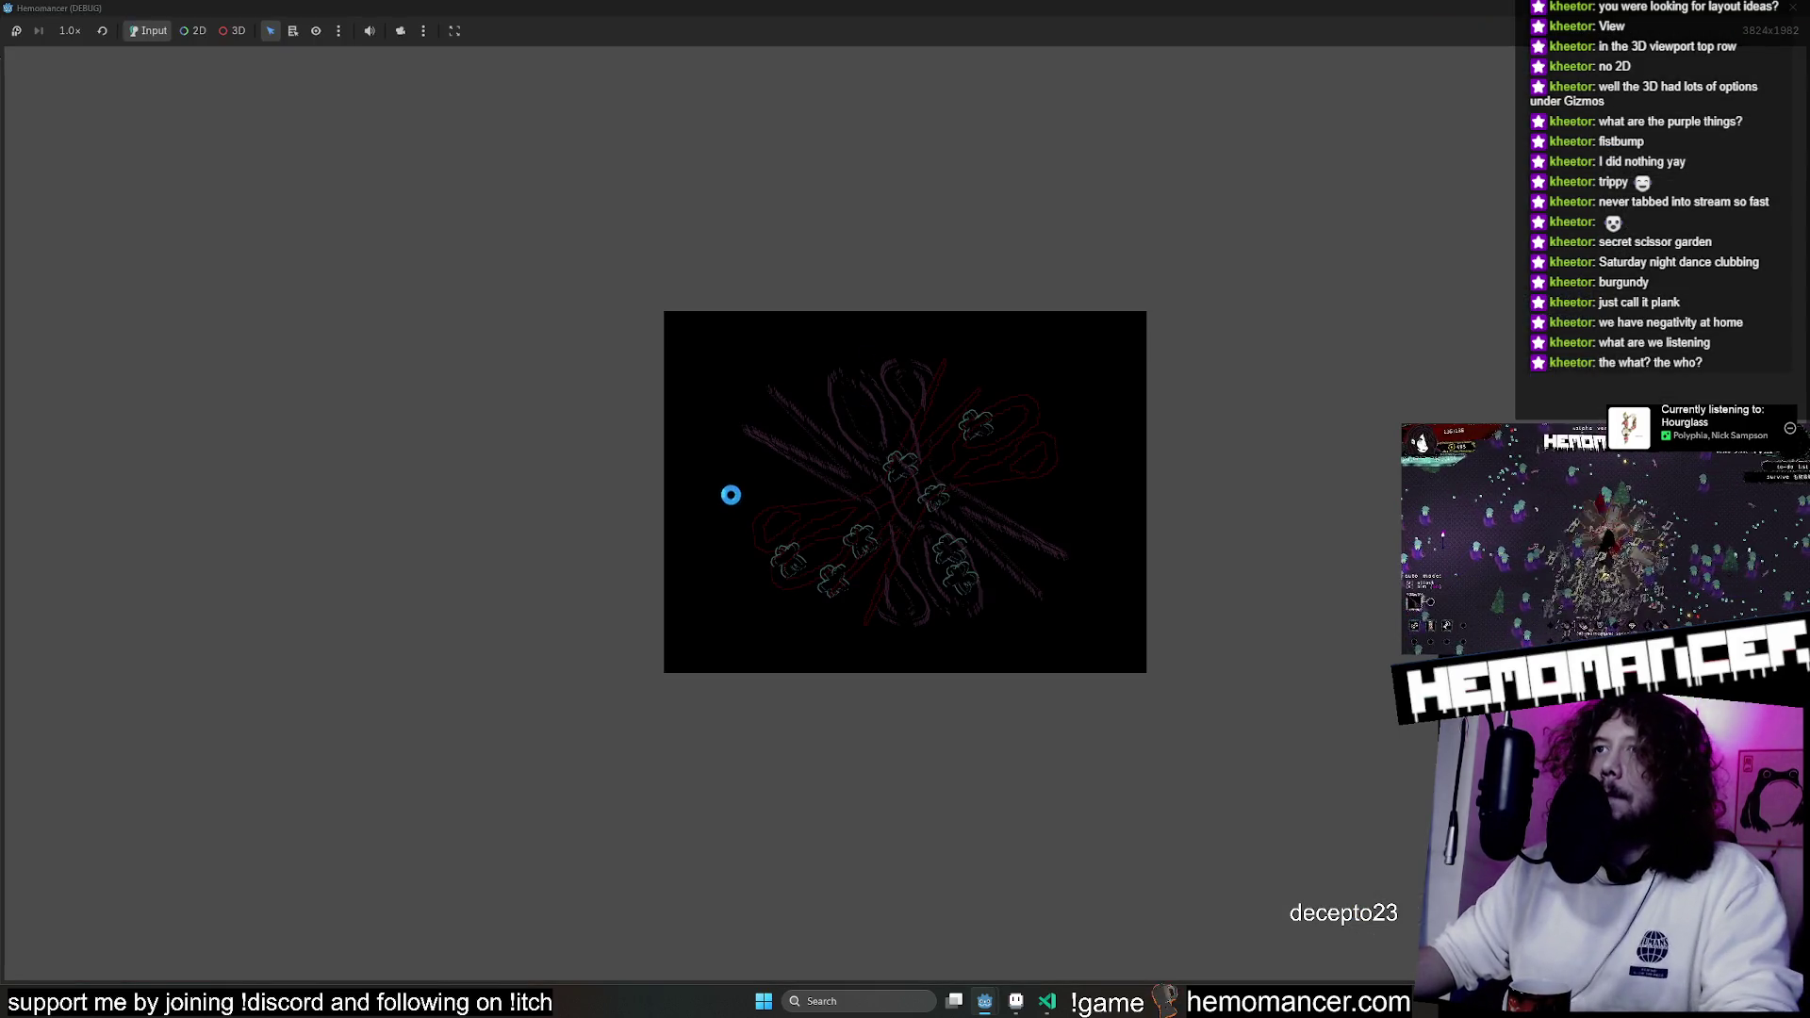
Walk the player left and down through the lobby, then go back to Aseprite.
{"action": "key", "text": "a"}
{"action": "key", "text": "s"}
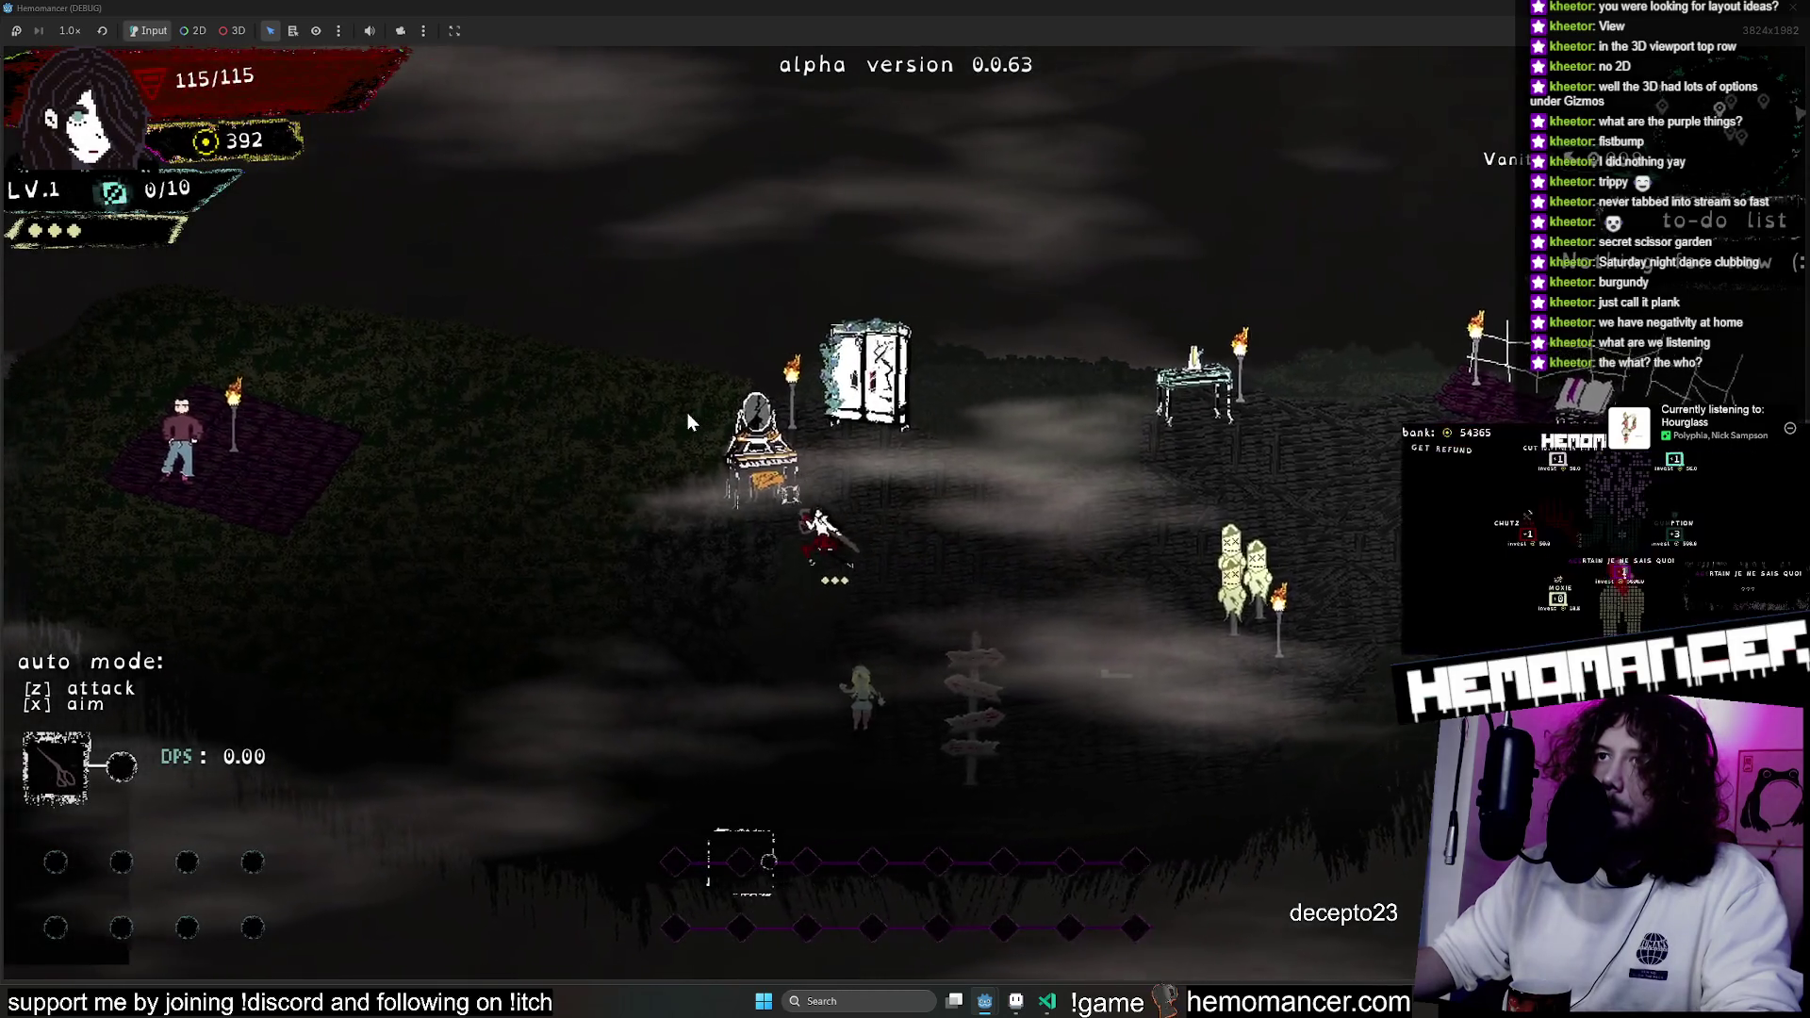
{"action": "key", "text": "a"}
{"action": "key", "text": "s"}
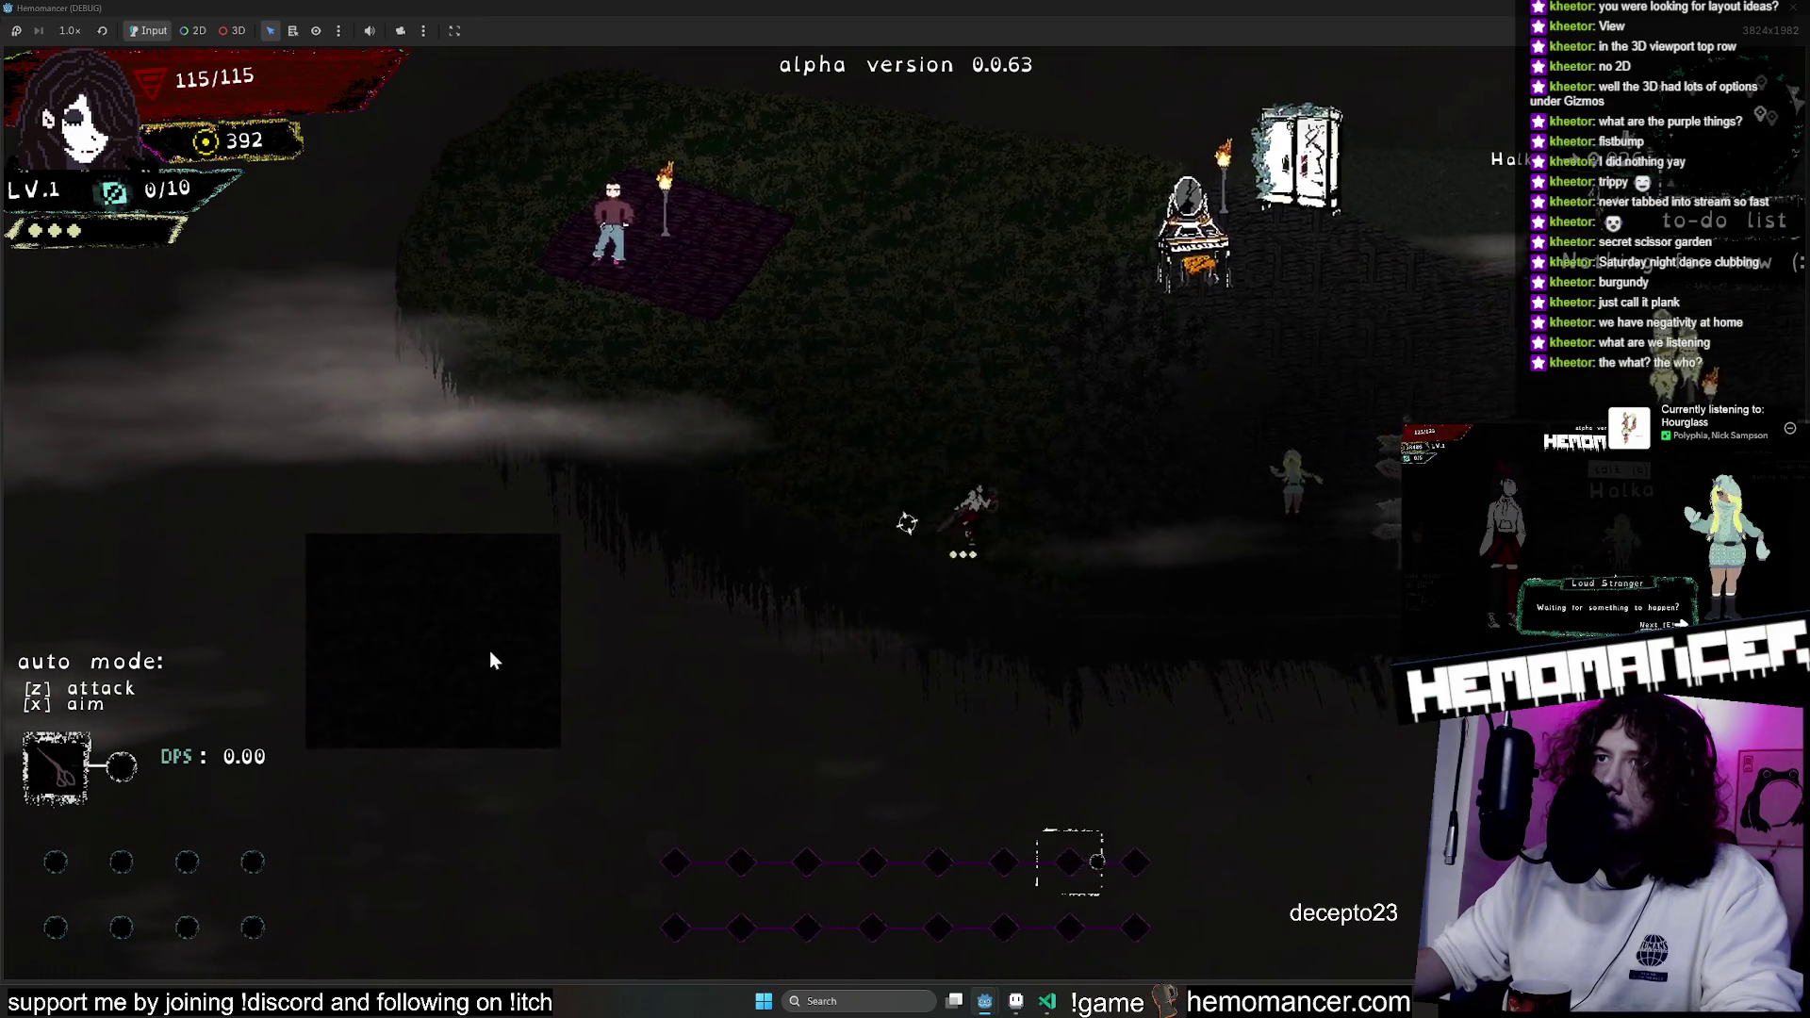
{"action": "left_click", "coordinate": [1014, 1001]}
{"action": "left_click", "coordinate": [1014, 1001]}
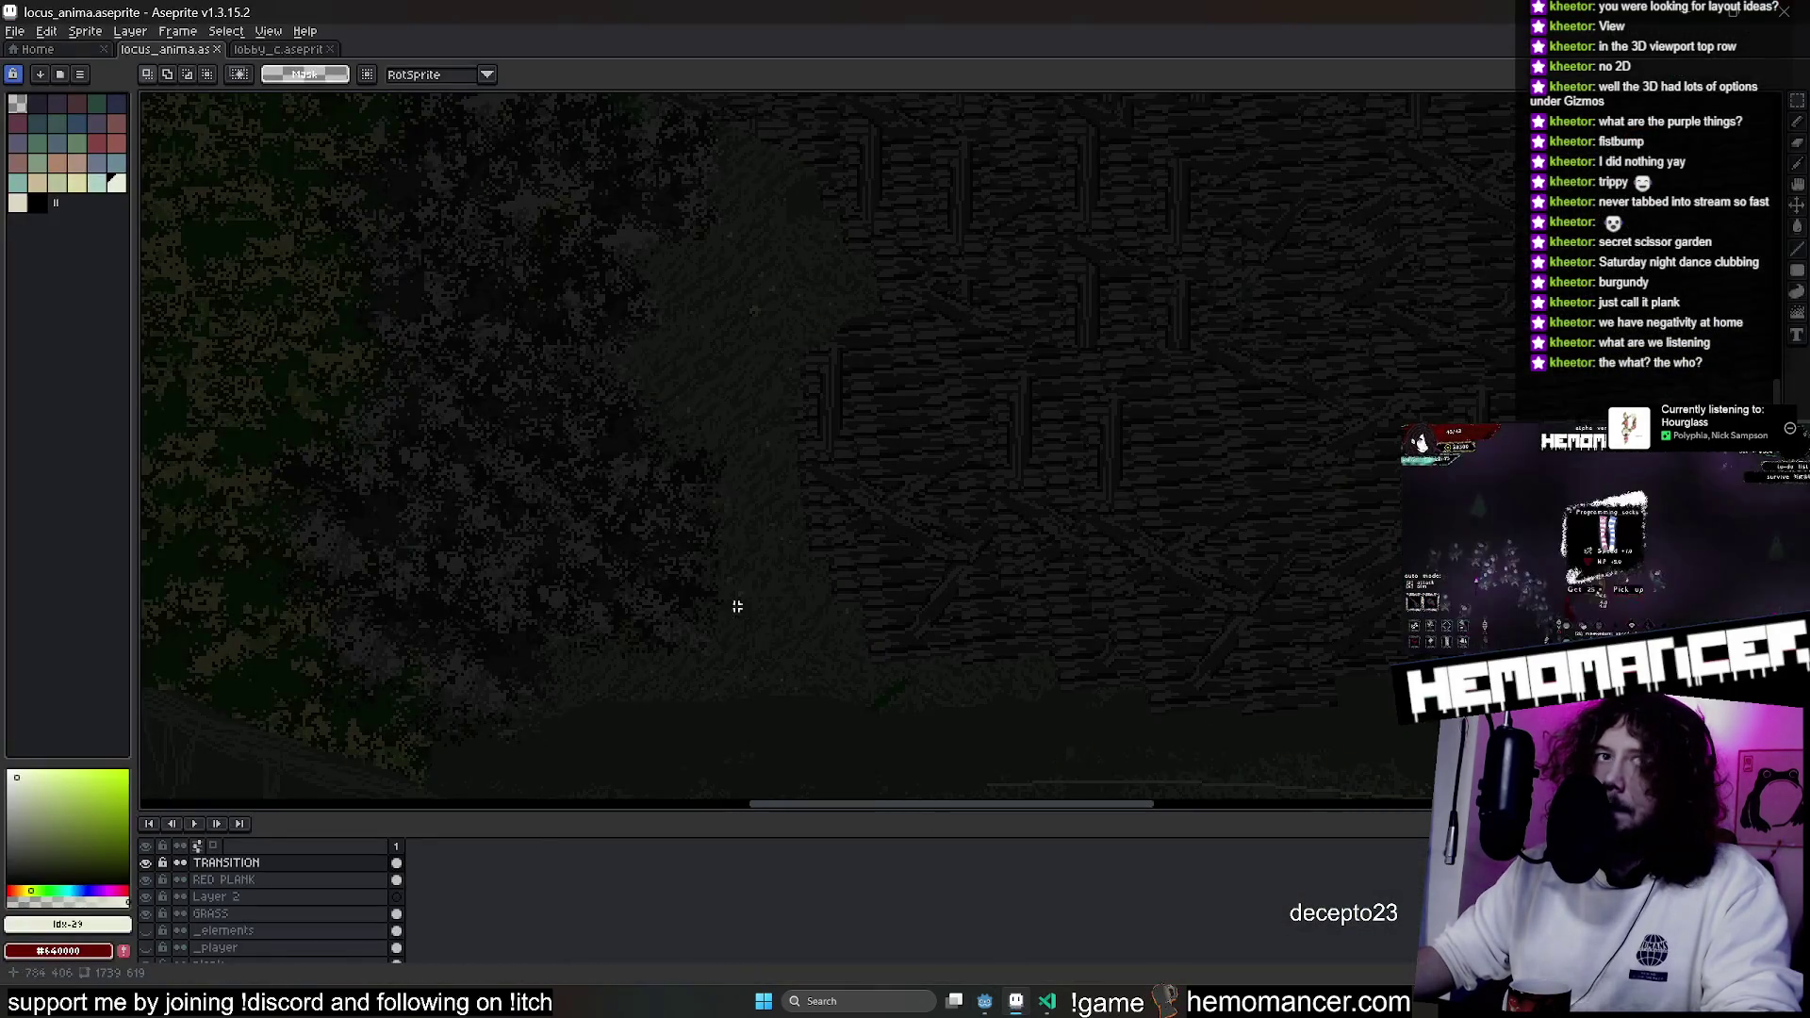
On the GRASS layer, erase the leftover dark rectangle with the 43px eraser.
{"action": "scroll", "coordinate": [769, 488], "scroll_direction": "down", "scroll_amount": 5}
{"action": "scroll", "coordinate": [770, 489], "scroll_direction": "up", "scroll_amount": 5}
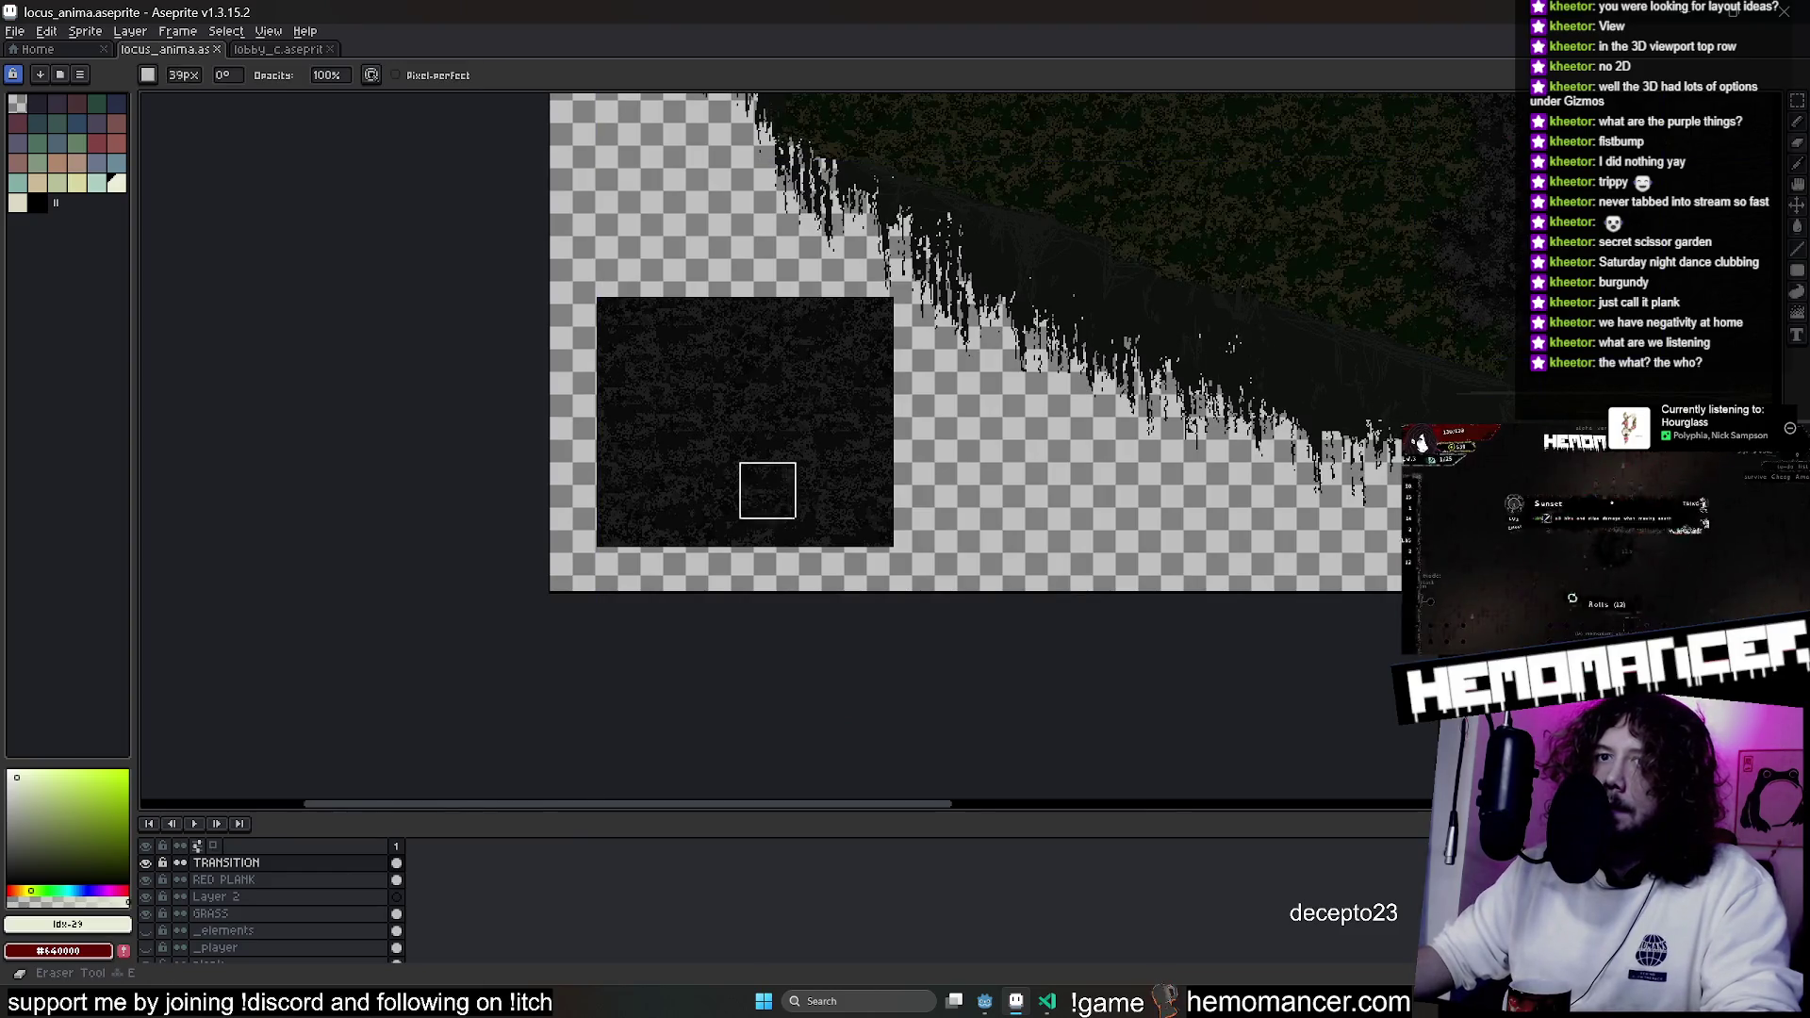
{"action": "left_click", "coordinate": [283, 913]}
{"action": "mouse_move", "coordinate": [912, 462]}
{"action": "left_mouse_down"}
{"action": "mouse_move", "coordinate": [762, 640]}
{"action": "mouse_move", "coordinate": [719, 626]}
{"action": "mouse_move", "coordinate": [594, 401]}
{"action": "left_mouse_up"}
{"action": "mouse_move", "coordinate": [391, 344]}
{"action": "left_mouse_down"}
{"action": "mouse_move", "coordinate": [509, 400]}
{"action": "mouse_move", "coordinate": [696, 351]}
{"action": "mouse_move", "coordinate": [809, 363]}
{"action": "mouse_move", "coordinate": [864, 332]}
{"action": "mouse_move", "coordinate": [839, 433]}
{"action": "left_mouse_up"}
Save locus_anima.aseprite and return to the lobby scene in Godot.
{"action": "scroll", "coordinate": [838, 433], "scroll_direction": "down", "scroll_amount": 3}
{"action": "scroll", "coordinate": [840, 473], "scroll_direction": "up", "scroll_amount": 3}
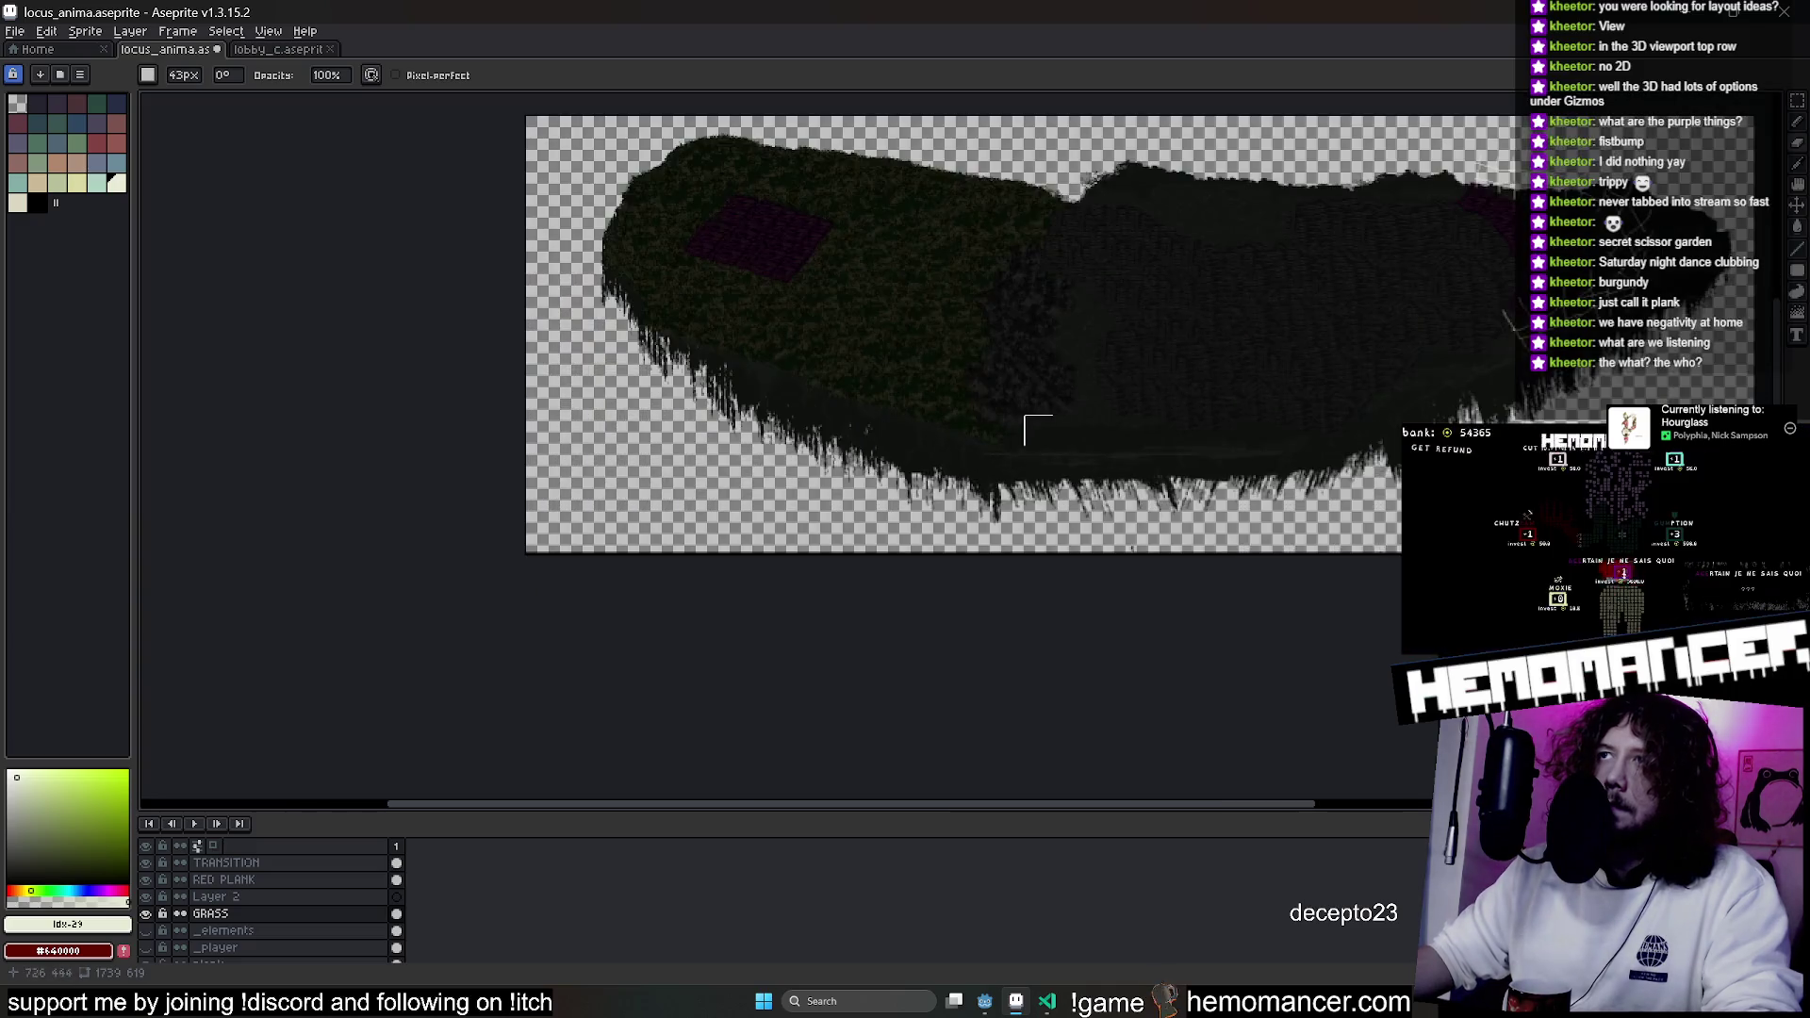
{"action": "key", "text": "ctrl+s"}
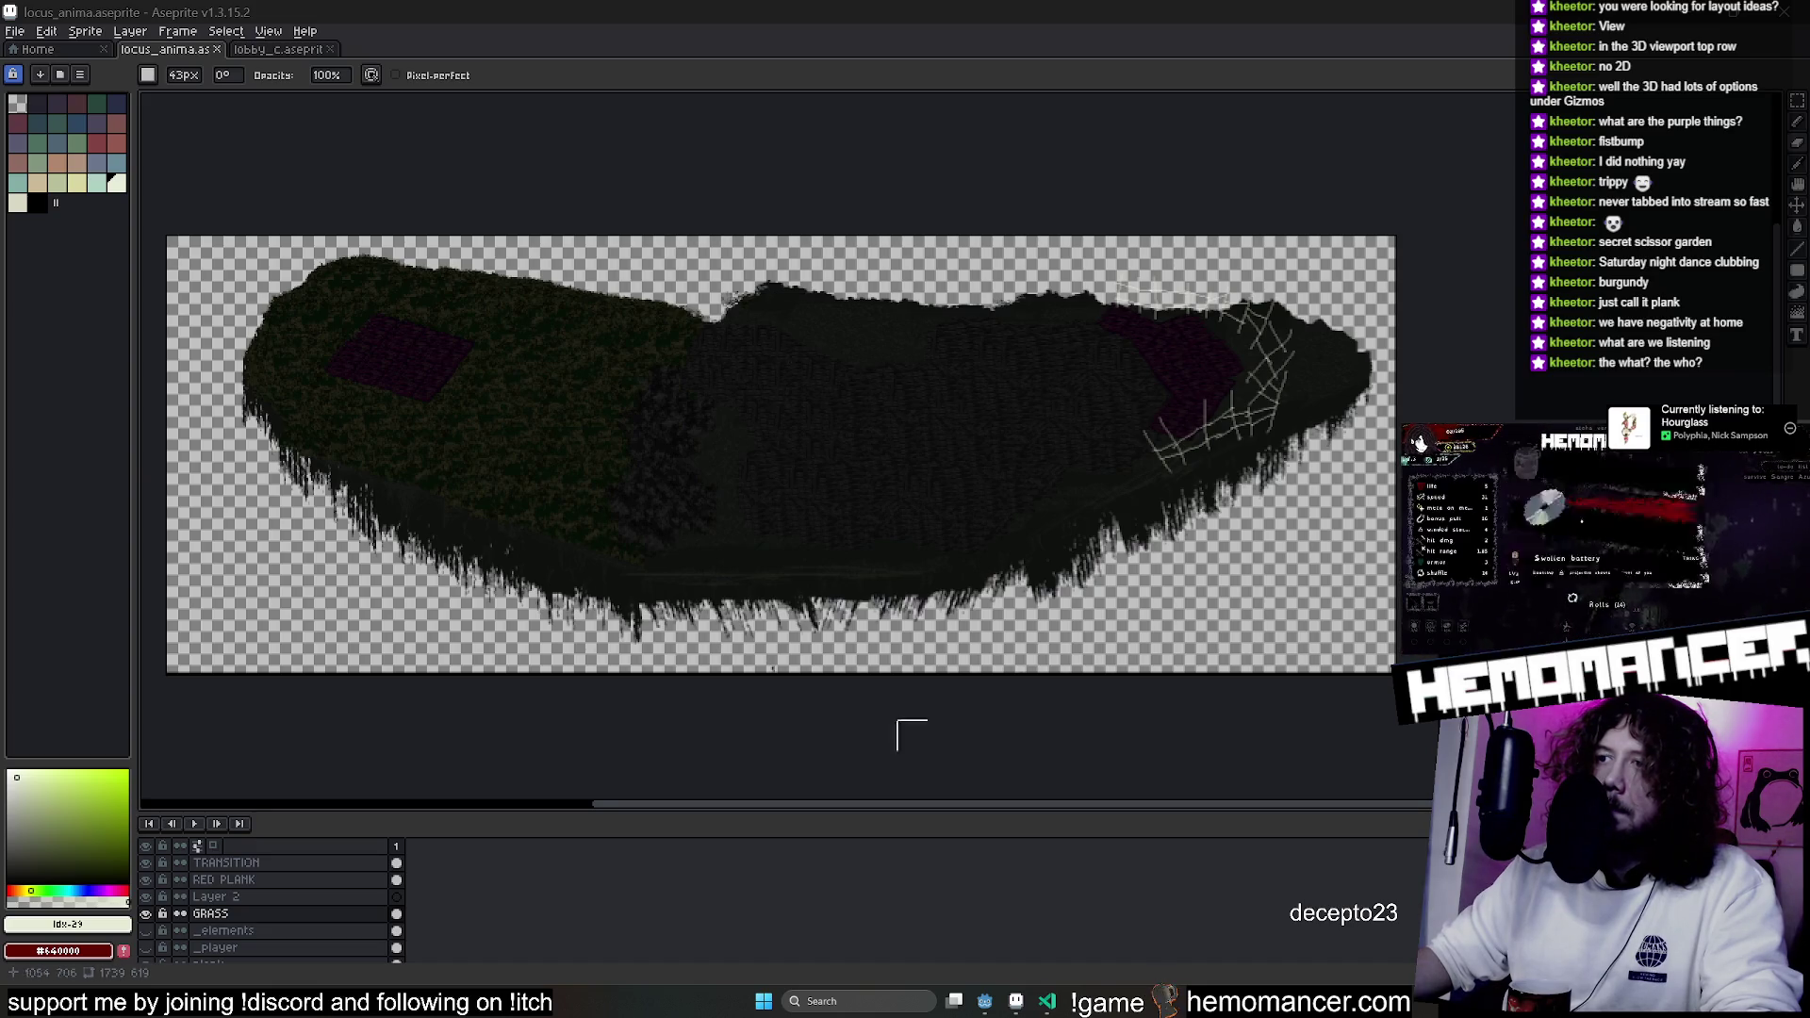
{"action": "left_click", "coordinate": [985, 1002]}
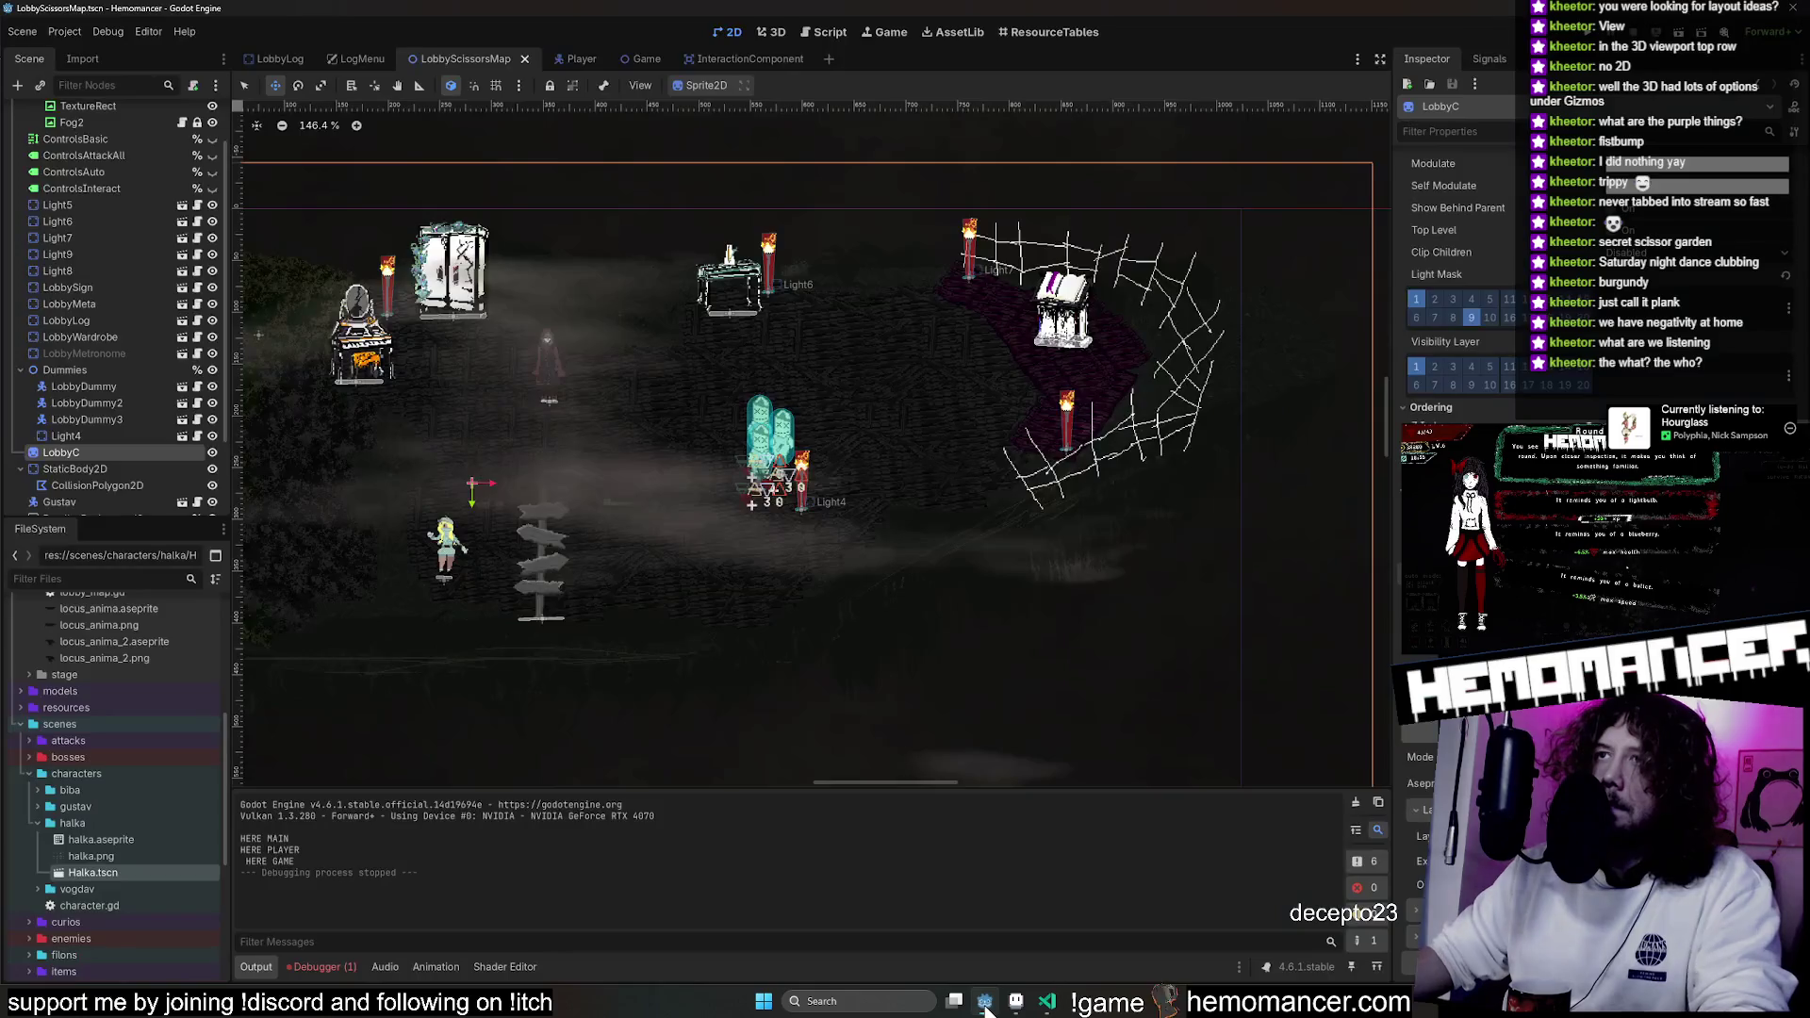
Select the lobby's CollisionPolygon2D and move its triangle up-left before editing points.
{"action": "scroll", "coordinate": [628, 612], "scroll_direction": "down", "scroll_amount": 2}
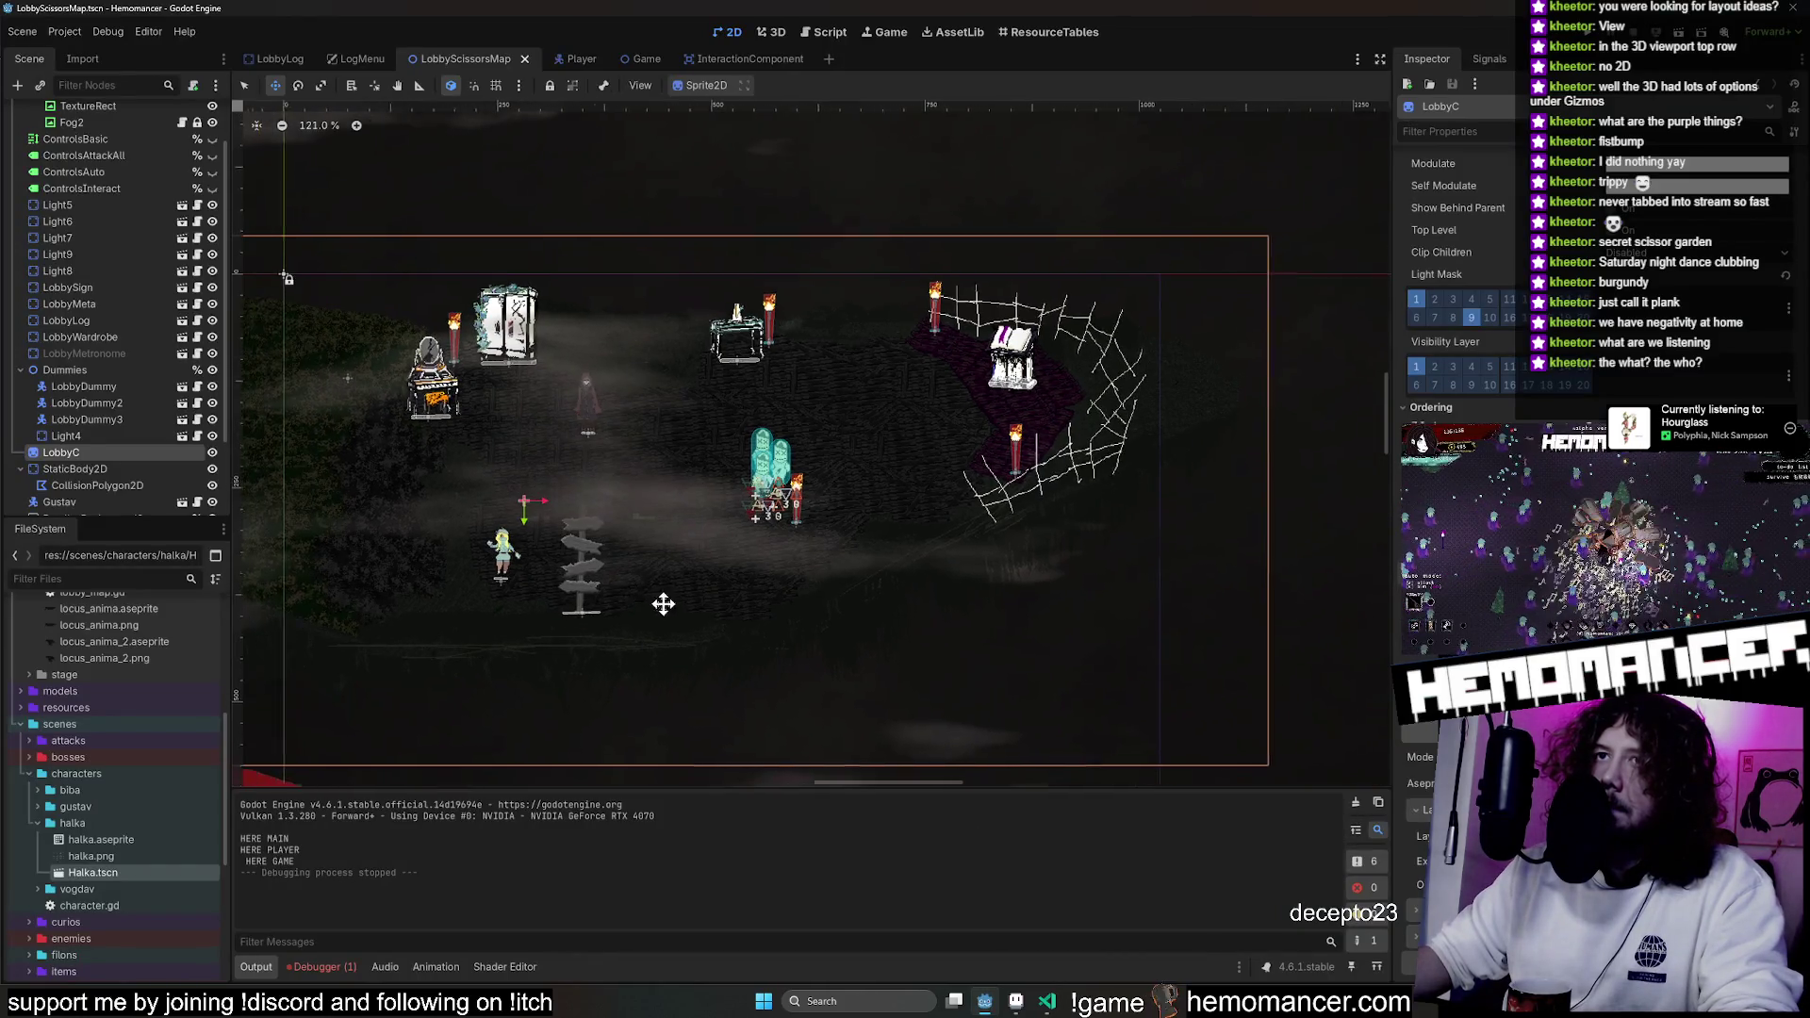
{"action": "scroll", "coordinate": [1095, 597], "scroll_direction": "down", "scroll_amount": 1}
{"action": "scroll", "coordinate": [1095, 598], "scroll_direction": "left", "scroll_amount": 5}
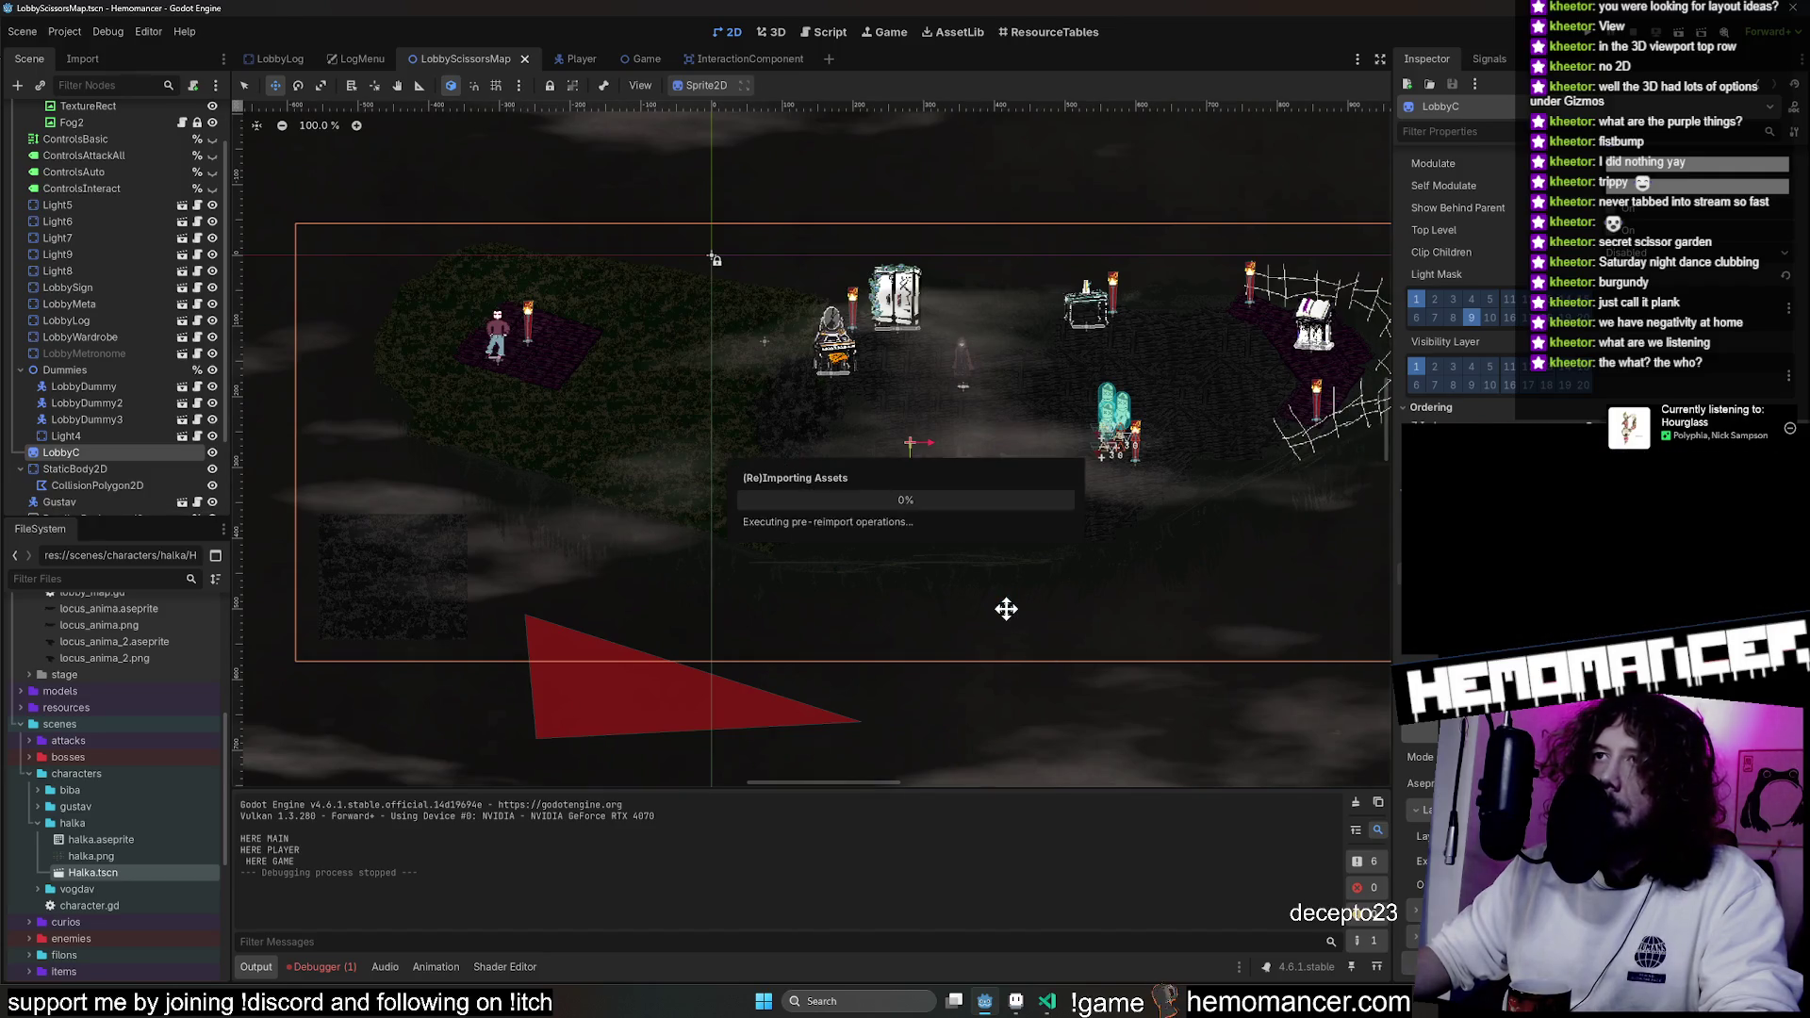
{"action": "left_click", "coordinate": [99, 484]}
{"action": "mouse_move", "coordinate": [686, 691]}
{"action": "left_mouse_down"}
{"action": "mouse_move", "coordinate": [621, 603]}
{"action": "mouse_move", "coordinate": [603, 533]}
{"action": "left_mouse_up"}
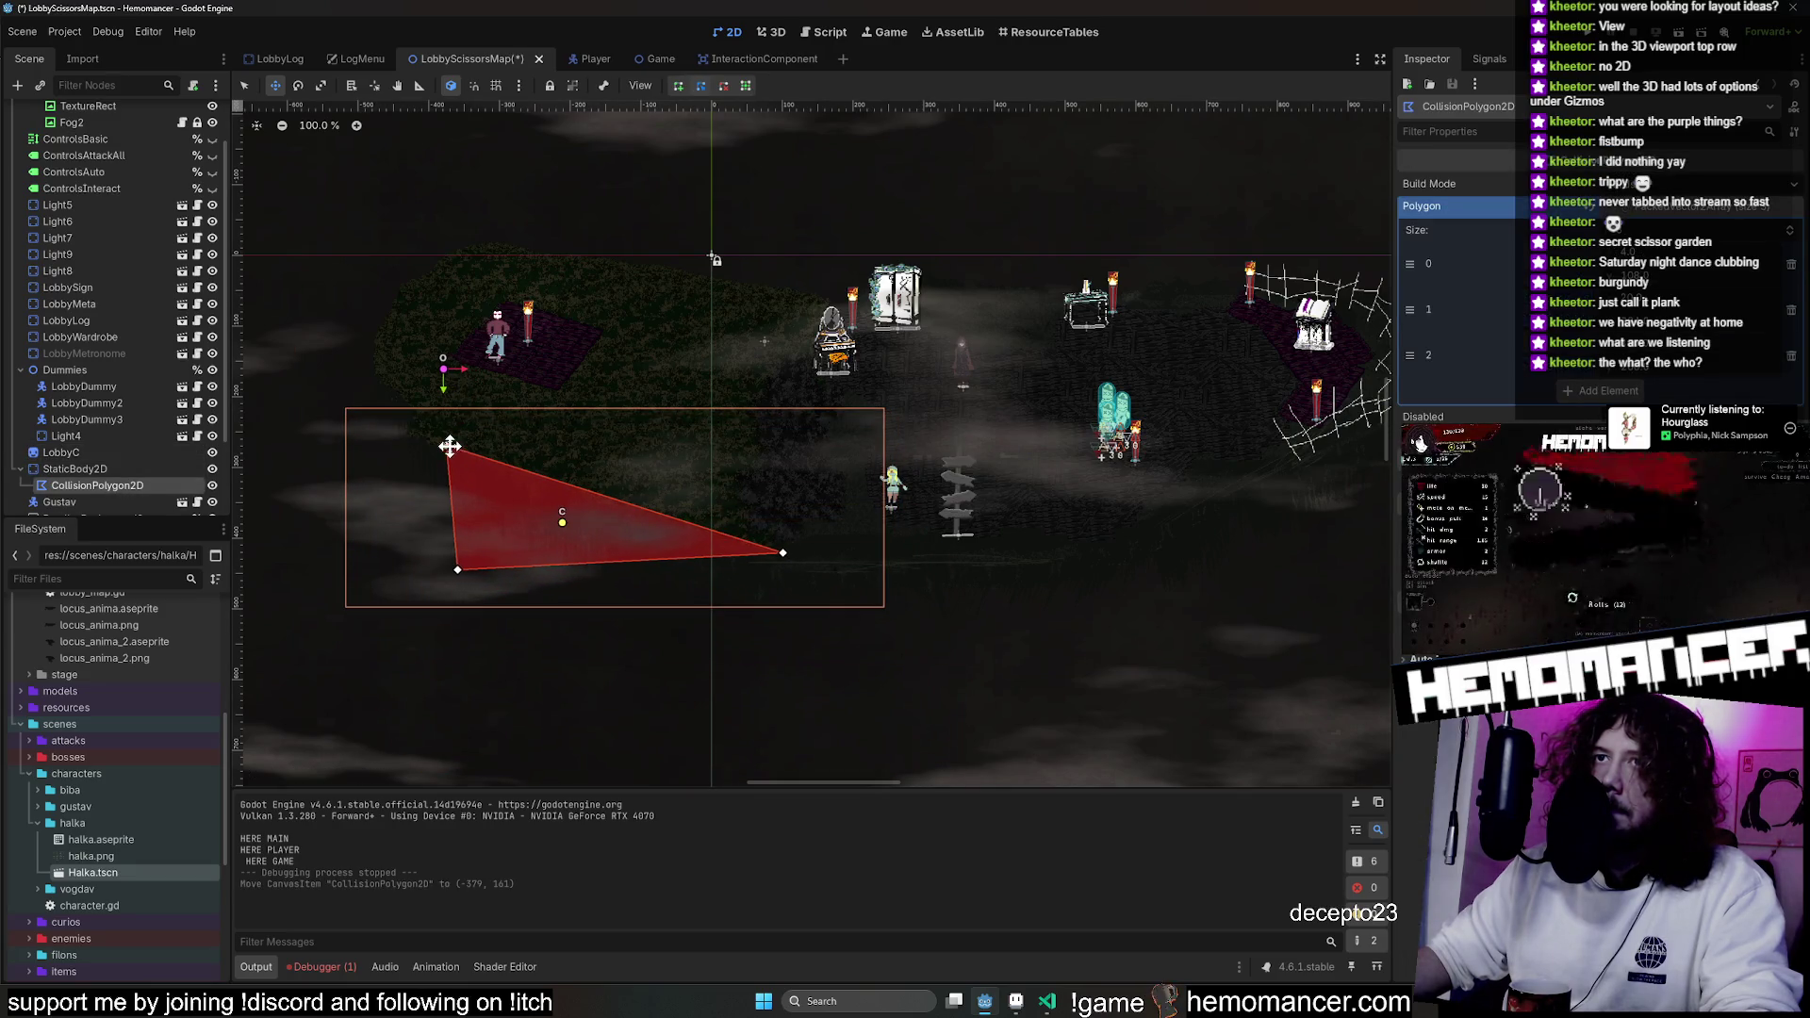
{"action": "key", "text": "q"}
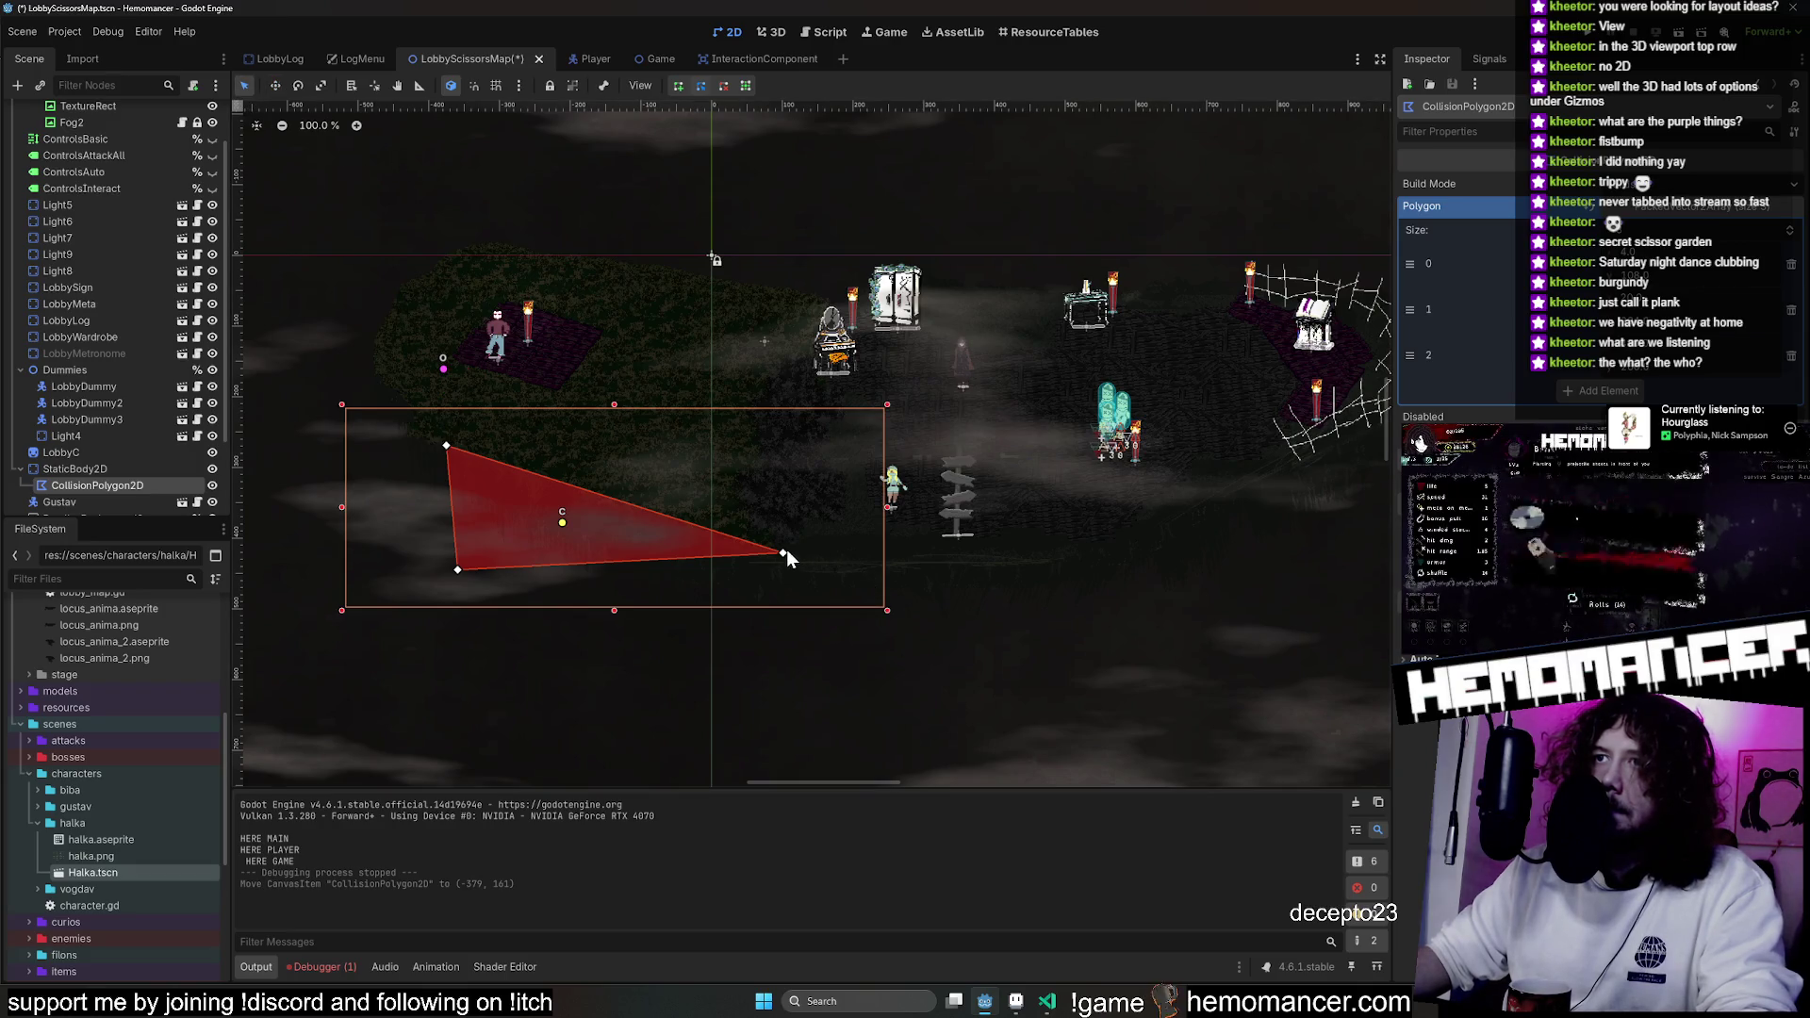
Add polygon points along the bottom edge and extend it toward the cobweb corner.
{"action": "mouse_move", "coordinate": [781, 553]}
{"action": "left_mouse_down"}
{"action": "mouse_move", "coordinate": [959, 613]}
{"action": "mouse_move", "coordinate": [1259, 568]}
{"action": "left_mouse_up"}
{"action": "mouse_move", "coordinate": [1155, 652]}
{"action": "left_mouse_down"}
{"action": "mouse_move", "coordinate": [934, 671]}
{"action": "mouse_move", "coordinate": [640, 733]}
{"action": "left_mouse_up"}
{"action": "mouse_move", "coordinate": [711, 645]}
{"action": "left_mouse_down"}
{"action": "mouse_move", "coordinate": [885, 524]}
{"action": "mouse_move", "coordinate": [896, 492]}
{"action": "mouse_move", "coordinate": [935, 486]}
{"action": "mouse_move", "coordinate": [947, 467]}
{"action": "mouse_move", "coordinate": [906, 350]}
{"action": "left_mouse_up"}
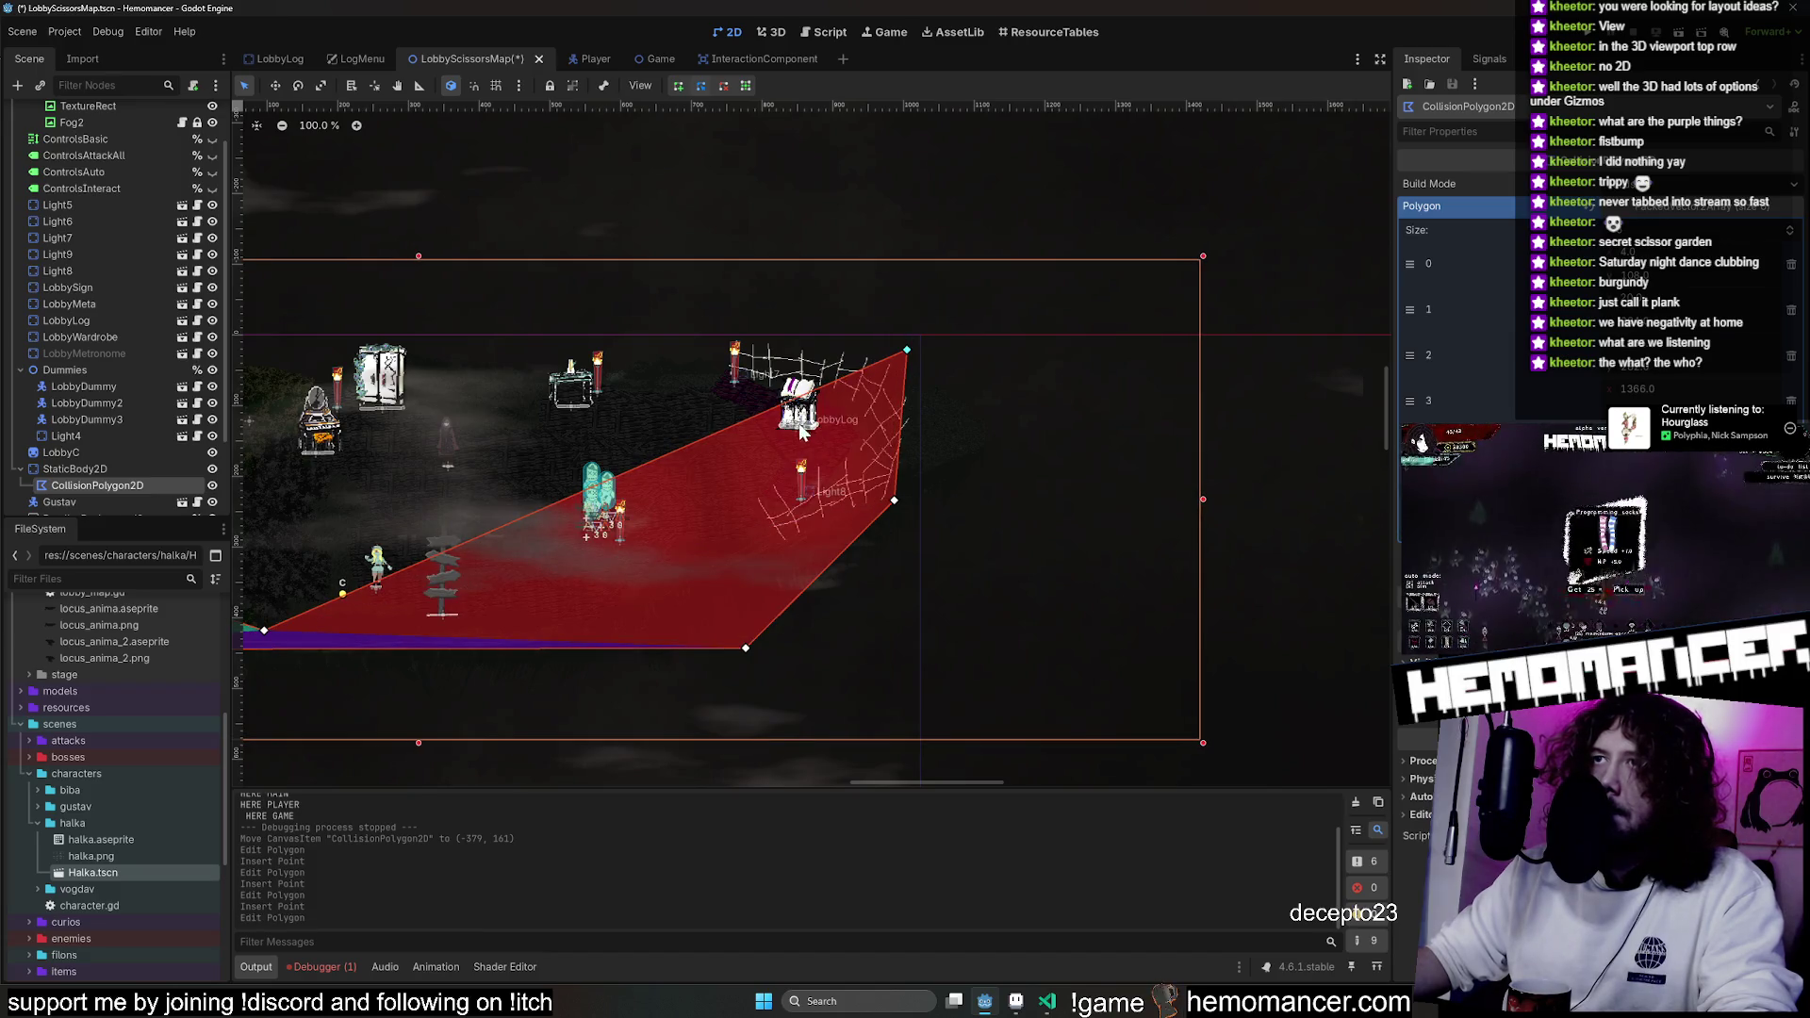
{"action": "mouse_move", "coordinate": [761, 415]}
{"action": "left_mouse_down"}
{"action": "mouse_move", "coordinate": [808, 573]}
{"action": "mouse_move", "coordinate": [873, 512]}
{"action": "left_mouse_up"}
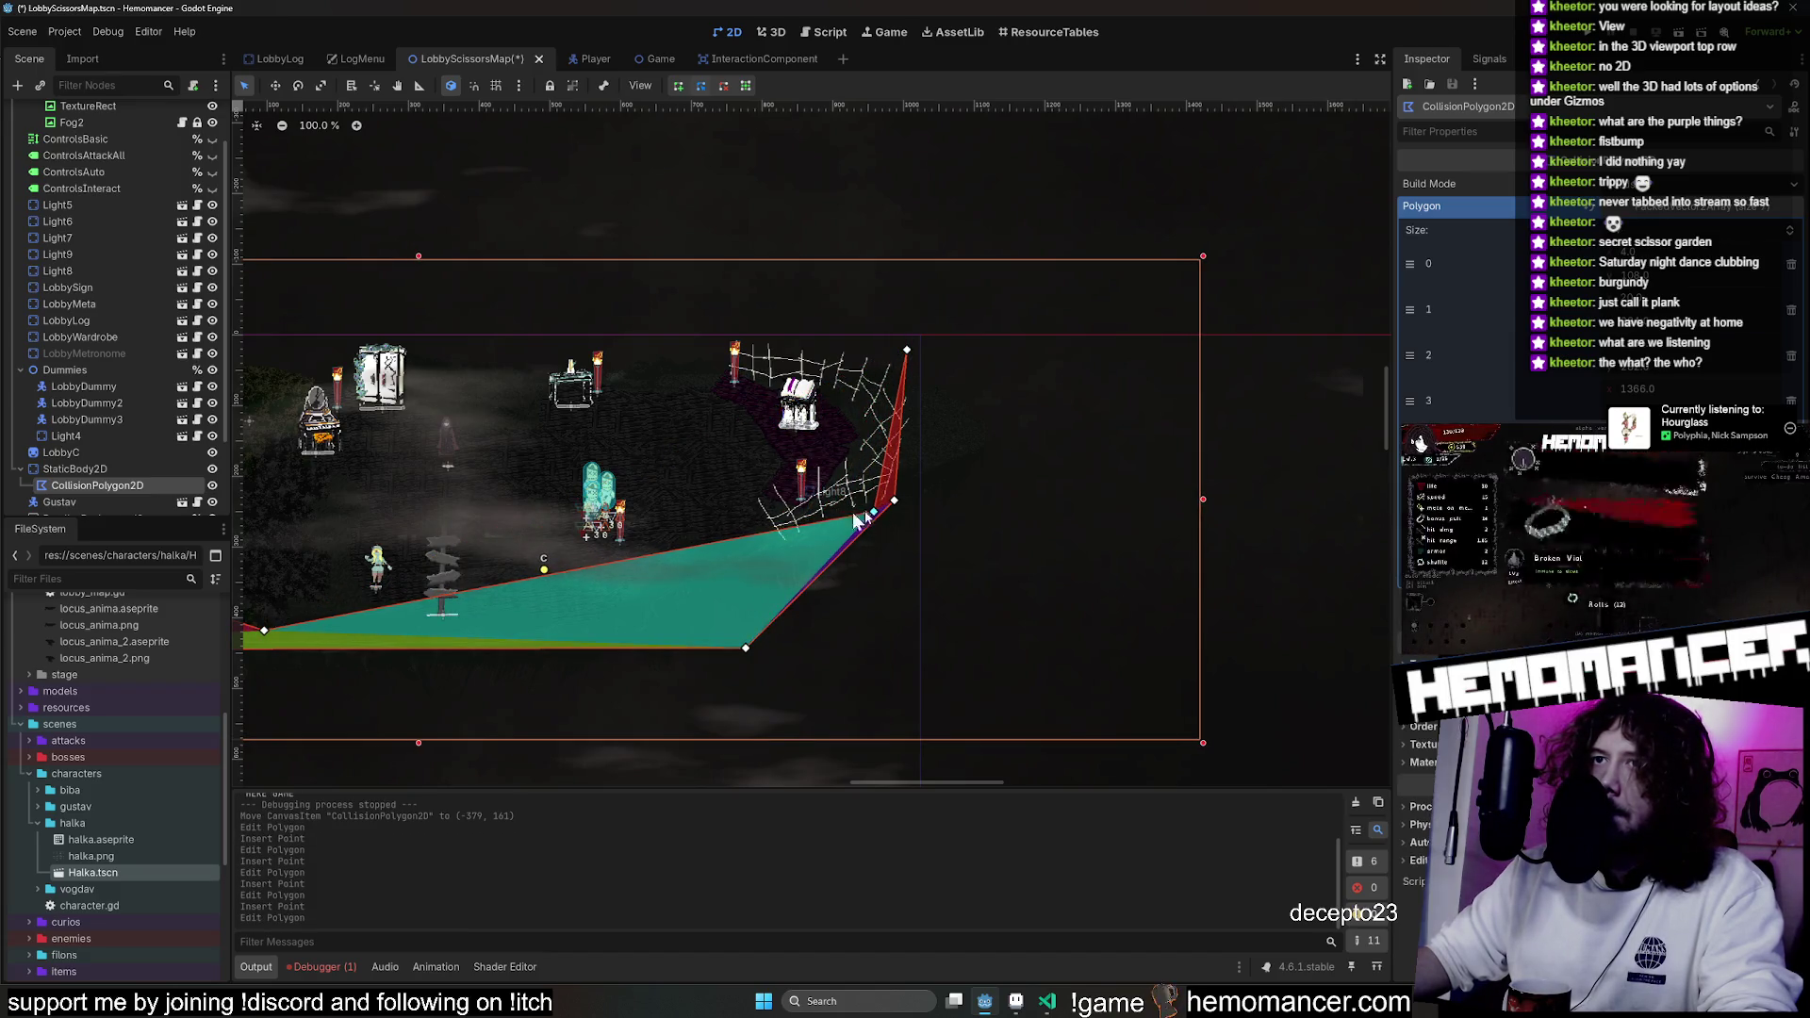
{"action": "mouse_move", "coordinate": [611, 564]}
{"action": "left_mouse_down"}
{"action": "mouse_move", "coordinate": [664, 647]}
{"action": "mouse_move", "coordinate": [698, 614]}
{"action": "mouse_move", "coordinate": [610, 619]}
{"action": "left_mouse_up"}
{"action": "scroll", "coordinate": [966, 748], "scroll_direction": "left", "scroll_amount": 5}
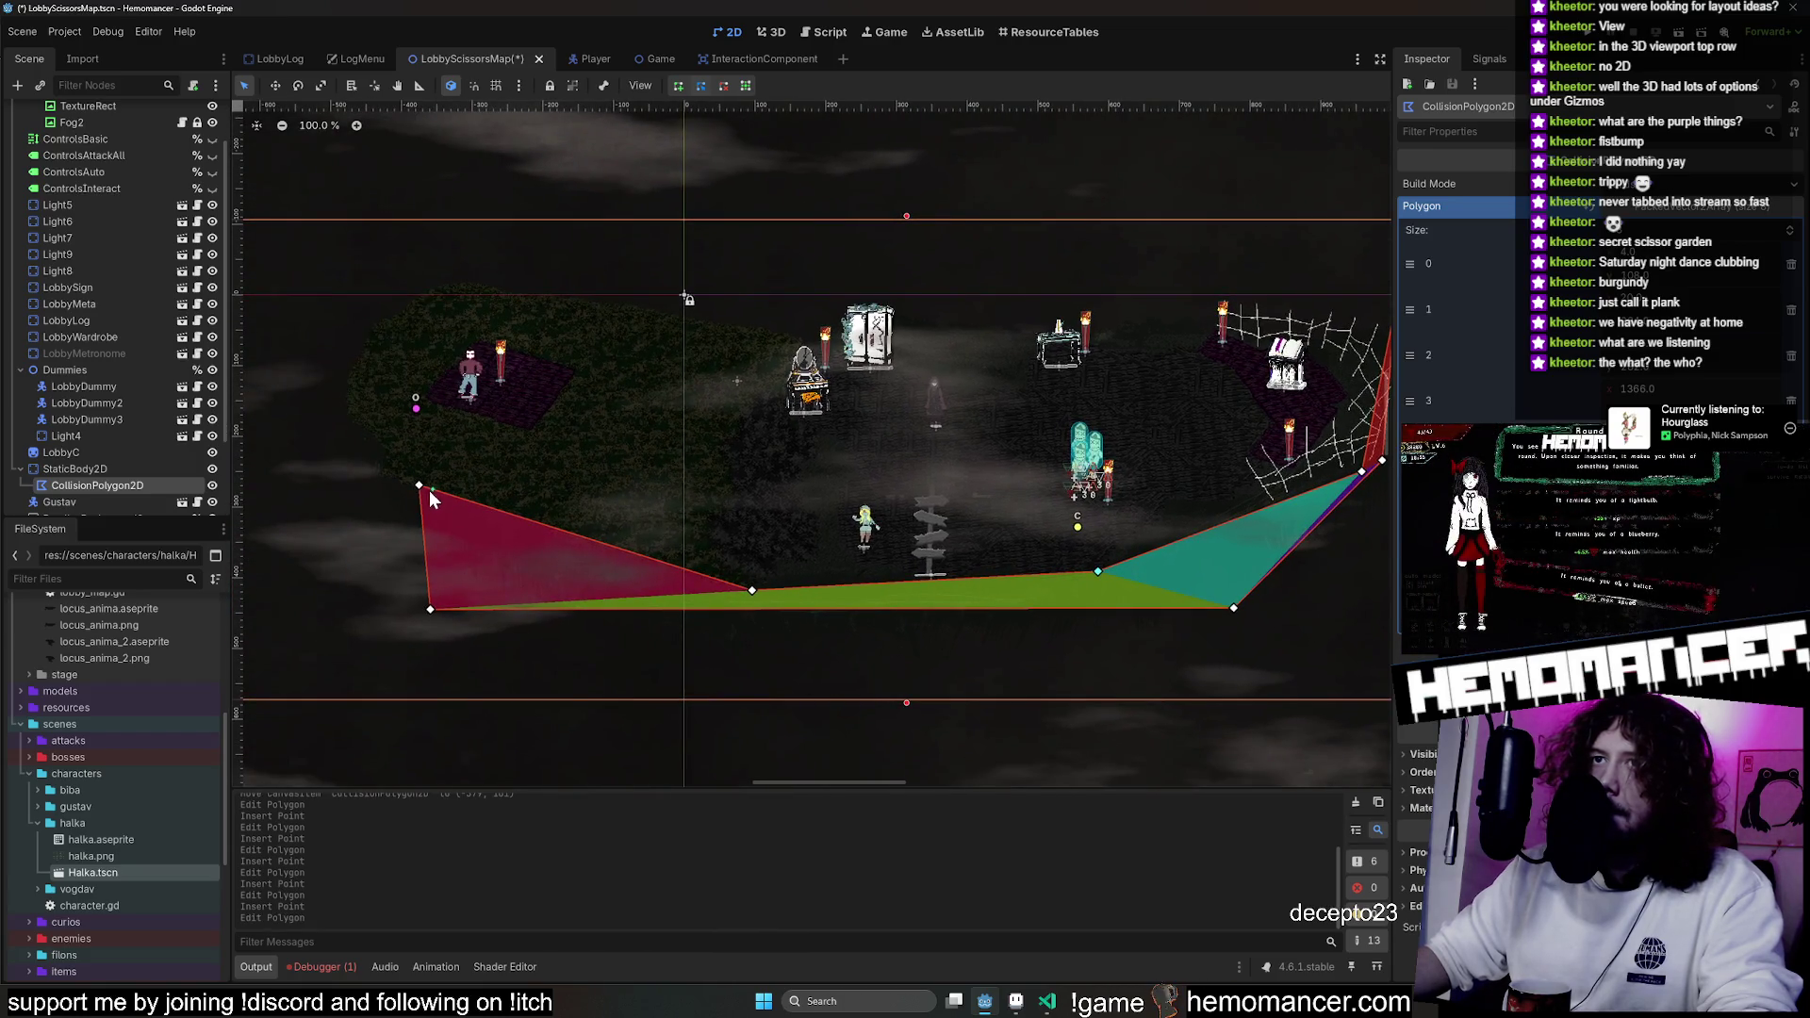
Reshape the polygon's left side and top edge with new points up to the map's top.
{"action": "left_click_drag", "start_coordinate": [396, 486], "coordinate": [246, 397]}
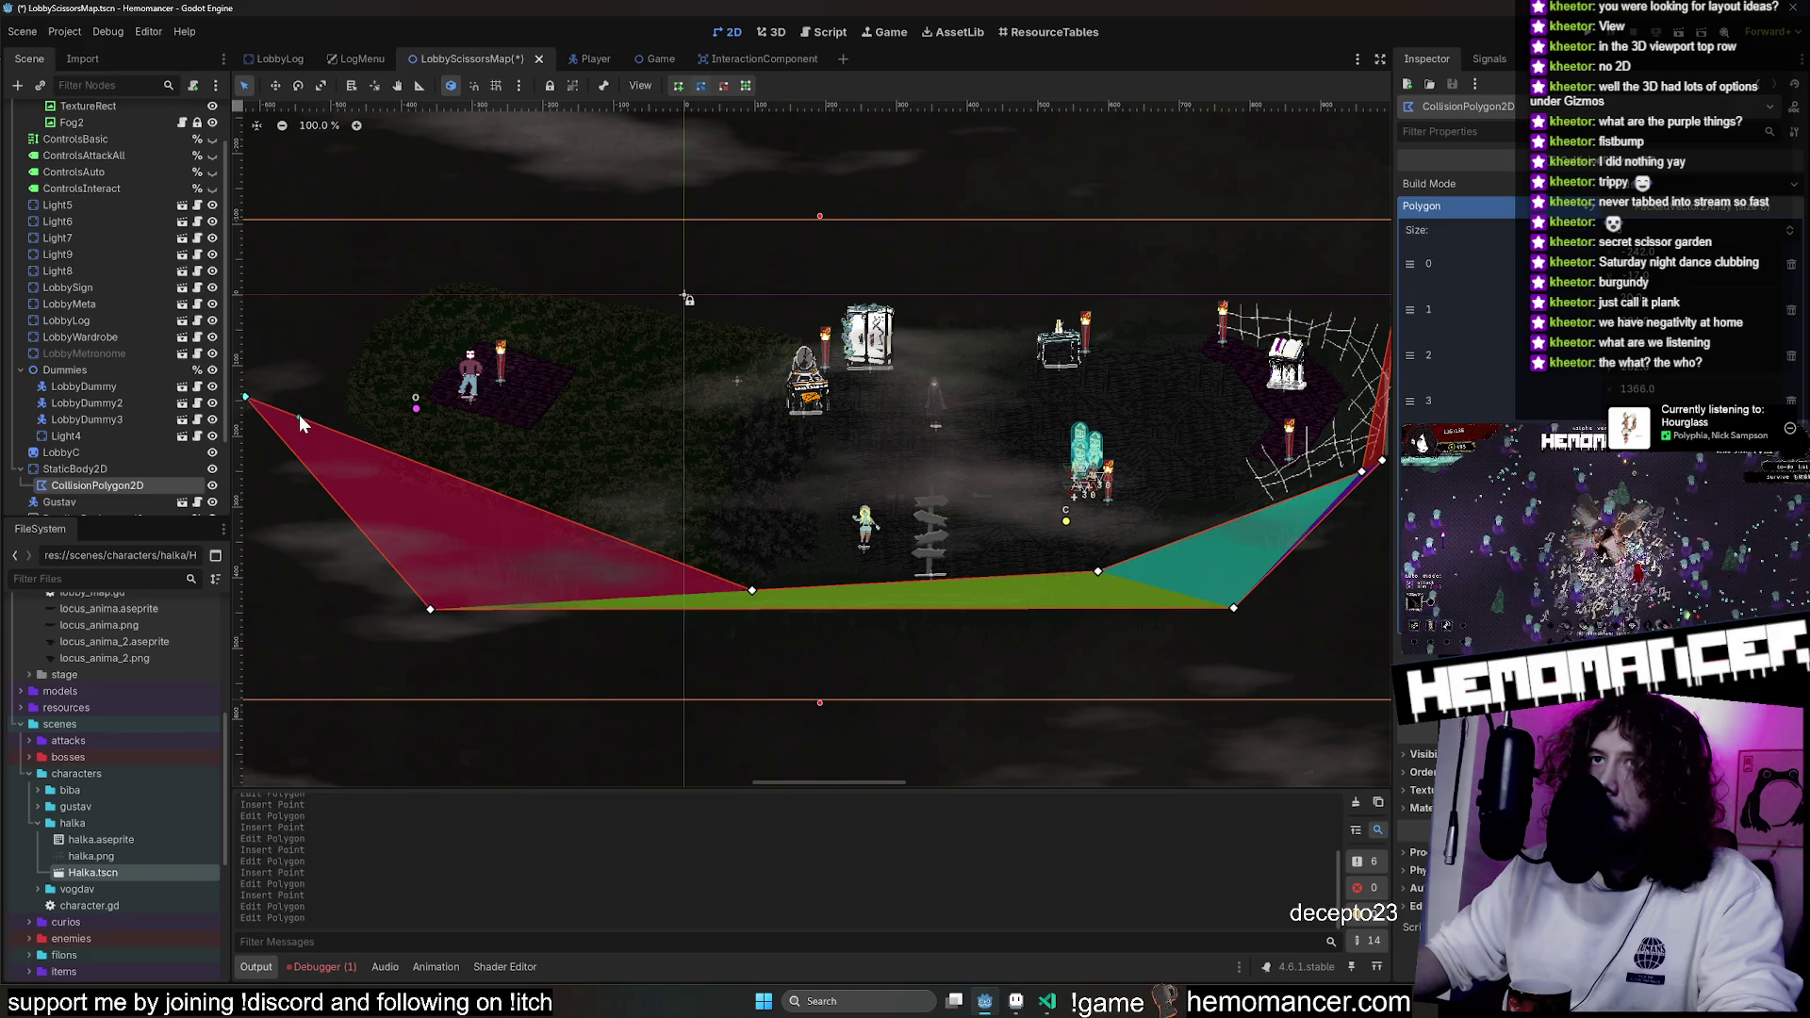
{"action": "left_click", "coordinate": [500, 494]}
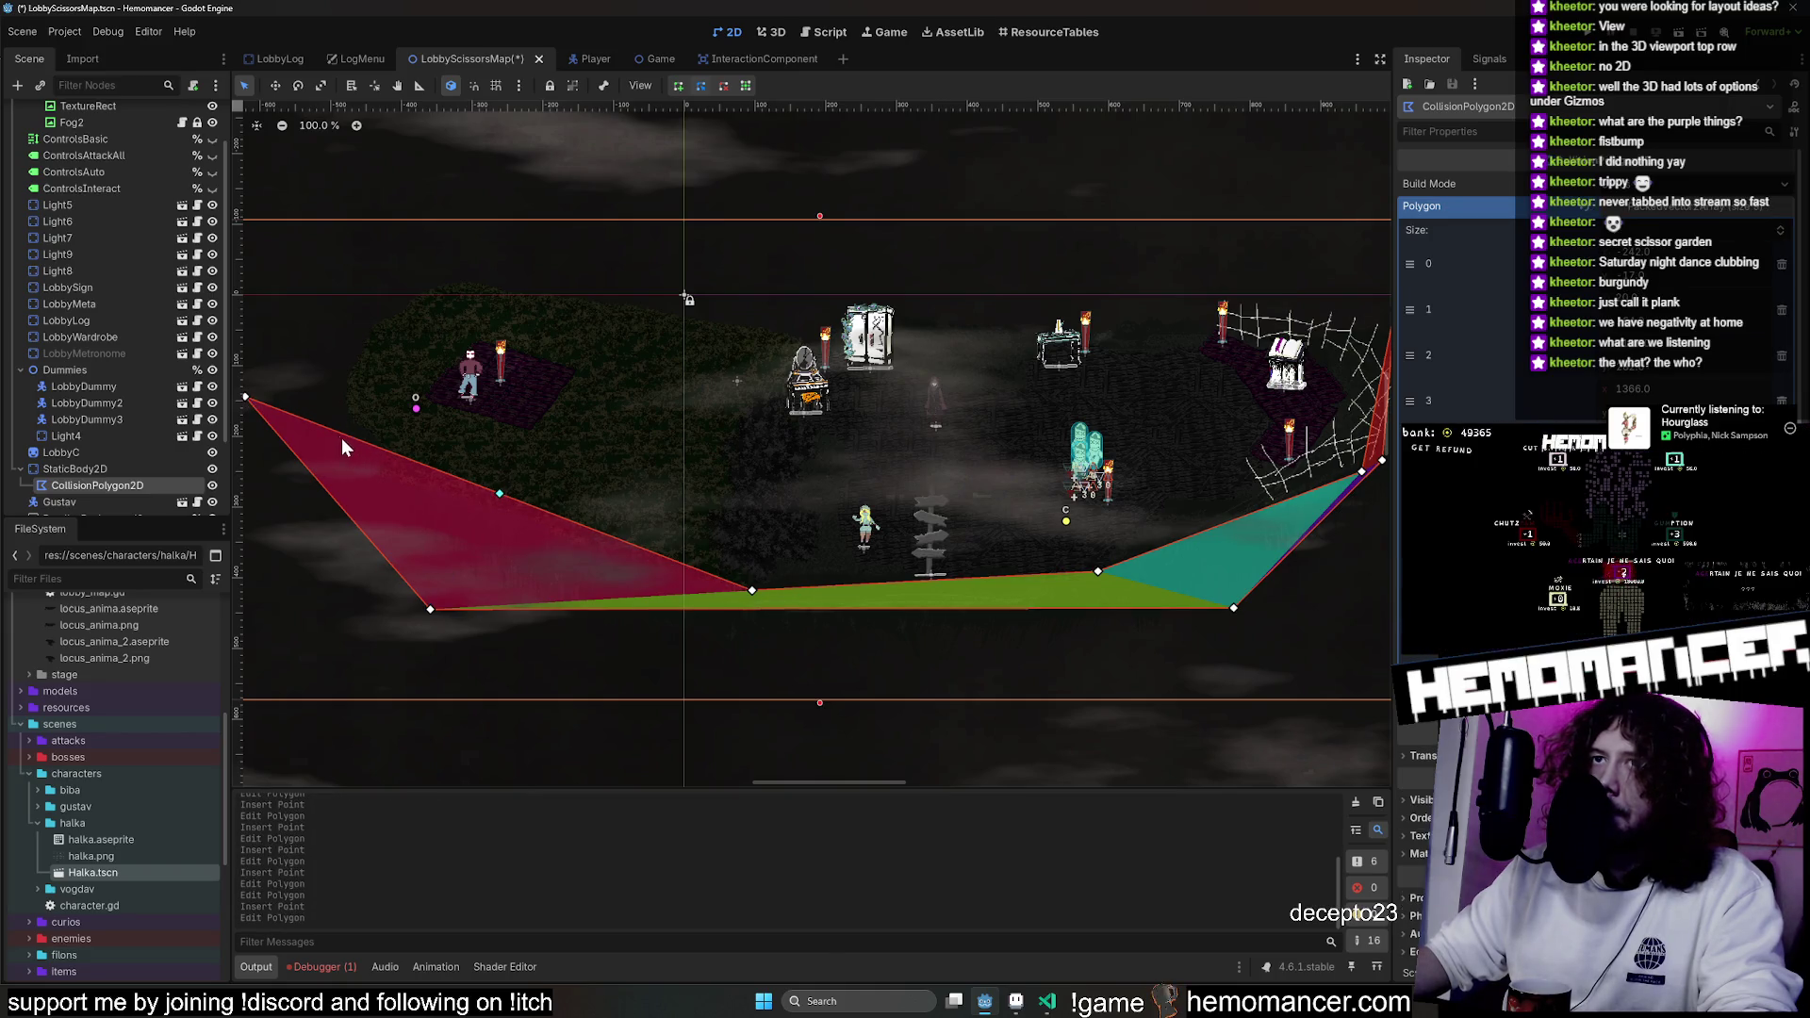
{"action": "mouse_move", "coordinate": [325, 430]}
{"action": "left_mouse_down"}
{"action": "mouse_move", "coordinate": [415, 277]}
{"action": "mouse_move", "coordinate": [453, 252]}
{"action": "left_mouse_up"}
{"action": "mouse_move", "coordinate": [482, 415]}
{"action": "left_mouse_down"}
{"action": "mouse_move", "coordinate": [354, 441]}
{"action": "mouse_move", "coordinate": [331, 422]}
{"action": "left_mouse_up"}
{"action": "left_click_drag", "start_coordinate": [436, 187], "coordinate": [446, 123]}
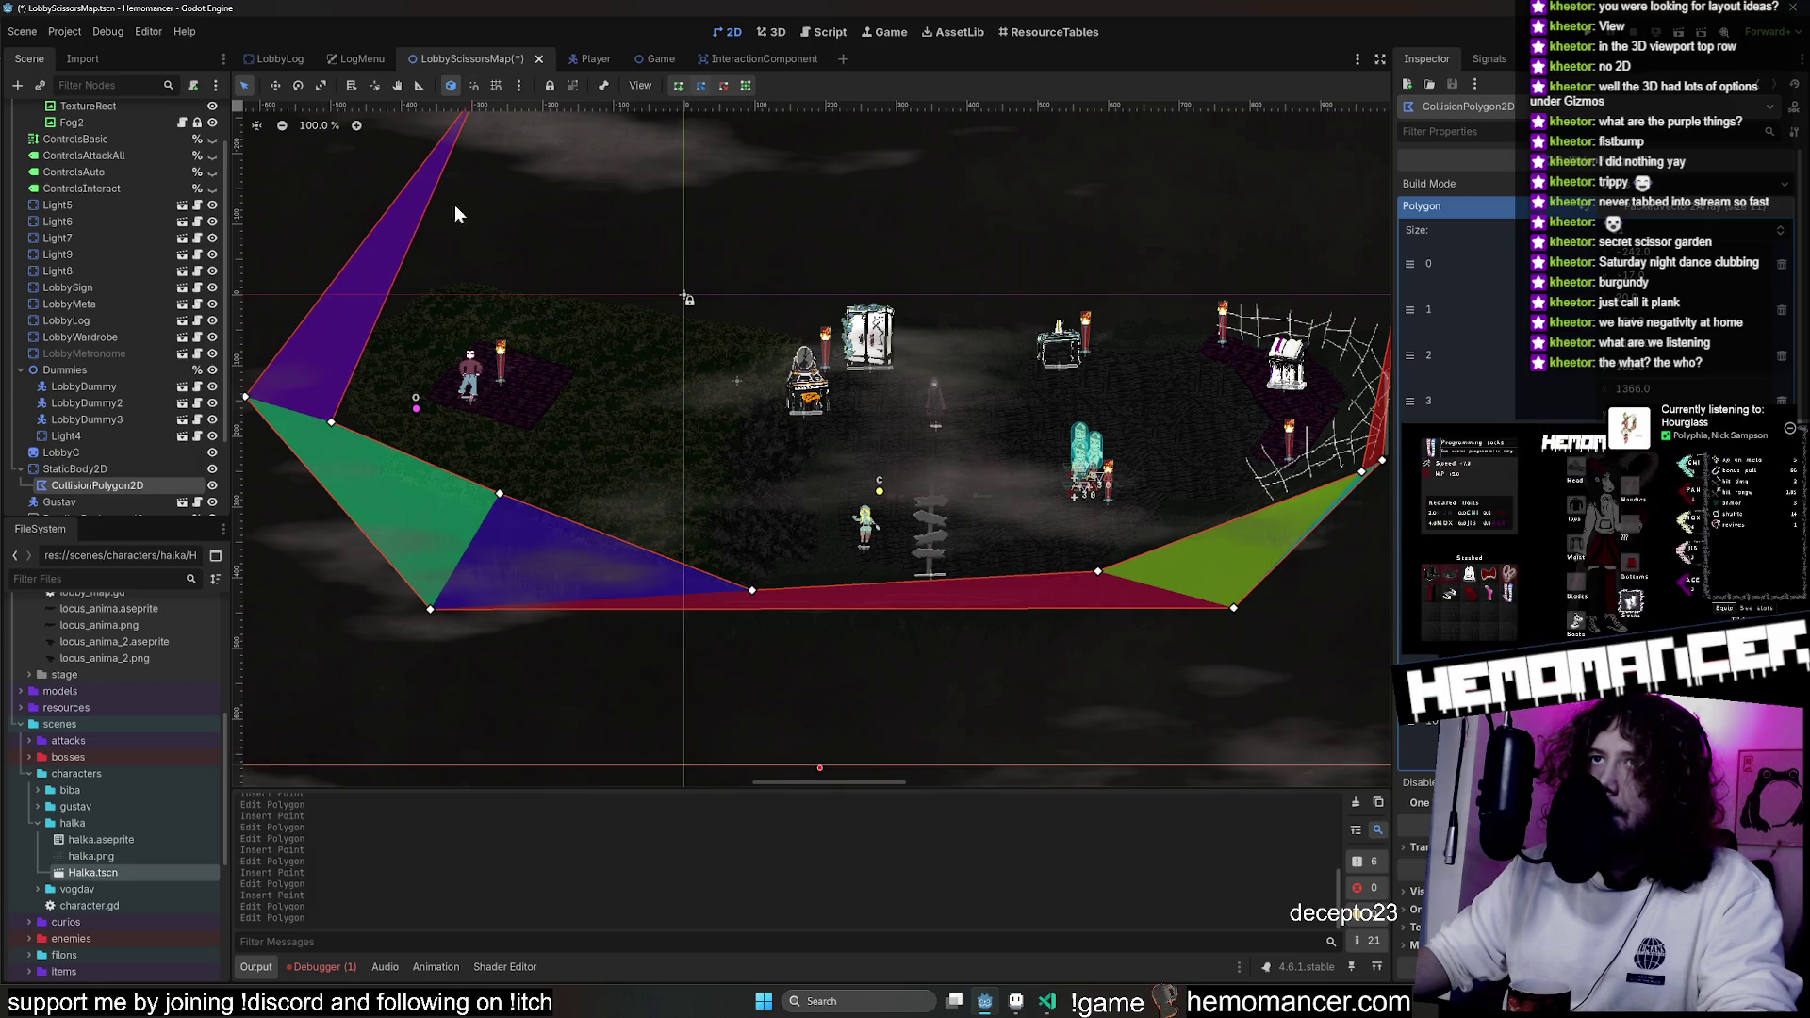
{"action": "mouse_move", "coordinate": [430, 199]}
{"action": "left_mouse_down"}
{"action": "mouse_move", "coordinate": [642, 222]}
{"action": "mouse_move", "coordinate": [664, 105]}
{"action": "left_mouse_up"}
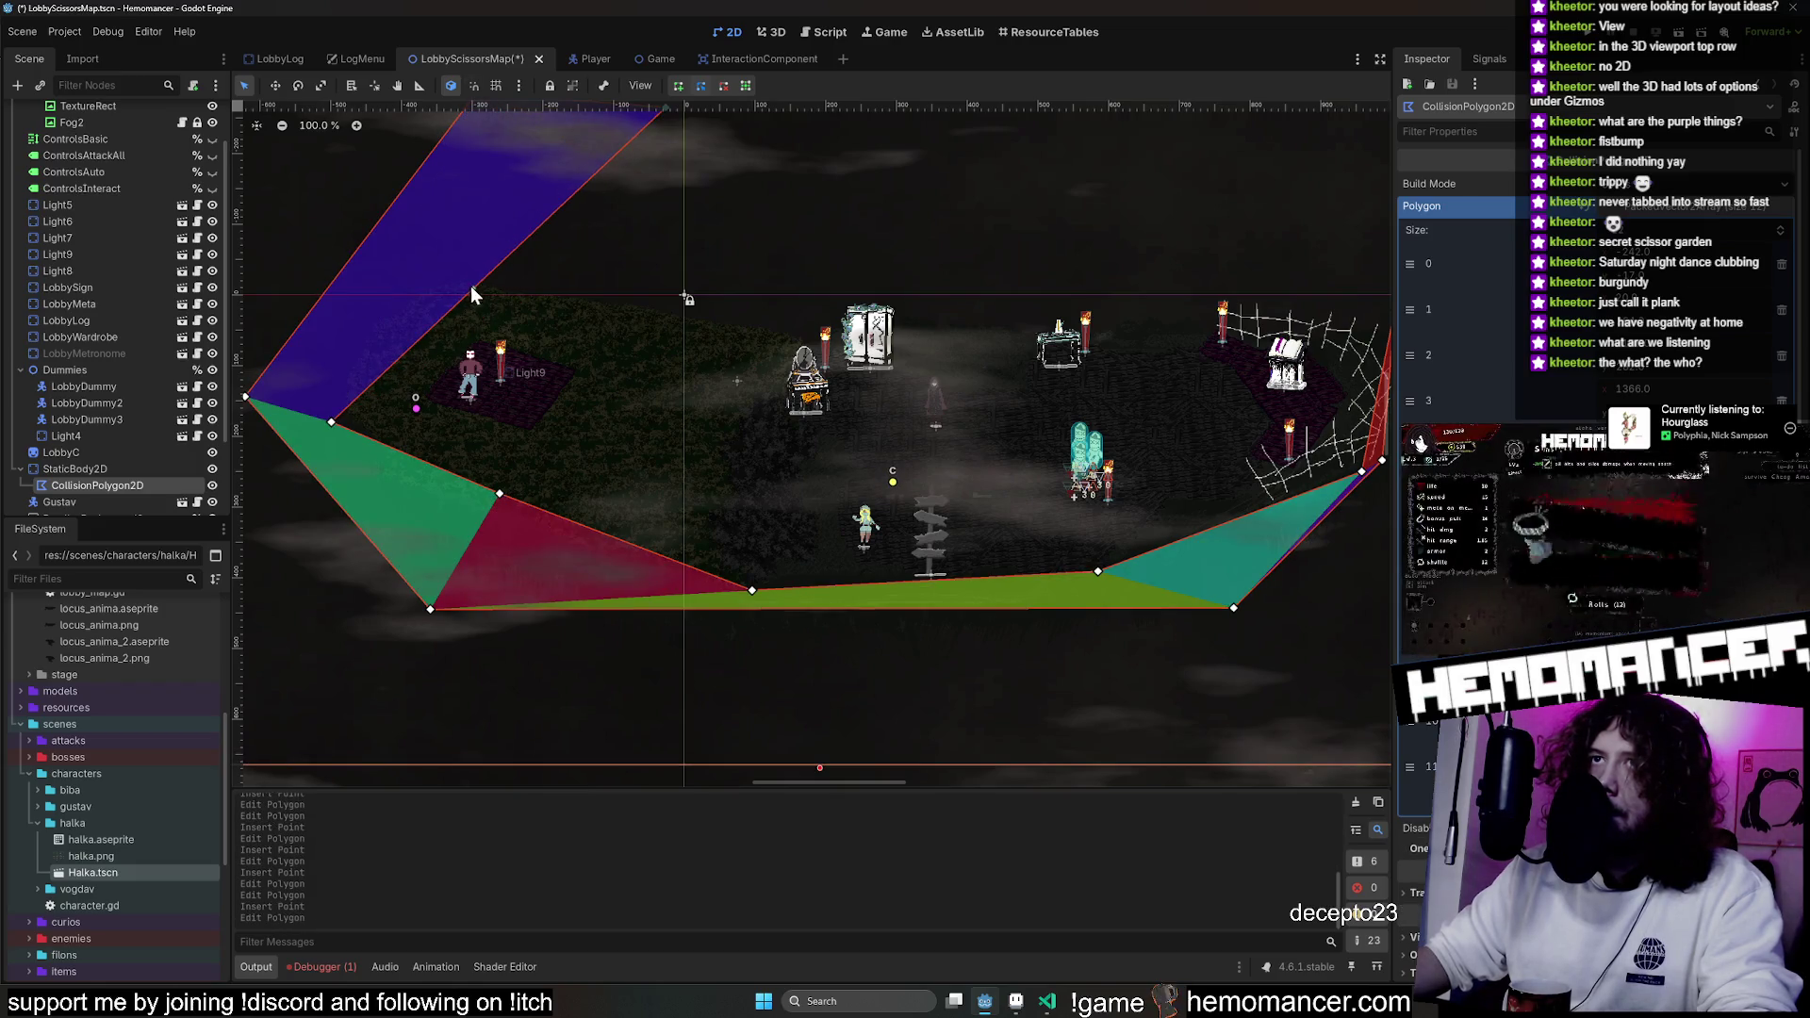
{"action": "left_click_drag", "start_coordinate": [469, 290], "coordinate": [433, 270]}
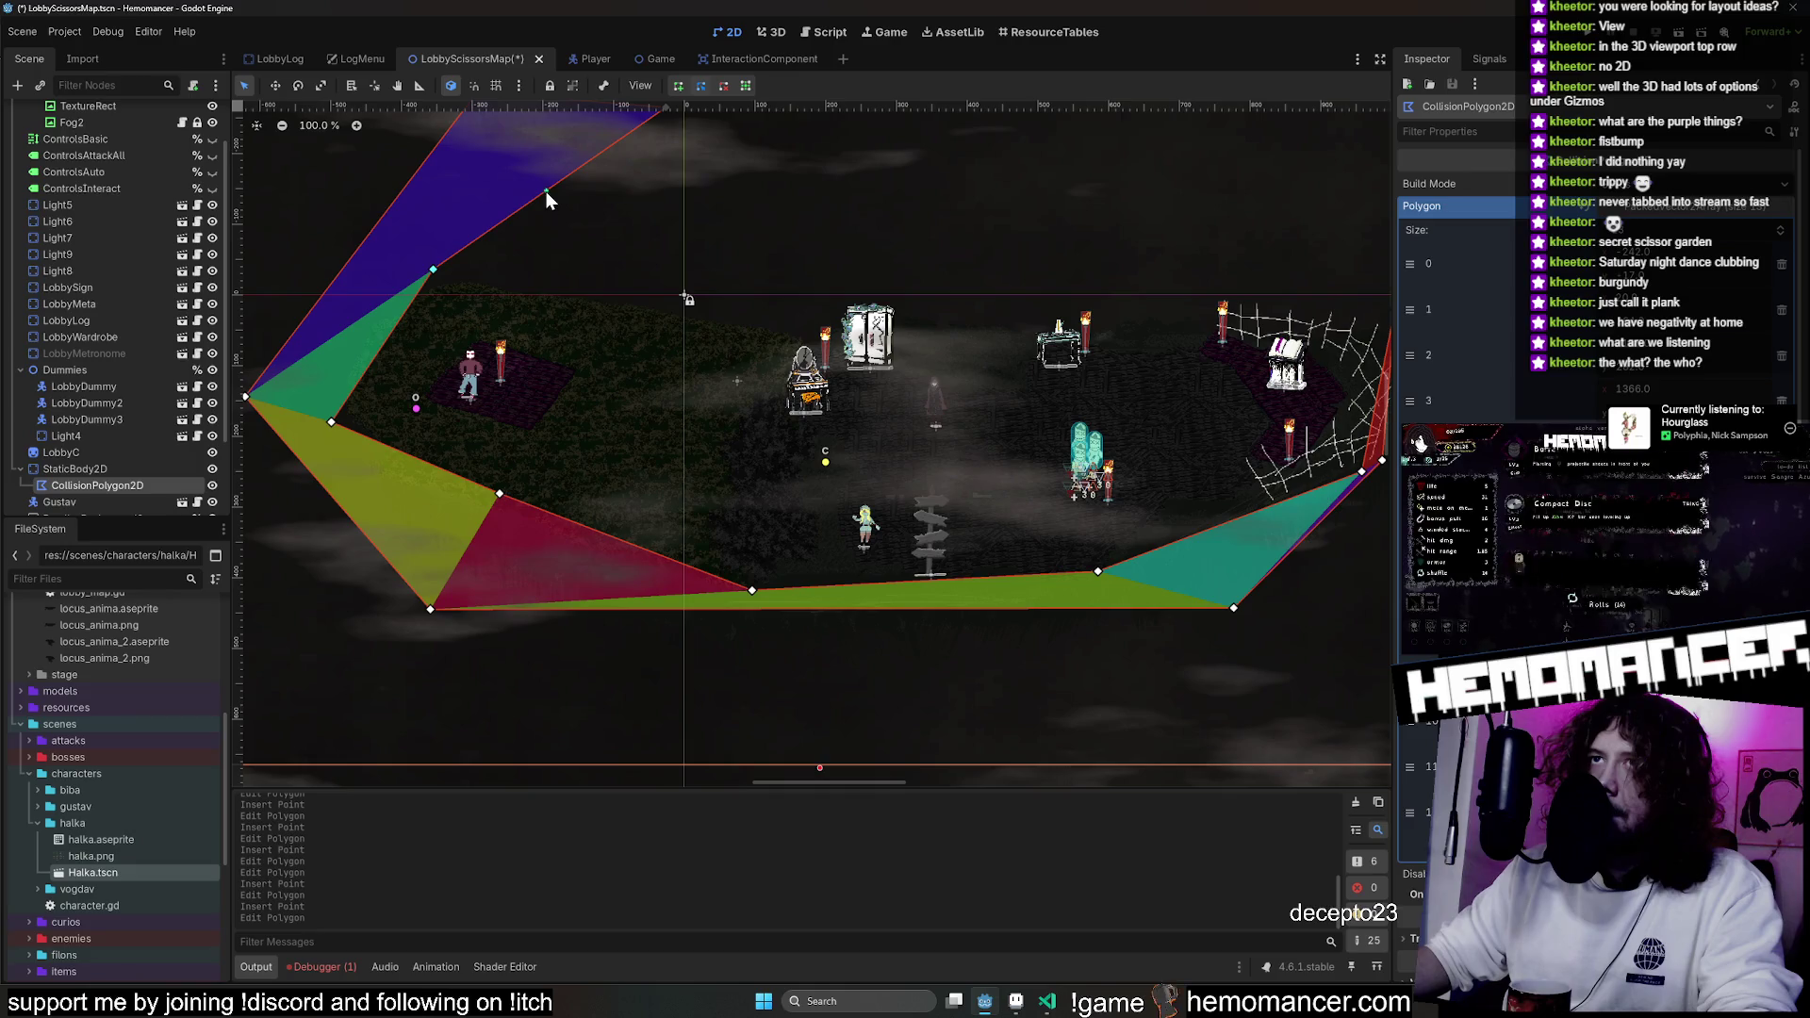
{"action": "left_click_drag", "start_coordinate": [546, 191], "coordinate": [825, 344]}
{"action": "mouse_move", "coordinate": [675, 107]}
{"action": "left_mouse_down"}
{"action": "mouse_move", "coordinate": [506, 254]}
{"action": "mouse_move", "coordinate": [336, 356]}
{"action": "mouse_move", "coordinate": [509, 396]}
{"action": "left_mouse_up"}
Undo a stray move, stretch the top vertex right, lower the cobweb vertex, and run the game.
{"action": "key", "text": "ctrl+z"}
{"action": "mouse_move", "coordinate": [329, 366]}
{"action": "left_mouse_down"}
{"action": "mouse_move", "coordinate": [801, 400]}
{"action": "mouse_move", "coordinate": [1099, 553]}
{"action": "left_mouse_up"}
{"action": "left_click_drag", "start_coordinate": [837, 487], "coordinate": [1206, 375]}
{"action": "mouse_move", "coordinate": [495, 235]}
{"action": "left_mouse_down"}
{"action": "mouse_move", "coordinate": [472, 443]}
{"action": "mouse_move", "coordinate": [448, 374]}
{"action": "left_mouse_up"}
{"action": "scroll", "coordinate": [934, 480], "scroll_direction": "up", "scroll_amount": 2}
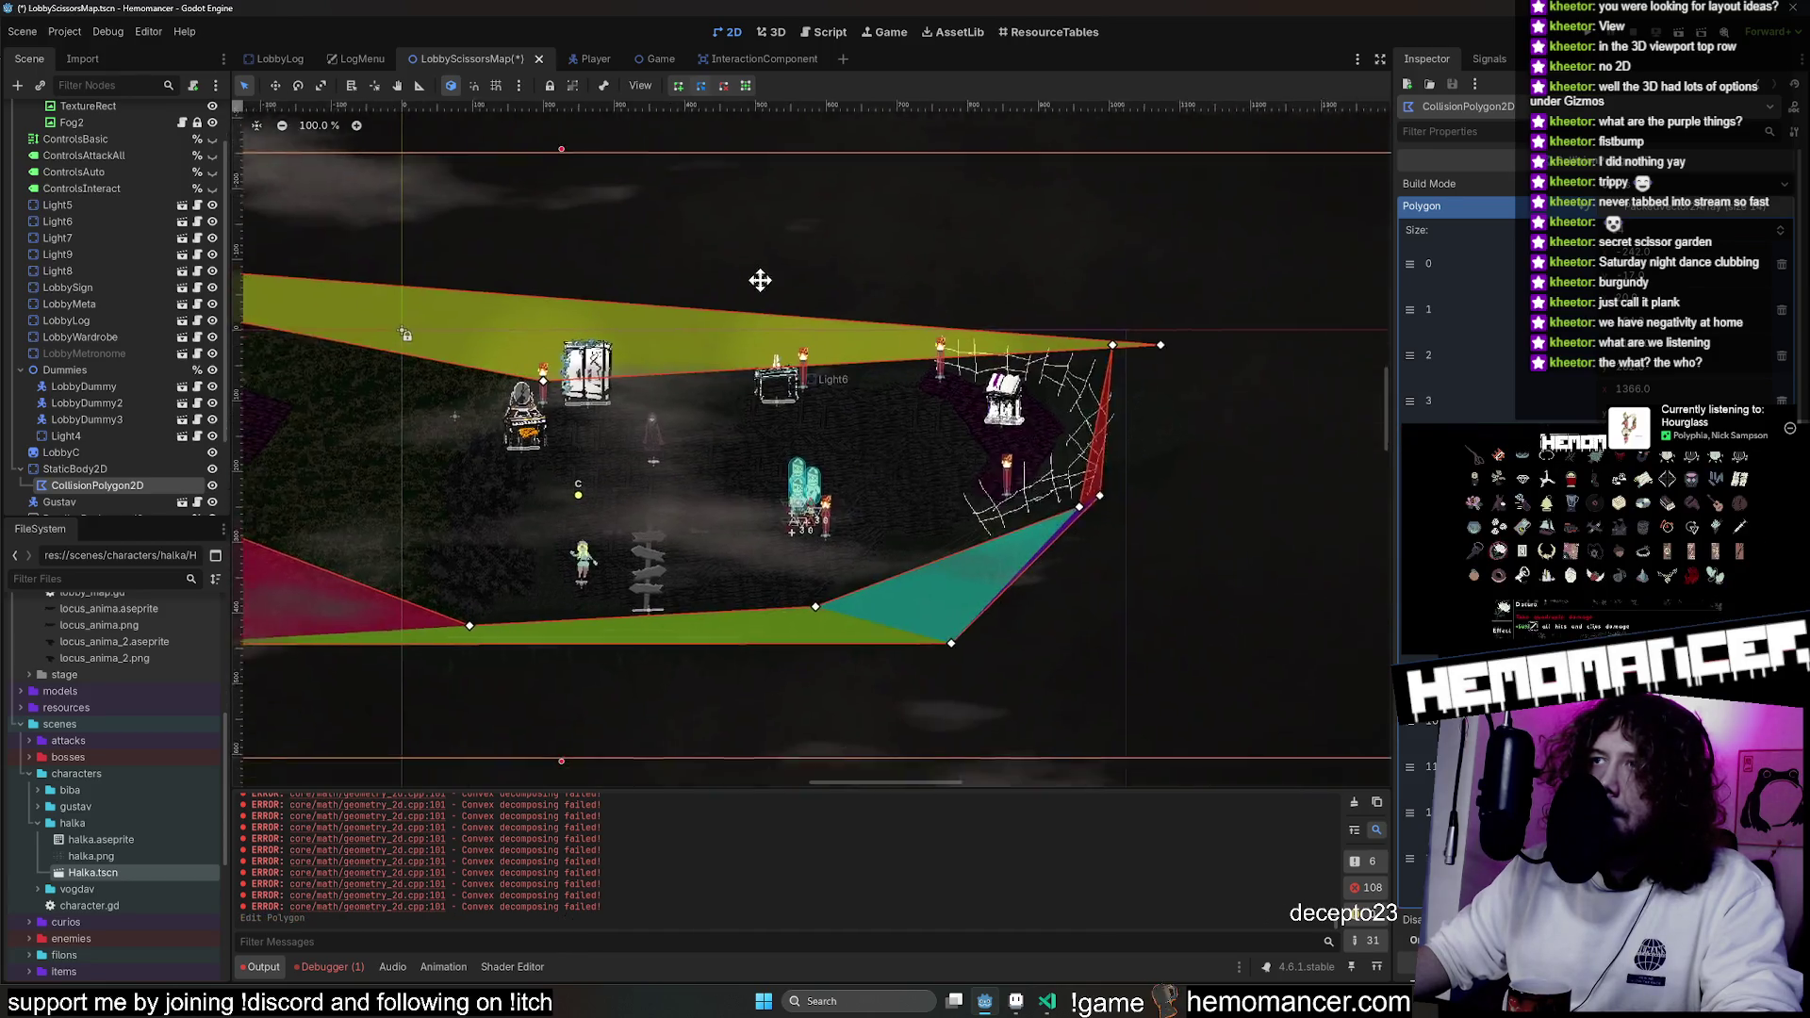
{"action": "left_click_drag", "start_coordinate": [933, 481], "coordinate": [815, 304]}
{"action": "scroll", "coordinate": [817, 315], "scroll_direction": "down", "scroll_amount": 1}
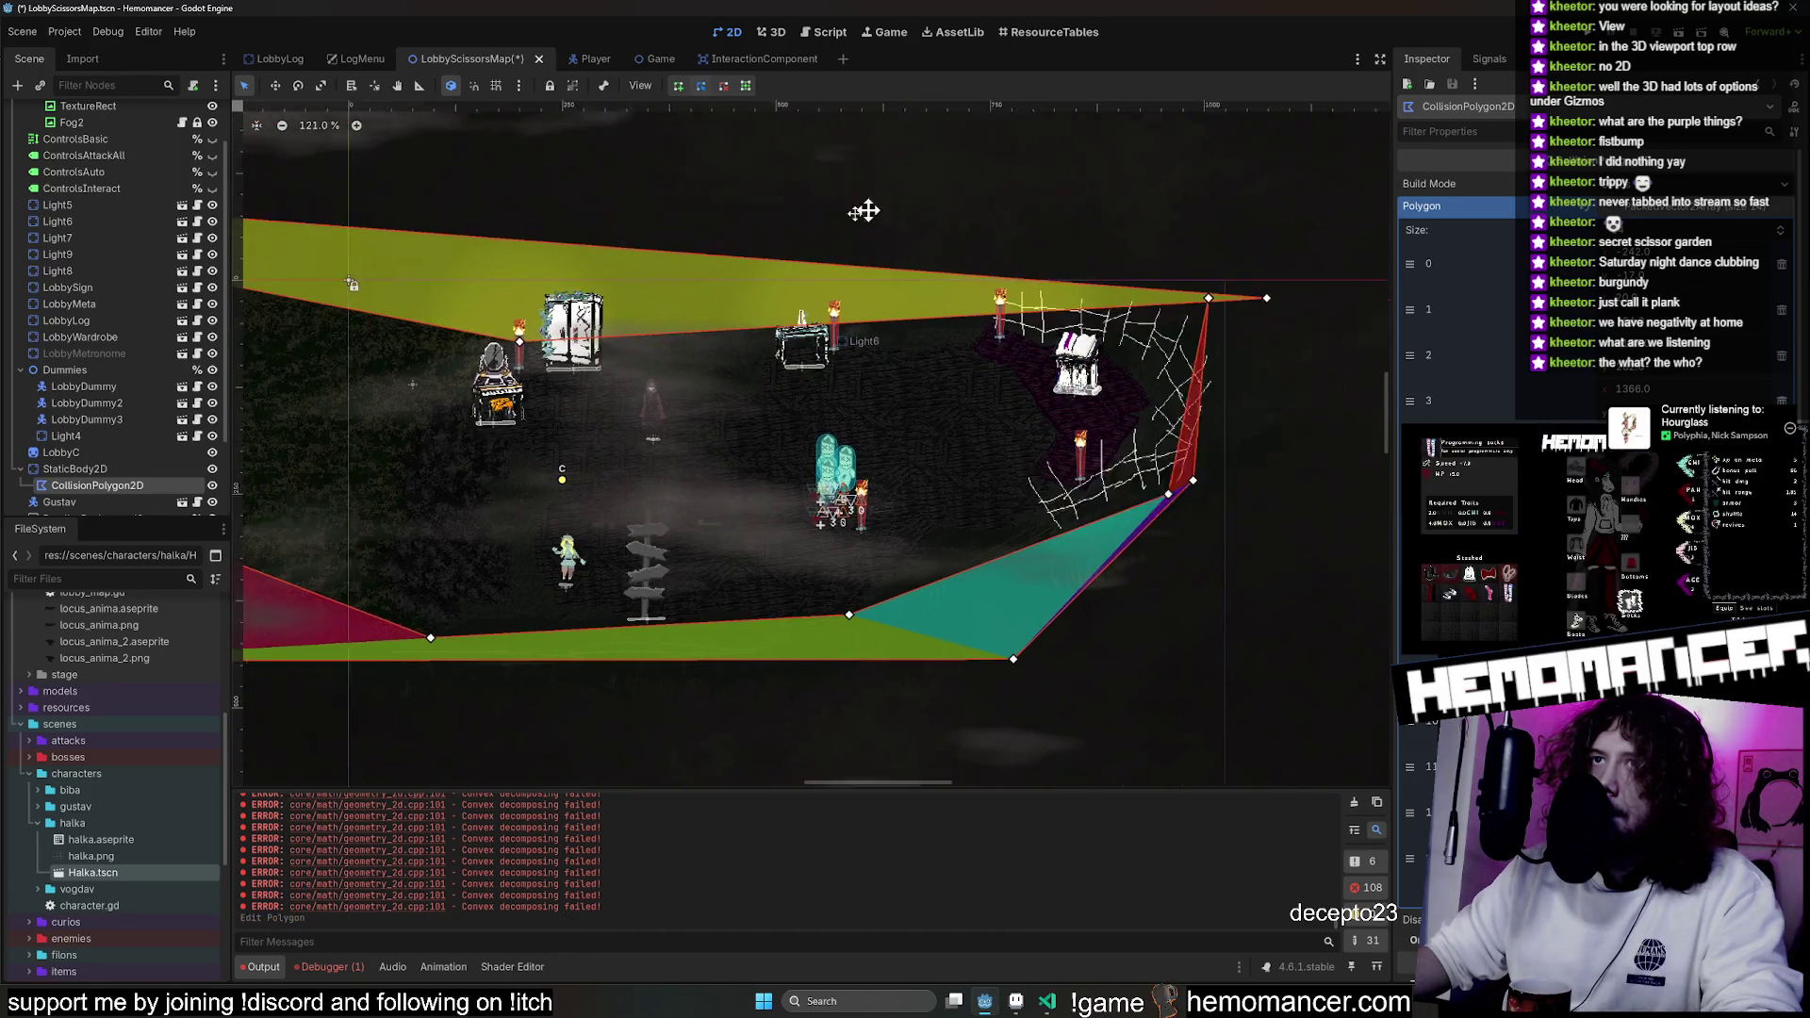
{"action": "left_click_drag", "start_coordinate": [756, 411], "coordinate": [1096, 552]}
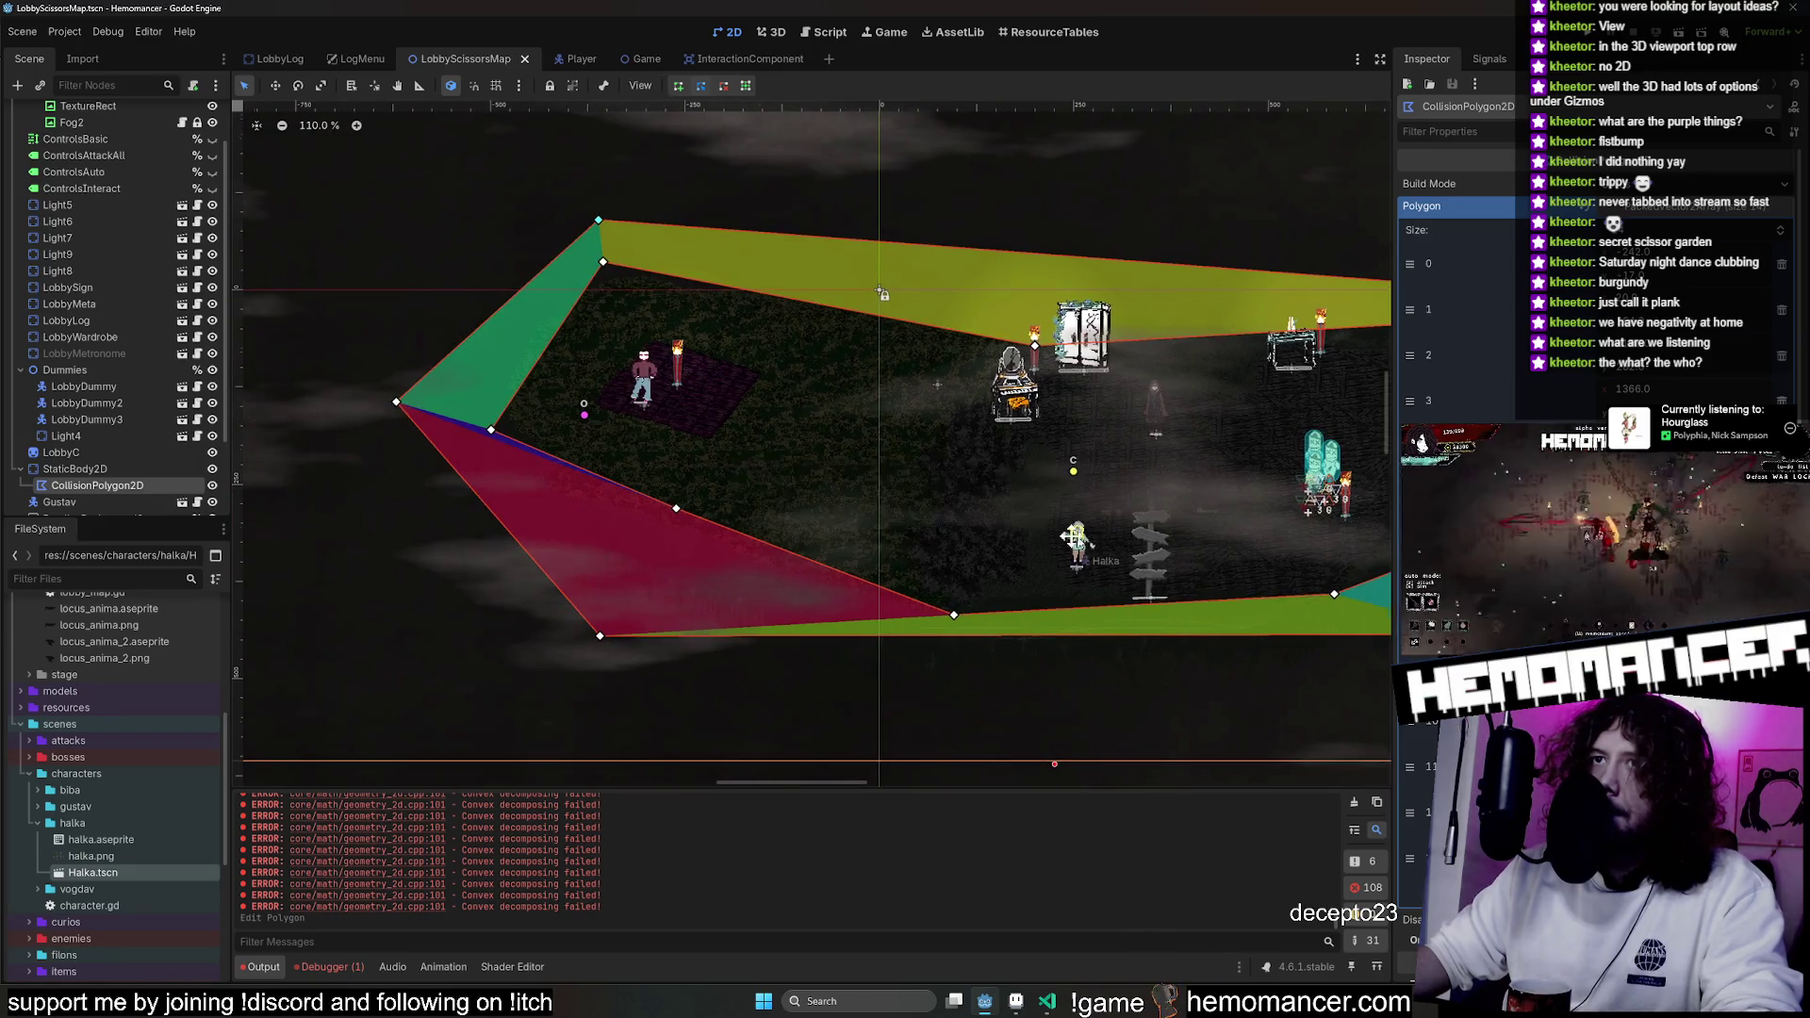
{"action": "scroll", "coordinate": [1096, 552], "scroll_direction": "down", "scroll_amount": 1}
{"action": "key", "text": "F5"}
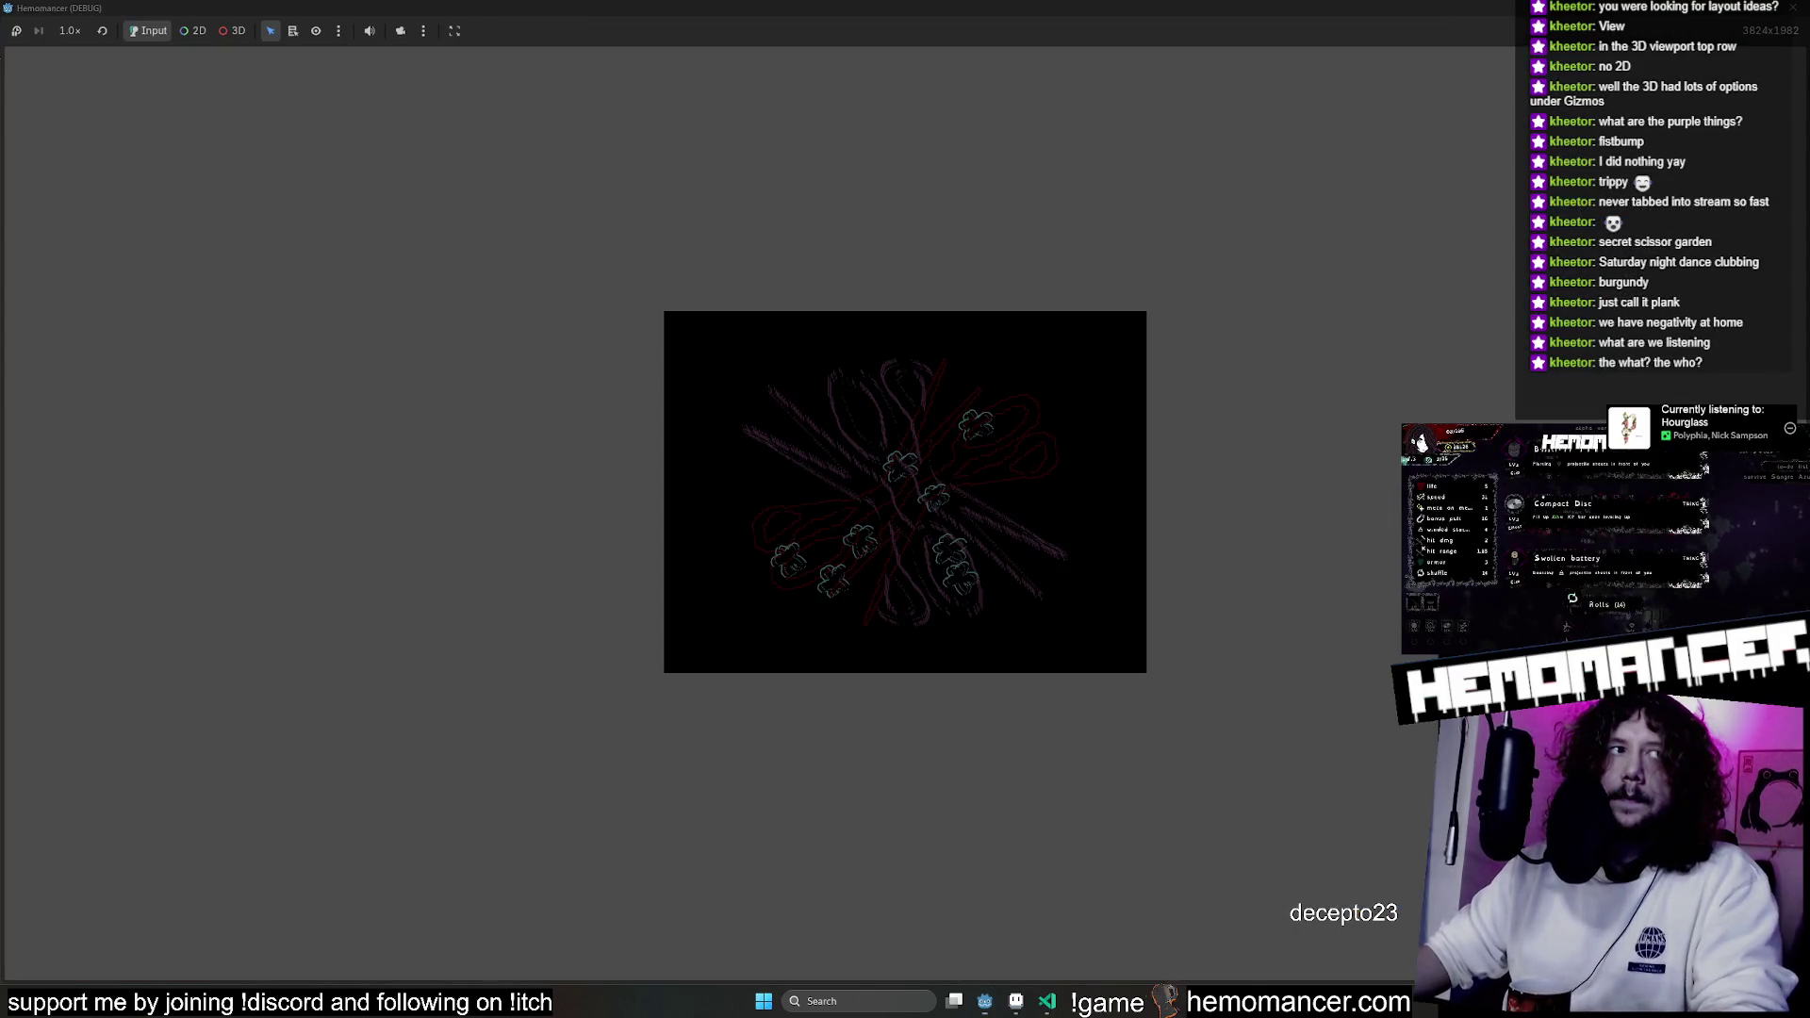
Start the game from the title menu and walk the character left along the ground edge.
{"action": "key", "text": "Down"}
{"action": "key", "text": "Down"}
{"action": "key", "text": "Up"}
{"action": "key", "text": "Up"}
{"action": "key", "text": "Return"}
{"action": "key", "text": "Left"}
{"action": "key", "text": "Down"}
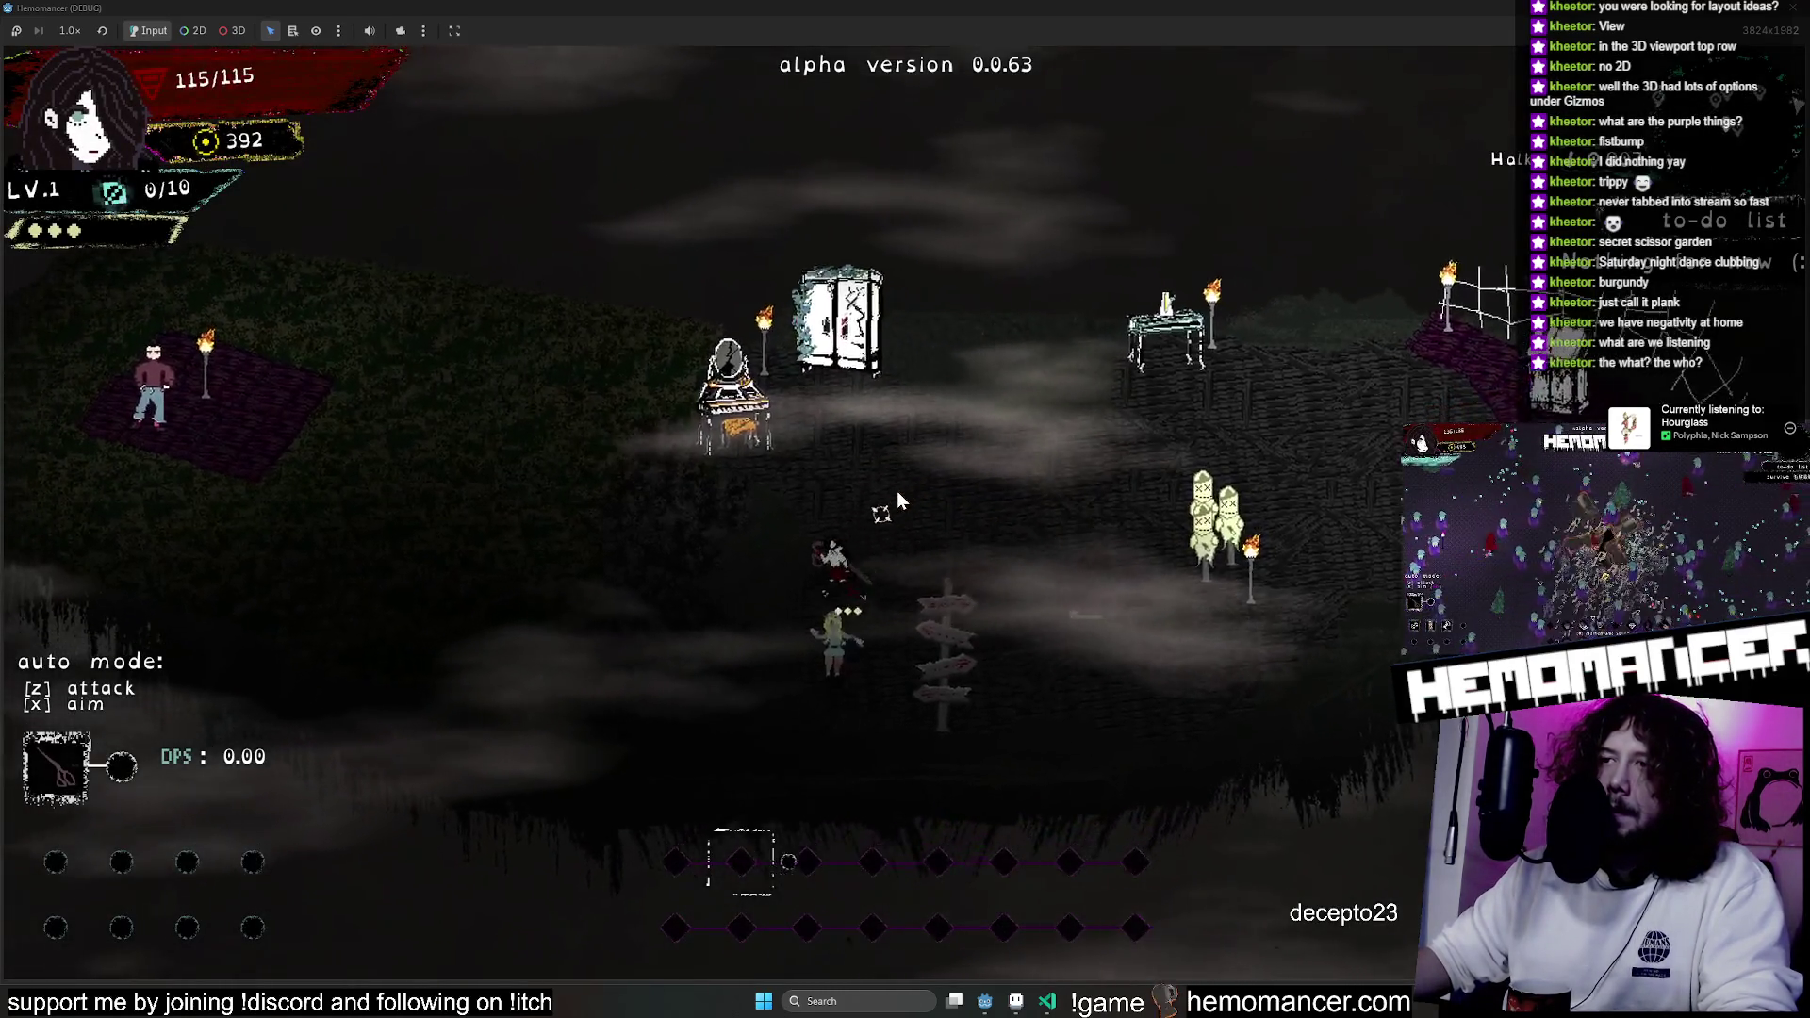
{"action": "key", "text": "Left"}
{"action": "key", "text": "Up"}
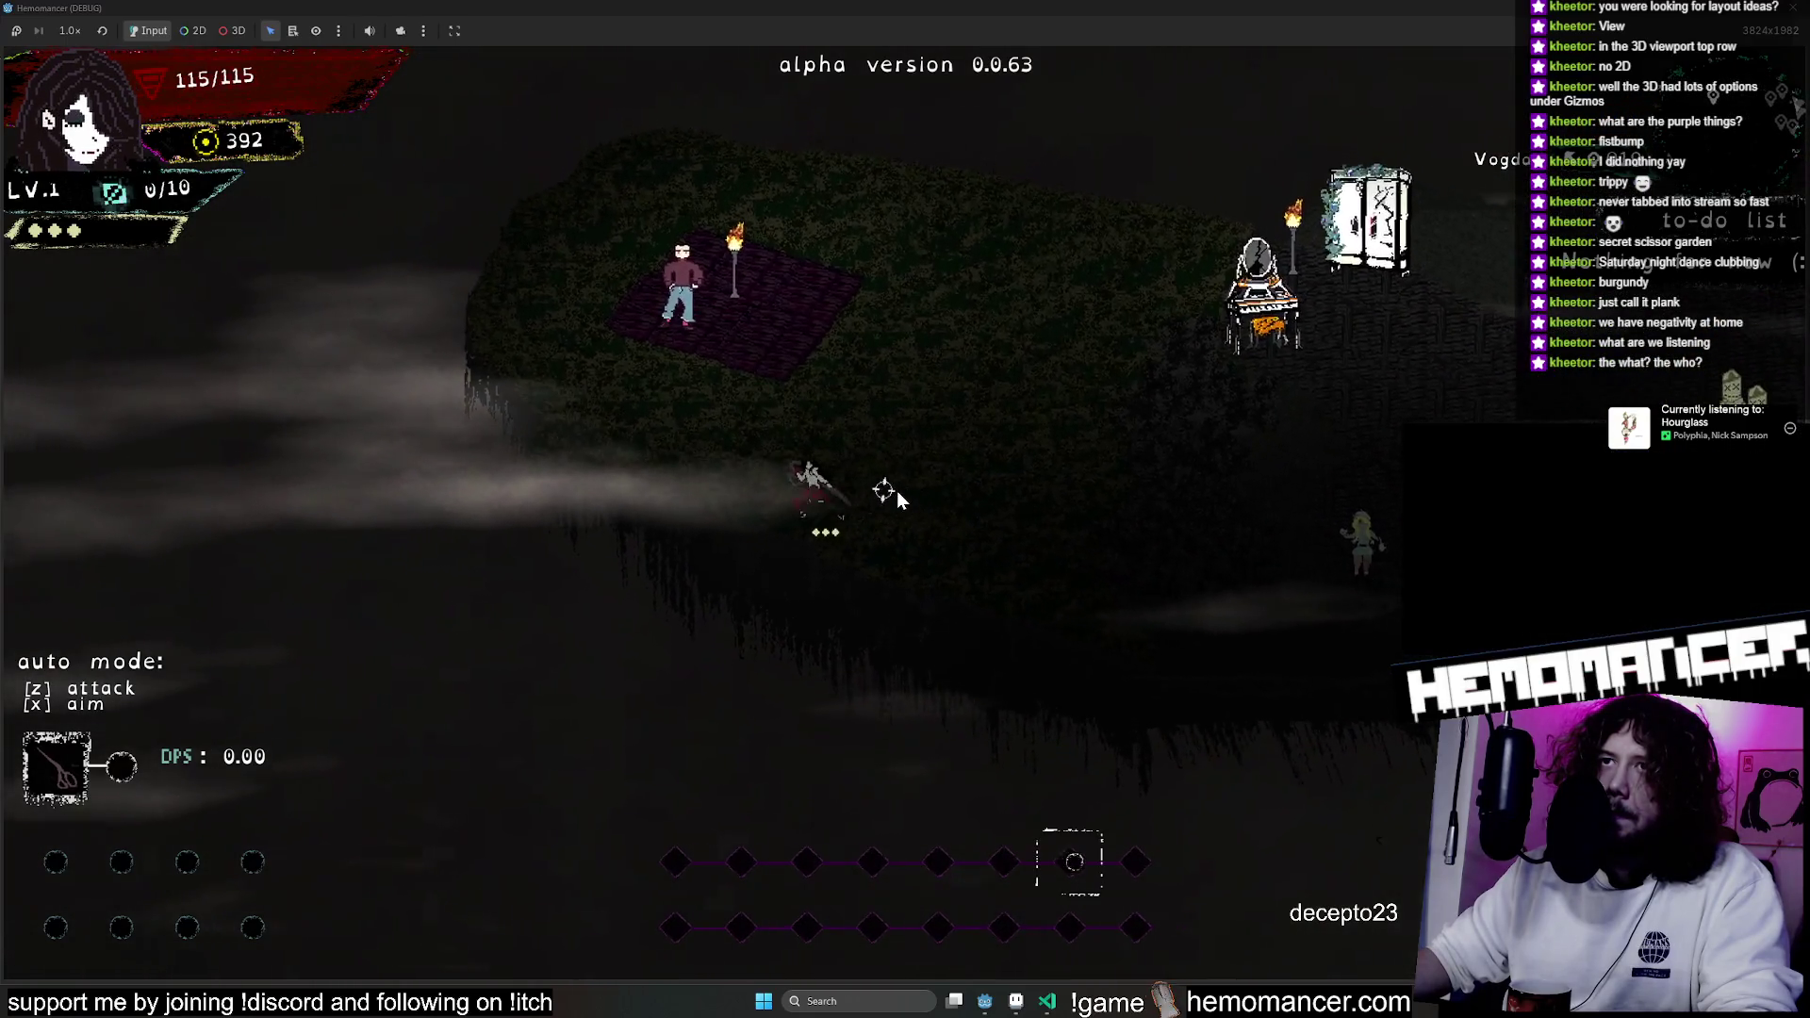
{"action": "key", "text": "Left"}
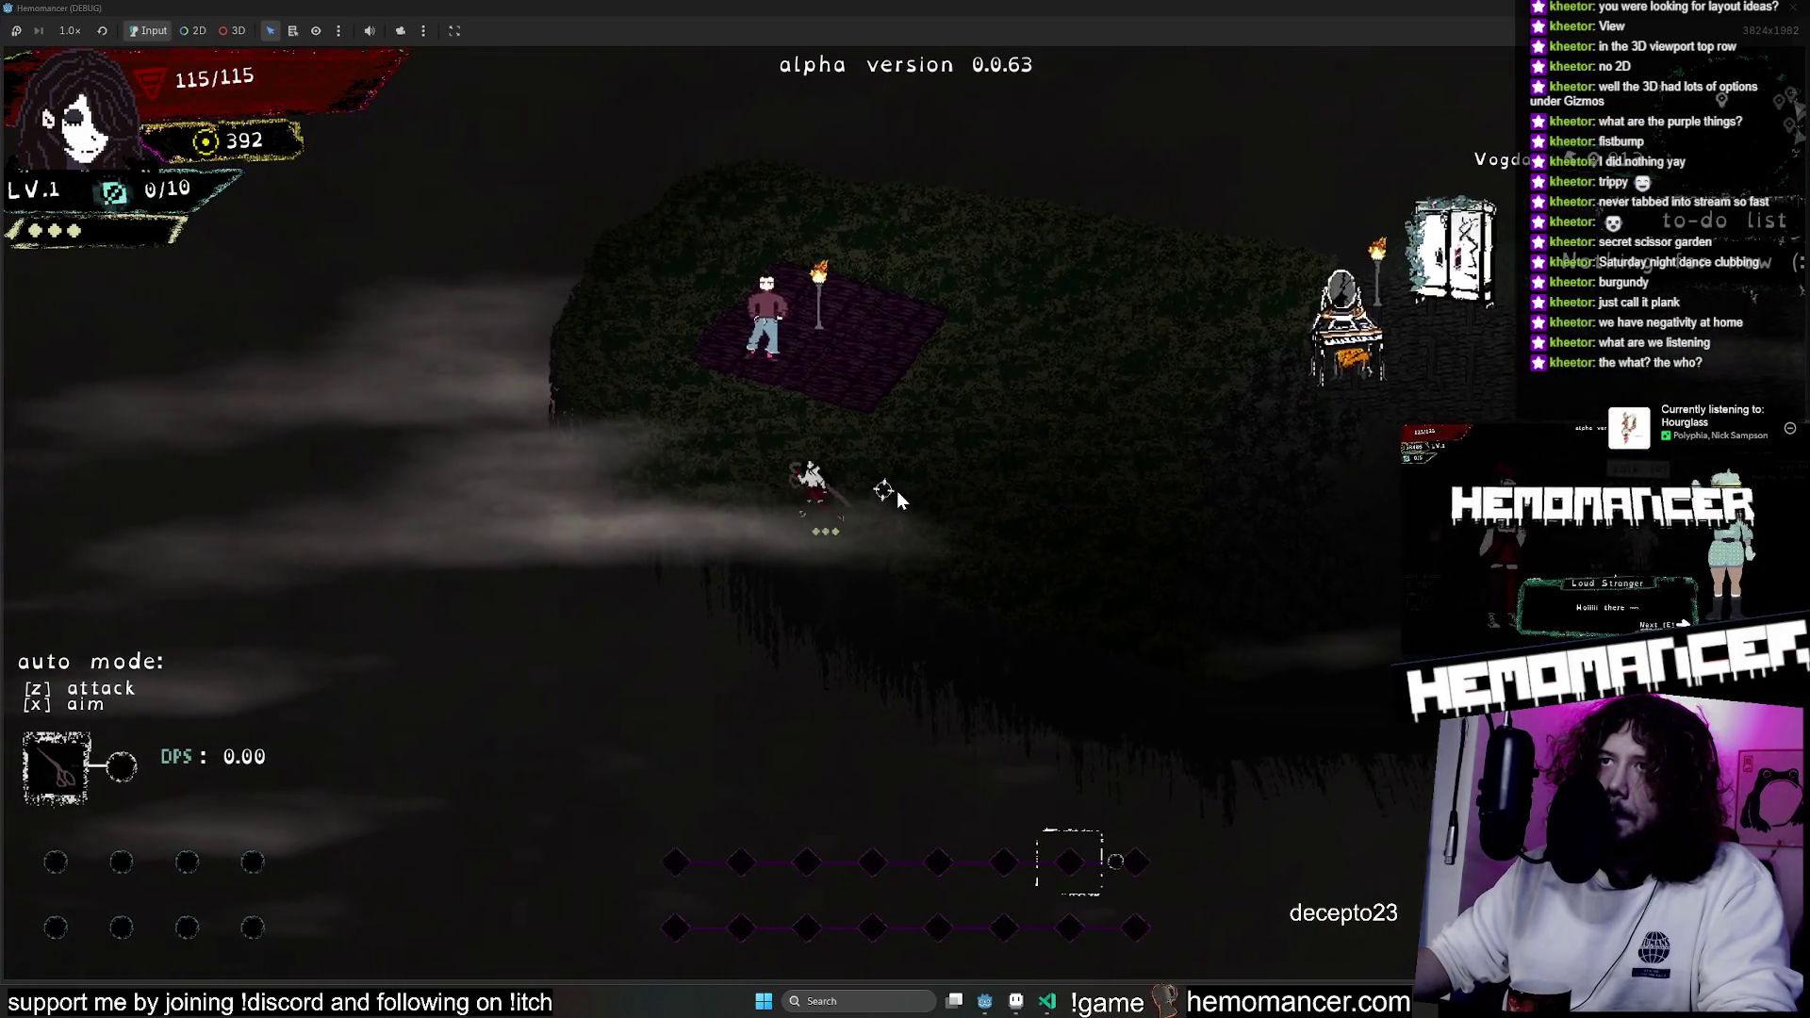
{"action": "key", "text": "Up"}
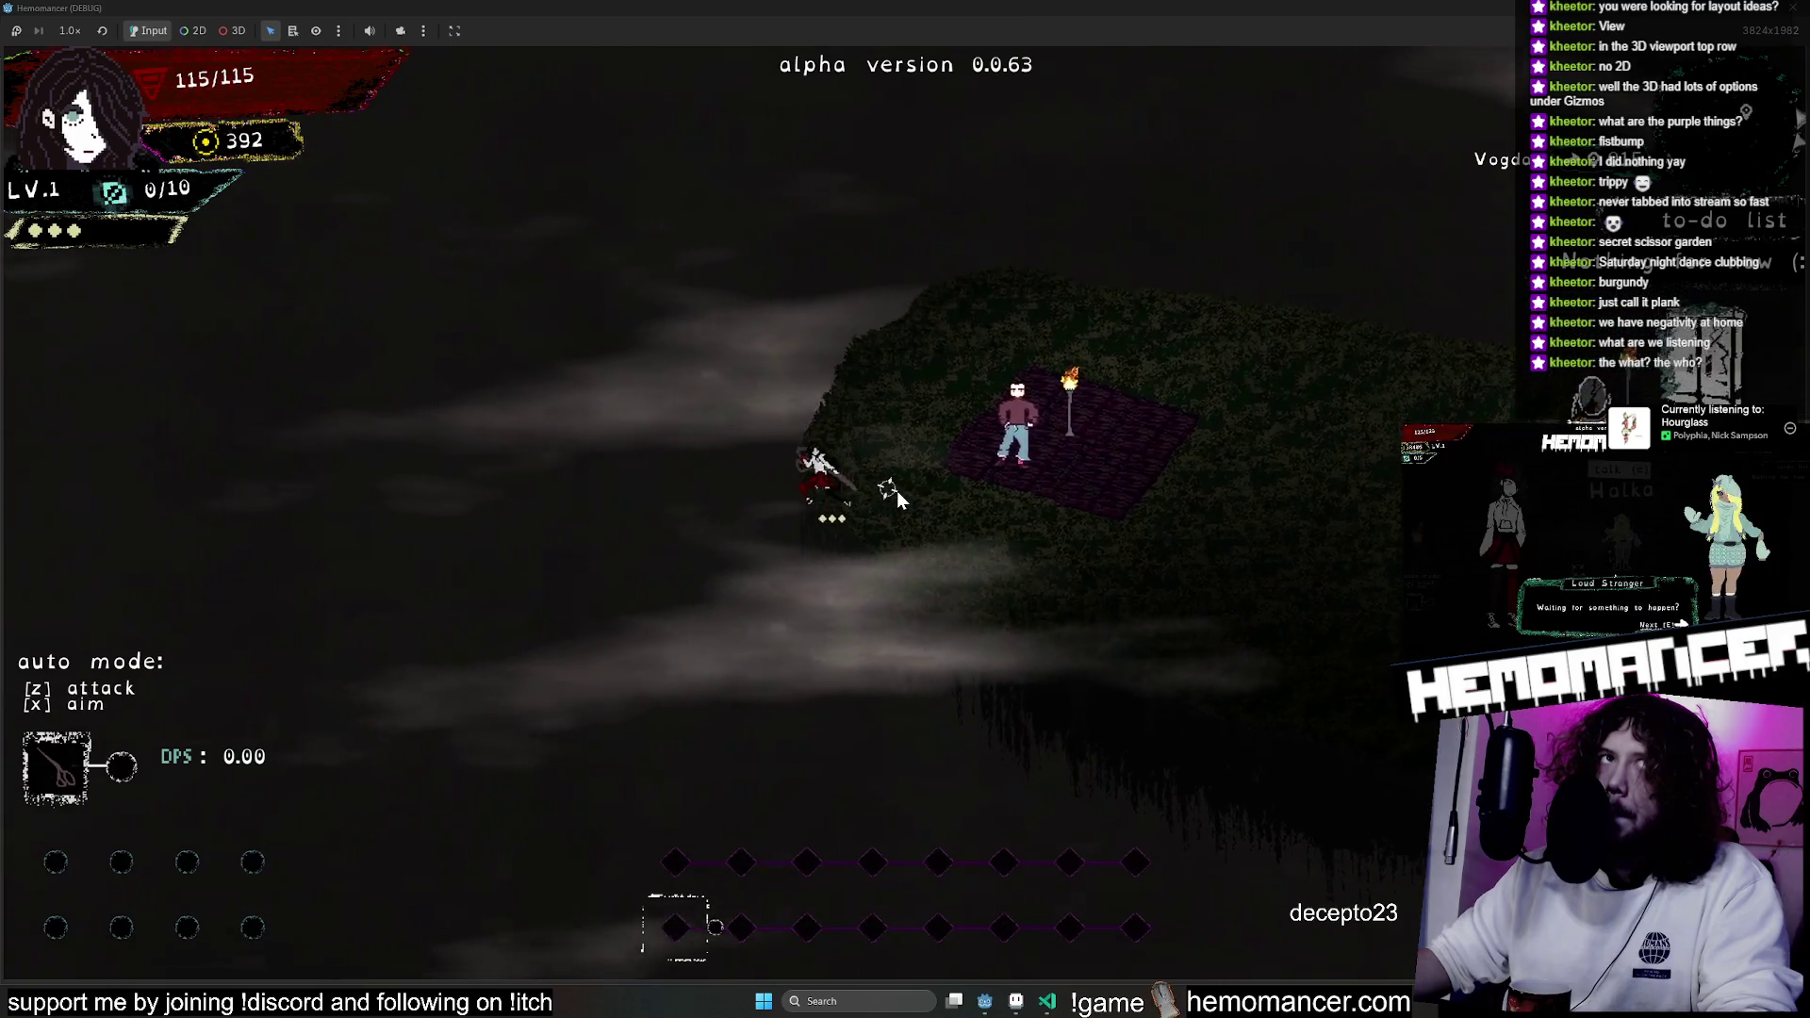
{"action": "key", "text": "Up"}
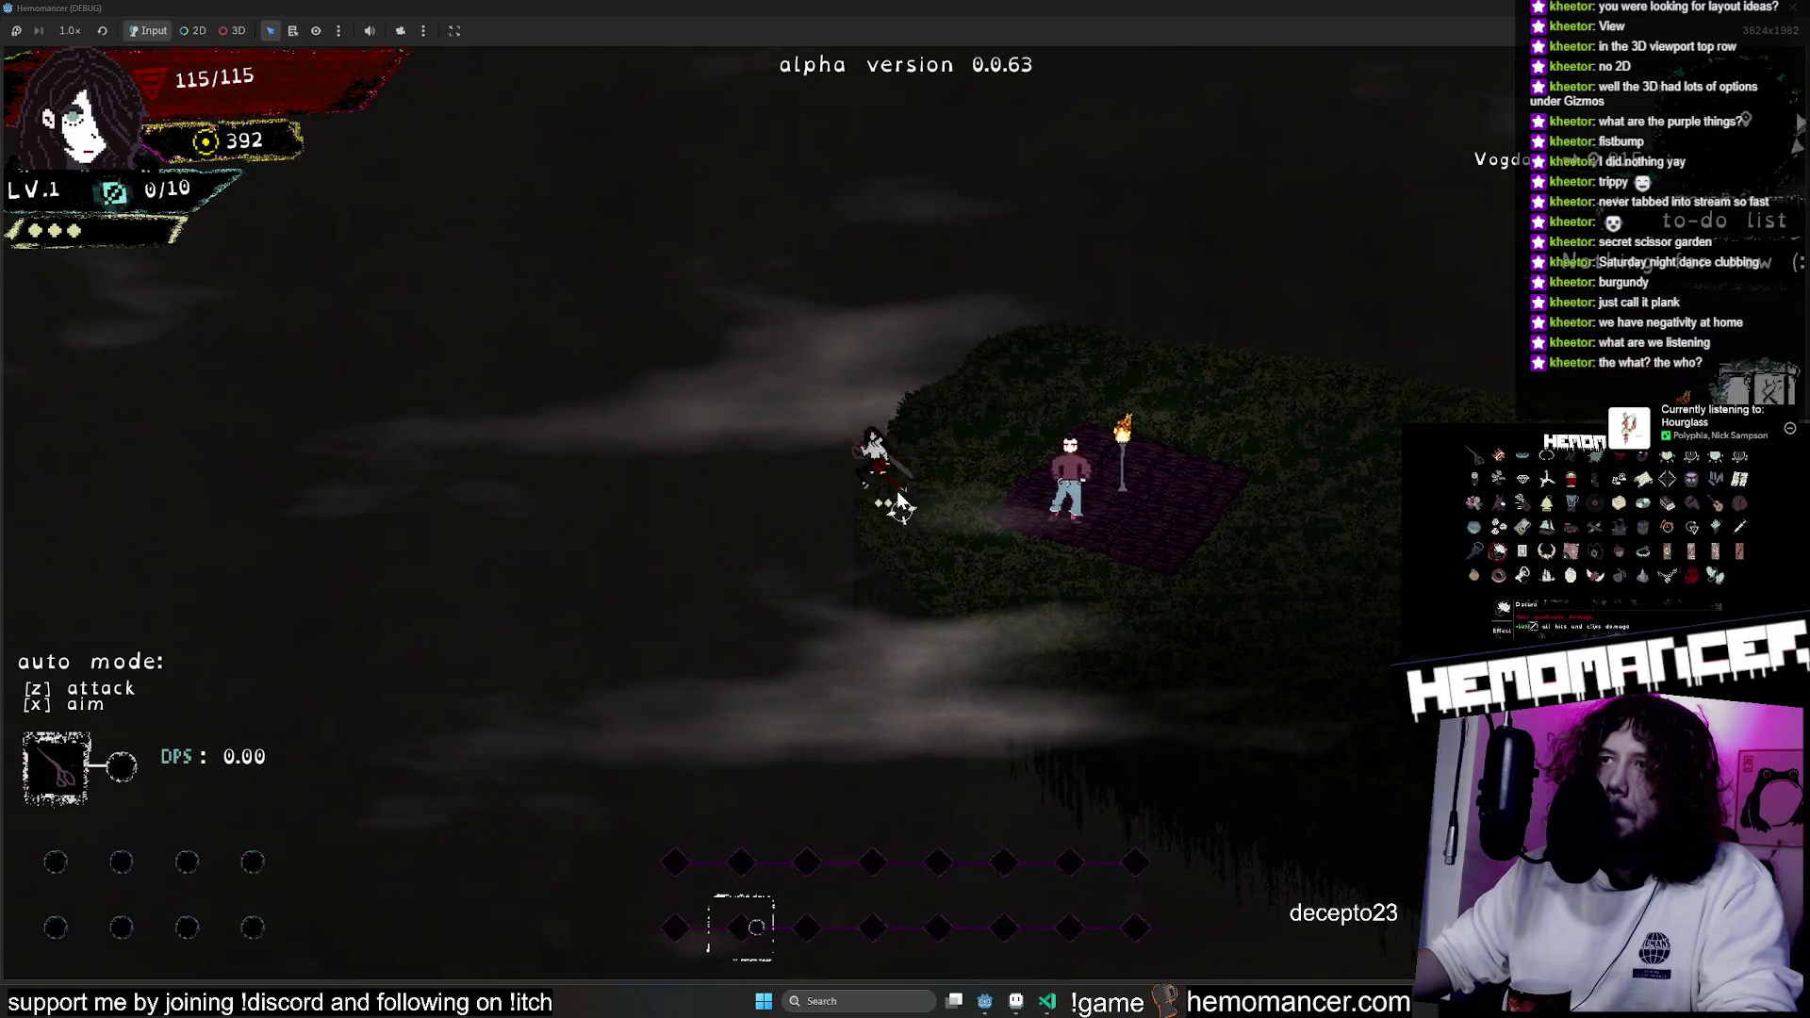
Walk right past the wardrobe and props to the bookstand and web, then stop the game.
{"action": "key", "text": "Right"}
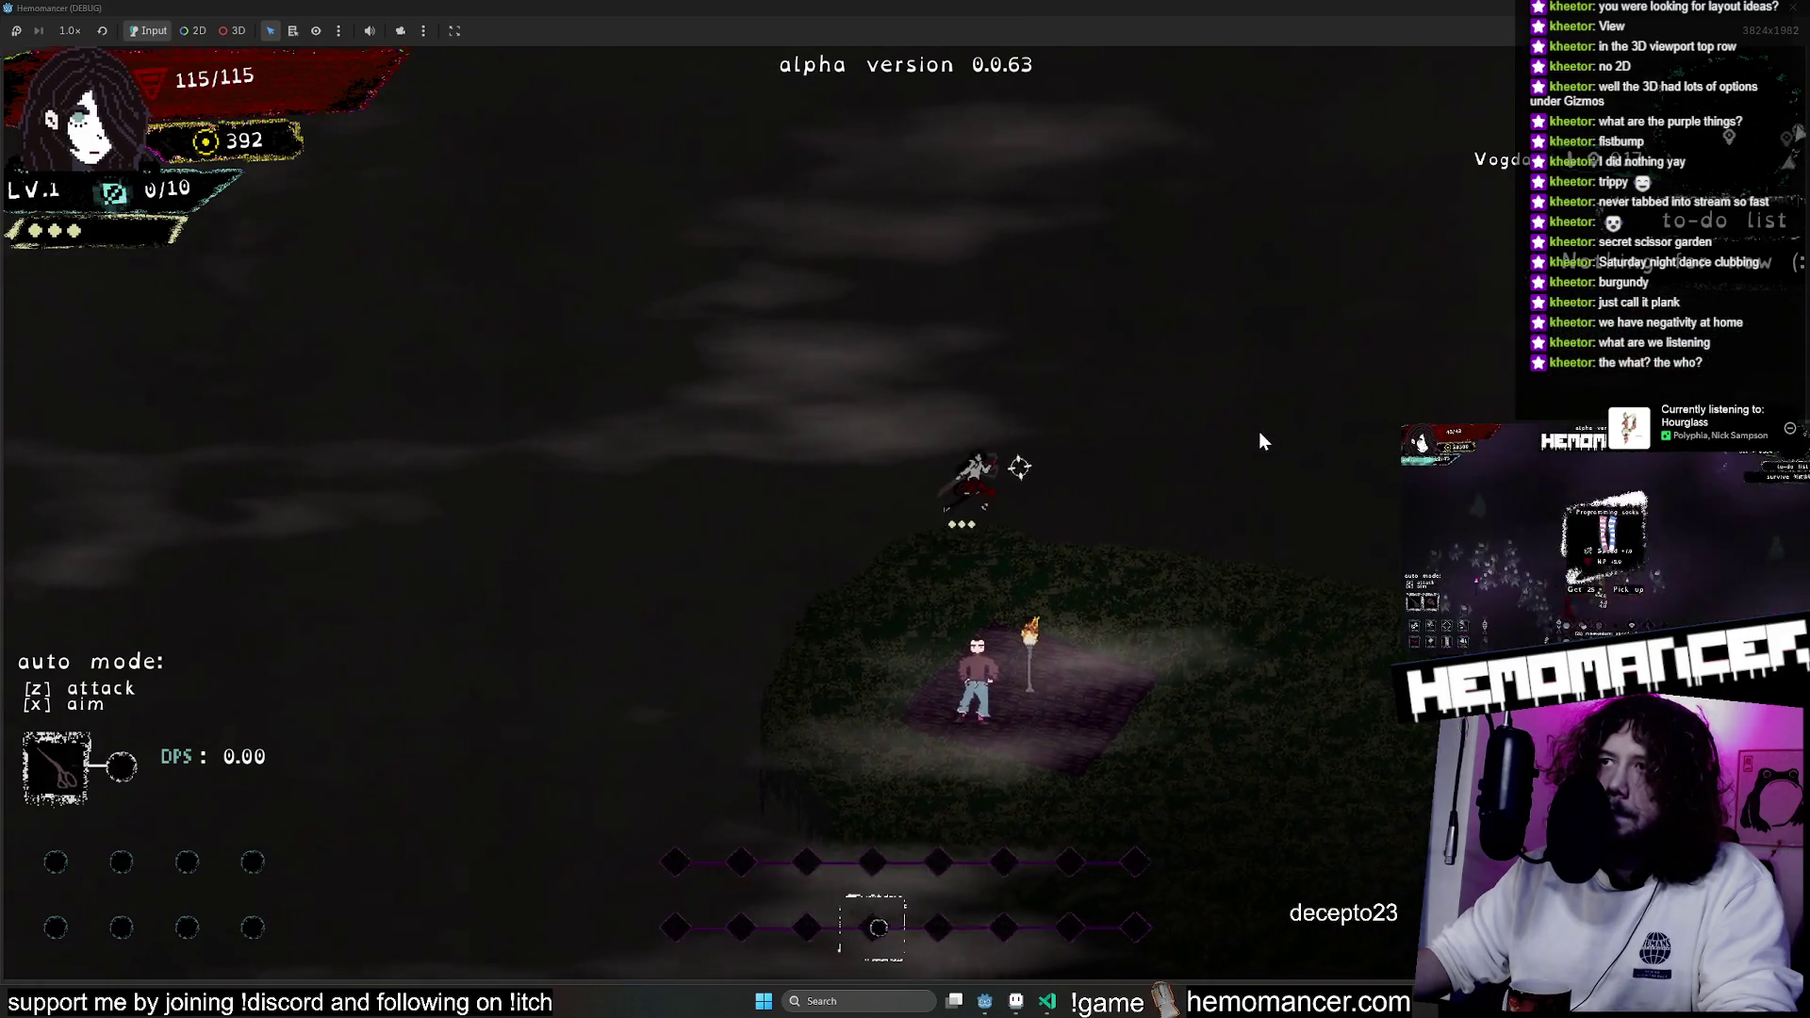
{"action": "key", "text": "Down"}
{"action": "key", "text": "Right"}
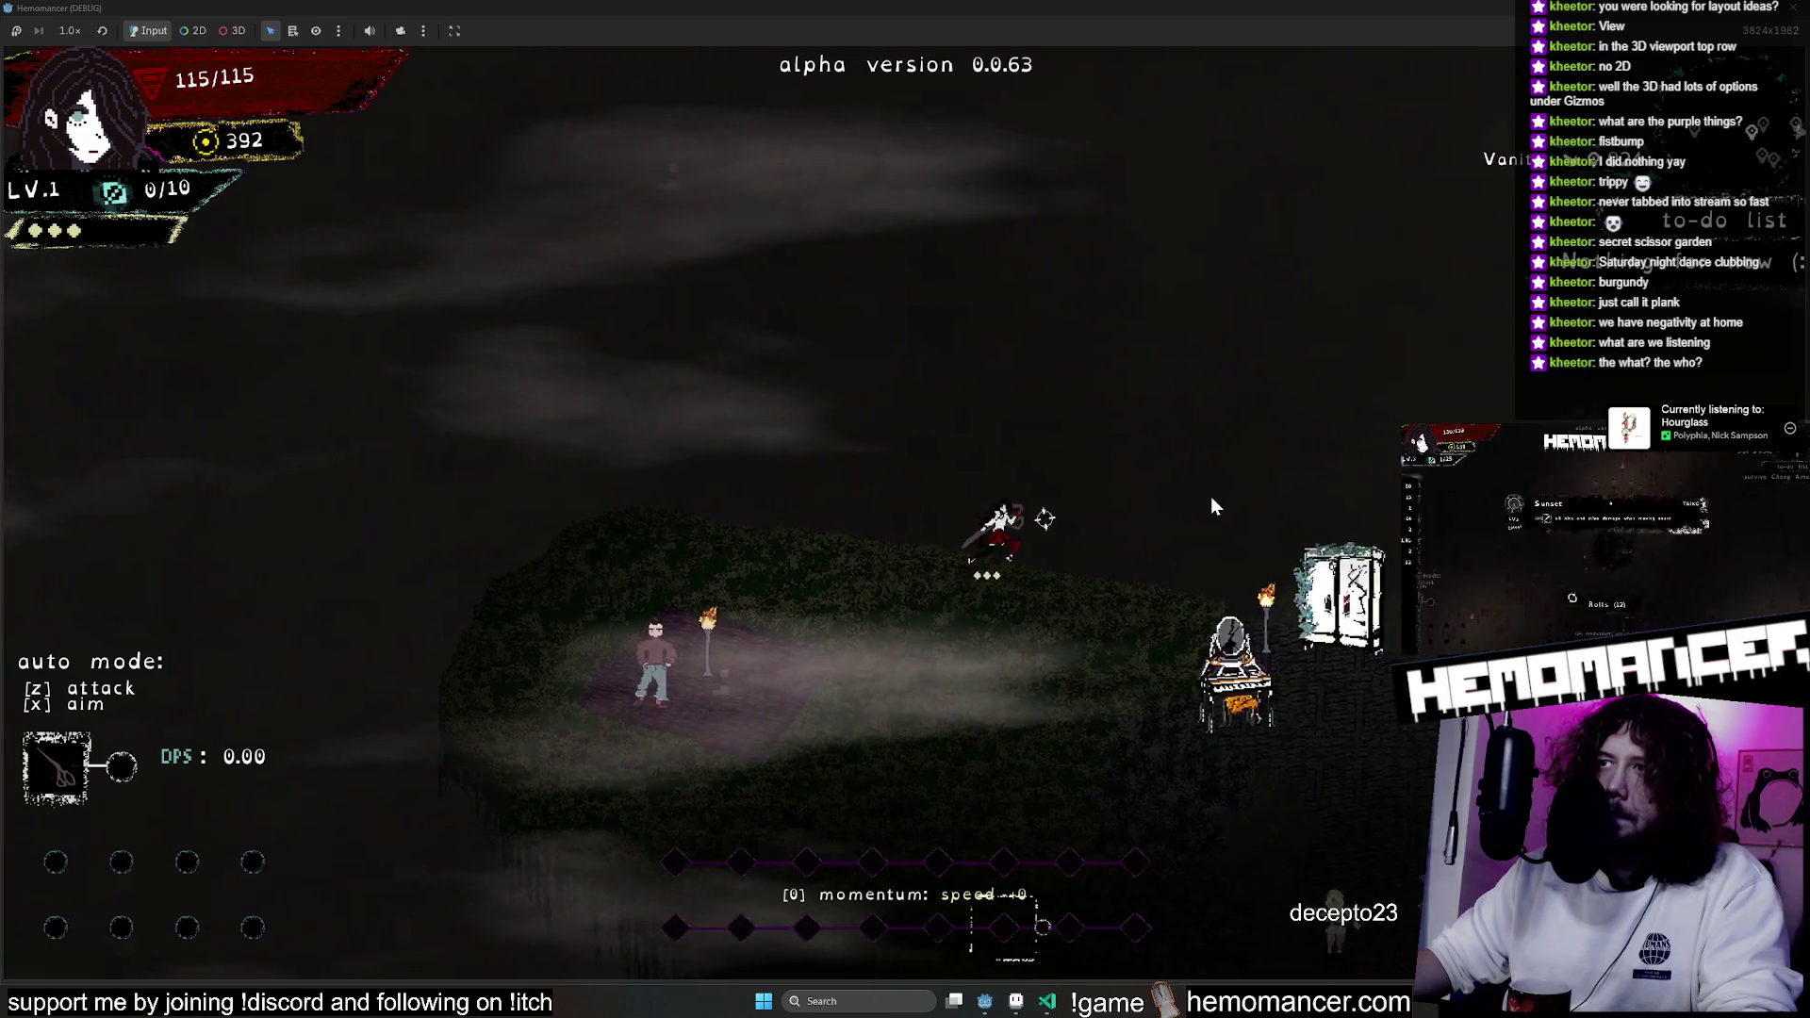
{"action": "key", "text": "Right"}
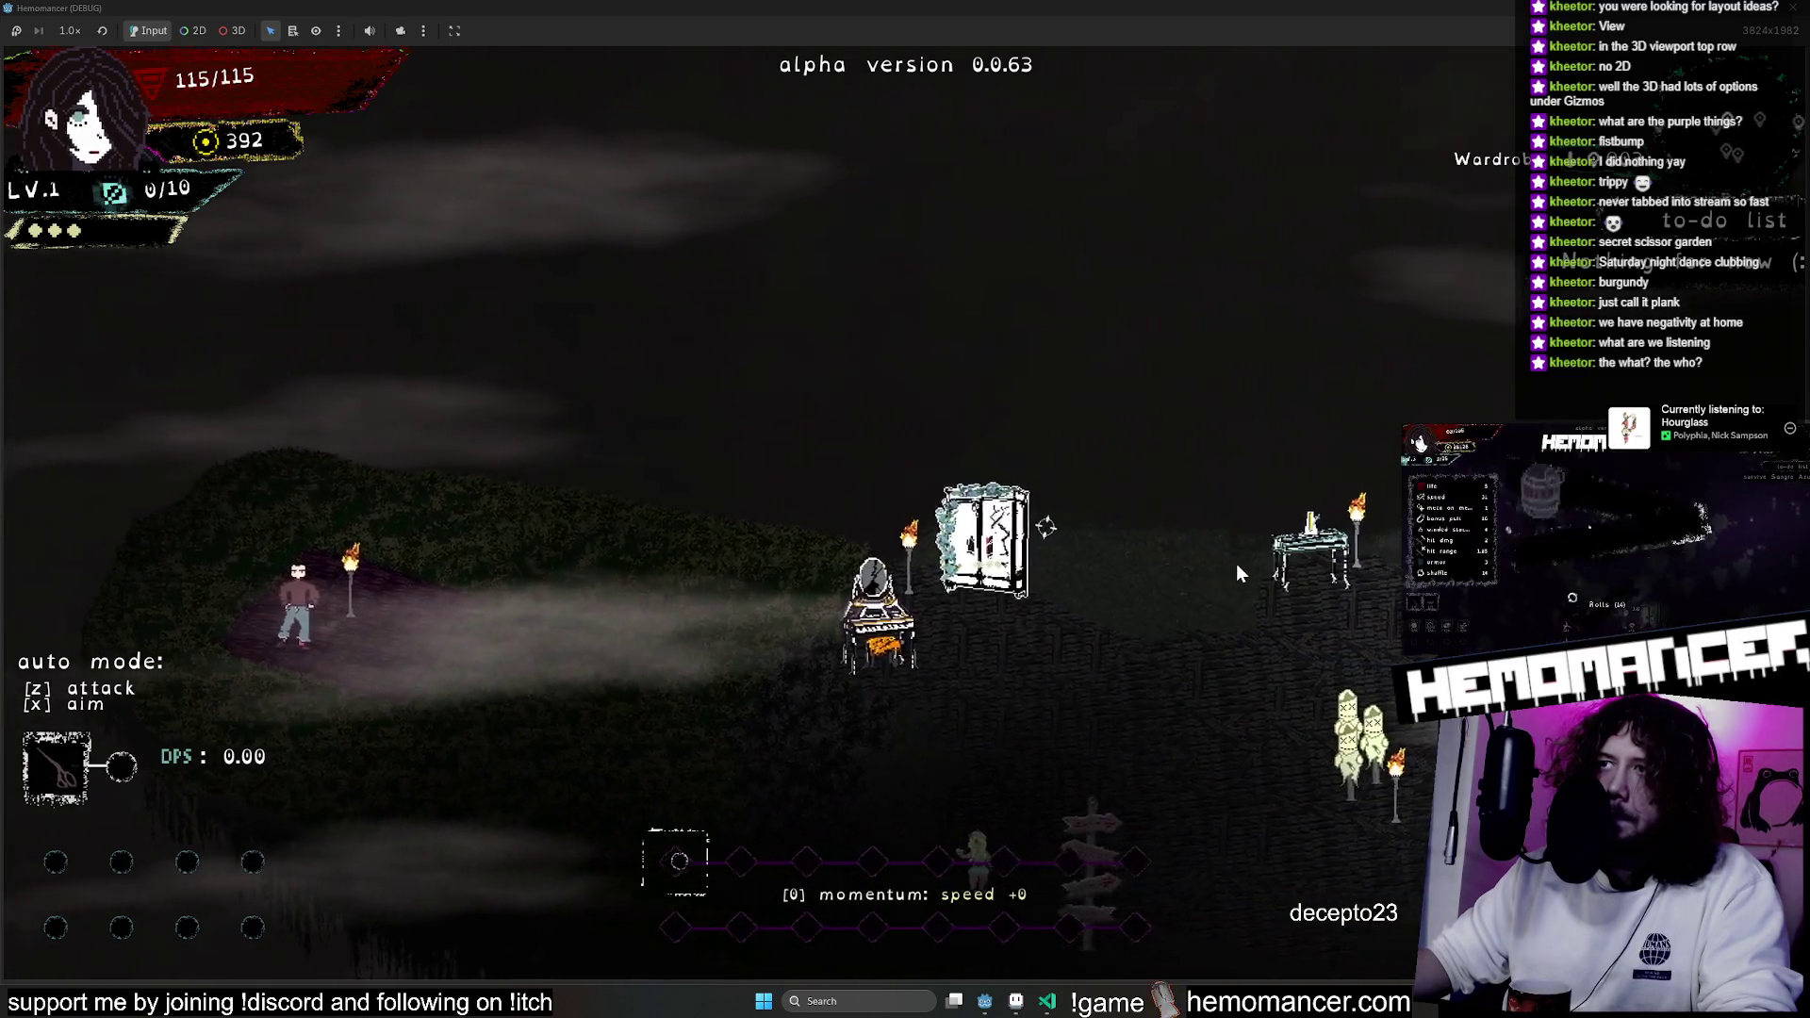
{"action": "key", "text": "Right"}
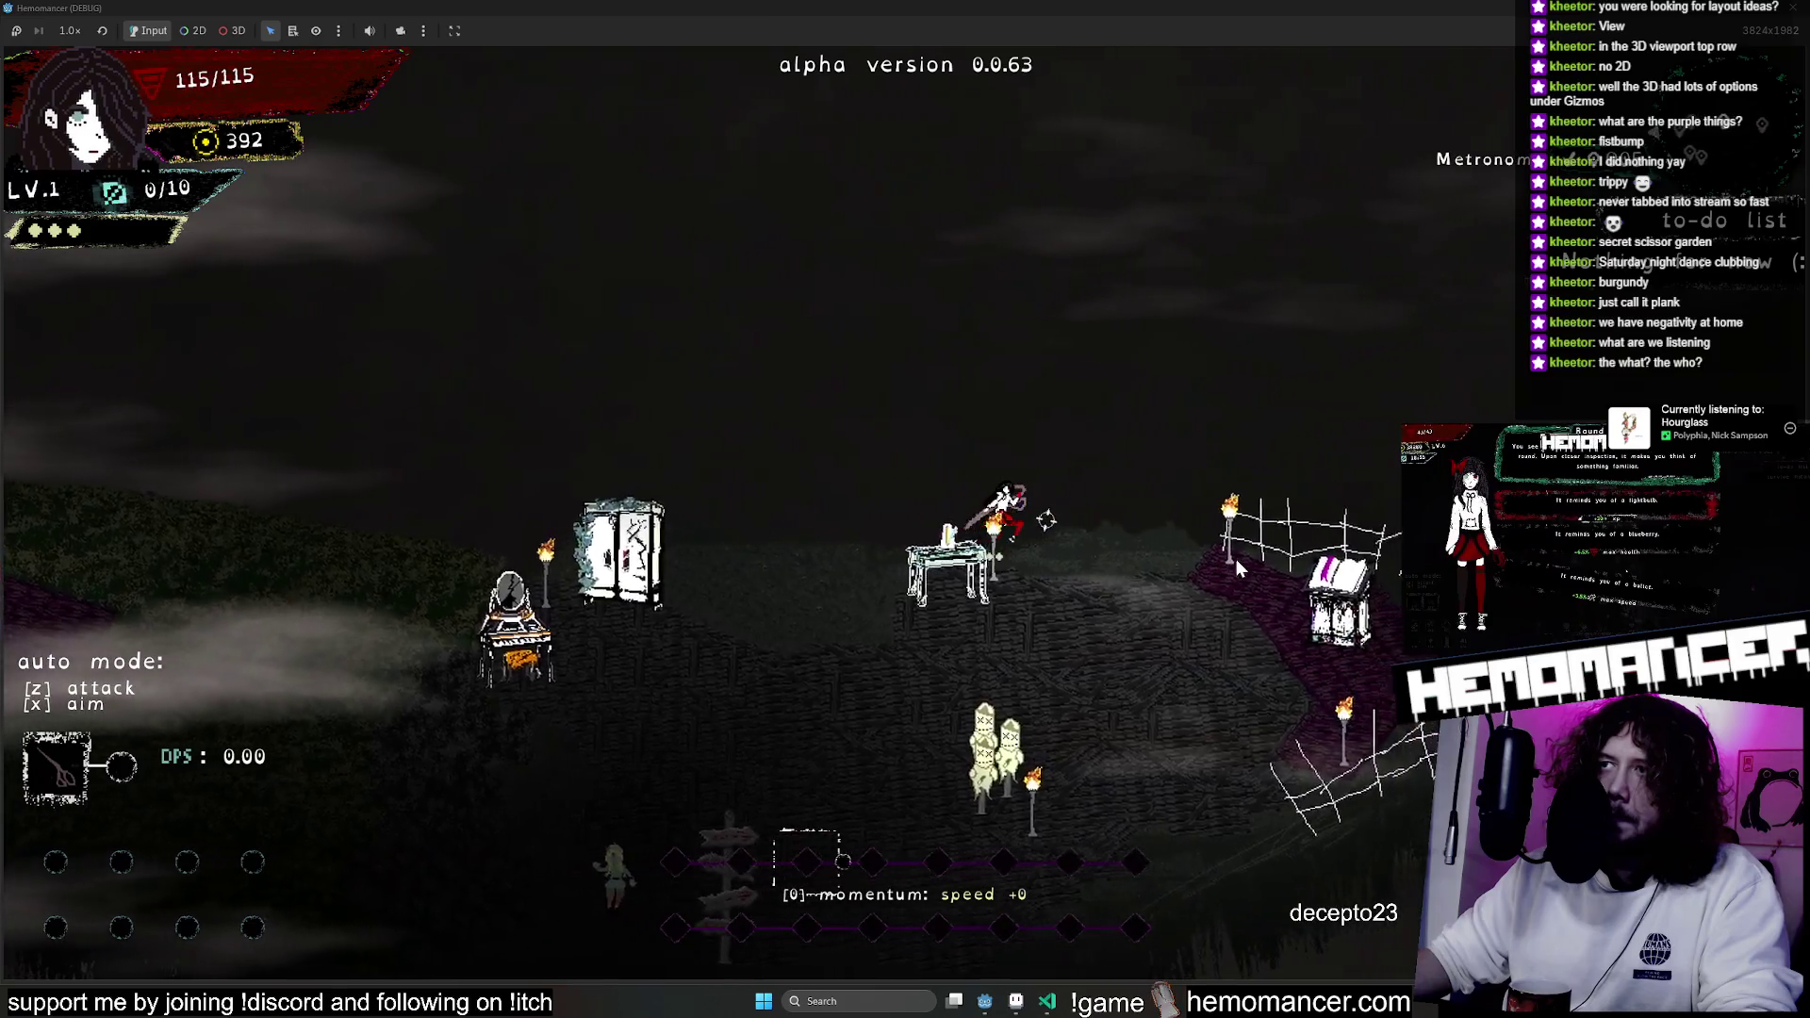
{"action": "key", "text": "Right"}
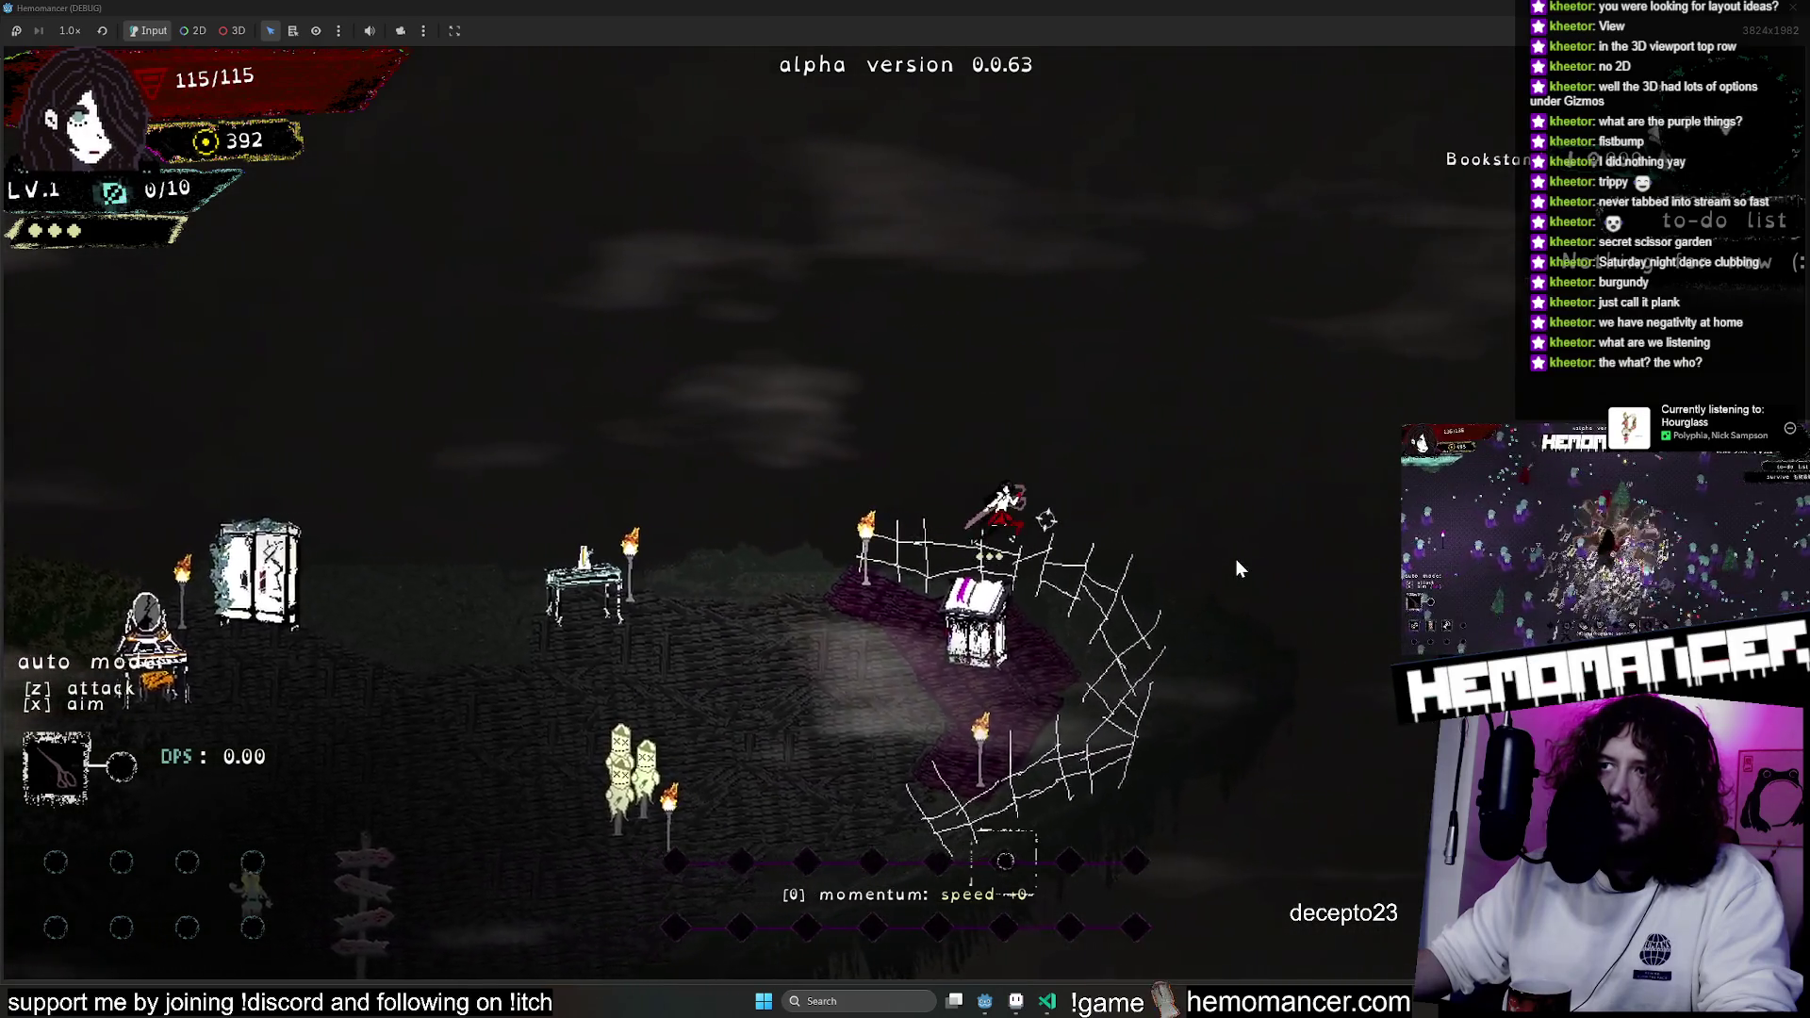
{"action": "key", "text": "Right"}
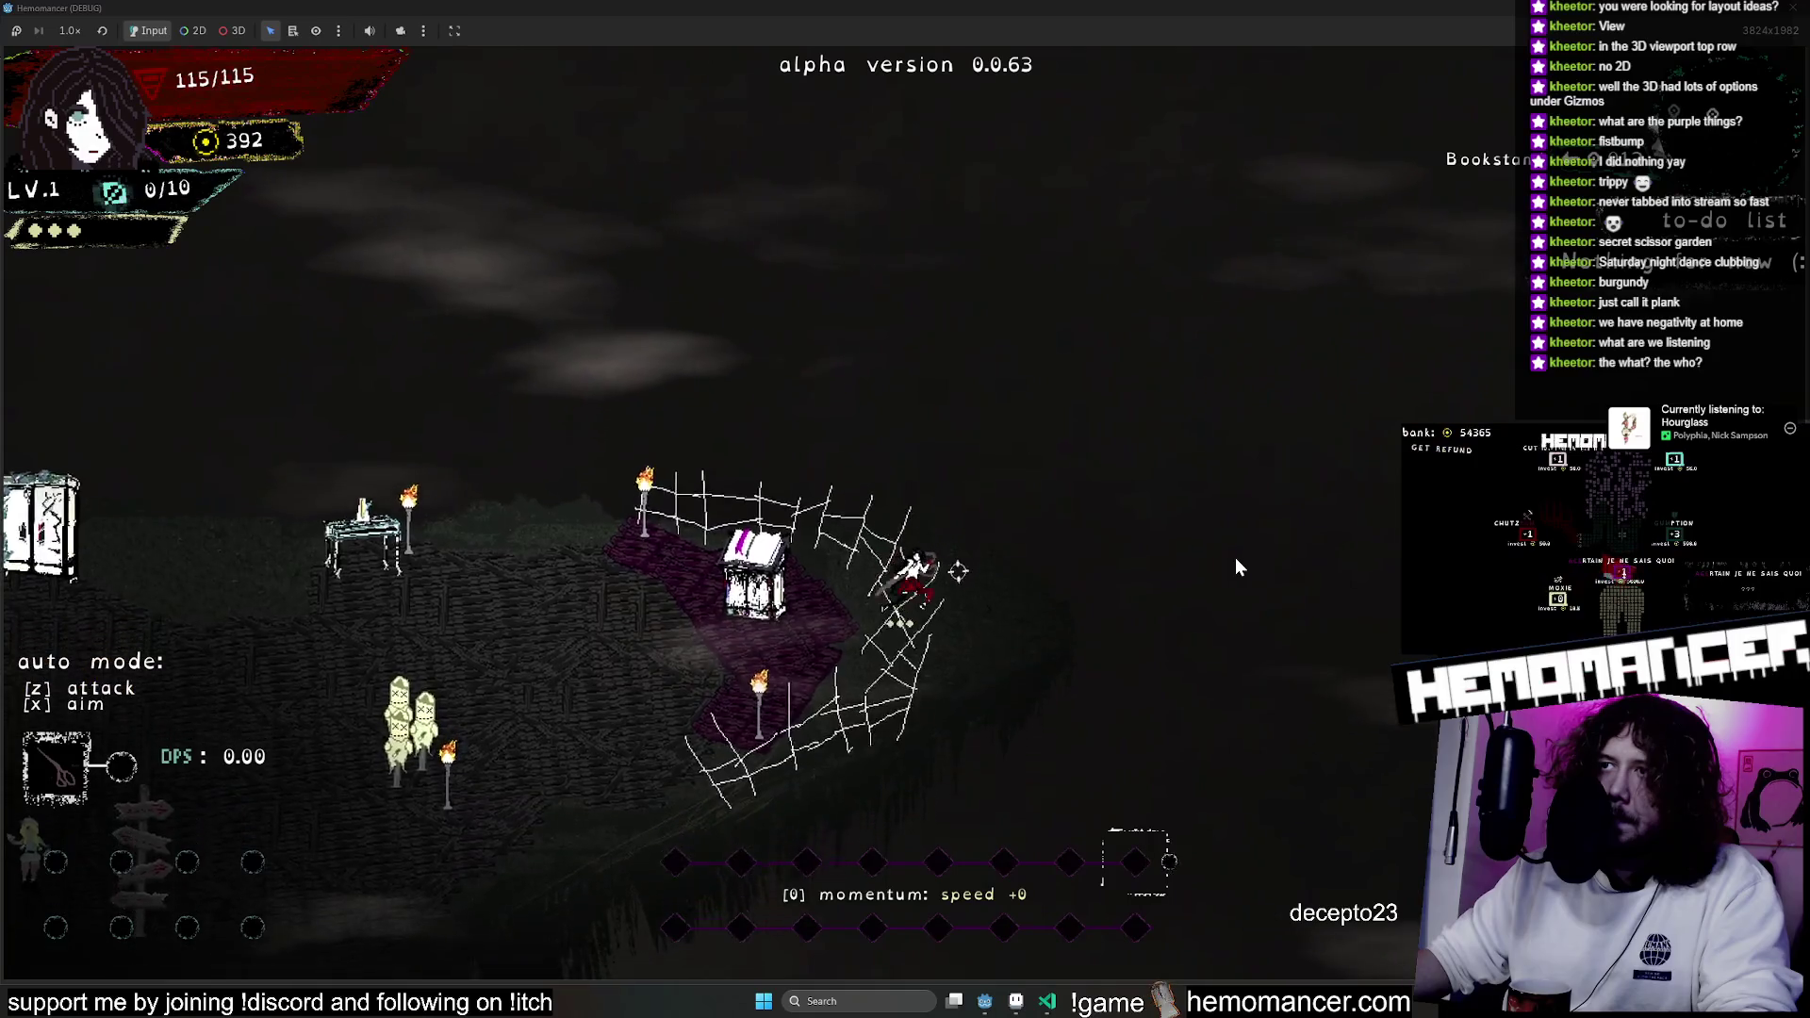
{"action": "key", "text": "Left"}
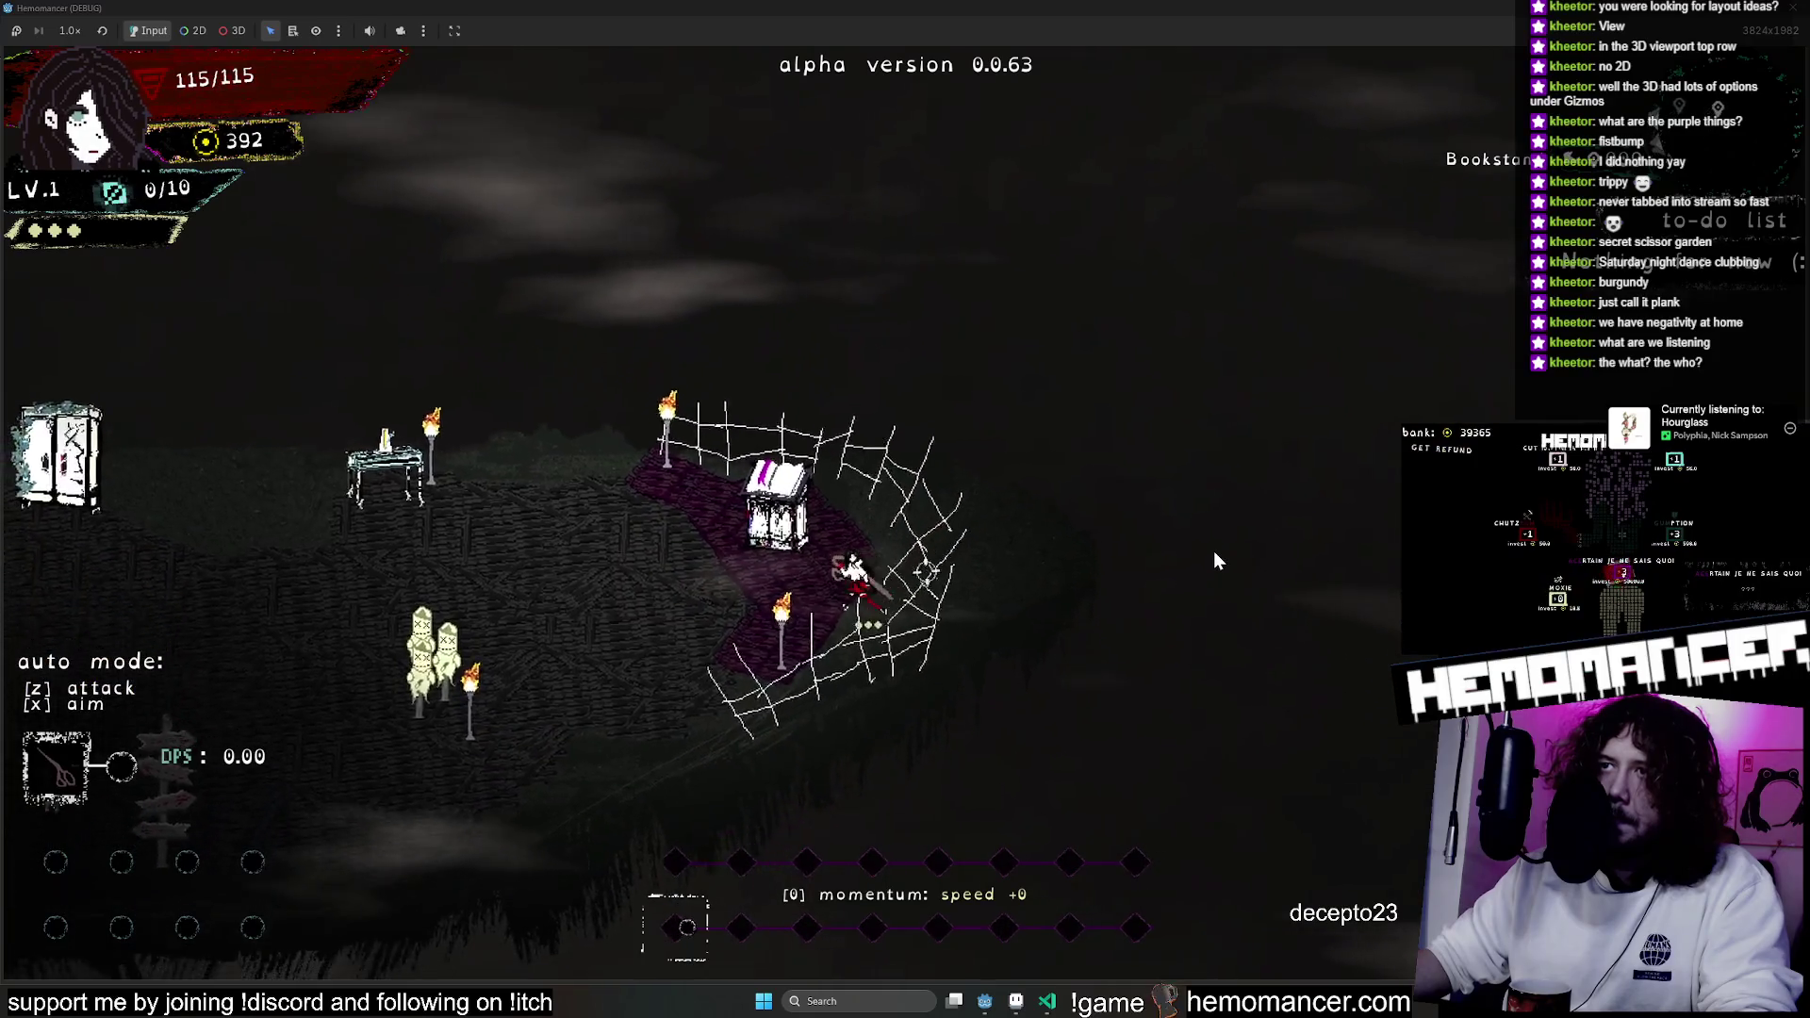
Drag collision polygon vertices near the web corner, undoing the last edit.
{"action": "left_click", "coordinate": [1796, 8]}
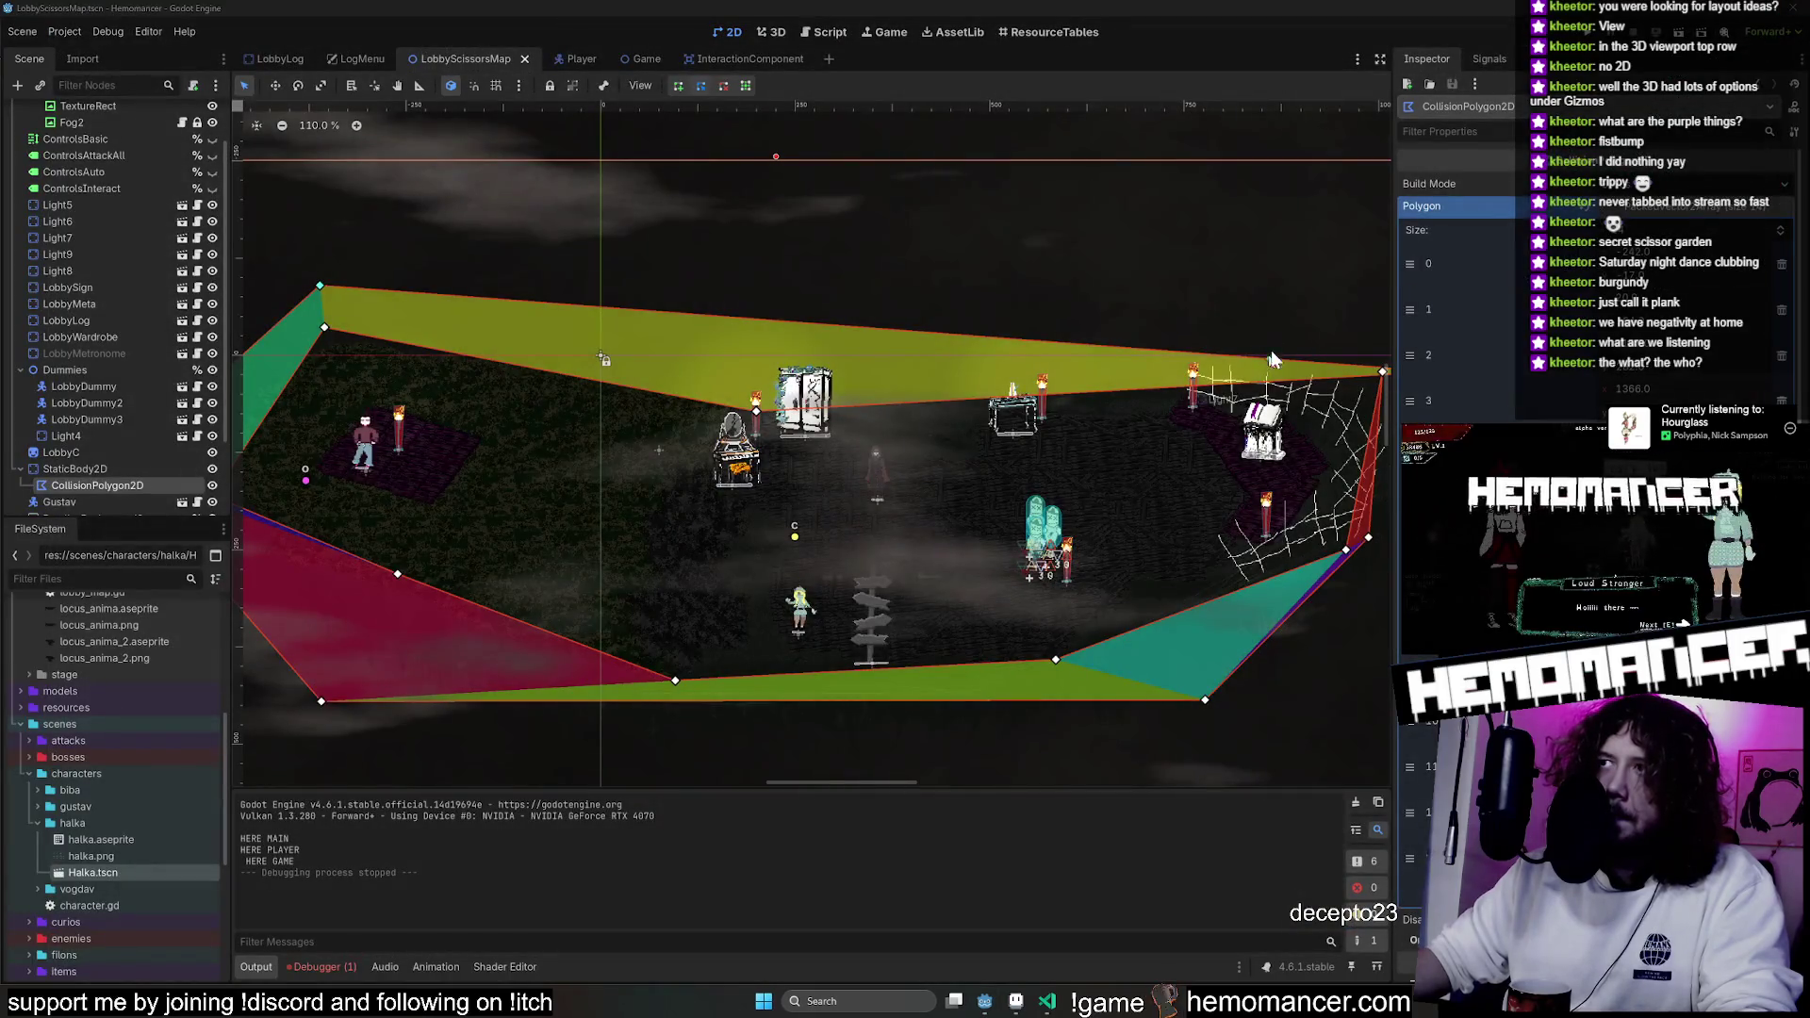
{"action": "scroll", "coordinate": [969, 366], "scroll_direction": "up", "scroll_amount": 3}
{"action": "left_click_drag", "start_coordinate": [982, 422], "coordinate": [705, 474]}
{"action": "left_click_drag", "start_coordinate": [928, 660], "coordinate": [725, 719]}
{"action": "left_click_drag", "start_coordinate": [961, 645], "coordinate": [824, 720]}
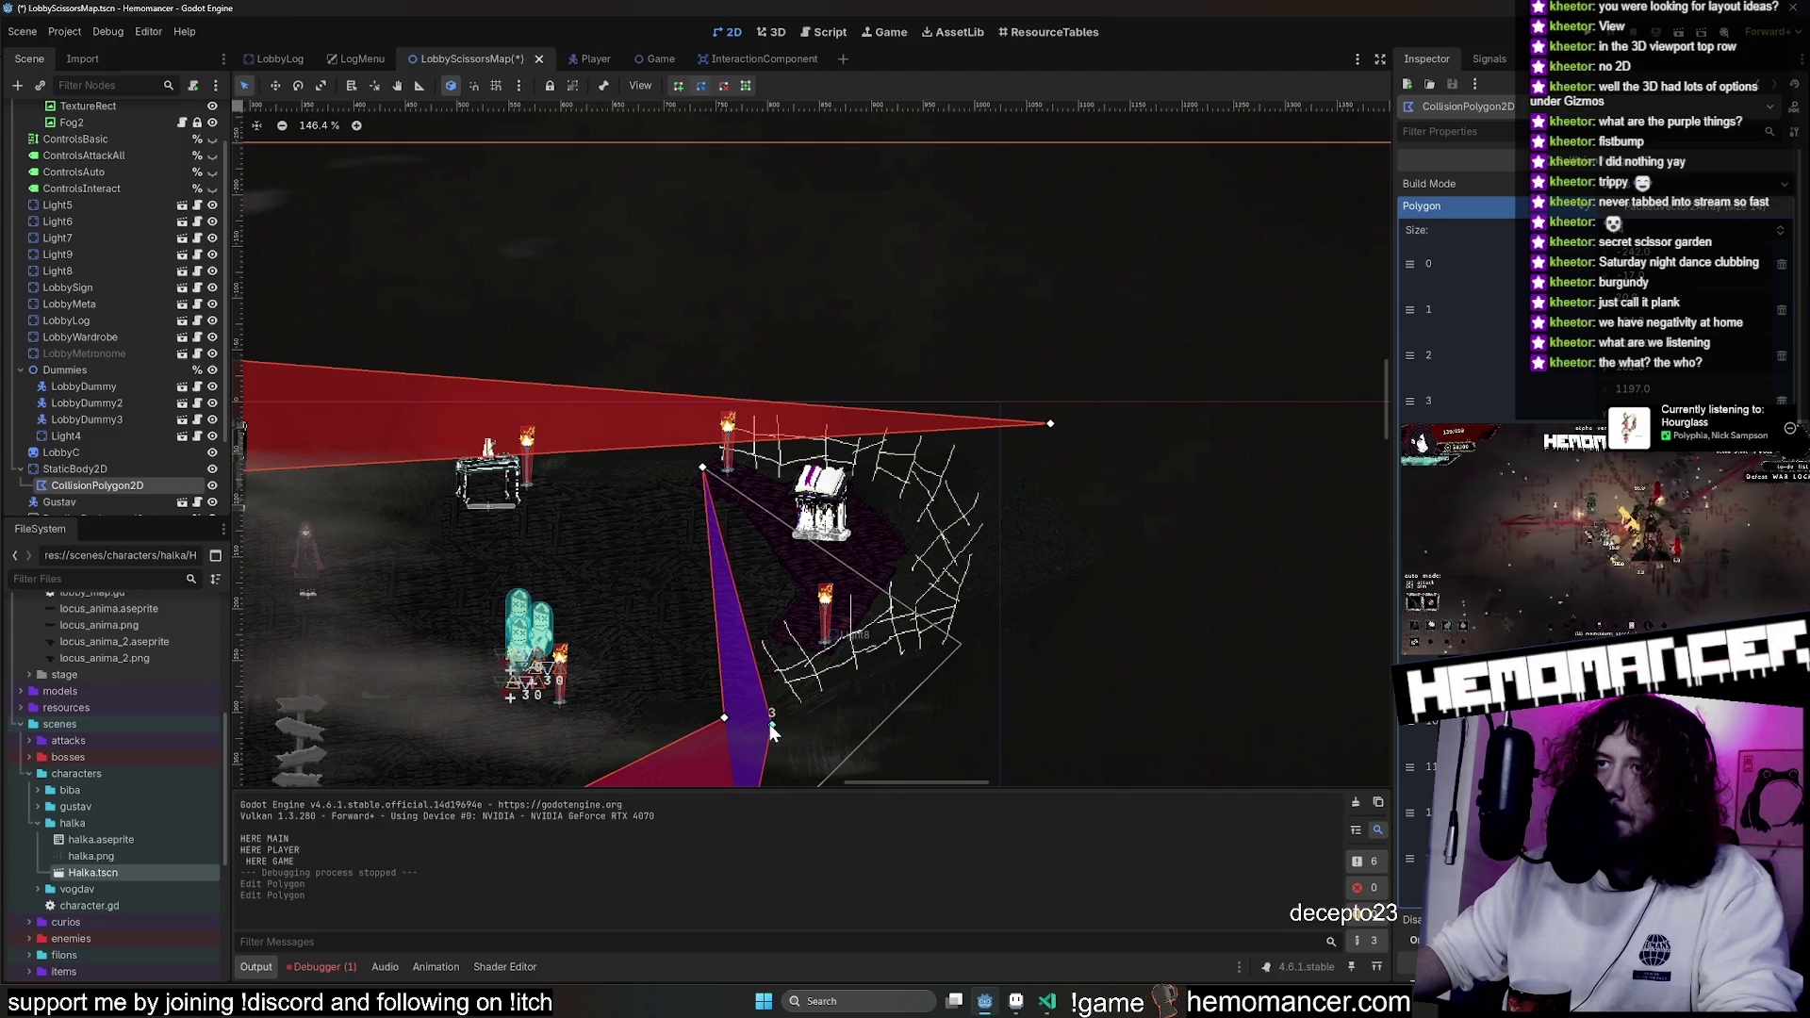
{"action": "key", "text": "ctrl+z"}
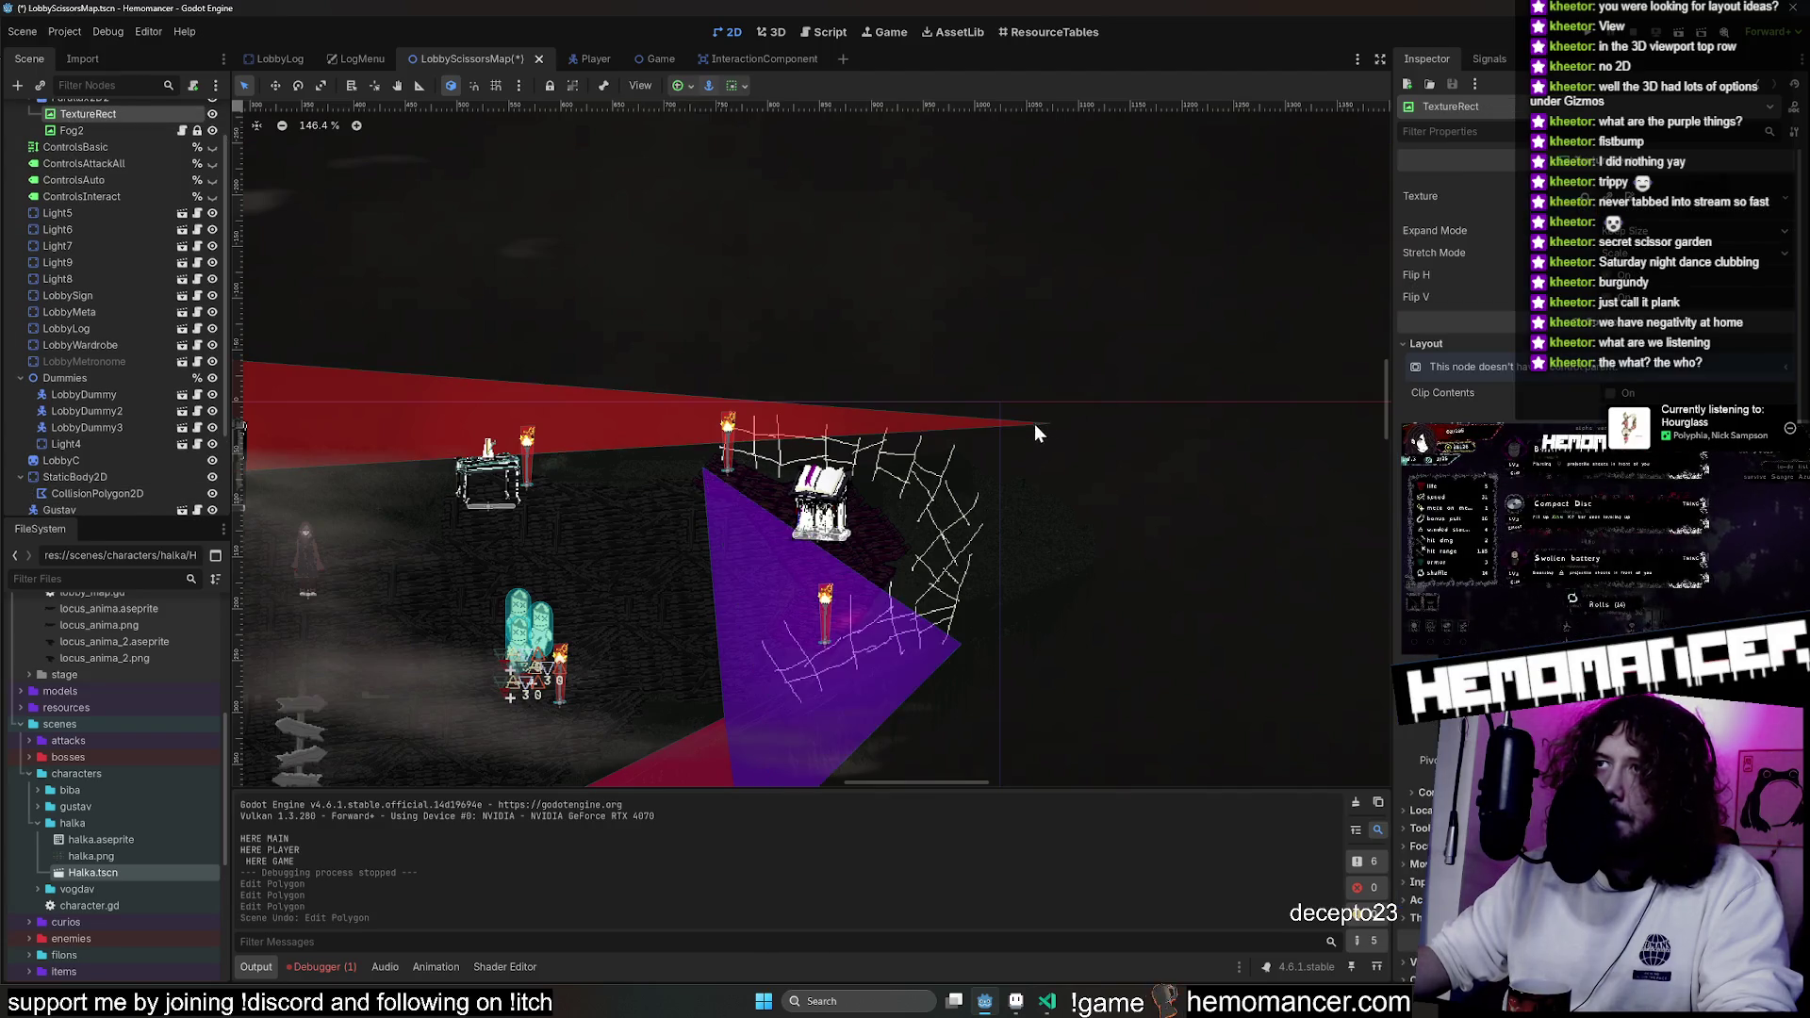
Pull the top vertex left to the torch, narrow the purple wedge, and save the scene.
{"action": "left_click_drag", "start_coordinate": [1050, 426], "coordinate": [709, 440]}
{"action": "left_click_drag", "start_coordinate": [962, 648], "coordinate": [775, 705]}
{"action": "left_click_drag", "start_coordinate": [704, 478], "coordinate": [698, 421]}
{"action": "key", "text": "ctrl+z"}
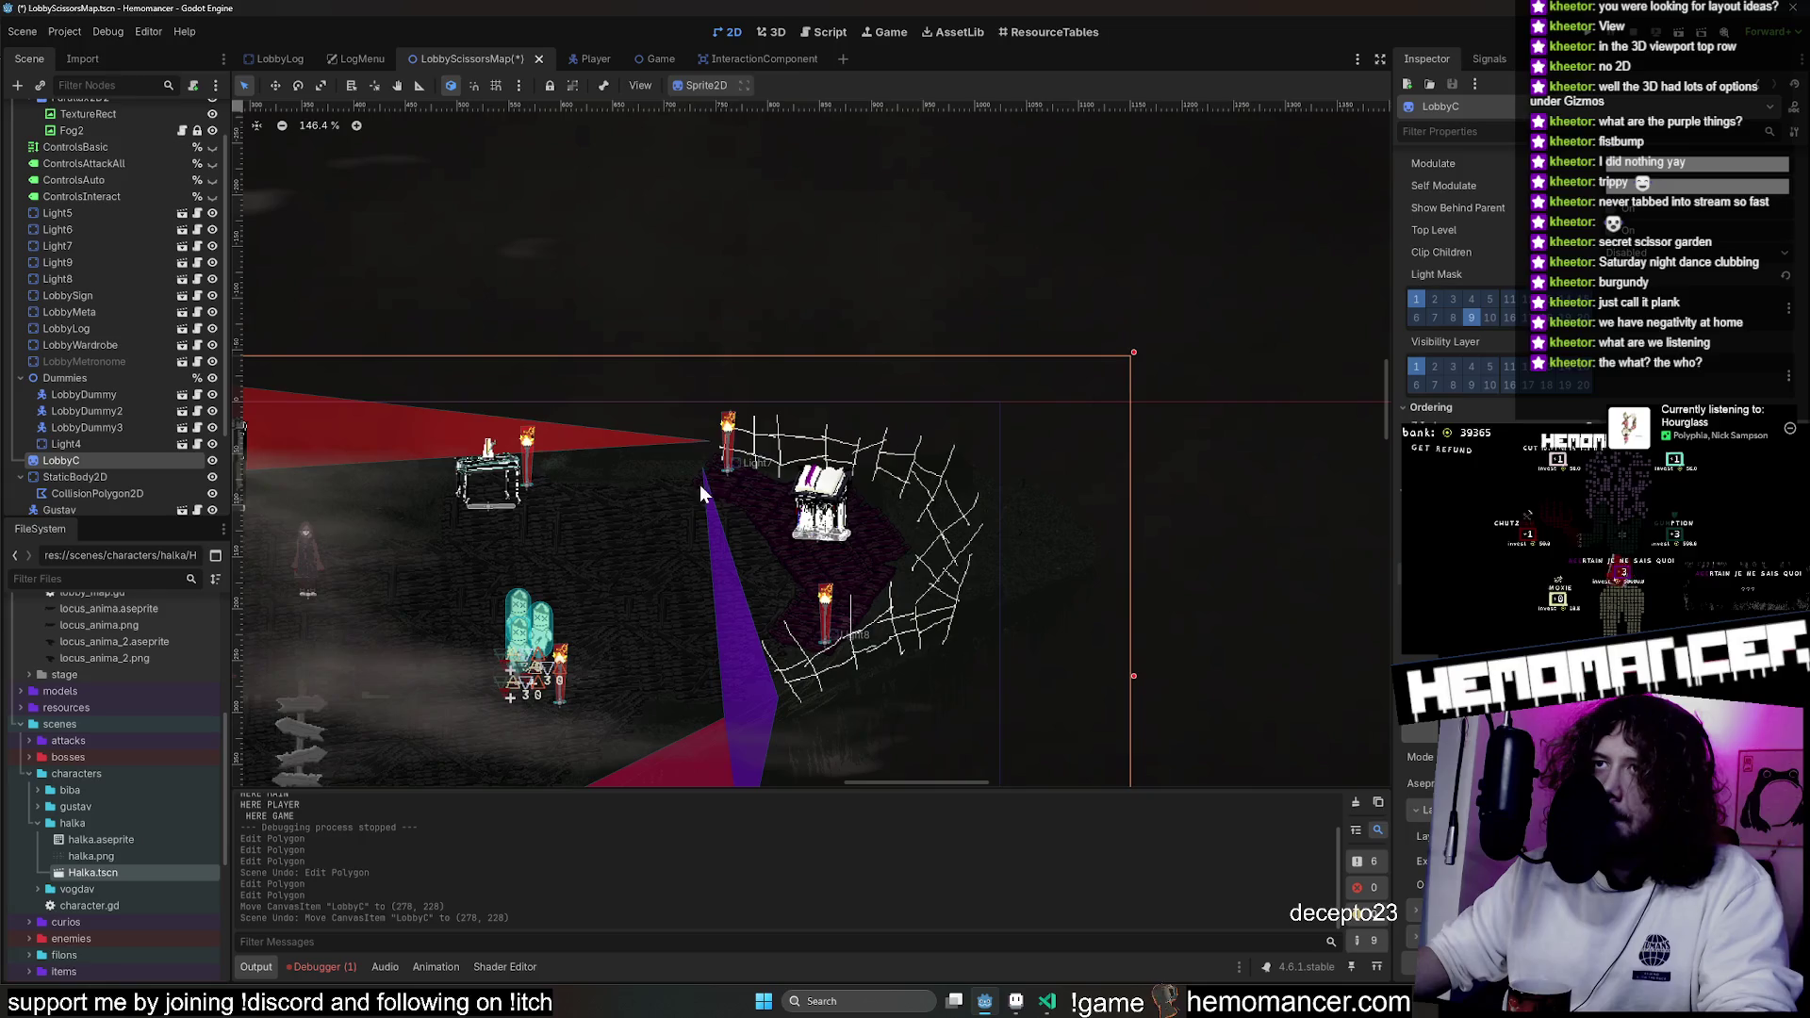
{"action": "left_click", "coordinate": [714, 592]}
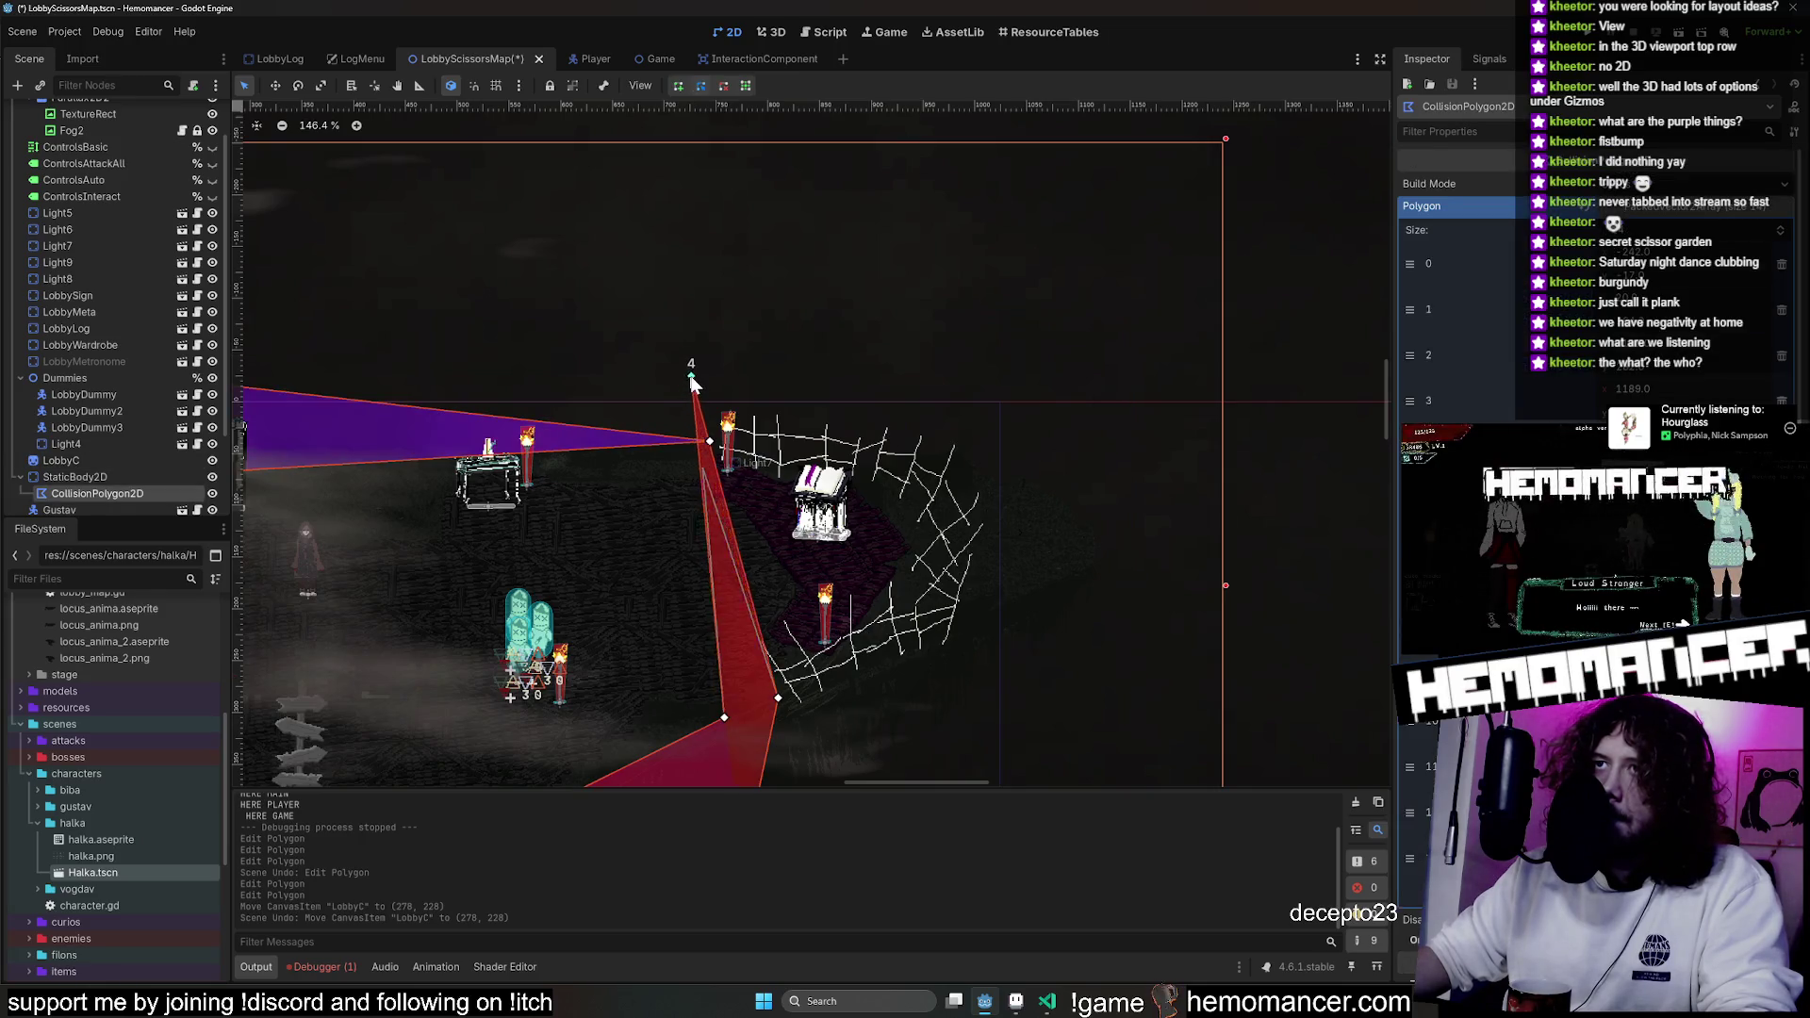
{"action": "left_click_drag", "start_coordinate": [691, 377], "coordinate": [688, 370]}
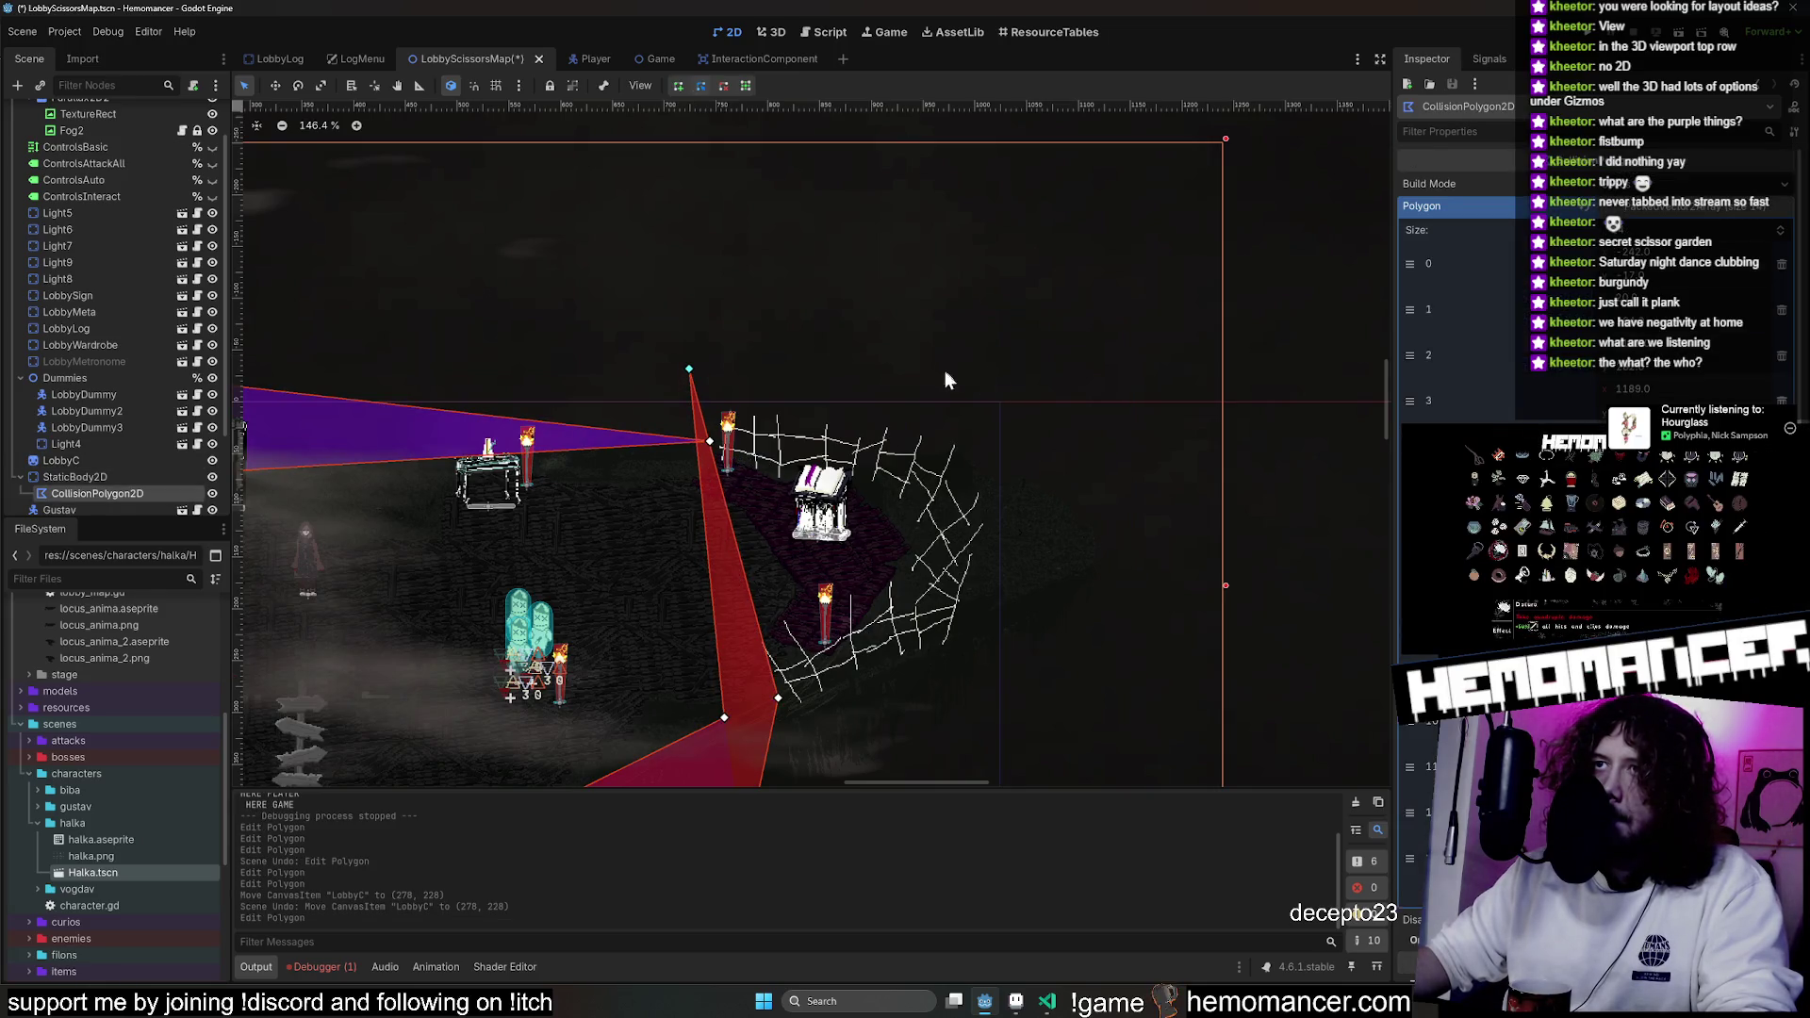
{"action": "left_click_drag", "start_coordinate": [945, 370], "coordinate": [1294, 297]}
{"action": "key", "text": "ctrl+s"}
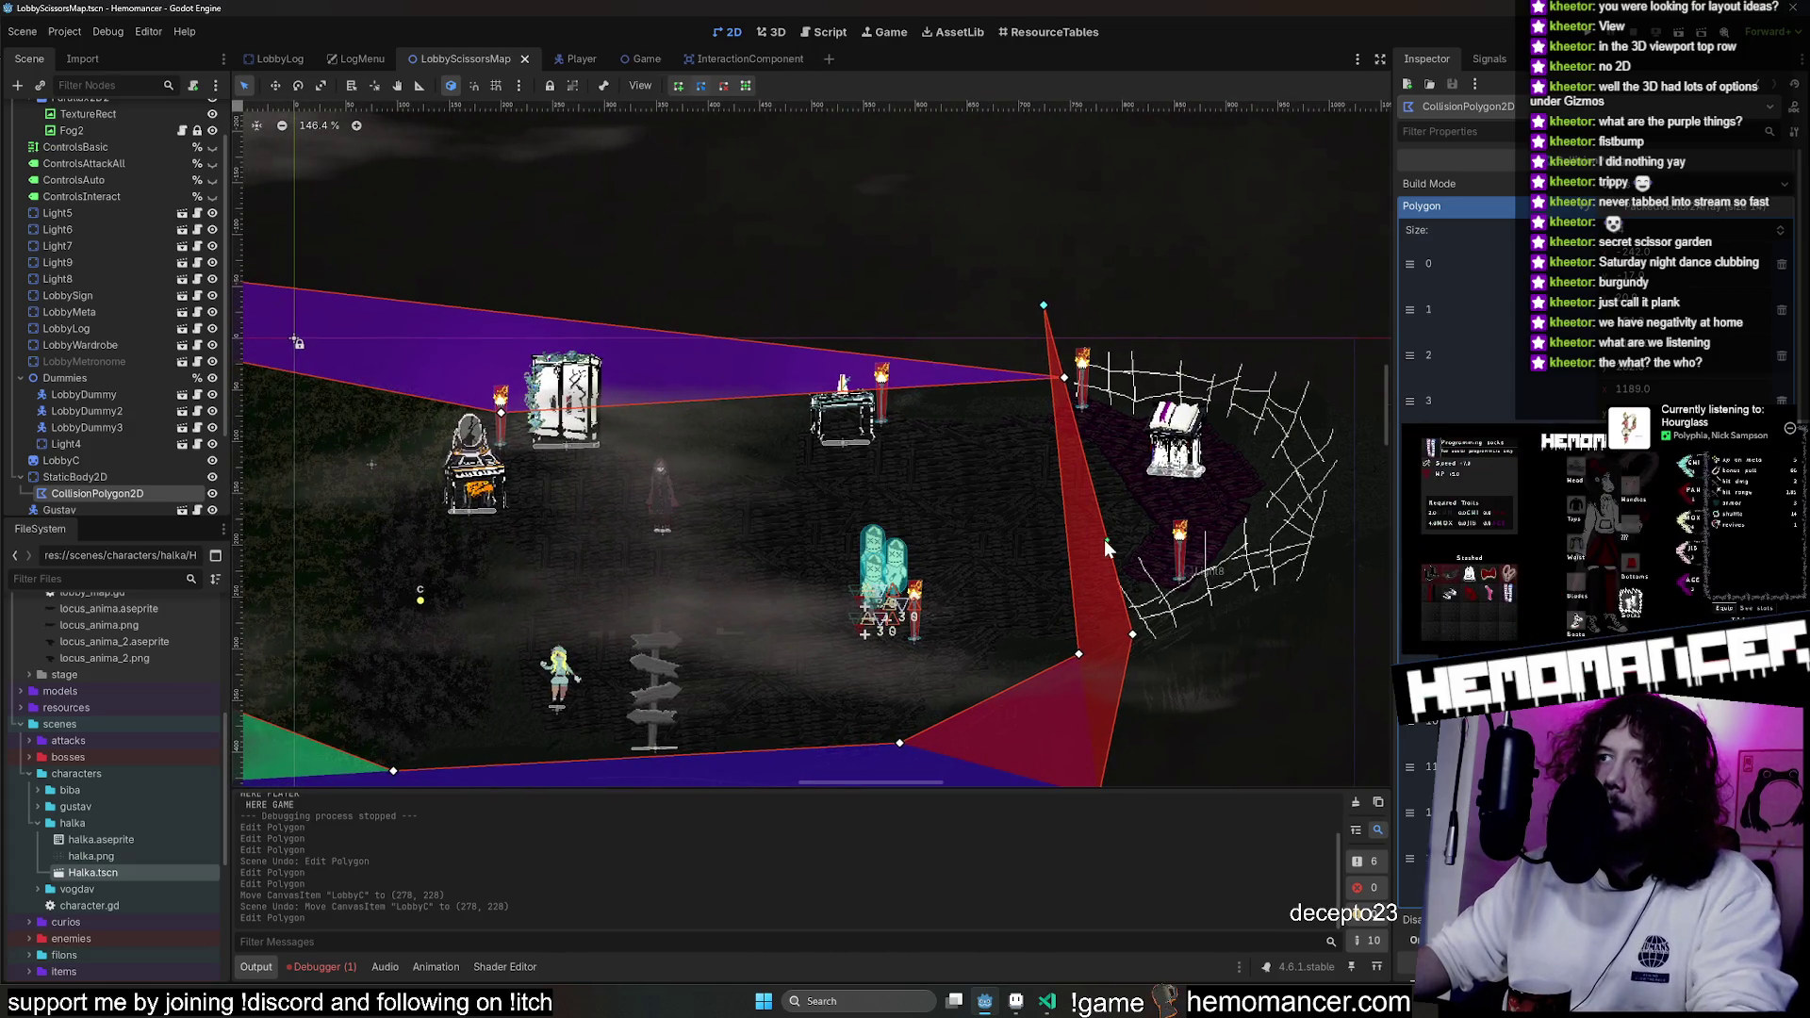
Insert two new points hugging the web's edge, then launch the game.
{"action": "left_click", "coordinate": [1106, 537]}
{"action": "mouse_move", "coordinate": [1106, 533]}
{"action": "left_mouse_down"}
{"action": "mouse_move", "coordinate": [1092, 515]}
{"action": "mouse_move", "coordinate": [1142, 525]}
{"action": "left_mouse_up"}
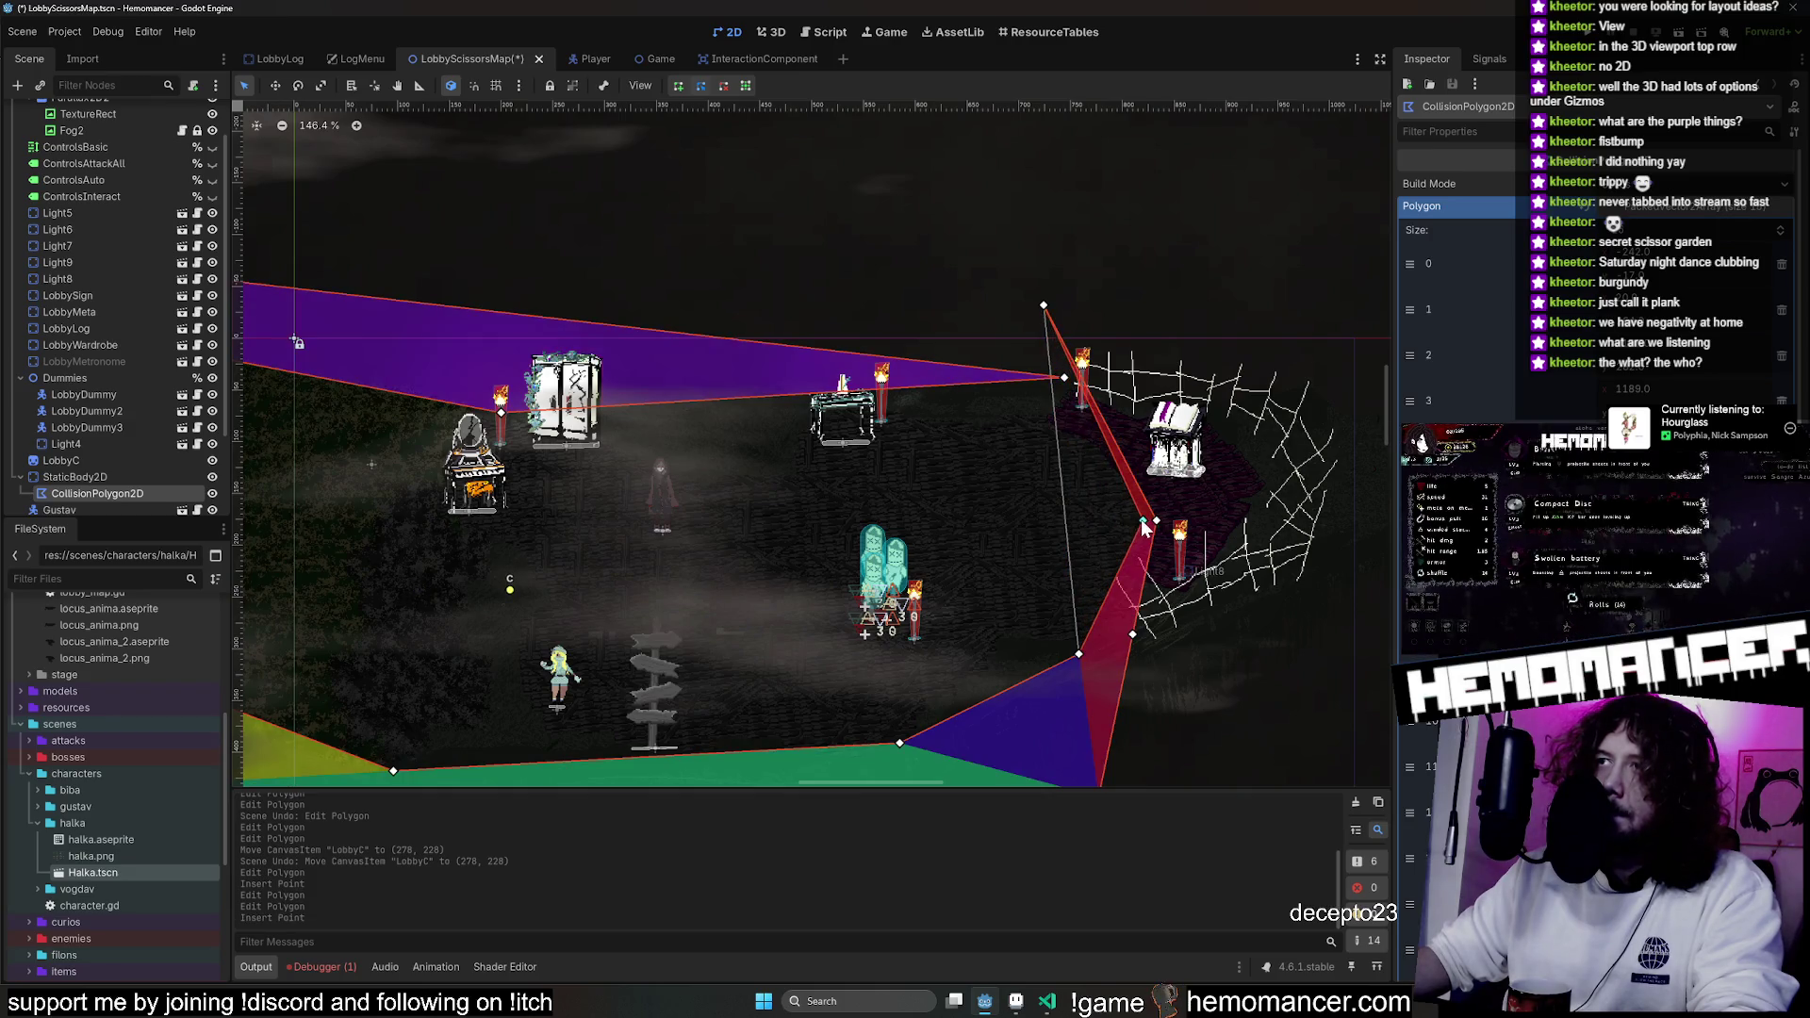
{"action": "left_click_drag", "start_coordinate": [1089, 406], "coordinate": [1056, 413]}
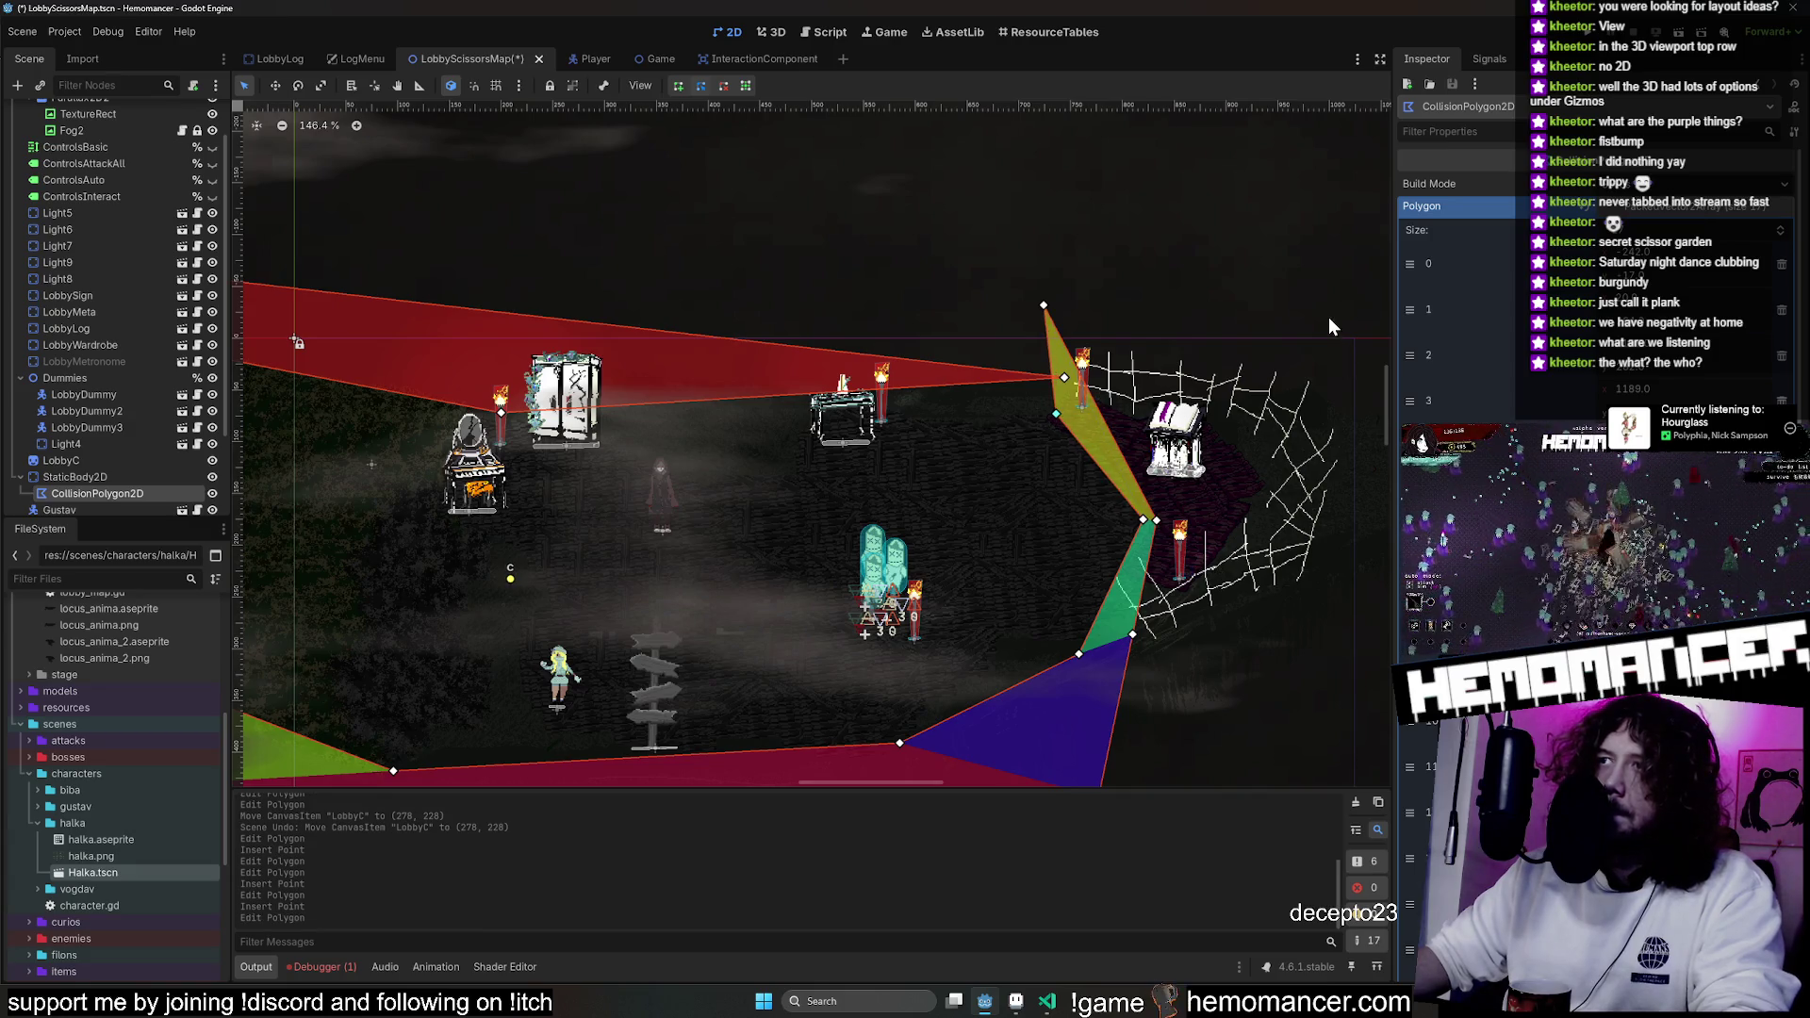
{"action": "key", "text": "F5"}
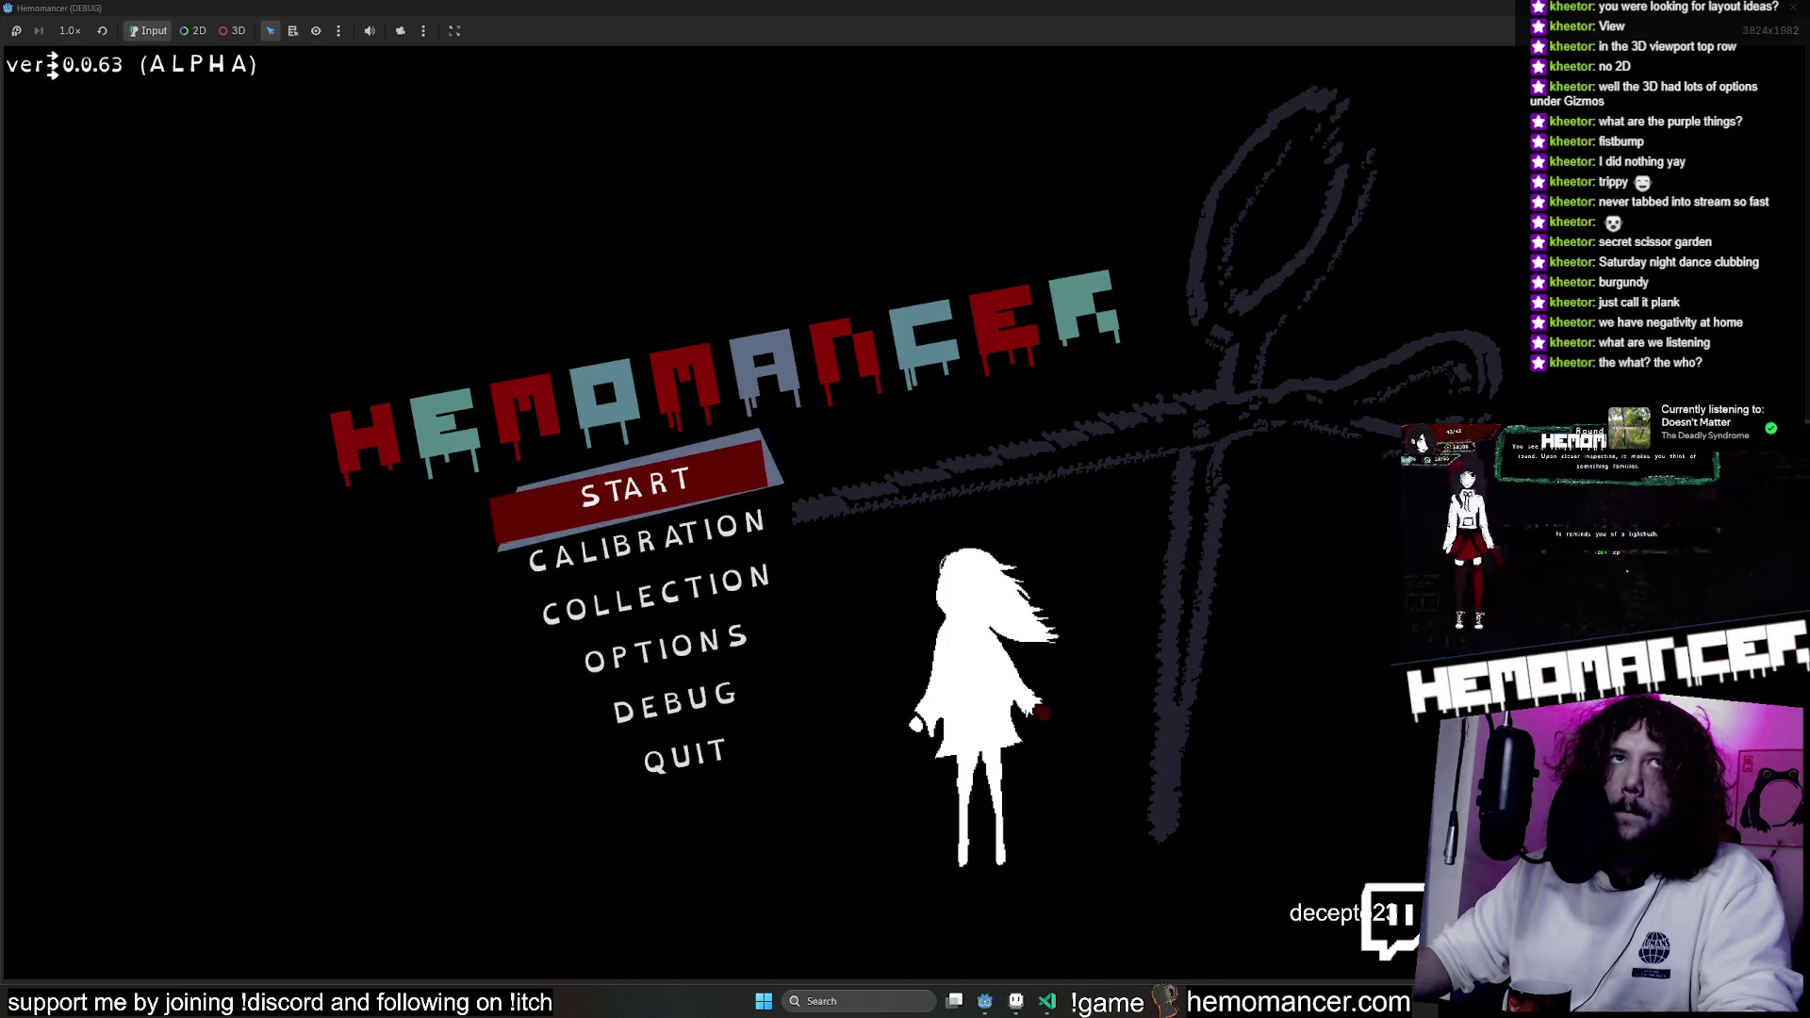
Start the game and walk the character around the bookstand carpet and along the web.
{"action": "left_click", "coordinate": [686, 500]}
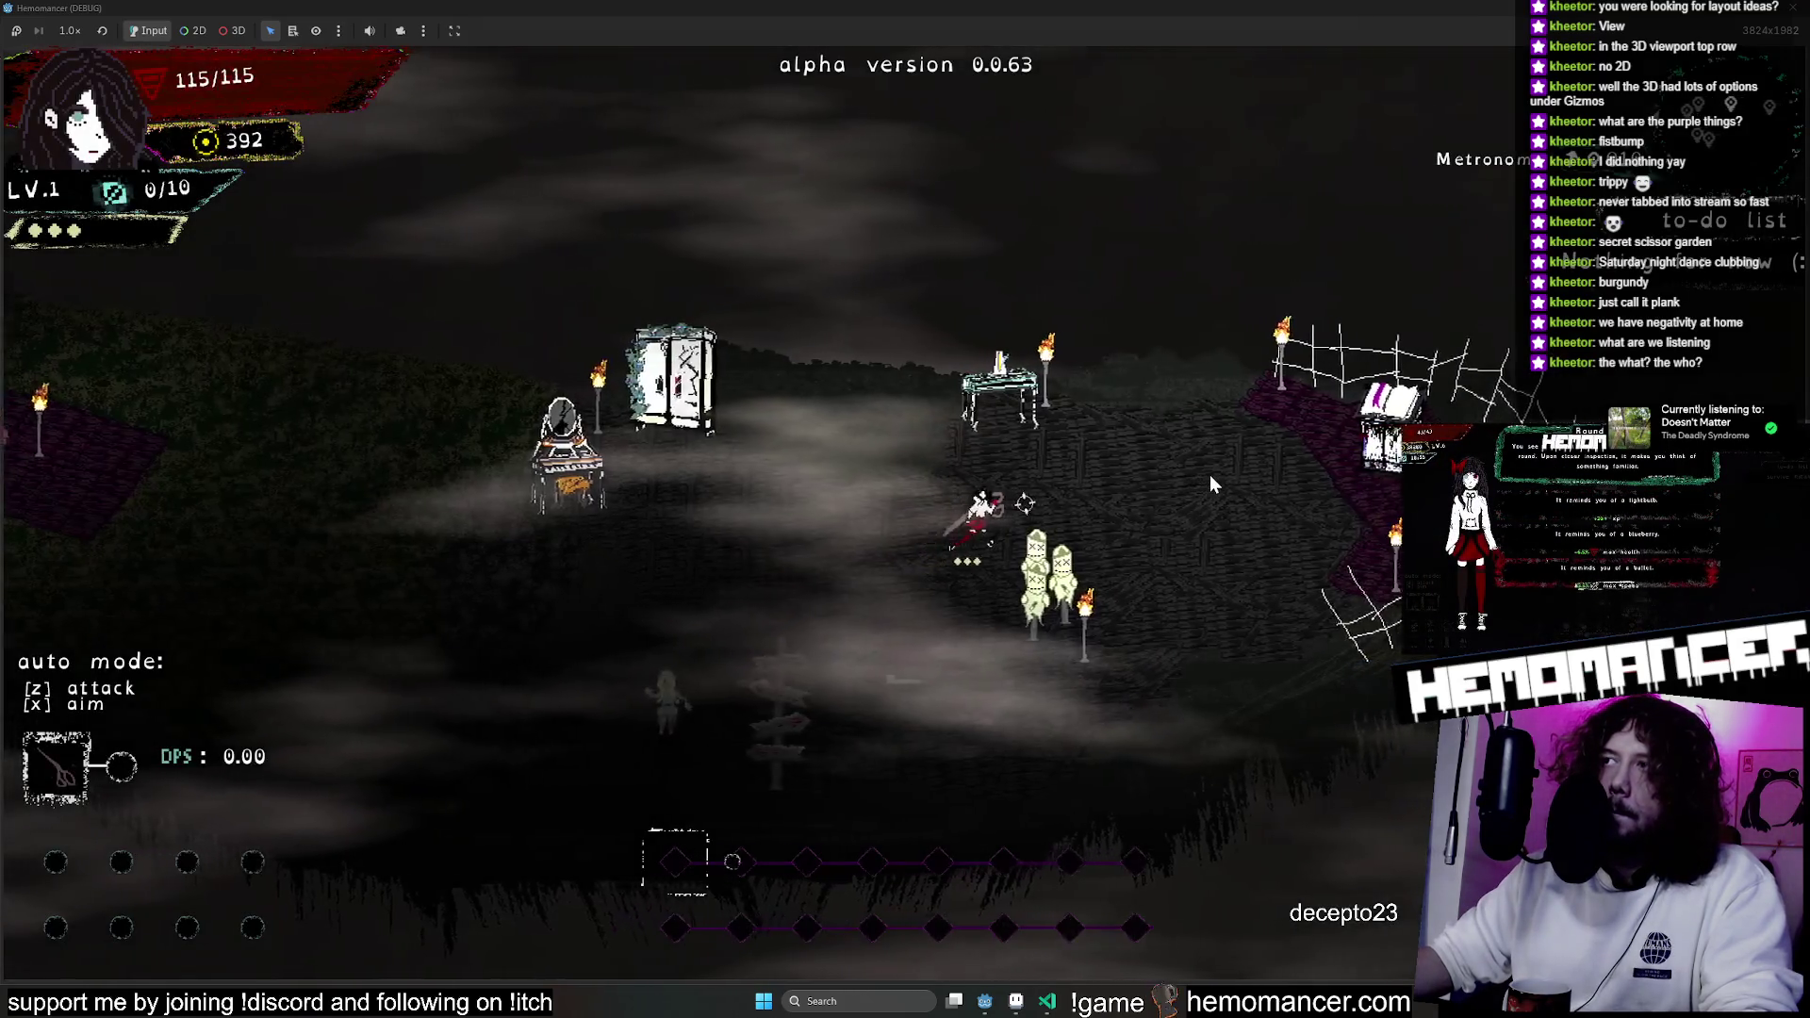
{"action": "key", "text": "d"}
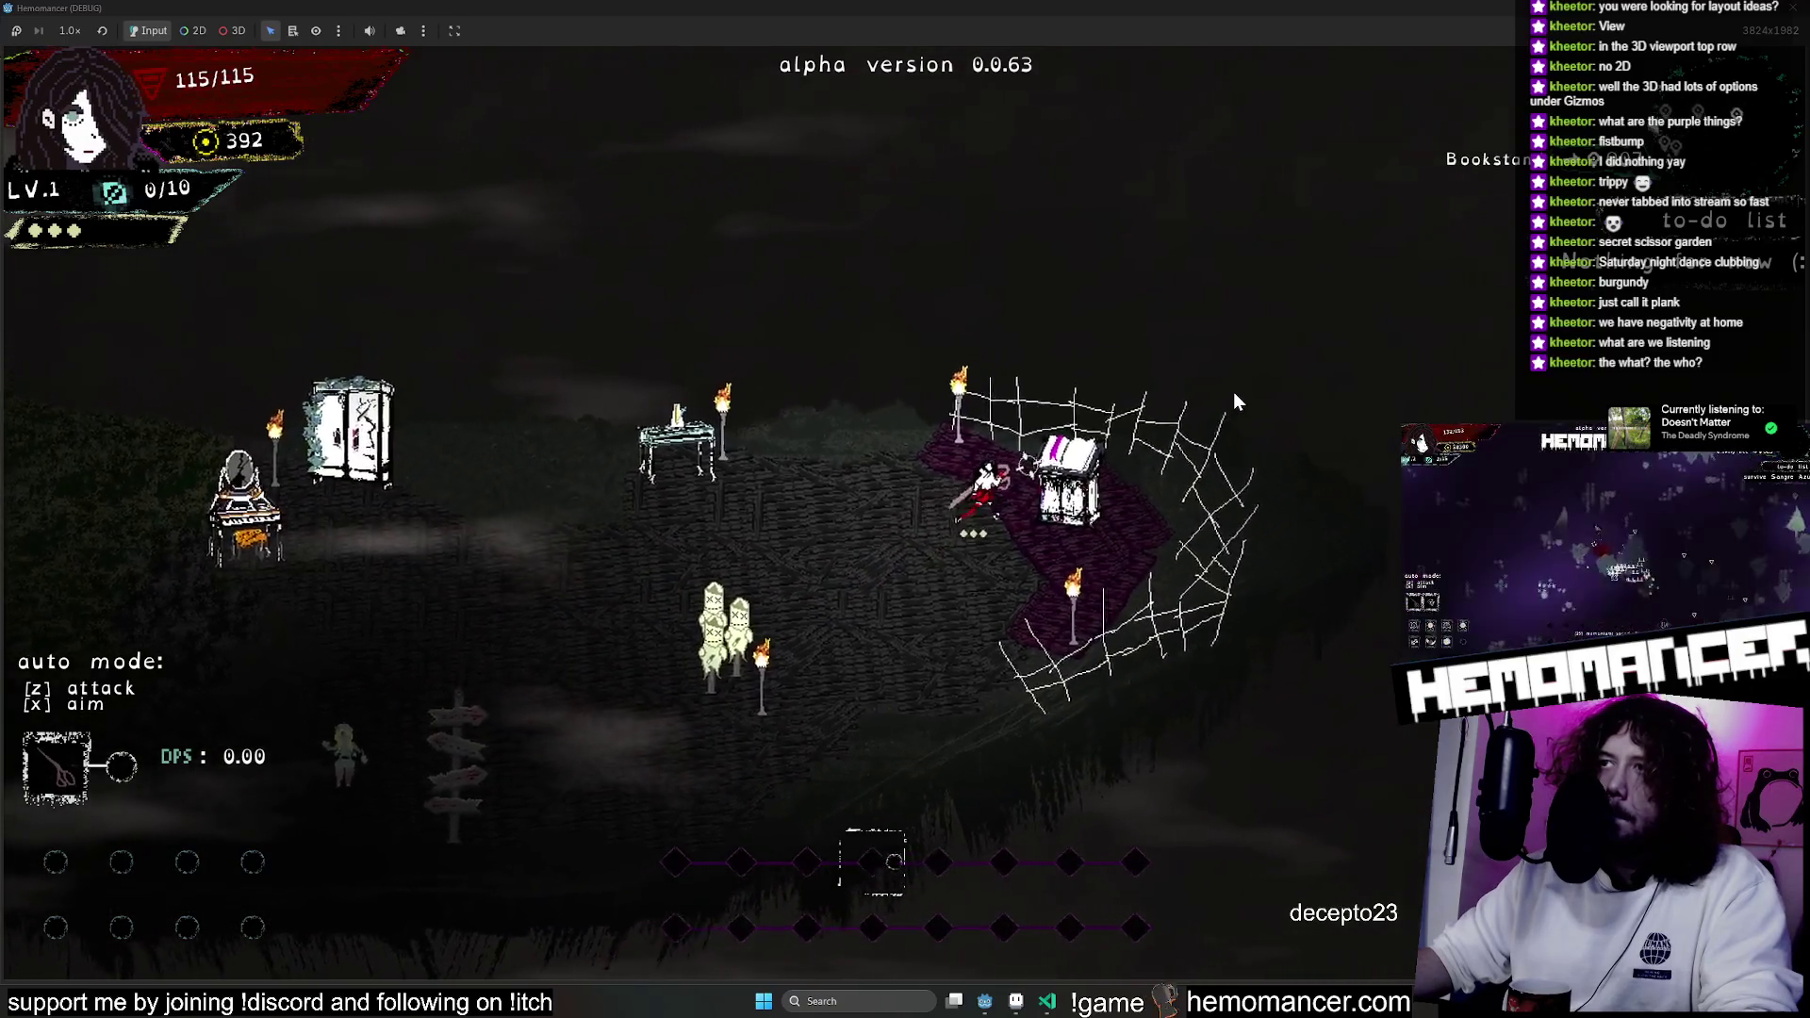
{"action": "key", "text": "s"}
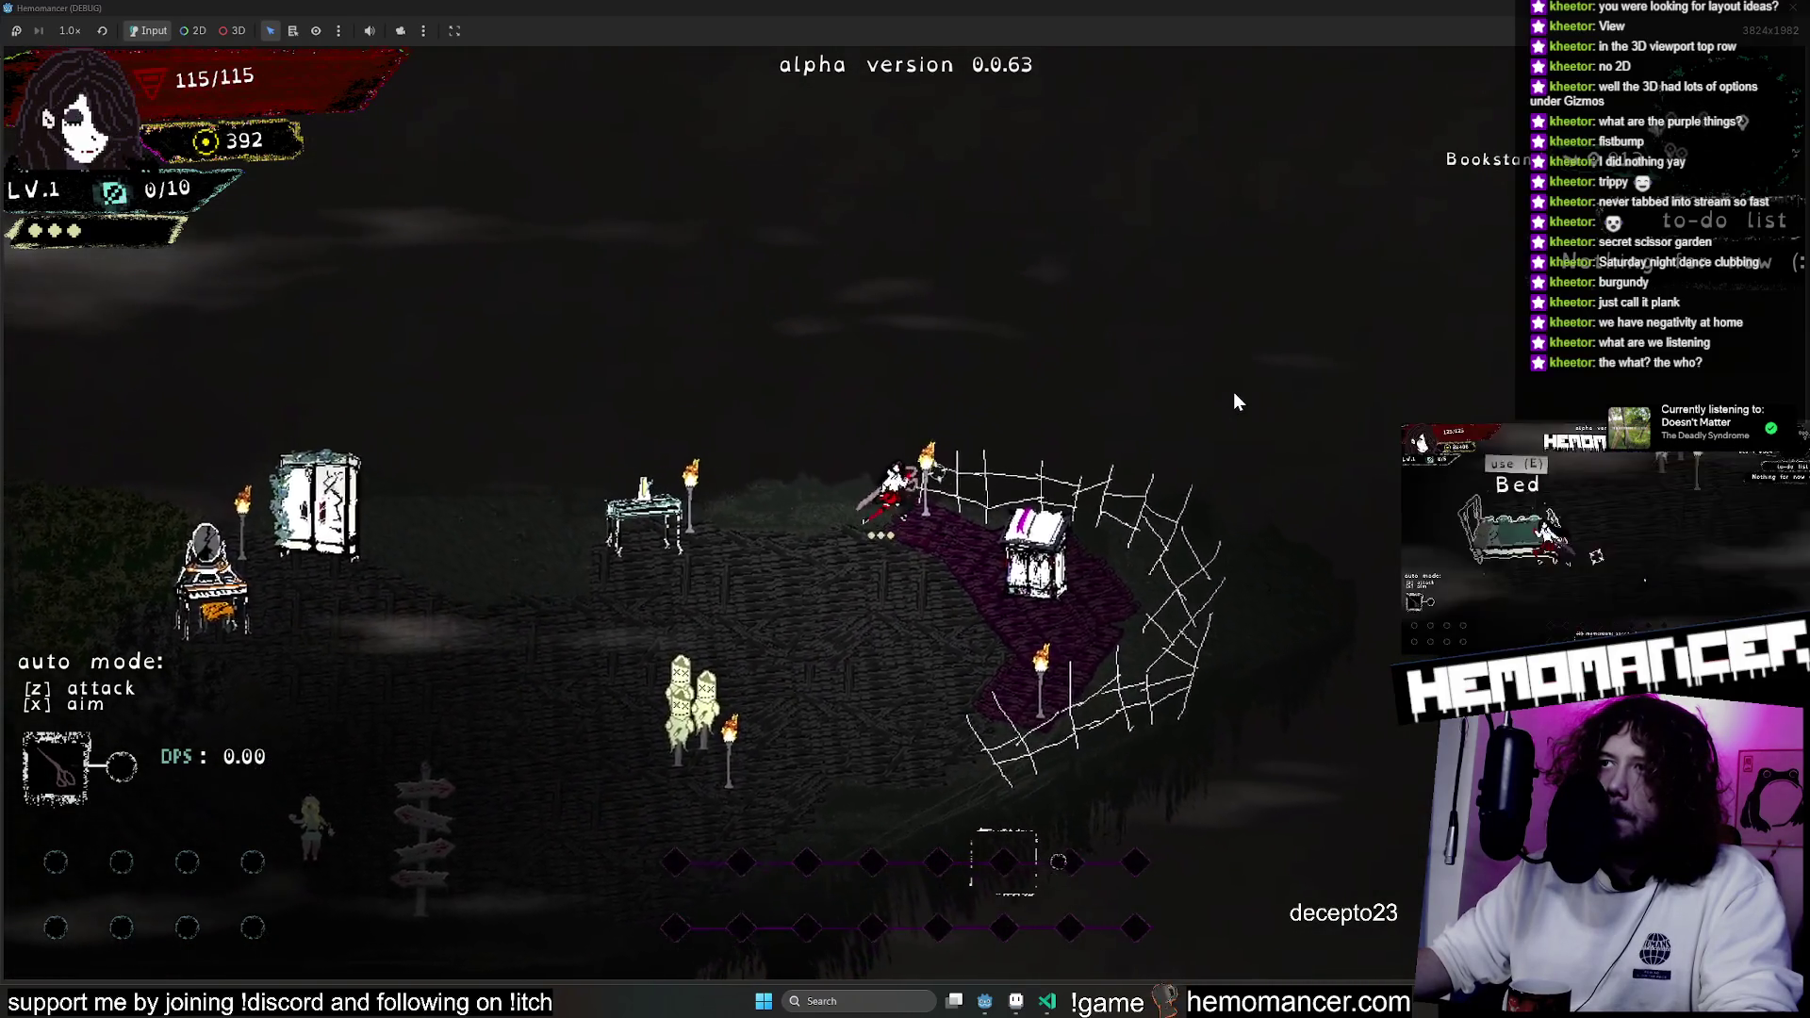
{"action": "key", "text": "w"}
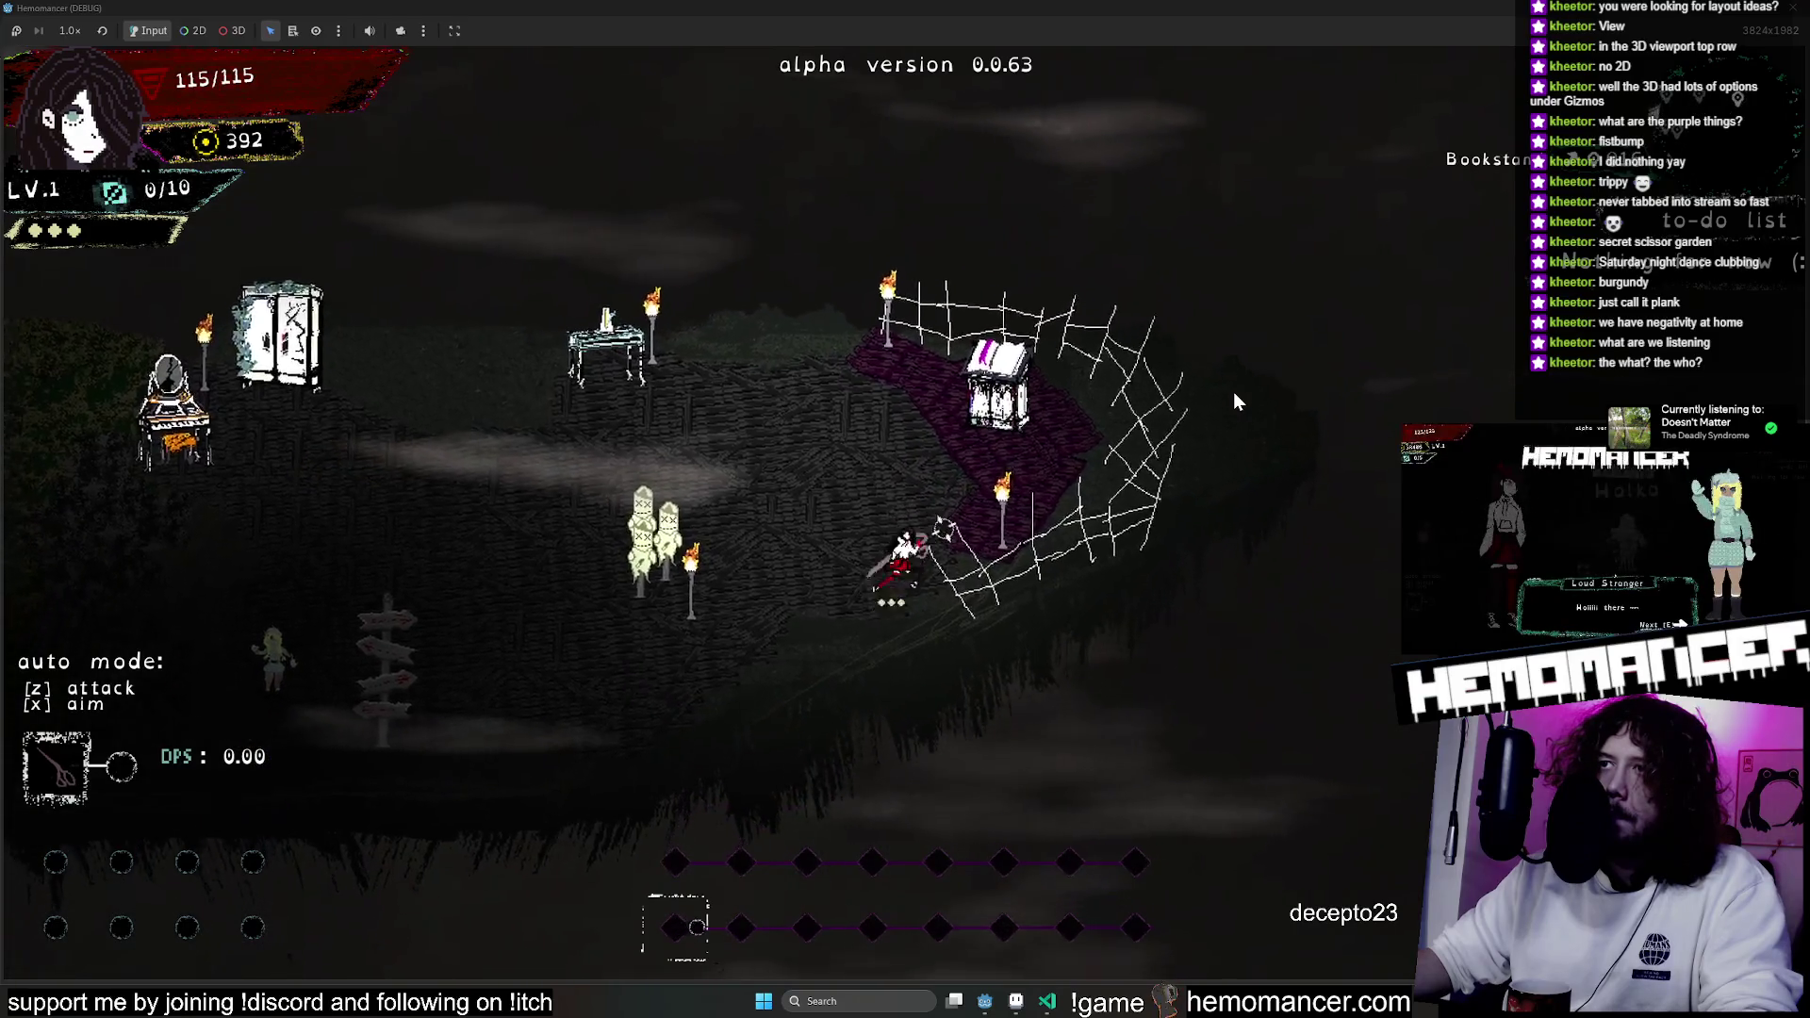
{"action": "key", "text": "w"}
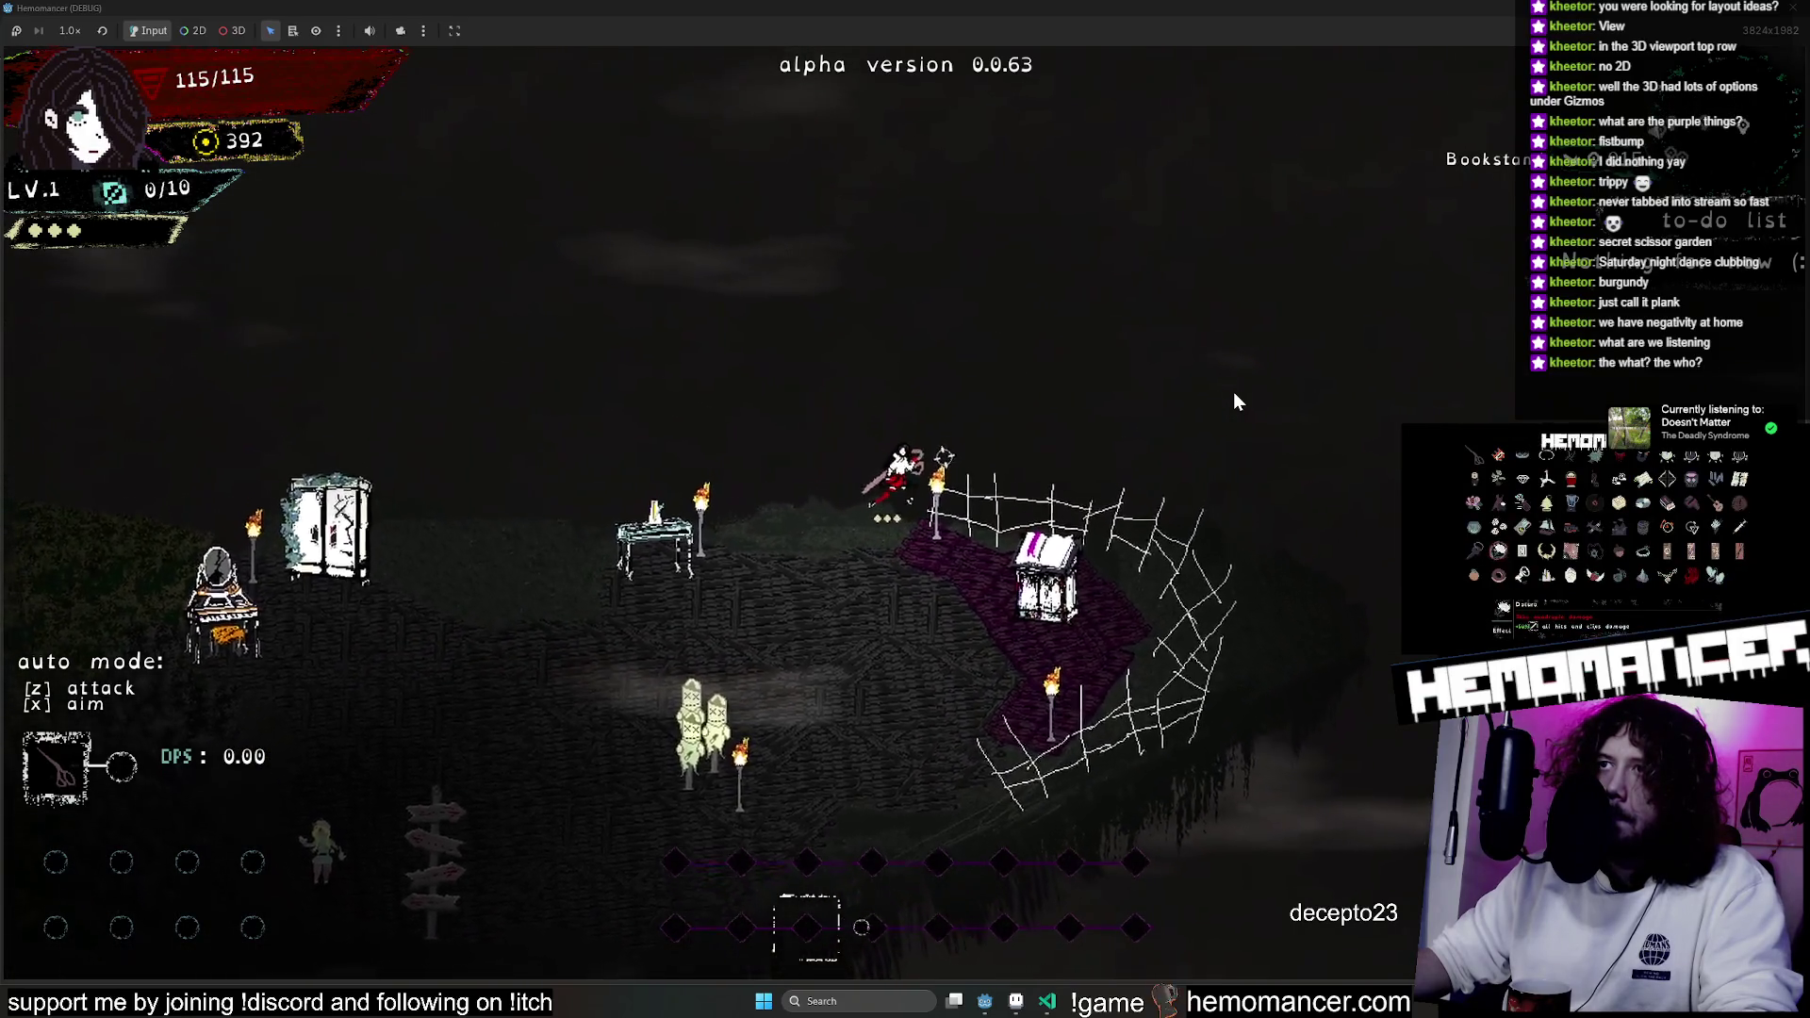
Walk left past the wardrobe to the left island, then quit to the title menu and close the game.
{"action": "key", "text": "a"}
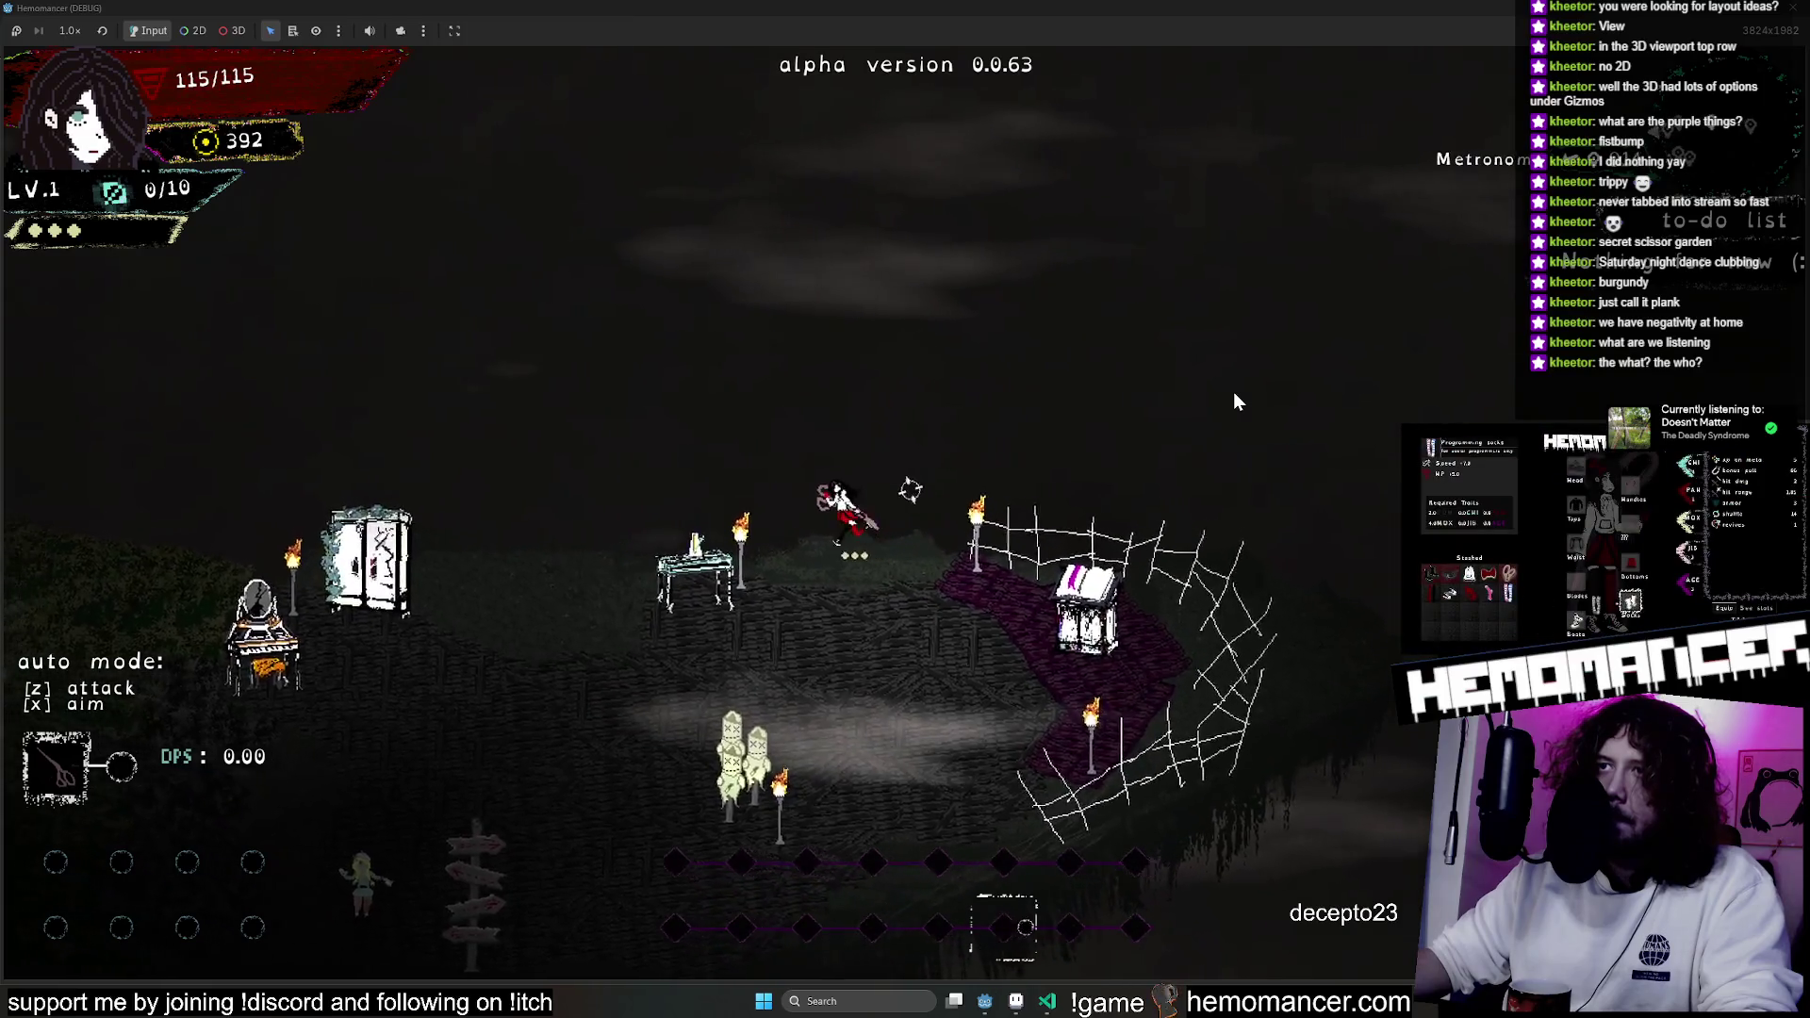
{"action": "key", "text": "a"}
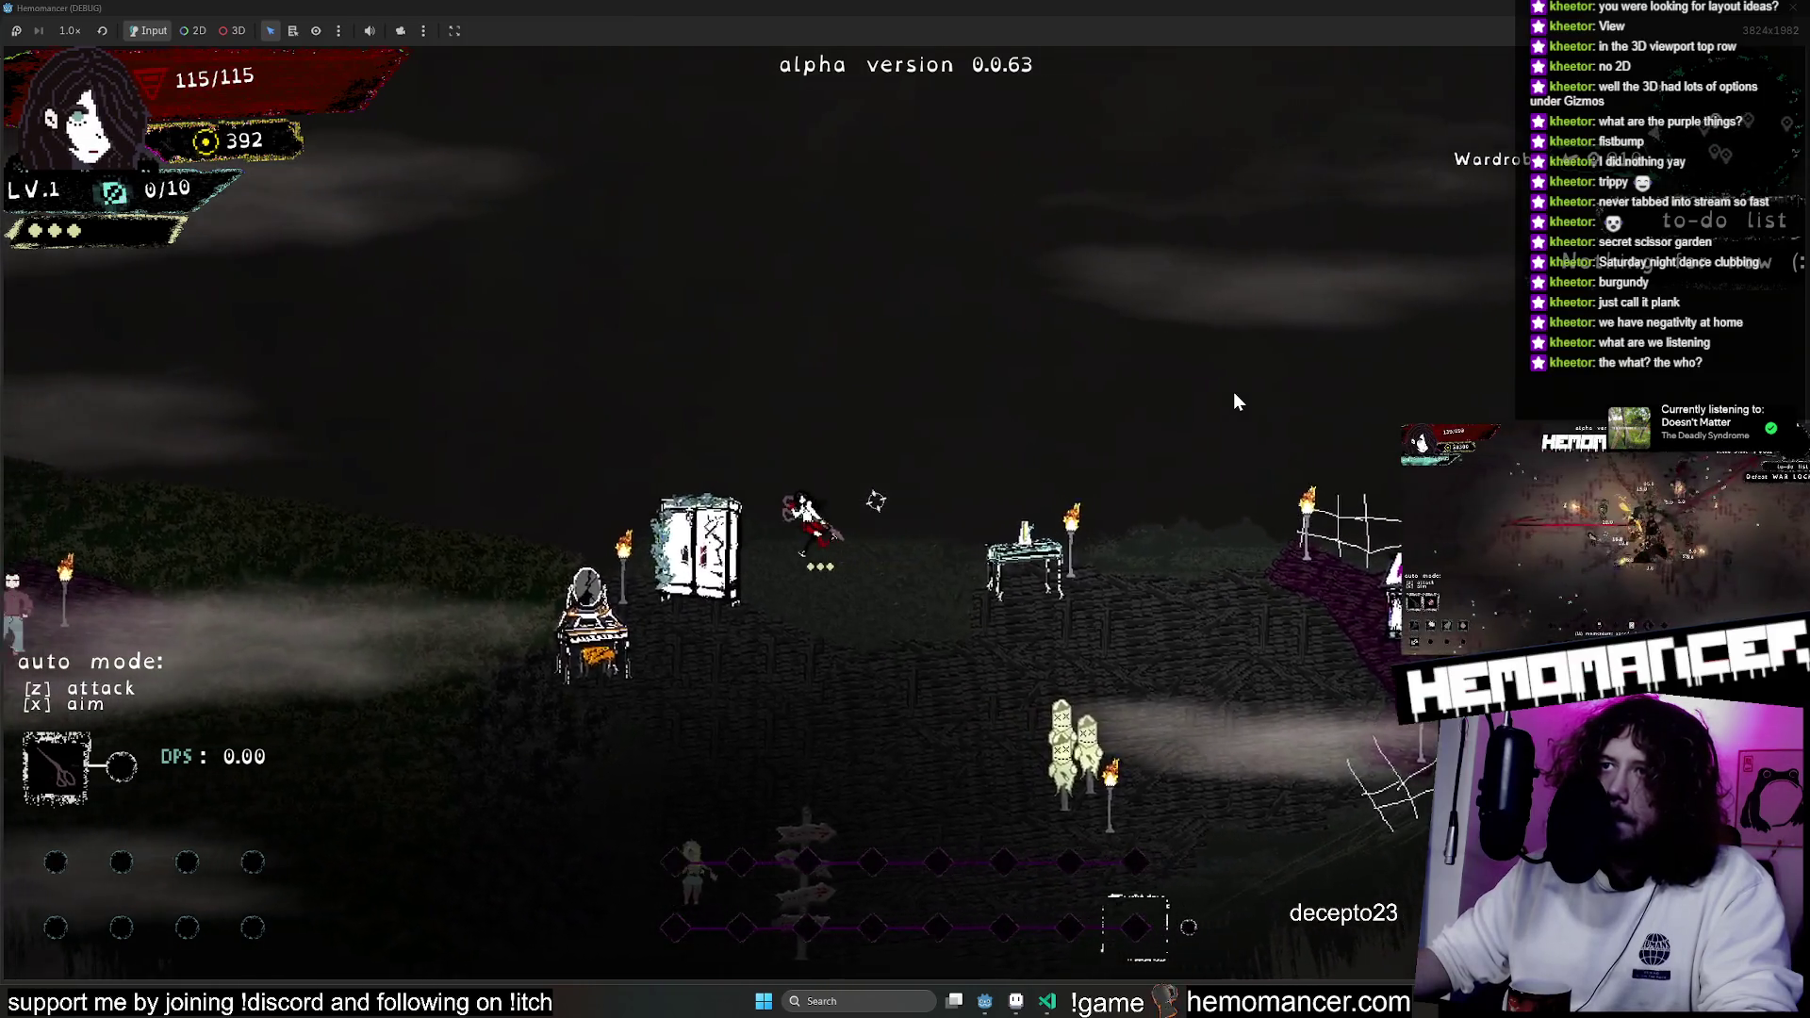
{"action": "key", "text": "a"}
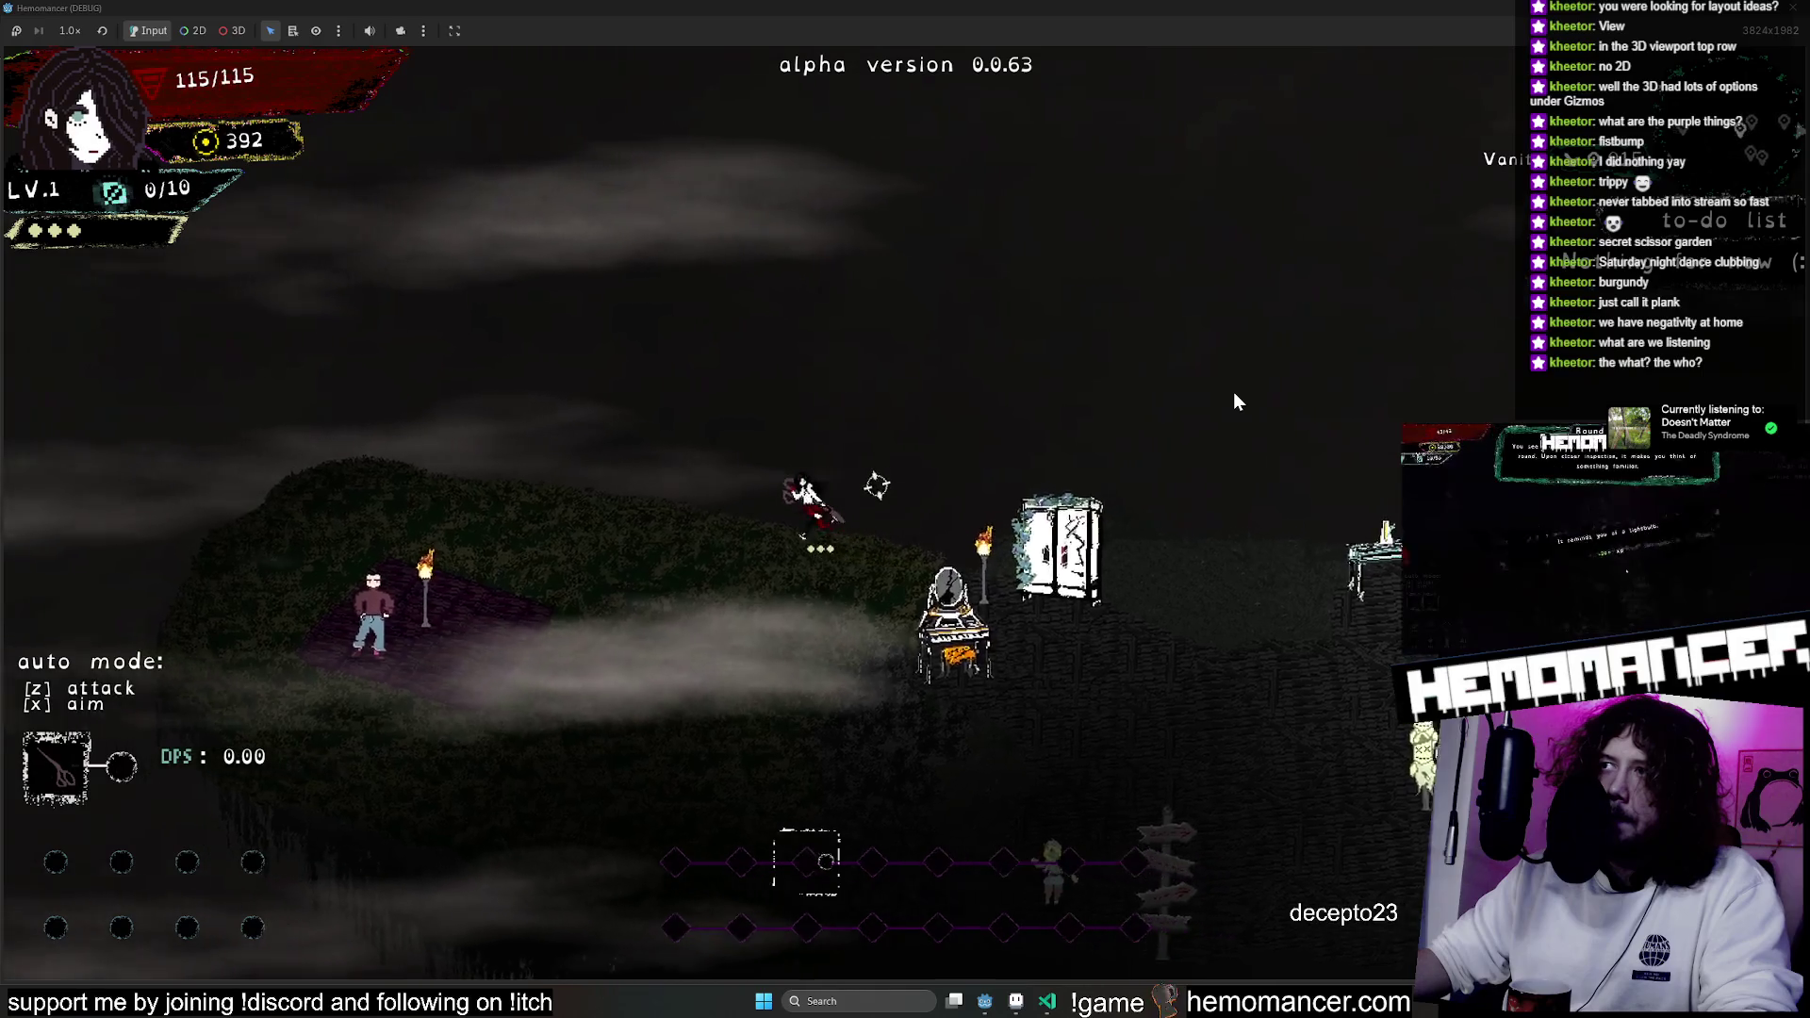
{"action": "key", "text": "a"}
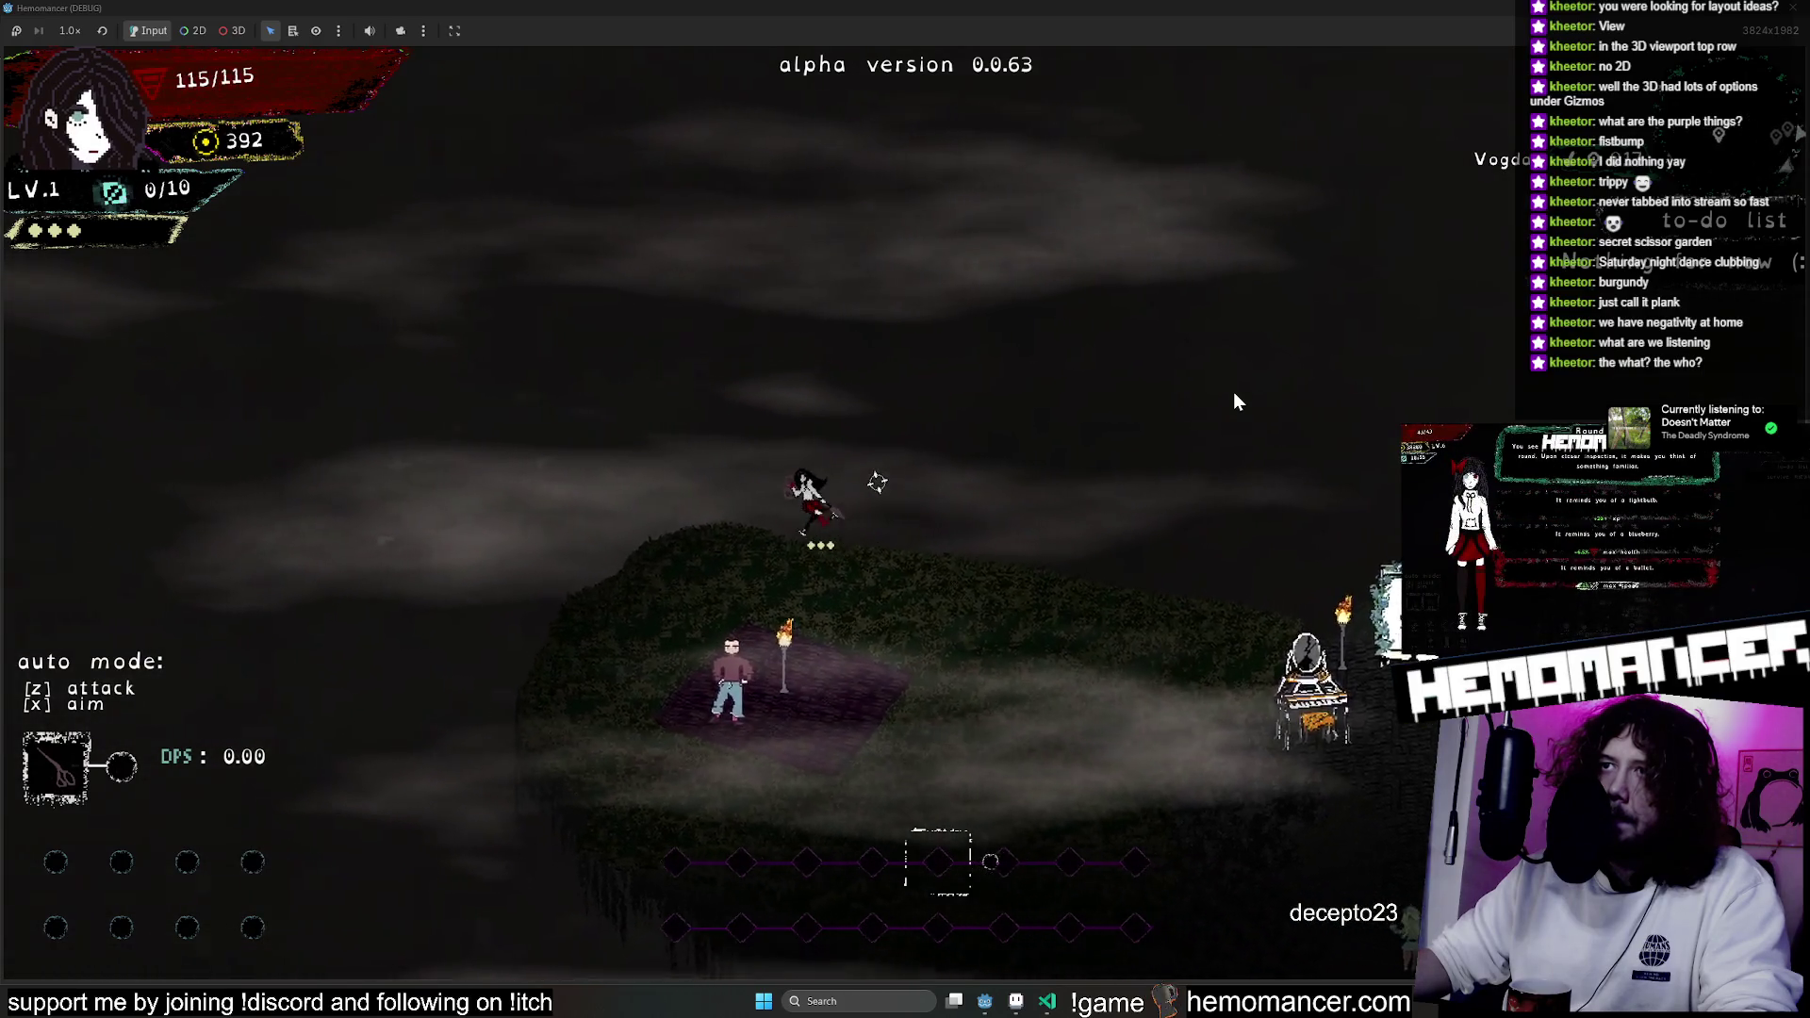
{"action": "key", "text": "Escape"}
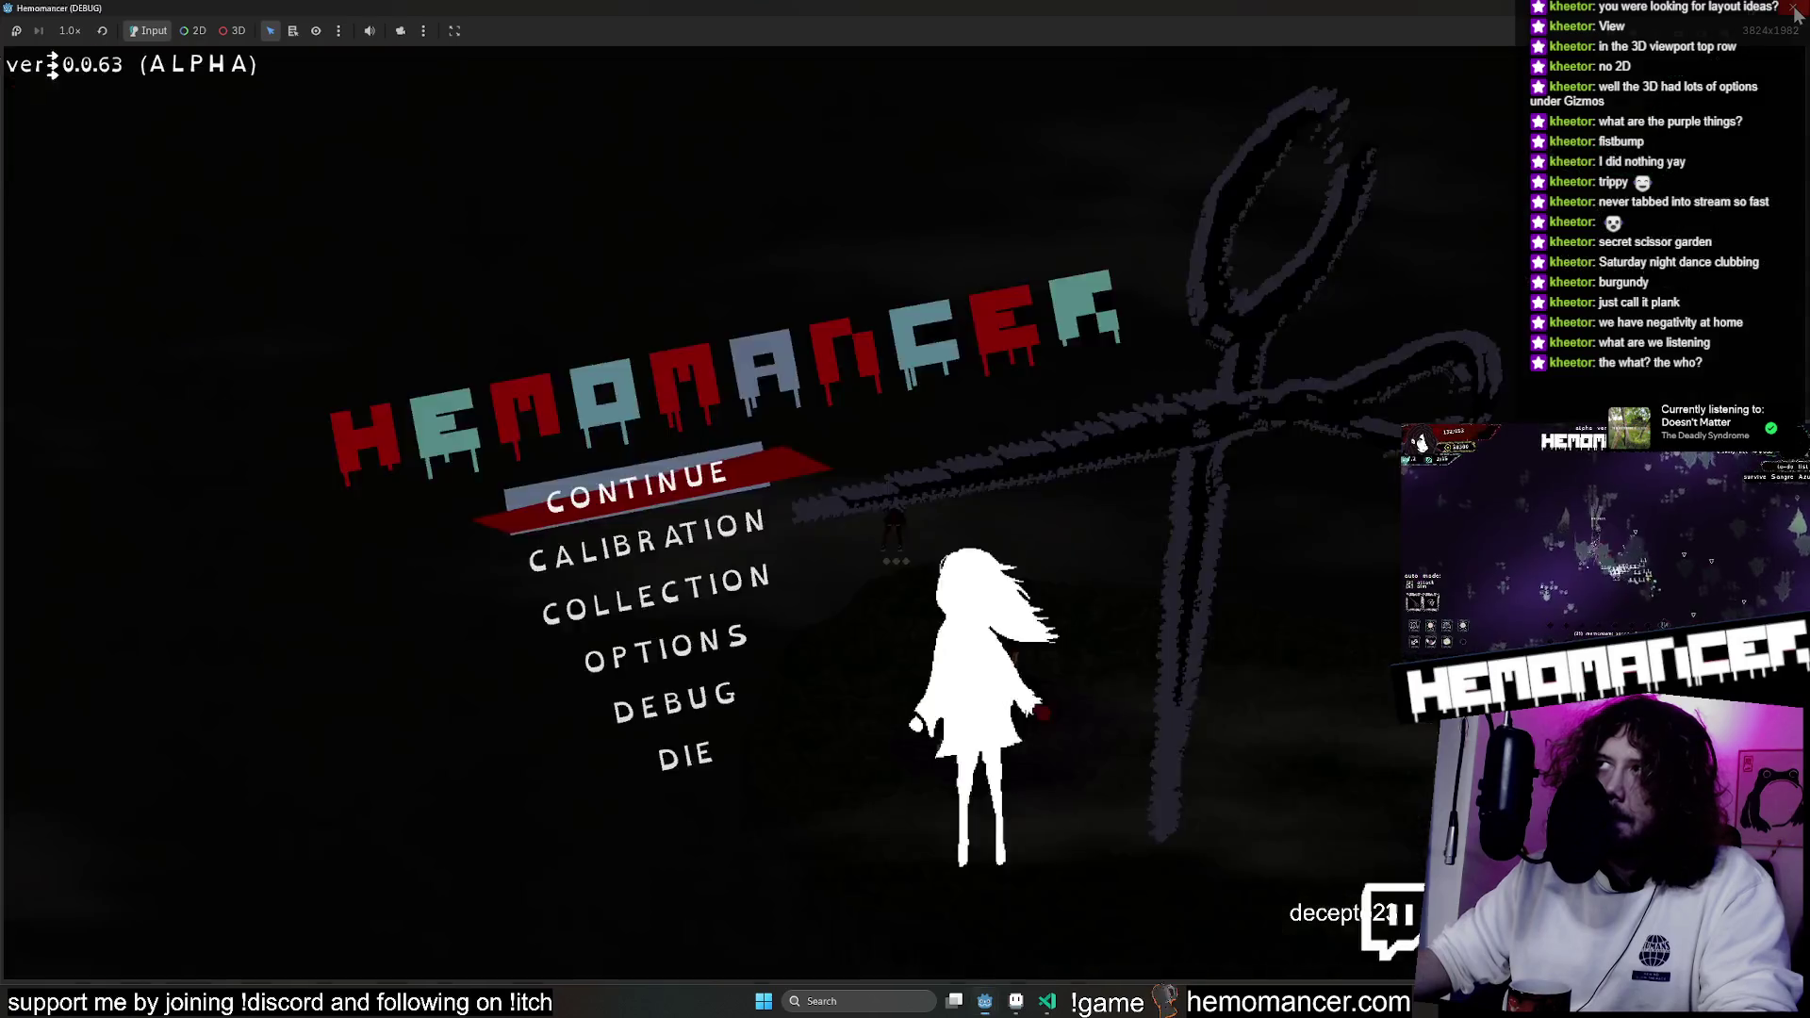
{"action": "key", "text": "F8"}
Move the collision polygon's left-corner vertices down and inward toward the ground edge.
{"action": "left_click_drag", "start_coordinate": [323, 326], "coordinate": [1062, 403]}
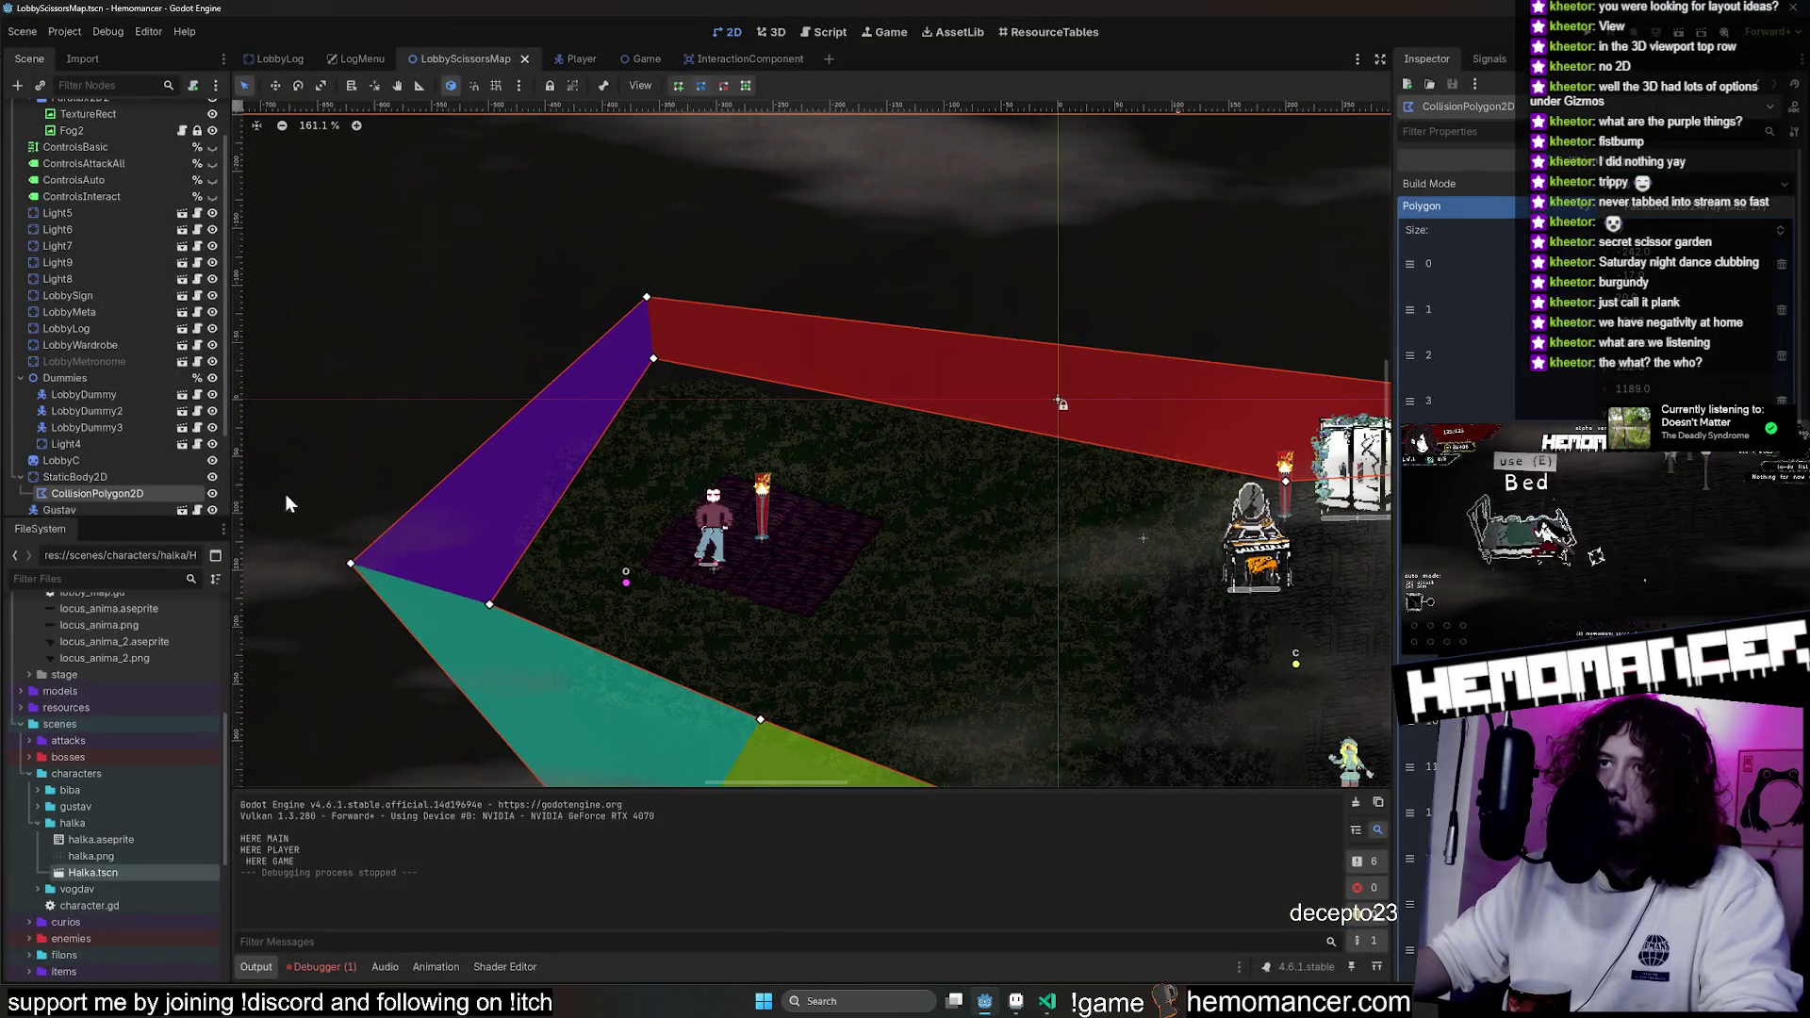
{"action": "scroll", "coordinate": [619, 325], "scroll_direction": "up", "scroll_amount": 7}
{"action": "left_click_drag", "start_coordinate": [726, 407], "coordinate": [732, 463]}
{"action": "mouse_move", "coordinate": [712, 288]}
{"action": "left_mouse_down"}
{"action": "mouse_move", "coordinate": [704, 399]}
{"action": "mouse_move", "coordinate": [722, 448]}
{"action": "left_mouse_up"}
{"action": "key", "text": "f"}
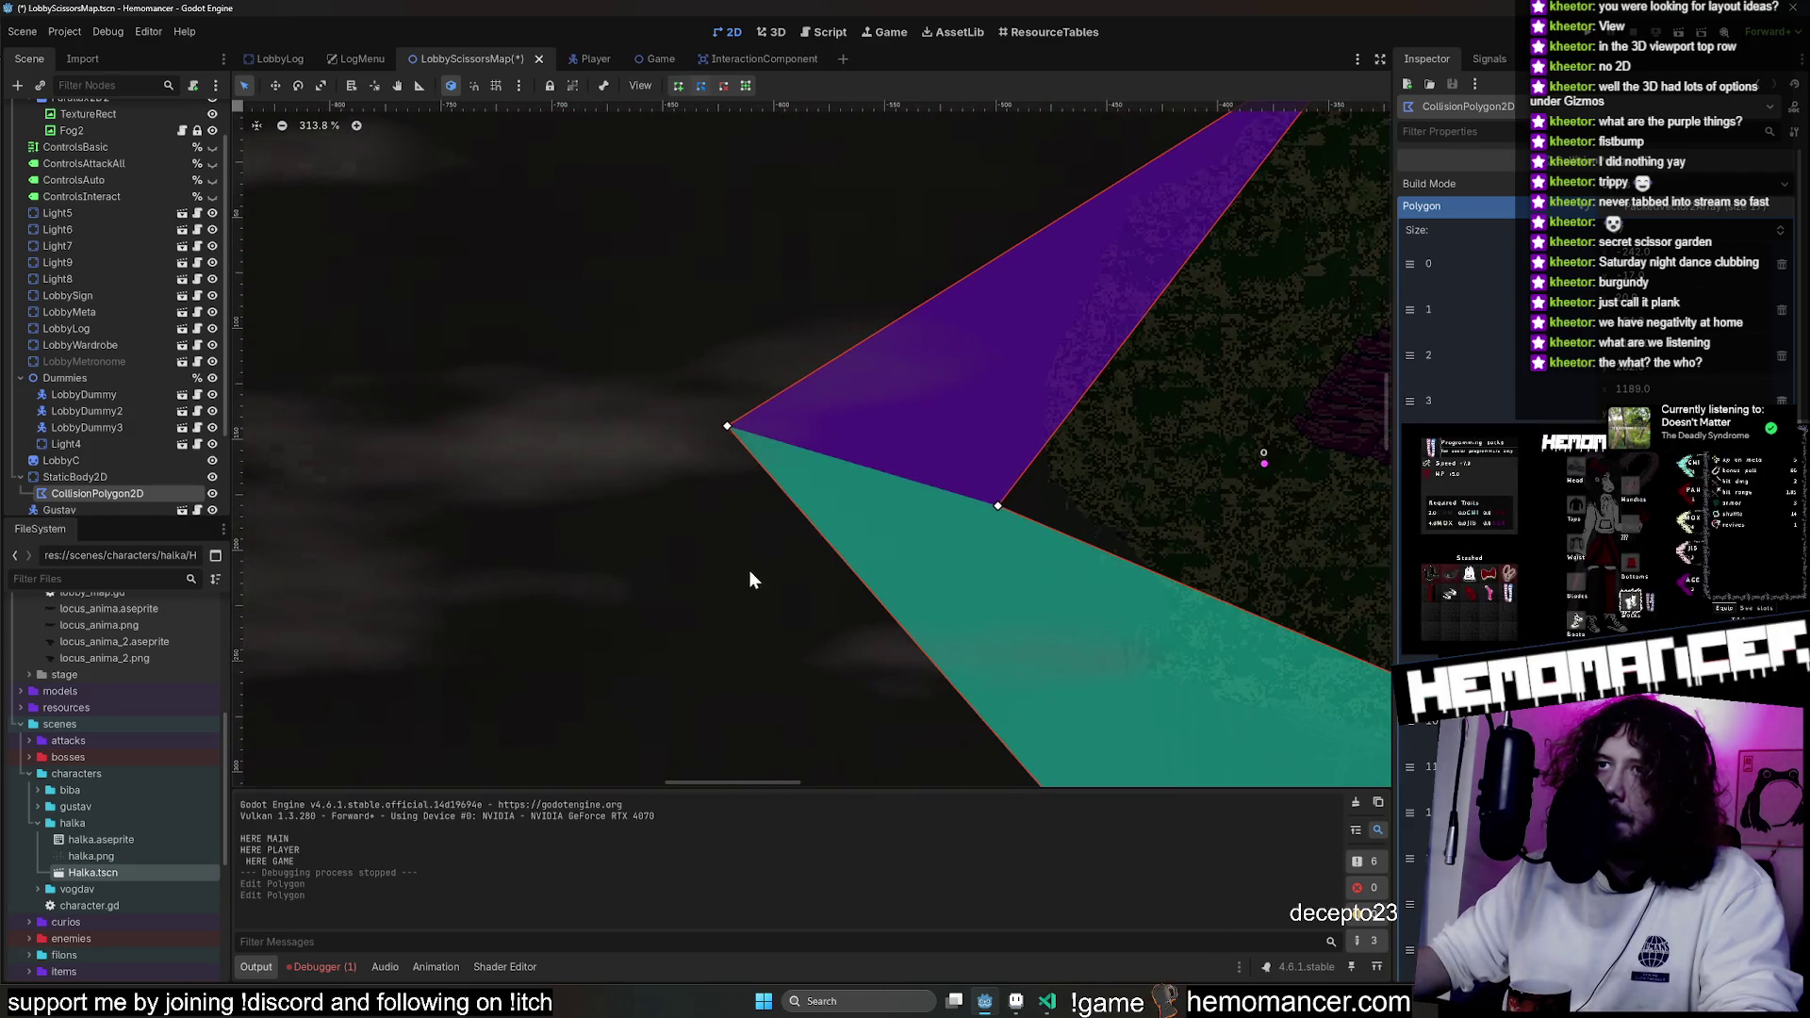
{"action": "left_click_drag", "start_coordinate": [726, 426], "coordinate": [915, 498]}
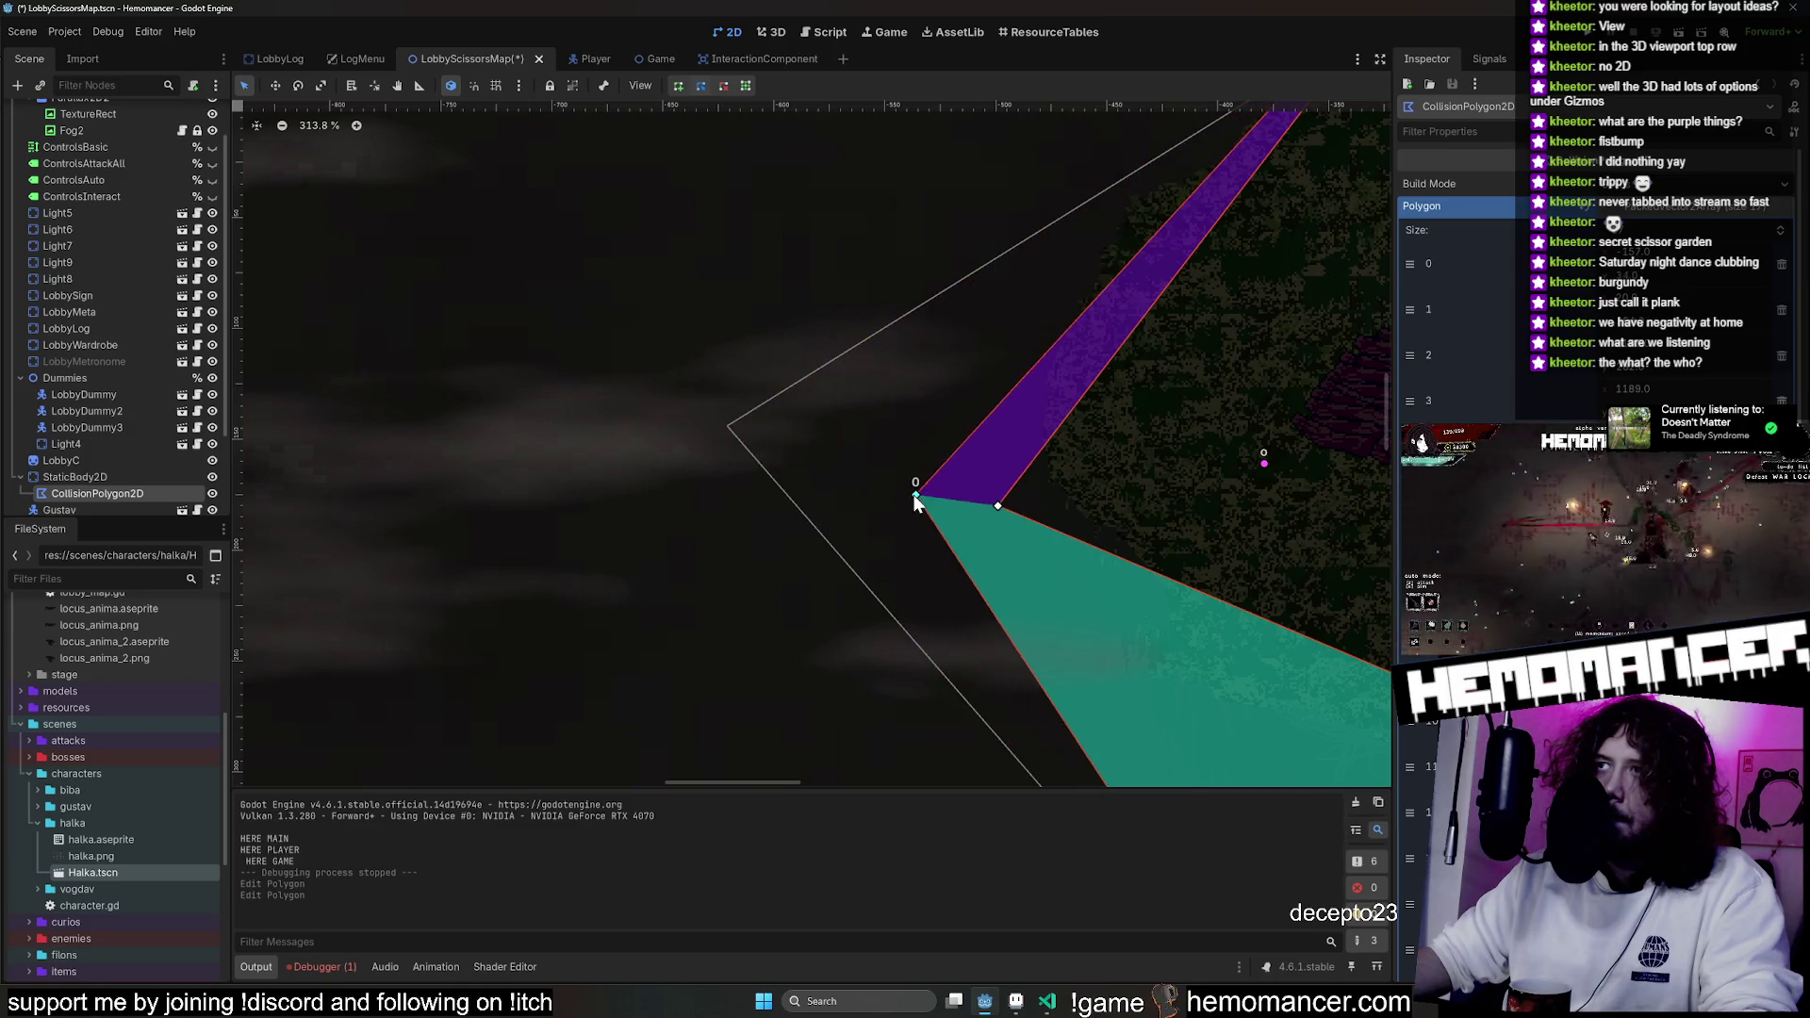
{"action": "scroll", "coordinate": [641, 594], "scroll_direction": "right", "scroll_amount": 4}
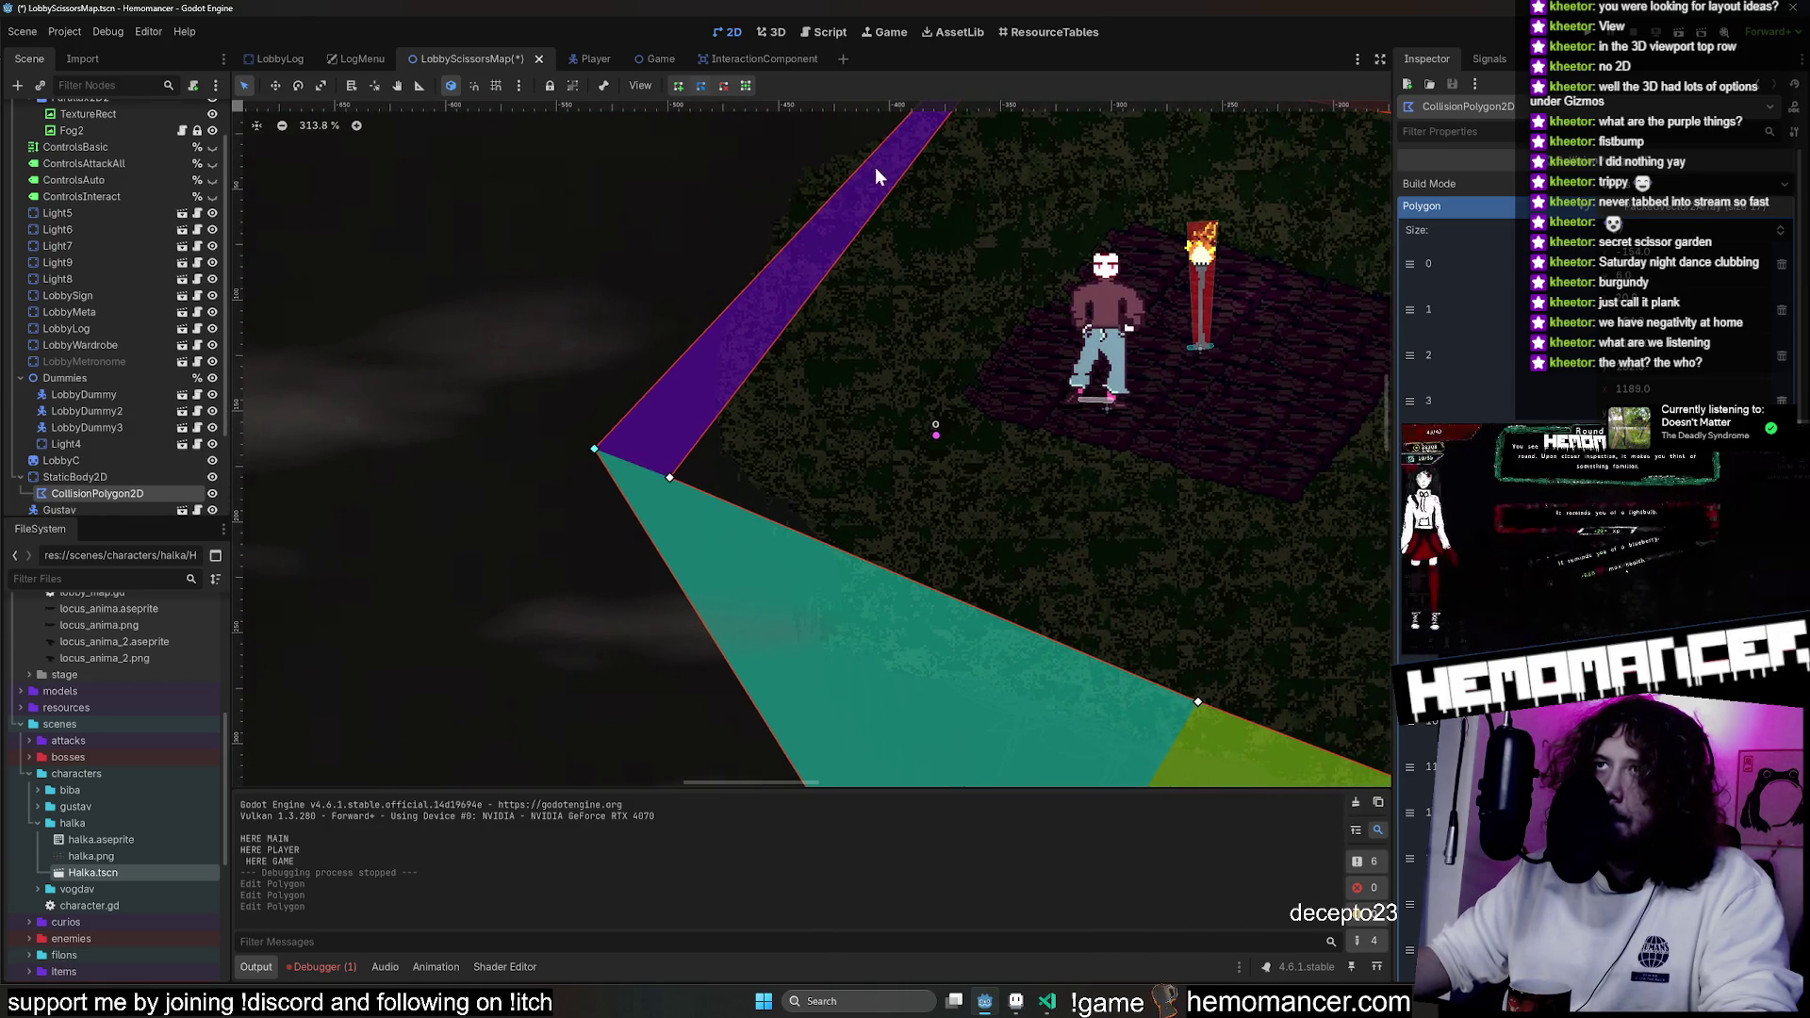
Insert bend points along the band and pull nearby boundary vertices onto the ground edge.
{"action": "left_click_drag", "start_coordinate": [839, 187], "coordinate": [741, 124]}
{"action": "left_click_drag", "start_coordinate": [884, 200], "coordinate": [813, 166]}
{"action": "scroll", "coordinate": [401, 380], "scroll_direction": "down", "scroll_amount": 5}
{"action": "scroll", "coordinate": [401, 380], "scroll_direction": "right", "scroll_amount": 5}
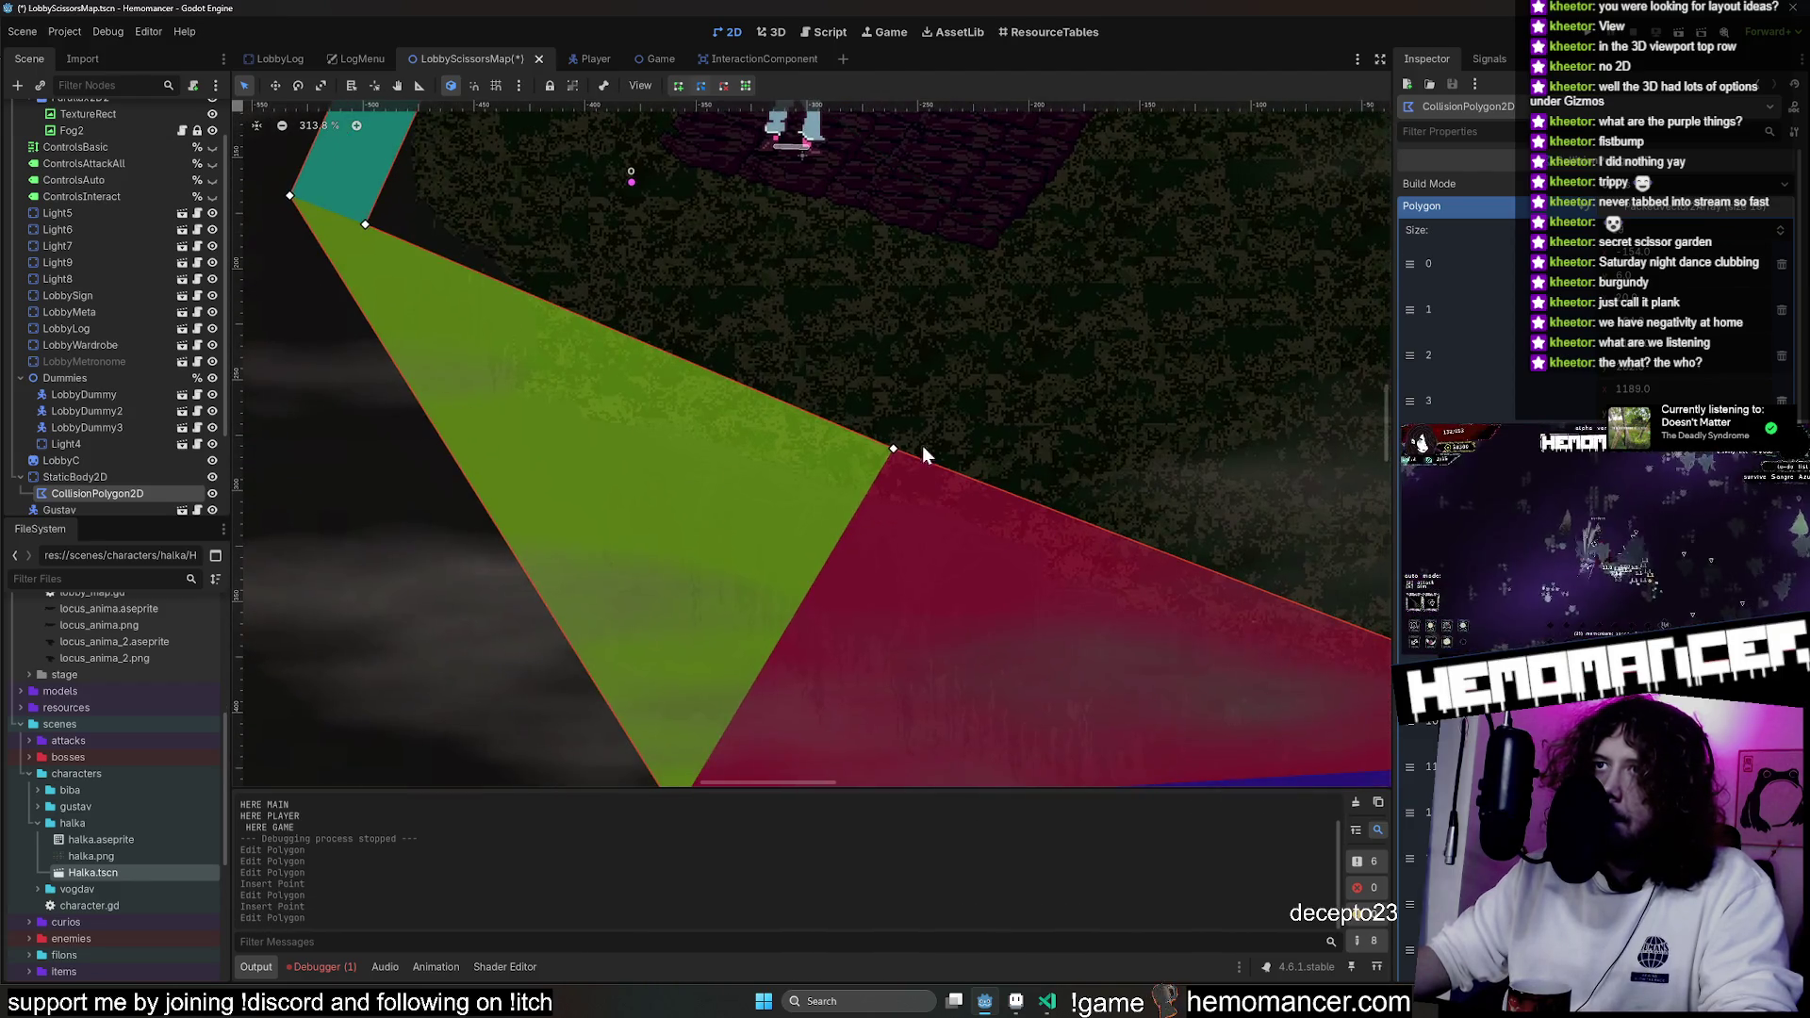
{"action": "mouse_move", "coordinate": [893, 452]}
{"action": "left_mouse_down"}
{"action": "mouse_move", "coordinate": [578, 457]}
{"action": "mouse_move", "coordinate": [533, 387]}
{"action": "left_mouse_up"}
{"action": "left_click_drag", "start_coordinate": [367, 226], "coordinate": [427, 201]}
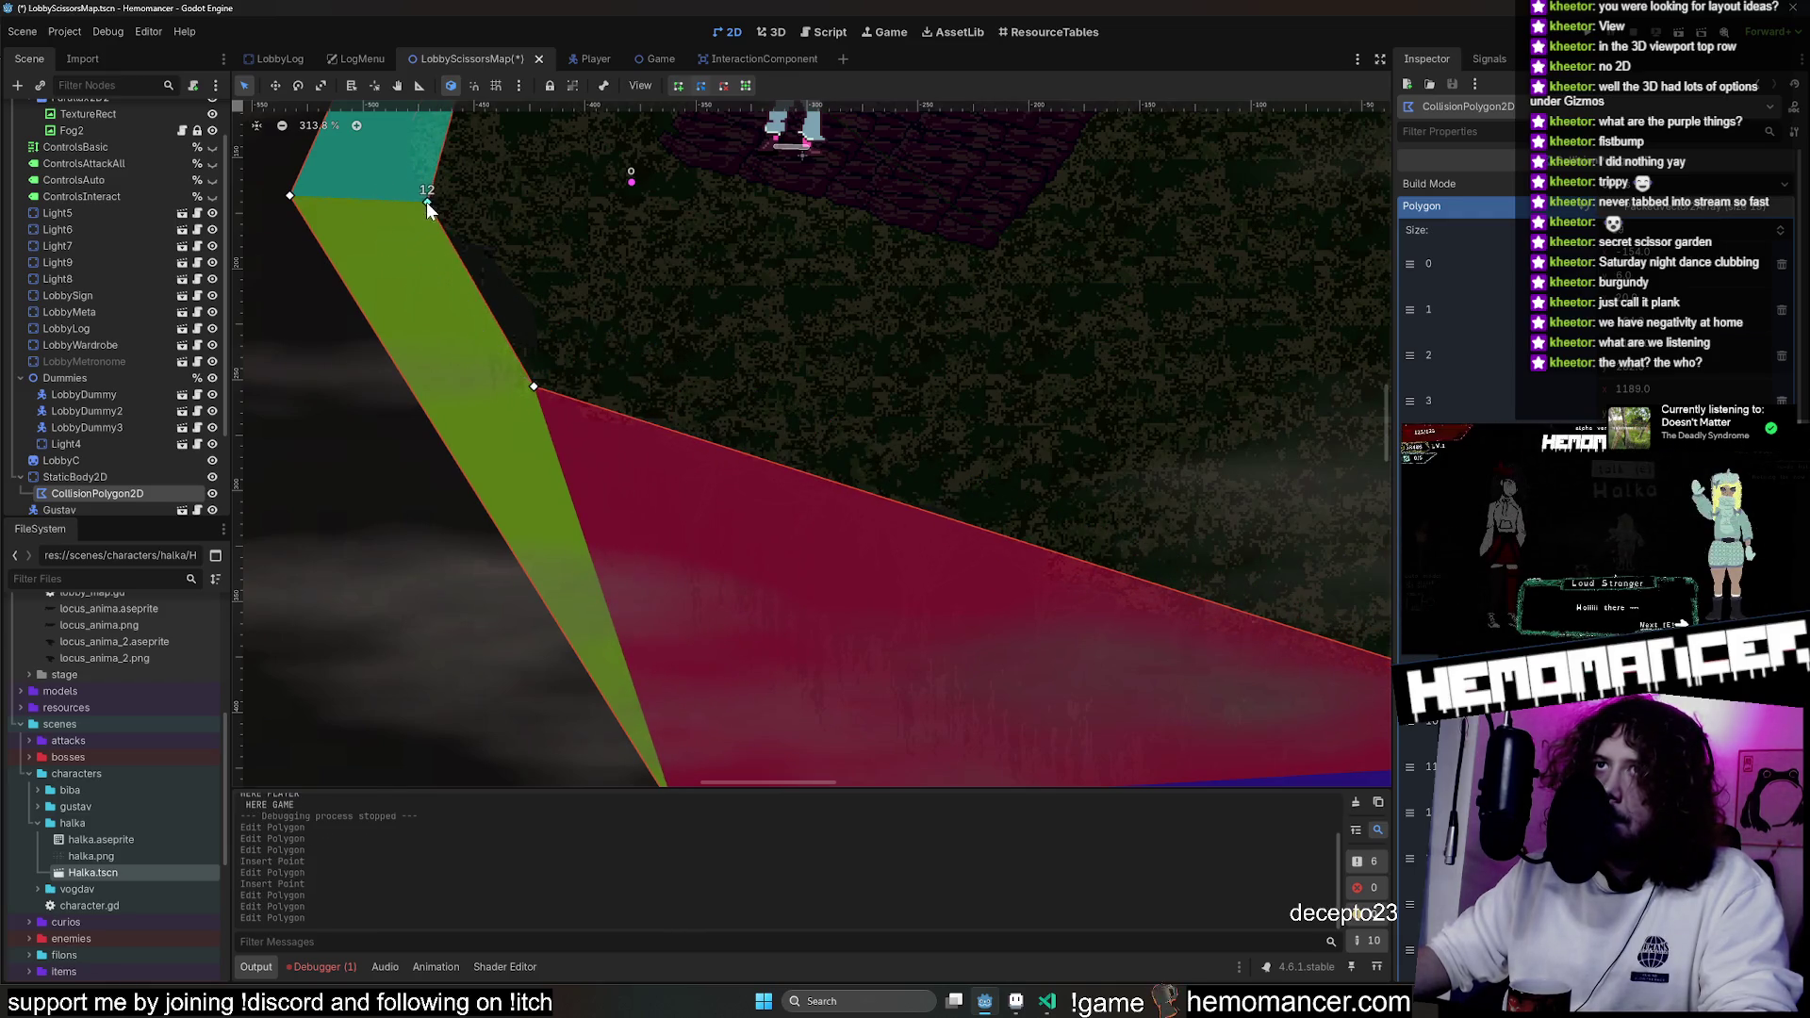
{"action": "mouse_move", "coordinate": [484, 297]}
{"action": "left_mouse_down"}
{"action": "mouse_move", "coordinate": [542, 296]}
{"action": "mouse_move", "coordinate": [556, 324]}
{"action": "left_mouse_up"}
Snap the bottom-left vertex, vertex 10 and vertex 1 onto the ground border, then stop editing.
{"action": "scroll", "coordinate": [452, 594], "scroll_direction": "down", "scroll_amount": 4}
{"action": "scroll", "coordinate": [453, 594], "scroll_direction": "right", "scroll_amount": 4}
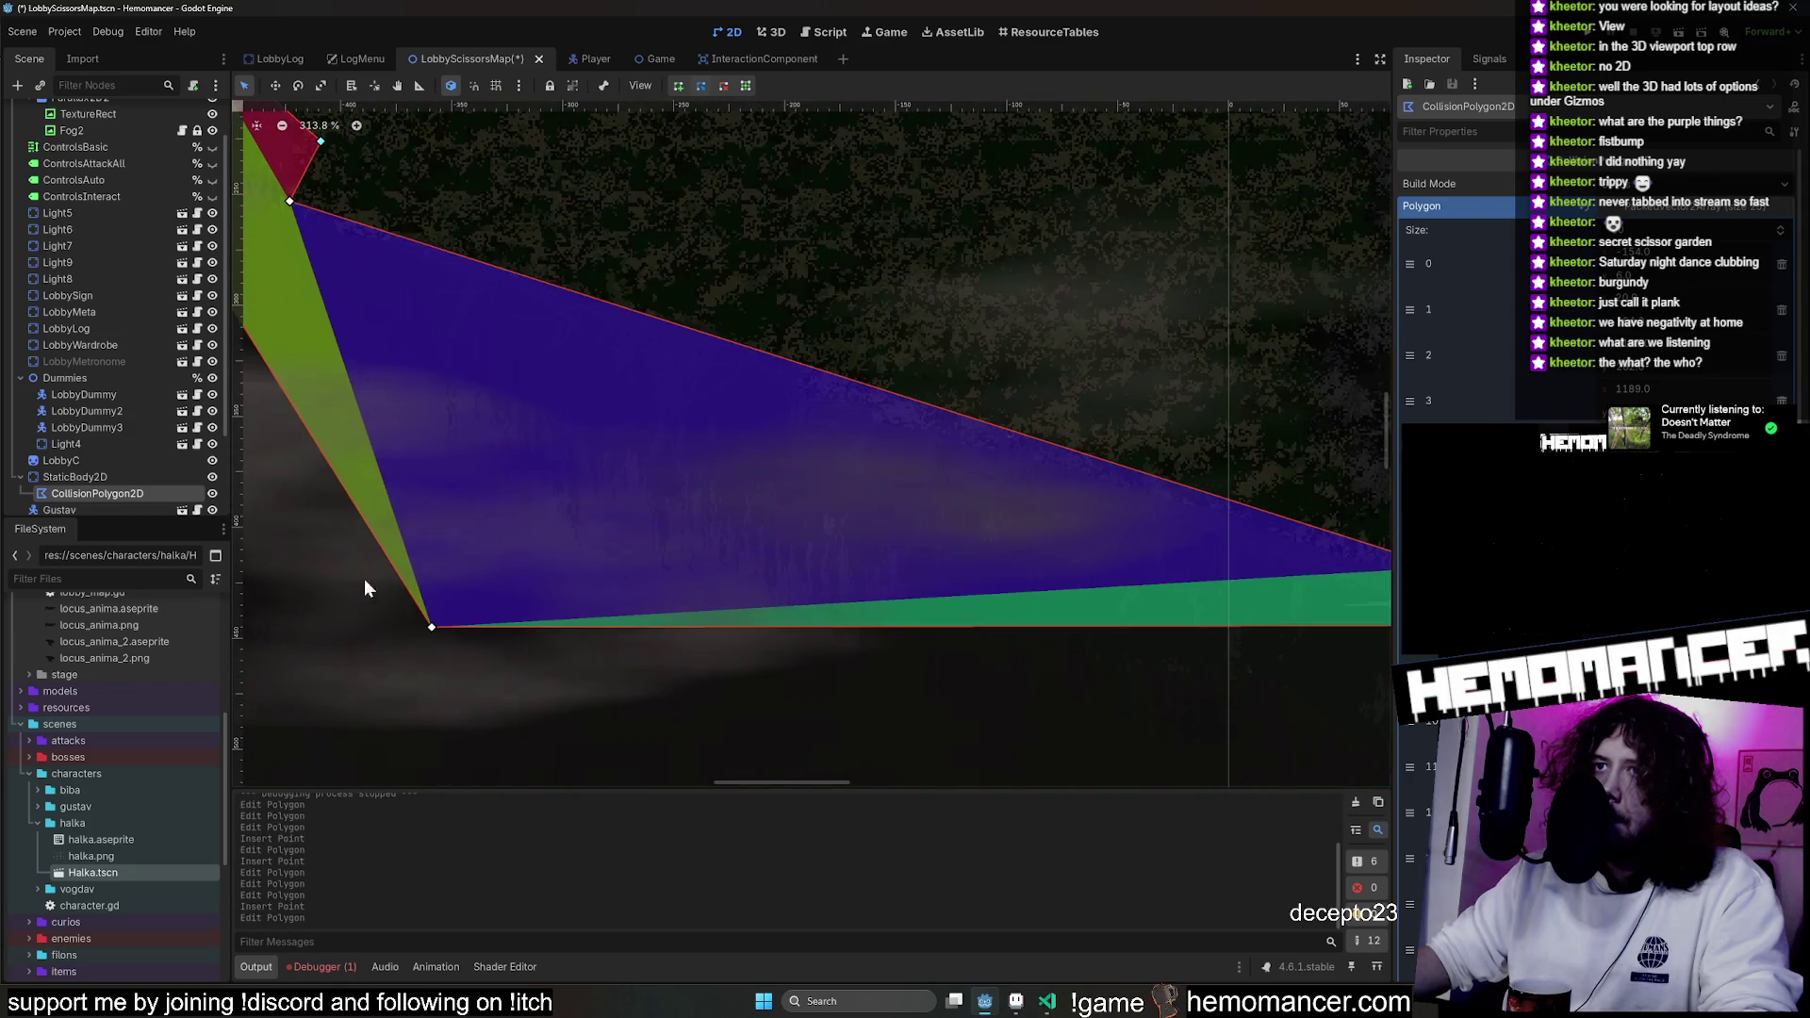
{"action": "mouse_move", "coordinate": [440, 630]}
{"action": "left_mouse_down"}
{"action": "mouse_move", "coordinate": [615, 421]}
{"action": "mouse_move", "coordinate": [564, 536]}
{"action": "left_mouse_up"}
{"action": "scroll", "coordinate": [563, 535], "scroll_direction": "right", "scroll_amount": 6}
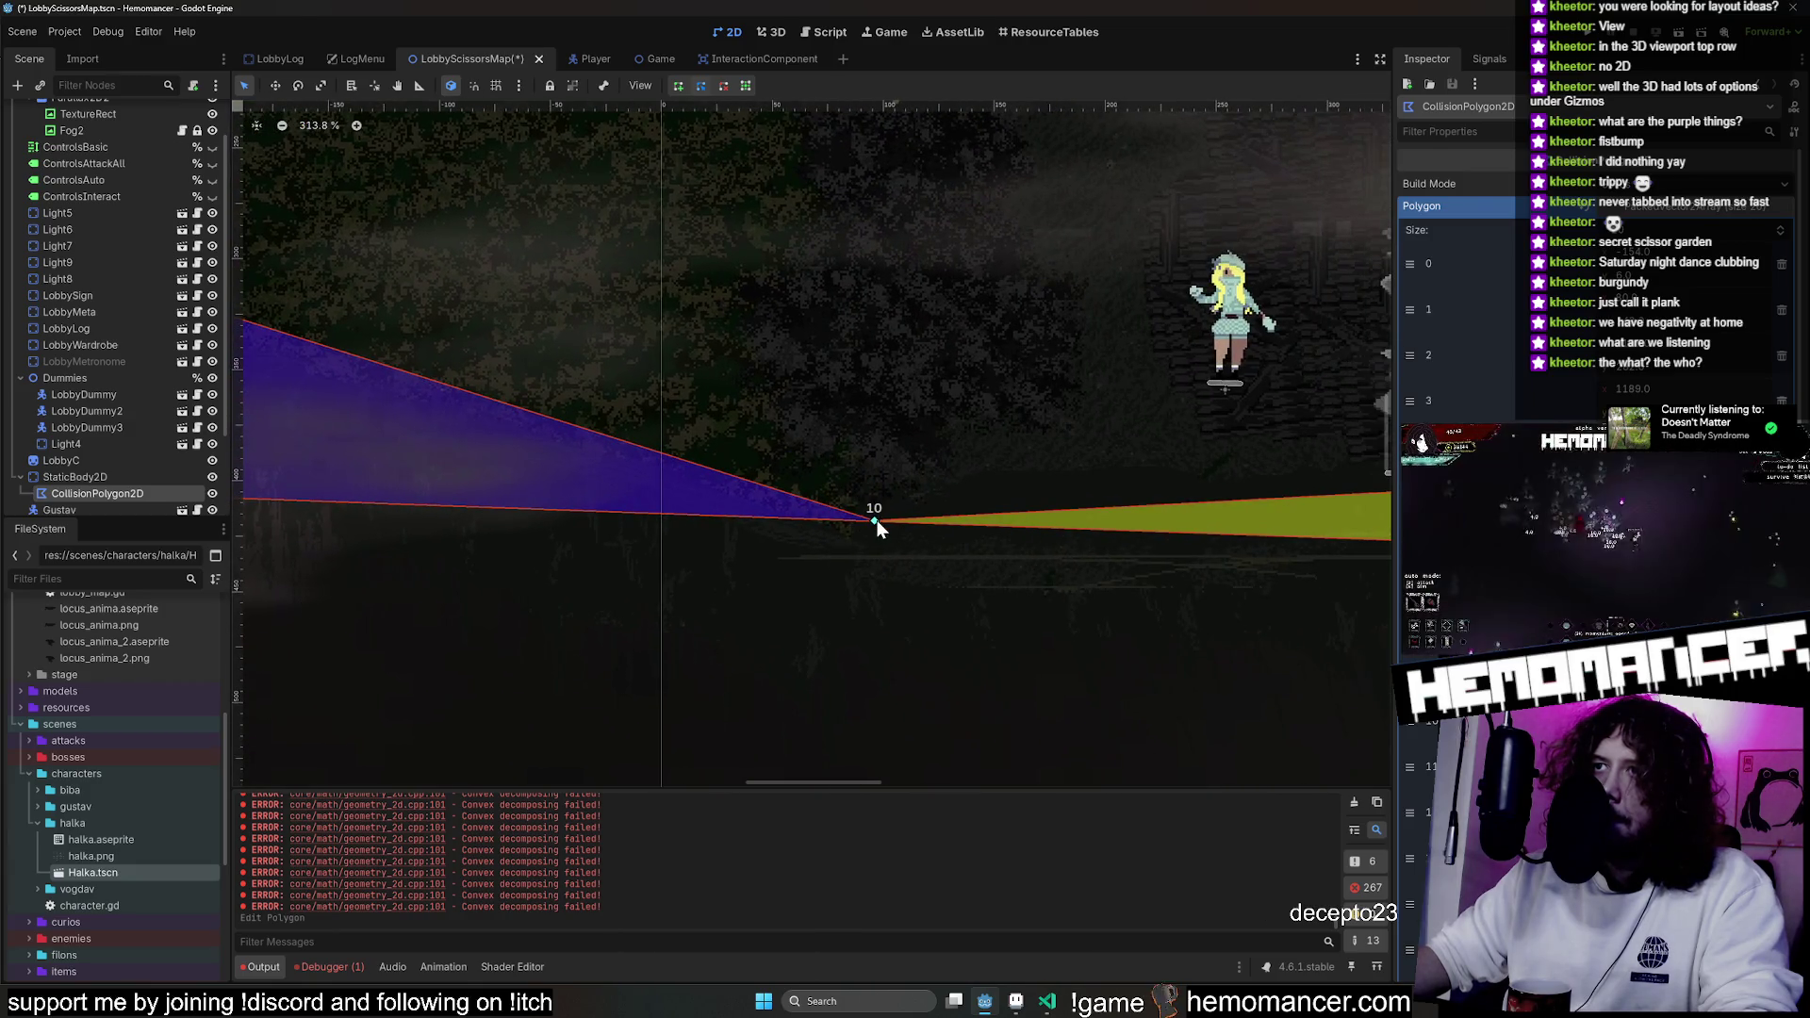
{"action": "mouse_move", "coordinate": [877, 521]}
{"action": "left_mouse_down"}
{"action": "mouse_move", "coordinate": [850, 588]}
{"action": "mouse_move", "coordinate": [849, 530]}
{"action": "left_mouse_up"}
{"action": "scroll", "coordinate": [711, 638], "scroll_direction": "left", "scroll_amount": 5}
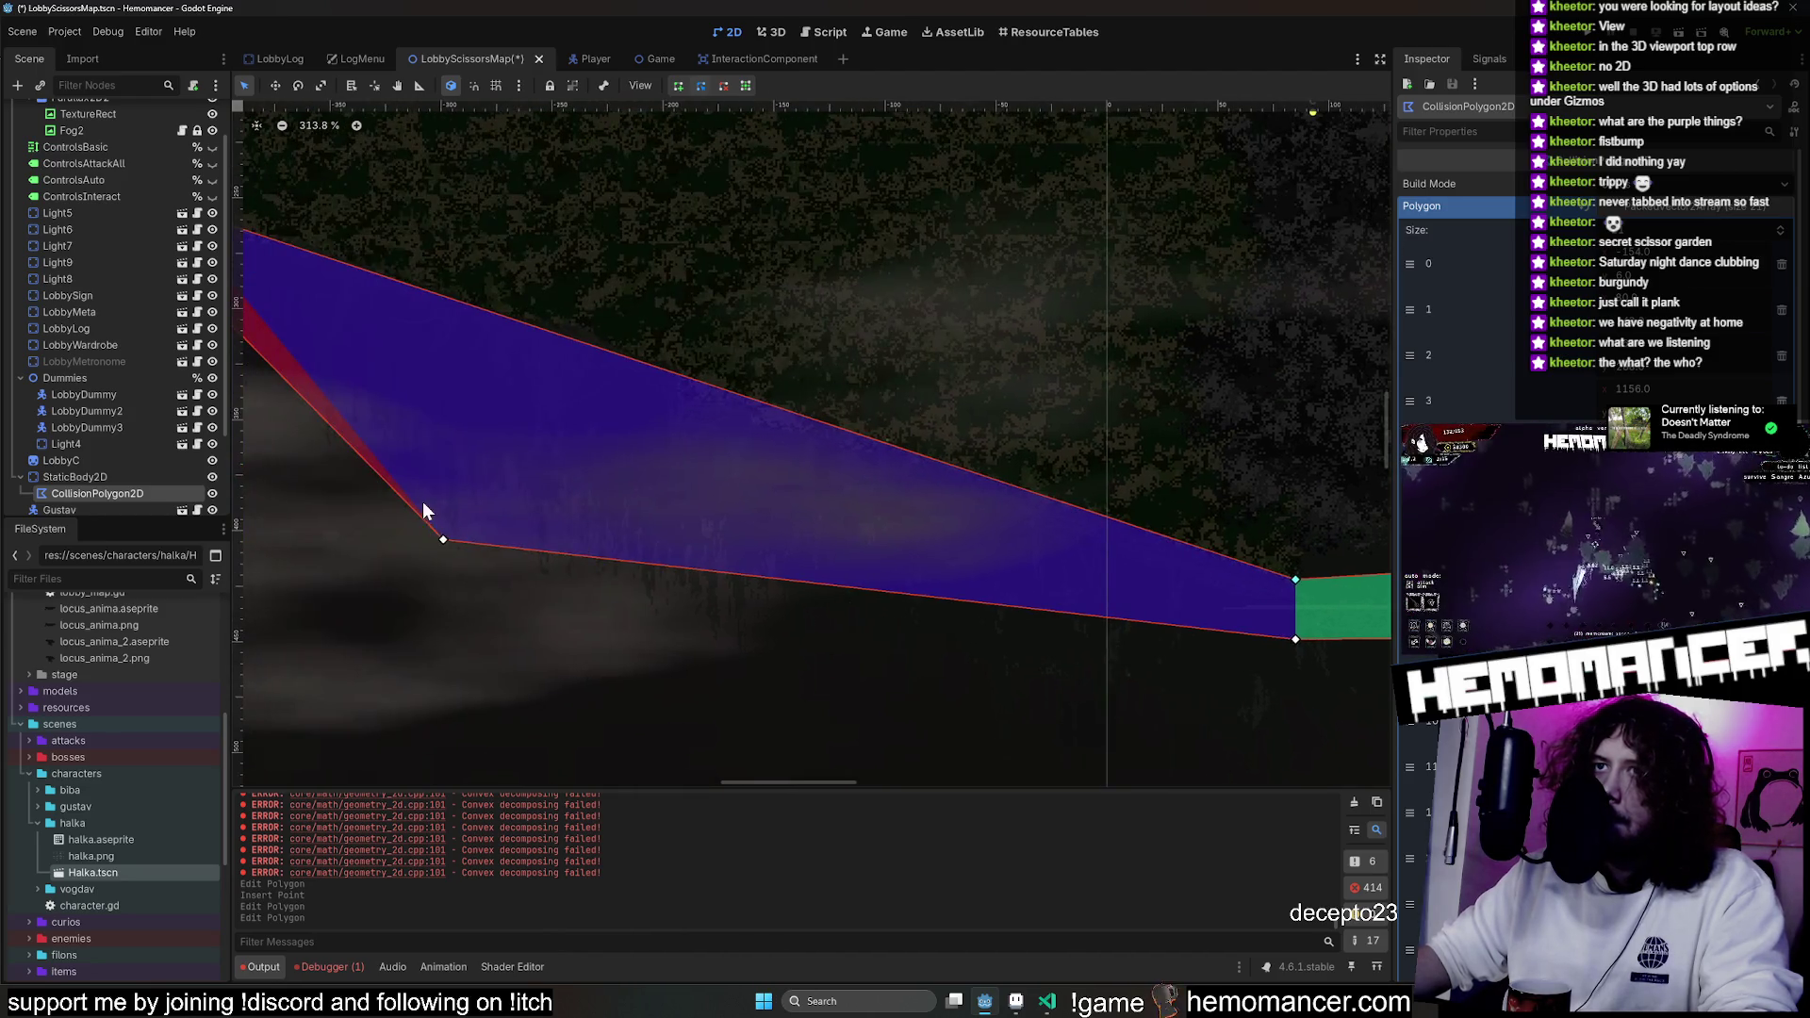
{"action": "mouse_move", "coordinate": [444, 539]}
{"action": "left_mouse_down"}
{"action": "mouse_move", "coordinate": [557, 477]}
{"action": "mouse_move", "coordinate": [491, 490]}
{"action": "left_mouse_up"}
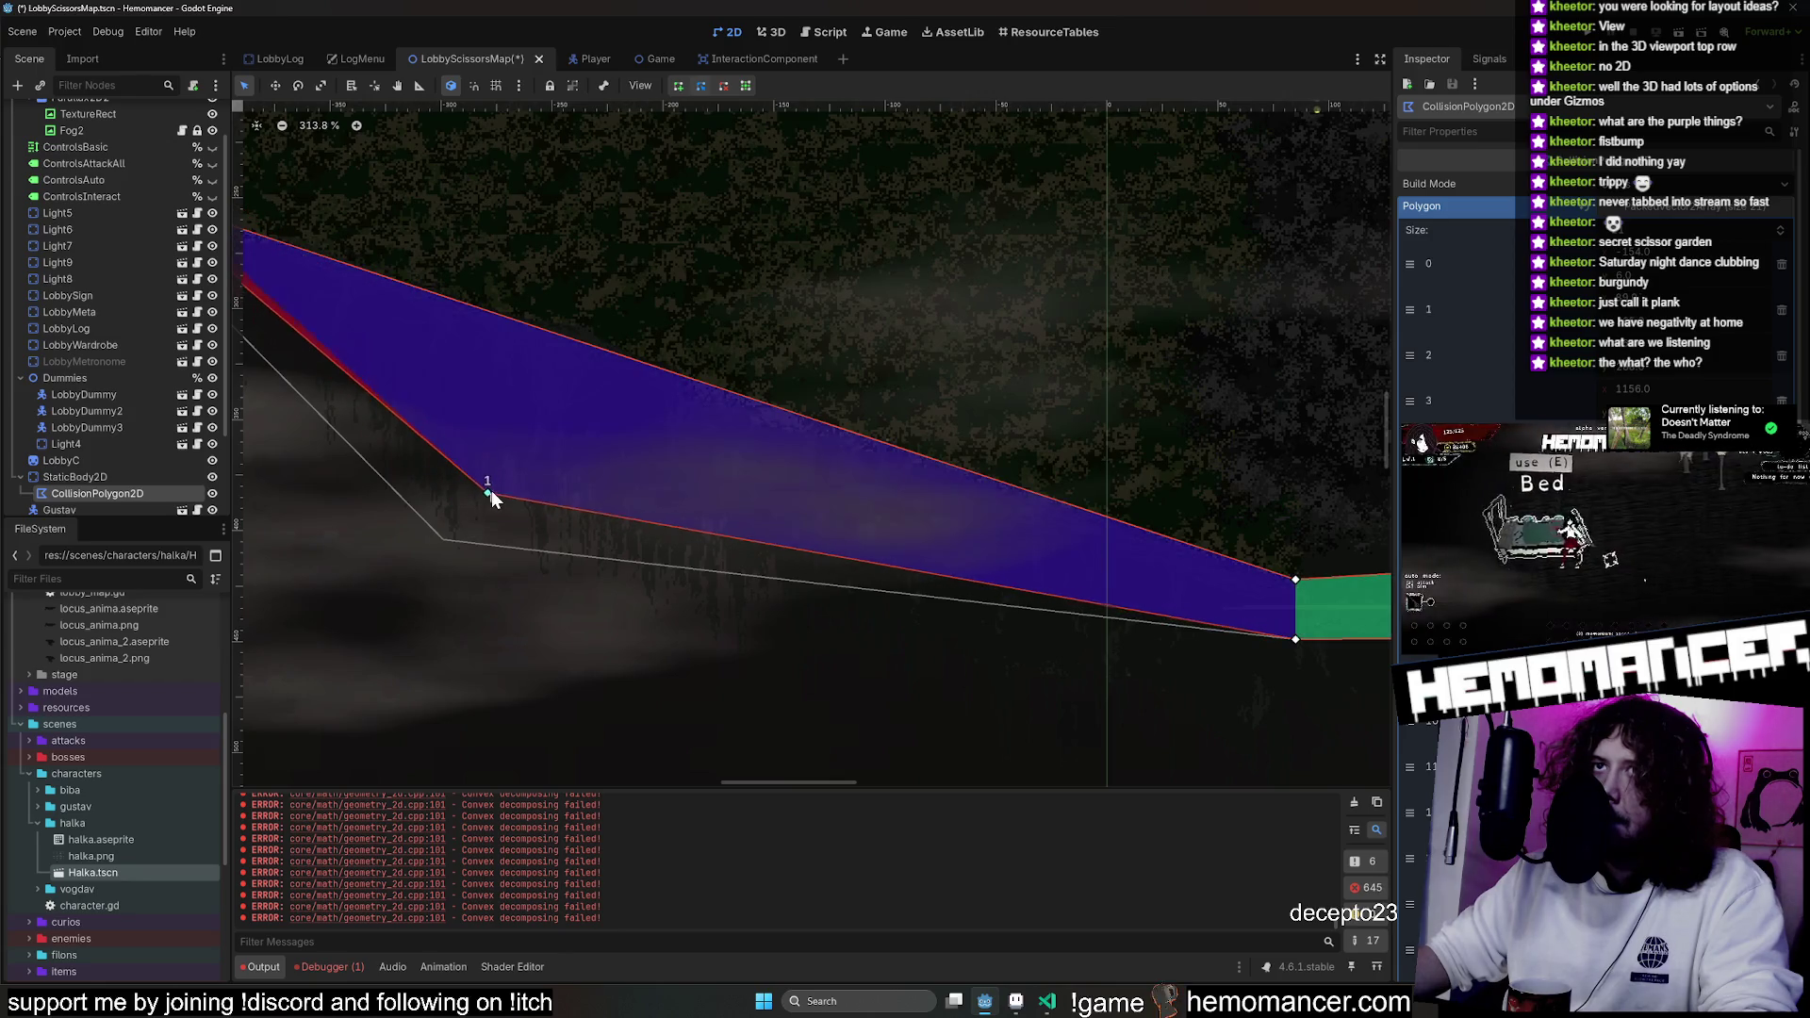
{"action": "left_click", "coordinate": [321, 620]}
{"action": "scroll", "coordinate": [505, 602], "scroll_direction": "down", "scroll_amount": 9}
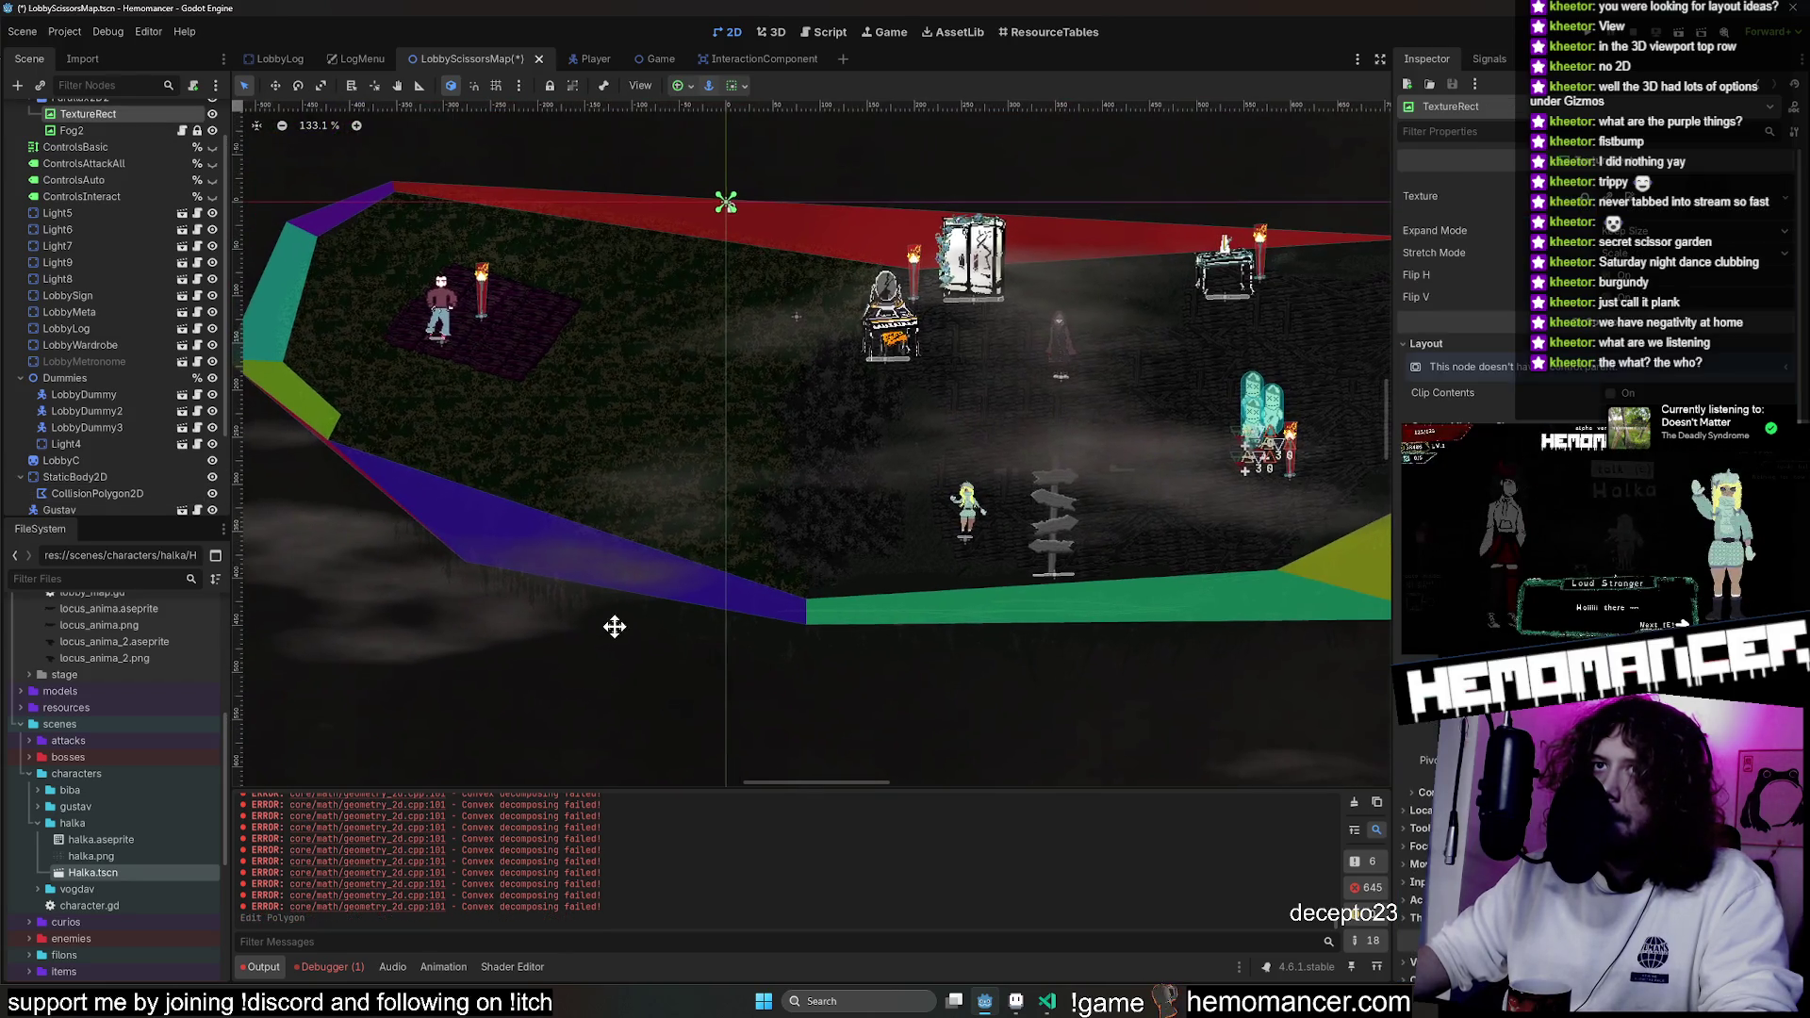
Drag collision vertex 13 on the left edge to follow the ground border.
{"action": "left_click", "coordinate": [330, 431]}
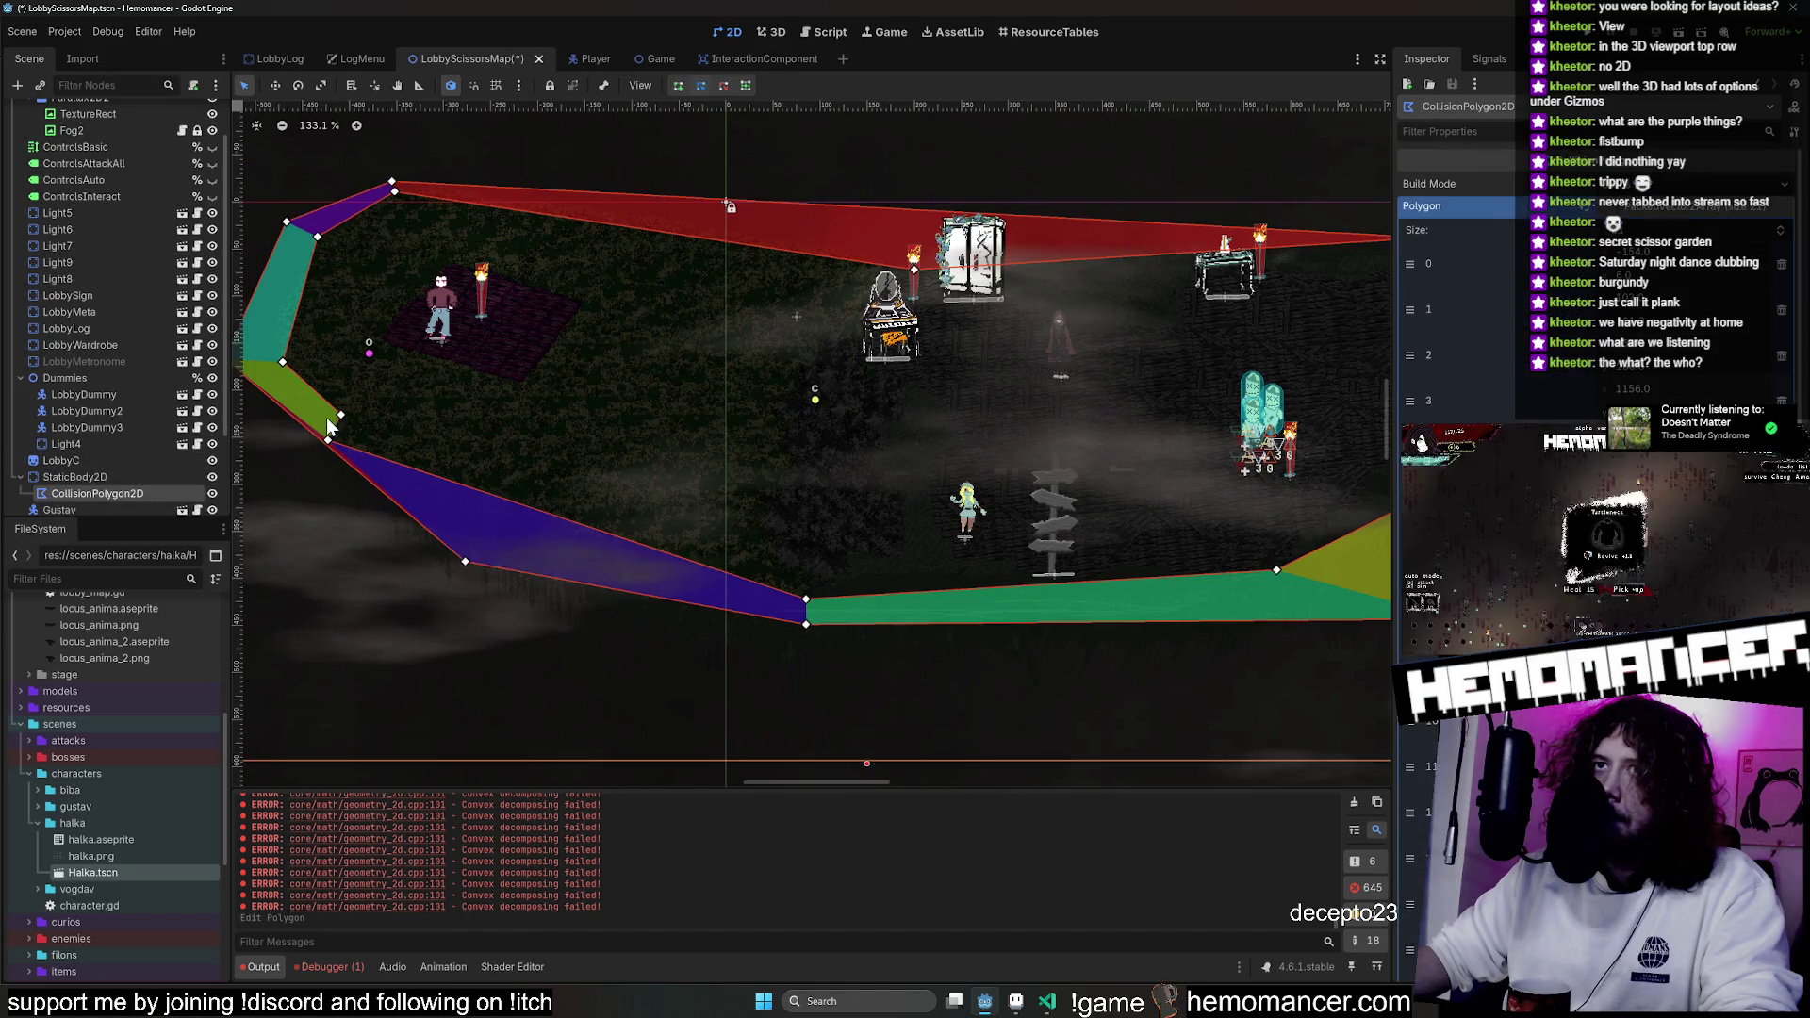
{"action": "scroll", "coordinate": [521, 438], "scroll_direction": "up", "scroll_amount": 20}
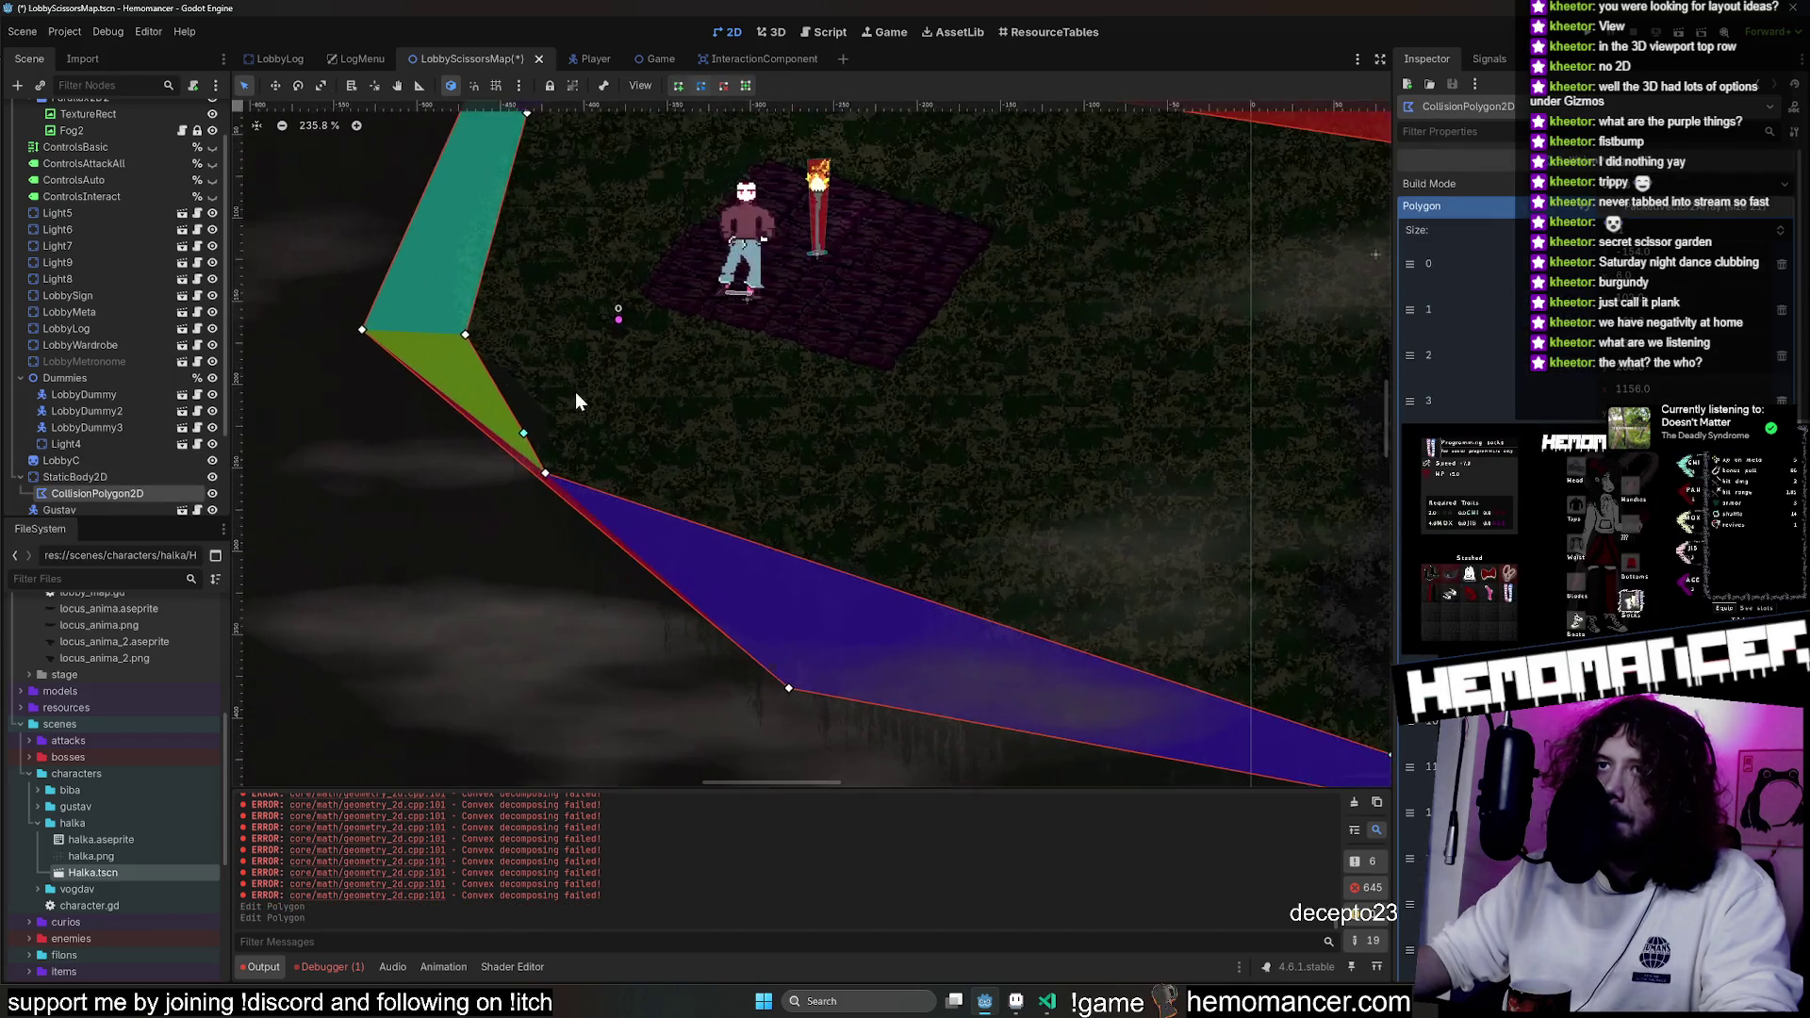
{"action": "left_click_drag", "start_coordinate": [389, 522], "coordinate": [438, 479]}
{"action": "left_click", "coordinate": [529, 489]}
{"action": "scroll", "coordinate": [535, 484], "scroll_direction": "down", "scroll_amount": 17}
{"action": "scroll", "coordinate": [931, 641], "scroll_direction": "down", "scroll_amount": 10}
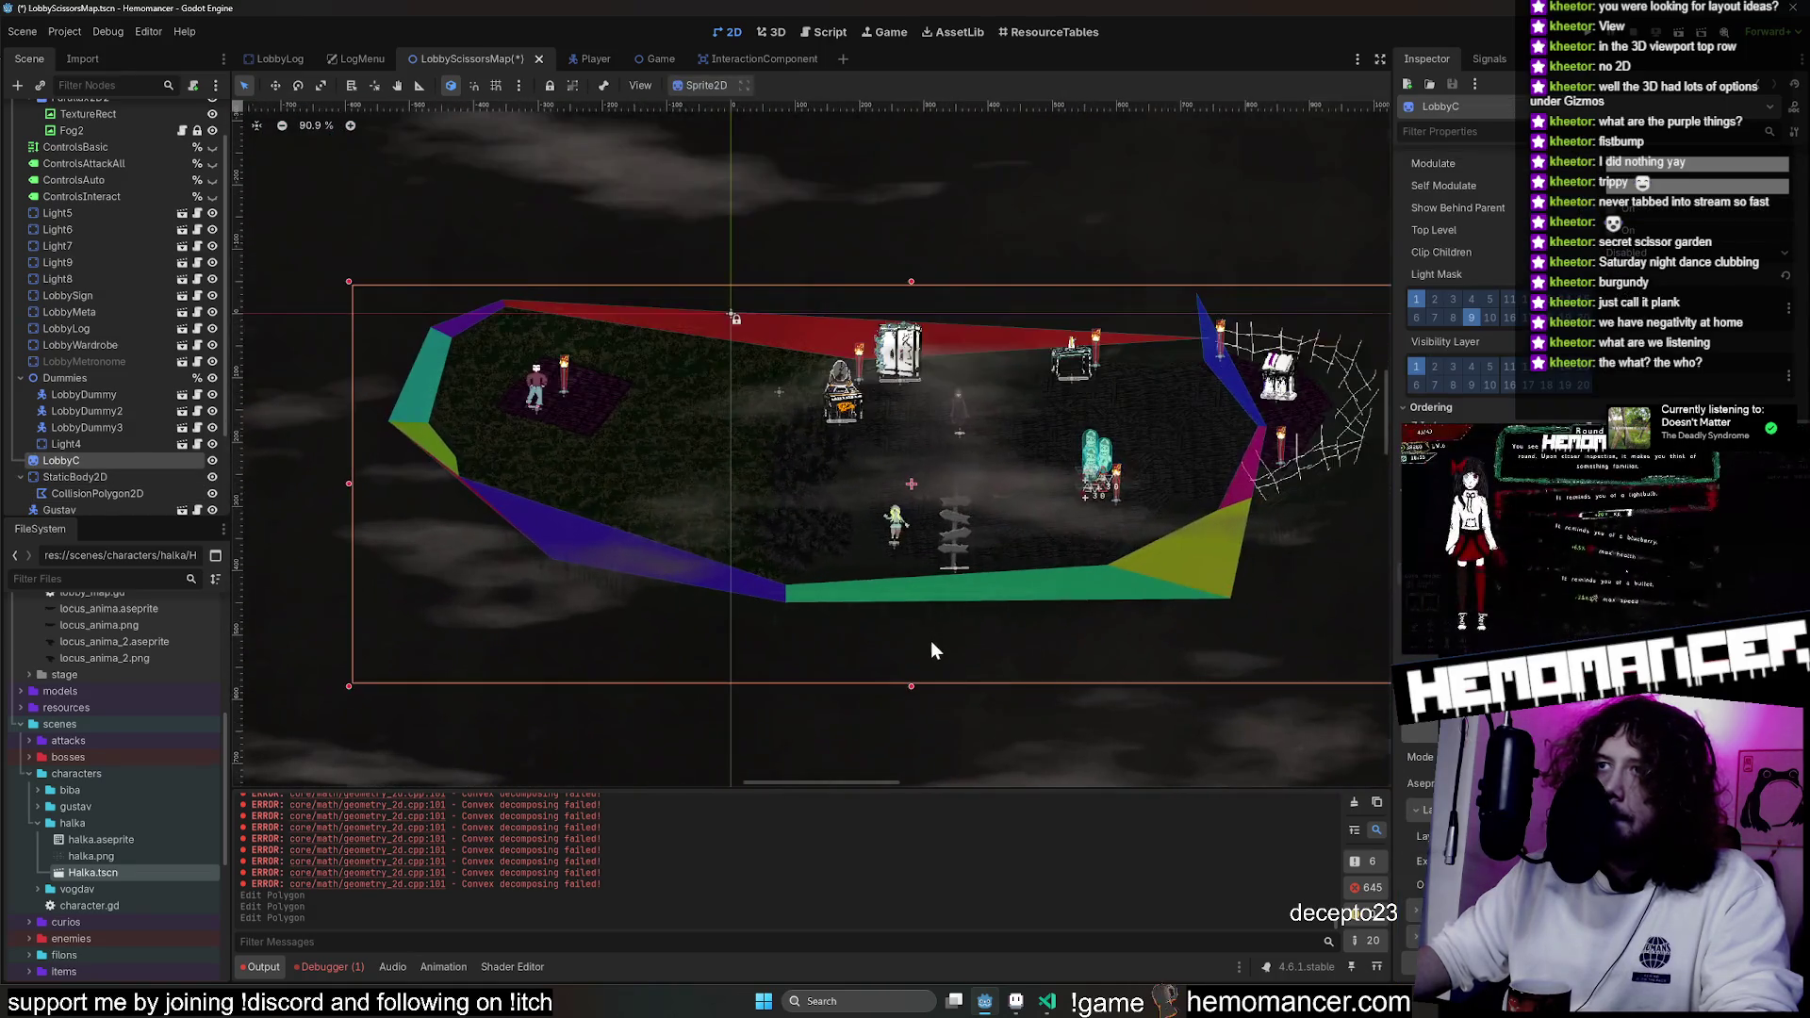
{"action": "scroll", "coordinate": [707, 606], "scroll_direction": "up", "scroll_amount": 8}
Add a vertex on the lower-right edge near the web, raise it to the ground edge, and clear the Output log.
{"action": "left_click", "coordinate": [919, 528]}
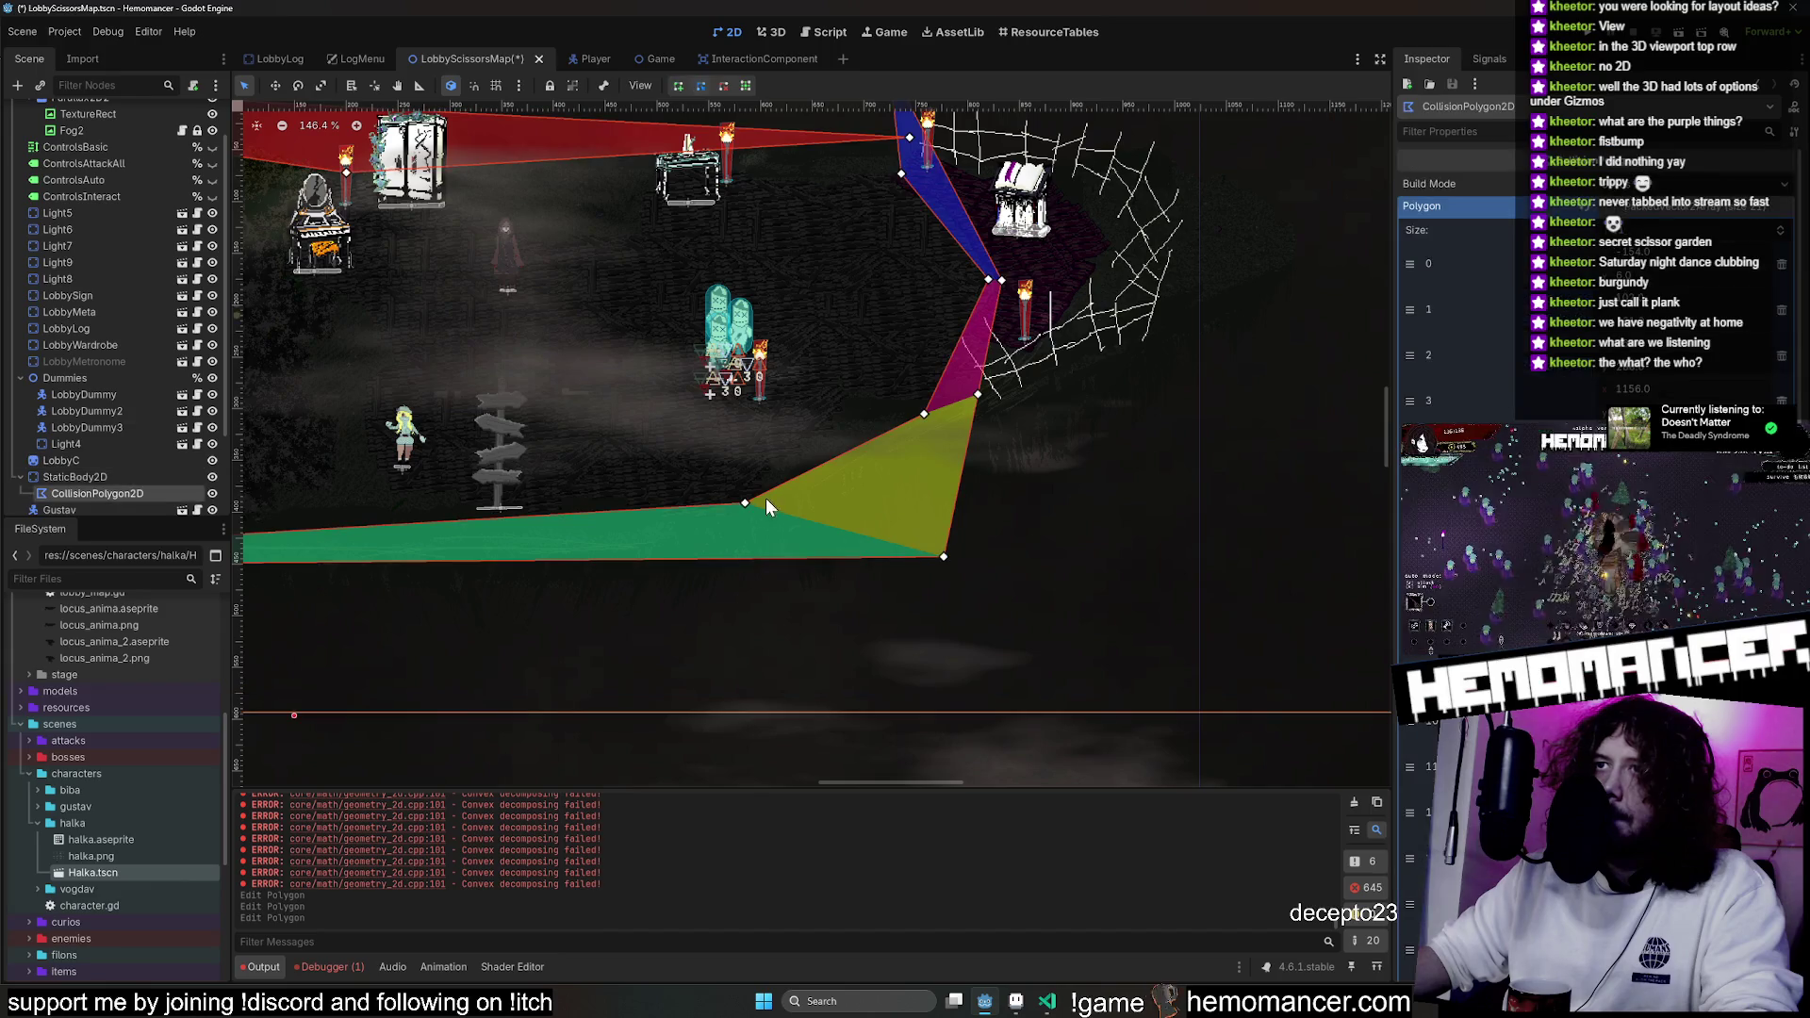
{"action": "scroll", "coordinate": [754, 499], "scroll_direction": "up", "scroll_amount": 6}
{"action": "mouse_move", "coordinate": [879, 415]}
{"action": "left_mouse_down"}
{"action": "mouse_move", "coordinate": [1009, 507]}
{"action": "mouse_move", "coordinate": [1066, 396]}
{"action": "mouse_move", "coordinate": [1054, 374]}
{"action": "left_mouse_up"}
{"action": "left_click", "coordinate": [1343, 411]}
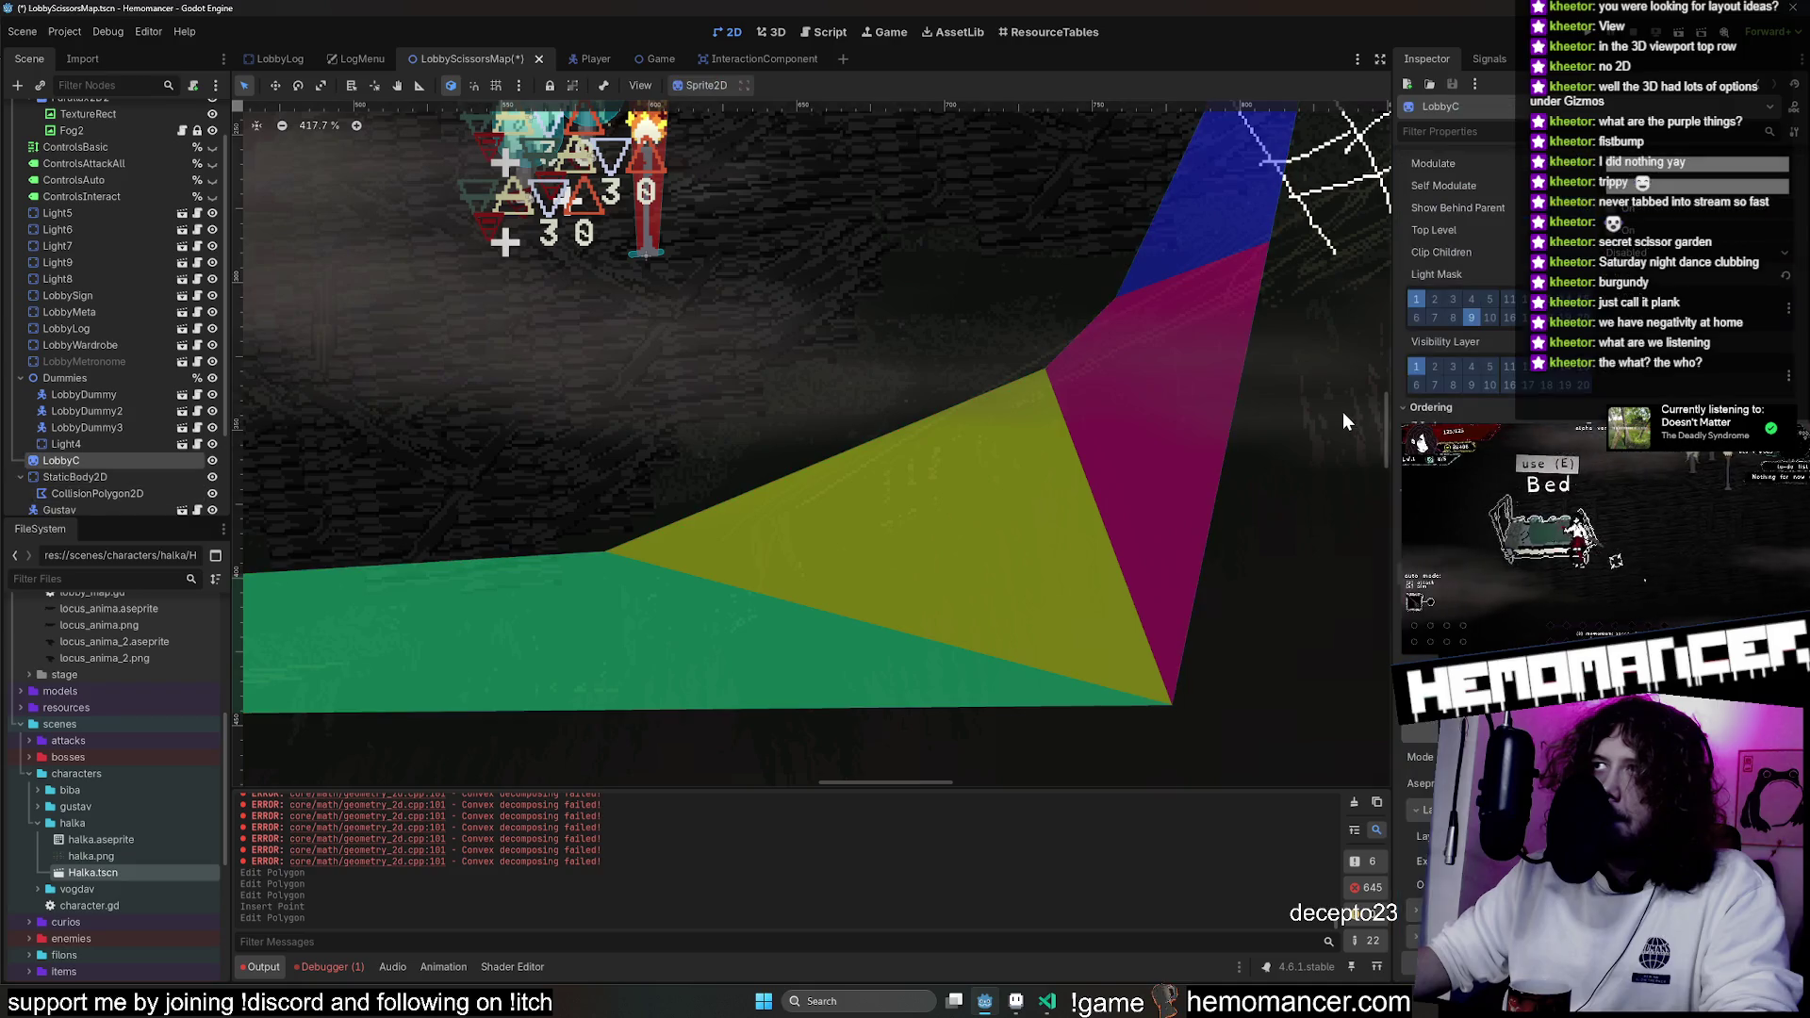
{"action": "left_click_drag", "start_coordinate": [1343, 411], "coordinate": [947, 775]}
{"action": "scroll", "coordinate": [971, 530], "scroll_direction": "down", "scroll_amount": 6}
{"action": "scroll", "coordinate": [987, 451], "scroll_direction": "up", "scroll_amount": 2}
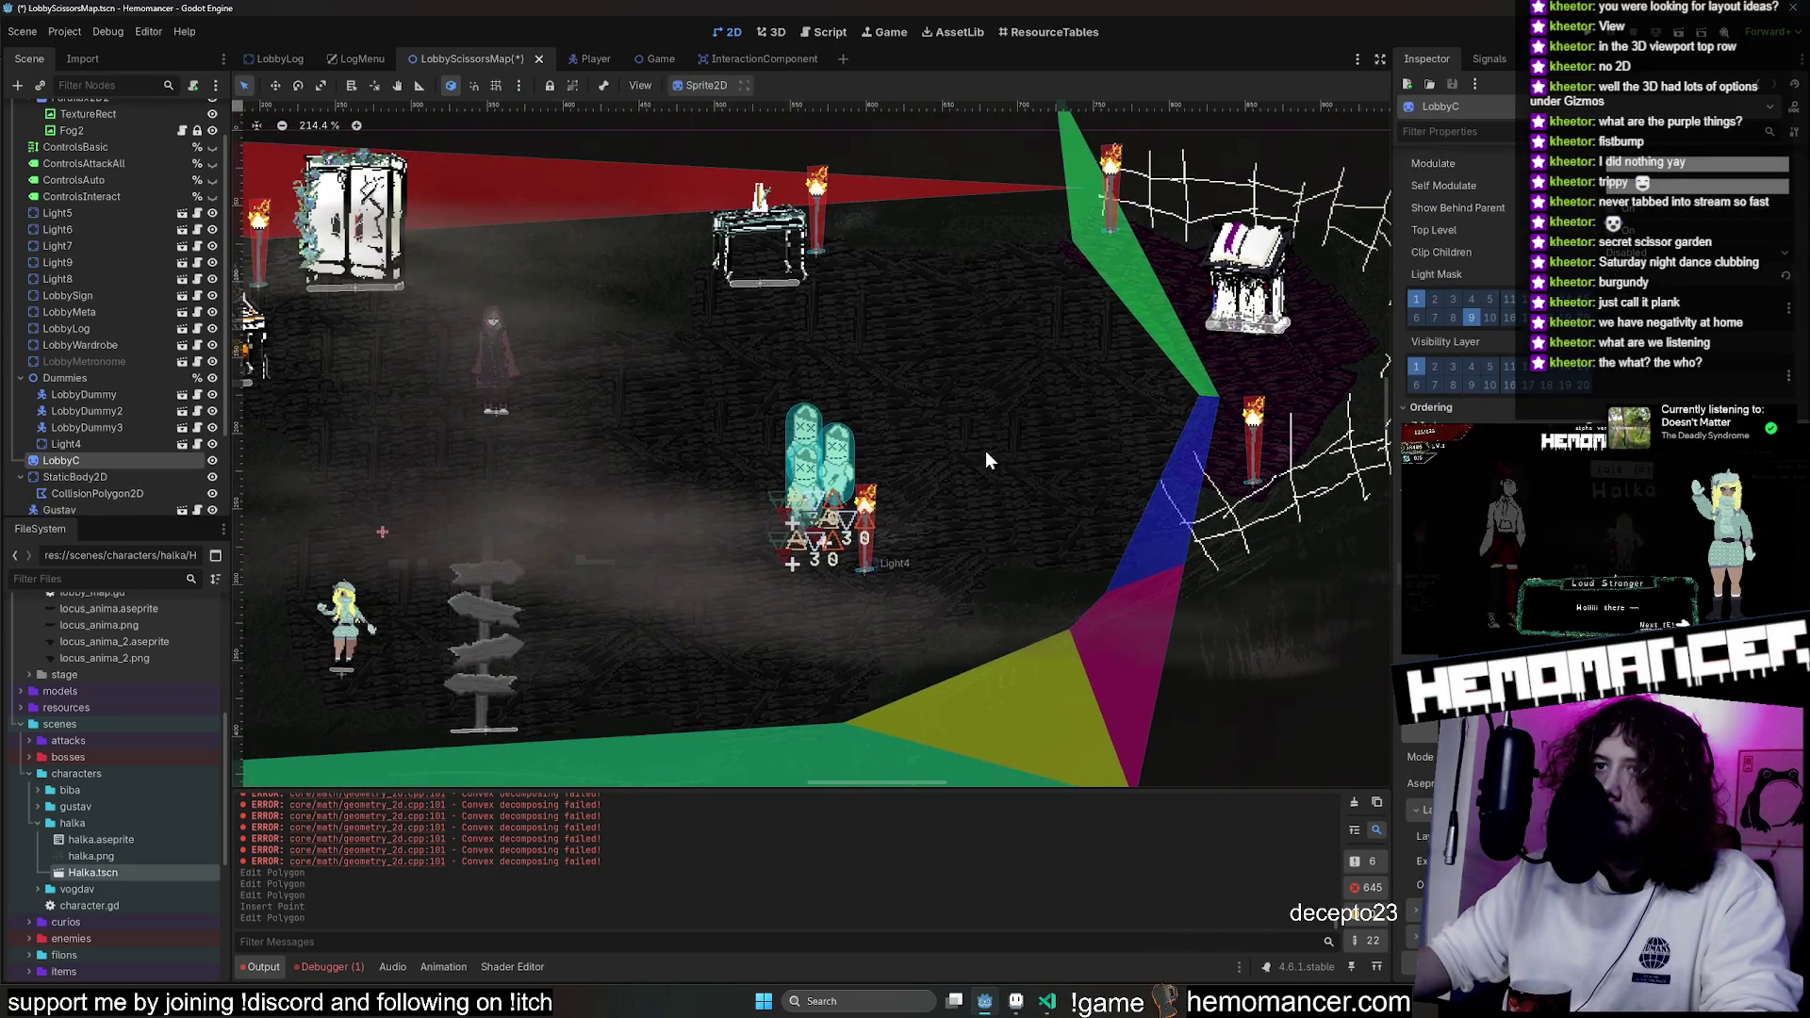
{"action": "left_click", "coordinate": [1352, 802]}
{"action": "scroll", "coordinate": [668, 571], "scroll_direction": "down", "scroll_amount": 3}
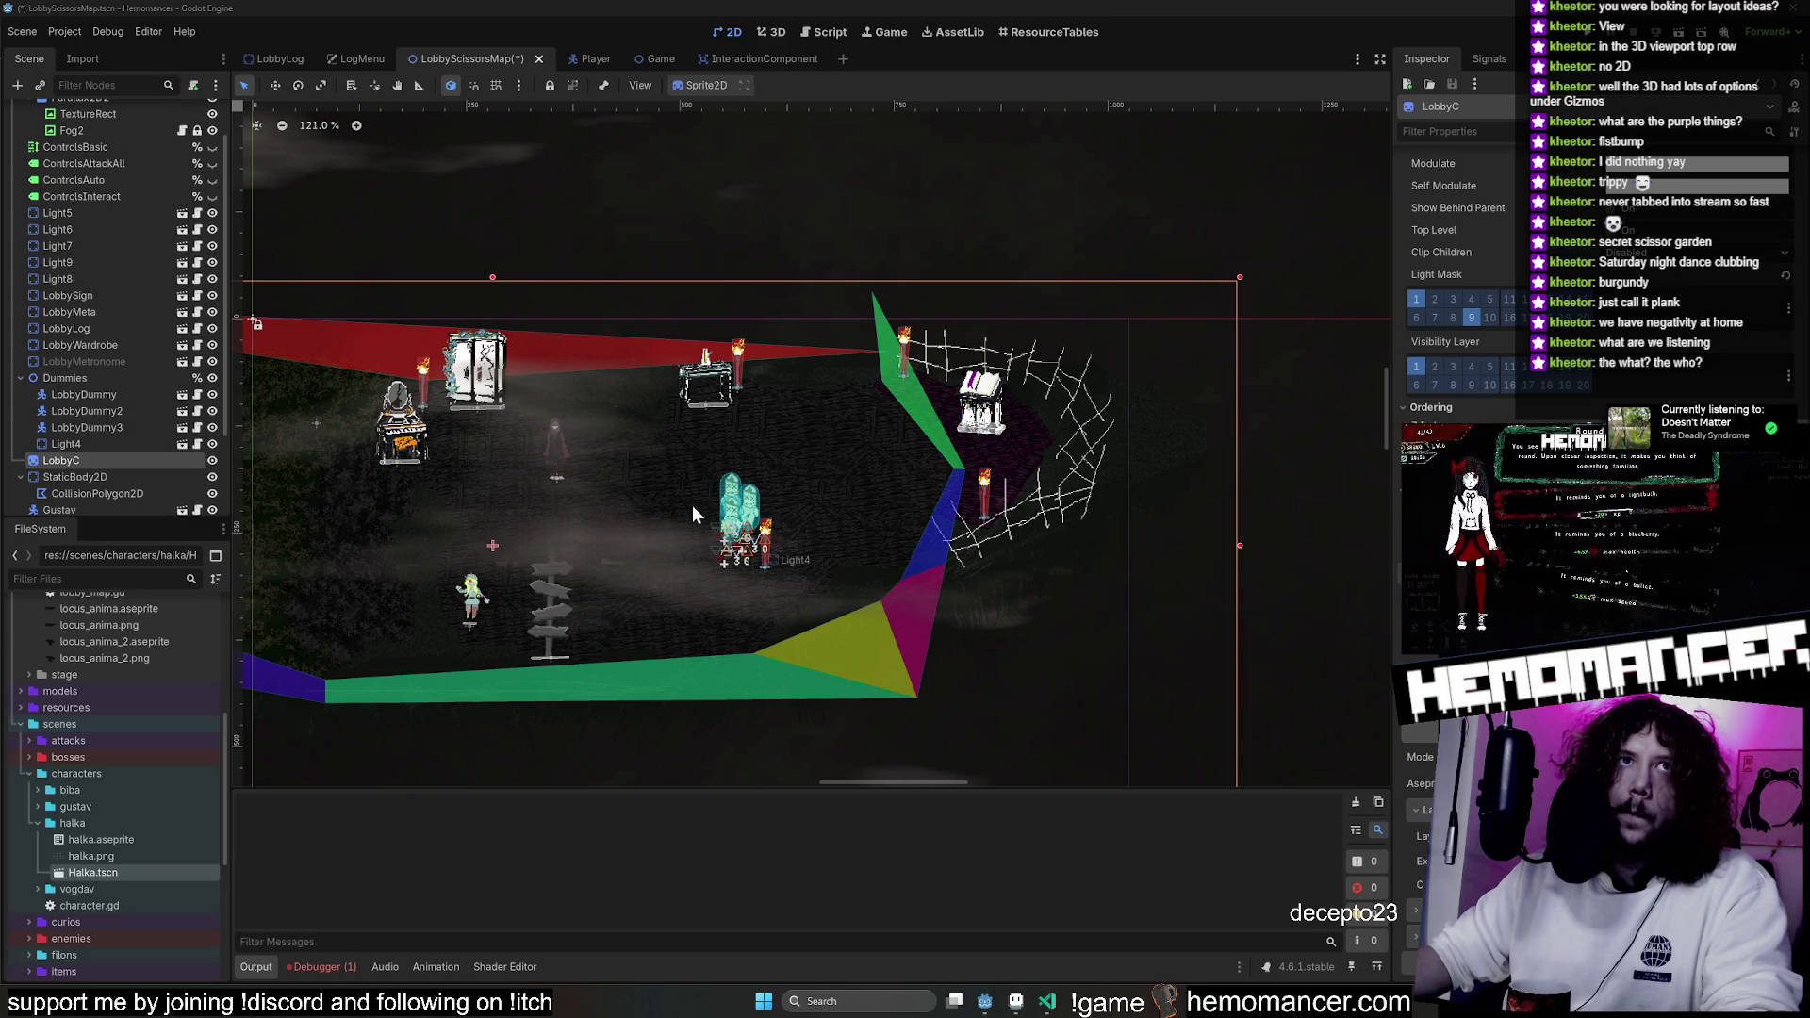
Save LobbyScissorsMap.tscn with Ctrl+S and run the project with F5.
{"action": "scroll", "coordinate": [696, 494], "scroll_direction": "down", "scroll_amount": 3}
{"action": "scroll", "coordinate": [1009, 283], "scroll_direction": "left", "scroll_amount": 3}
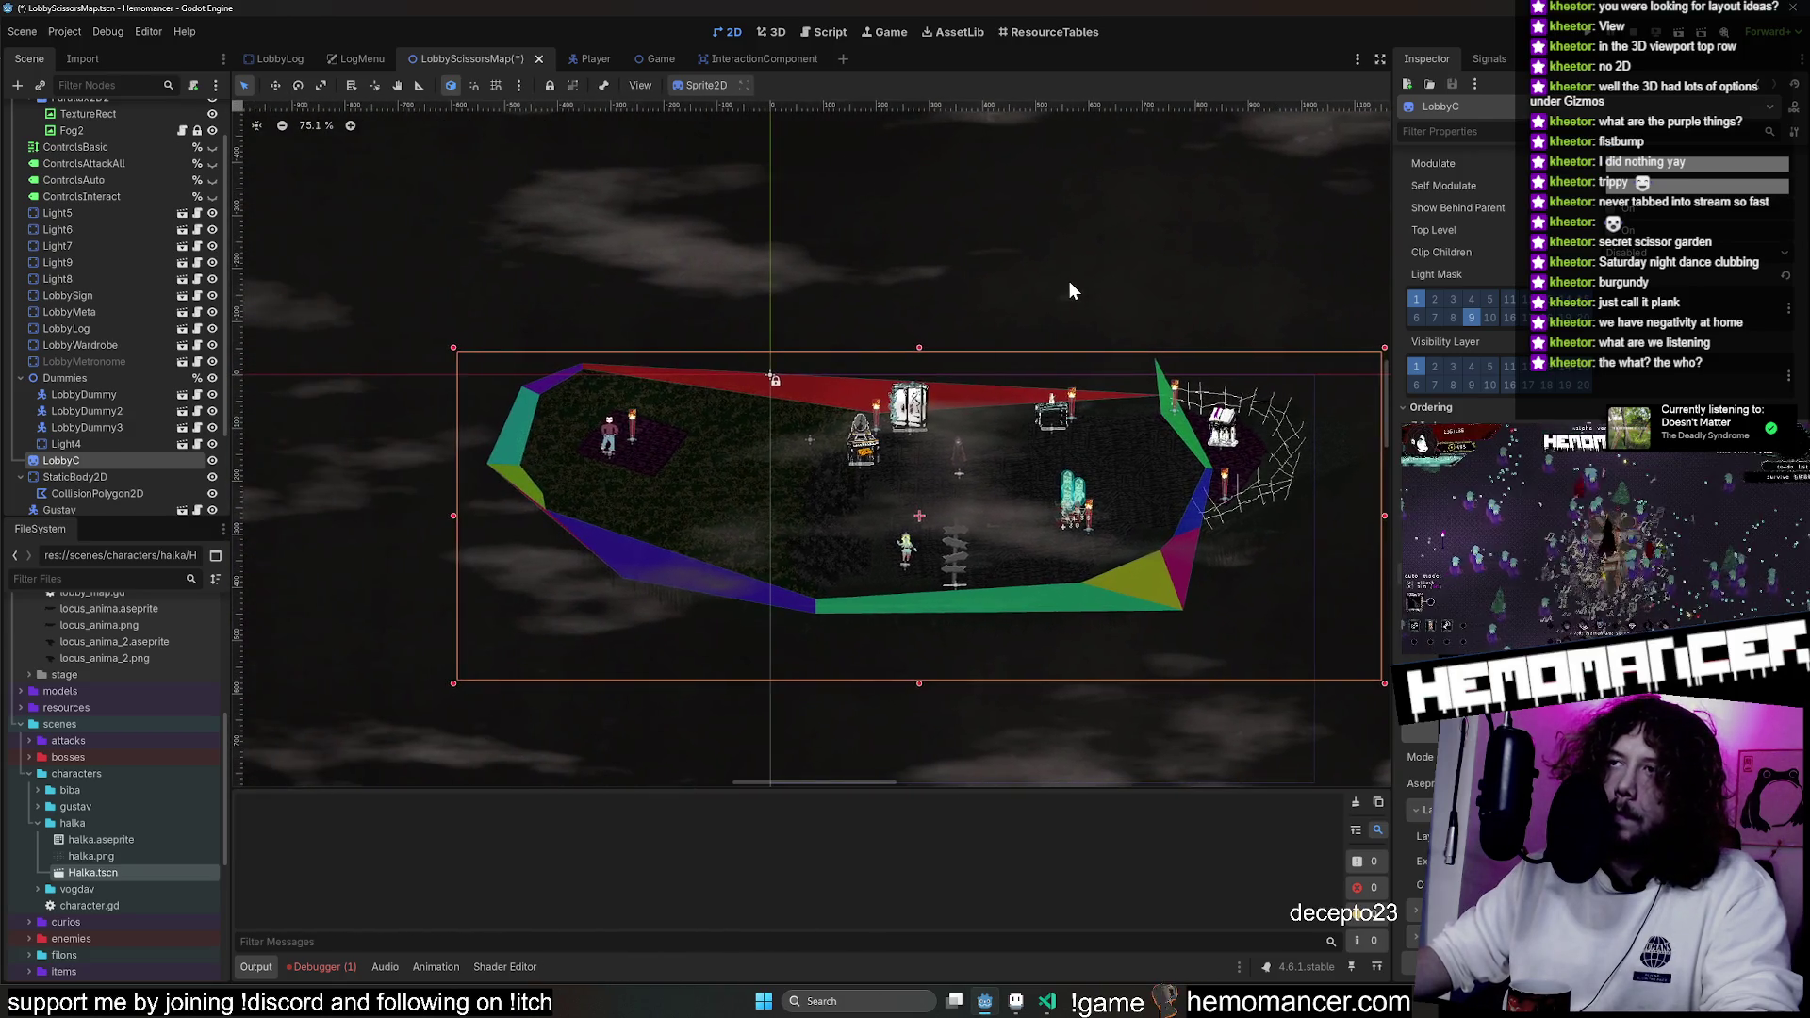
{"action": "left_click", "coordinate": [1069, 281]}
{"action": "scroll", "coordinate": [660, 271], "scroll_direction": "right", "scroll_amount": 3}
{"action": "key", "text": "ctrl+s"}
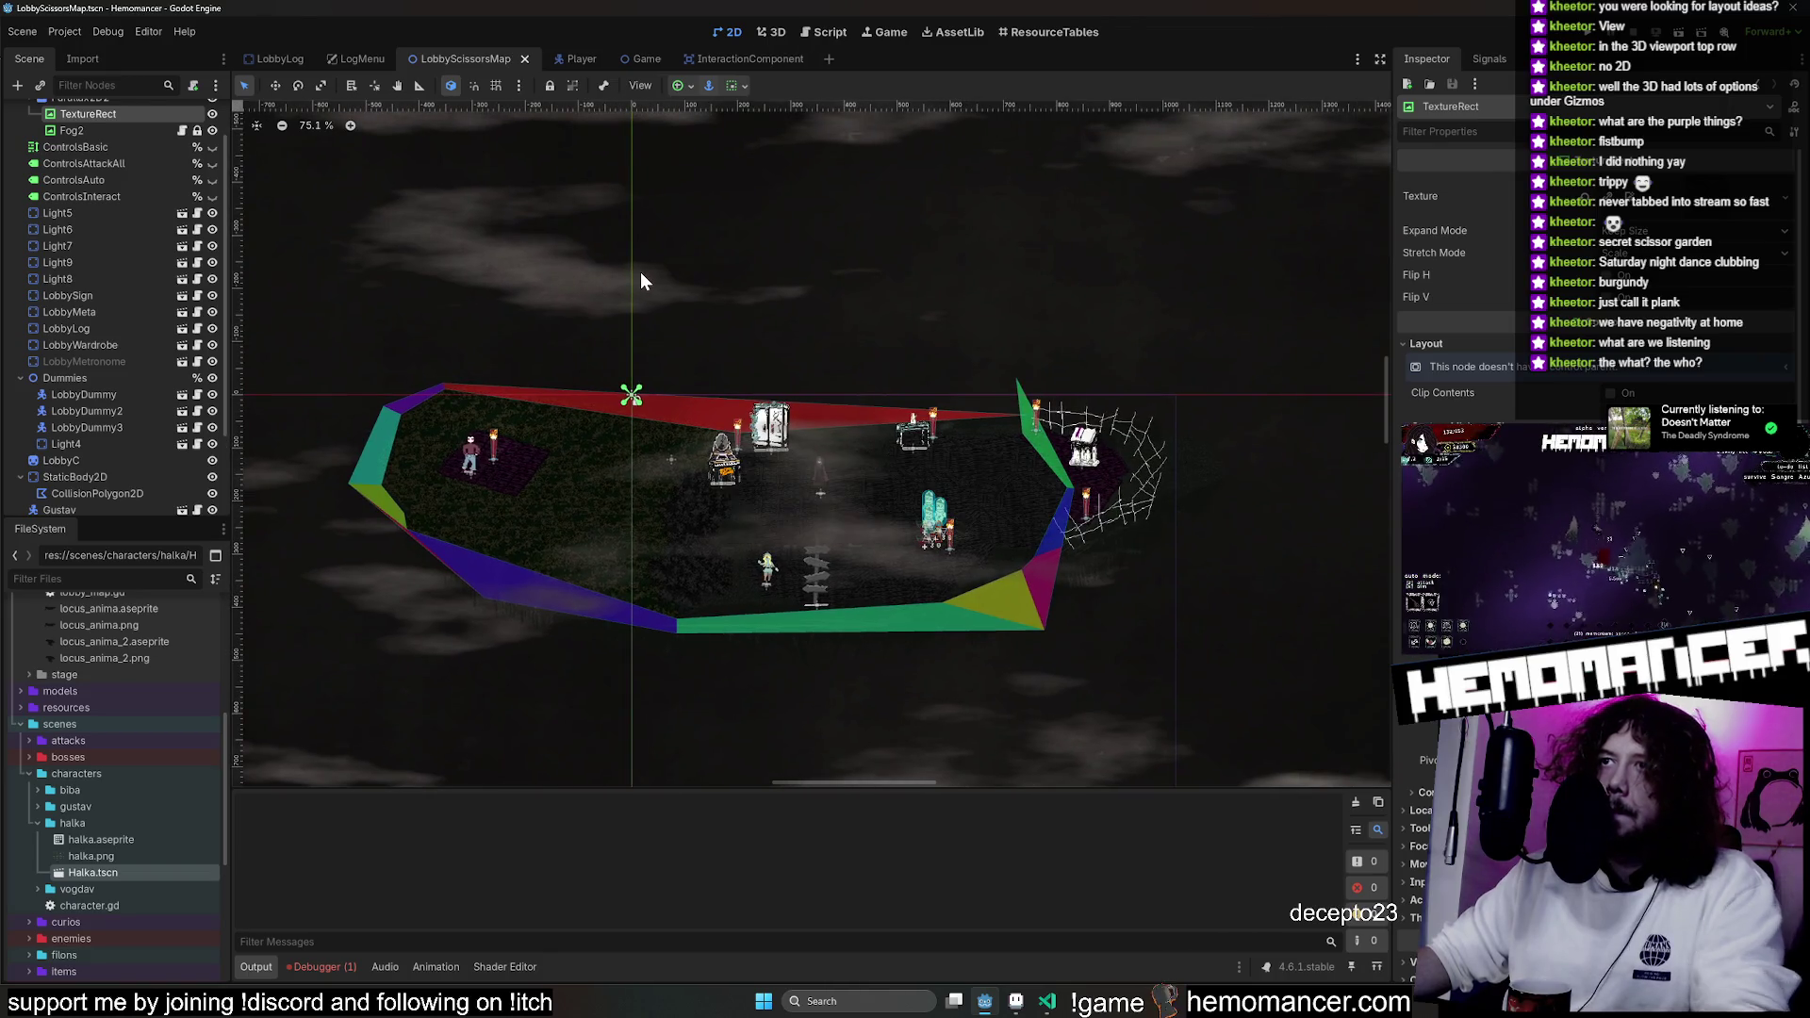
{"action": "key", "text": "F5"}
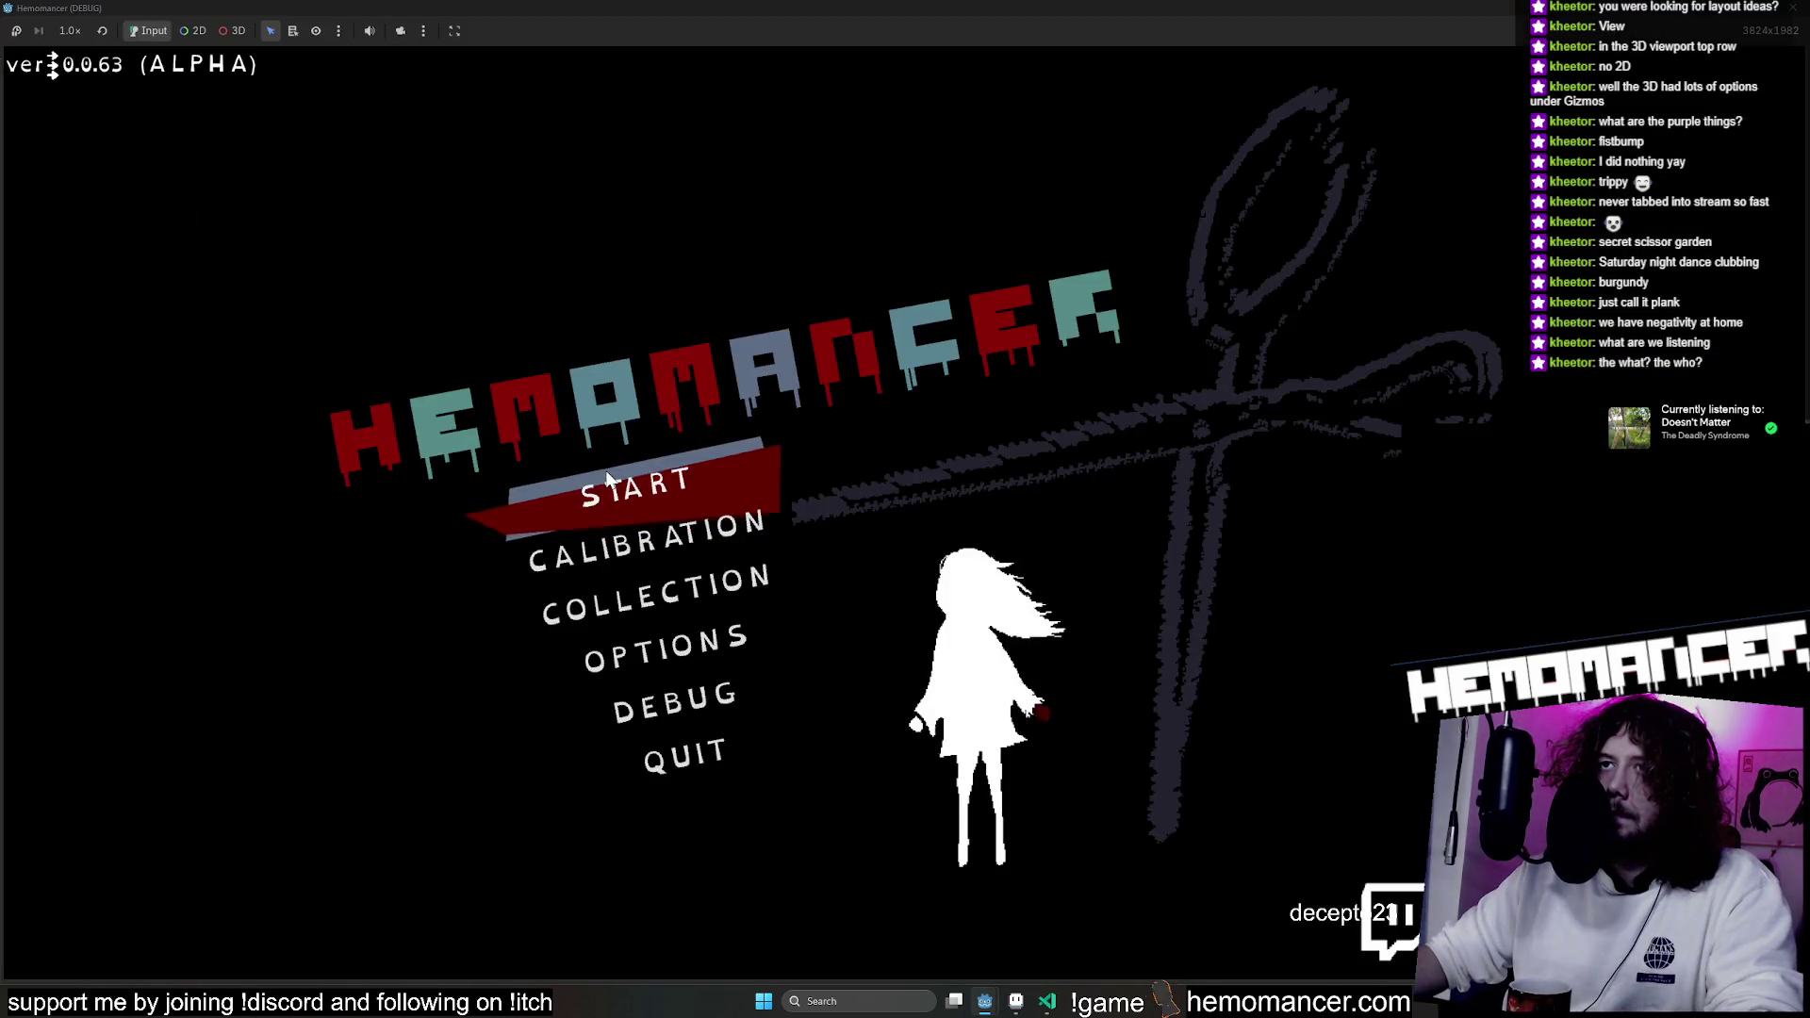
Start the game and travel through the signpost into the field.
{"action": "left_click", "coordinate": [660, 488]}
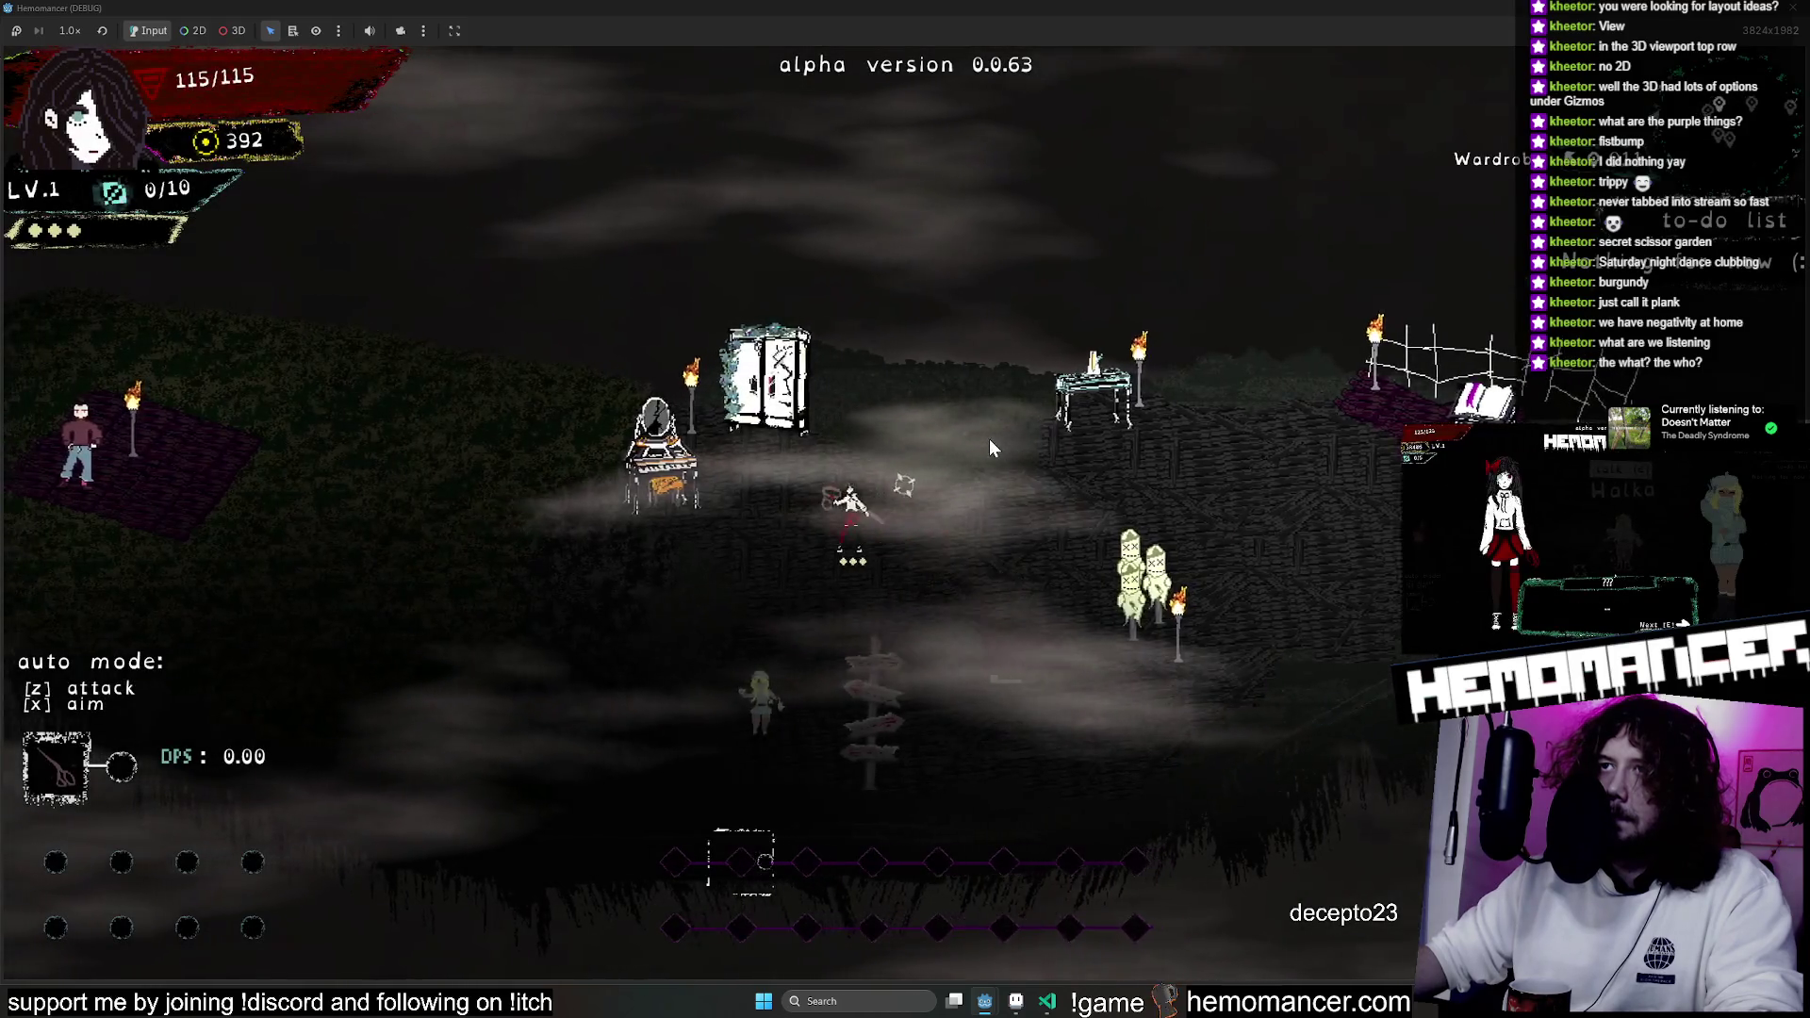
{"action": "key", "text": "s"}
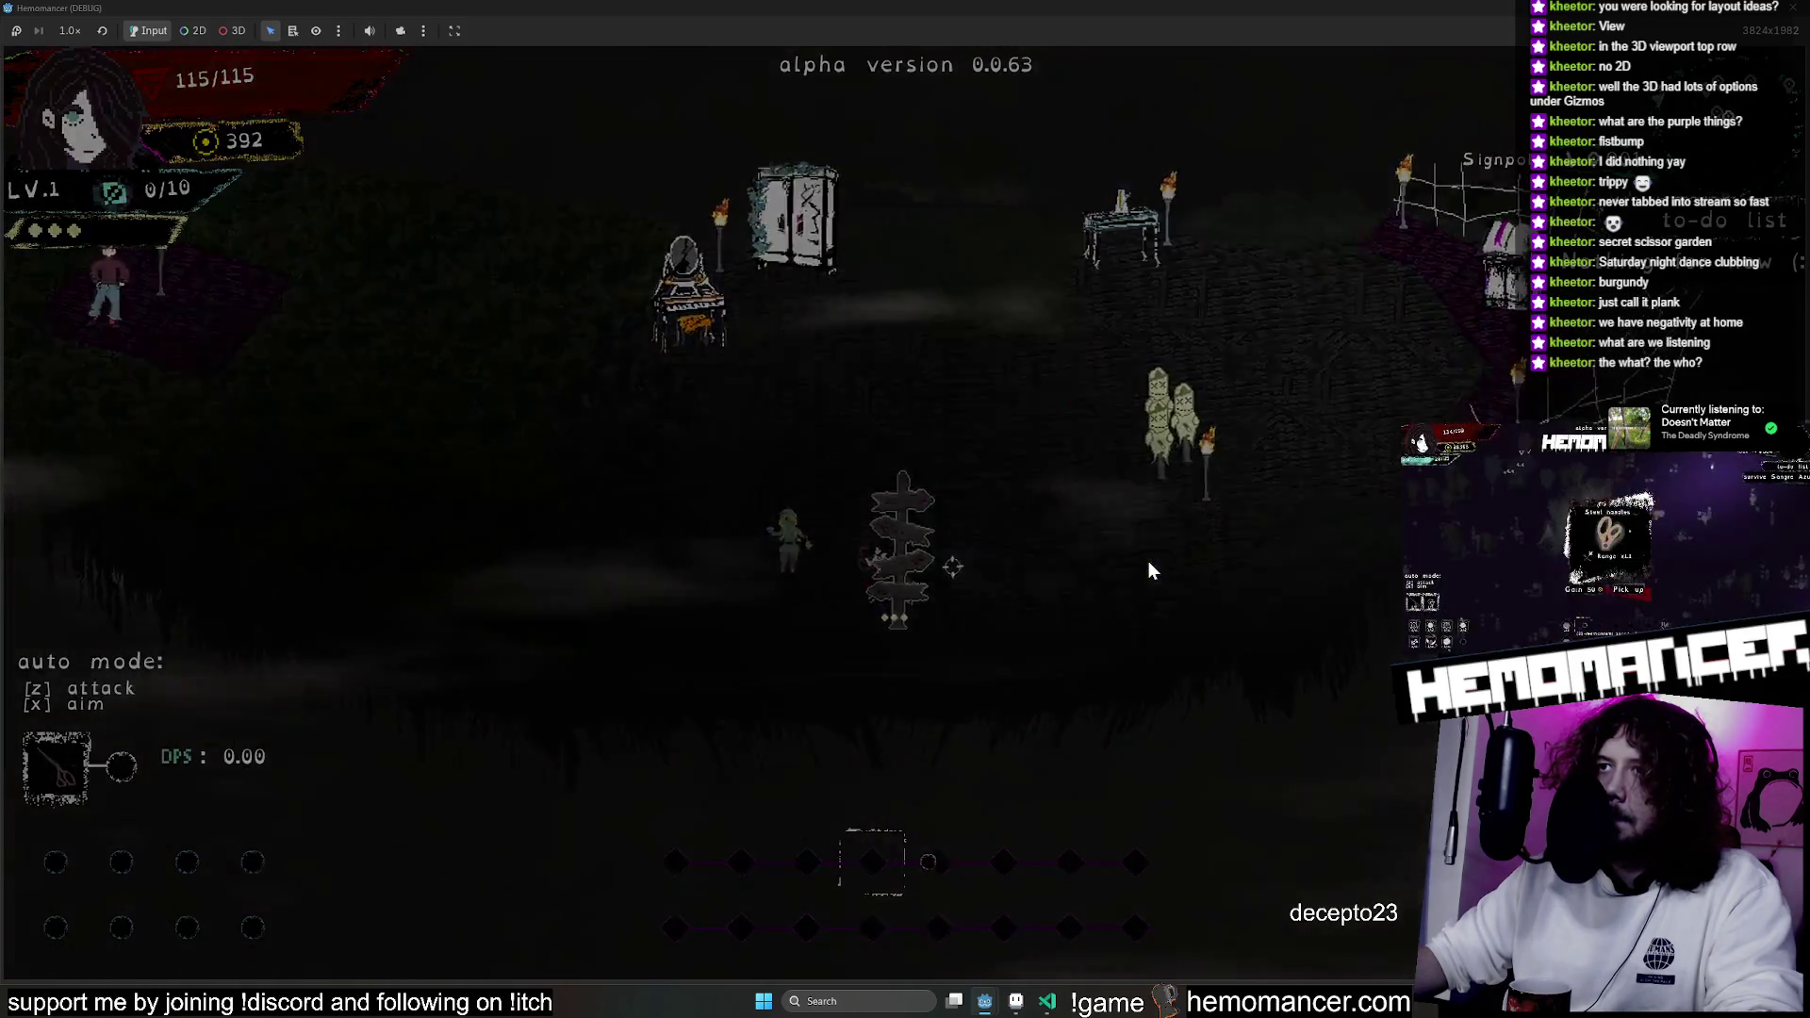
{"action": "key", "text": "e"}
{"action": "key", "text": "e"}
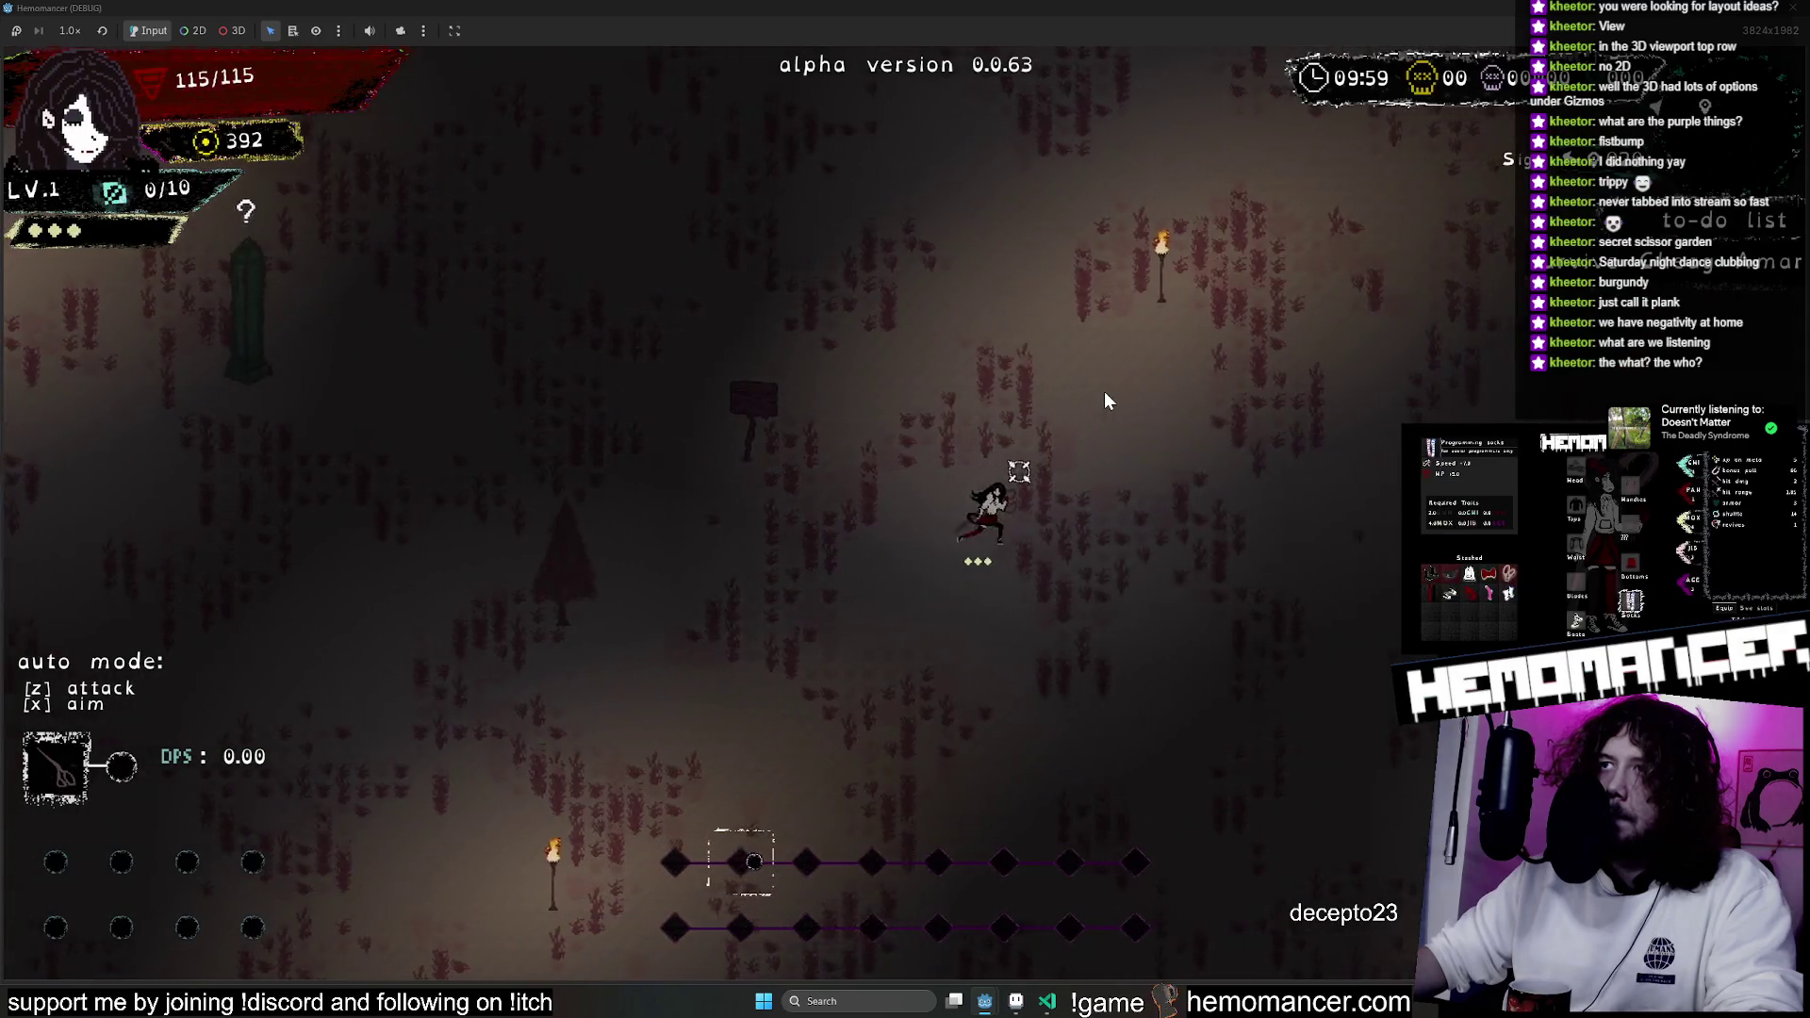
Run across the field, read the sign, fight enemies until dying, then continue to the hub.
{"action": "key", "text": "a"}
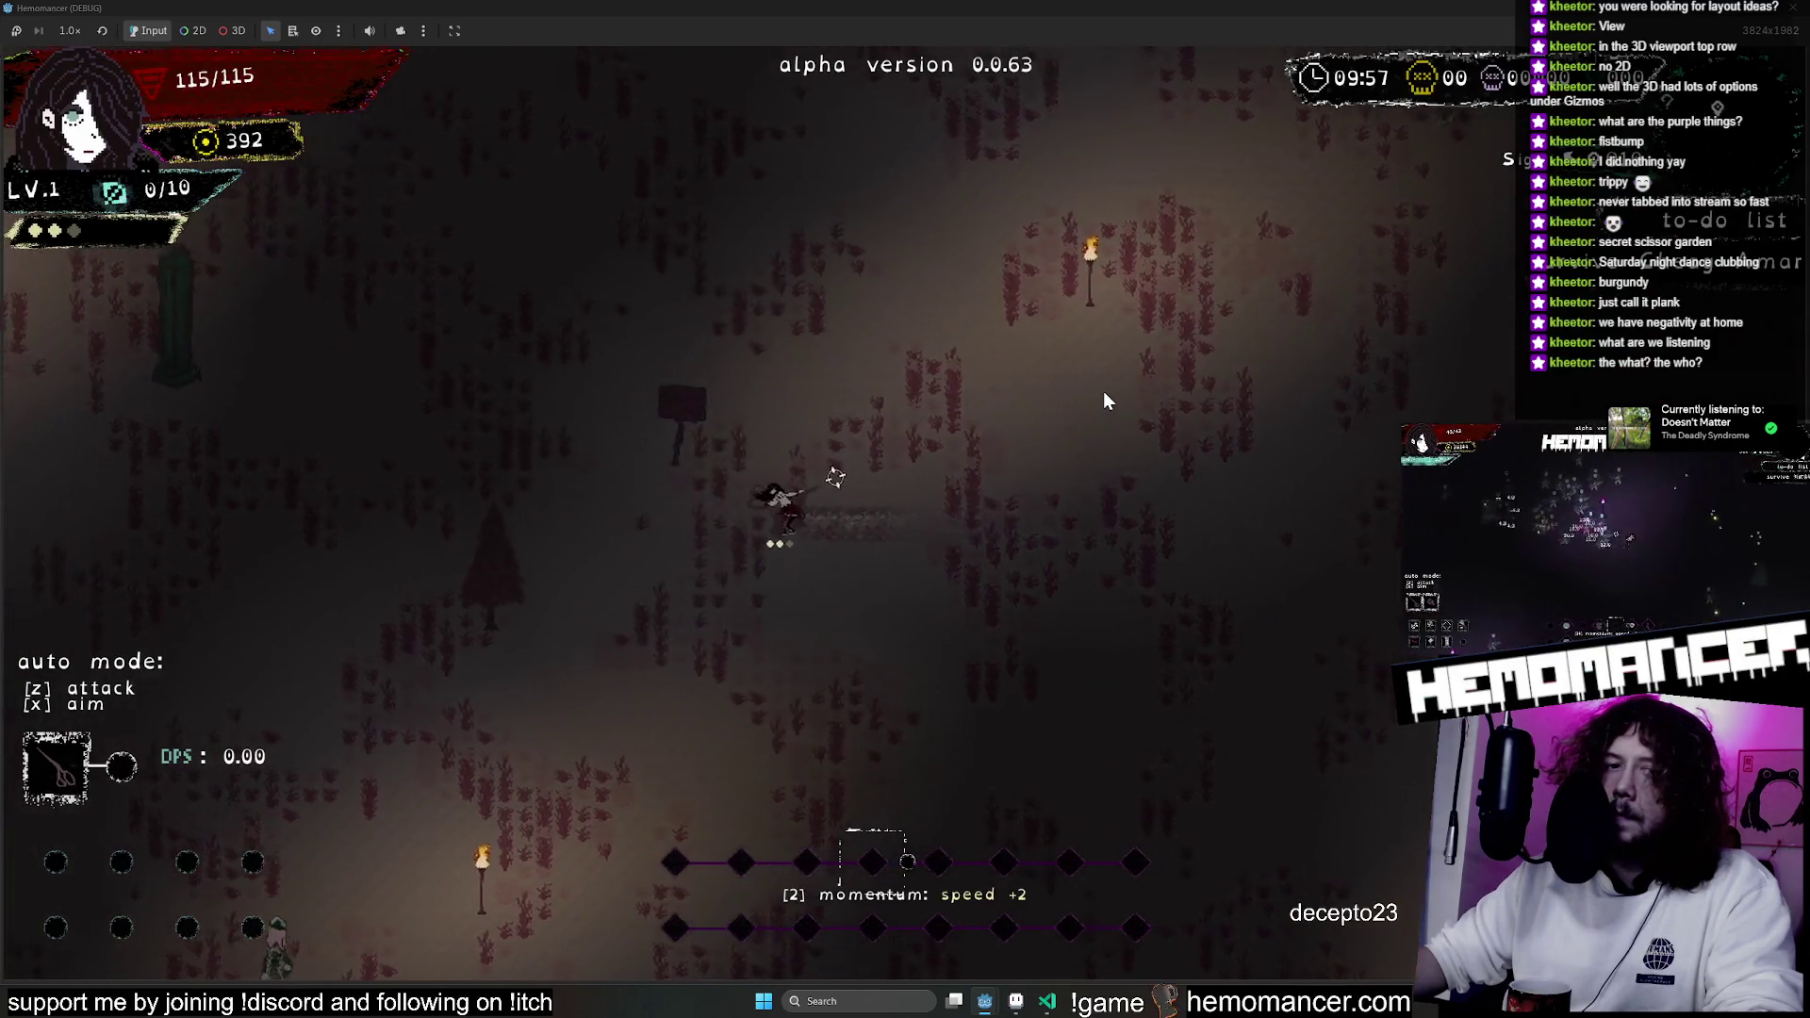
{"action": "key", "text": "e"}
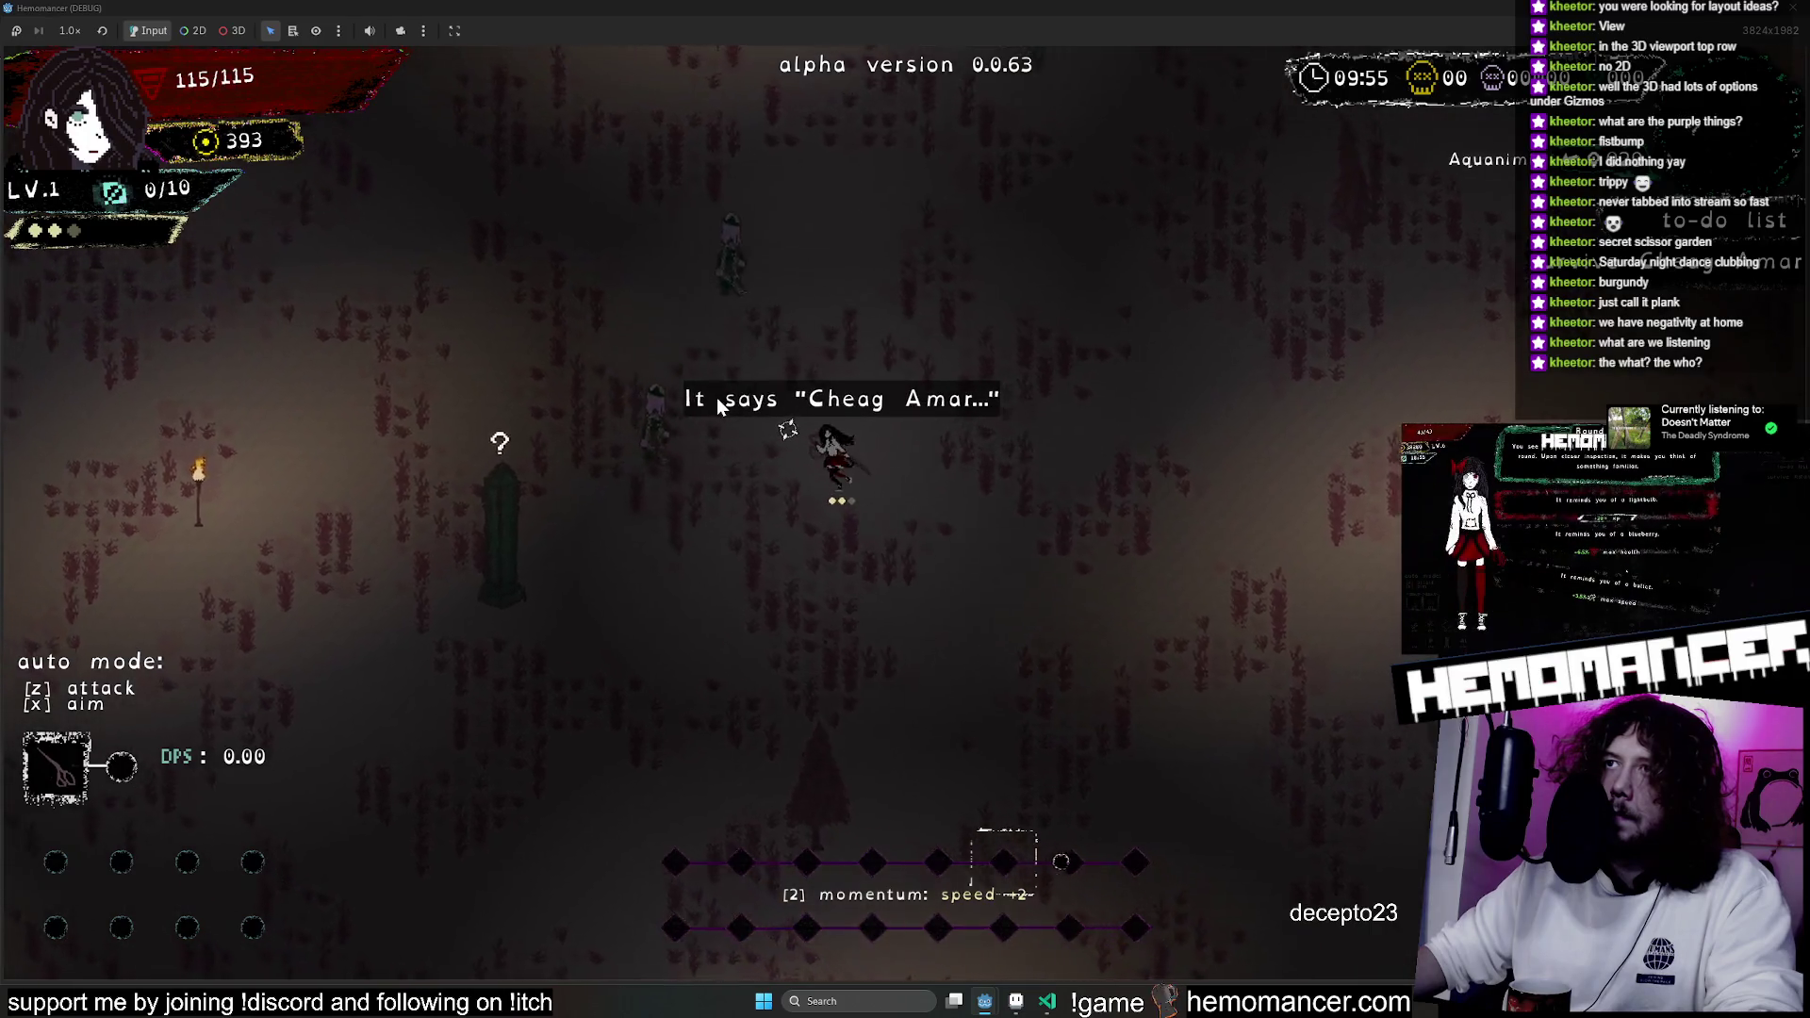
{"action": "key", "text": "w"}
{"action": "key", "text": "a"}
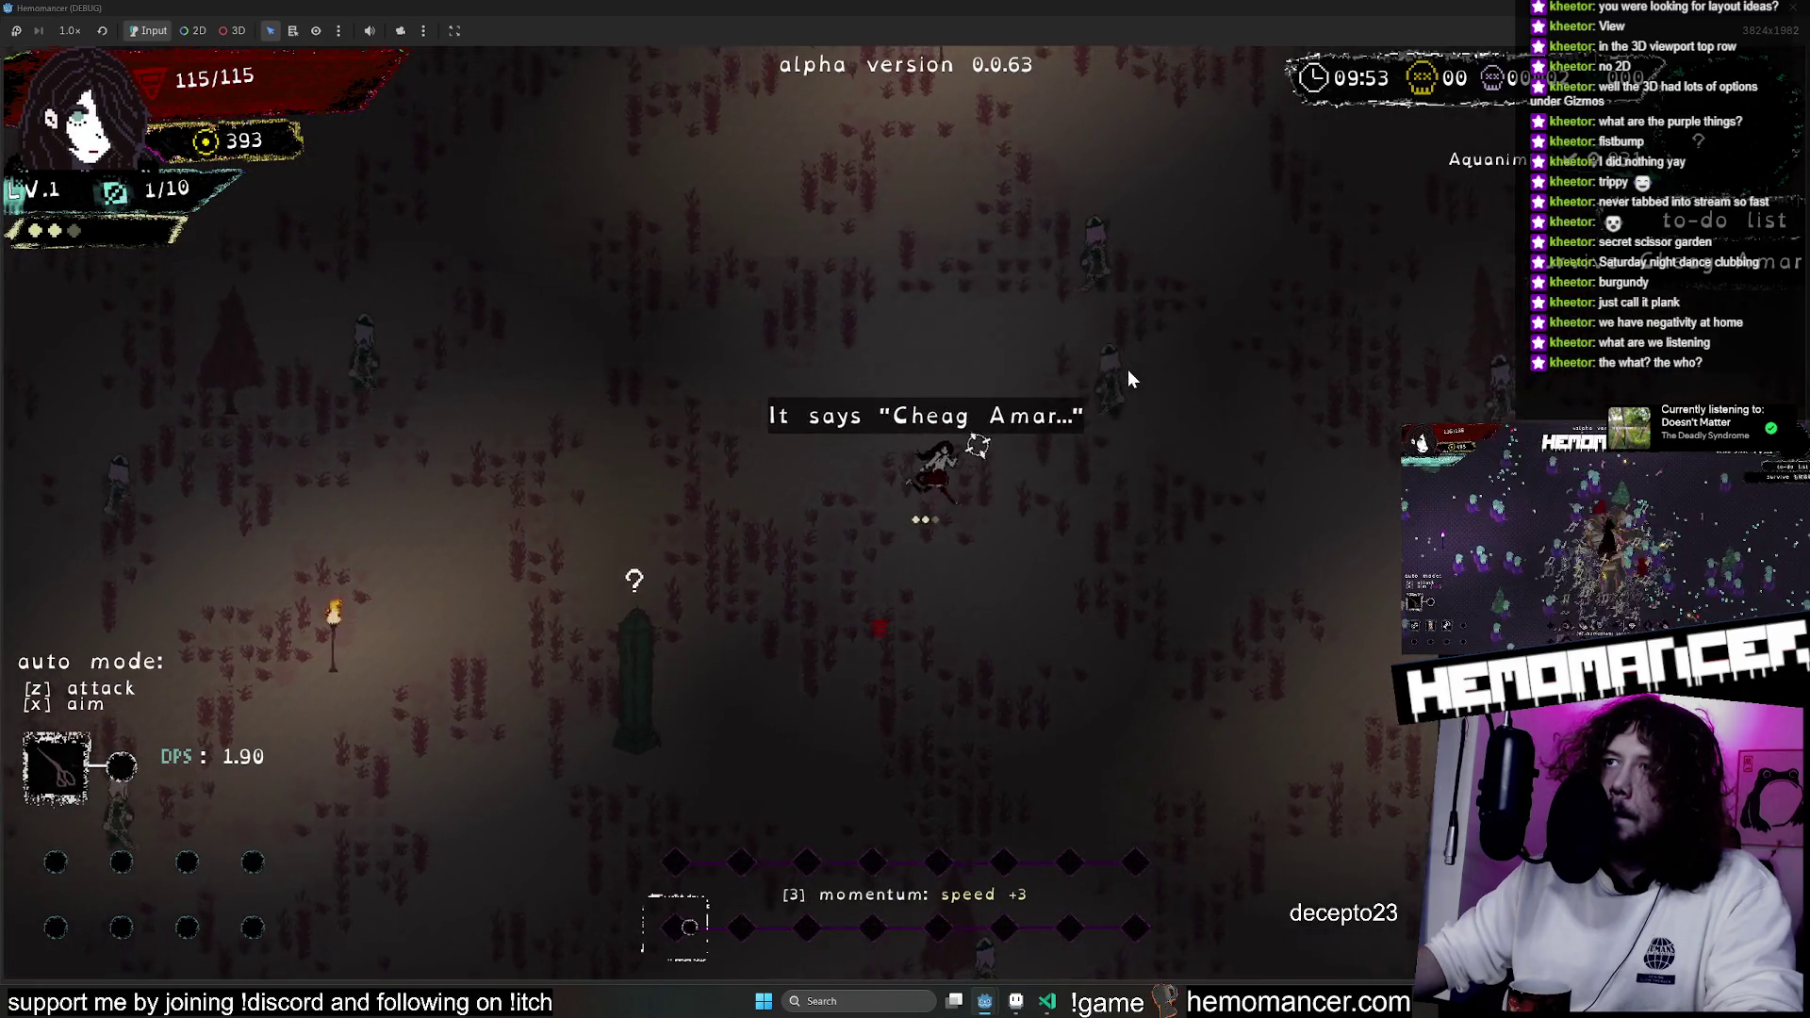
{"action": "key", "text": "d"}
{"action": "key", "text": "d"}
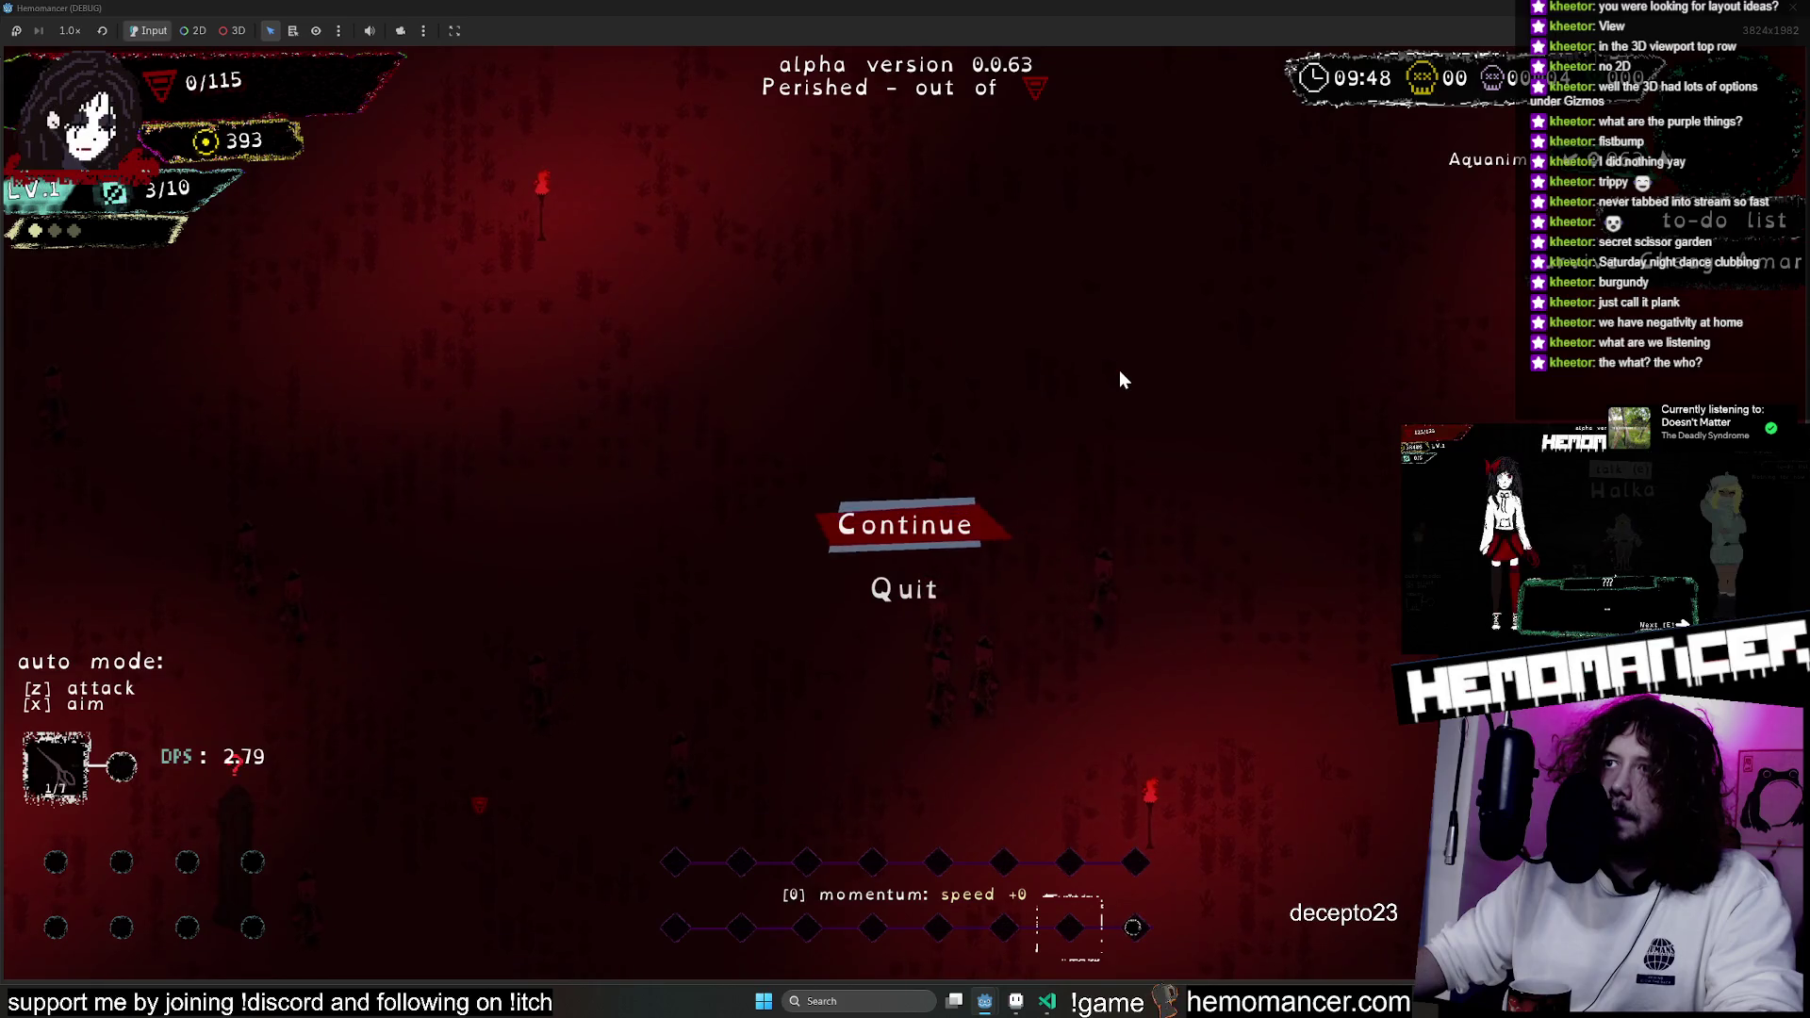
{"action": "left_click", "coordinate": [966, 522]}
Walk the hub hitting the training dummy, then talk to the Silent Stranger and advance the dialogue.
{"action": "key", "text": "d"}
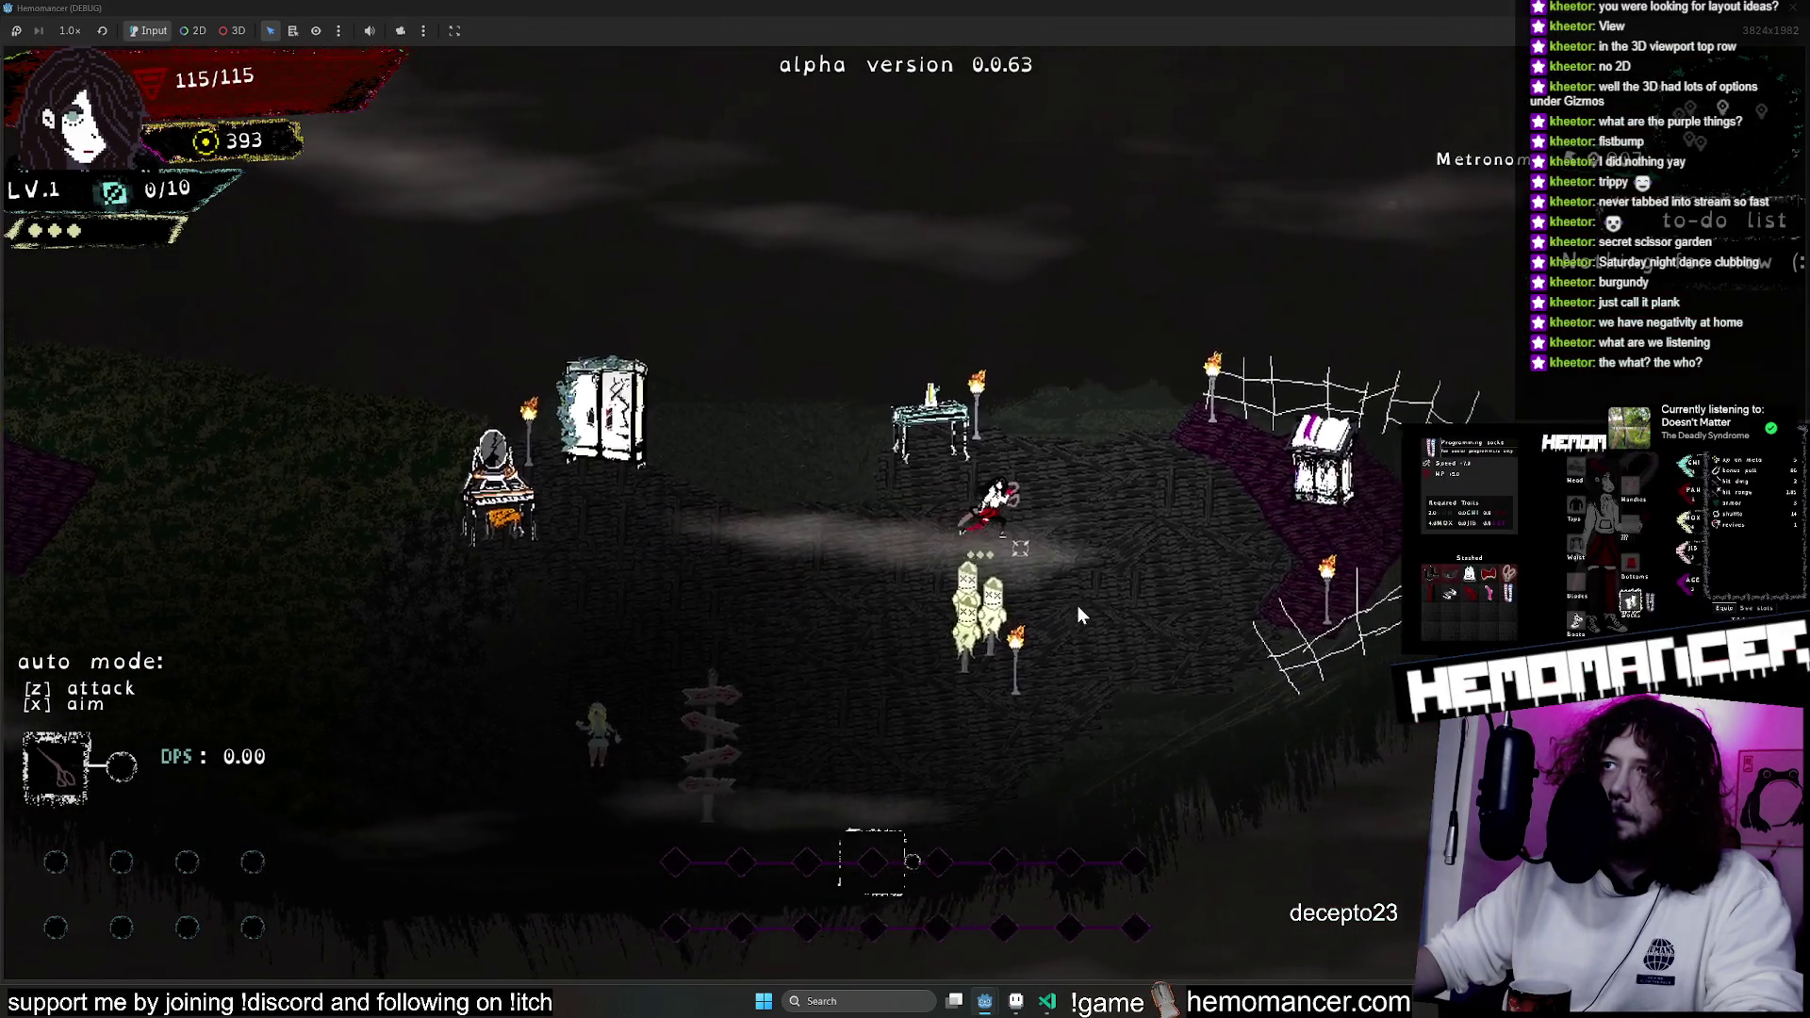
{"action": "key", "text": "s"}
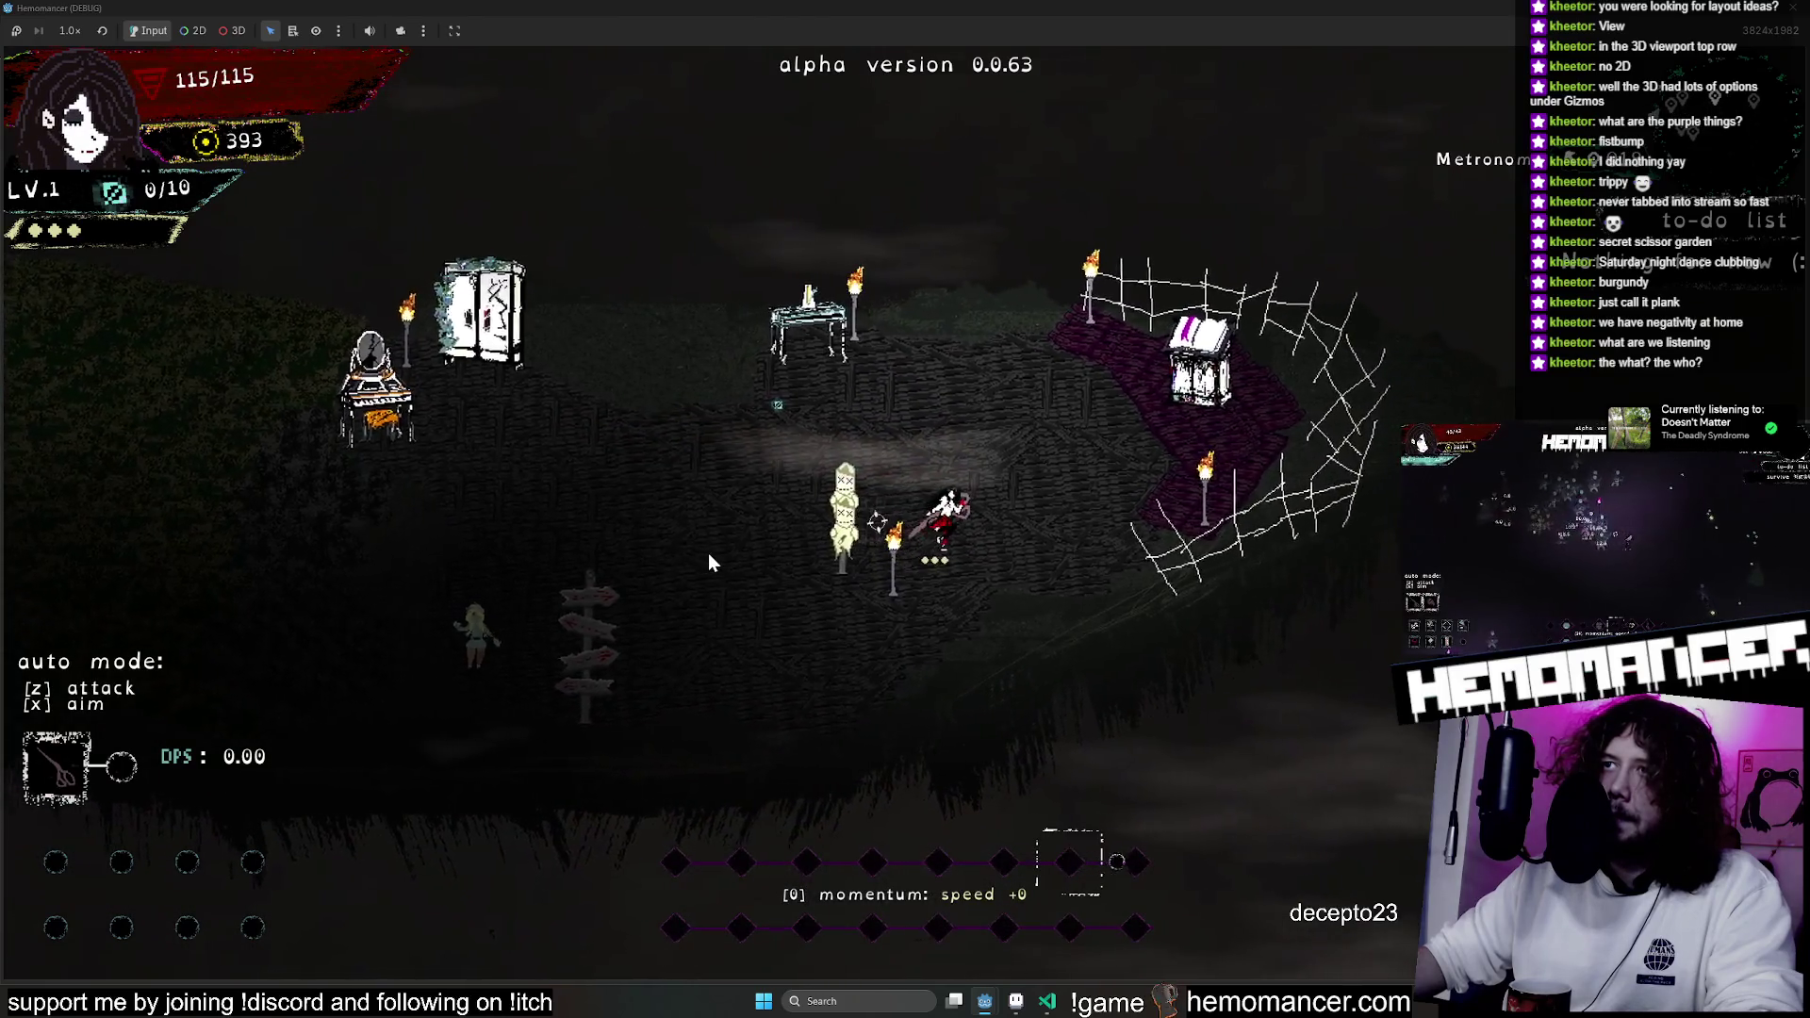
{"action": "key", "text": "a"}
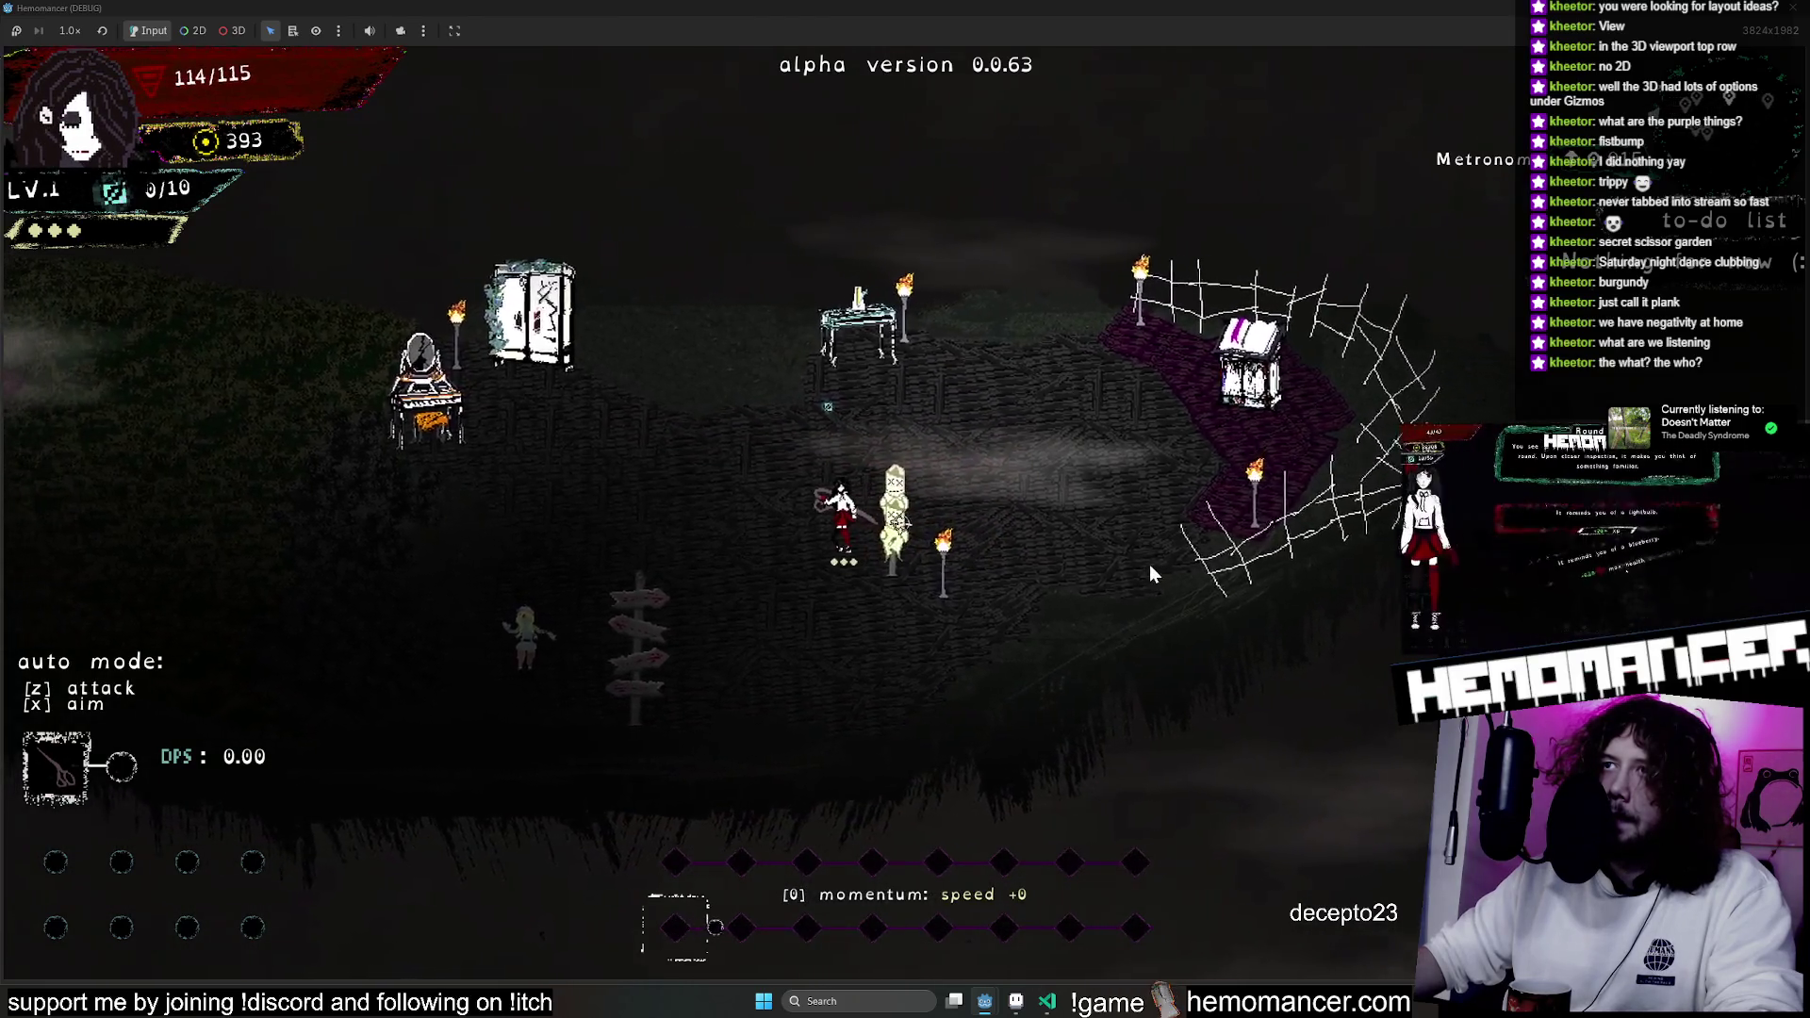
{"action": "key", "text": "a"}
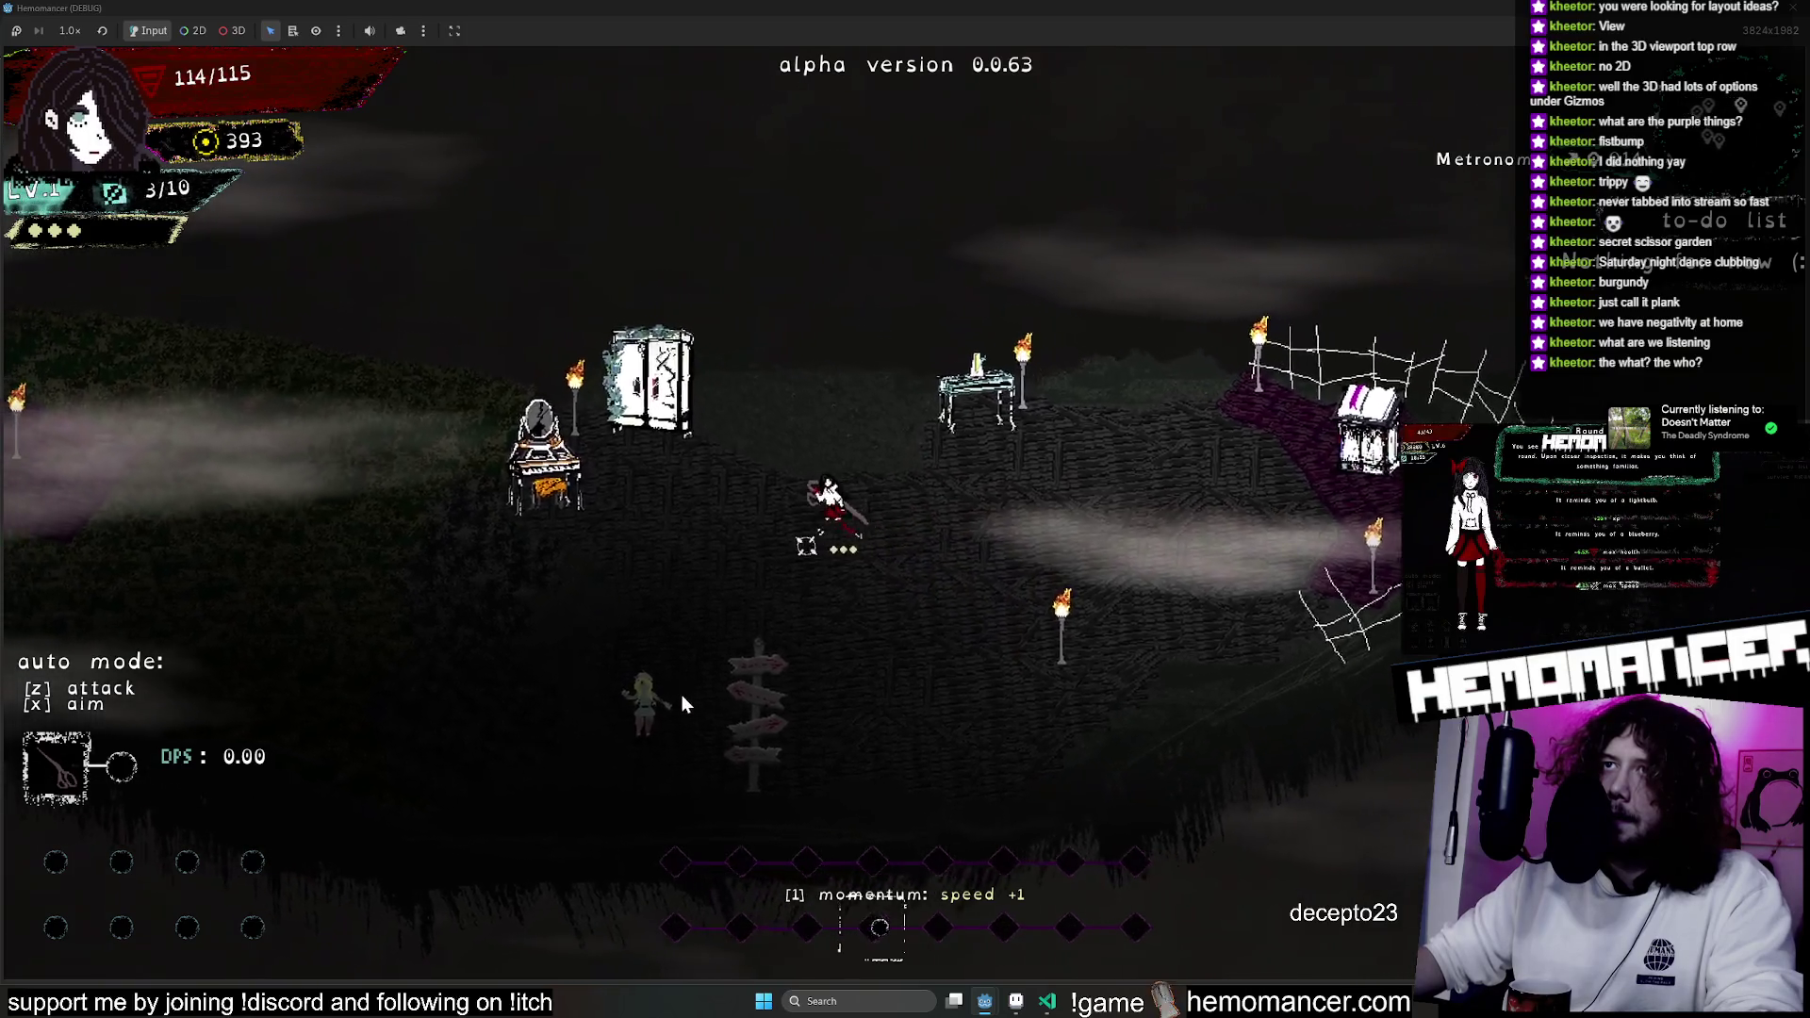
{"action": "key", "text": "a"}
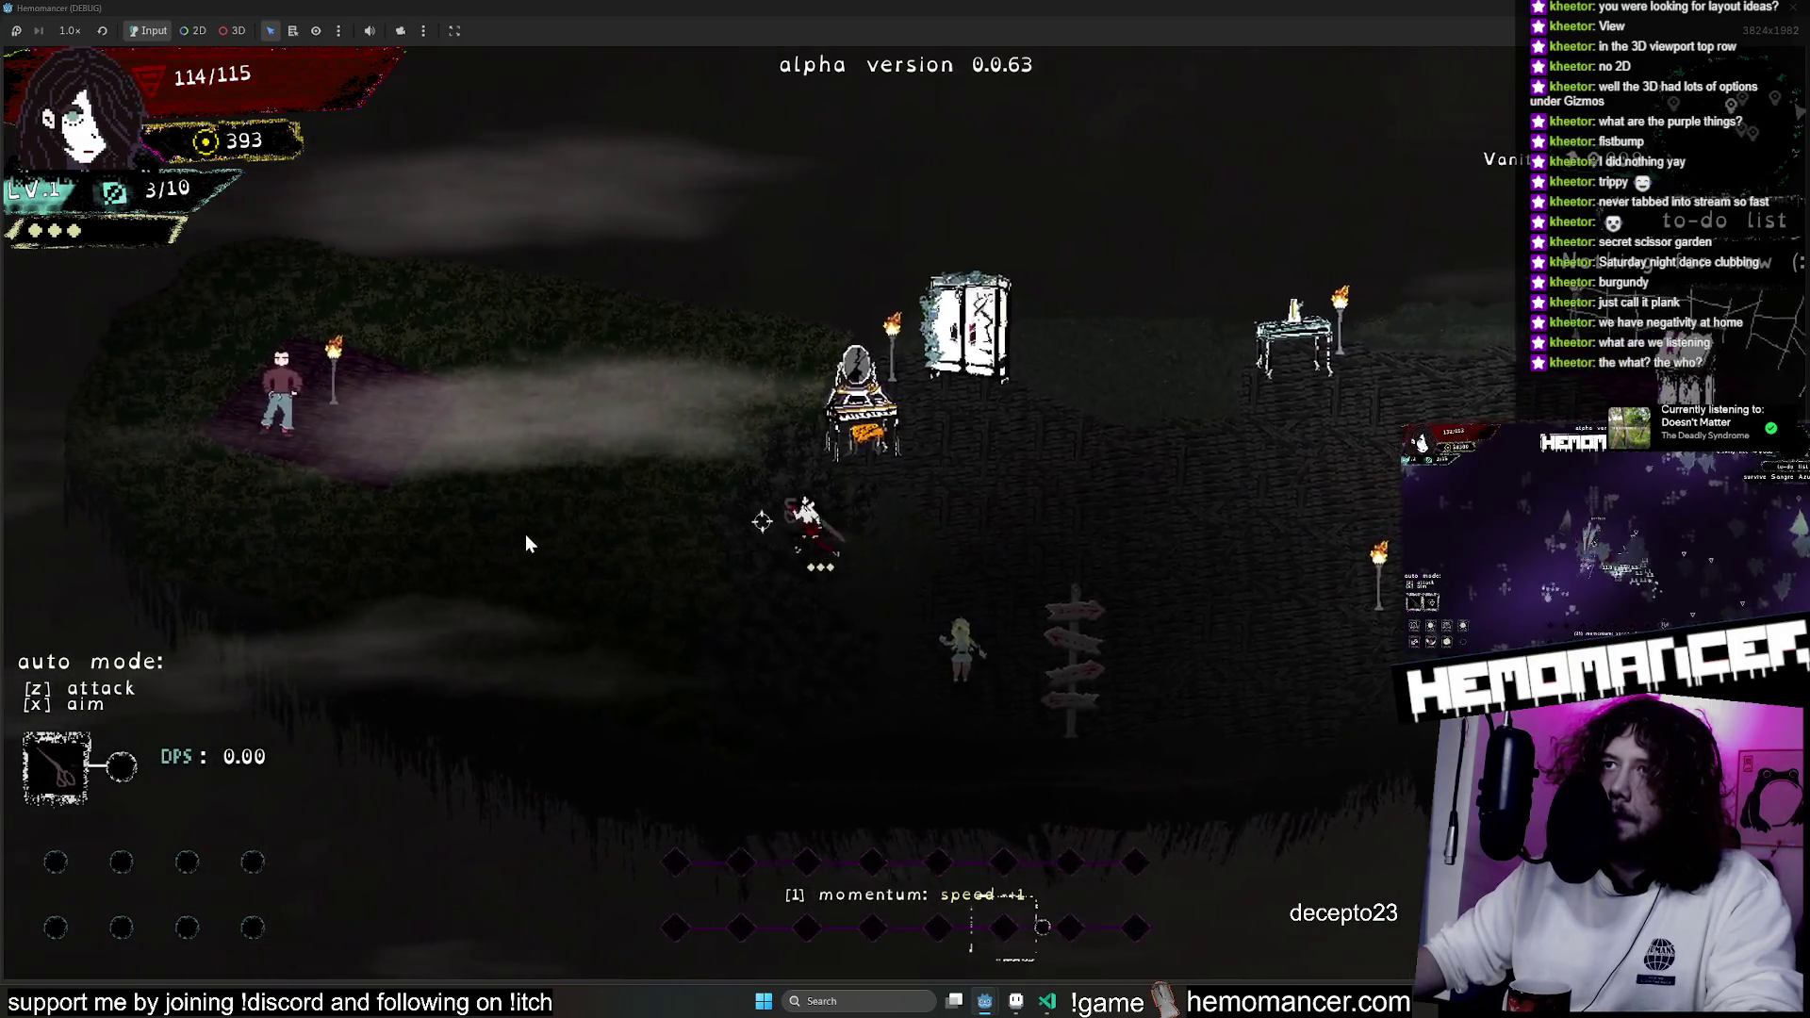
{"action": "key", "text": "a"}
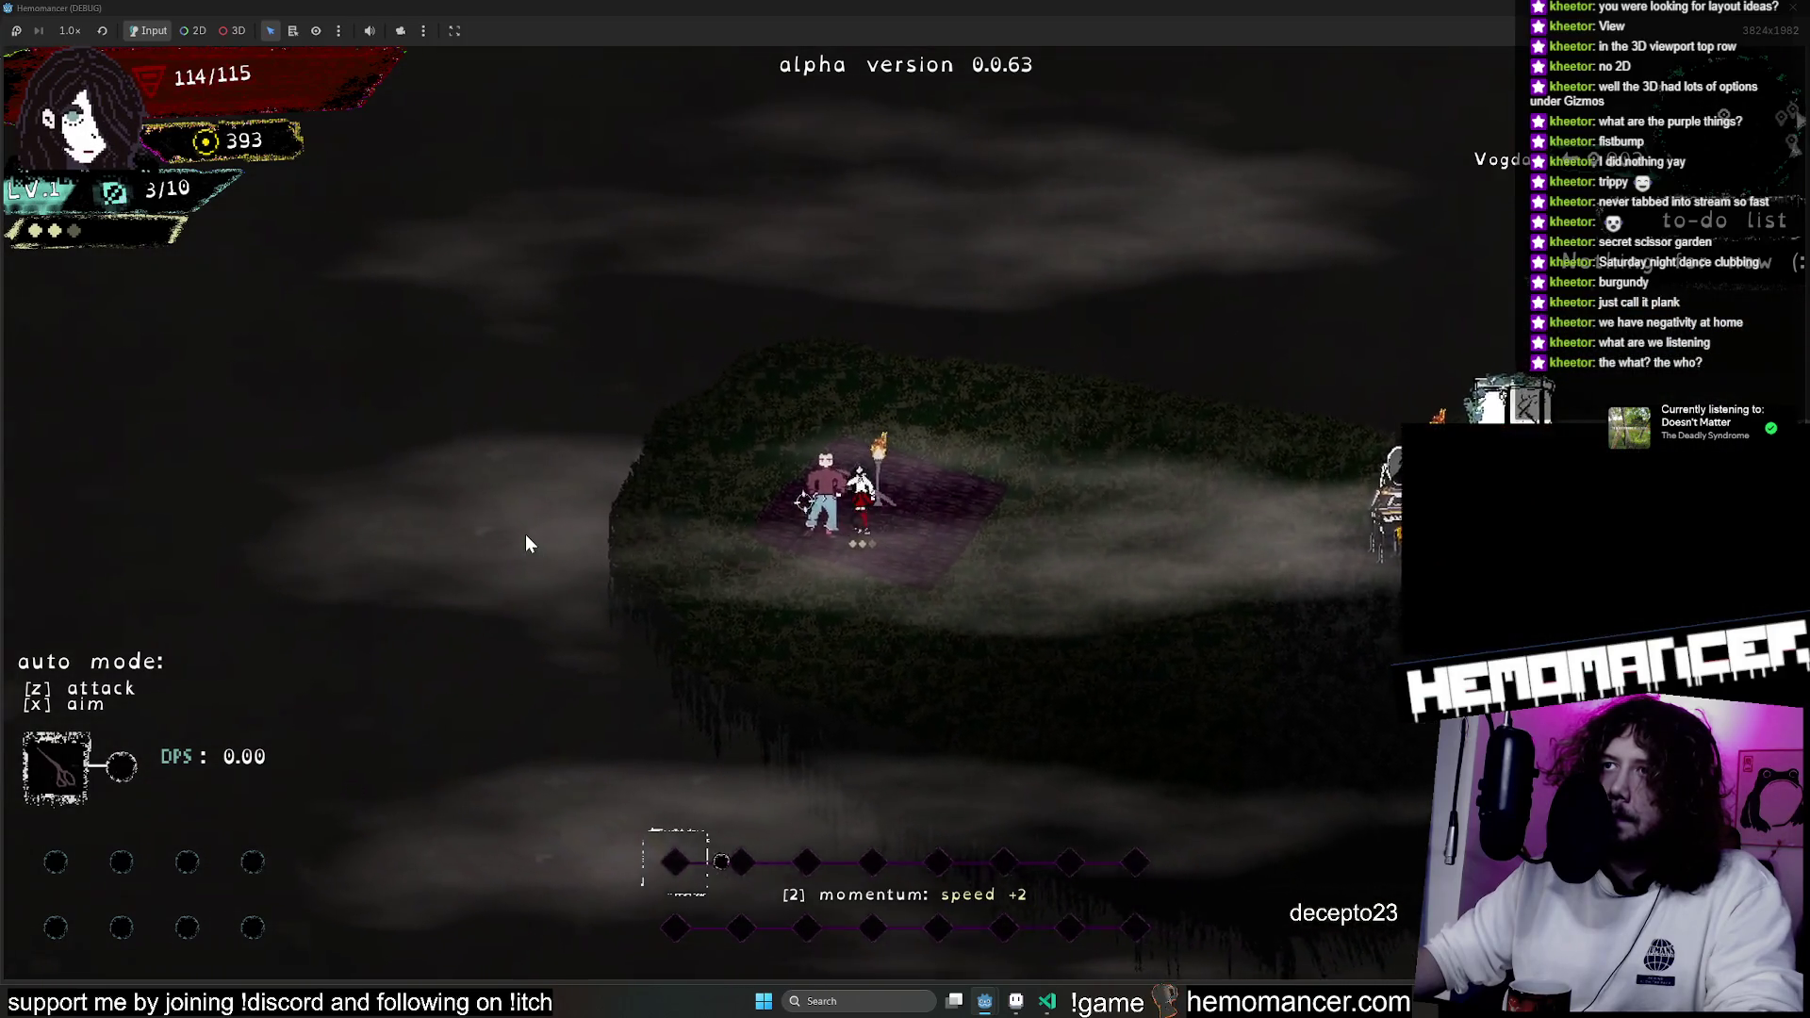
{"action": "key", "text": "e"}
{"action": "key", "text": "e"}
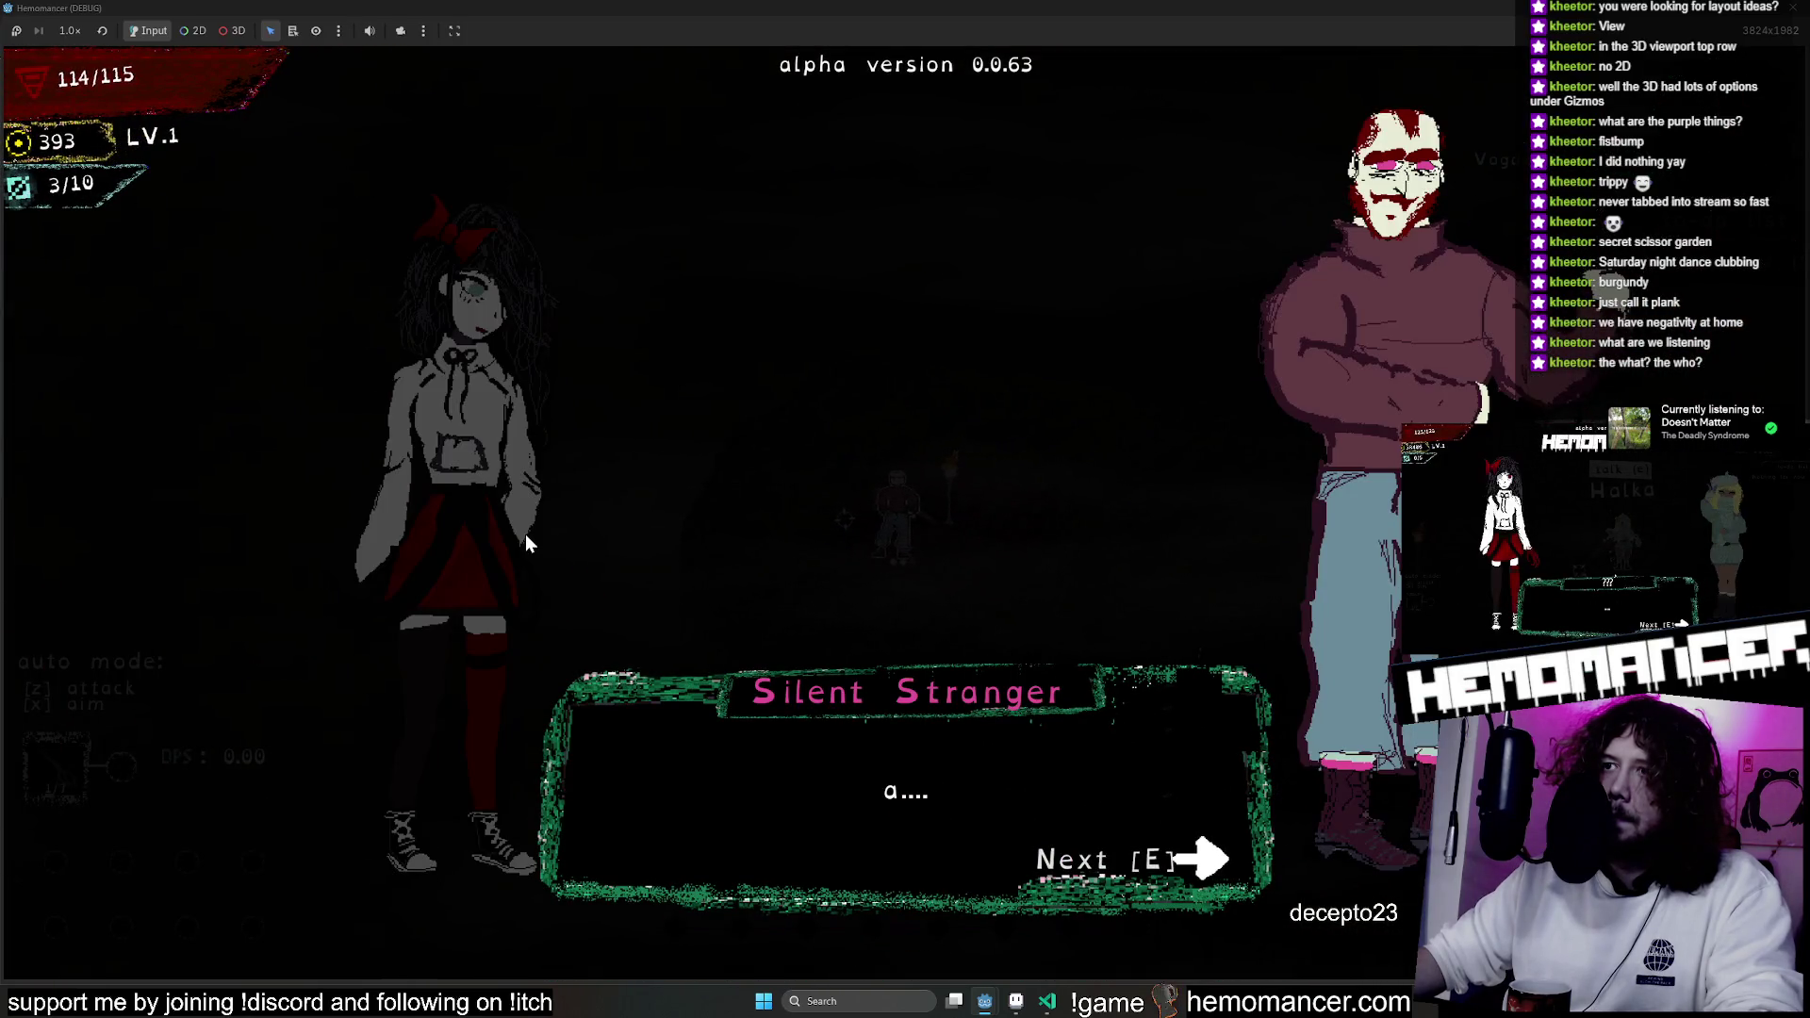
{"action": "key", "text": "e"}
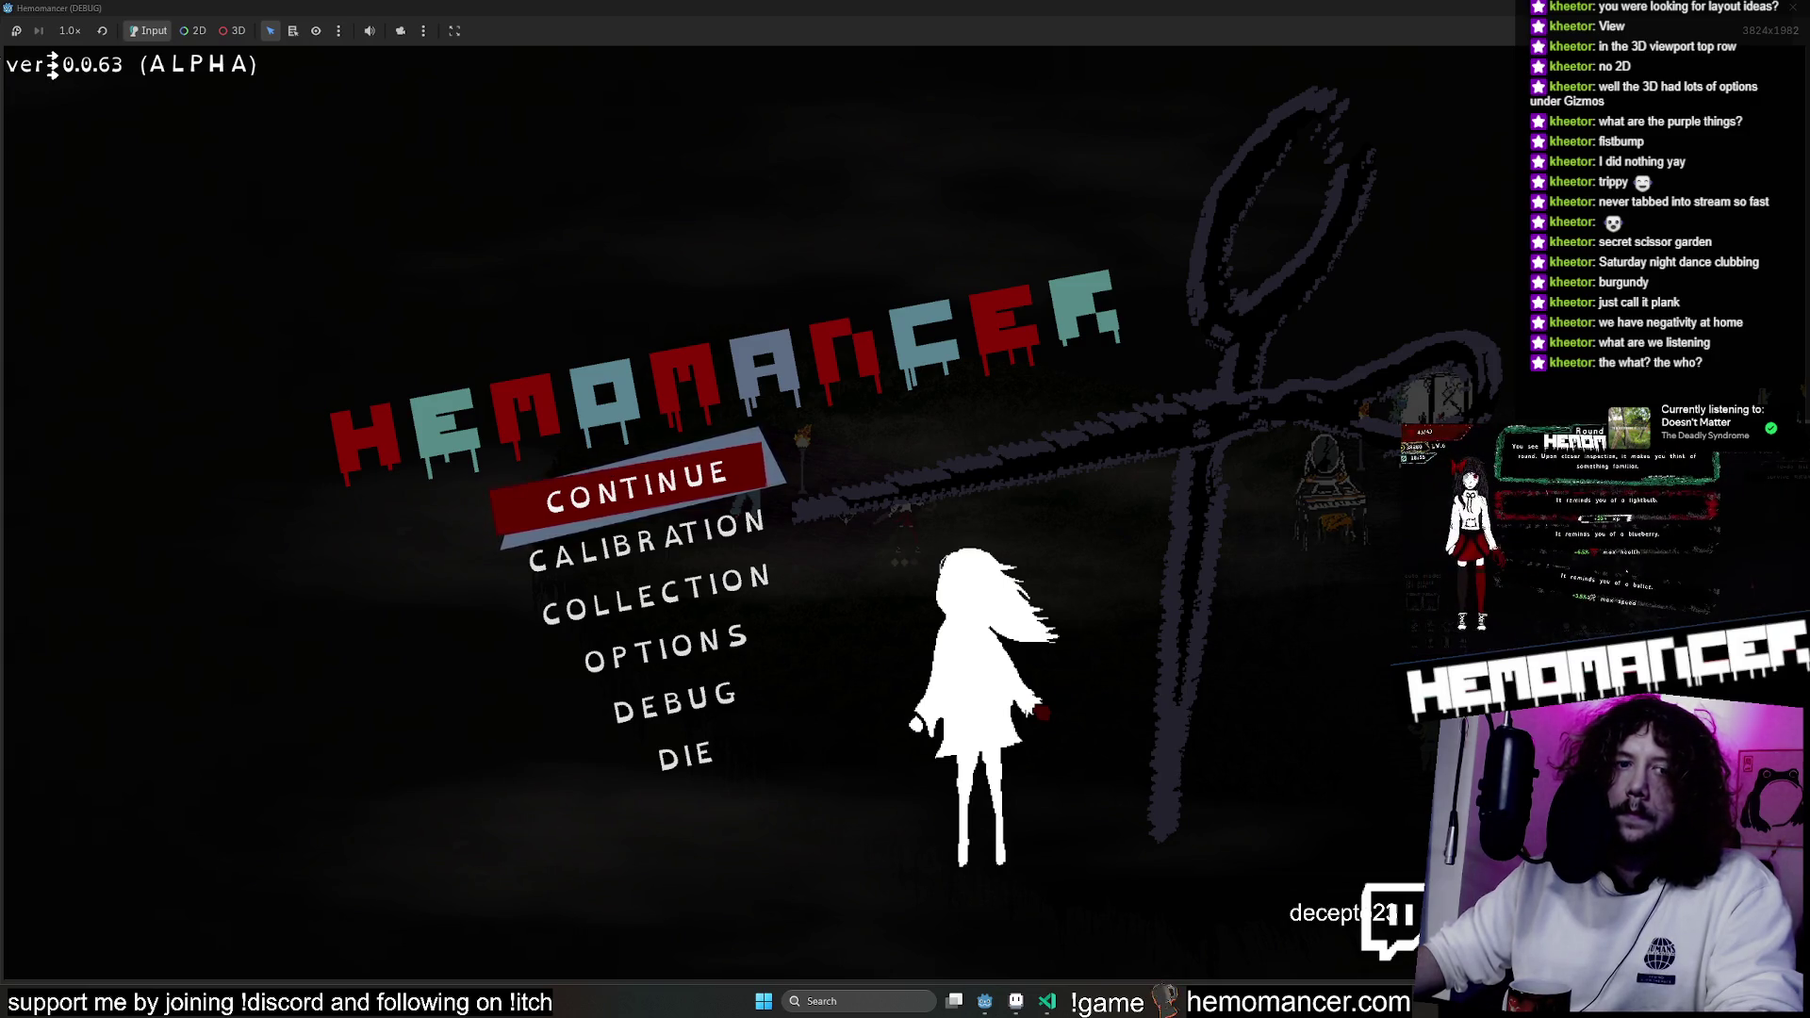
Resume play and chat with the Silent and Loud Strangers around the island.
{"action": "left_click", "coordinate": [658, 483]}
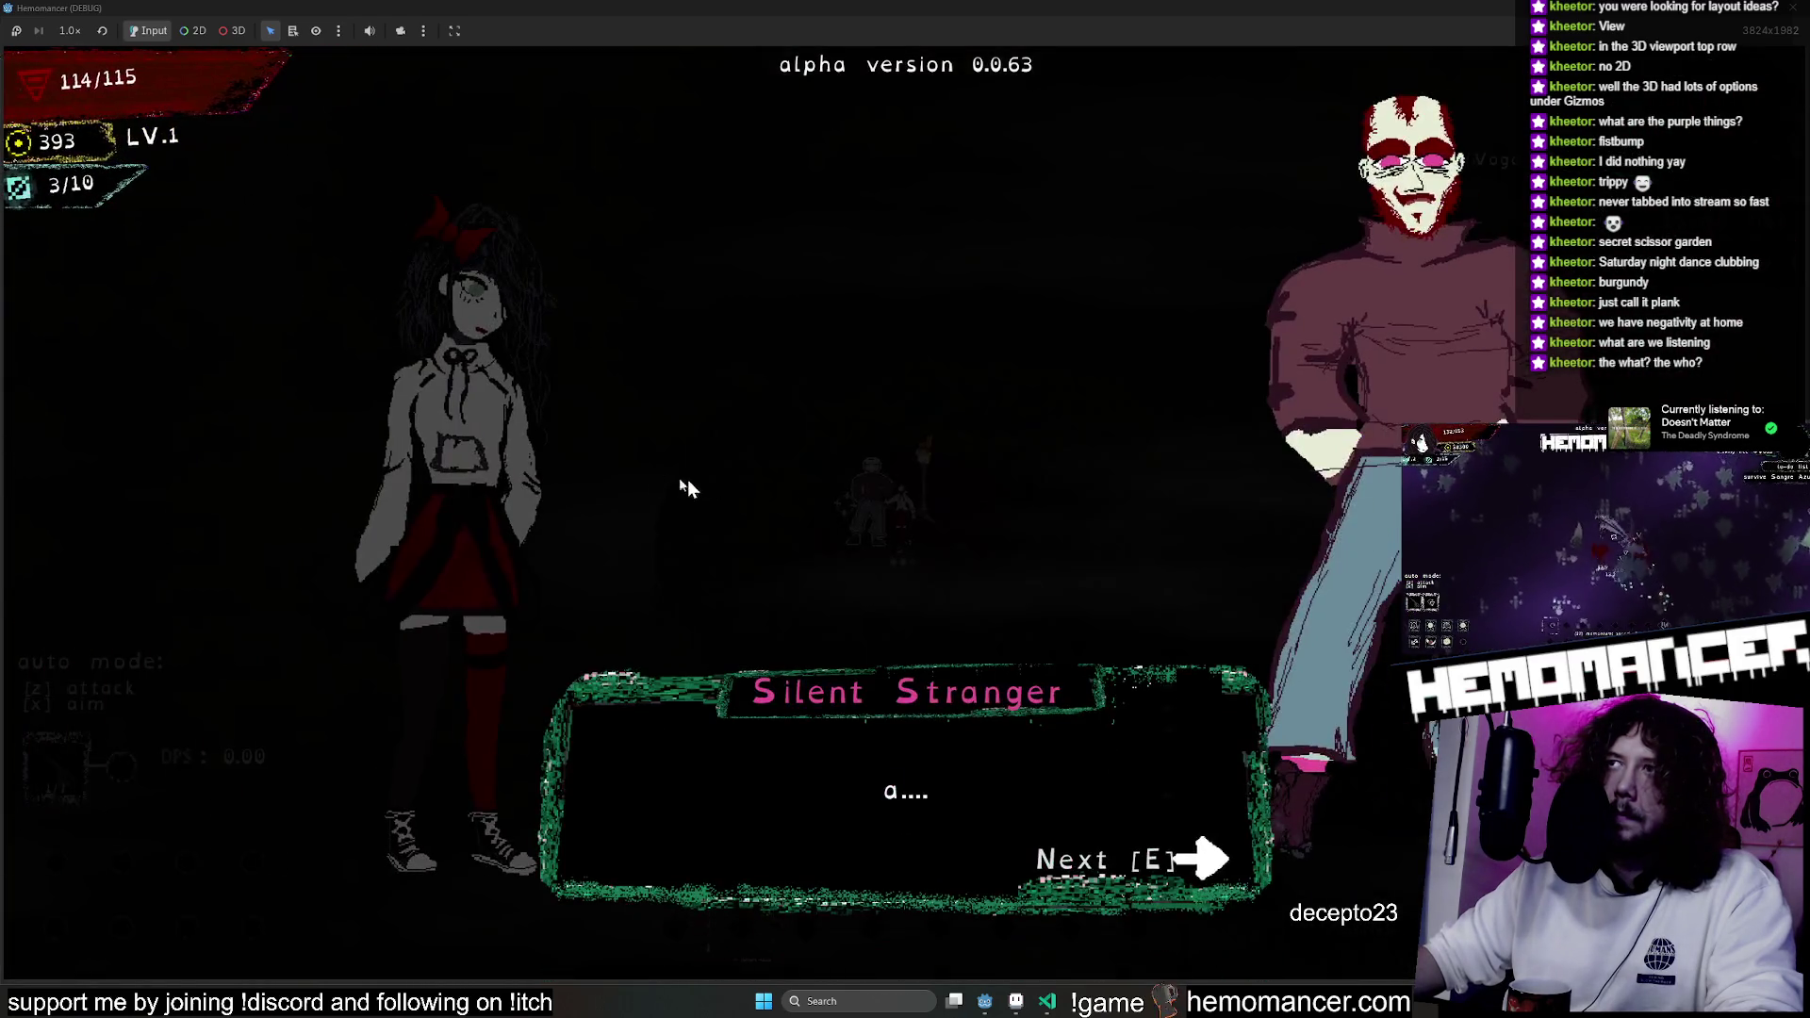
{"action": "key", "text": "e"}
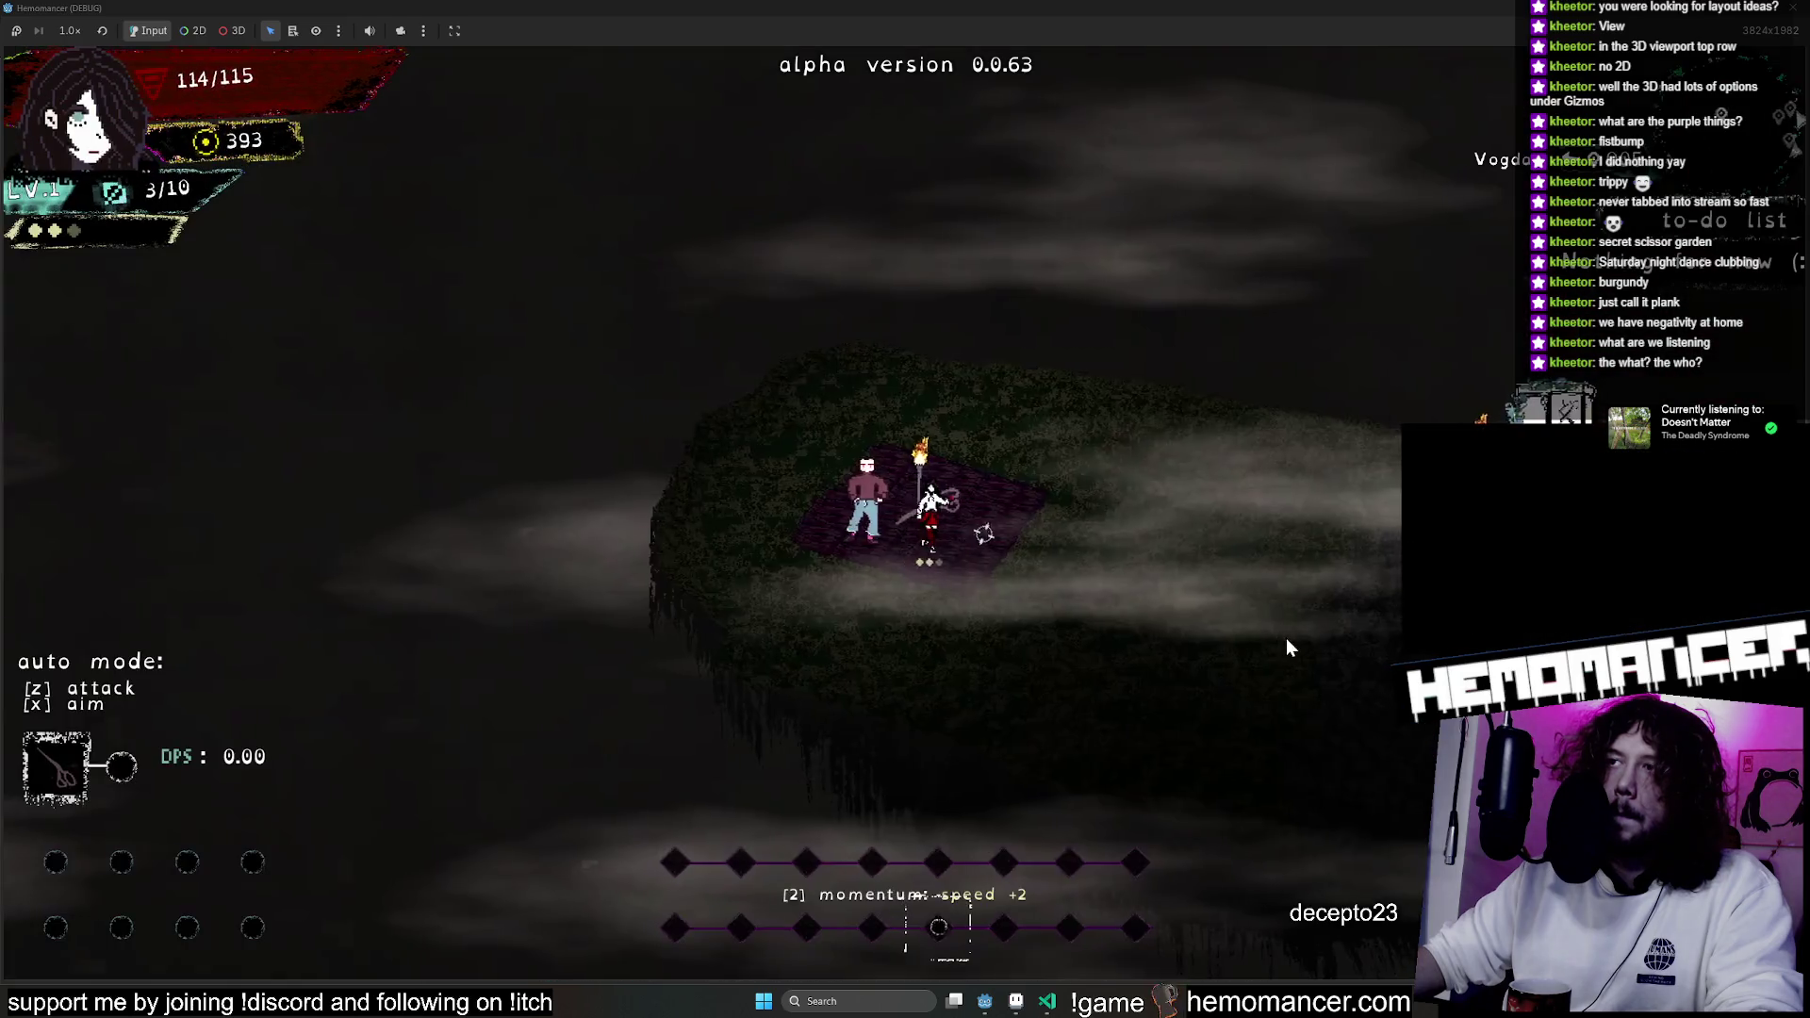
{"action": "key", "text": "d"}
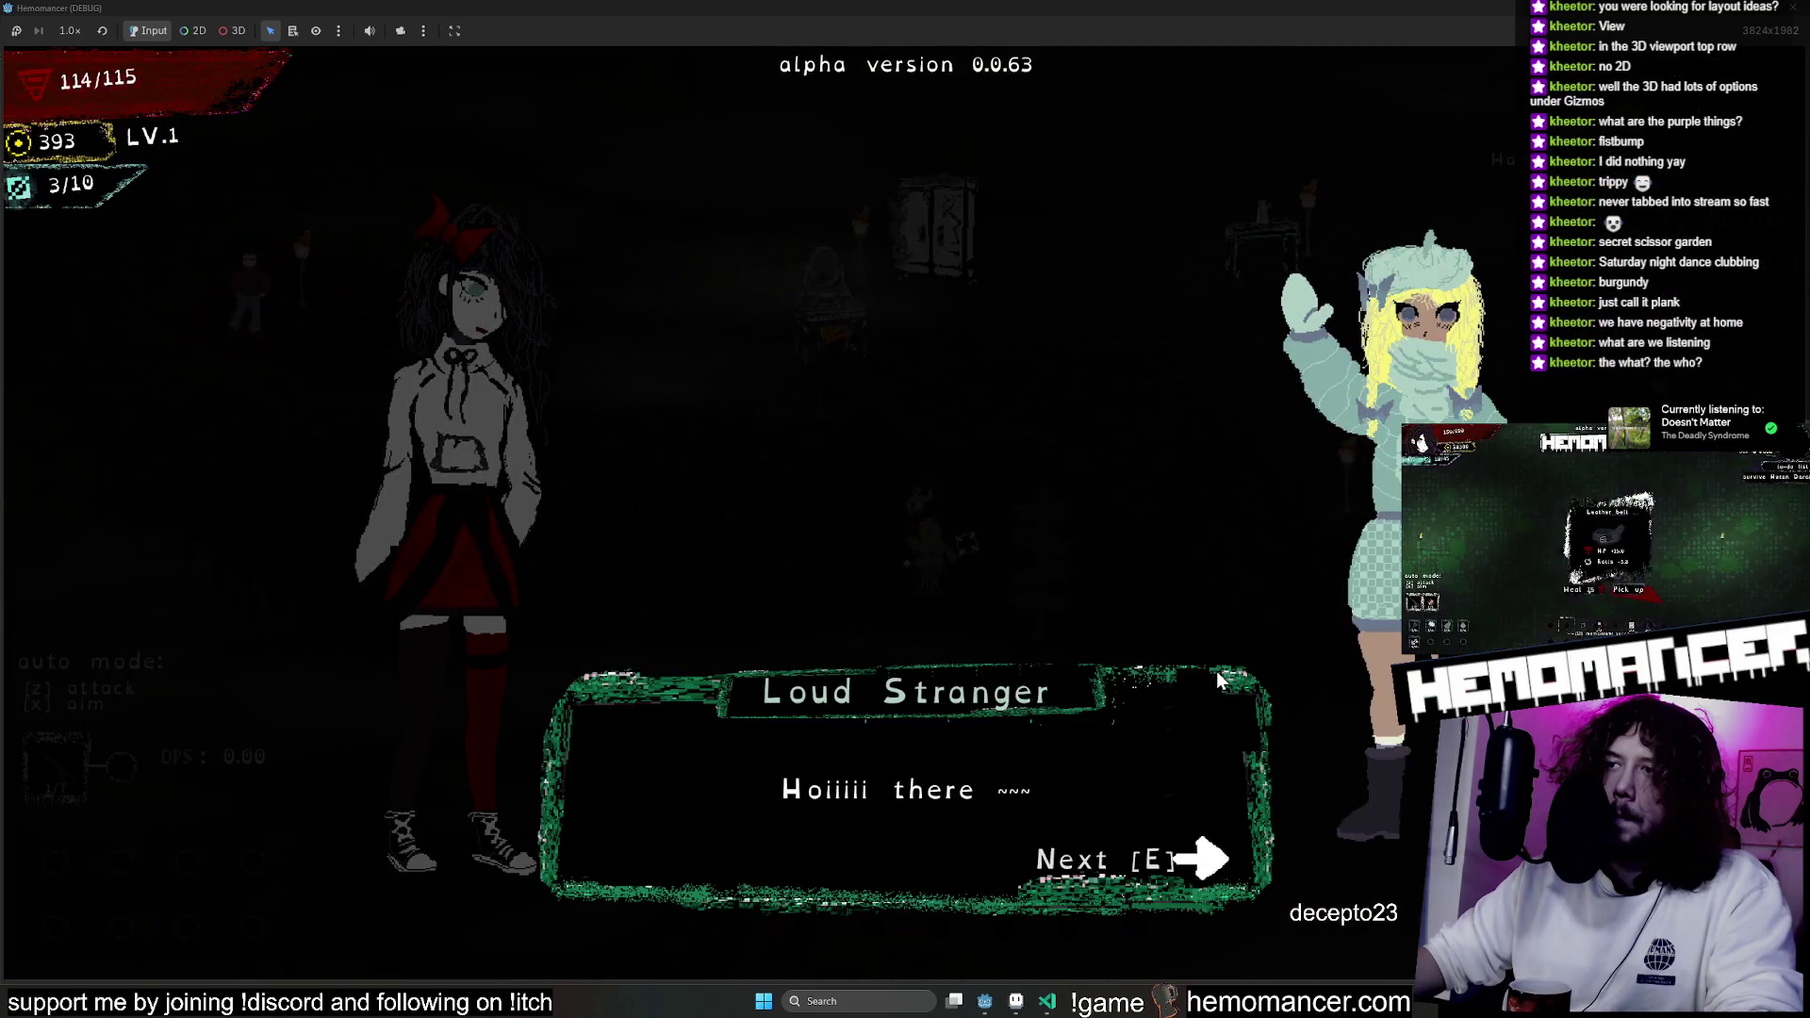
{"action": "key", "text": "e"}
{"action": "key", "text": "a"}
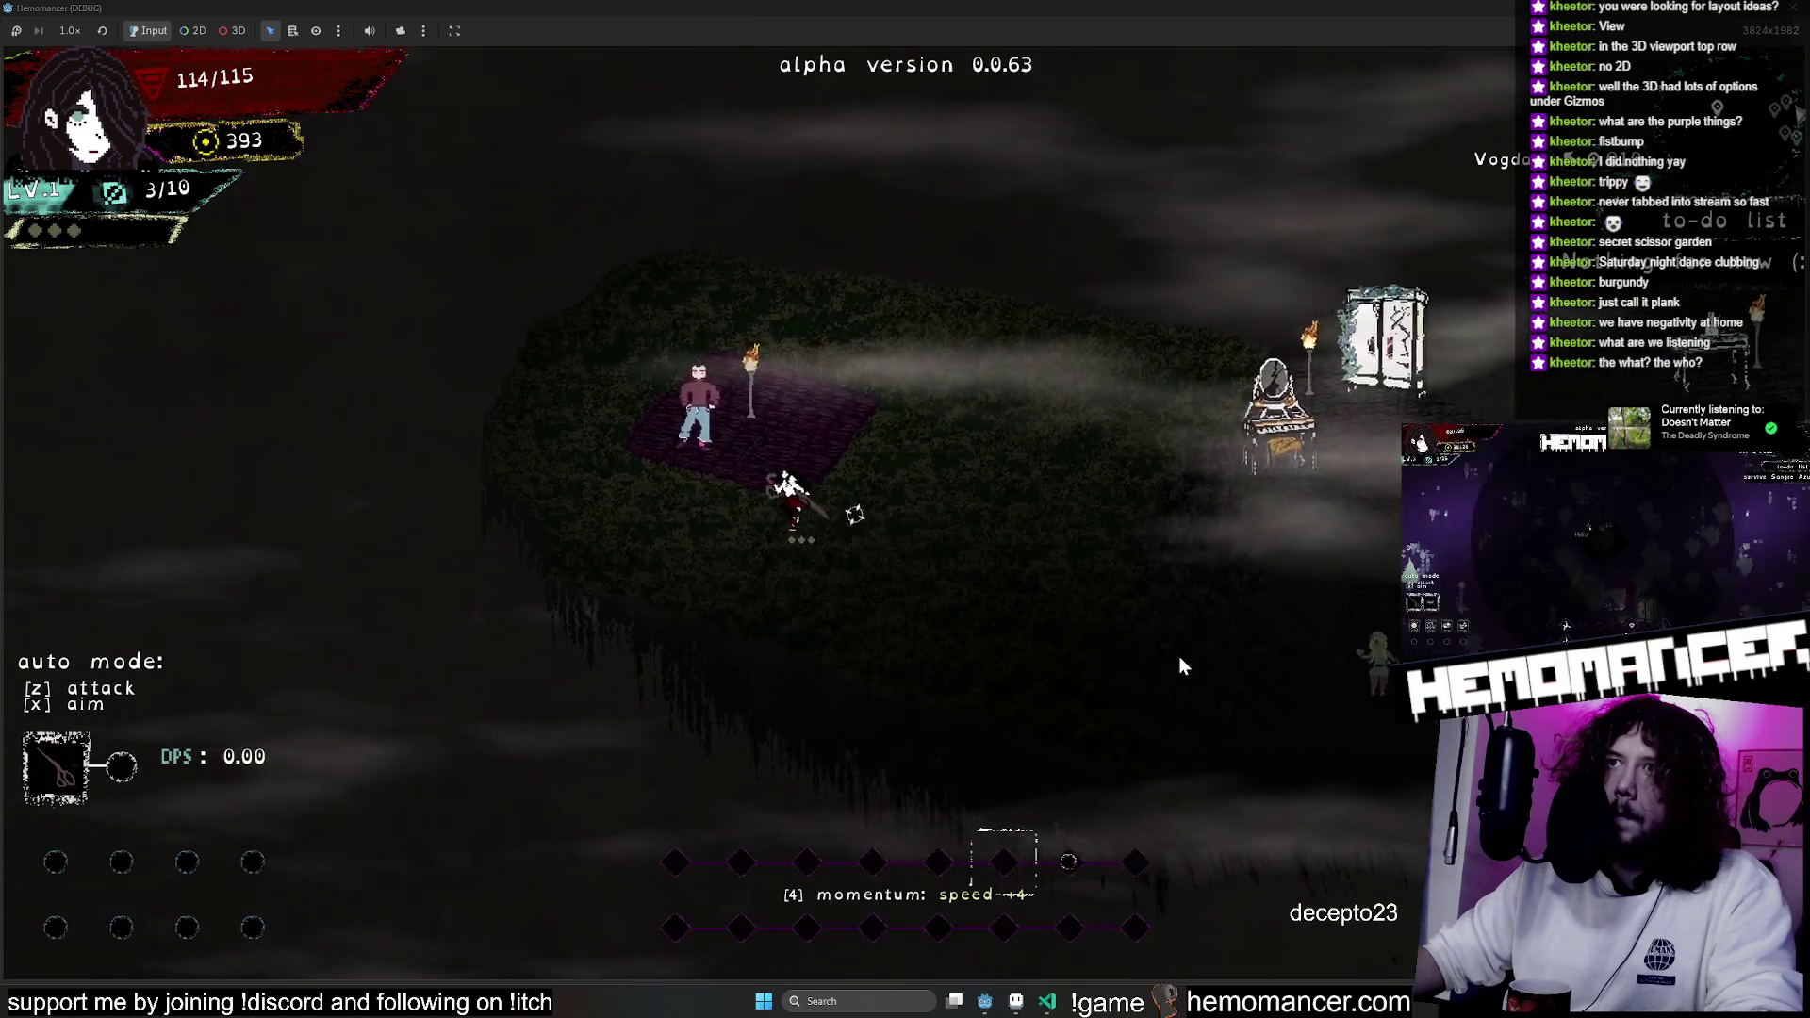
{"action": "key", "text": "e"}
{"action": "key", "text": "e"}
{"action": "key", "text": "d"}
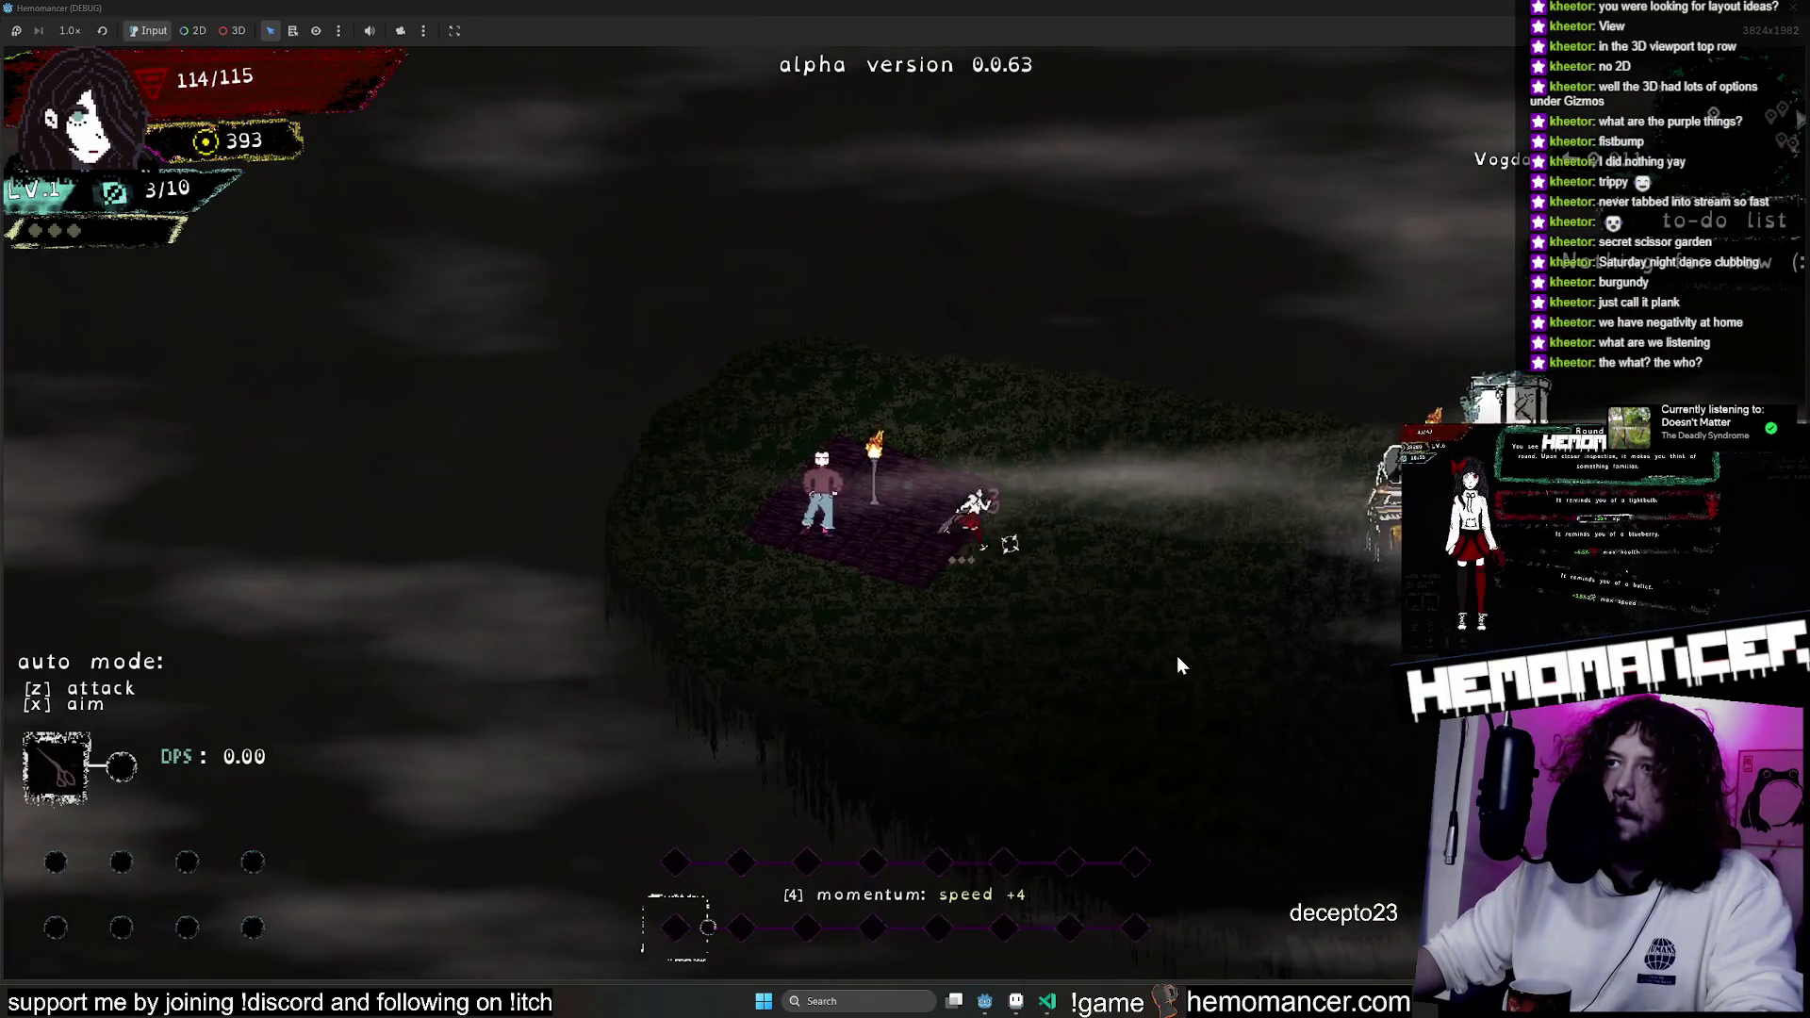
{"action": "key", "text": "d"}
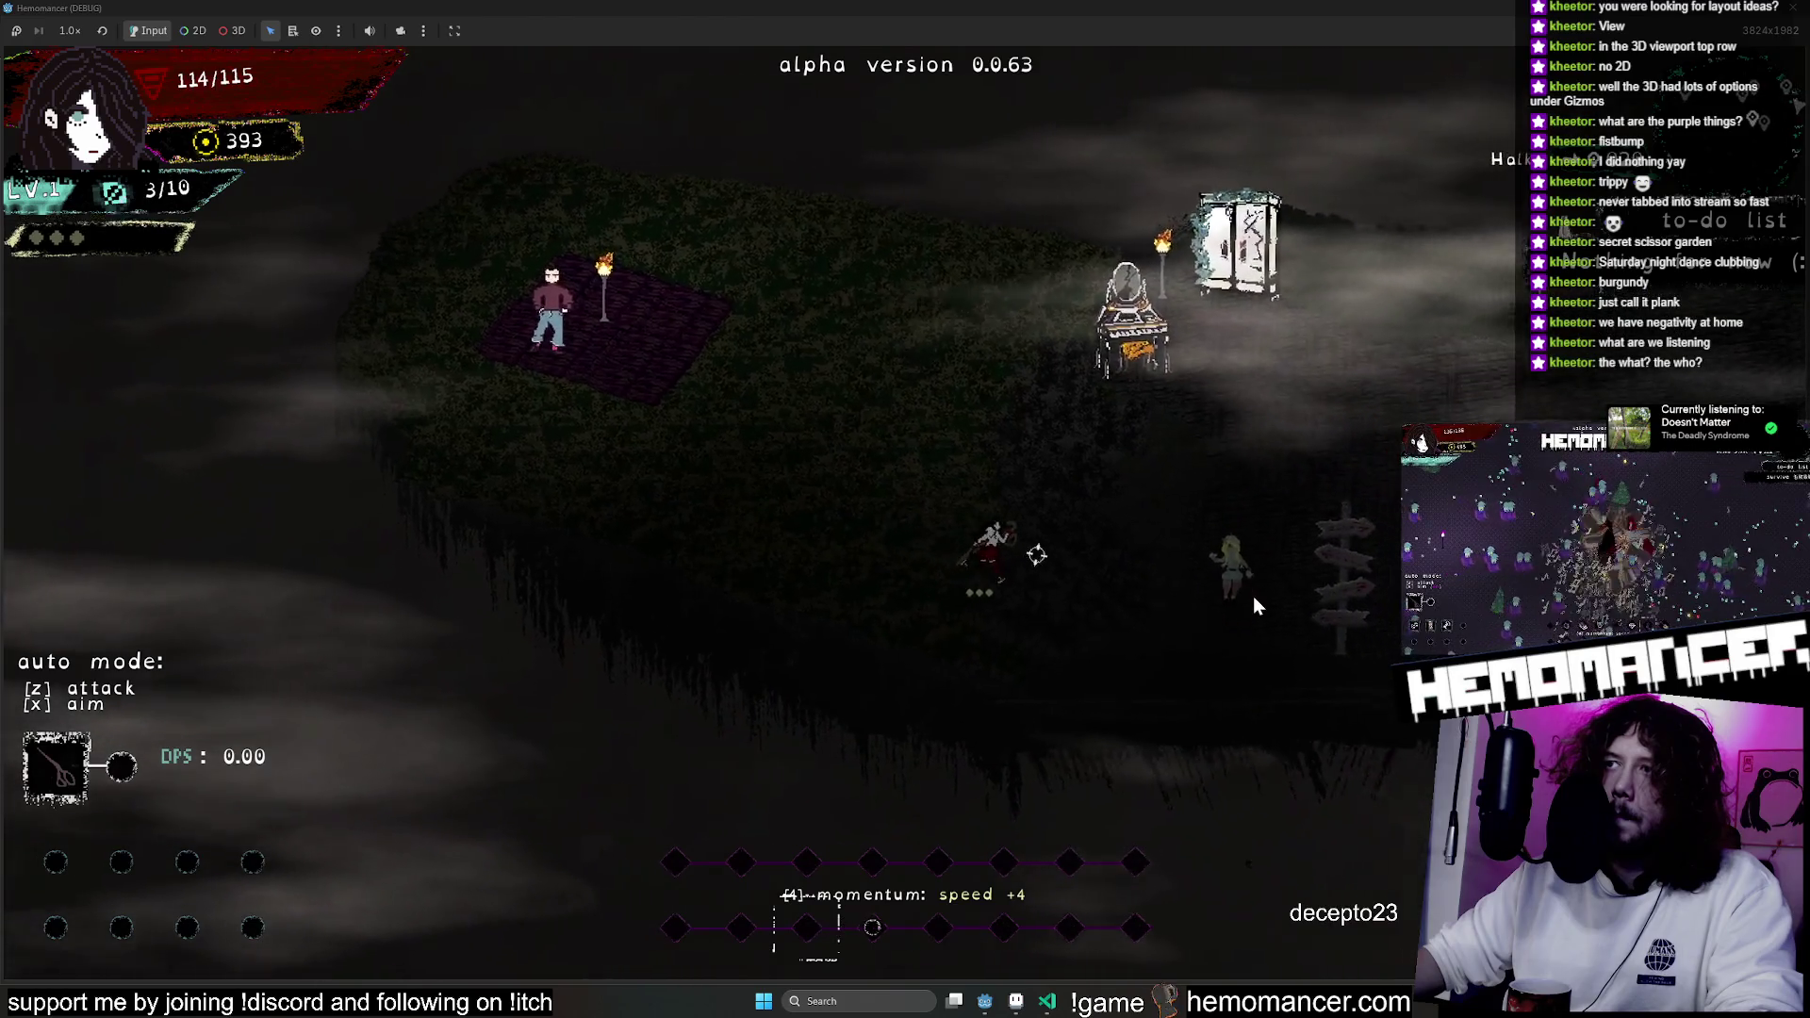
{"action": "key", "text": "e"}
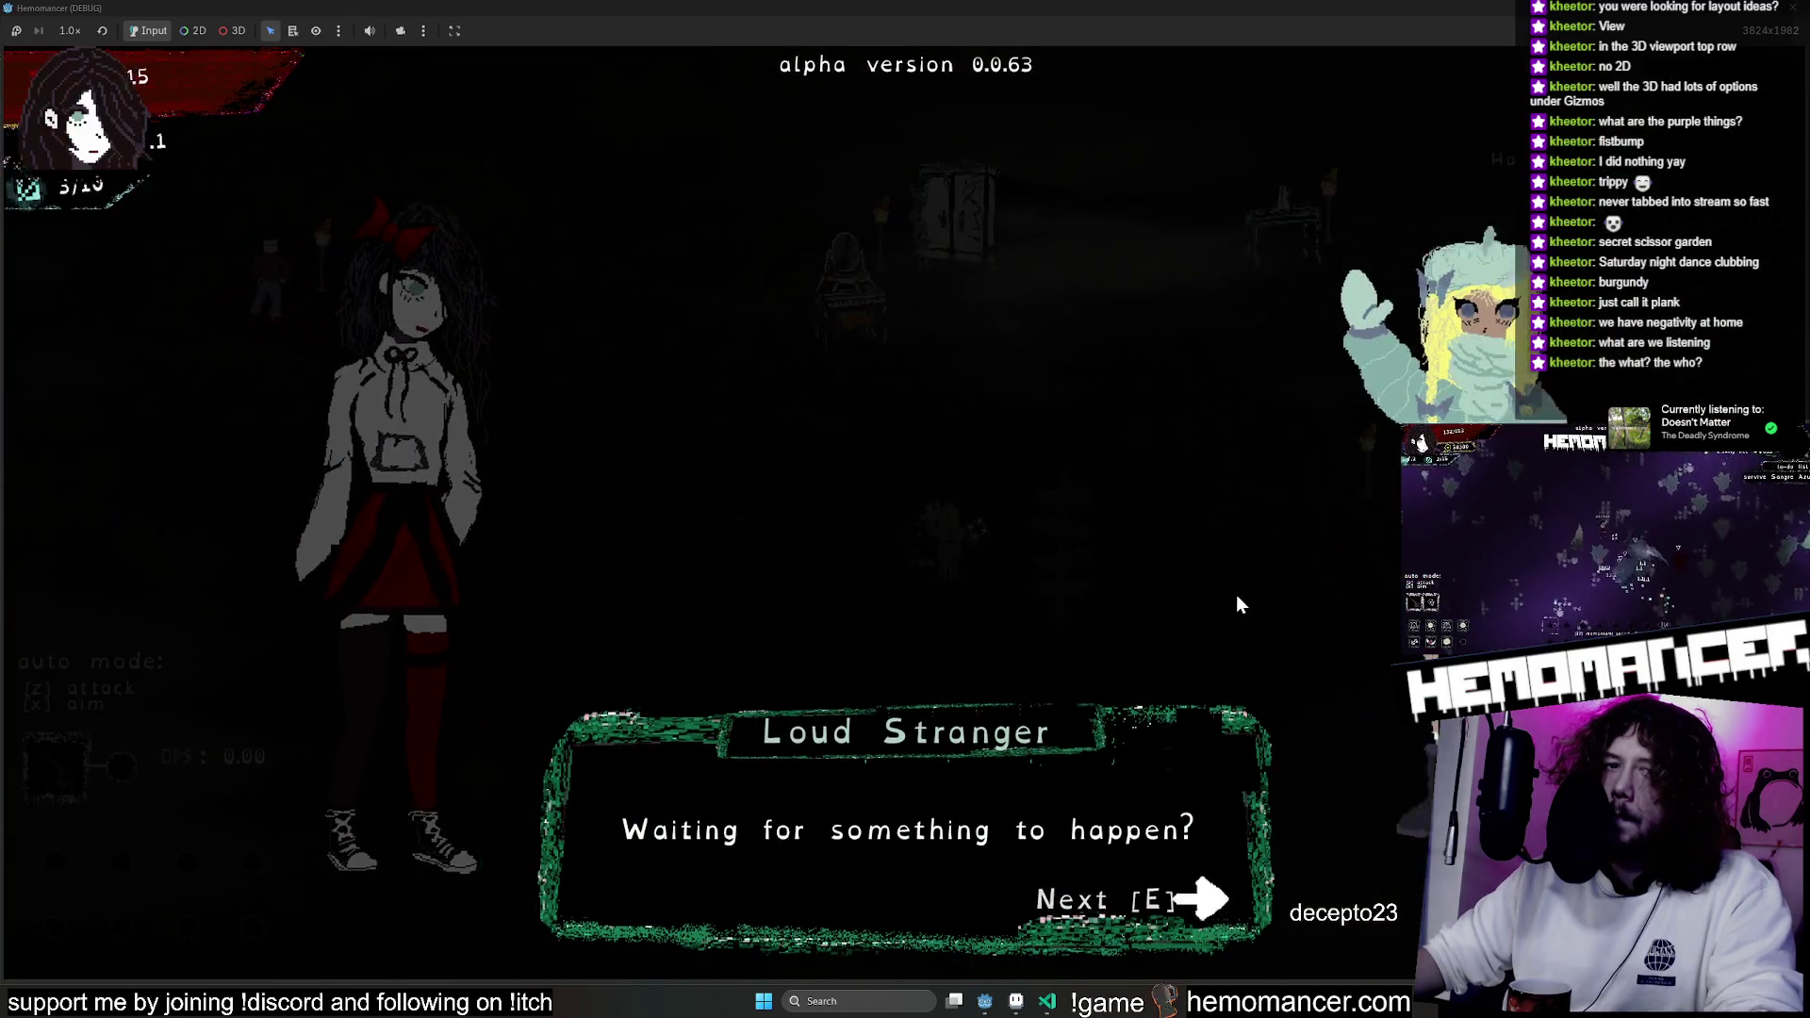
{"action": "key", "text": "e"}
{"action": "key", "text": "w"}
{"action": "key", "text": "w"}
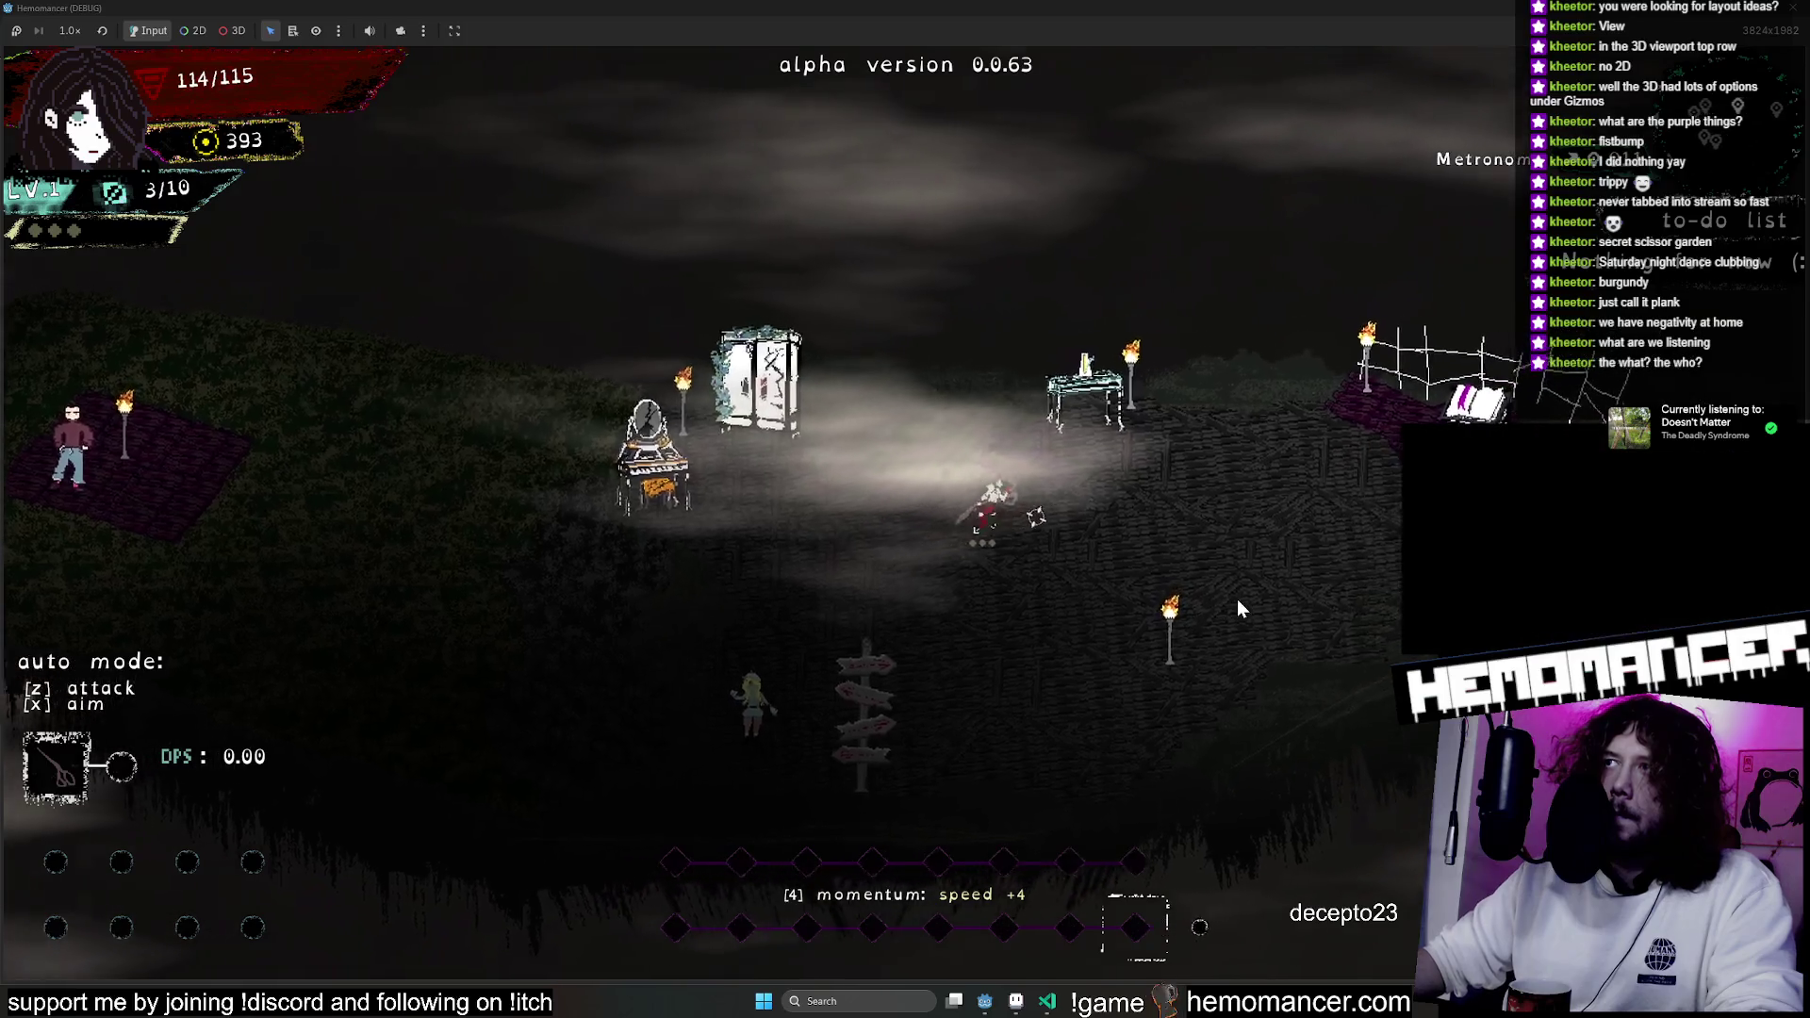
Walk the island past the vanity, wardrobe, metronome and signpost, then stop the debug run with F8.
{"action": "key", "text": "a"}
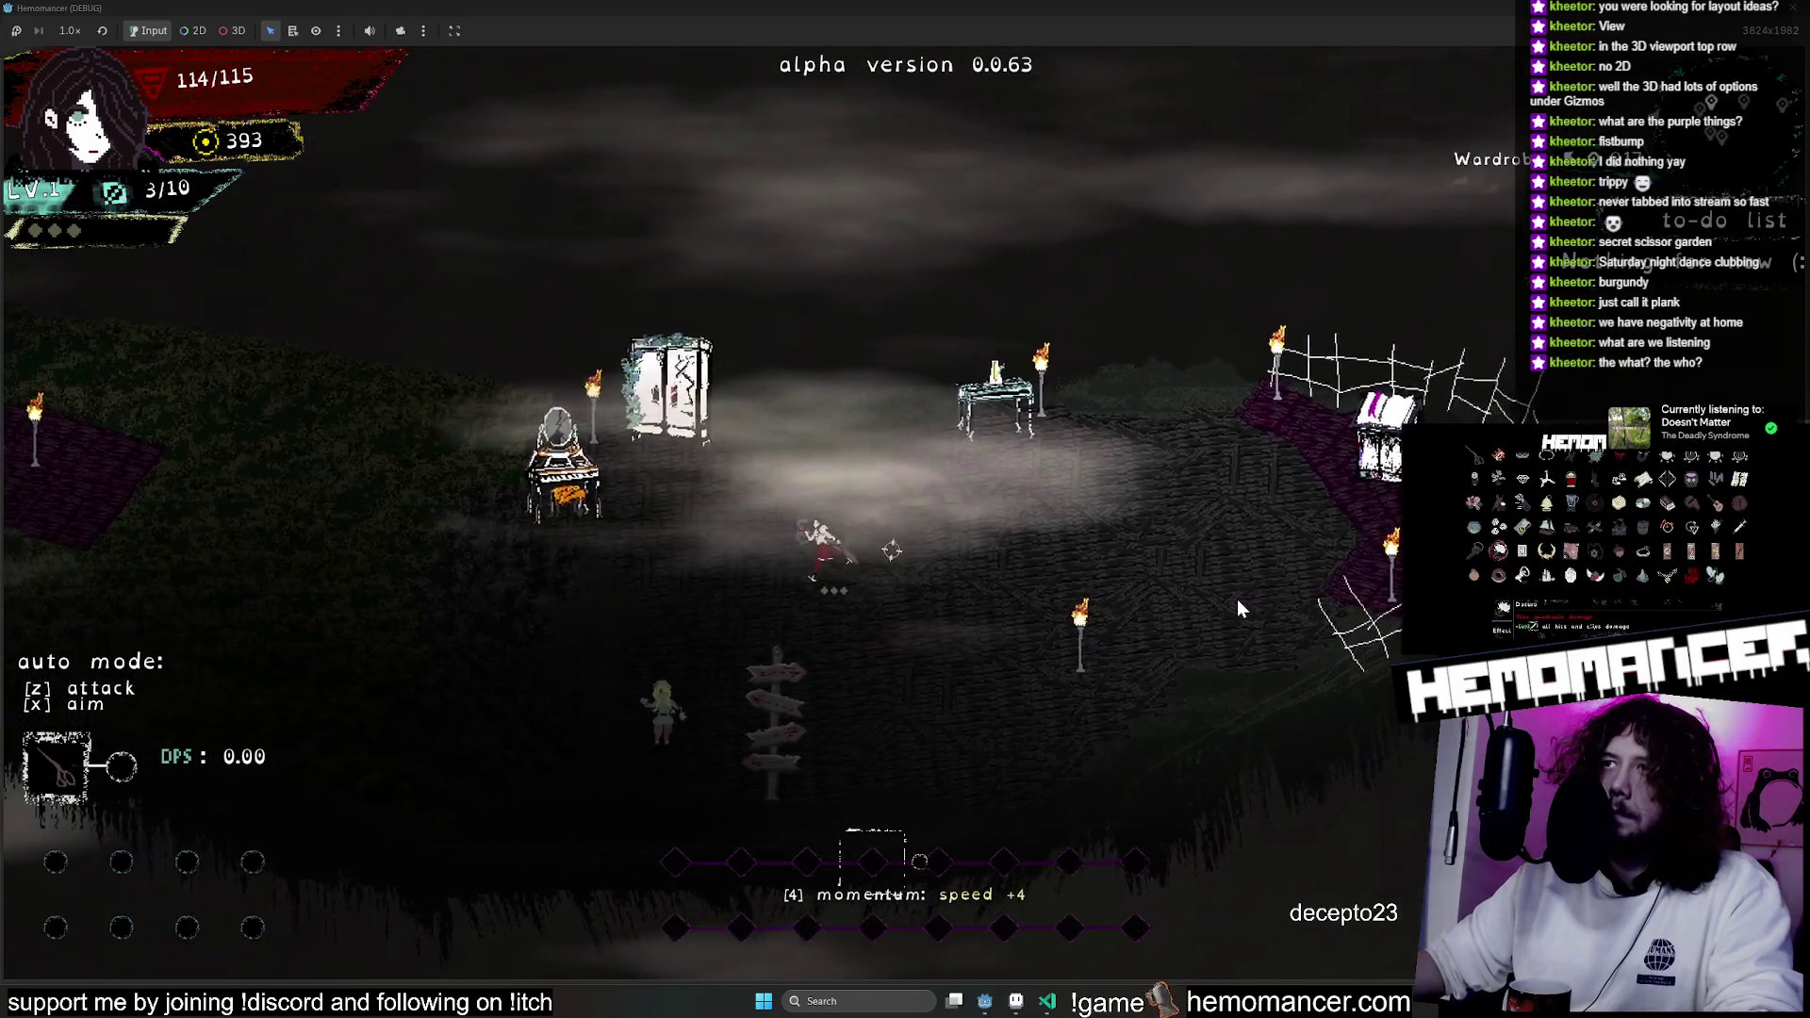
{"action": "key", "text": "a"}
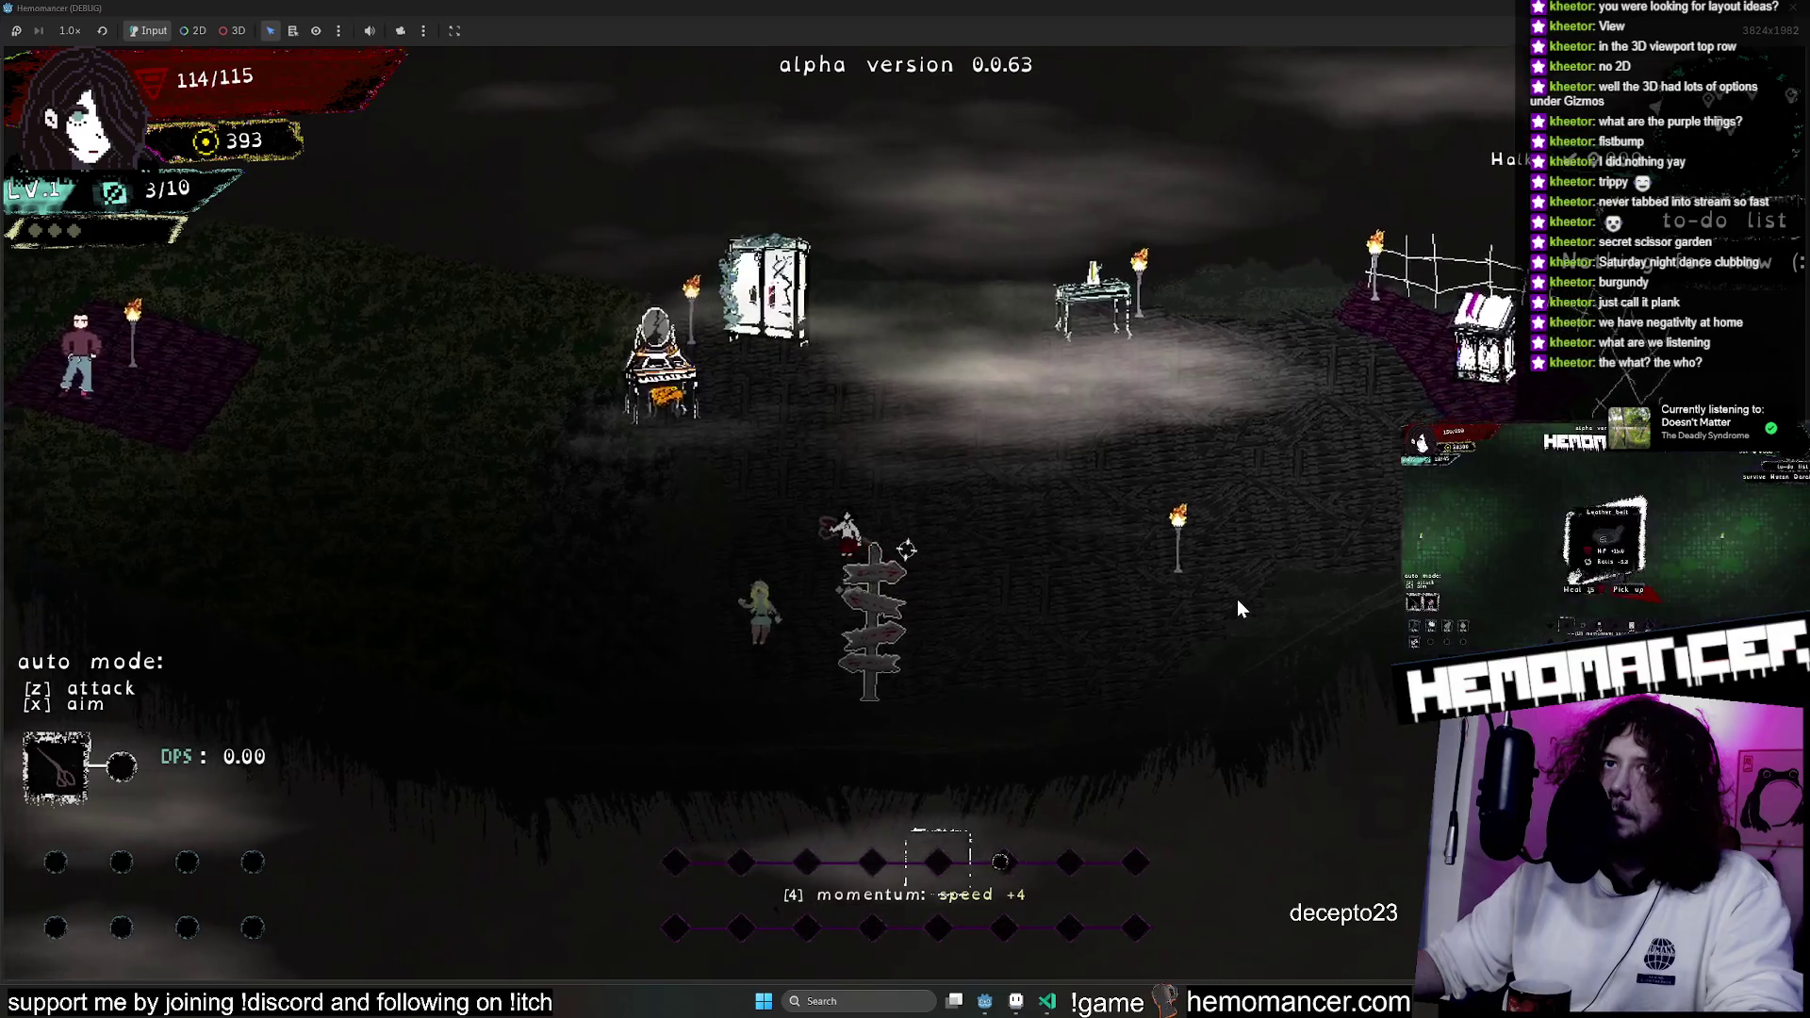
{"action": "key", "text": "a"}
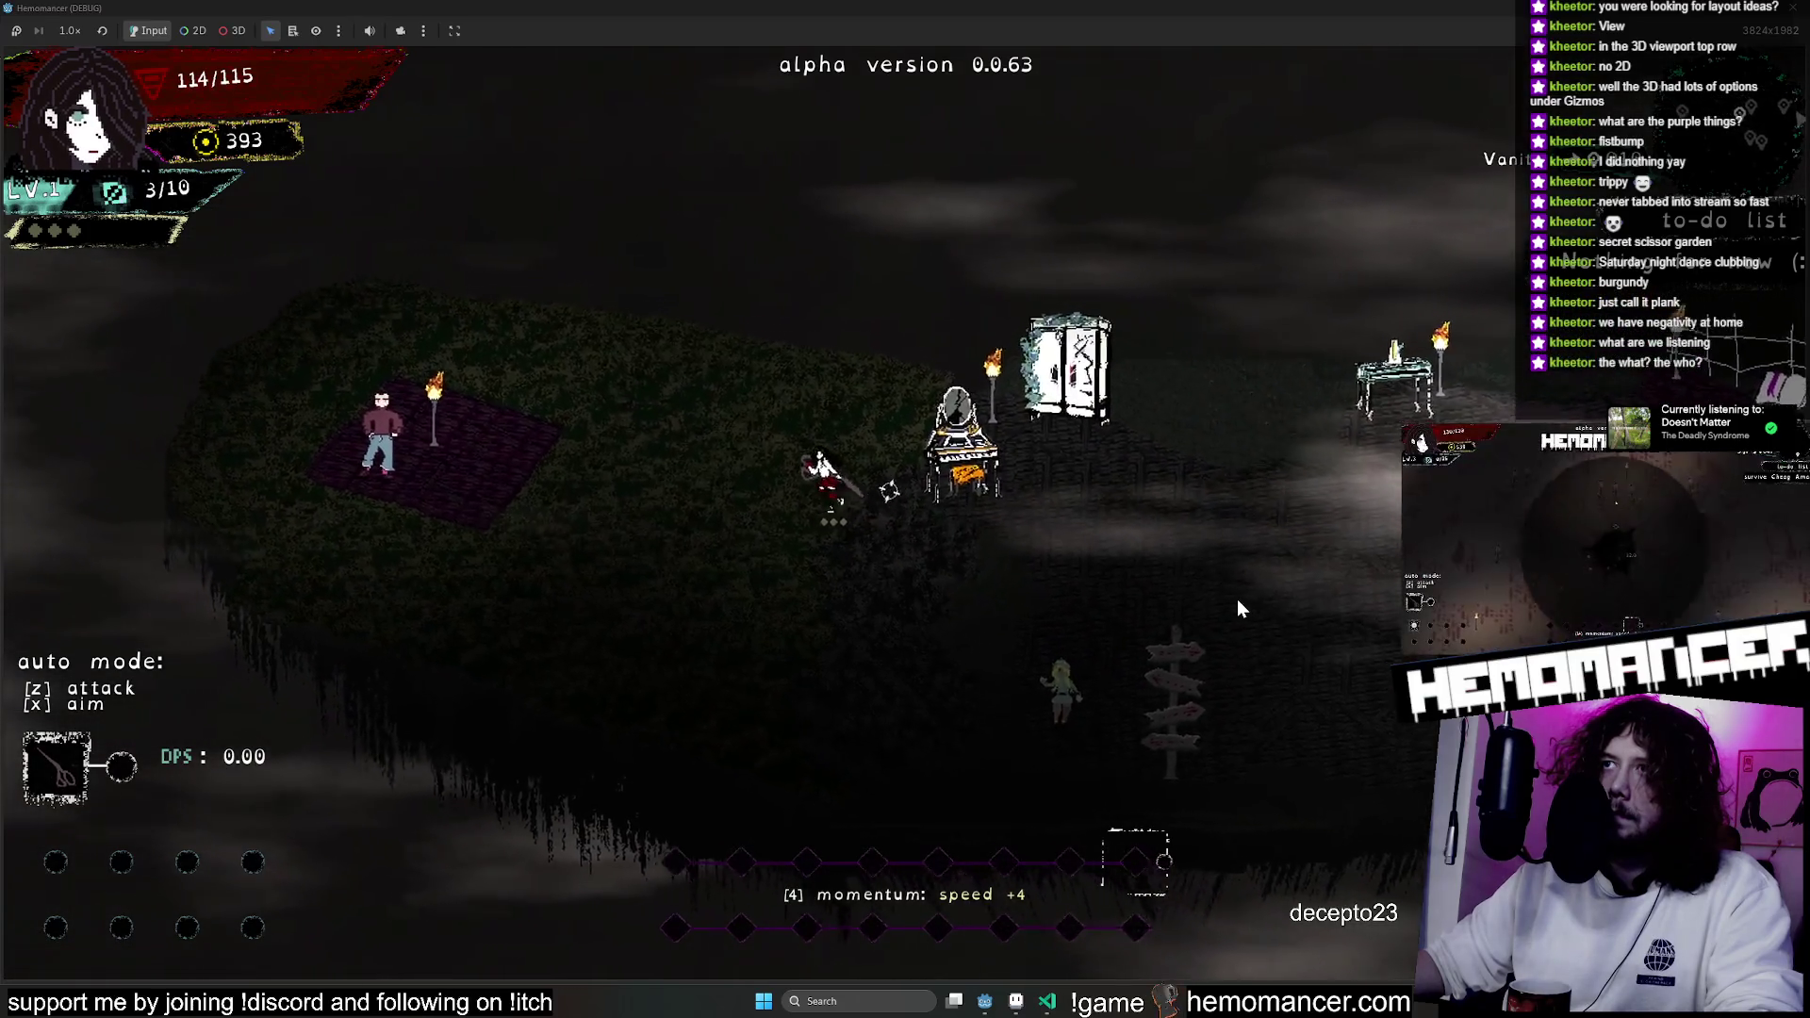
{"action": "key", "text": "d"}
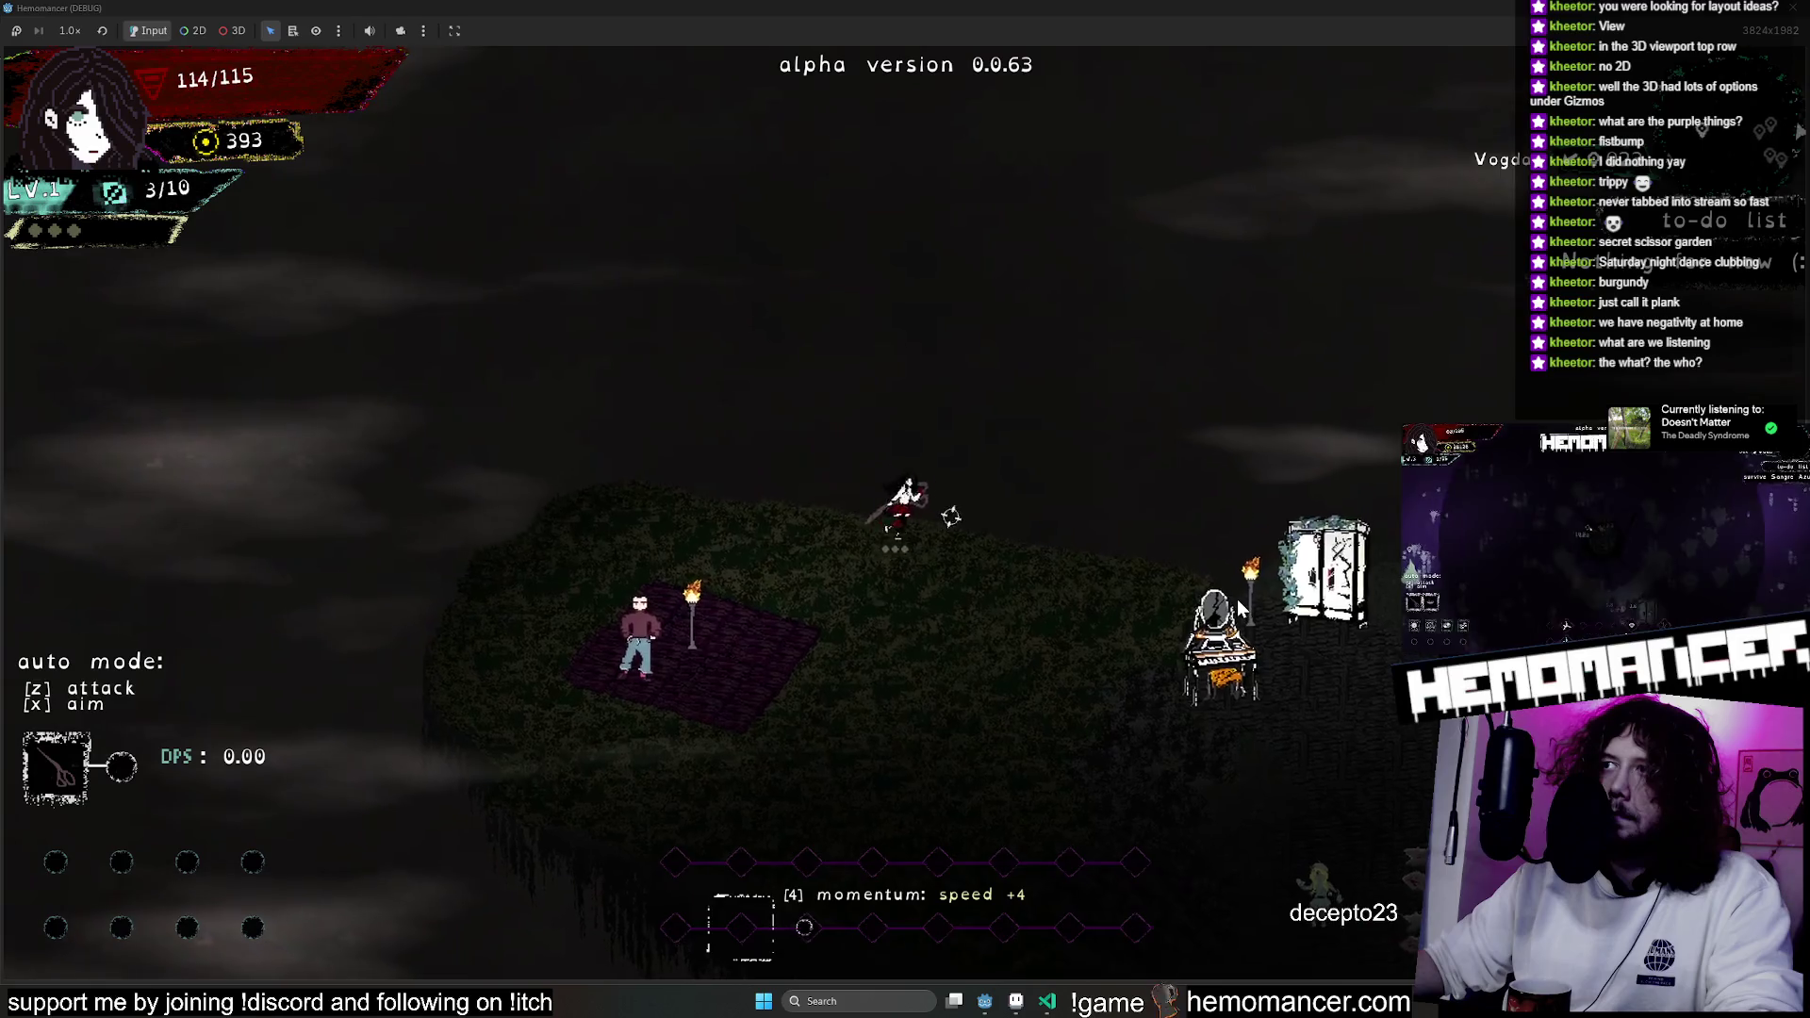
{"action": "key", "text": "d"}
{"action": "key", "text": "s"}
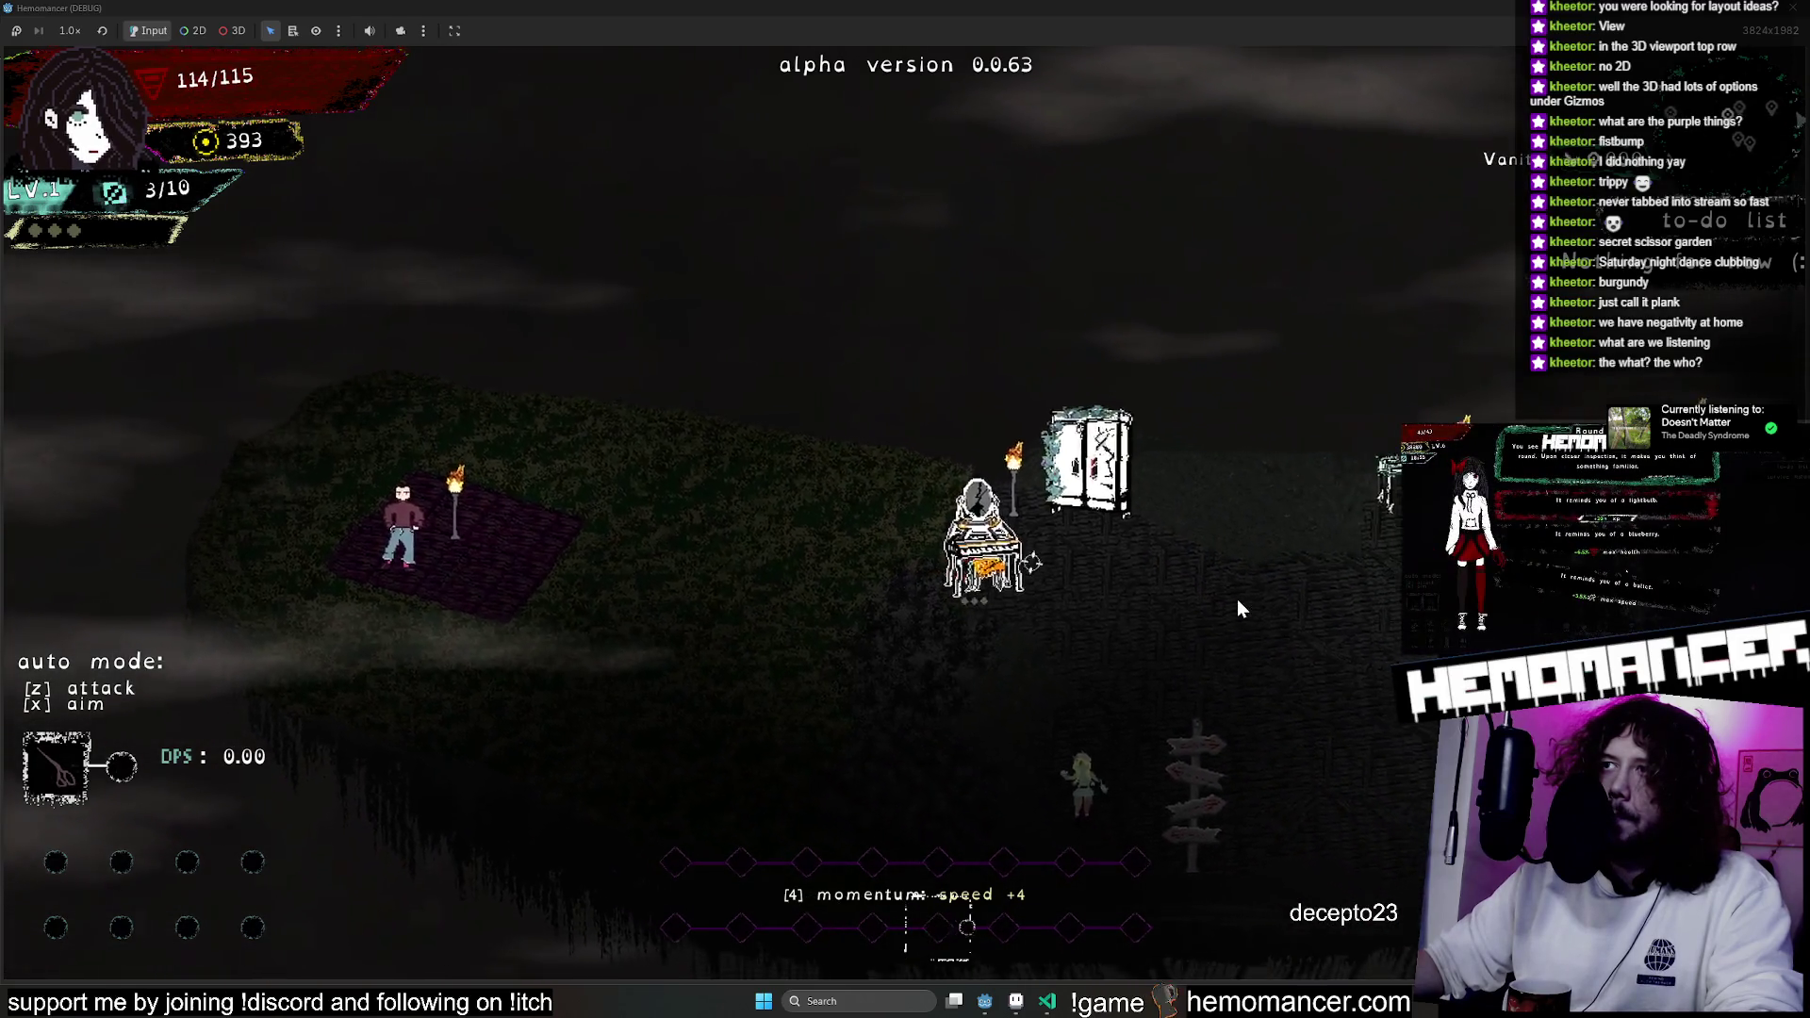
{"action": "key", "text": "d"}
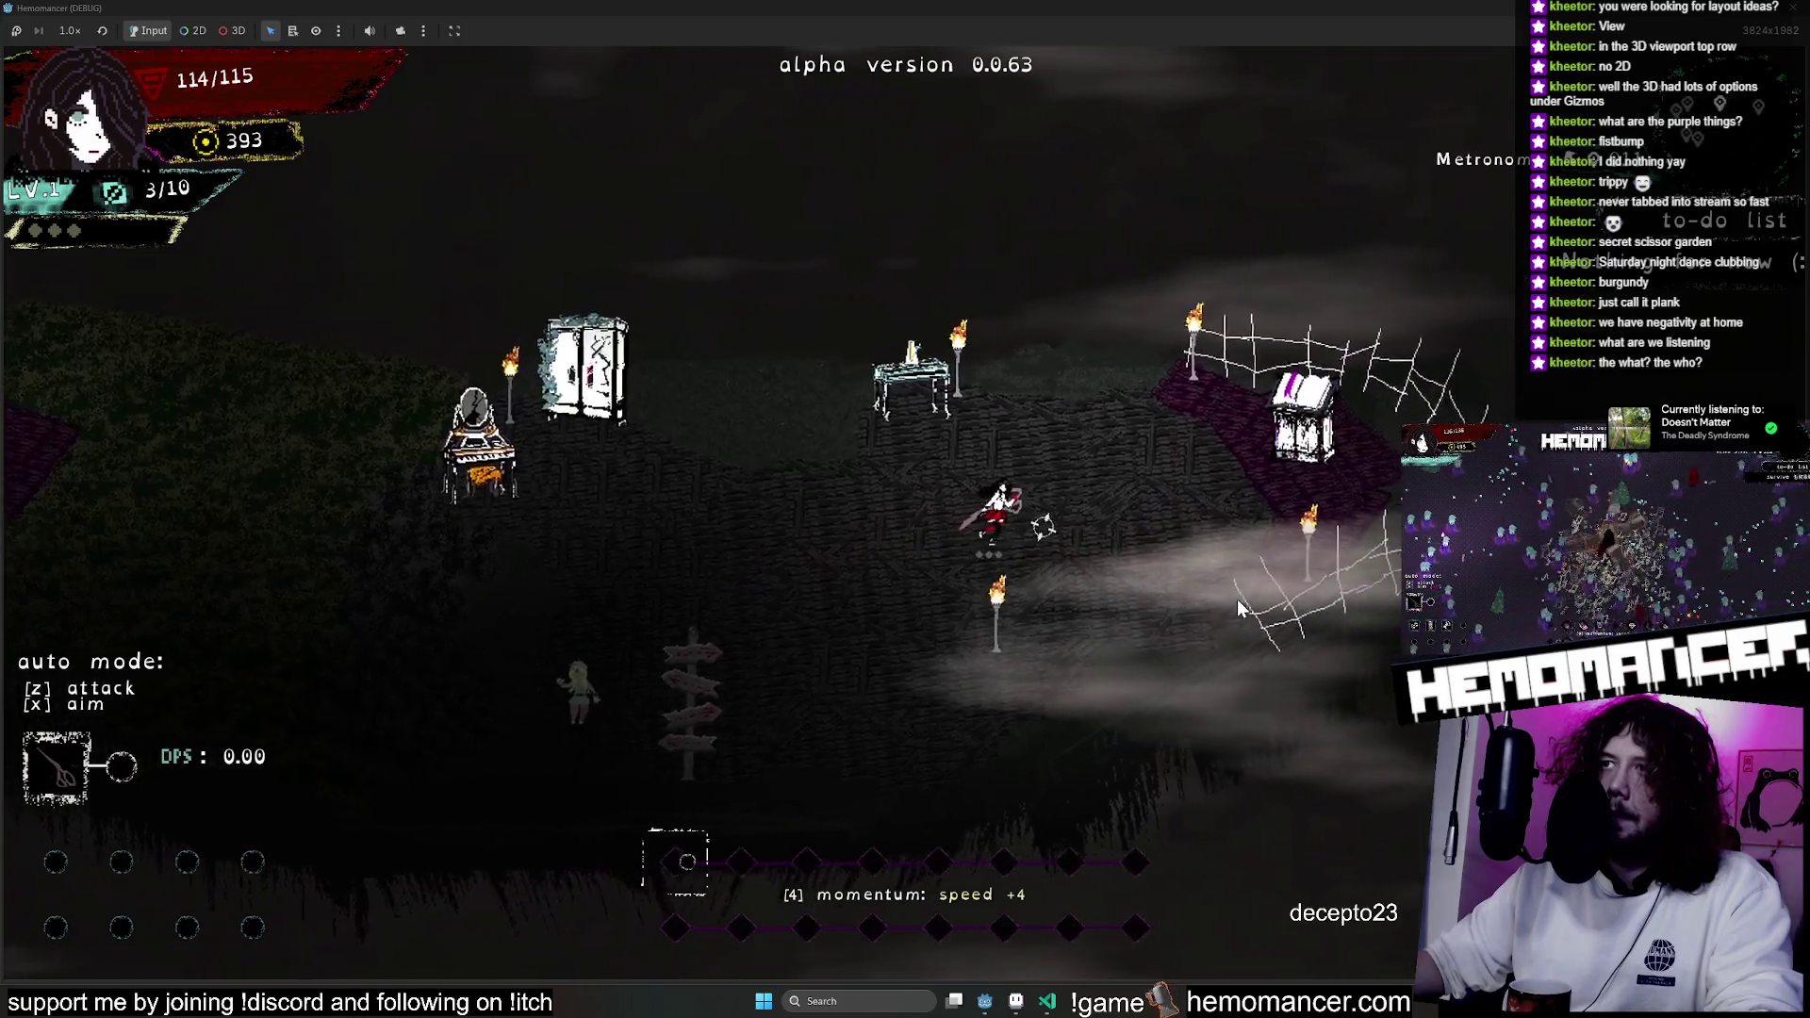
{"action": "key", "text": "a"}
{"action": "key", "text": "s"}
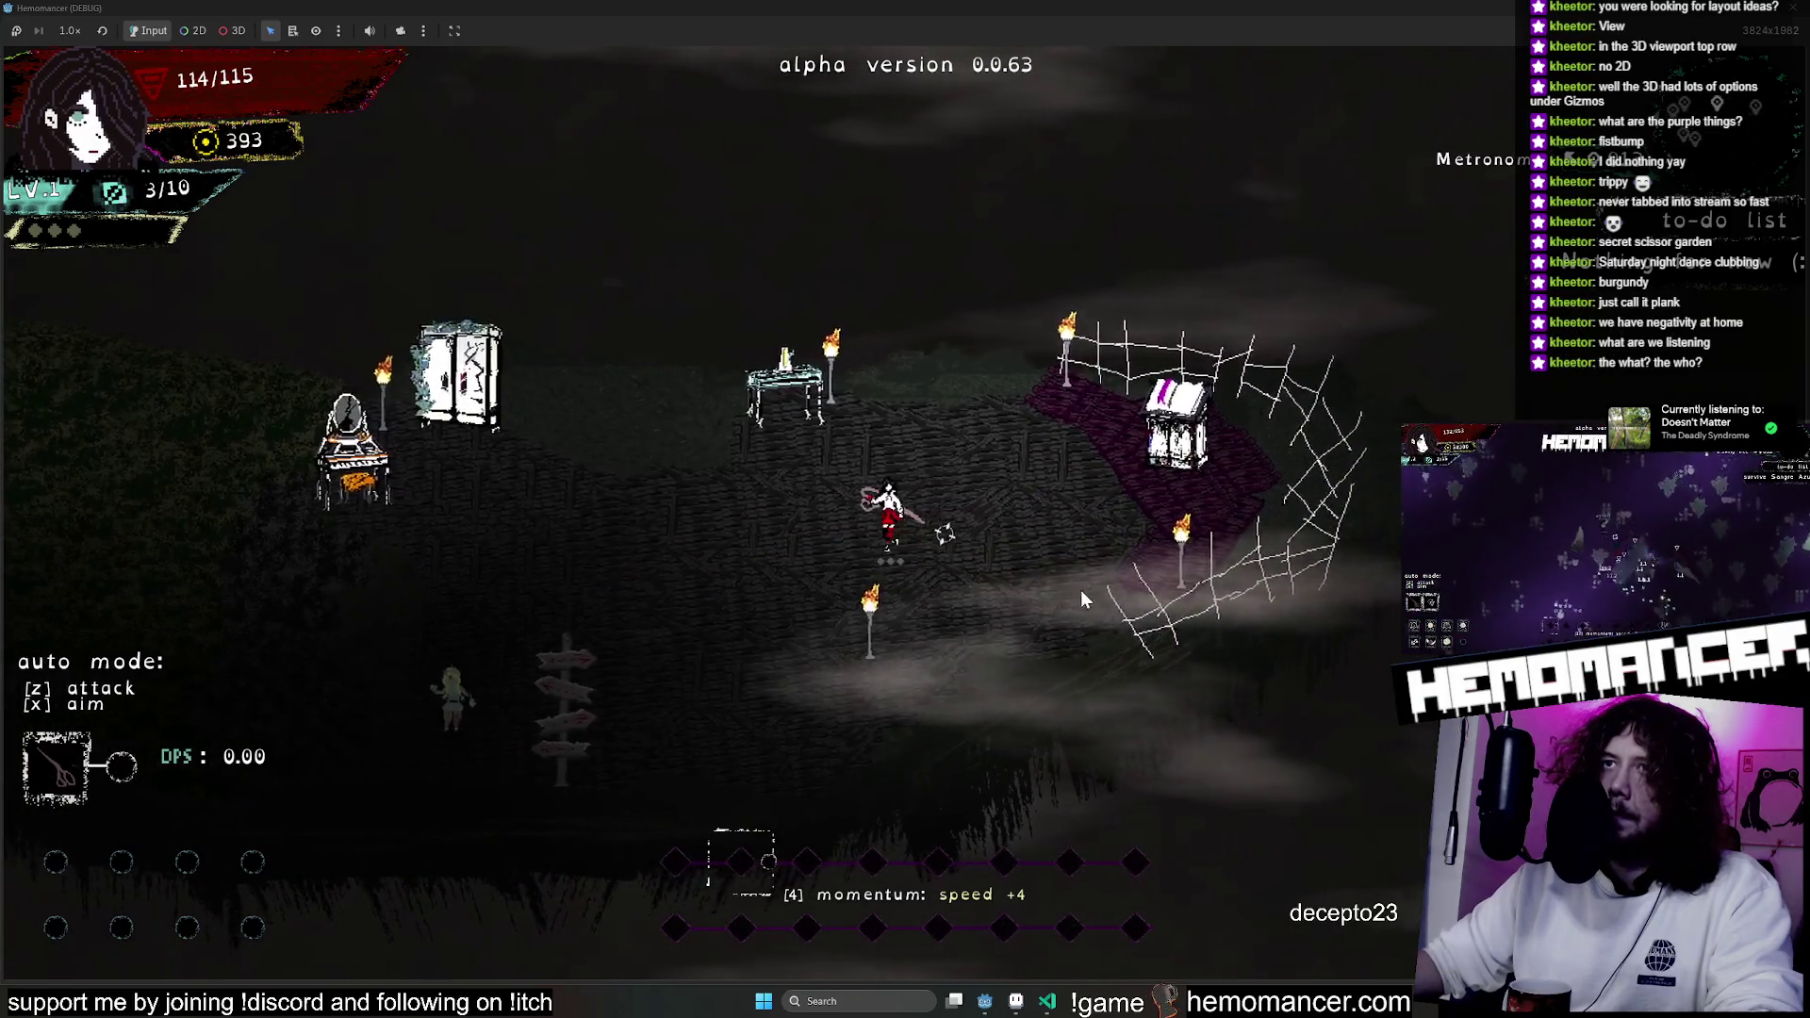
{"action": "key", "text": "a"}
{"action": "key", "text": "s"}
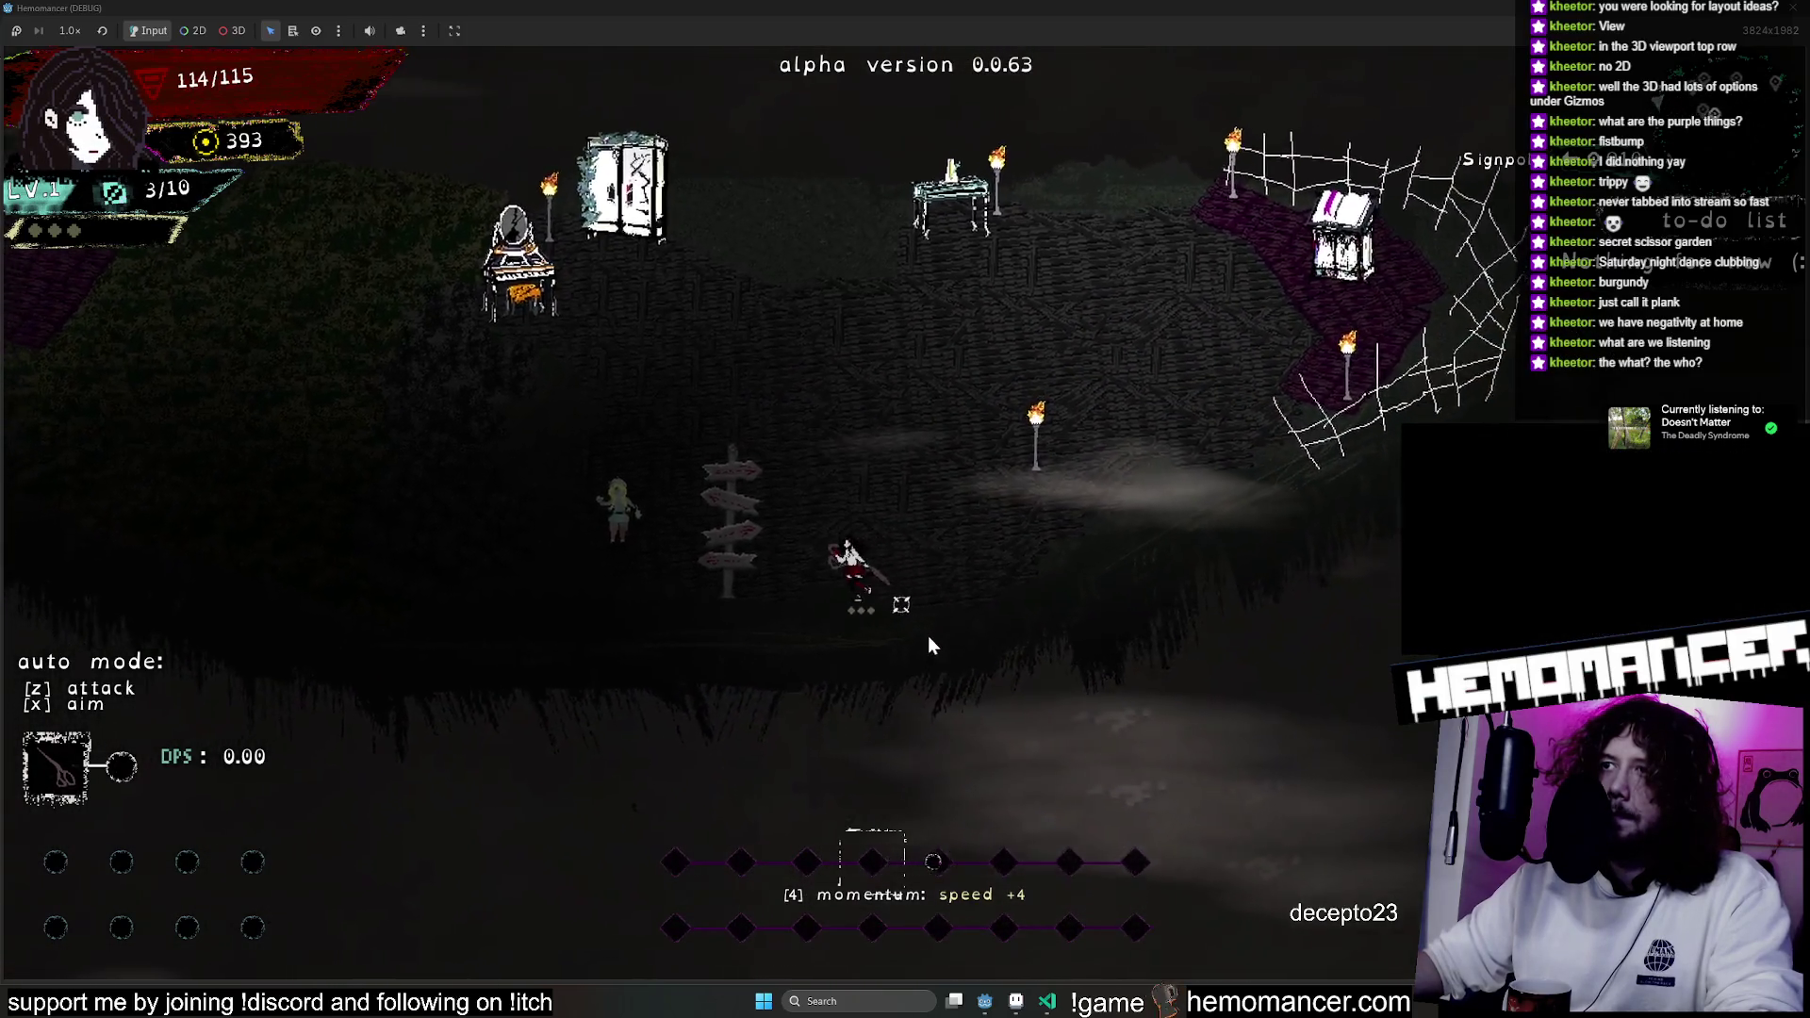
{"action": "key", "text": "a"}
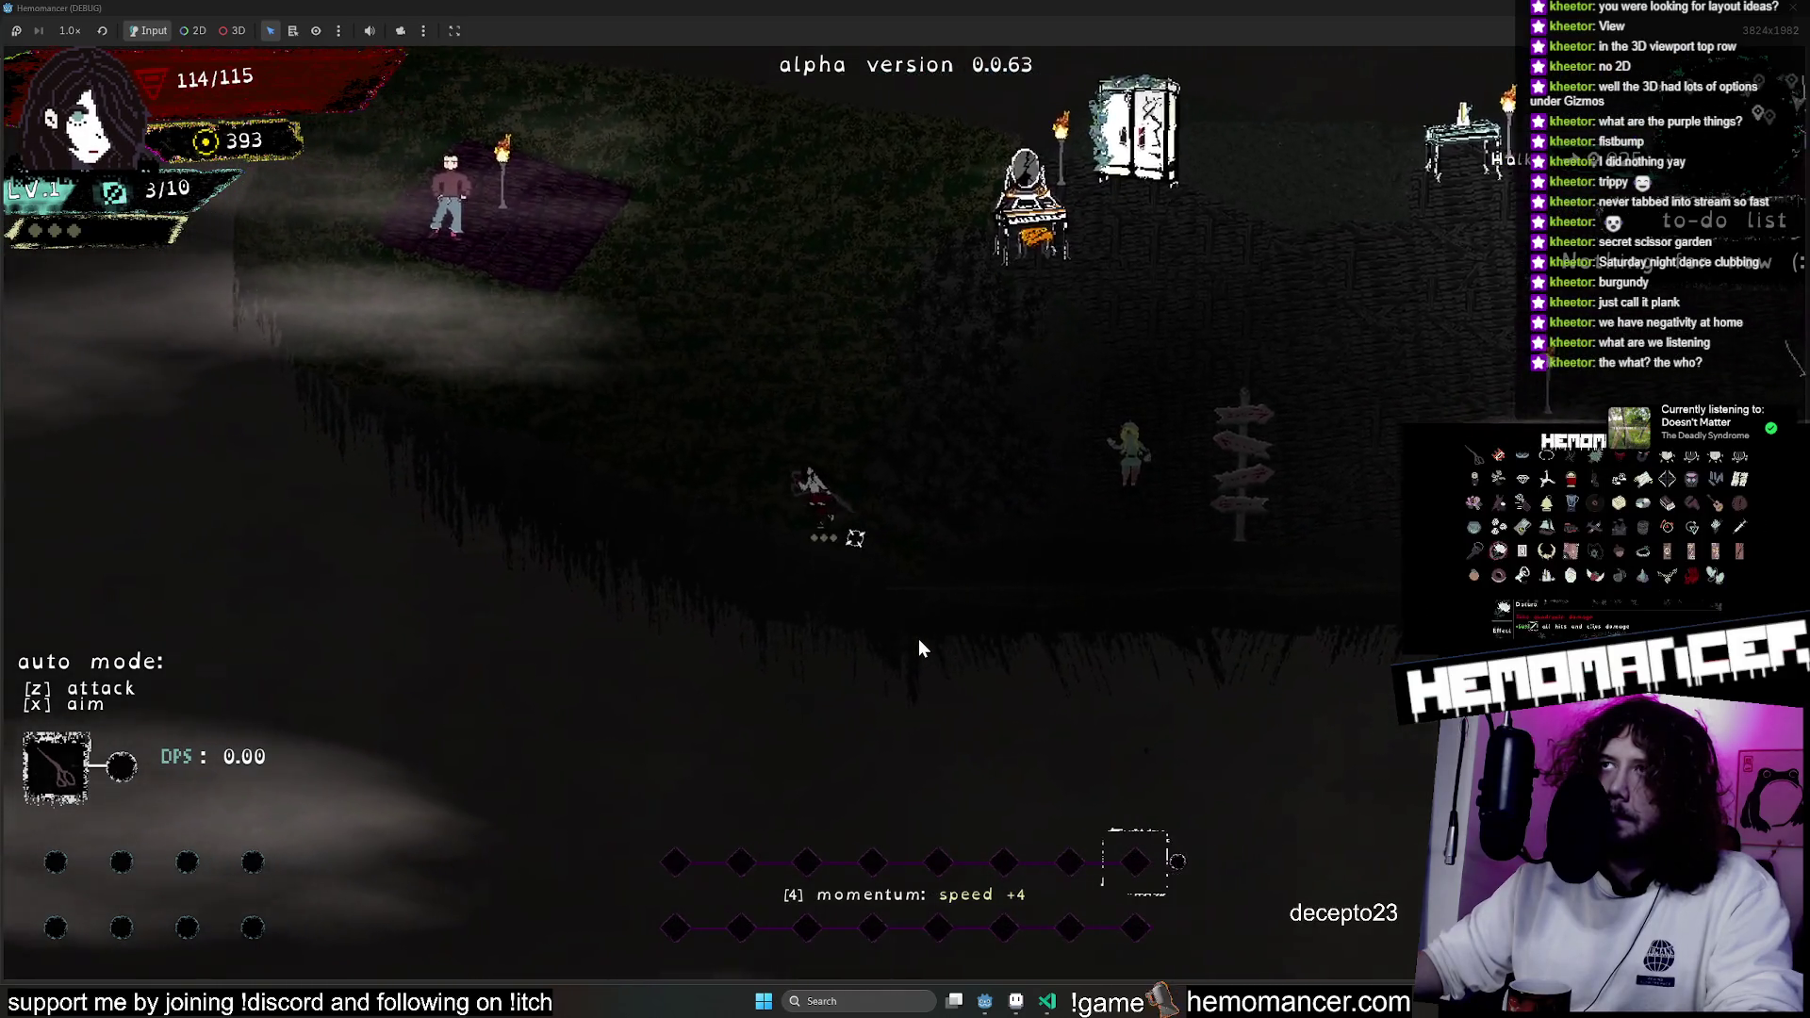
{"action": "key", "text": "w"}
{"action": "key", "text": "a"}
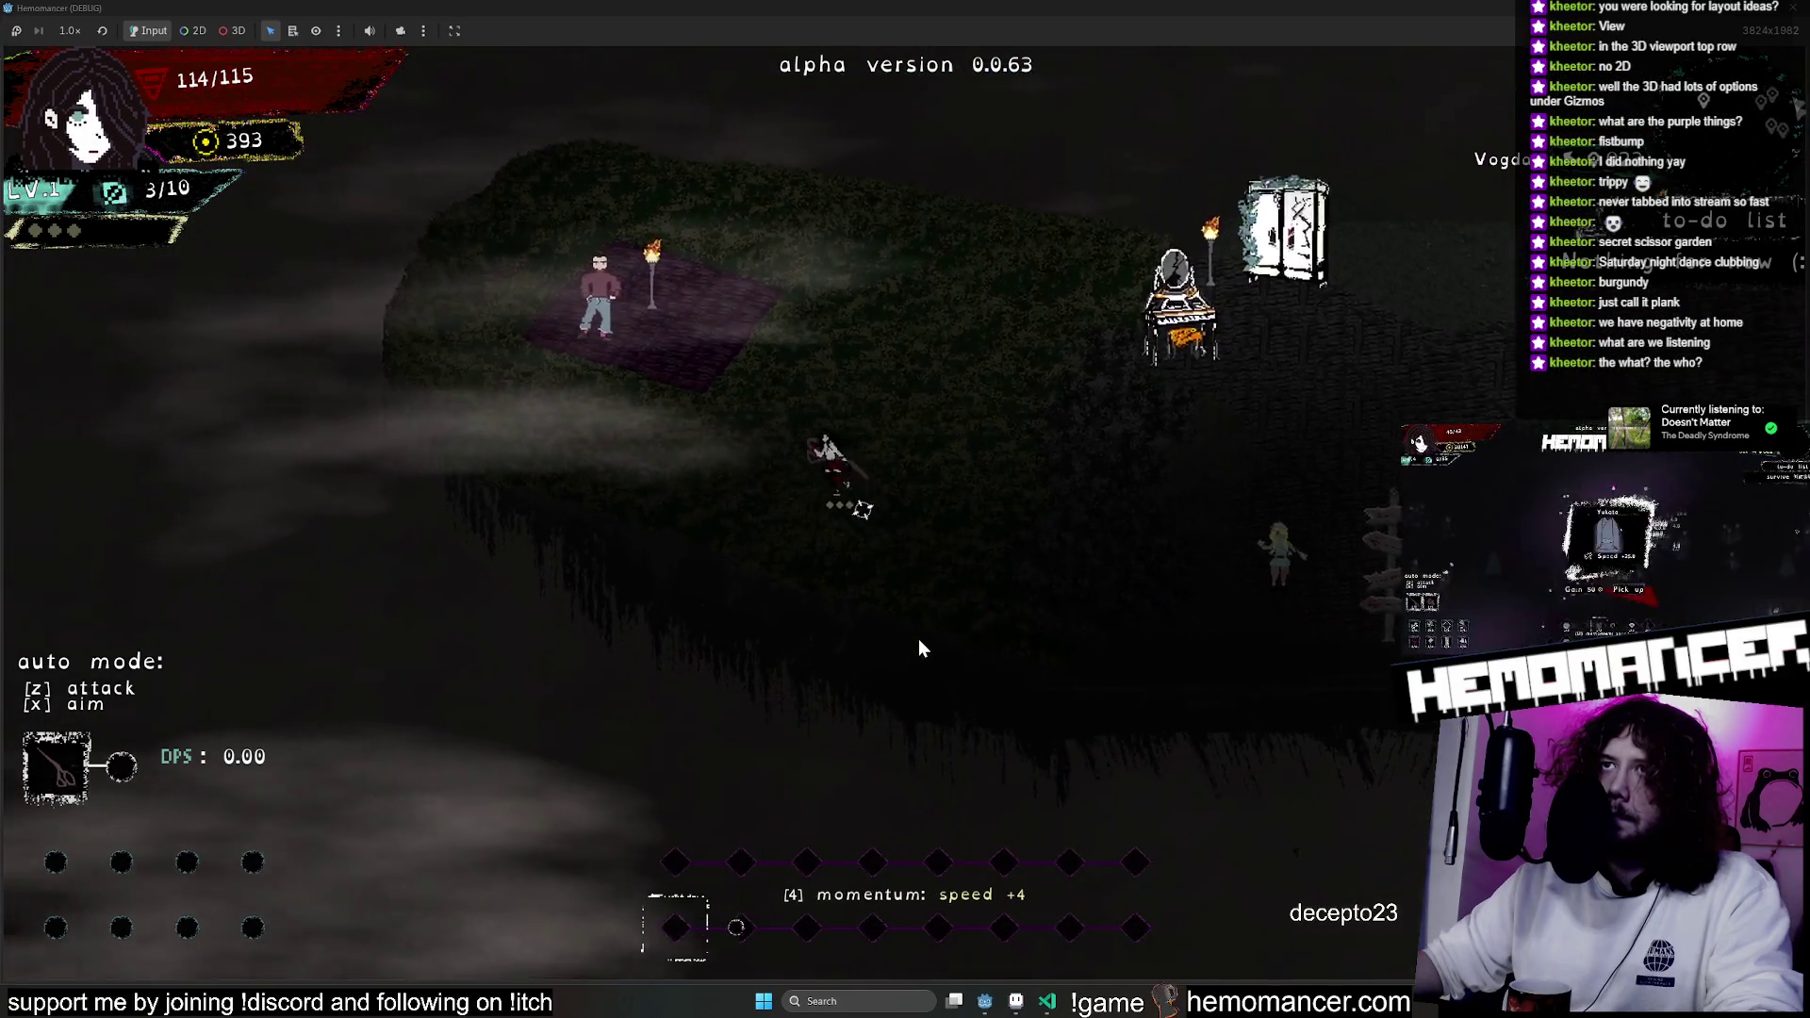
{"action": "key", "text": "d"}
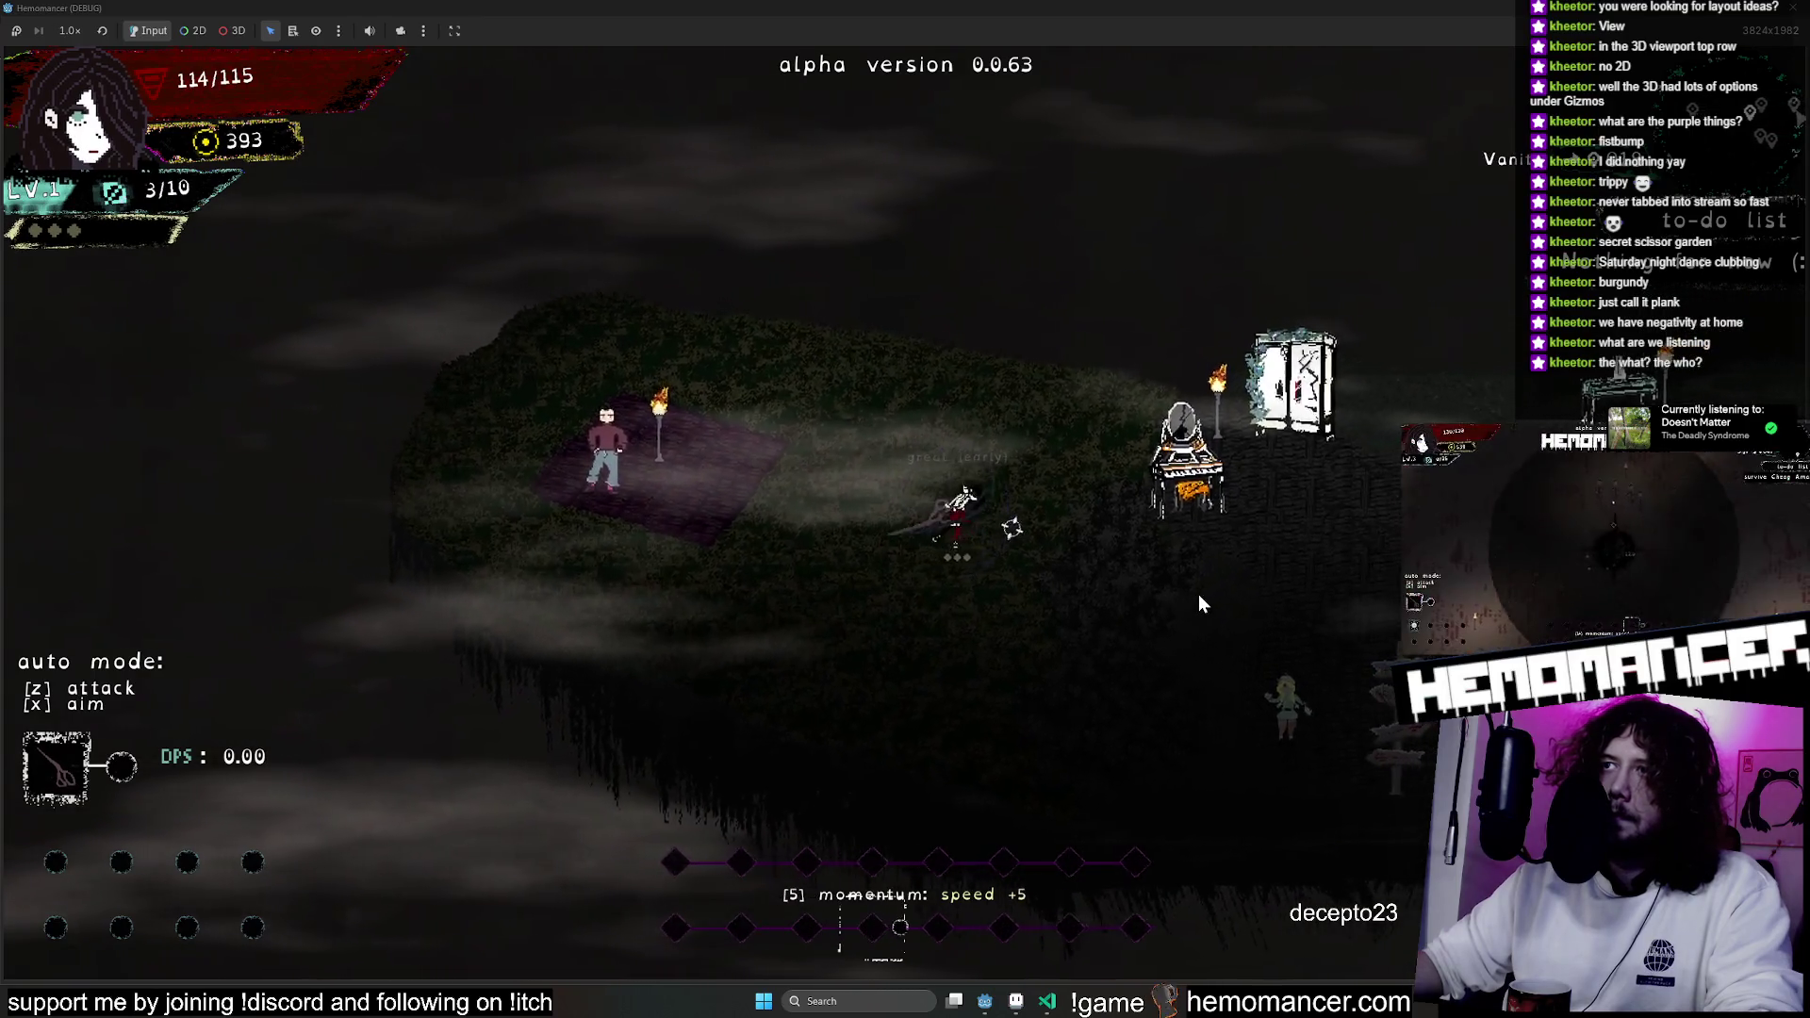
{"action": "key", "text": "d"}
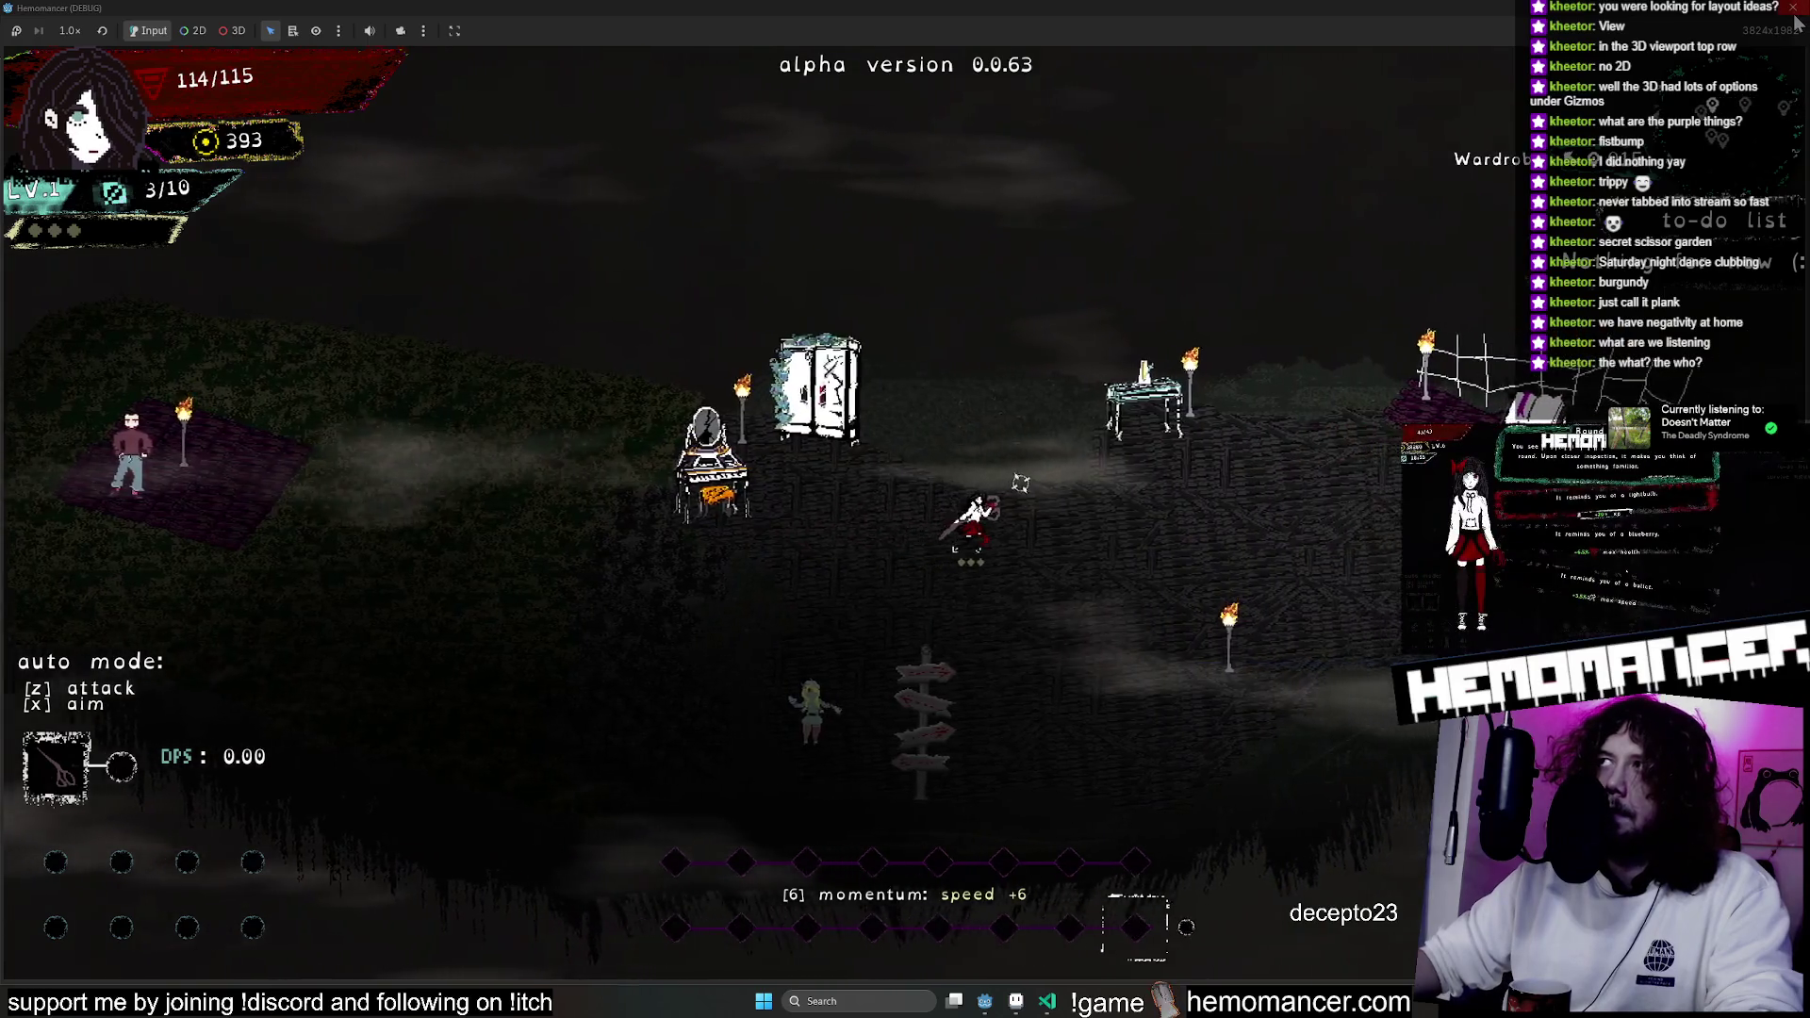
{"action": "key", "text": "F8"}
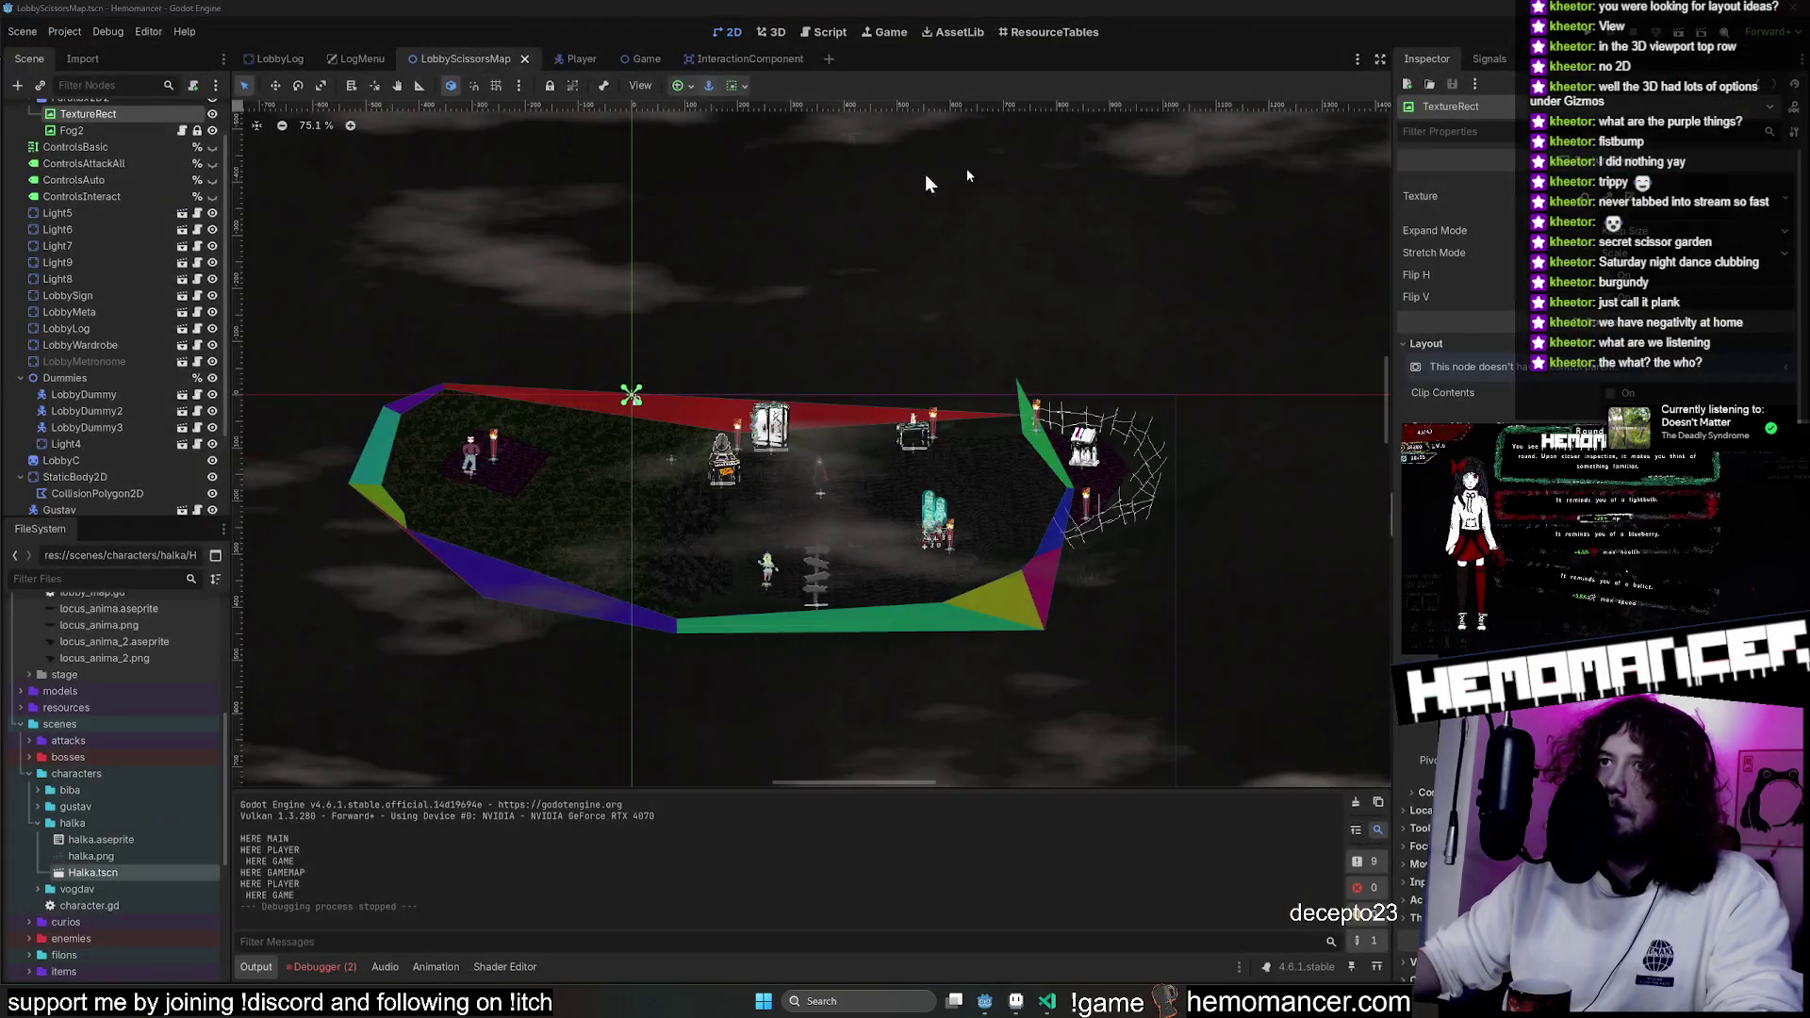
Make the InteractionComponent's Marker visible, relaunch with F5 and start the game.
{"action": "left_click", "coordinate": [758, 57]}
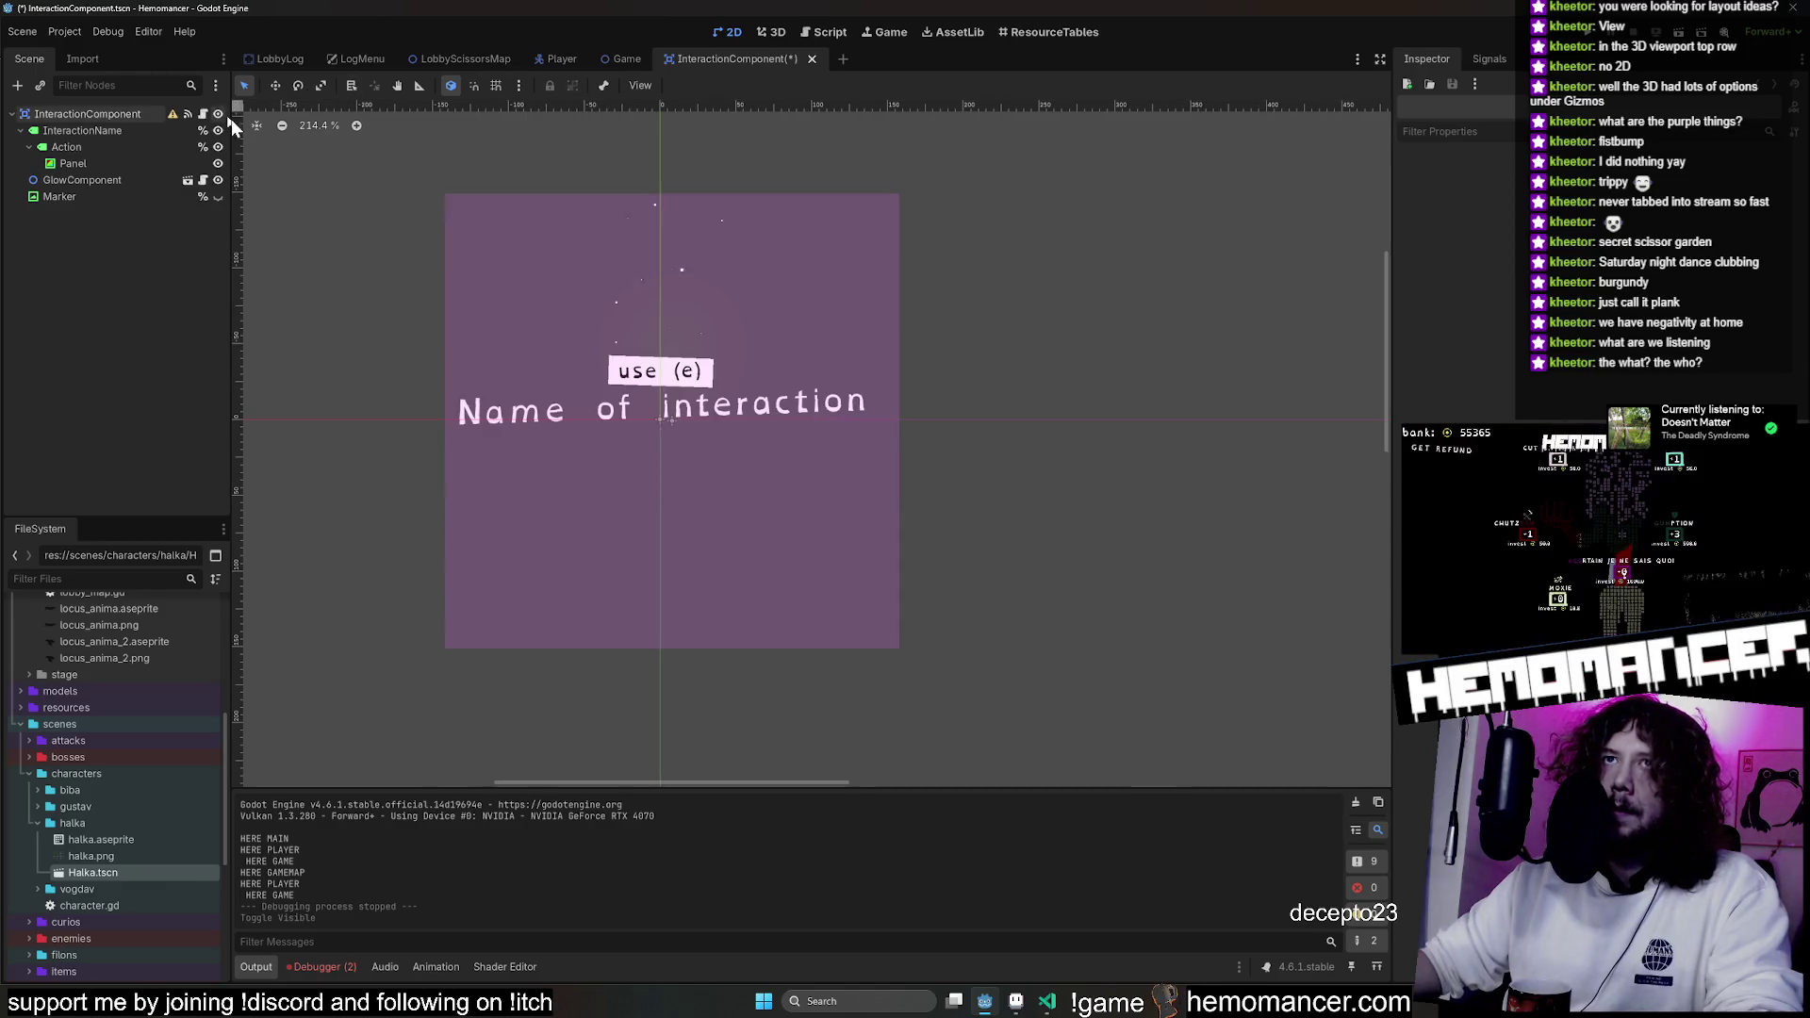
{"action": "key", "text": "F5"}
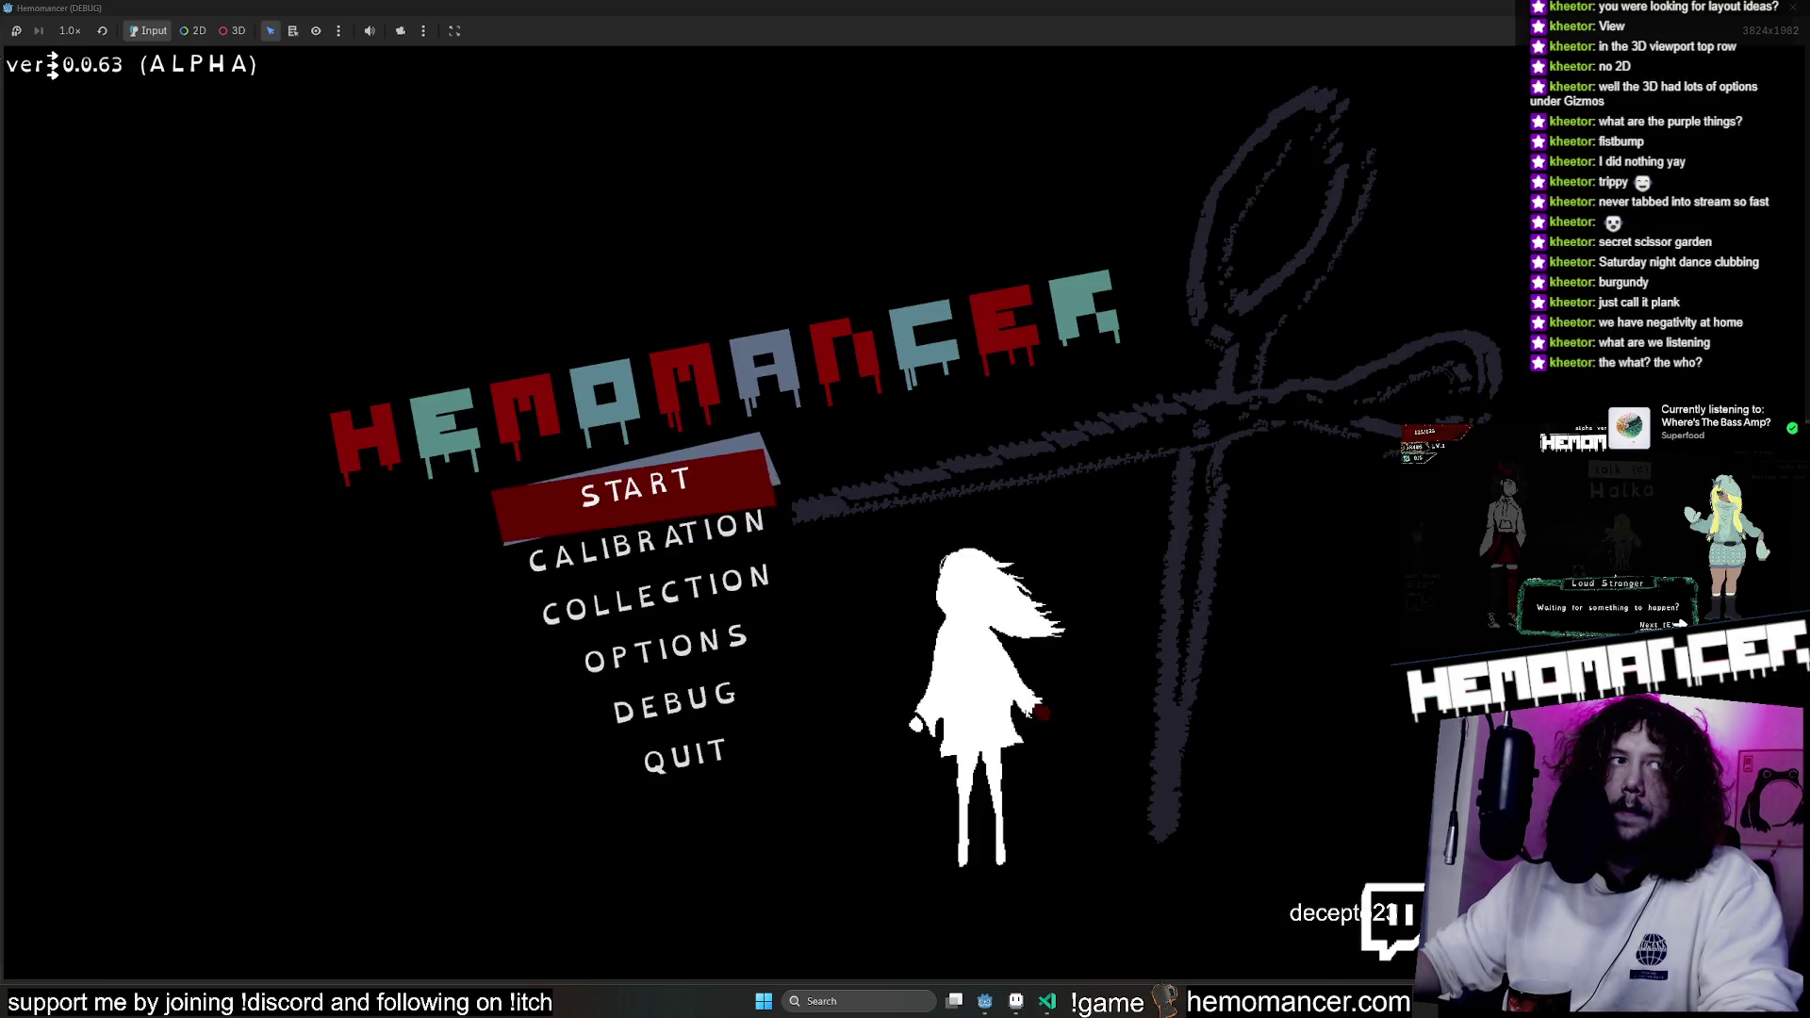
{"action": "left_click", "coordinate": [622, 492]}
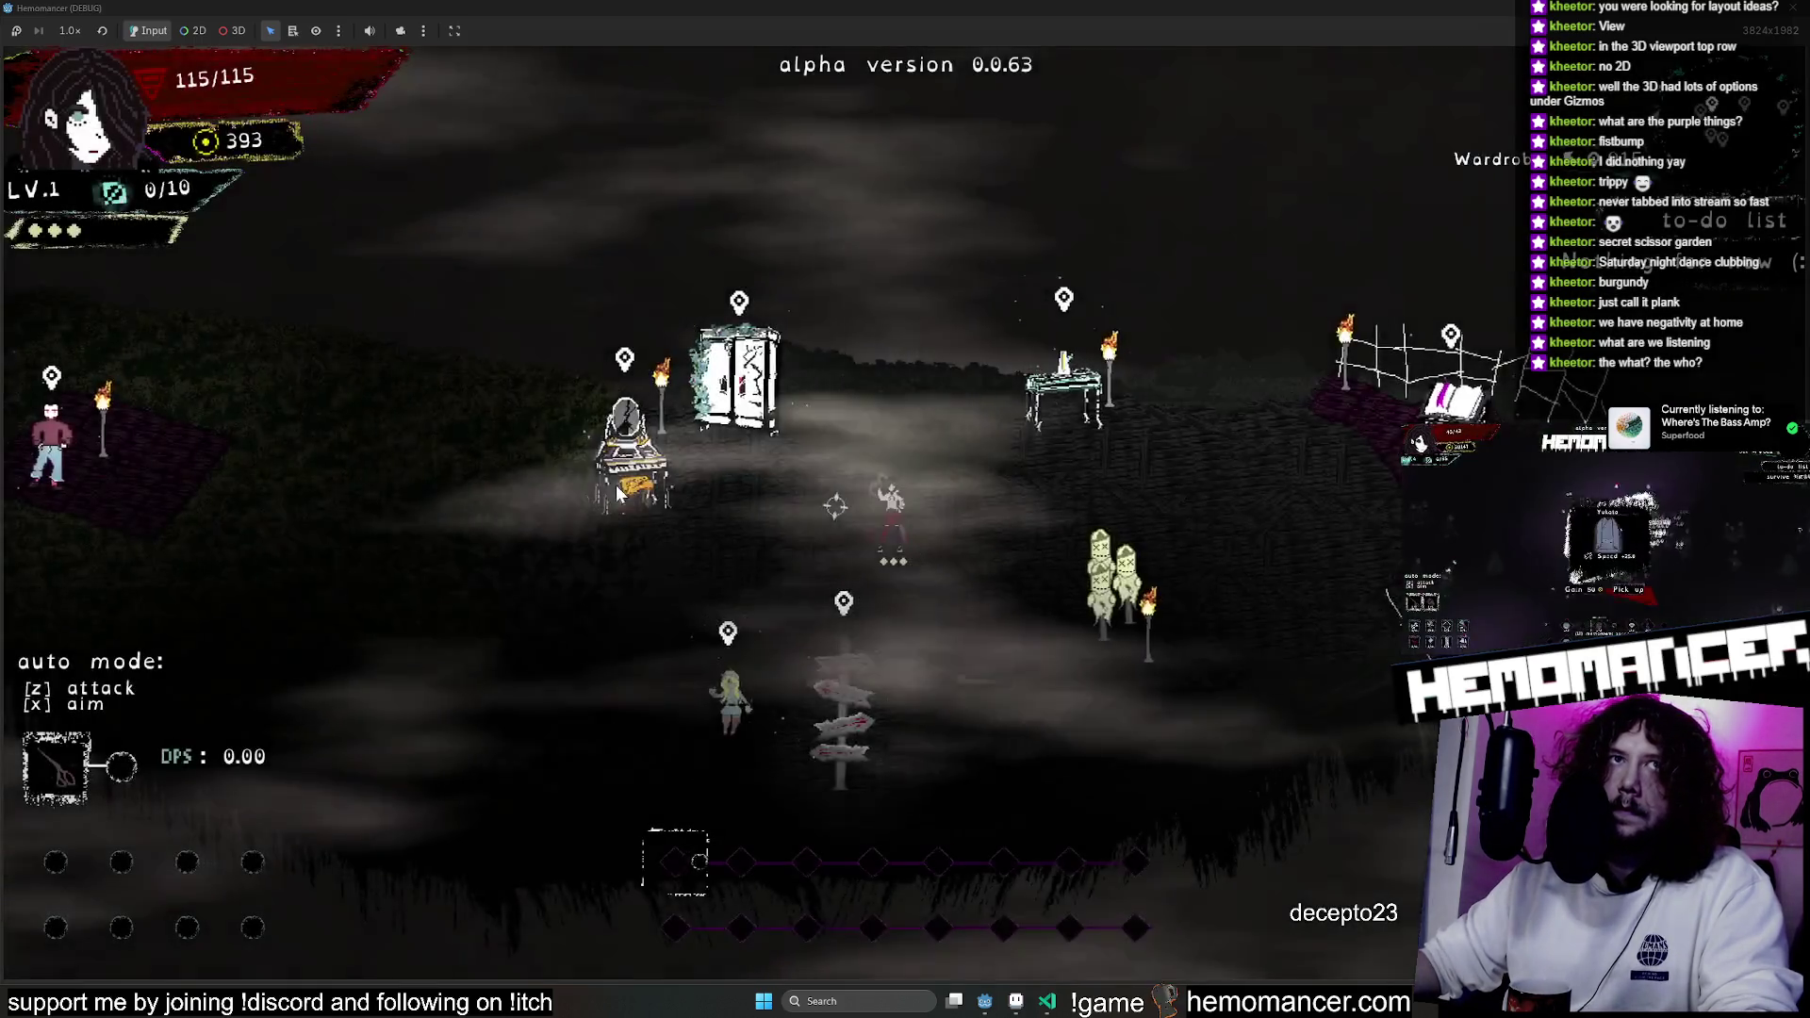
Resume from the pause menu and walk the island up-left, then down-right toward the NPCs.
{"action": "key", "text": "Escape"}
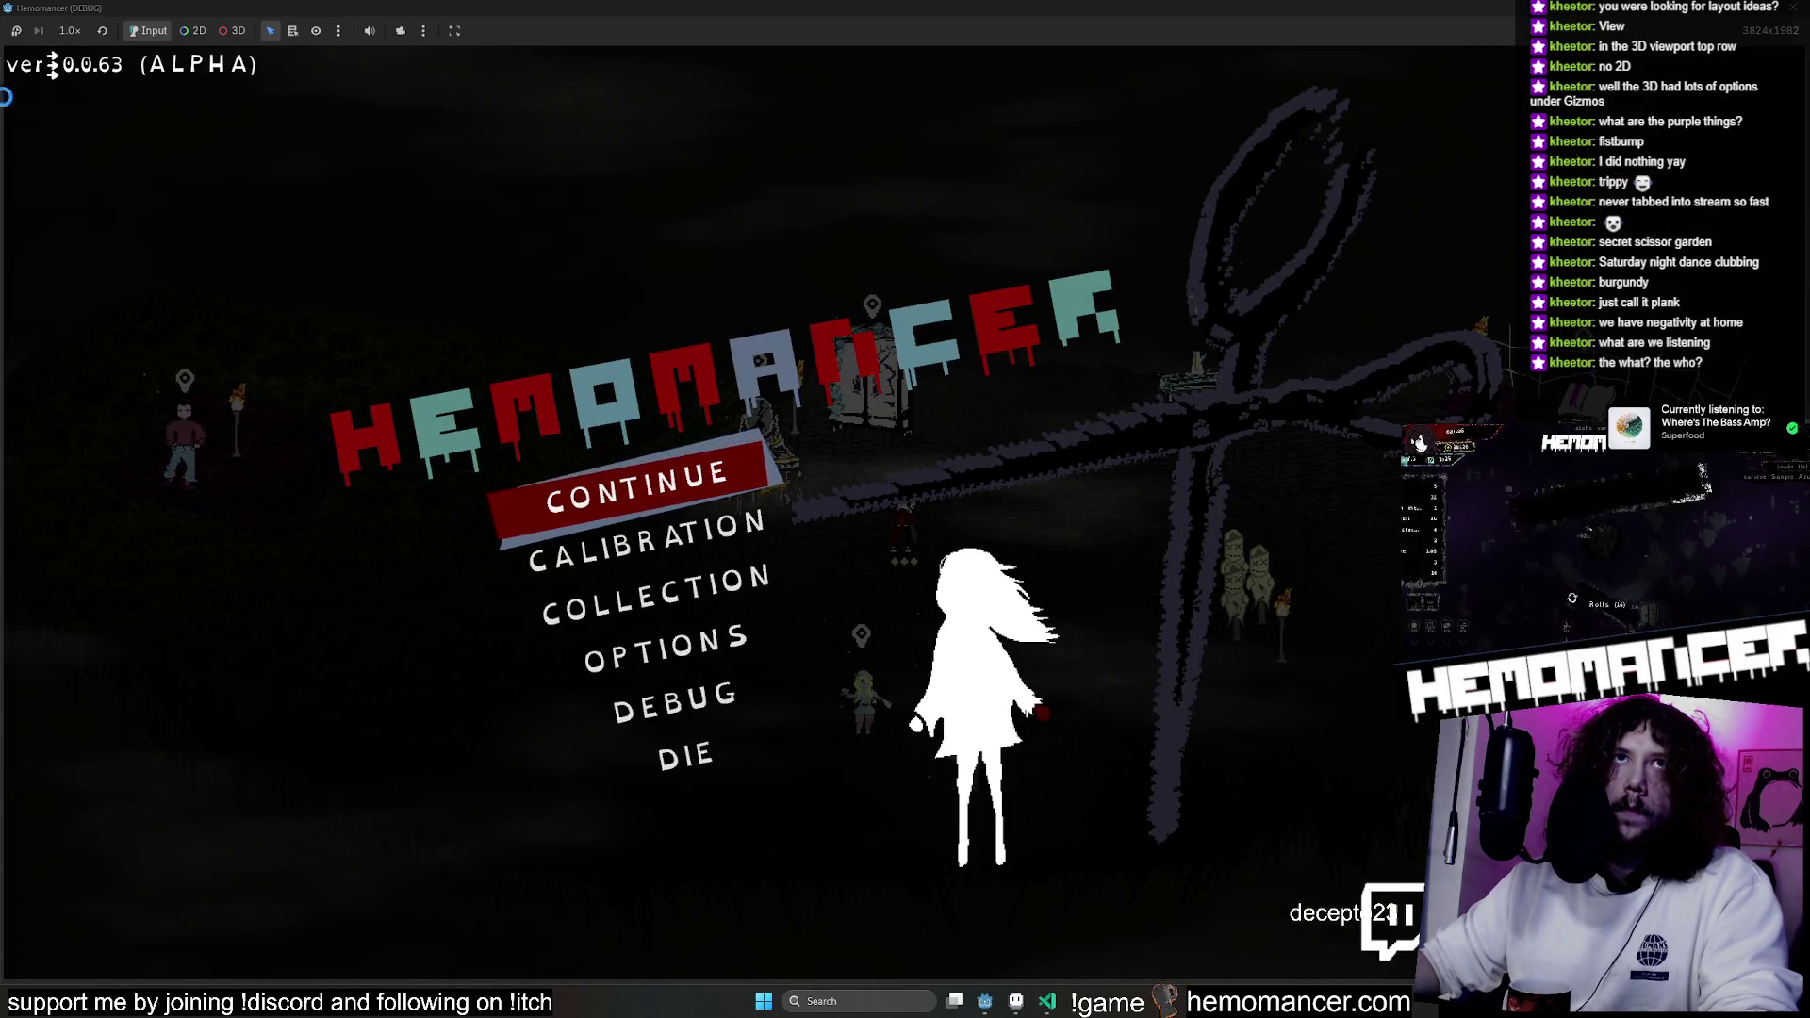
{"action": "left_click", "coordinate": [715, 459]}
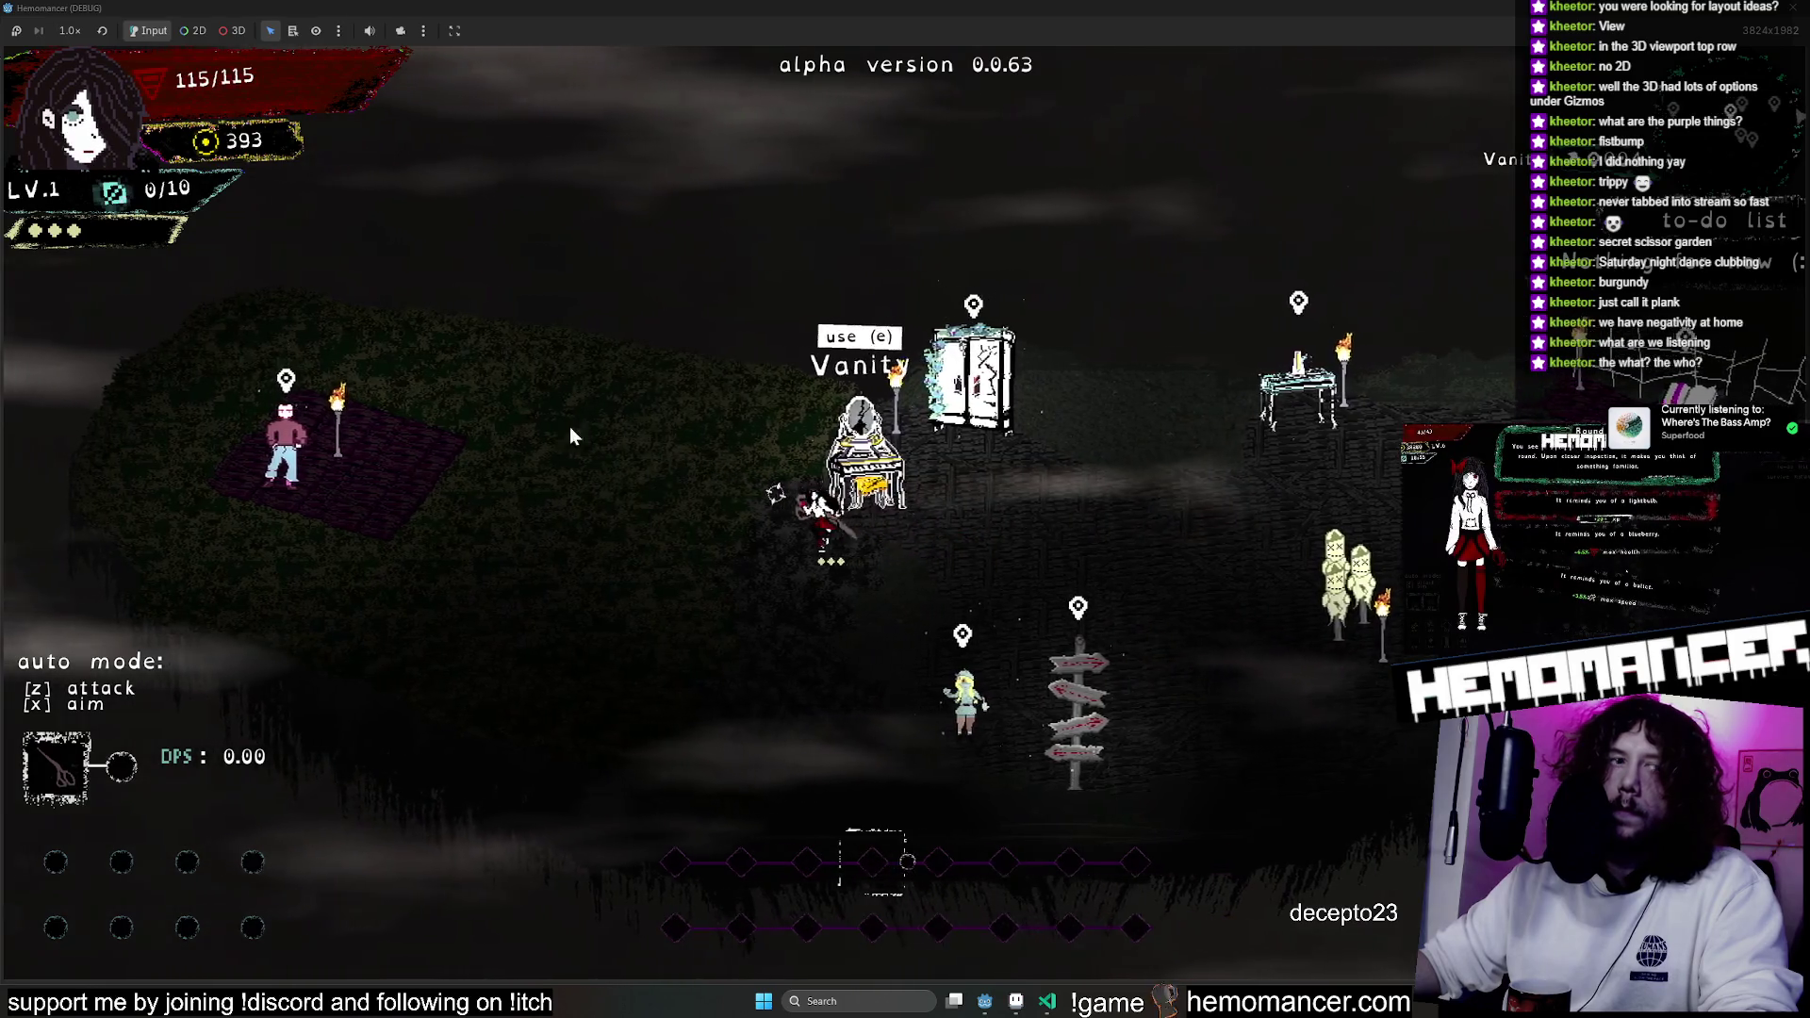
{"action": "key", "text": "w+a"}
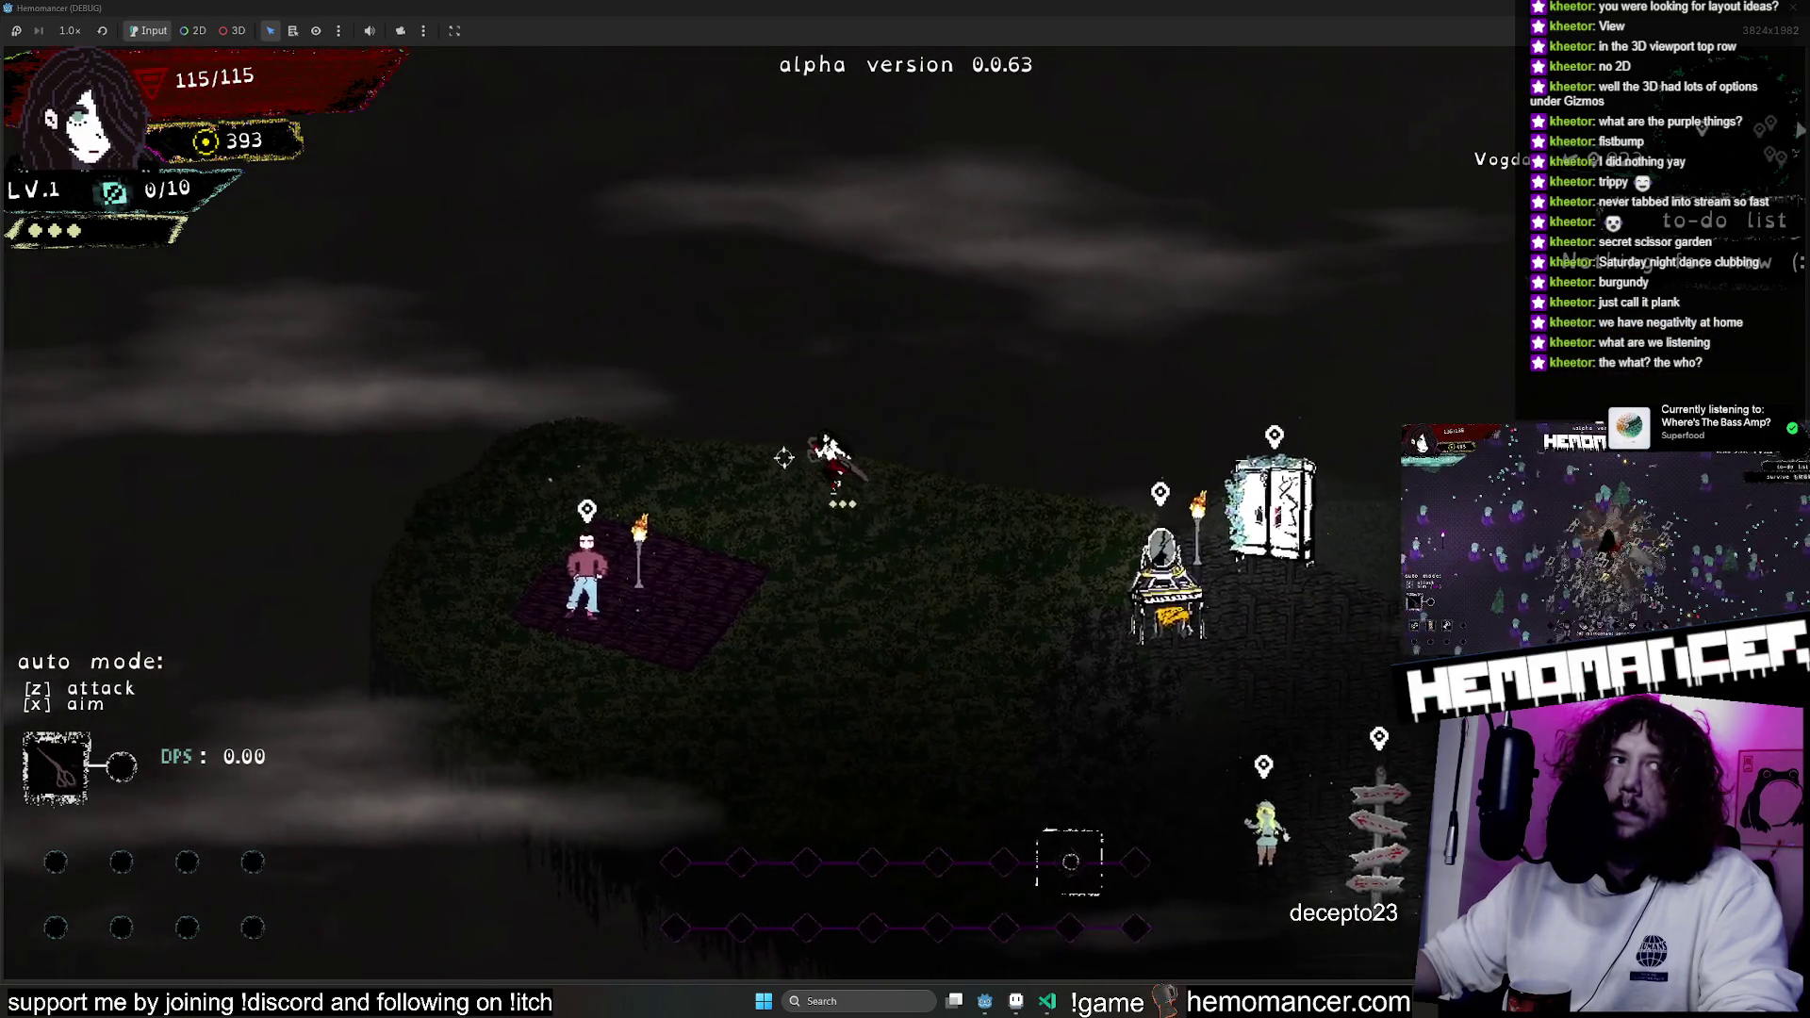
{"action": "key", "text": "a"}
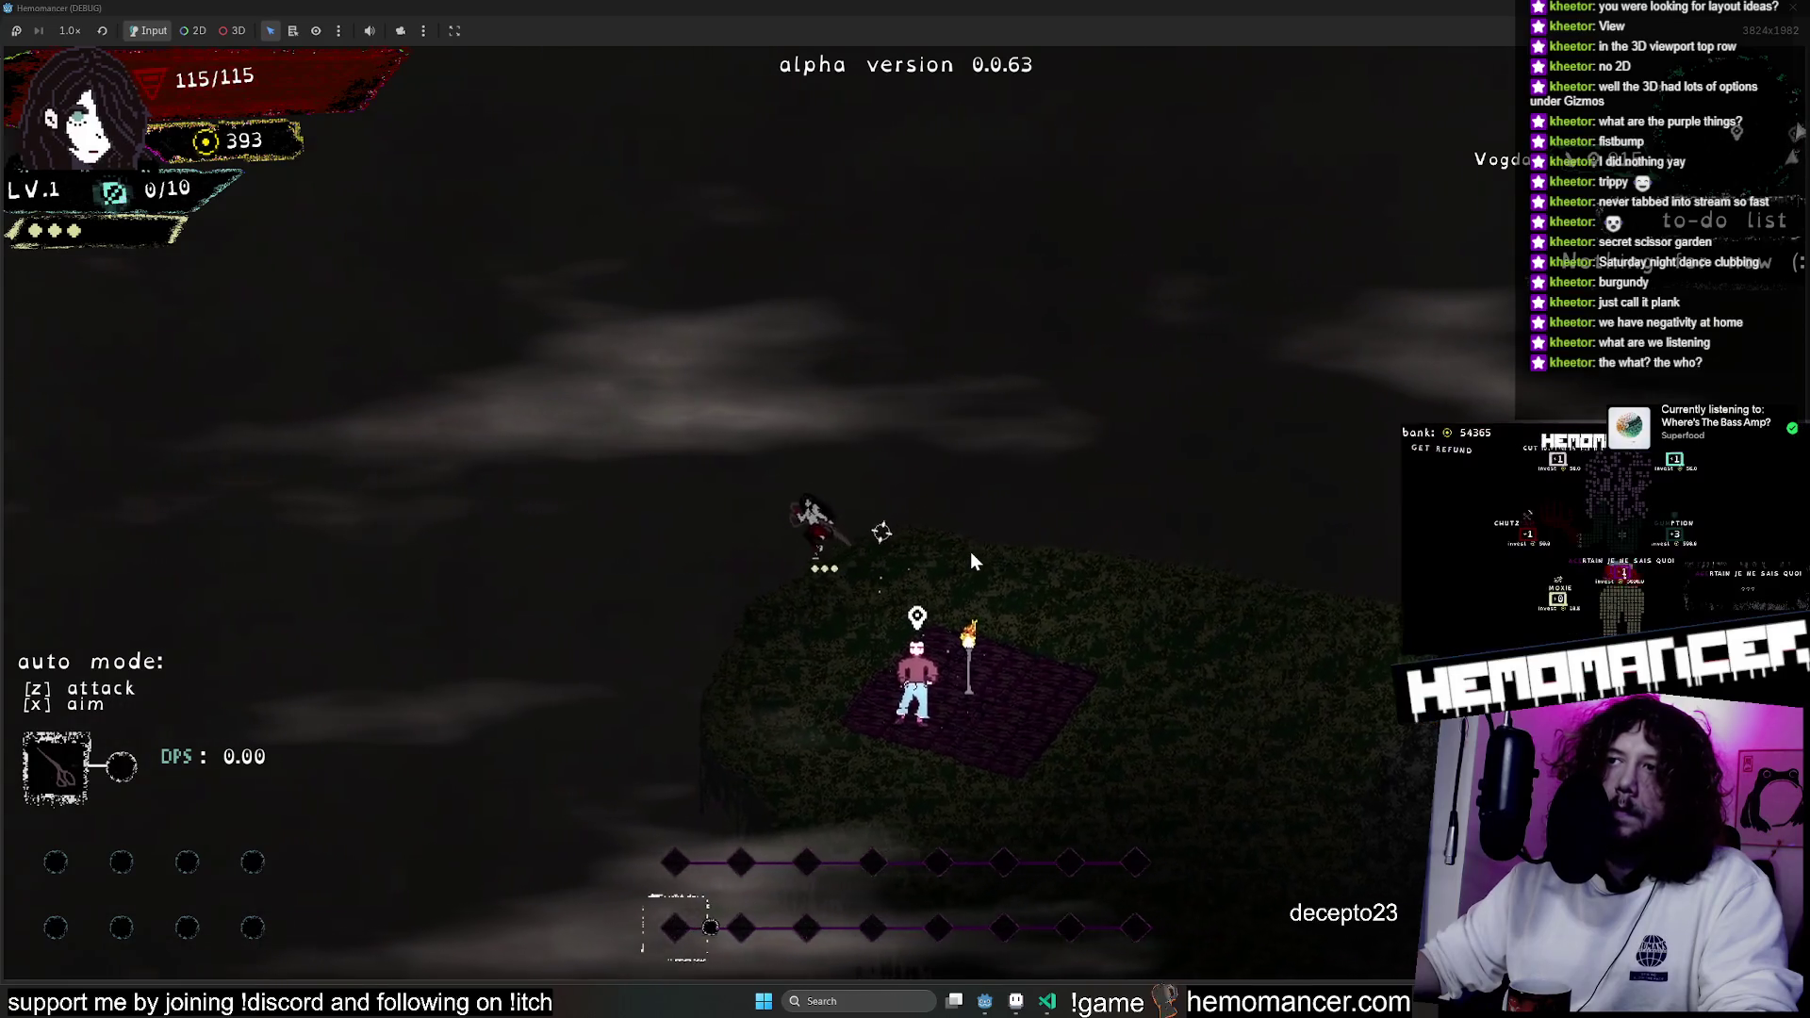
{"action": "key", "text": "s+d"}
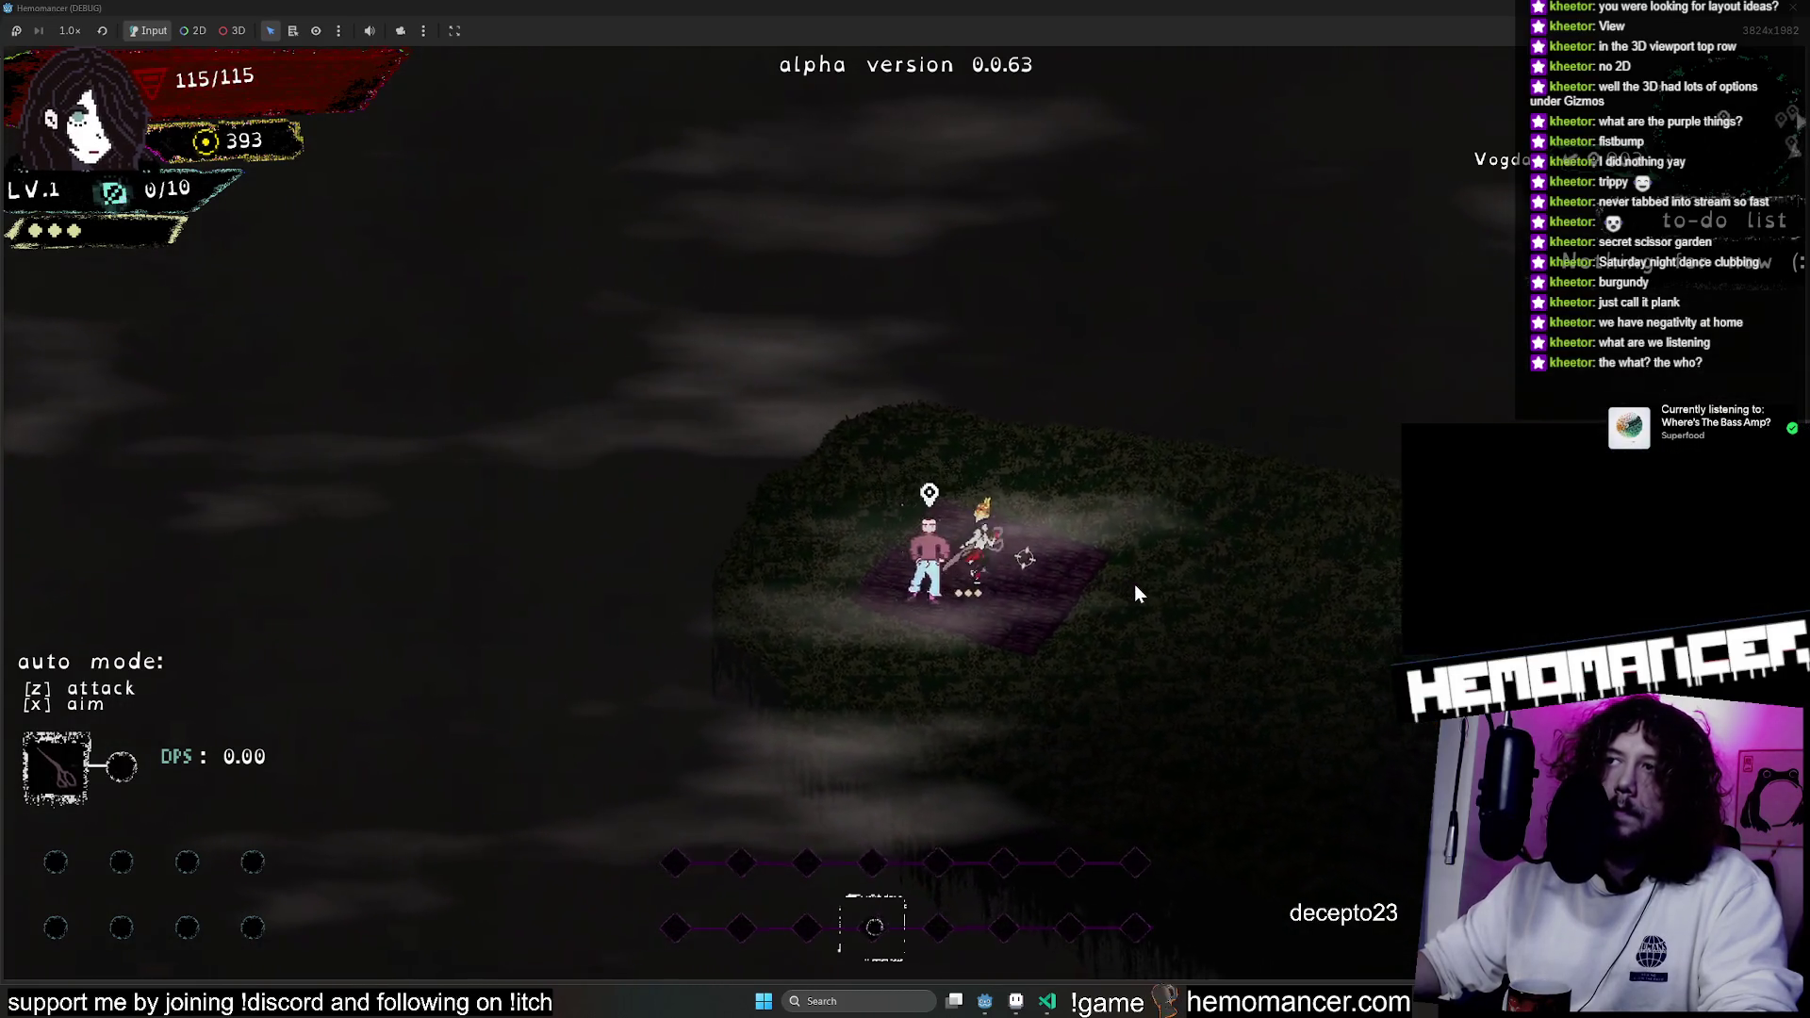
{"action": "key", "text": "s+d"}
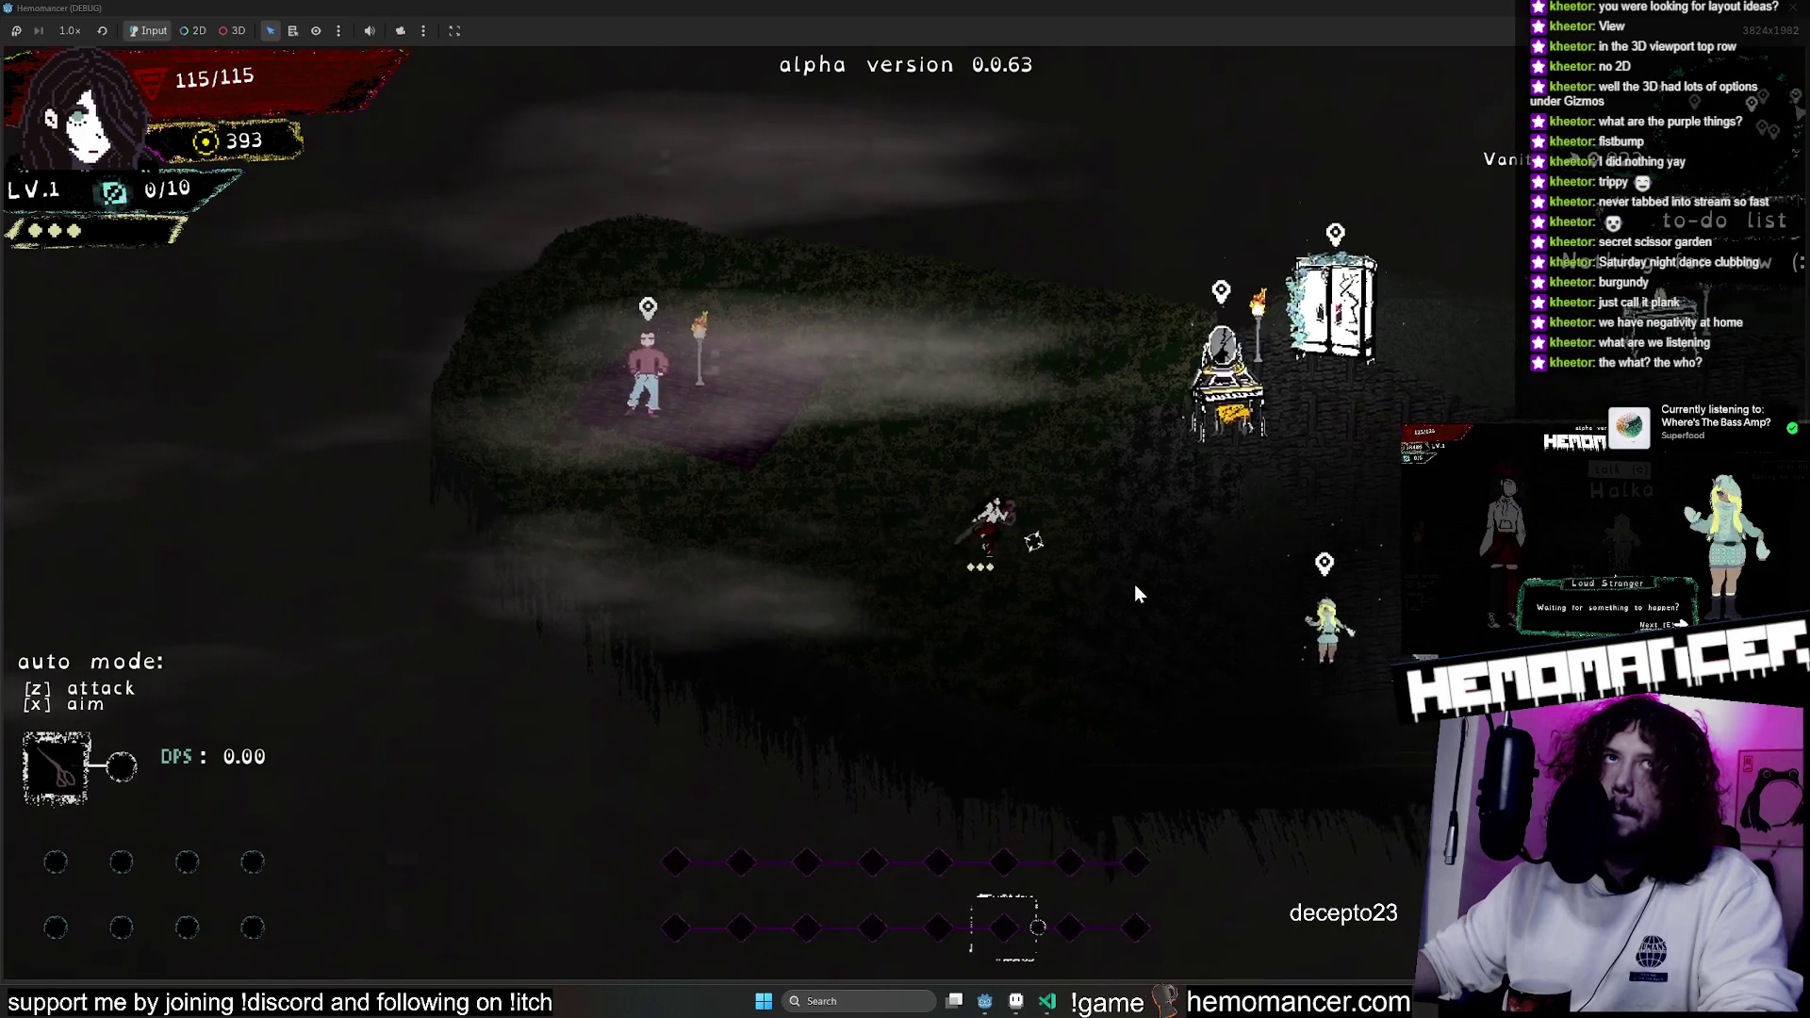
Walk right onto the bookstand platform, attack the dummies, then open the pause menu with Escape.
{"action": "key", "text": "d"}
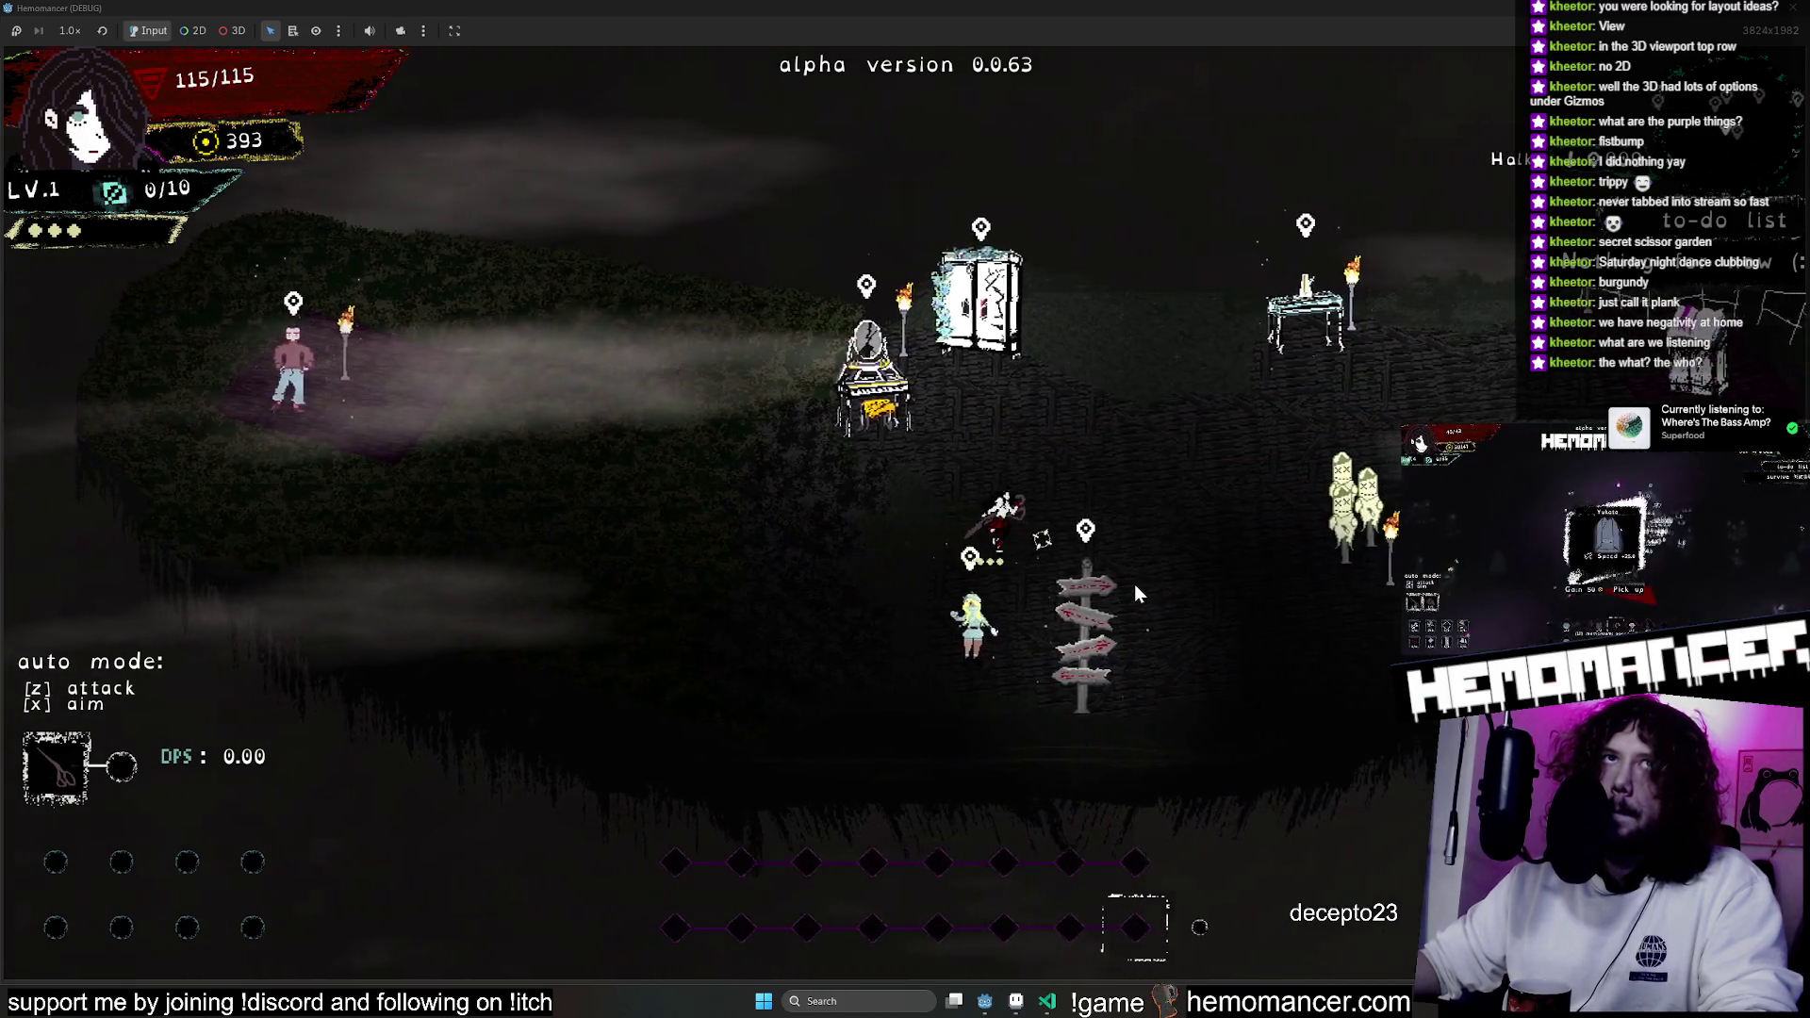
{"action": "key", "text": "d"}
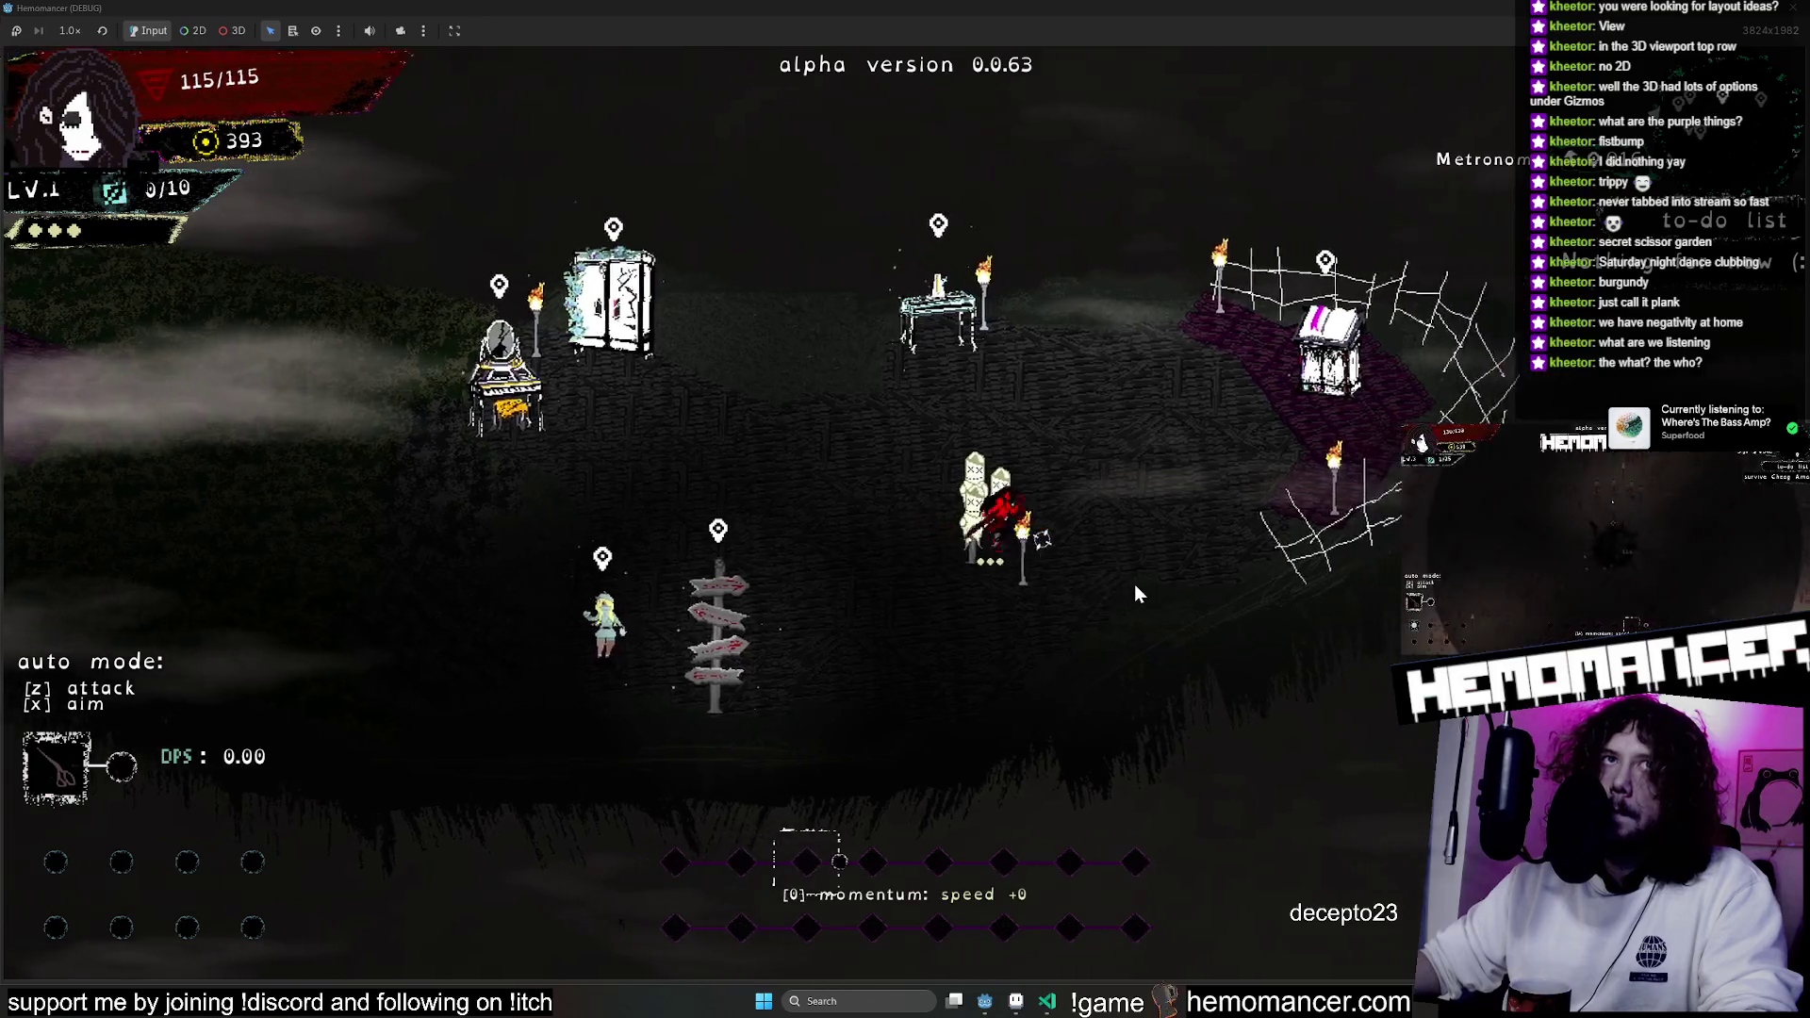
{"action": "key", "text": "w+d"}
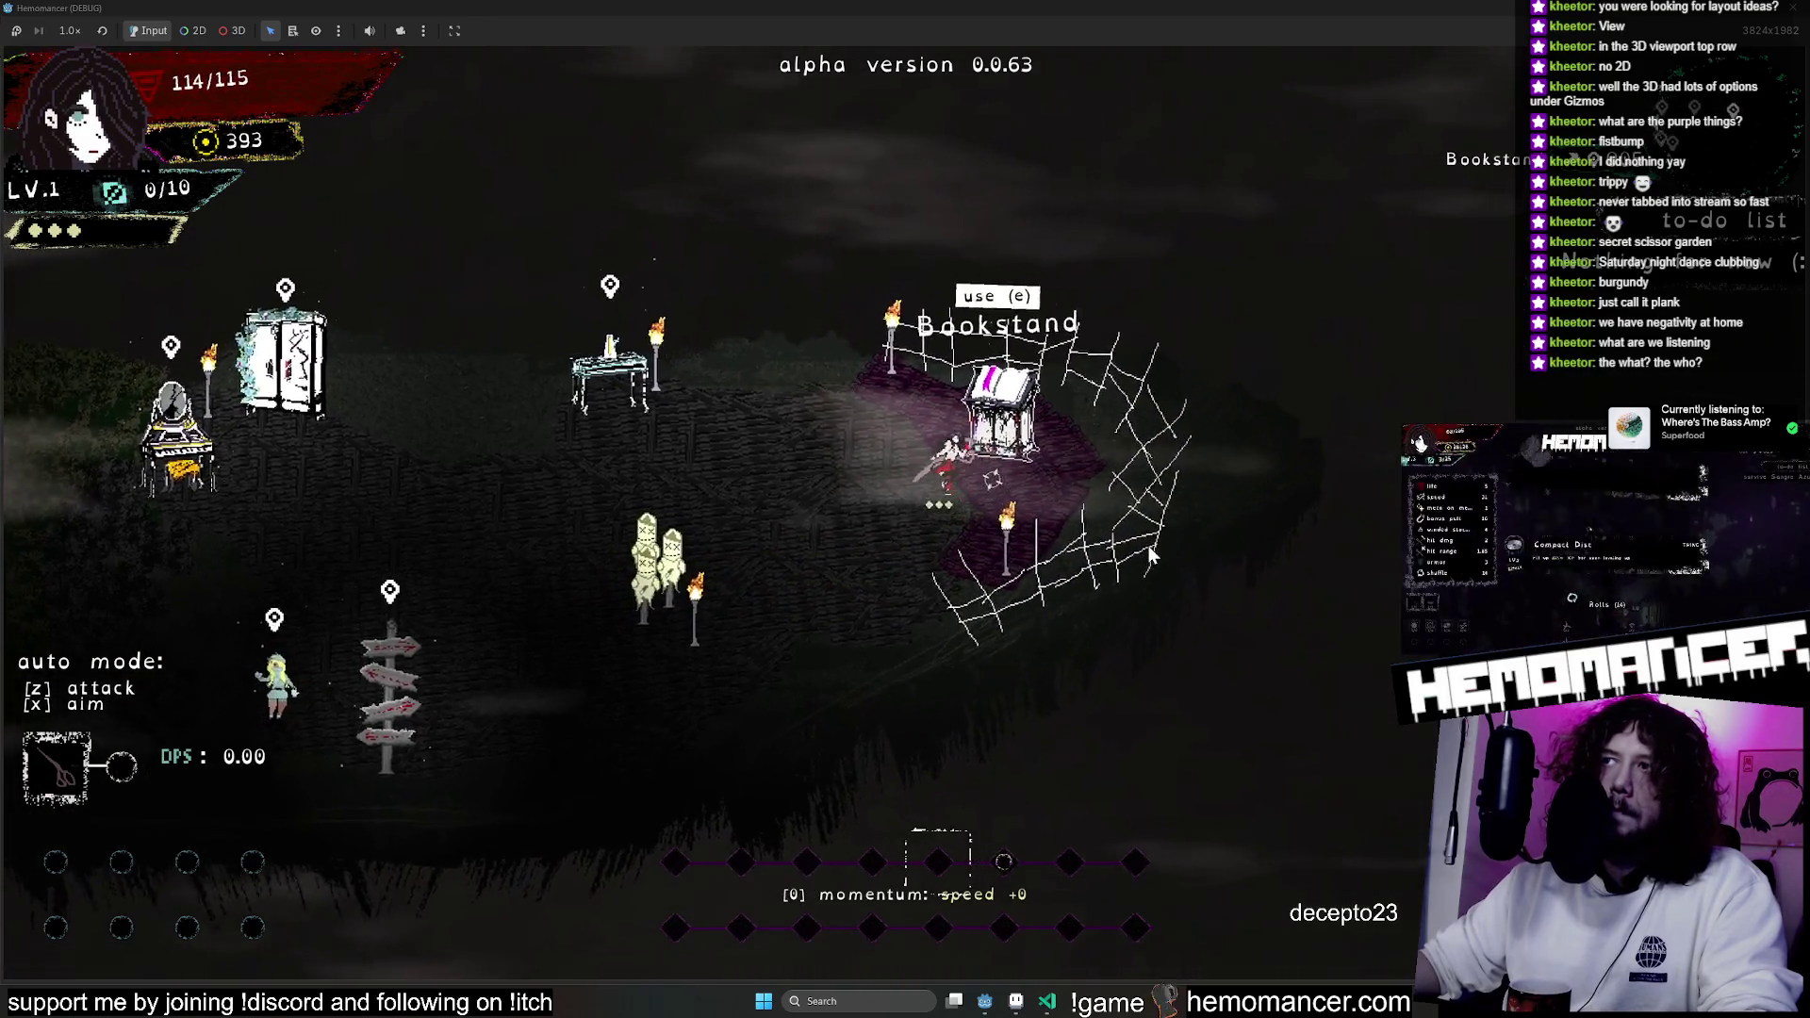
{"action": "key", "text": "a+s"}
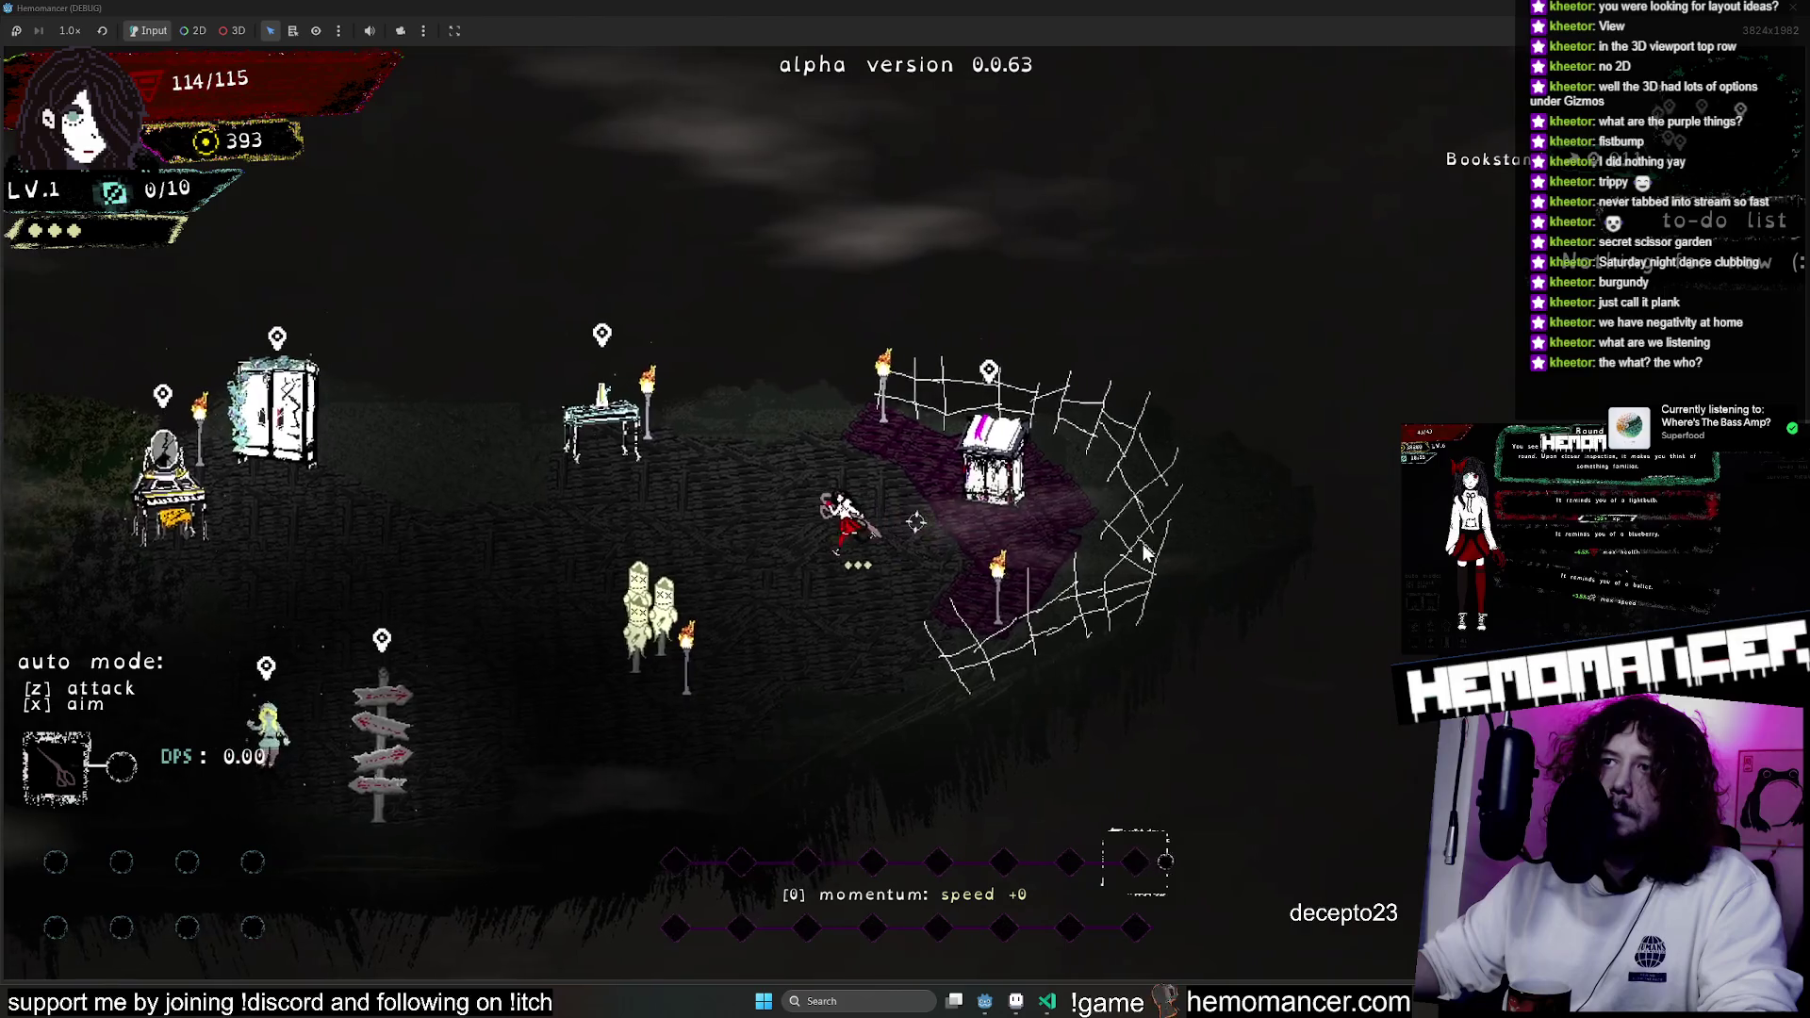
{"action": "key", "text": "a+s"}
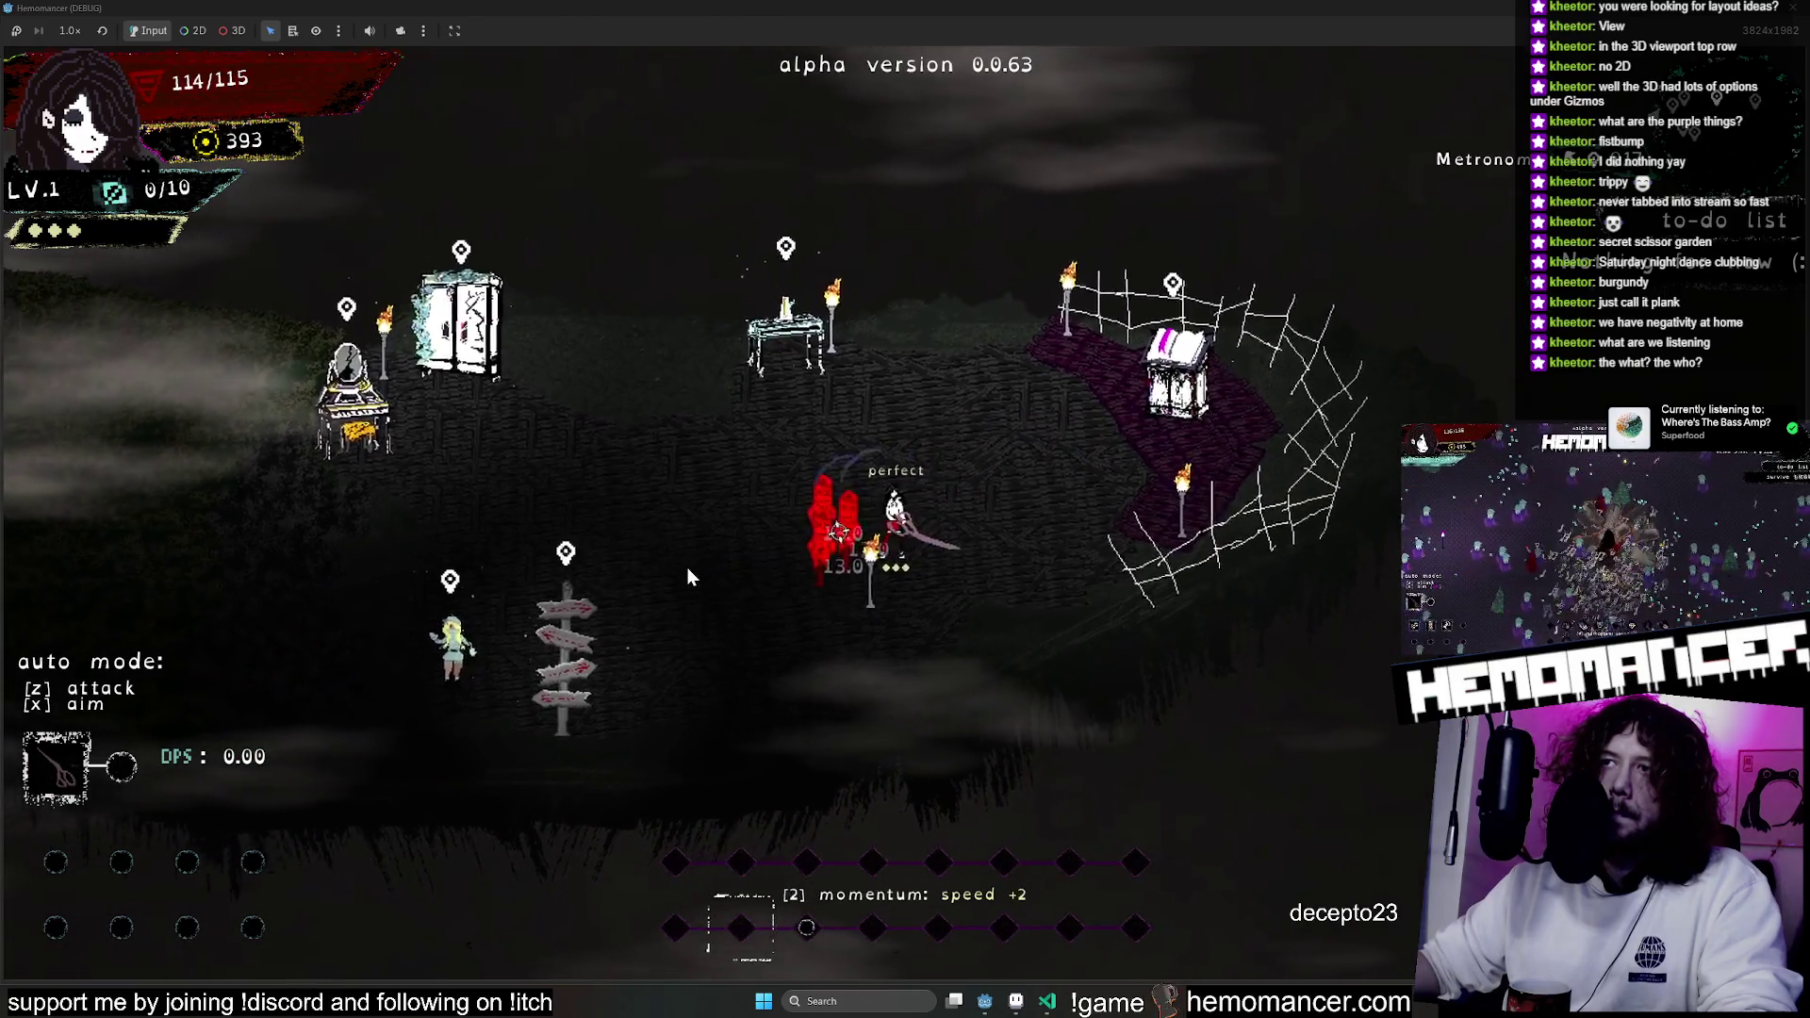
{"action": "key", "text": "w+a"}
{"action": "key", "text": "Escape"}
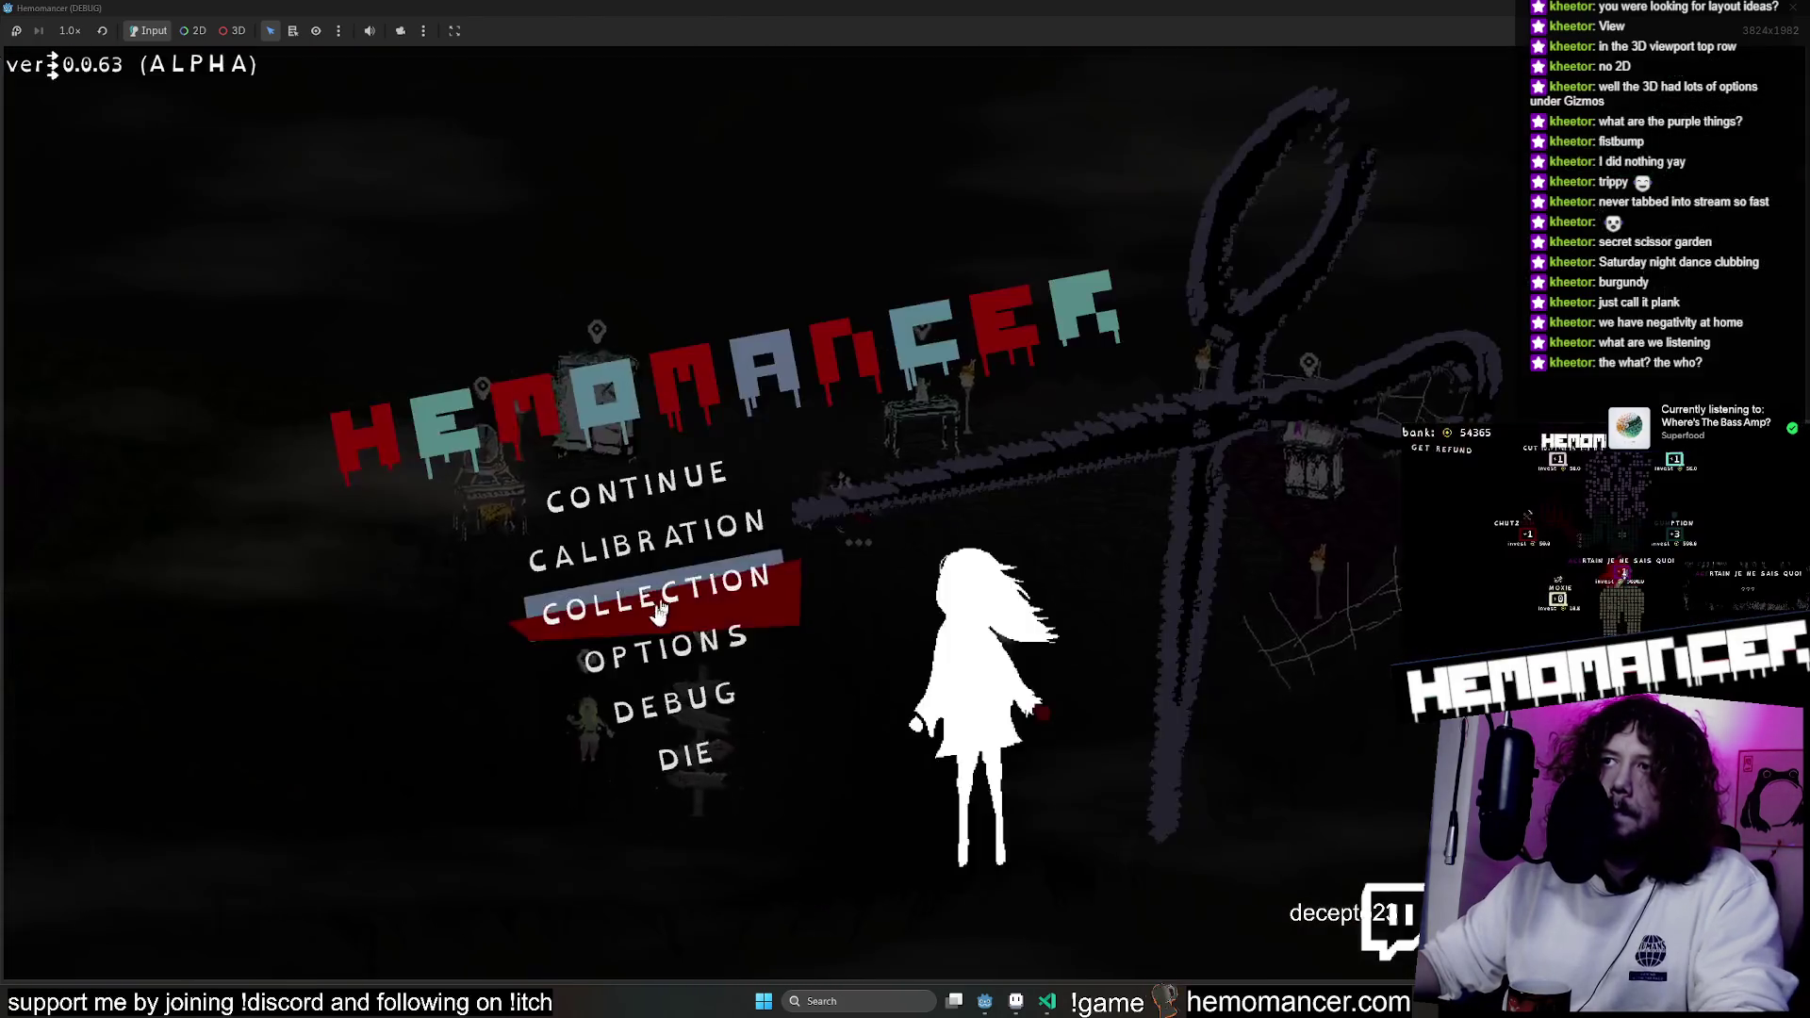
Add the Crown trinket through the DEBUG panel and resume the game.
{"action": "left_click", "coordinate": [627, 696]}
{"action": "left_click", "coordinate": [547, 259]}
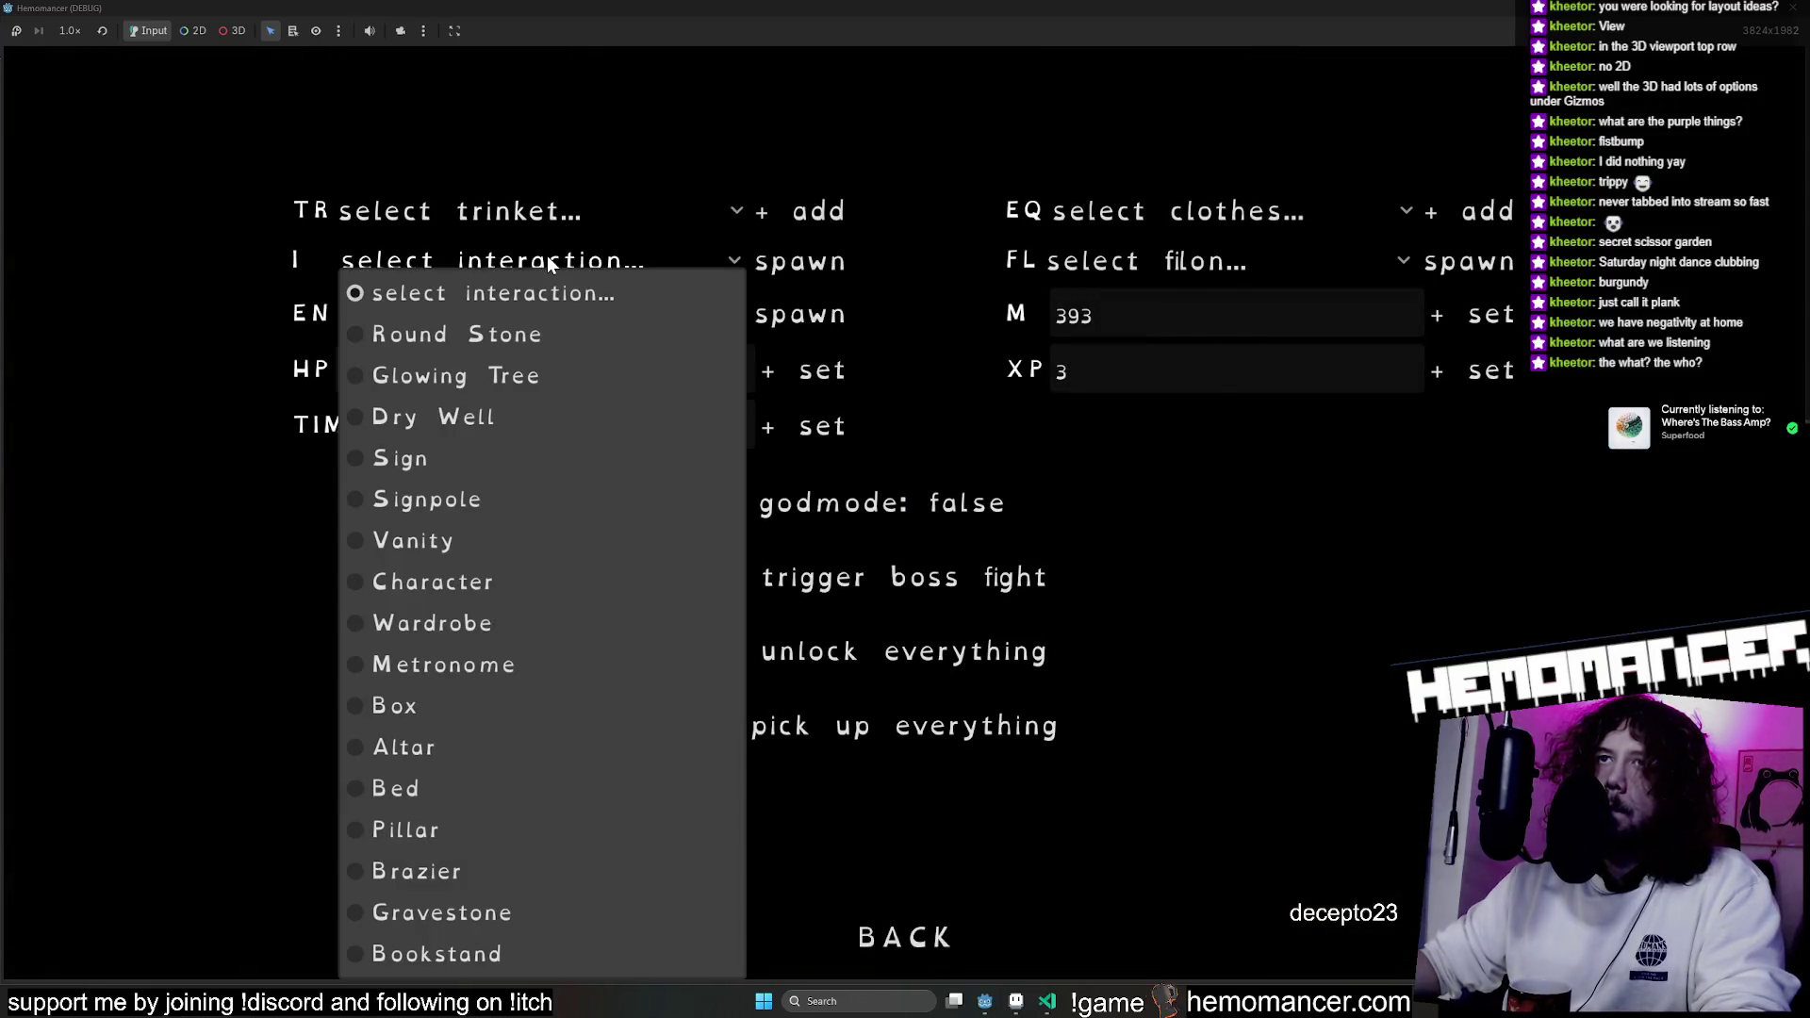
{"action": "left_click", "coordinate": [529, 229]}
{"action": "left_click", "coordinate": [475, 196]}
{"action": "left_click", "coordinate": [813, 212]}
{"action": "left_click", "coordinate": [905, 936]}
{"action": "left_click", "coordinate": [736, 497]}
Attack repeatedly with Z to build momentum, toggling automatic attacking on and off.
{"action": "key", "text": "Down"}
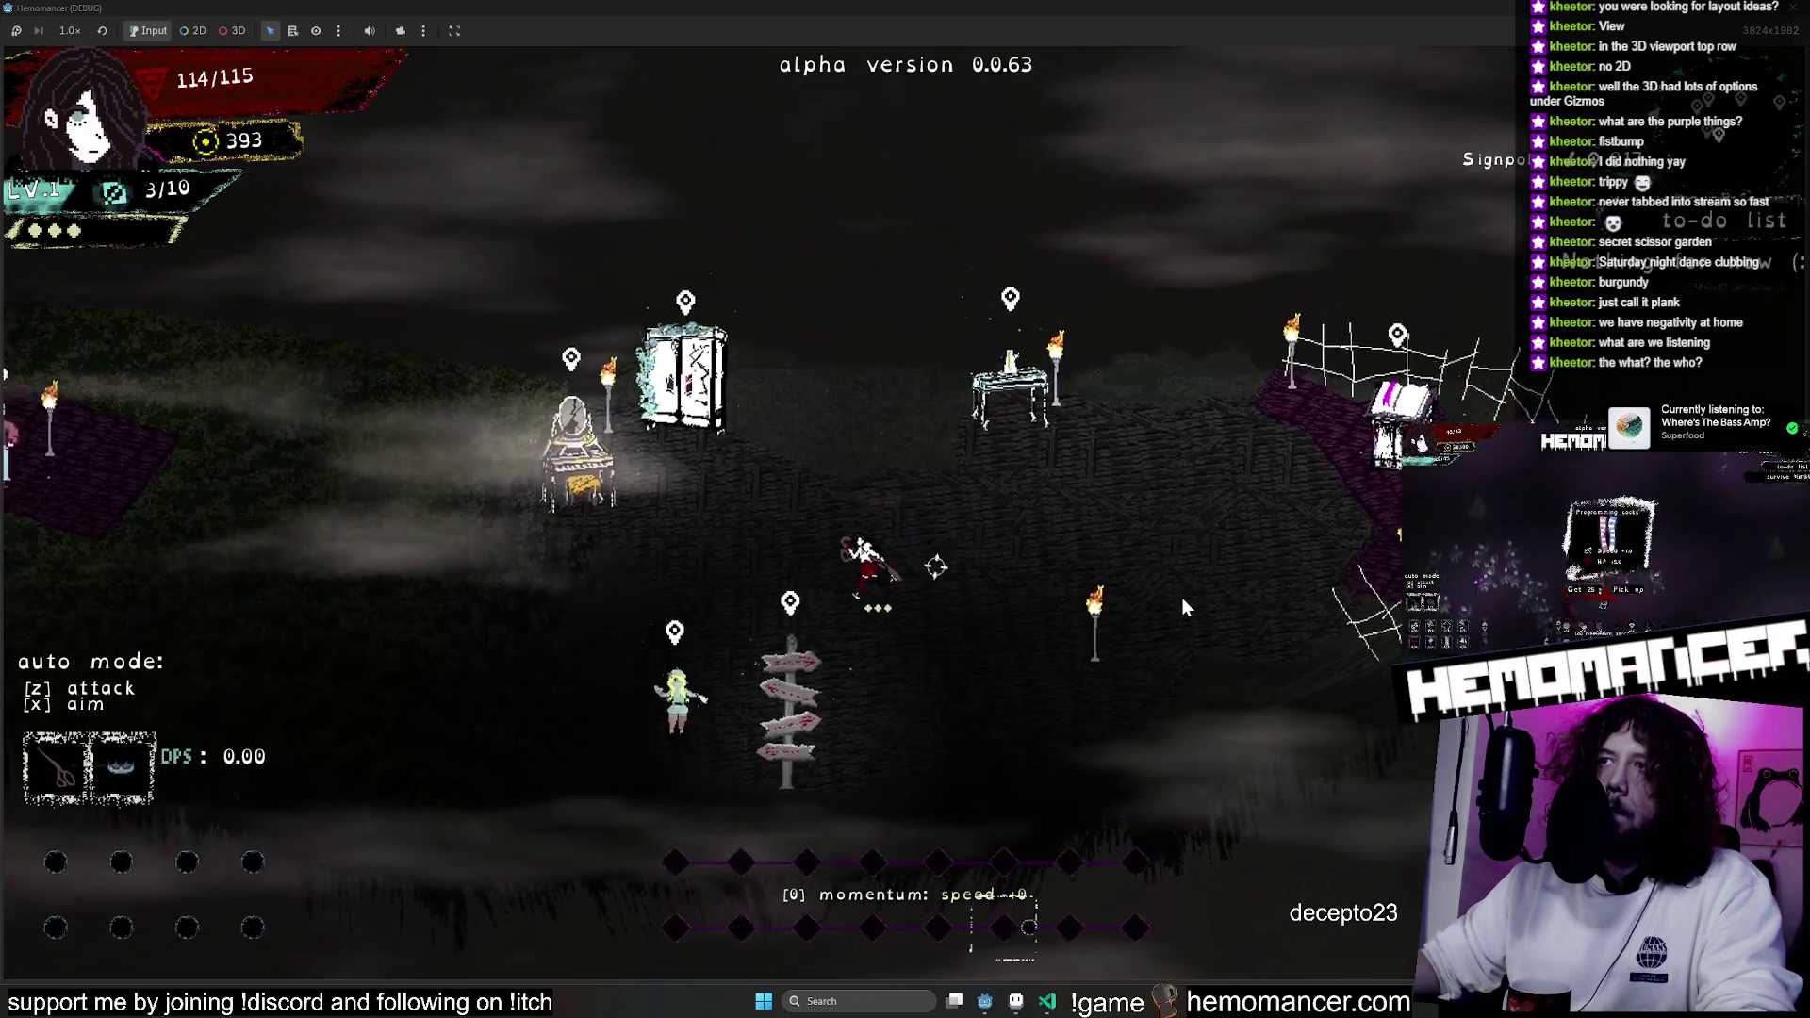
{"action": "key", "text": "Left"}
{"action": "key", "text": "z"}
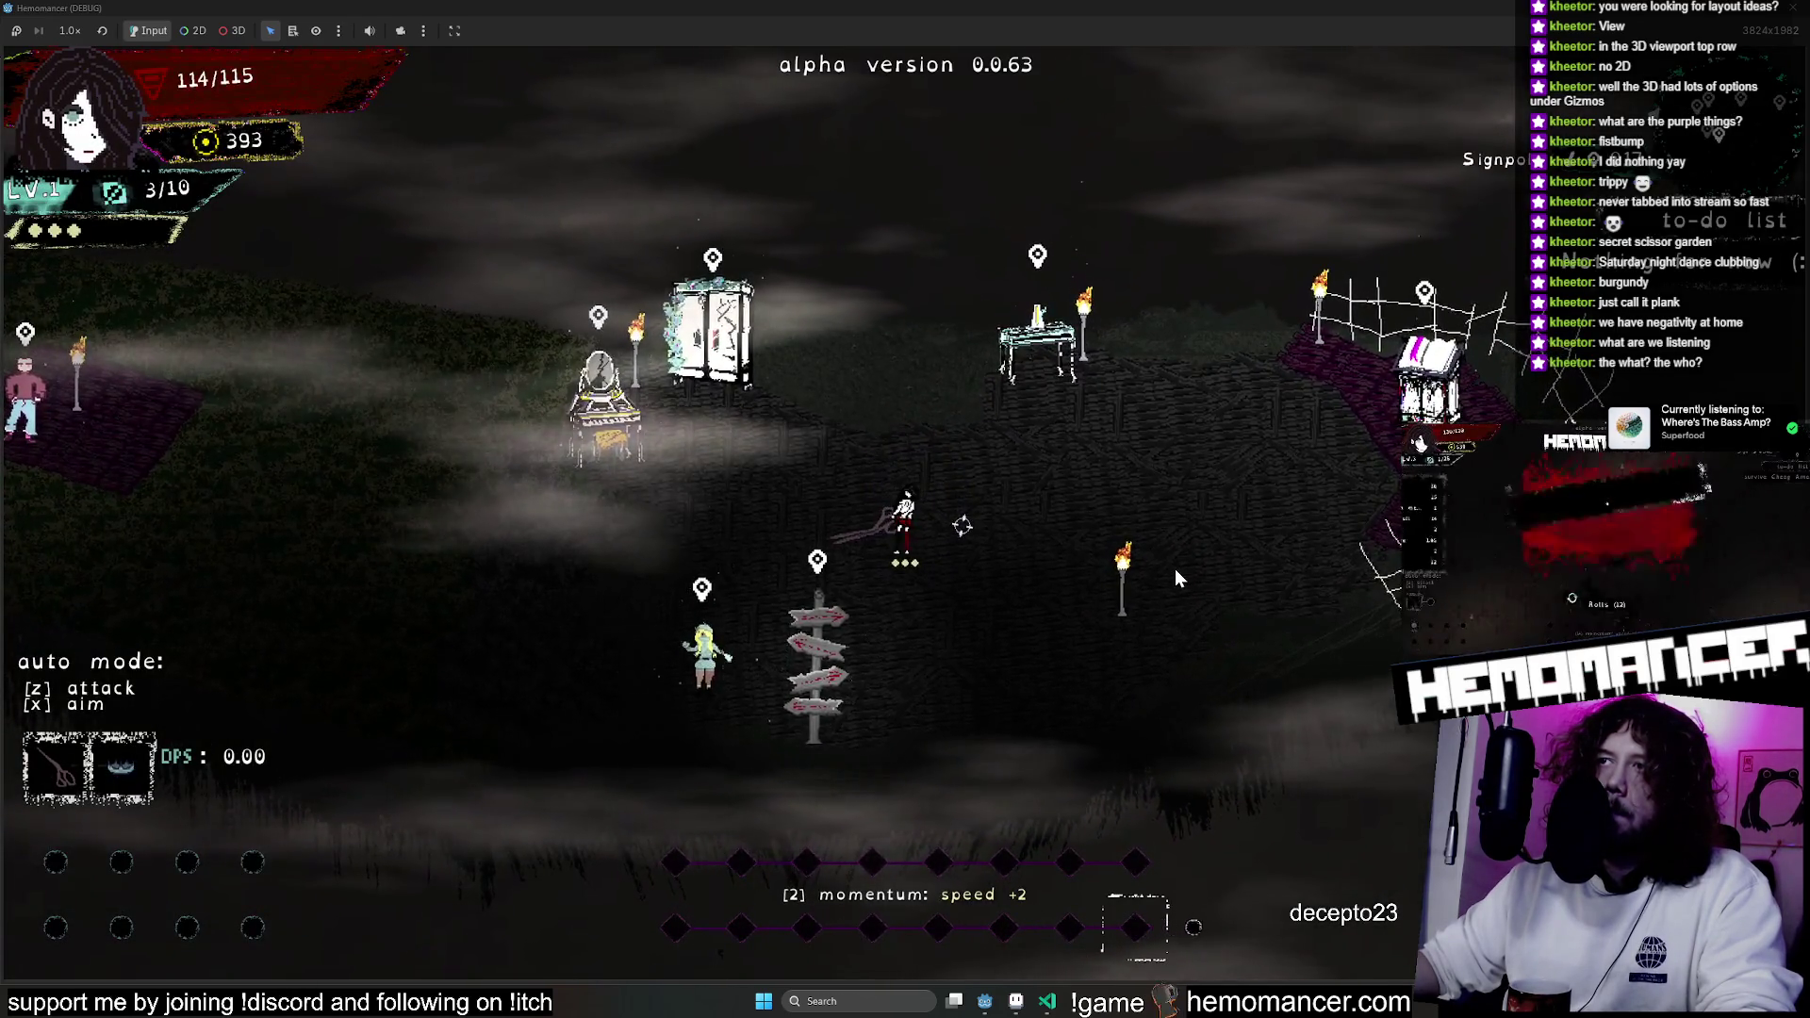
{"action": "key", "text": "z"}
{"action": "key", "text": "z"}
{"action": "key", "text": "z"}
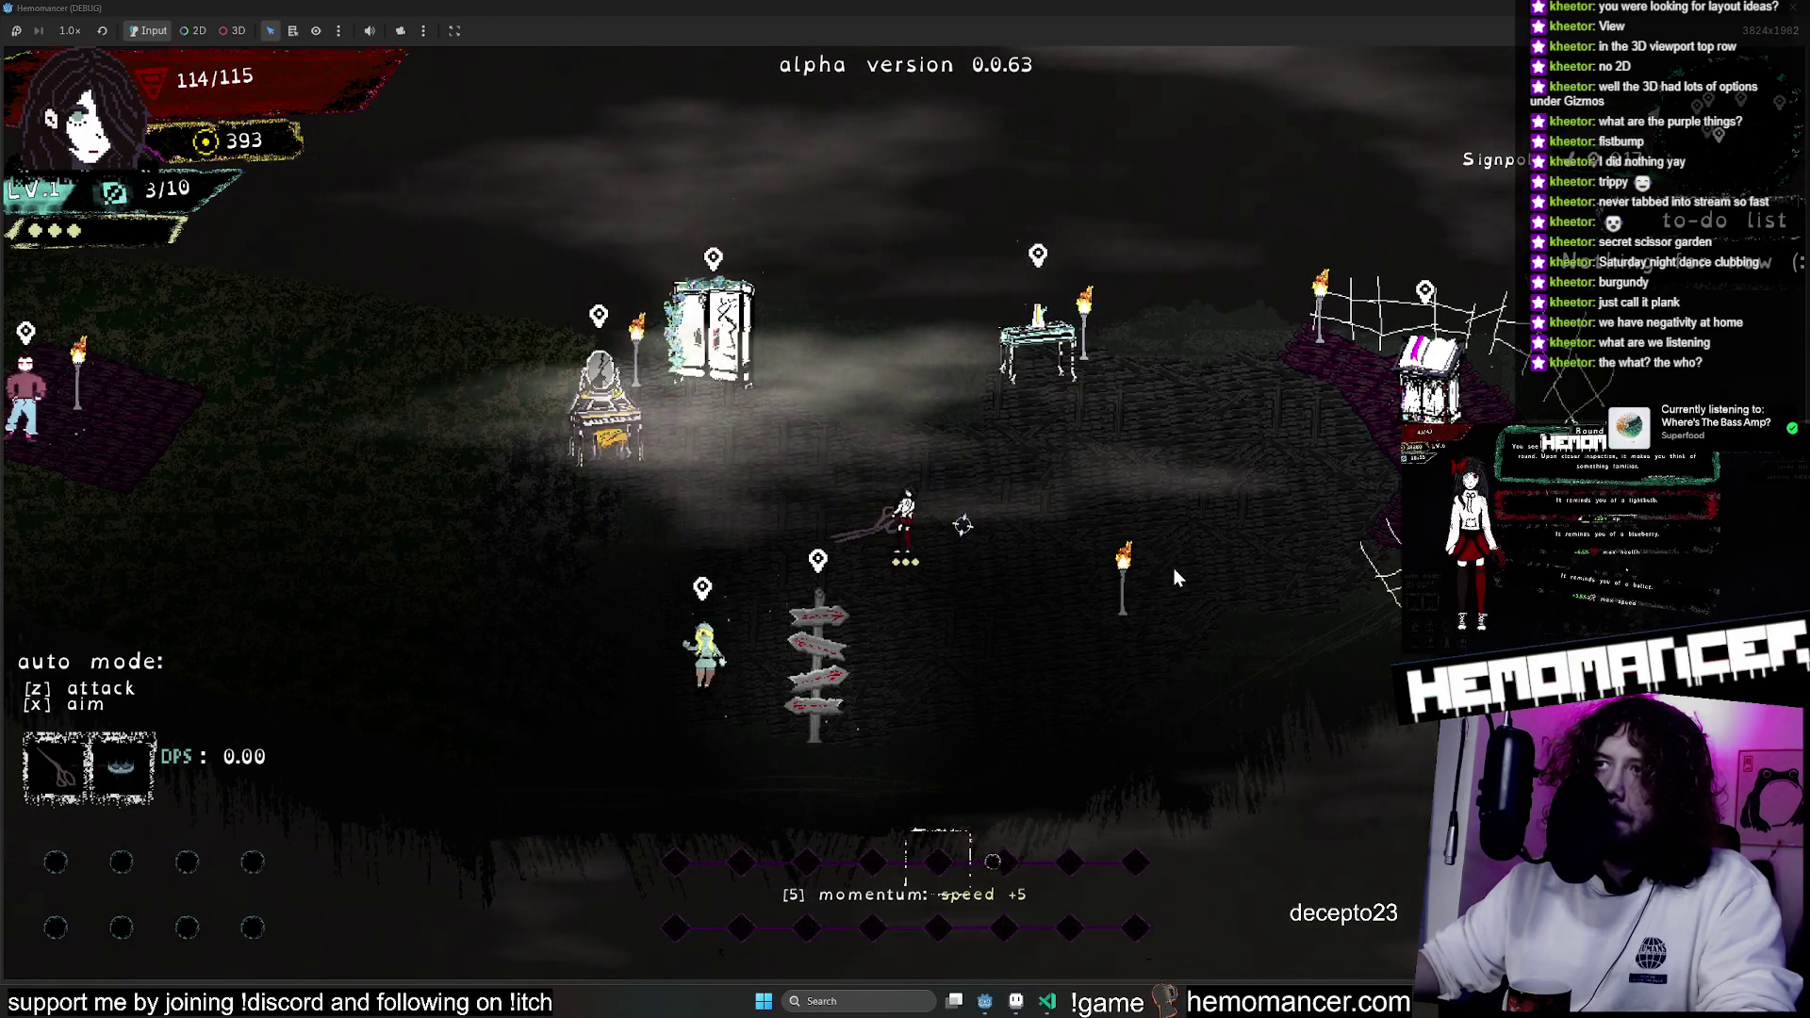
{"action": "key", "text": "z"}
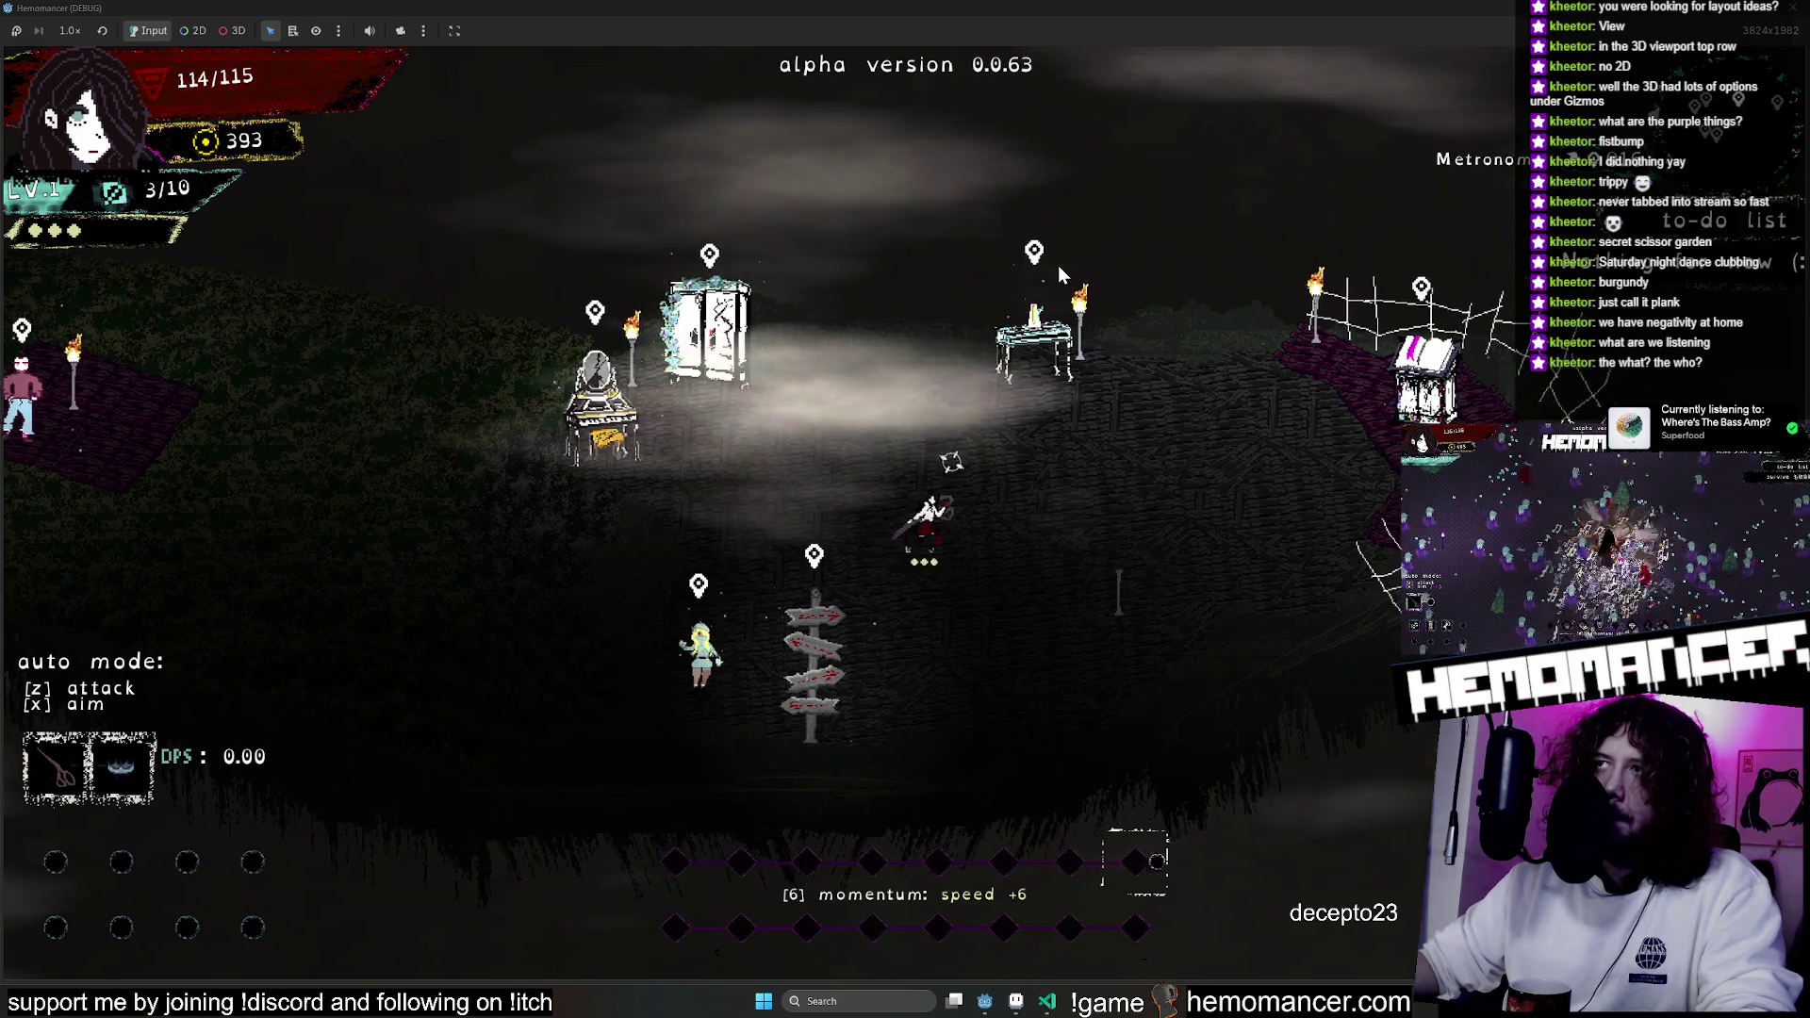
{"action": "key", "text": "z"}
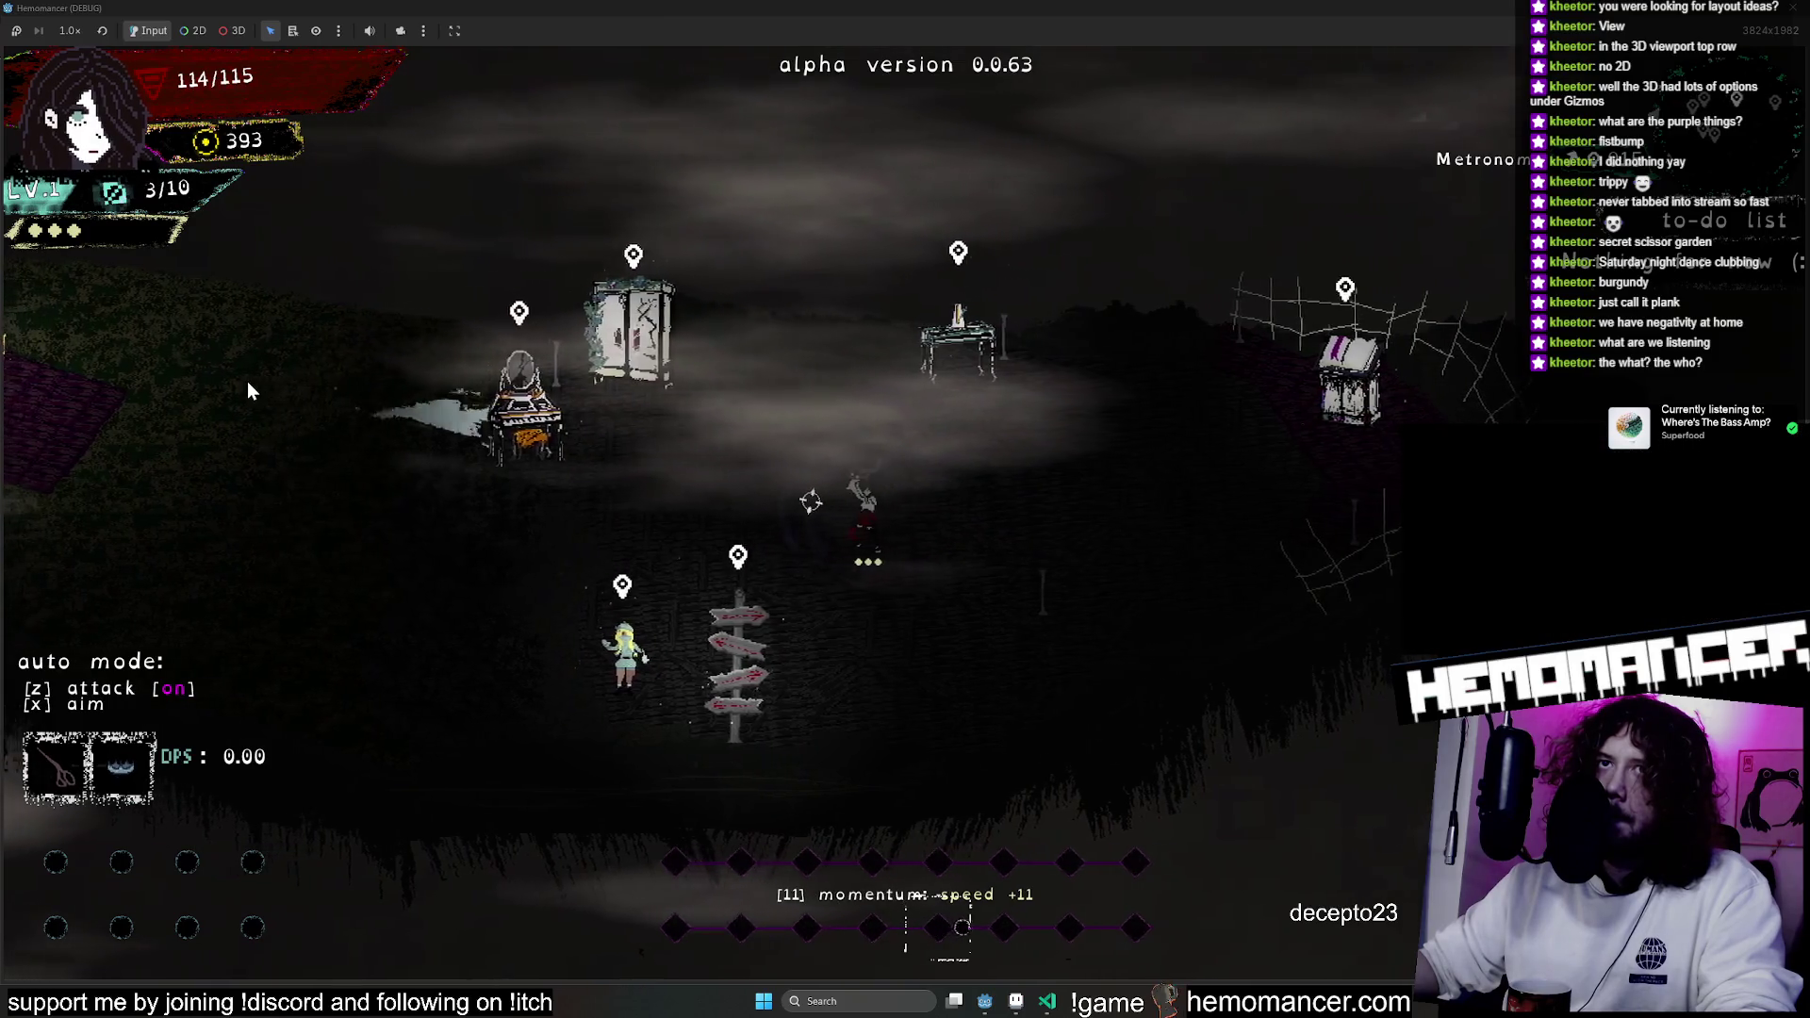
{"action": "key", "text": "z"}
Walk past the vanity toward the bookstand, then close the game window.
{"action": "key", "text": "a"}
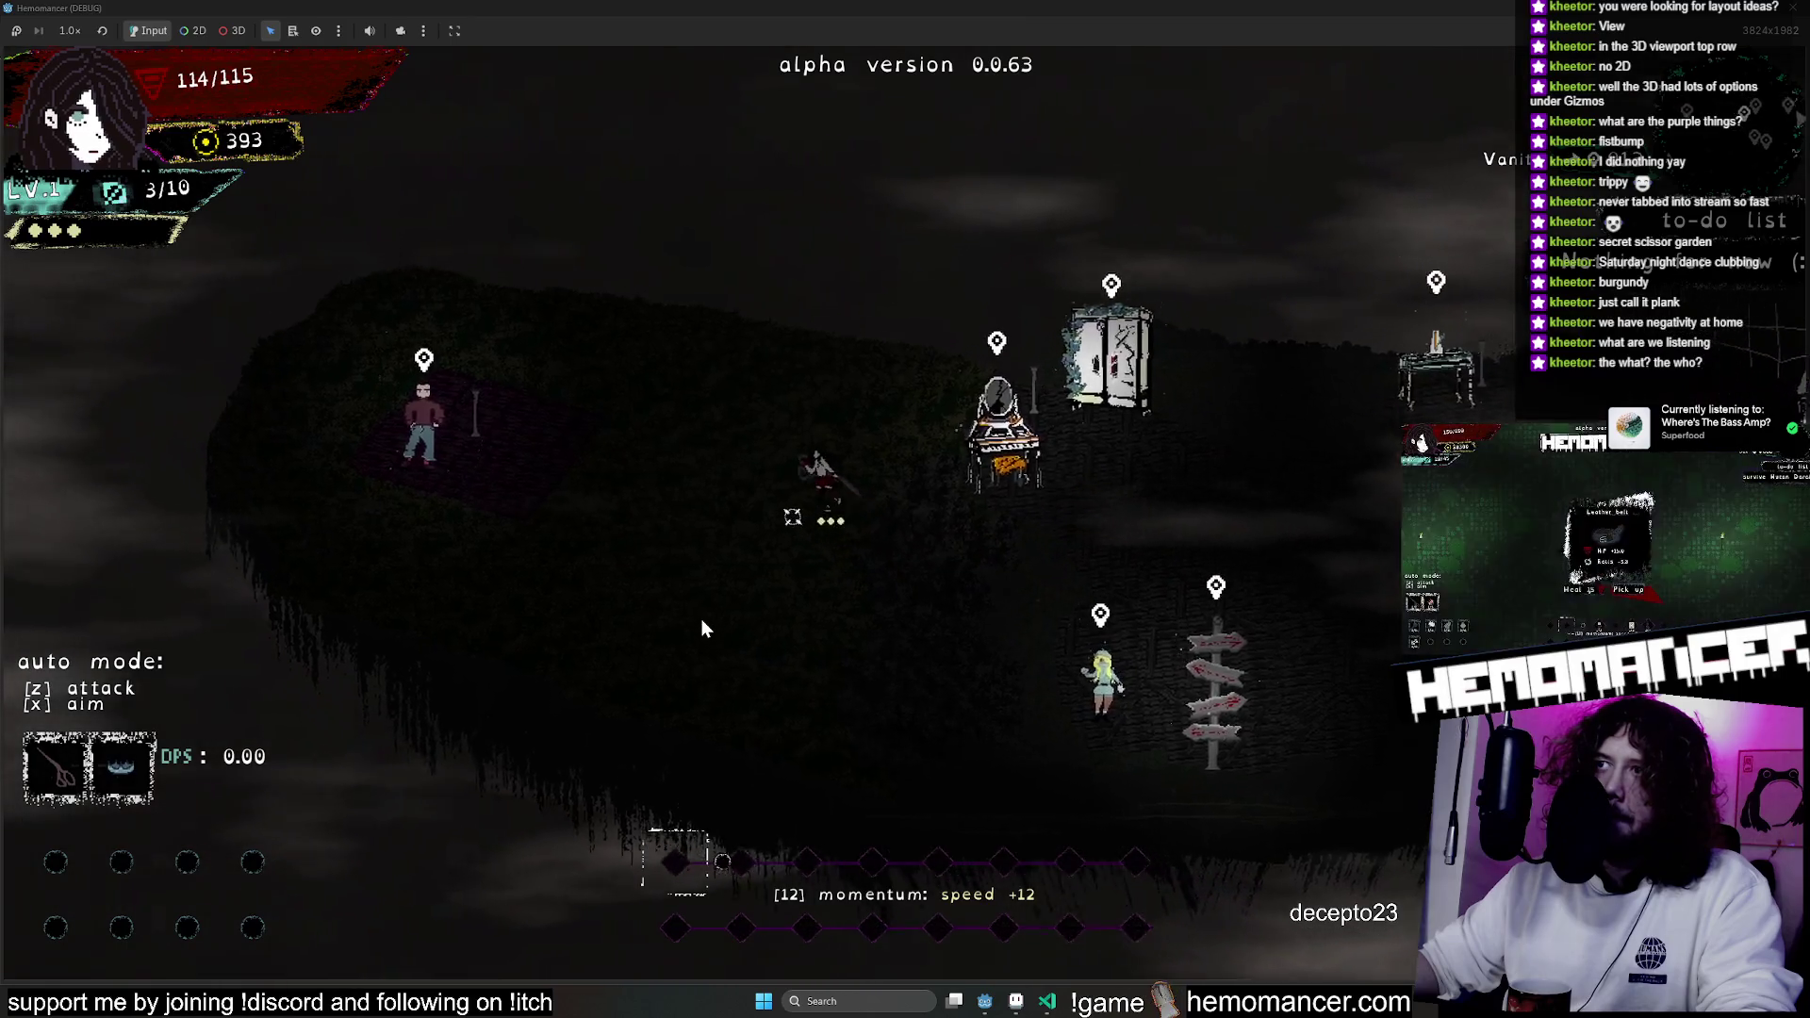
{"action": "key", "text": "w"}
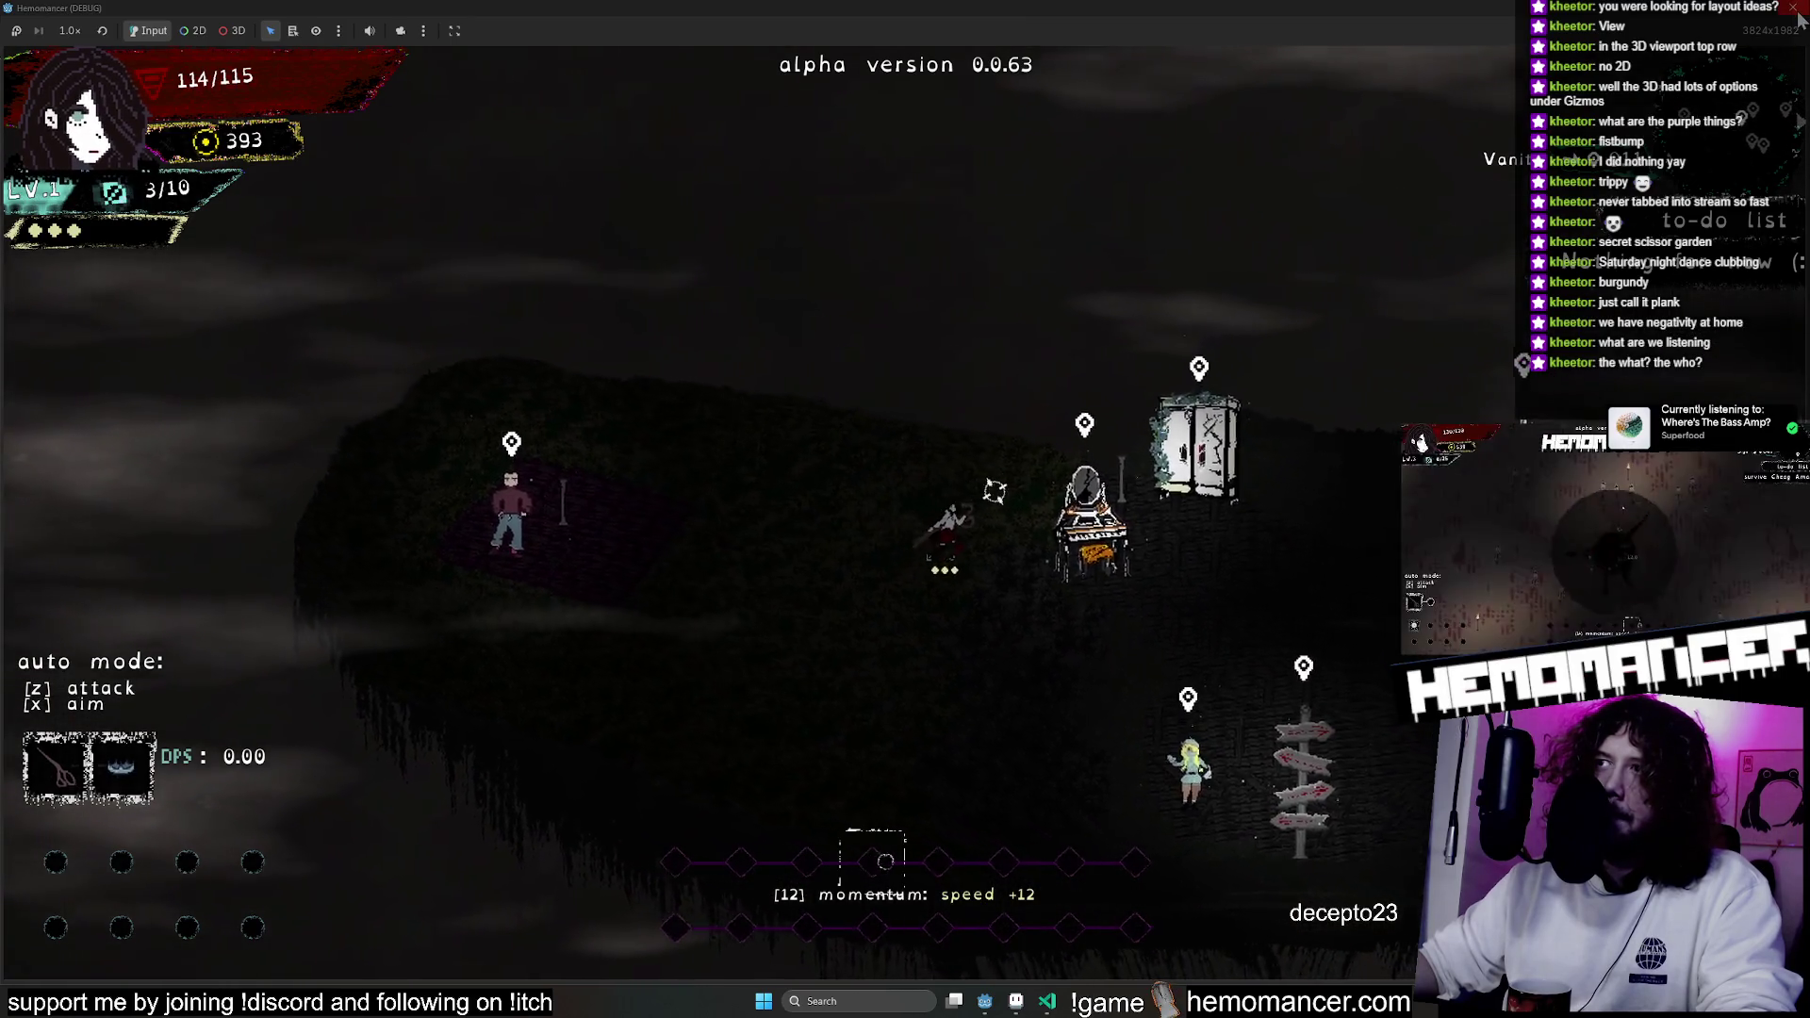
{"action": "key", "text": "d"}
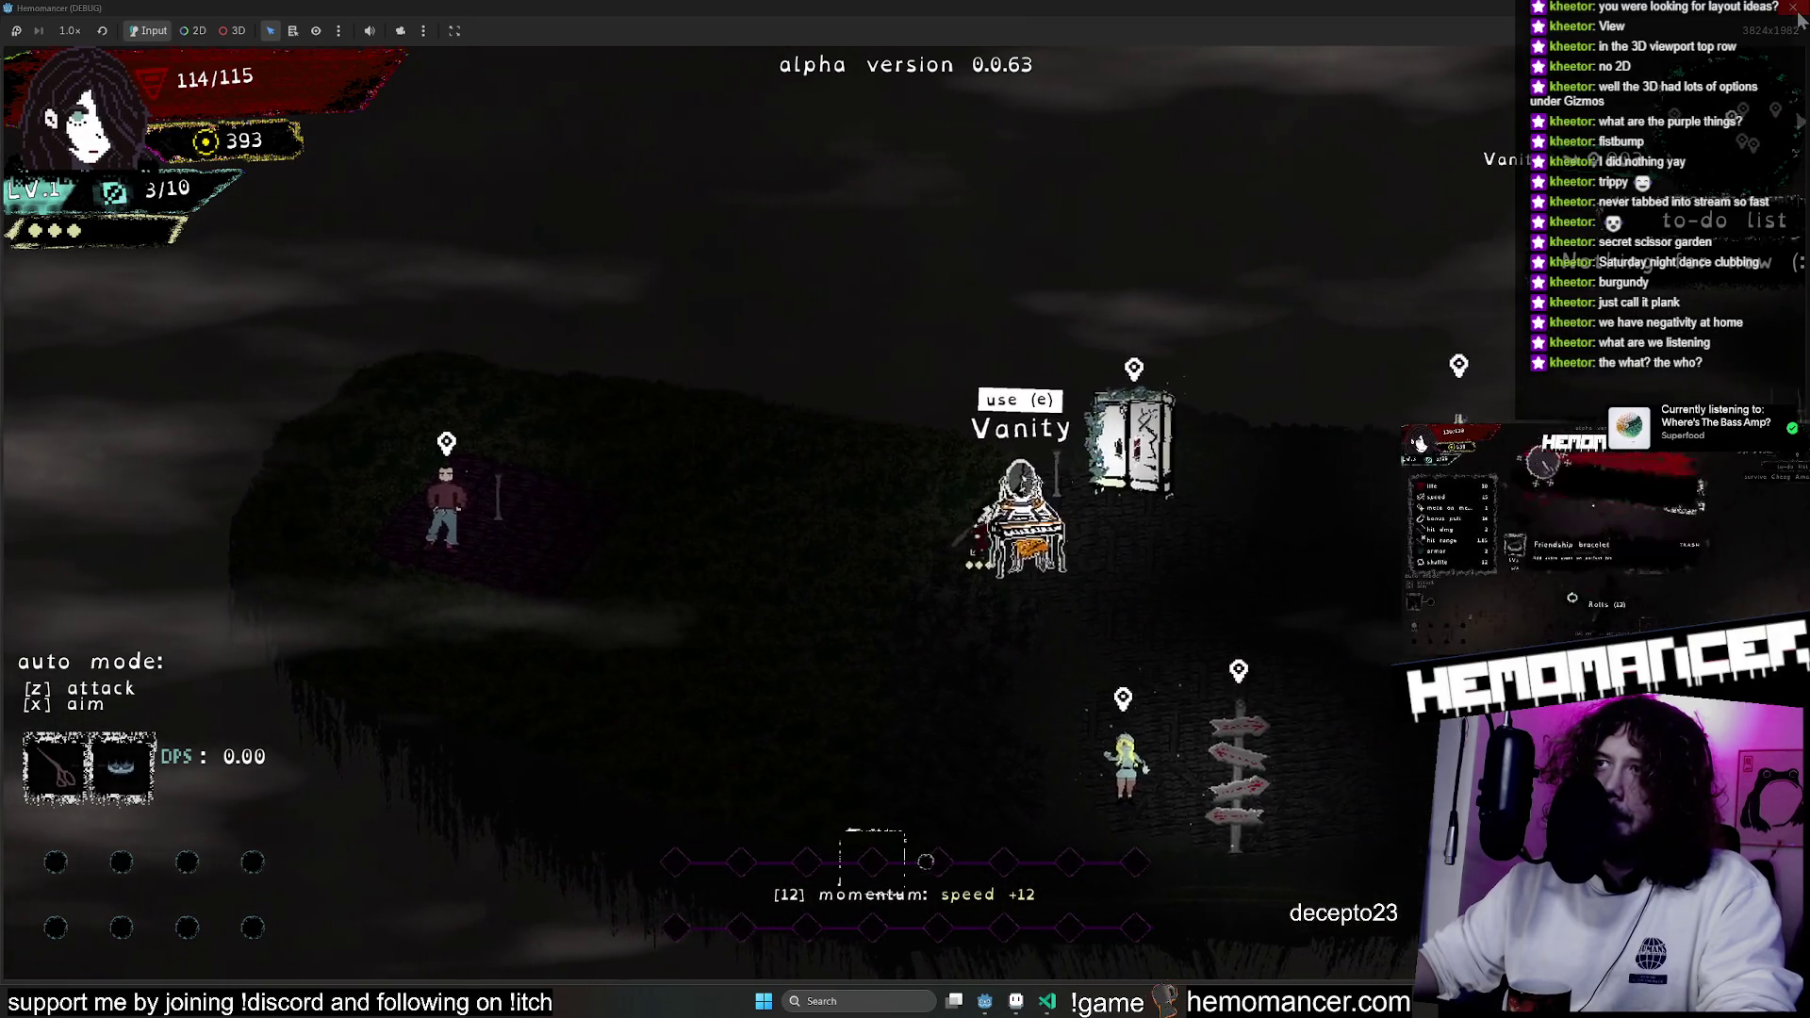
{"action": "key", "text": "s"}
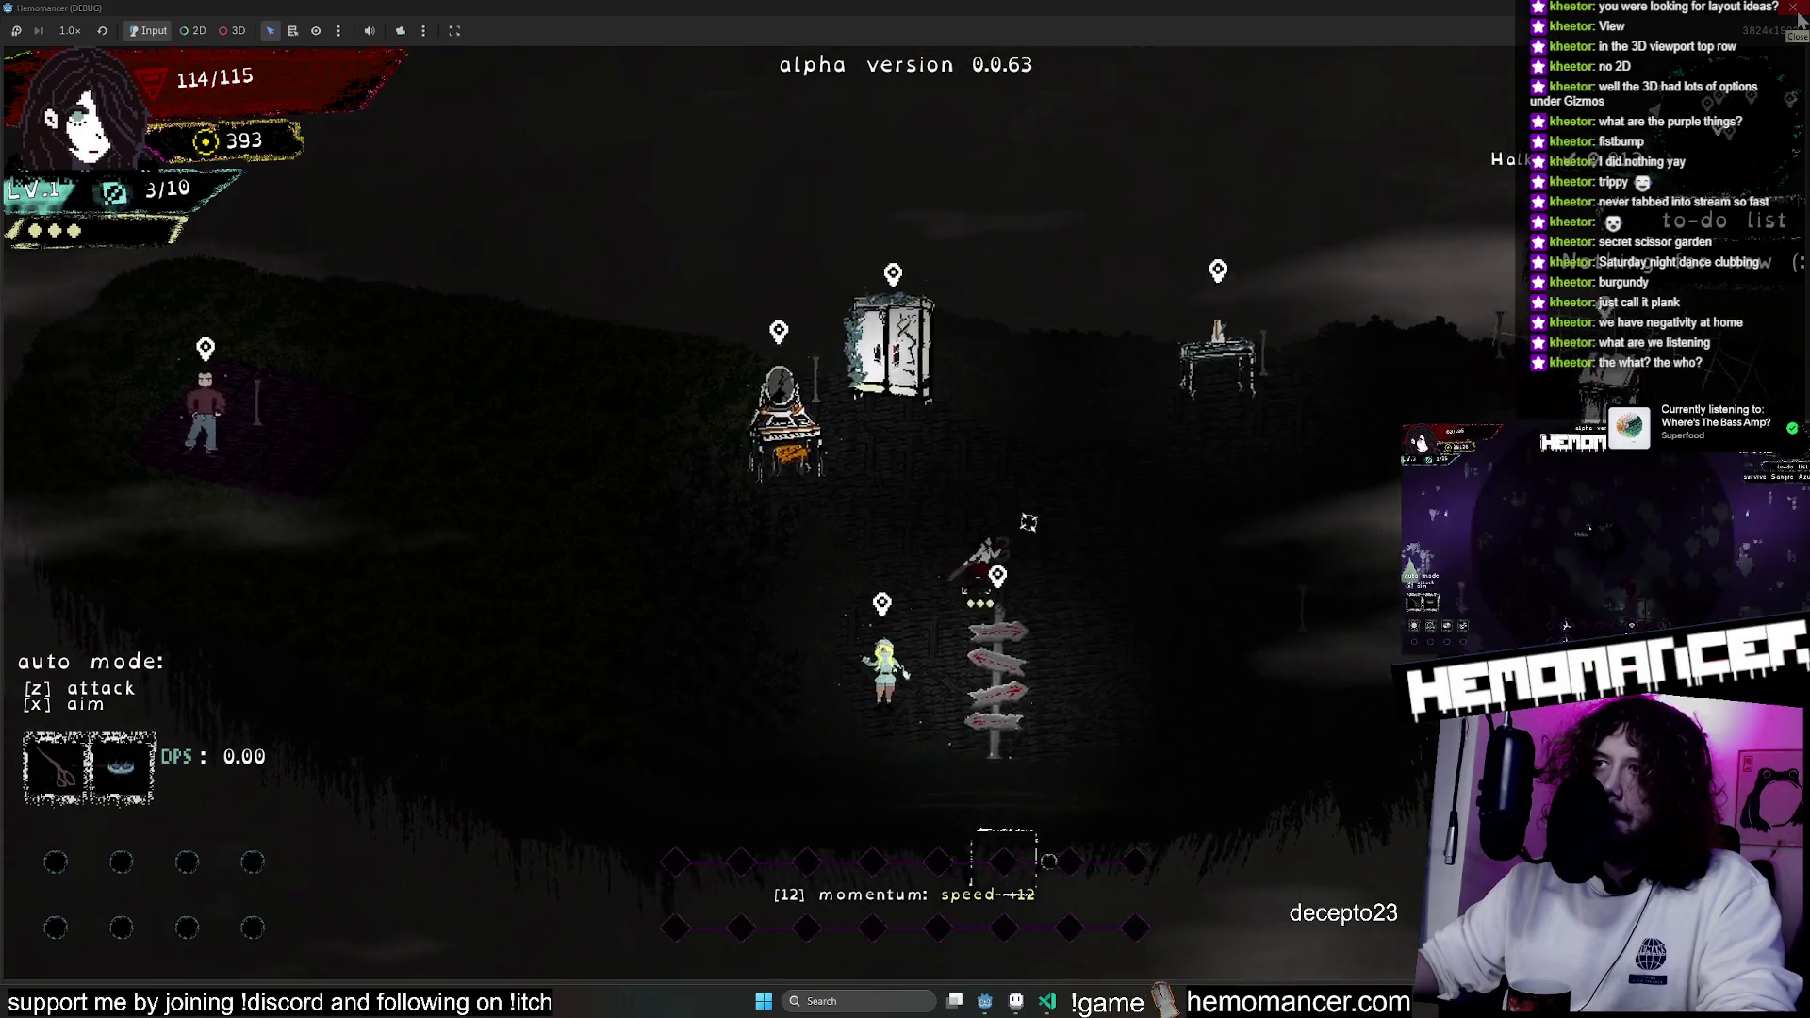
{"action": "key", "text": "d"}
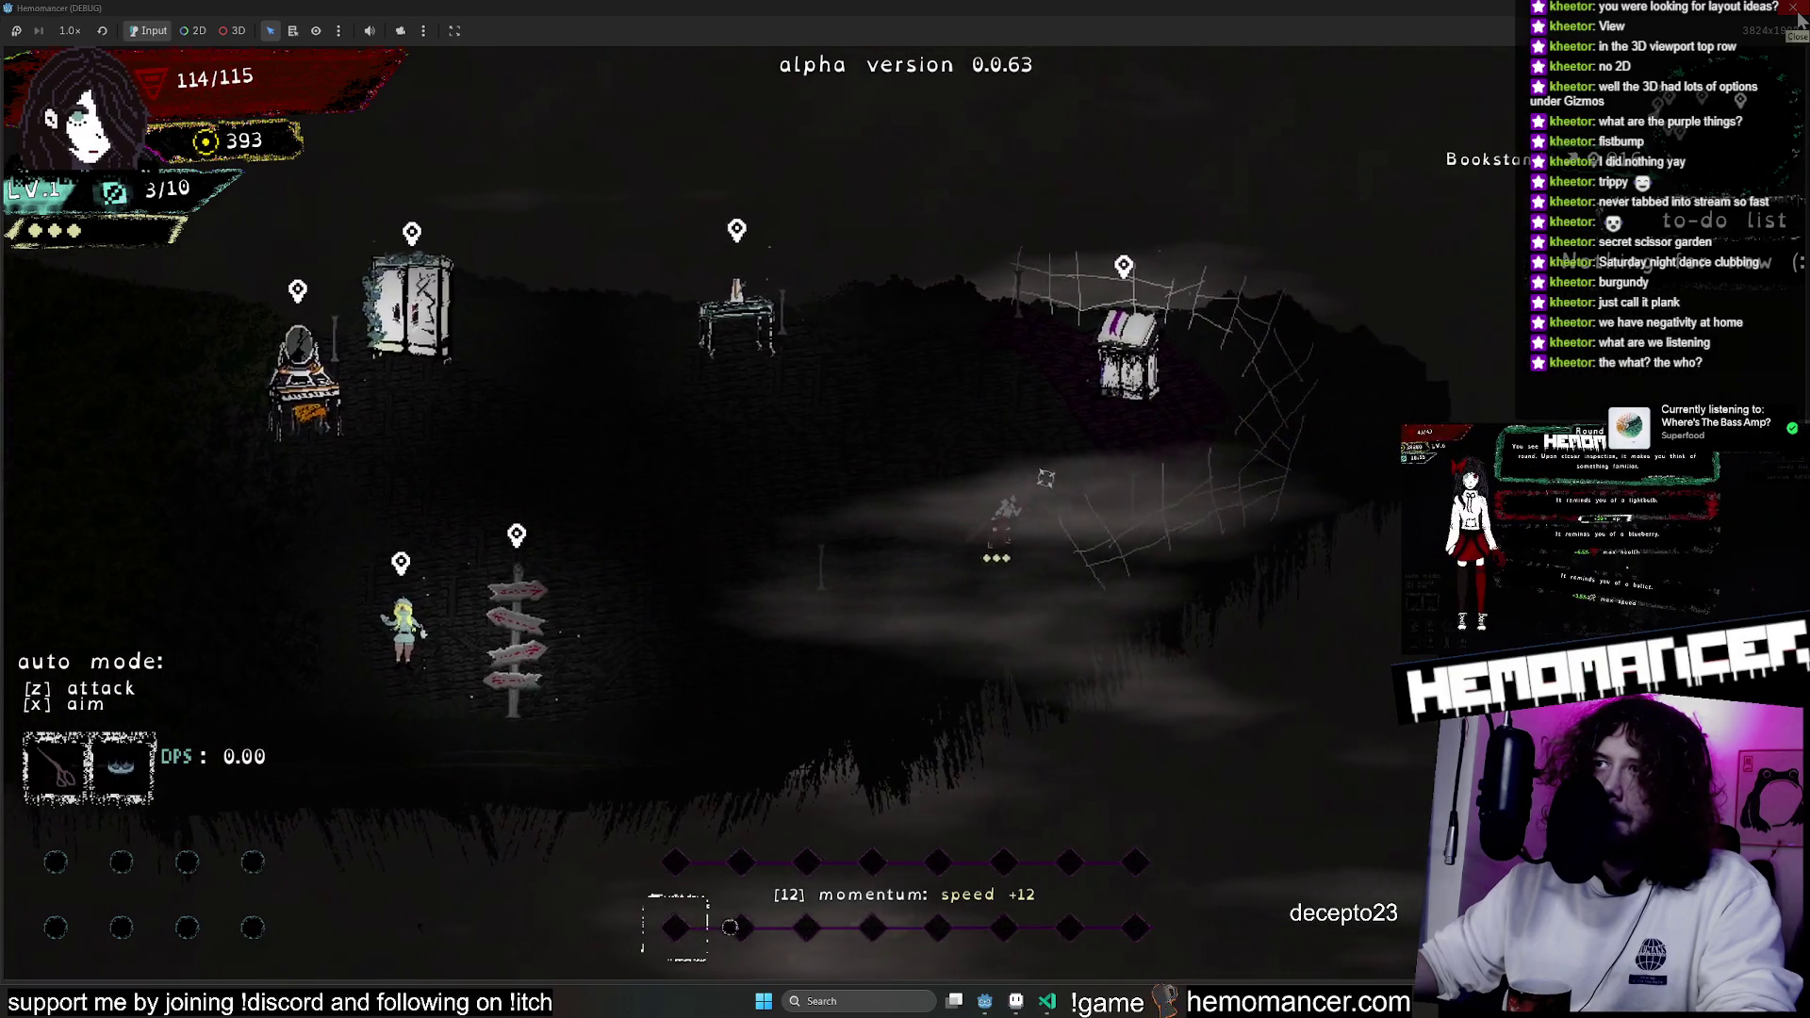
{"action": "left_click", "coordinate": [1797, 14]}
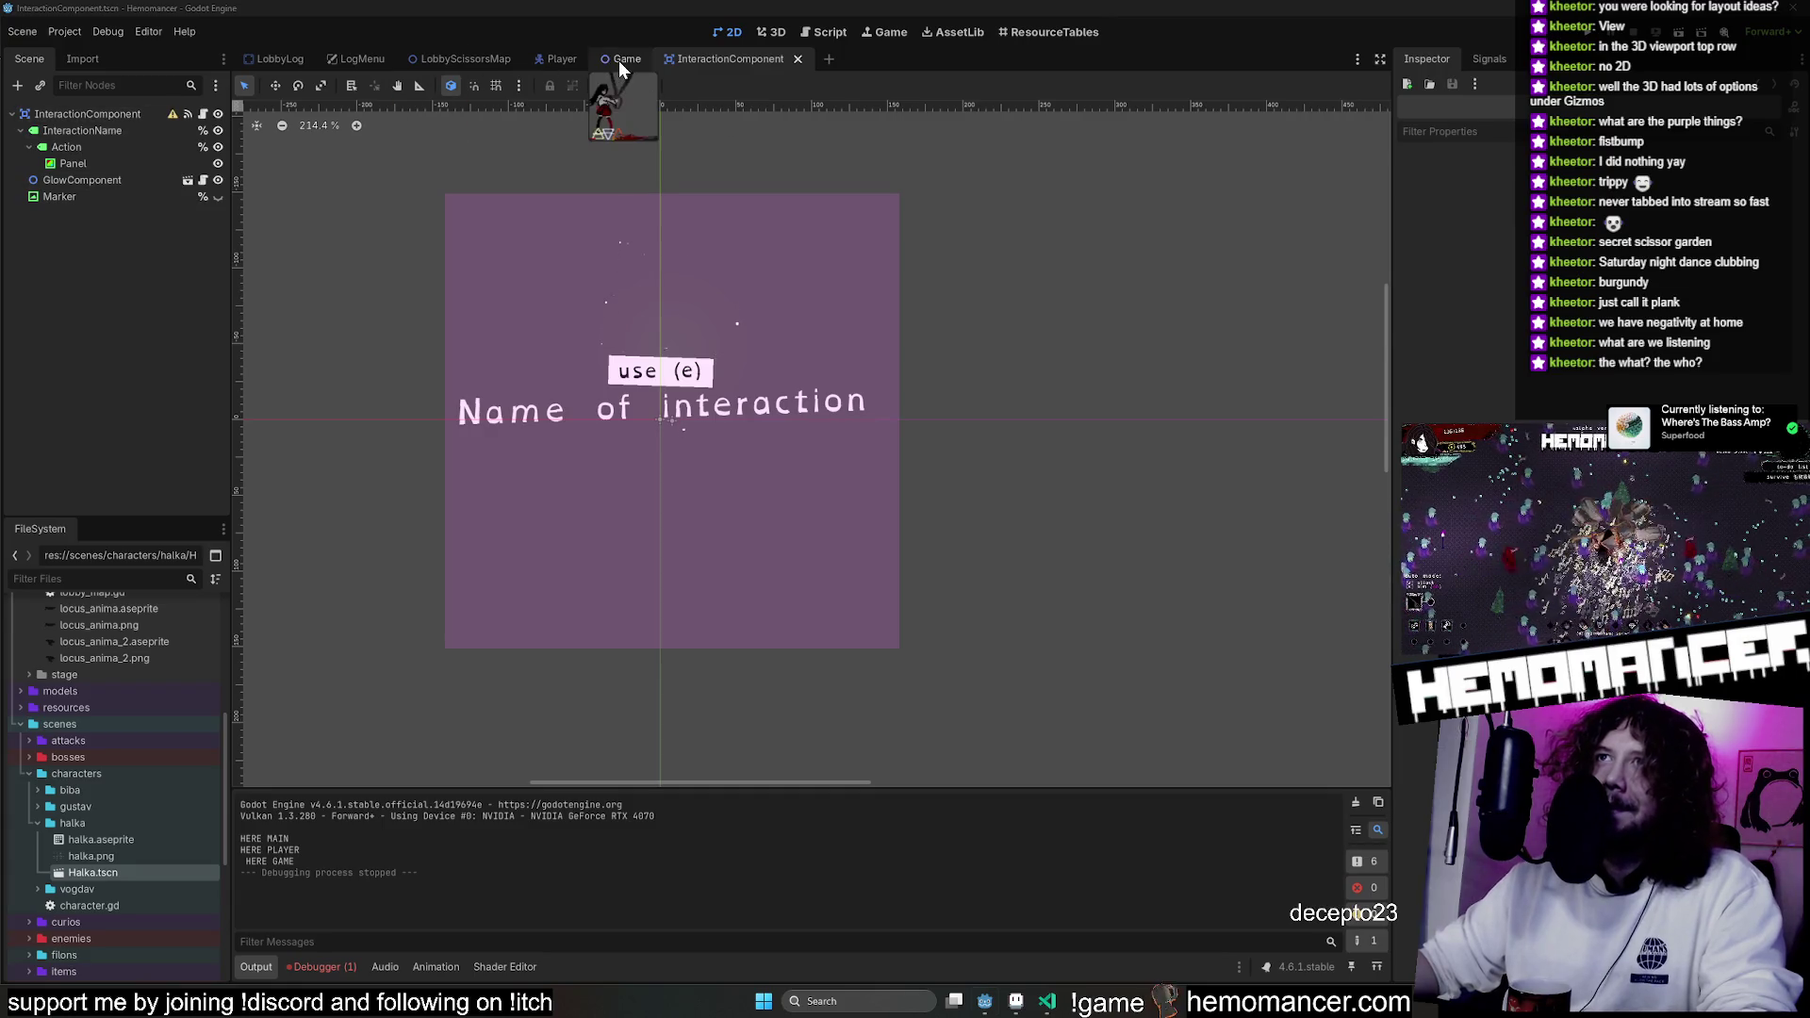
Delete the light nodes Light5 to Light9 from the LobbyScissorsMap scene.
{"action": "left_click", "coordinate": [547, 58]}
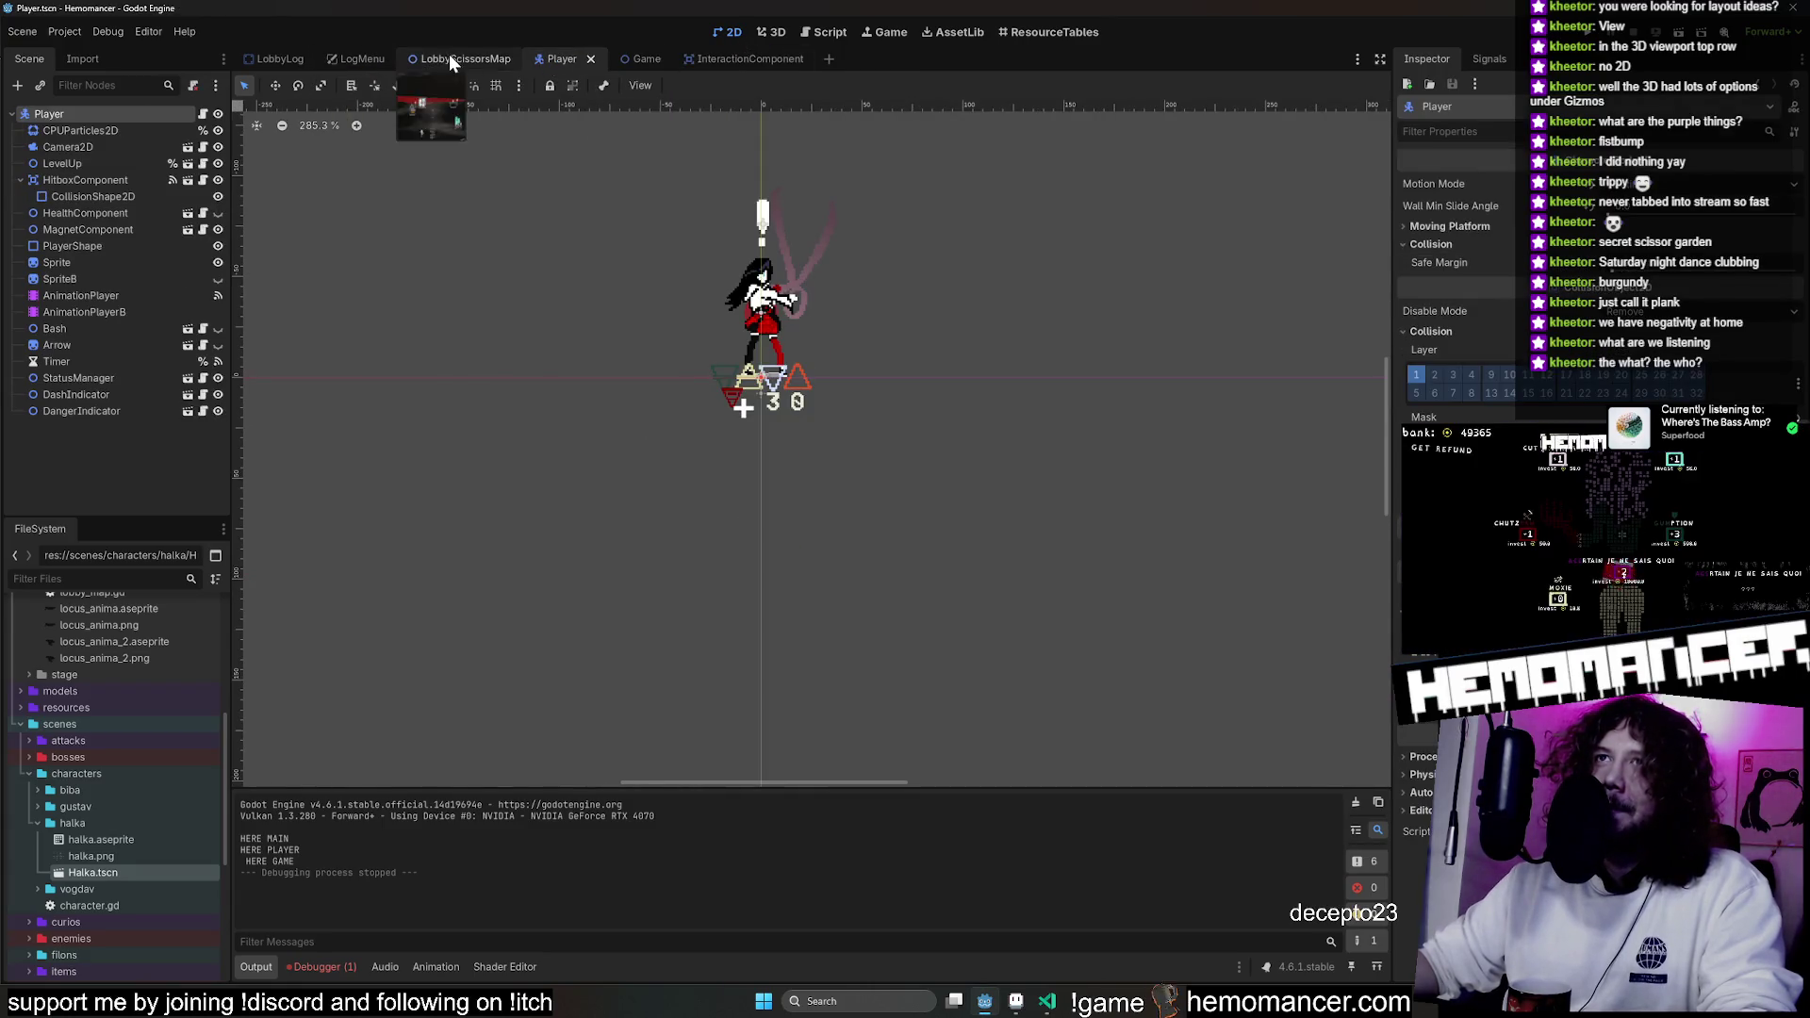
{"action": "left_click", "coordinate": [450, 58]}
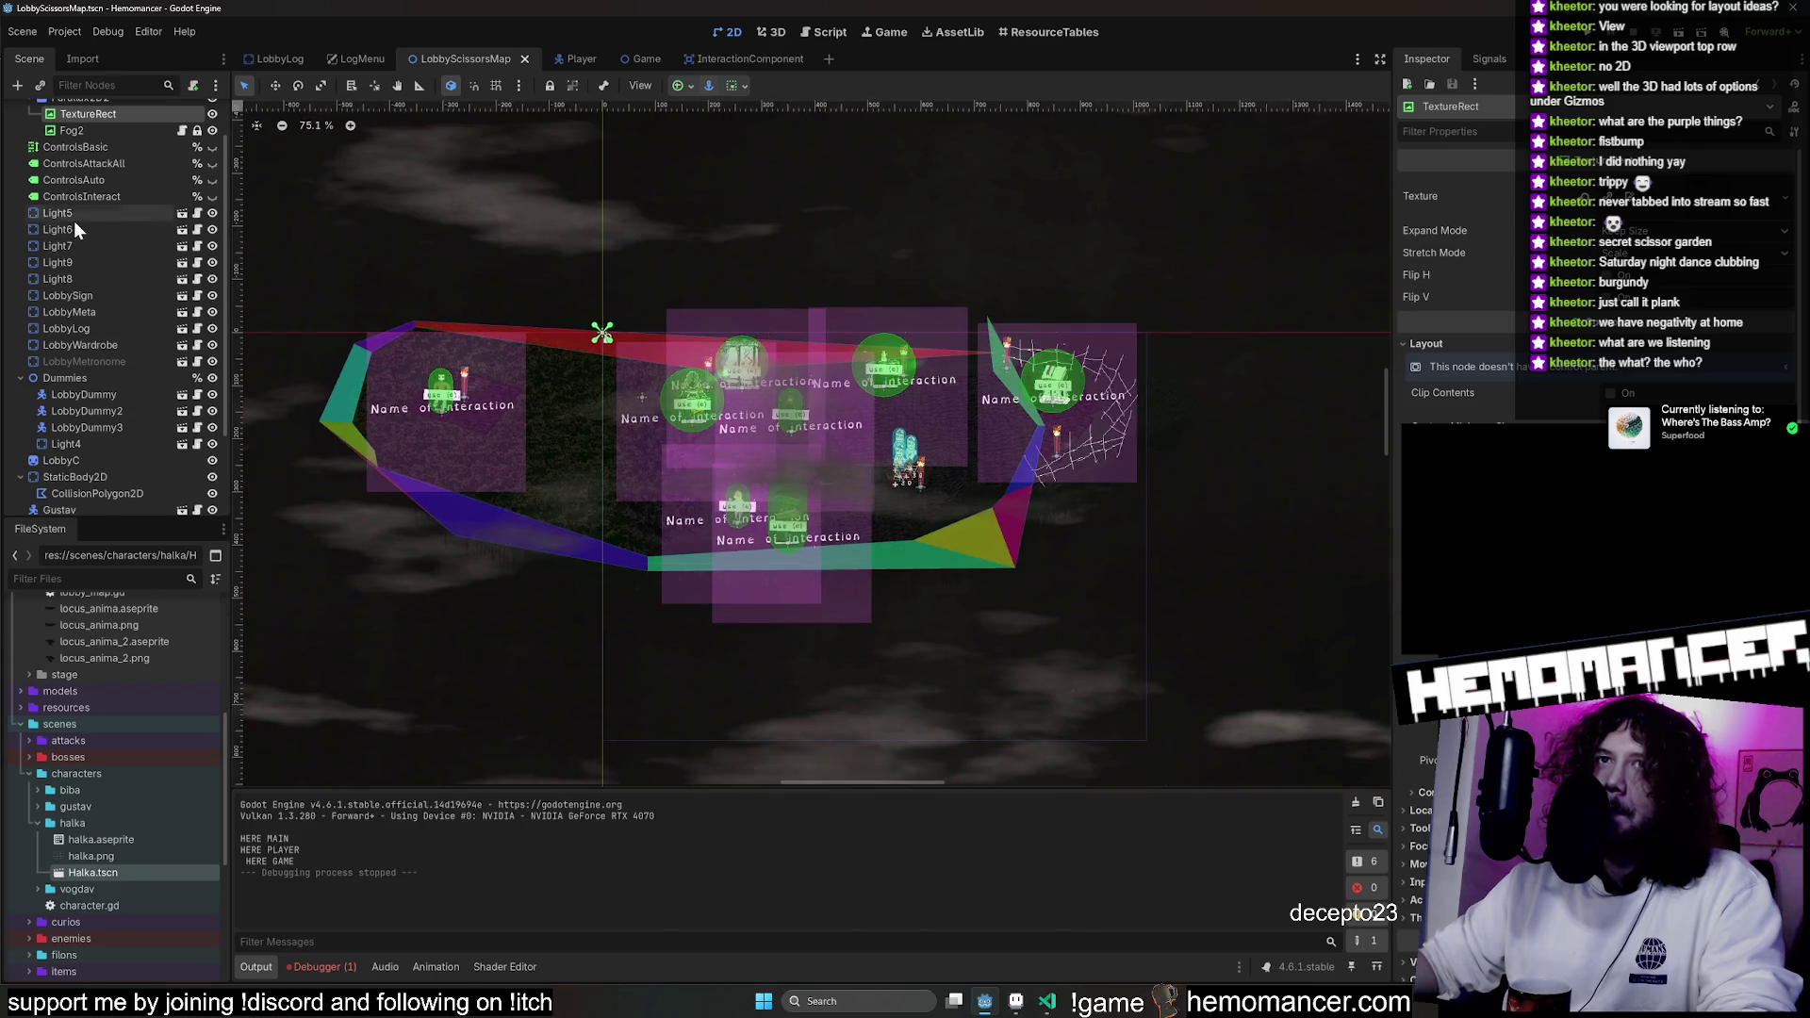
{"action": "left_click", "coordinate": [73, 217]}
{"action": "left_click", "coordinate": [87, 277], "text": "shift"}
{"action": "key", "text": "Delete"}
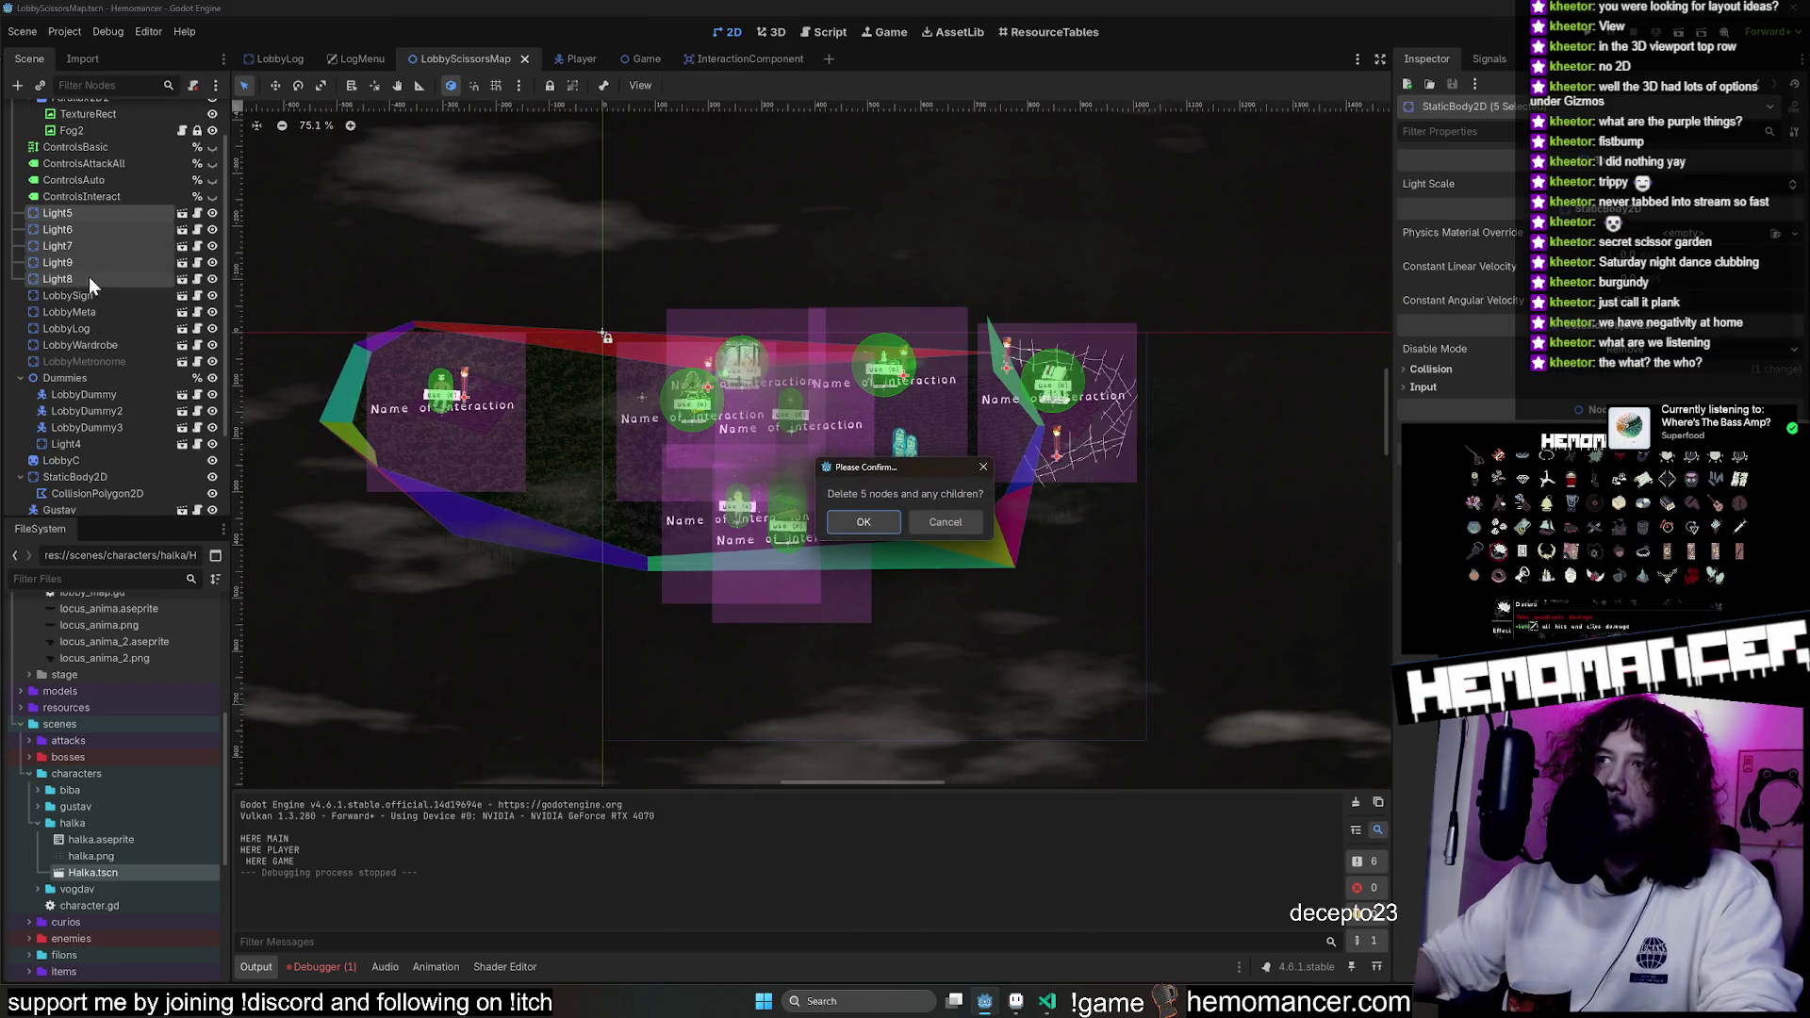
{"action": "left_click", "coordinate": [860, 526]}
Save the lobby scene with Ctrl+S and run the game with F5.
{"action": "scroll", "coordinate": [811, 419], "scroll_direction": "up", "scroll_amount": 5}
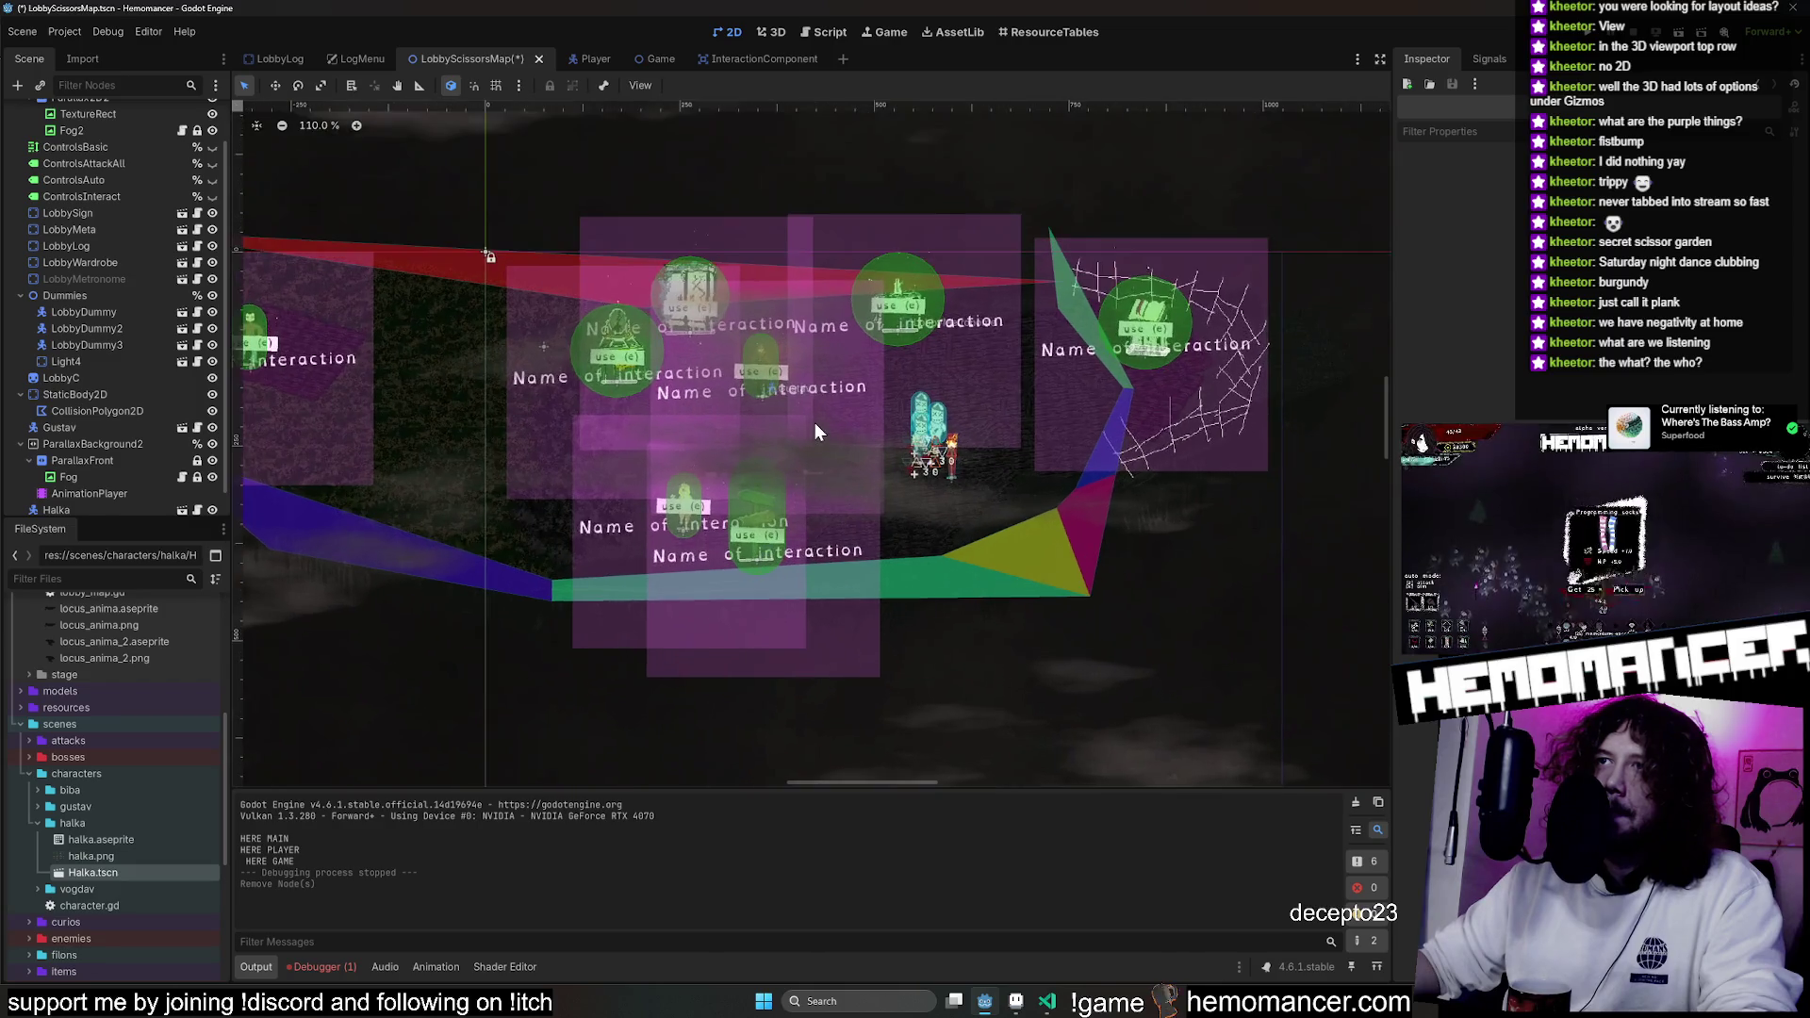
{"action": "scroll", "coordinate": [809, 415], "scroll_direction": "down", "scroll_amount": 5}
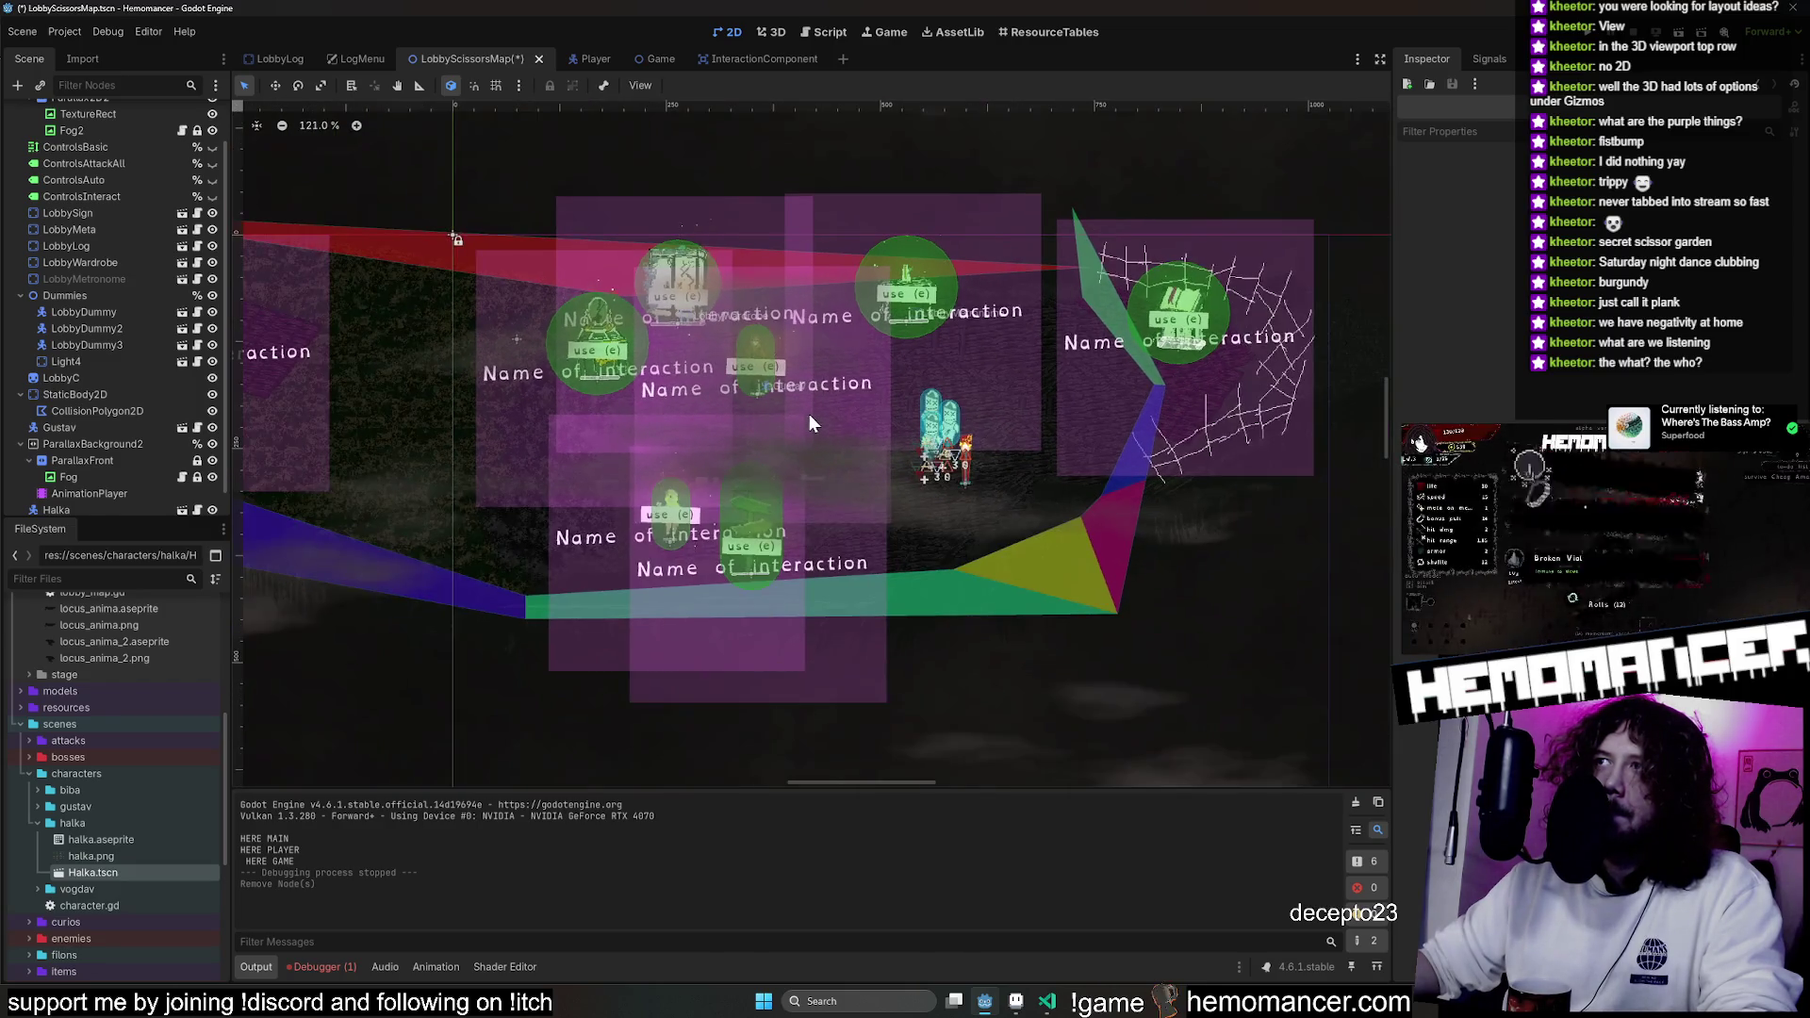
{"action": "key", "text": "ctrl+s"}
{"action": "key", "text": "F5"}
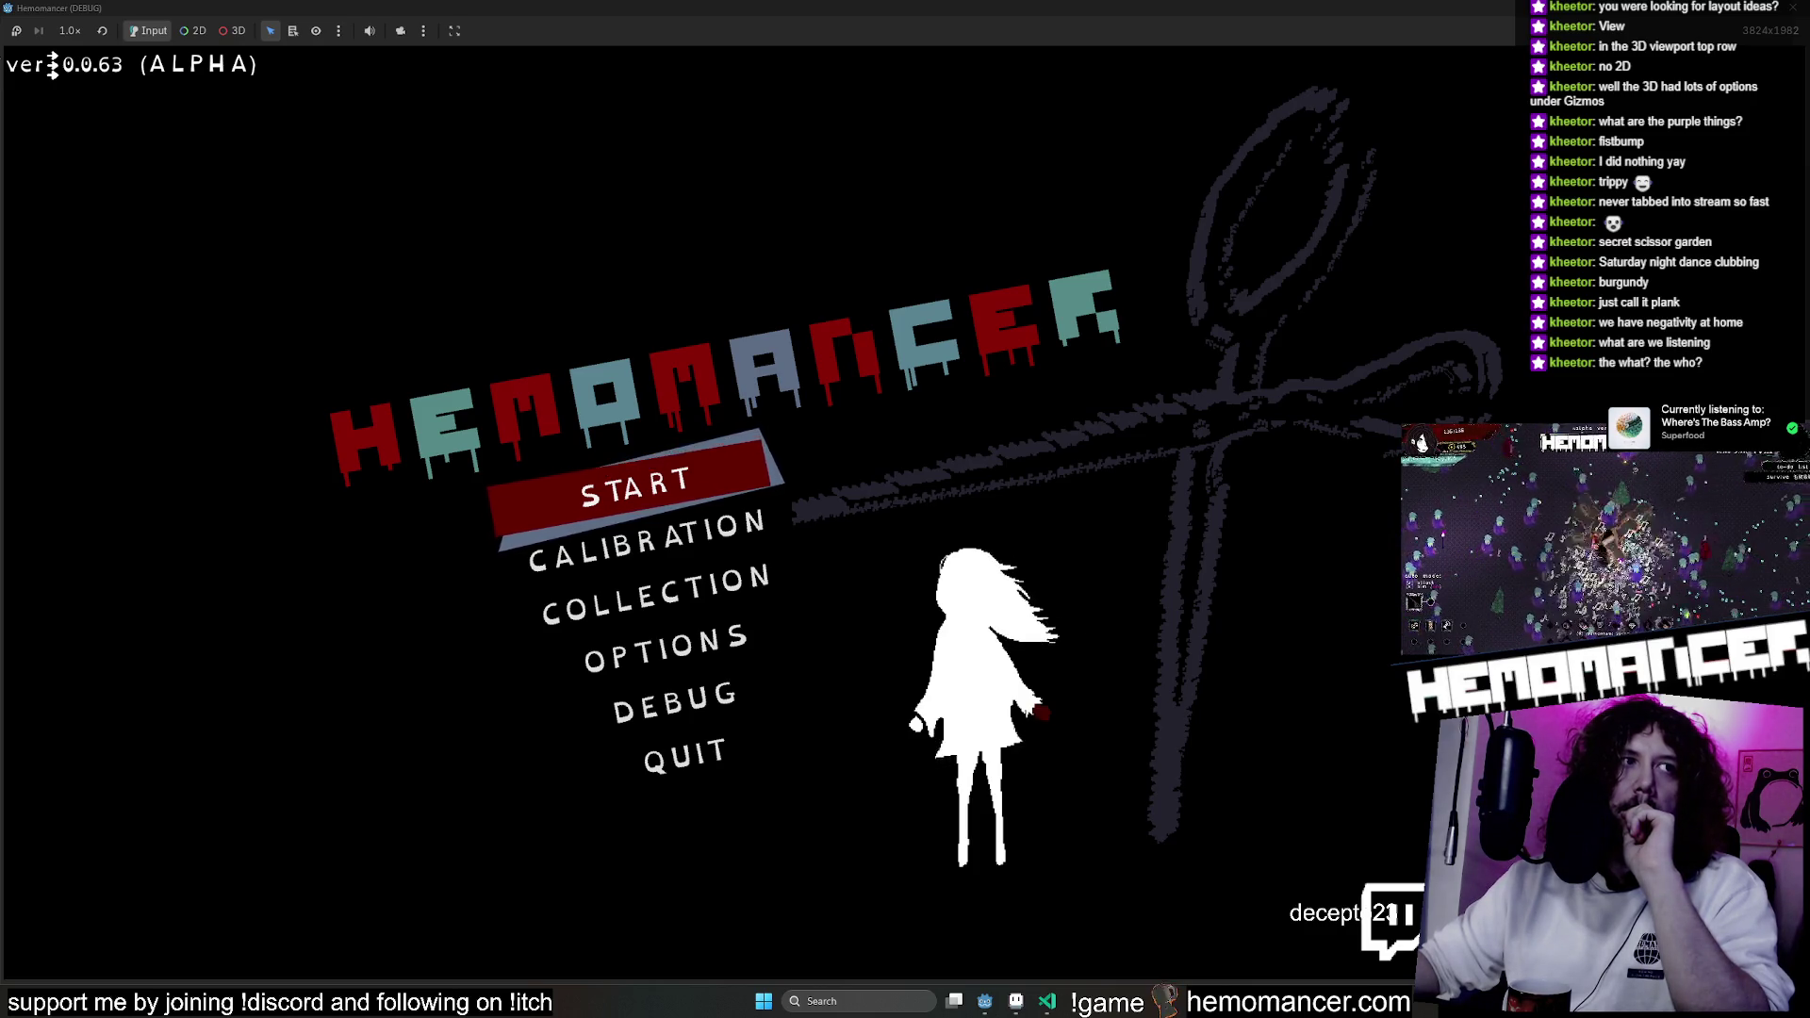
Start a new Hemomancer run from the title menu and pause it in the lobby.
{"action": "left_click", "coordinate": [636, 488]}
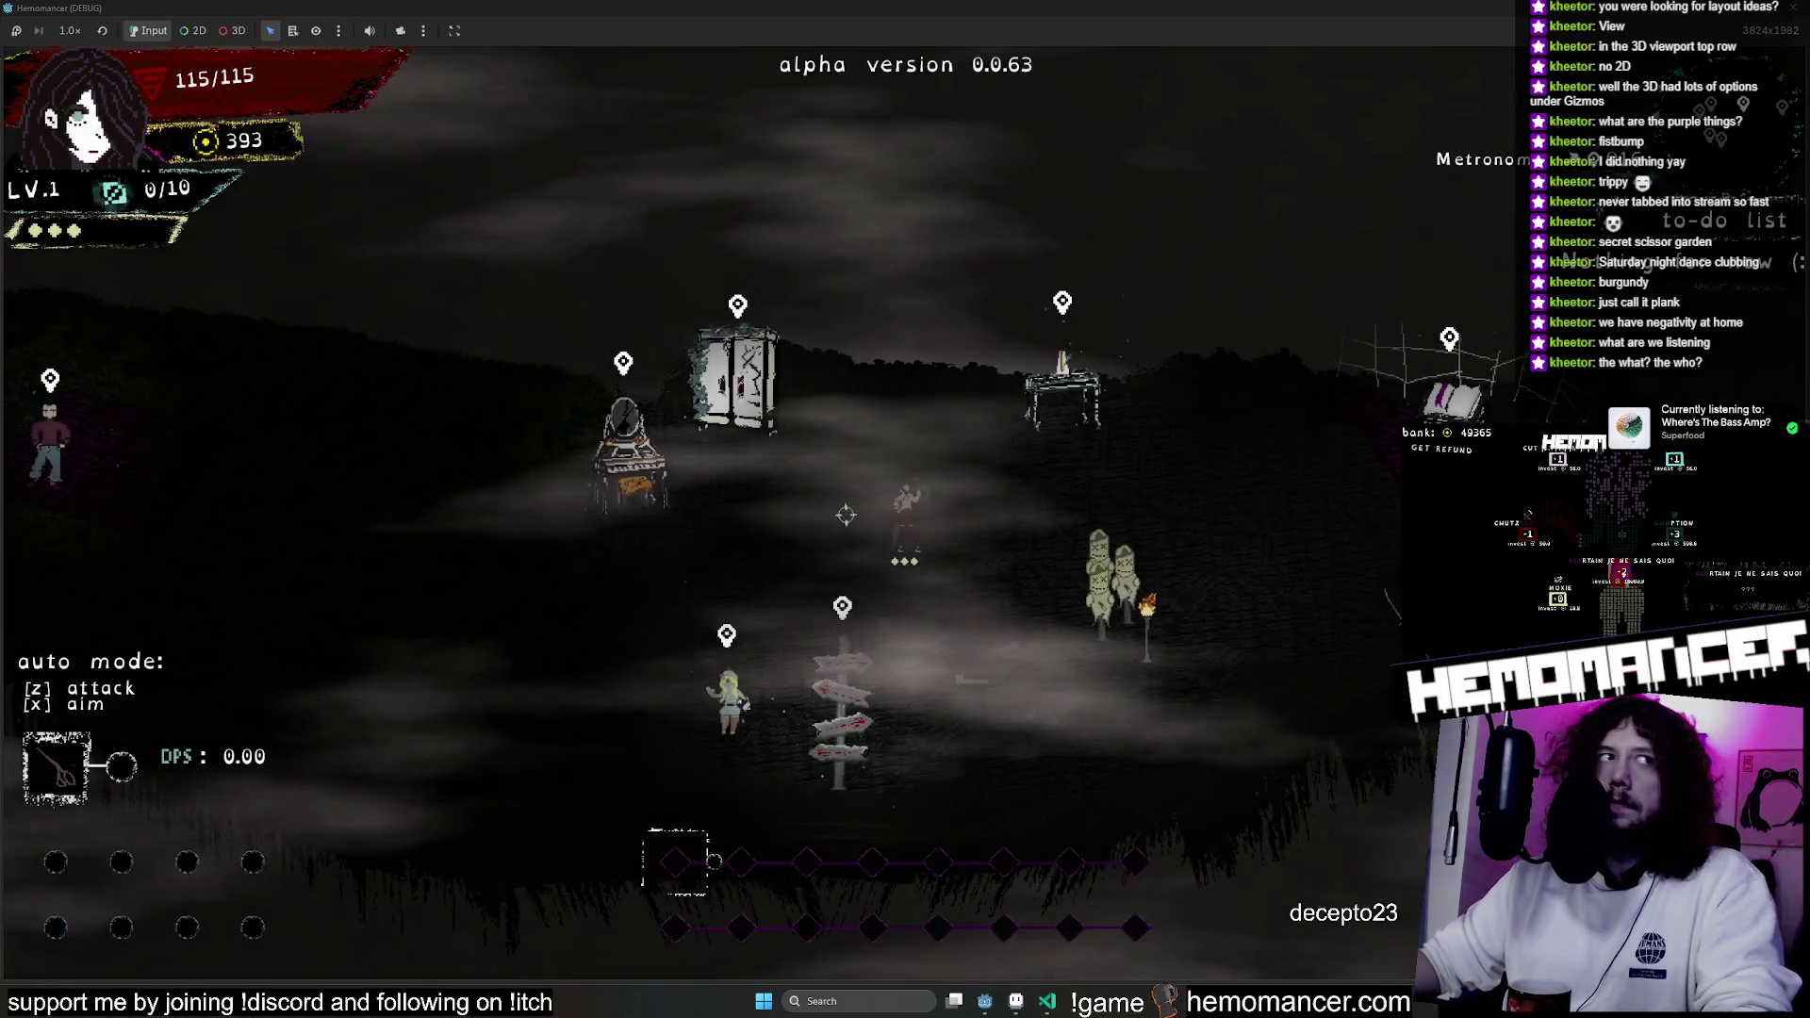
{"action": "key", "text": "Escape"}
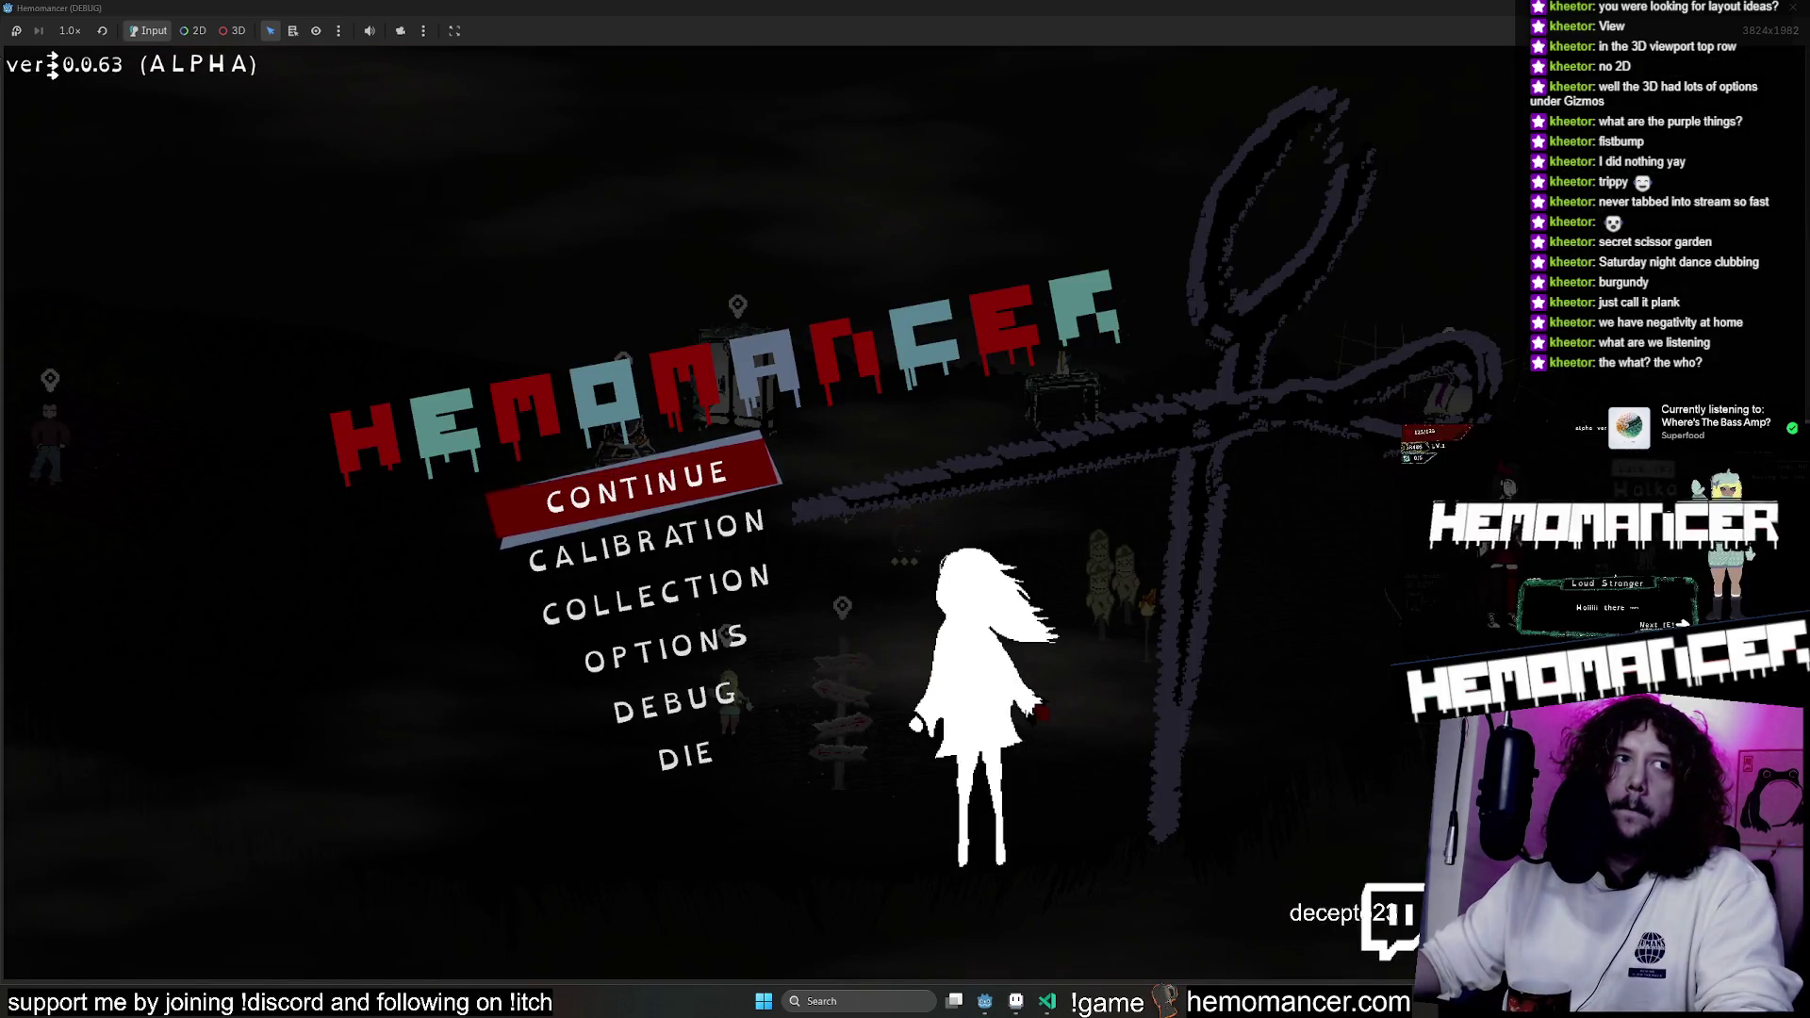